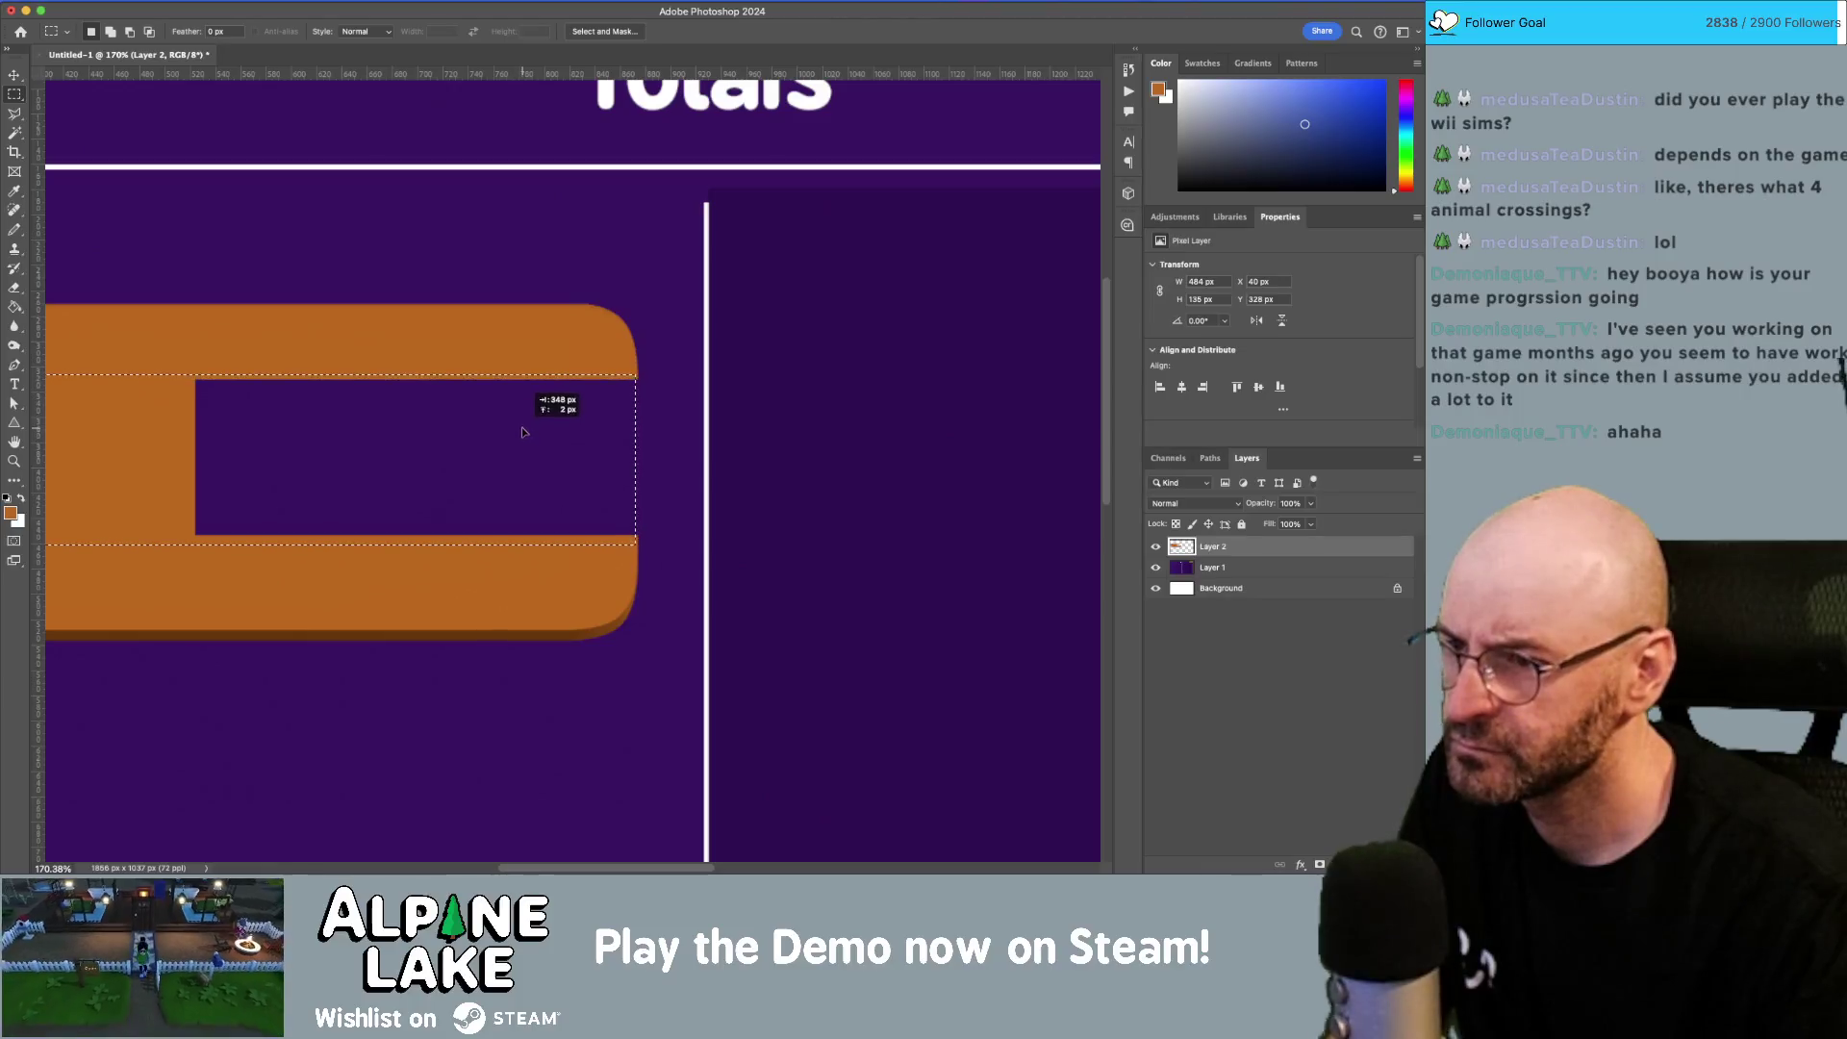
- Paint the orange card's gap solid with the Brush and move the card higher on the canvas
{"action": "key", "text": "b"}
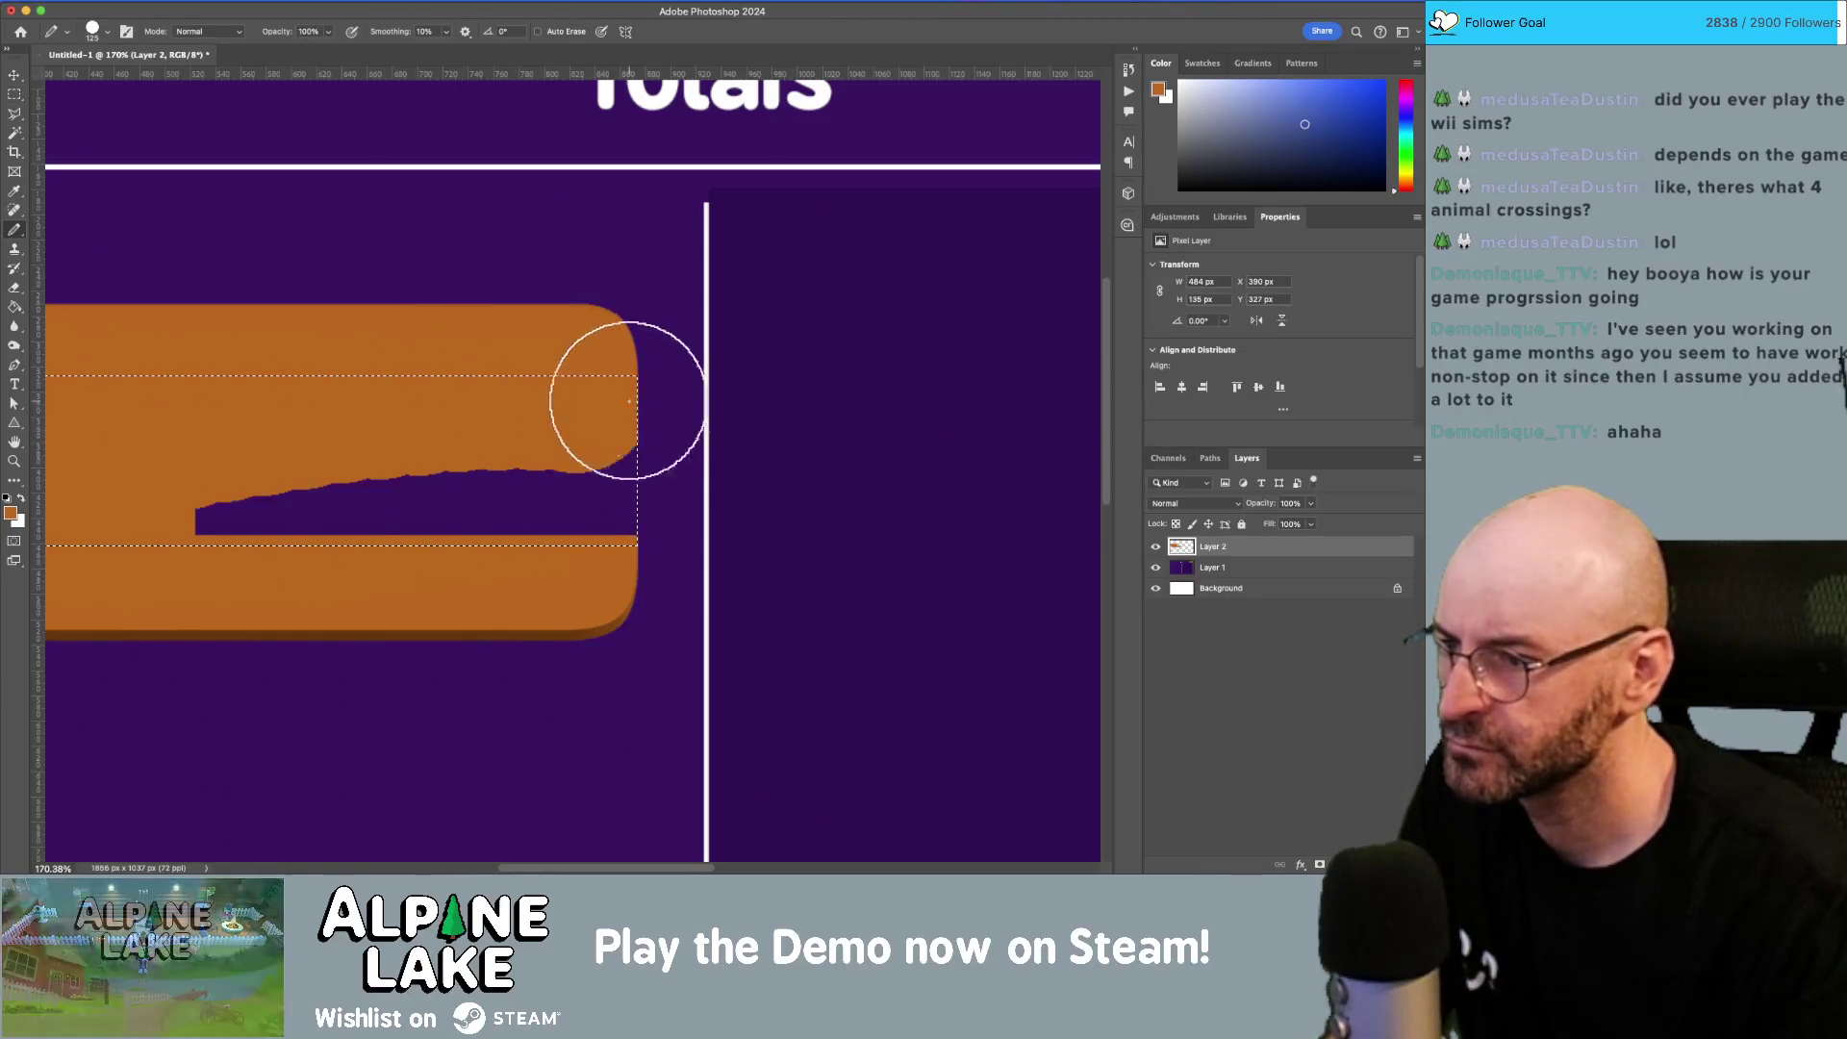
{"action": "key", "text": "ctrl+d"}
{"action": "key", "text": "z"}
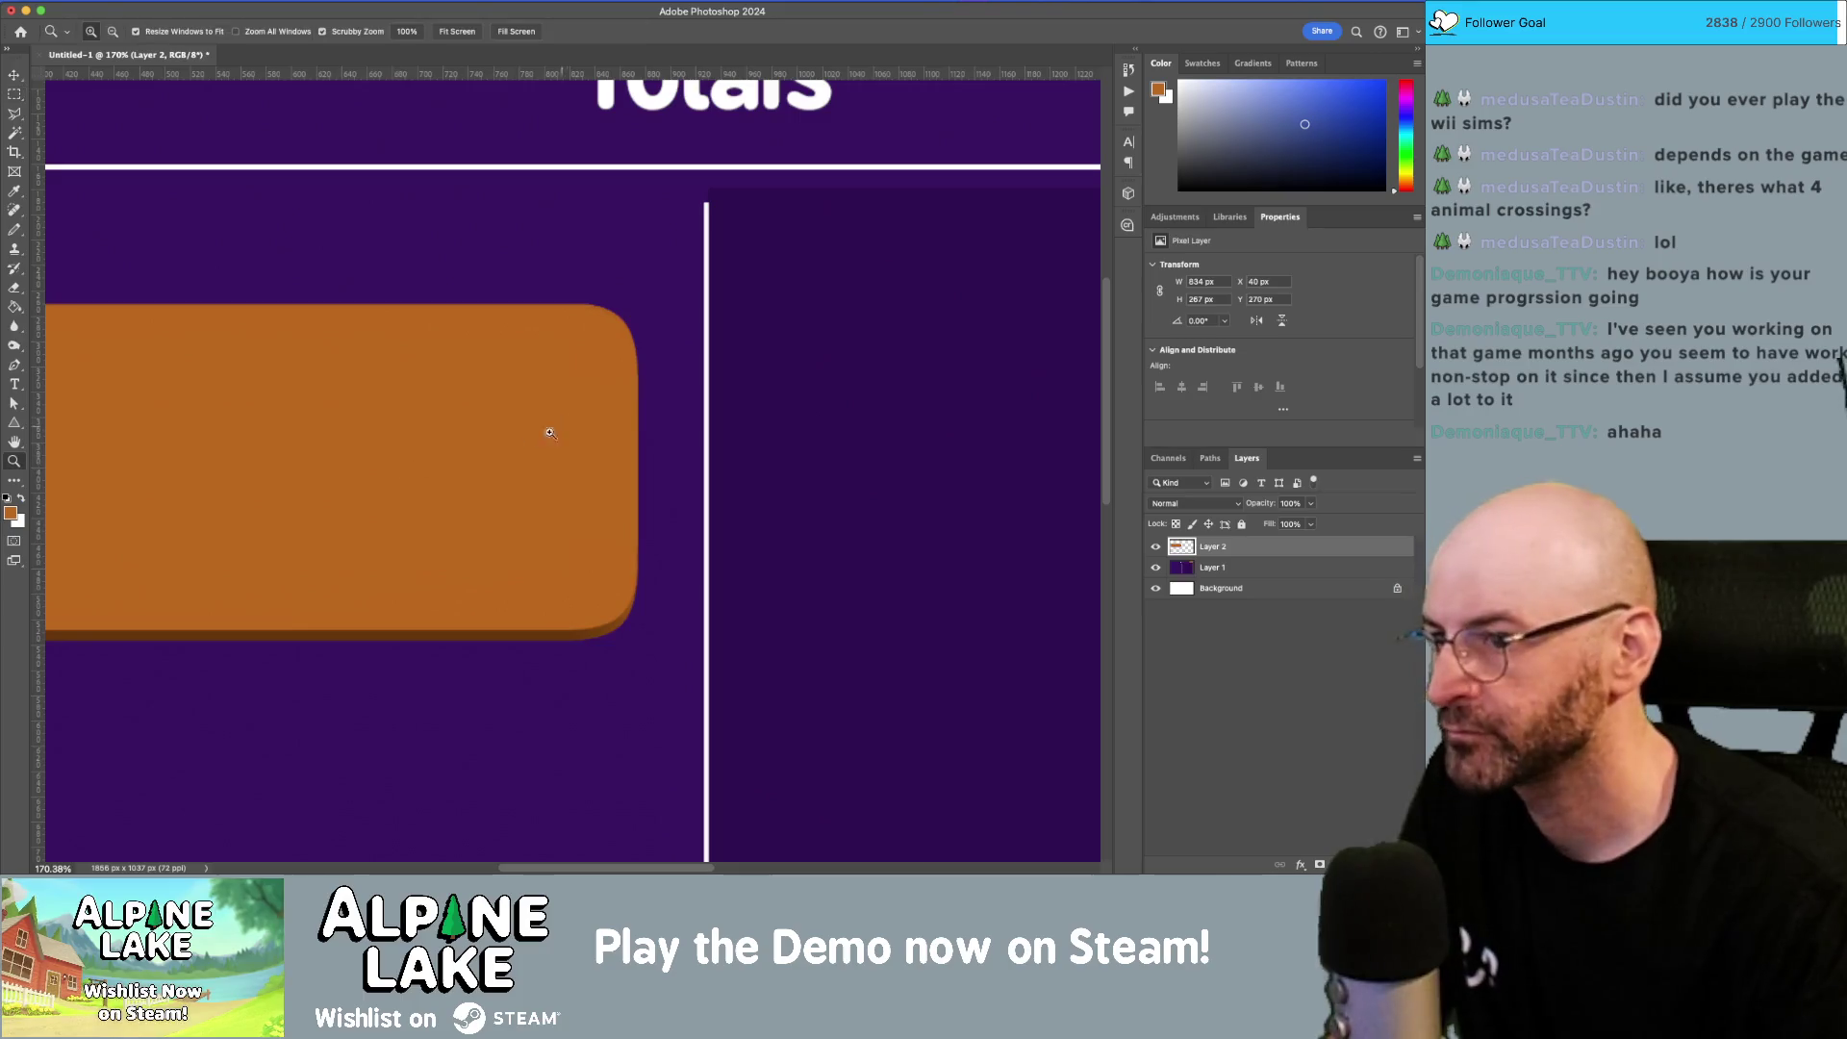
{"action": "key", "text": "ctrl+0"}
{"action": "mouse_move", "coordinate": [425, 446]}
{"action": "left_mouse_down"}
{"action": "mouse_move", "coordinate": [513, 422]}
{"action": "mouse_move", "coordinate": [506, 384]}
{"action": "left_mouse_up"}
{"action": "key", "text": "v"}
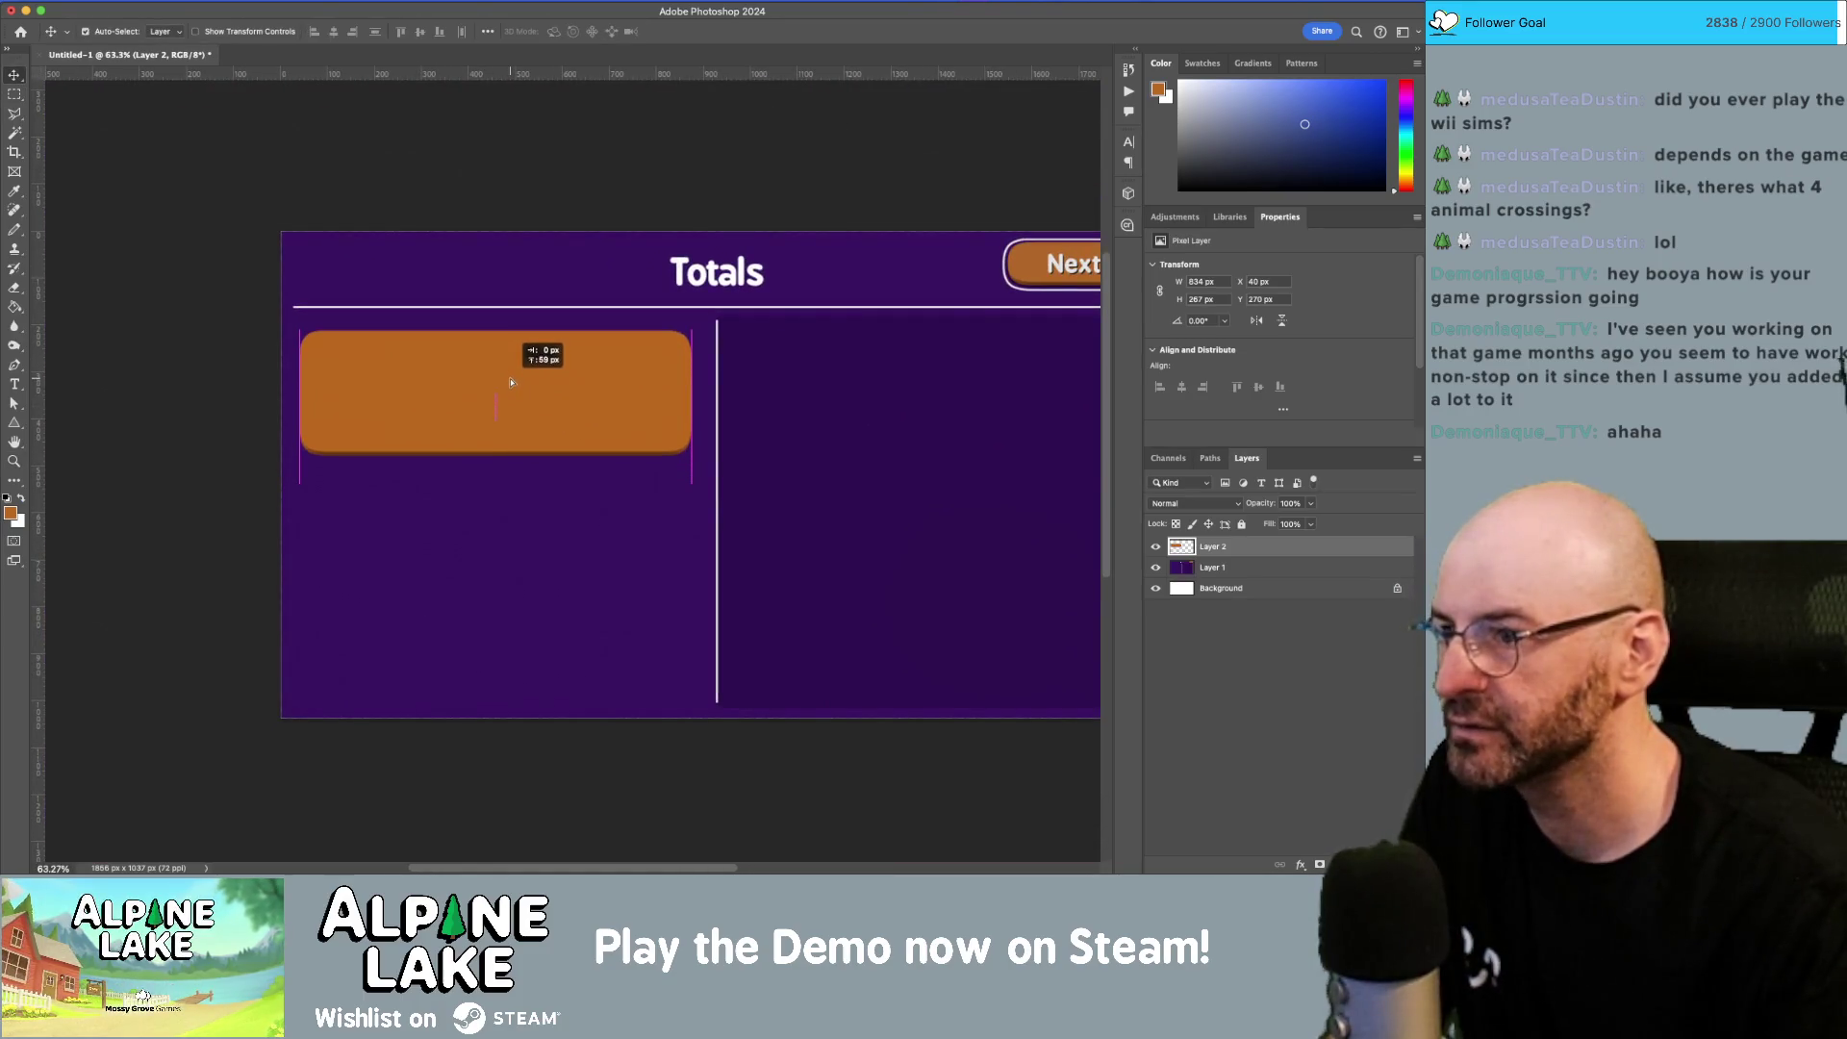
- Create a new text layer beside the card and colour its text white
{"action": "key", "text": "t"}
{"action": "left_click", "coordinate": [337, 357]}
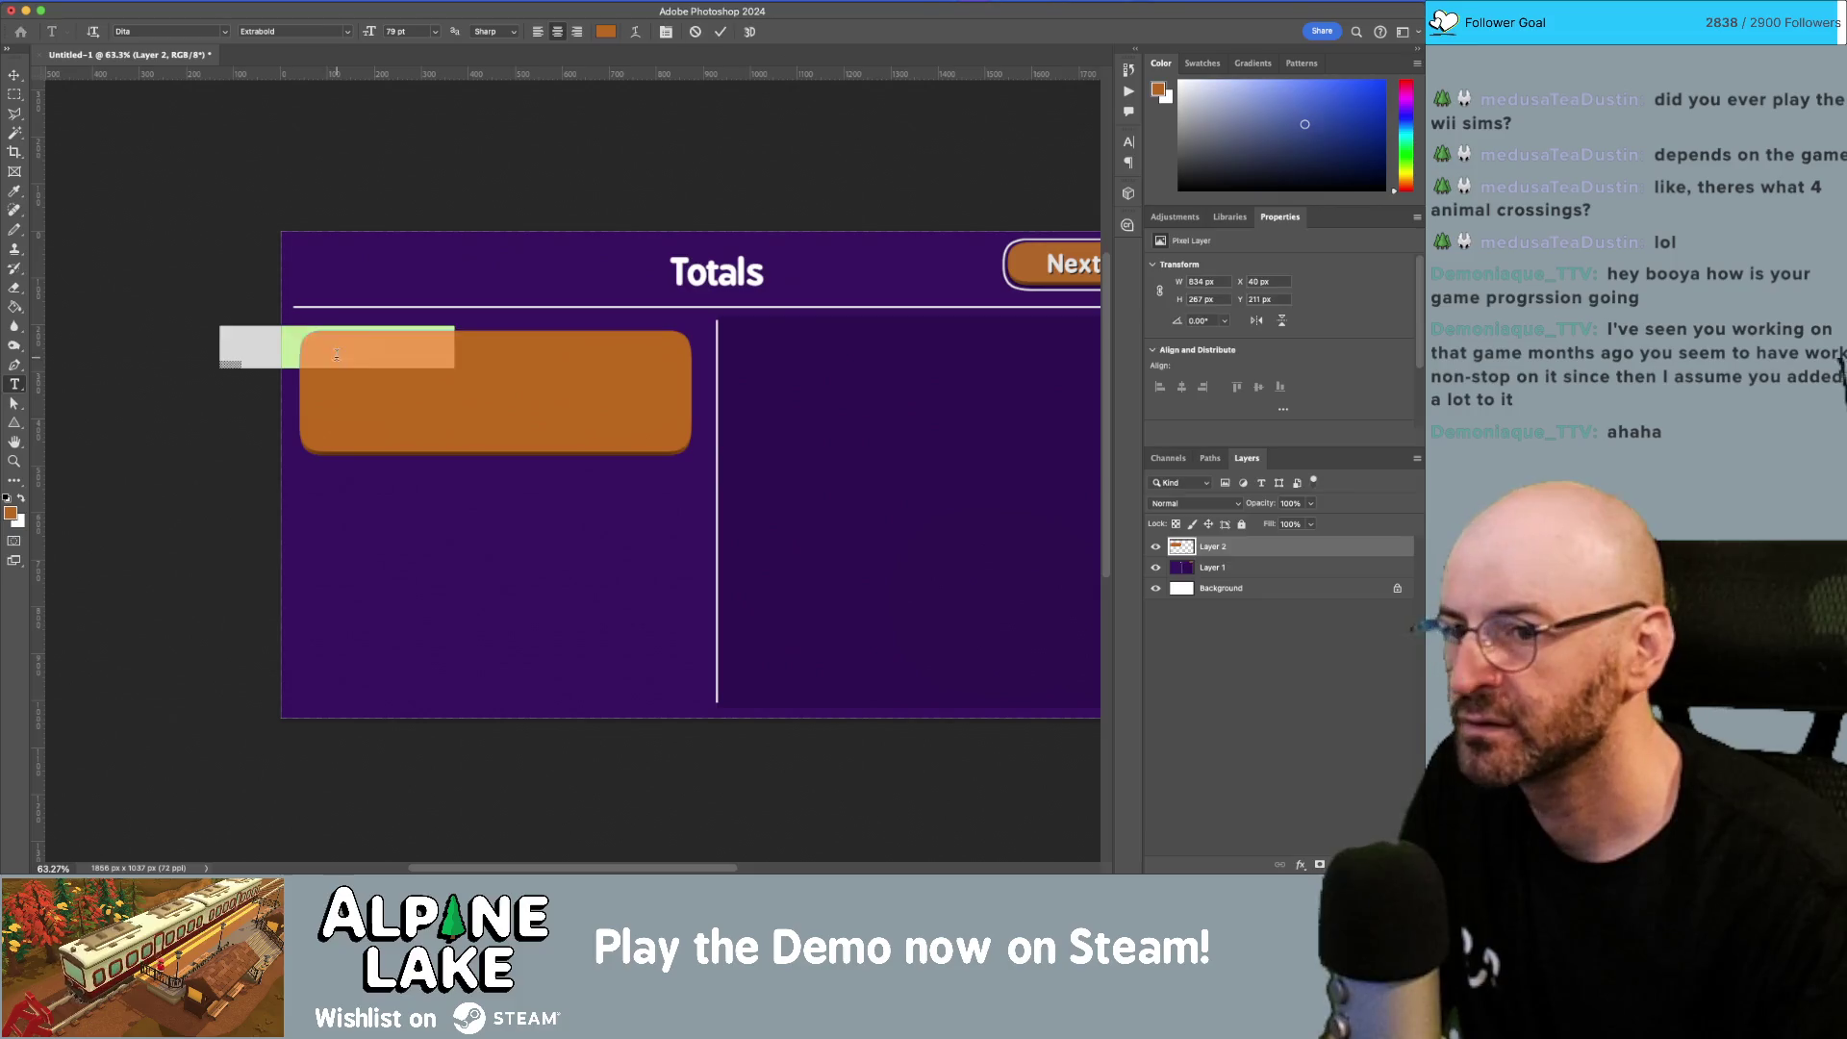
{"action": "key", "text": "BackSpace"}
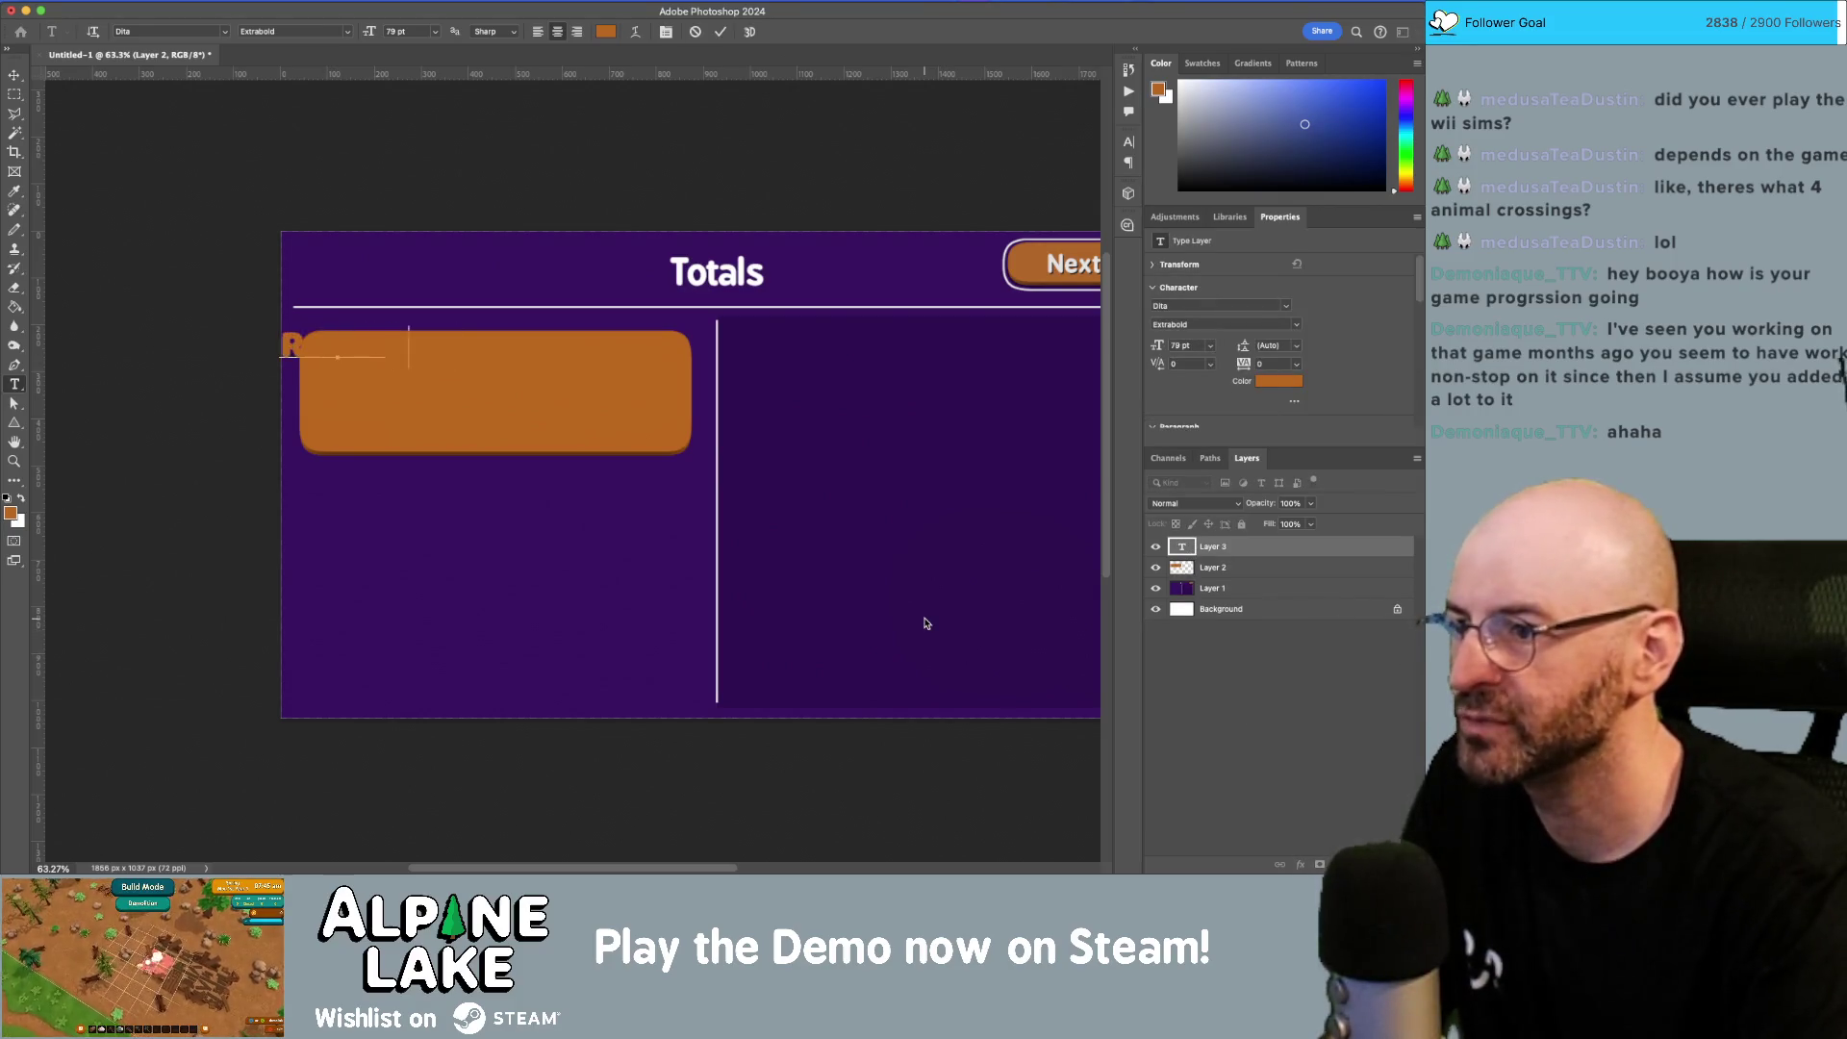
{"action": "type", "text": "0"}
{"action": "key", "text": "ctrl+a"}
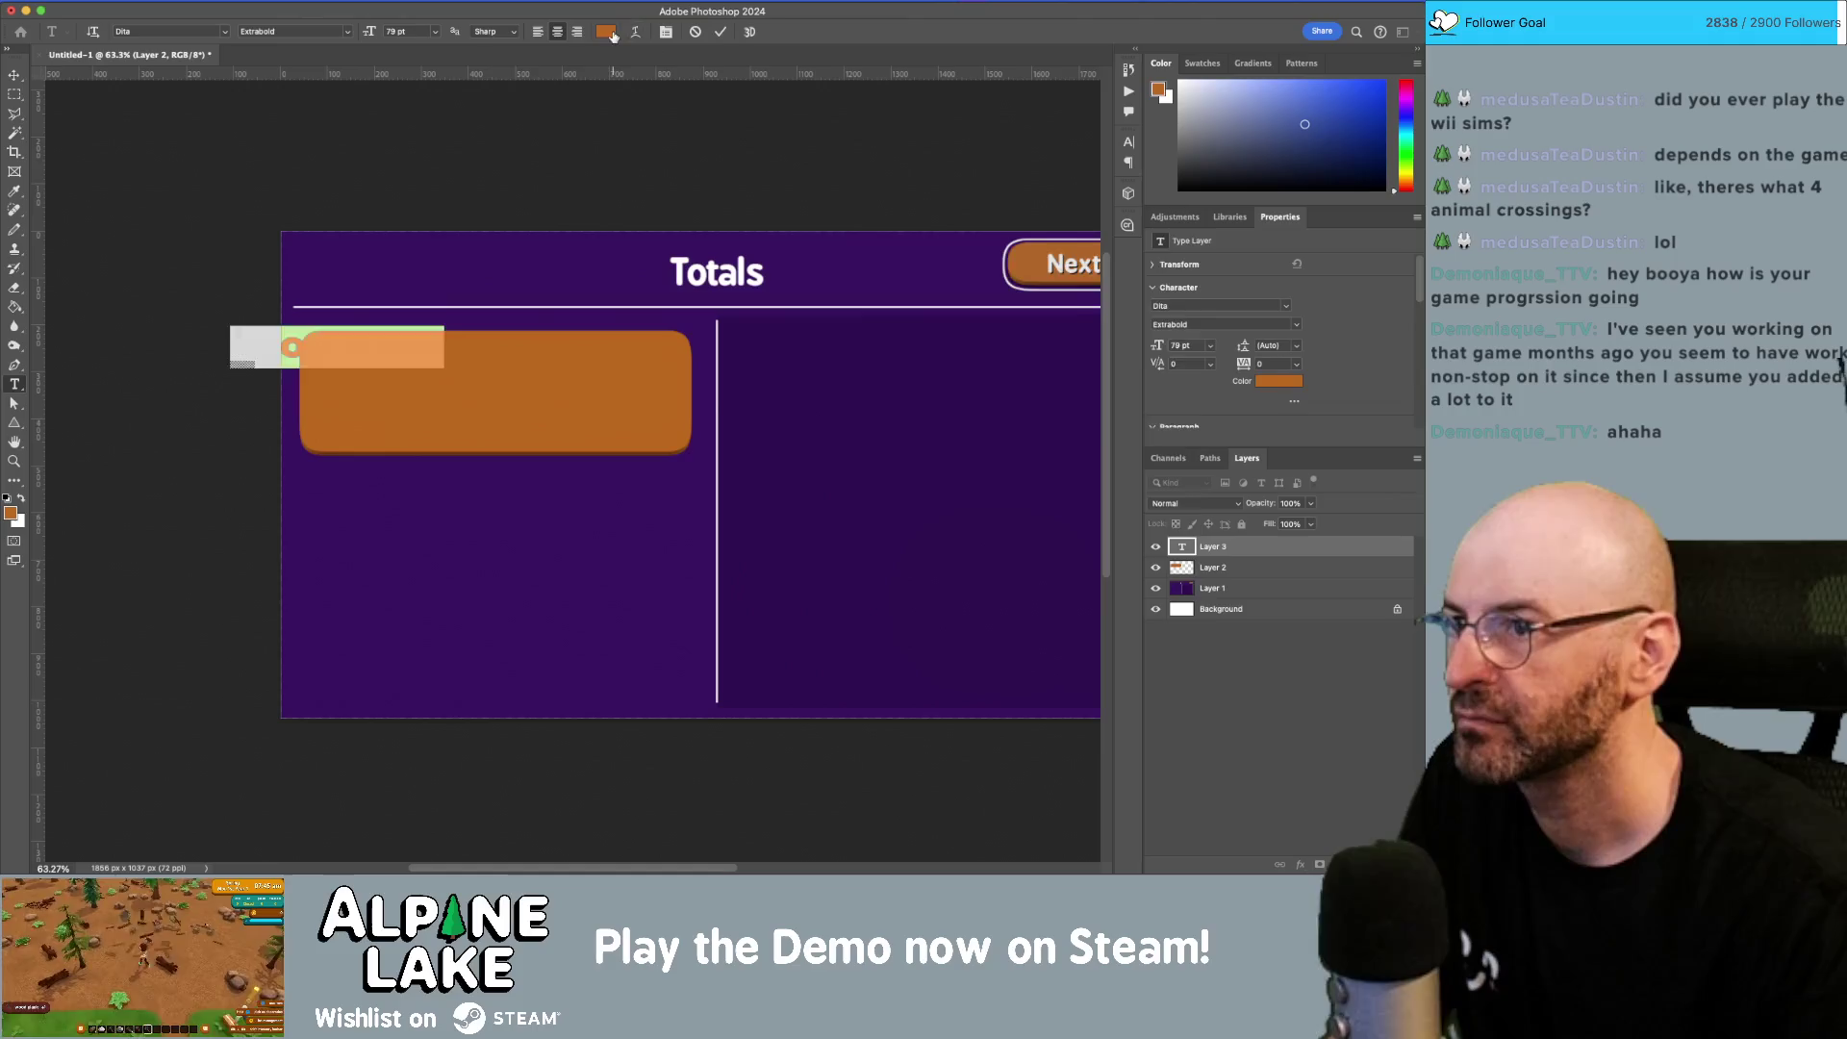
{"action": "left_click", "coordinate": [607, 31]}
{"action": "left_click_drag", "start_coordinate": [826, 377], "coordinate": [737, 227]}
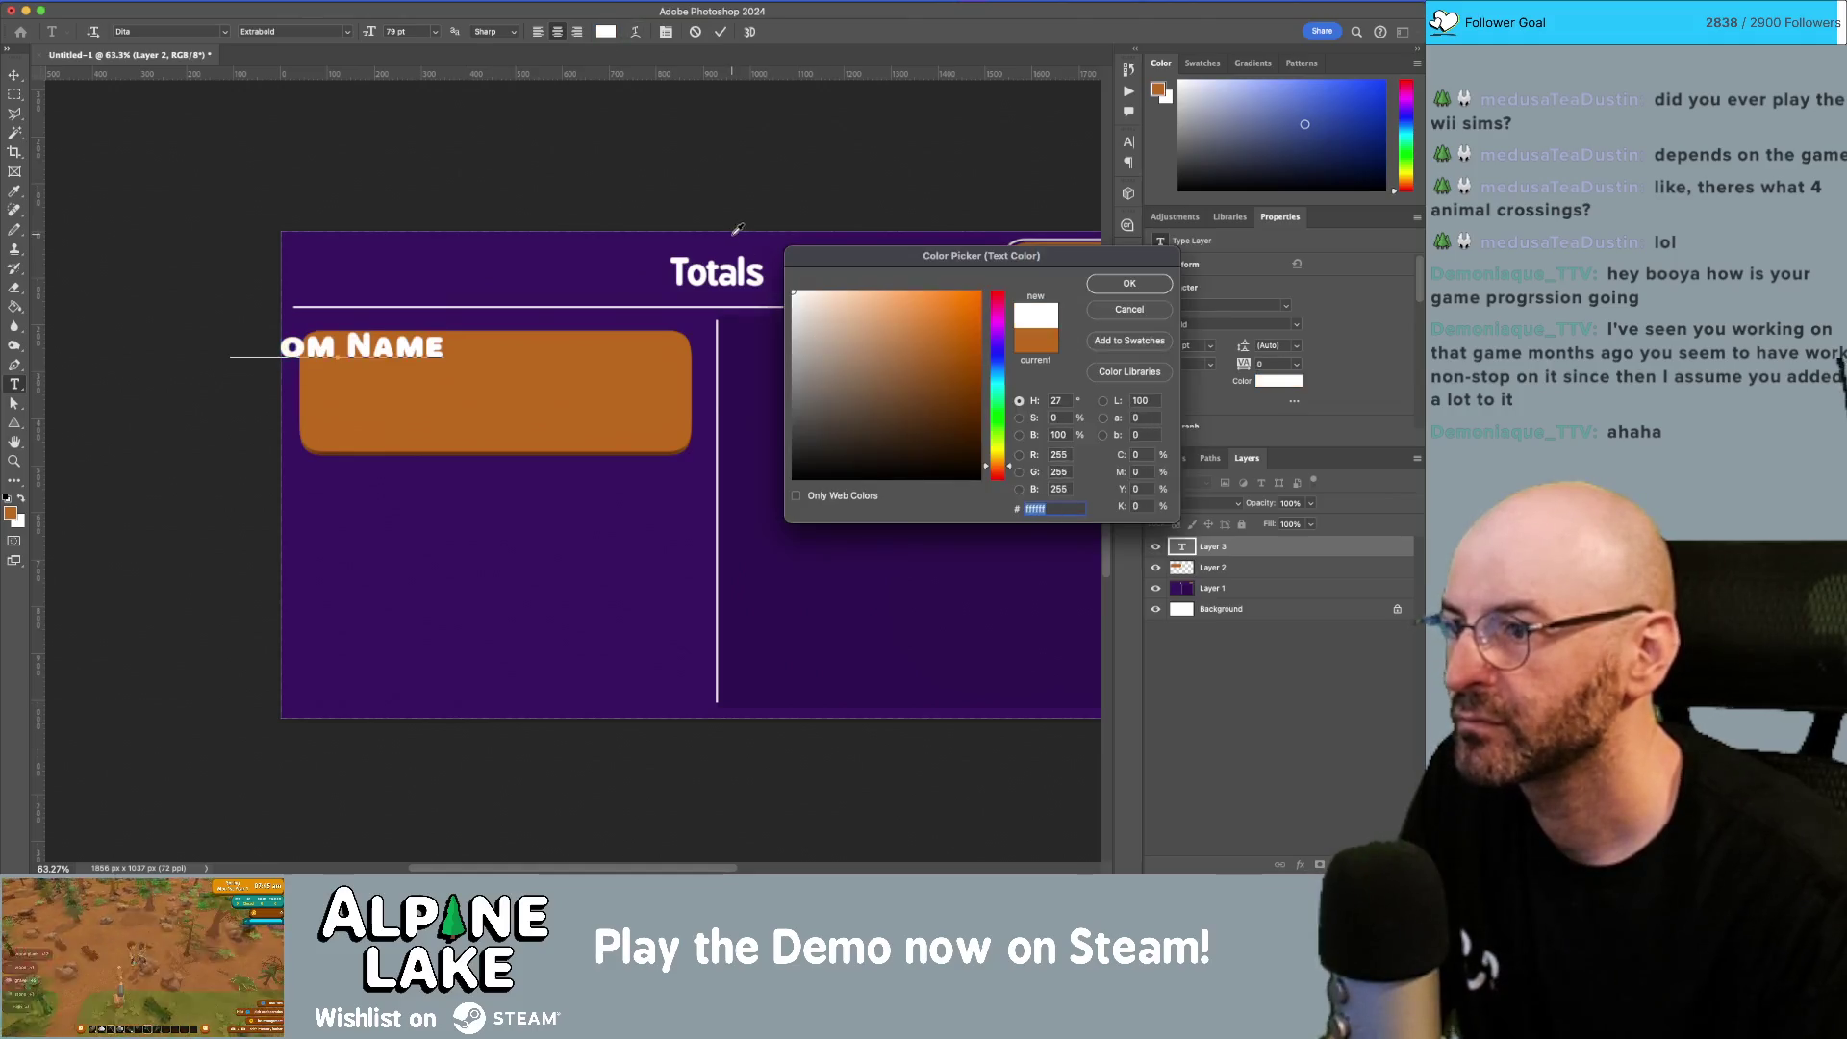
{"action": "left_click", "coordinate": [1128, 283]}
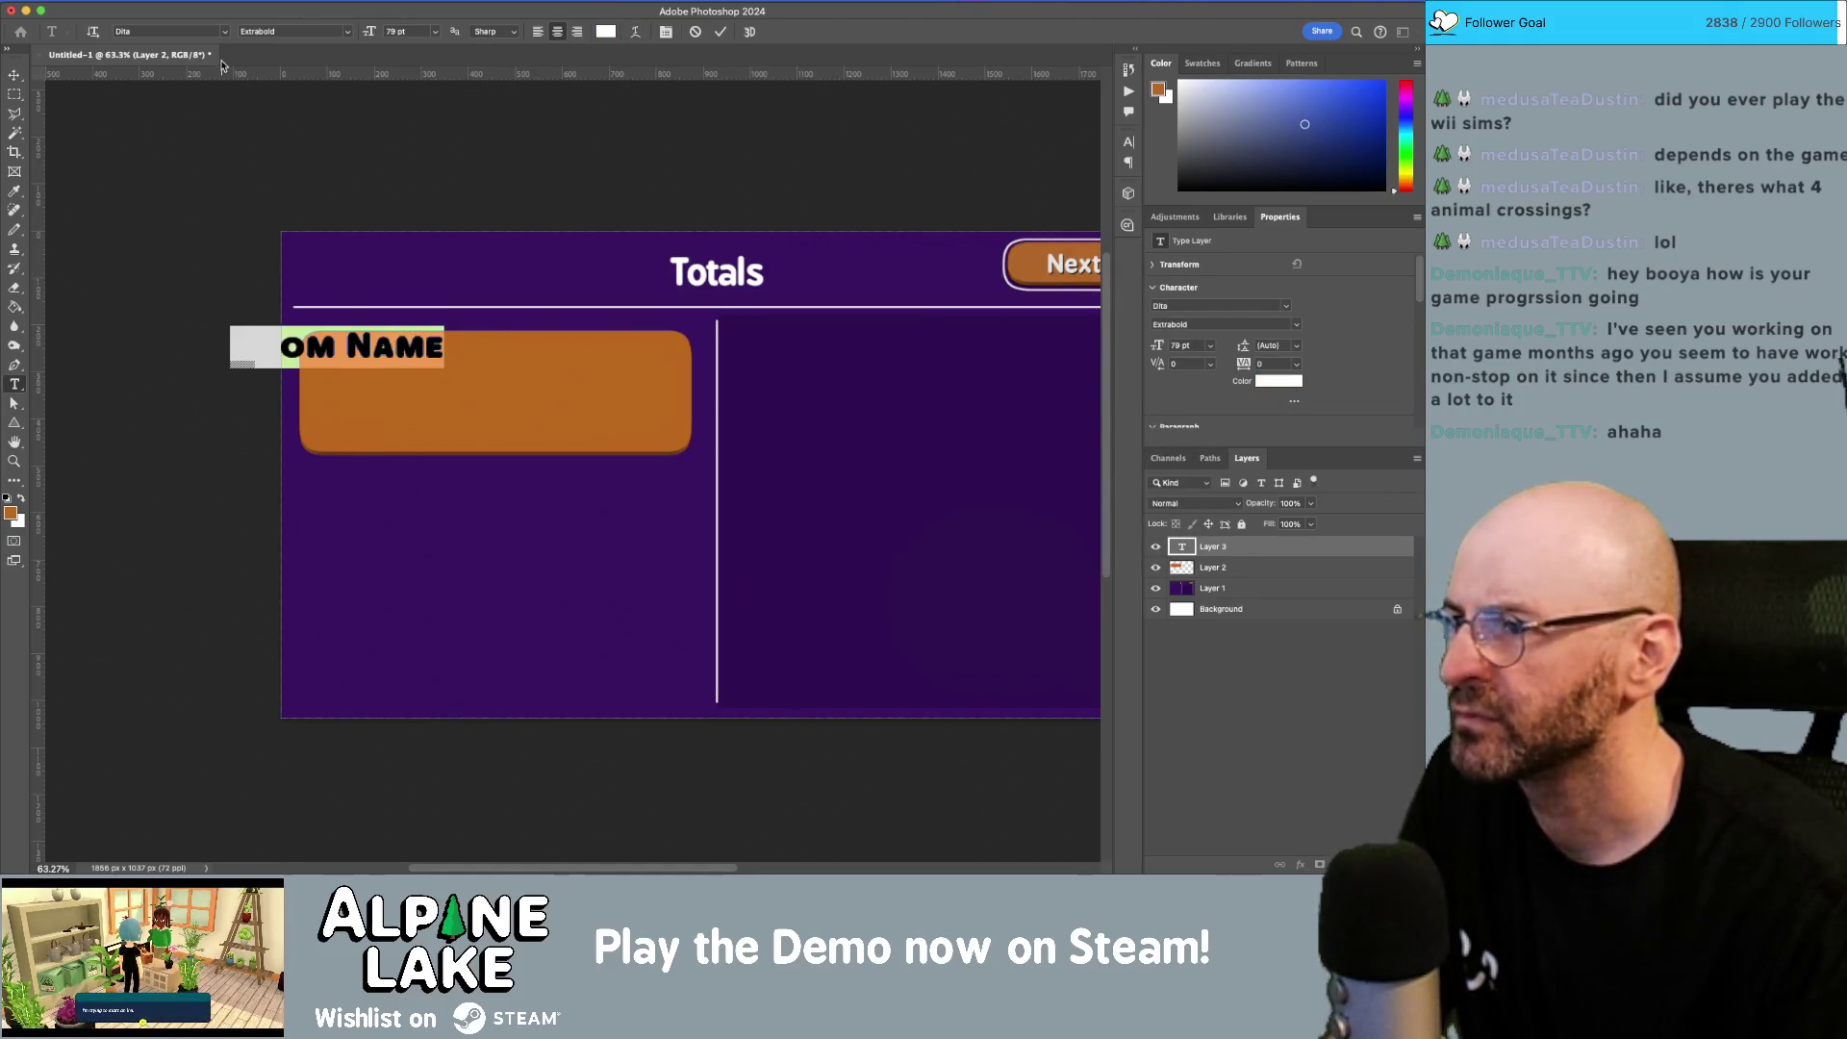
- Set the heading to BPreplay Bold and commit the text
{"action": "left_click", "coordinate": [223, 30]}
{"action": "left_click", "coordinate": [188, 156]}
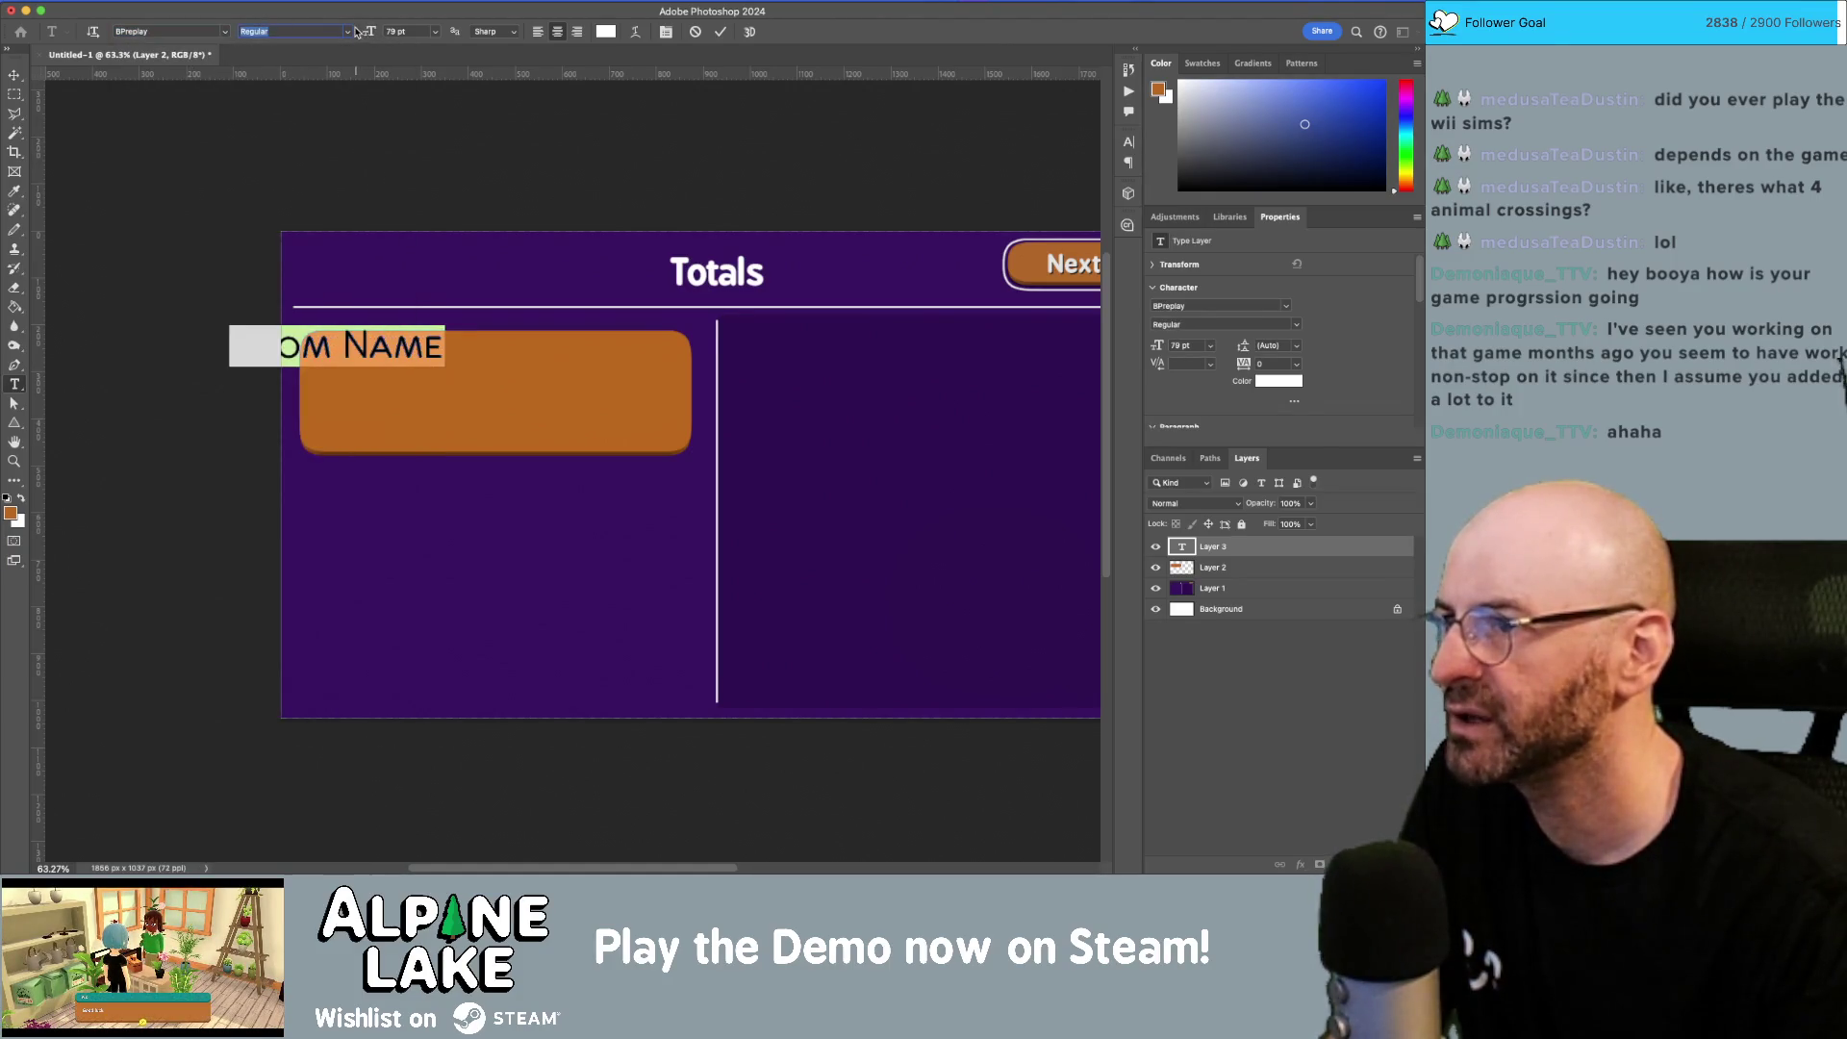
{"action": "left_click", "coordinate": [355, 31]}
{"action": "left_click", "coordinate": [335, 46]}
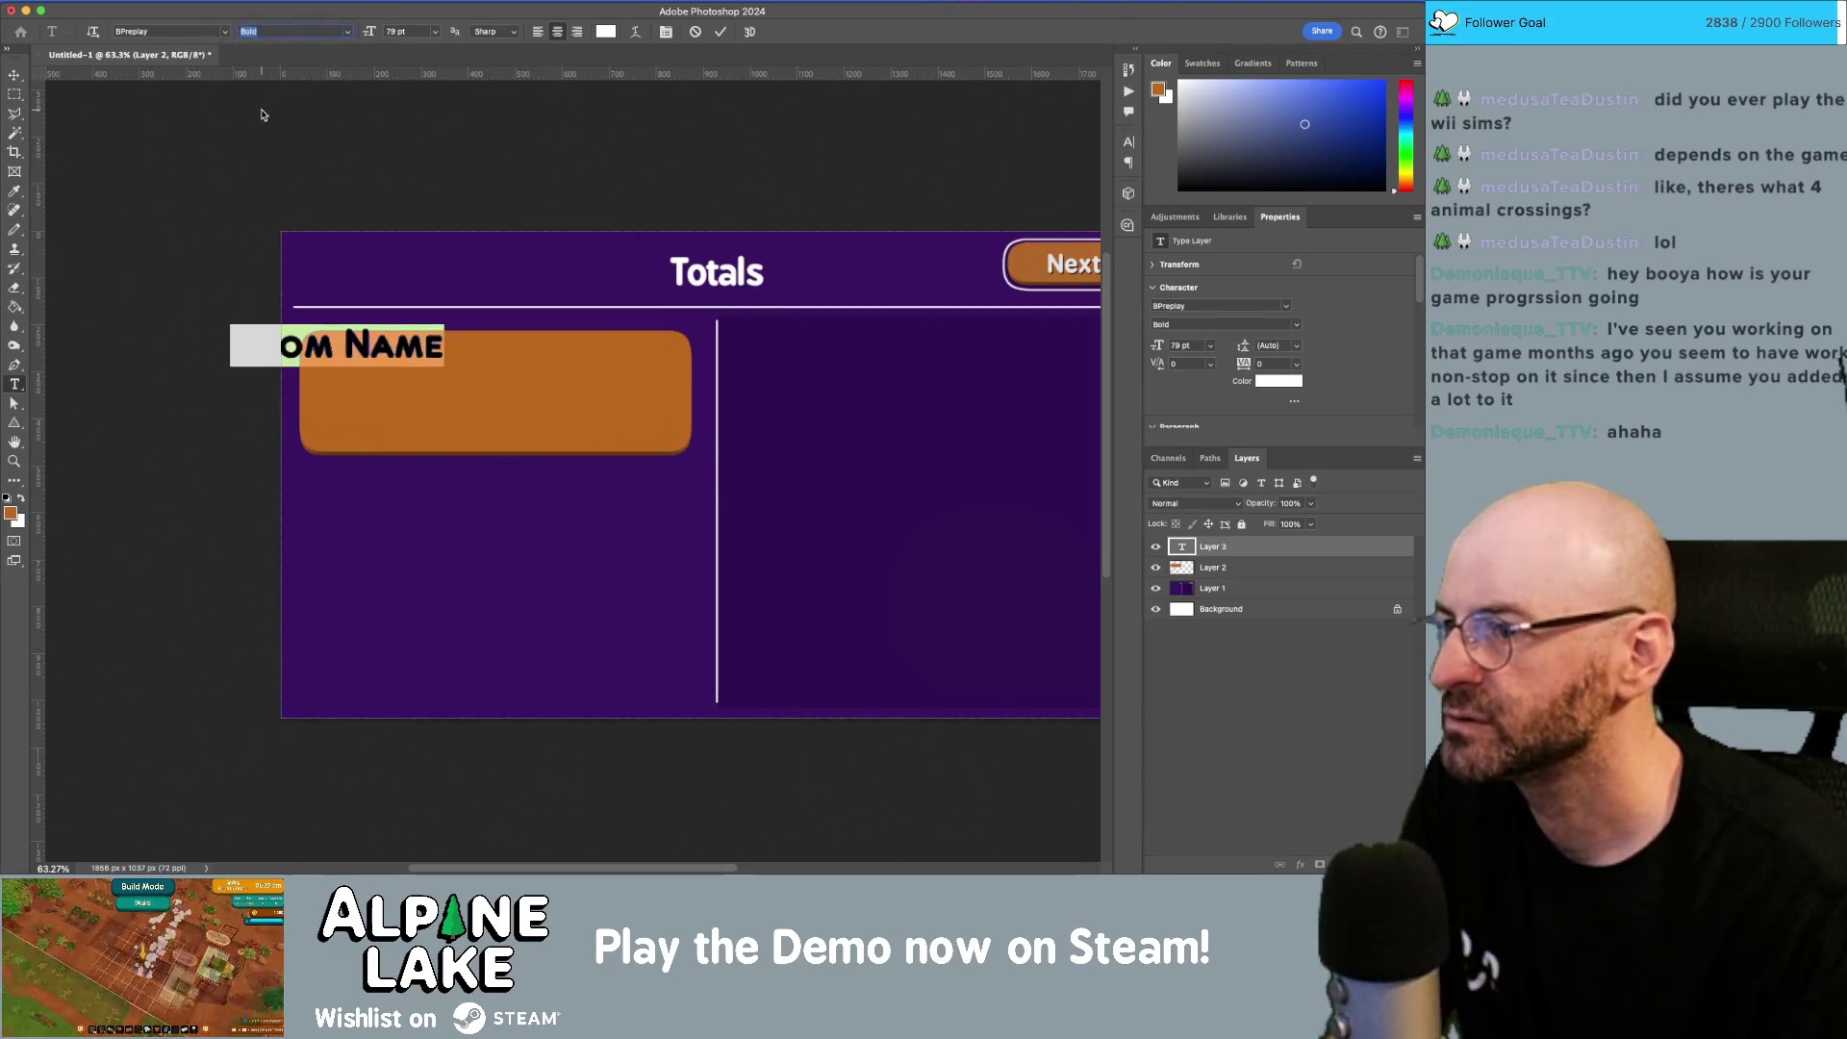
{"action": "left_click", "coordinate": [16, 73]}
- Move Room Name into the card, keep it Bold after trying Italic, and turn off faux bold
{"action": "left_click_drag", "start_coordinate": [372, 349], "coordinate": [450, 364]}
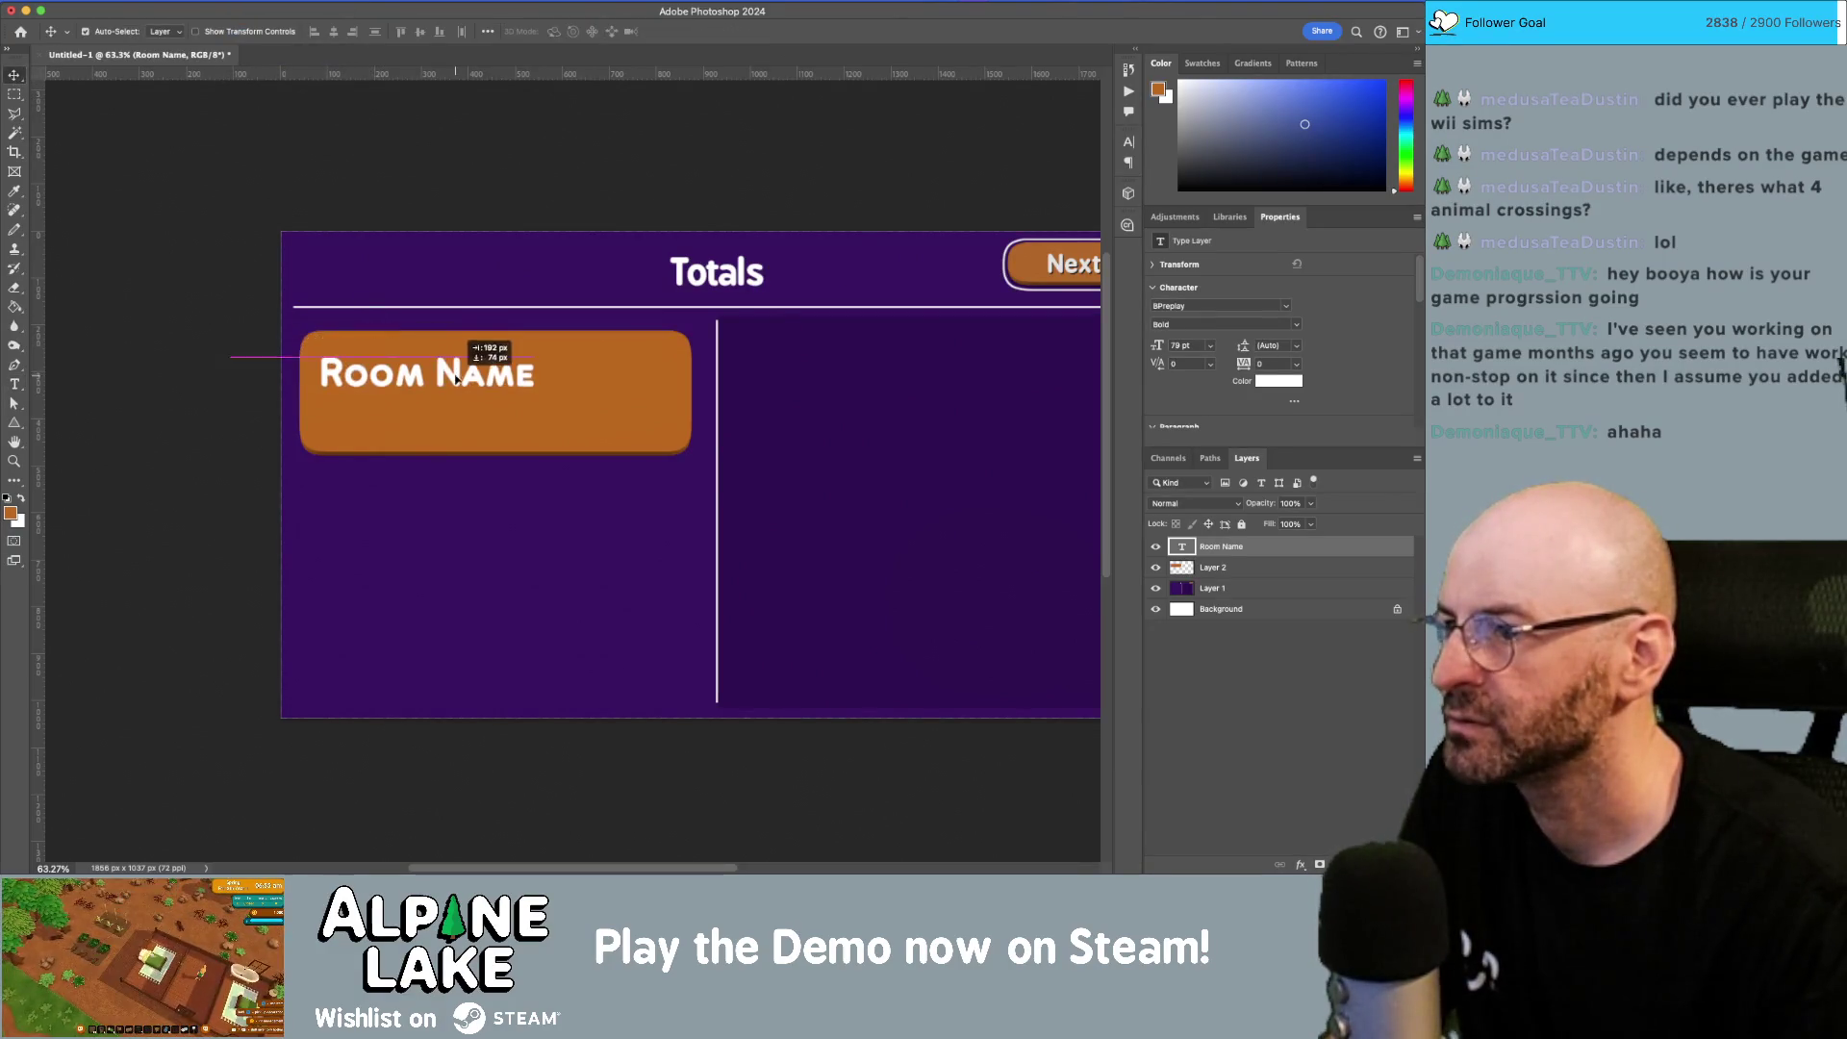
{"action": "double_click", "coordinate": [457, 368]}
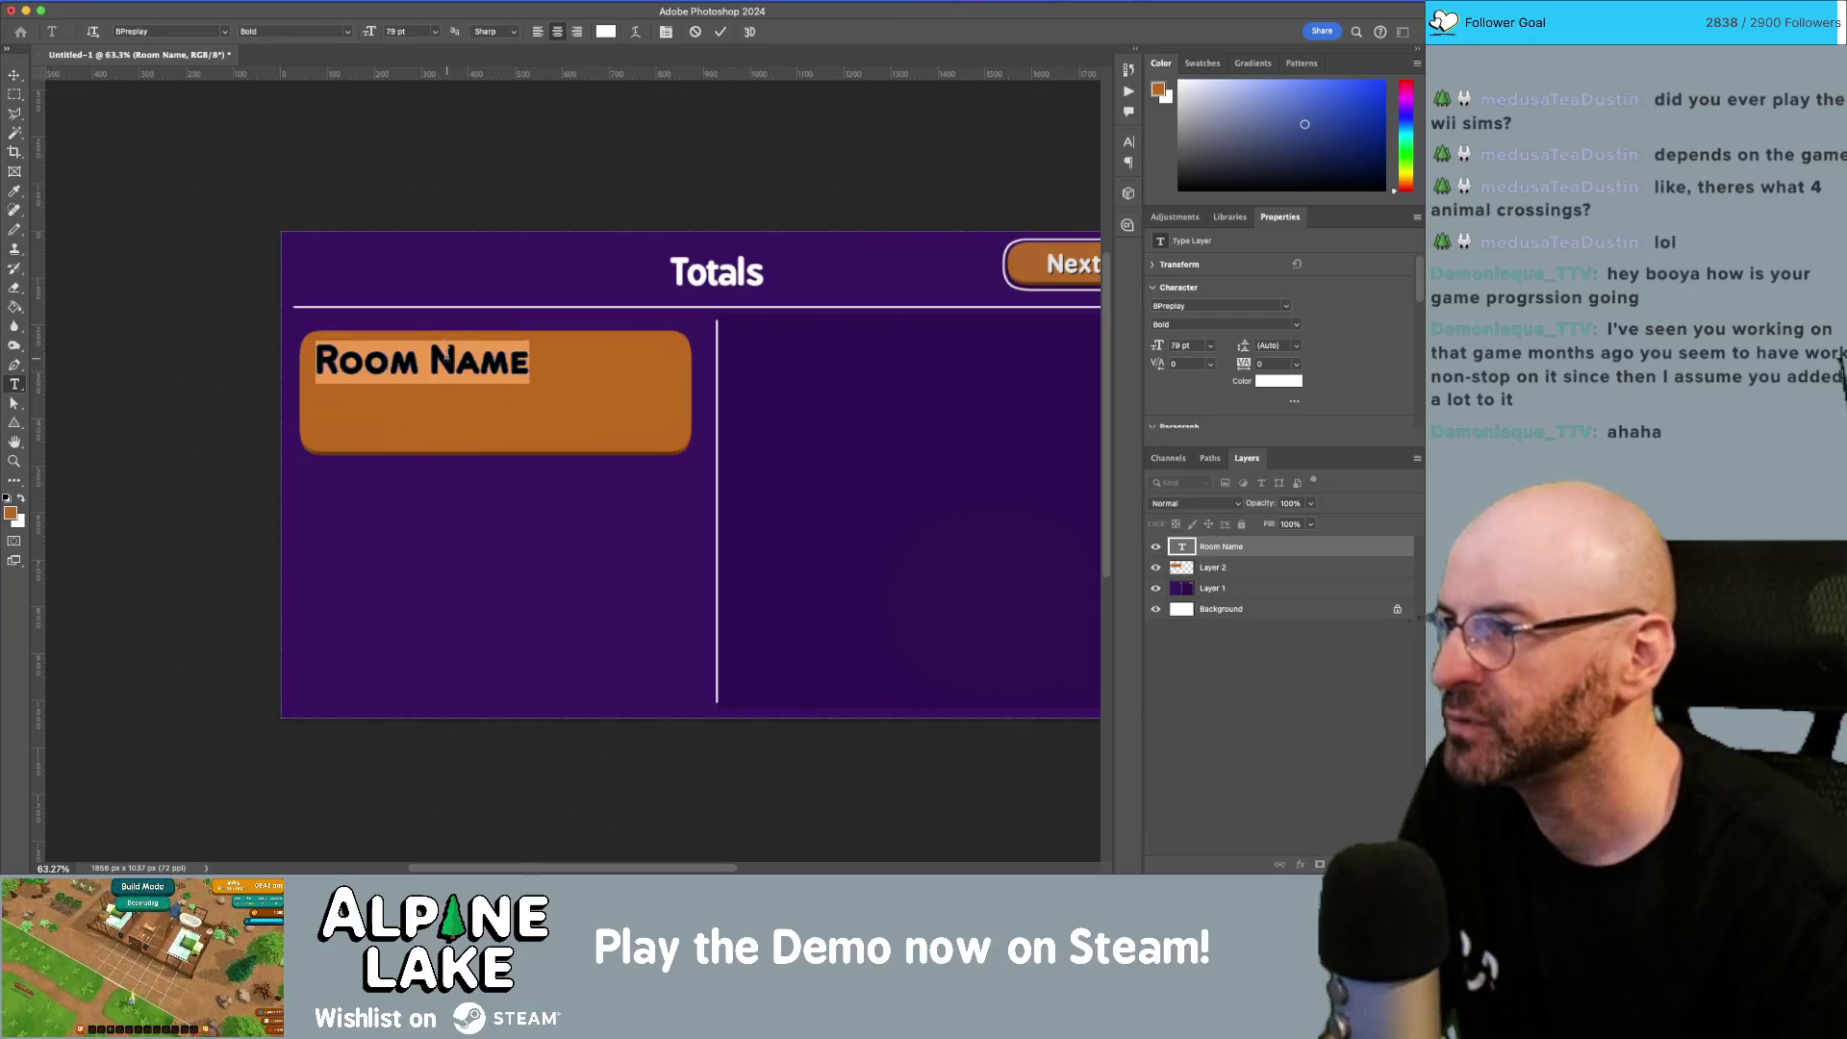
{"action": "left_click", "coordinate": [347, 33]}
{"action": "left_click", "coordinate": [347, 32]}
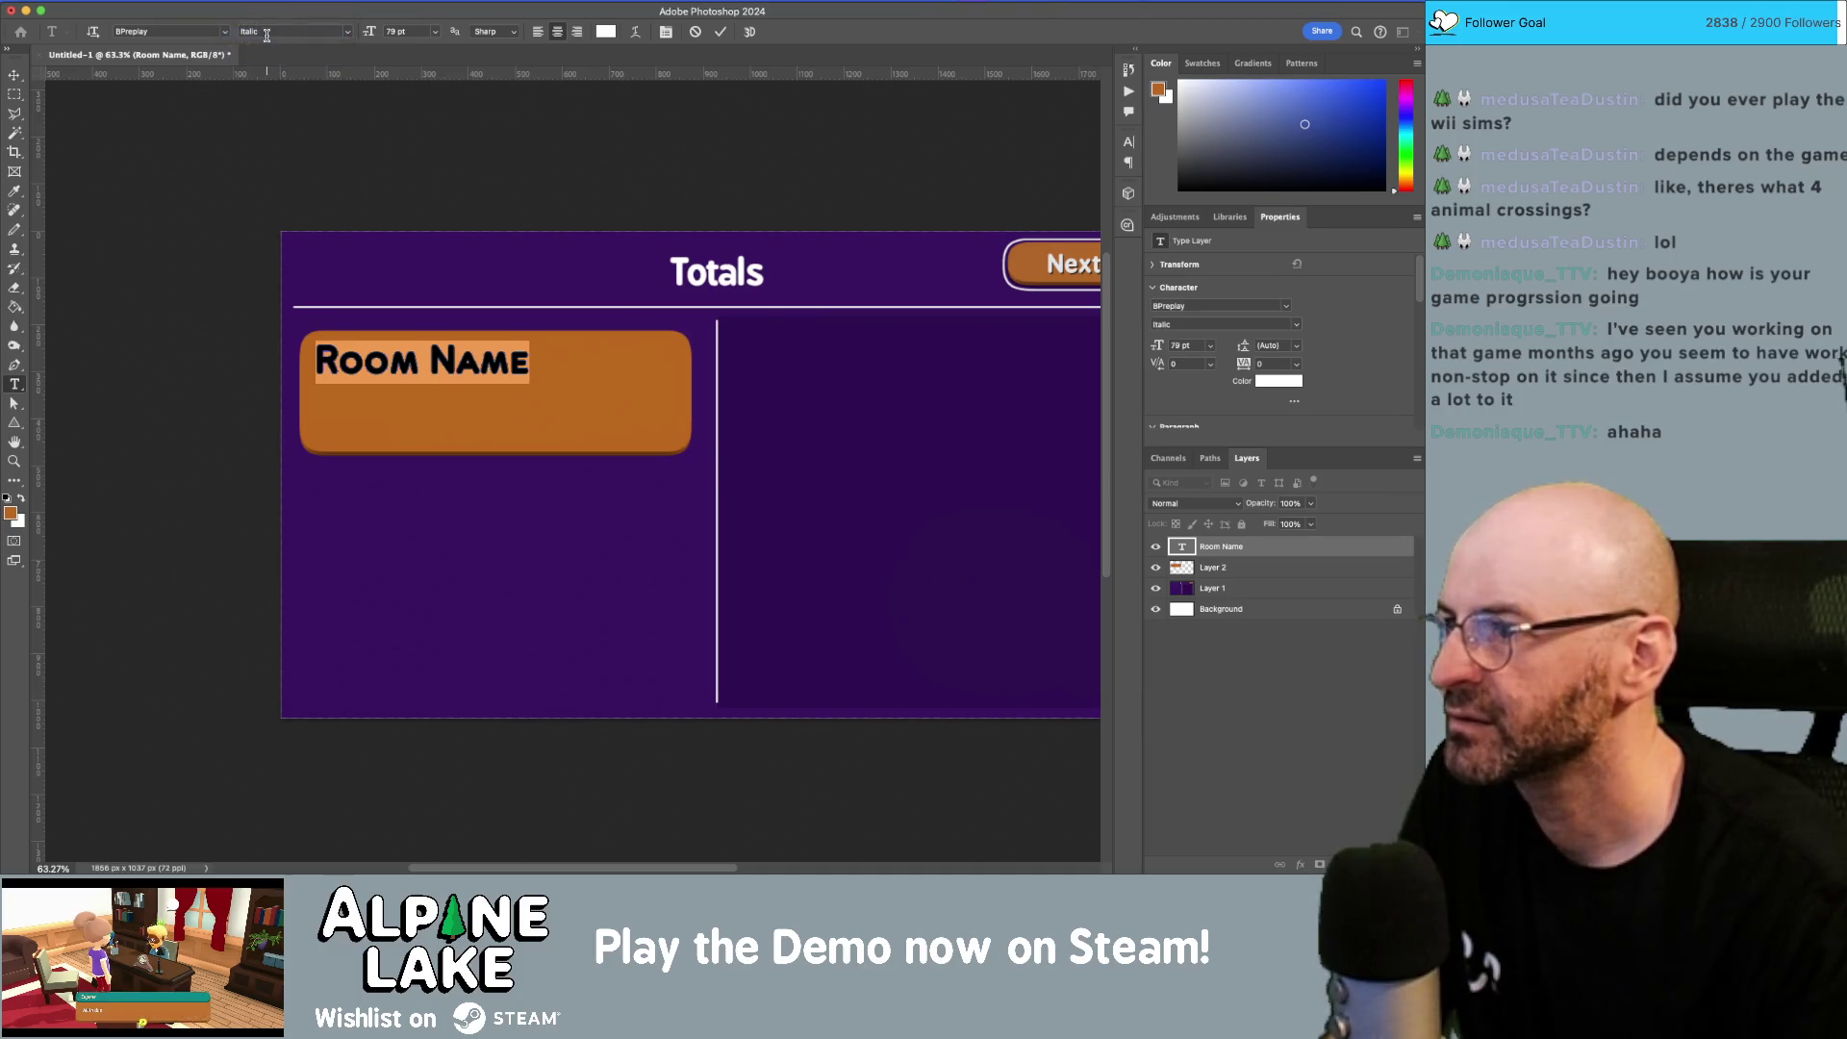
{"action": "left_click", "coordinate": [348, 31]}
{"action": "left_click", "coordinate": [310, 44]}
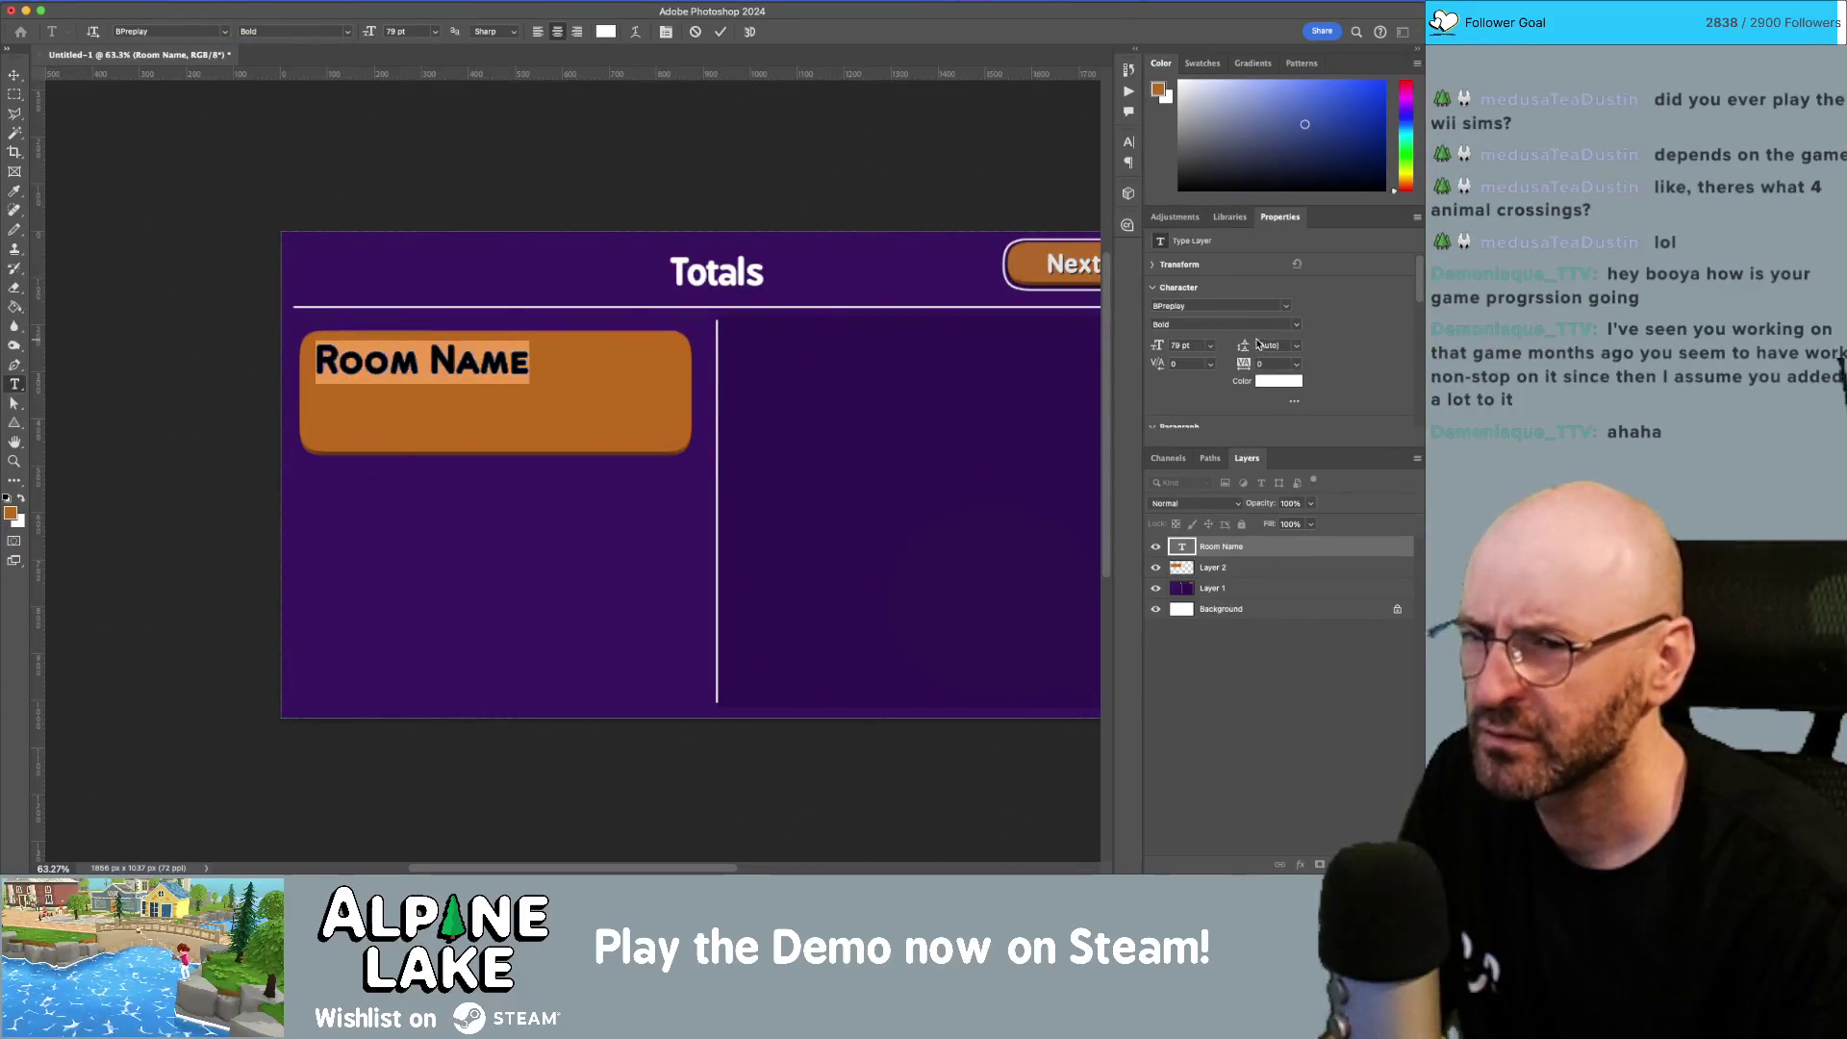
{"action": "scroll", "coordinate": [1241, 347], "scroll_direction": "down", "scroll_amount": 5}
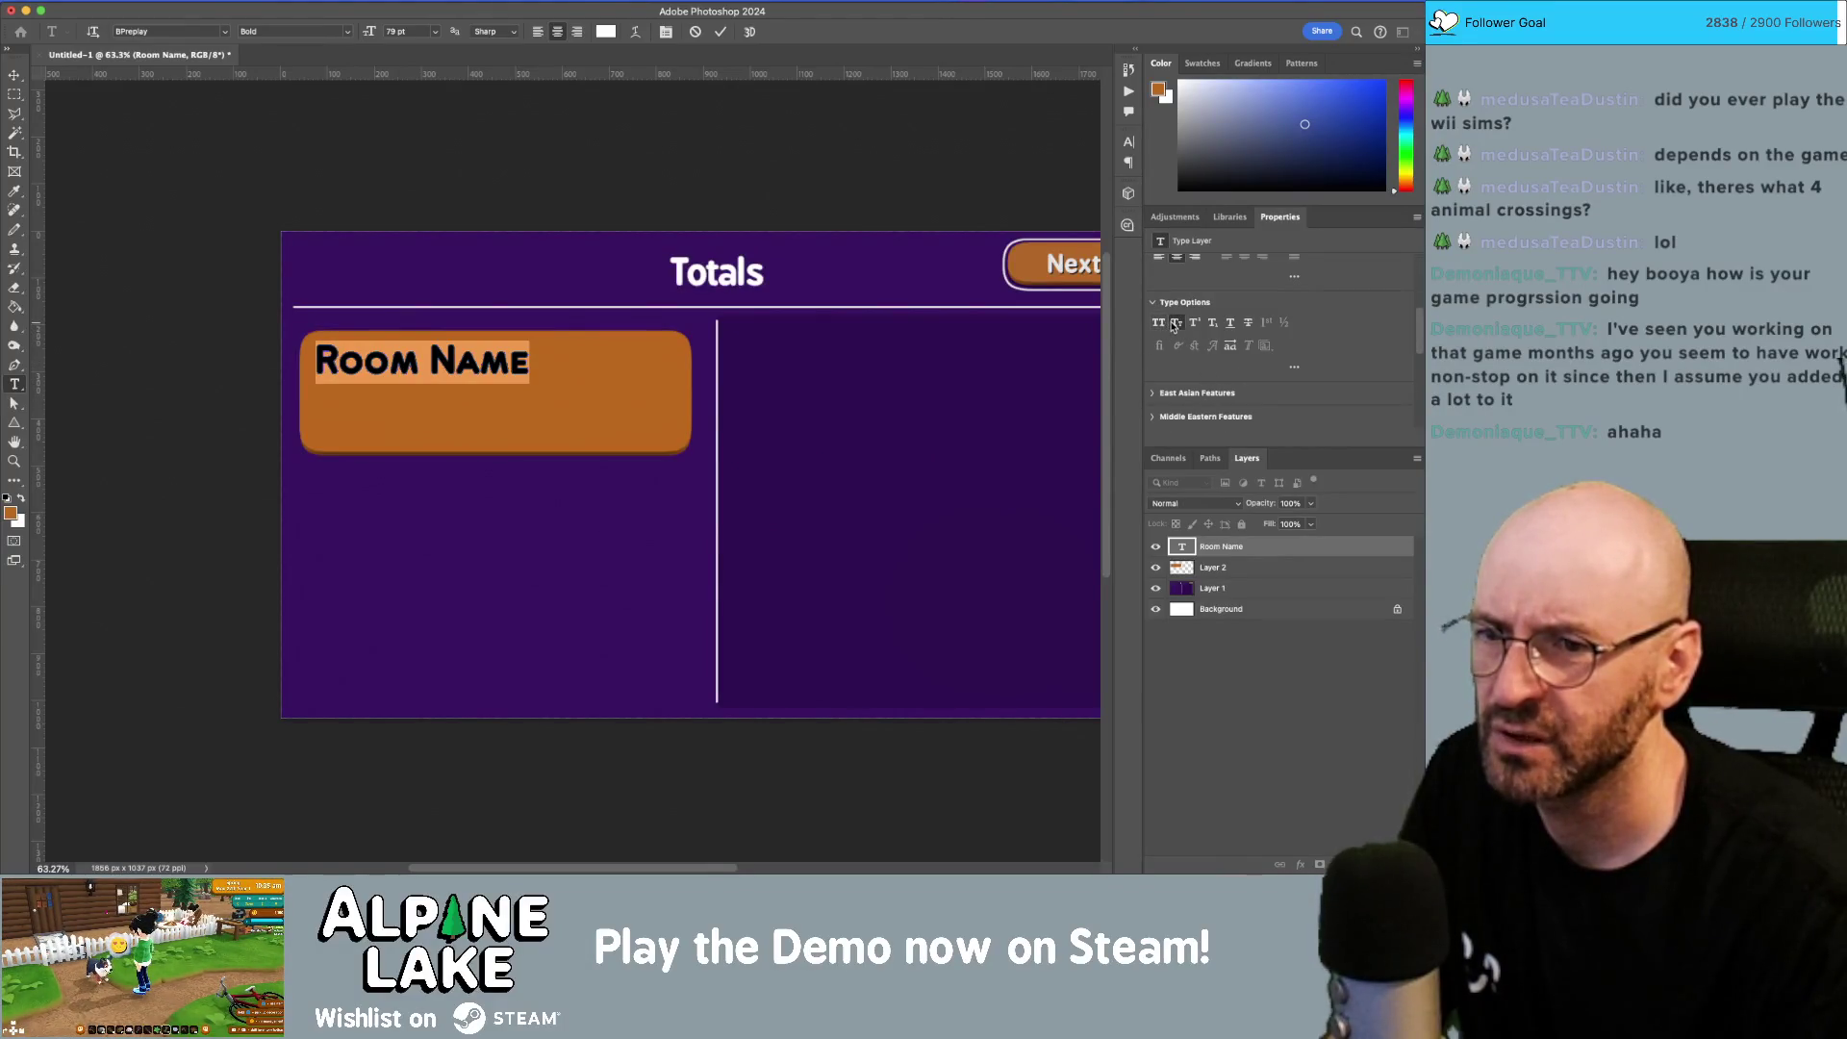
{"action": "left_click", "coordinate": [1176, 327]}
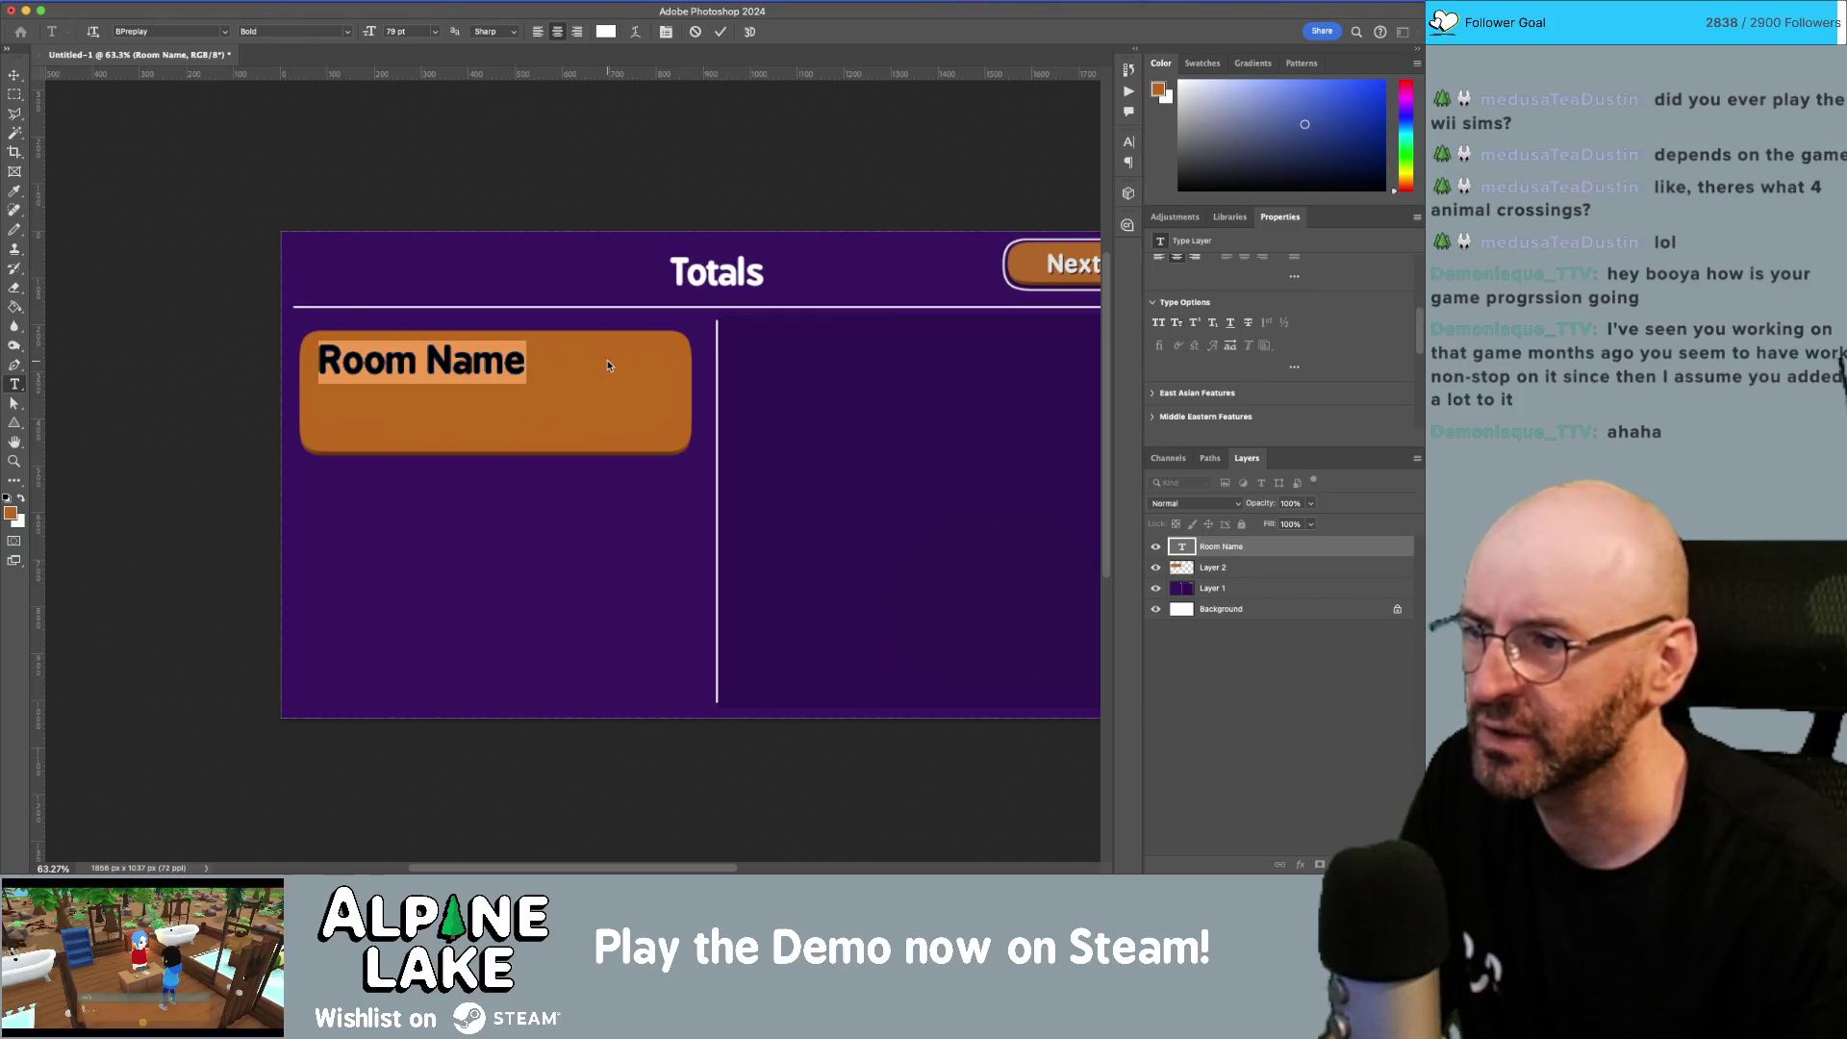
{"action": "left_click", "coordinate": [13, 76]}
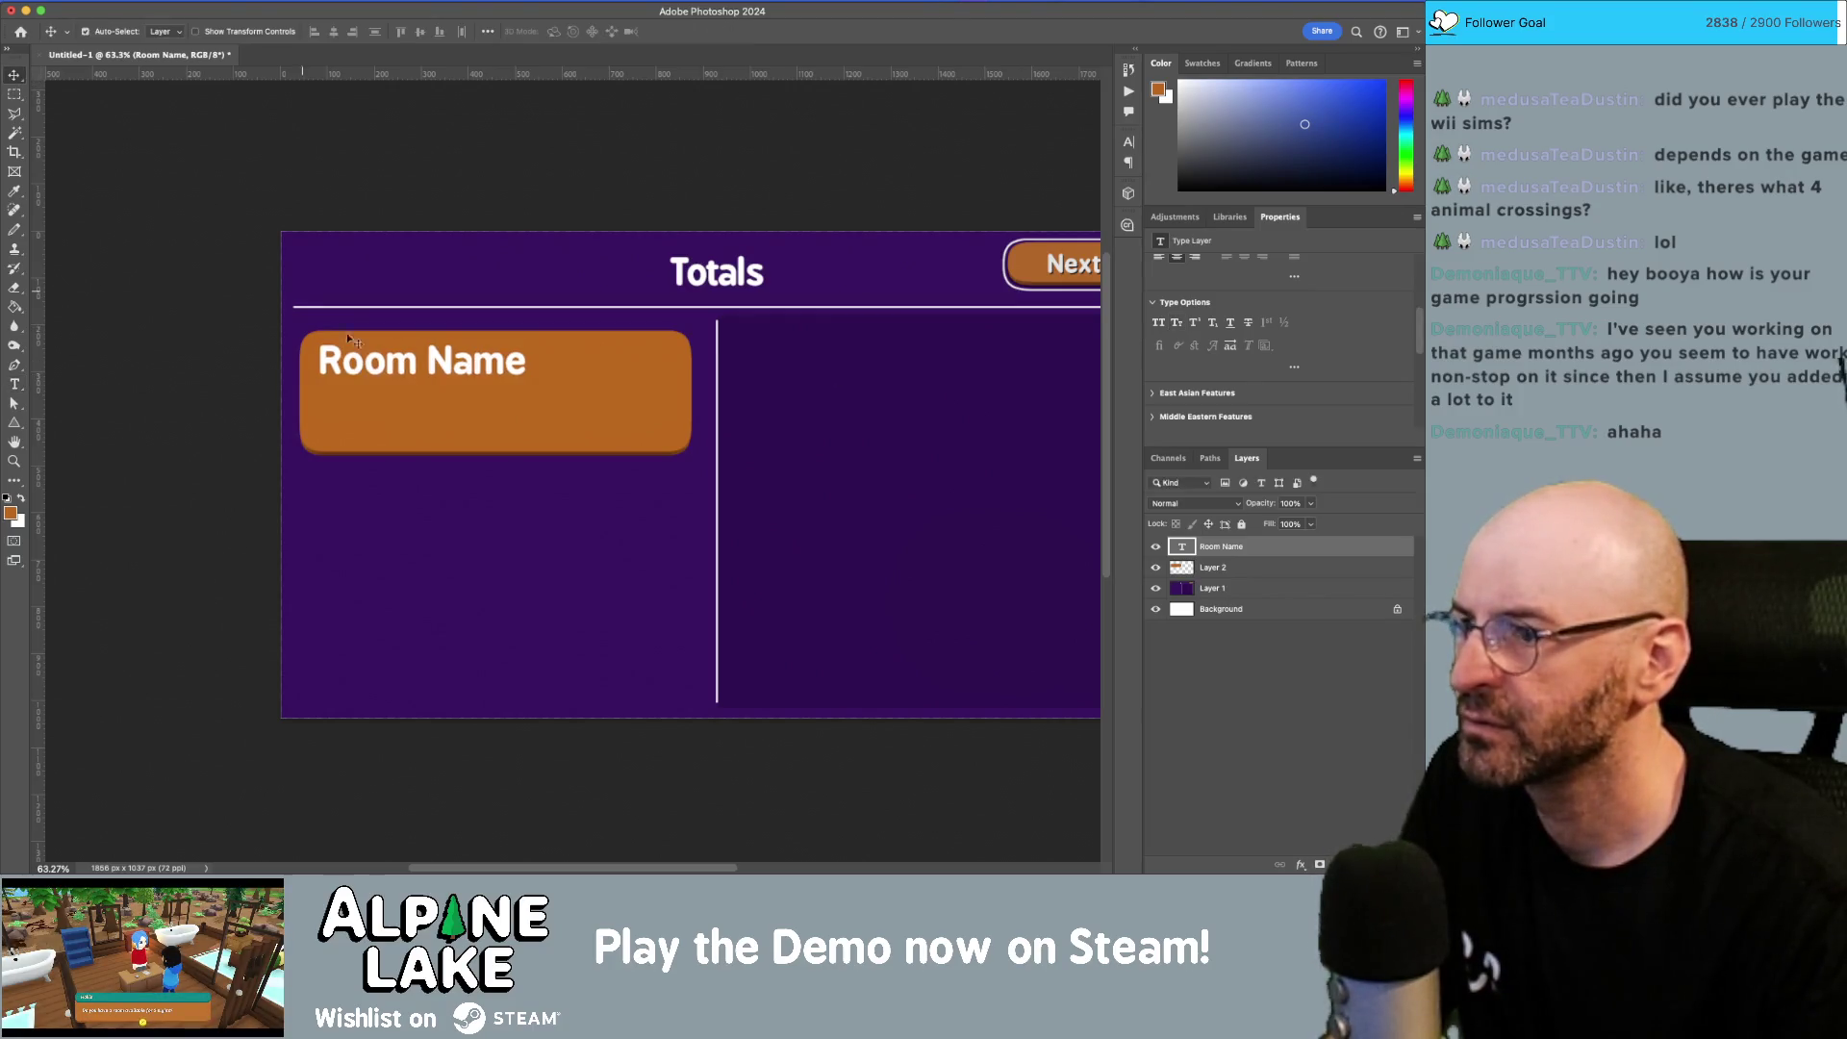
- Nudge the heading up-left and shrink it with Free Transform into the card's corner
{"action": "left_click_drag", "start_coordinate": [405, 367], "coordinate": [402, 362]}
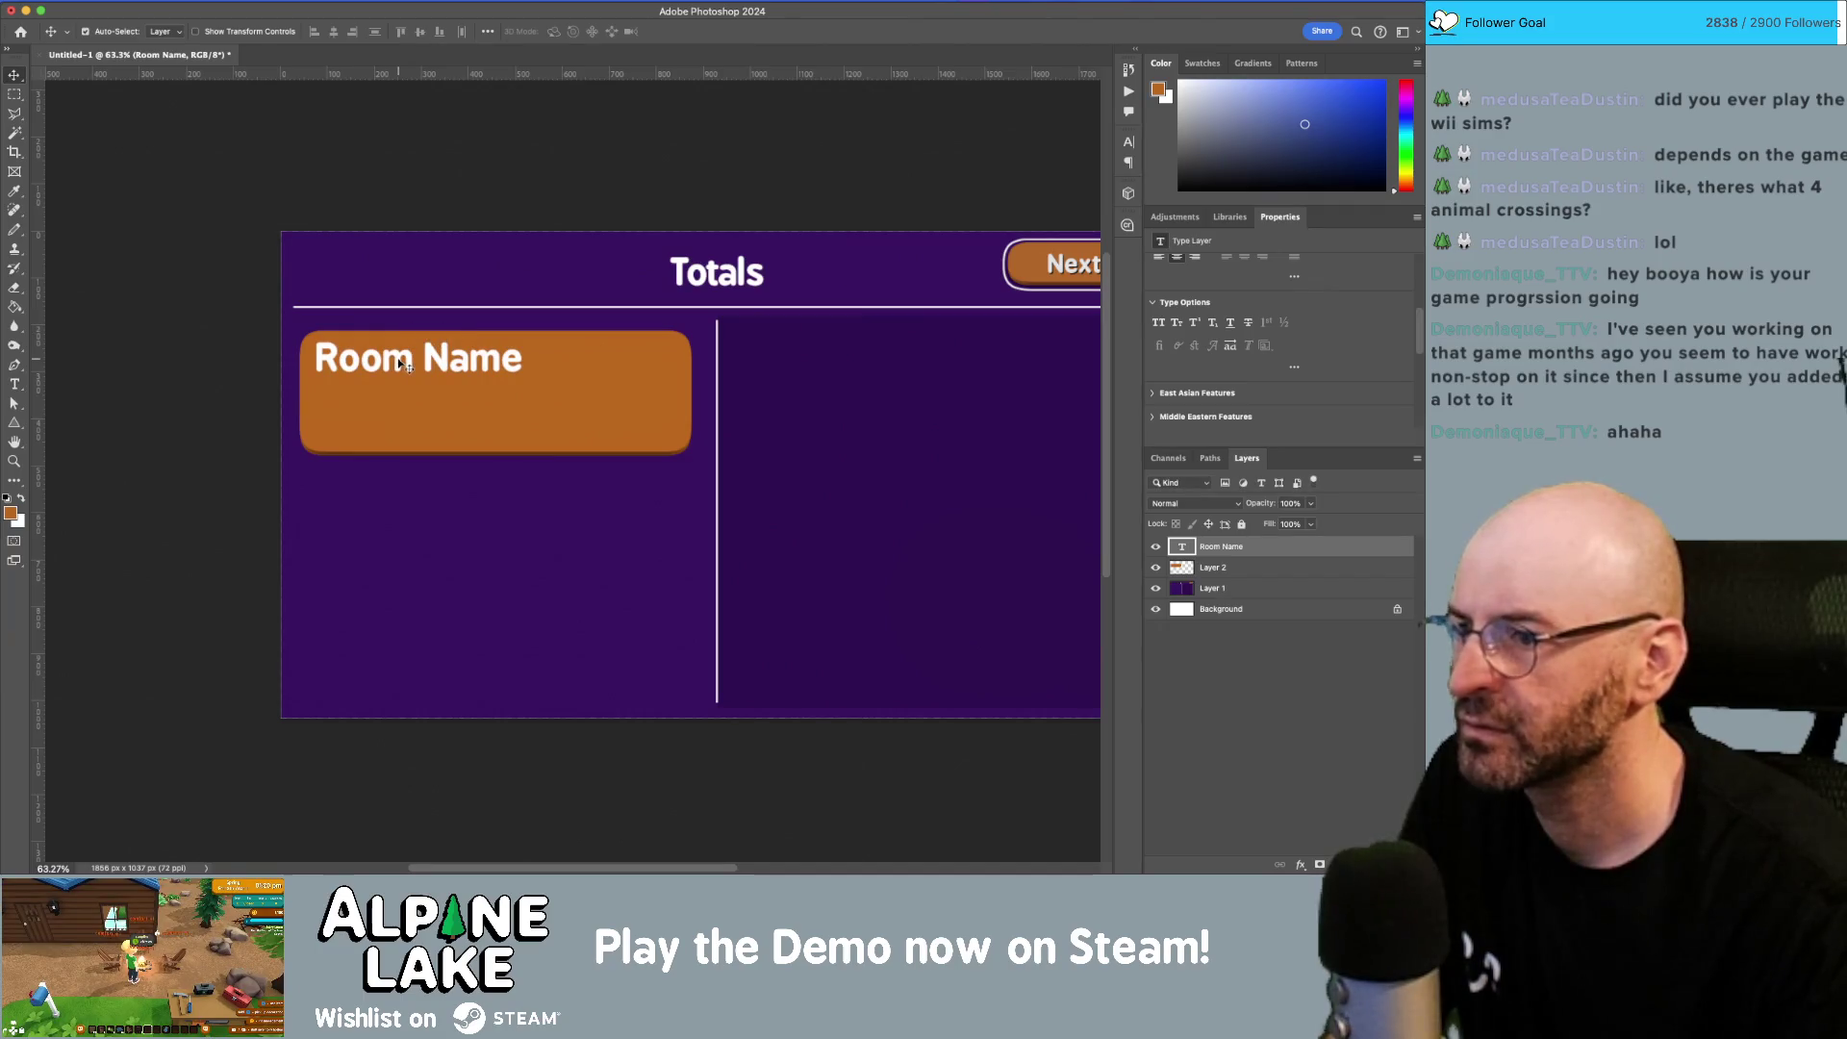
{"action": "left_click", "coordinate": [14, 382]}
{"action": "key", "text": "v"}
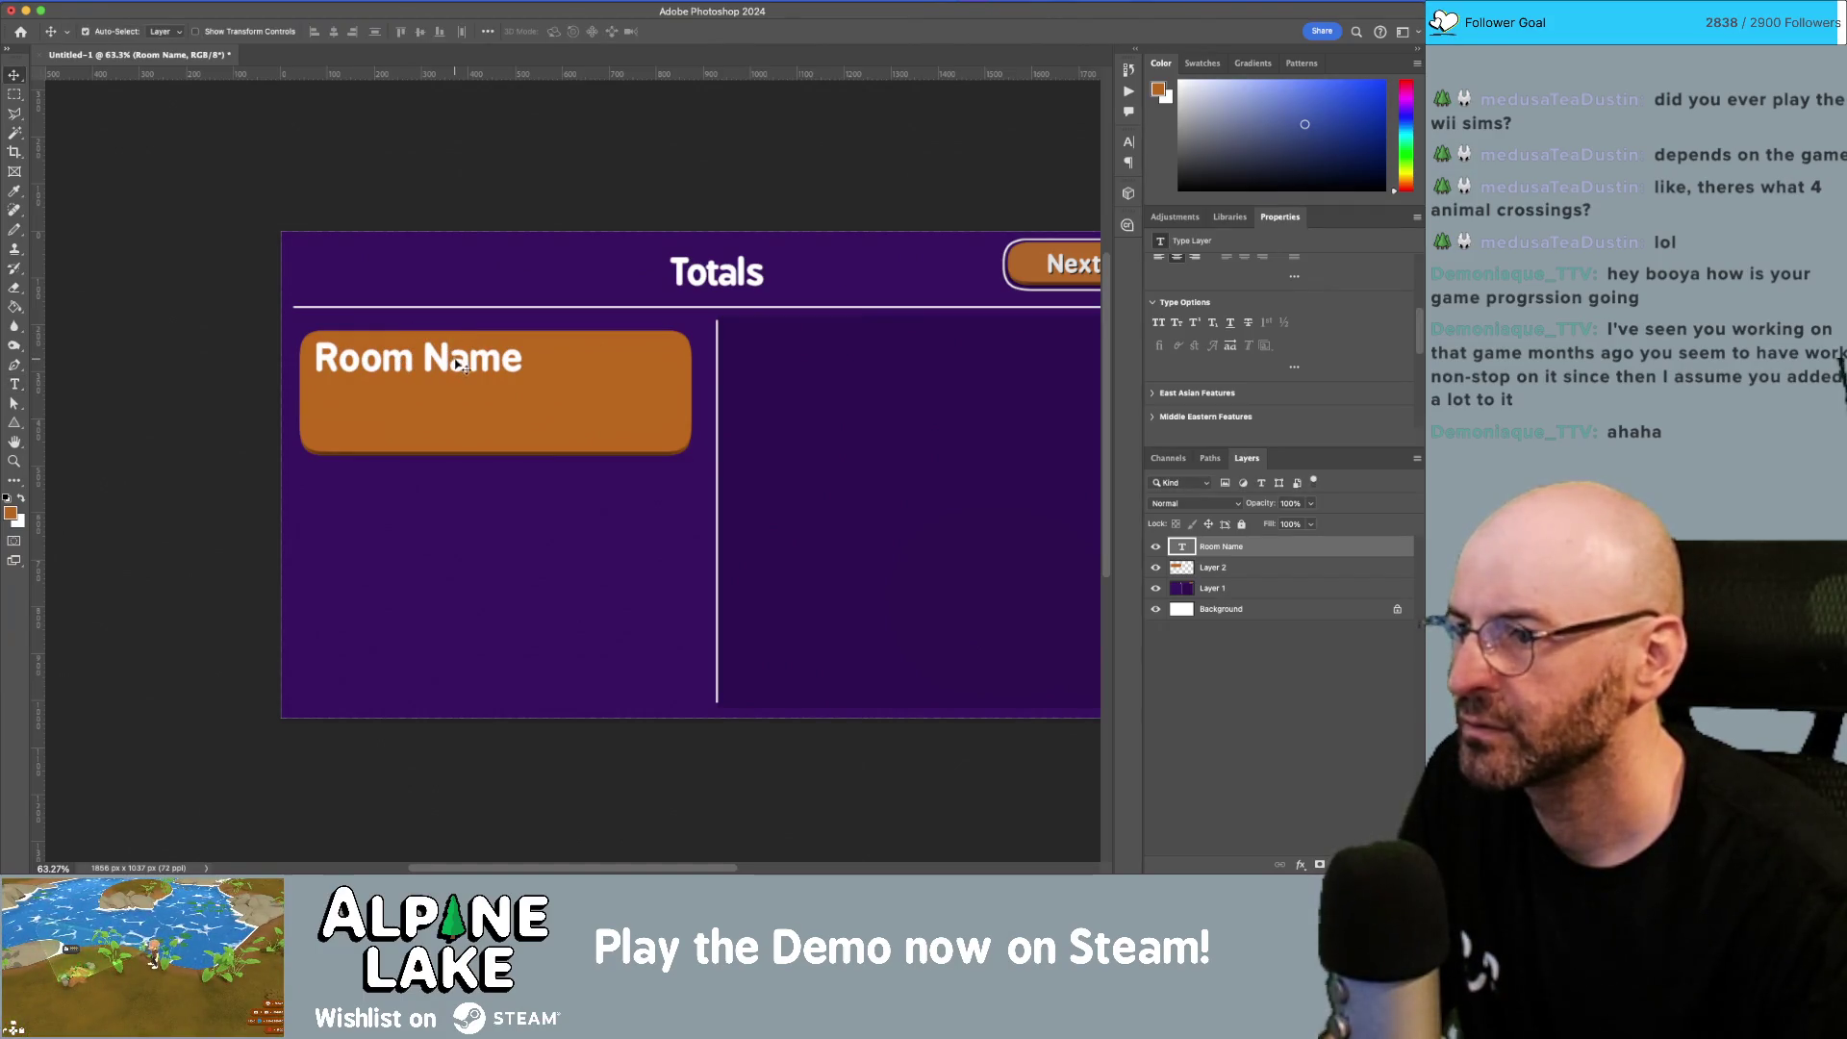
{"action": "key", "text": "ctrl+t"}
{"action": "left_click_drag", "start_coordinate": [526, 358], "coordinate": [448, 358]}
{"action": "key", "text": "Return"}
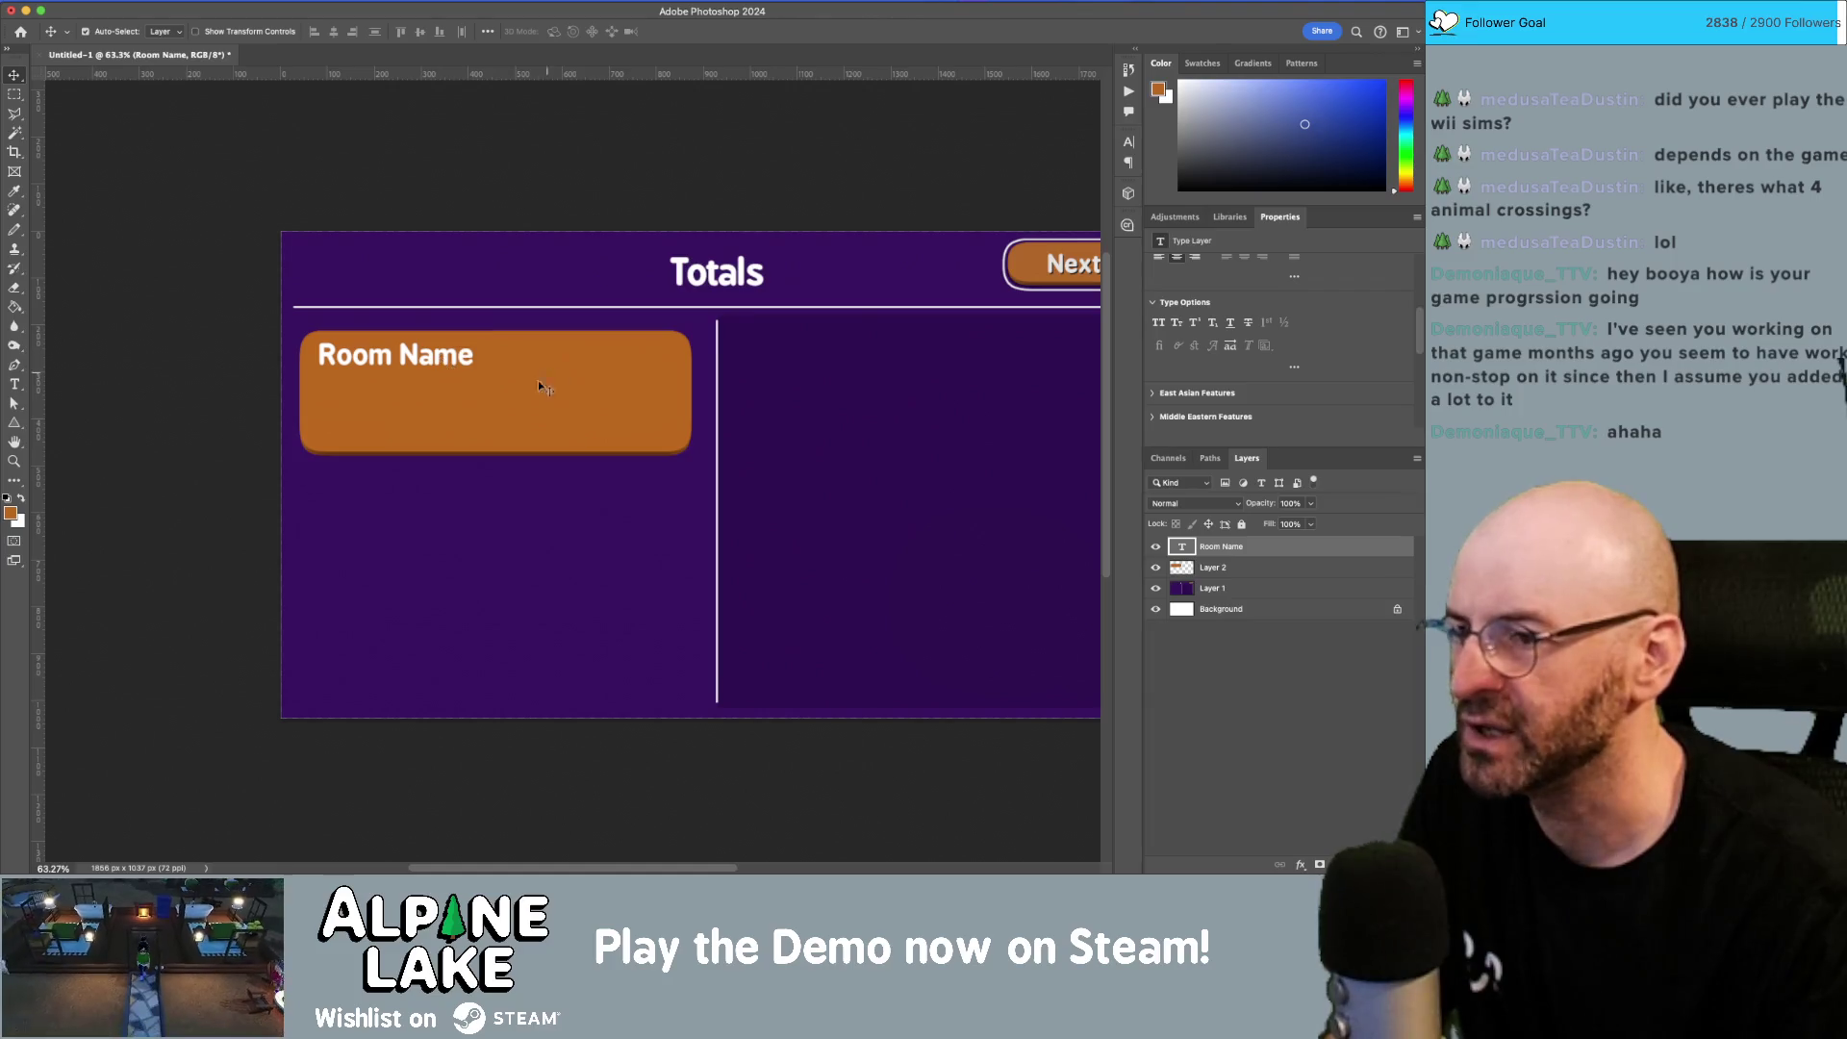
{"action": "left_click_drag", "start_coordinate": [604, 381], "coordinate": [553, 390]}
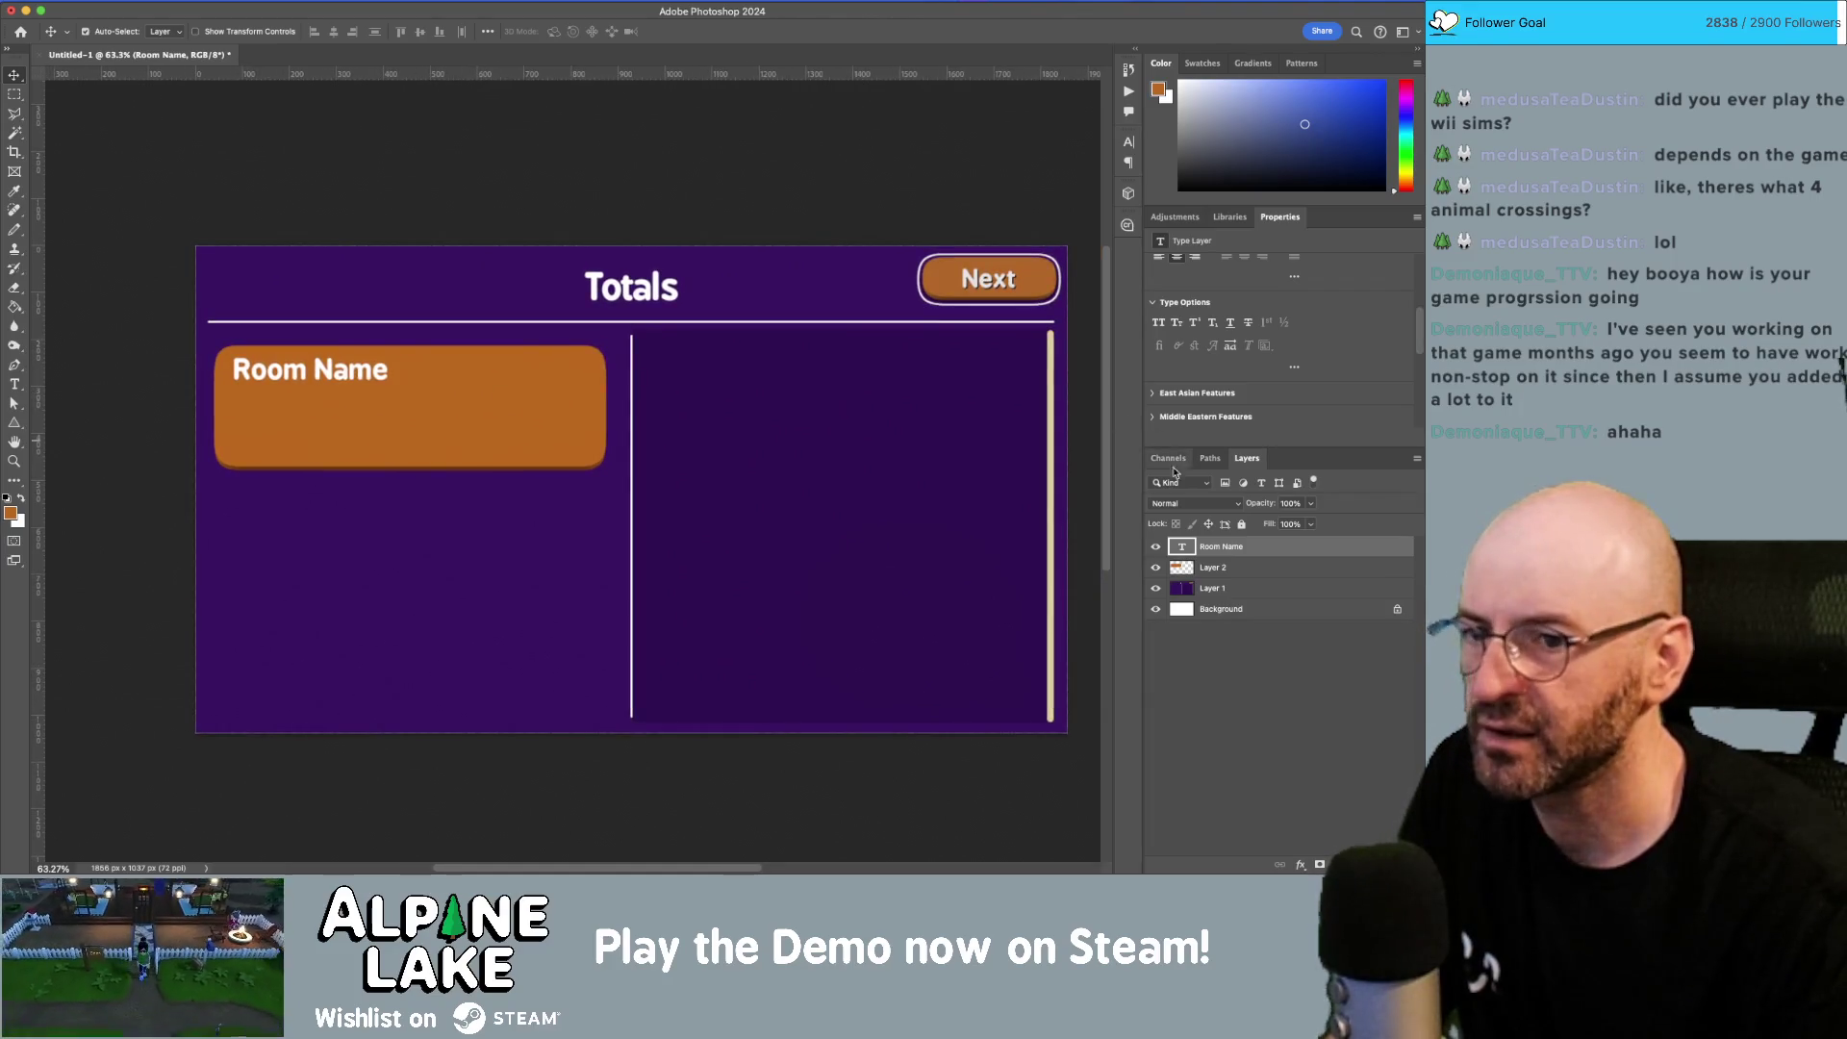
{"action": "double_click", "coordinate": [1292, 546]}
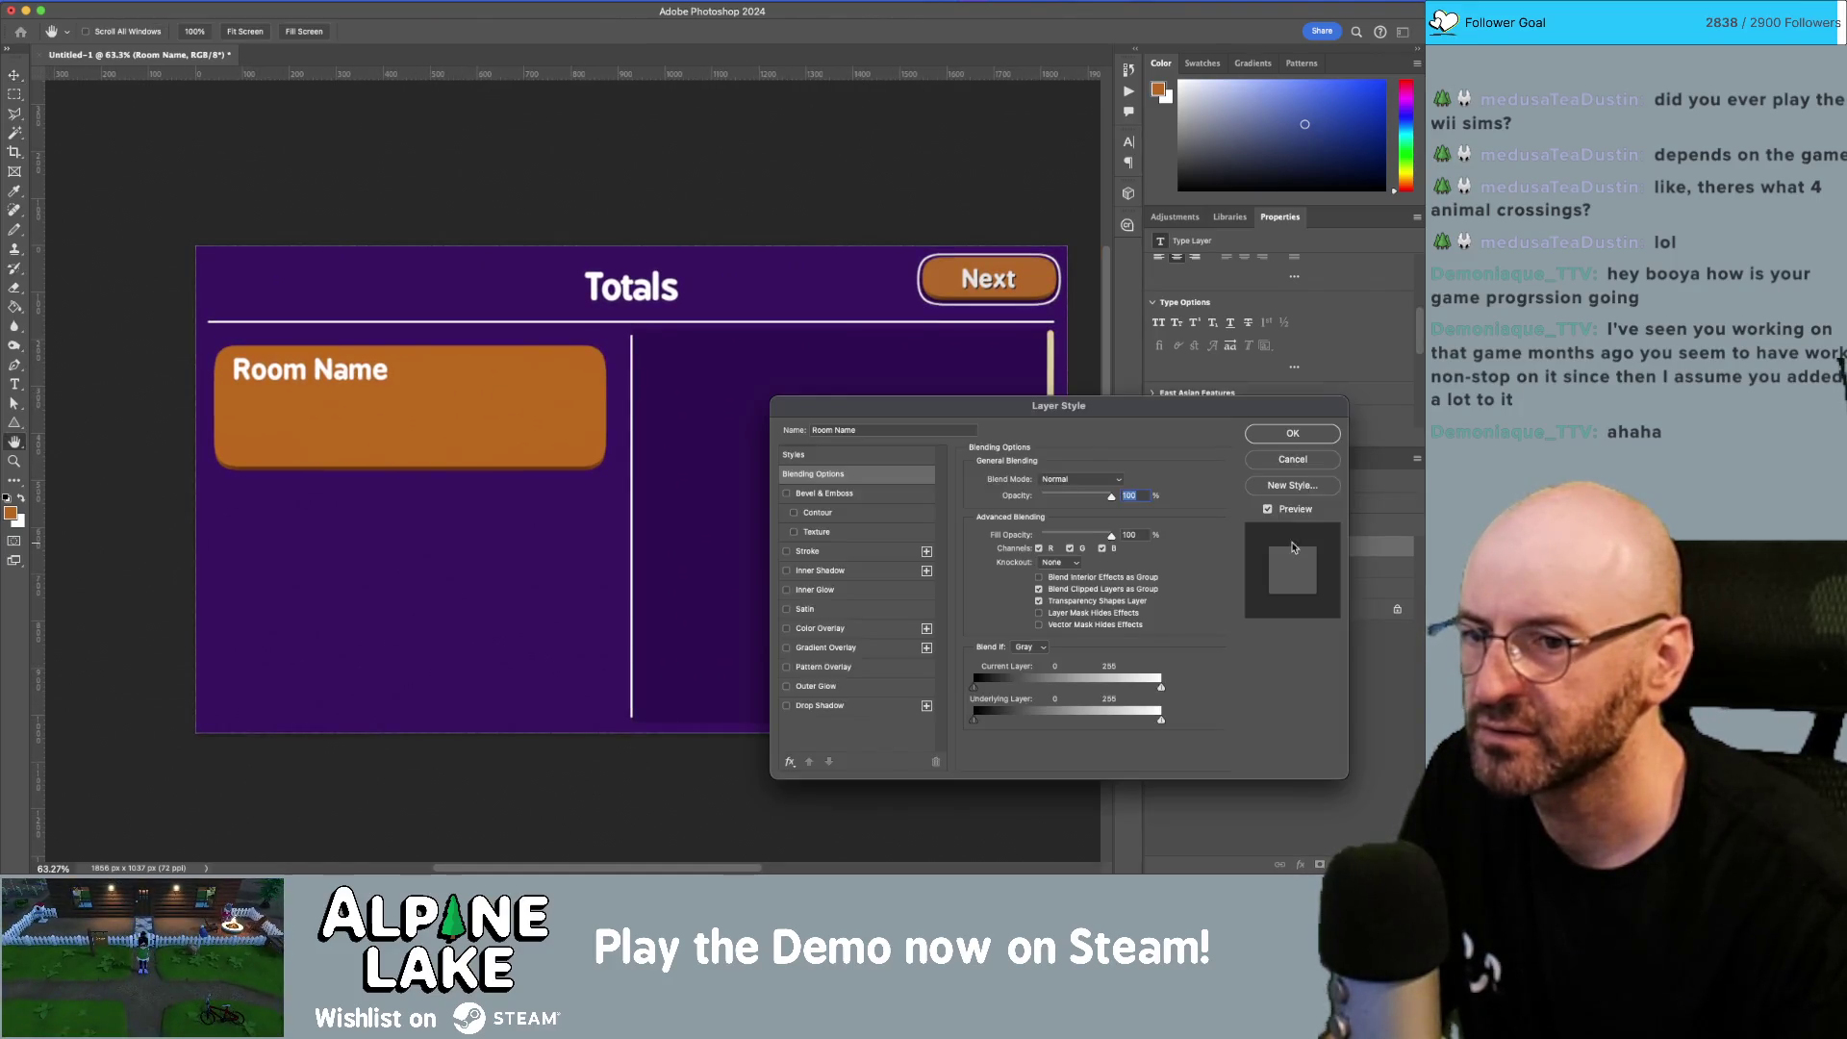
- Add a Drop Shadow to Room Name, centre it across the card, and switch to Unity
{"action": "left_click", "coordinate": [818, 705]}
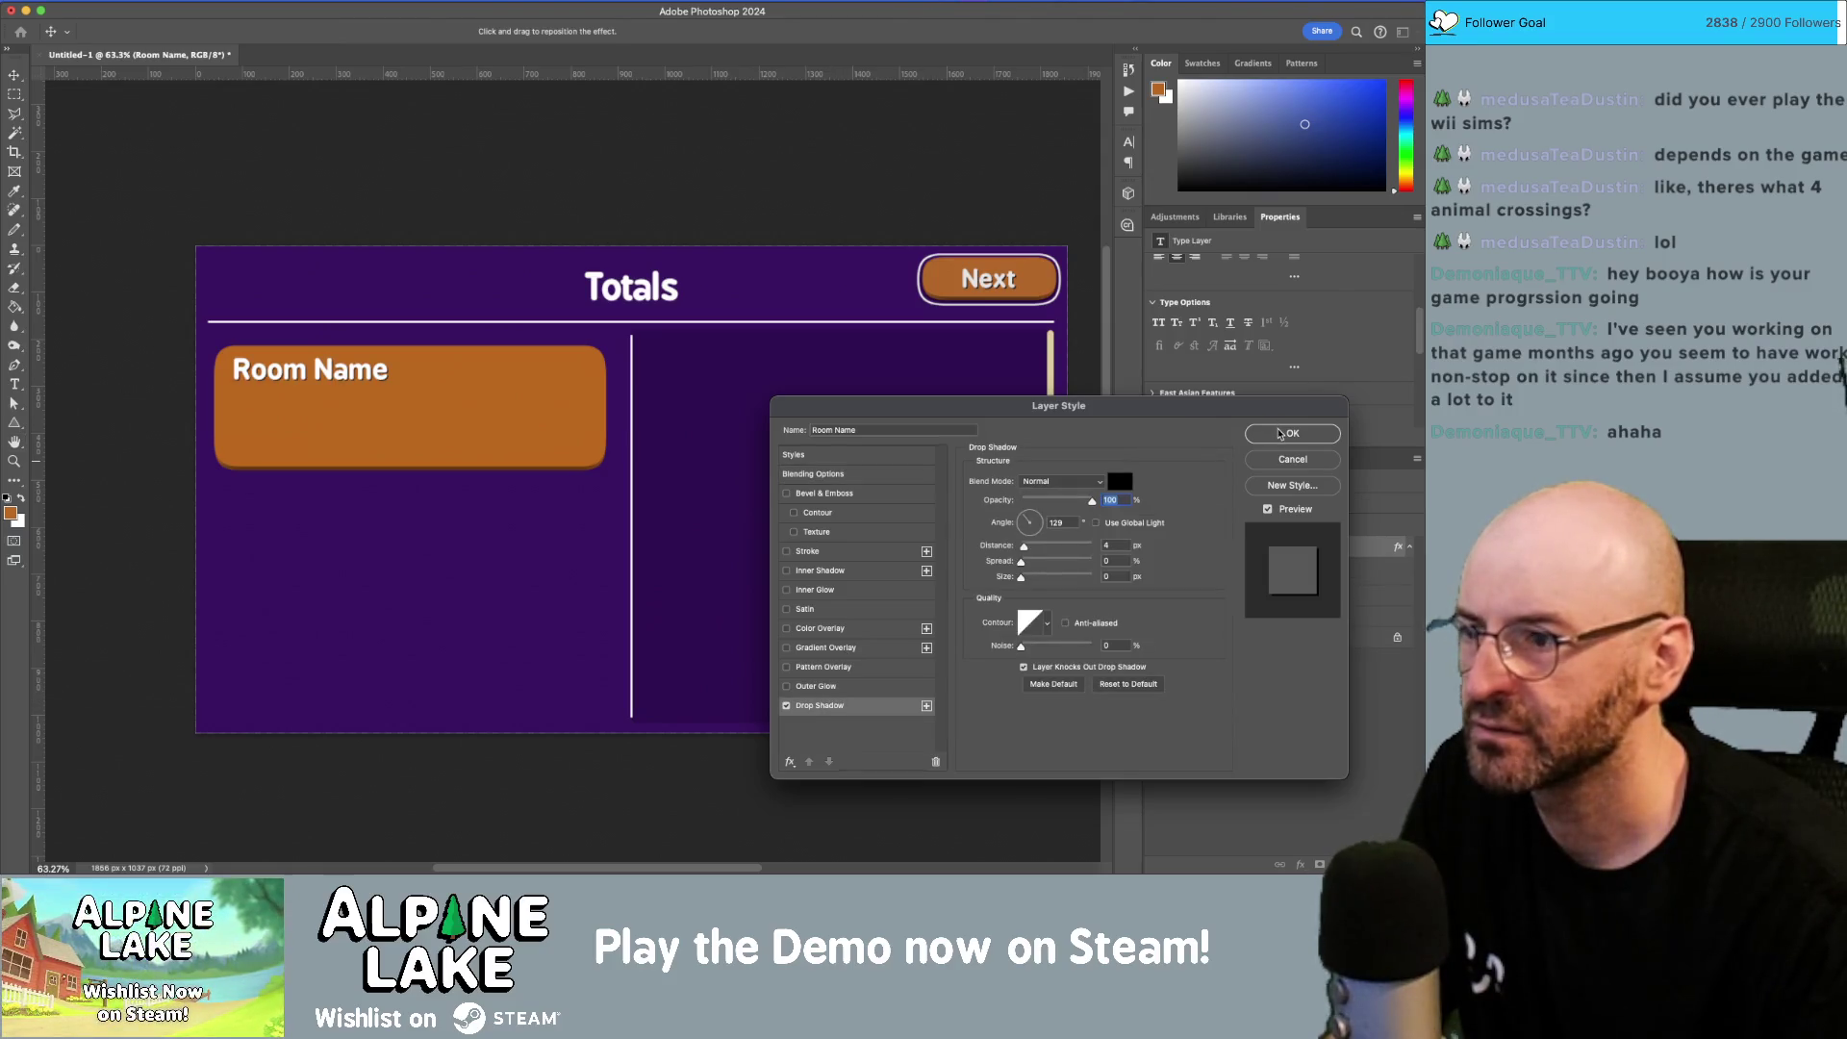
{"action": "left_click", "coordinate": [1278, 435]}
{"action": "scroll", "coordinate": [361, 391], "scroll_direction": "up", "scroll_amount": 3}
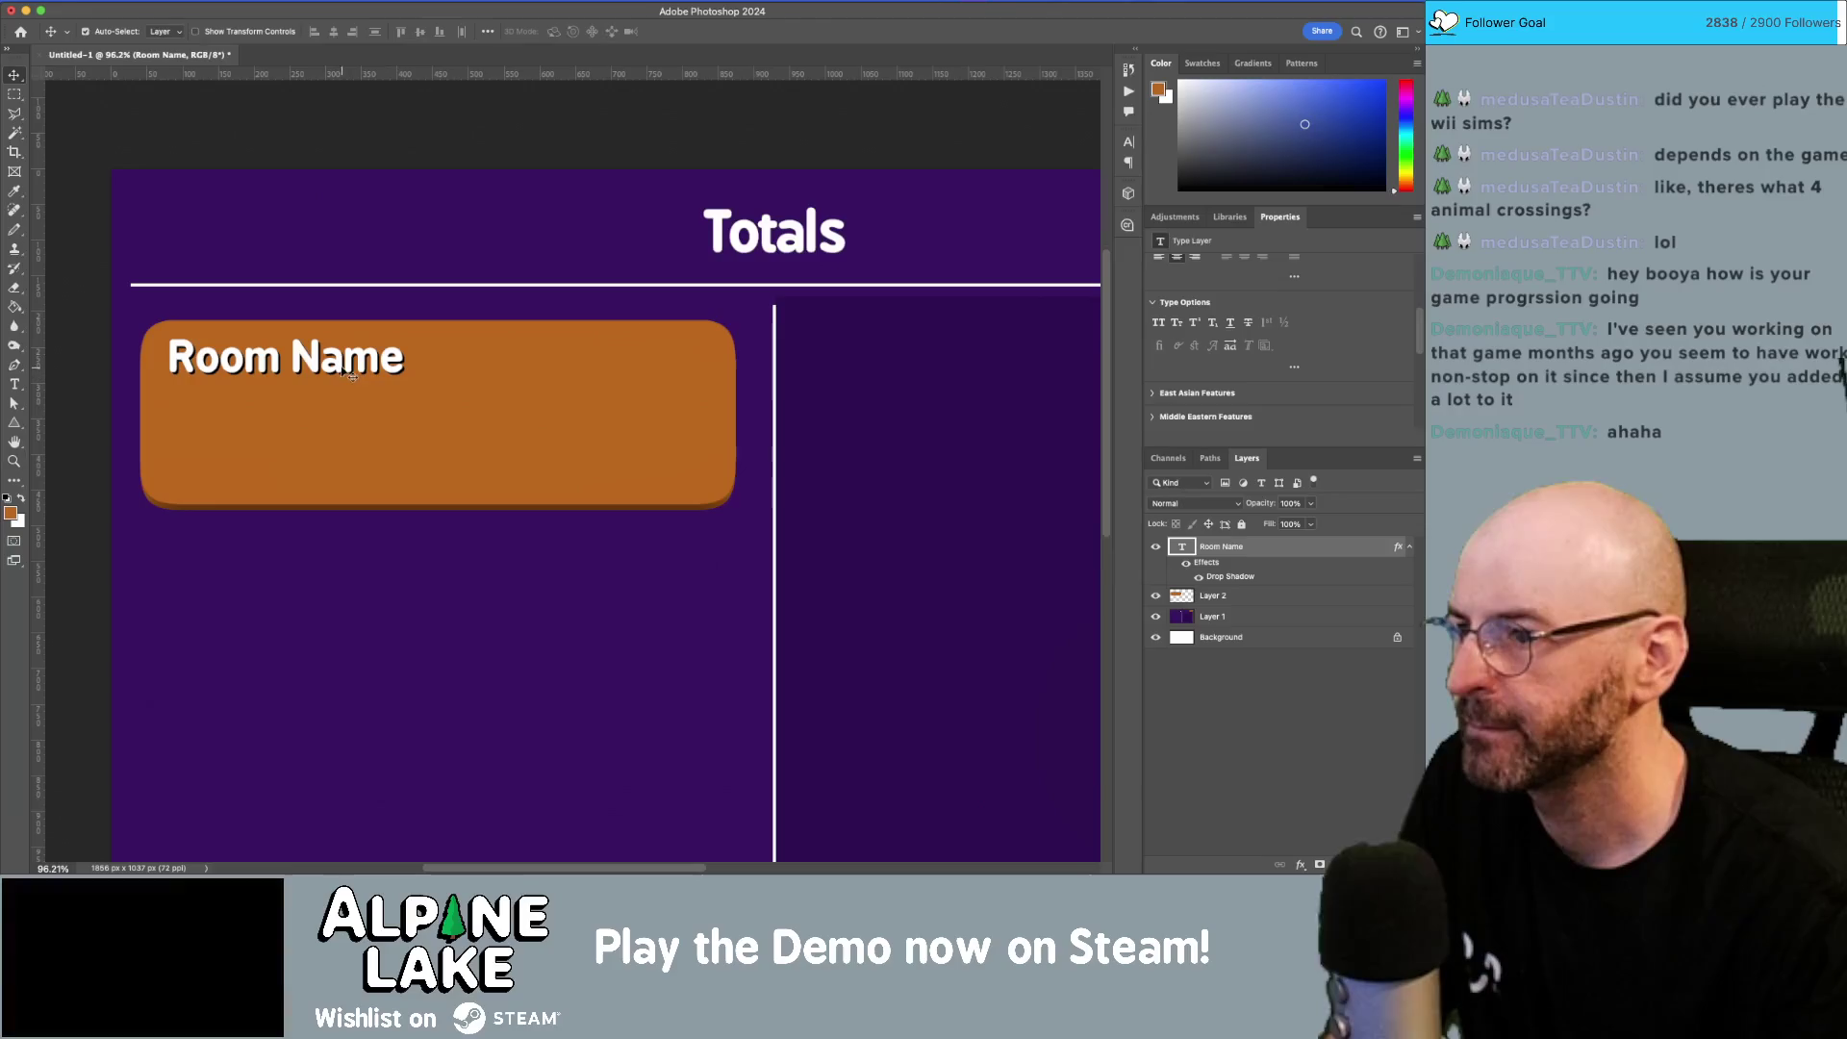
{"action": "left_click_drag", "start_coordinate": [376, 367], "coordinate": [505, 380]}
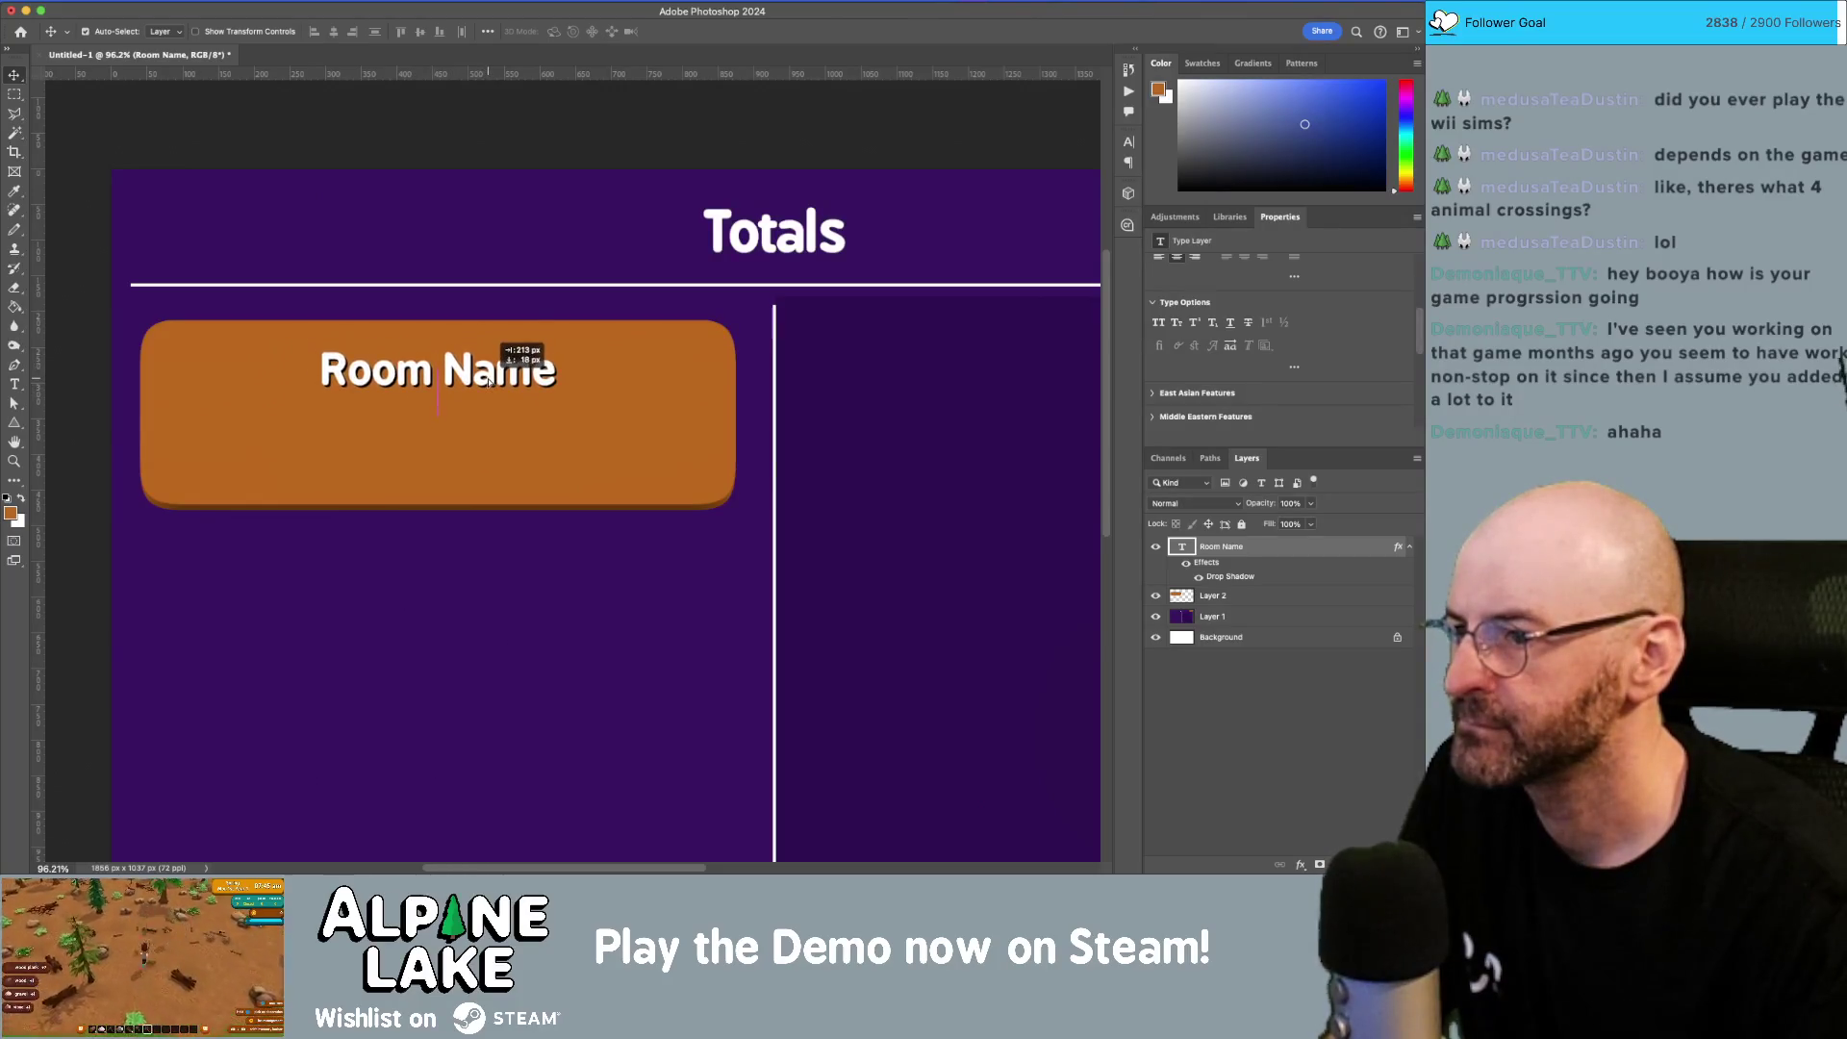
{"action": "left_click_drag", "start_coordinate": [489, 384], "coordinate": [476, 384]}
{"action": "scroll", "coordinate": [491, 376], "scroll_direction": "left", "scroll_amount": 5}
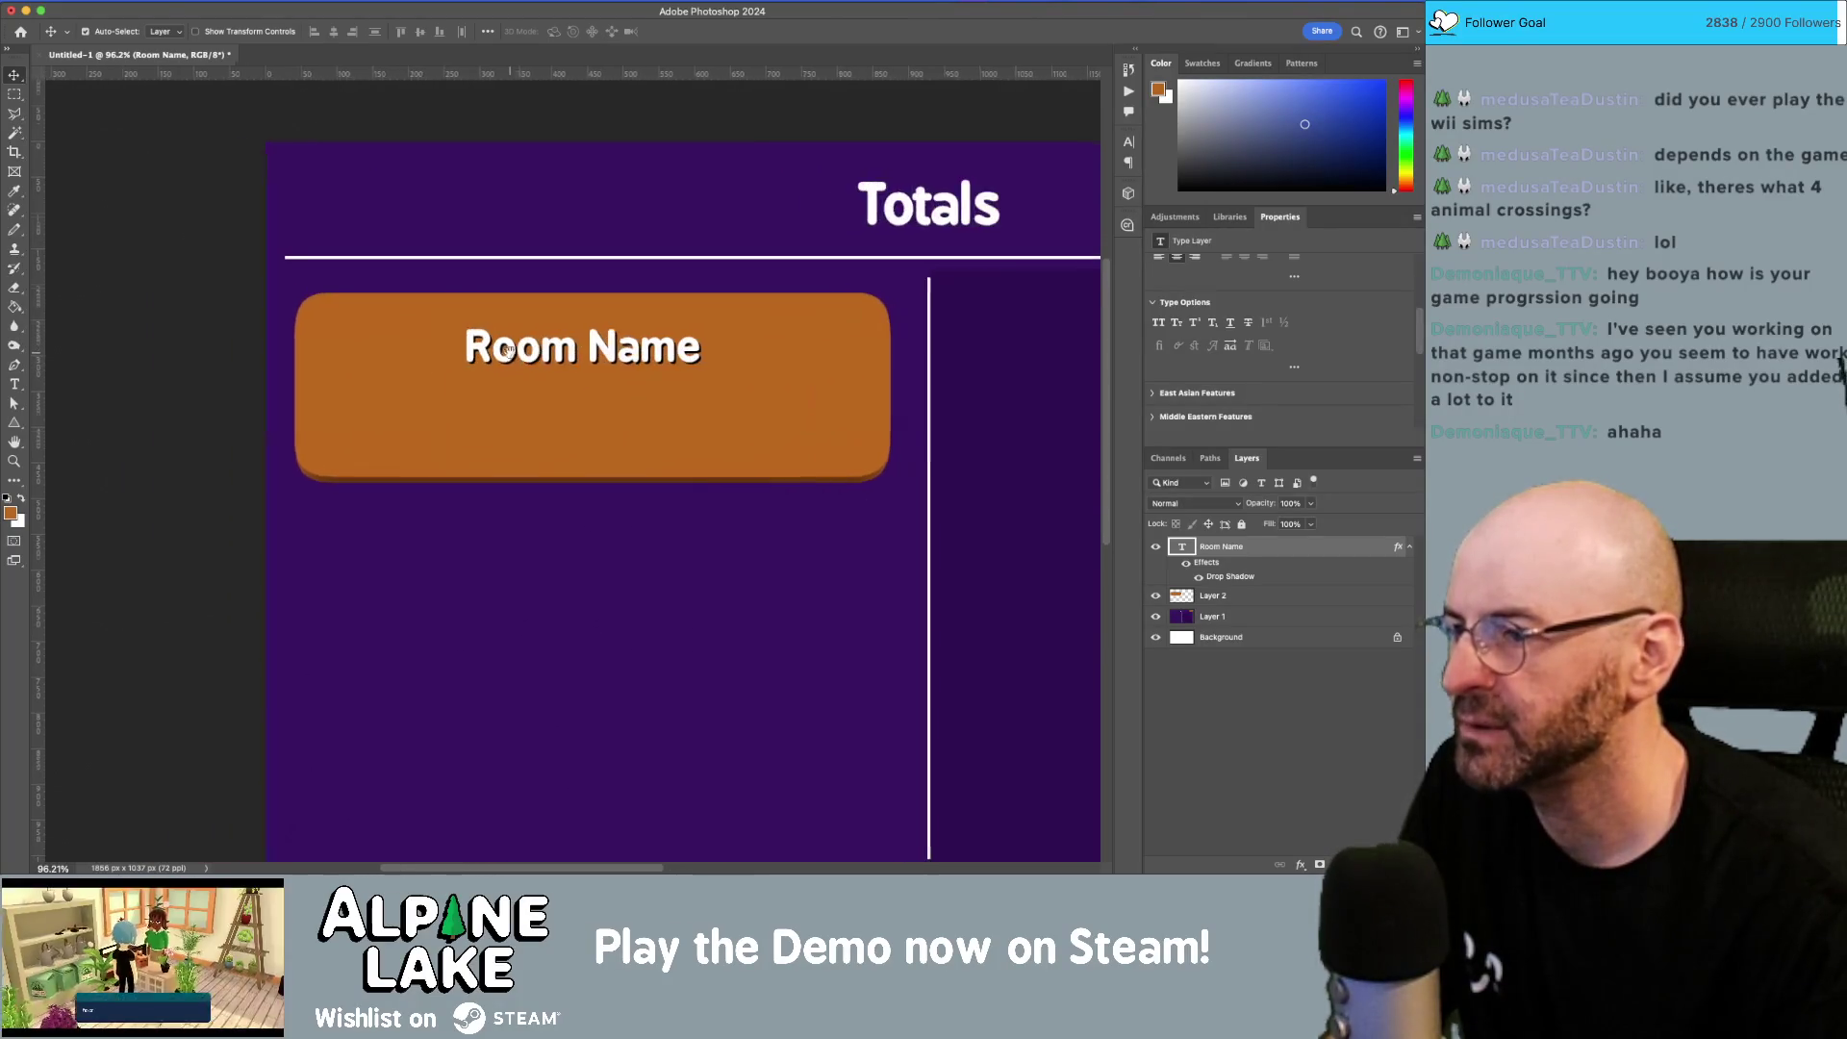
{"action": "key", "text": "super+Tab"}
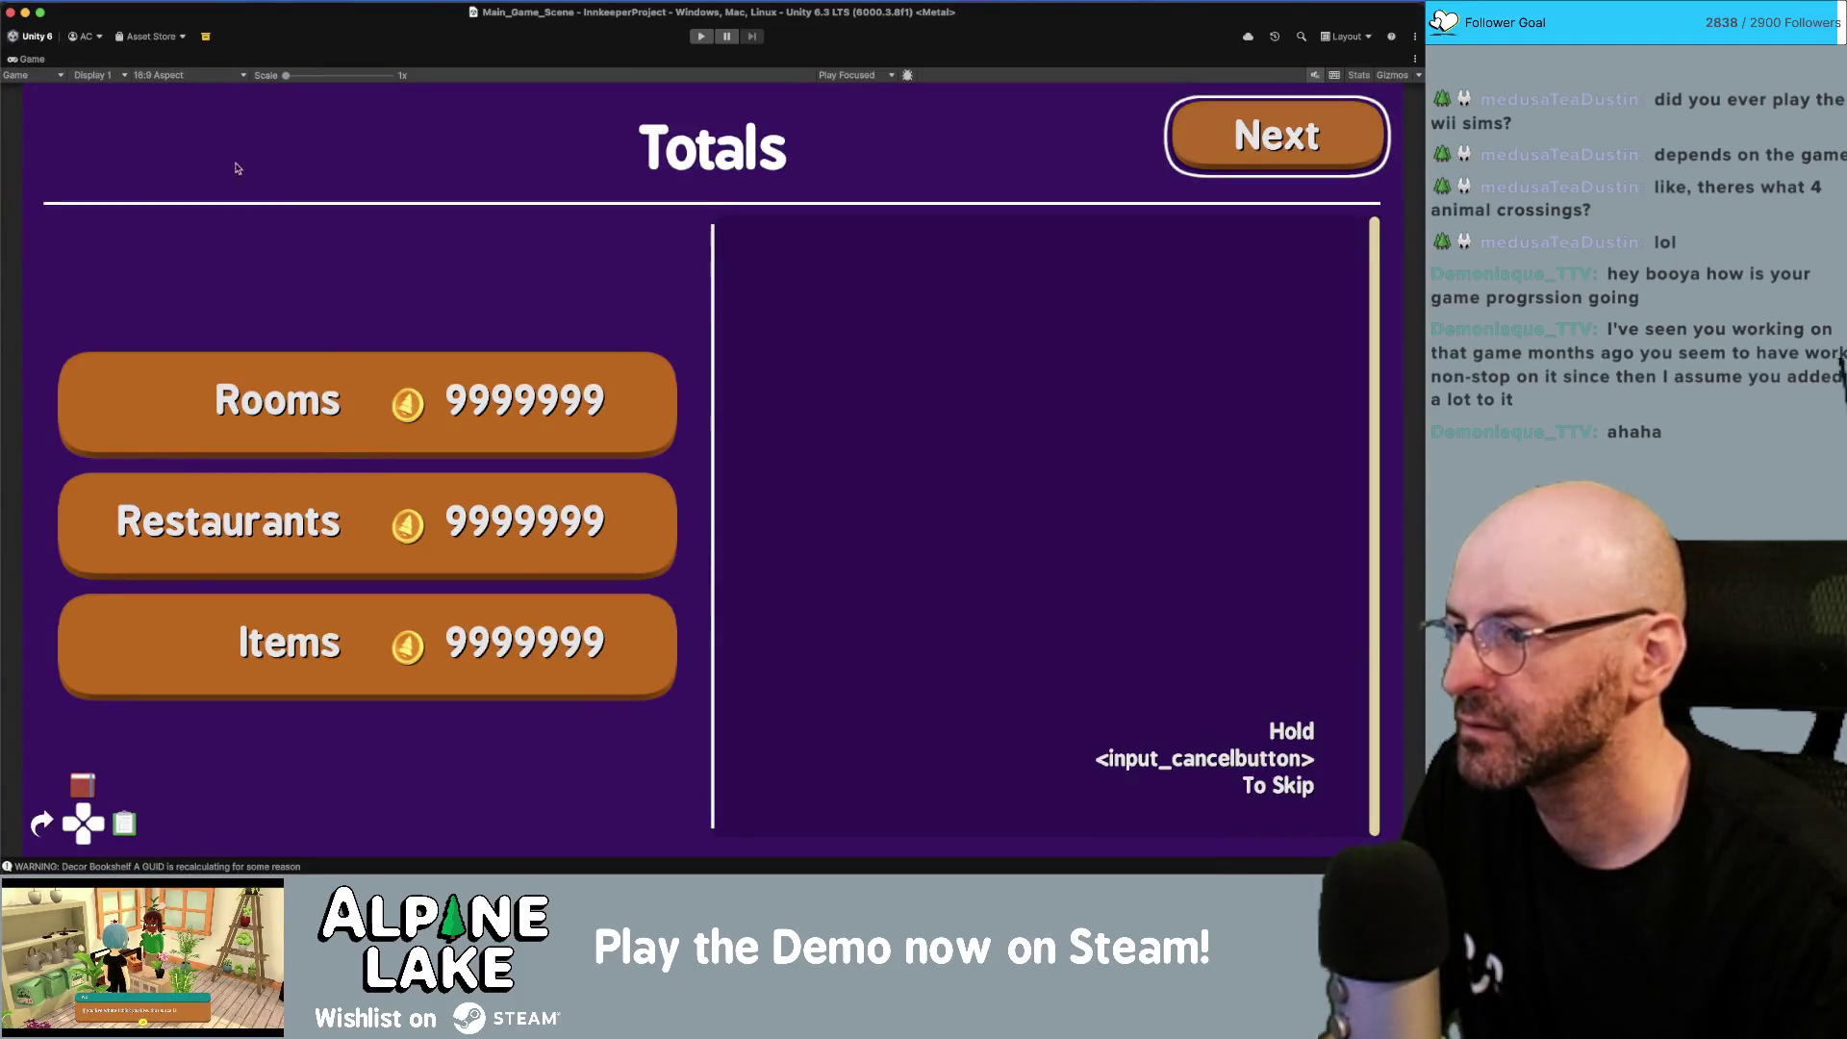
- Search the Unity project for 'roomicon' and compare the bedroomIcon and privateBedroomIcon sprites
{"action": "double_click", "coordinate": [40, 60]}
{"action": "left_click", "coordinate": [127, 542]}
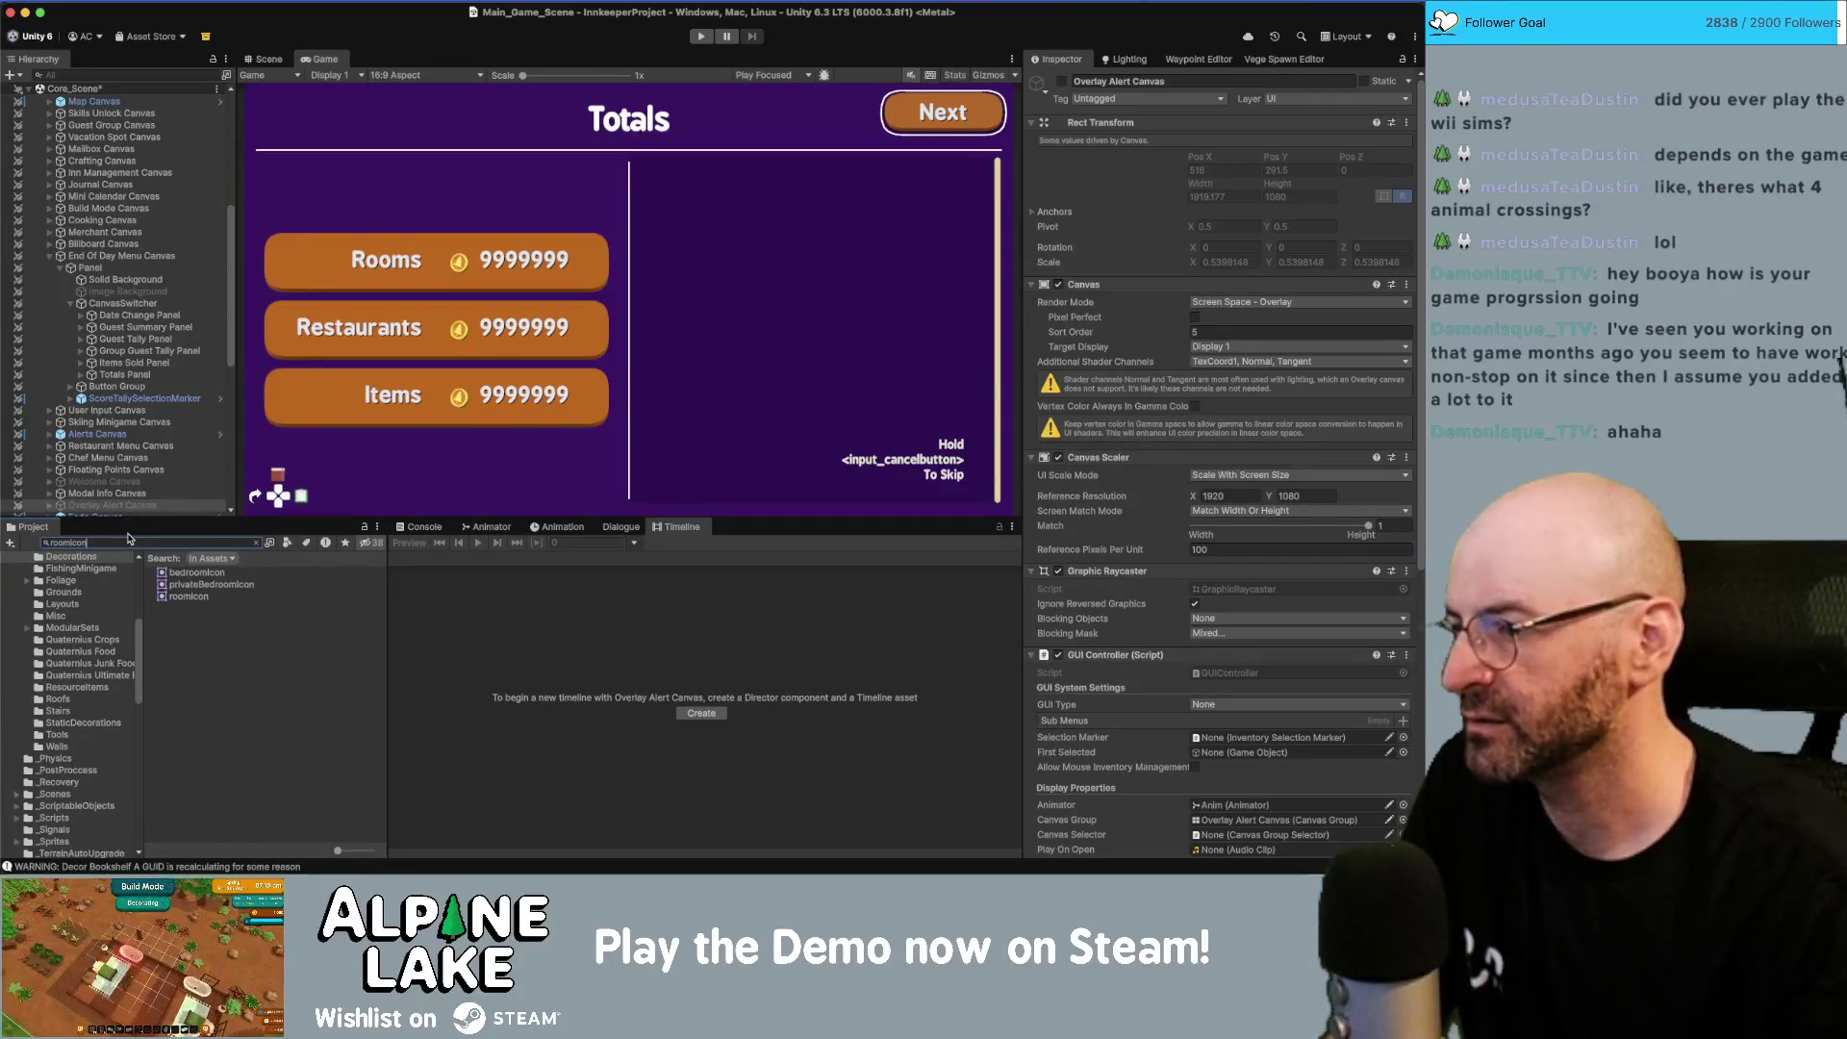
{"action": "left_click", "coordinate": [202, 574]}
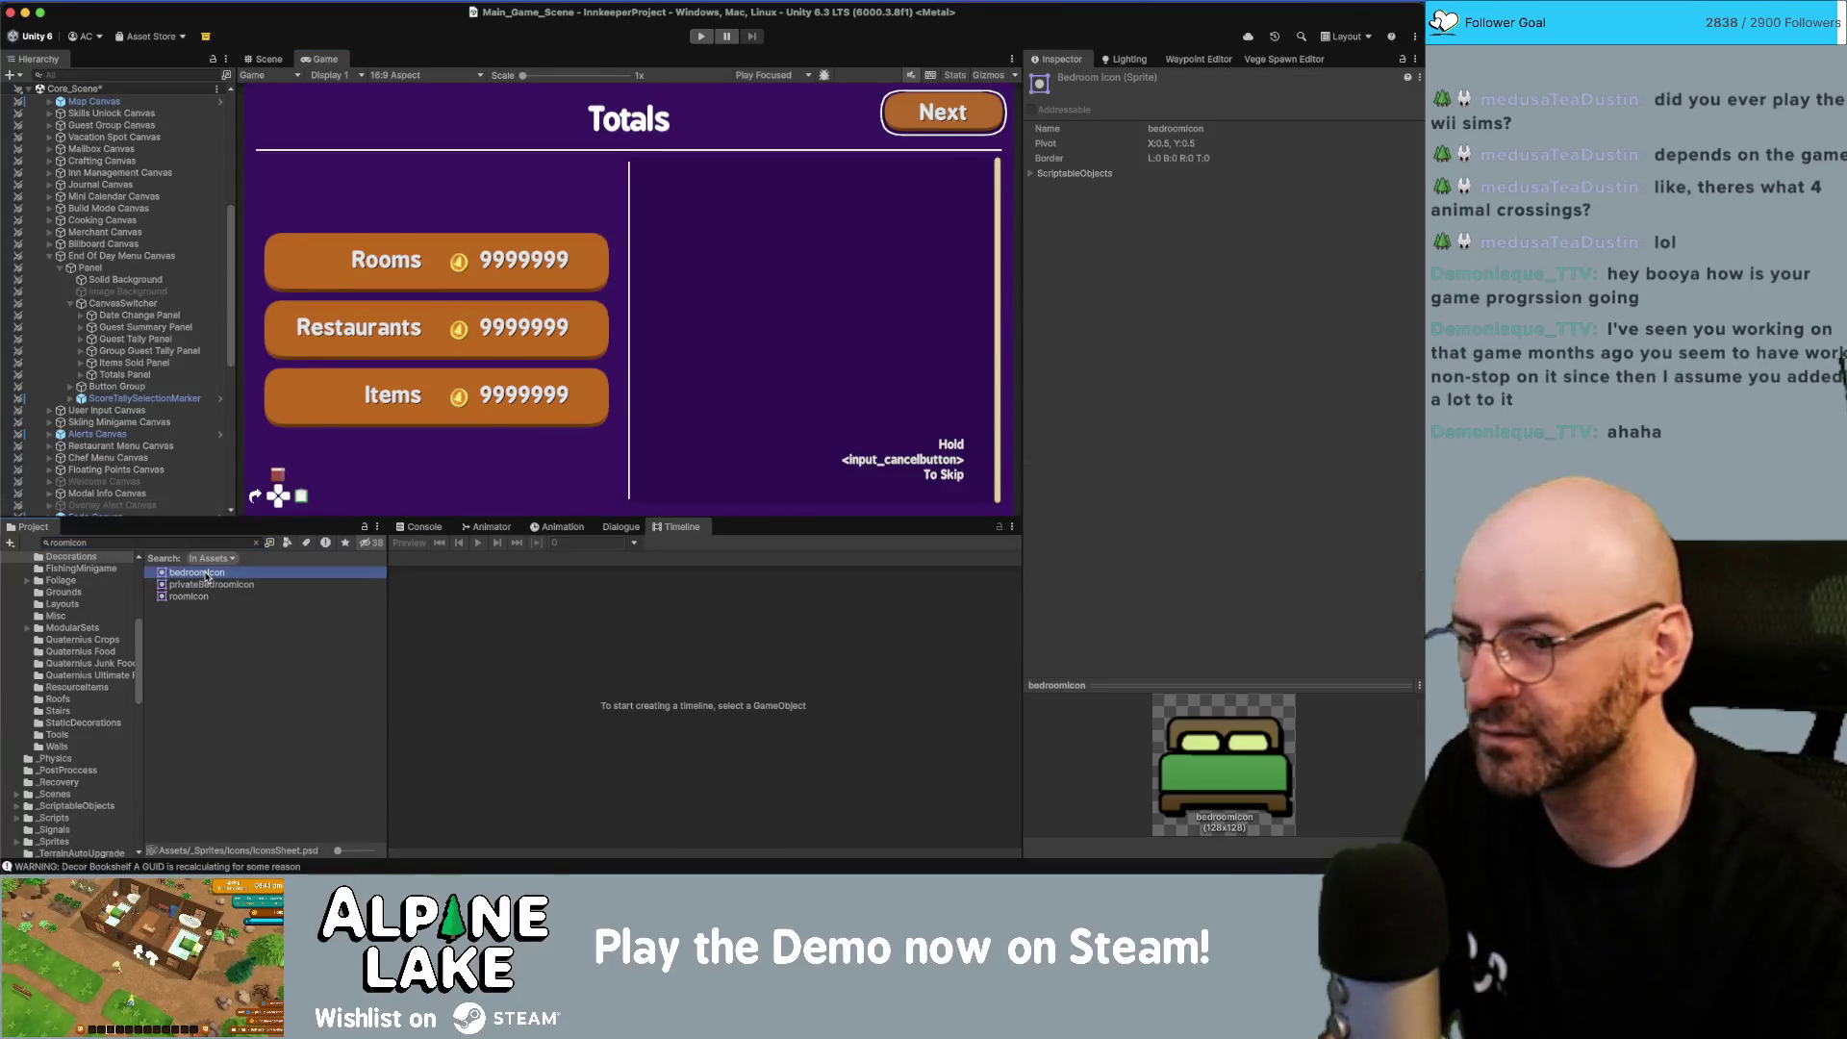
{"action": "left_click", "coordinate": [214, 583]}
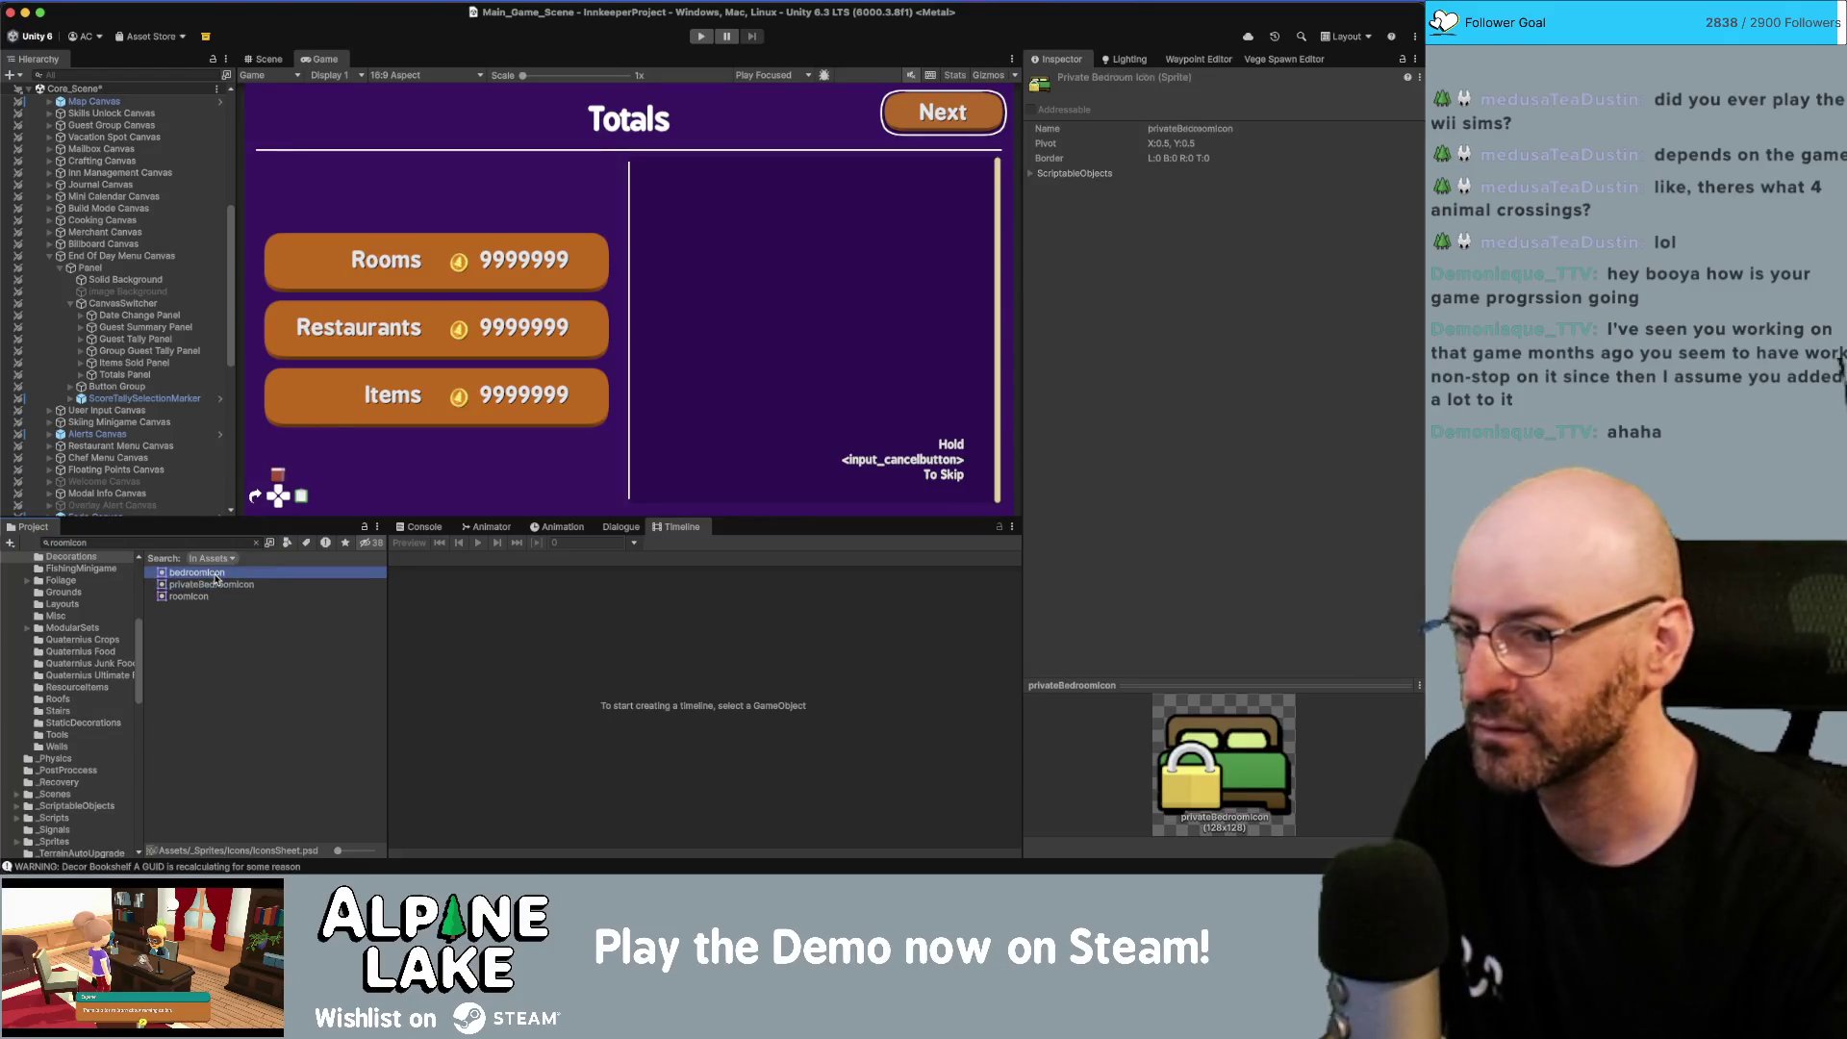
{"action": "left_click", "coordinate": [202, 574]}
- Place IconsSheet.psd as a layer over the Room Name card in Photoshop
{"action": "key", "text": "super+Tab"}
{"action": "mouse_move", "coordinate": [262, 525]}
{"action": "left_mouse_down"}
{"action": "mouse_move", "coordinate": [397, 361]}
{"action": "mouse_move", "coordinate": [584, 427]}
{"action": "mouse_move", "coordinate": [499, 495]}
{"action": "left_mouse_up"}
{"action": "key", "text": "Return"}
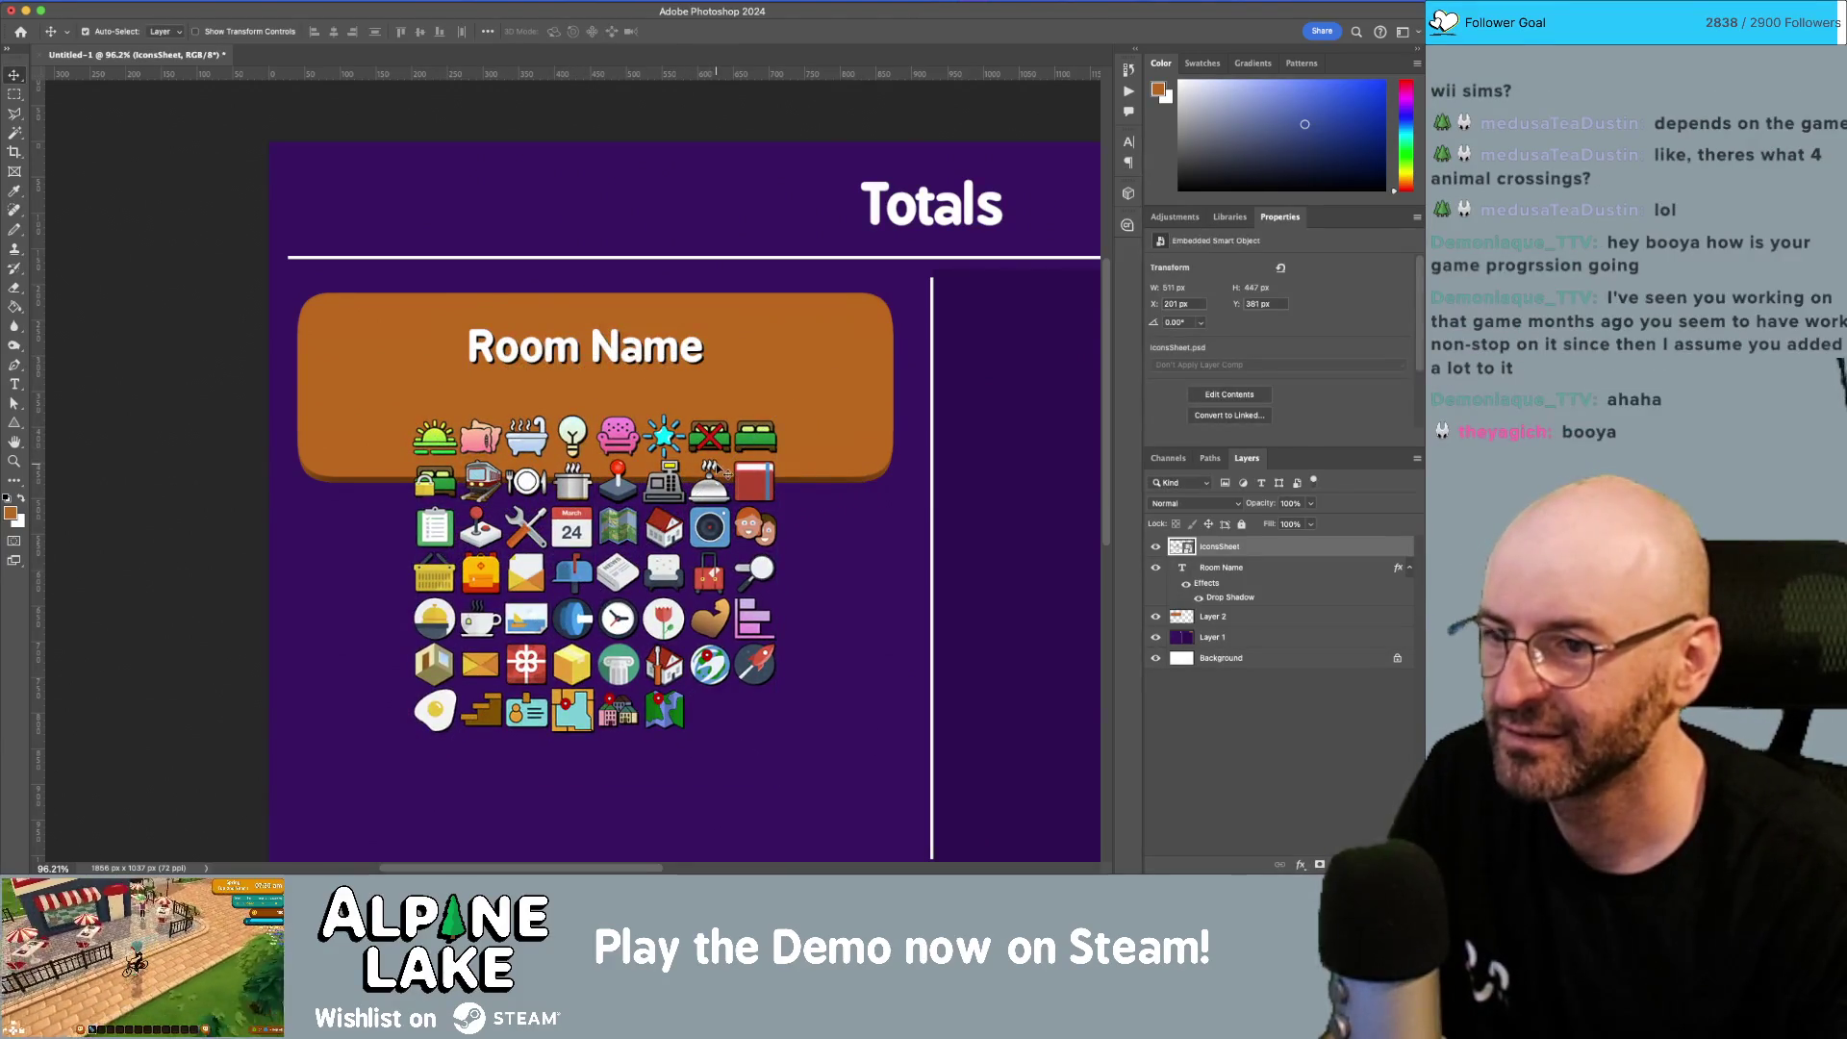
{"action": "scroll", "coordinate": [729, 447], "scroll_direction": "up", "scroll_amount": 5}
- Marquee-select the green bed icon and copy it onto its own layer with Cmd+J
{"action": "key", "text": "m"}
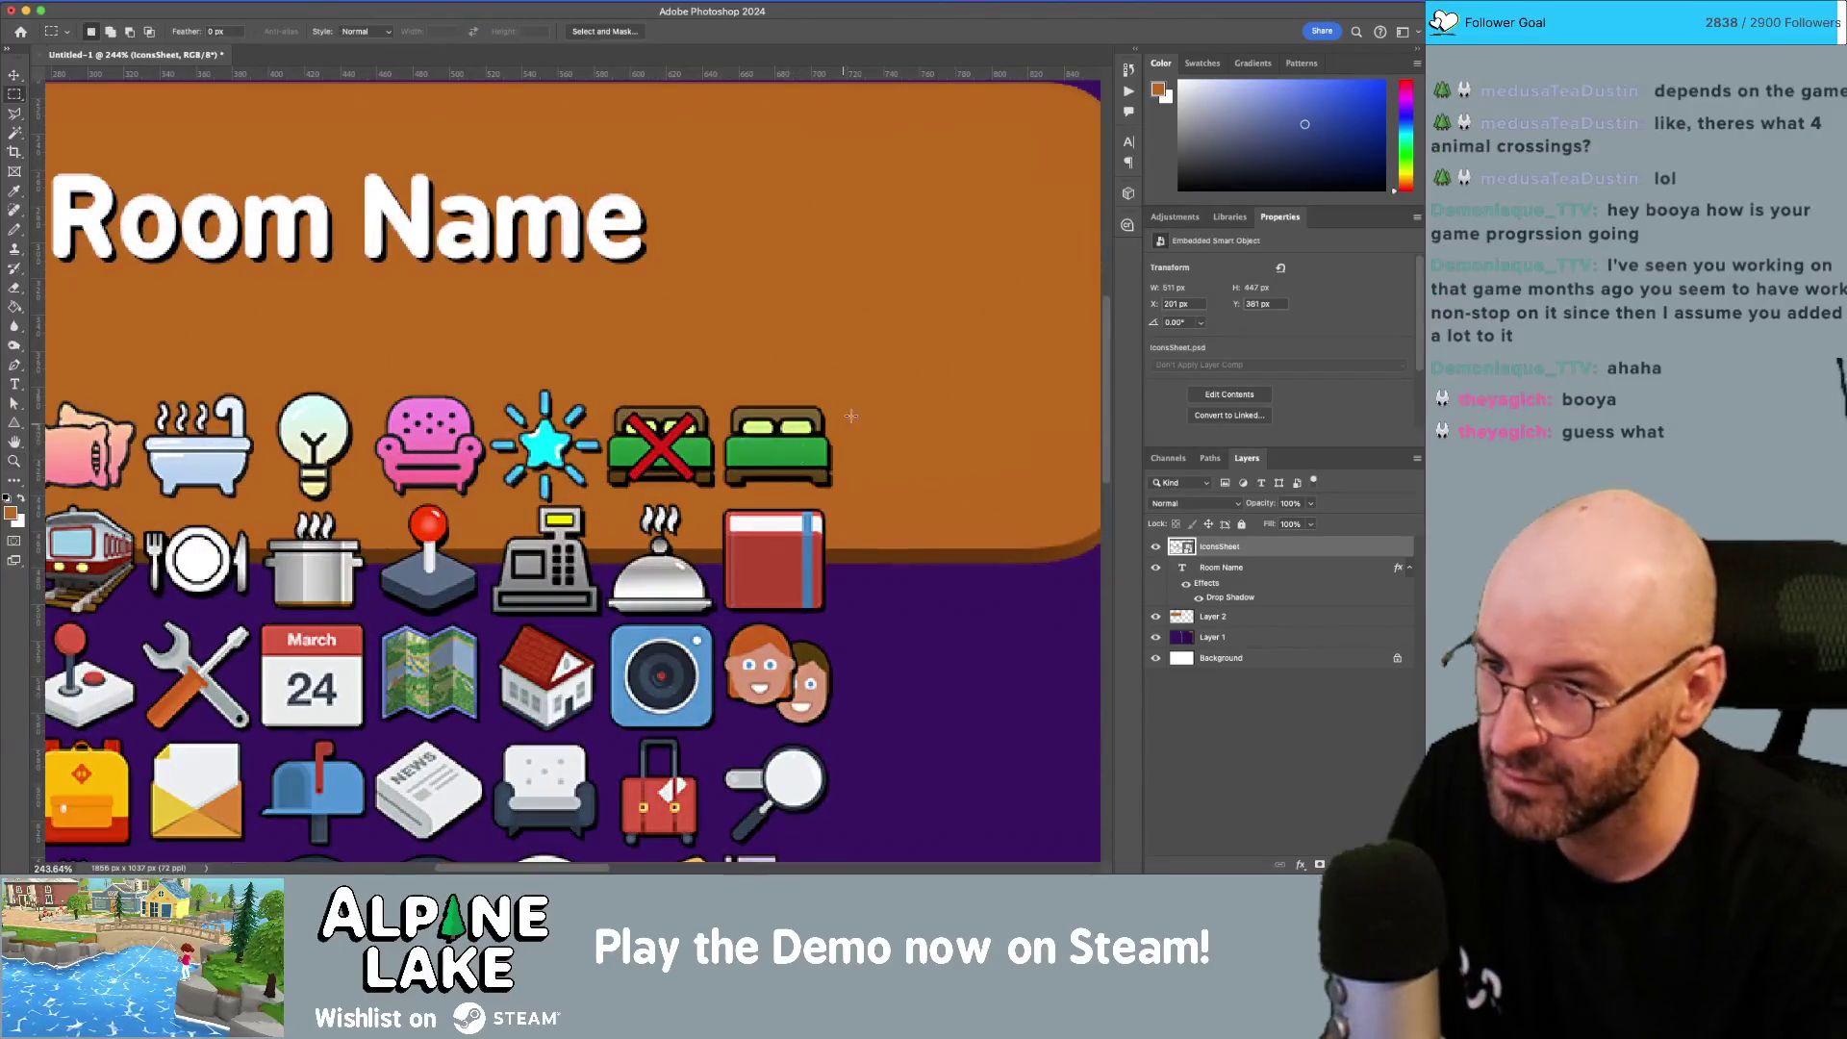
{"action": "left_click_drag", "start_coordinate": [846, 399], "coordinate": [727, 499]}
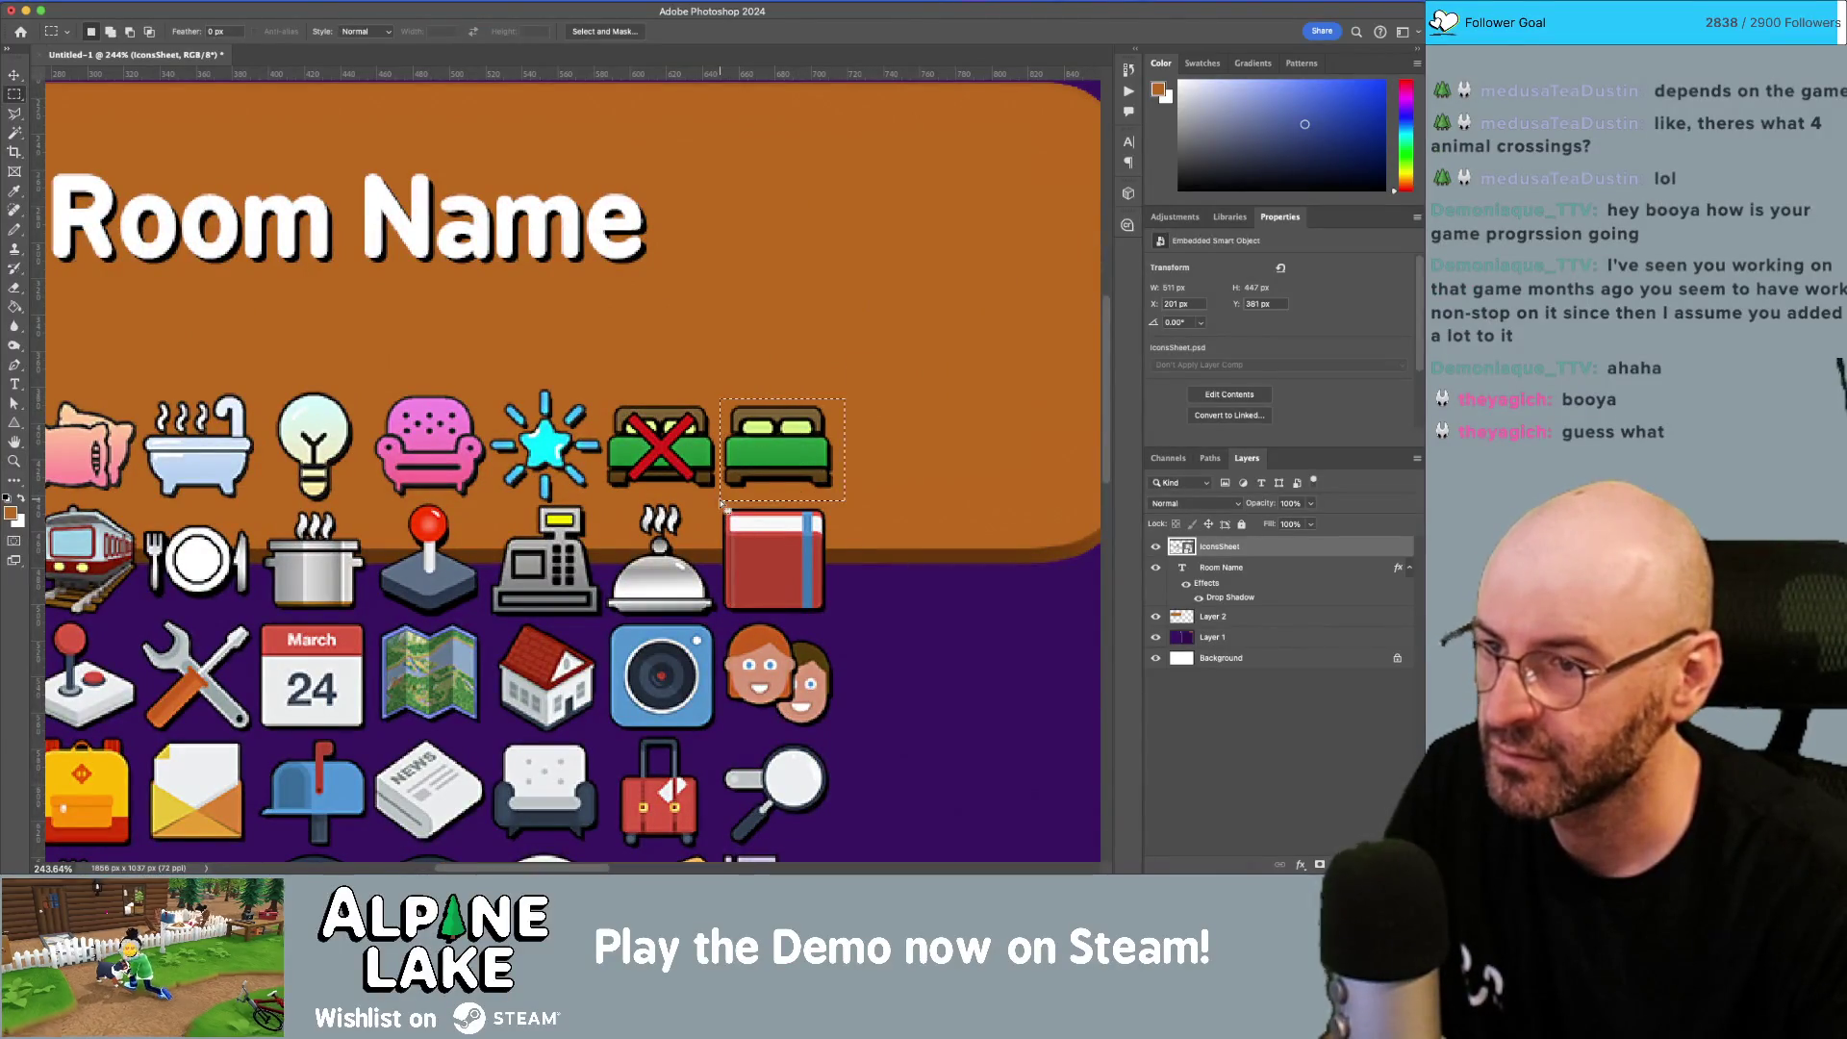
{"action": "scroll", "coordinate": [722, 506], "scroll_direction": "left", "scroll_amount": 5}
{"action": "key", "text": "z"}
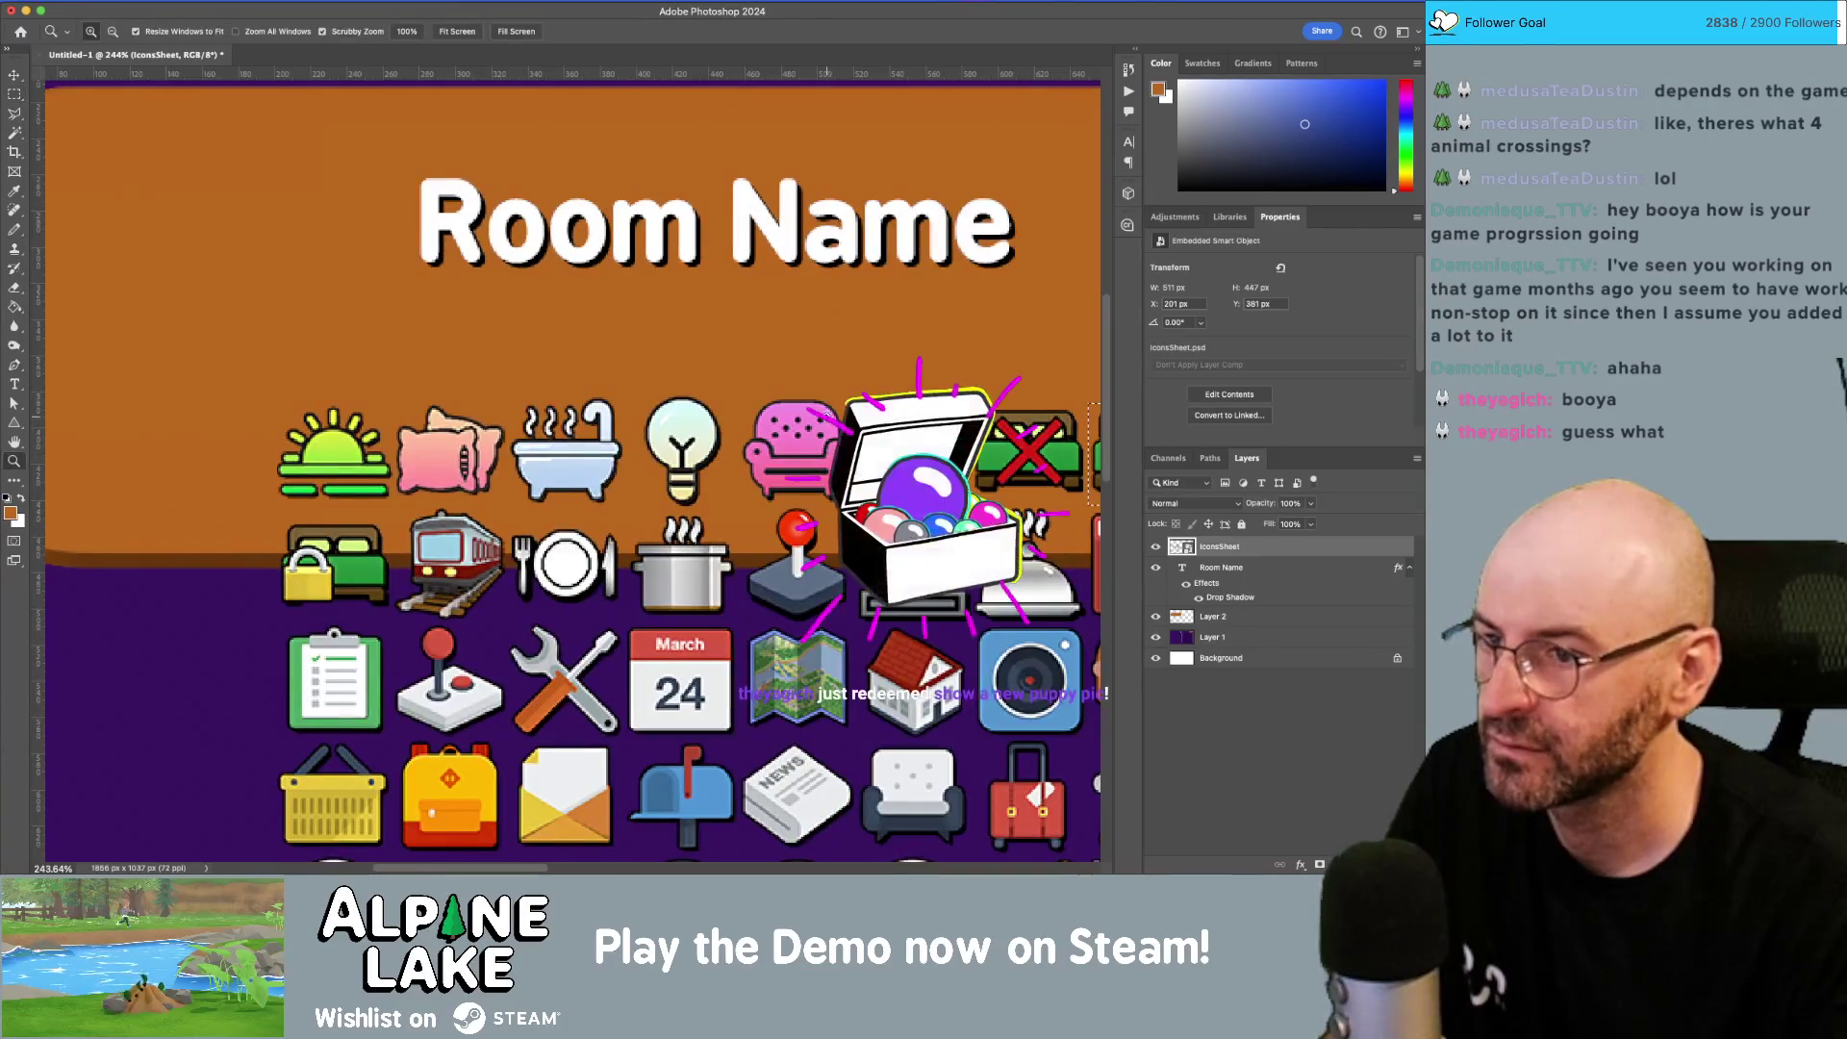
{"action": "scroll", "coordinate": [584, 351], "scroll_direction": "down", "scroll_amount": 4}
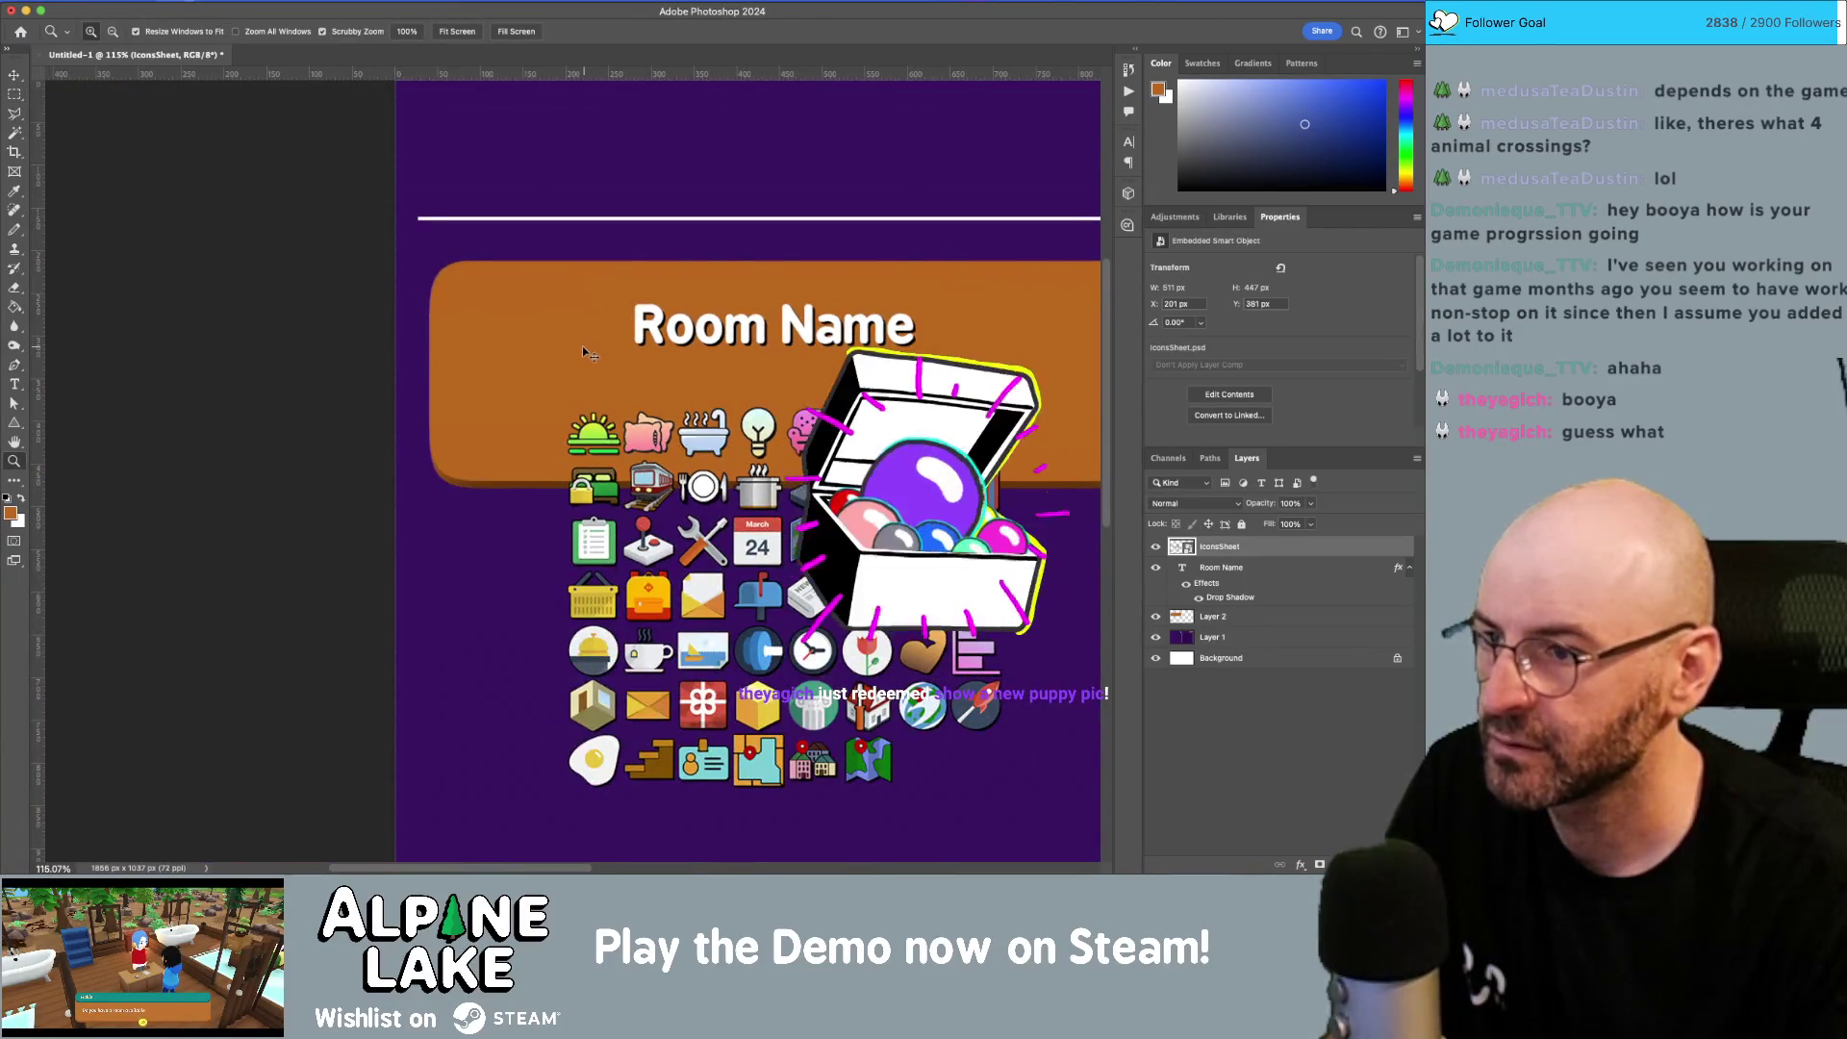
{"action": "scroll", "coordinate": [585, 352], "scroll_direction": "up", "scroll_amount": 3}
{"action": "key", "text": "ctrl+j"}
{"action": "key", "text": "v"}
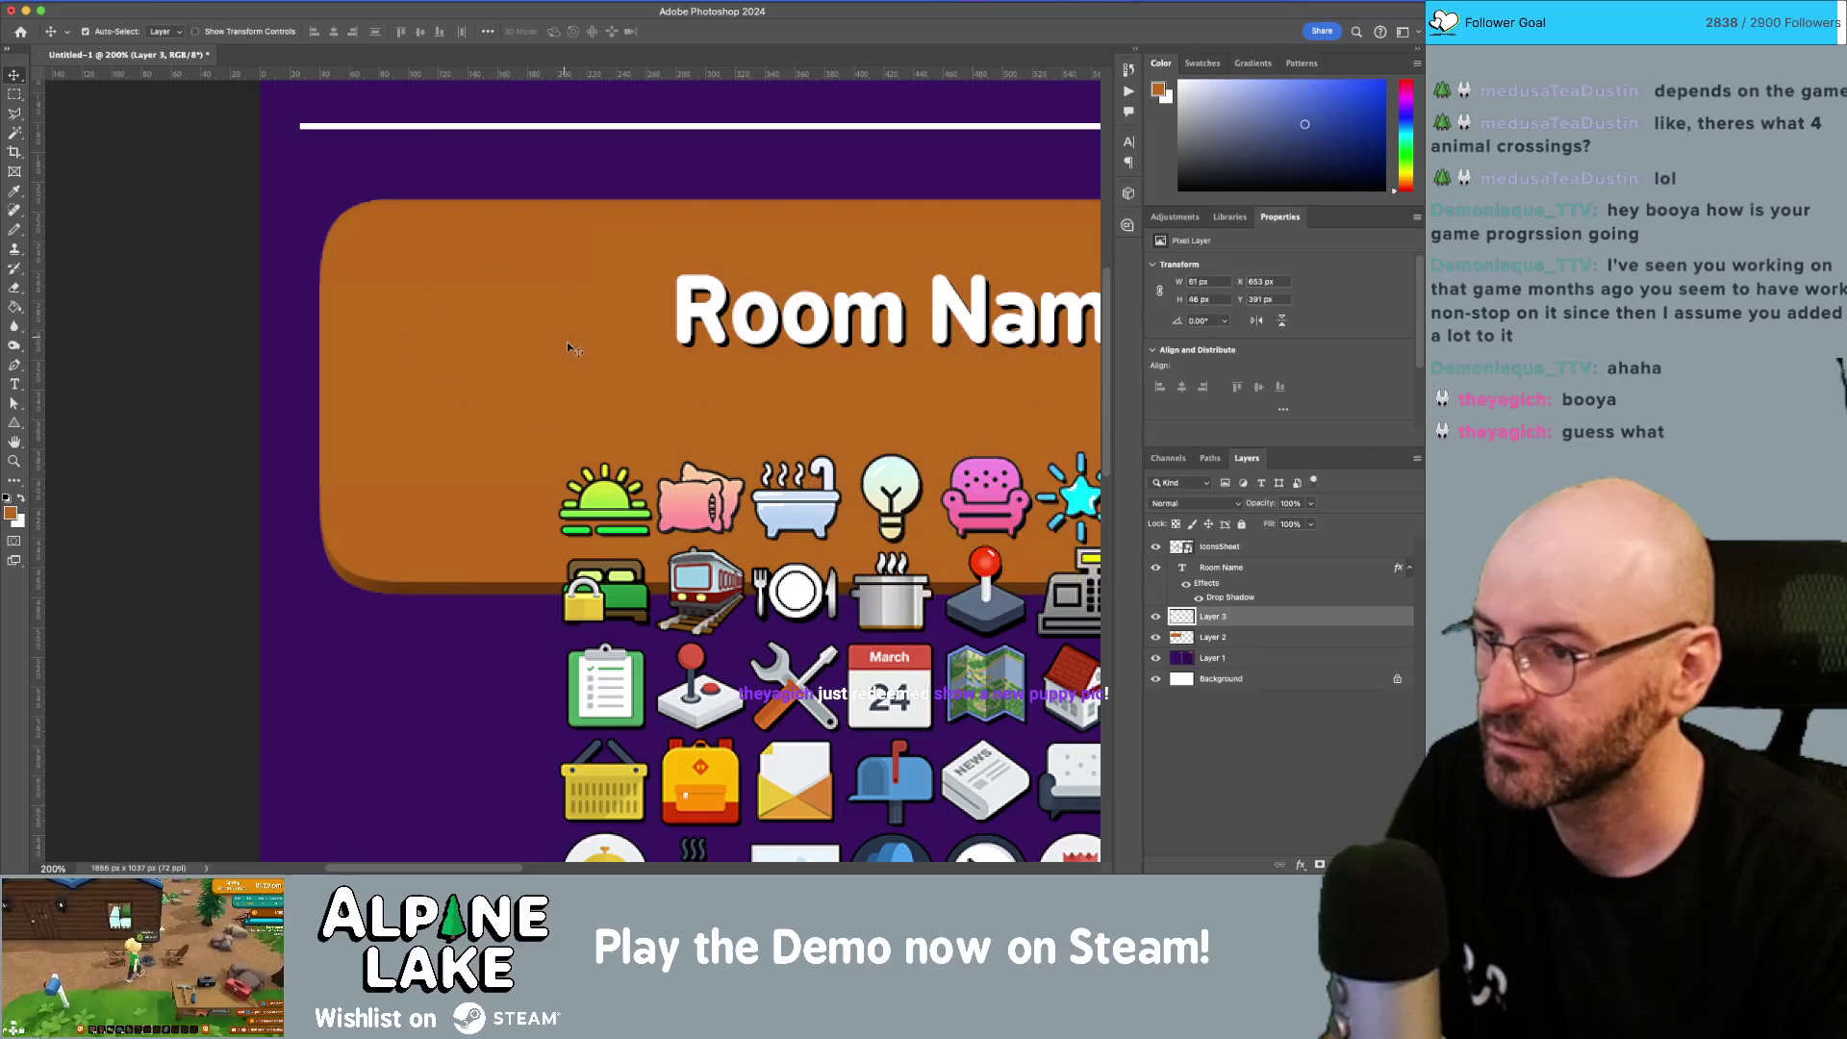
- Move the bed icon left of the Room Name heading, then launch Photos via Spotlight
{"action": "key", "text": "alt+period"}
{"action": "scroll", "coordinate": [796, 386], "scroll_direction": "down", "scroll_amount": 3}
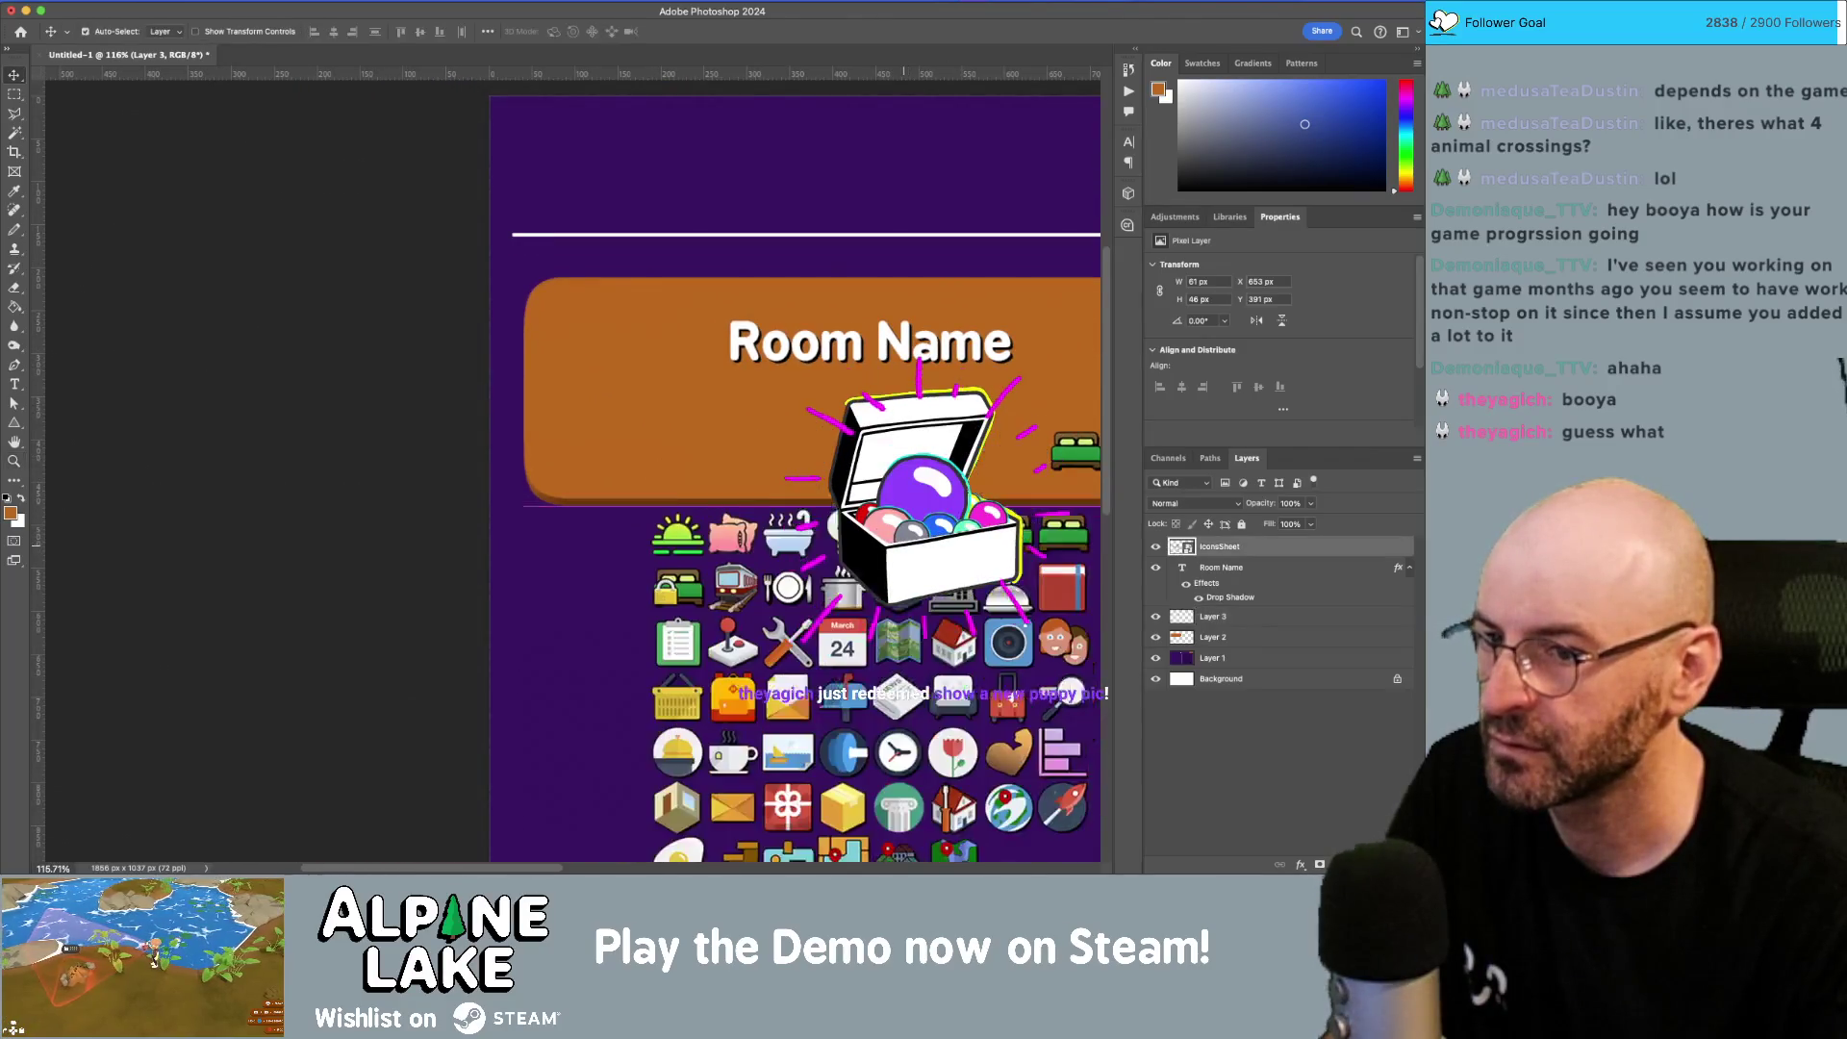
{"action": "left_click_drag", "start_coordinate": [1062, 462], "coordinate": [661, 354]}
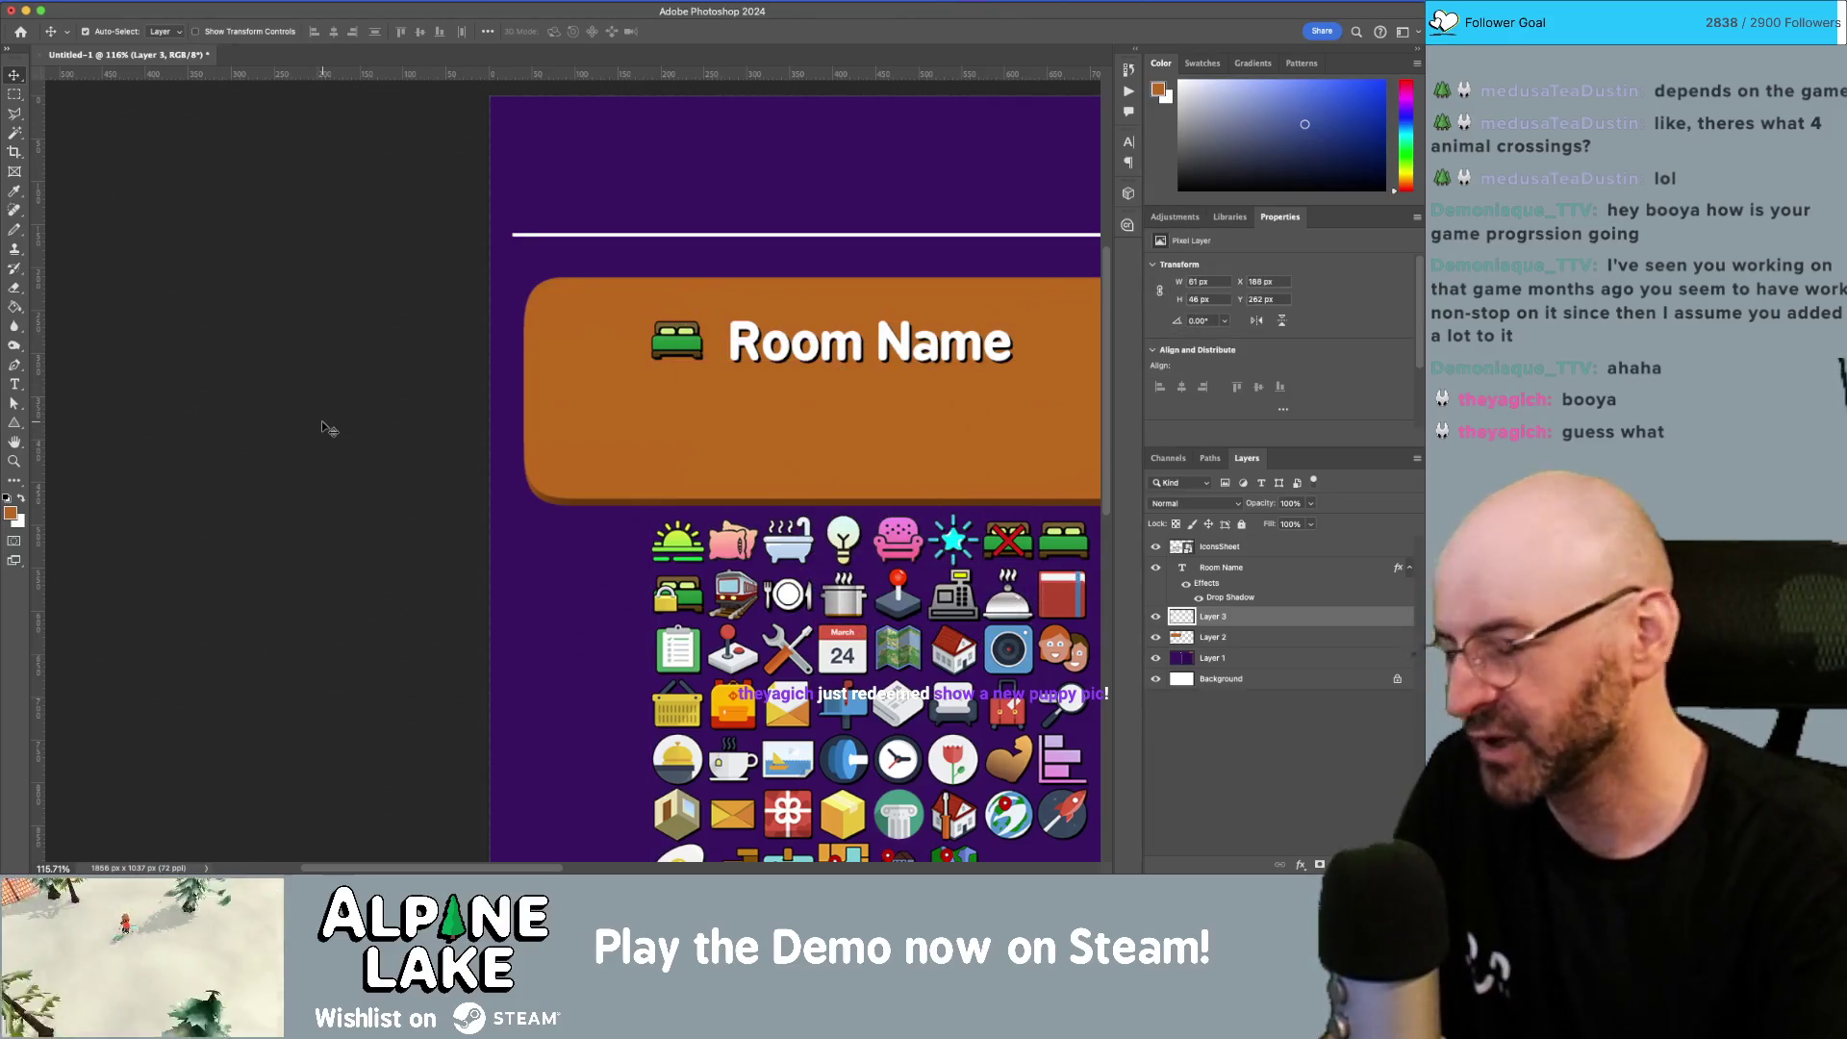
{"action": "key", "text": "super+space"}
{"action": "type", "text": "photos"}
{"action": "key", "text": "Return"}
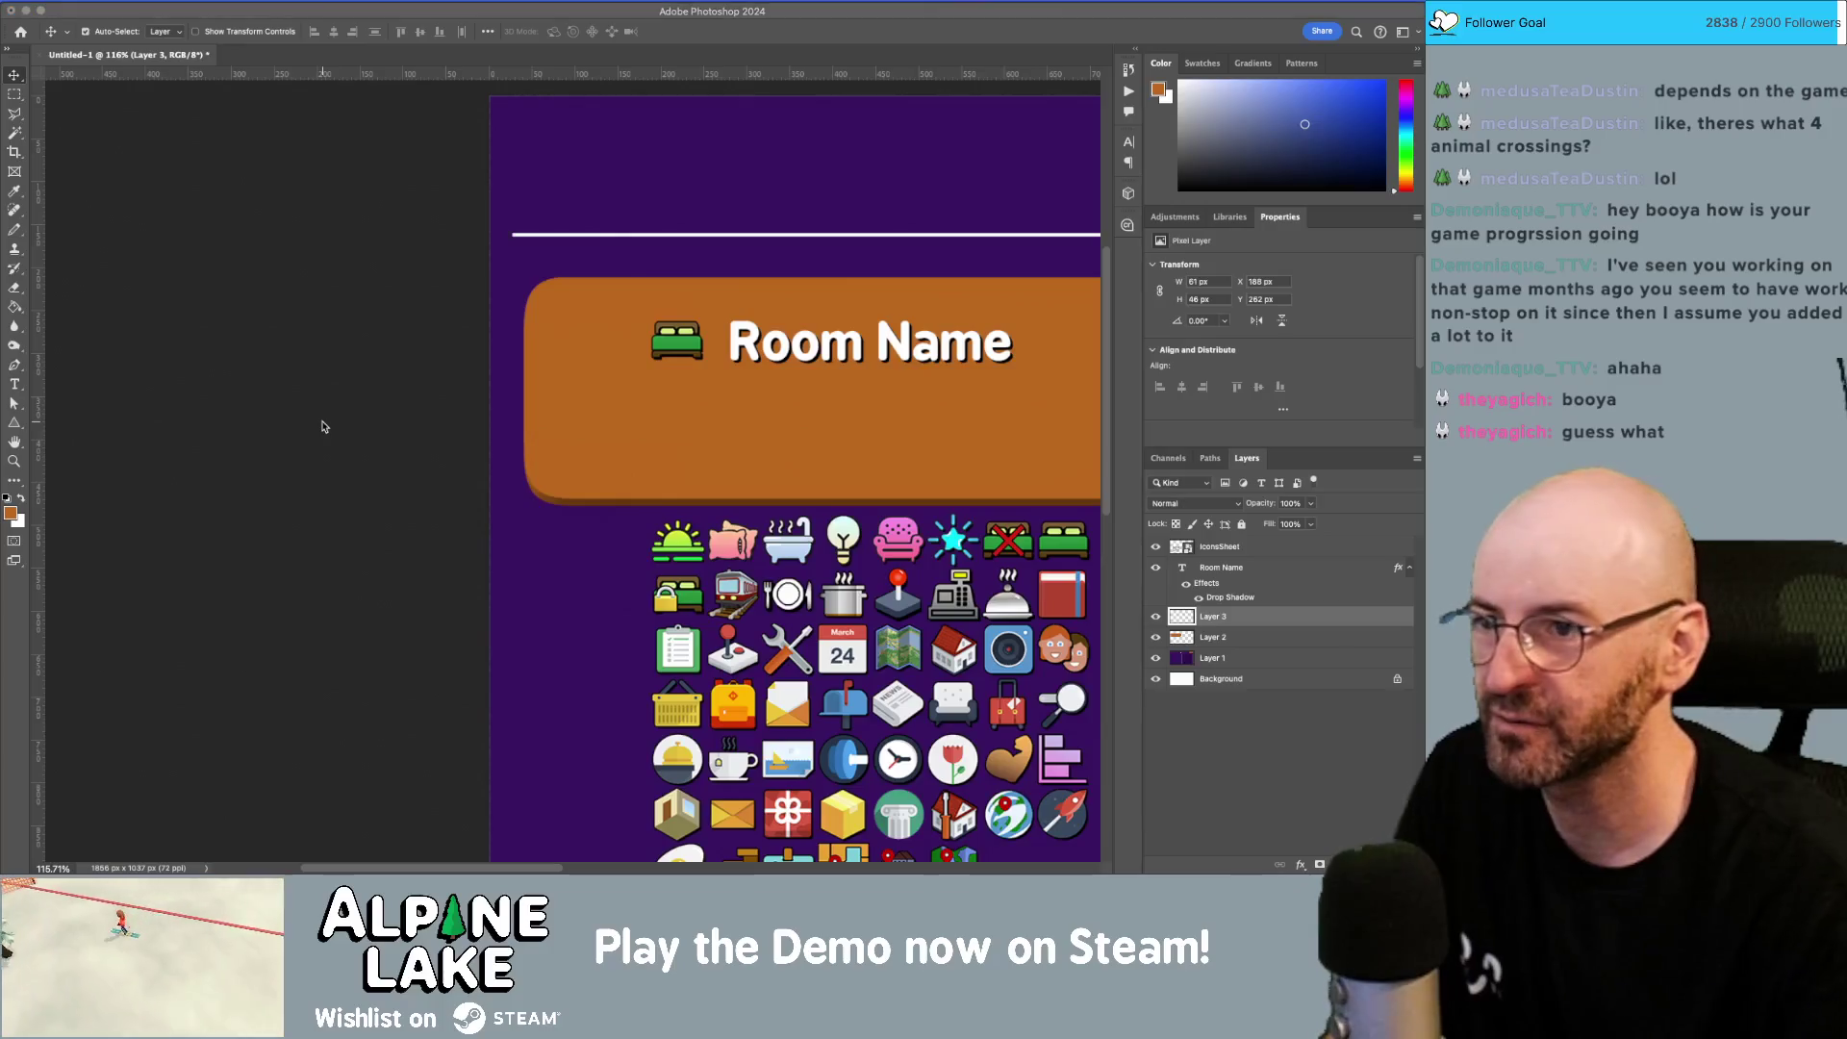
- Bring the corgi photo window from Photos into position over the banner design
{"action": "key", "text": "super+q"}
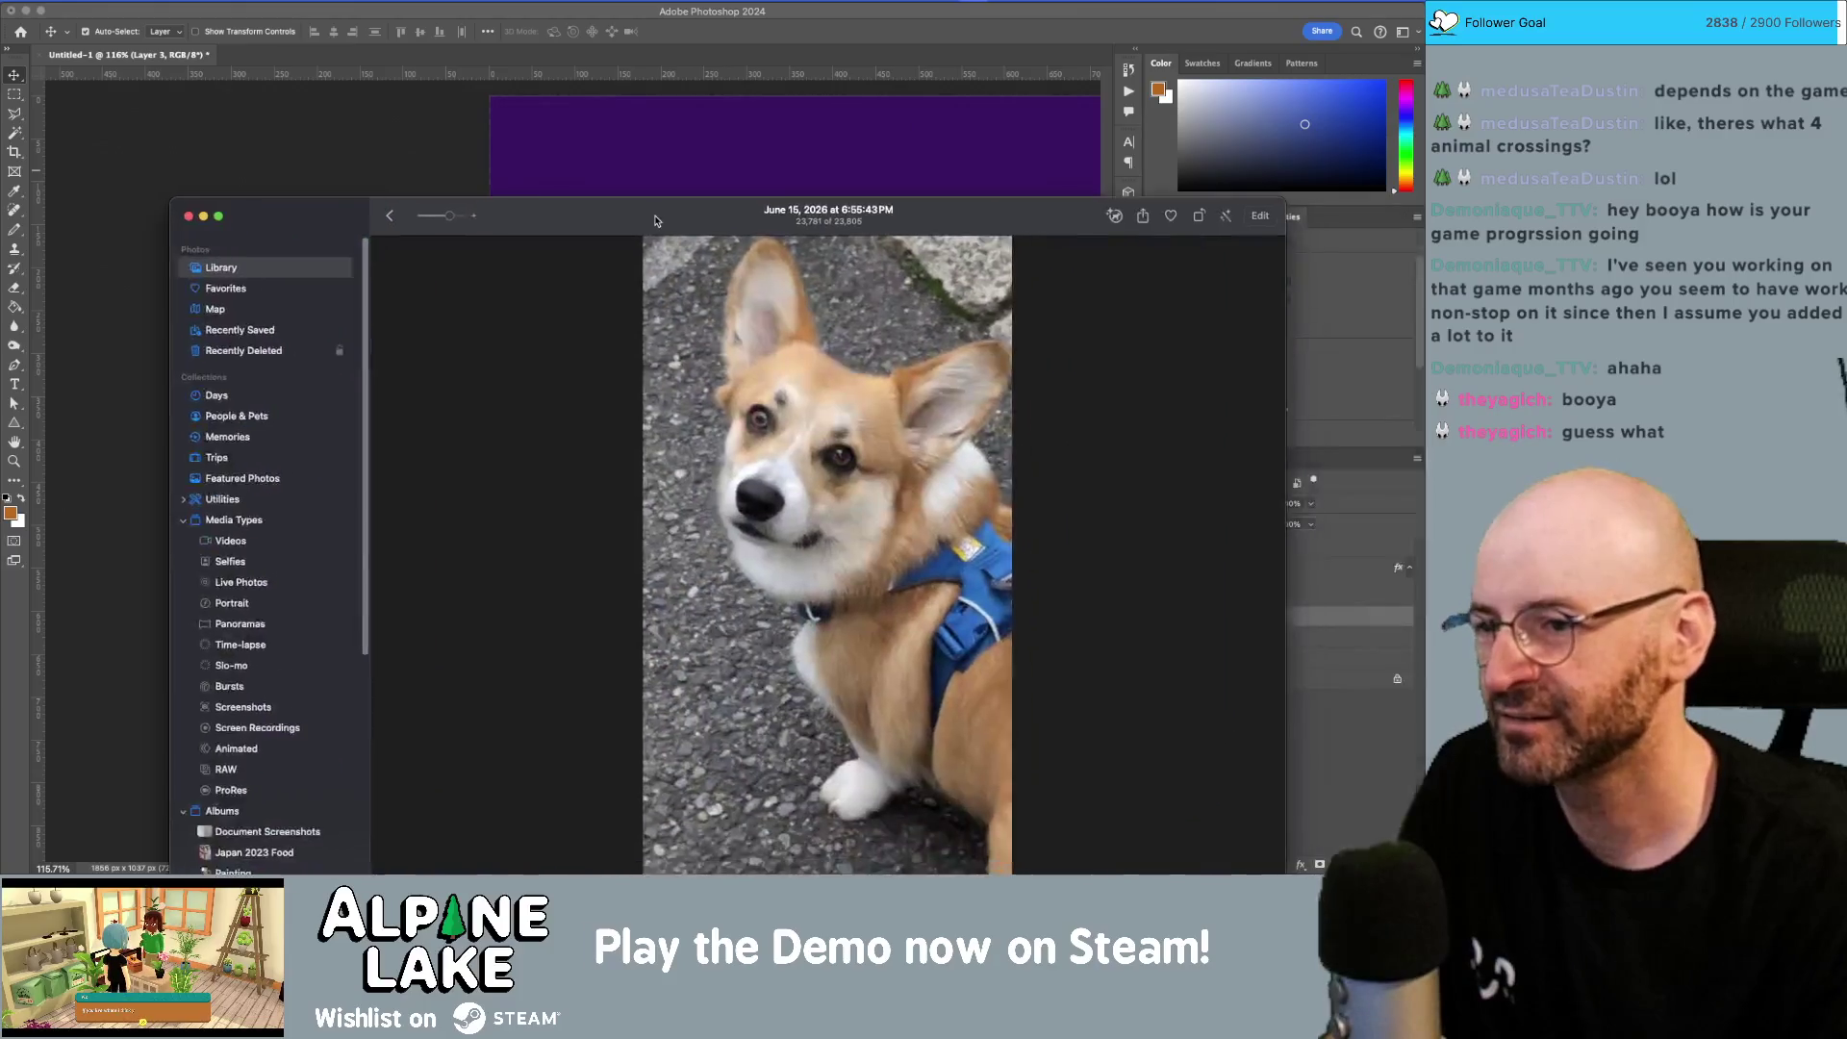
{"action": "left_click_drag", "start_coordinate": [660, 236], "coordinate": [587, 138]}
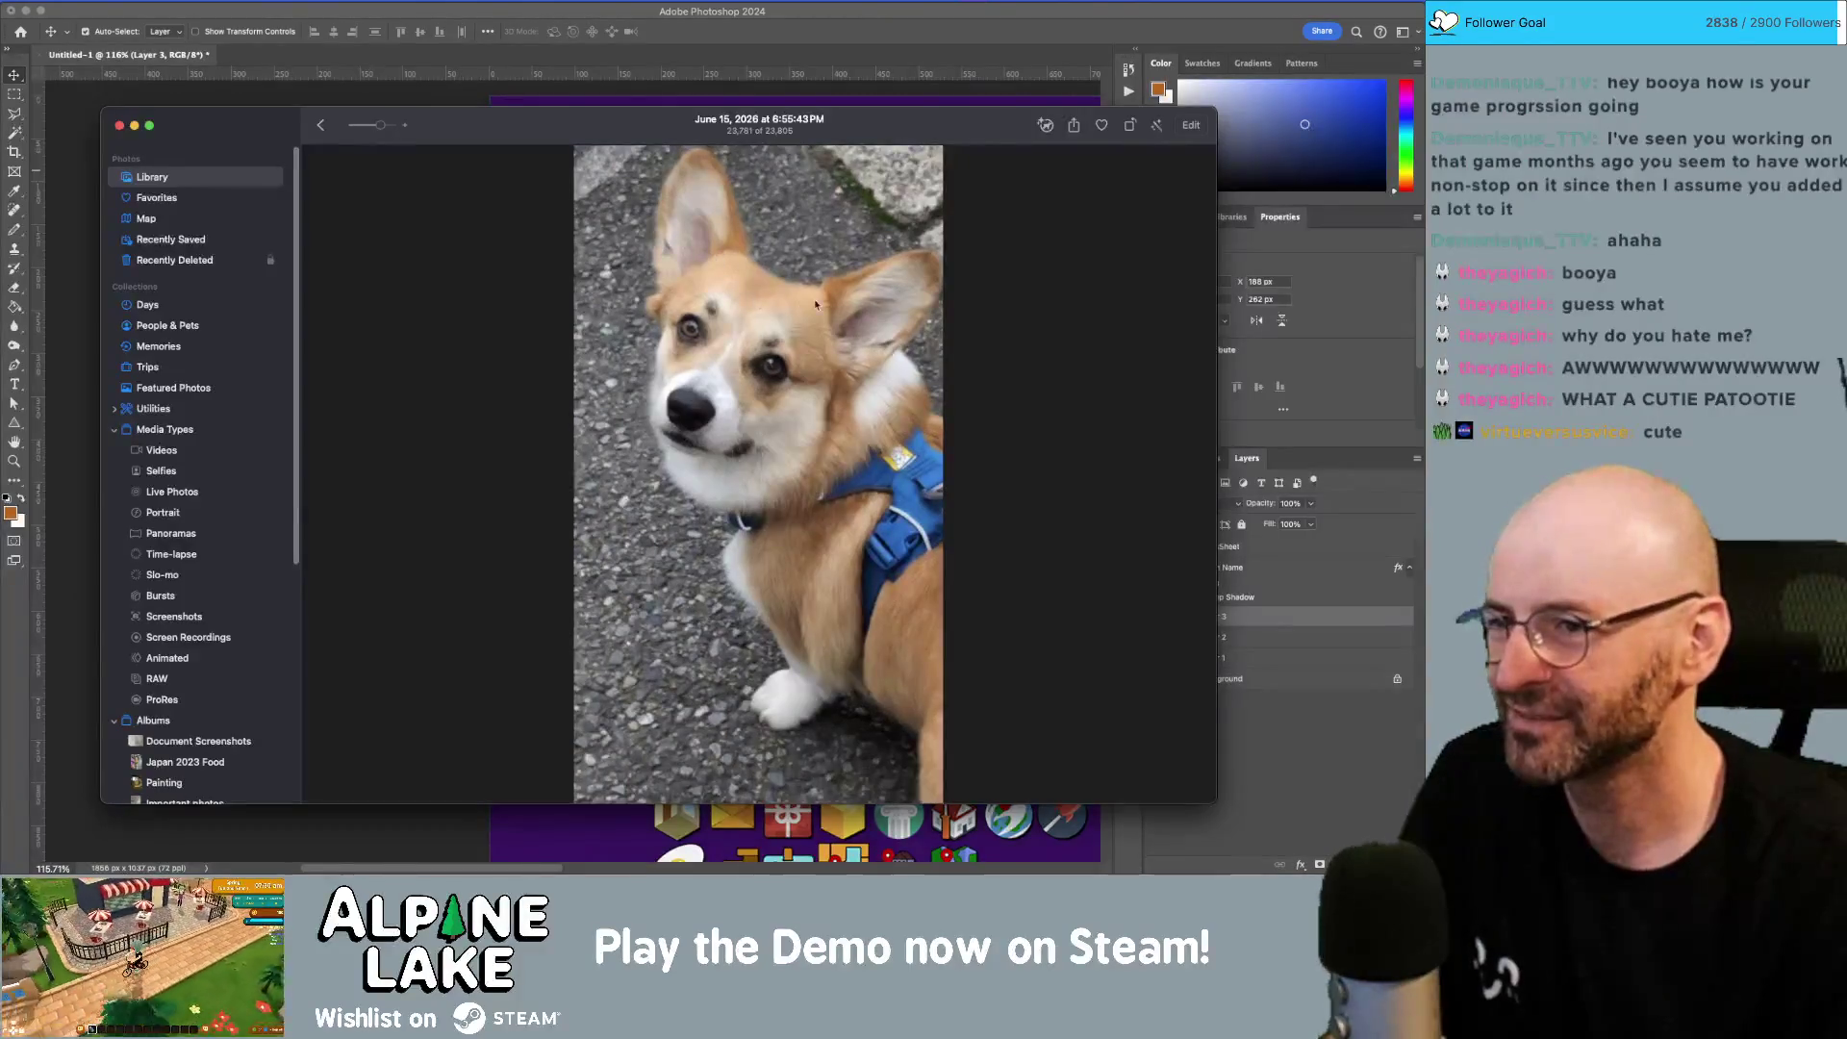
- Close the corgi and two-dogs photo windows and bring the mockup's top title into view
{"action": "left_click_drag", "start_coordinate": [636, 121], "coordinate": [593, 90]}
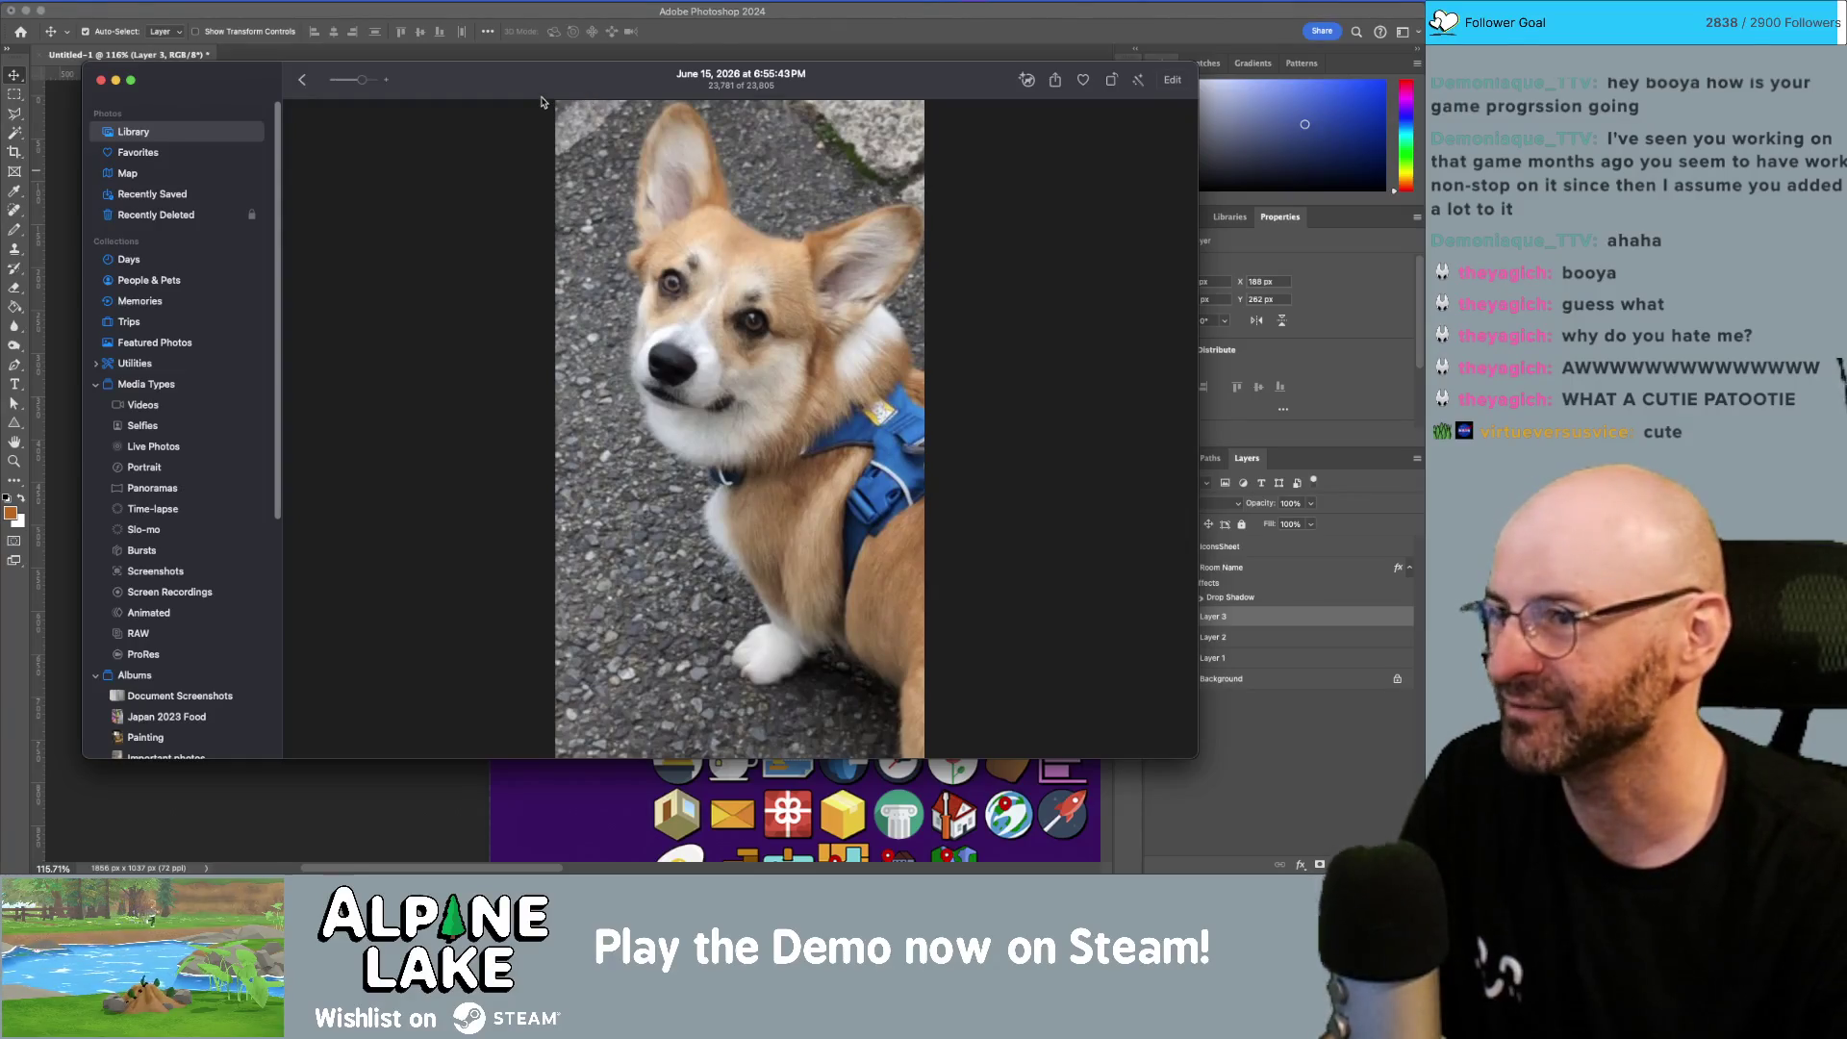
{"action": "key", "text": "super+w"}
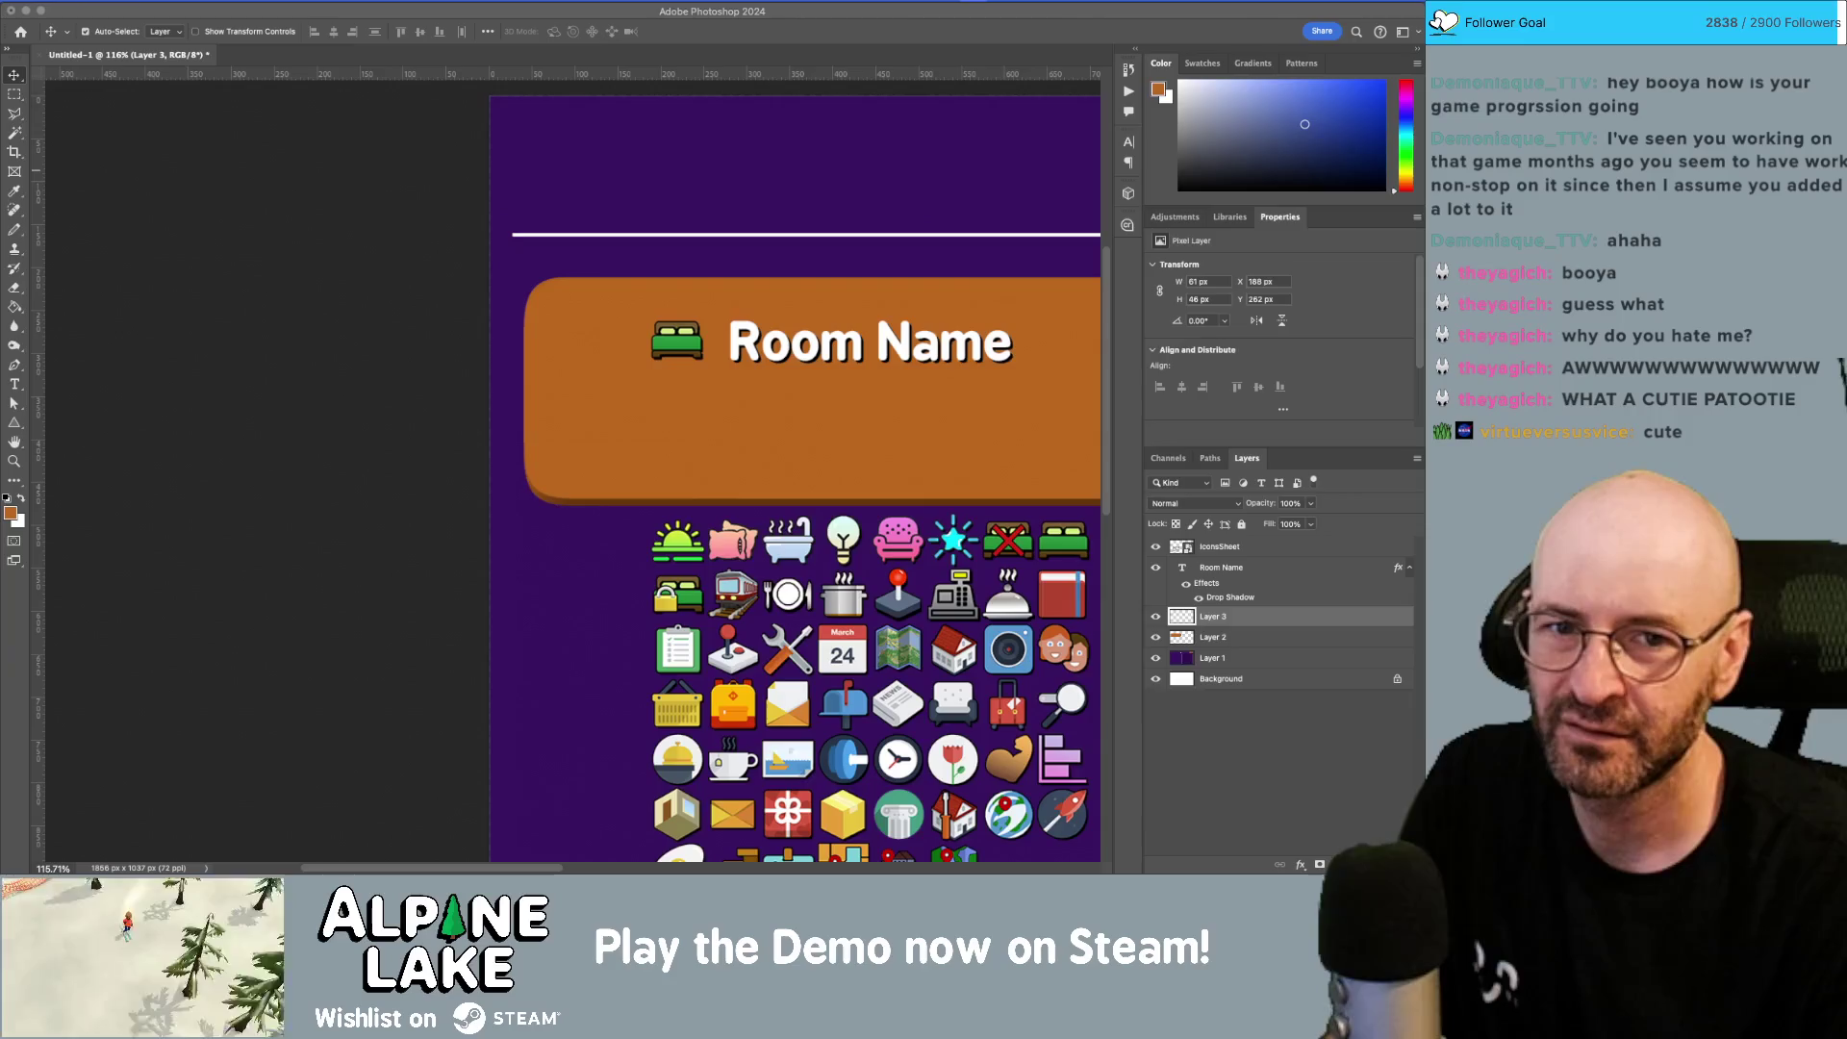
{"action": "key", "text": "super+Tab"}
{"action": "left_click_drag", "start_coordinate": [623, 131], "coordinate": [610, 128]}
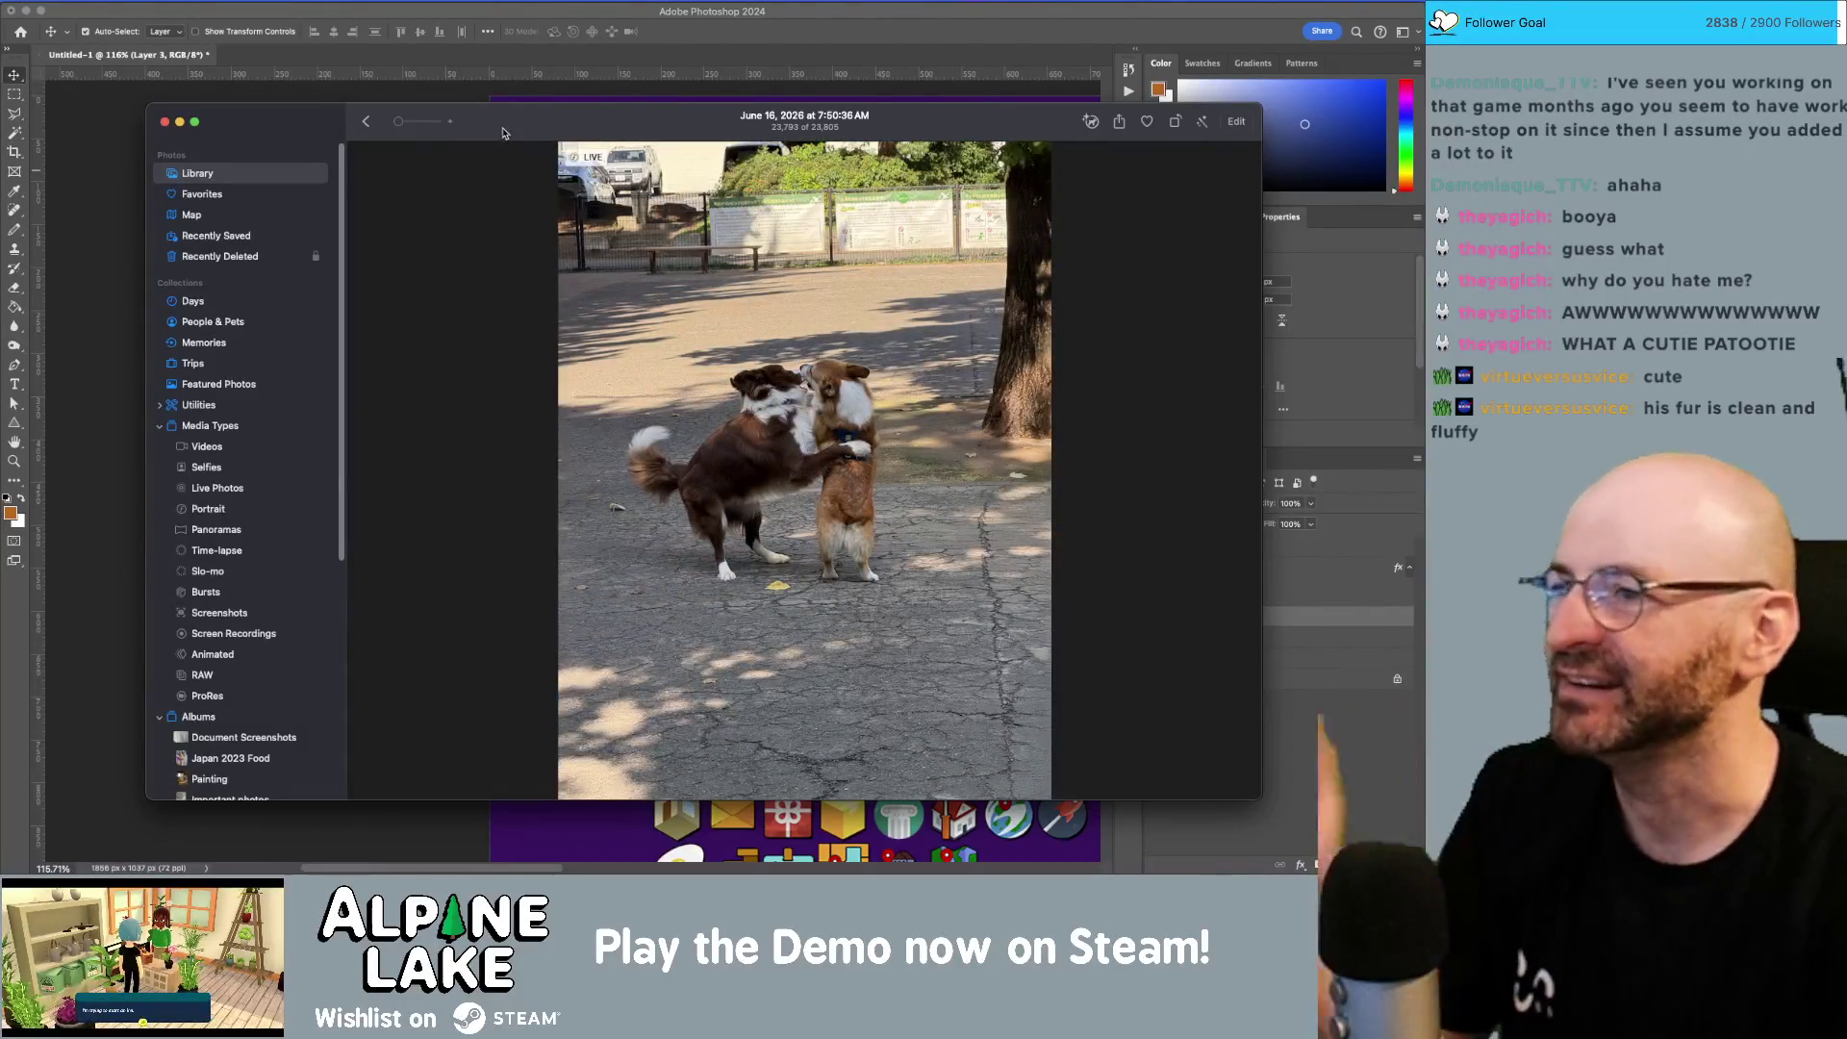
{"action": "left_click_drag", "start_coordinate": [503, 130], "coordinate": [505, 125]}
{"action": "key", "text": "super+w"}
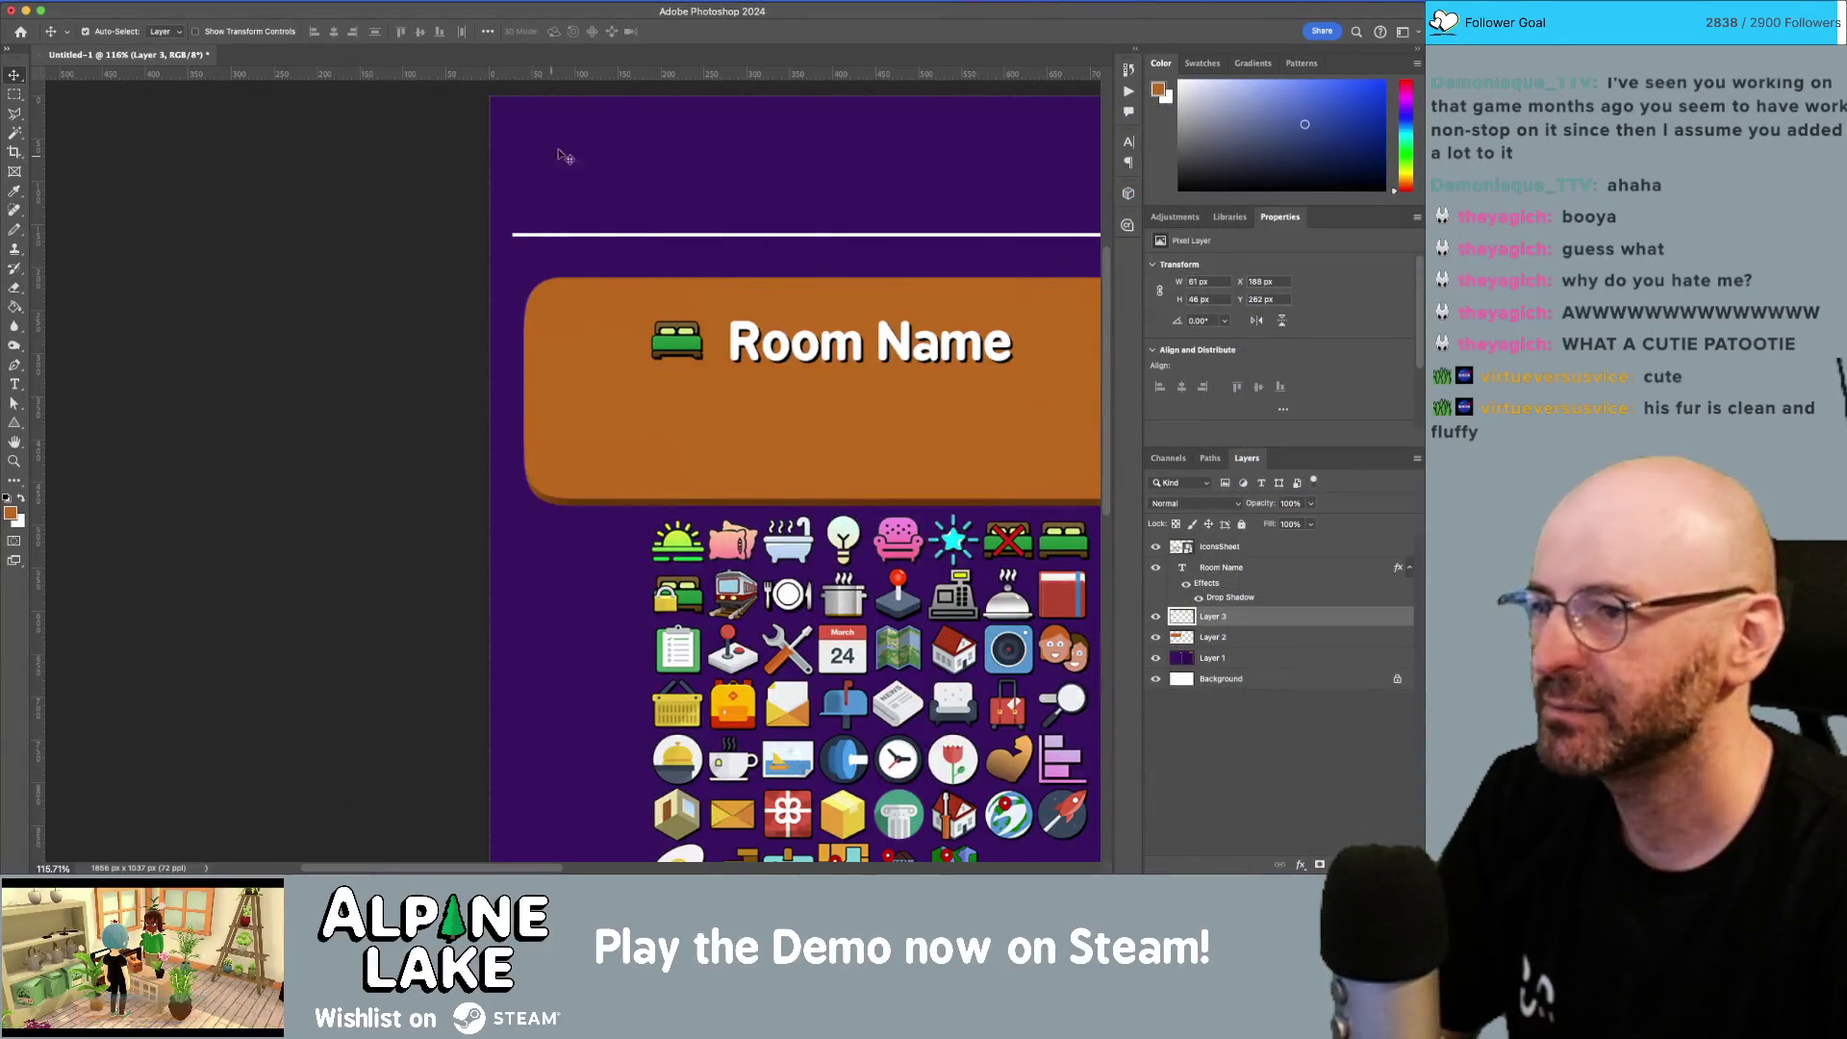
{"action": "left_click_drag", "start_coordinate": [810, 460], "coordinate": [647, 417]}
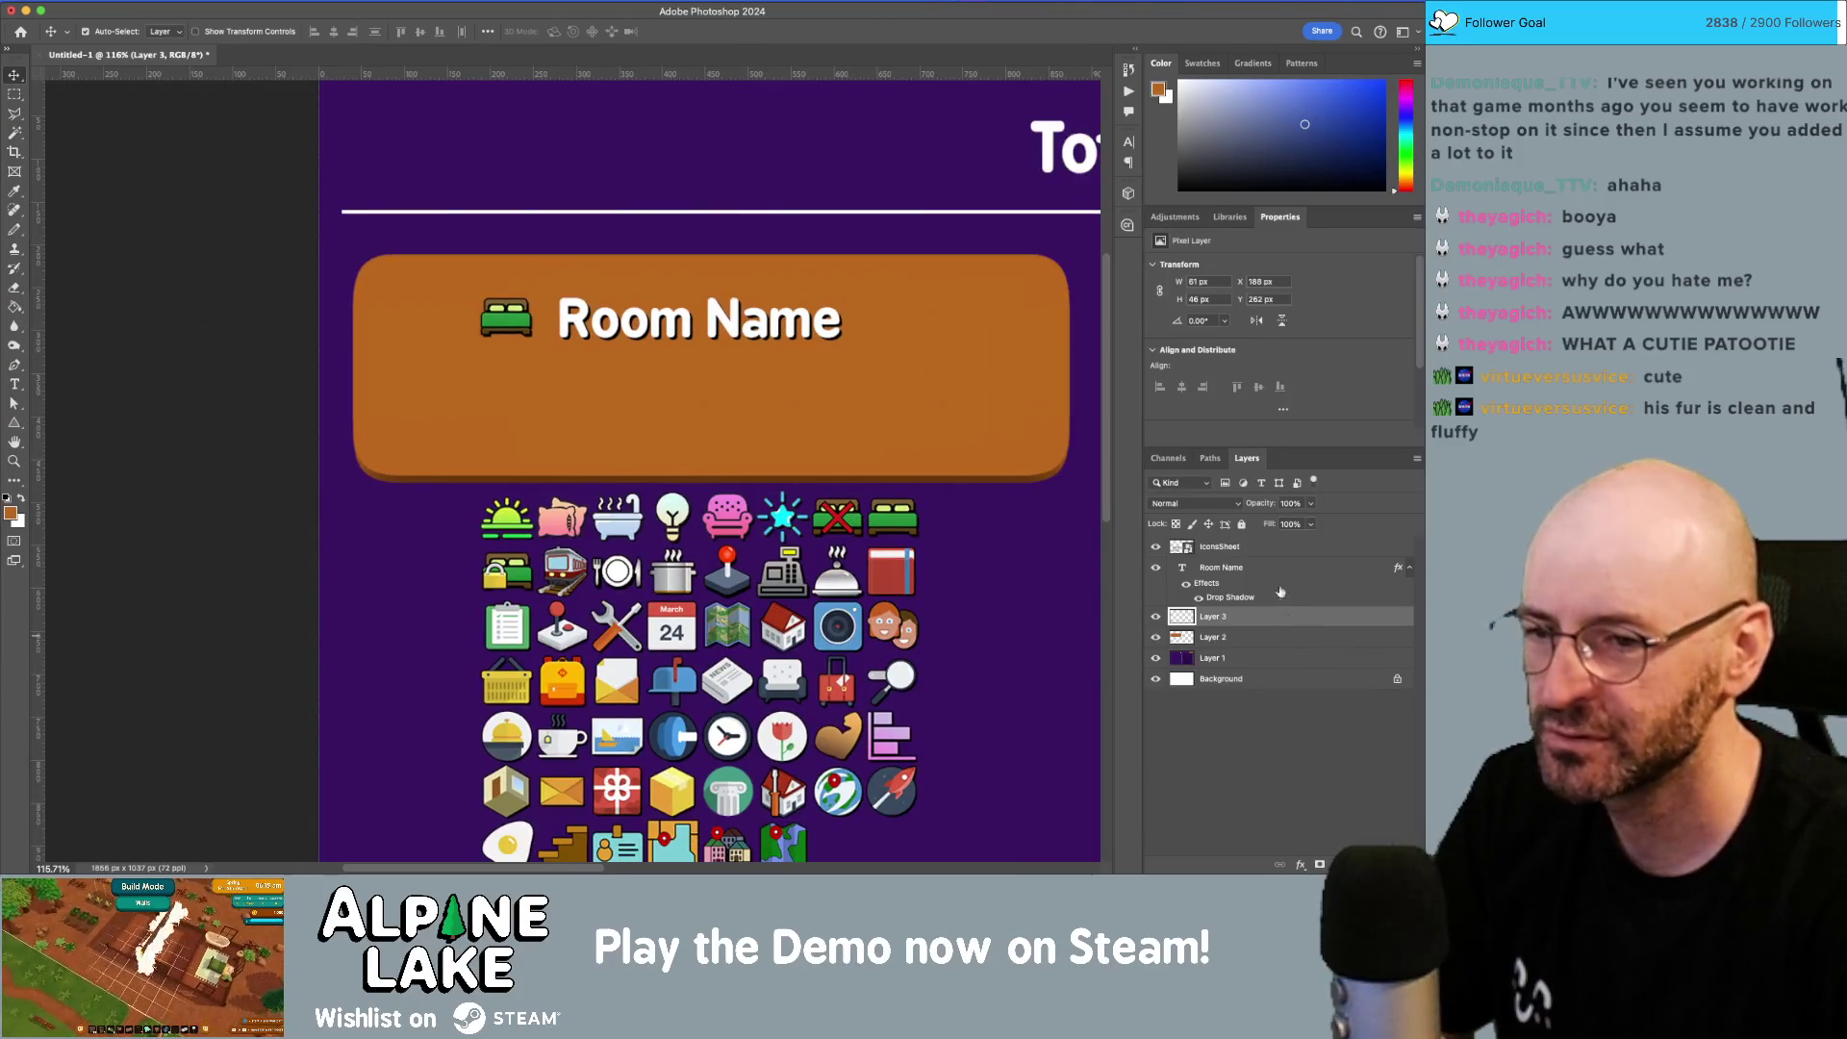
- Hide the IconSheet layer and move the bed icon and Room Name heading up together
{"action": "left_click", "coordinate": [1154, 547]}
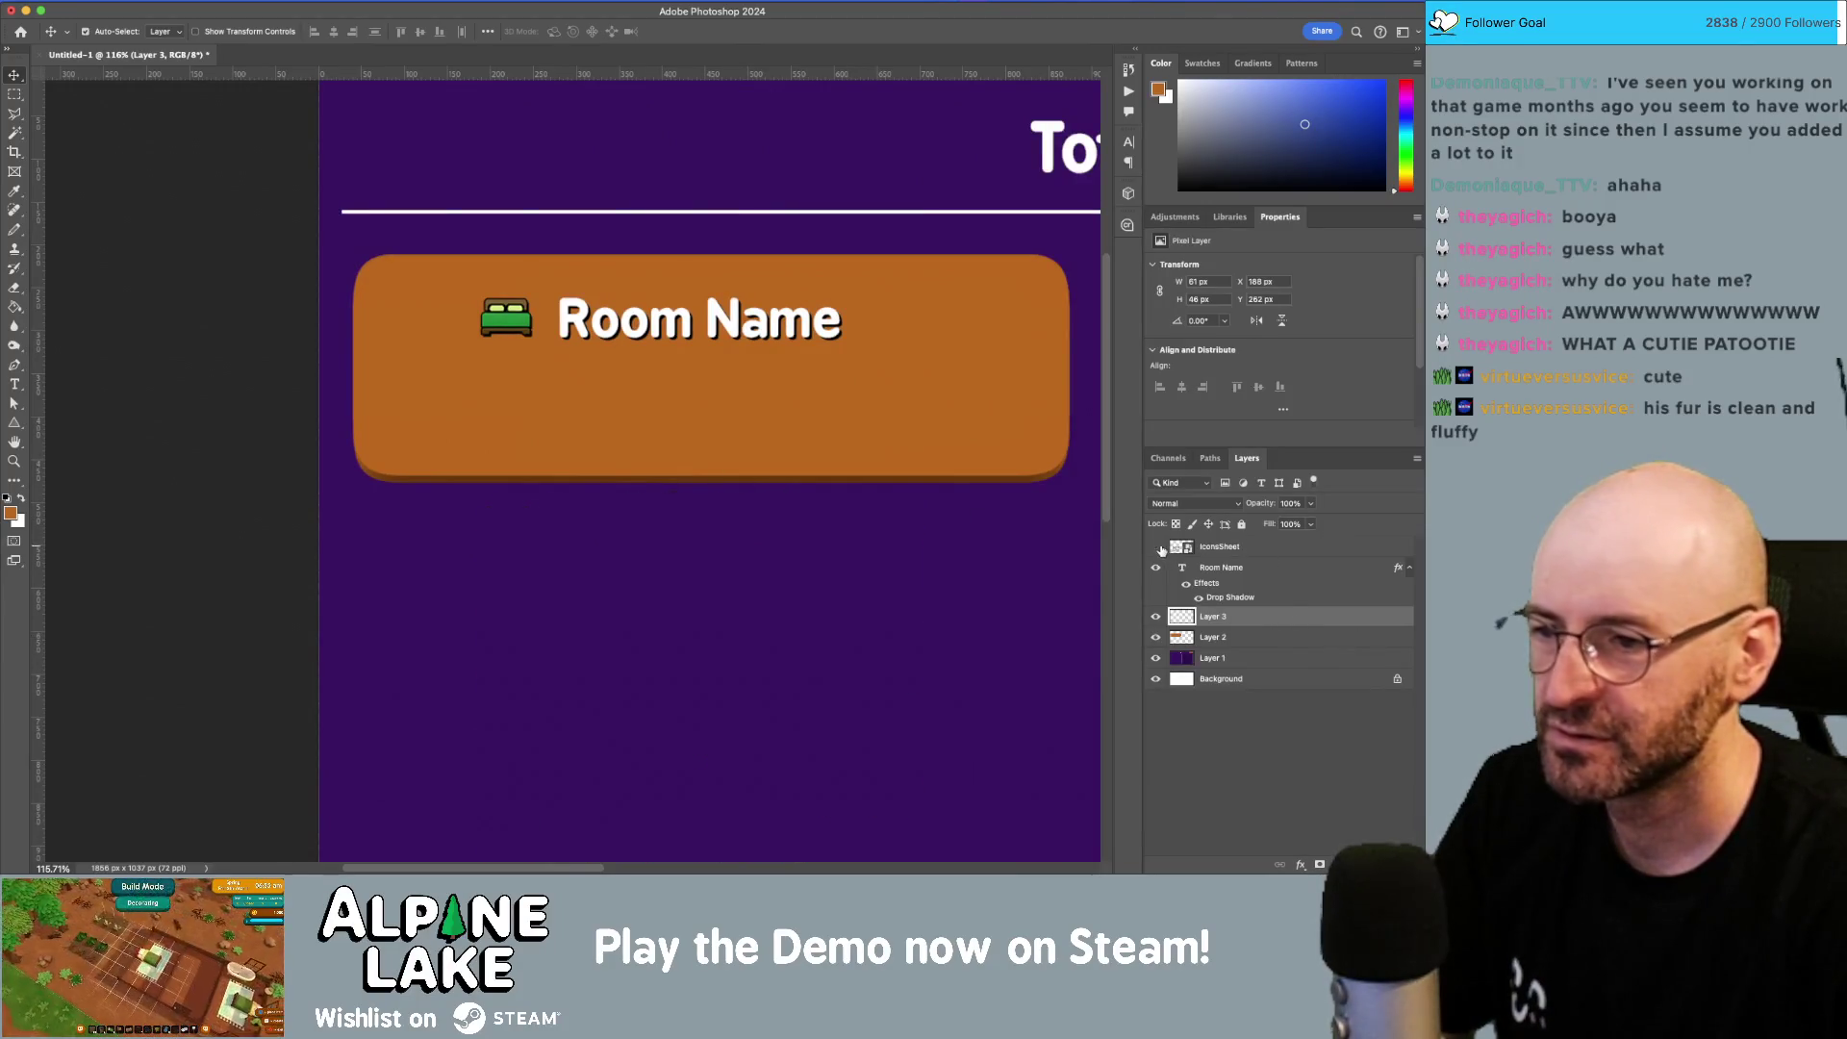
{"action": "left_click", "coordinate": [652, 326]}
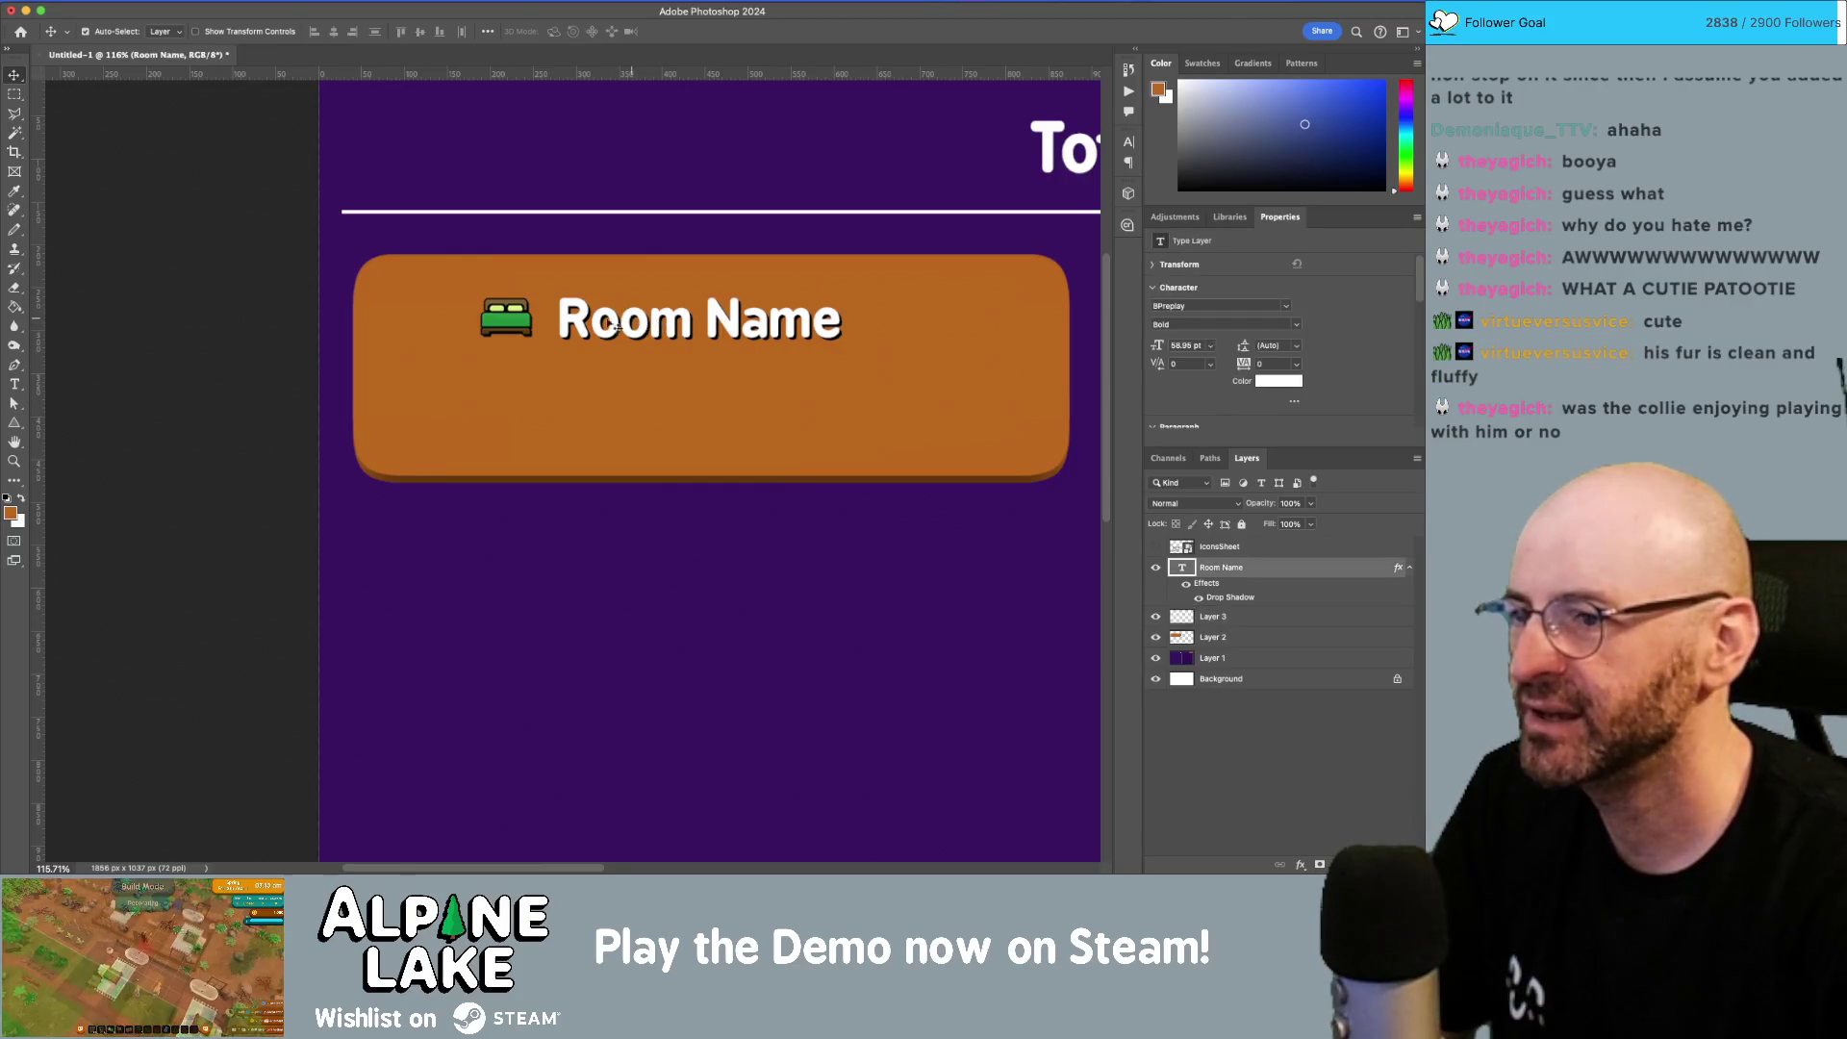
{"action": "left_click", "coordinate": [570, 327], "text": "shift"}
{"action": "left_click_drag", "start_coordinate": [582, 329], "coordinate": [612, 306]}
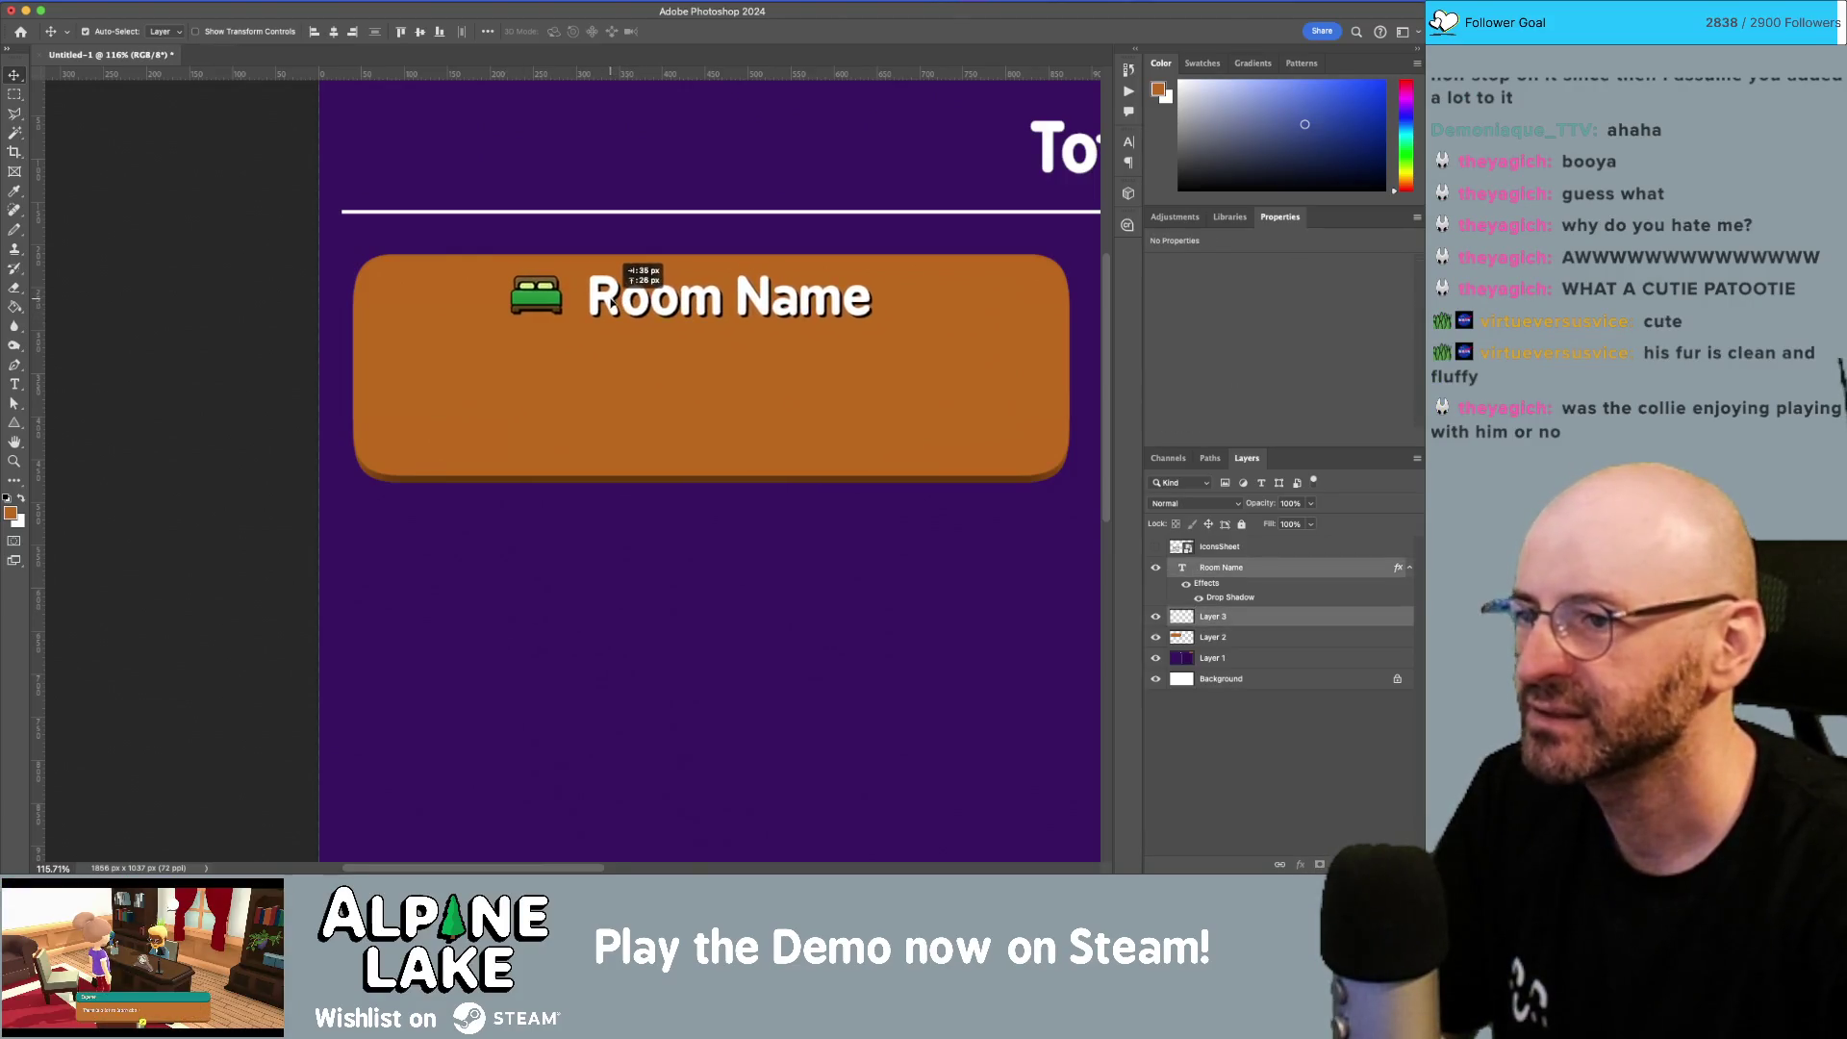
{"action": "scroll", "coordinate": [607, 373], "scroll_direction": "right", "scroll_amount": 2}
- Create a placeholder text box lower in the card, then delete that layer again
{"action": "key", "text": "t"}
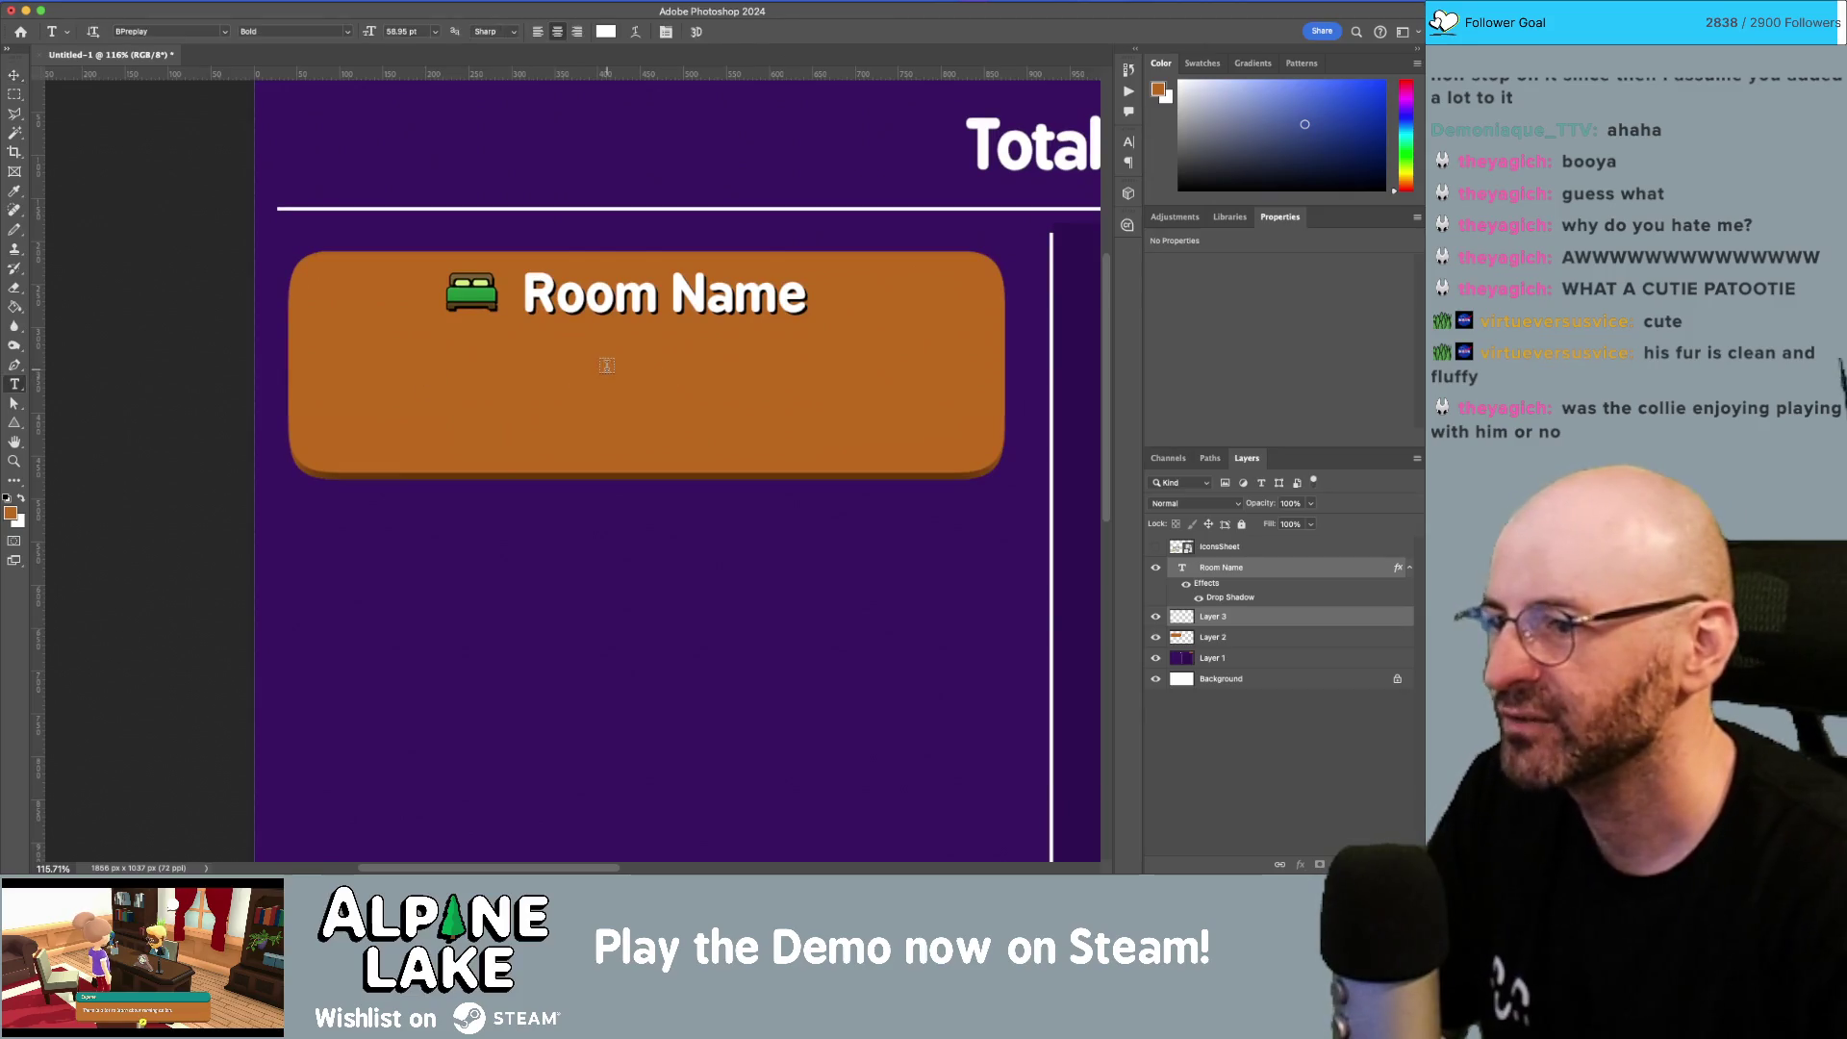
{"action": "left_click", "coordinate": [606, 370]}
{"action": "key", "text": "Escape"}
{"action": "key", "text": "v"}
{"action": "left_click_drag", "start_coordinate": [739, 345], "coordinate": [764, 385]}
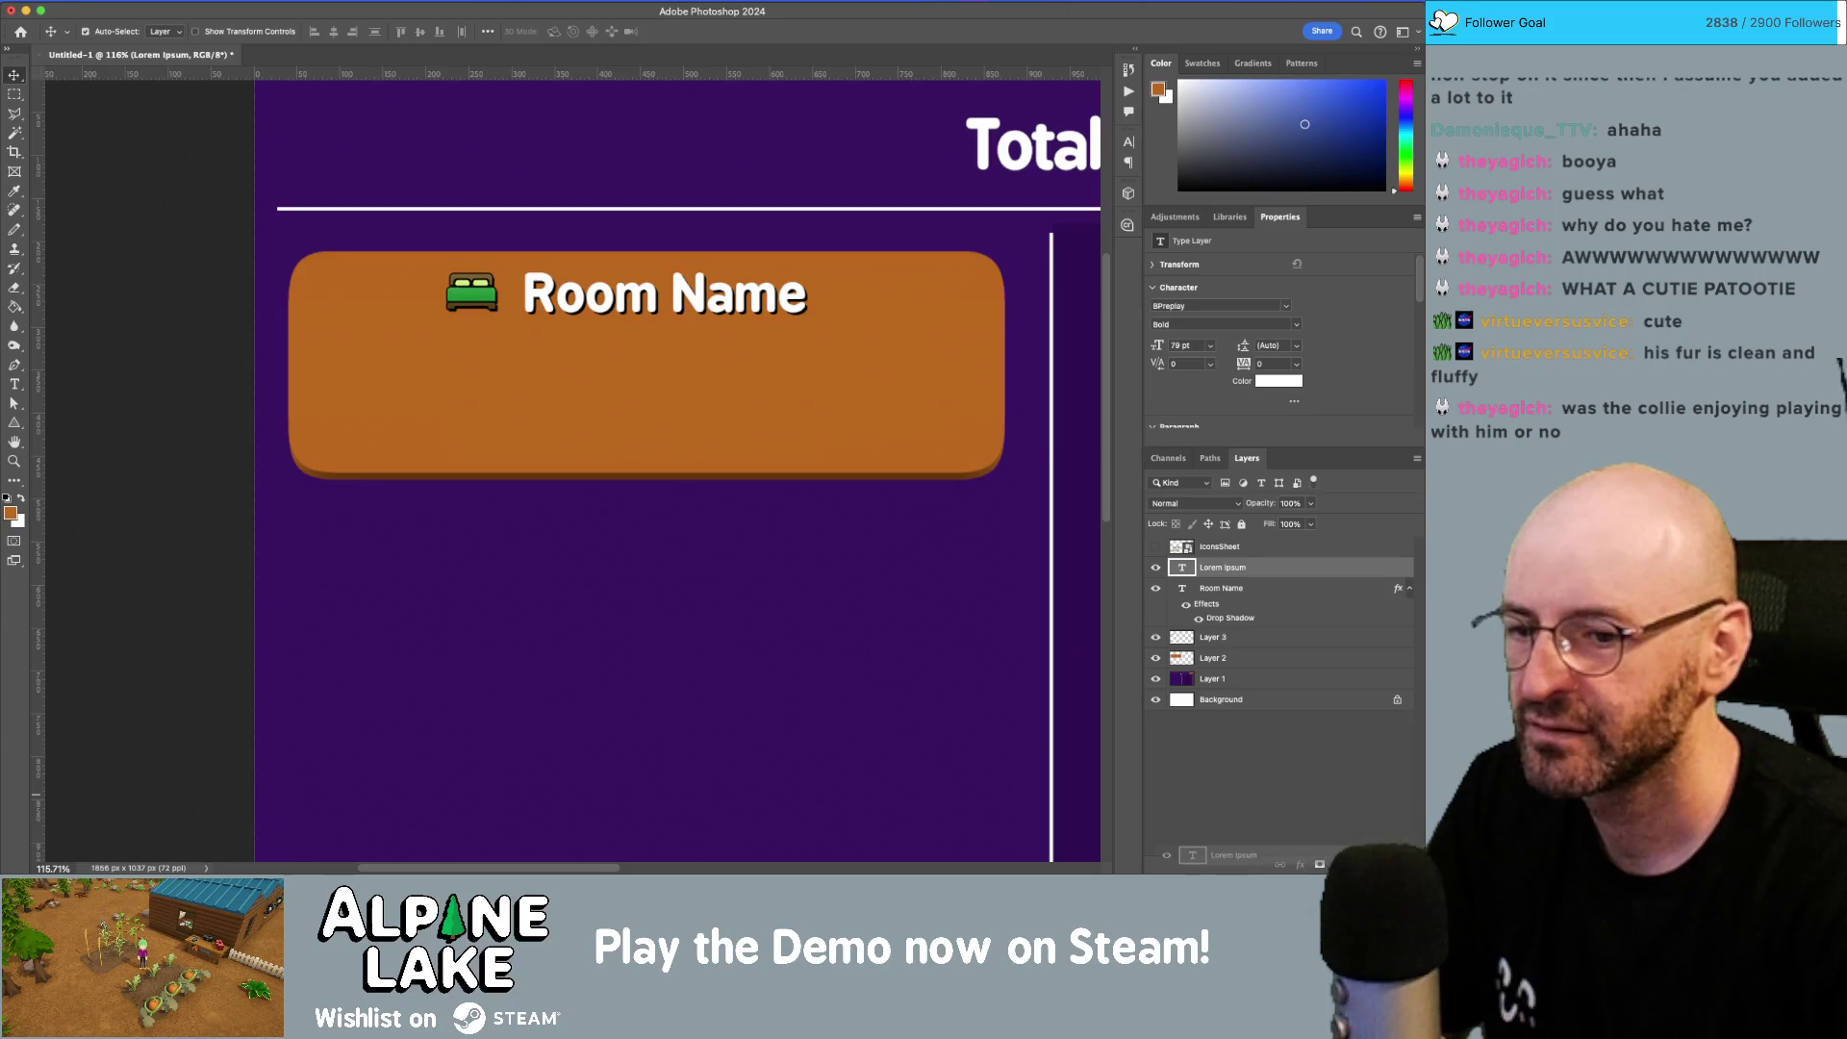
{"action": "left_click_drag", "start_coordinate": [1252, 855], "coordinate": [1254, 560]}
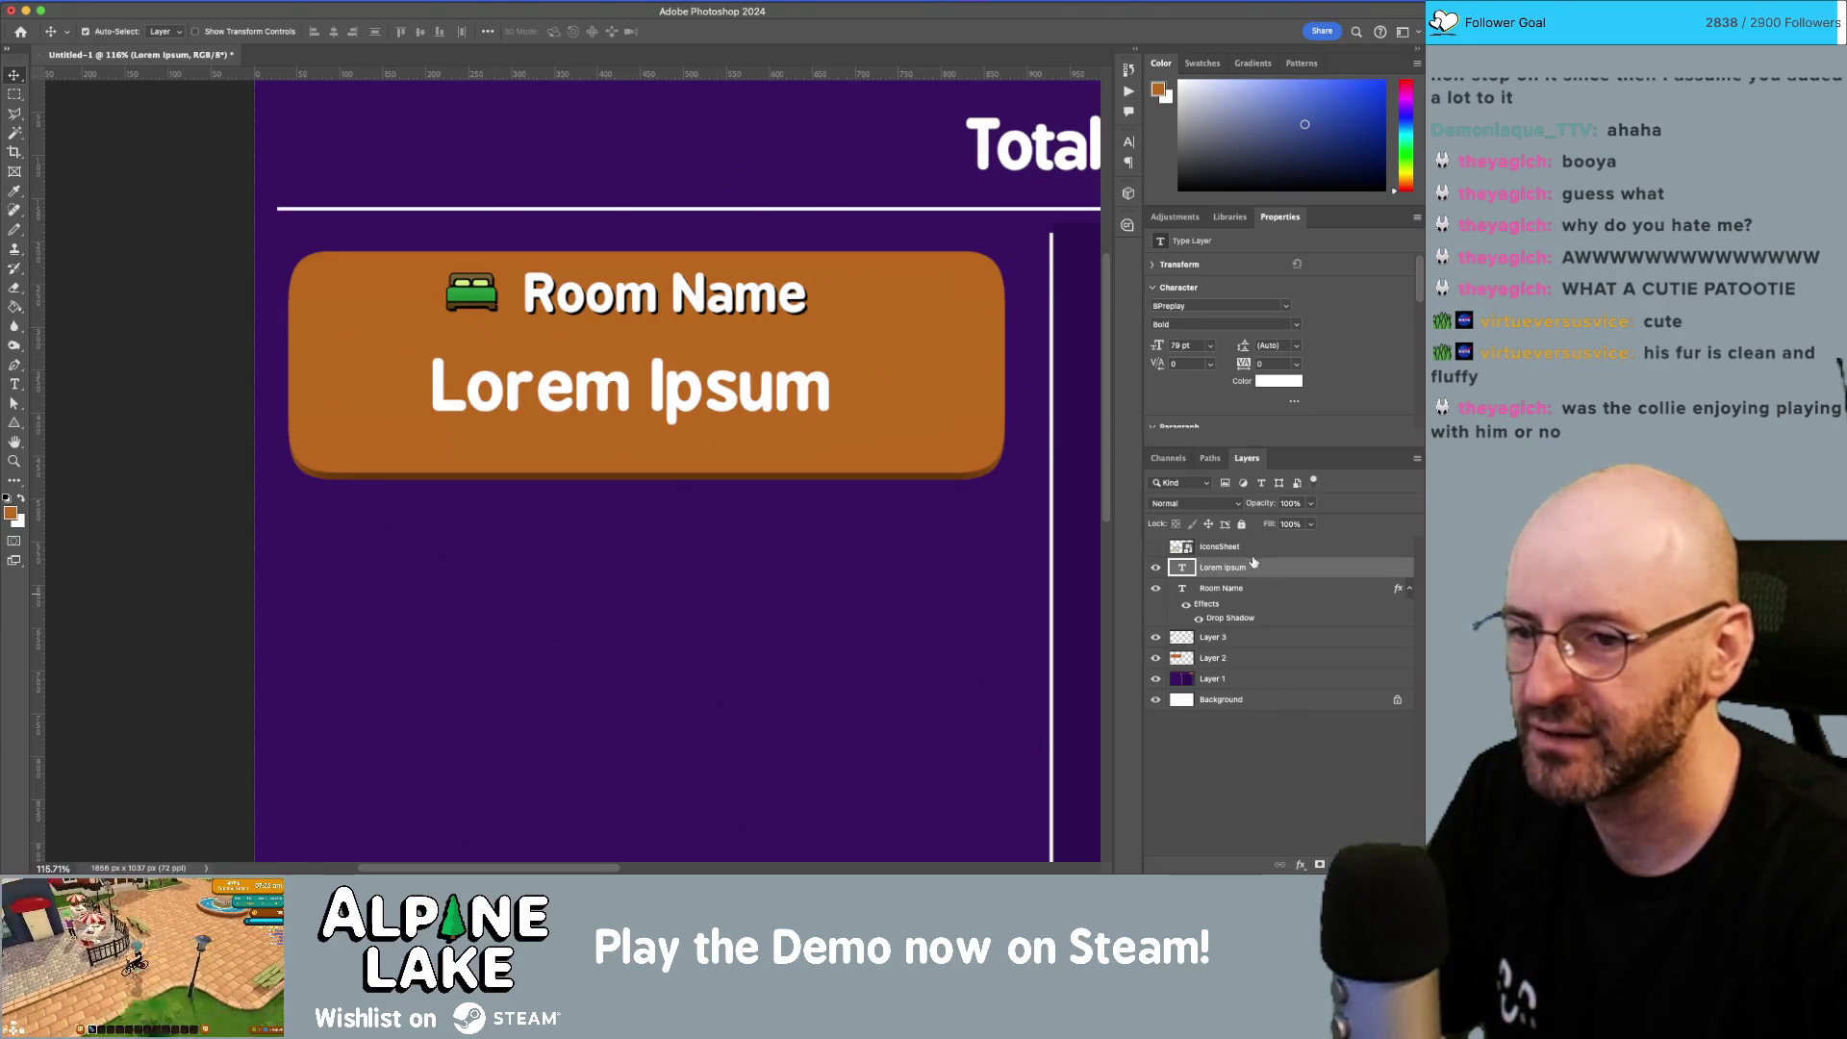
{"action": "key", "text": "BackSpace"}
- Duplicate Room Name below the heading, retype it as 'Tier', and move it right and lower
{"action": "left_click_drag", "start_coordinate": [687, 297], "coordinate": [707, 378], "text": "alt"}
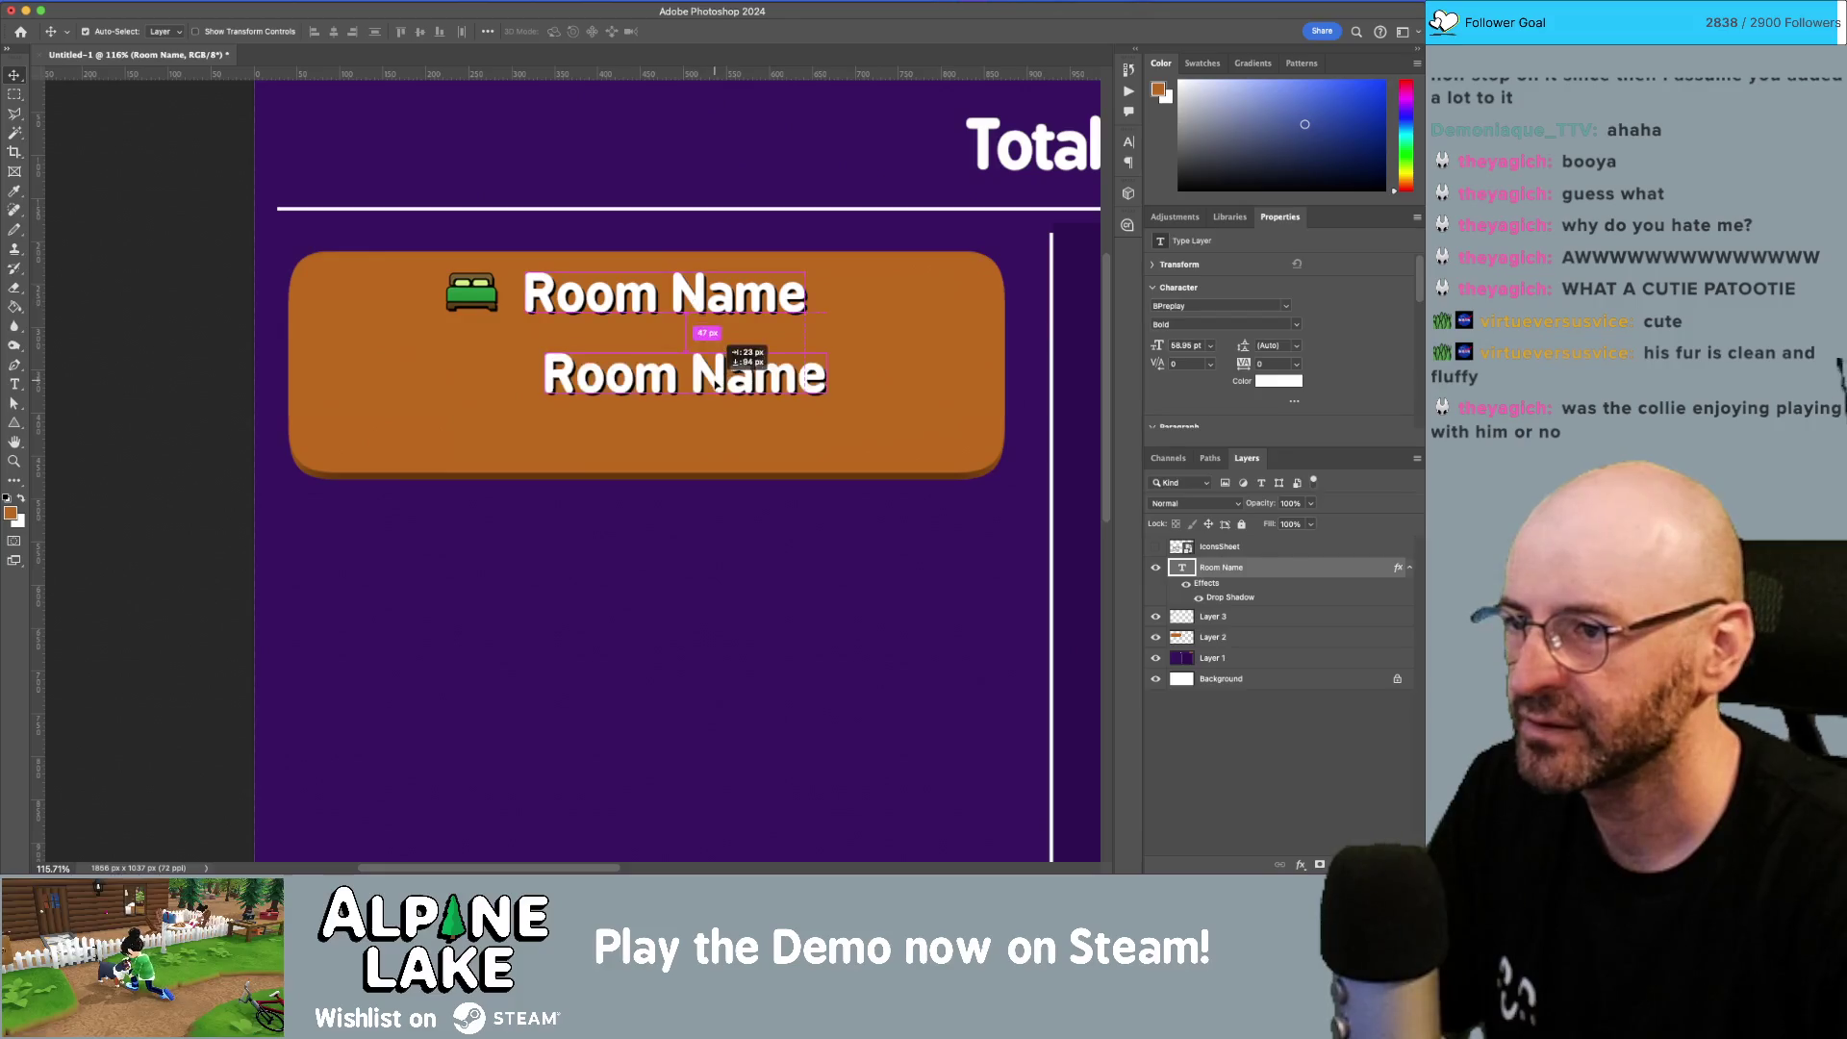
{"action": "key", "text": "t"}
{"action": "triple_click", "coordinate": [697, 375]}
{"action": "type", "text": "Tier"}
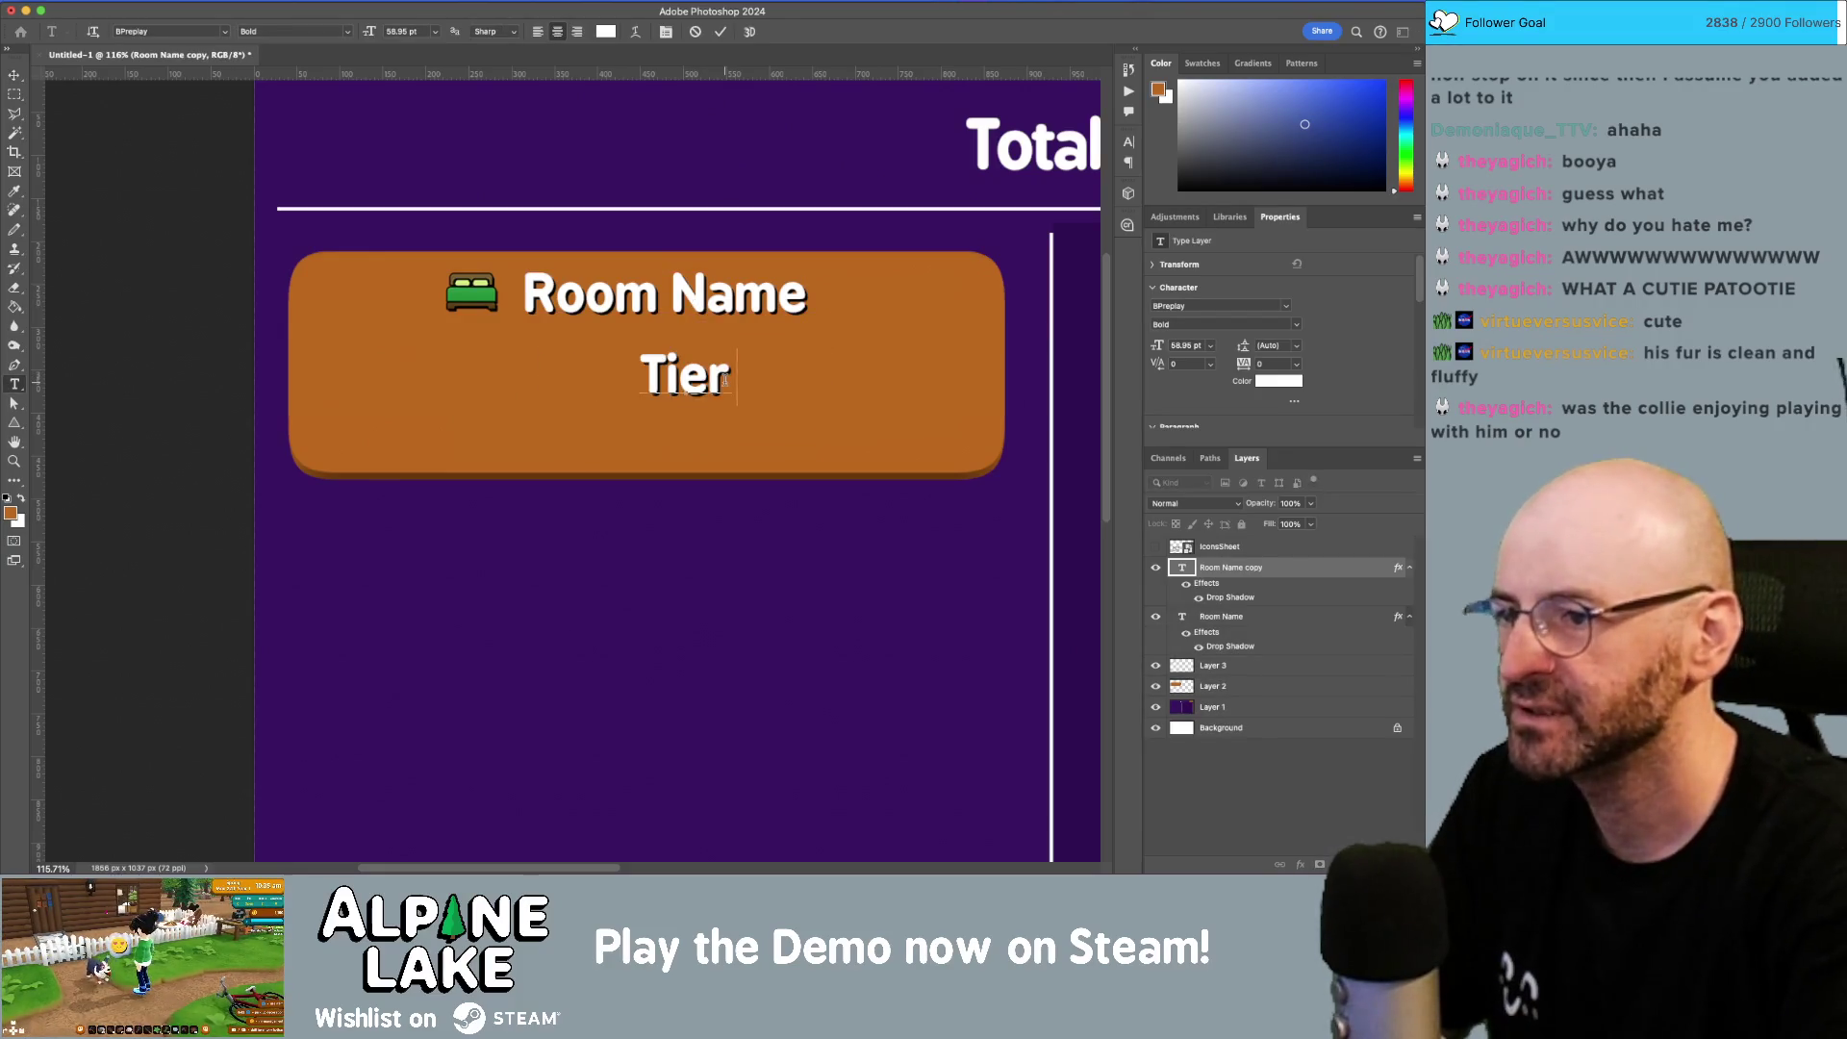
{"action": "type", "text": ":"}
{"action": "key", "text": "BackSpace"}
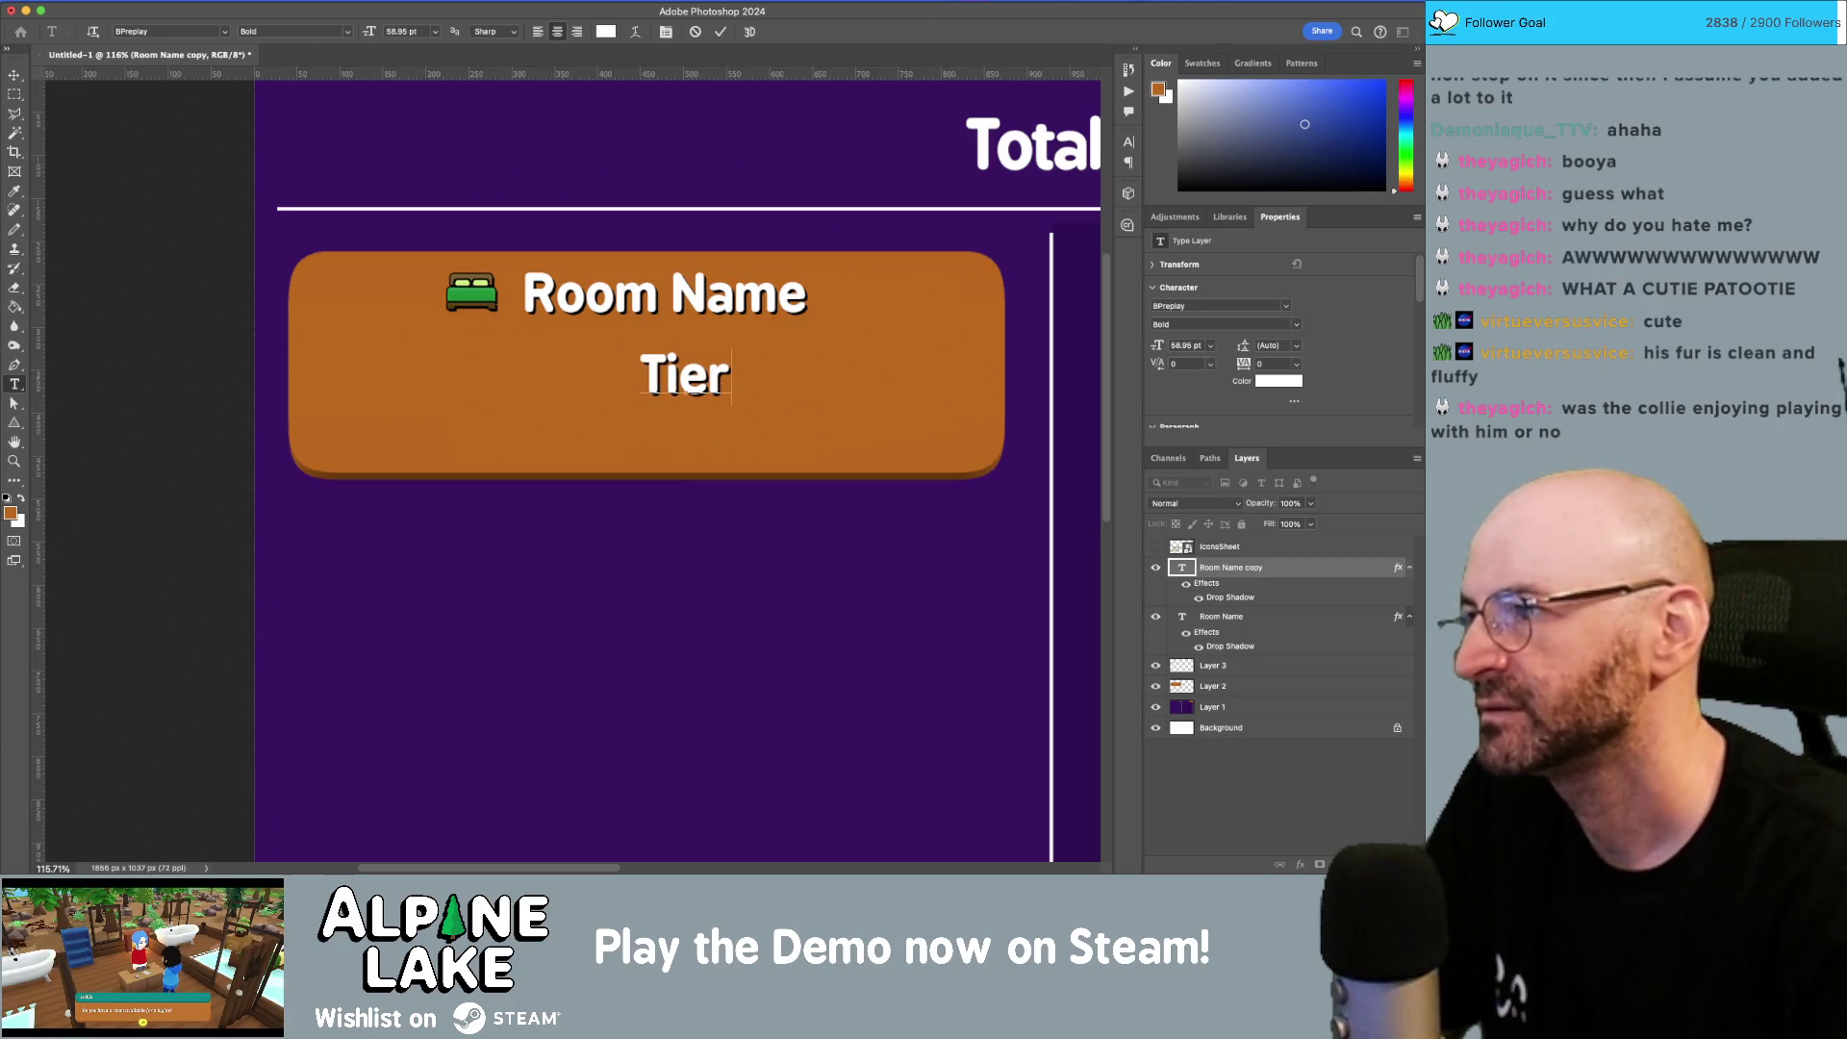
{"action": "left_click", "coordinate": [16, 76]}
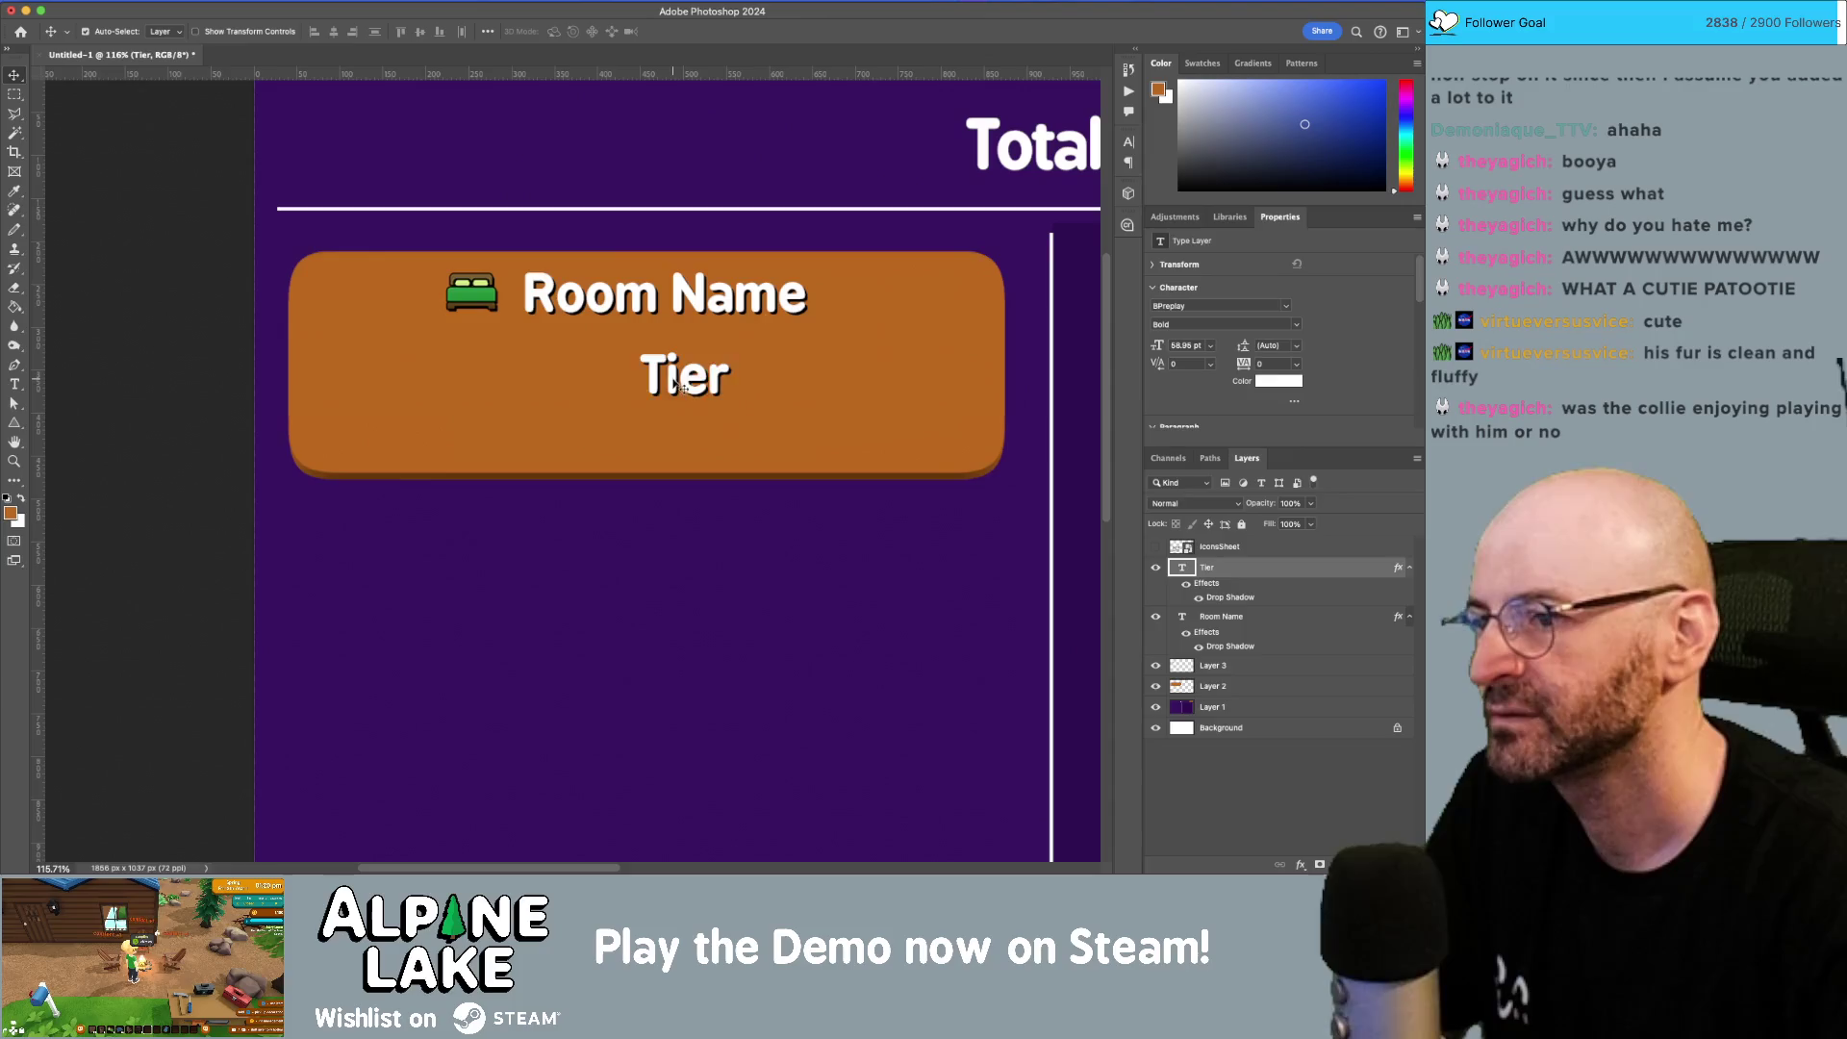
{"action": "left_click_drag", "start_coordinate": [684, 379], "coordinate": [721, 403]}
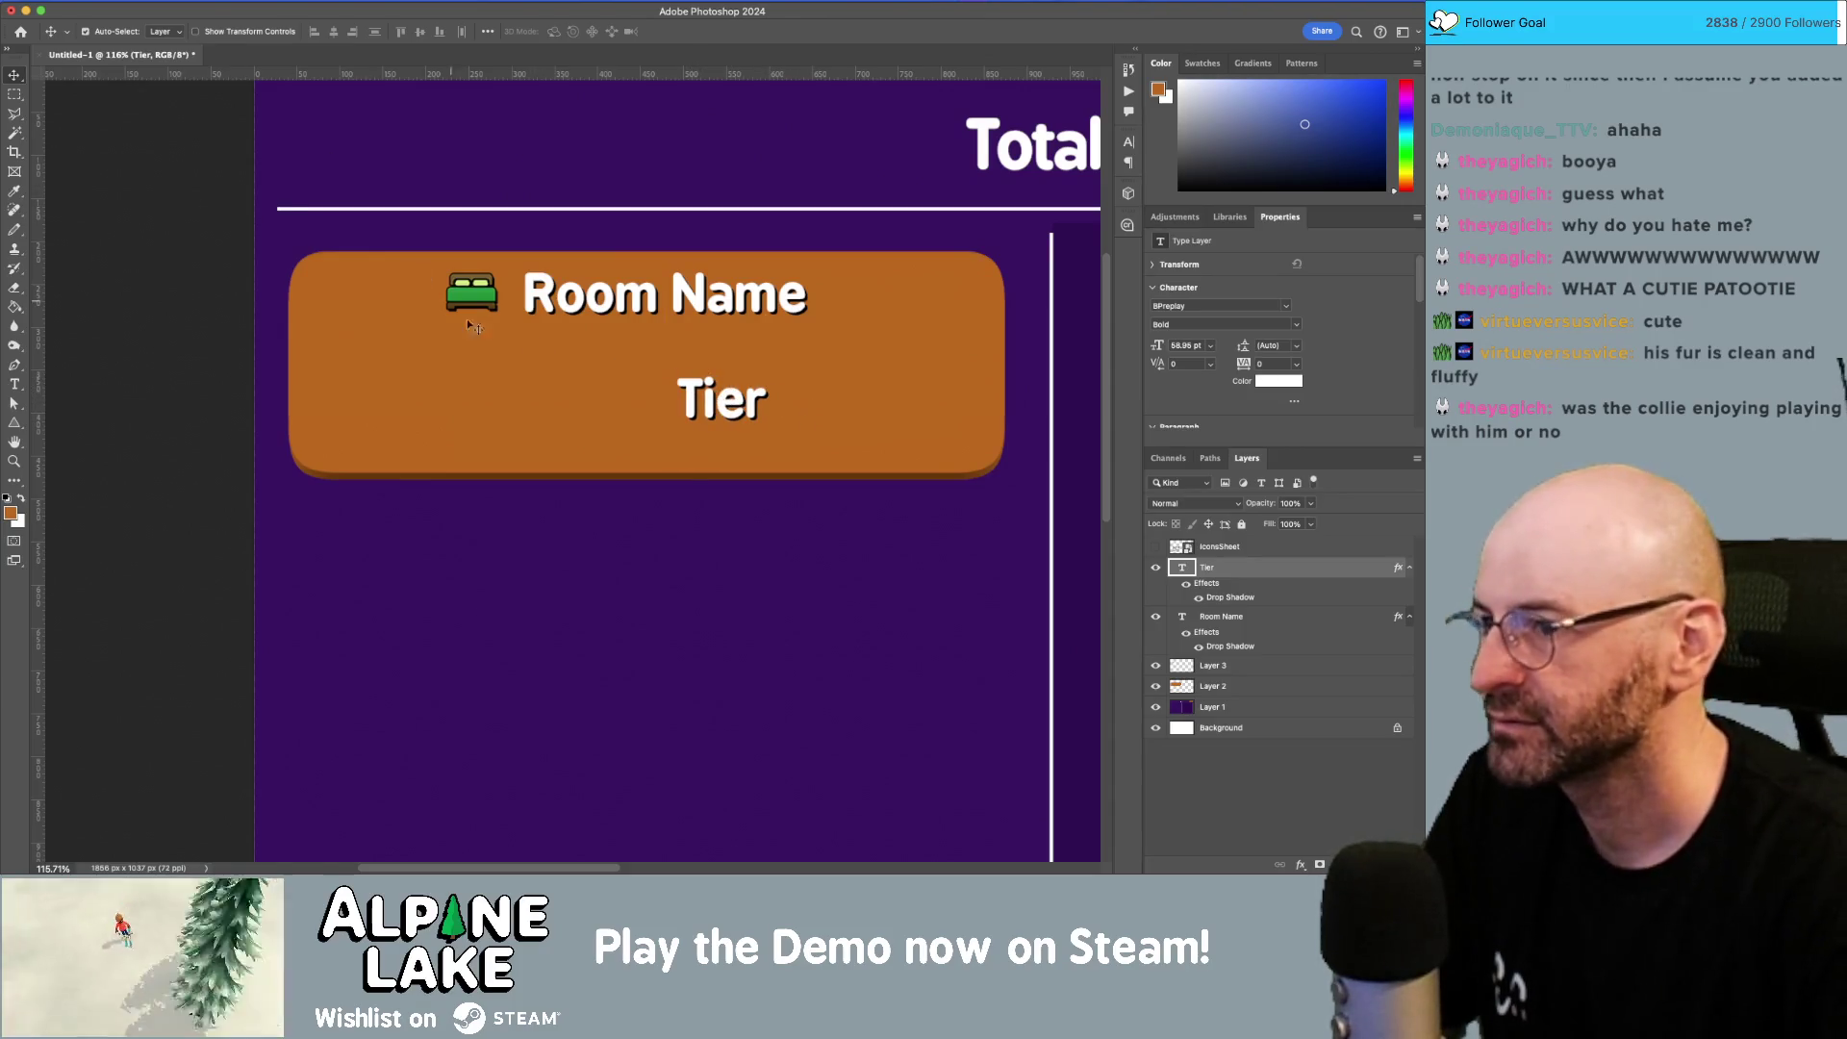
- Discard a stray placeholder text layer and duplicate the Tier label to its right
{"action": "key", "text": "t"}
{"action": "left_click", "coordinate": [787, 379]}
{"action": "key", "text": "Escape"}
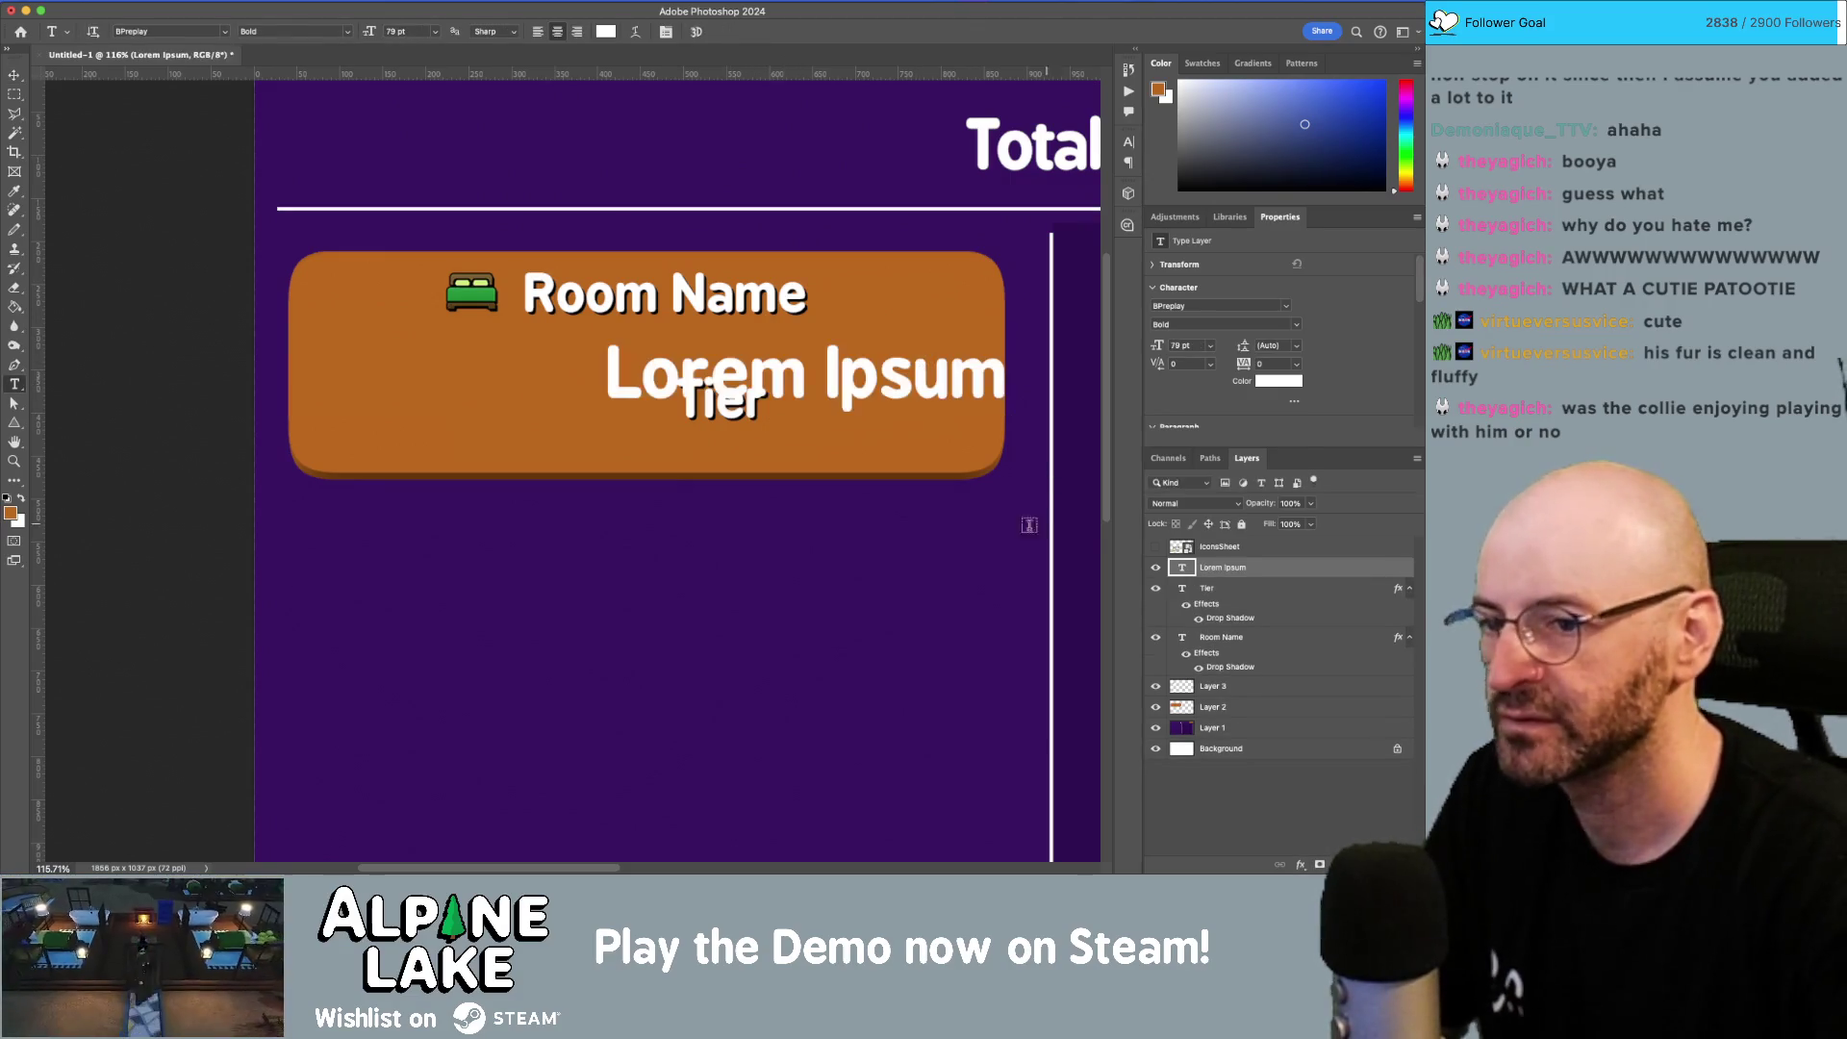
{"action": "left_click", "coordinate": [166, 31]}
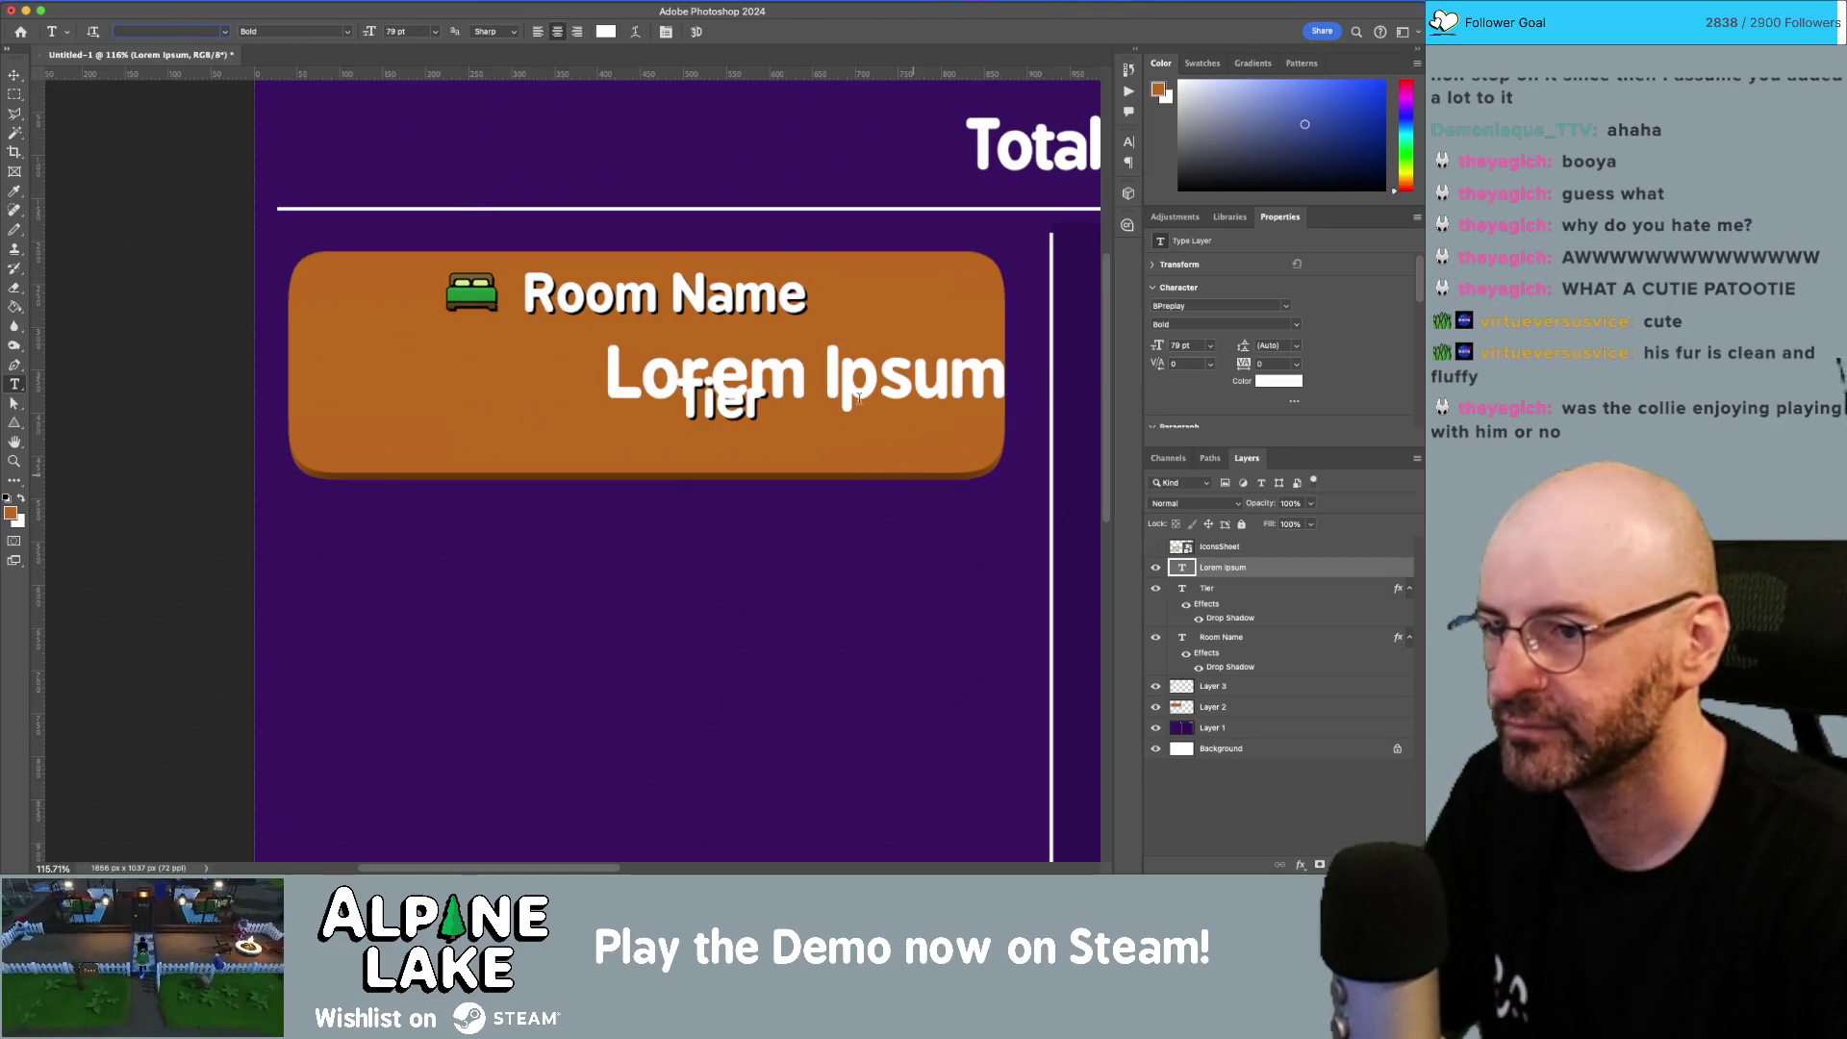
{"action": "left_click_drag", "start_coordinate": [845, 387], "coordinate": [875, 387]}
{"action": "key", "text": "BackSpace"}
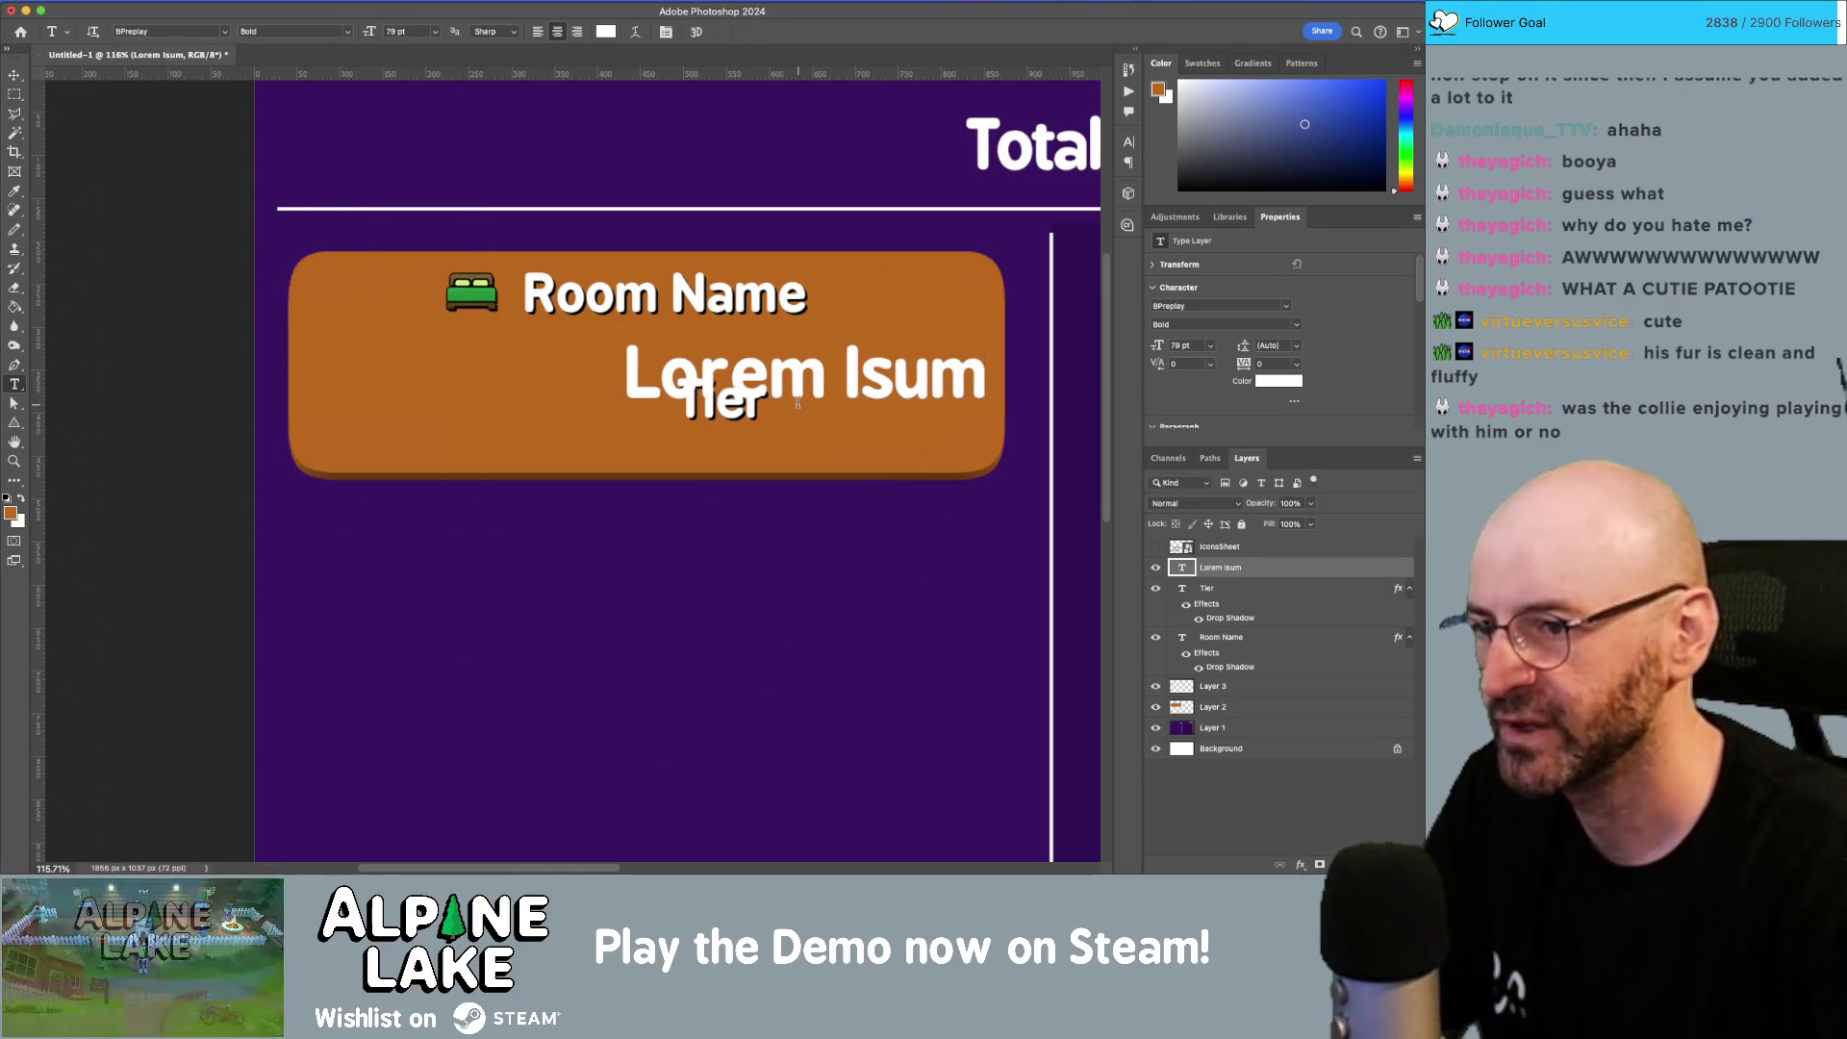
{"action": "key", "text": "Escape"}
{"action": "key", "text": "v"}
{"action": "key", "text": "Delete"}
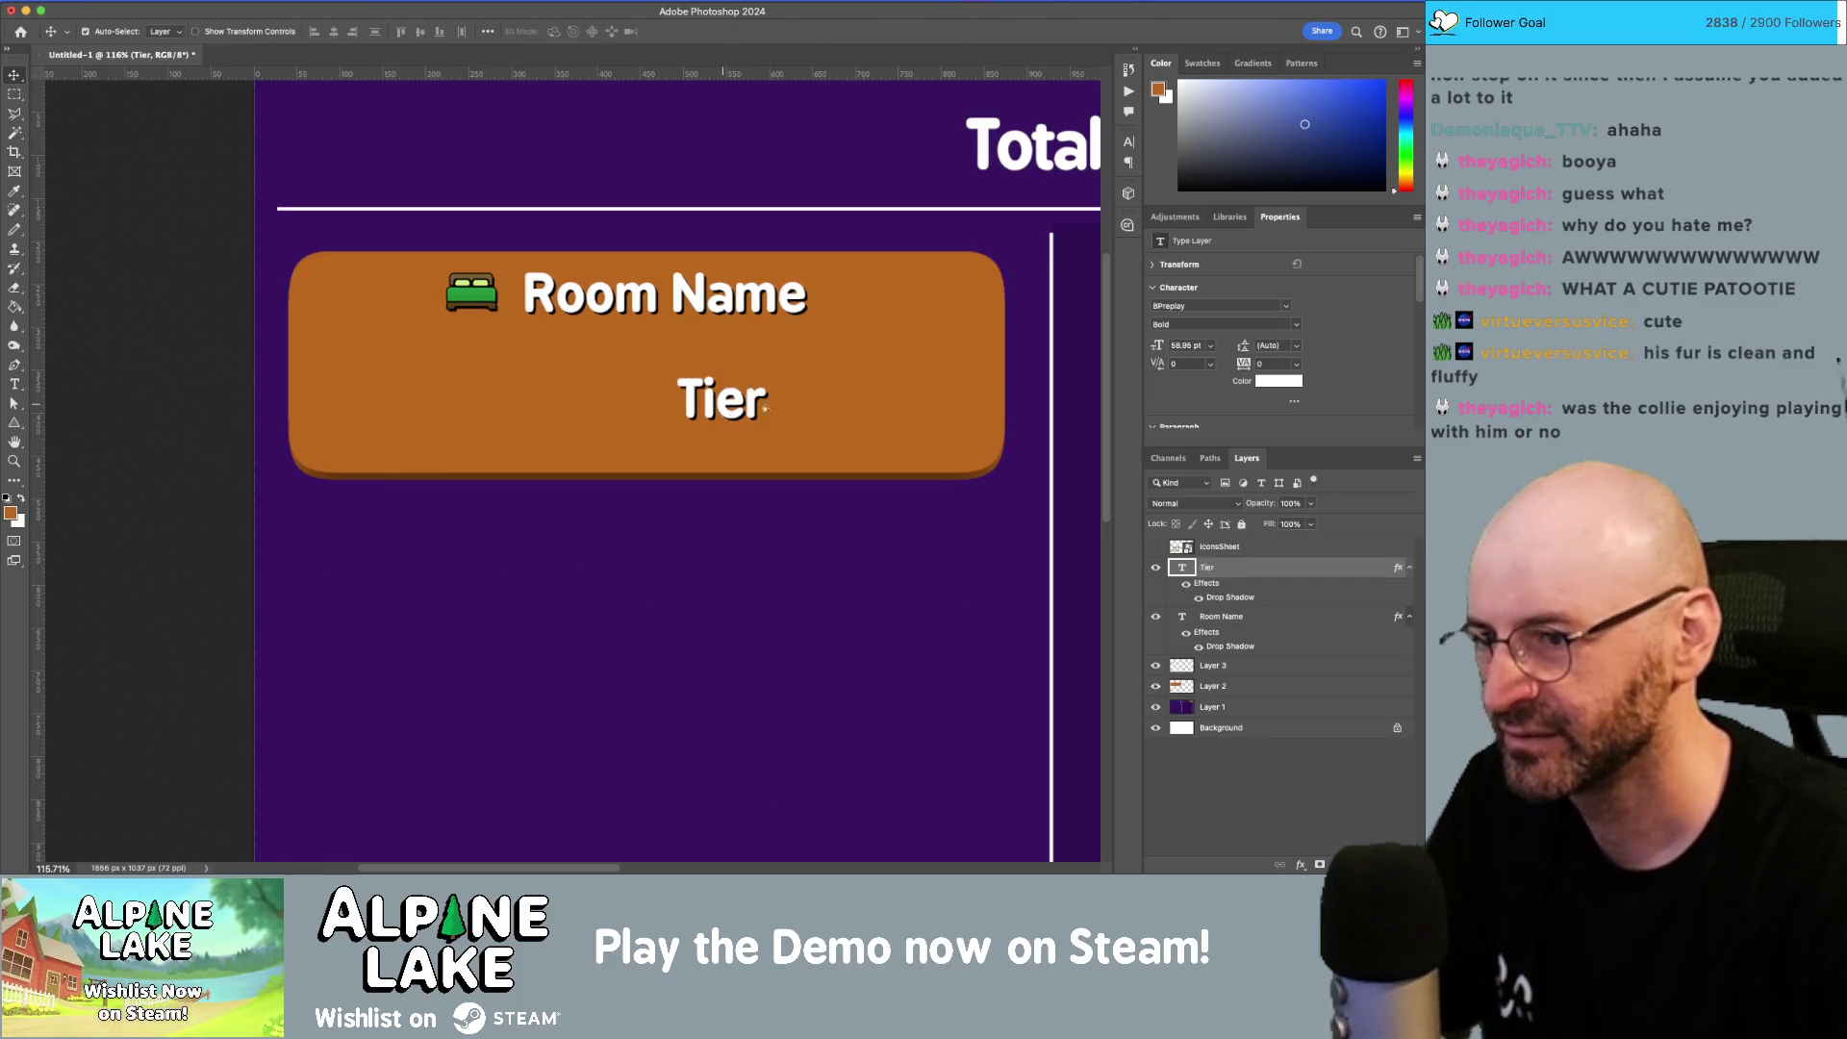
{"action": "left_click_drag", "start_coordinate": [753, 390], "coordinate": [873, 378]}
- Edit the copied label into a '3' and set it to 72 pt
{"action": "double_click", "coordinate": [860, 378]}
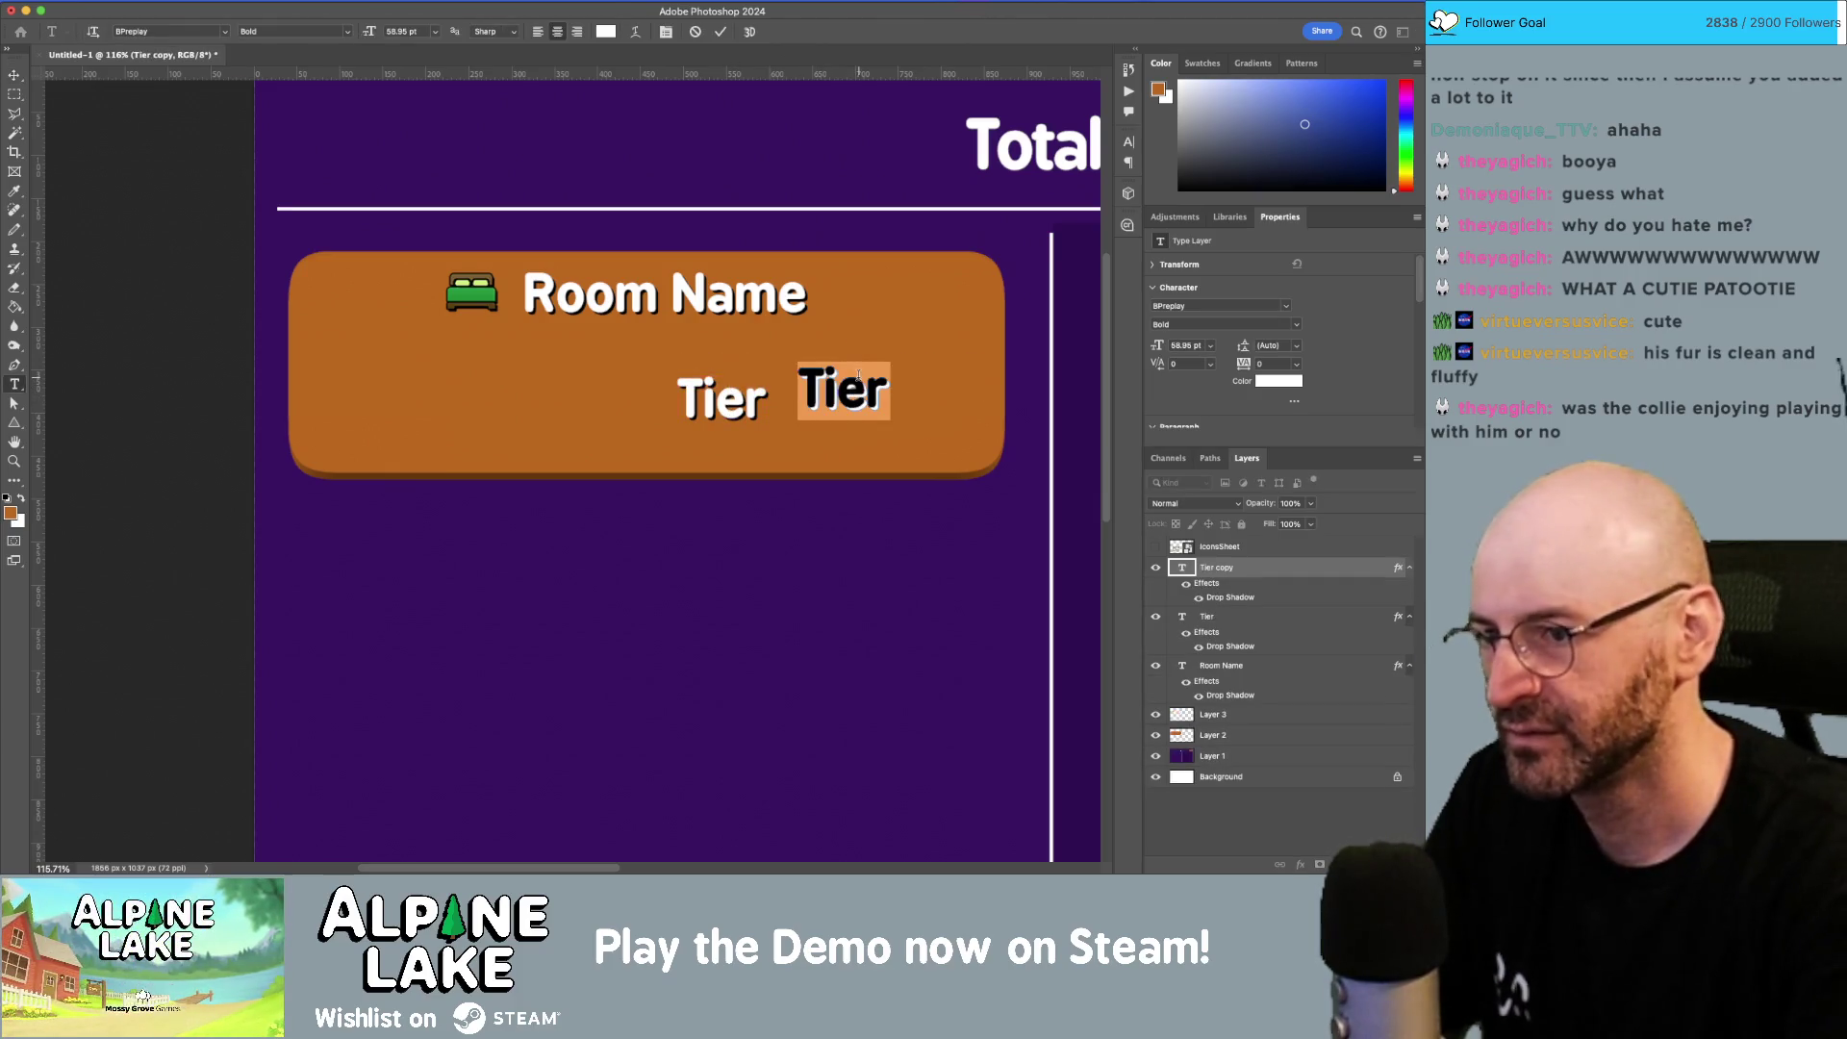
{"action": "type", "text": "3"}
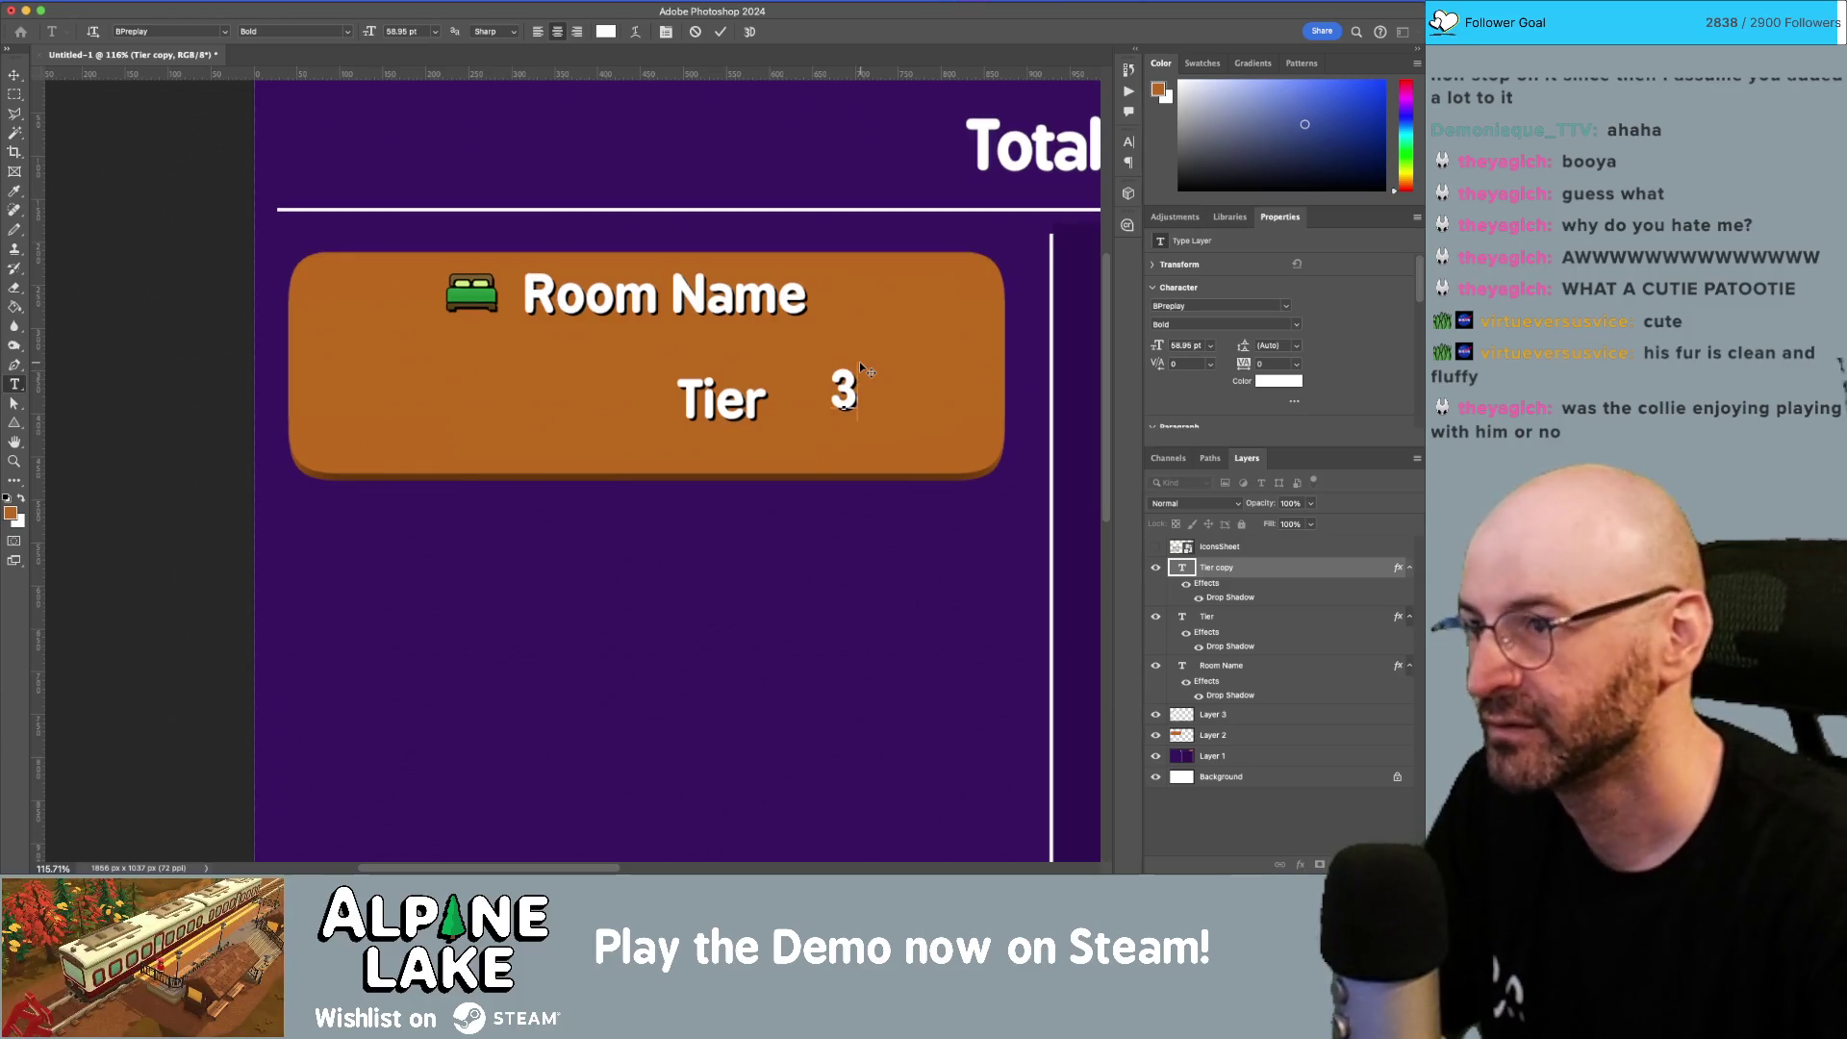
{"action": "key", "text": "super+a"}
{"action": "left_click", "coordinate": [435, 32]}
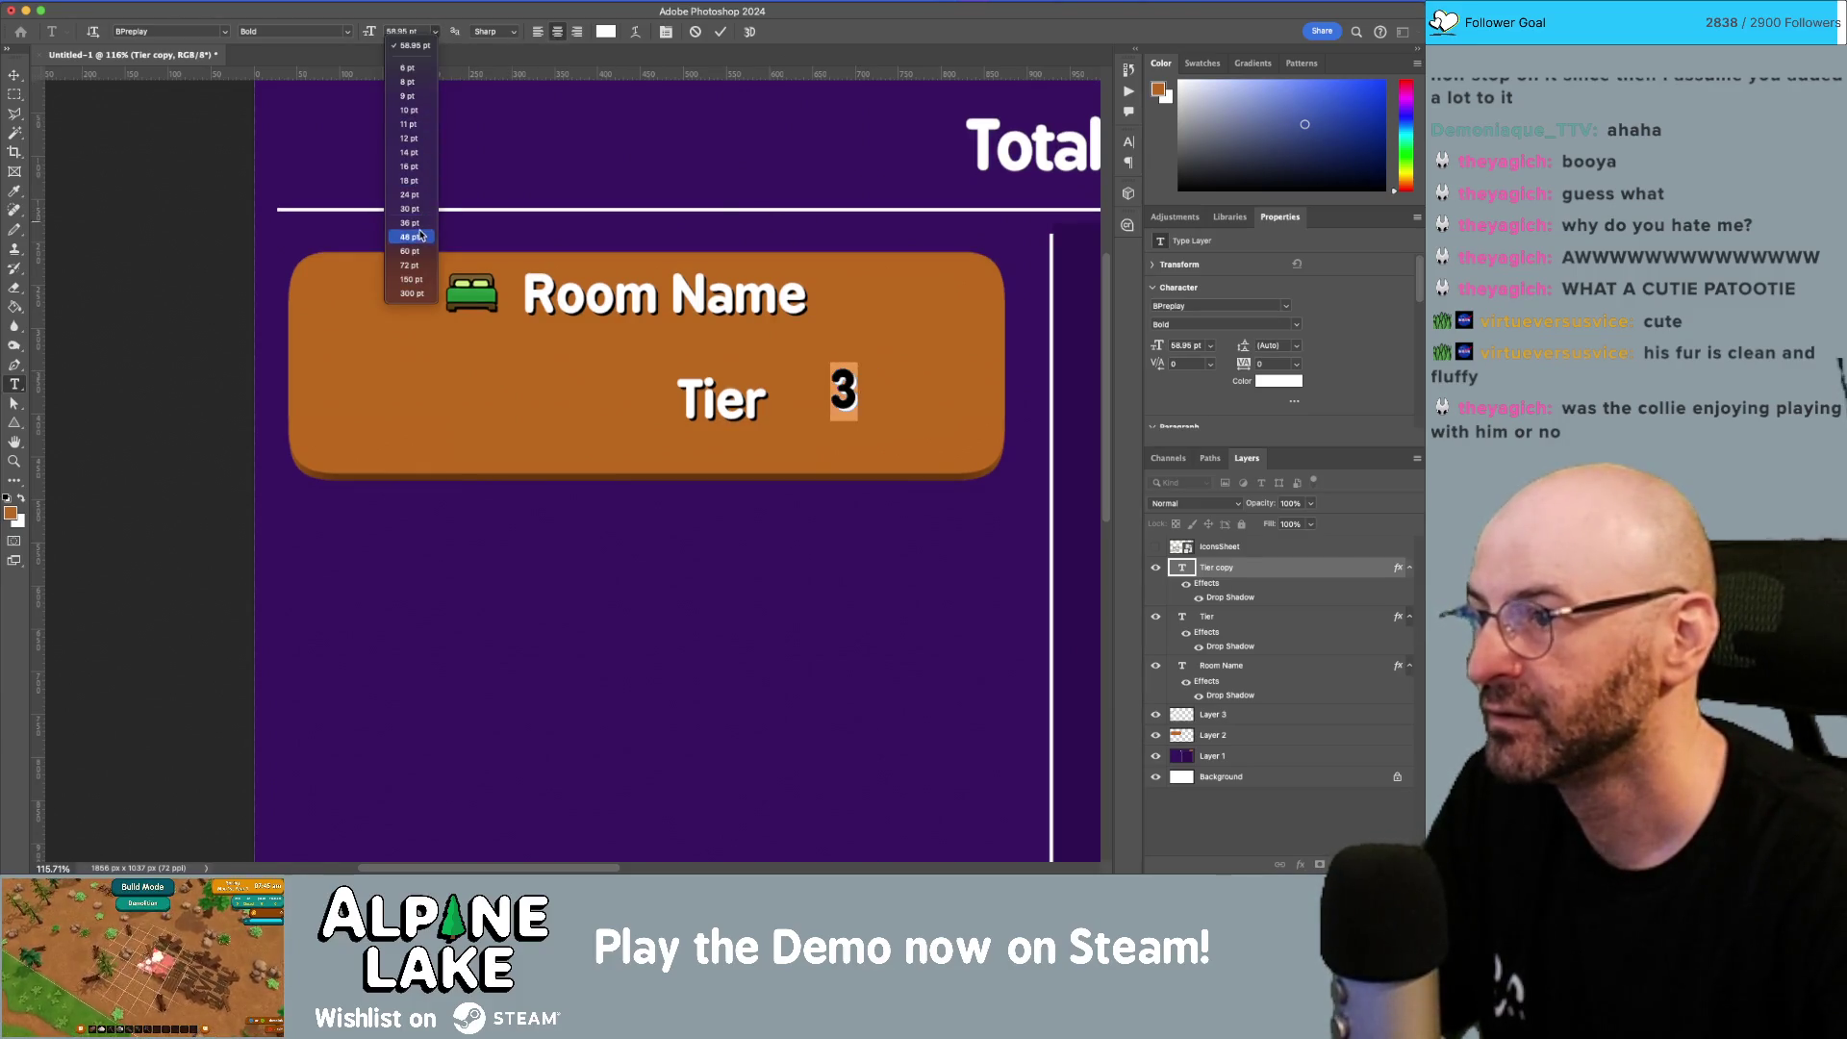
{"action": "left_click", "coordinate": [412, 266]}
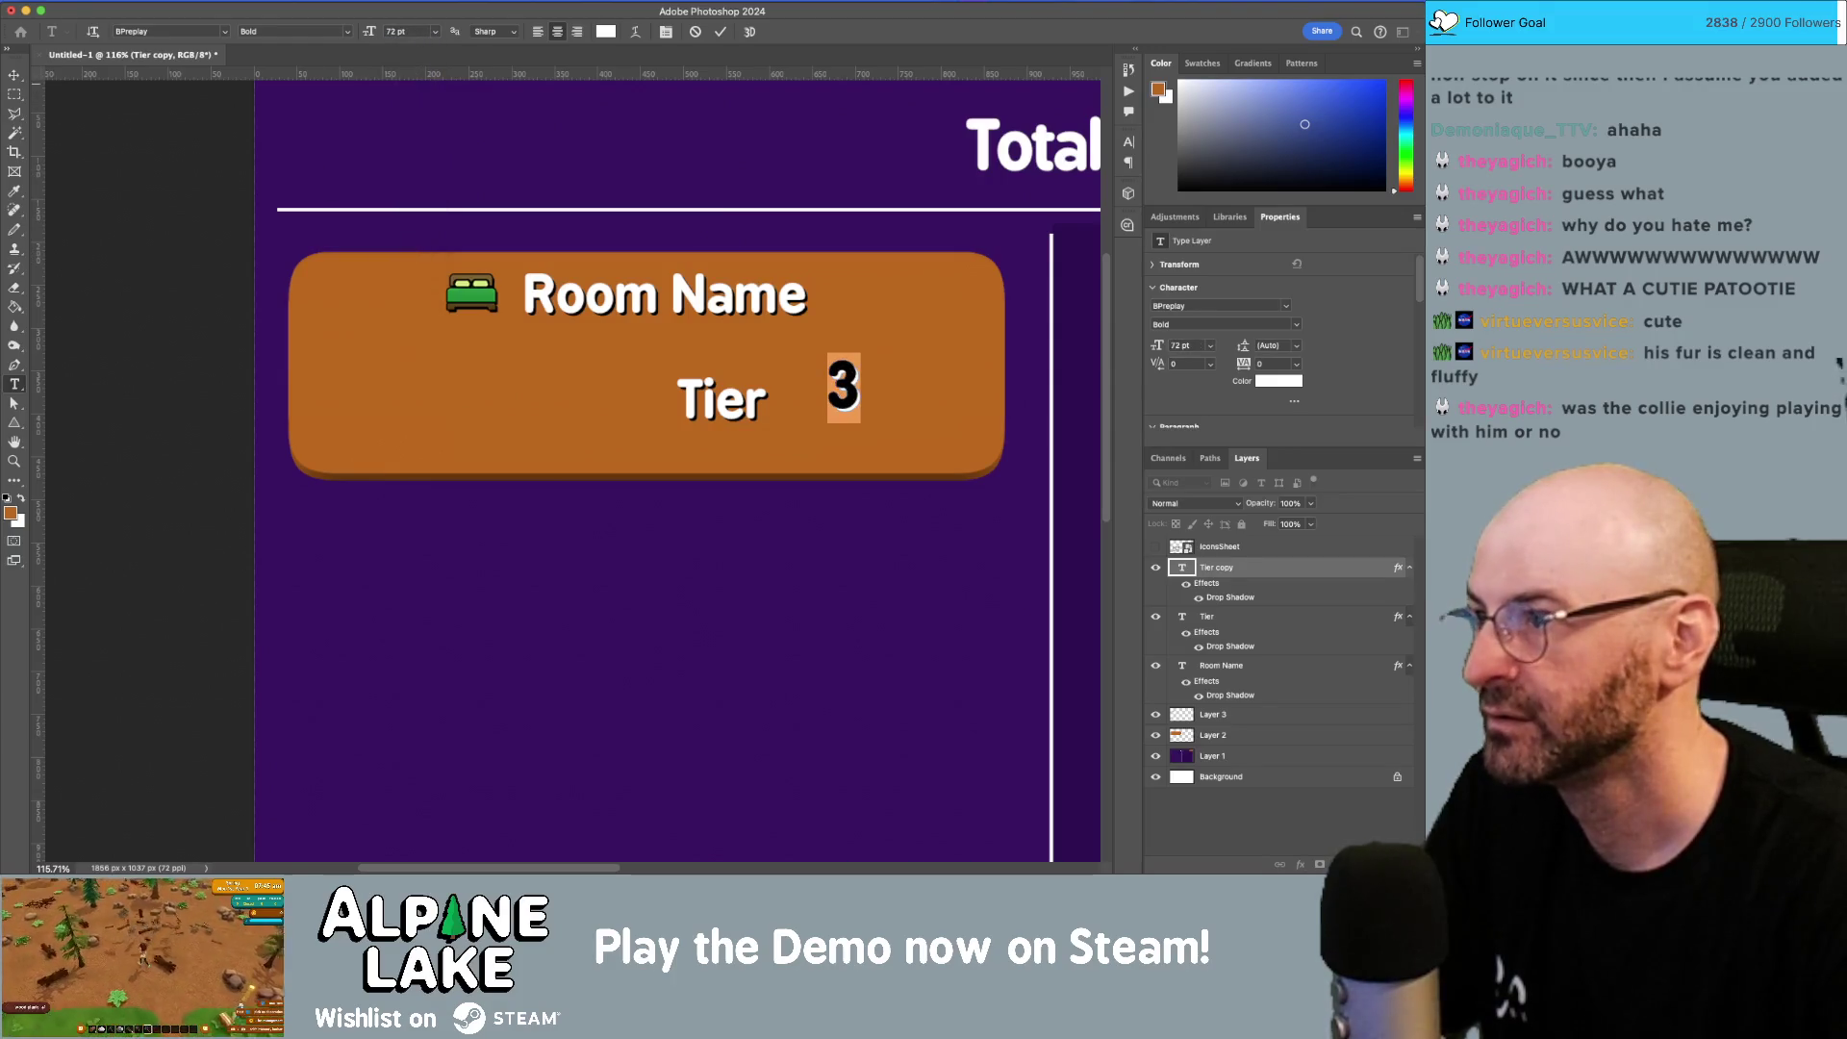
{"action": "left_click", "coordinate": [15, 76]}
- Move the 3 and slide the Tier label toward it so the line reads 'Tier 3'
{"action": "left_click_drag", "start_coordinate": [857, 421], "coordinate": [874, 436]}
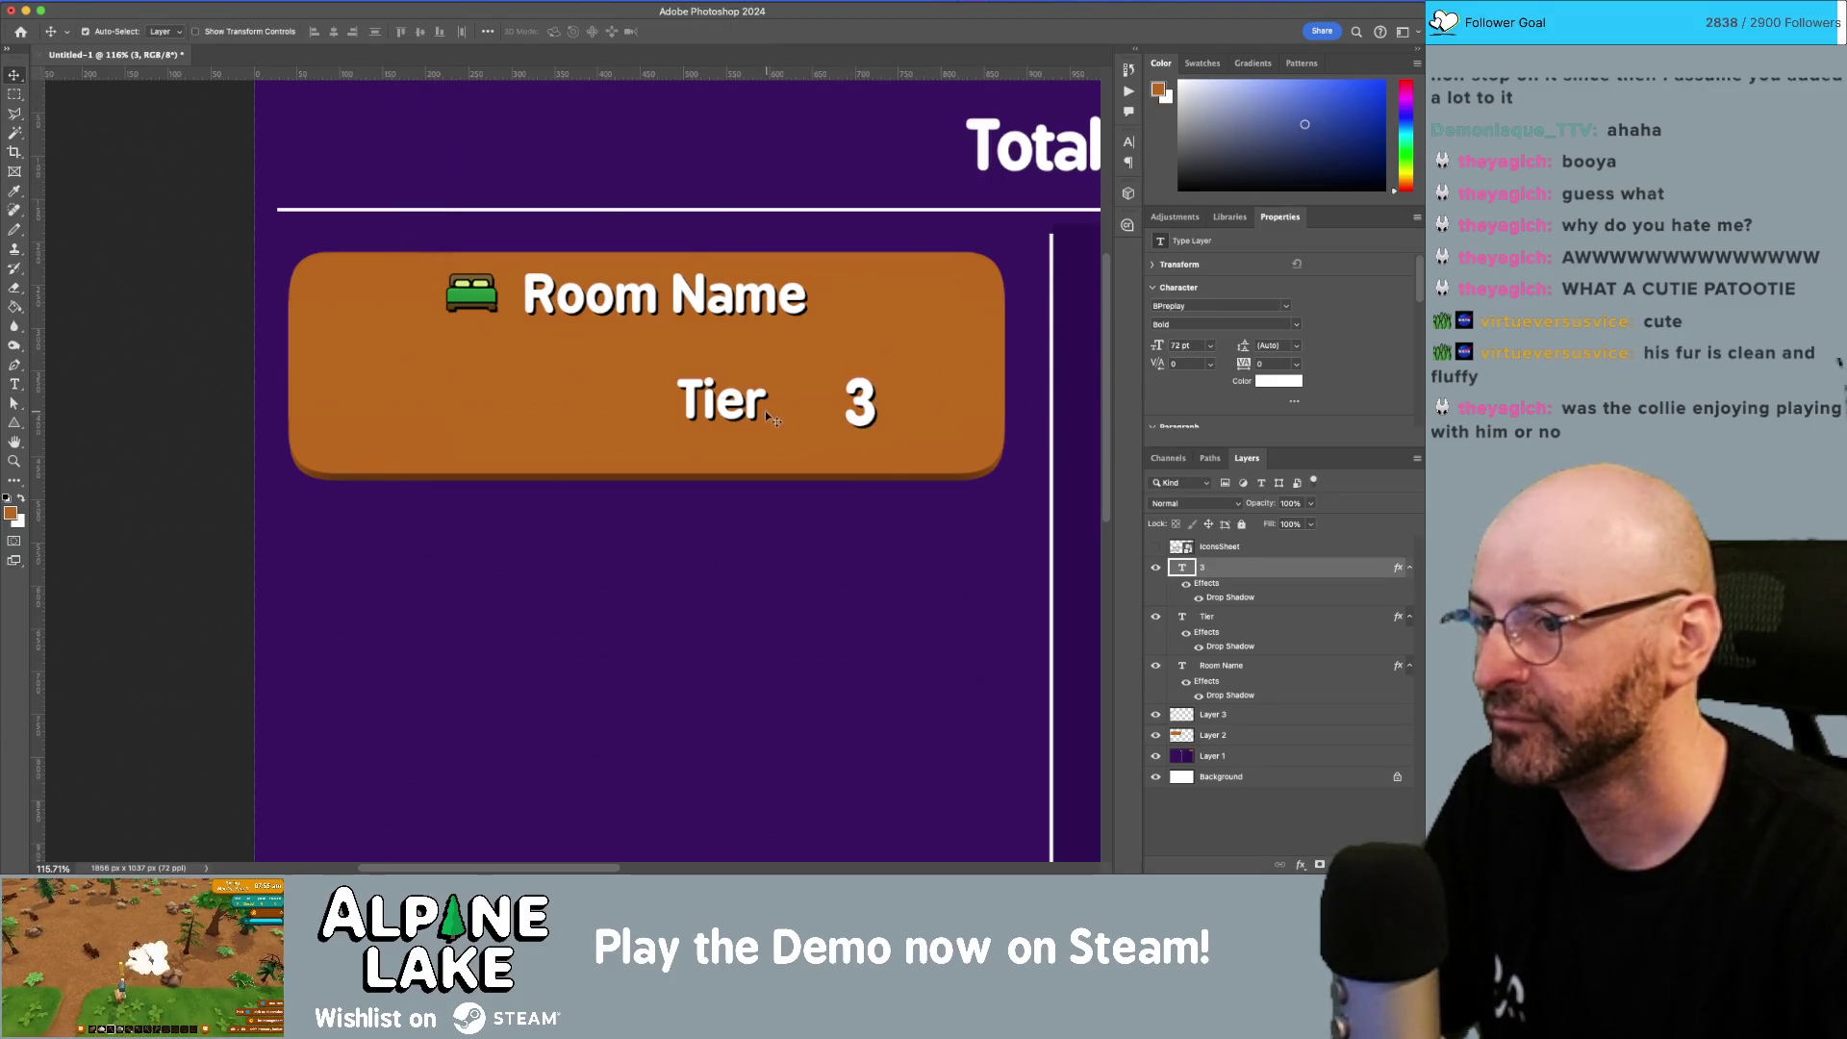
{"action": "left_click_drag", "start_coordinate": [737, 409], "coordinate": [763, 412]}
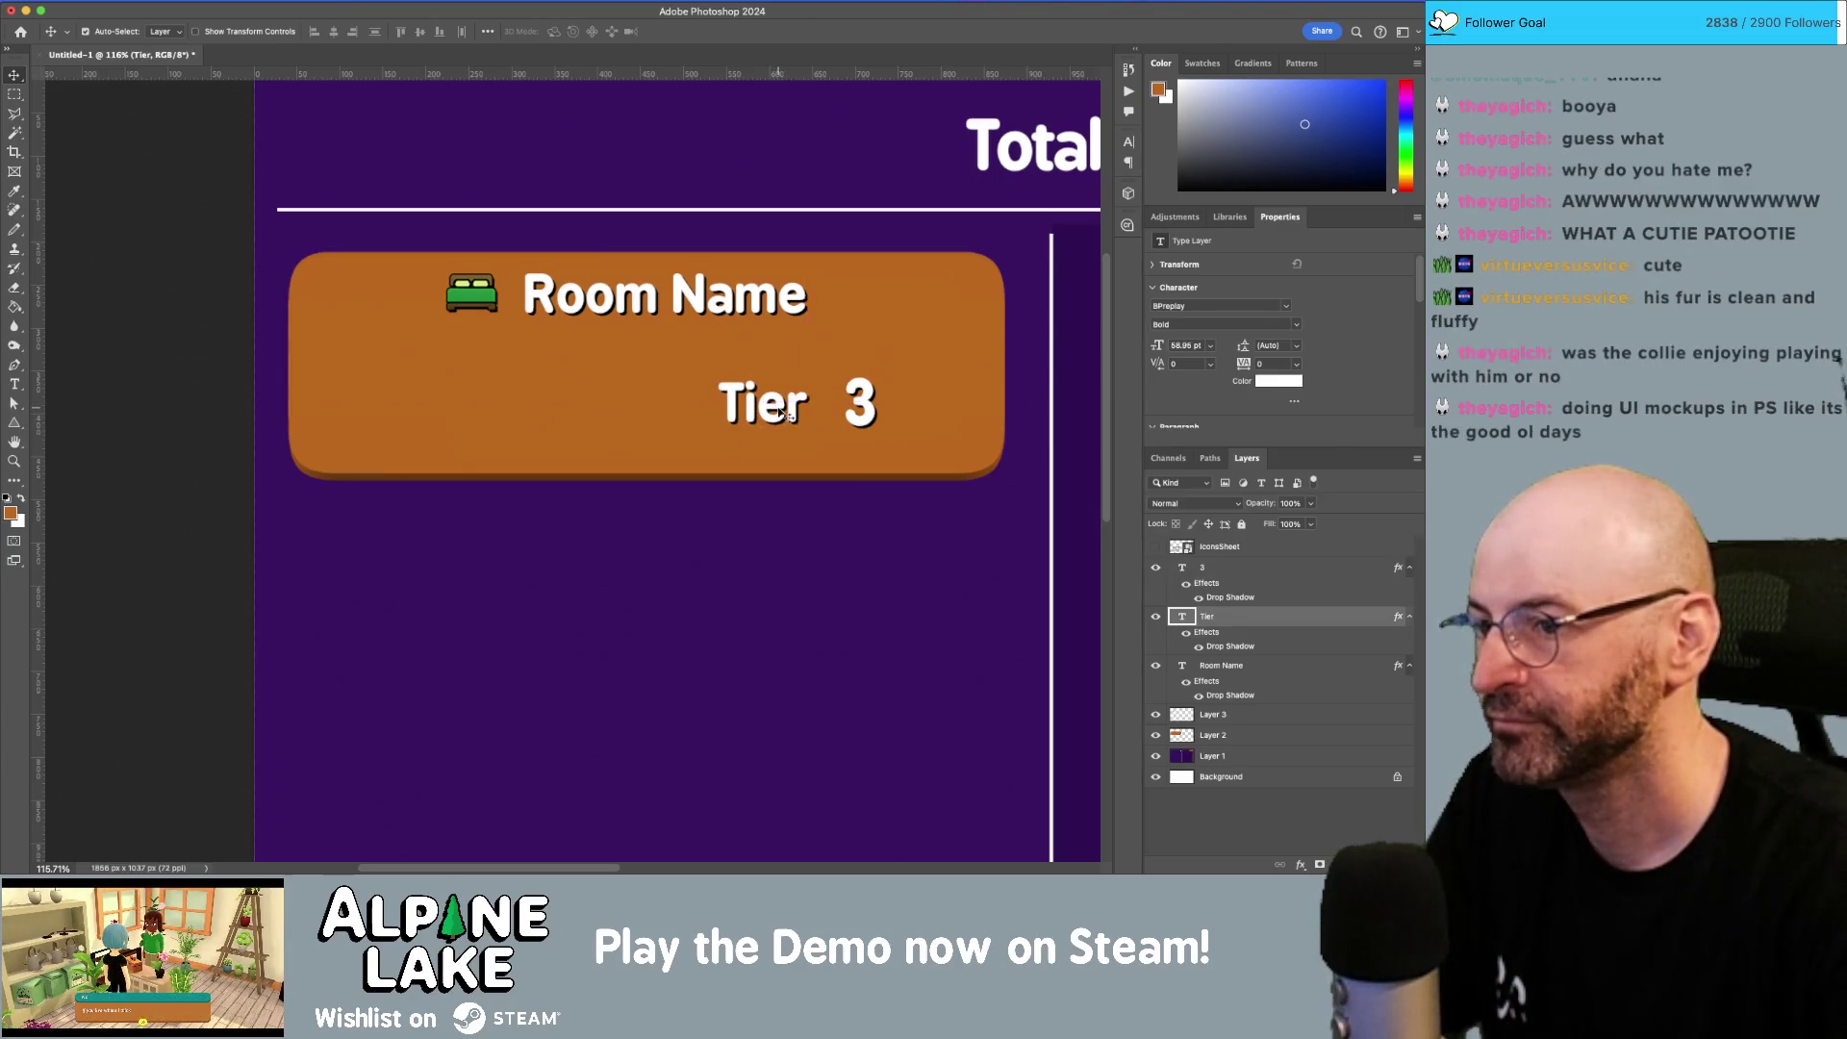
{"action": "left_click", "coordinate": [873, 408]}
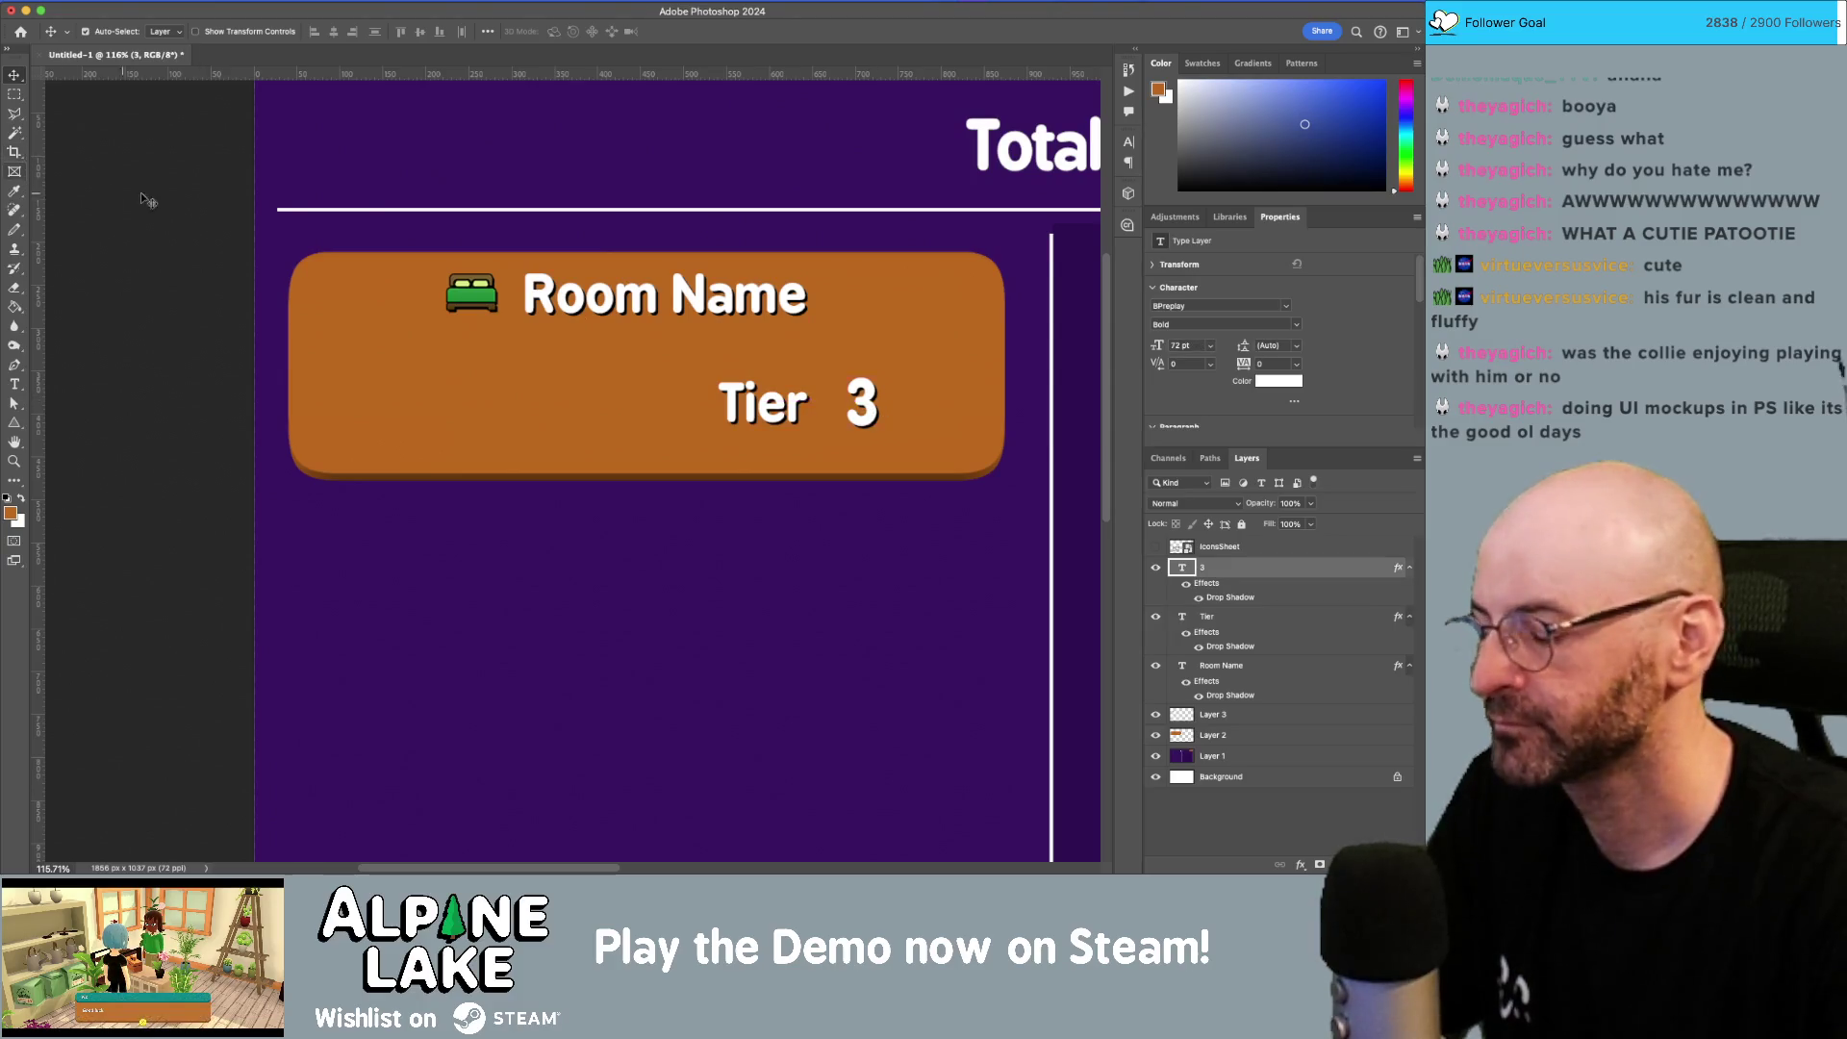
{"action": "key", "text": "m"}
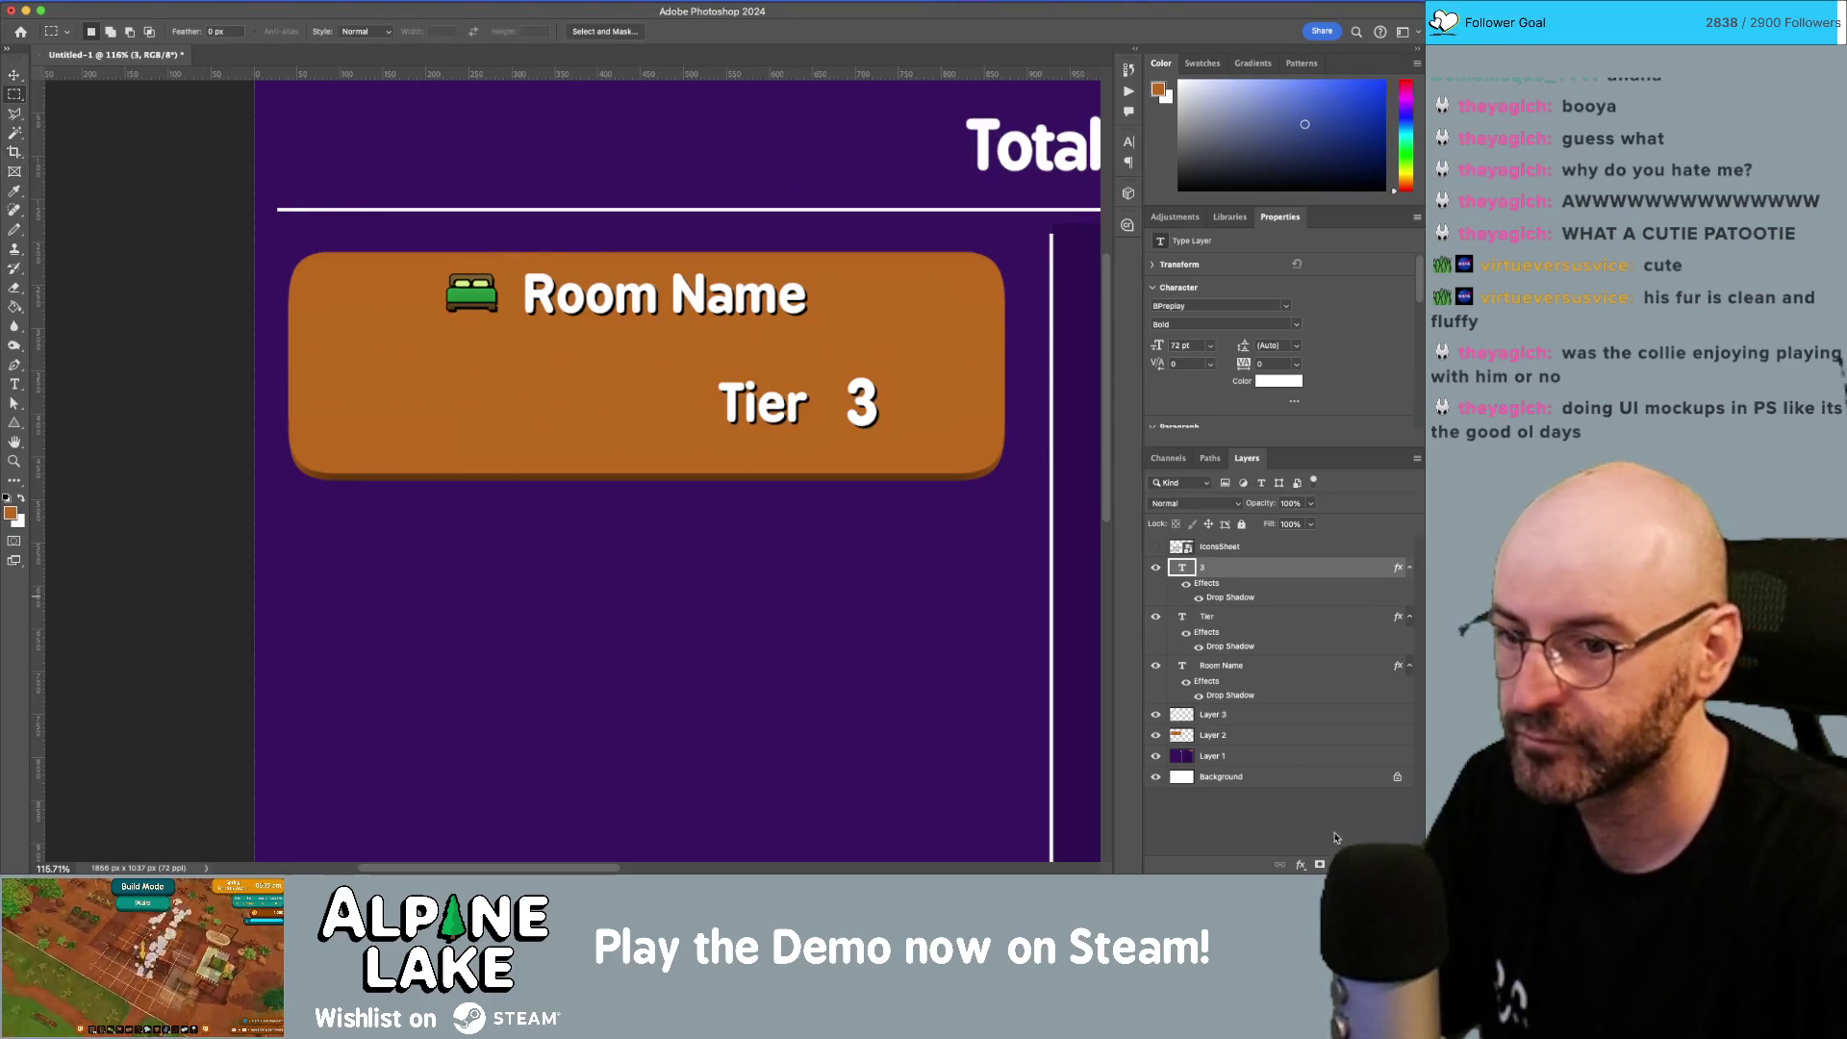
- Add an empty layer and check the foreground colour, leaving it unchanged
{"action": "key", "text": "ctrl+alt+shift+n"}
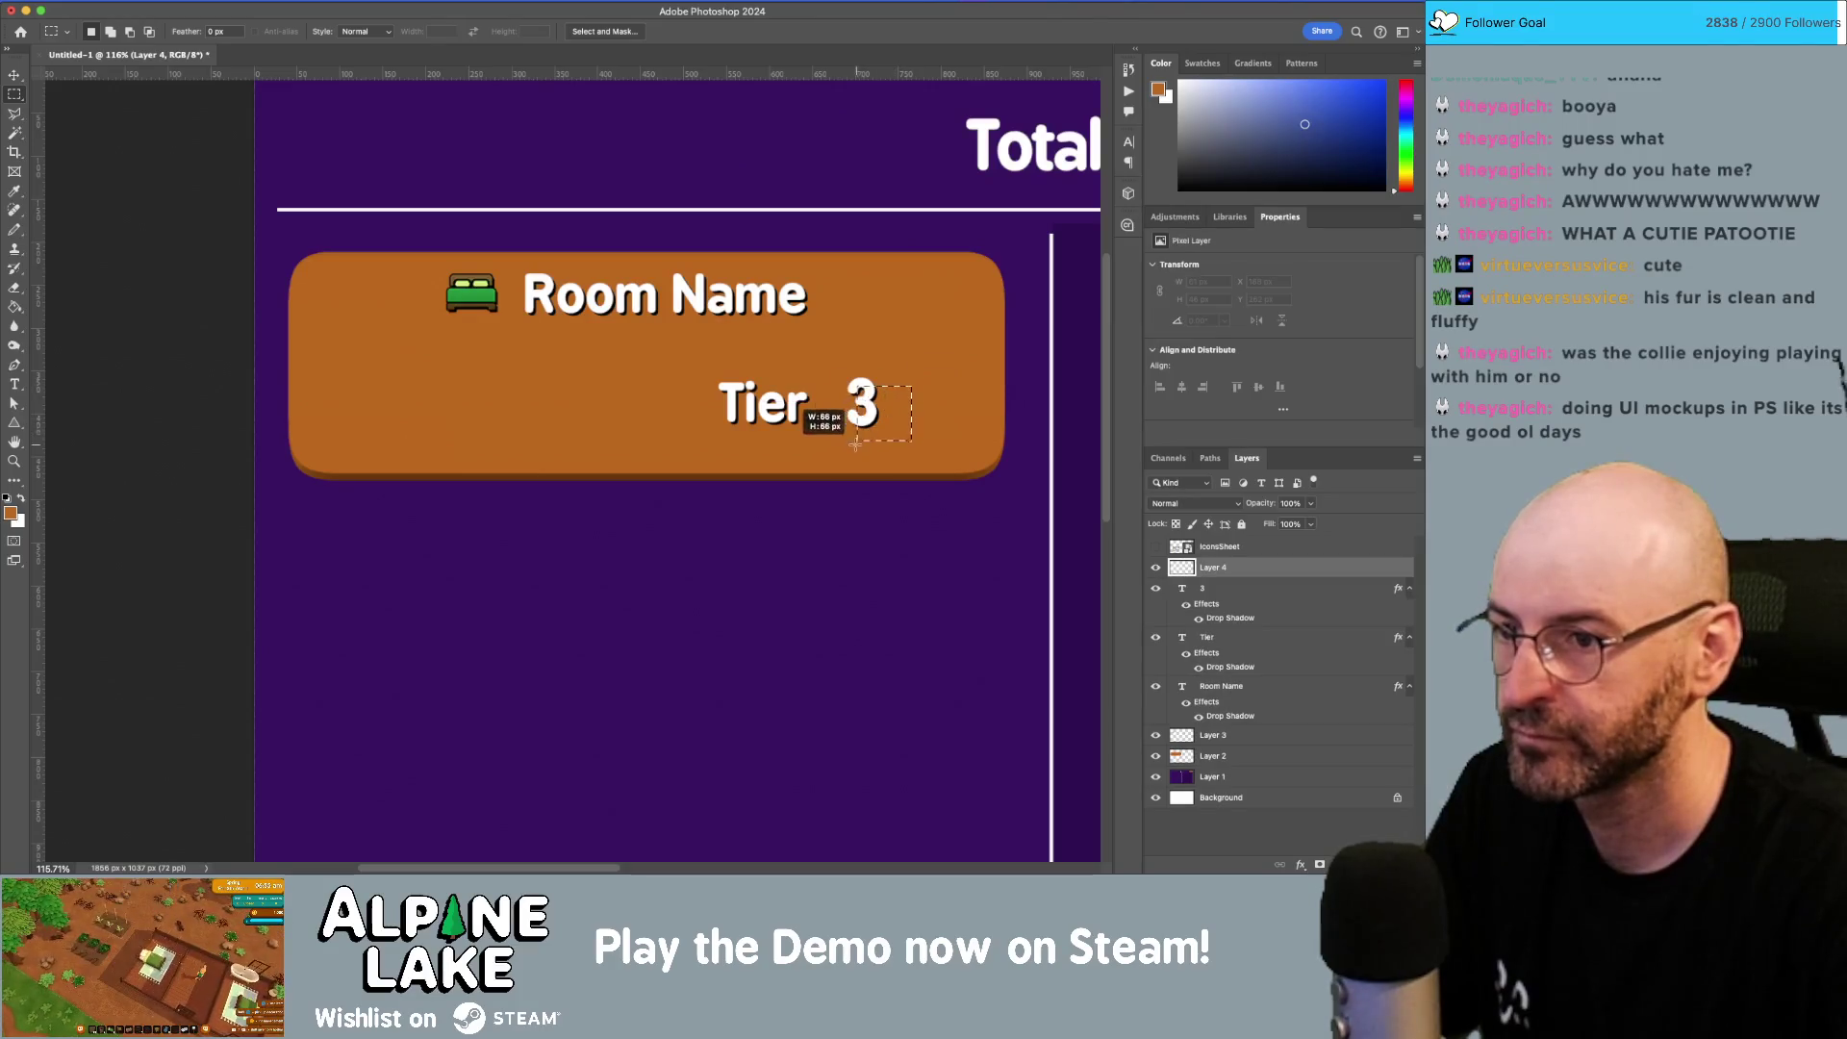
{"action": "left_click_drag", "start_coordinate": [854, 441], "coordinate": [854, 443]}
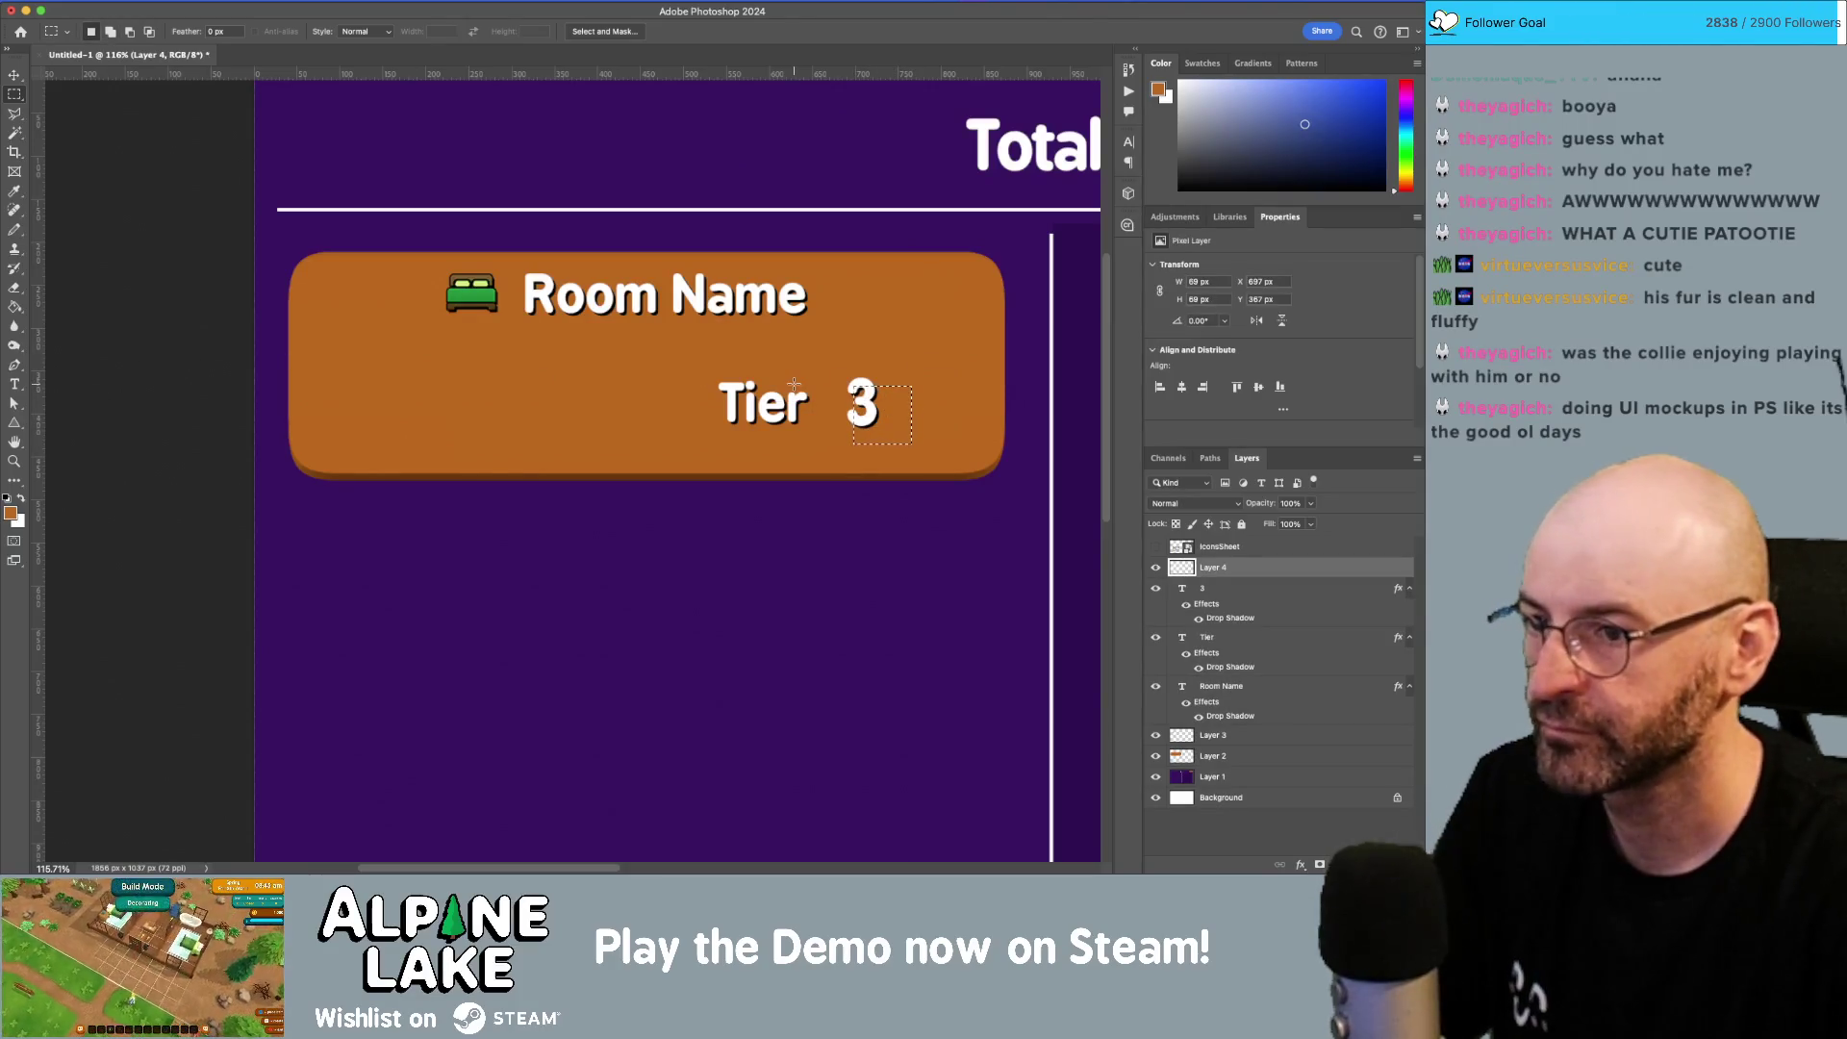
{"action": "left_click", "coordinate": [12, 511]}
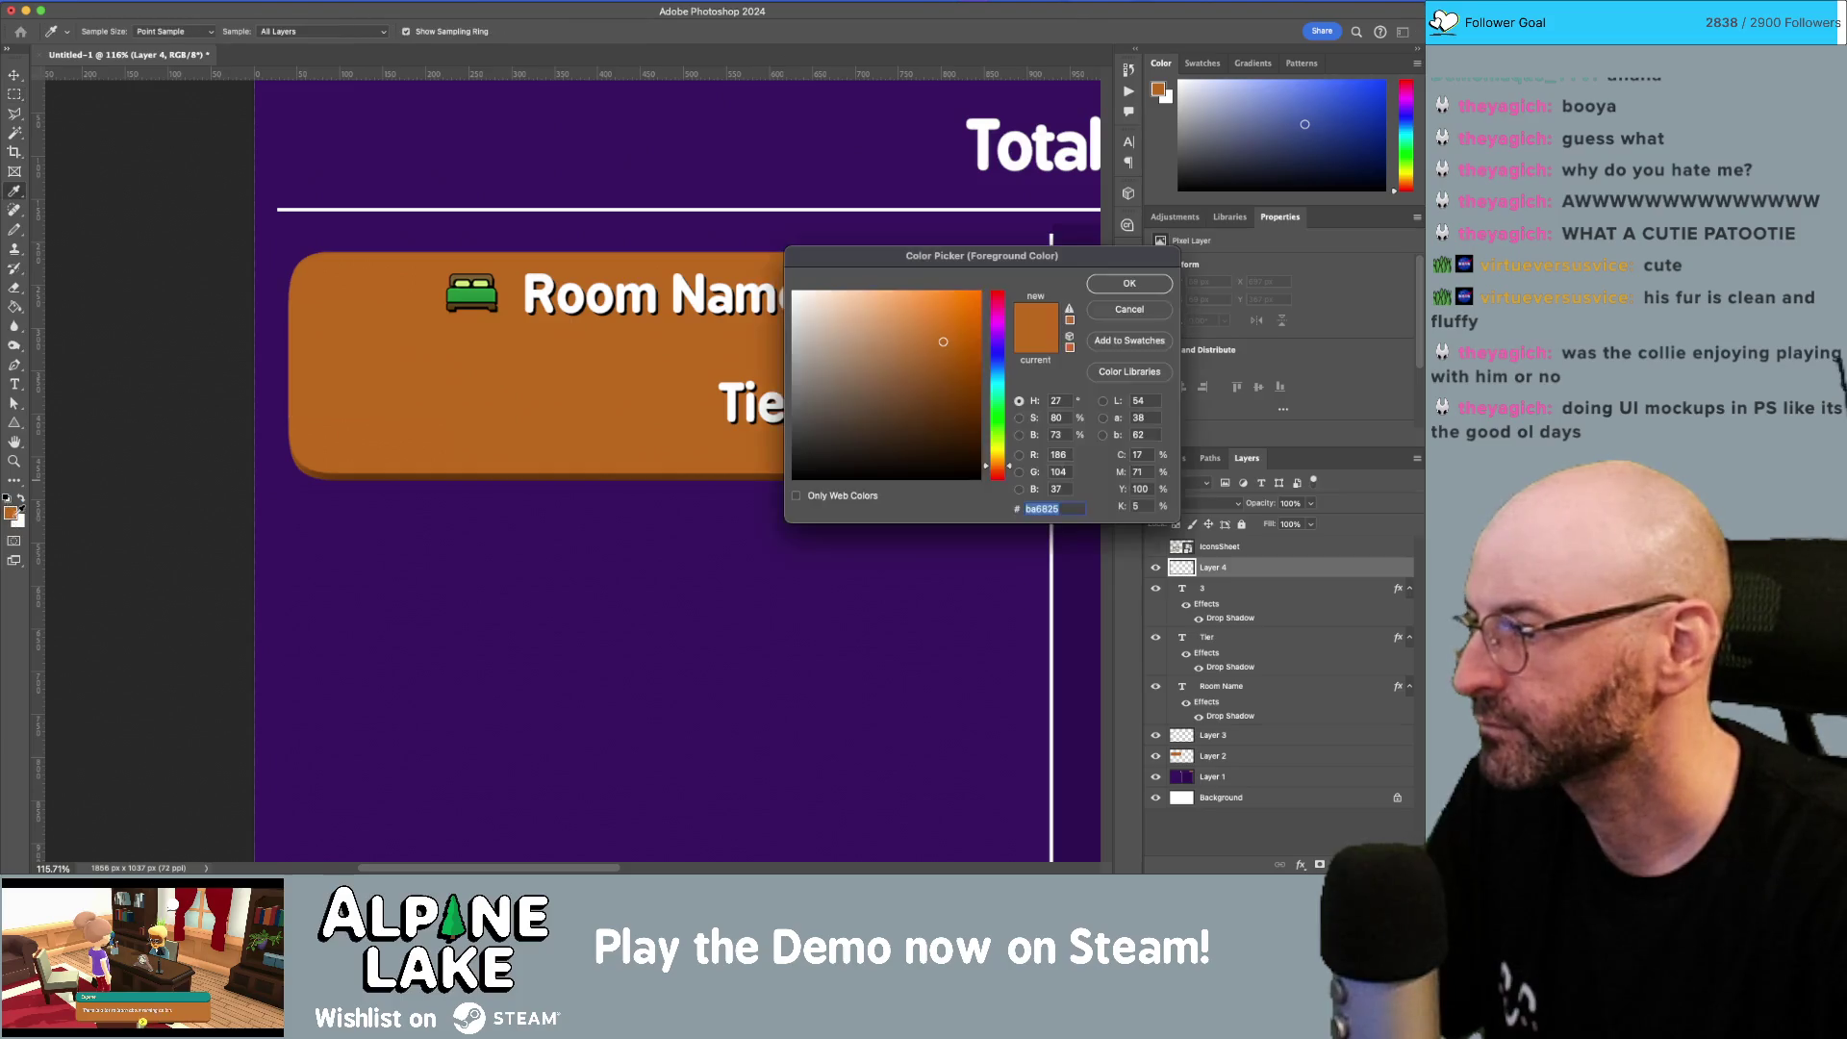
{"action": "left_click", "coordinate": [1122, 309]}
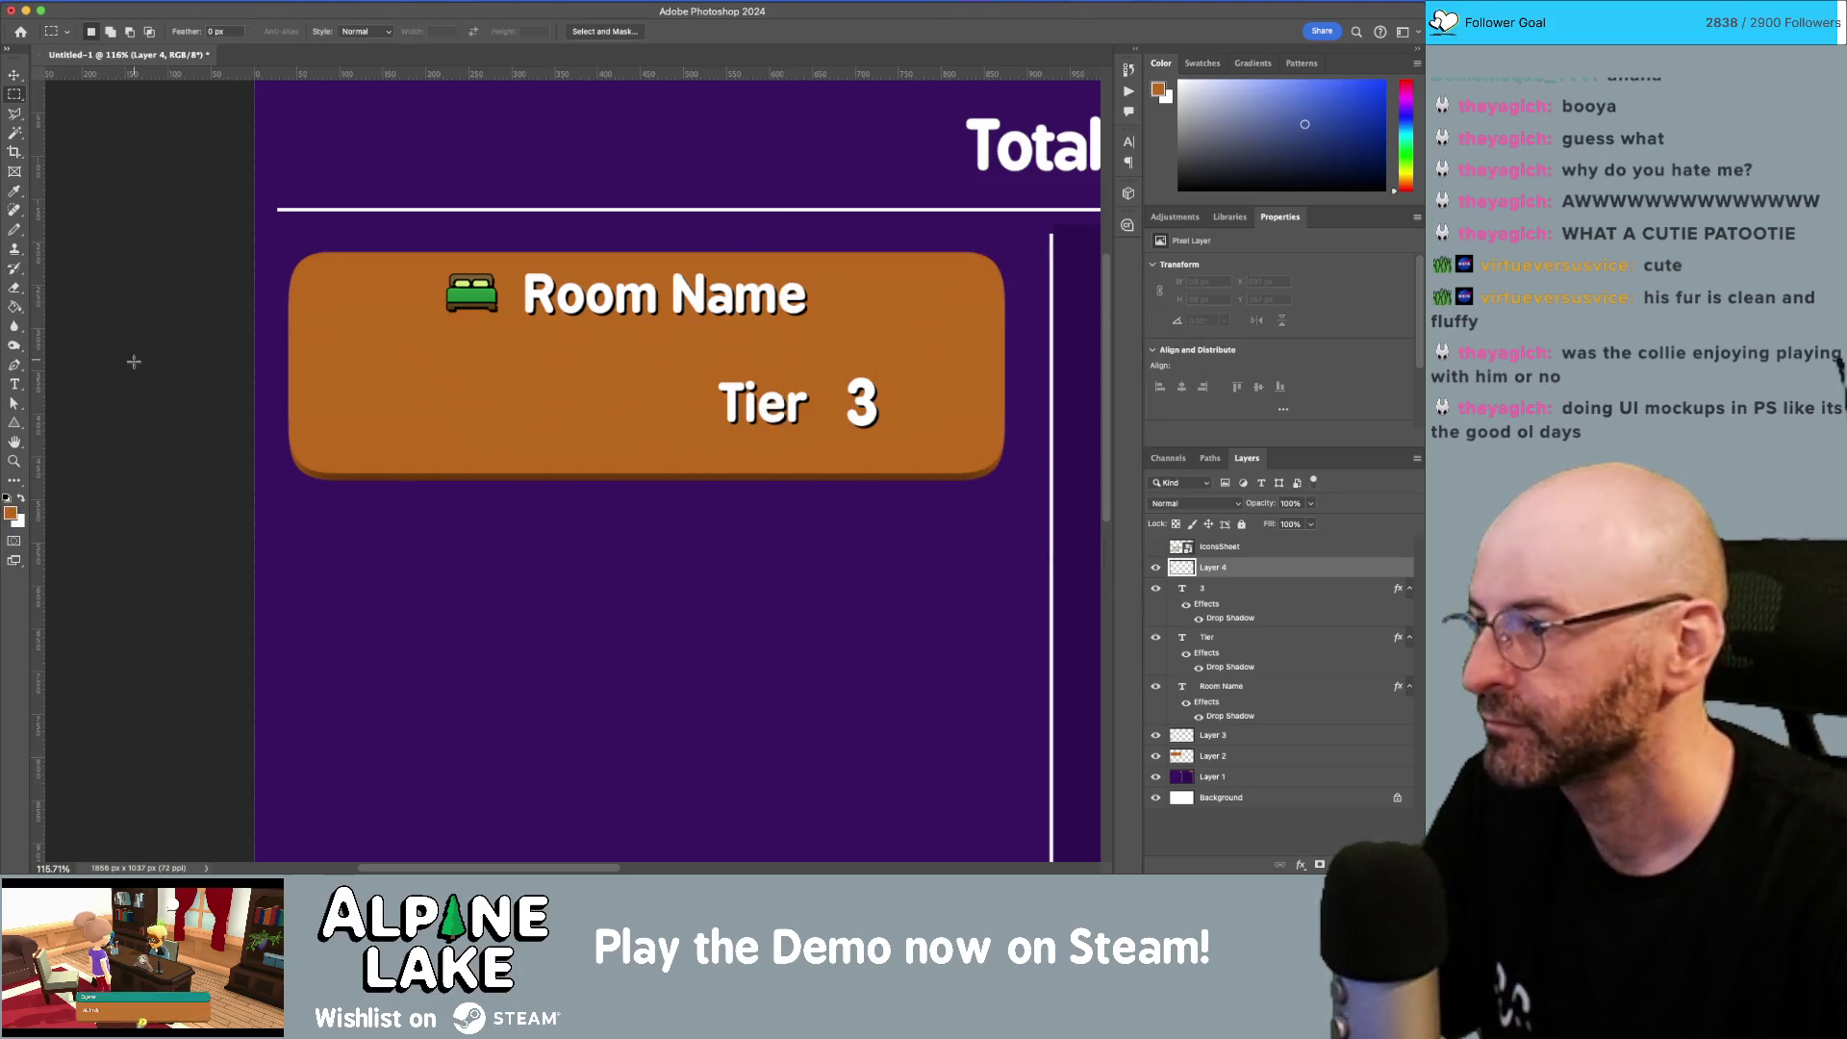
- Duplicate the orange card layer and shrink the copy over Tier 3 as a badge
{"action": "key", "text": "v"}
{"action": "left_click", "coordinate": [393, 353]}
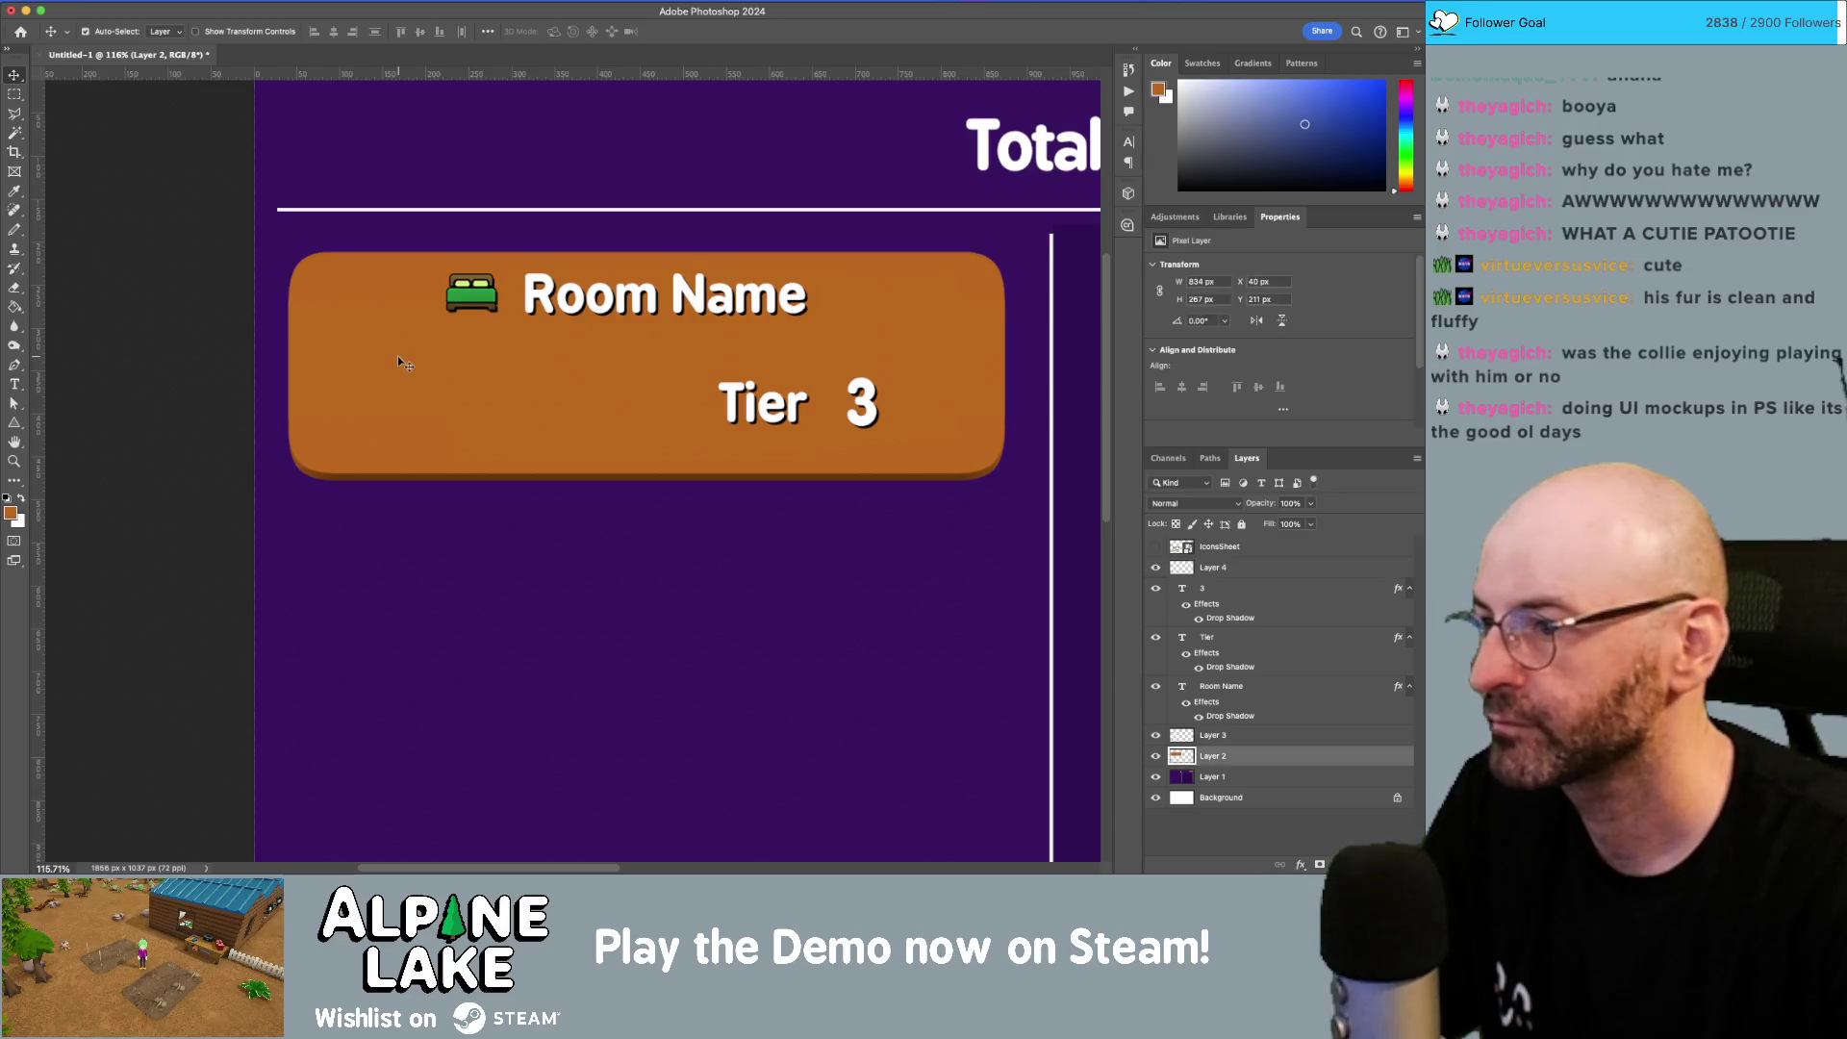
{"action": "left_click_drag", "start_coordinate": [1246, 754], "coordinate": [1319, 862]}
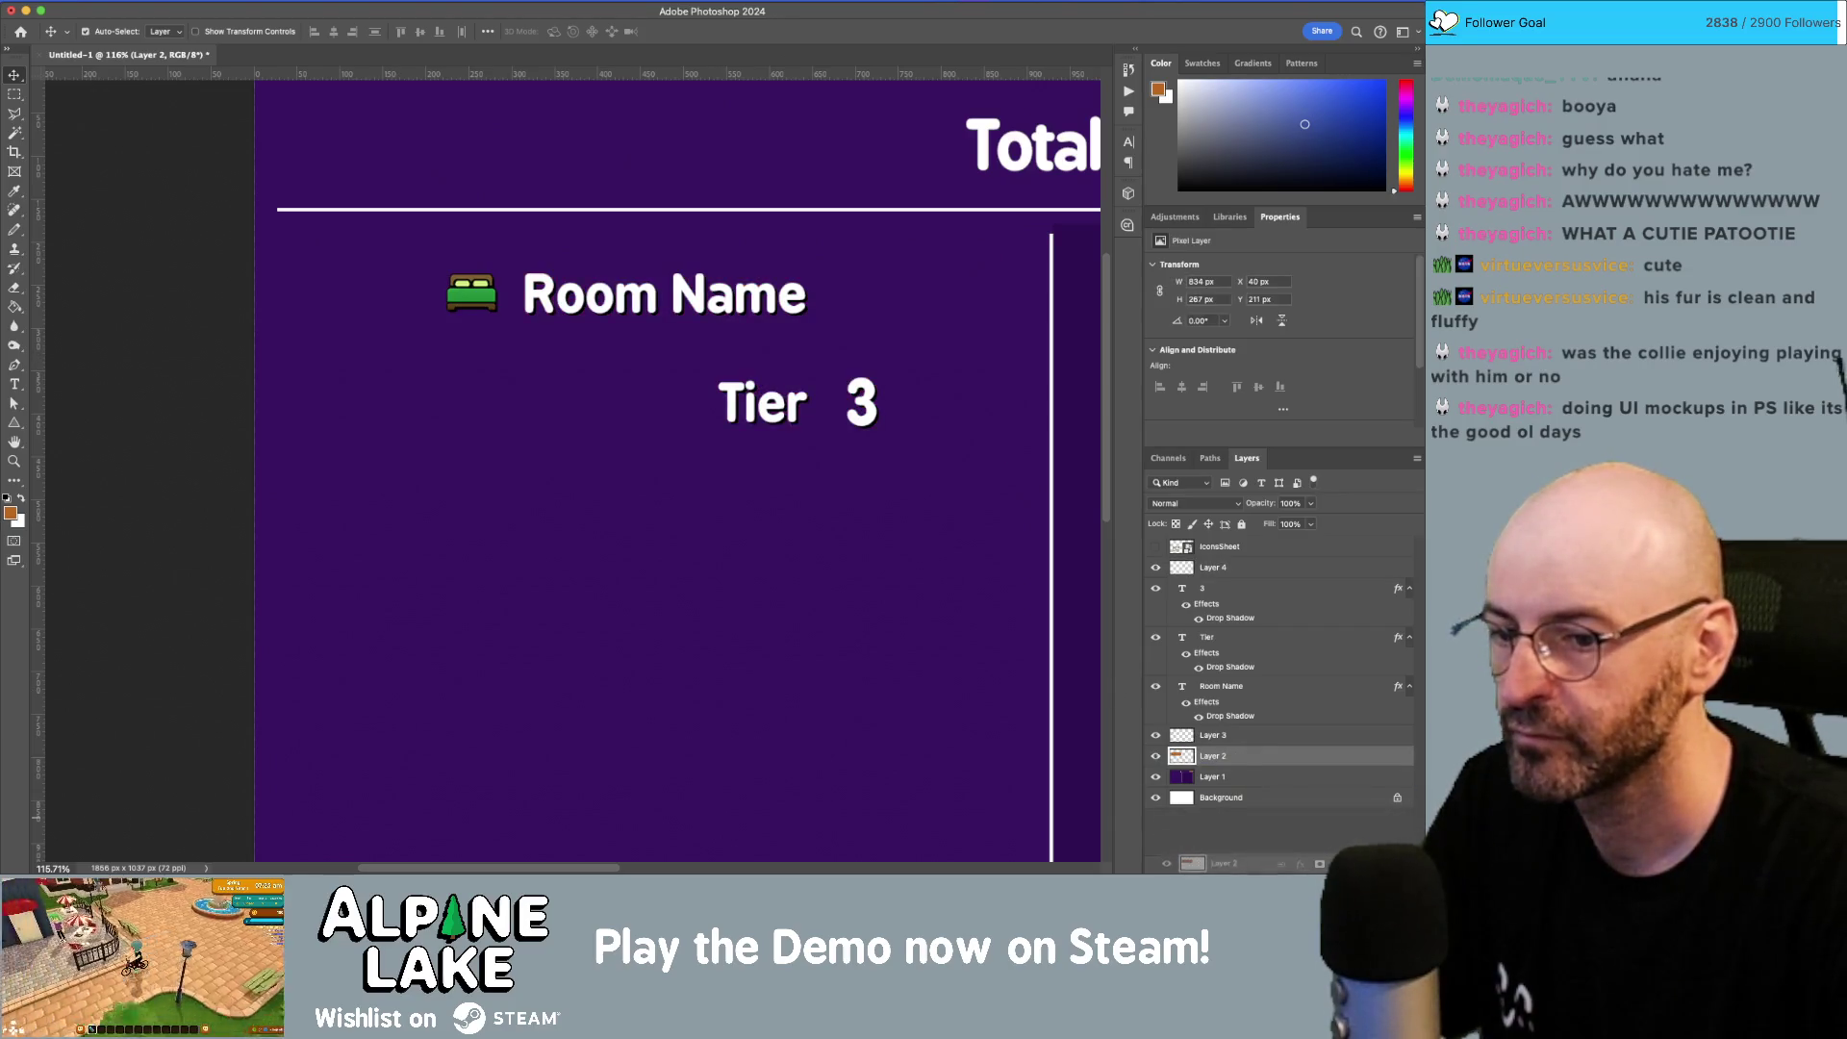
{"action": "key", "text": "ctrl+t"}
{"action": "left_click_drag", "start_coordinate": [291, 253], "coordinate": [790, 384]}
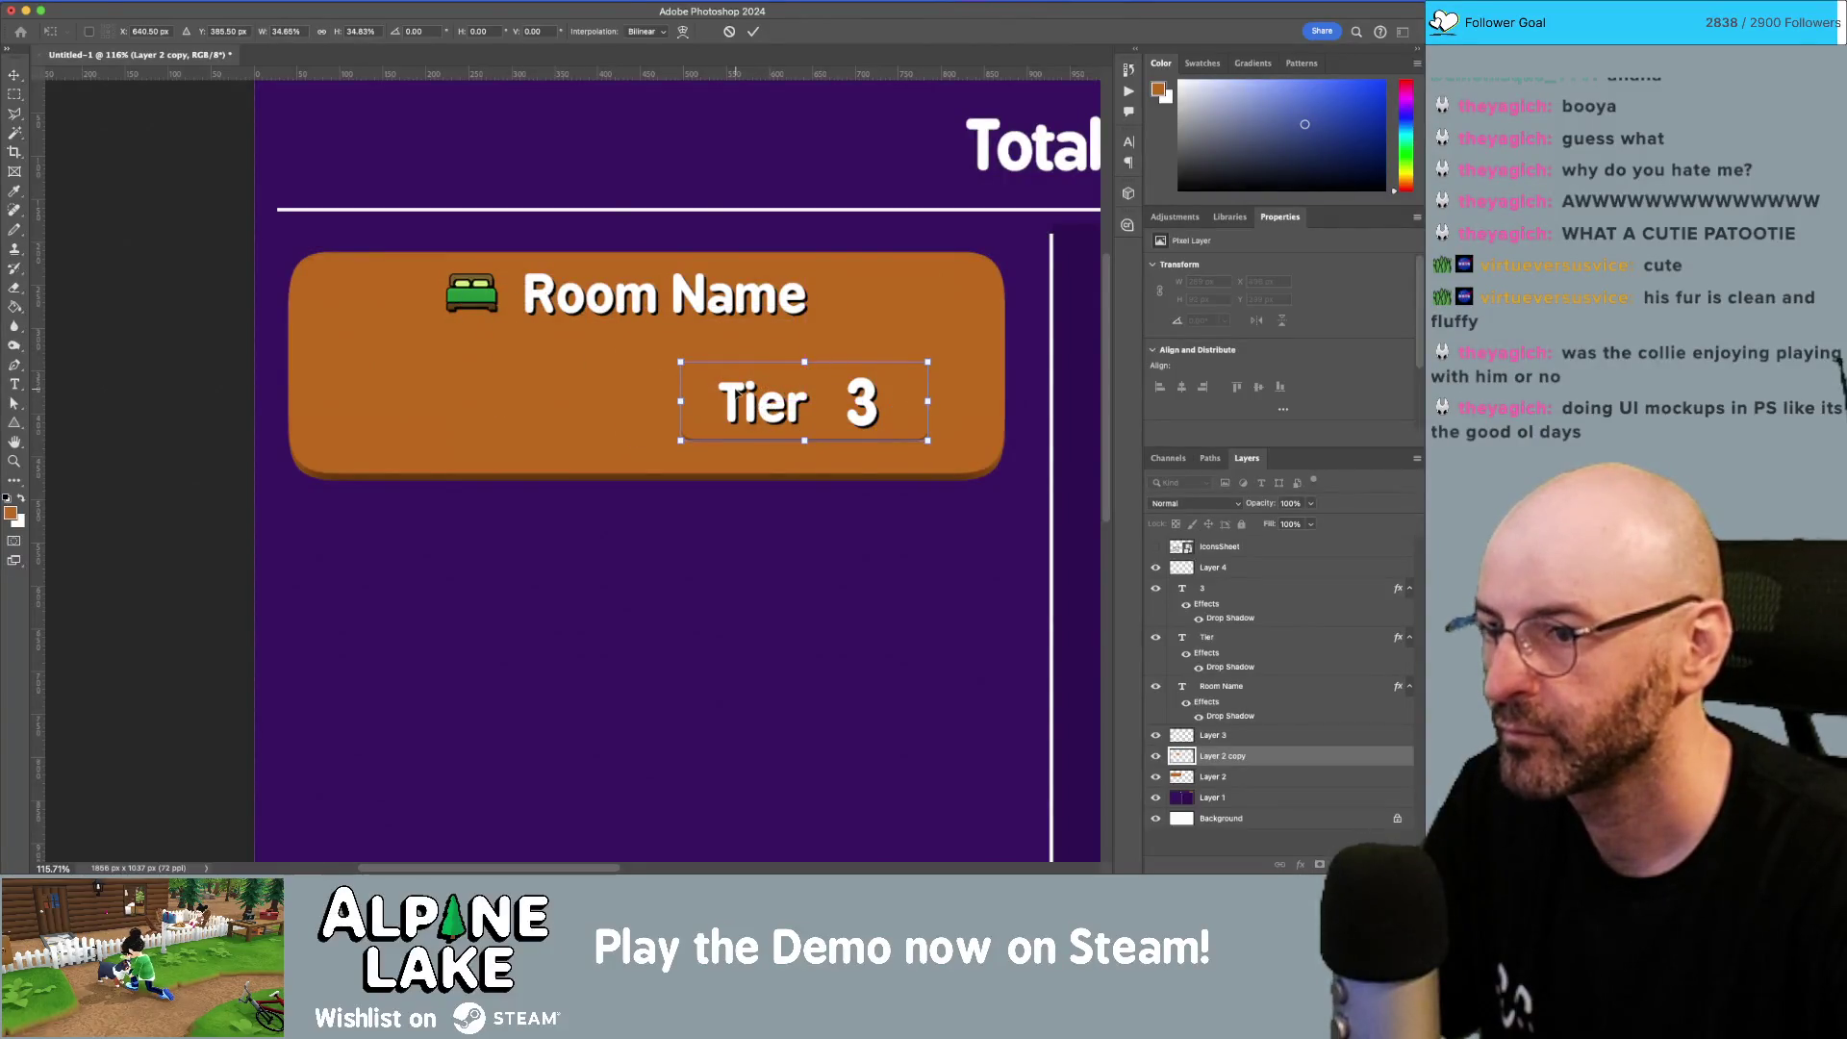
{"action": "key", "text": "Return"}
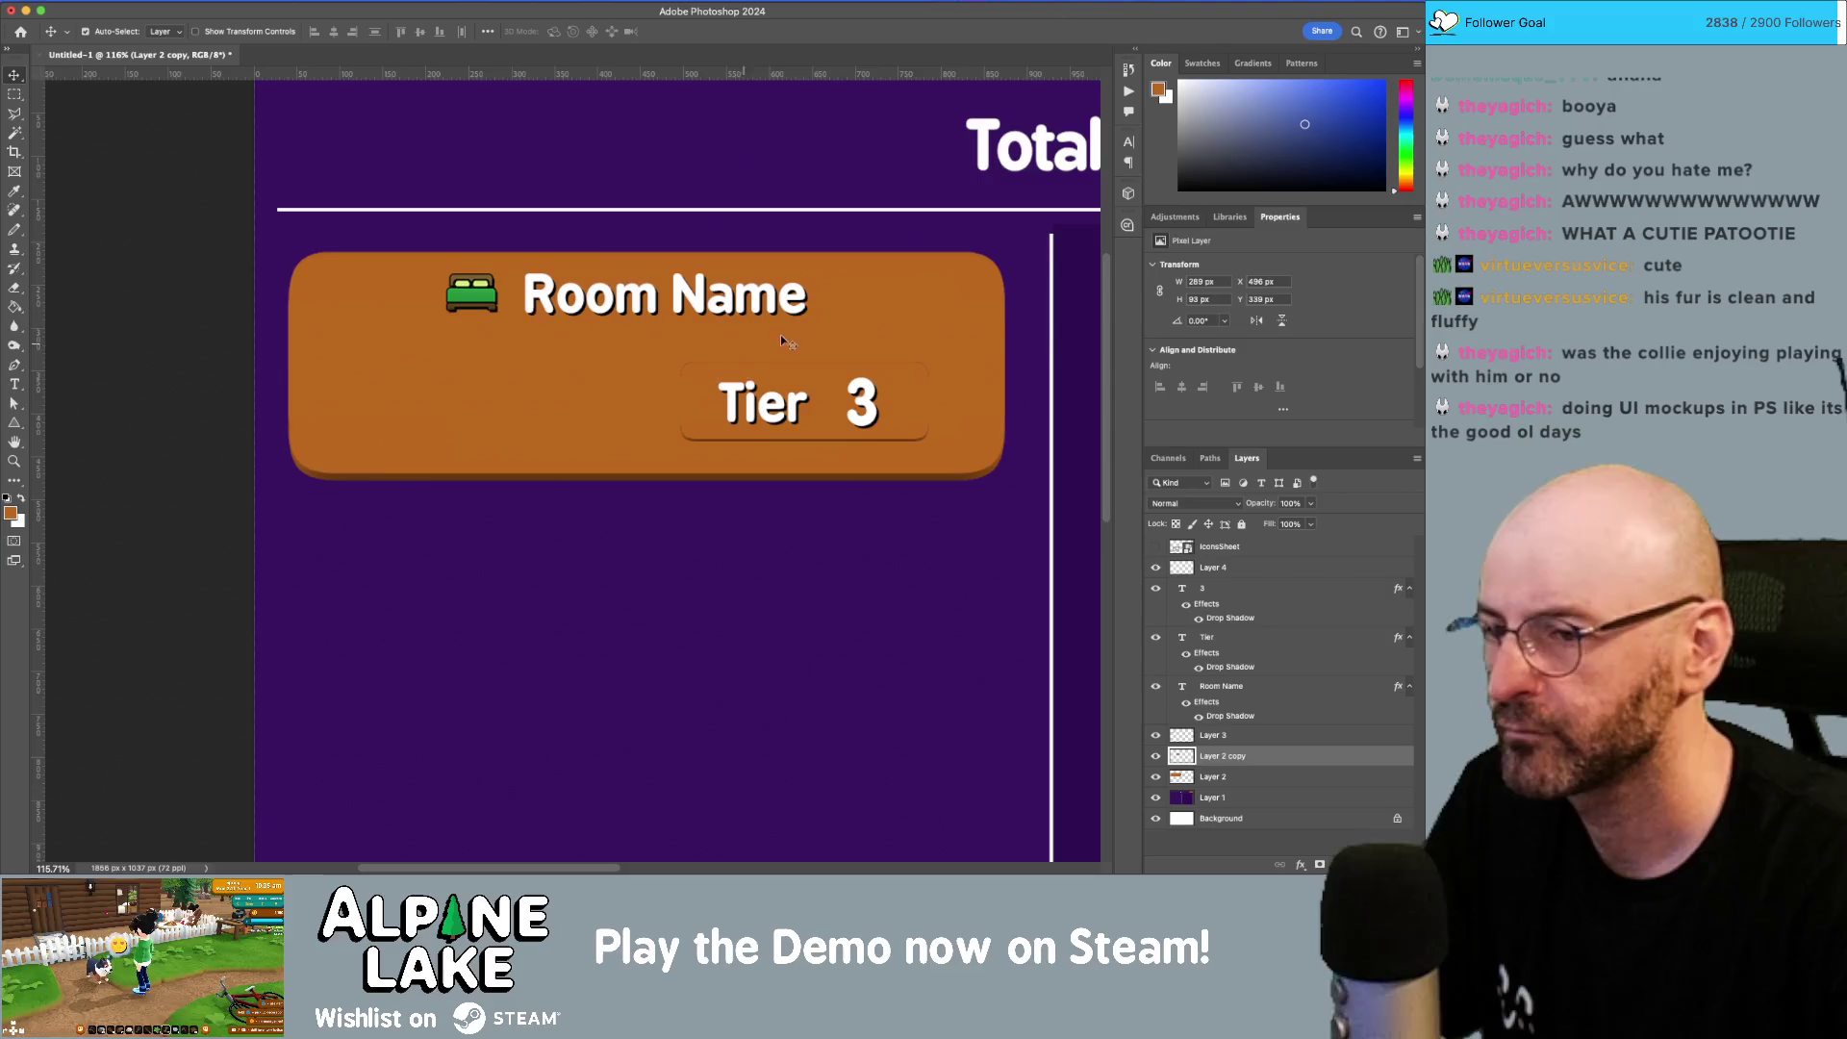
{"action": "left_click", "coordinate": [253, 13]}
{"action": "mouse_move", "coordinate": [238, 39]}
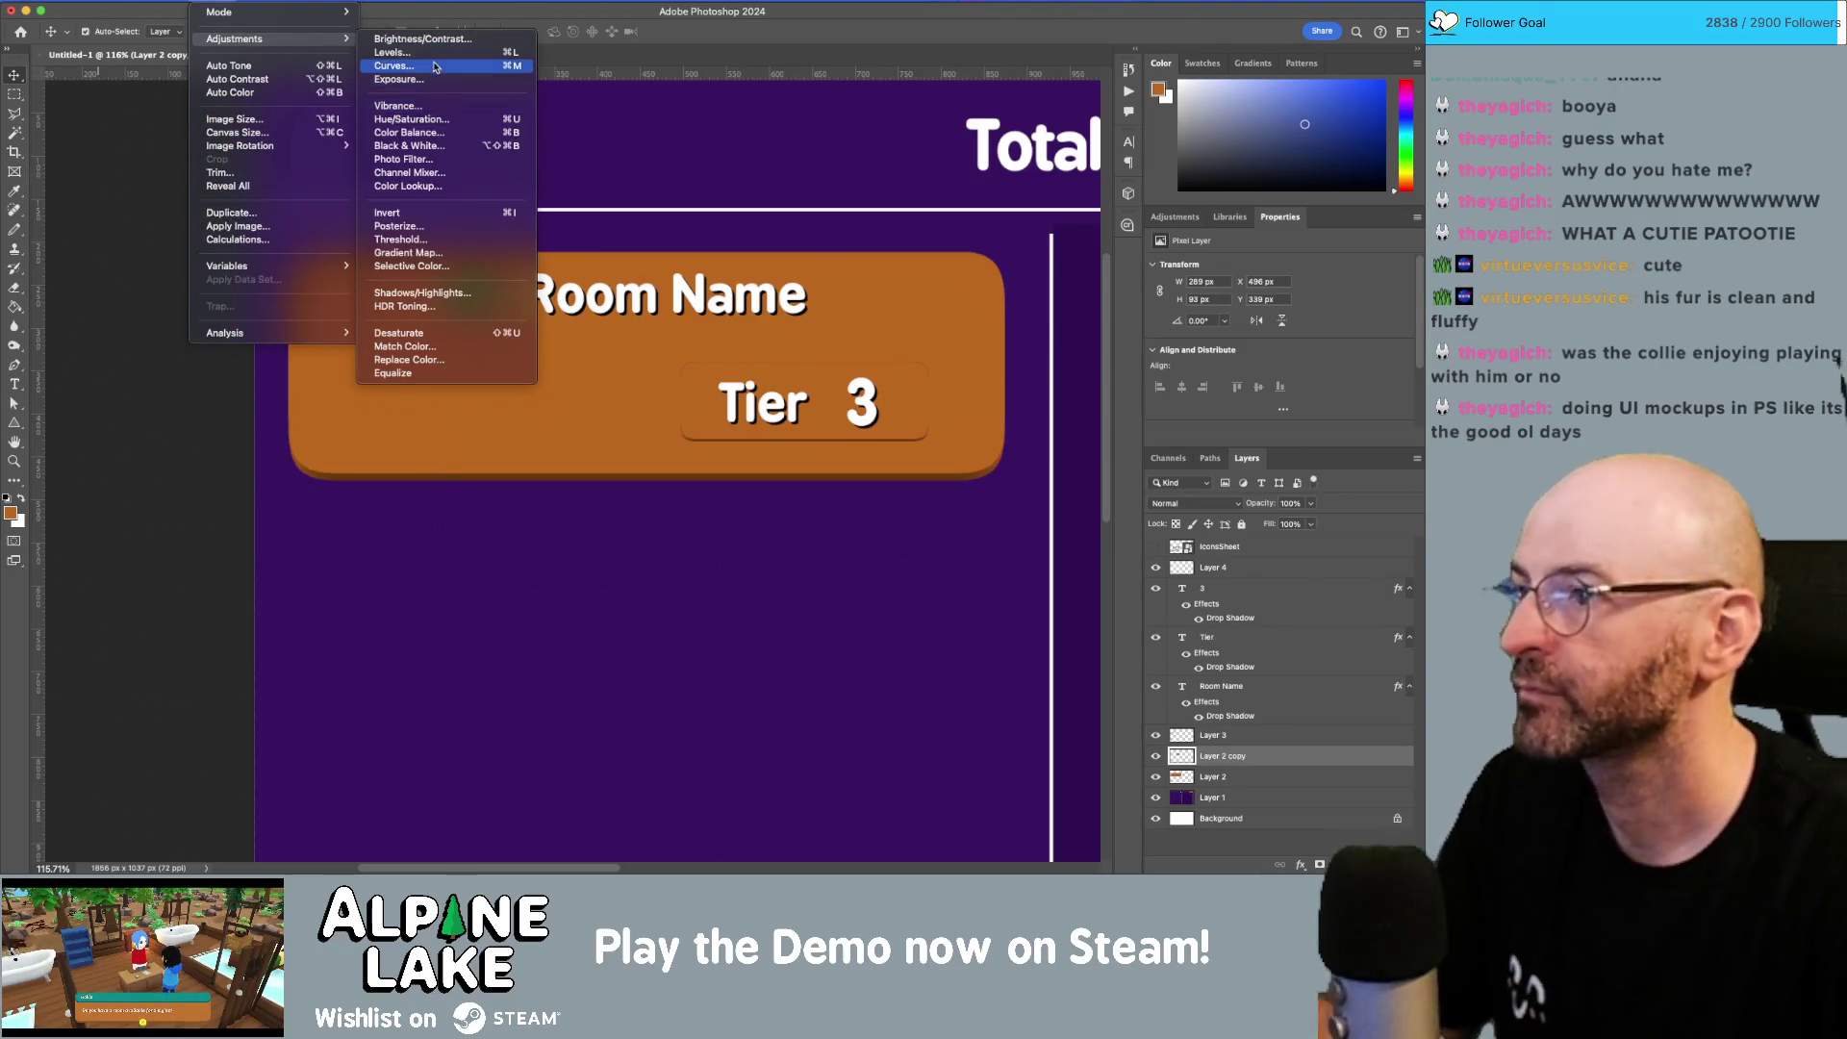
- Apply a first Hue/Saturation pass to the badge, boosting saturation and shifting hue toward magenta
{"action": "left_click", "coordinate": [411, 120]}
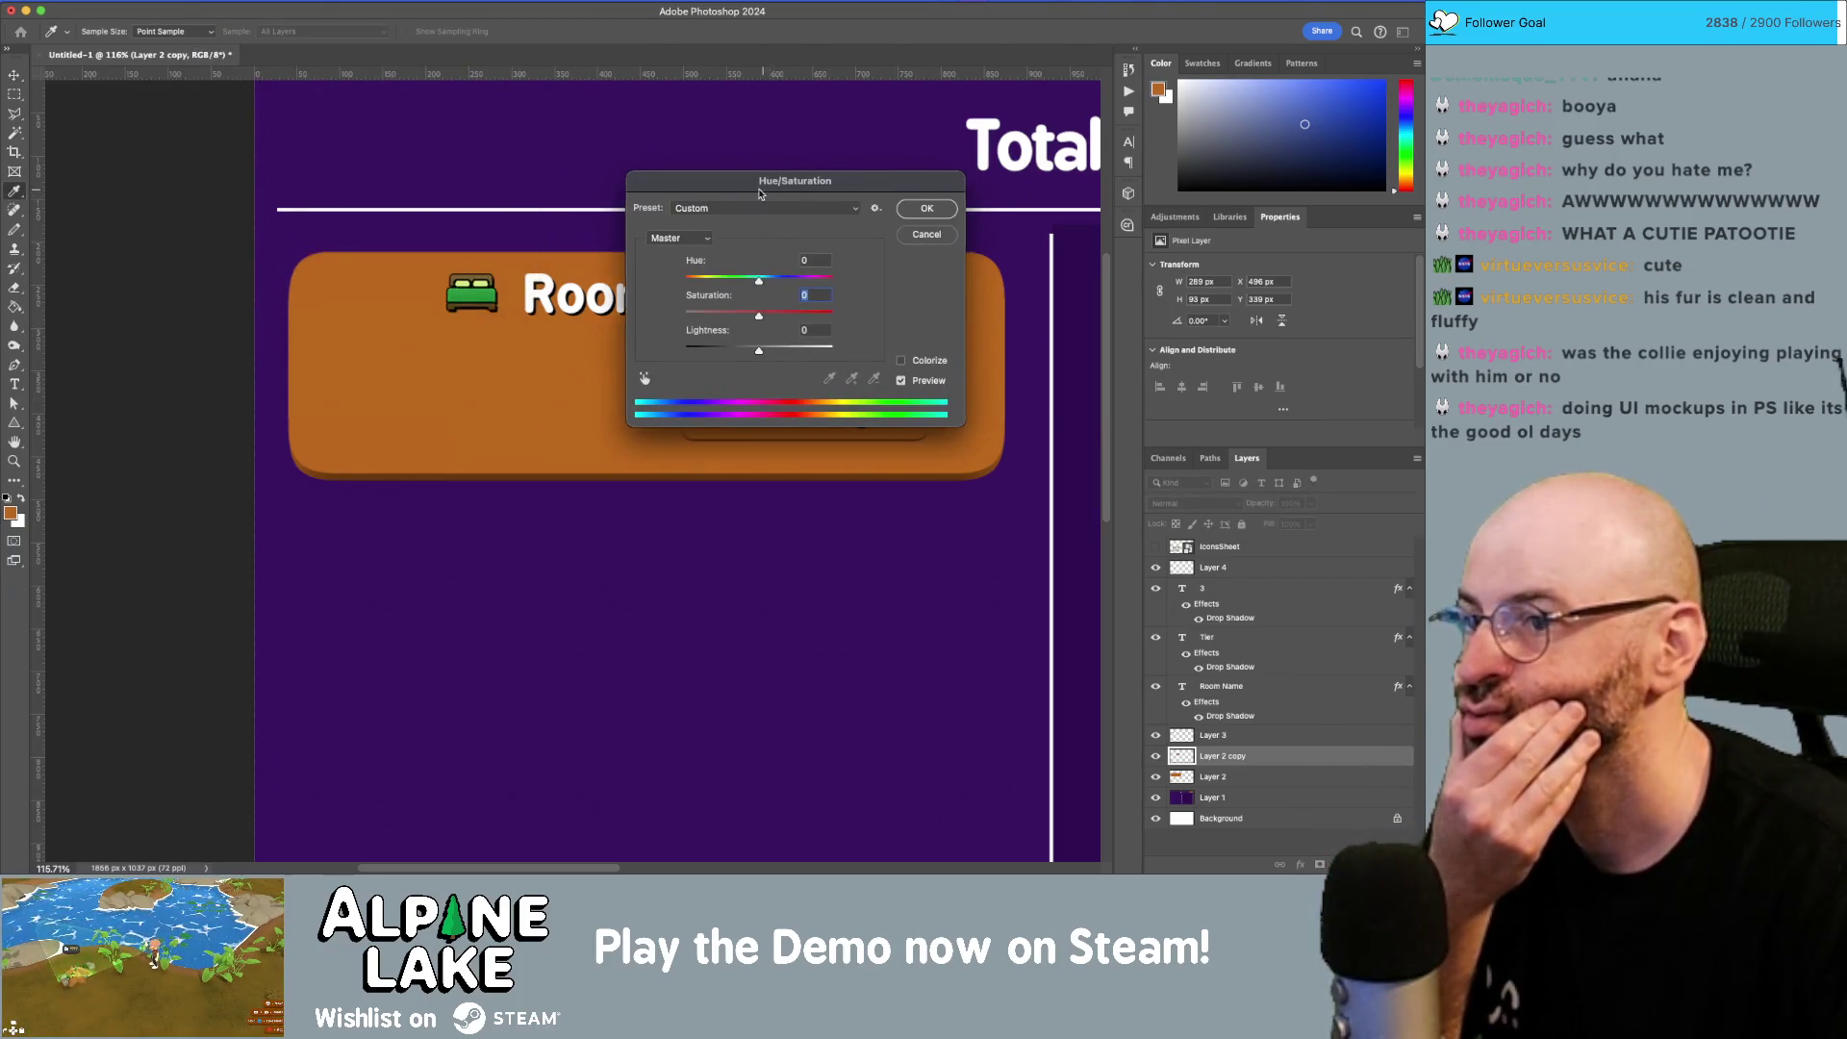
{"action": "left_click_drag", "start_coordinate": [787, 180], "coordinate": [449, 172]}
{"action": "mouse_move", "coordinate": [441, 296]}
{"action": "left_mouse_down"}
{"action": "mouse_move", "coordinate": [449, 313]}
{"action": "mouse_move", "coordinate": [395, 346]}
{"action": "mouse_move", "coordinate": [412, 342]}
{"action": "left_mouse_up"}
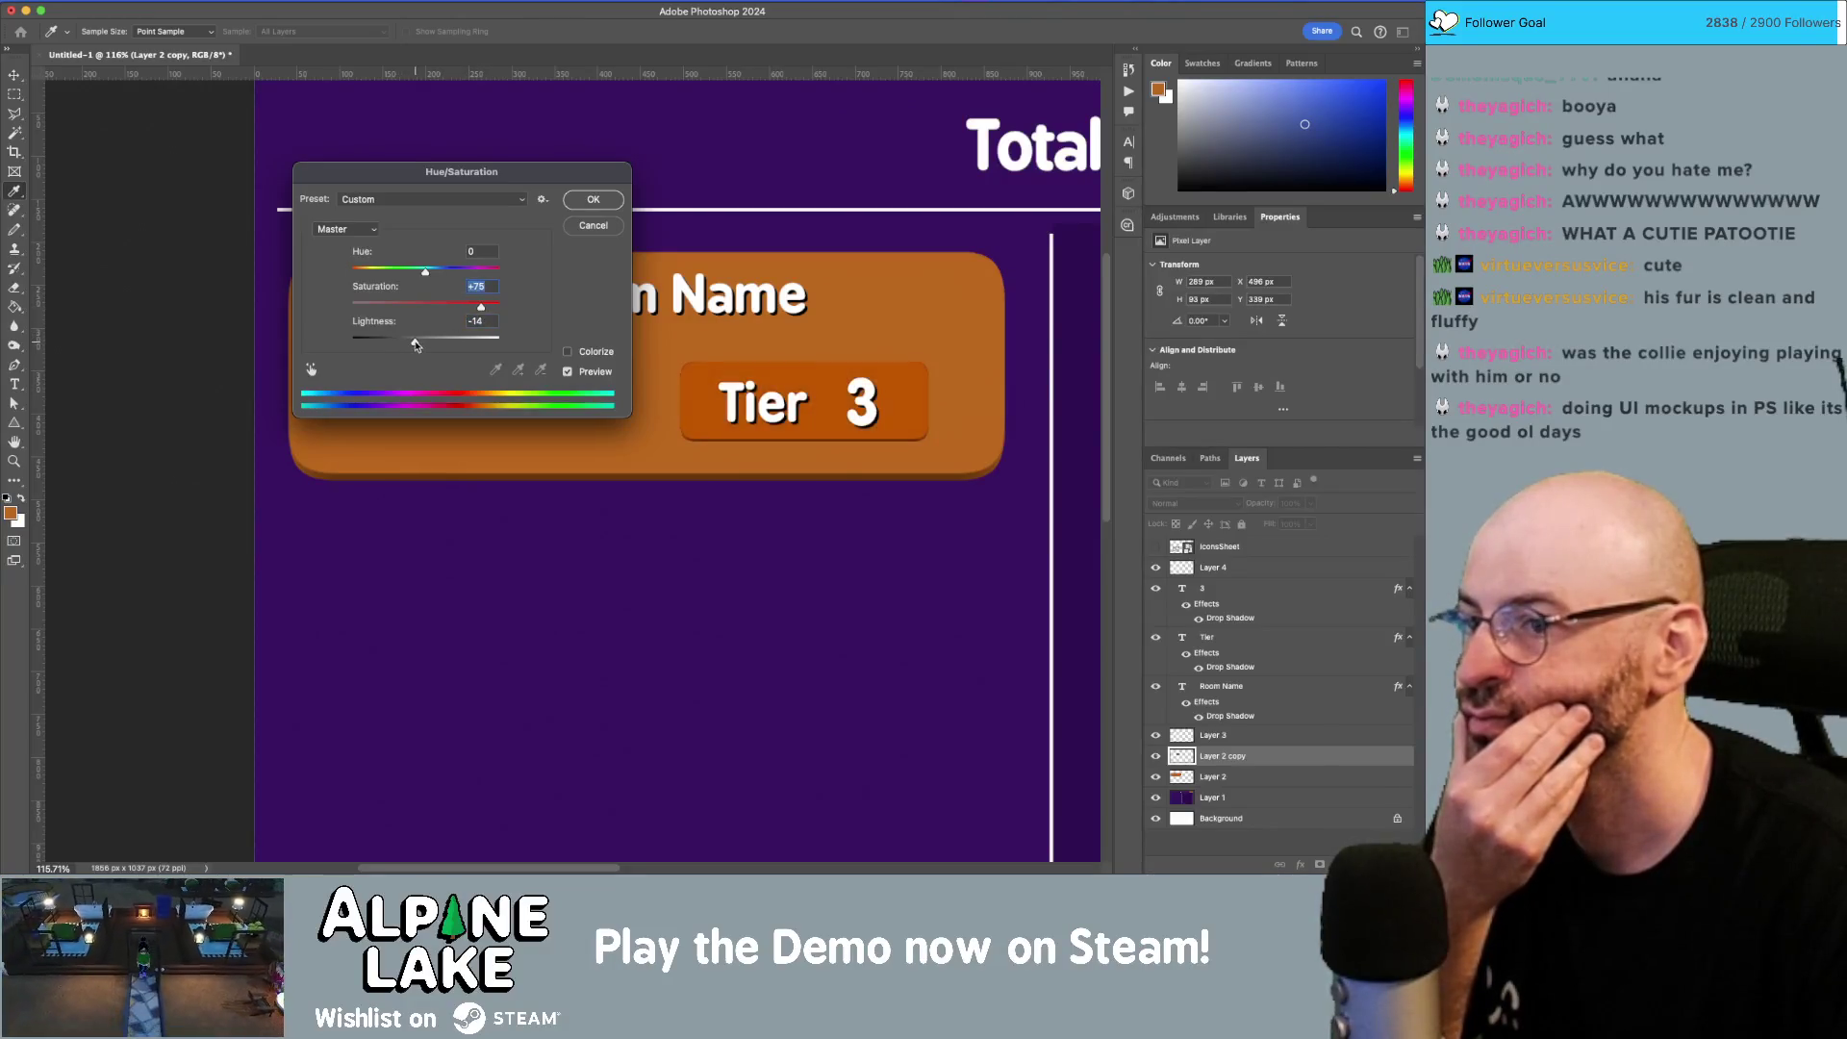
{"action": "mouse_move", "coordinate": [424, 272]}
{"action": "left_mouse_down"}
{"action": "mouse_move", "coordinate": [452, 271]}
{"action": "mouse_move", "coordinate": [382, 296]}
{"action": "left_mouse_up"}
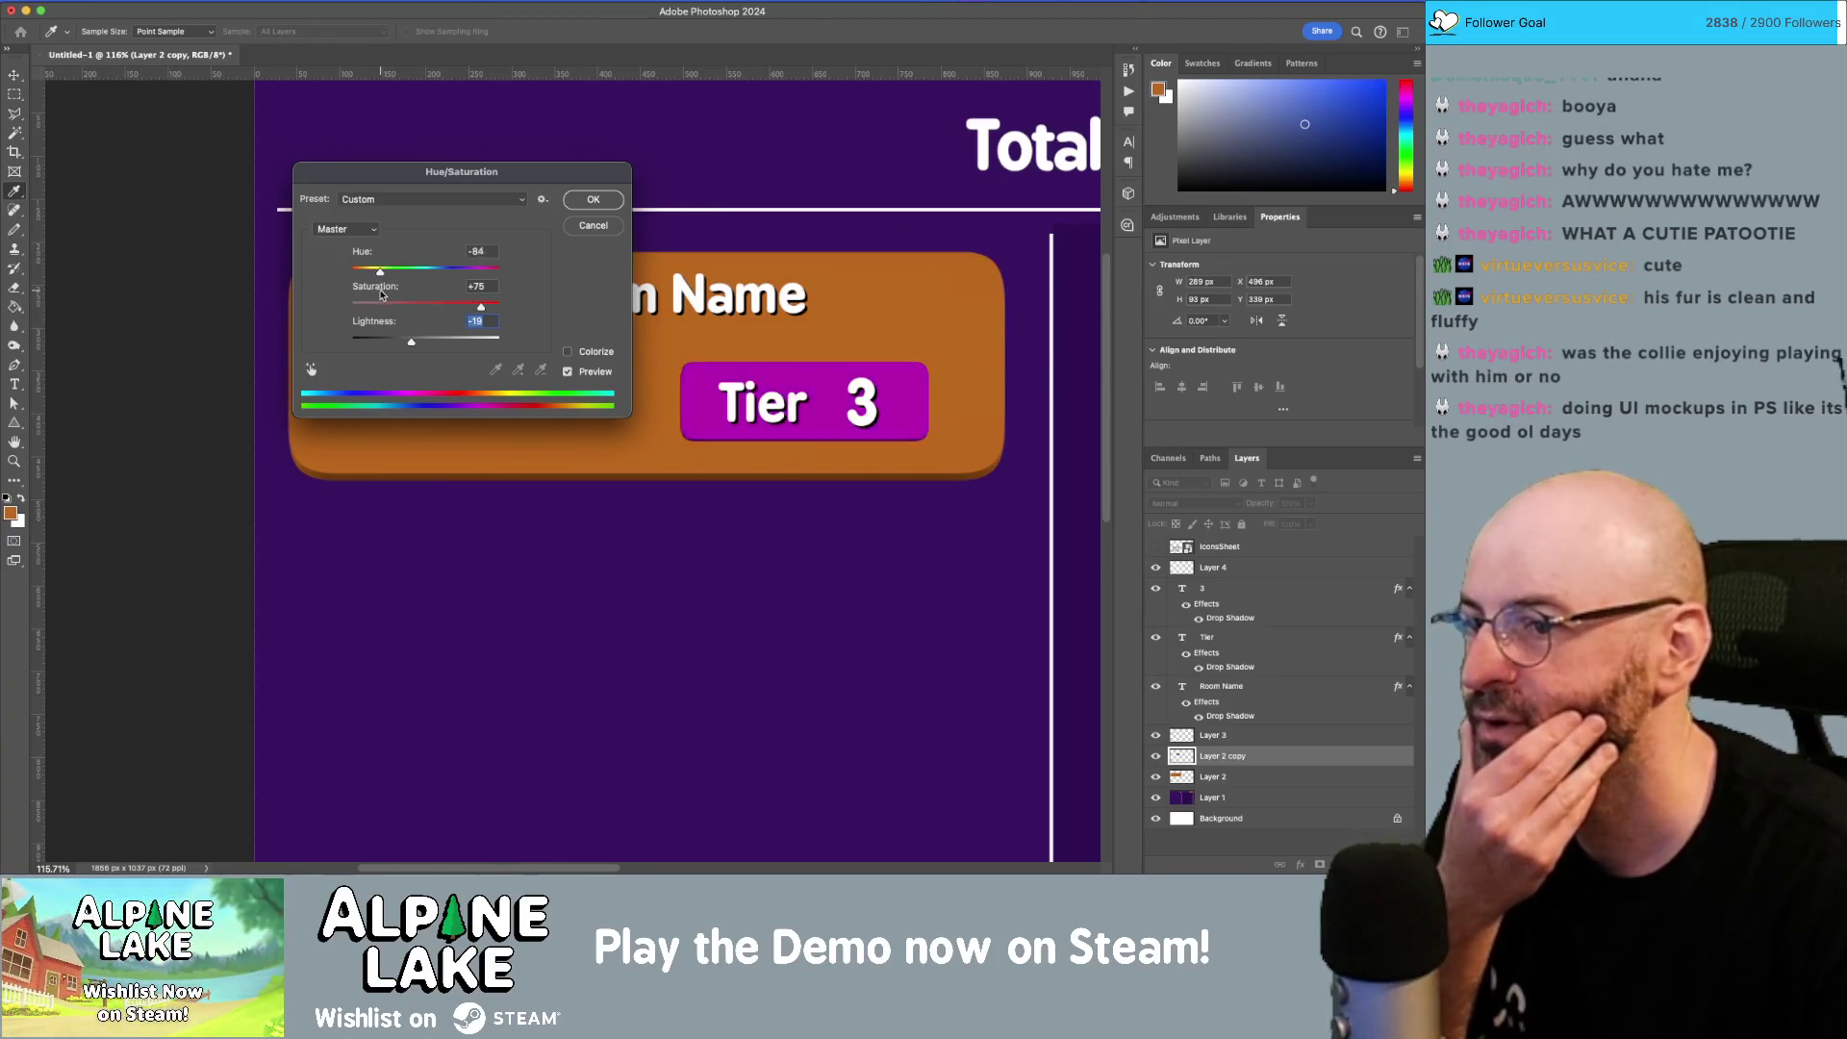
{"action": "left_click", "coordinate": [621, 200]}
{"action": "left_click_drag", "start_coordinate": [832, 381], "coordinate": [834, 384]}
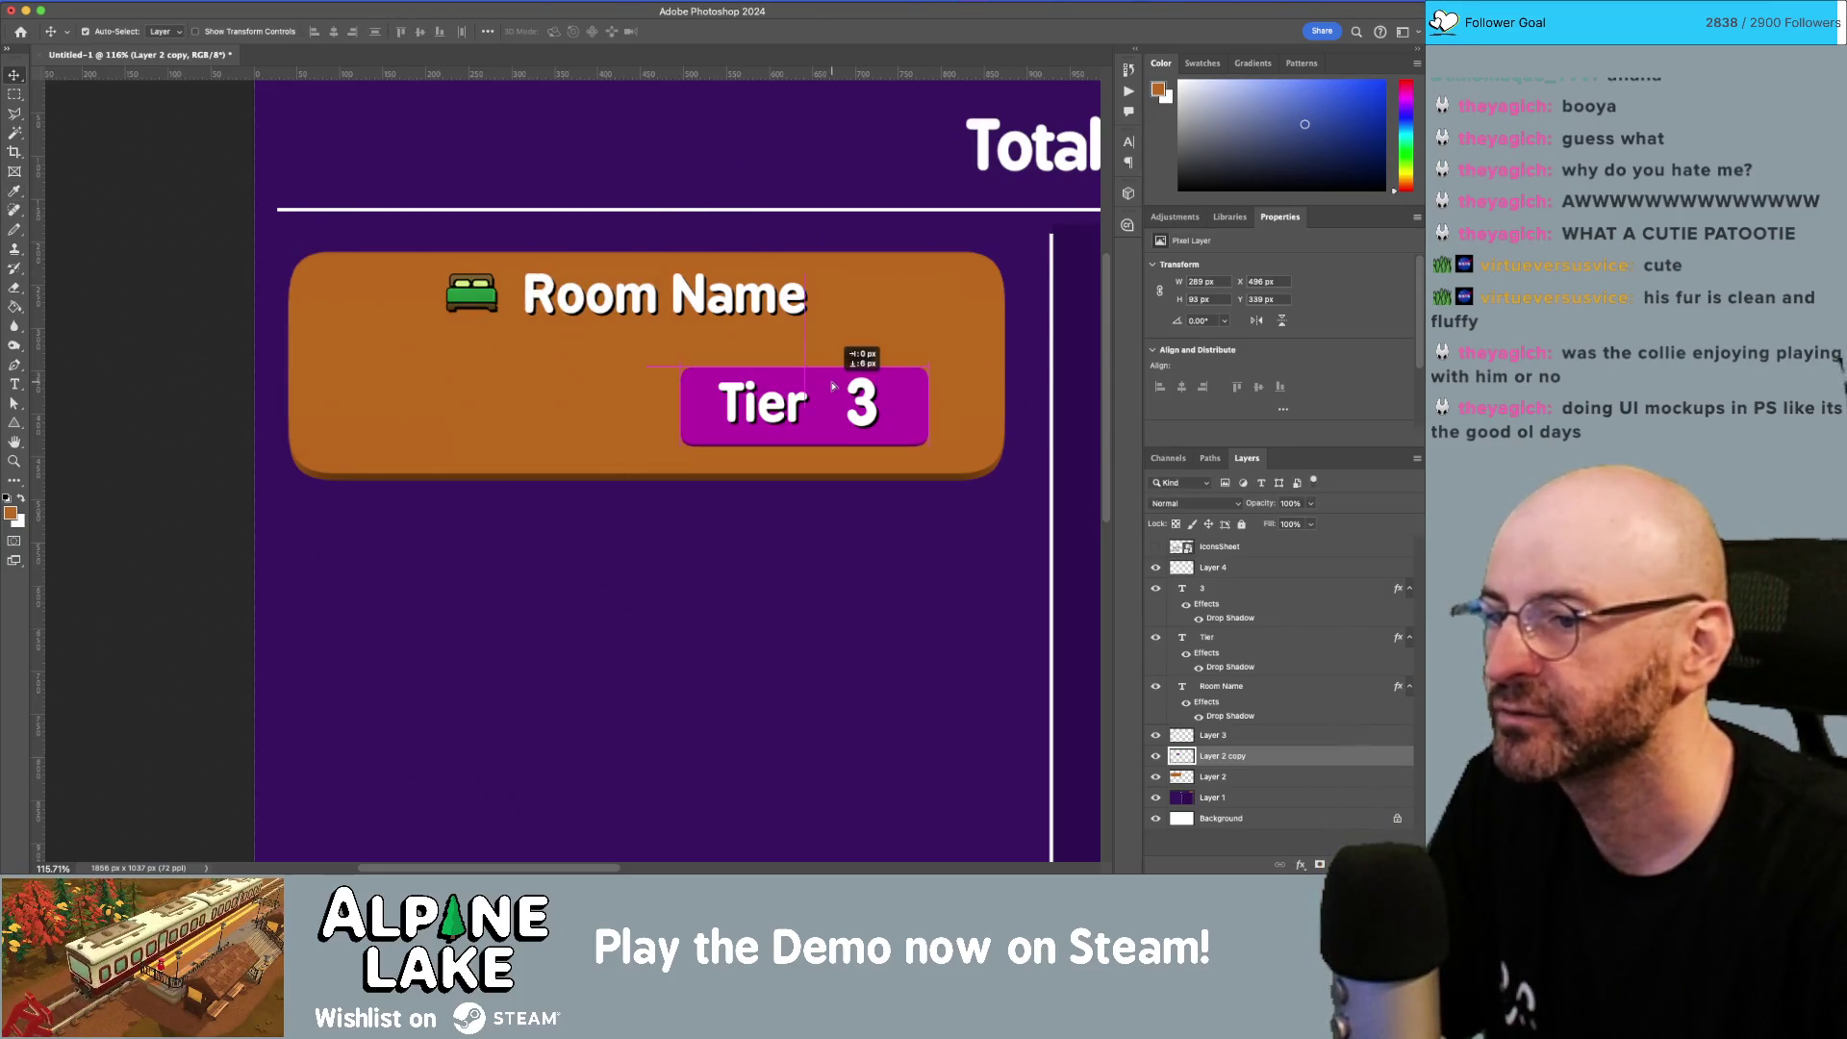
- Recolour the badge with Hue/Saturation at Hue +20, Saturation +29, turning it golden yellow
{"action": "left_click", "coordinate": [222, 17]}
{"action": "mouse_move", "coordinate": [234, 39]}
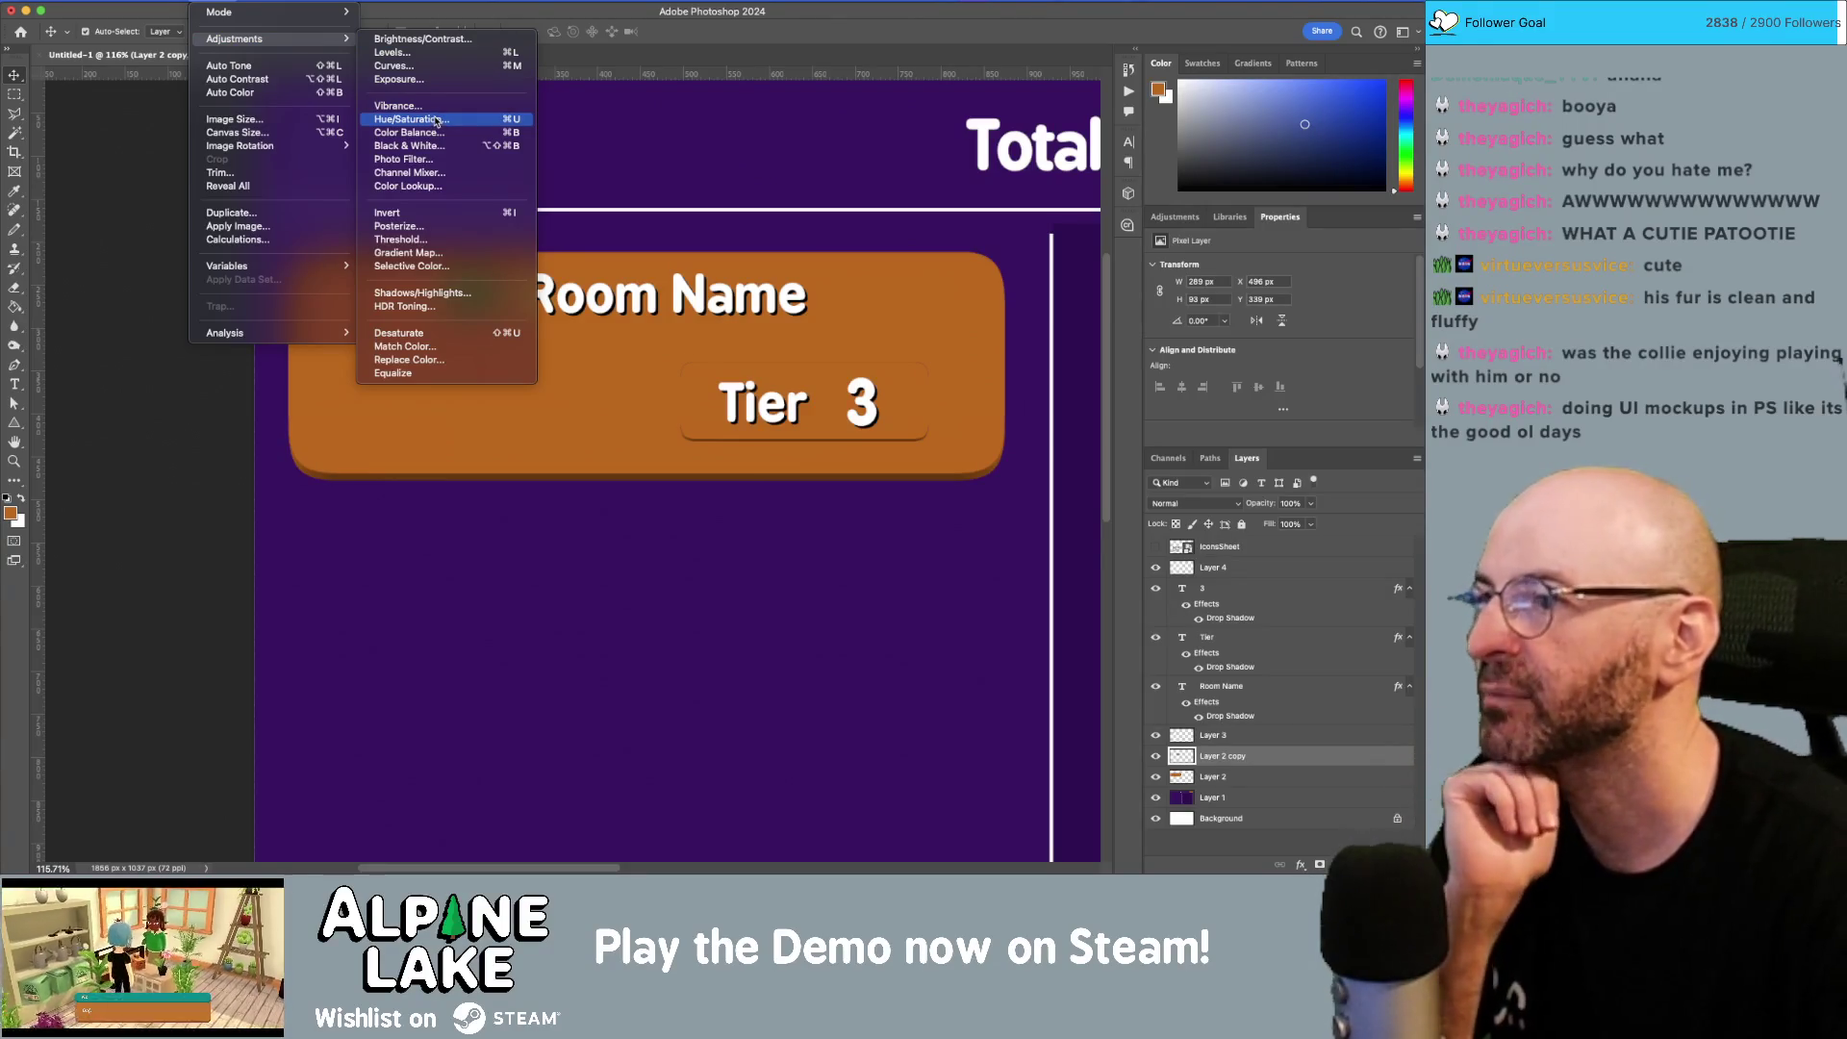
{"action": "left_click", "coordinate": [436, 121]}
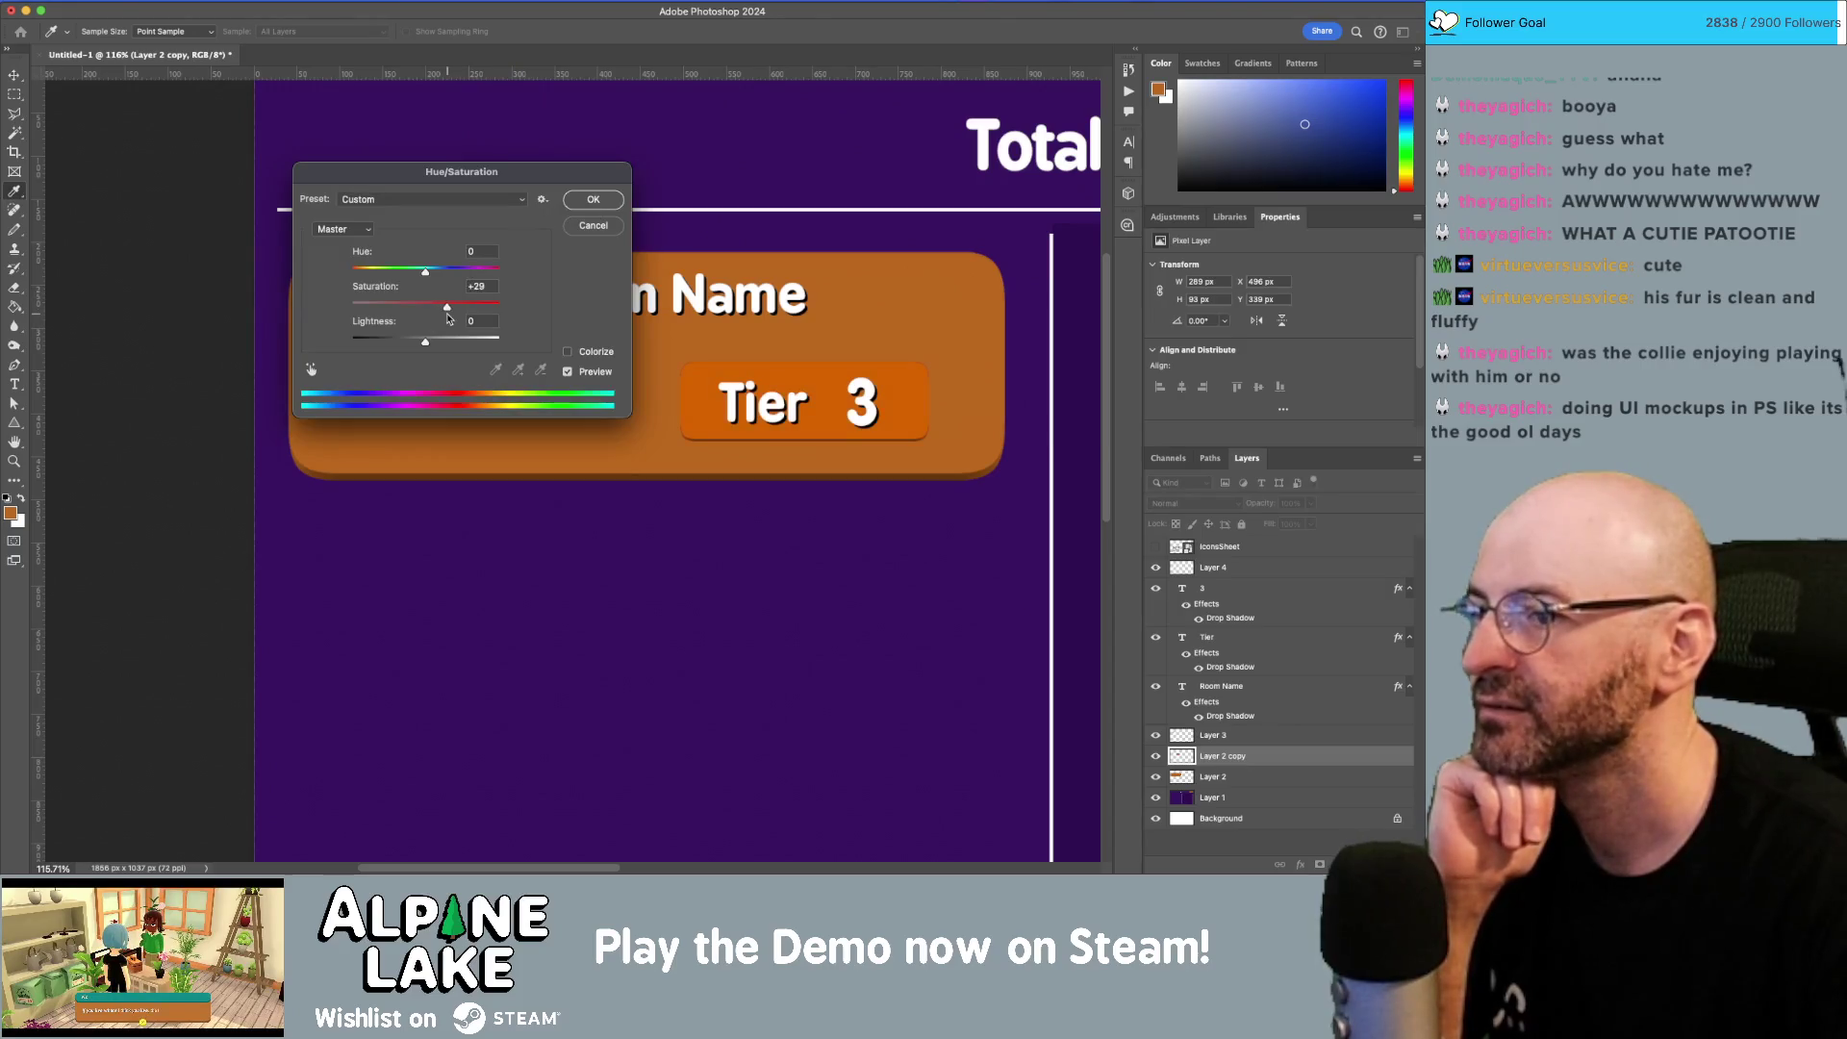
{"action": "left_click_drag", "start_coordinate": [424, 274], "coordinate": [438, 274]}
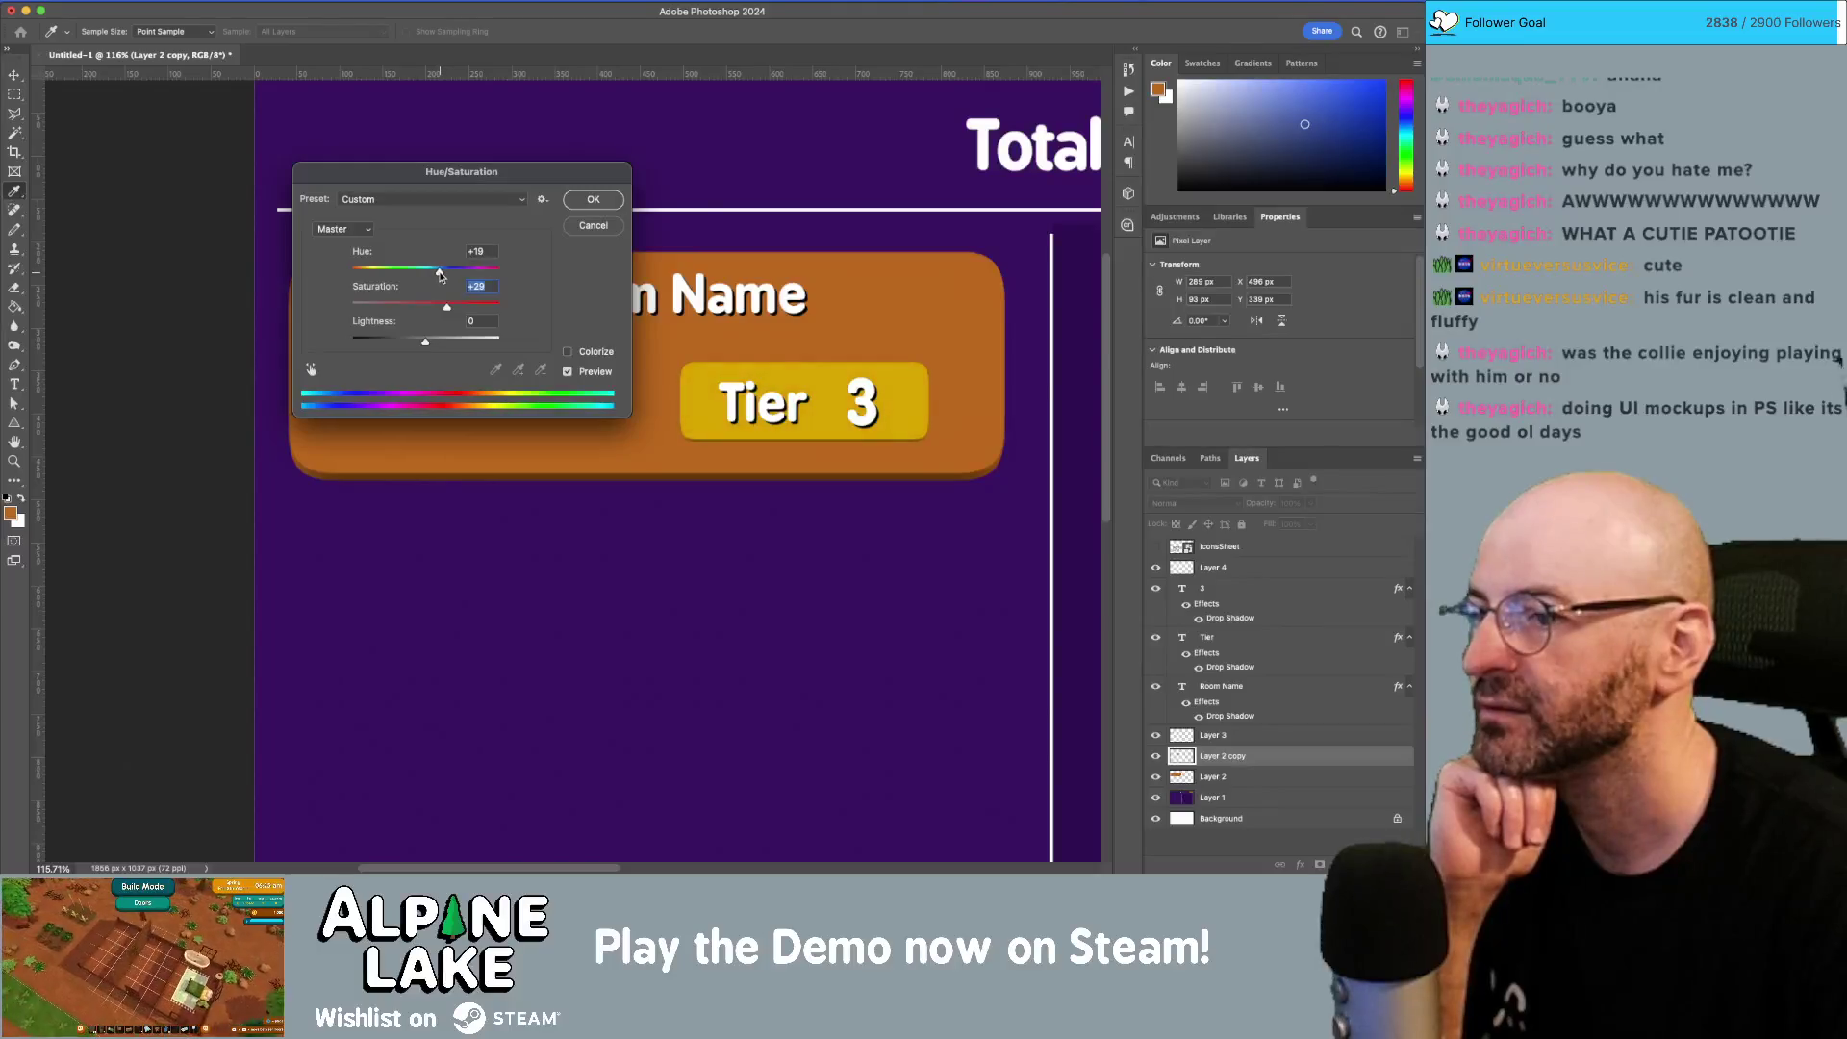
{"action": "key", "text": "shift+Tab"}
{"action": "left_click", "coordinate": [595, 203]}
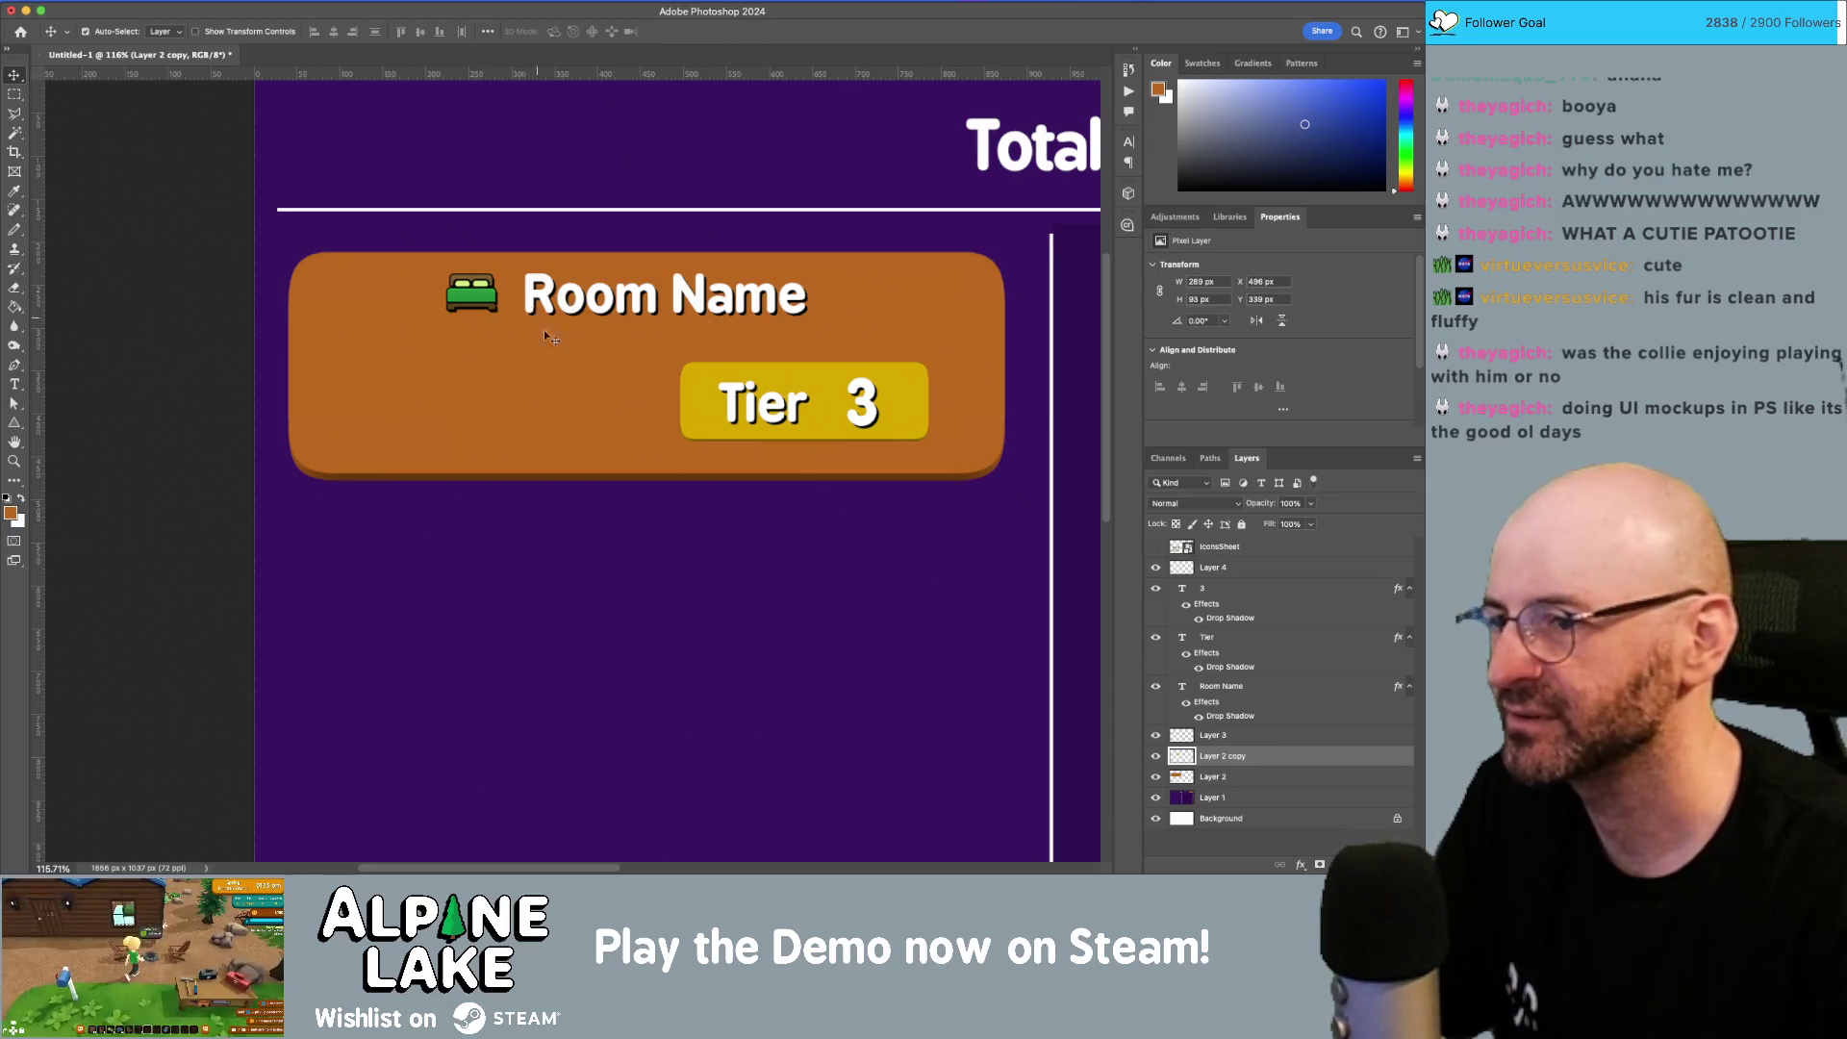
- Nudge the badge copy and the Tier text by arrow keys into rough alignment
{"action": "key", "text": "Down"}
{"action": "key", "text": "Down"}
{"action": "key", "text": "Down"}
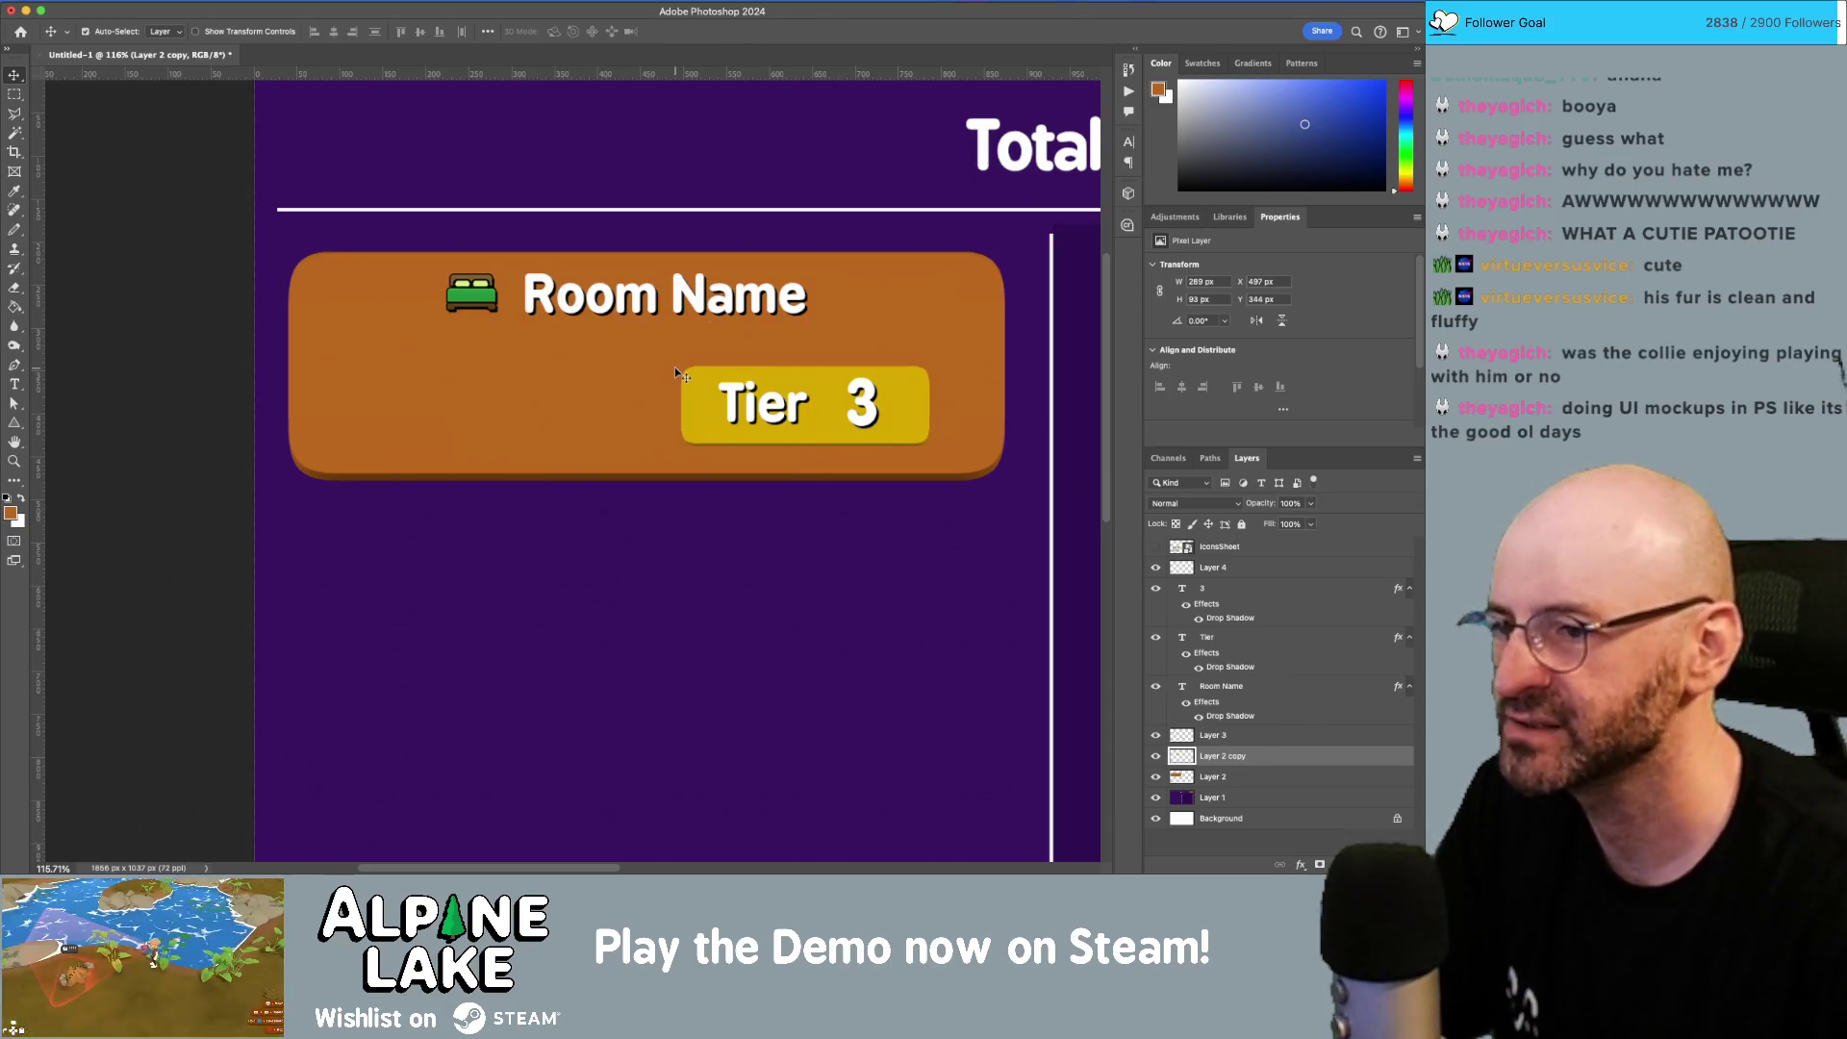
{"action": "key", "text": "Right"}
{"action": "key", "text": "Right"}
{"action": "key", "text": "Up"}
{"action": "key", "text": "Left"}
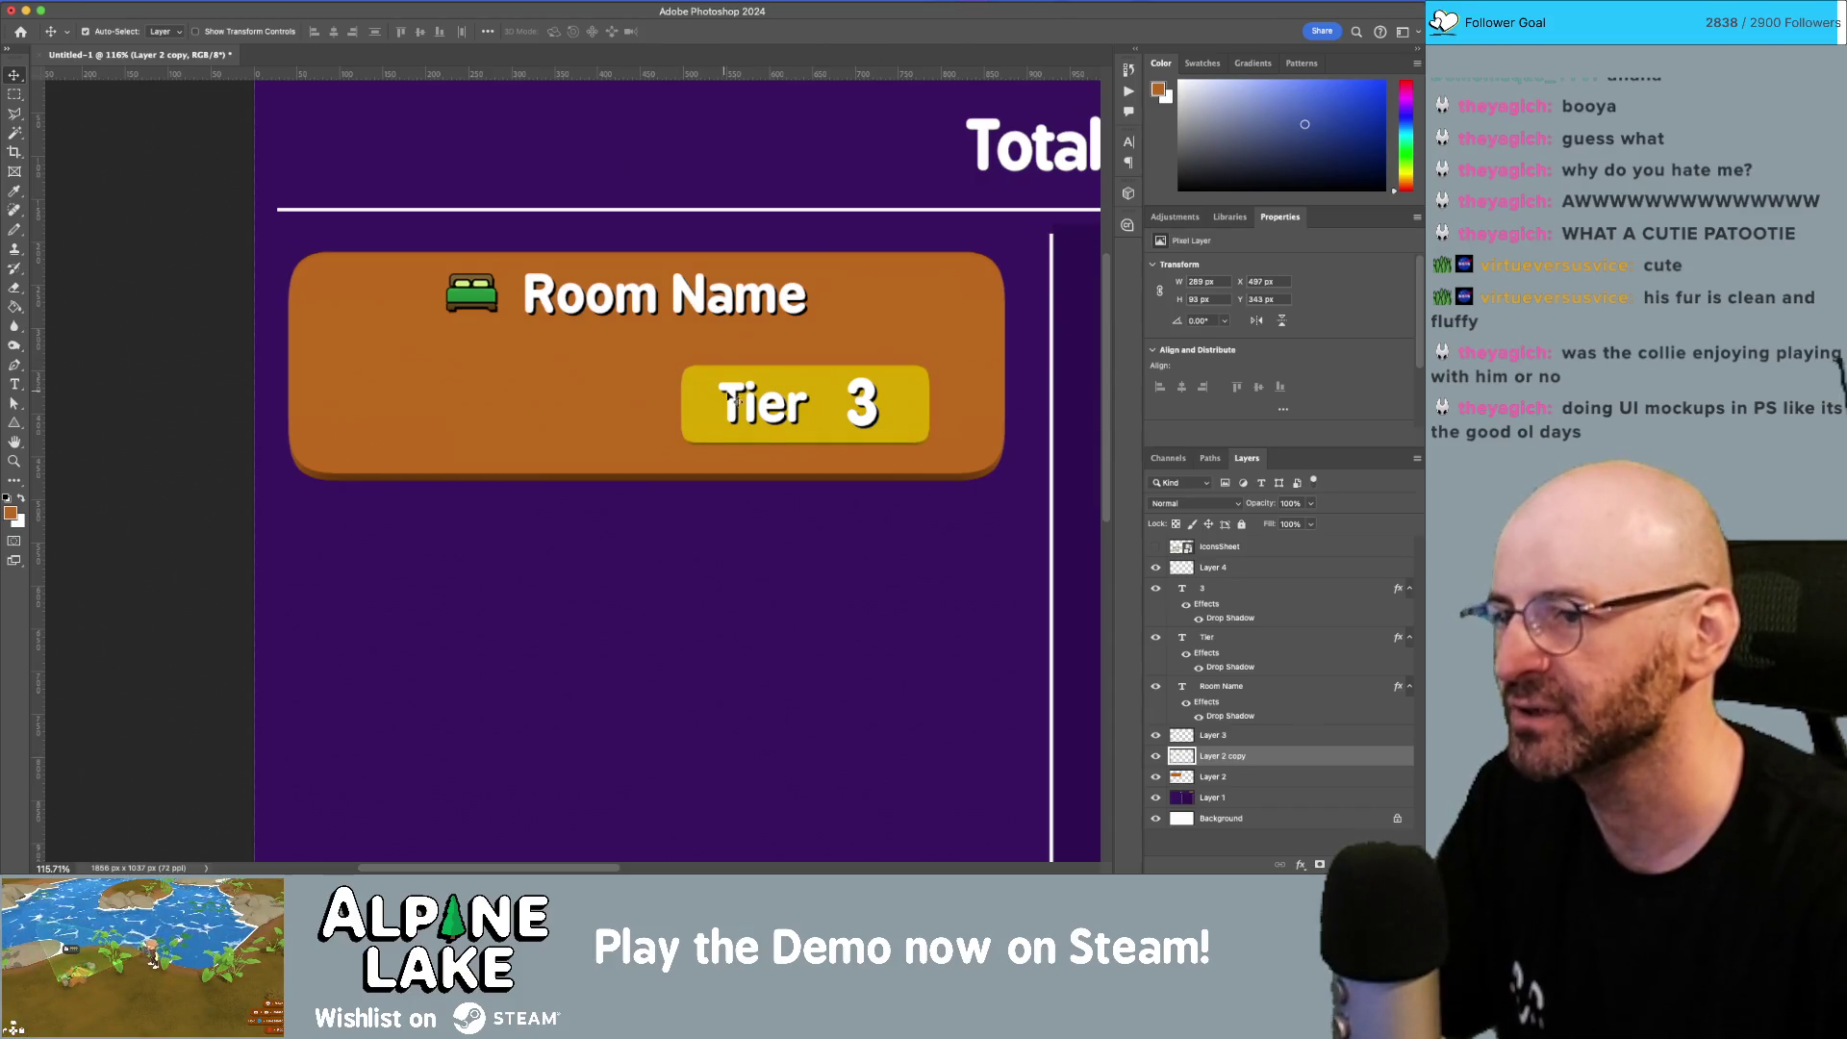
{"action": "left_click", "coordinate": [741, 403]}
{"action": "key", "text": "Right"}
{"action": "key", "text": "Right"}
{"action": "key", "text": "Right"}
{"action": "key", "text": "Right"}
{"action": "key", "text": "Right"}
{"action": "key", "text": "Right"}
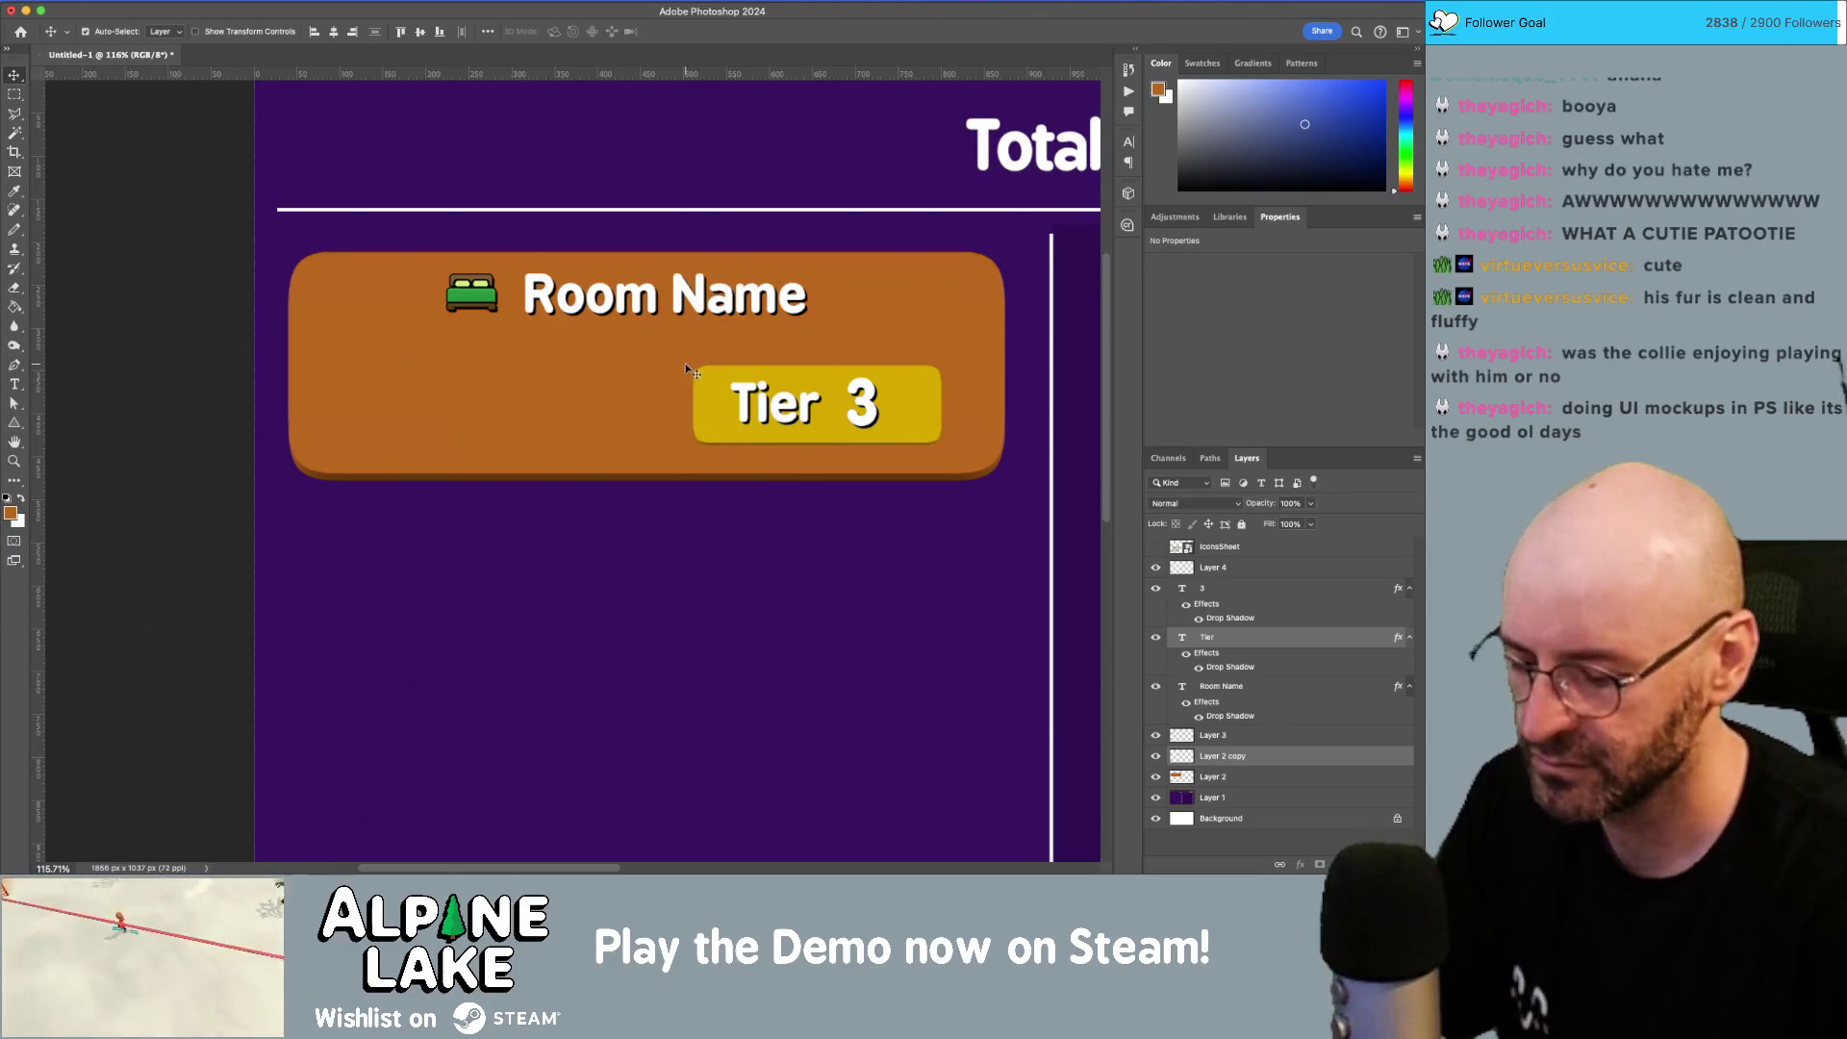
- Shift the badge's left part right, centre badge and Tier 3 text together, then view at actual size
{"action": "key", "text": "m"}
{"action": "left_click_drag", "start_coordinate": [676, 351], "coordinate": [792, 466]}
{"action": "key", "text": "v"}
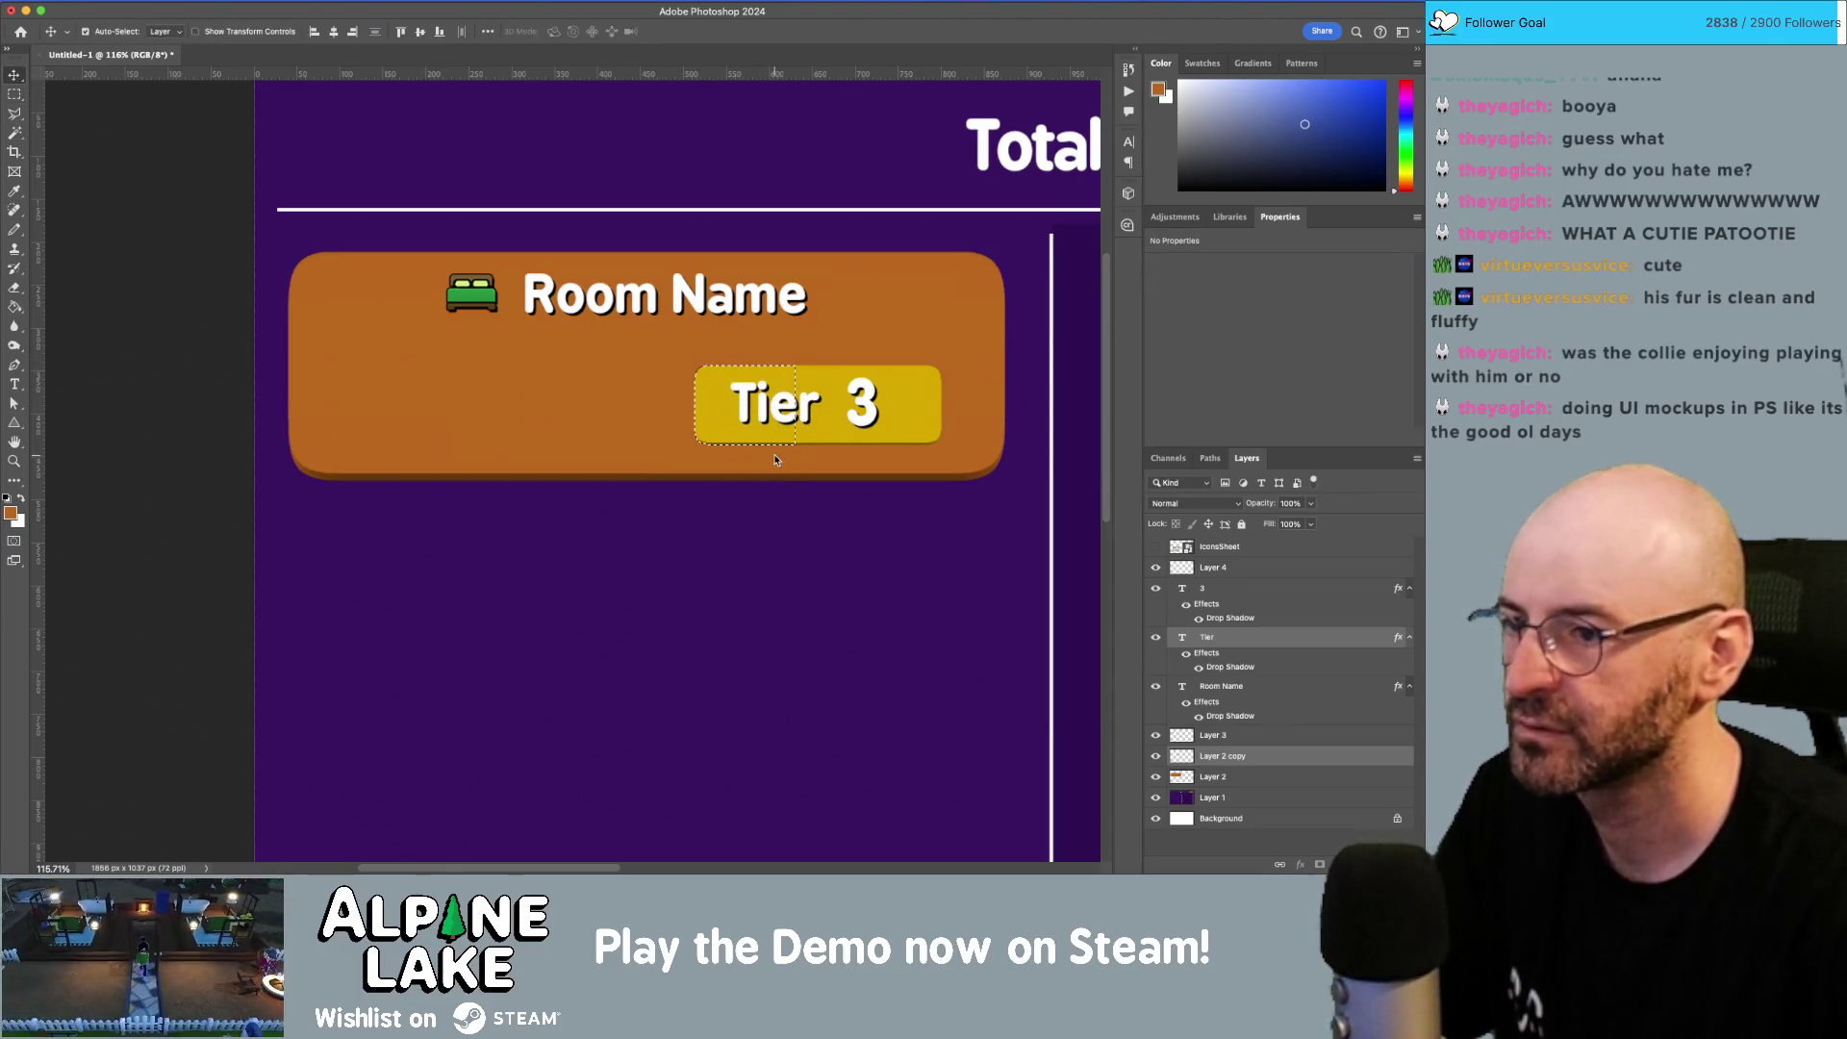
{"action": "key", "text": "shift+Right"}
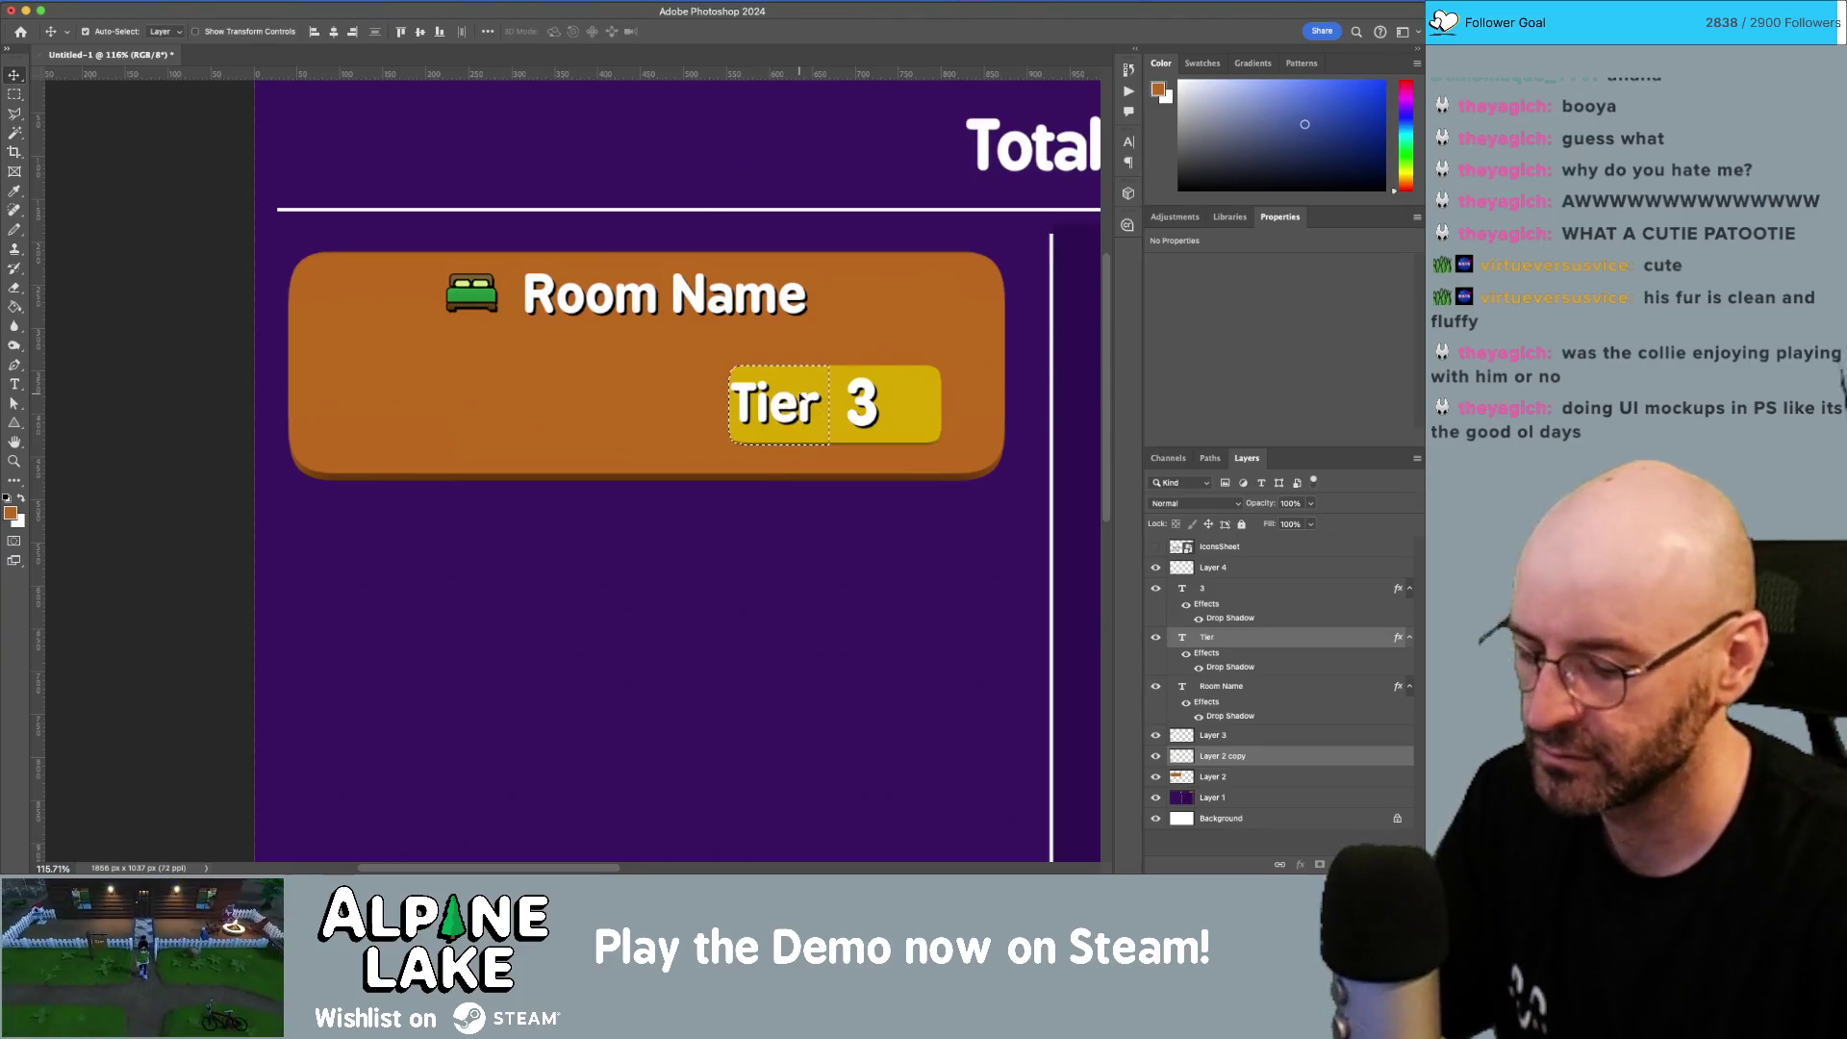
{"action": "left_click_drag", "start_coordinate": [902, 391], "coordinate": [881, 410]}
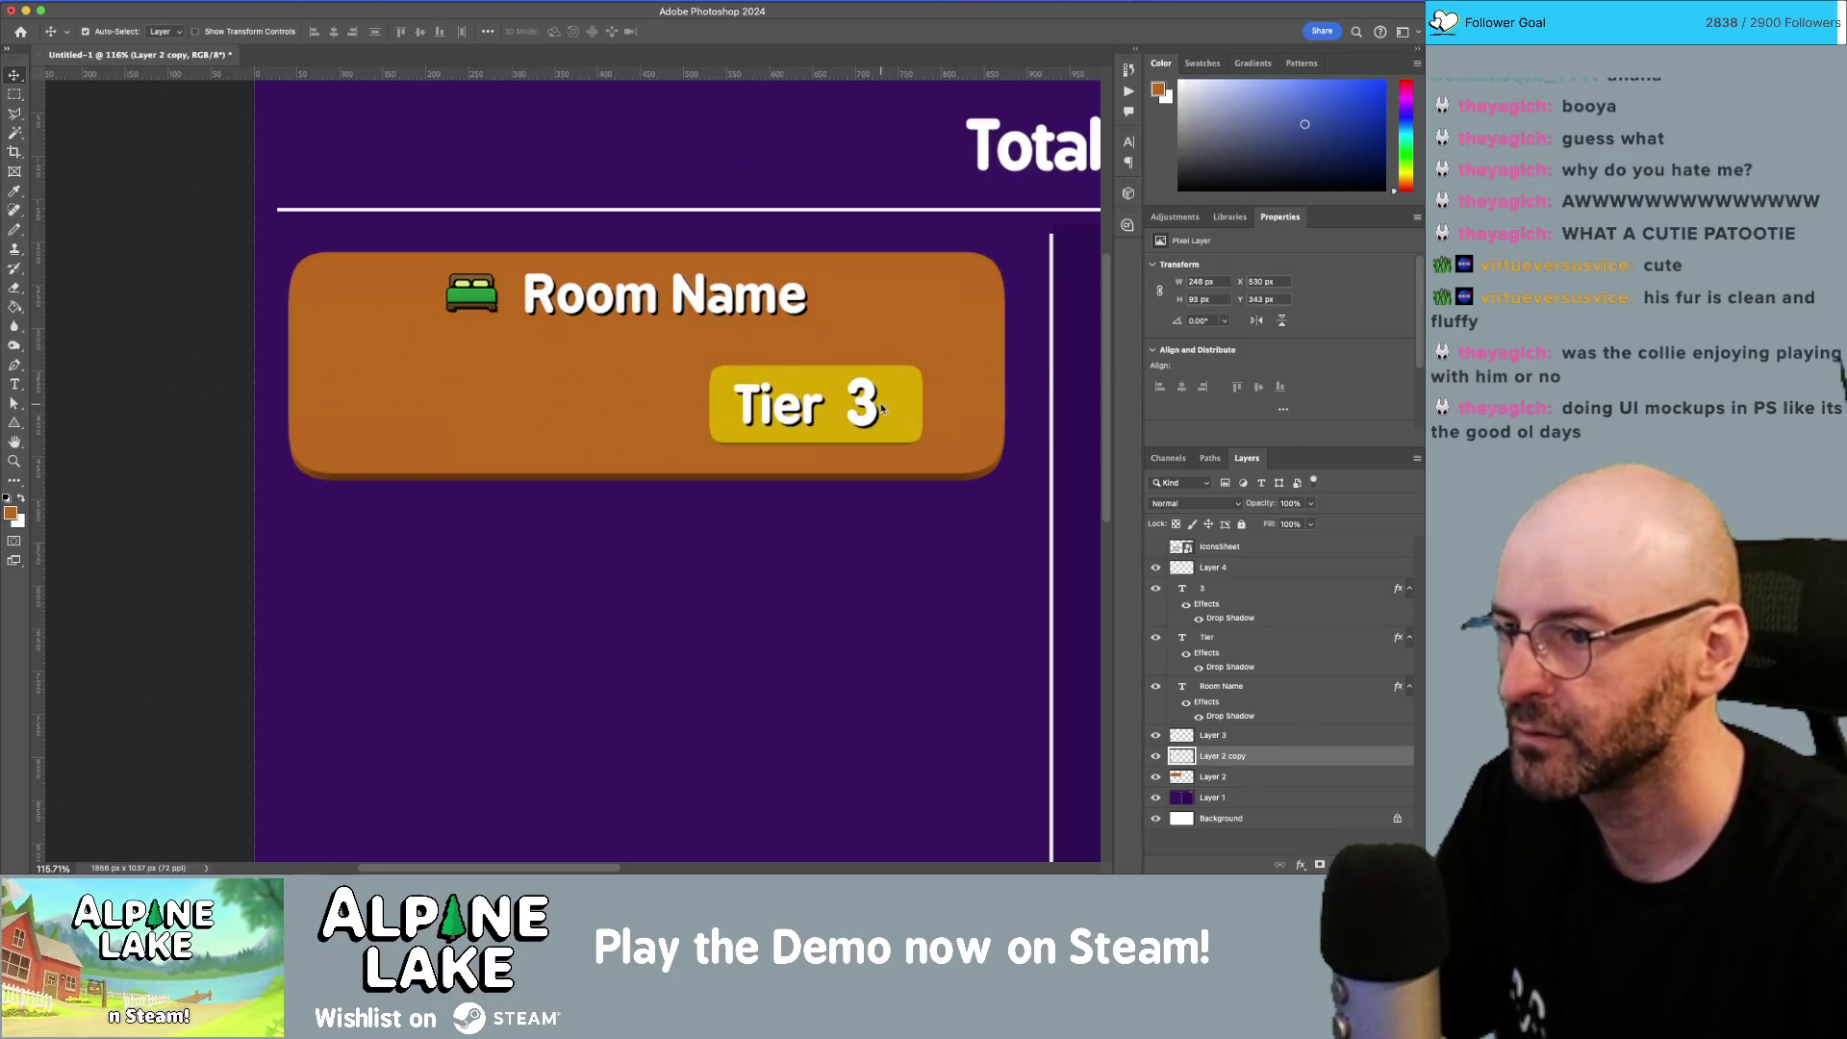
{"action": "left_click", "coordinate": [802, 413]}
{"action": "left_click_drag", "start_coordinate": [856, 354], "coordinate": [867, 354]}
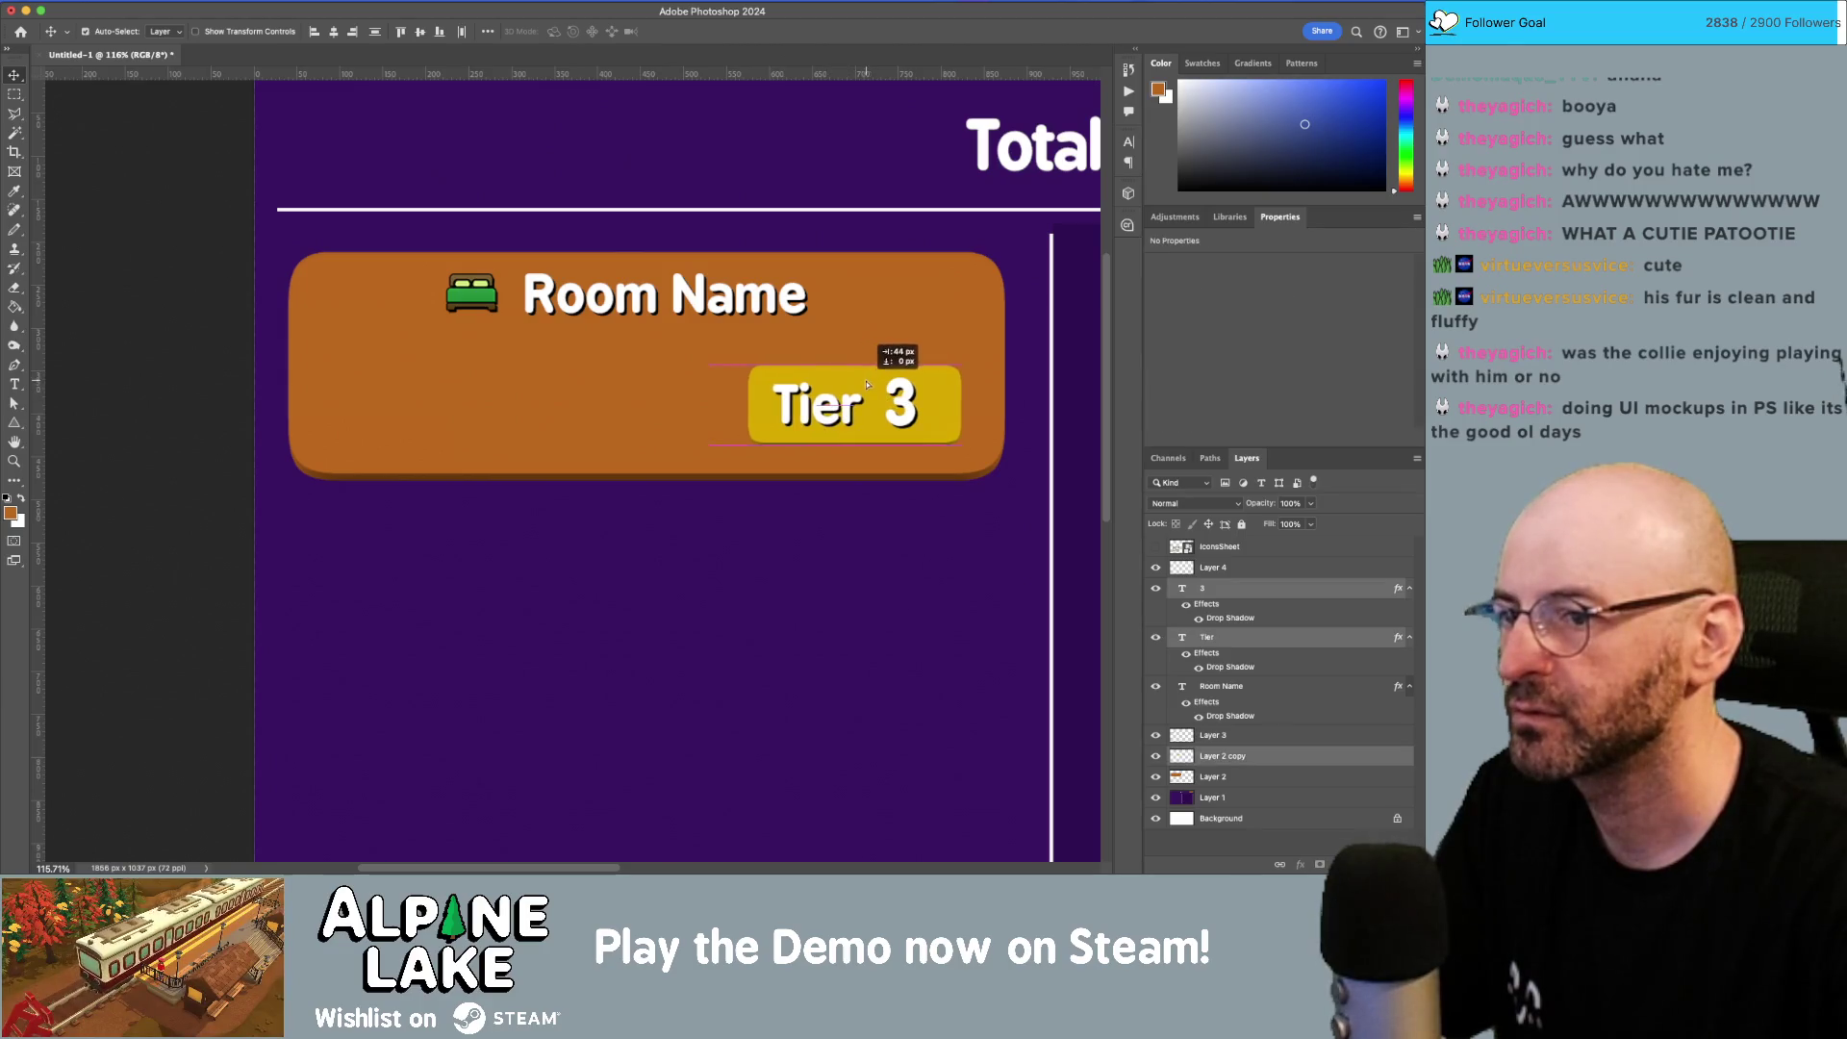
{"action": "key", "text": "z"}
{"action": "left_click_drag", "start_coordinate": [566, 379], "coordinate": [617, 357]}
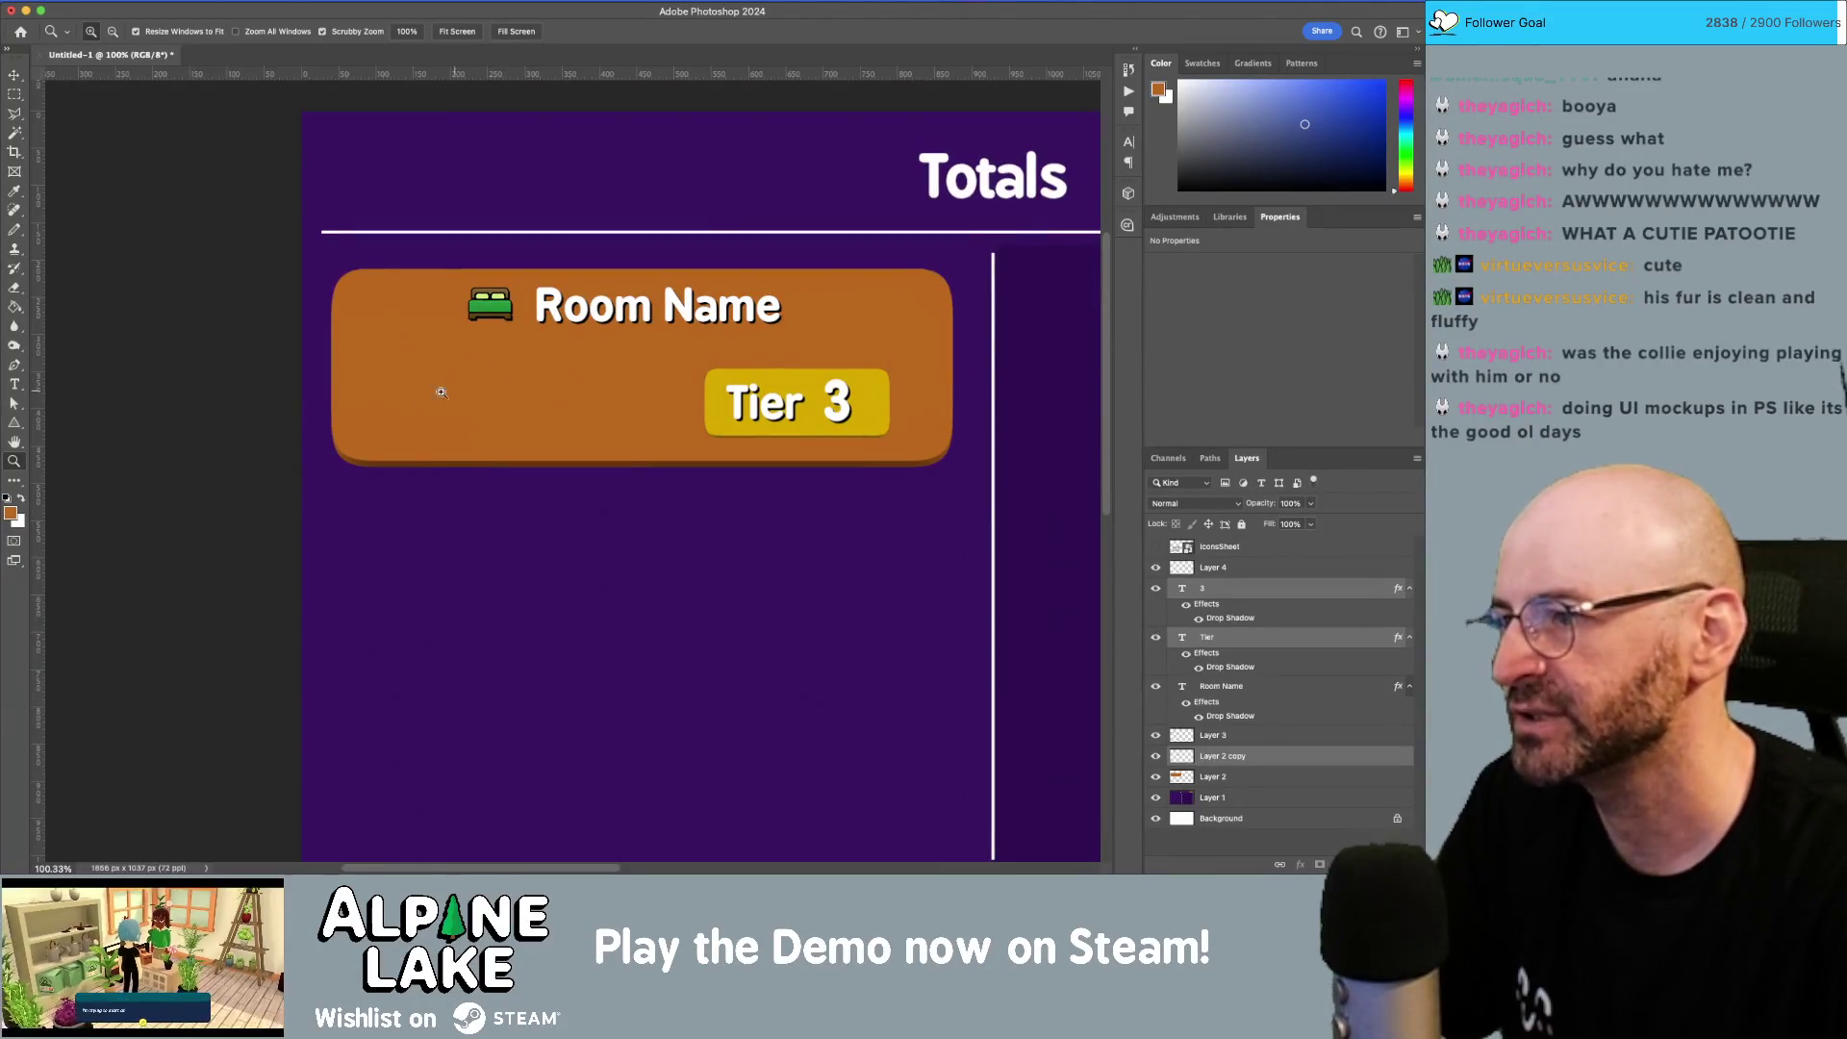
- Discard a stray placeholder text and copy the Room Name text lower on the card
{"action": "key", "text": "t"}
{"action": "left_click", "coordinate": [350, 416]}
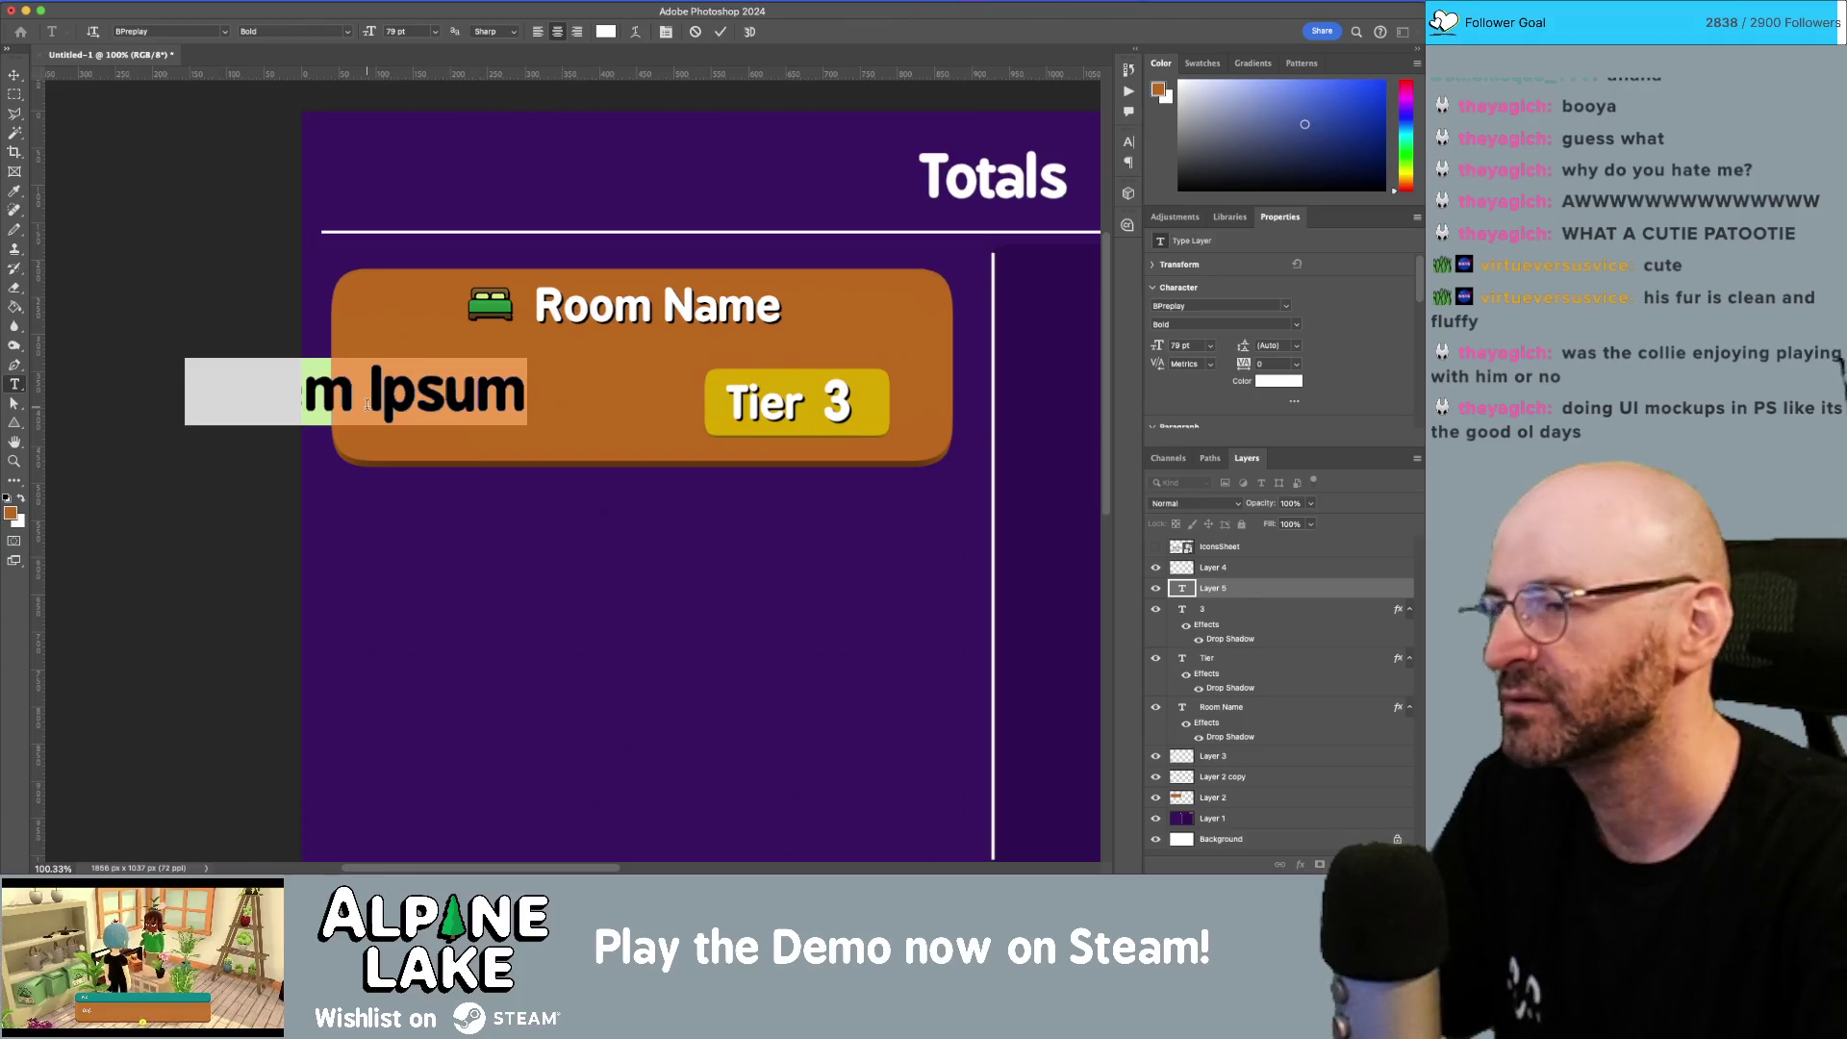
{"action": "key", "text": "Escape"}
{"action": "key", "text": "v"}
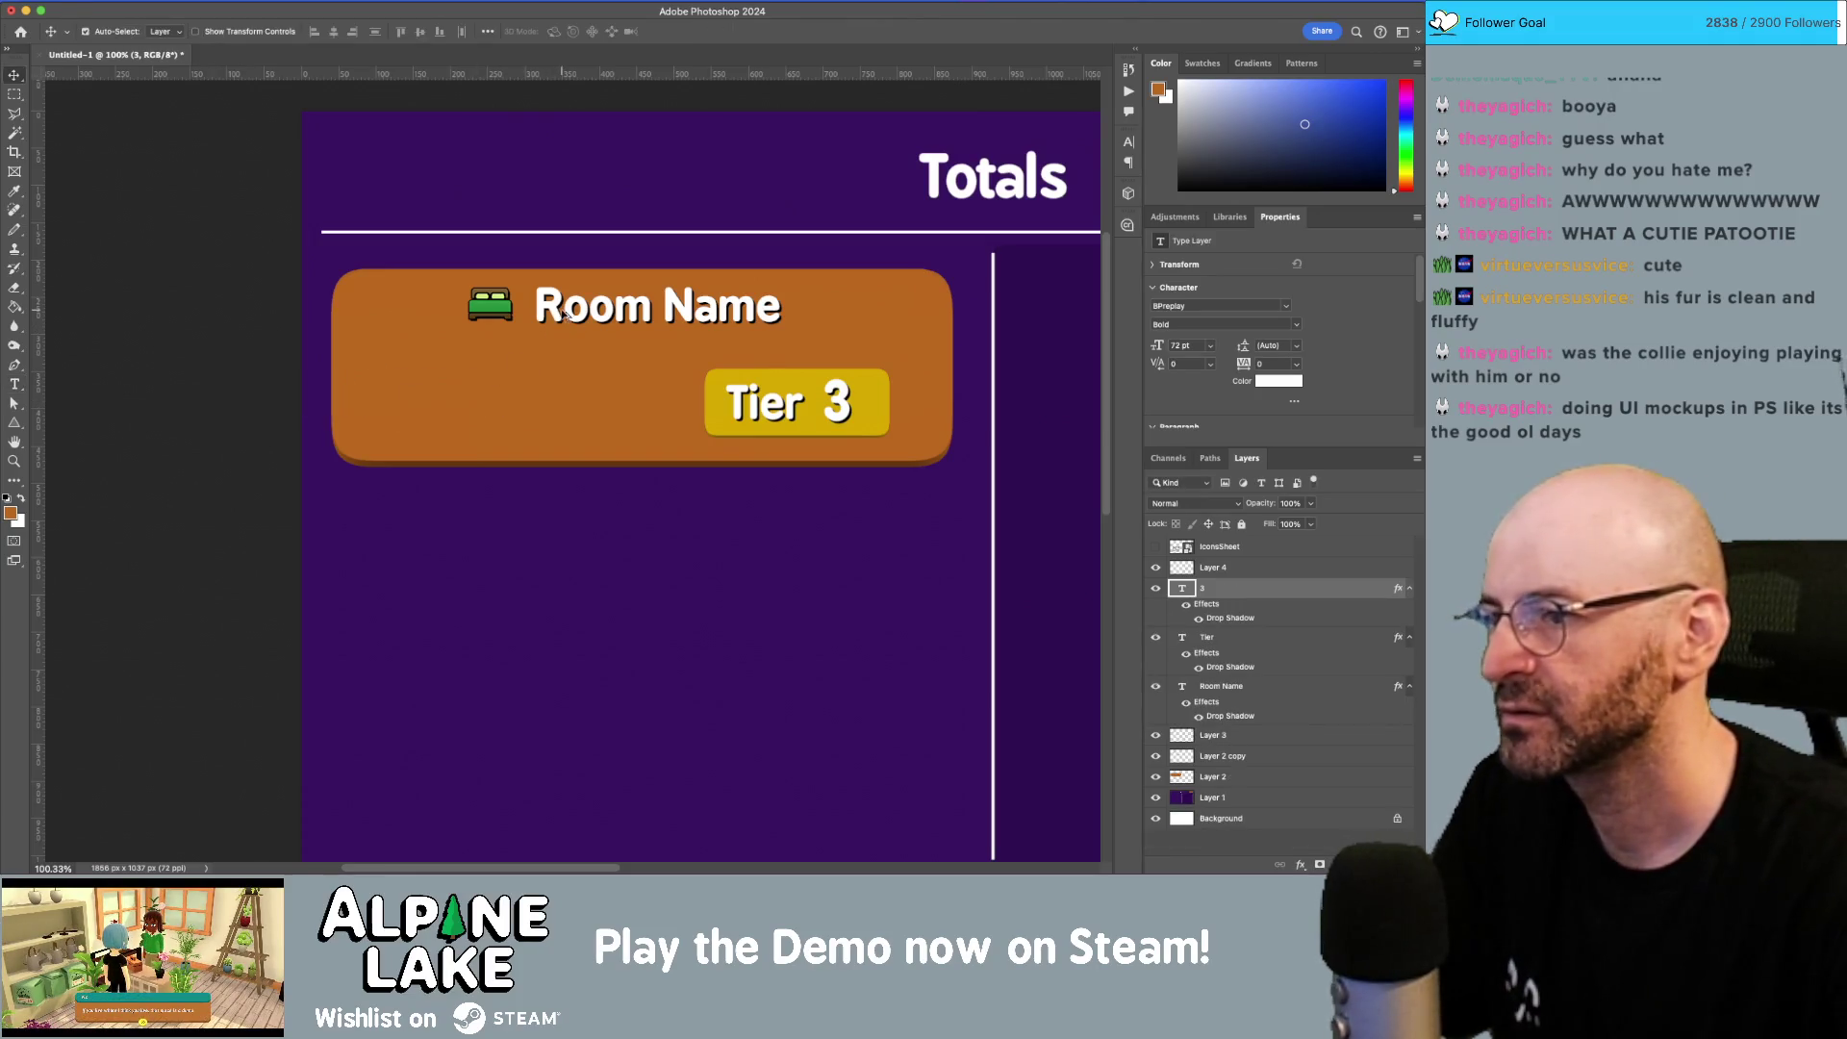
{"action": "left_click_drag", "start_coordinate": [566, 315], "coordinate": [401, 416]}
- Retype the copied label as 'Appeal' and move it slightly left beside the badge
{"action": "key", "text": "t"}
{"action": "left_click", "coordinate": [497, 383]}
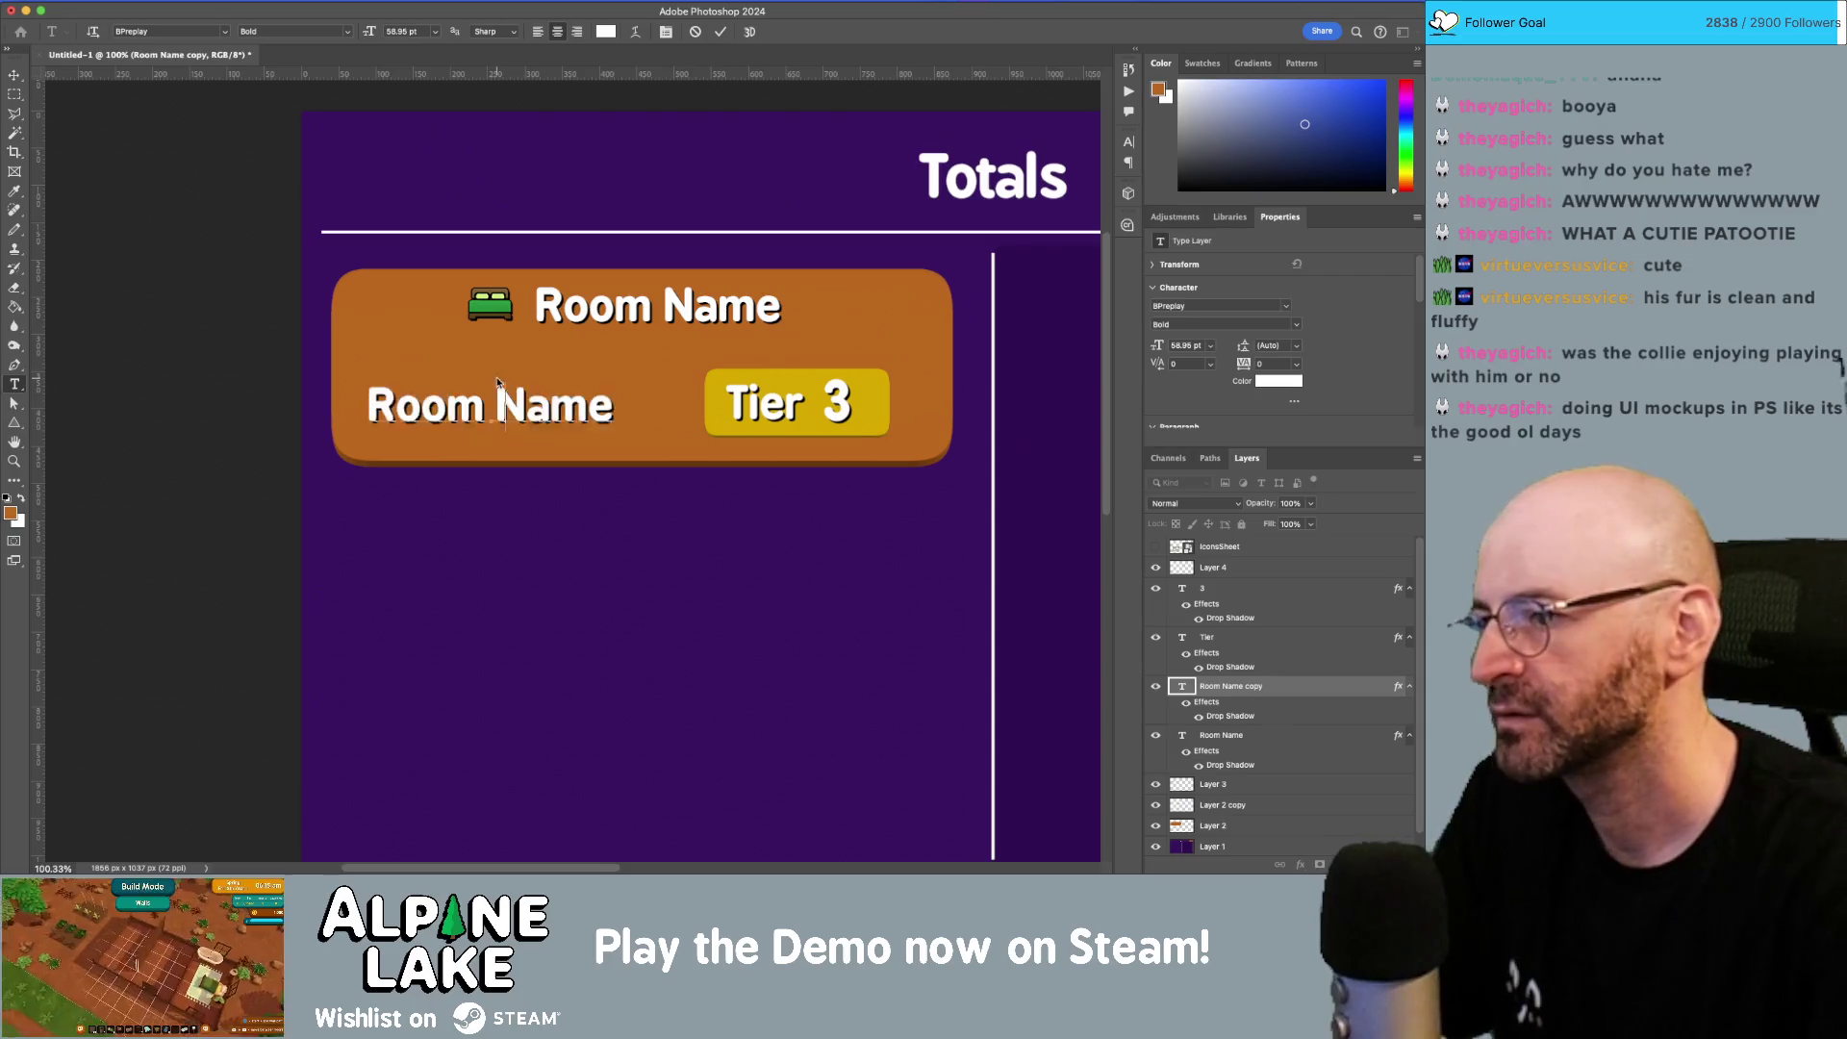
{"action": "type", "text": "Decoration"}
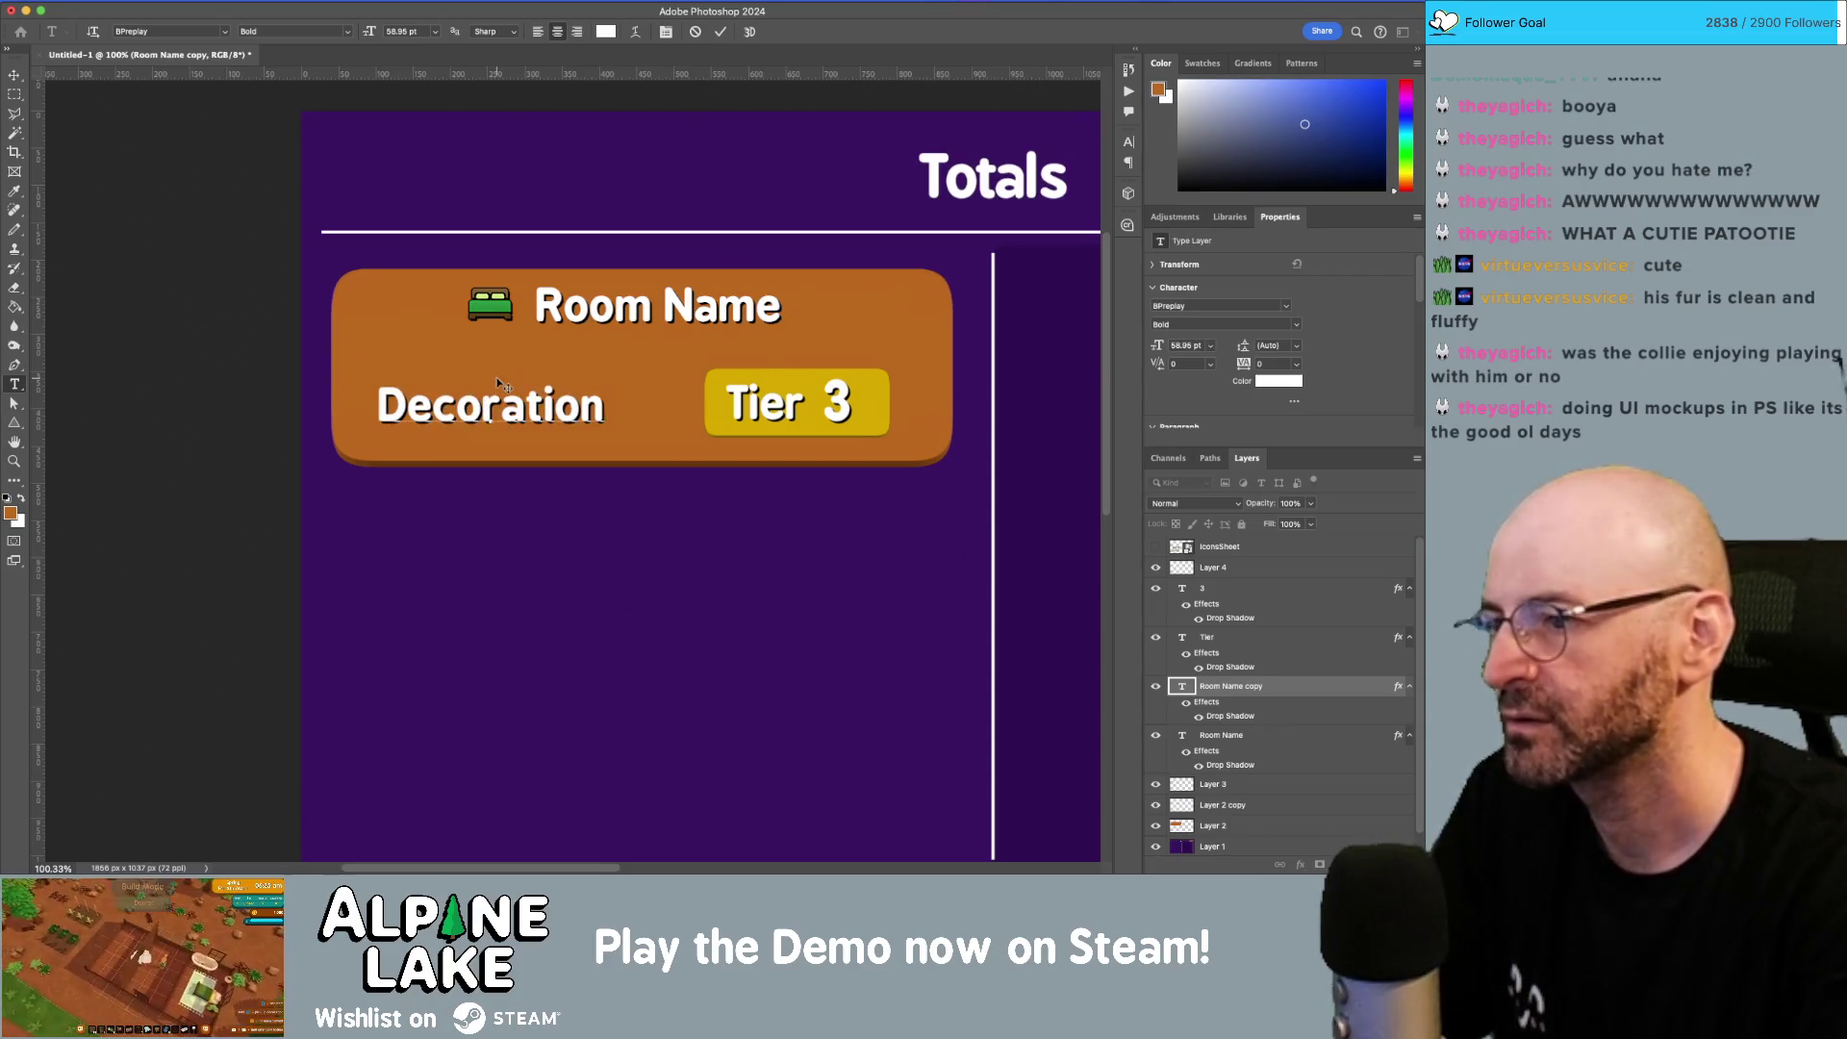
{"action": "double_click", "coordinate": [497, 380]}
{"action": "type", "text": "Score"}
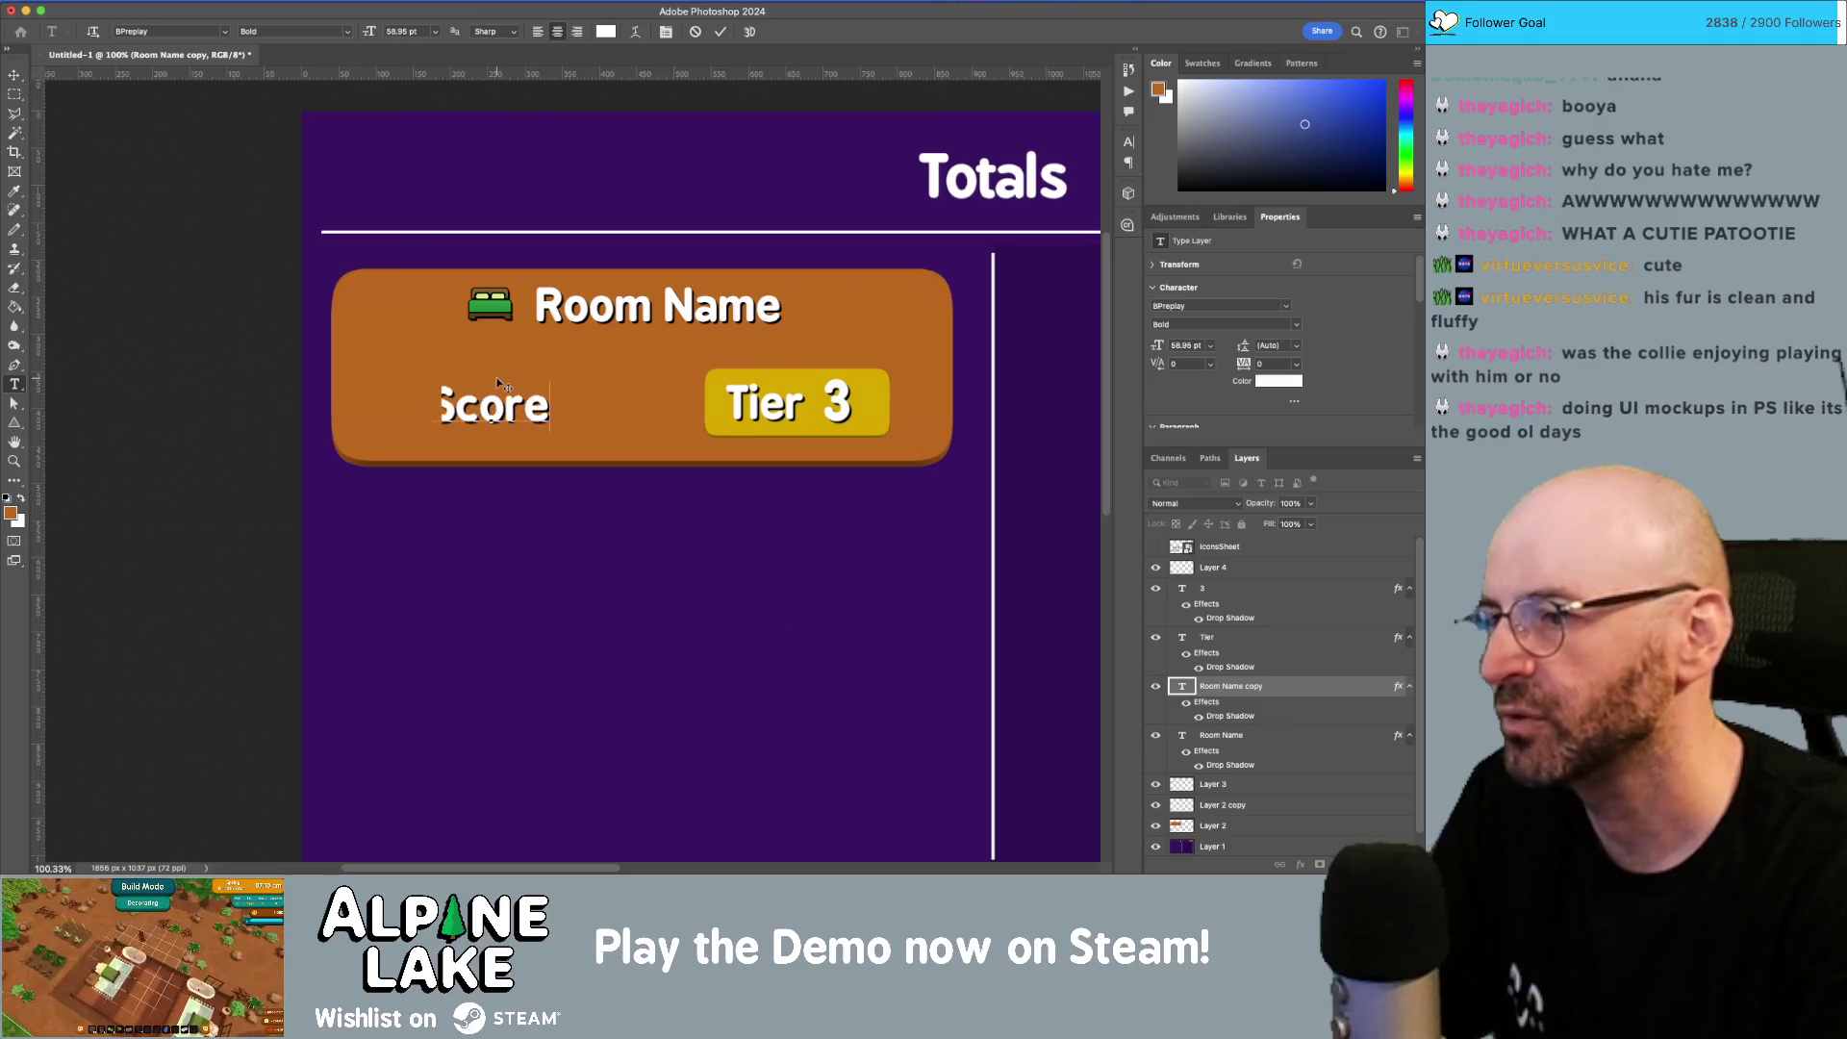
{"action": "key", "text": "ctrl+a"}
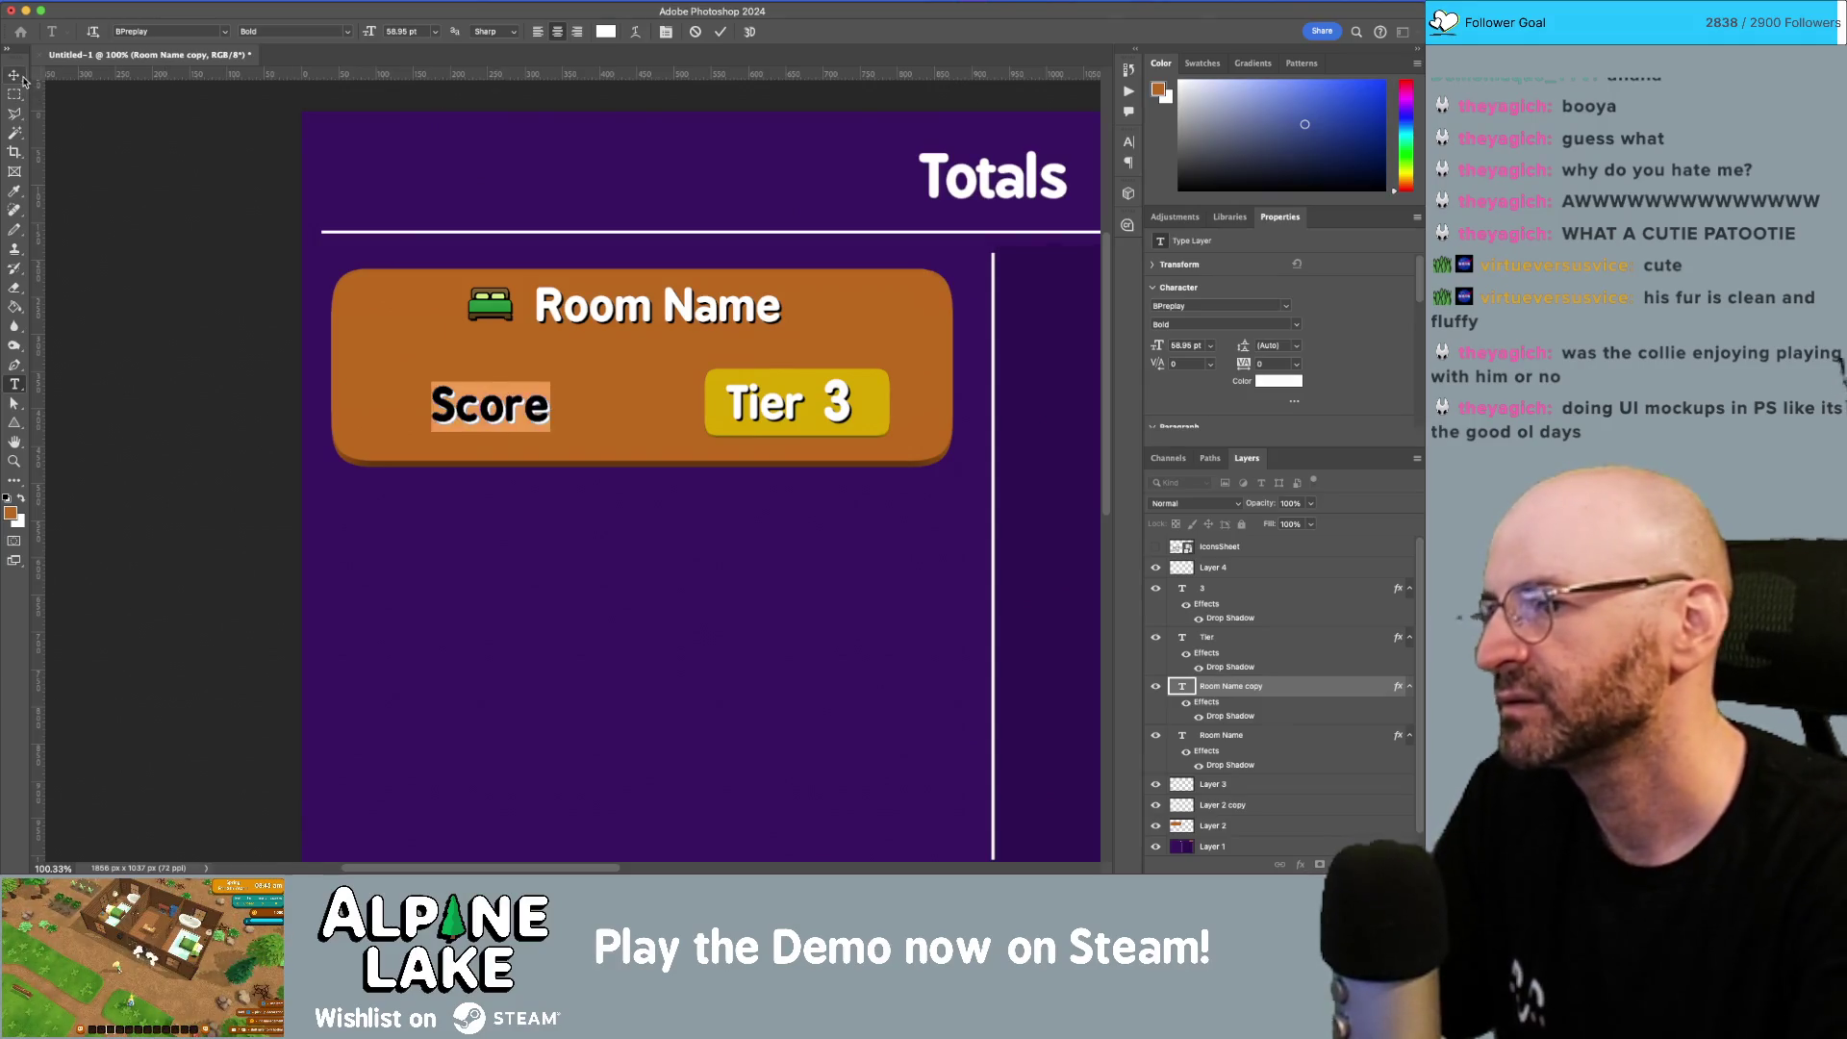
{"action": "type", "text": "Deco"}
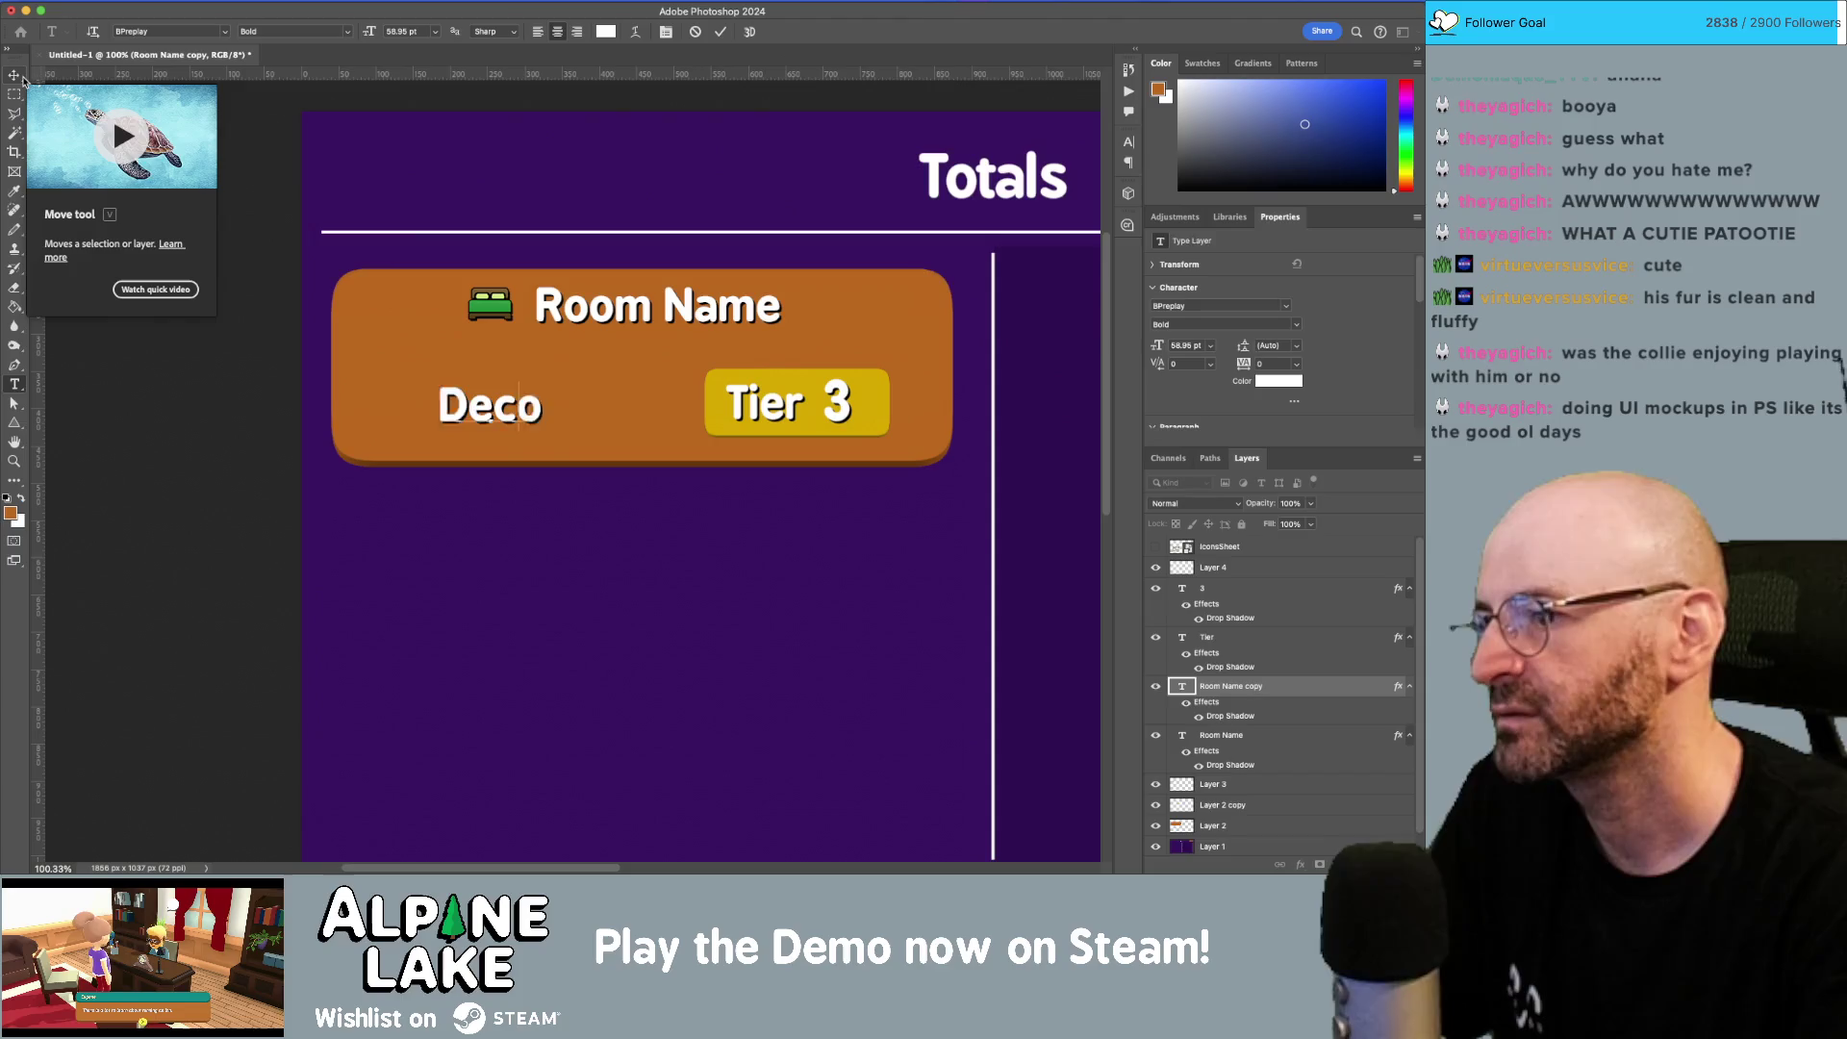
{"action": "key", "text": "BackSpace"}
{"action": "key", "text": "BackSpace"}
{"action": "key", "text": "BackSpace"}
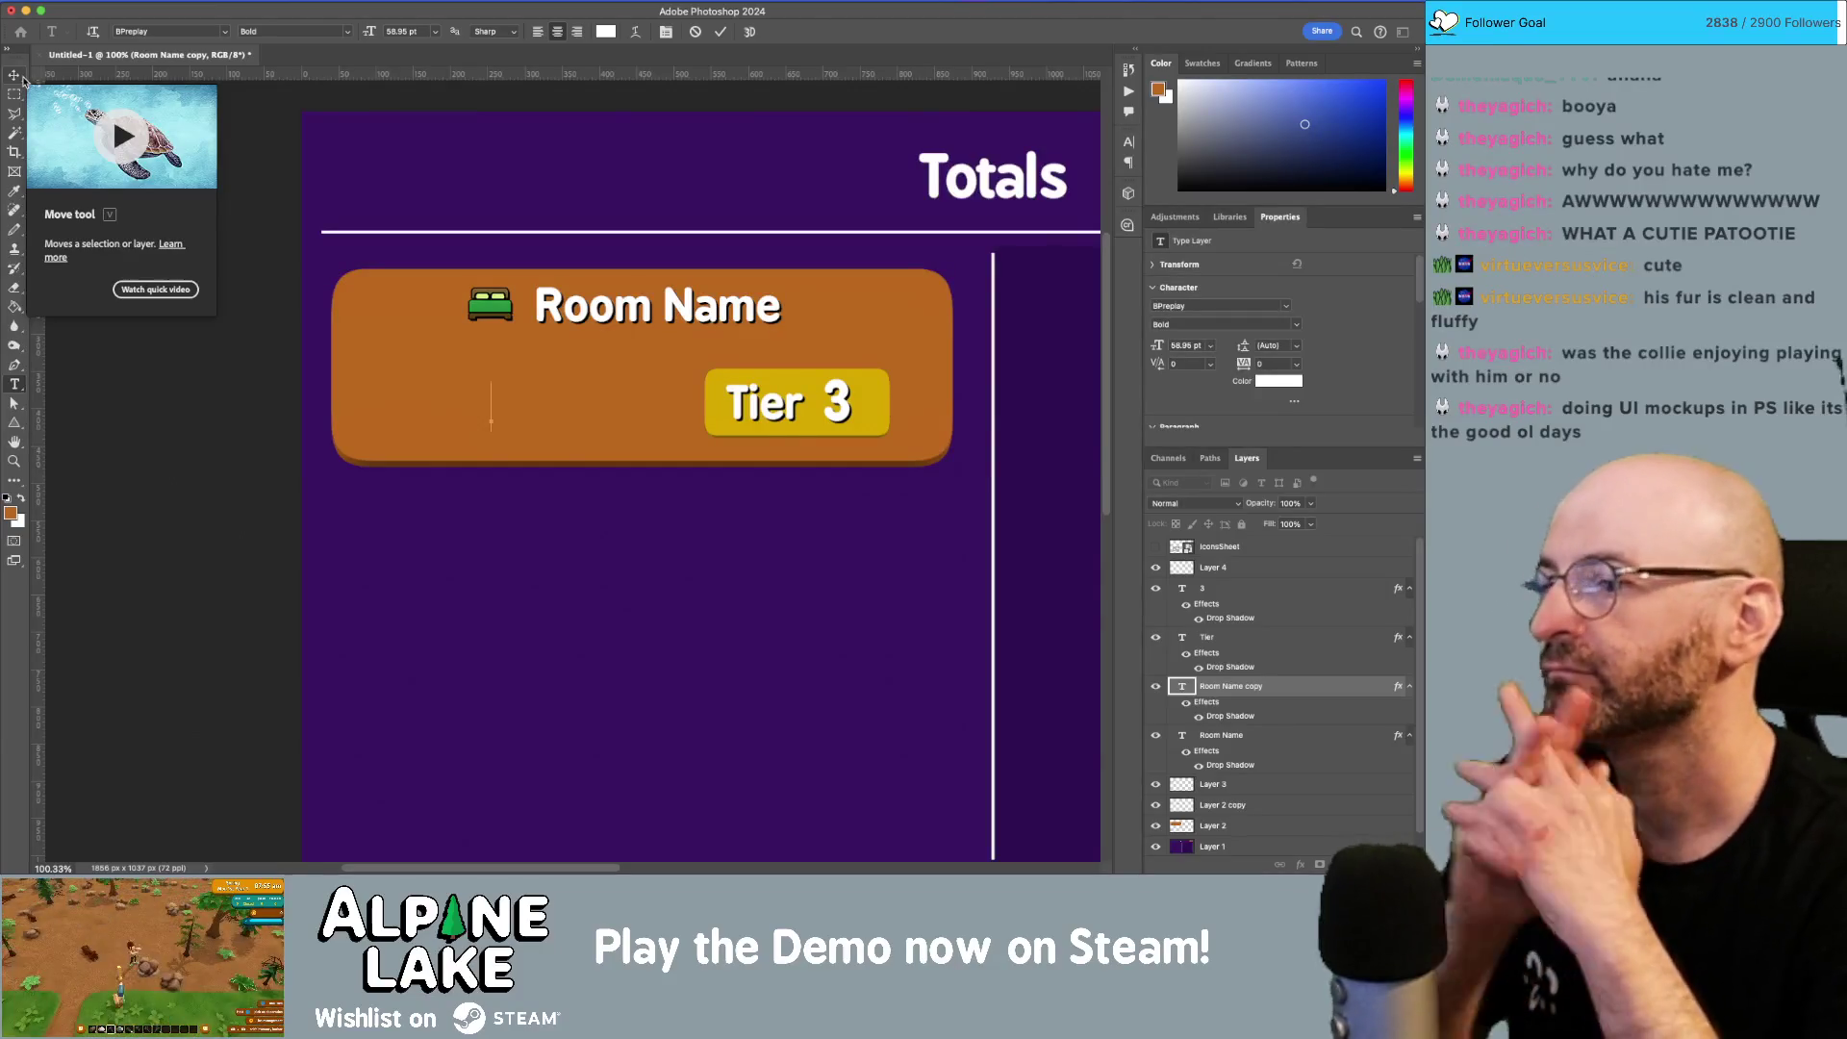
{"action": "type", "text": "T"}
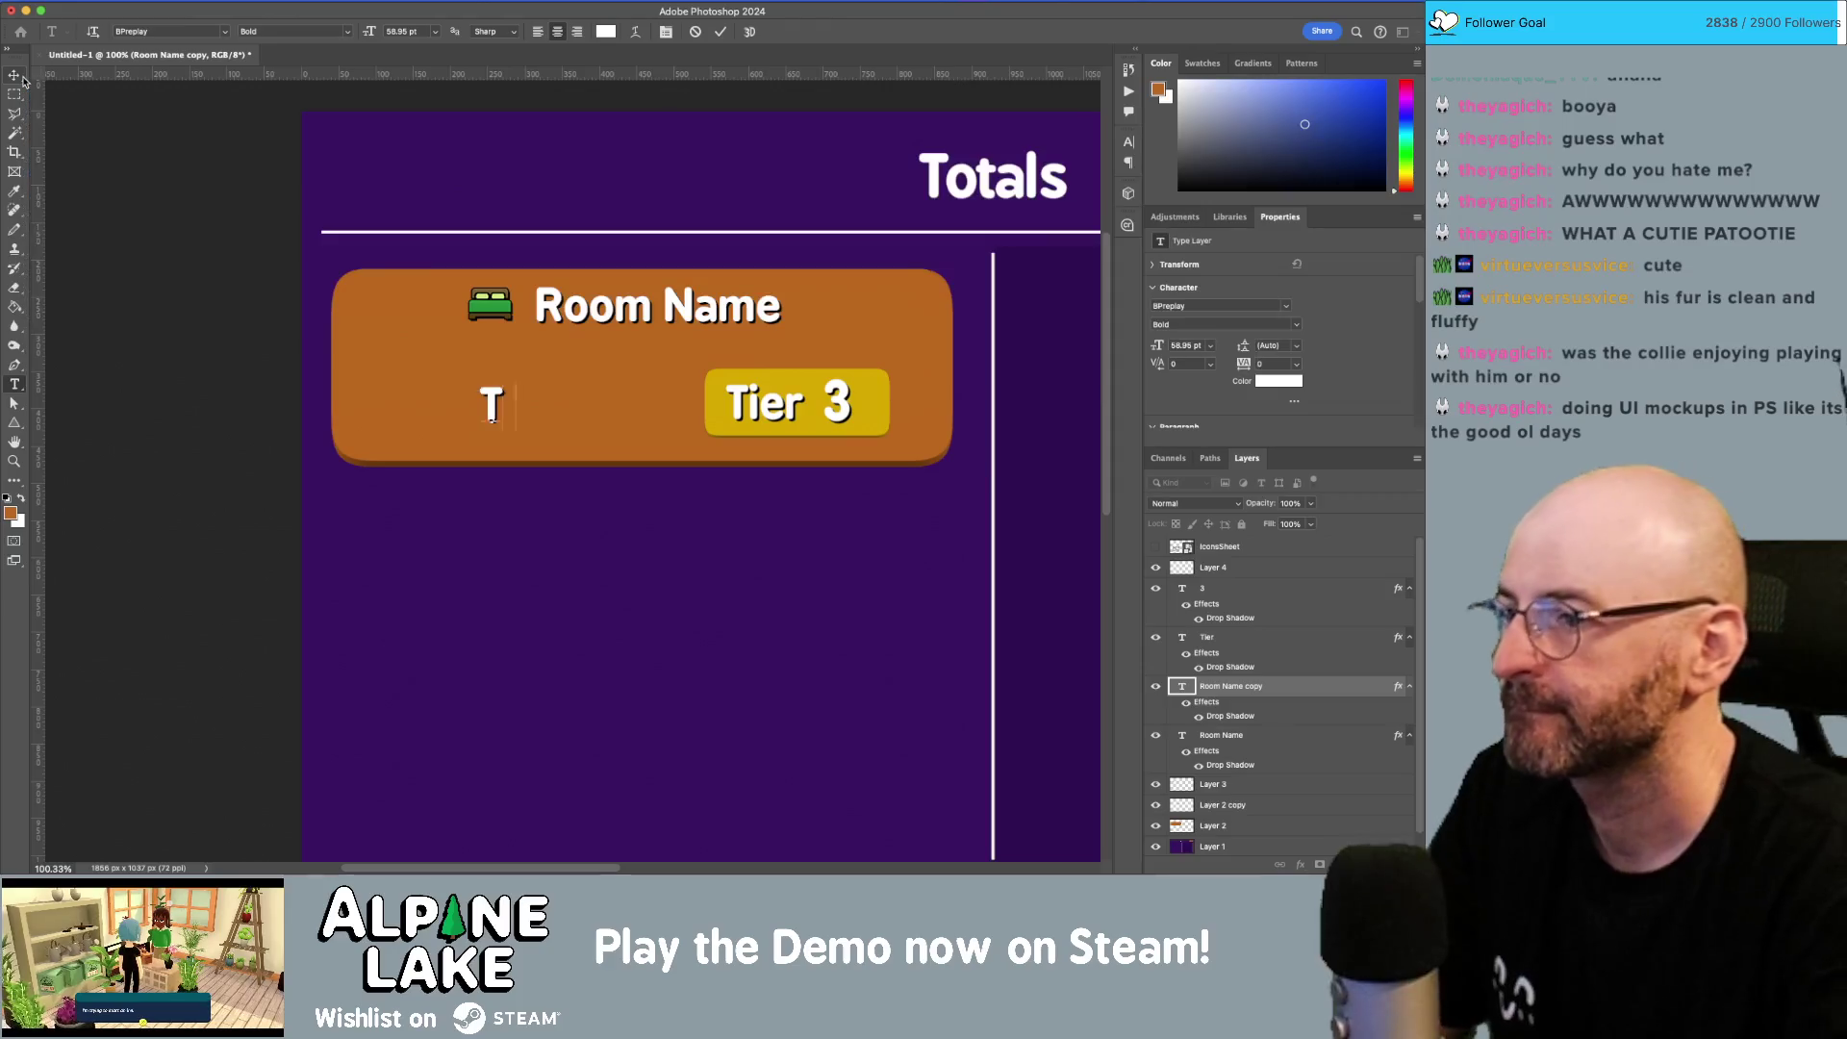
{"action": "type", "text": "otal Appeal"}
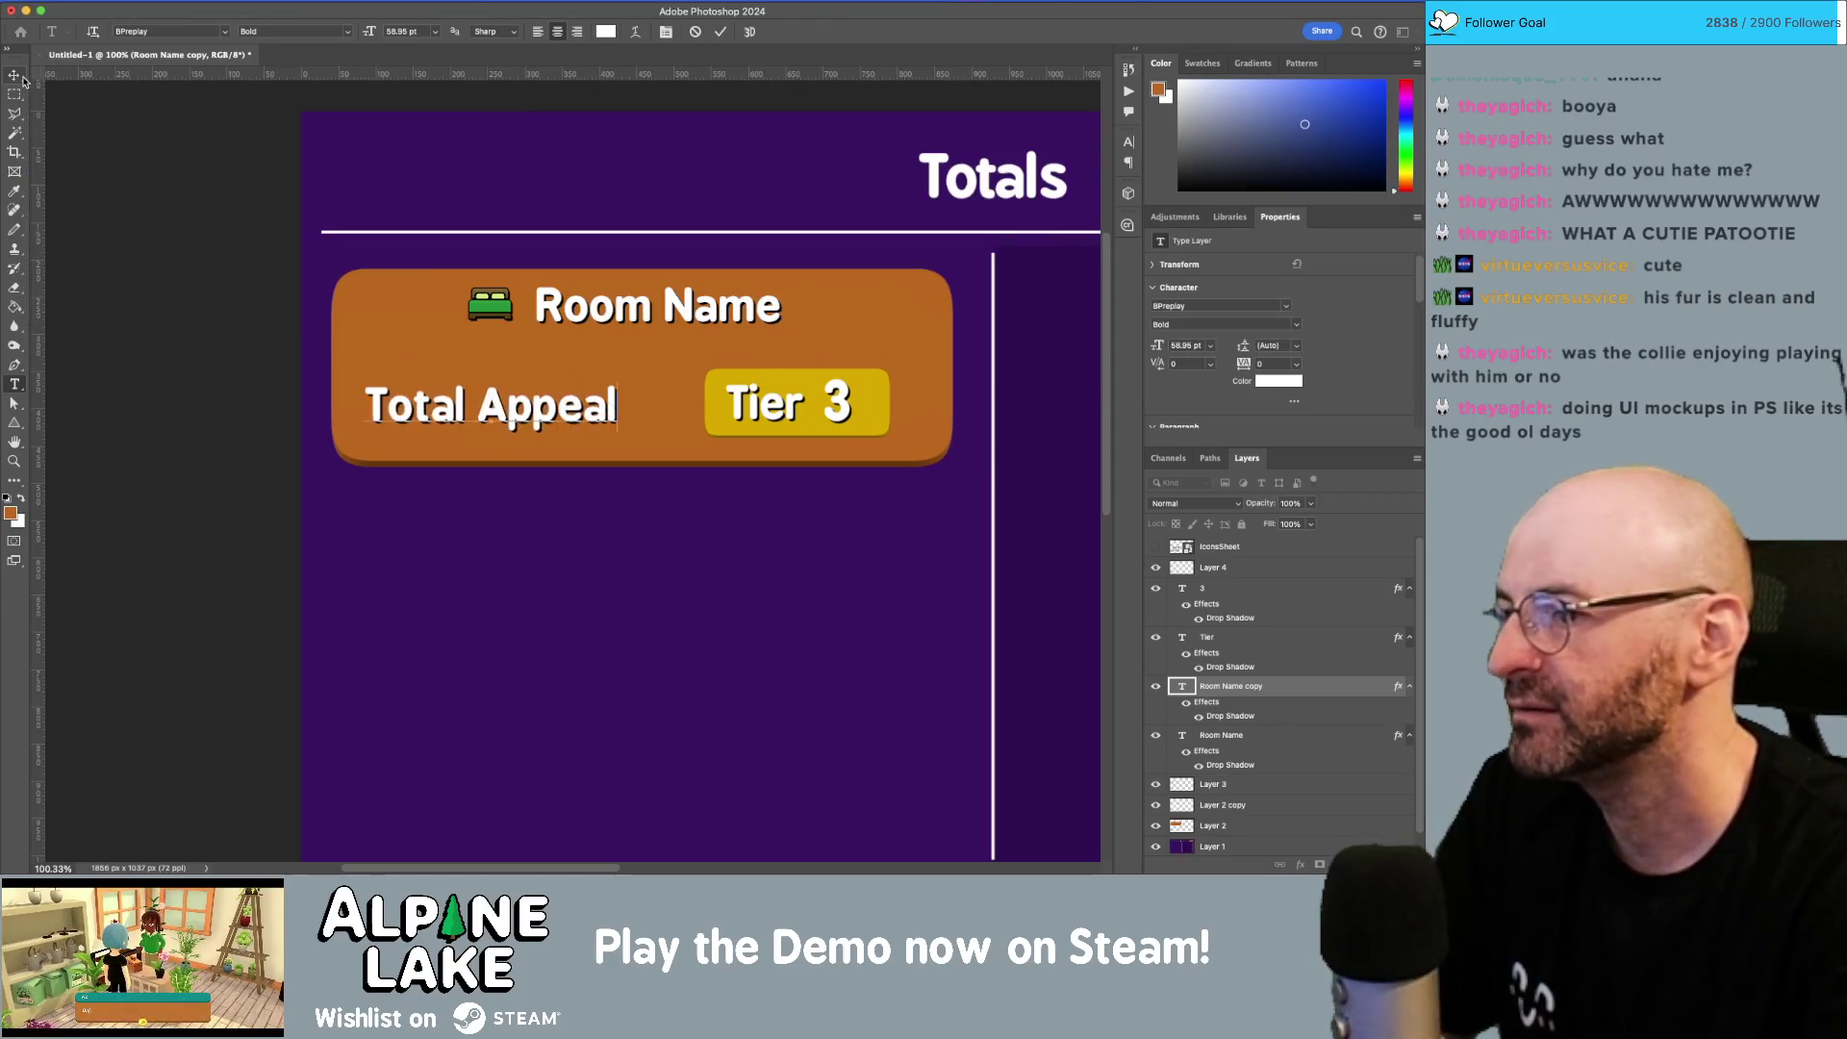
{"action": "key", "text": "BackSpace"}
{"action": "key", "text": "BackSpace"}
{"action": "type", "text": "al"}
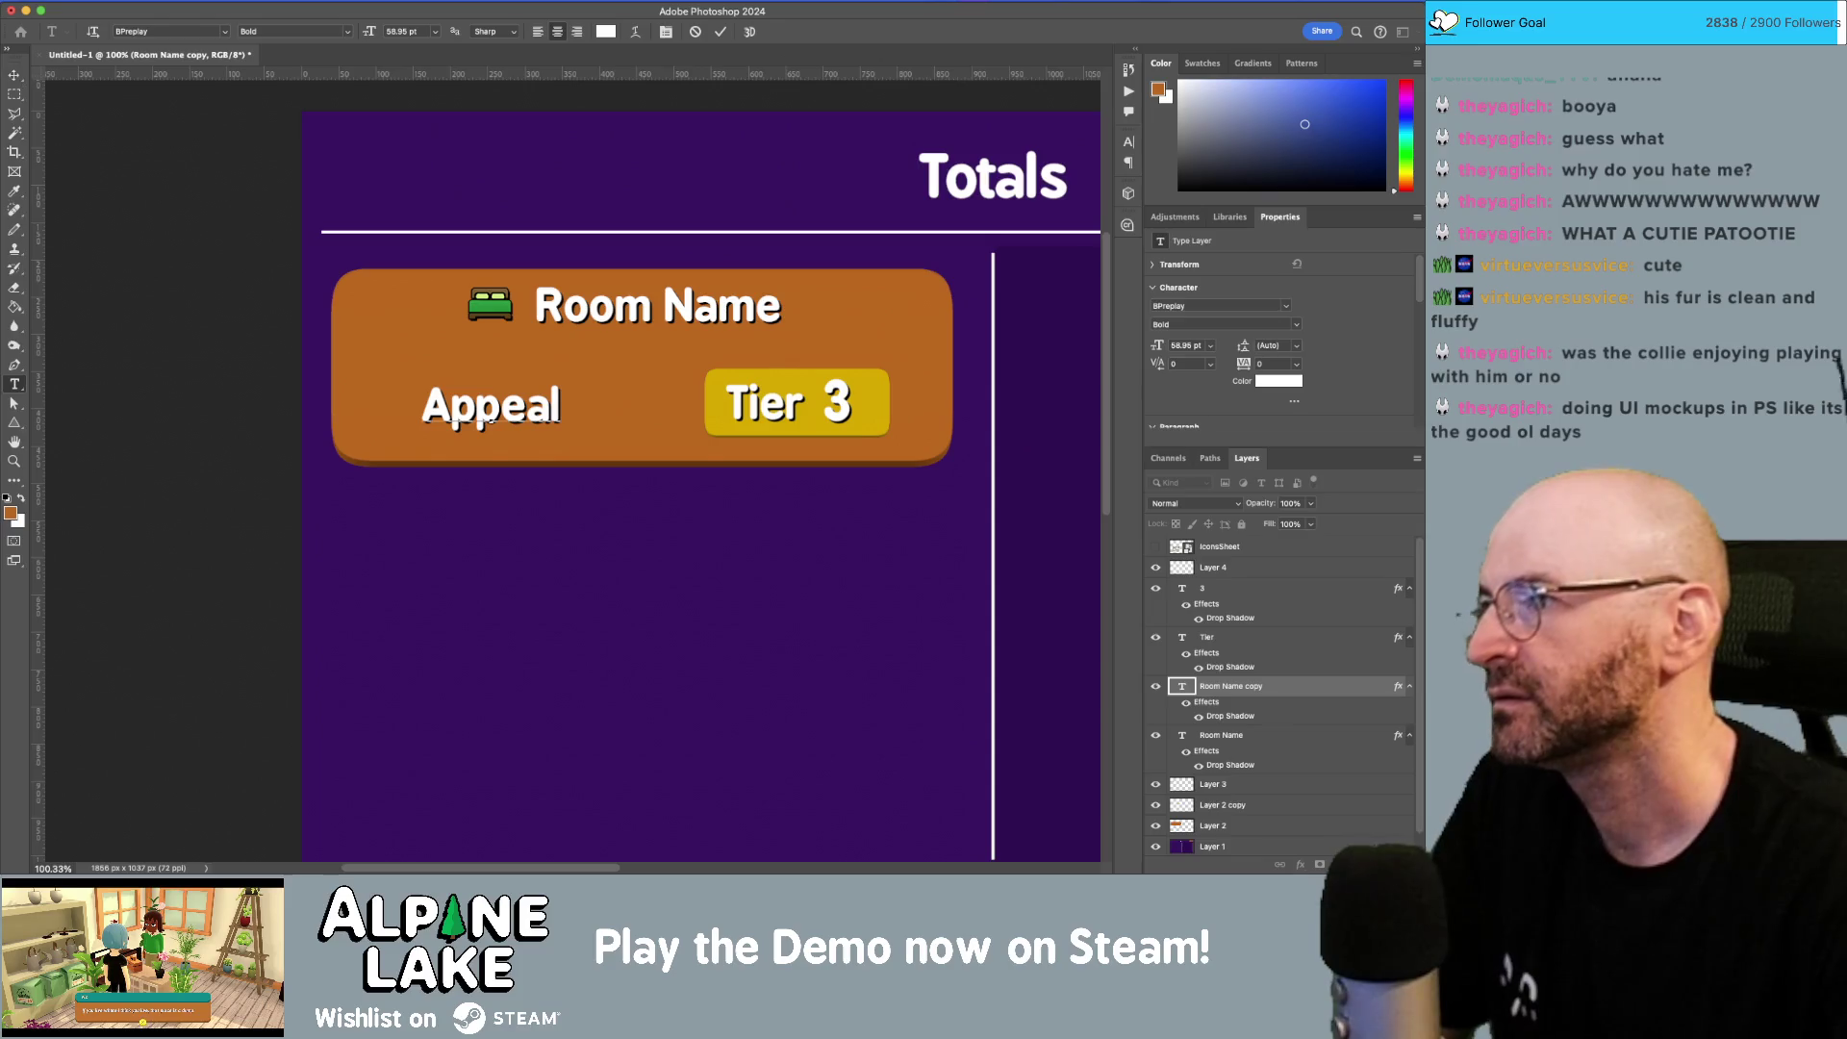
{"action": "left_click", "coordinate": [14, 74]}
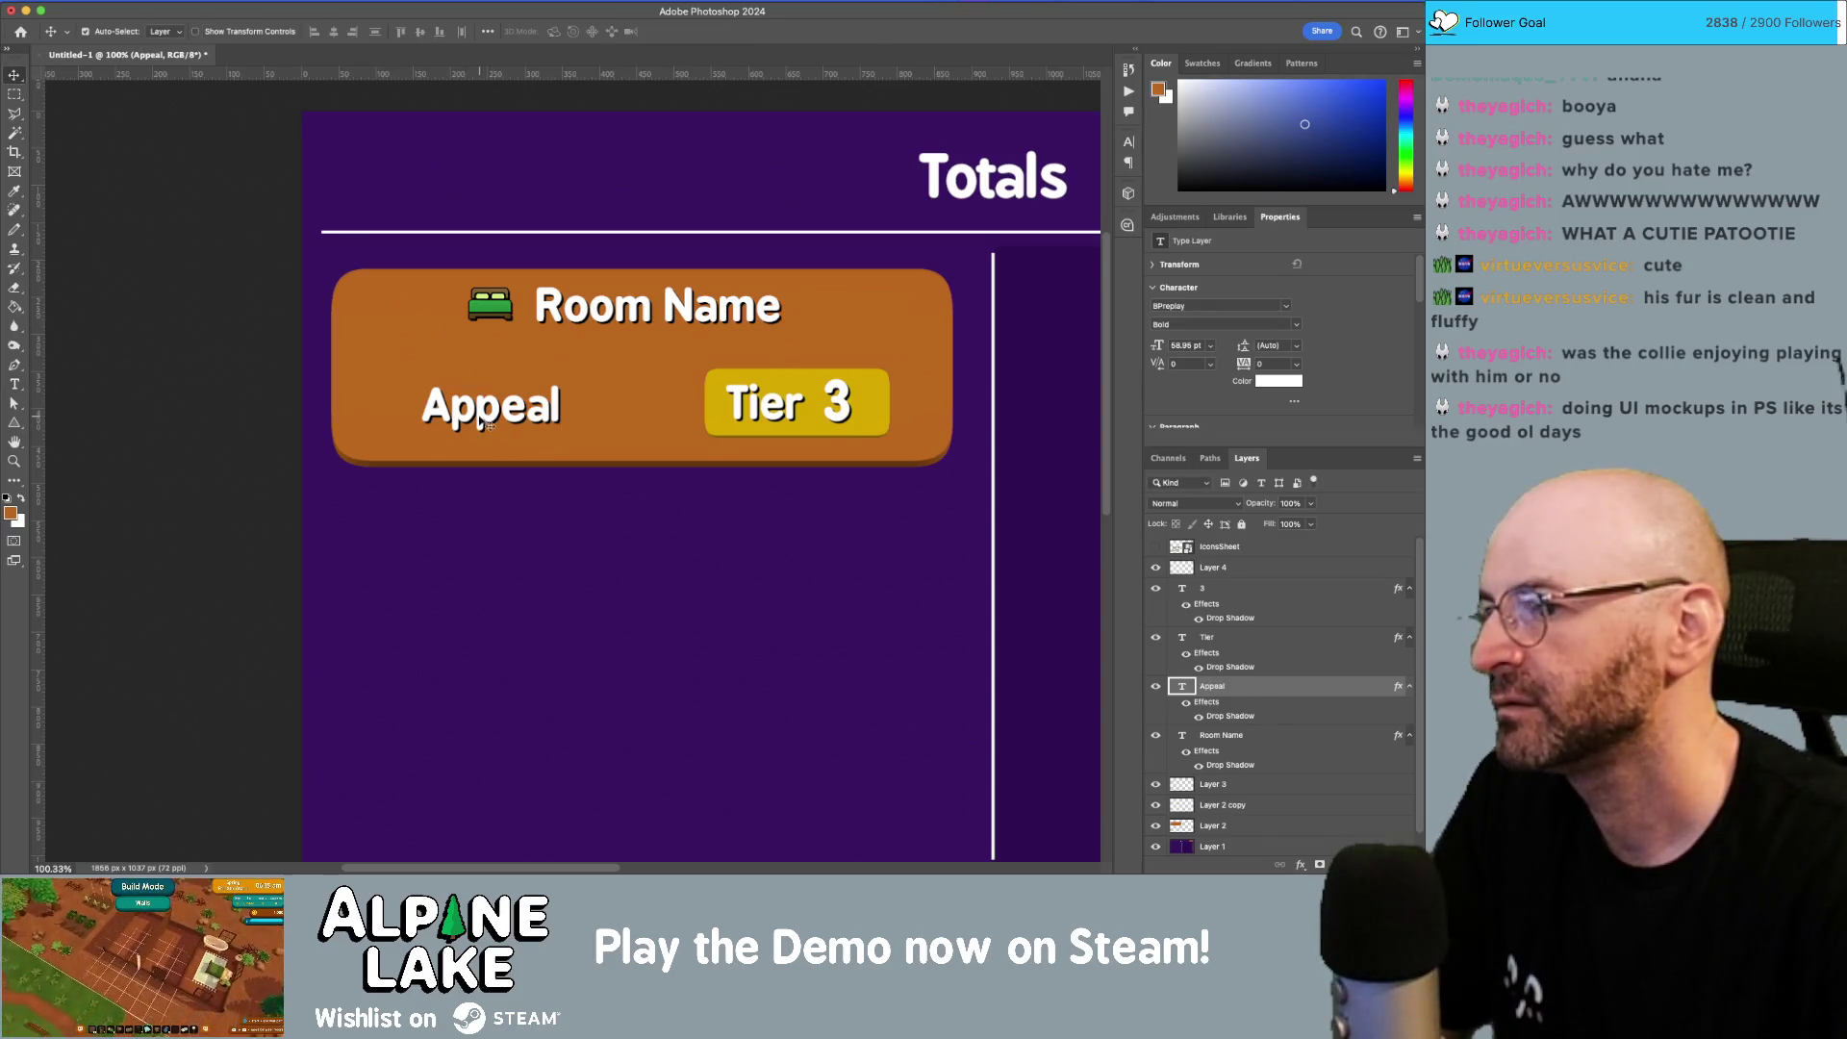
{"action": "left_click_drag", "start_coordinate": [489, 418], "coordinate": [457, 415]}
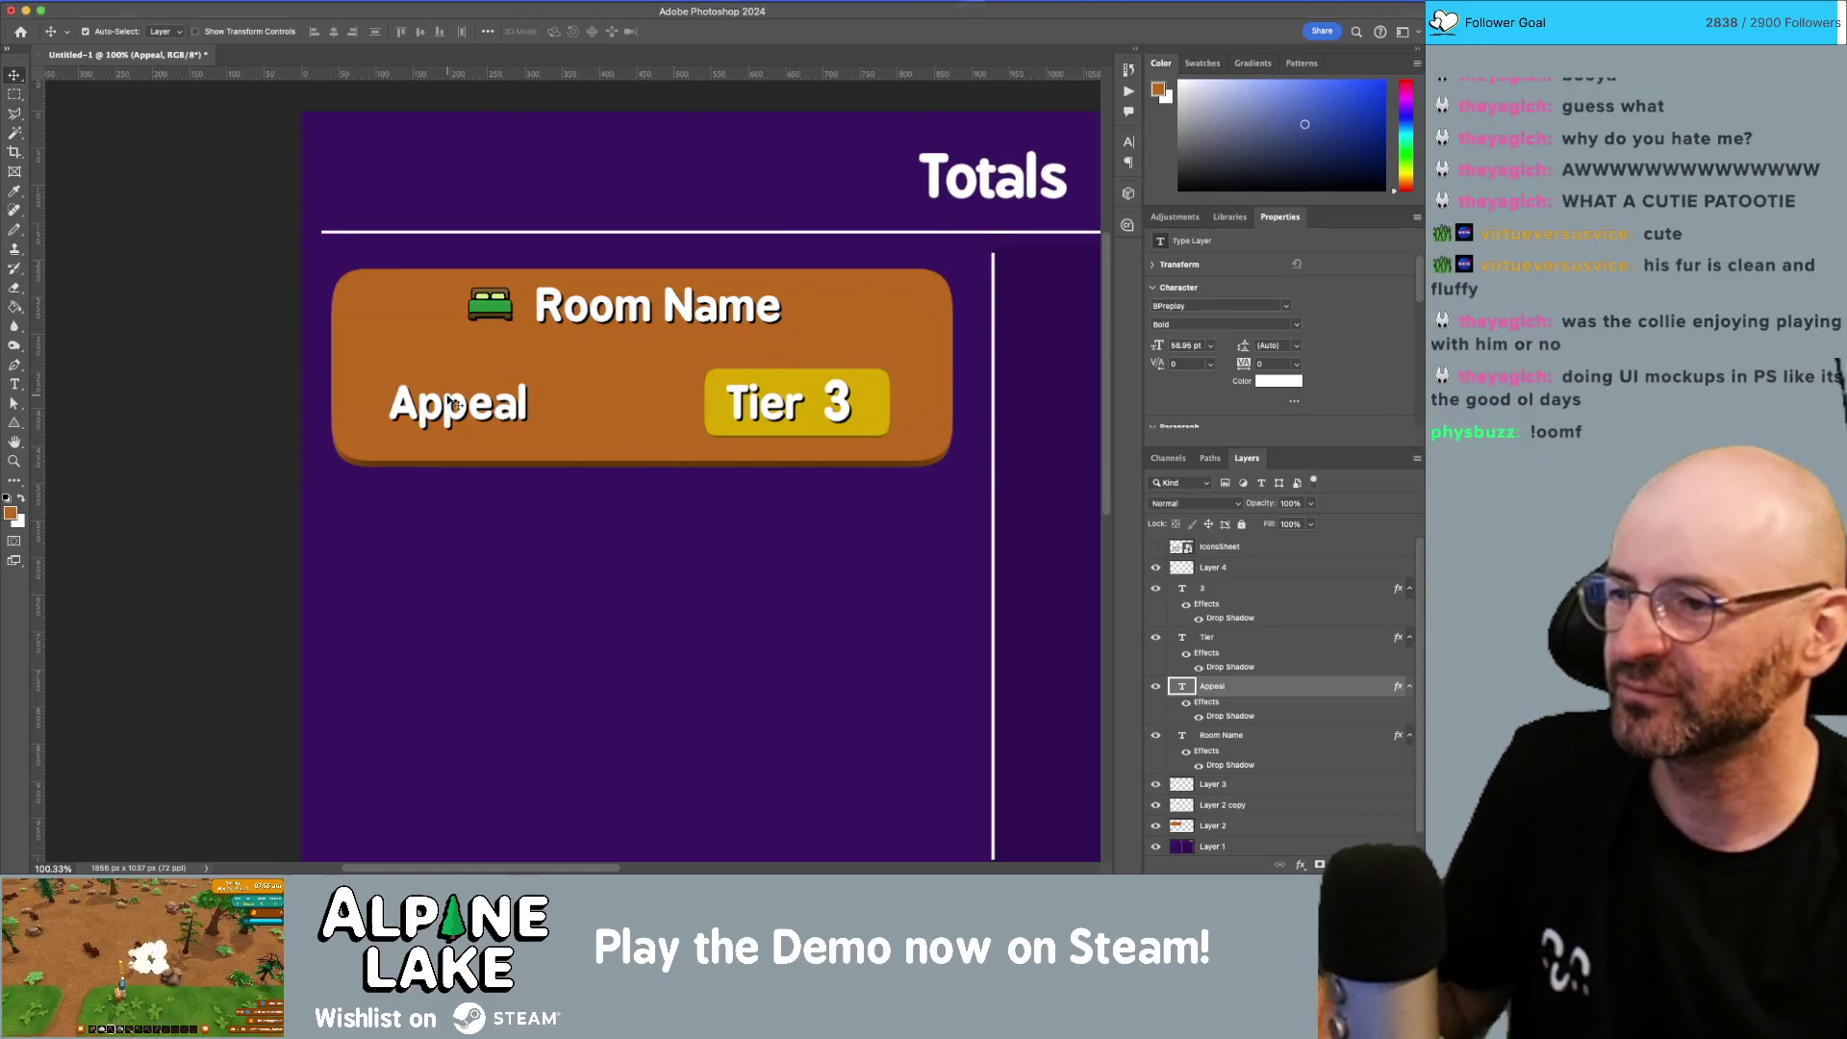
- Duplicate Appeal, retype the copy as 'Charm' and nudge it directly beneath Appeal
{"action": "mouse_move", "coordinate": [462, 408]}
{"action": "left_mouse_down"}
{"action": "mouse_move", "coordinate": [483, 378]}
{"action": "mouse_move", "coordinate": [461, 420]}
{"action": "left_mouse_up"}
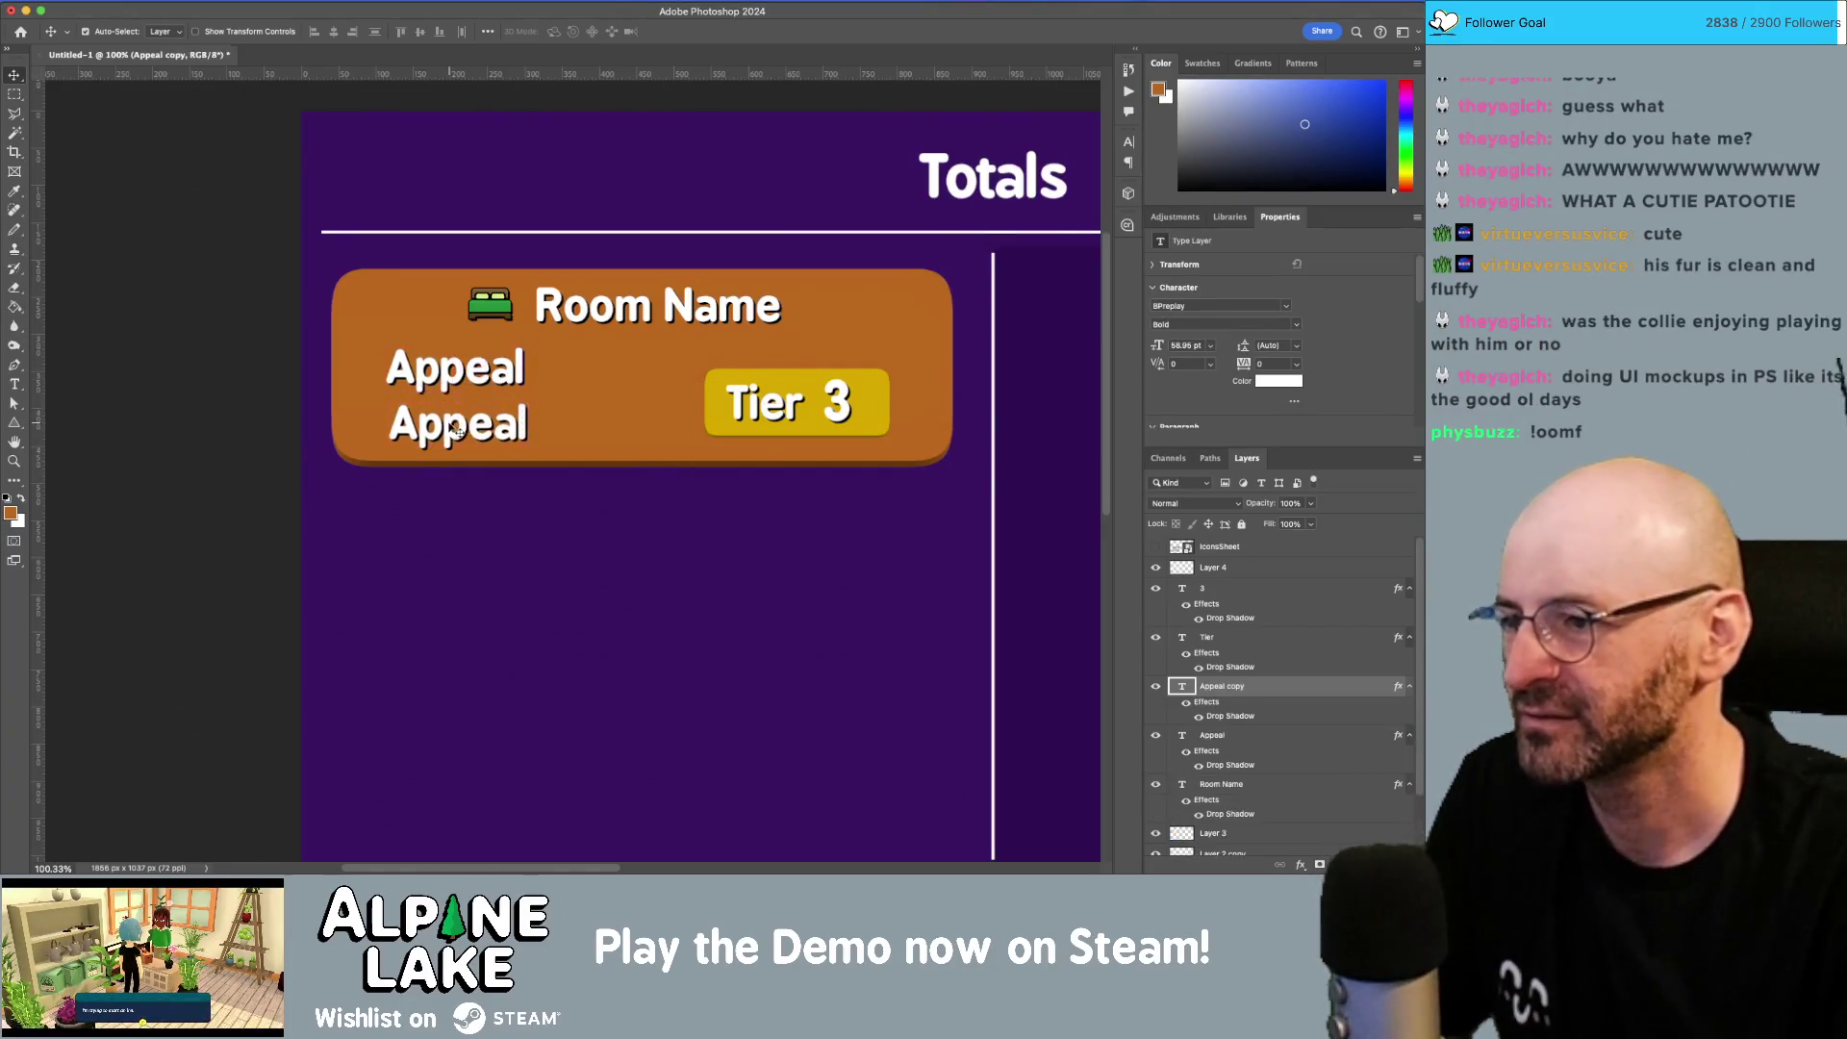
{"action": "double_click", "coordinate": [455, 418]}
{"action": "type", "text": "Charm"}
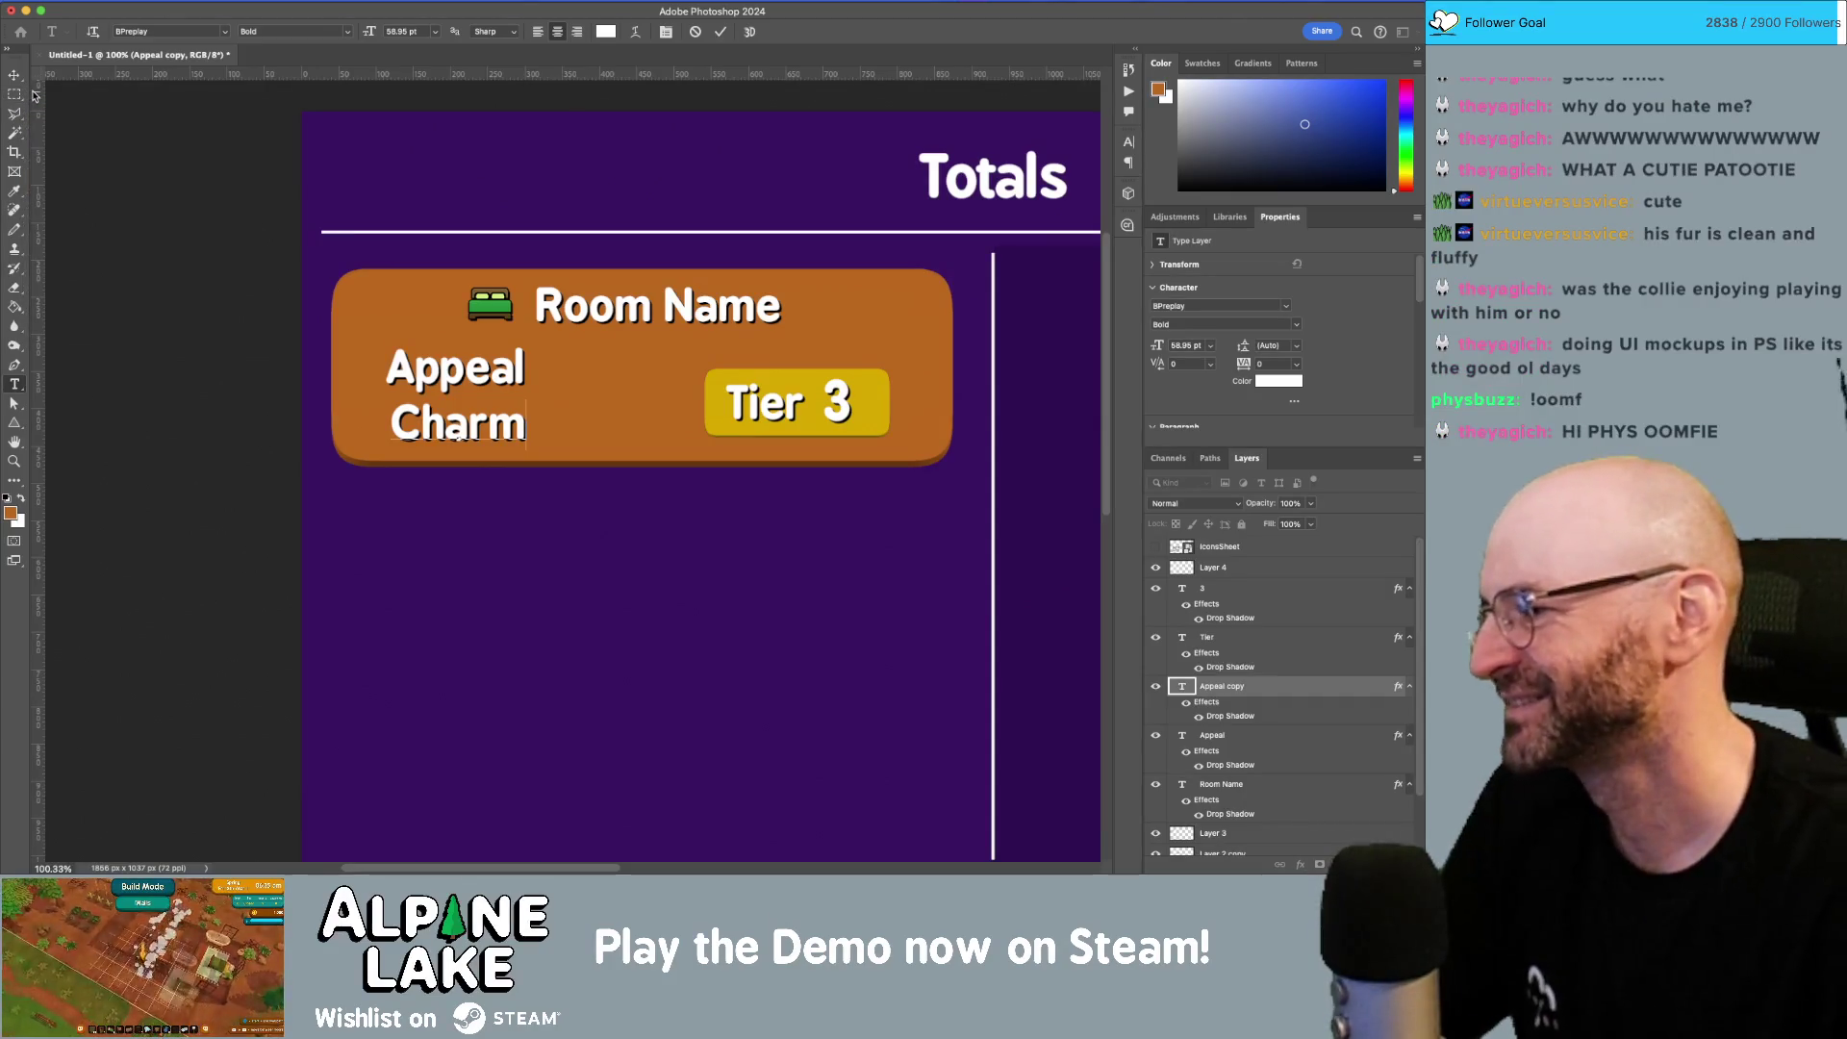
{"action": "left_click", "coordinate": [16, 73]}
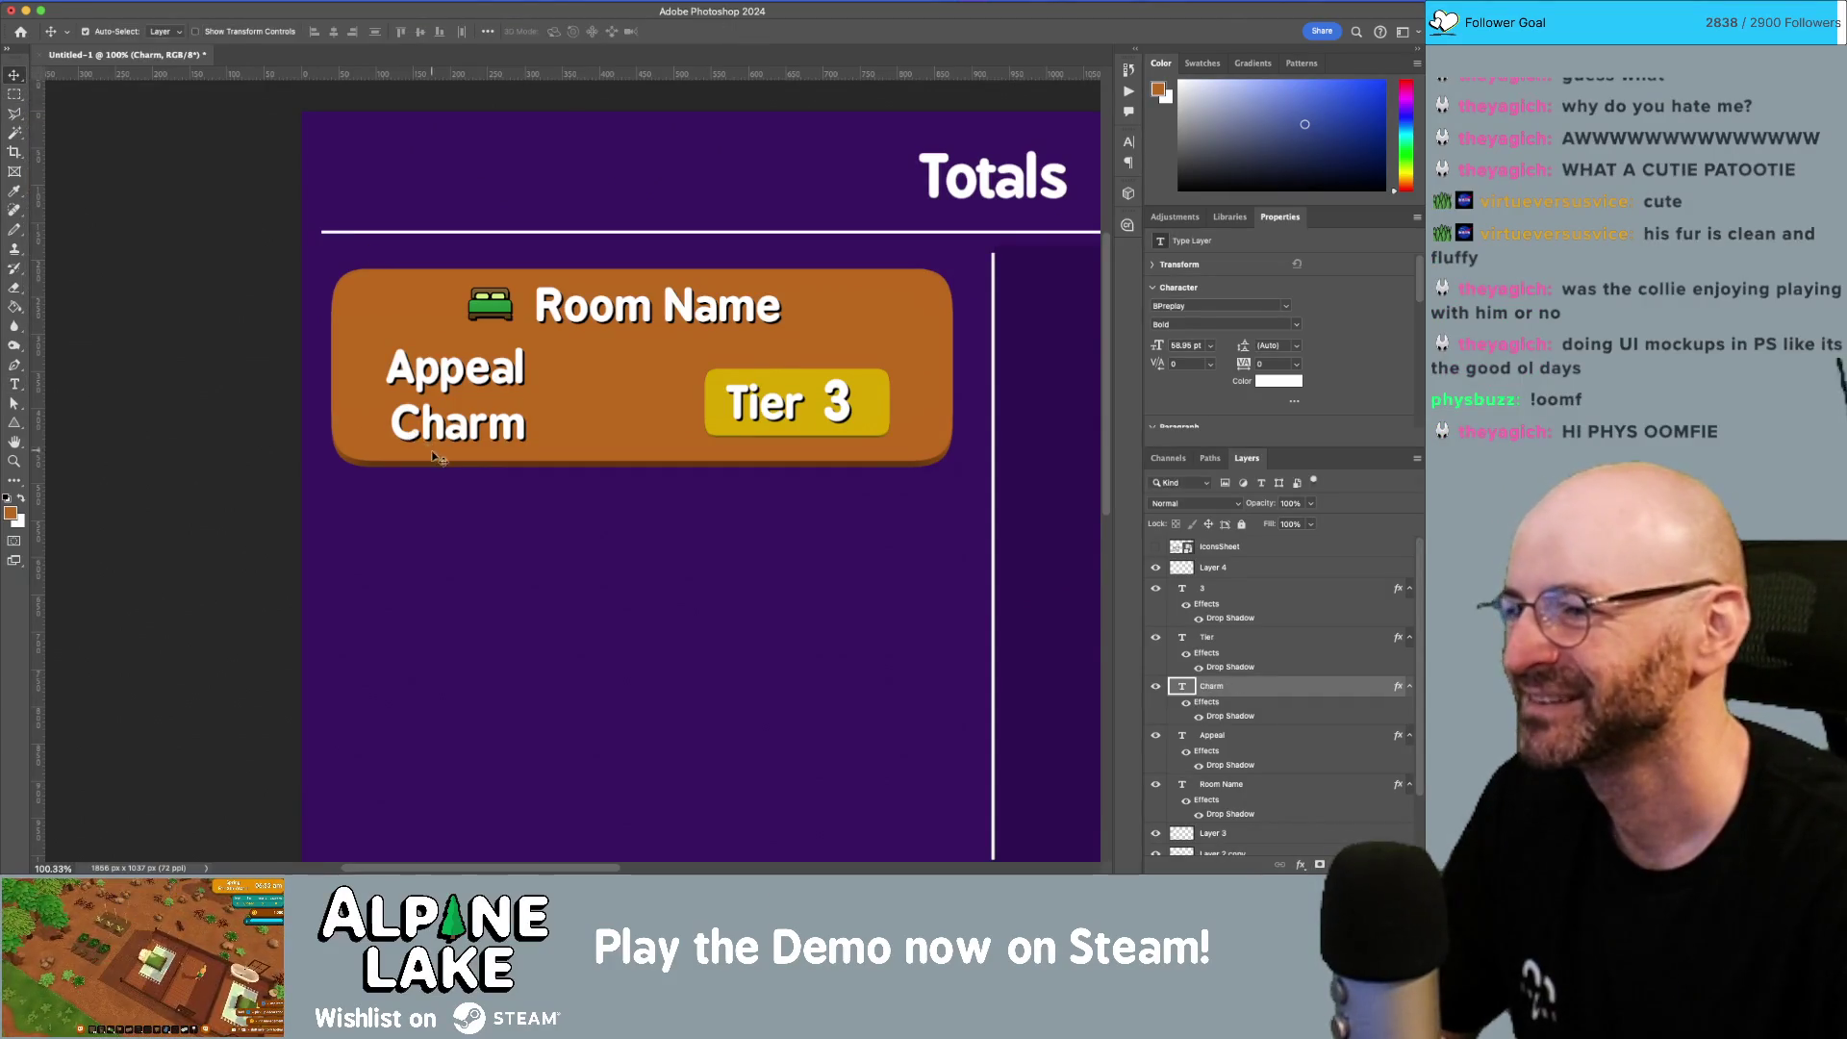
{"action": "left_click_drag", "start_coordinate": [447, 449], "coordinate": [443, 445]}
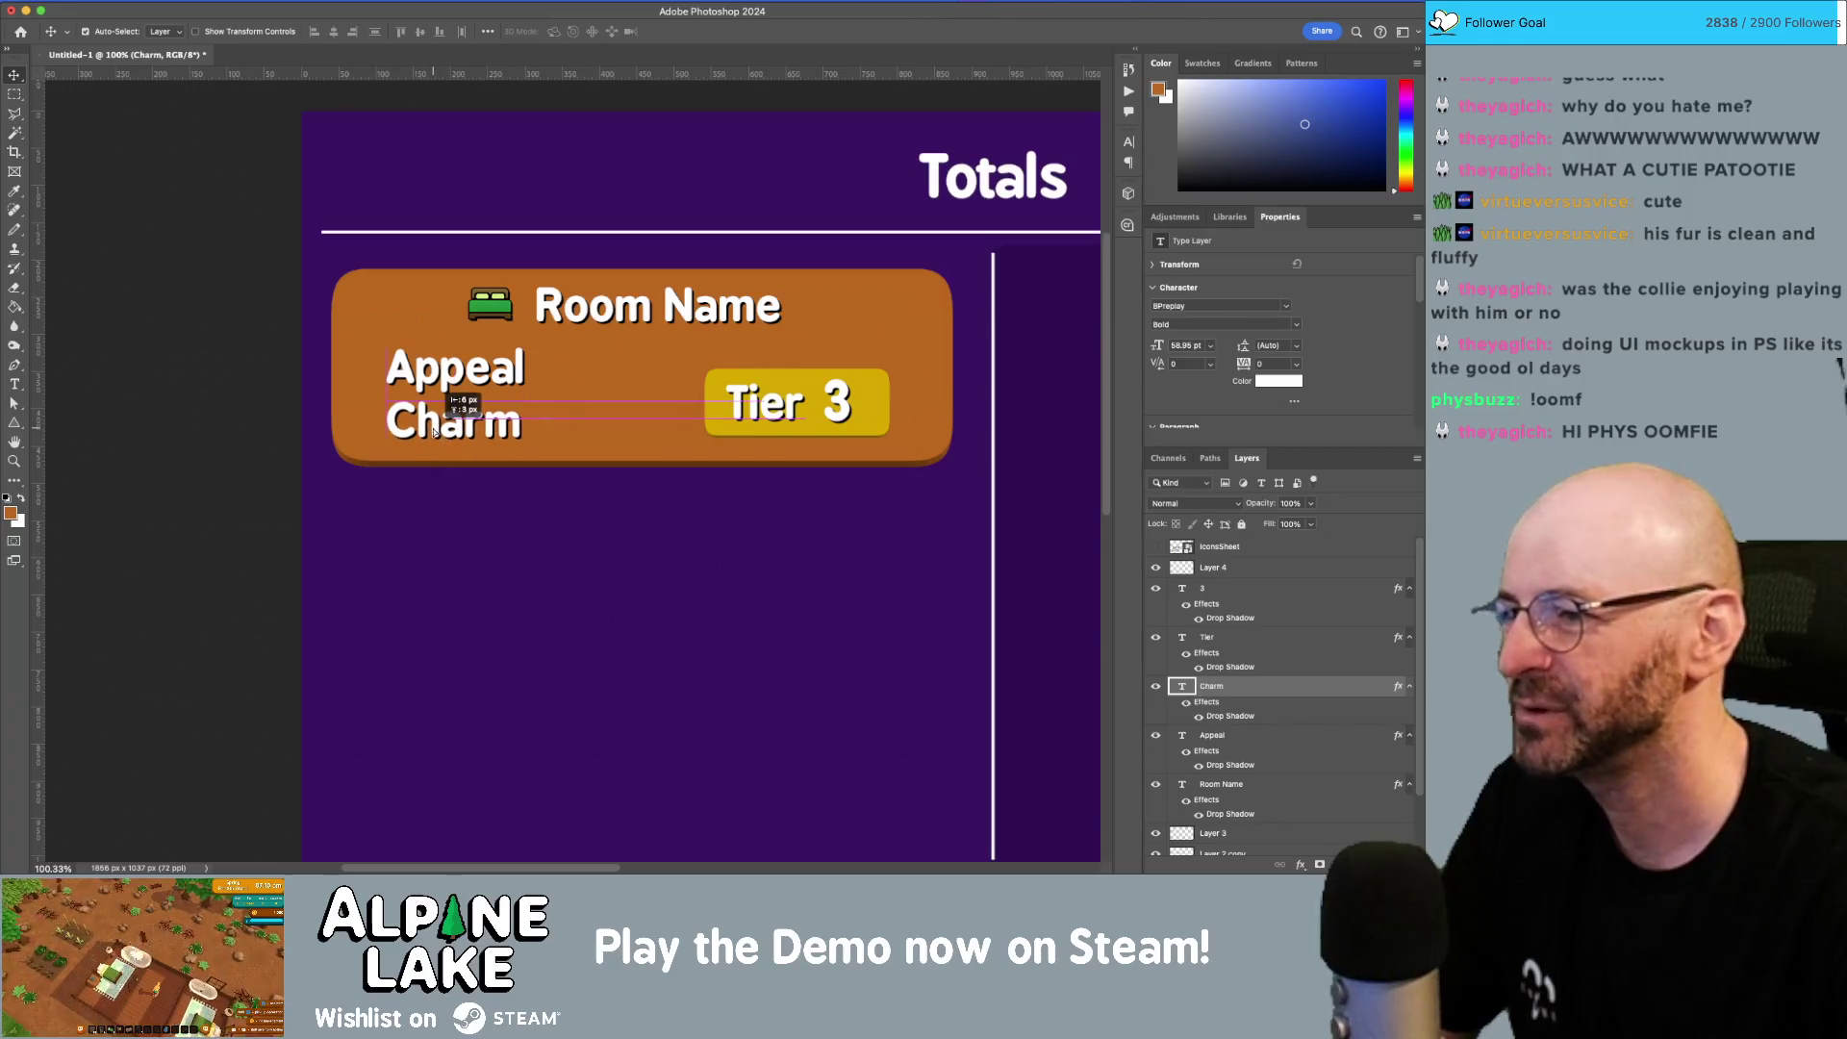
{"action": "left_click", "coordinate": [452, 379], "text": "shift"}
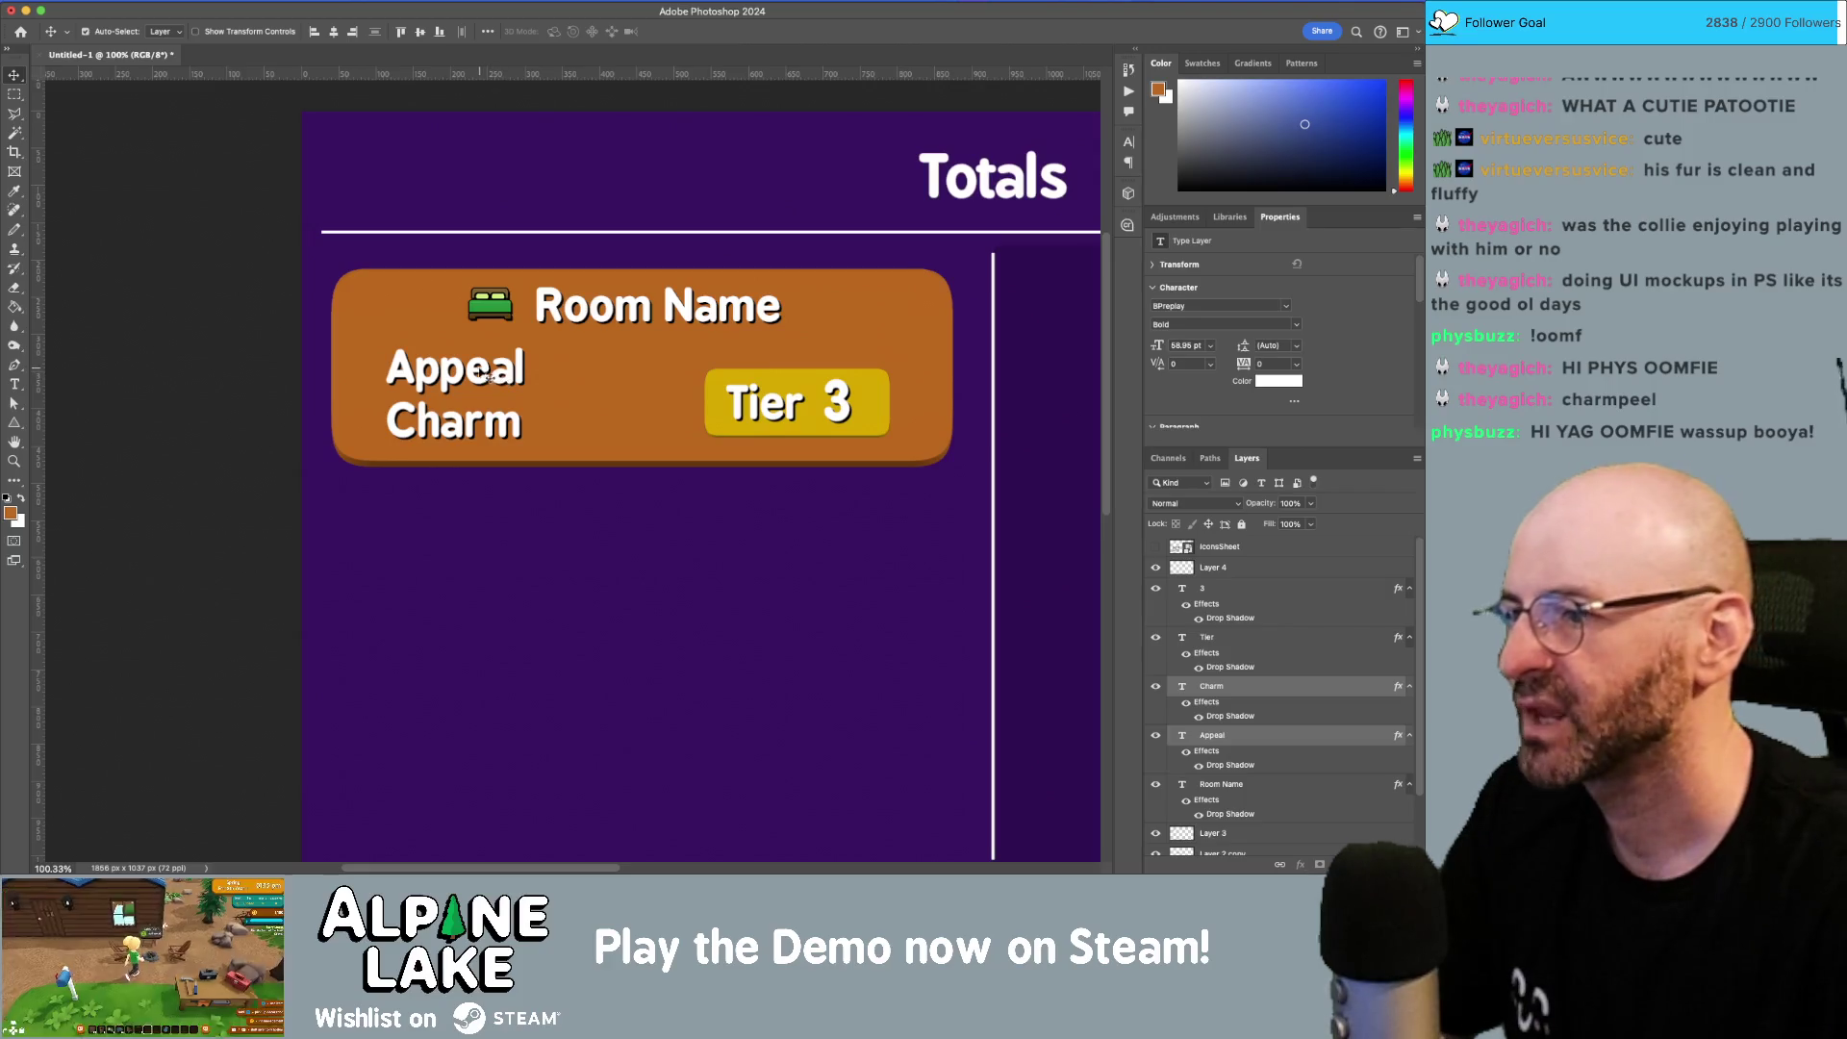
- Copy the Appeal label above the original as a 'Total' label and pull it down toward Appeal
{"action": "key", "text": "t"}
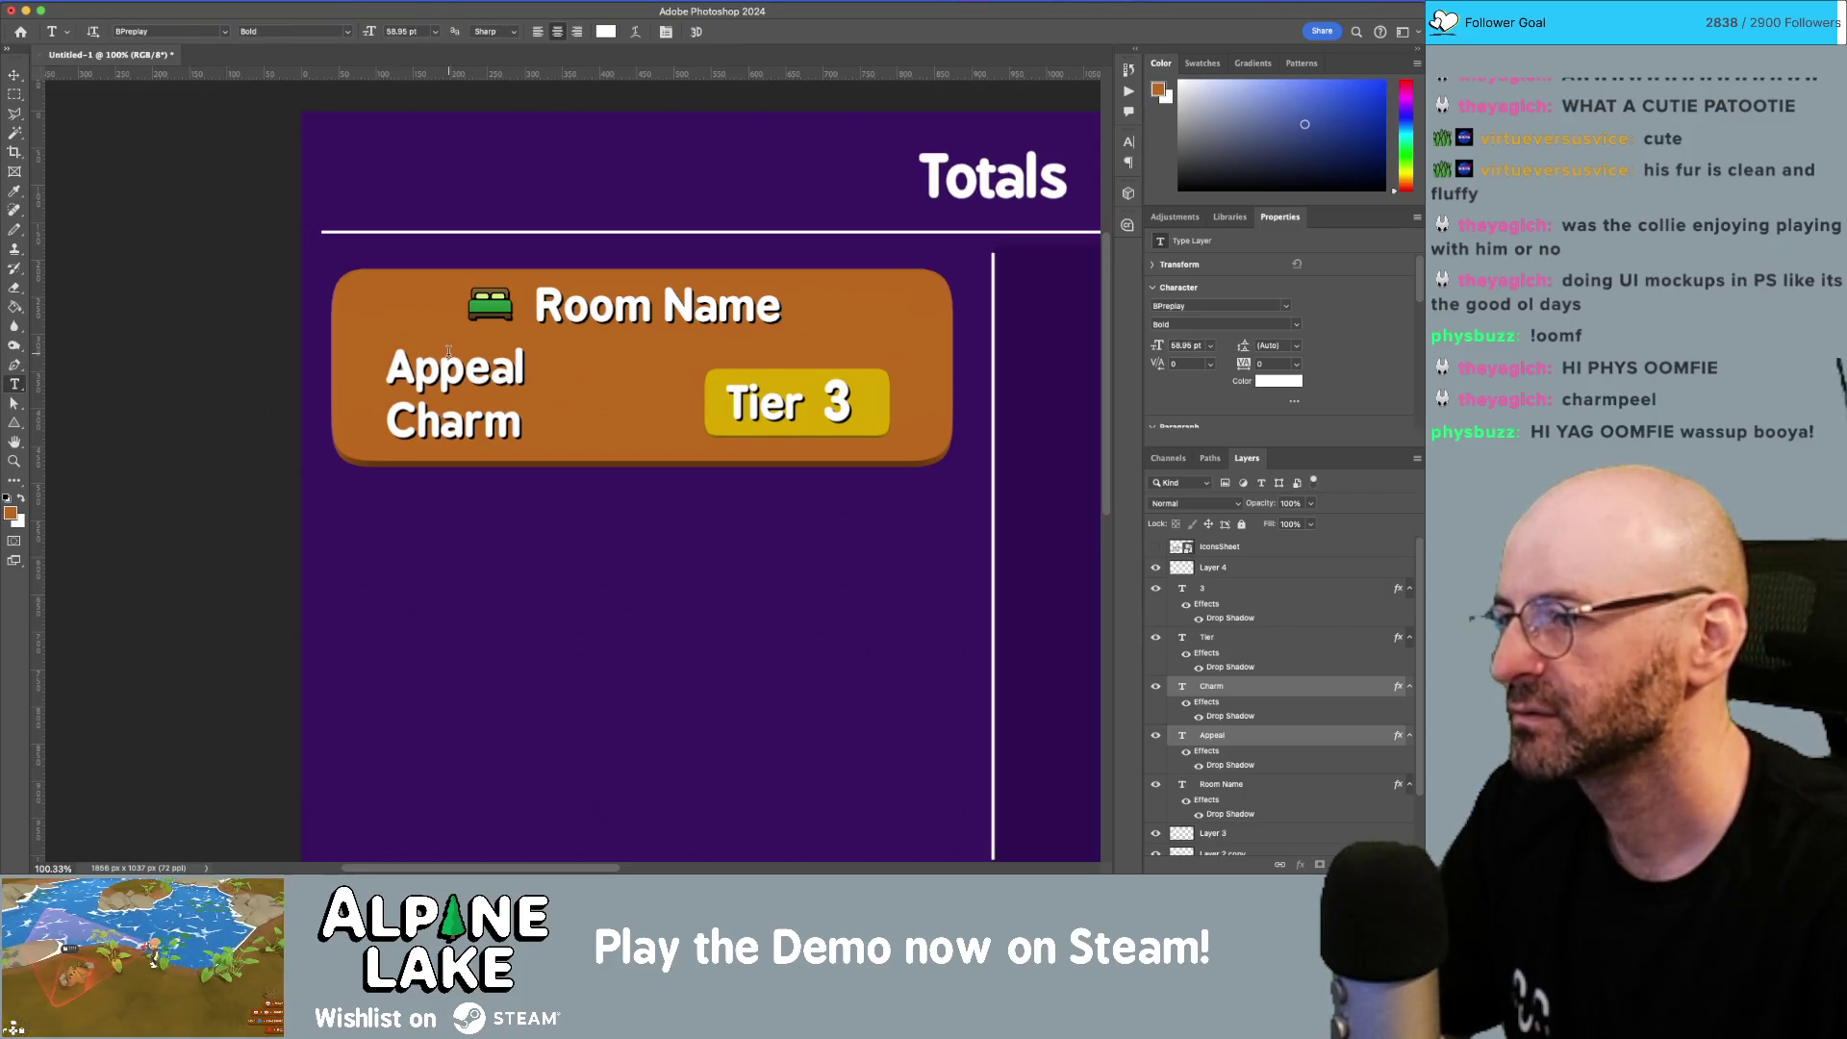
{"action": "key", "text": "b"}
{"action": "key", "text": "v"}
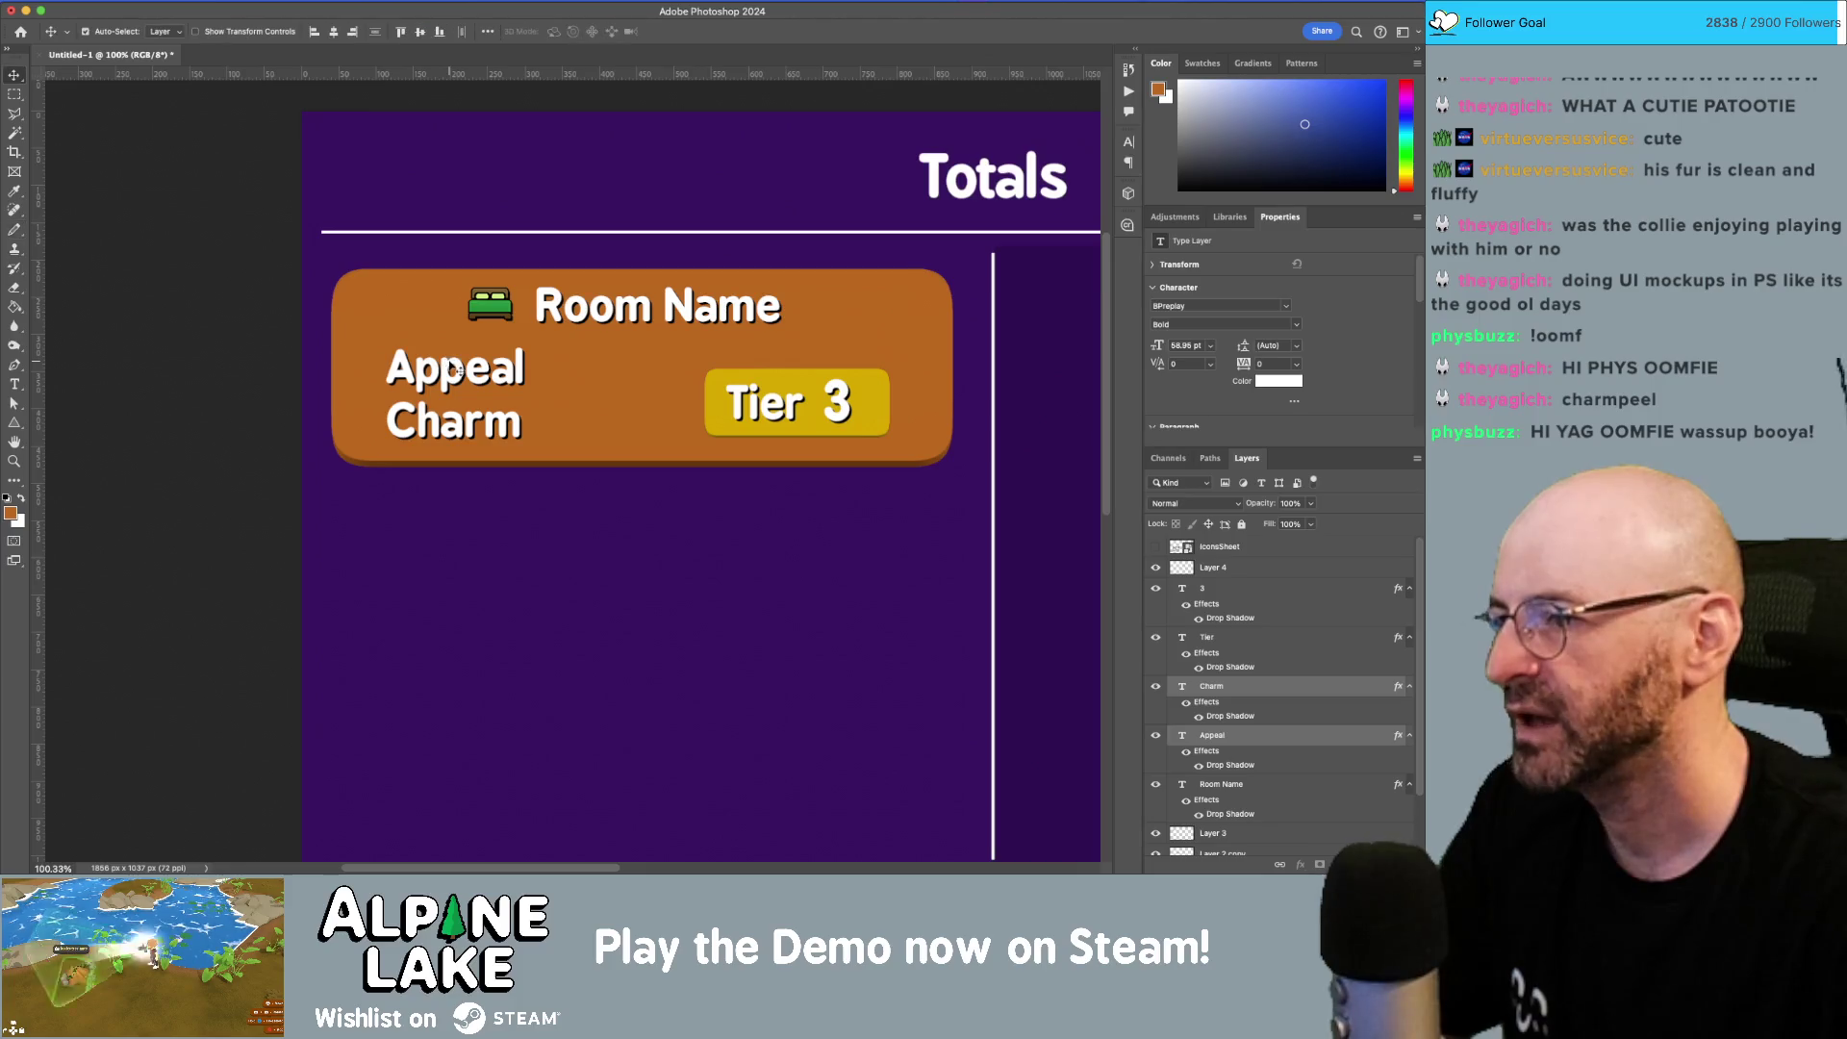
{"action": "left_click_drag", "start_coordinate": [451, 346], "coordinate": [506, 487]}
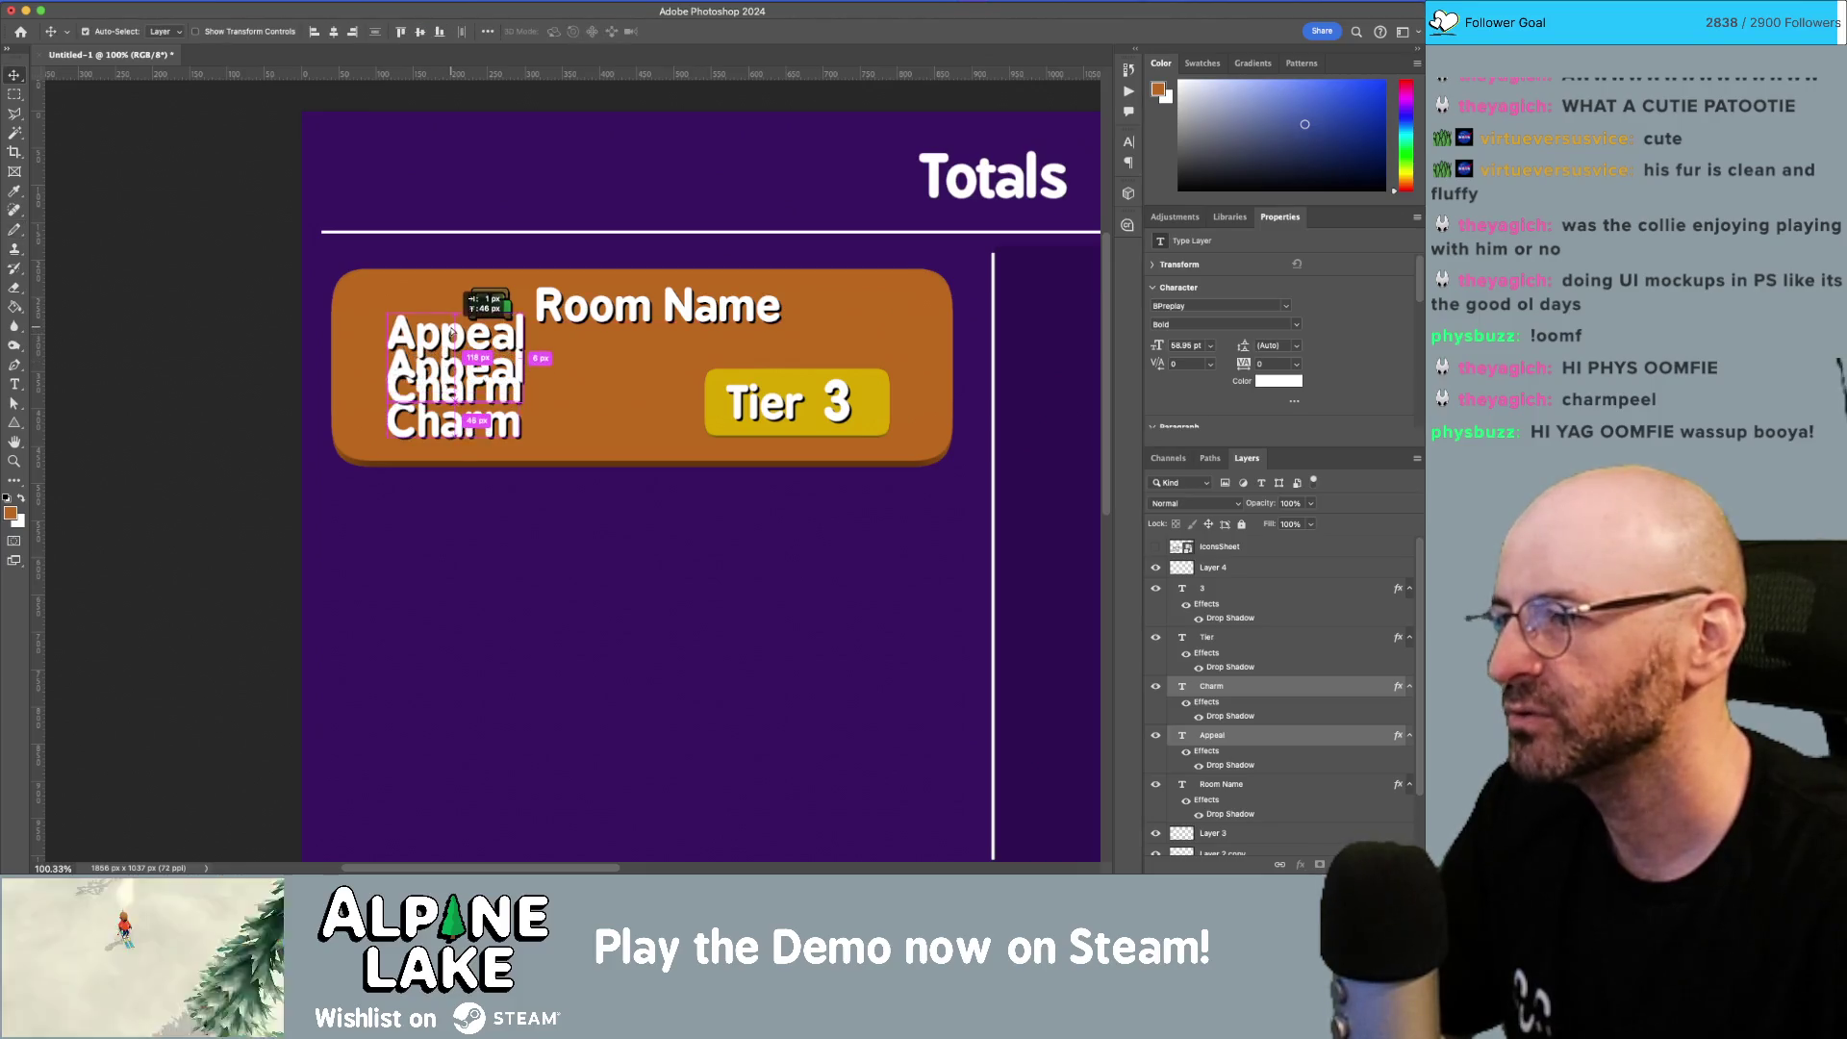
{"action": "left_click", "coordinate": [506, 487]}
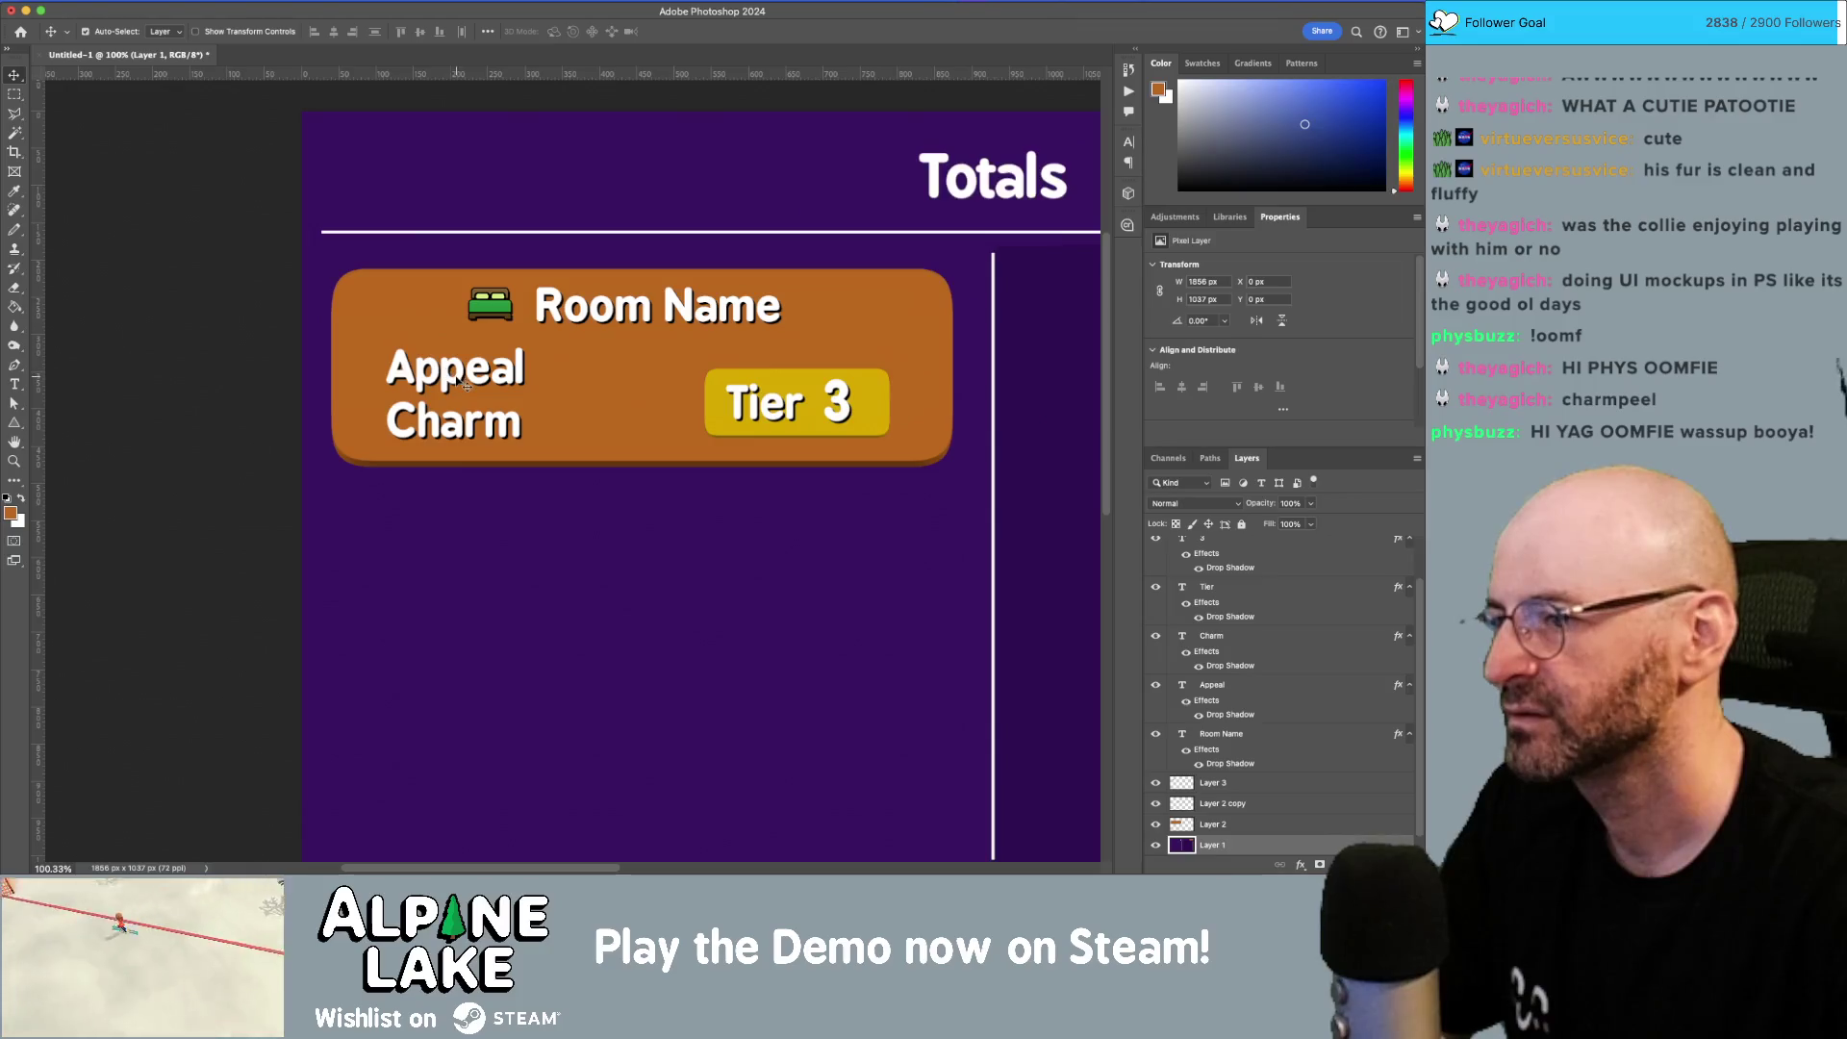
{"action": "left_click_drag", "start_coordinate": [461, 379], "coordinate": [450, 324]}
{"action": "double_click", "coordinate": [448, 319]}
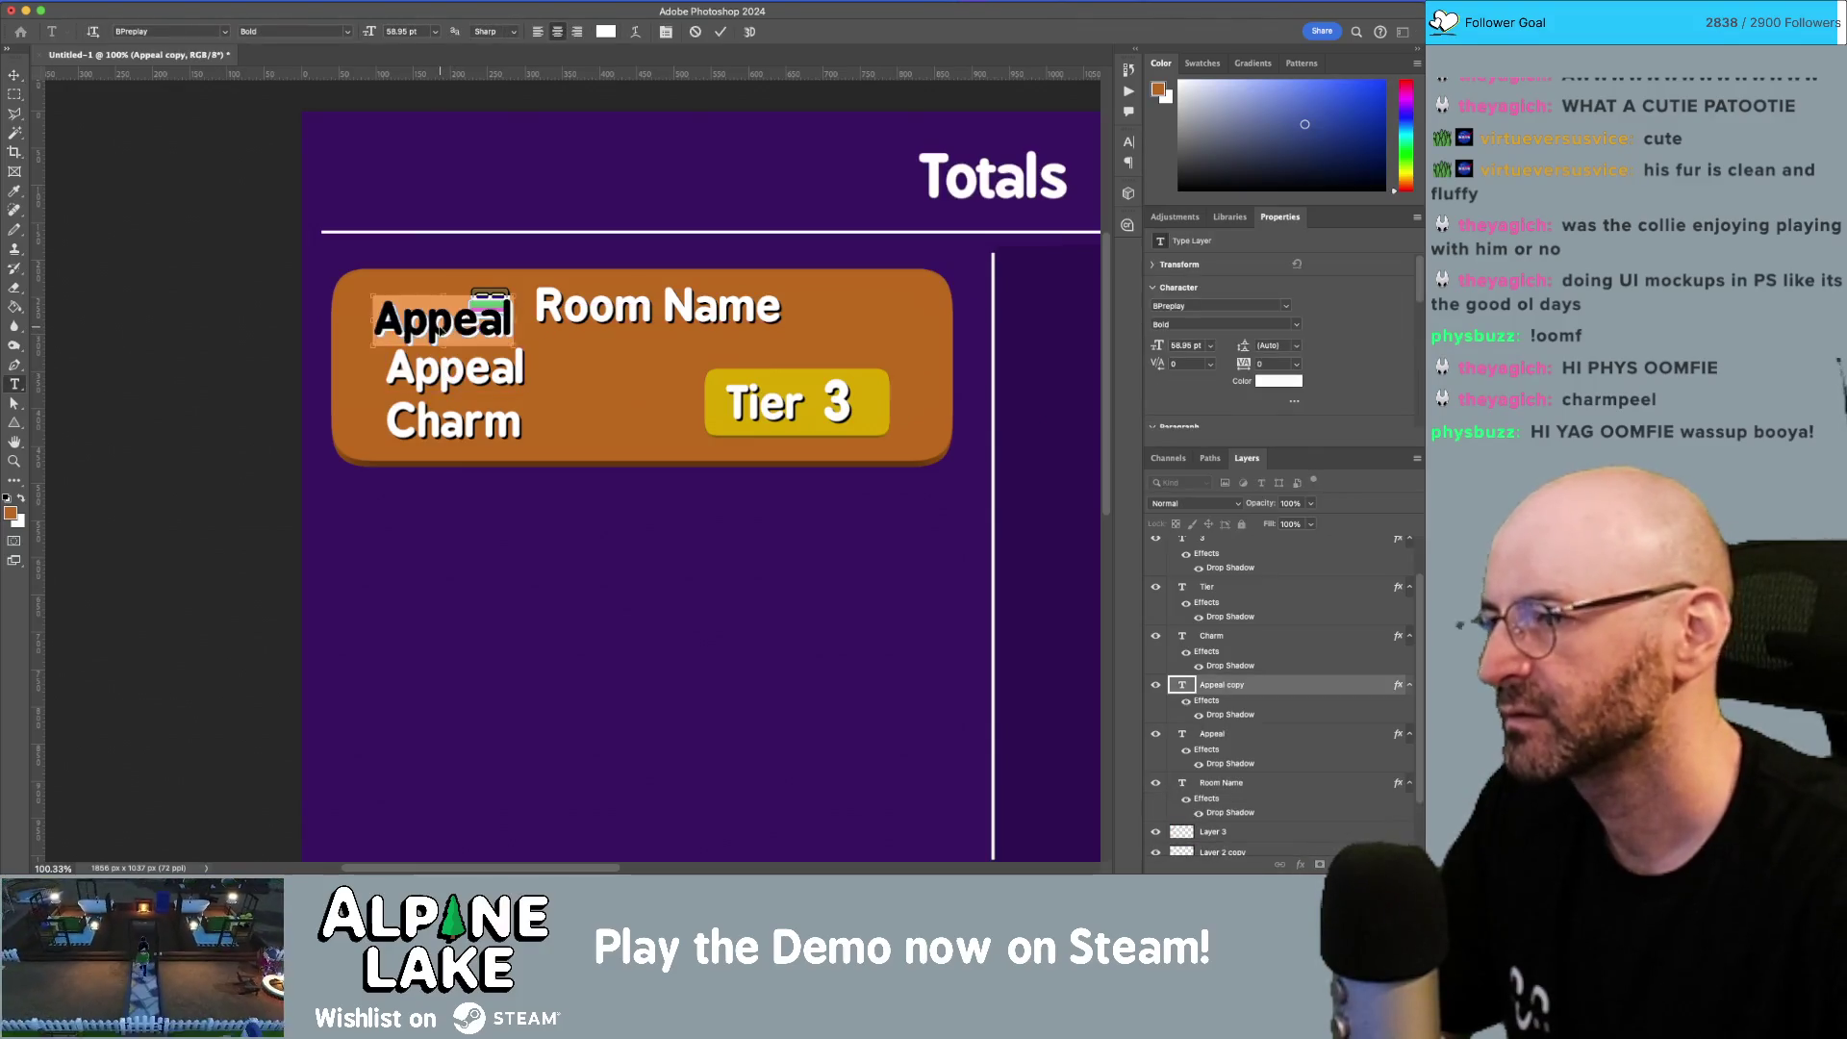
{"action": "type", "text": "Total"}
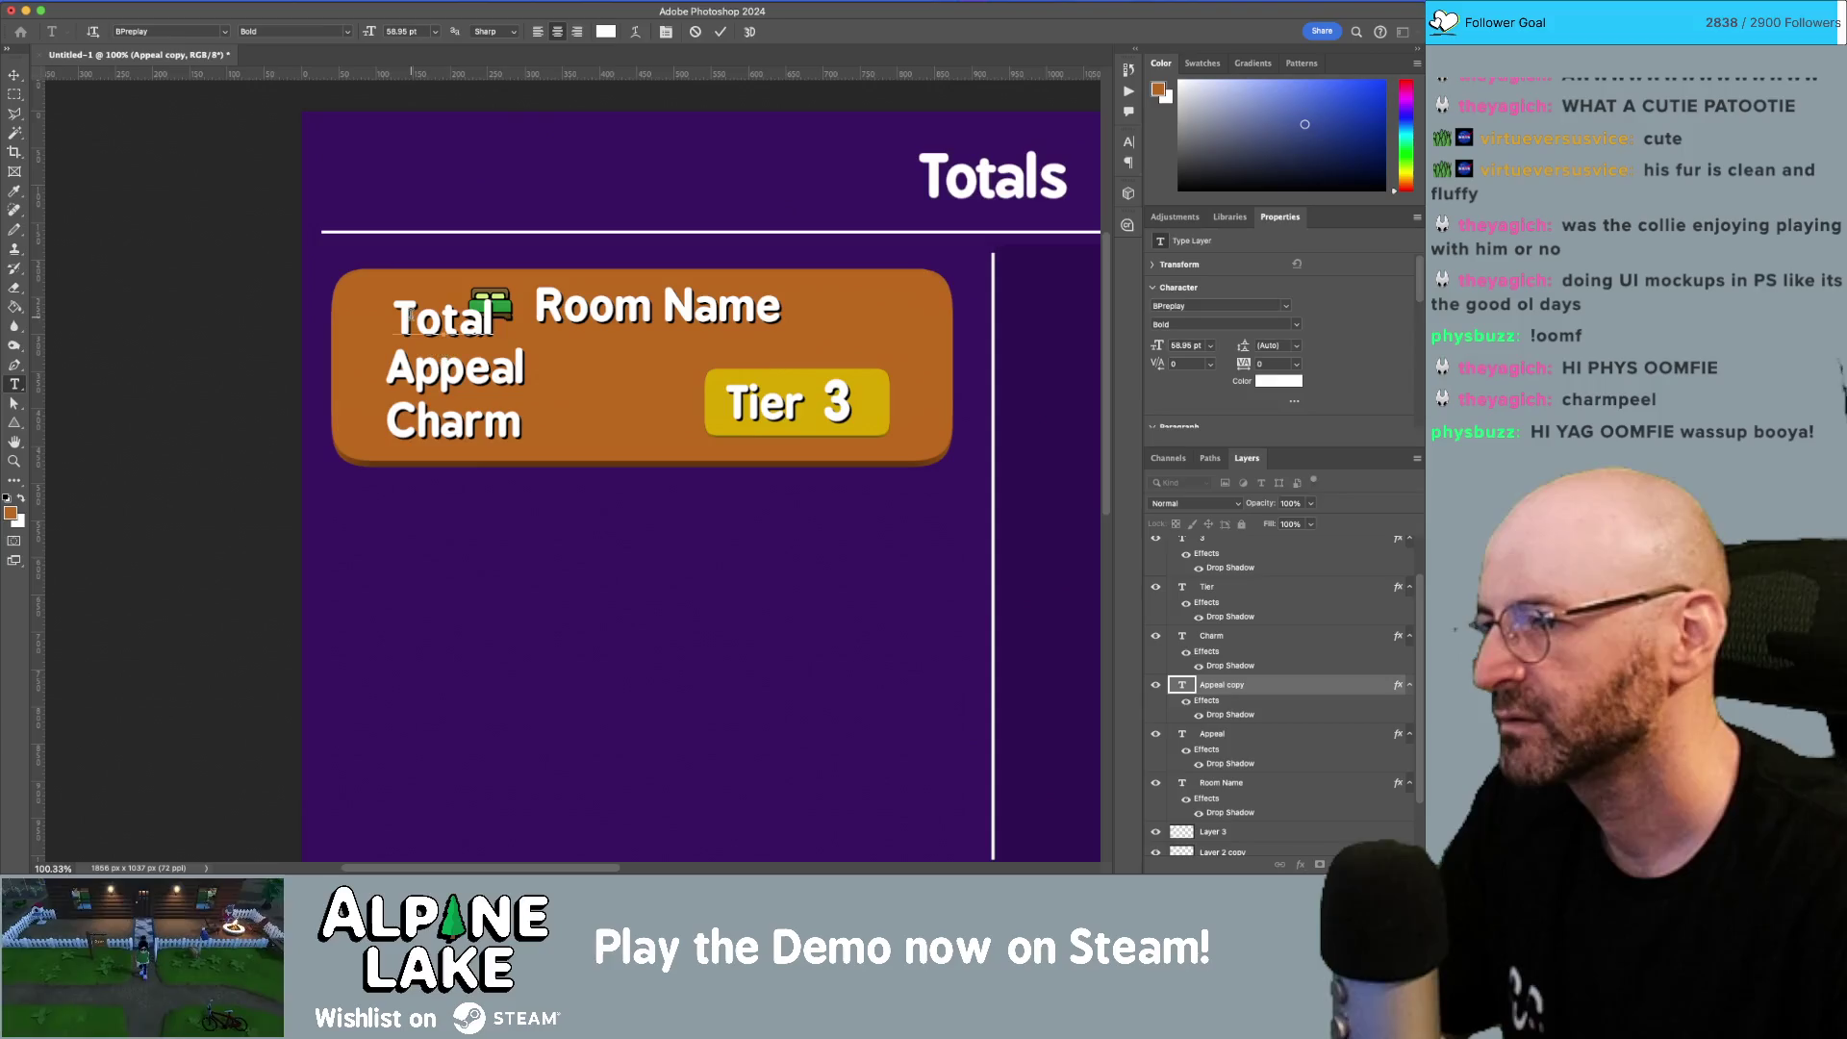
{"action": "mouse_move", "coordinate": [444, 339]}
{"action": "left_mouse_down"}
{"action": "mouse_move", "coordinate": [421, 413]}
{"action": "mouse_move", "coordinate": [412, 385]}
{"action": "mouse_move", "coordinate": [447, 516]}
{"action": "left_mouse_up"}
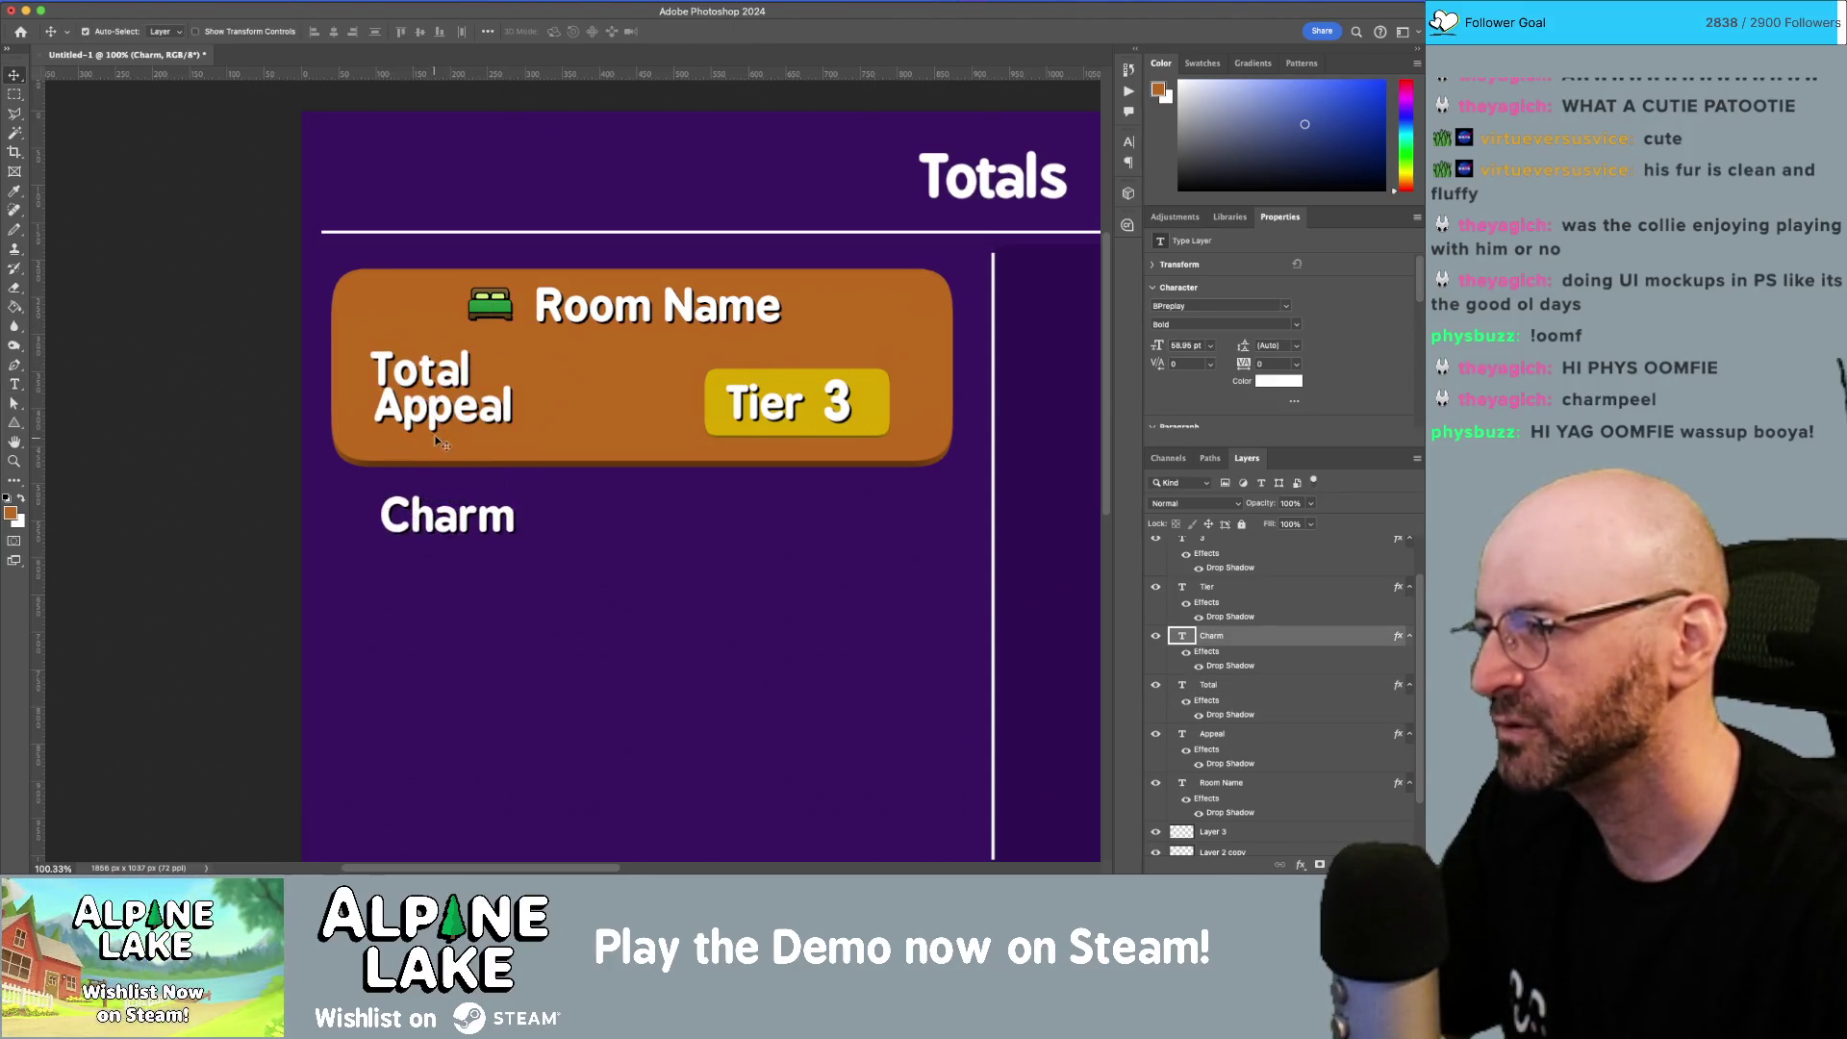
- Rearrange Charm, Appeal and Total, then delete the Total label
{"action": "mouse_move", "coordinate": [449, 400]}
{"action": "left_mouse_down"}
{"action": "mouse_move", "coordinate": [448, 415]}
{"action": "mouse_move", "coordinate": [433, 406]}
{"action": "left_mouse_up"}
{"action": "left_click_drag", "start_coordinate": [445, 519], "coordinate": [434, 467]}
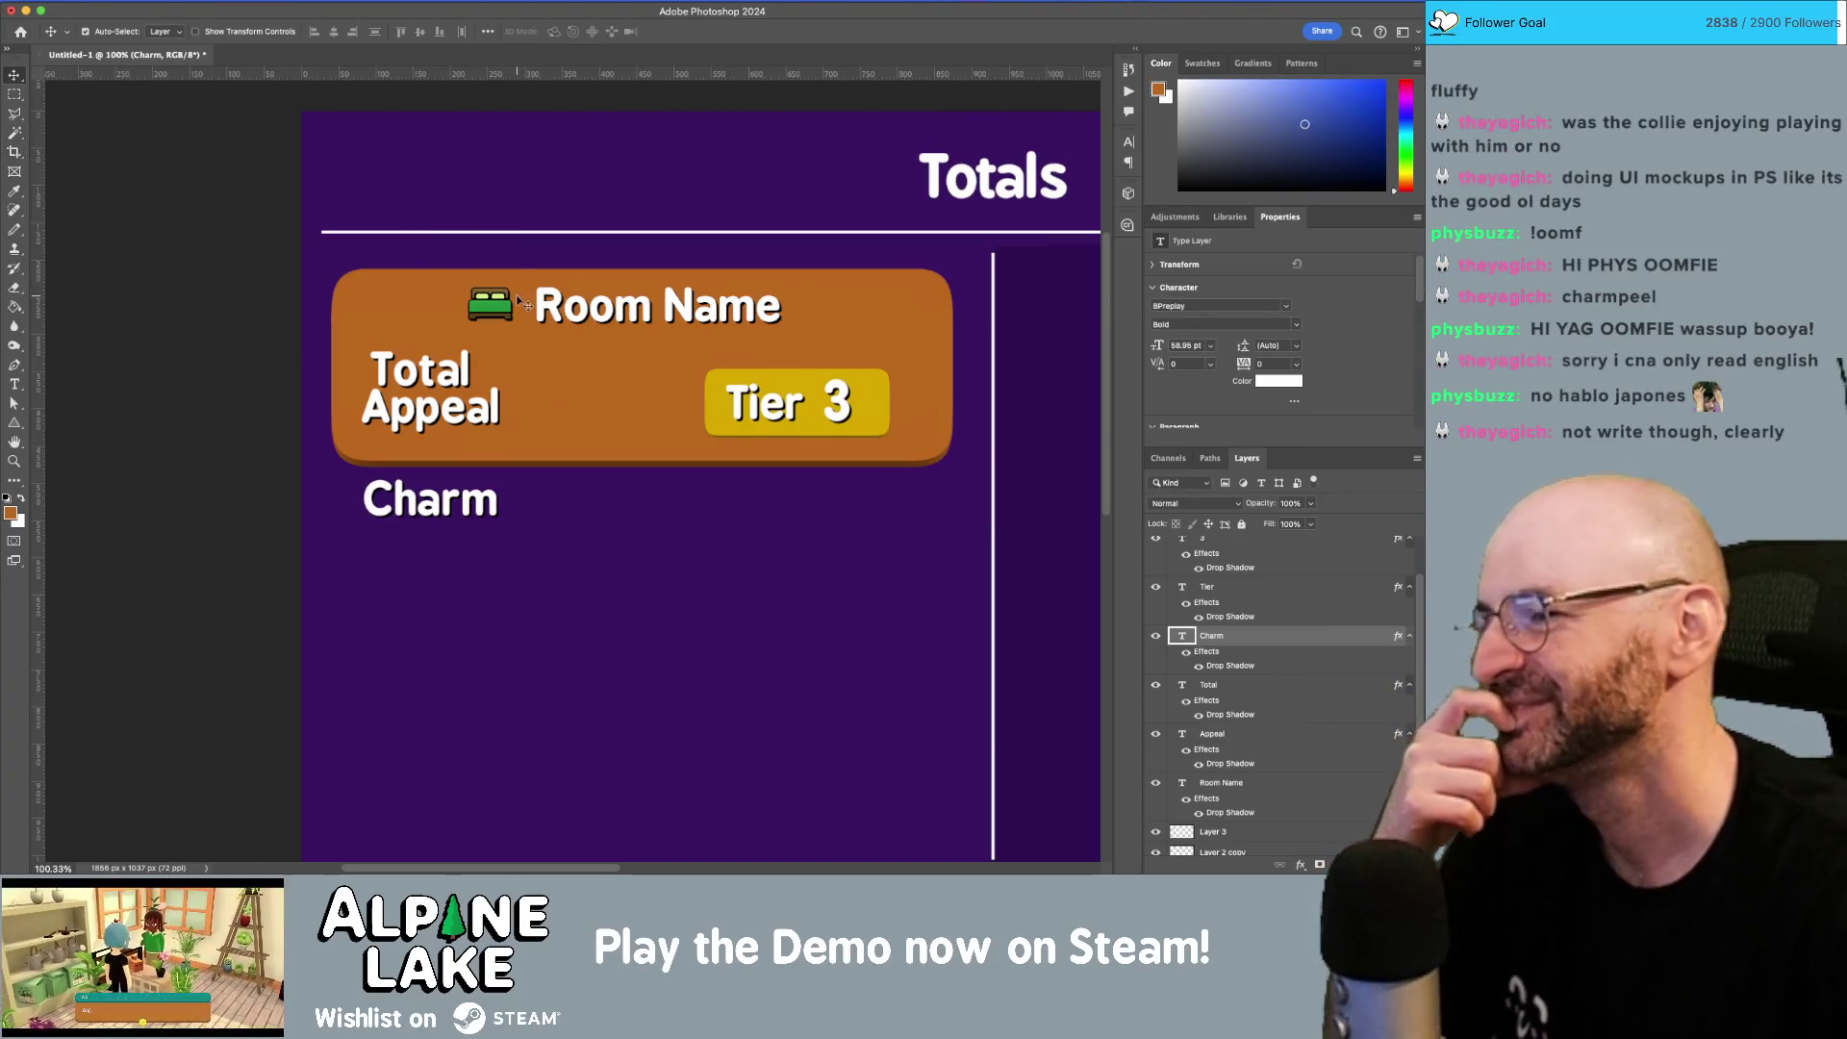
{"action": "left_click_drag", "start_coordinate": [405, 414], "coordinate": [444, 371]}
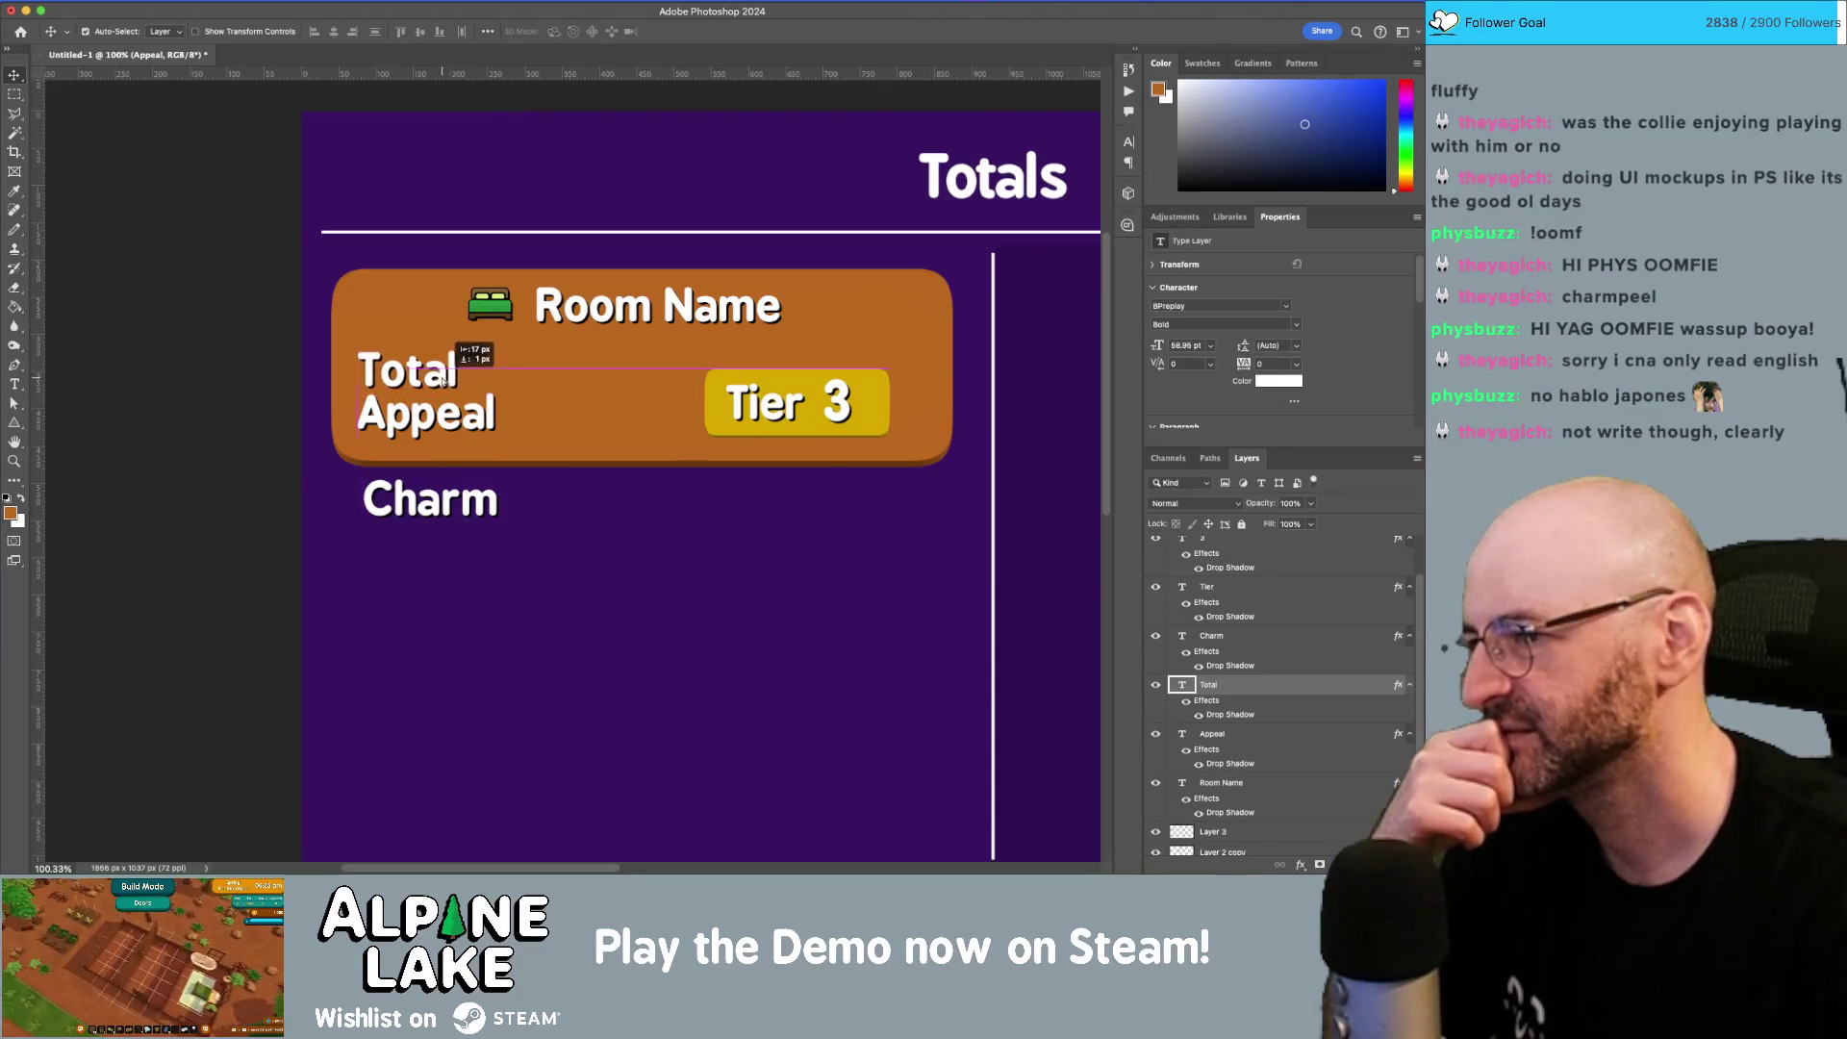
{"action": "left_click_drag", "start_coordinate": [459, 354], "coordinate": [489, 359]}
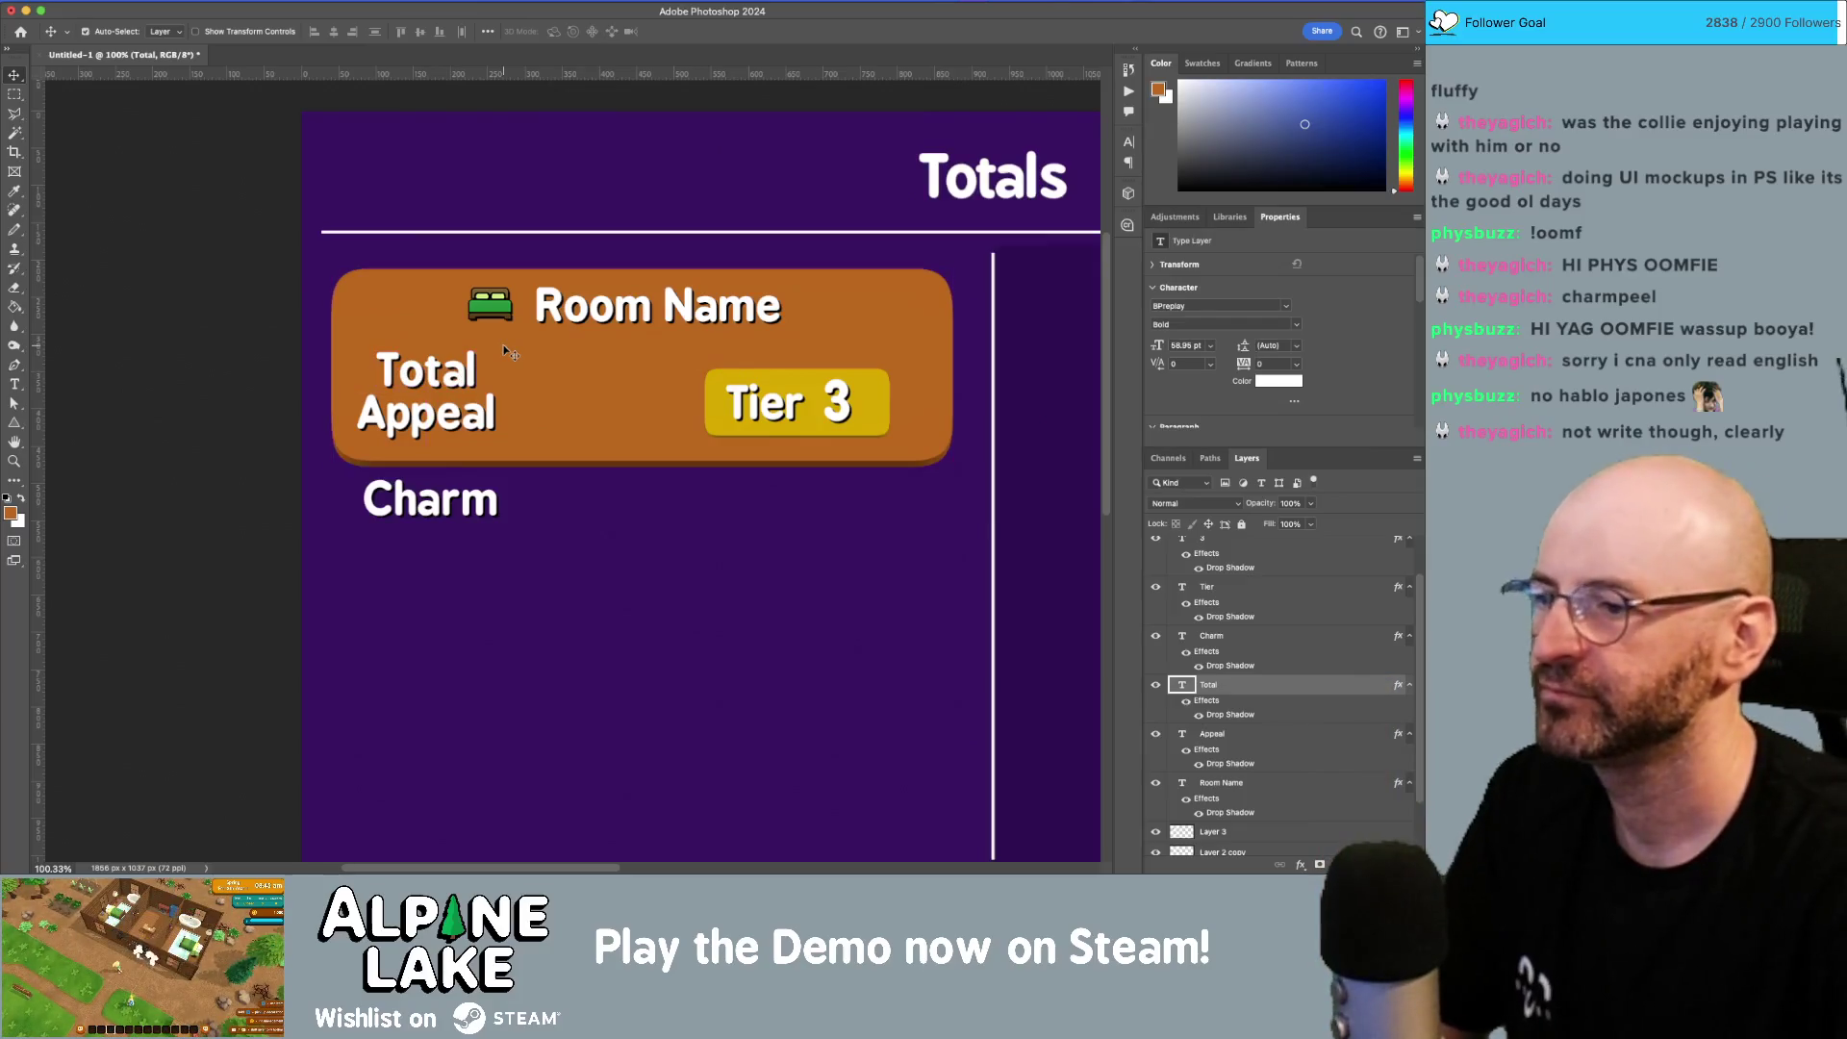
{"action": "key", "text": "Delete"}
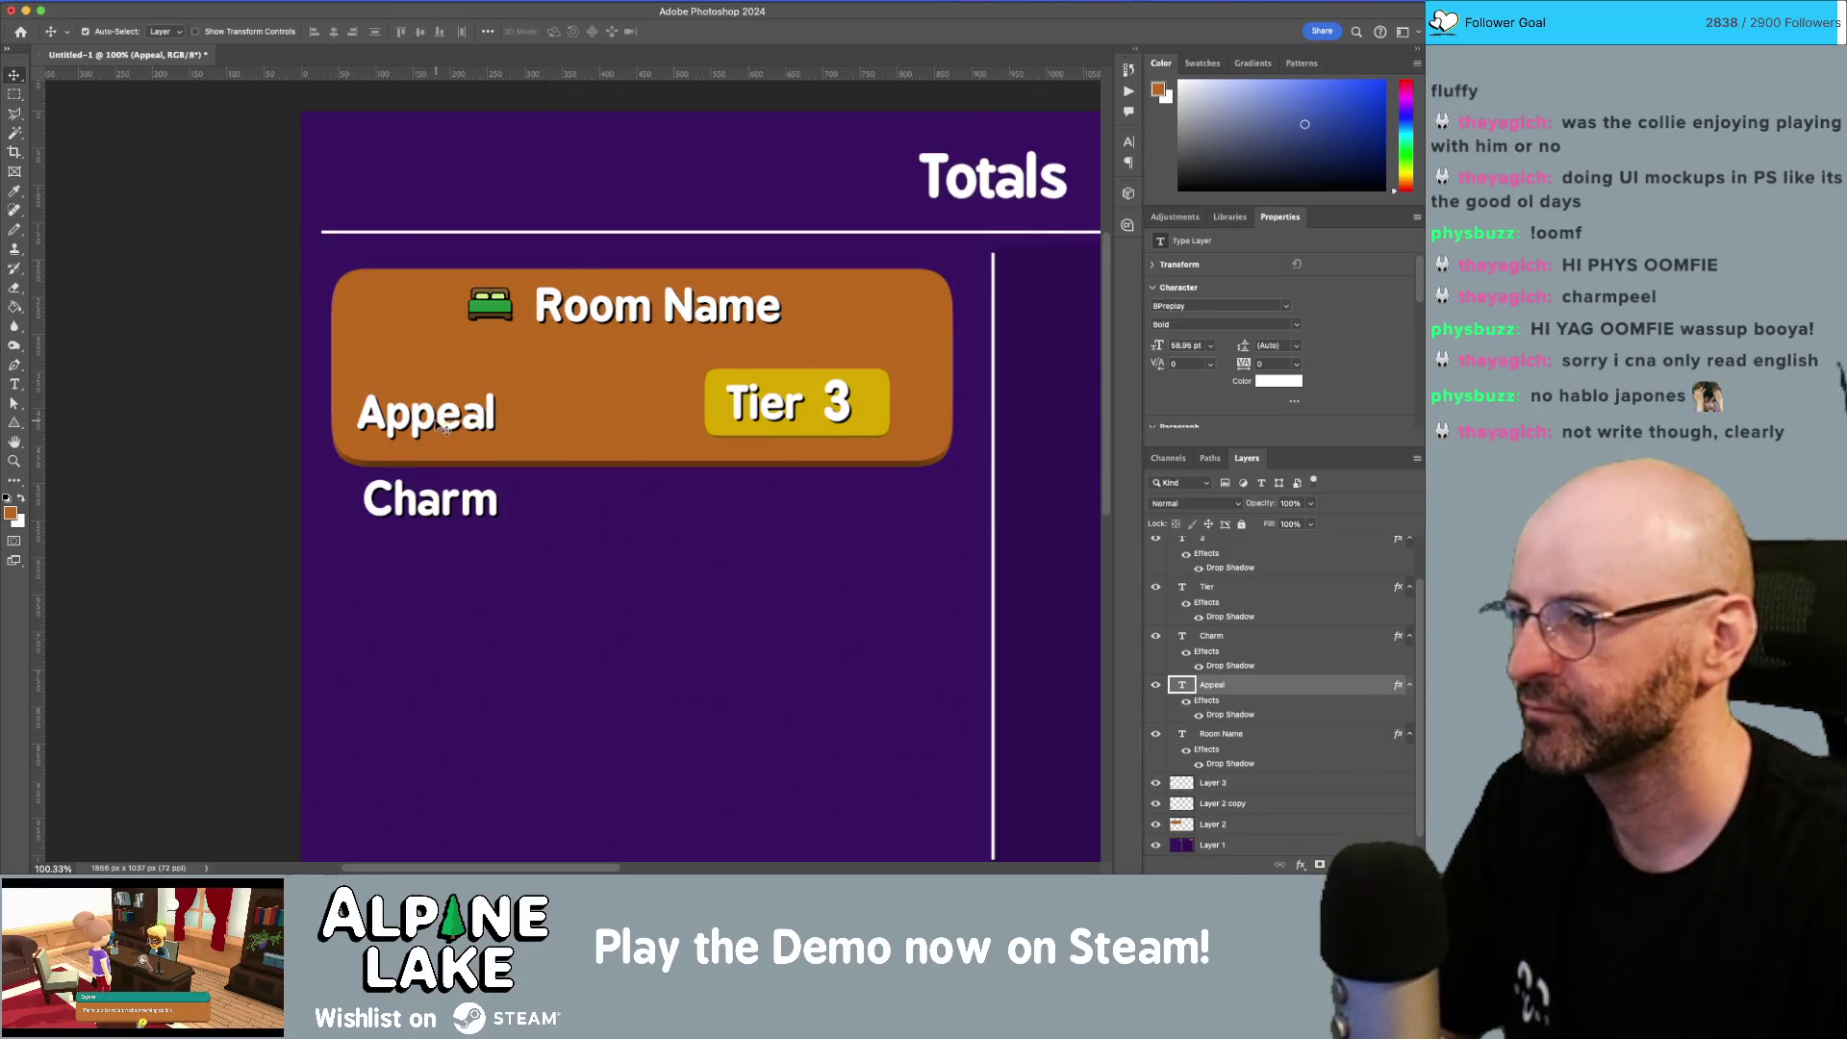
- Settle Charm just below the orange card and Appeal slightly right inside it
{"action": "left_click_drag", "start_coordinate": [433, 418], "coordinate": [437, 405]}
{"action": "mouse_move", "coordinate": [447, 503]}
{"action": "left_mouse_down"}
{"action": "mouse_move", "coordinate": [451, 419]}
{"action": "mouse_move", "coordinate": [453, 531]}
{"action": "left_mouse_up"}
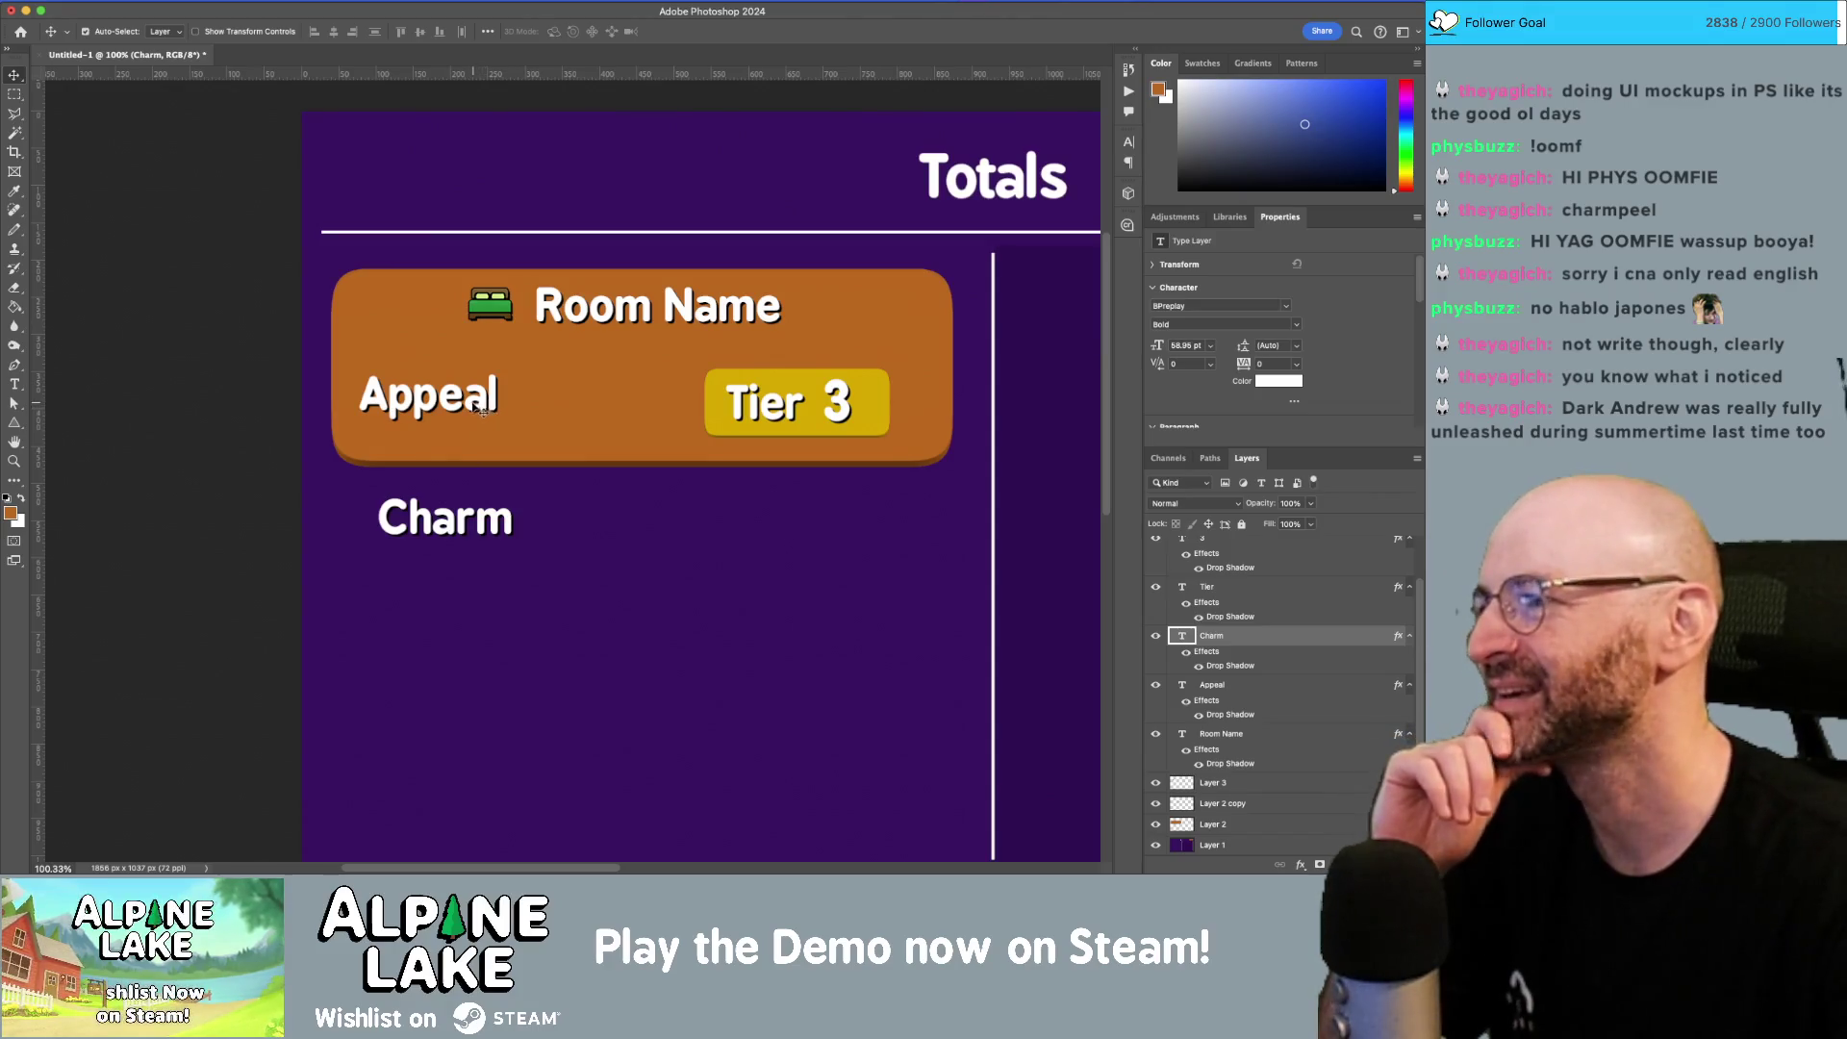
{"action": "mouse_move", "coordinate": [465, 522]}
{"action": "left_mouse_down"}
{"action": "mouse_move", "coordinate": [448, 502]}
{"action": "mouse_move", "coordinate": [452, 522]}
{"action": "left_mouse_up"}
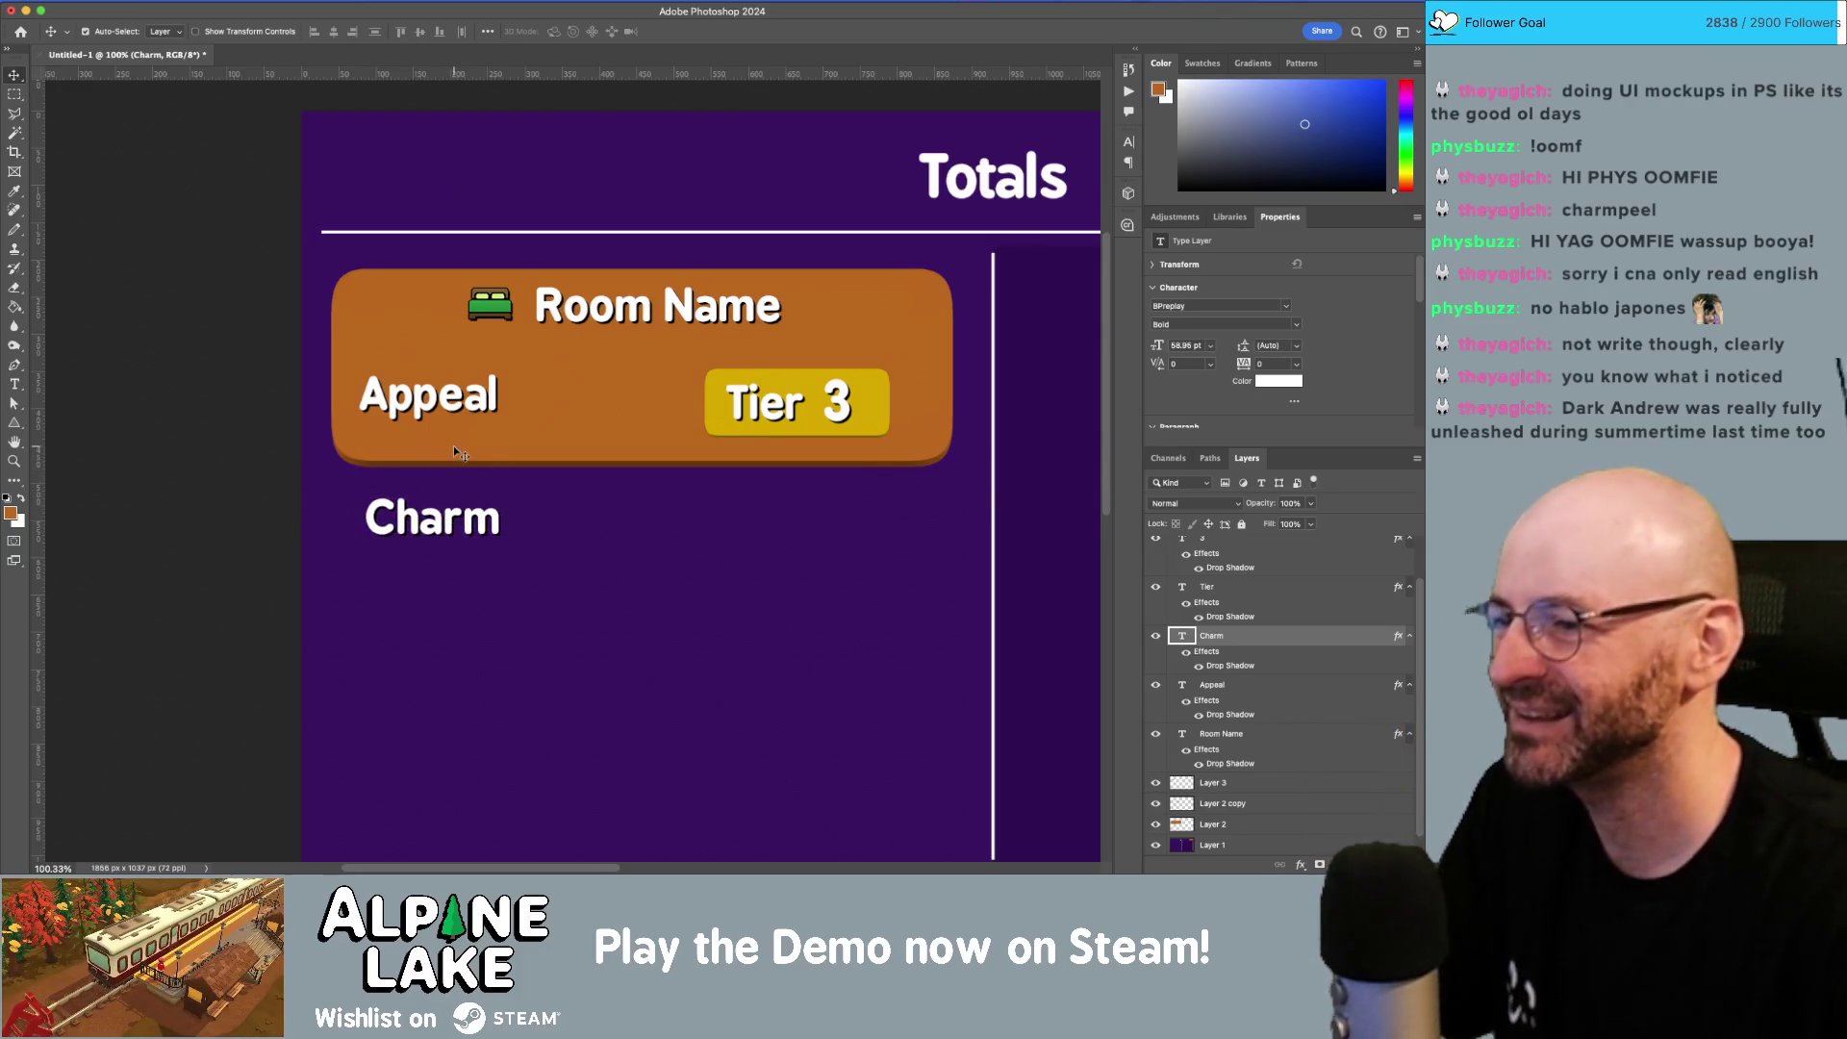
{"action": "left_click_drag", "start_coordinate": [459, 417], "coordinate": [465, 423]}
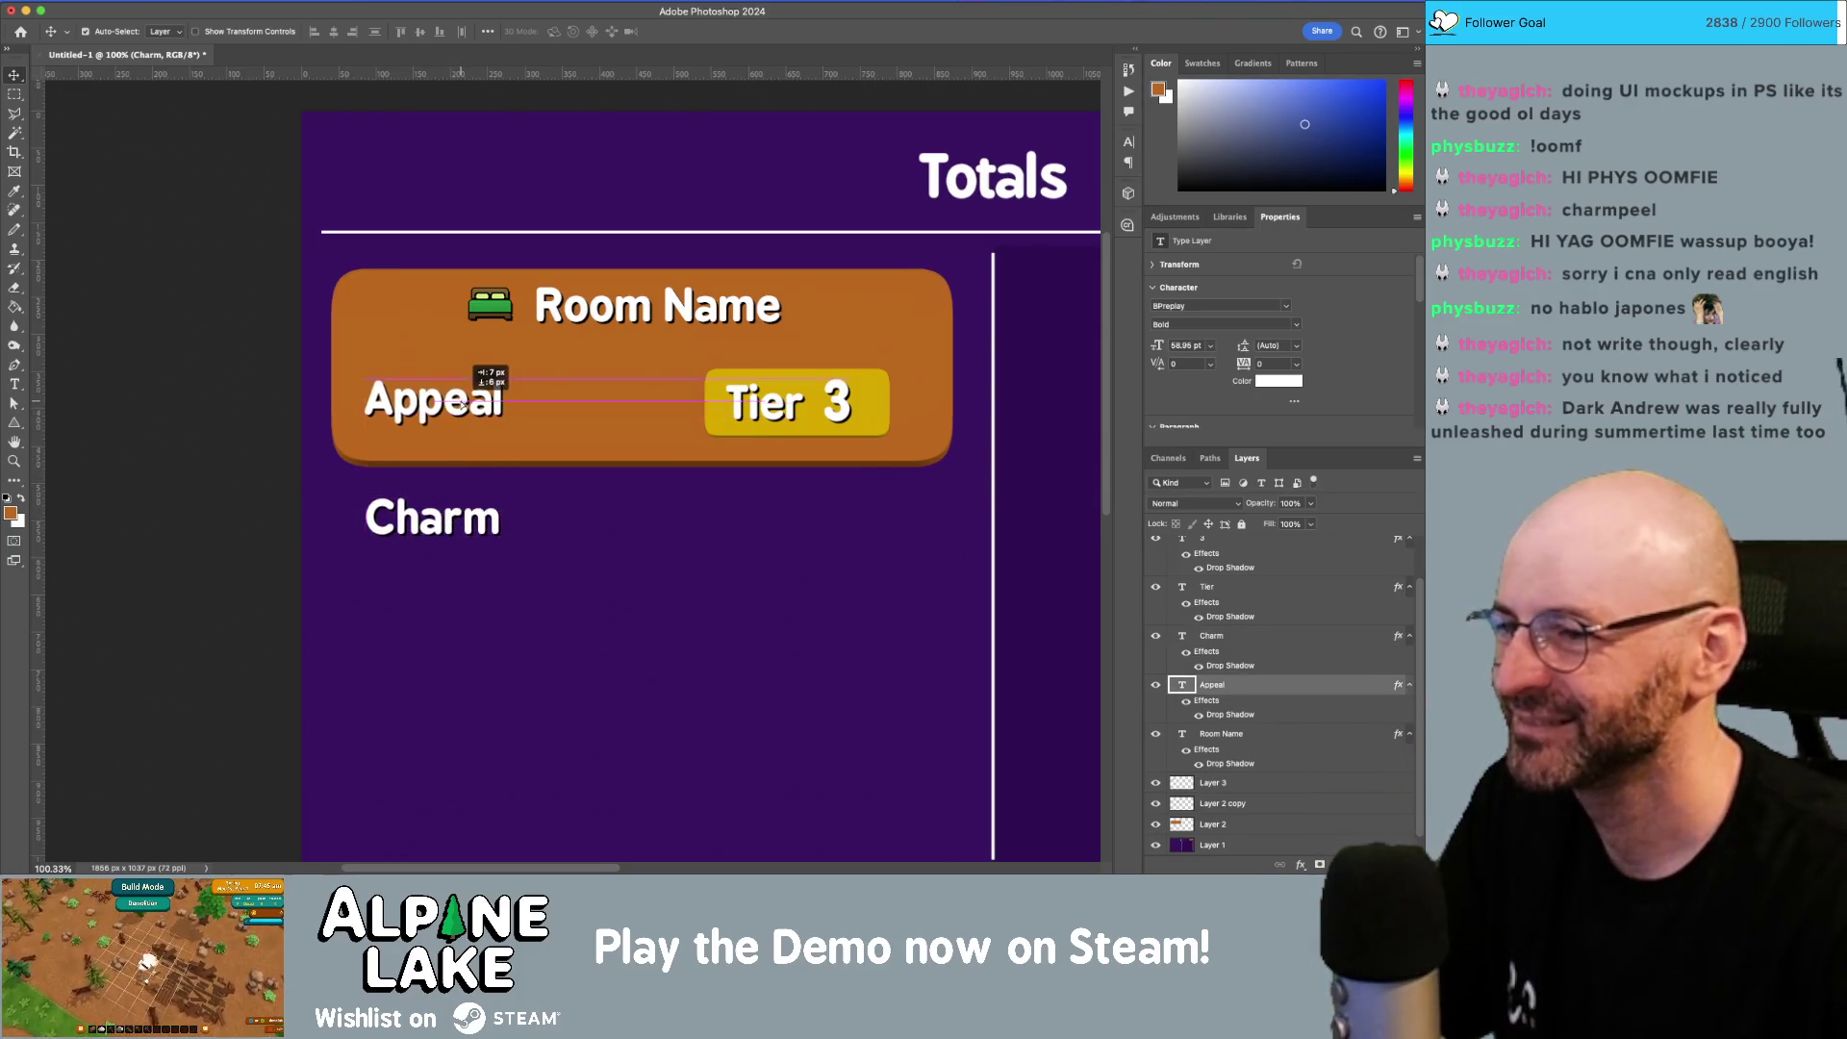
- Copy the 3 digit beside Appeal and retype it as a bold '50' value
{"action": "left_click_drag", "start_coordinate": [838, 406], "coordinate": [571, 402]}
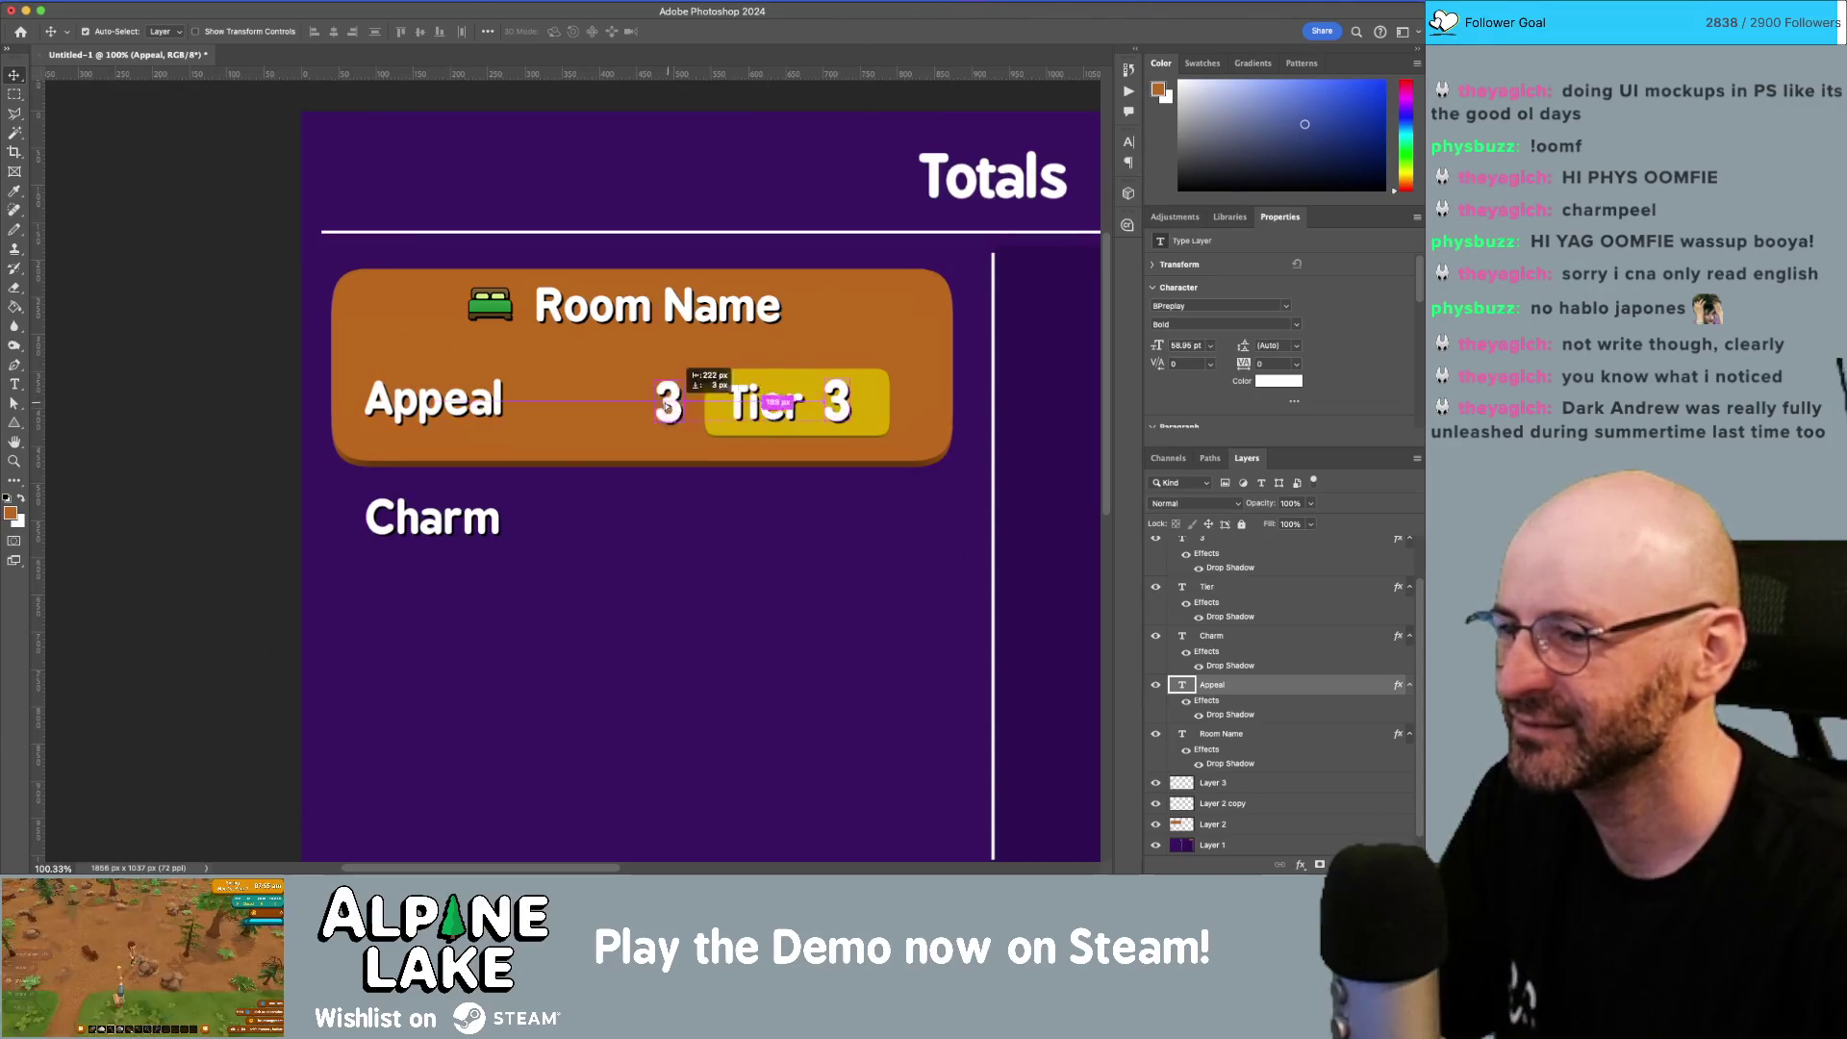
{"action": "key", "text": "t"}
{"action": "type", "text": "50"}
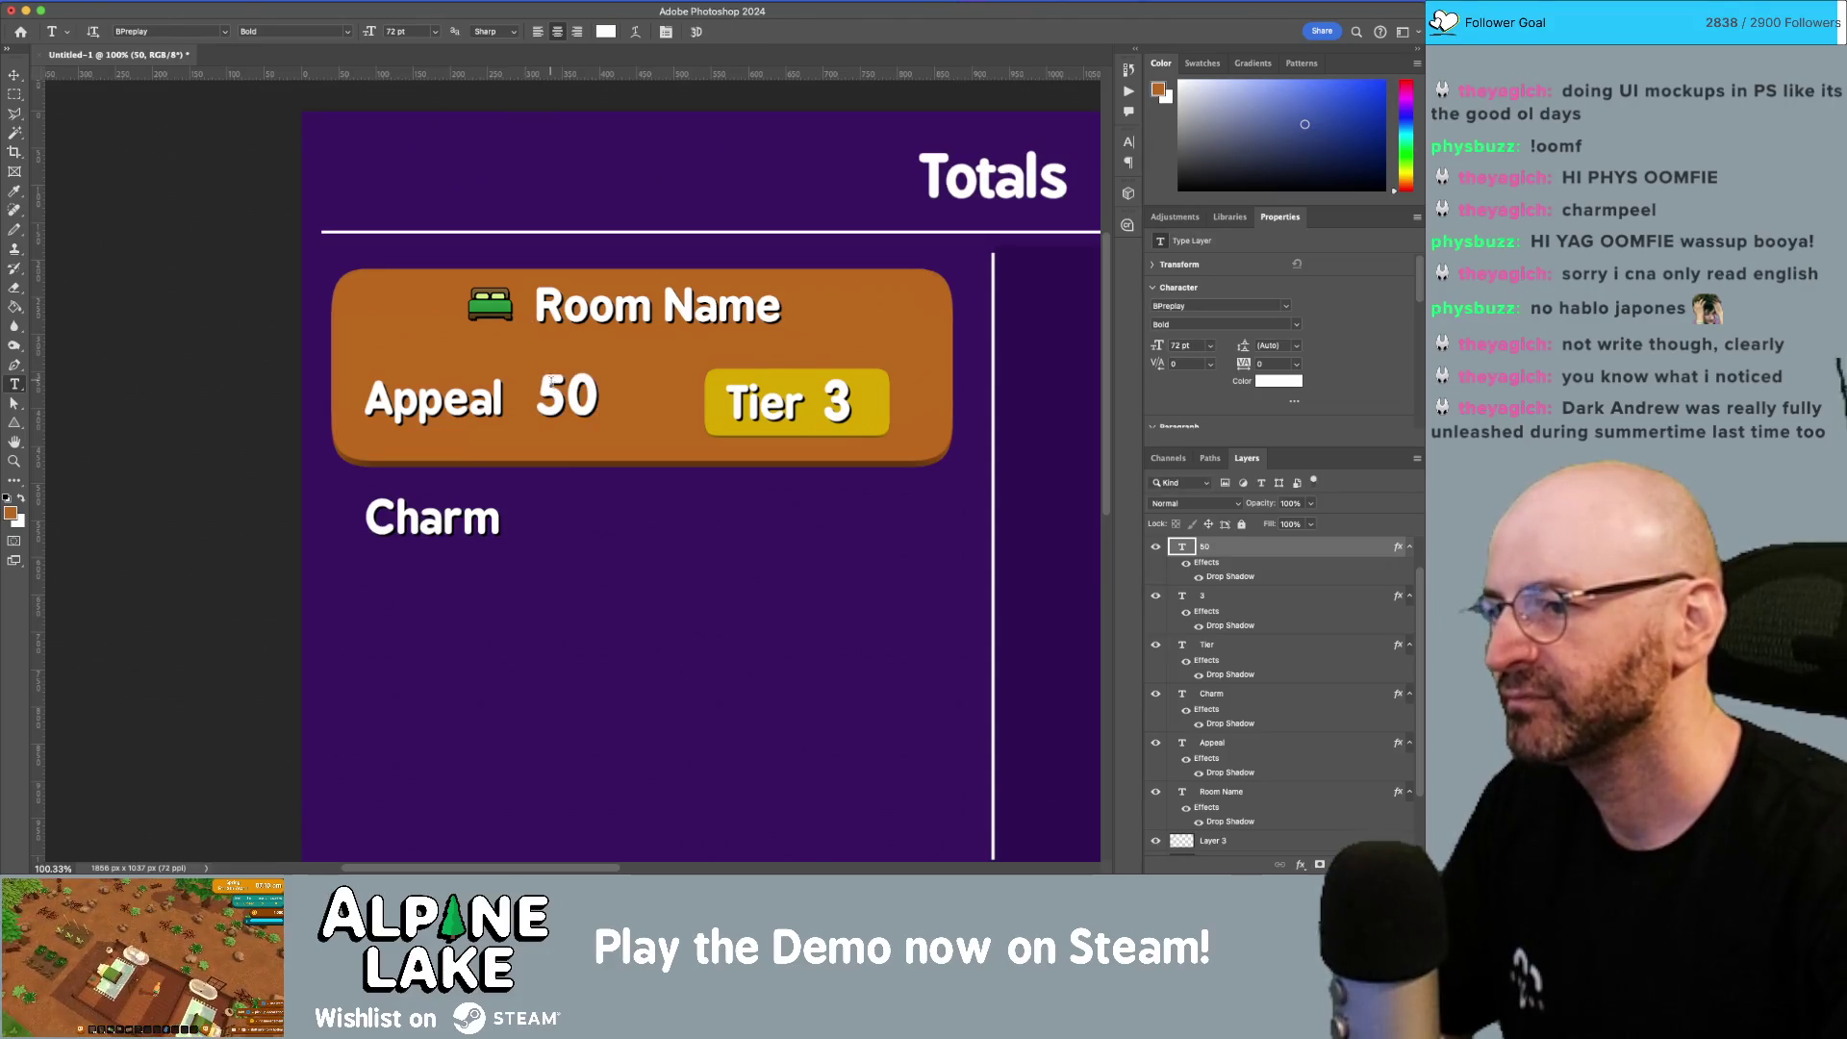
{"action": "key", "text": "Escape"}
{"action": "key", "text": "v"}
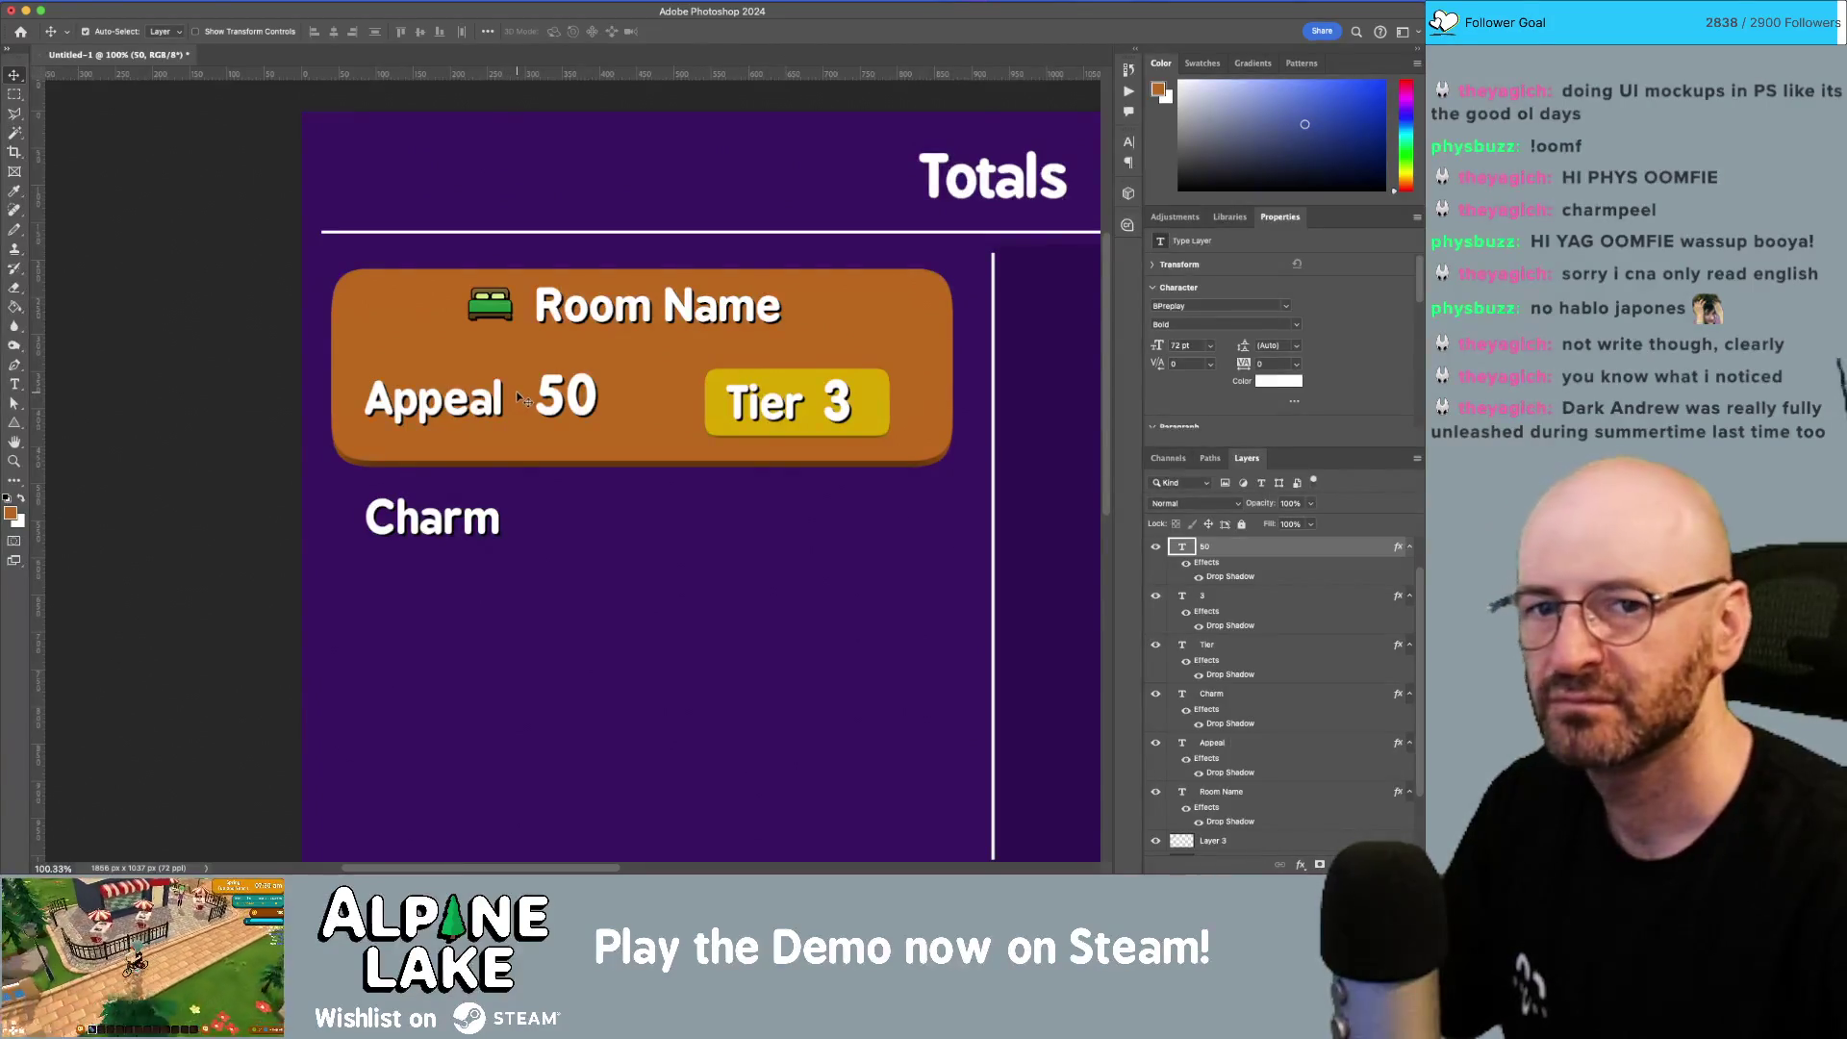
- Raise Appeal and 50 higher on the card, glancing at the reference game UI site
{"action": "mouse_move", "coordinate": [454, 408]}
{"action": "left_mouse_down"}
{"action": "mouse_move", "coordinate": [467, 364]}
{"action": "mouse_move", "coordinate": [578, 347]}
{"action": "left_mouse_up"}
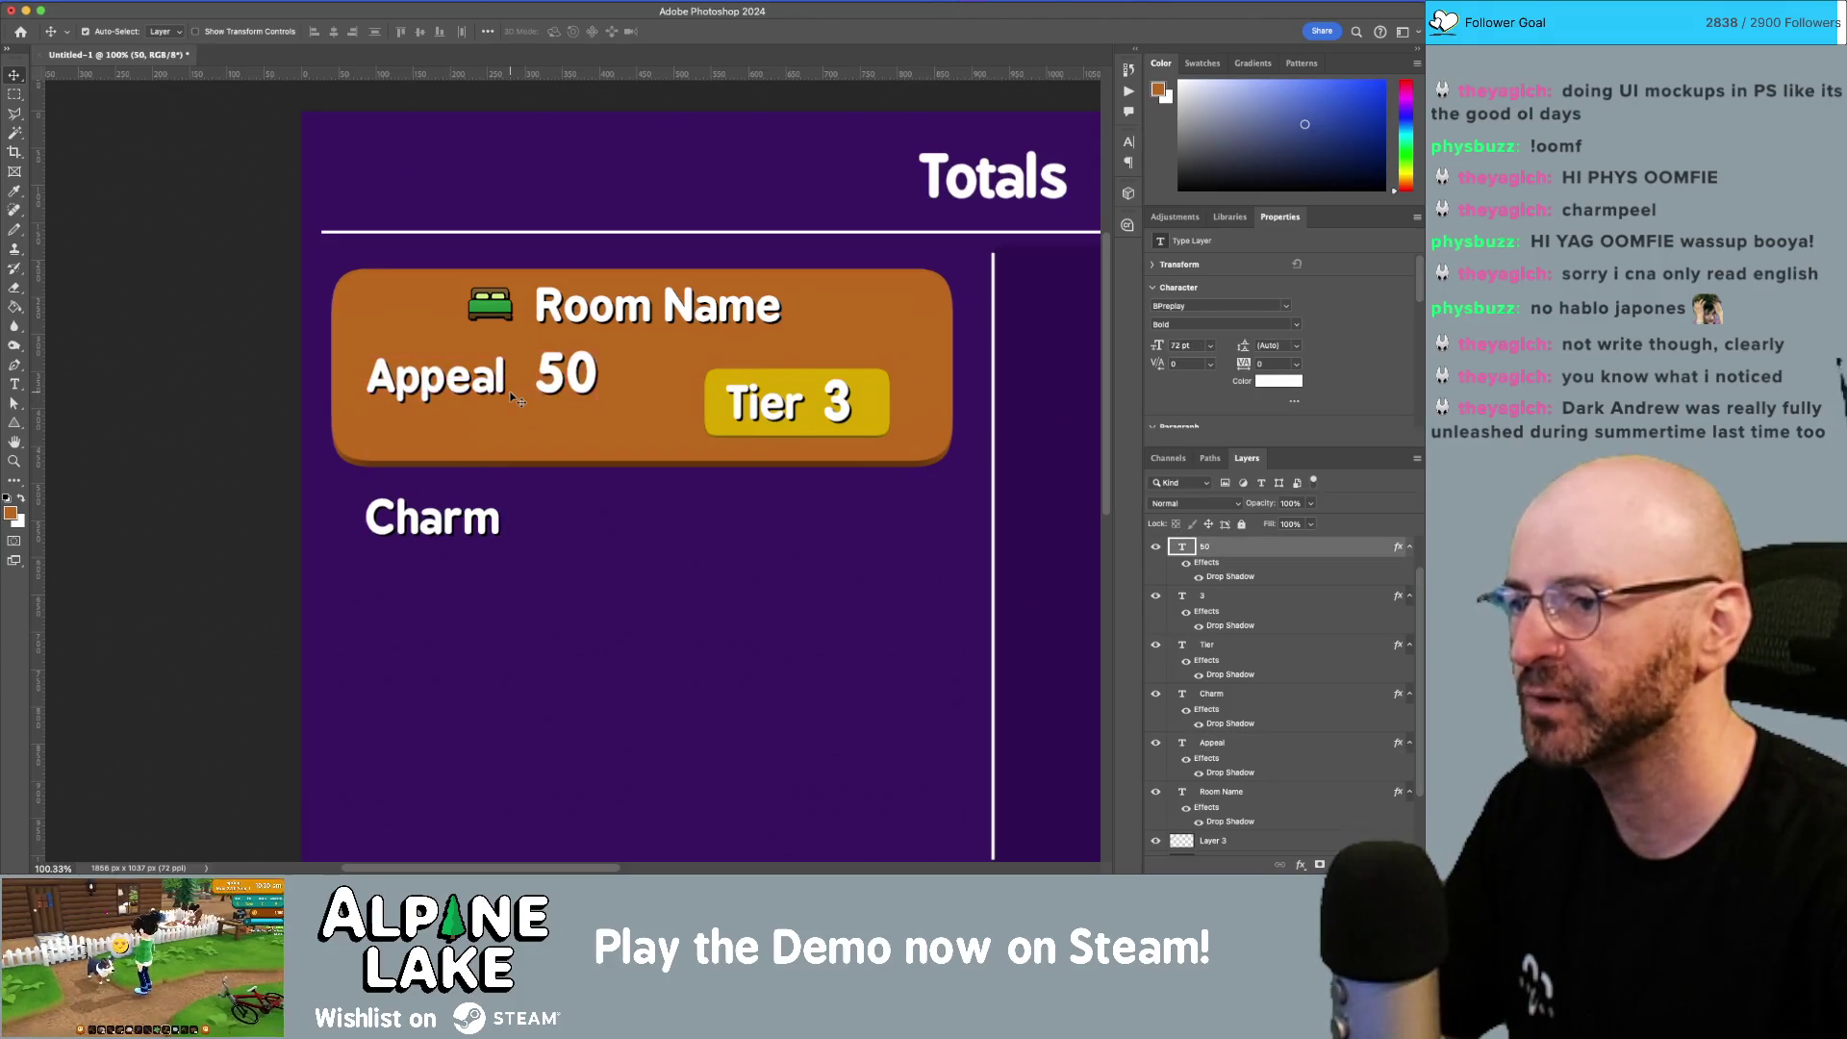
{"action": "left_click_drag", "start_coordinate": [511, 410], "coordinate": [511, 407]}
{"action": "left_click", "coordinate": [555, 371]}
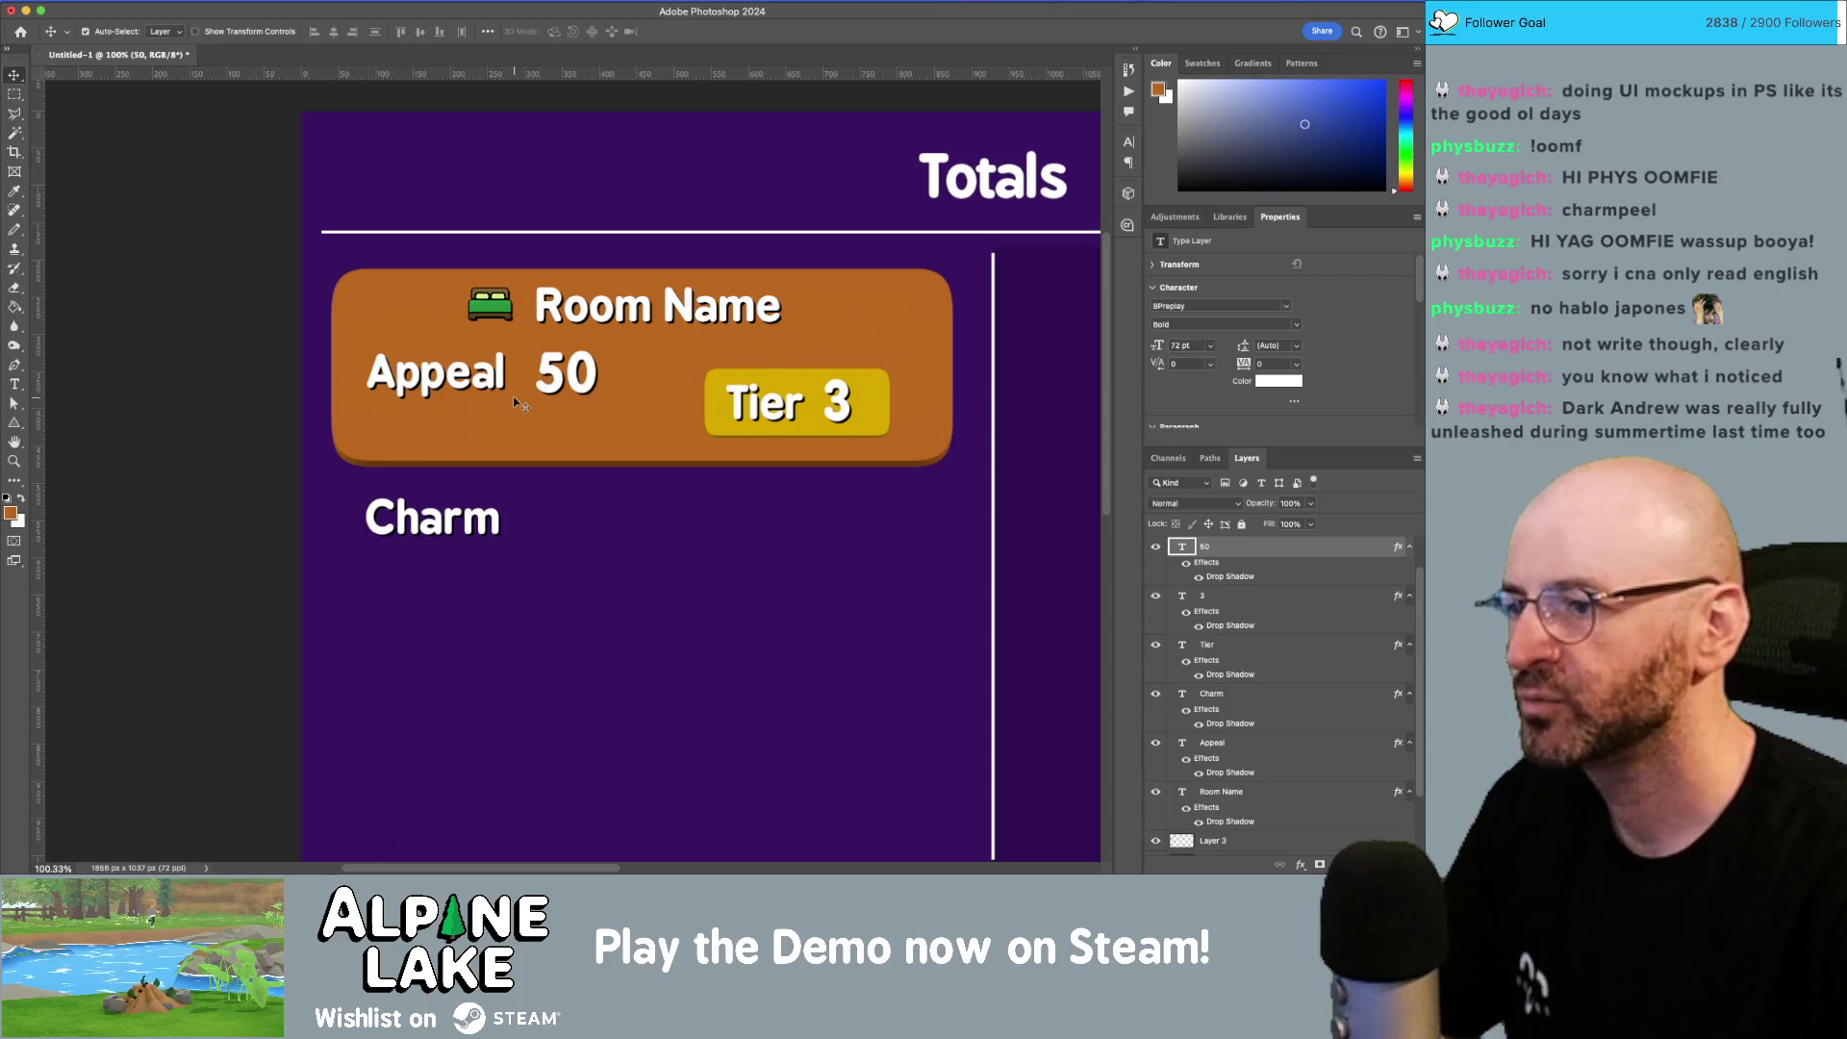
{"action": "key", "text": "super+Tab"}
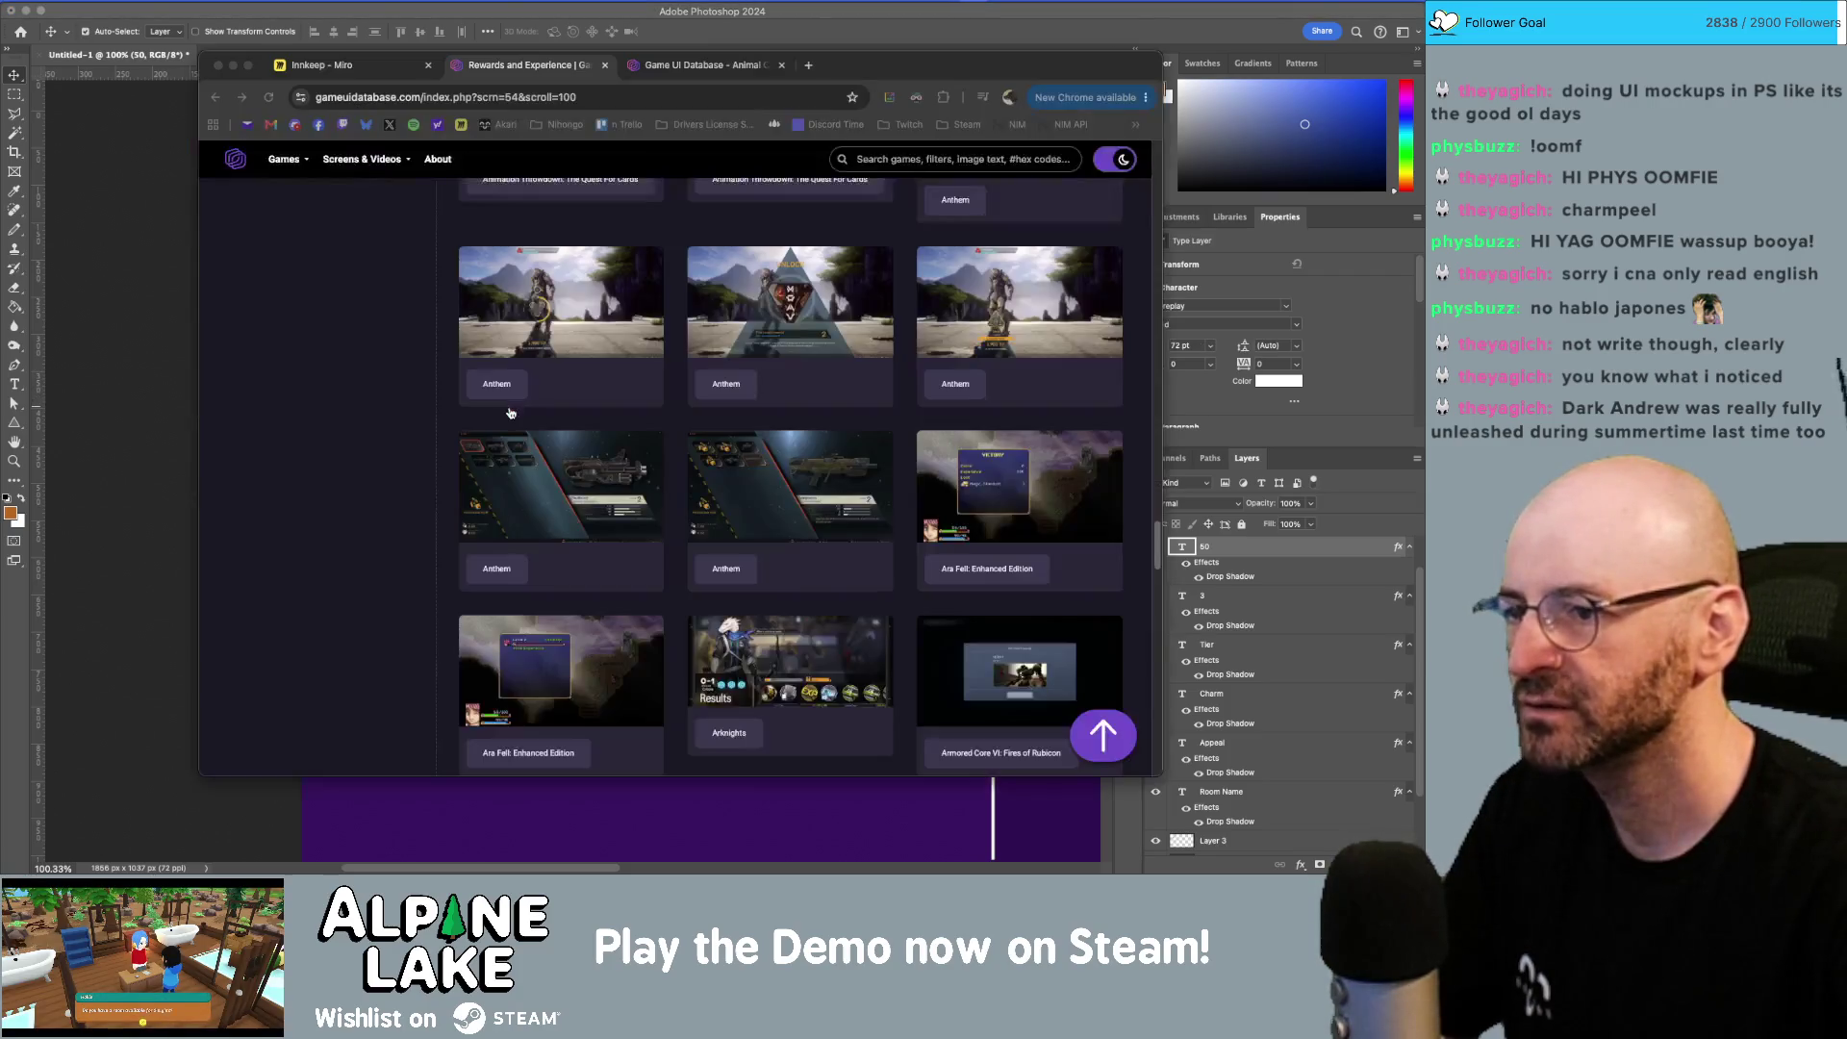
{"action": "key", "text": "super+Tab"}
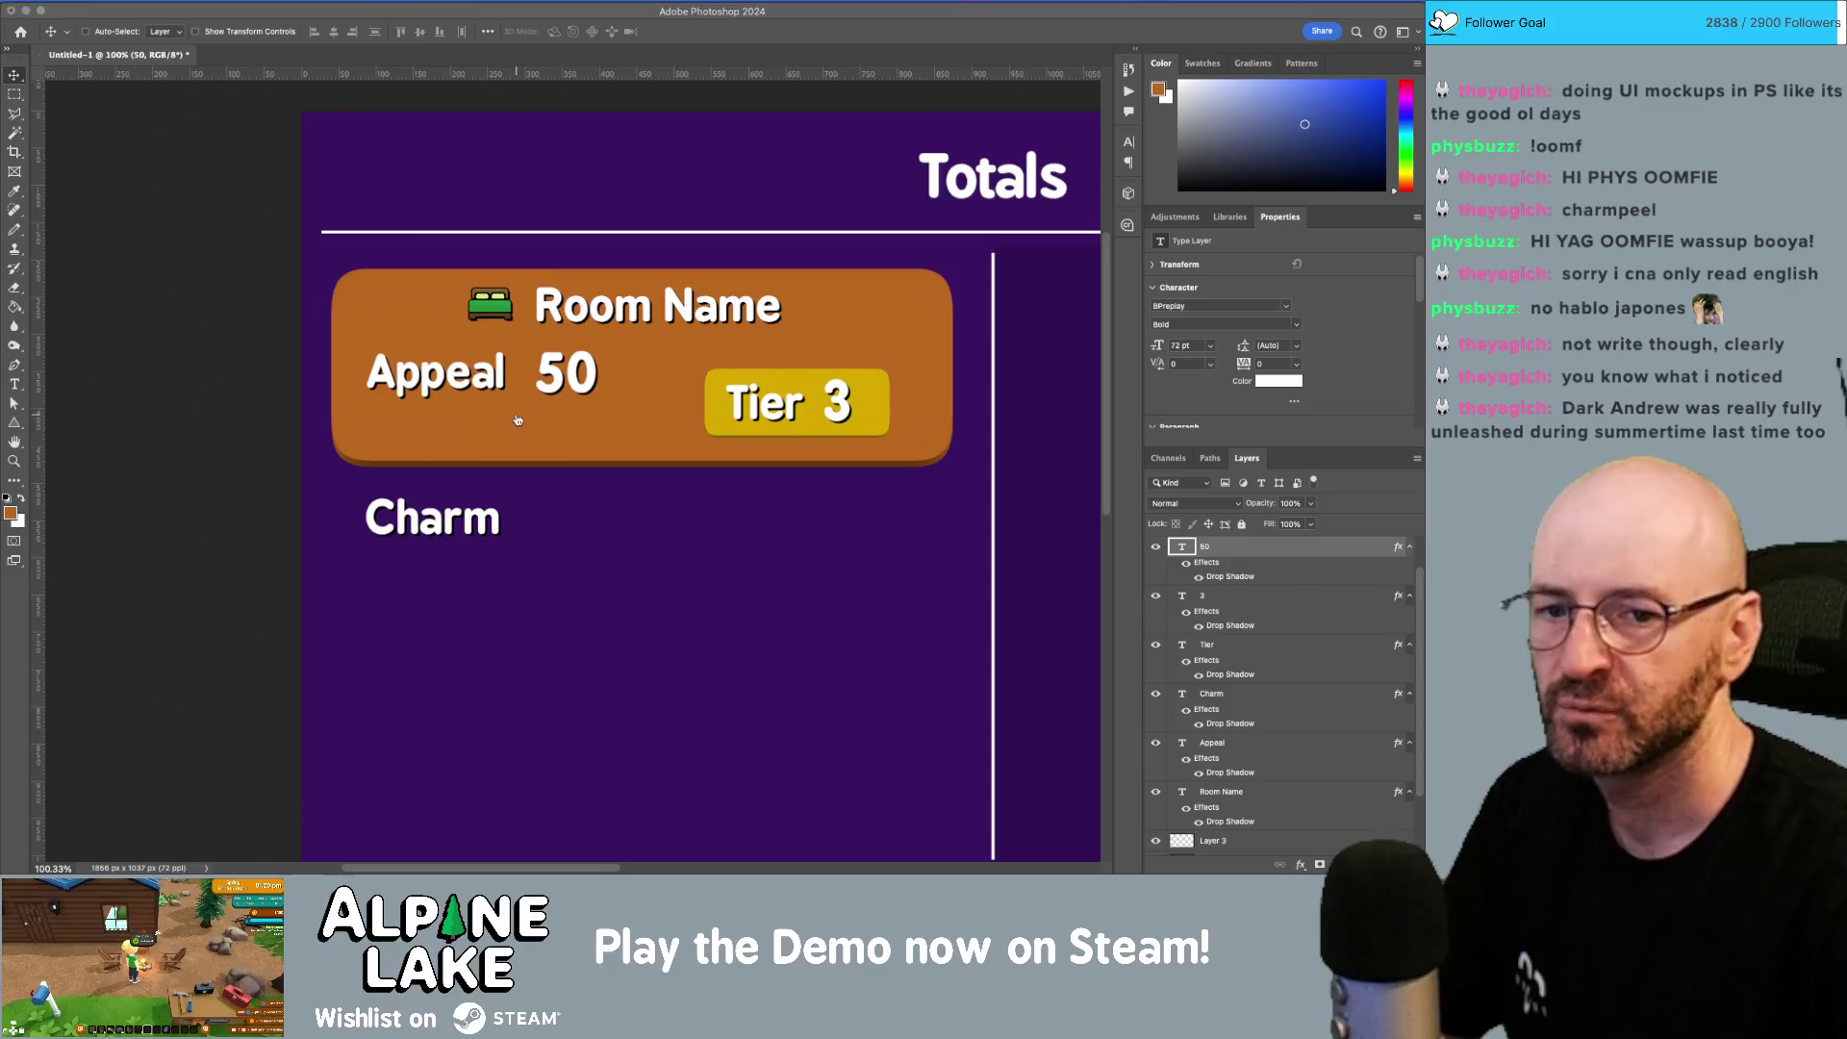
- In Unity, expand Totals Panel down to the Scroll View > Viewport > Content object
{"action": "key", "text": "super+Tab"}
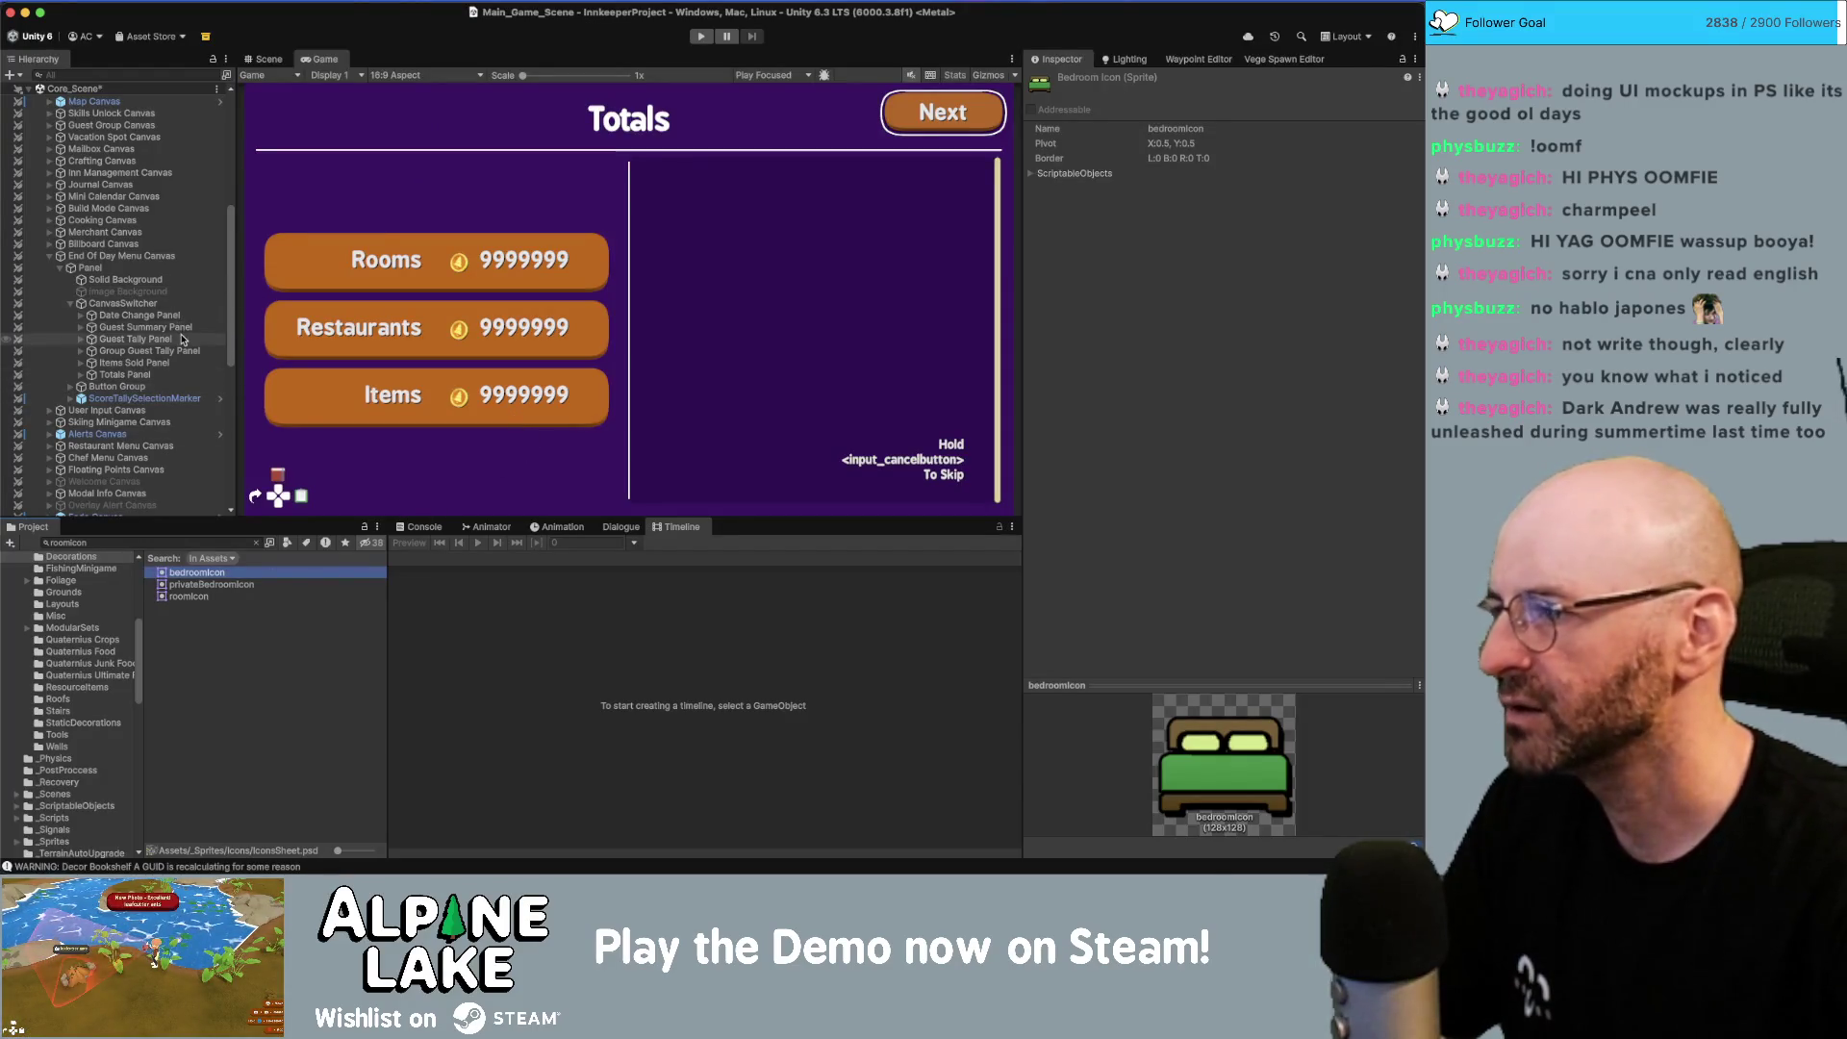
{"action": "left_click", "coordinate": [124, 373]}
{"action": "key", "text": "Right"}
{"action": "key", "text": "Down"}
{"action": "key", "text": "Down"}
{"action": "key", "text": "Down"}
{"action": "key", "text": "Down"}
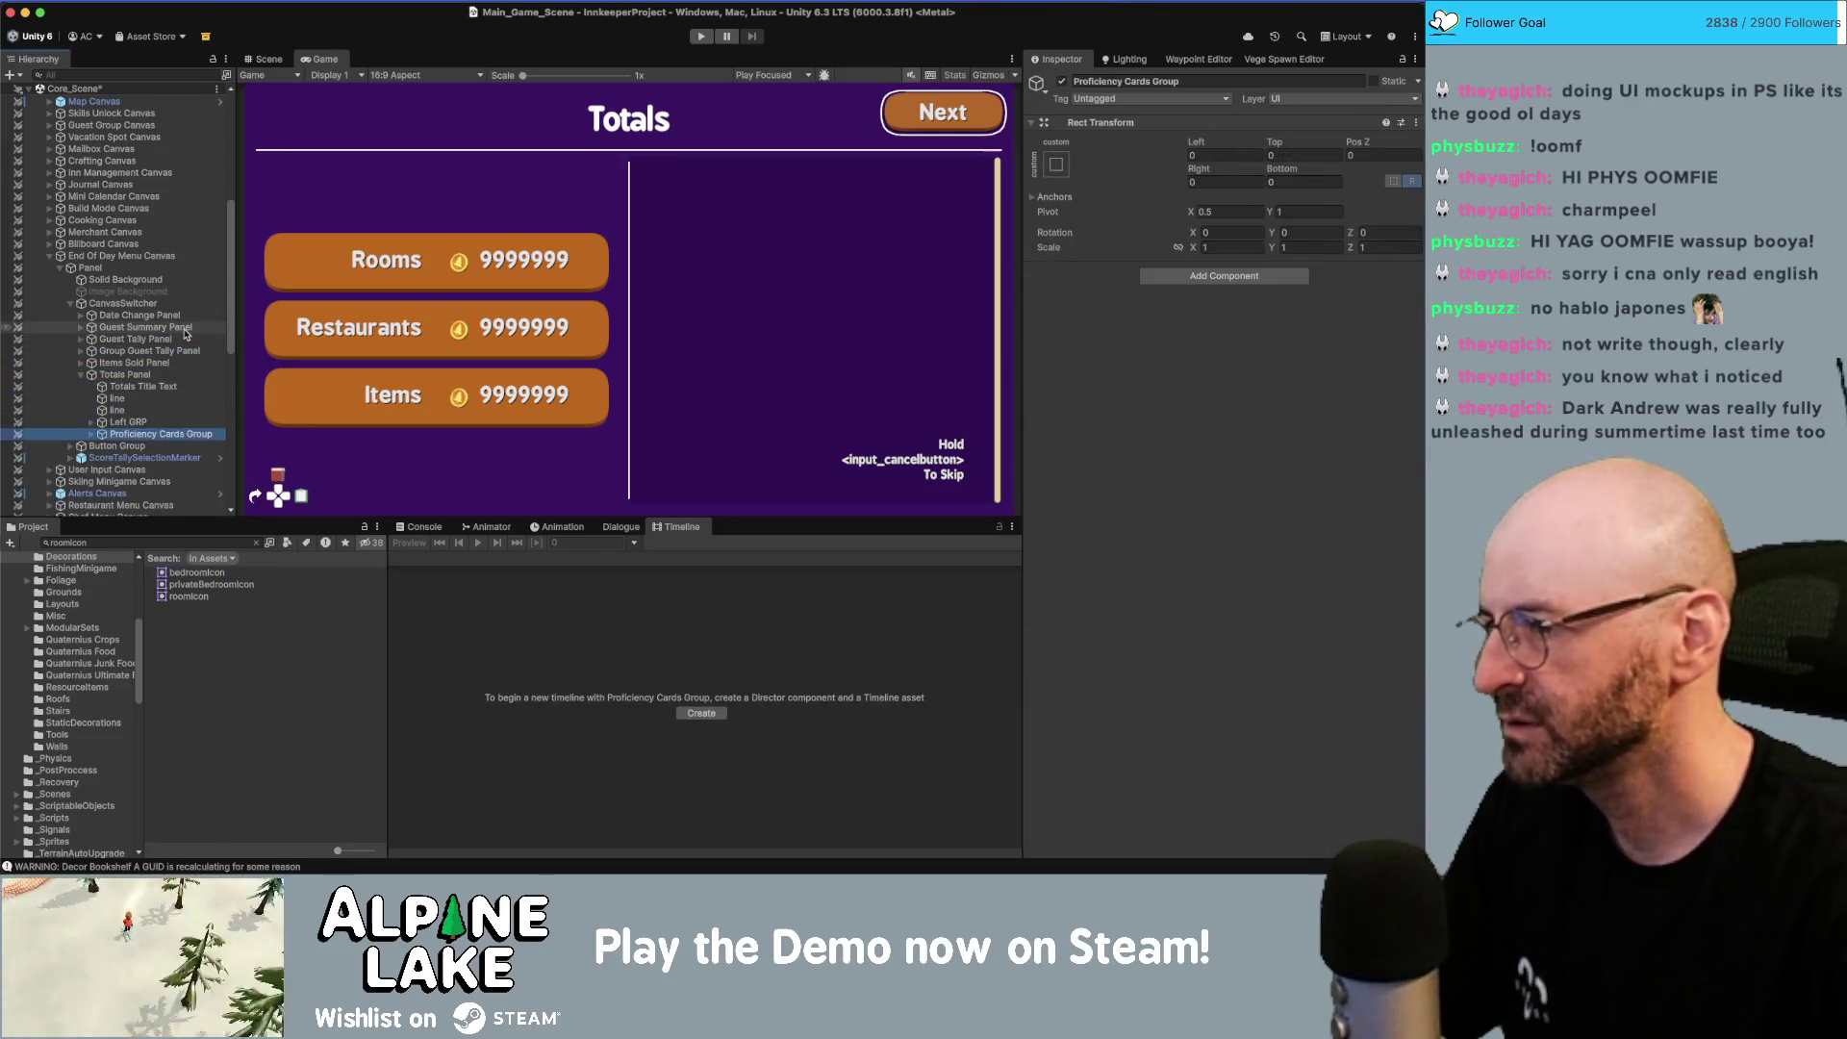
{"action": "key", "text": "Right"}
{"action": "key", "text": "Down"}
{"action": "key", "text": "Down"}
{"action": "key", "text": "Right"}
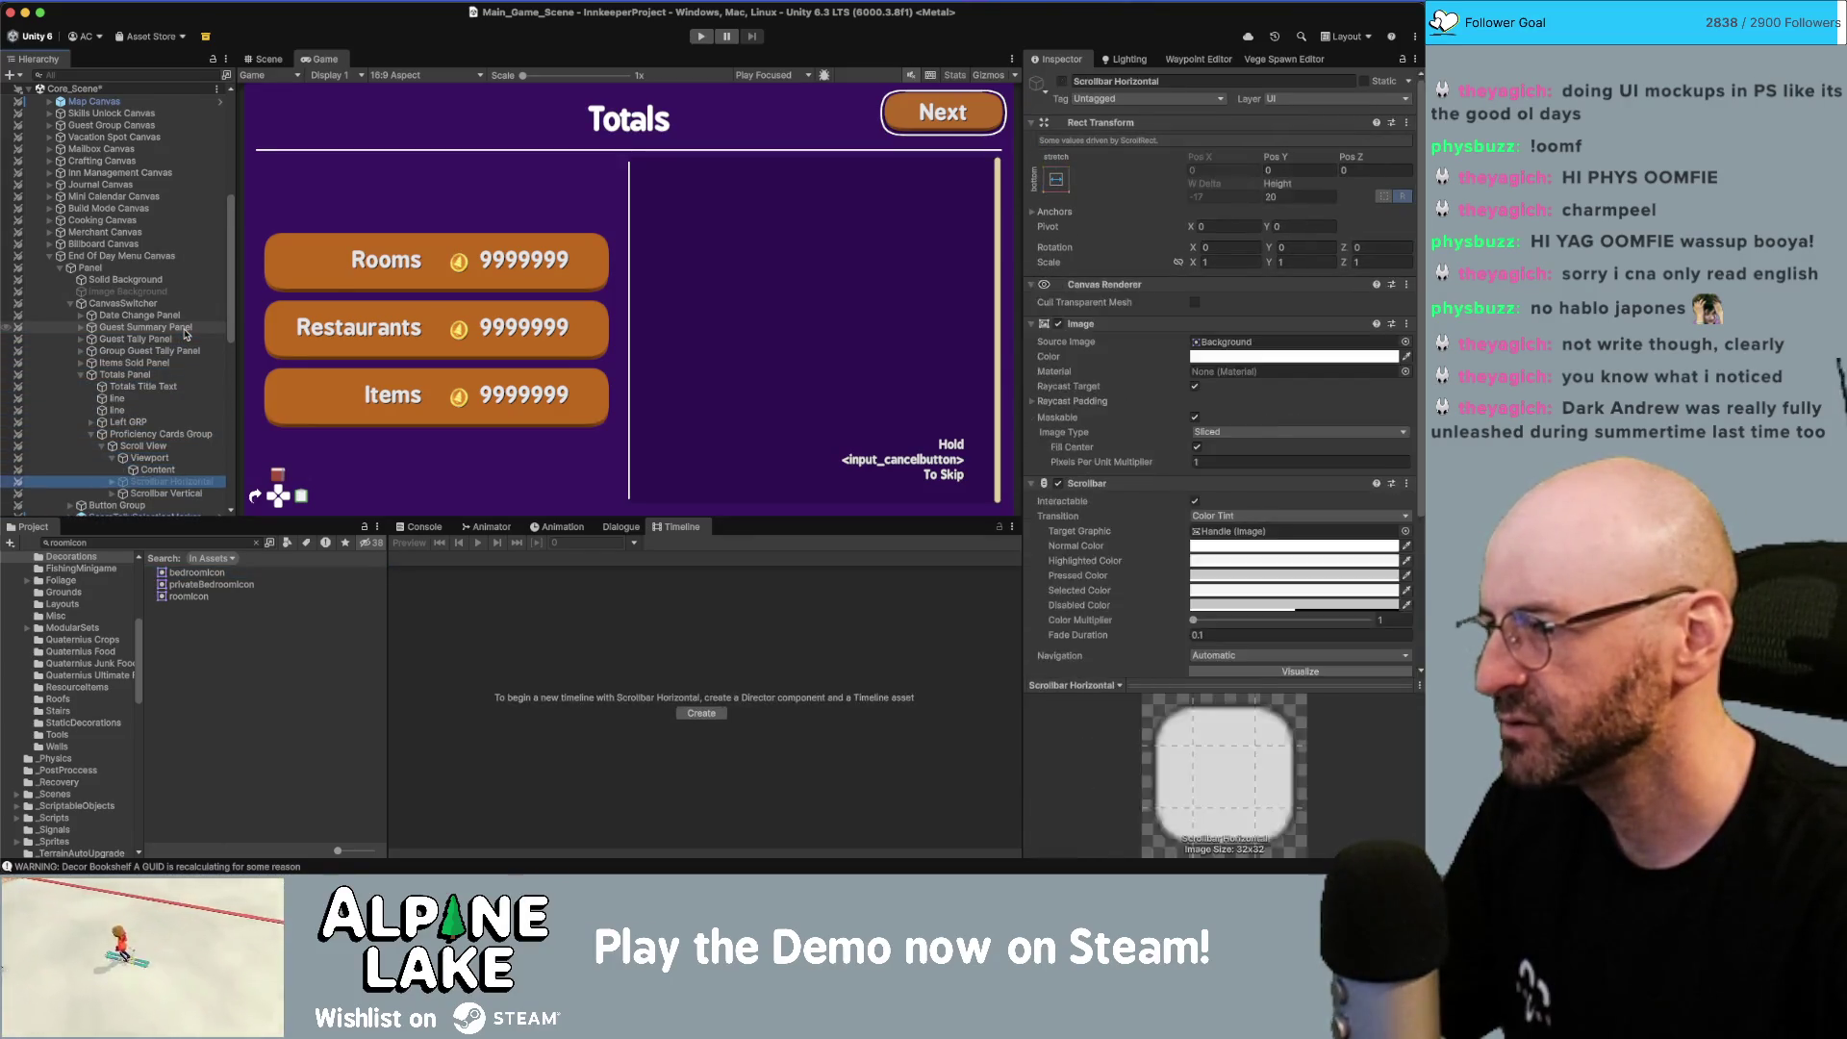
{"action": "left_click", "coordinate": [159, 469]}
- Find the Proficiency Card prefab, inspect it in prefab mode, then discard the accidental prefab edit
{"action": "left_click", "coordinate": [177, 544]}
{"action": "type", "text": "proficiency"}
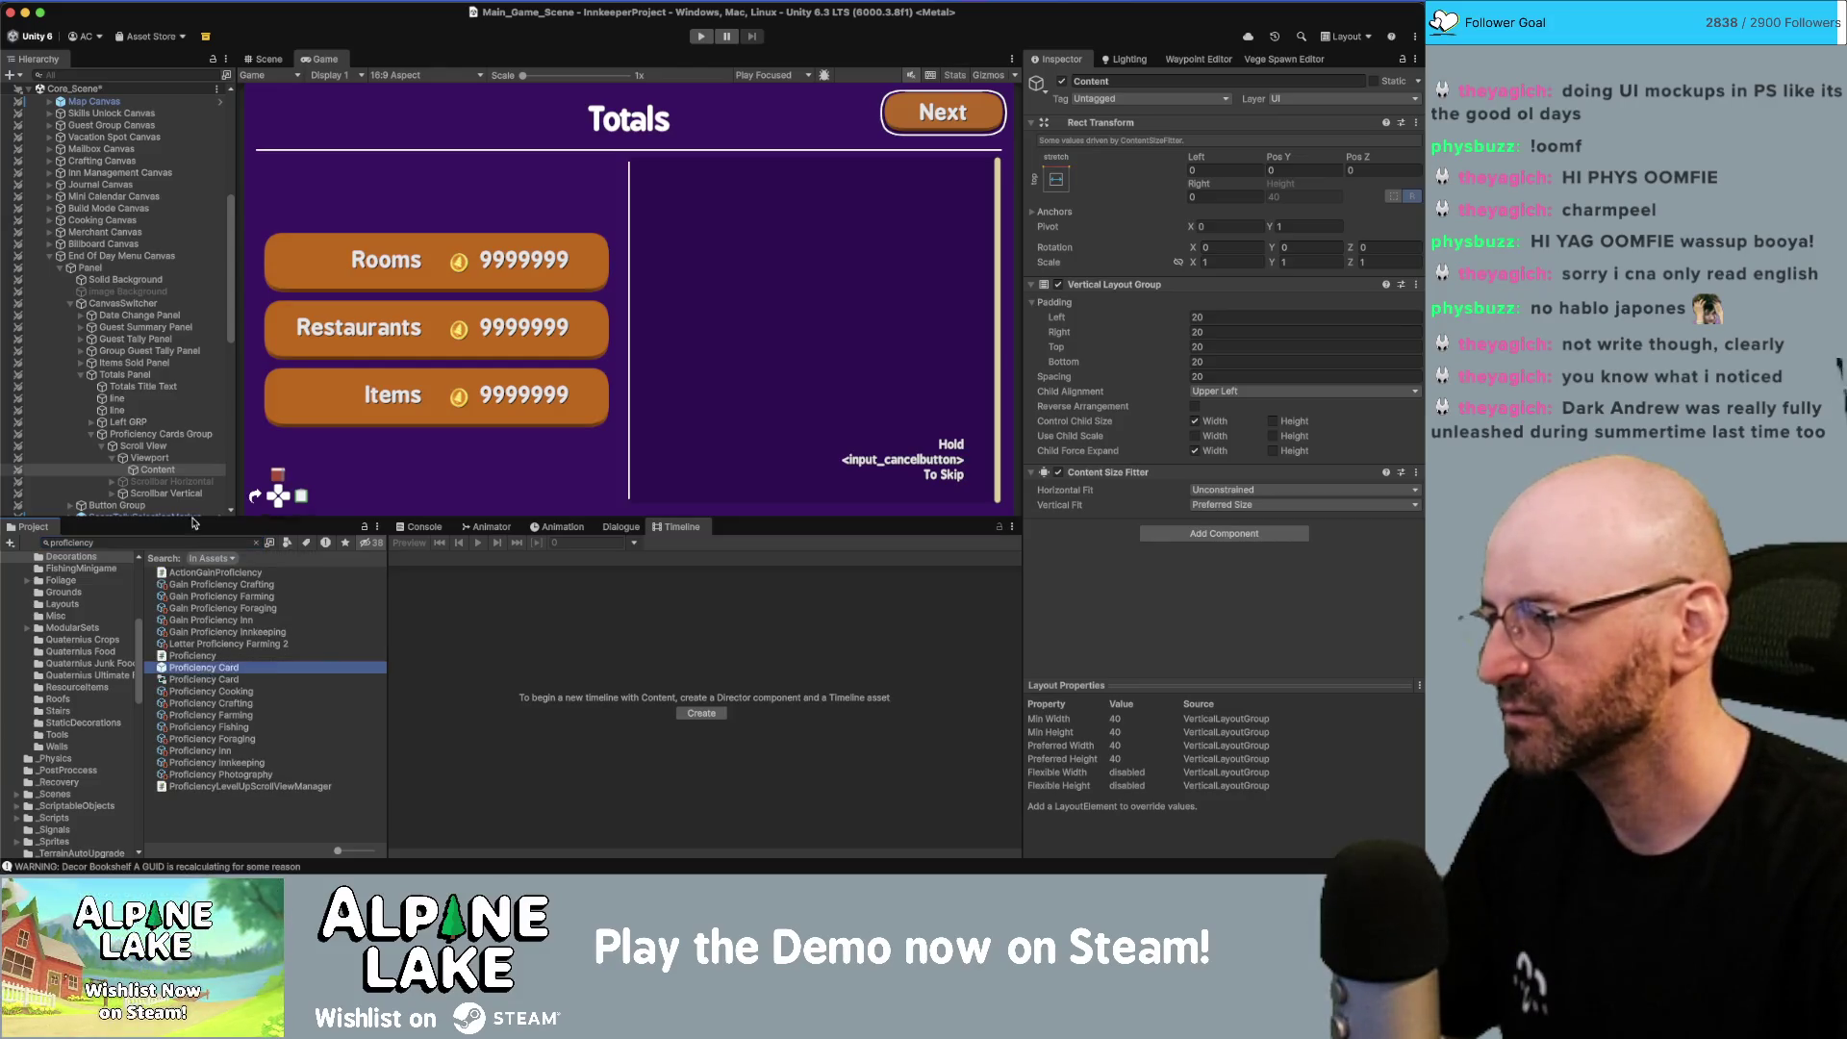
{"action": "scroll", "coordinate": [197, 513], "scroll_direction": "down", "scroll_amount": 3}
{"action": "double_click", "coordinate": [200, 672]}
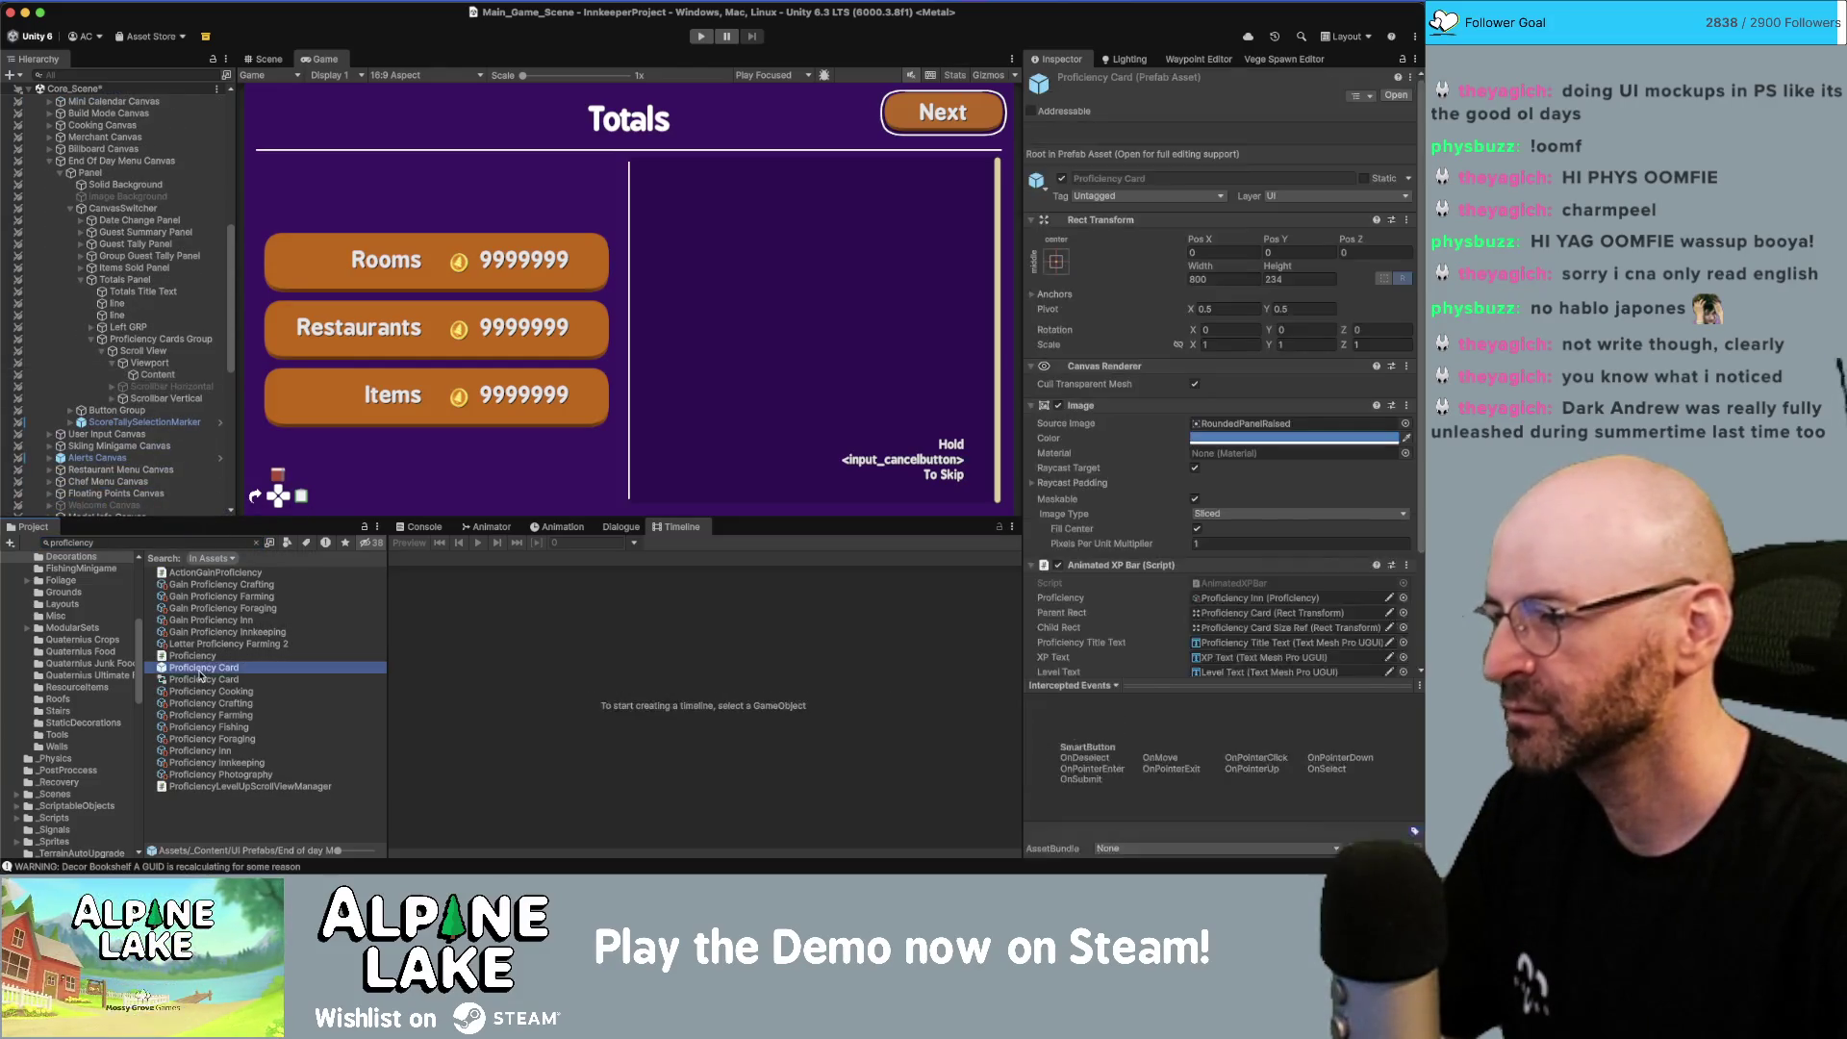
{"action": "left_click", "coordinate": [267, 60]}
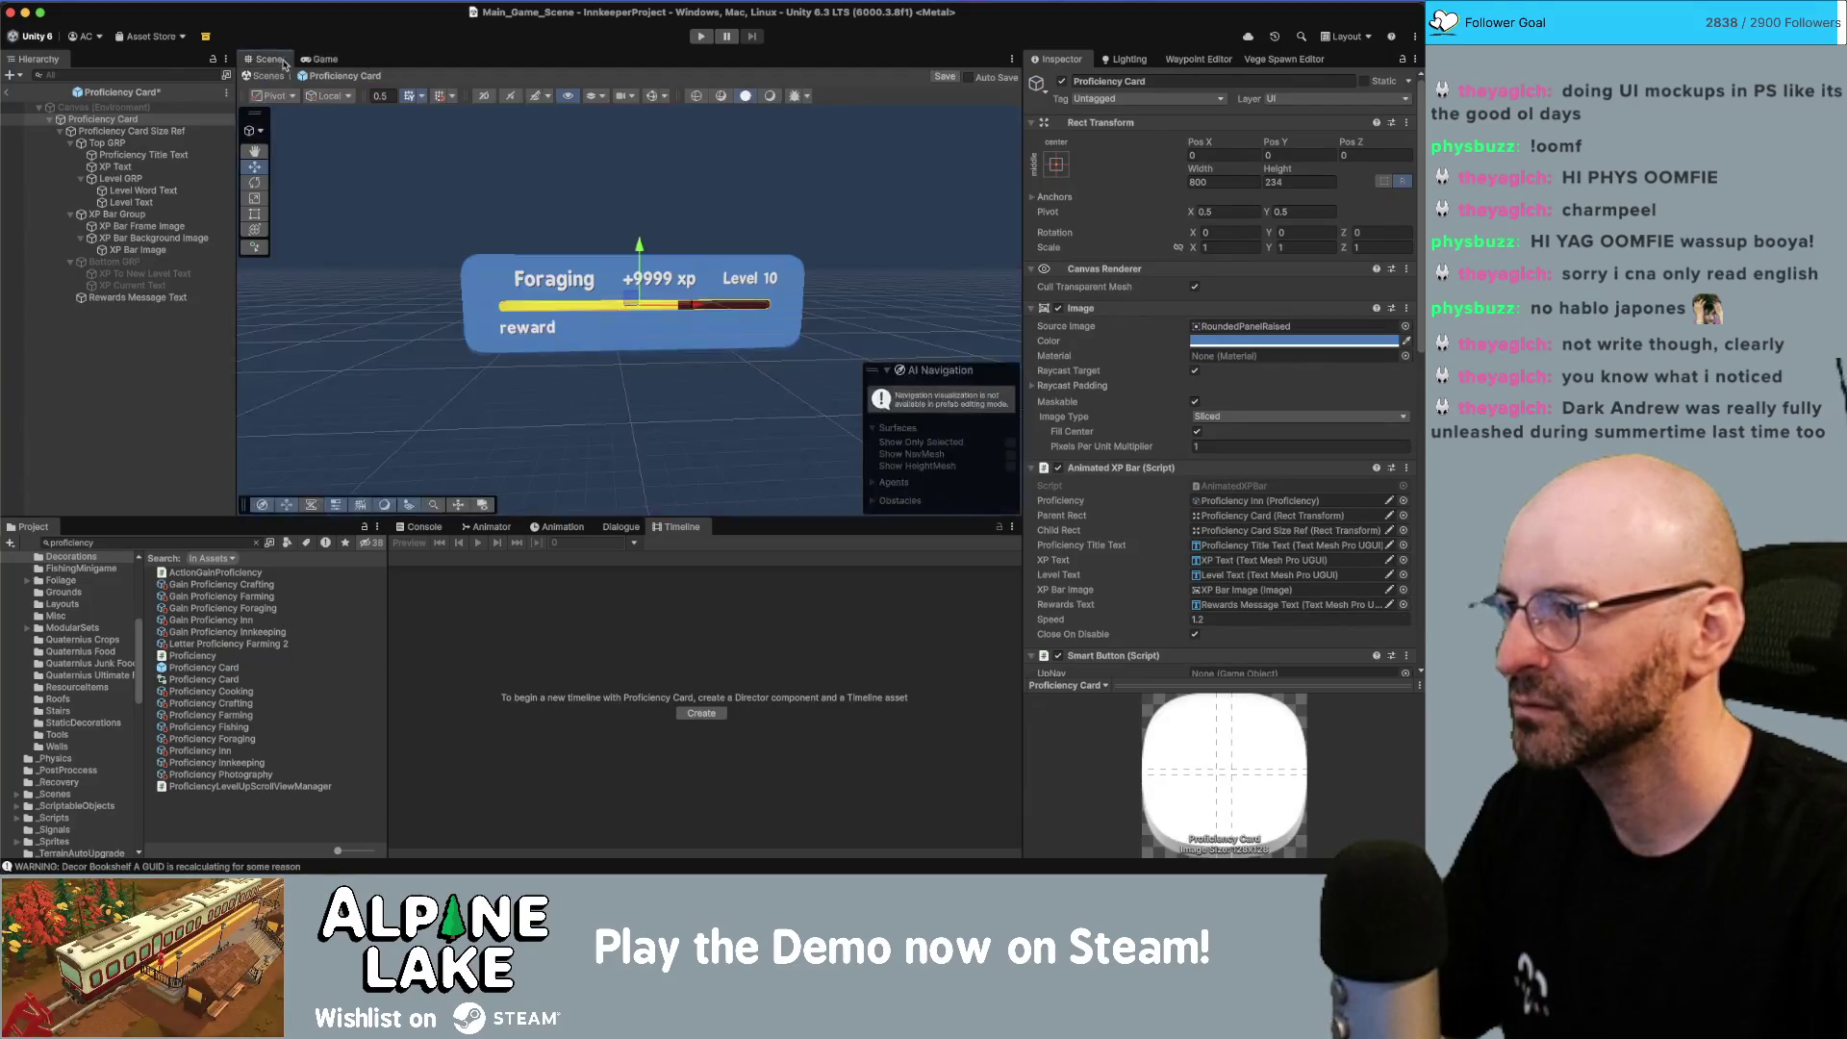
{"action": "left_click_drag", "start_coordinate": [667, 340], "coordinate": [653, 289]}
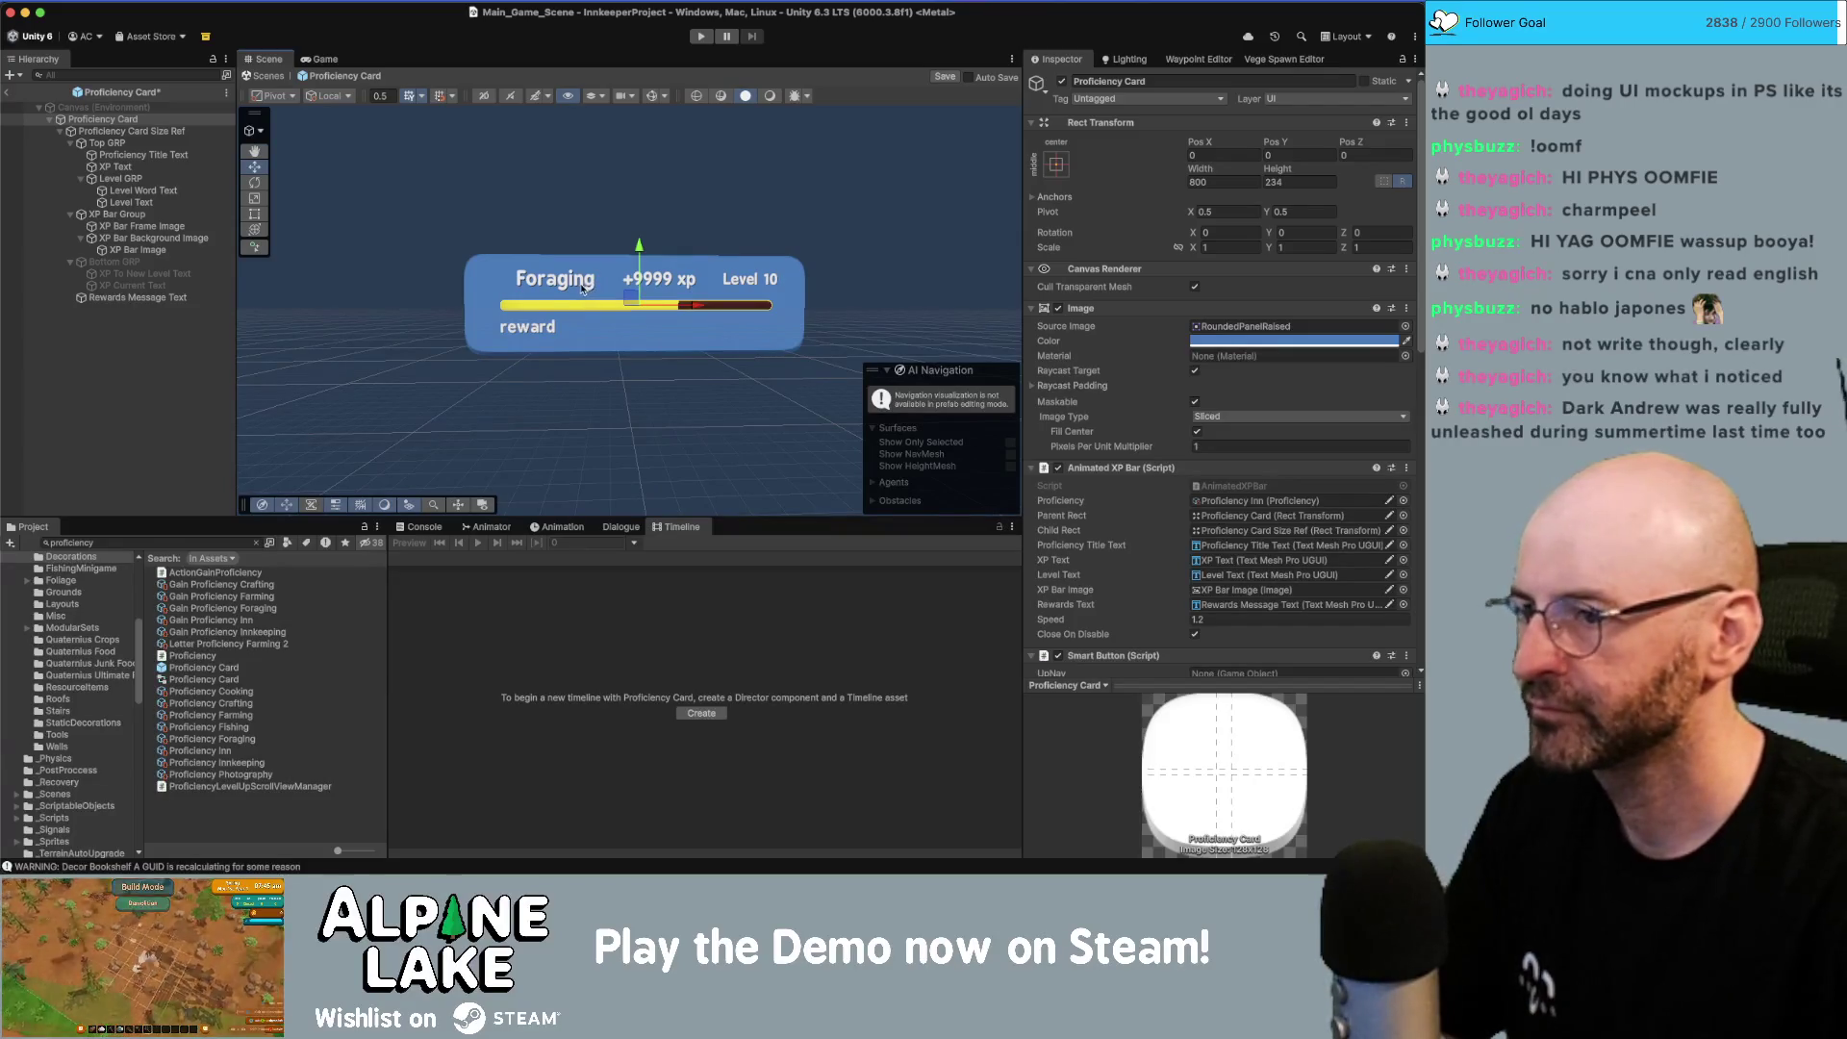
{"action": "left_click", "coordinate": [324, 59]}
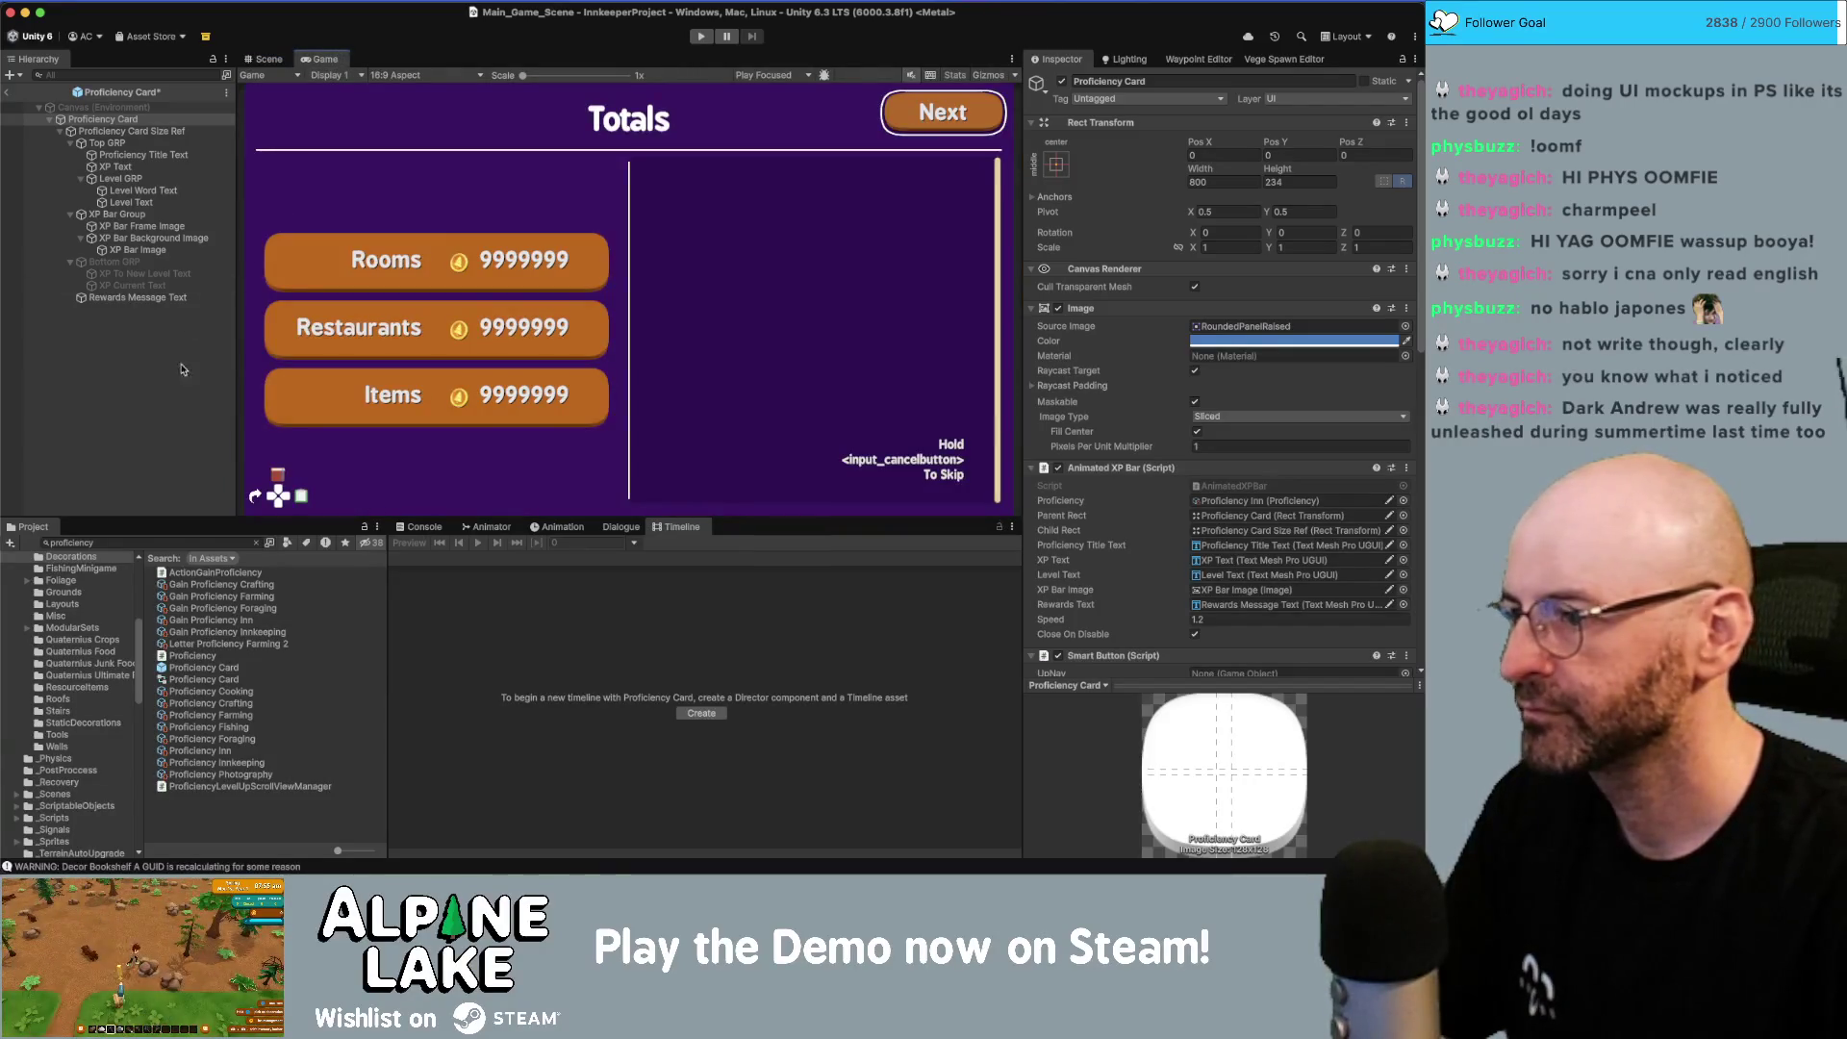
{"action": "left_click_drag", "start_coordinate": [195, 667], "coordinate": [155, 366]}
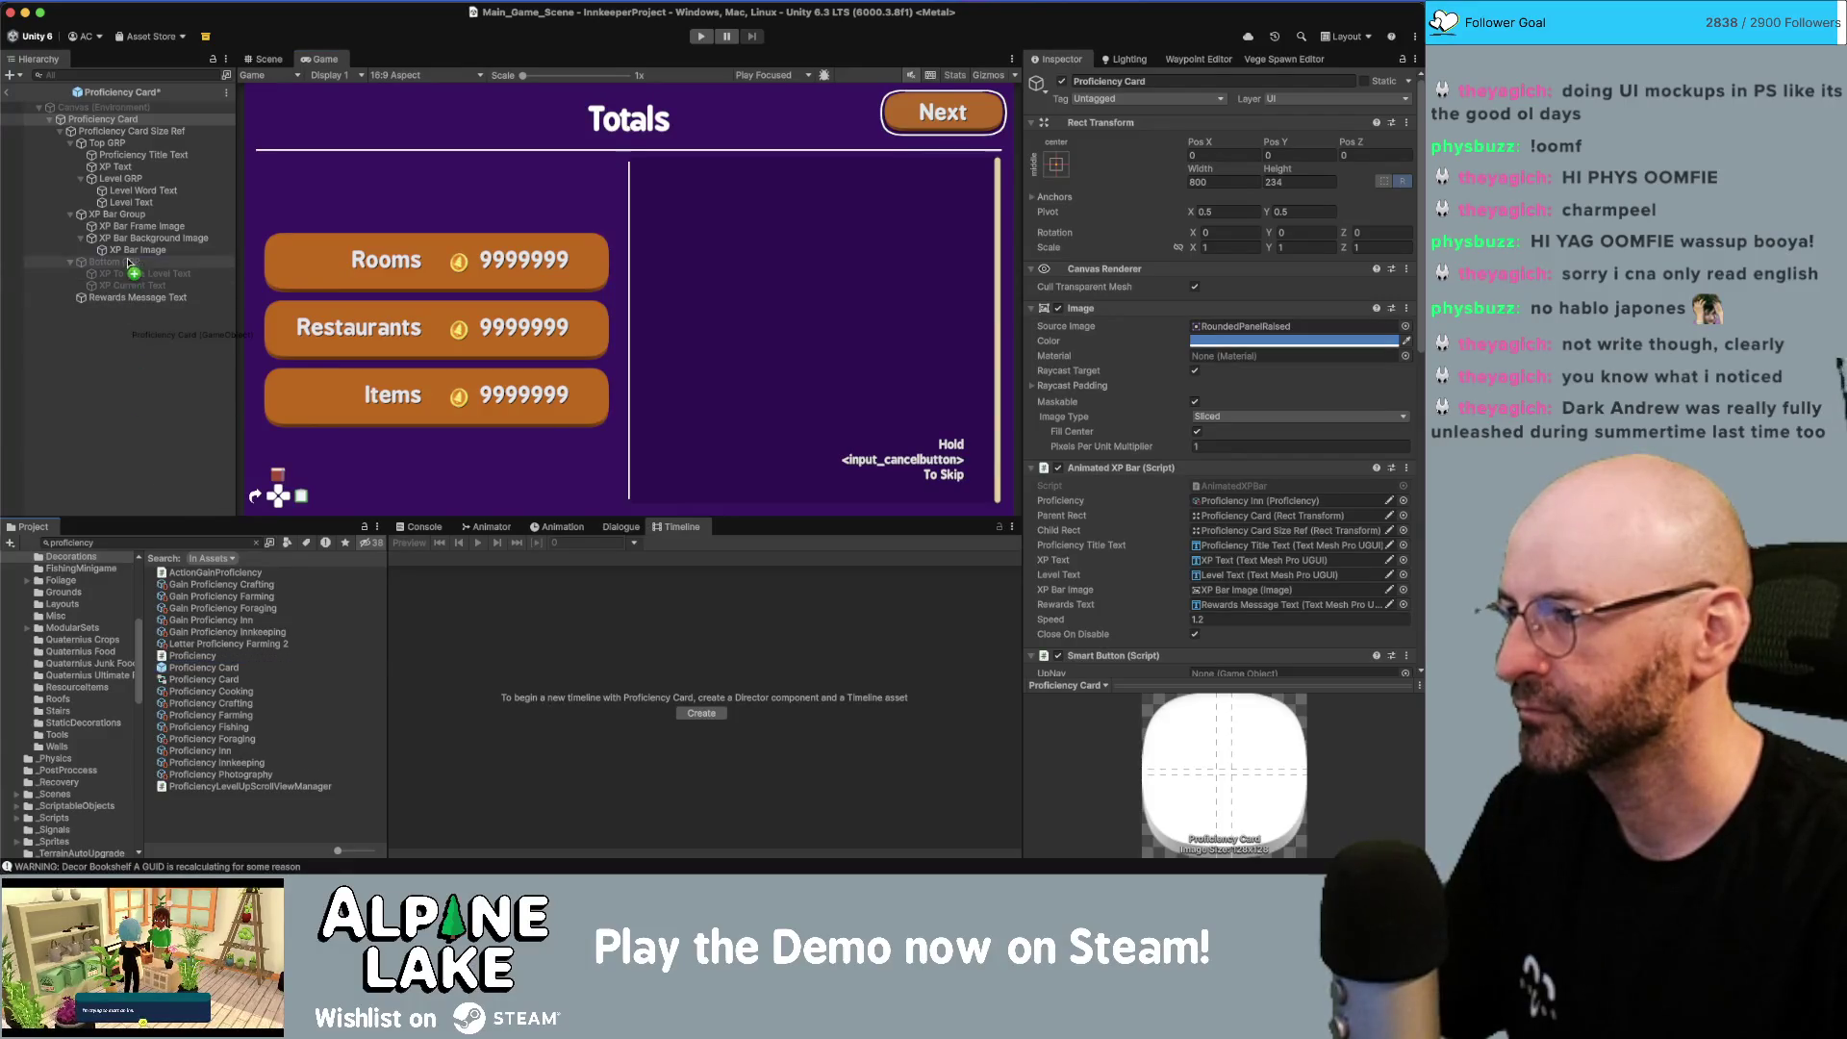
{"action": "left_click_drag", "start_coordinate": [39, 139], "coordinate": [31, 118]}
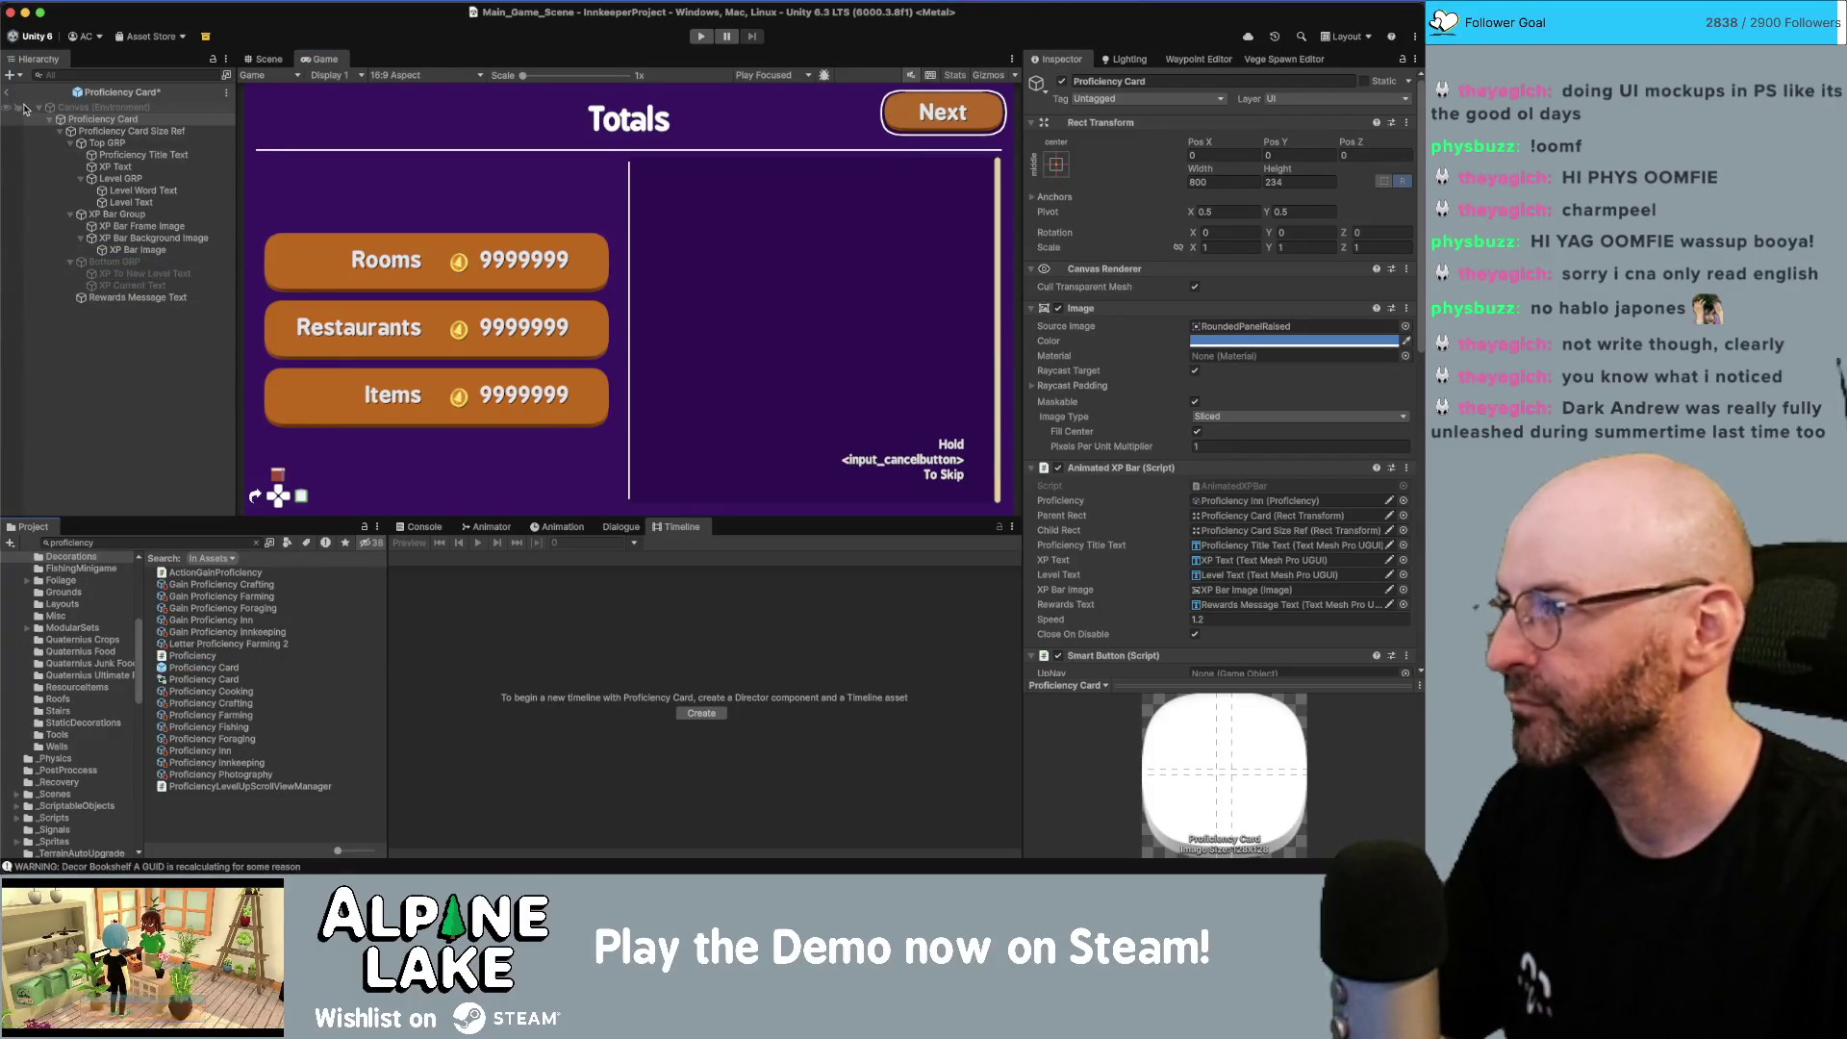
{"action": "left_click", "coordinate": [10, 95]}
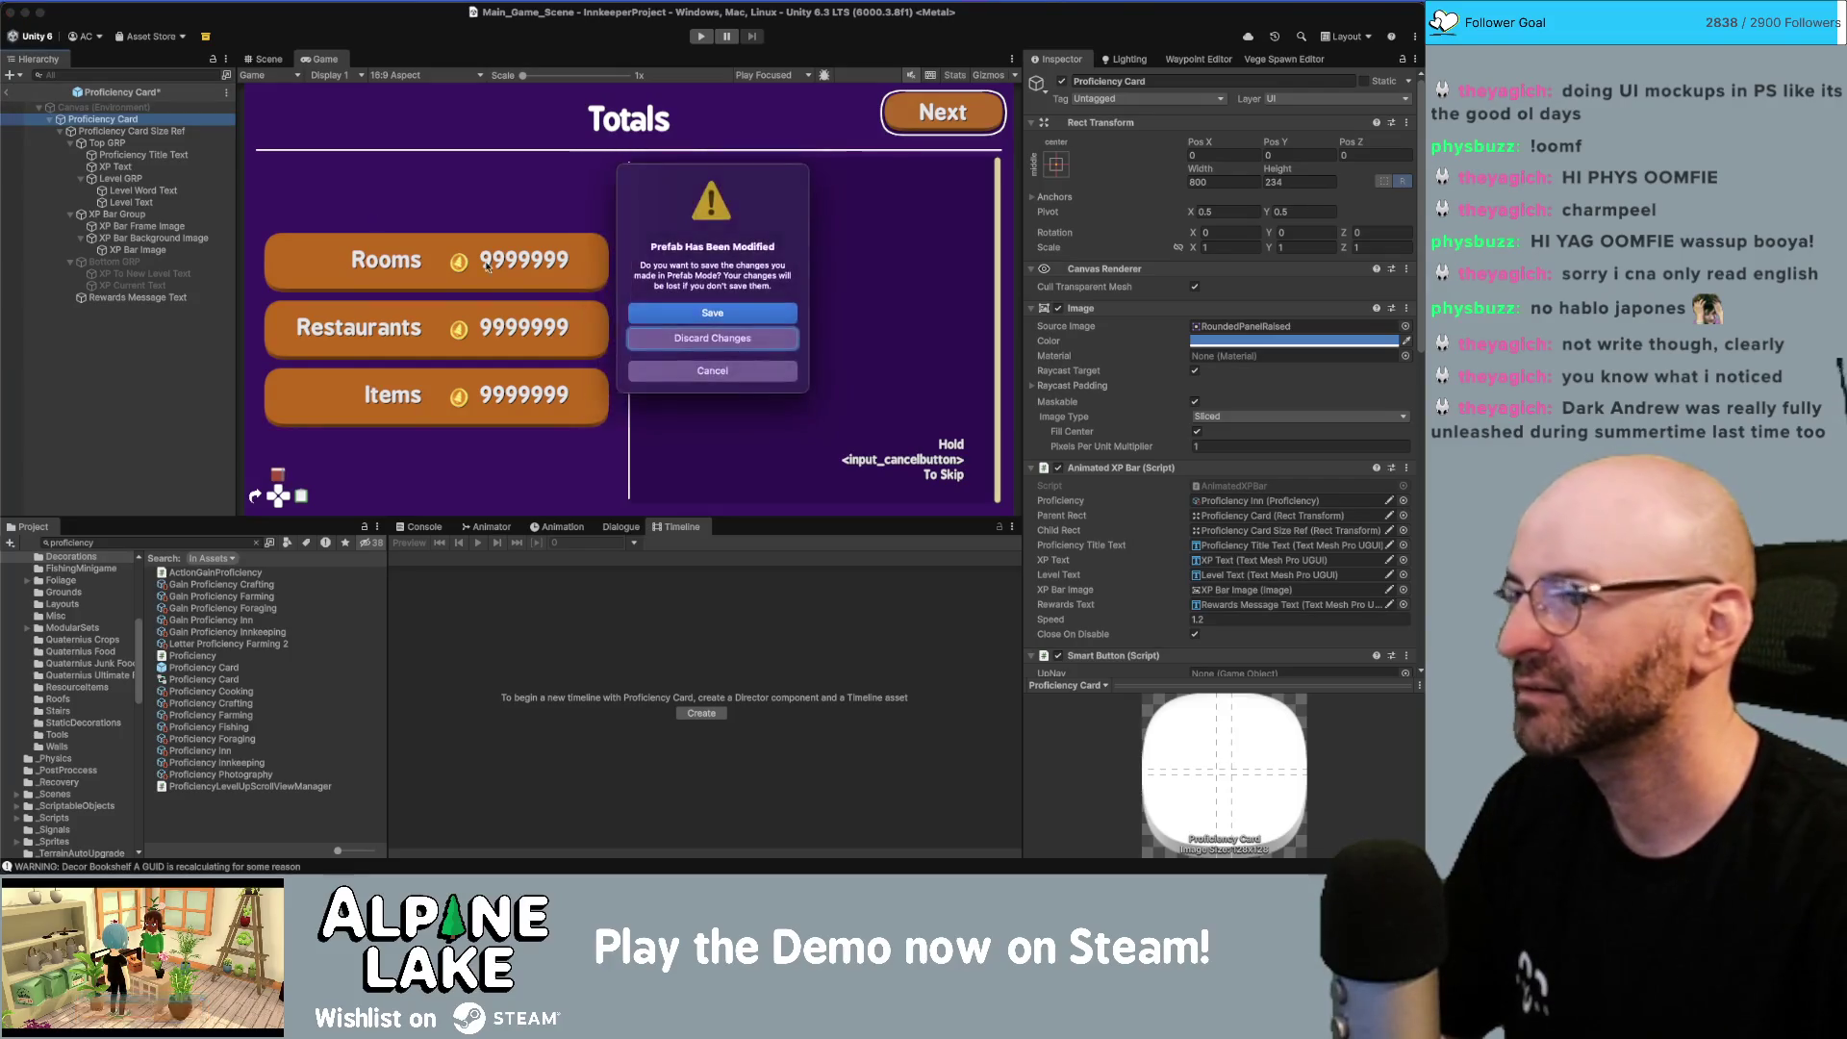
{"action": "left_click", "coordinate": [749, 342]}
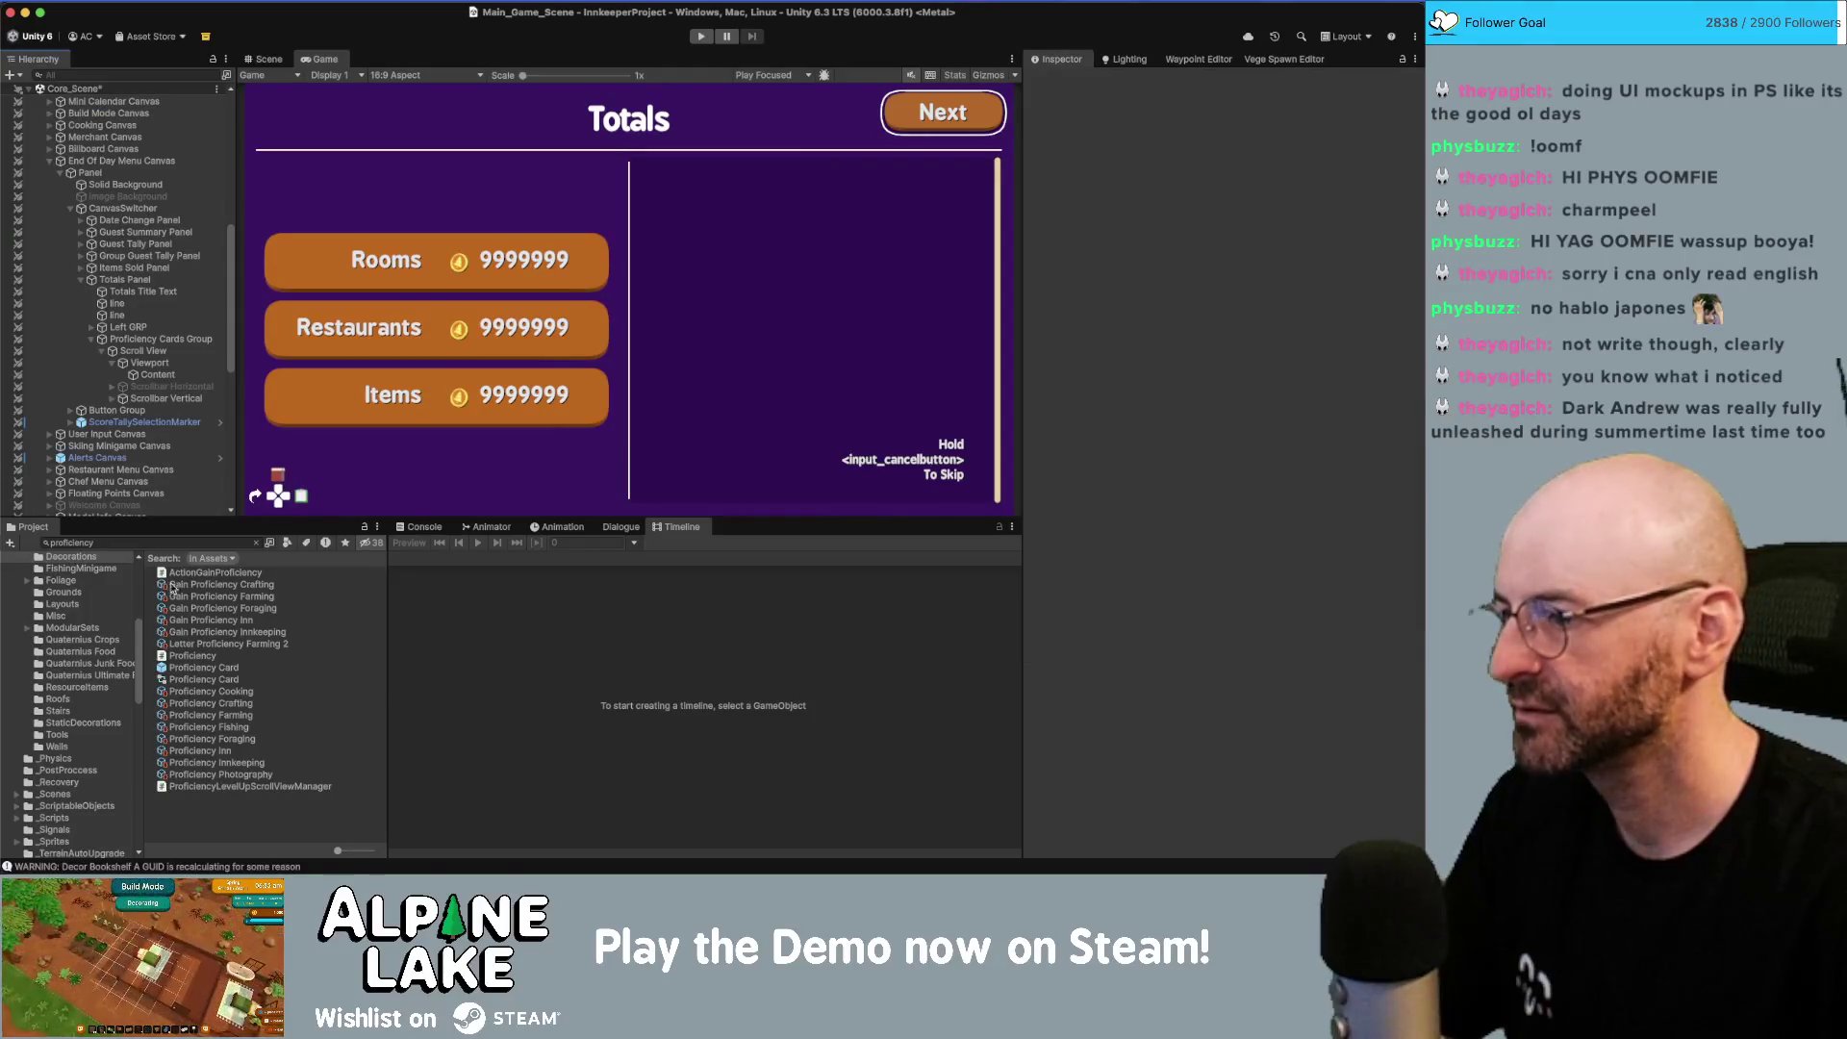
- Drop a Proficiency Card into the list Content, check it in the maximized Game view, and return to Photoshop
{"action": "left_click_drag", "start_coordinate": [180, 669], "coordinate": [146, 363]}
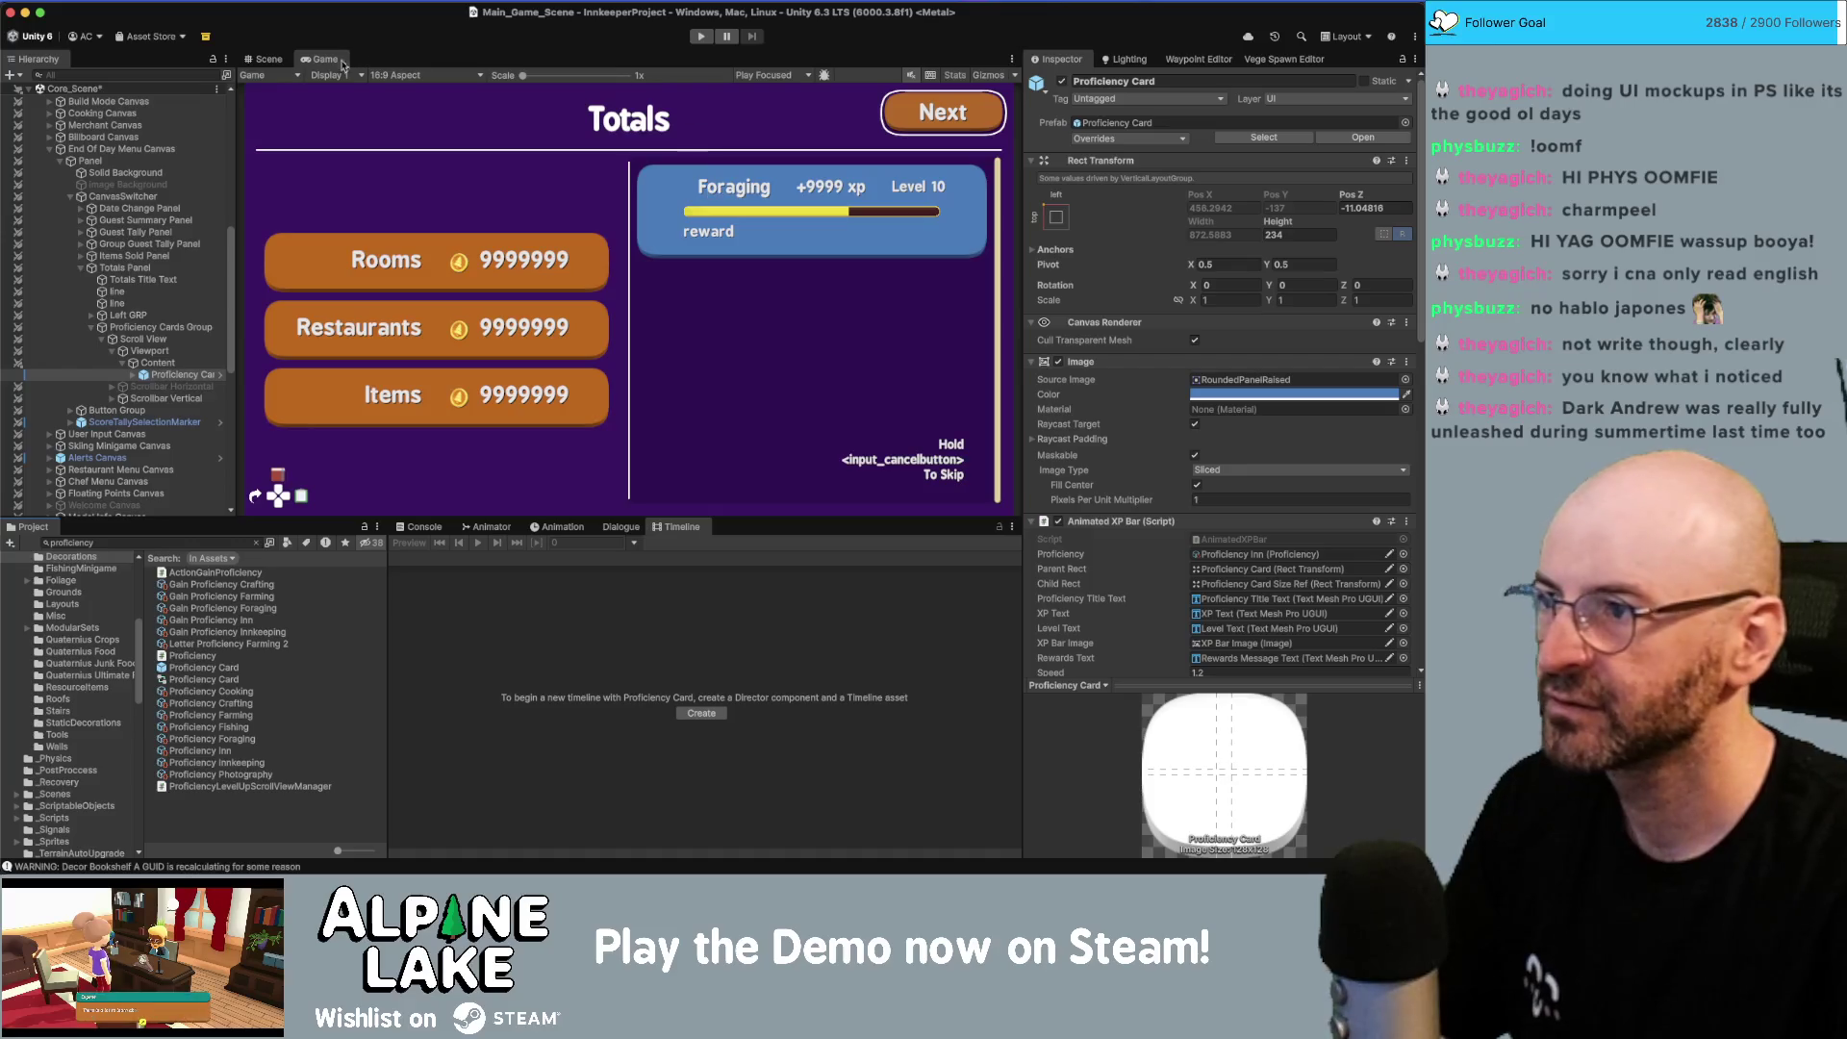
{"action": "double_click", "coordinate": [323, 60]}
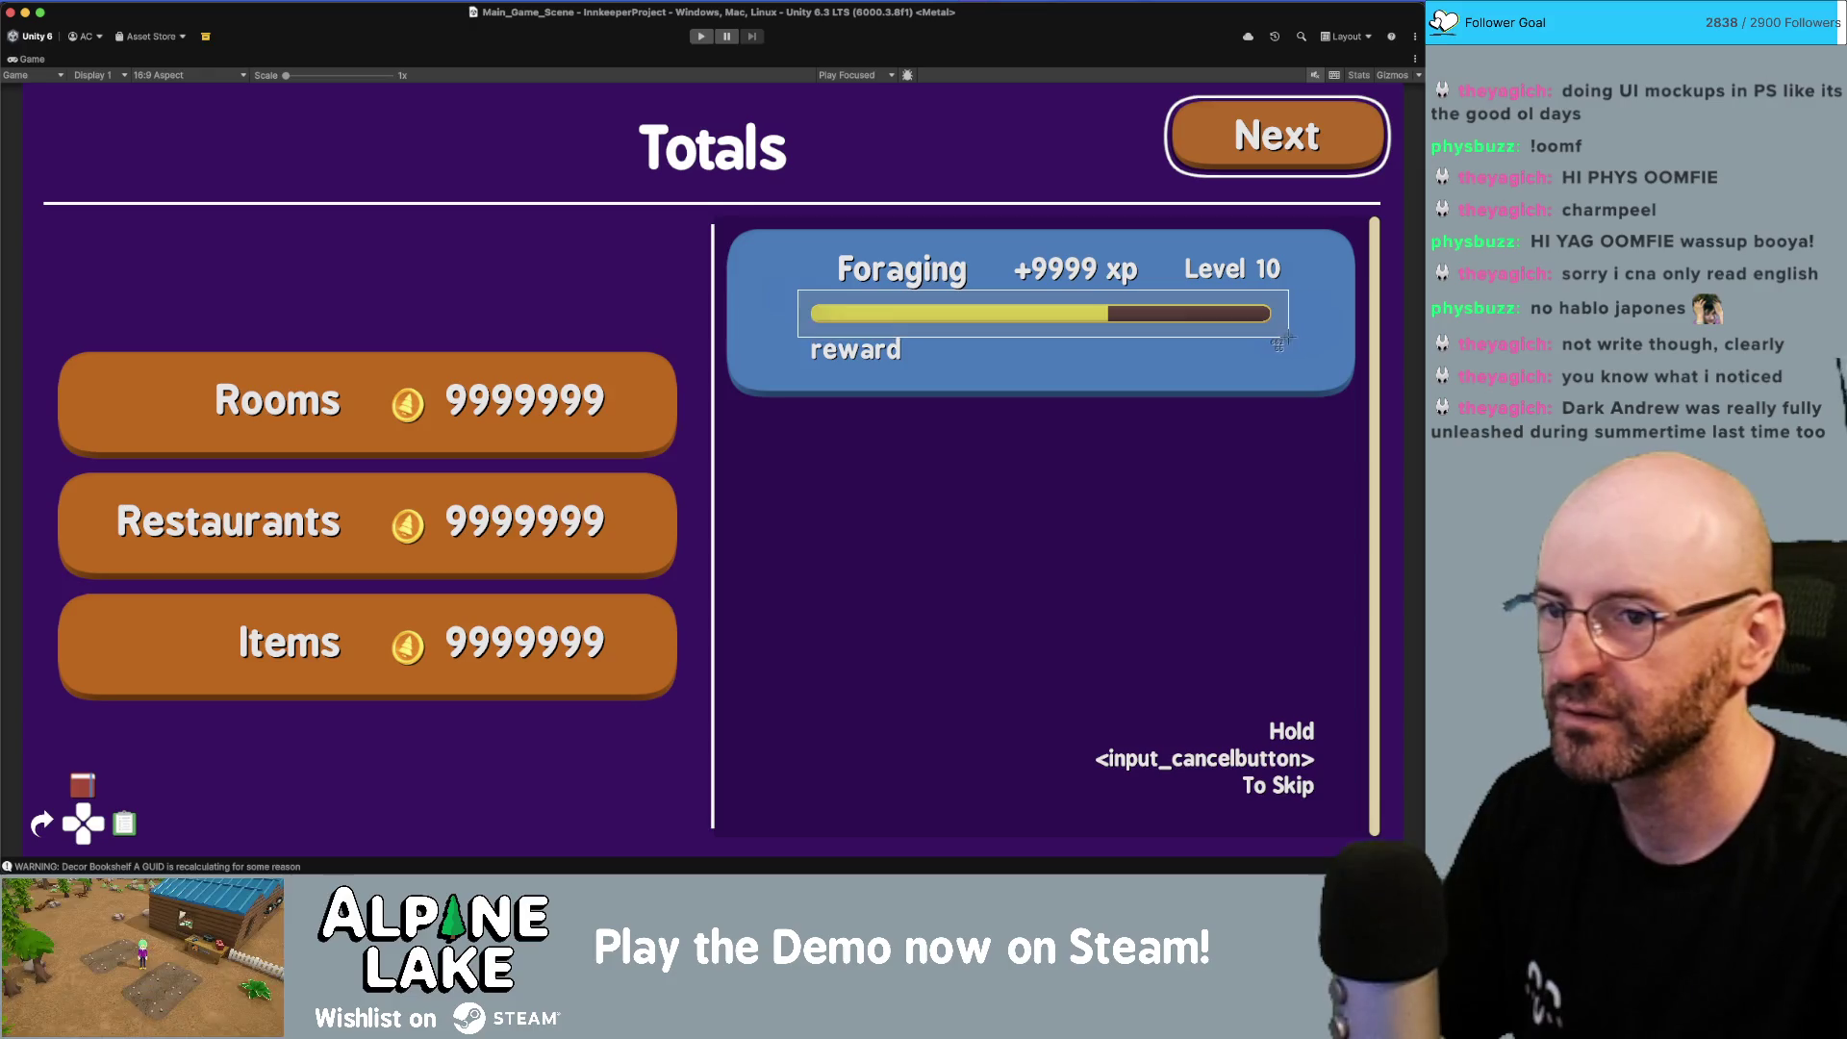
{"action": "key", "text": "super+Tab"}
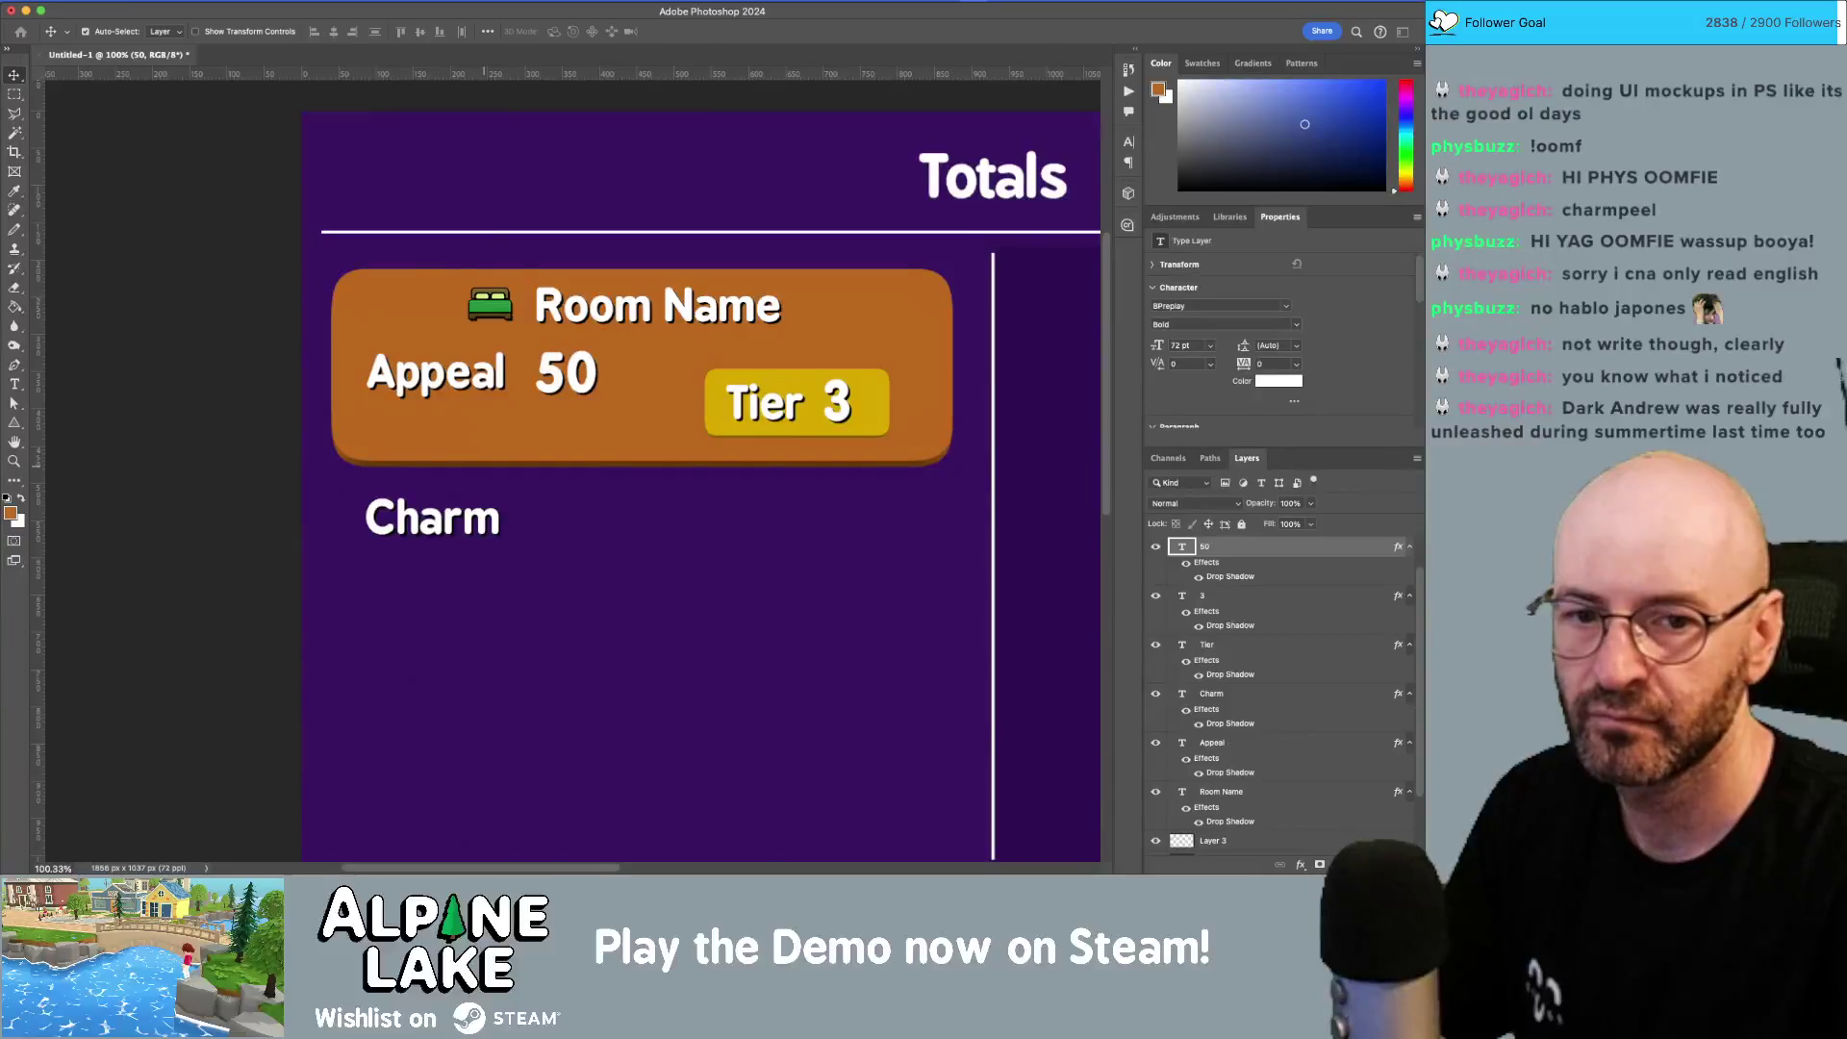
- Paste the progress bar image and move it onto the room card beneath Appeal 50
{"action": "key", "text": "super+v"}
{"action": "left_click_drag", "start_coordinate": [672, 492], "coordinate": [613, 429]}
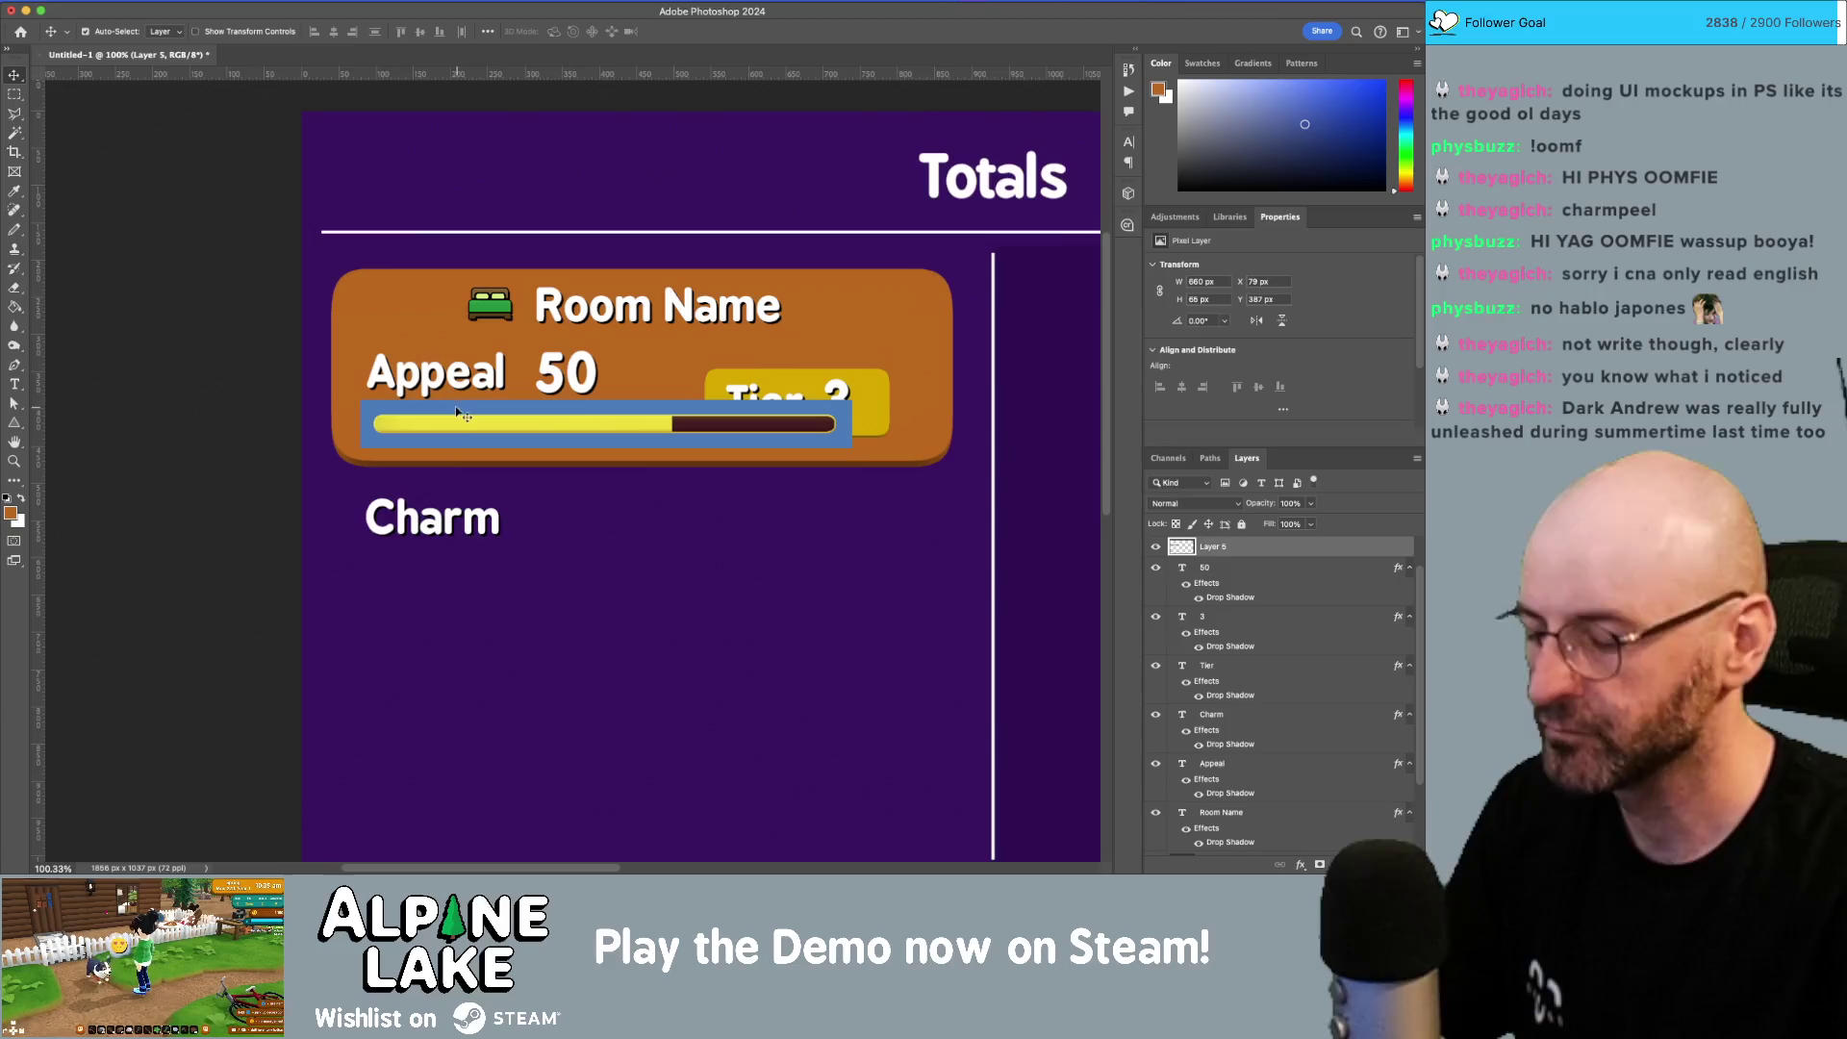
{"action": "left_click", "coordinate": [15, 131]}
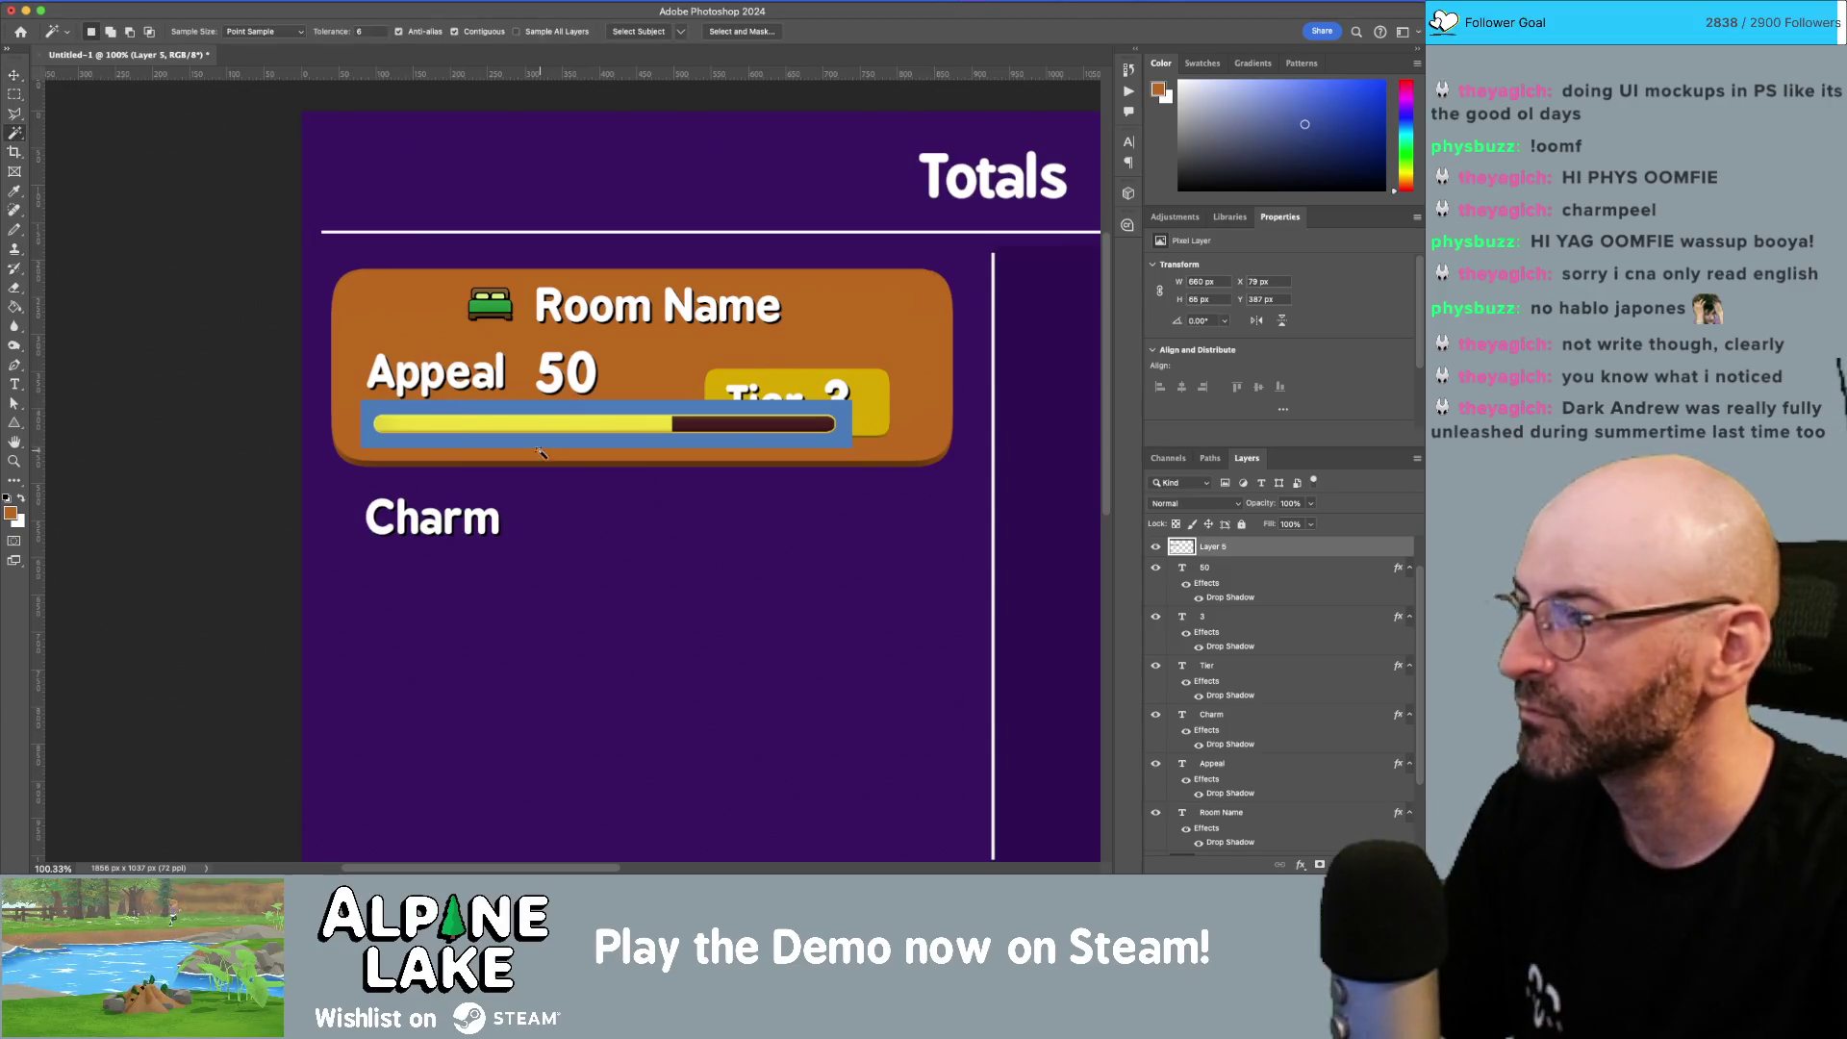
{"action": "key", "text": "ctrl+d"}
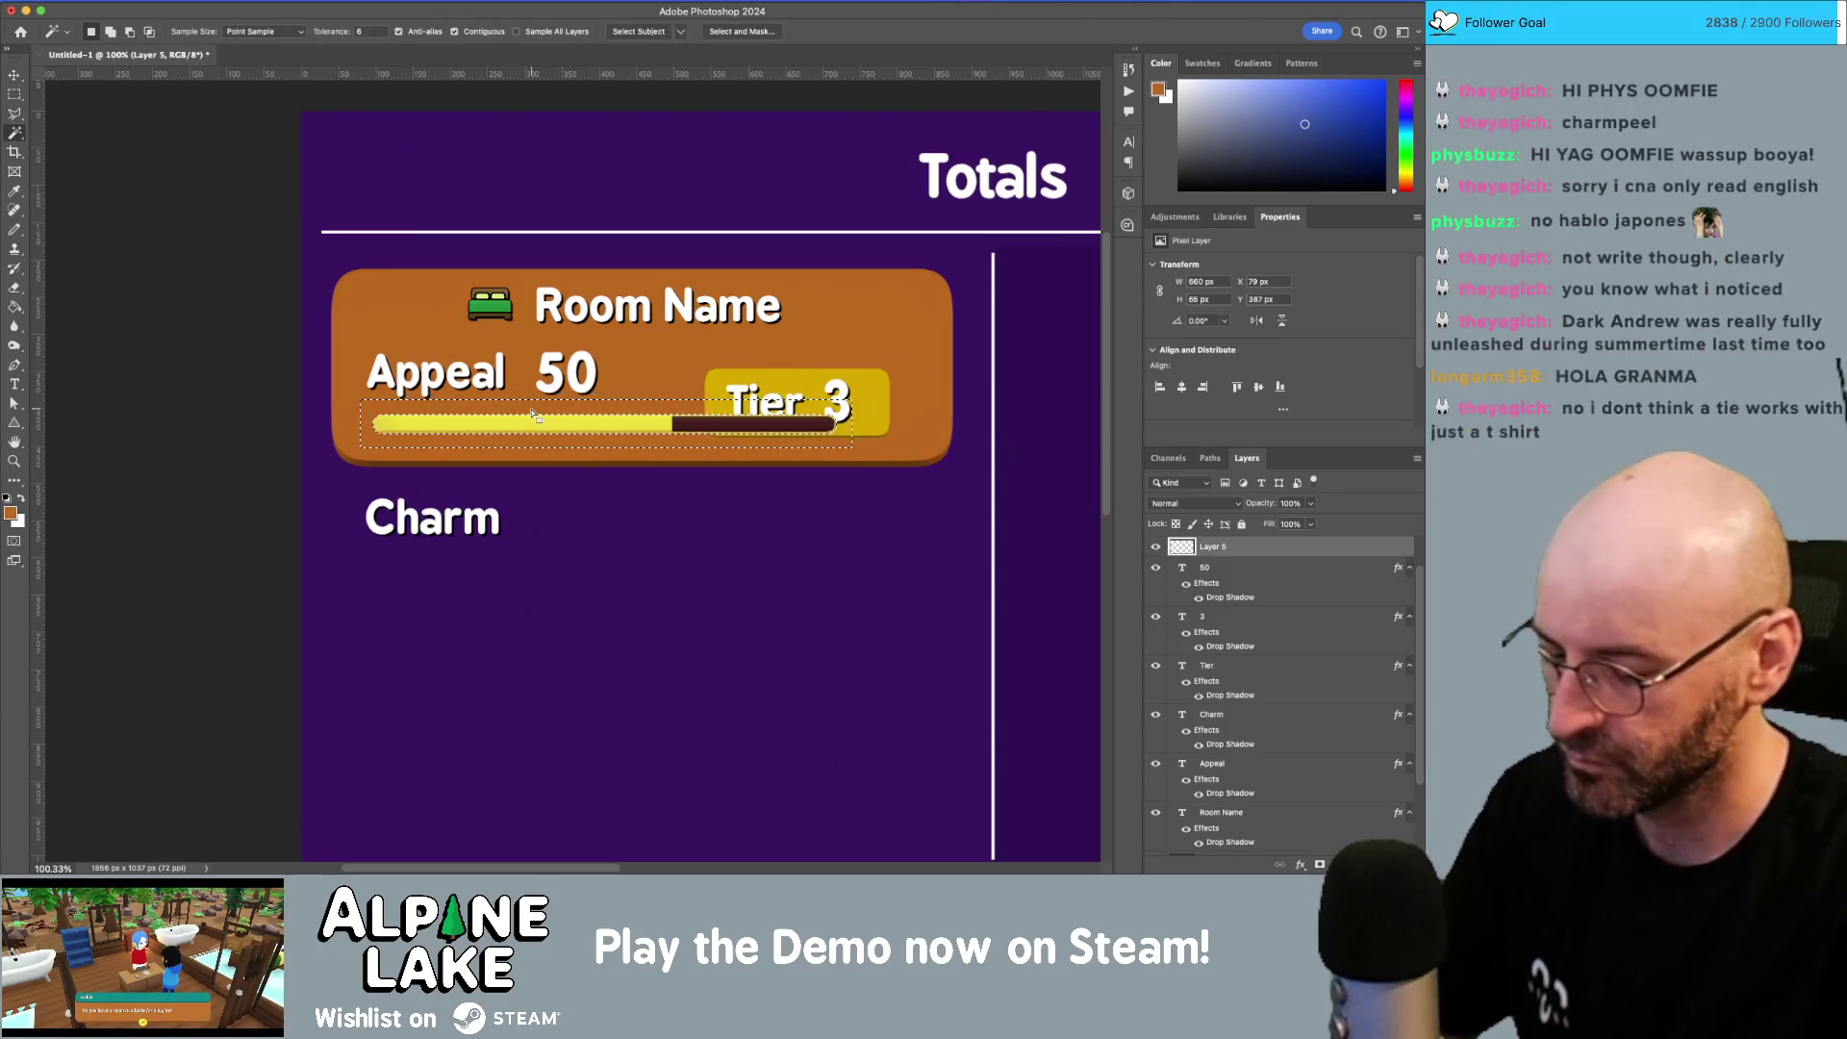
{"action": "key", "text": "m"}
{"action": "key", "text": "v"}
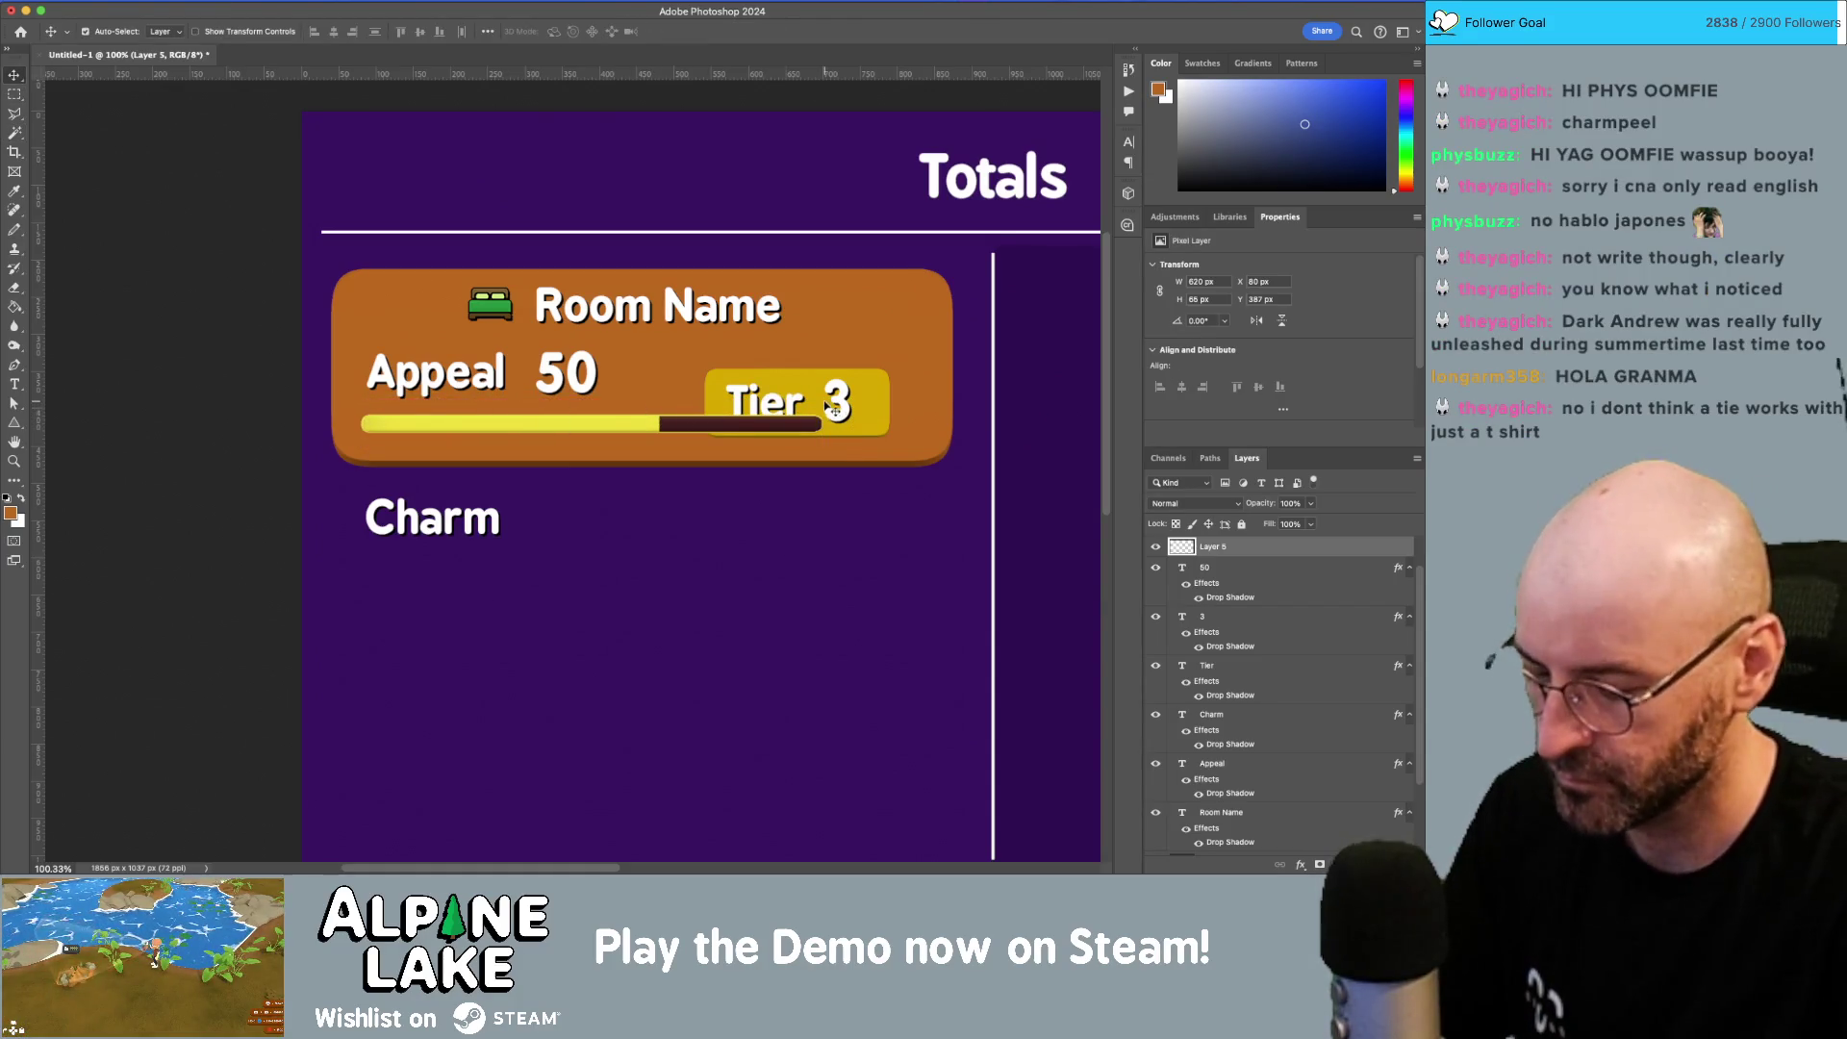
- Shift the bar's dark end left to shorten the fill, then reposition the Appeal 50 text above it
{"action": "key", "text": "m"}
{"action": "mouse_move", "coordinate": [723, 417]}
{"action": "left_mouse_down"}
{"action": "mouse_move", "coordinate": [656, 465]}
{"action": "mouse_move", "coordinate": [630, 449]}
{"action": "left_mouse_up"}
{"action": "key", "text": "v"}
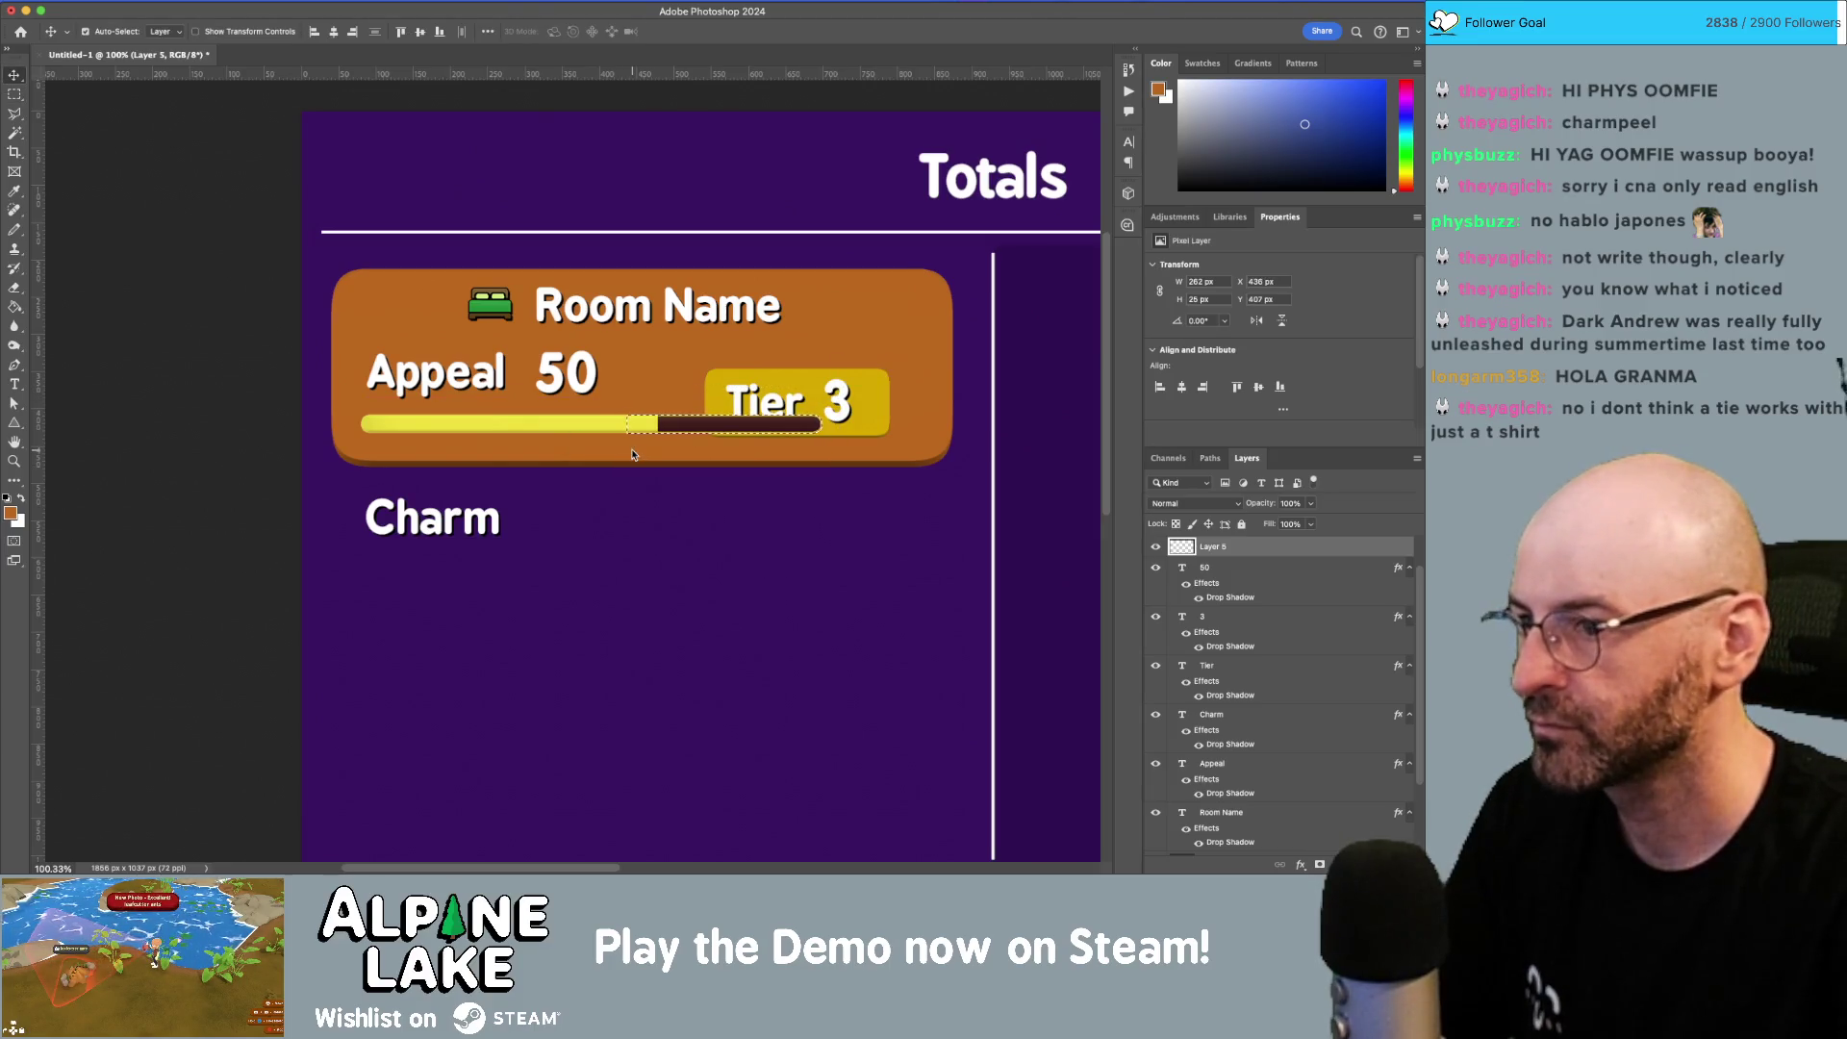
{"action": "key", "text": "shift+Left"}
{"action": "key", "text": "shift+Left"}
{"action": "key", "text": "shift+Left"}
{"action": "key", "text": "shift+Left"}
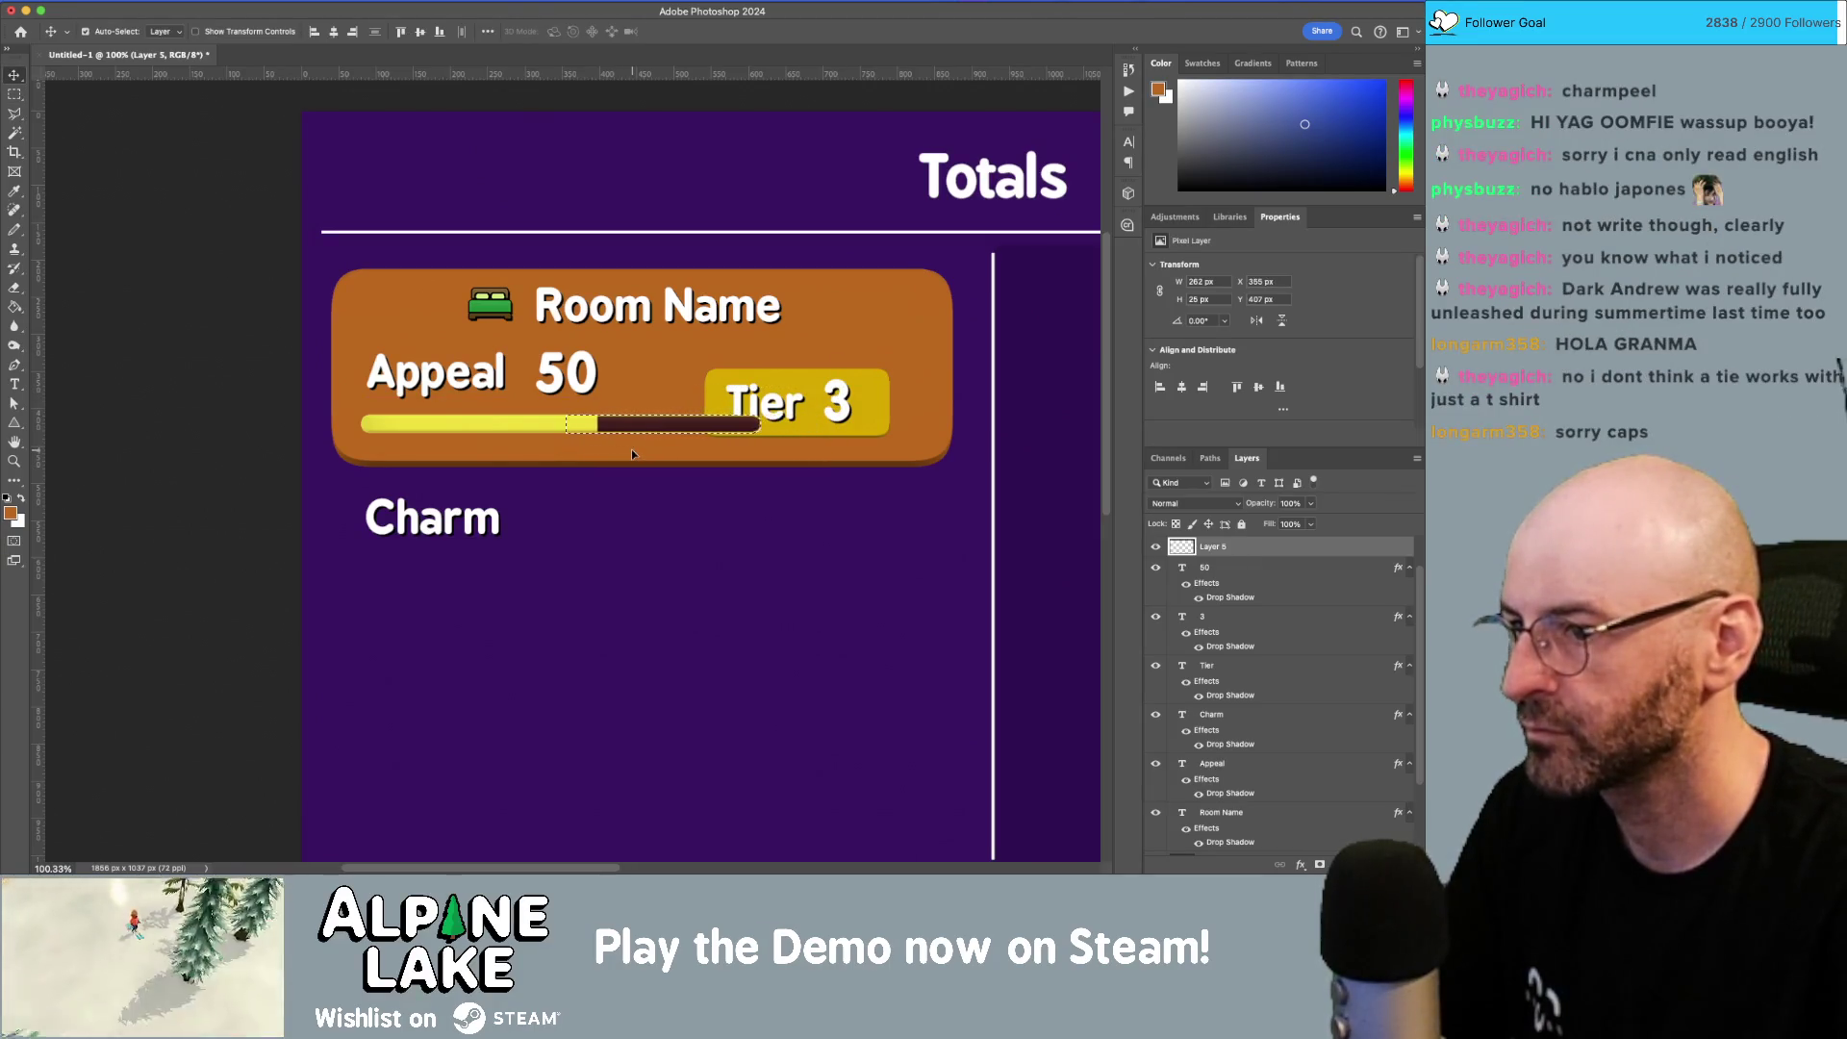
{"action": "key", "text": "shift+Left"}
{"action": "key", "text": "shift+Left"}
{"action": "key", "text": "shift+Left"}
{"action": "key", "text": "shift+Left"}
{"action": "key", "text": "shift+Left"}
{"action": "key", "text": "shift+Left"}
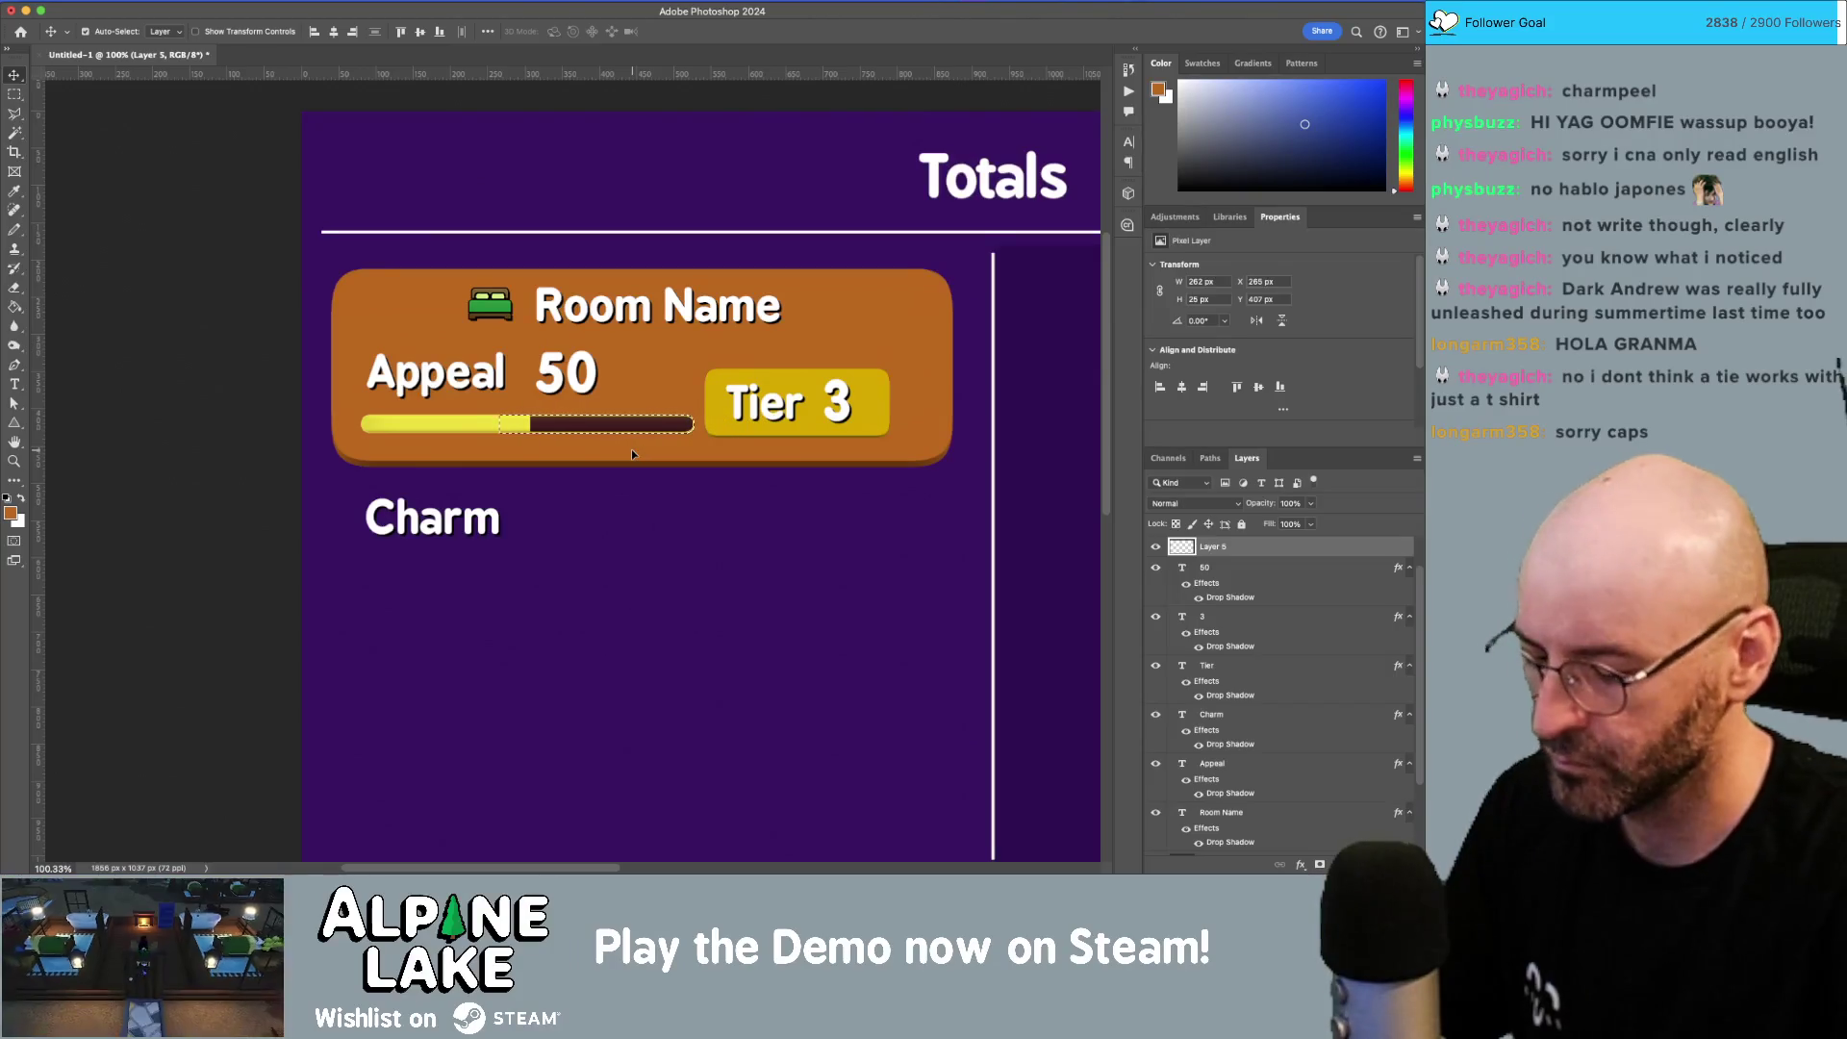
{"action": "key", "text": "ctrl+d"}
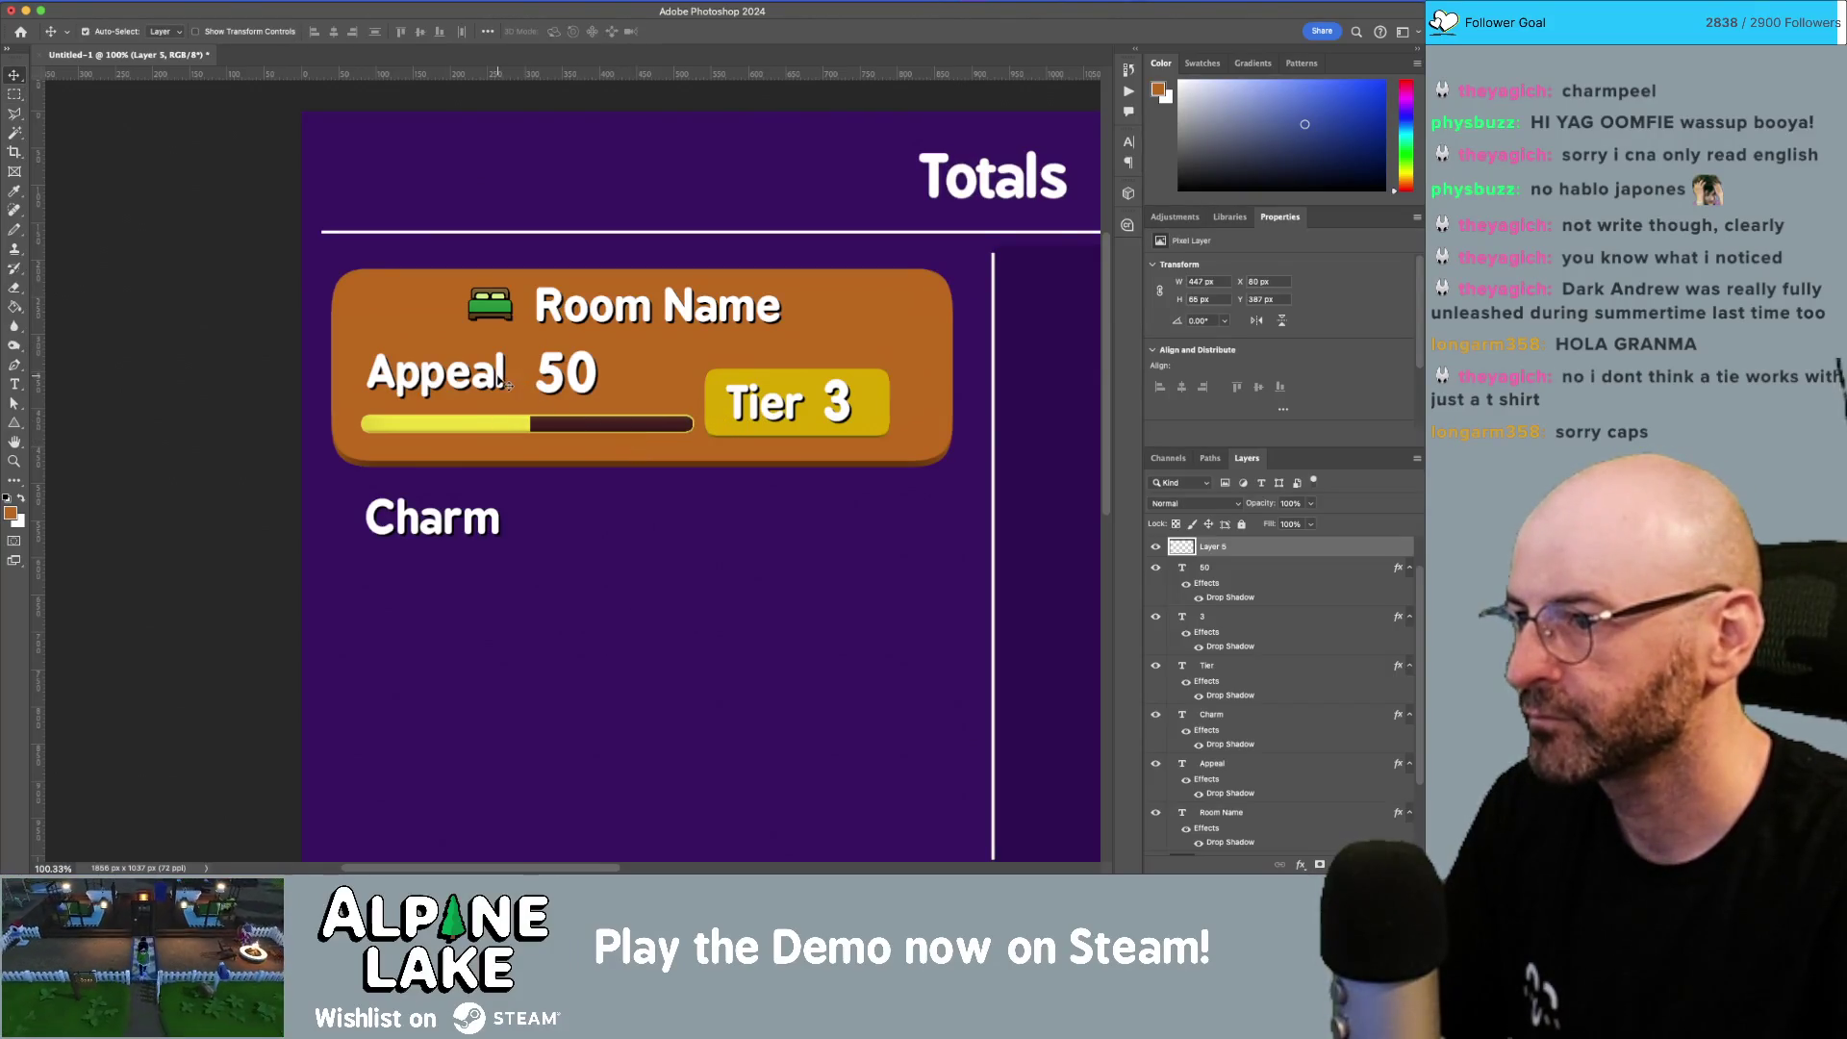
{"action": "left_click", "coordinate": [506, 379]}
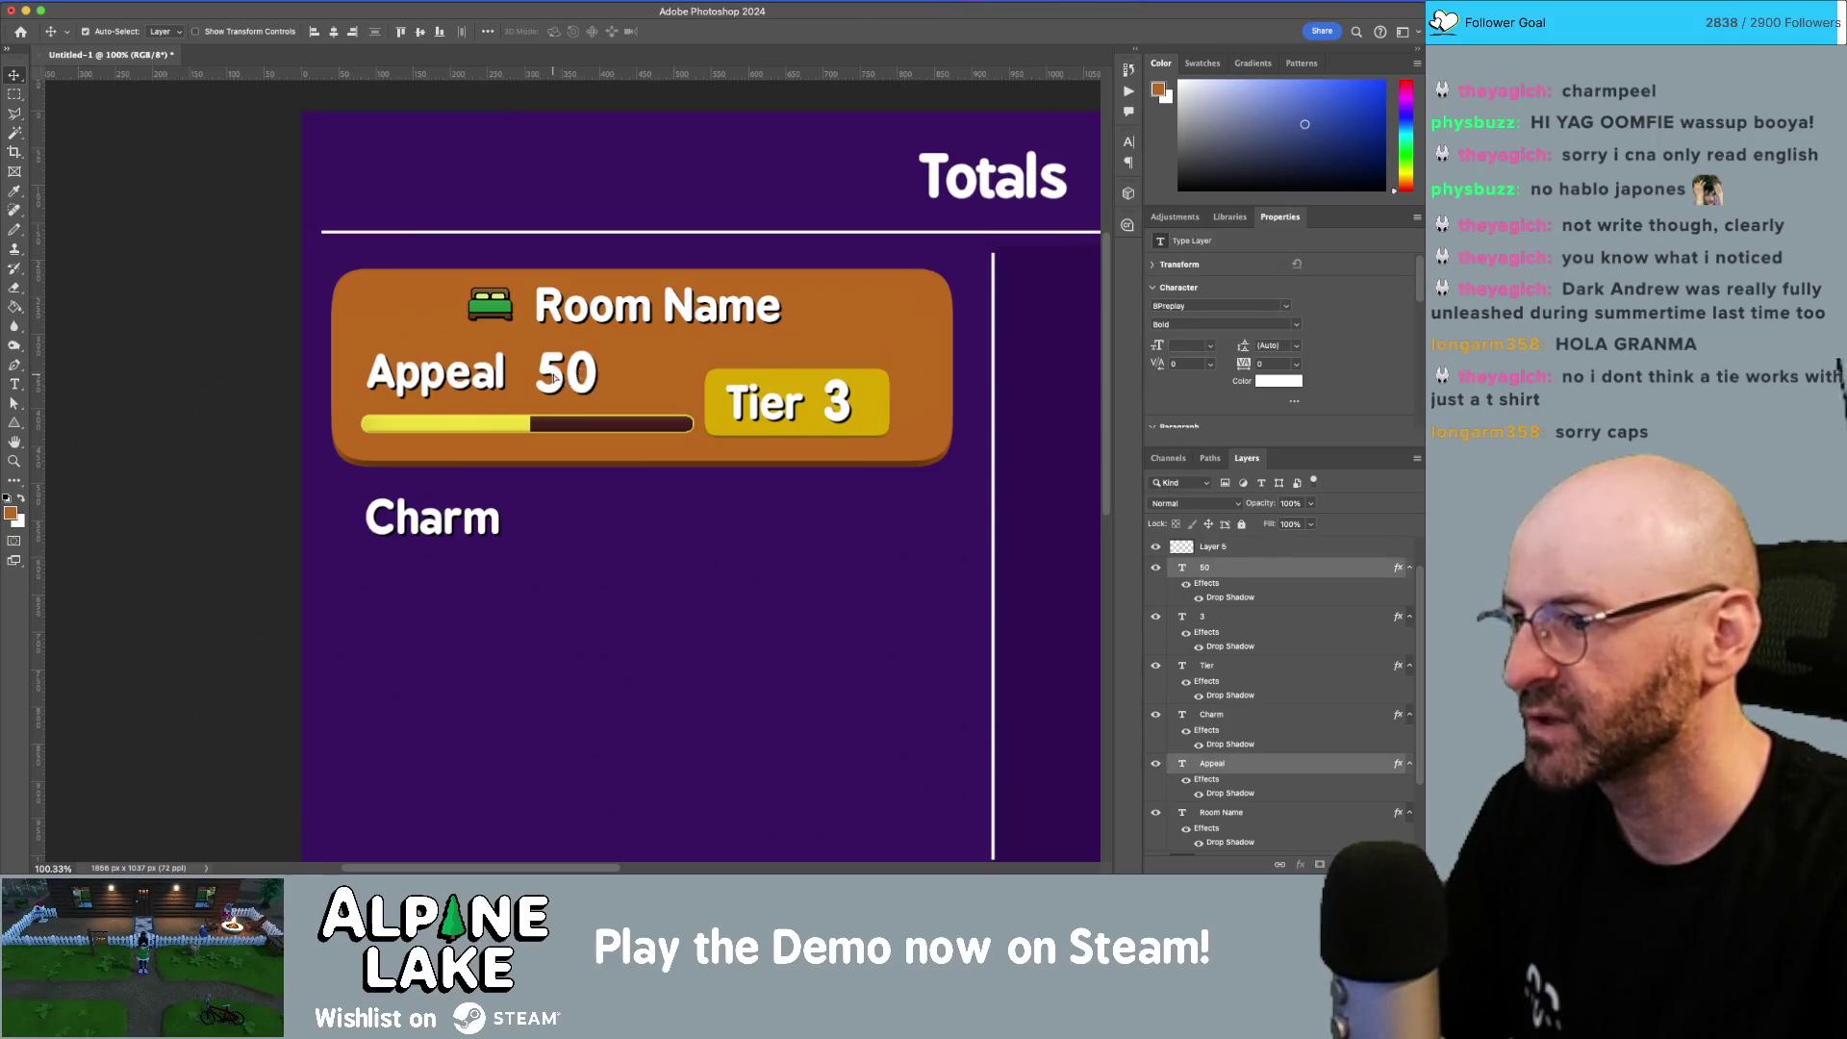
{"action": "mouse_move", "coordinate": [553, 373]}
{"action": "left_mouse_down"}
{"action": "mouse_move", "coordinate": [572, 372]}
{"action": "mouse_move", "coordinate": [496, 426]}
{"action": "left_mouse_up"}
- Leave the 50 text edit and nudge the bed-icon Room Name title left
{"action": "double_click", "coordinate": [617, 379]}
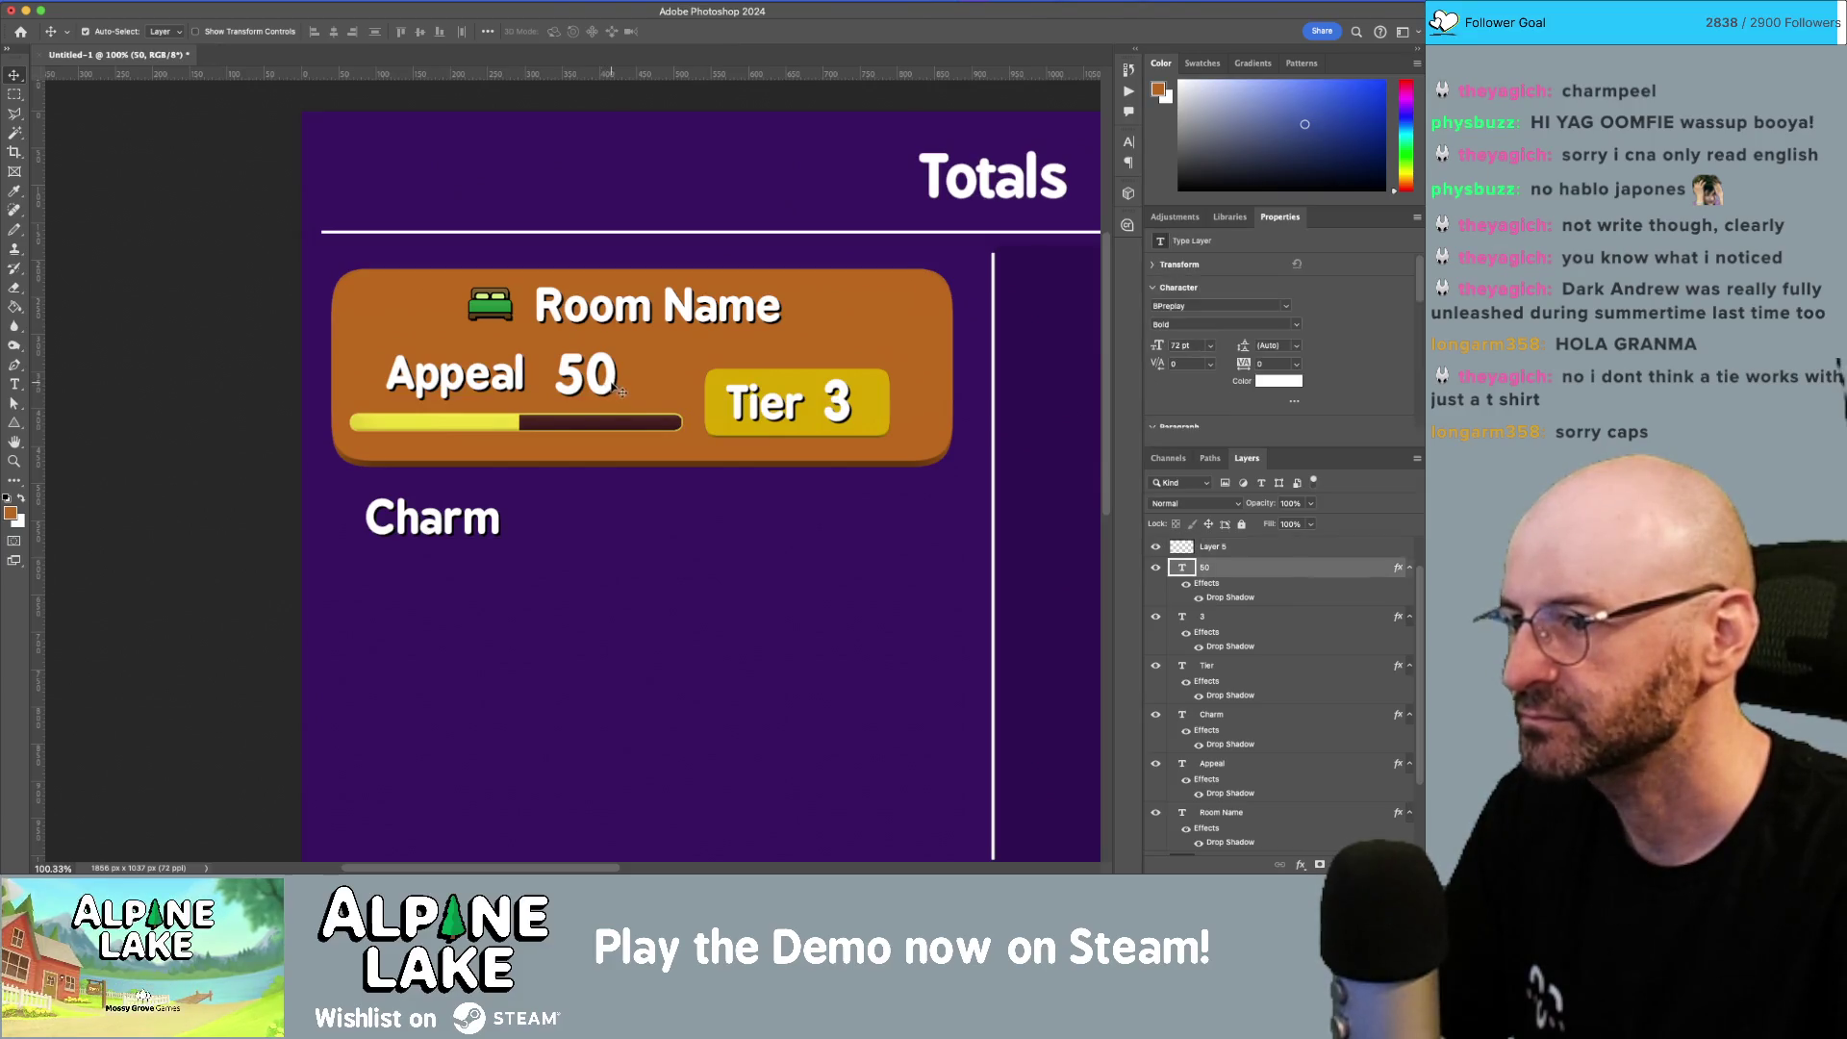
{"action": "key", "text": "Escape"}
{"action": "key", "text": "v"}
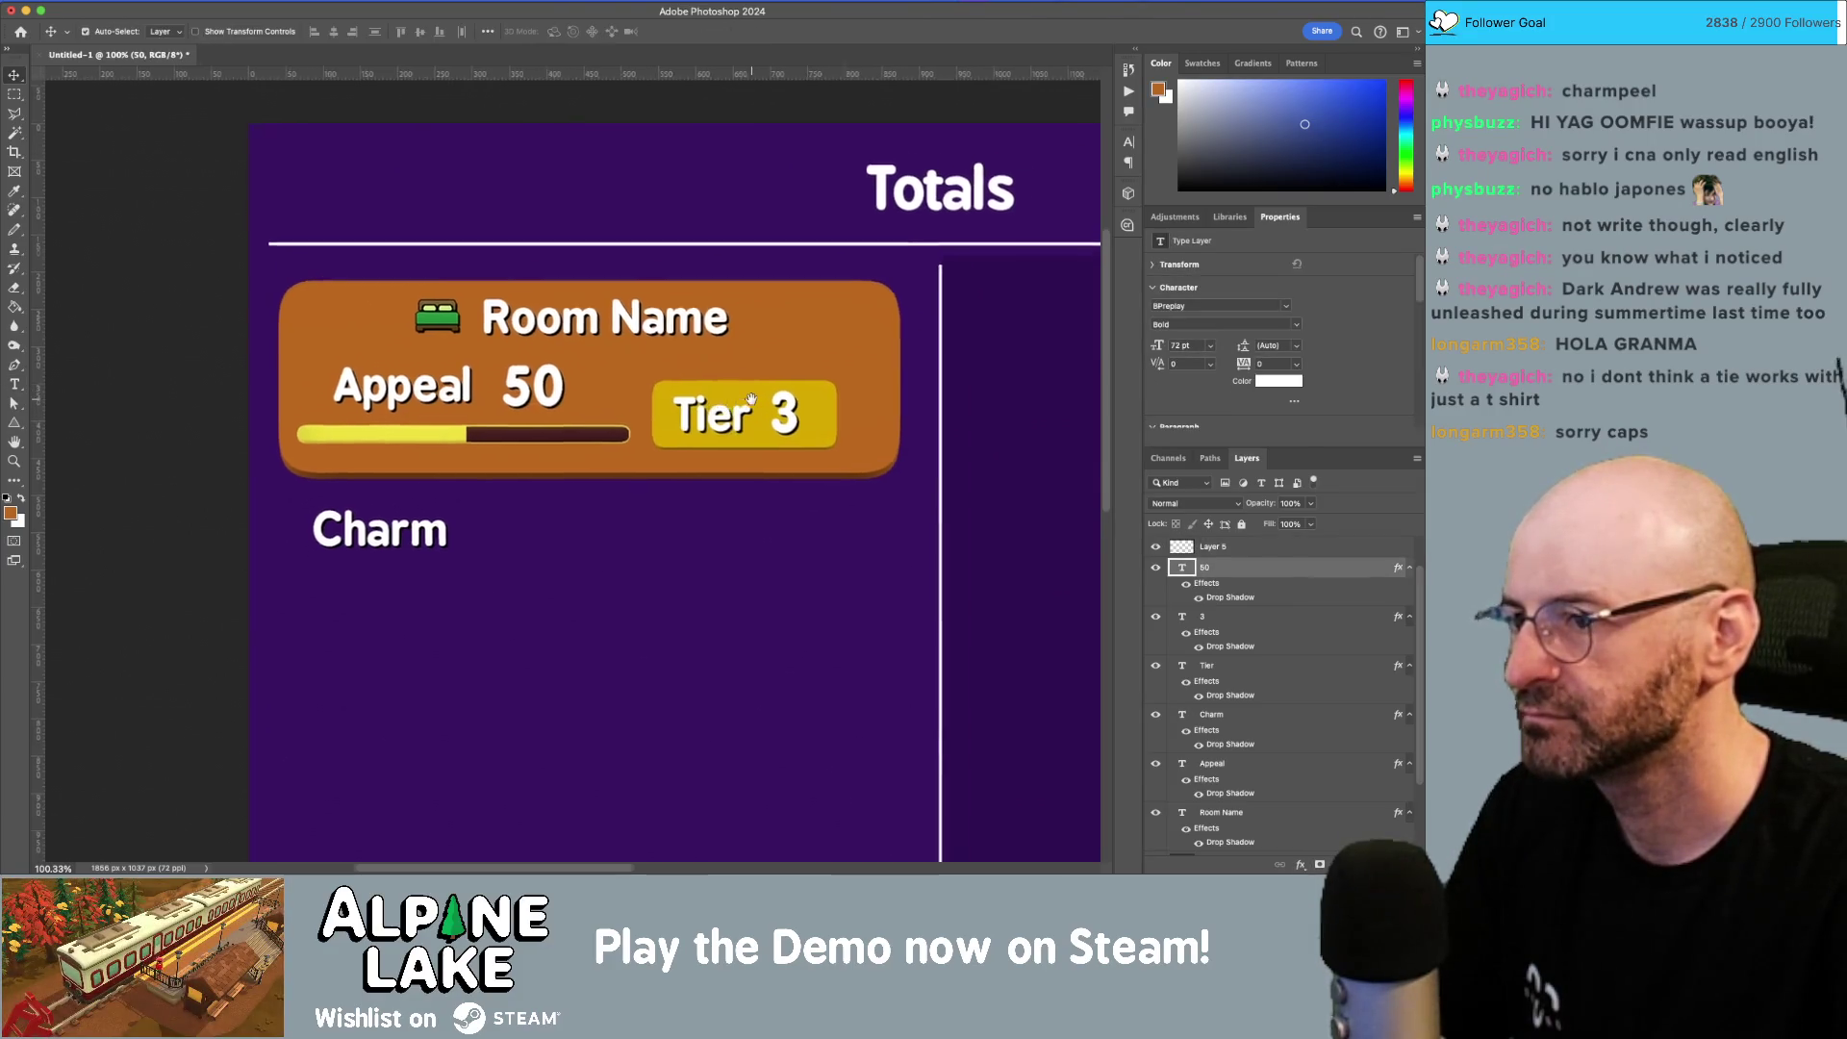
{"action": "scroll", "coordinate": [607, 346], "scroll_direction": "right", "scroll_amount": 2}
{"action": "left_click", "coordinate": [456, 329]}
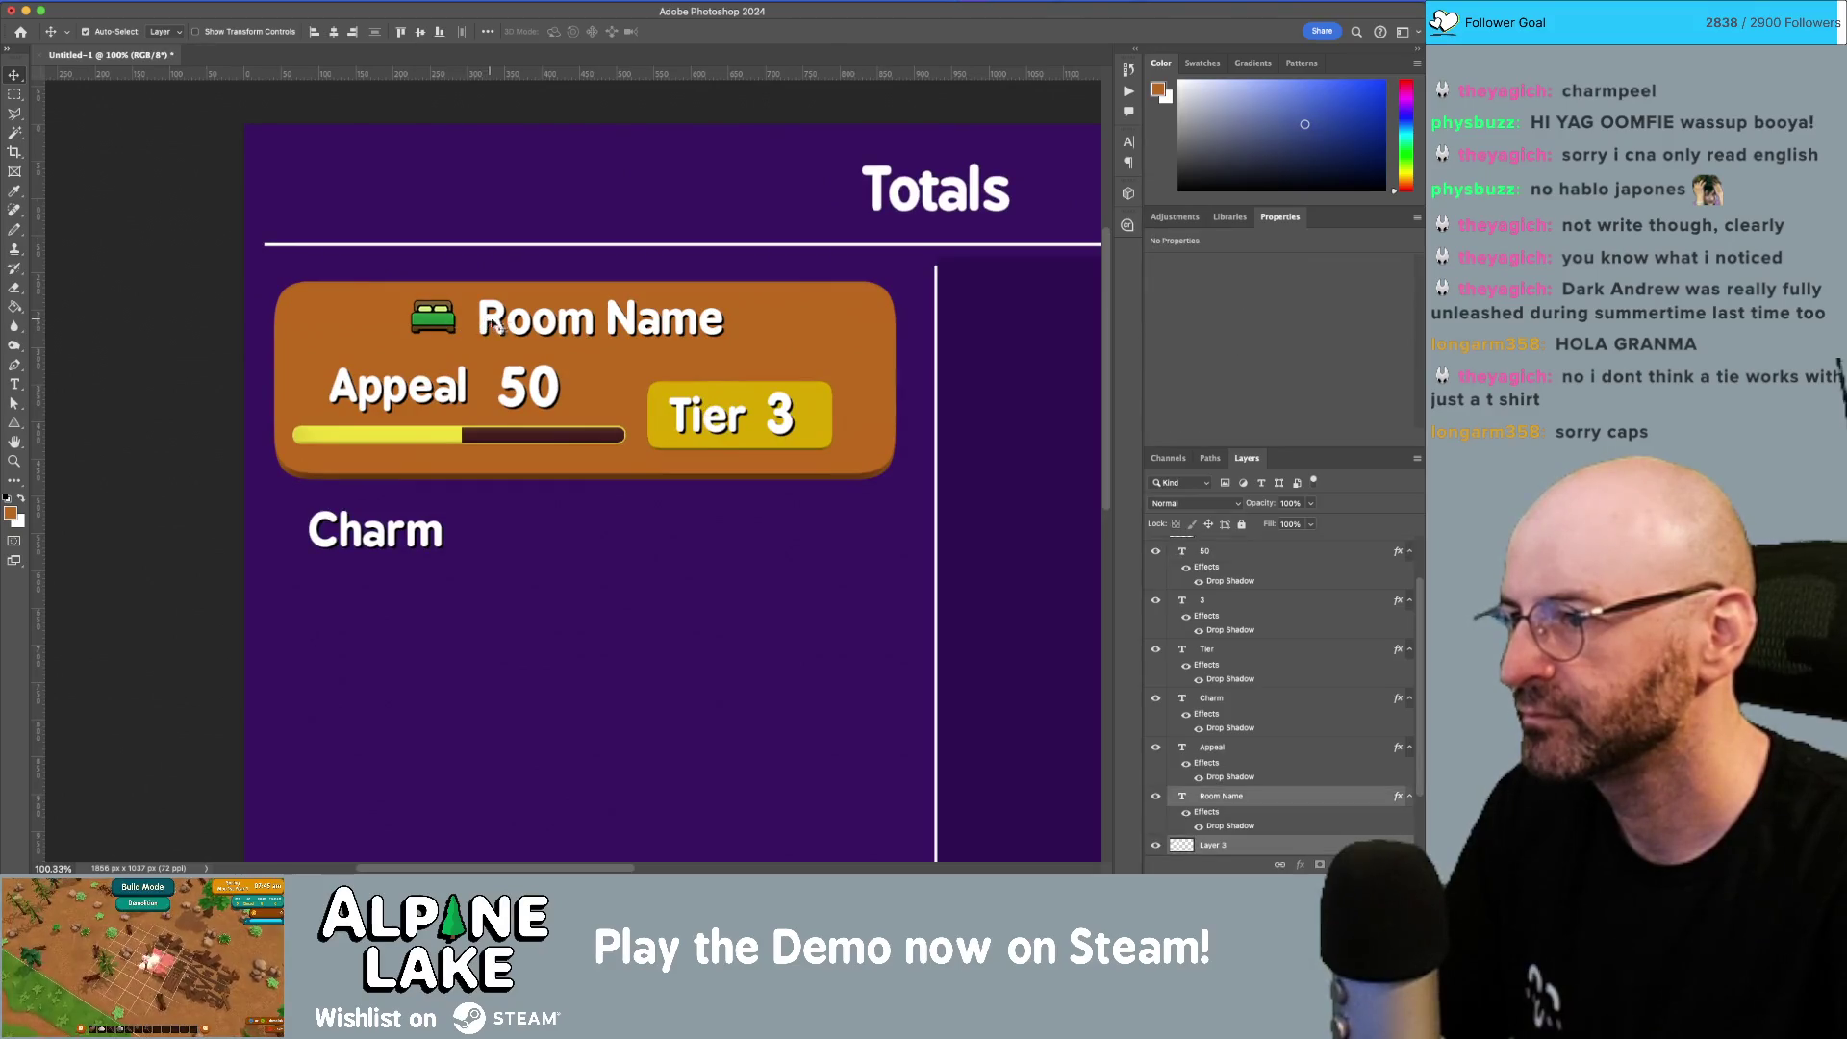
{"action": "key", "text": "shift+Left"}
{"action": "key", "text": "shift+Left"}
{"action": "key", "text": "shift+Left"}
{"action": "key", "text": "shift+Left"}
{"action": "key", "text": "shift+Left"}
{"action": "key", "text": "shift+Left"}
{"action": "key", "text": "shift+Left"}
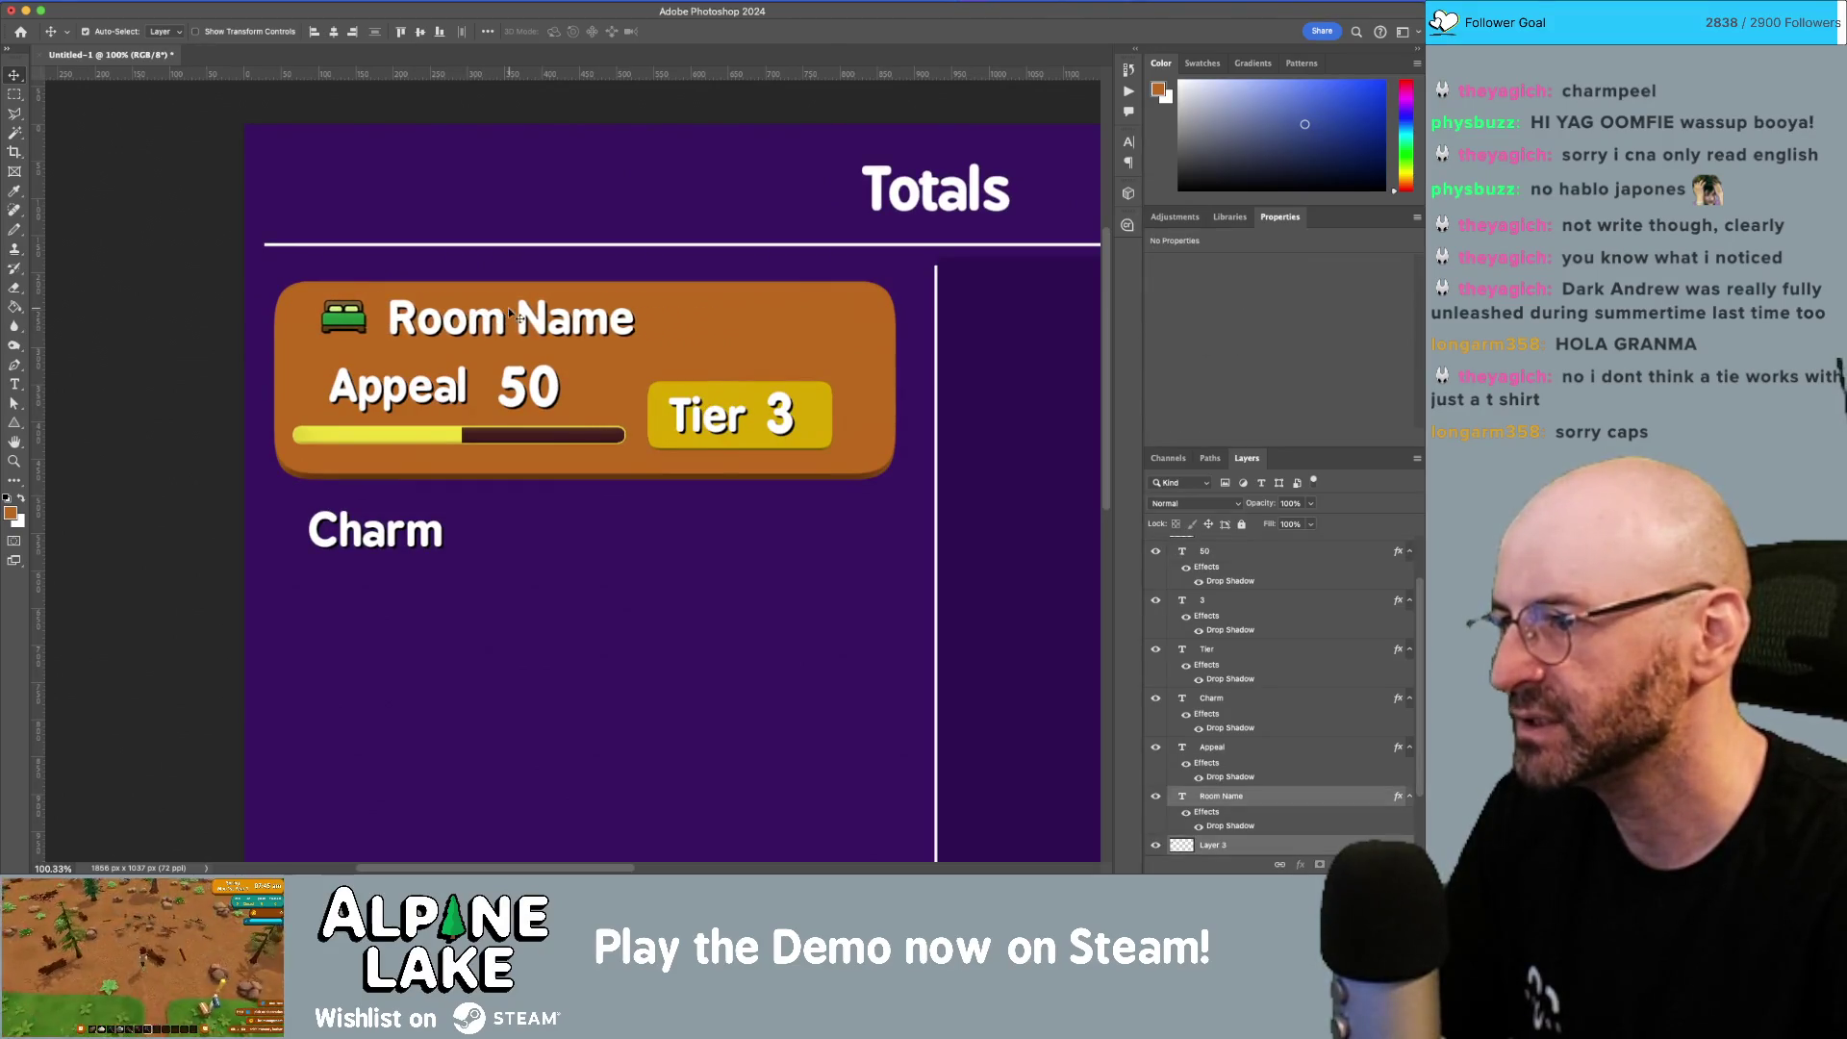
{"action": "key", "text": "shift+Left"}
- Raise the Tier 3 badge level with the Appeal 50 line, leaving the 50 text unchanged
{"action": "left_click", "coordinate": [689, 418]}
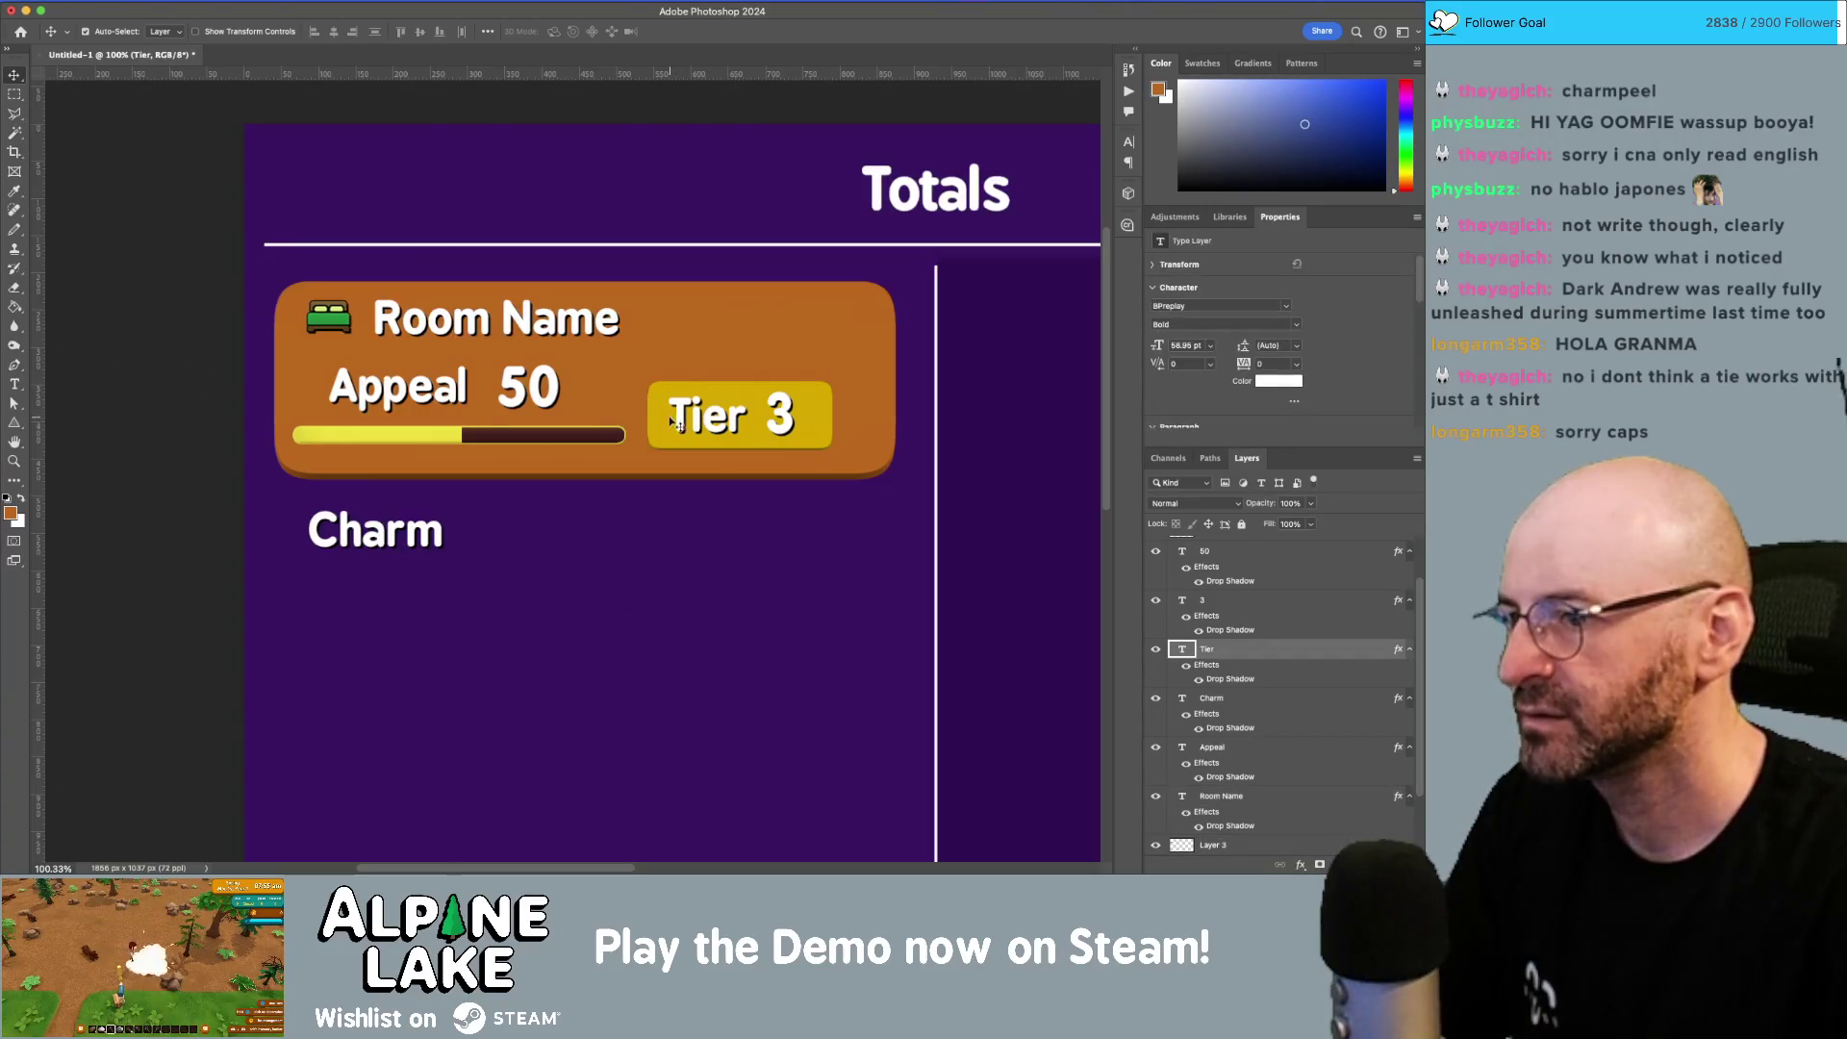
{"action": "left_click", "coordinate": [791, 418], "text": "shift"}
{"action": "left_click_drag", "start_coordinate": [793, 419], "coordinate": [815, 378]}
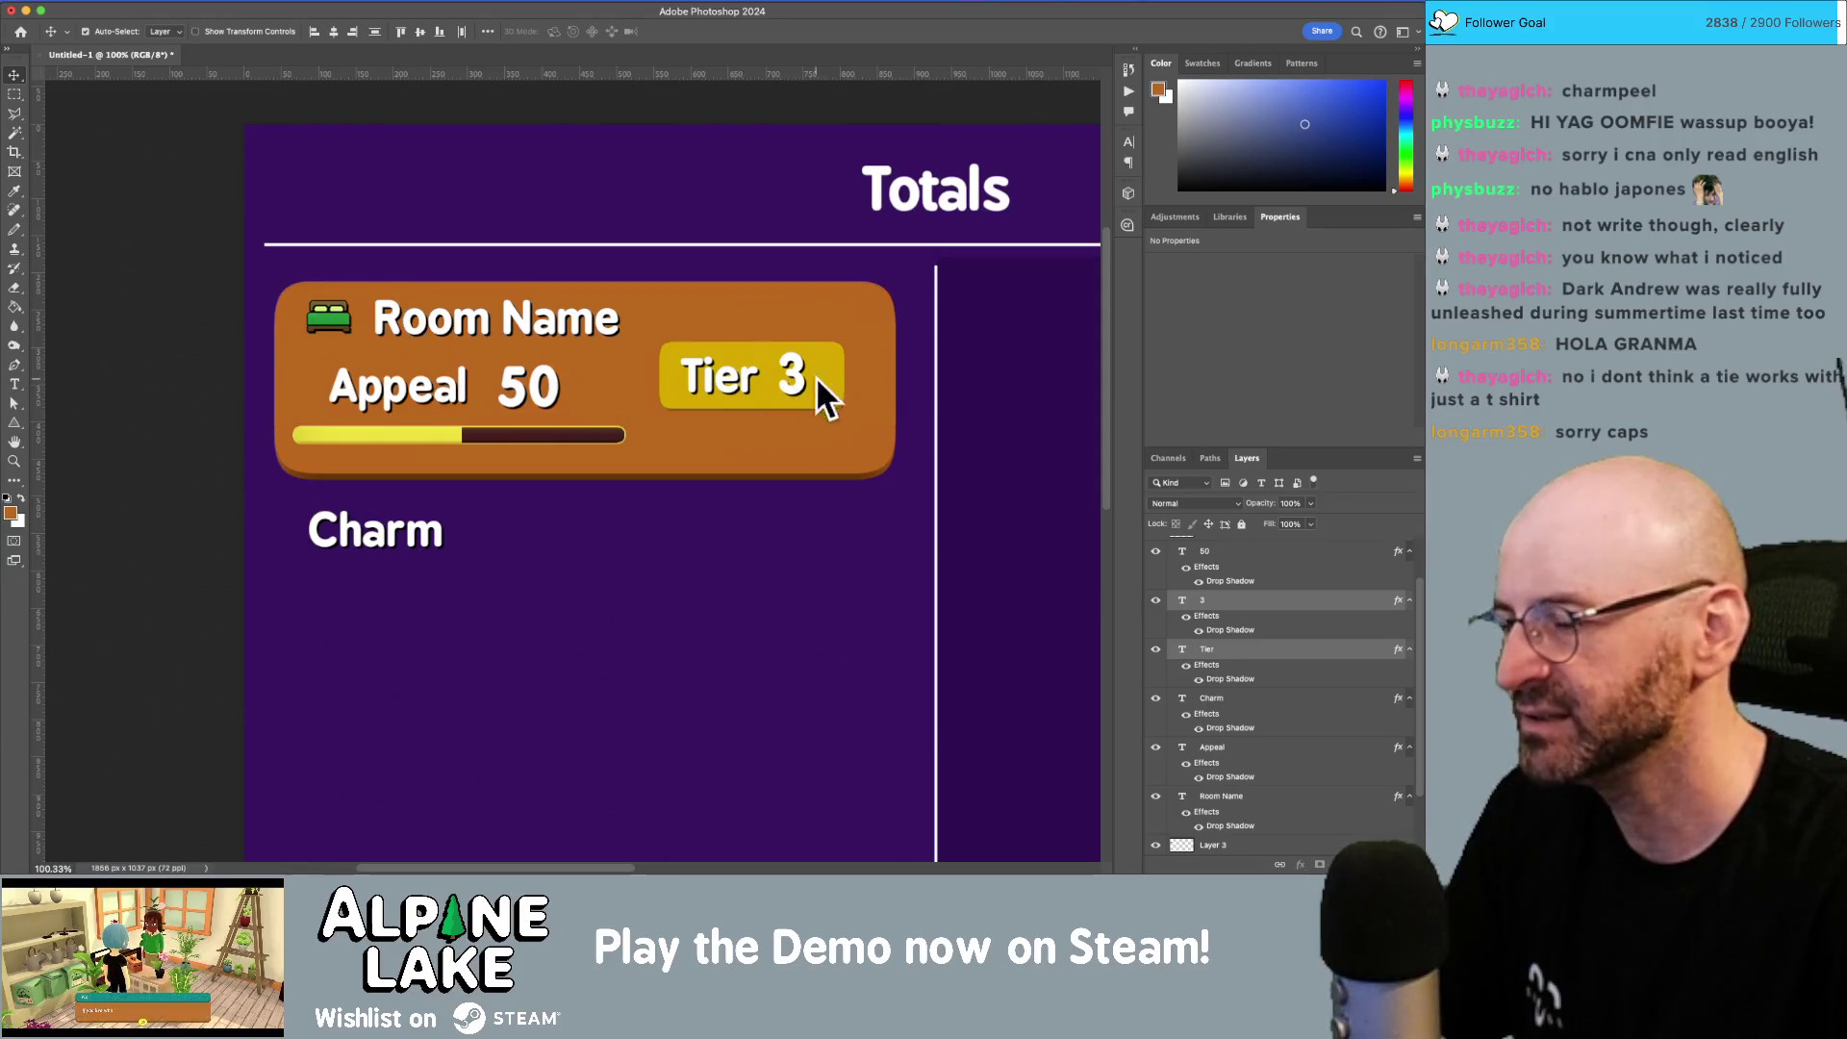
{"action": "left_click", "coordinate": [451, 389]}
{"action": "key", "text": "t"}
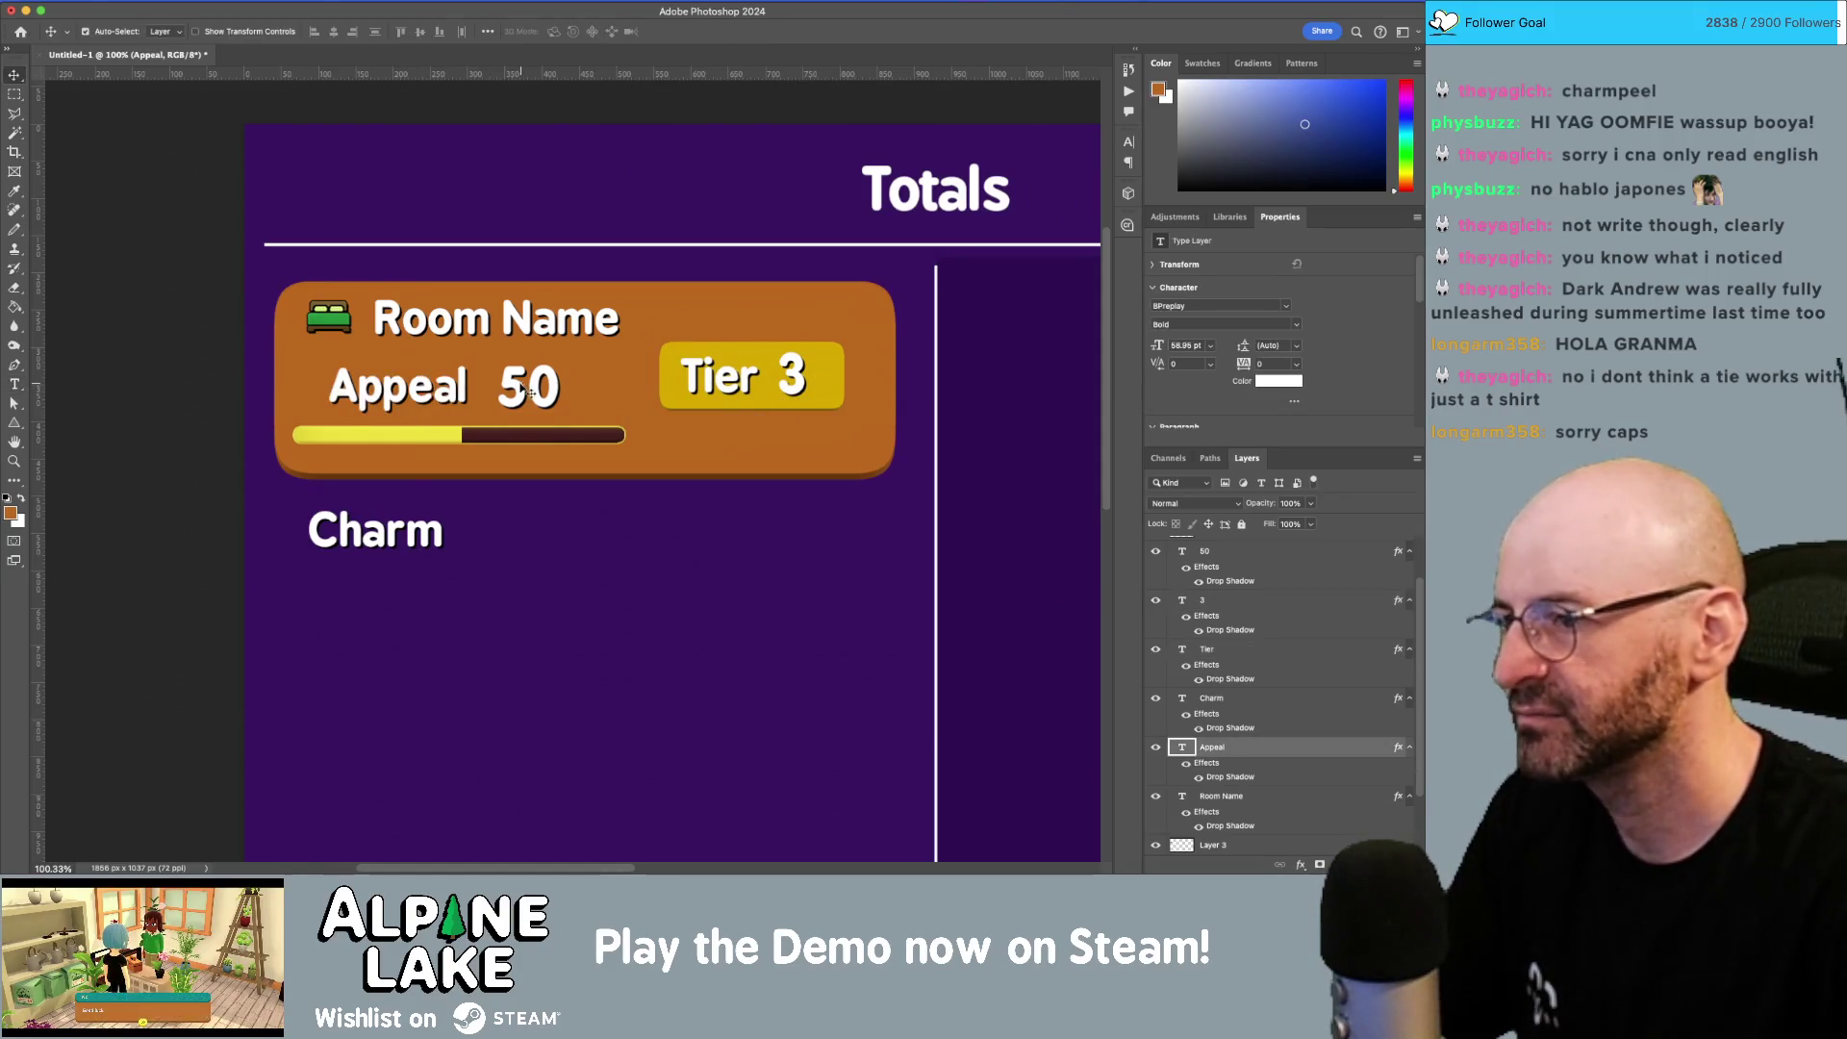
{"action": "double_click", "coordinate": [526, 384]}
{"action": "key", "text": "Escape"}
{"action": "key", "text": "v"}
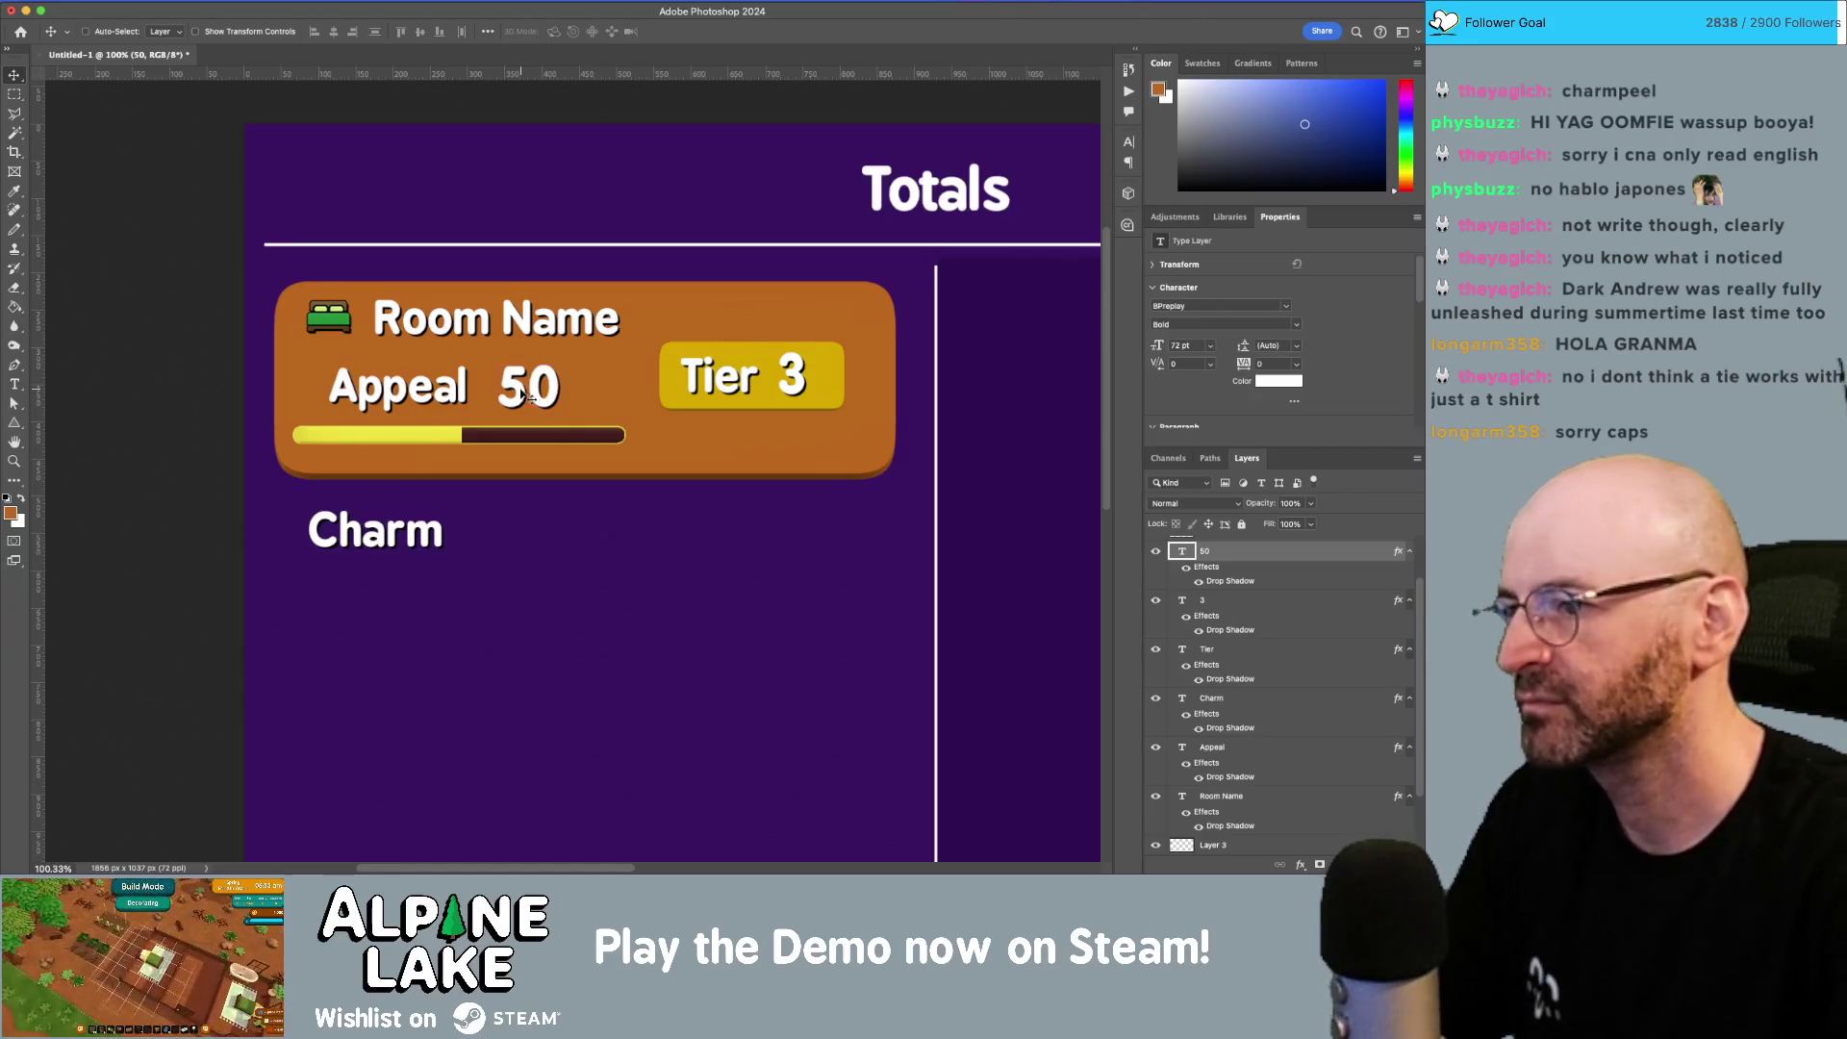
- Delete the separate 50 layer and rewrite the label to read 'Appeal 50' with no colon
{"action": "key", "text": "BackSpace"}
{"action": "double_click", "coordinate": [443, 406]}
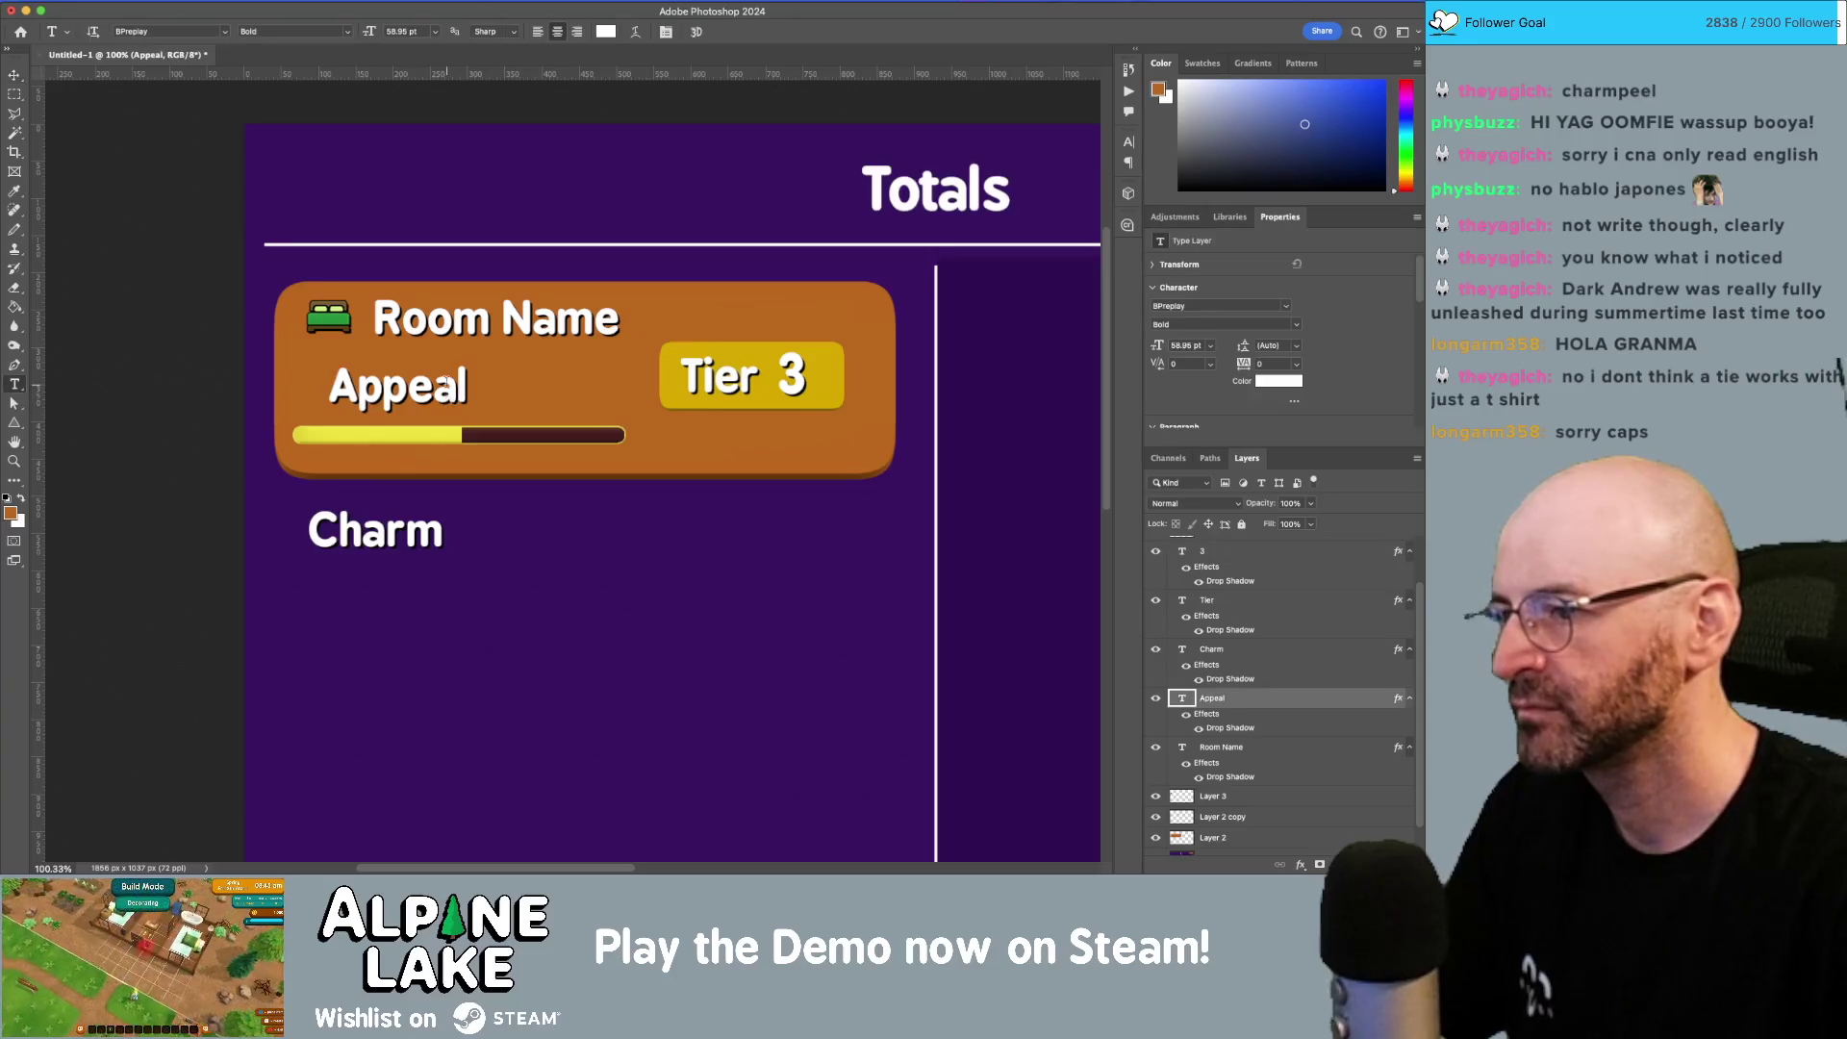
{"action": "type", "text": ":"}
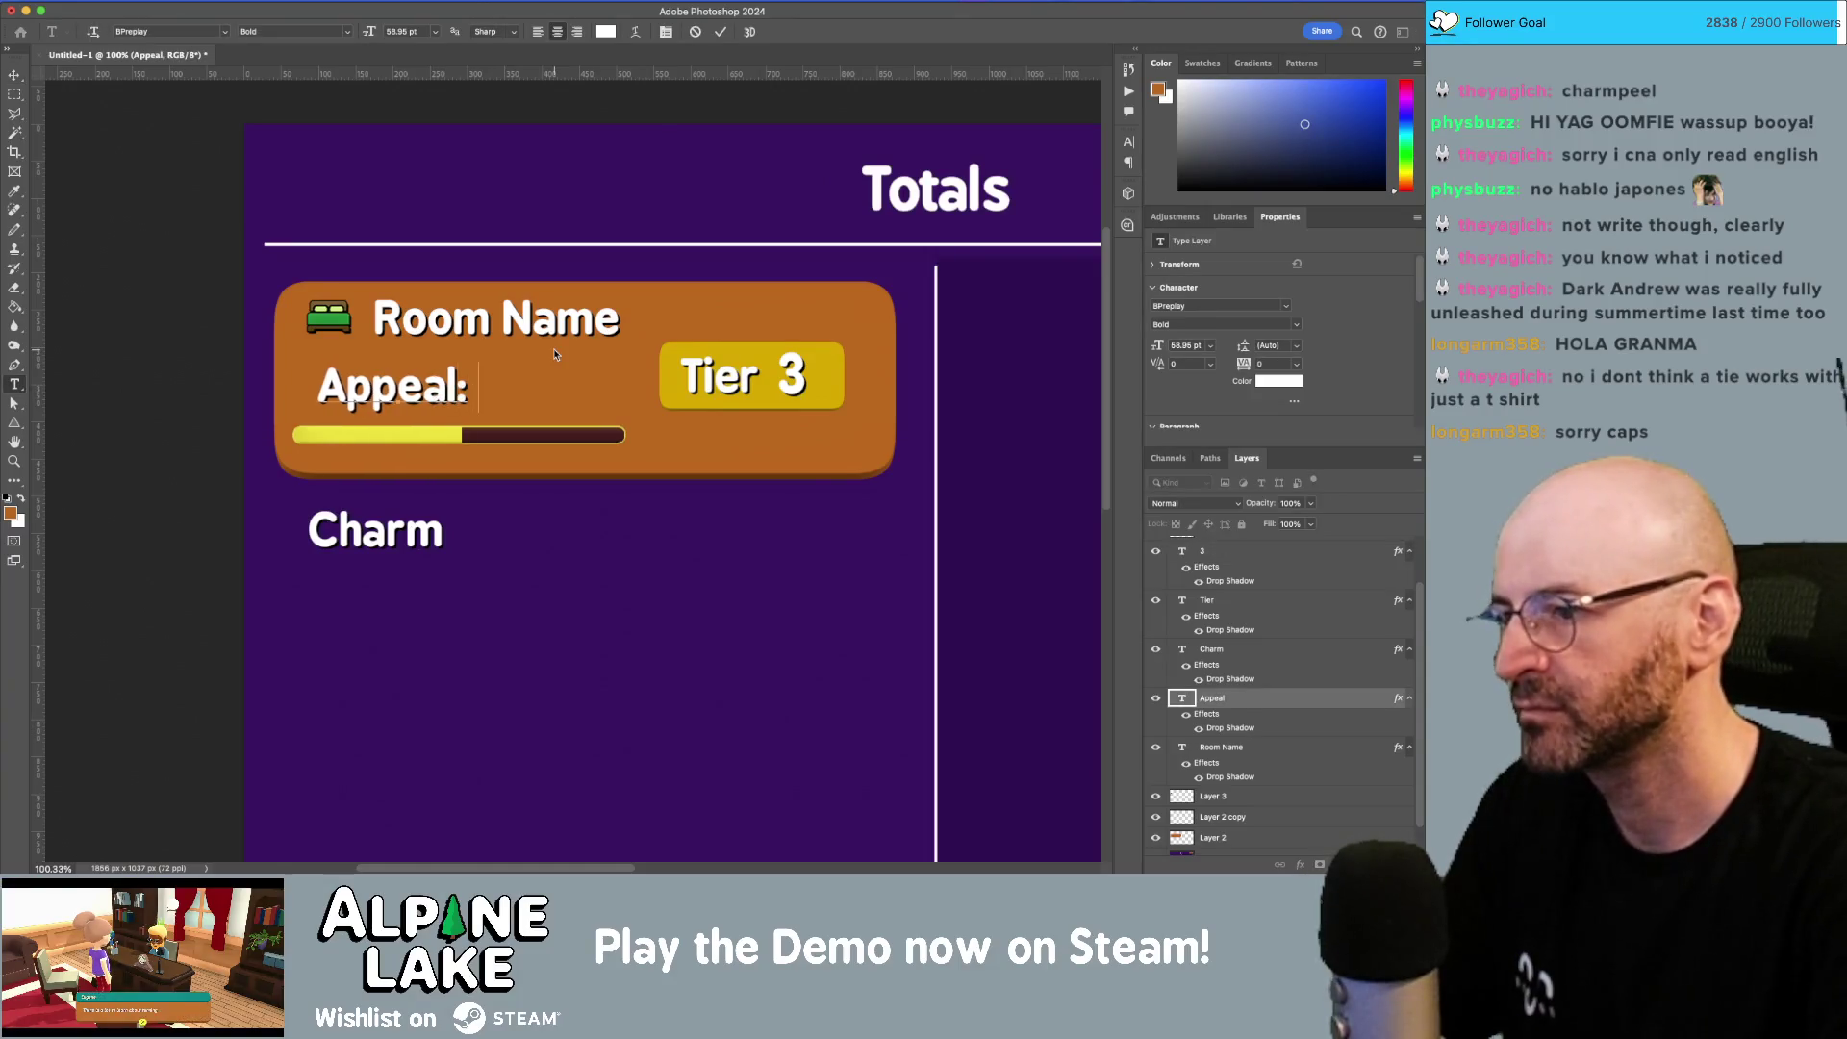
{"action": "type", "text": " 5-0"}
{"action": "key", "text": "BackSpace"}
{"action": "key", "text": "BackSpace"}
{"action": "type", "text": "0"}
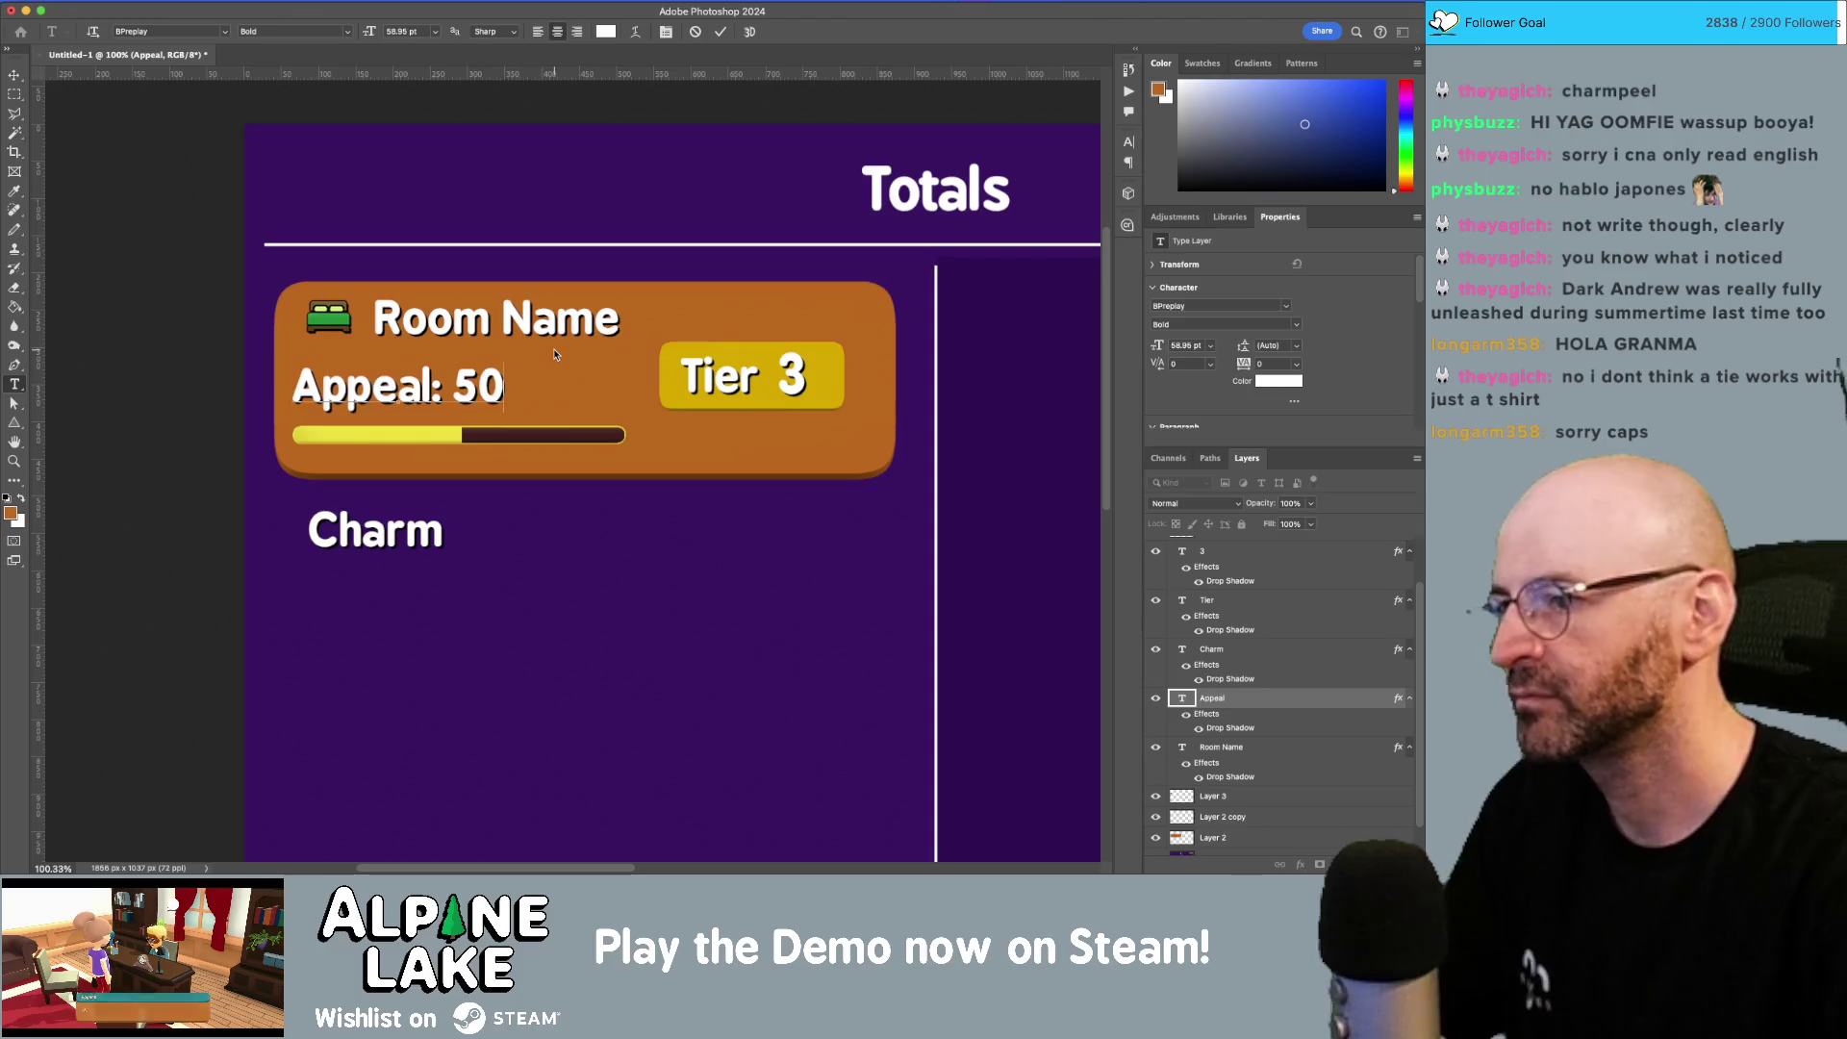
{"action": "key", "text": "ctrl+Return"}
{"action": "key", "text": "v"}
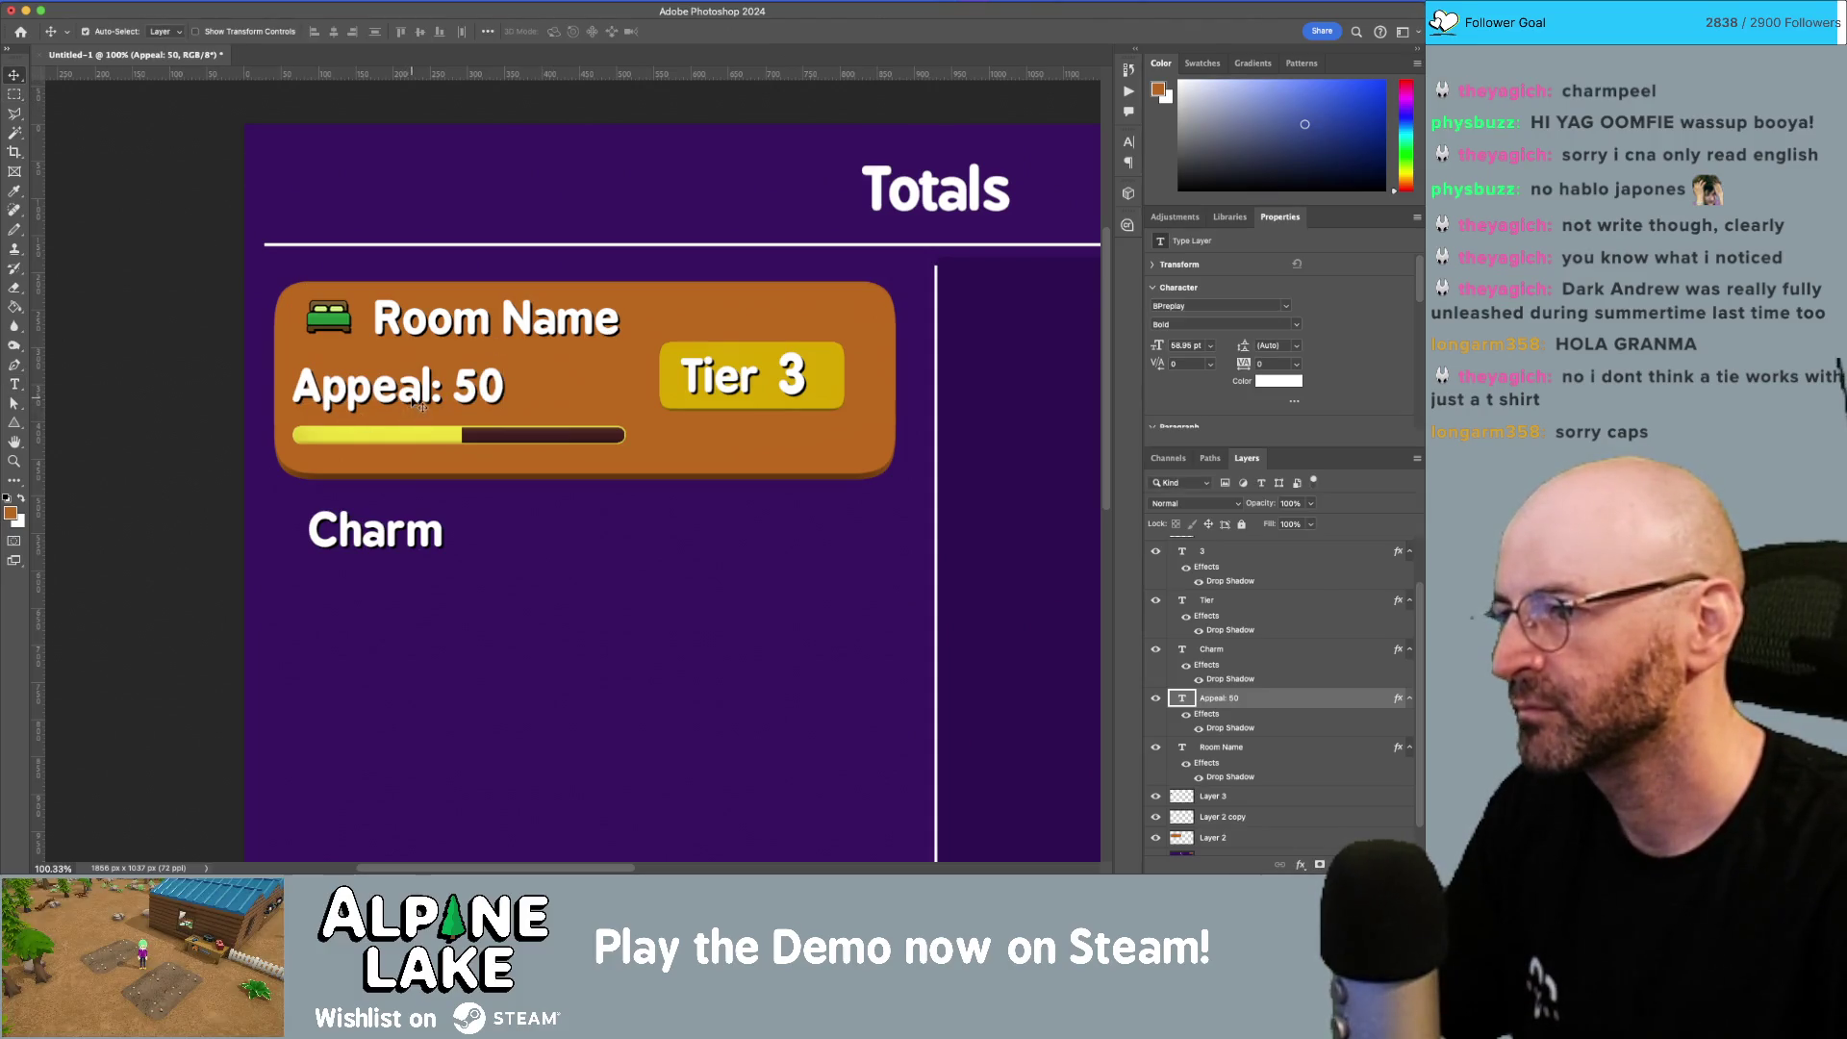
{"action": "double_click", "coordinate": [448, 399]}
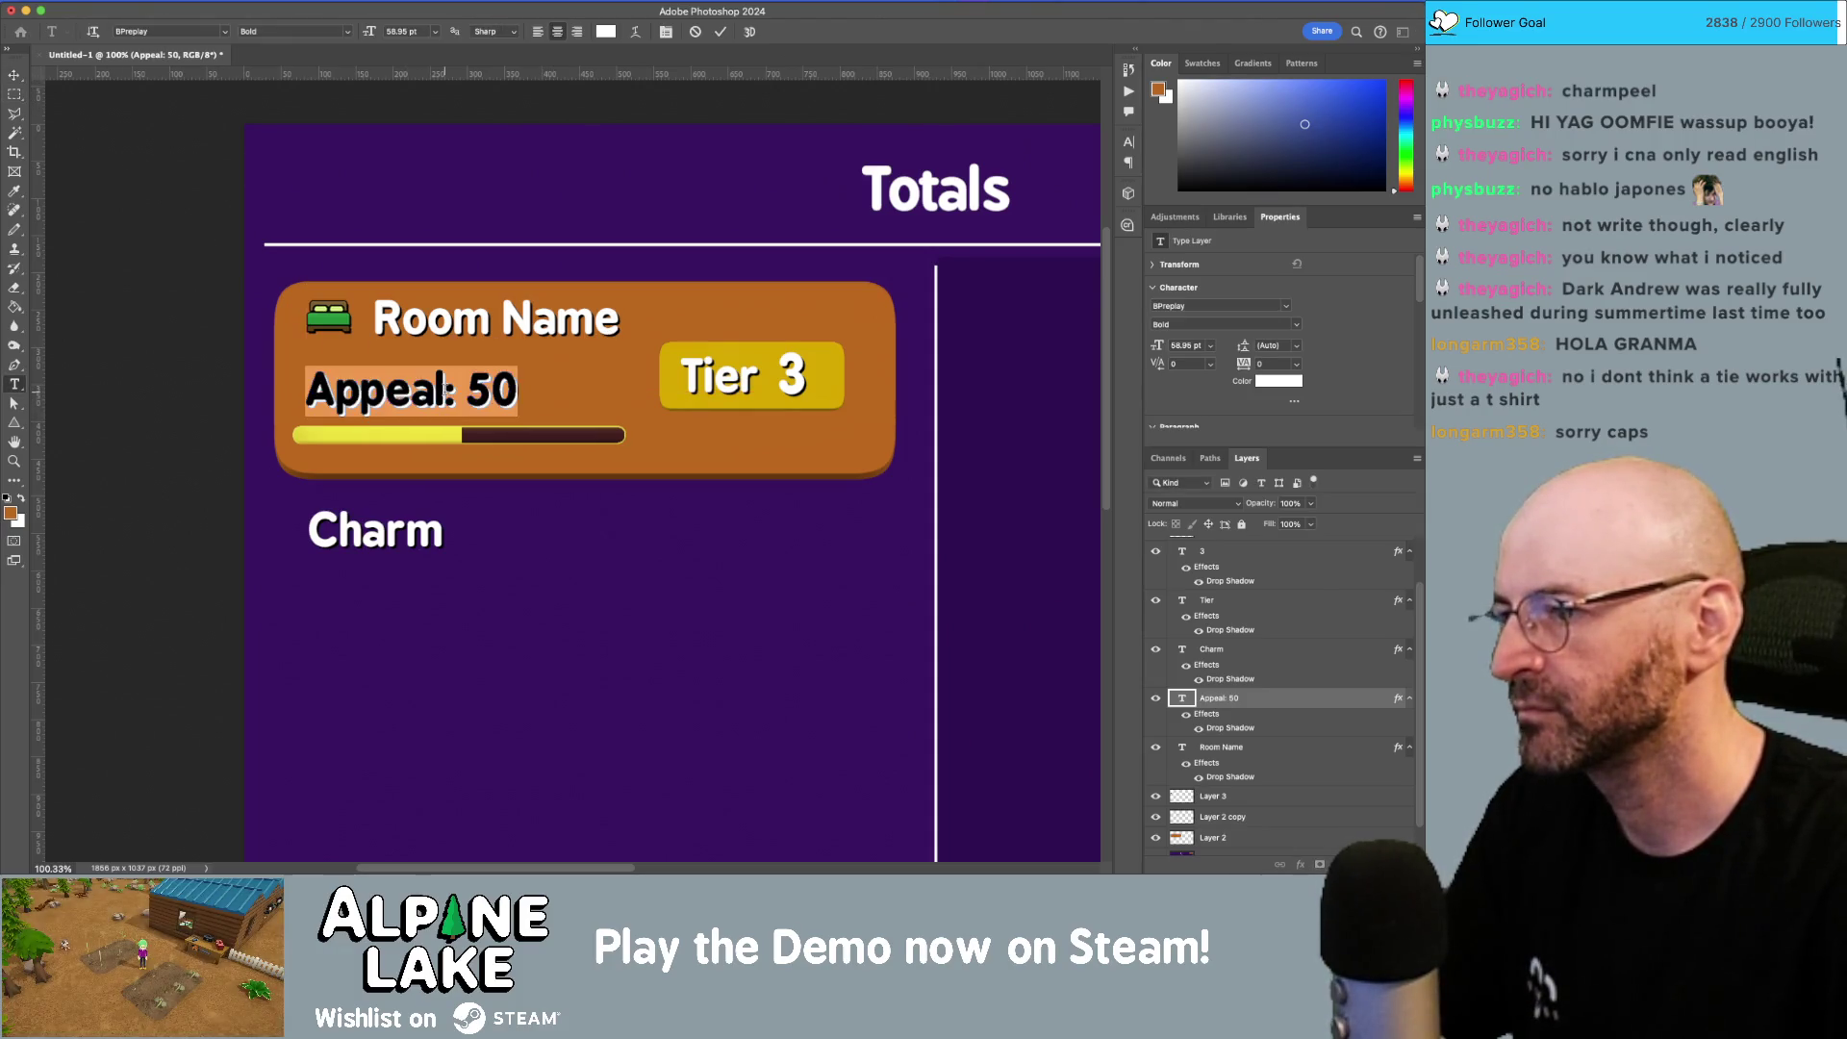
{"action": "left_click", "coordinate": [524, 366]}
{"action": "key", "text": "Left"}
{"action": "key", "text": "Left"}
{"action": "key", "text": "Left"}
{"action": "key", "text": "BackSpace"}
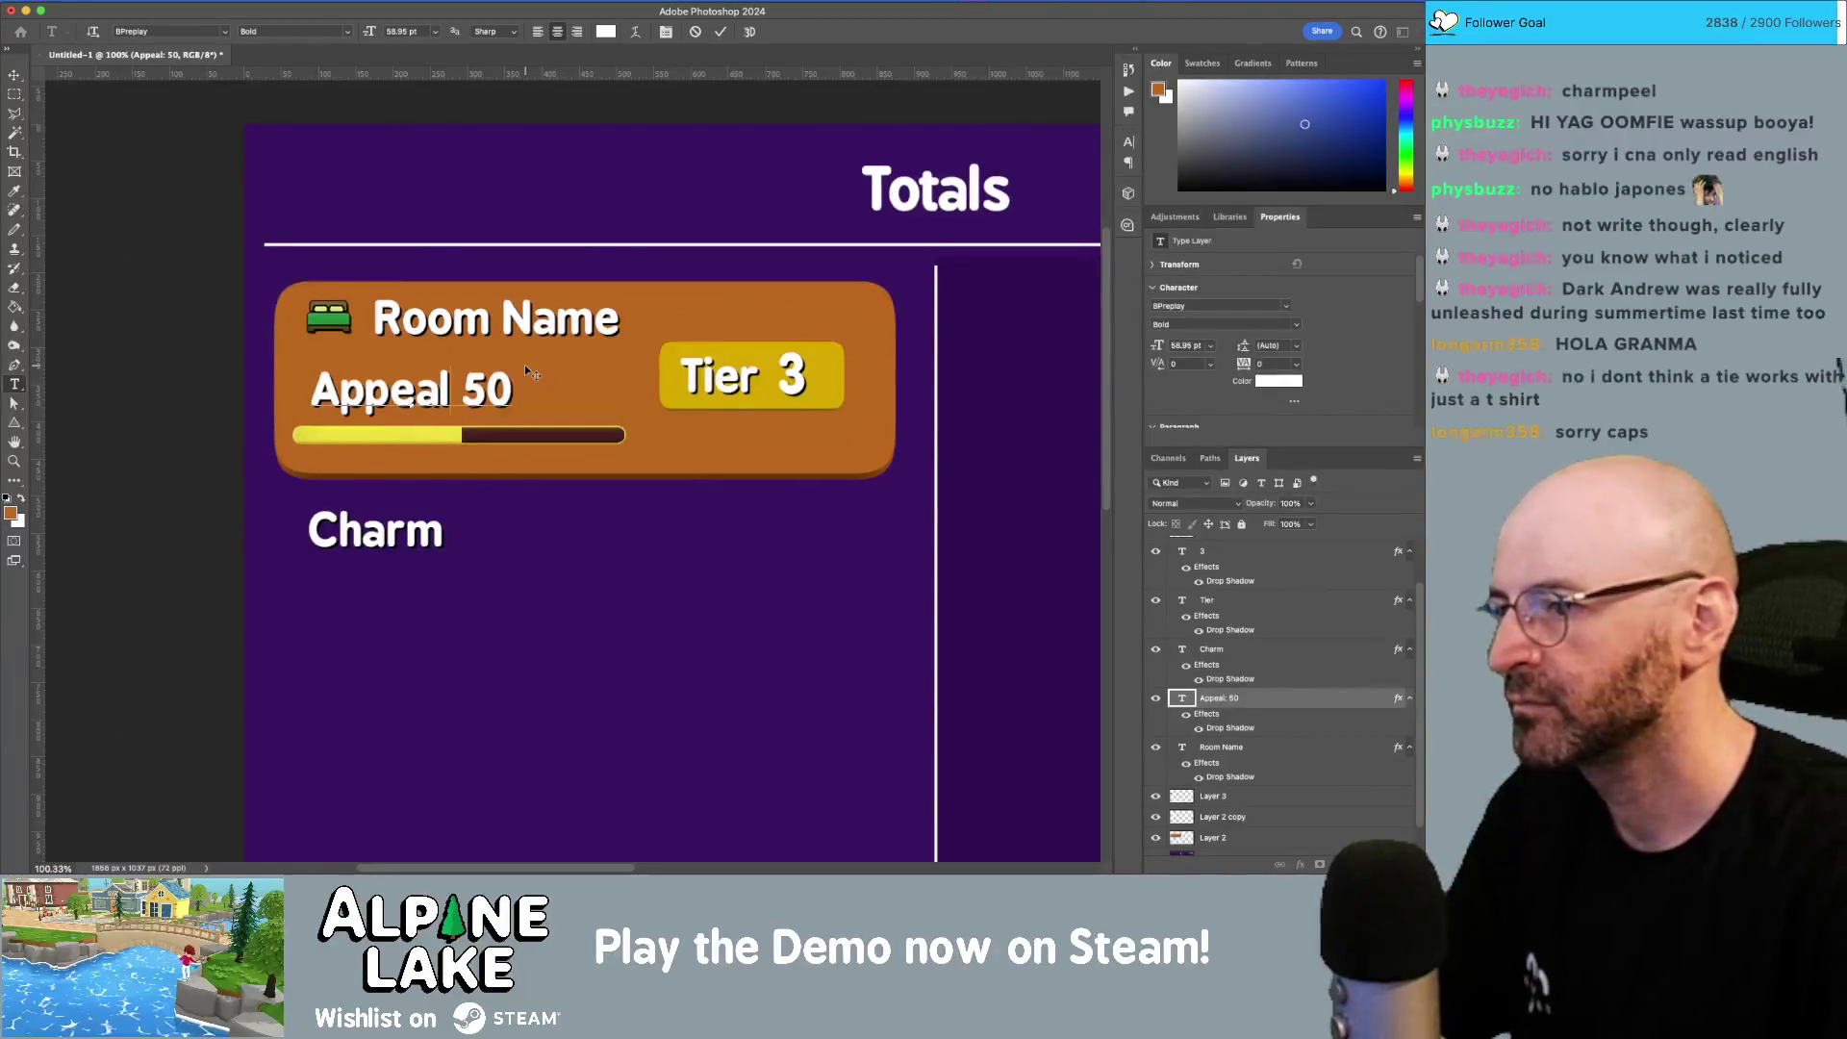
{"action": "key", "text": "ctrl+Return"}
{"action": "key", "text": "v"}
- Set the Appeal 50 label to 48 pt and position it above the progress bar
{"action": "left_click_drag", "start_coordinate": [450, 400], "coordinate": [483, 400]}
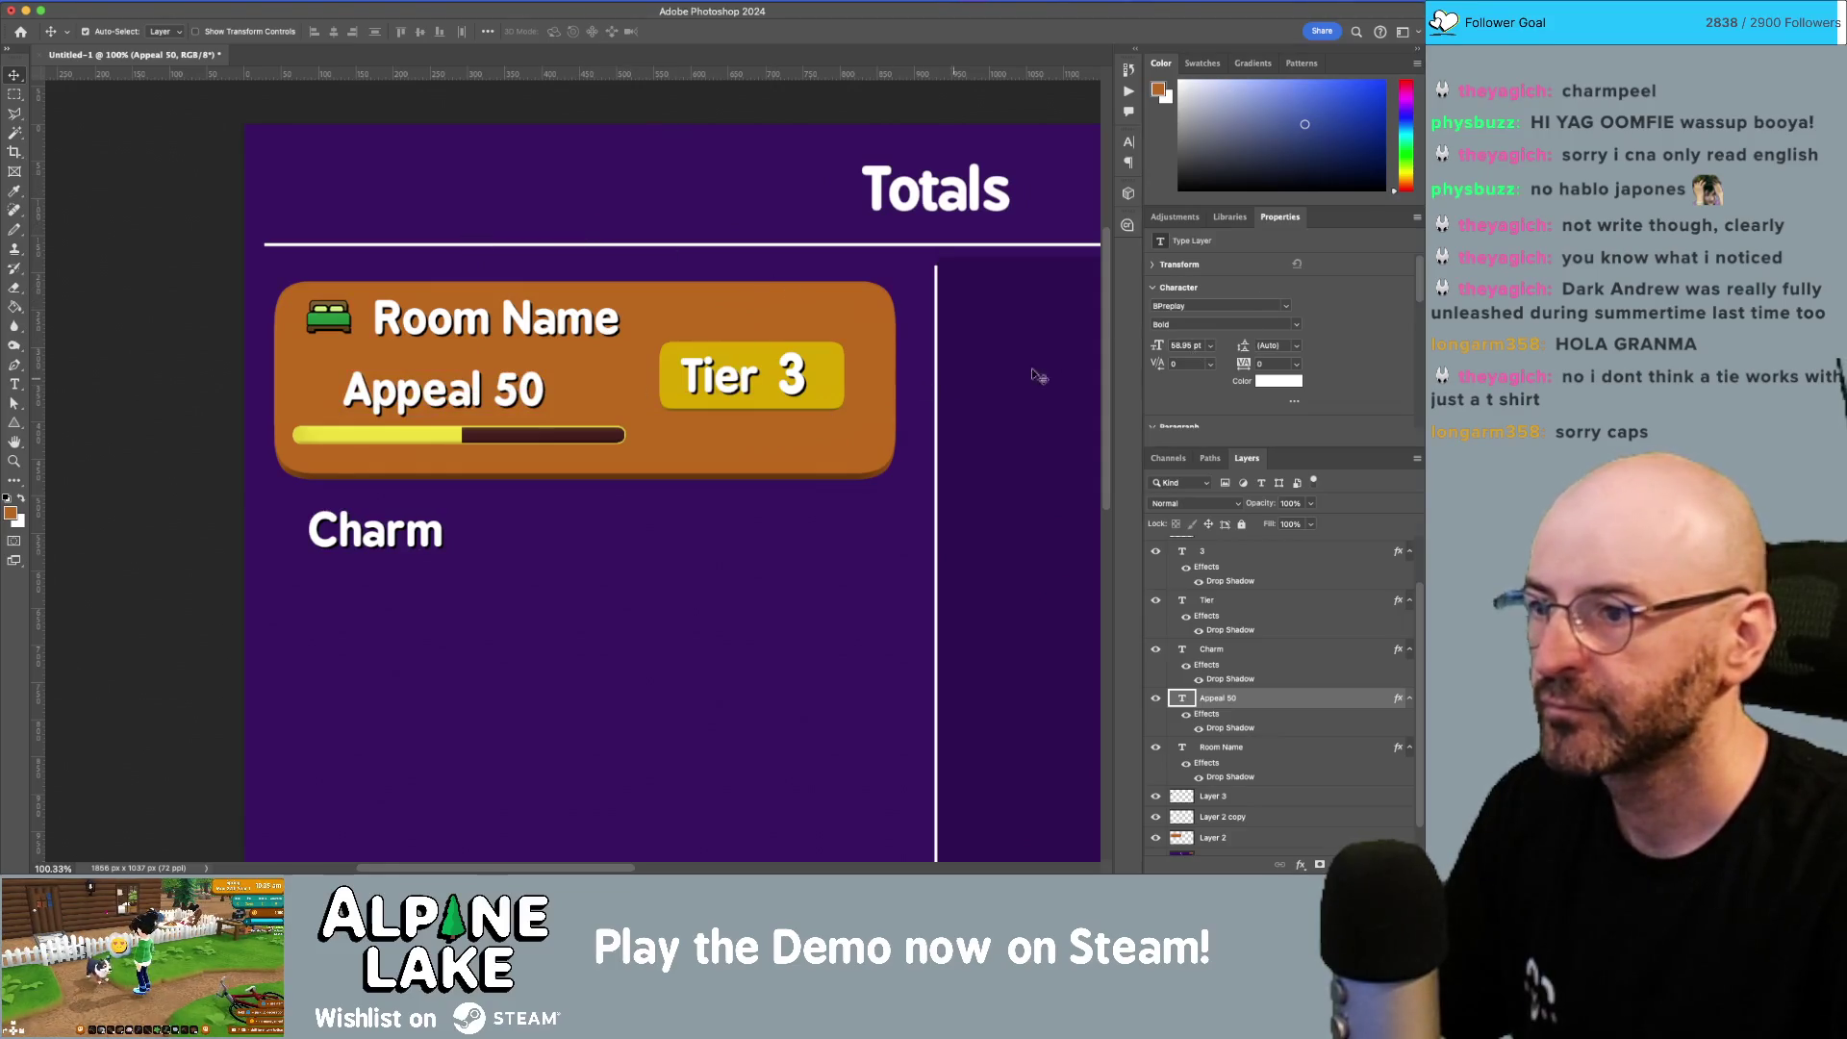
{"action": "left_click", "coordinate": [1208, 346]}
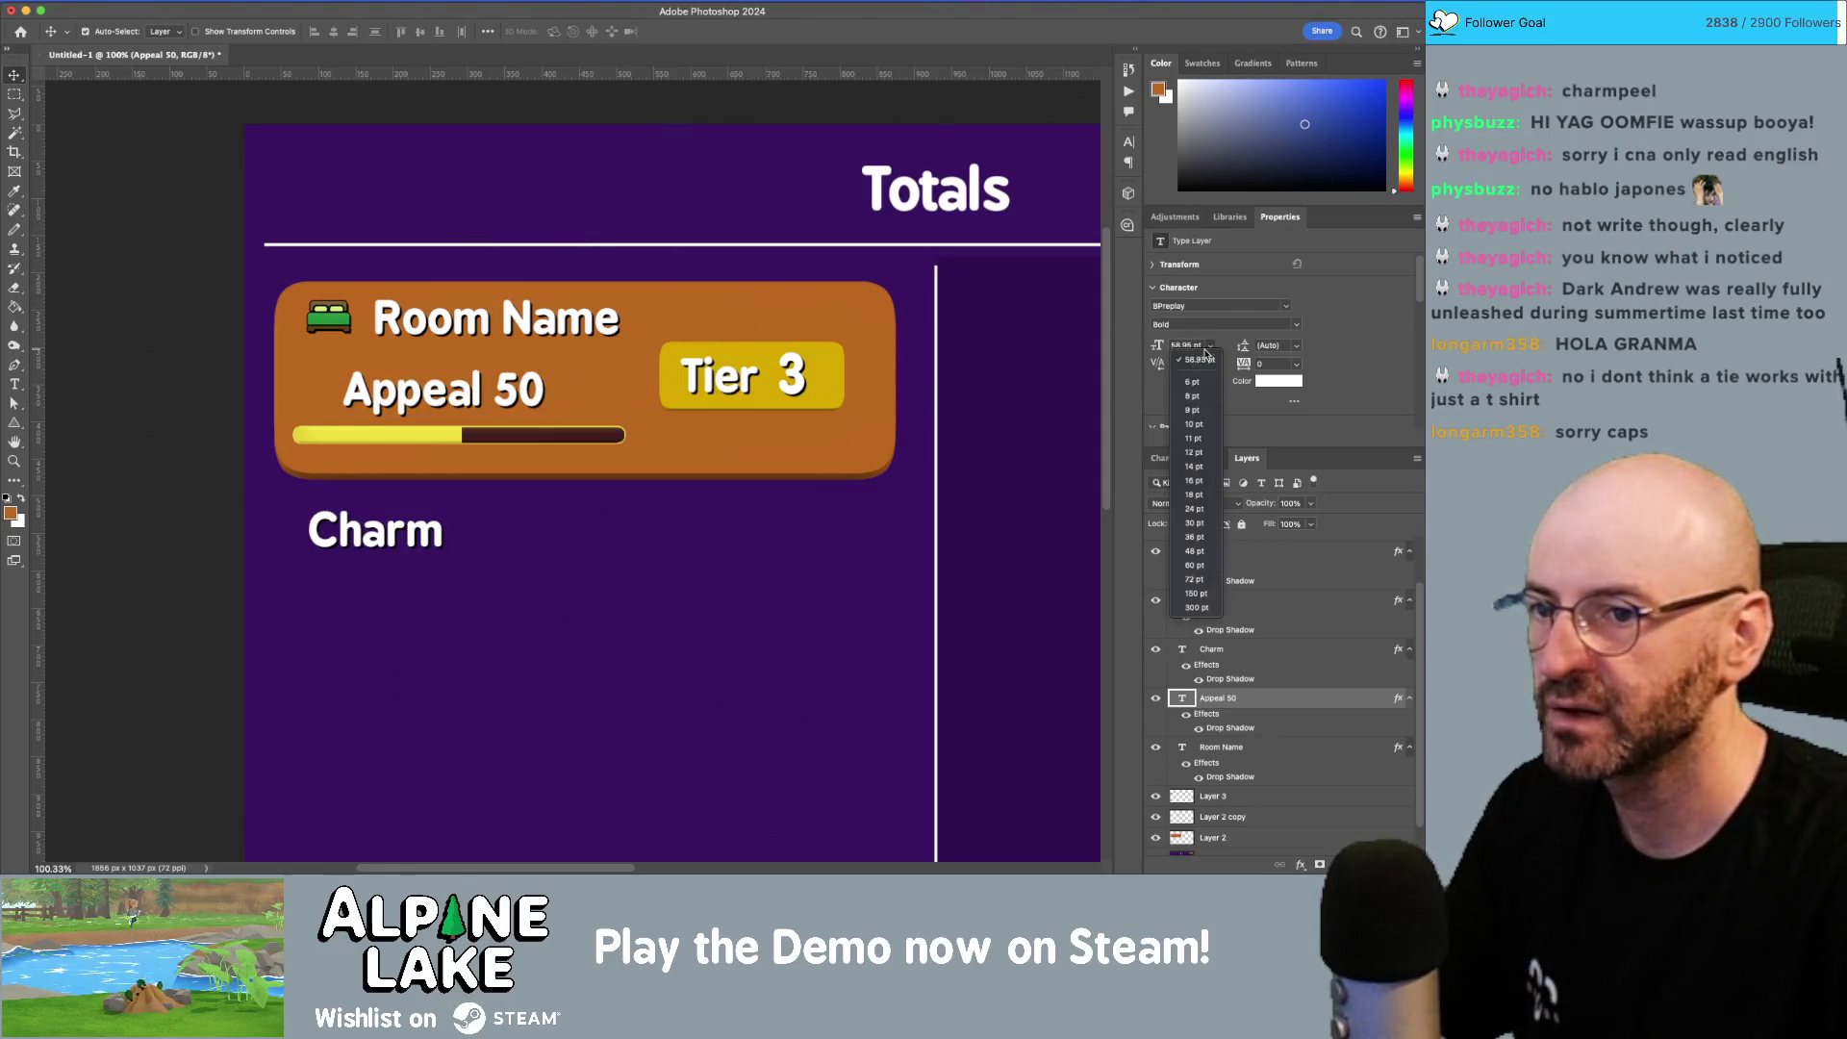
{"action": "left_click", "coordinate": [1197, 510]}
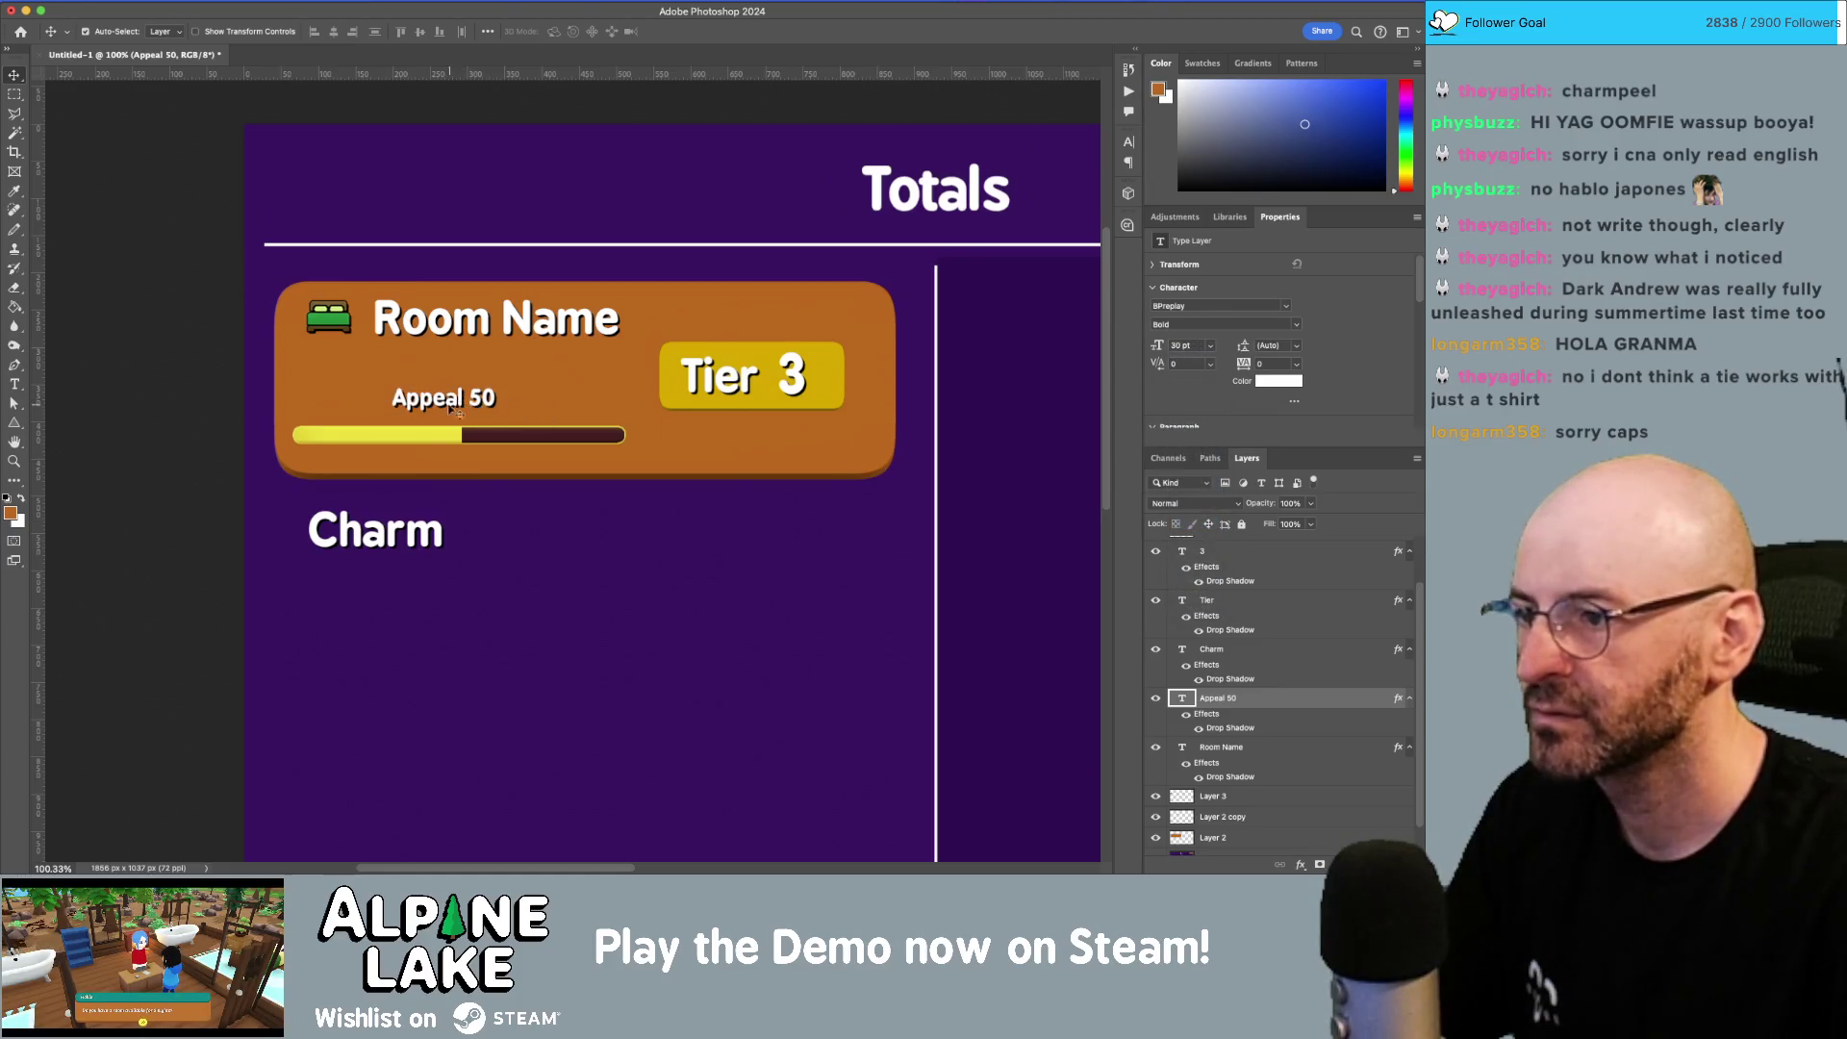
{"action": "double_click", "coordinate": [457, 409]}
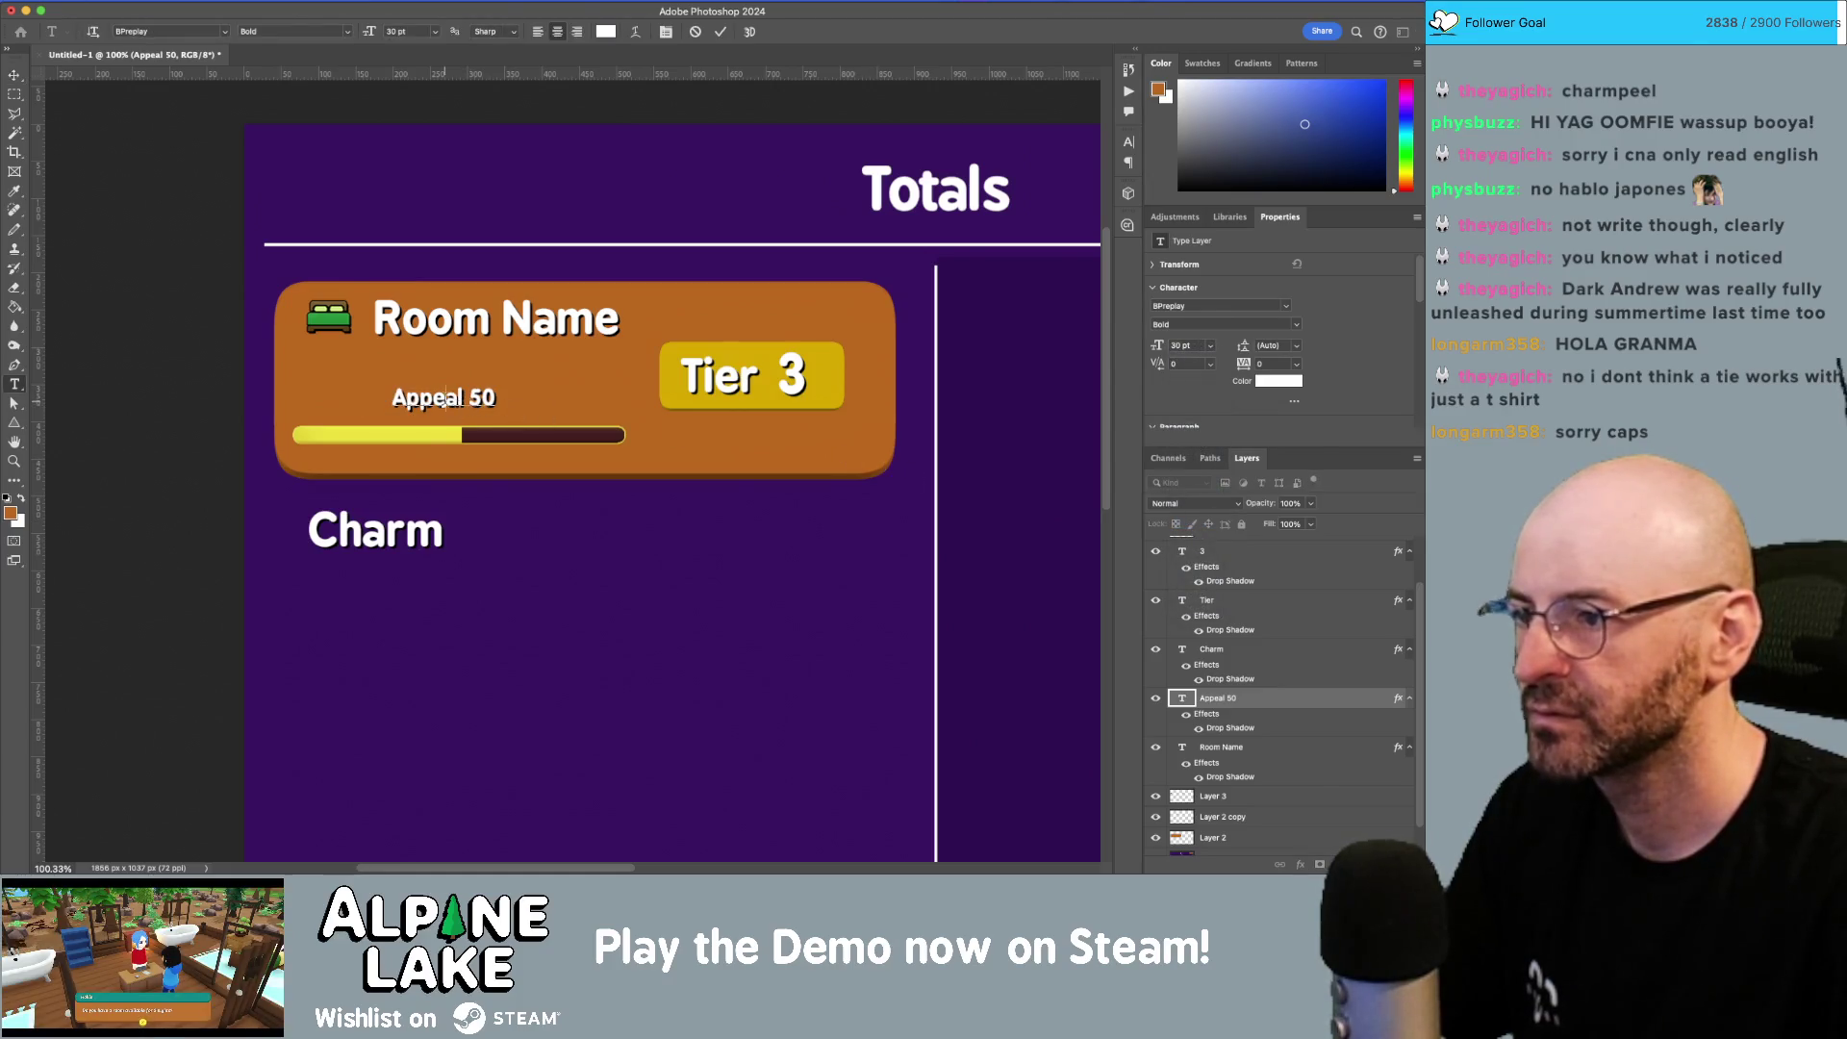
{"action": "left_click", "coordinate": [1207, 348]}
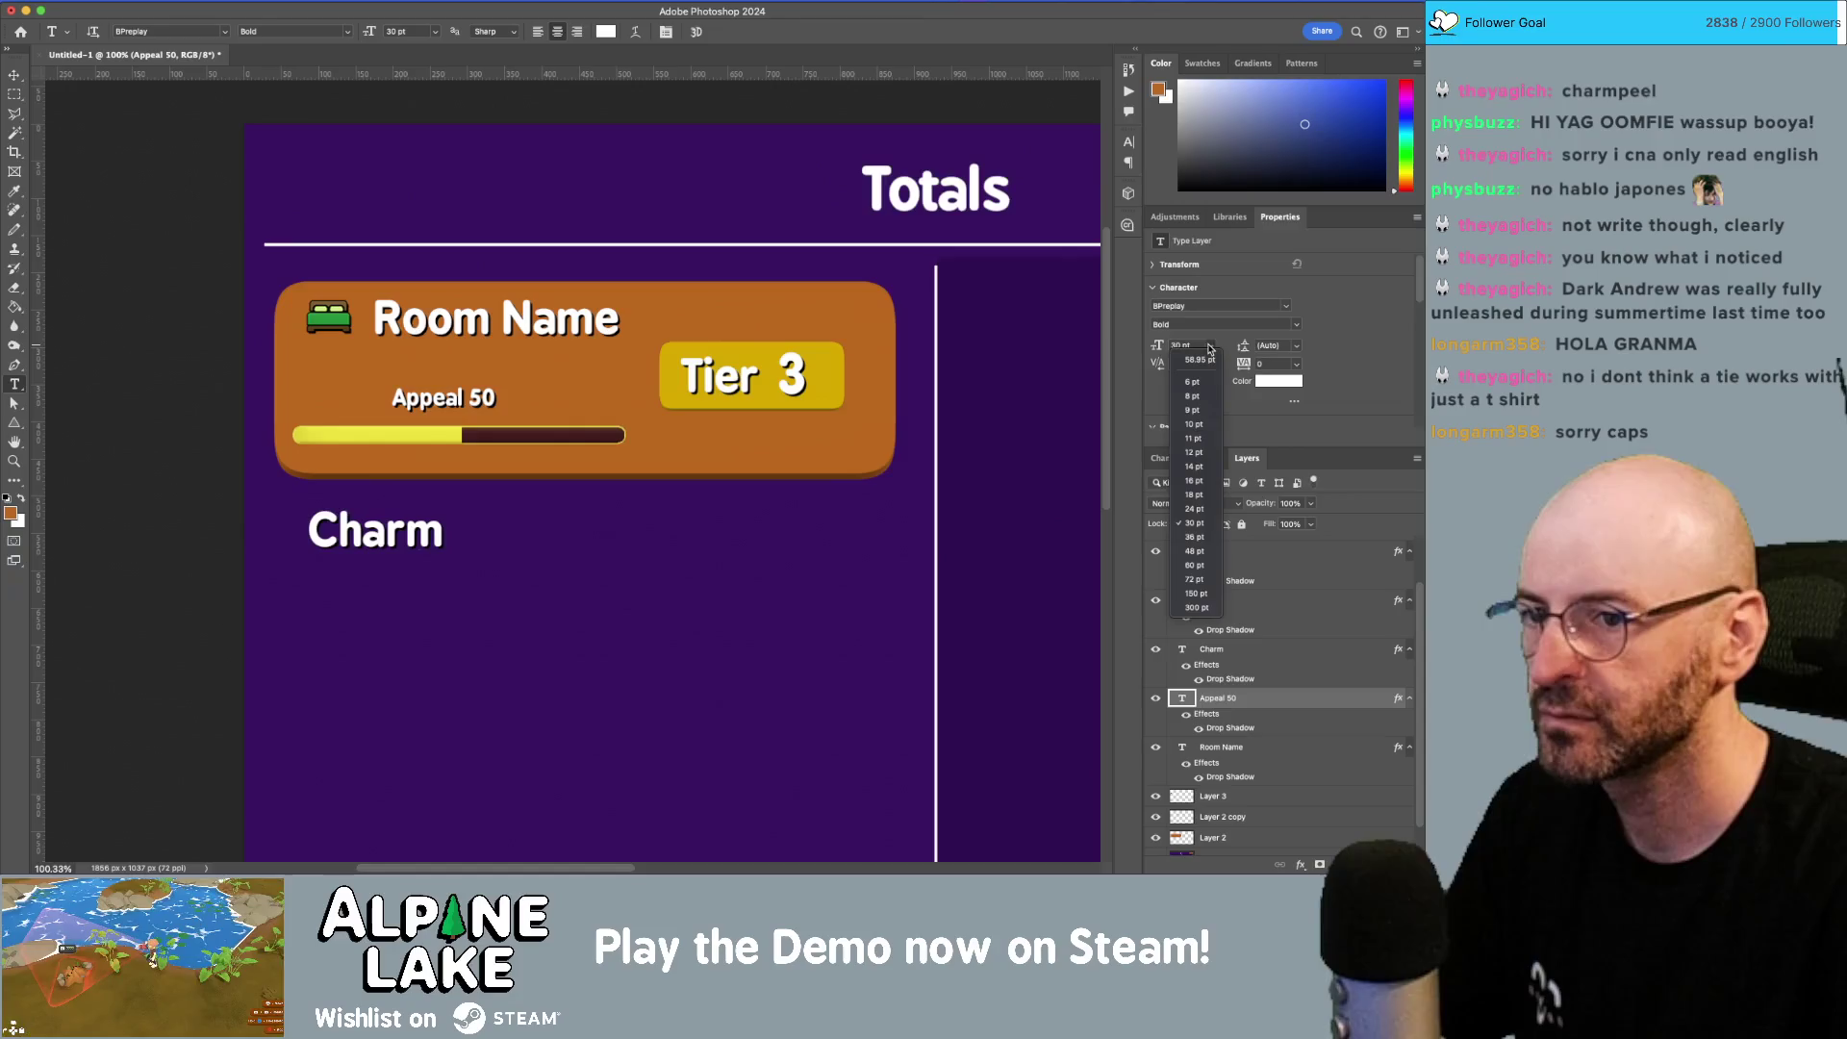
{"action": "left_click", "coordinate": [1198, 551]}
{"action": "key", "text": "ctrl+Return"}
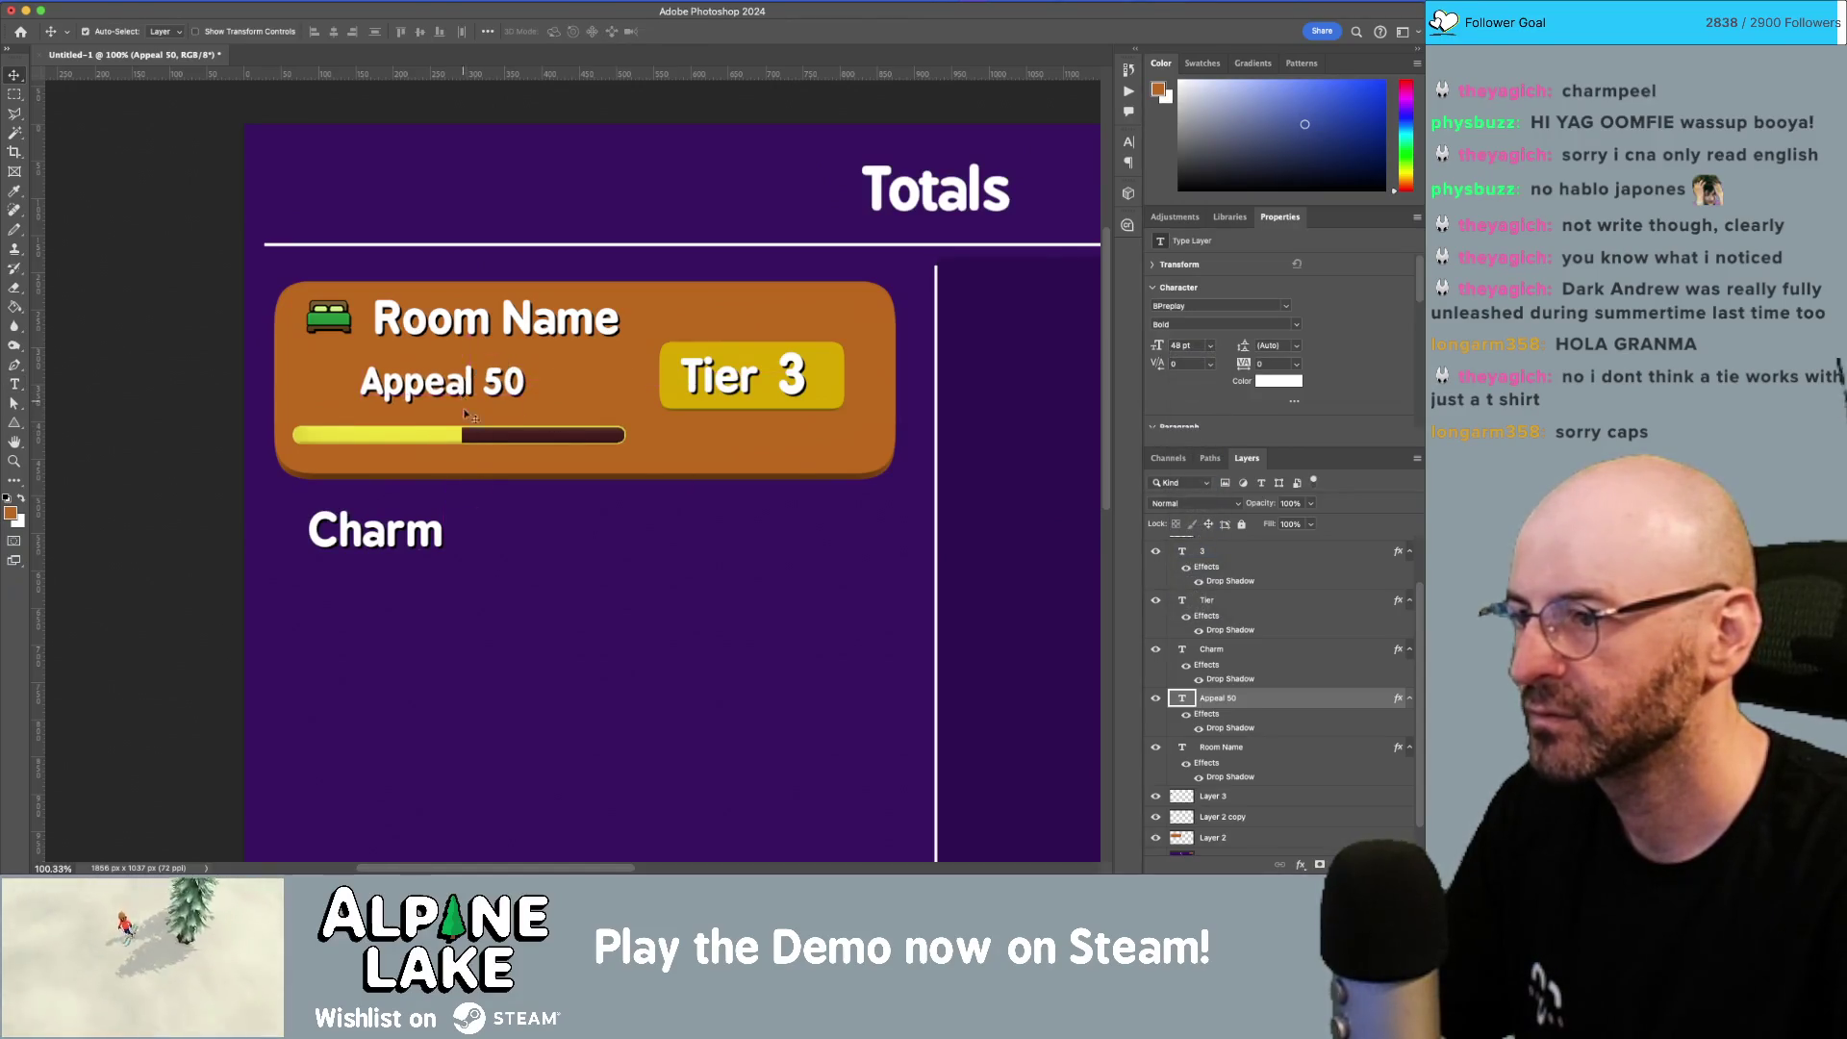
{"action": "left_click_drag", "start_coordinate": [465, 414], "coordinate": [461, 435]}
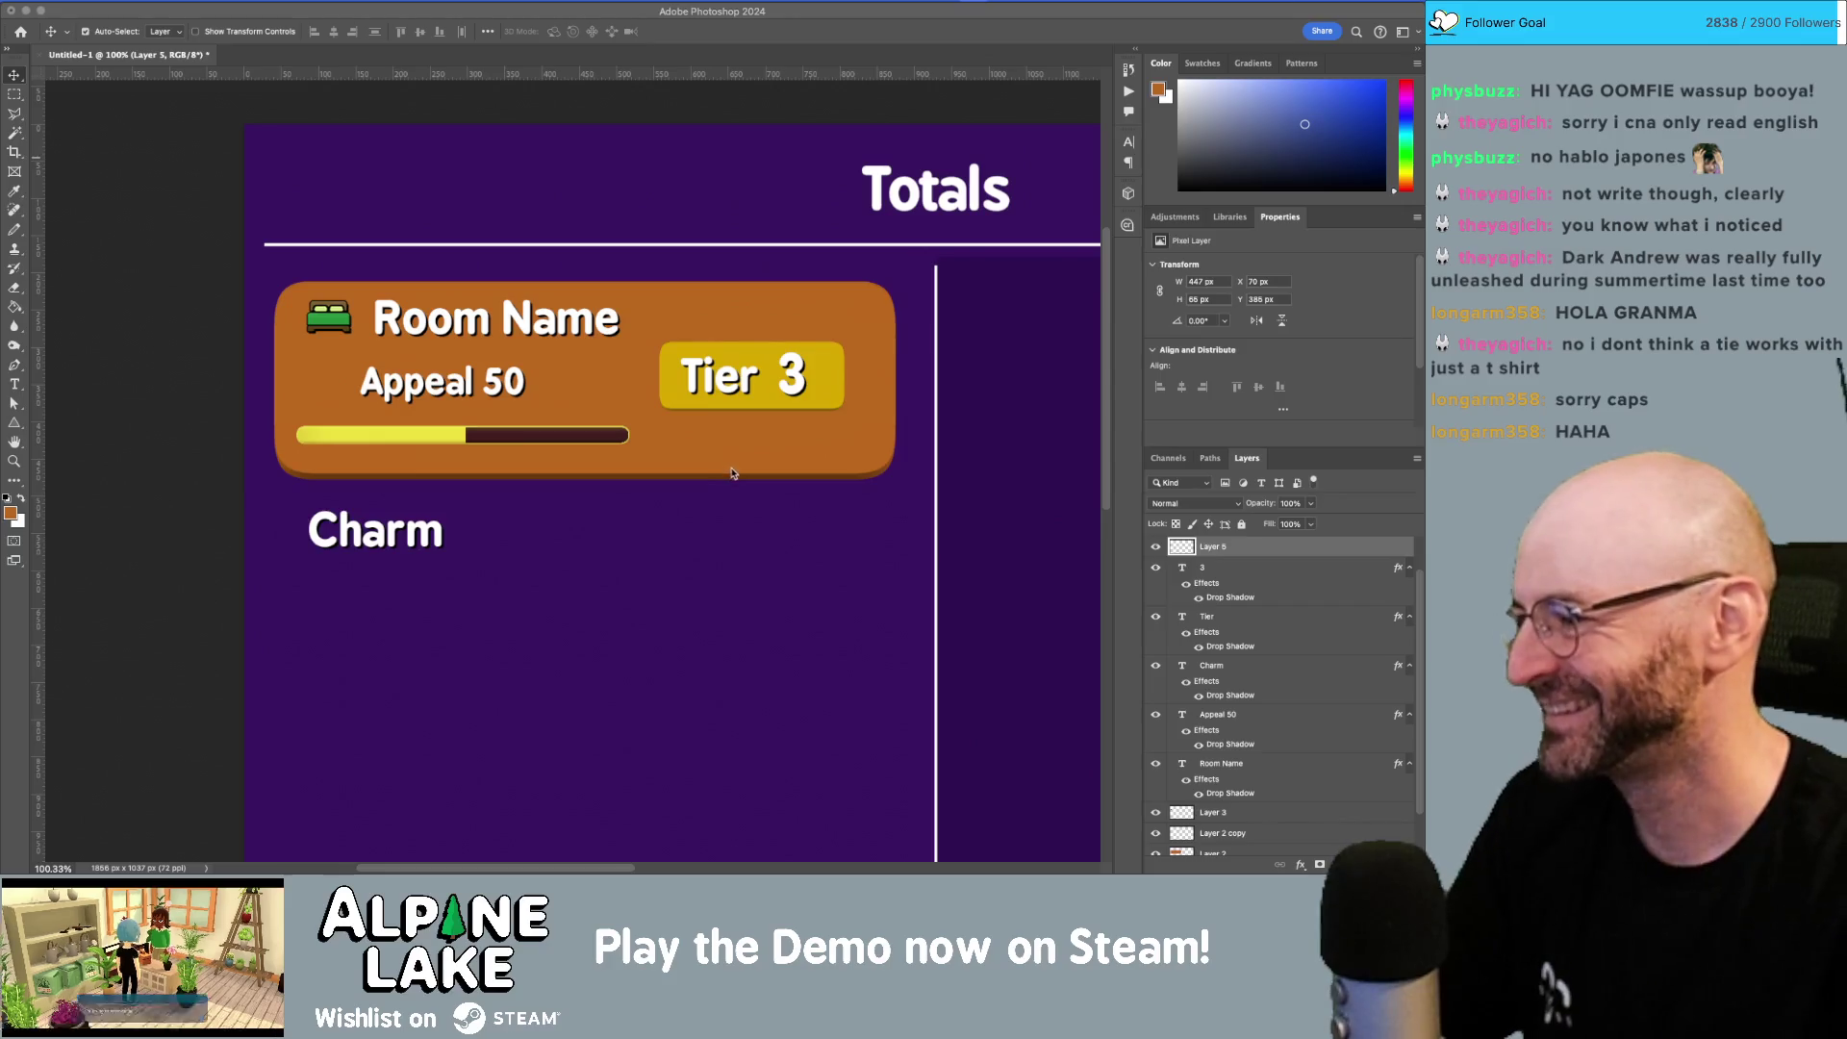
- Nudge the badge's 3 digit slightly right so it sits further from the word Tier
{"action": "left_click", "coordinate": [749, 378]}
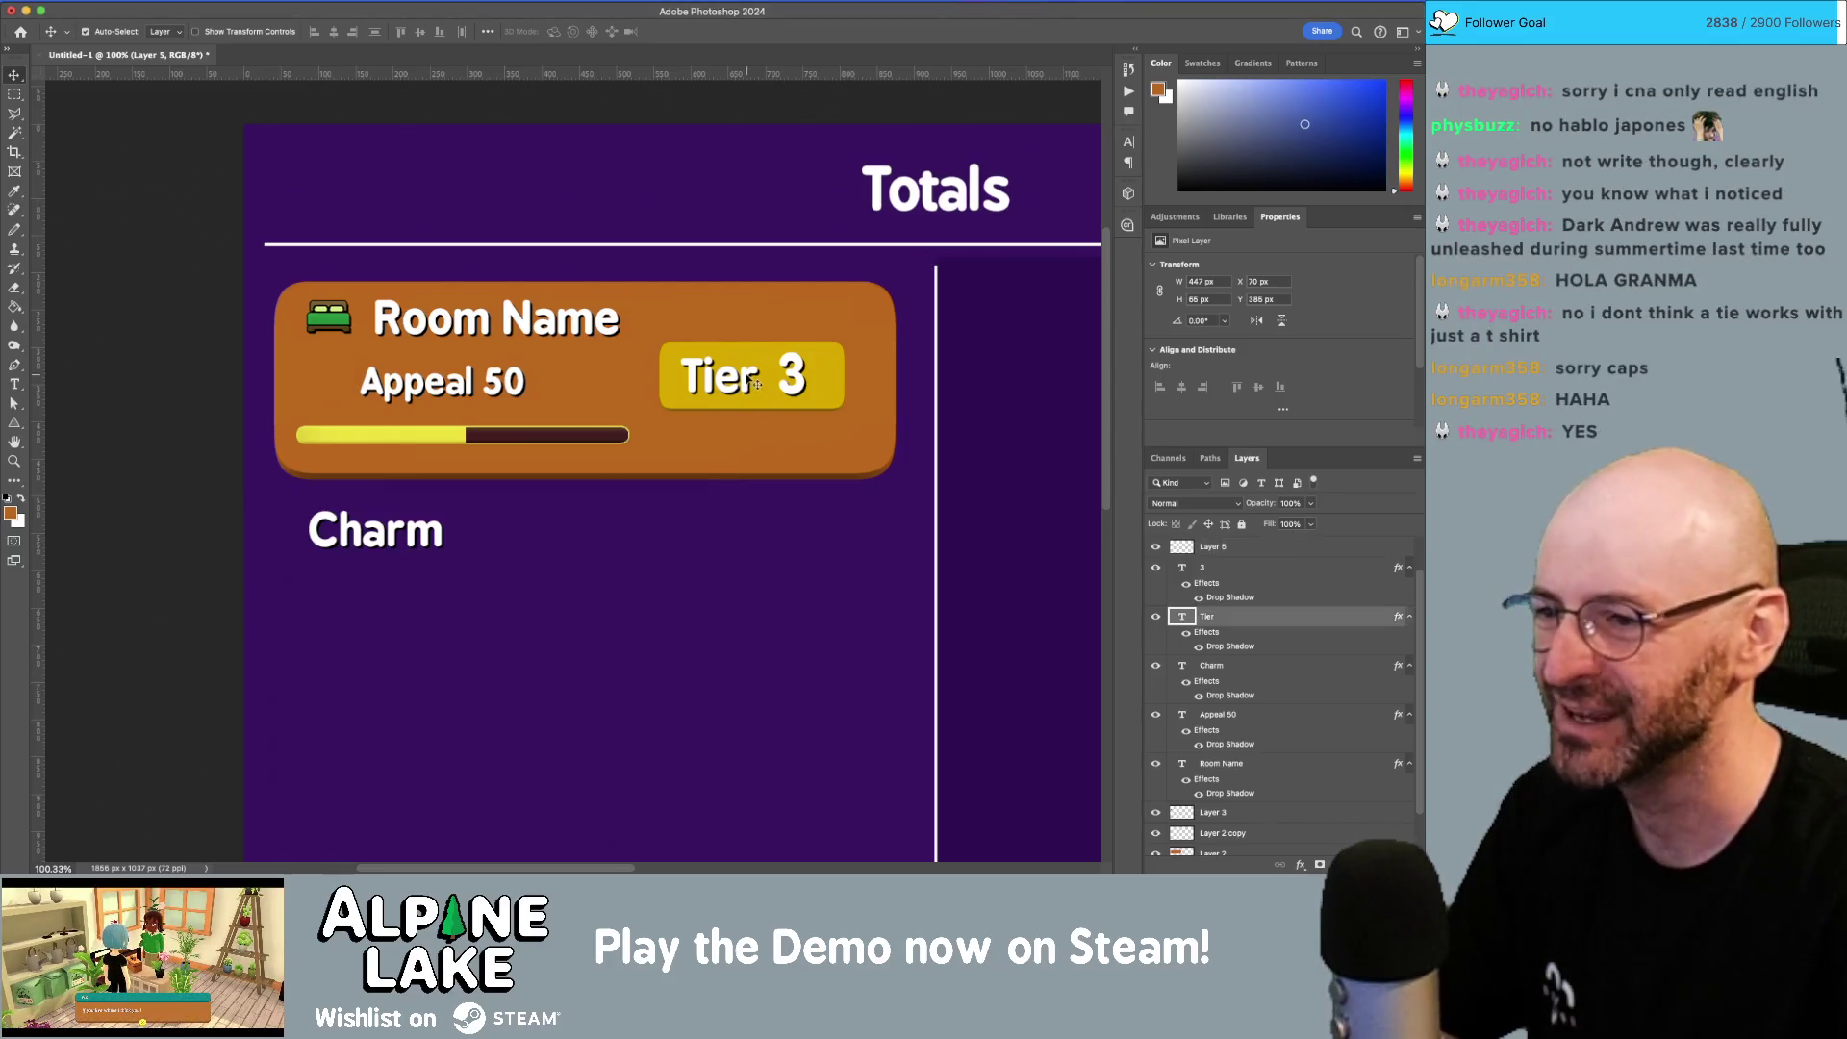
{"action": "left_click", "coordinate": [792, 376]}
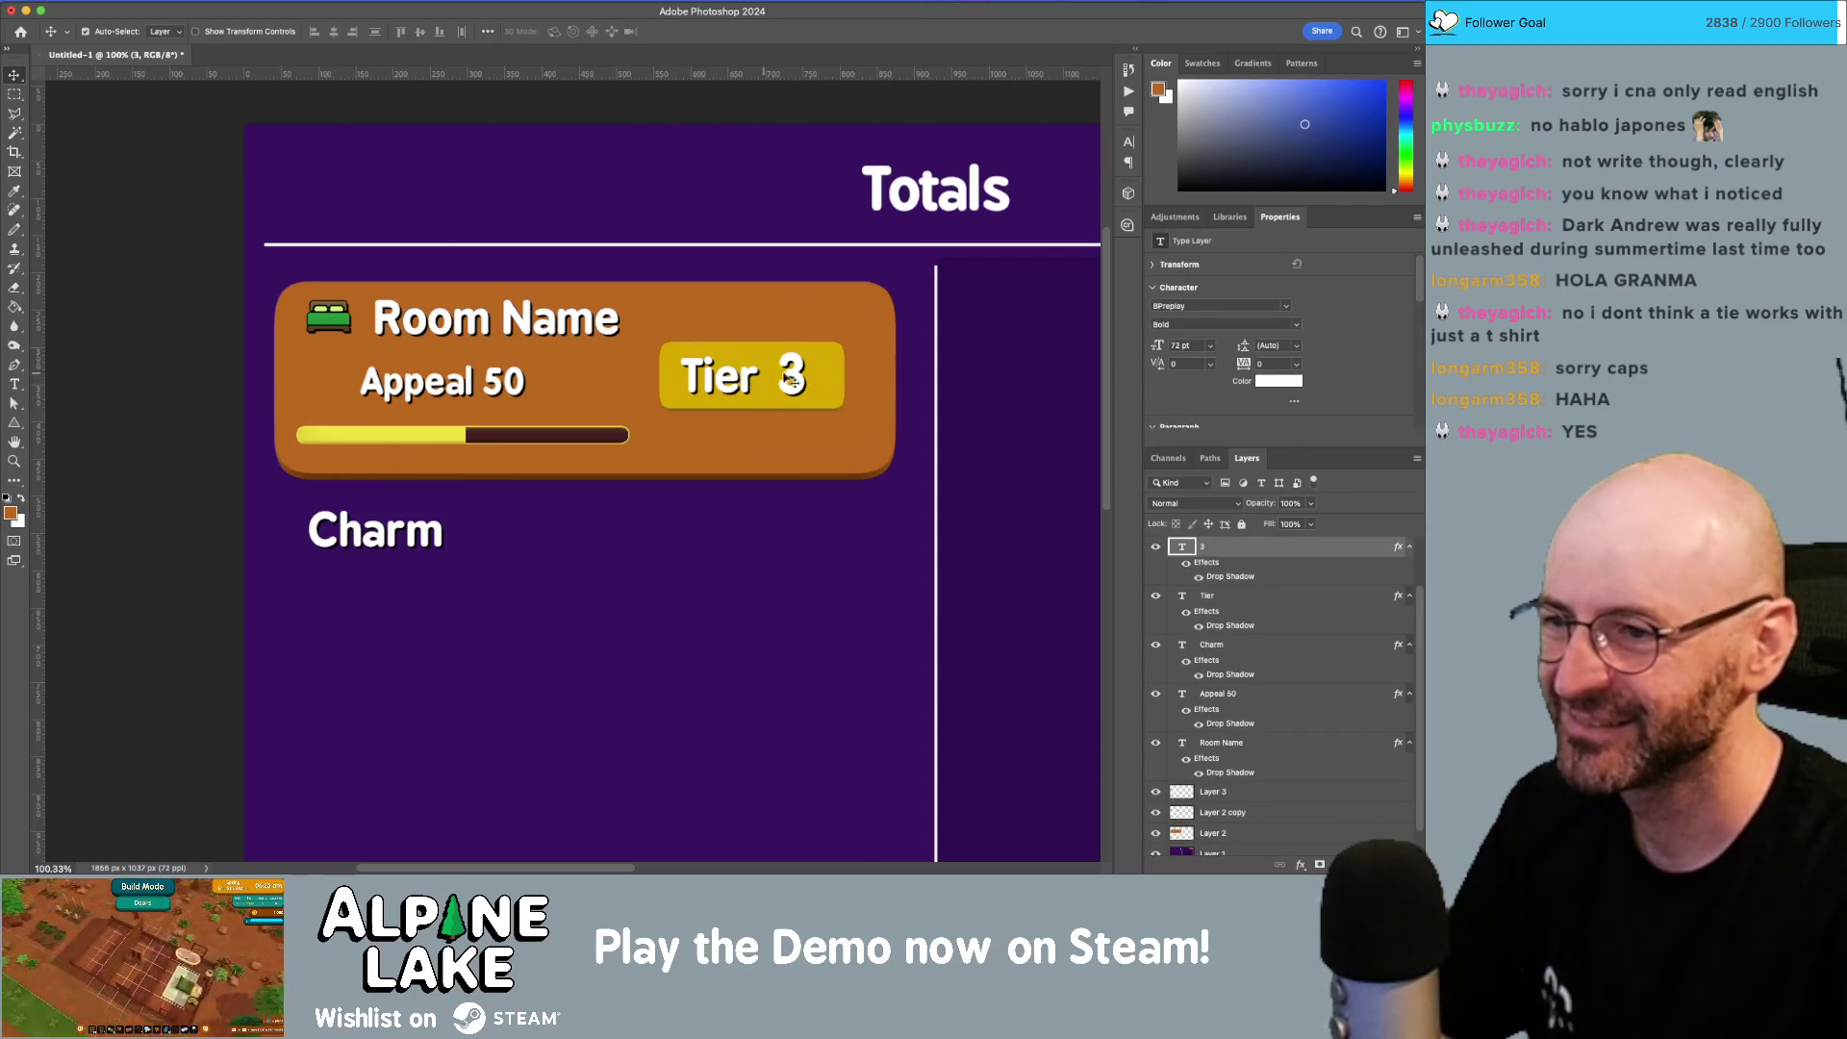
{"action": "left_click_drag", "start_coordinate": [801, 378], "coordinate": [808, 378]}
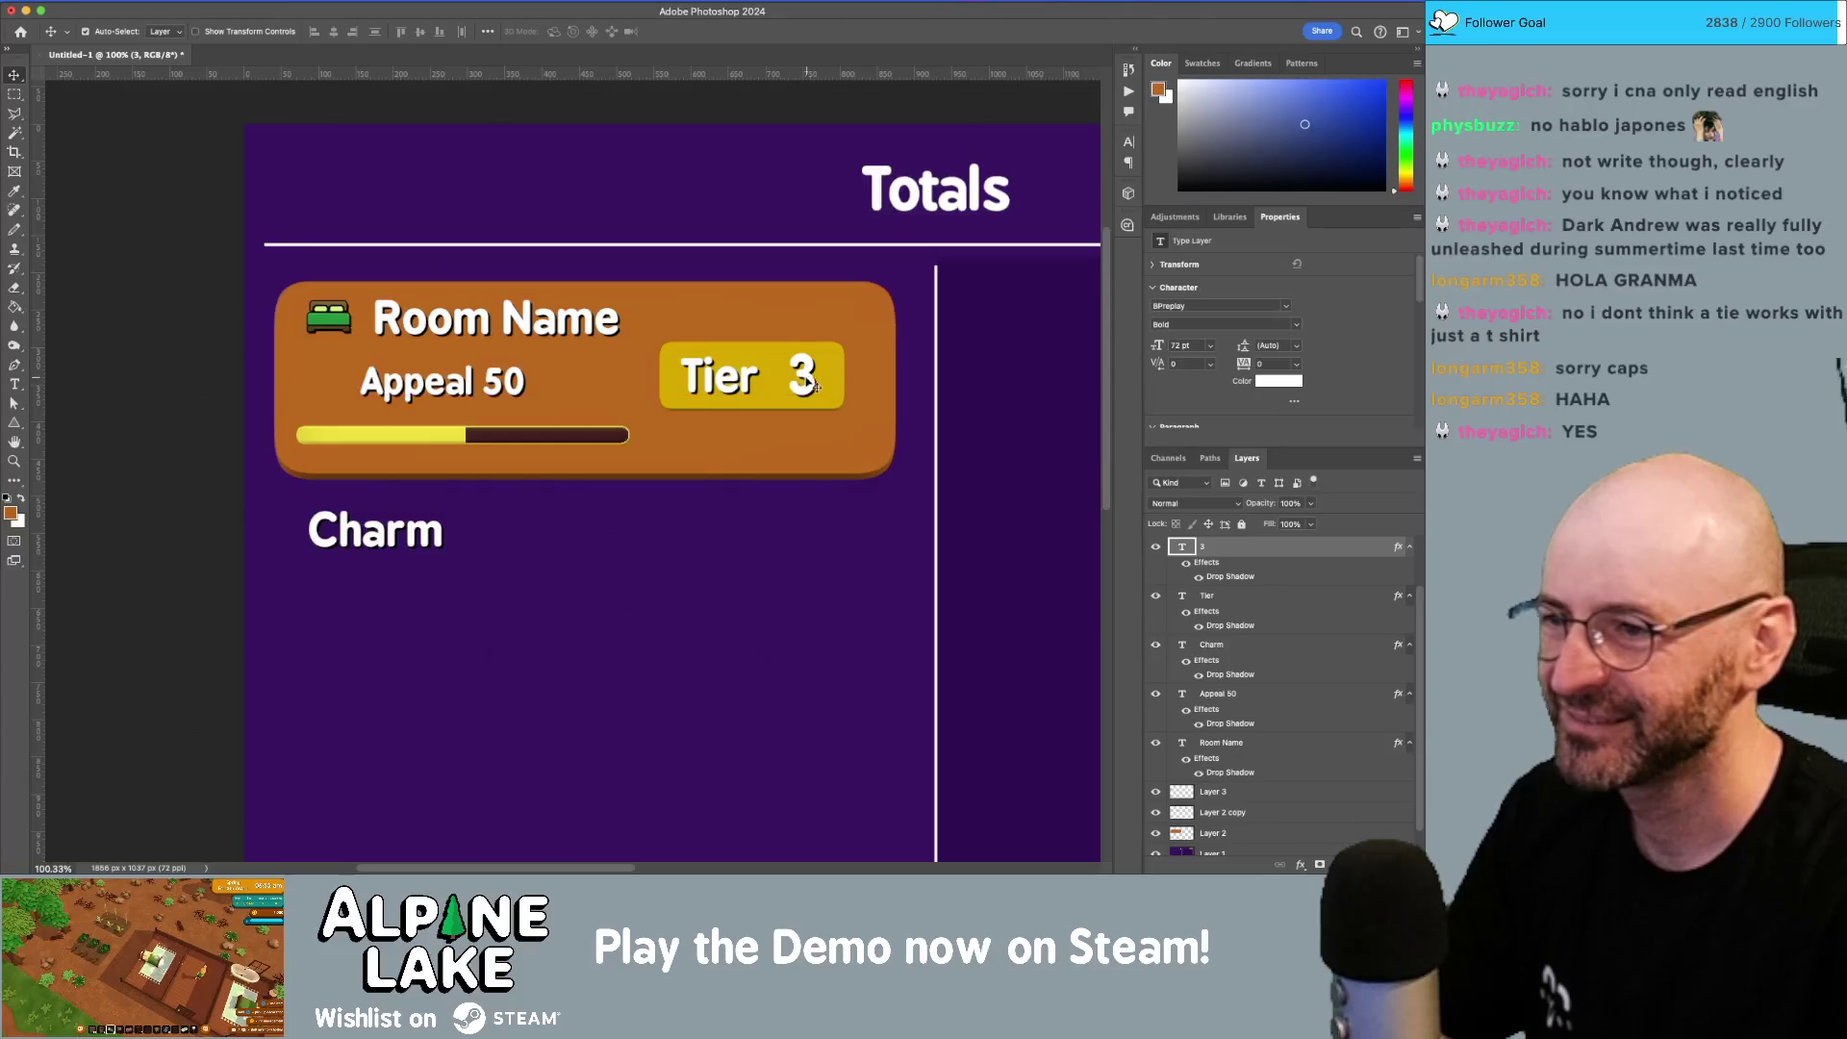
{"action": "left_click", "coordinate": [747, 378]}
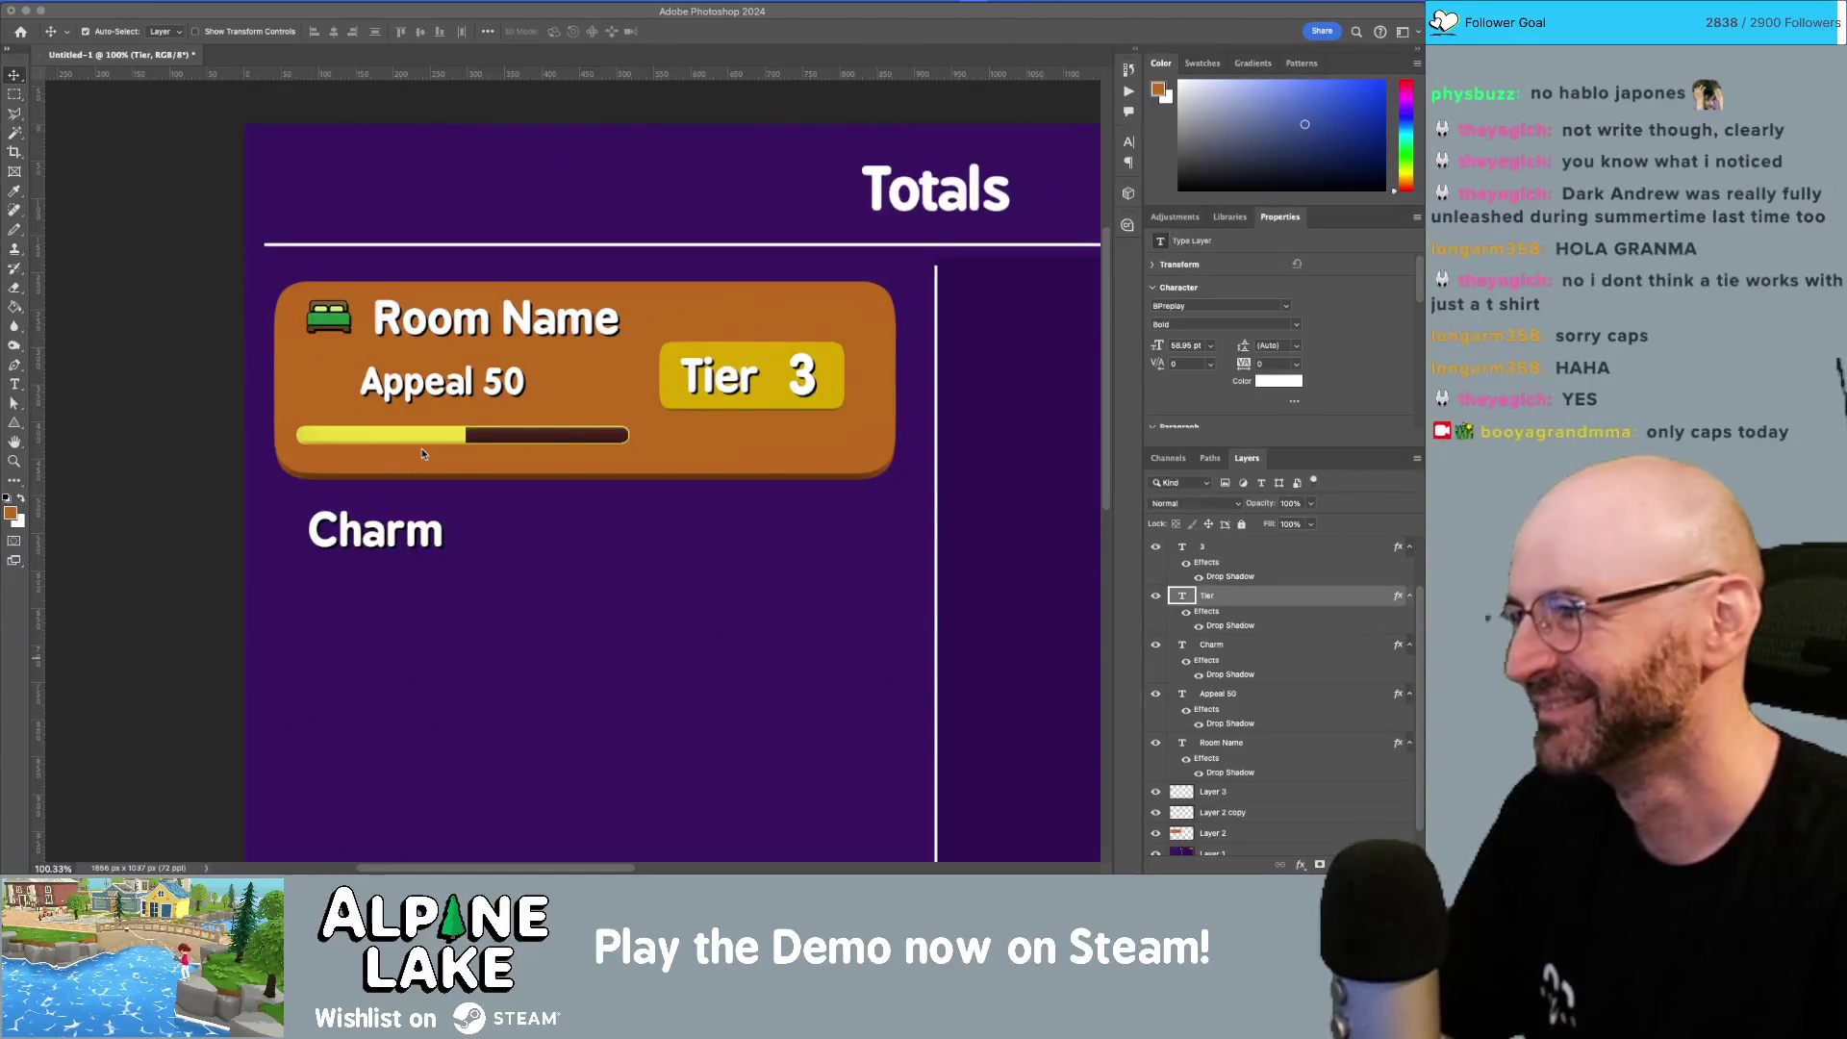
{"action": "left_click", "coordinate": [806, 378]}
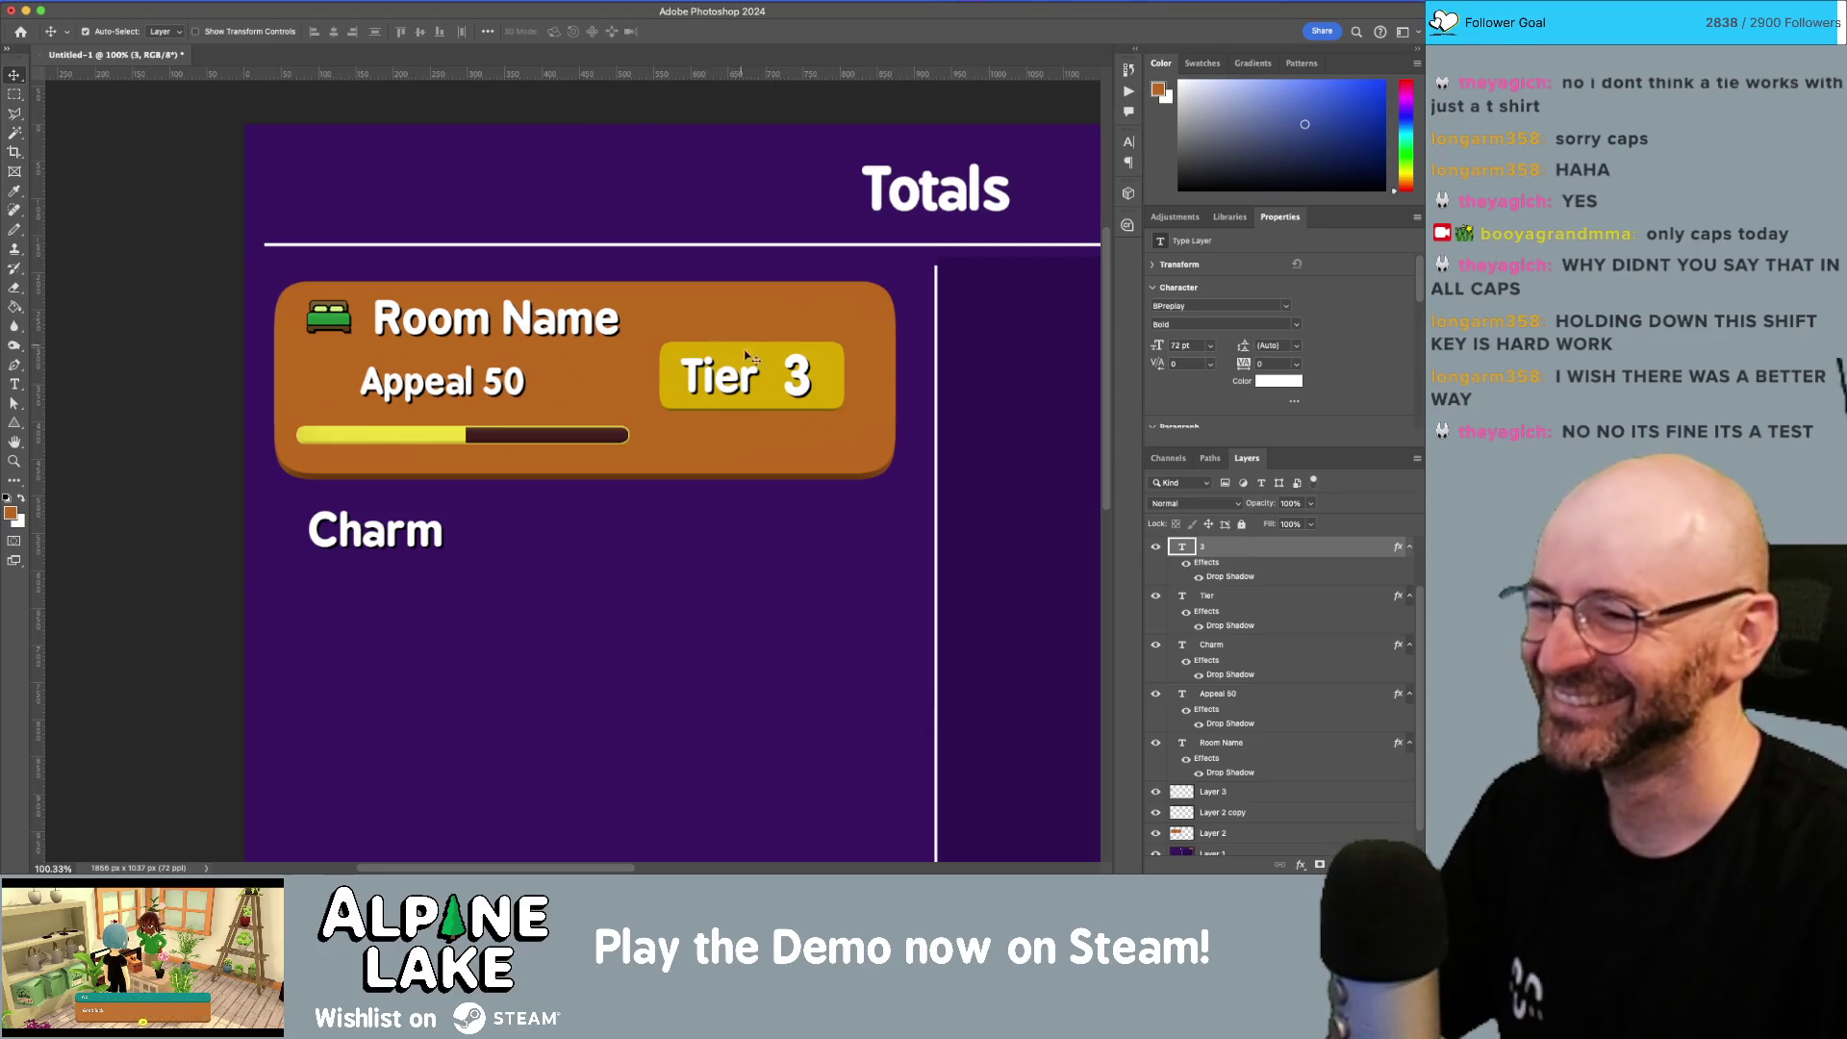
{"action": "left_click", "coordinate": [759, 378]}
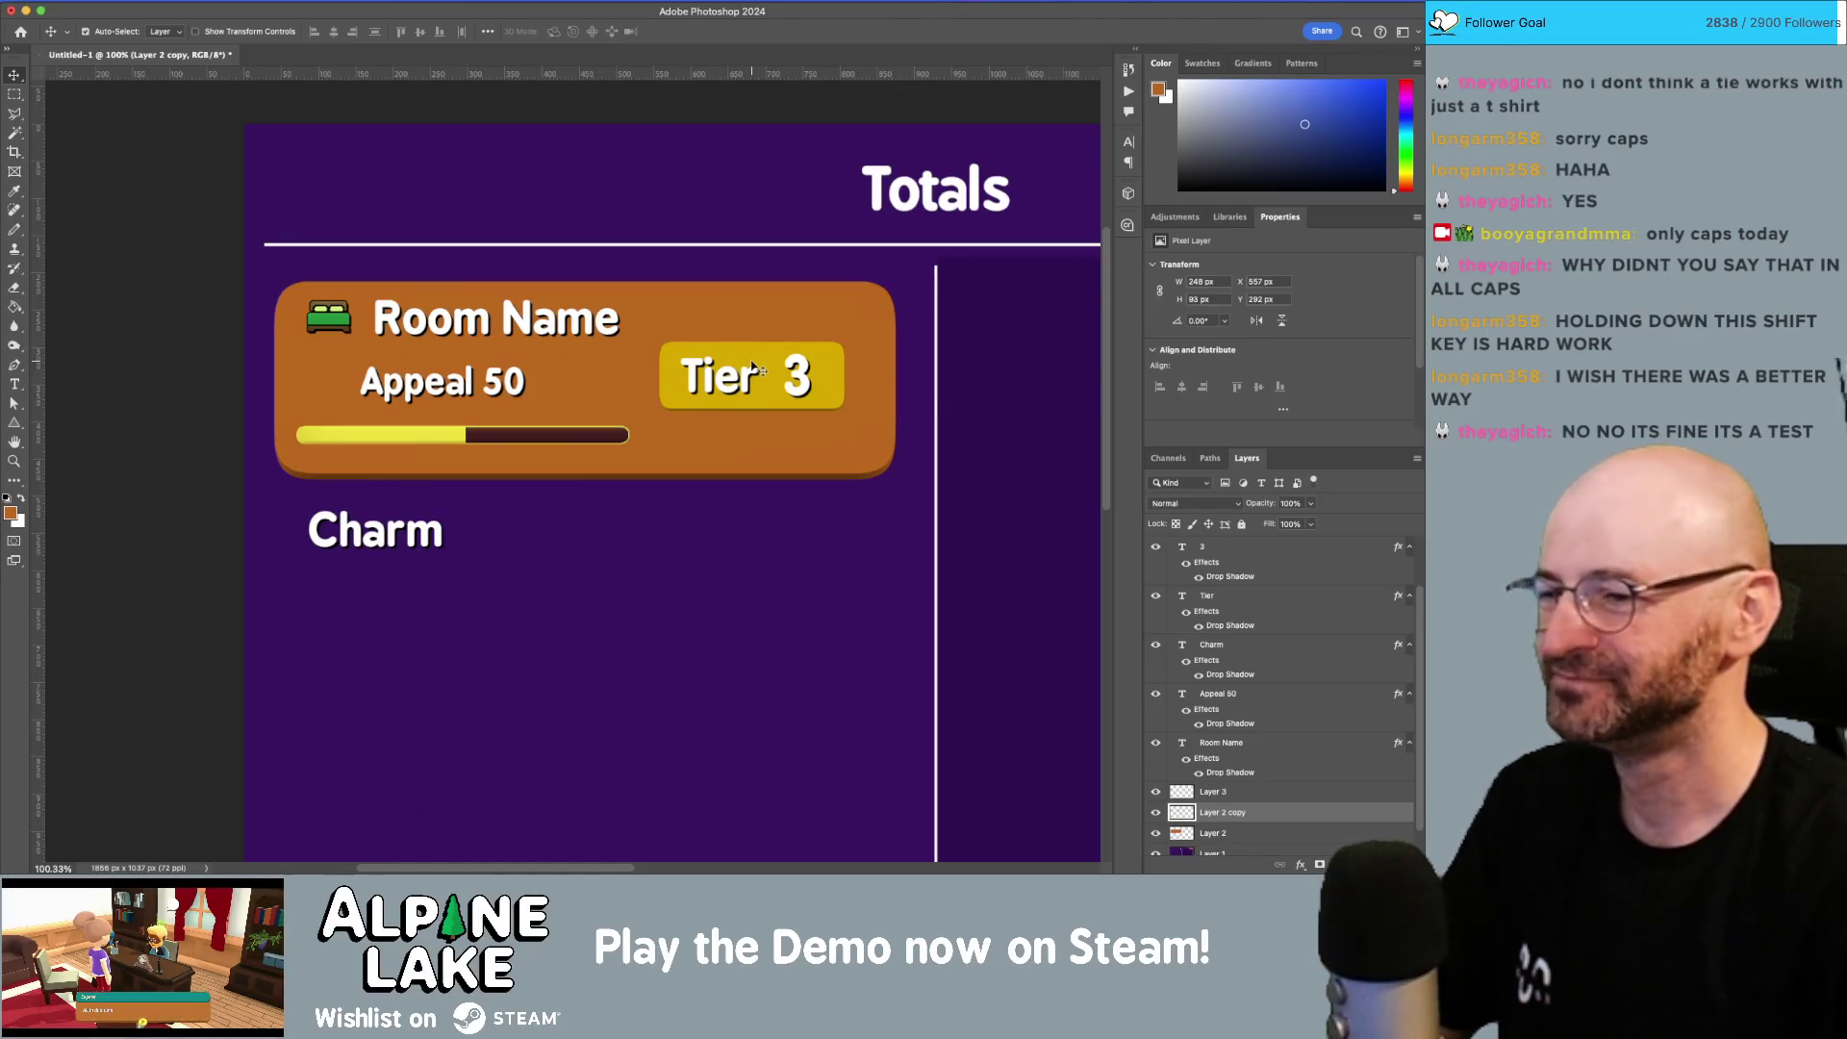
- Centre the bed icon and Room Name on the card, shift the Tier 3 badge down-right, nudge Appeal 50 down
{"action": "left_click", "coordinate": [361, 327]}
{"action": "left_click_drag", "start_coordinate": [361, 326], "coordinate": [470, 326]}
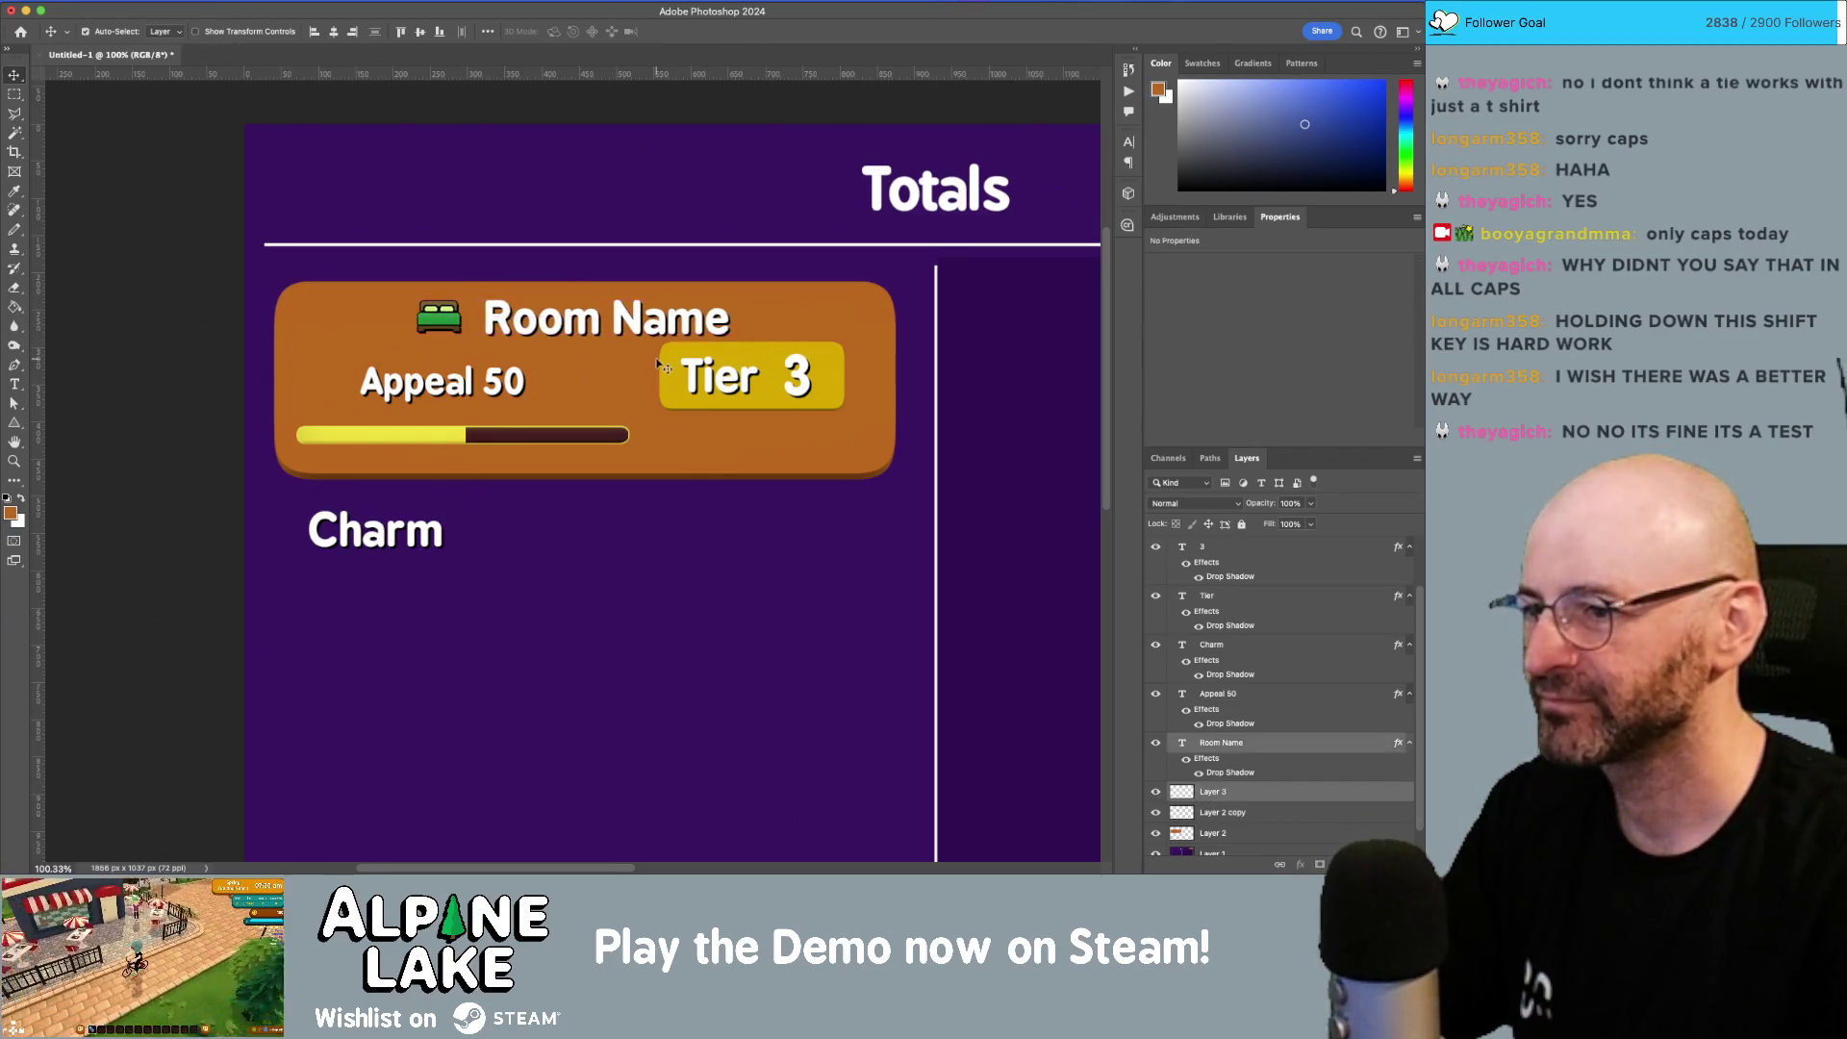
{"action": "left_click", "coordinate": [688, 377]}
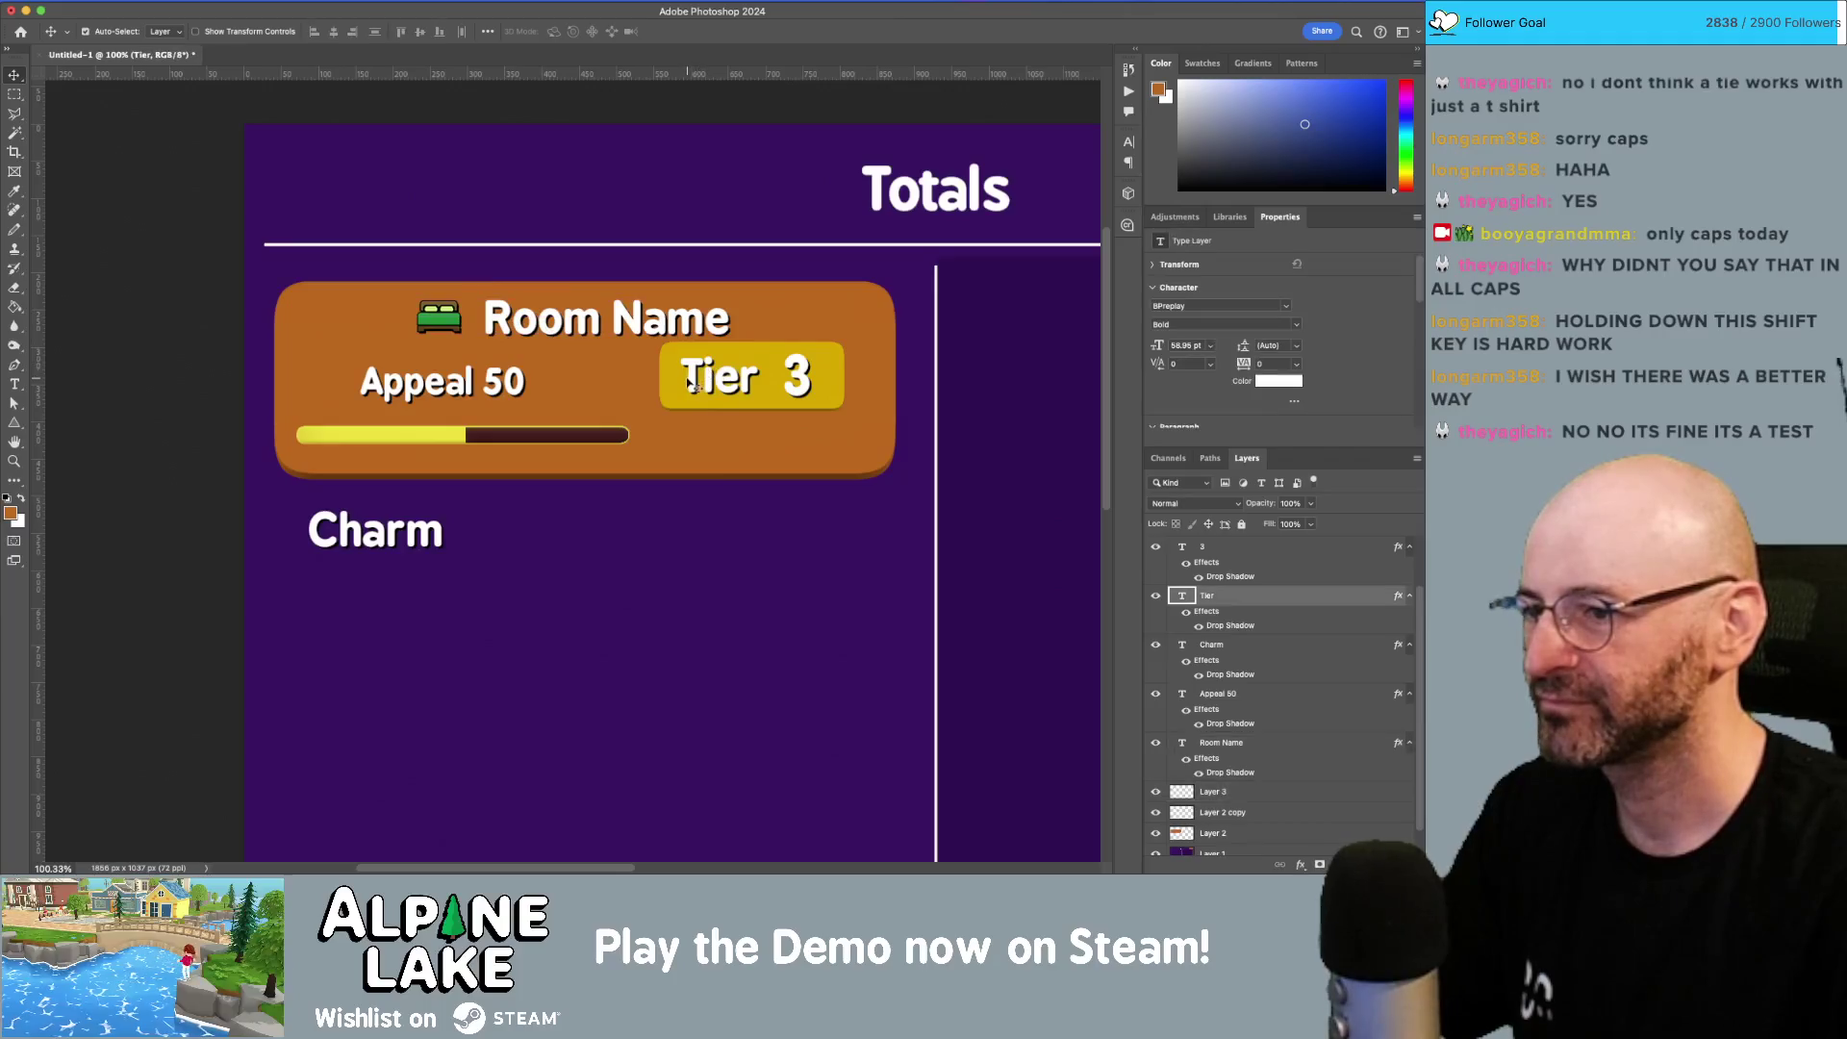
{"action": "left_click", "coordinate": [766, 378]}
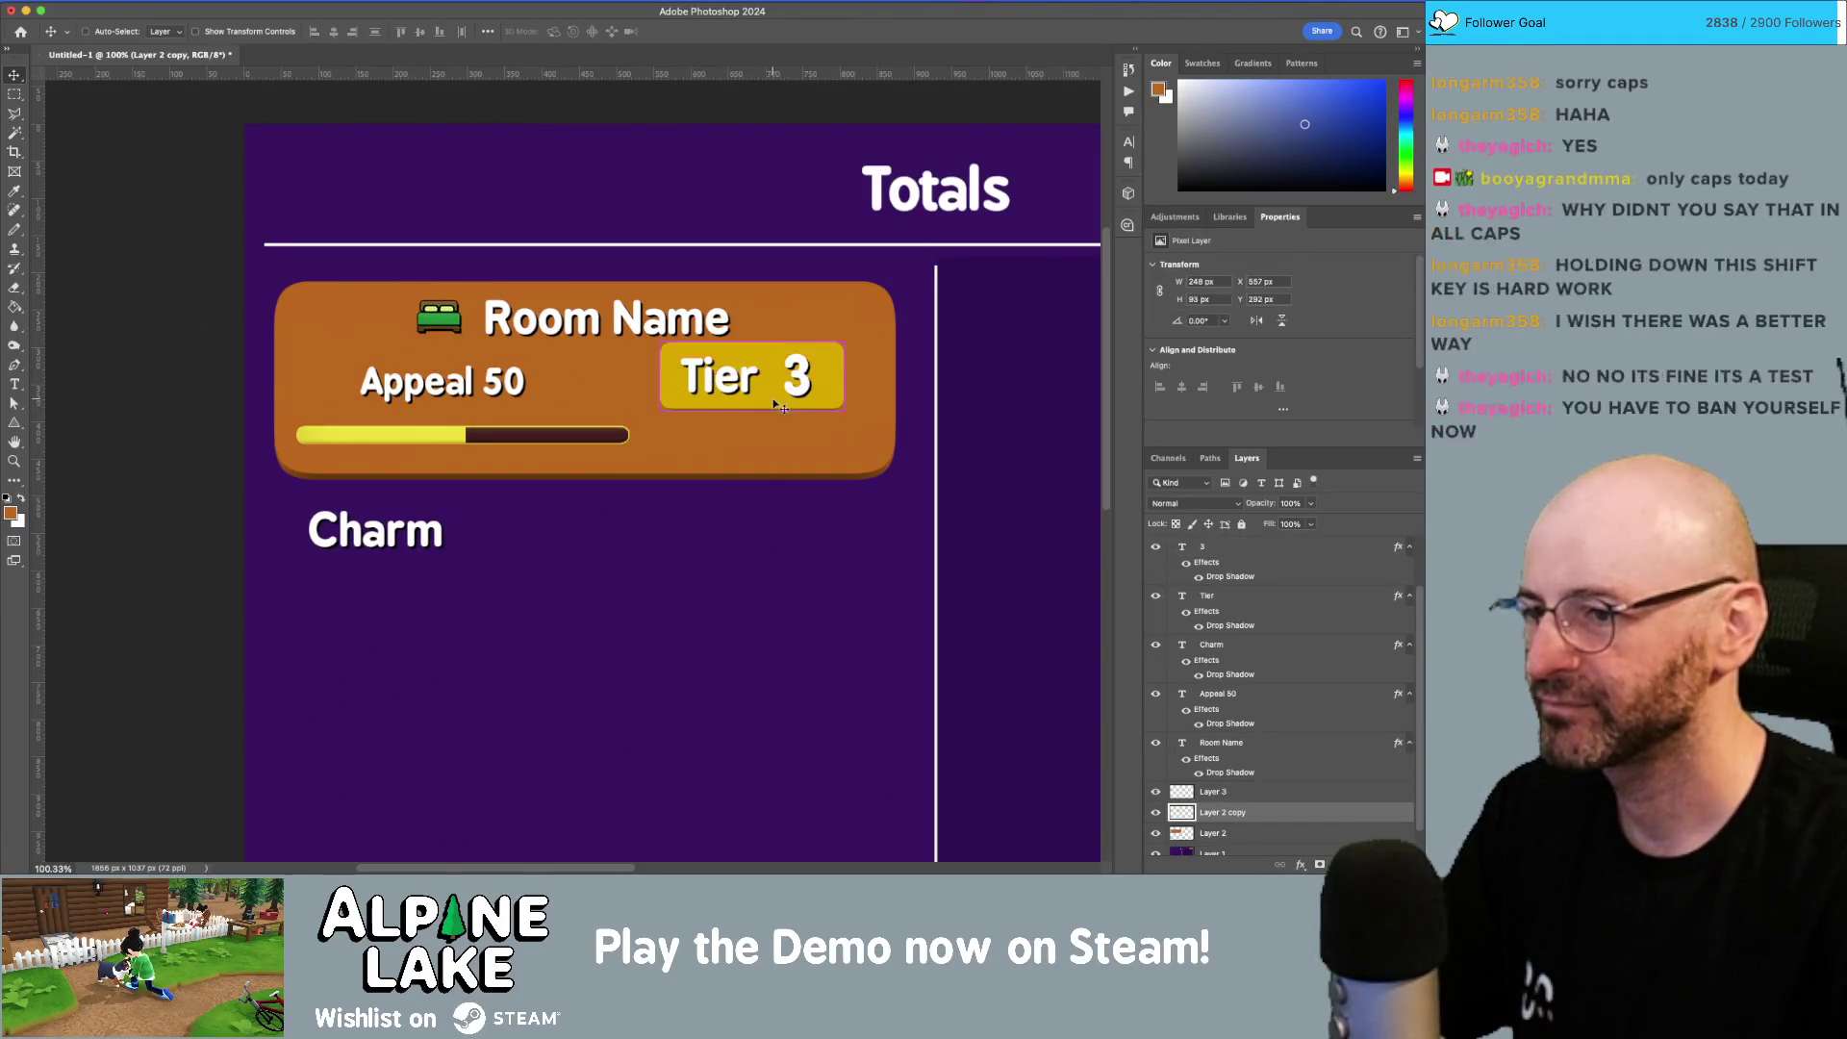
{"action": "left_click", "coordinate": [829, 535]}
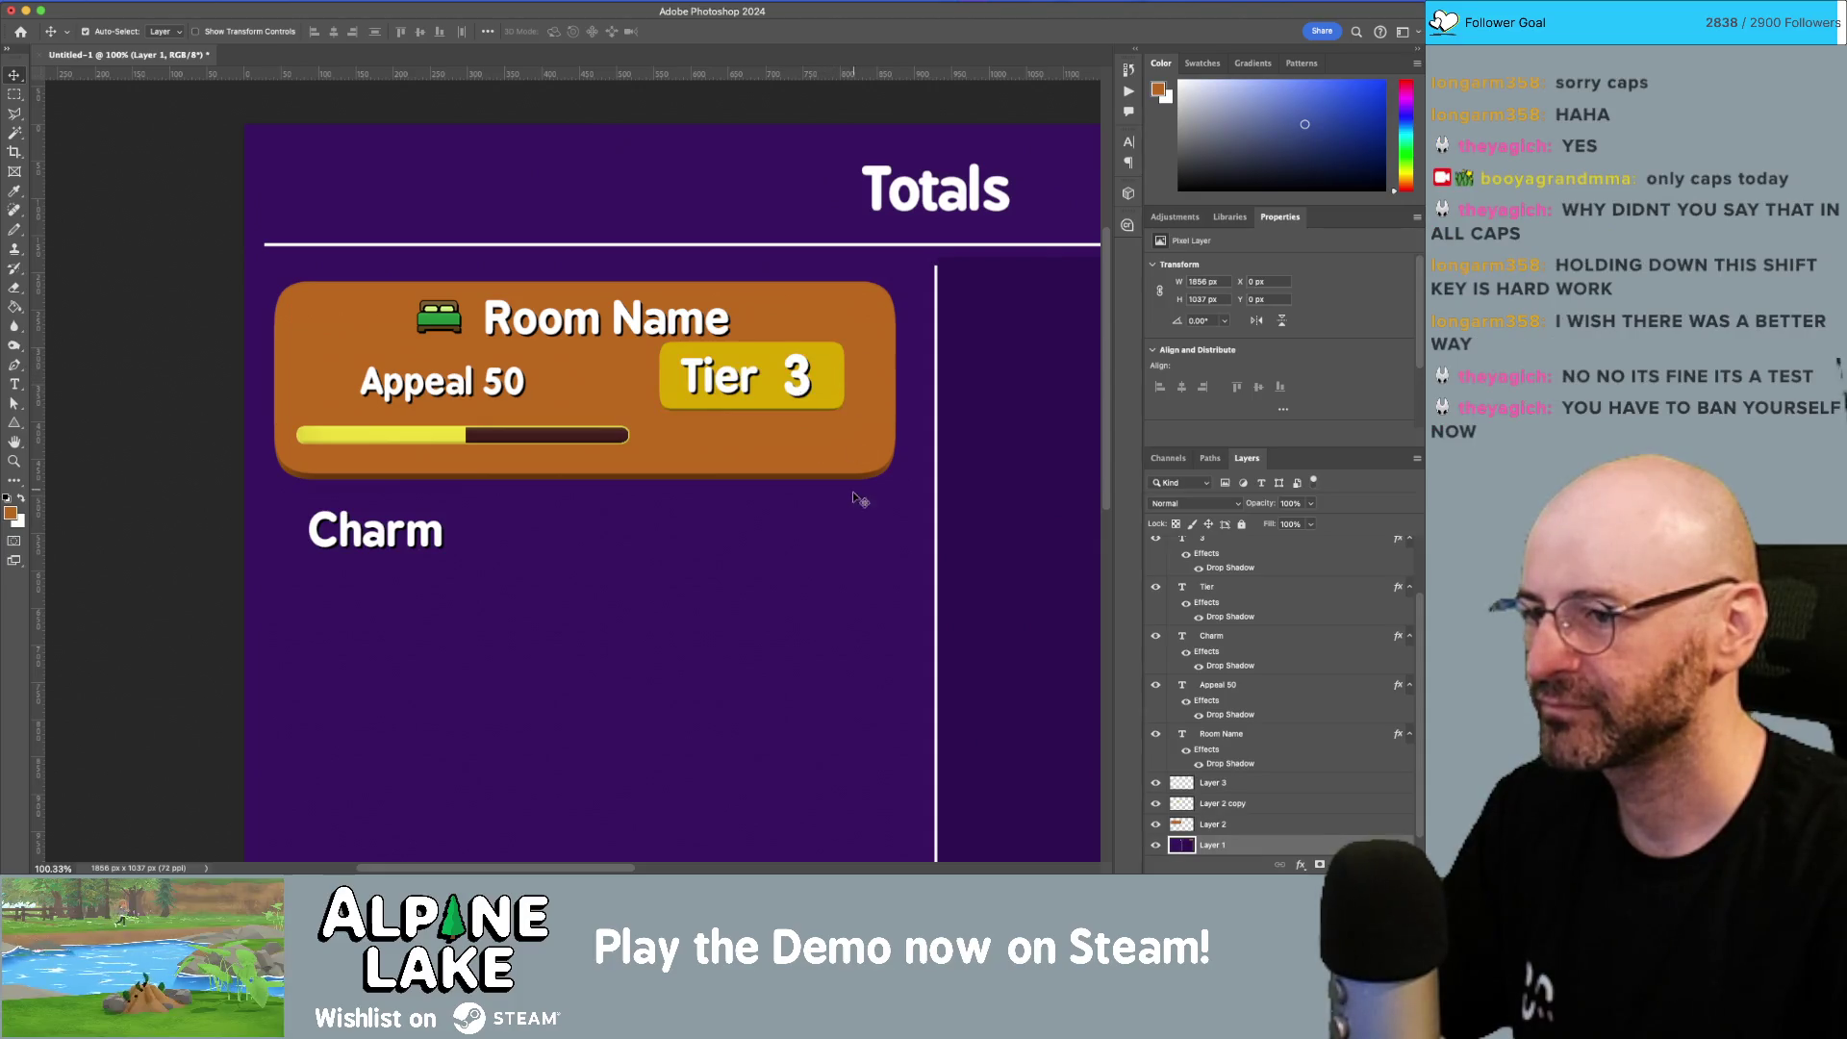
{"action": "left_click_drag", "start_coordinate": [858, 504], "coordinate": [705, 382]}
{"action": "left_click", "coordinate": [705, 381]}
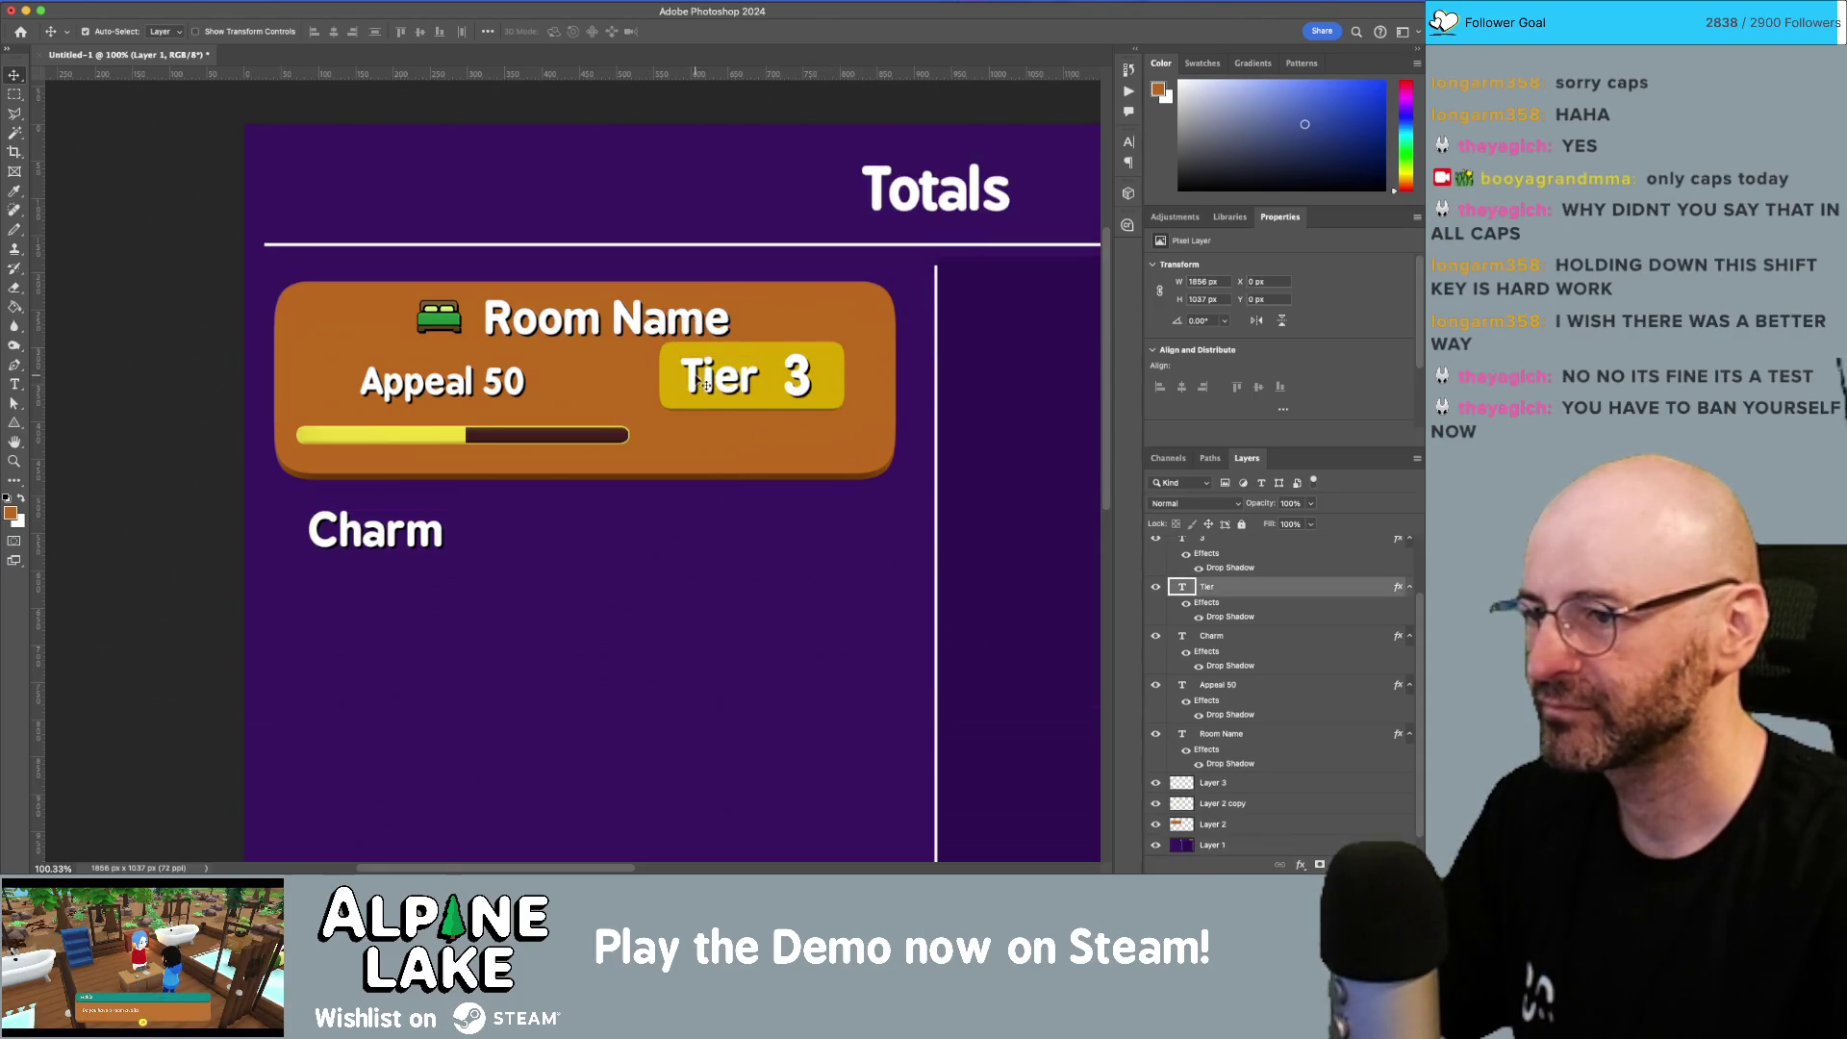
{"action": "left_click_drag", "start_coordinate": [816, 387], "coordinate": [828, 411]}
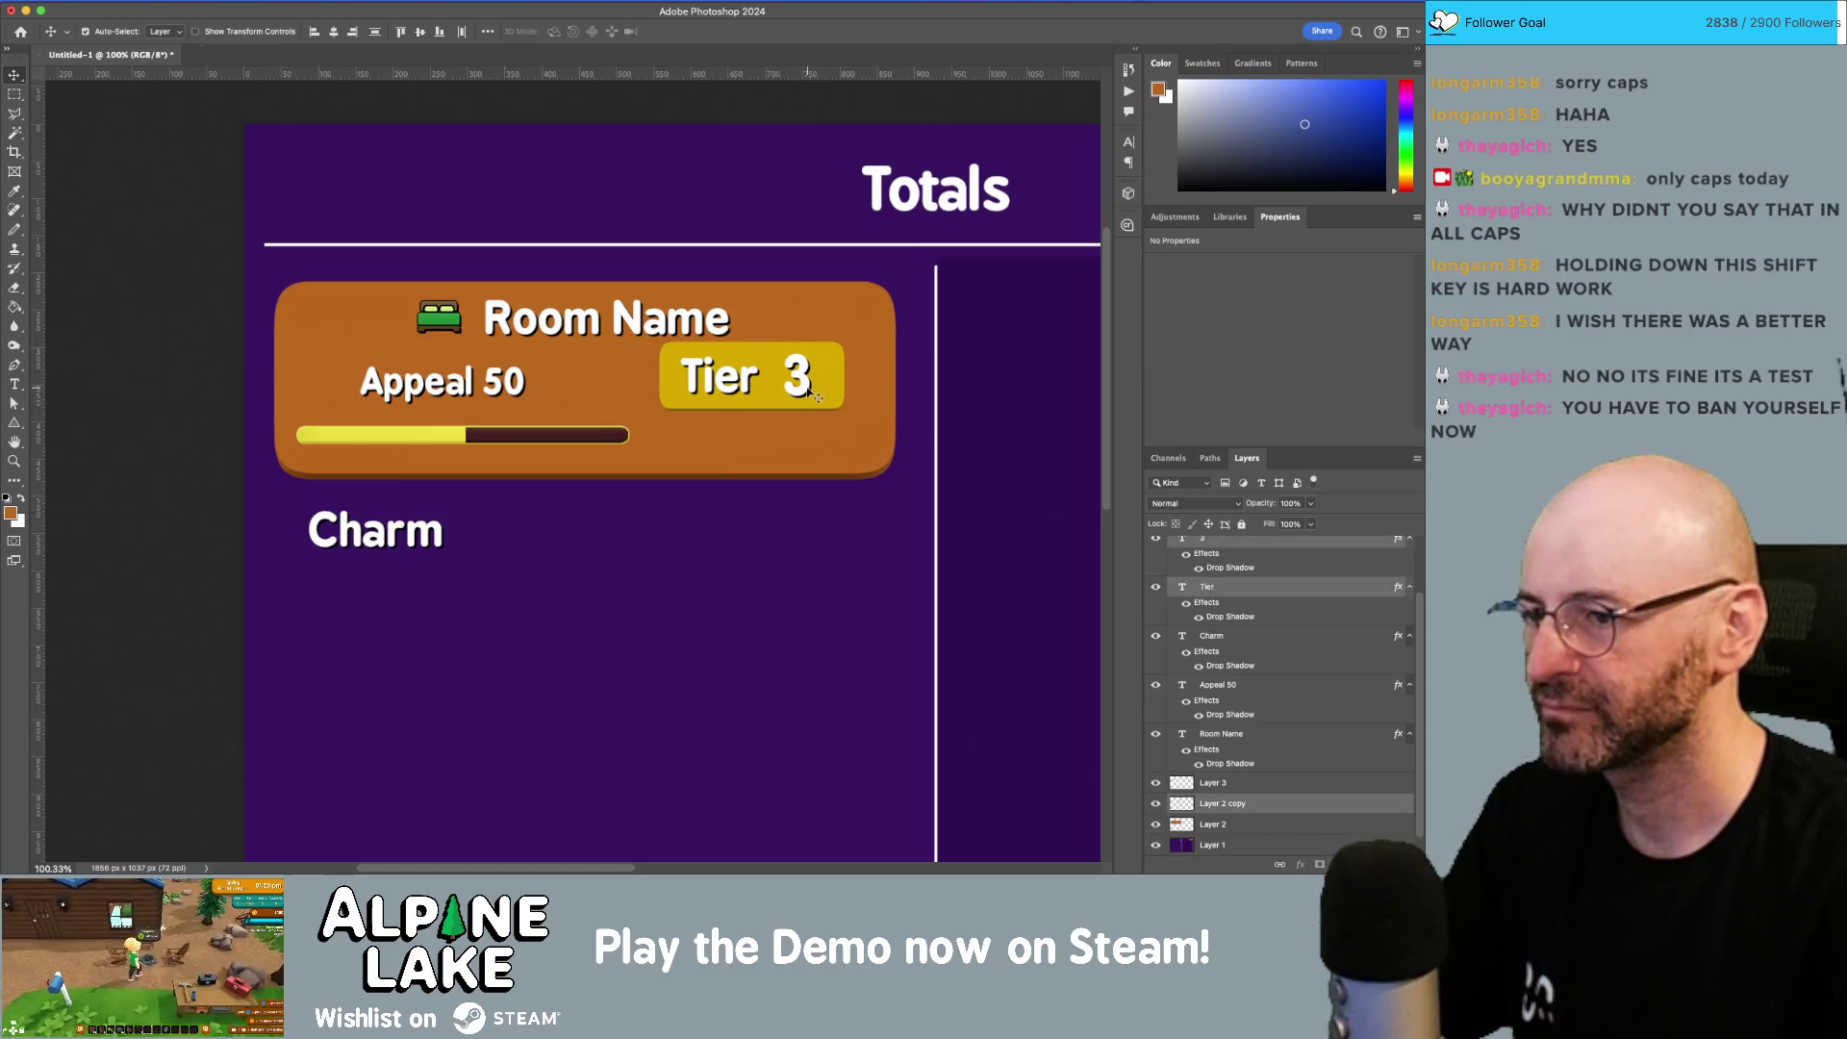
{"action": "left_click_drag", "start_coordinate": [486, 371], "coordinate": [487, 378]}
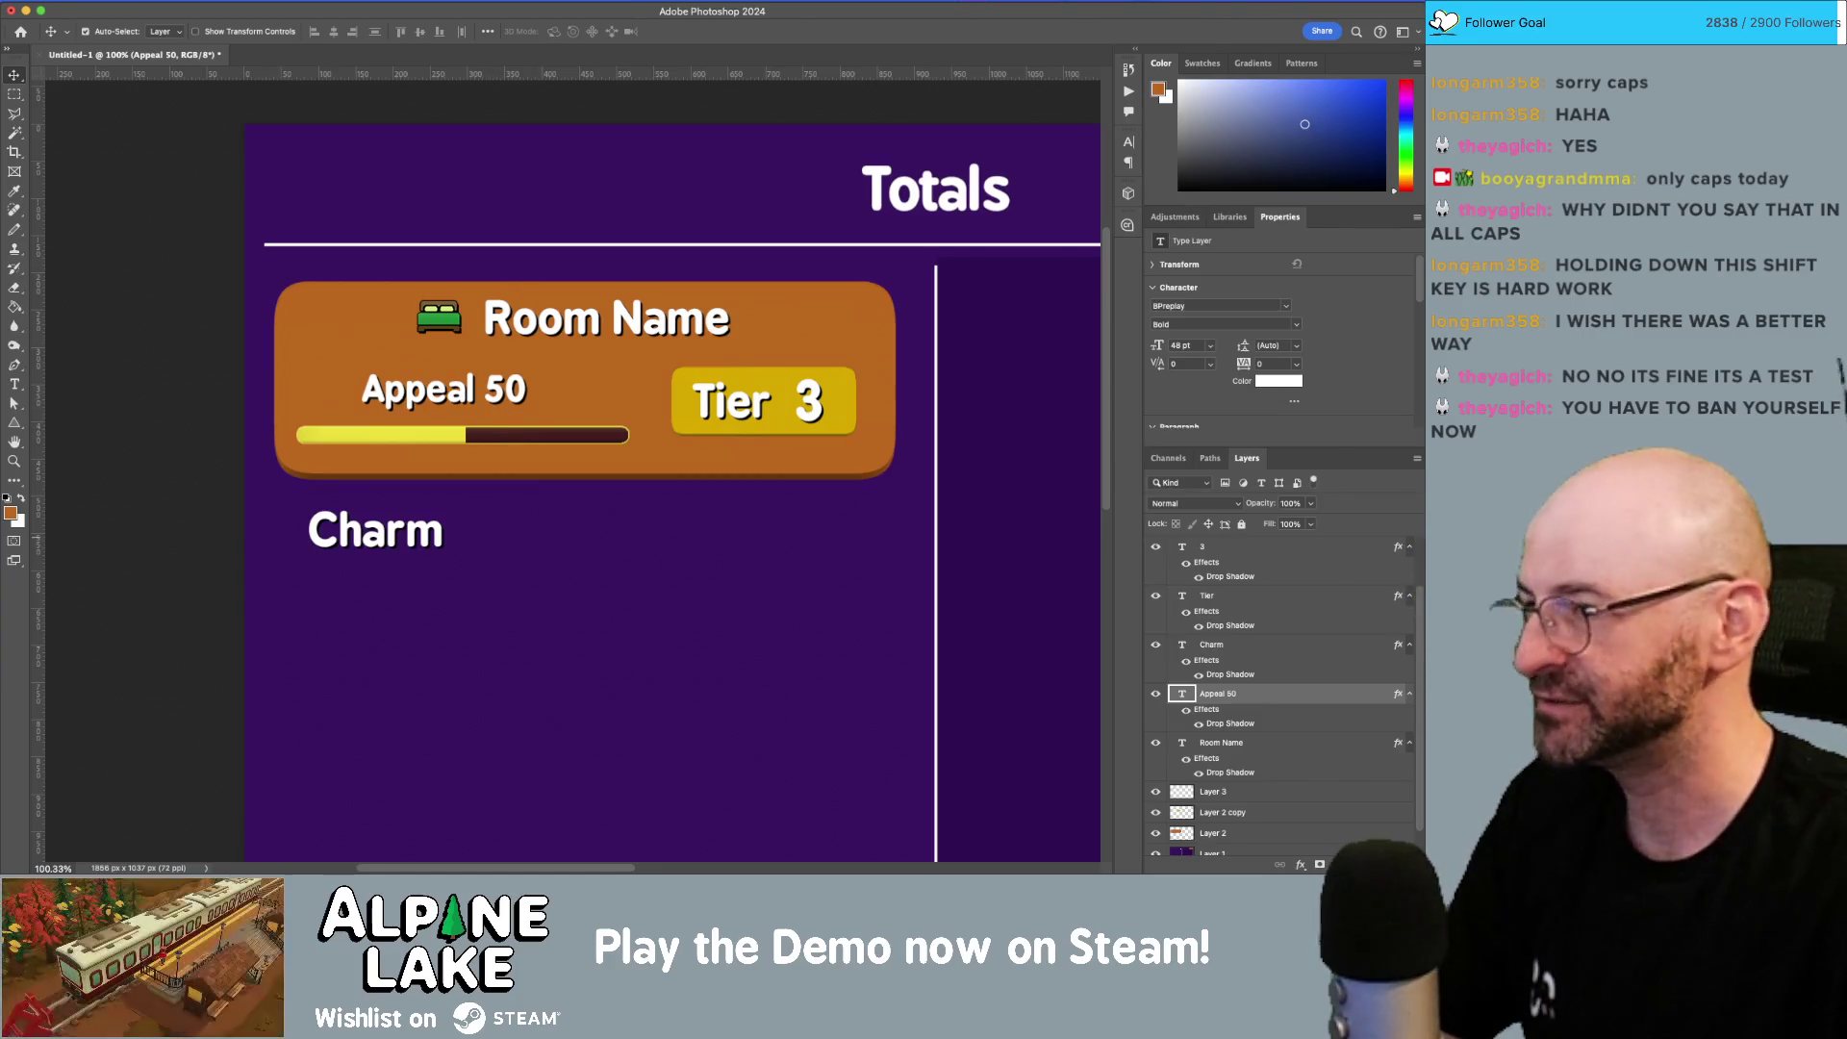
{"action": "left_click", "coordinate": [617, 318]}
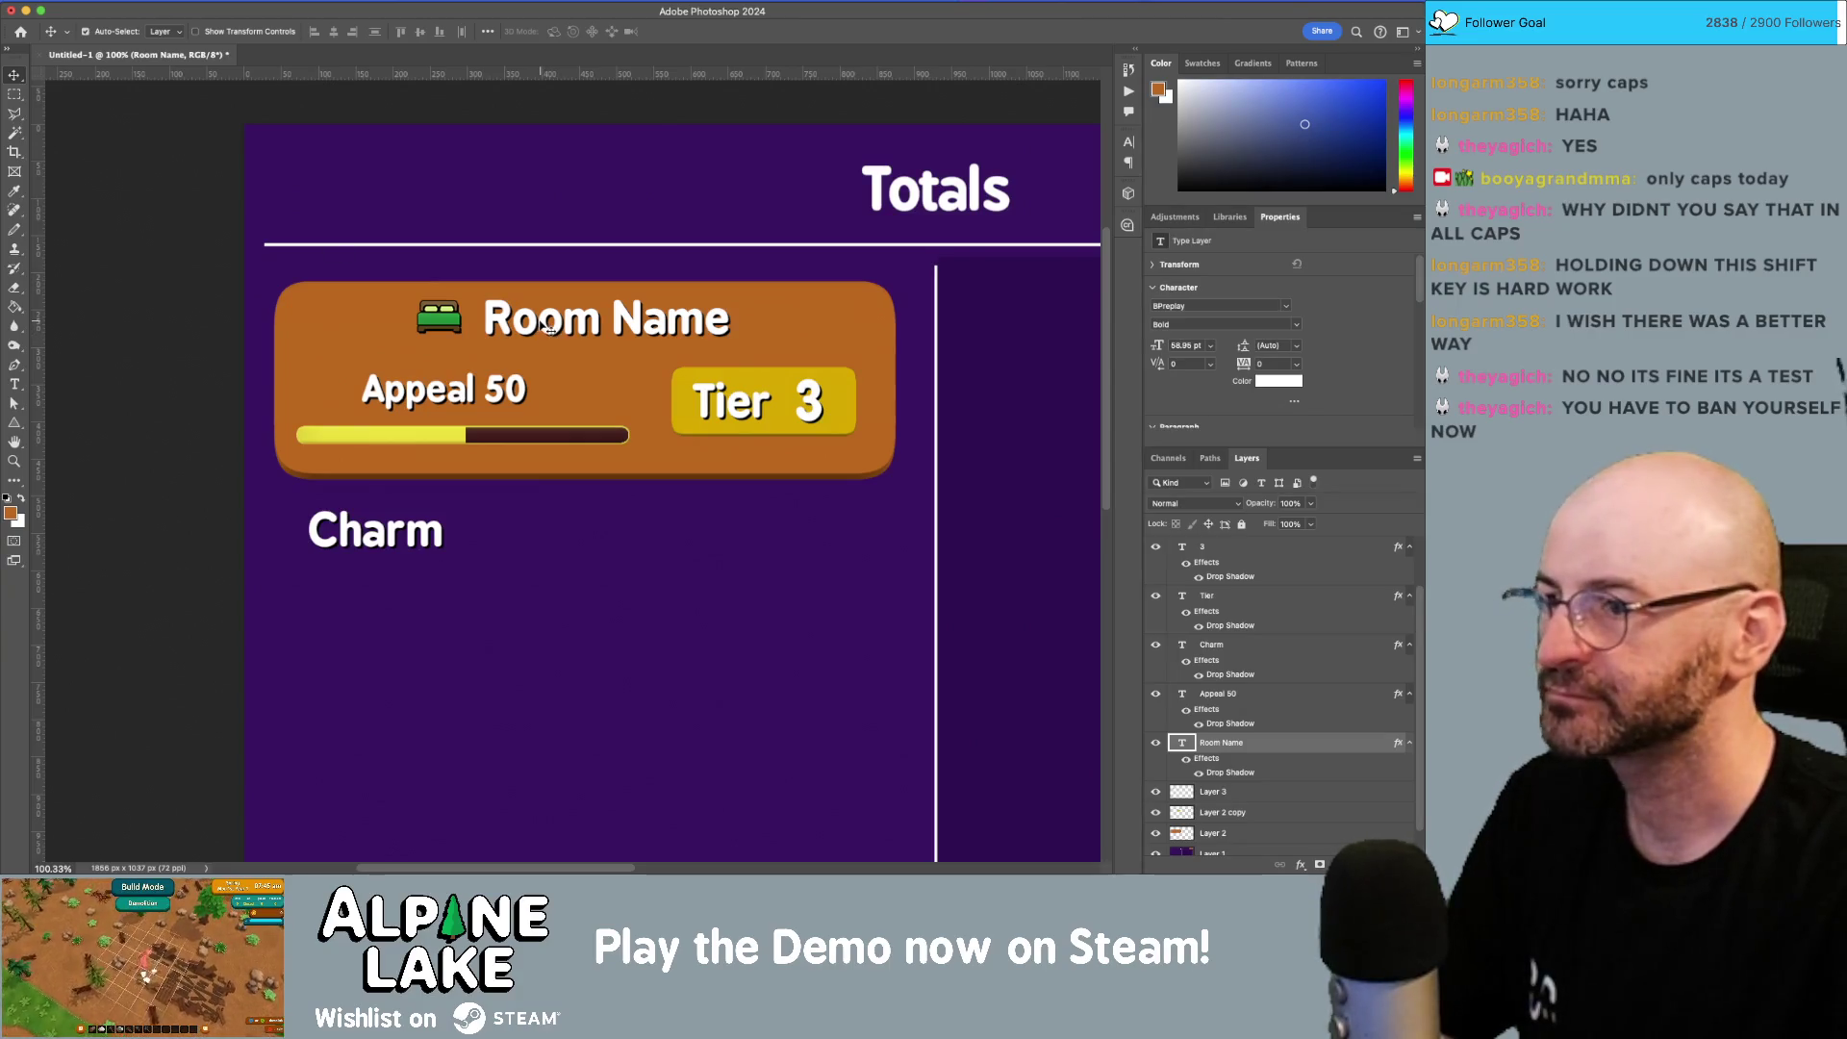
- Duplicate the Room Name text just below itself and replace its wording with underscores as an underline
{"action": "left_click_drag", "start_coordinate": [543, 321], "coordinate": [549, 327]}
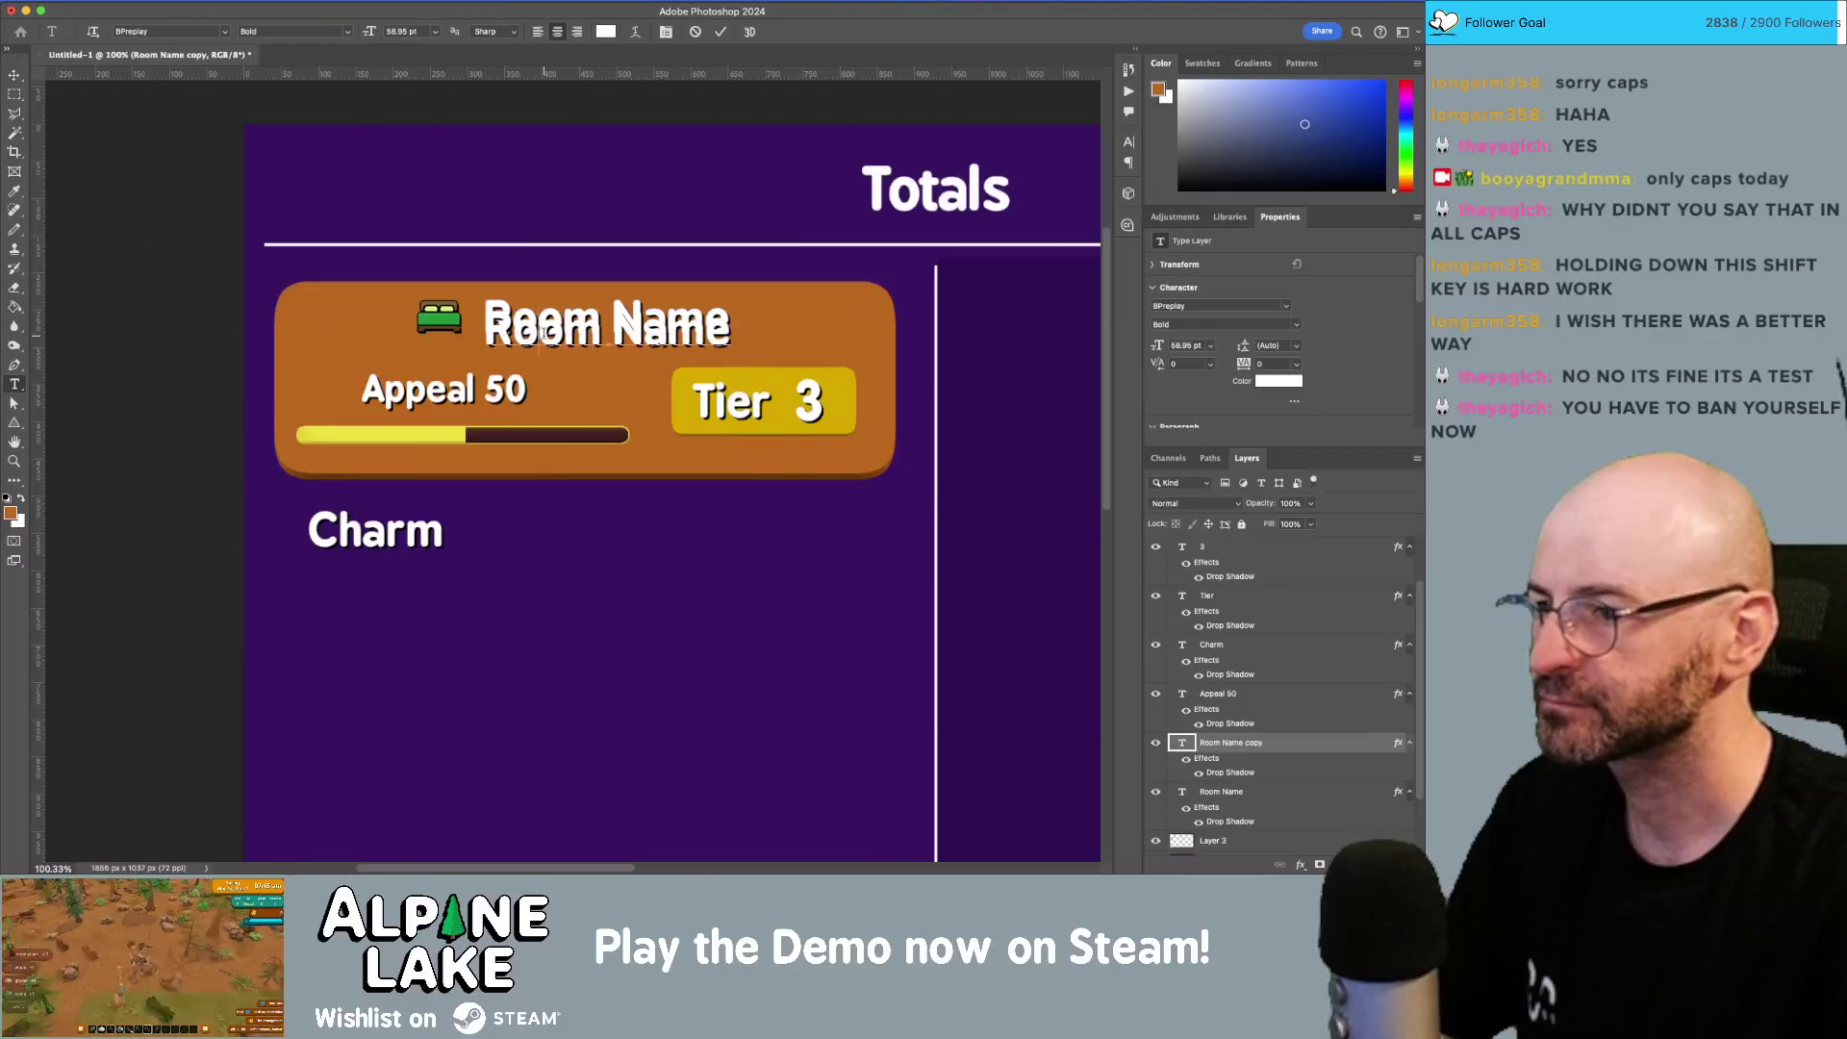
{"action": "double_click", "coordinate": [548, 327]}
{"action": "key", "text": "BackSpace"}
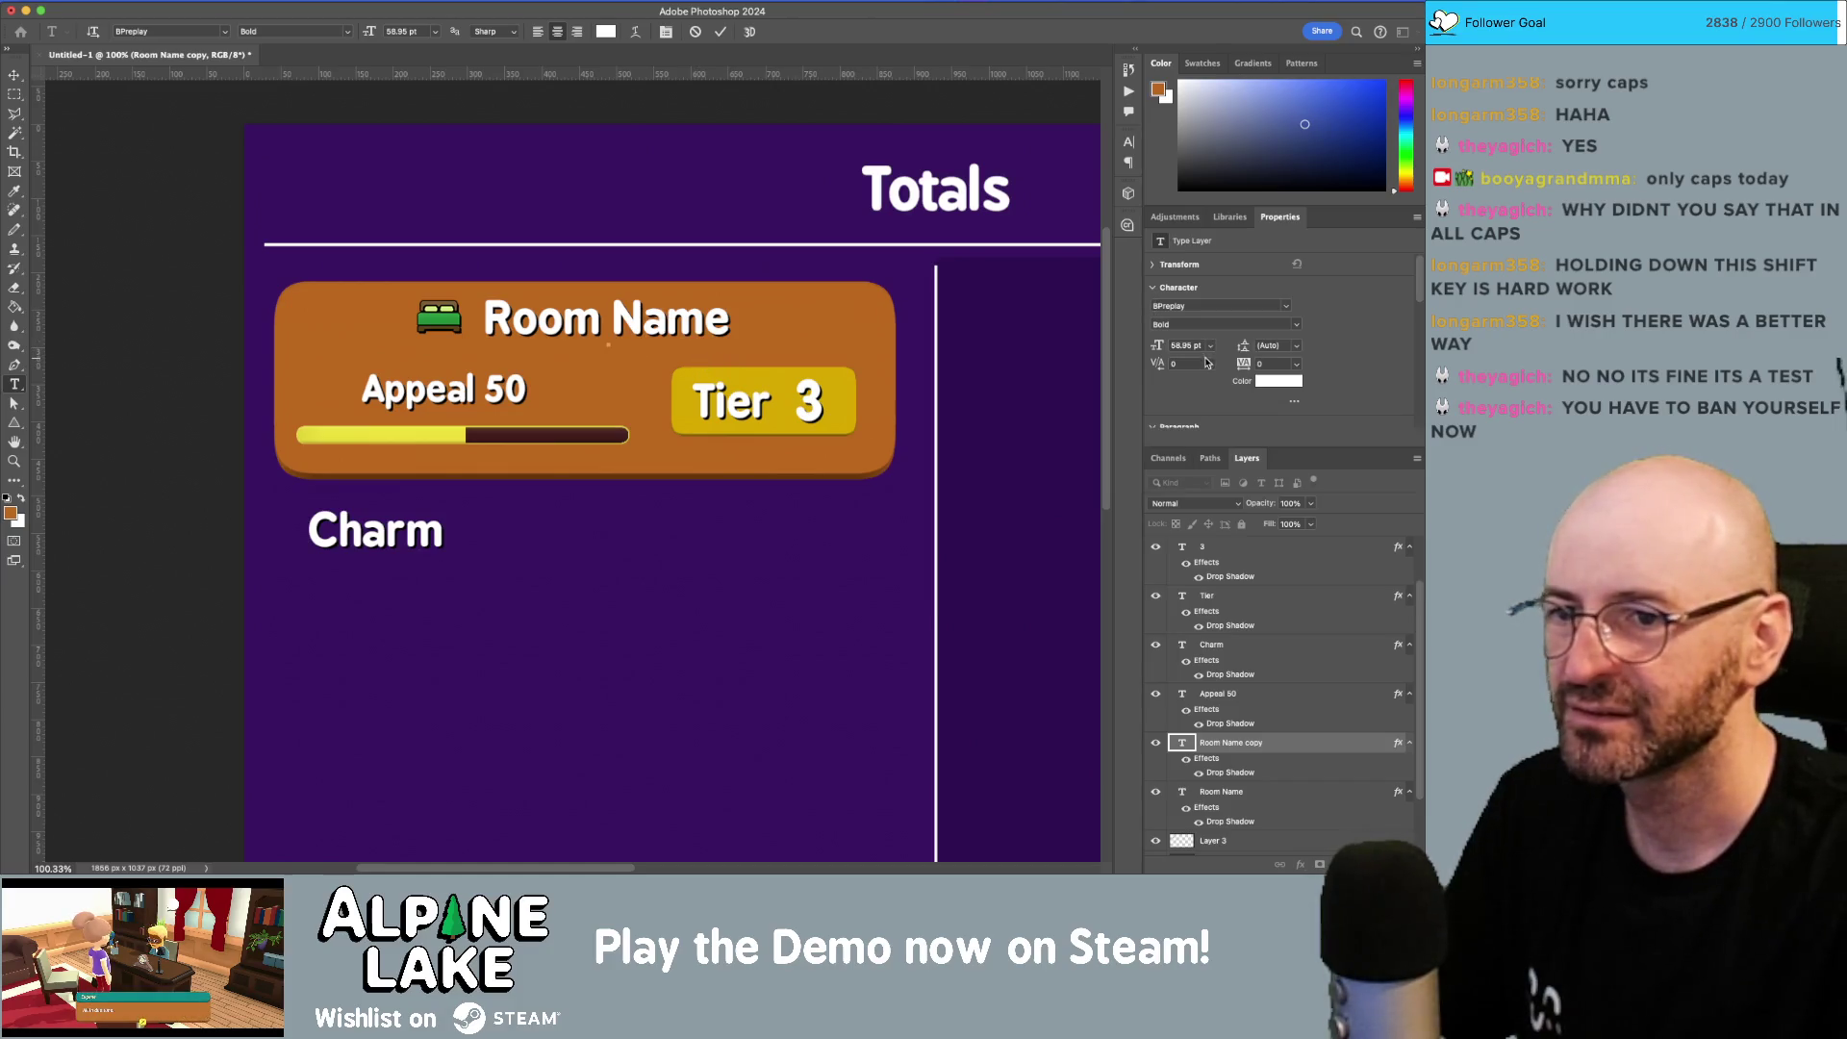
{"action": "scroll", "coordinate": [1241, 368], "scroll_direction": "down", "scroll_amount": 3}
{"action": "scroll", "coordinate": [1271, 377], "scroll_direction": "down", "scroll_amount": 3}
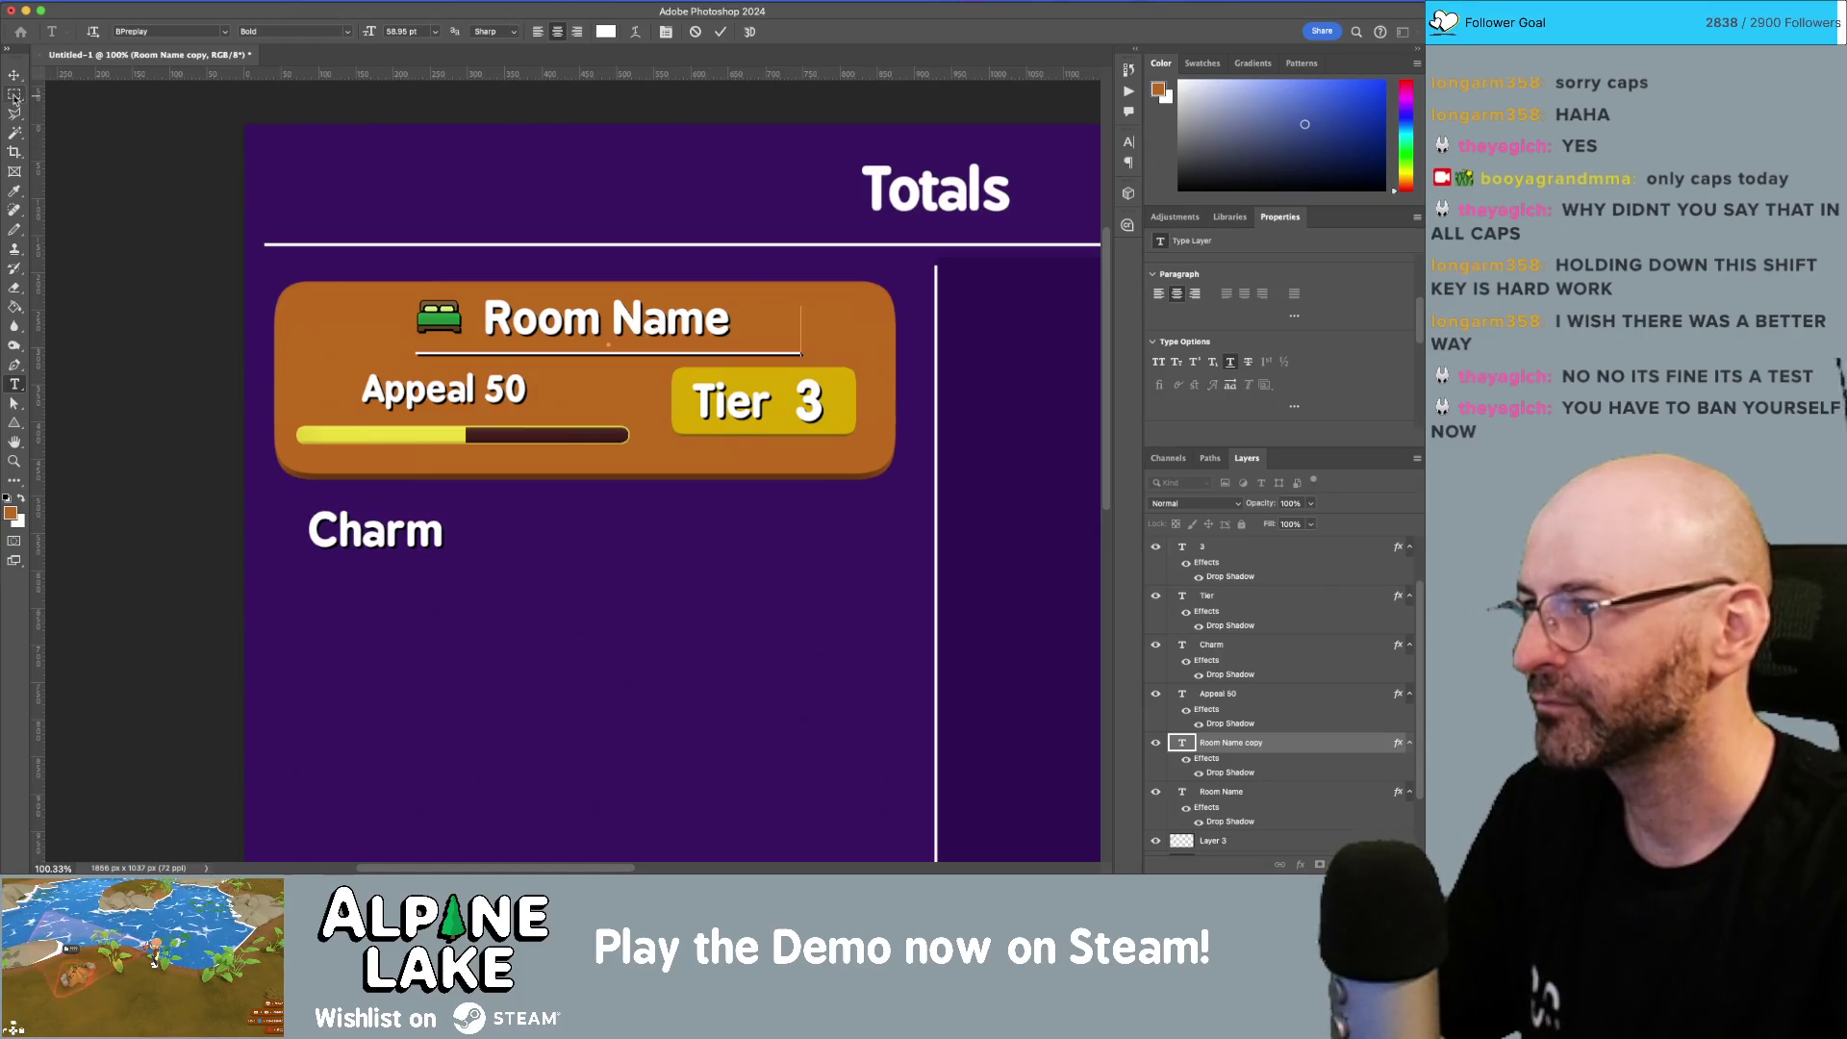
{"action": "left_click", "coordinate": [15, 76]}
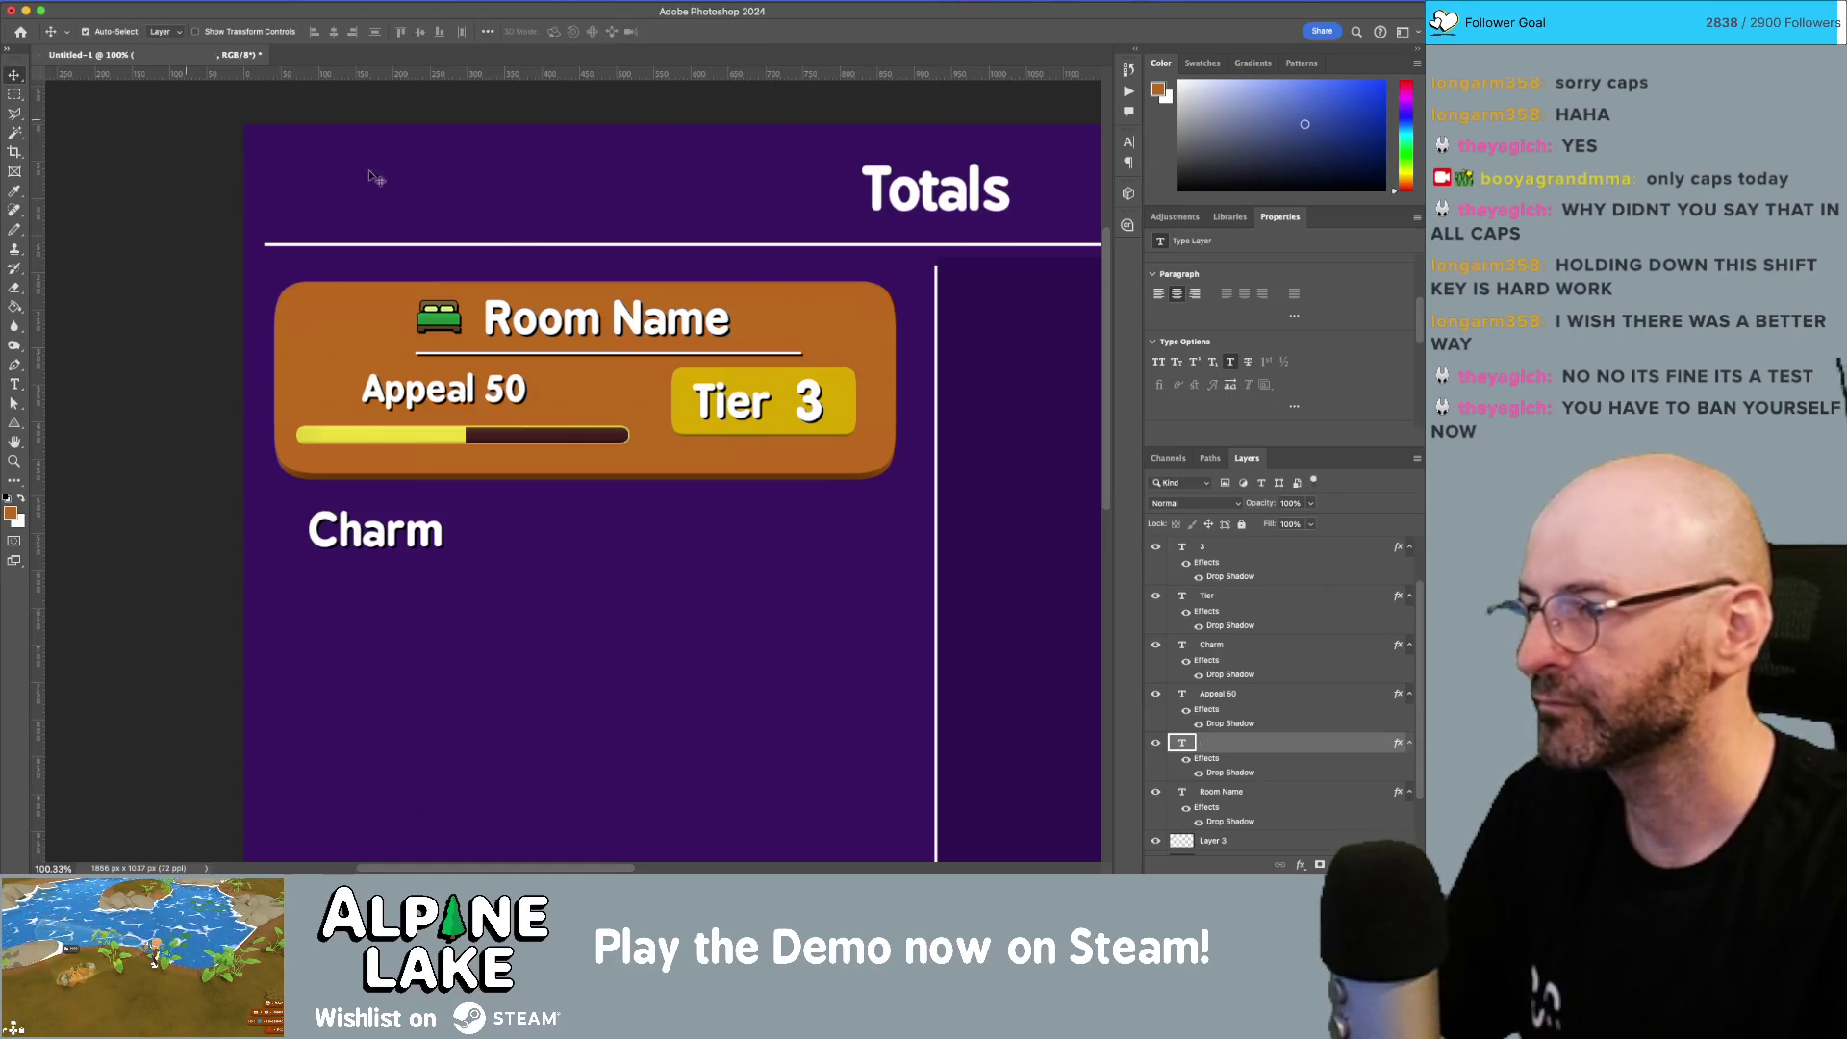
- Colorize Layer 2 via Hue/Saturation with Hue about 209 and Saturation about 33, making the card muted blue
{"action": "left_click", "coordinate": [602, 369]}
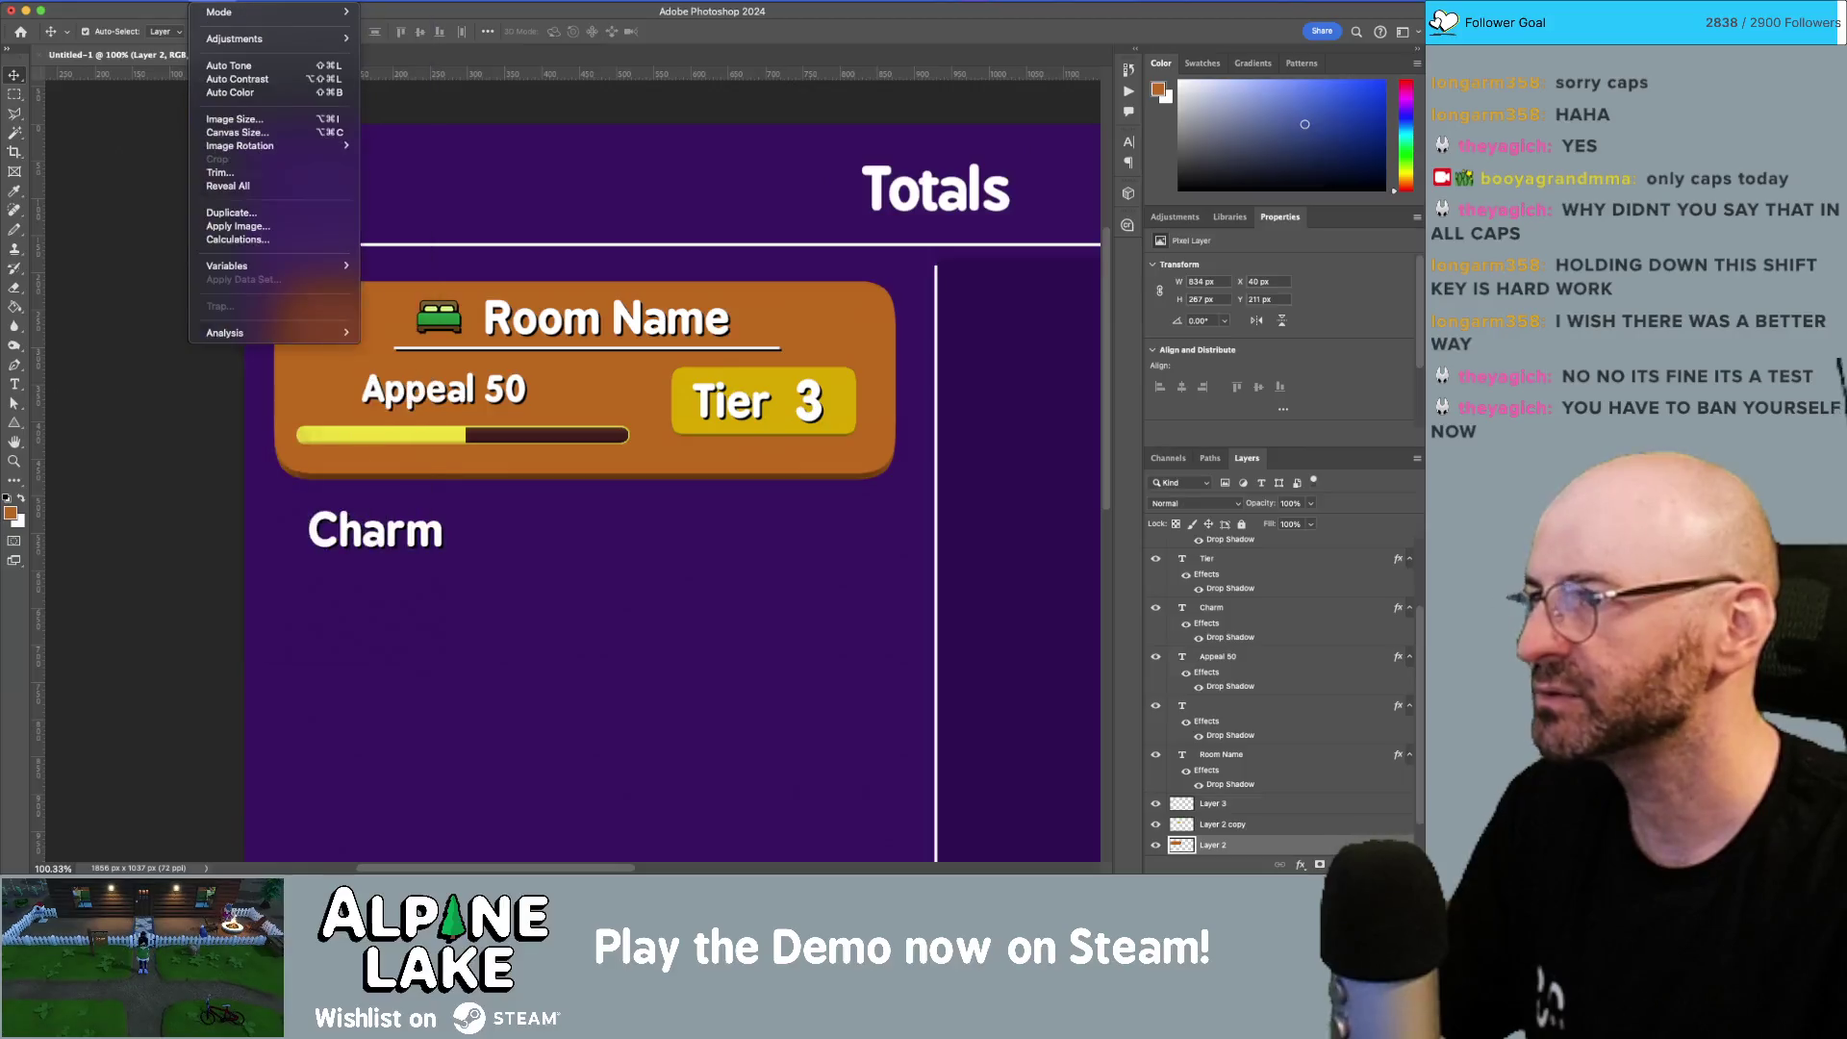
{"action": "mouse_move", "coordinate": [235, 40]}
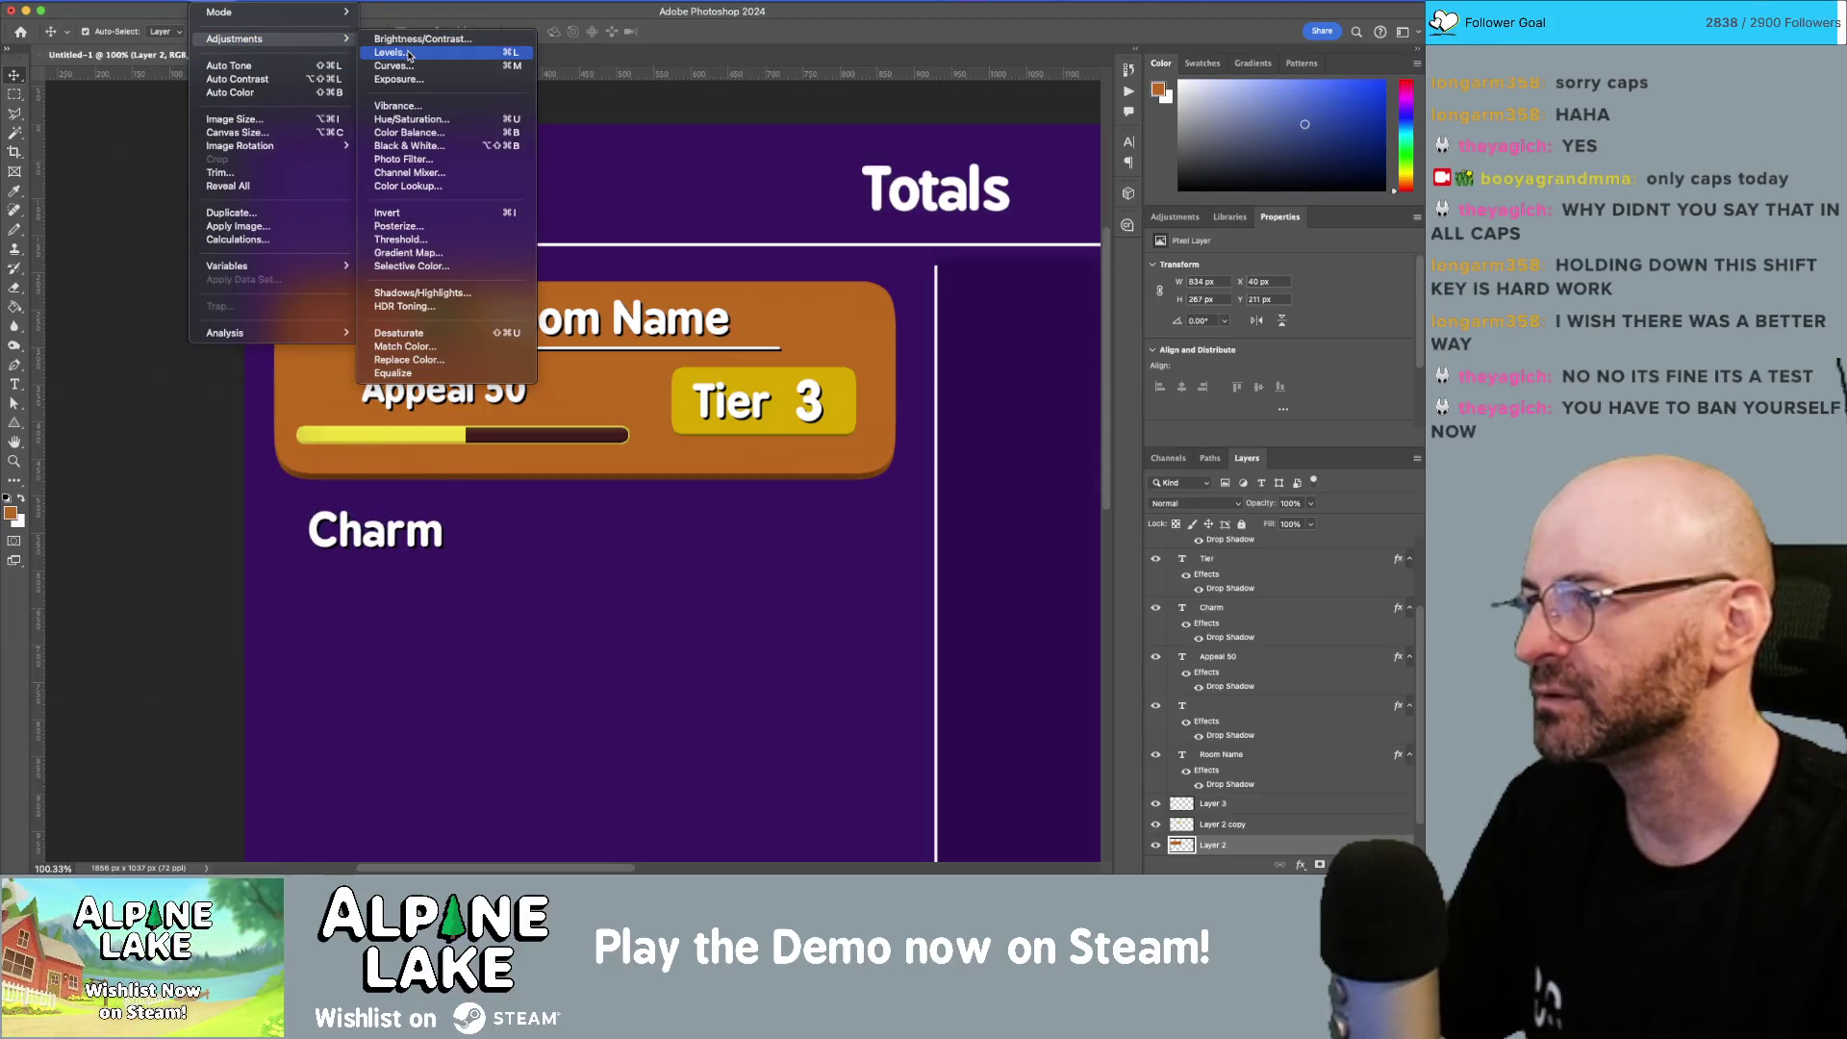
{"action": "left_click", "coordinate": [412, 118]}
{"action": "left_click_drag", "start_coordinate": [466, 189], "coordinate": [748, 188]}
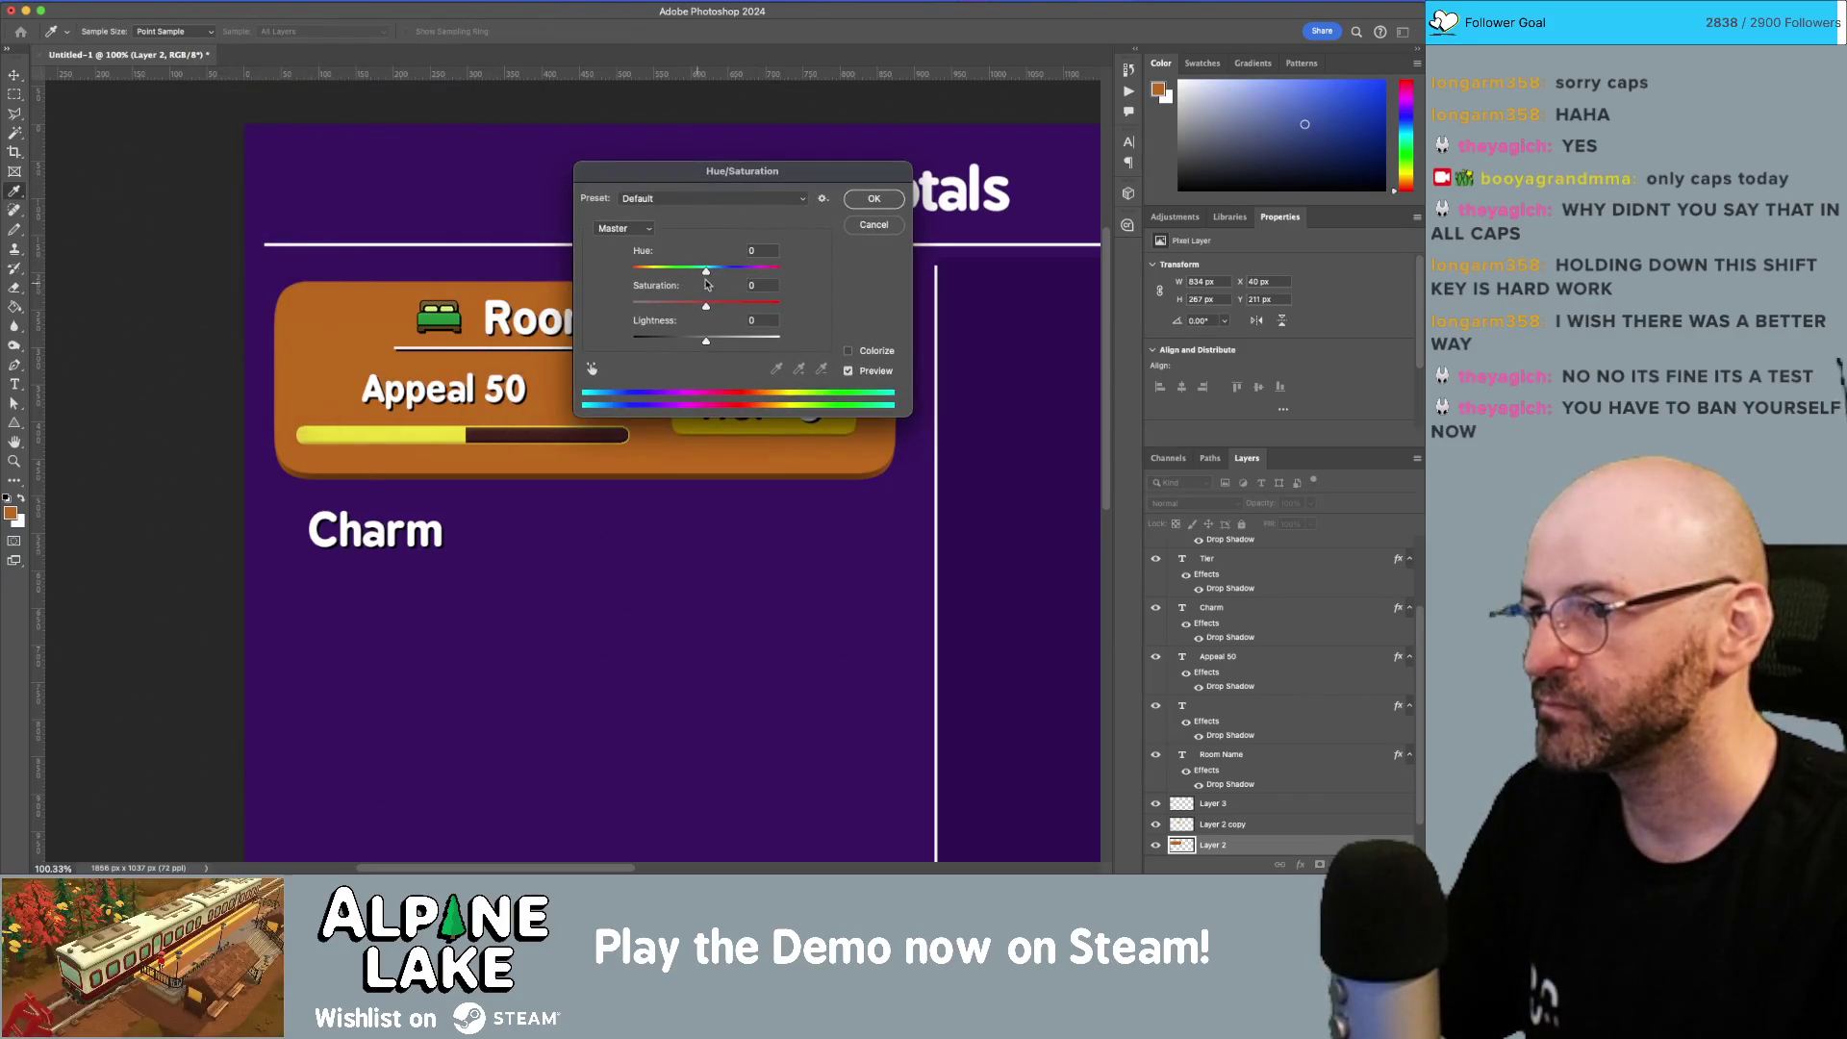
{"action": "left_click_drag", "start_coordinate": [707, 273], "coordinate": [724, 277]}
{"action": "key", "text": "p"}
{"action": "key", "text": "p"}
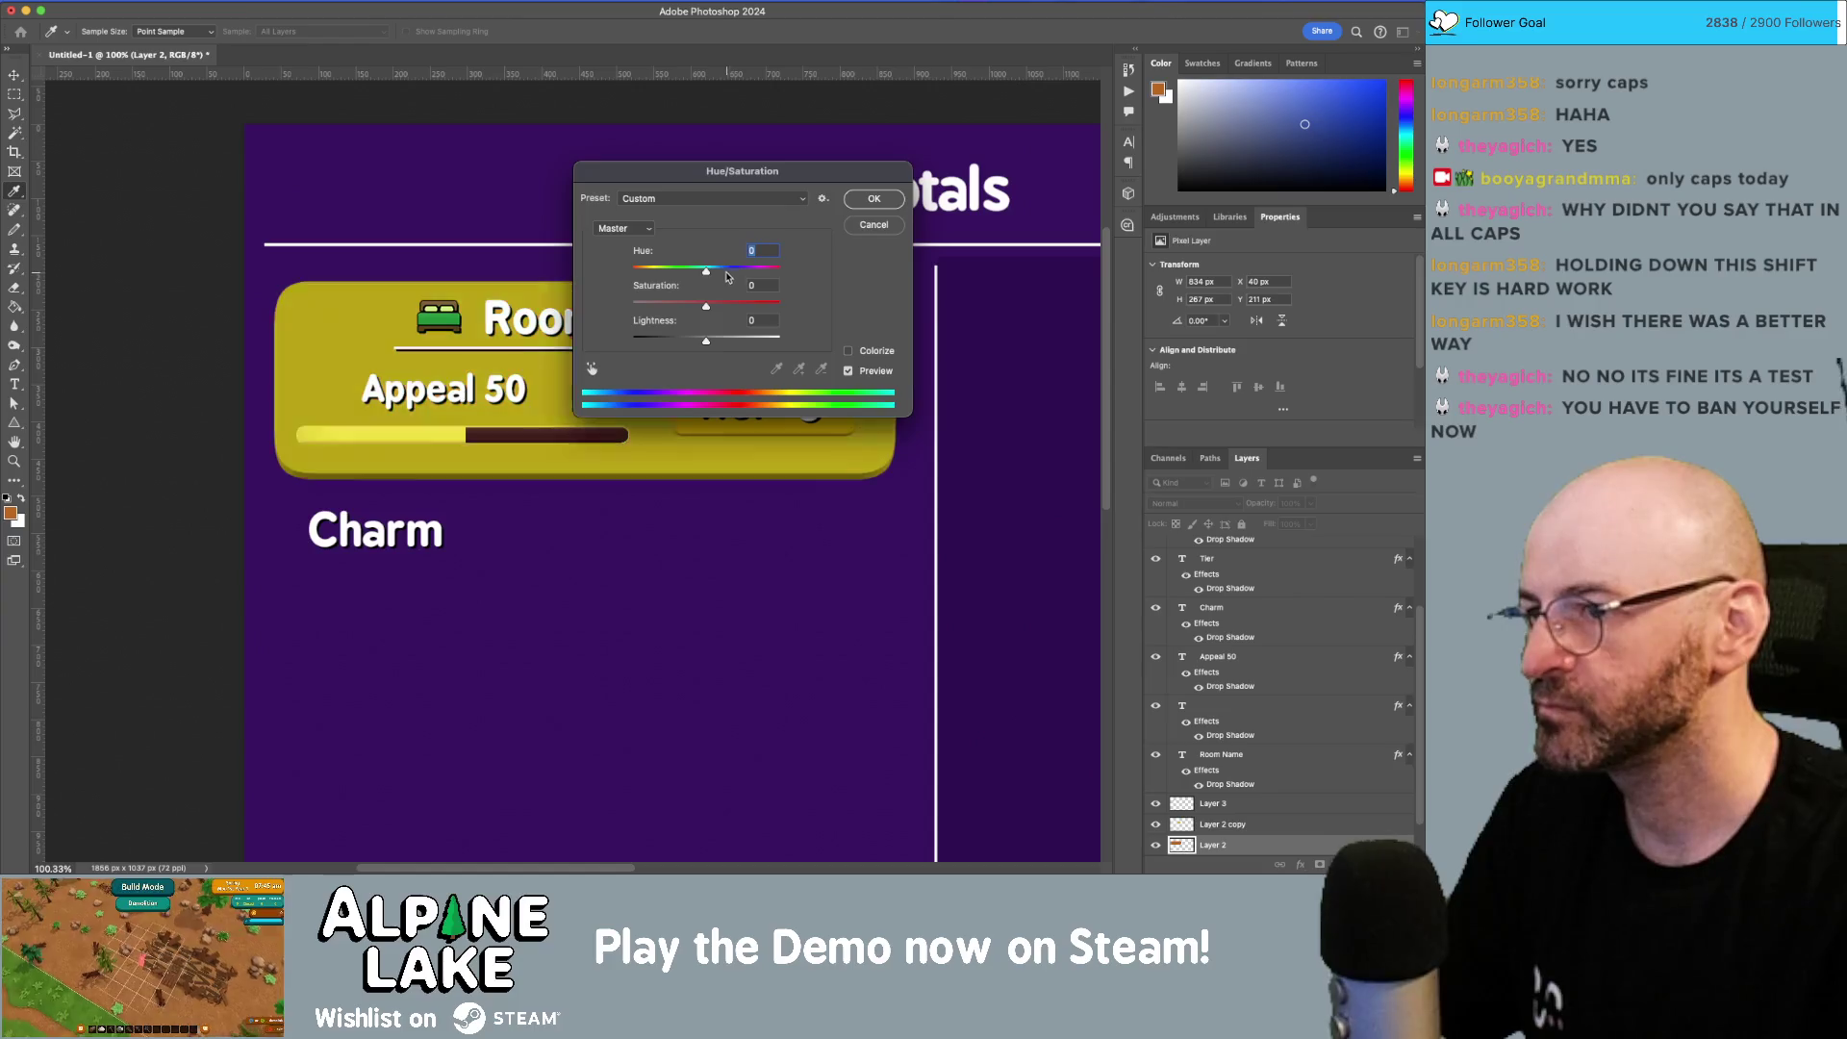
{"action": "key", "text": "p"}
{"action": "left_click_drag", "start_coordinate": [707, 275], "coordinate": [770, 272]}
{"action": "left_click", "coordinate": [850, 351]}
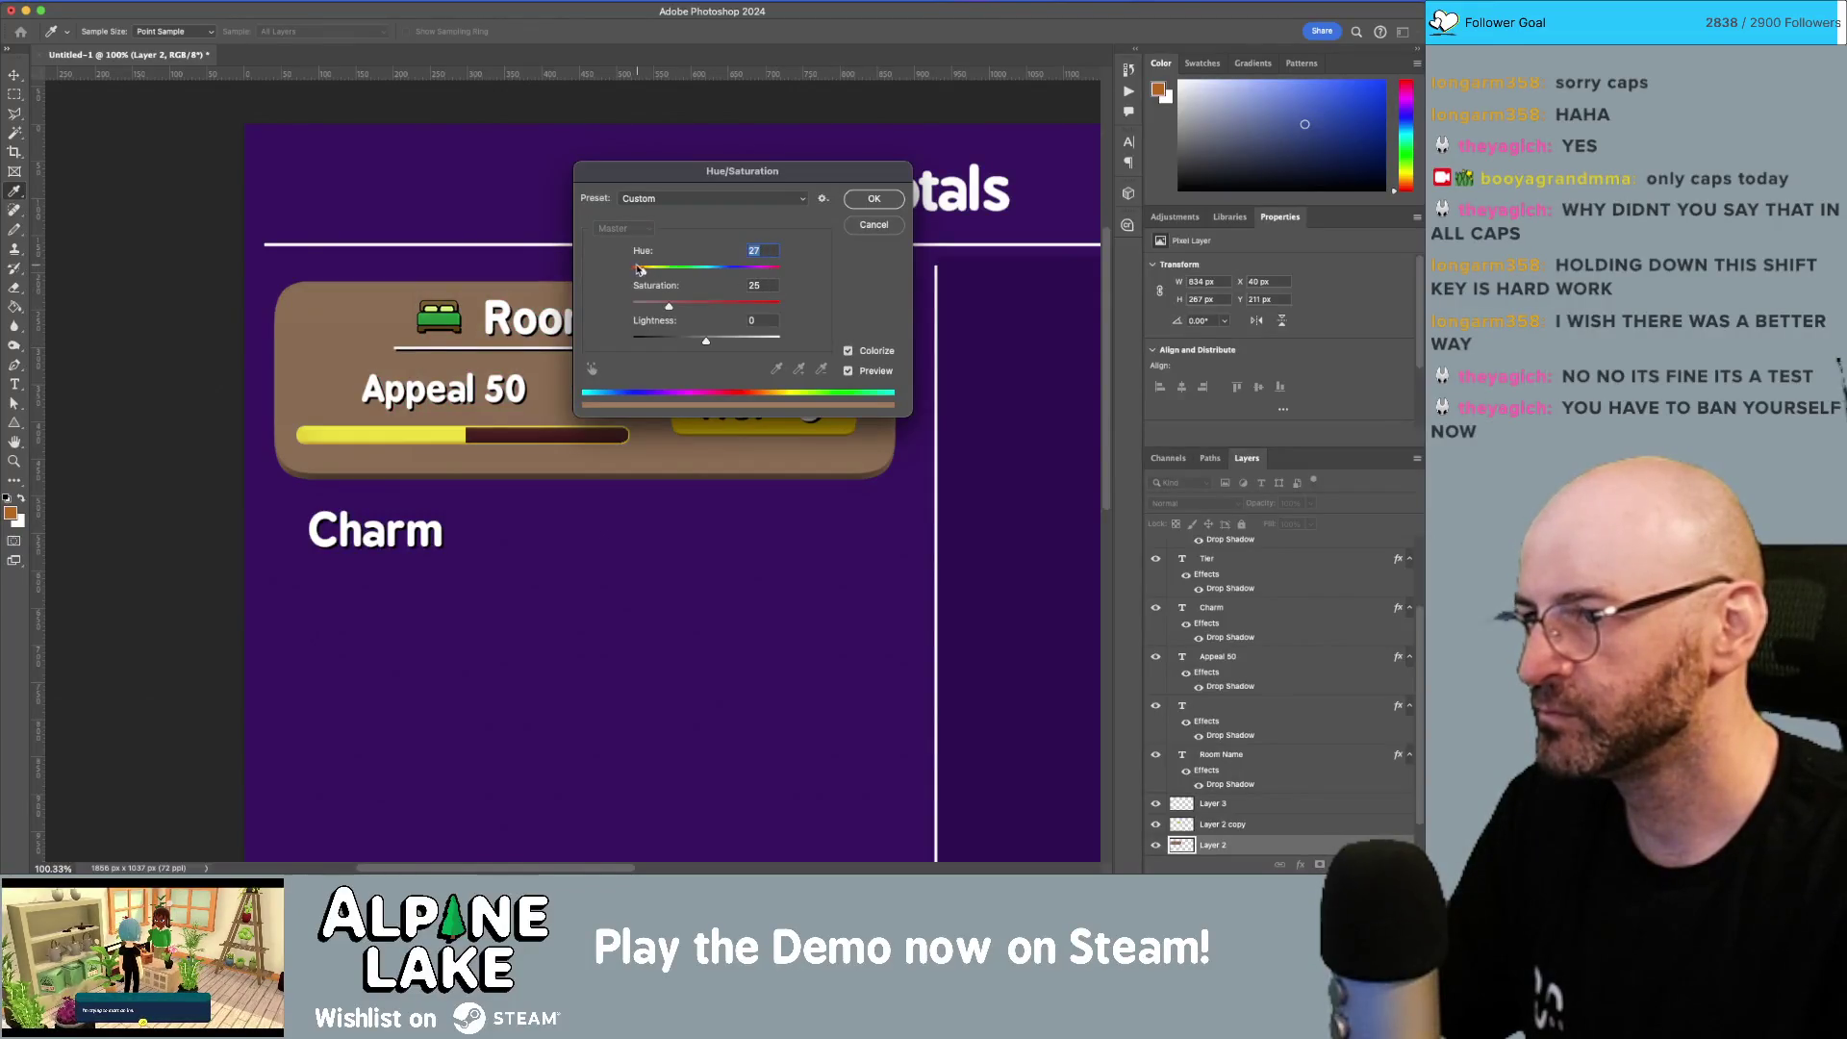
{"action": "left_click_drag", "start_coordinate": [647, 274], "coordinate": [716, 272]}
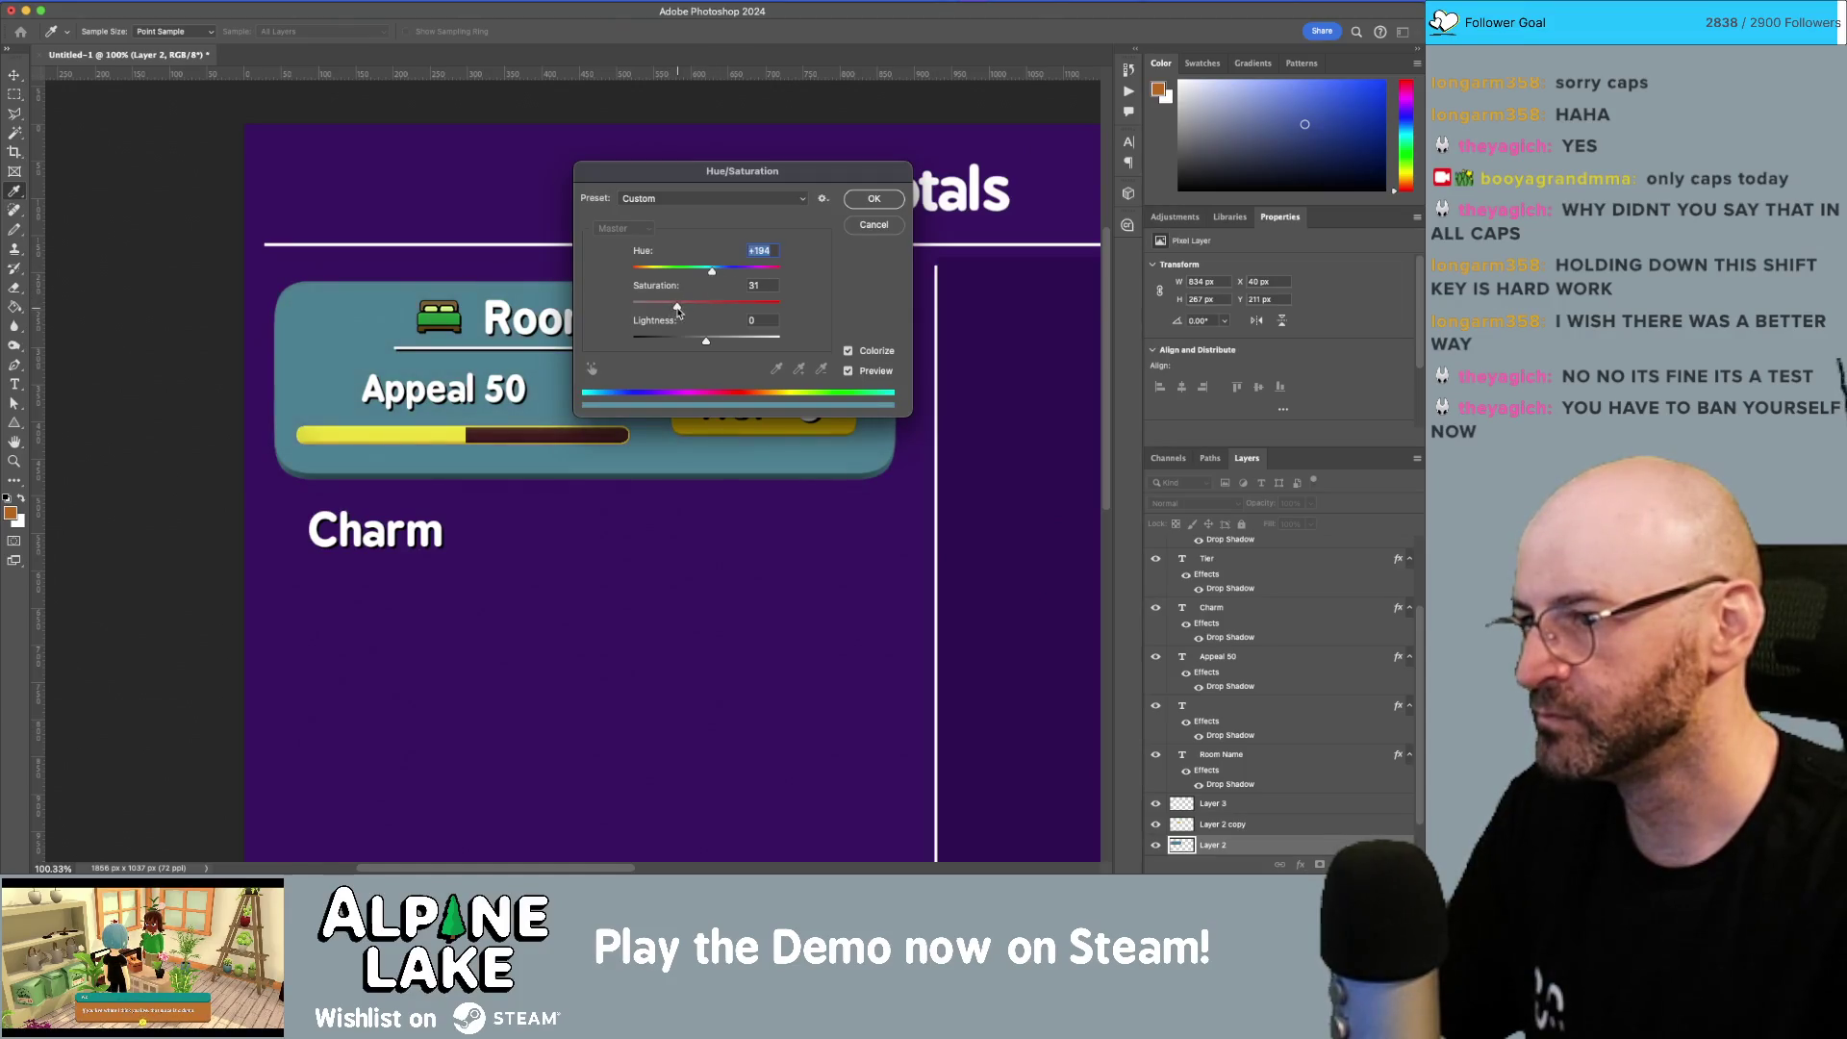
{"action": "left_click_drag", "start_coordinate": [718, 268], "coordinate": [717, 274]}
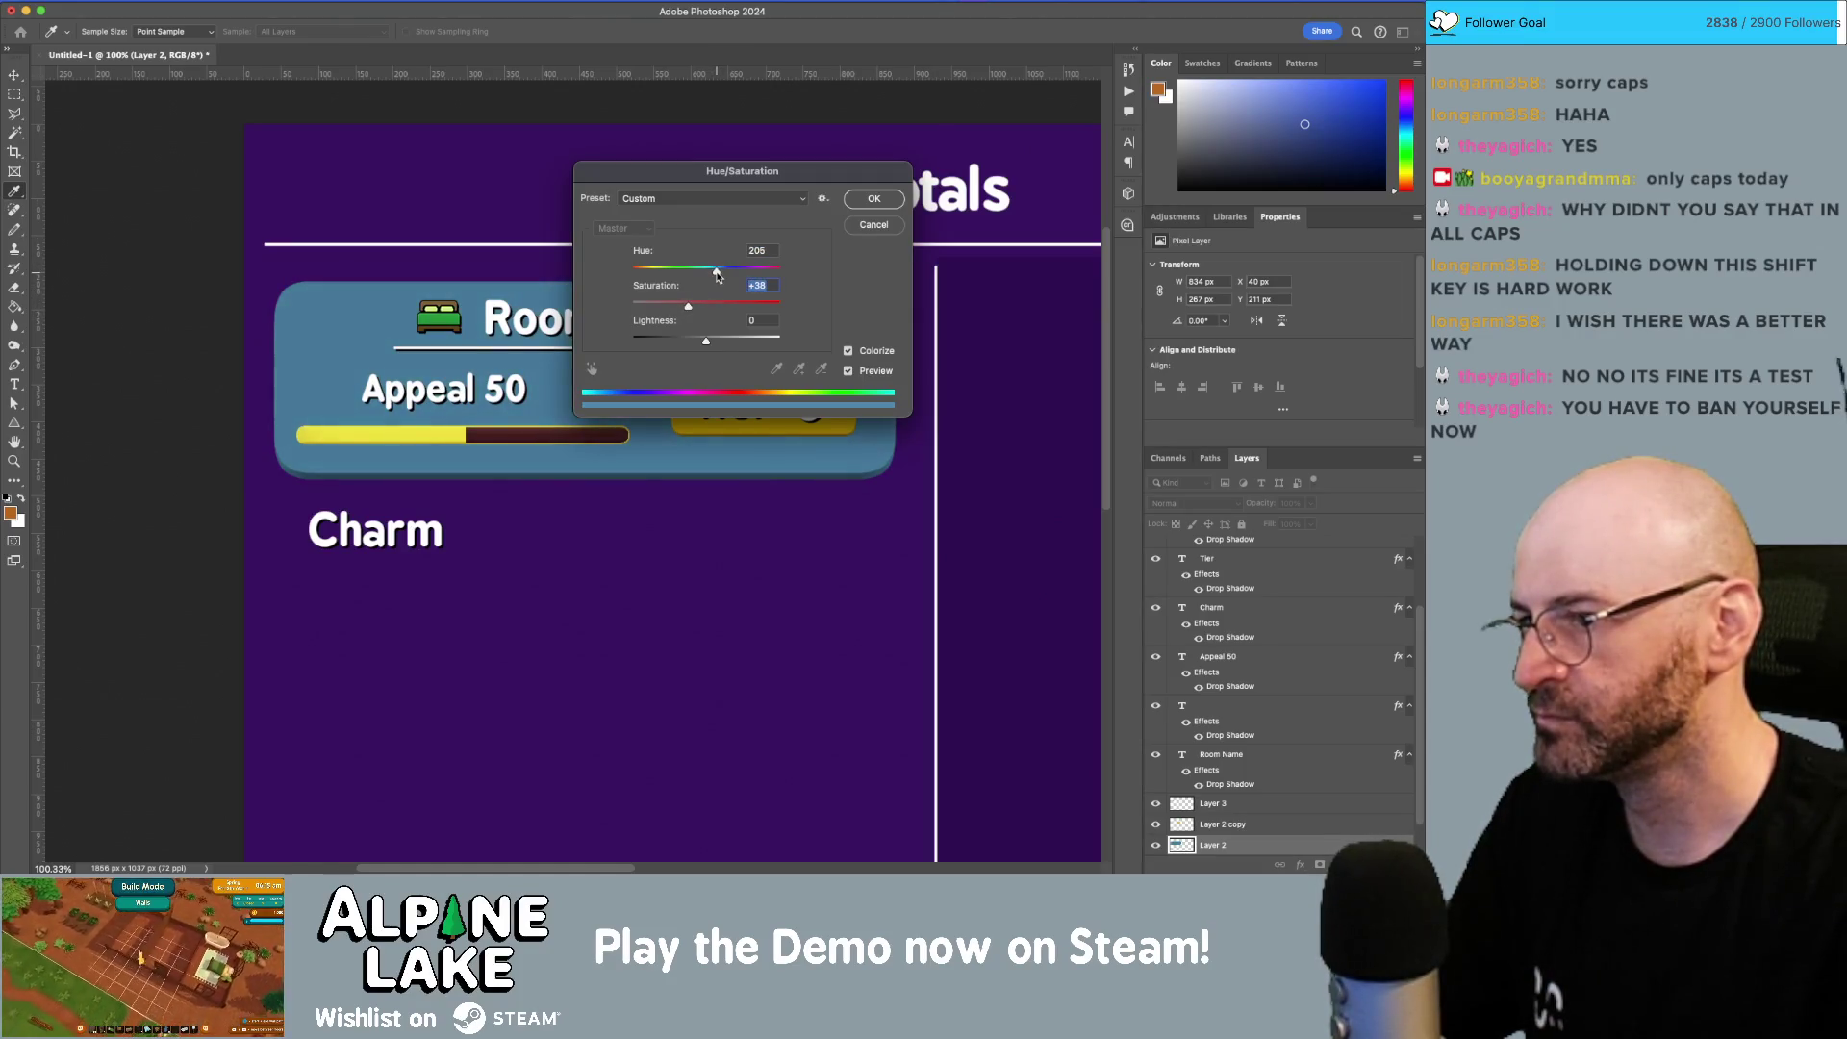
{"action": "left_click_drag", "start_coordinate": [676, 182], "coordinate": [559, 522]}
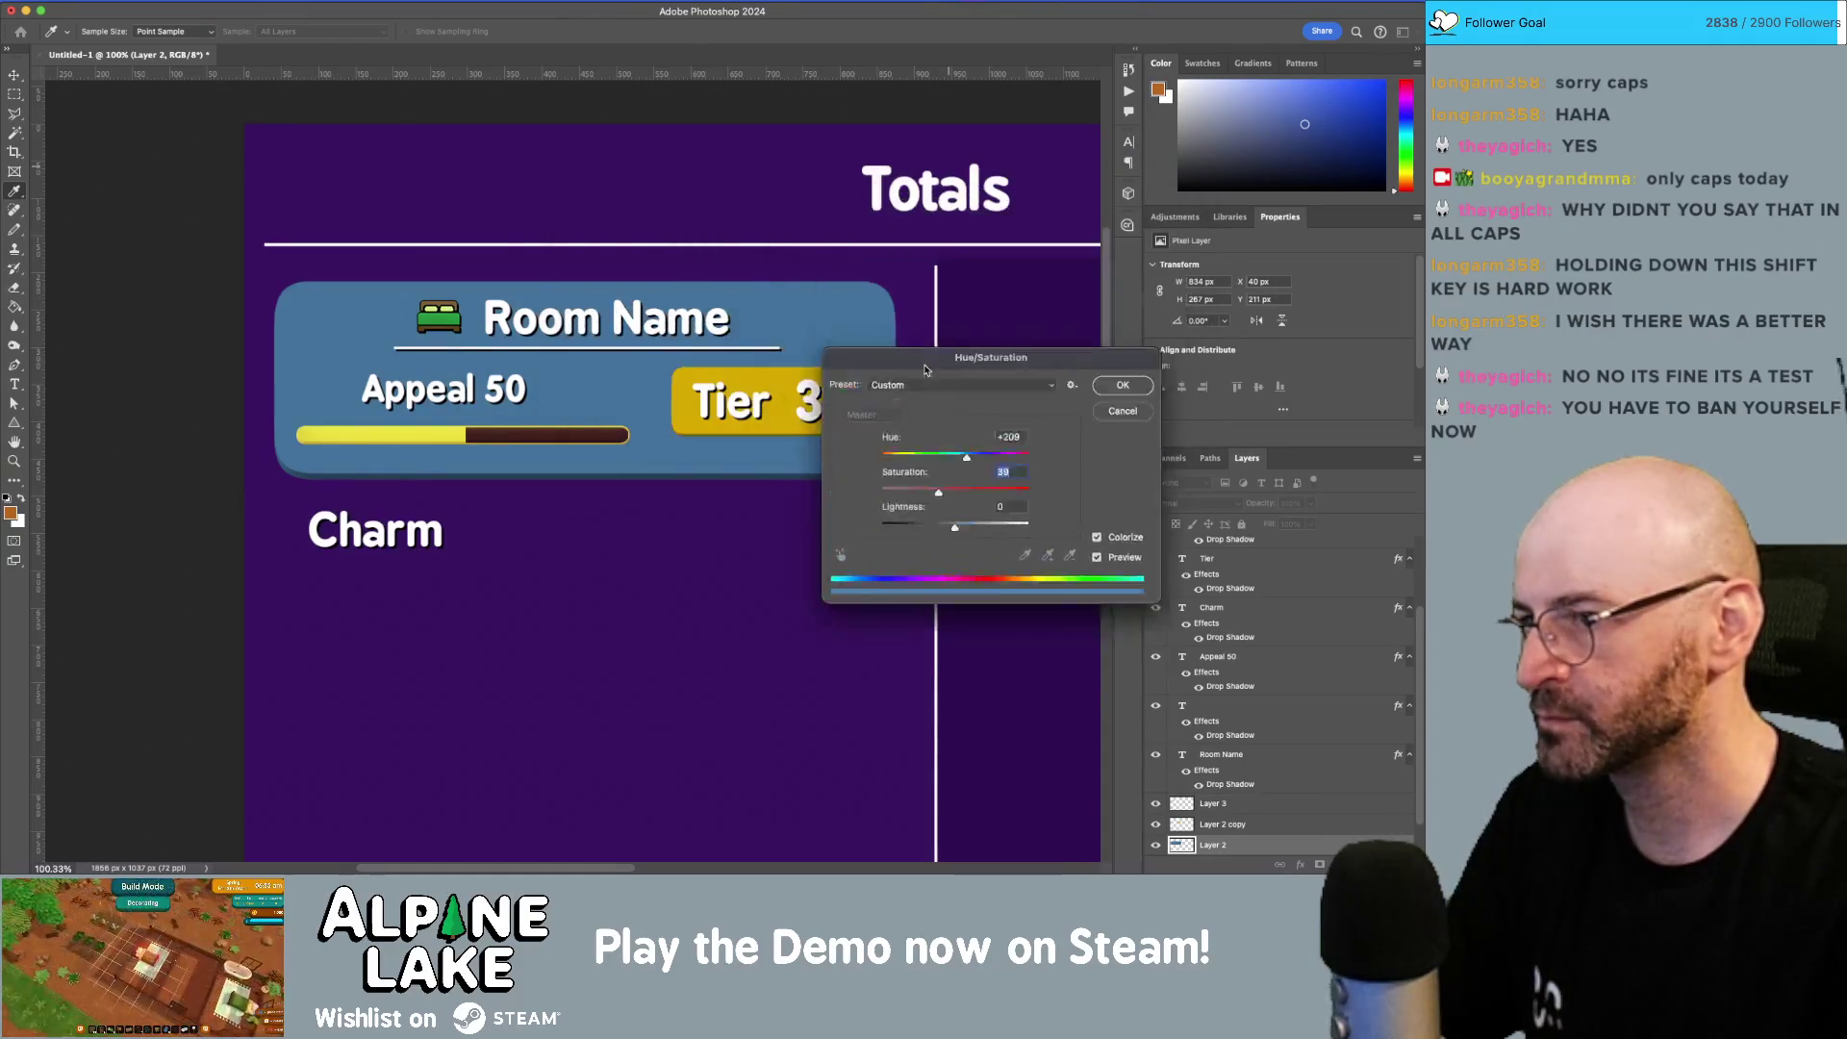
{"action": "left_click", "coordinate": [765, 542]}
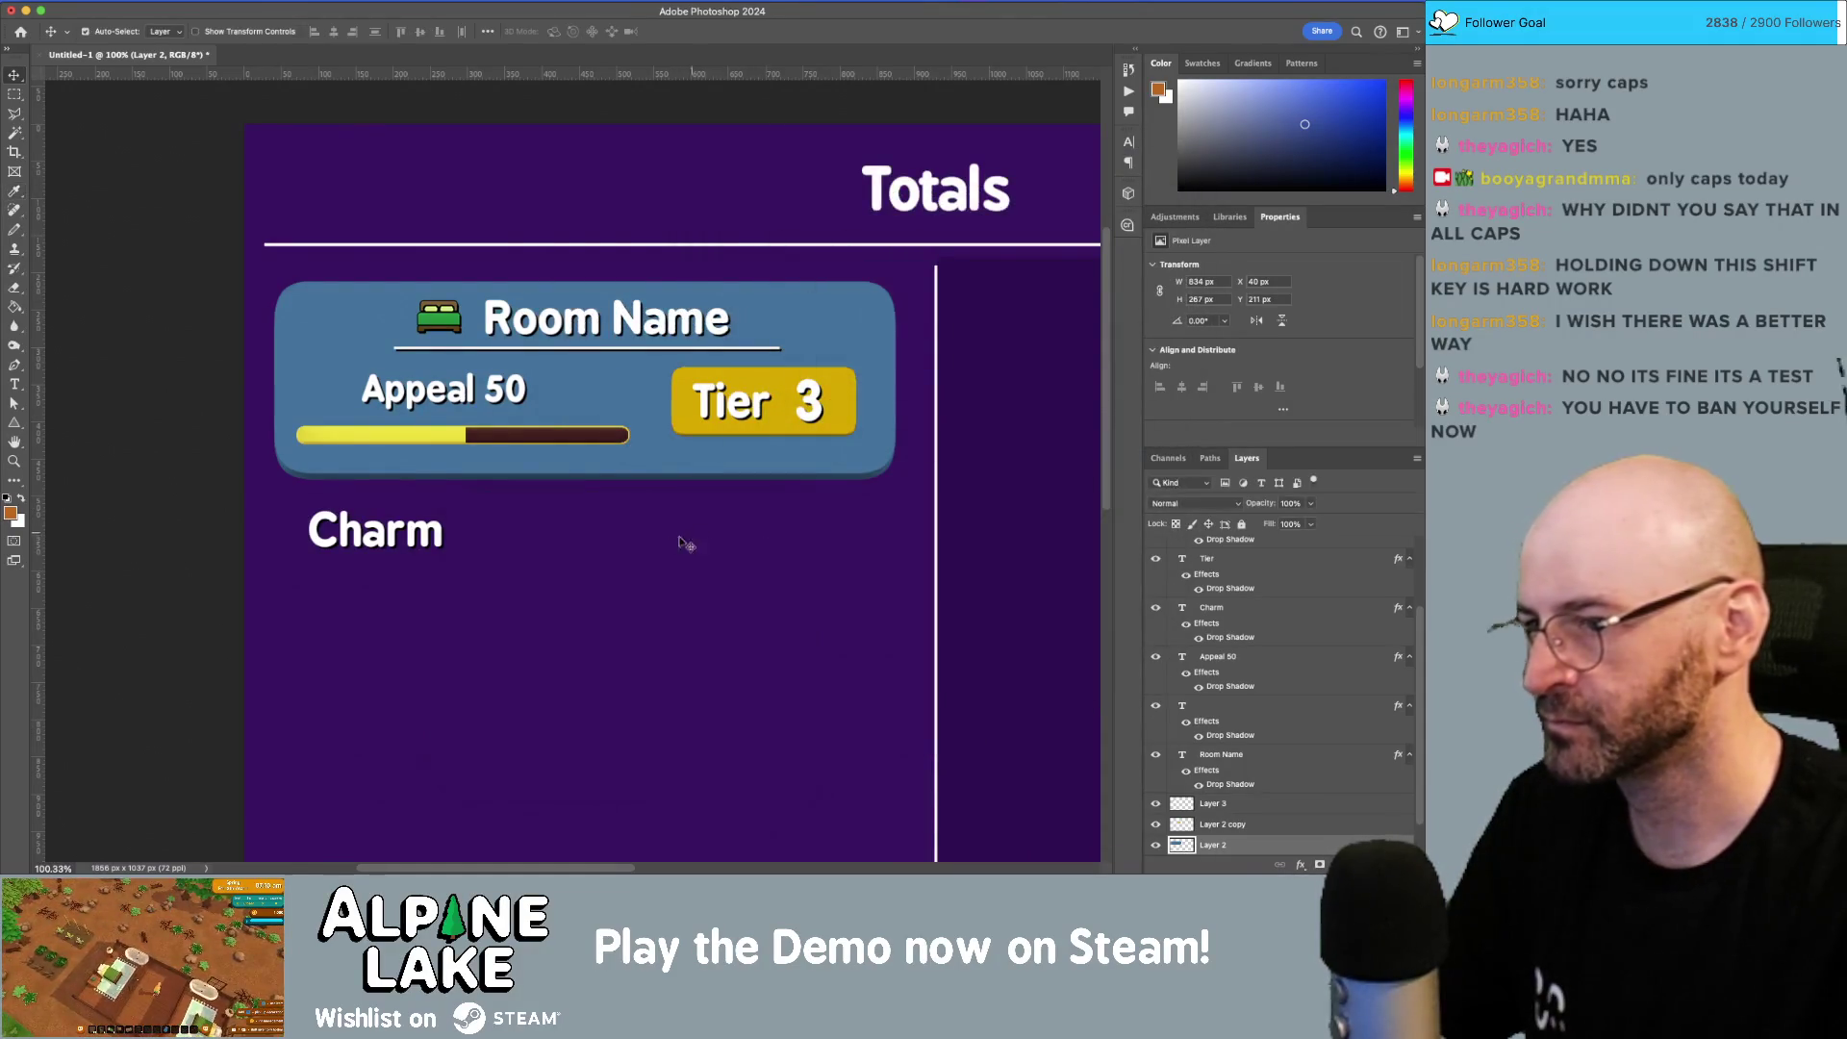
- Raise the Appeal 50 label slightly on the card
{"action": "left_click", "coordinate": [467, 399]}
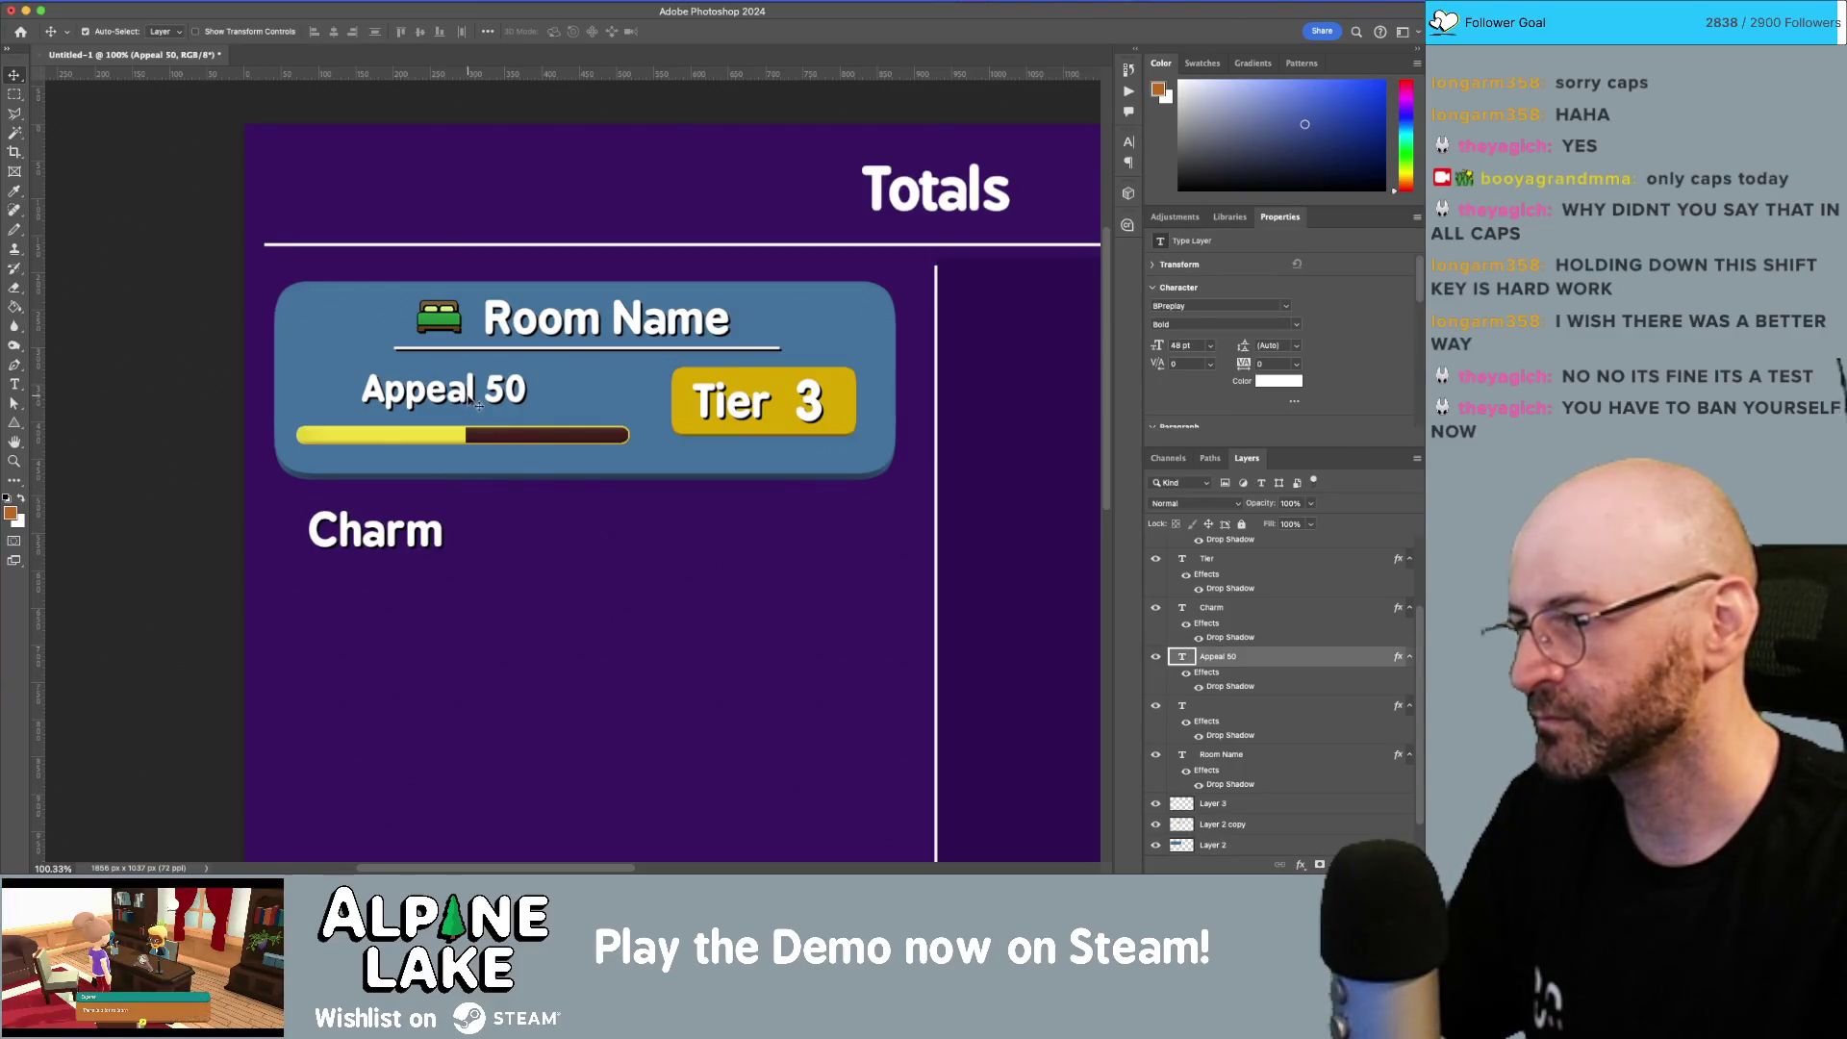
{"action": "double_click", "coordinate": [468, 395]}
{"action": "left_click", "coordinate": [464, 439]}
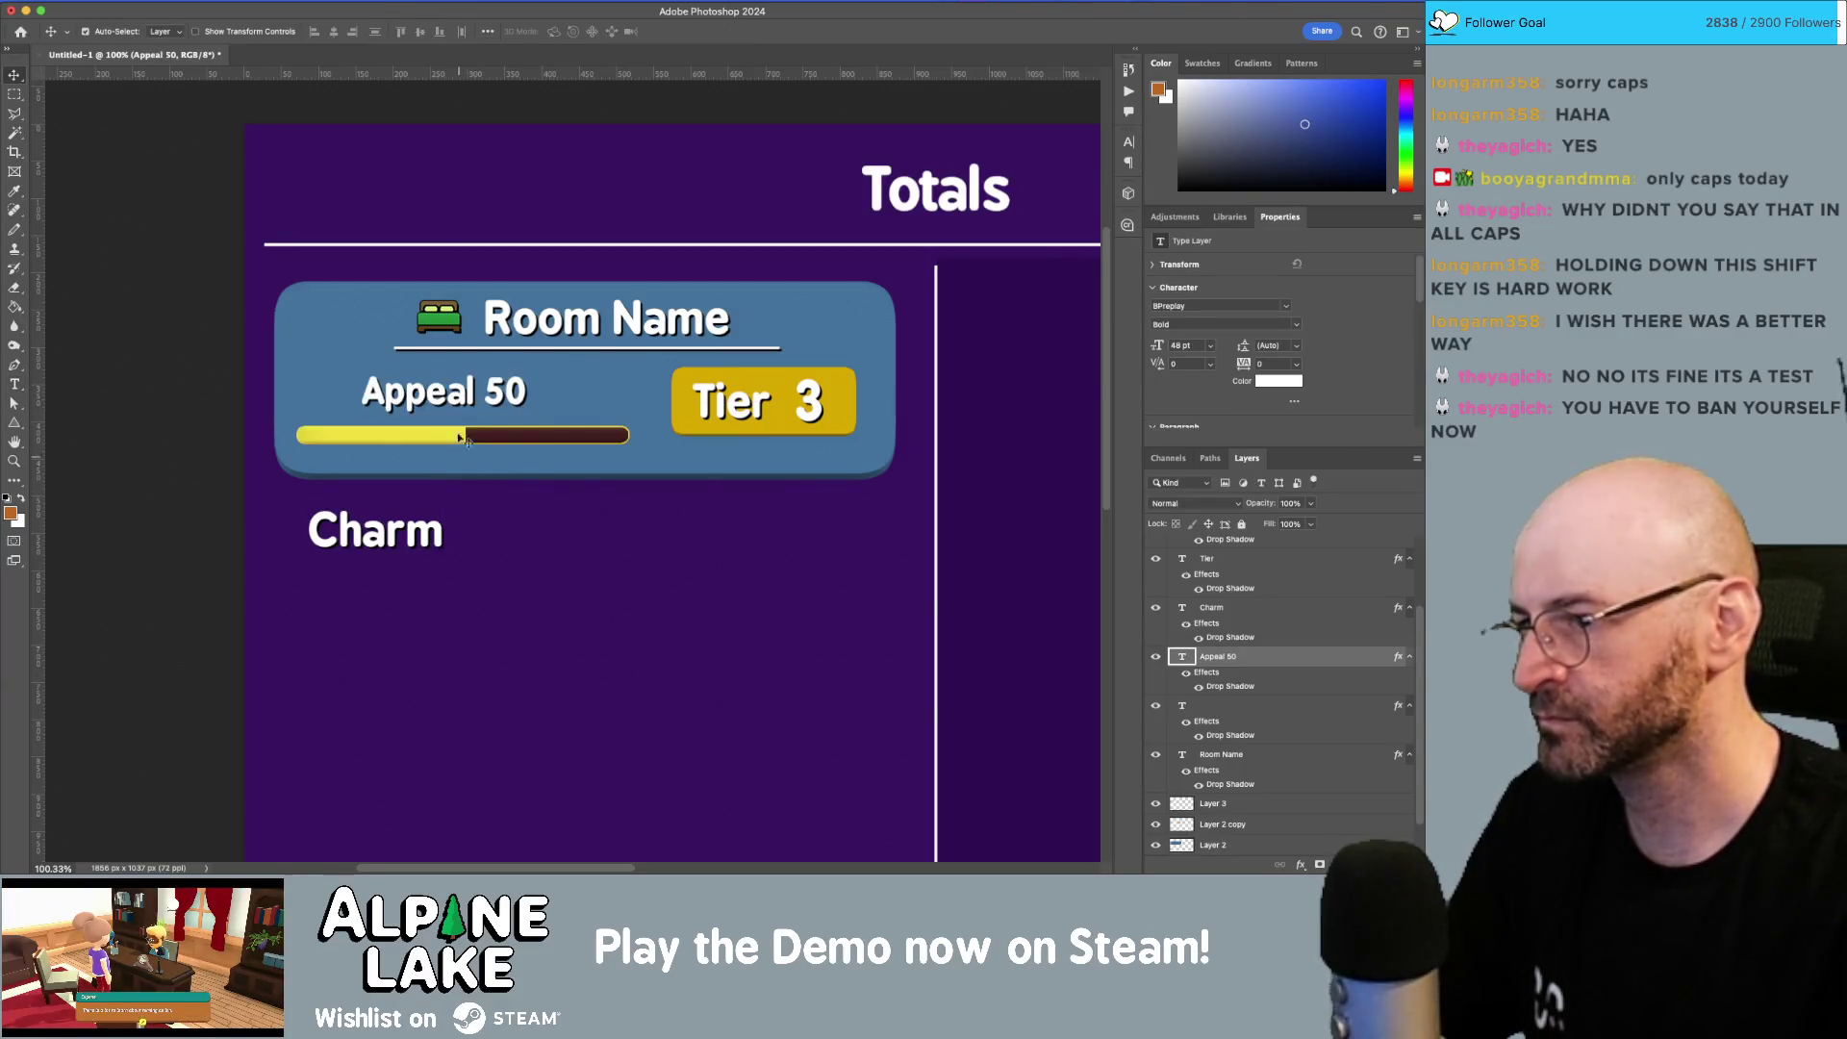
{"action": "left_click_drag", "start_coordinate": [465, 398], "coordinate": [454, 429]}
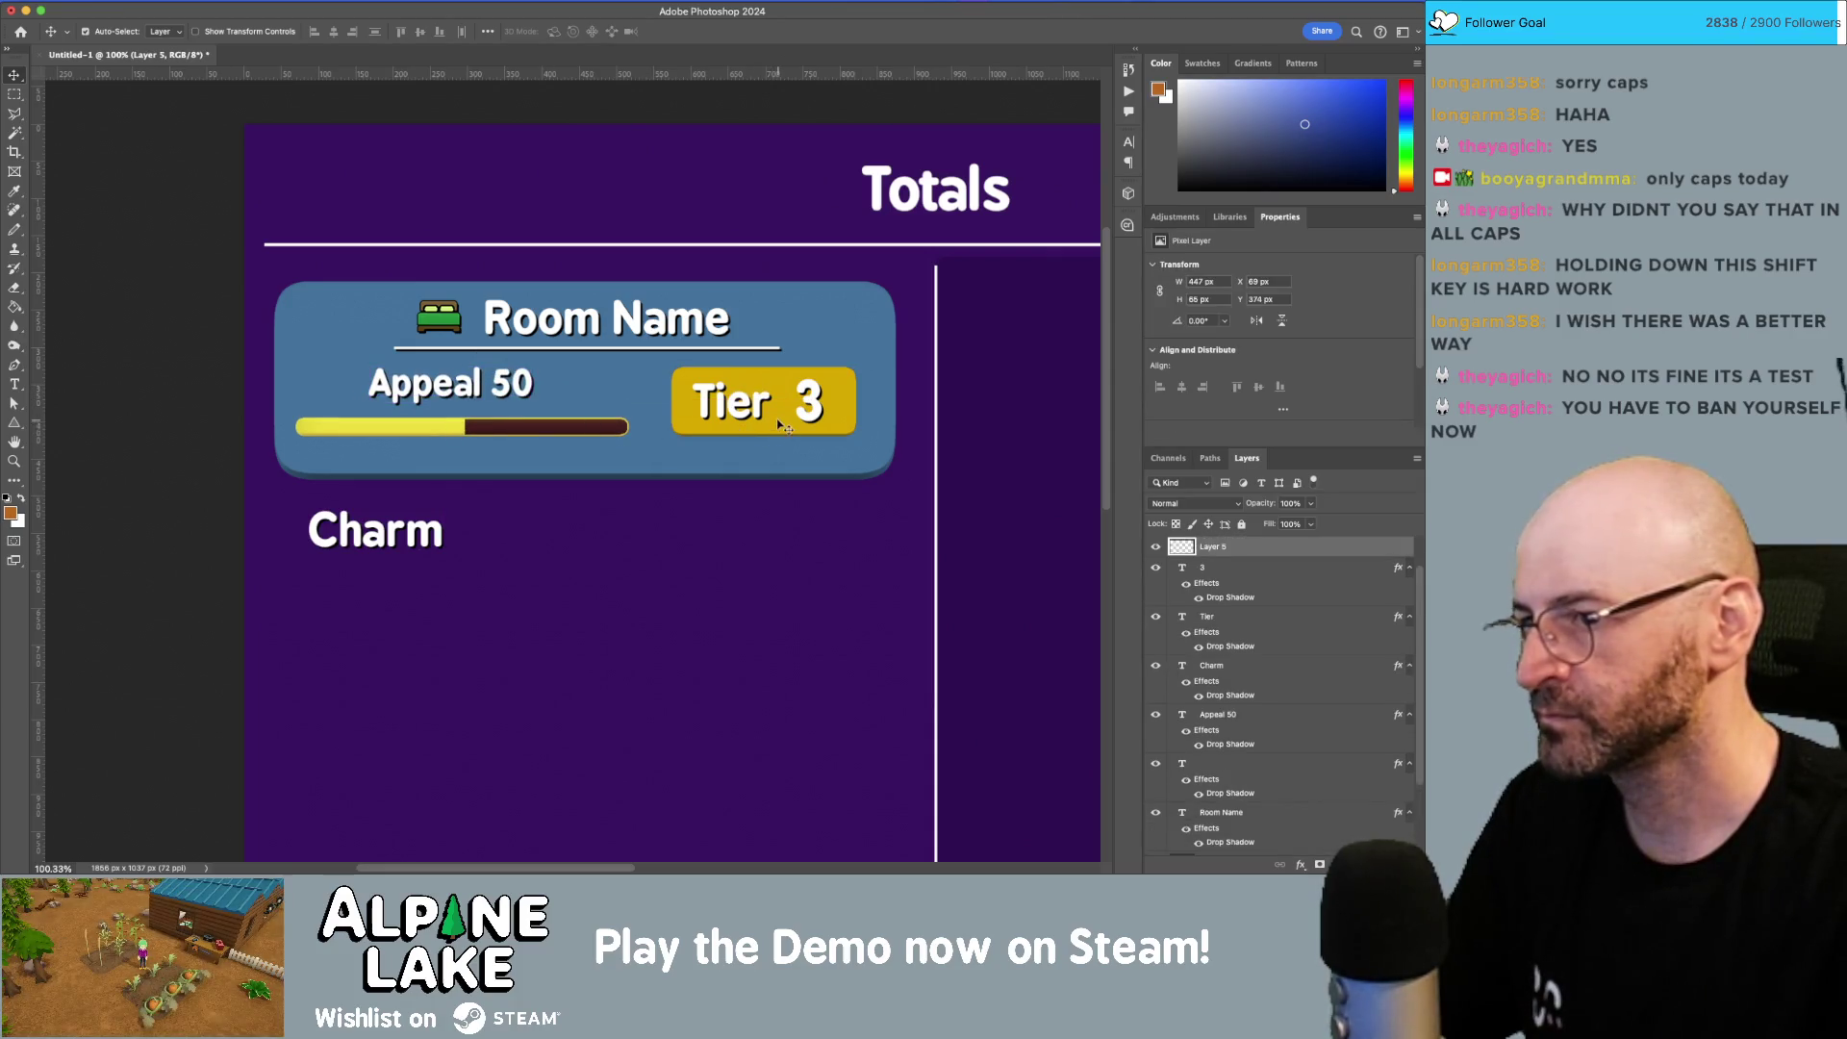
- Remove the separate 3 layer and append ' 3' to the Tier text as one line
{"action": "key", "text": "ctrl+z"}
{"action": "key", "text": "ctrl+z"}
{"action": "key", "text": "ctrl+z"}
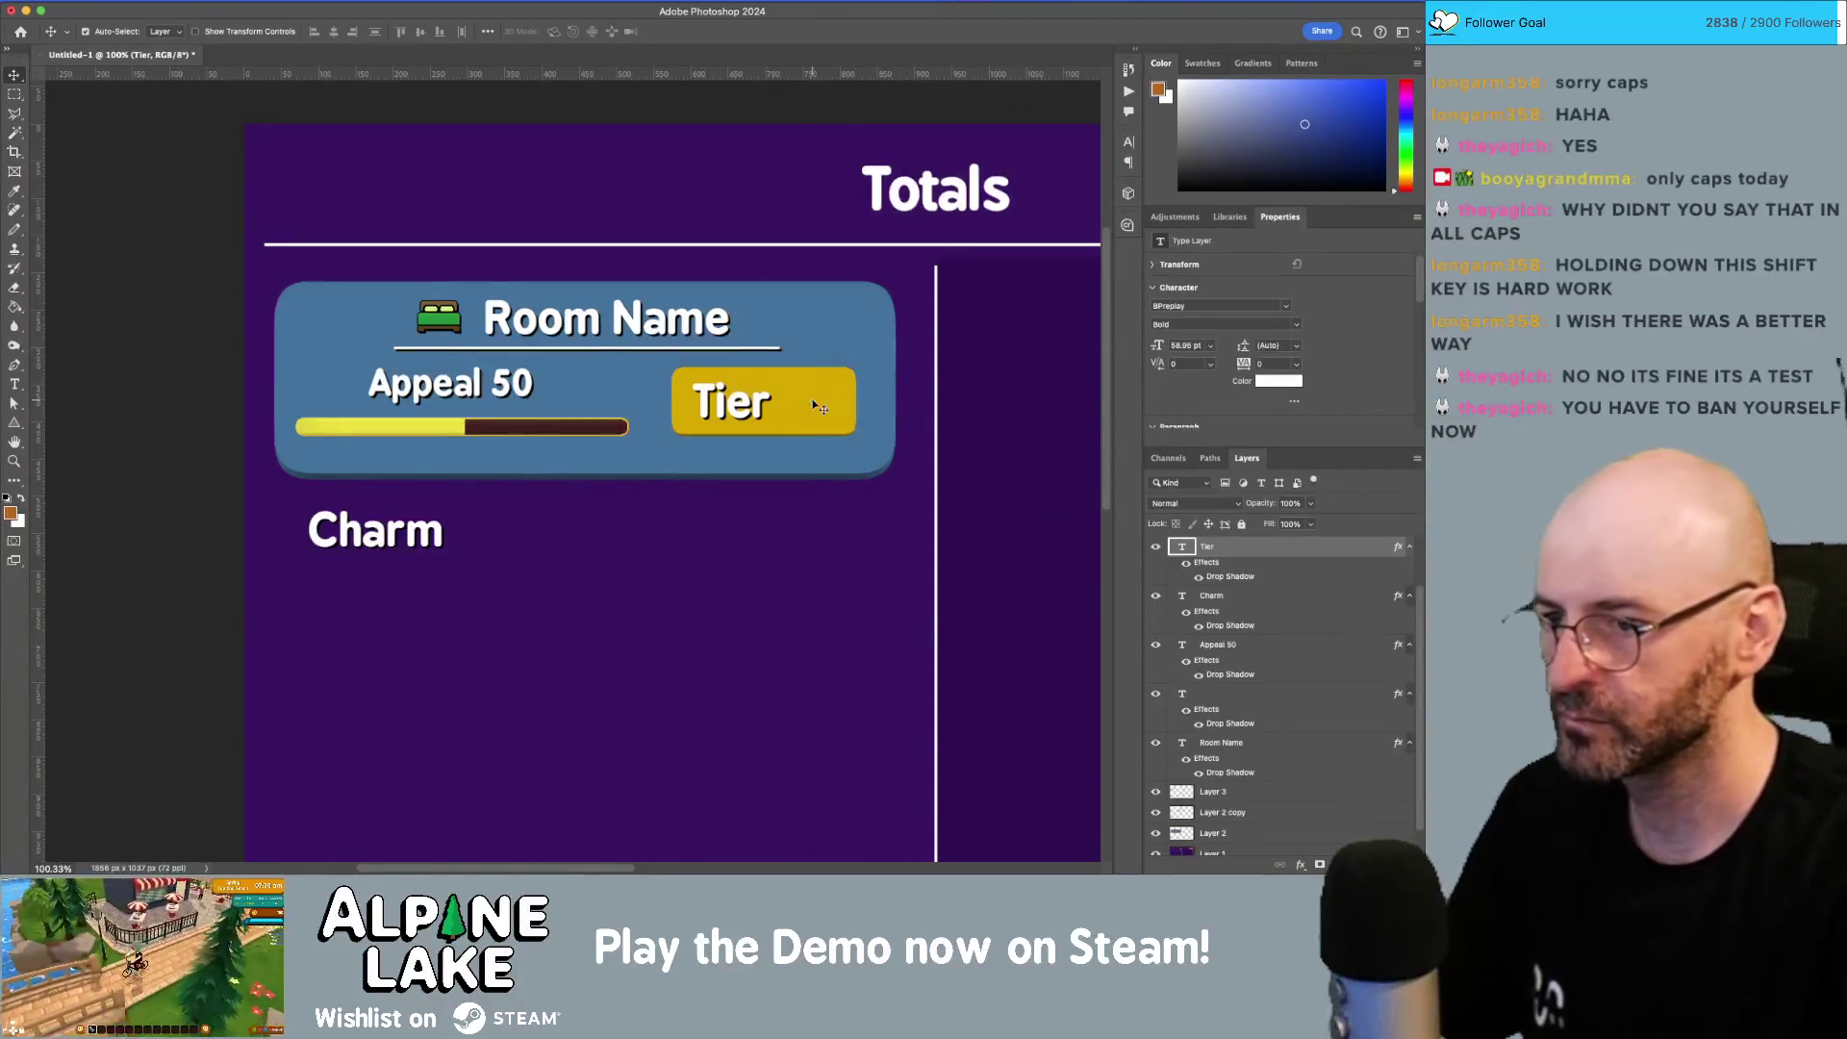
{"action": "key", "text": "s"}
{"action": "left_click", "coordinate": [714, 268]}
{"action": "left_click", "coordinate": [738, 337]}
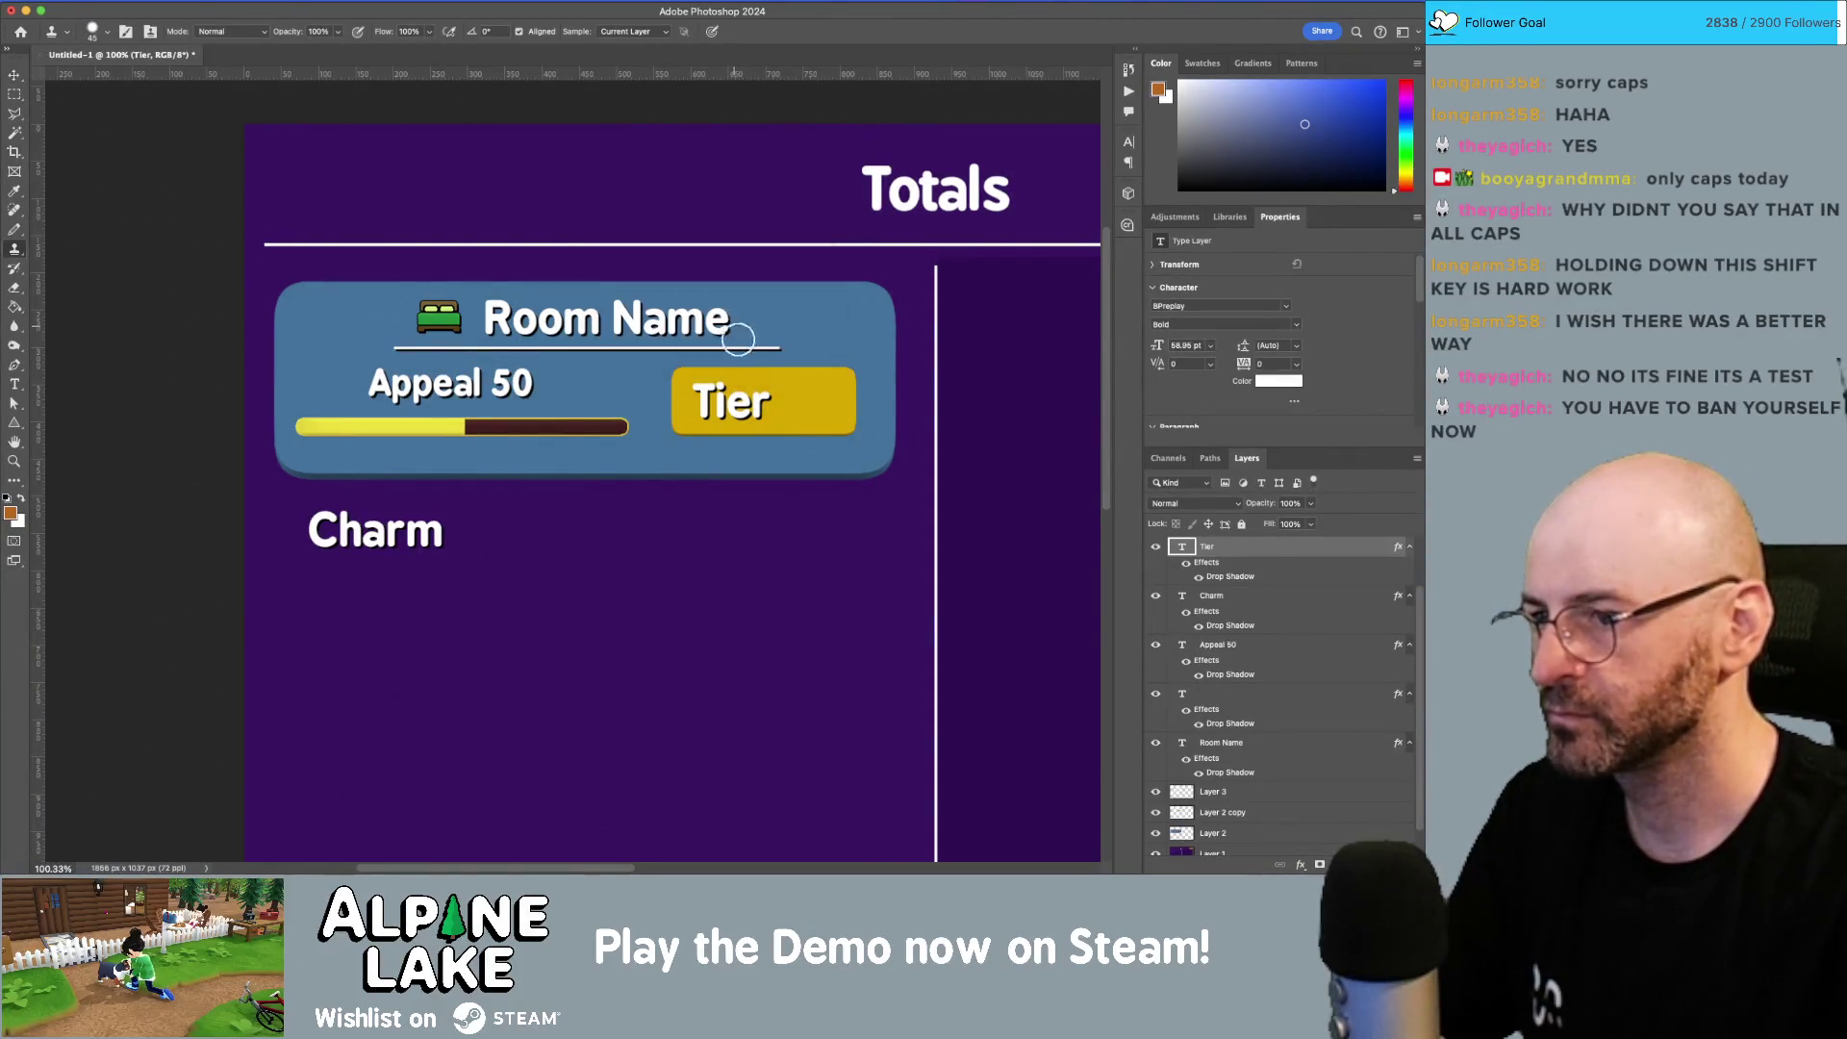
{"action": "type", "text": "t 3"}
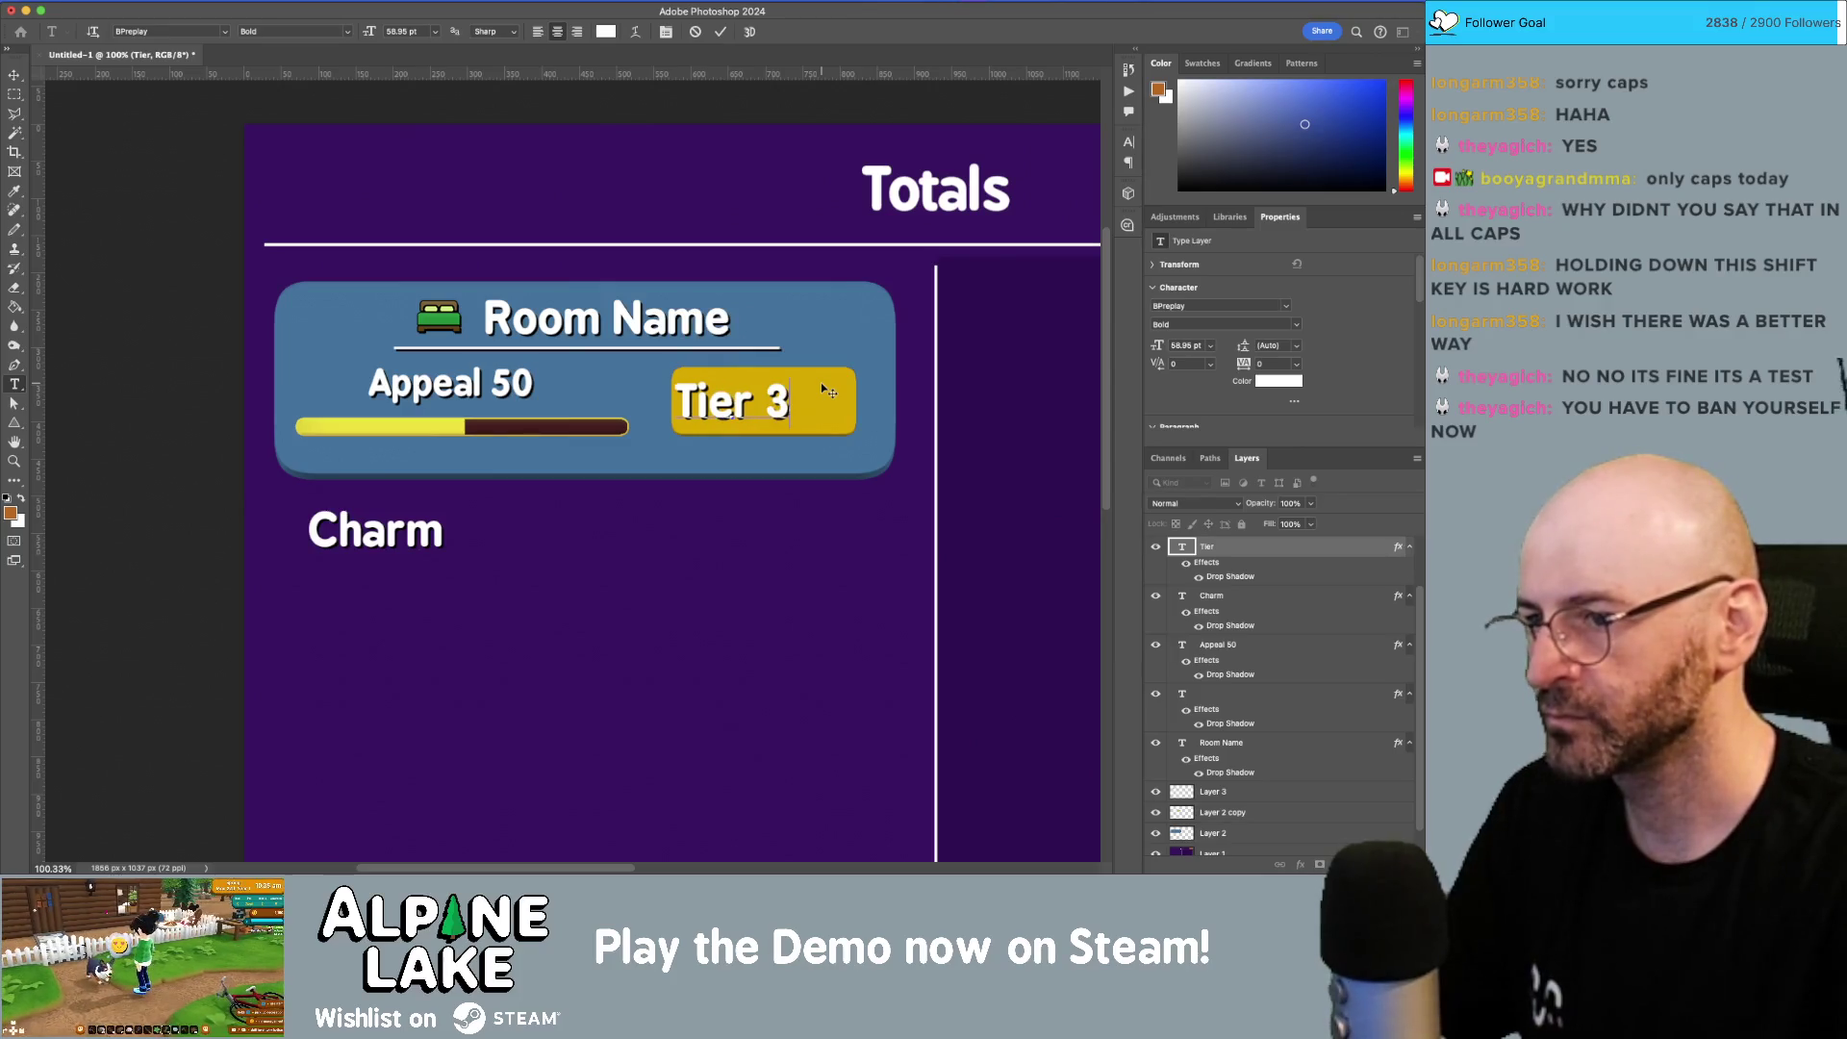
- Commit the Tier 3 text and centre it inside the gold badge
{"action": "key", "text": "Escape"}
{"action": "key", "text": "v"}
{"action": "left_click_drag", "start_coordinate": [660, 358], "coordinate": [692, 358]}
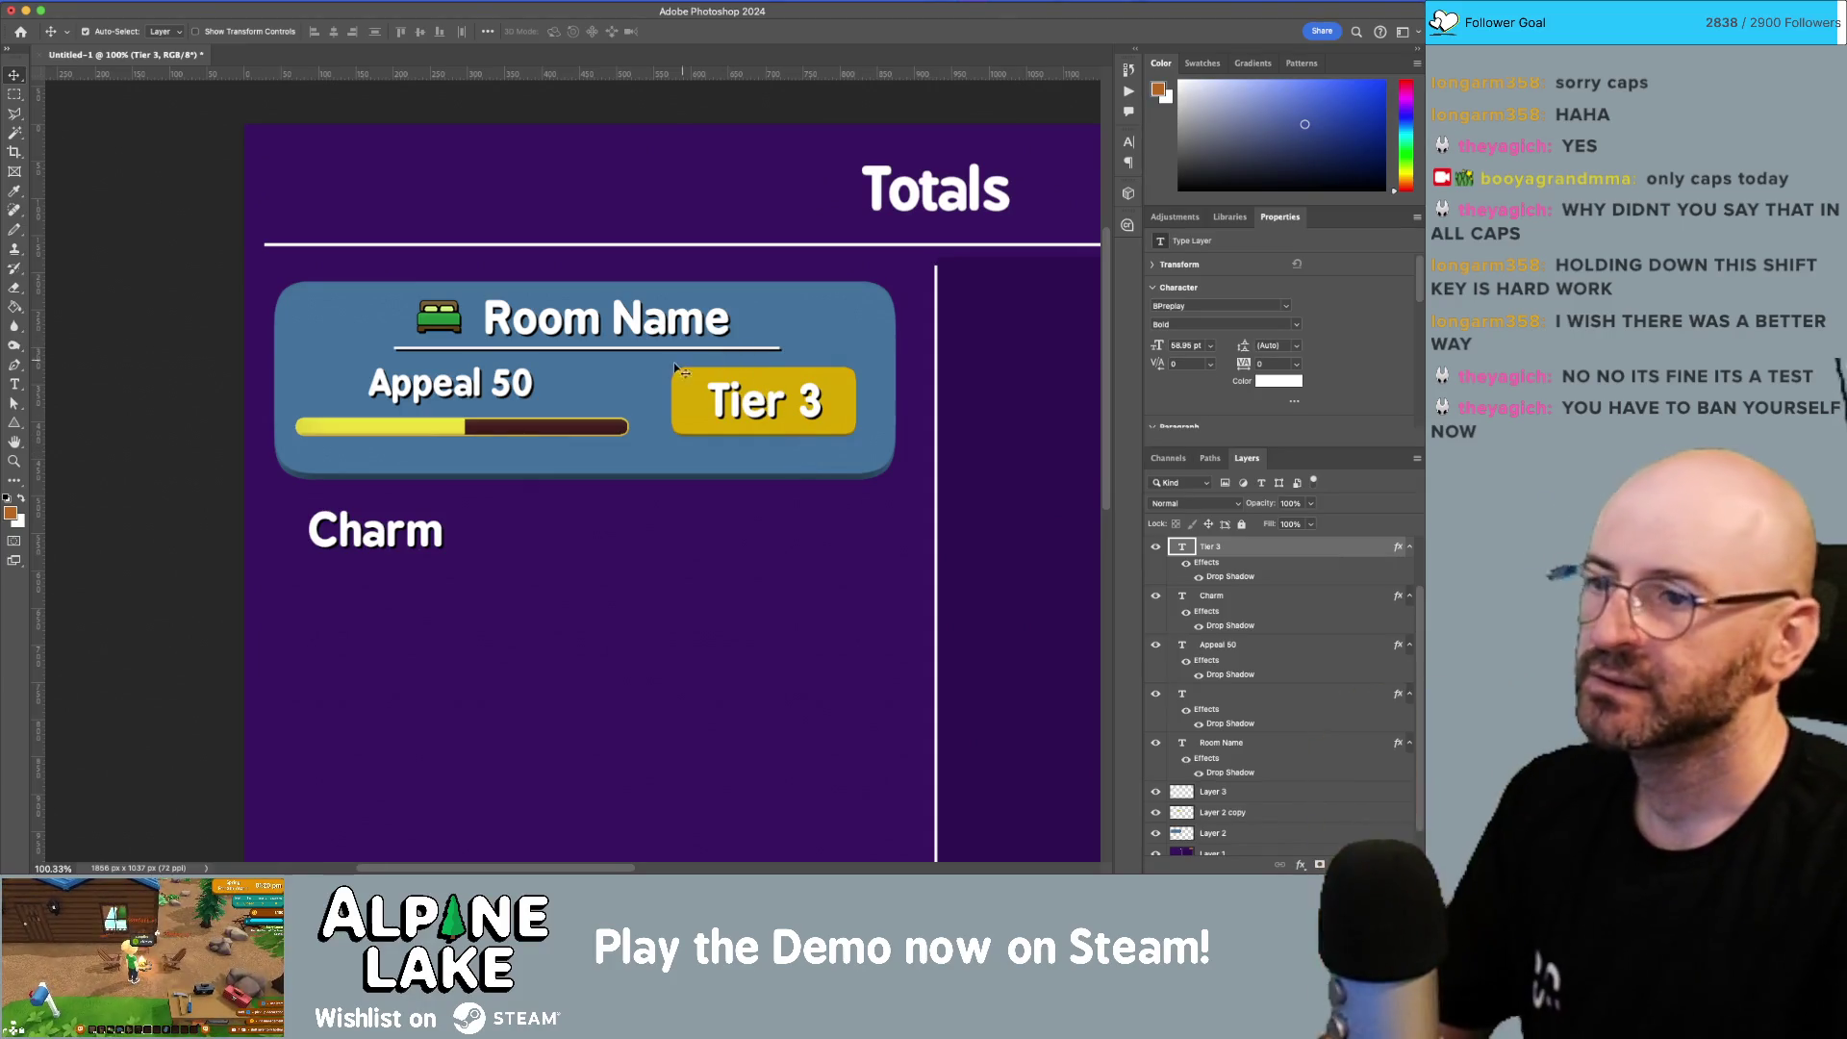
- Delete the Charm label and zoom out to view the whole card
{"action": "left_click", "coordinate": [422, 537]}
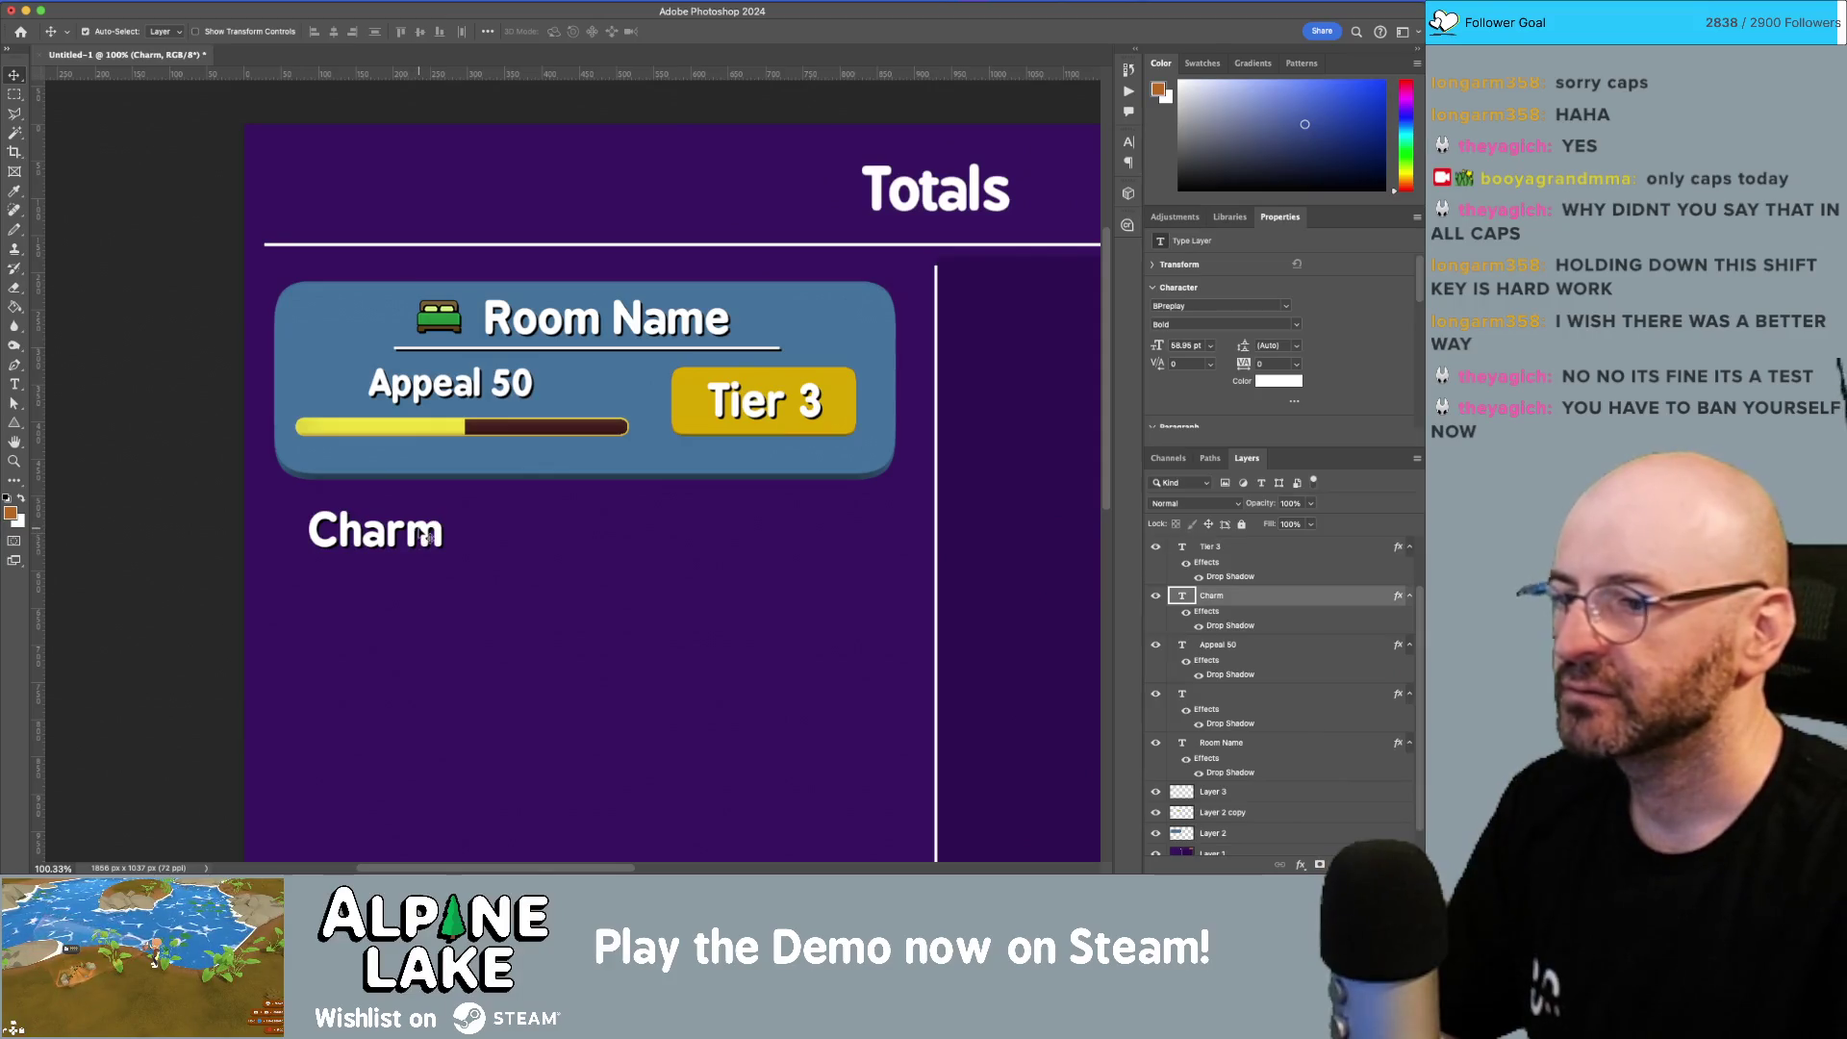
{"action": "key", "text": "Delete"}
{"action": "key", "text": "z"}
{"action": "scroll", "coordinate": [520, 516], "scroll_direction": "down", "scroll_amount": 5}
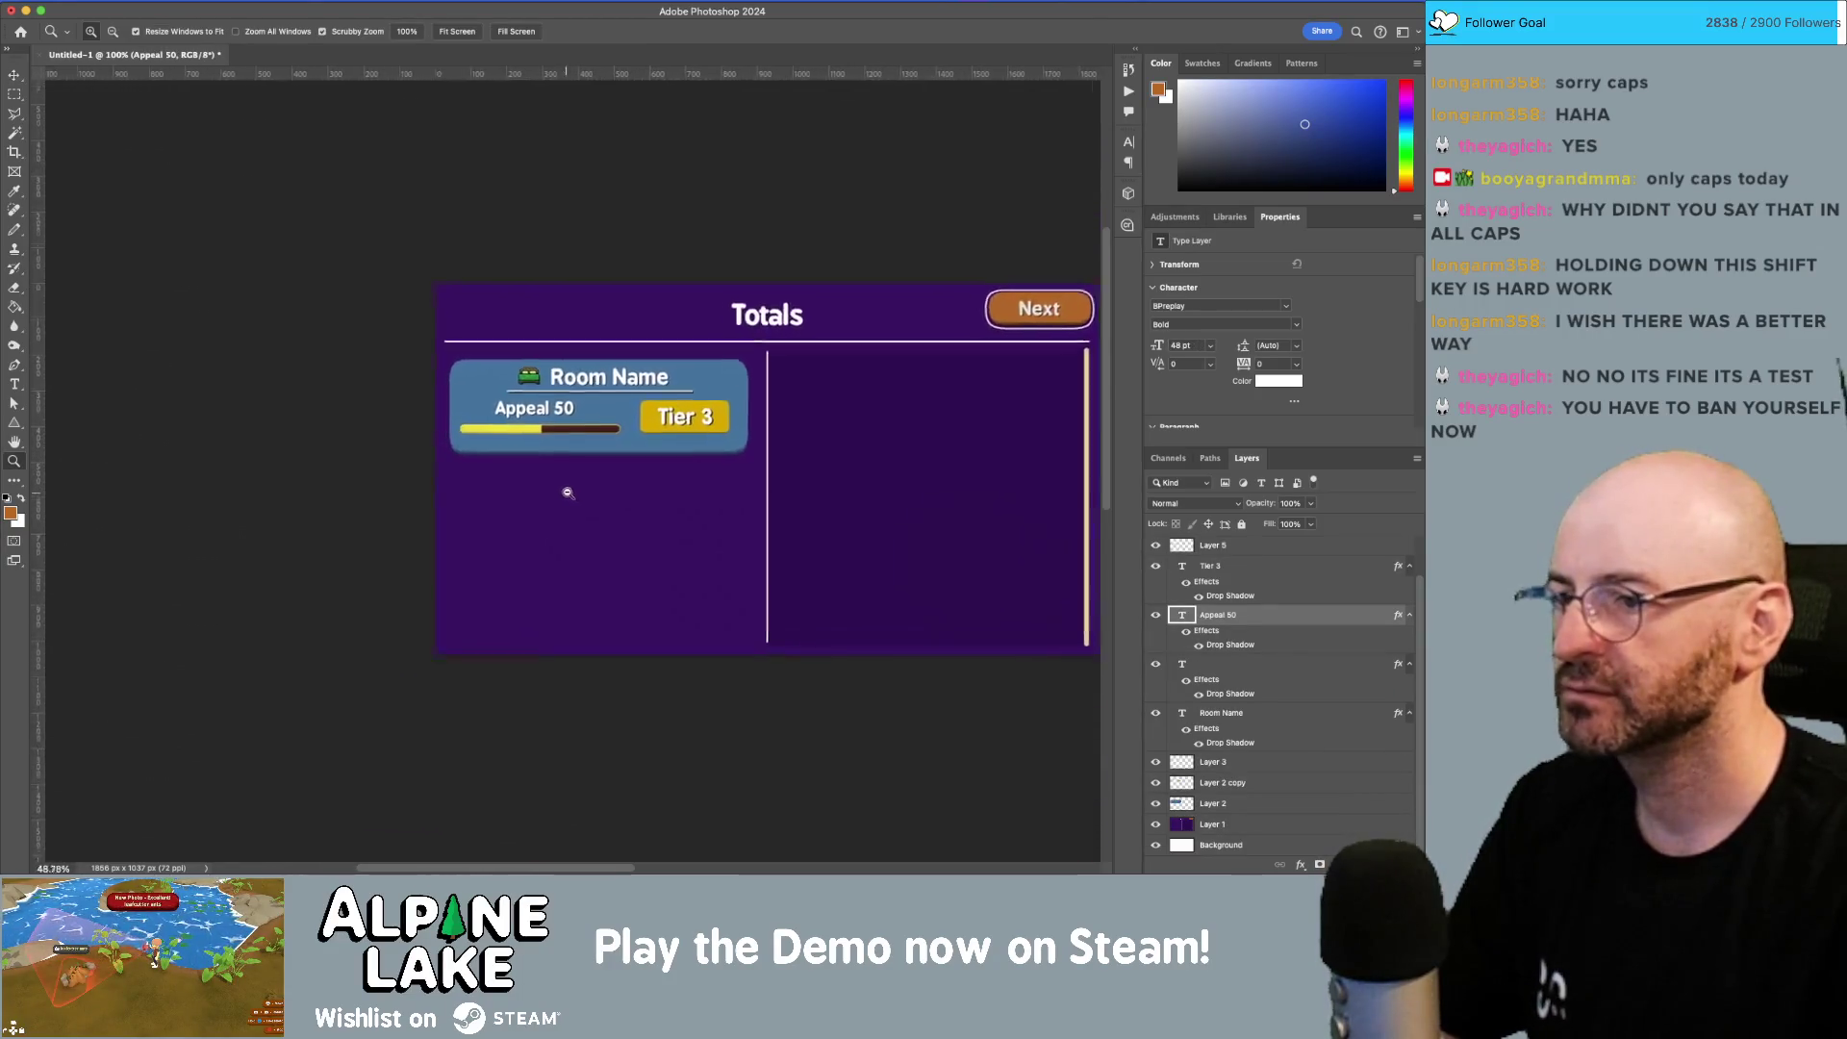
{"action": "scroll", "coordinate": [568, 493], "scroll_direction": "up", "scroll_amount": 2}
{"action": "scroll", "coordinate": [604, 440], "scroll_direction": "up", "scroll_amount": 2}
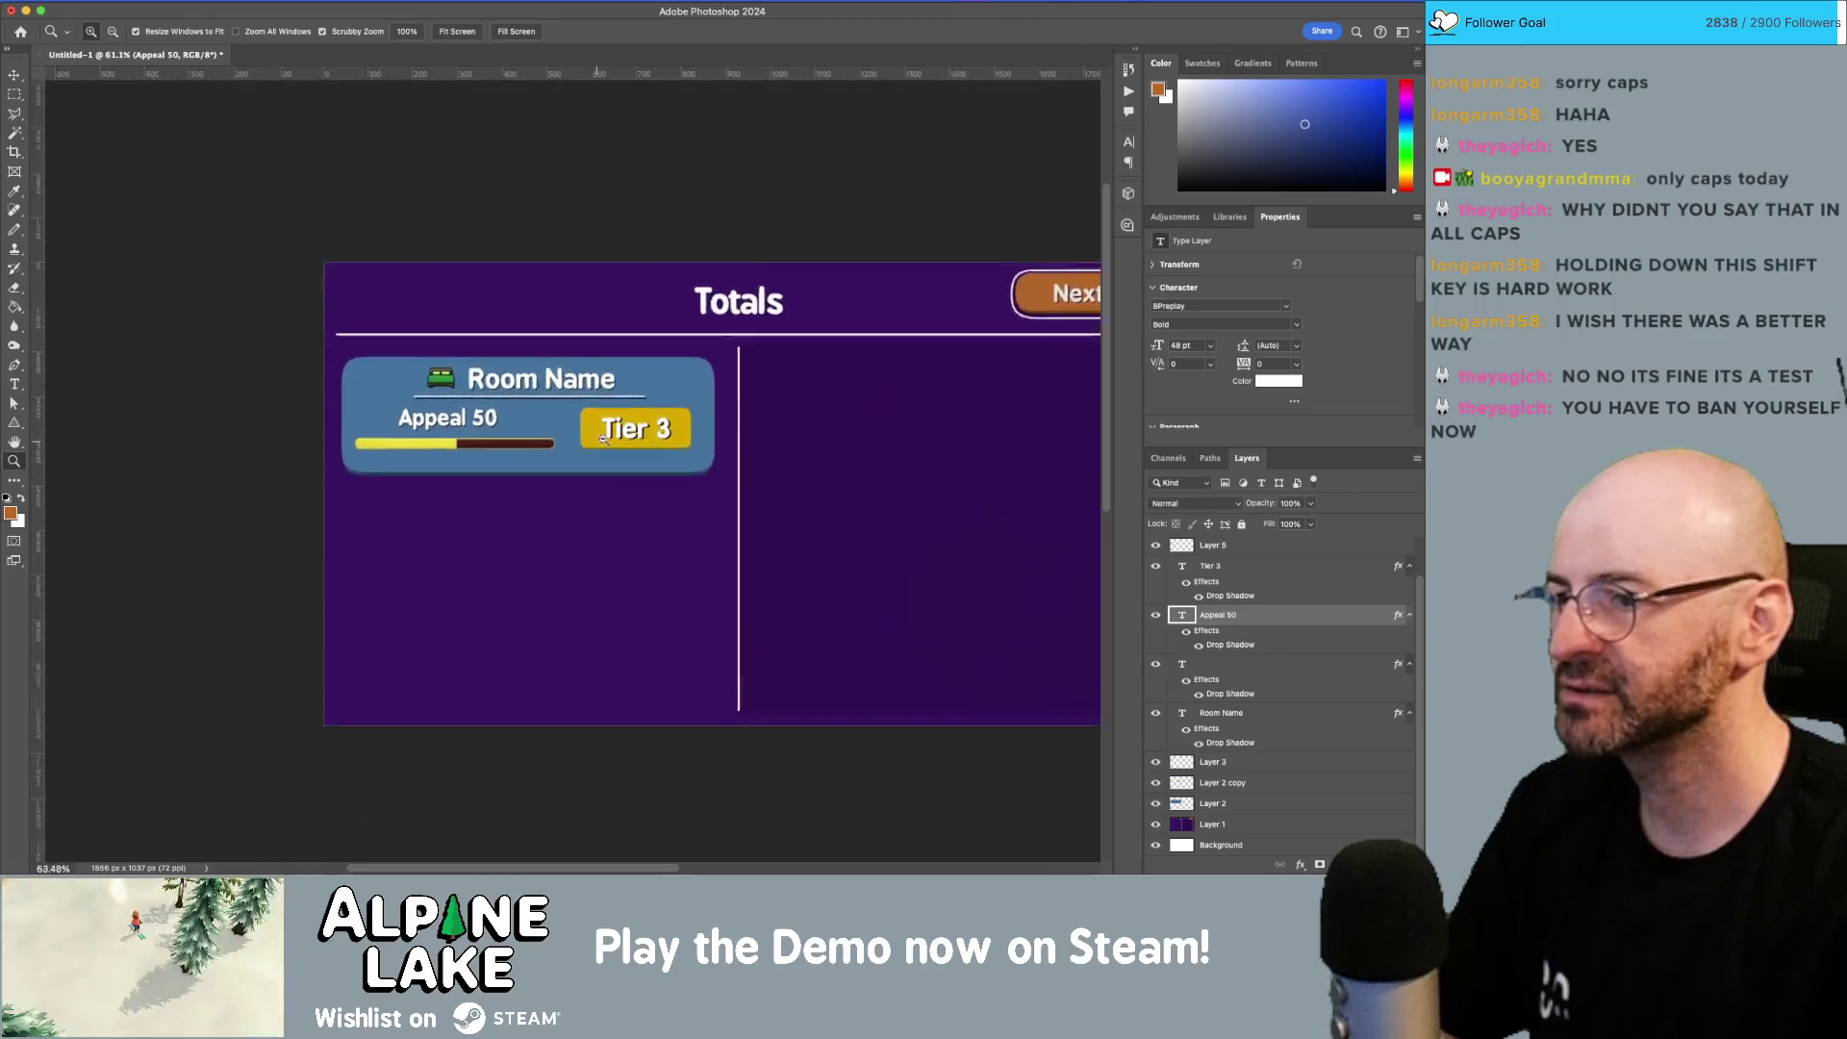
{"action": "scroll", "coordinate": [491, 381], "scroll_direction": "up", "scroll_amount": 3}
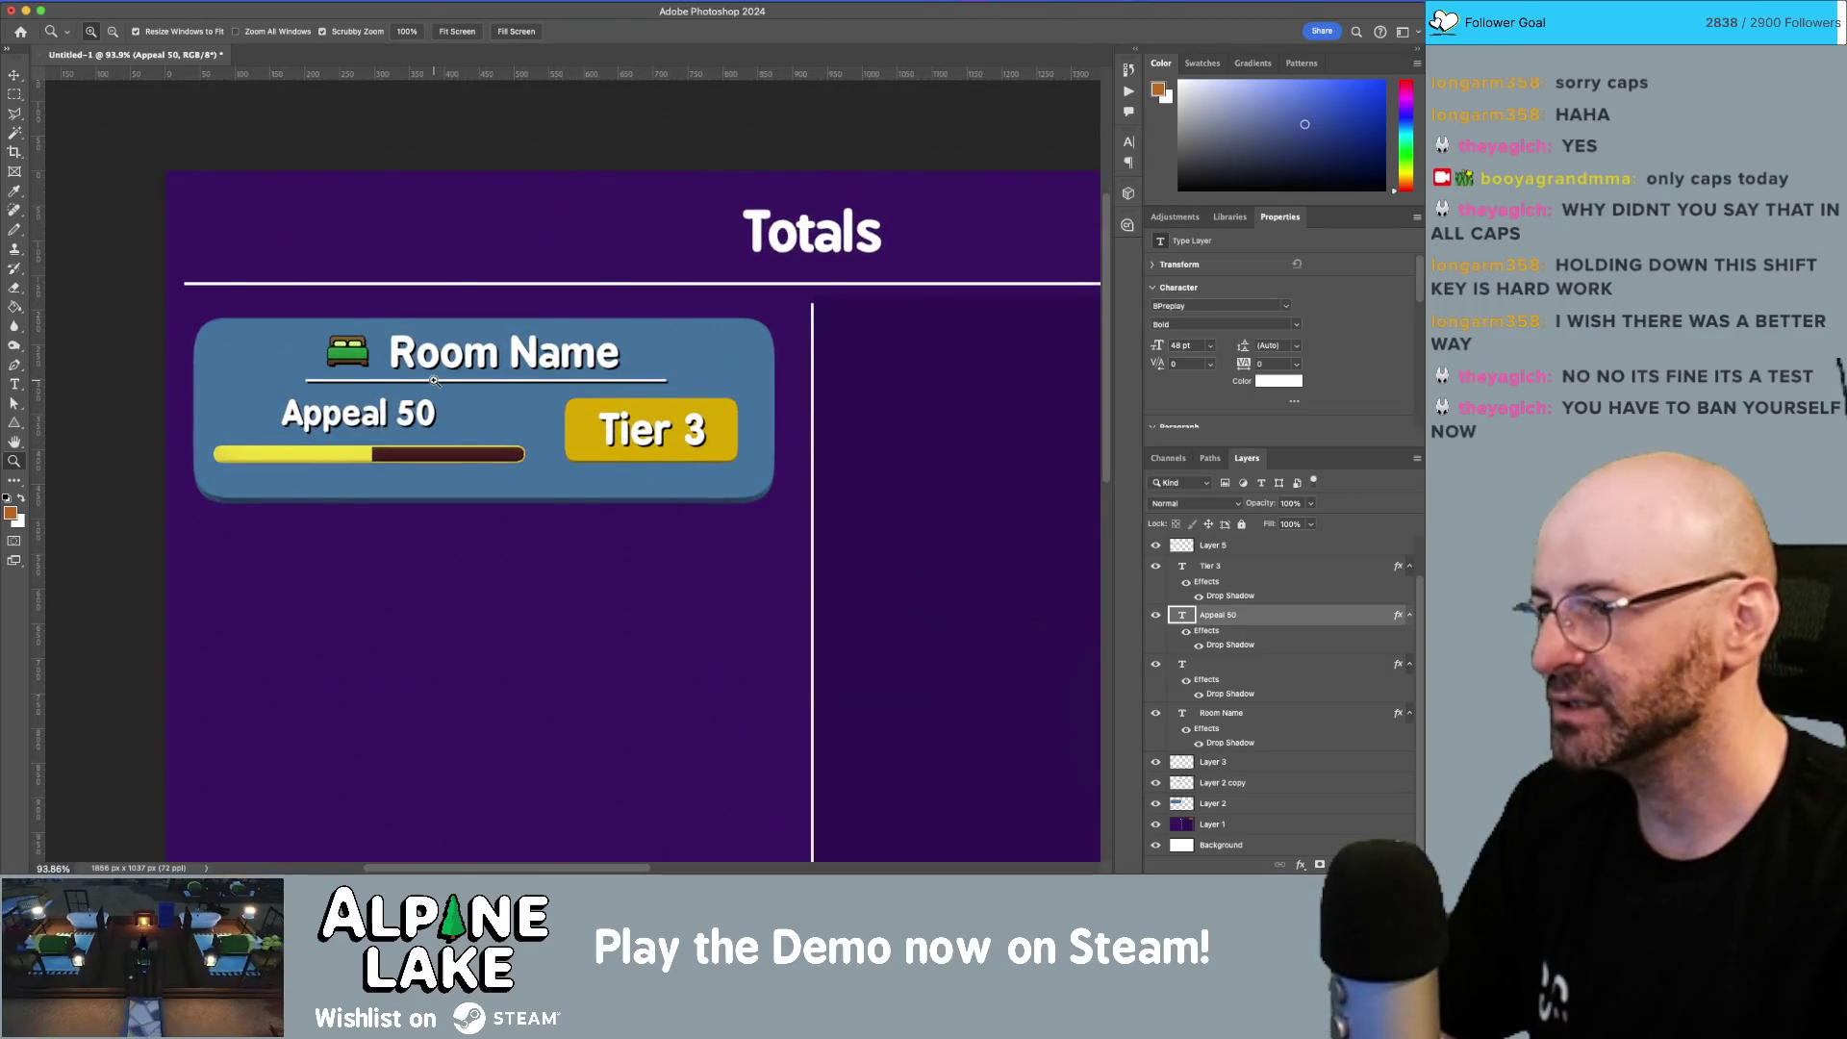
{"action": "scroll", "coordinate": [506, 404], "scroll_direction": "down", "scroll_amount": 2}
{"action": "scroll", "coordinate": [533, 432], "scroll_direction": "down", "scroll_amount": 1}
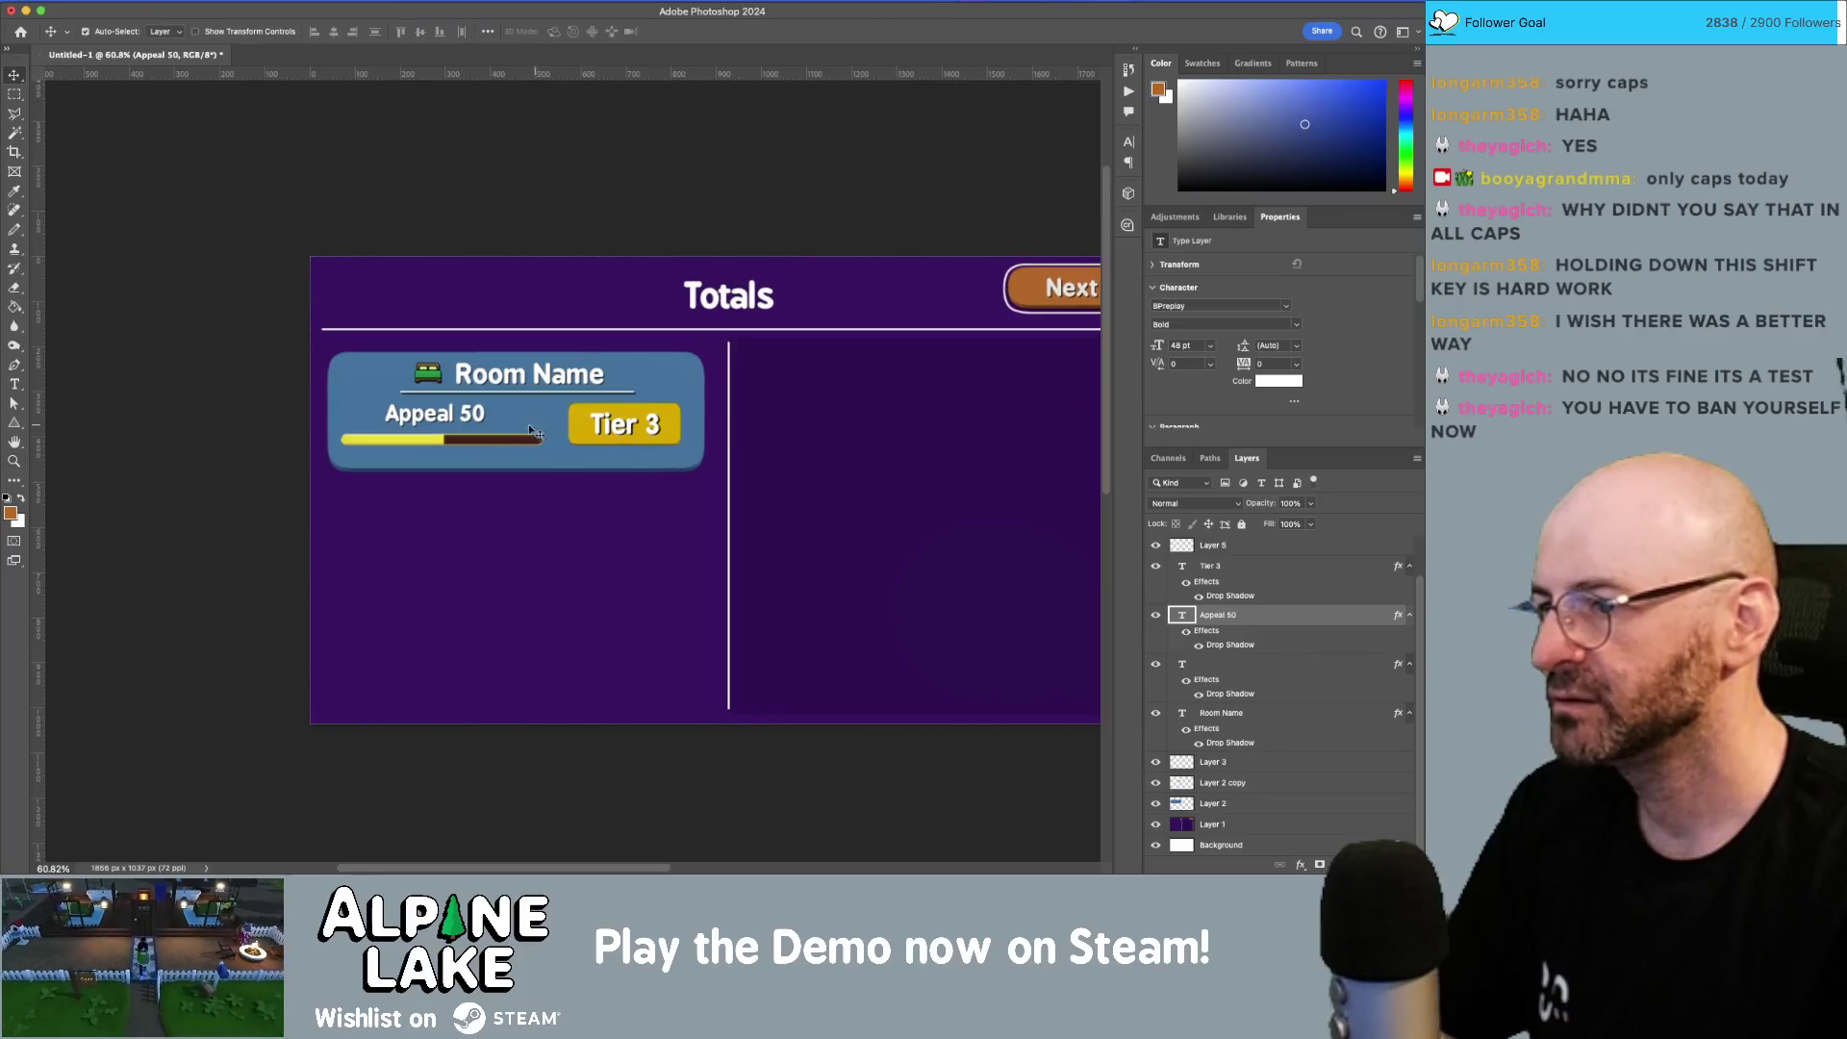
{"action": "left_click_drag", "start_coordinate": [354, 519], "coordinate": [357, 522]}
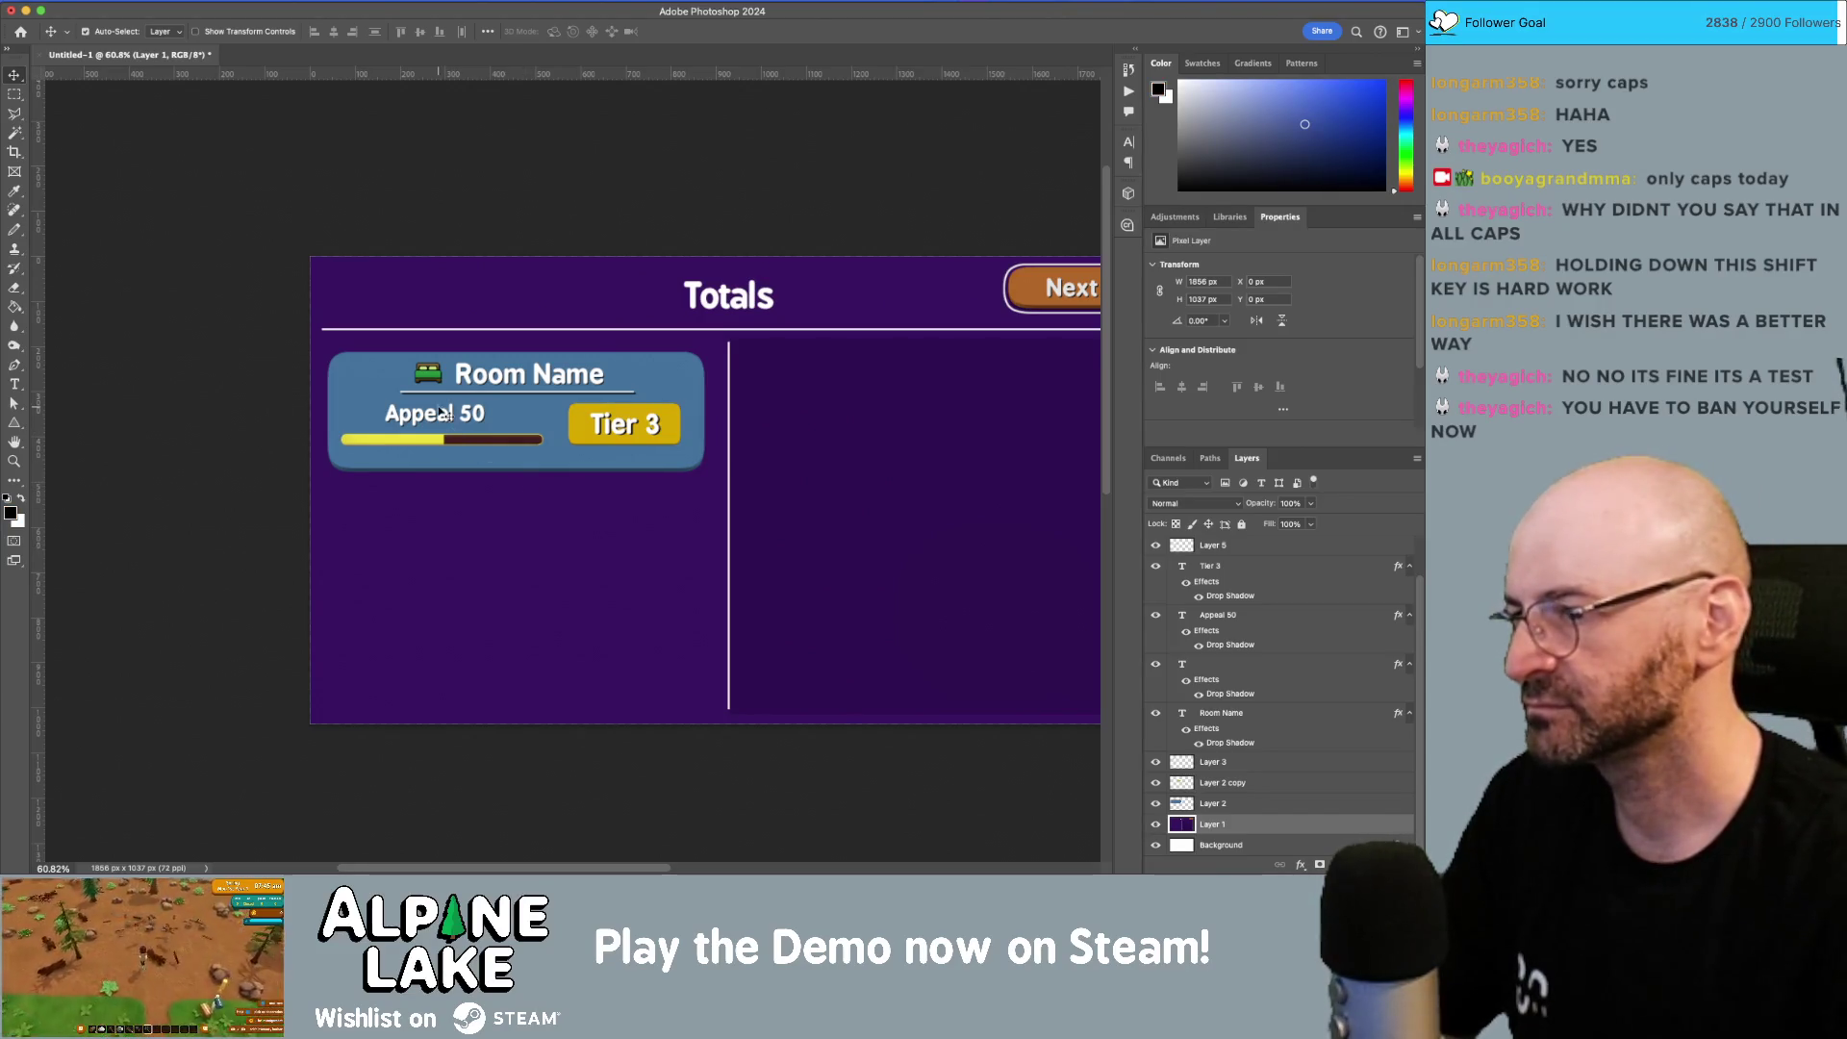
- Reword the label to 'Total Appeal 50' and nudge it slightly right
{"action": "left_click", "coordinate": [433, 413], "text": "super"}
{"action": "key", "text": "t"}
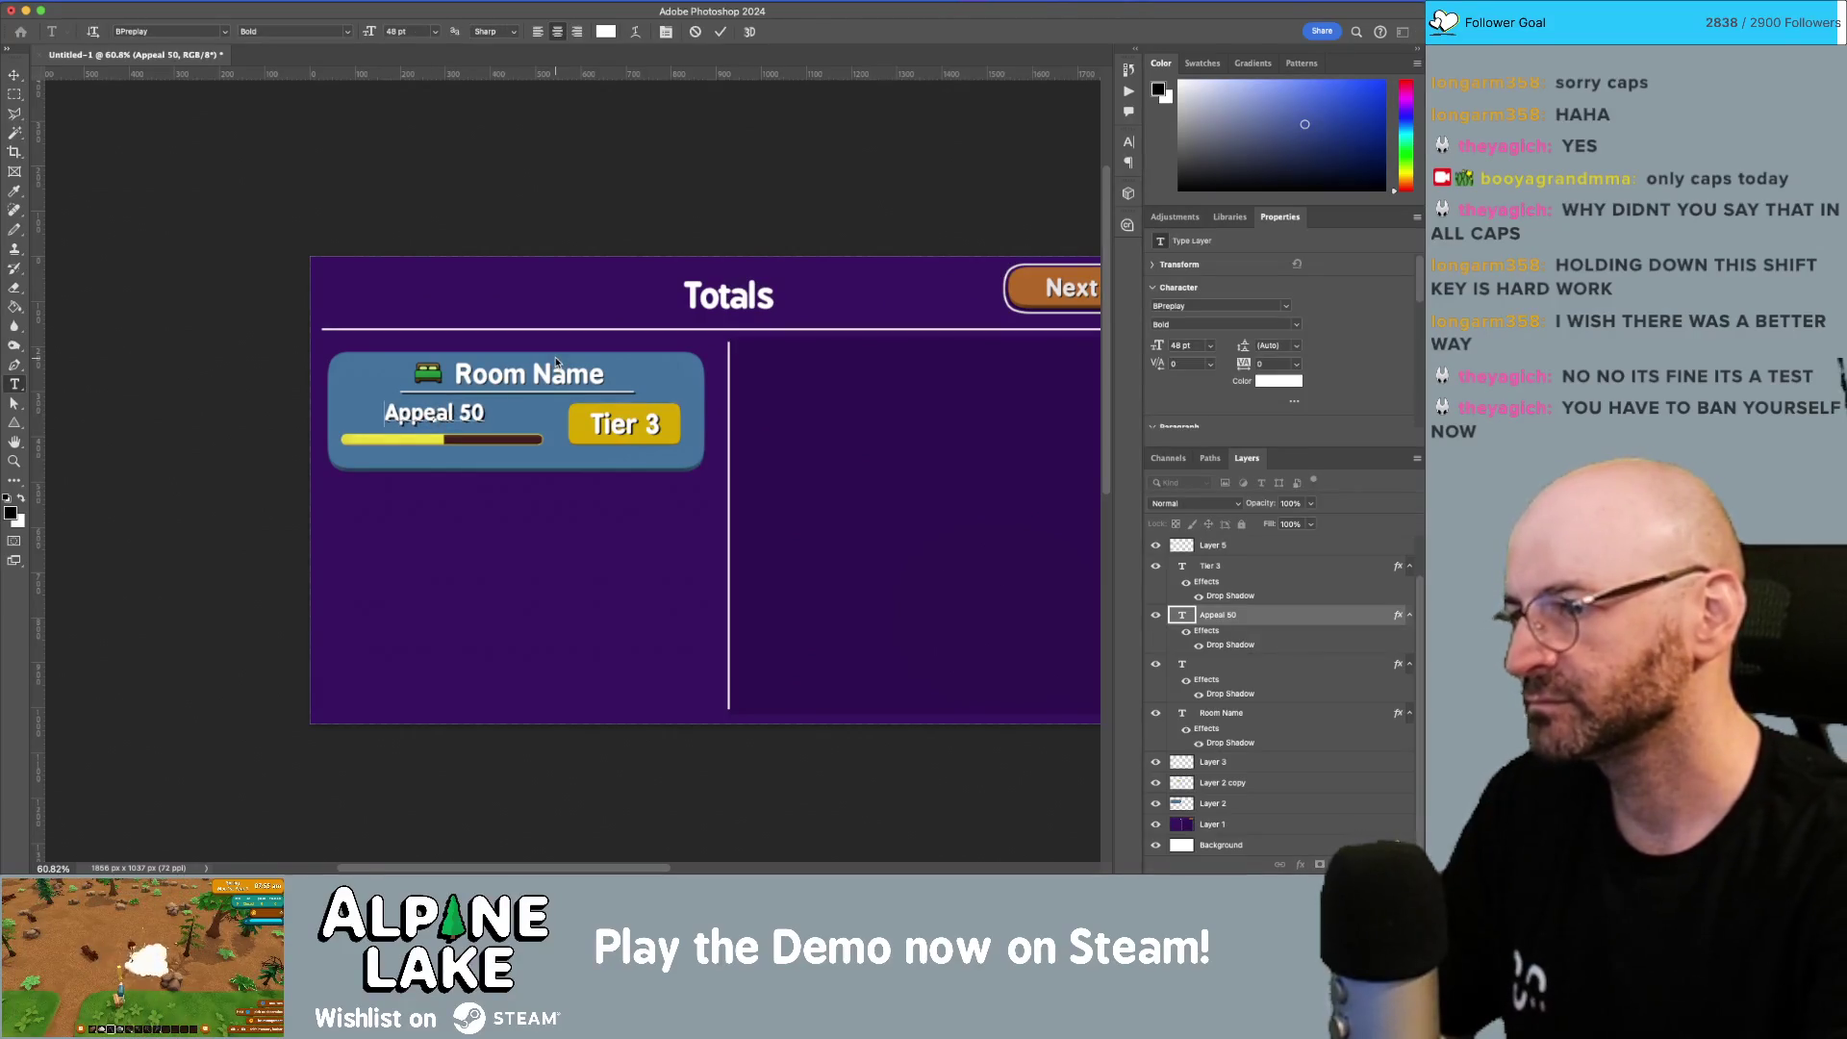
{"action": "type", "text": "Total"}
{"action": "key", "text": "Escape"}
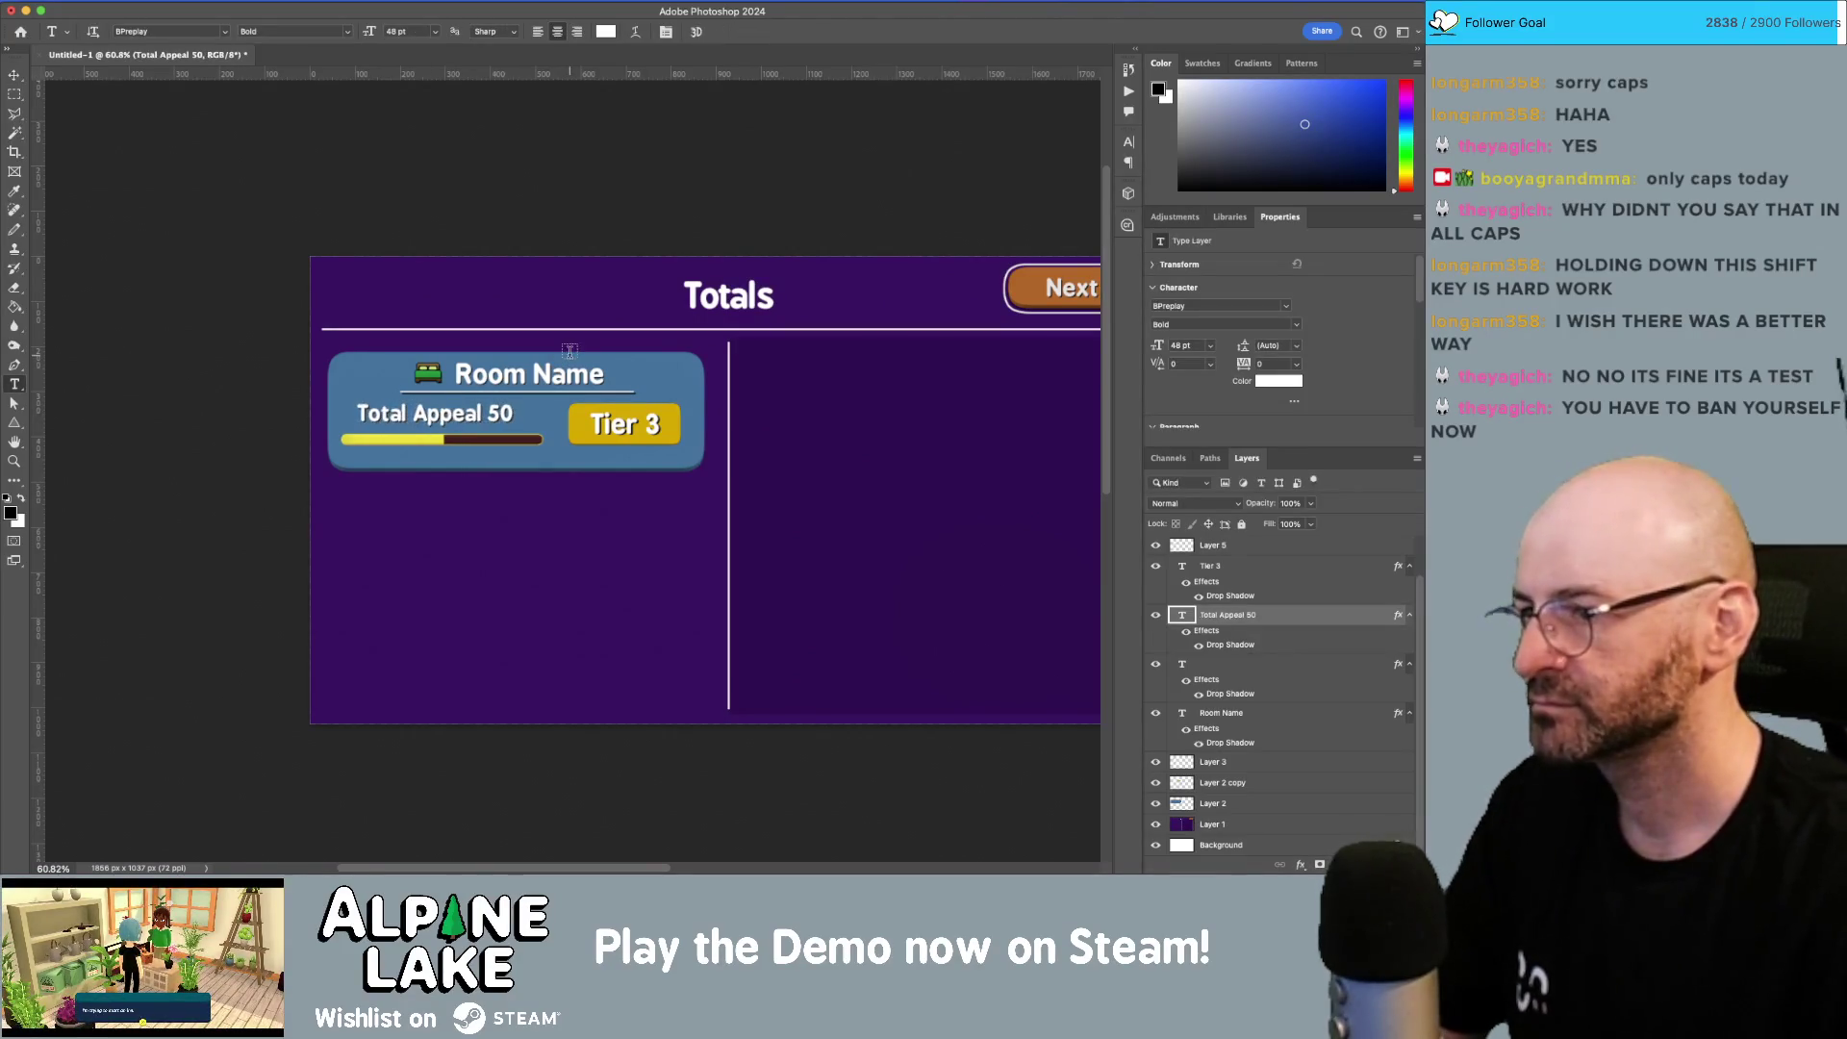
{"action": "key", "text": "v"}
{"action": "left_click_drag", "start_coordinate": [530, 388], "coordinate": [534, 387]}
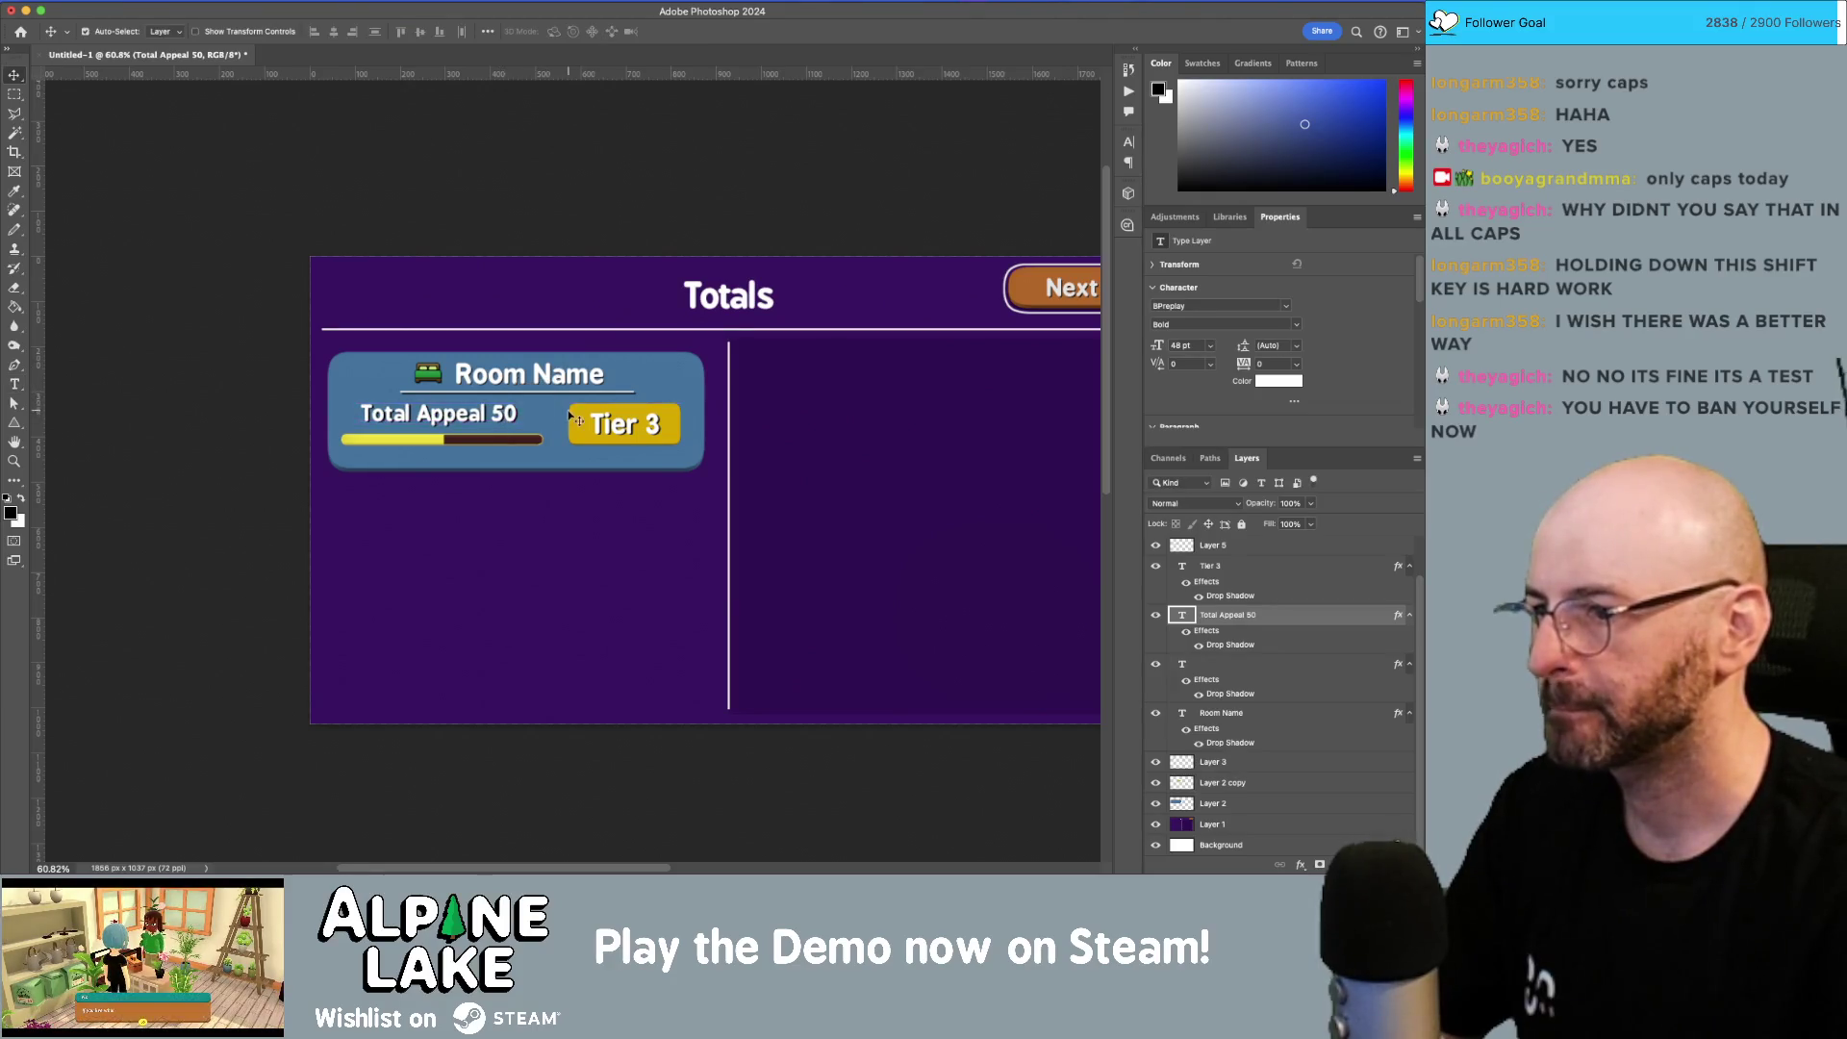
- Unlock the white Background layer and delete it
{"action": "left_click", "coordinate": [573, 457], "text": "super"}
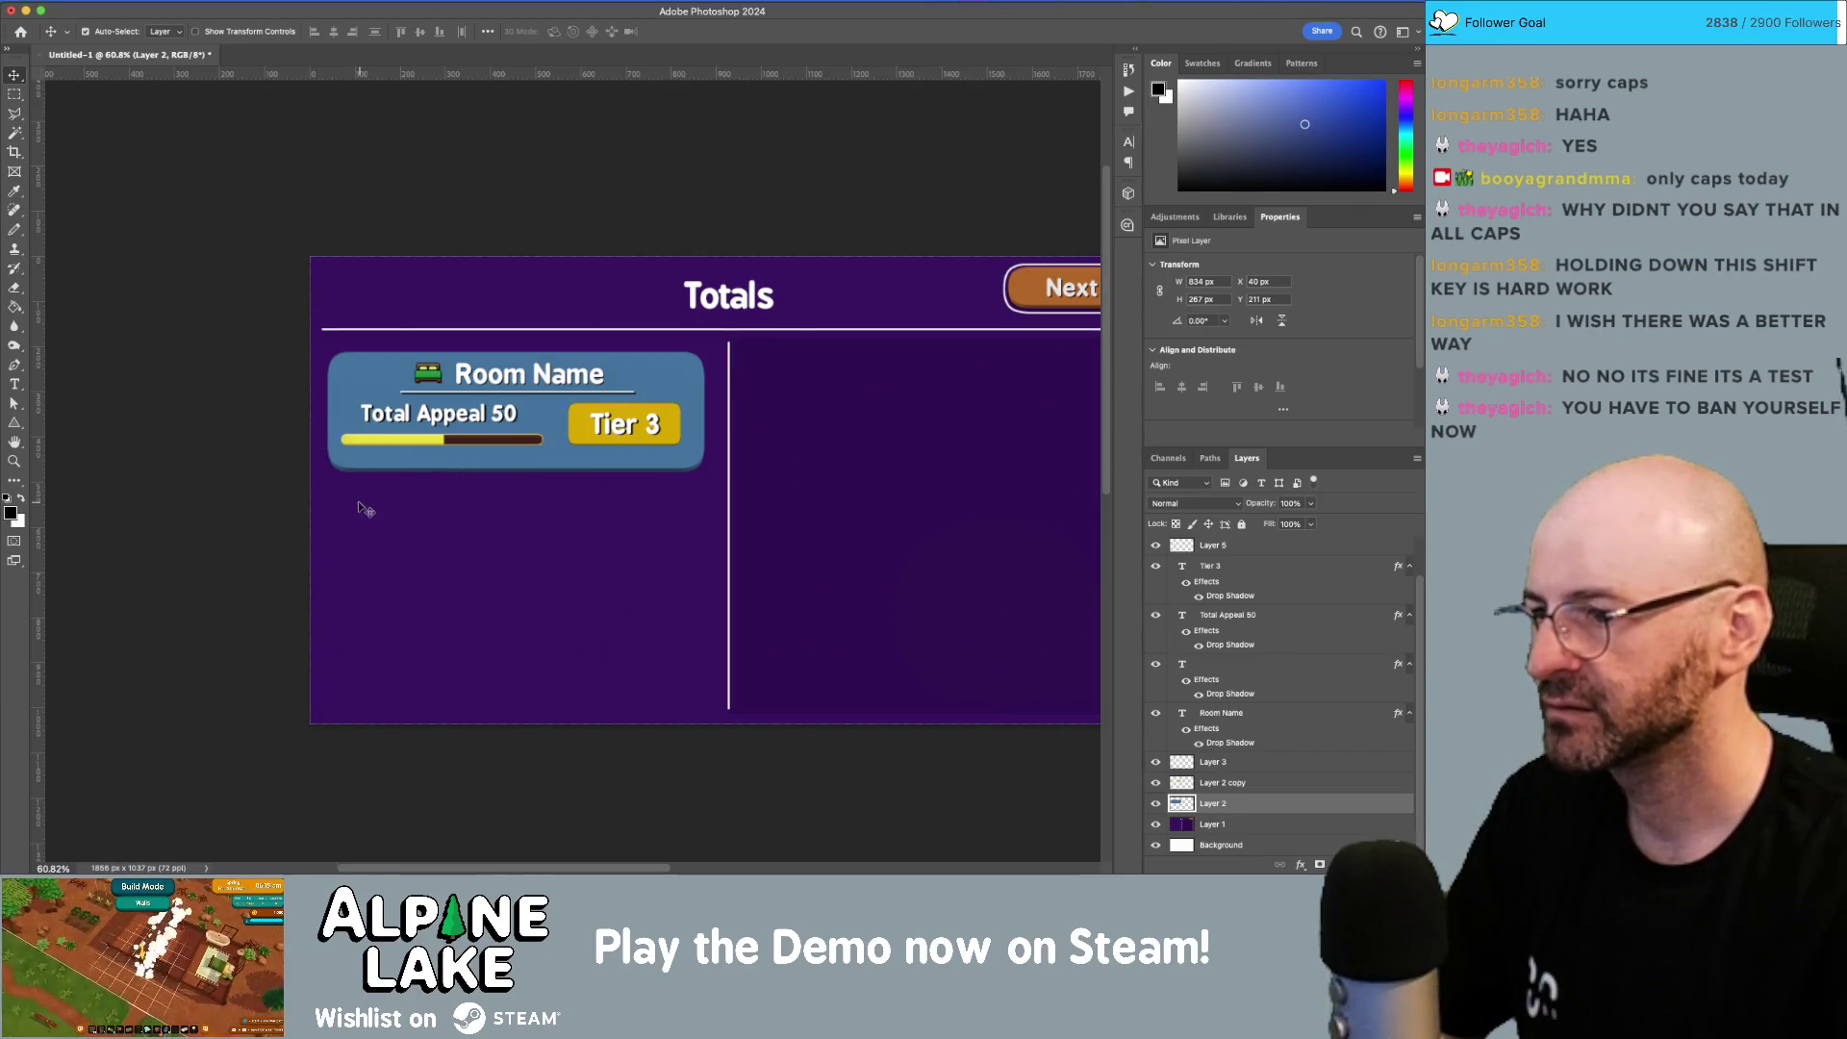
{"action": "left_click", "coordinate": [1397, 826]}
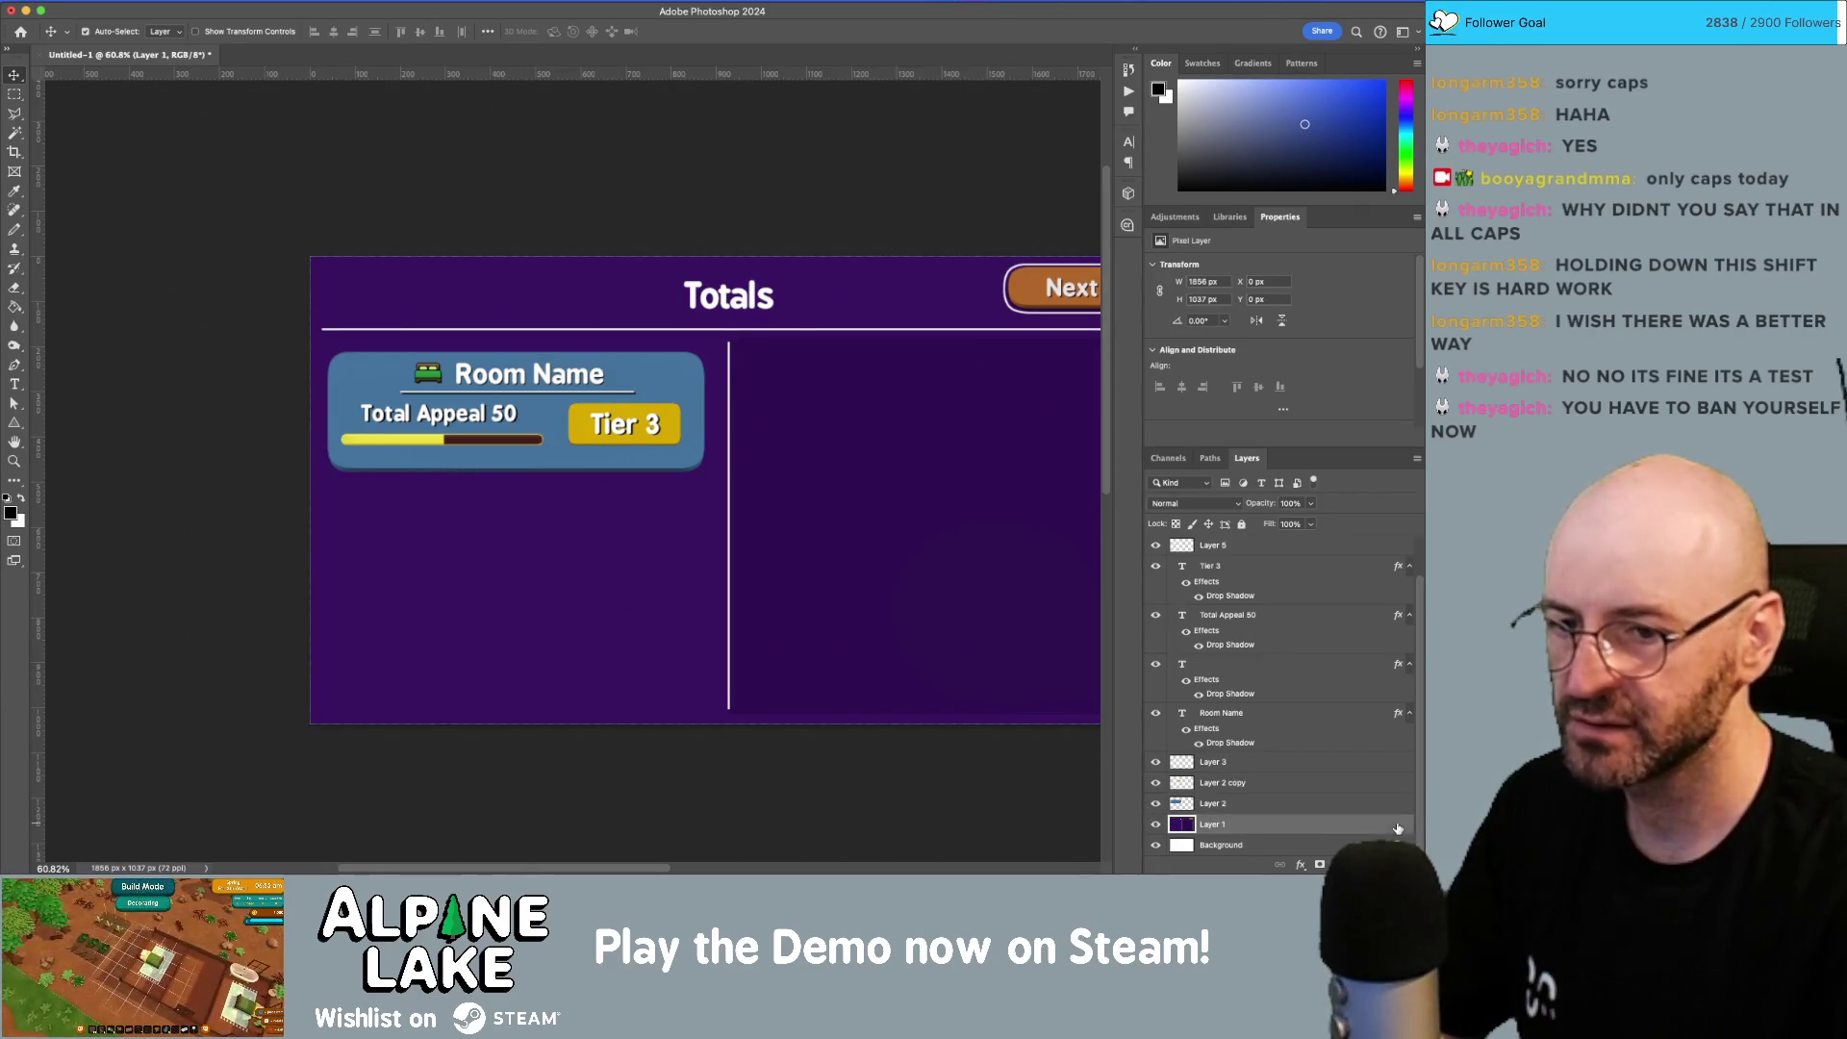
{"action": "left_click", "coordinate": [1393, 846]}
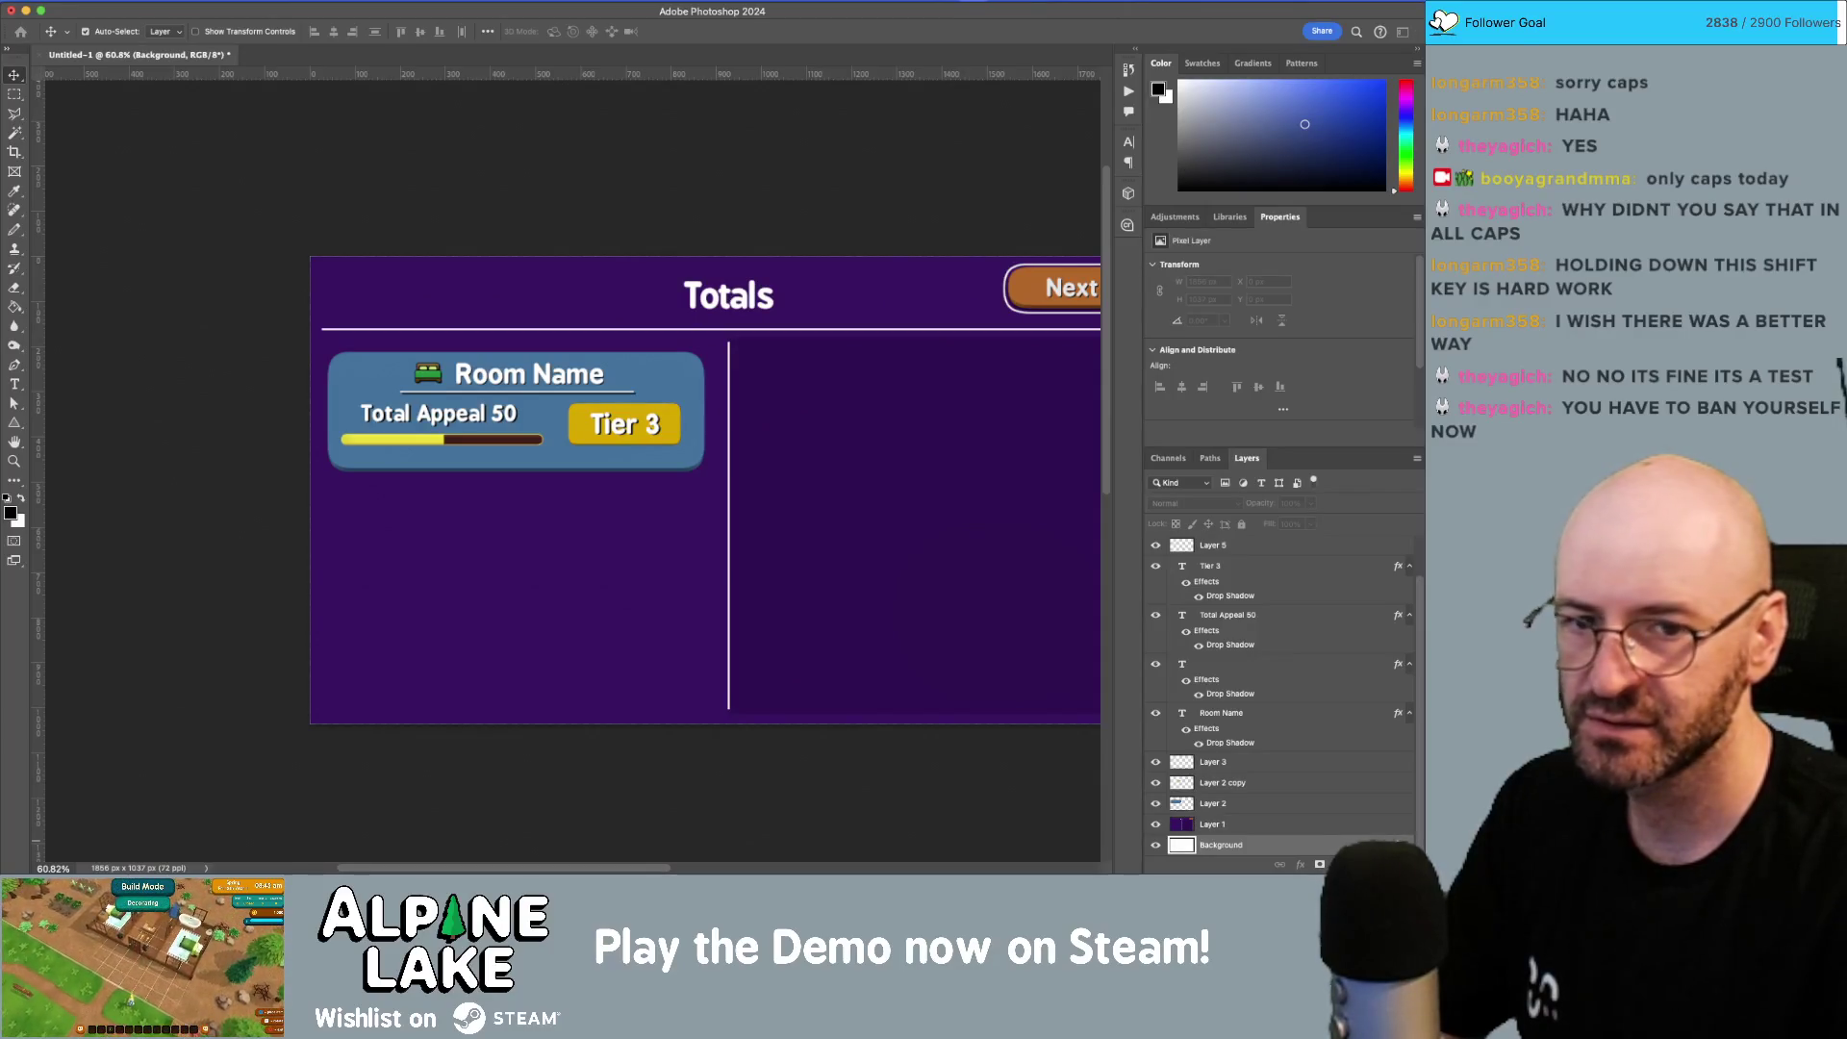
{"action": "left_click", "coordinate": [1398, 845]}
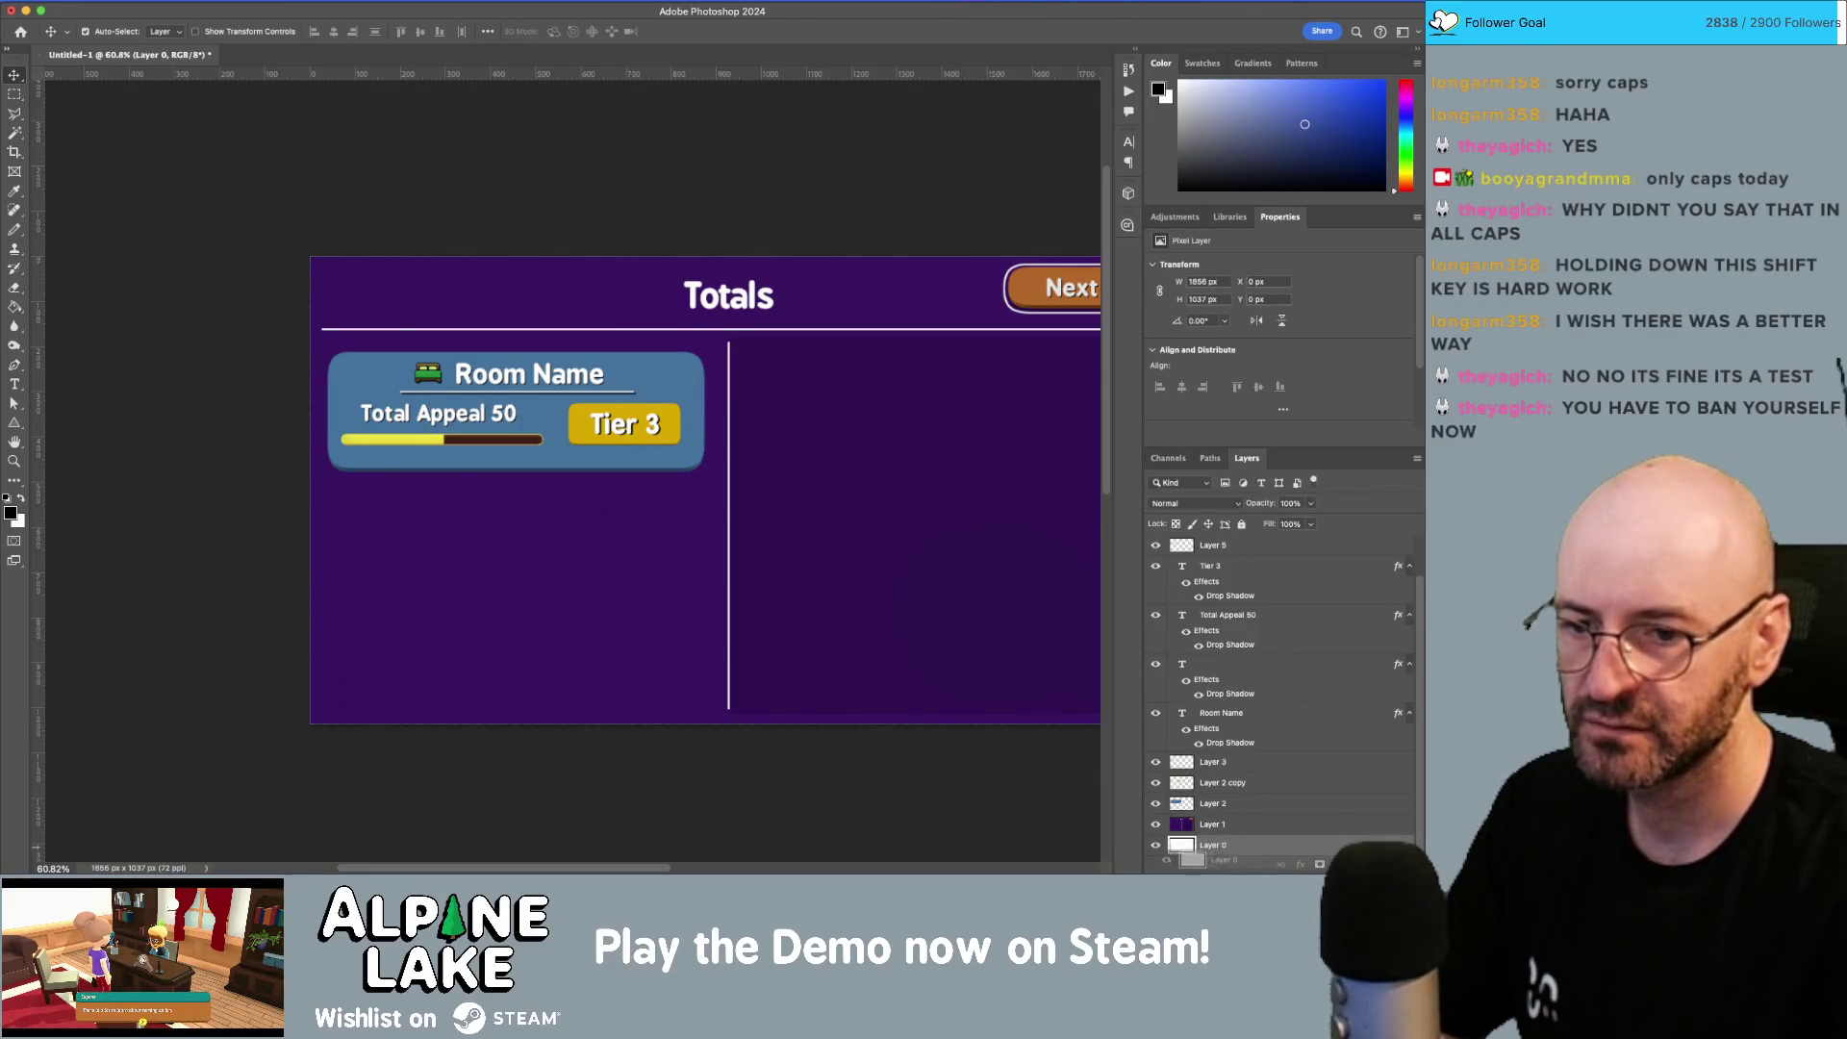
{"action": "key", "text": "Delete"}
- Marquee-select all the Room Name card's layers and duplicate the card directly below
{"action": "left_click", "coordinate": [1299, 835]}
{"action": "left_click", "coordinate": [1299, 847]}
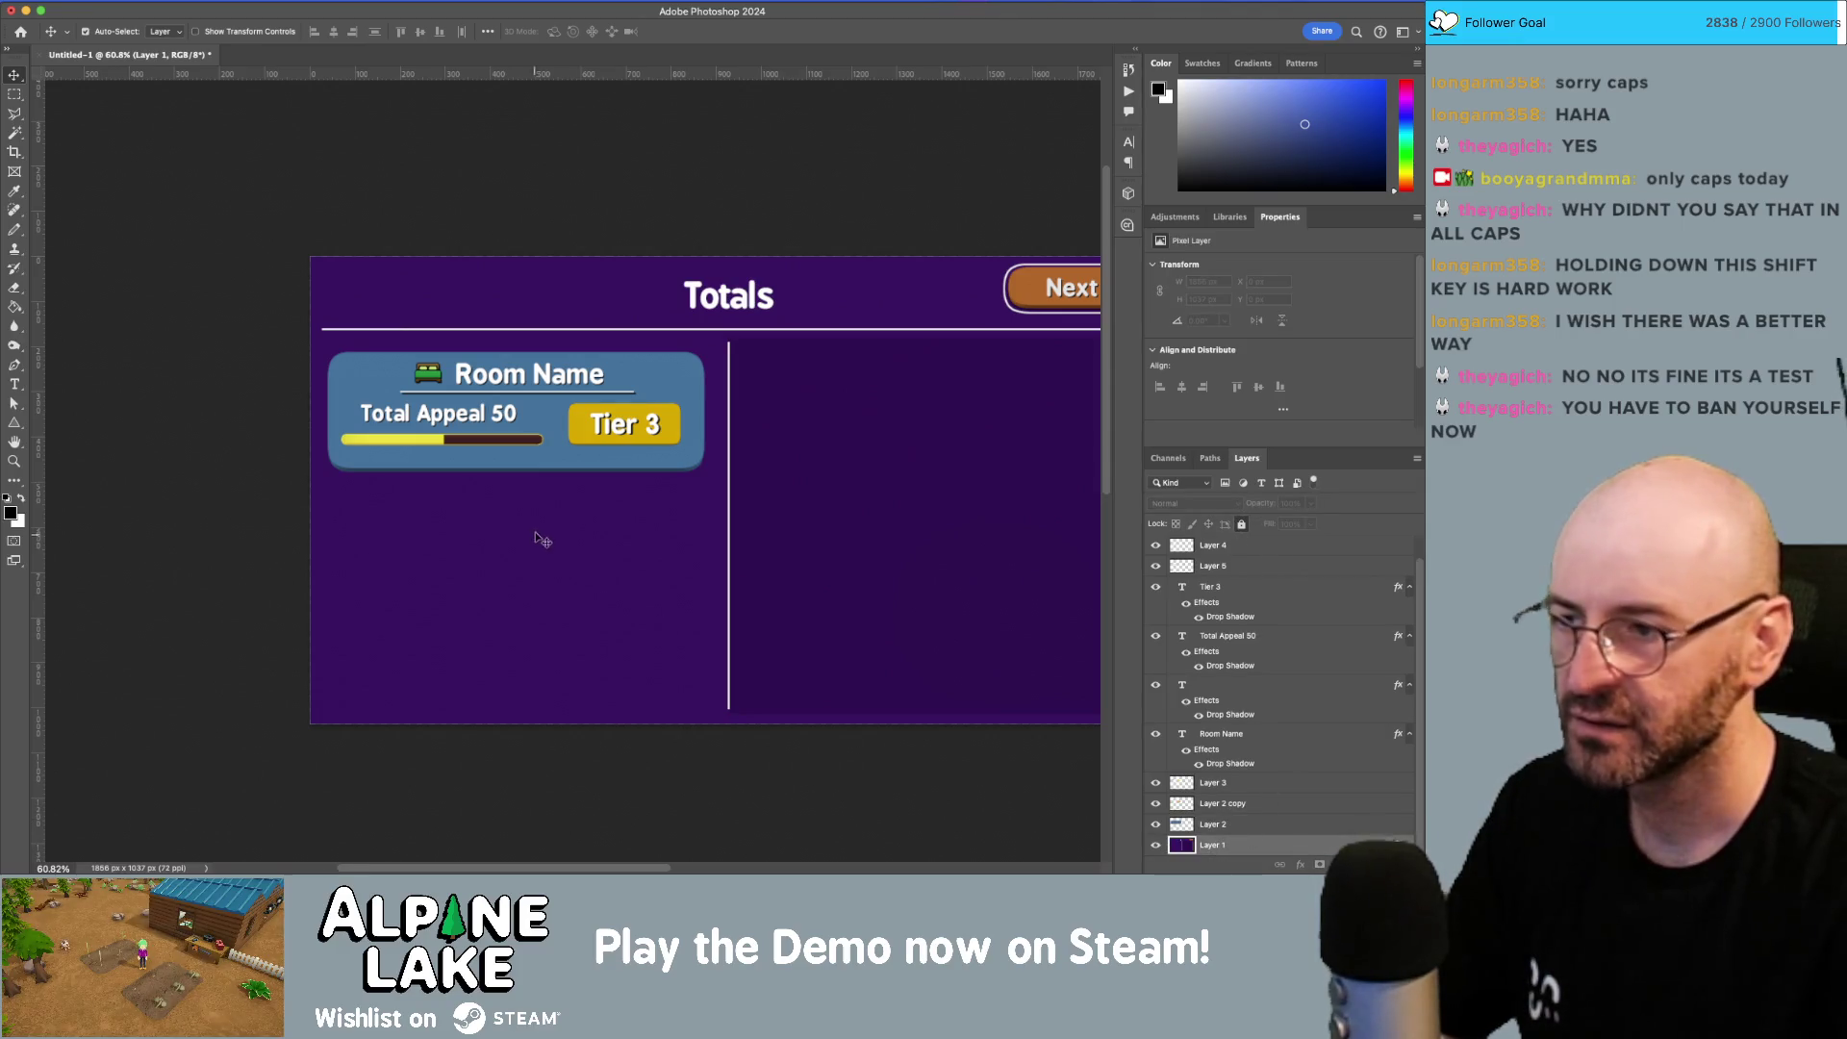
{"action": "left_click", "coordinate": [526, 532]}
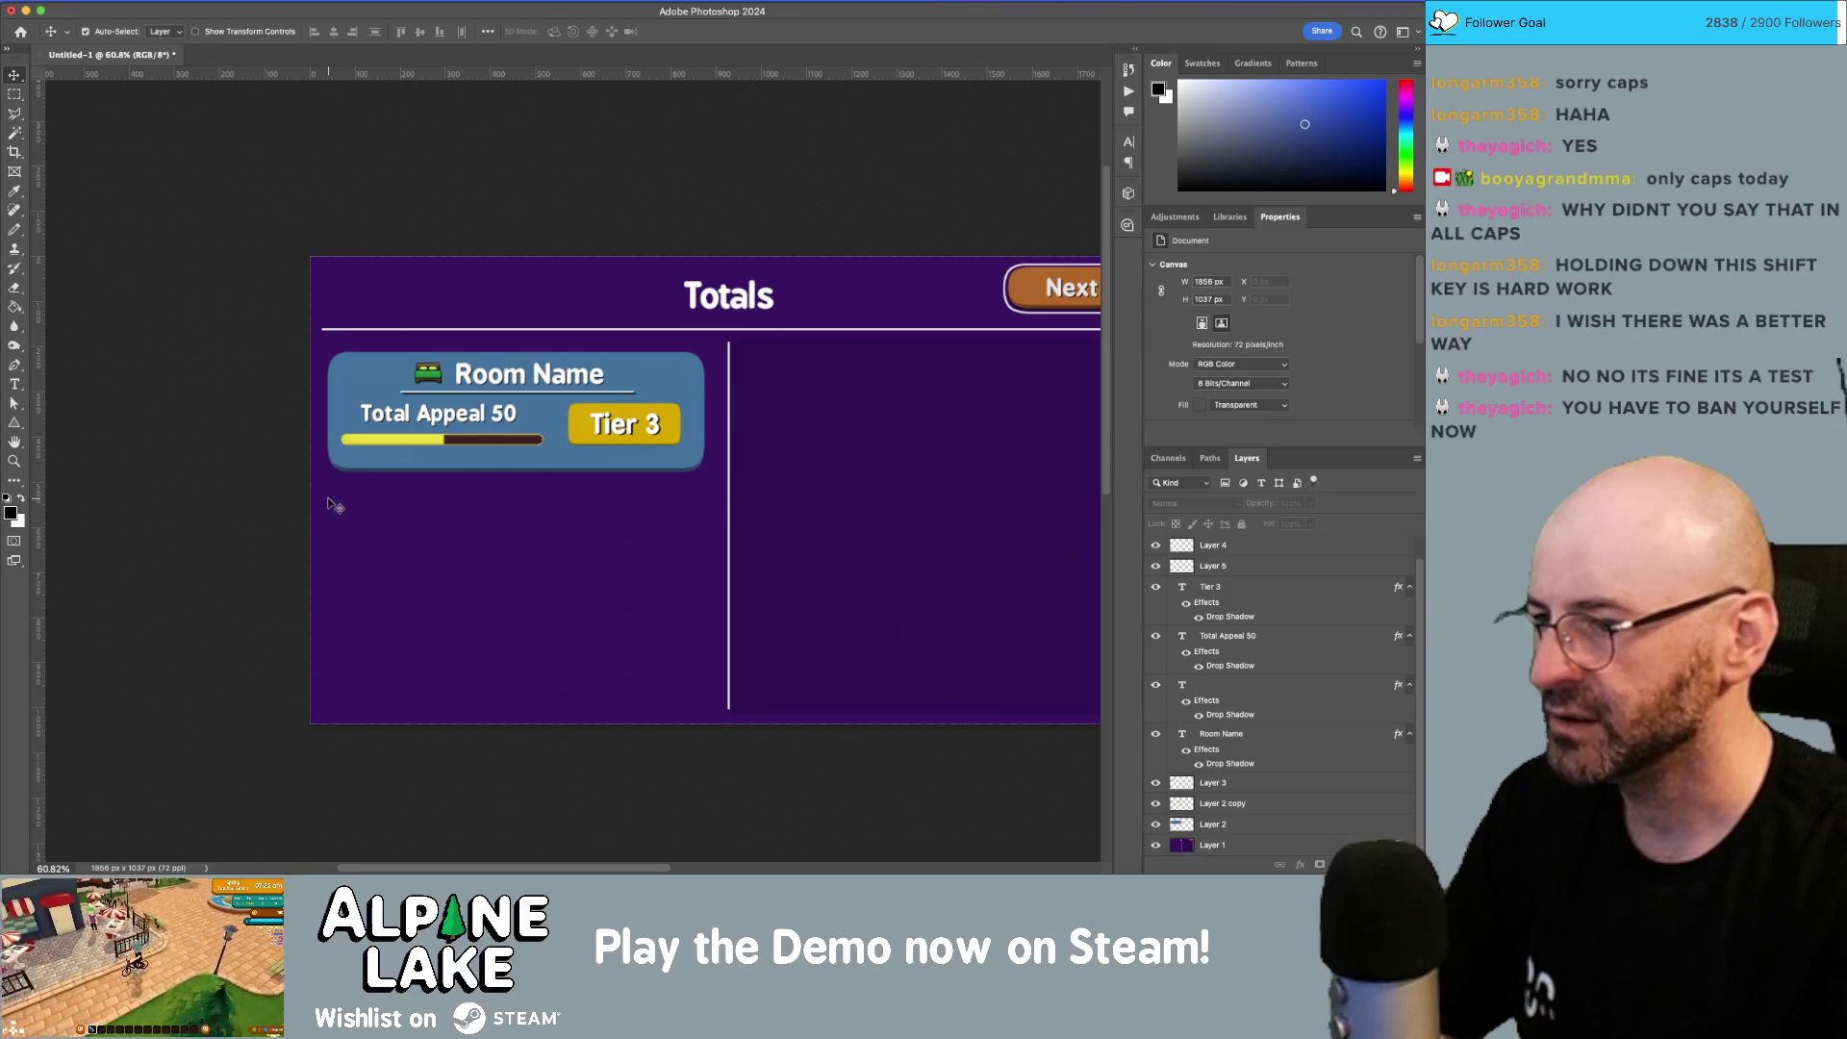
{"action": "mouse_move", "coordinate": [332, 502]}
{"action": "left_mouse_down"}
{"action": "mouse_move", "coordinate": [712, 361]}
{"action": "mouse_move", "coordinate": [658, 523]}
{"action": "left_mouse_up"}
{"action": "scroll", "coordinate": [642, 532], "scroll_direction": "down", "scroll_amount": 3}
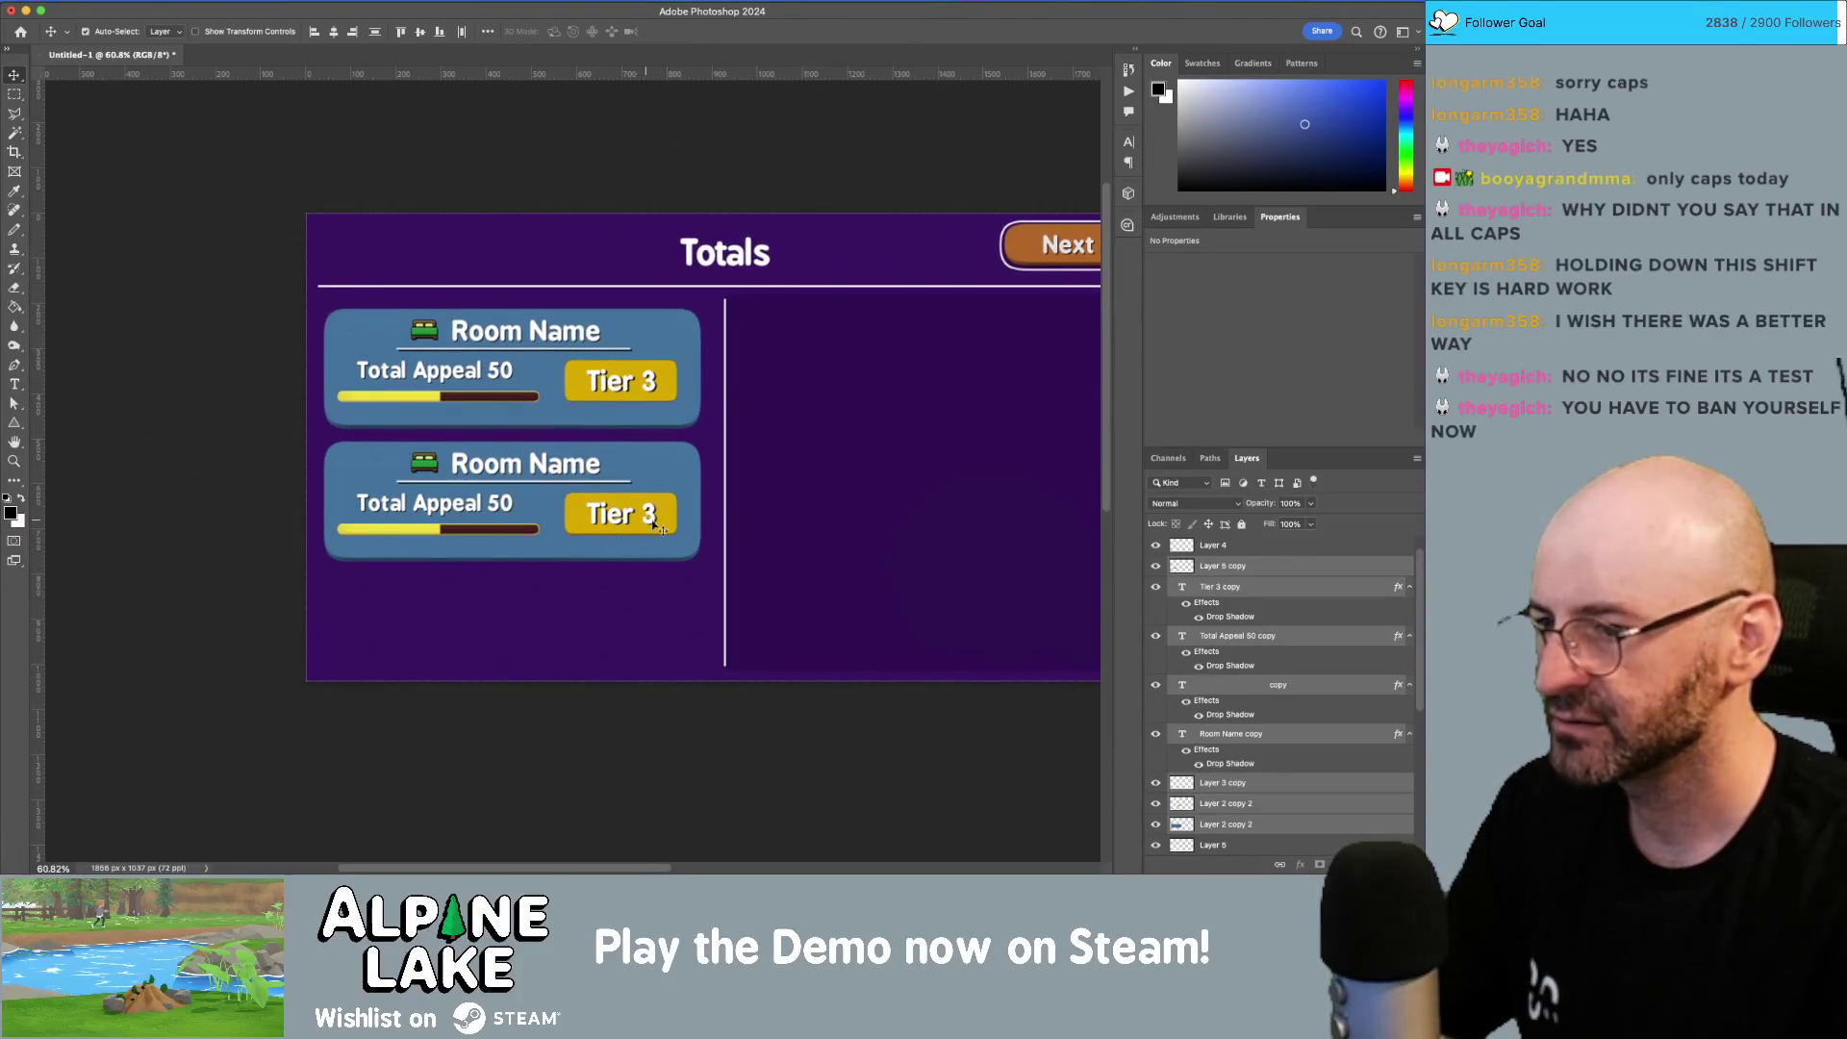
- Push the second card's lower strip downward using a rectangular selection on its background layer
{"action": "left_click", "coordinate": [494, 568]}
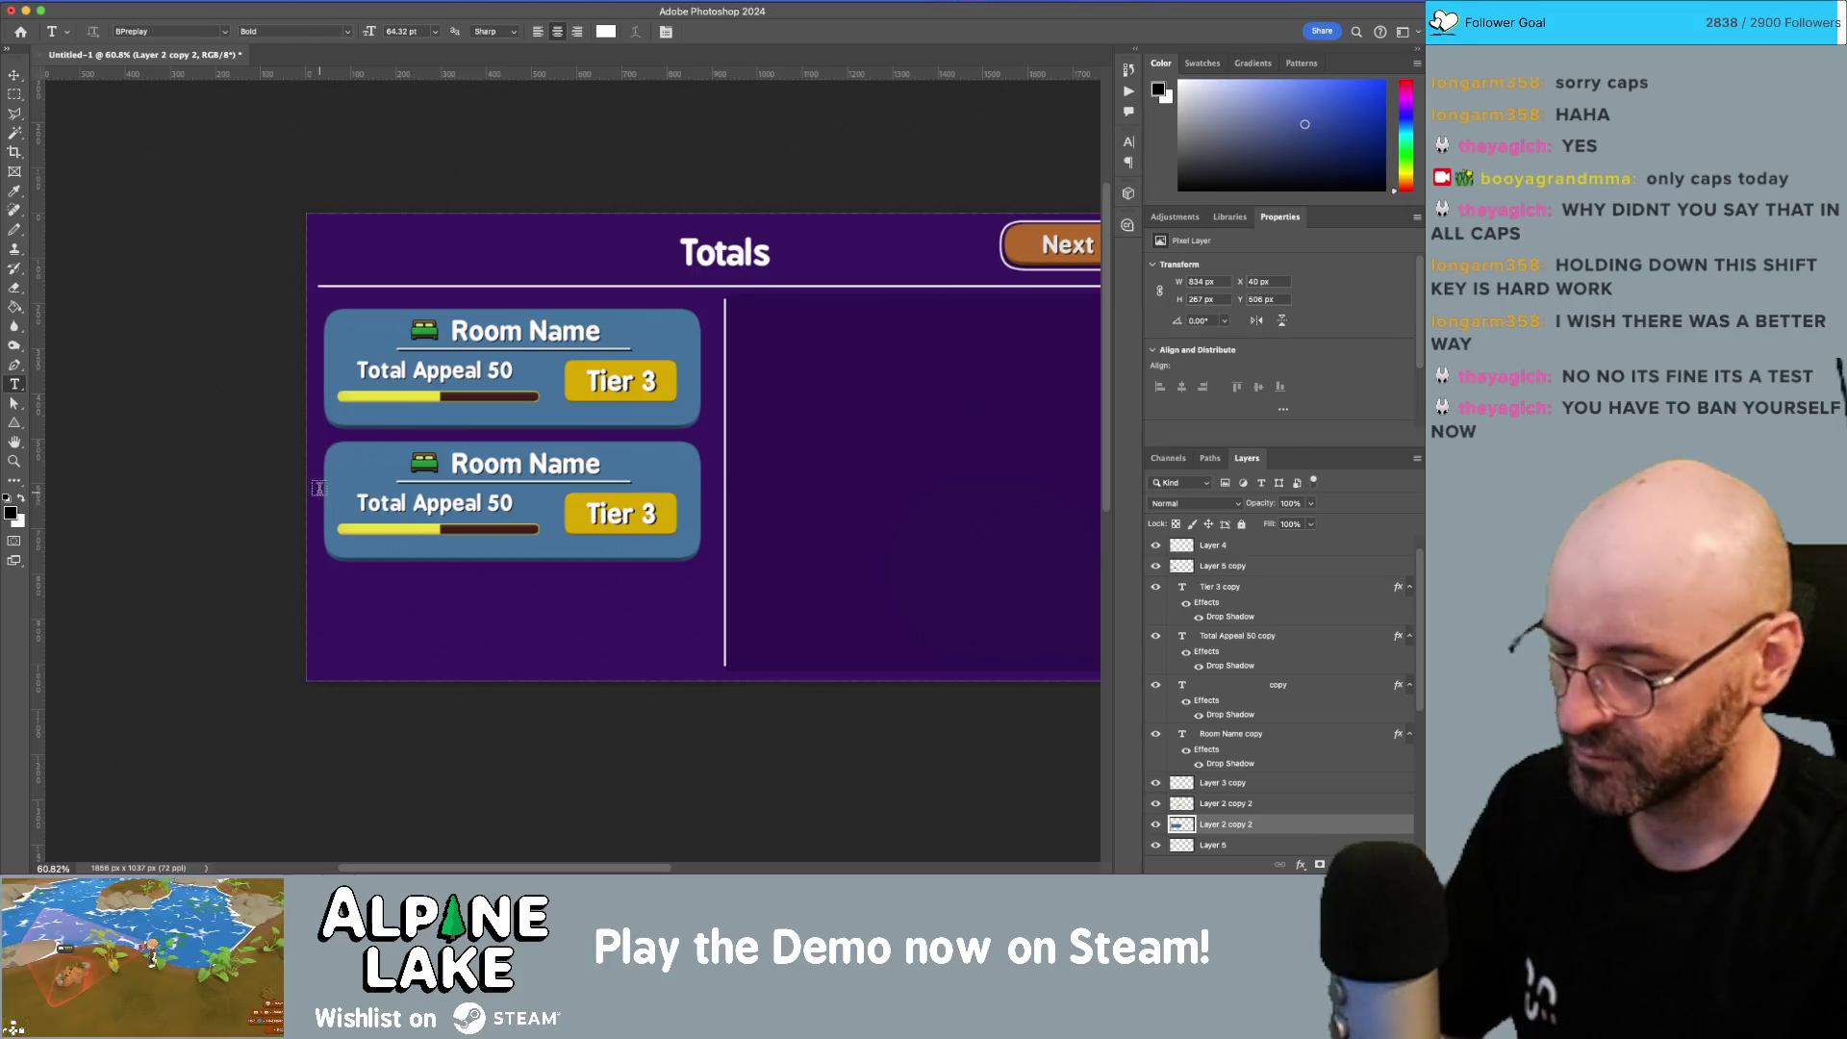
{"action": "key", "text": "m"}
{"action": "mouse_move", "coordinate": [317, 498]}
{"action": "left_mouse_down"}
{"action": "mouse_move", "coordinate": [564, 573]}
{"action": "mouse_move", "coordinate": [702, 560]}
{"action": "mouse_move", "coordinate": [616, 624]}
{"action": "left_mouse_up"}
{"action": "key", "text": "v"}
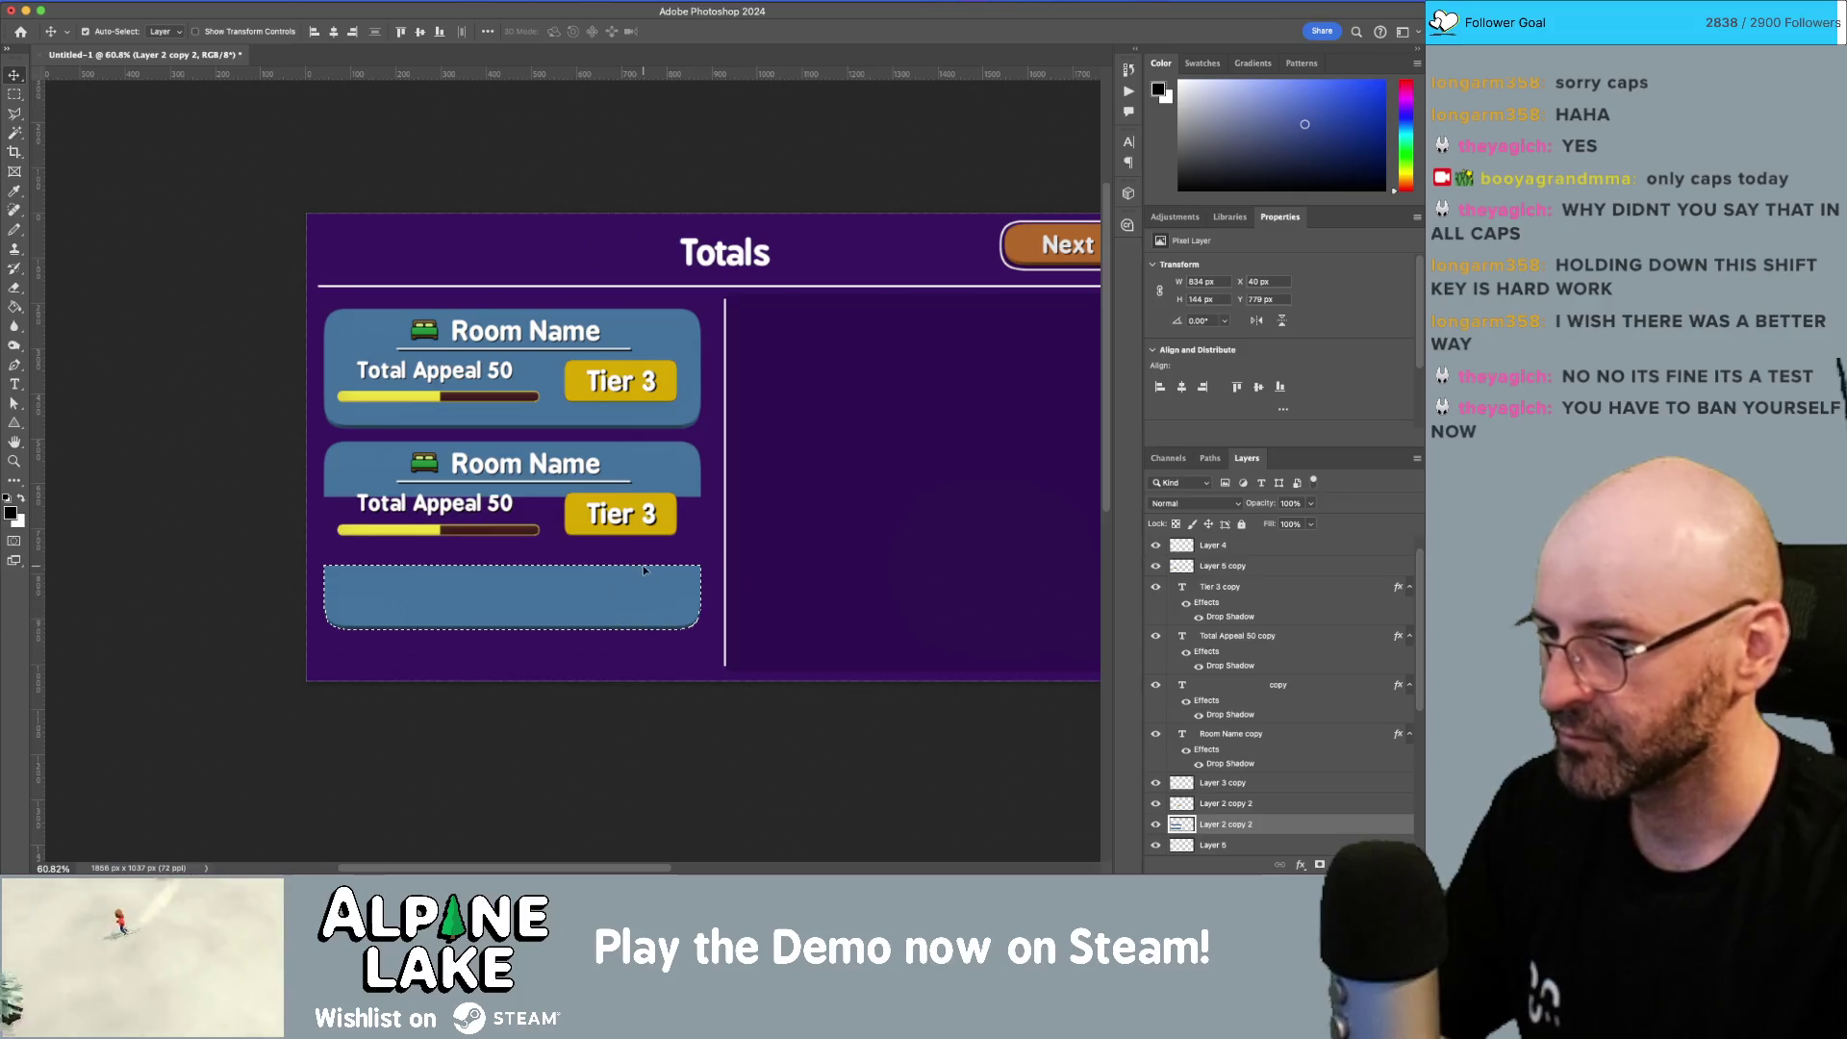
{"action": "key", "text": "m"}
{"action": "left_click", "coordinate": [698, 545]}
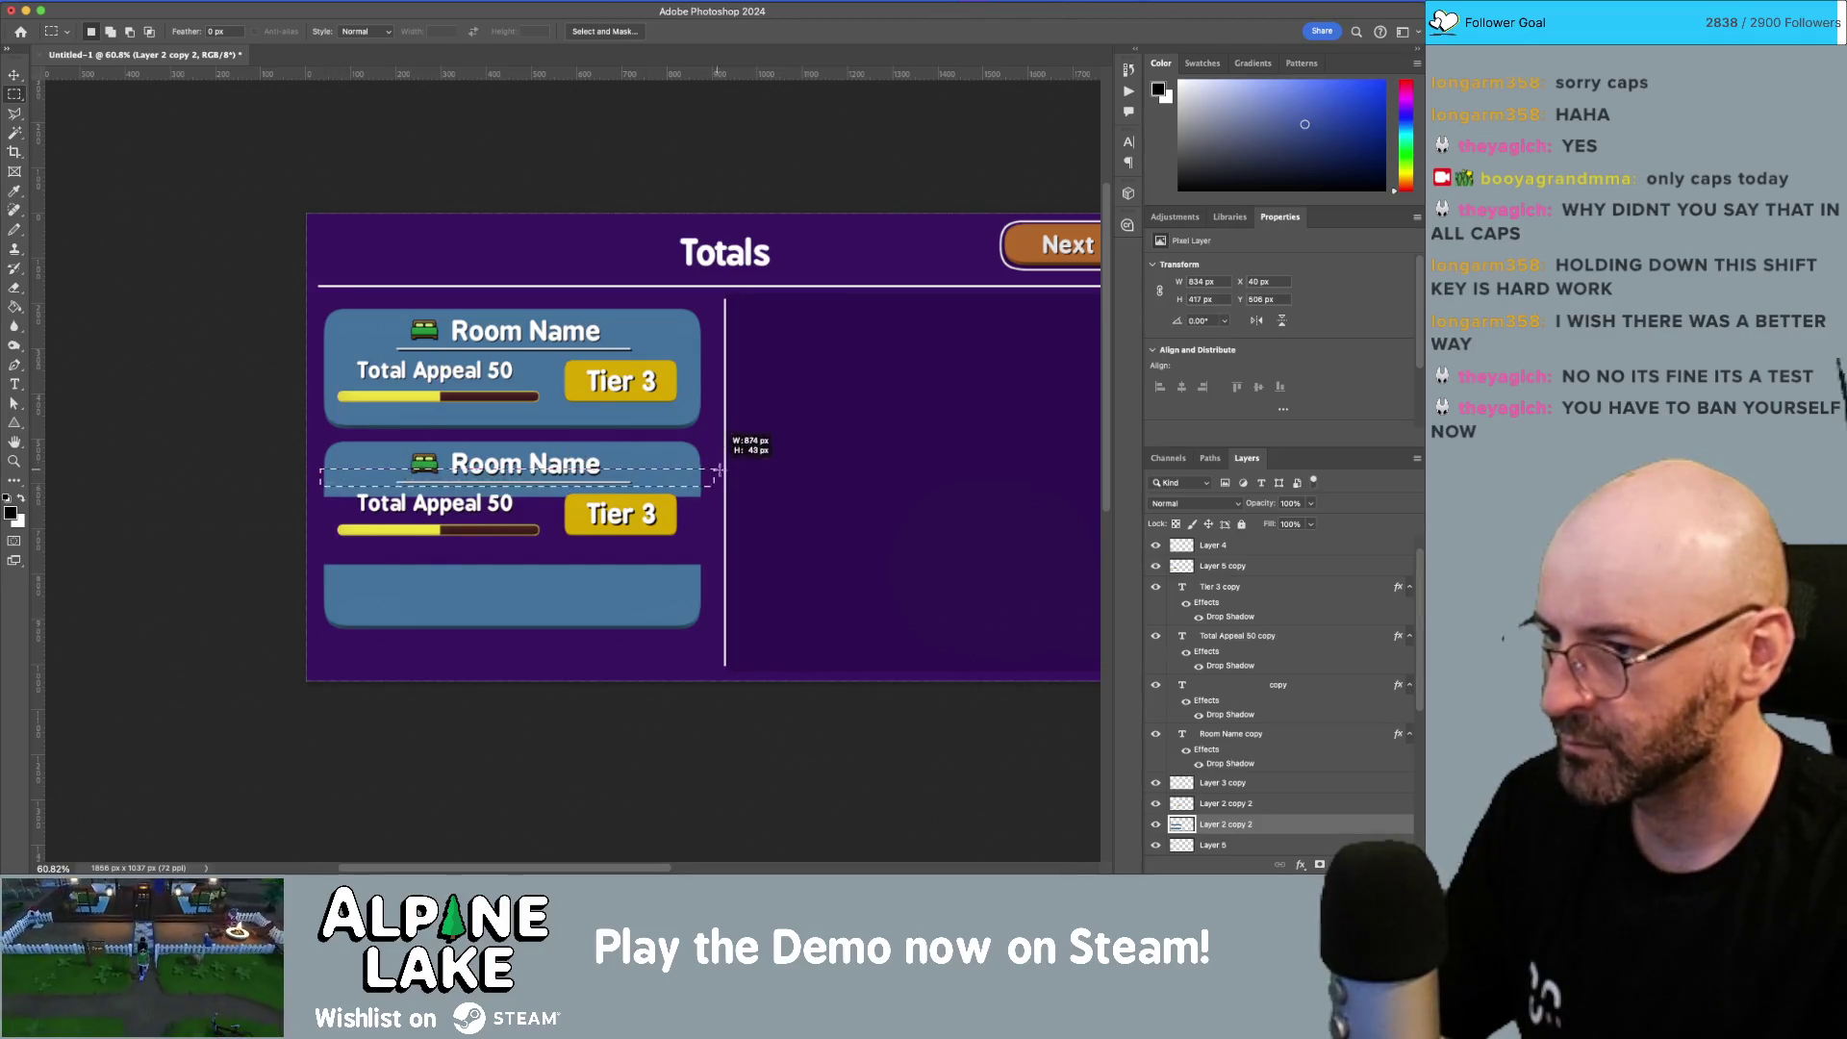
- Stretch a thin middle strip of the second card with Free Transform to make it taller
{"action": "left_click_drag", "start_coordinate": [346, 491], "coordinate": [723, 491]}
{"action": "key", "text": "ctrl+t"}
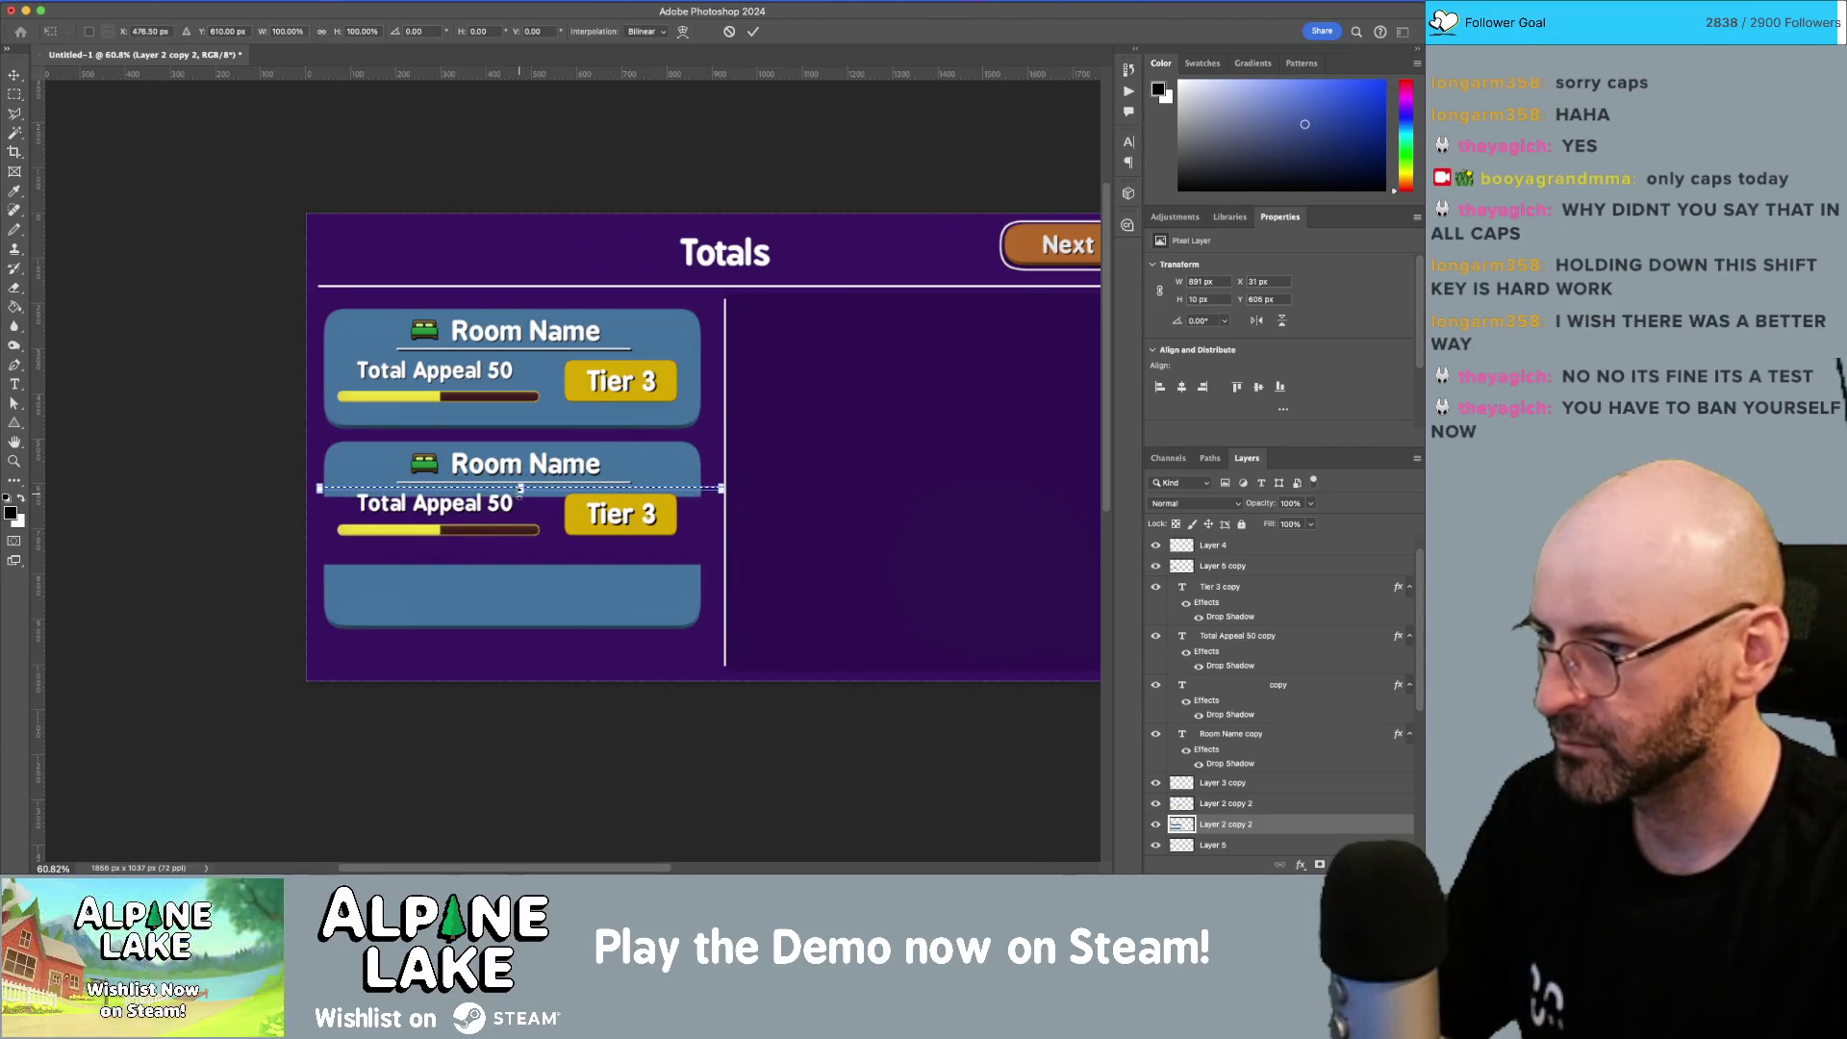
{"action": "left_click_drag", "start_coordinate": [519, 488], "coordinate": [517, 566]}
{"action": "key", "text": "Return"}
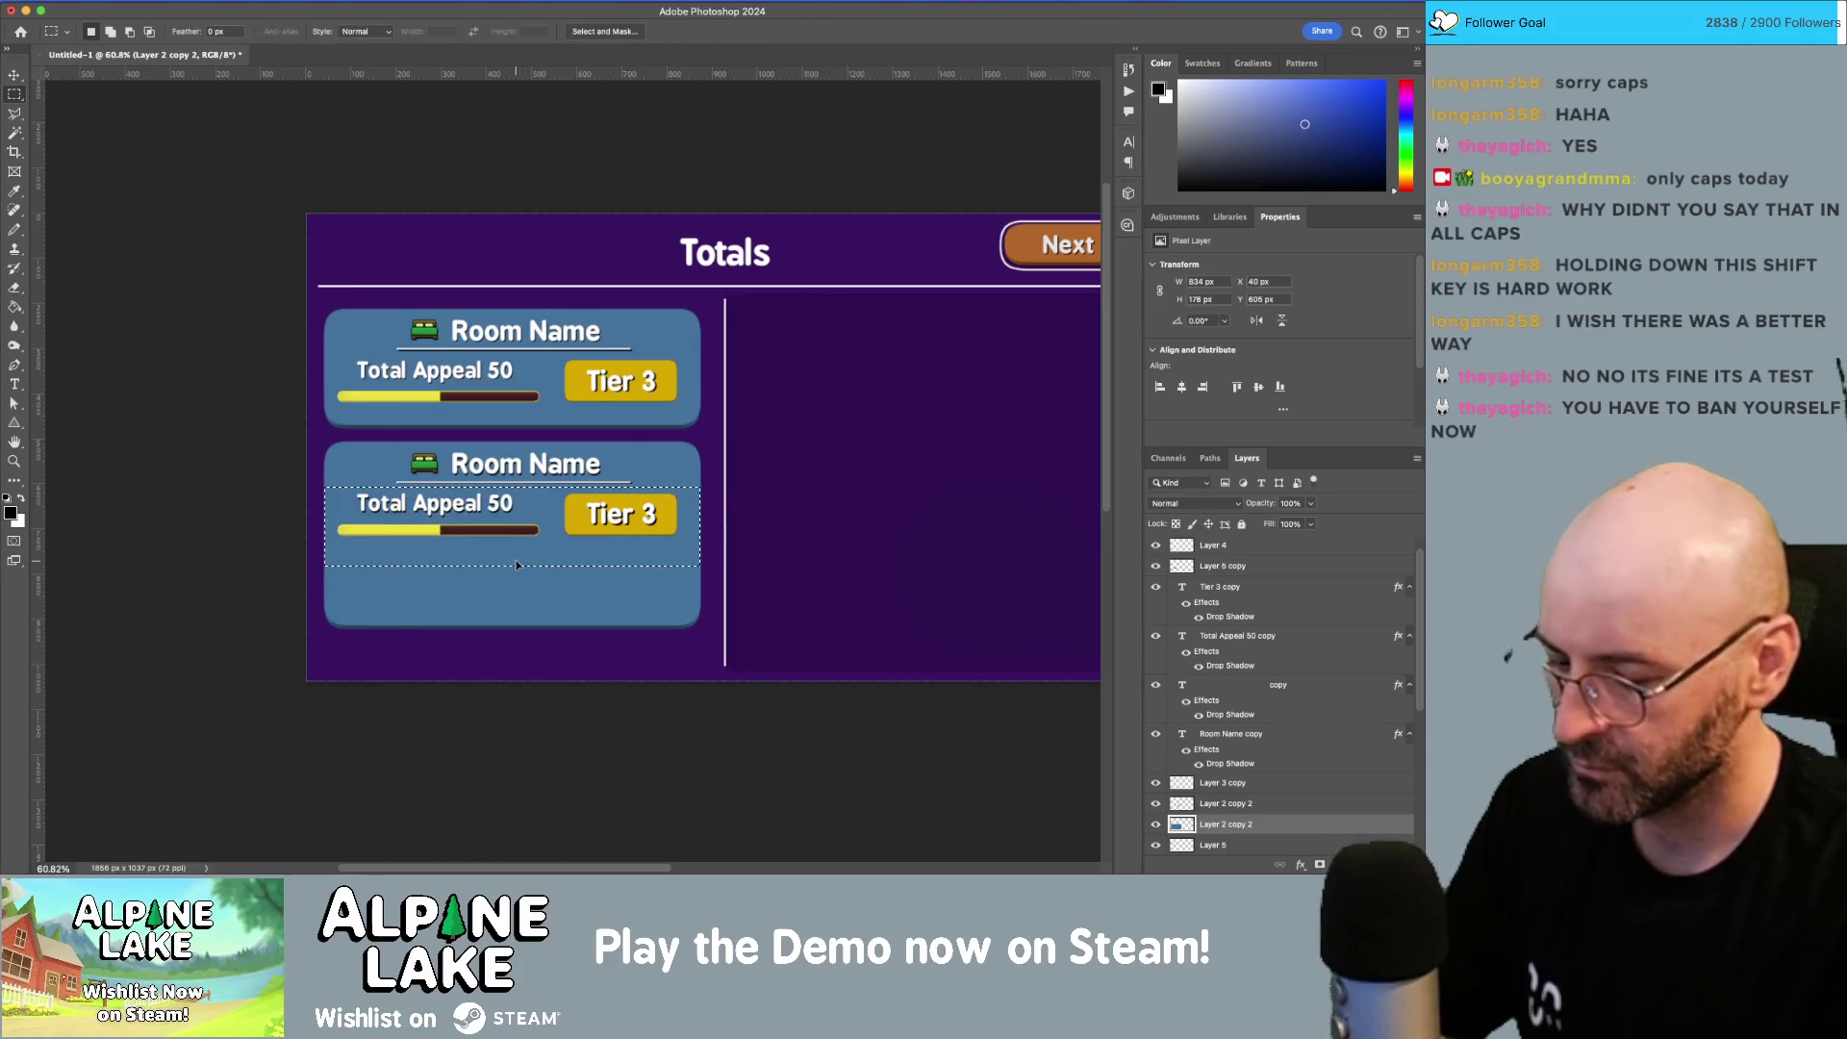
- Move the second card's progress bar to the bottom and lower its Total Appeal 50 text
{"action": "key", "text": "v"}
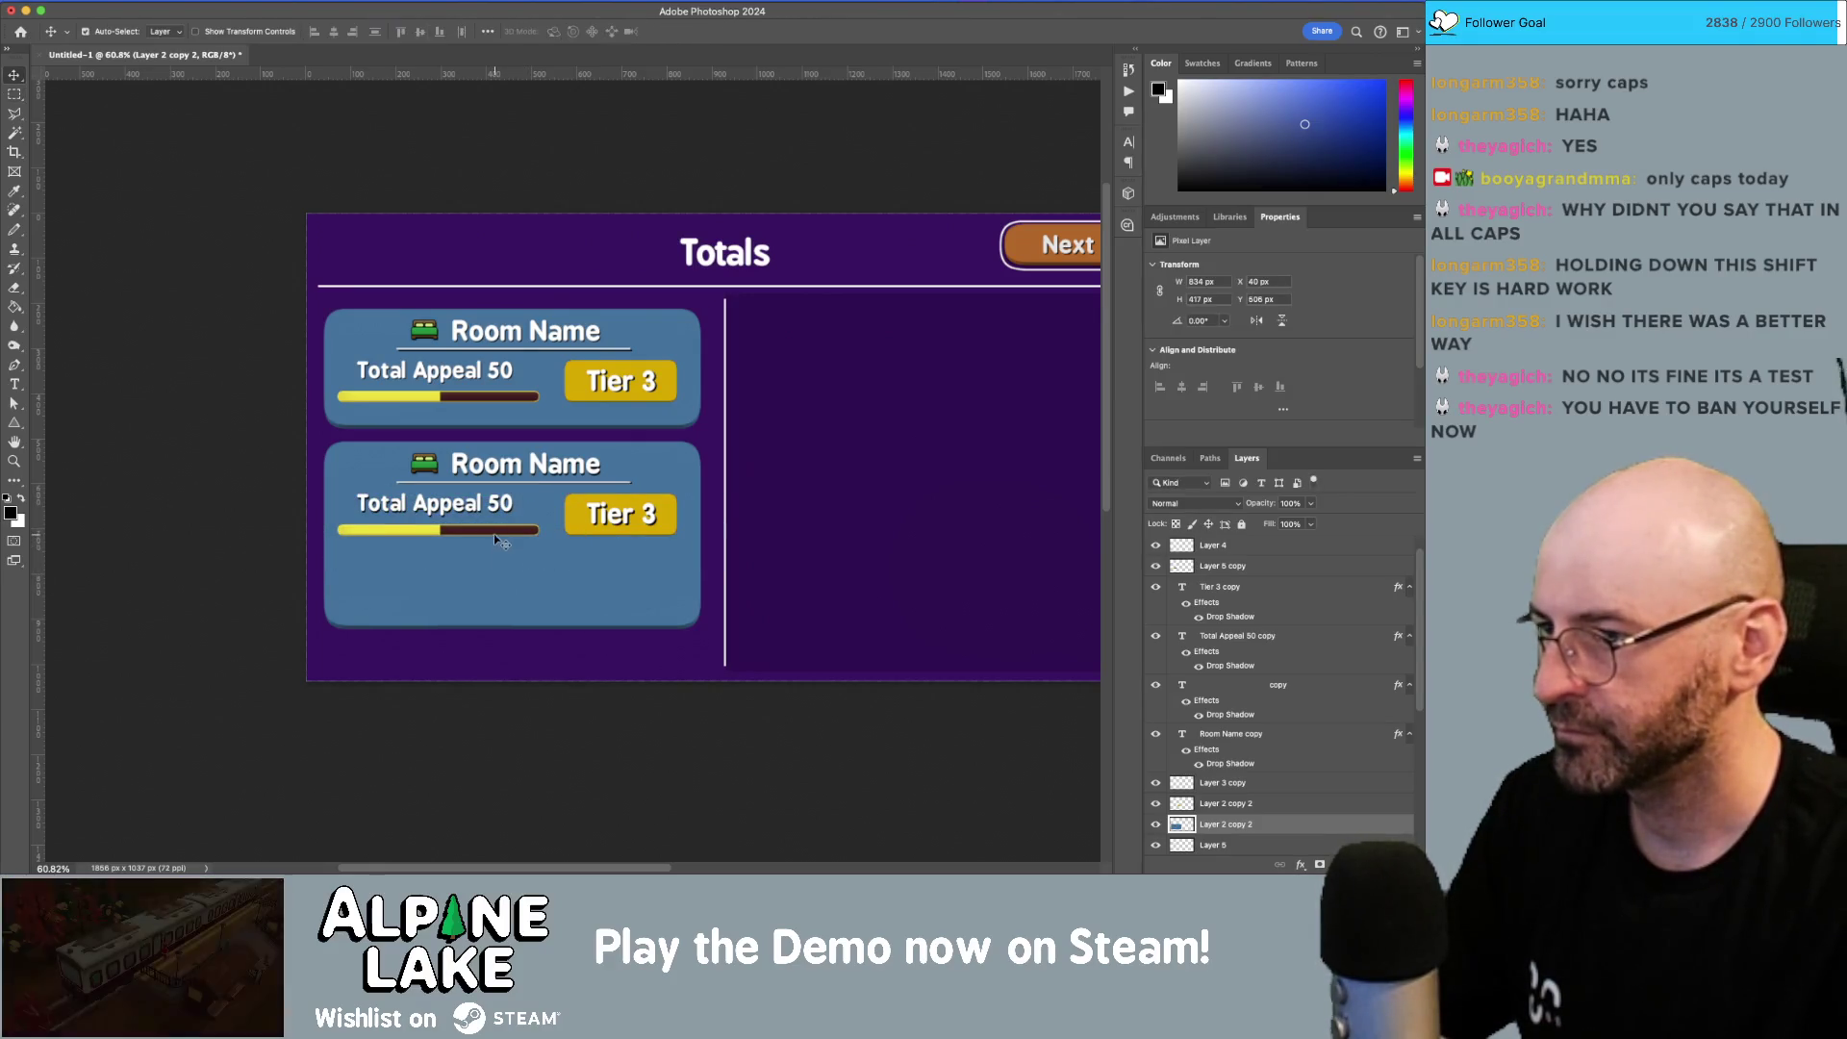
{"action": "left_click_drag", "start_coordinate": [496, 531], "coordinate": [491, 597]}
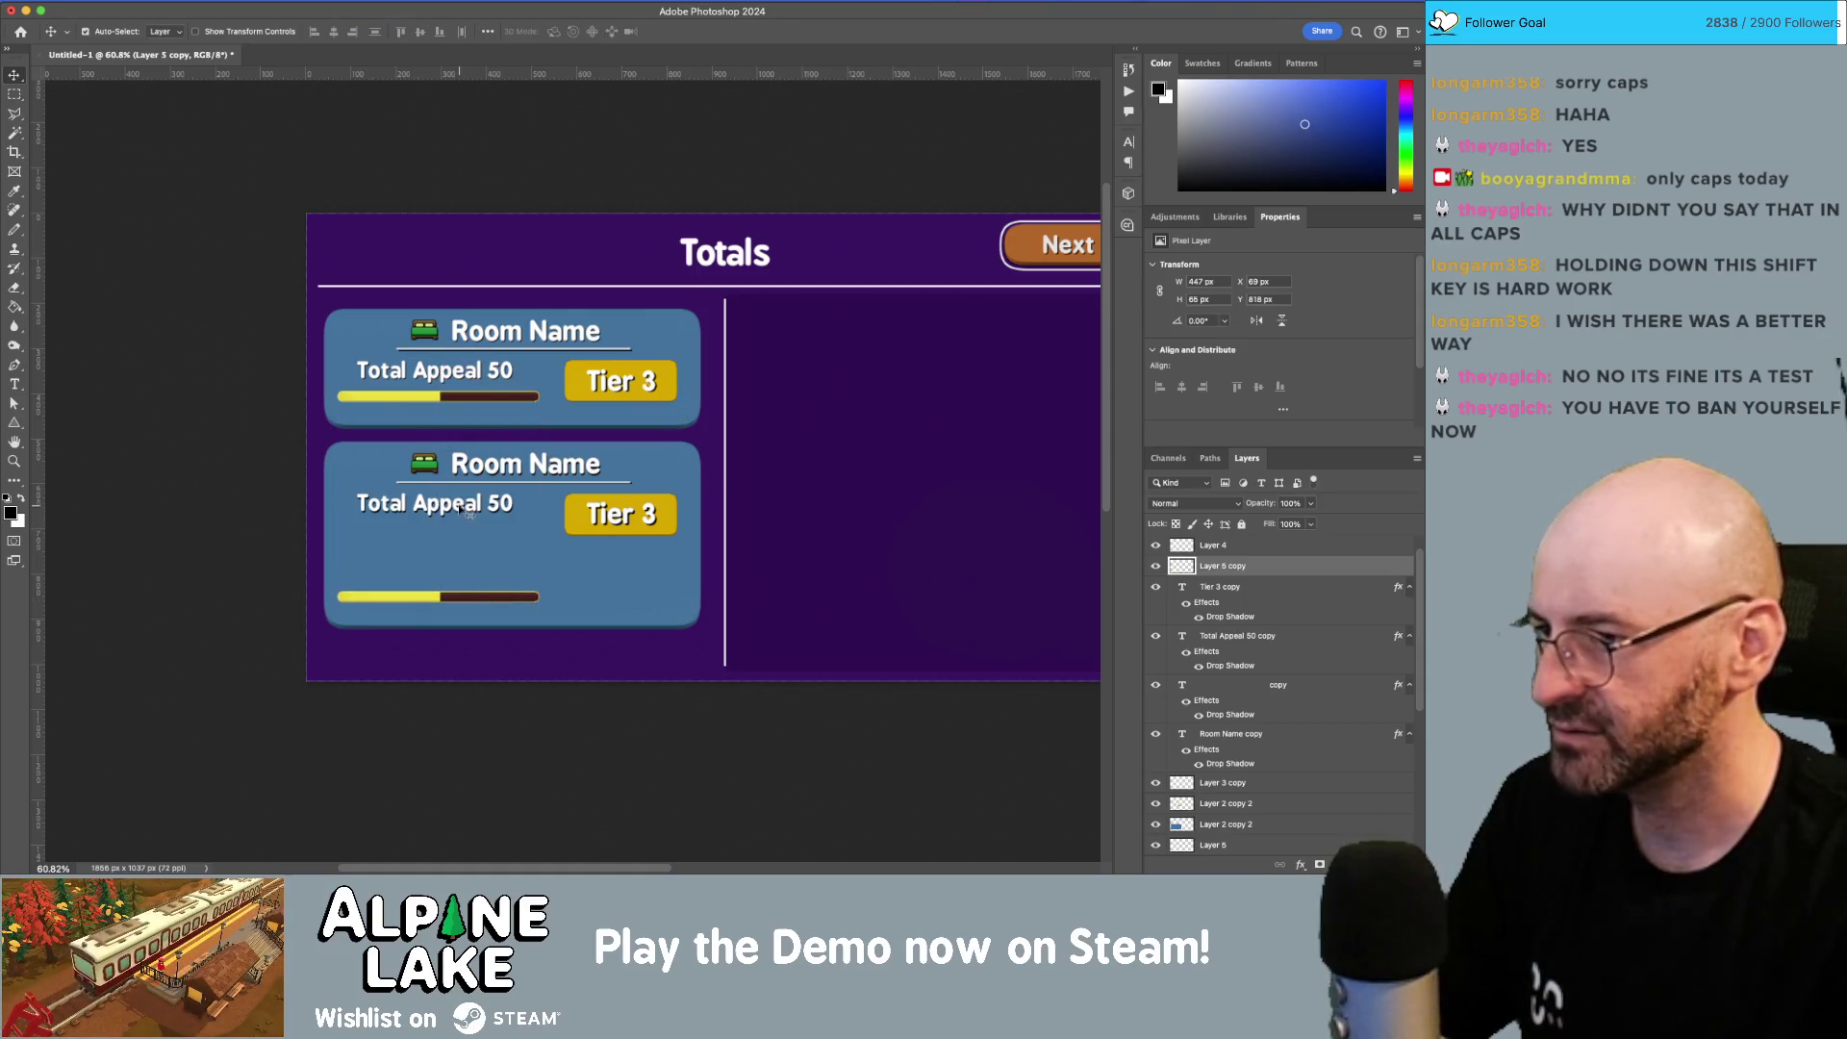
{"action": "left_click_drag", "start_coordinate": [470, 509], "coordinate": [461, 518]}
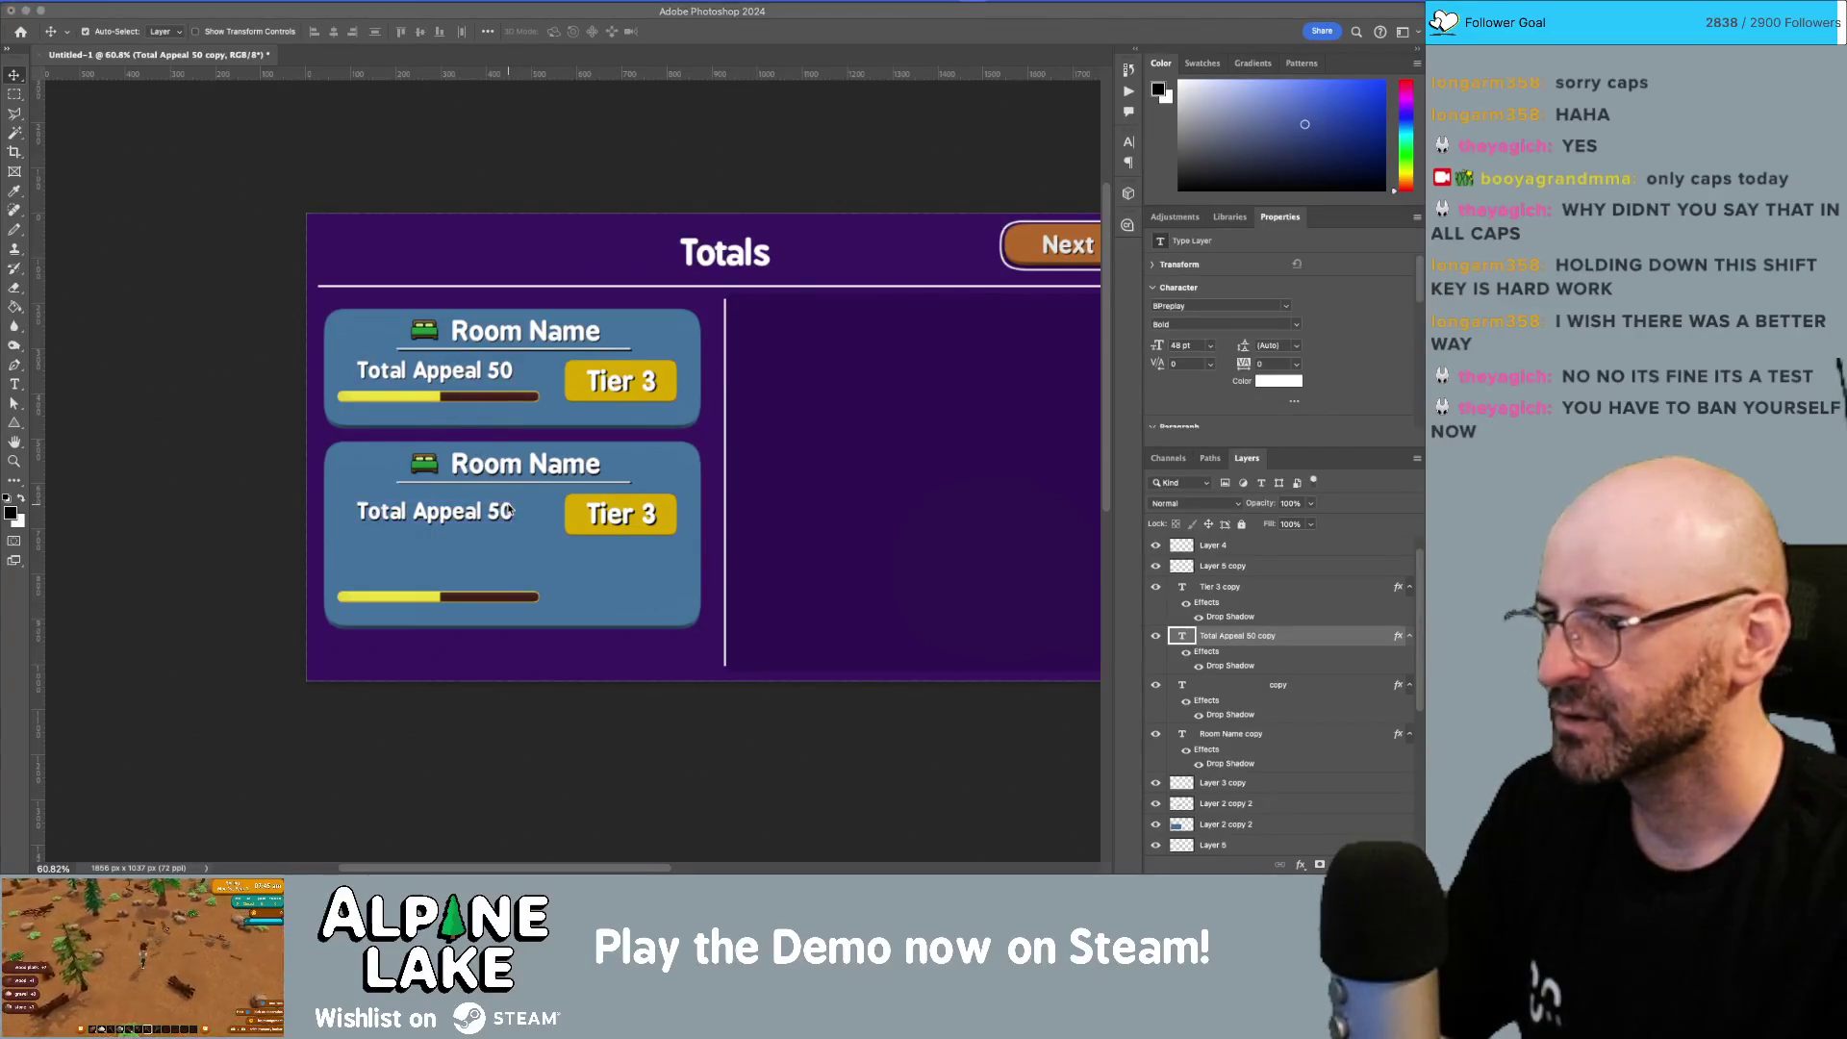
{"action": "key", "text": "super+Tab"}
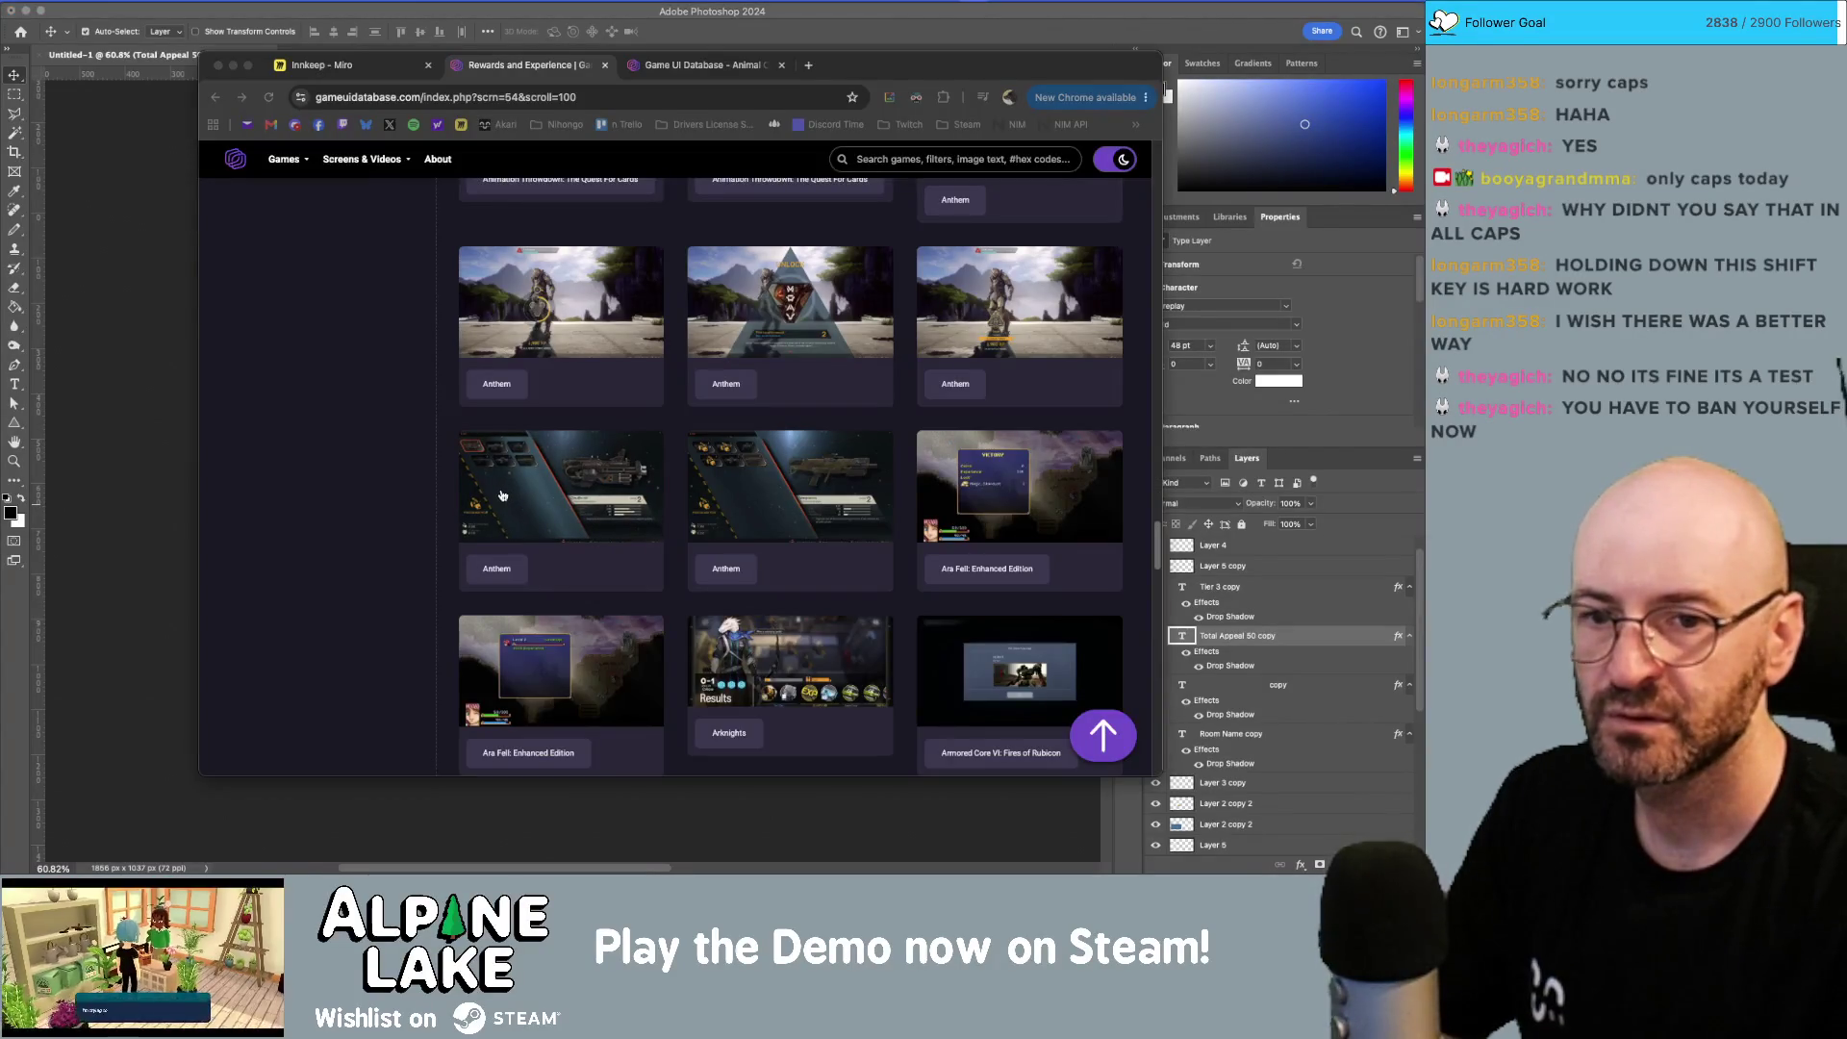
- Return to the Unity project and restore the full editor layout
{"action": "key", "text": "super+Tab"}
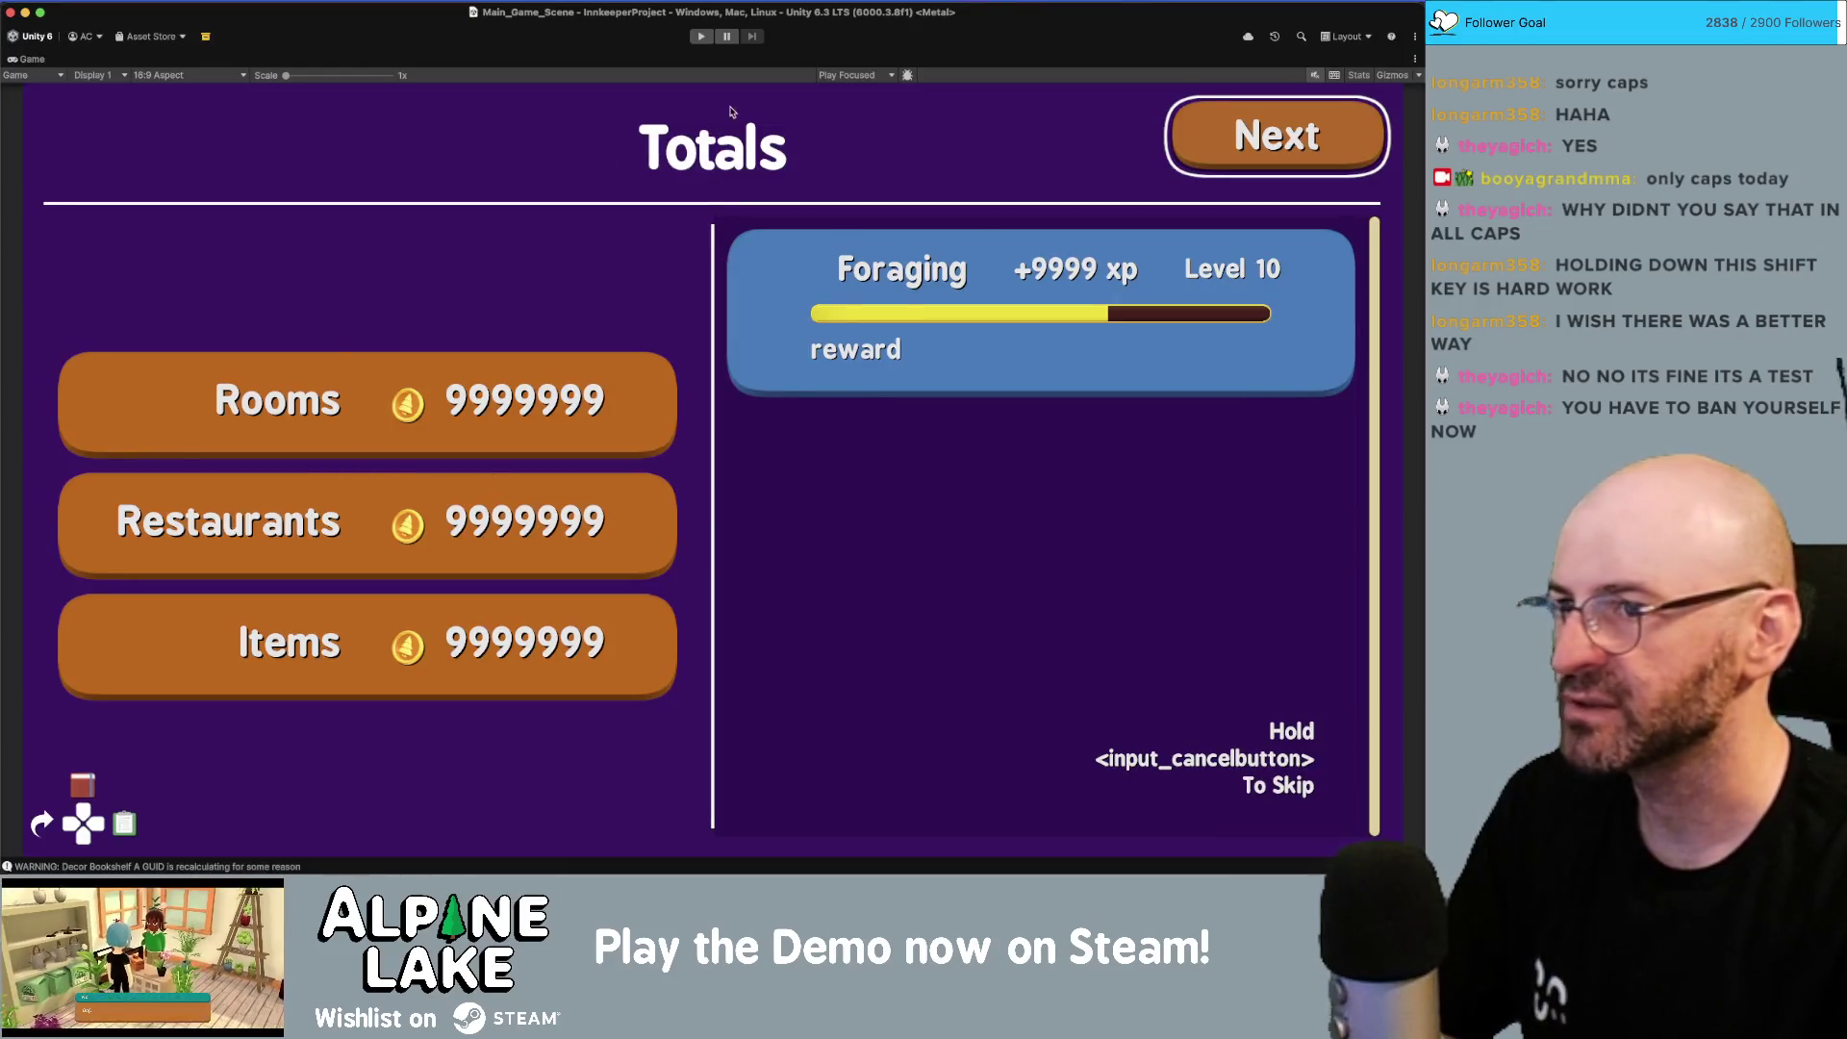
{"action": "double_click", "coordinate": [30, 61]}
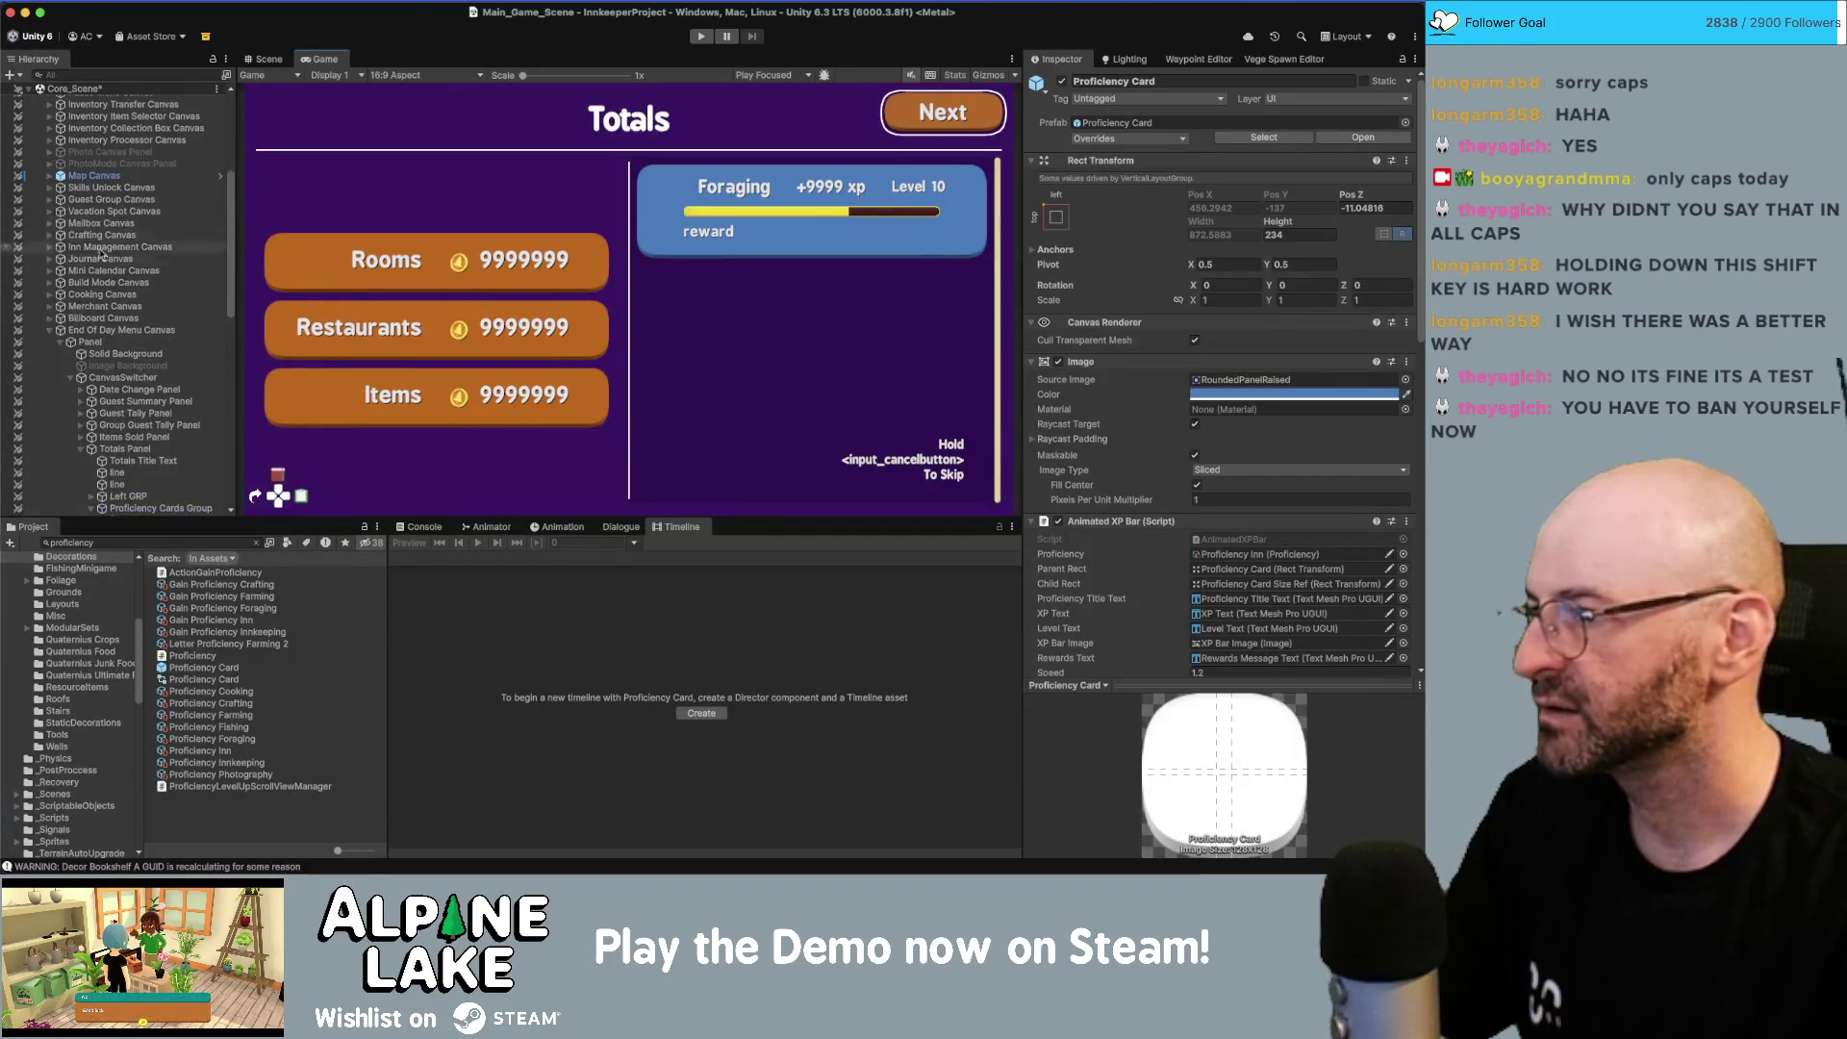
{"action": "left_click", "coordinate": [103, 332]}
{"action": "scroll", "coordinate": [102, 288], "scroll_direction": "up", "scroll_amount": 3}
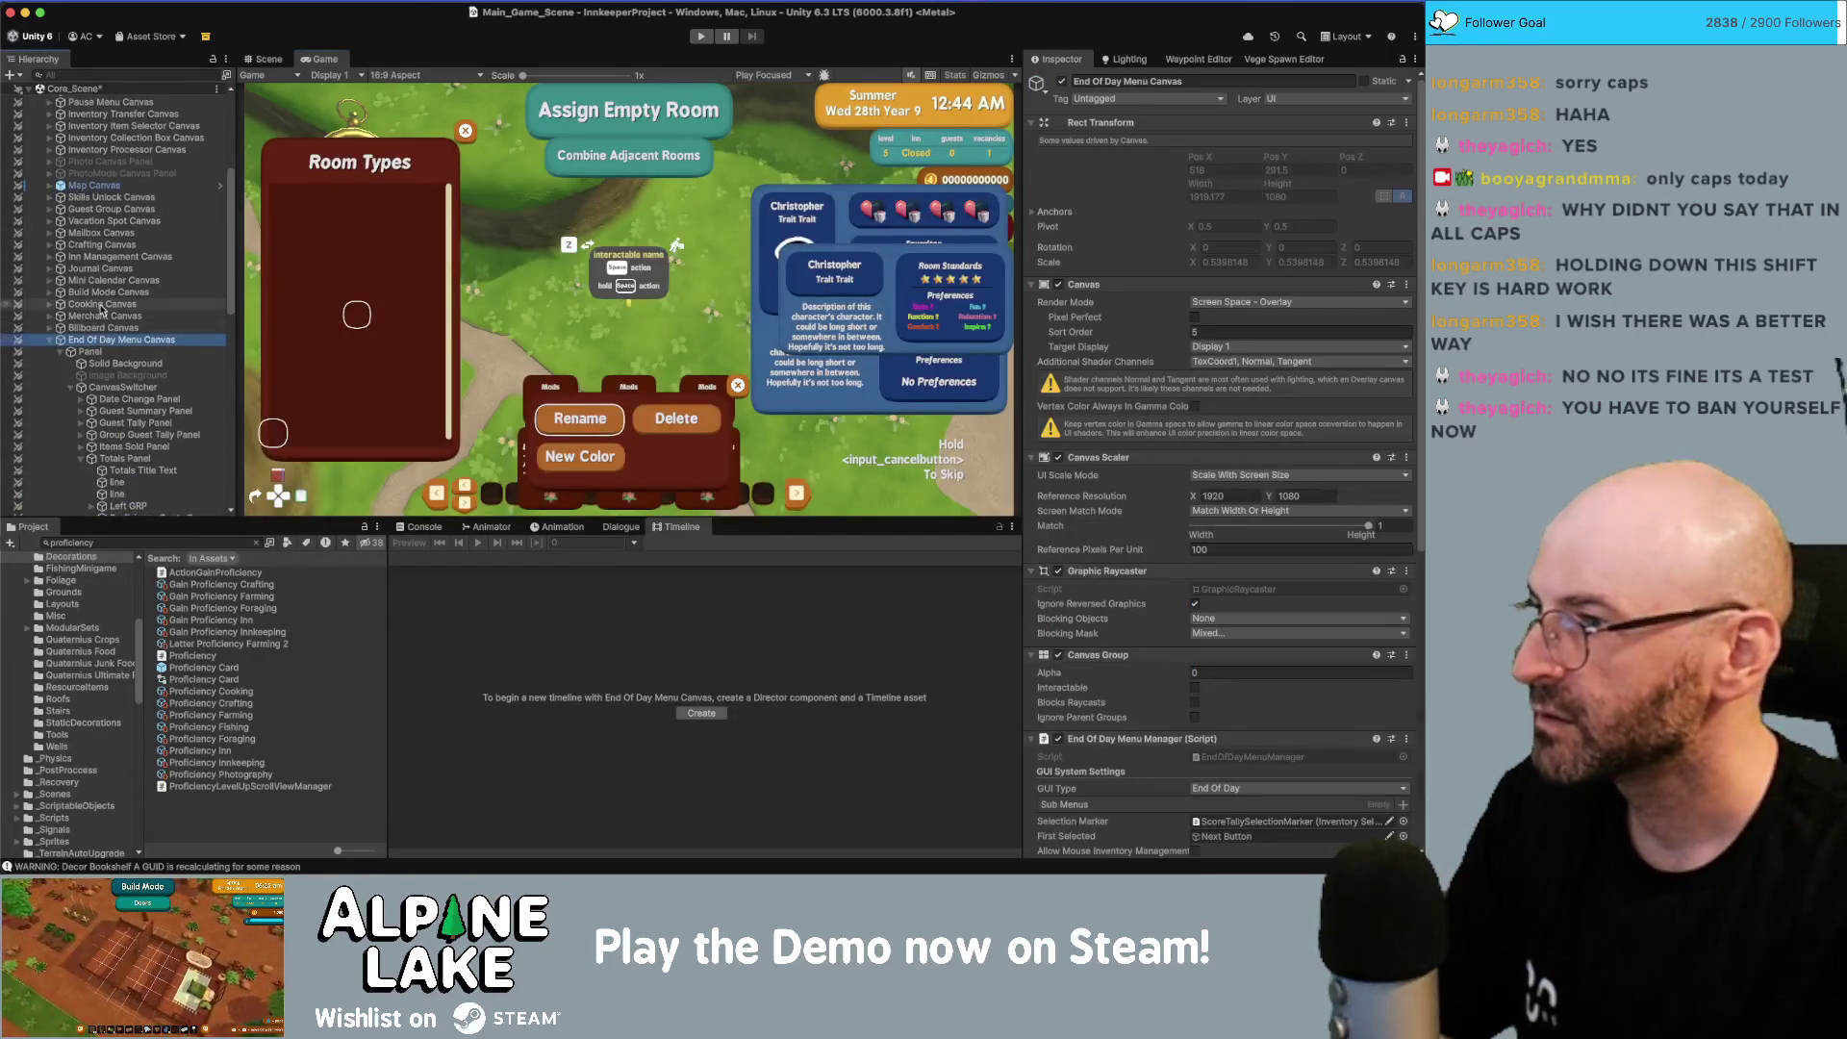
{"action": "scroll", "coordinate": [100, 242], "scroll_direction": "up", "scroll_amount": 2}
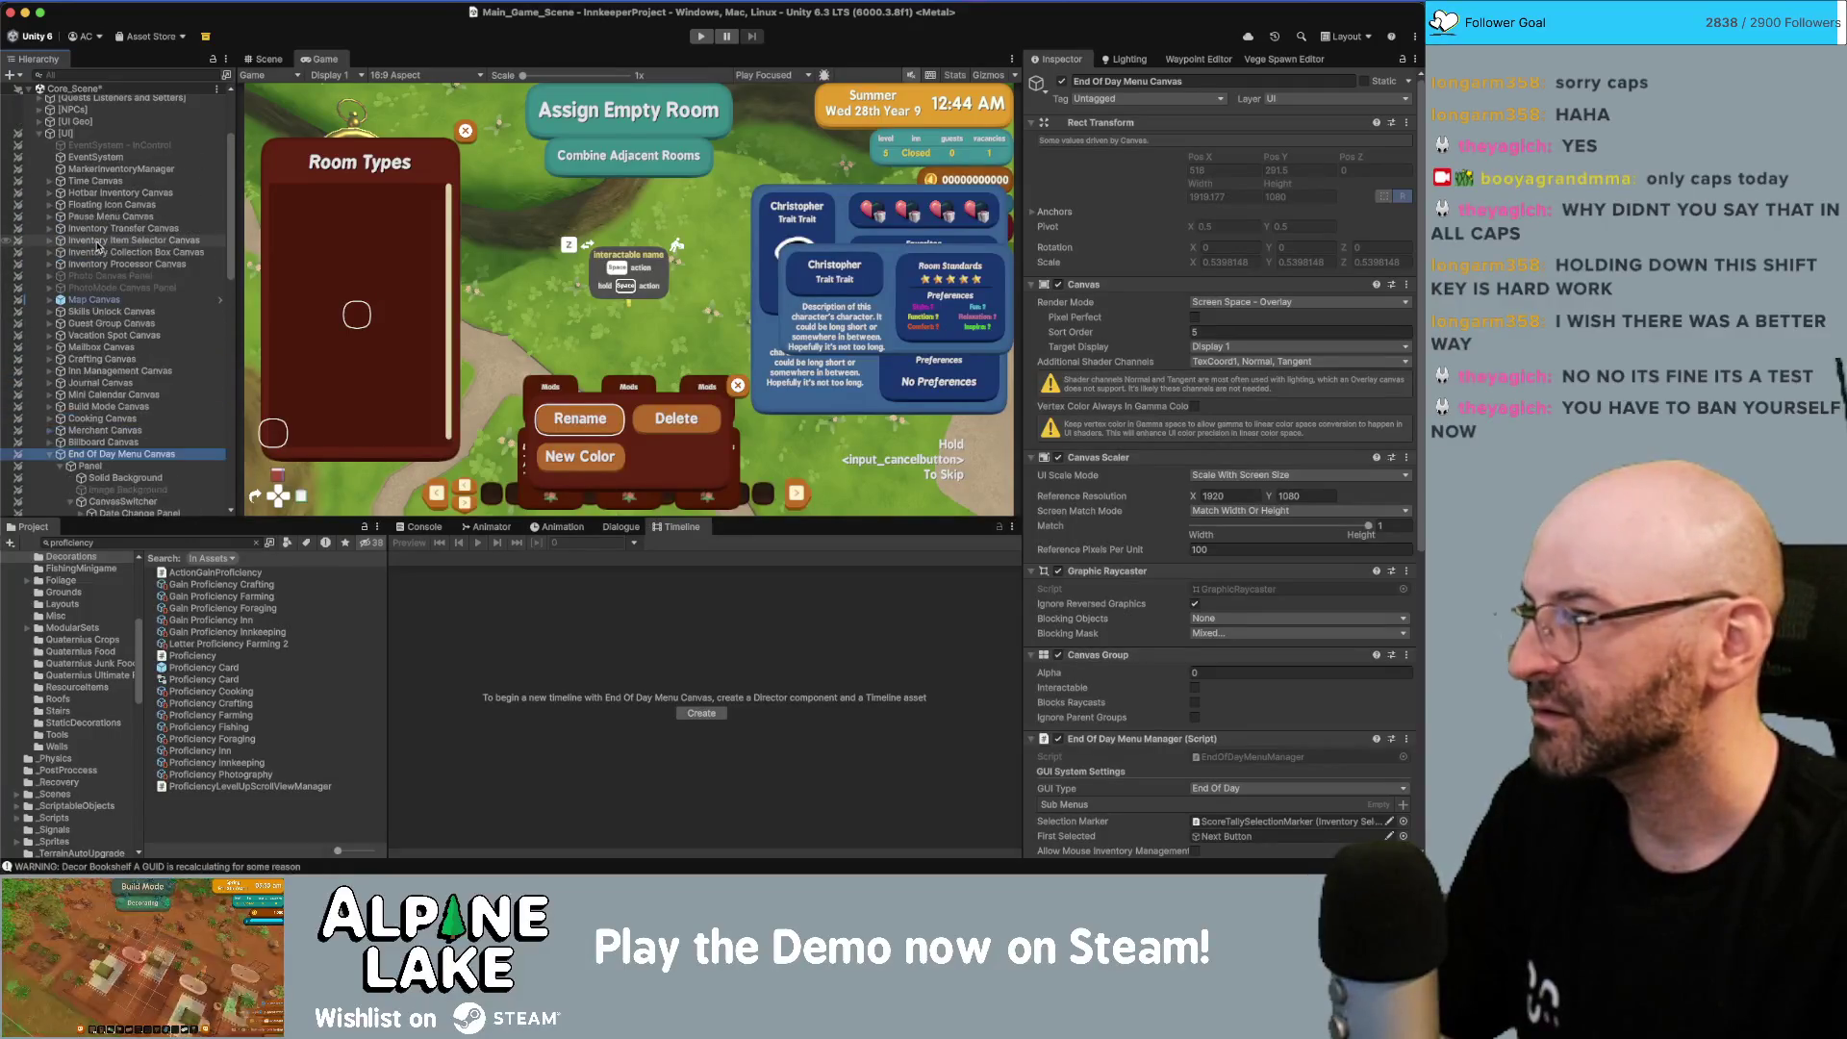
{"action": "scroll", "coordinate": [104, 224], "scroll_direction": "up", "scroll_amount": 2}
- Select Window Inn under Pause Menu Canvas > Contents > Panel and maximize the Game view
{"action": "left_click", "coordinate": [110, 221]}
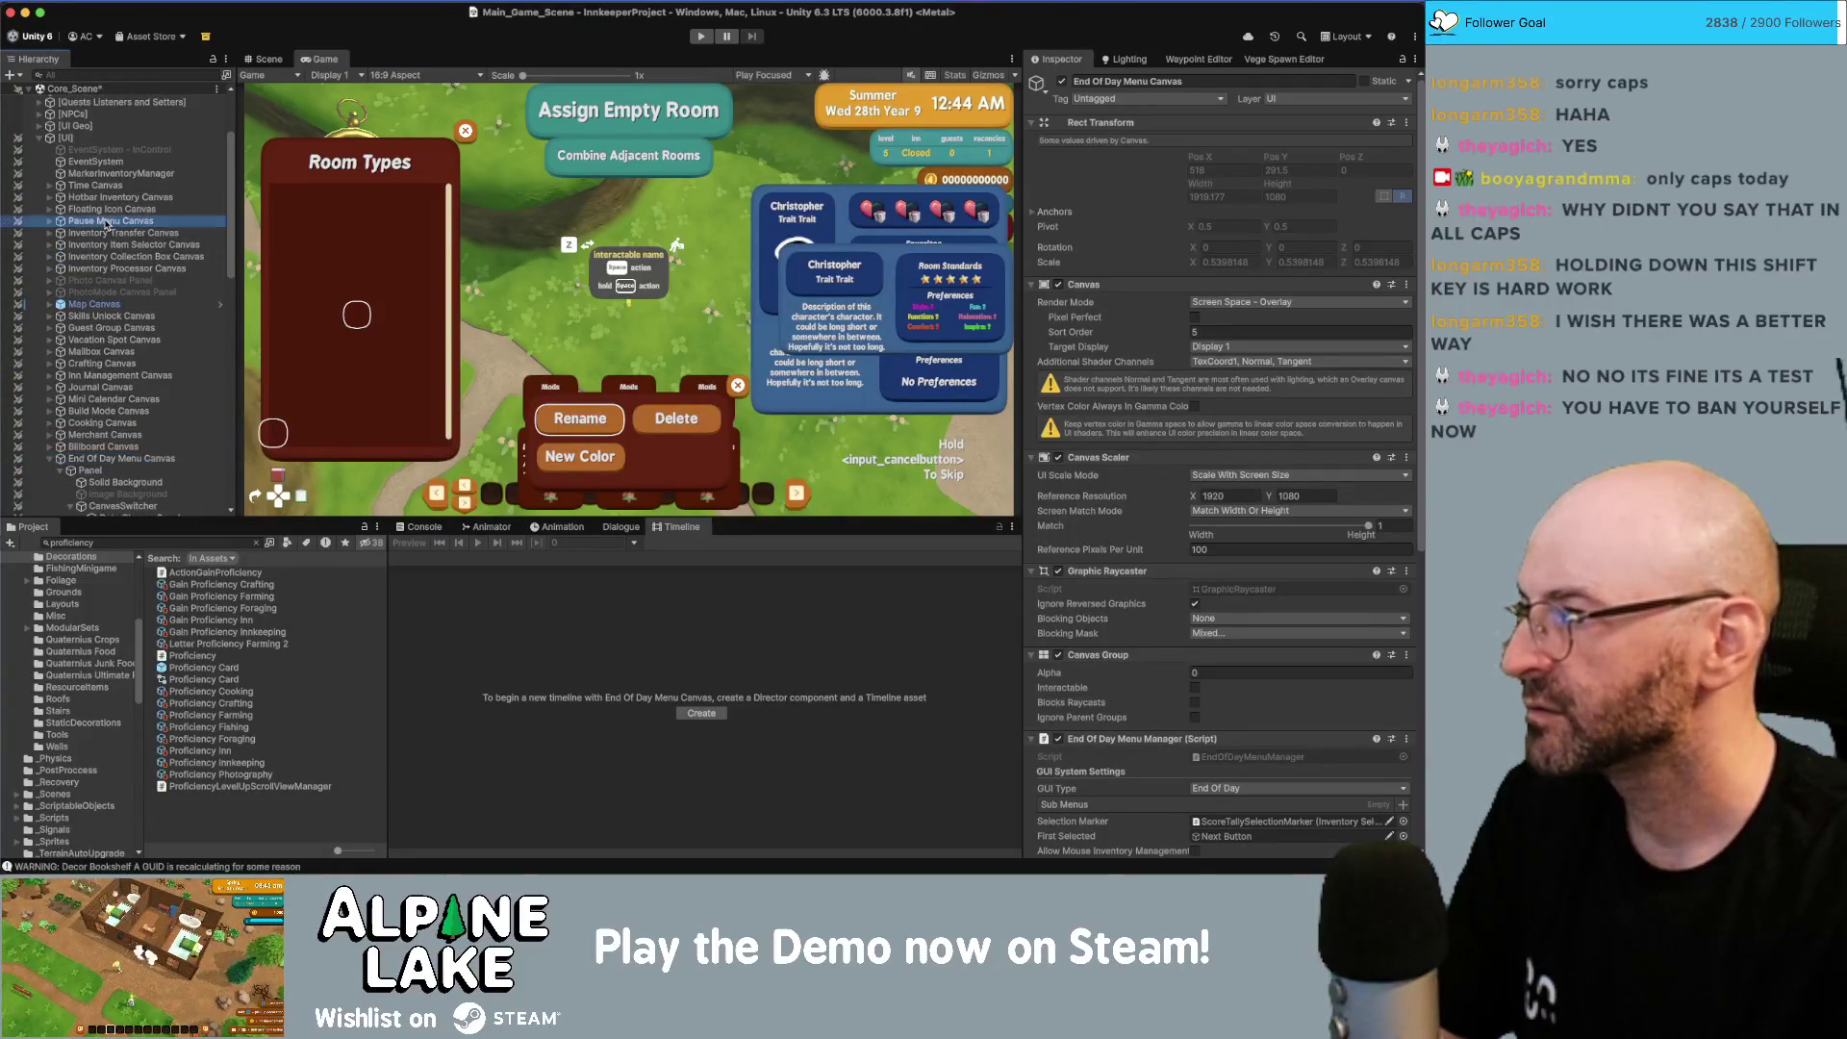
{"action": "left_click", "coordinate": [53, 221]}
{"action": "left_click", "coordinate": [60, 233]}
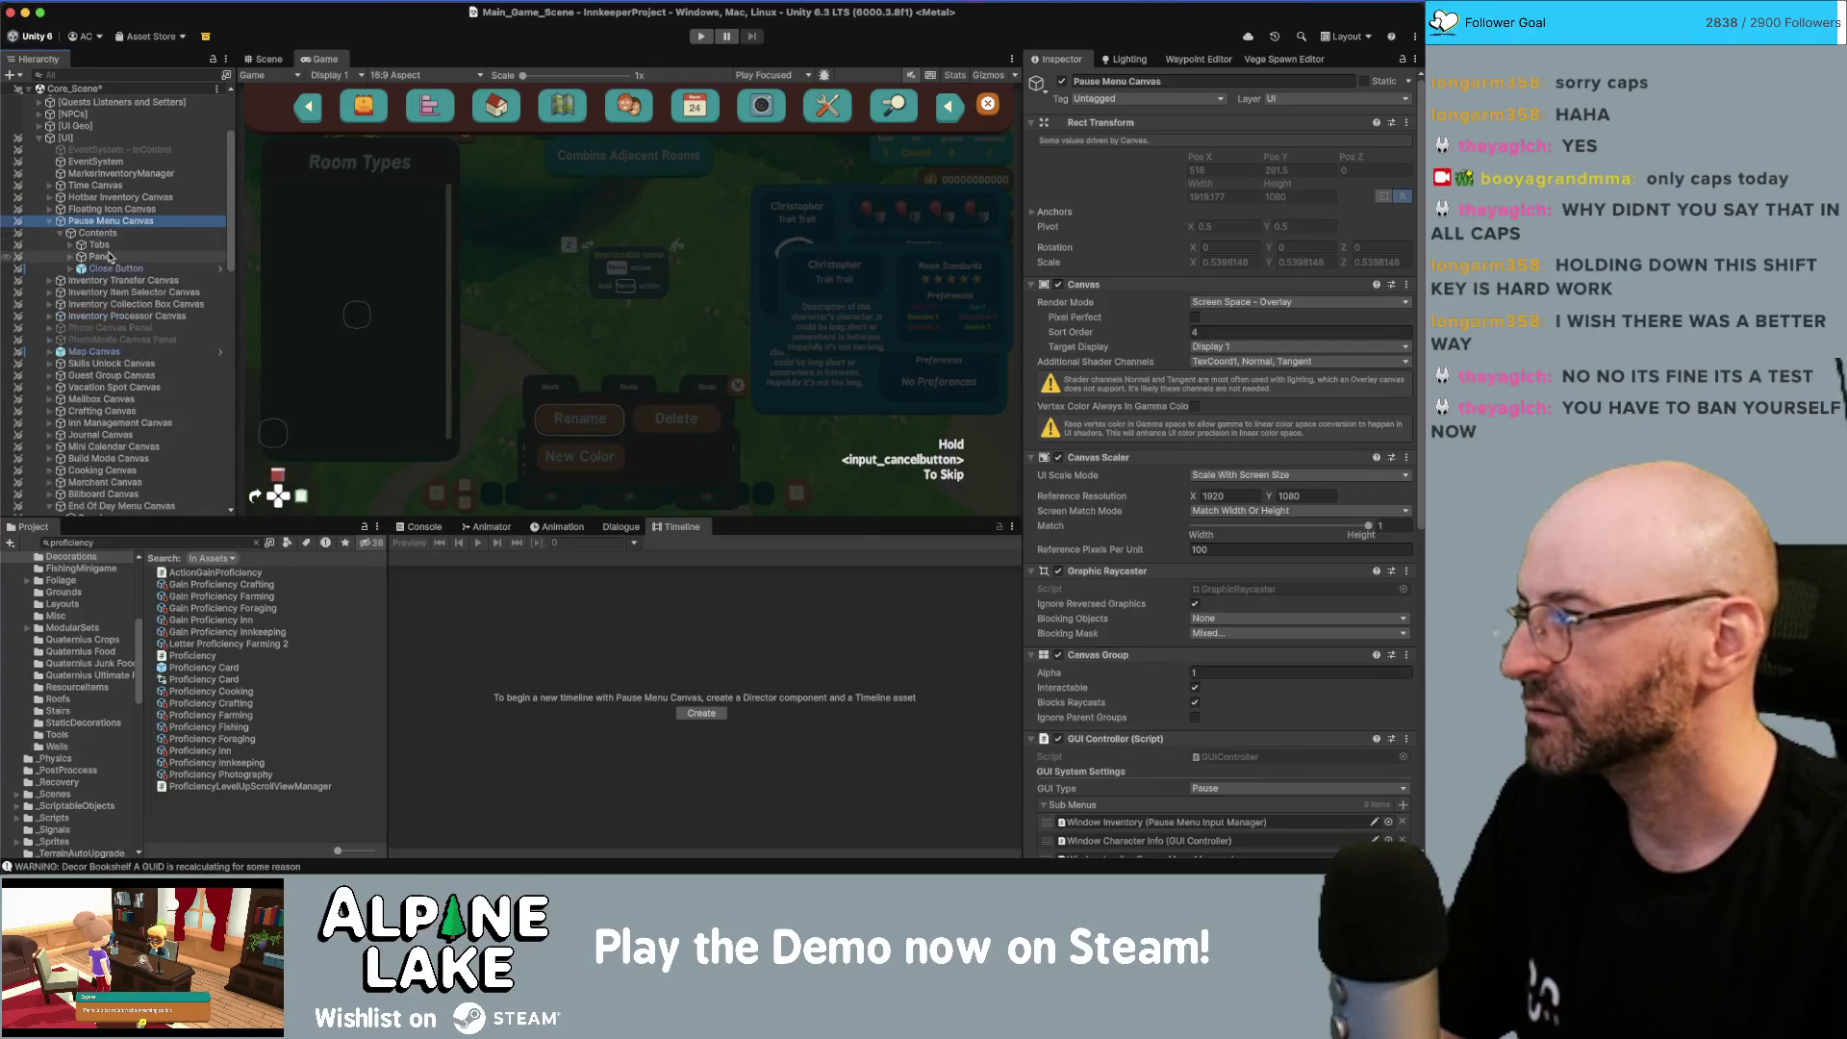
{"action": "left_click", "coordinate": [72, 255]}
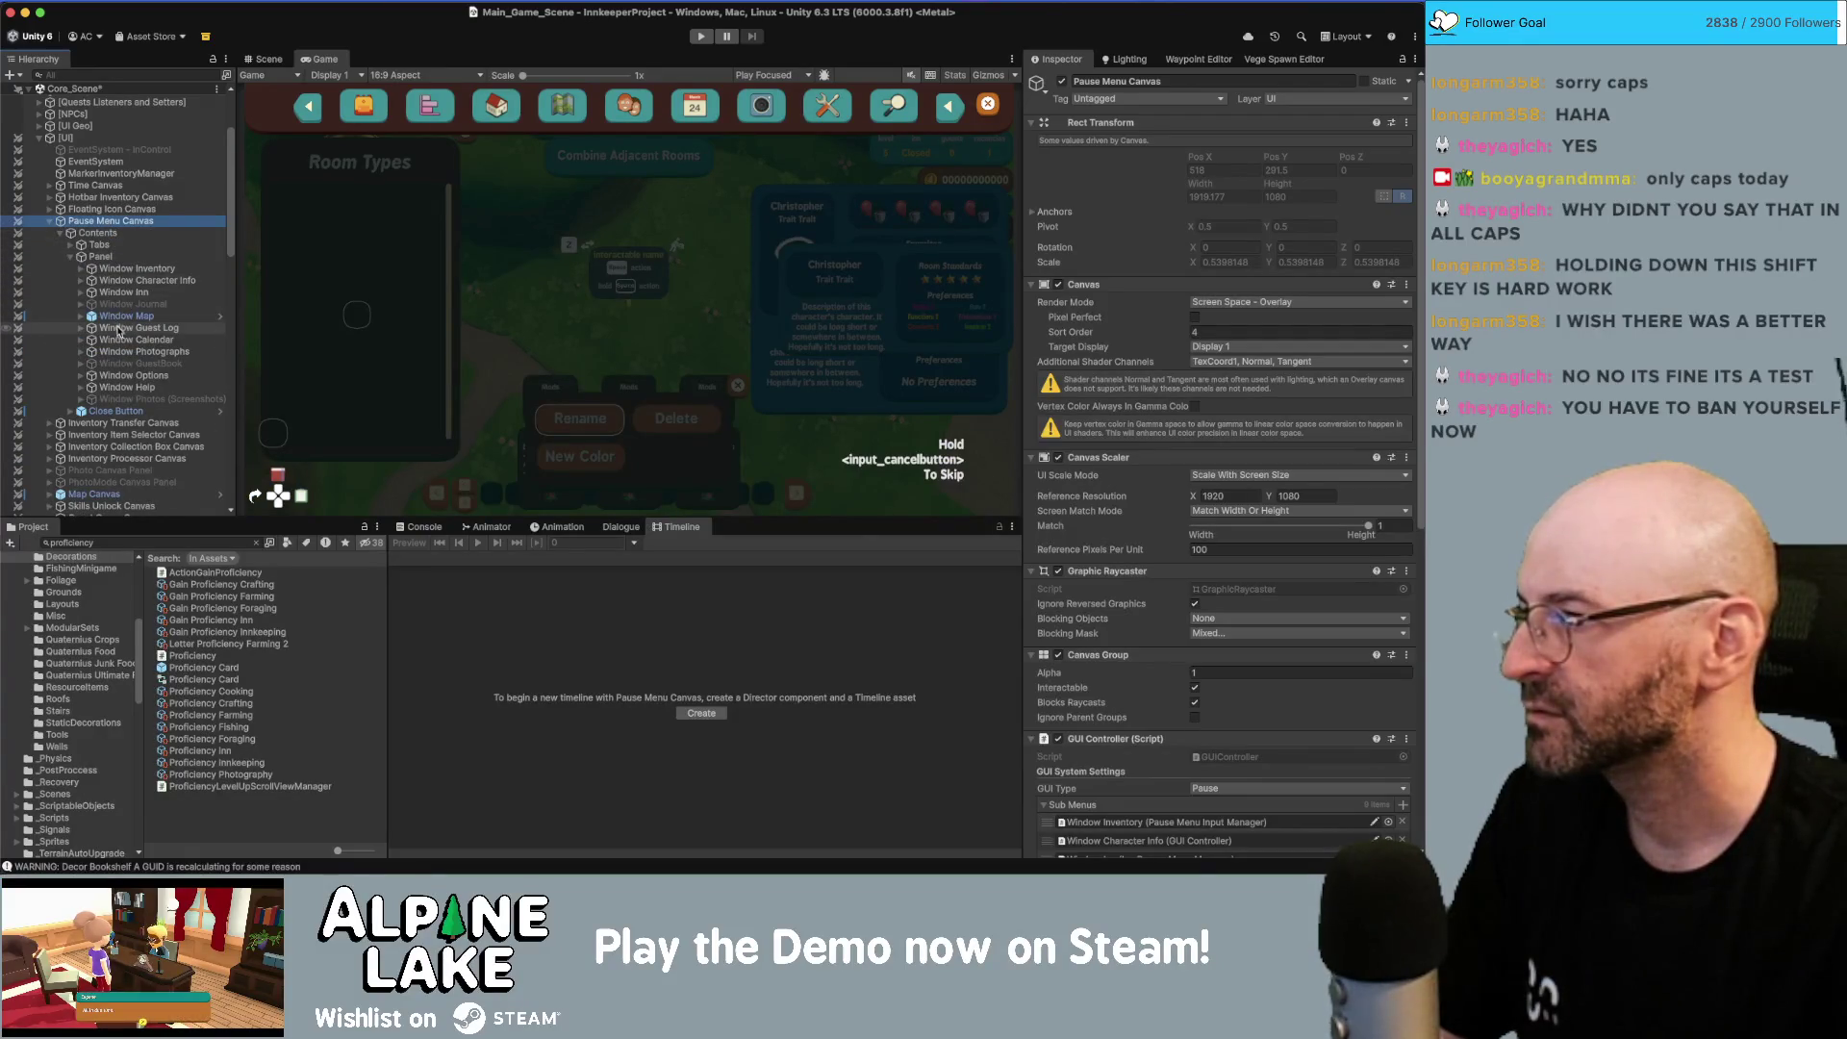
{"action": "left_click", "coordinate": [122, 292]}
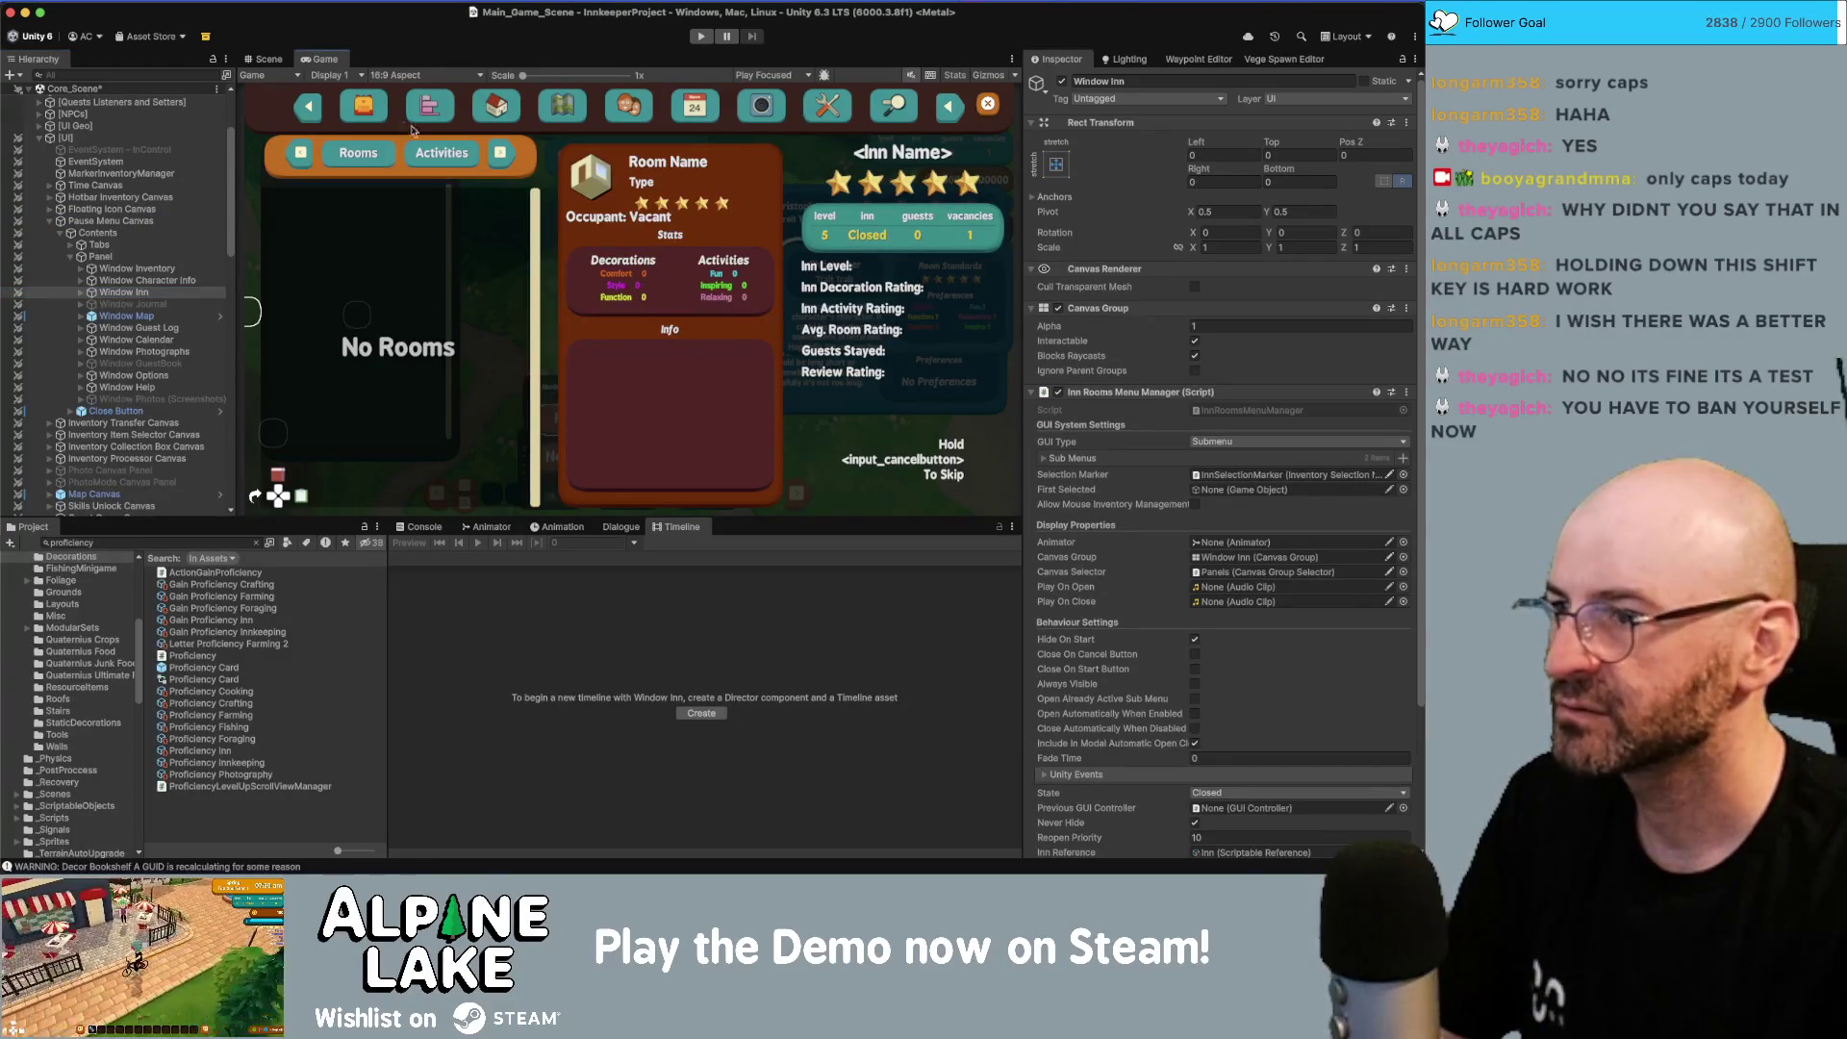
{"action": "left_click", "coordinate": [334, 64]}
{"action": "double_click", "coordinate": [332, 63]}
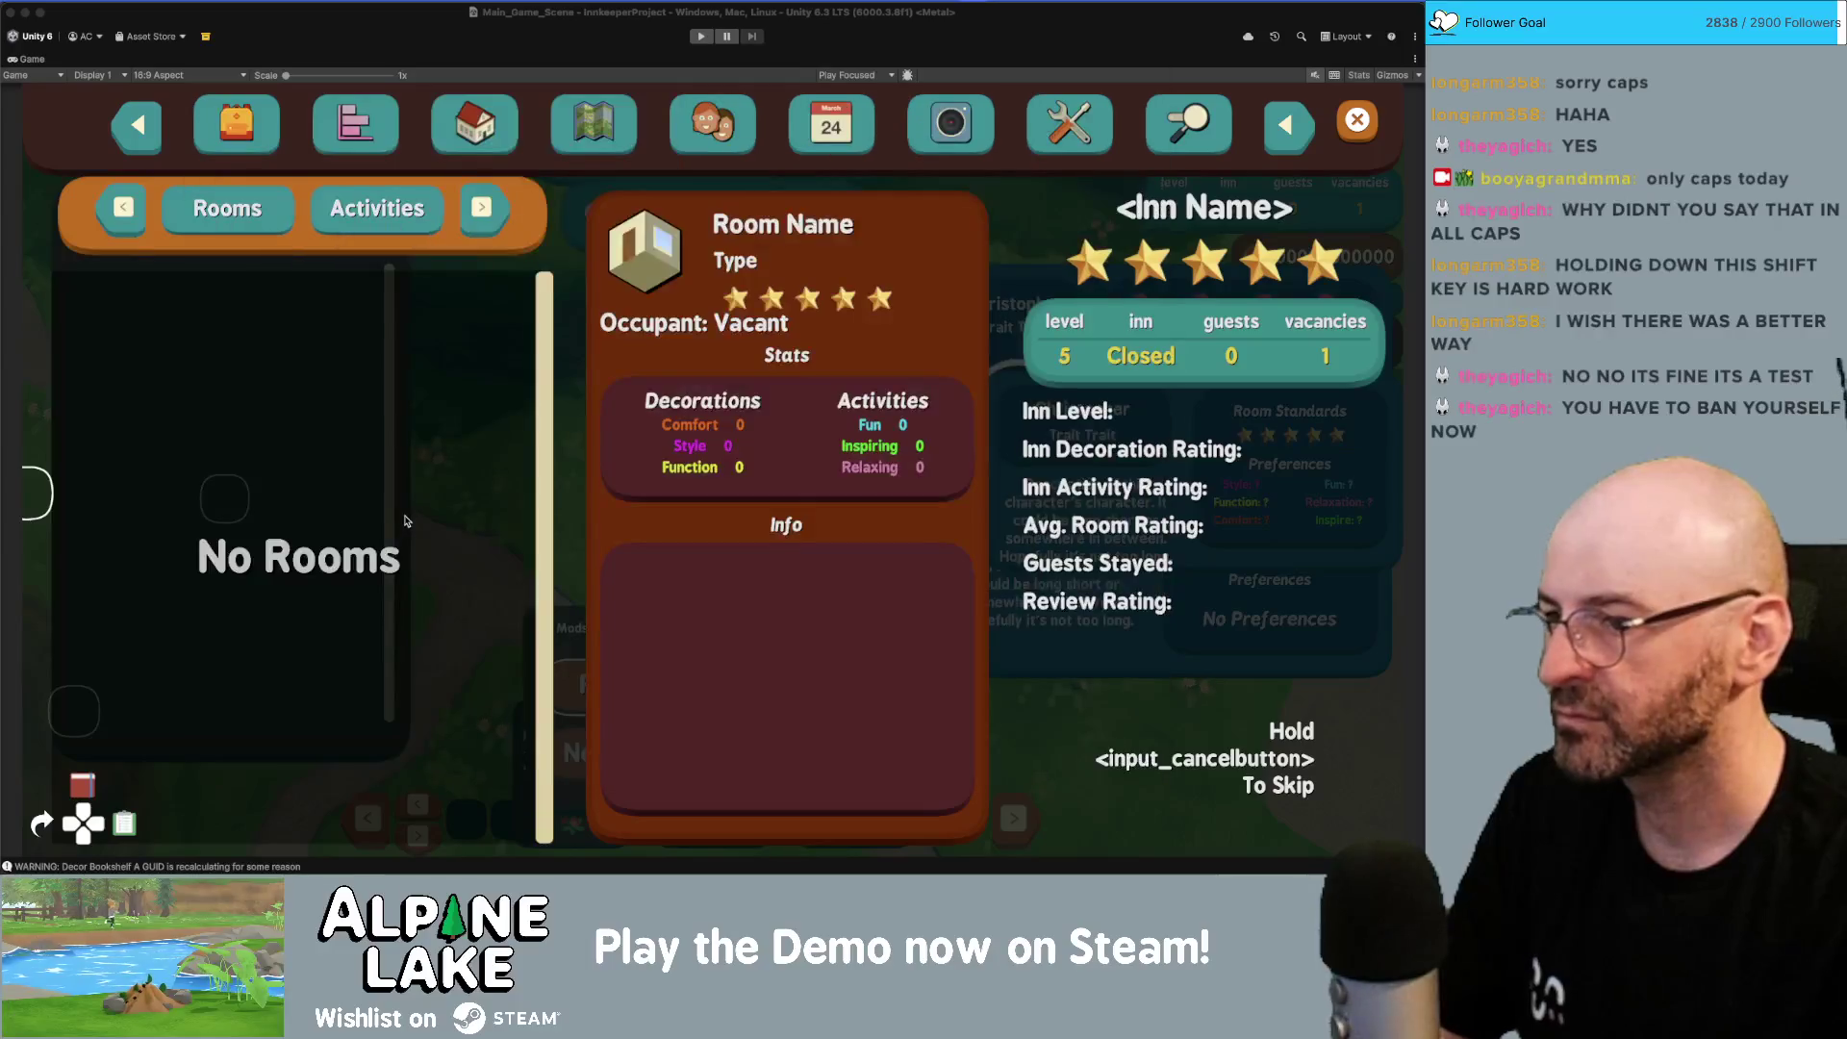
- Paste the Decorations/Activities stats panel and move it into the second Room Name card
{"action": "key", "text": "super+Tab"}
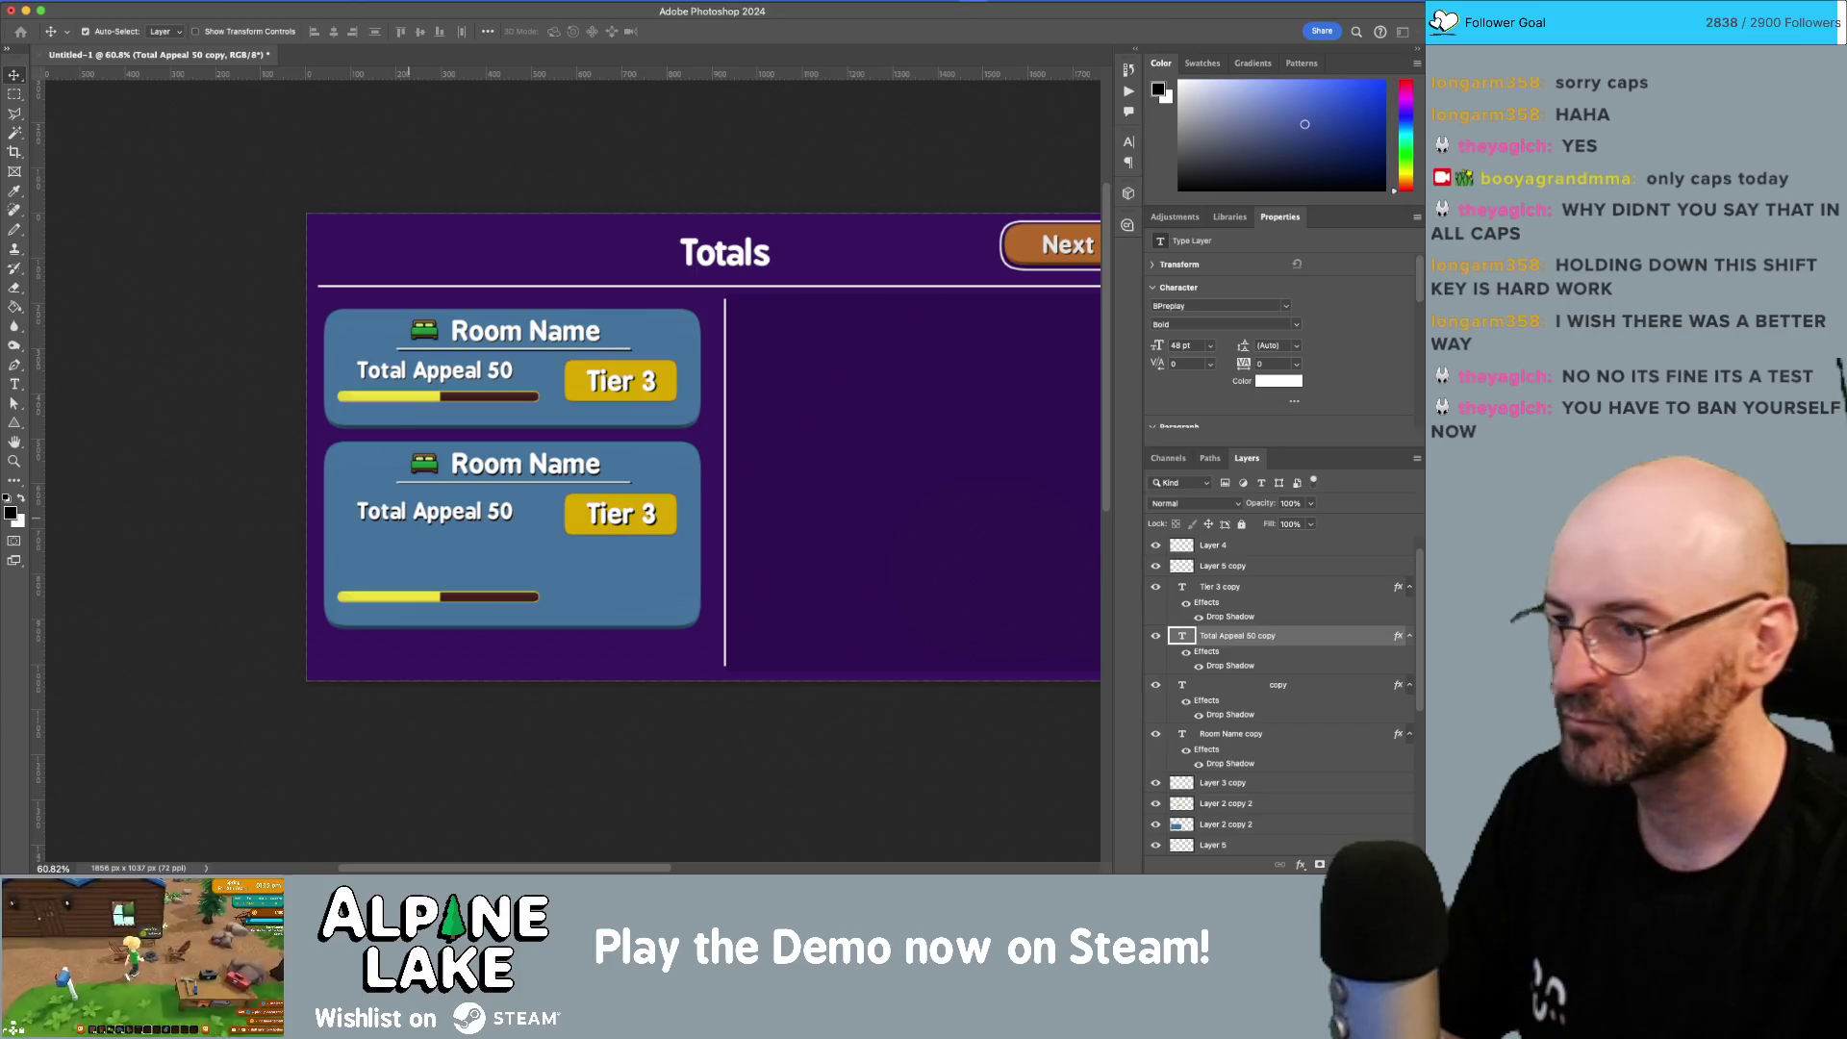
{"action": "key", "text": "super+v"}
{"action": "mouse_move", "coordinate": [818, 481]}
{"action": "left_mouse_down"}
{"action": "mouse_move", "coordinate": [462, 536]}
{"action": "mouse_move", "coordinate": [431, 514]}
{"action": "left_mouse_up"}
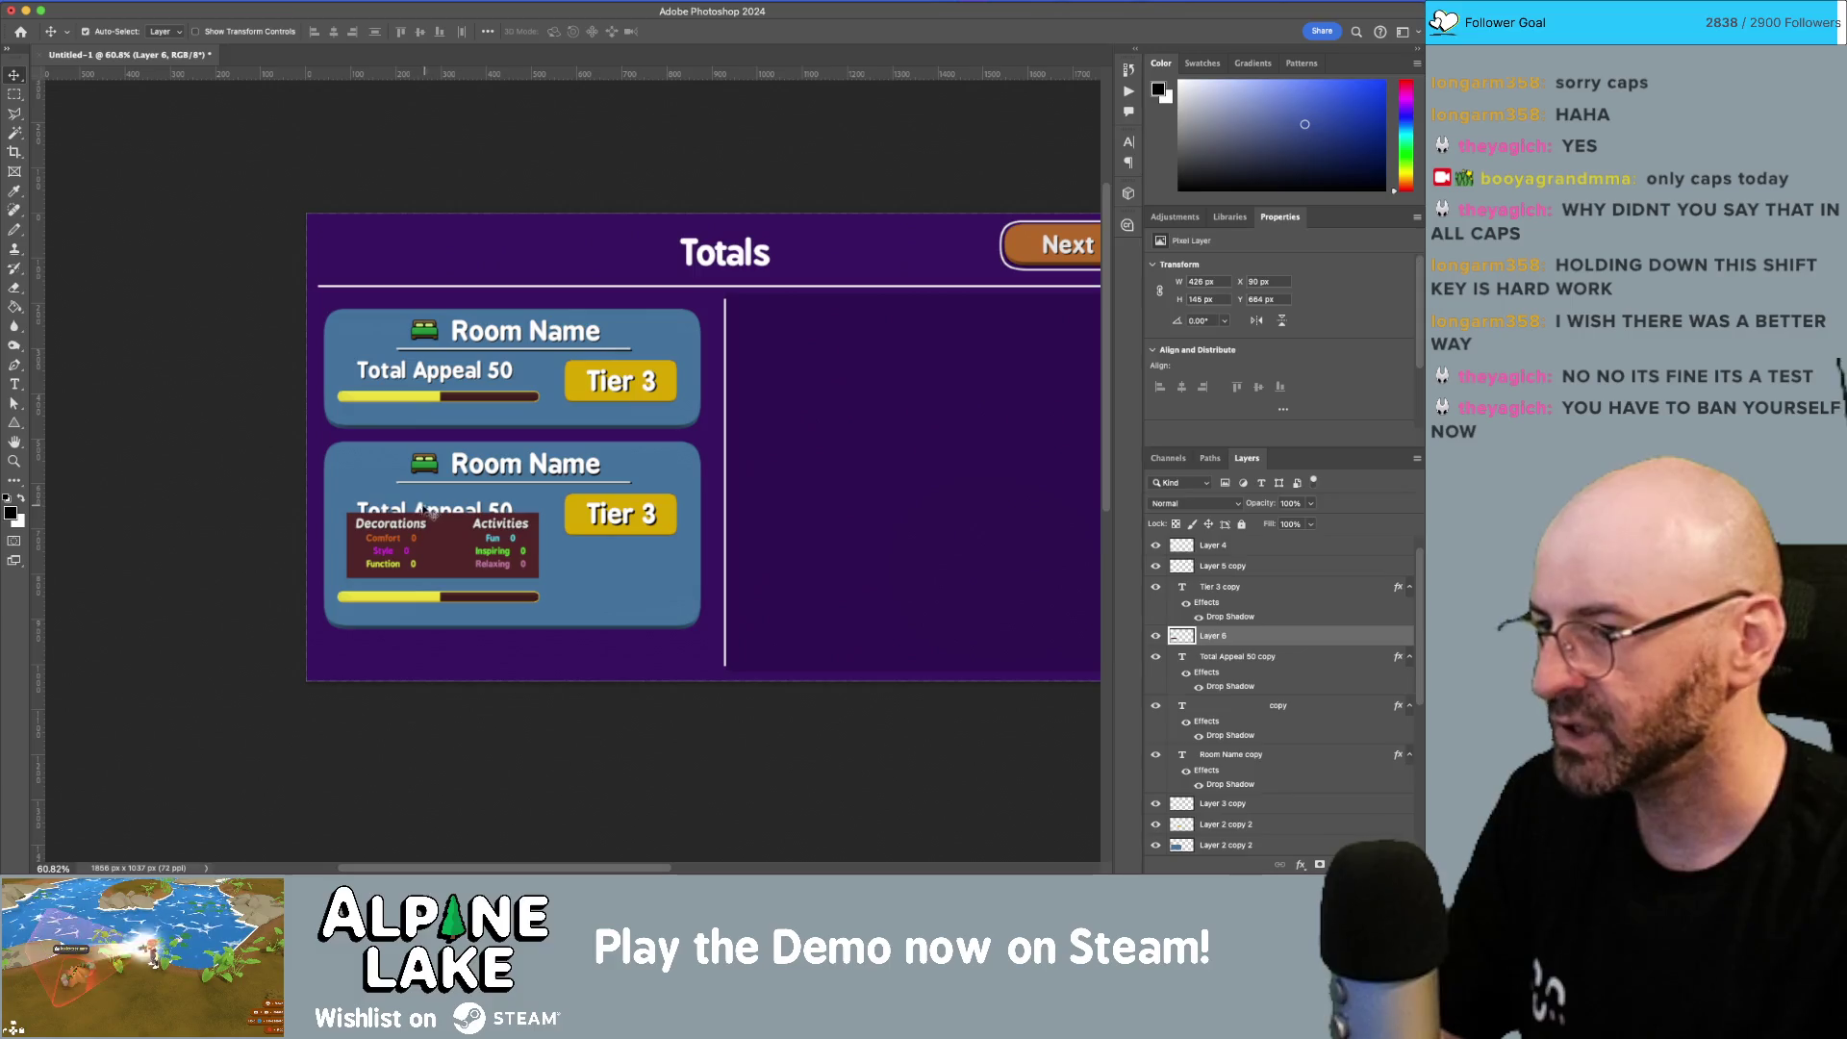
- Reorder layers so the Total Appeal 50 text sits beneath the stats panel, then zoom into the cards
{"action": "left_click_drag", "start_coordinate": [1237, 657], "coordinate": [1177, 840]}
{"action": "left_click_drag", "start_coordinate": [459, 544], "coordinate": [459, 535]}
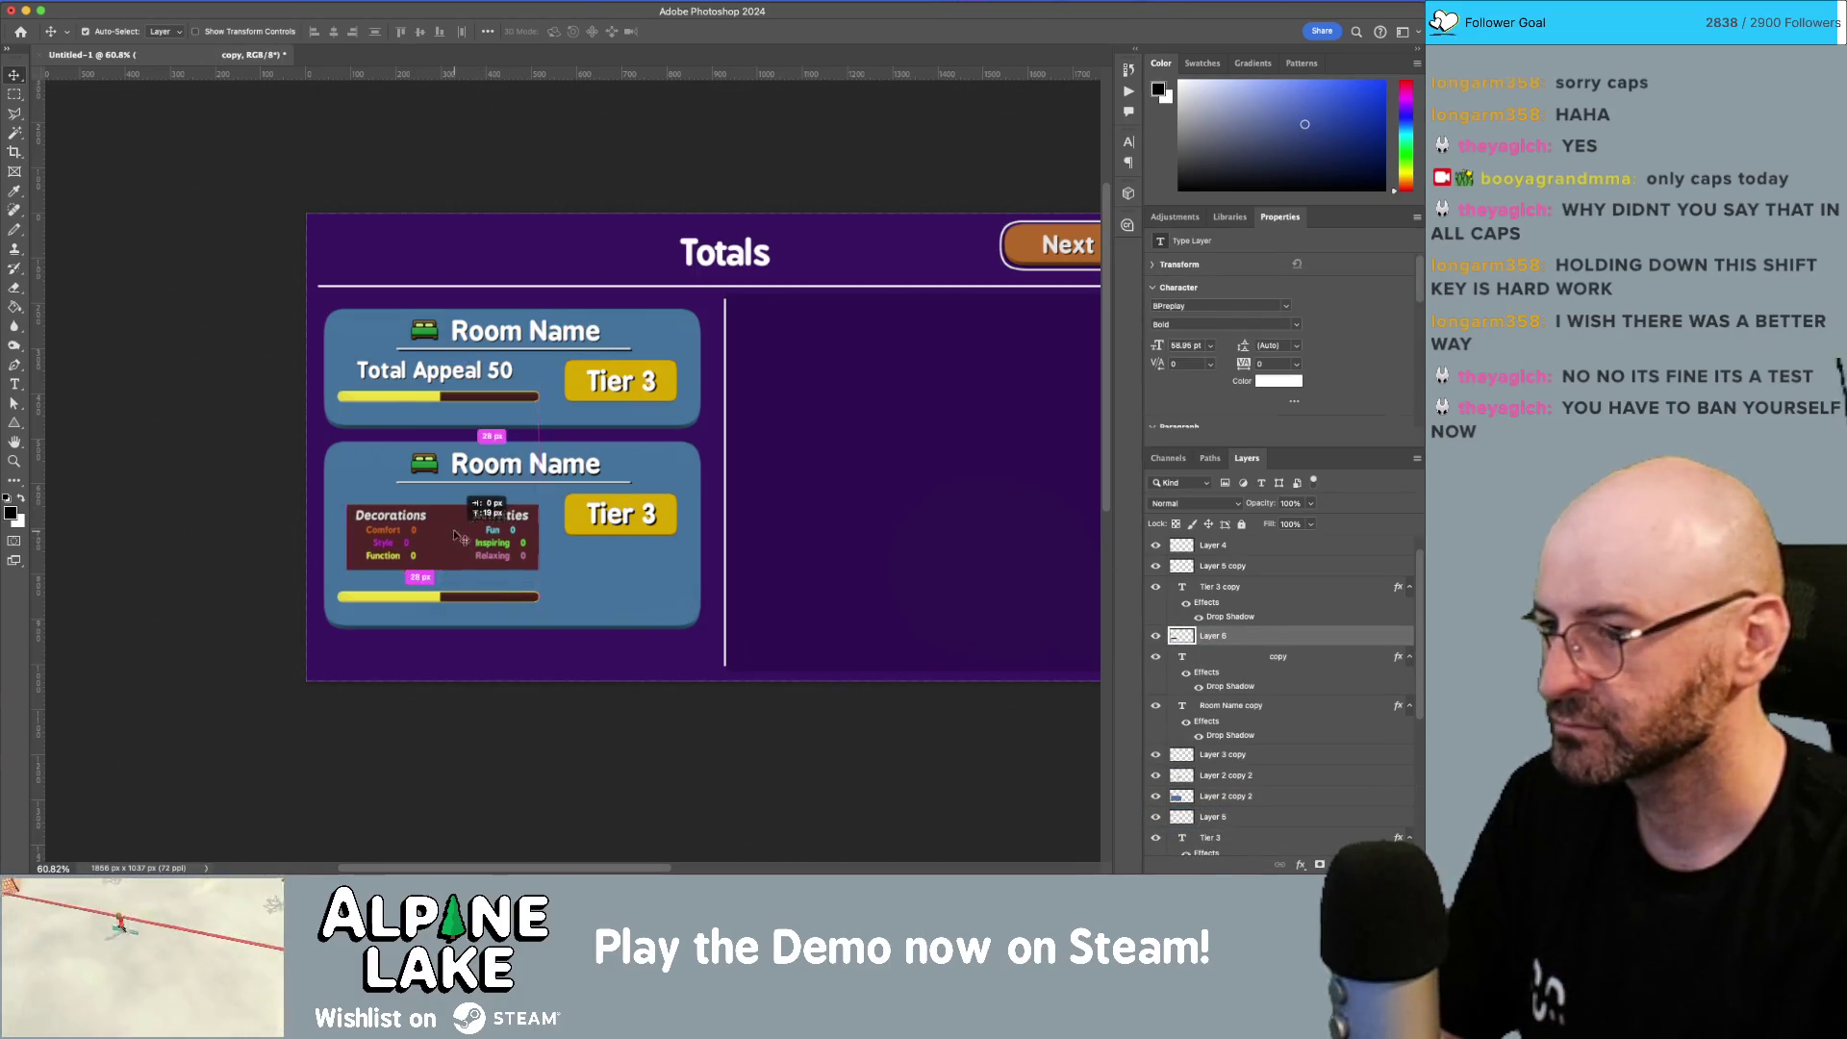
{"action": "key", "text": "z"}
{"action": "left_click", "coordinate": [451, 536]}
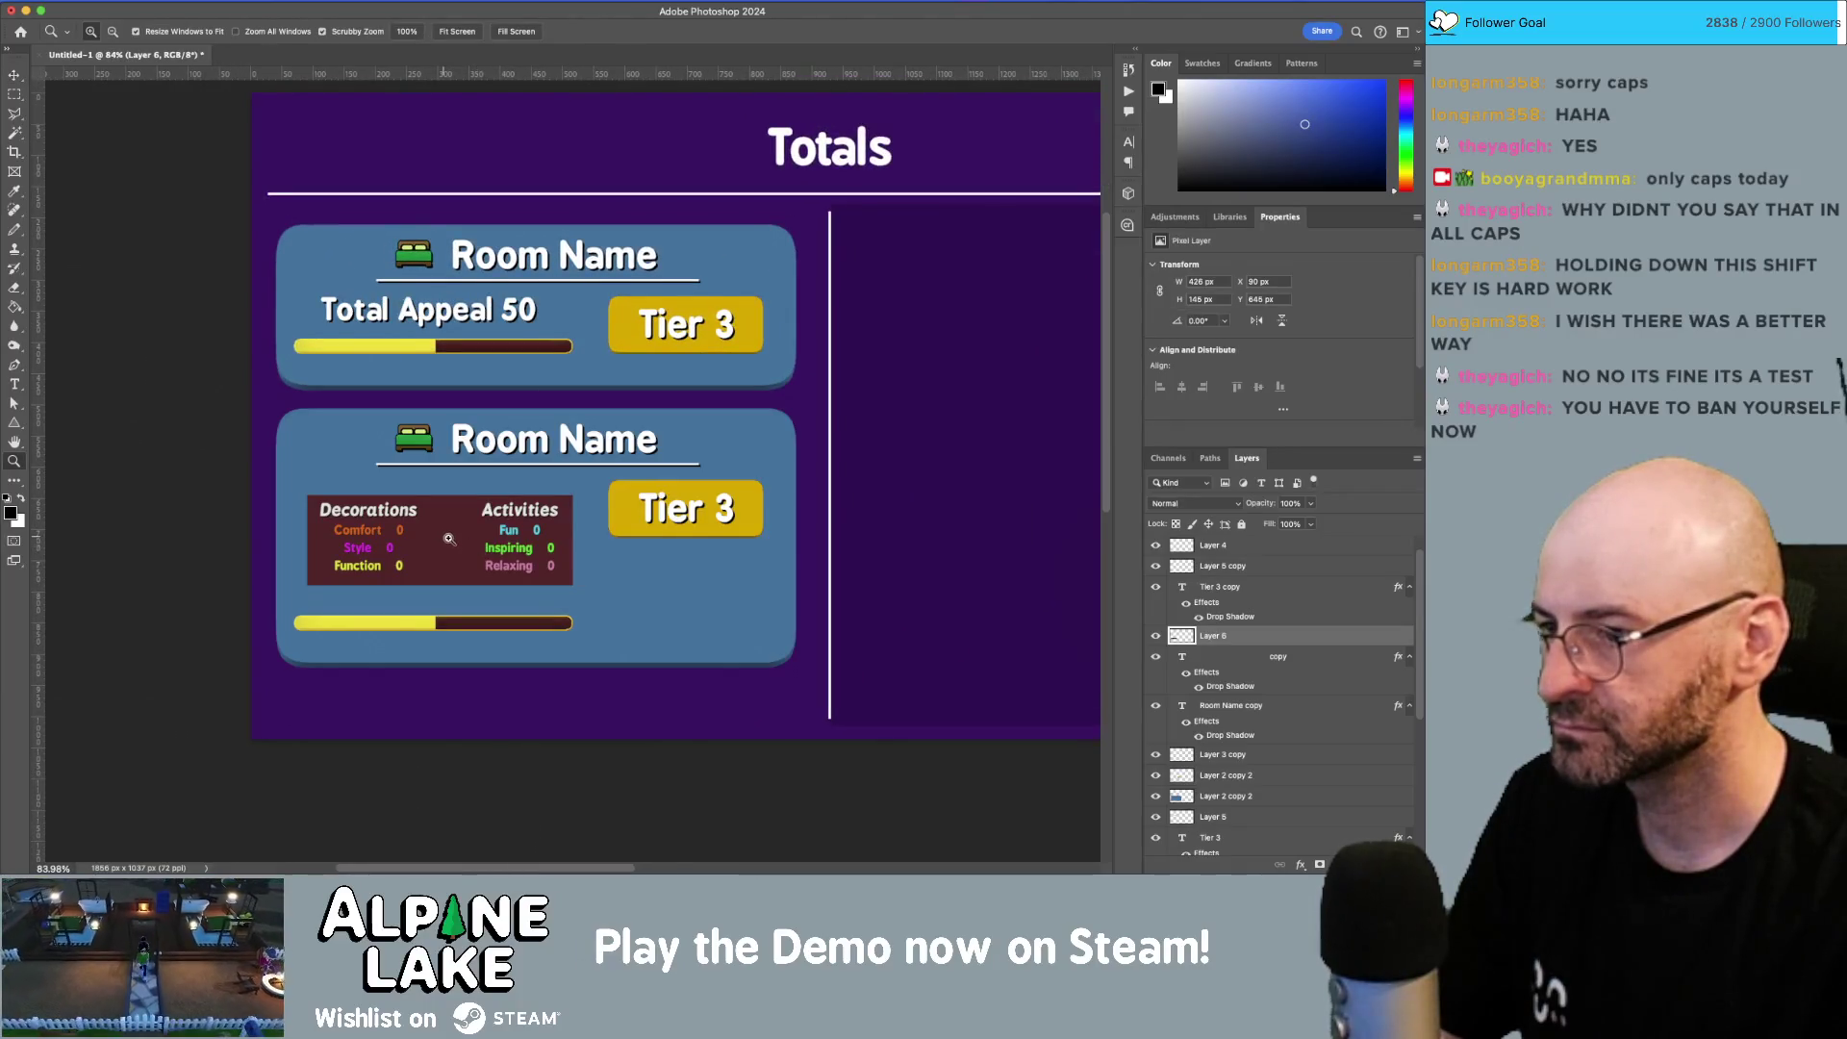
{"action": "left_click_drag", "start_coordinate": [450, 536], "coordinate": [467, 548]}
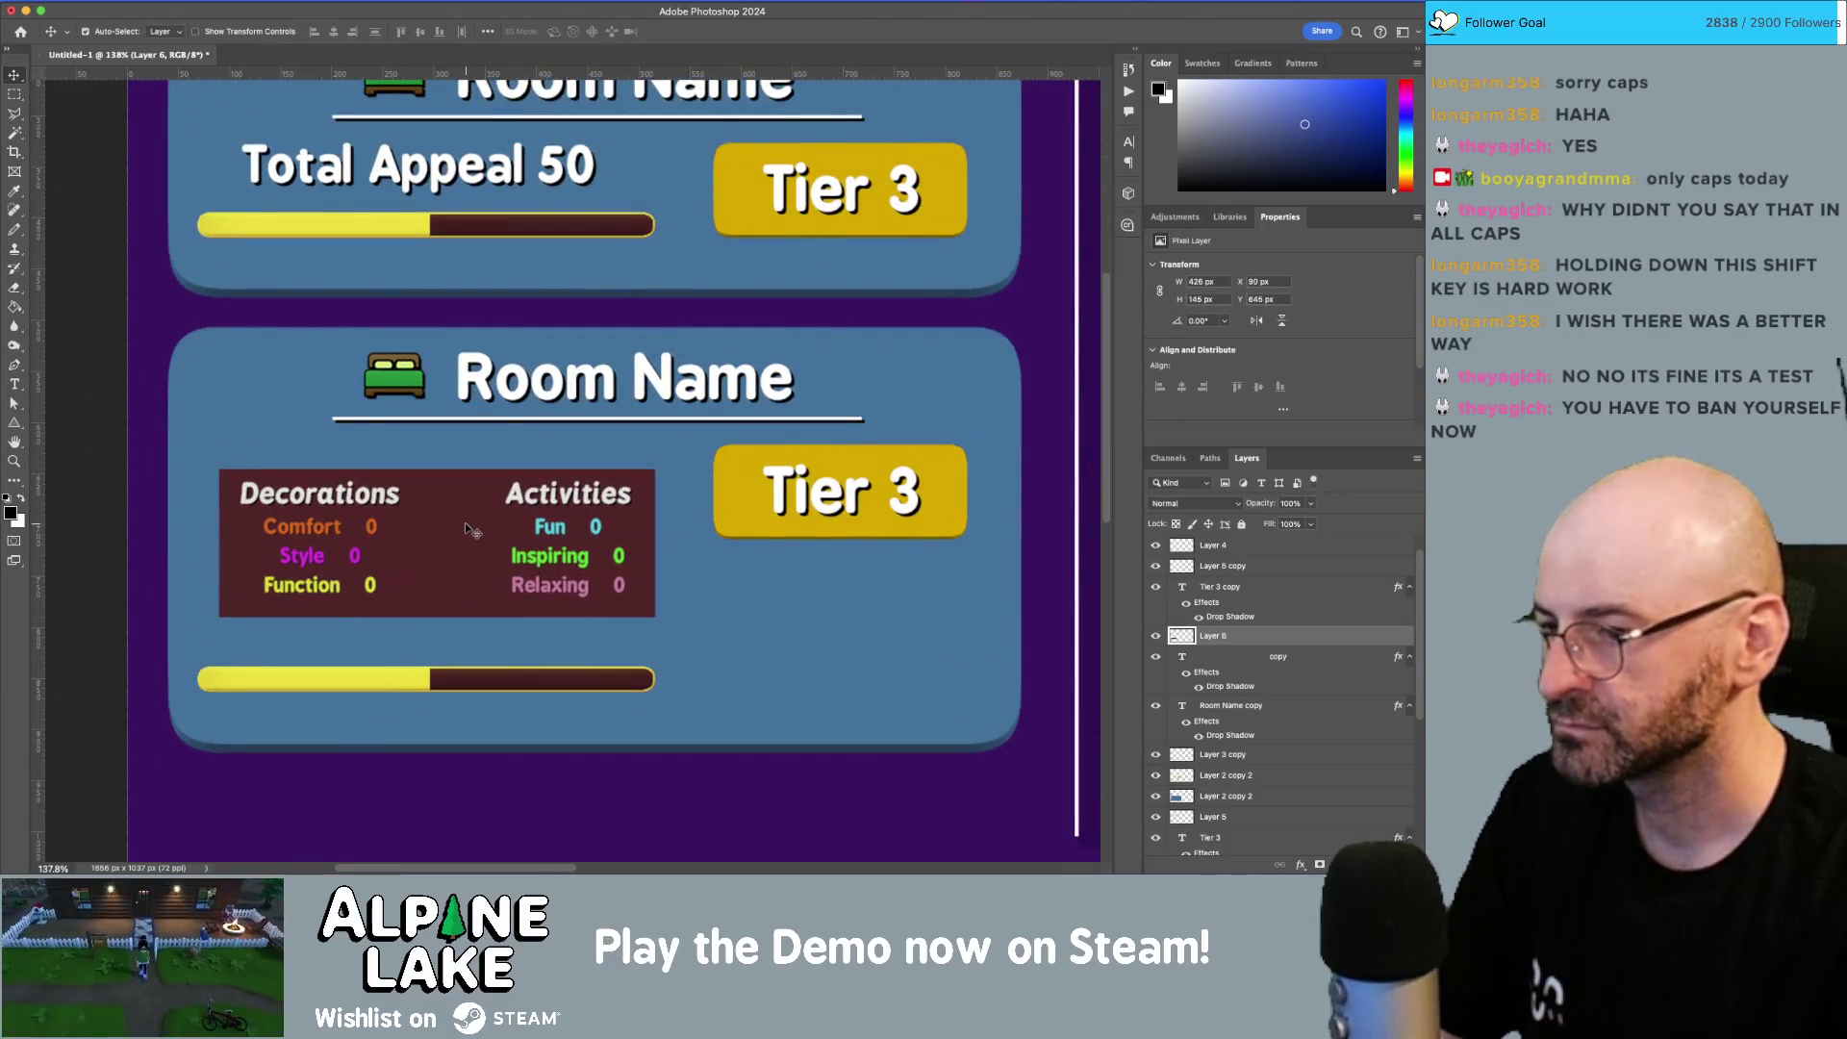
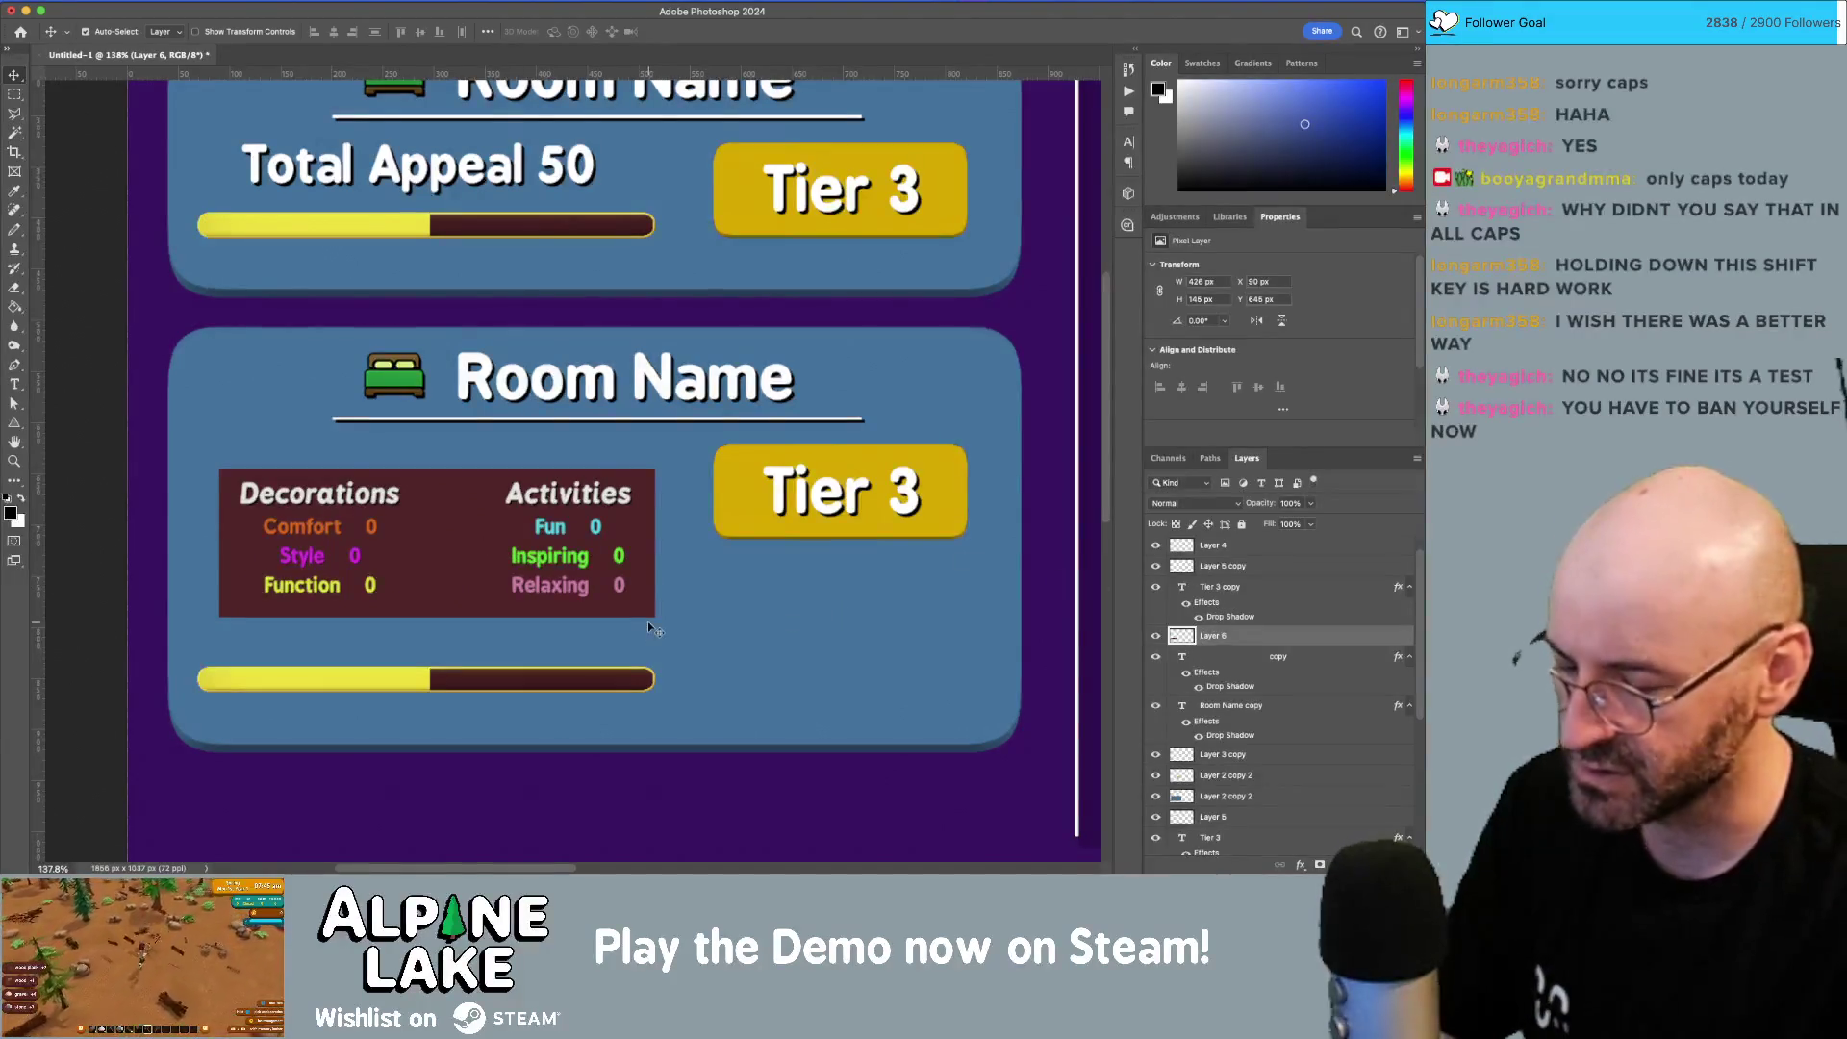
- Magic-wand the maroon backing behind the Decorations and Activities stats, delete it and deselect
{"action": "left_click", "coordinate": [13, 135]}
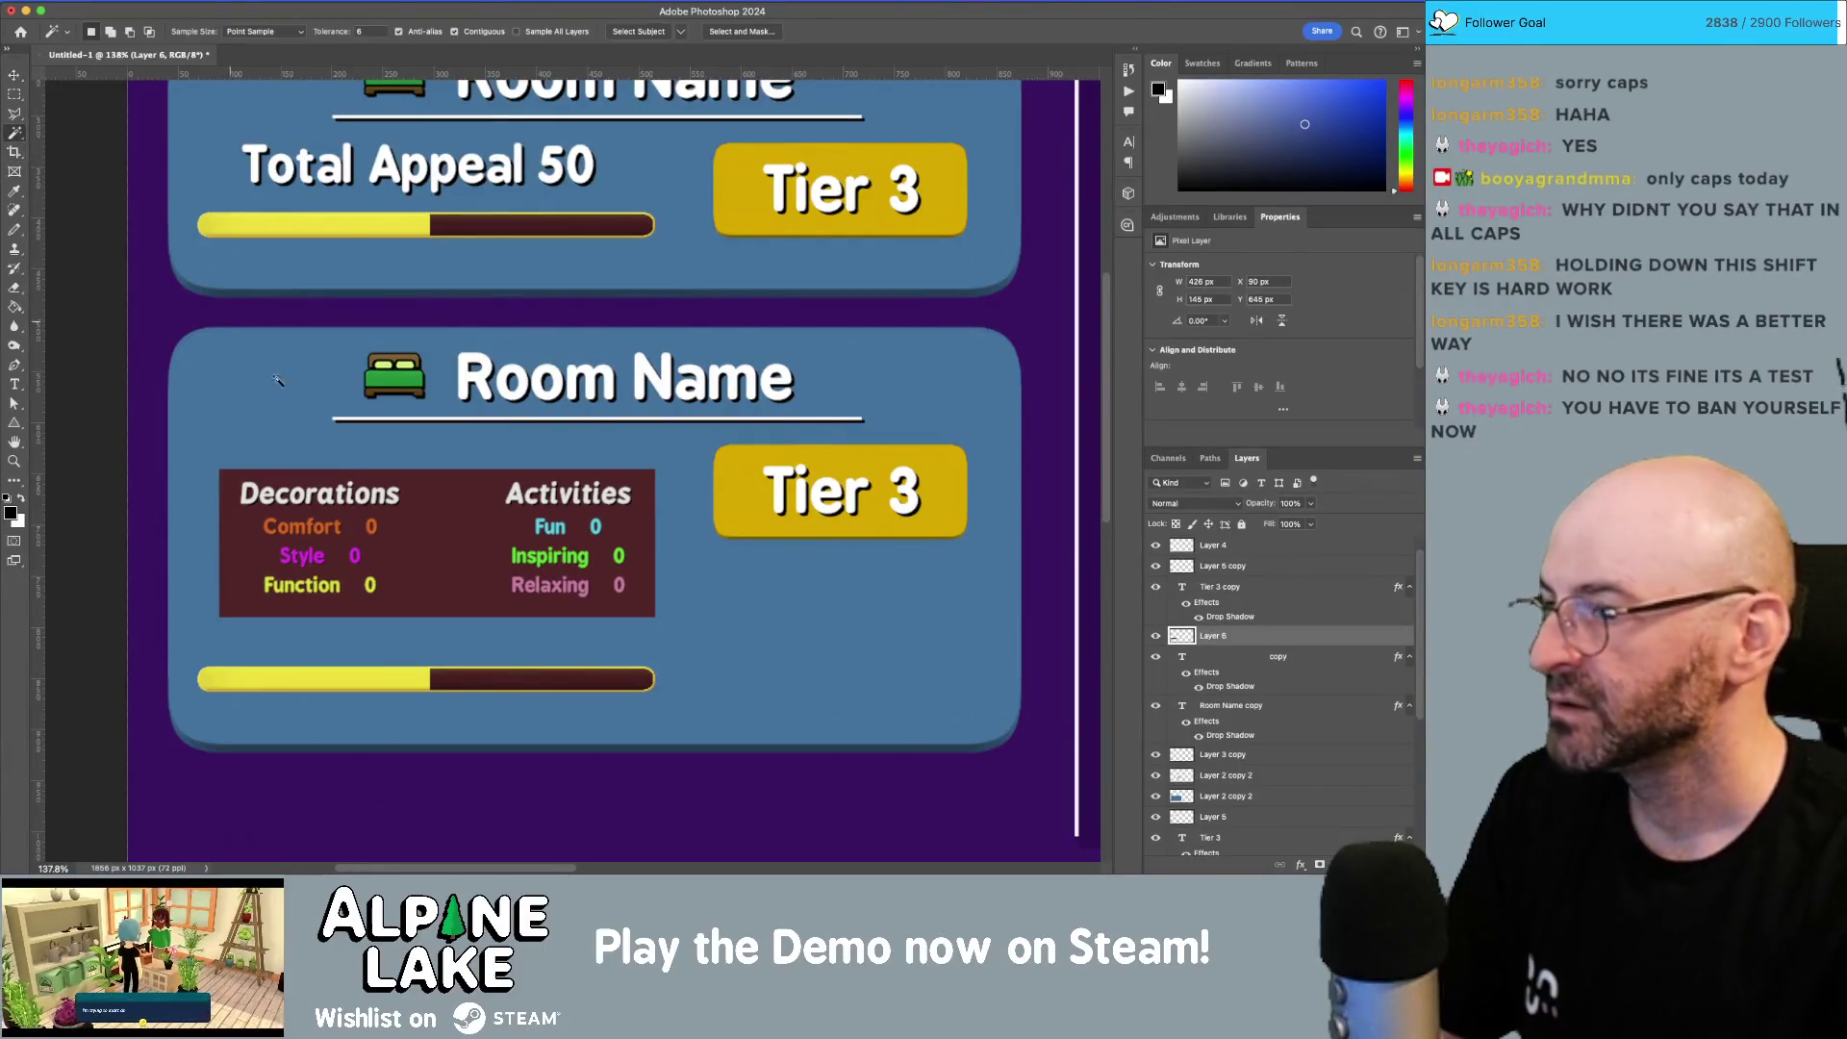
{"action": "left_click", "coordinate": [429, 560]}
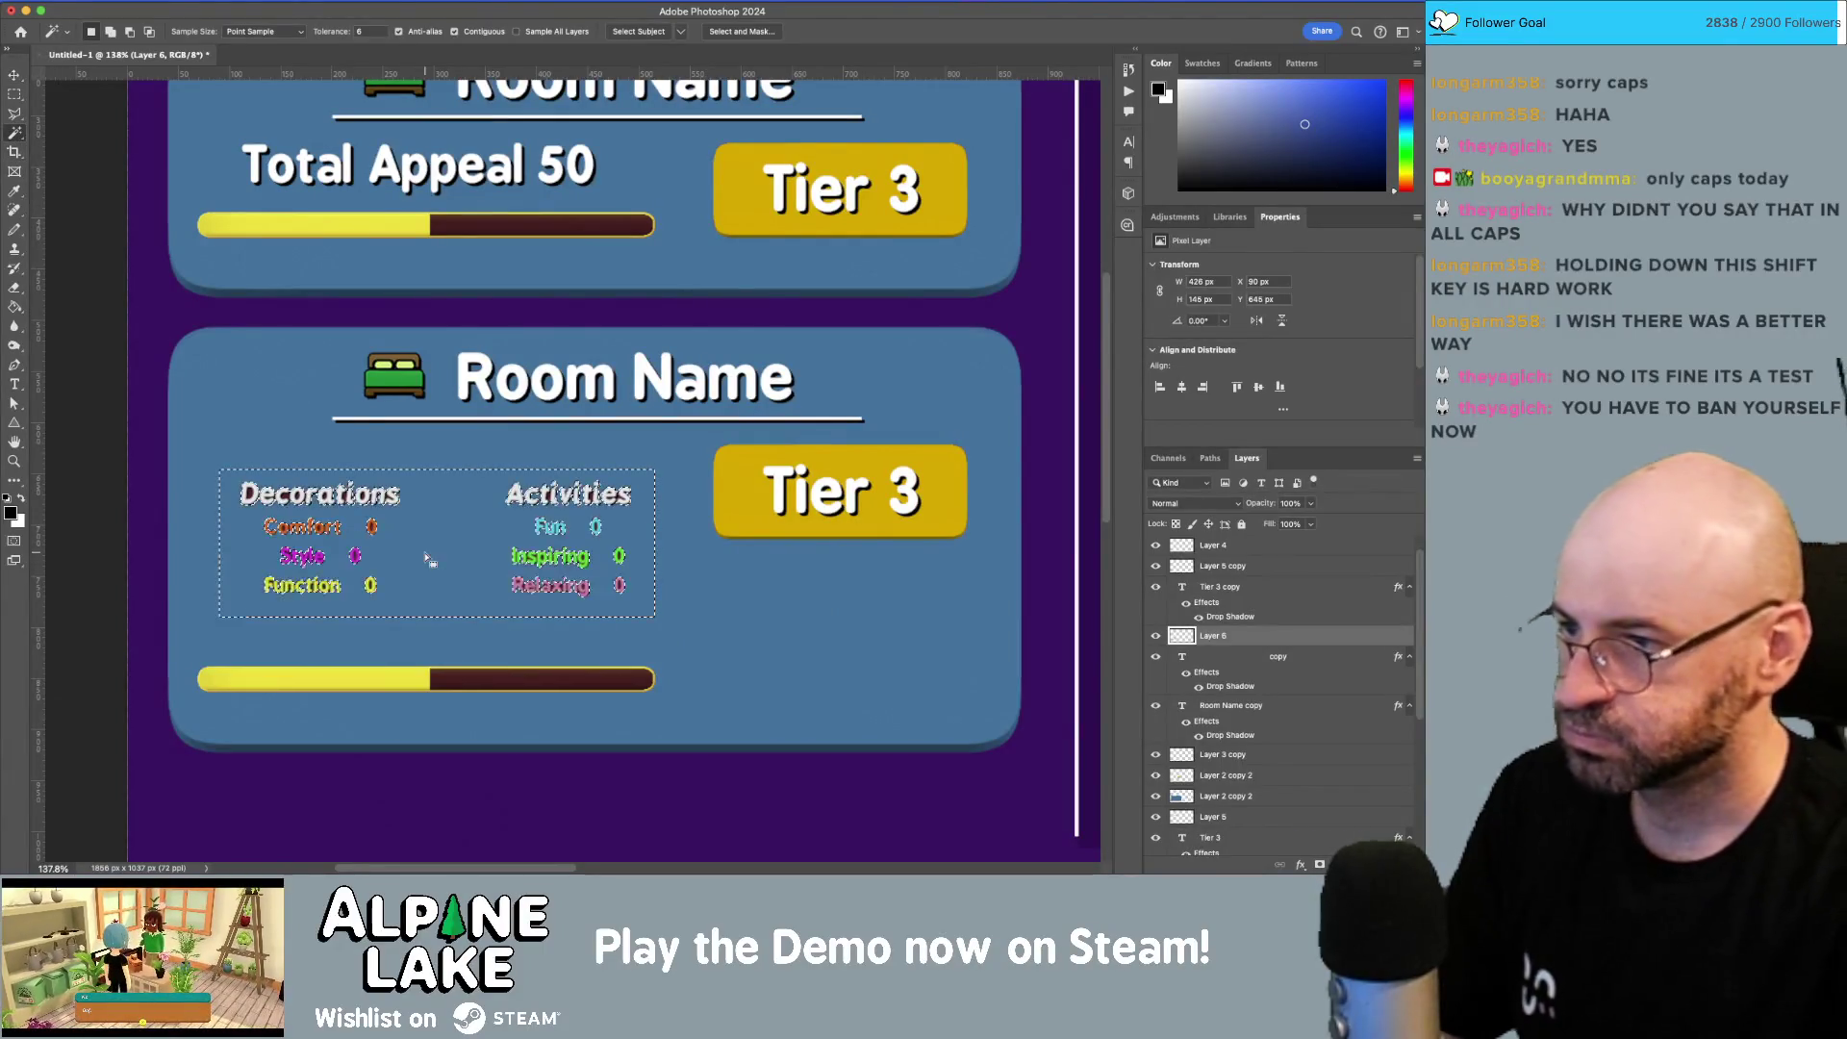
{"action": "key", "text": "Delete"}
{"action": "key", "text": "m"}
{"action": "key", "text": "ctrl+d"}
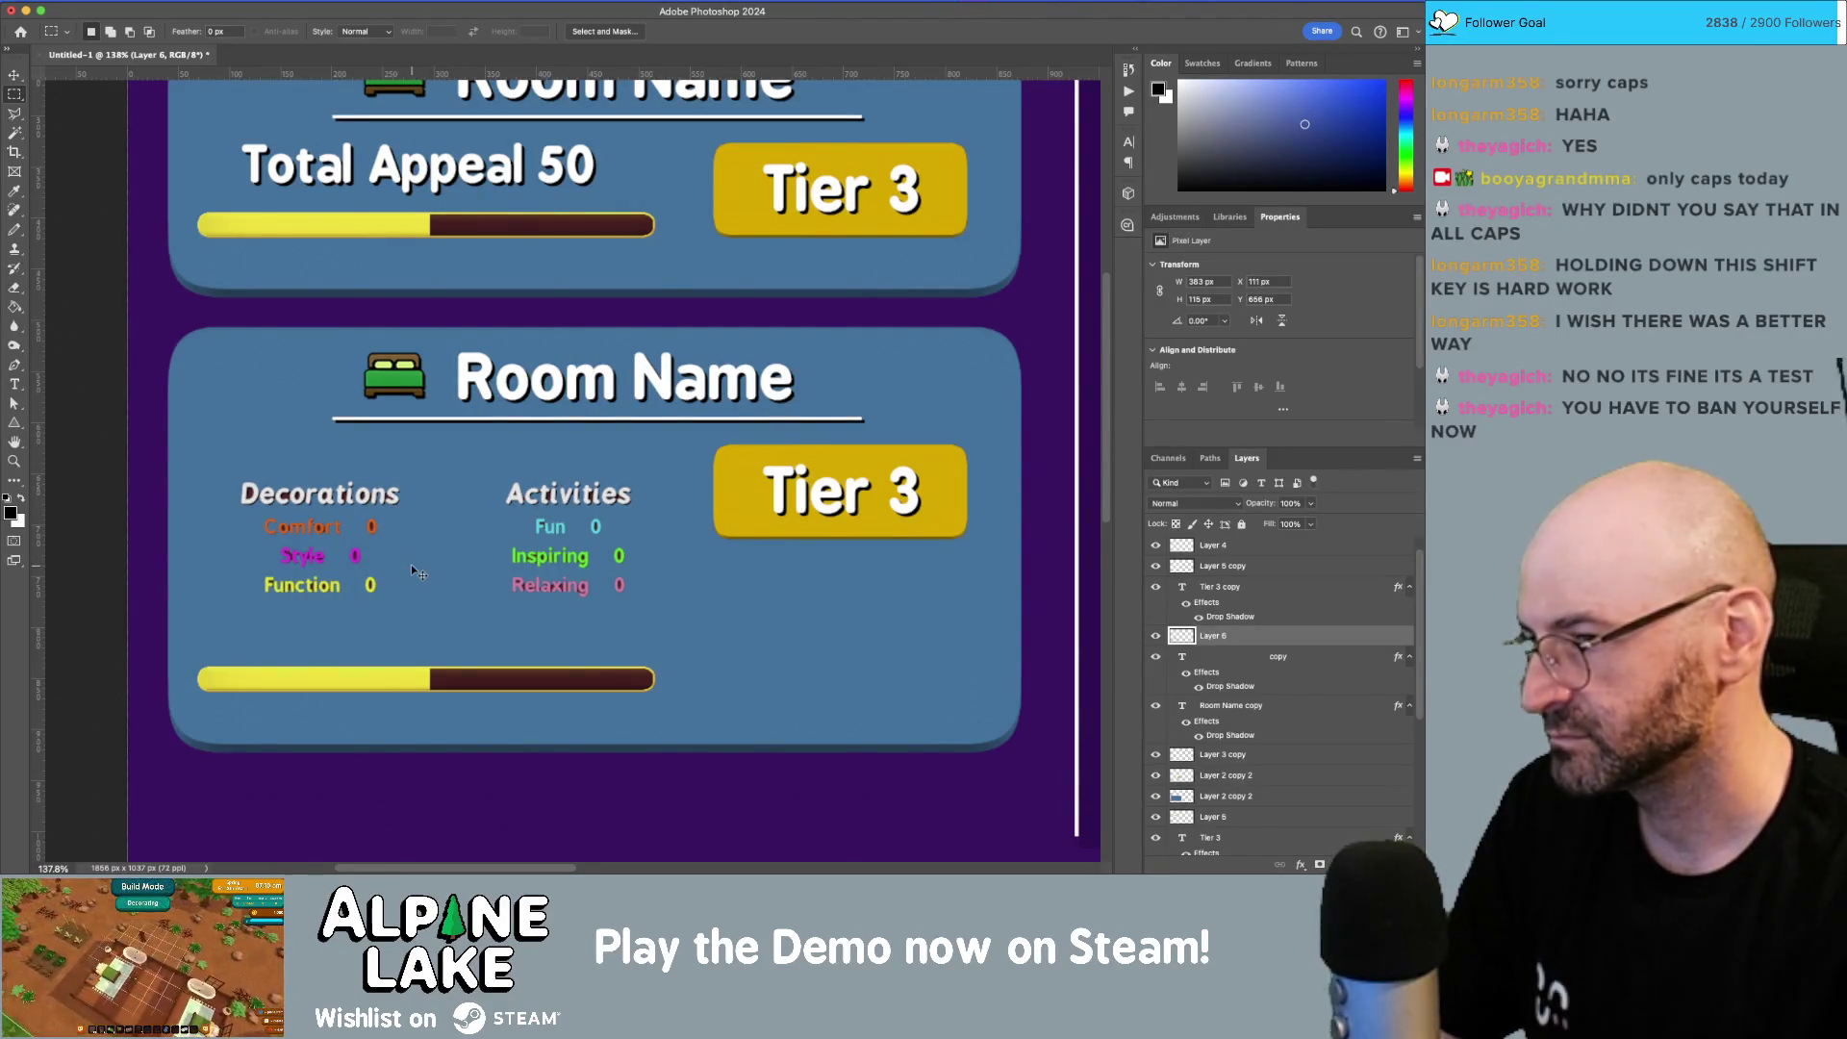
- Zoom out to frame the whole Totals panel with both cards
{"action": "key", "text": "z"}
{"action": "mouse_move", "coordinate": [397, 528]}
{"action": "left_mouse_down"}
{"action": "mouse_move", "coordinate": [379, 509]}
{"action": "mouse_move", "coordinate": [391, 519]}
{"action": "mouse_move", "coordinate": [406, 466]}
{"action": "left_mouse_up"}
{"action": "key", "text": "v"}
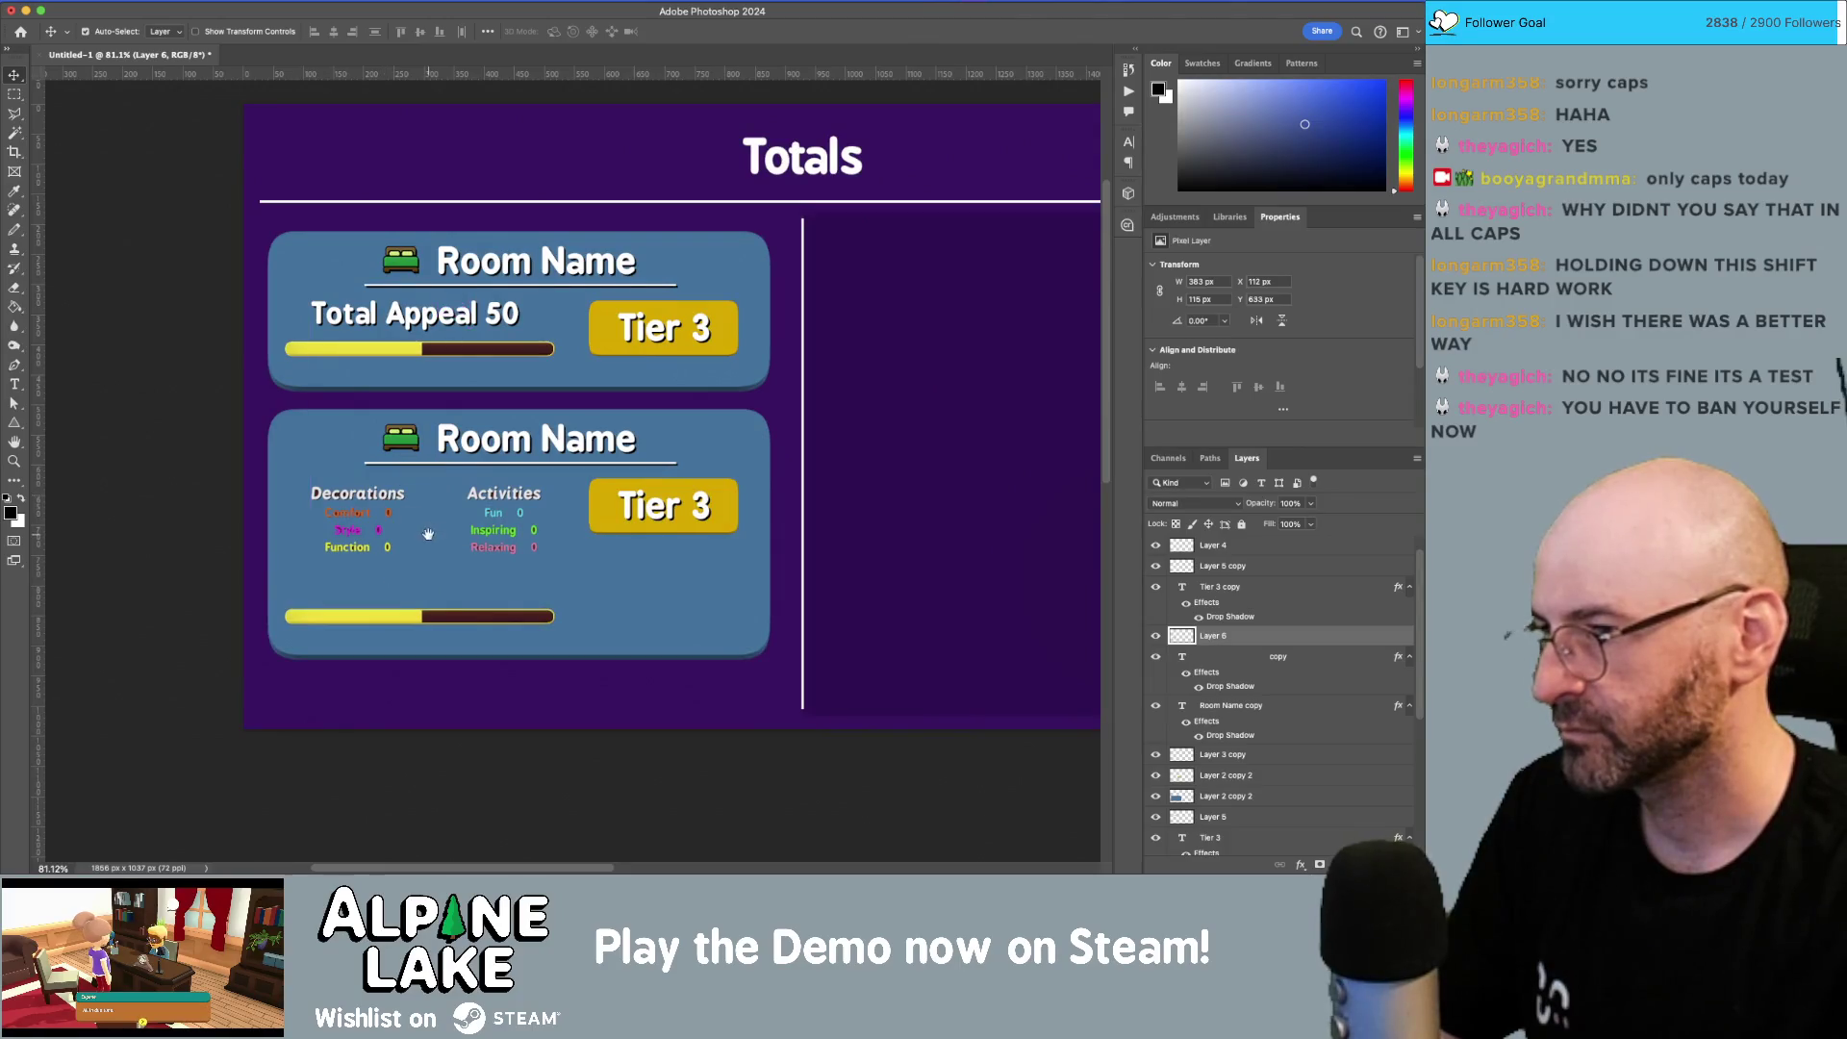
- Pan to the cards and nudge the stats text layer down slightly
{"action": "left_click_drag", "start_coordinate": [428, 536], "coordinate": [316, 452]}
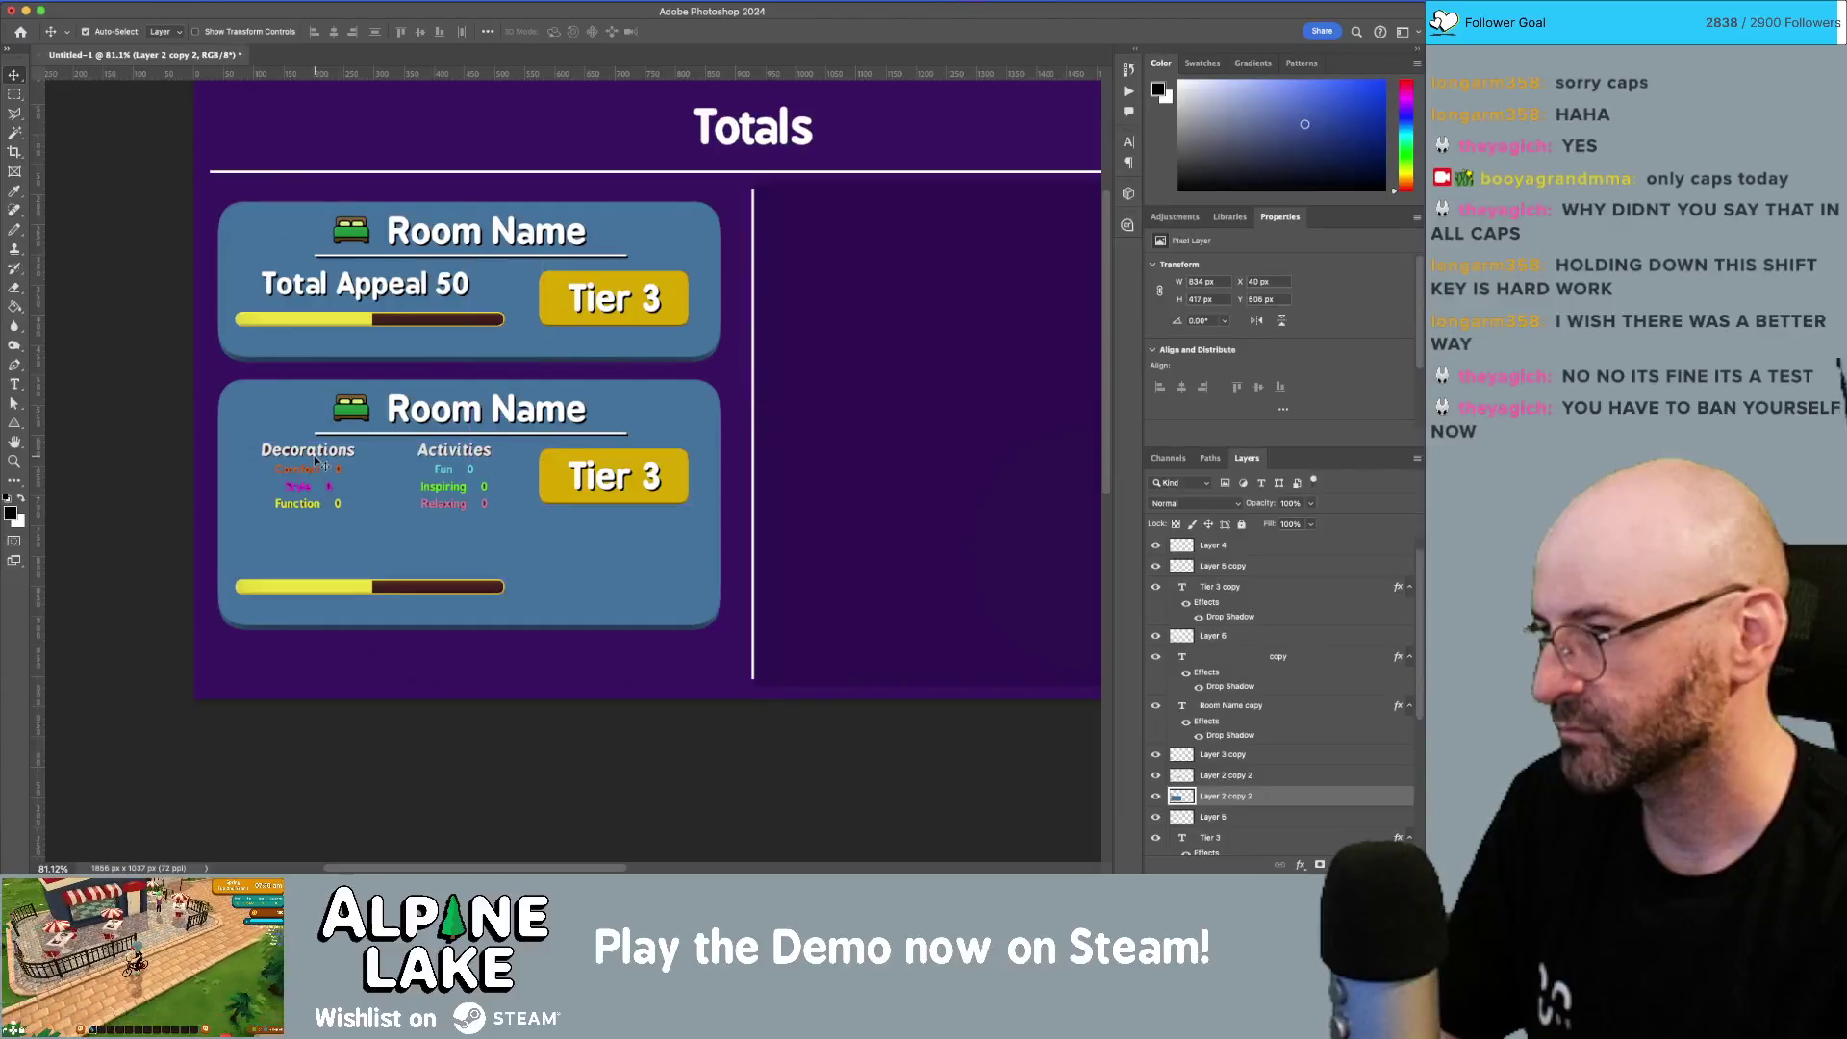
{"action": "left_click", "coordinate": [314, 474]}
{"action": "left_click_drag", "start_coordinate": [315, 474], "coordinate": [314, 481]}
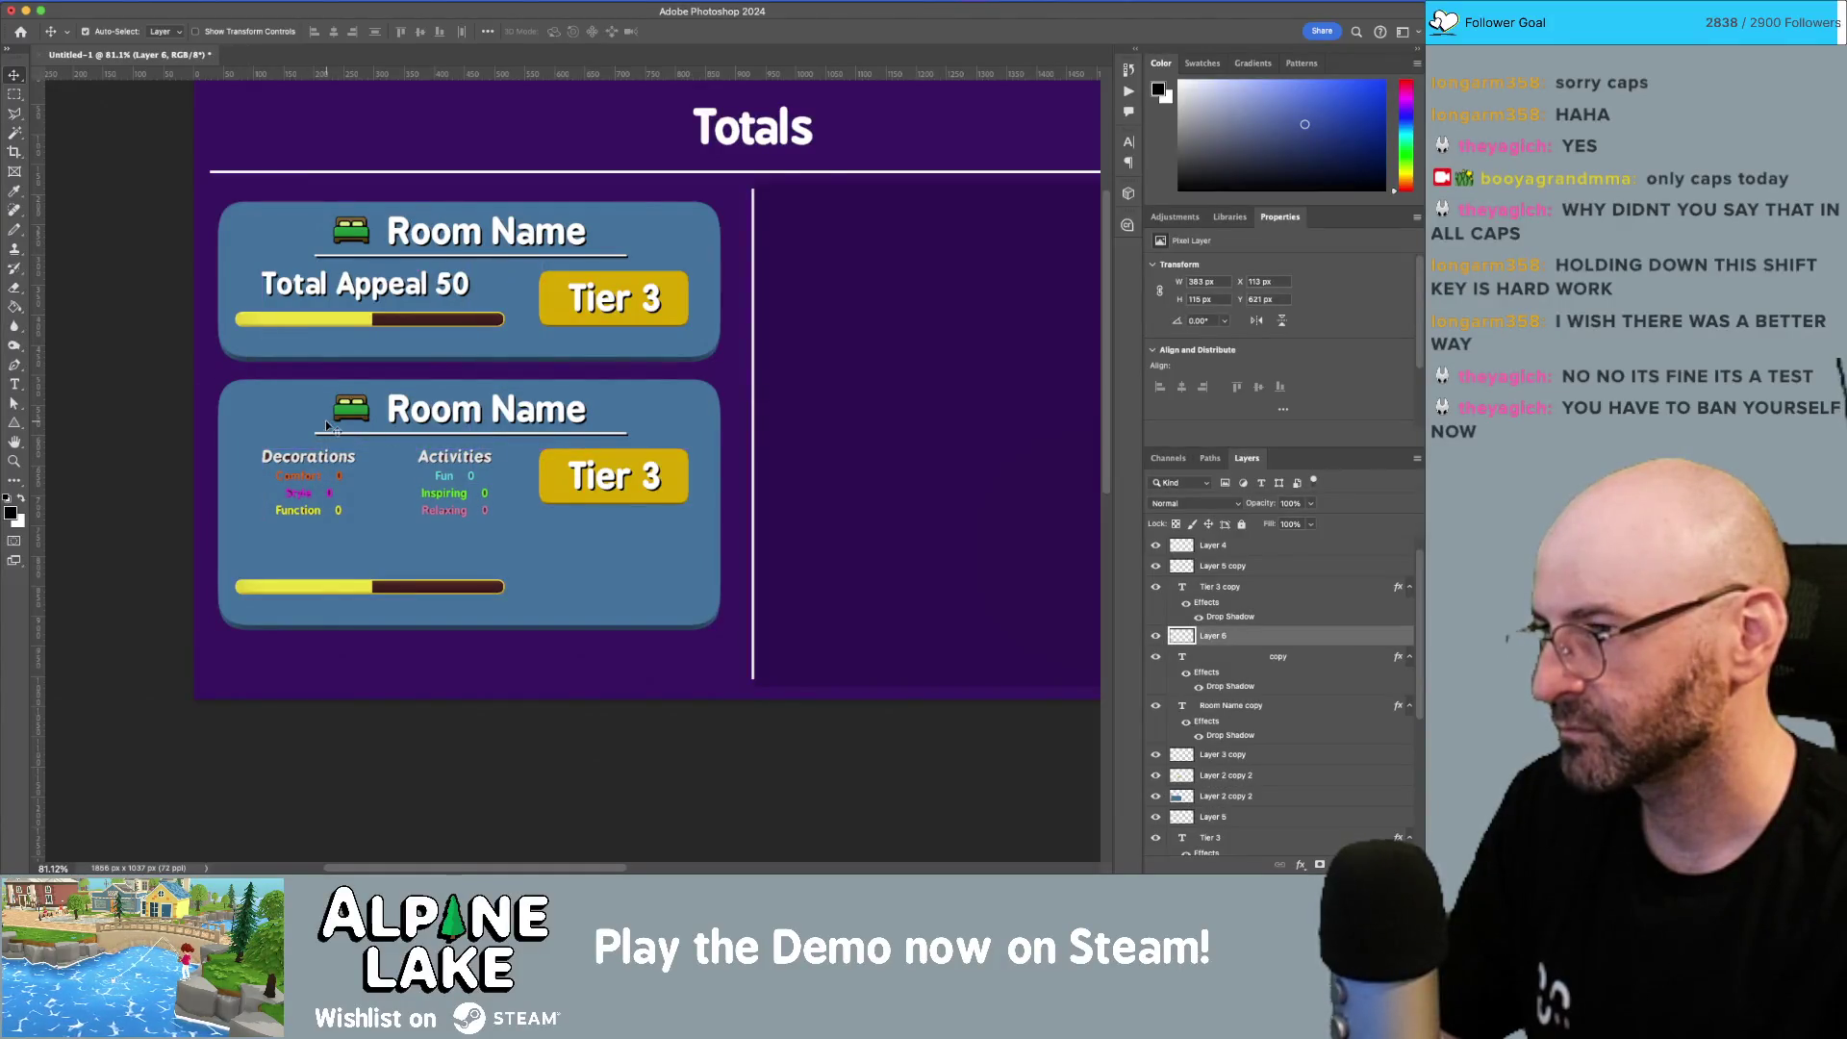
{"action": "left_click", "coordinate": [359, 547]}
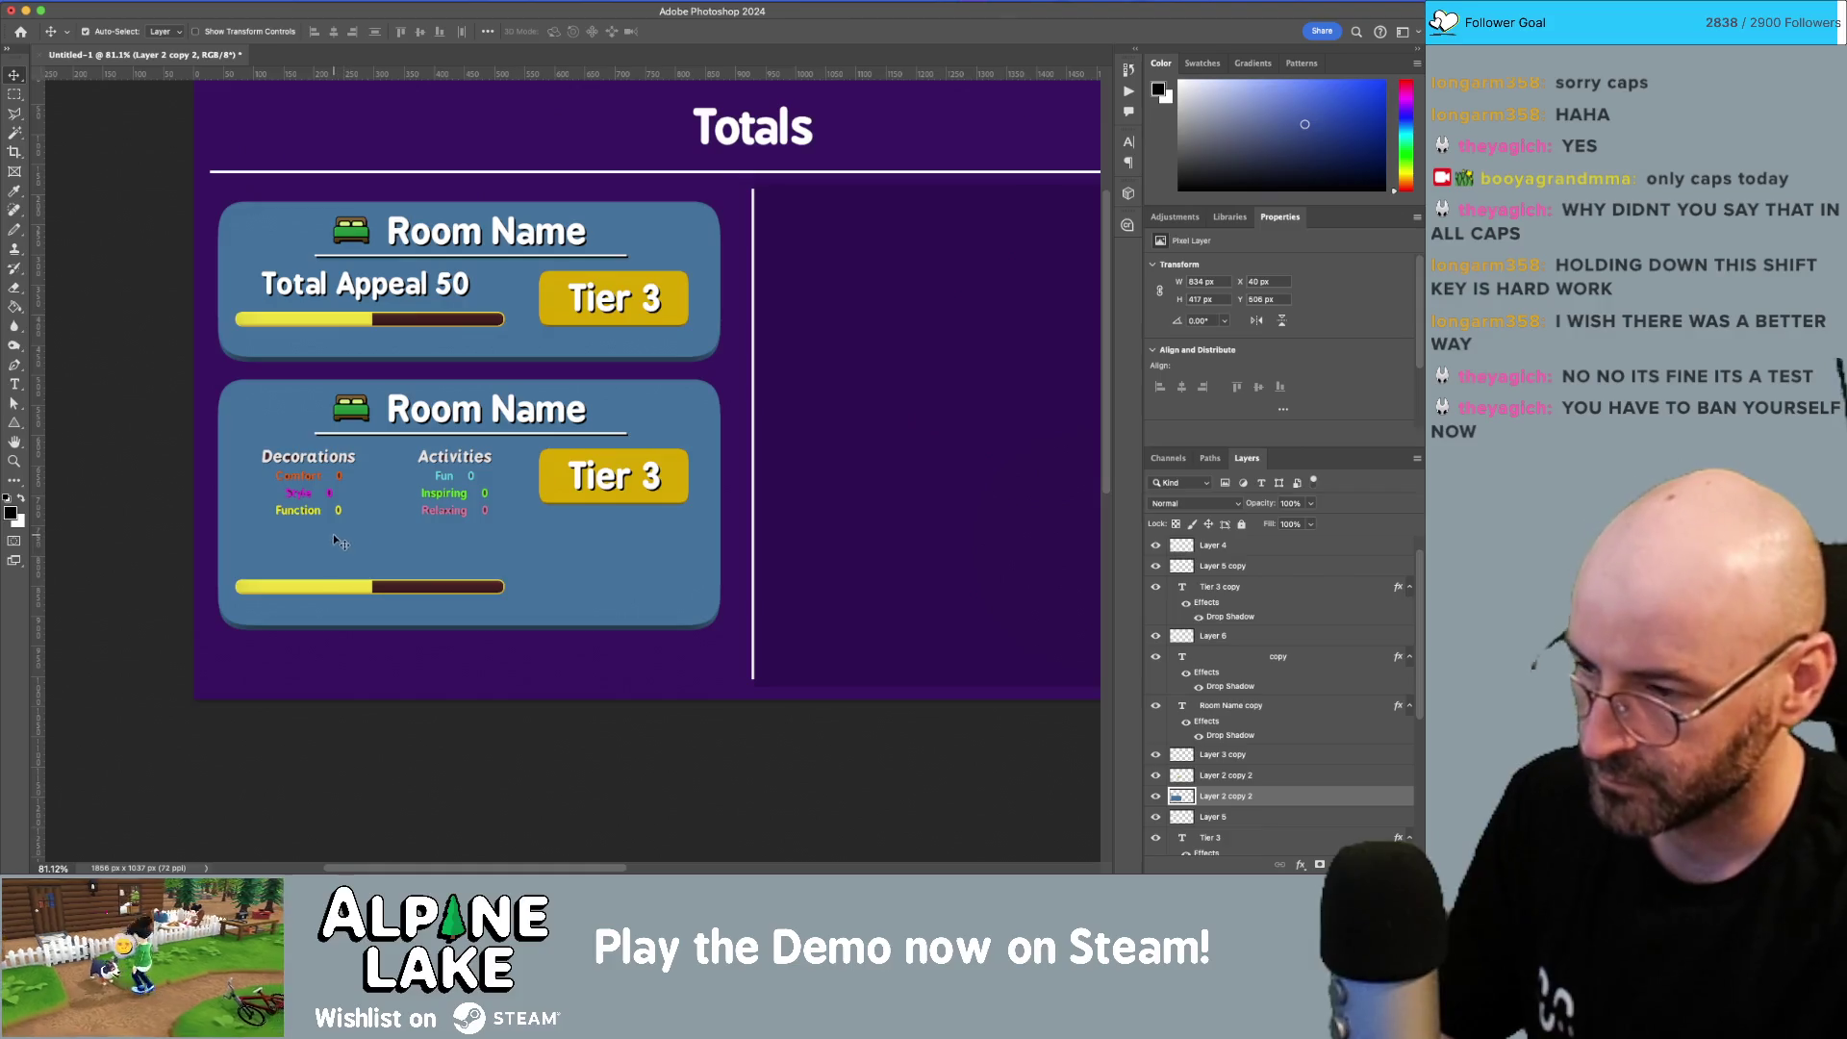
- Marquee the lower part of the second card and move its progress bar up toward the stats
{"action": "key", "text": "m"}
{"action": "left_click_drag", "start_coordinate": [205, 564], "coordinate": [795, 708]}
{"action": "key", "text": "v"}
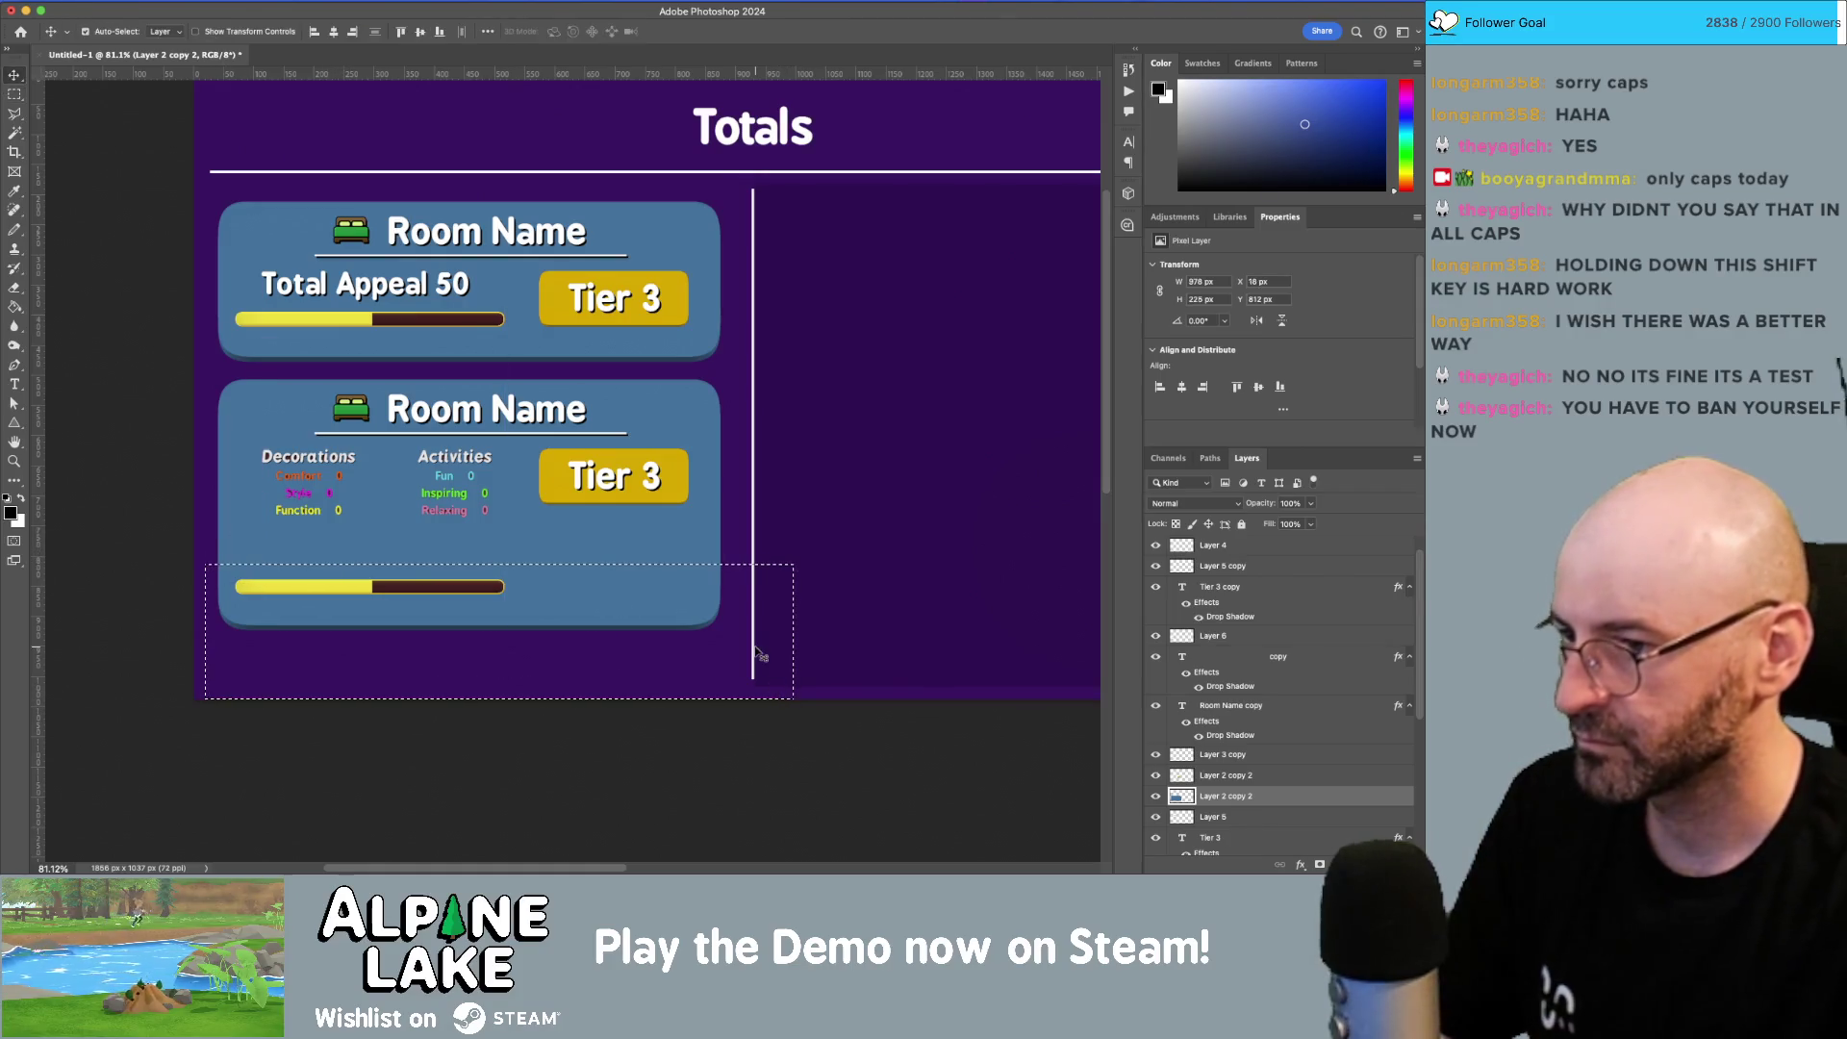
{"action": "key", "text": "shift+Up"}
{"action": "key", "text": "shift+Up"}
{"action": "key", "text": "shift+Up"}
{"action": "key", "text": "shift+Up"}
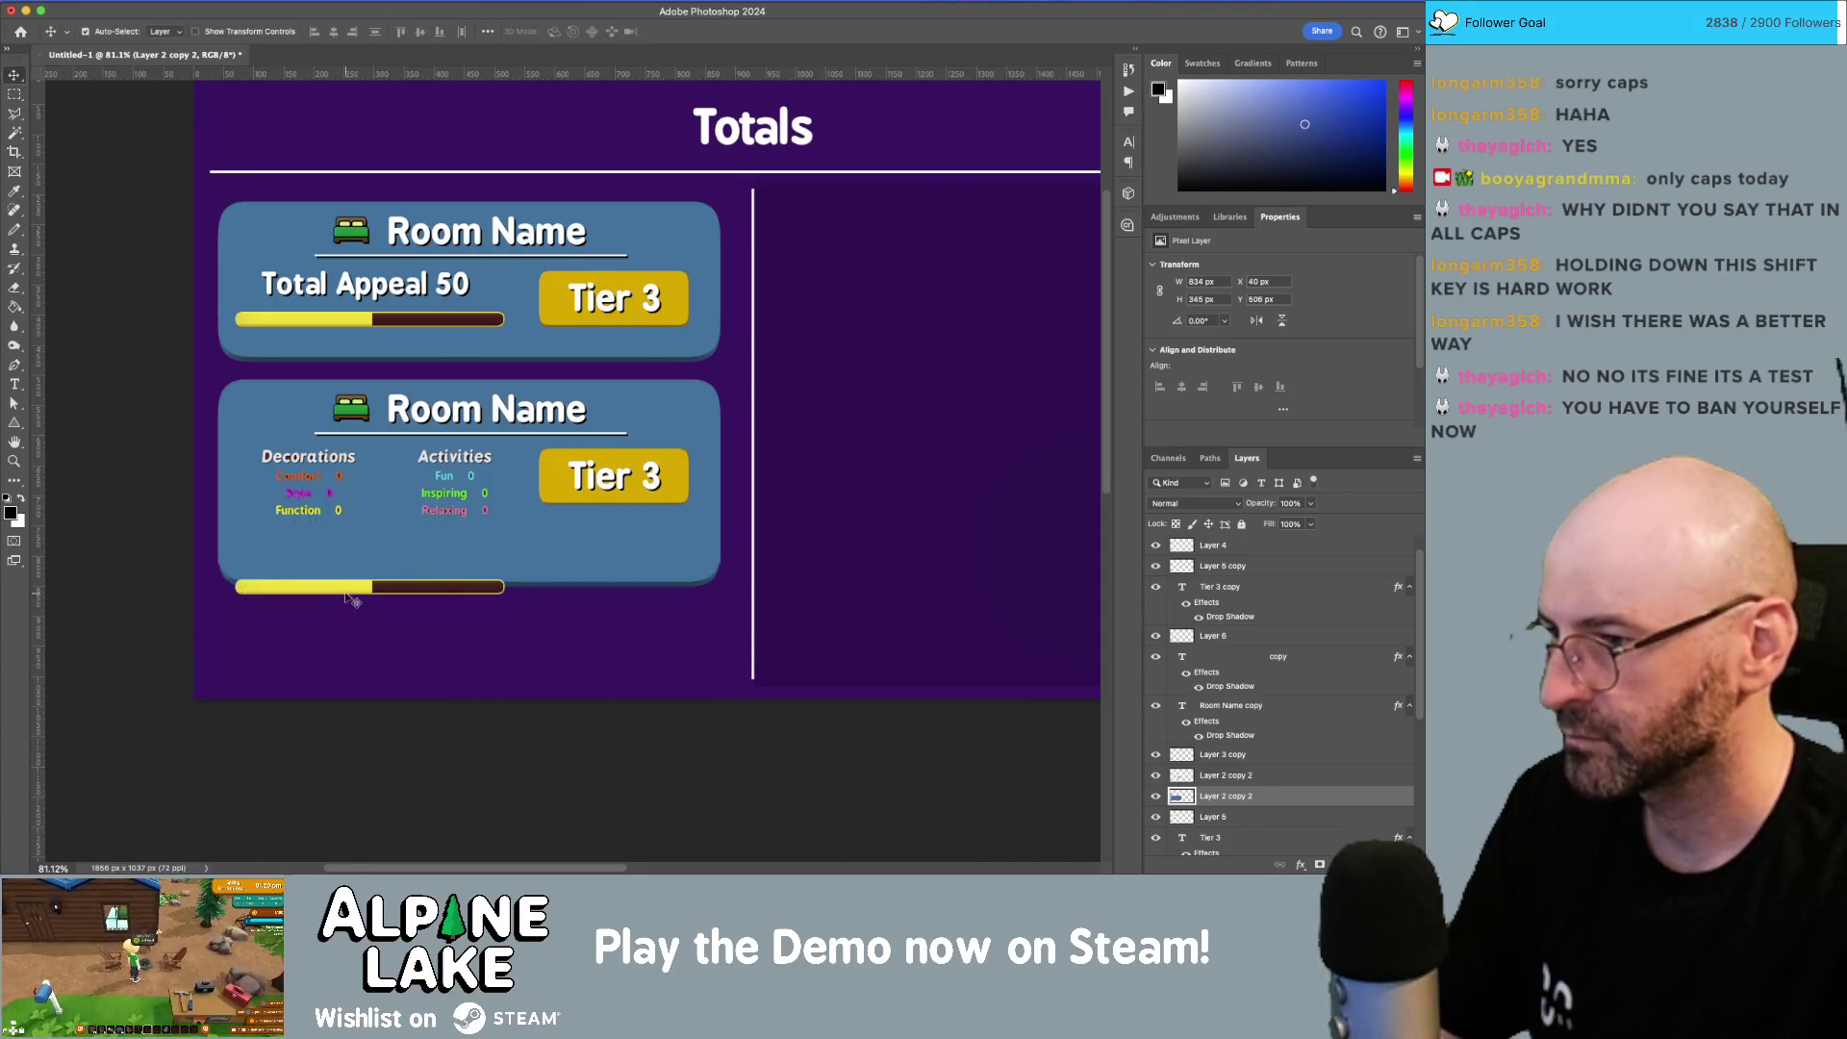
{"action": "left_click_drag", "start_coordinate": [343, 591], "coordinate": [354, 553]}
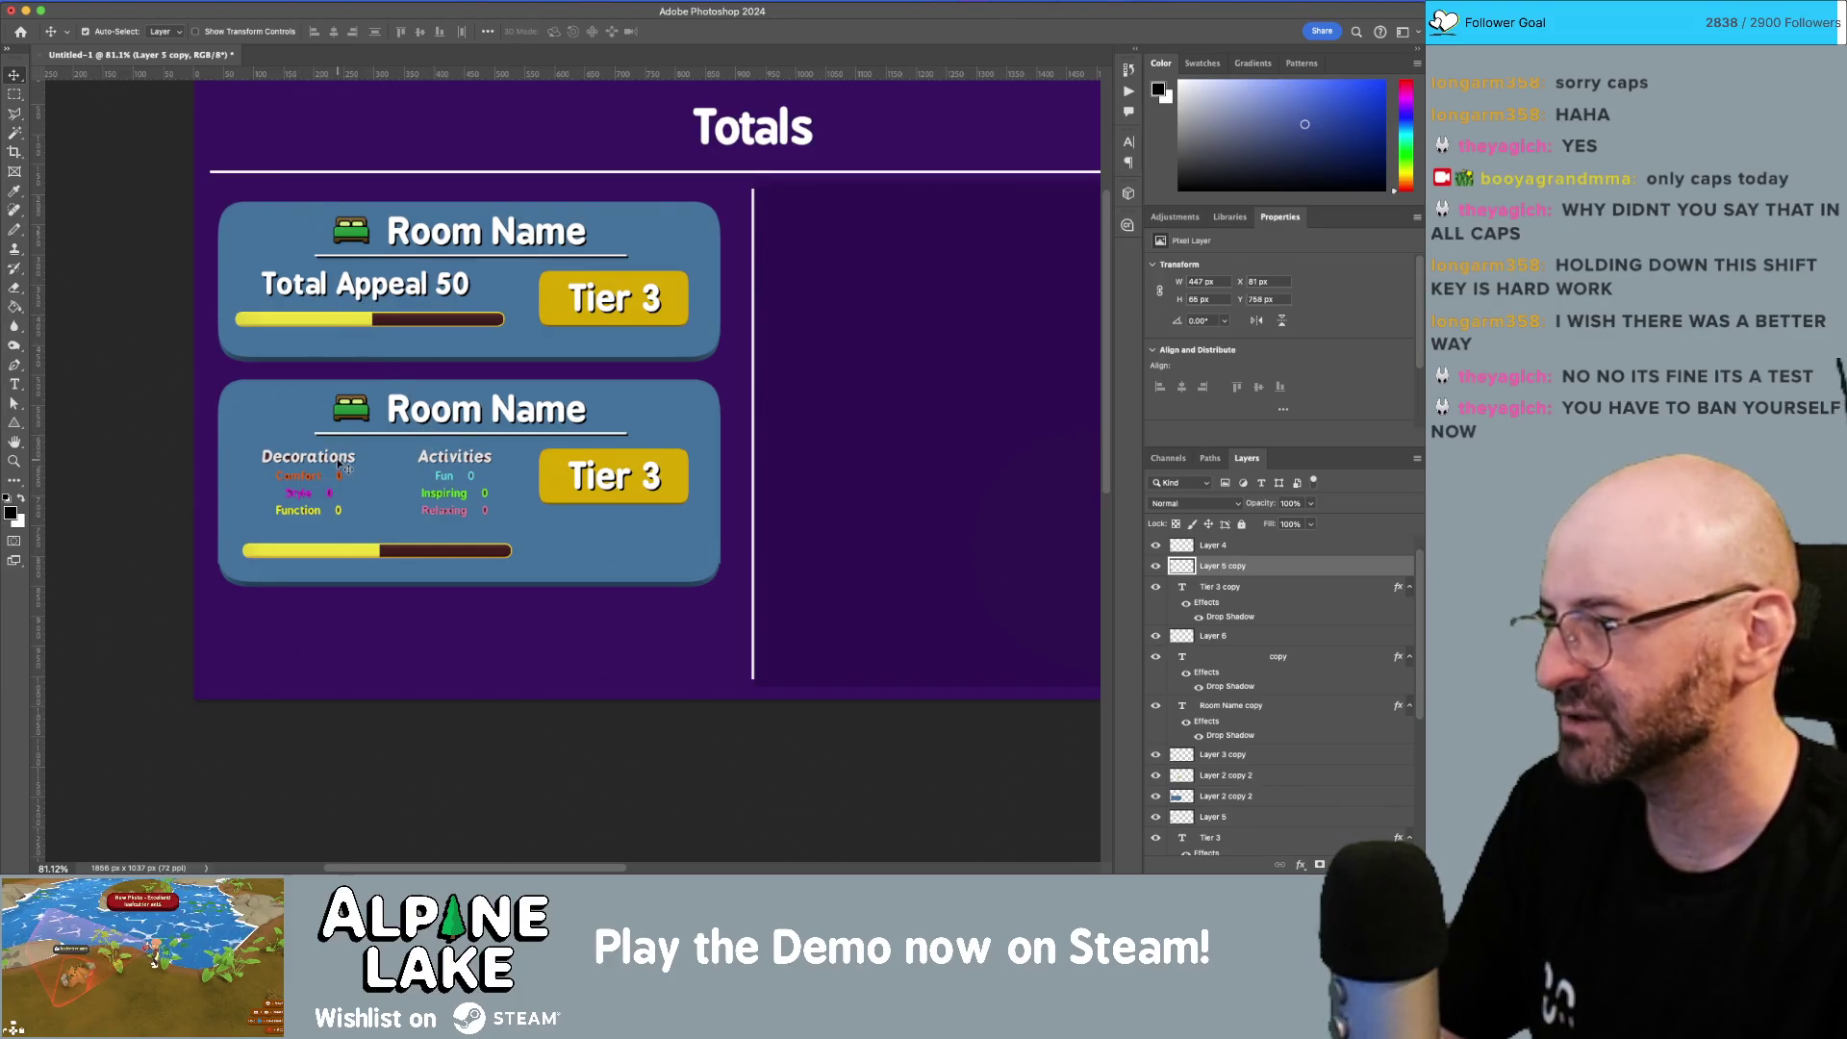
{"action": "key", "text": "z"}
{"action": "scroll", "coordinate": [522, 422], "scroll_direction": "down", "scroll_amount": 2}
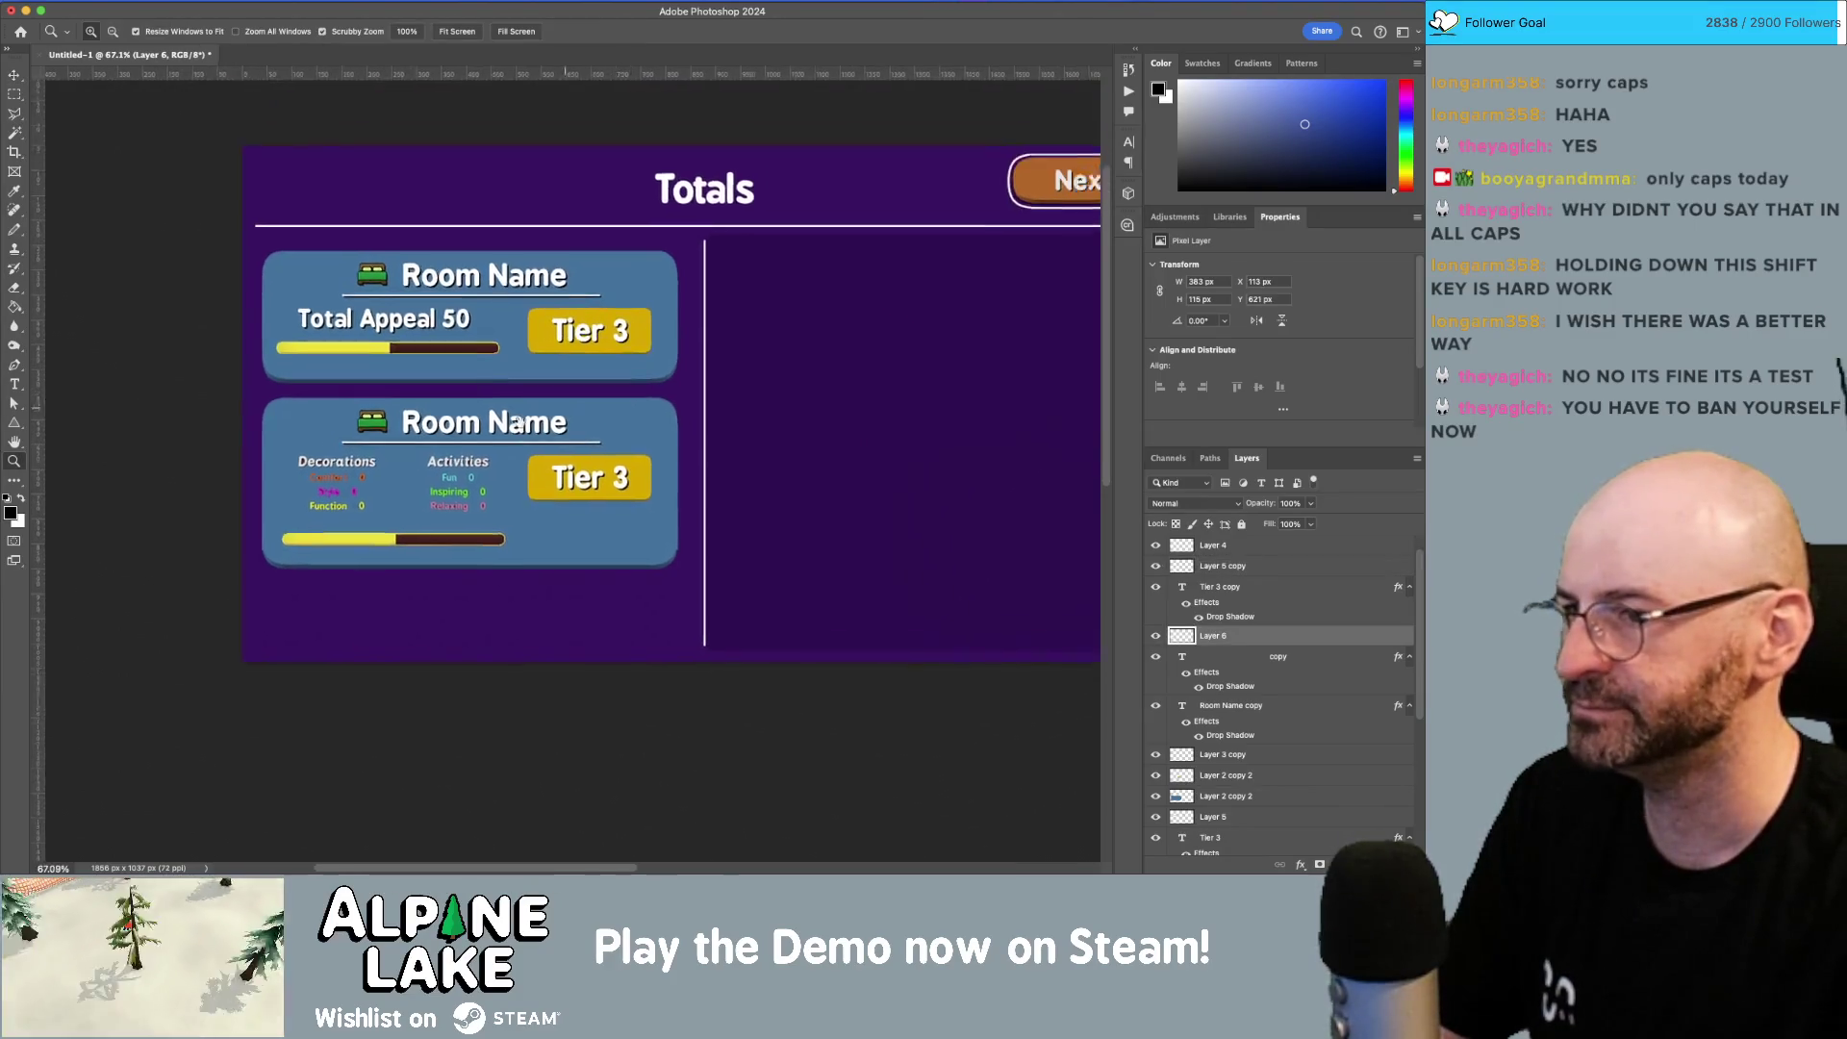
{"action": "scroll", "coordinate": [520, 421], "scroll_direction": "up", "scroll_amount": 2}
{"action": "scroll", "coordinate": [559, 391], "scroll_direction": "up", "scroll_amount": 1}
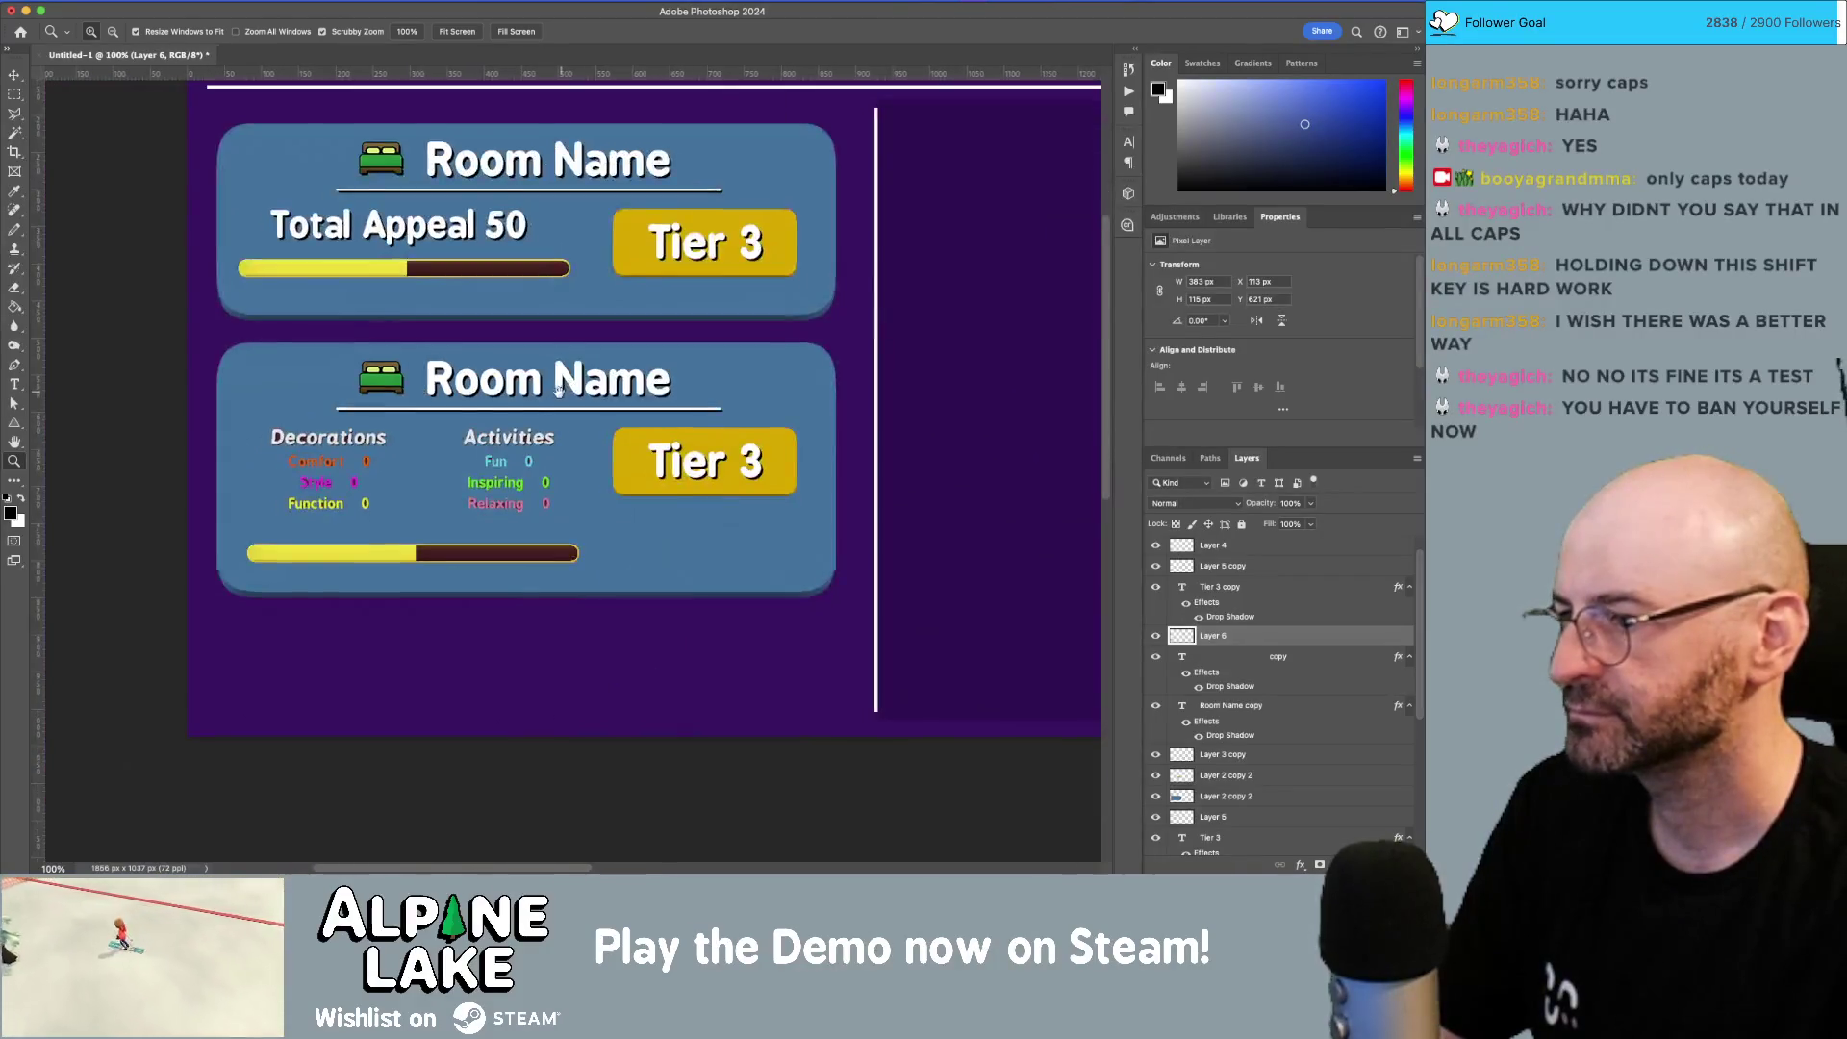
{"action": "key", "text": "v"}
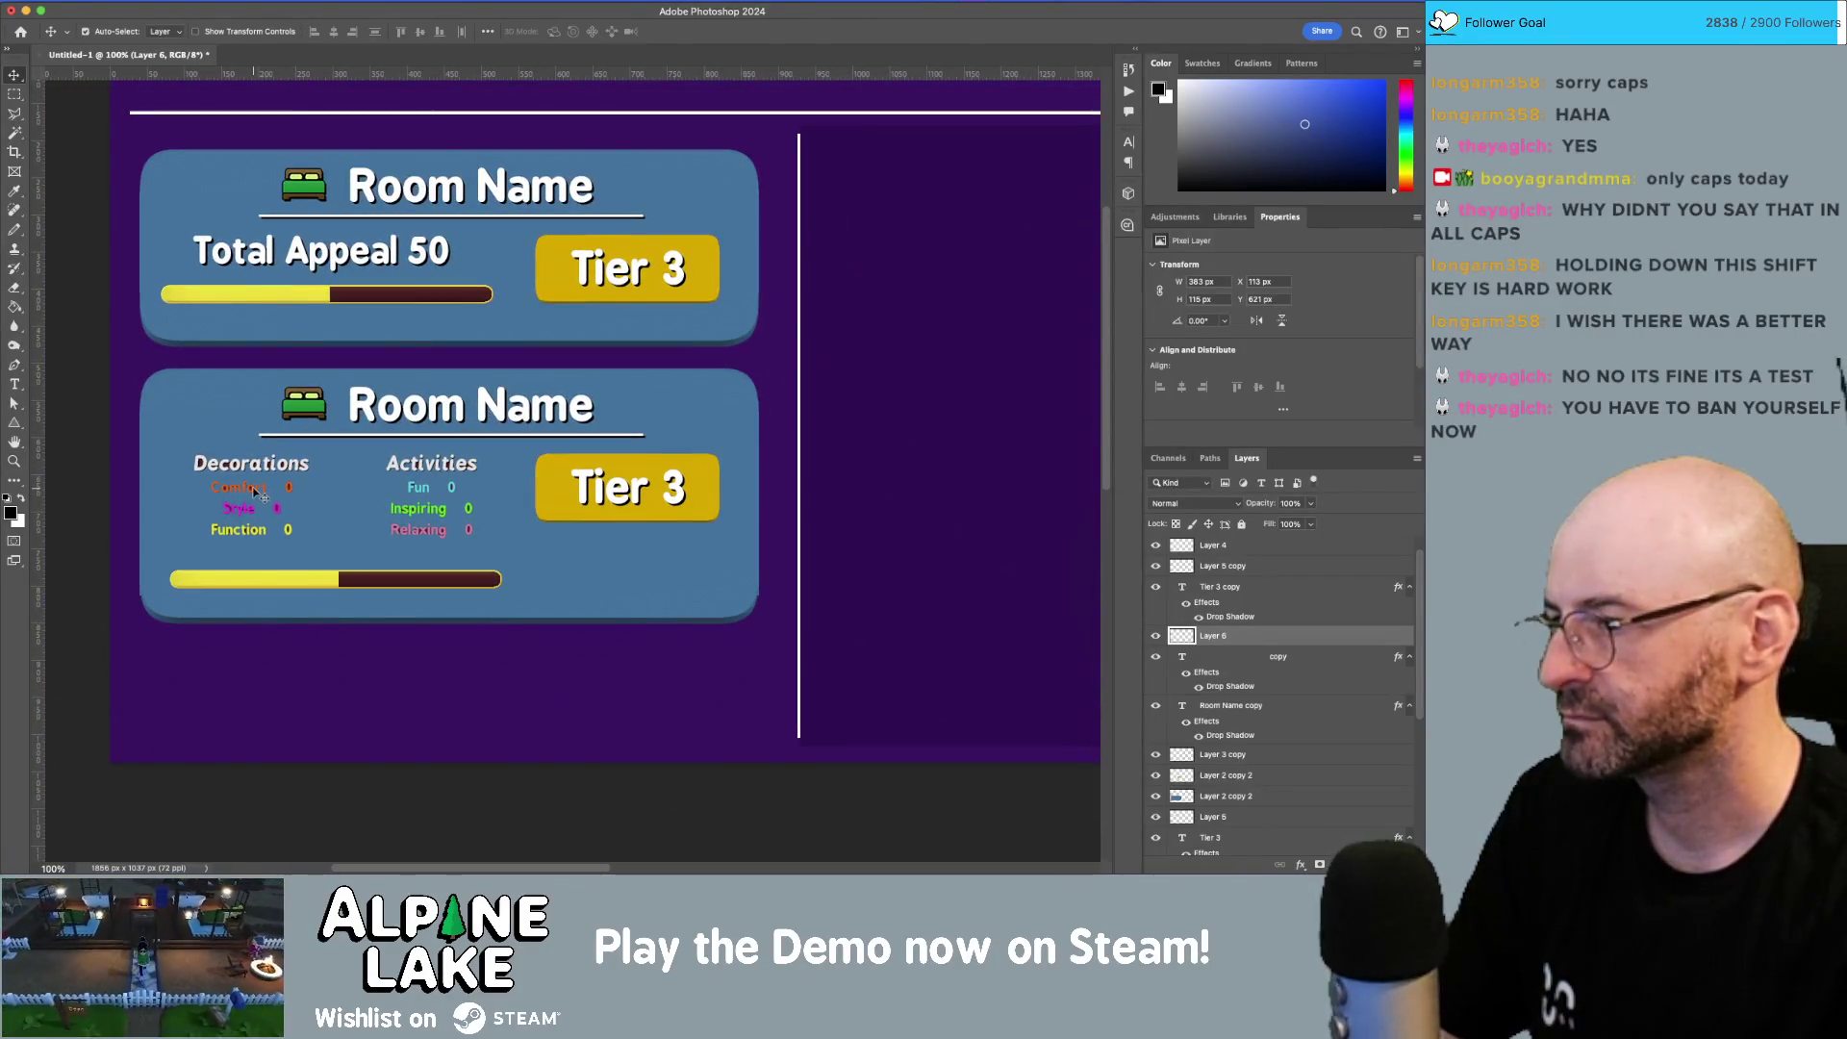
- Free Transform the Decorations and Activities block to scale it larger and commit
{"action": "key", "text": "ctrl+t"}
{"action": "left_click_drag", "start_coordinate": [479, 538], "coordinate": [508, 548]}
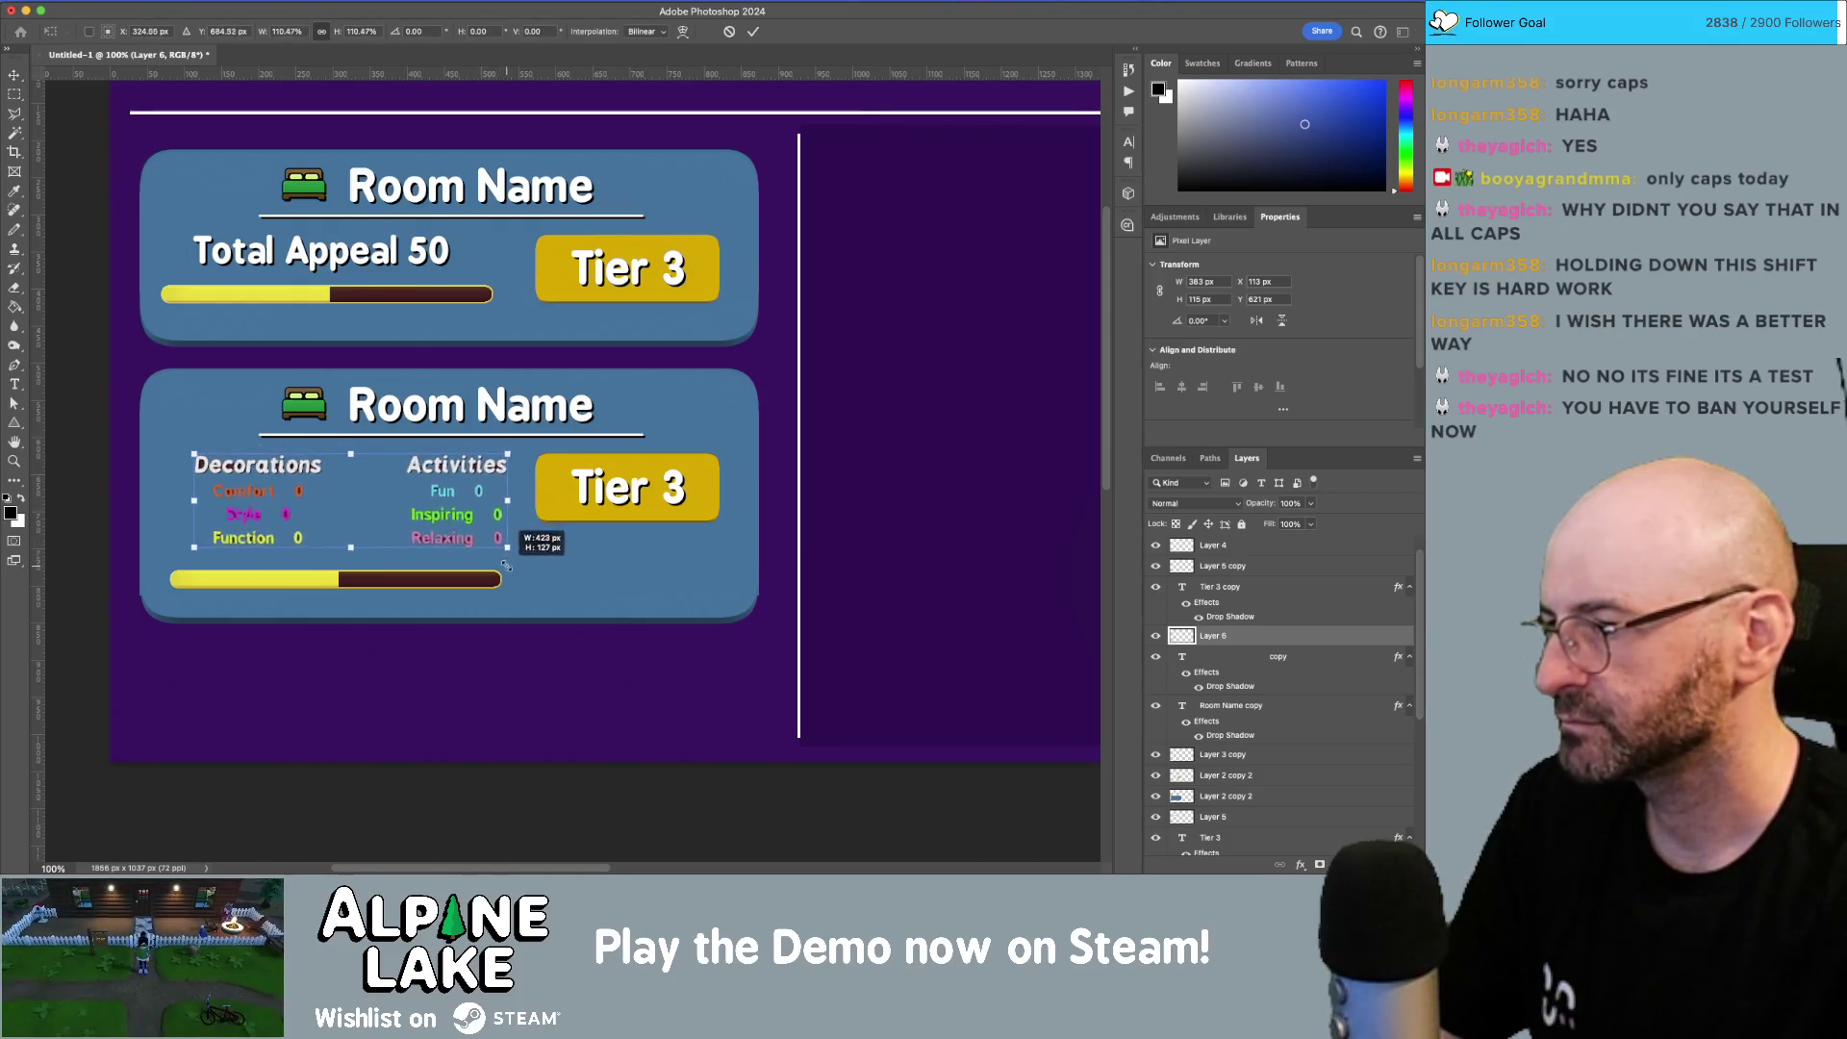
{"action": "key", "text": "Return"}
{"action": "key", "text": "z"}
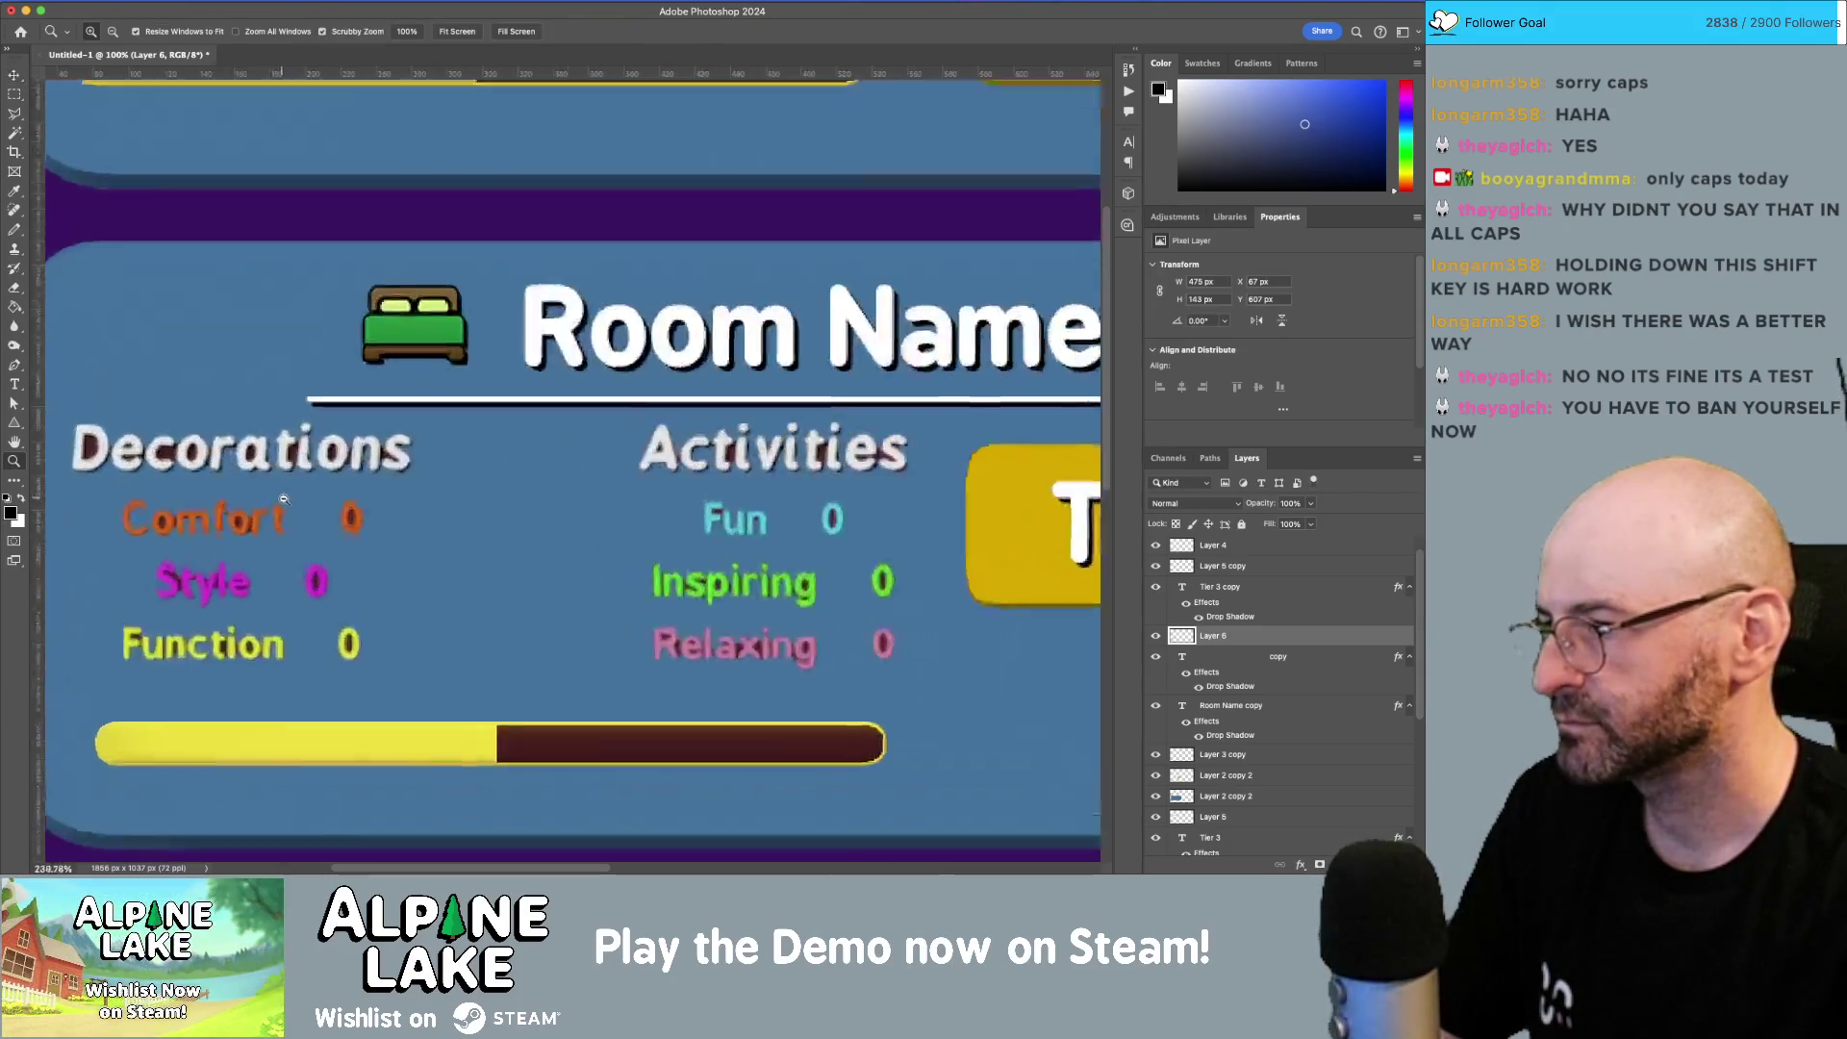
{"action": "scroll", "coordinate": [245, 452], "scroll_direction": "up", "scroll_amount": 5}
{"action": "key", "text": "v"}
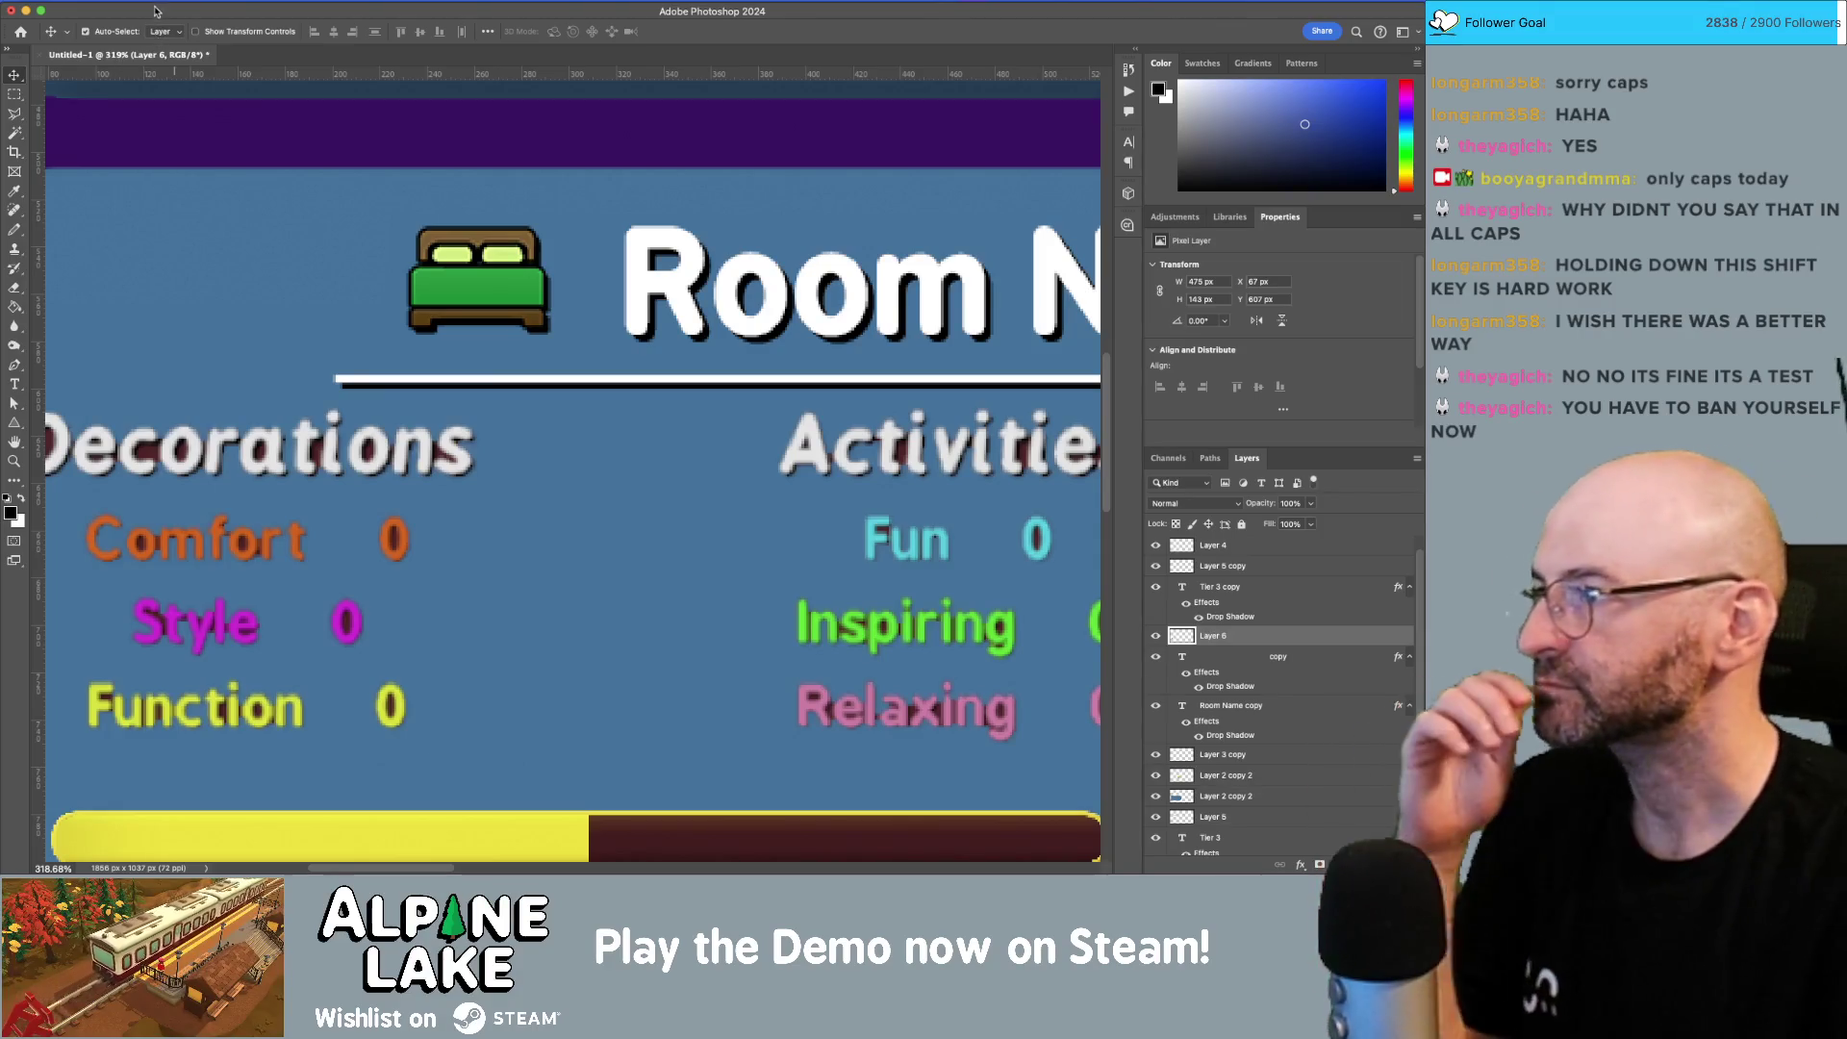
{"action": "left_click", "coordinate": [239, 12]}
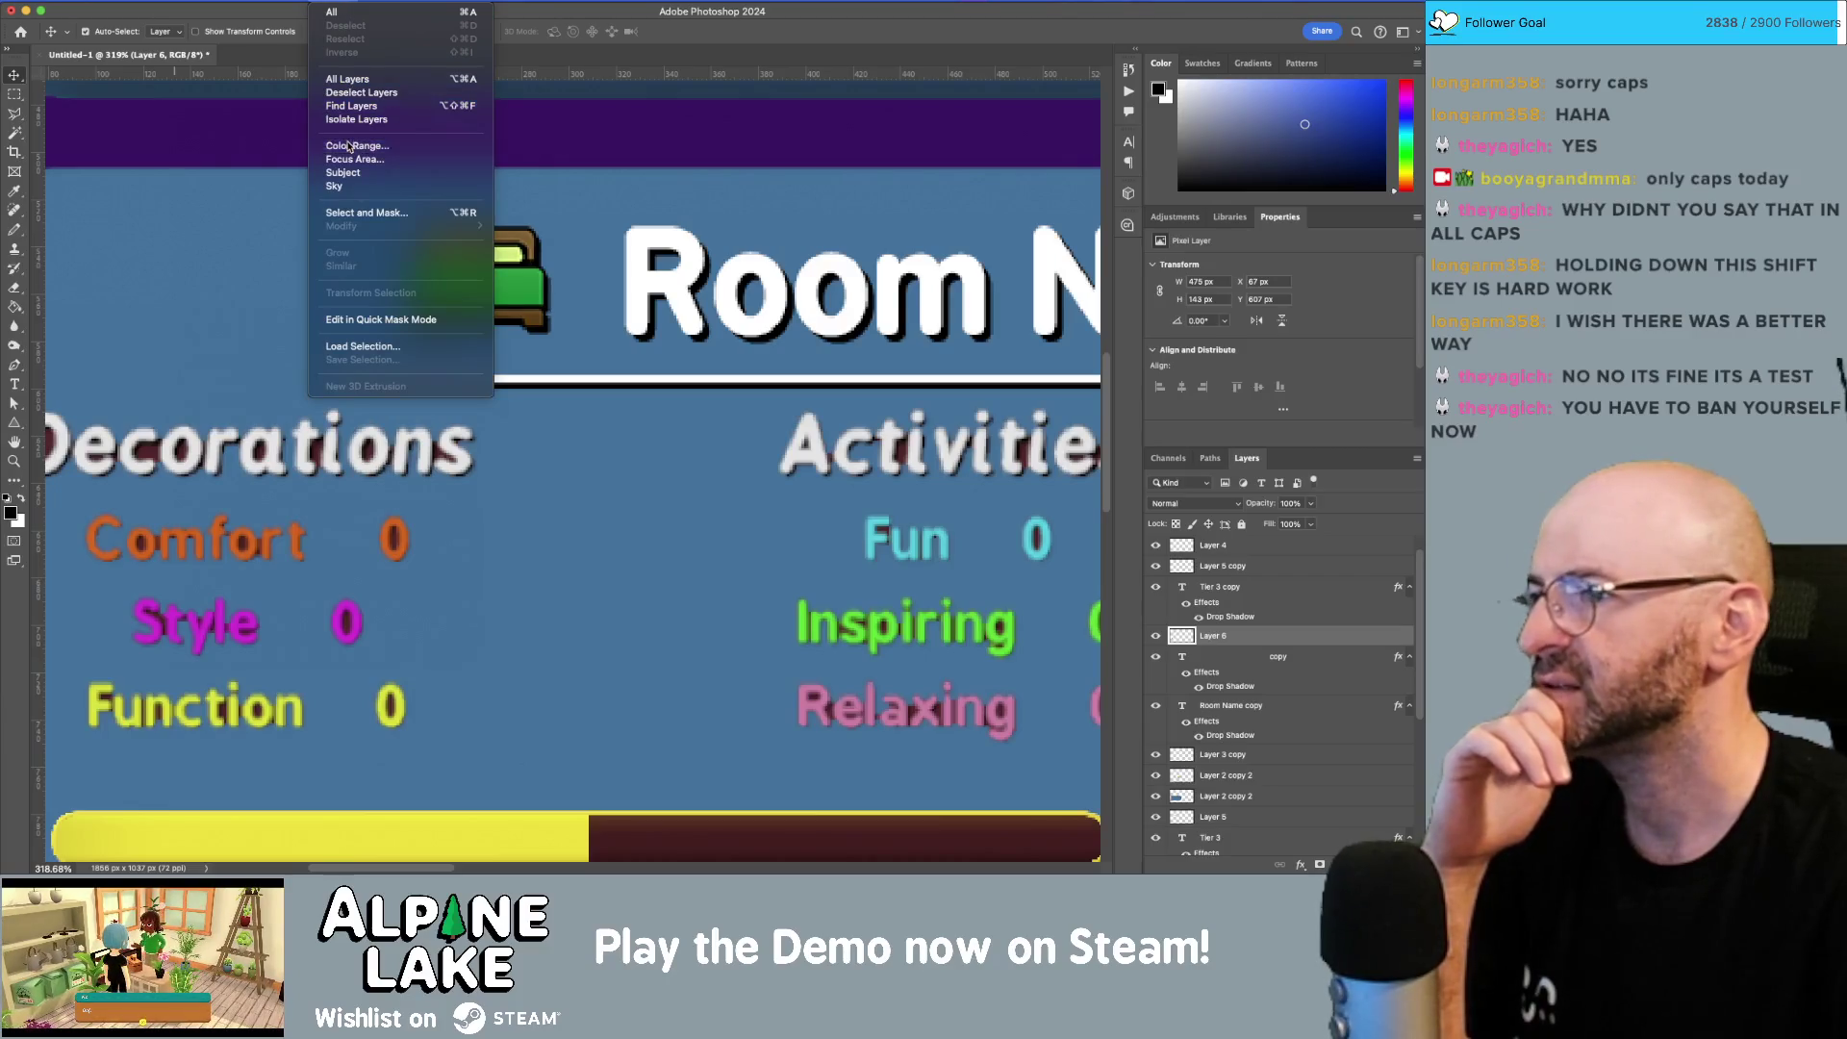
{"action": "key", "text": "Escape"}
{"action": "key", "text": "i"}
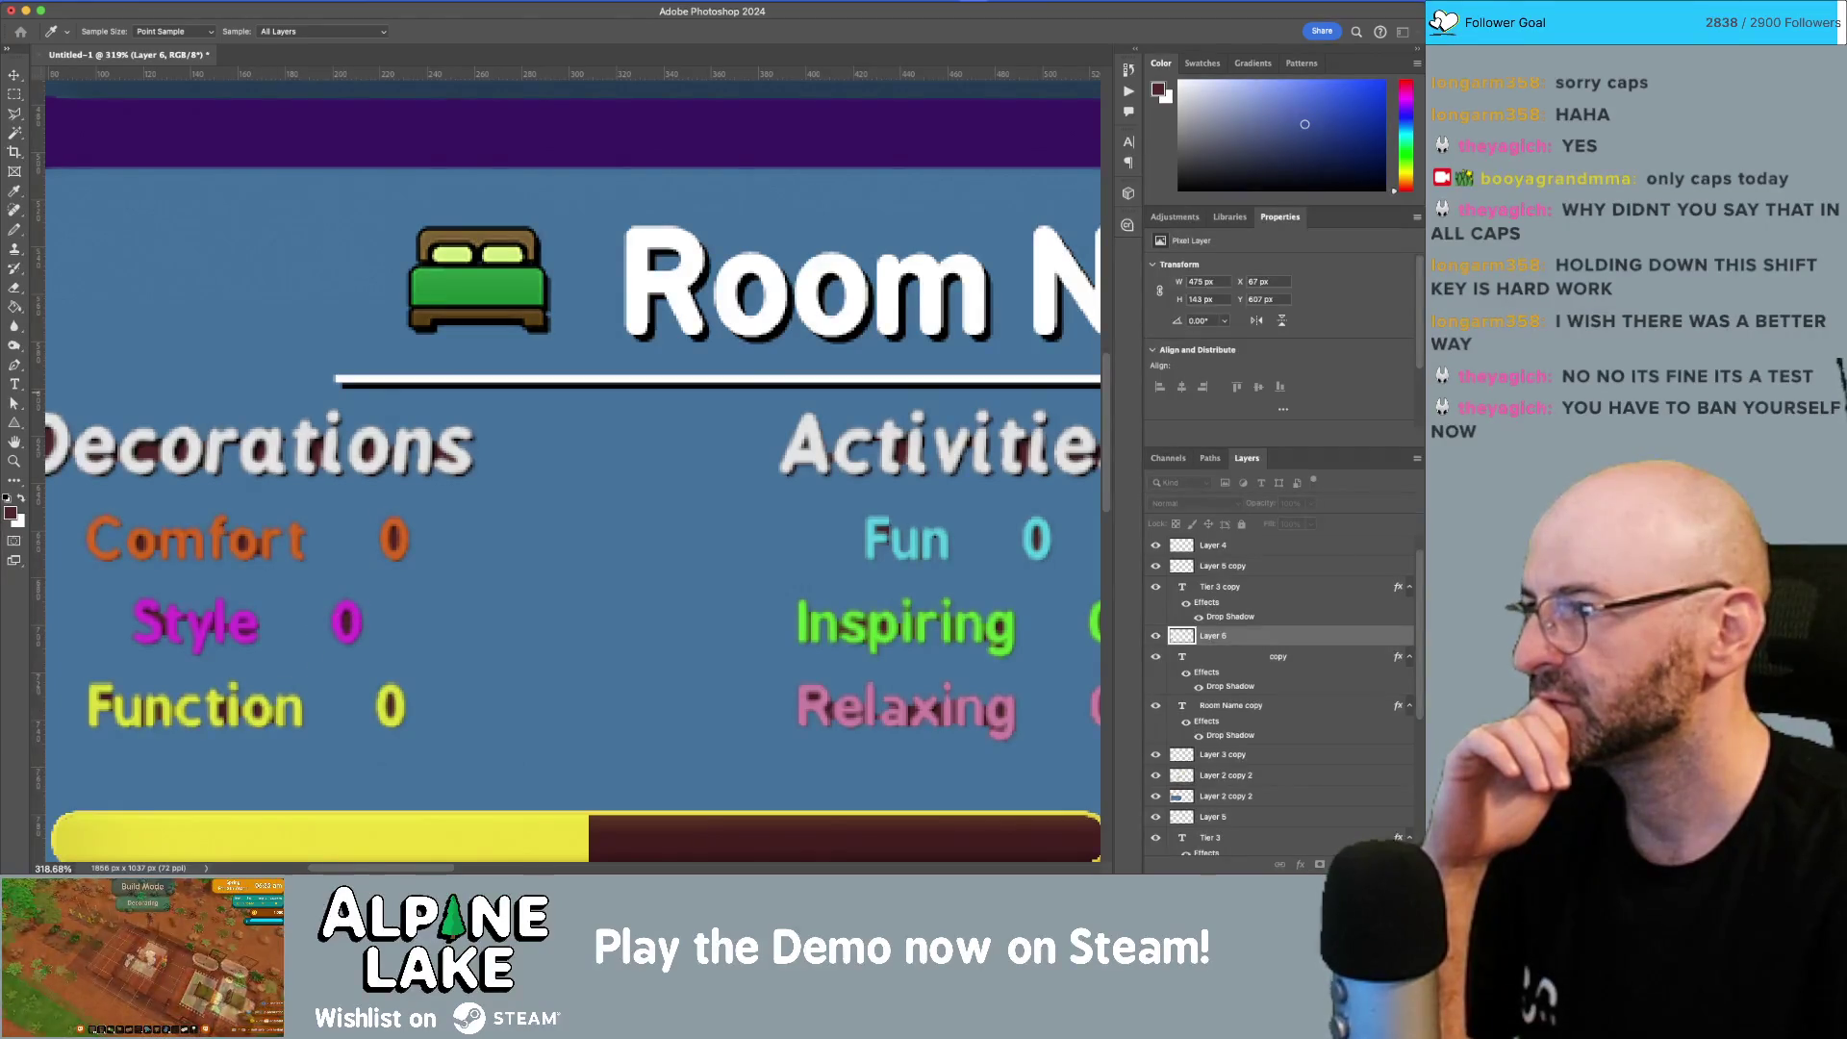
{"action": "key", "text": "v"}
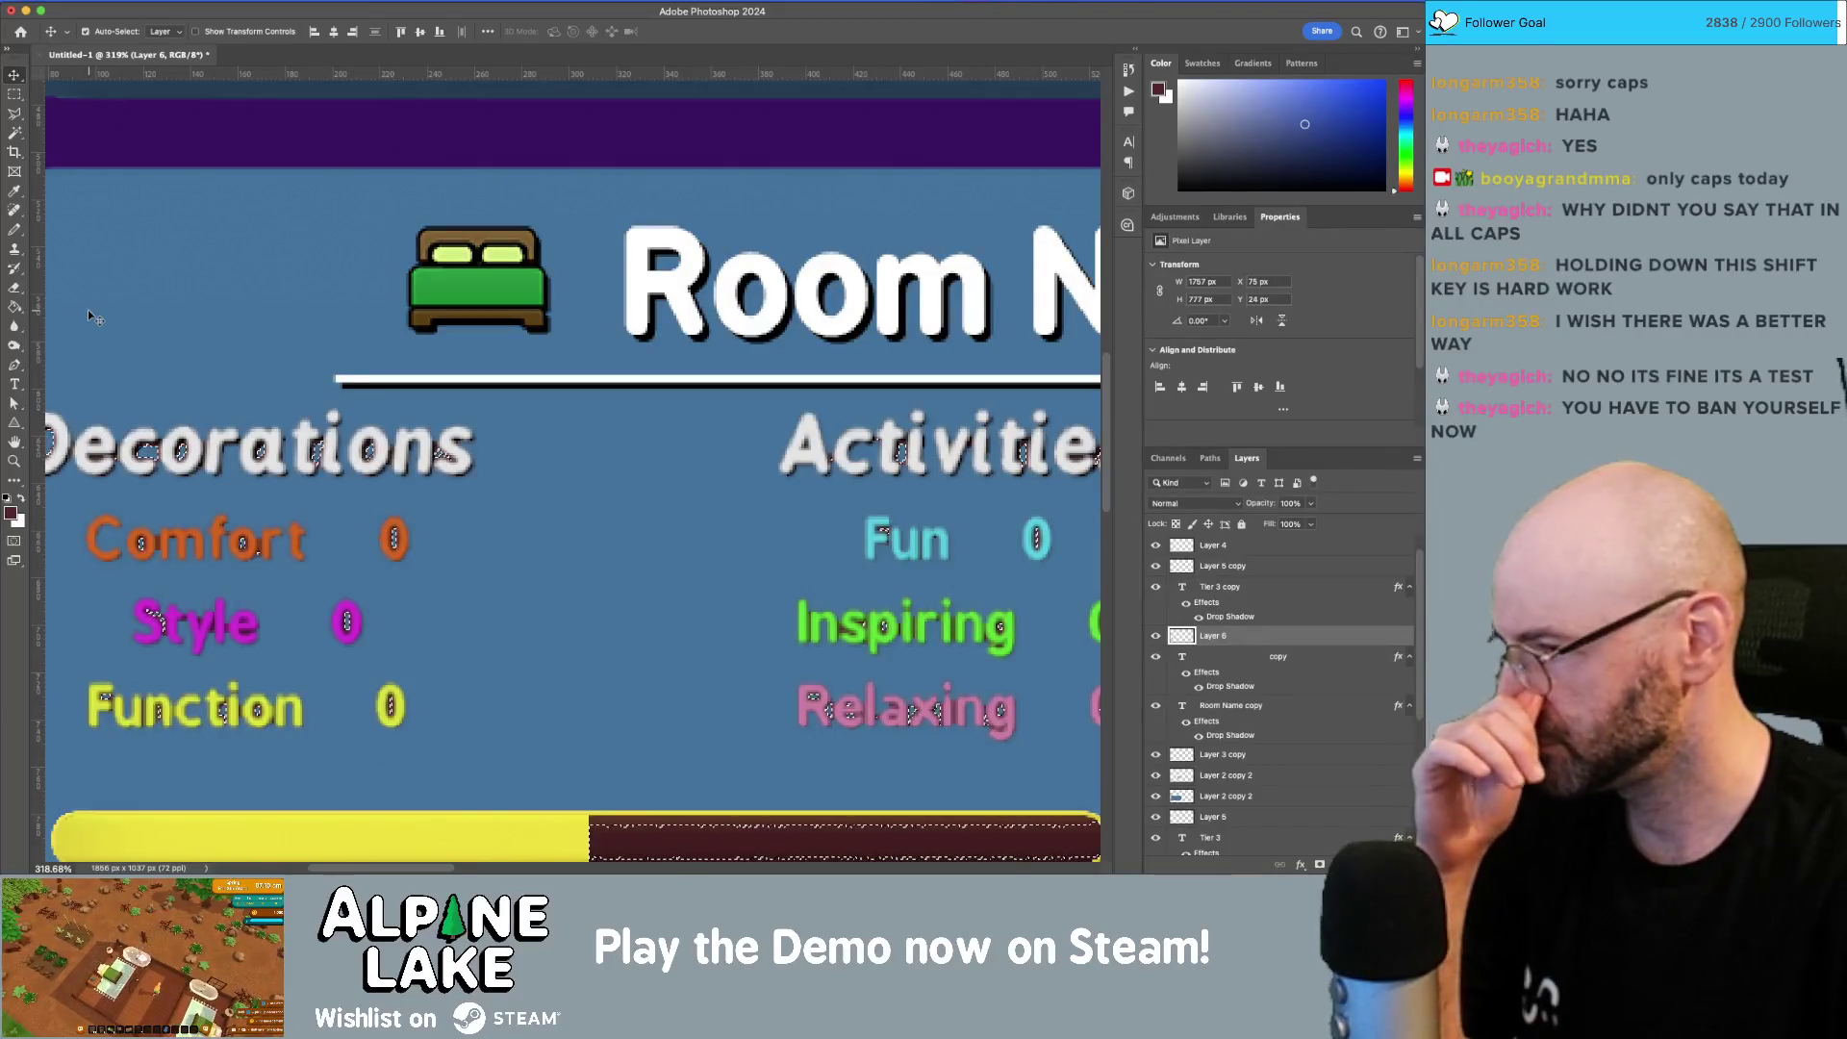
{"action": "key", "text": "m"}
- Zoom out to both cards and shift the Activities column left toward Decorations
{"action": "left_click", "coordinate": [343, 457]}
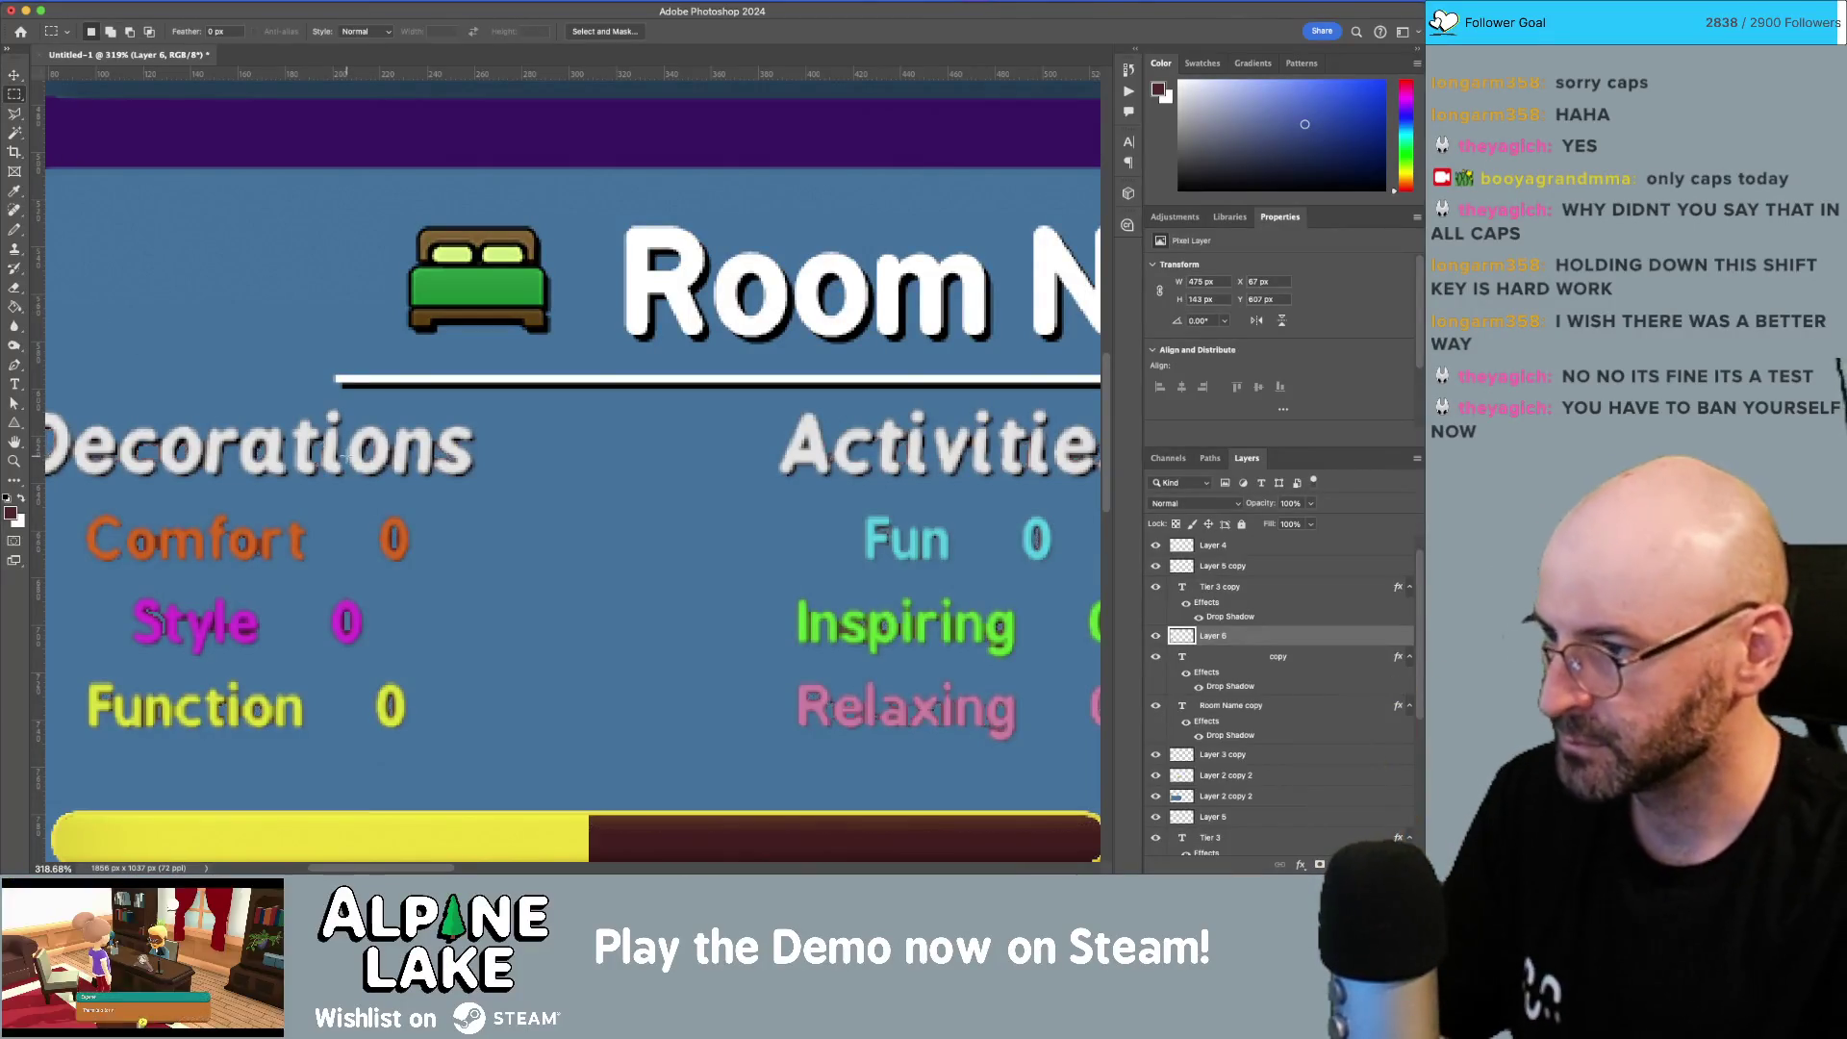
{"action": "key", "text": "z"}
{"action": "left_click_drag", "start_coordinate": [432, 534], "coordinate": [327, 533]}
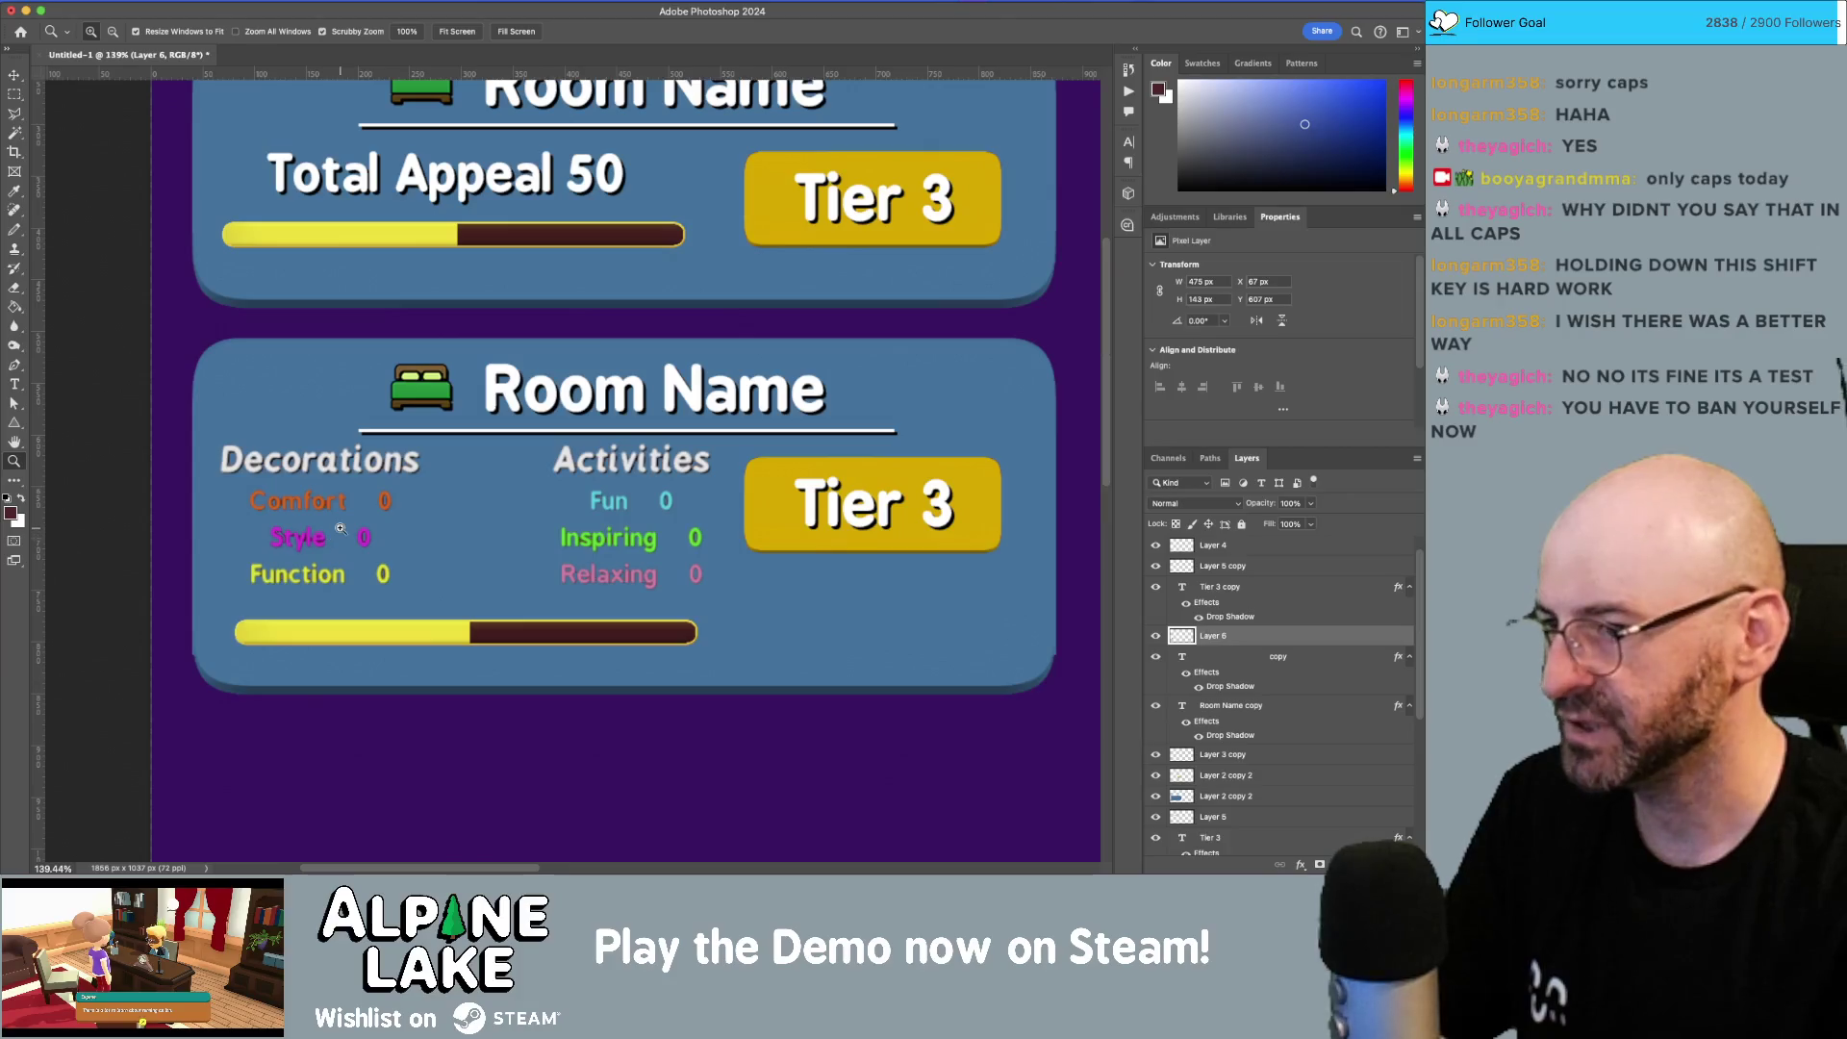
{"action": "mouse_move", "coordinate": [452, 526]}
{"action": "left_mouse_down"}
{"action": "mouse_move", "coordinate": [421, 573]}
{"action": "mouse_move", "coordinate": [475, 474]}
{"action": "left_mouse_up"}
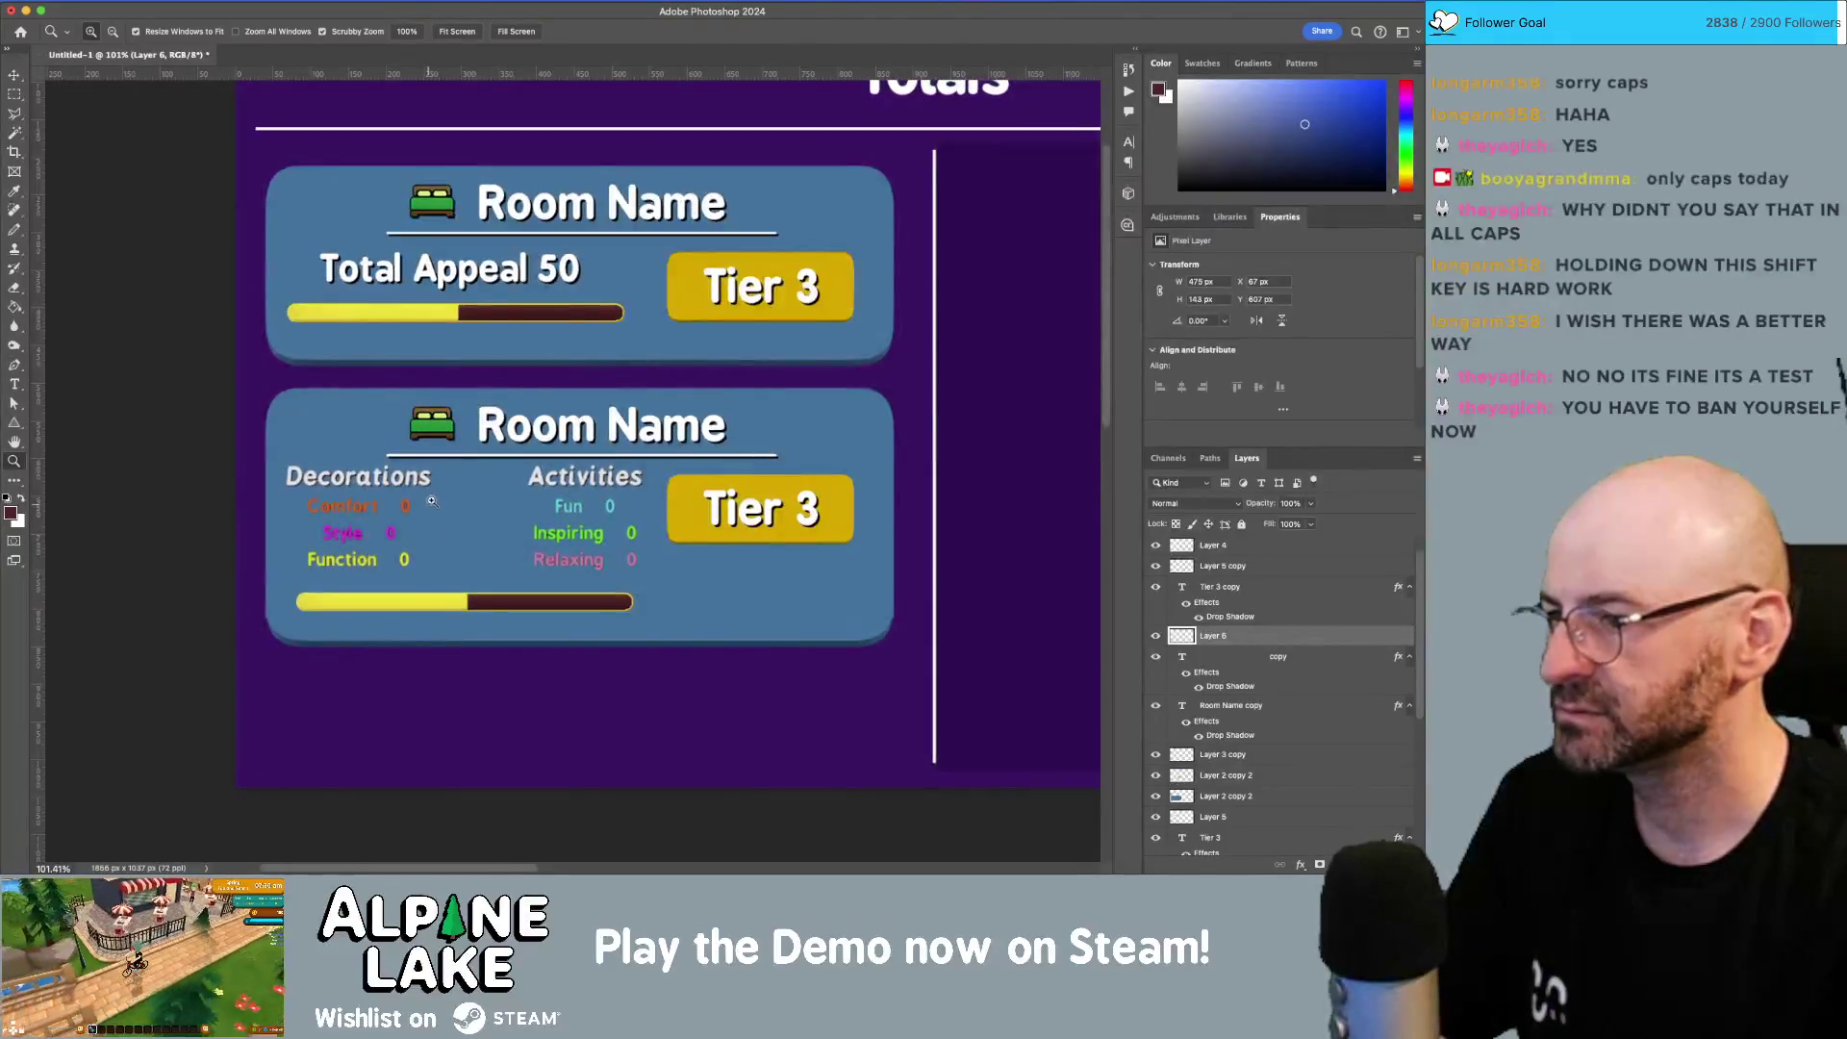
{"action": "key", "text": "v"}
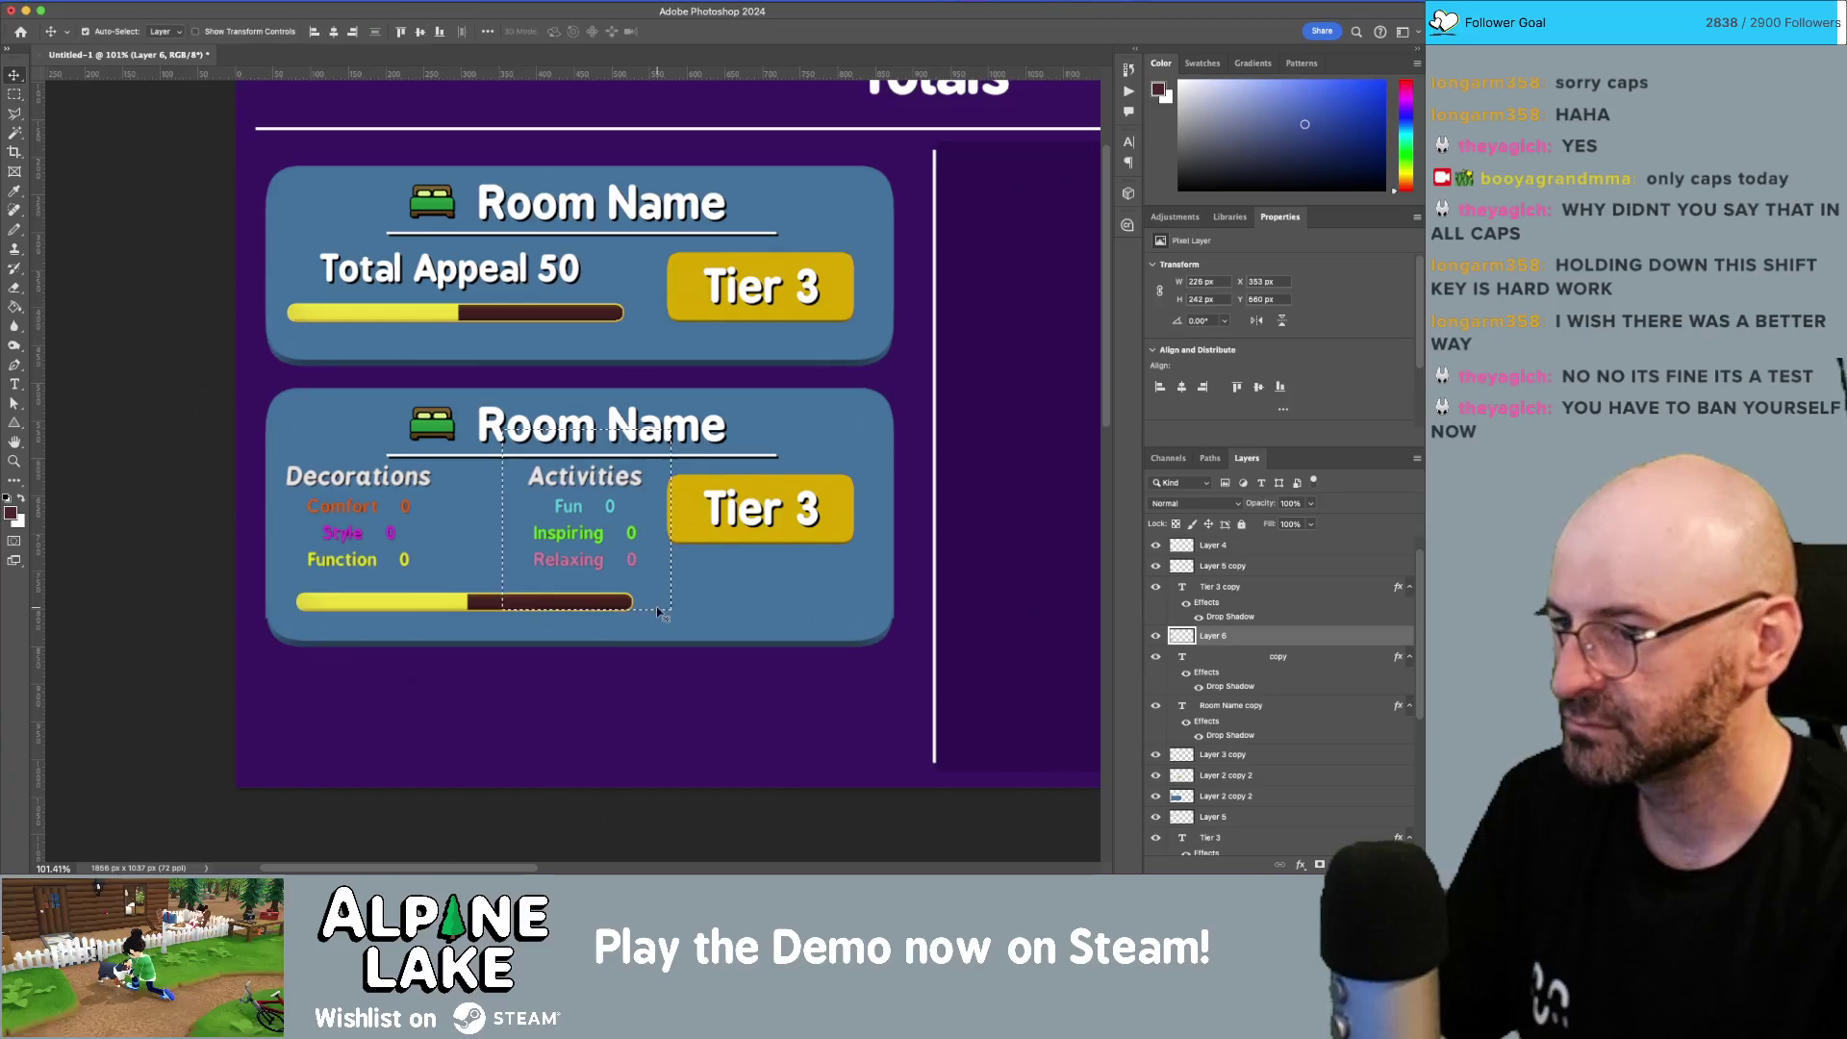
{"action": "key", "text": "shift+Left"}
{"action": "key", "text": "shift+Left"}
{"action": "key", "text": "shift+Left"}
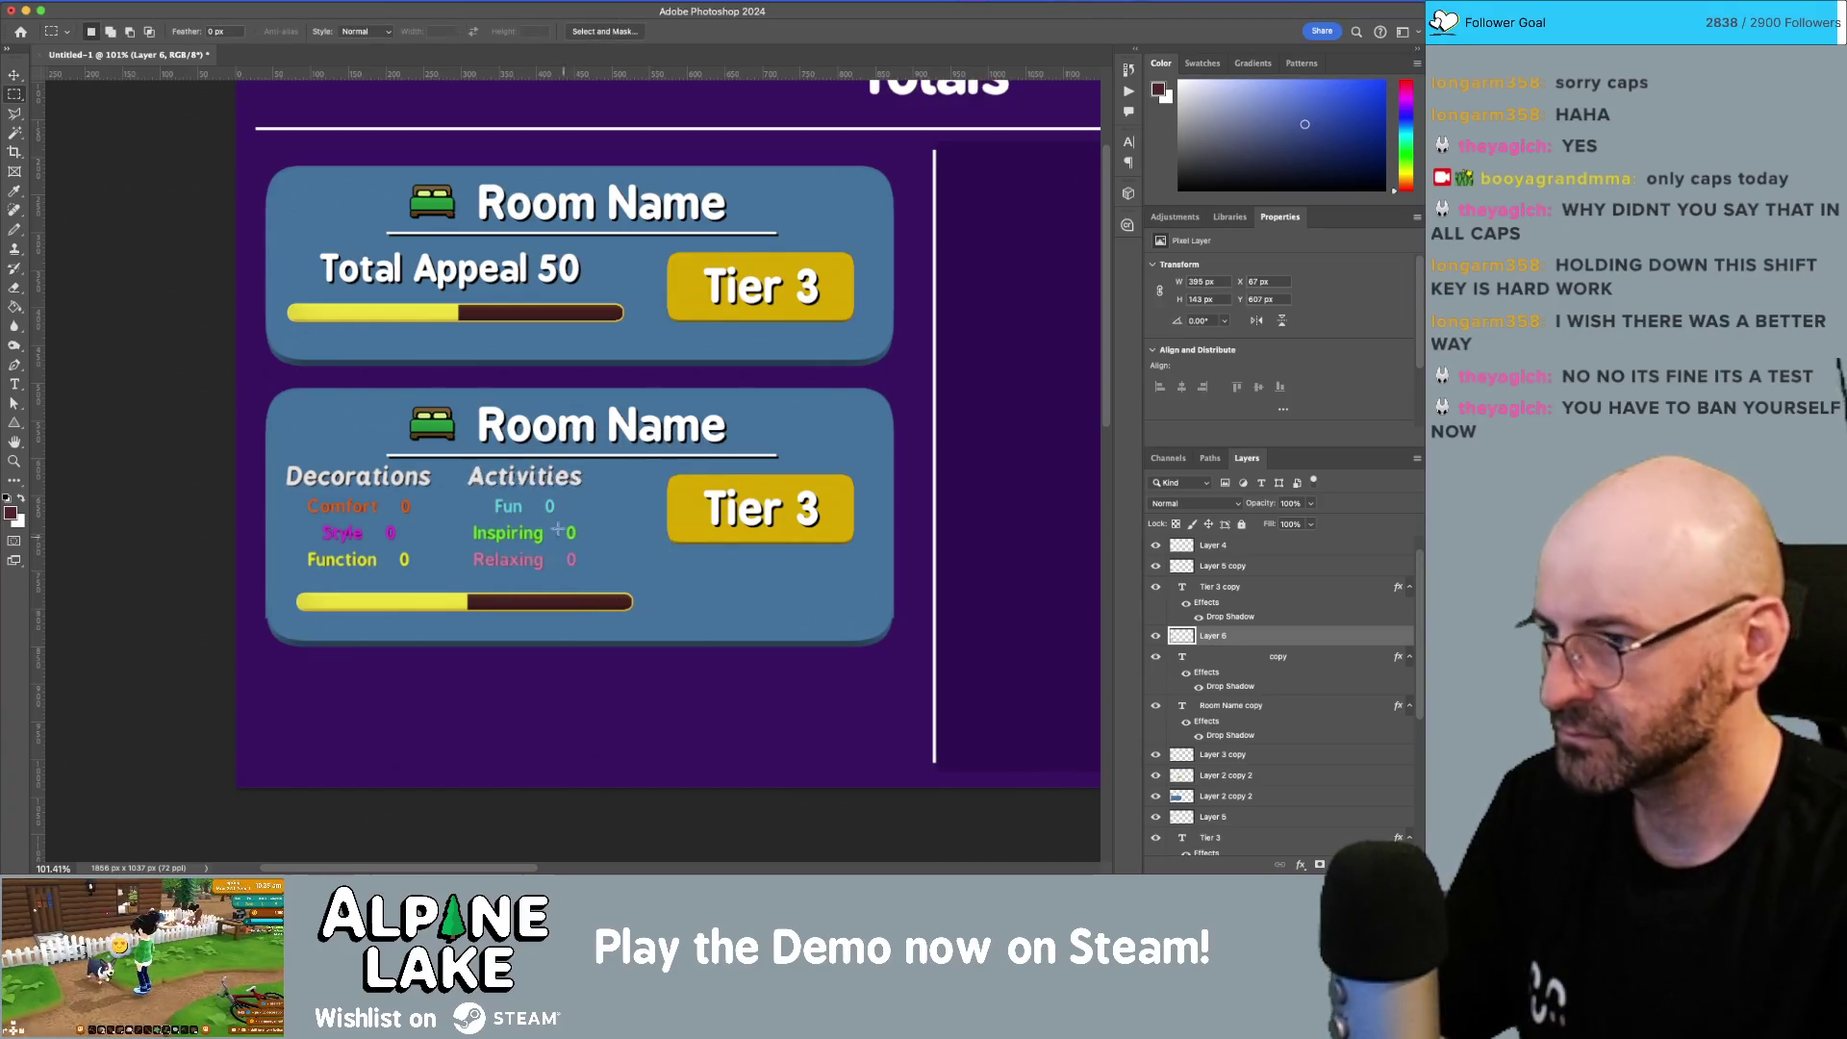
{"action": "left_click", "coordinate": [526, 481], "text": "super"}
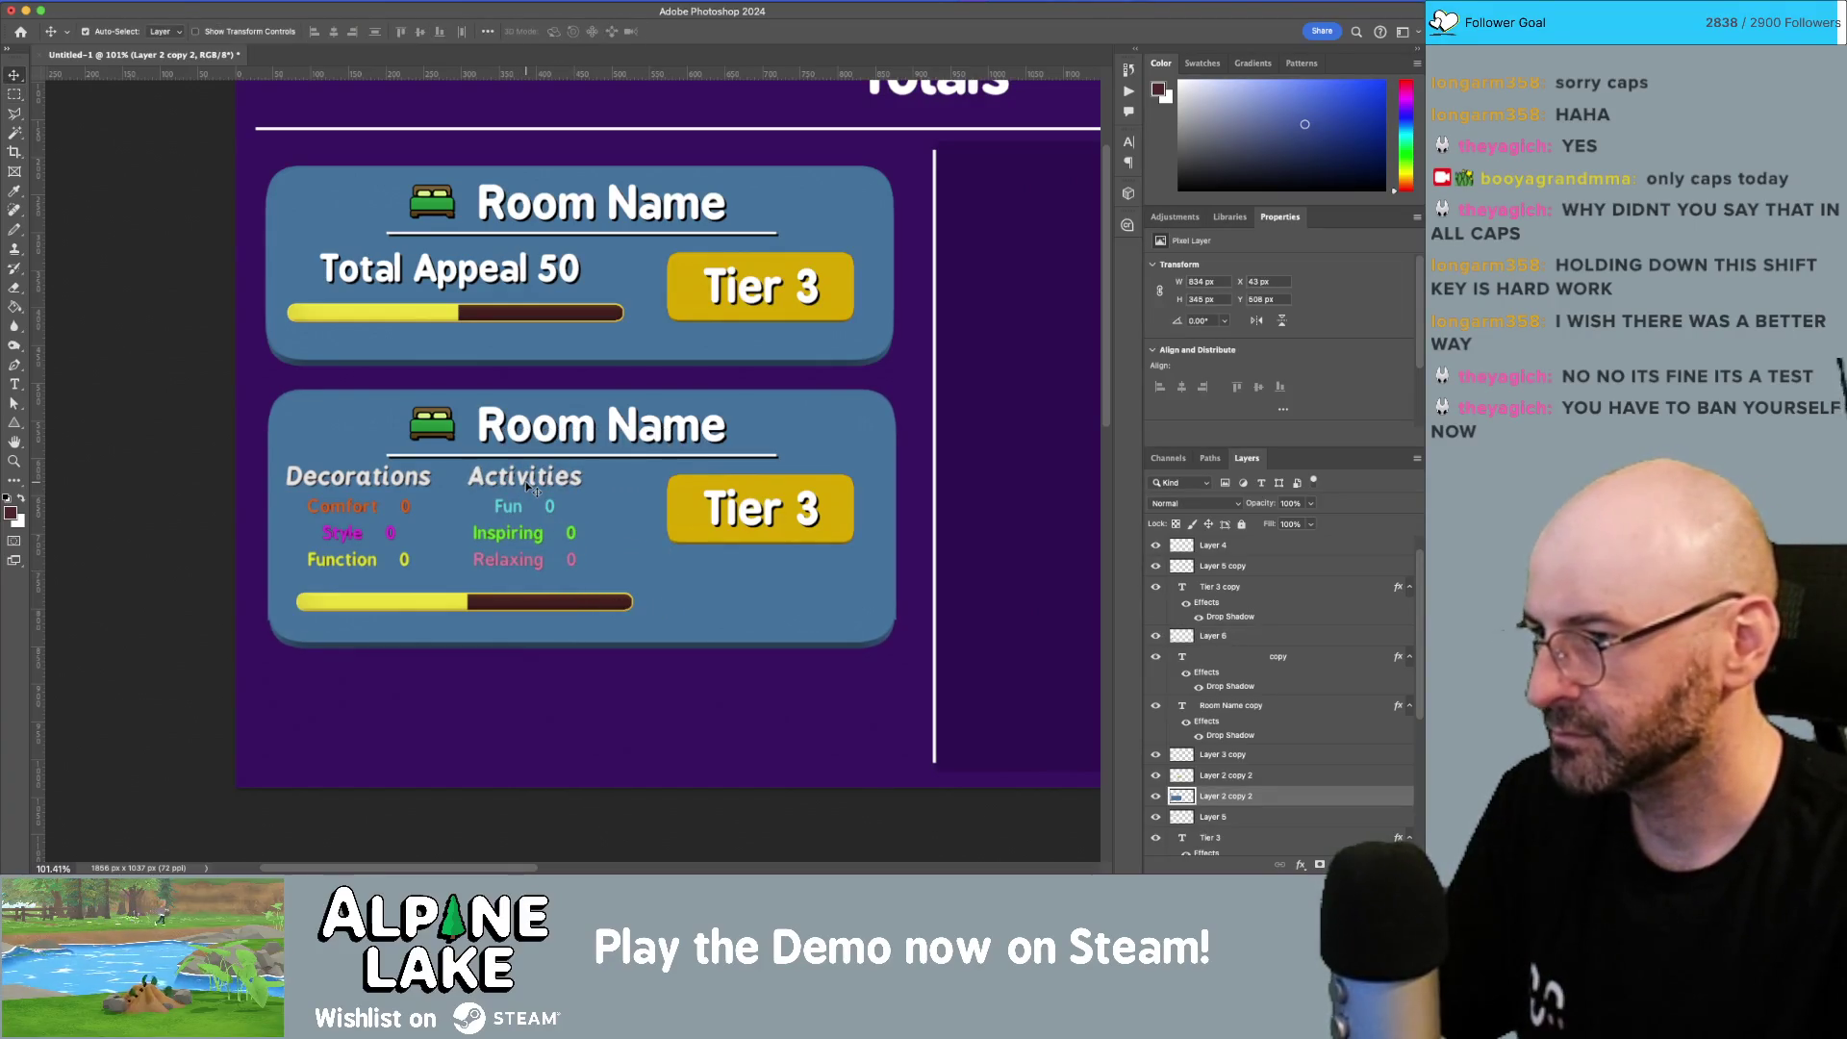
- Arrow-nudge the stats block right and down, and the progress bar down a pixel
{"action": "left_click", "coordinate": [411, 488], "text": "super"}
{"action": "key", "text": "shift+Right"}
{"action": "key", "text": "shift+Right"}
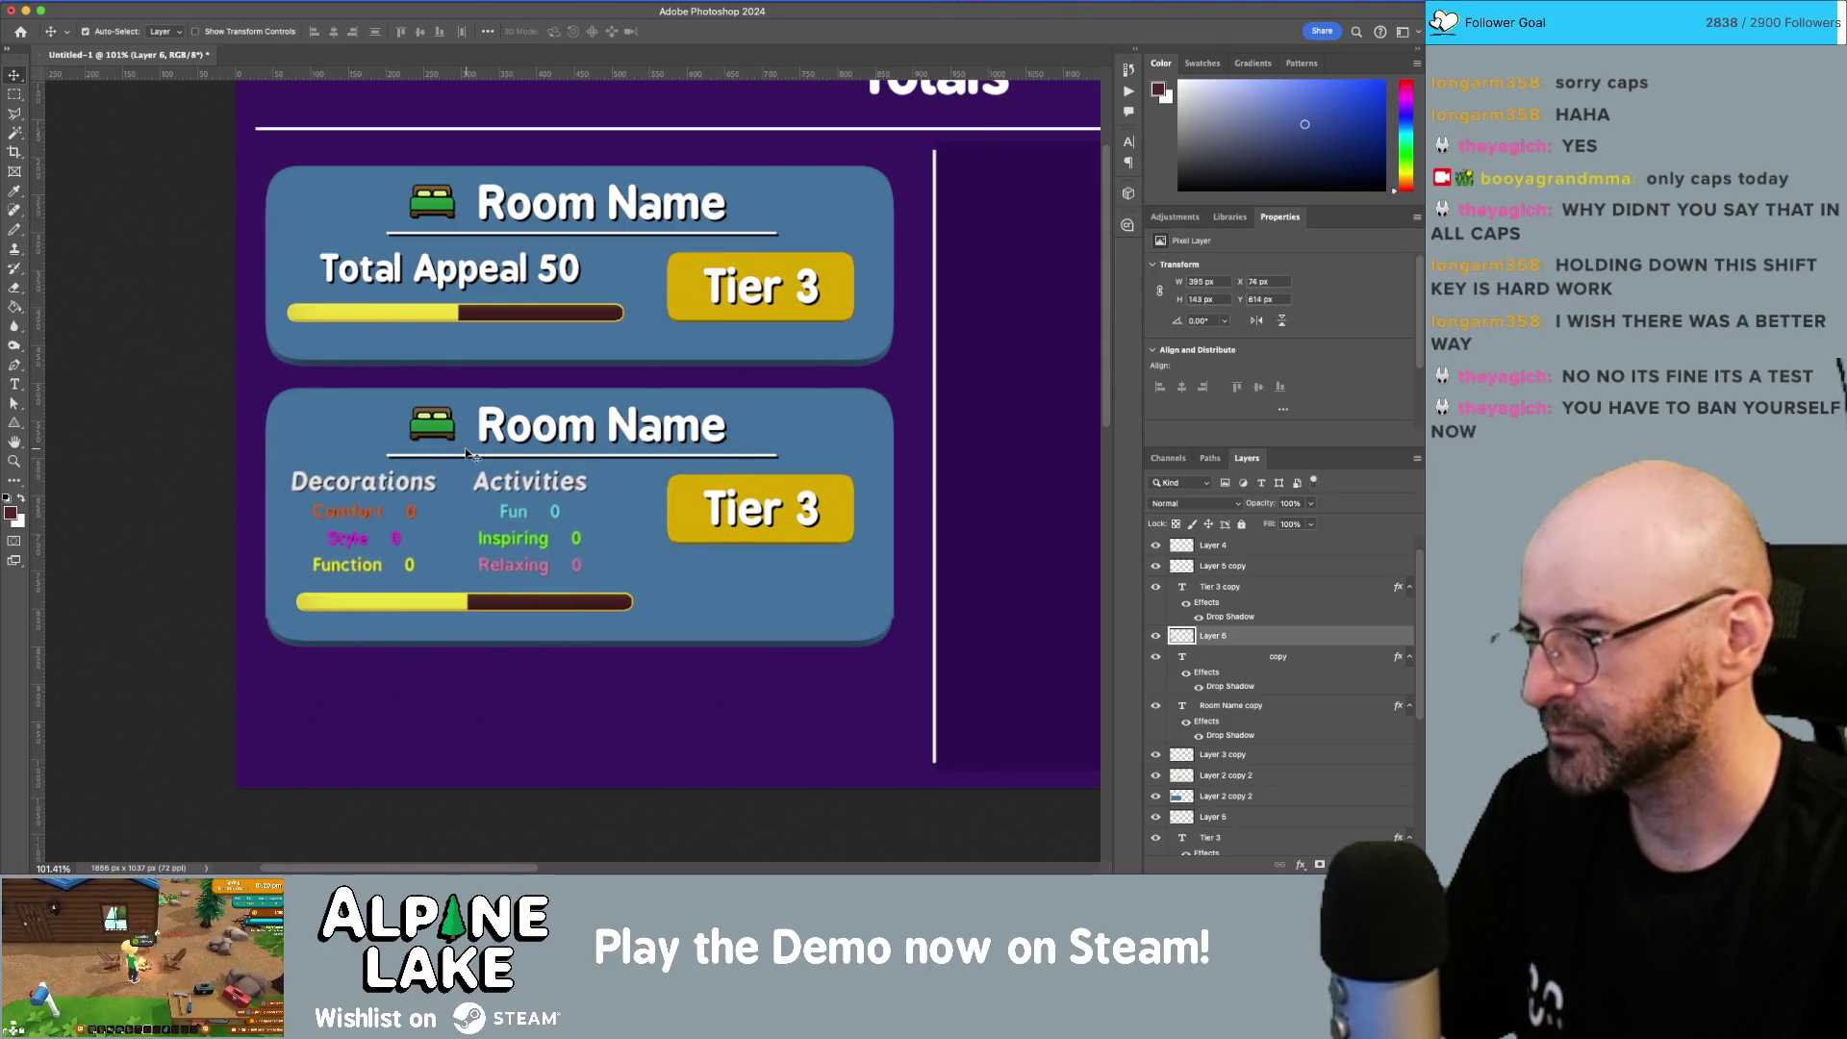
{"action": "key", "text": "shift+Down"}
{"action": "key", "text": "shift+Down"}
{"action": "key", "text": "Up"}
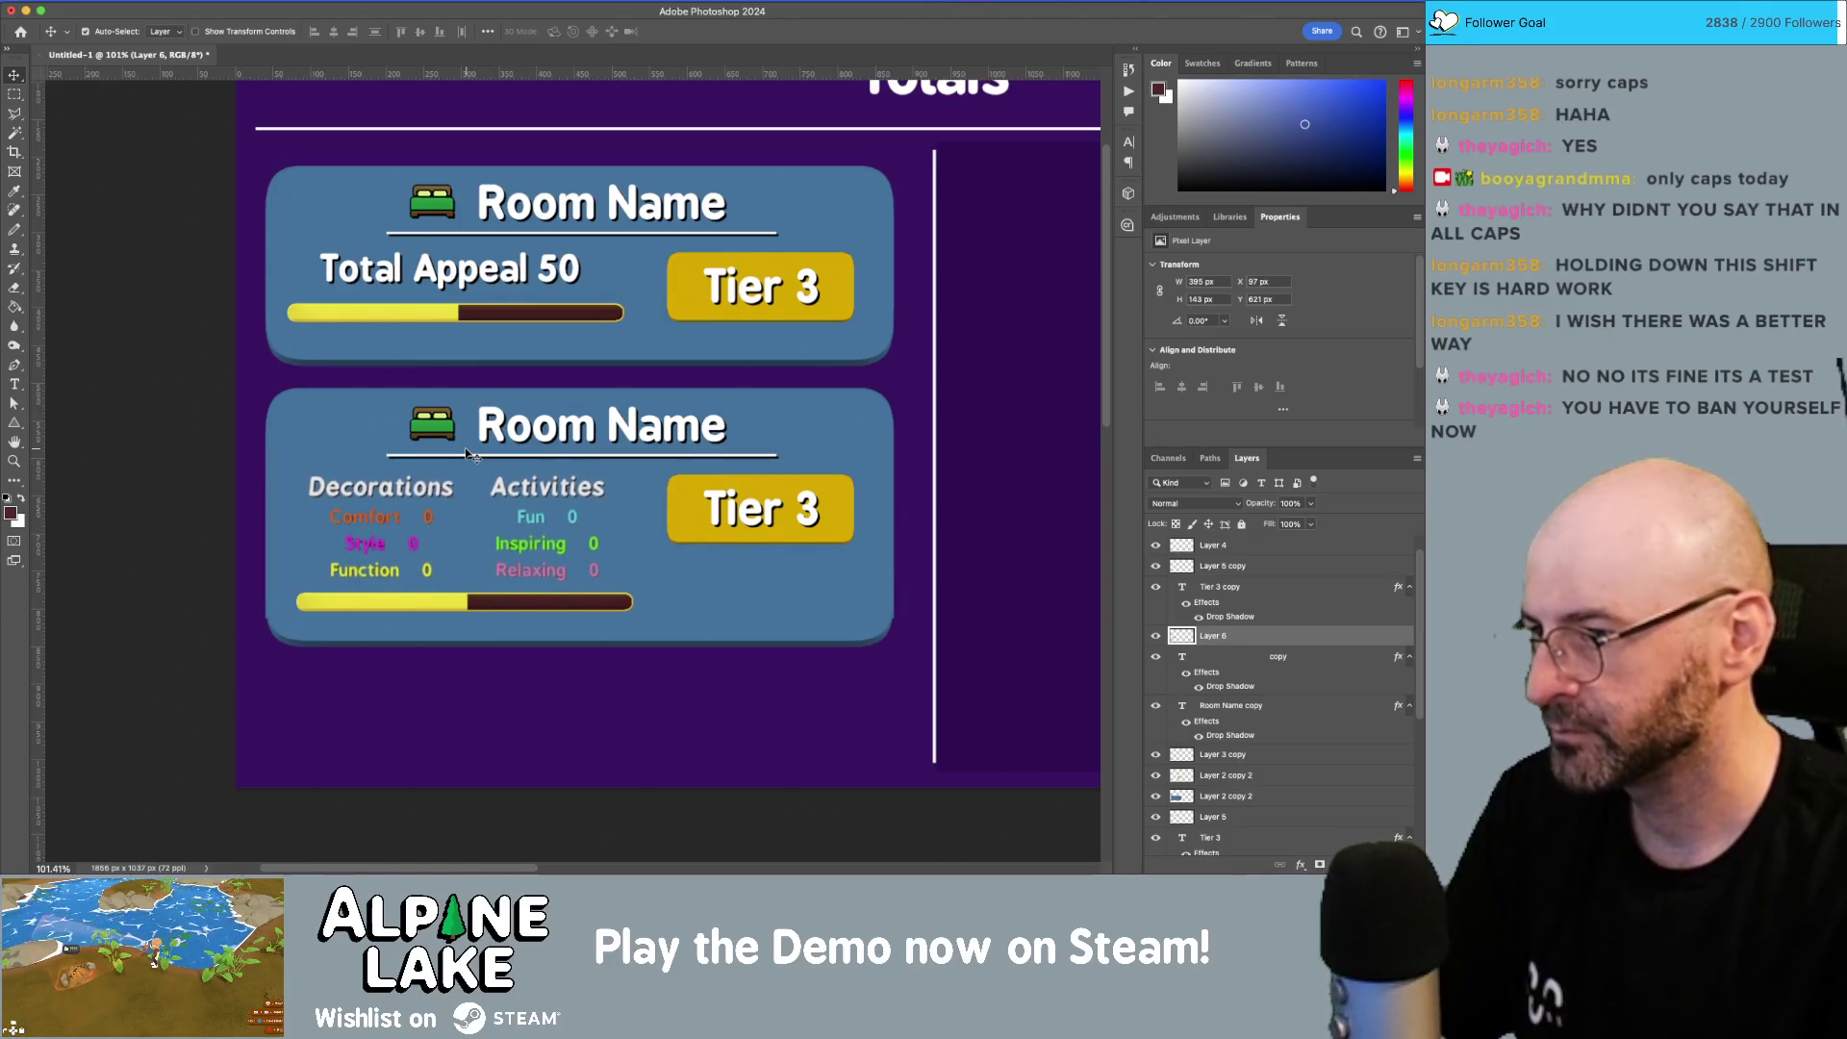
{"action": "left_click", "coordinate": [476, 601], "text": "super"}
{"action": "key", "text": "Down"}
{"action": "key", "text": "Down"}
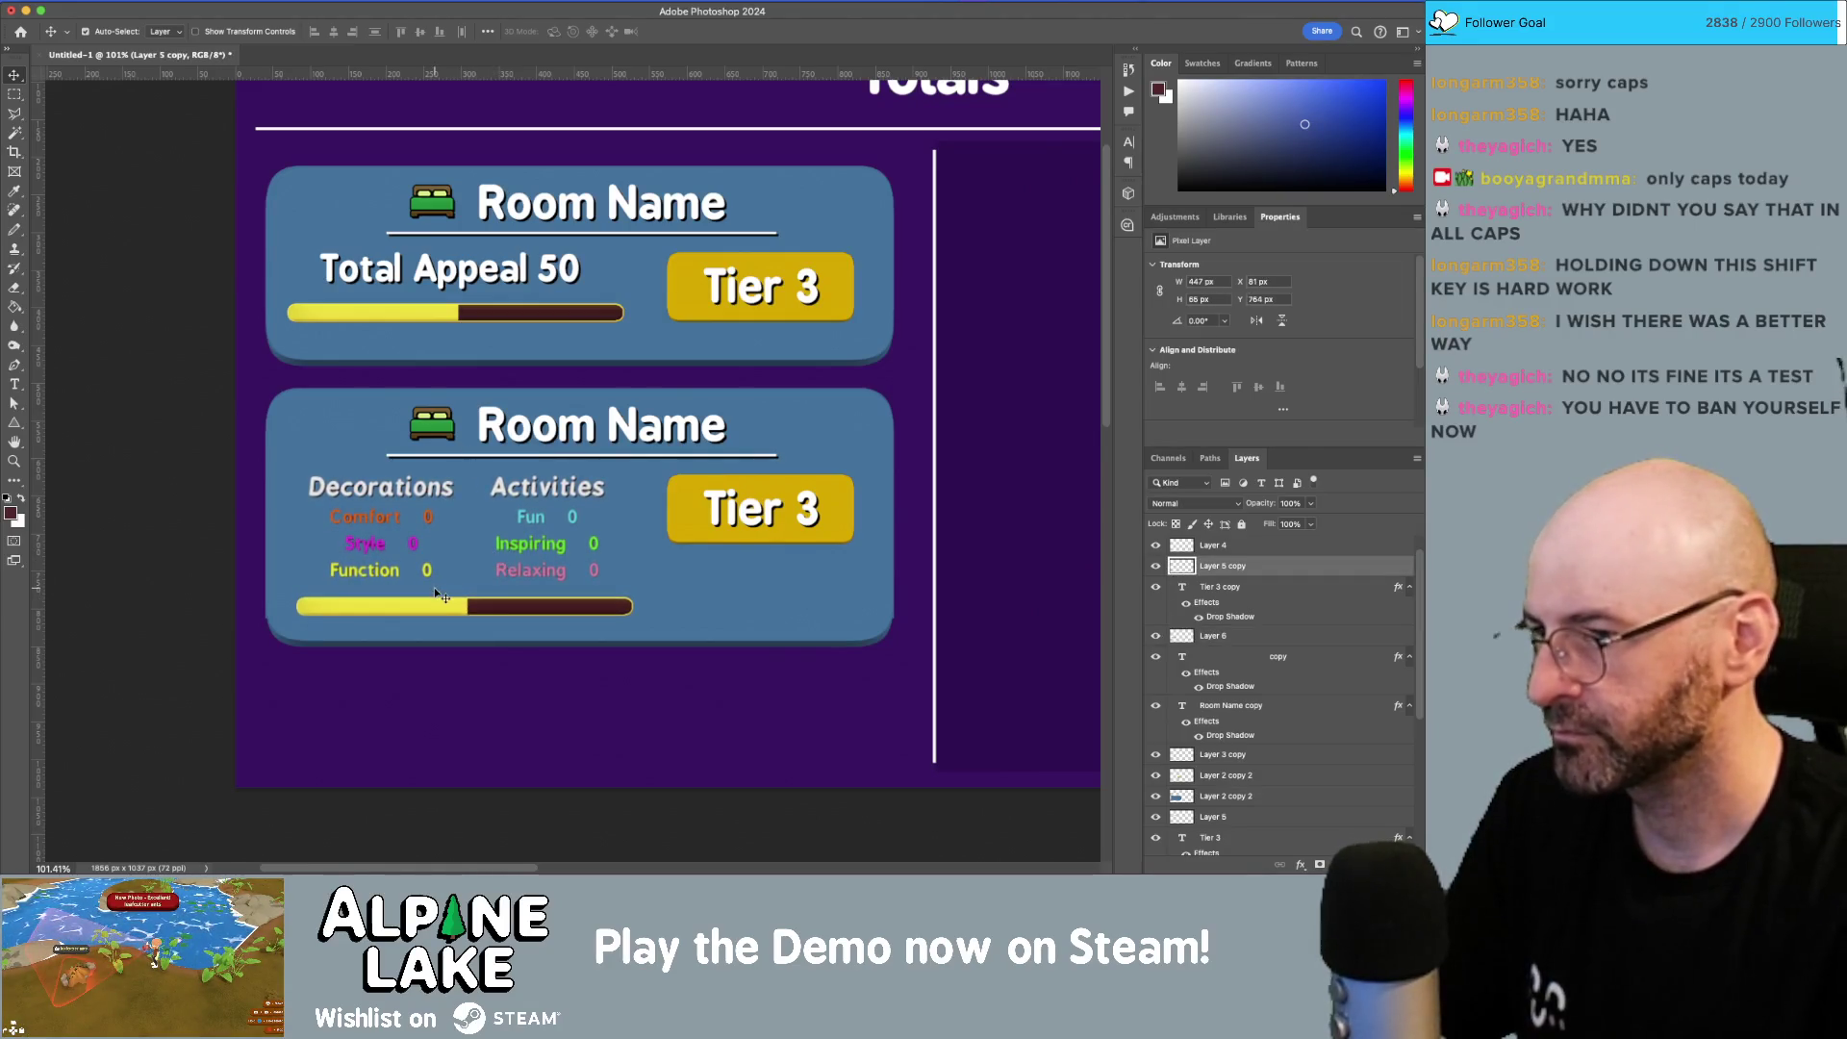
- Nudge the Tier 3 badge down and right beside the stats, then zoom out to the full layout
{"action": "left_click", "coordinate": [707, 520], "text": "super"}
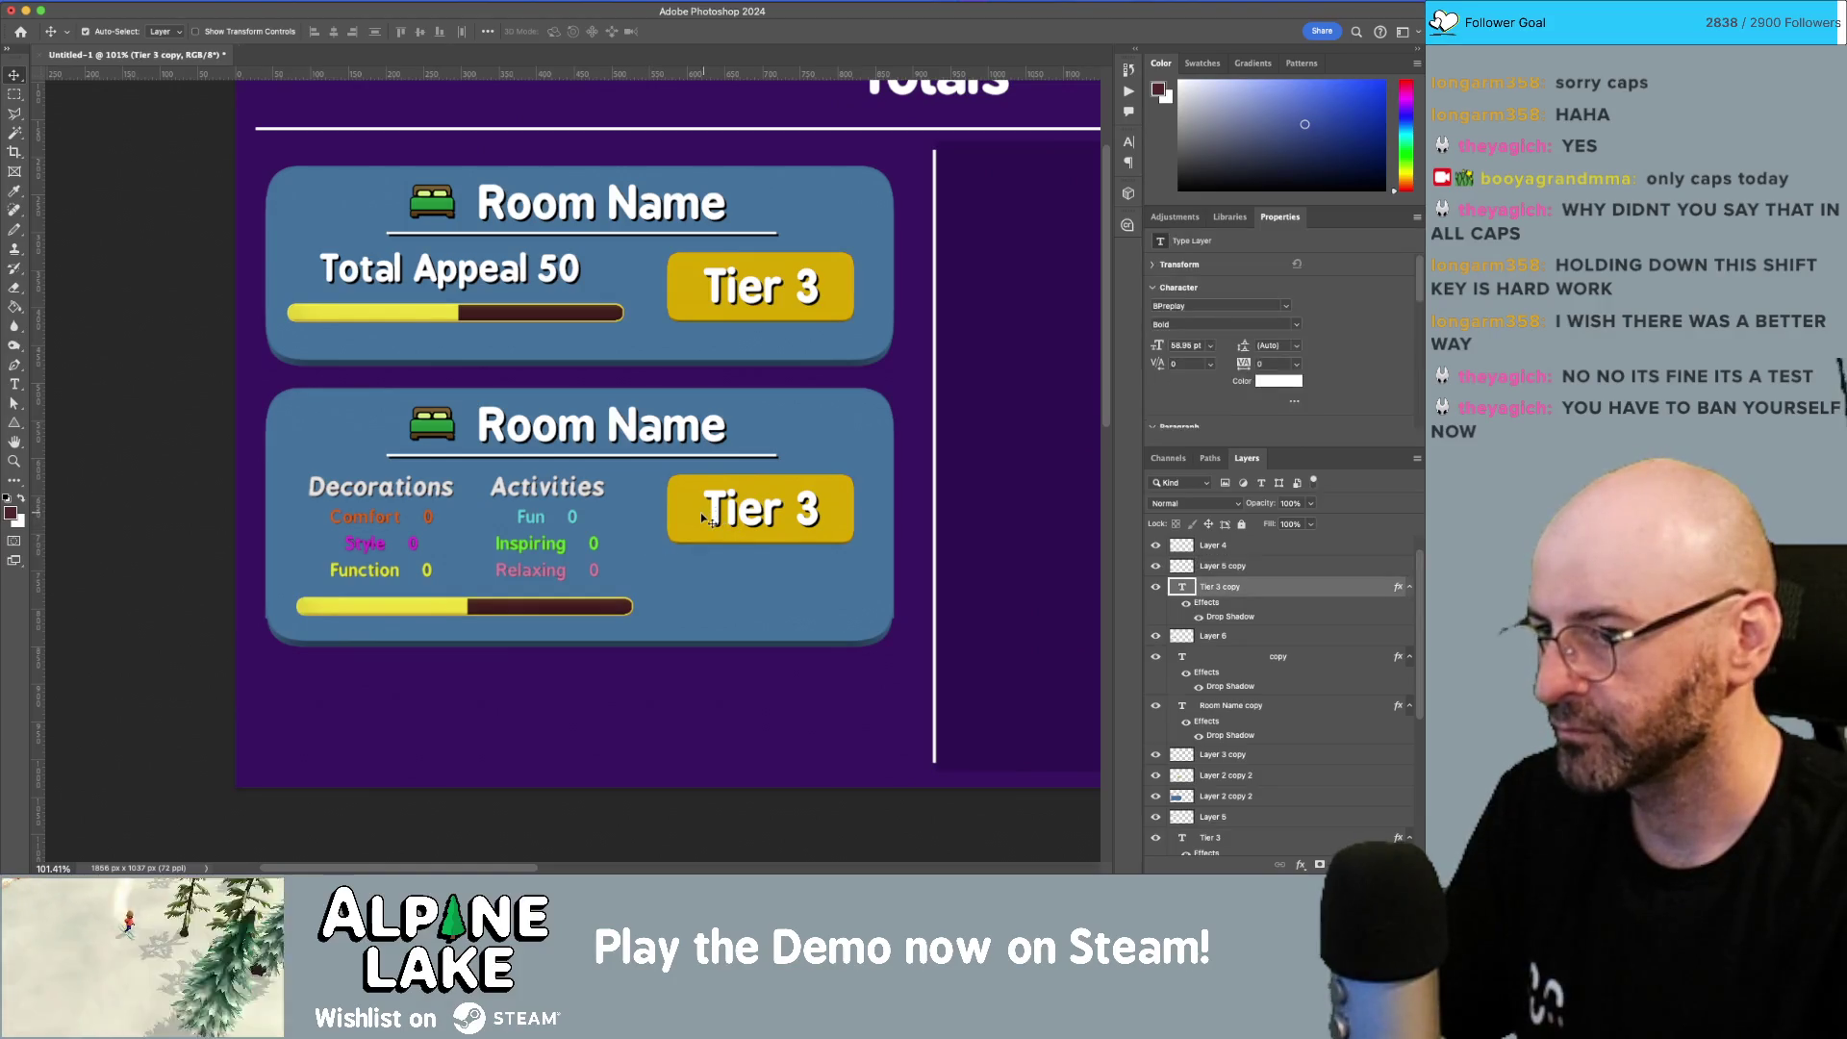
{"action": "key", "text": "shift+Down"}
{"action": "key", "text": "shift+Down"}
{"action": "key", "text": "Right"}
{"action": "key", "text": "Right"}
{"action": "key", "text": "Right"}
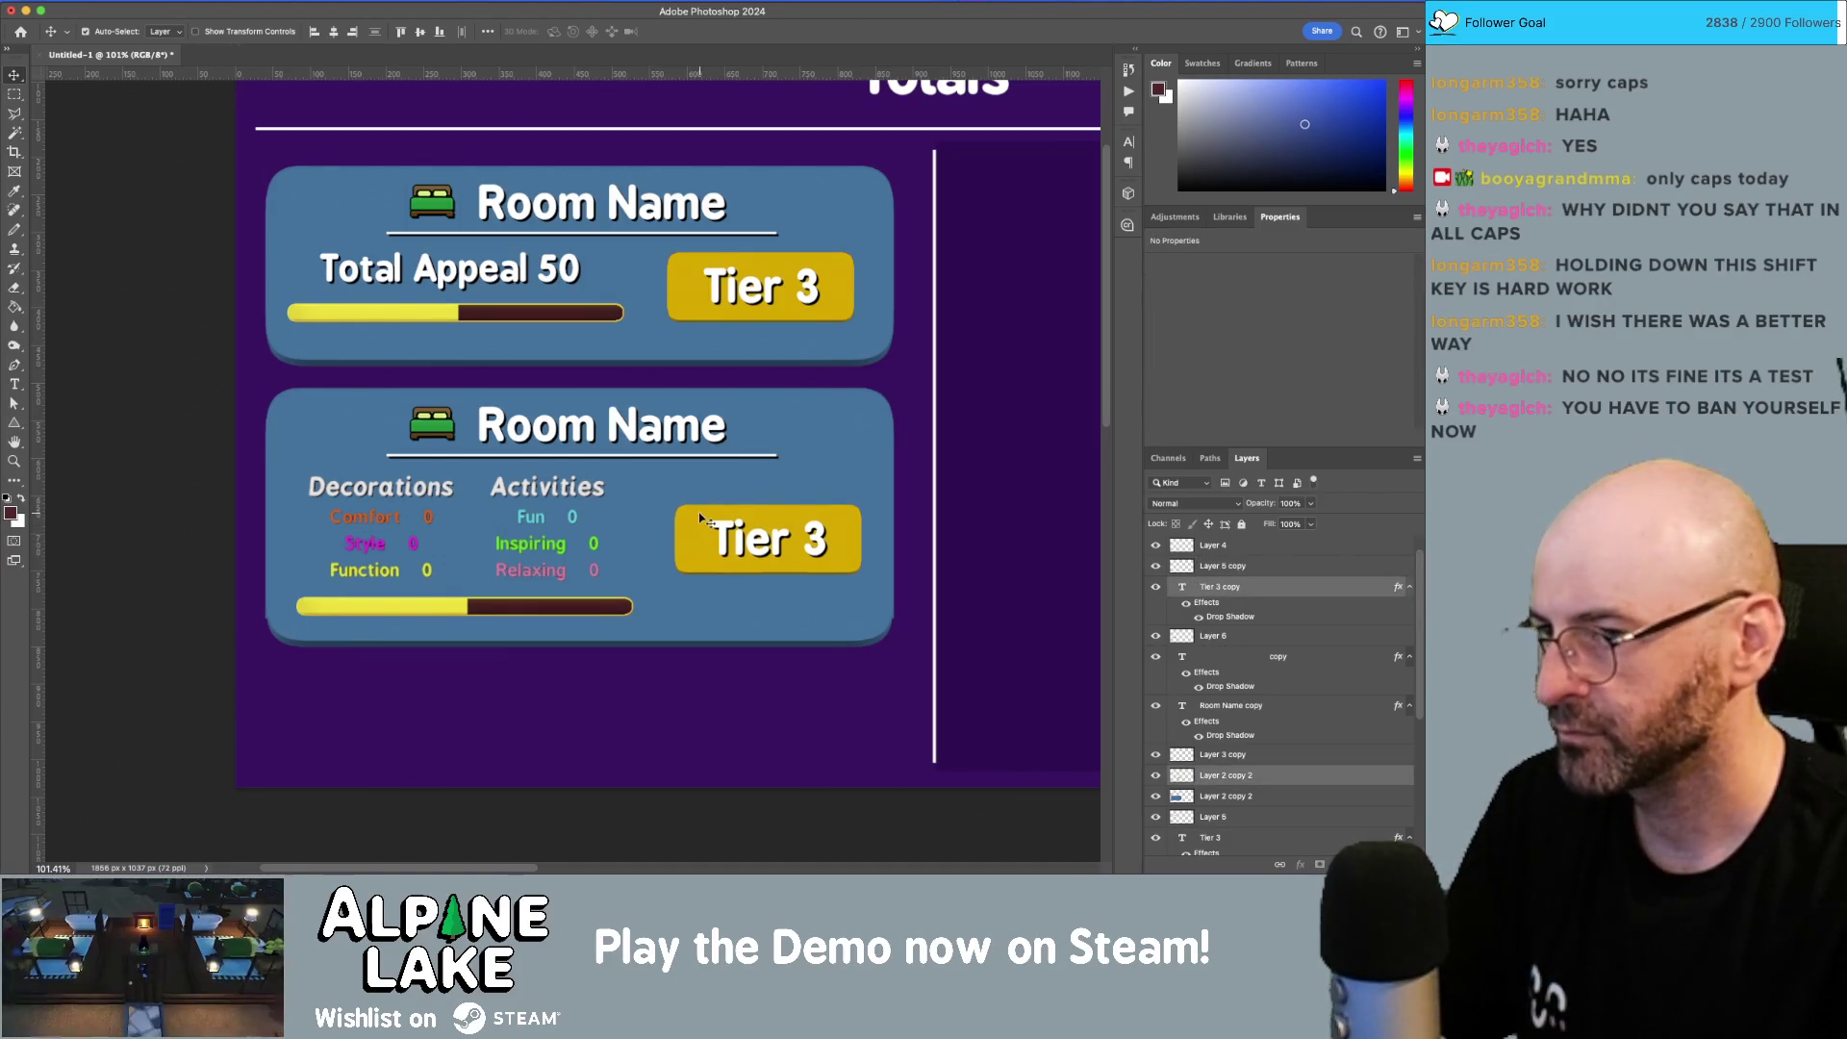
{"action": "key", "text": "z"}
{"action": "mouse_move", "coordinate": [701, 519]}
{"action": "left_mouse_down"}
{"action": "mouse_move", "coordinate": [620, 523]}
{"action": "mouse_move", "coordinate": [526, 563]}
{"action": "left_mouse_up"}
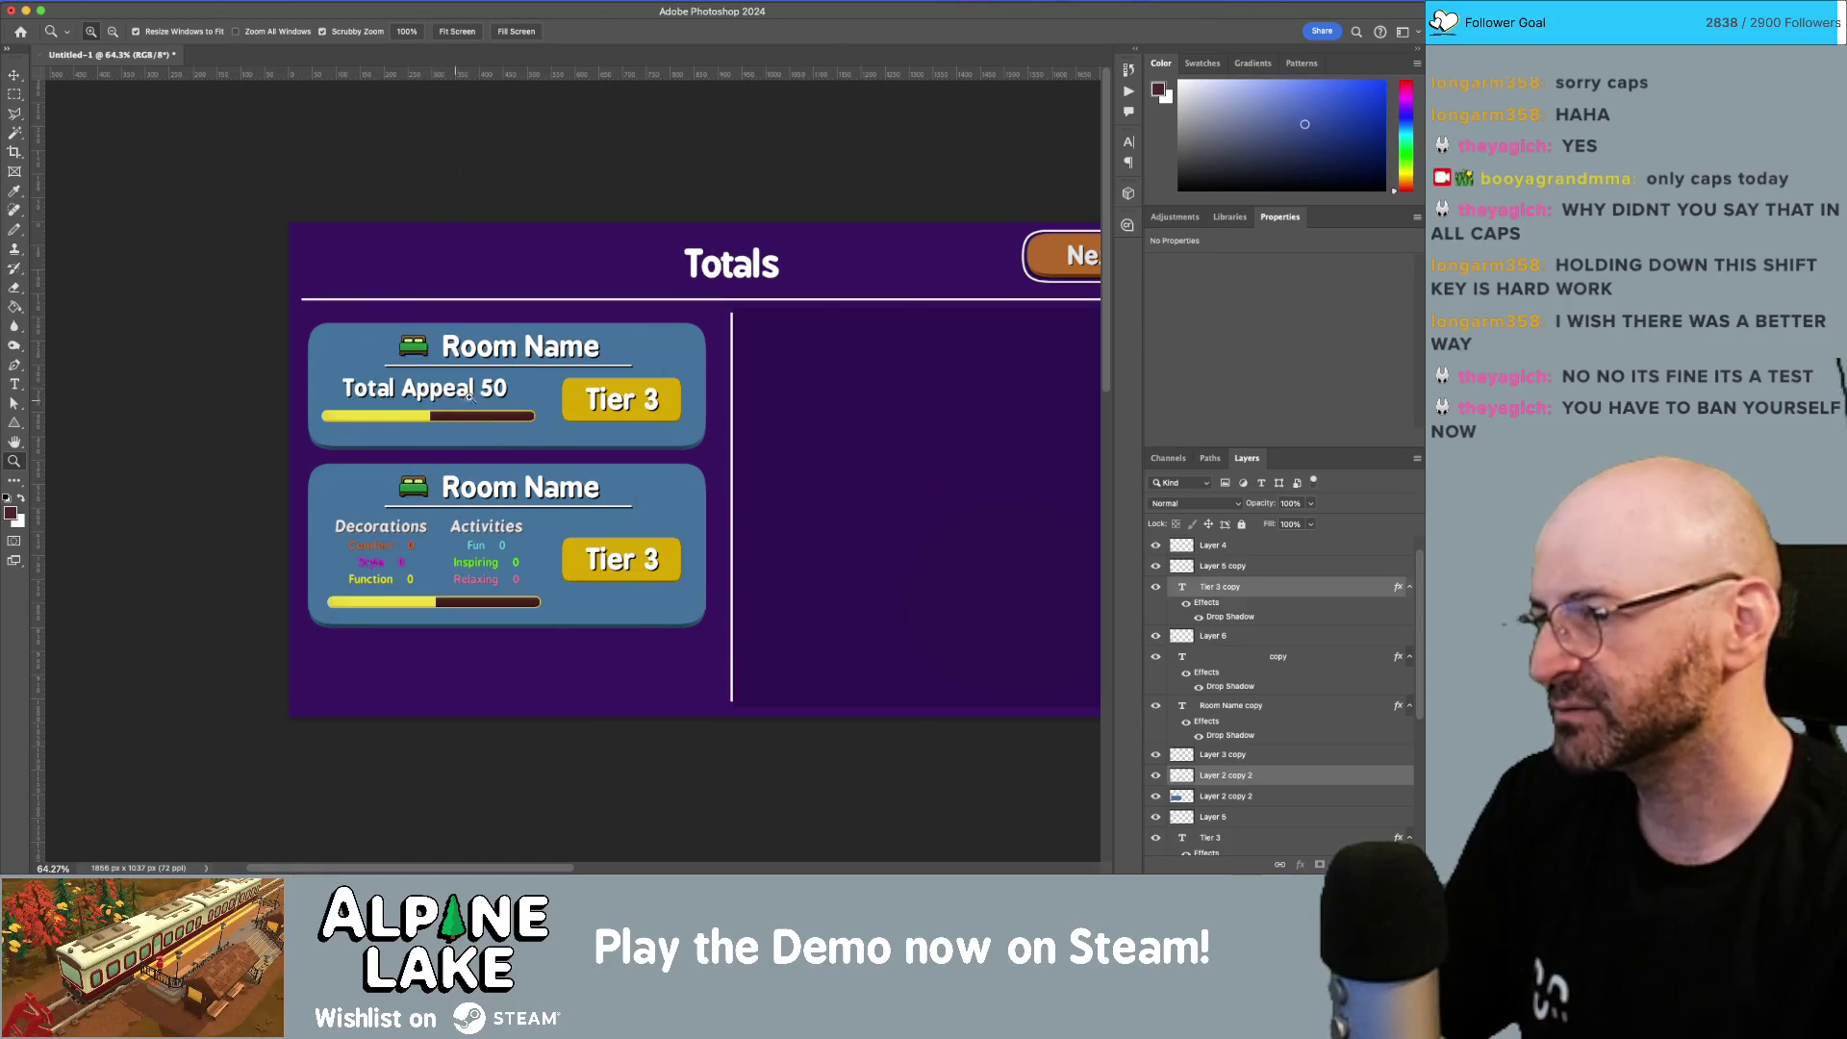
- Group the lower detailed card's layers (Cmd+G) and hide the group
{"action": "key", "text": "v"}
{"action": "left_click", "coordinate": [470, 442]}
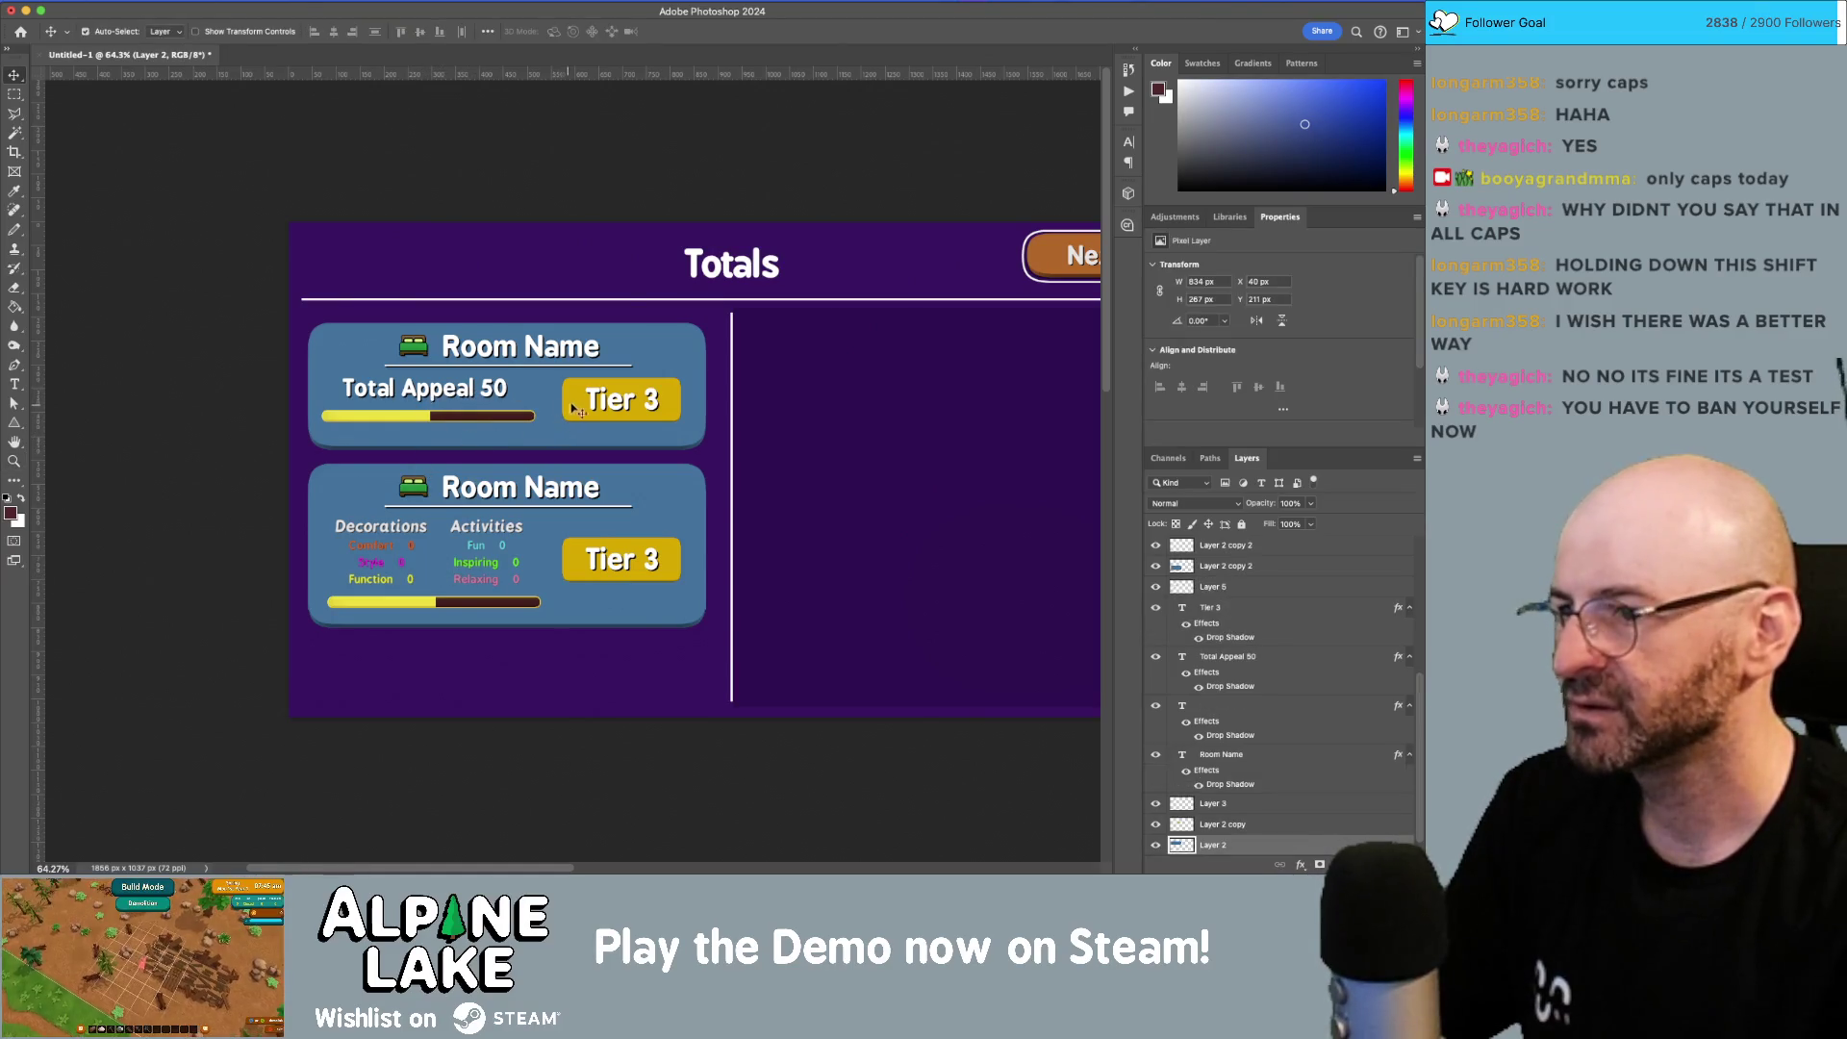
{"action": "scroll", "coordinate": [549, 388], "scroll_direction": "up", "scroll_amount": 2}
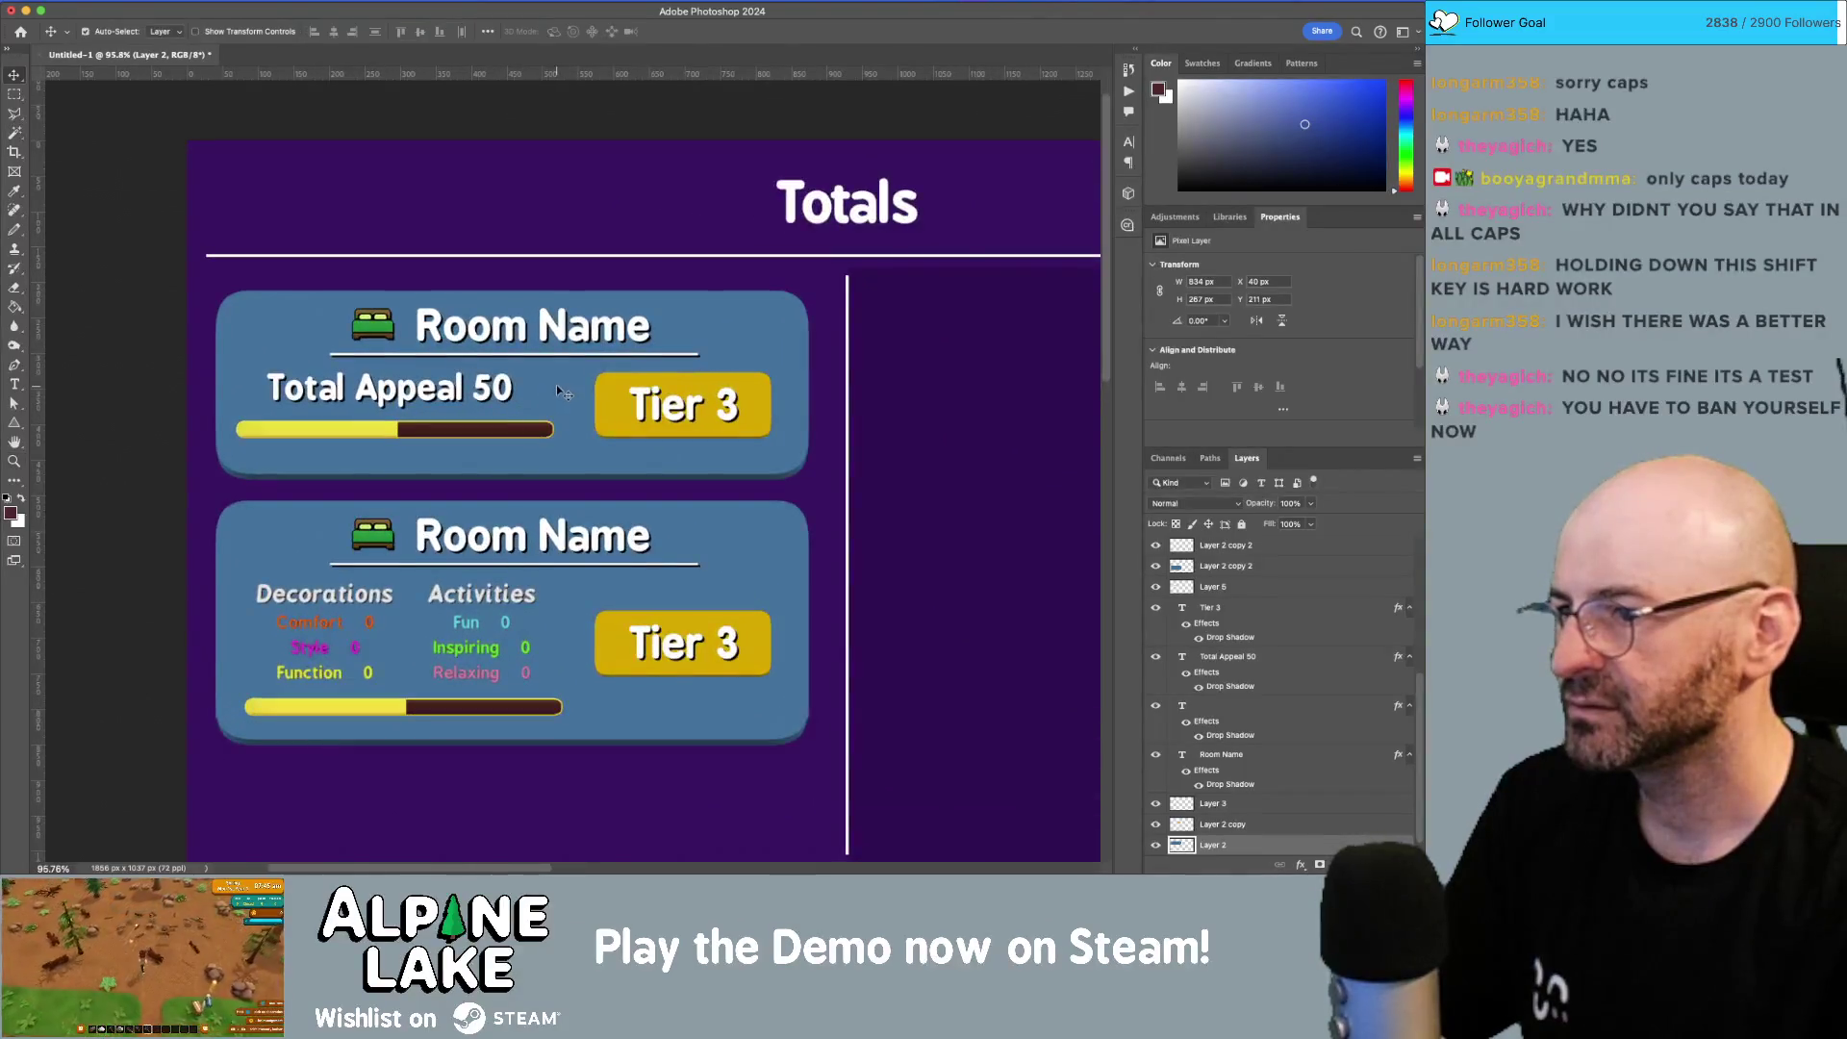
{"action": "left_click", "coordinate": [505, 331]}
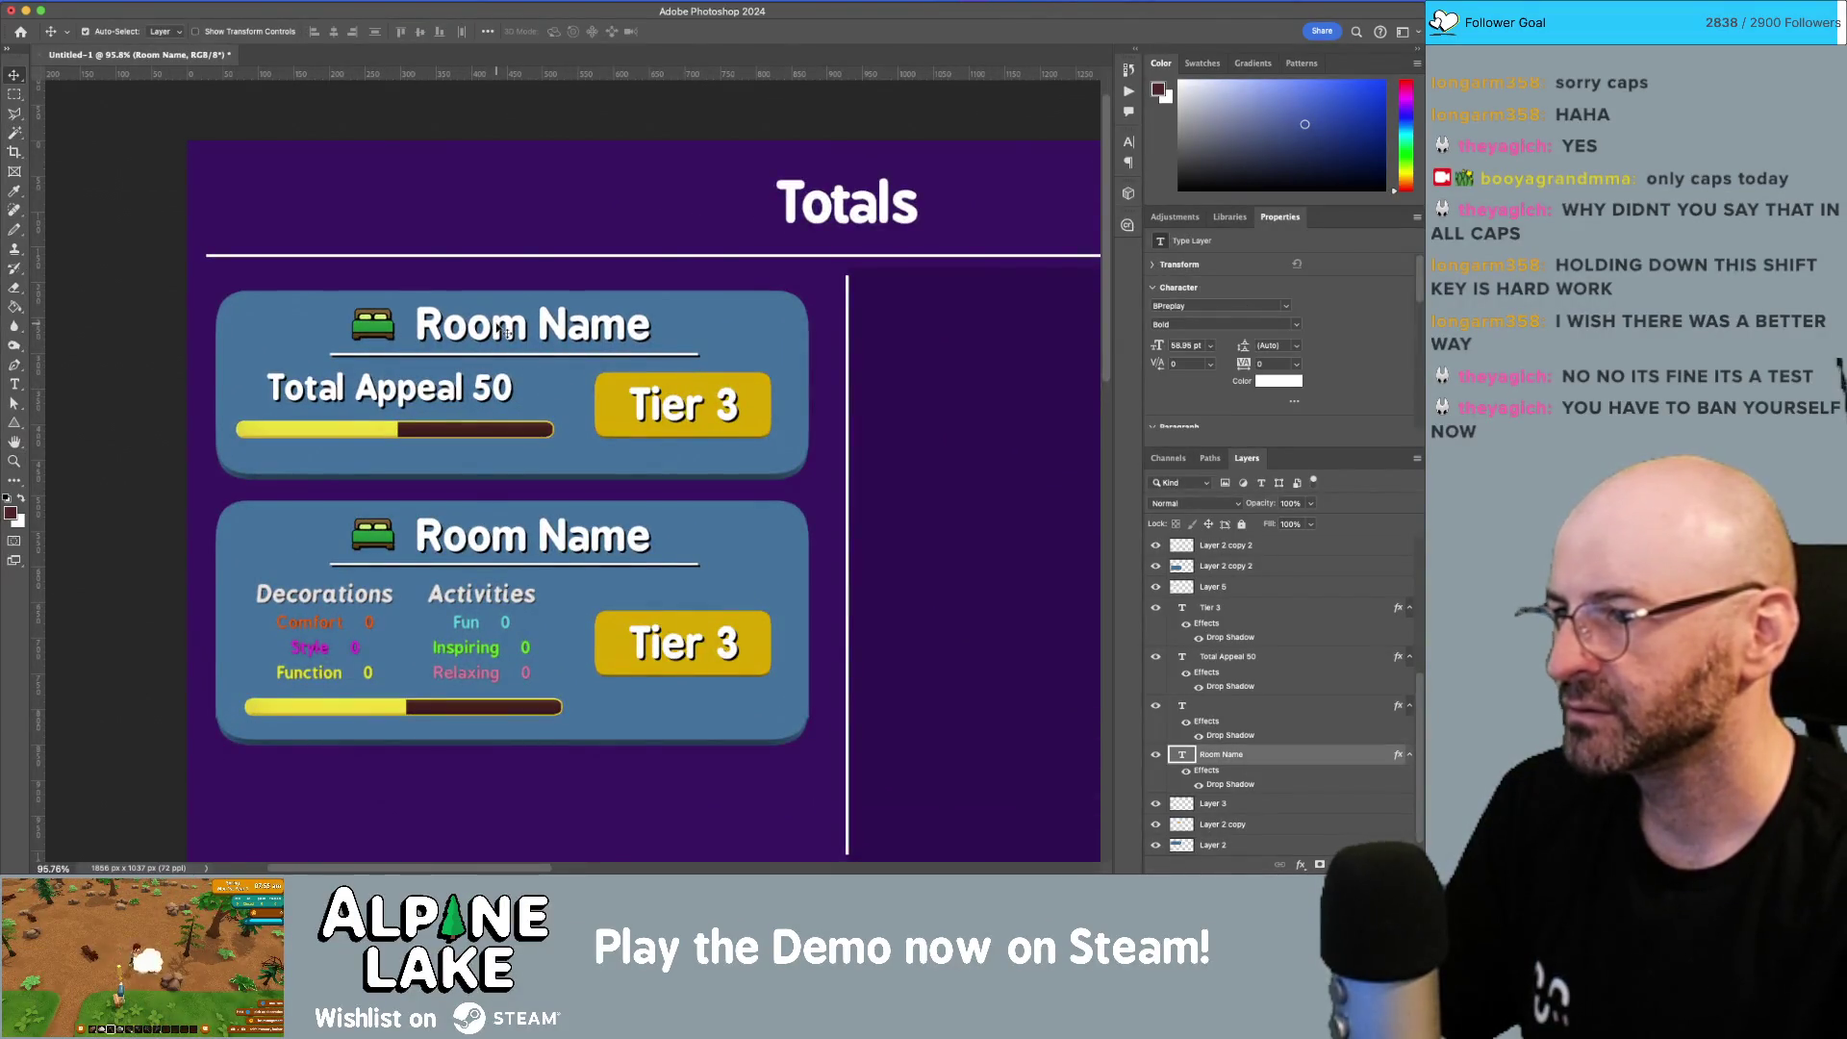
{"action": "left_click", "coordinate": [397, 398], "text": "shift"}
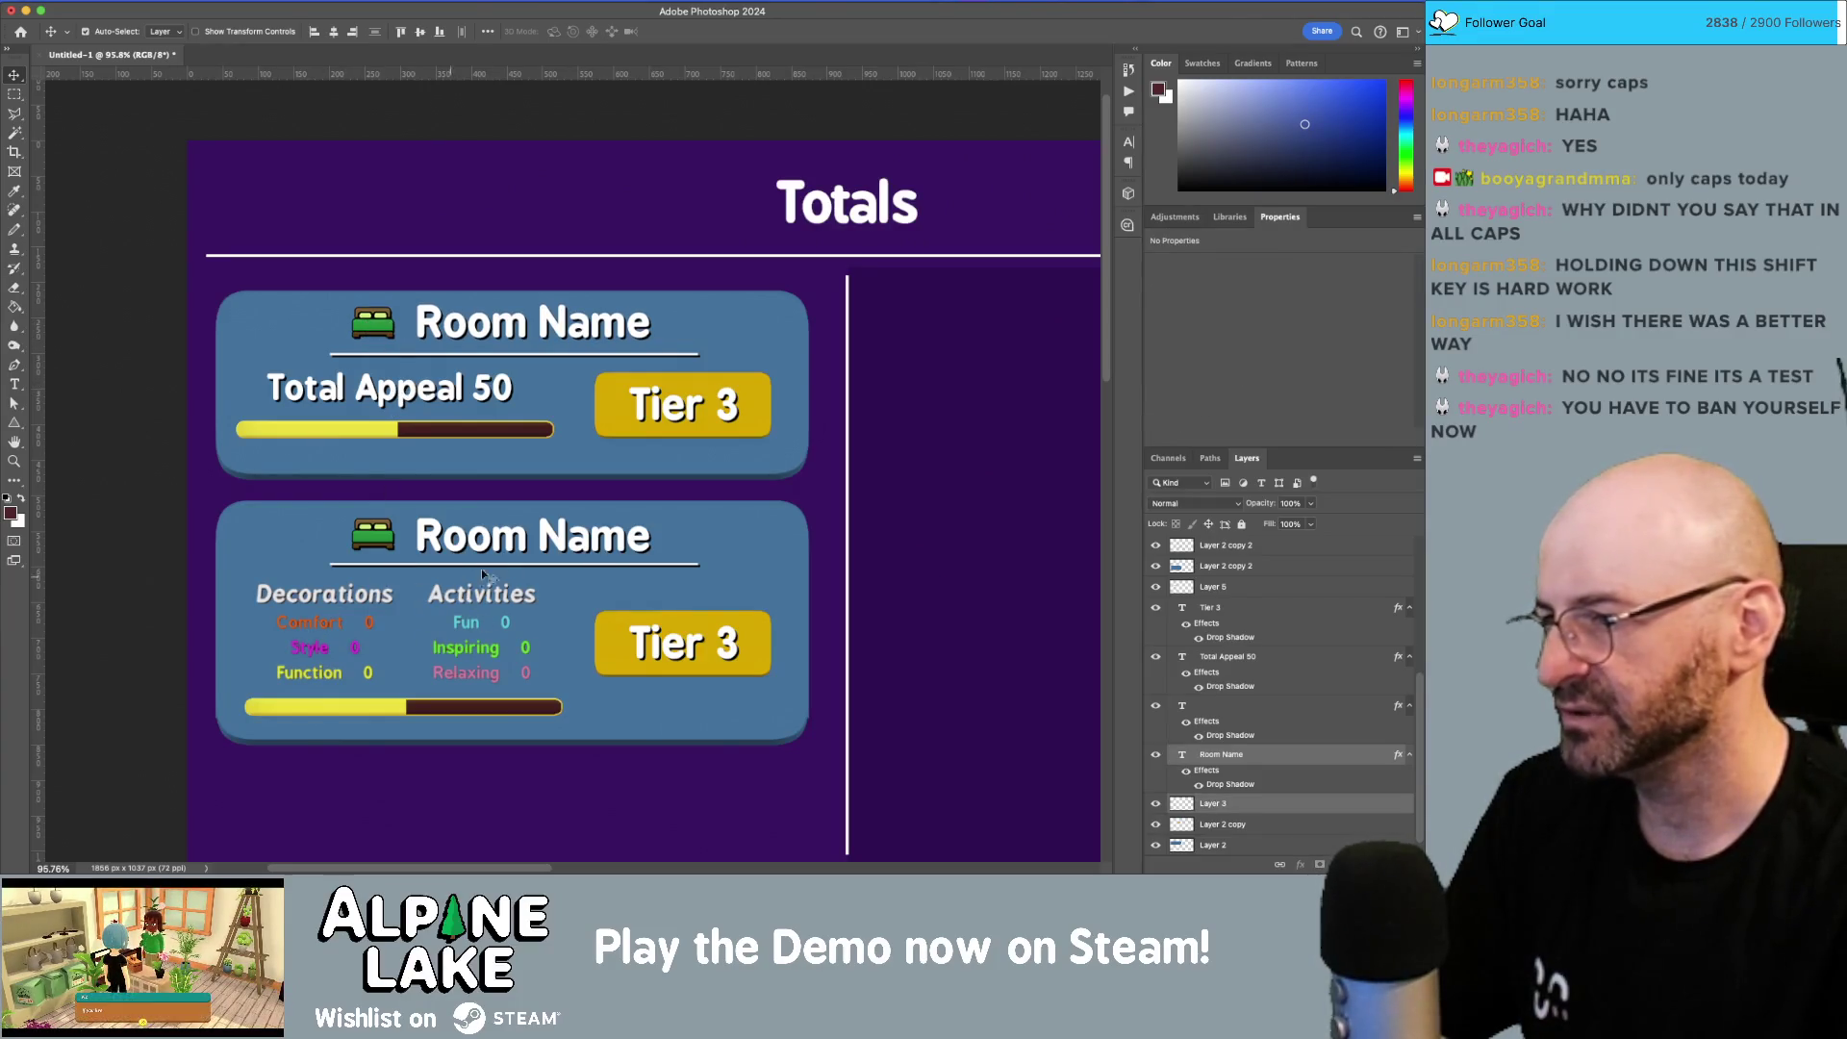
{"action": "scroll", "coordinate": [761, 564], "scroll_direction": "down", "scroll_amount": 2}
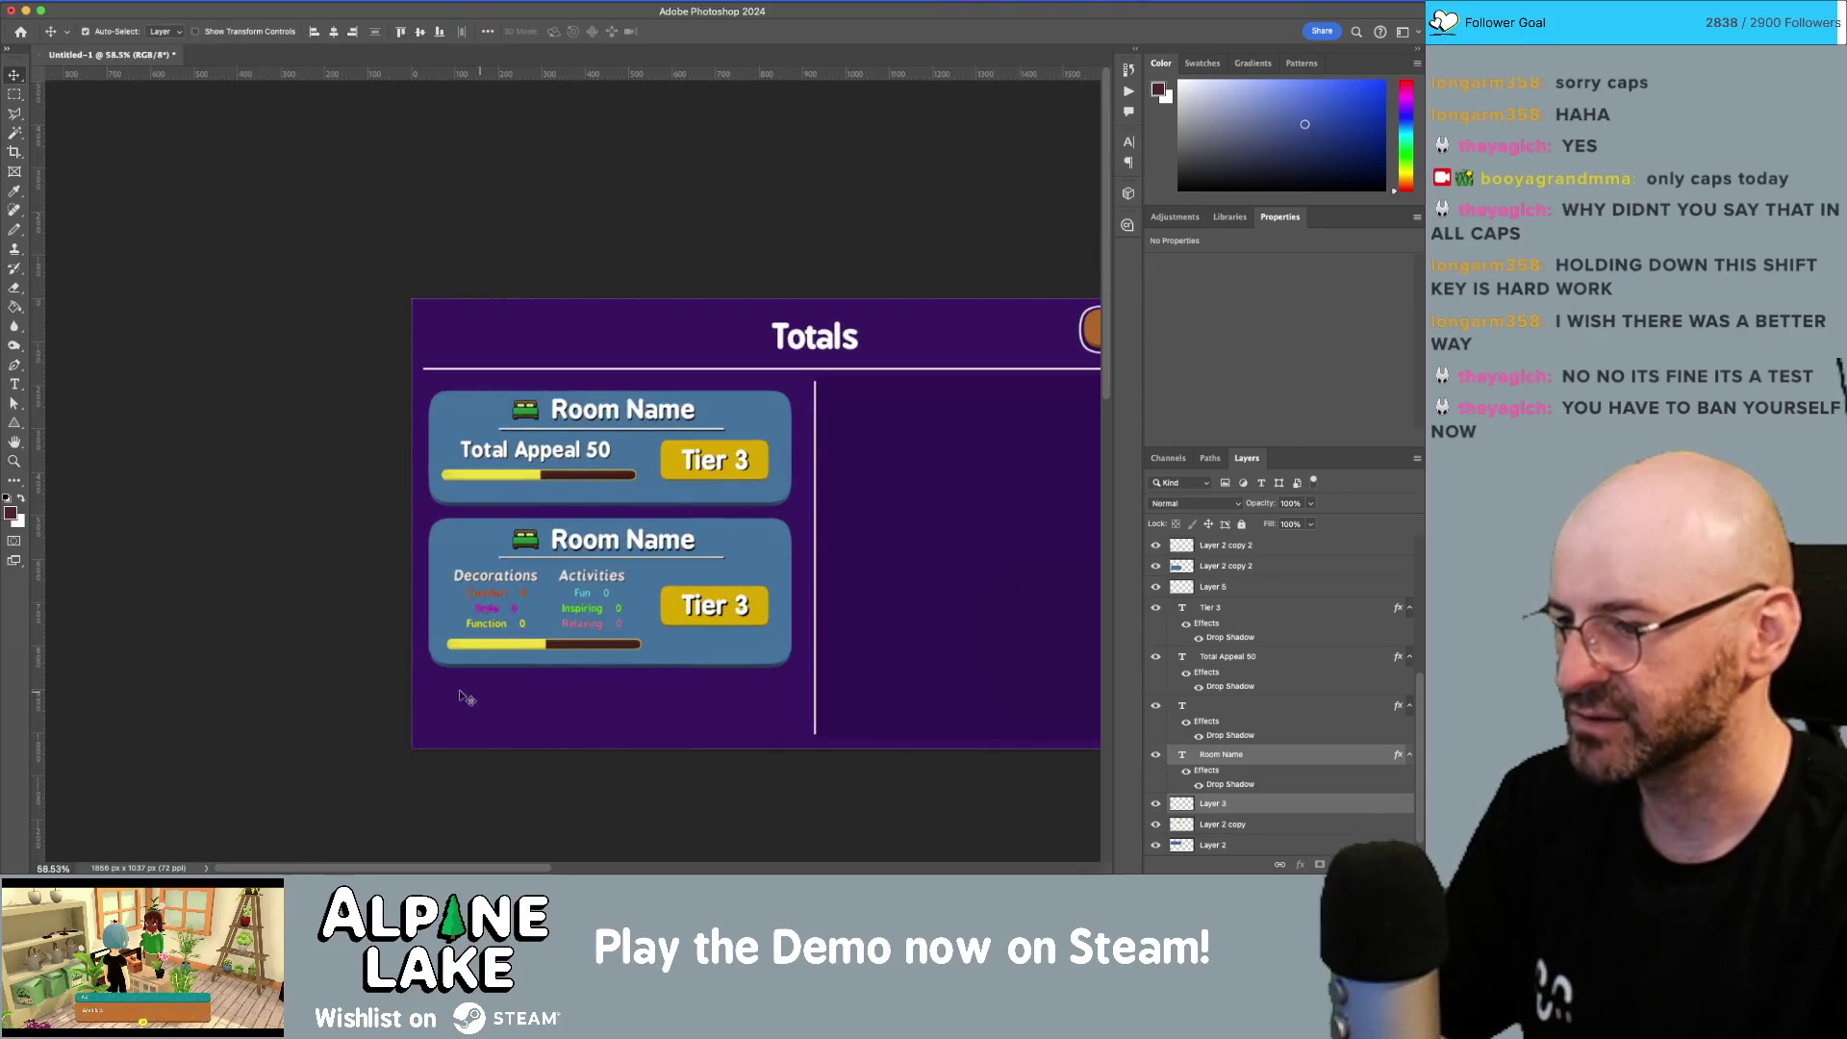
{"action": "mouse_move", "coordinate": [425, 694]}
{"action": "left_mouse_down"}
{"action": "mouse_move", "coordinate": [833, 542]}
{"action": "mouse_move", "coordinate": [825, 519]}
{"action": "left_mouse_up"}
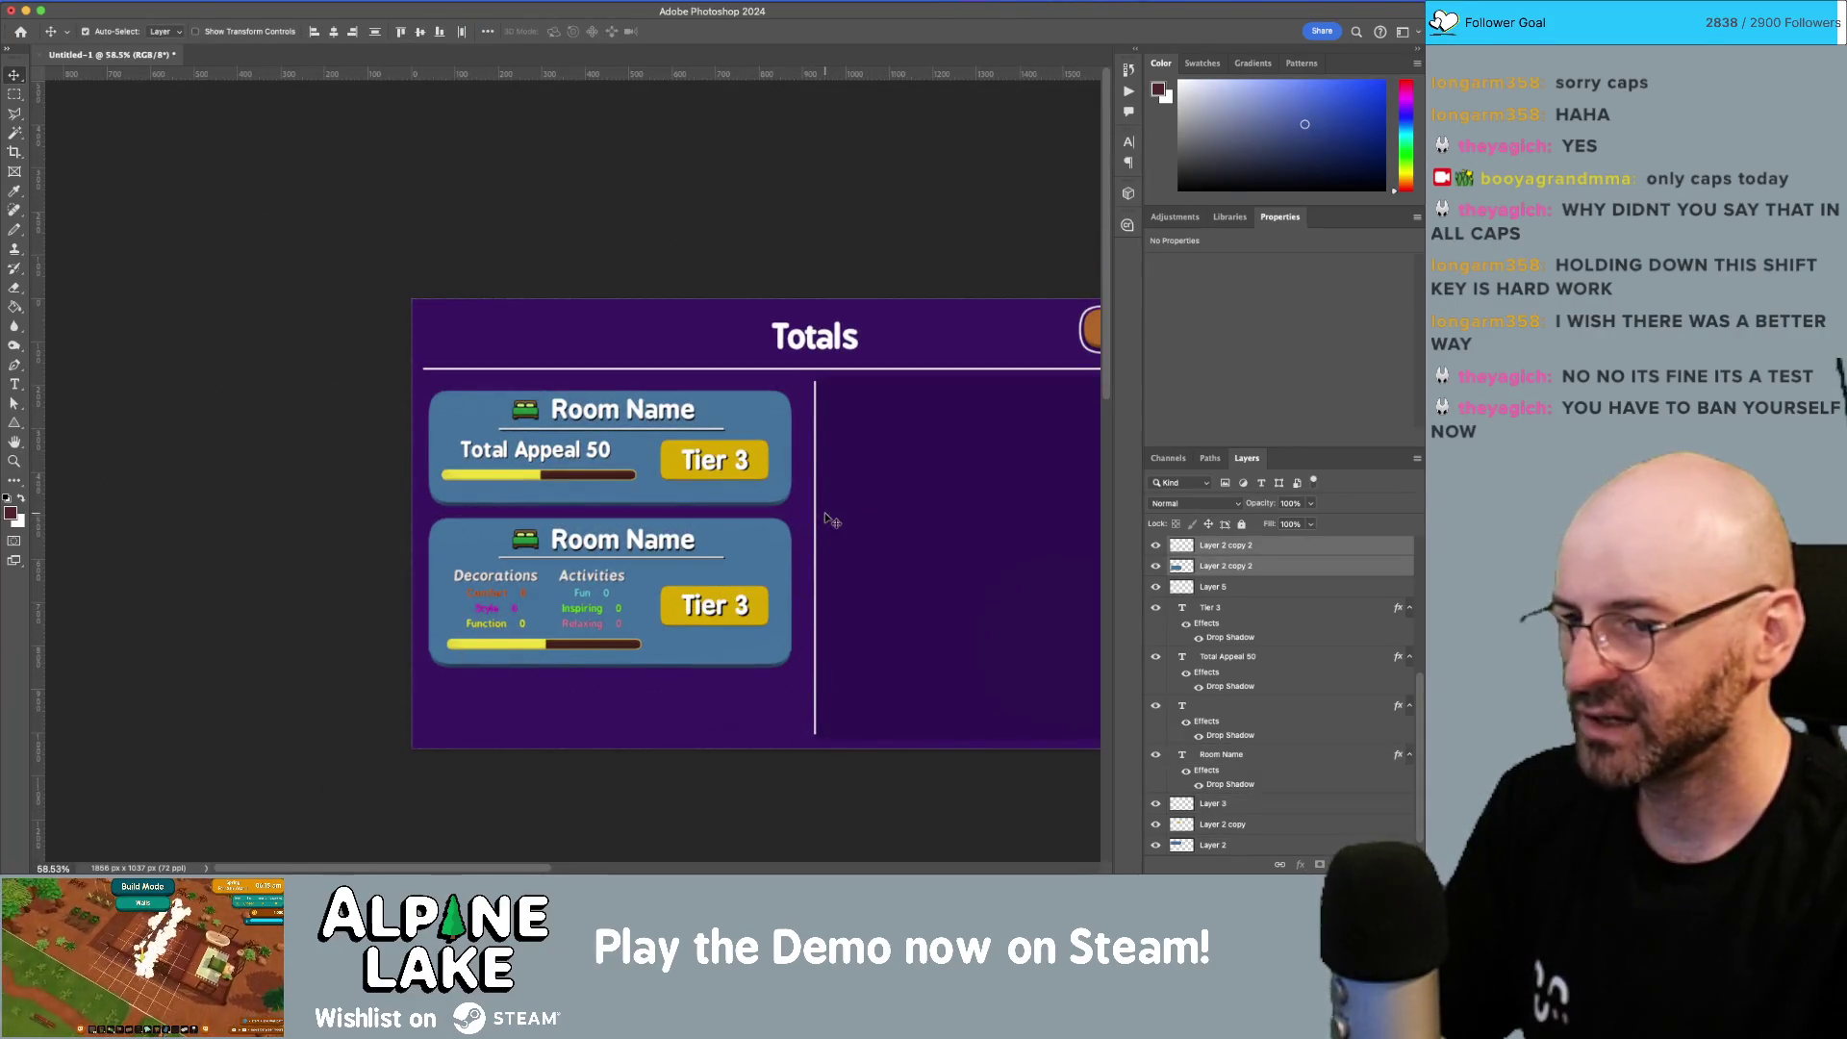
{"action": "key", "text": "super+g"}
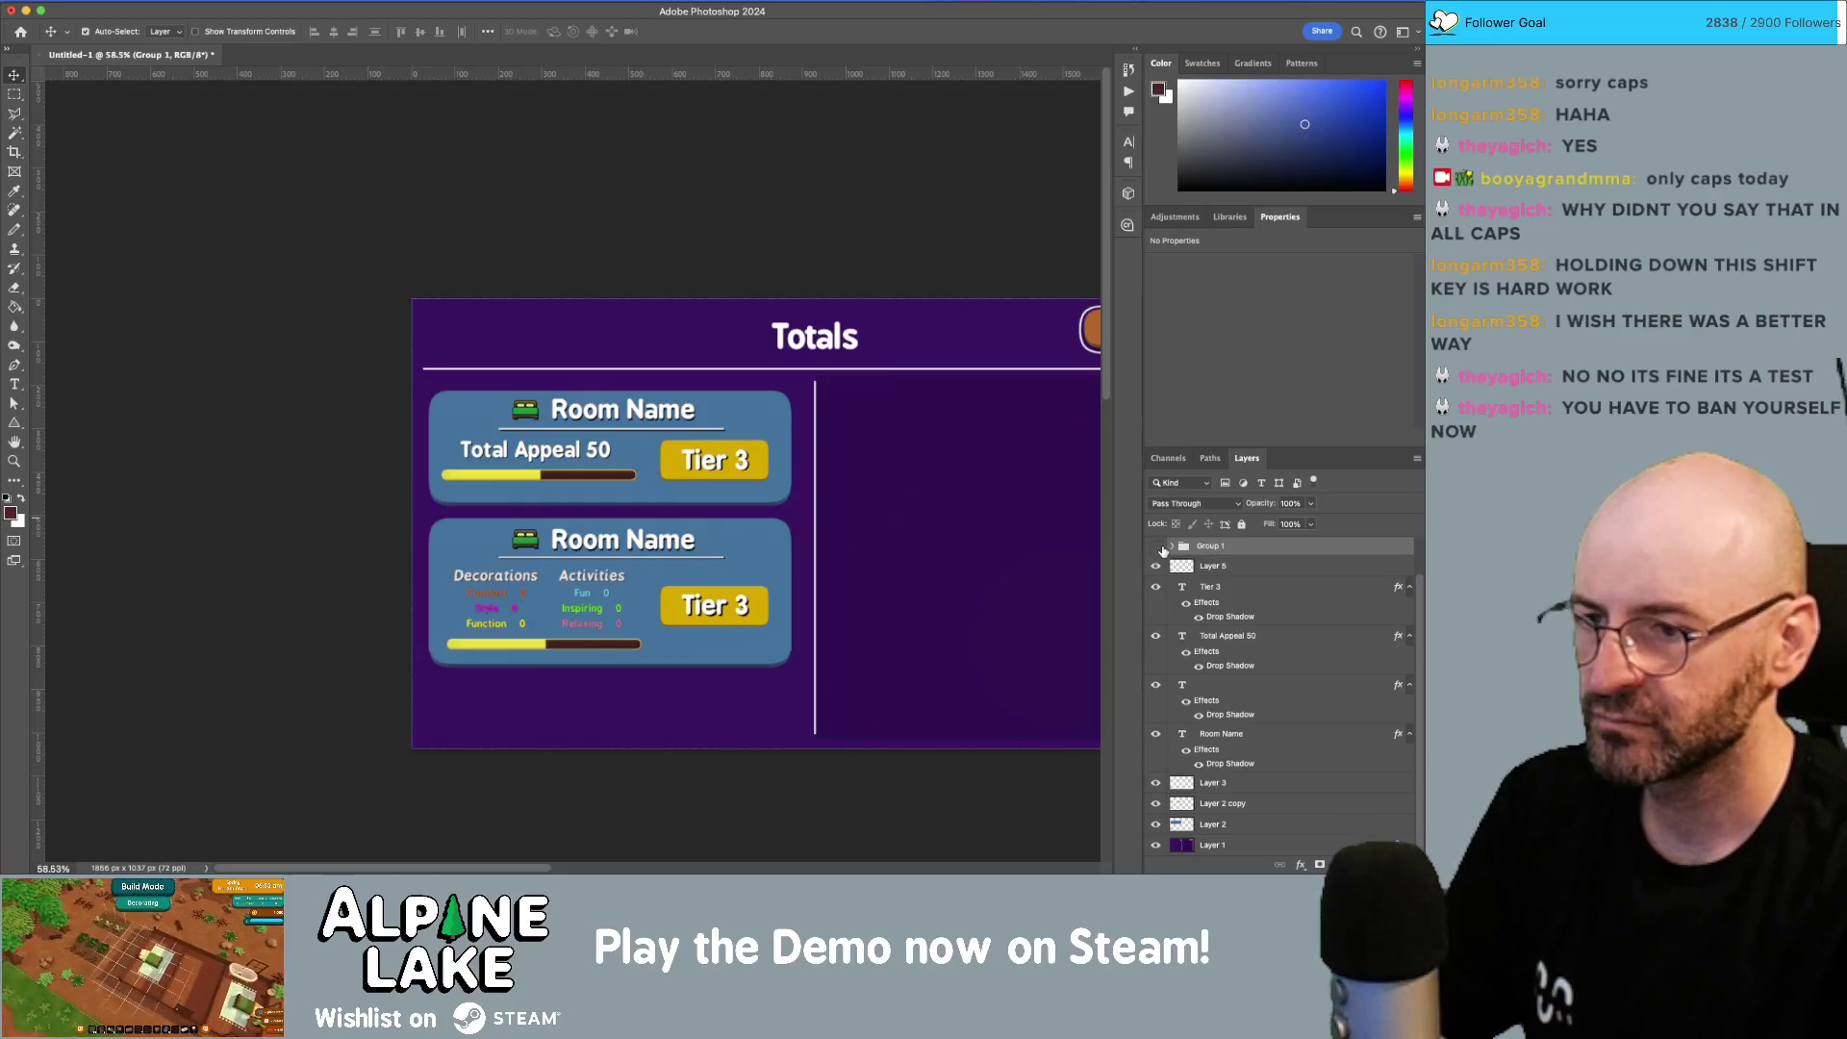
{"action": "left_click", "coordinate": [1156, 547]}
{"action": "scroll", "coordinate": [635, 554], "scroll_direction": "right", "scroll_amount": 2}
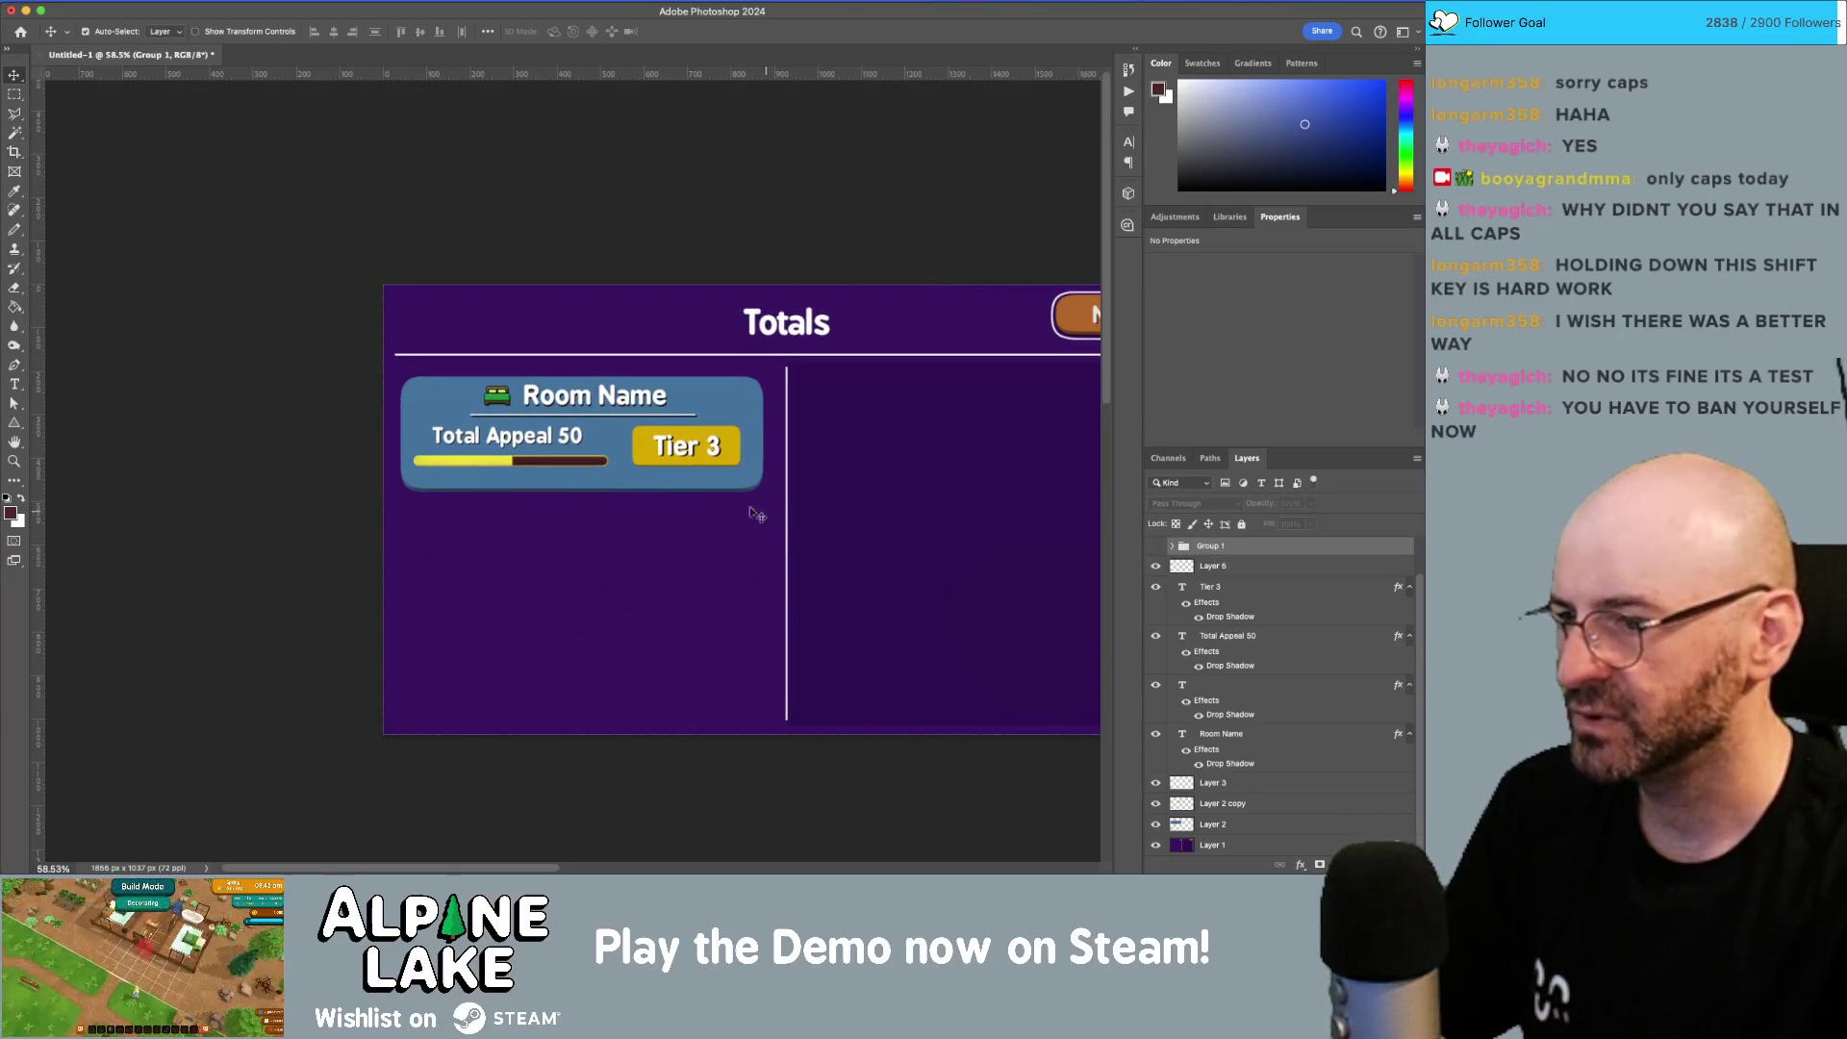
- Edit the first card's title text to read Room 101
{"action": "key", "text": "t"}
{"action": "left_click", "coordinate": [698, 381]}
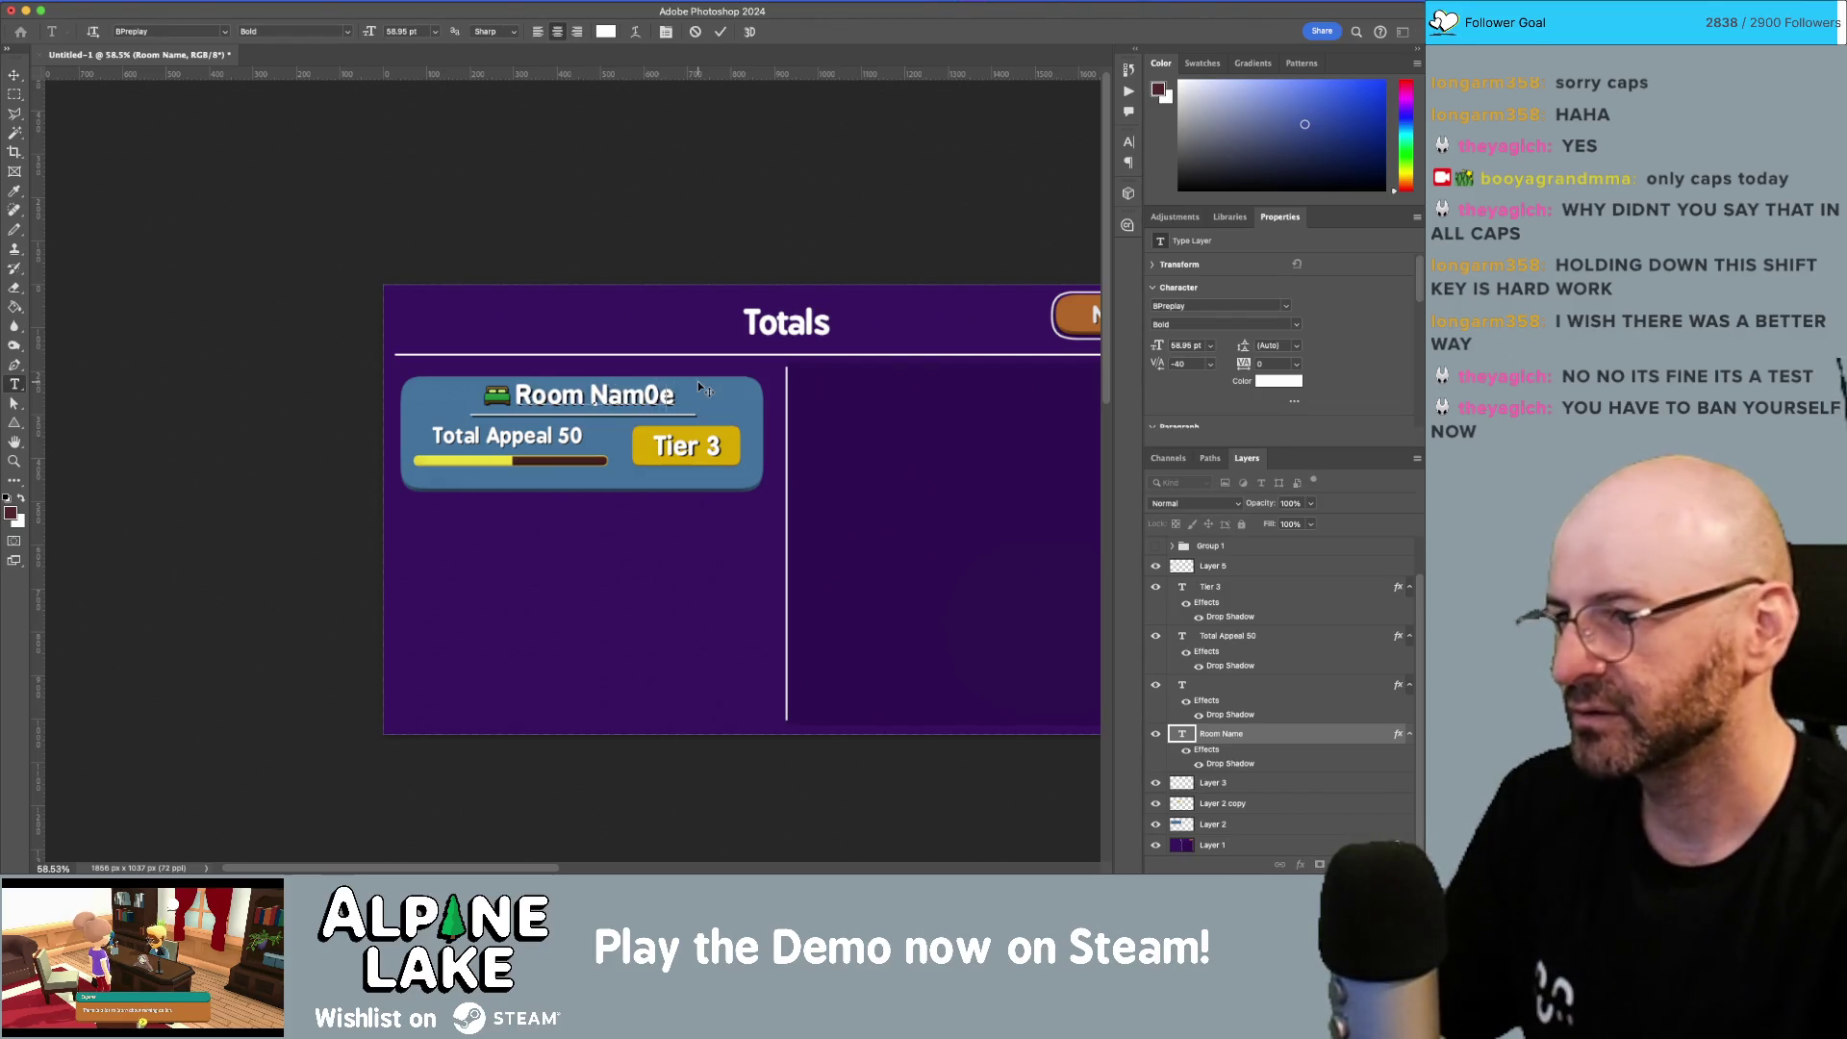
{"action": "key", "text": "BackSpace"}
{"action": "key", "text": "BackSpace"}
{"action": "key", "text": "BackSpace"}
{"action": "key", "text": "BackSpace"}
{"action": "type", "text": "101"}
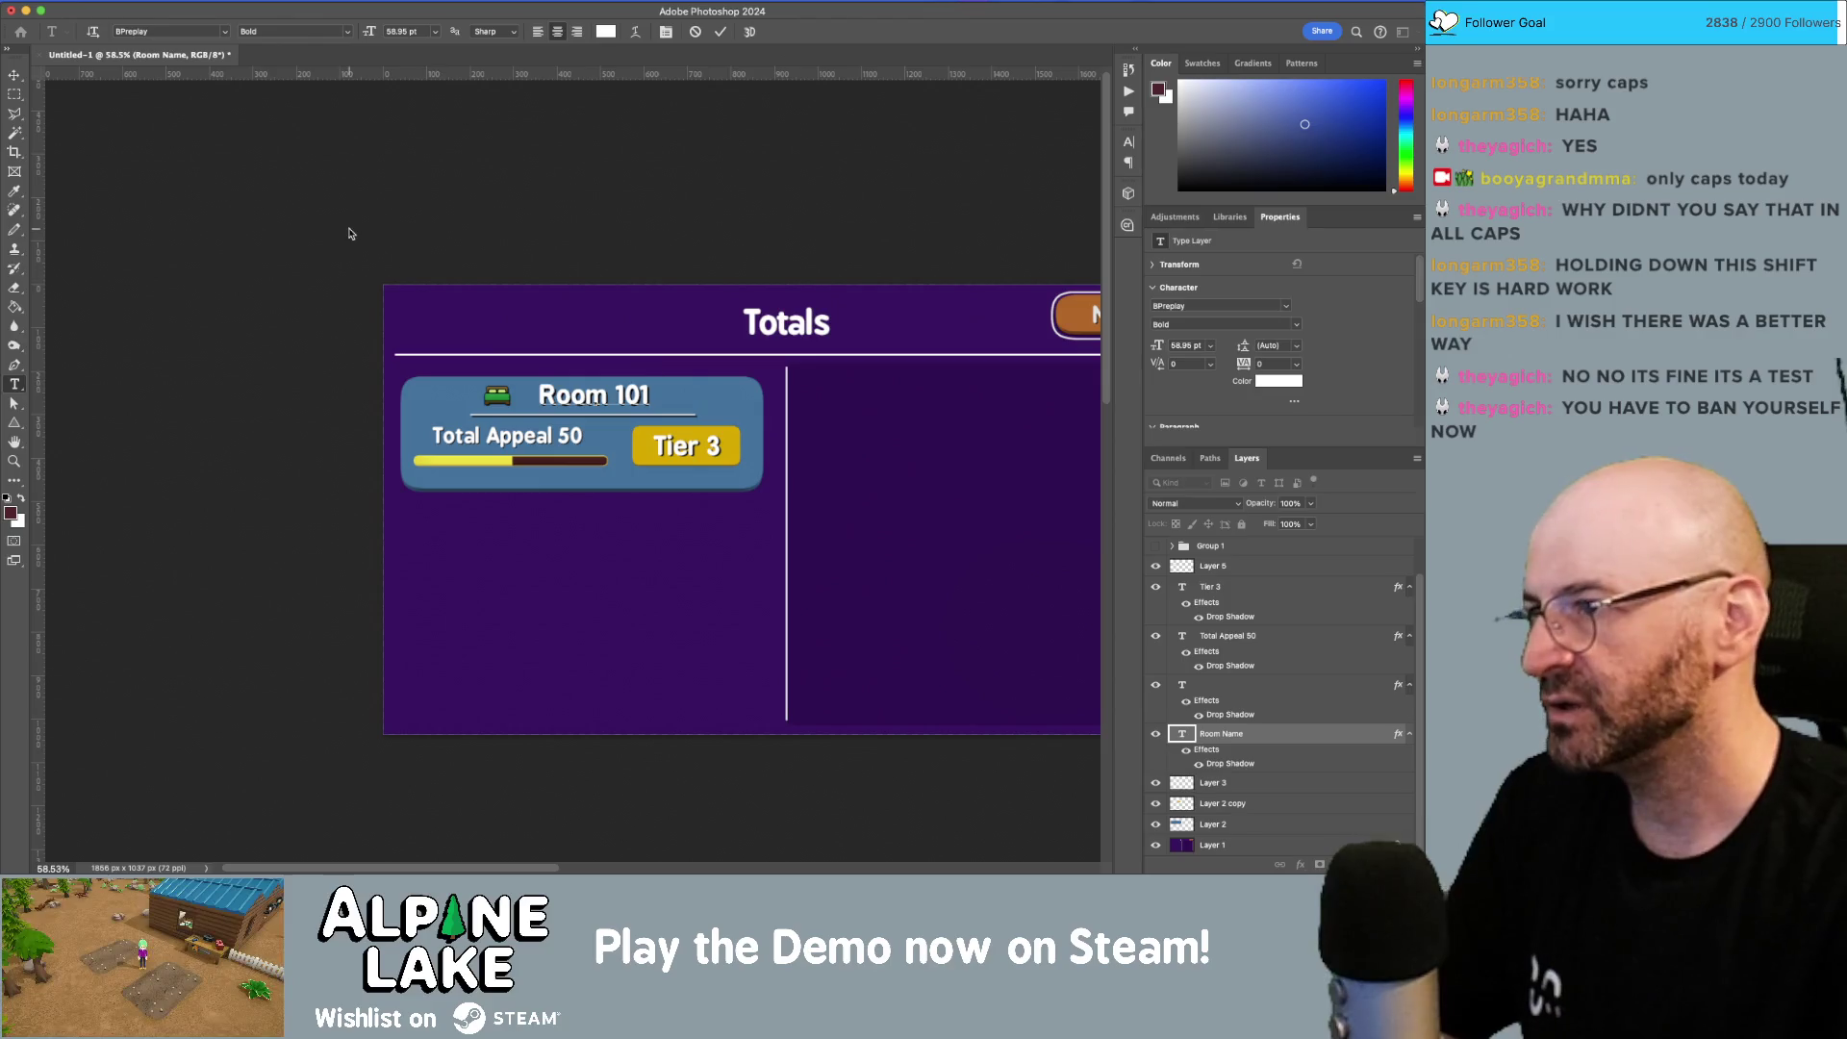
{"action": "left_click", "coordinate": [424, 279]}
- Alt-drag a copy of the Room 101 card below it and retitle it Room 102
{"action": "key", "text": "v"}
{"action": "left_click_drag", "start_coordinate": [780, 325], "coordinate": [771, 567]}
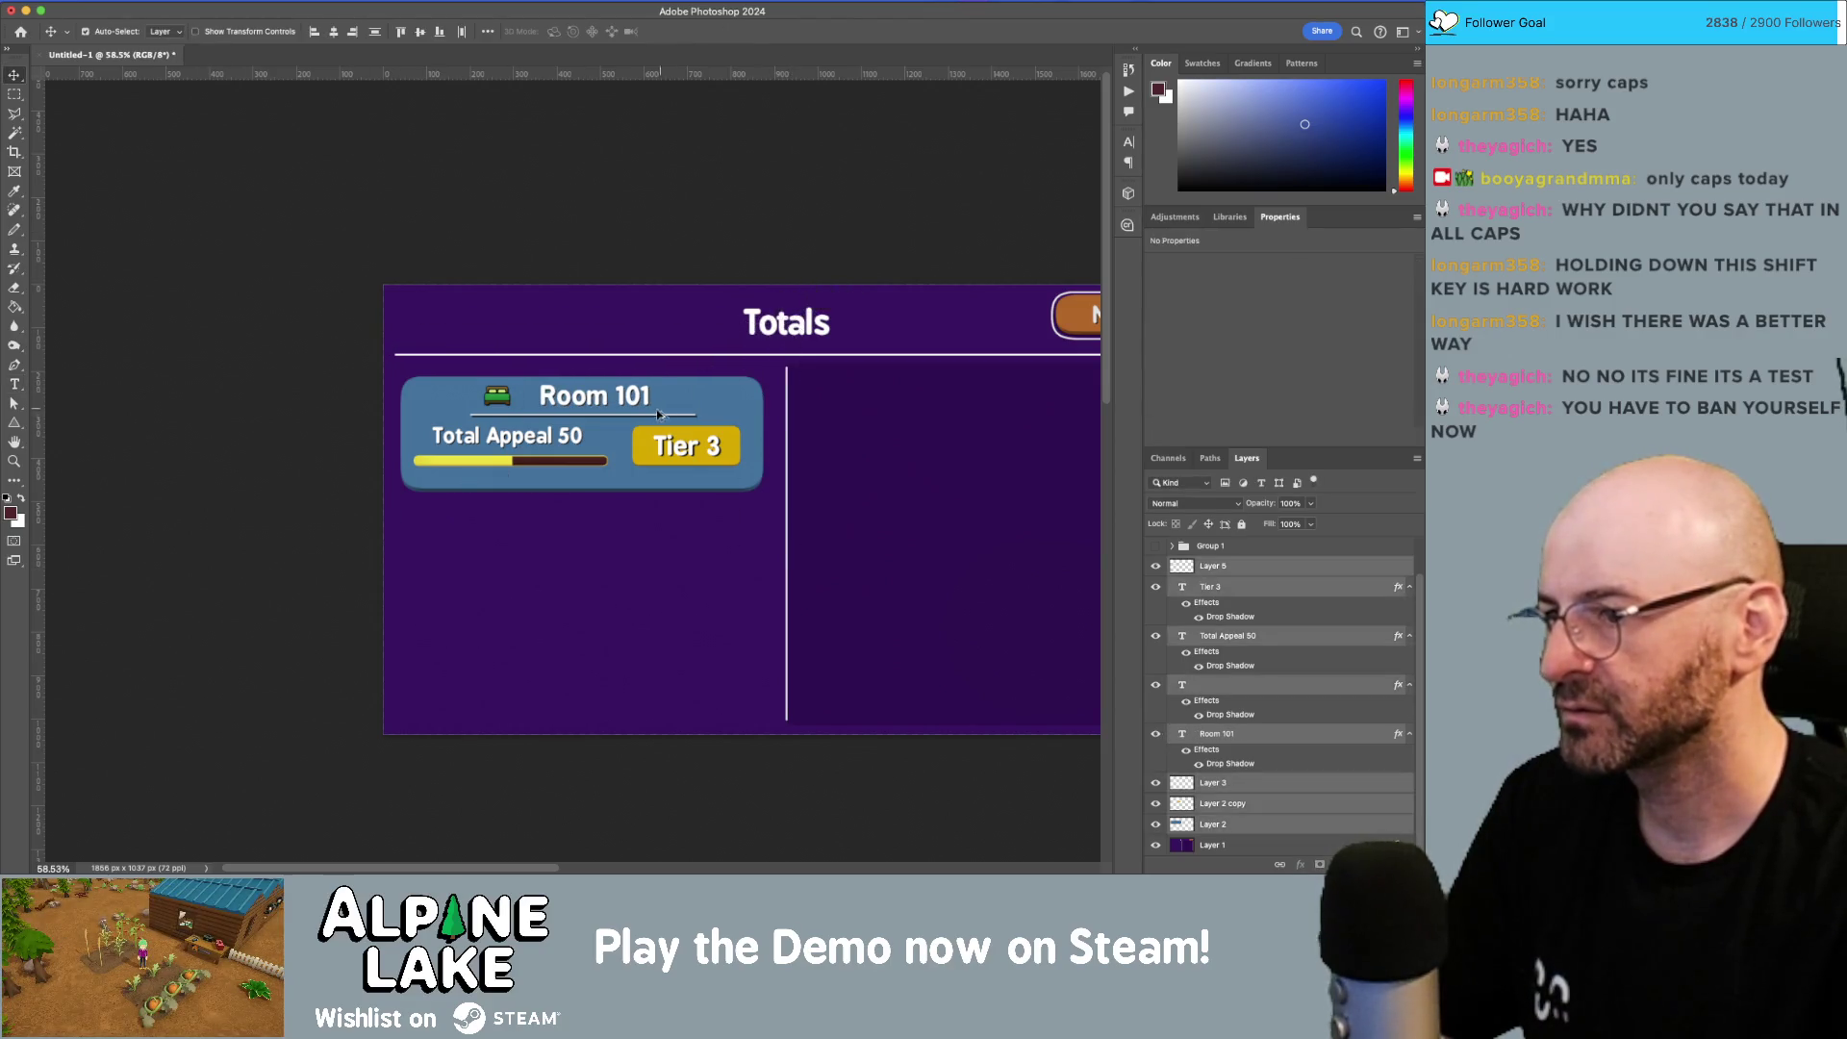
{"action": "left_click_drag", "start_coordinate": [632, 396], "coordinate": [631, 523]}
{"action": "key", "text": "t"}
{"action": "left_click", "coordinate": [648, 523]}
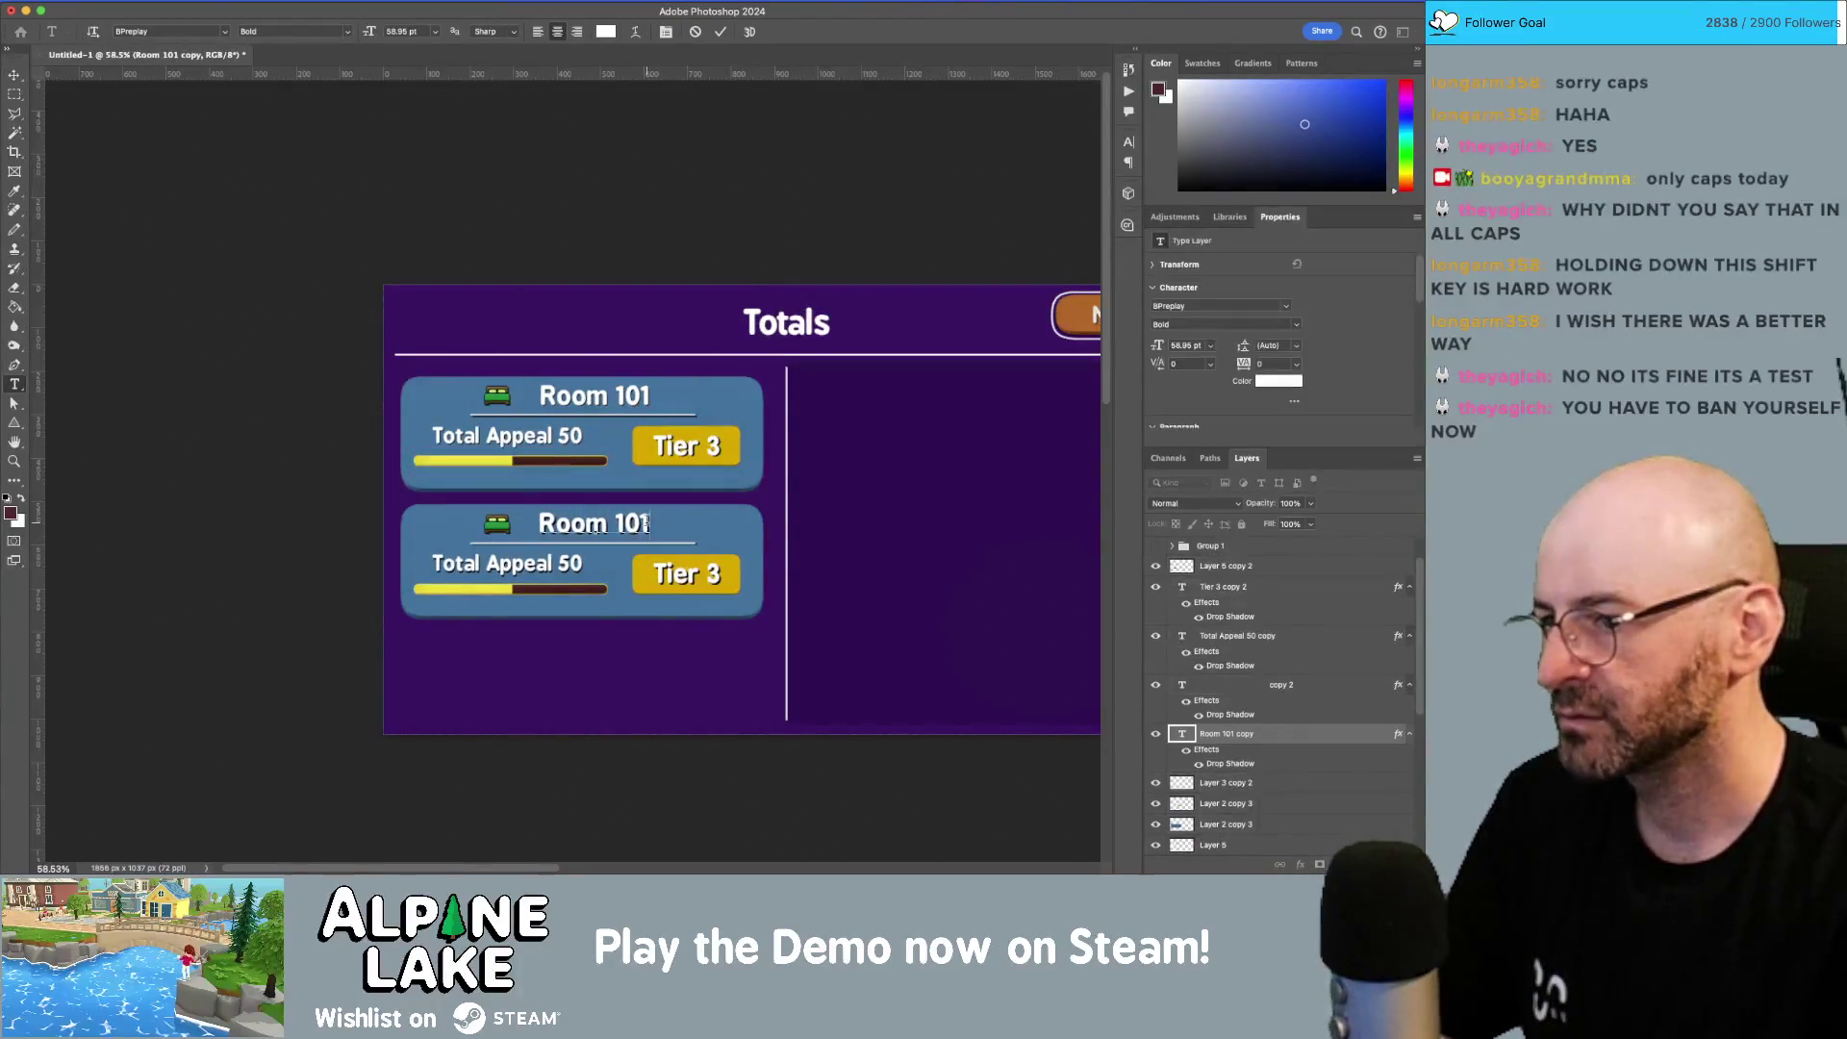
{"action": "type", "text": "2"}
{"action": "key", "text": "Escape"}
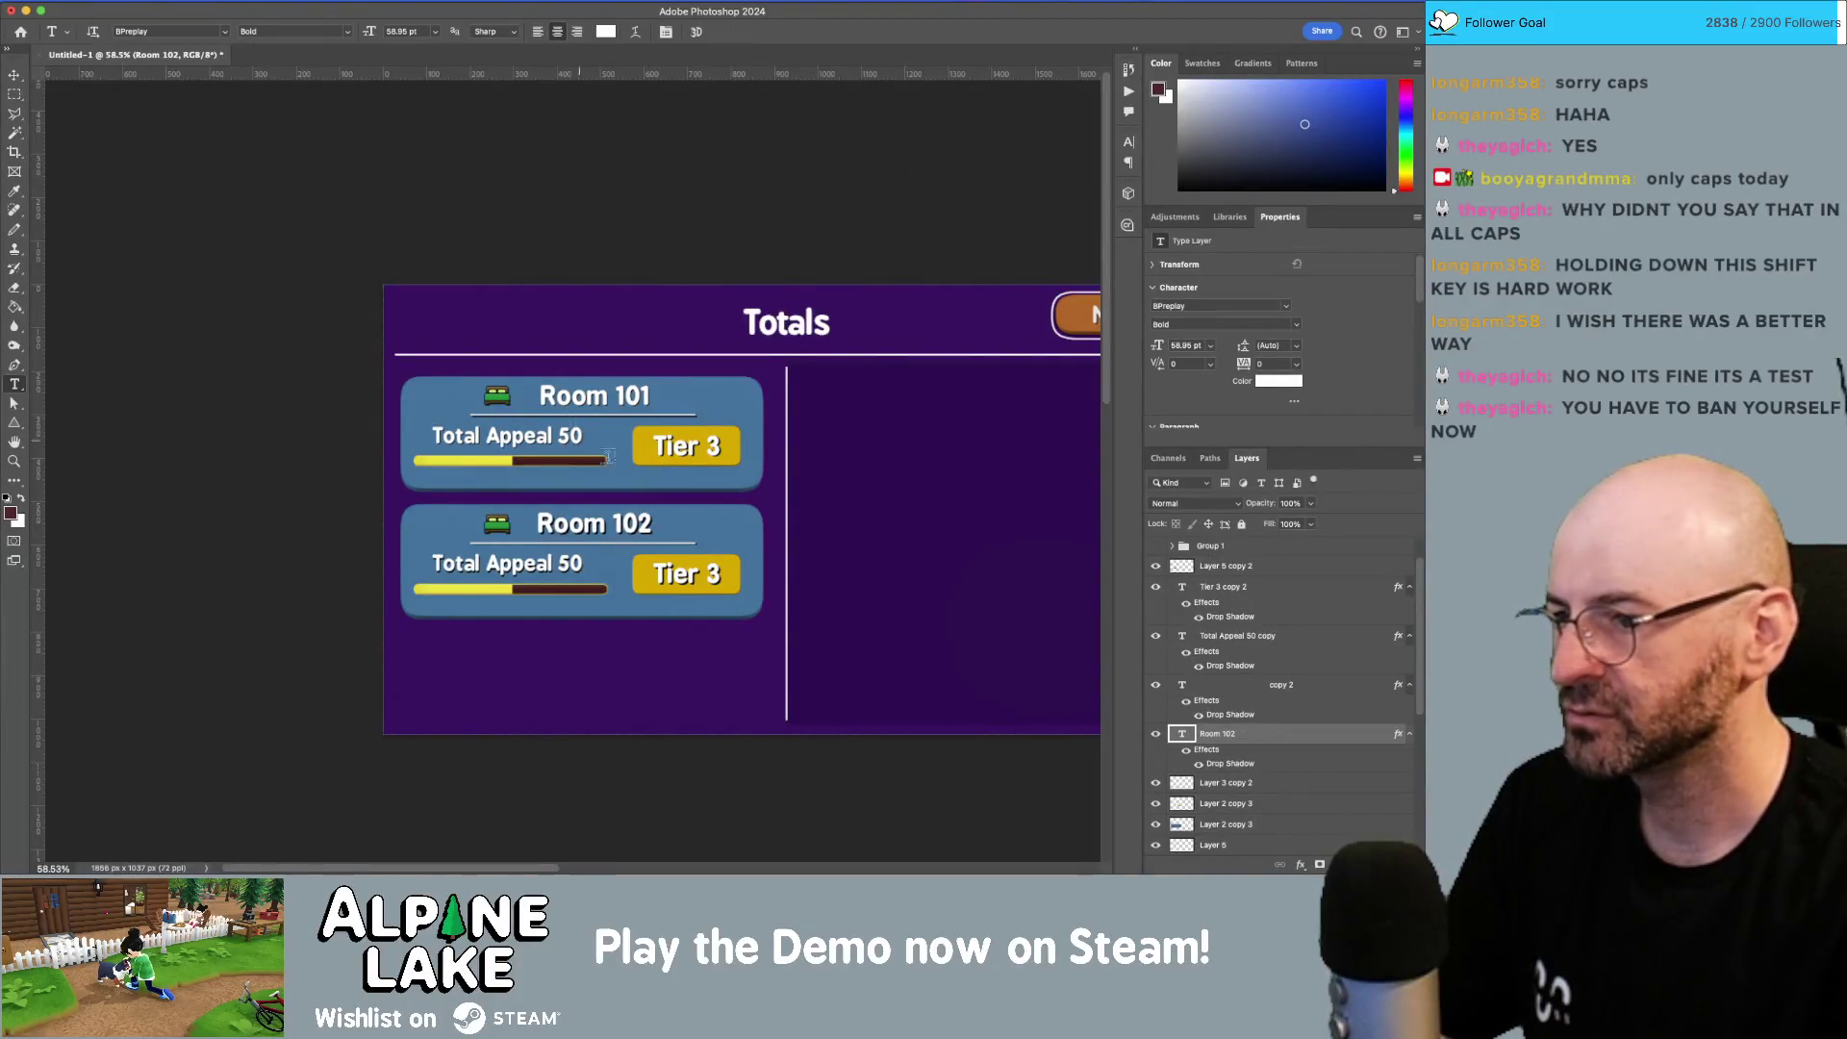
{"action": "scroll", "coordinate": [570, 417], "scroll_direction": "right", "scroll_amount": 3}
- Free Transform the Room 102 appeal bar's empty section leftward to shorten its fill
{"action": "key", "text": "z"}
{"action": "left_click_drag", "start_coordinate": [442, 549], "coordinate": [488, 545]}
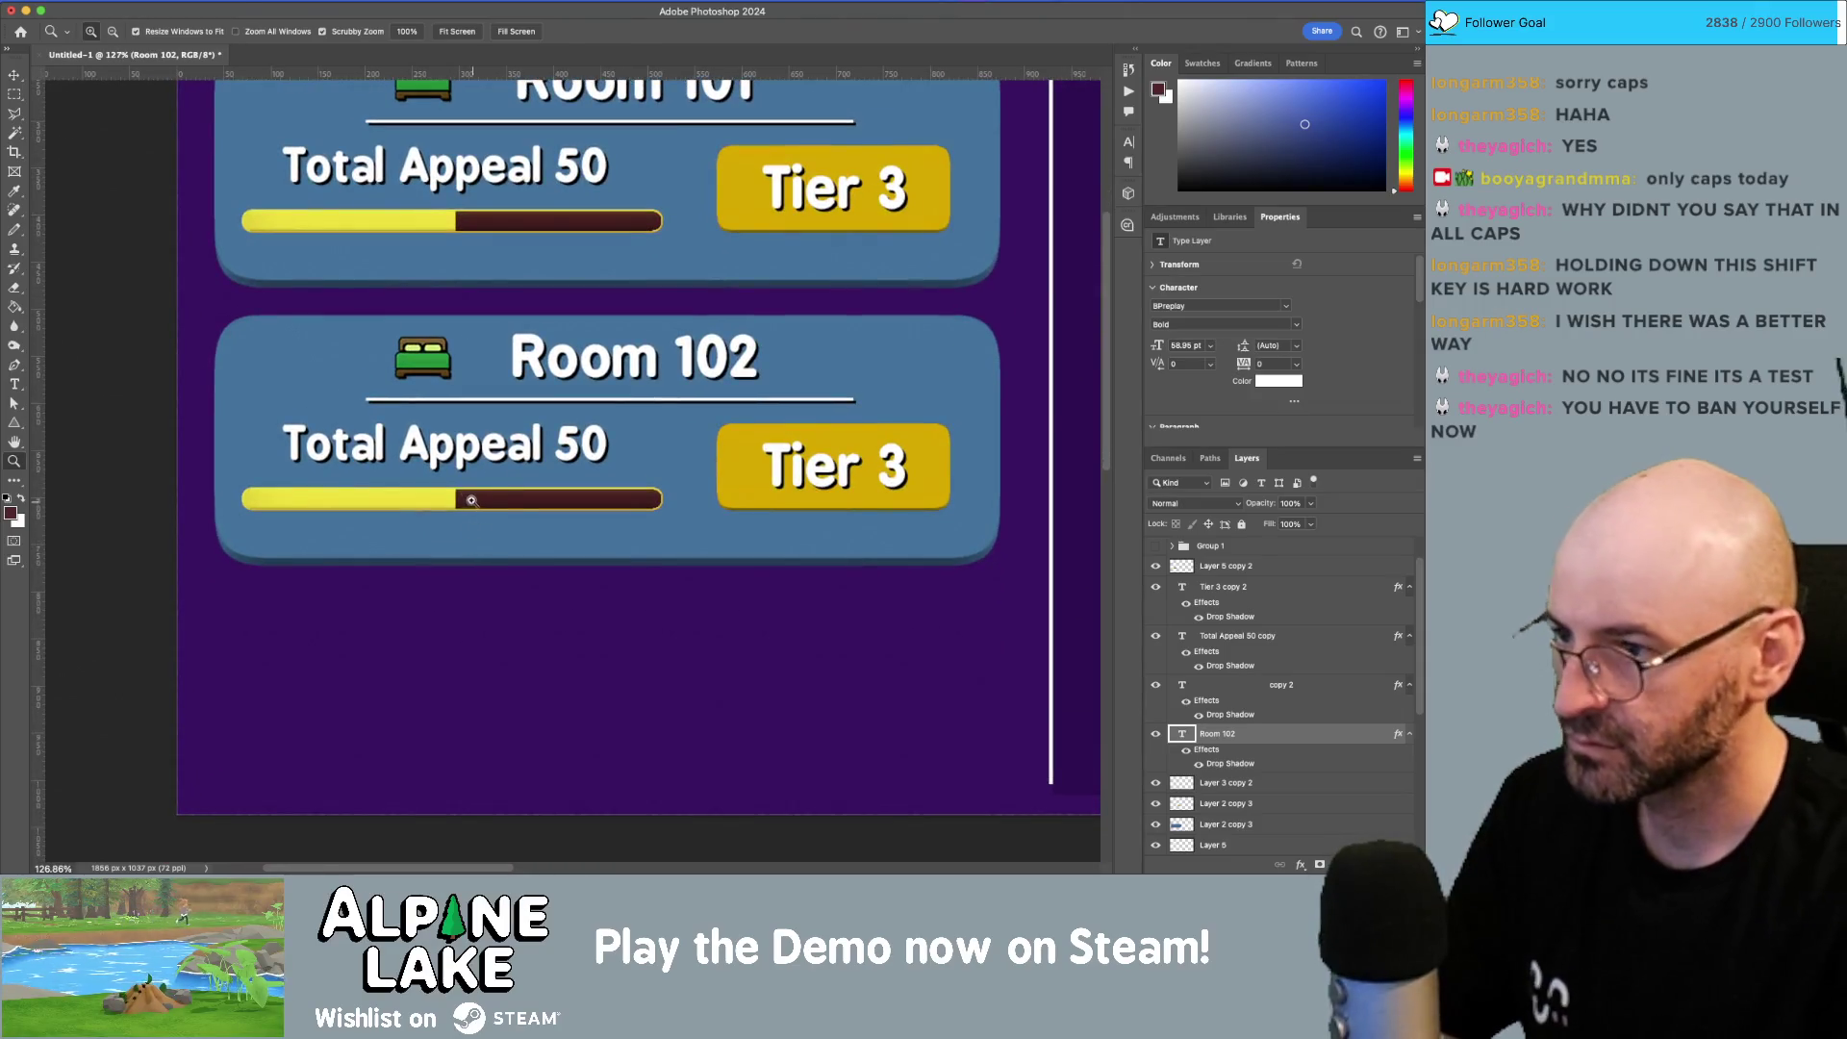
{"action": "key", "text": "m"}
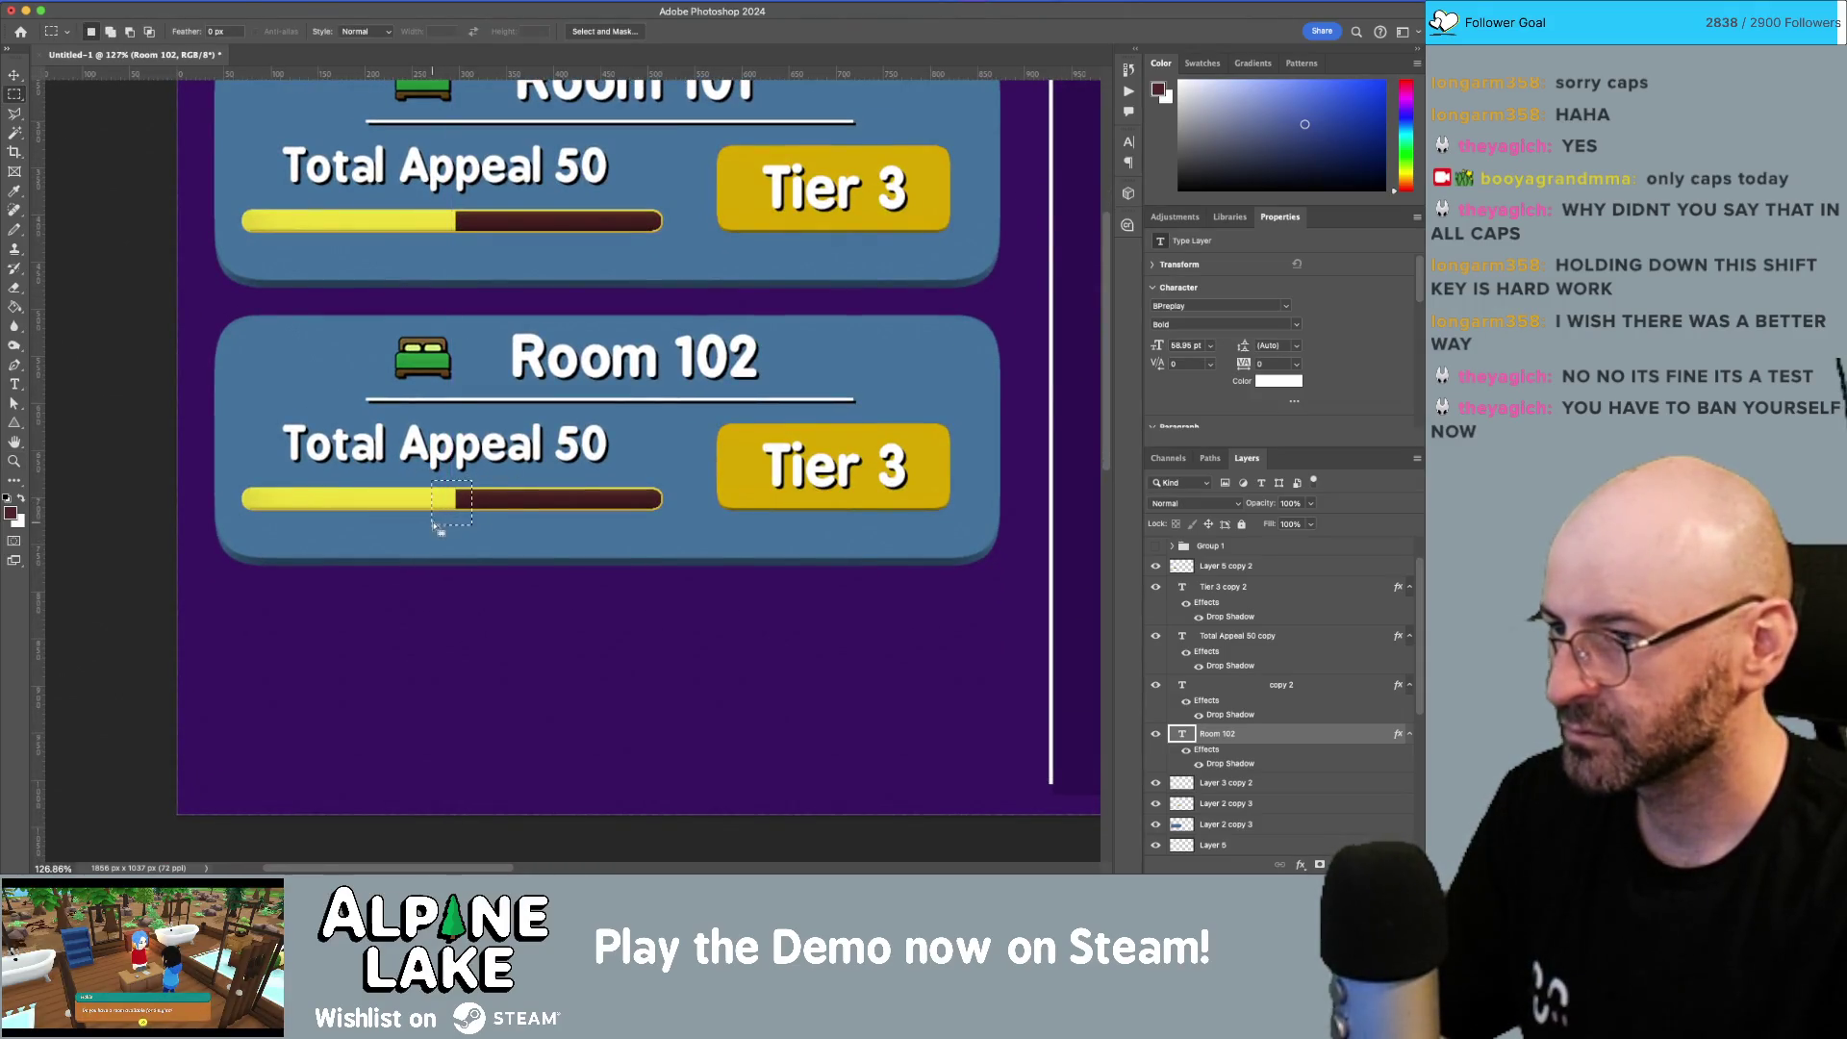
{"action": "key", "text": "v"}
{"action": "left_click_drag", "start_coordinate": [453, 508], "coordinate": [369, 509]}
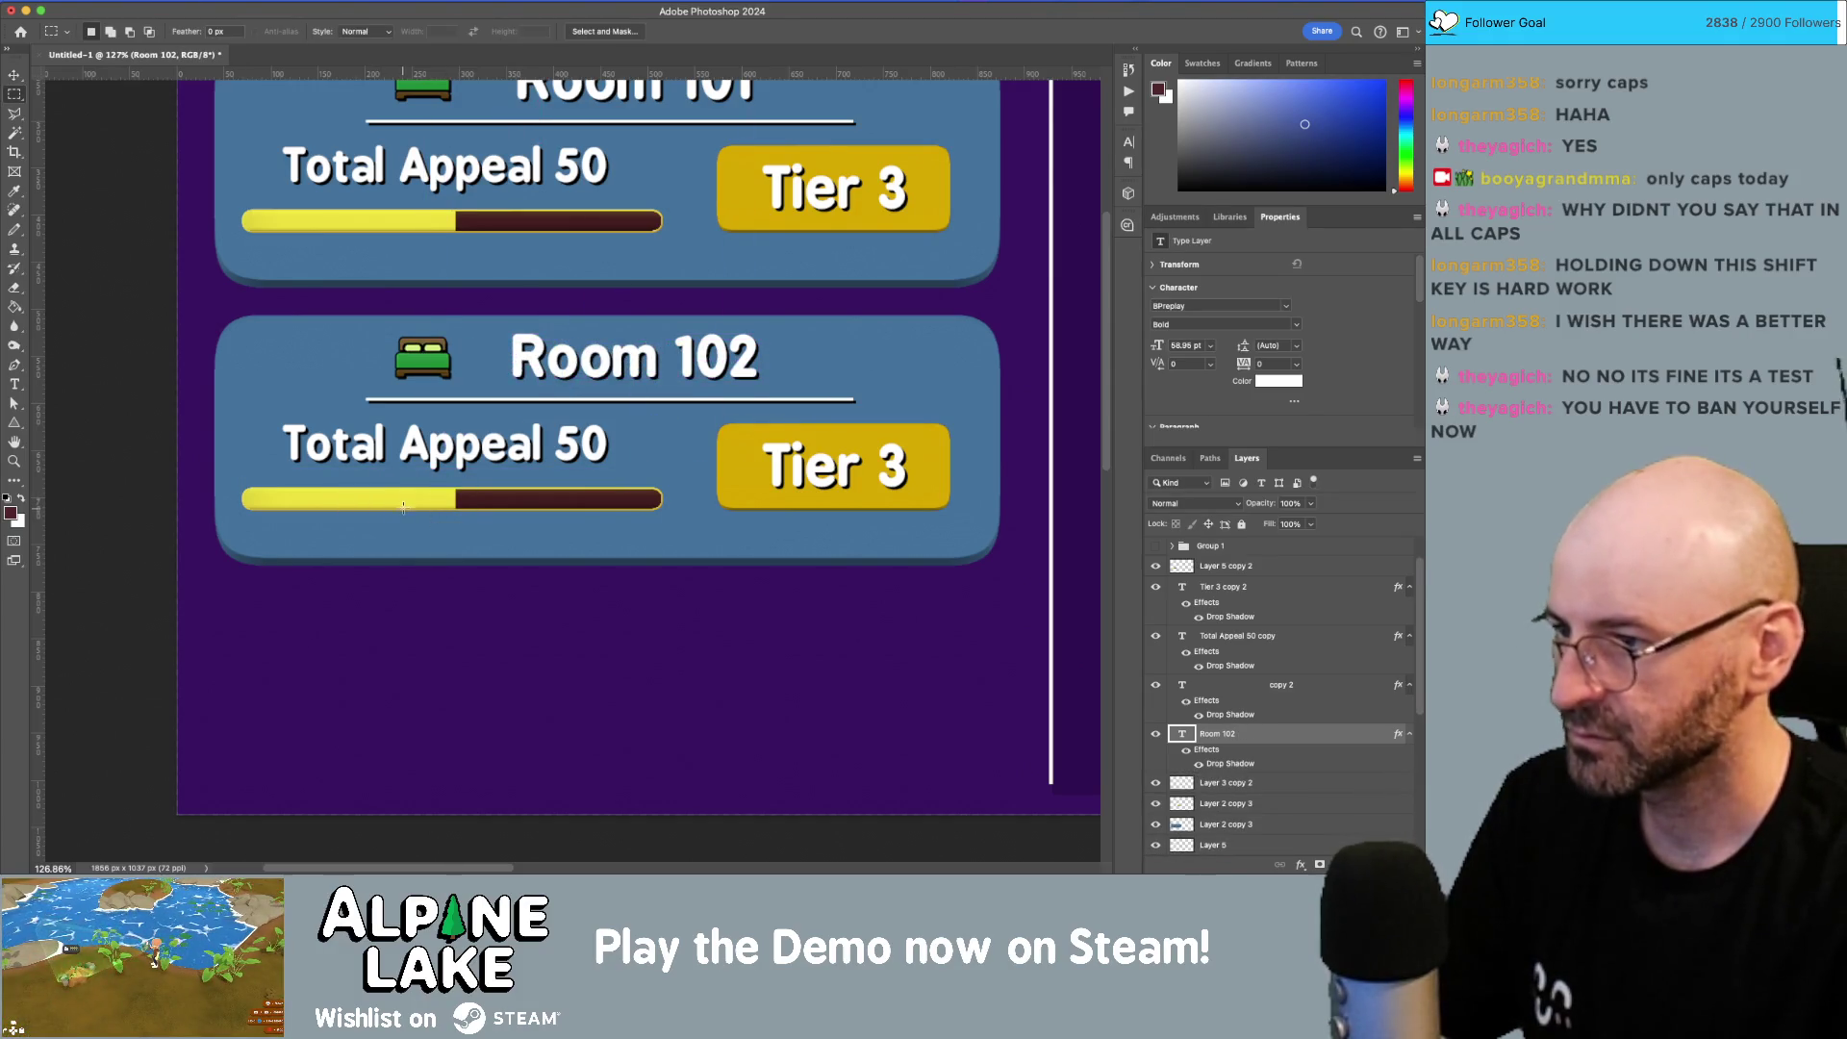
{"action": "left_click", "coordinate": [408, 505]}
{"action": "key", "text": "m"}
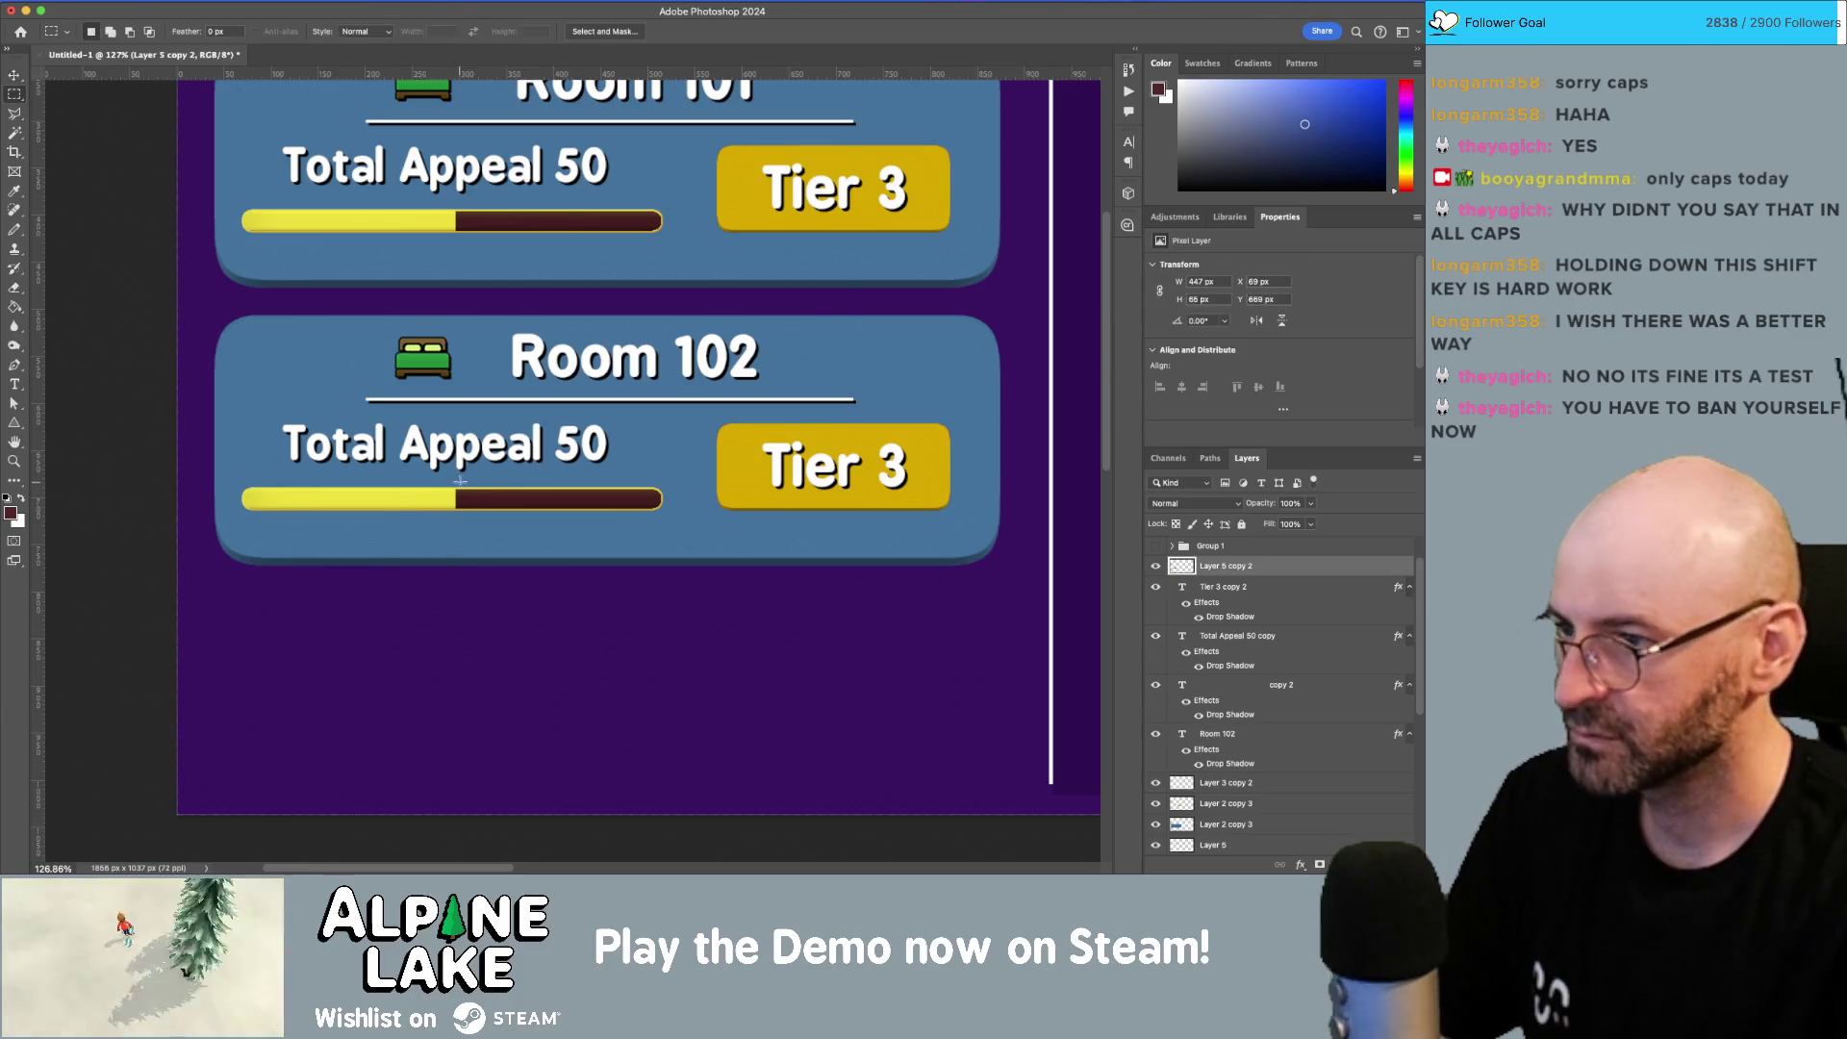
{"action": "key", "text": "ctrl+t"}
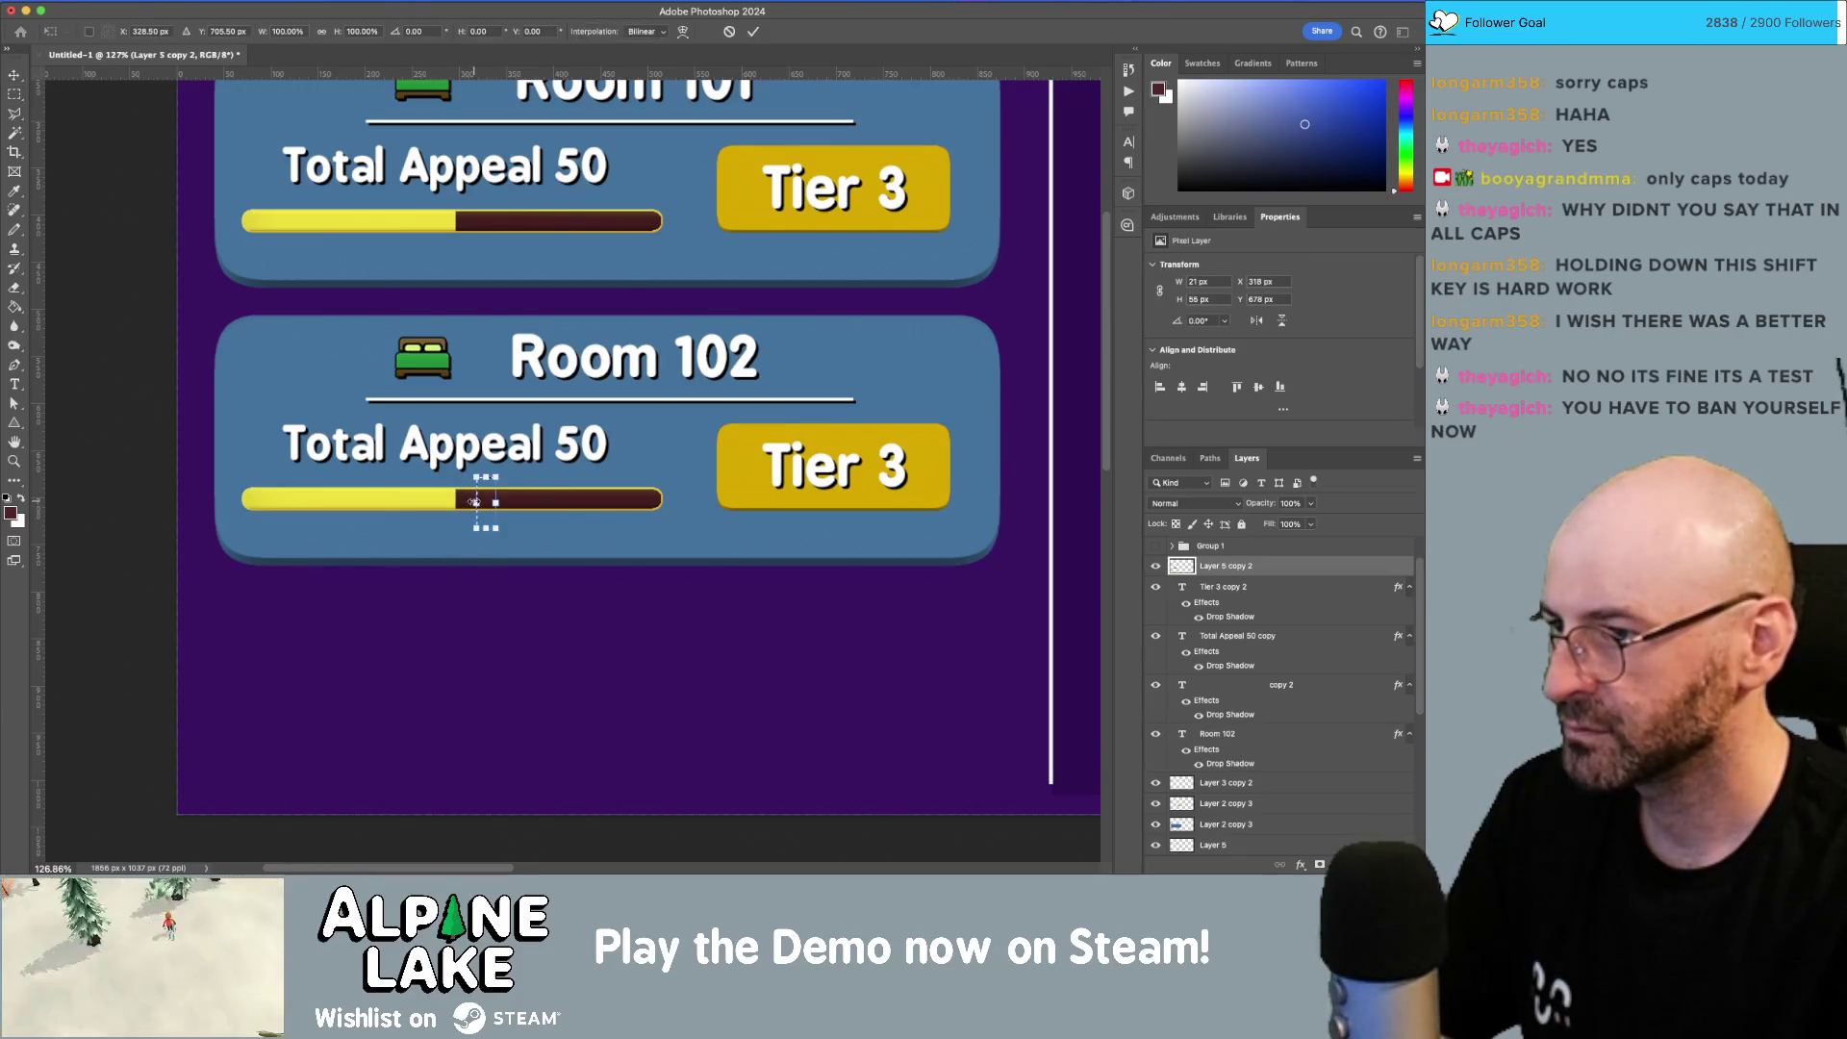
{"action": "left_click_drag", "start_coordinate": [456, 502], "coordinate": [314, 509]}
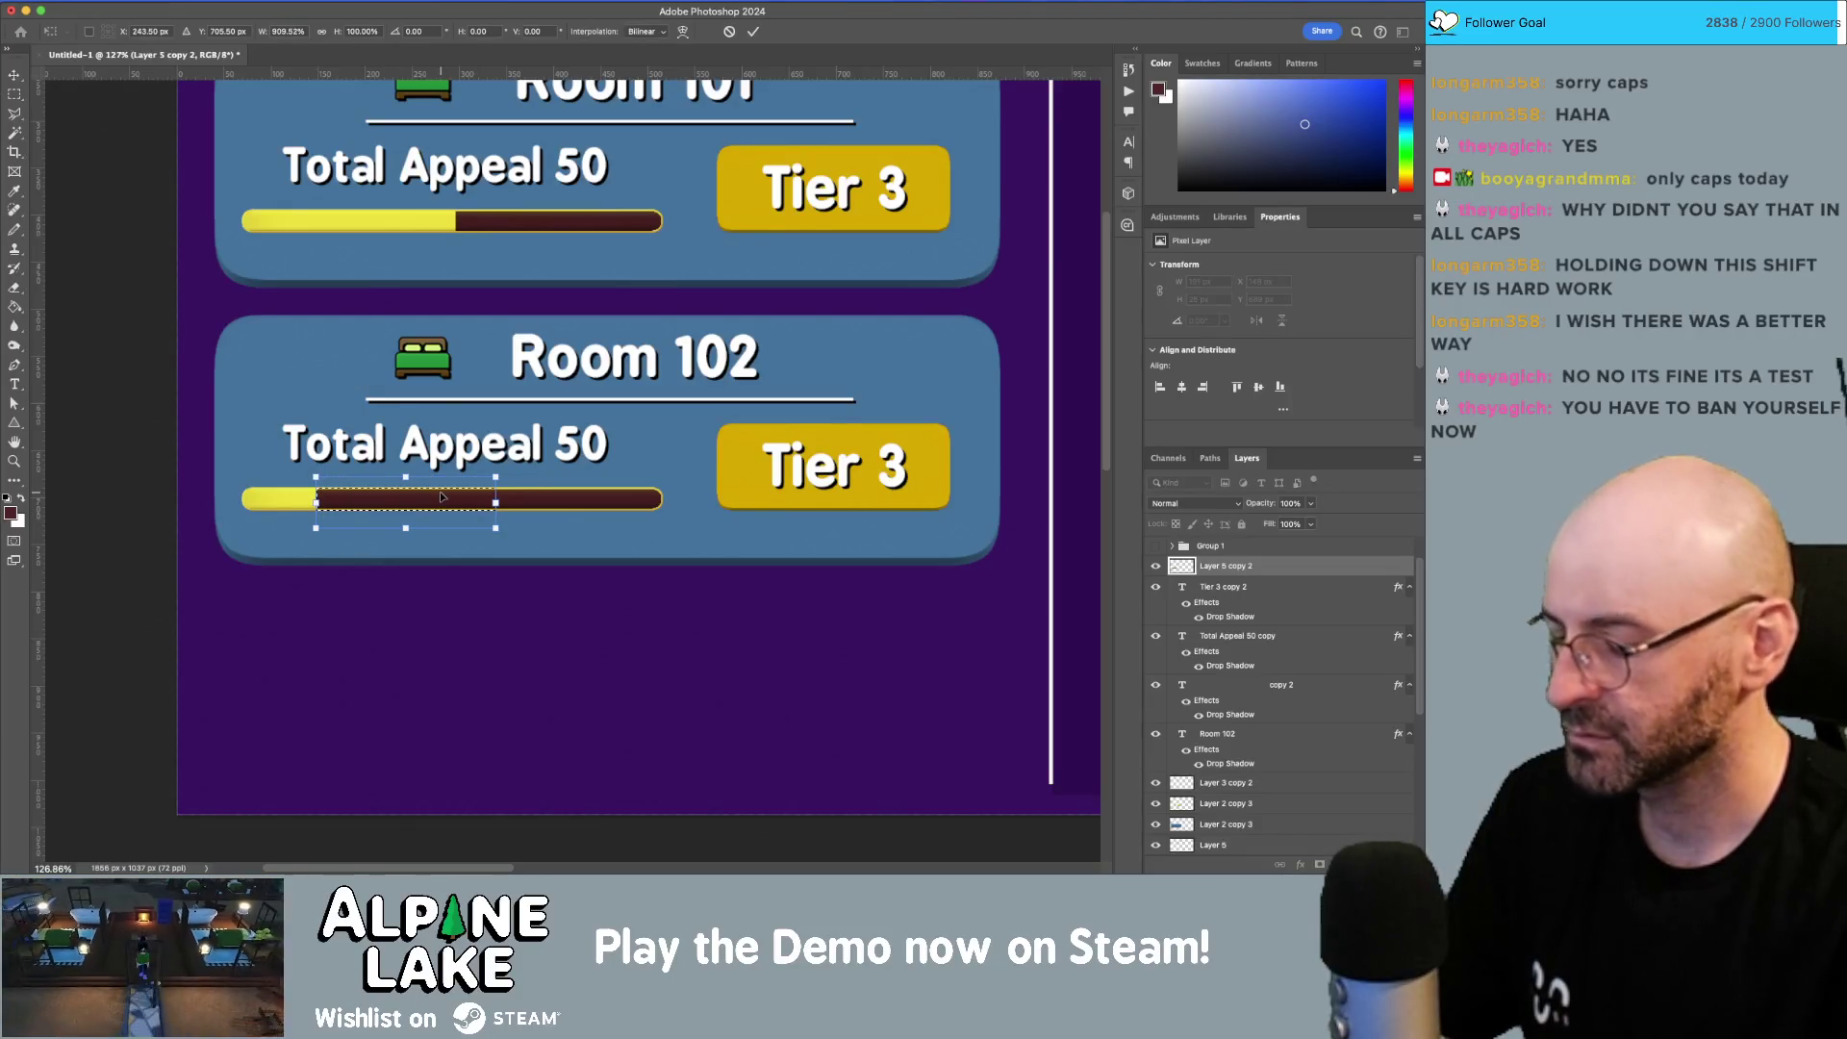
{"action": "key", "text": "Return"}
{"action": "scroll", "coordinate": [590, 488], "scroll_direction": "right", "scroll_amount": 2}
{"action": "key", "text": "t"}
- Change the Room 102 tier number to 1 and zoom out to the whole screen
{"action": "double_click", "coordinate": [827, 484]}
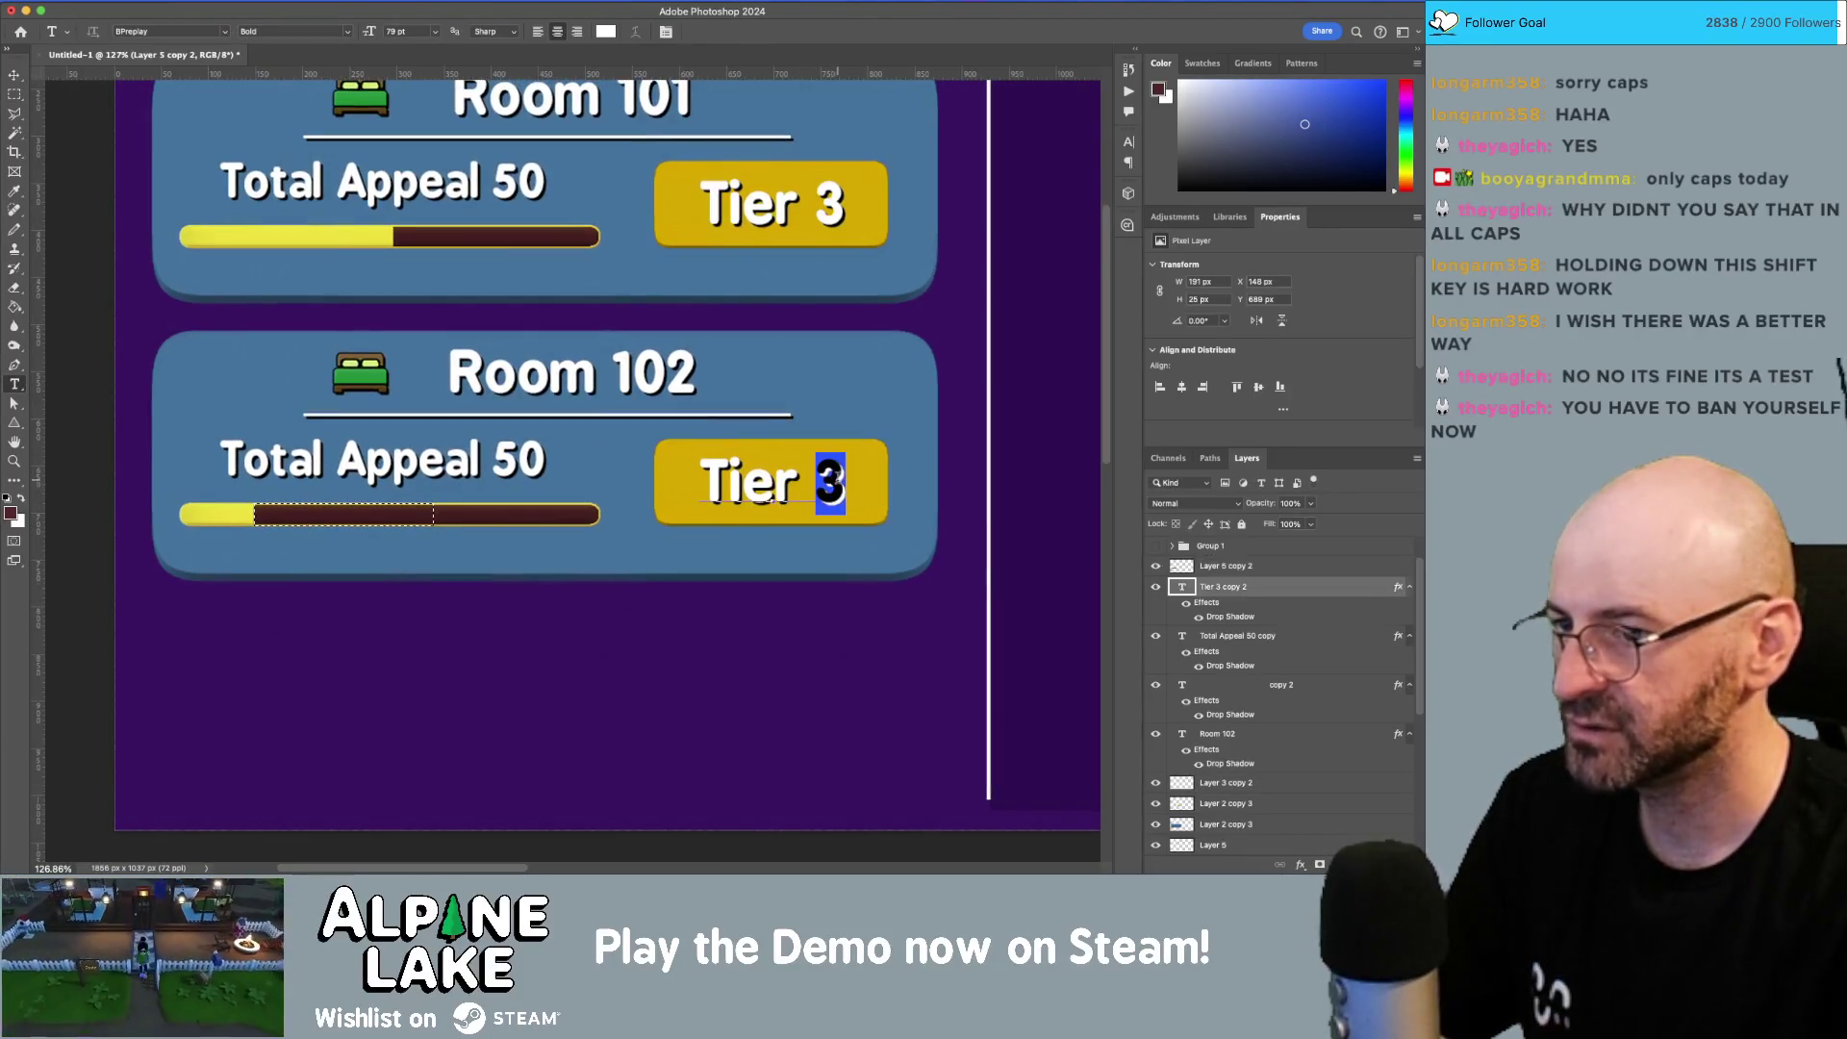
{"action": "type", "text": "1"}
{"action": "key", "text": "Escape"}
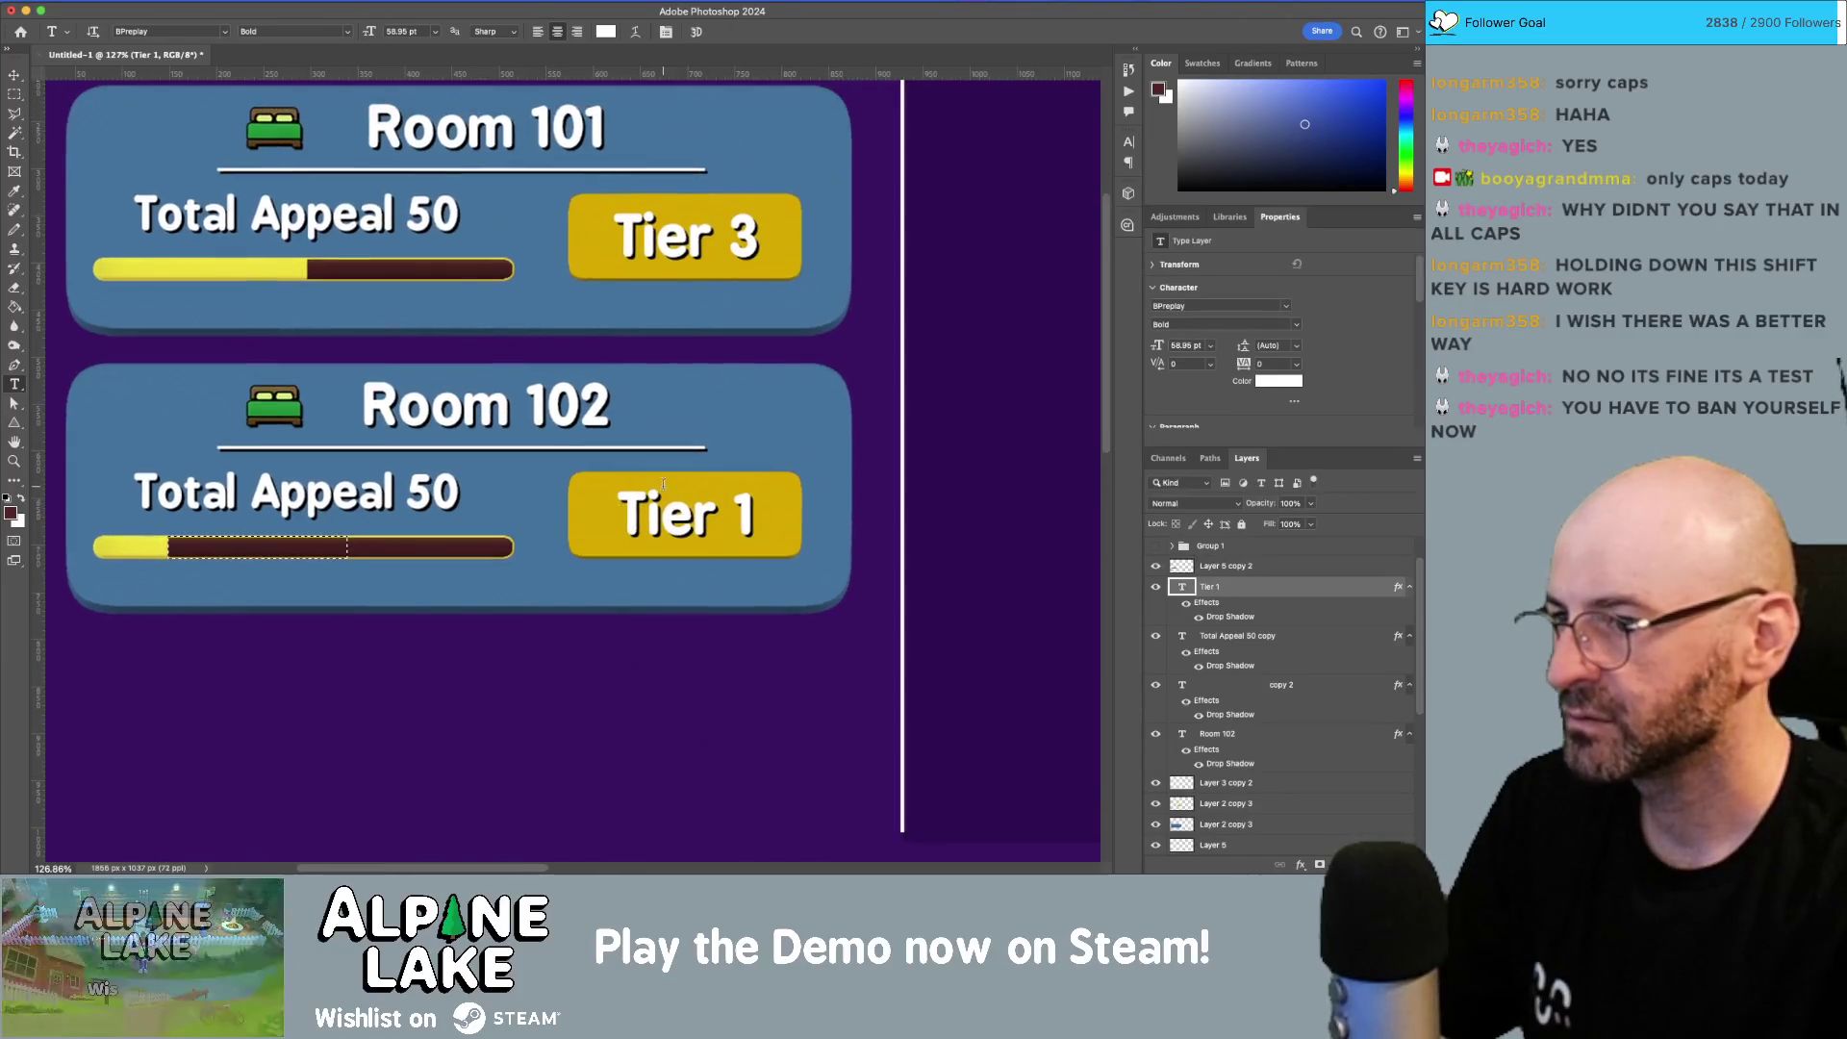
{"action": "key", "text": "z"}
{"action": "left_click_drag", "start_coordinate": [732, 468], "coordinate": [648, 480]}
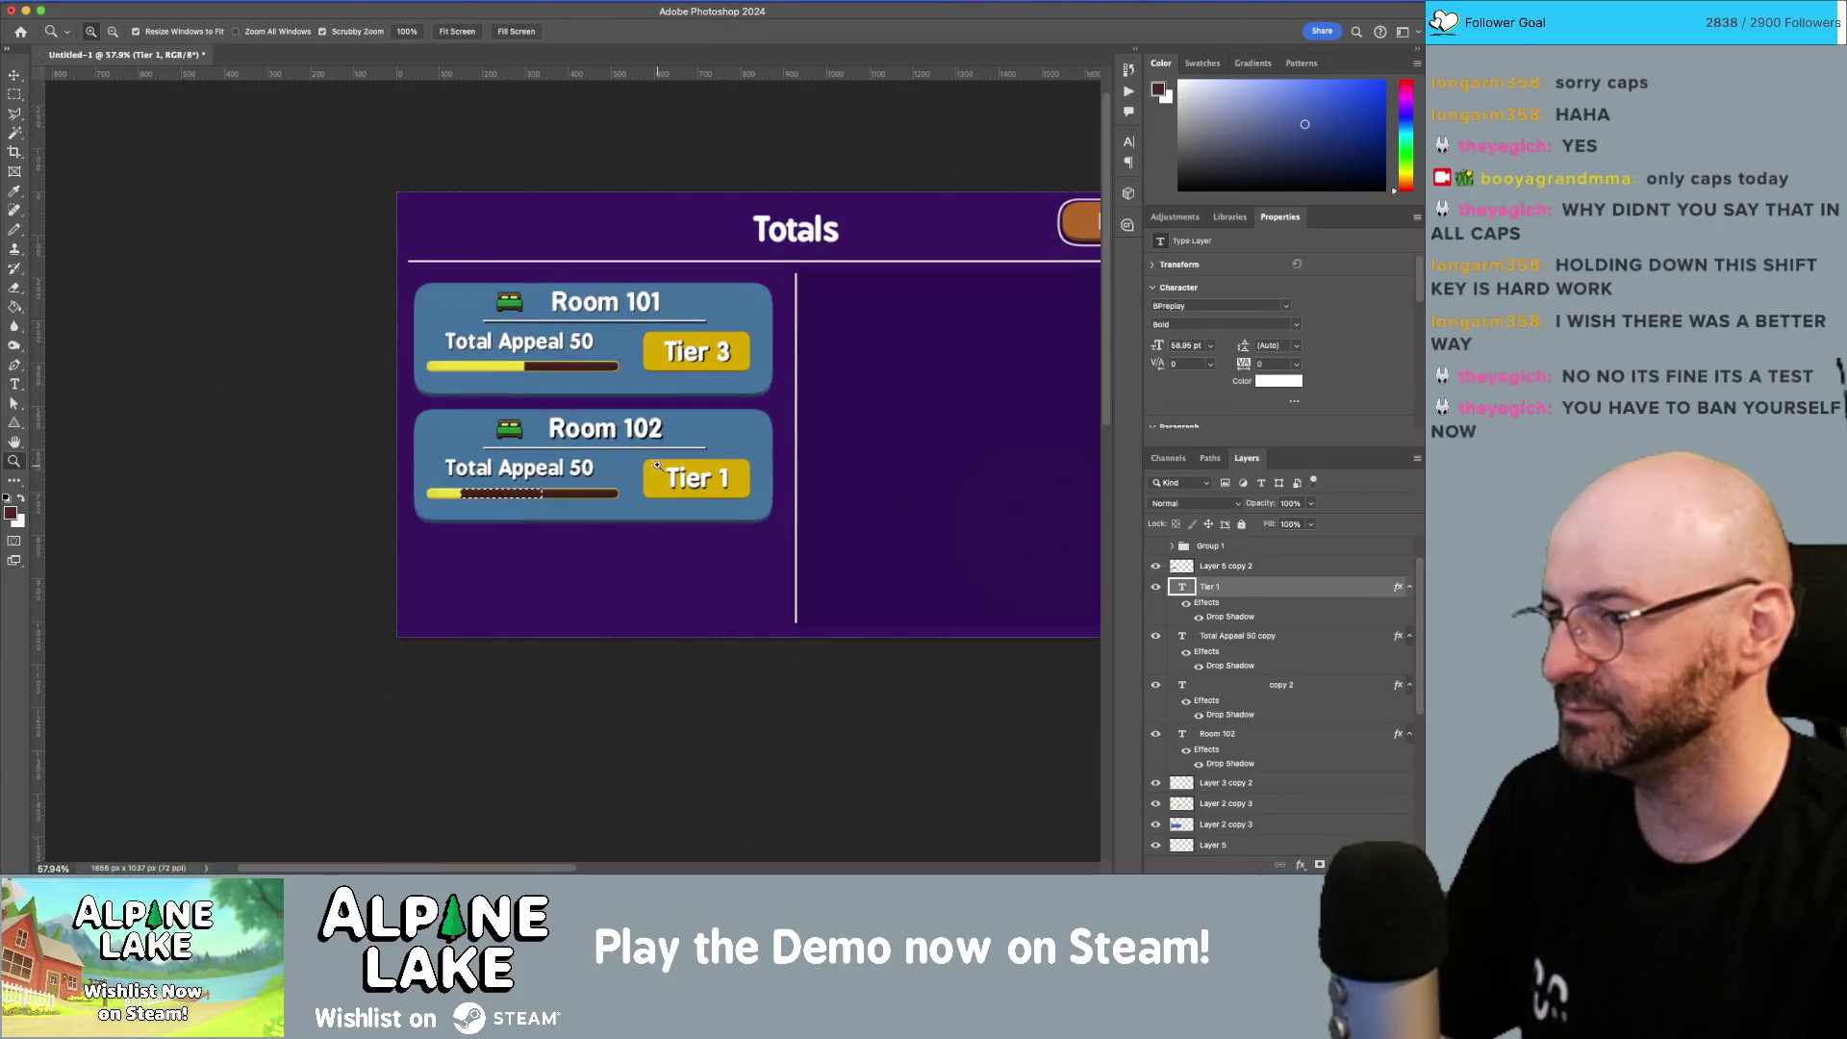
{"action": "key", "text": "v"}
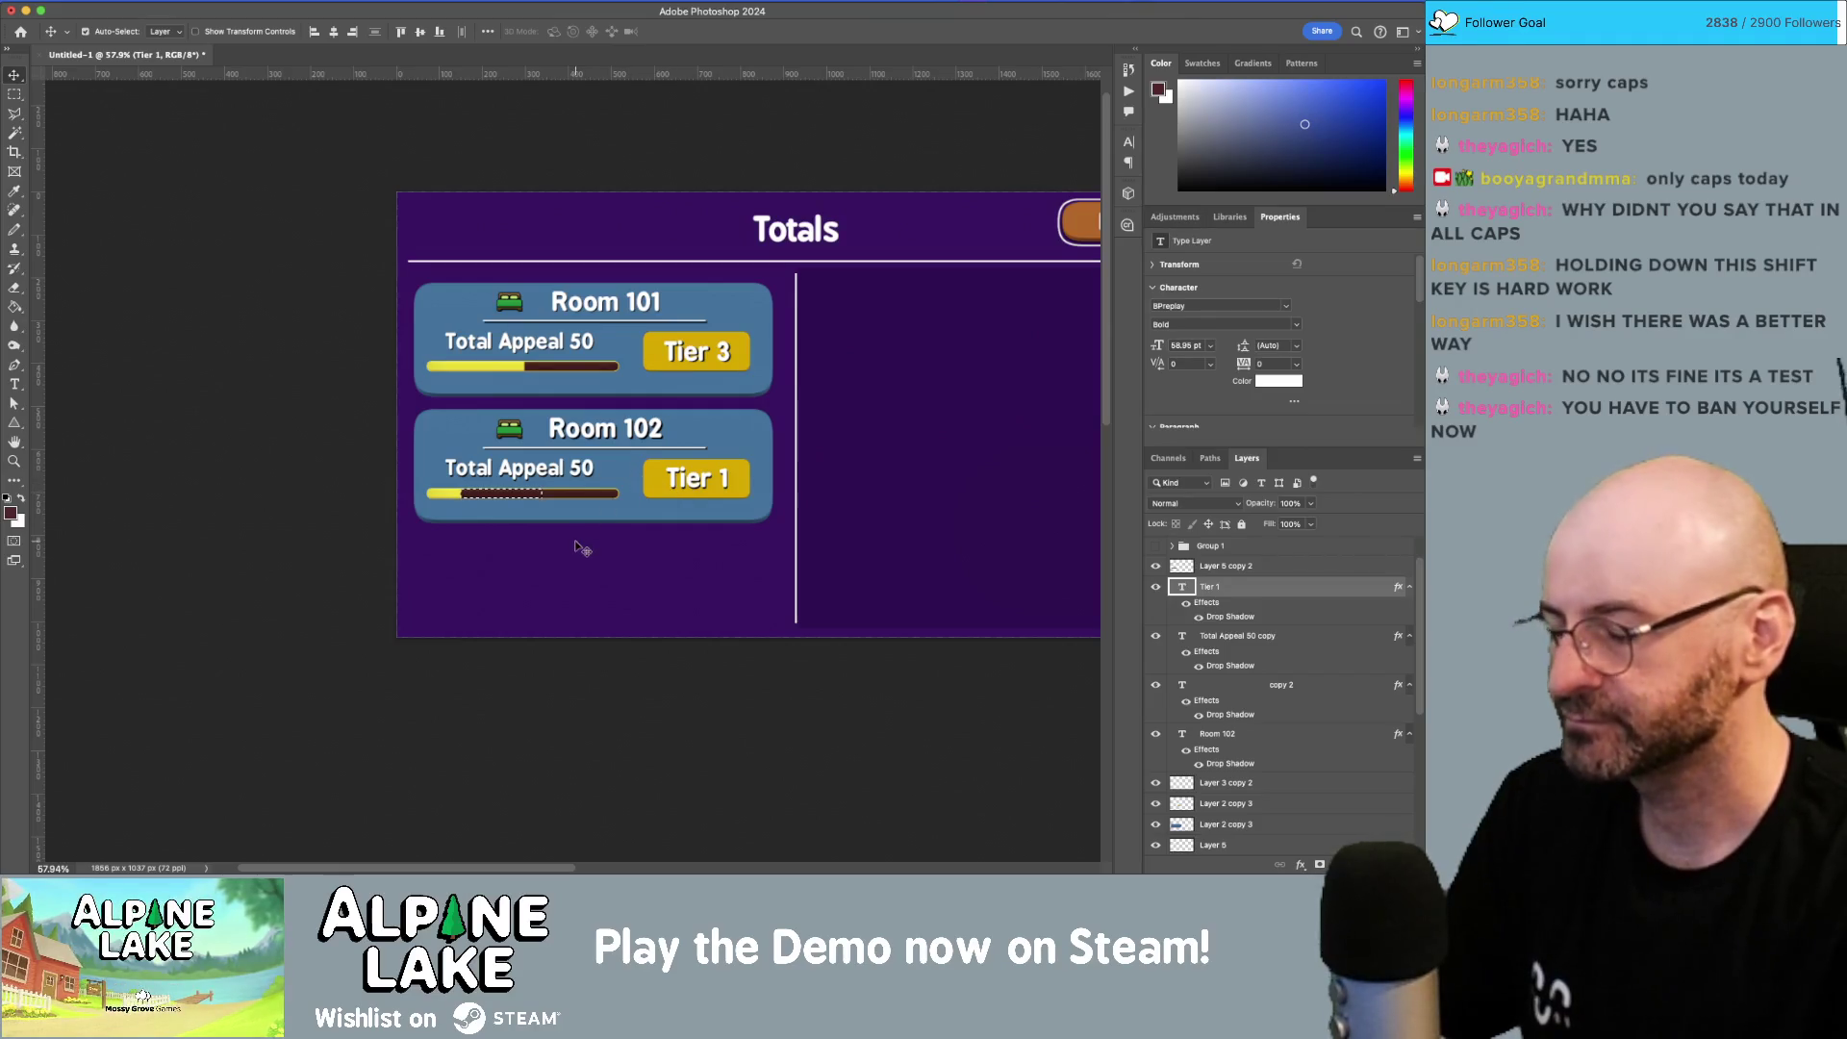
{"action": "scroll", "coordinate": [591, 564], "scroll_direction": "up", "scroll_amount": 3}
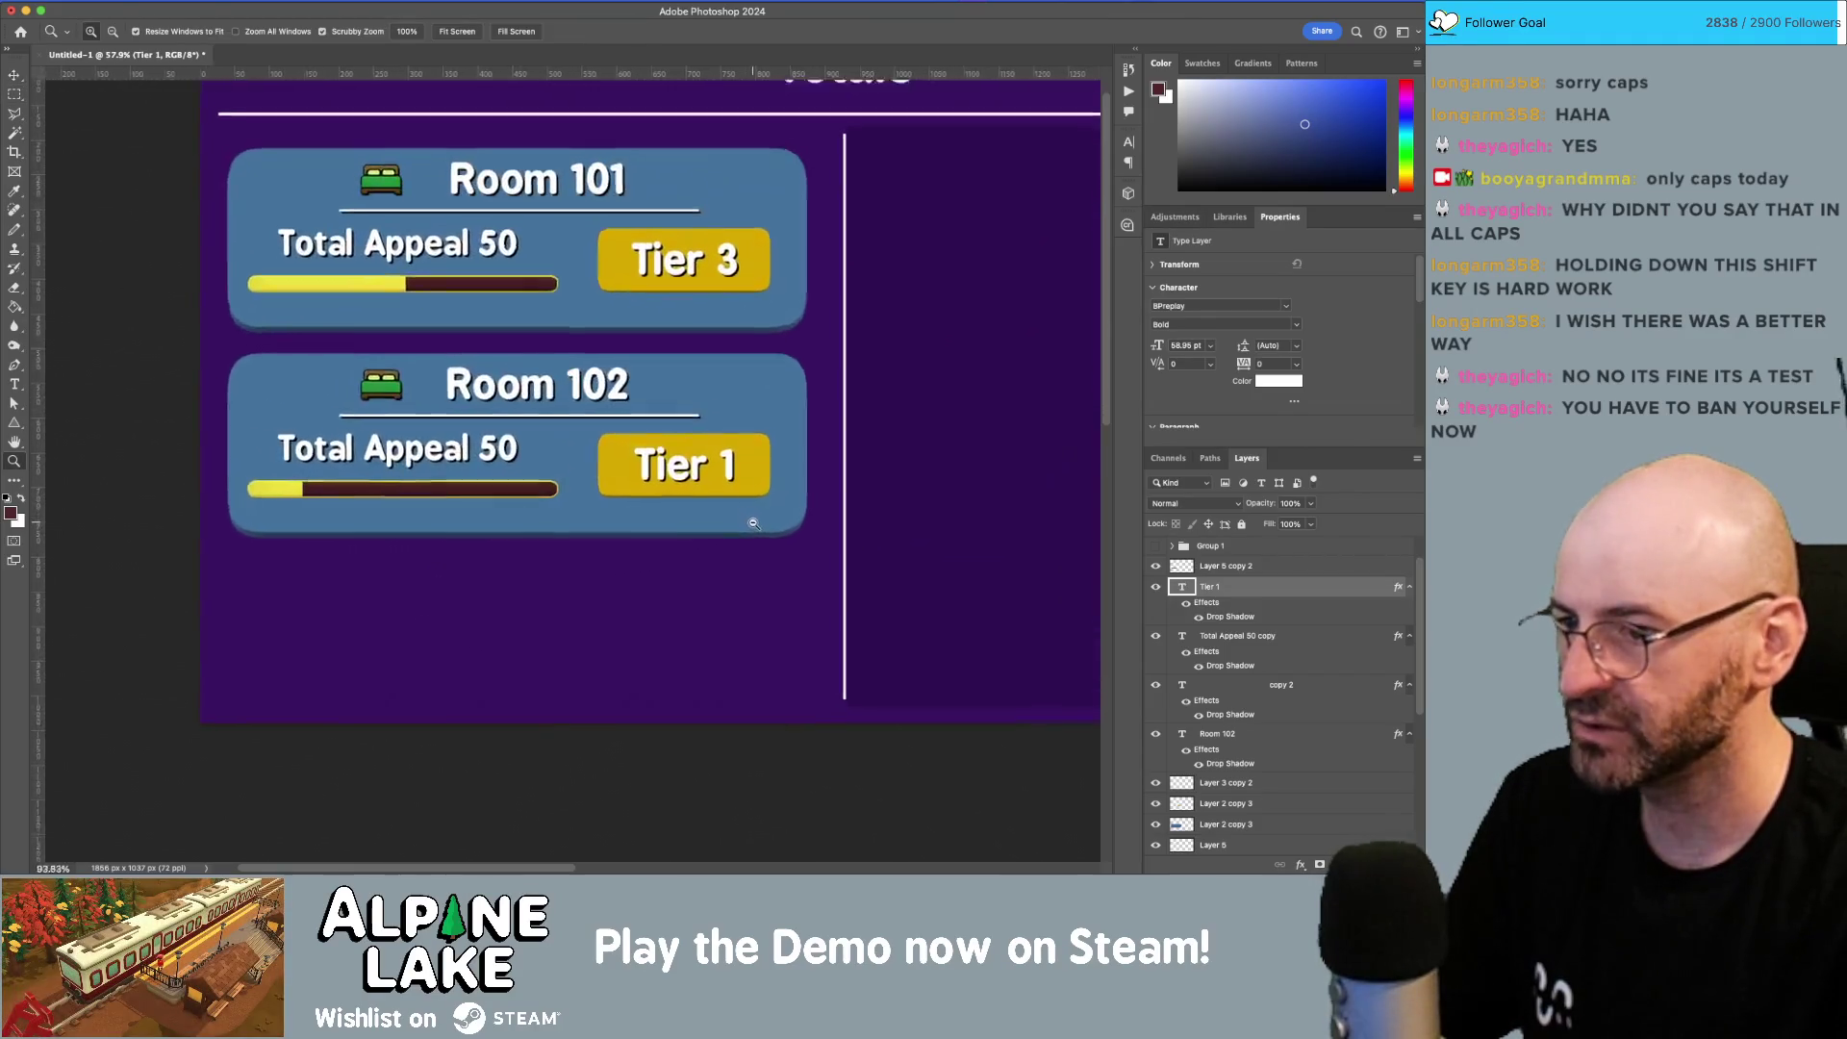
- Delete the yellow badge layer behind Tier 1 and move a card layer lower in the stack
{"action": "left_click", "coordinate": [636, 478]}
{"action": "key", "text": "Delete"}
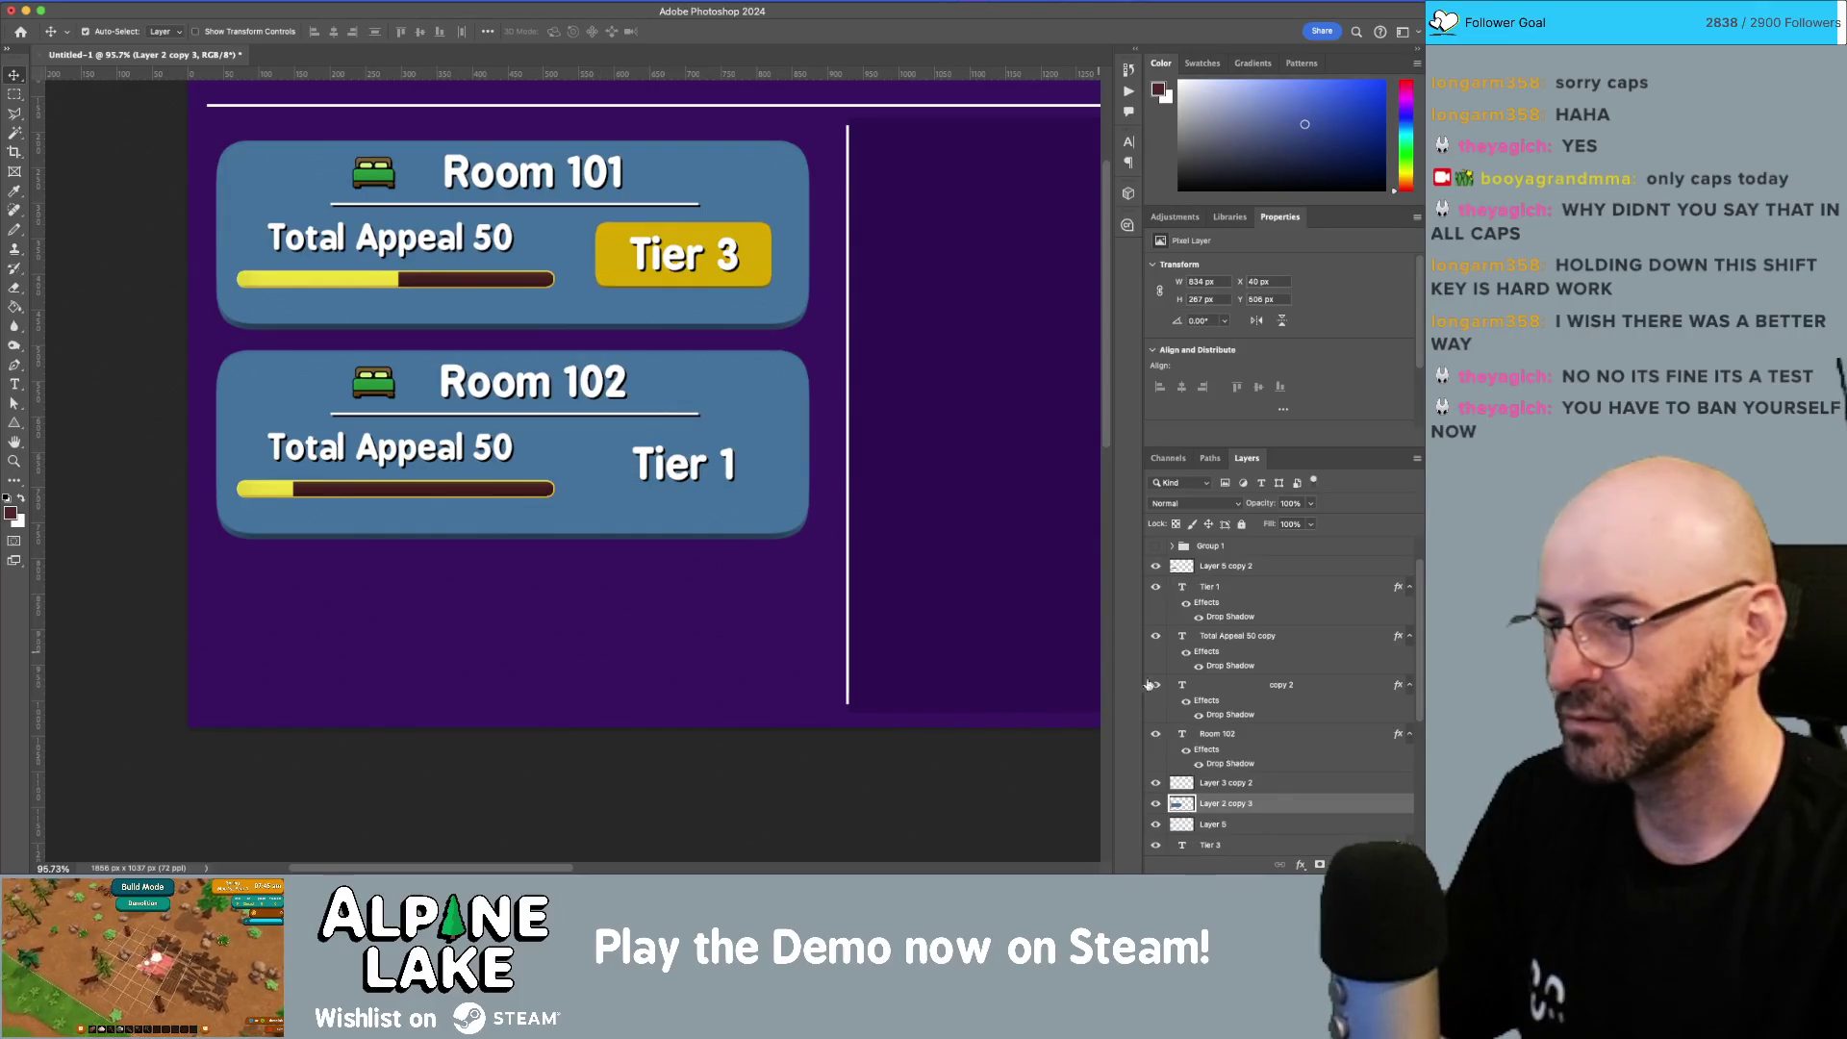
{"action": "left_click_drag", "start_coordinate": [1275, 803], "coordinate": [1276, 864]}
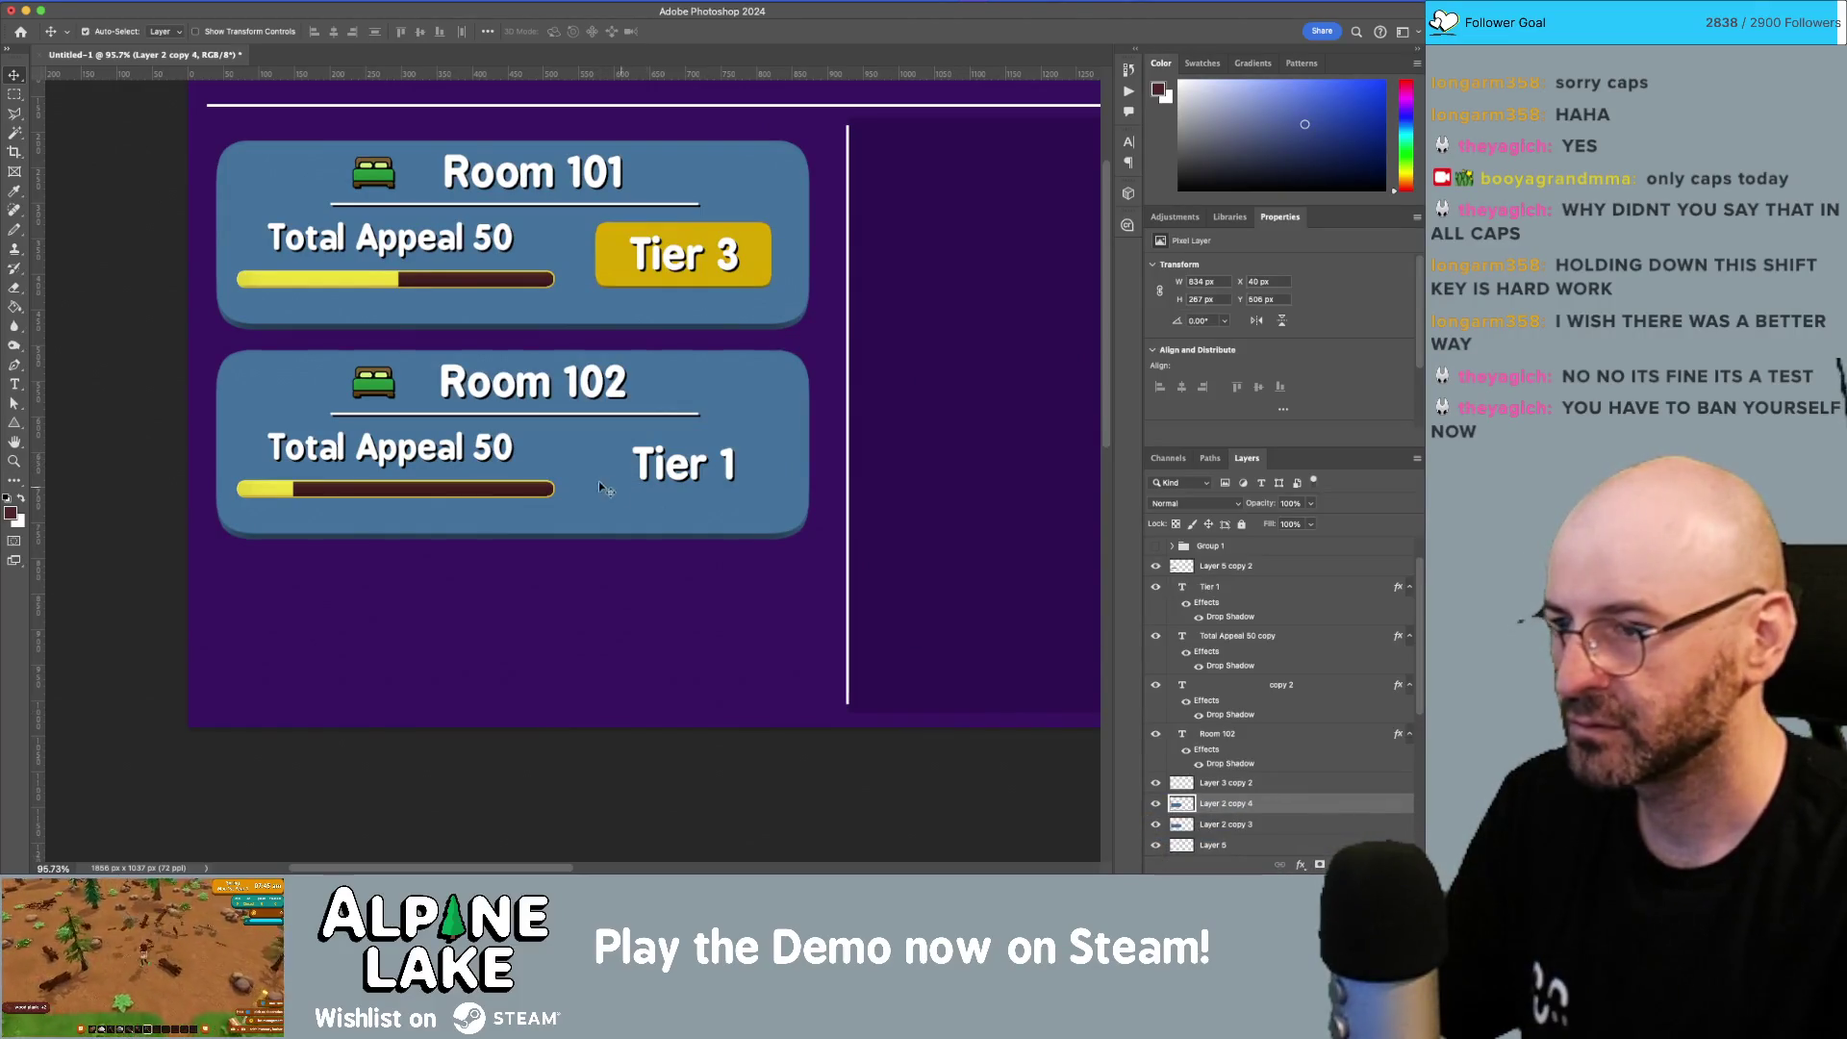
{"action": "key", "text": "m"}
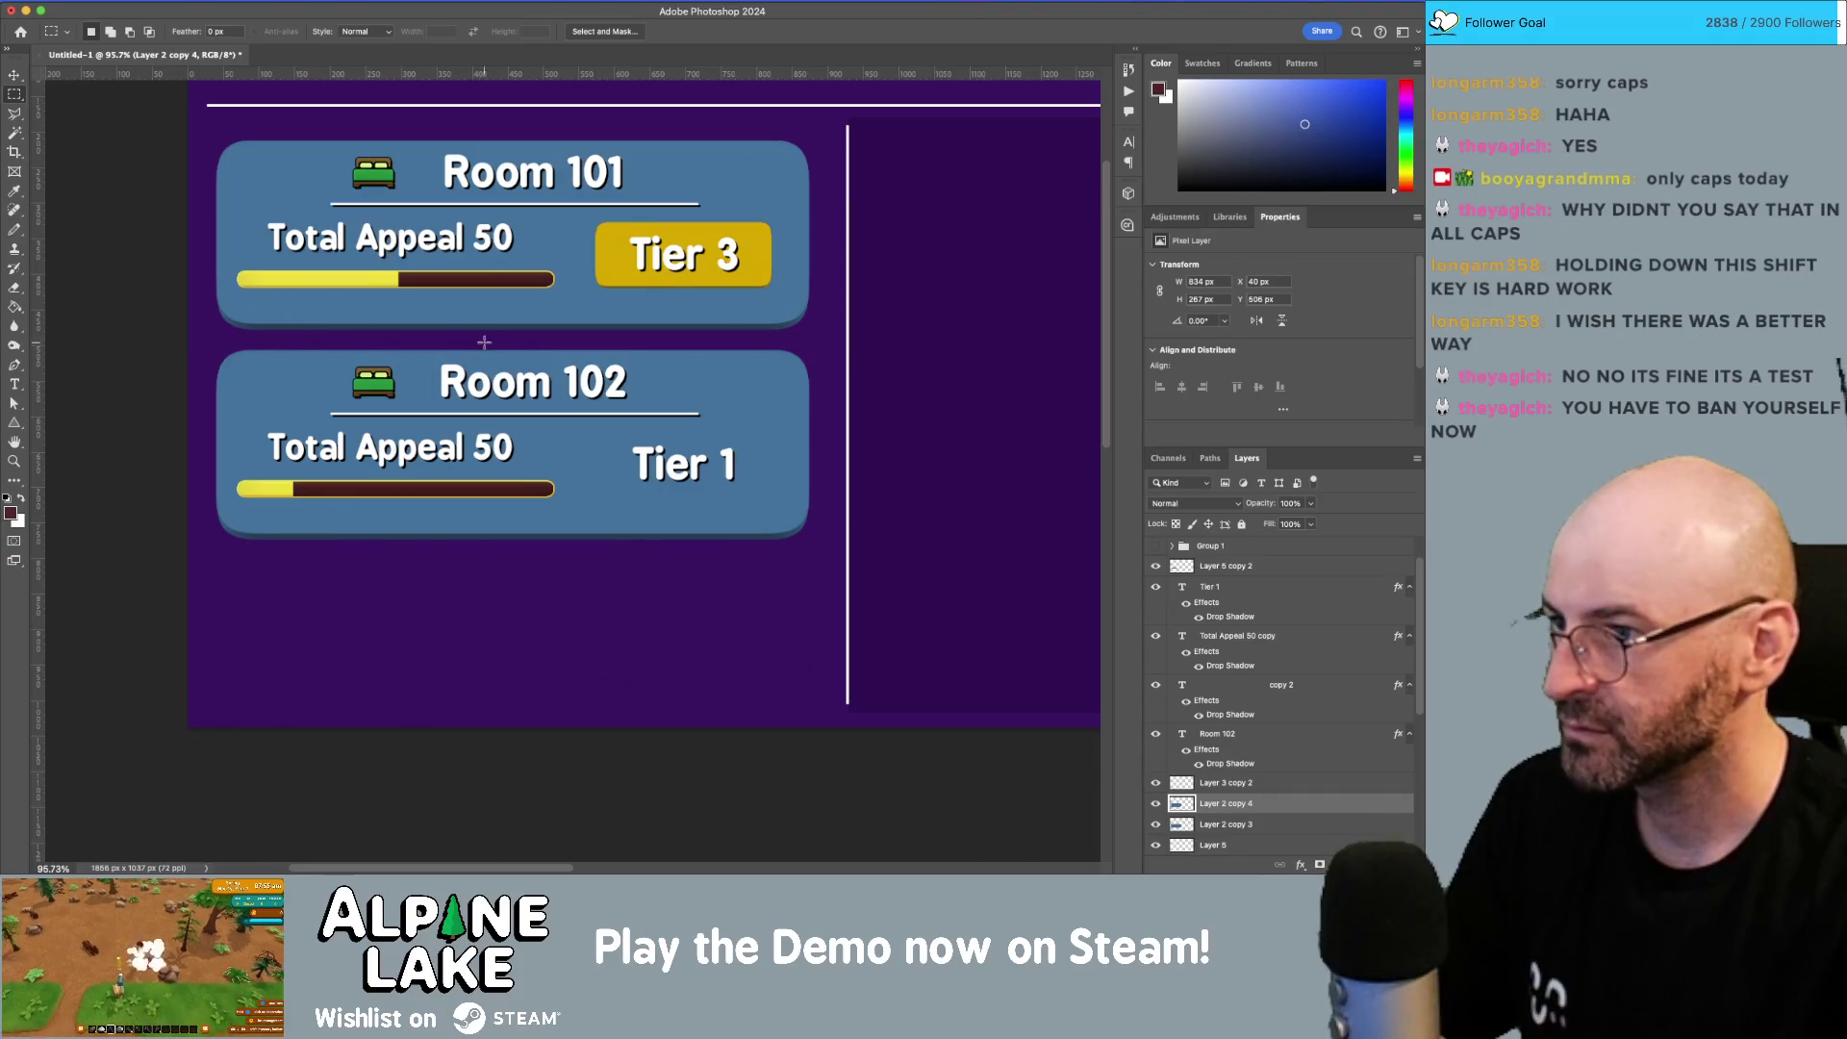
- Marquee part of the Room 102 card, deselect, and move the blank lower card layer down
{"action": "left_click_drag", "start_coordinate": [489, 343], "coordinate": [159, 578]}
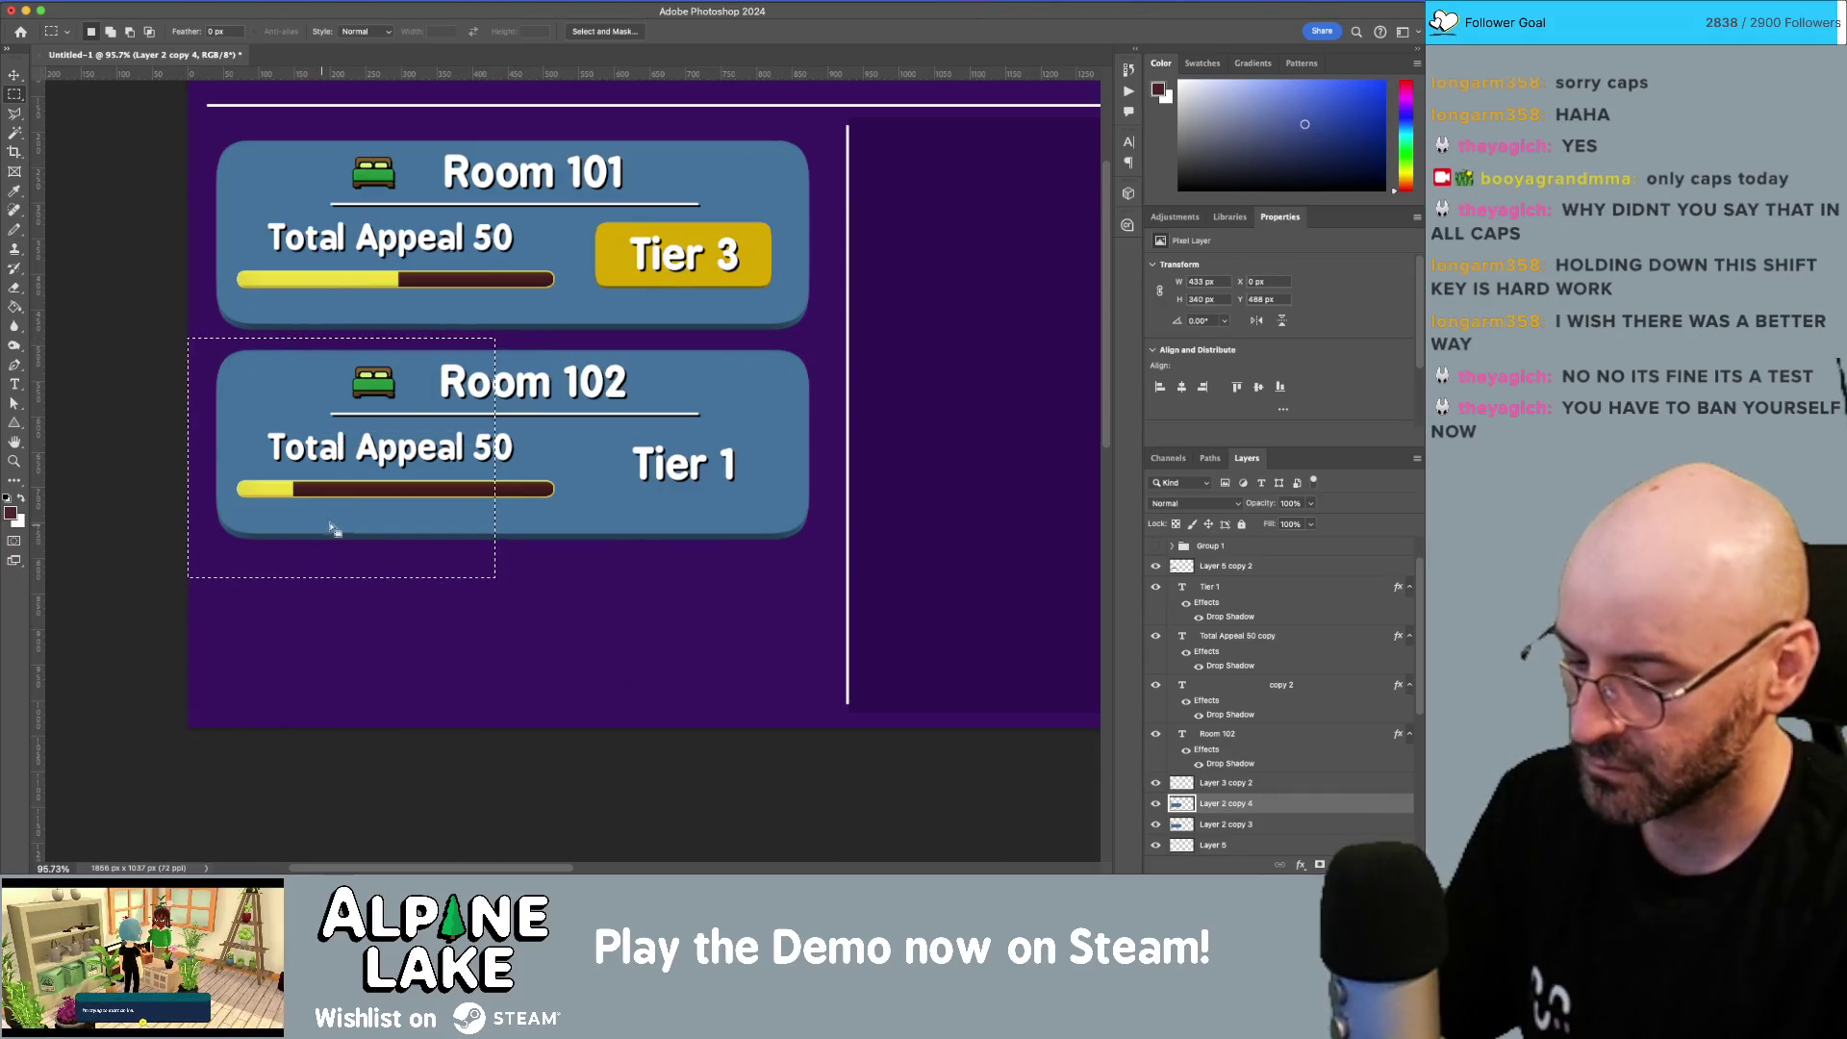
{"action": "key", "text": "v"}
{"action": "left_click_drag", "start_coordinate": [290, 396], "coordinate": [478, 406]}
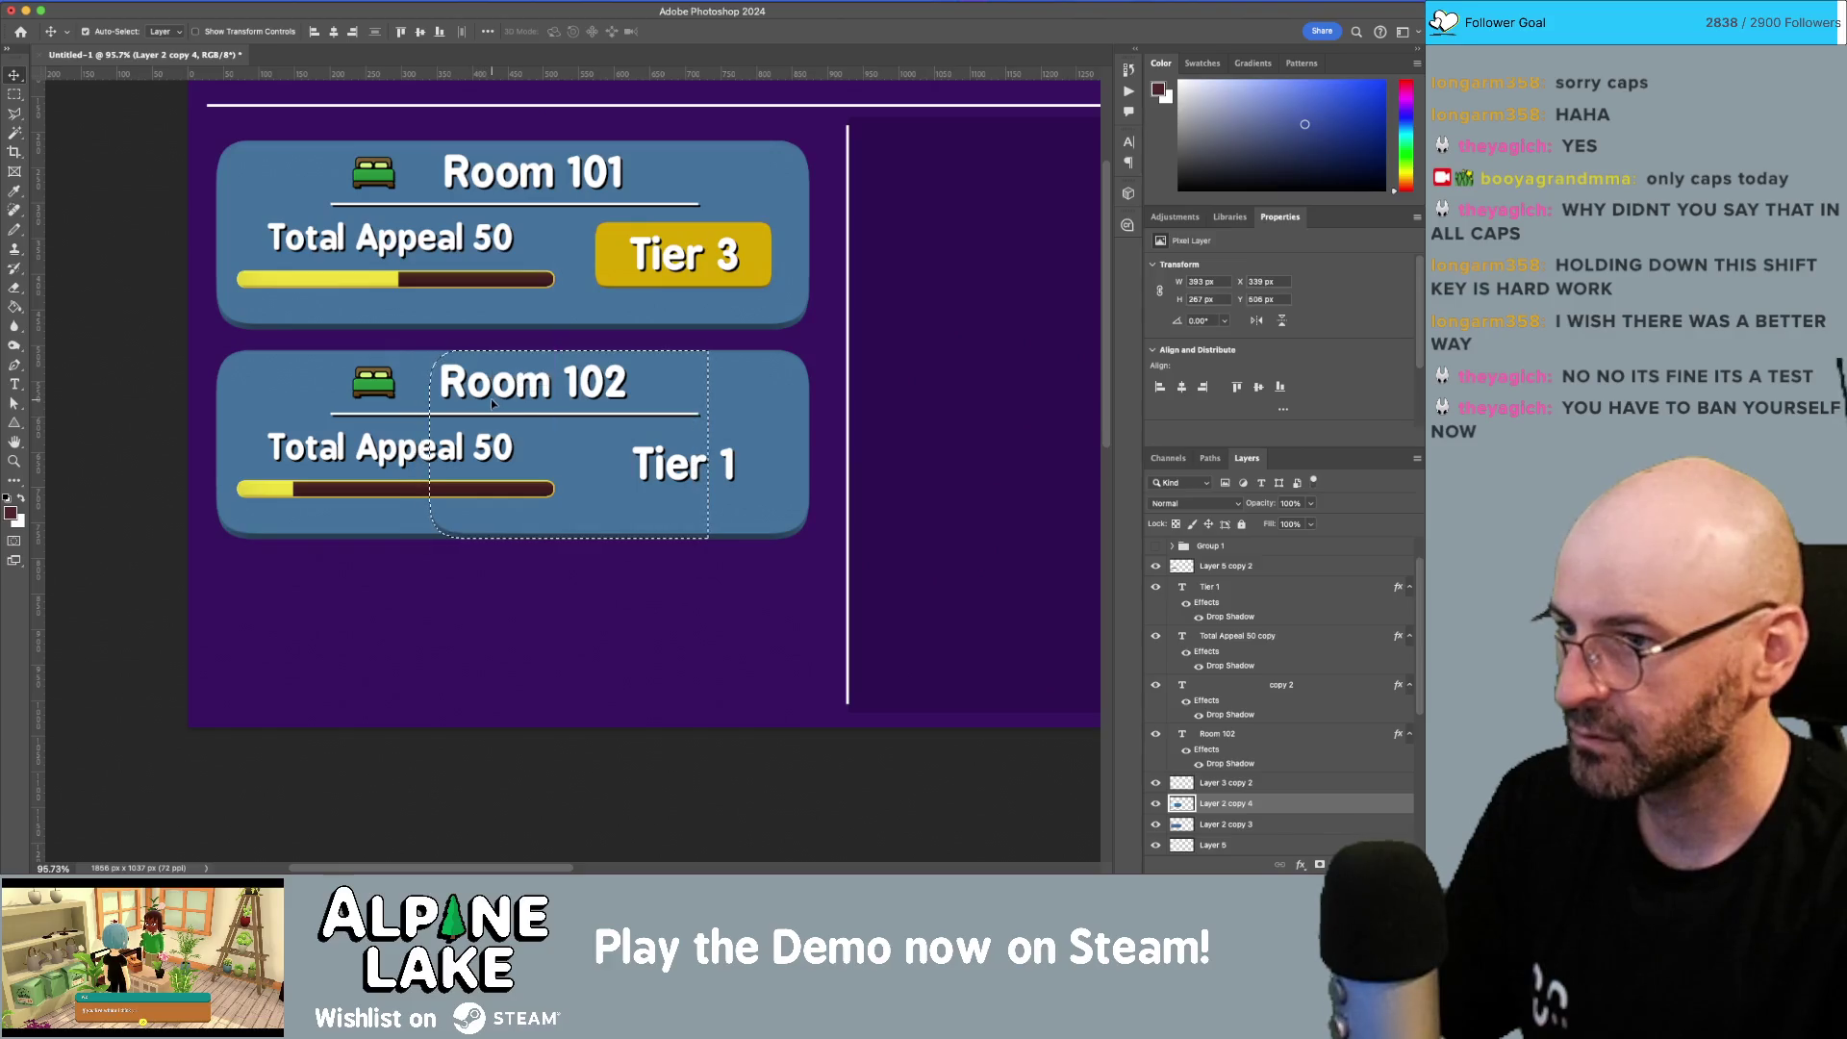
{"action": "key", "text": "m"}
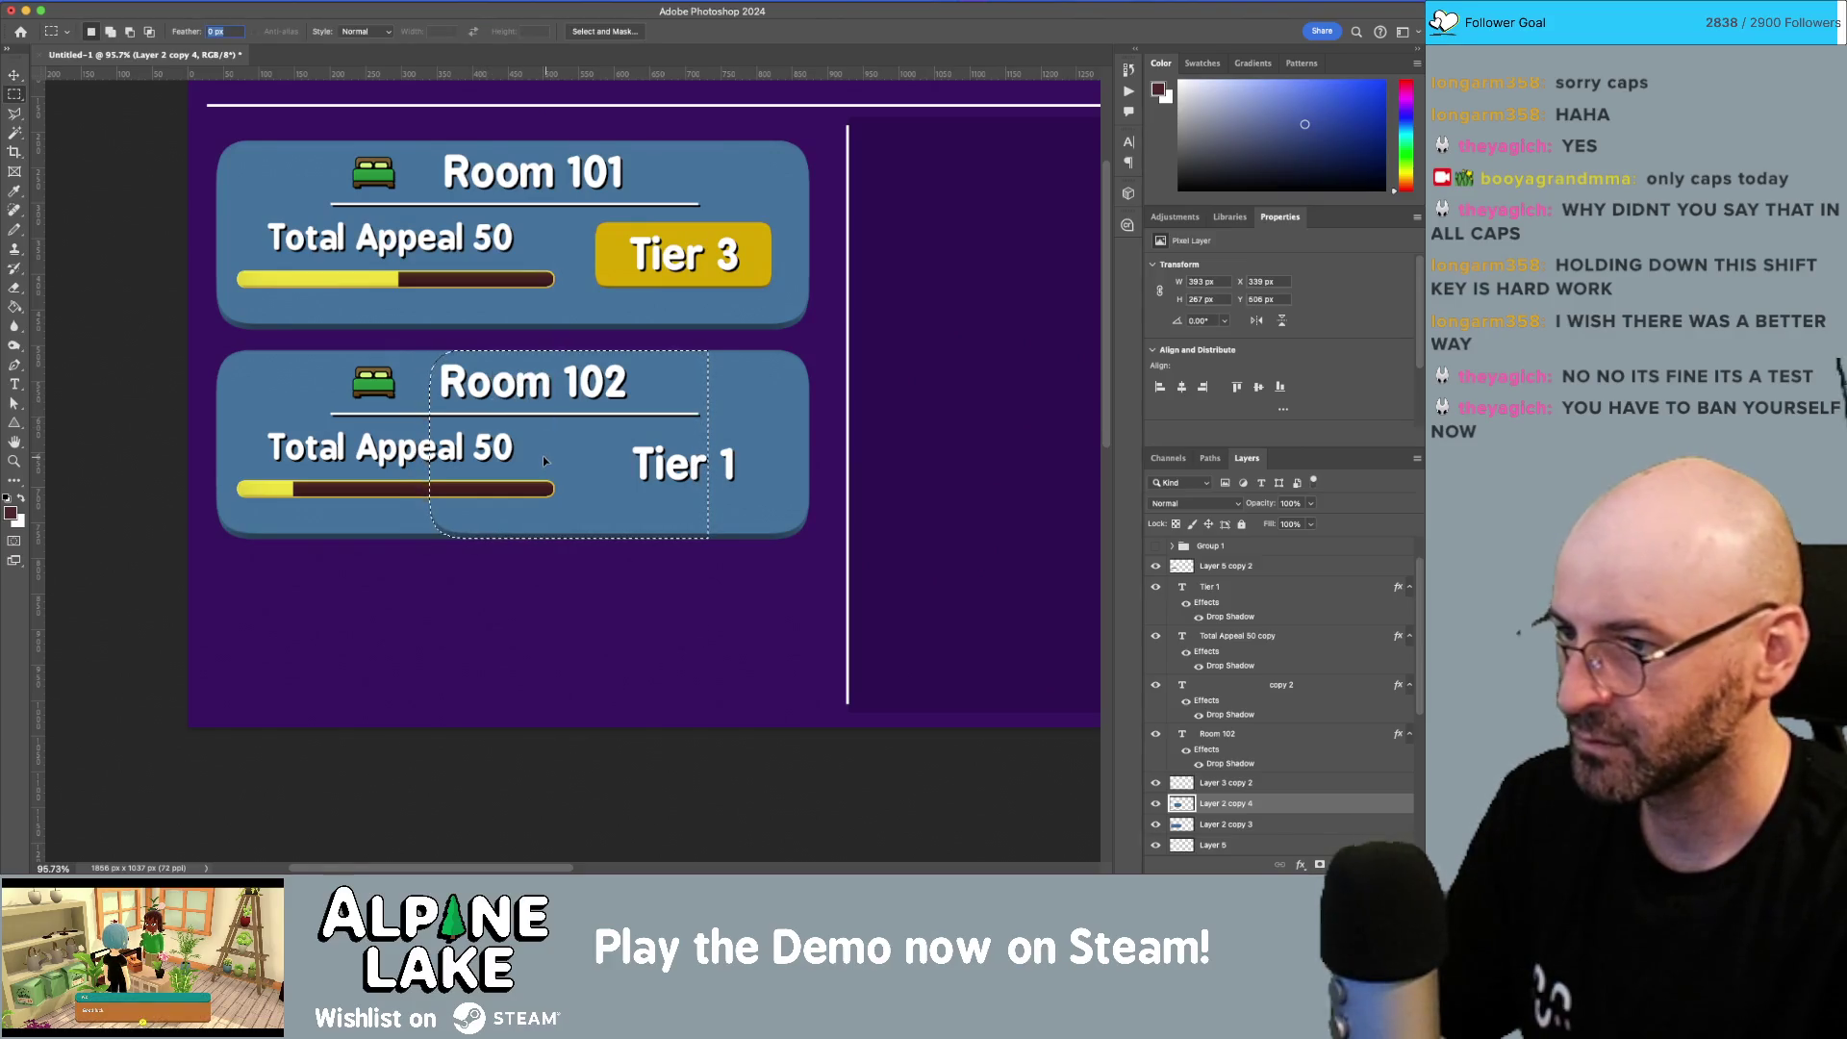
{"action": "left_click", "coordinate": [666, 331]}
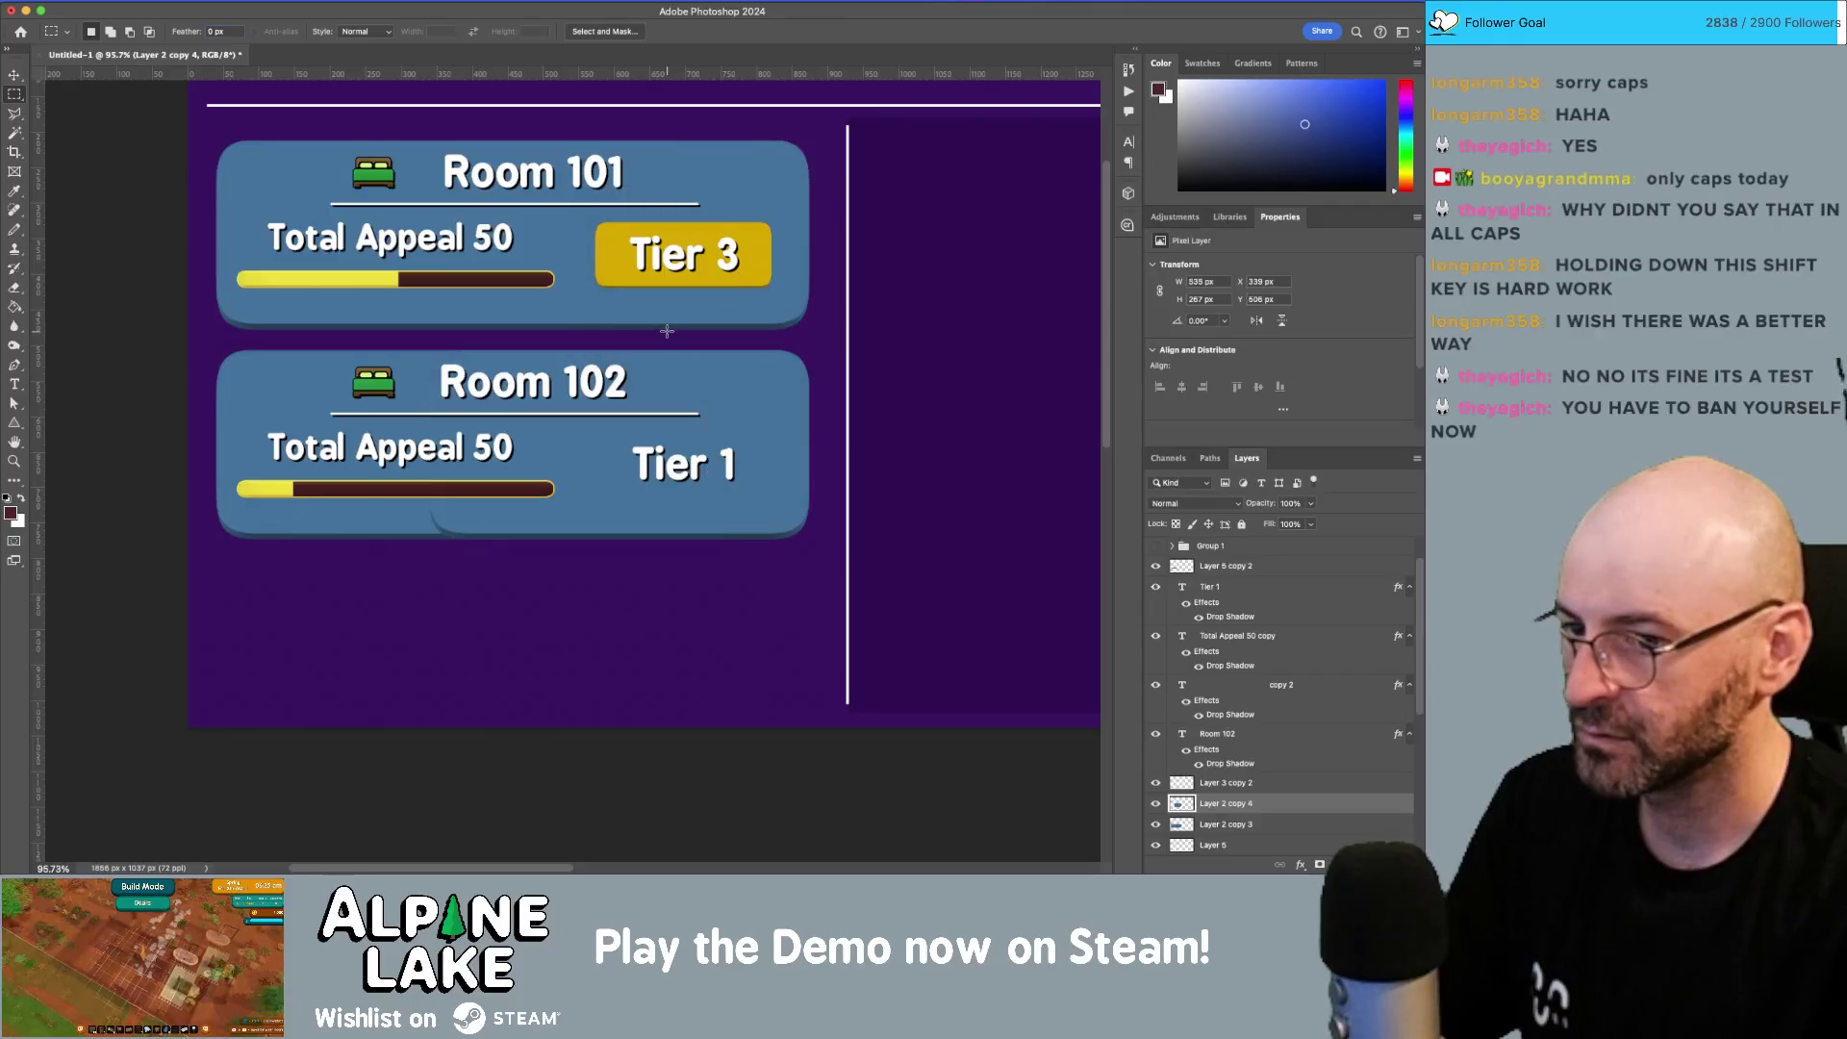
{"action": "key", "text": "v"}
{"action": "left_click_drag", "start_coordinate": [584, 455], "coordinate": [506, 627]}
- Marquee the lower card's left part and shift it right to narrow the box, then deselect
{"action": "key", "text": "m"}
{"action": "left_click_drag", "start_coordinate": [339, 500], "coordinate": [493, 715]}
{"action": "key", "text": "v"}
{"action": "mouse_move", "coordinate": [419, 636]}
{"action": "left_mouse_down"}
{"action": "mouse_move", "coordinate": [574, 636]}
{"action": "mouse_move", "coordinate": [550, 633]}
{"action": "left_mouse_up"}
{"action": "key", "text": "m"}
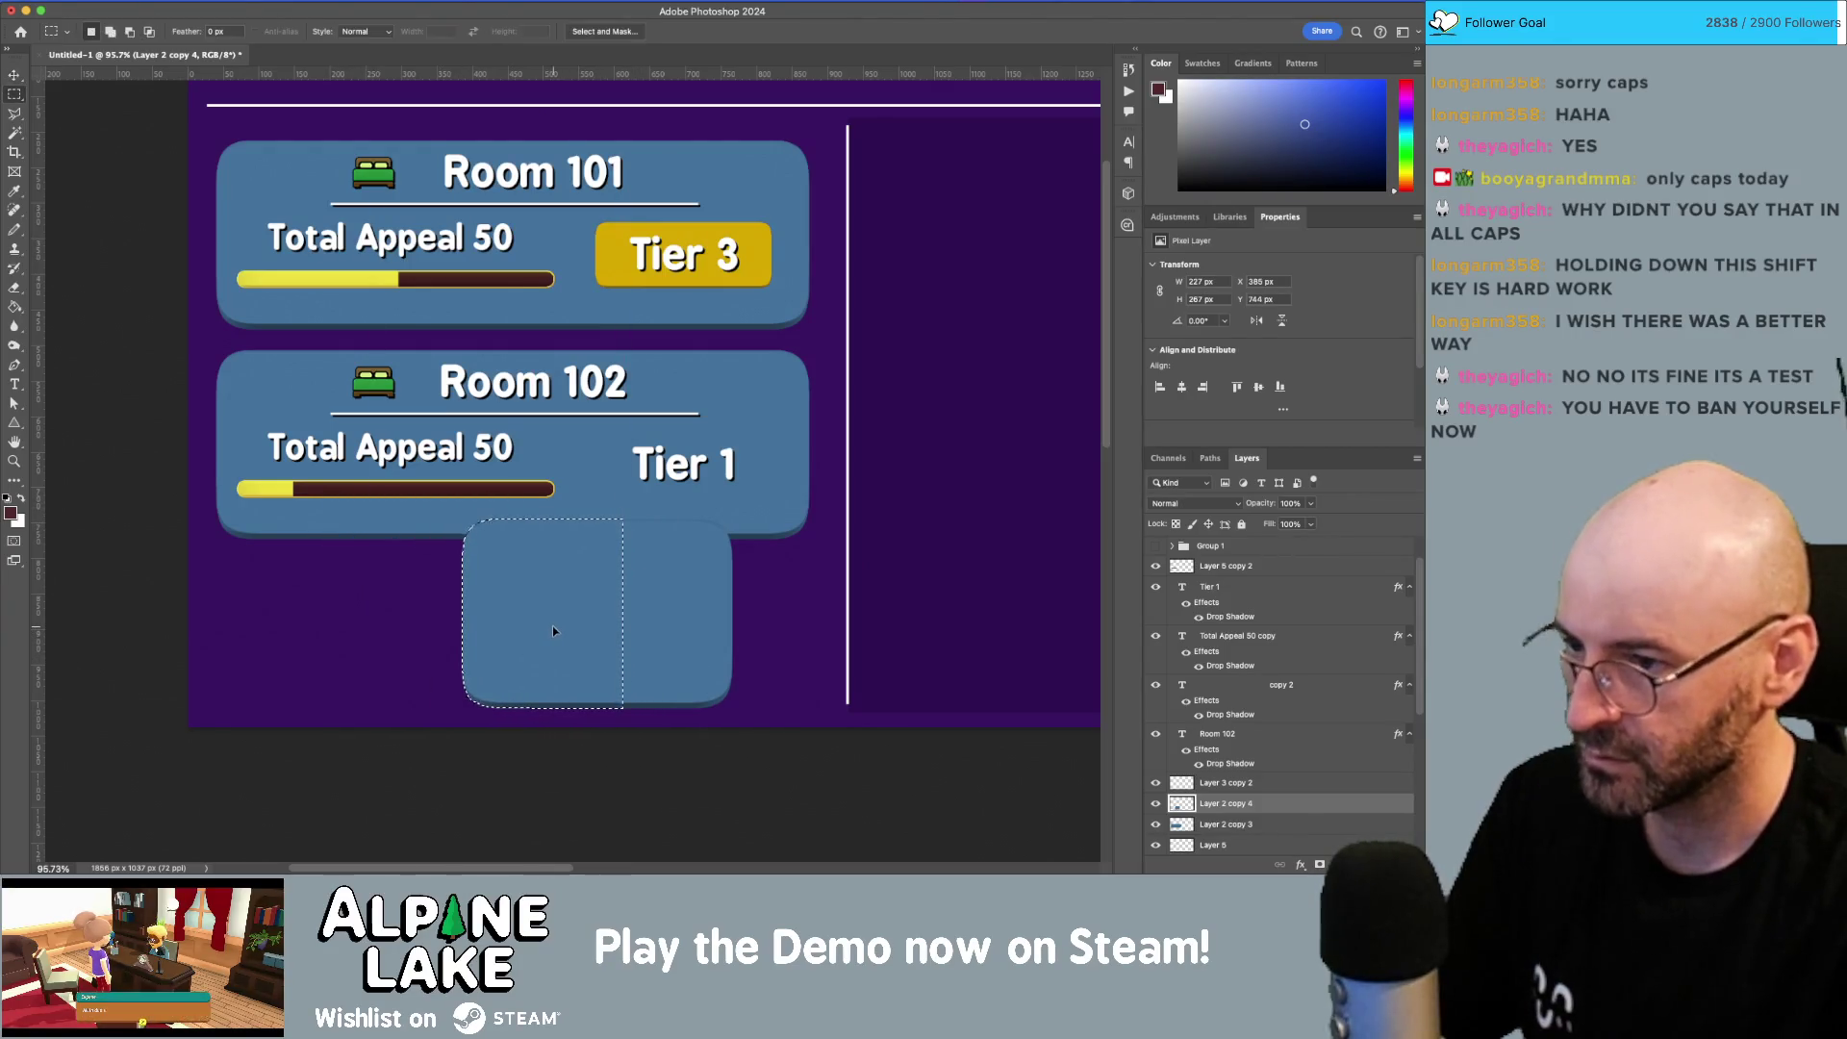
{"action": "left_click_drag", "start_coordinate": [452, 494], "coordinate": [604, 720]}
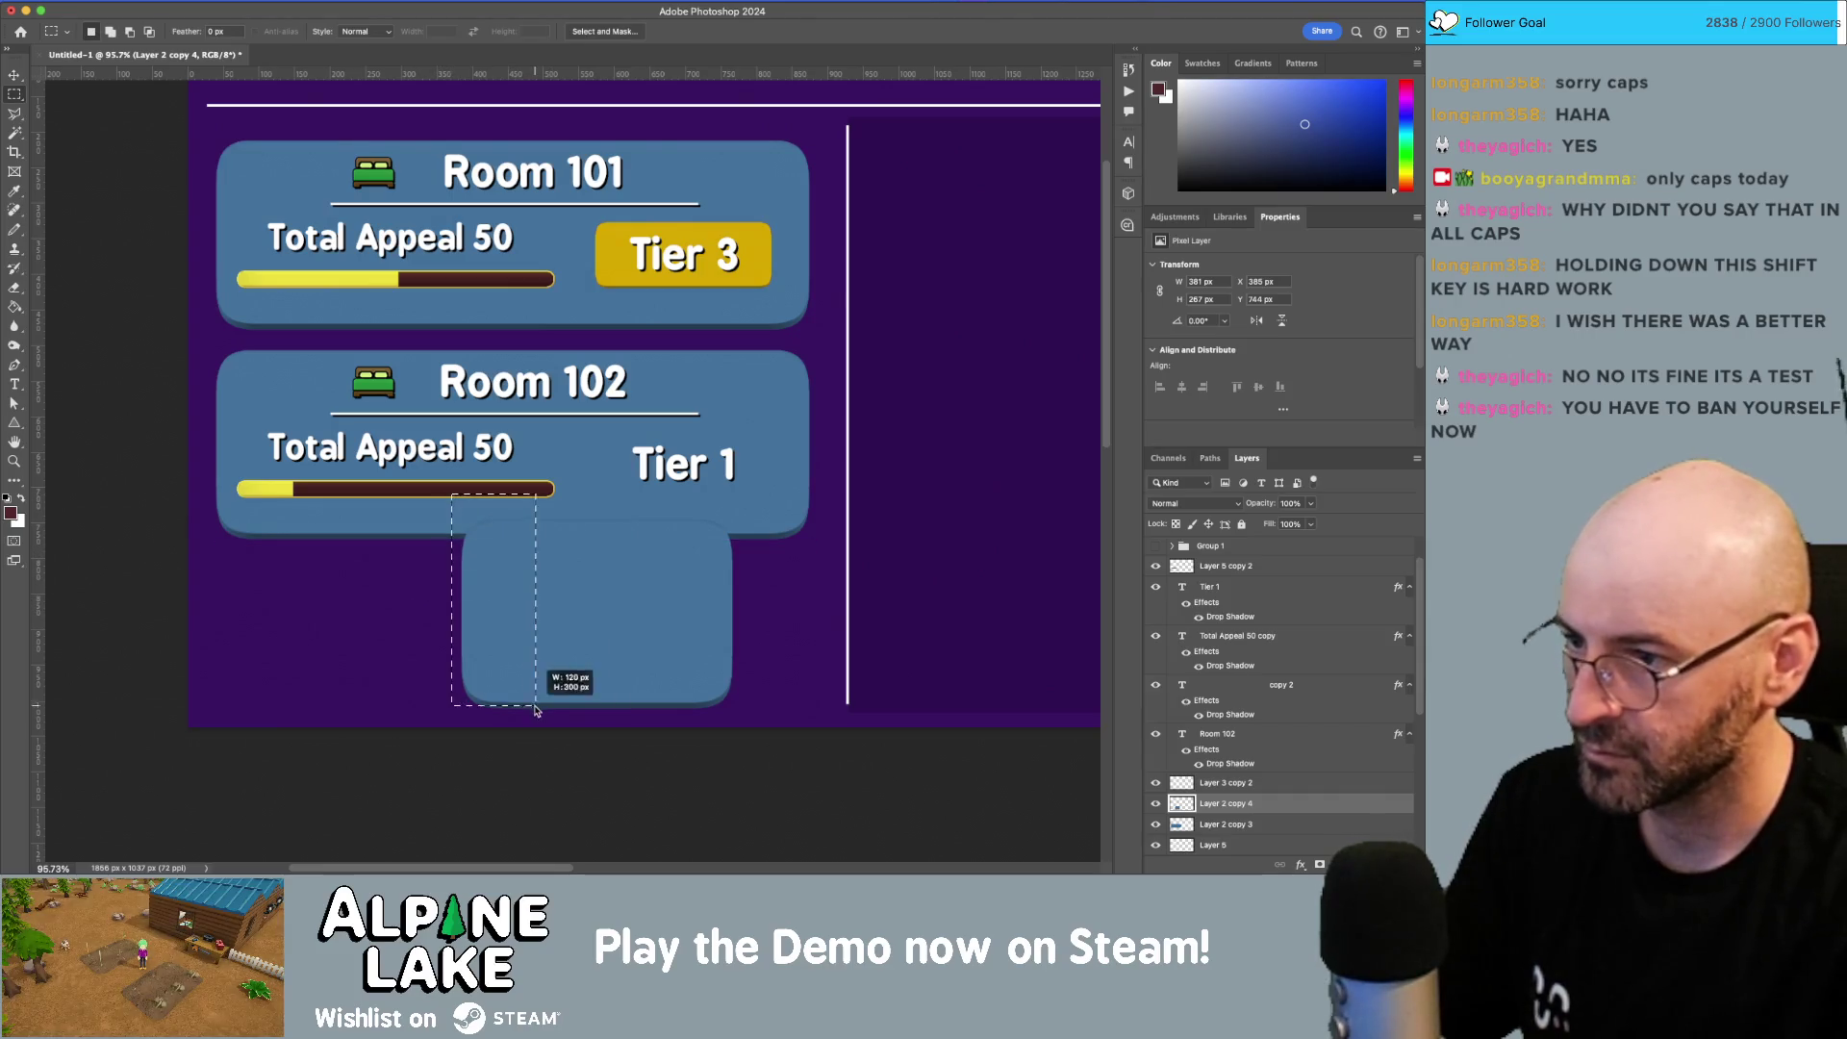
{"action": "key", "text": "v"}
{"action": "left_click_drag", "start_coordinate": [520, 622], "coordinate": [595, 622]}
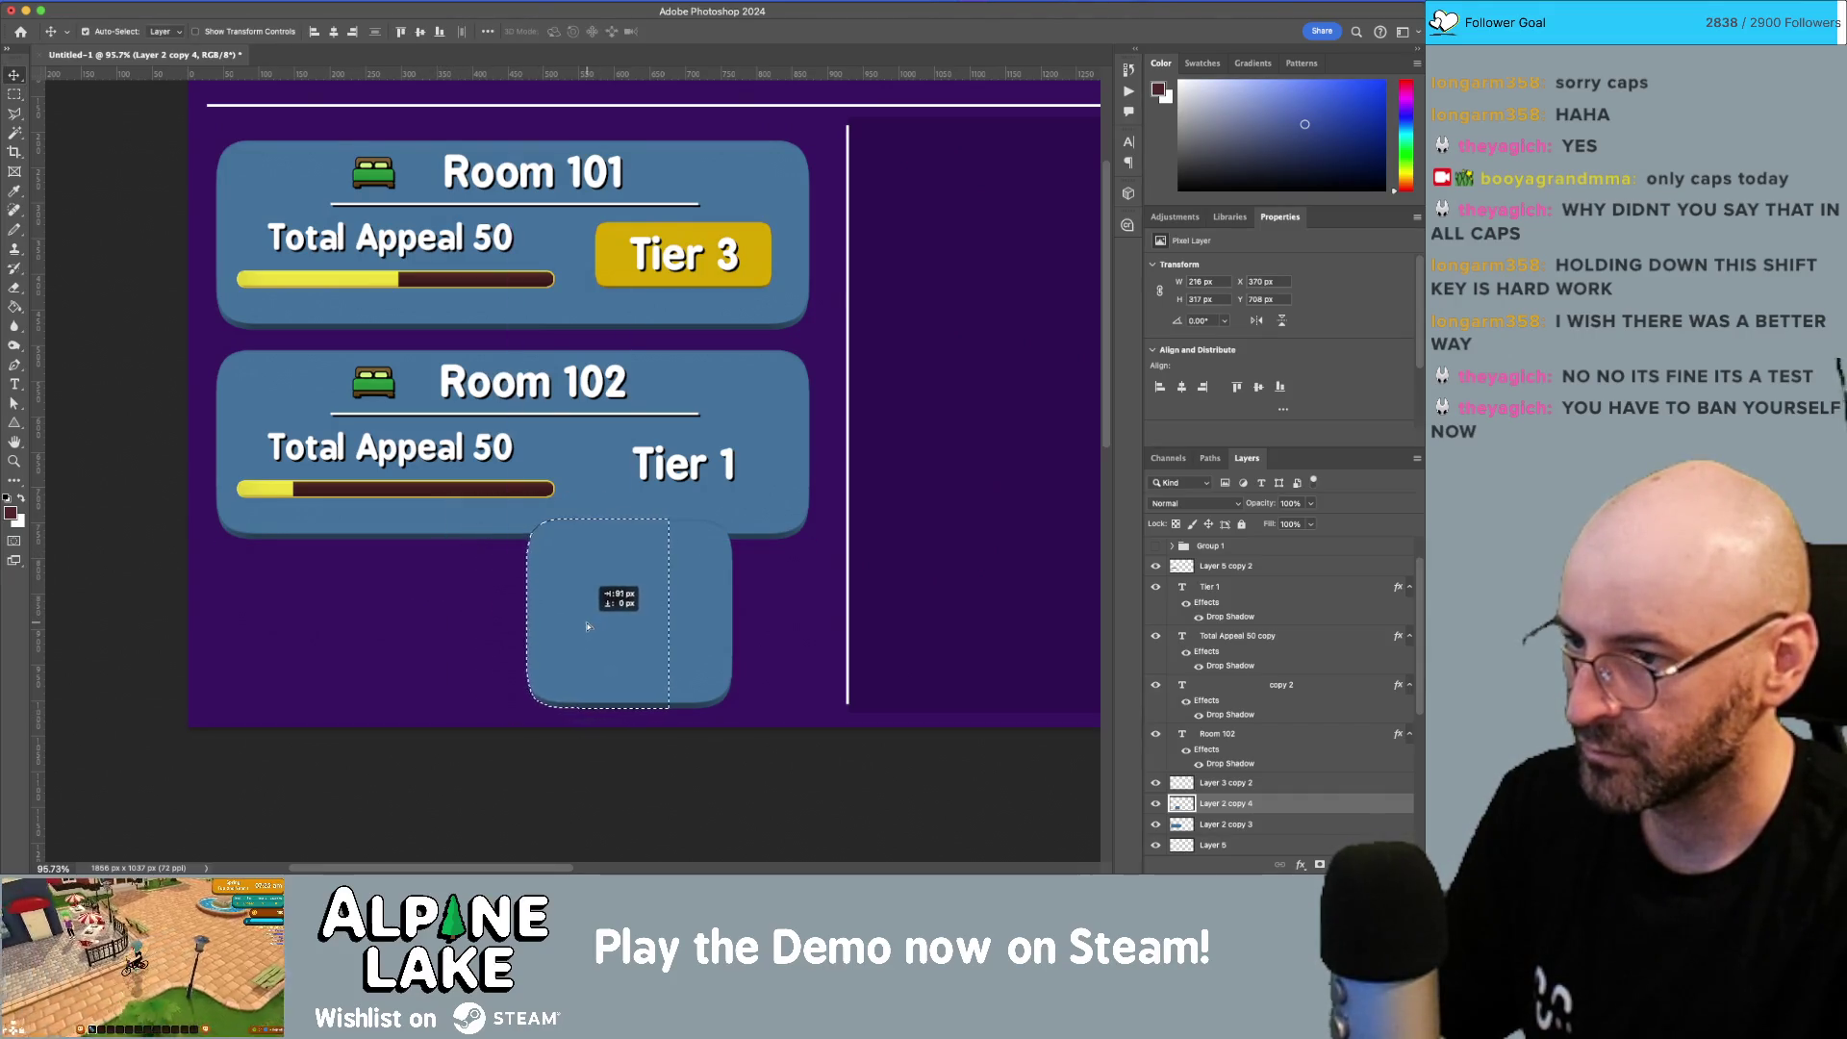
{"action": "key", "text": "m"}
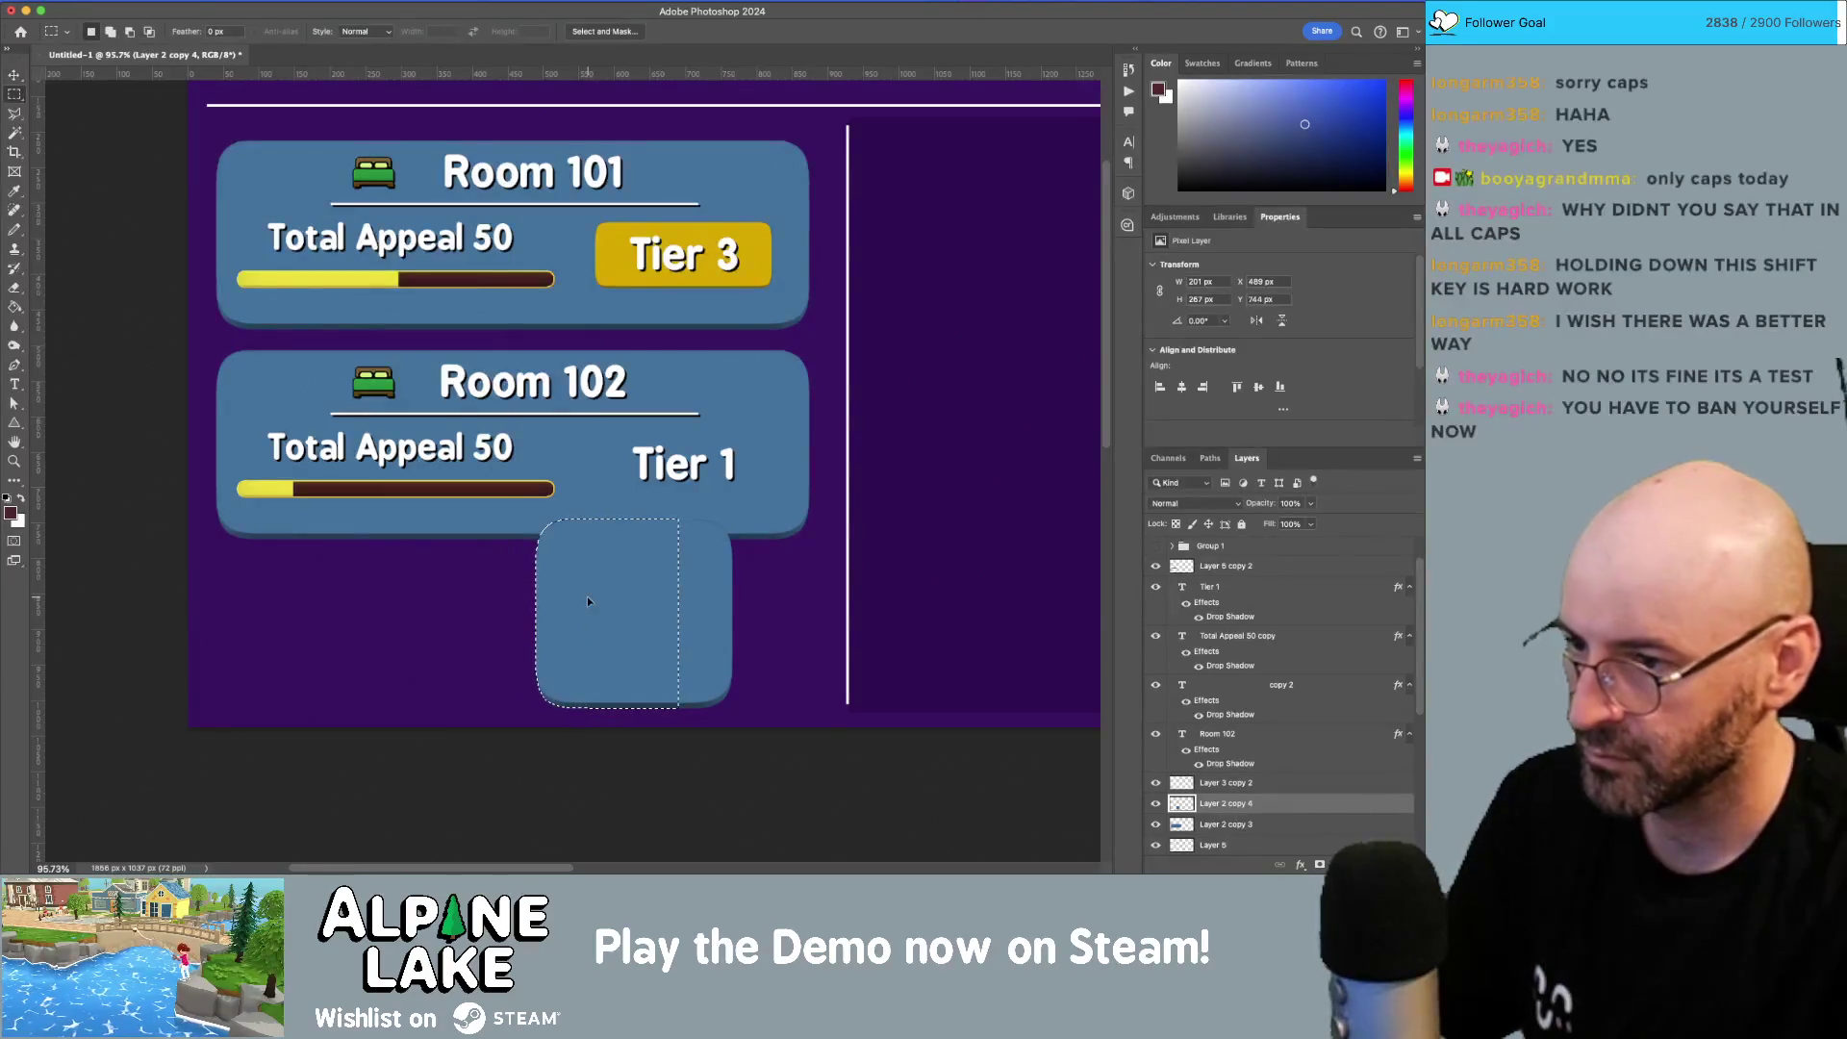
{"action": "key", "text": "ctrl+d"}
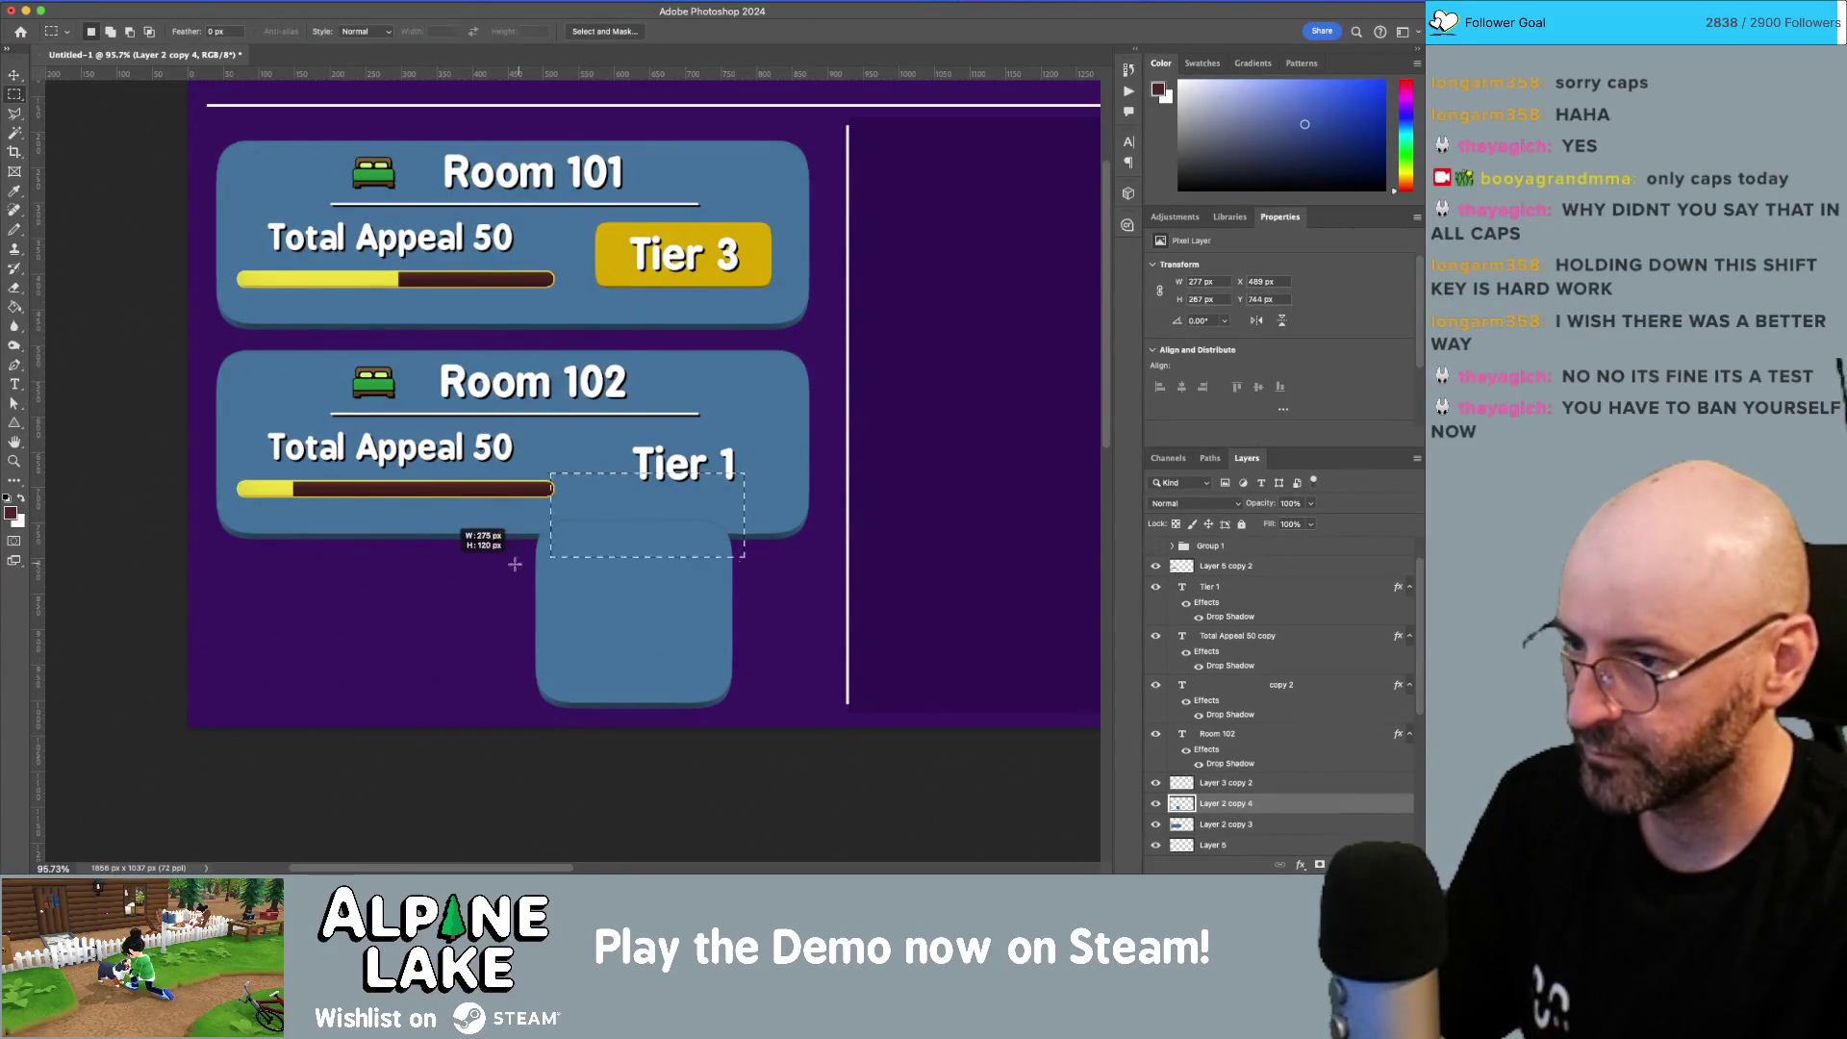
- Marquee the box's top part and move it down to make the box shorter, then deselect
{"action": "key", "text": "v"}
{"action": "left_click_drag", "start_coordinate": [591, 559], "coordinate": [591, 583]}
{"action": "key", "text": "ctrl+d"}
{"action": "key", "text": "m"}
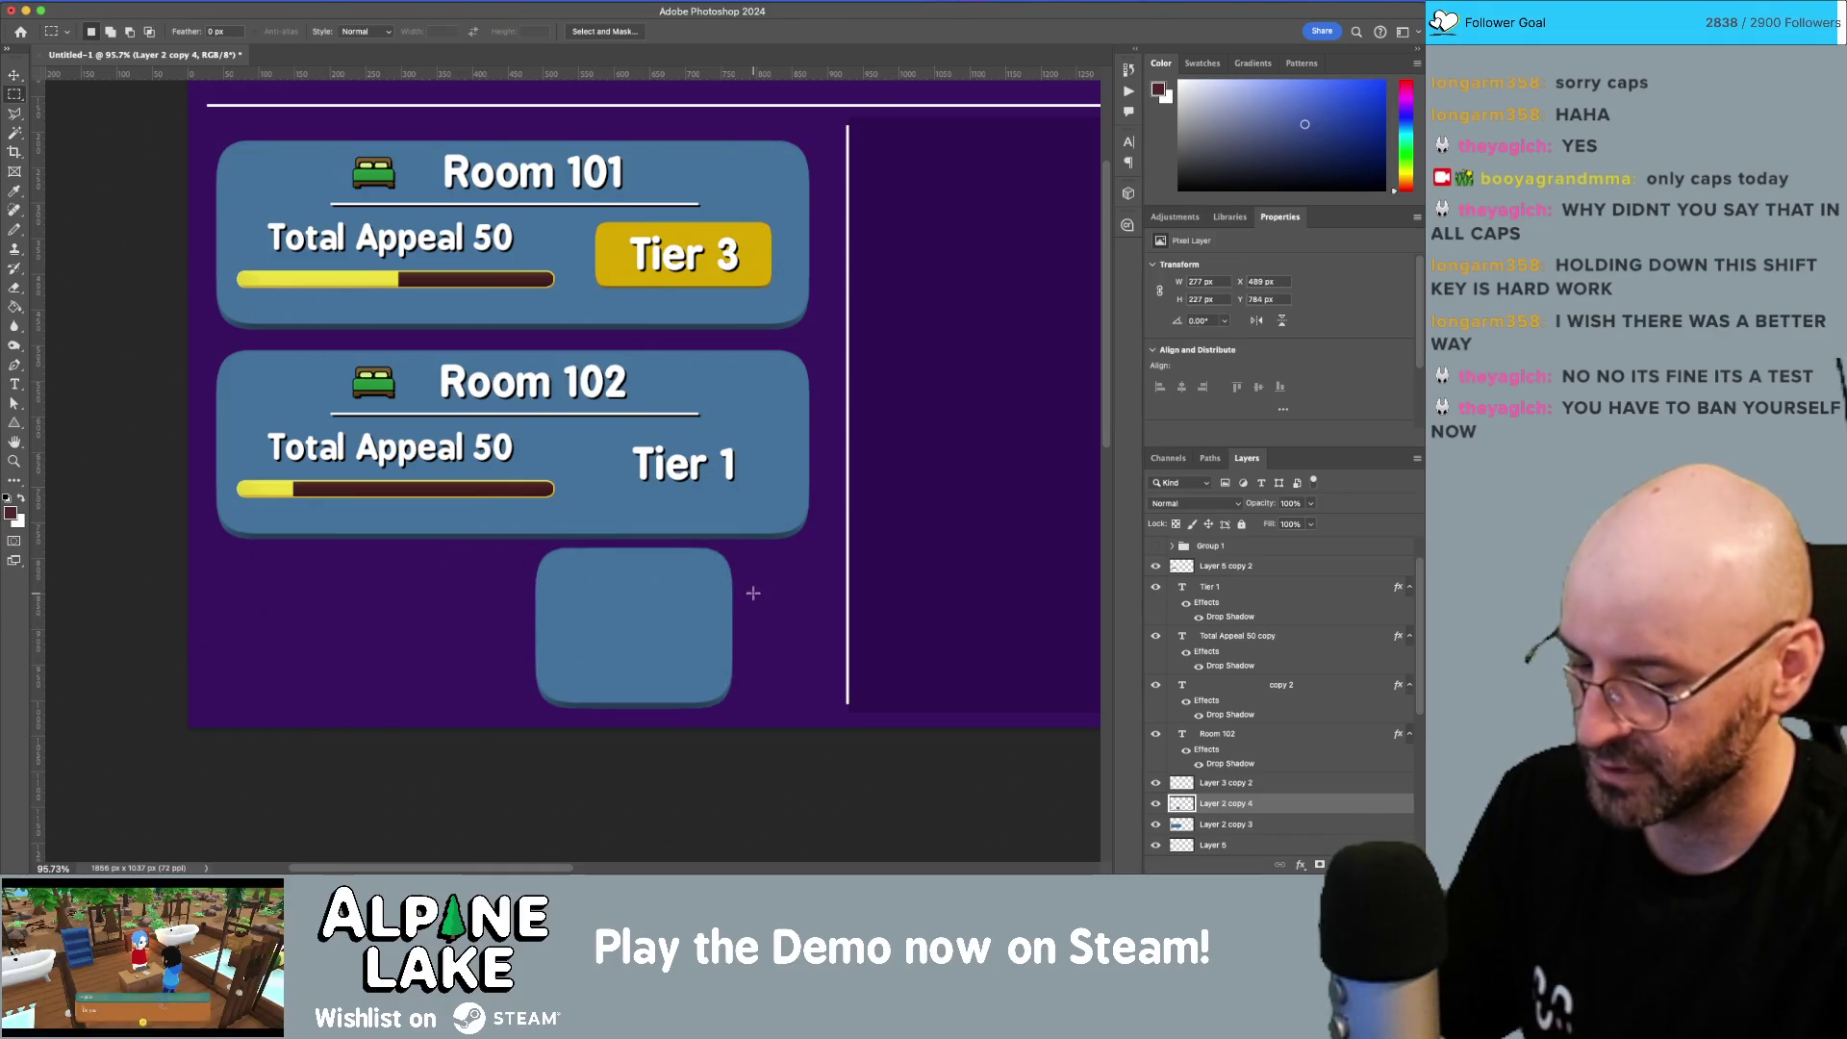
{"action": "left_click_drag", "start_coordinate": [799, 510], "coordinate": [508, 624]}
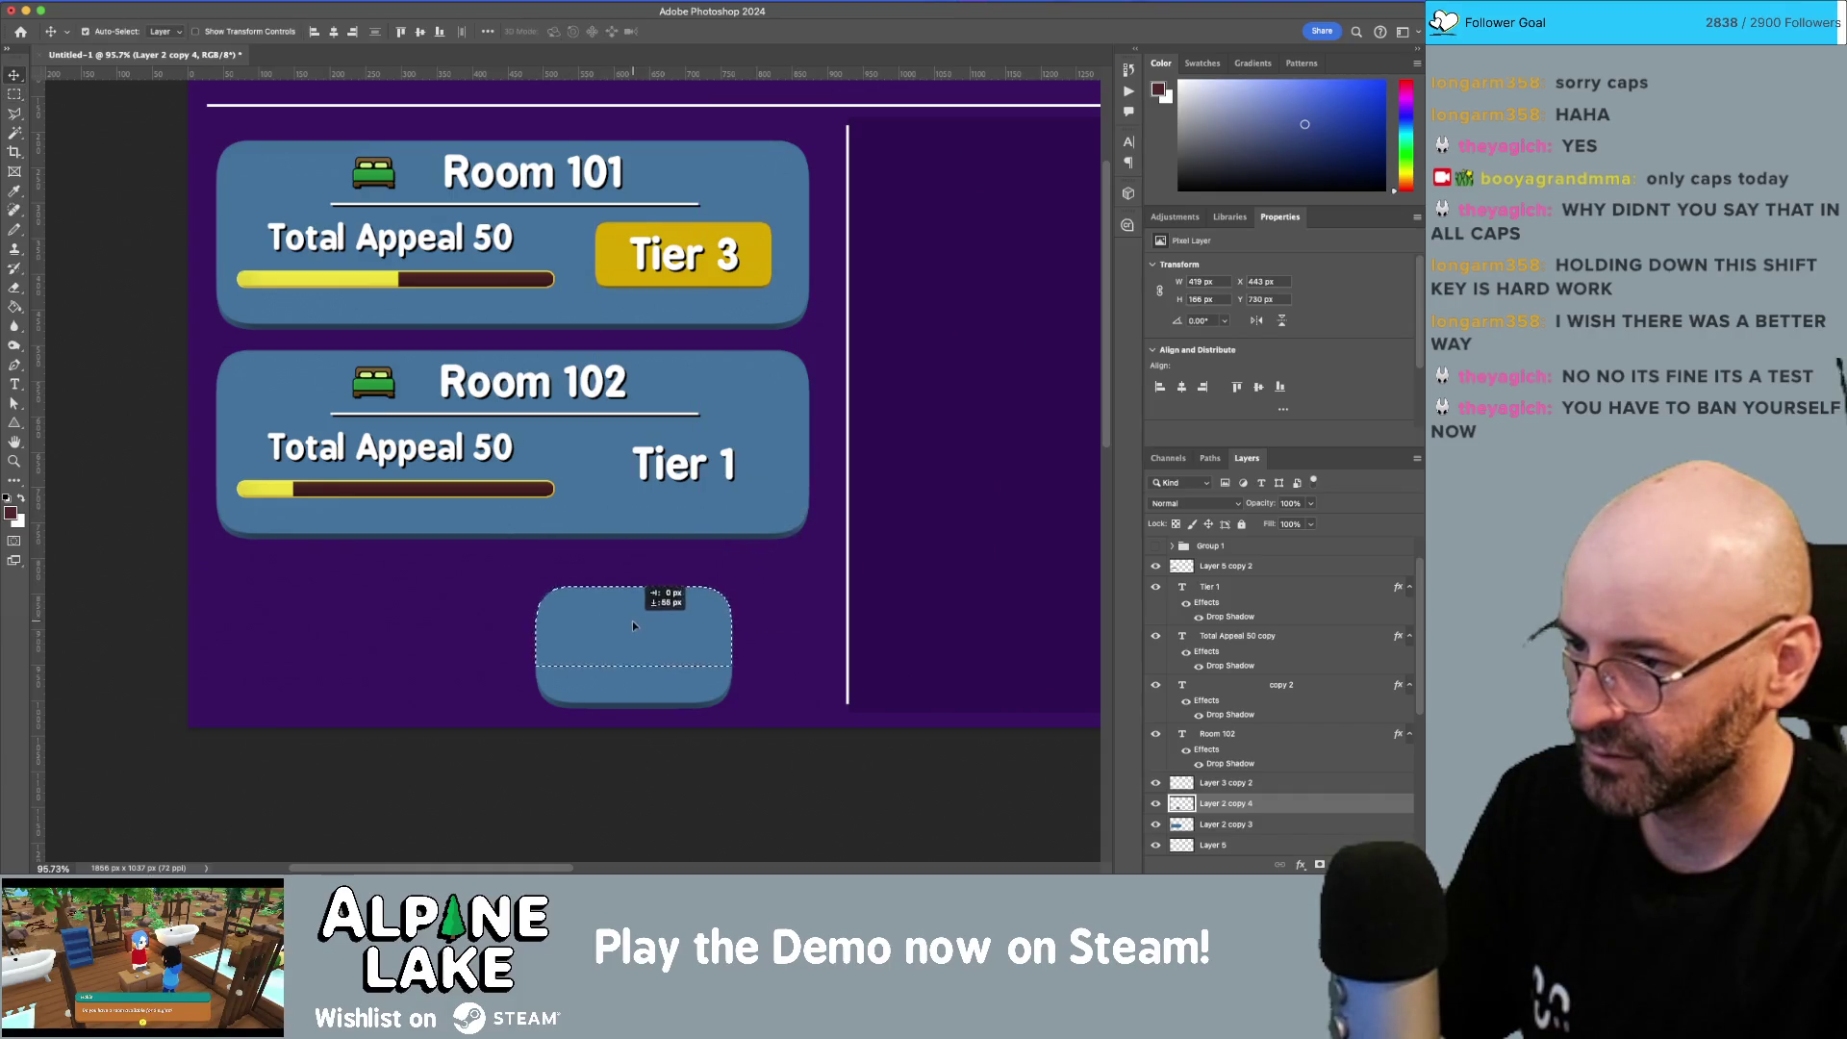
{"action": "left_click_drag", "start_coordinate": [631, 614], "coordinate": [631, 634]}
{"action": "key", "text": "ctrl+d"}
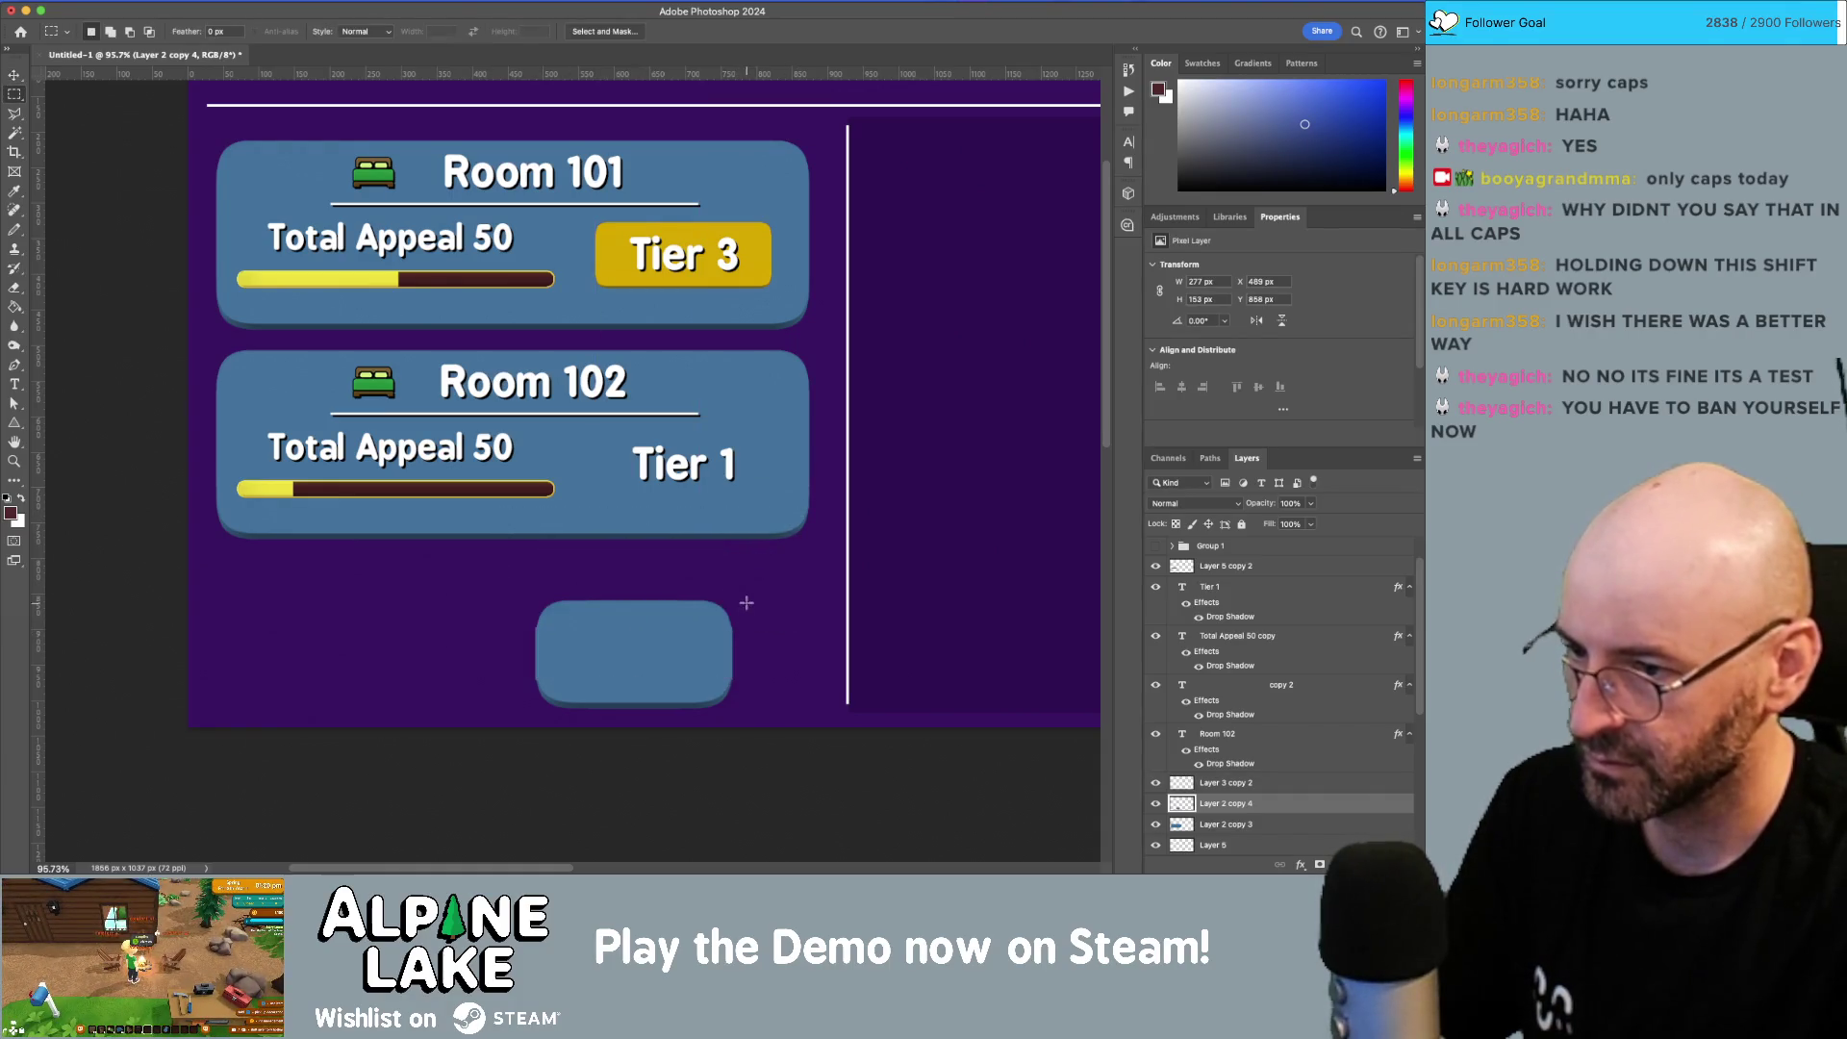
- Zoom in closely on the small box's top-left corner
{"action": "key", "text": "z"}
{"action": "left_click_drag", "start_coordinate": [742, 631], "coordinate": [738, 624]}
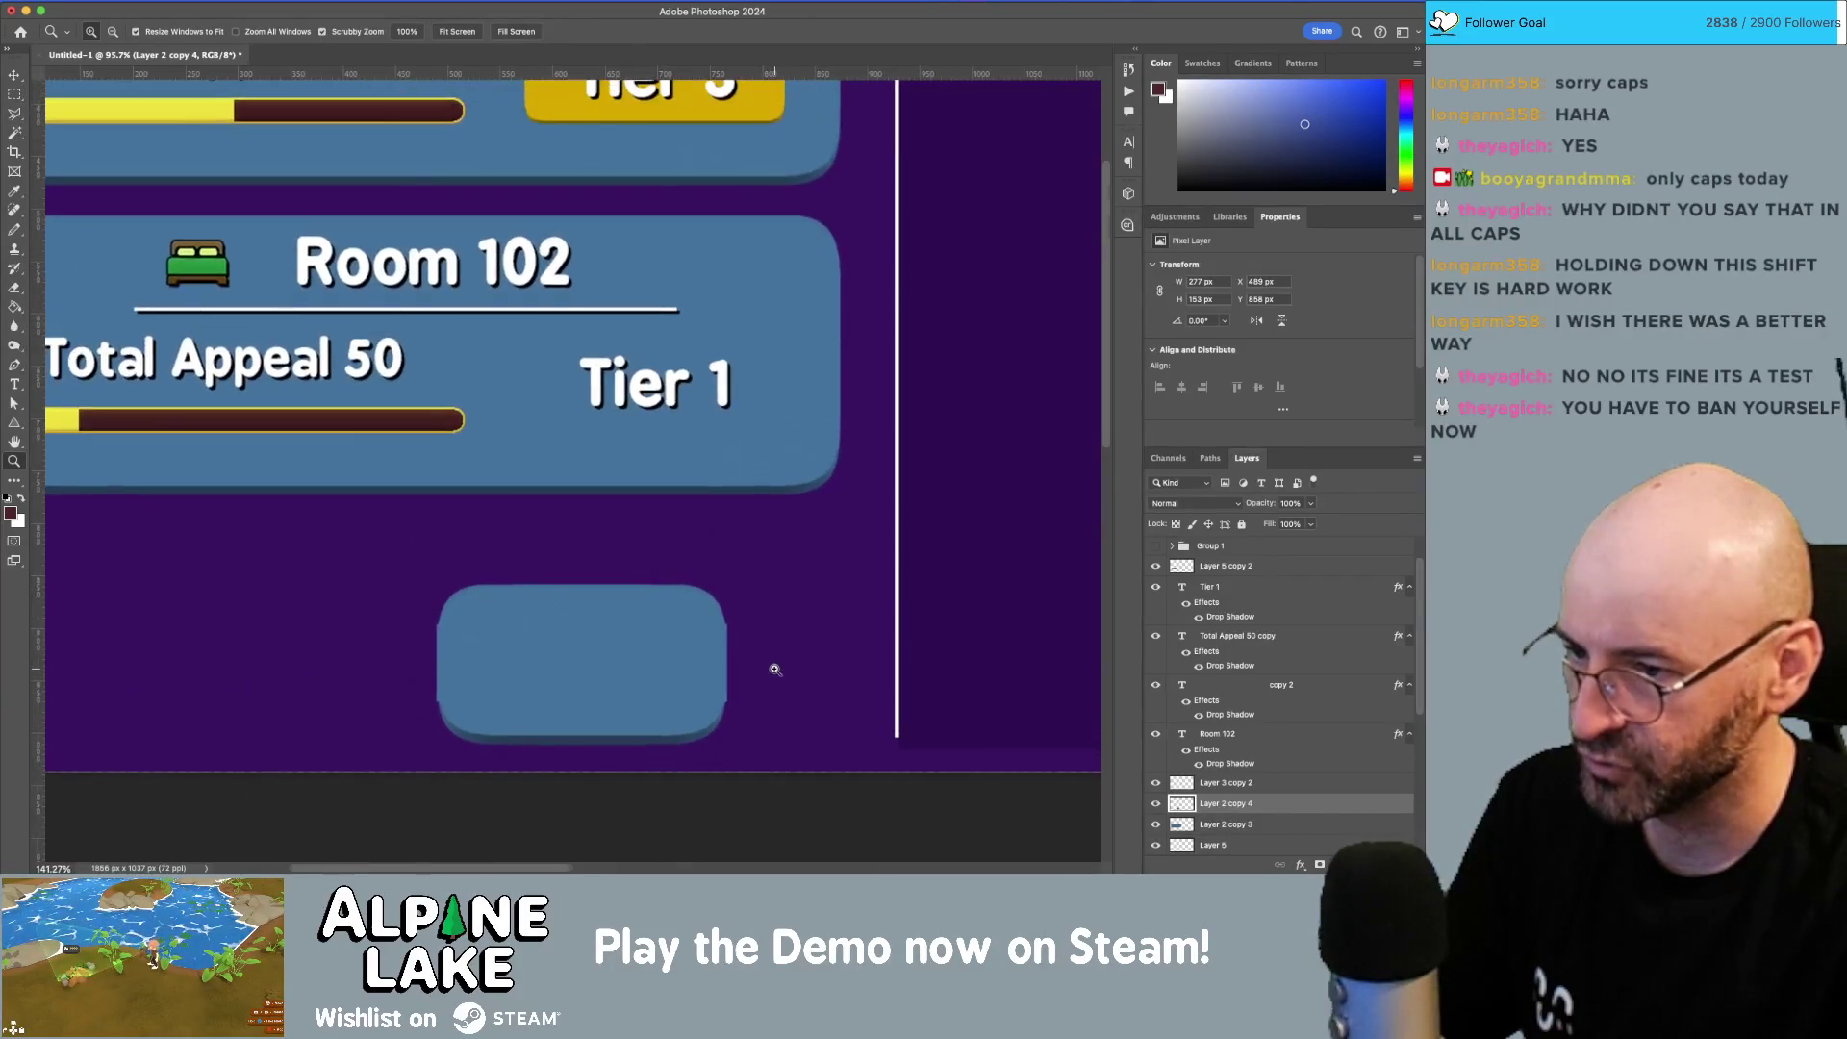
{"action": "left_click_drag", "start_coordinate": [568, 626], "coordinate": [525, 659]}
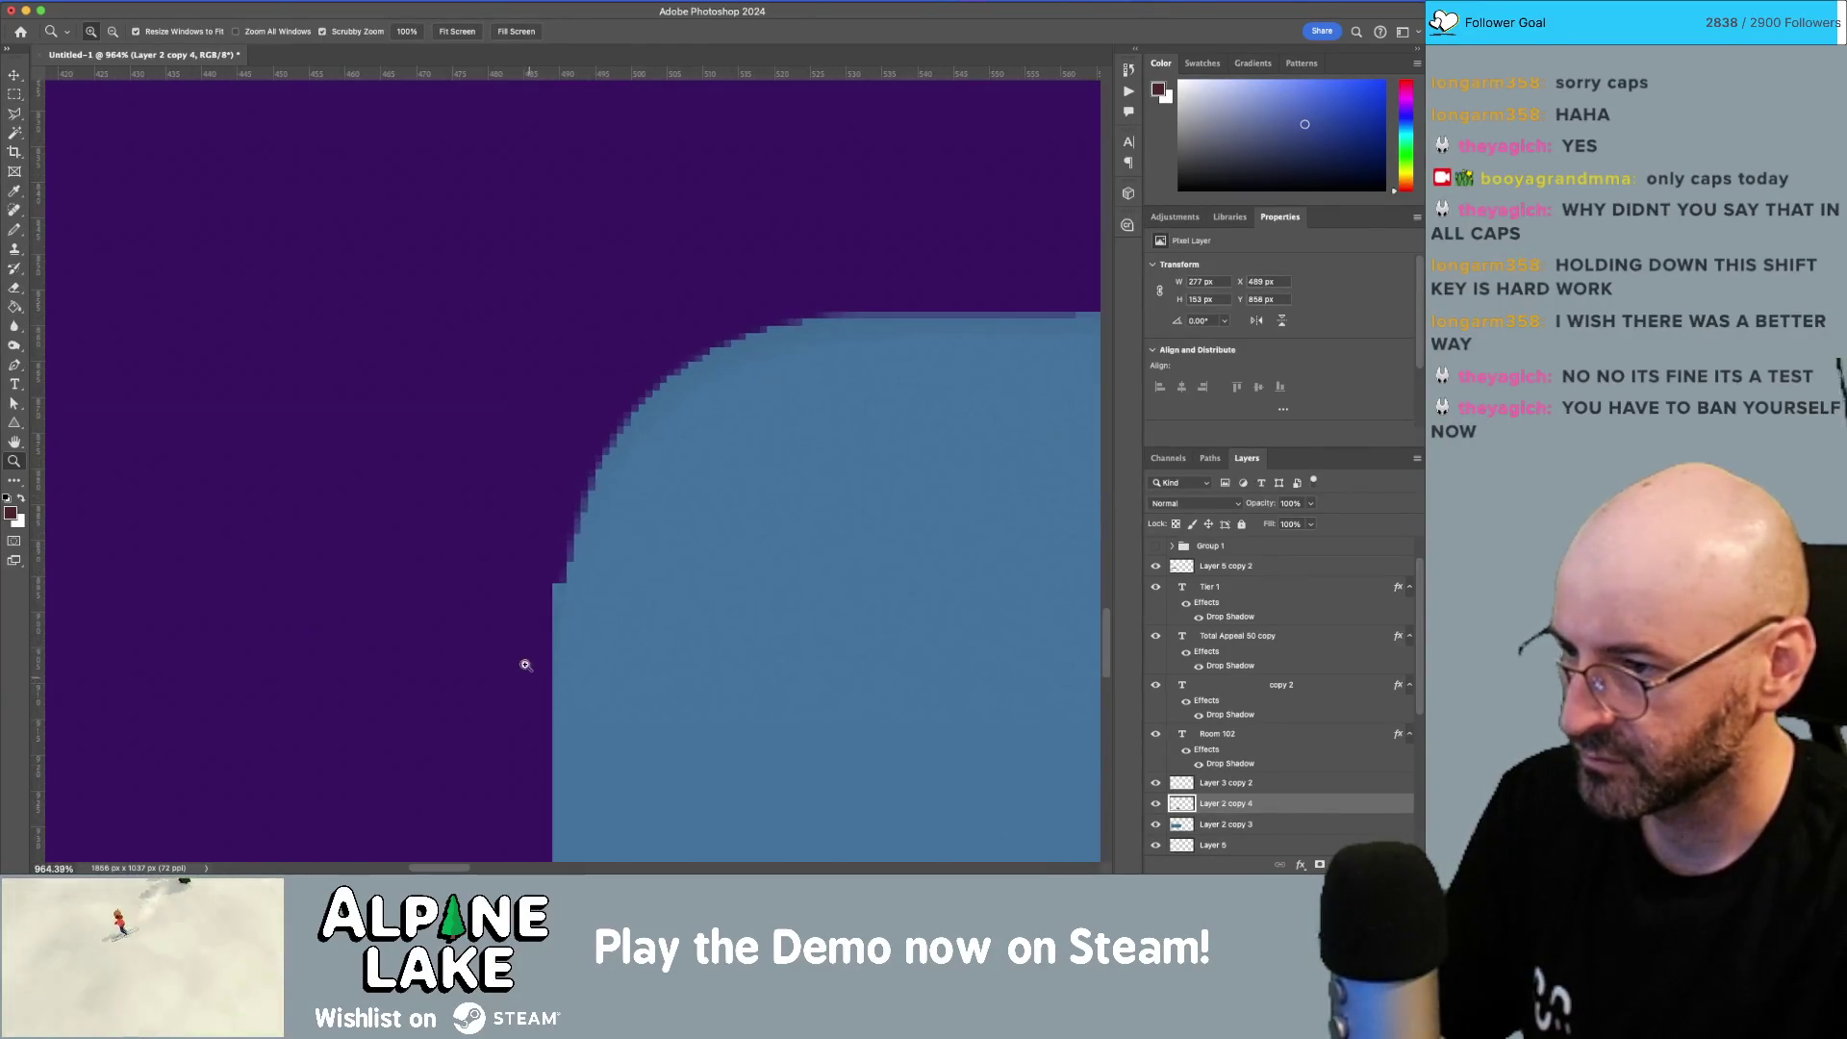
{"action": "key", "text": "e"}
{"action": "scroll", "coordinate": [540, 582], "scroll_direction": "down", "scroll_amount": 3}
{"action": "scroll", "coordinate": [528, 421], "scroll_direction": "down", "scroll_amount": 10}
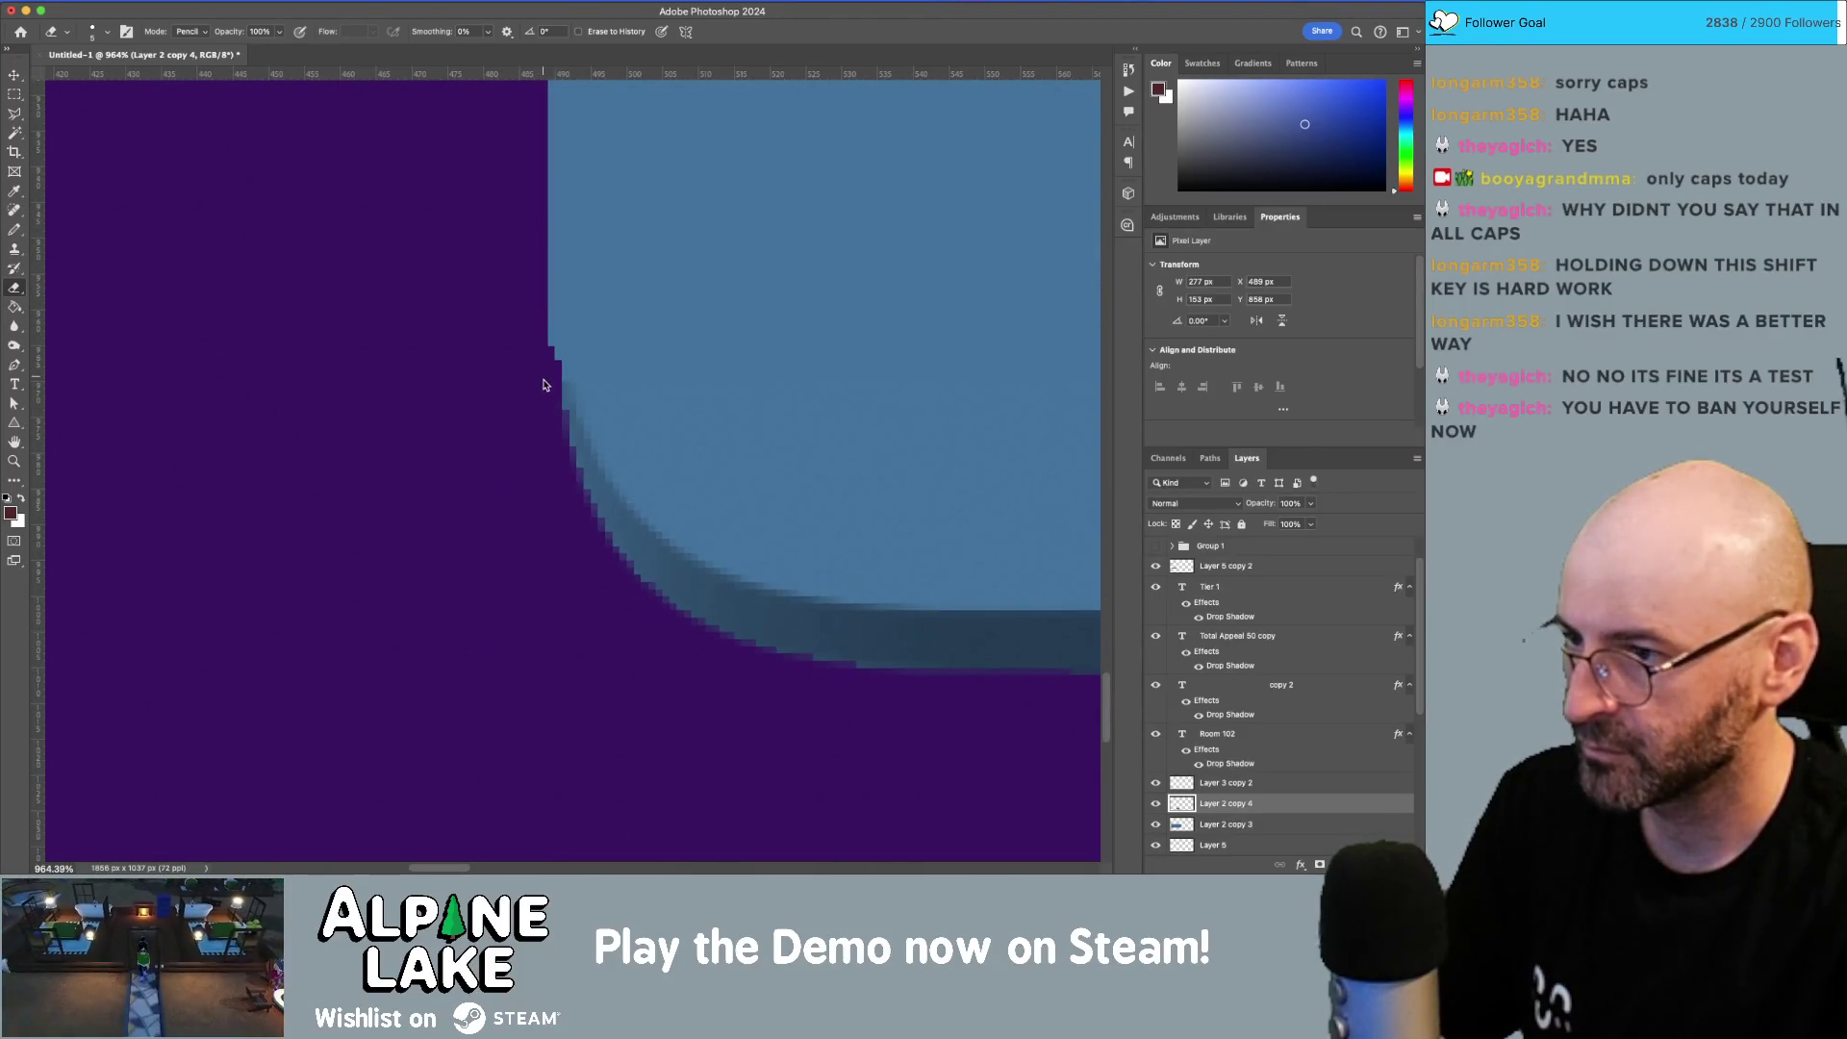
{"action": "scroll", "coordinate": [543, 384], "scroll_direction": "right", "scroll_amount": 10}
{"action": "scroll", "coordinate": [318, 443], "scroll_direction": "right", "scroll_amount": 10}
{"action": "scroll", "coordinate": [511, 487], "scroll_direction": "right", "scroll_amount": 5}
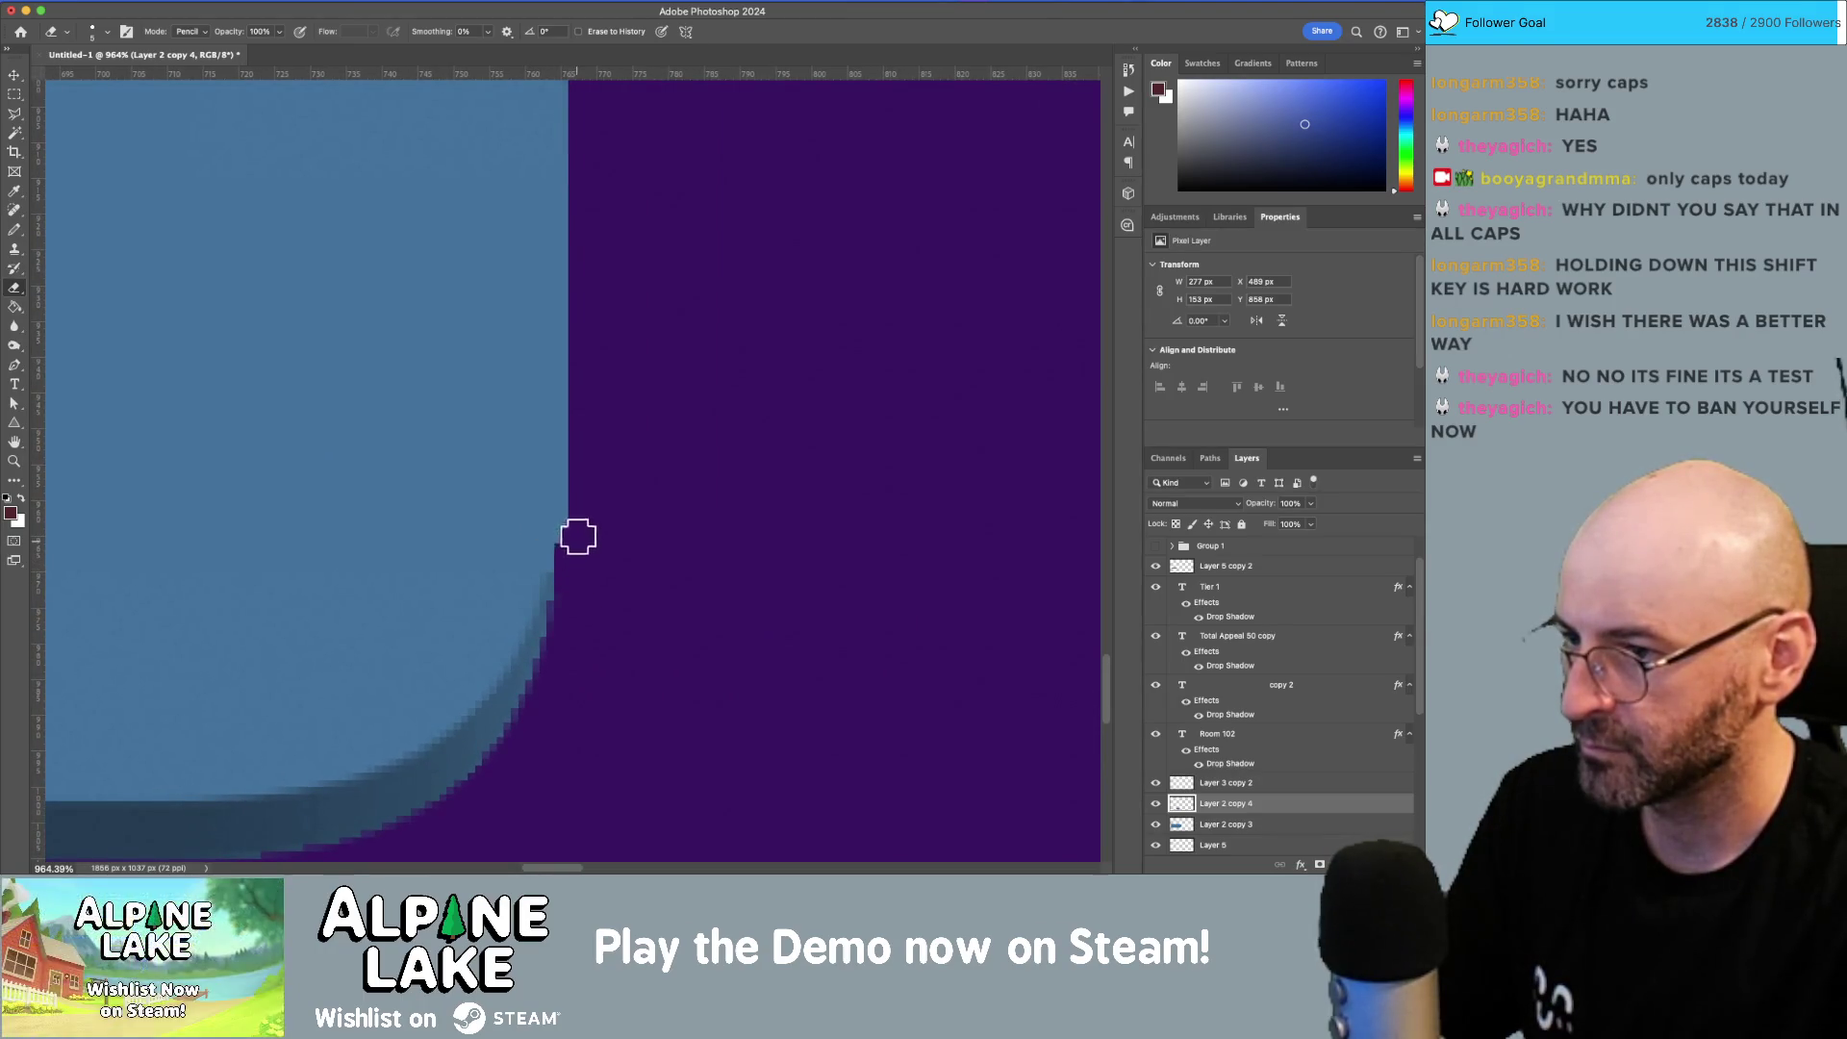
{"action": "scroll", "coordinate": [573, 463], "scroll_direction": "up", "scroll_amount": 10}
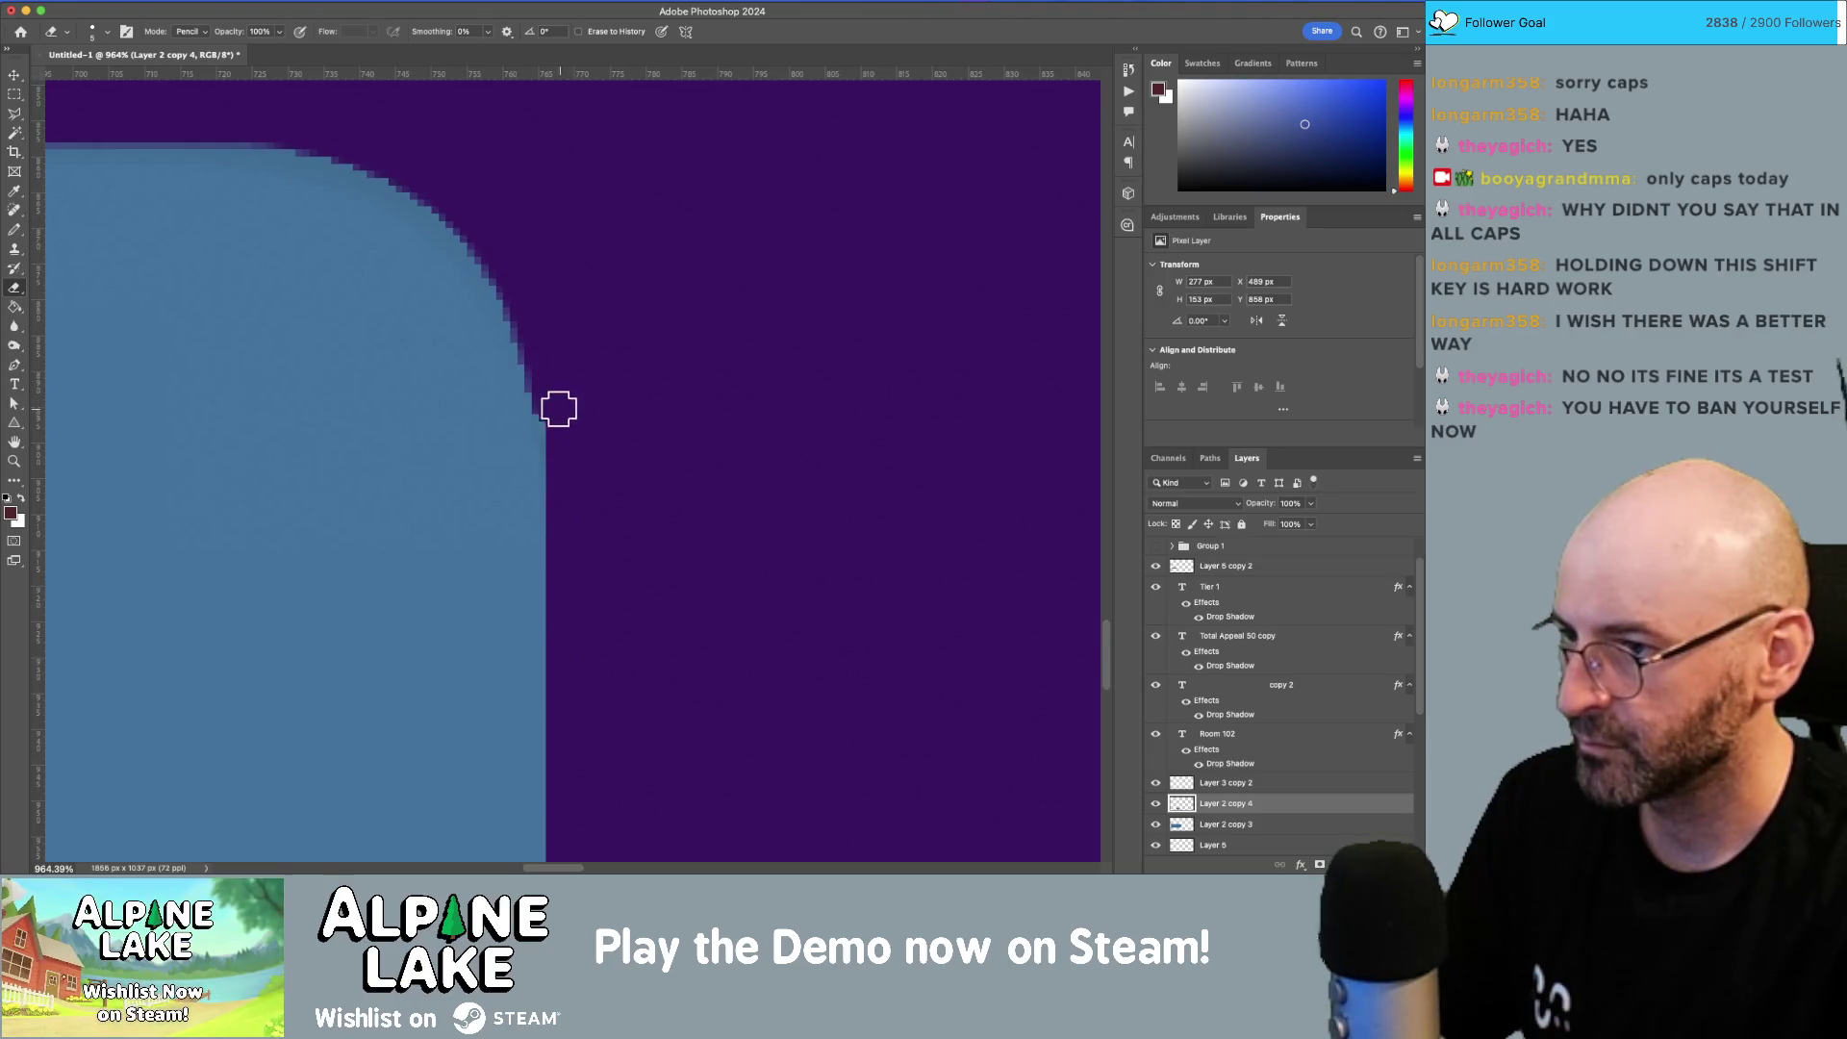
{"action": "key", "text": "z"}
{"action": "scroll", "coordinate": [590, 456], "scroll_direction": "down", "scroll_amount": 10}
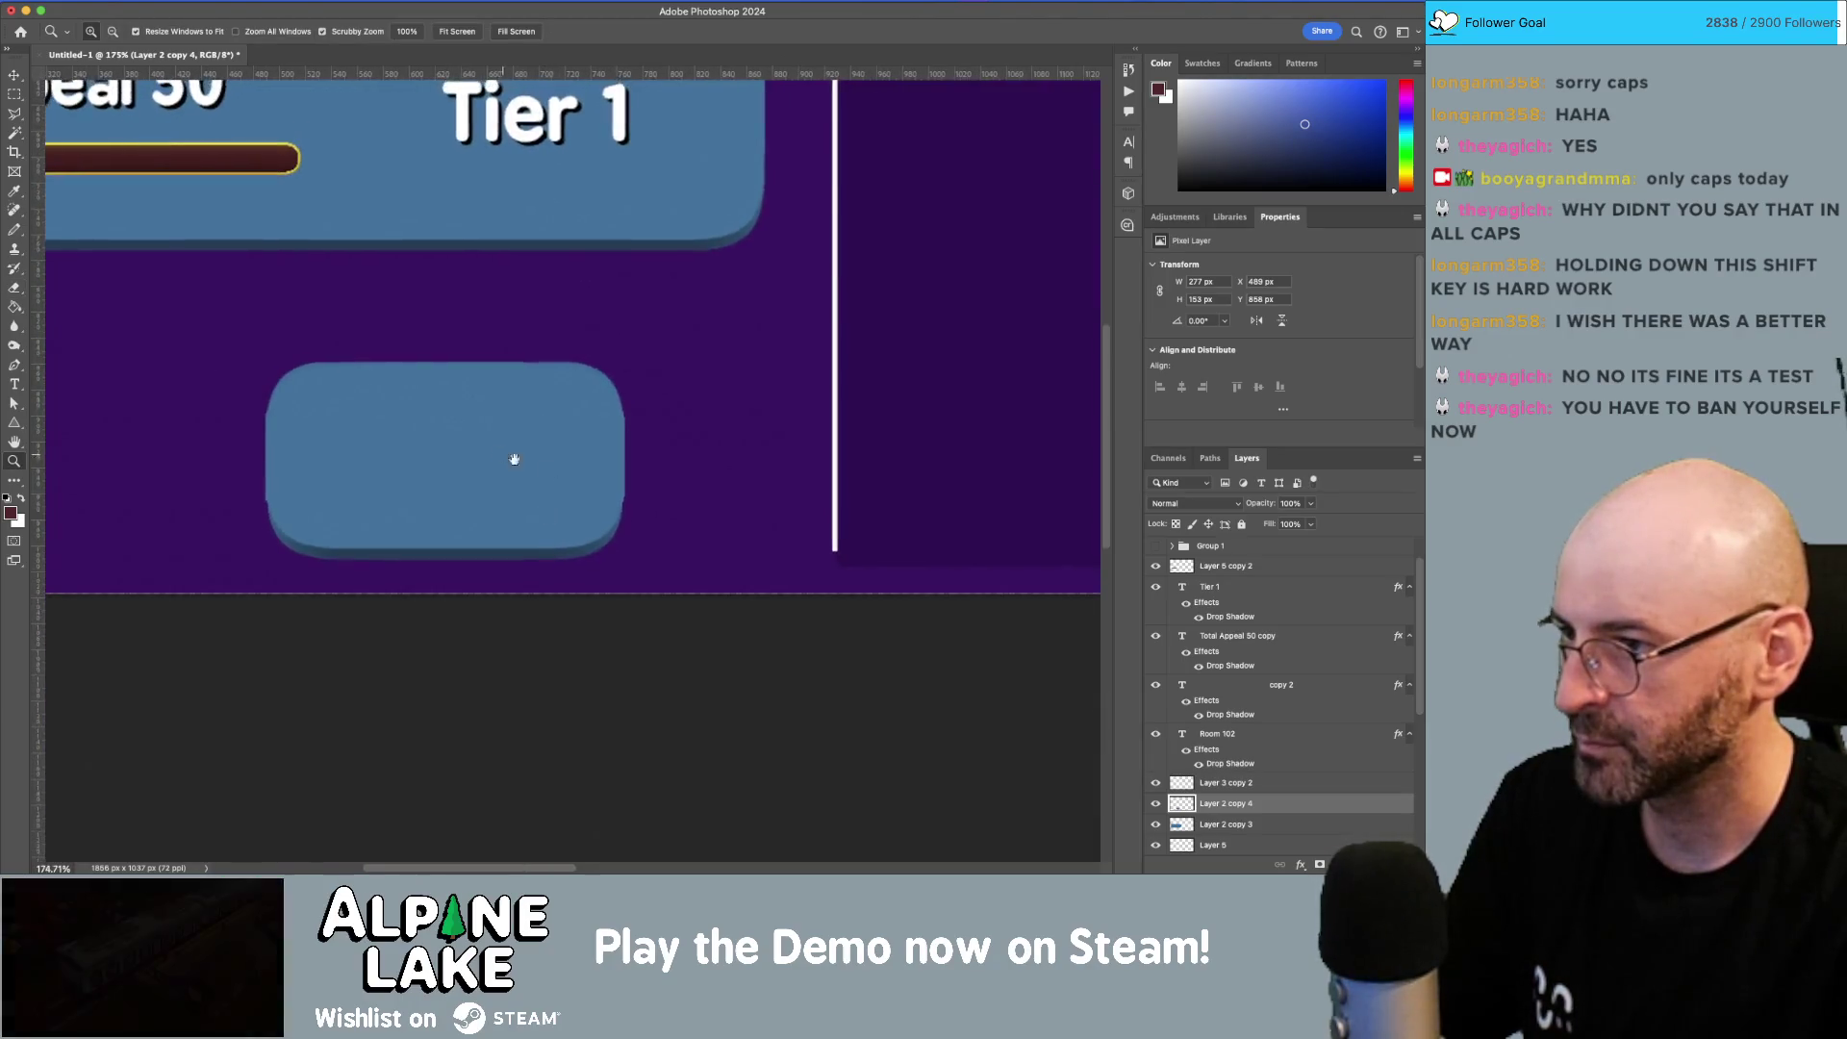
{"action": "scroll", "coordinate": [516, 456], "scroll_direction": "up", "scroll_amount": 2}
{"action": "scroll", "coordinate": [391, 457], "scroll_direction": "up", "scroll_amount": 5}
{"action": "scroll", "coordinate": [369, 486], "scroll_direction": "up", "scroll_amount": 10}
{"action": "key", "text": "e"}
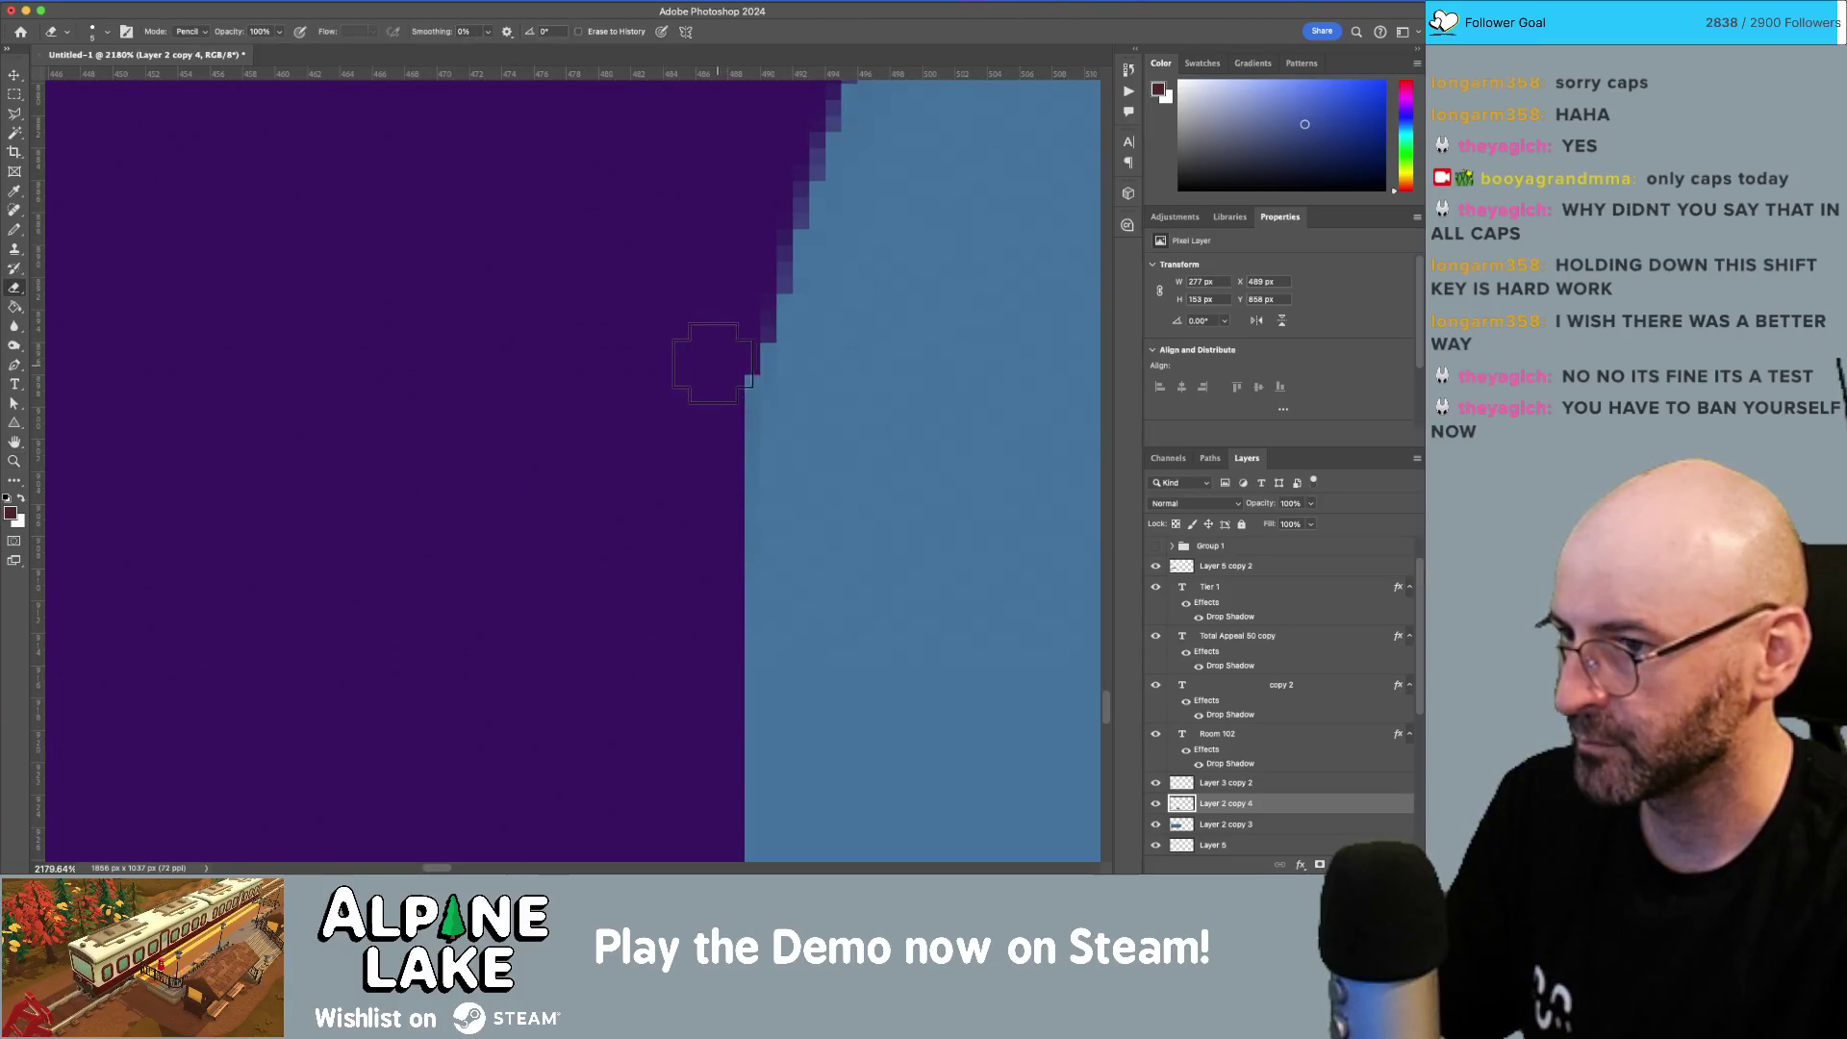
{"action": "scroll", "coordinate": [712, 521], "scroll_direction": "right", "scroll_amount": 3}
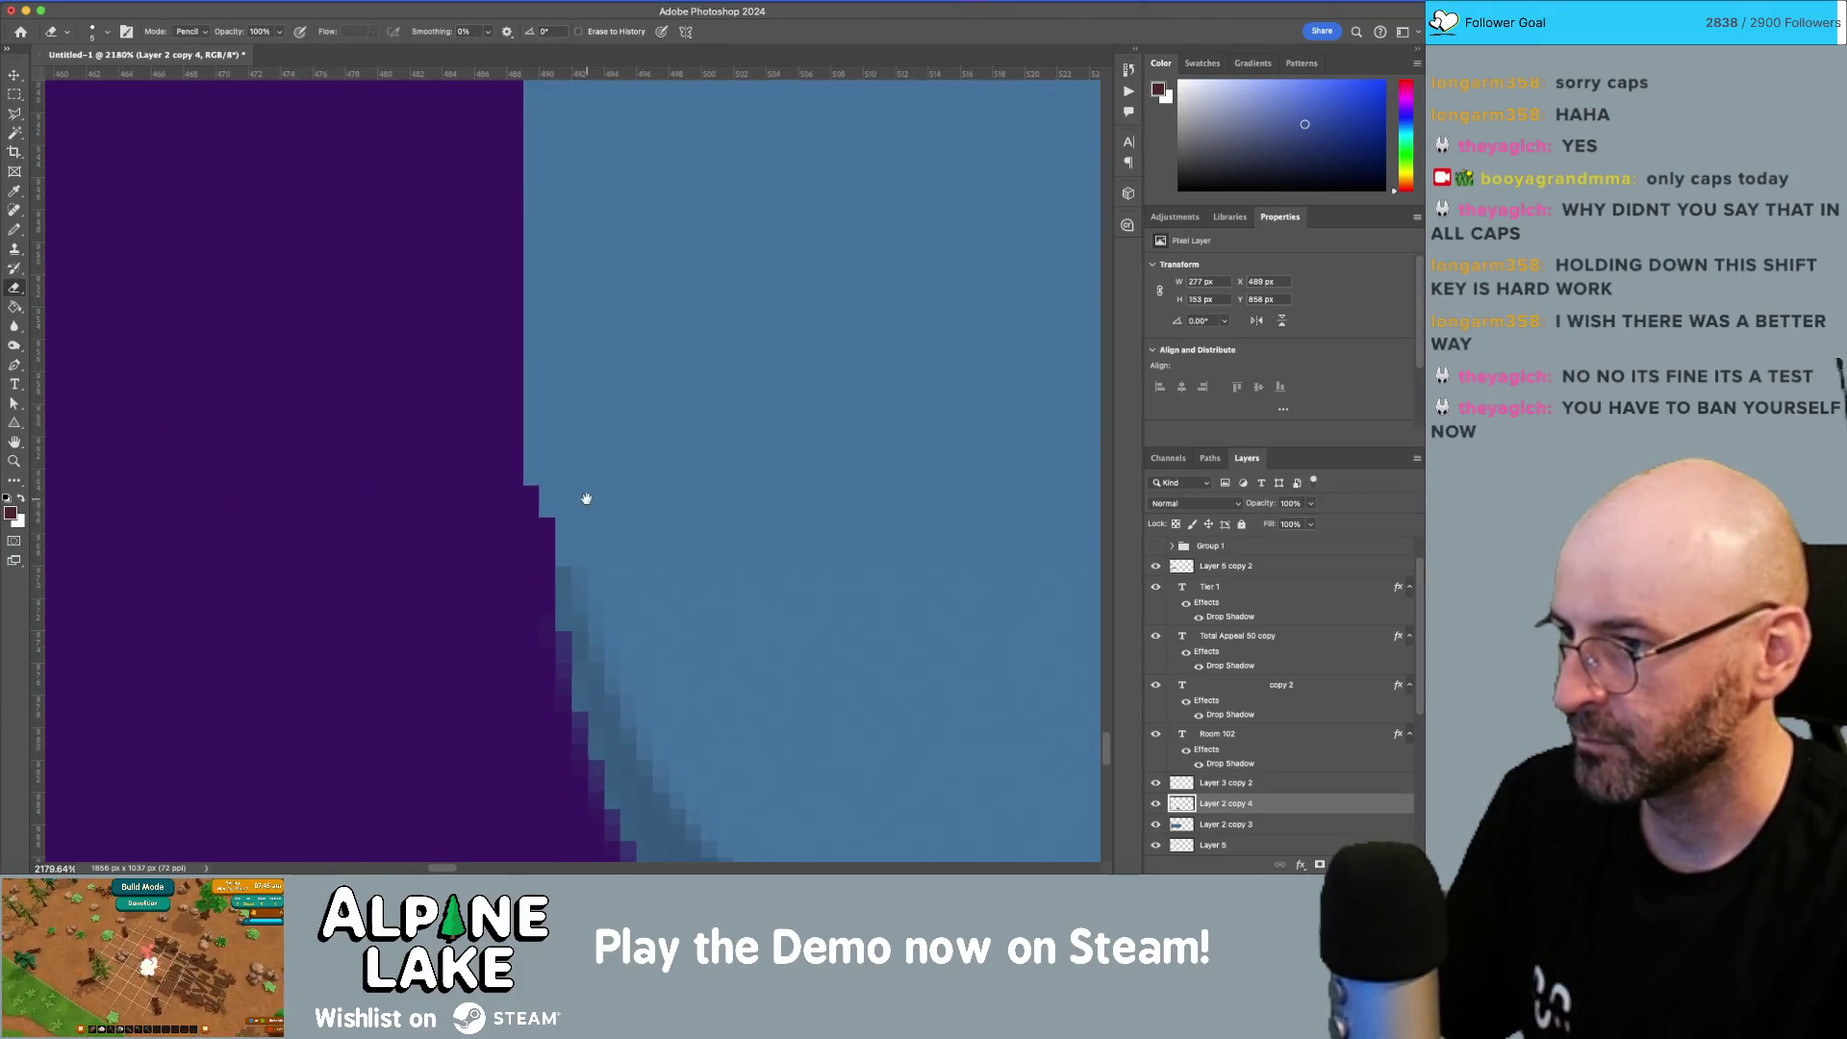
{"action": "key", "text": "z"}
{"action": "scroll", "coordinate": [660, 424], "scroll_direction": "down", "scroll_amount": 2}
{"action": "scroll", "coordinate": [823, 367], "scroll_direction": "down", "scroll_amount": 3}
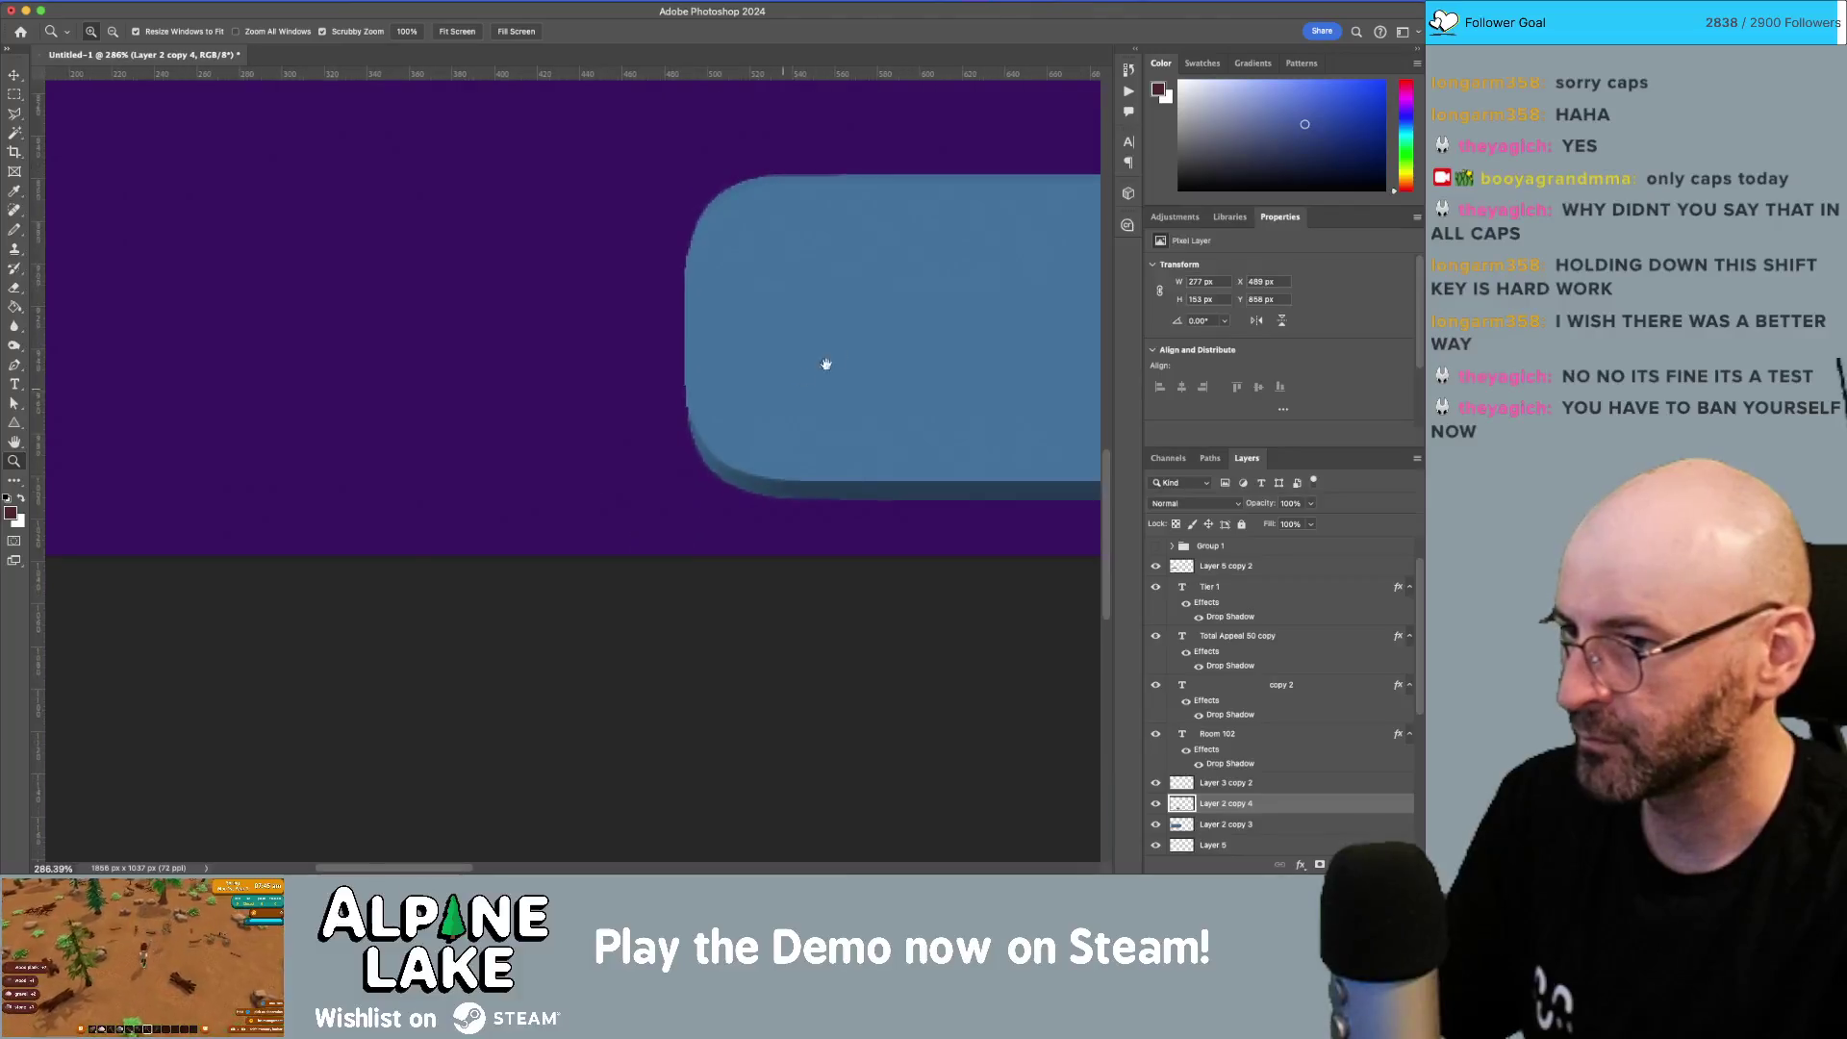
{"action": "scroll", "coordinate": [512, 467], "scroll_direction": "down", "scroll_amount": 3}
{"action": "scroll", "coordinate": [639, 408], "scroll_direction": "down", "scroll_amount": 2}
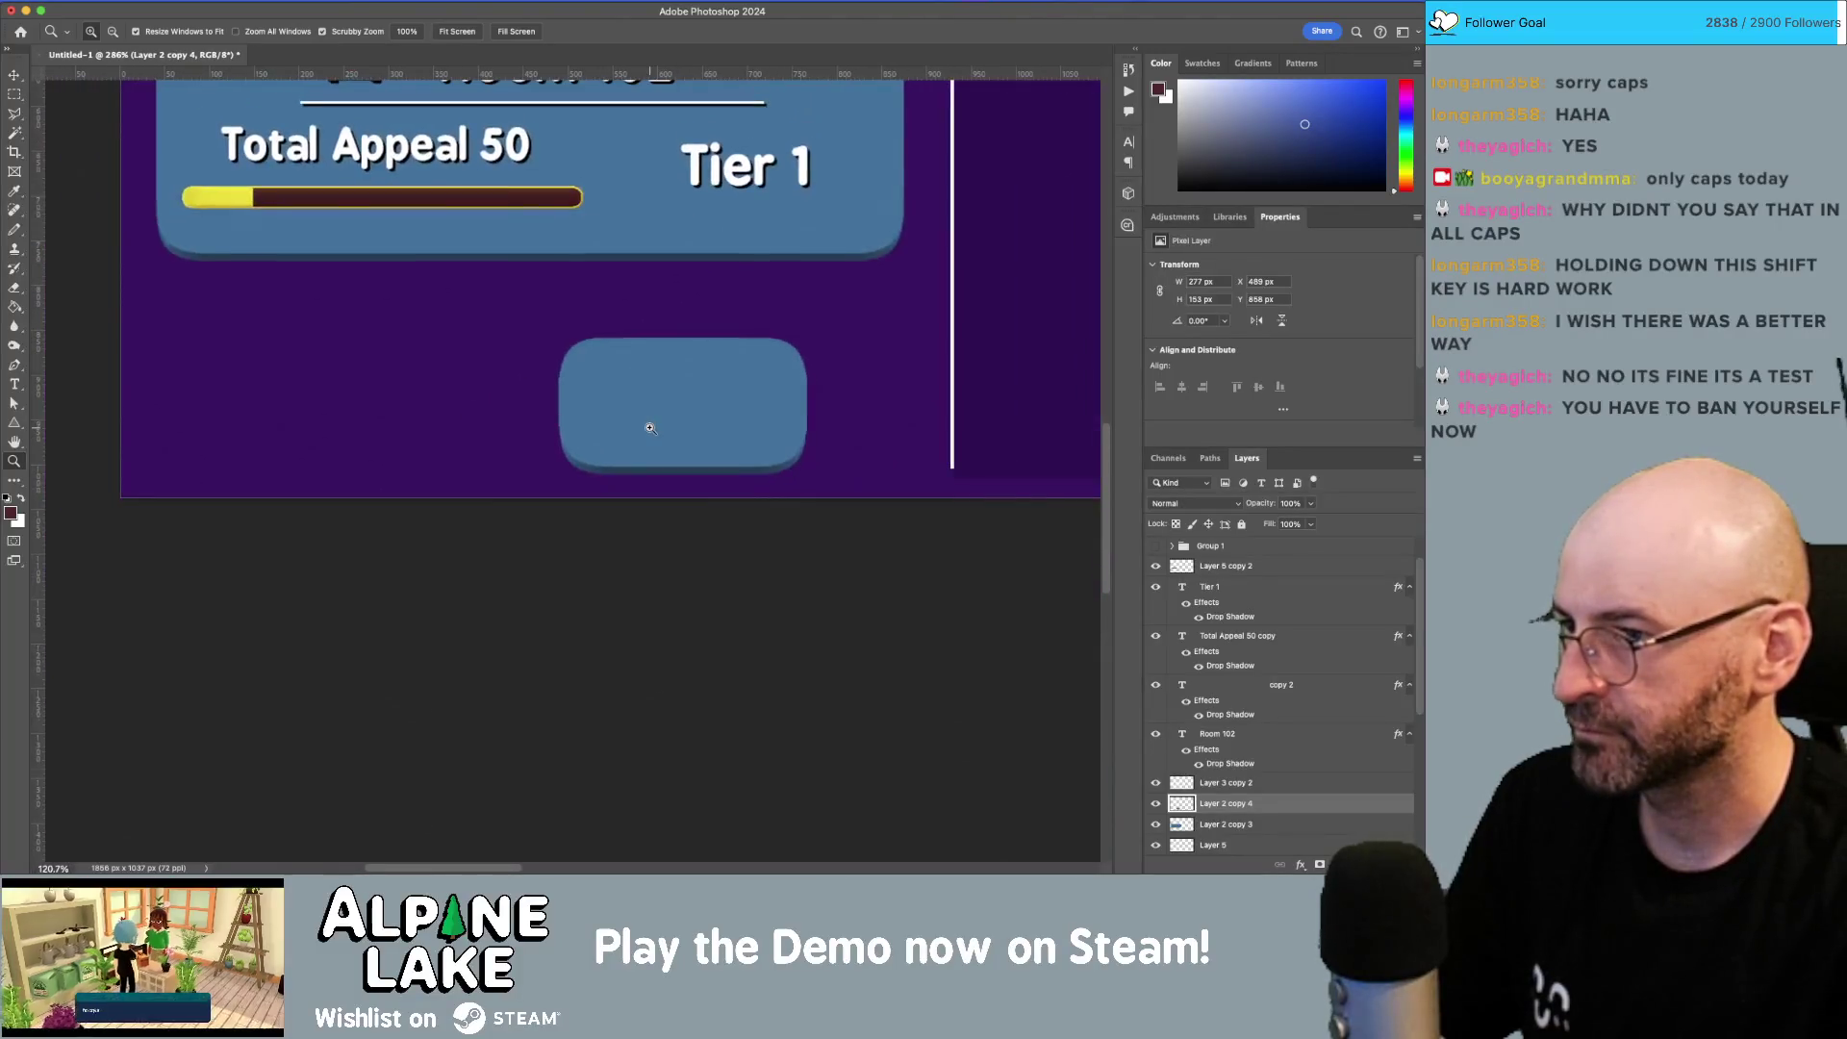
{"action": "scroll", "coordinate": [648, 425], "scroll_direction": "down", "scroll_amount": 2}
- Marquee the blue box's top part and lower it about 10 px, undoing and redoing, then deselect
{"action": "key", "text": "v"}
{"action": "key", "text": "m"}
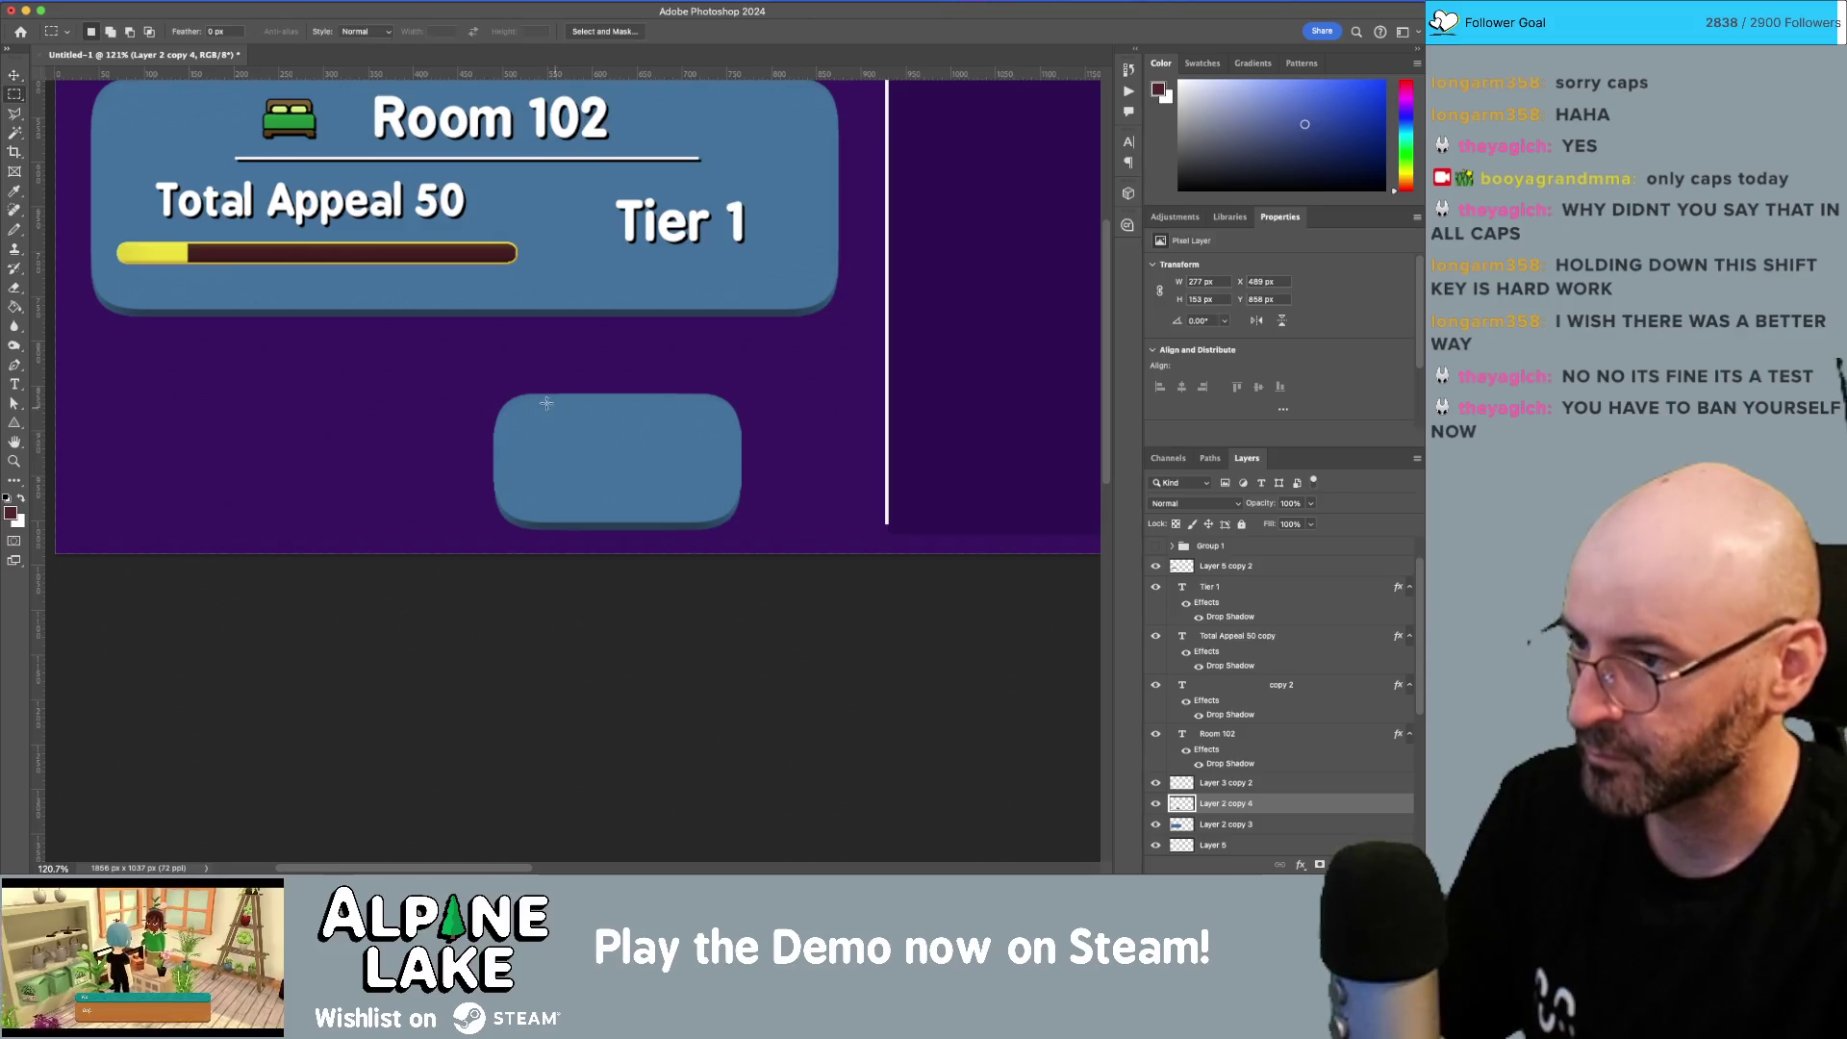
{"action": "left_click_drag", "start_coordinate": [469, 378], "coordinate": [761, 447]}
{"action": "key", "text": "v"}
{"action": "left_click_drag", "start_coordinate": [613, 415], "coordinate": [613, 430]}
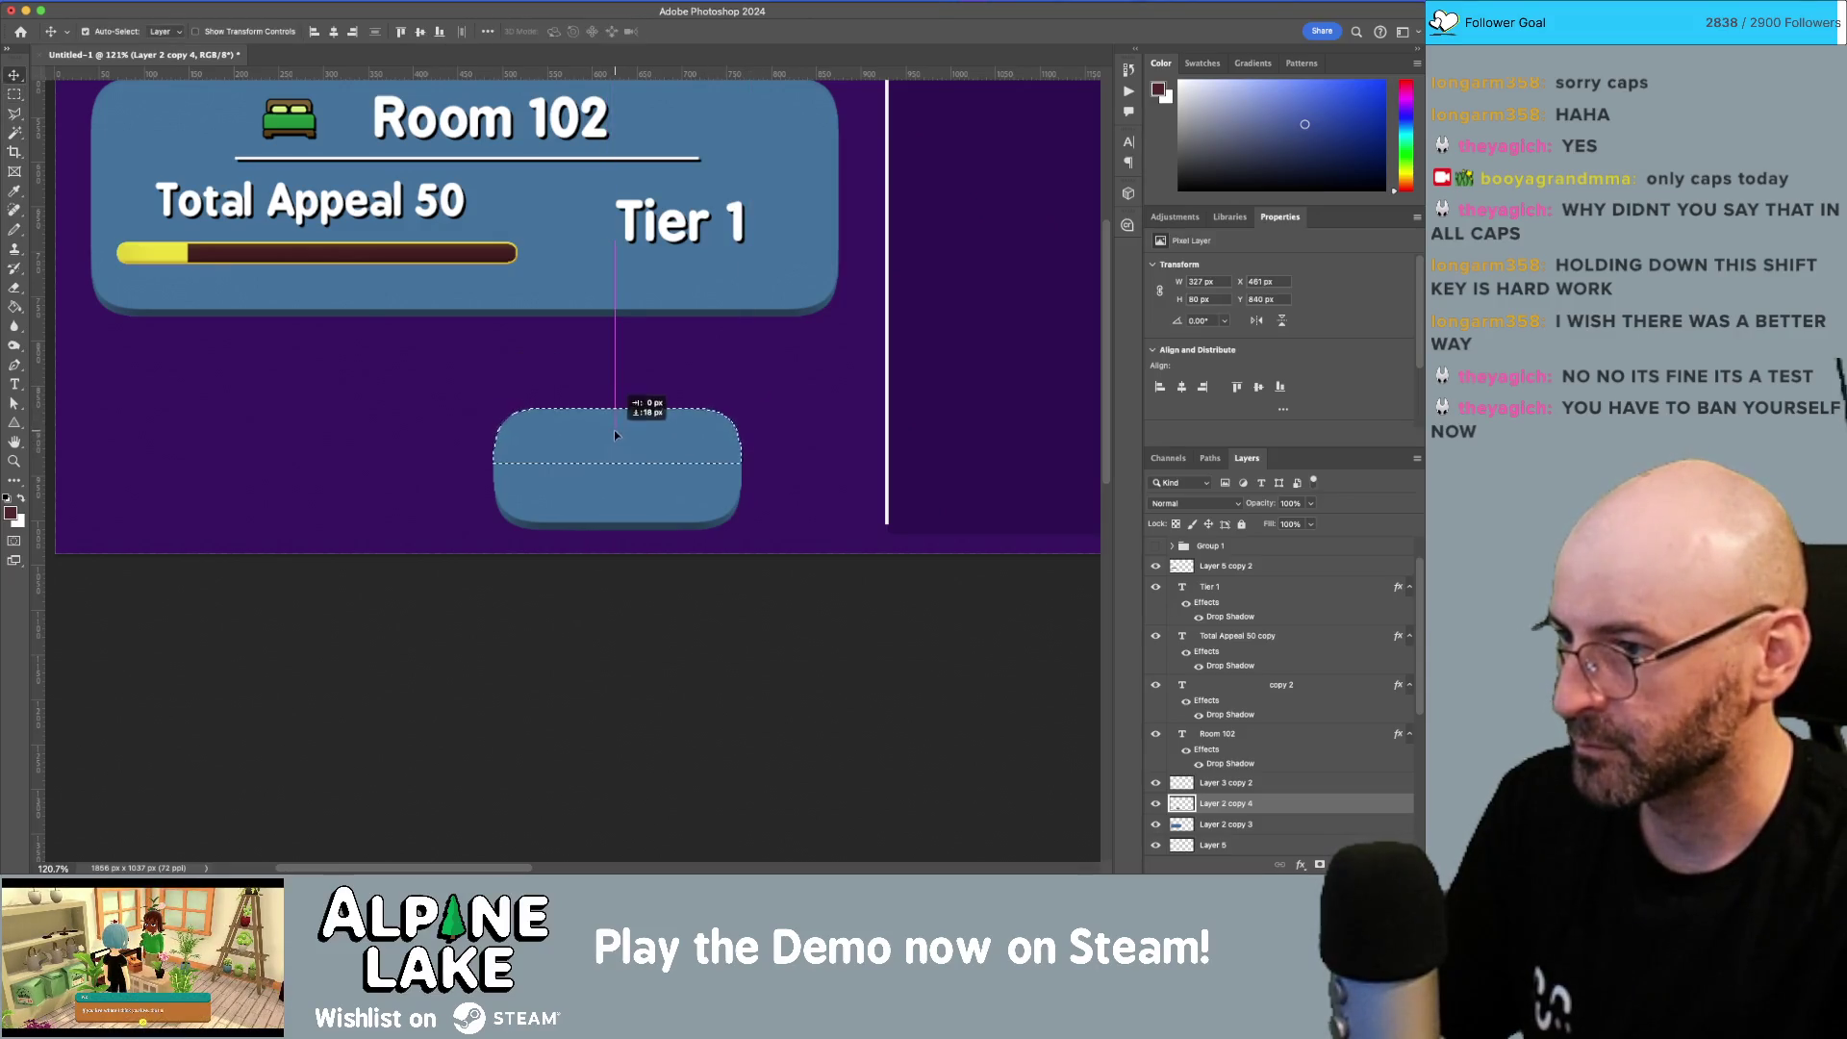
{"action": "key", "text": "ctrl+z"}
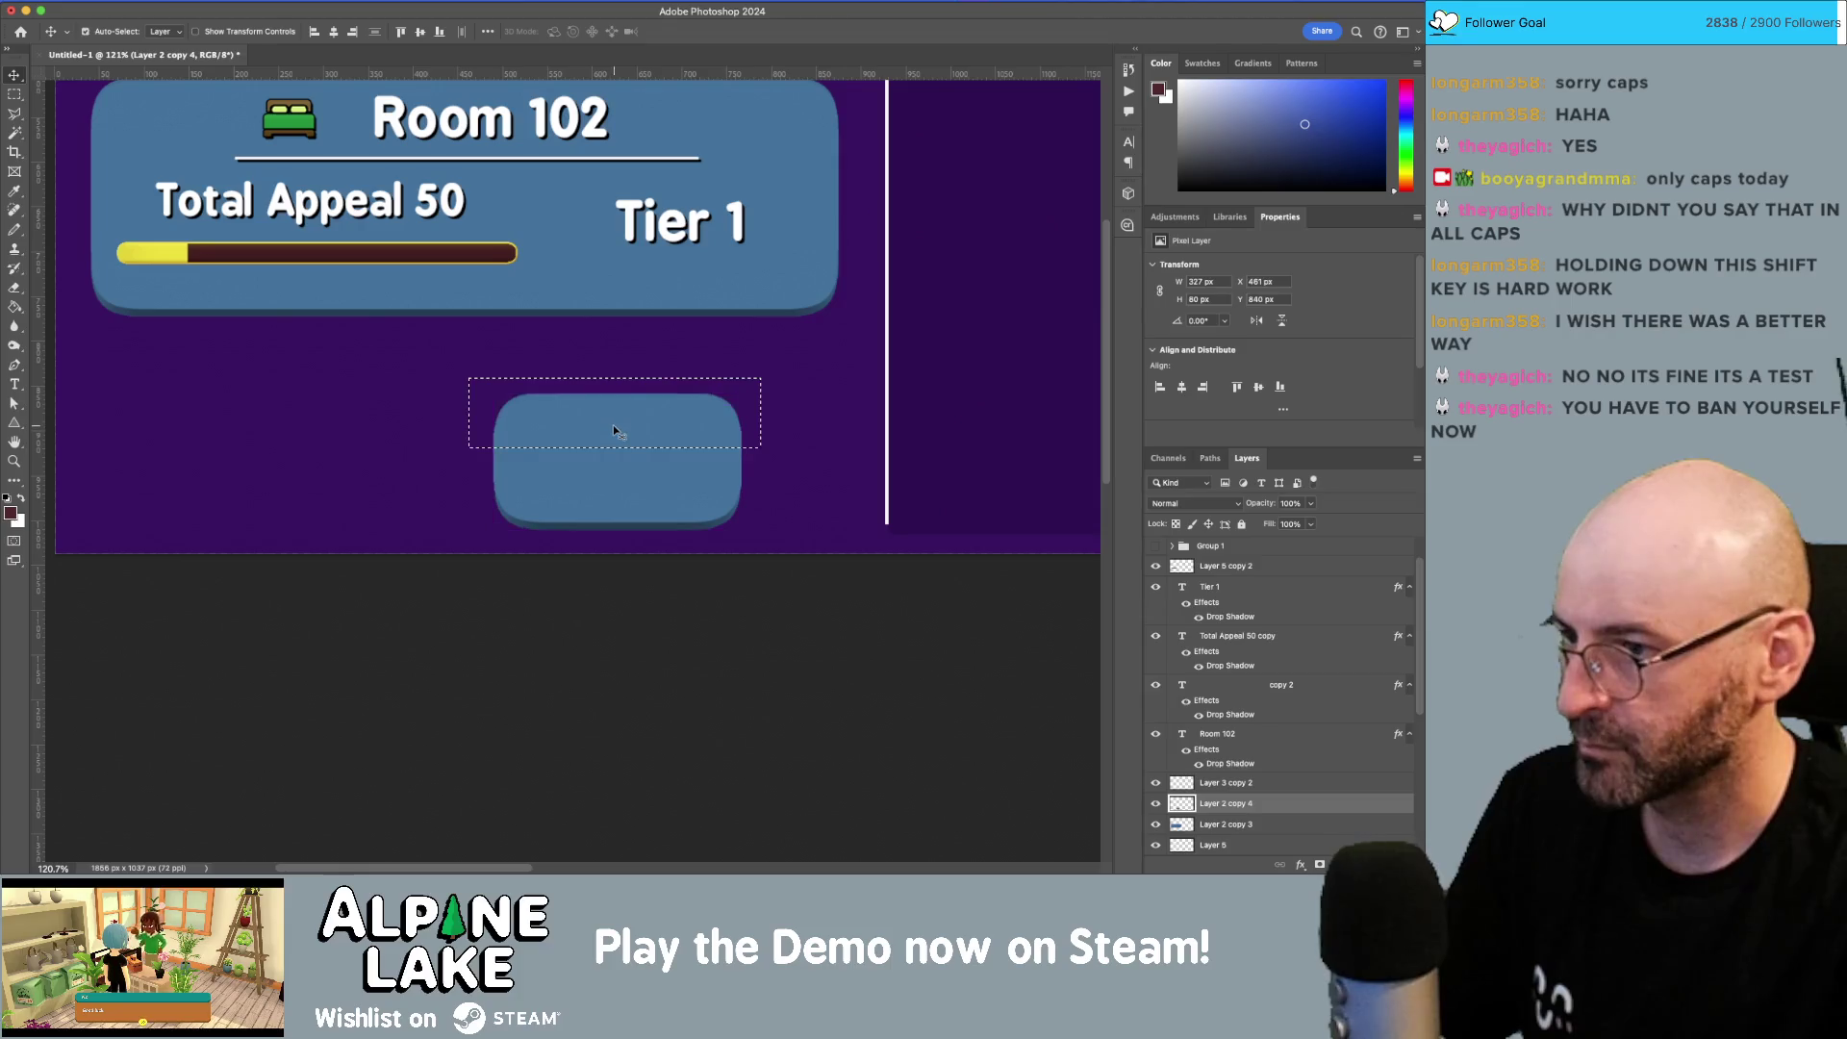
{"action": "key", "text": "m"}
{"action": "left_click_drag", "start_coordinate": [469, 365], "coordinate": [737, 458]}
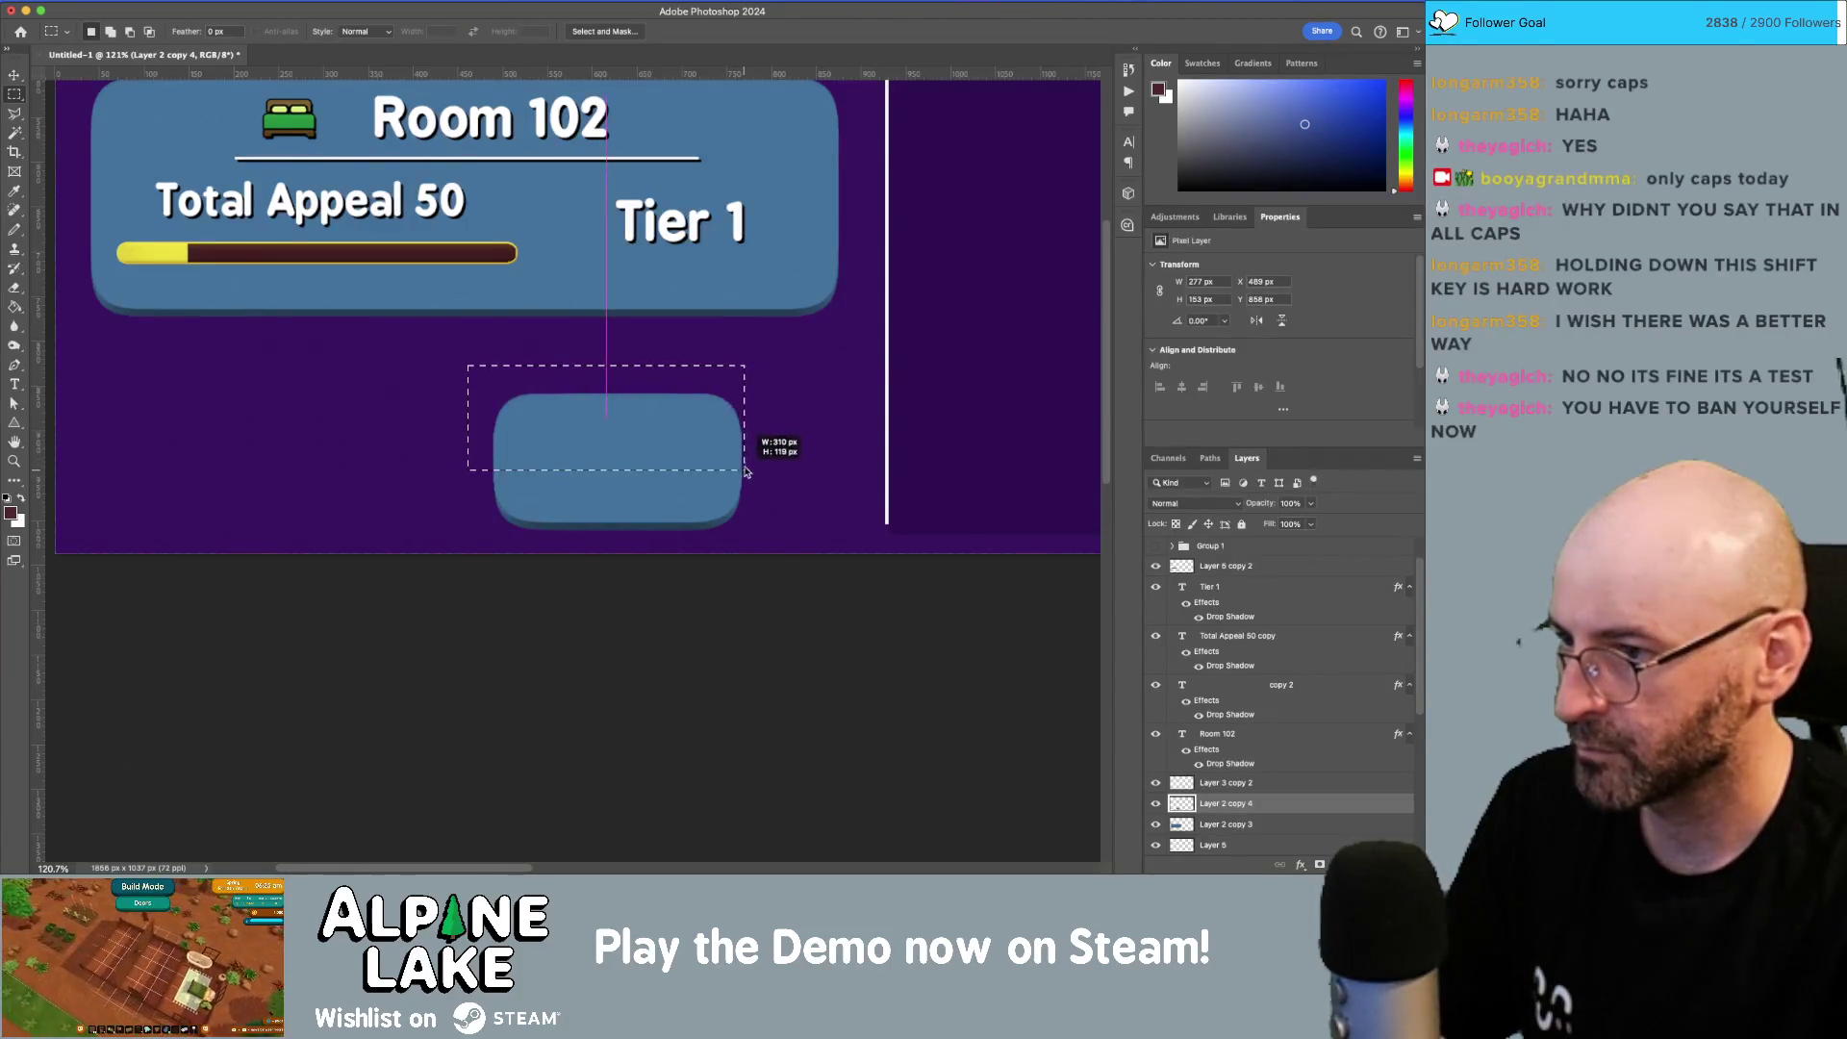
{"action": "key", "text": "v"}
{"action": "left_click_drag", "start_coordinate": [614, 427], "coordinate": [614, 444]}
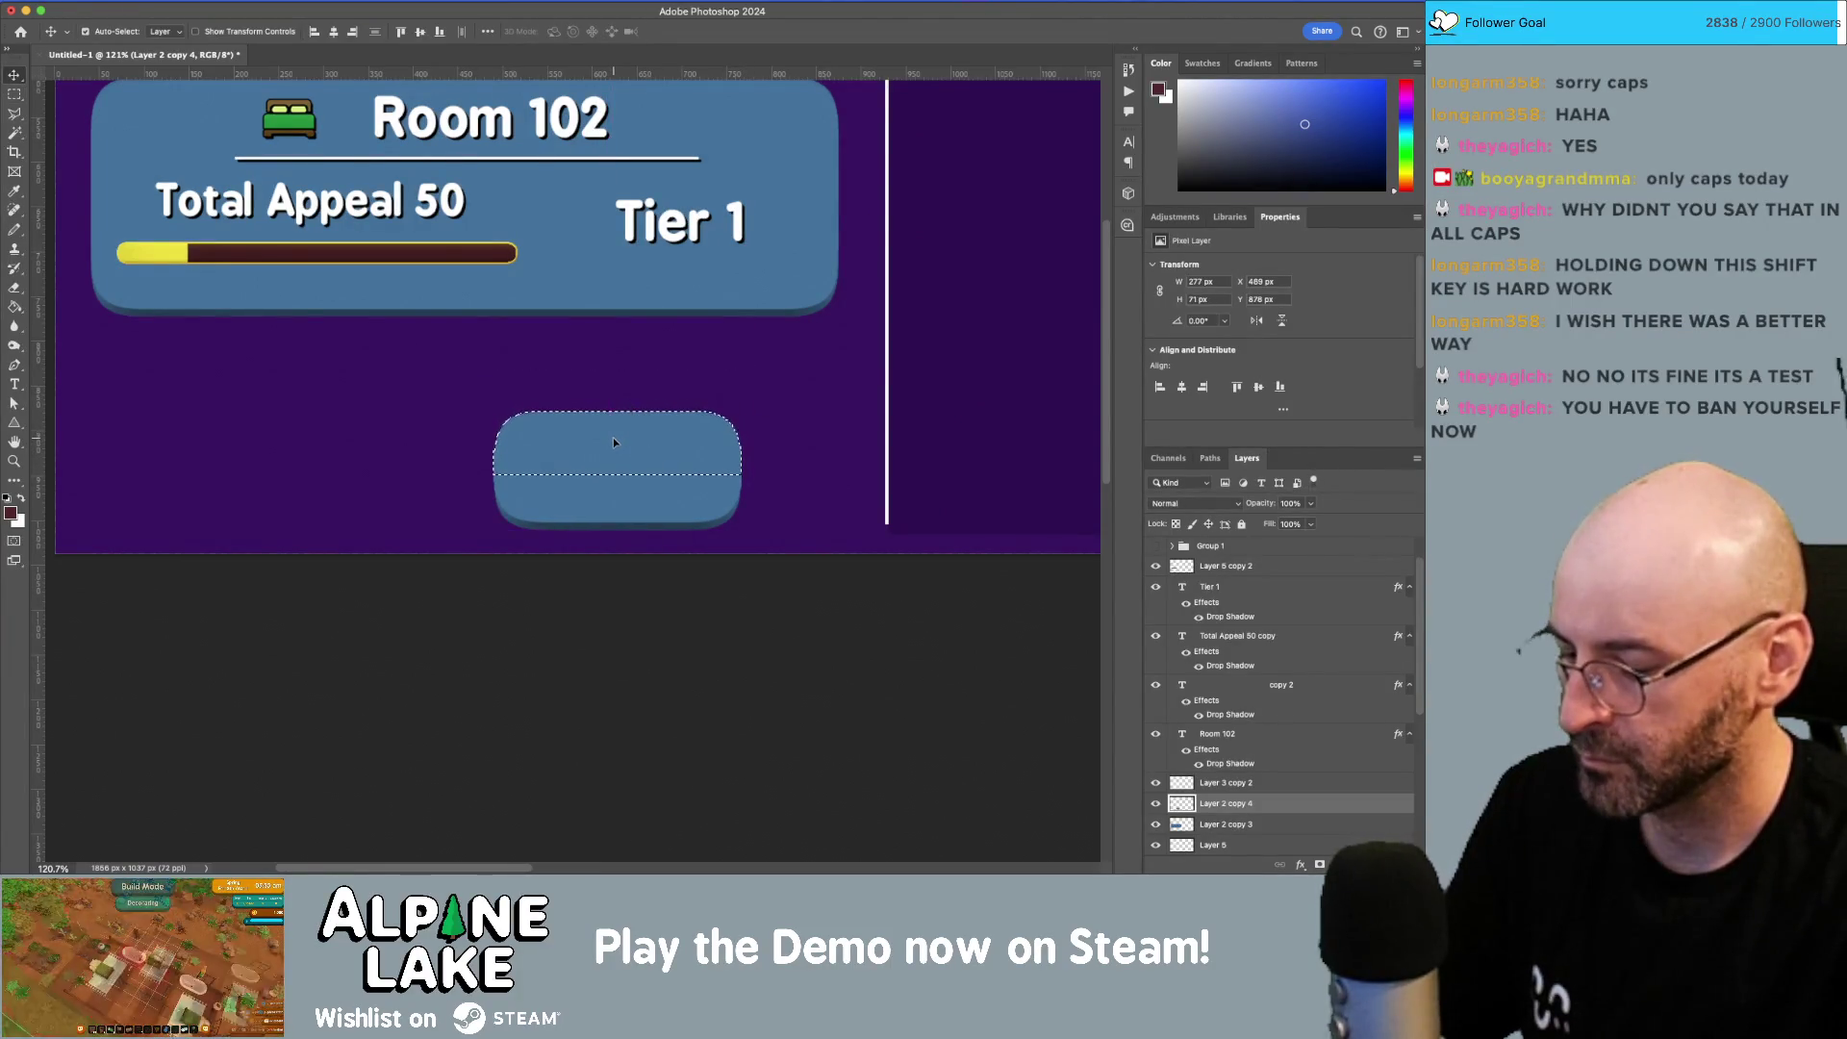
{"action": "key", "text": "m"}
{"action": "key", "text": "ctrl+d"}
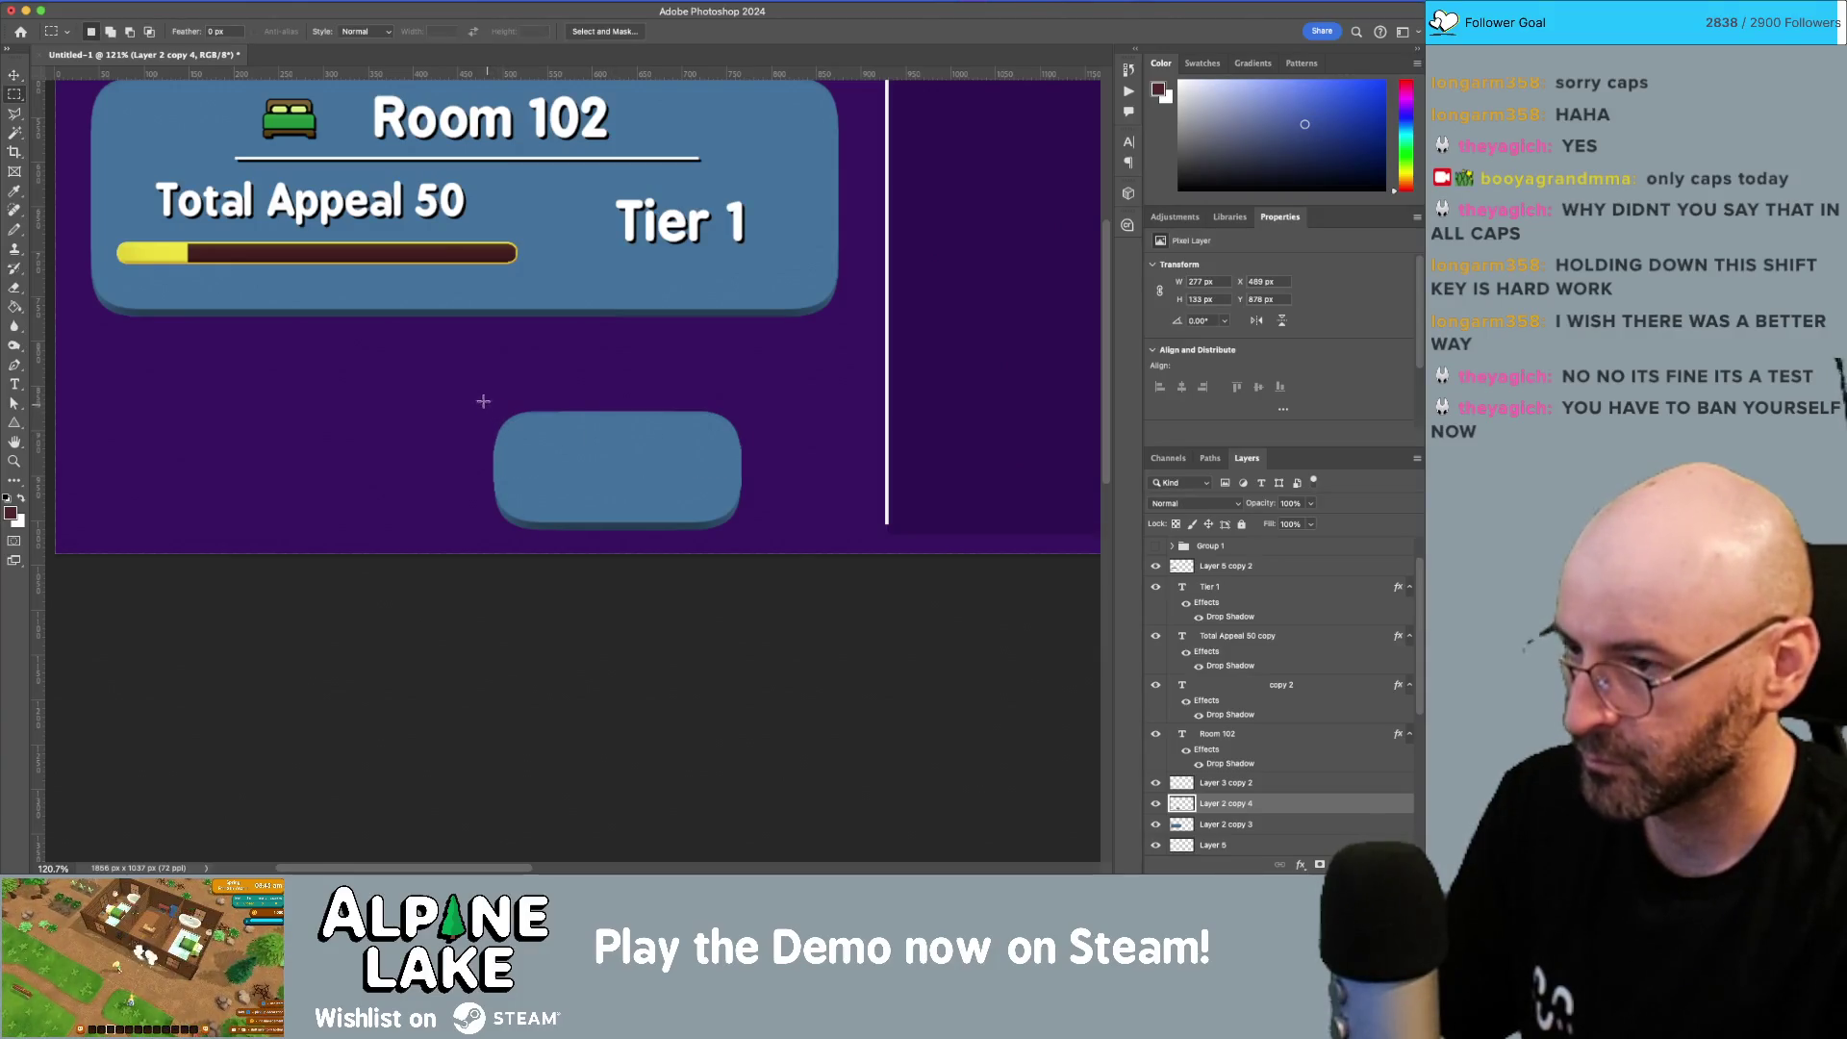
- Refine the box top, move the box up behind the Tier 1 label, and go to Image > Adjustments
{"action": "left_click_drag", "start_coordinate": [467, 387], "coordinate": [770, 466]}
{"action": "key", "text": "v"}
{"action": "mouse_move", "coordinate": [584, 443]}
{"action": "left_mouse_down"}
{"action": "mouse_move", "coordinate": [589, 457]}
{"action": "mouse_move", "coordinate": [740, 232]}
{"action": "left_mouse_up"}
{"action": "key", "text": "m"}
{"action": "key", "text": "ctrl+d"}
{"action": "key", "text": "v"}
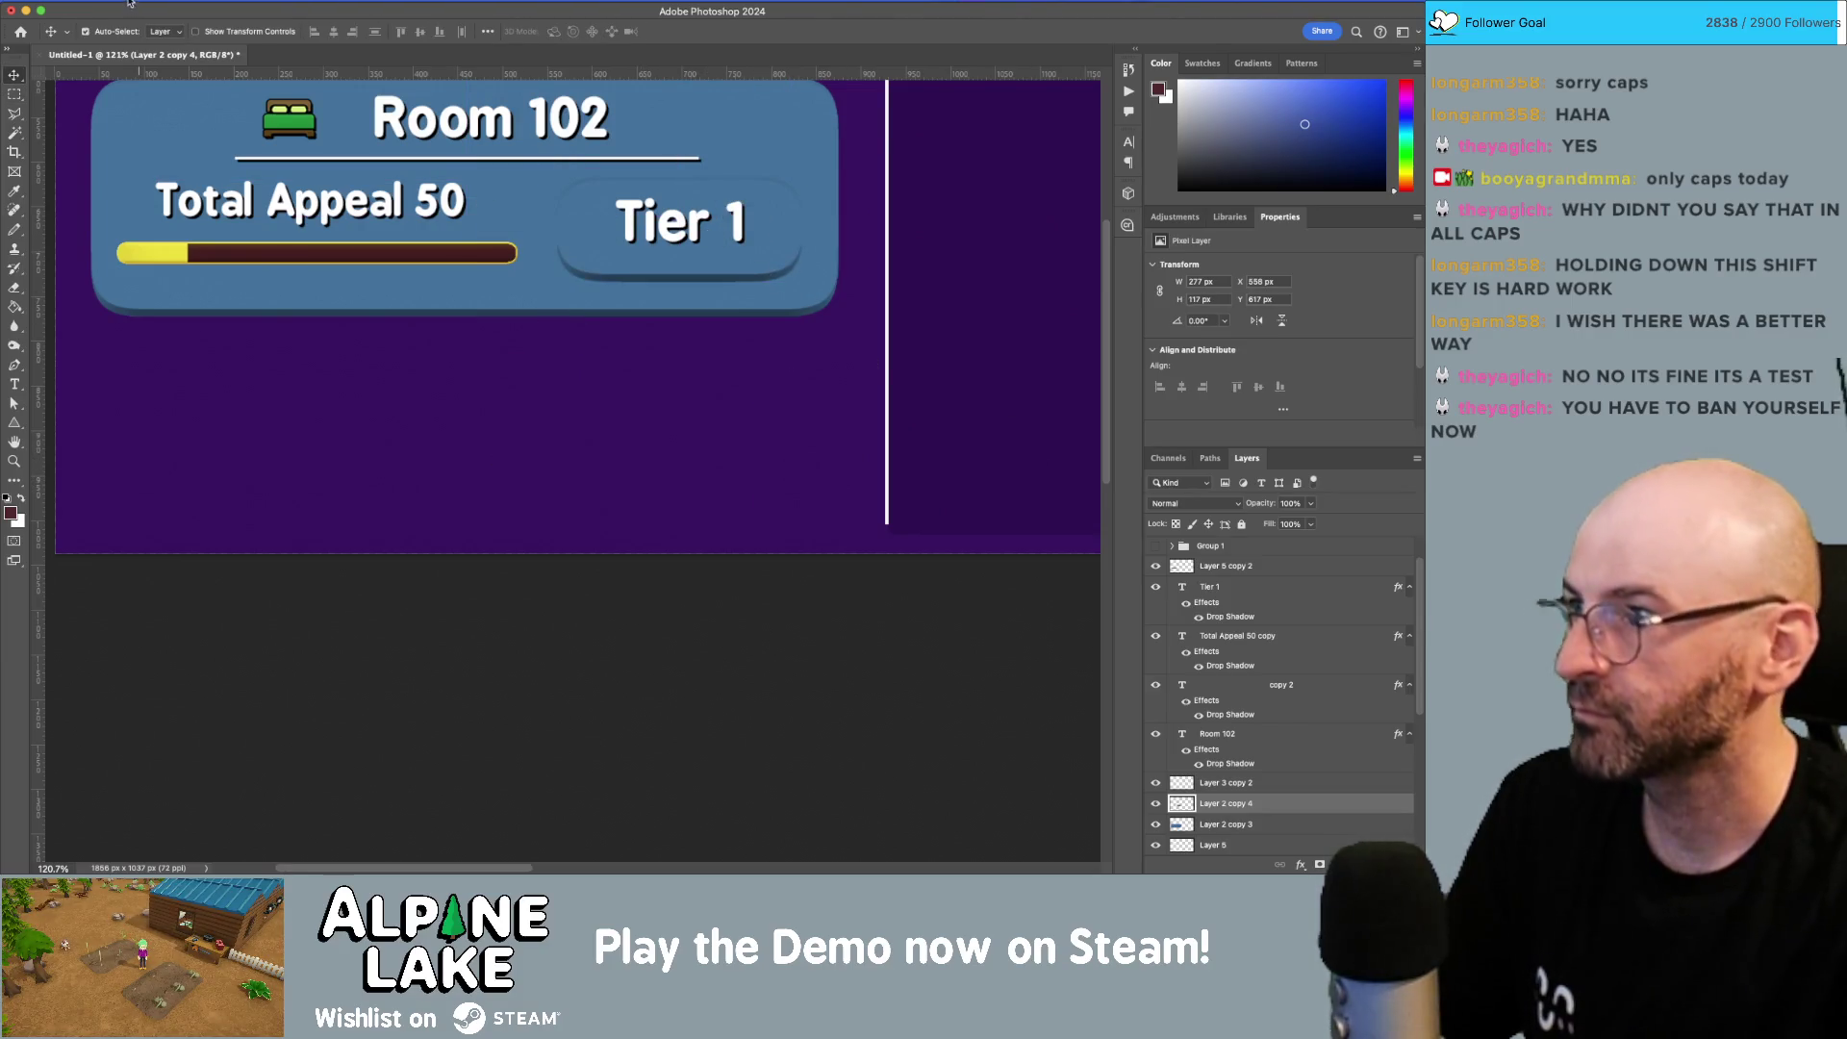
{"action": "left_click", "coordinate": [192, 2]}
{"action": "mouse_move", "coordinate": [234, 39]}
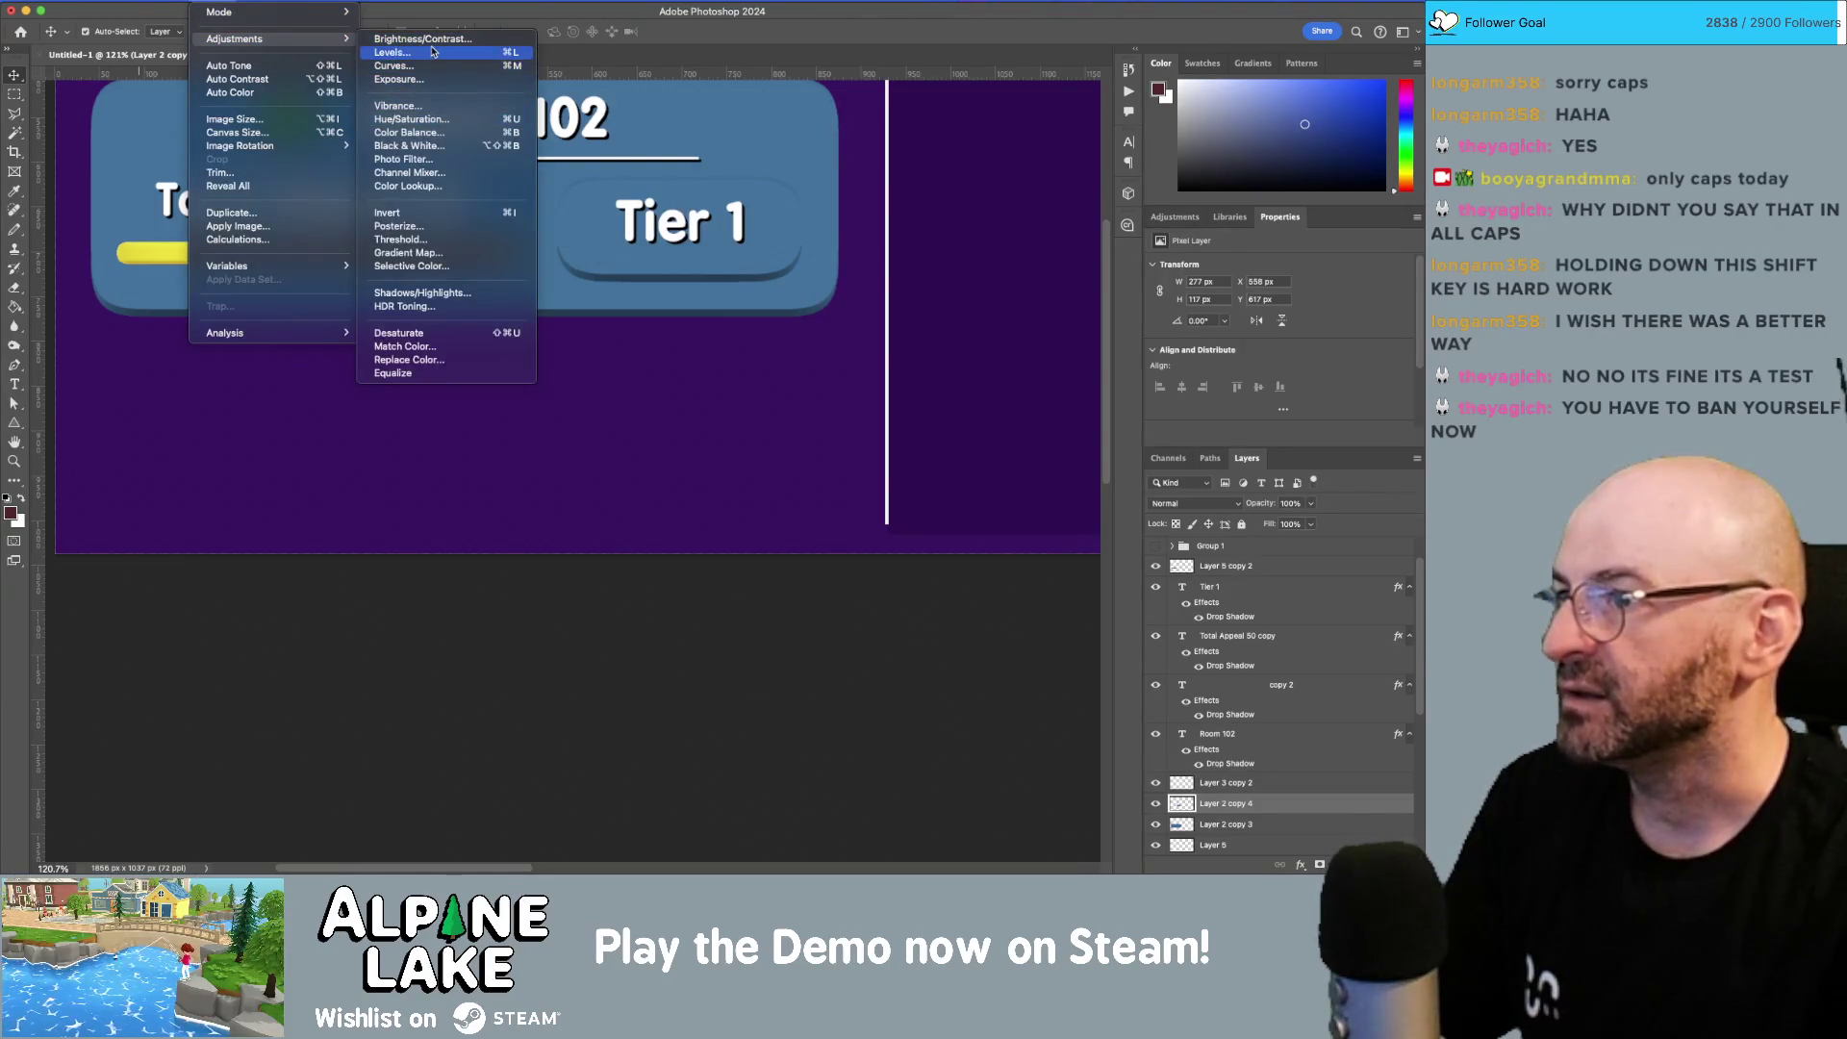
- Dismiss Color Balance and bring up Hue/Saturation for the Room 102 Tier 1 button instead
{"action": "key", "text": "Escape"}
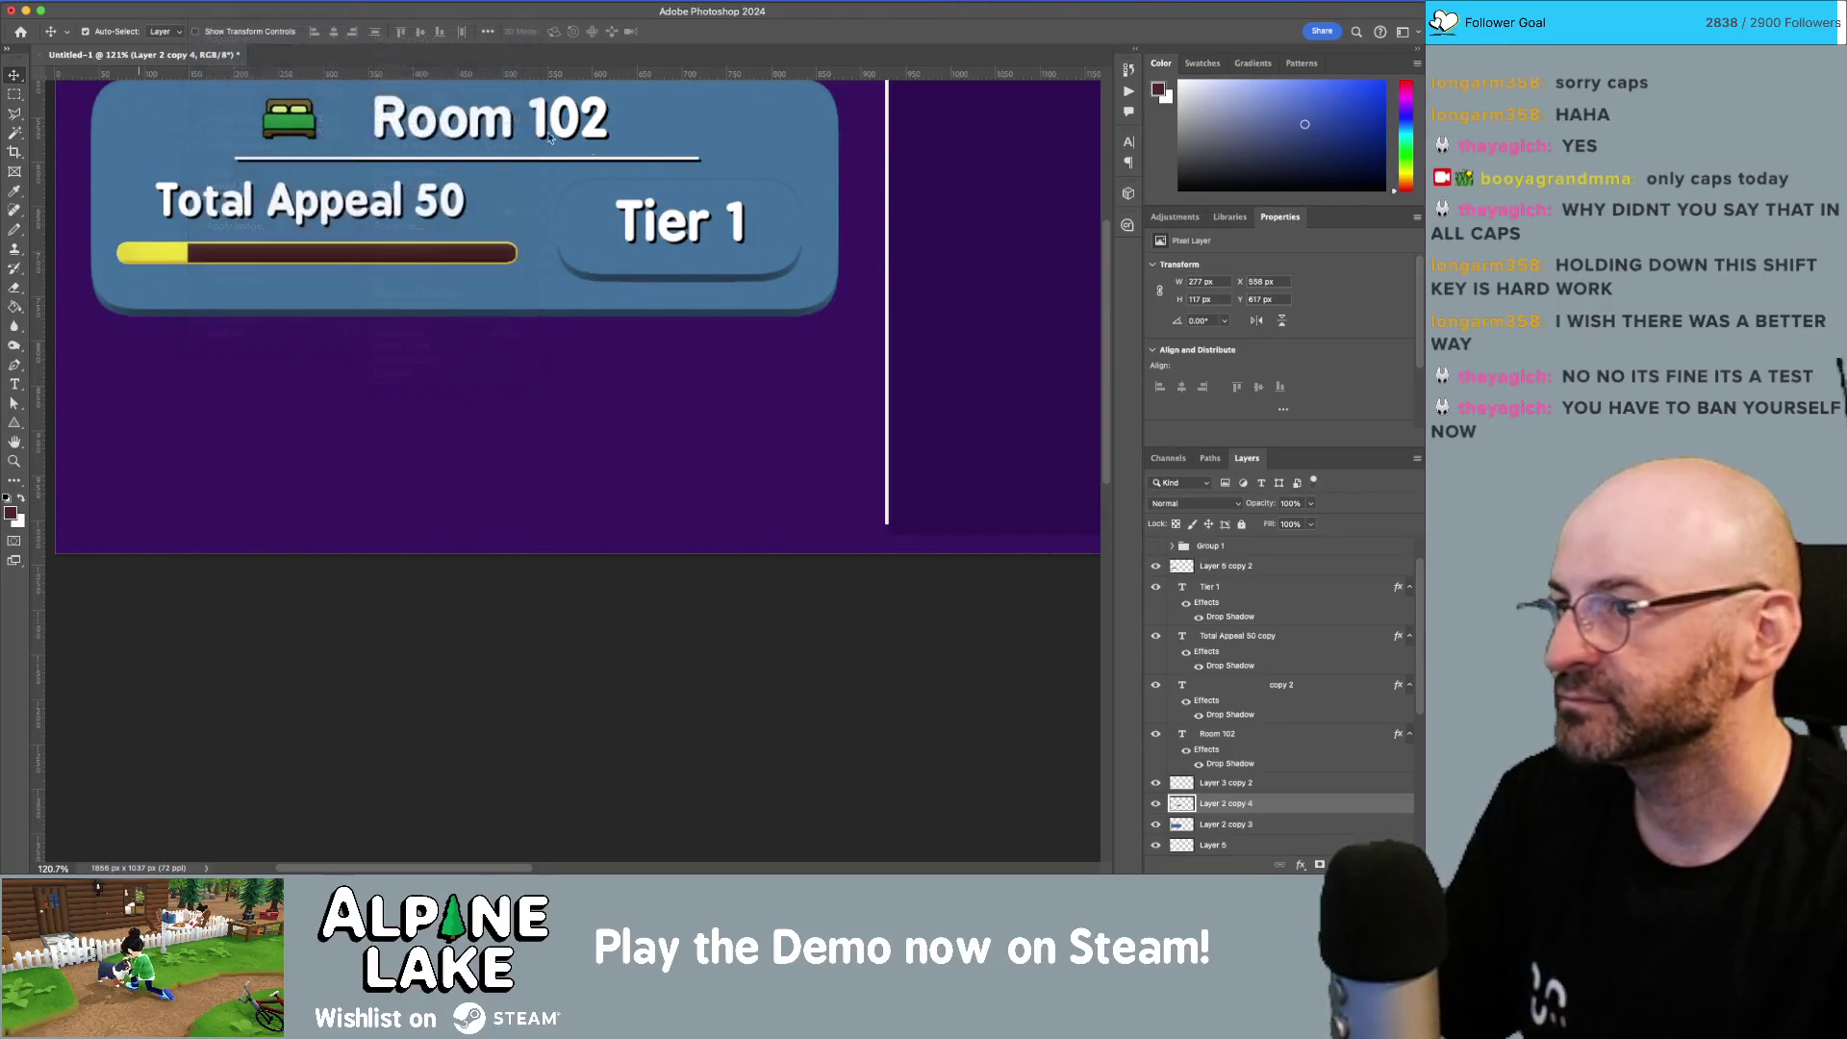
{"action": "key", "text": "i"}
{"action": "key", "text": "super+b"}
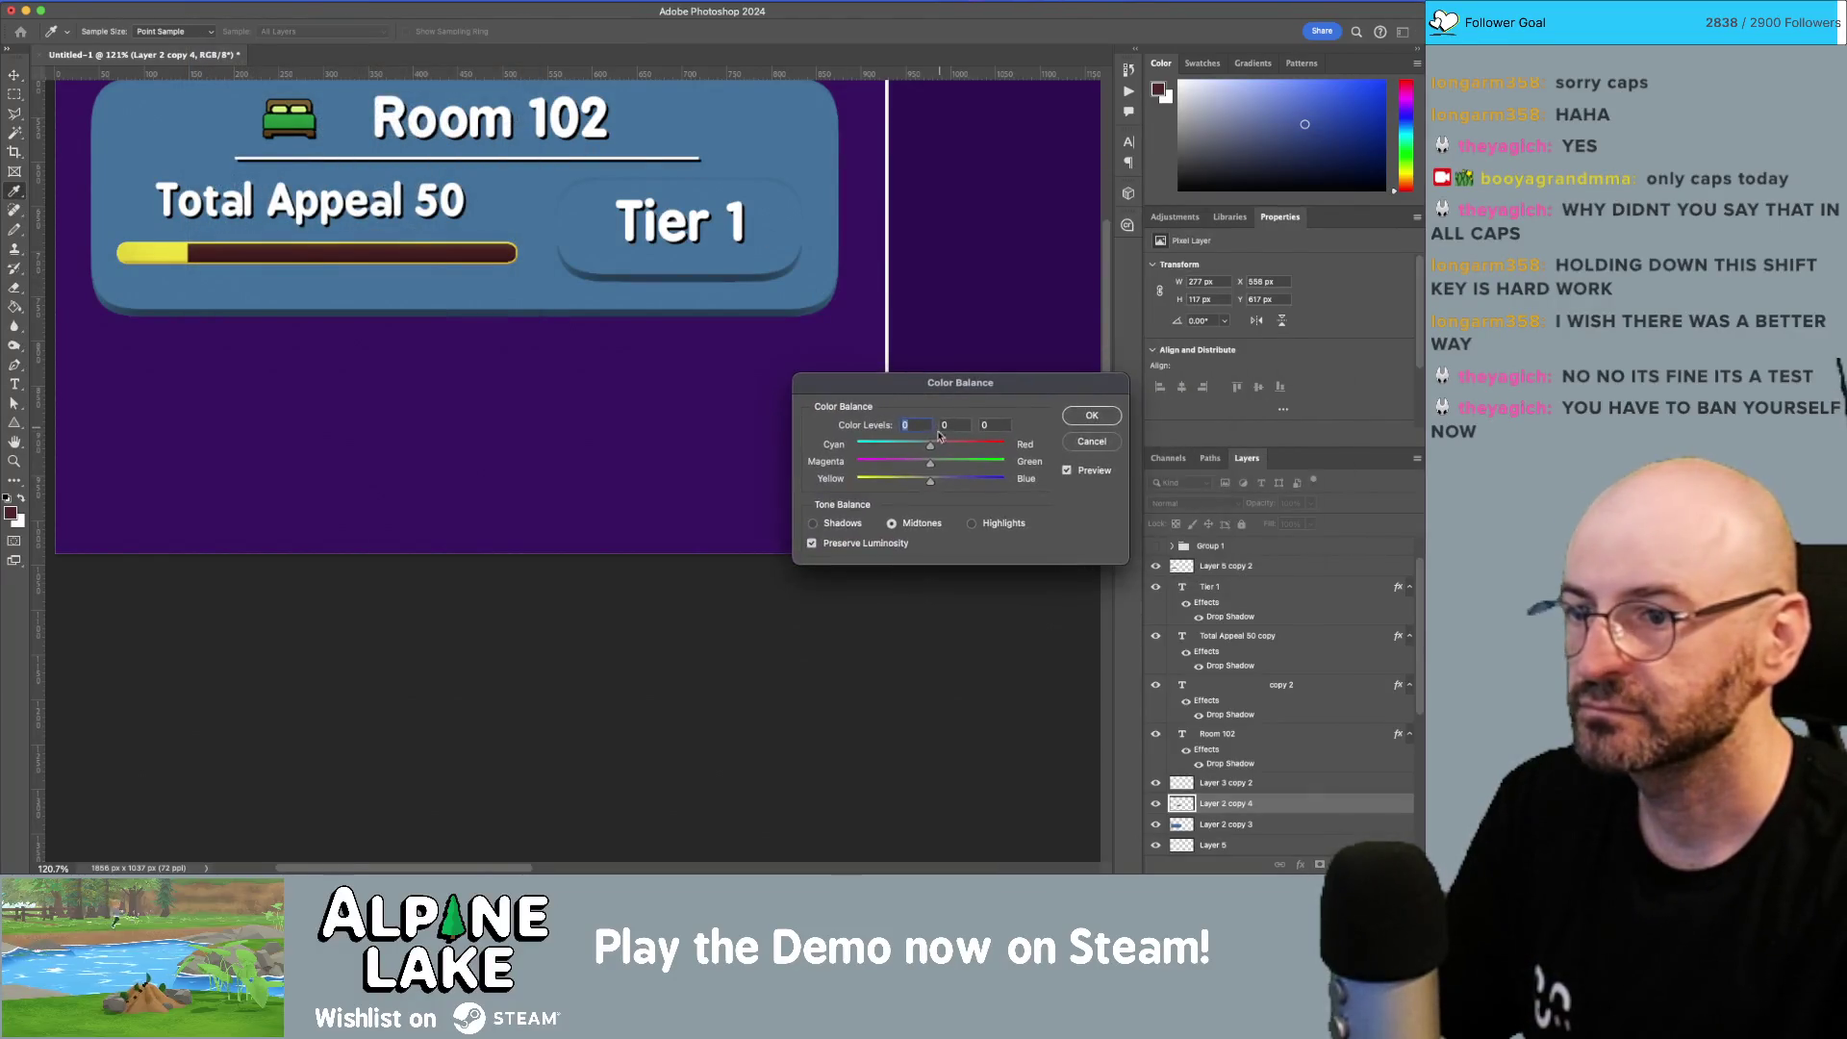
{"action": "left_click", "coordinate": [1092, 440]}
{"action": "key", "text": "v"}
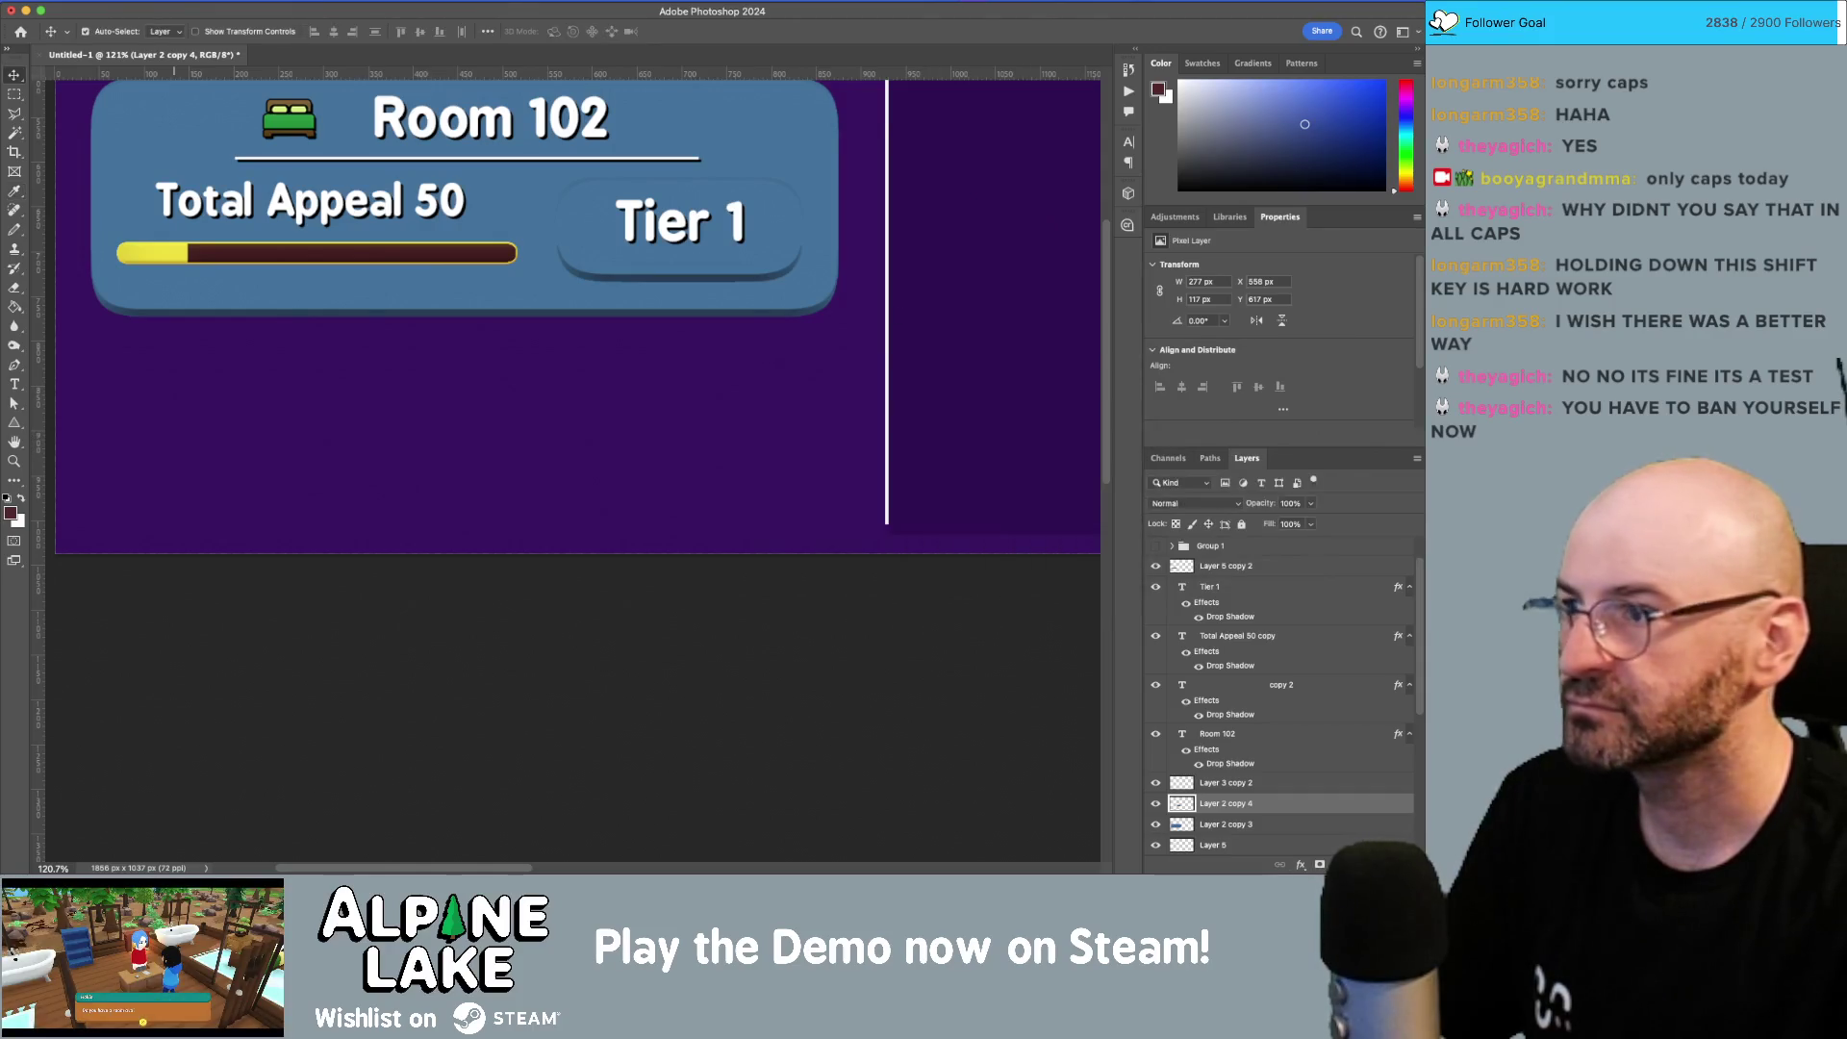
{"action": "left_click", "coordinate": [217, 1]}
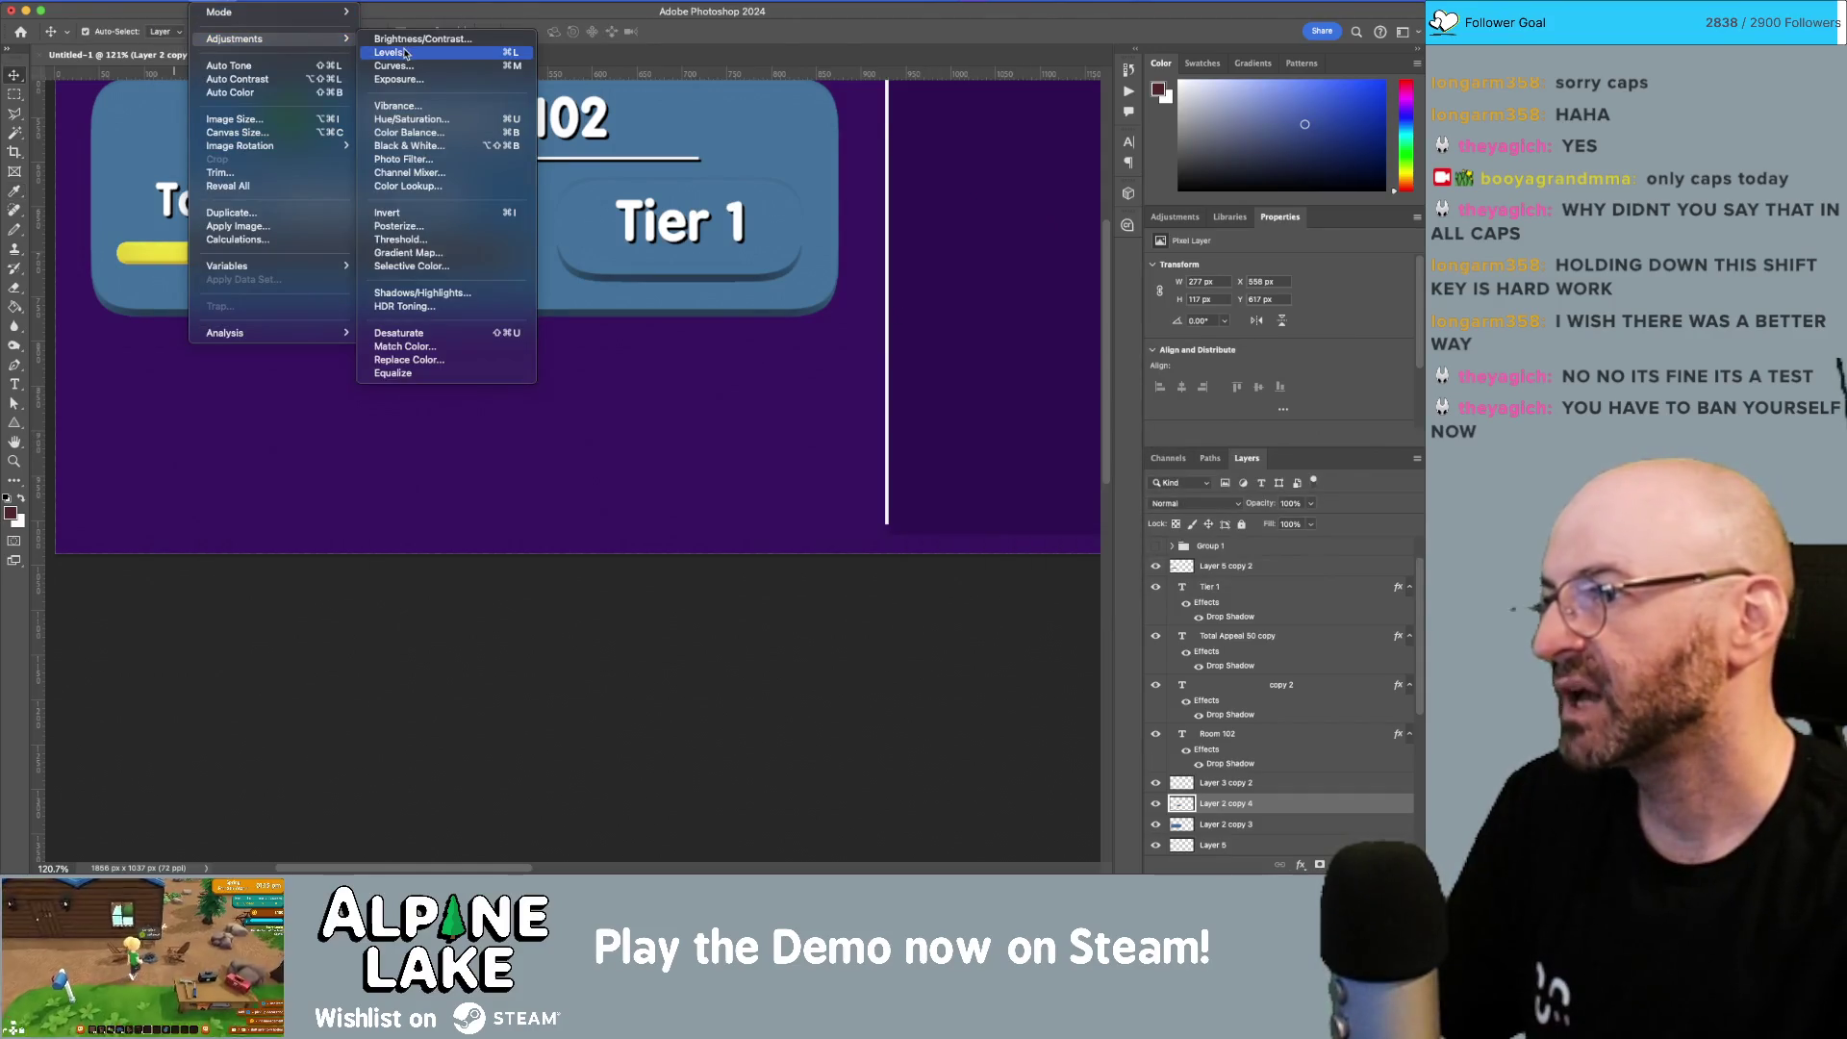
{"action": "left_click", "coordinate": [418, 121]}
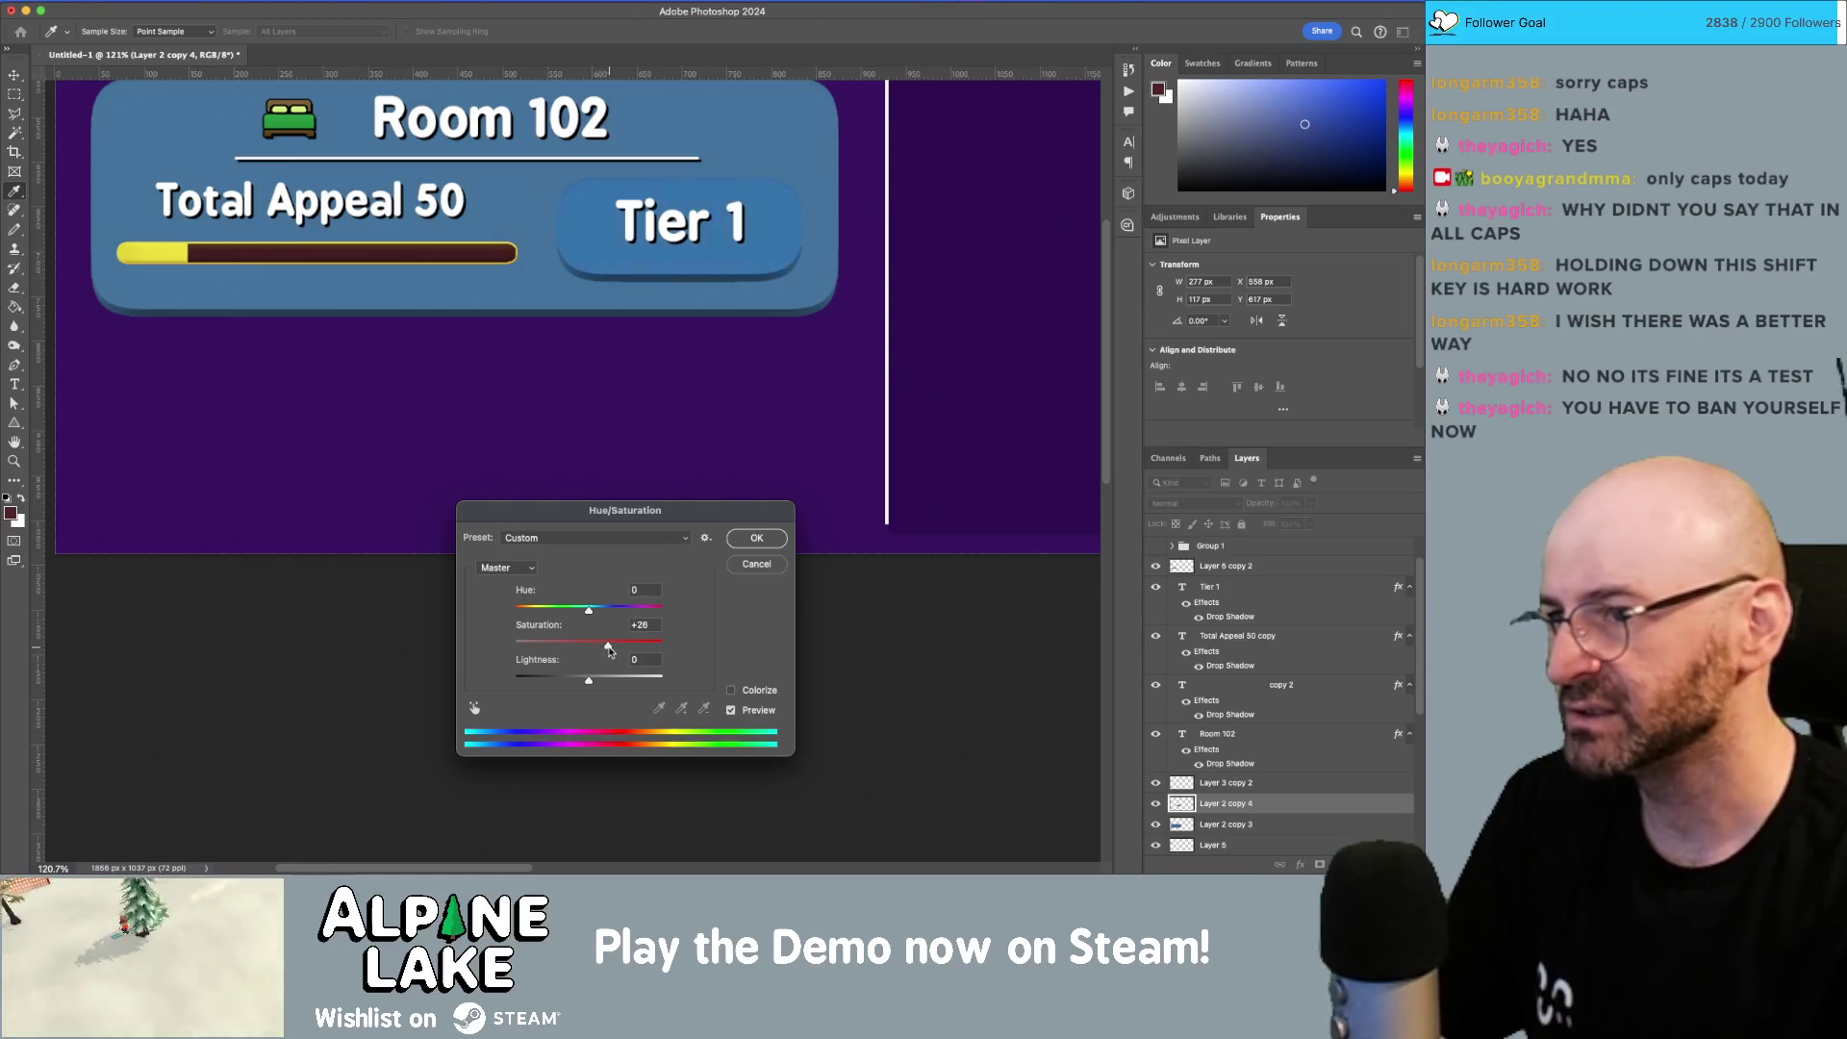
- Shift the Tier 1 button's hue toward yellow-orange and raise its saturation to match Room 101
{"action": "mouse_move", "coordinate": [586, 644]}
{"action": "left_mouse_down"}
{"action": "mouse_move", "coordinate": [617, 644]}
{"action": "mouse_move", "coordinate": [604, 615]}
{"action": "mouse_move", "coordinate": [658, 607]}
{"action": "left_mouse_up"}
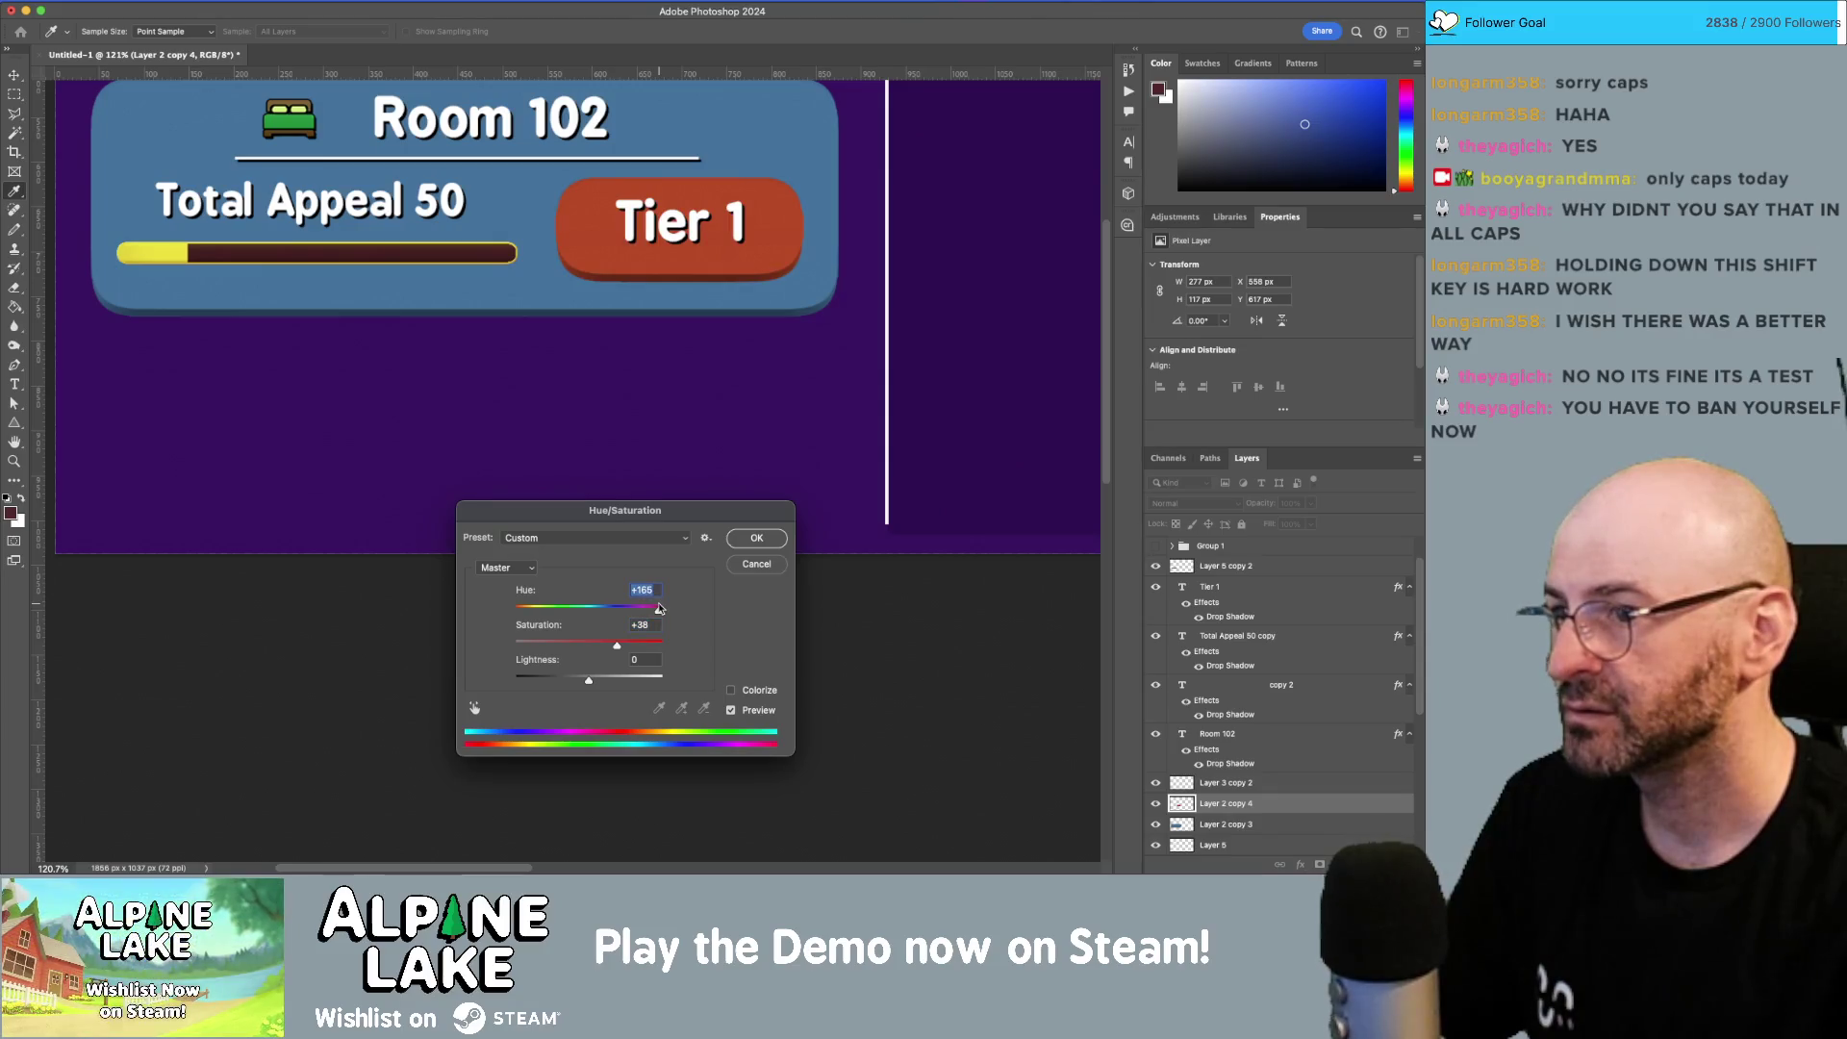
{"action": "left_click_drag", "start_coordinate": [586, 613], "coordinate": [529, 614]}
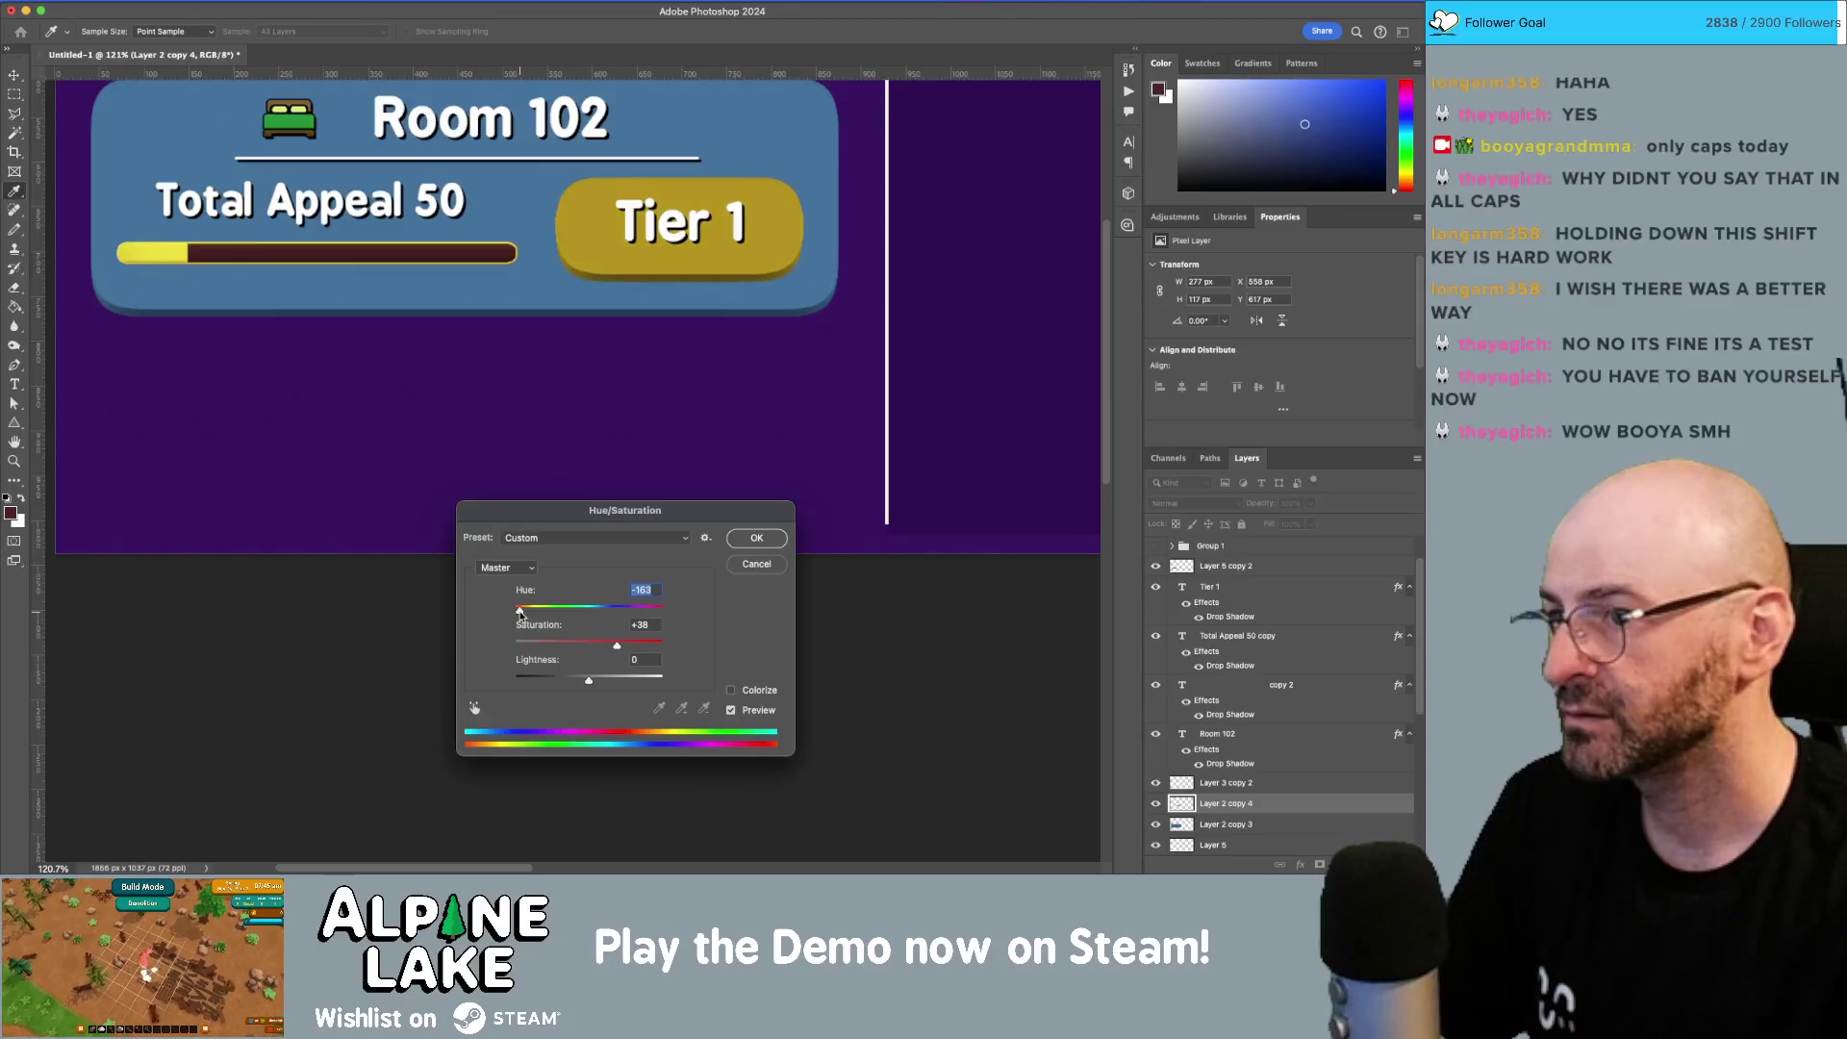
{"action": "left_click_drag", "start_coordinate": [615, 645], "coordinate": [631, 650]}
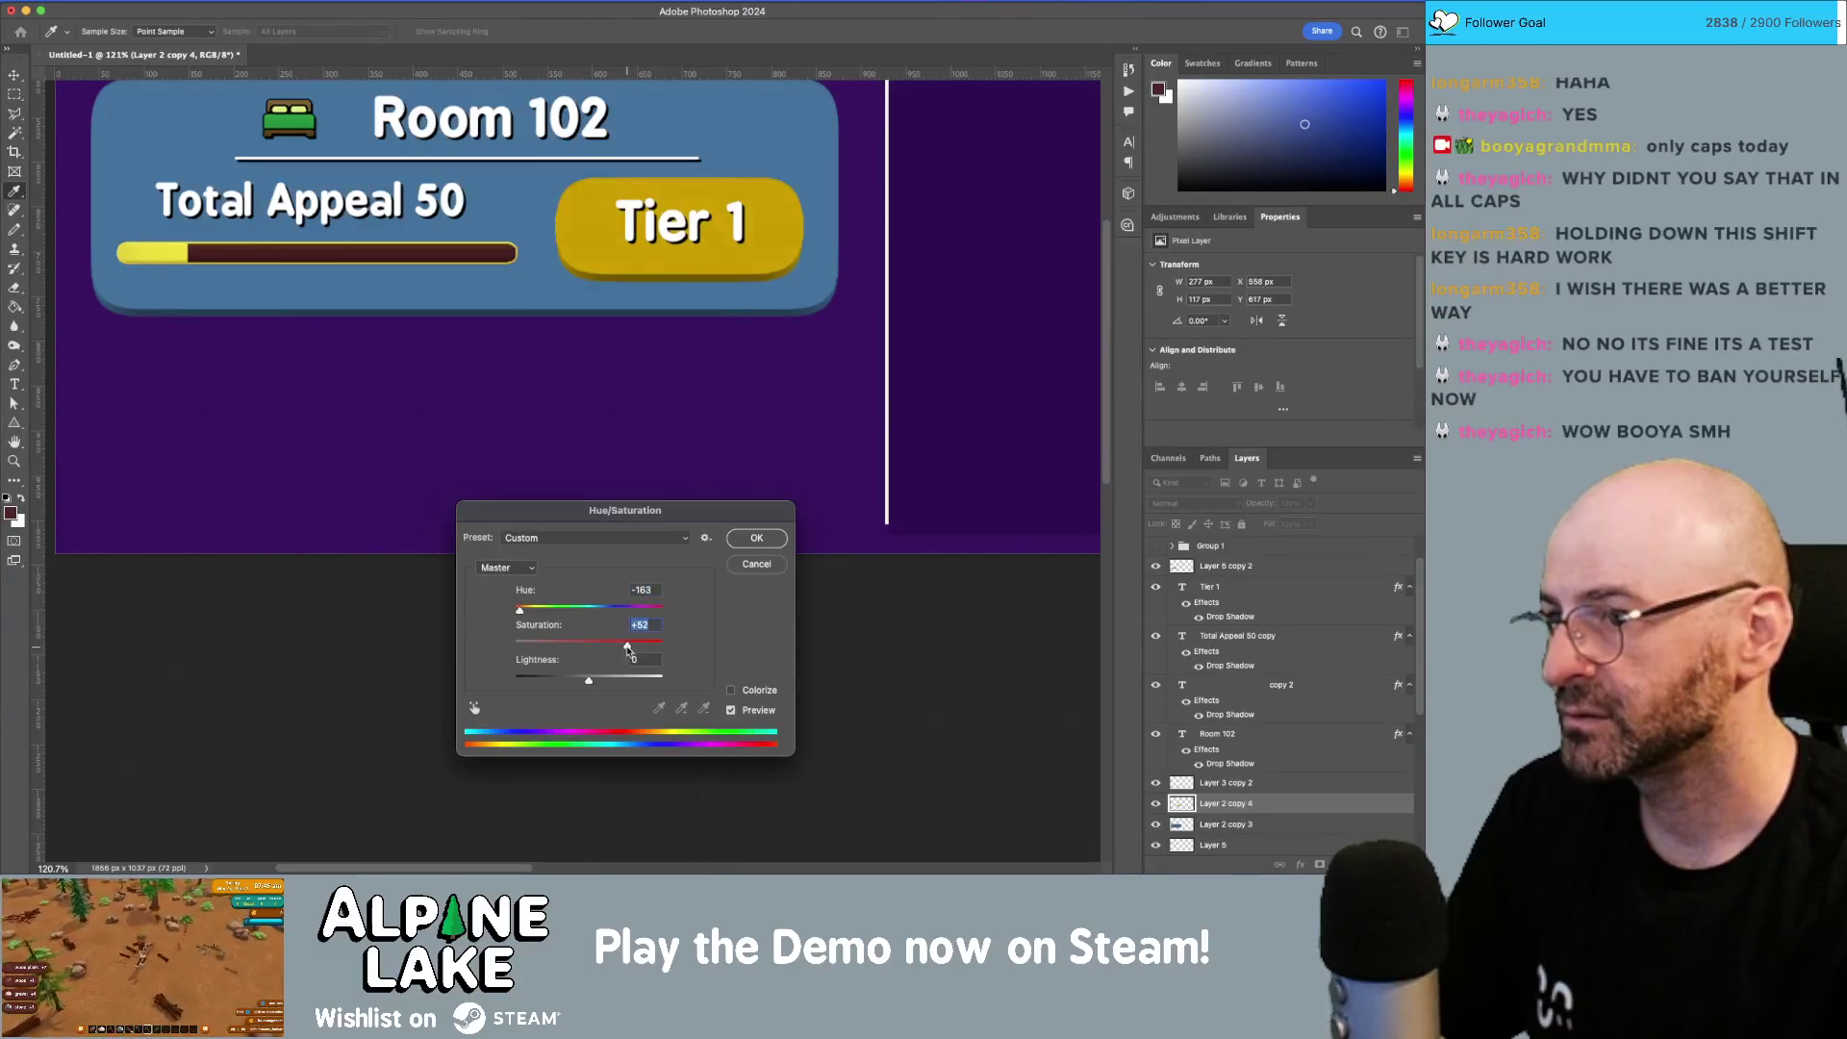
{"action": "left_click_drag", "start_coordinate": [520, 608], "coordinate": [522, 612]}
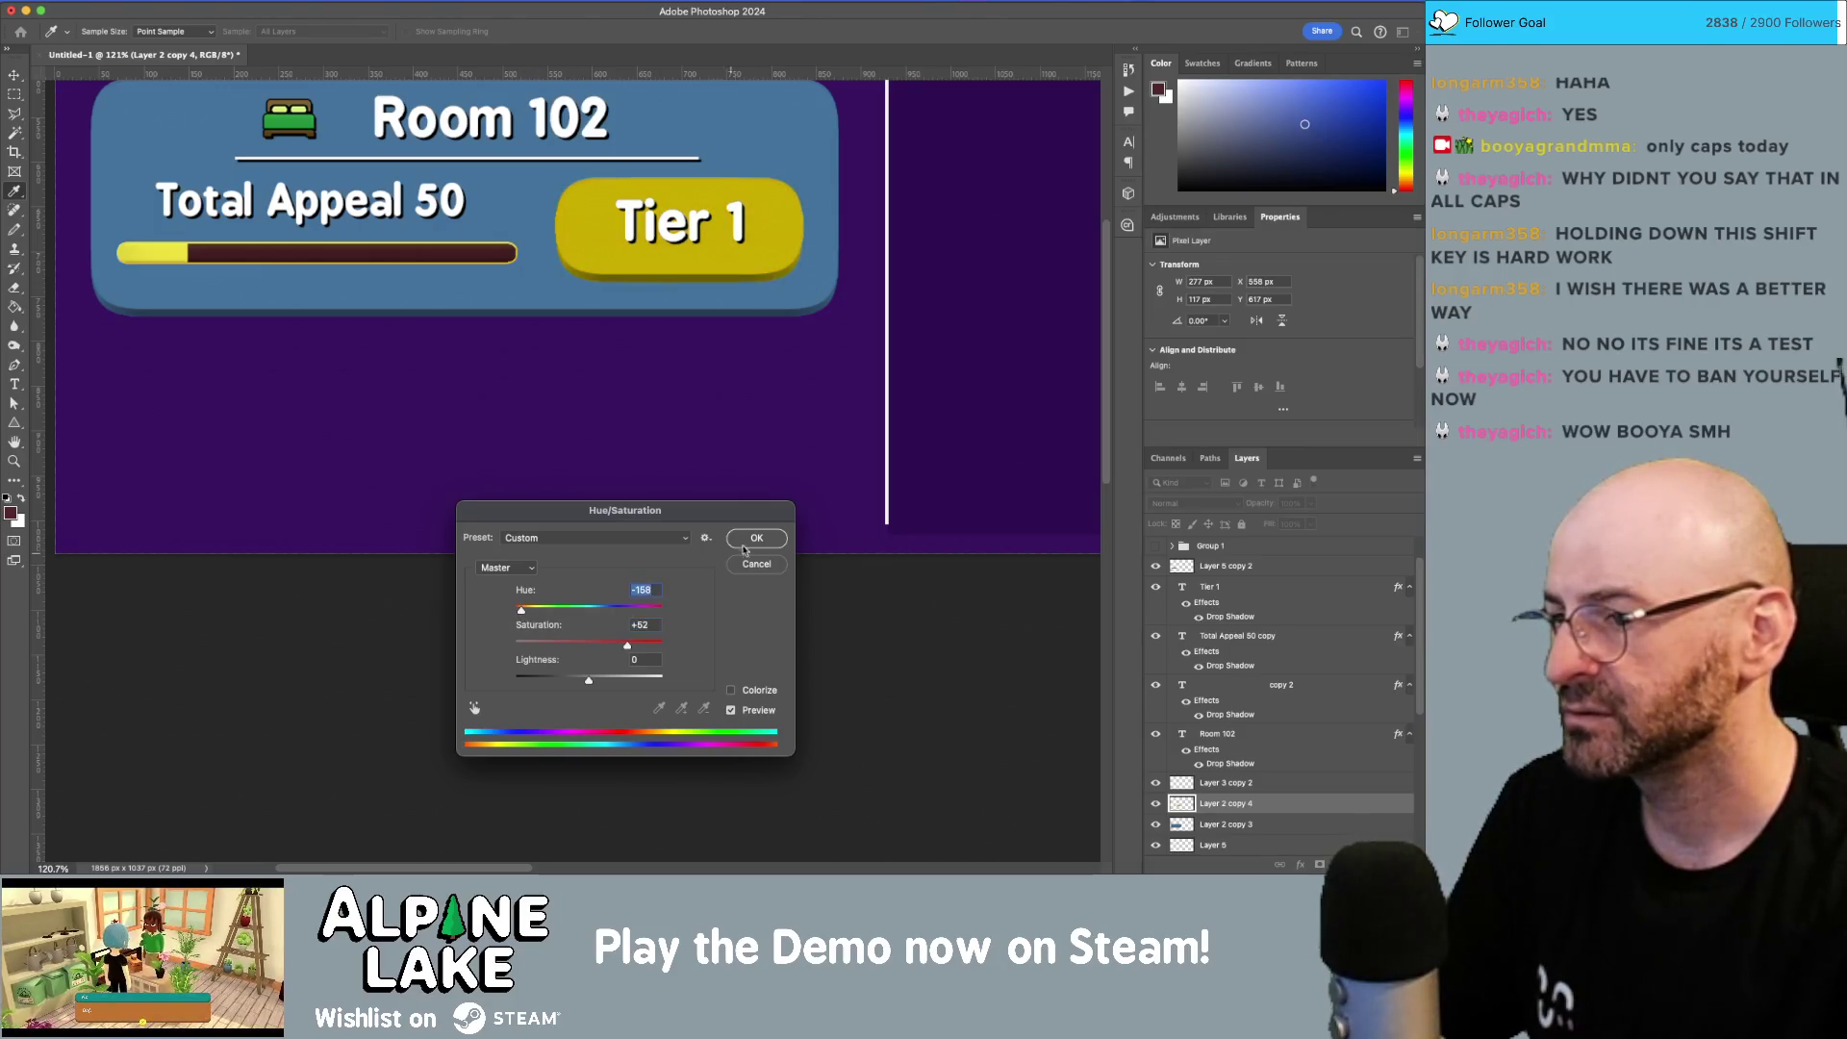
{"action": "key", "text": "Return"}
{"action": "key", "text": "z"}
{"action": "left_click_drag", "start_coordinate": [798, 357], "coordinate": [685, 430]}
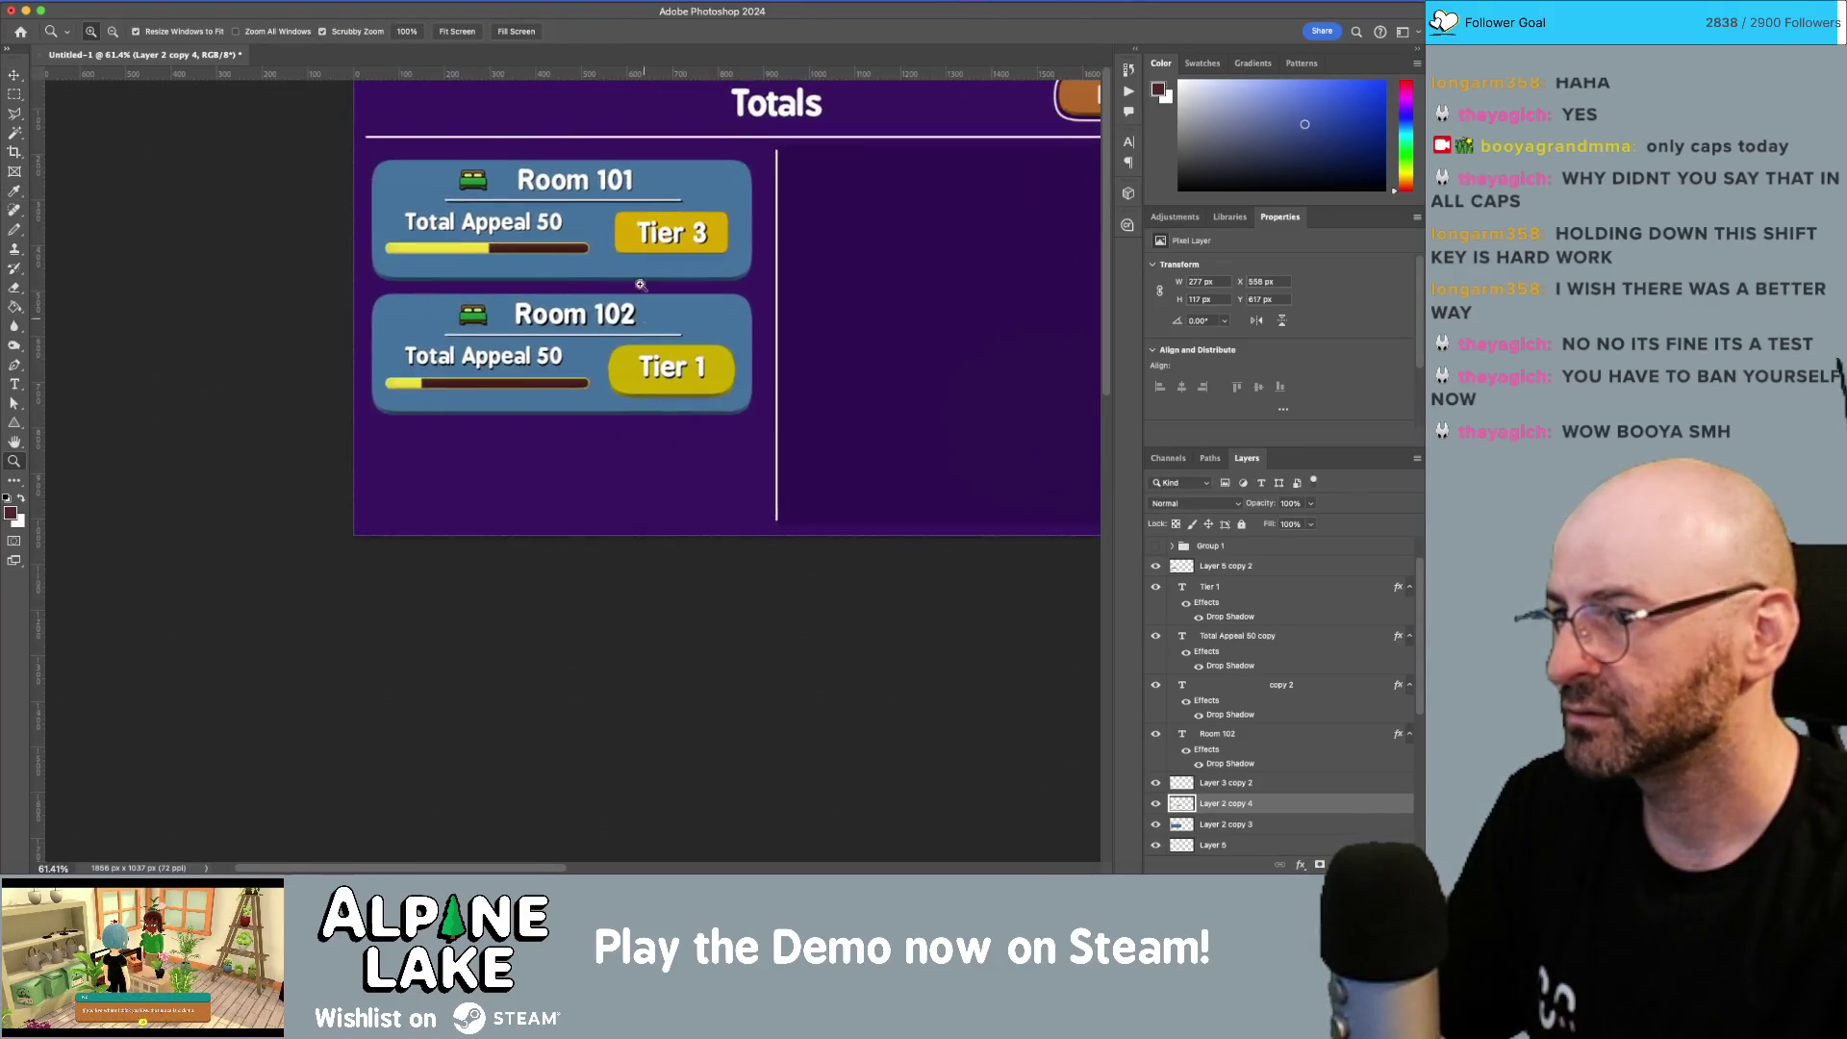
- Widen the Tier 1 button by moving a marqueed slice right, then centre it behind its label
{"action": "key", "text": "v"}
{"action": "left_click", "coordinate": [635, 248], "text": "super"}
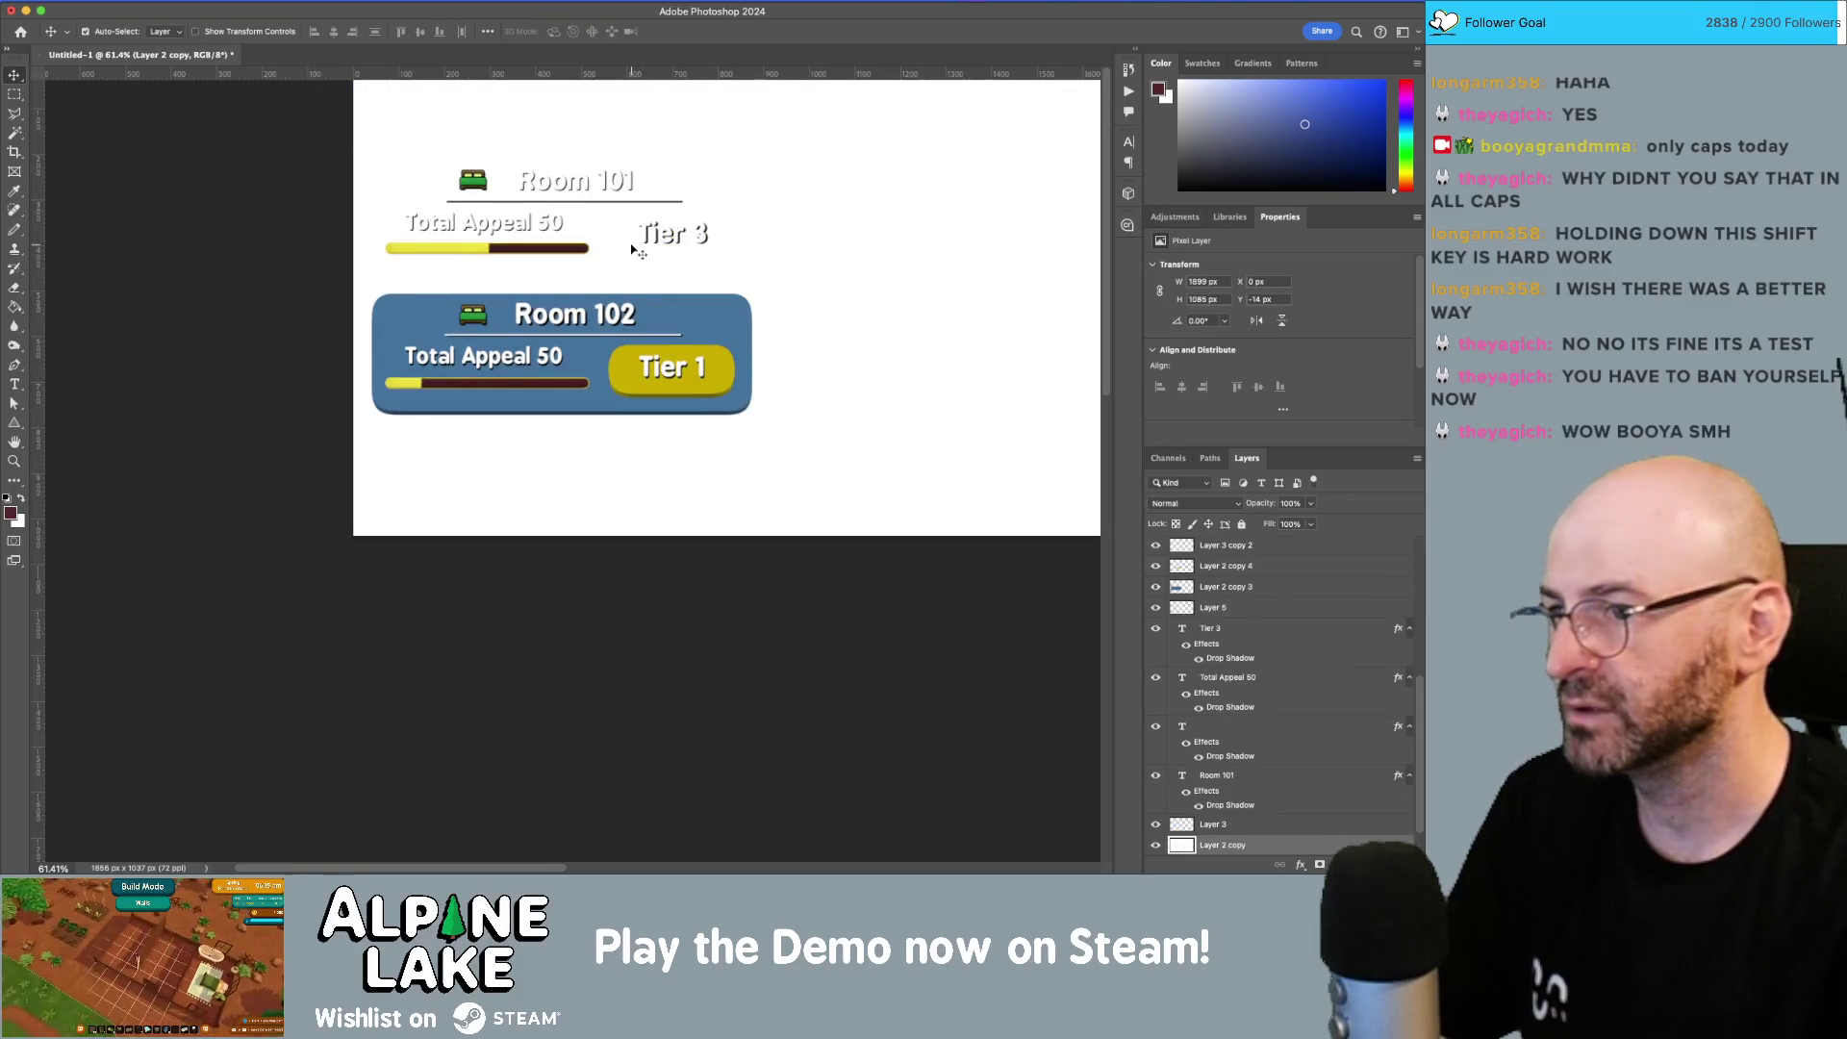
{"action": "key", "text": "z"}
{"action": "left_click_drag", "start_coordinate": [635, 251], "coordinate": [721, 254]}
{"action": "key", "text": "v"}
{"action": "left_click", "coordinate": [572, 431], "text": "super"}
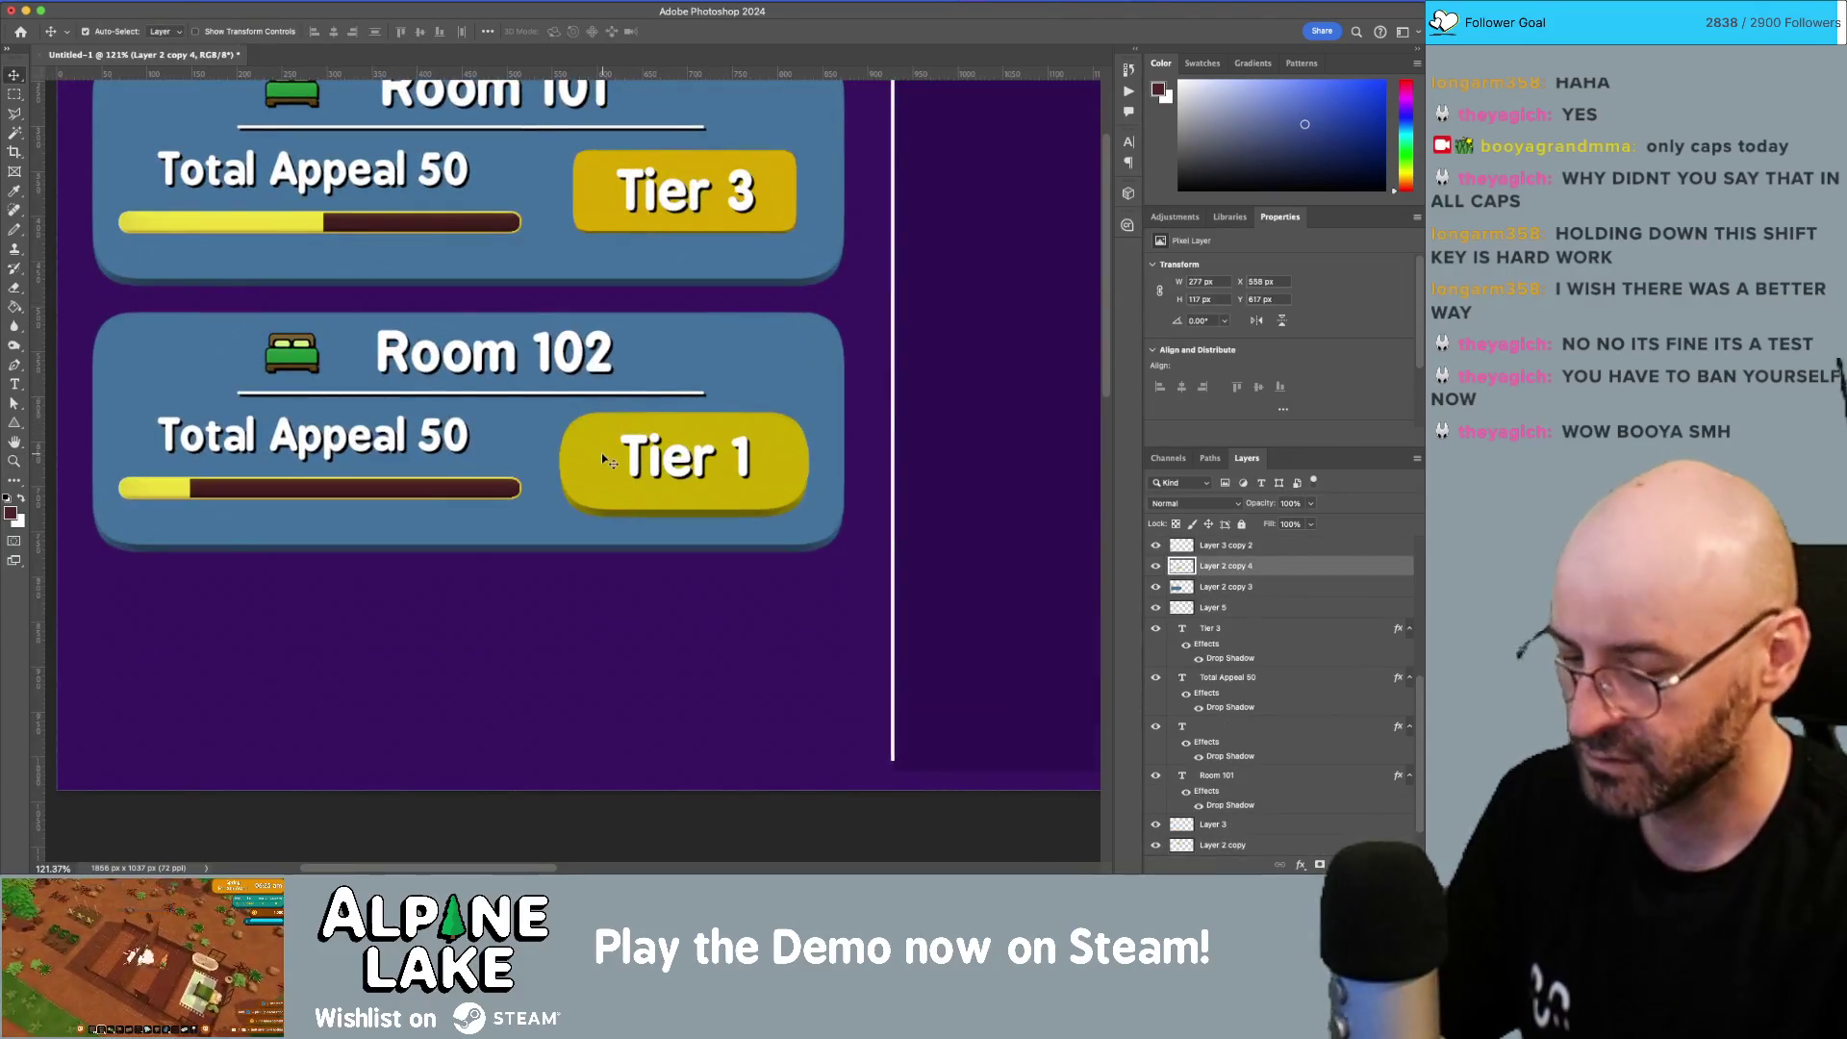
{"action": "key", "text": "m"}
{"action": "mouse_move", "coordinate": [563, 416]}
{"action": "left_mouse_down"}
{"action": "mouse_move", "coordinate": [678, 516]}
{"action": "mouse_move", "coordinate": [627, 494]}
{"action": "mouse_move", "coordinate": [656, 489]}
{"action": "left_mouse_up"}
{"action": "key", "text": "v"}
{"action": "key", "text": "super+d"}
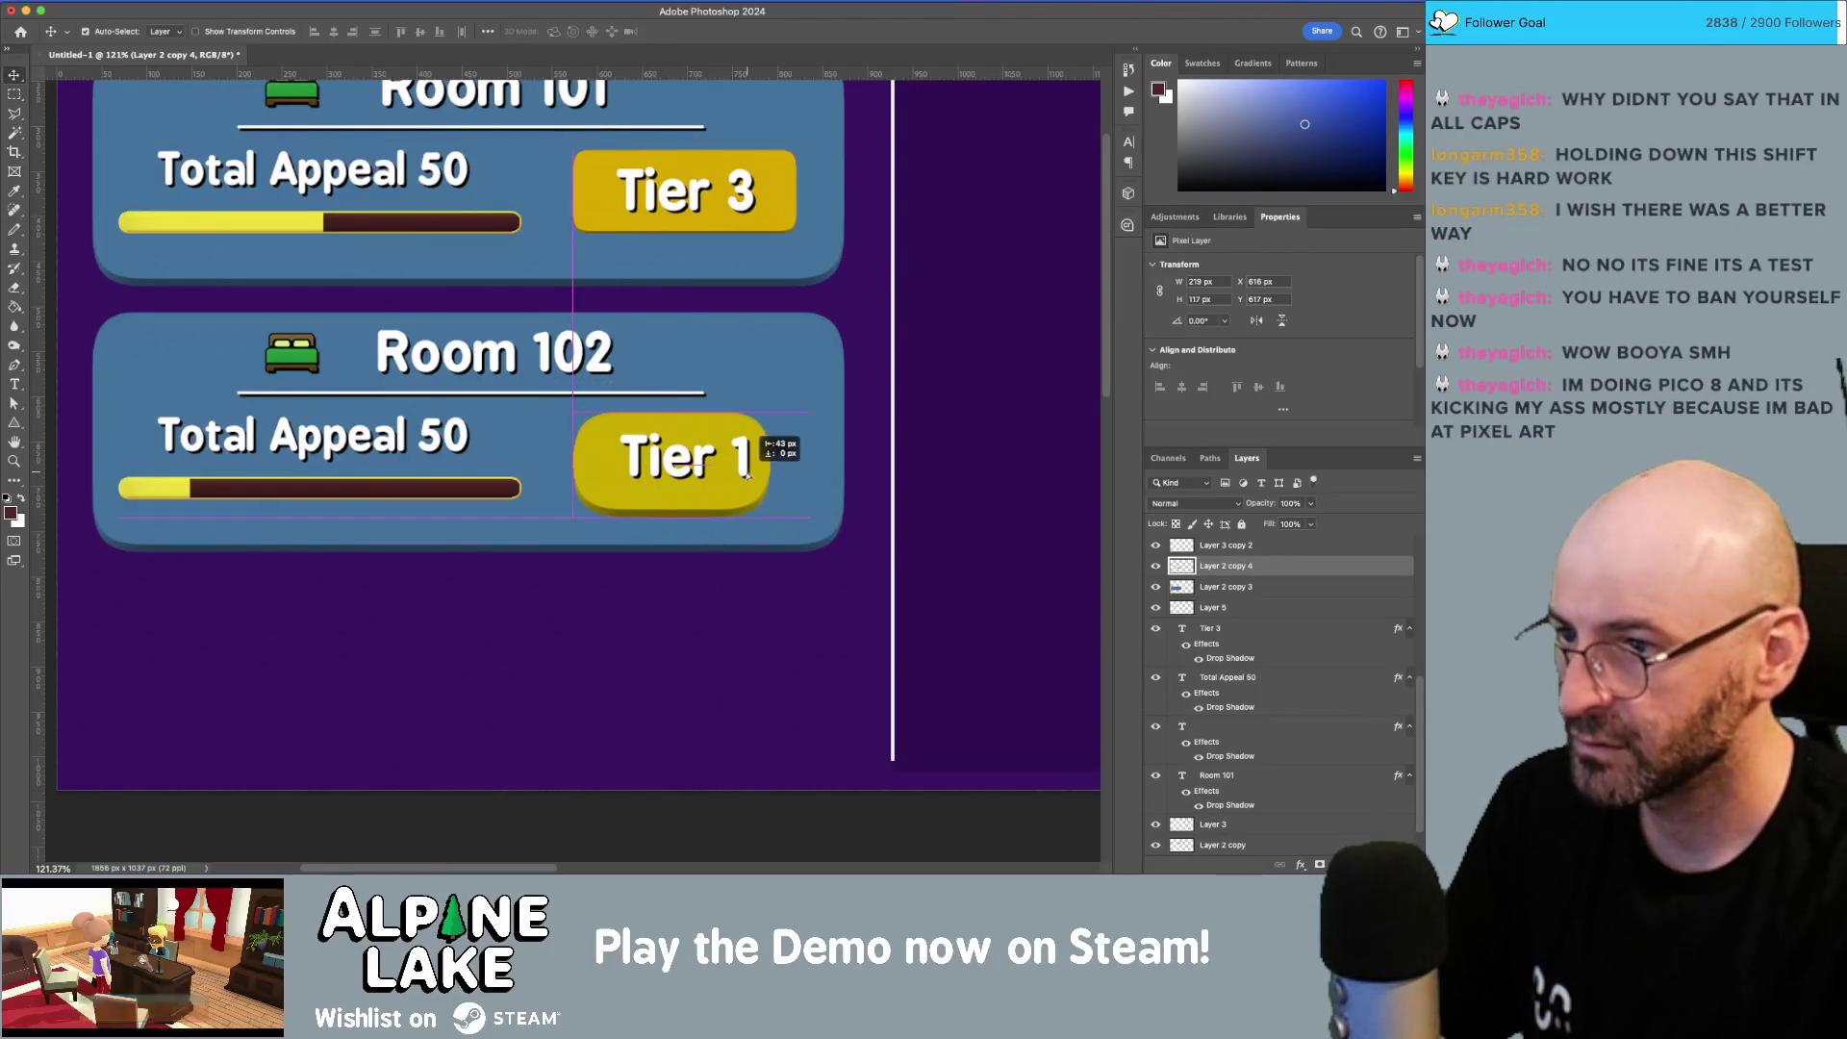
{"action": "left_click_drag", "start_coordinate": [787, 478], "coordinate": [754, 478]}
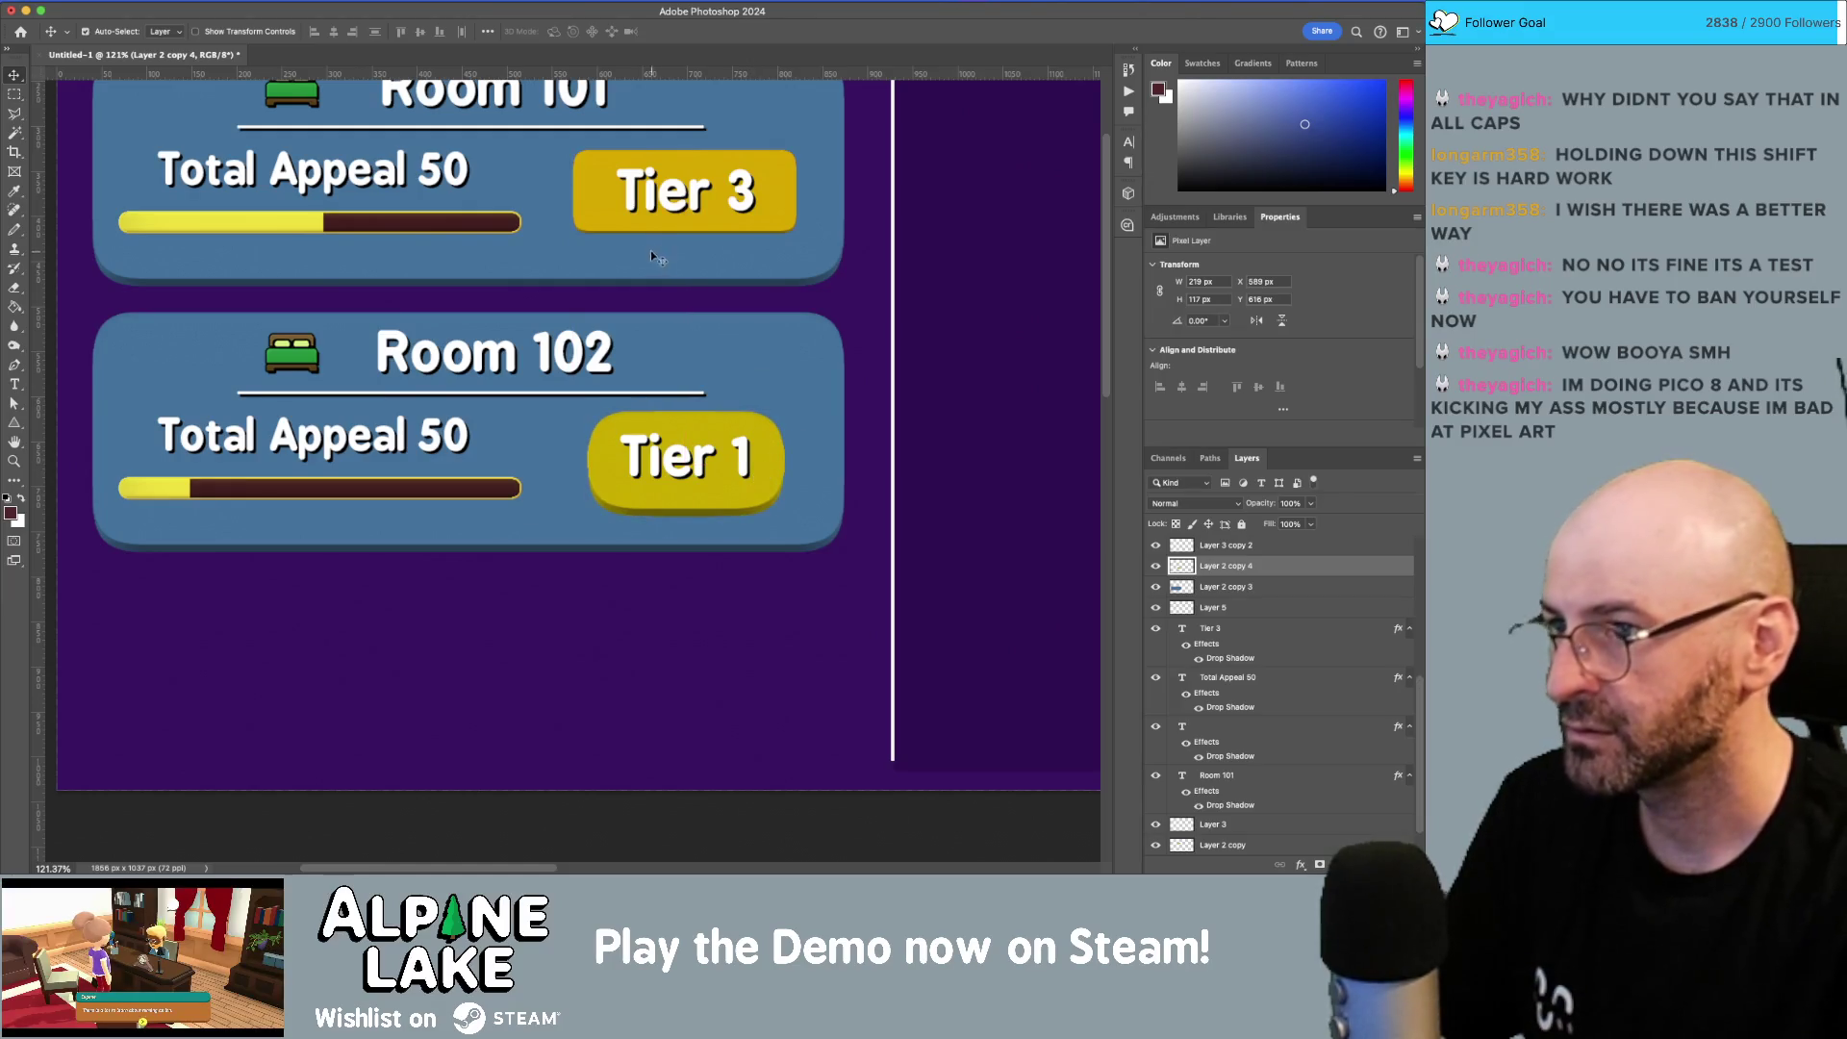
- Delete Room 101's old Tier 3 background and Alt-drag a copy of the Tier 1 button beneath the Tier 3 text, nudged left
{"action": "left_click", "coordinate": [664, 193], "text": "super"}
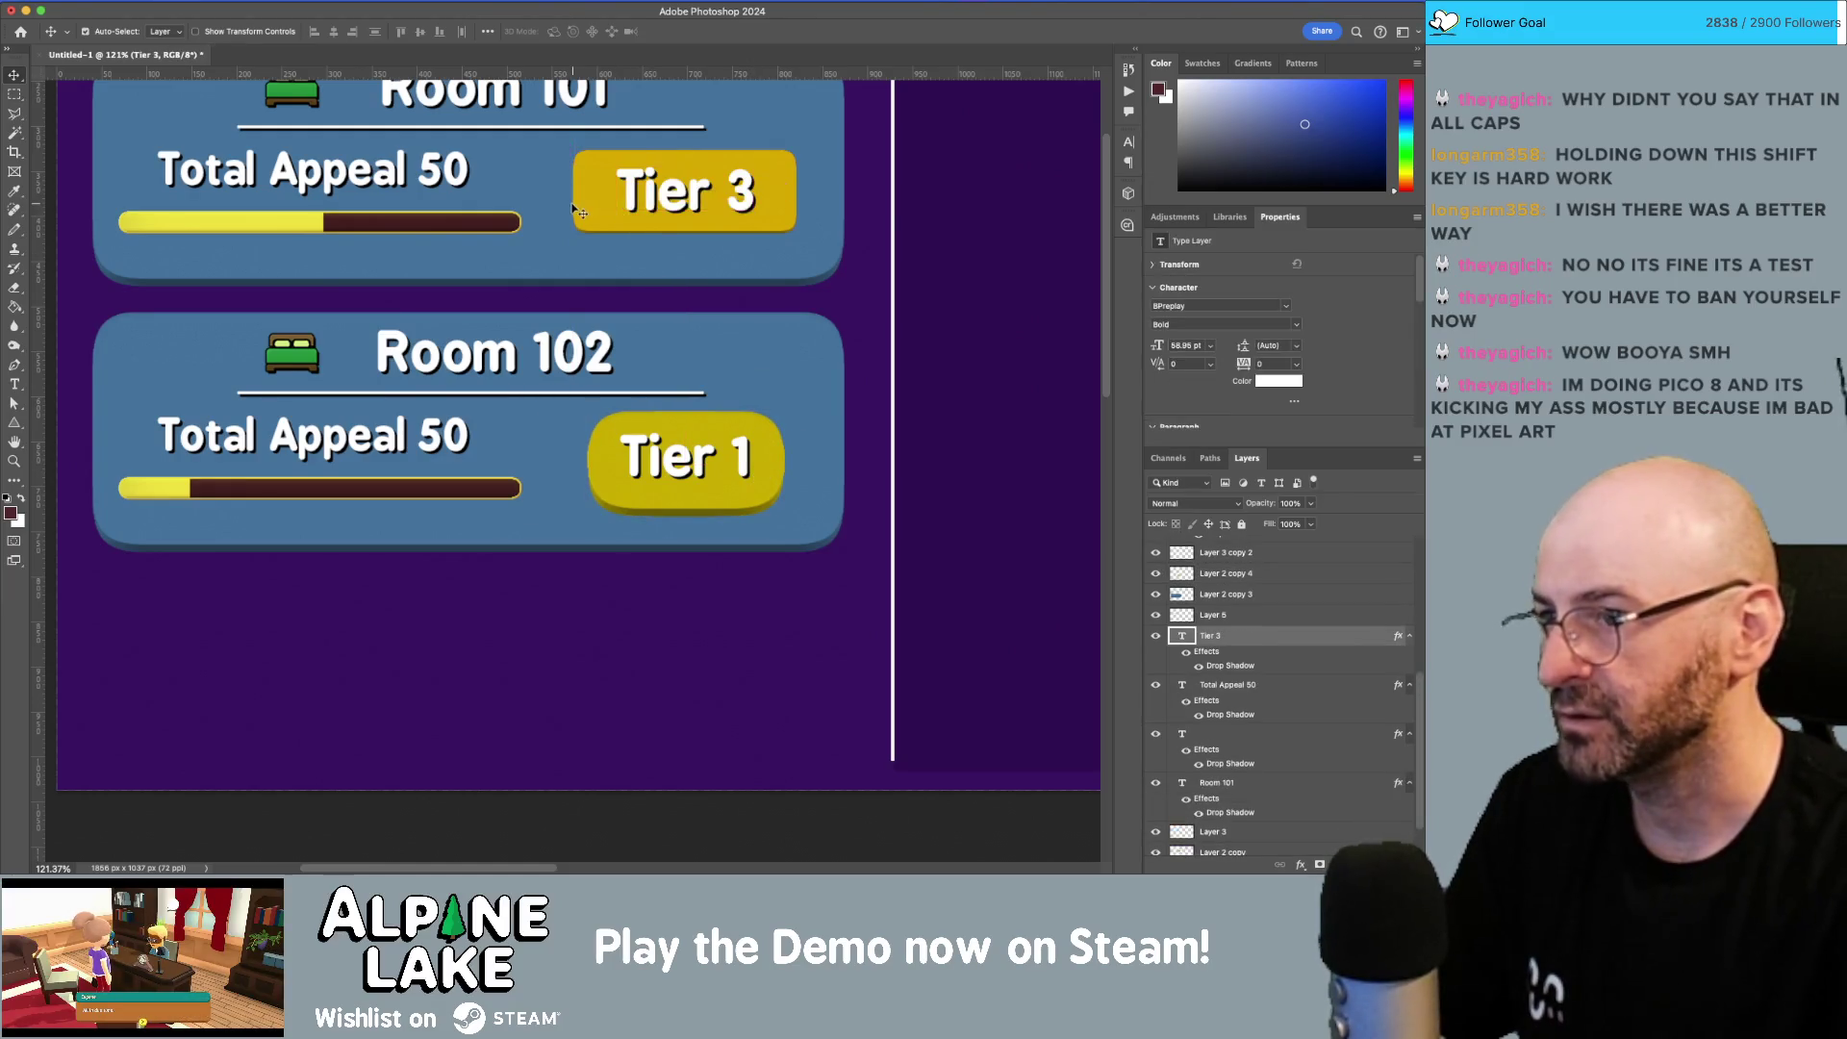
{"action": "left_click", "coordinate": [577, 213], "text": "super"}
{"action": "key", "text": "Delete"}
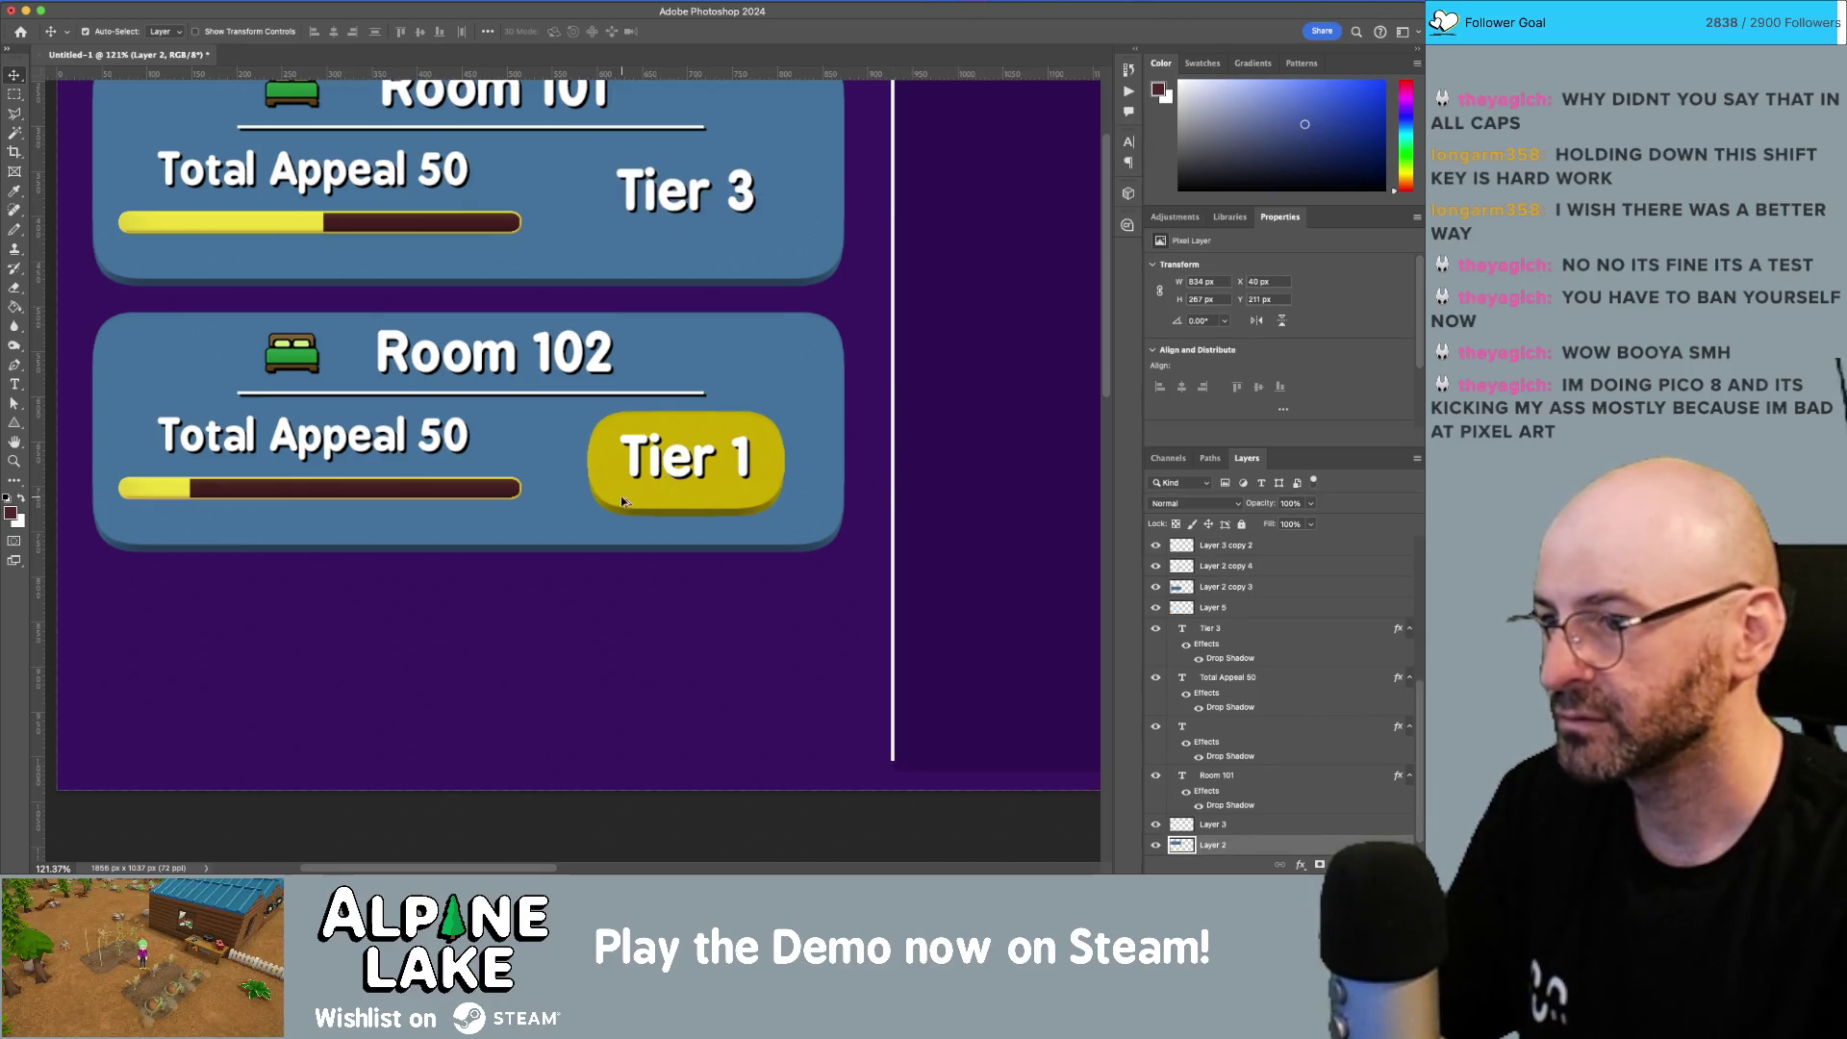
{"action": "left_click_drag", "start_coordinate": [623, 501], "coordinate": [646, 237]}
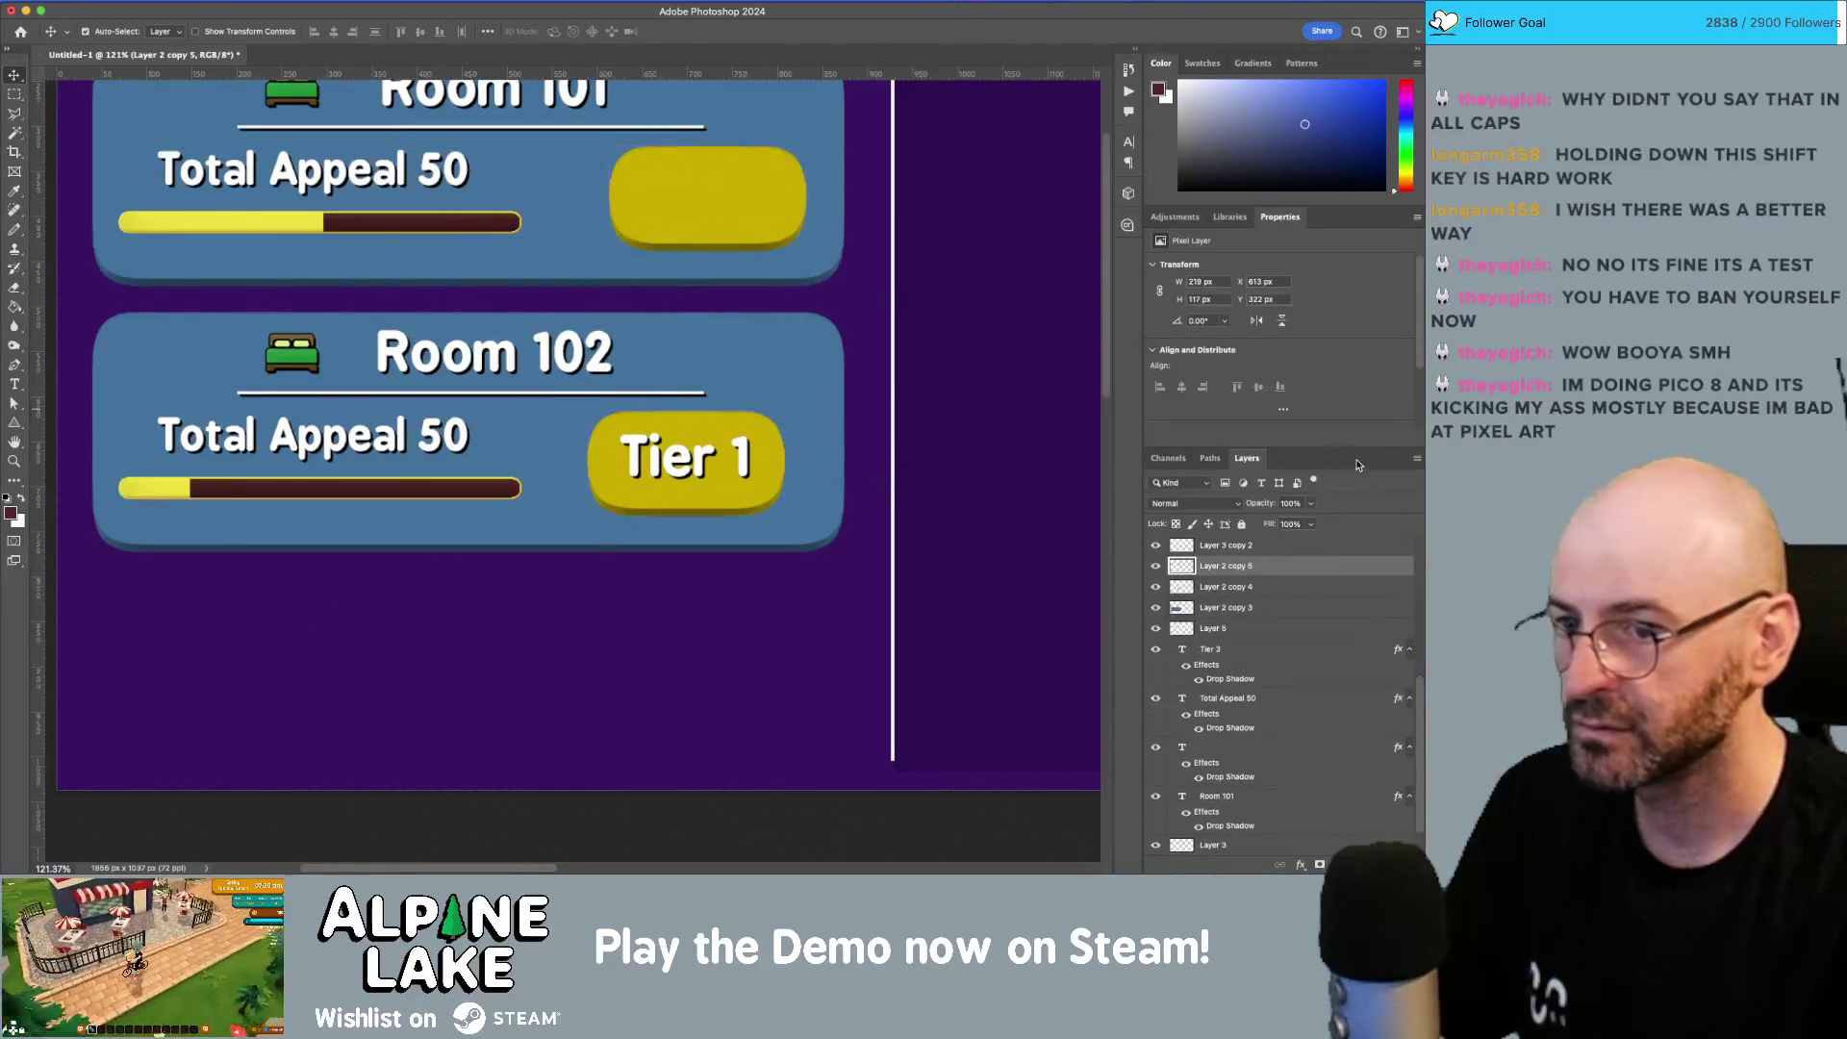
{"action": "left_click_drag", "start_coordinate": [1226, 565], "coordinate": [1282, 763]}
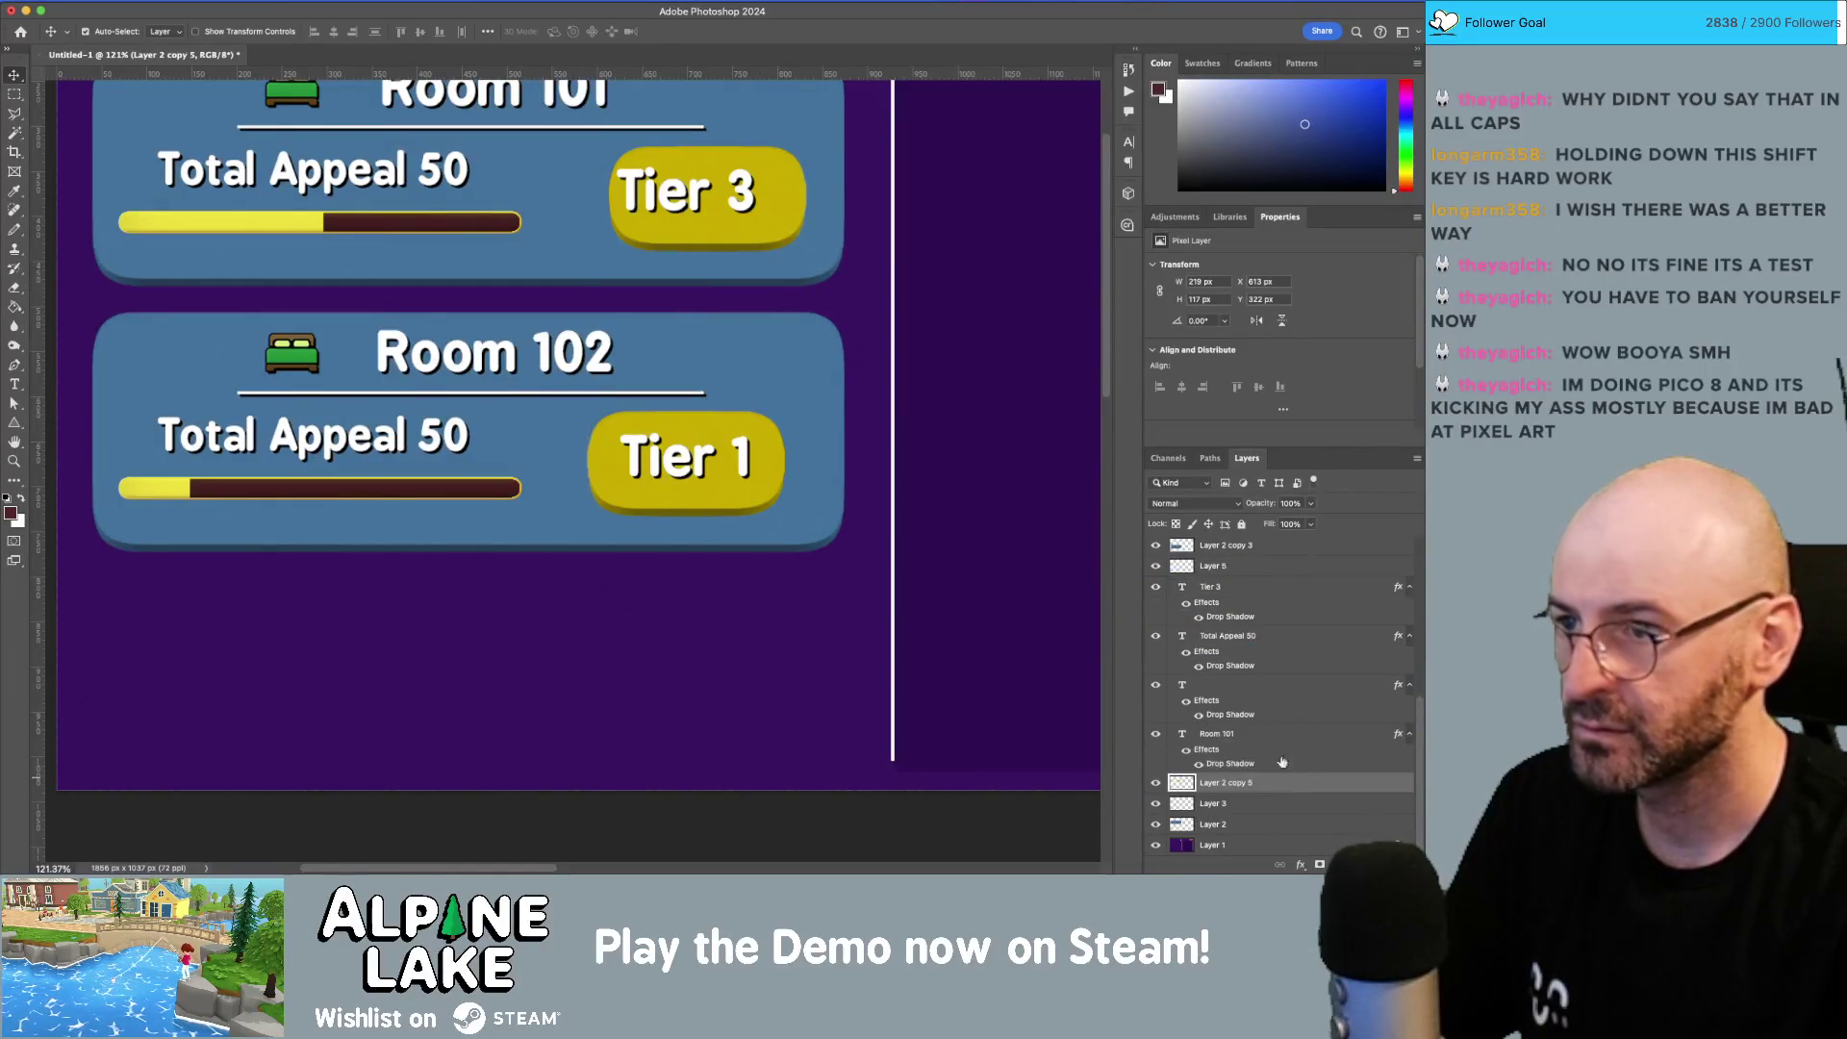
{"action": "key", "text": "shift+Left"}
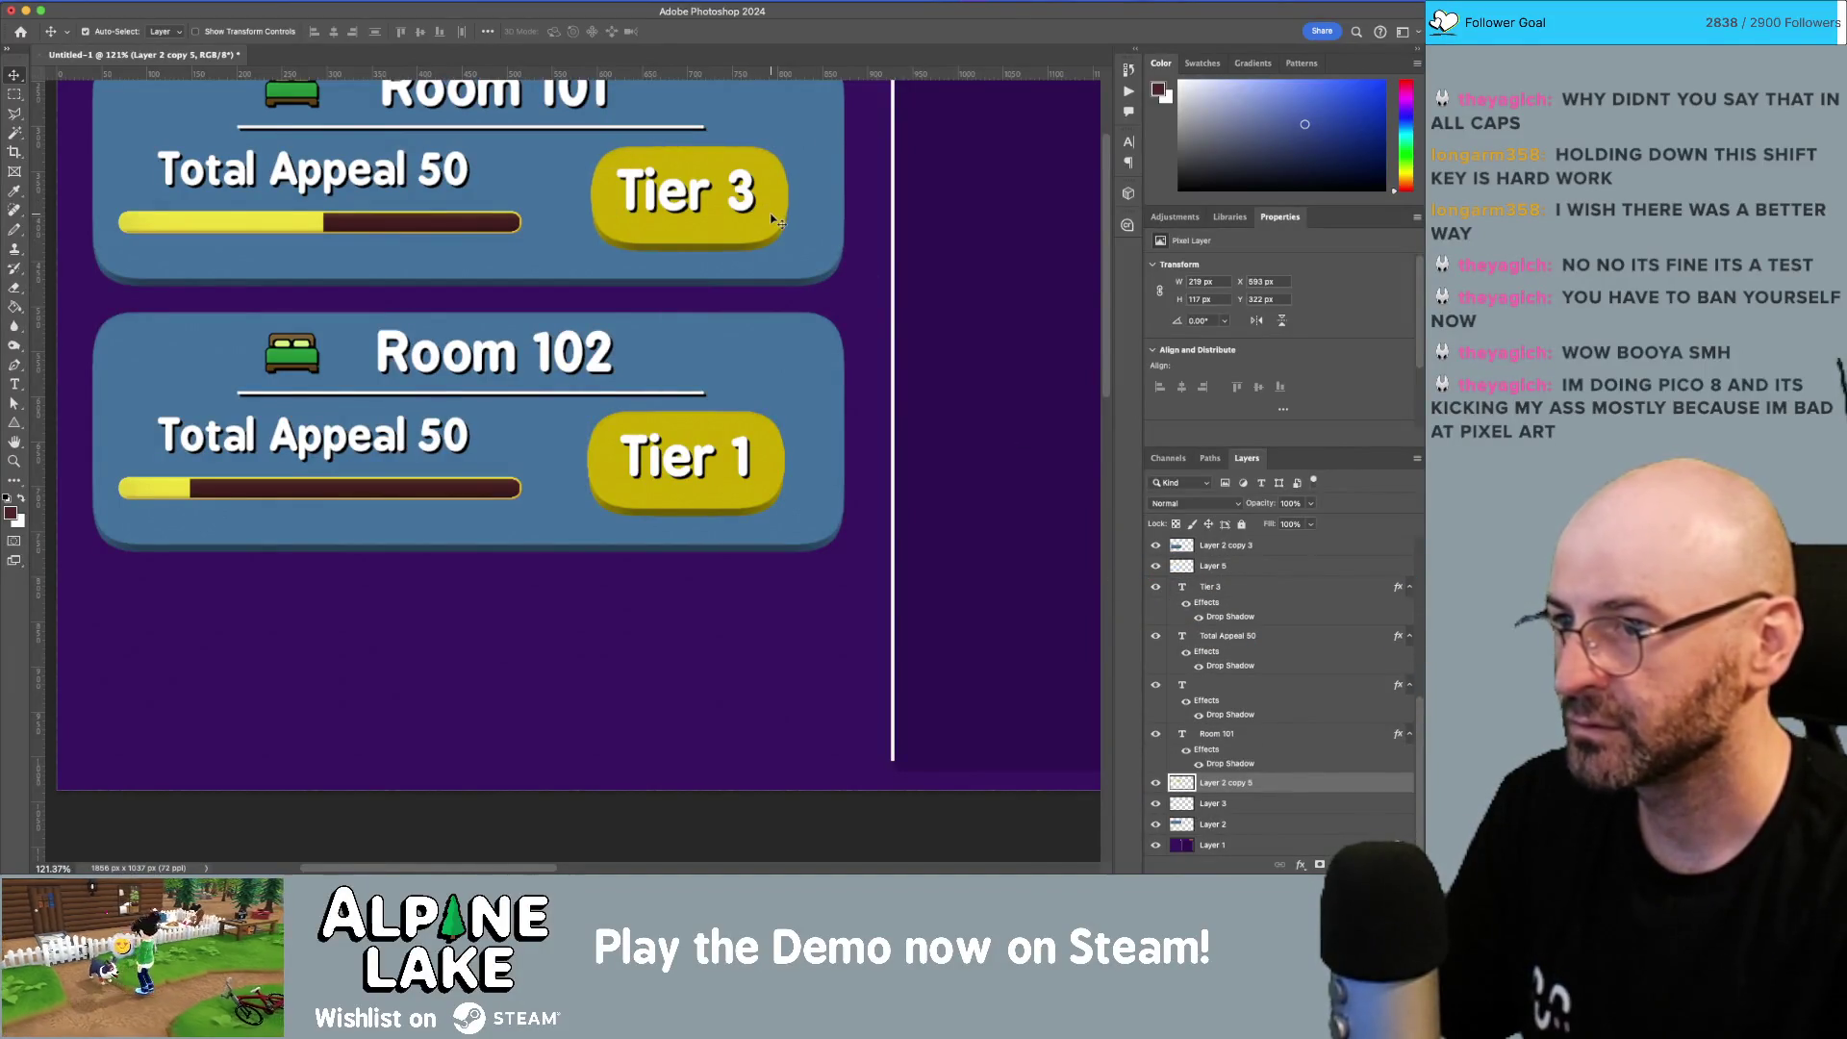
{"action": "key", "text": "shift+Left"}
{"action": "key", "text": "Right"}
{"action": "key", "text": "Right"}
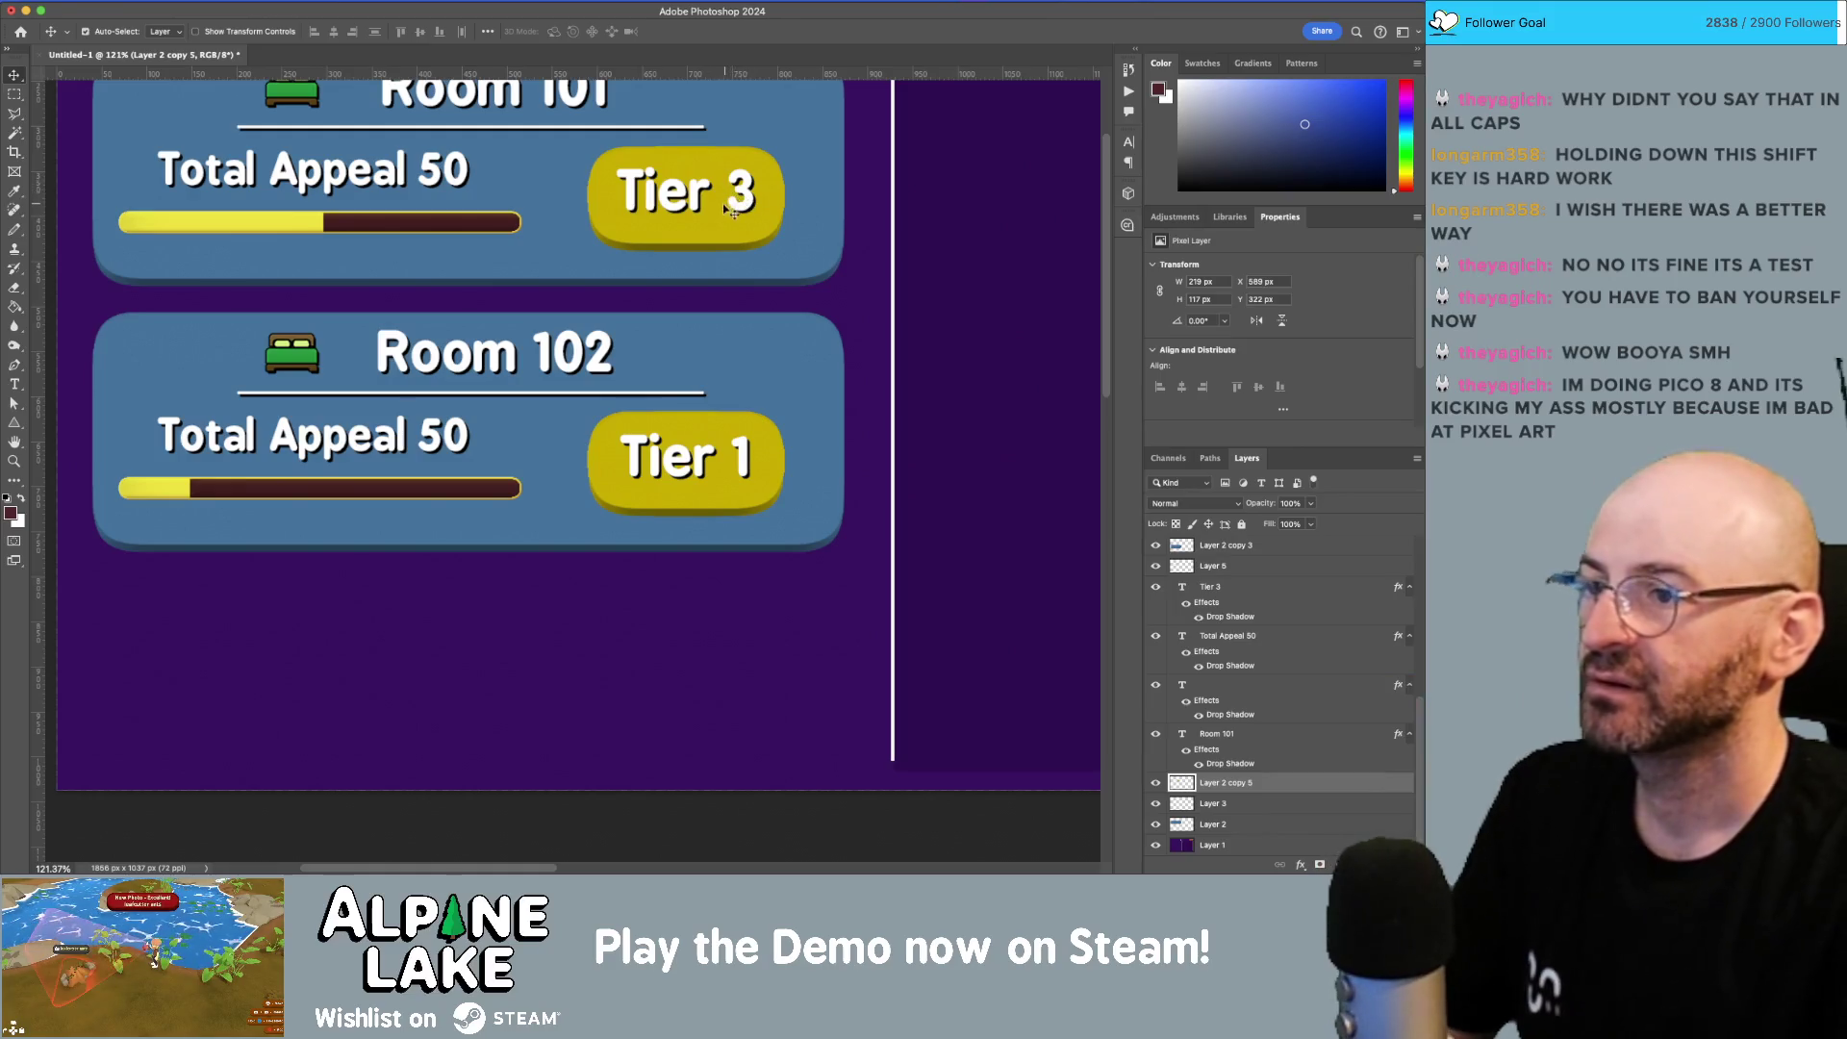
{"action": "key", "text": "z"}
{"action": "scroll", "coordinate": [664, 303], "scroll_direction": "up", "scroll_amount": 2}
{"action": "scroll", "coordinate": [665, 303], "scroll_direction": "right", "scroll_amount": 2}
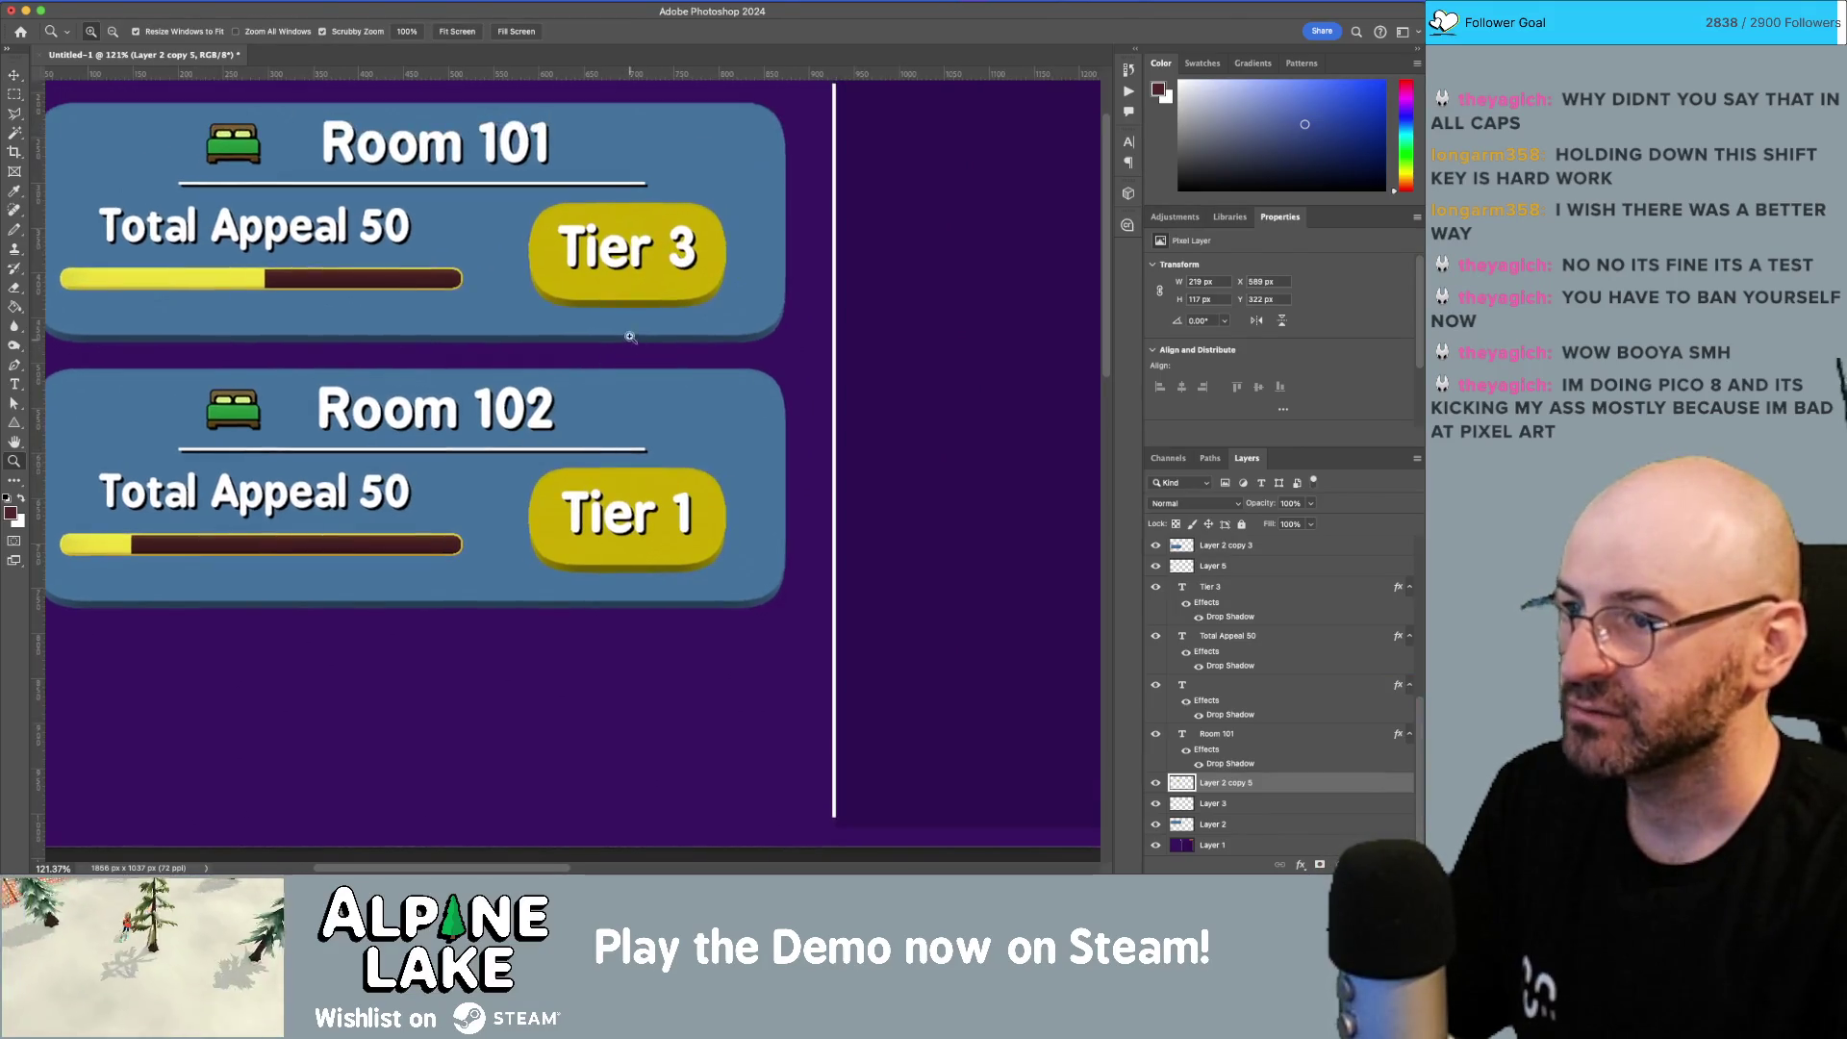
- Select the Tier 1 button with its label and nudge them down into alignment
{"action": "key", "text": "v"}
{"action": "left_click", "coordinate": [648, 275]}
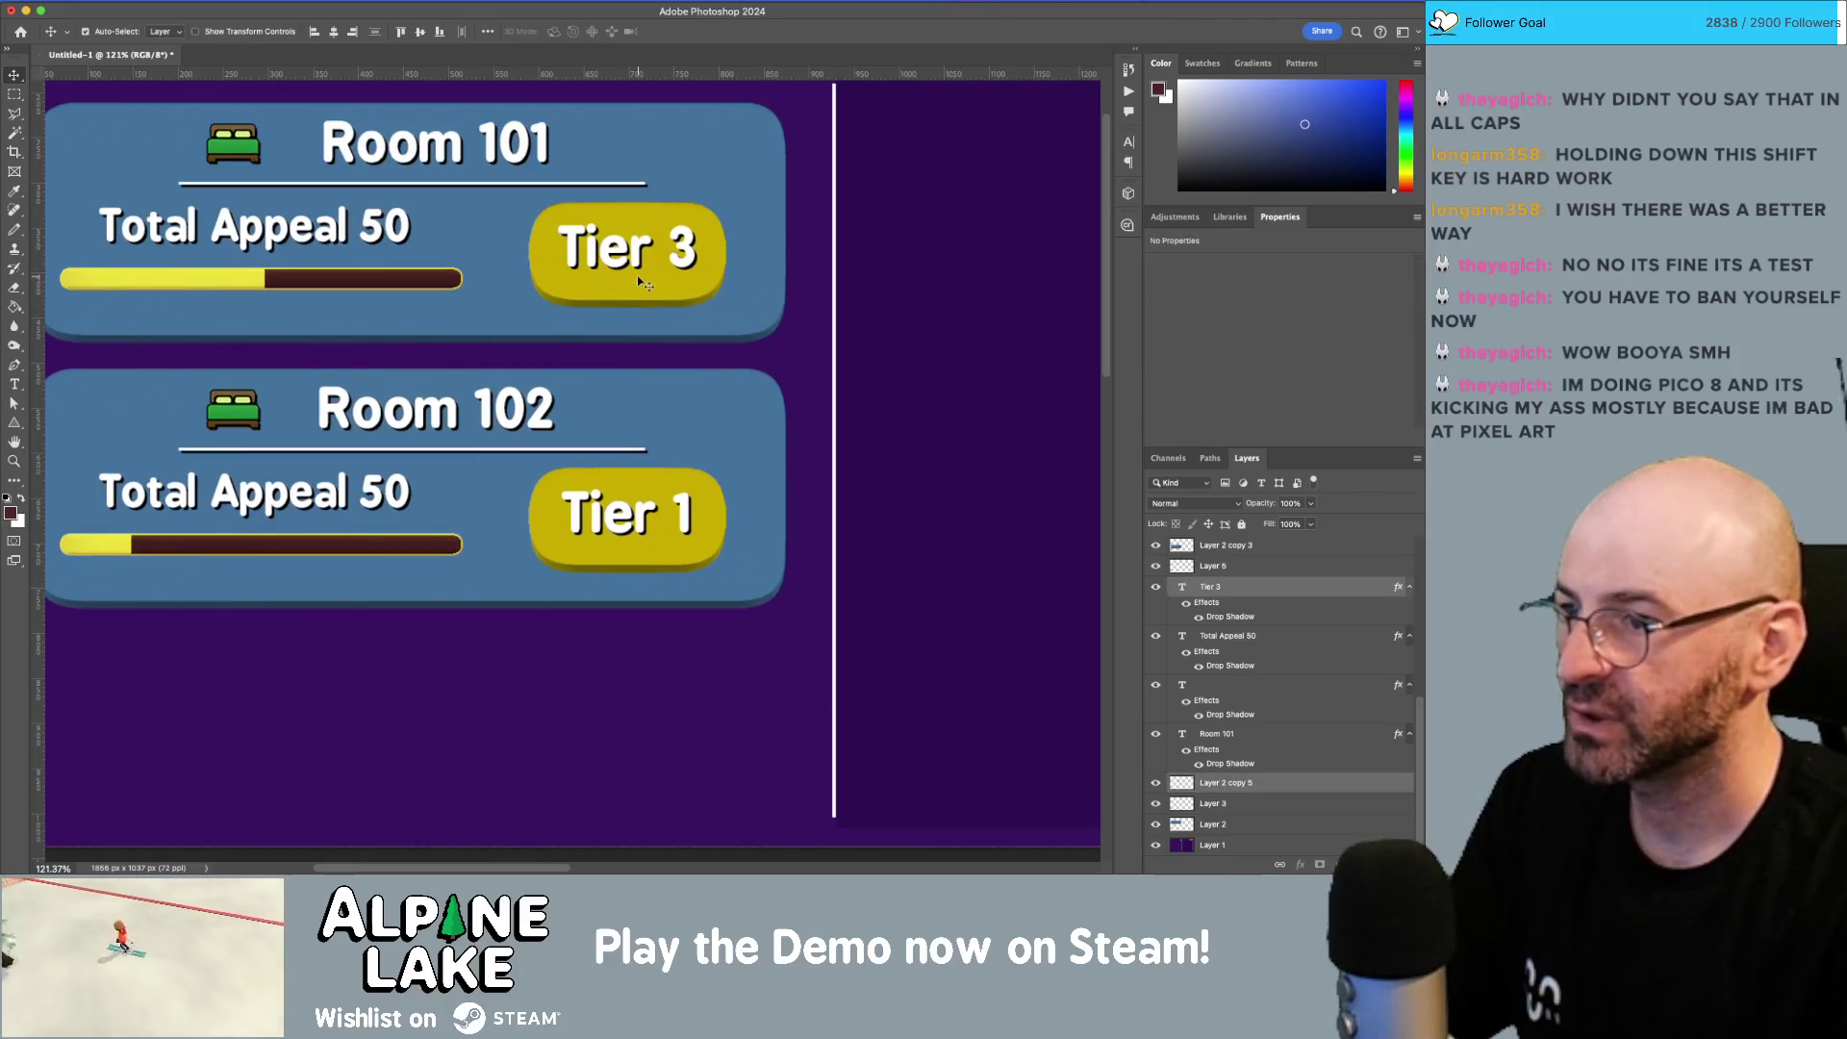
{"action": "left_click", "coordinate": [643, 486]}
{"action": "left_click", "coordinate": [652, 524], "text": "shift"}
{"action": "key", "text": "Down"}
{"action": "key", "text": "Down"}
{"action": "key", "text": "Down"}
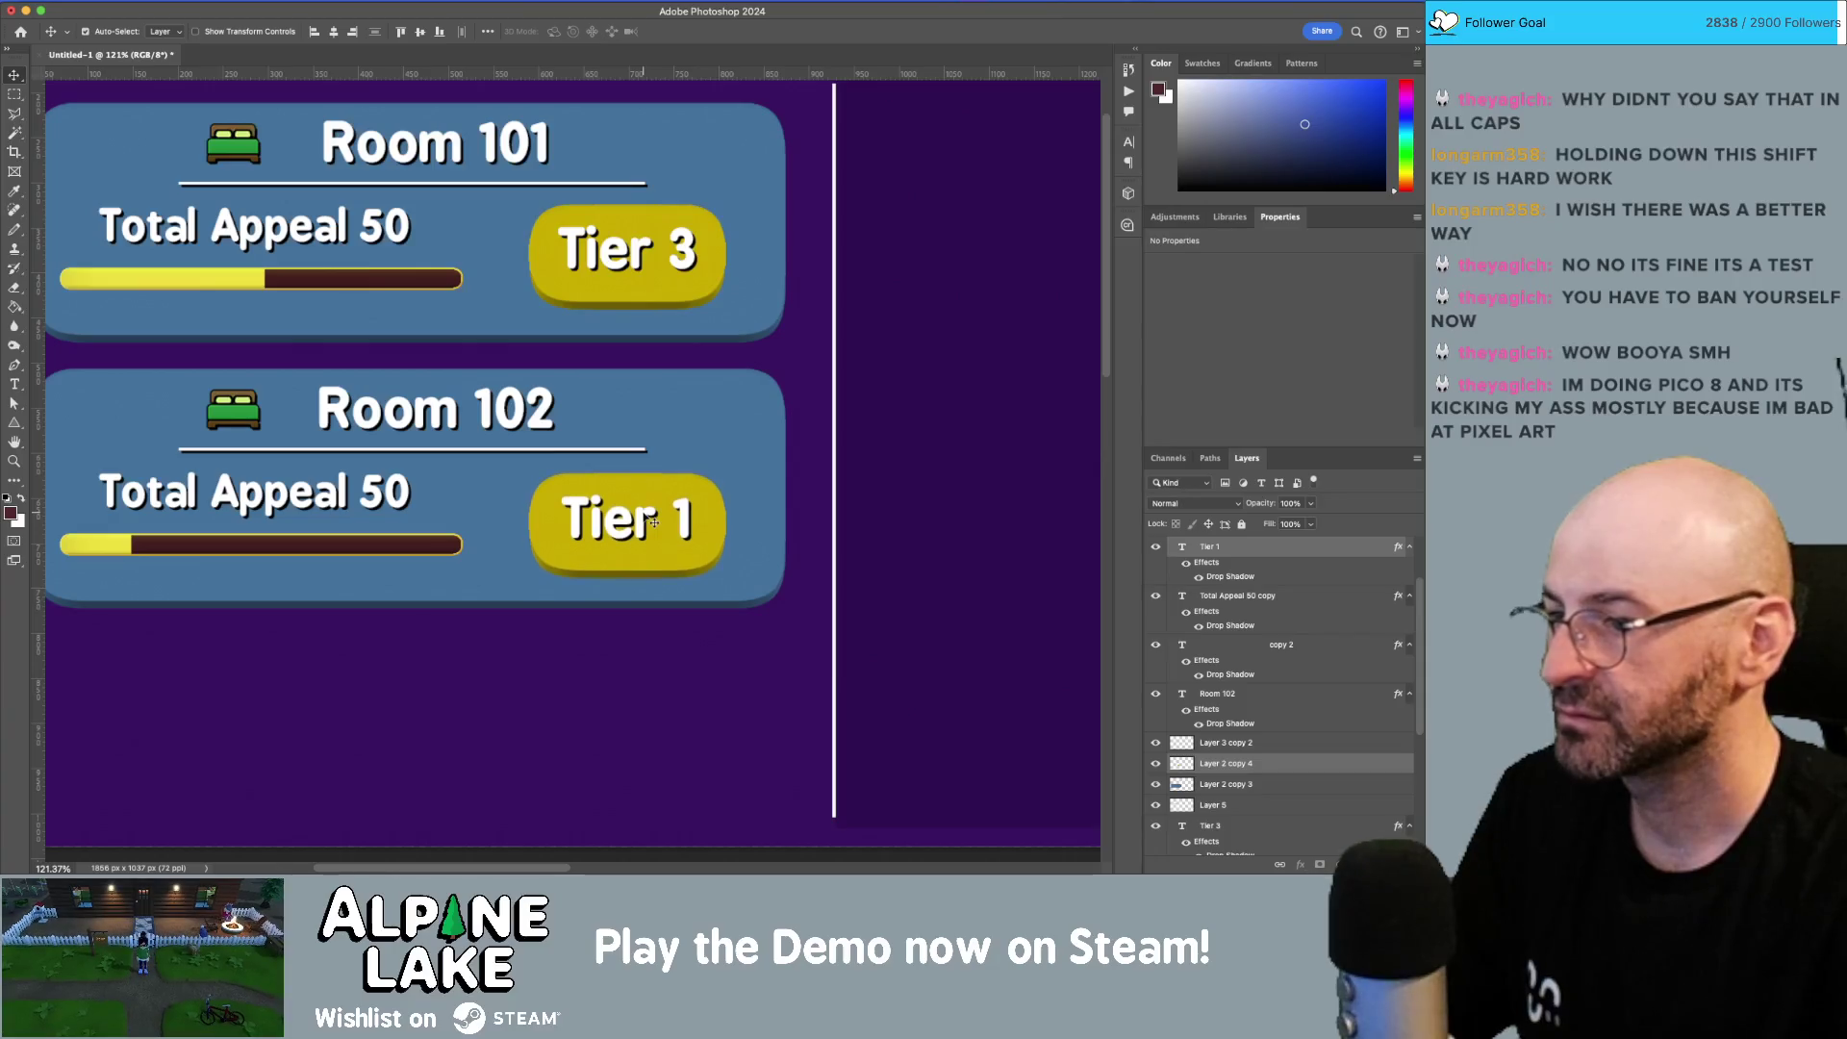
{"action": "scroll", "coordinate": [652, 525], "scroll_direction": "down", "scroll_amount": 5}
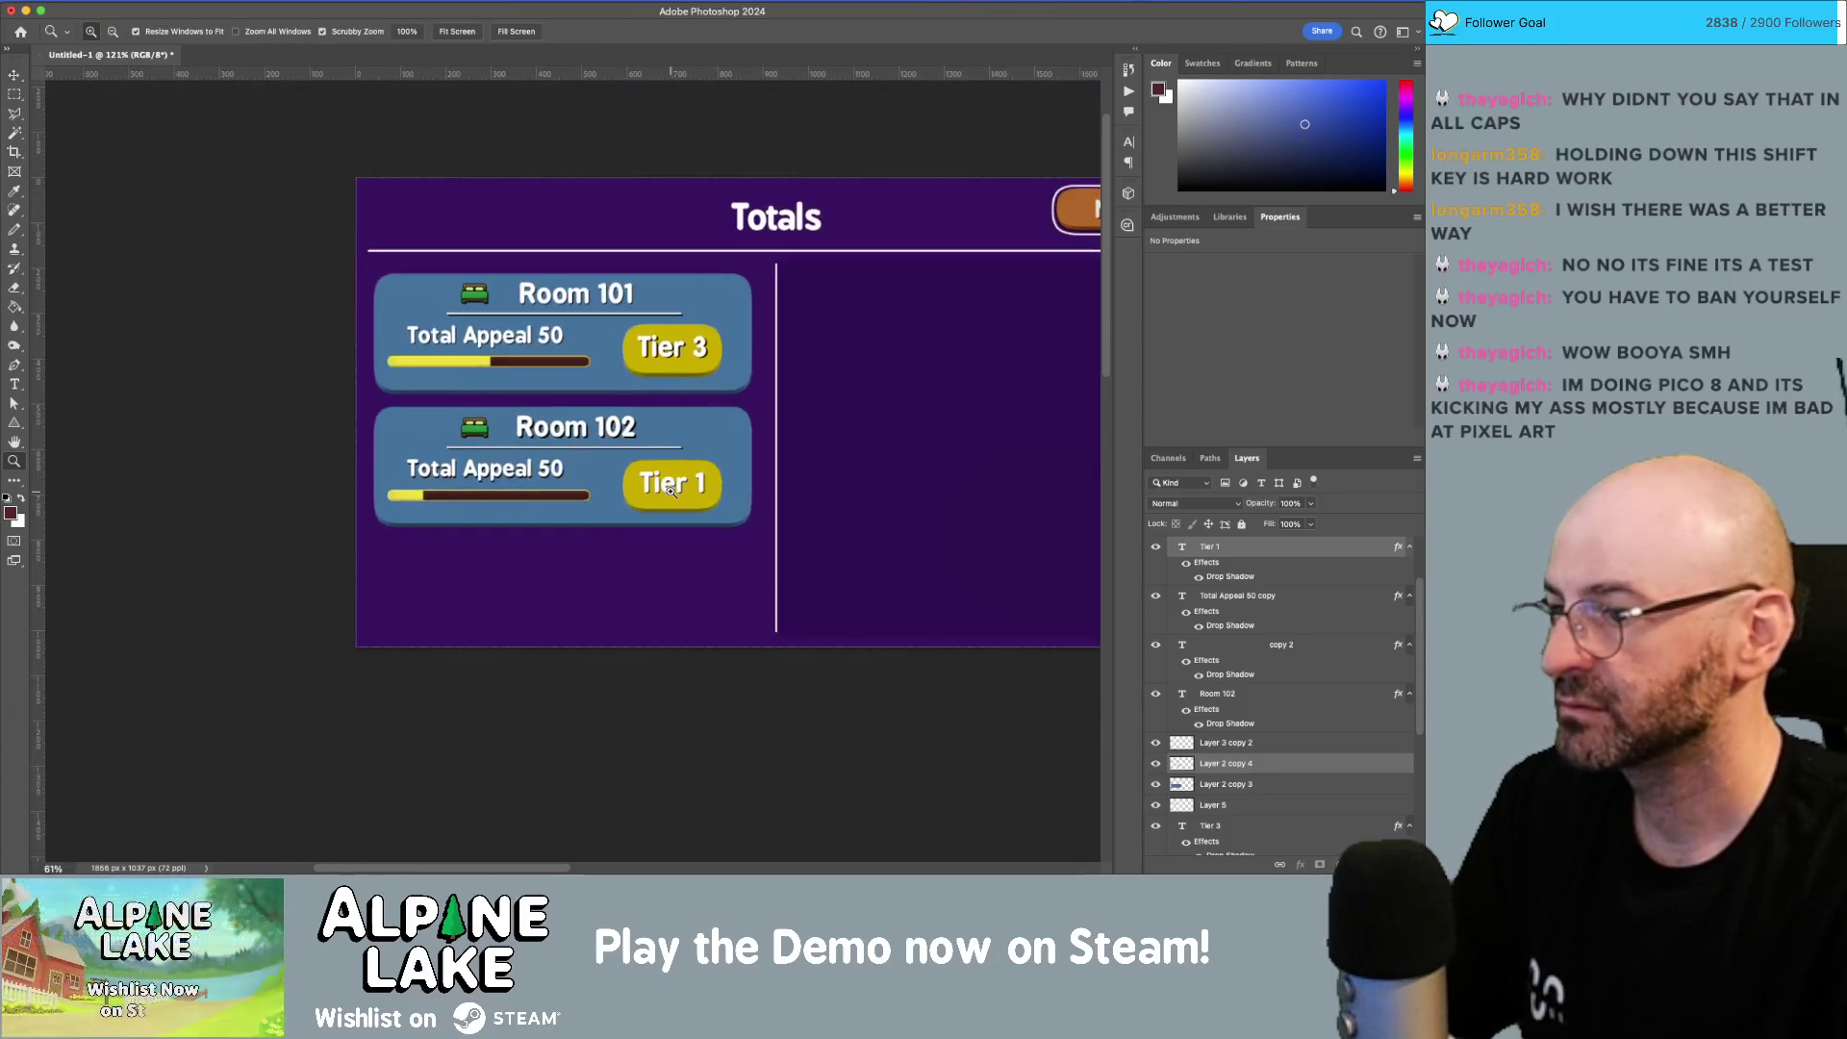
- Set both Total Appeal 50 labels to a 40 pt font size
{"action": "left_click", "coordinate": [488, 475]}
{"action": "left_click", "coordinate": [498, 331], "text": "shift"}
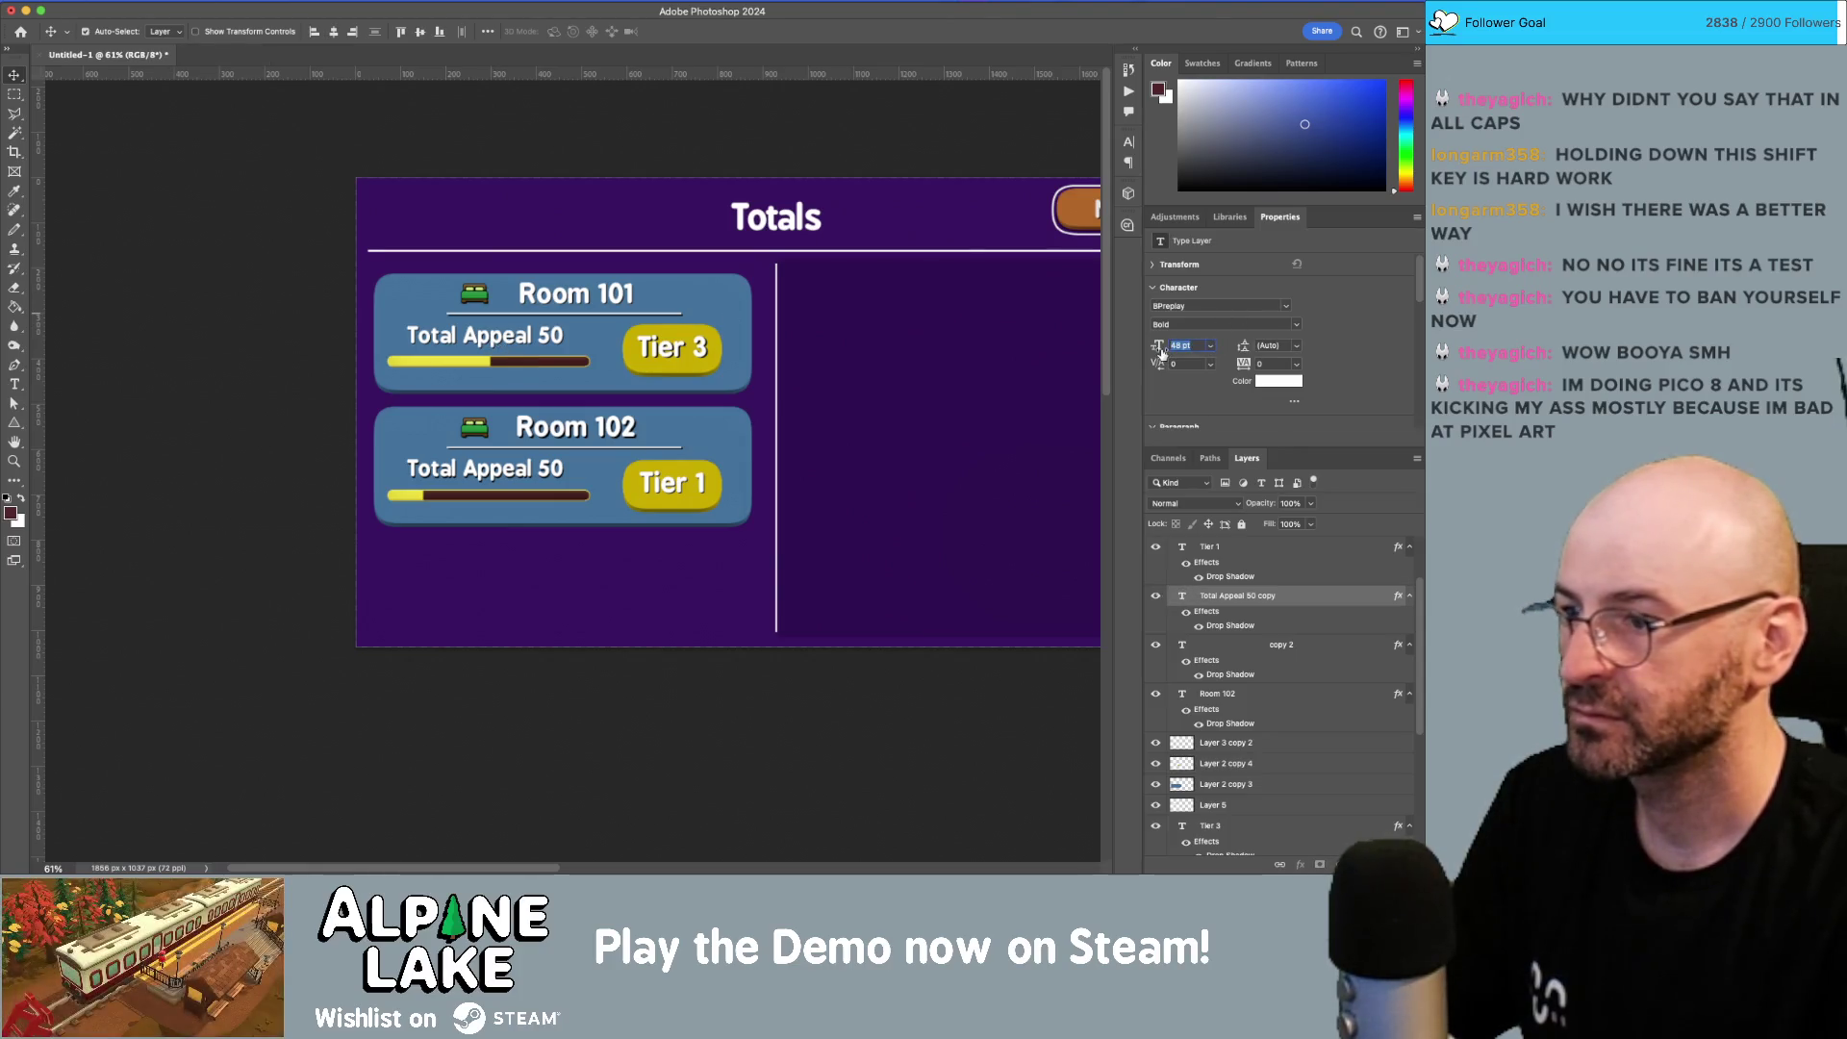
{"action": "type", "text": "40"}
{"action": "key", "text": "Return"}
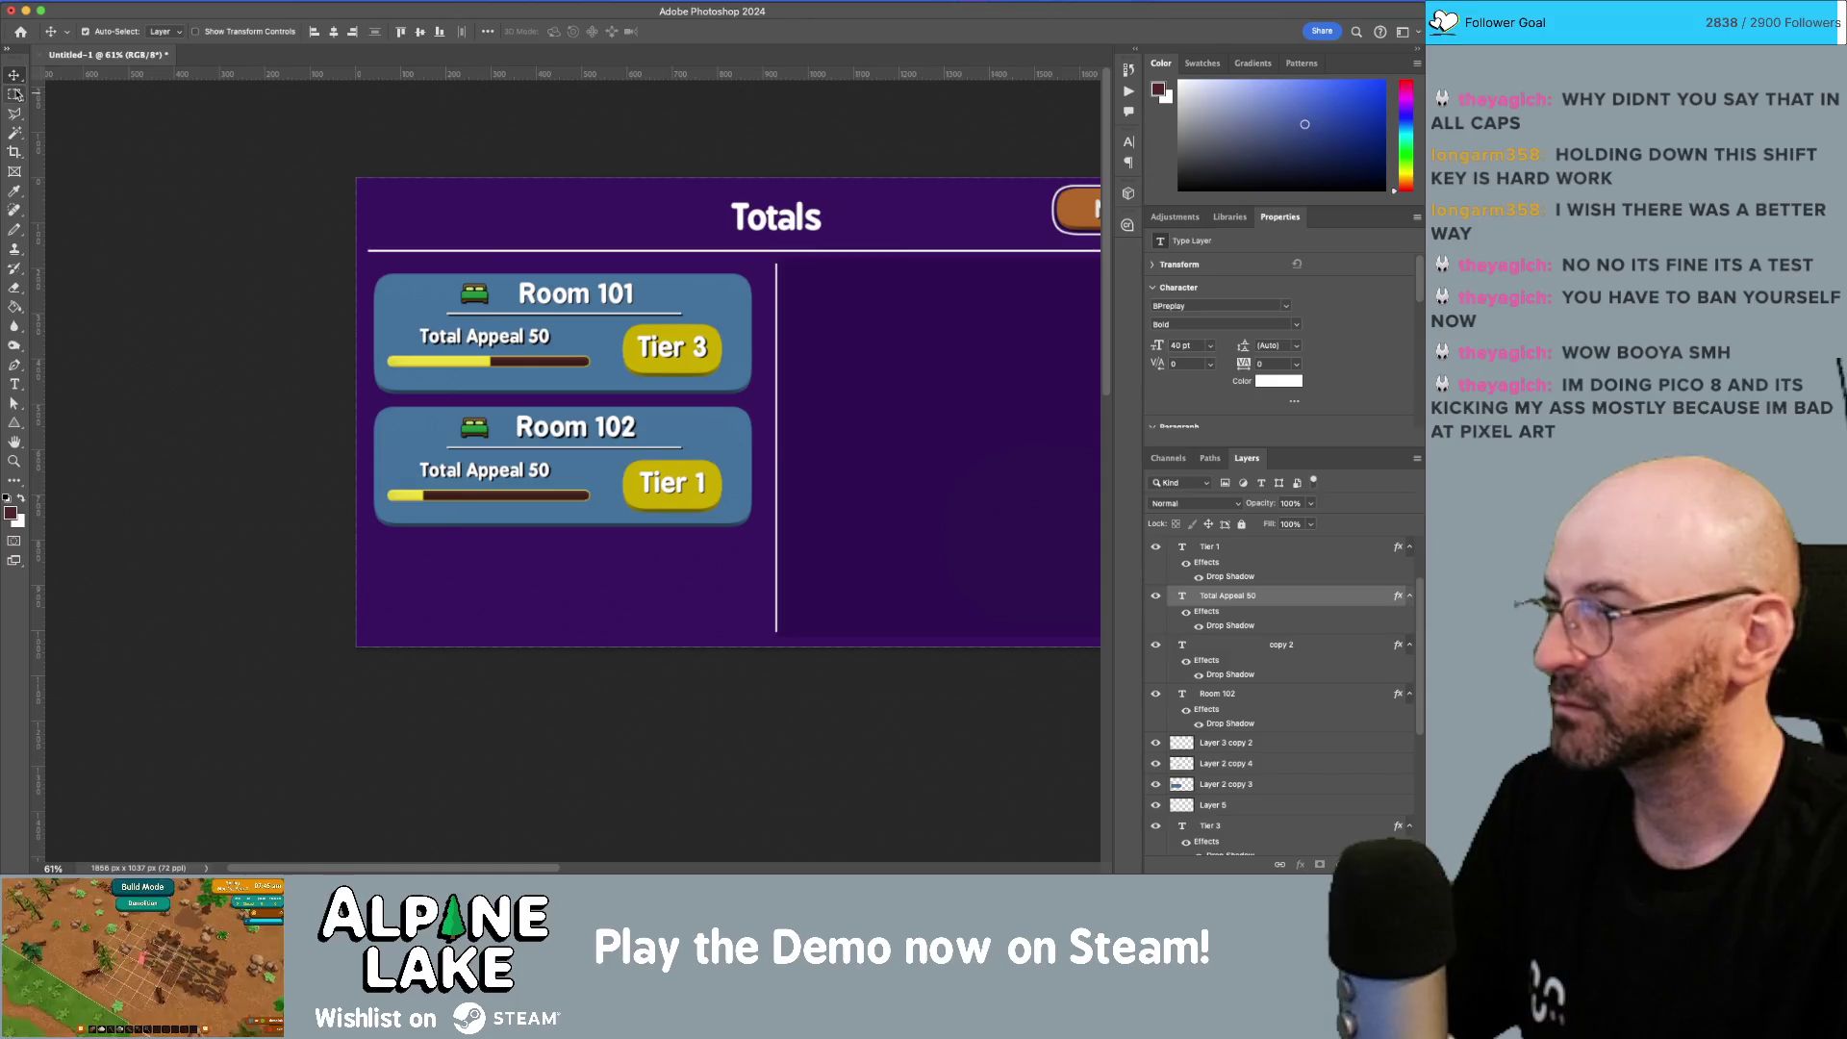
{"action": "left_click", "coordinate": [326, 98]}
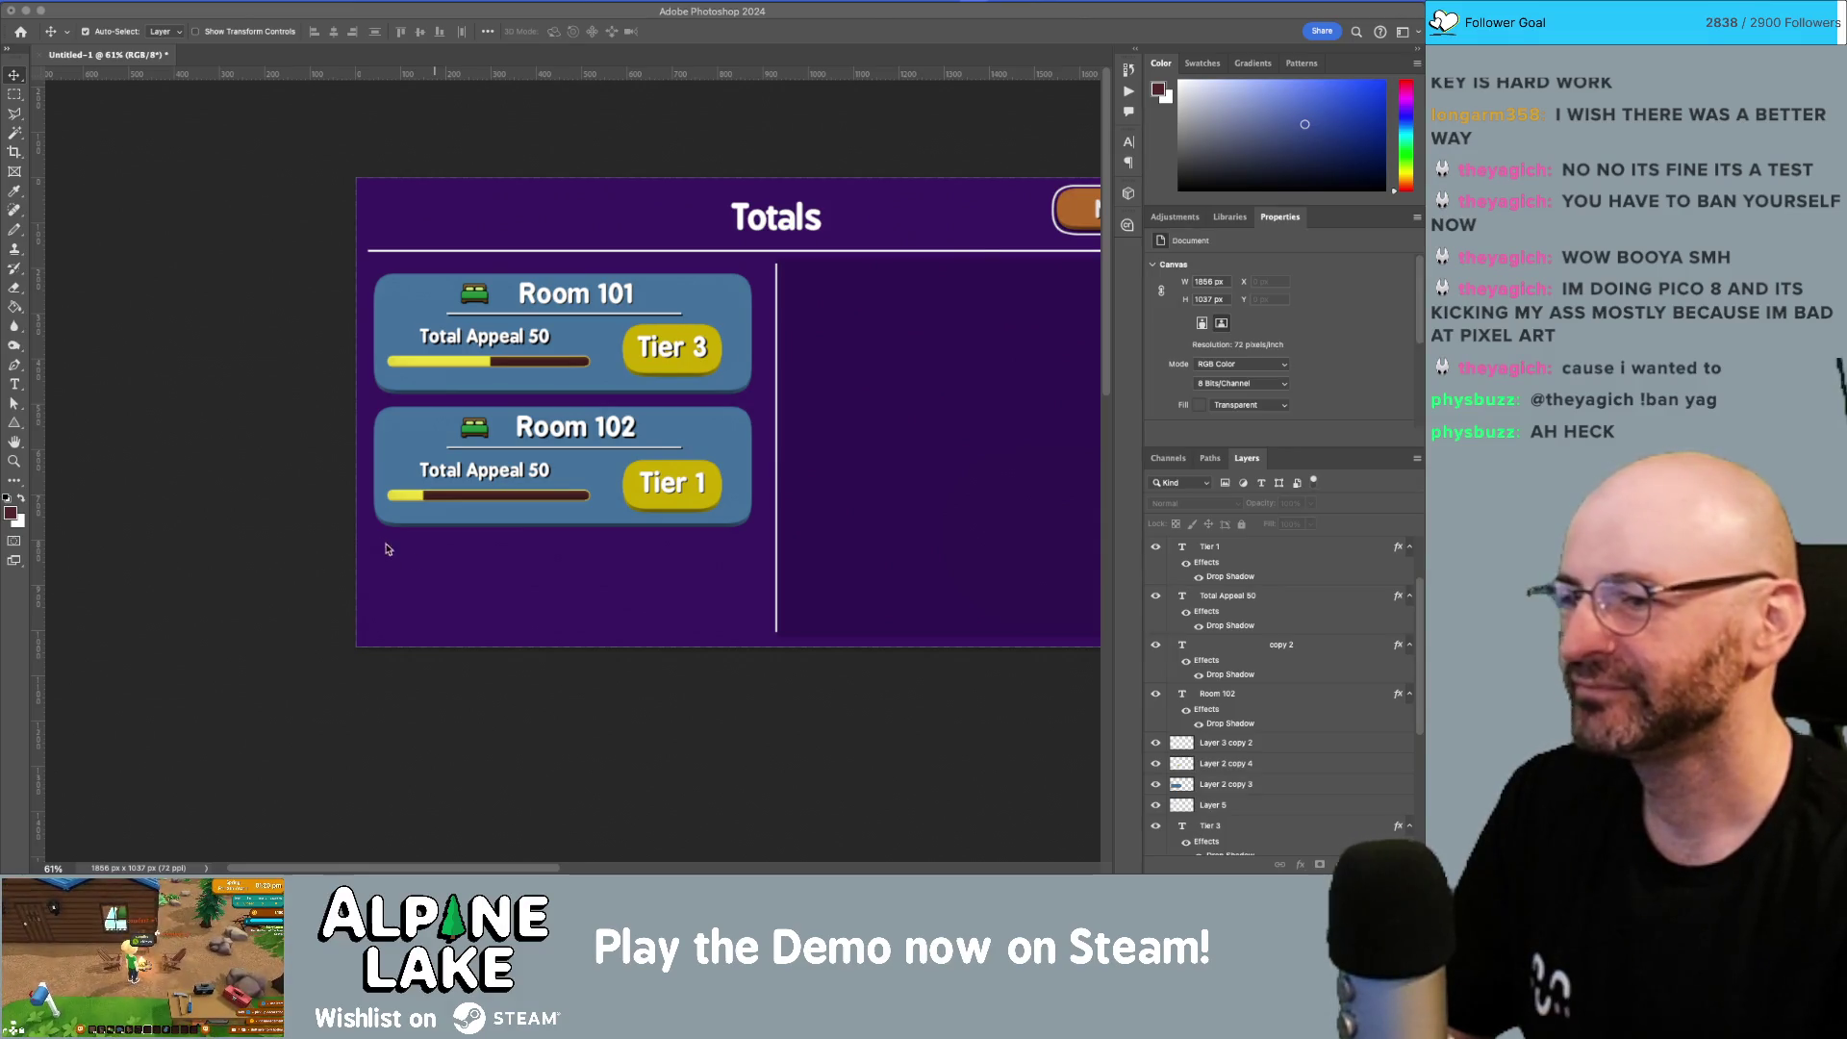
- Drag the Room 101 title and the Room 102 title with its bed icon left to centre them on their cards
{"action": "key", "text": "z"}
{"action": "mouse_move", "coordinate": [646, 464]}
{"action": "left_mouse_down"}
{"action": "mouse_move", "coordinate": [595, 532]}
{"action": "mouse_move", "coordinate": [522, 440]}
{"action": "mouse_move", "coordinate": [414, 444]}
{"action": "left_mouse_up"}
{"action": "key", "text": "v"}
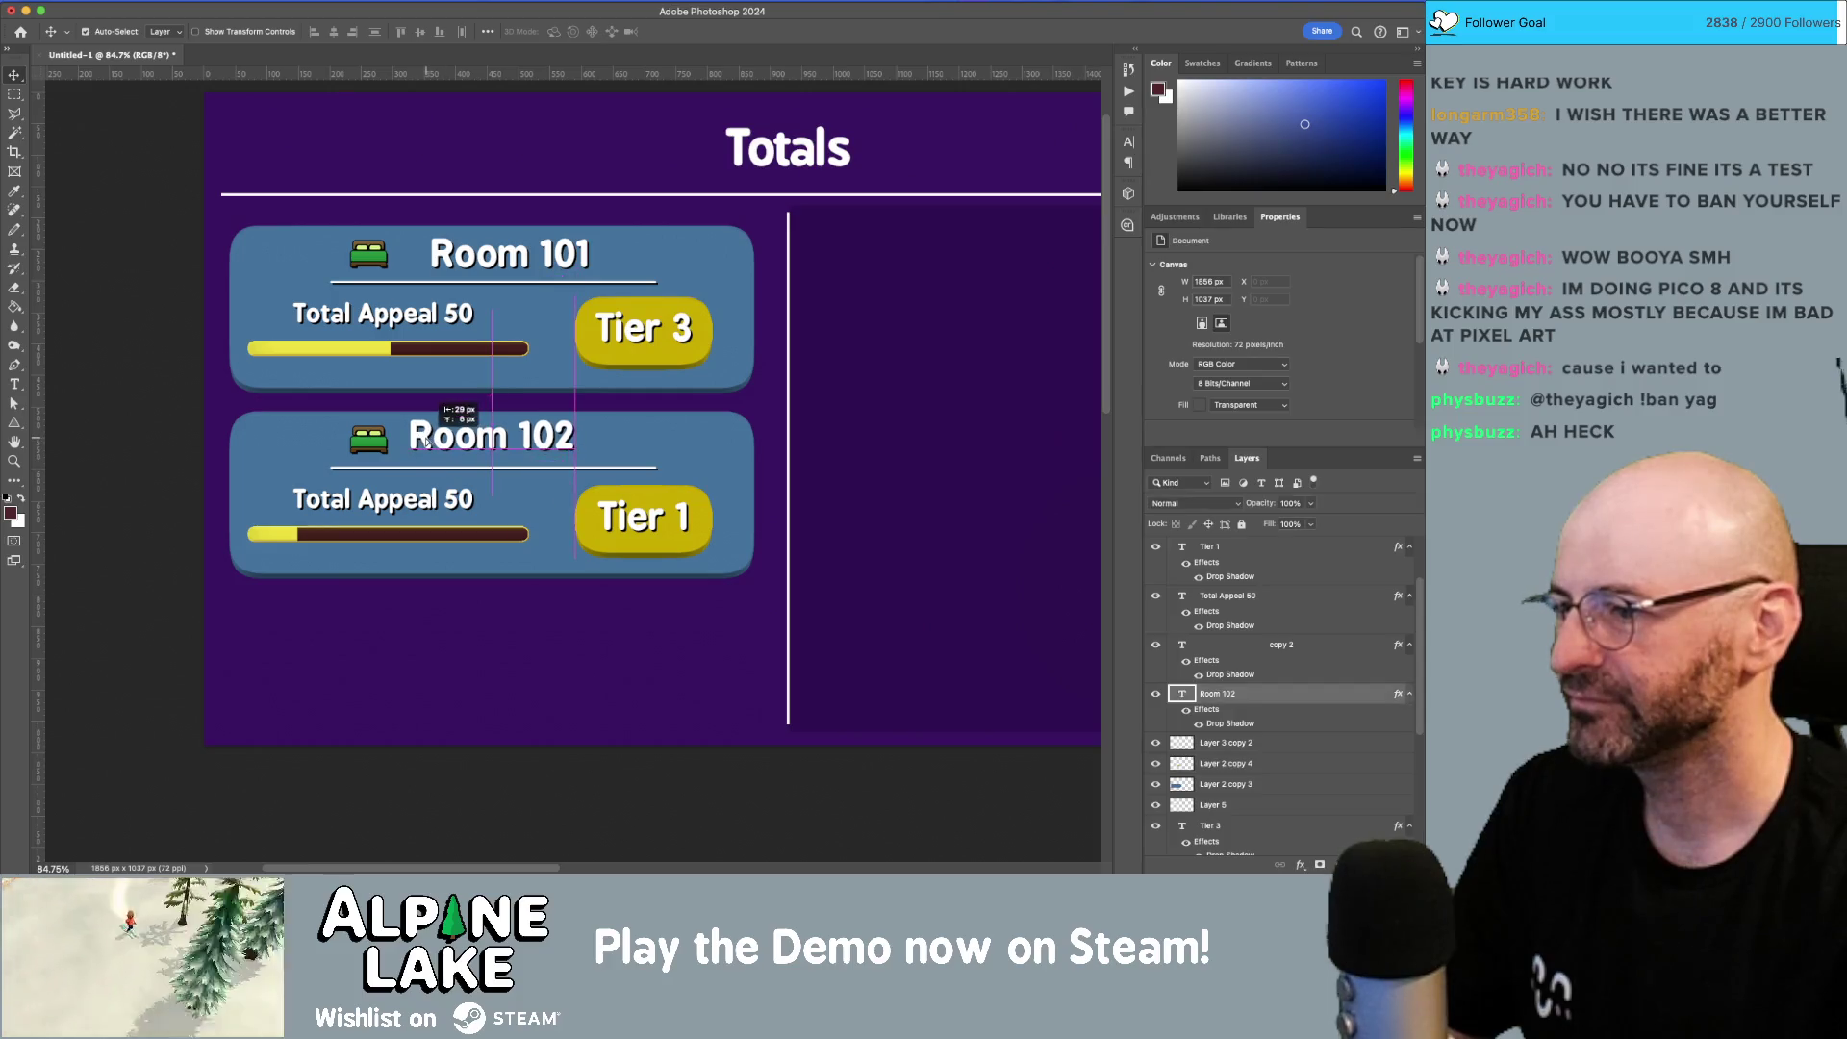
{"action": "left_click_drag", "start_coordinate": [448, 260], "coordinate": [425, 260]}
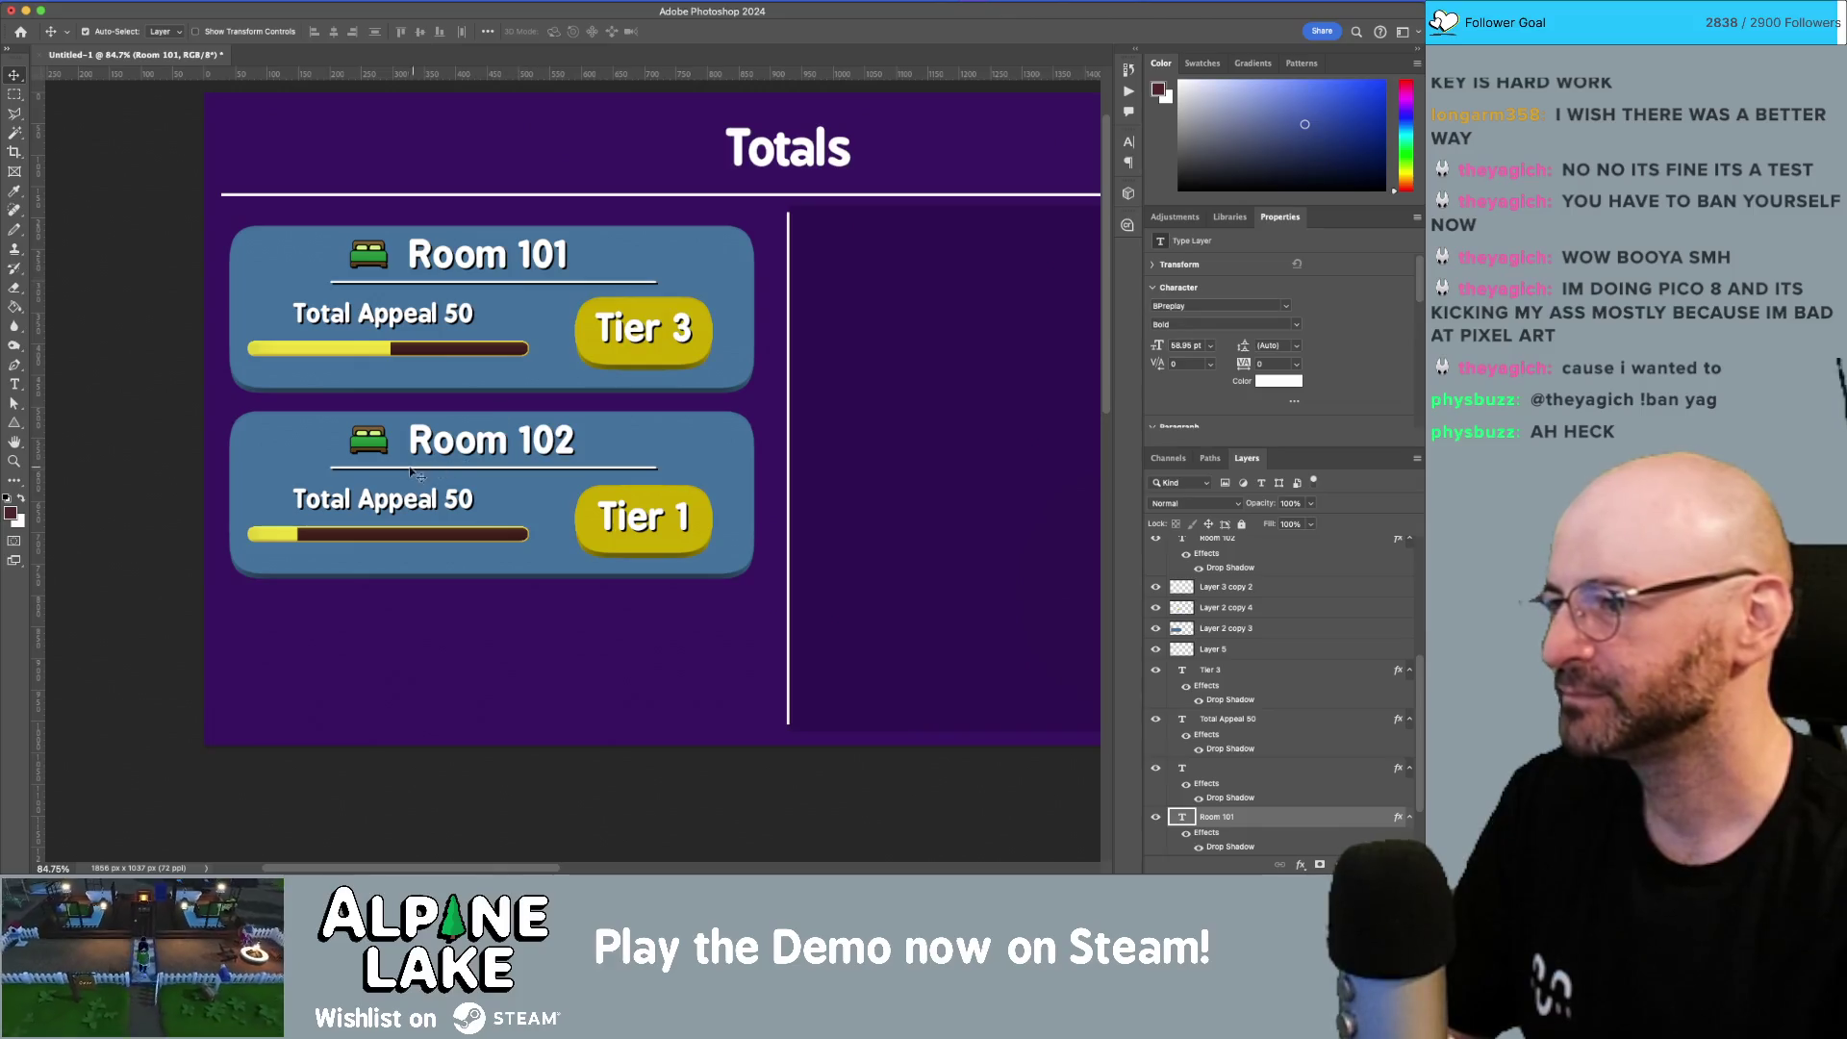
{"action": "mouse_move", "coordinate": [415, 447]}
{"action": "left_mouse_down"}
{"action": "mouse_move", "coordinate": [379, 444]}
{"action": "mouse_move", "coordinate": [419, 405]}
{"action": "left_mouse_up"}
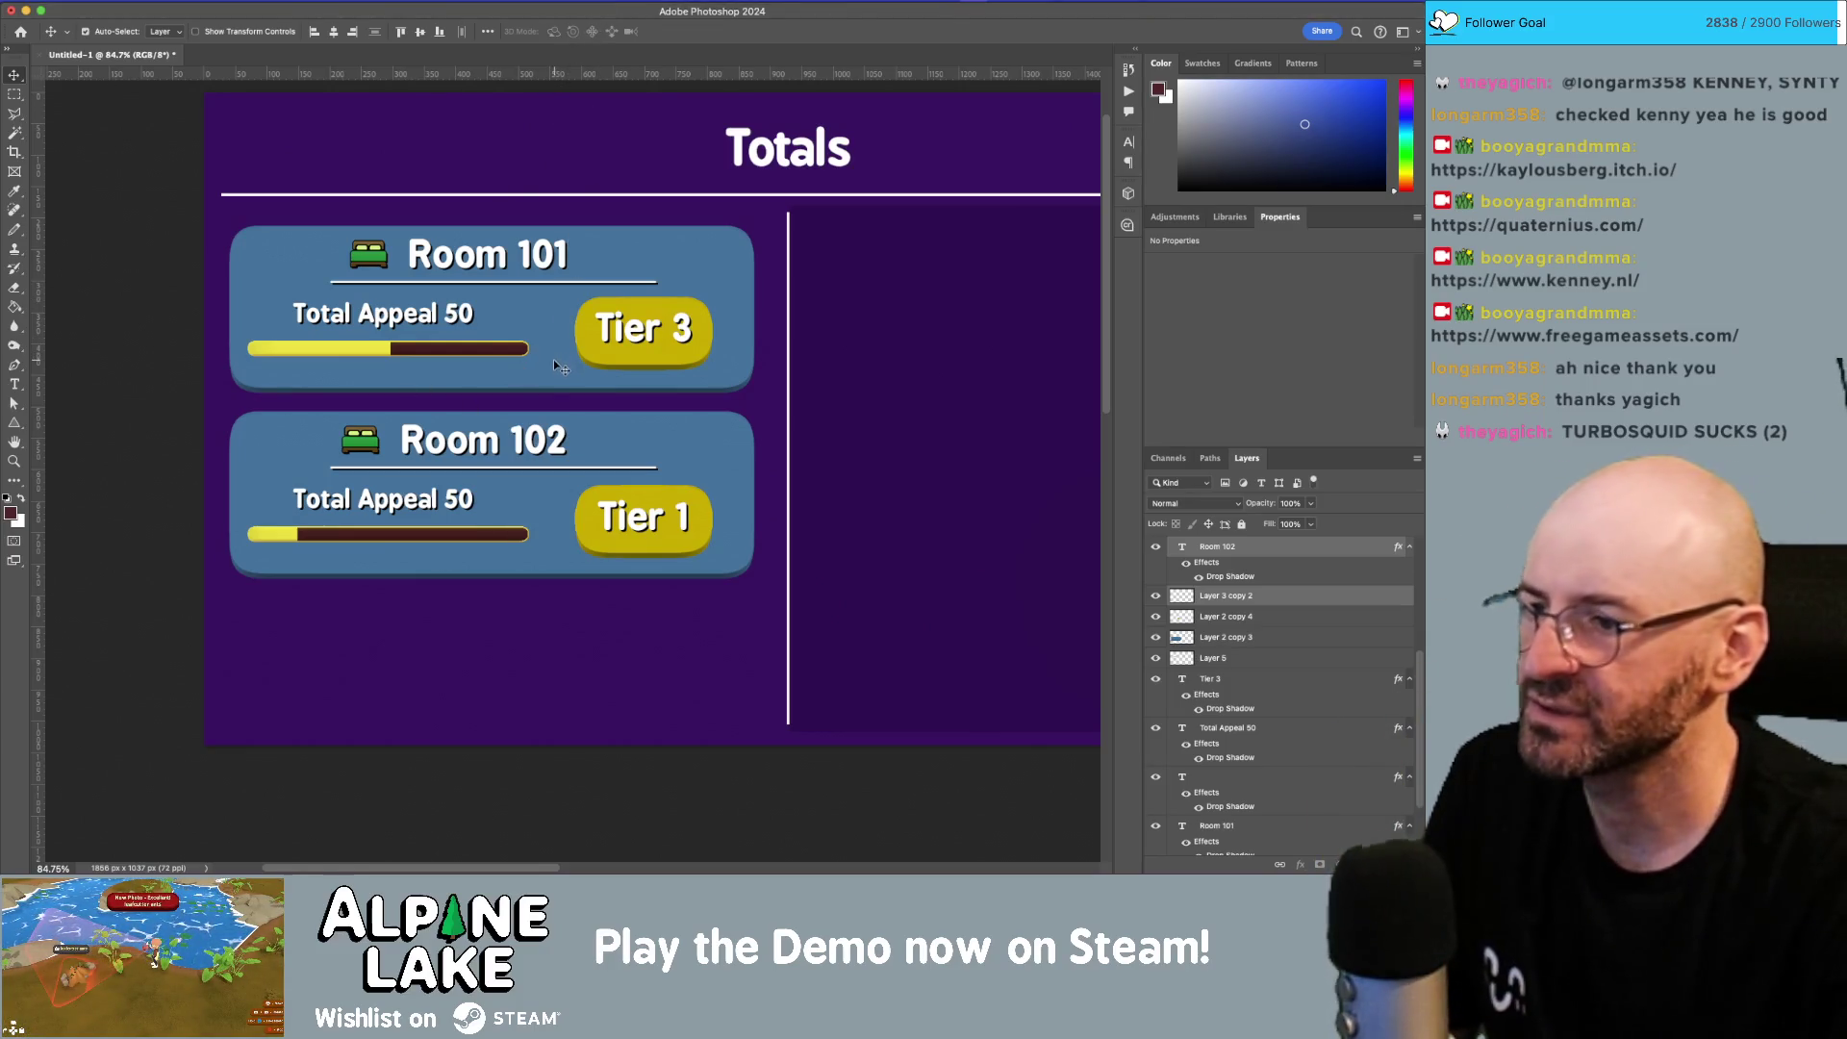
{"action": "left_click", "coordinate": [698, 224]}
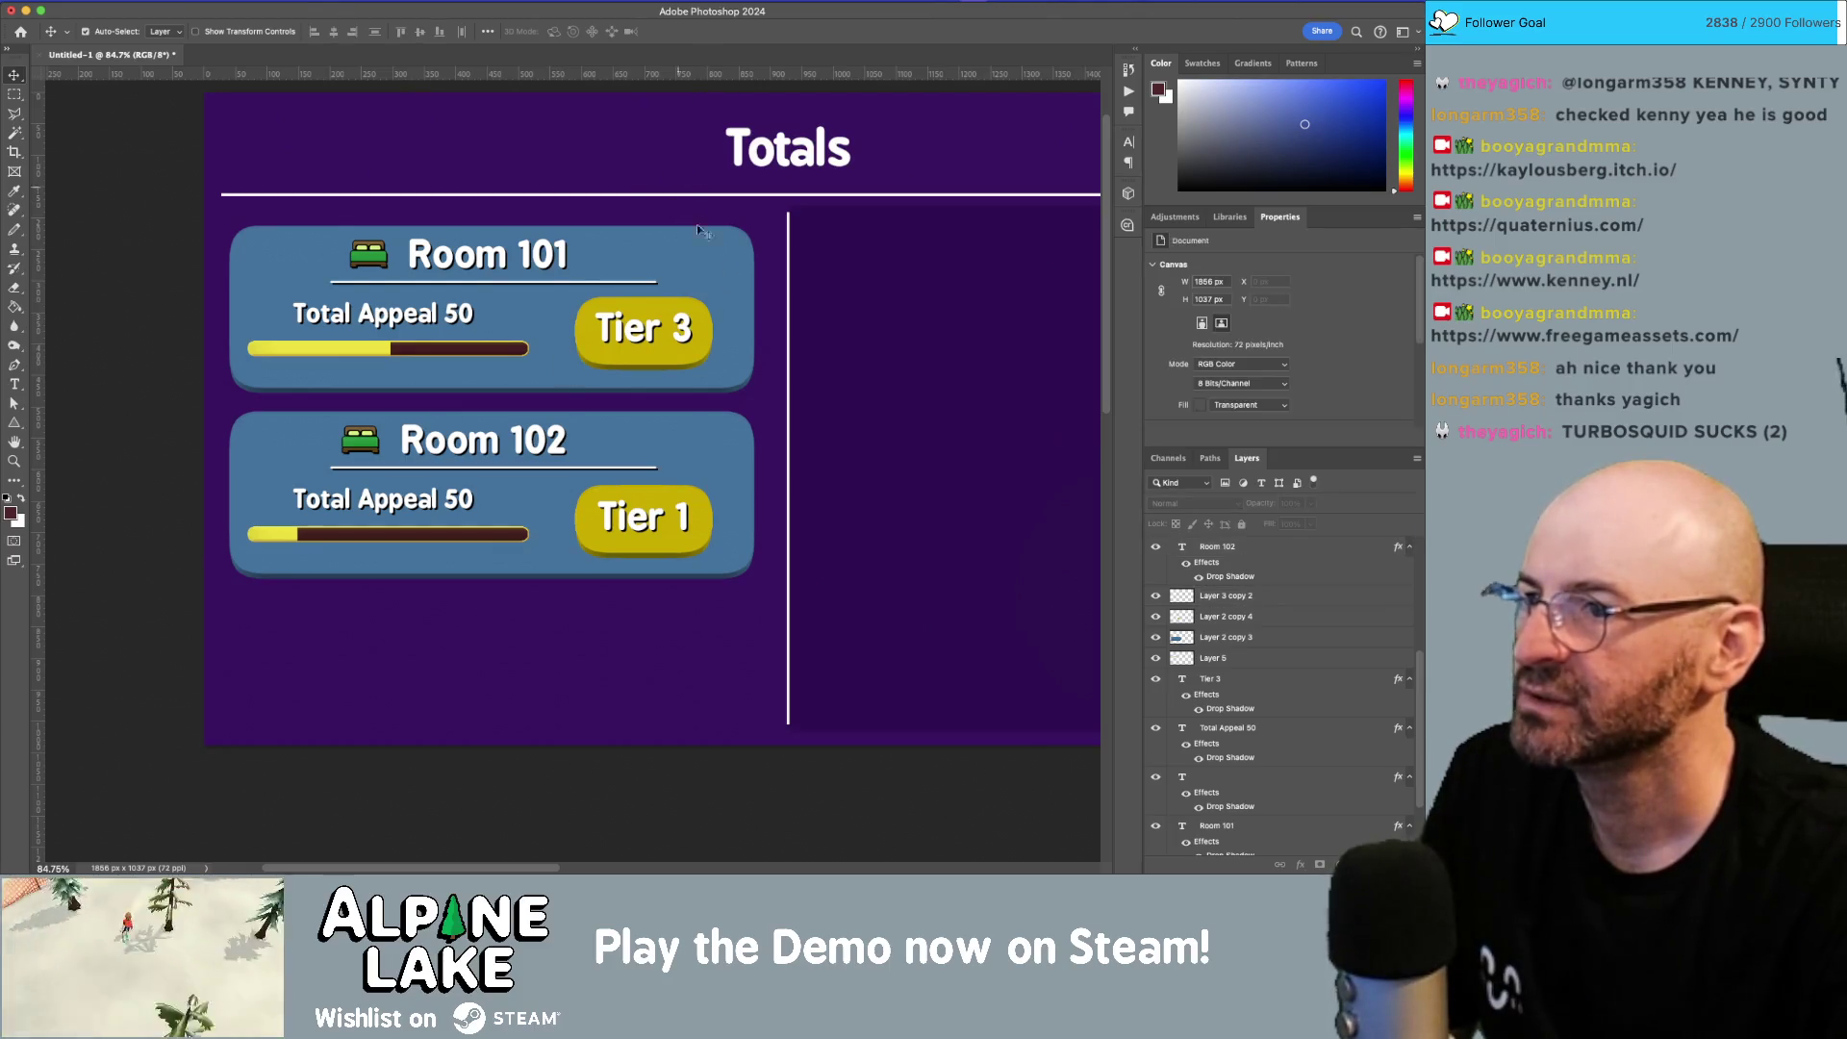
{"action": "scroll", "coordinate": [696, 224], "scroll_direction": "right", "scroll_amount": 3}
{"action": "key", "text": "z"}
{"action": "left_click_drag", "start_coordinate": [684, 302], "coordinate": [659, 335]}
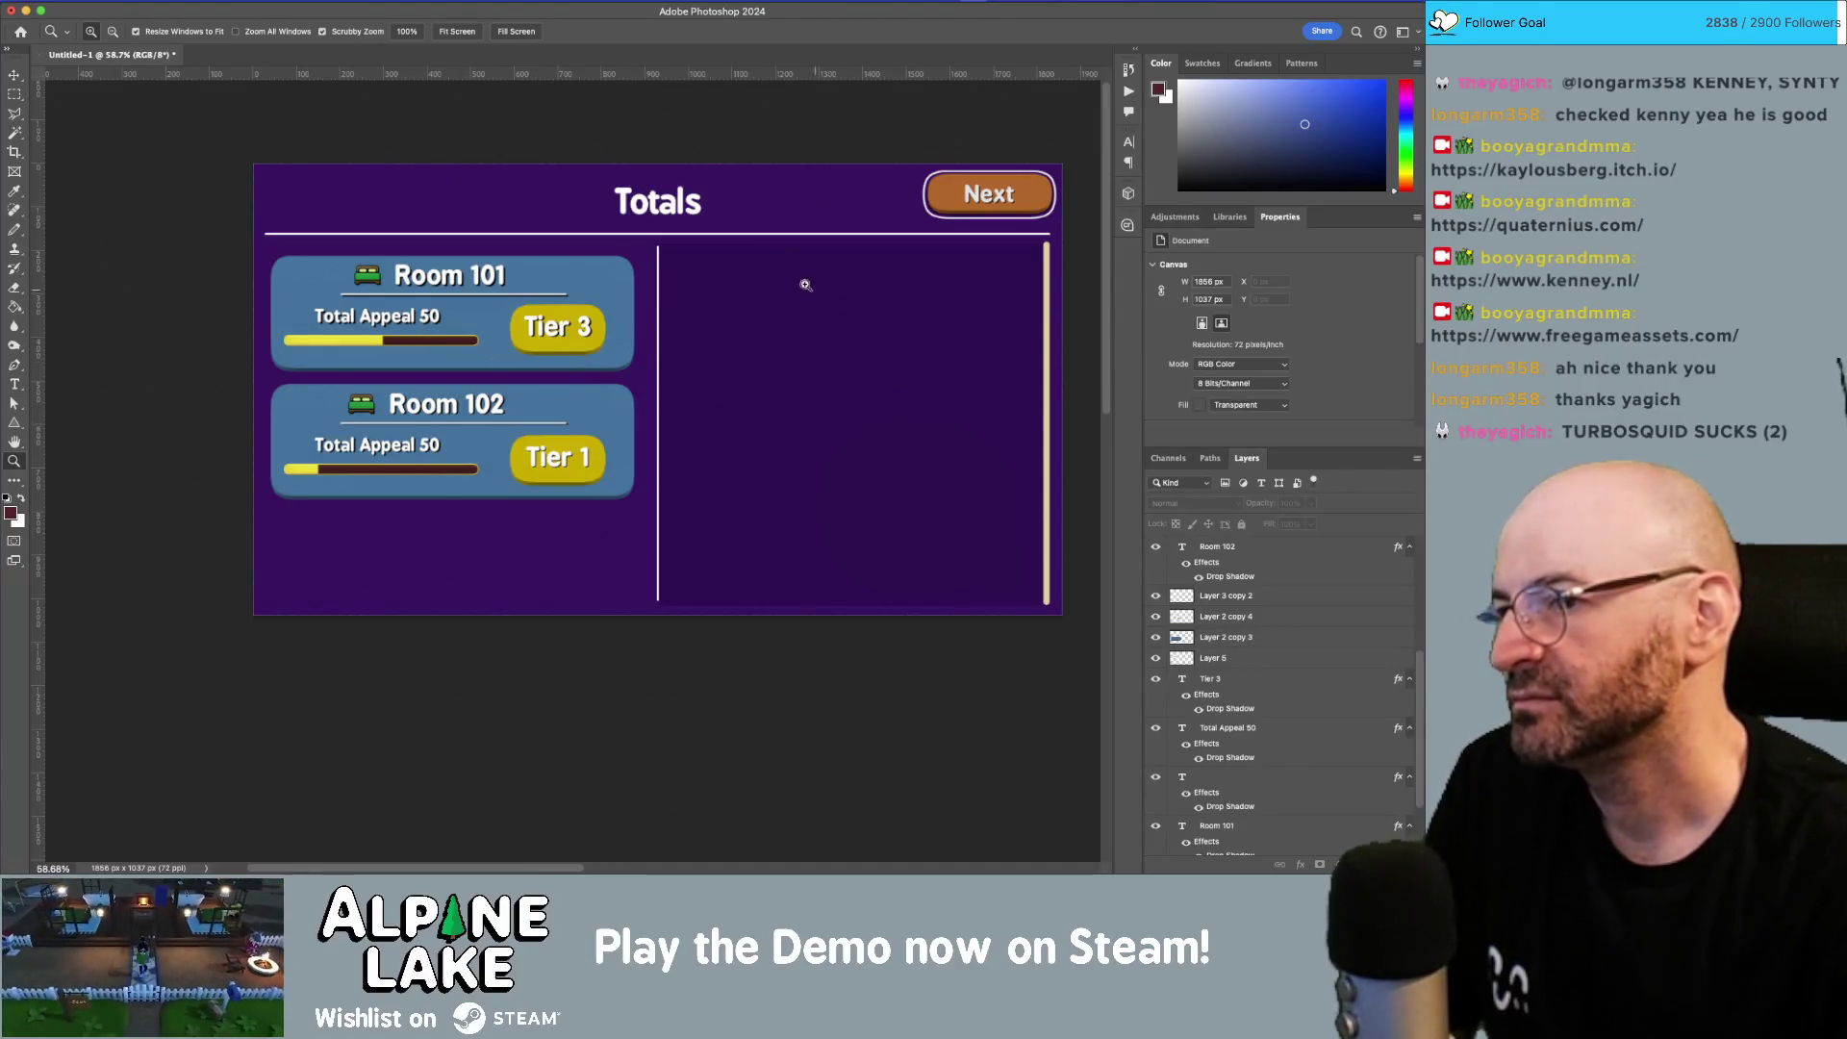
- Switch to the Rectangular Marquee ready to select the empty right panel
{"action": "key", "text": "v"}
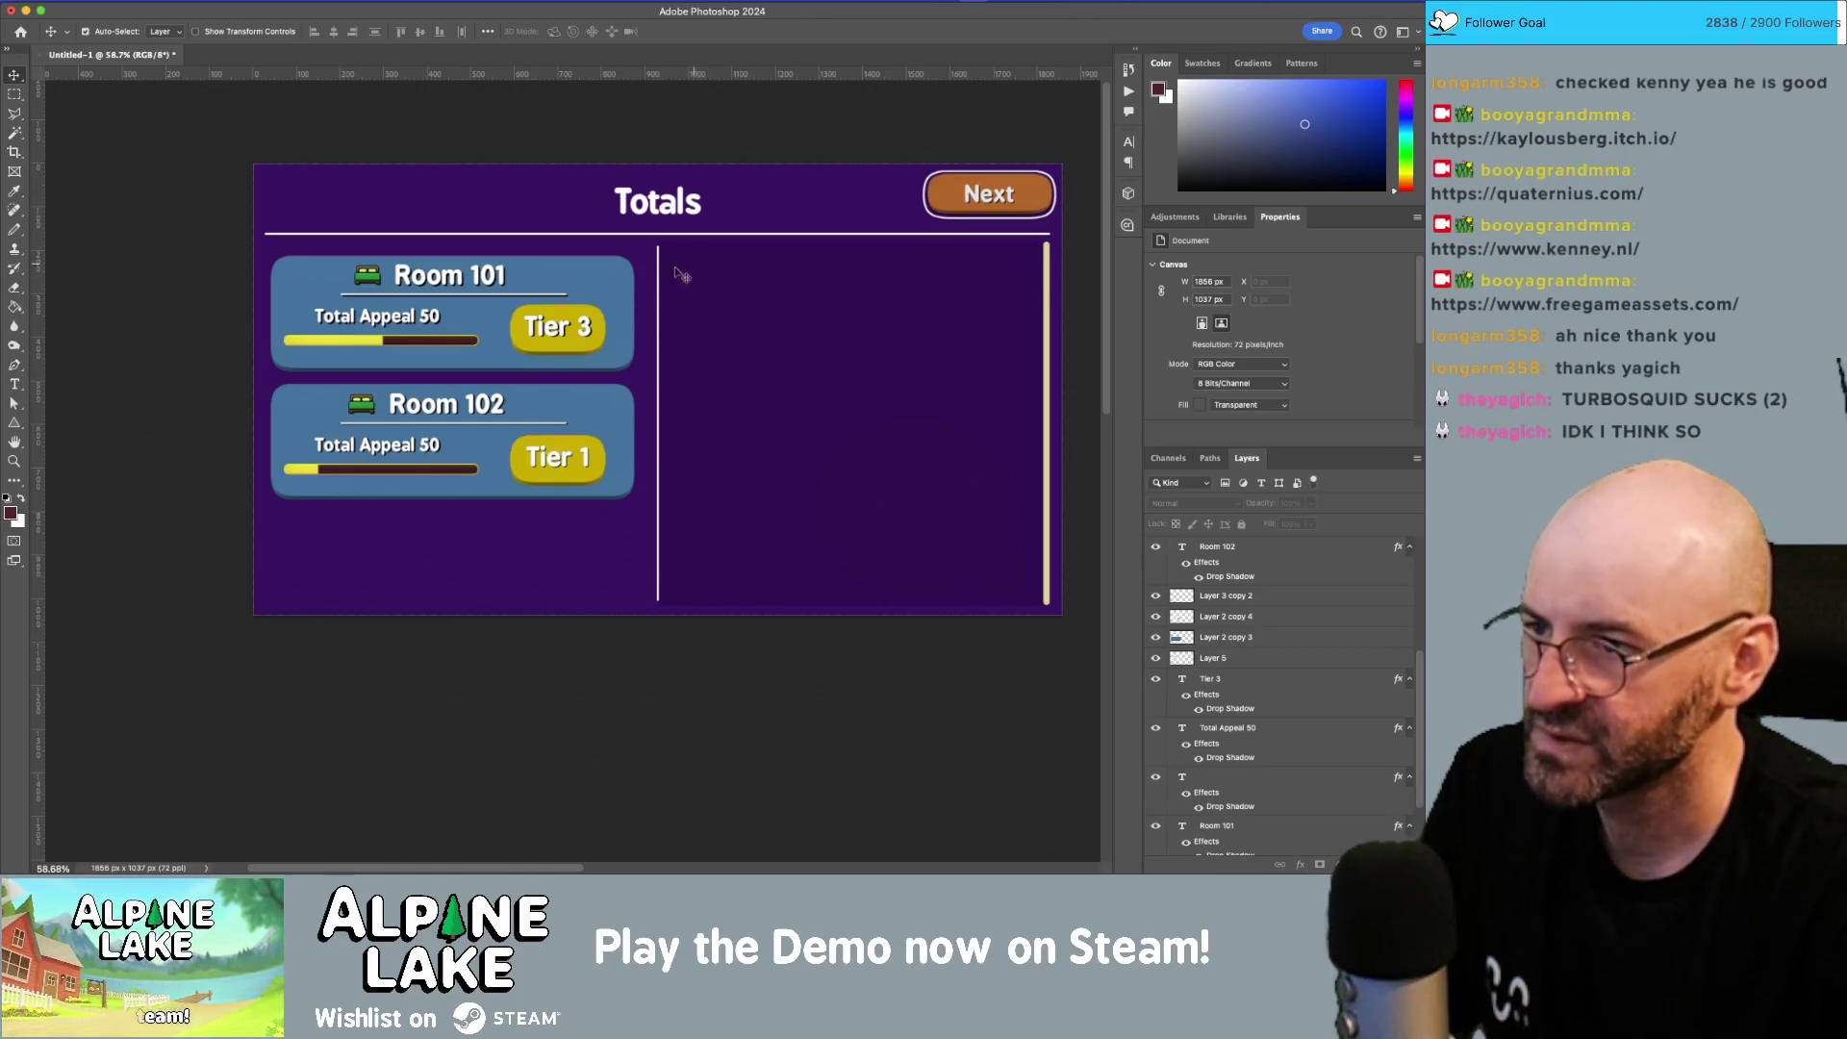
{"action": "key", "text": "m"}
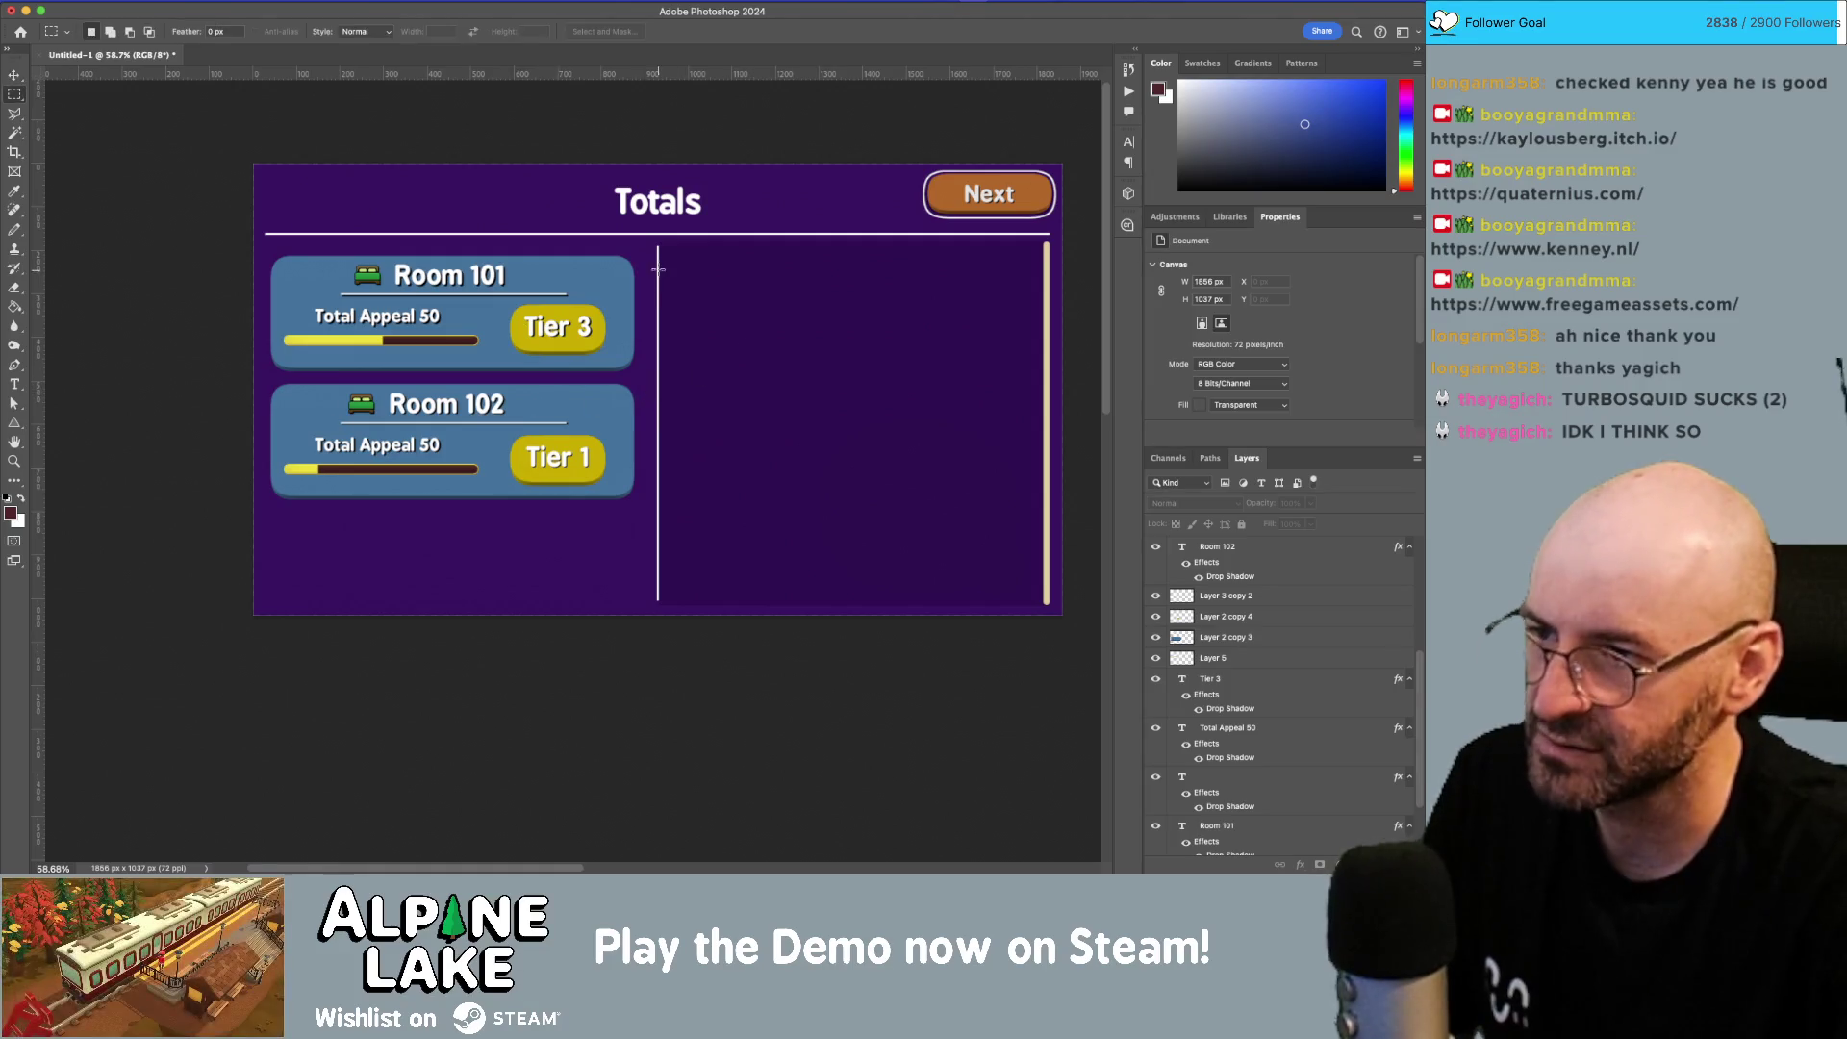
{"action": "left_click_drag", "start_coordinate": [824, 362], "coordinate": [1058, 613]}
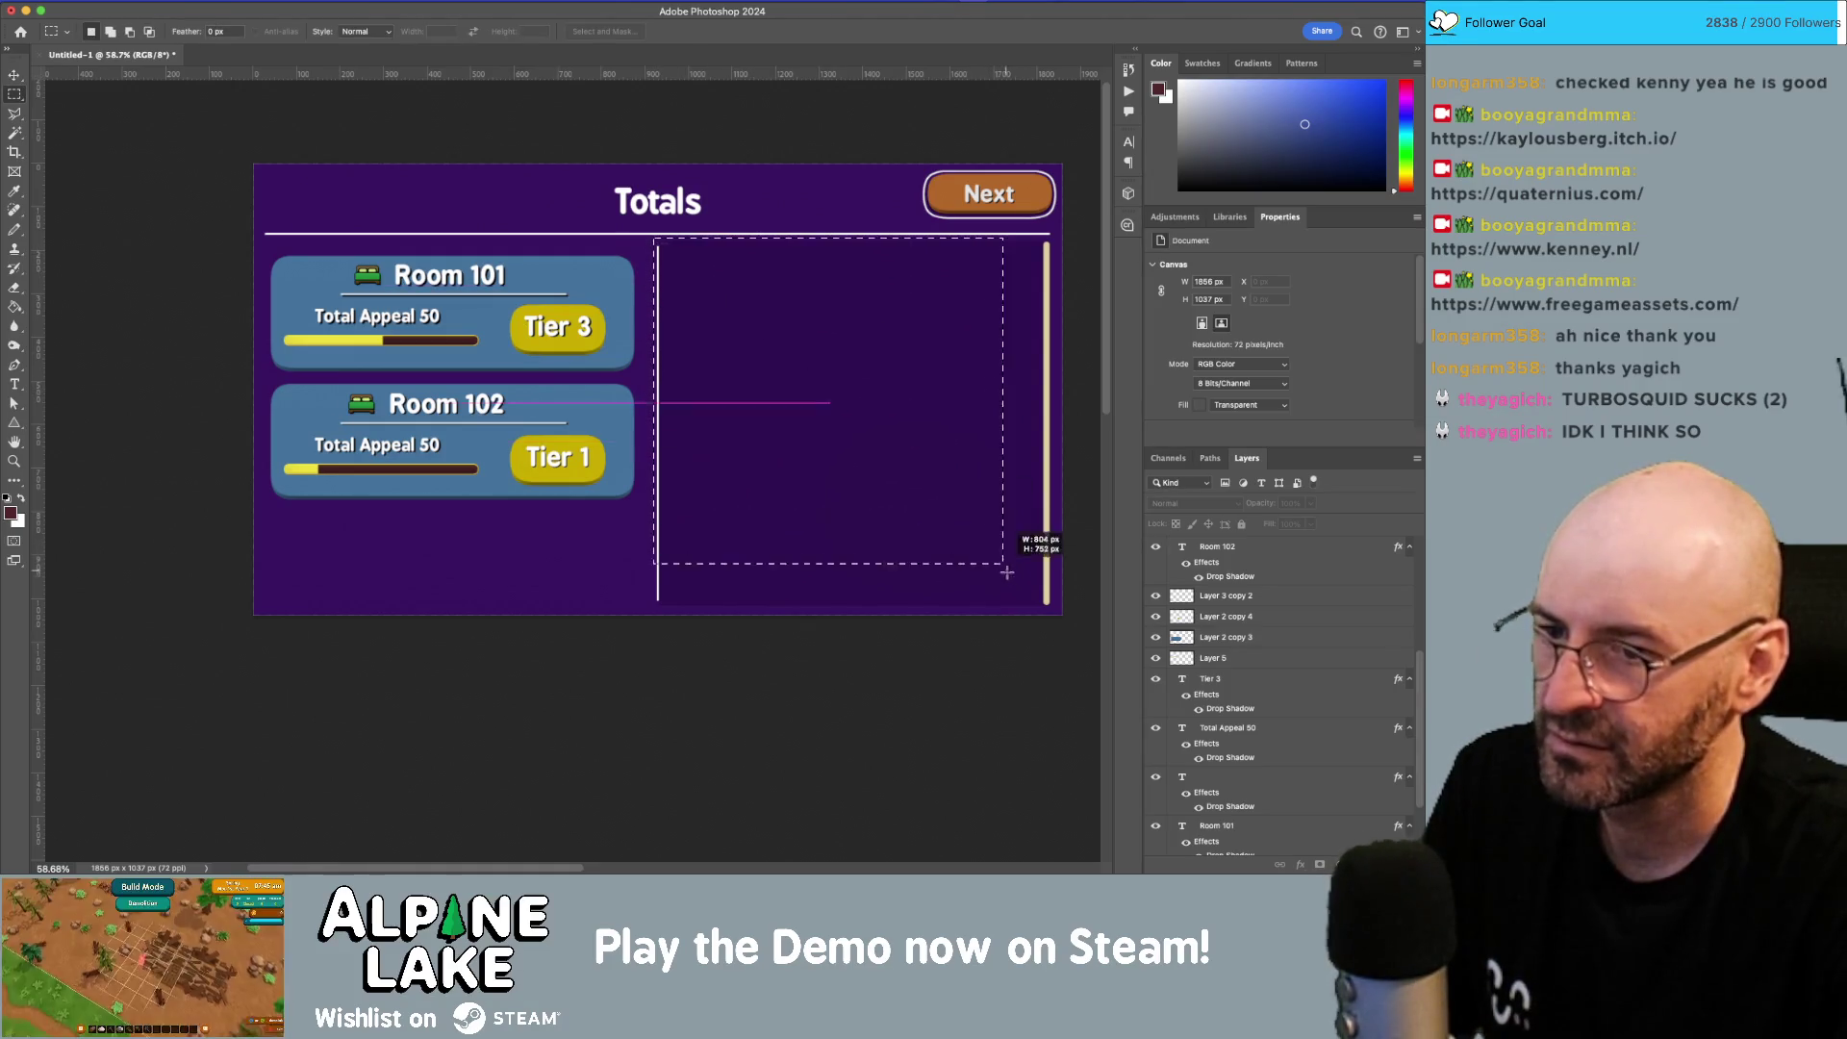
{"action": "key", "text": "alt+comma"}
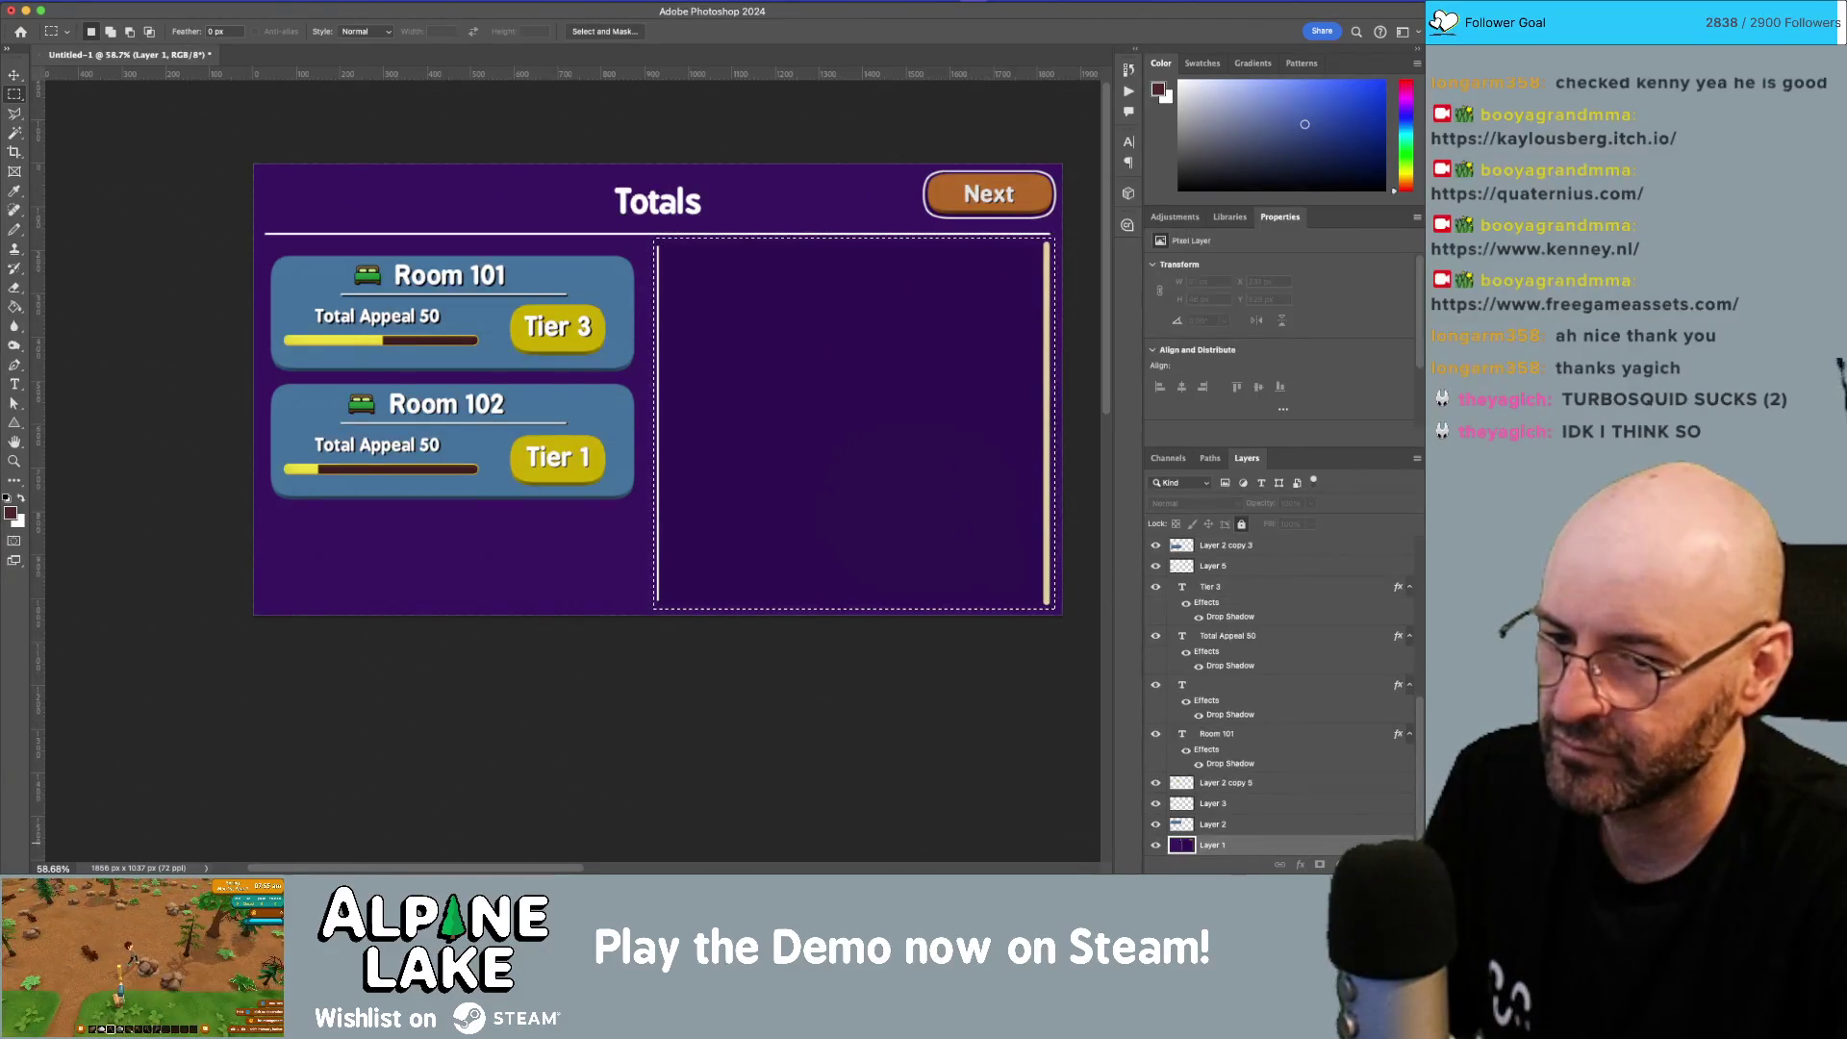
{"action": "key", "text": "v"}
{"action": "left_click_drag", "start_coordinate": [874, 424], "coordinate": [481, 427]}
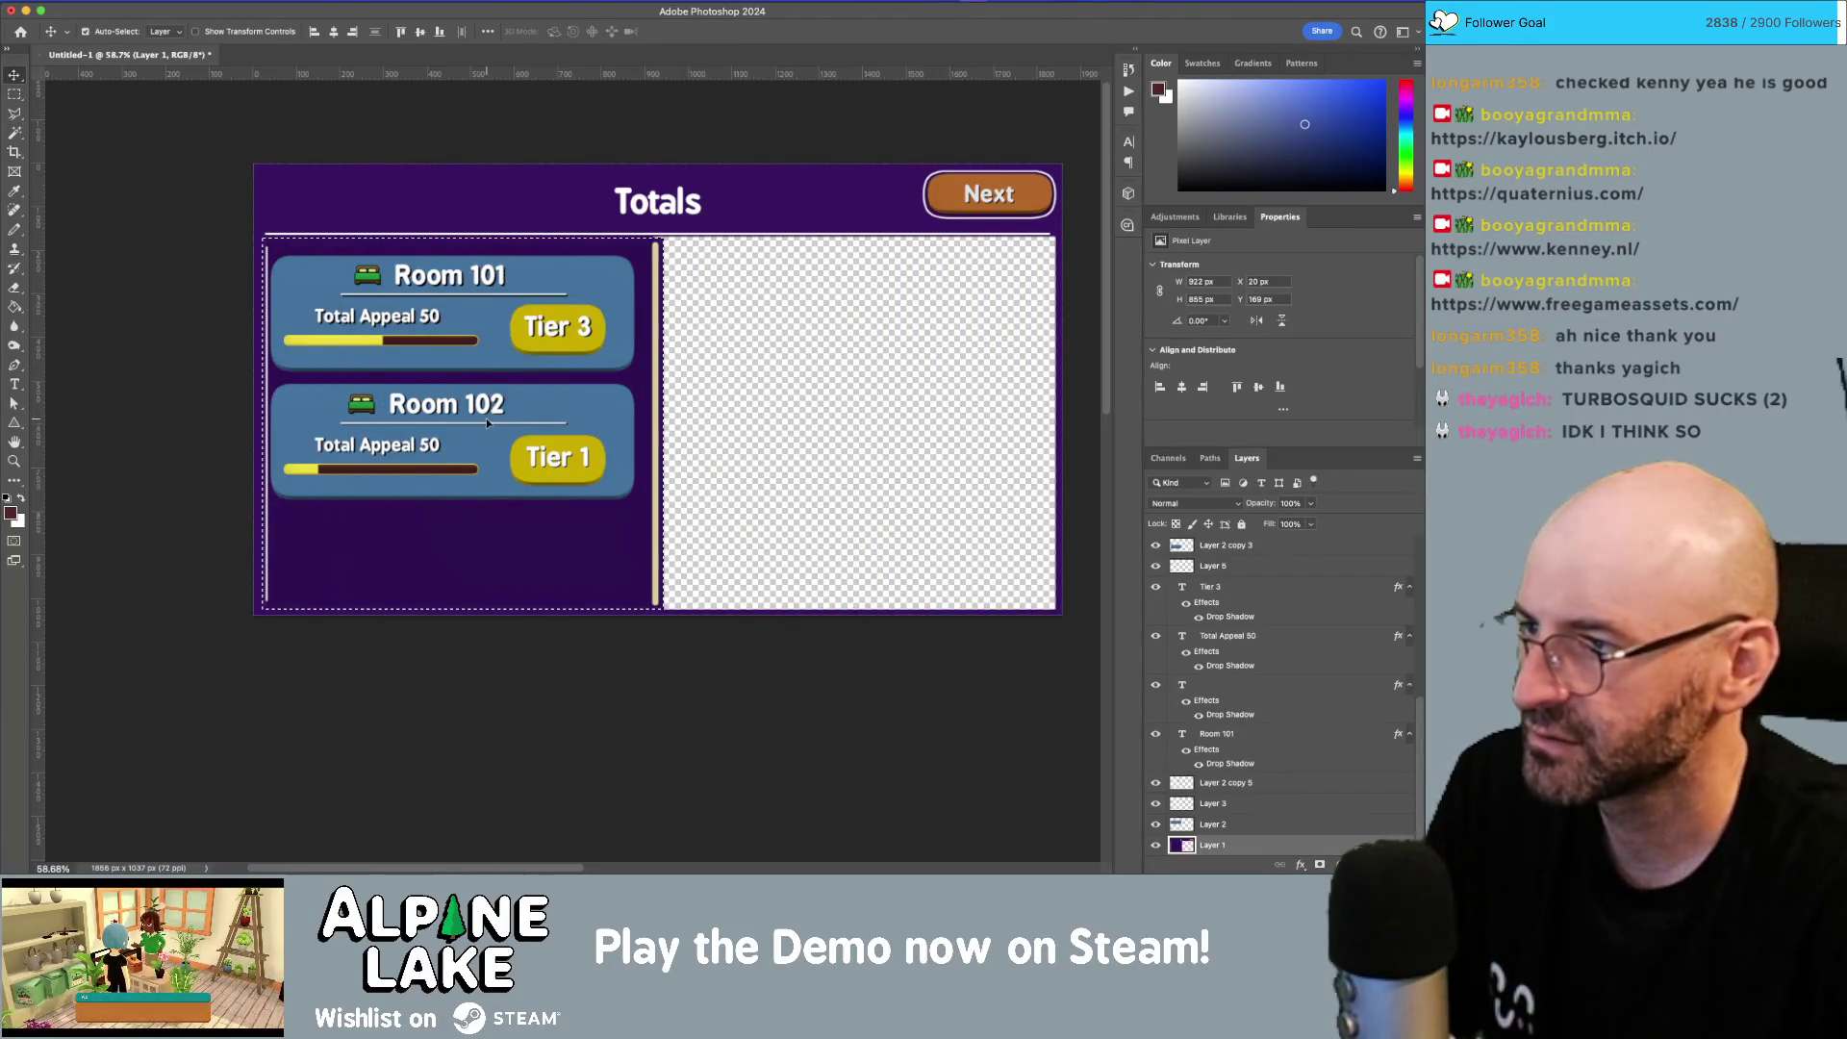
{"action": "key", "text": "ctrl+d"}
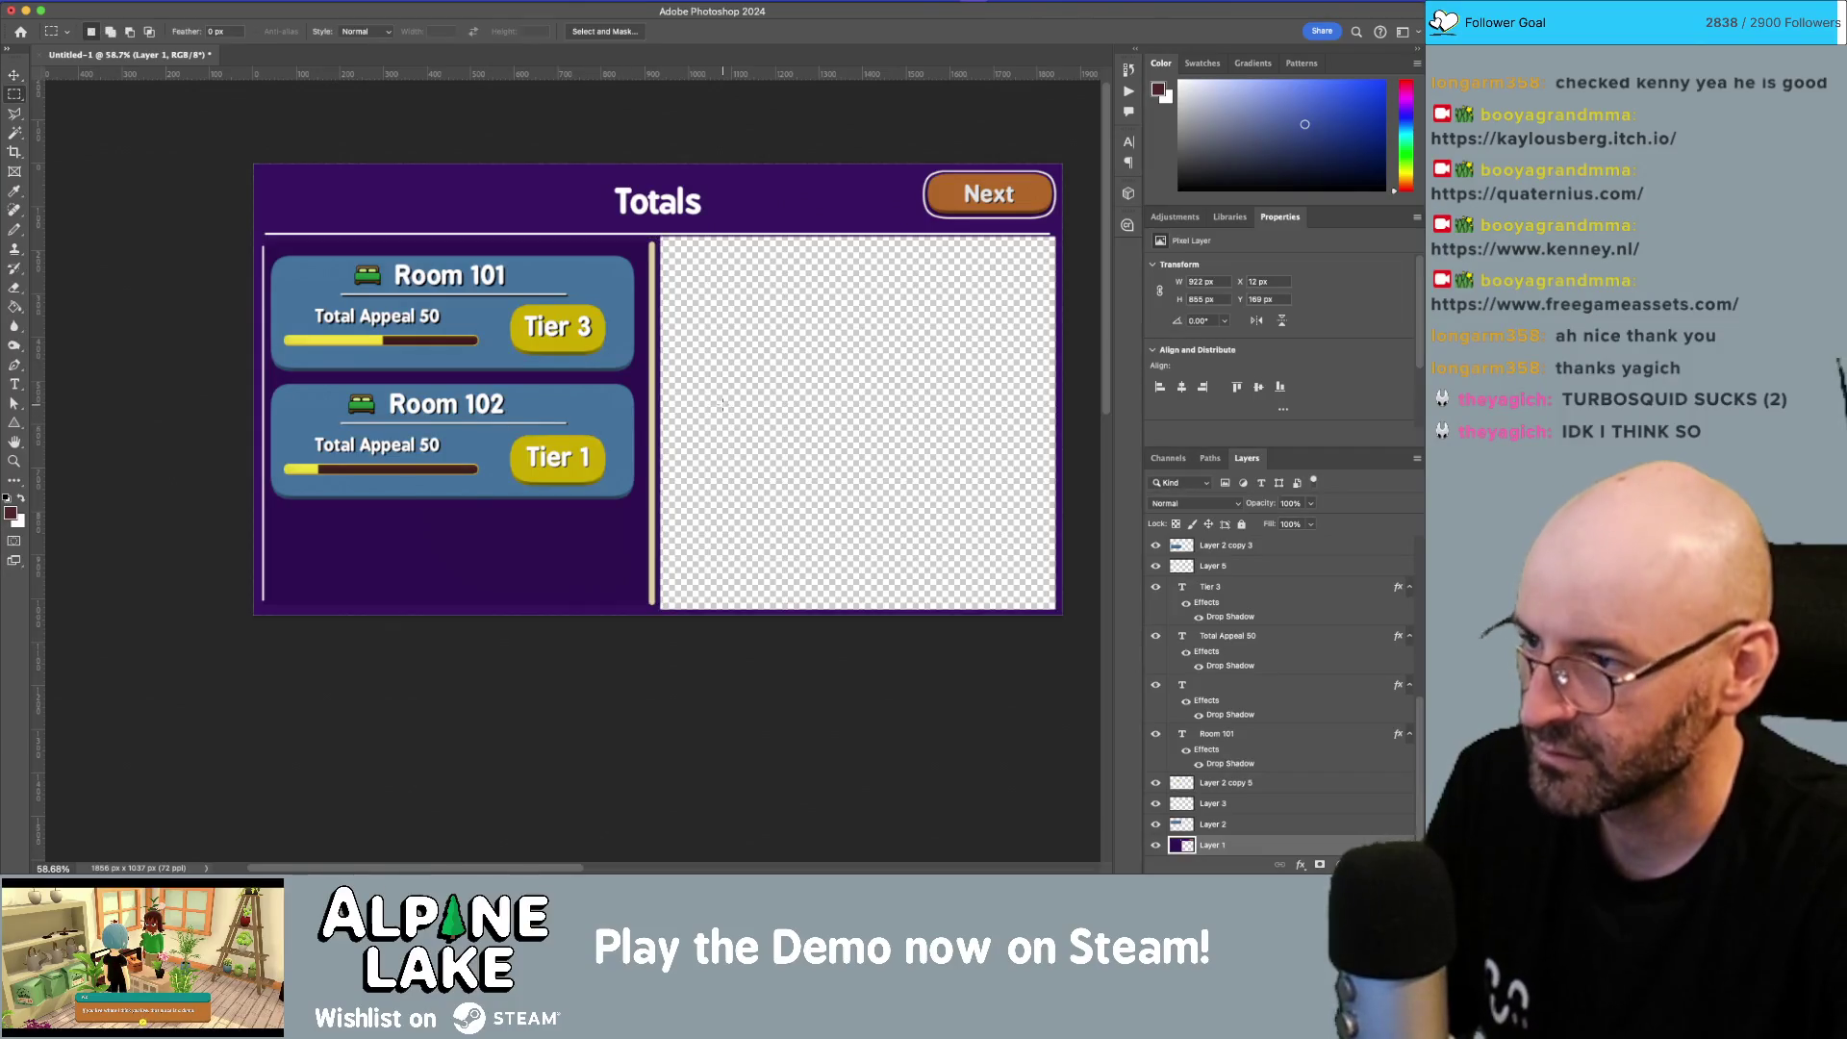
{"action": "key", "text": "m"}
{"action": "key", "text": "ctrl+z"}
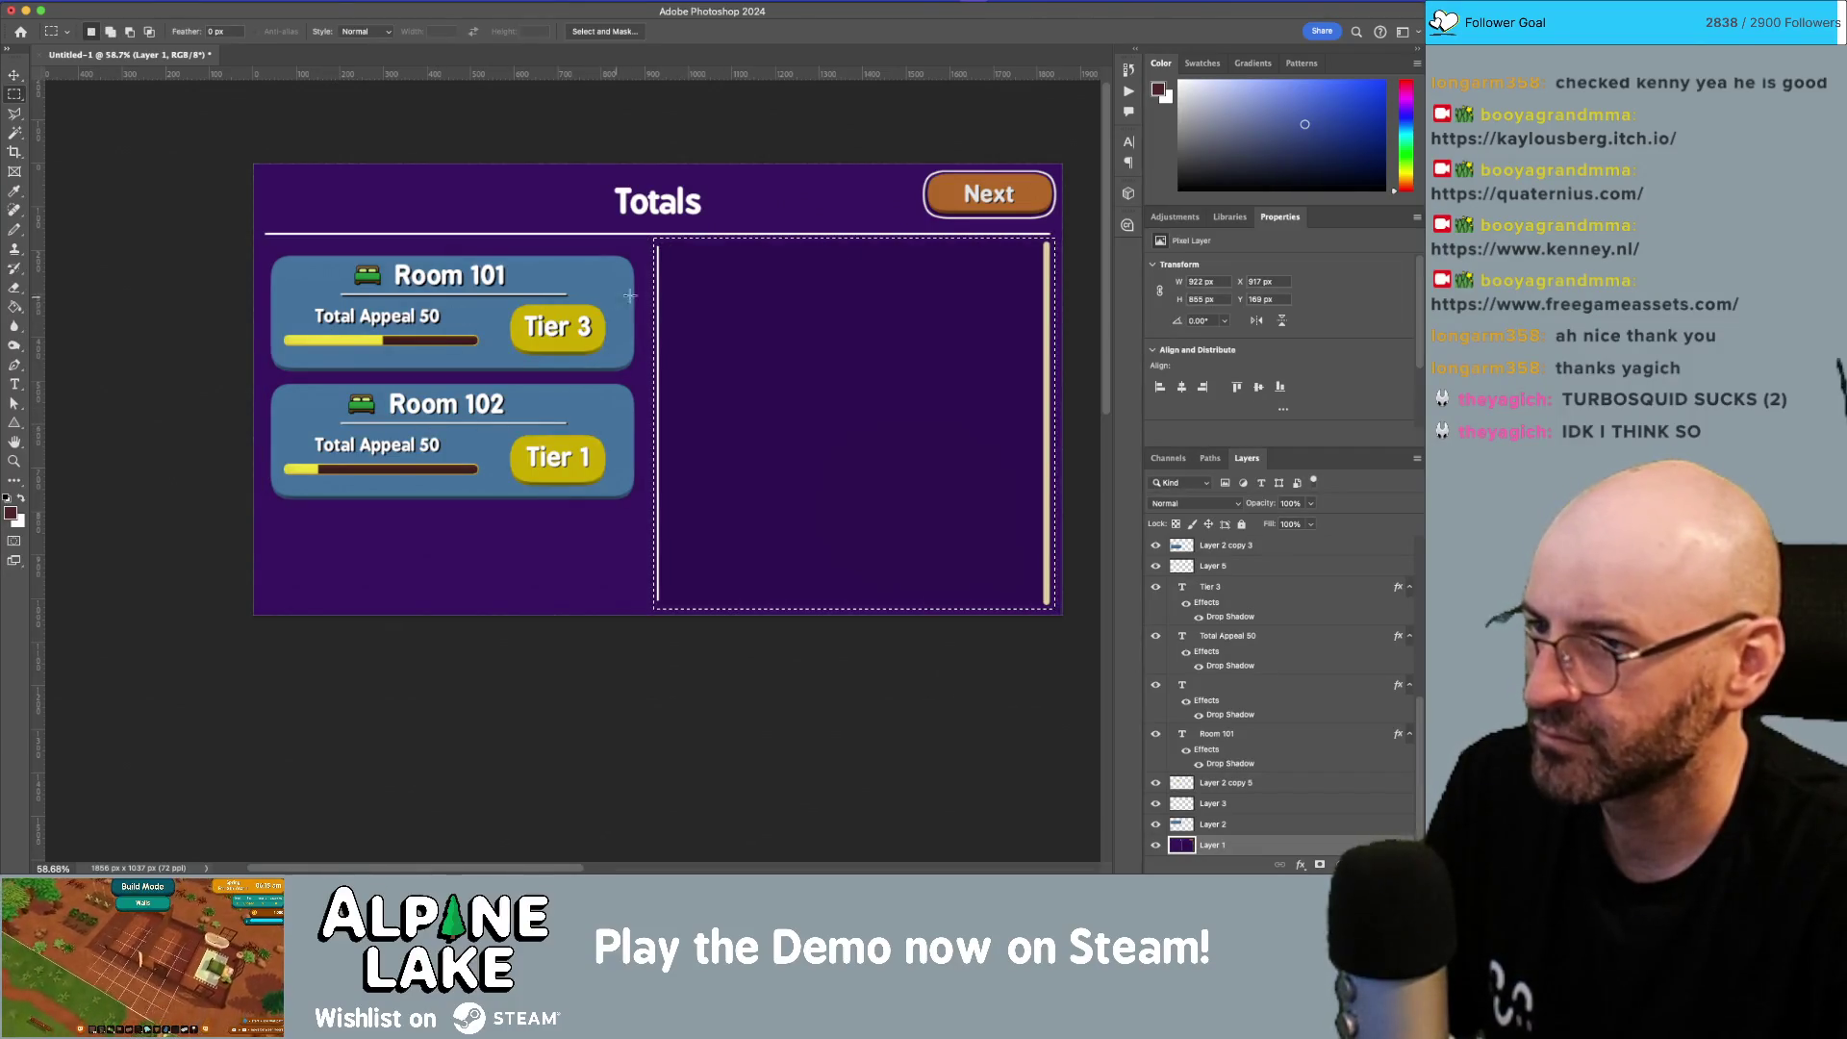
{"action": "key", "text": "z"}
- Reselect the right panel down to its corner and drag it left beside the room cards
{"action": "left_click_drag", "start_coordinate": [679, 288], "coordinate": [681, 280]}
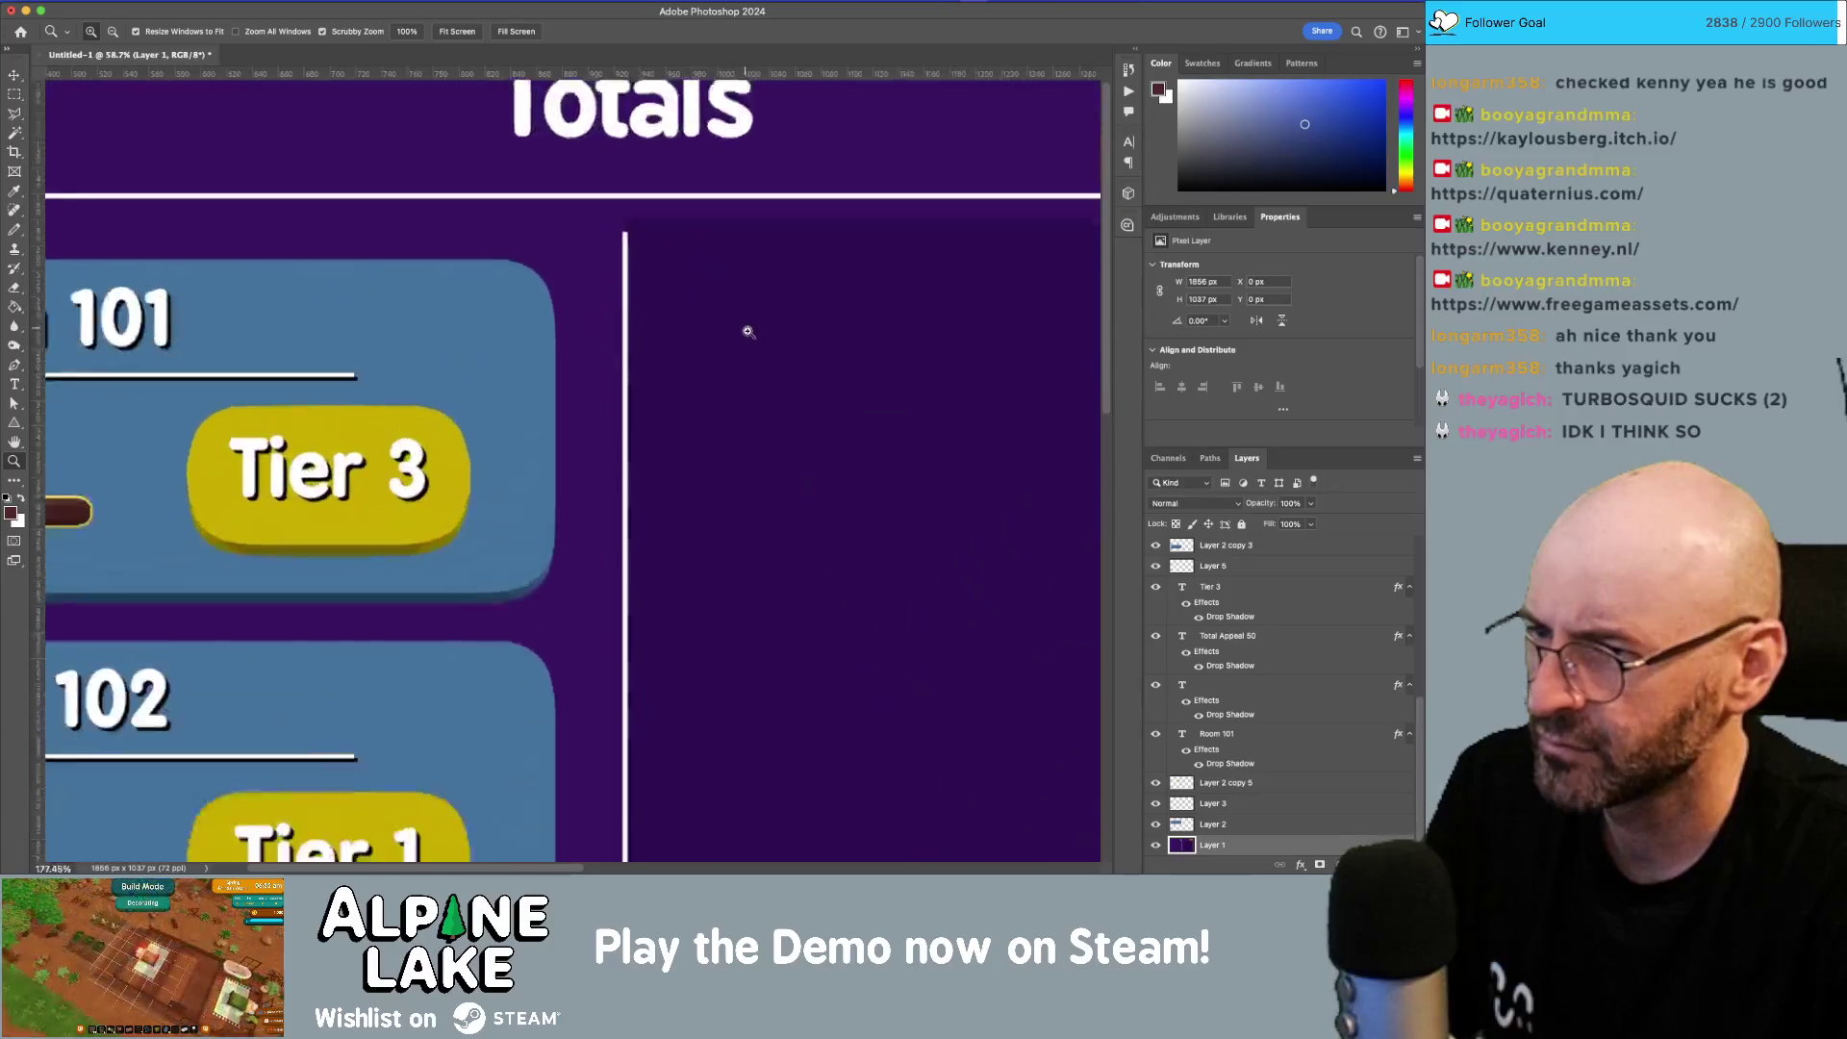
{"action": "key", "text": "ctrl+shift+d"}
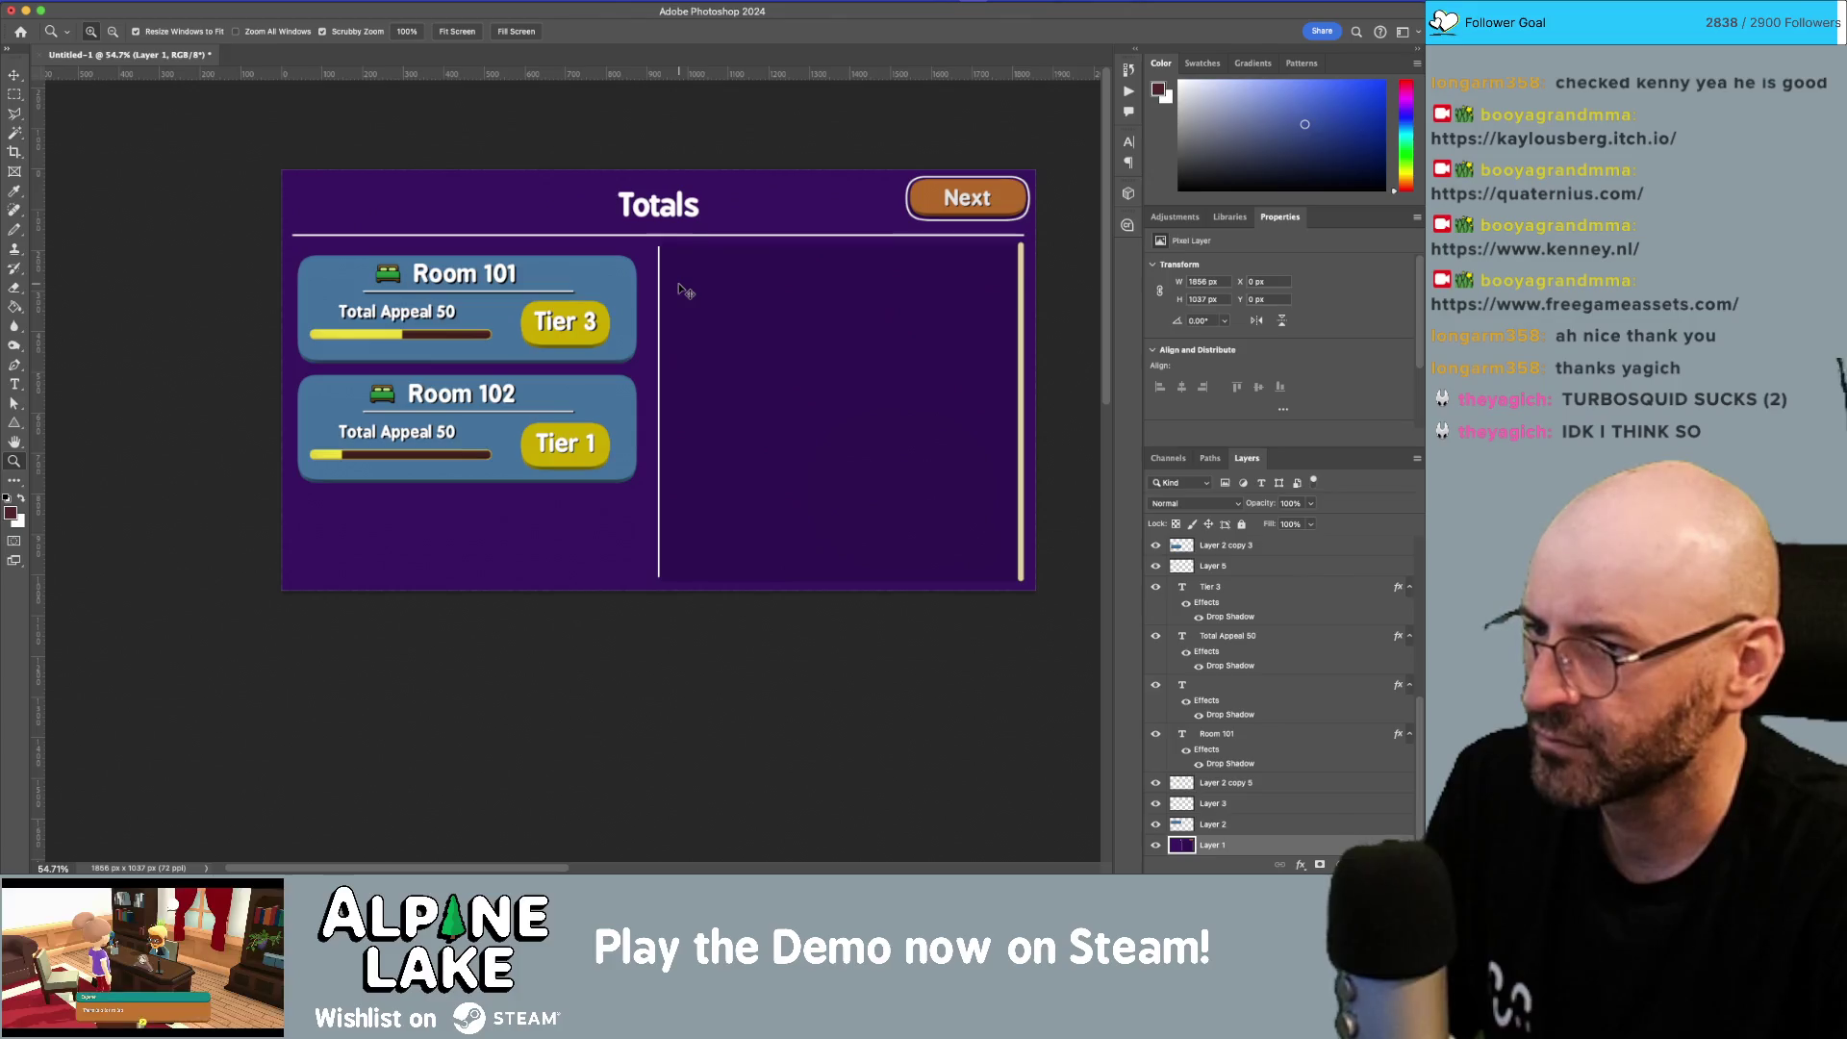
{"action": "key", "text": "m"}
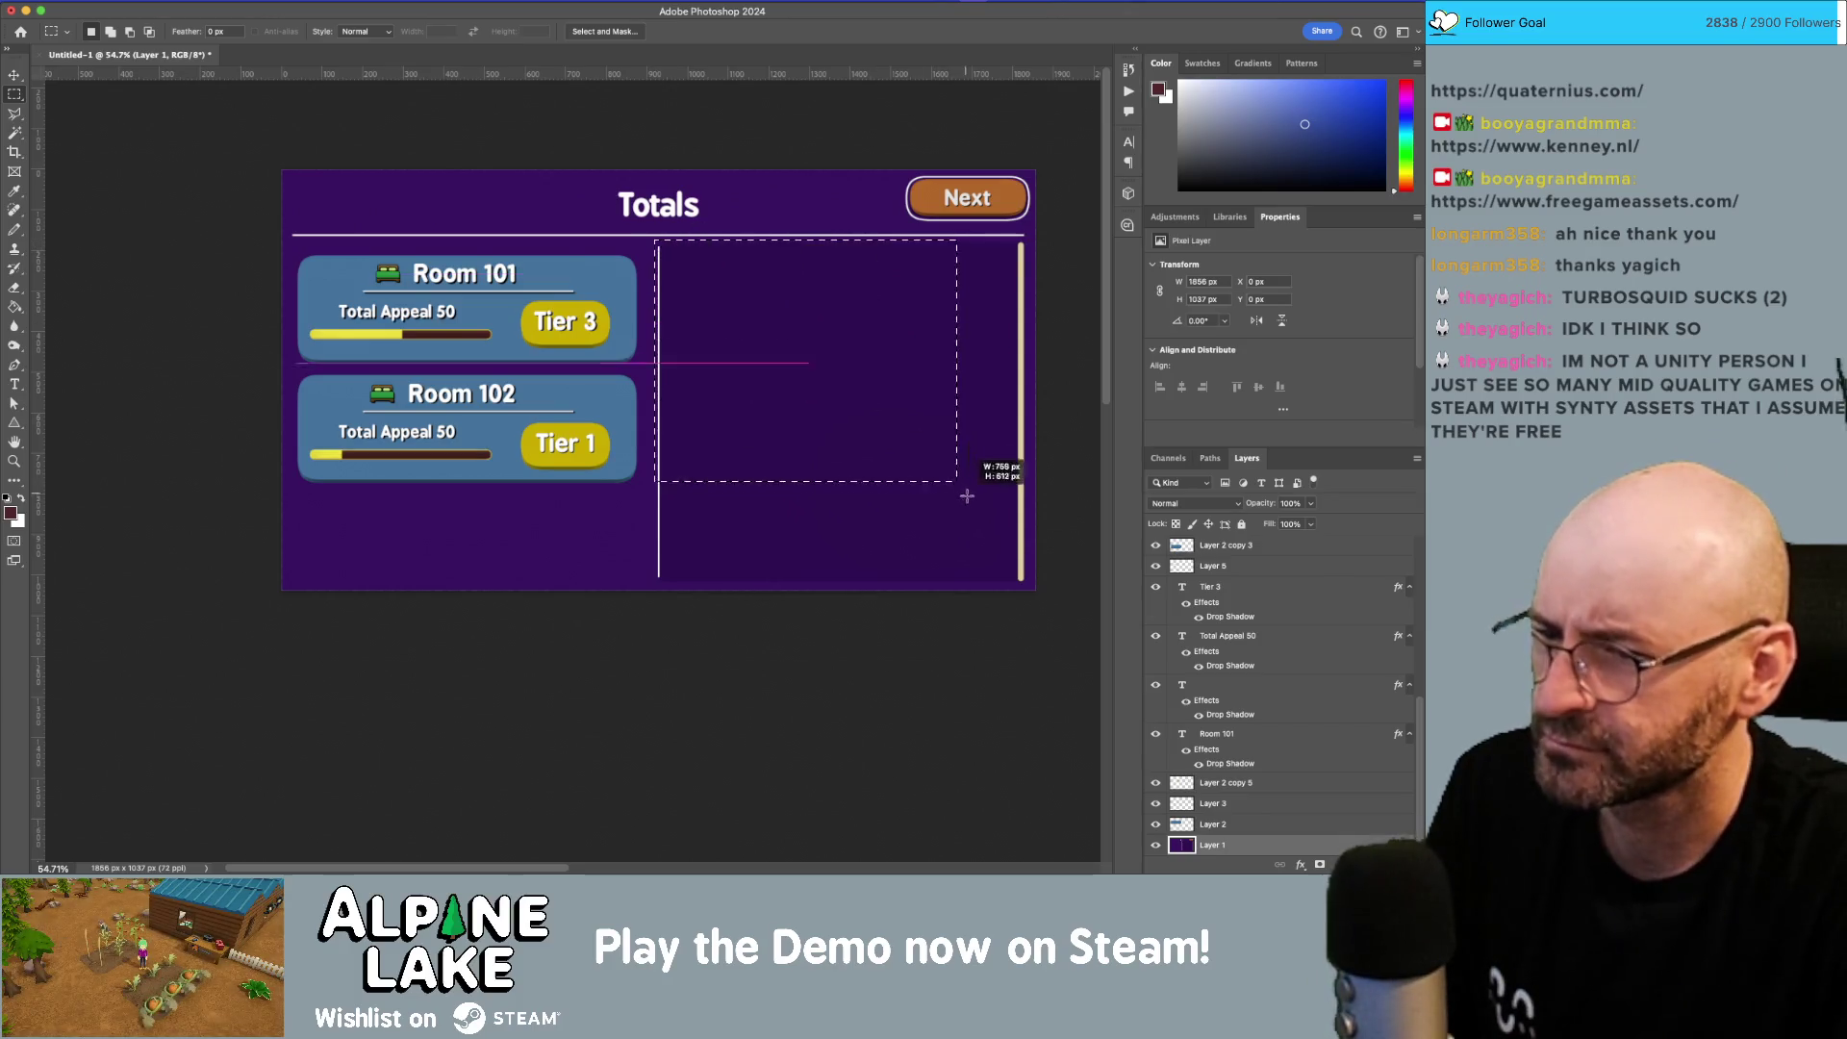
{"action": "left_click_drag", "start_coordinate": [967, 496], "coordinate": [1031, 588]}
{"action": "key", "text": "v"}
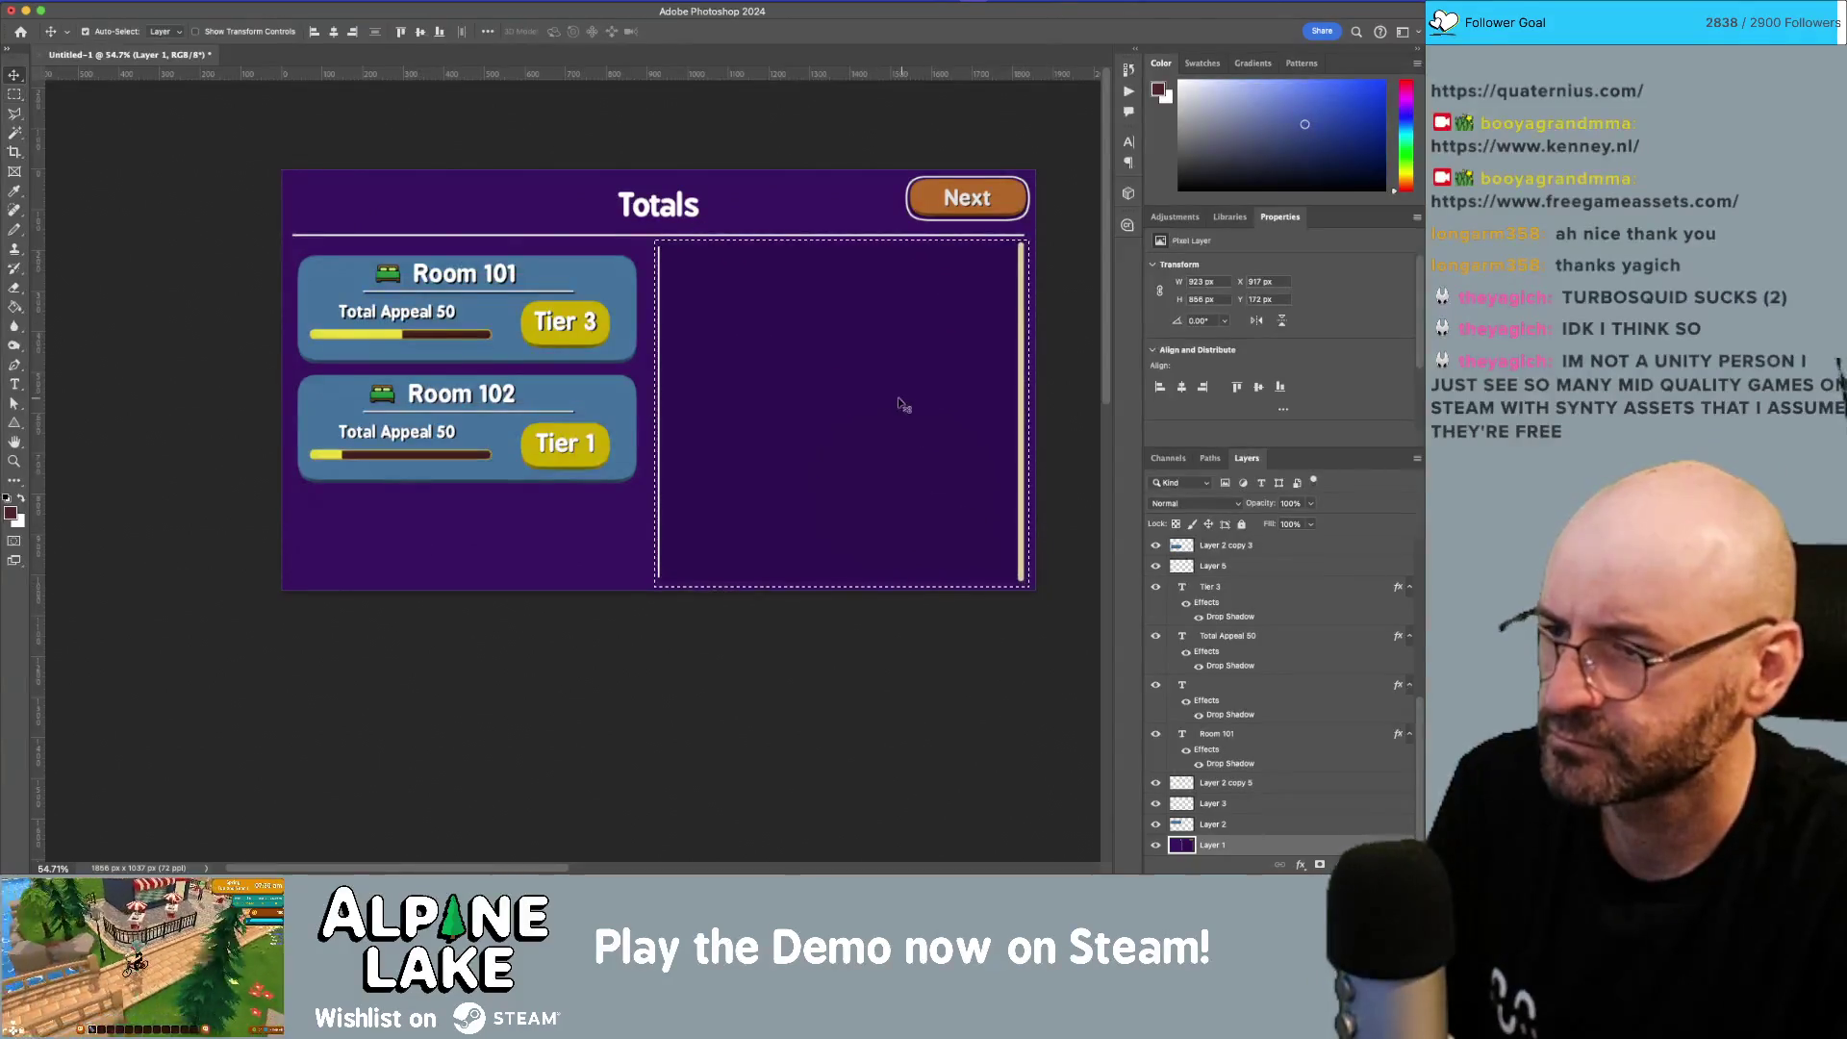
{"action": "left_click_drag", "start_coordinate": [899, 404], "coordinate": [543, 398]}
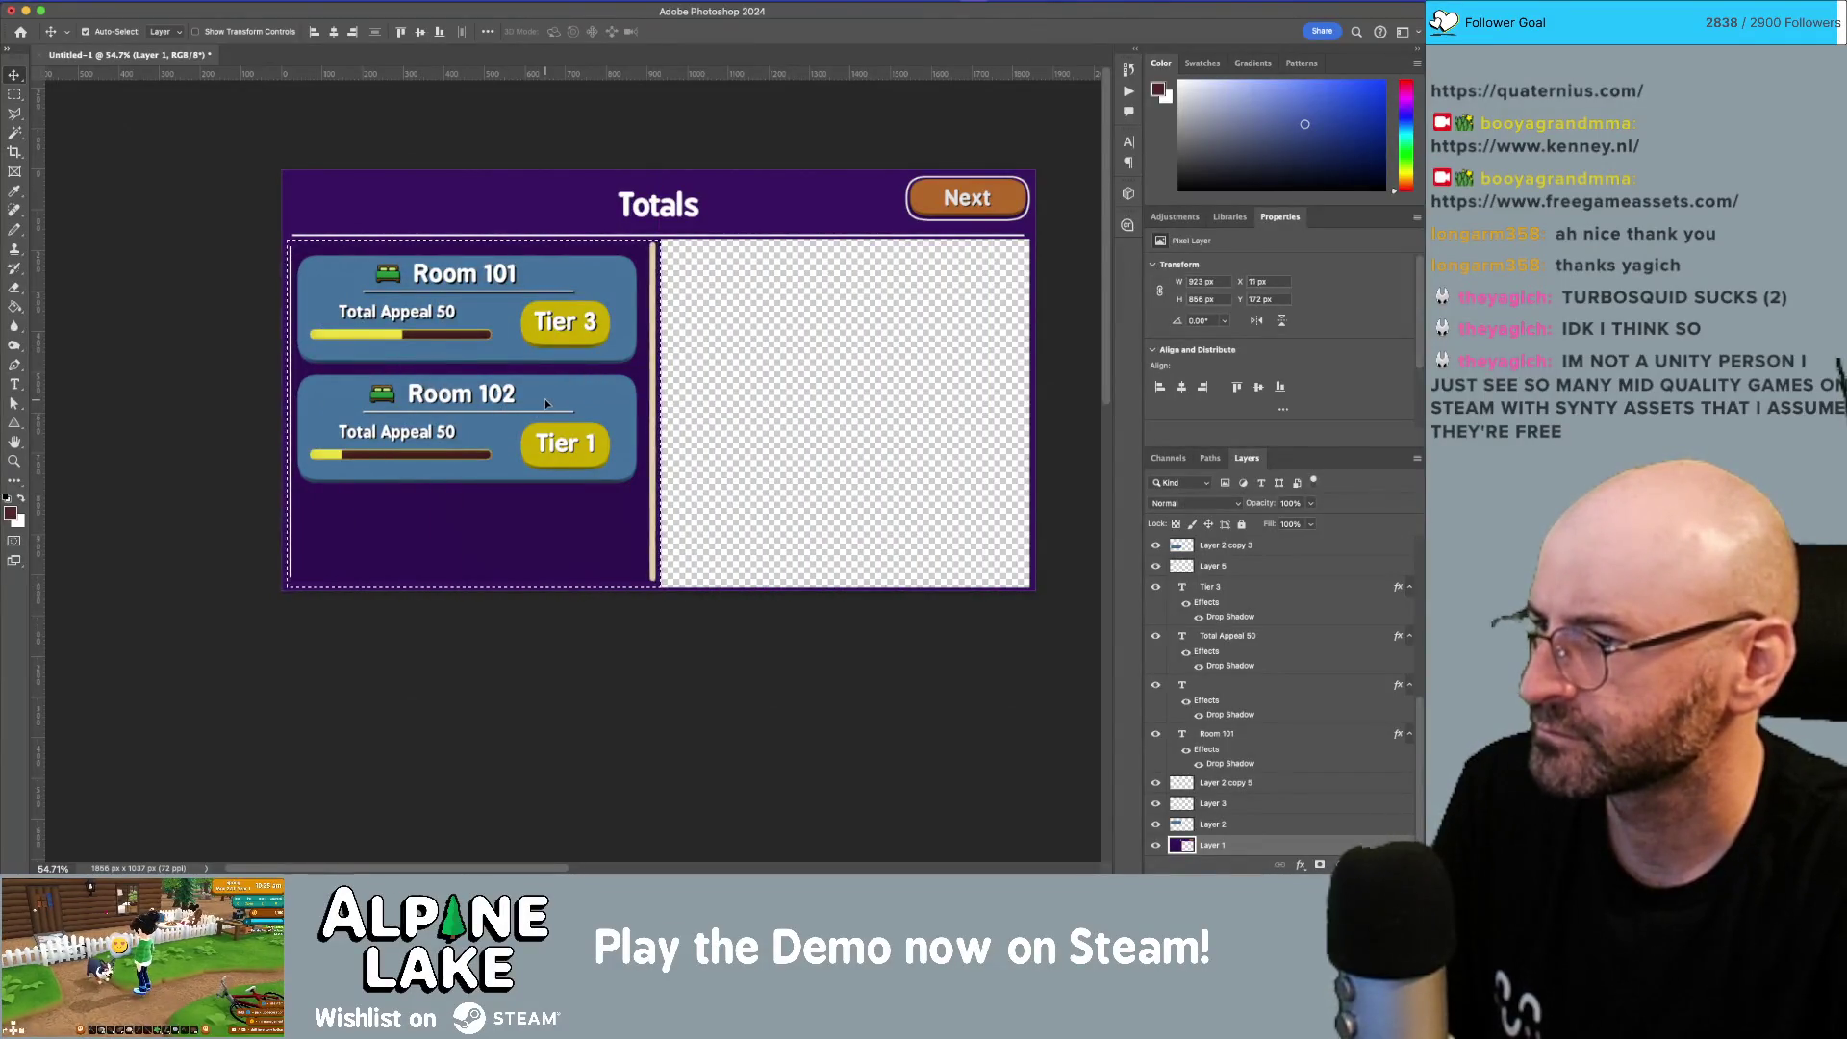
- Fill the emptied transparent right-panel areas with purple
{"action": "key", "text": "m"}
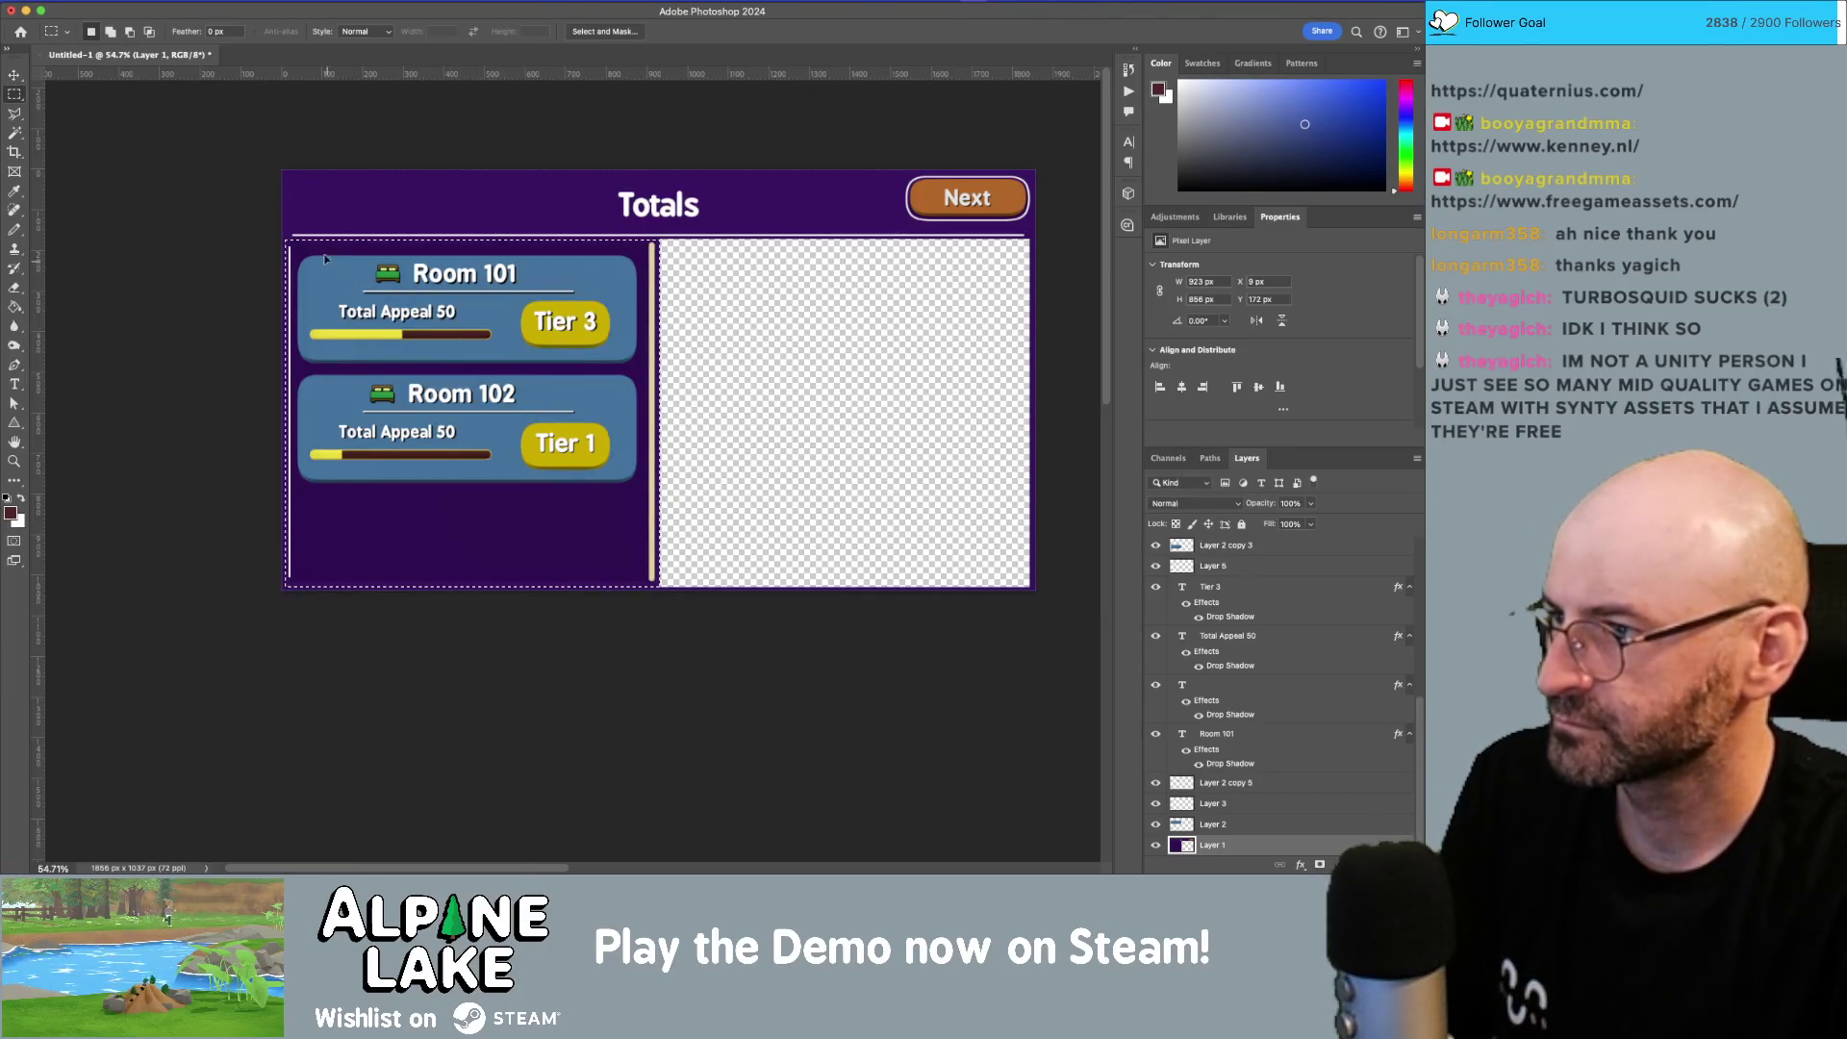
{"action": "key", "text": "b"}
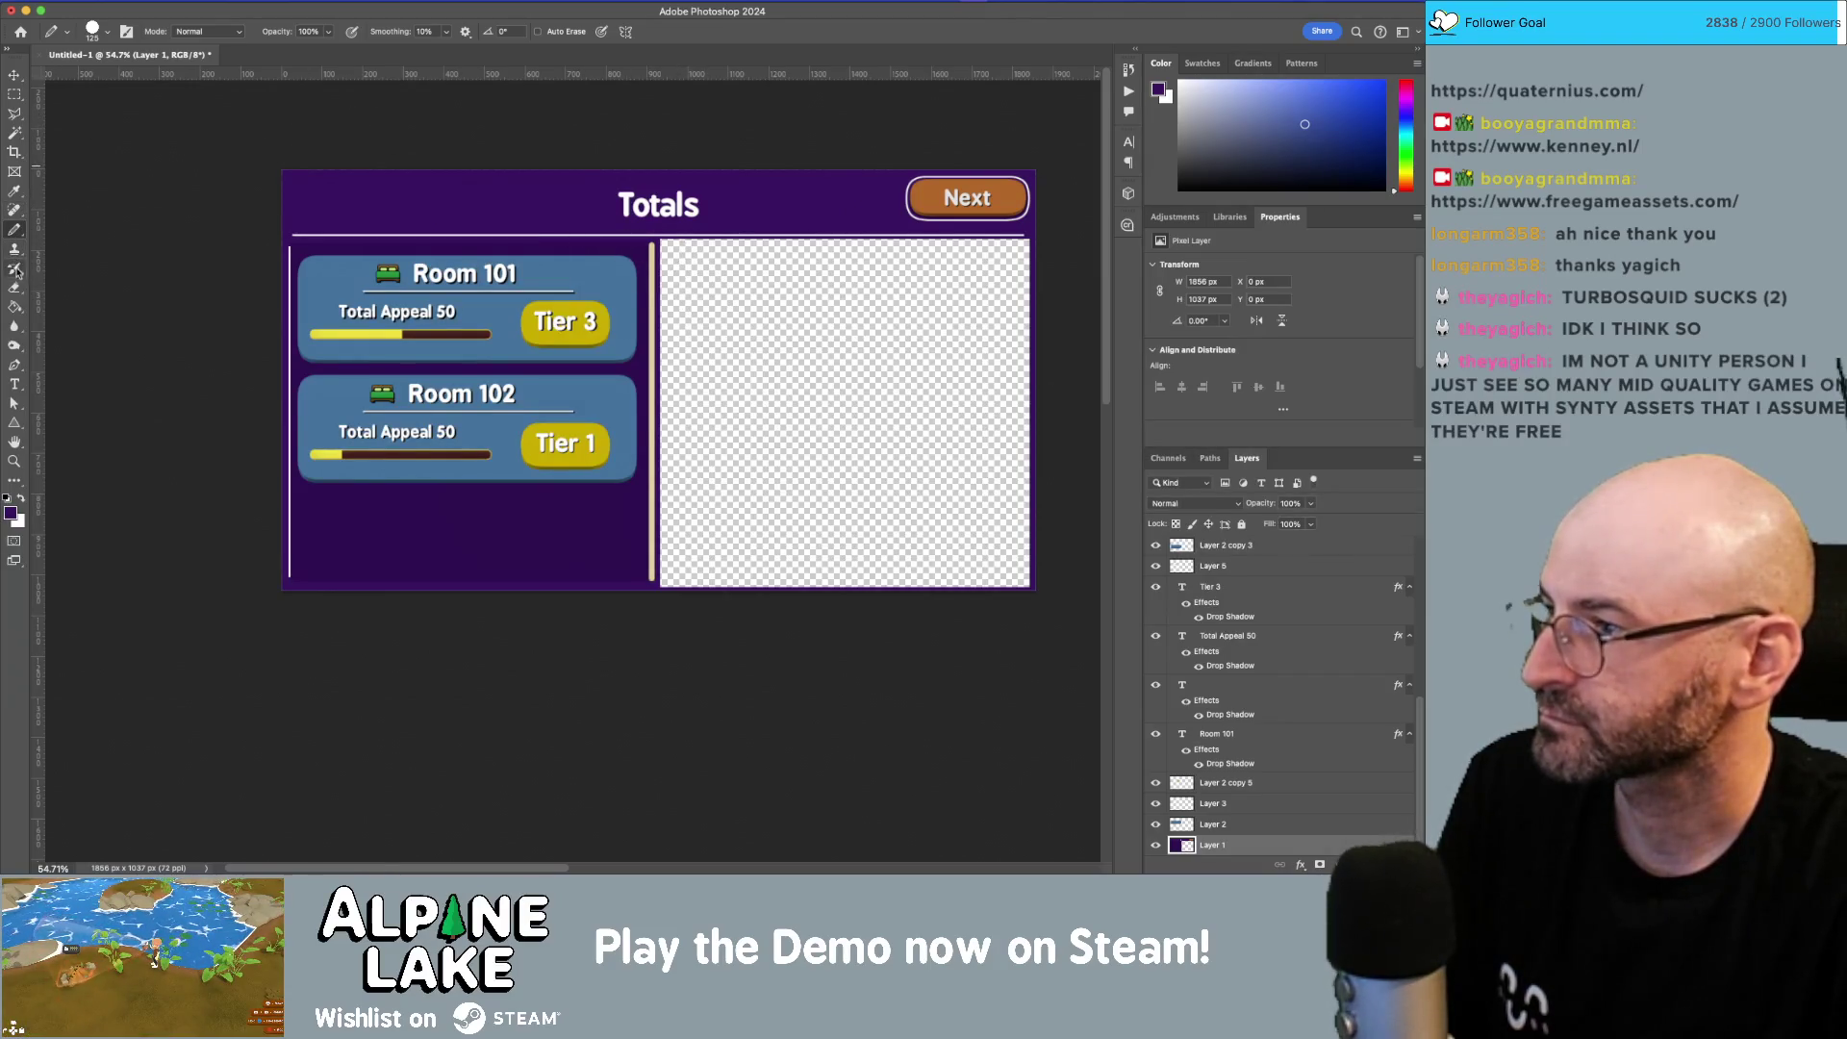
{"action": "left_click", "coordinate": [17, 306]}
{"action": "left_click", "coordinate": [805, 315]}
- Zoom into Room 101's top-left corner and marquee a small purple patch beside the white line
{"action": "key", "text": "m"}
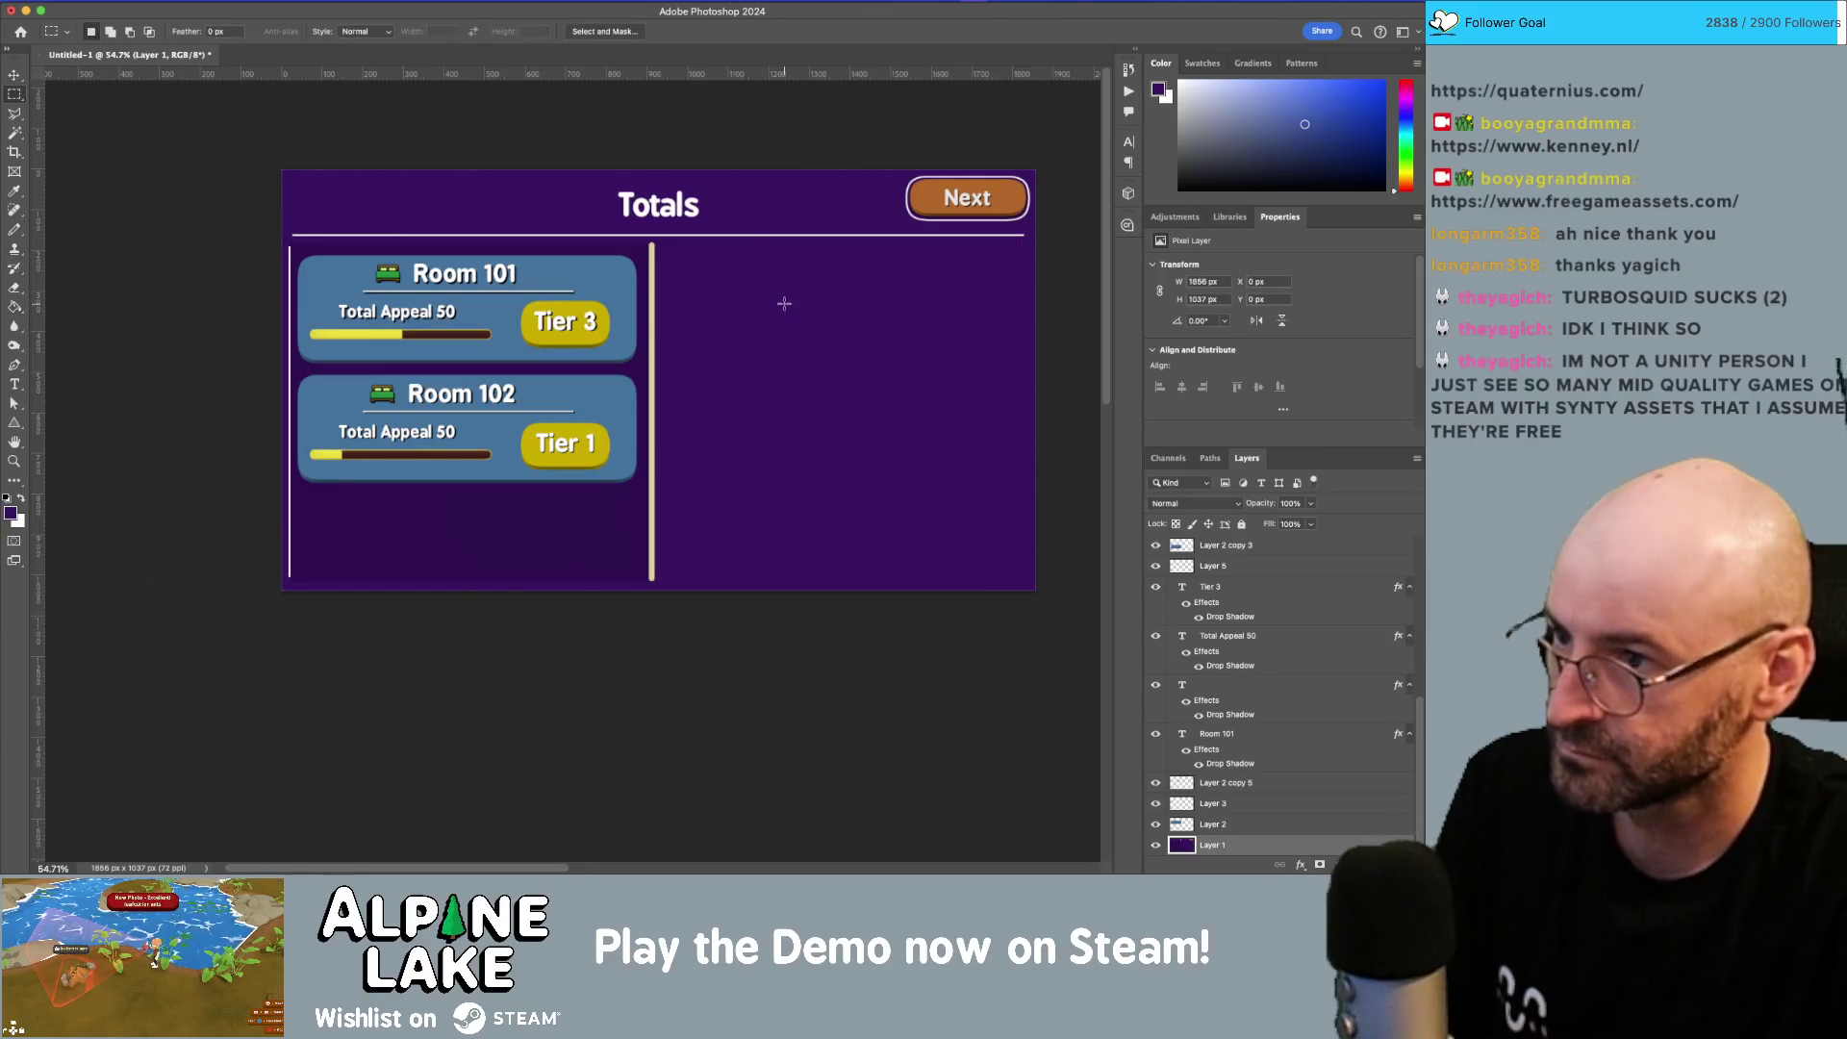
{"action": "key", "text": "z"}
{"action": "left_click_drag", "start_coordinate": [391, 301], "coordinate": [607, 304]}
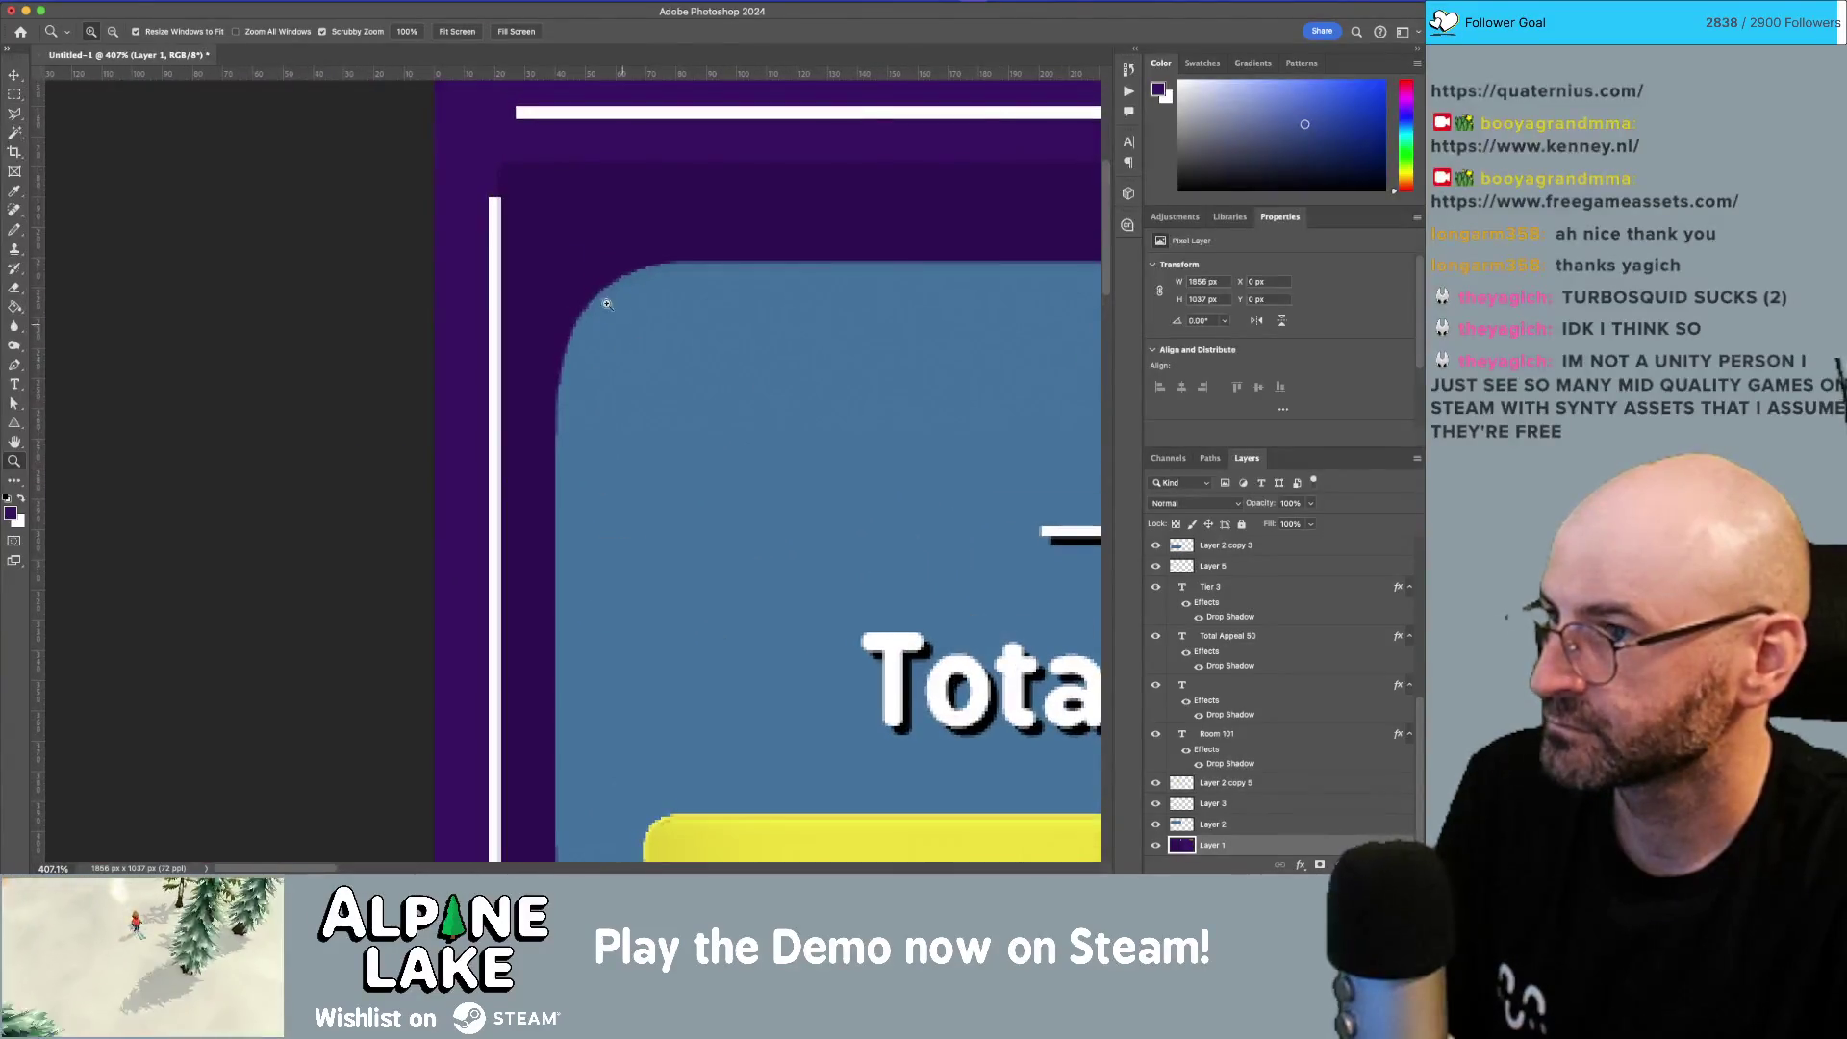
{"action": "key", "text": "b"}
{"action": "key", "text": "bracketleft"}
{"action": "key", "text": "bracketleft"}
{"action": "key", "text": "bracketleft"}
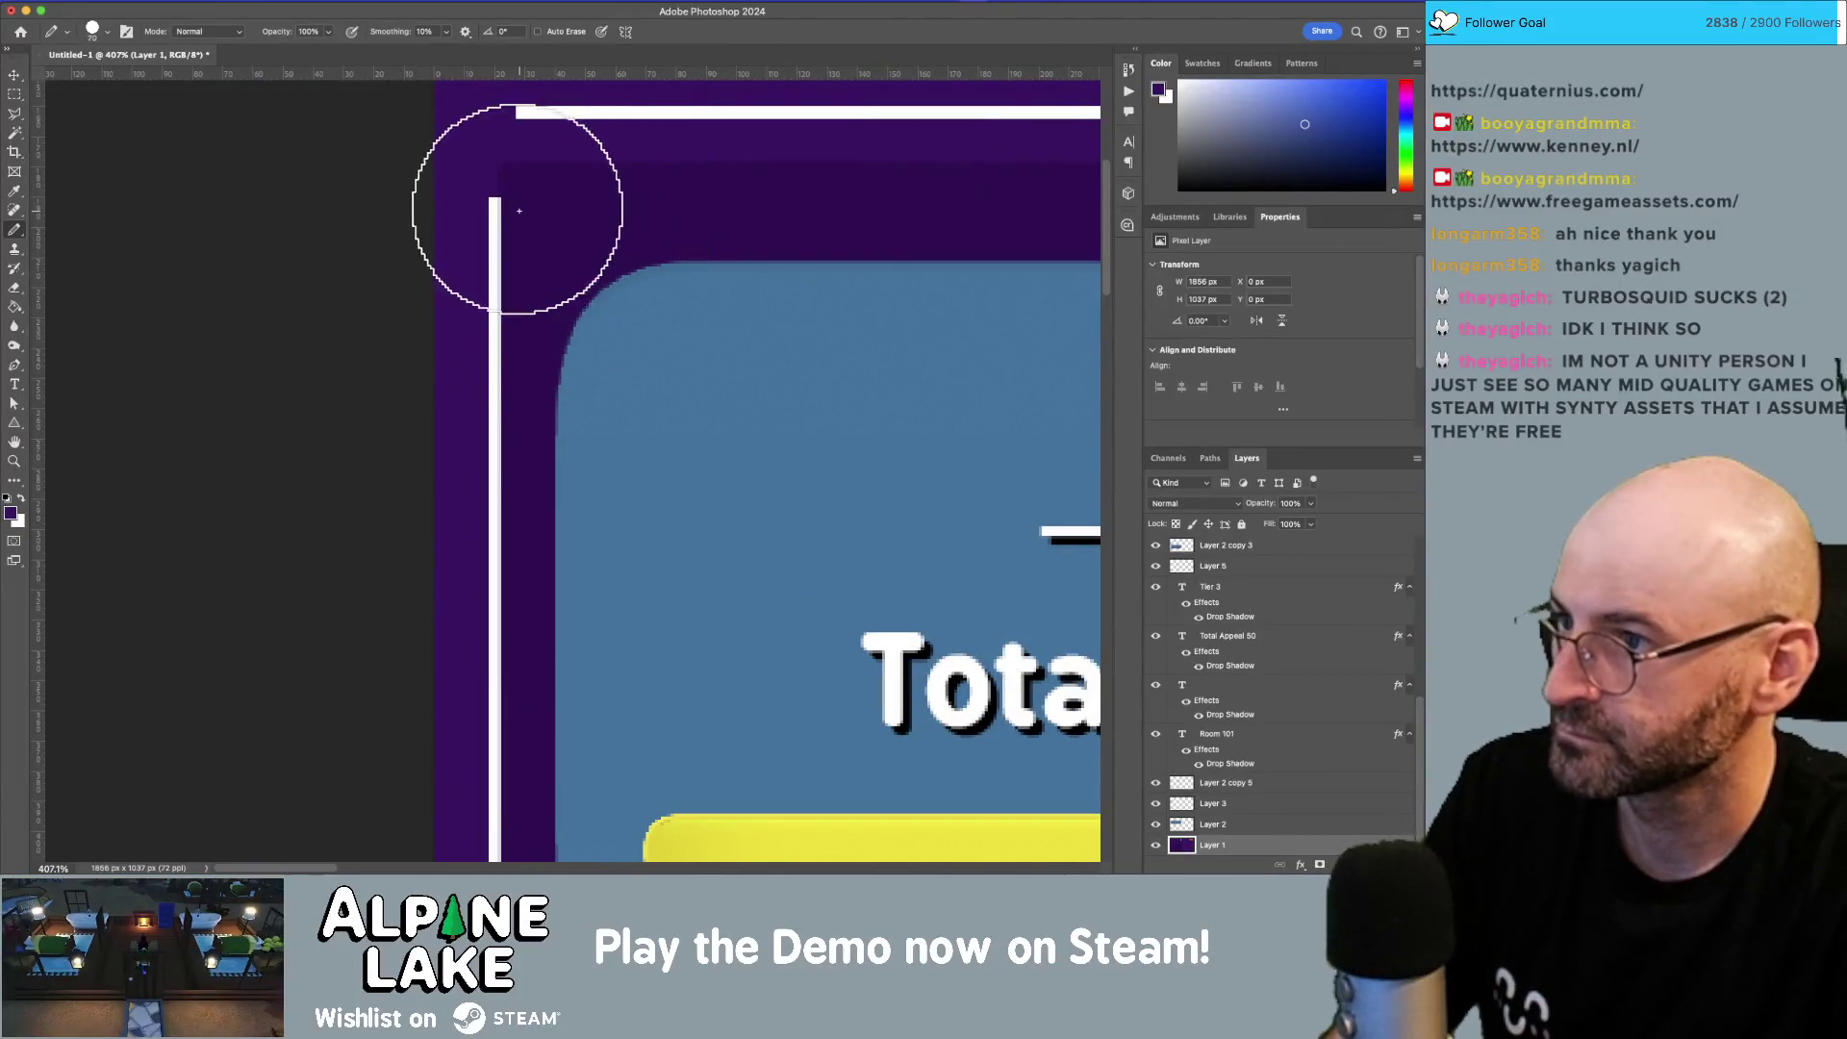
{"action": "key", "text": "bracketleft"}
{"action": "key", "text": "m"}
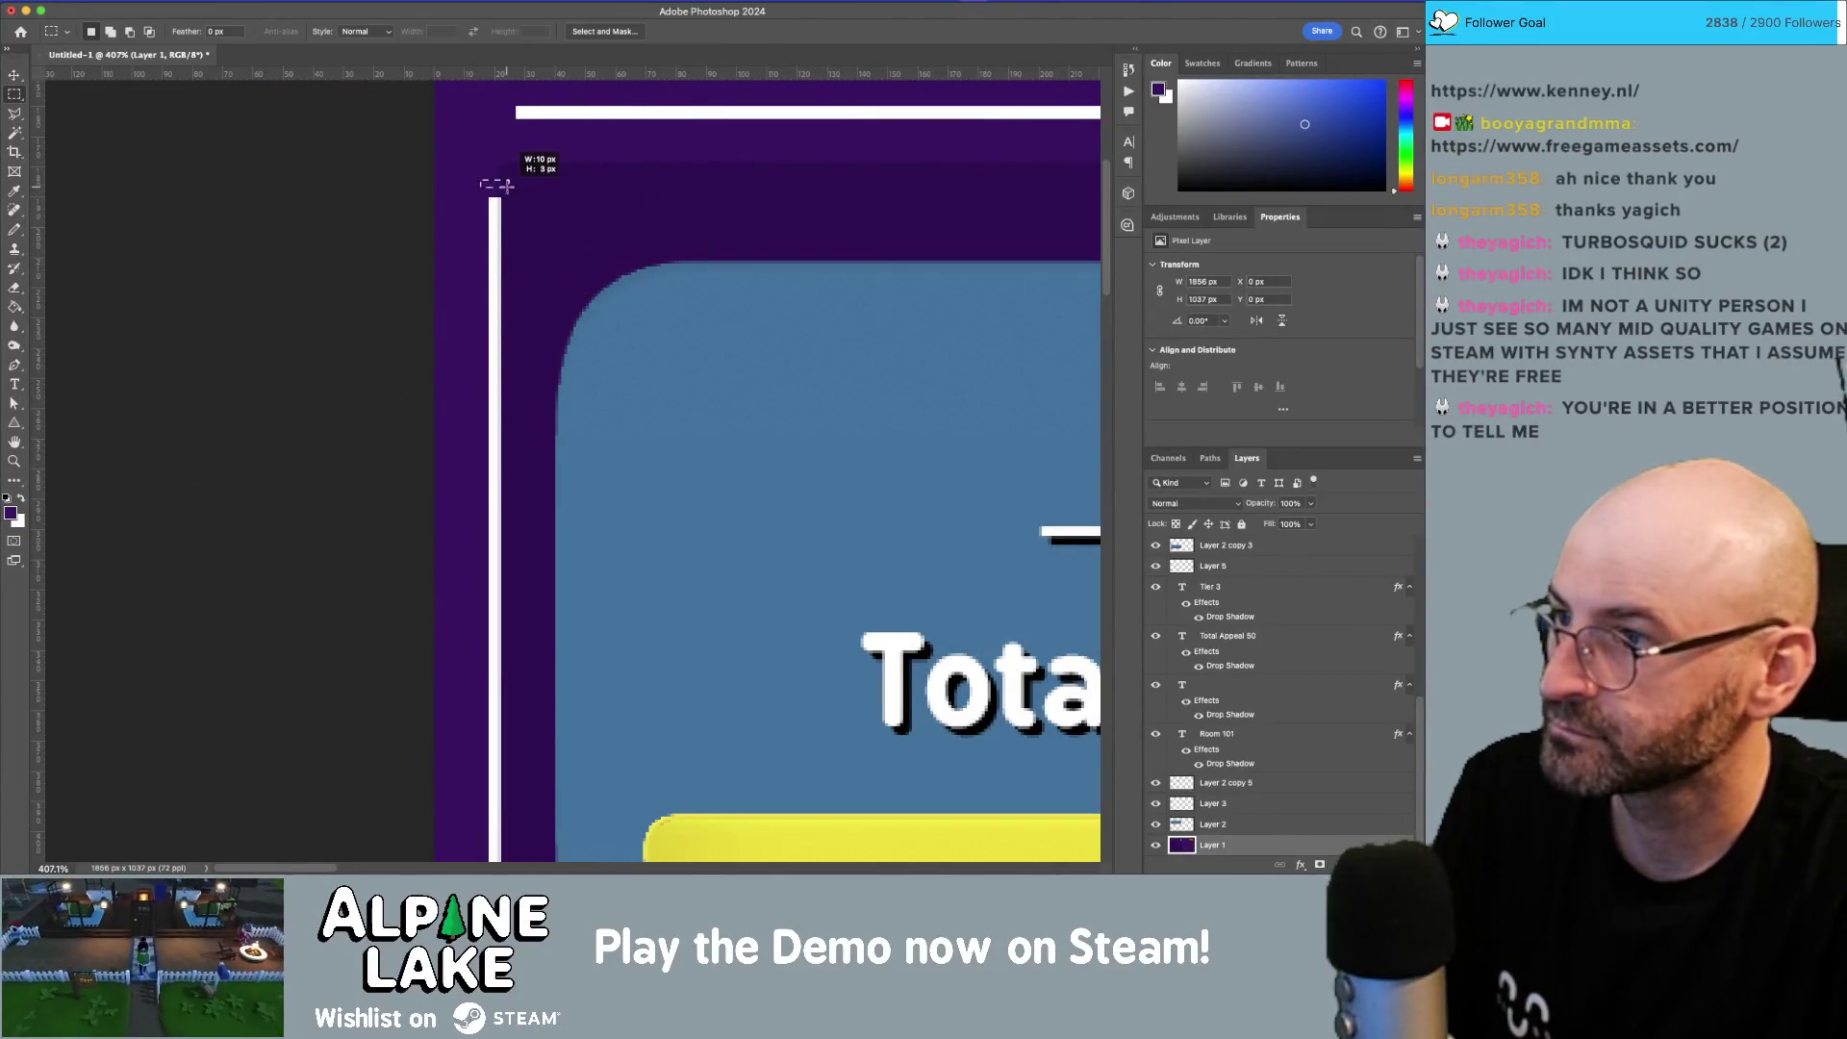
- Free Transform the purple patch downward over the white edge line, commit and deselect
{"action": "key", "text": "ctrl+t"}
{"action": "left_click_drag", "start_coordinate": [498, 191], "coordinate": [498, 860]}
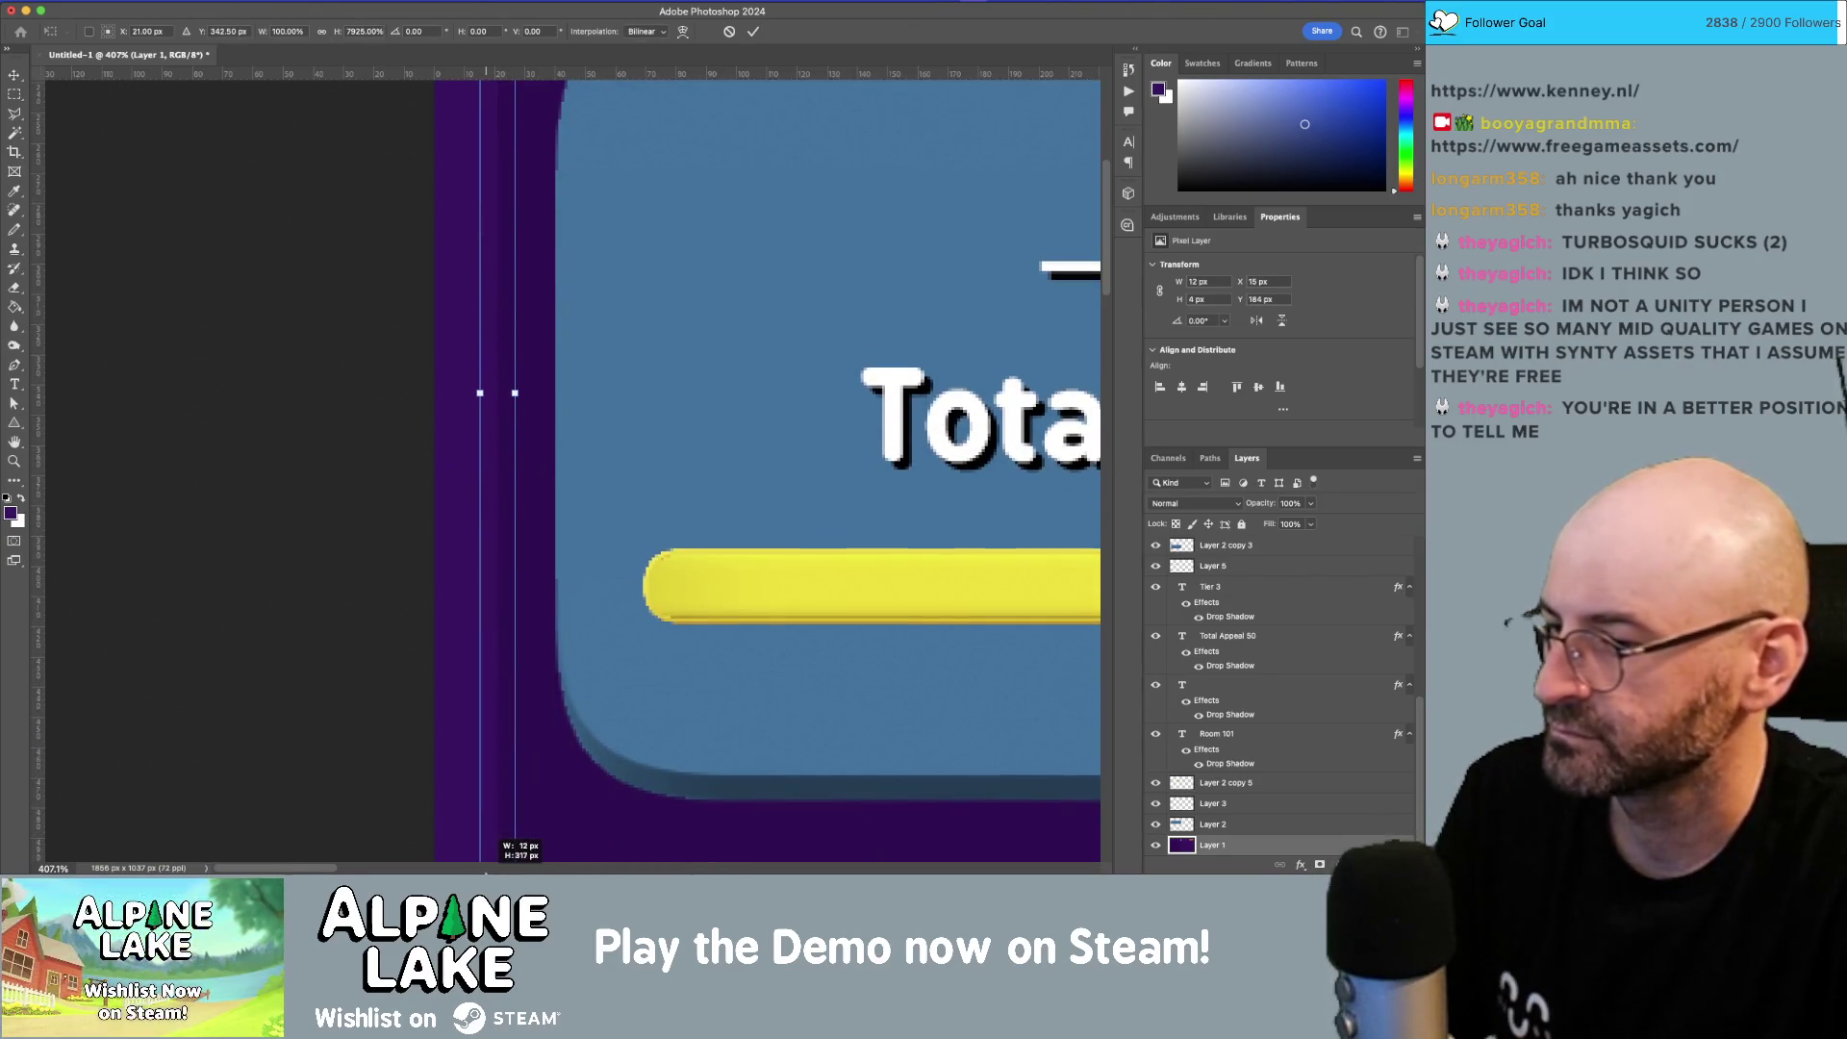
{"action": "mouse_move", "coordinate": [494, 863]}
{"action": "left_mouse_down"}
{"action": "mouse_move", "coordinate": [475, 864]}
{"action": "mouse_move", "coordinate": [537, 863]}
{"action": "mouse_move", "coordinate": [408, 863]}
{"action": "left_mouse_up"}
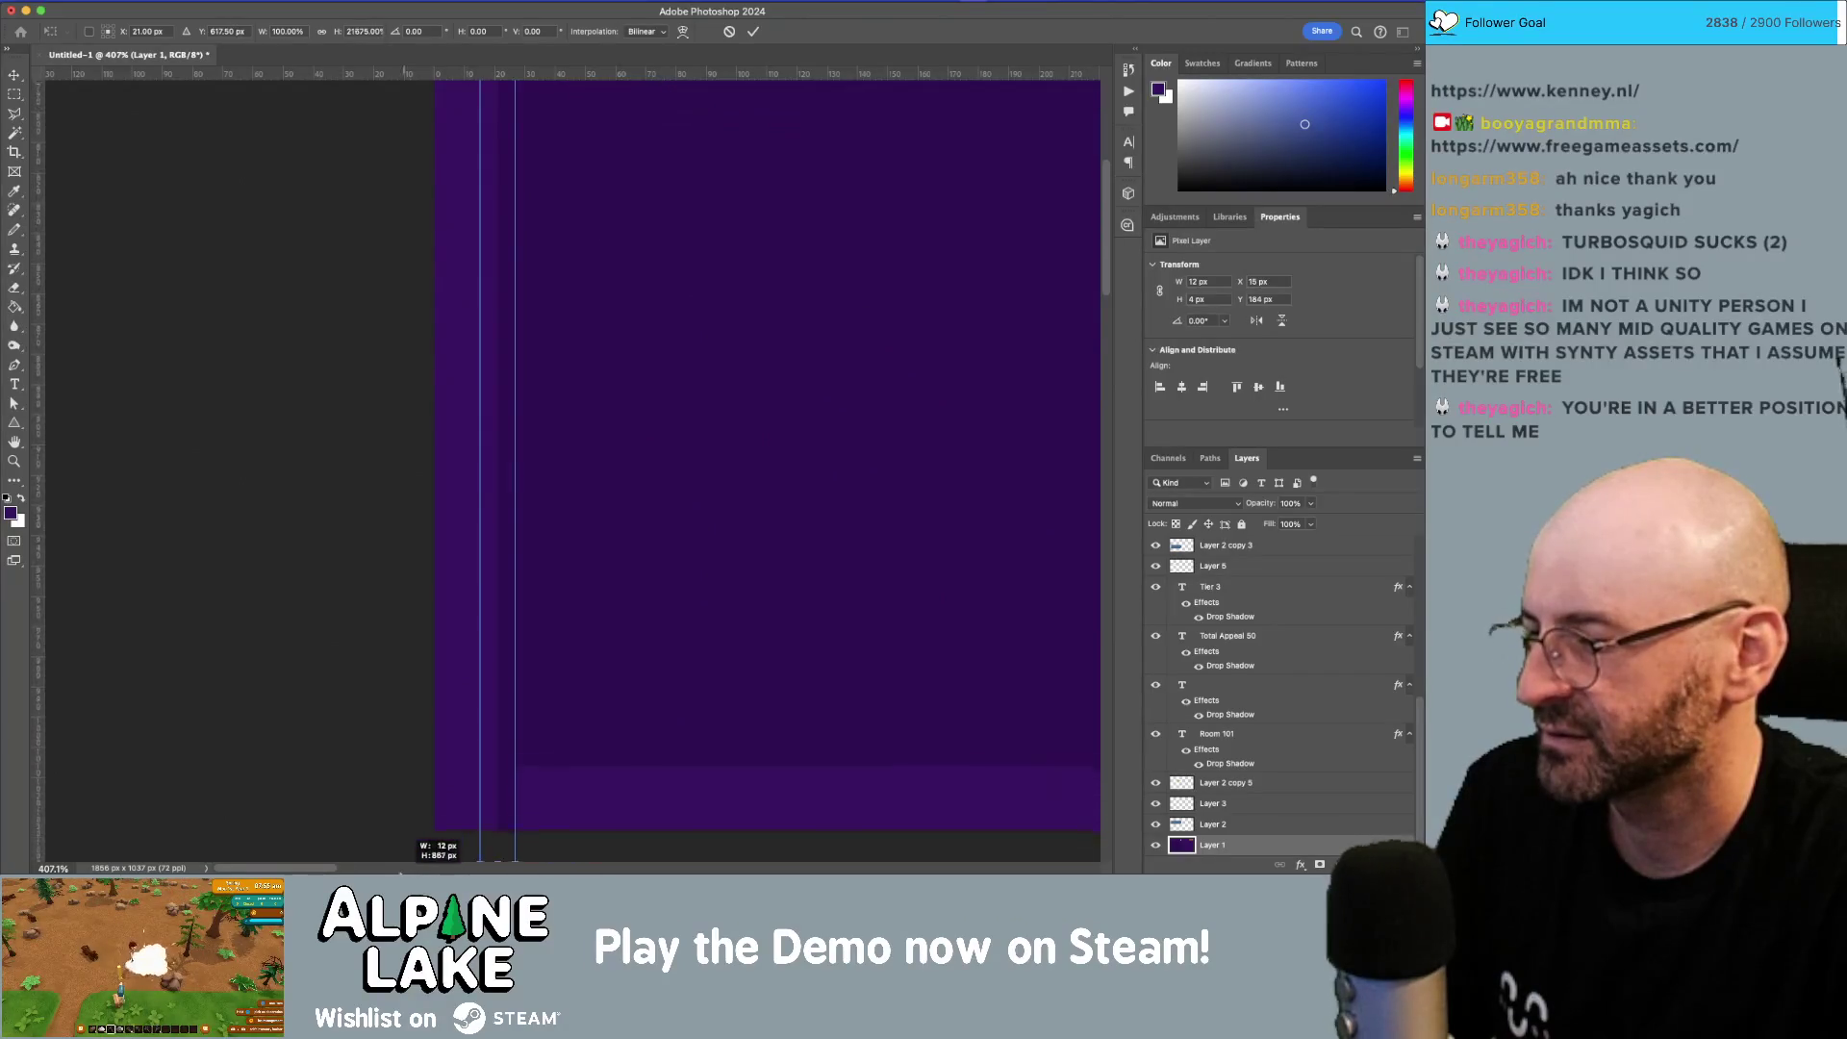
{"action": "left_click_drag", "start_coordinate": [467, 772], "coordinate": [490, 658]}
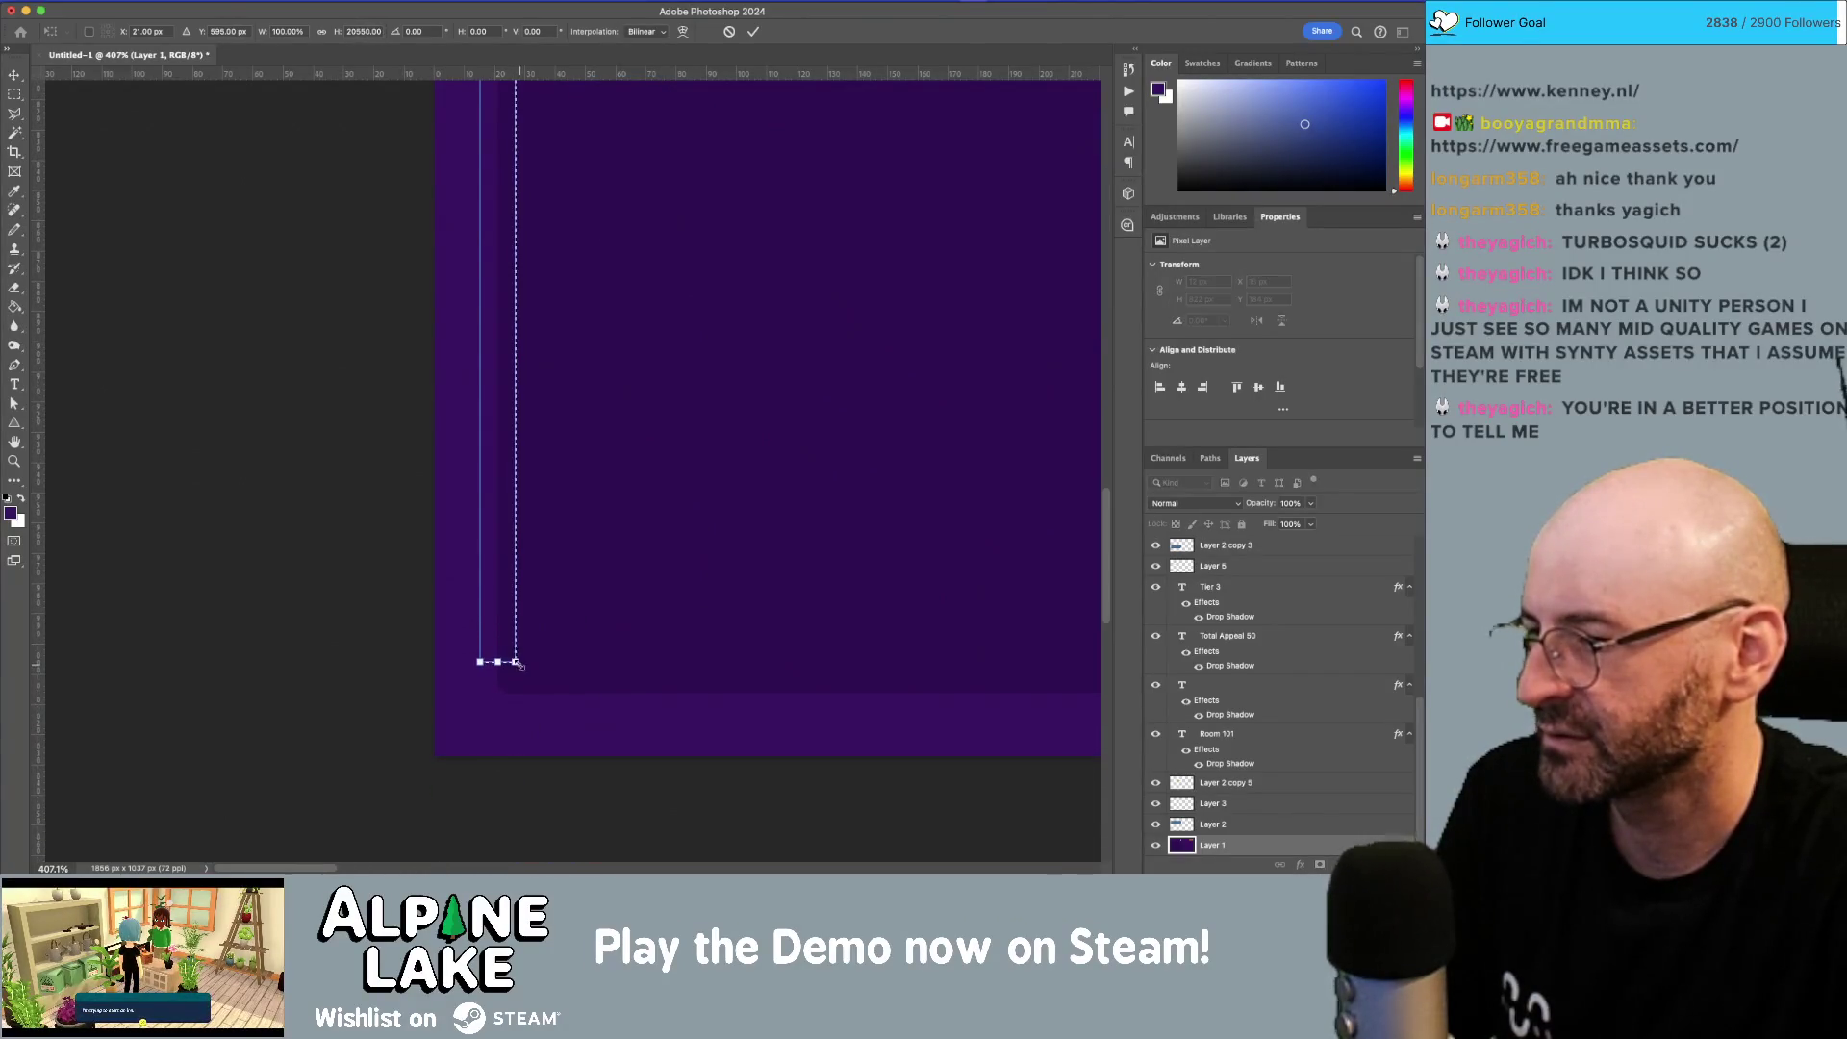
{"action": "key", "text": "Return"}
{"action": "key", "text": "ctrl+d"}
{"action": "key", "text": "z"}
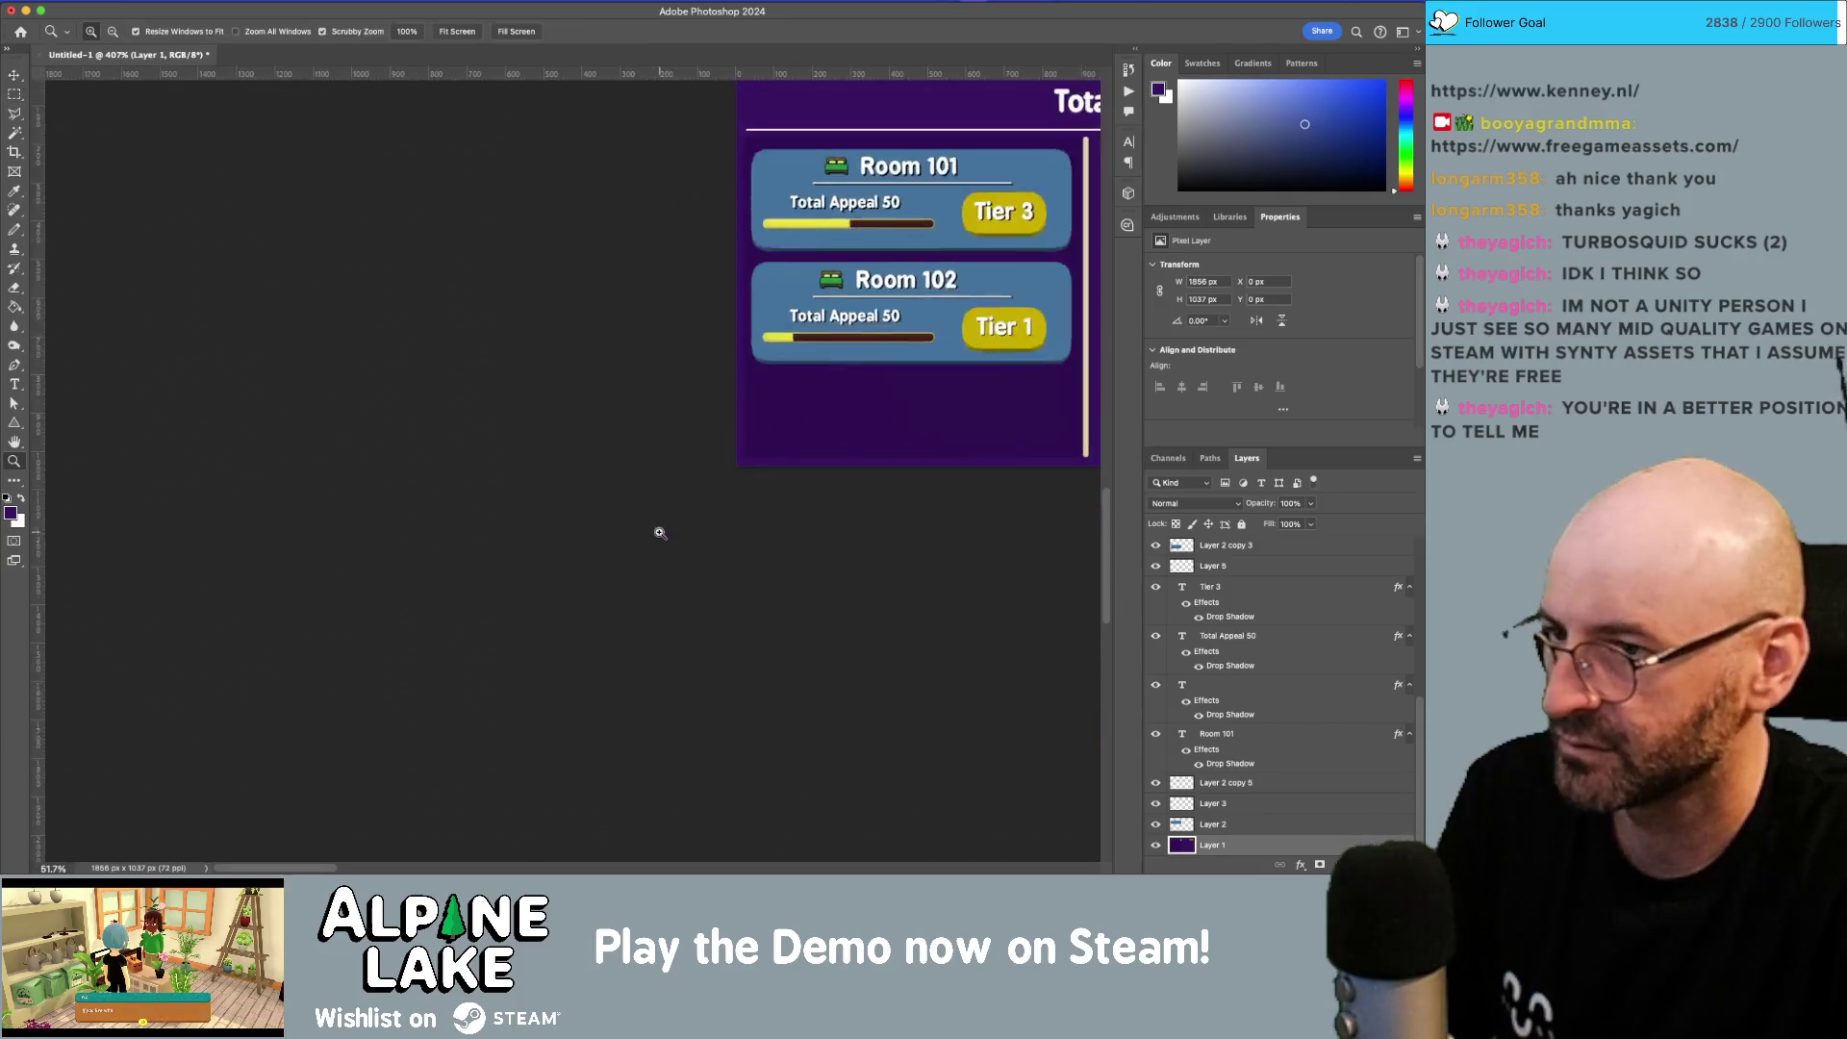
{"action": "left_click_drag", "start_coordinate": [660, 528], "coordinate": [600, 361]}
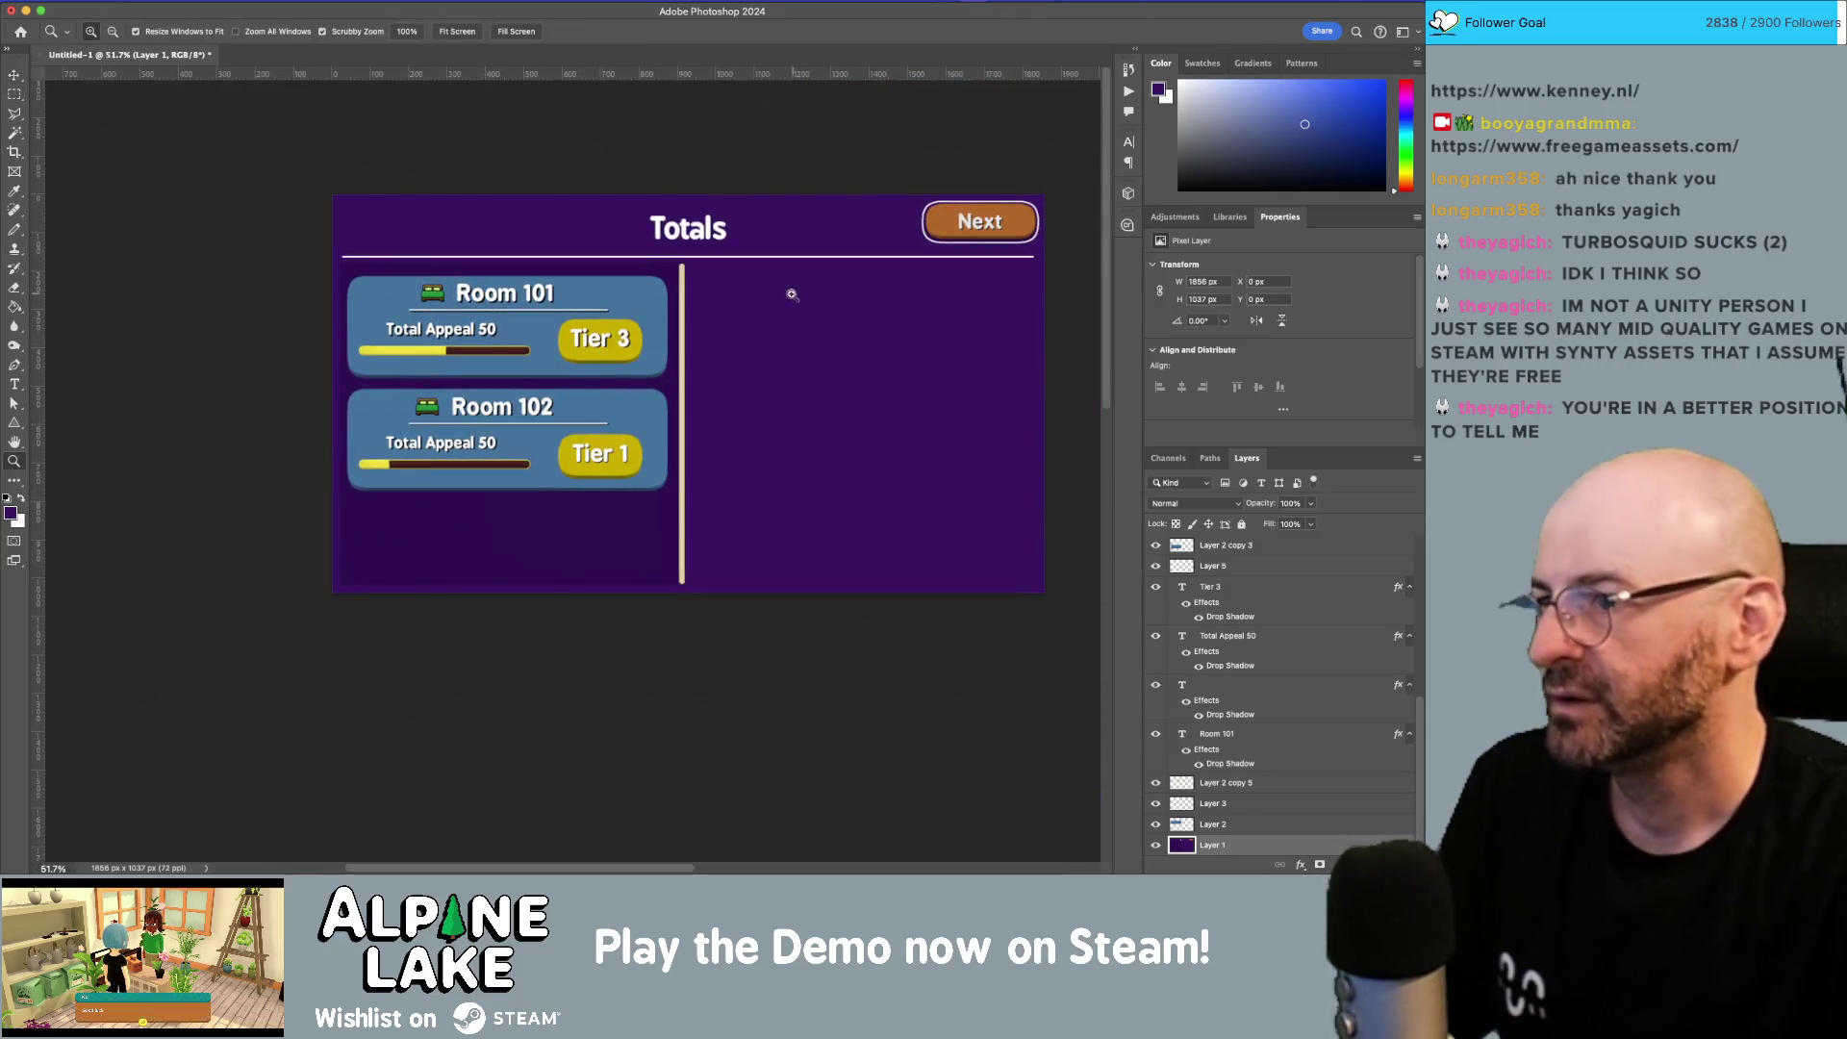
- Alt-drag a copy of the Room 101 title into the right panel and retype it as Inn Name
{"action": "key", "text": "v"}
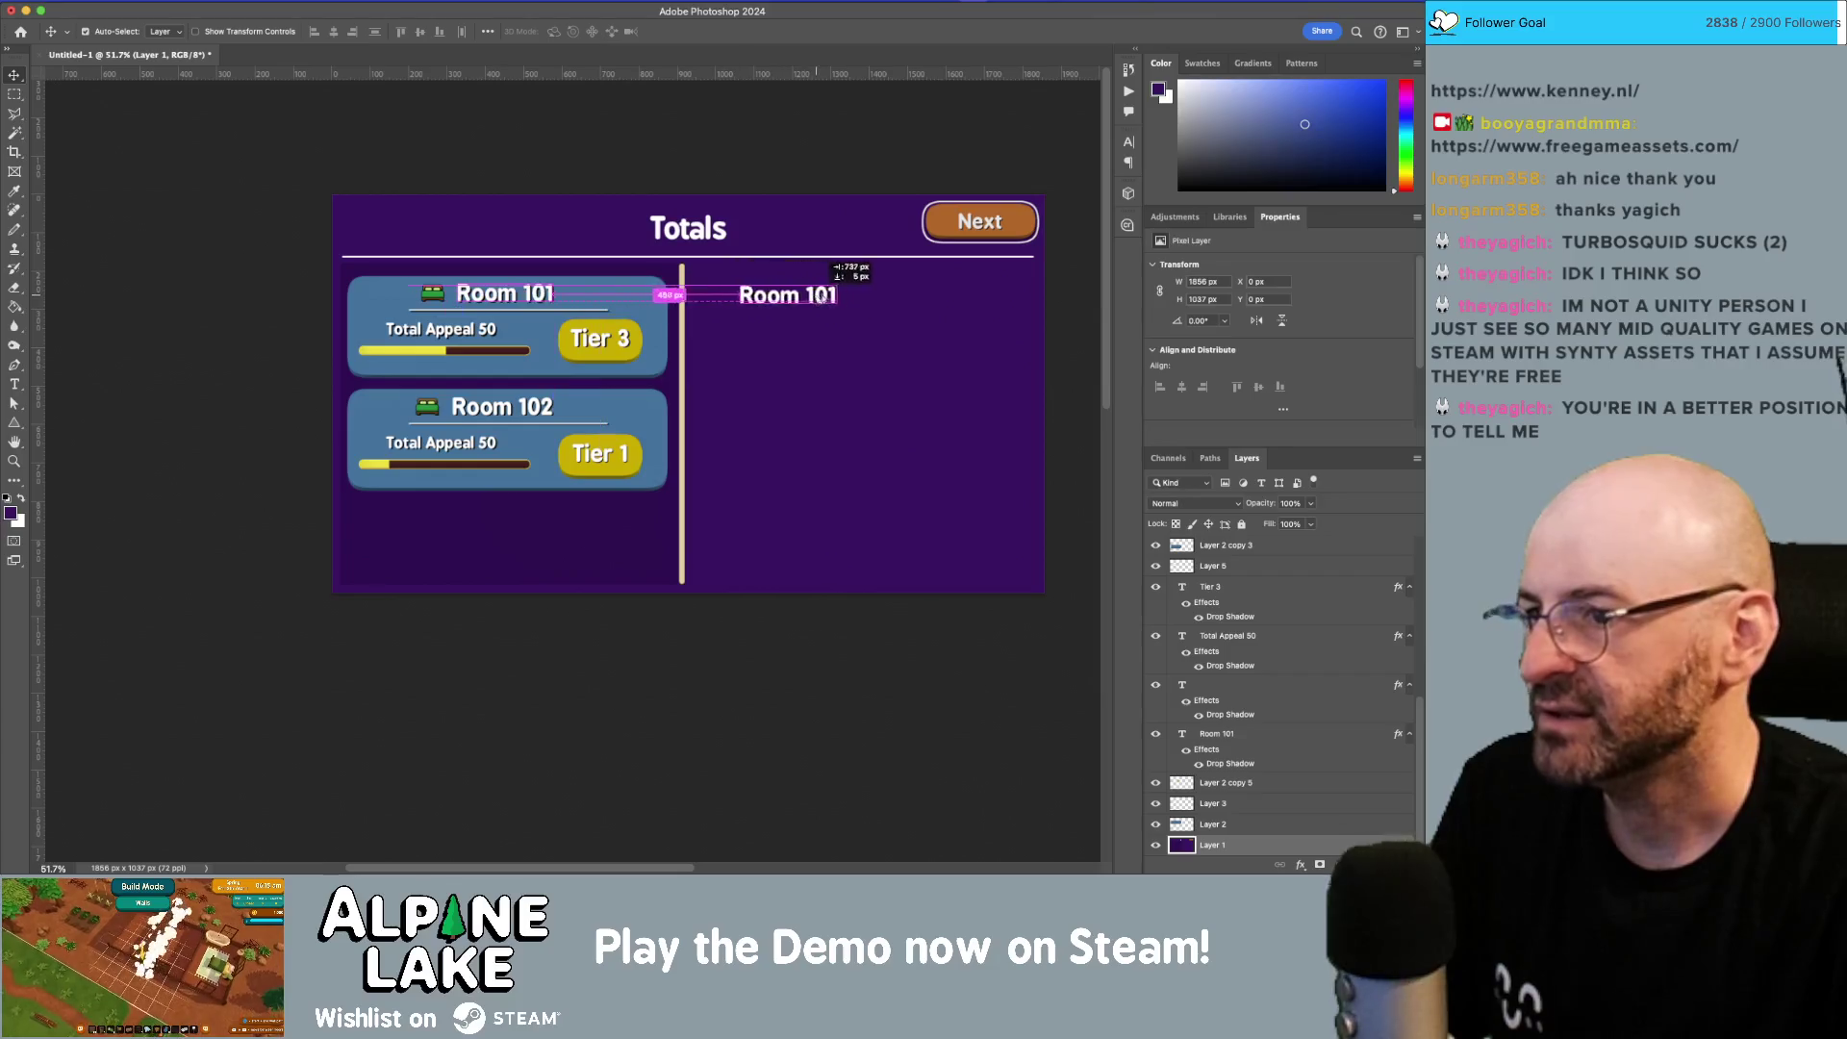
{"action": "left_click_drag", "start_coordinate": [627, 297], "coordinate": [866, 289]}
{"action": "double_click", "coordinate": [847, 286]}
{"action": "type", "text": "In"}
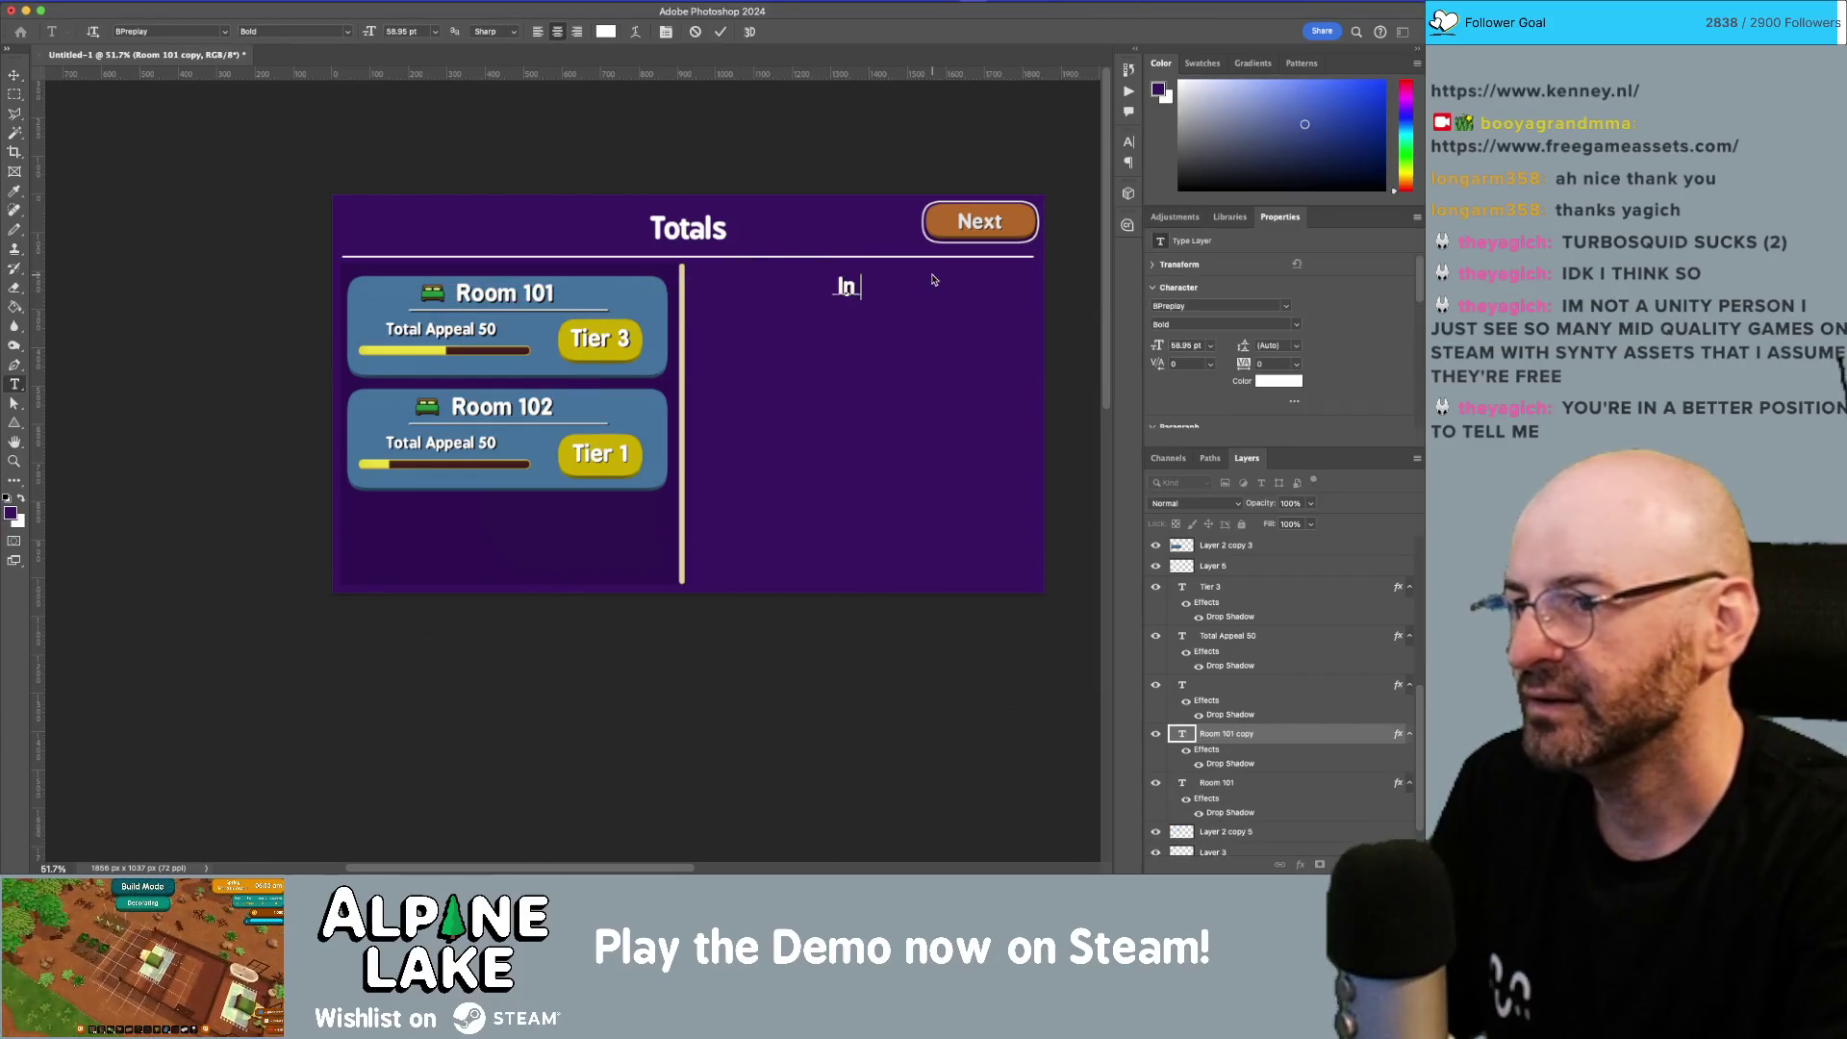
{"action": "type", "text": "n Name"}
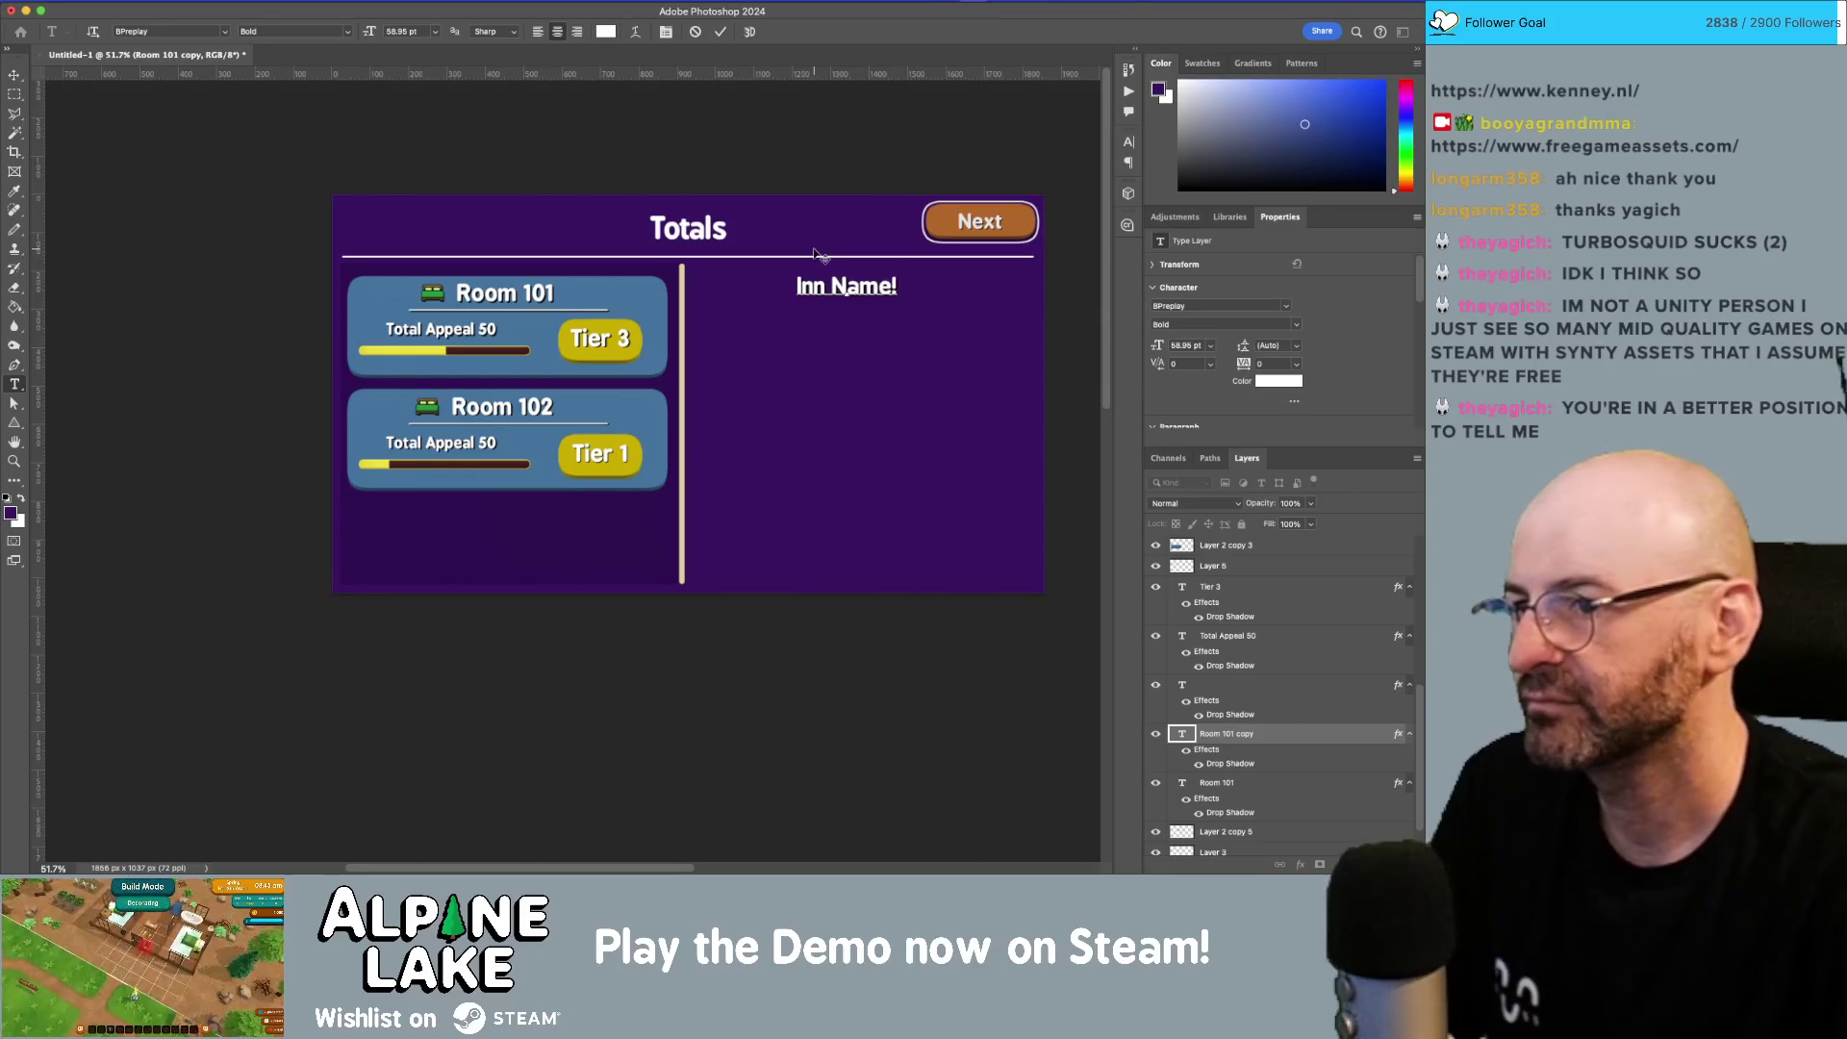
{"action": "left_click", "coordinate": [14, 73]}
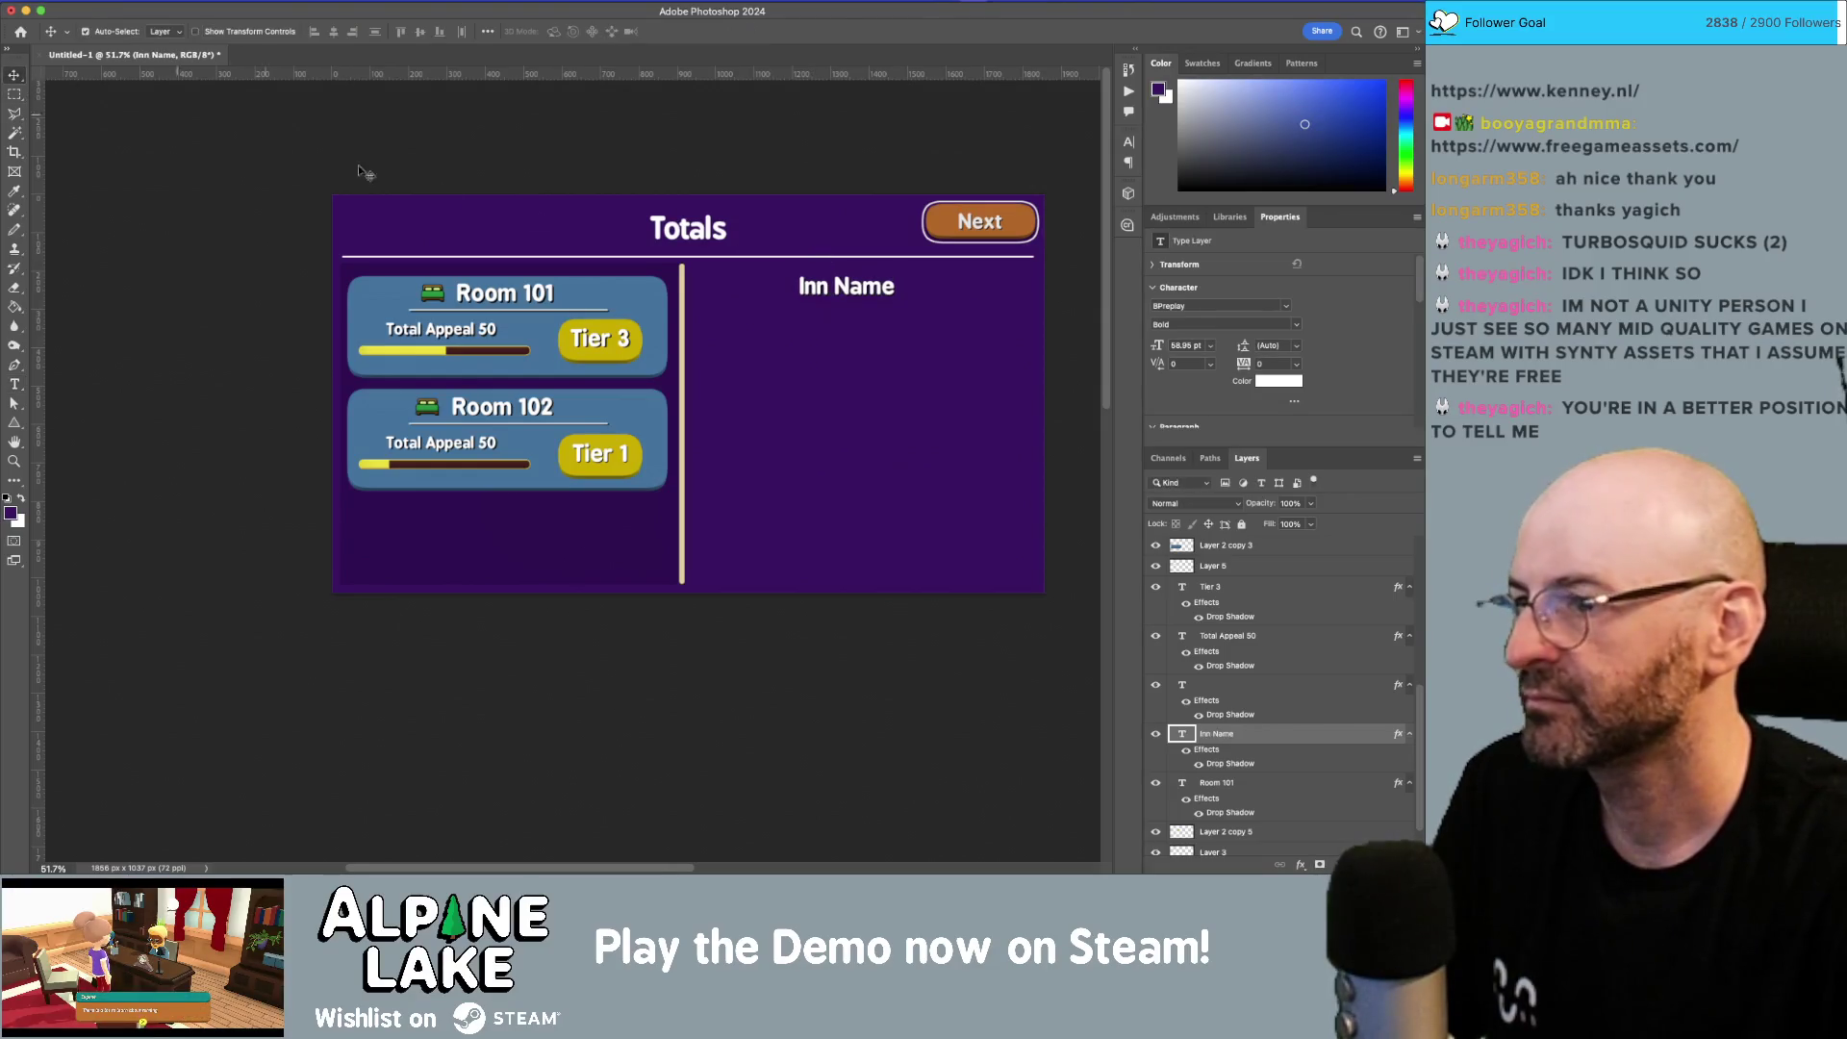
{"action": "scroll", "coordinate": [870, 301], "scroll_direction": "up", "scroll_amount": 2}
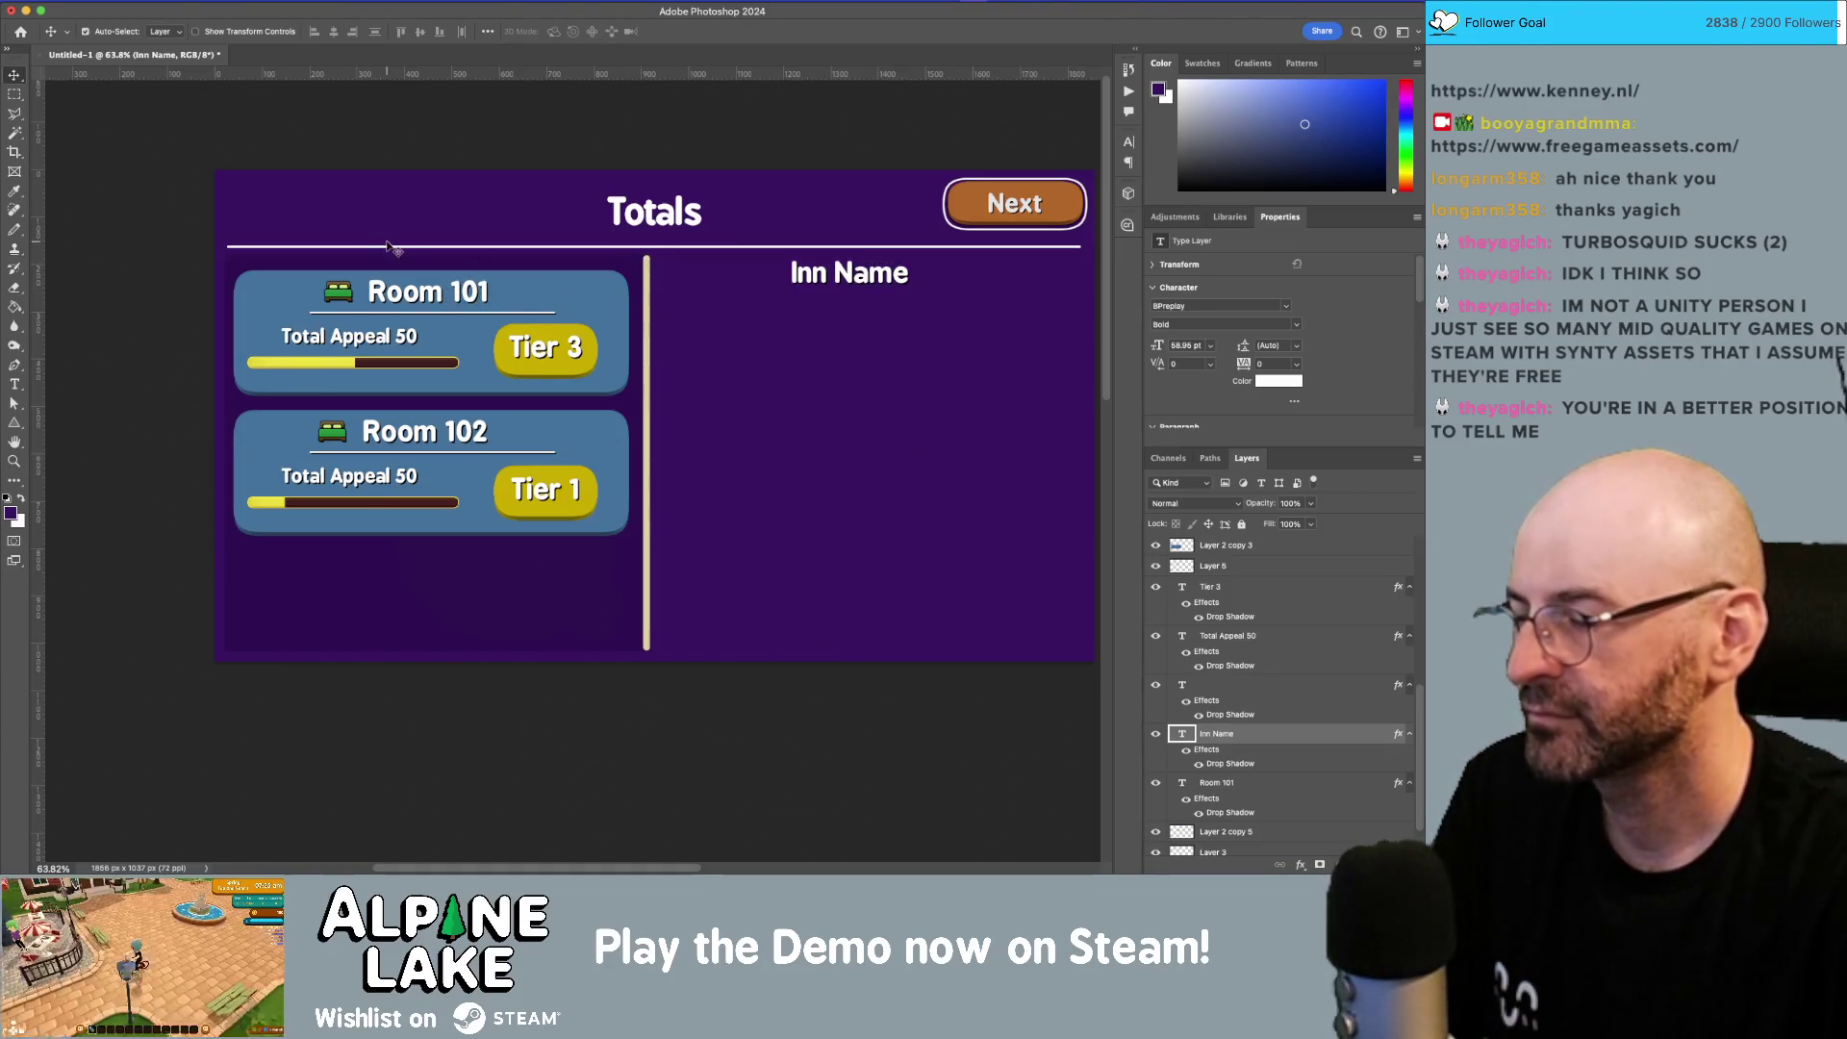
- Undo the accidental stretch of the room cards and pick the white underline layer
{"action": "key", "text": "ctrl+z"}
{"action": "key", "text": "ctrl+z"}
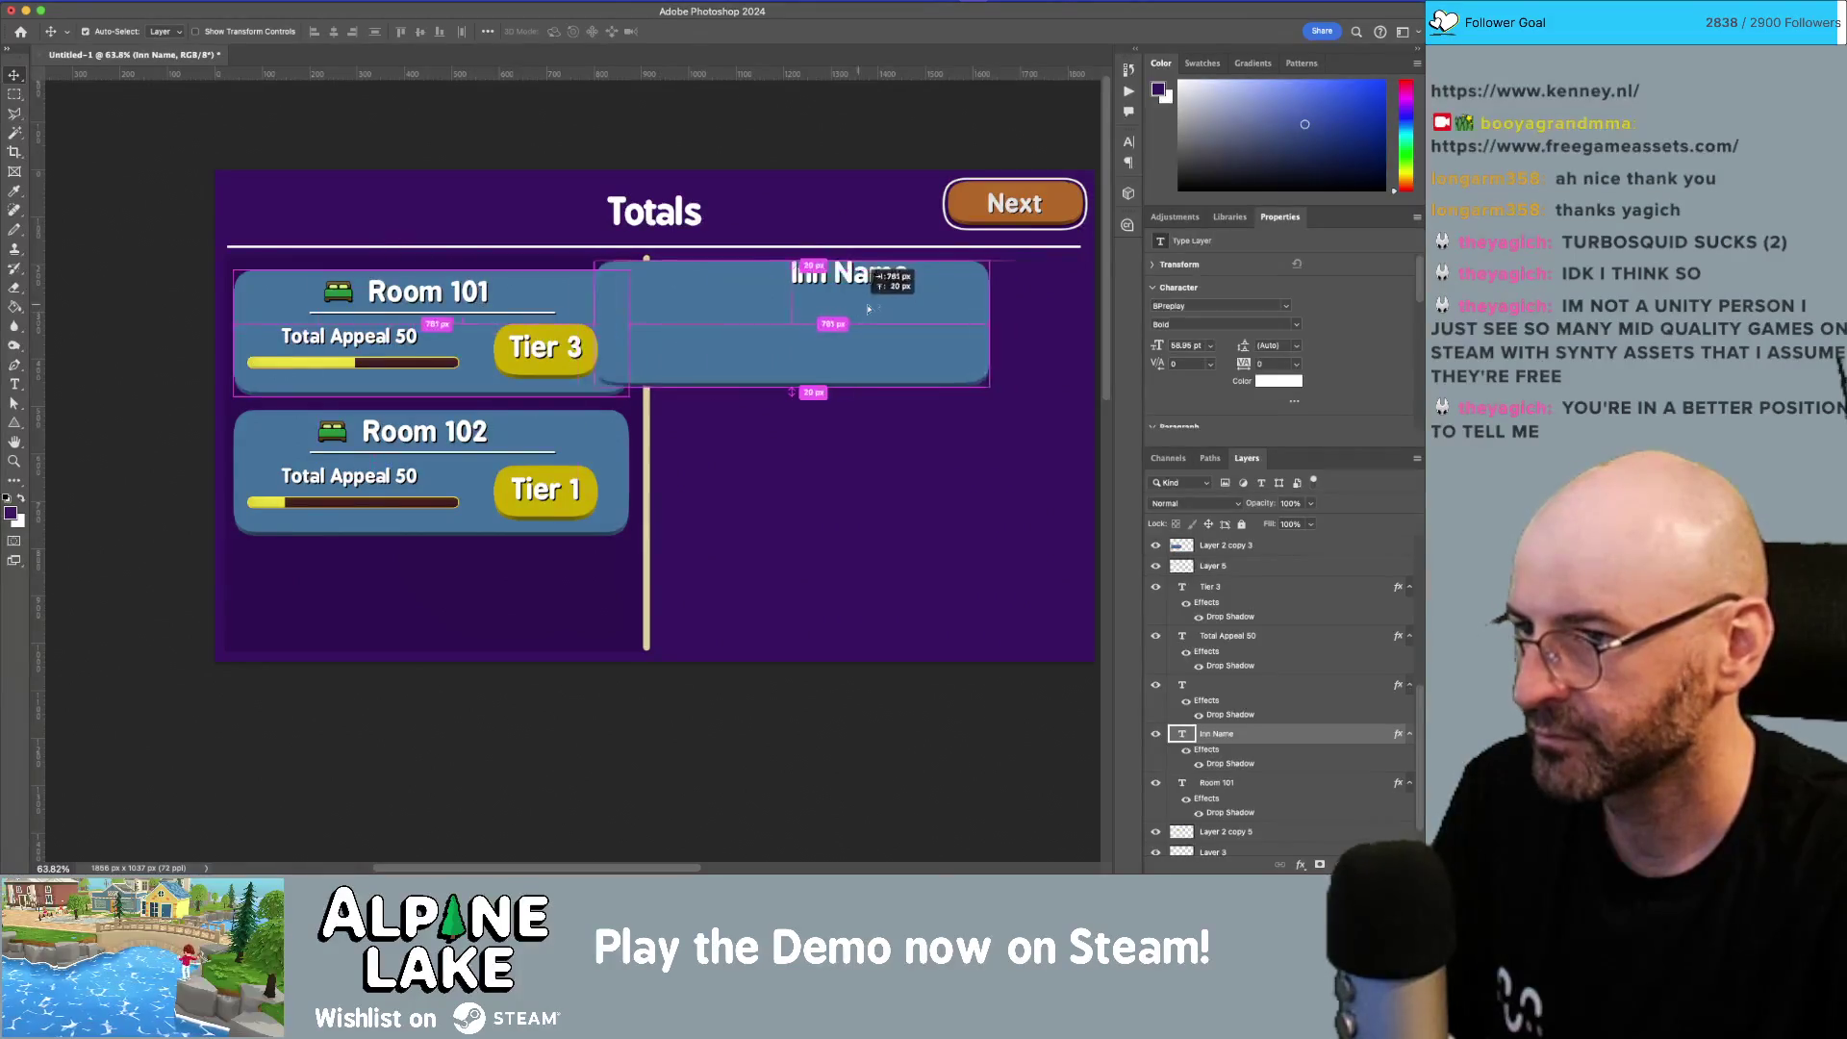
{"action": "key", "text": "ctrl+shift+z"}
{"action": "key", "text": "ctrl+shift+z"}
{"action": "key", "text": "ctrl+z"}
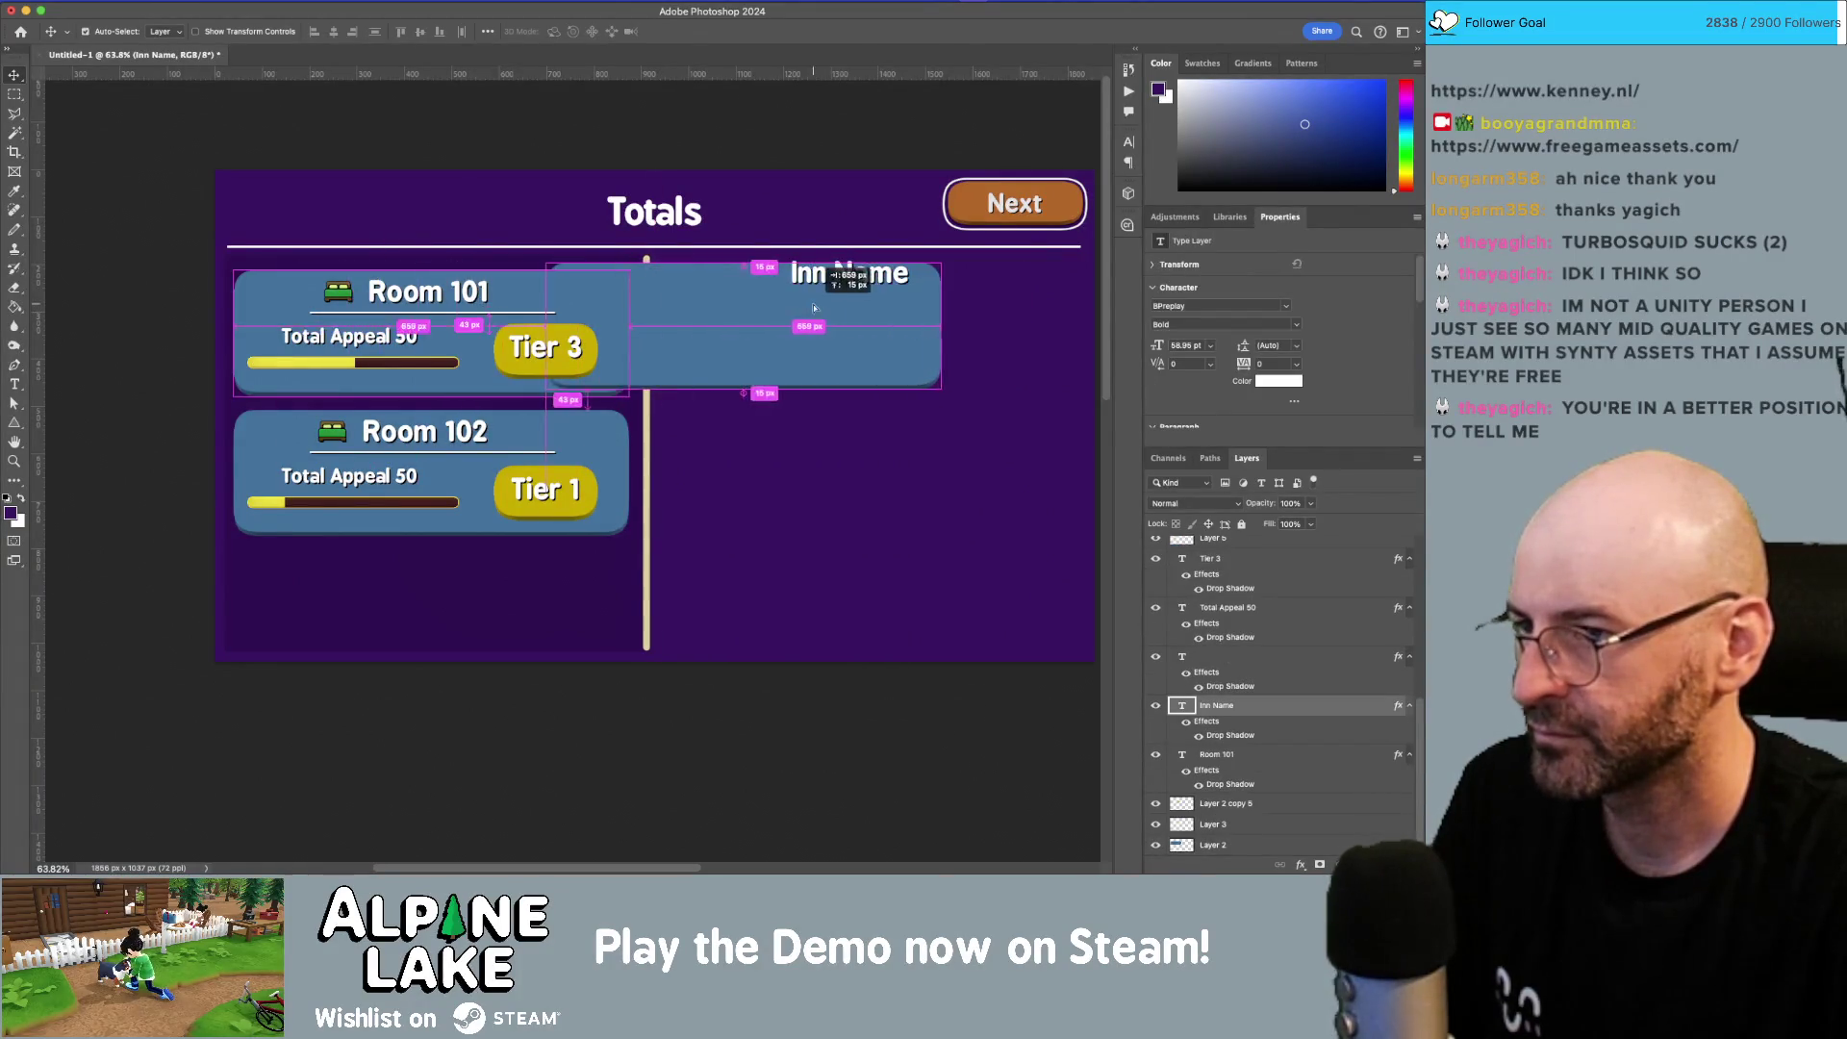
{"action": "key", "text": "ctrl+shift+z"}
{"action": "scroll", "coordinate": [498, 316], "scroll_direction": "up", "scroll_amount": 5}
{"action": "left_click", "coordinate": [560, 325]}
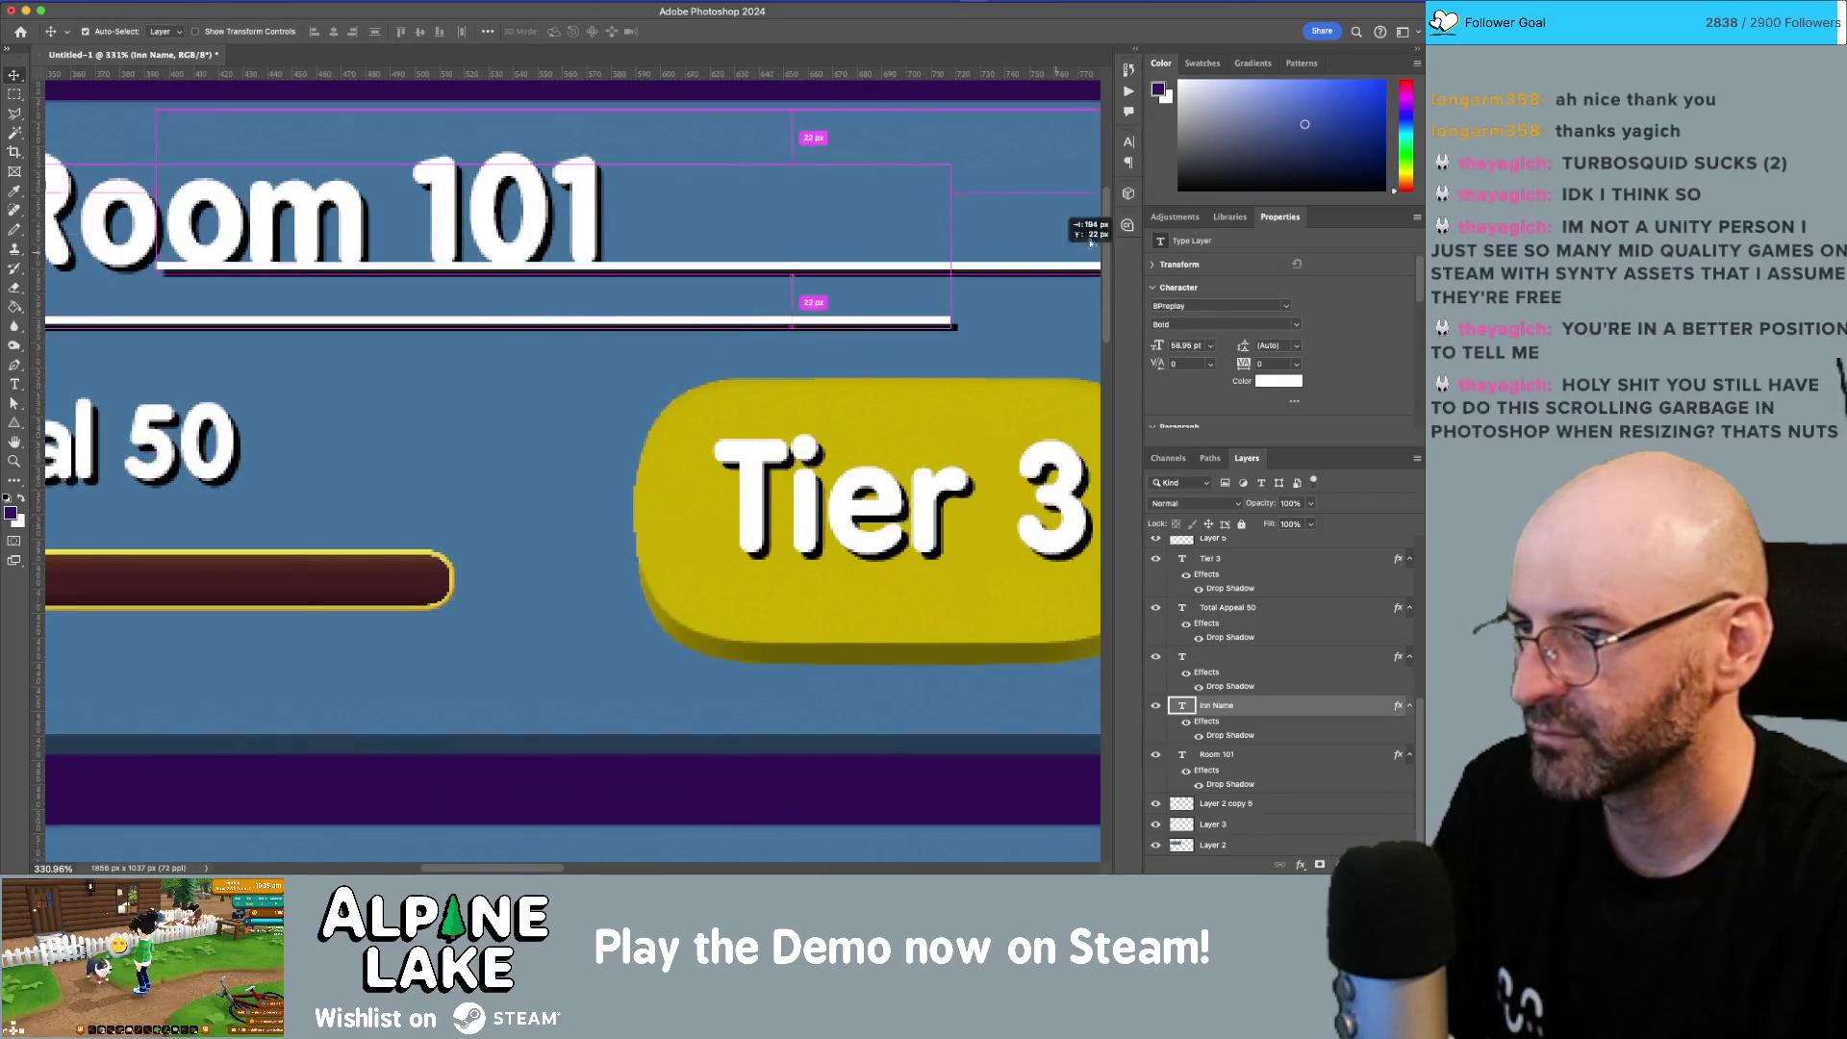
{"action": "scroll", "coordinate": [876, 314], "scroll_direction": "right", "scroll_amount": 5}
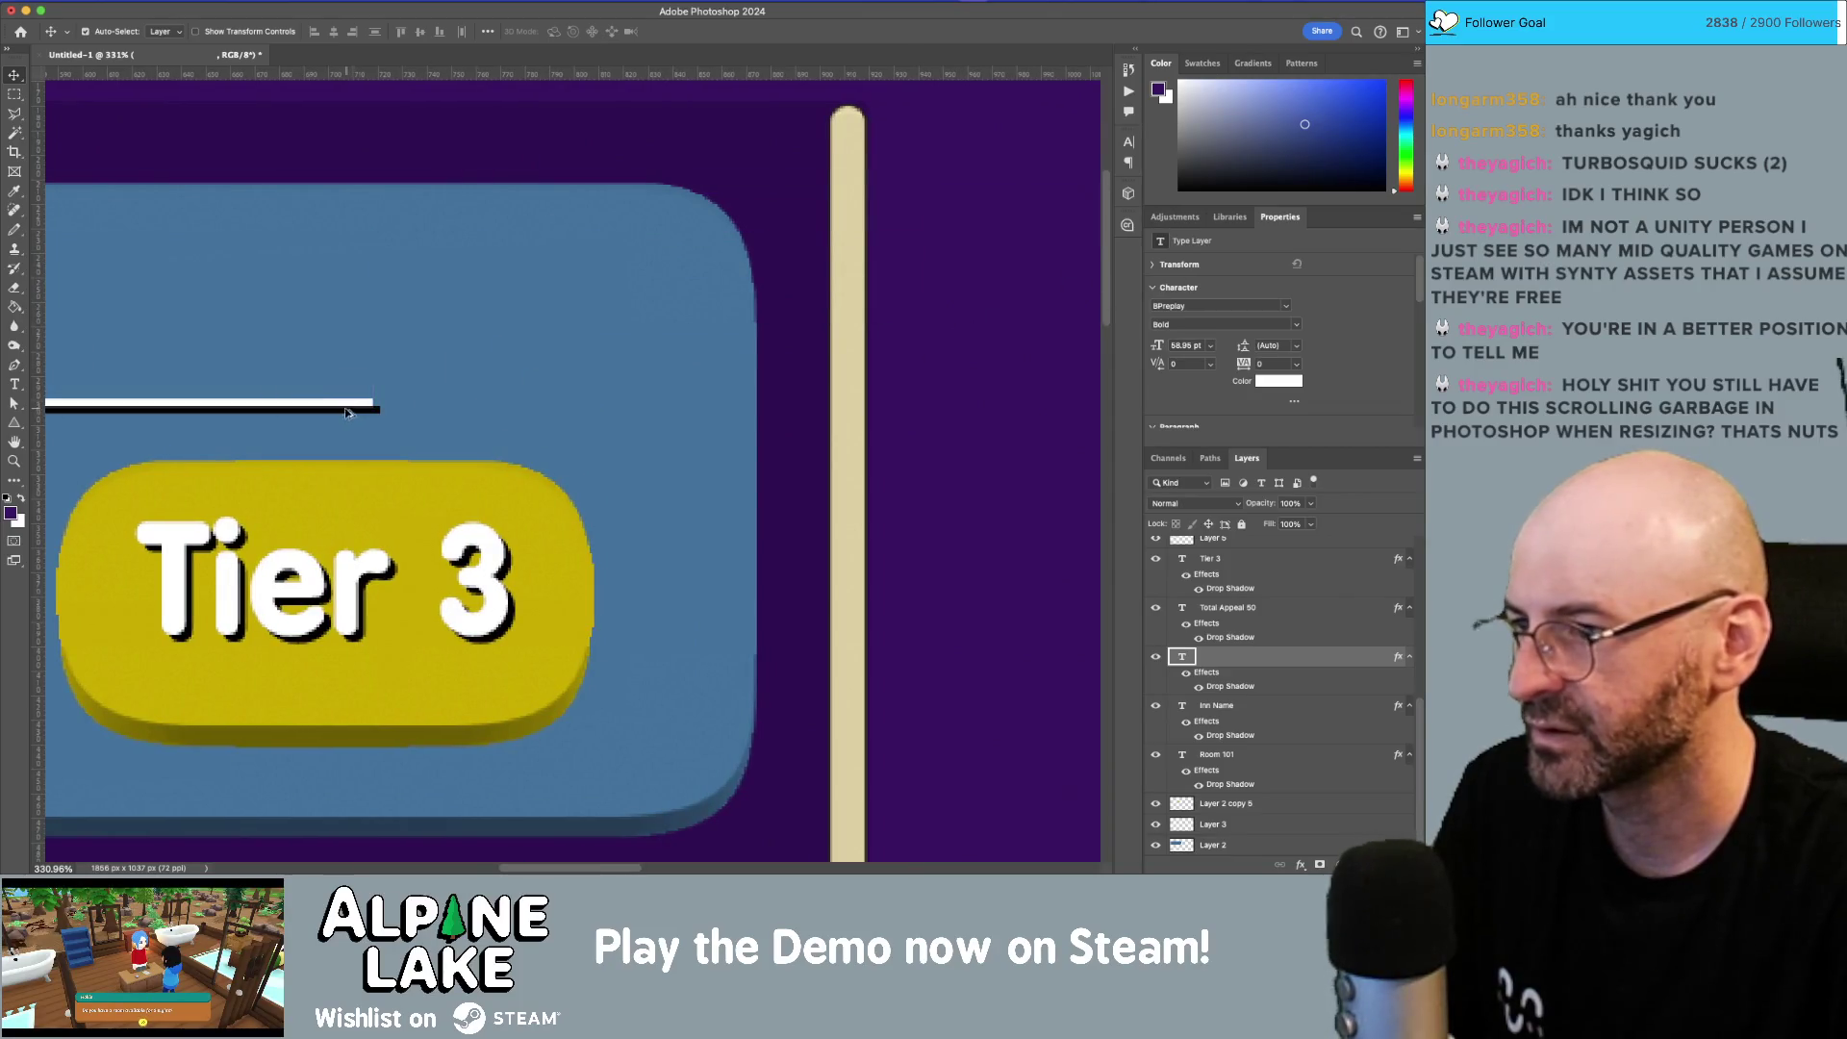
{"action": "key", "text": "z"}
{"action": "scroll", "coordinate": [693, 347], "scroll_direction": "down", "scroll_amount": 5}
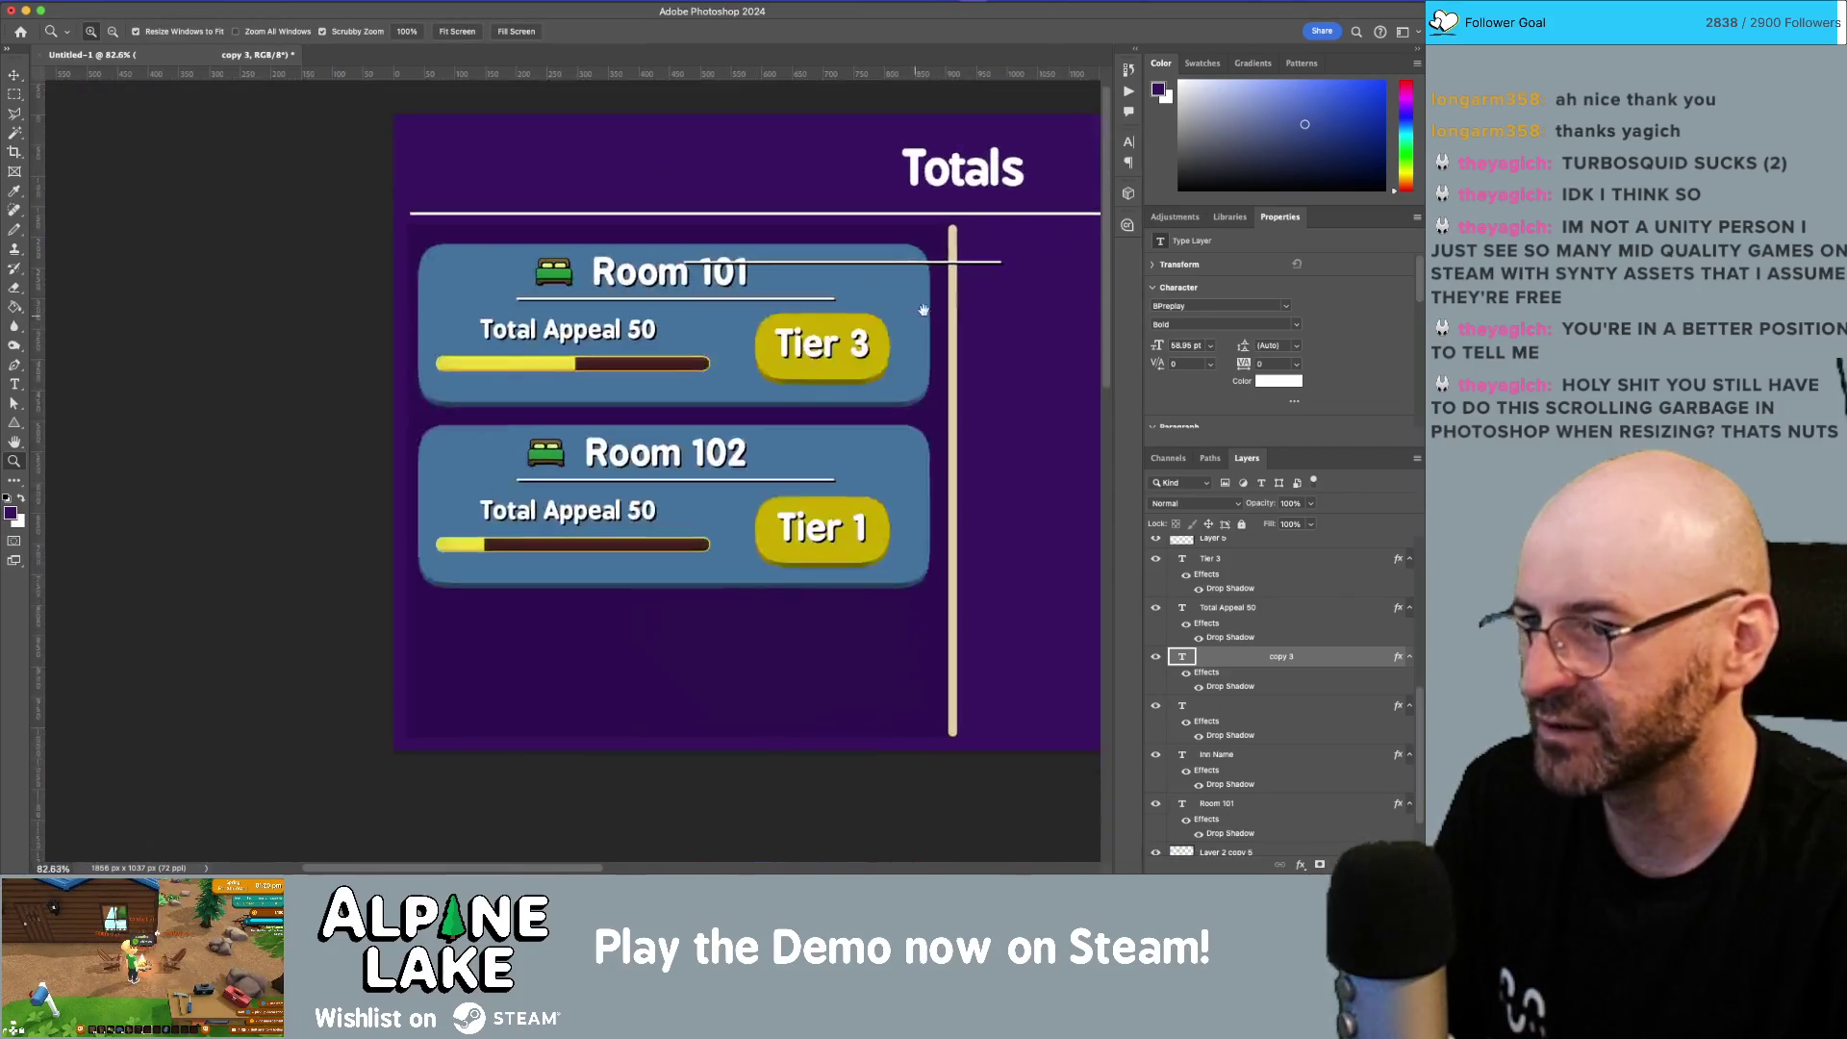
- Move the white underline under Inn Name and add underscores so it spans the right panel
{"action": "key", "text": "v"}
{"action": "left_click_drag", "start_coordinate": [527, 347], "coordinate": [885, 352]}
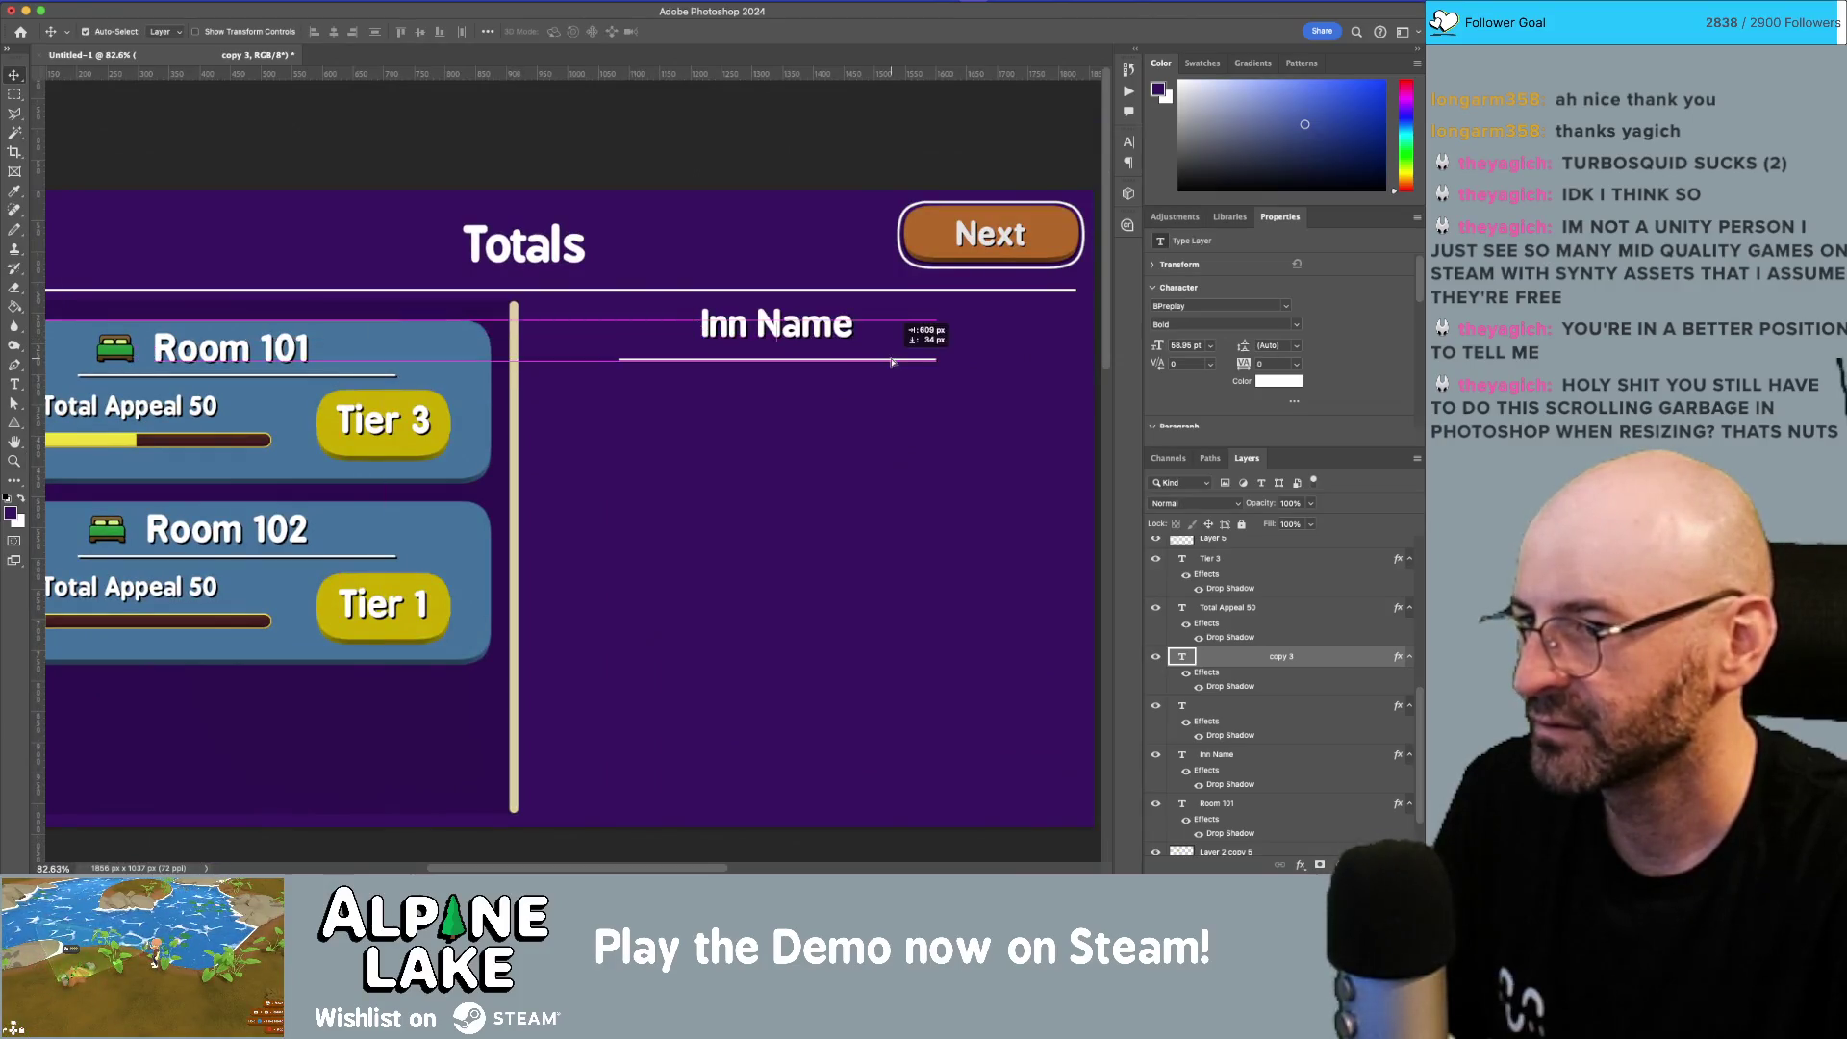
{"action": "key", "text": "t"}
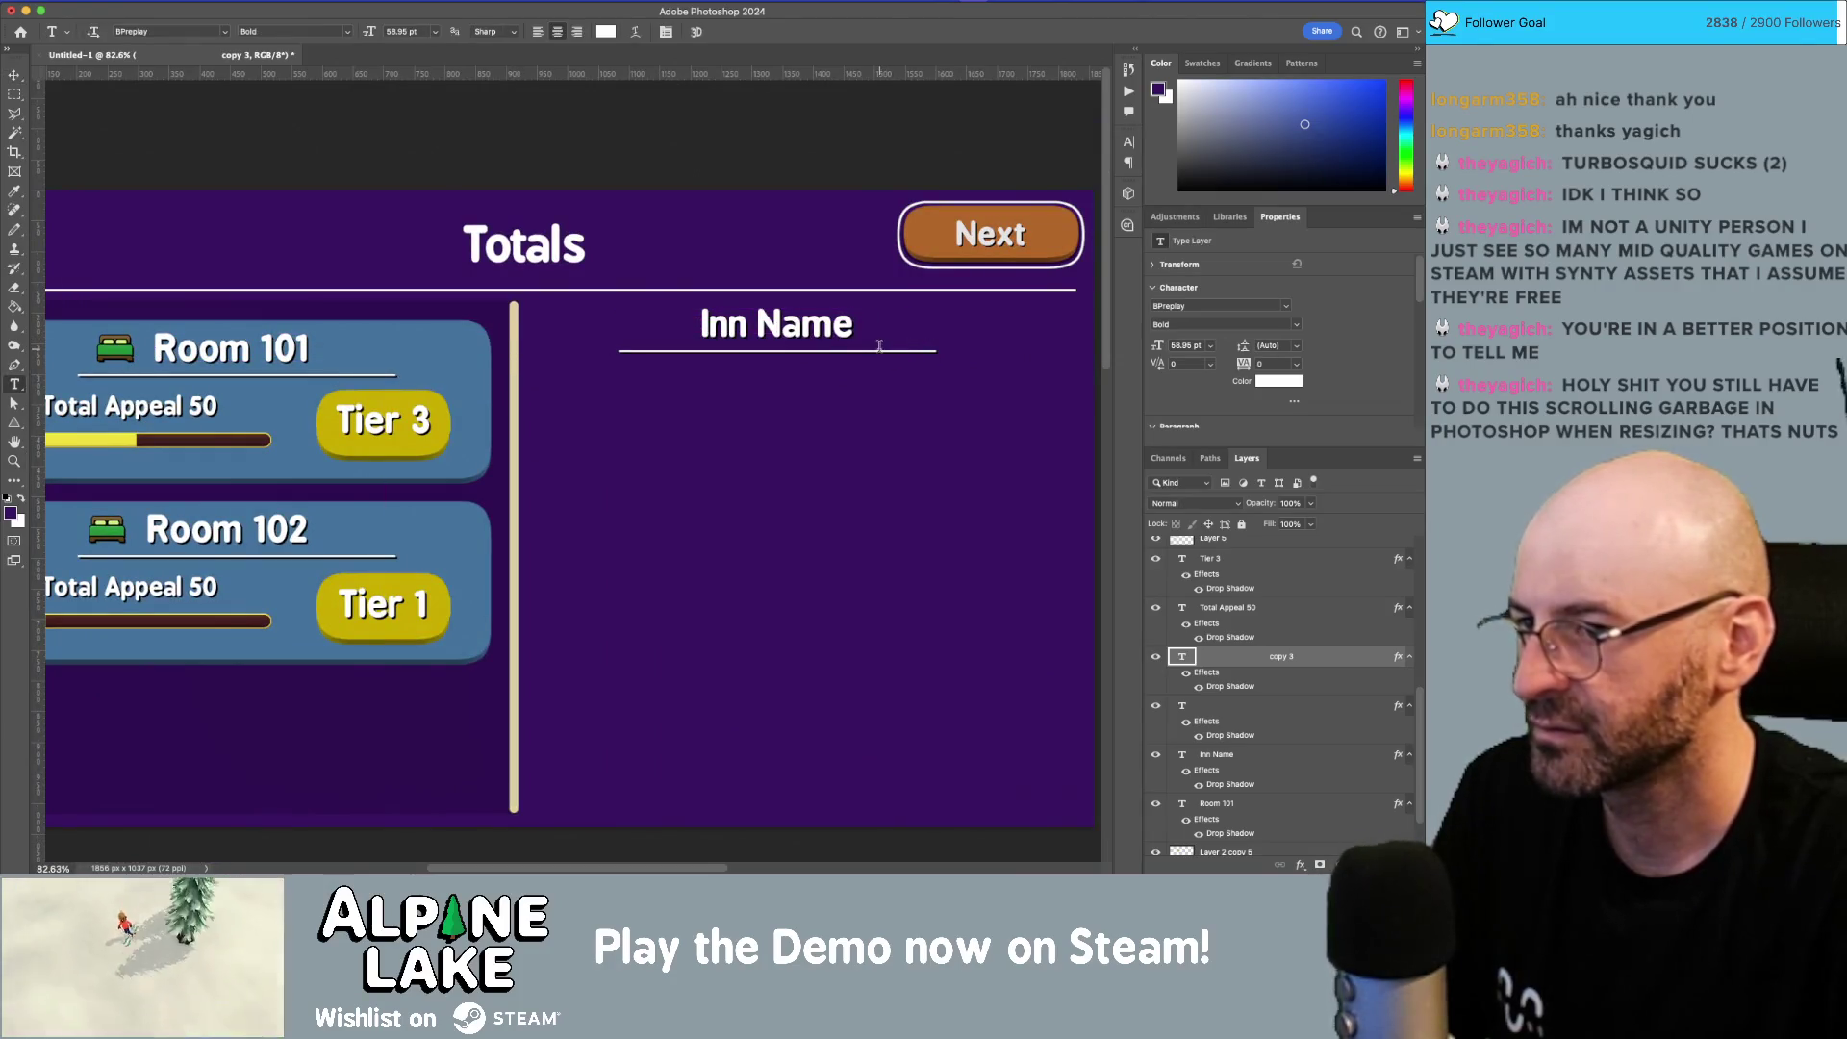
{"action": "left_click", "coordinate": [918, 326]}
{"action": "type", "text": "___"}
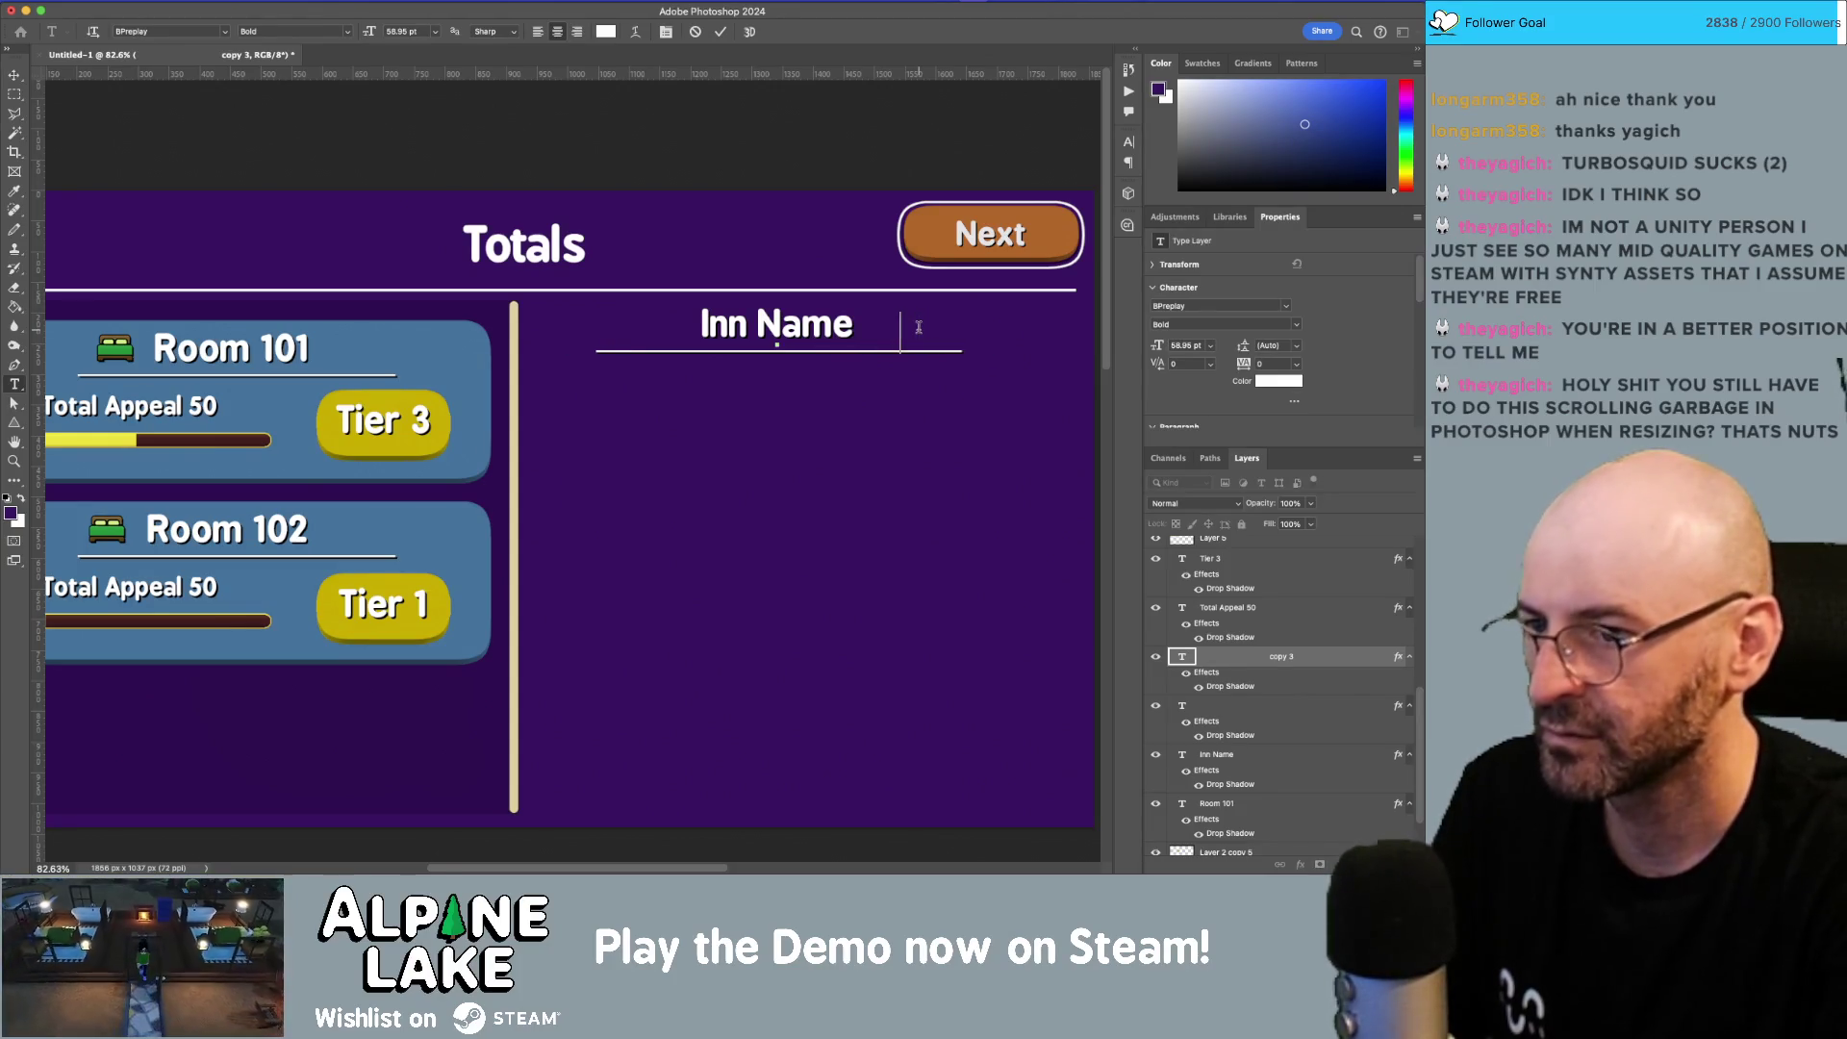
{"action": "type", "text": "____"}
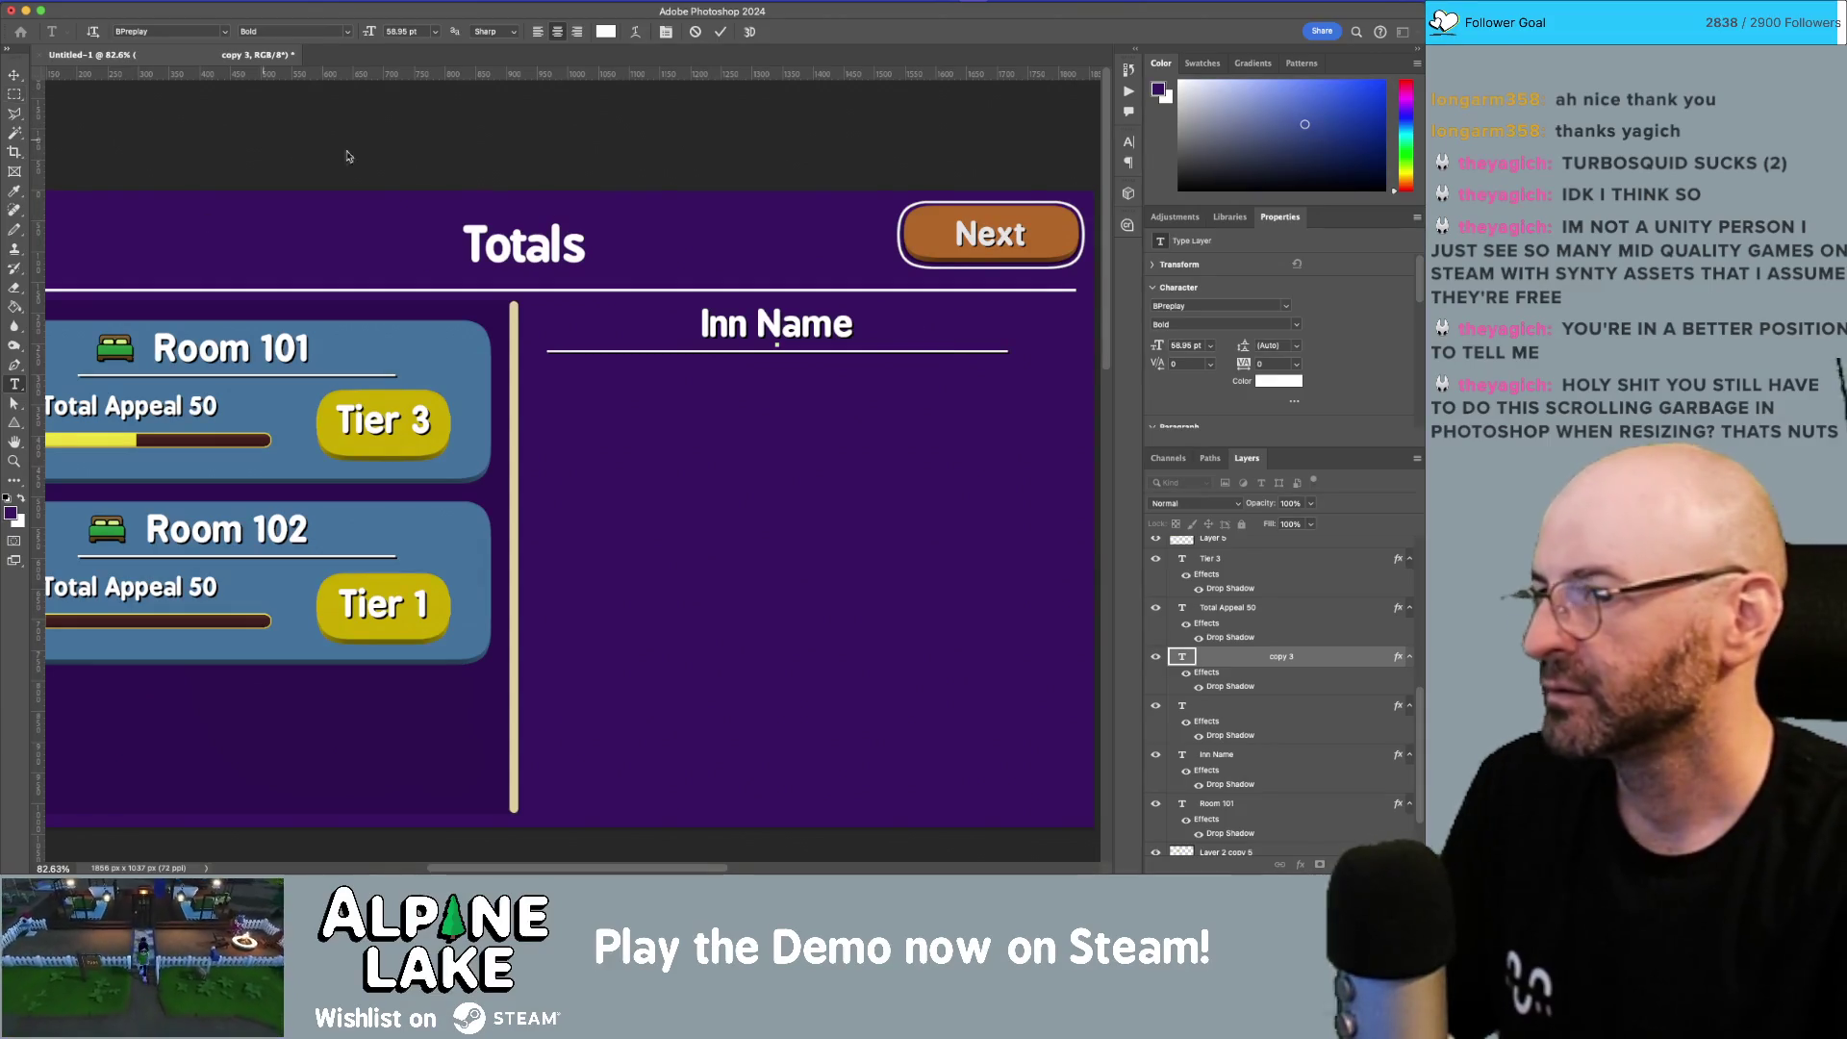
{"action": "type", "text": "v"}
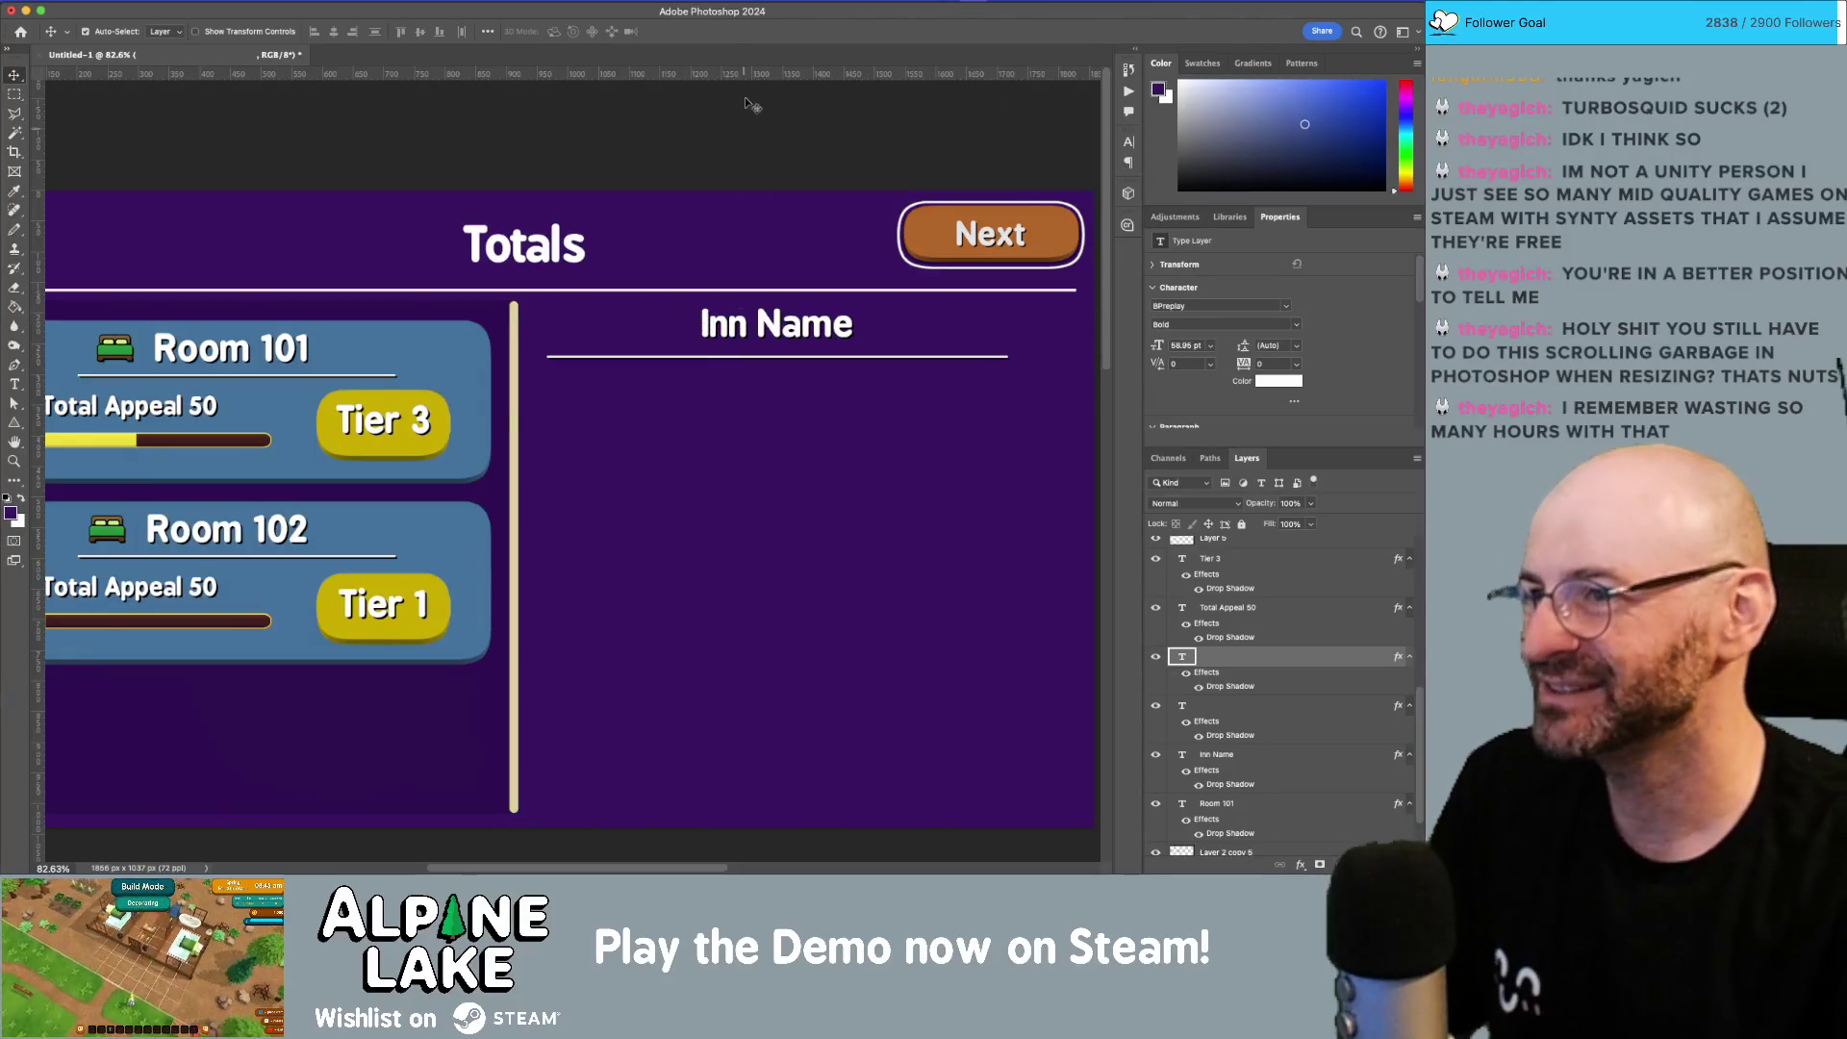
{"action": "mouse_move", "coordinate": [687, 298]}
{"action": "left_mouse_down"}
{"action": "mouse_move", "coordinate": [645, 252]}
{"action": "mouse_move", "coordinate": [637, 297]}
{"action": "mouse_move", "coordinate": [673, 298]}
{"action": "left_mouse_up"}
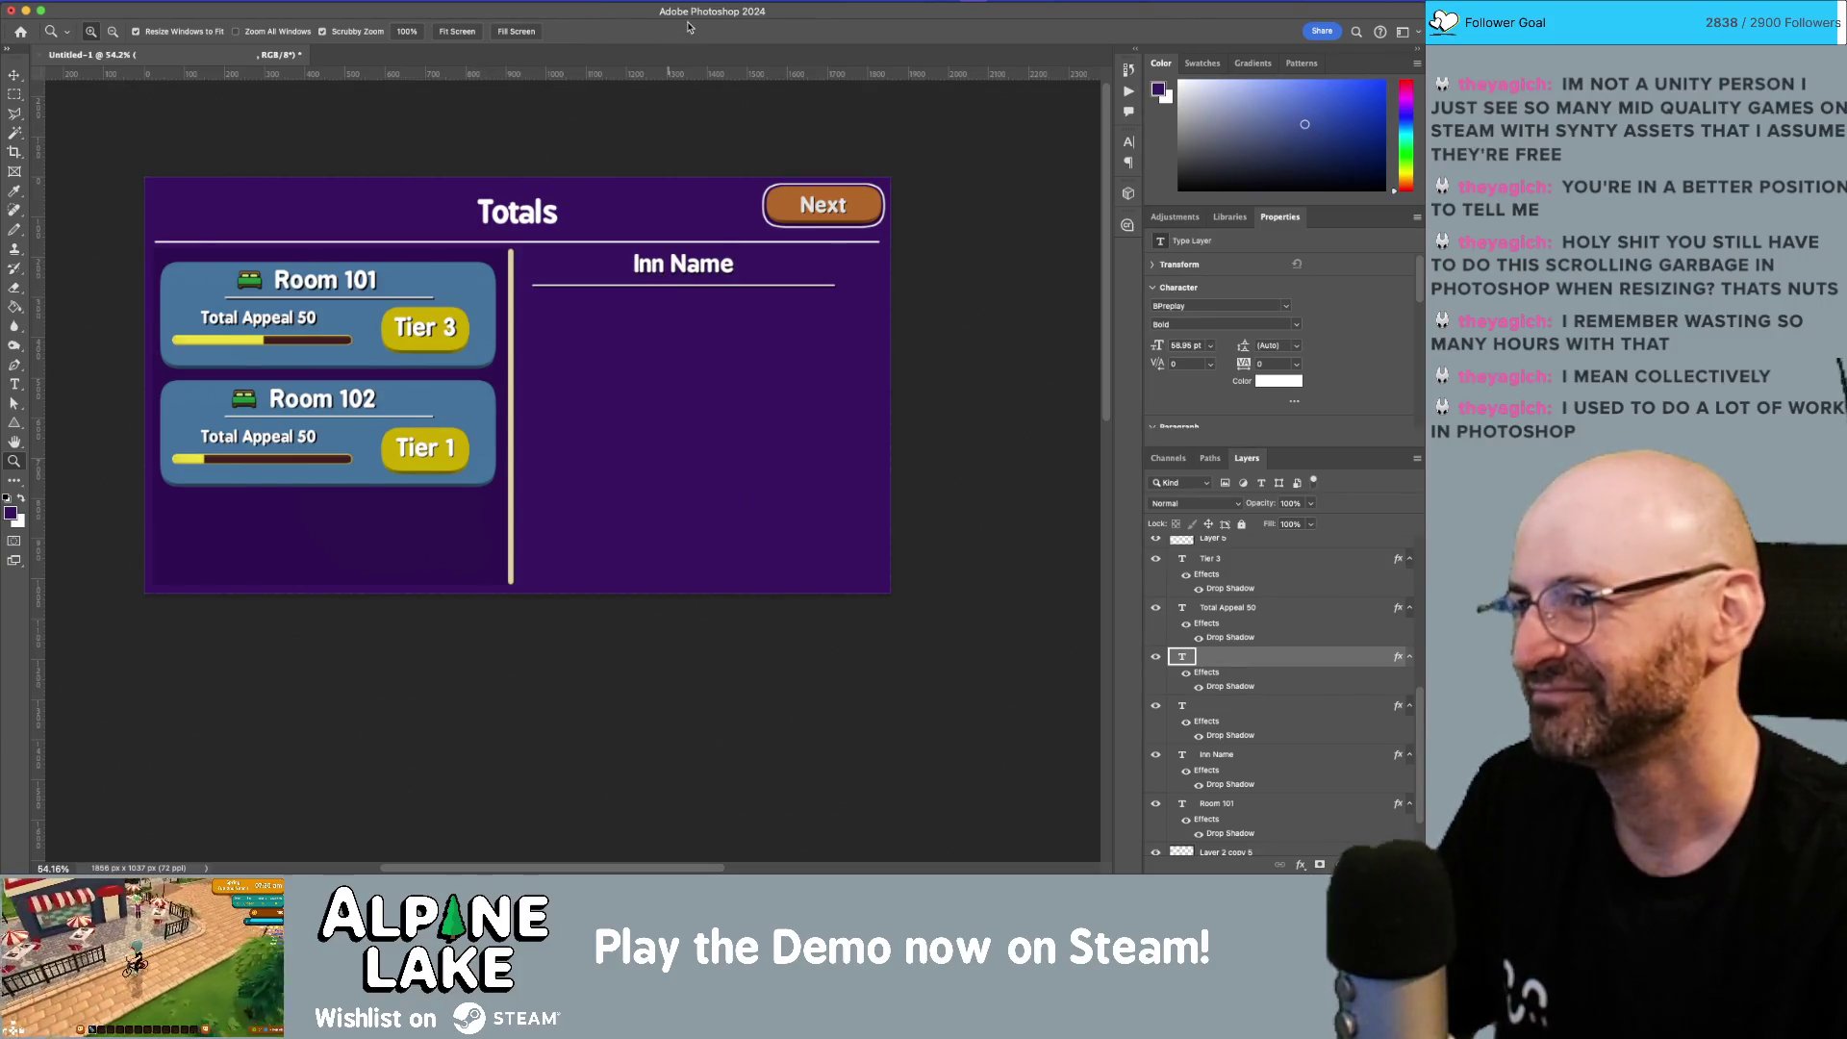
- Drag the Inn Name heading right to centre it over its underline, then check the full layout
{"action": "mouse_move", "coordinate": [688, 318]}
{"action": "left_mouse_down"}
{"action": "mouse_move", "coordinate": [722, 341]}
{"action": "mouse_move", "coordinate": [733, 285]}
{"action": "mouse_move", "coordinate": [494, 330]}
{"action": "left_mouse_up"}
{"action": "left_click_drag", "start_coordinate": [549, 274], "coordinate": [602, 274]}
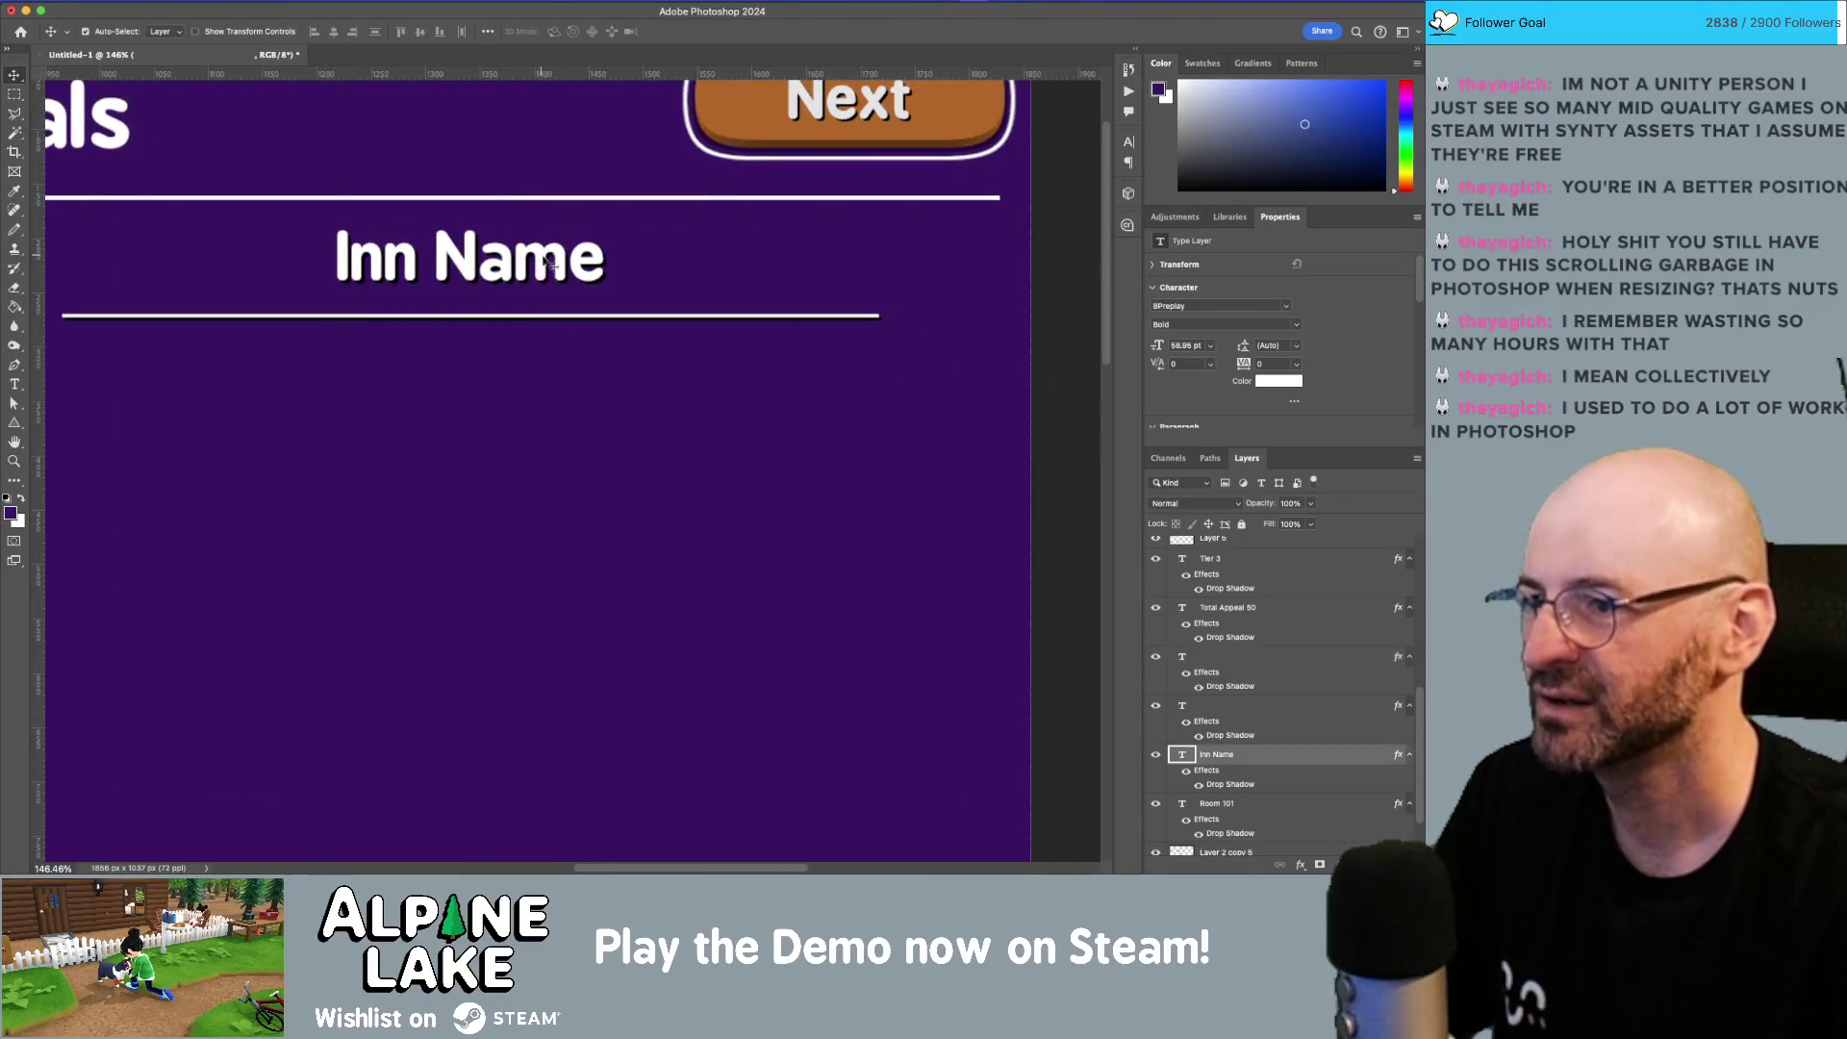
{"action": "mouse_move", "coordinate": [458, 288]}
{"action": "left_mouse_down"}
{"action": "mouse_move", "coordinate": [538, 272]}
{"action": "mouse_move", "coordinate": [607, 284]}
{"action": "left_mouse_up"}
{"action": "key", "text": "z"}
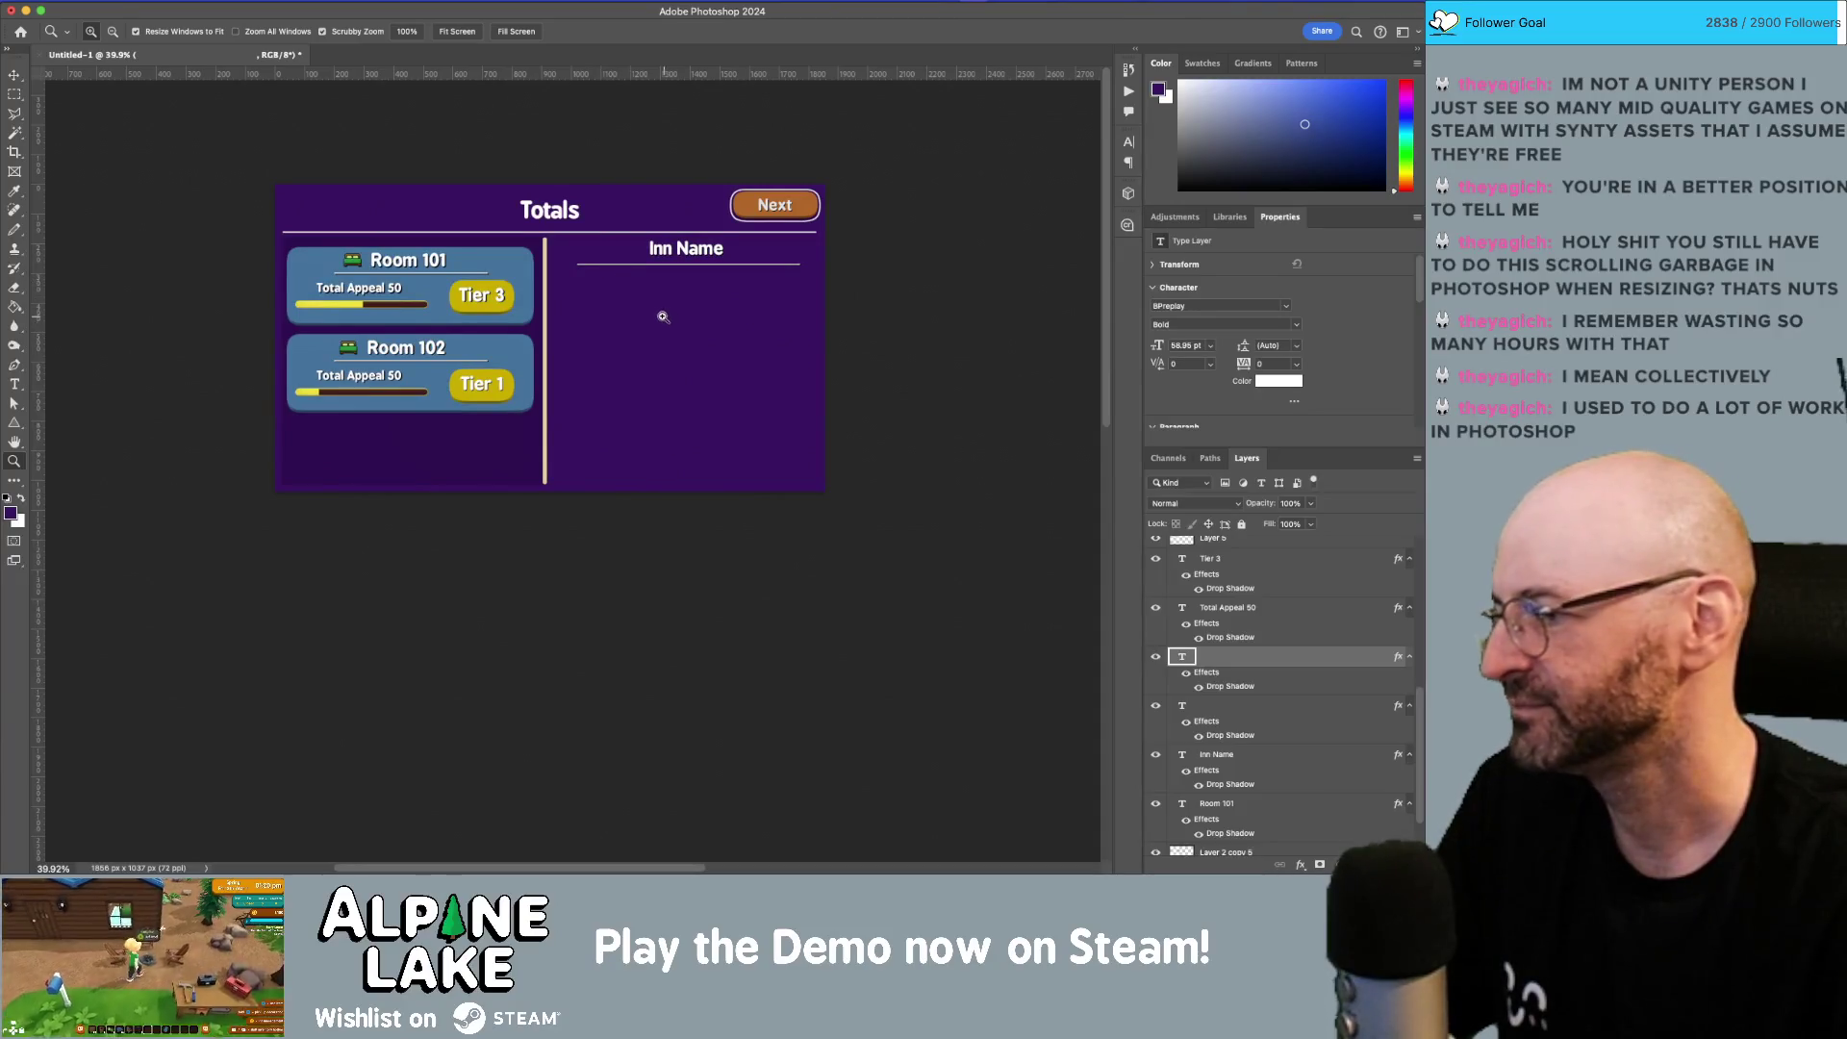
{"action": "left_click_drag", "start_coordinate": [643, 316], "coordinate": [671, 339]}
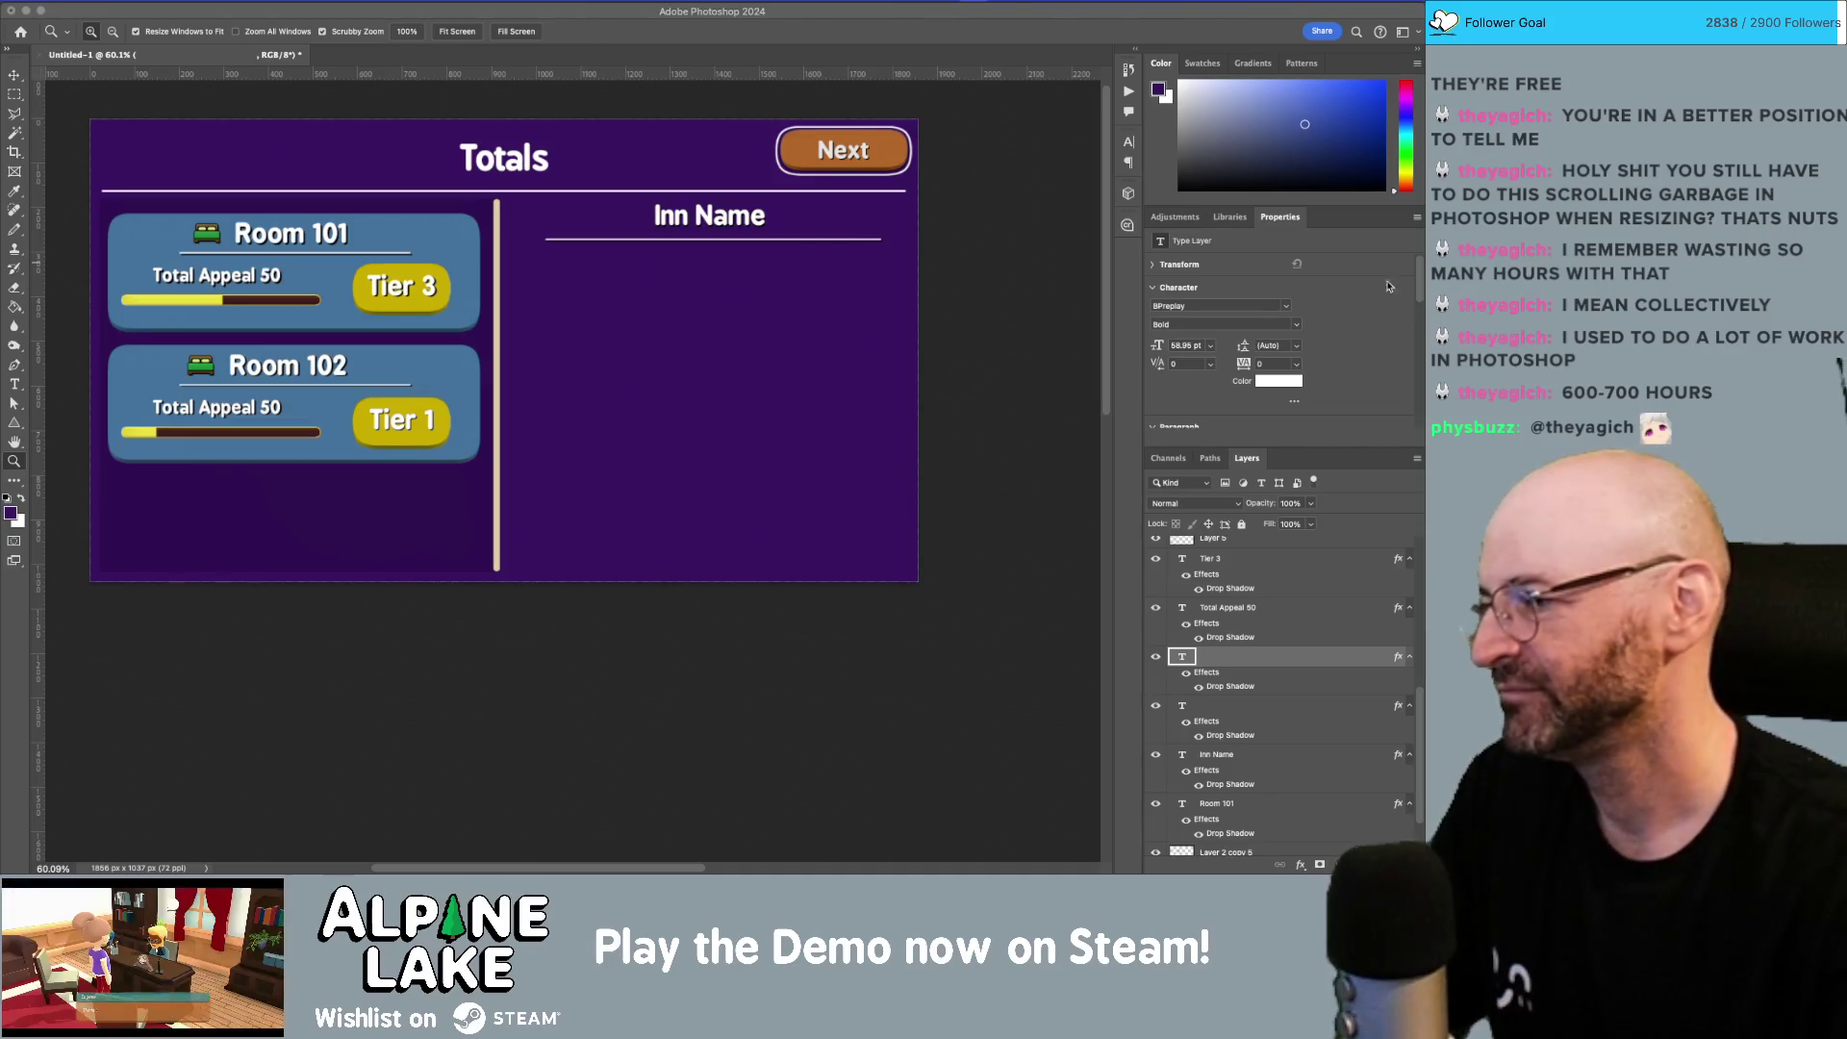
{"action": "mouse_move", "coordinate": [739, 242]}
{"action": "left_mouse_down"}
{"action": "mouse_move", "coordinate": [774, 299]}
{"action": "mouse_move", "coordinate": [749, 259]}
{"action": "left_mouse_up"}
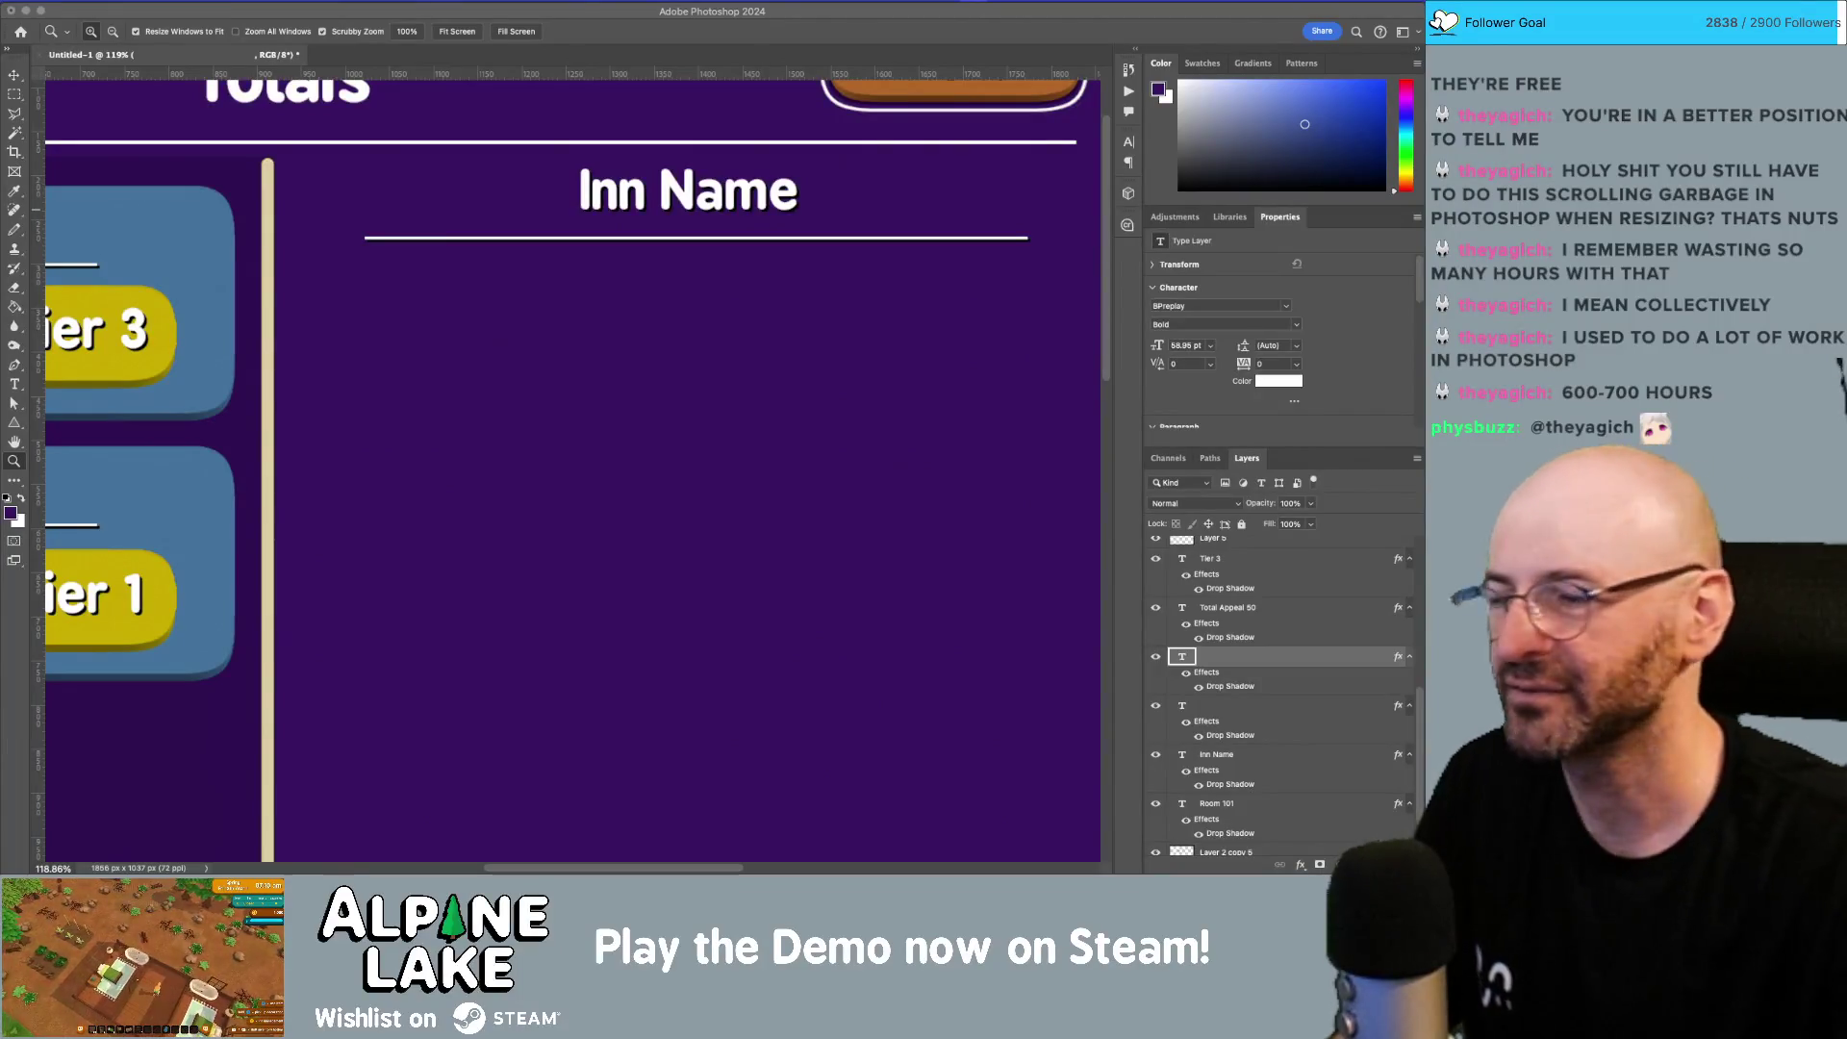
{"action": "left_click_drag", "start_coordinate": [759, 283], "coordinate": [723, 322]}
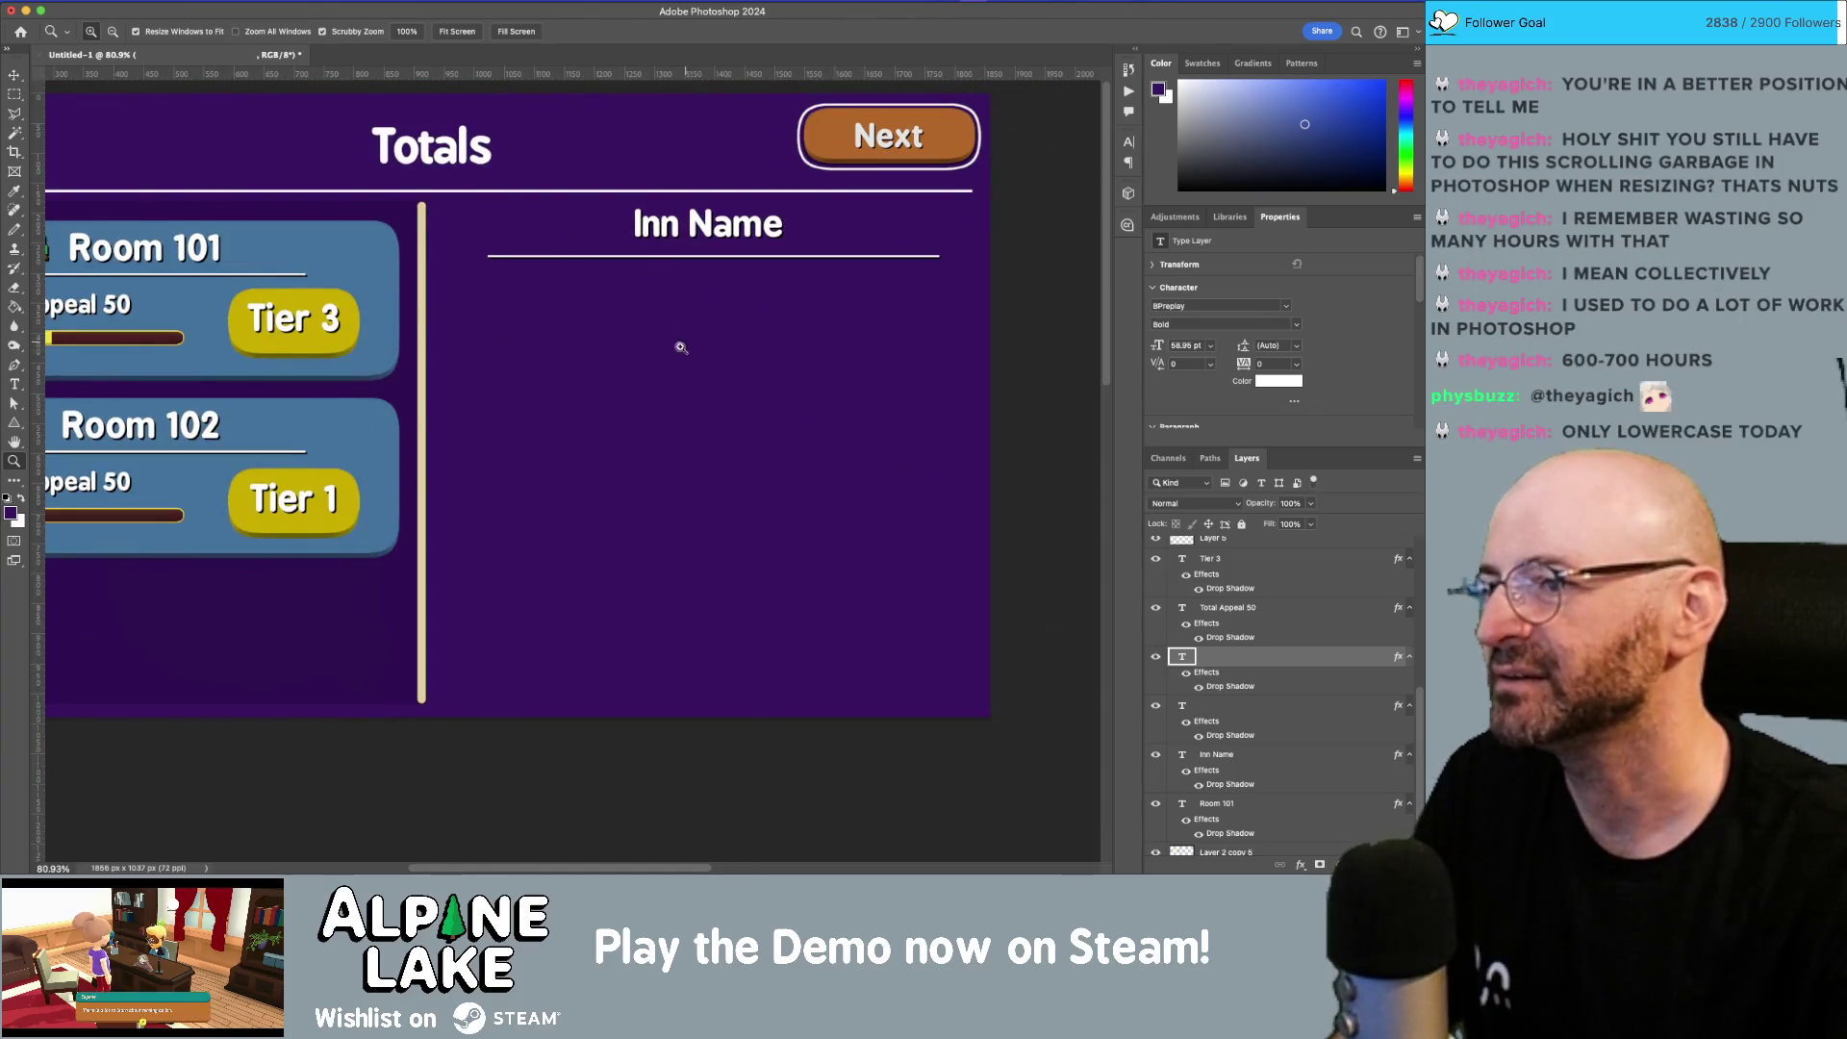
{"action": "left_click_drag", "start_coordinate": [741, 364], "coordinate": [721, 389]}
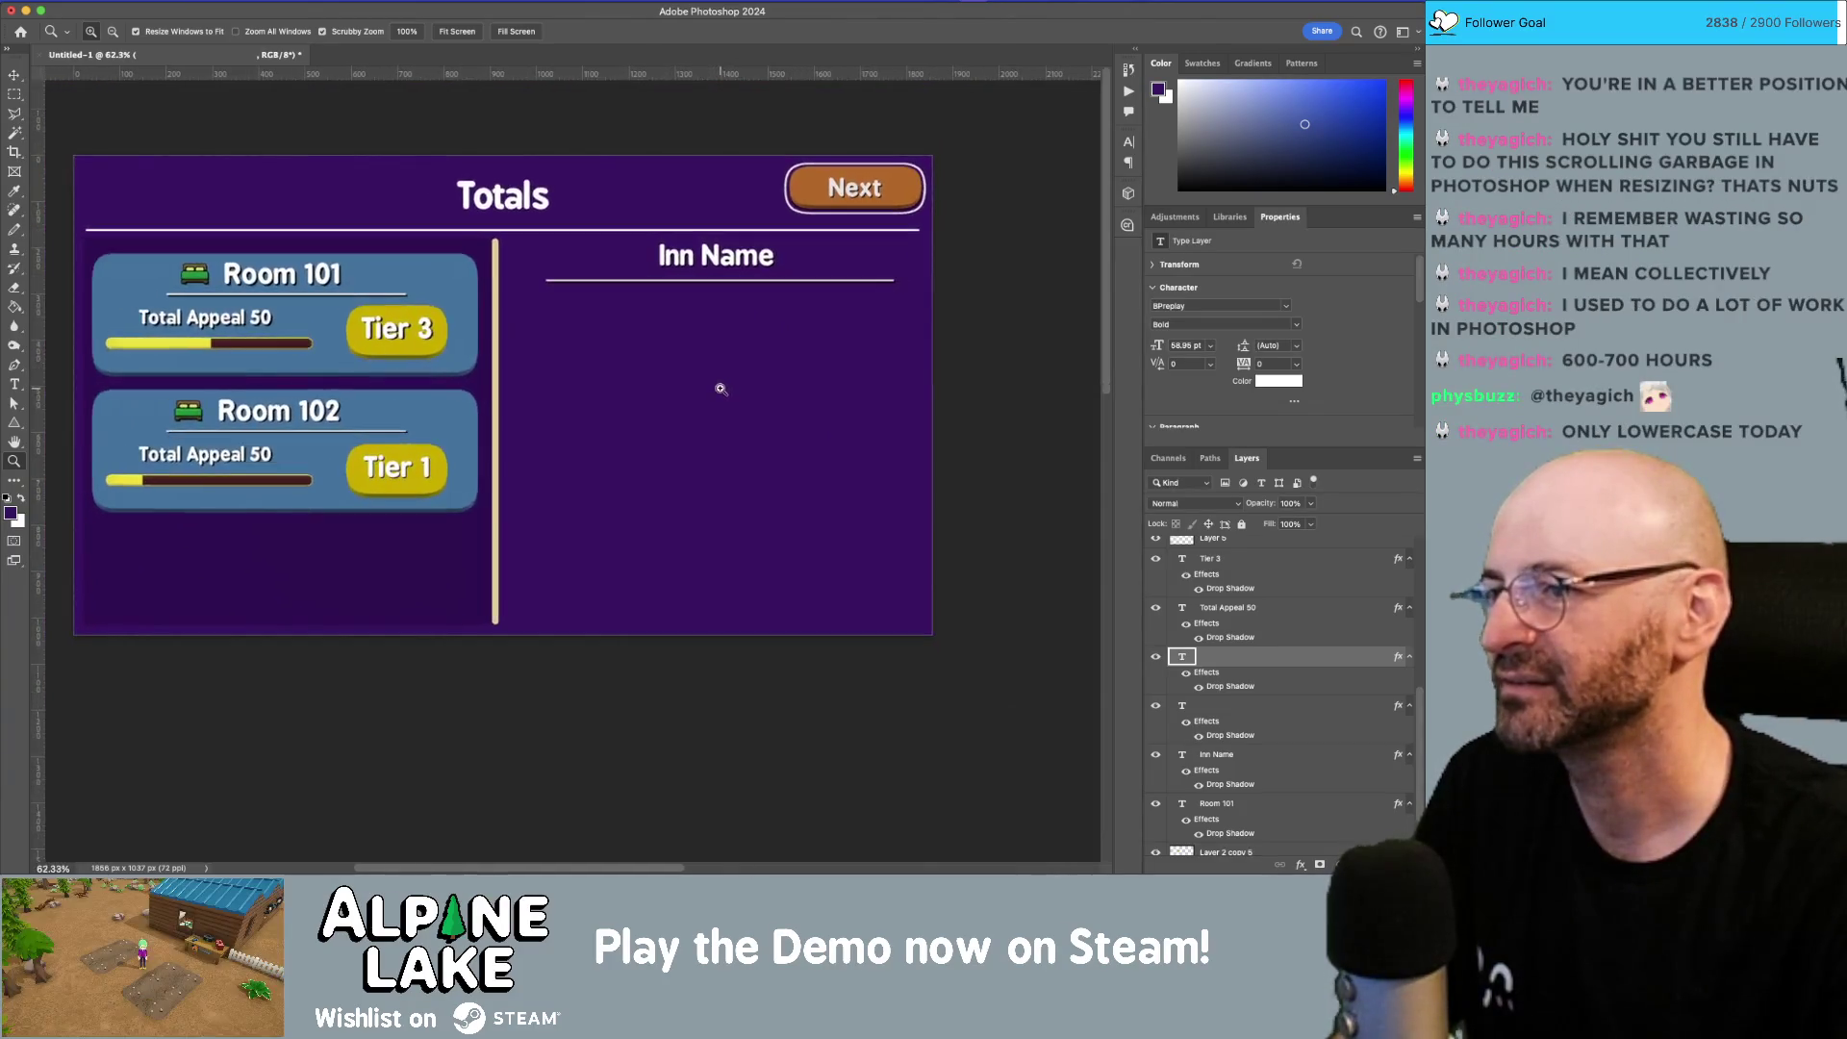
- Add a white 'Tier' text label in the right panel below Inn Name and position it
{"action": "key", "text": "t"}
{"action": "left_click", "coordinate": [617, 411]}
{"action": "type", "text": "T"}
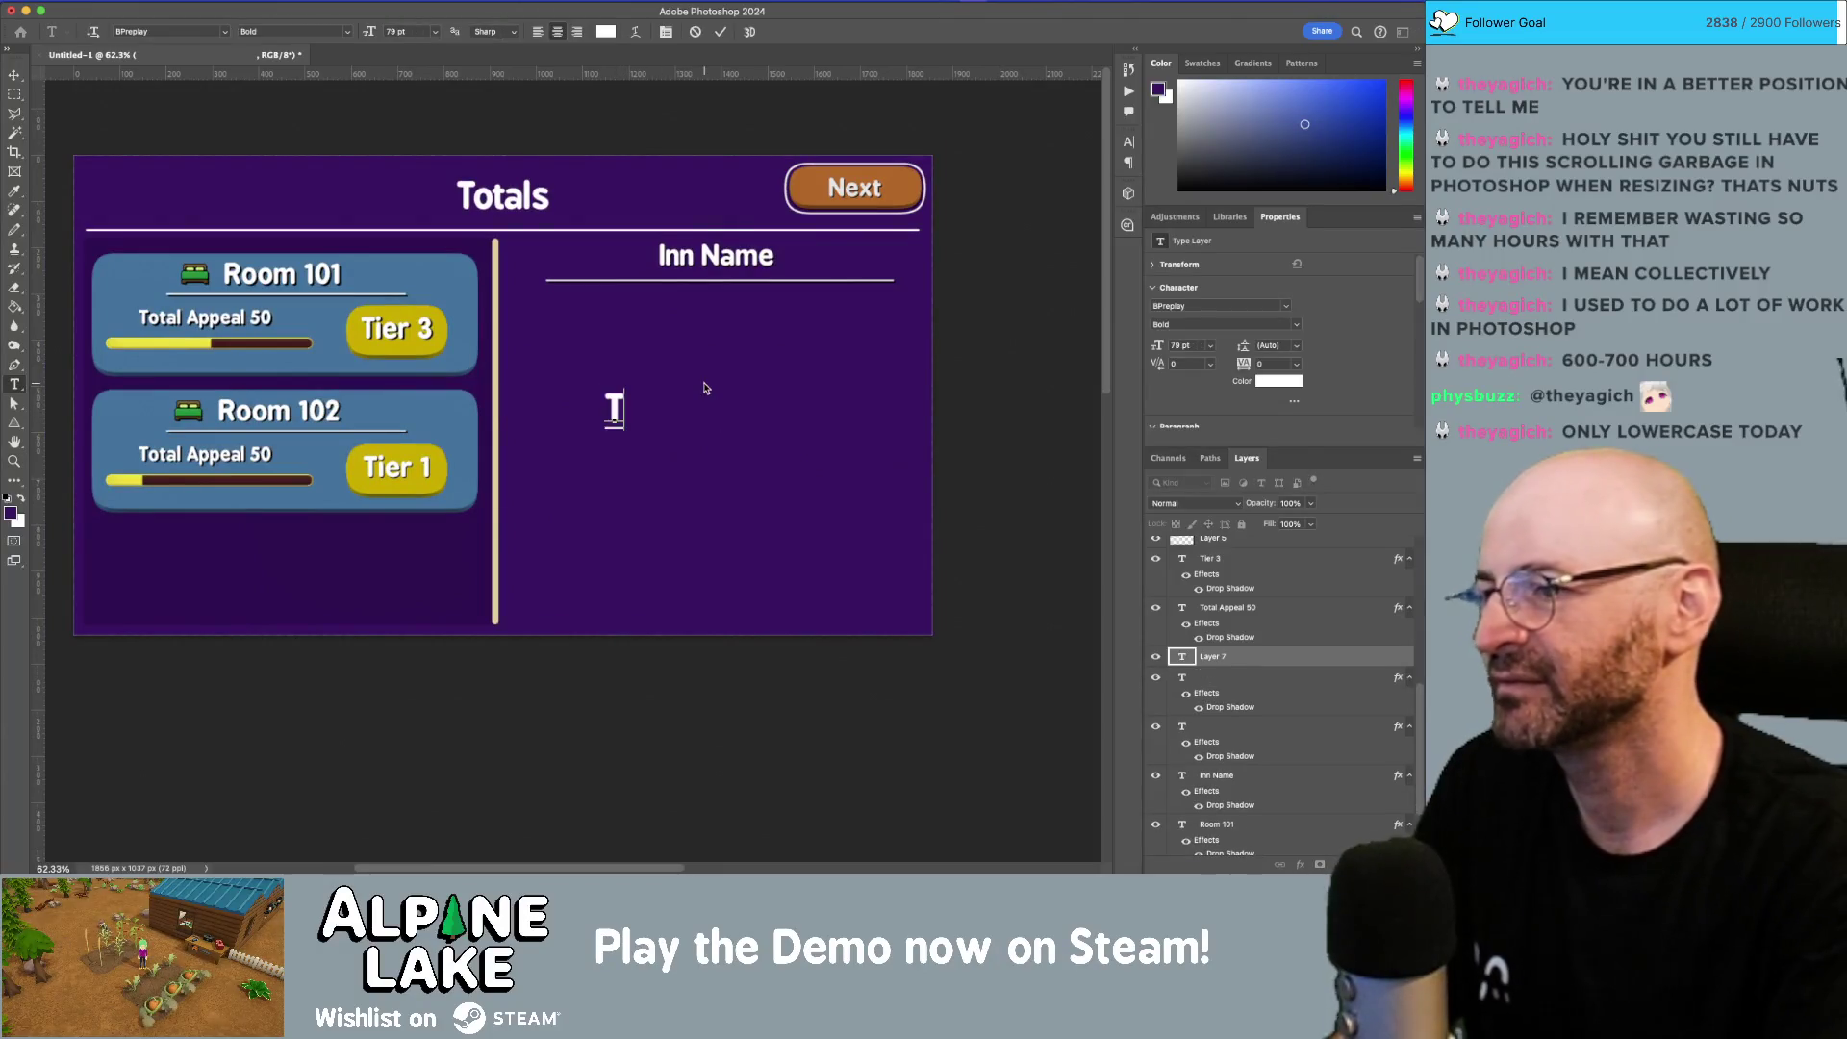
{"action": "type", "text": "ier"}
{"action": "key", "text": "Escape"}
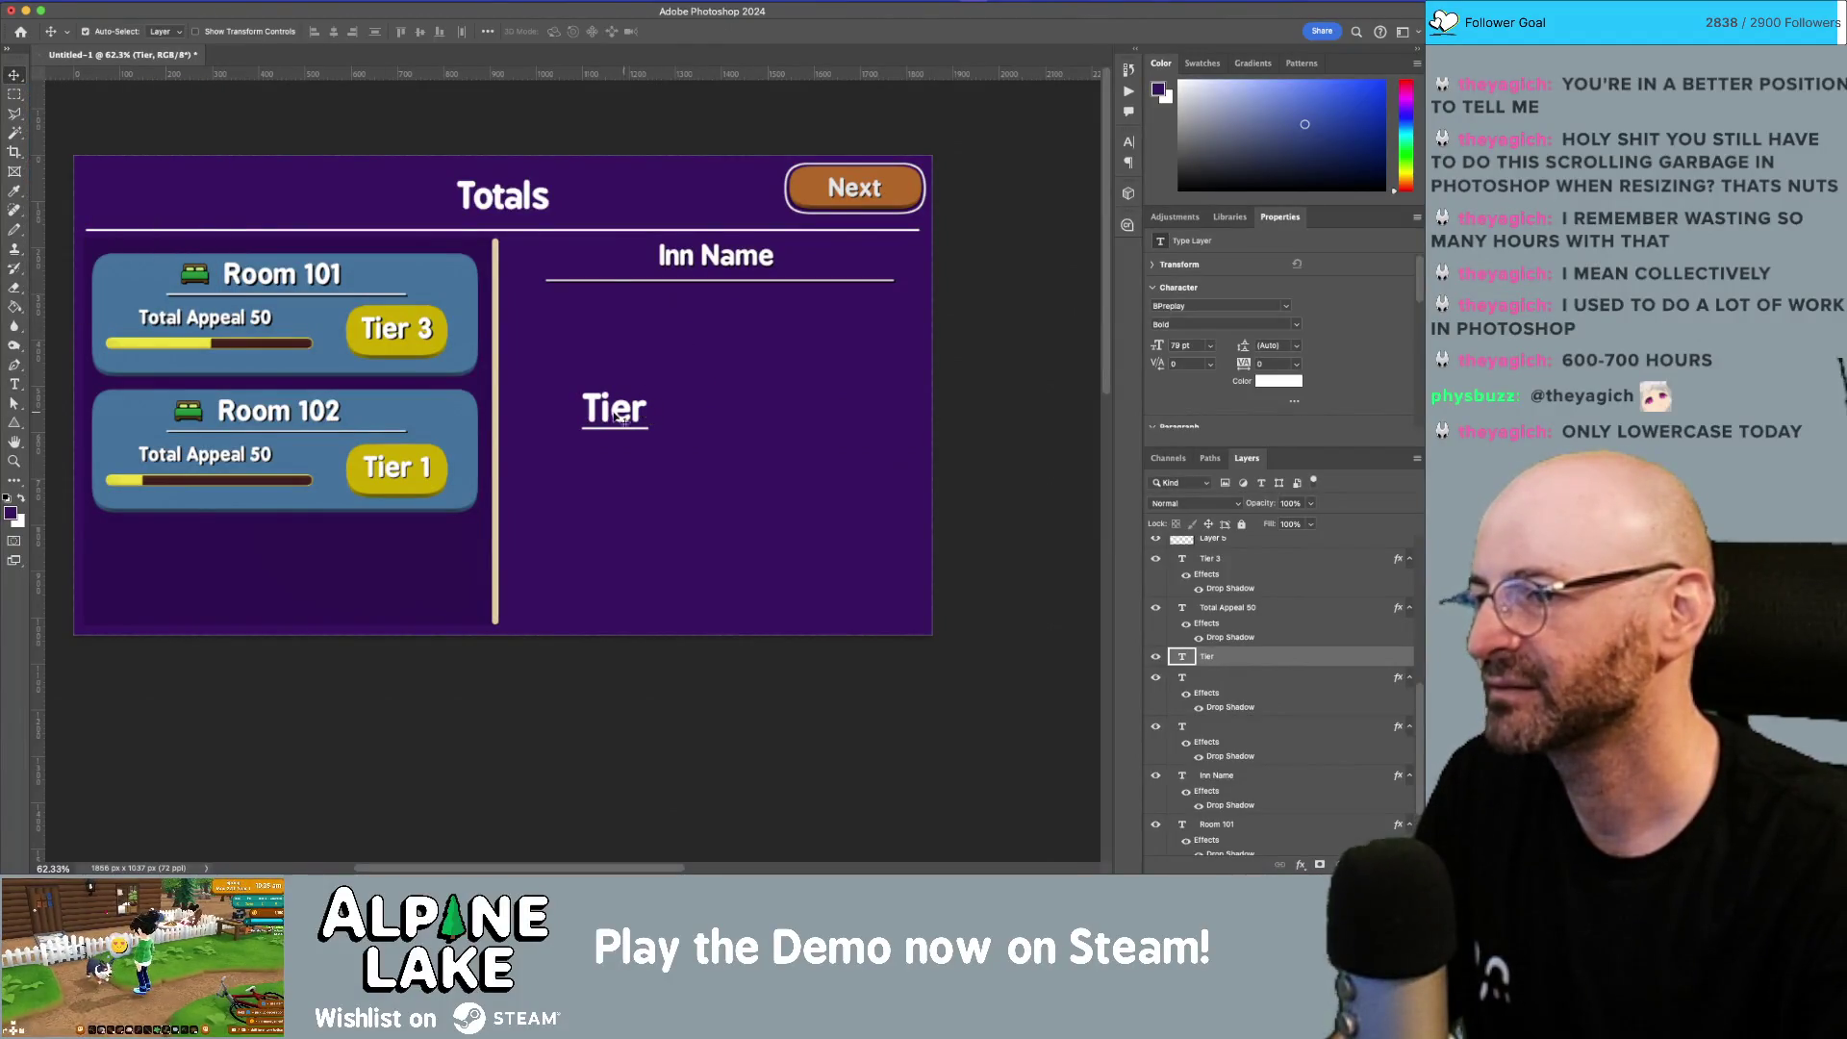
{"action": "left_click", "coordinate": [623, 409]}
{"action": "double_click", "coordinate": [623, 409]}
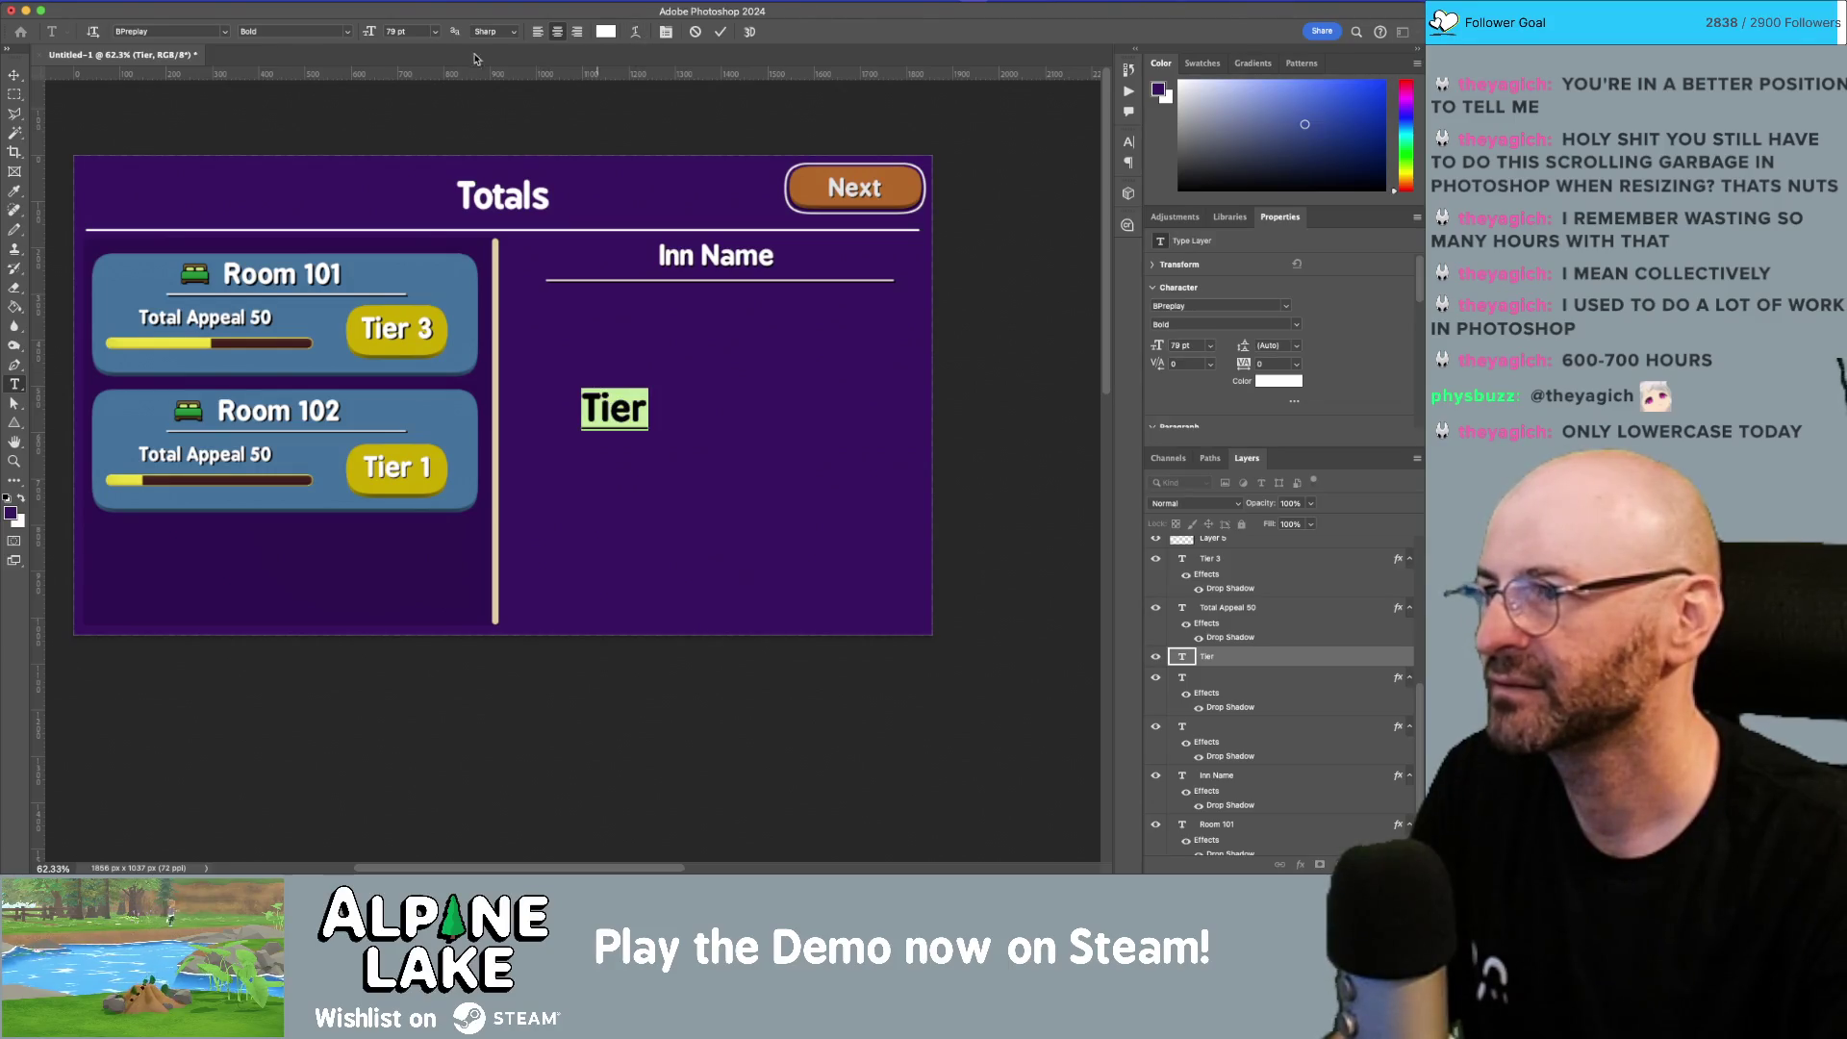
{"action": "scroll", "coordinate": [1262, 409], "scroll_direction": "down", "scroll_amount": 5}
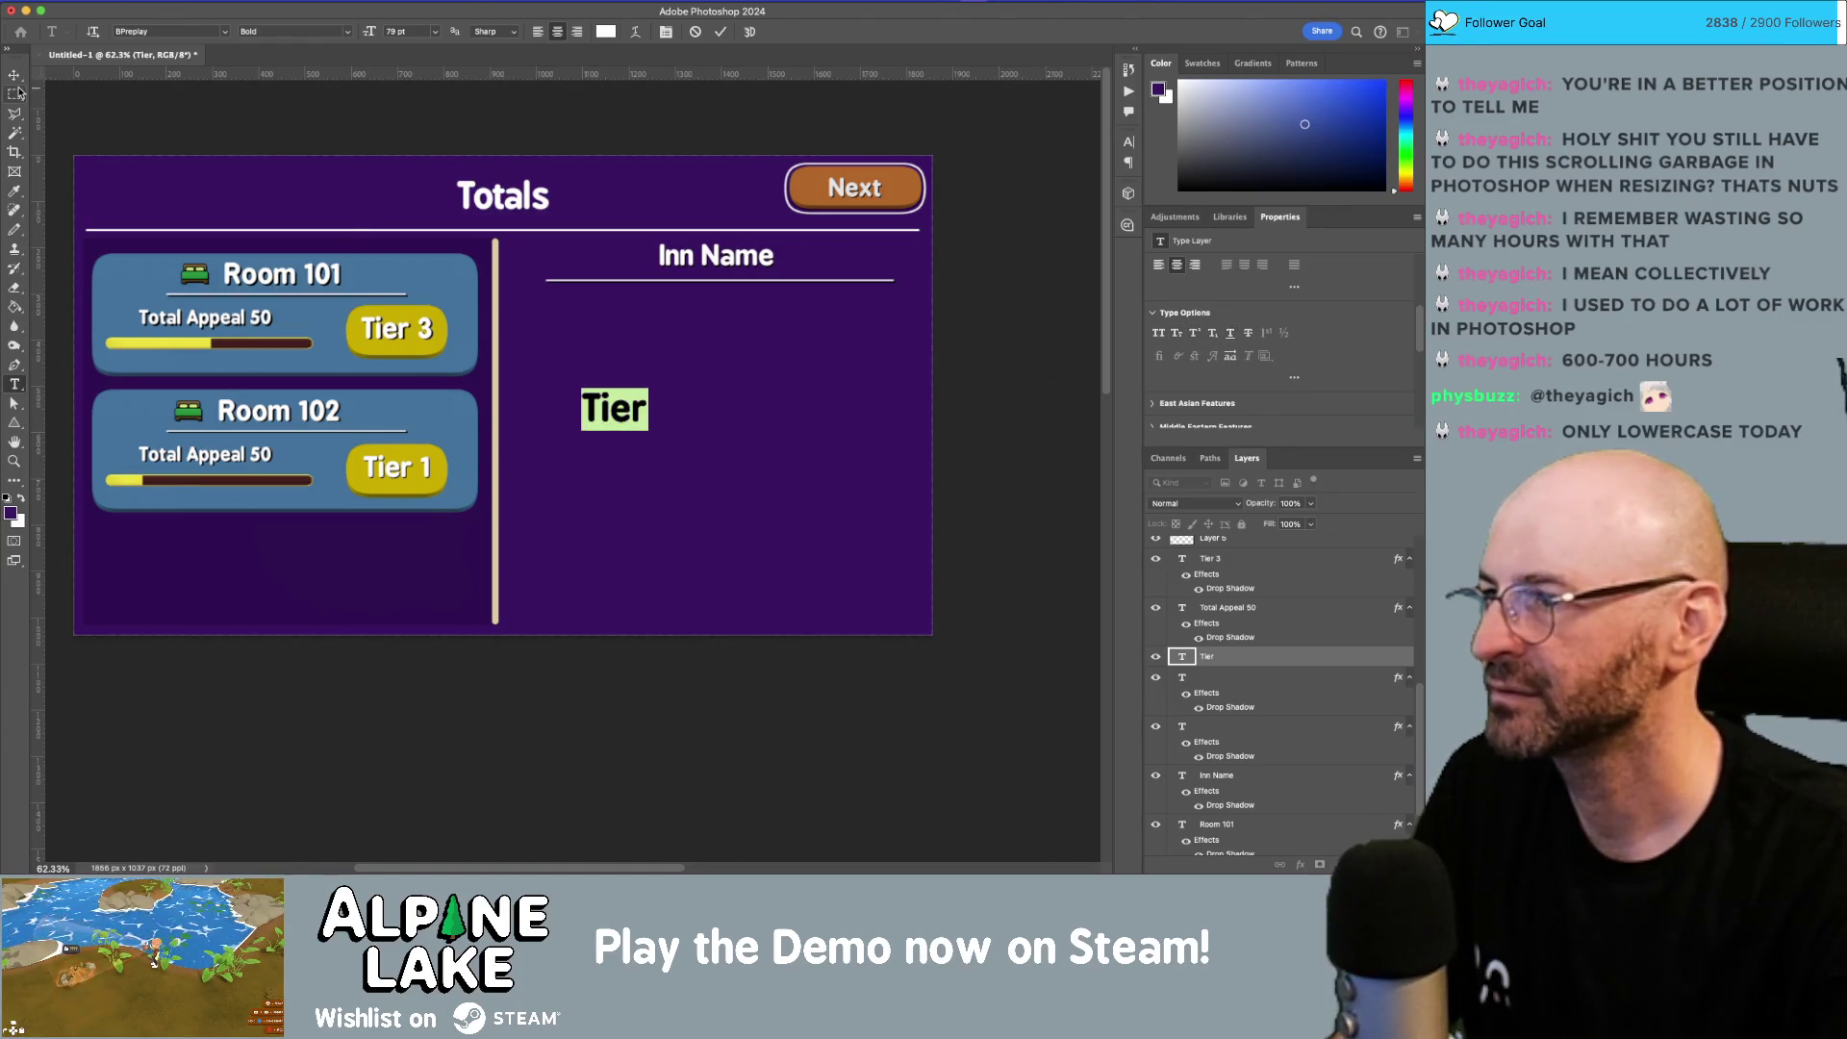
{"action": "key", "text": "super+Return"}
{"action": "key", "text": "v"}
{"action": "left_click_drag", "start_coordinate": [639, 419], "coordinate": [618, 445]}
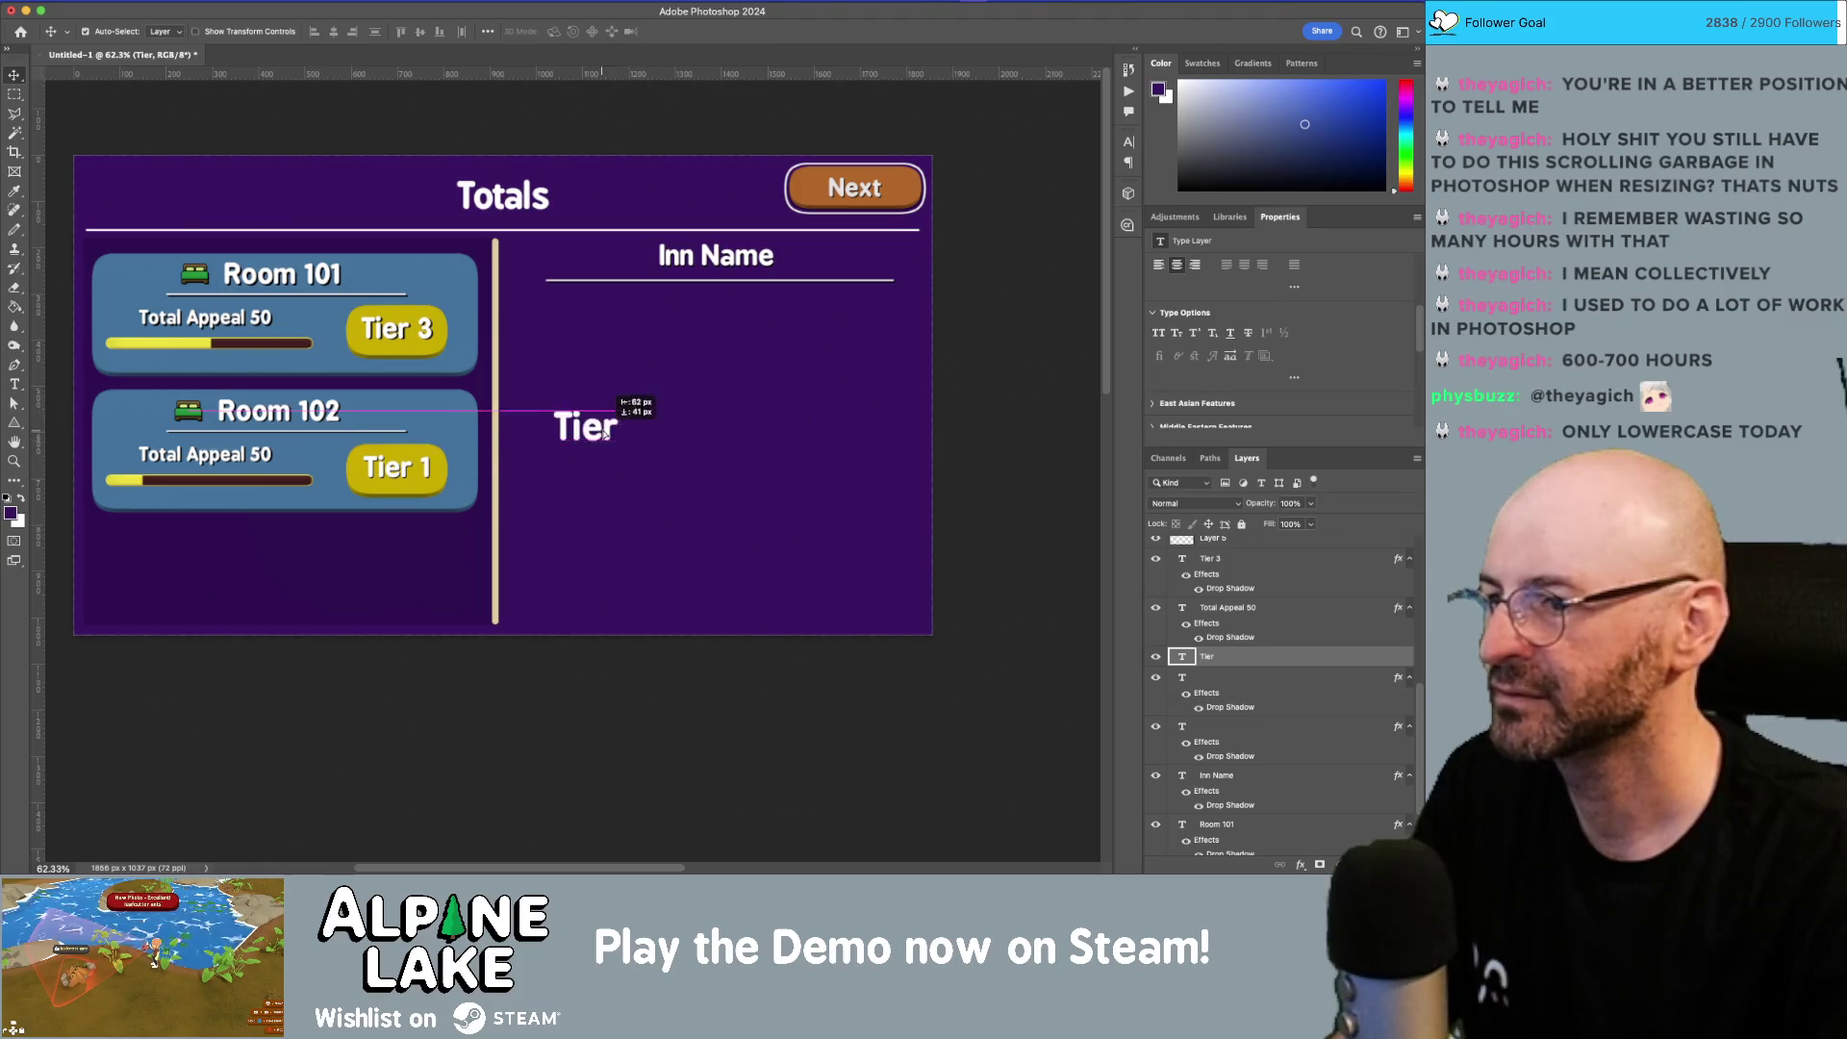
- Add a separate '1' value text above the Tier label, then zoom in on the Tier 3 button
{"action": "key", "text": "t"}
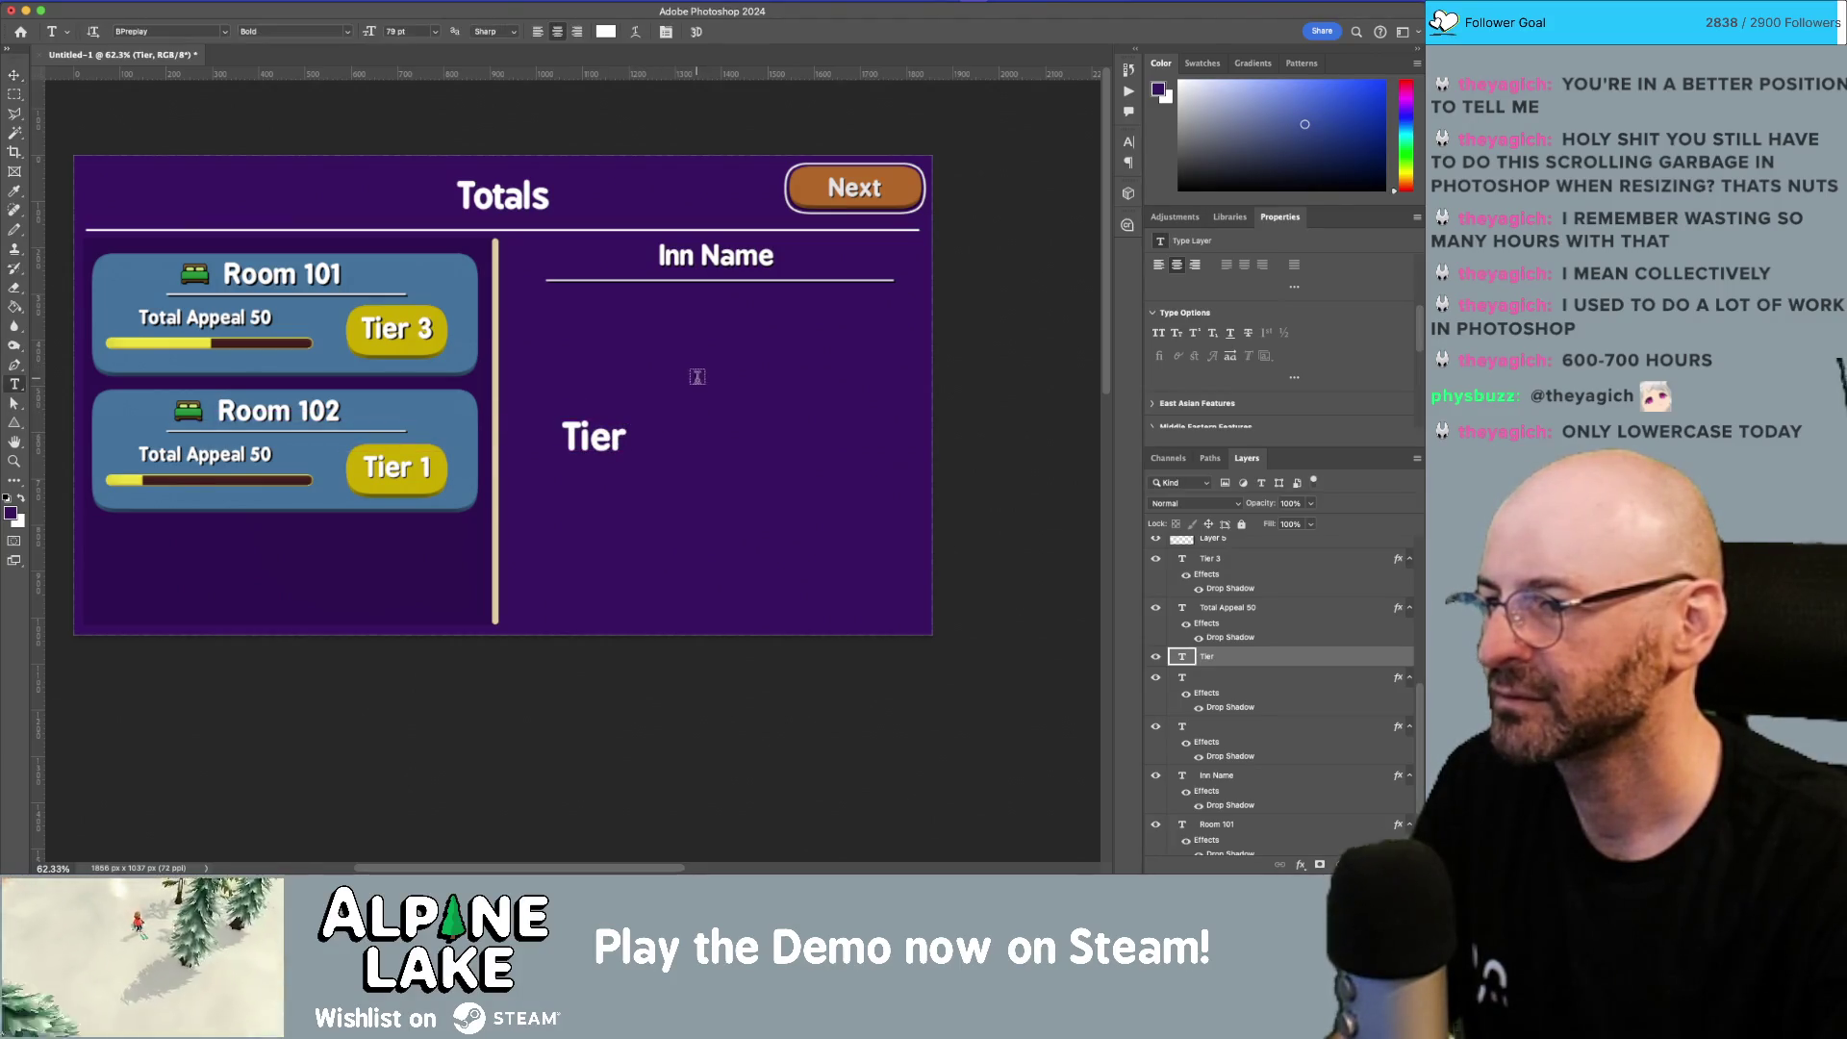
{"action": "left_click", "coordinate": [707, 396]}
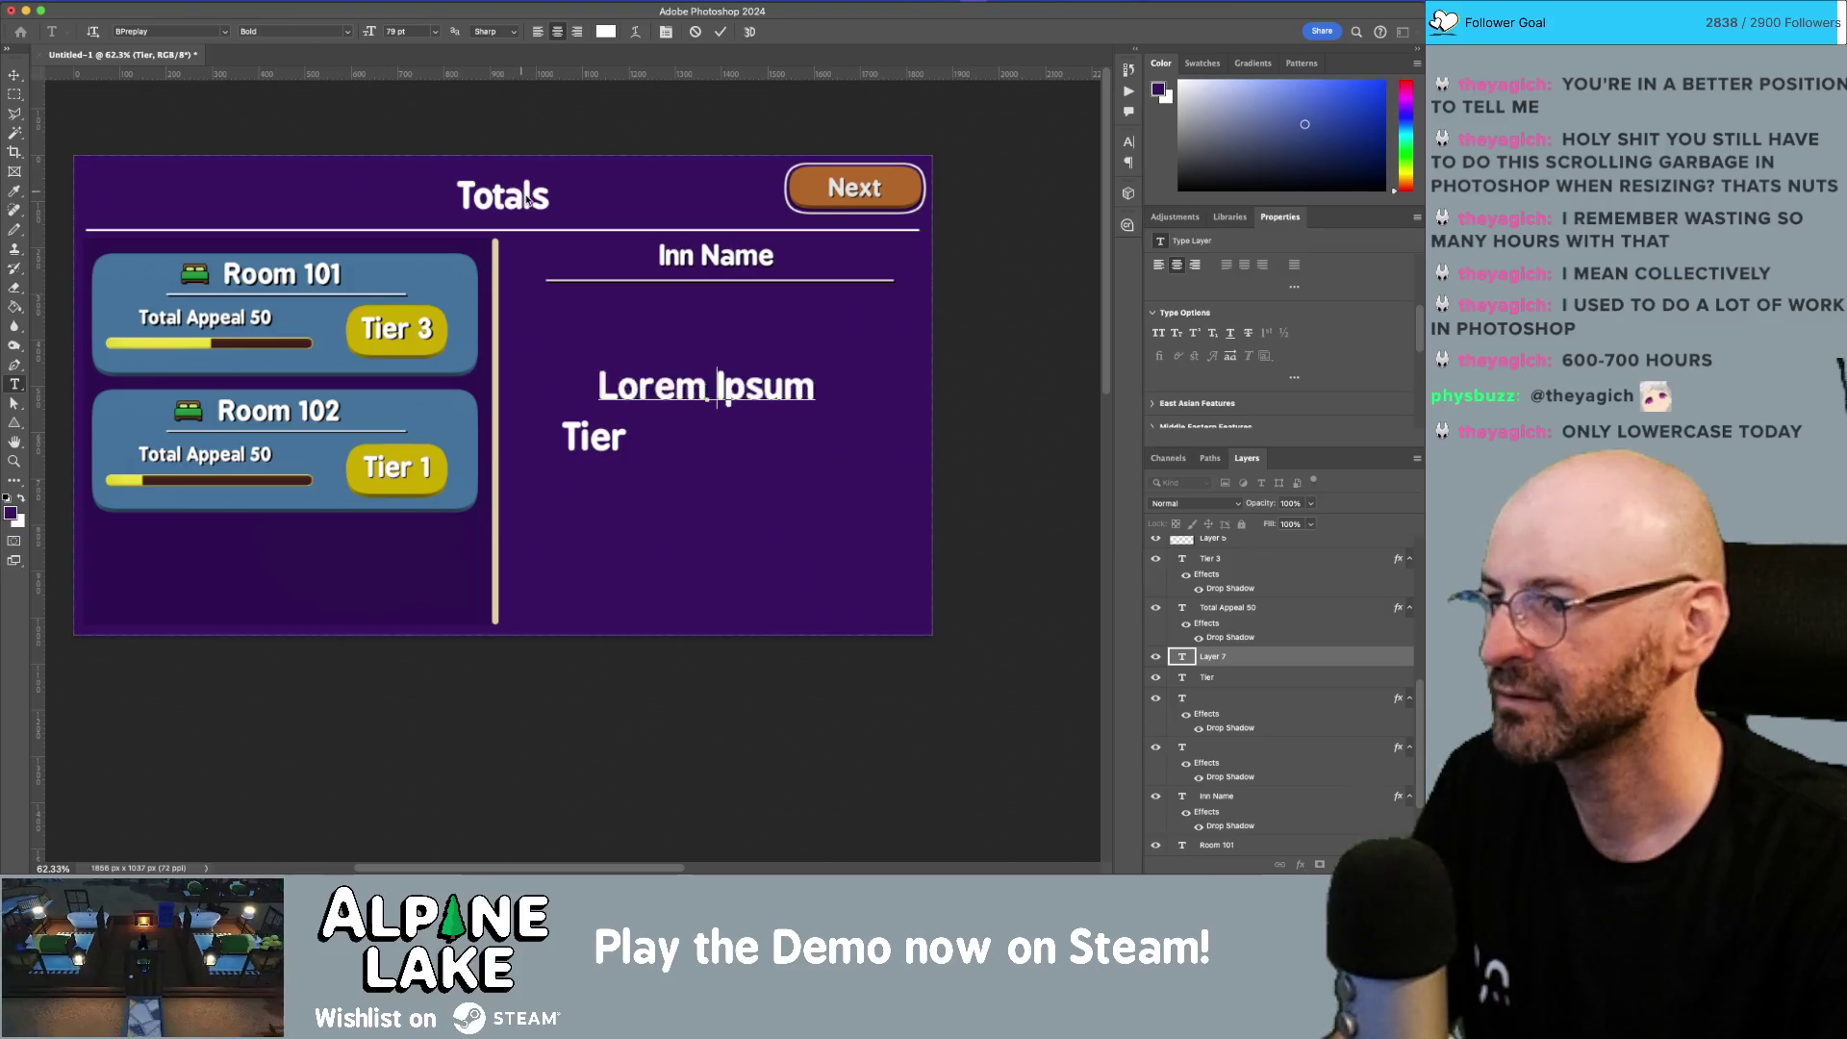
{"action": "type", "text": "5"}
{"action": "key", "text": "ctrl+a"}
{"action": "type", "text": "1"}
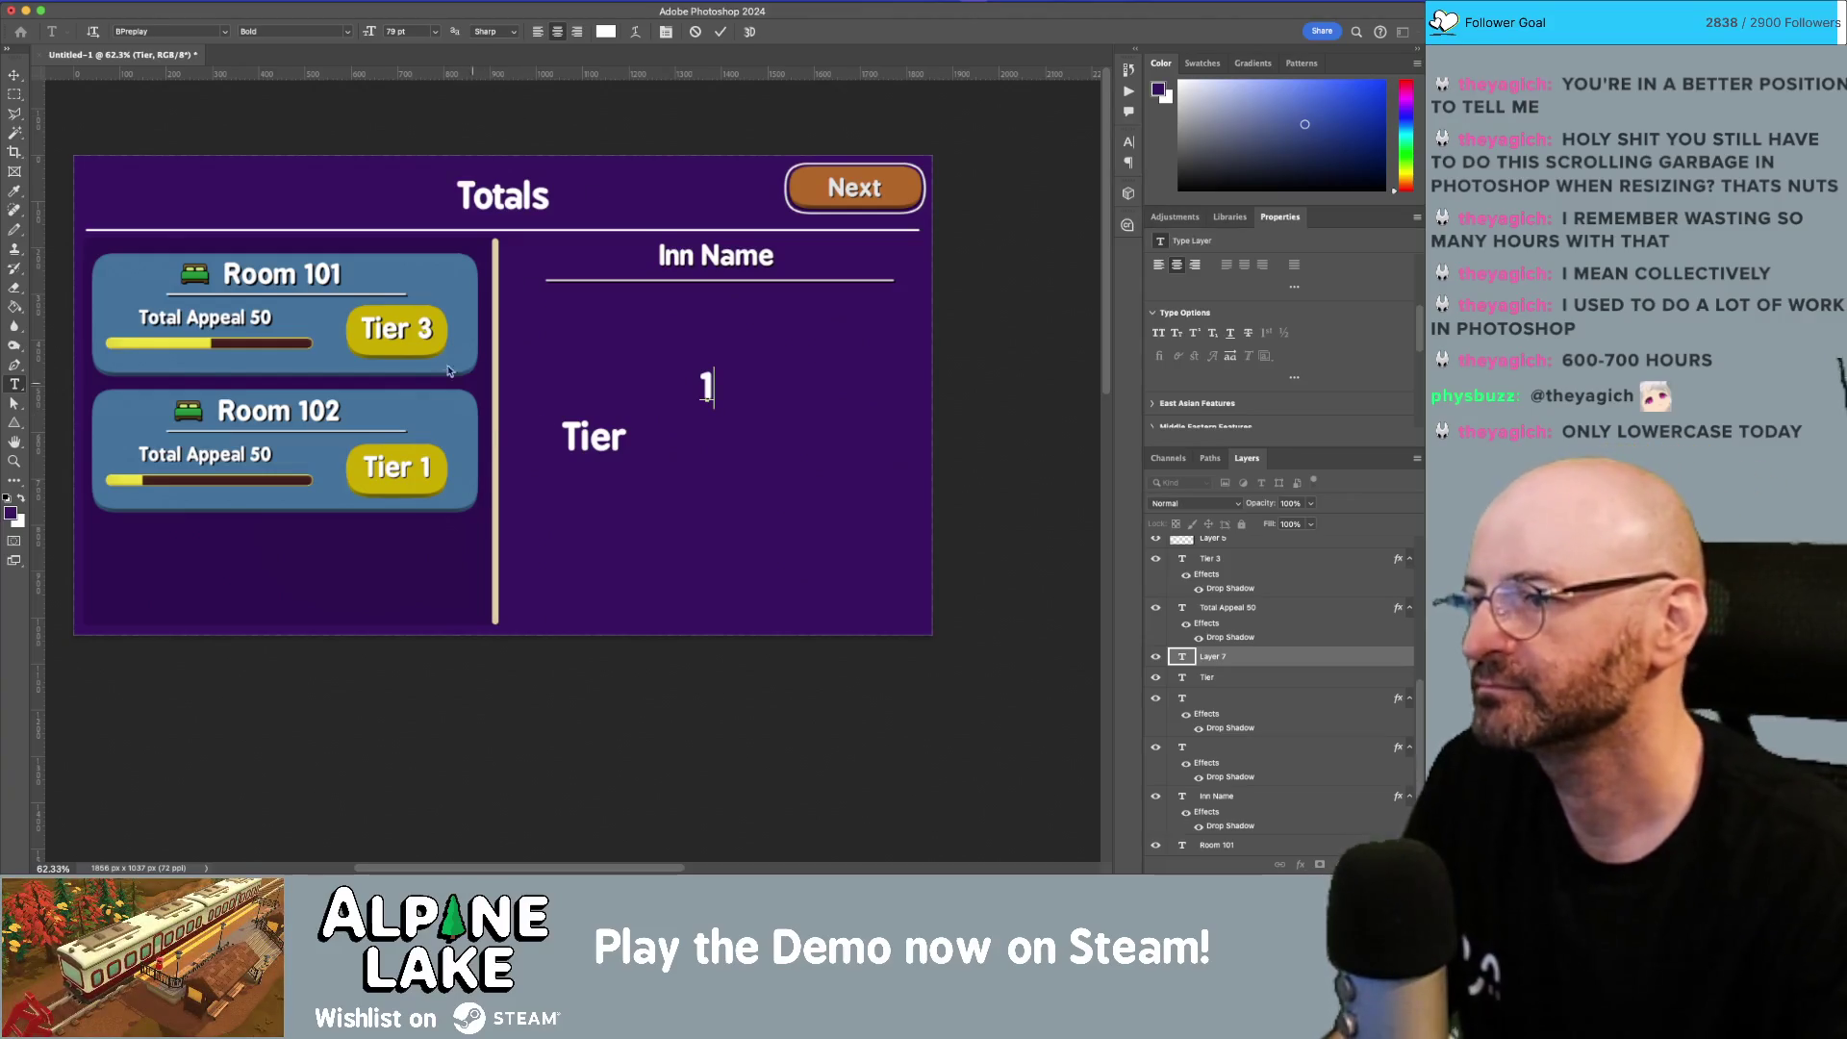
{"action": "left_click", "coordinate": [400, 329]}
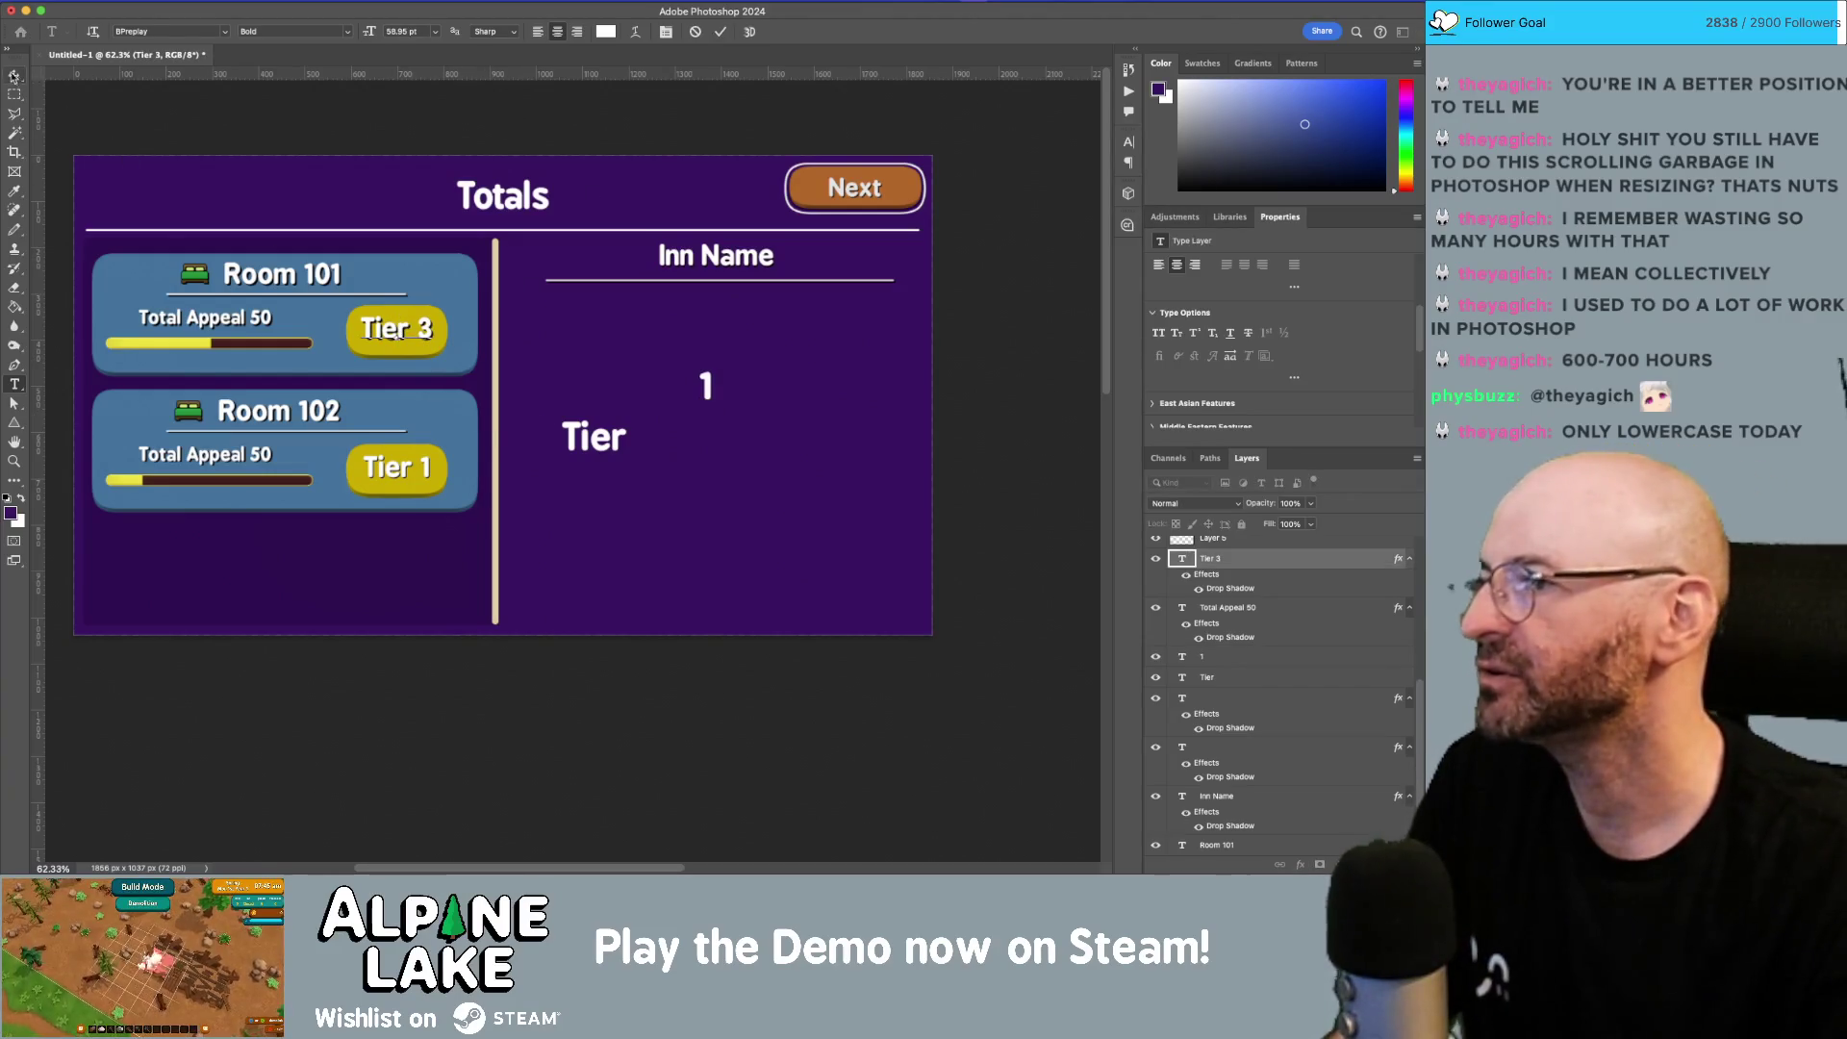
{"action": "key", "text": "z"}
{"action": "left_click_drag", "start_coordinate": [364, 326], "coordinate": [591, 372]}
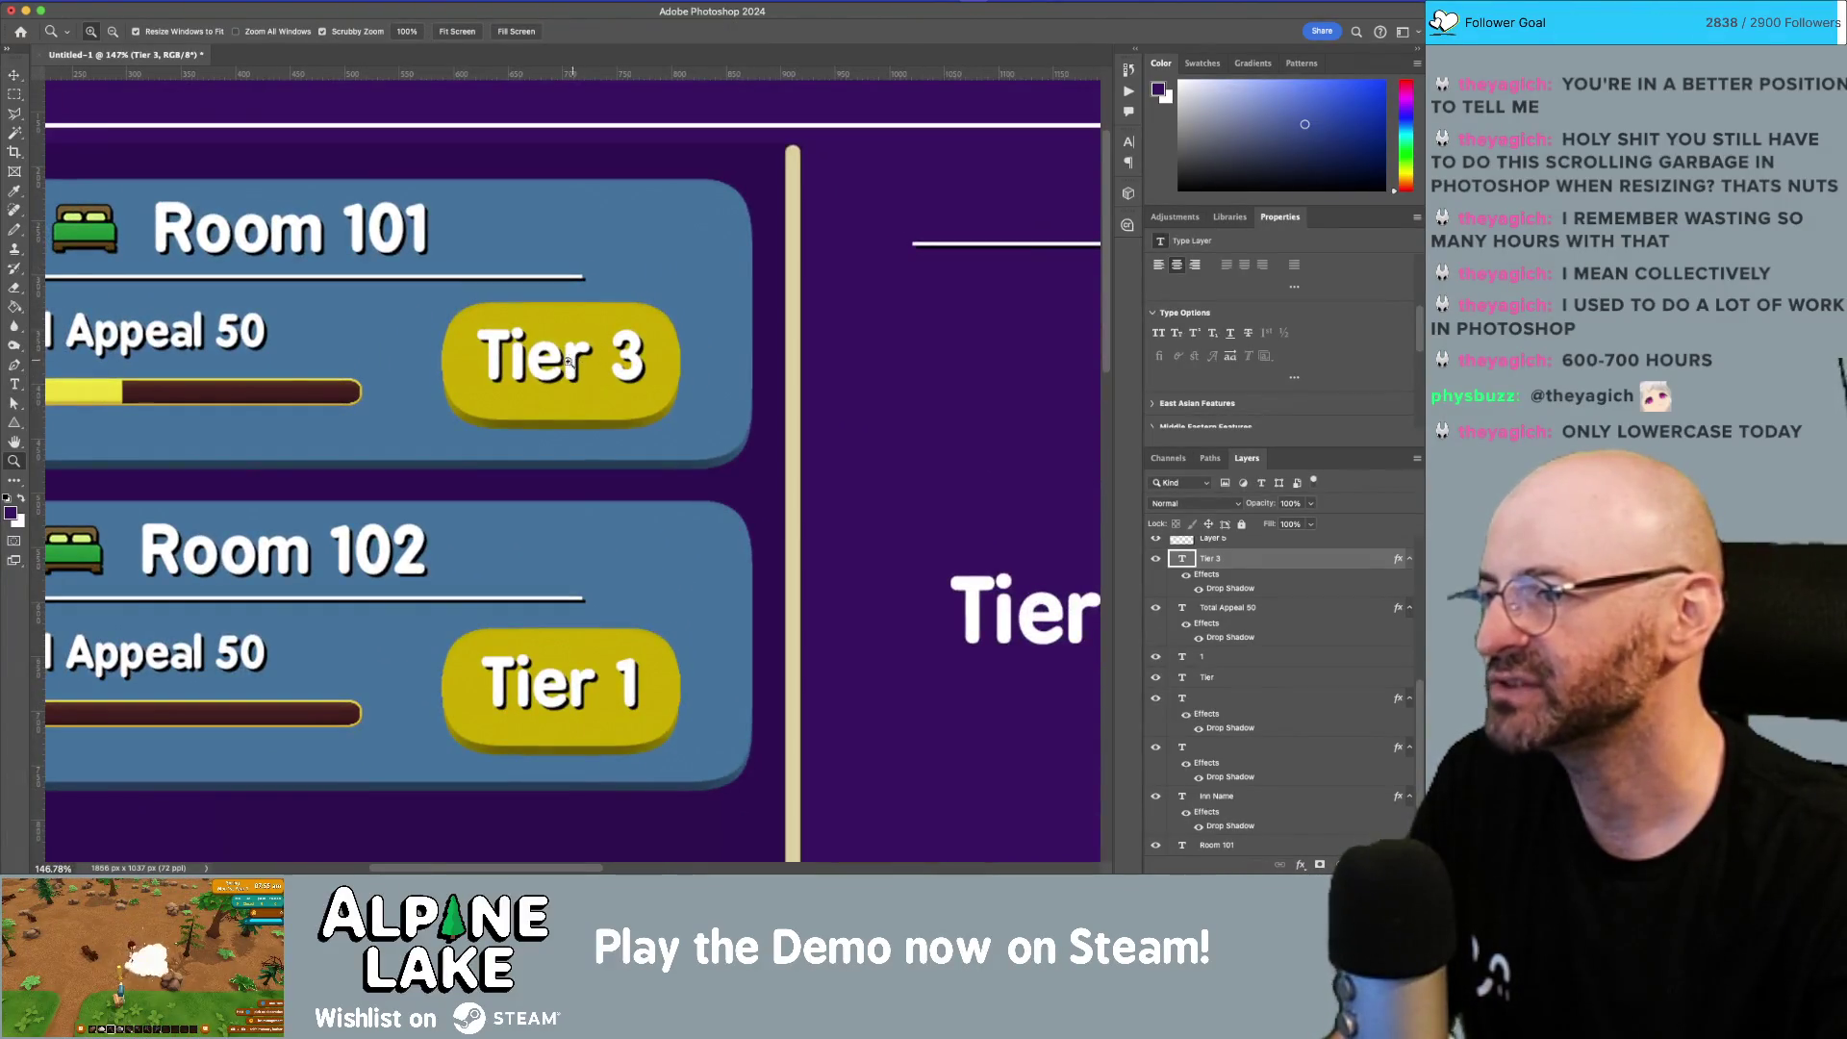
- Select the Tier 3 button background, then switch over to the Unity editor
{"action": "left_click", "coordinate": [508, 410], "text": "super"}
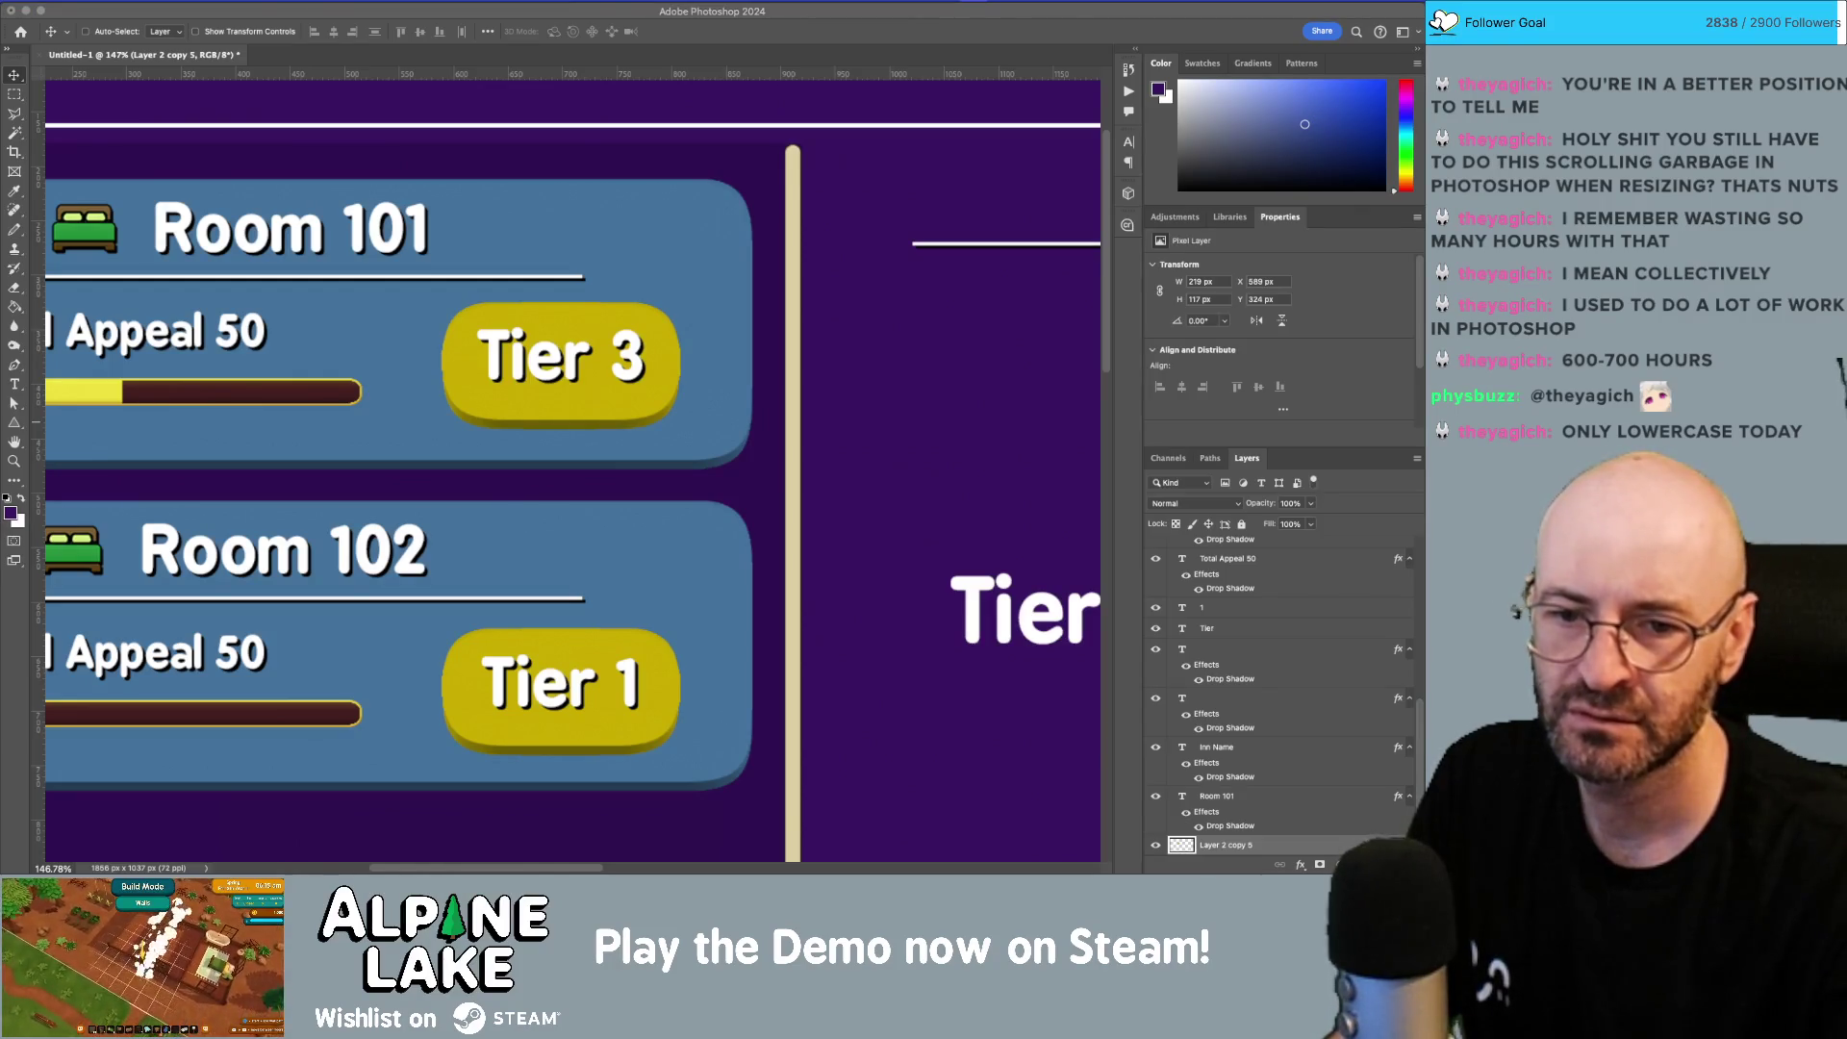
{"action": "key", "text": "super+Tab"}
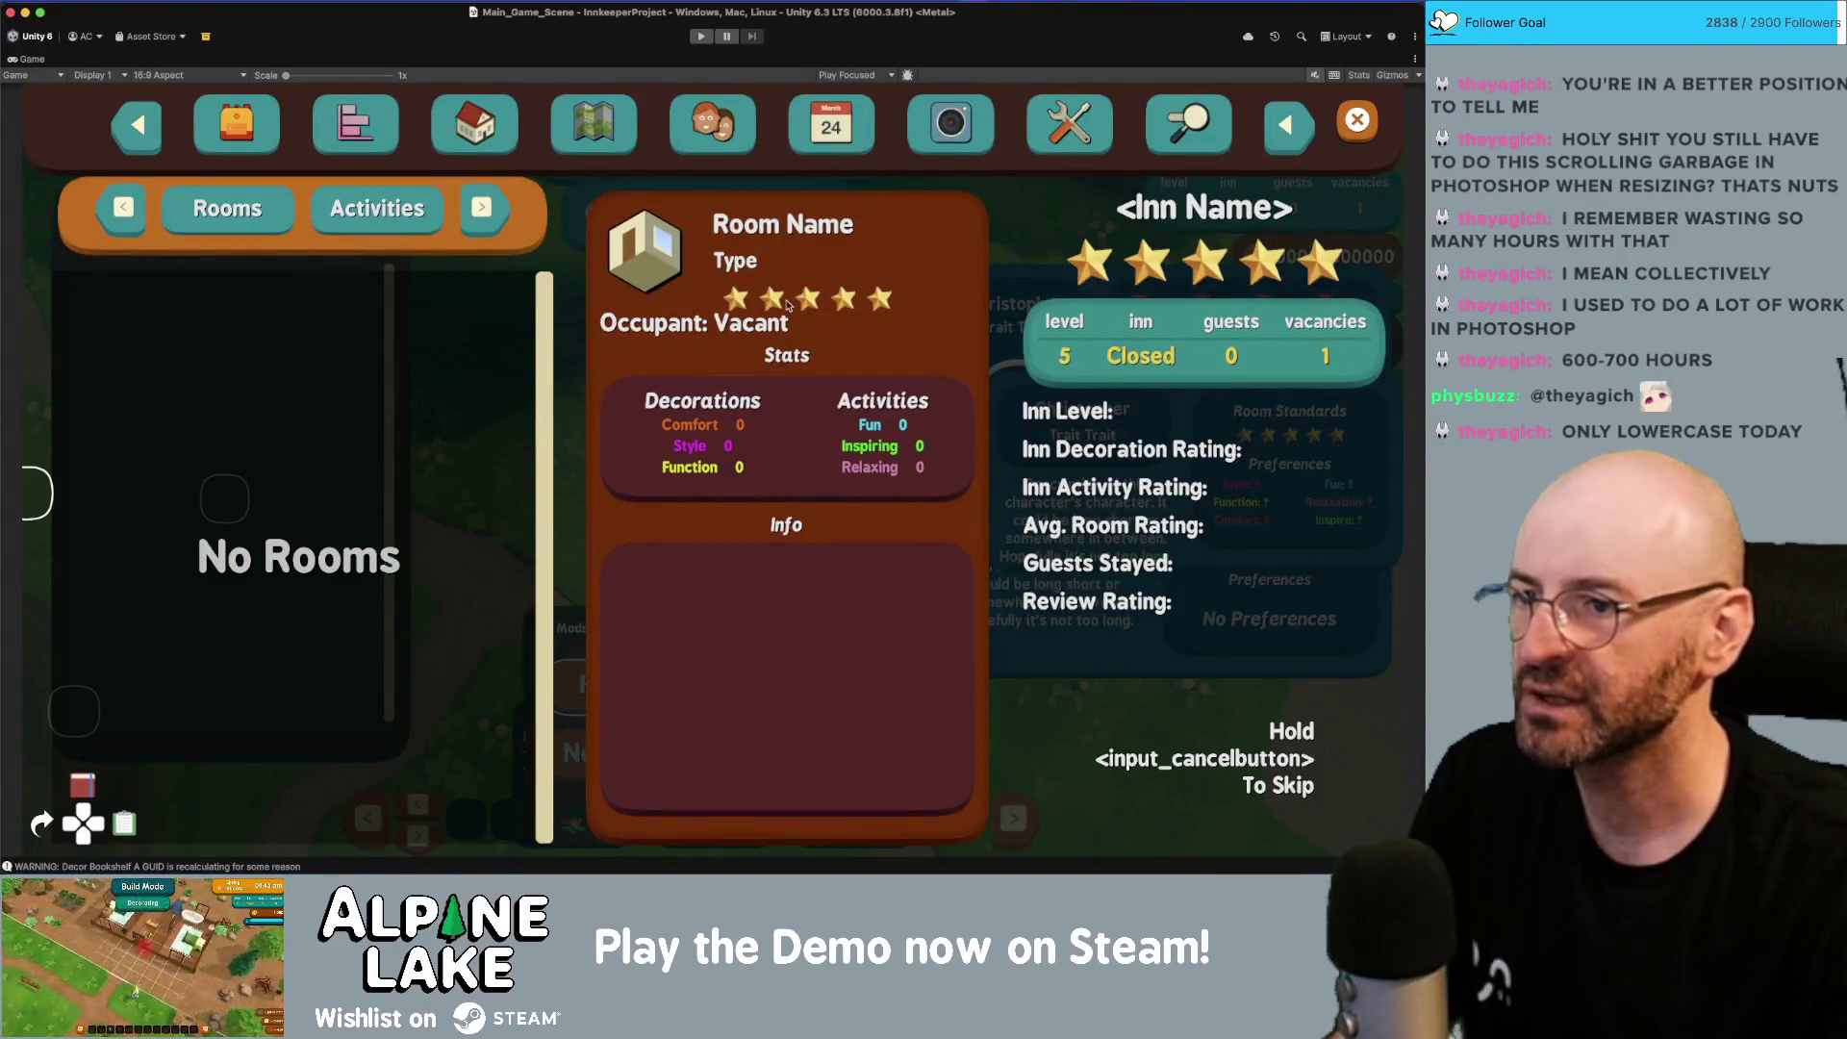
- Restore the Unity layout, search the project for 'star' and pick icon_star-gold_LP for Photoshop
{"action": "double_click", "coordinate": [29, 62]}
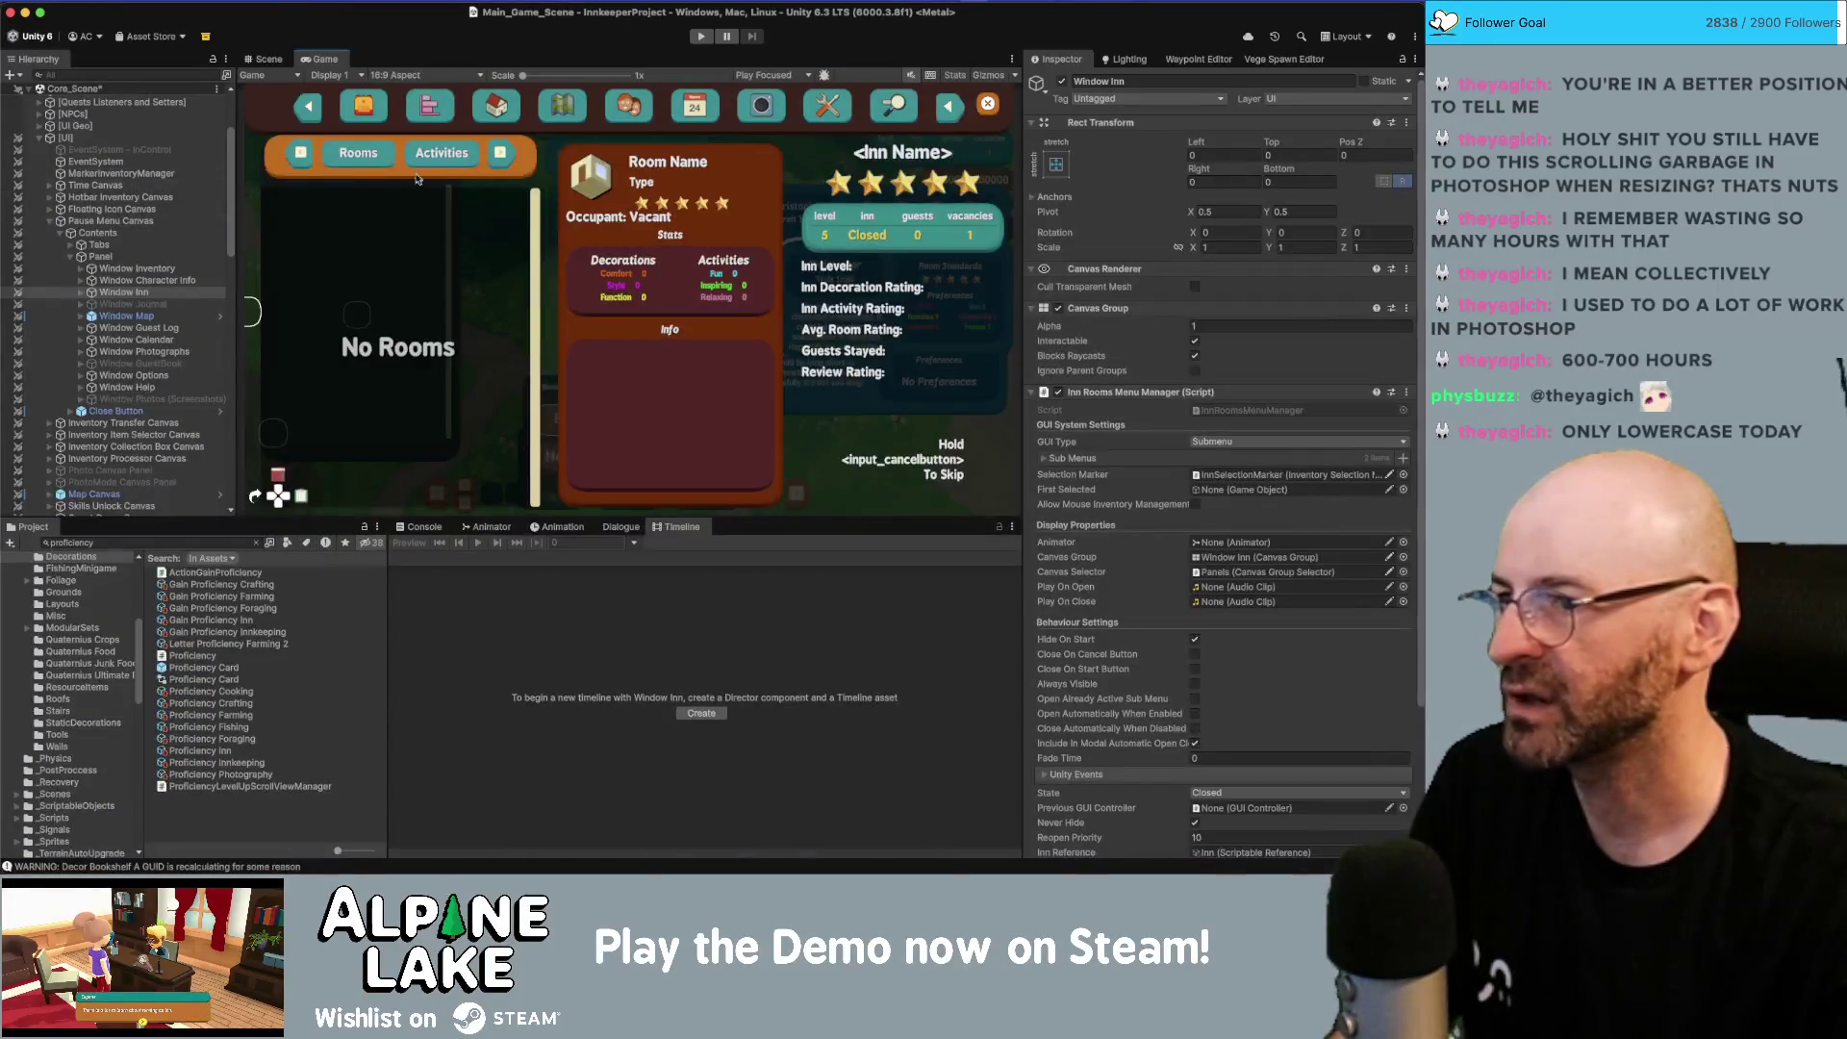
{"action": "triple_click", "coordinate": [172, 542]}
{"action": "key", "text": "BackSpace"}
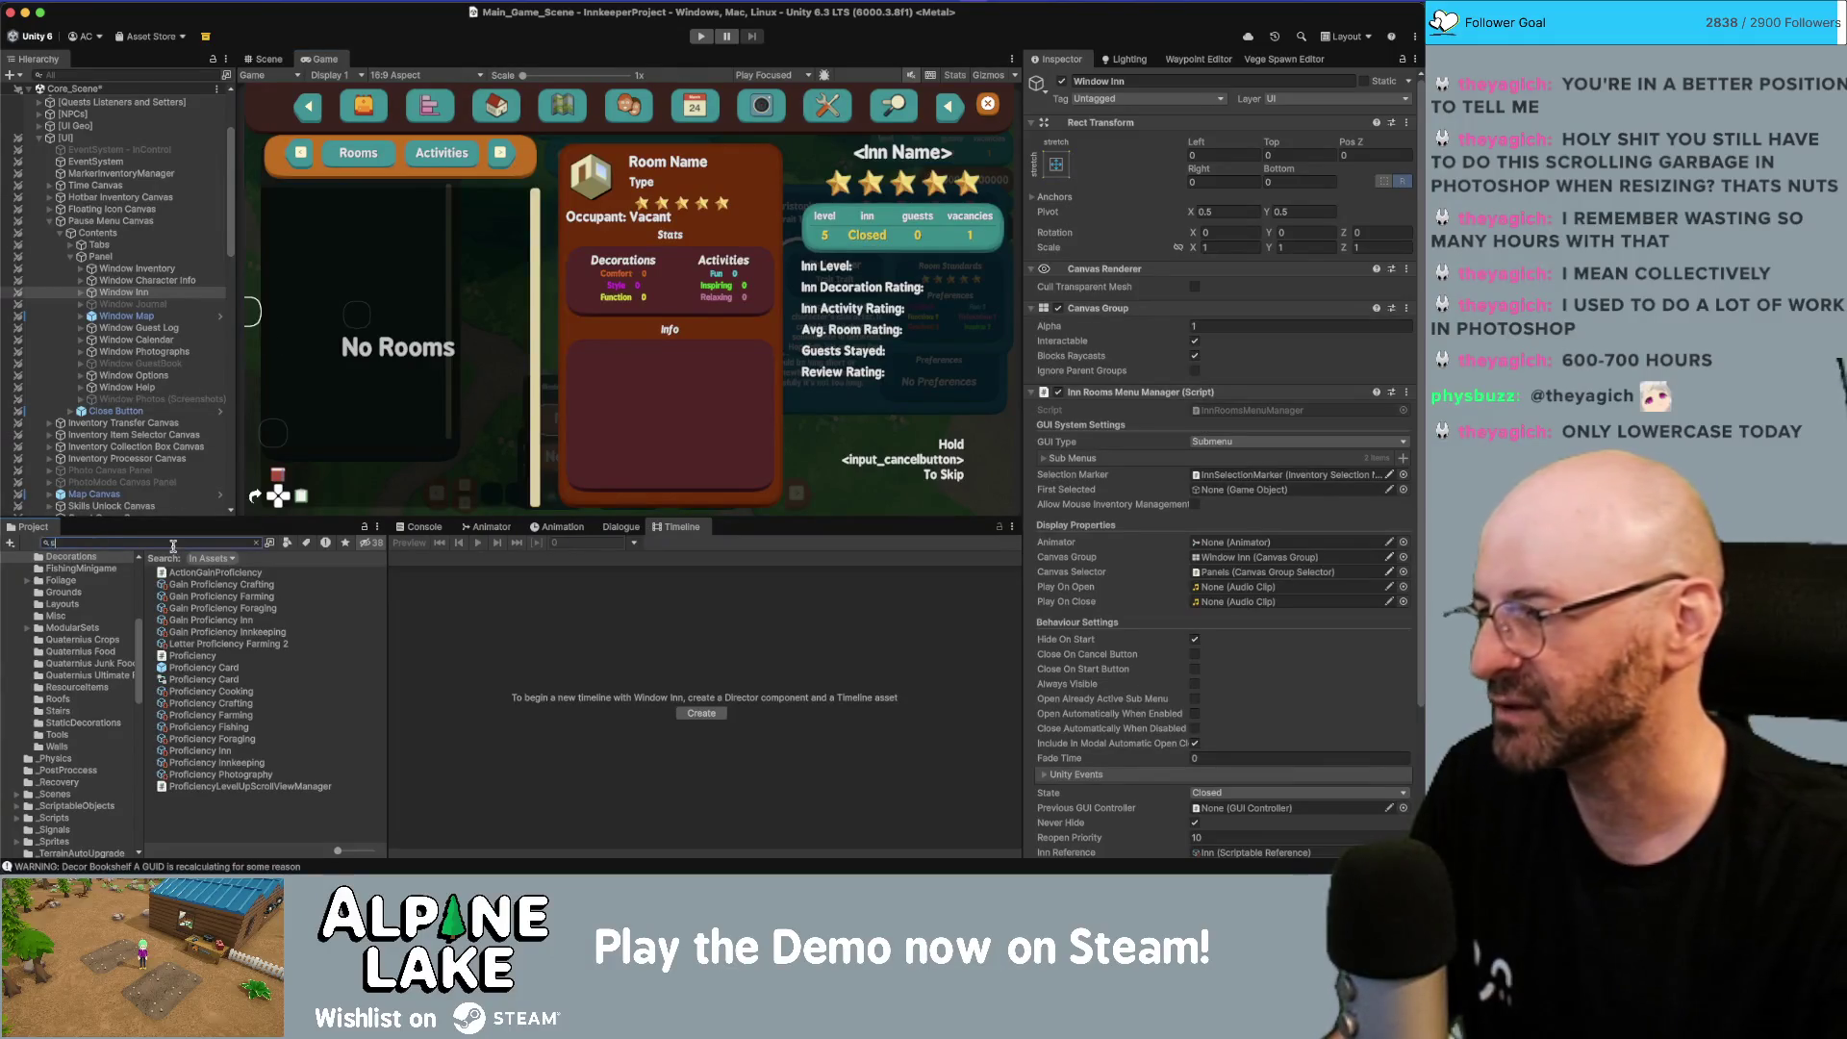
{"action": "scroll", "coordinate": [210, 597], "scroll_direction": "down", "scroll_amount": 10}
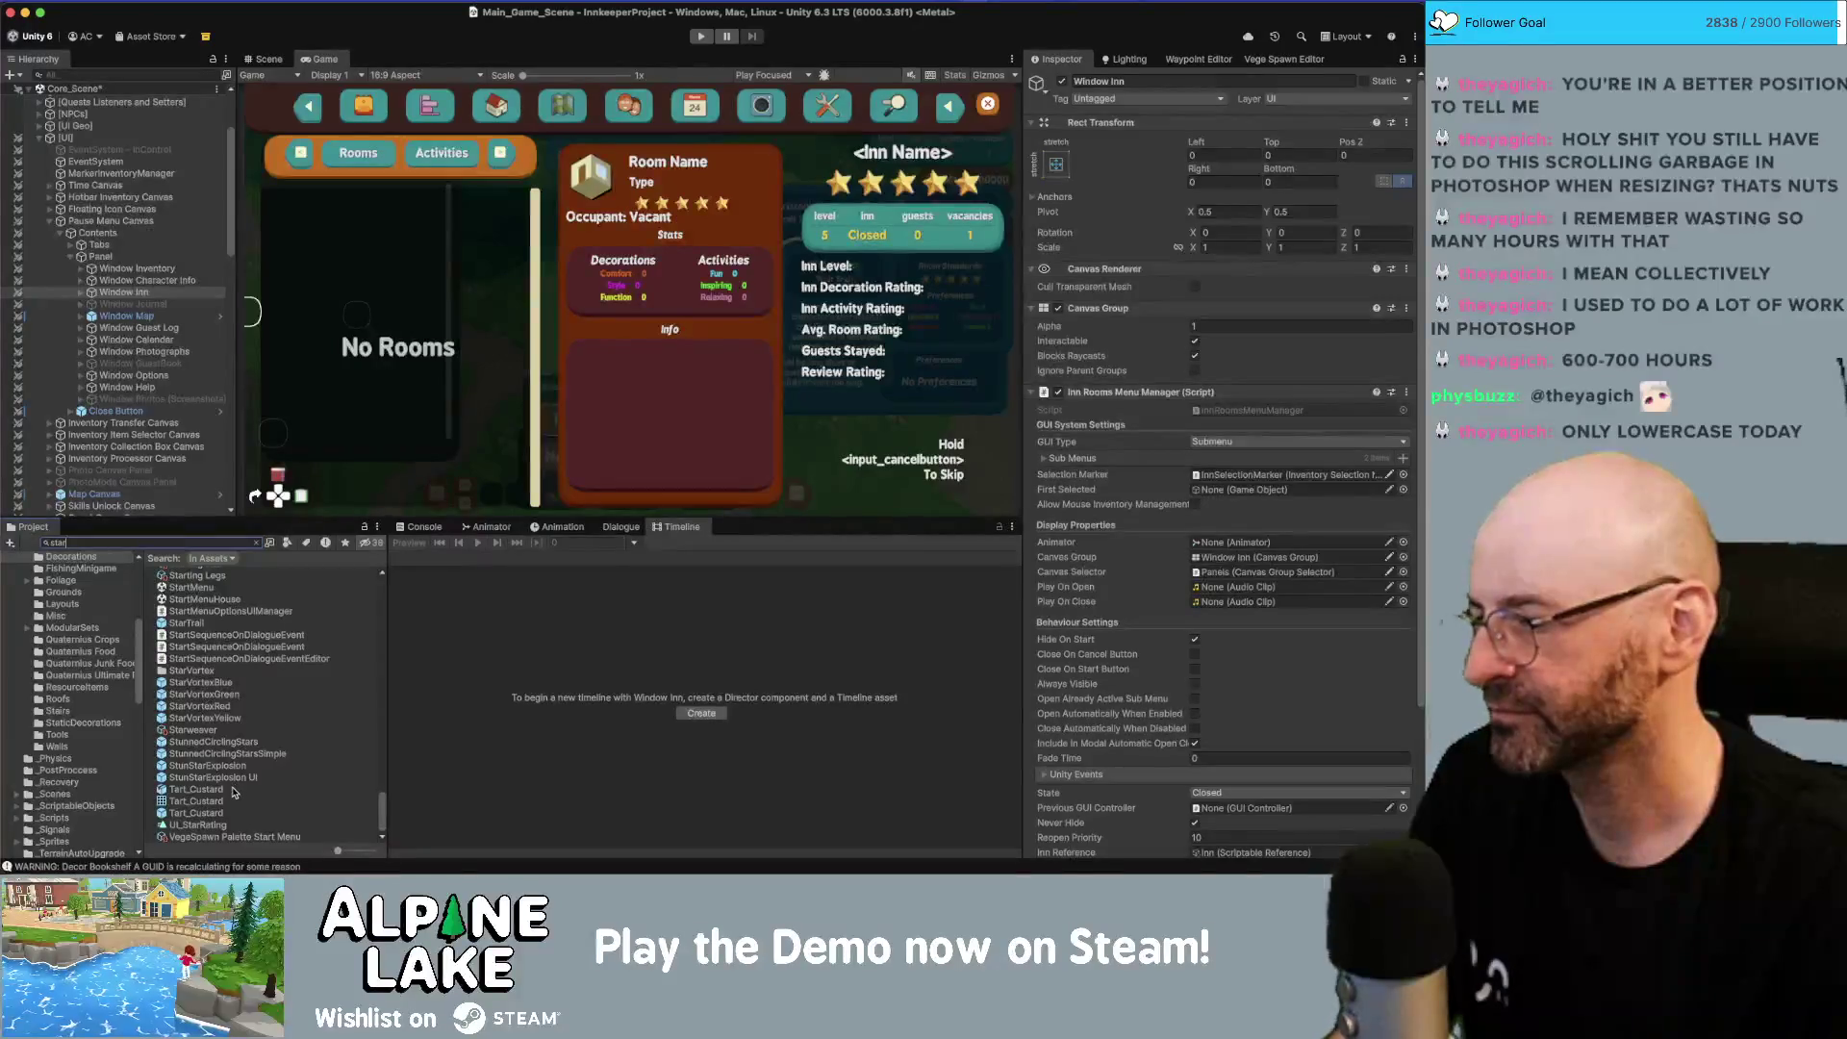
{"action": "scroll", "coordinate": [232, 790], "scroll_direction": "up", "scroll_amount": 2}
{"action": "scroll", "coordinate": [233, 790], "scroll_direction": "up", "scroll_amount": 3}
{"action": "scroll", "coordinate": [232, 792], "scroll_direction": "up", "scroll_amount": 2}
{"action": "scroll", "coordinate": [235, 791], "scroll_direction": "up", "scroll_amount": 3}
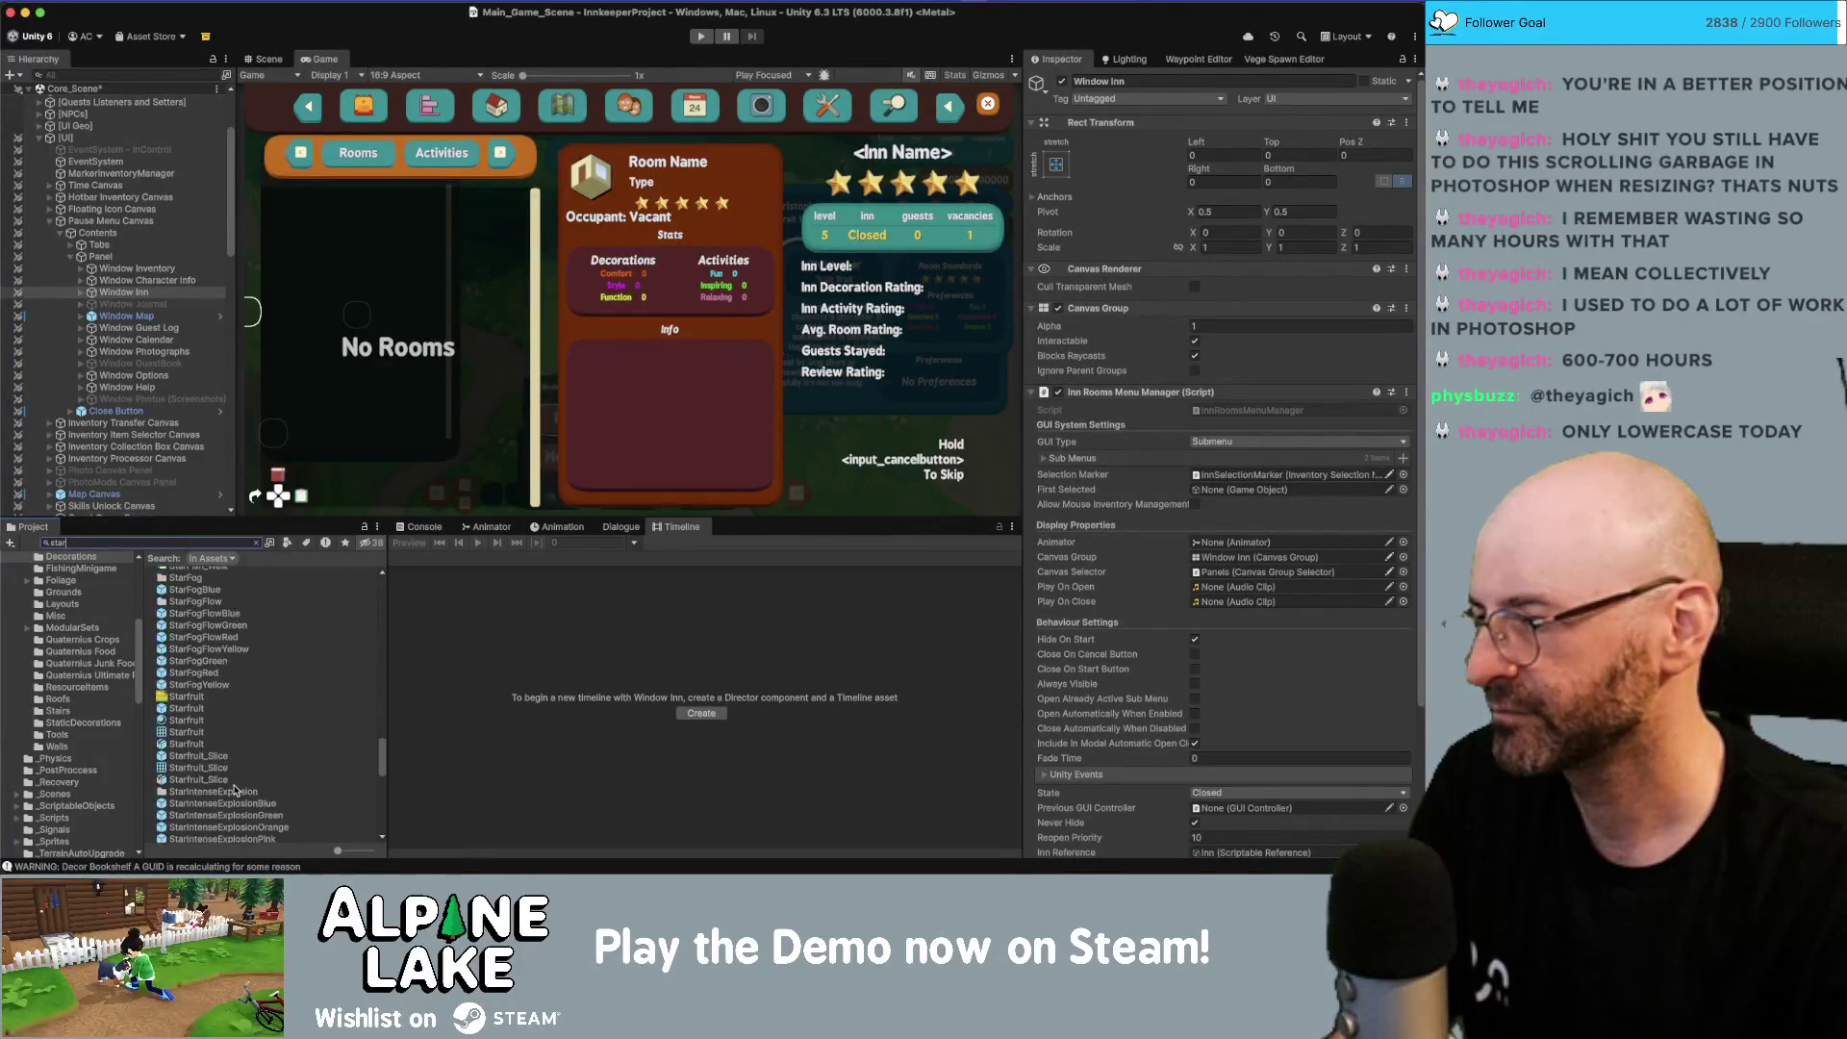
{"action": "scroll", "coordinate": [234, 792], "scroll_direction": "up", "scroll_amount": 2}
{"action": "scroll", "coordinate": [234, 790], "scroll_direction": "up", "scroll_amount": 2}
{"action": "scroll", "coordinate": [235, 790], "scroll_direction": "up", "scroll_amount": 3}
{"action": "scroll", "coordinate": [235, 791], "scroll_direction": "up", "scroll_amount": 2}
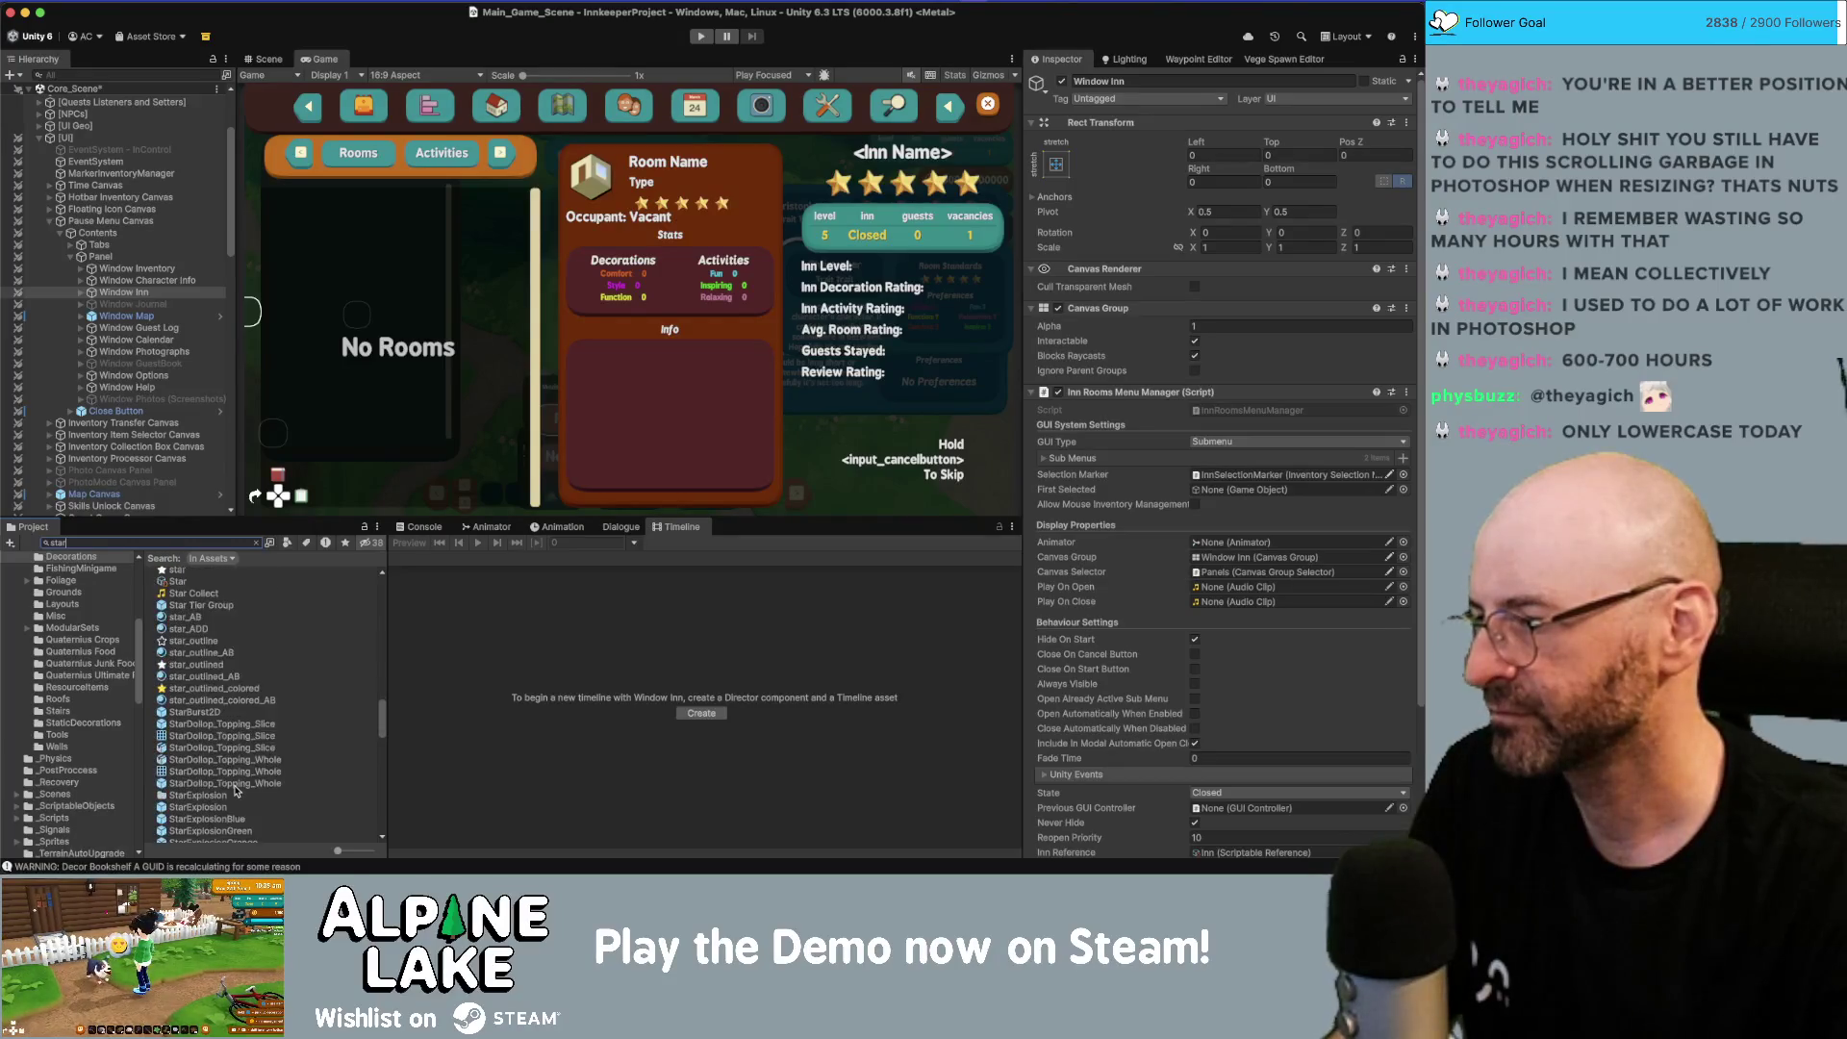
{"action": "scroll", "coordinate": [218, 711], "scroll_direction": "up", "scroll_amount": 1}
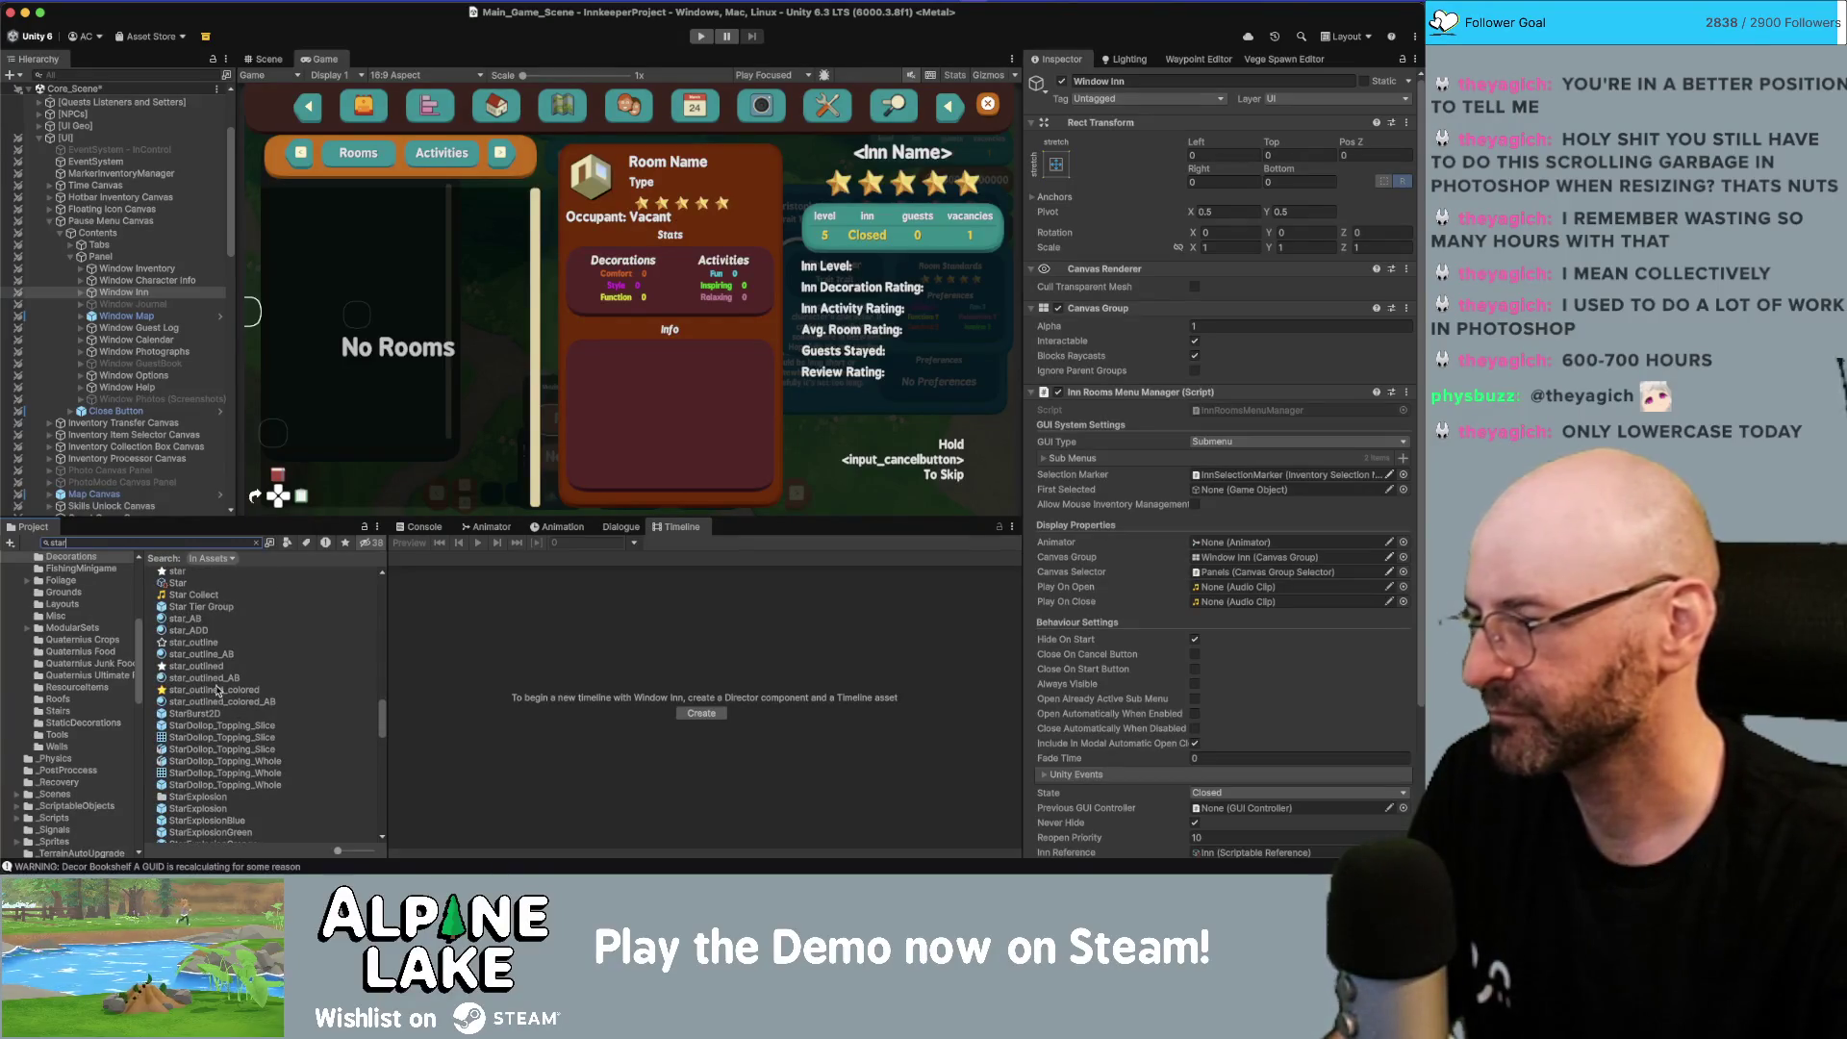
{"action": "left_click", "coordinate": [215, 690]}
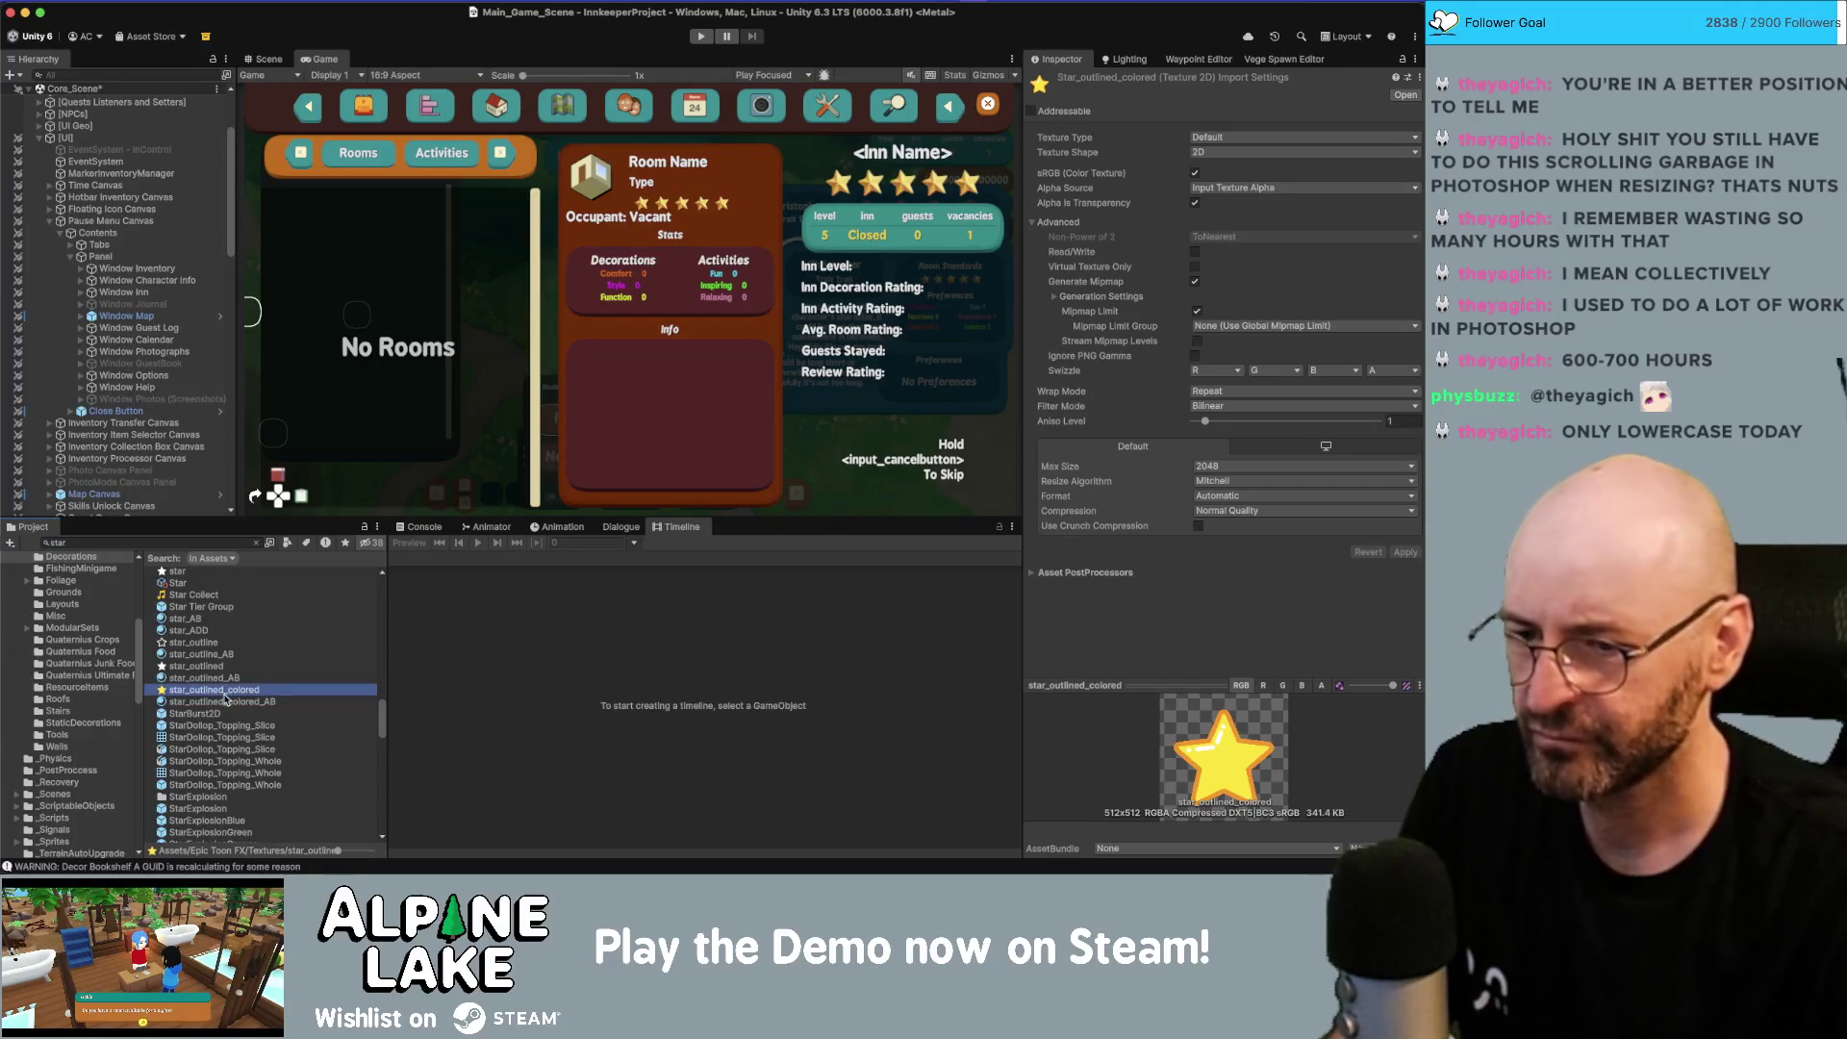
{"action": "scroll", "coordinate": [231, 701], "scroll_direction": "up", "scroll_amount": 3}
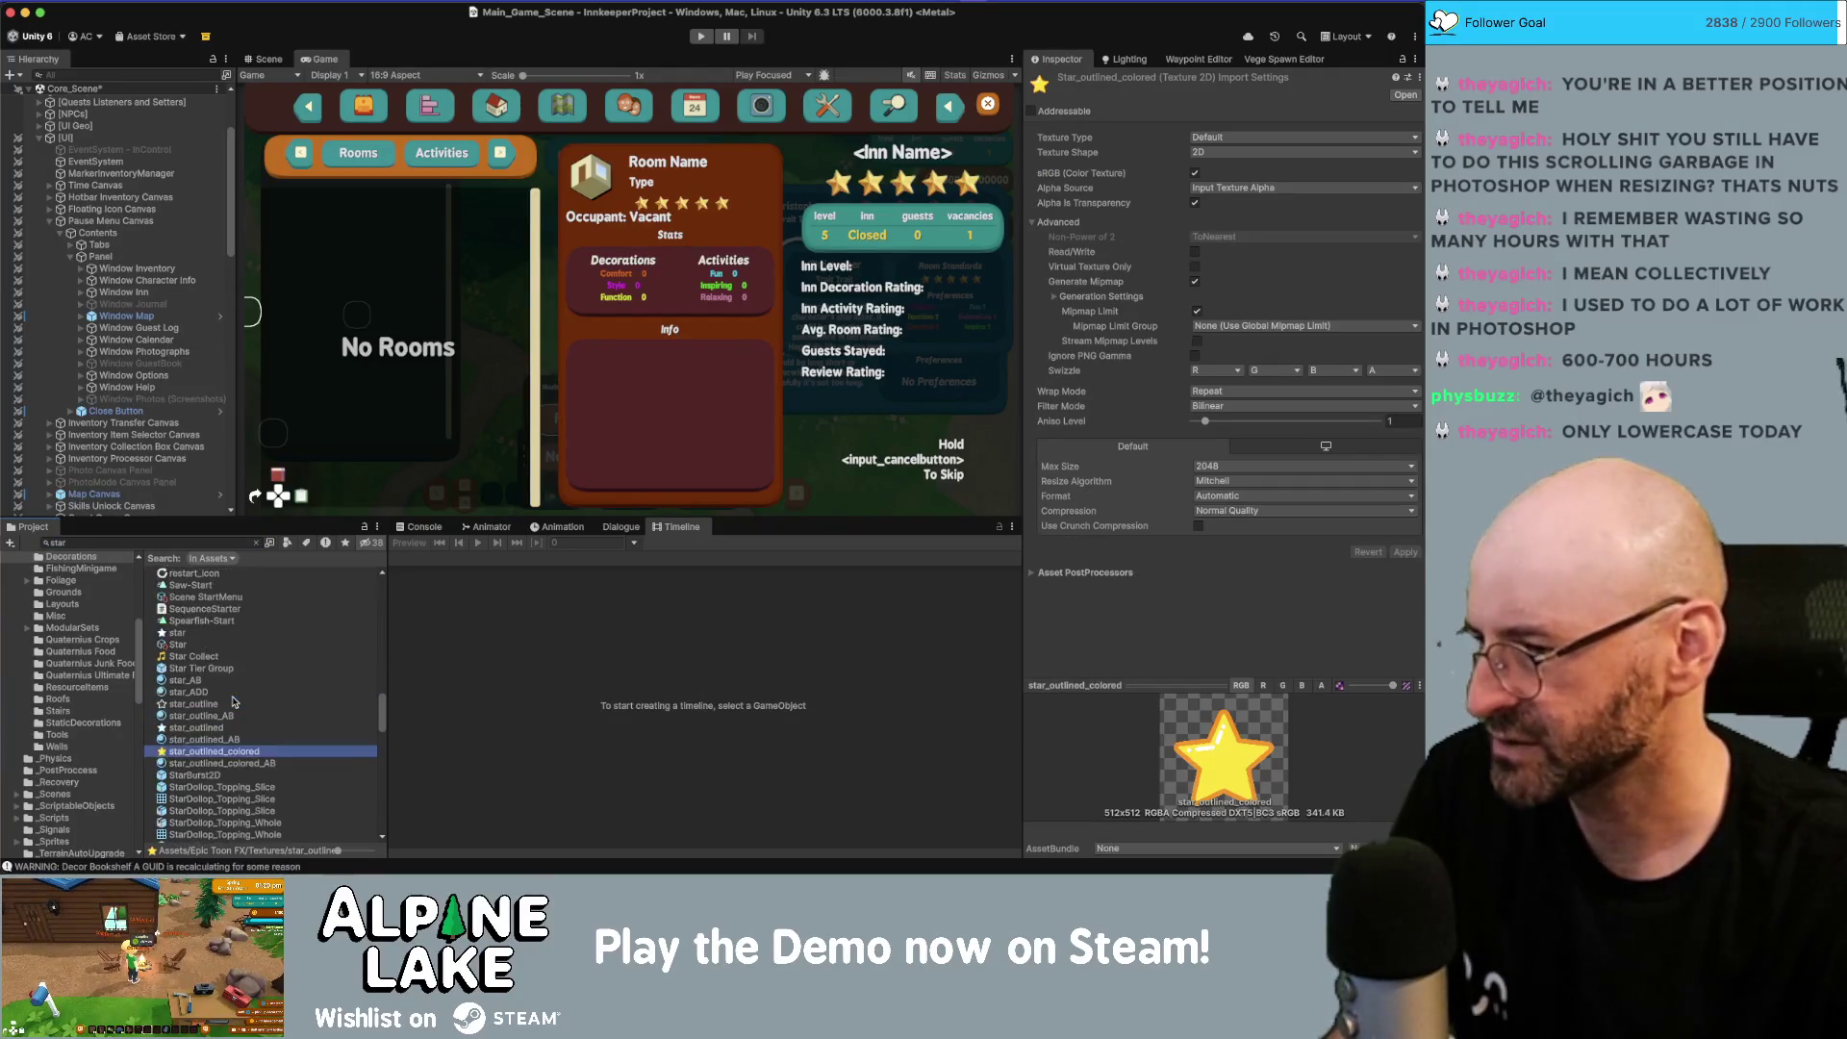
{"action": "scroll", "coordinate": [231, 701], "scroll_direction": "up", "scroll_amount": 5}
{"action": "scroll", "coordinate": [230, 701], "scroll_direction": "up", "scroll_amount": 5}
{"action": "scroll", "coordinate": [231, 701], "scroll_direction": "up", "scroll_amount": 5}
{"action": "scroll", "coordinate": [232, 699], "scroll_direction": "up", "scroll_amount": 5}
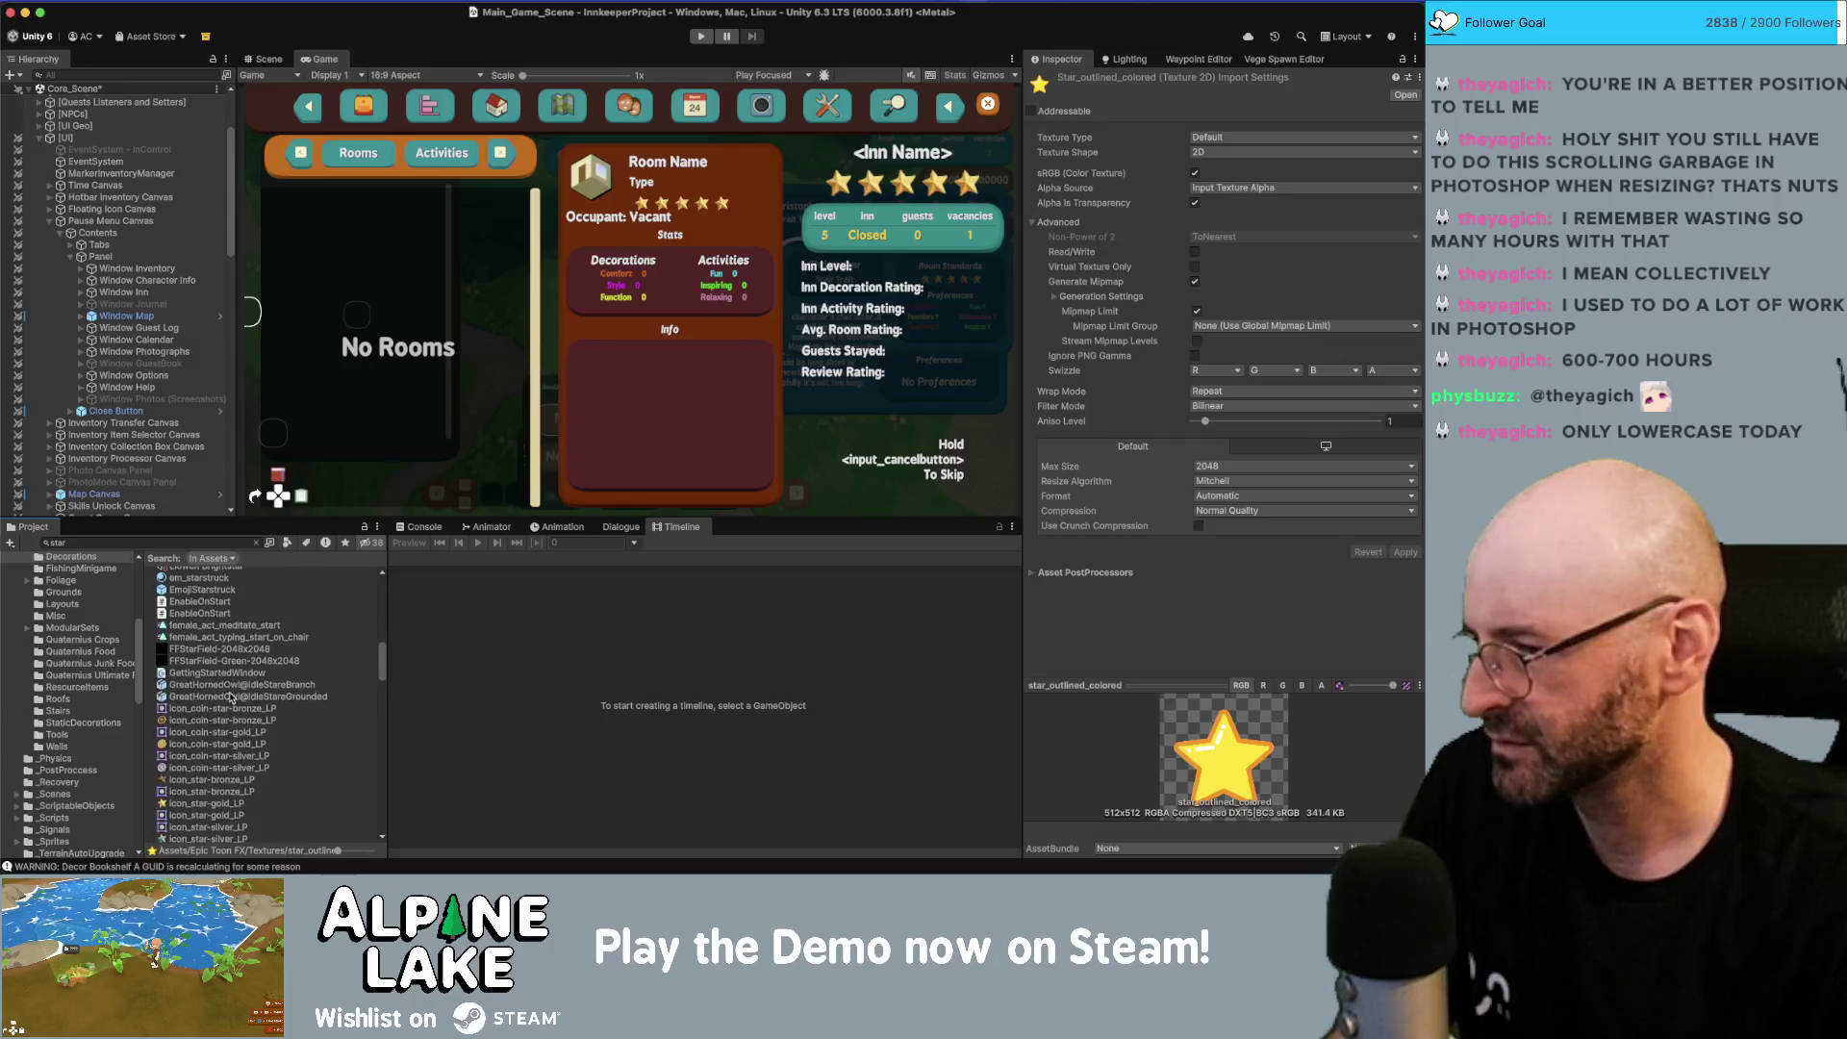
{"action": "scroll", "coordinate": [231, 697], "scroll_direction": "down", "scroll_amount": 1}
{"action": "left_click", "coordinate": [176, 796]}
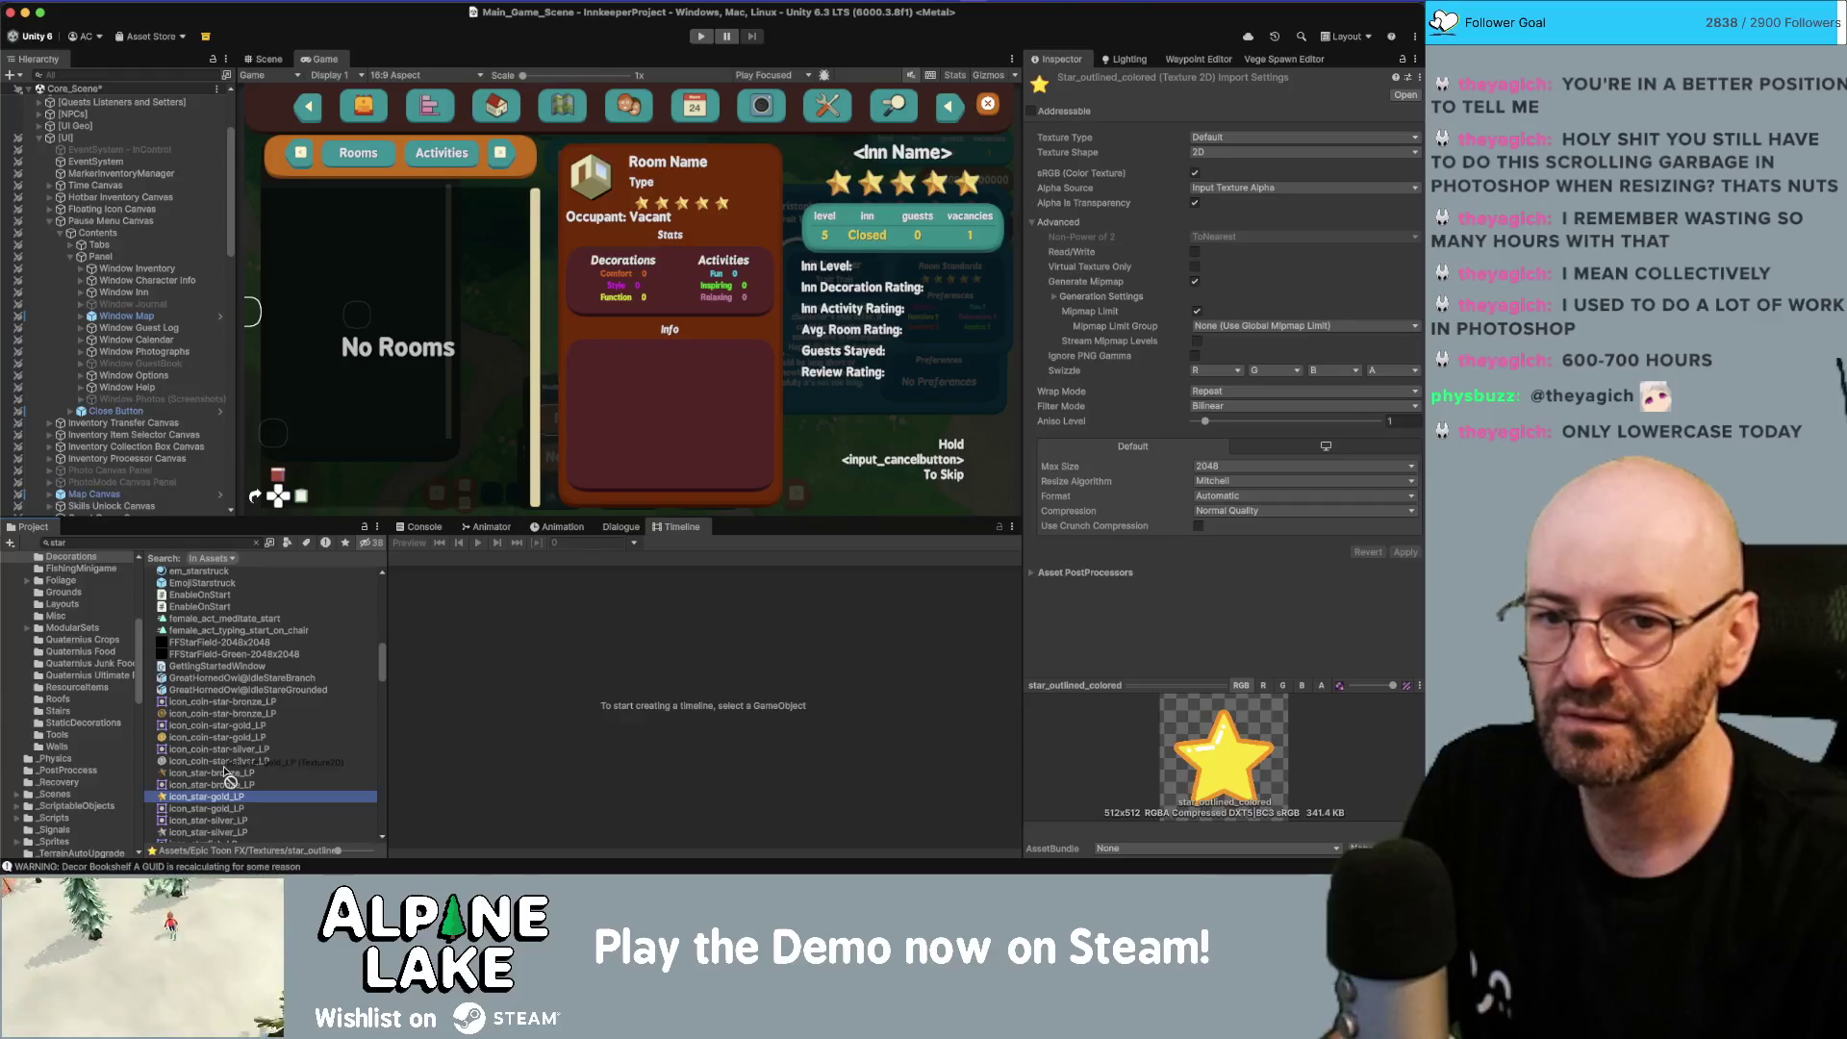
{"action": "key", "text": "super+Tab"}
- Drop the gold star into the Photoshop layout and park it in the right panel
{"action": "left_click_drag", "start_coordinate": [226, 779], "coordinate": [405, 483]}
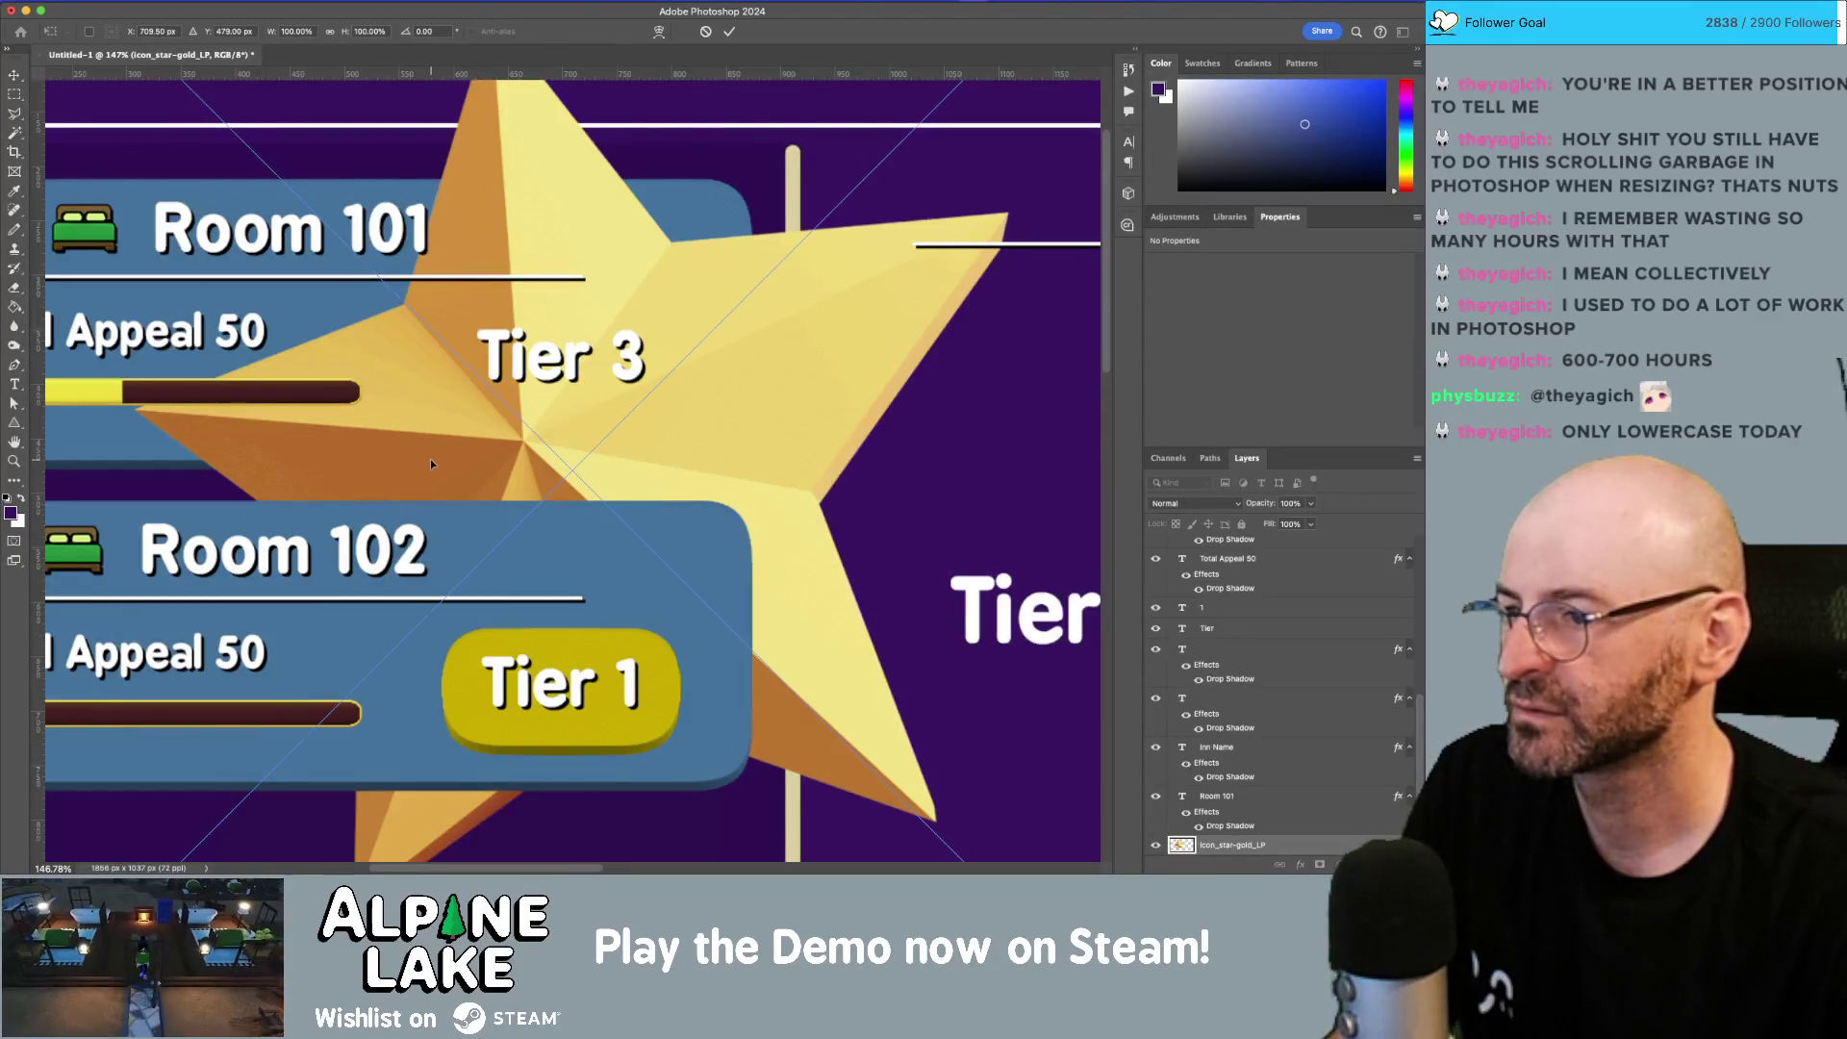
{"action": "key", "text": "Return"}
{"action": "key", "text": "z"}
{"action": "scroll", "coordinate": [435, 460], "scroll_direction": "down", "scroll_amount": 5}
{"action": "key", "text": "v"}
{"action": "left_click_drag", "start_coordinate": [552, 435], "coordinate": [802, 422]}
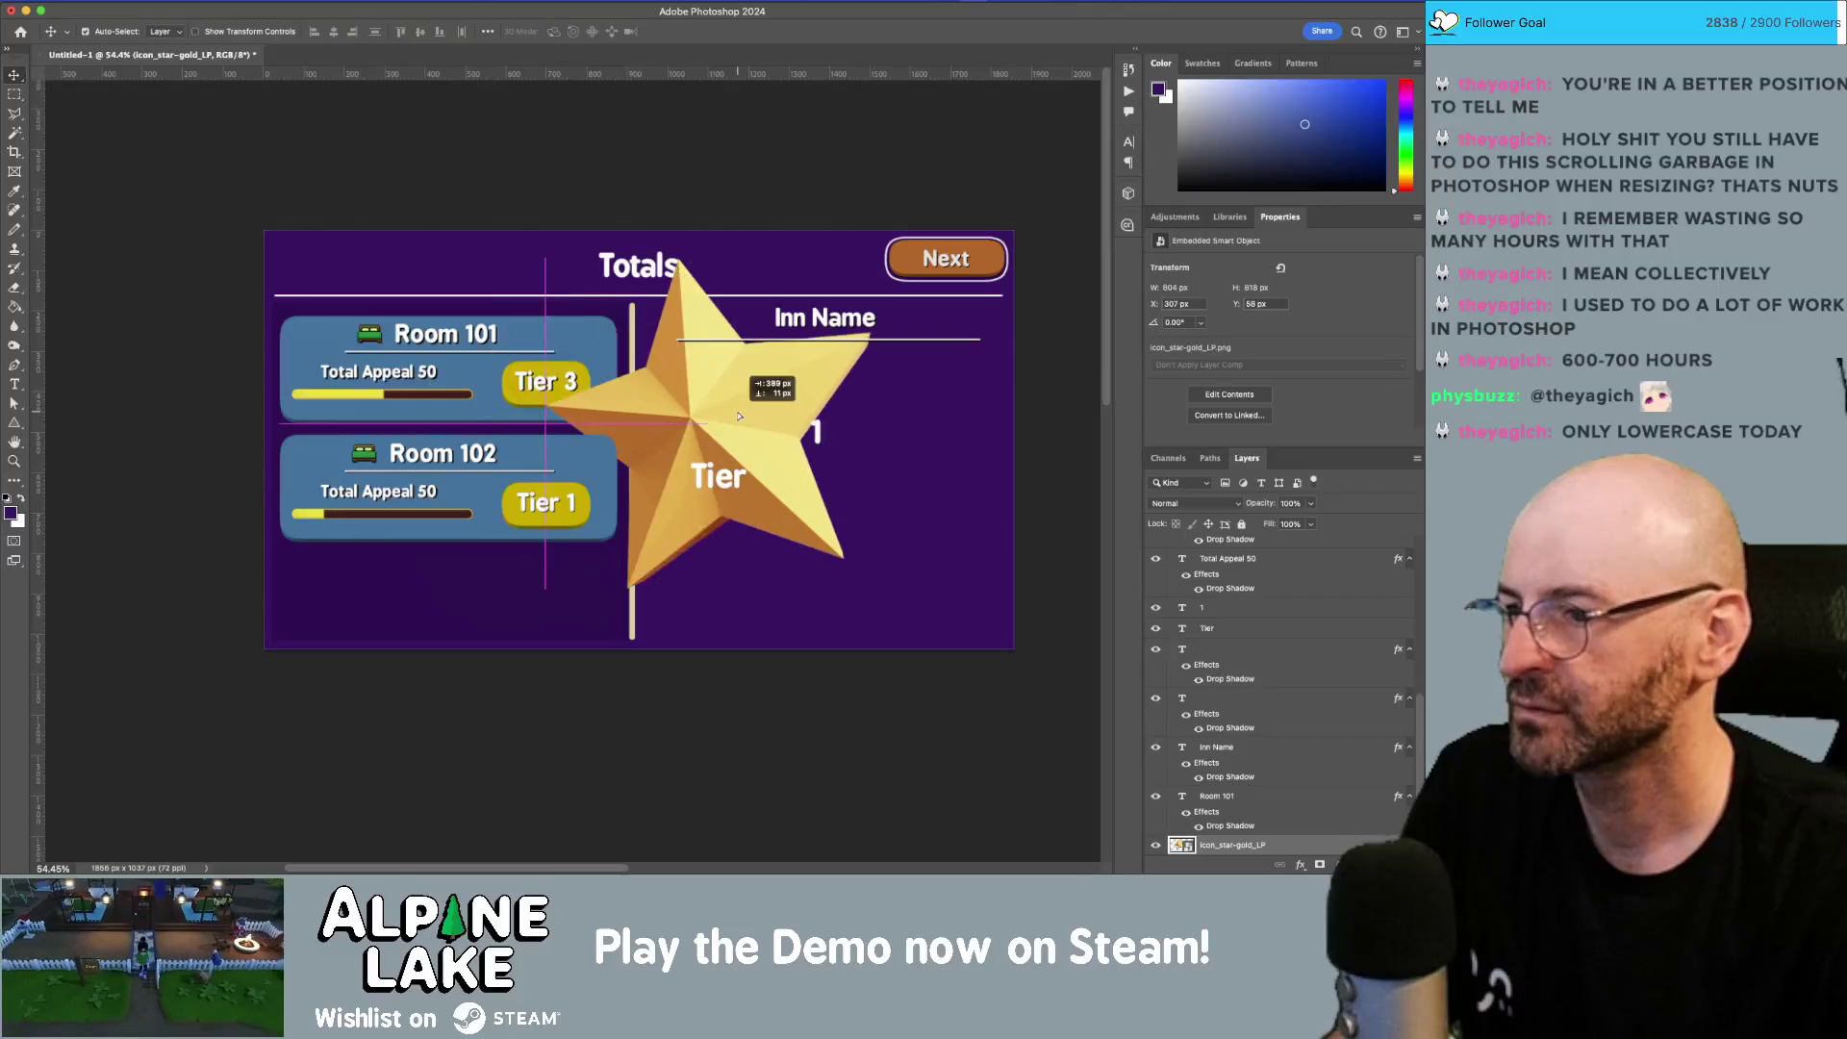
- Hide the yellow button behind Room 101's Tier 3 label and move the big star over its card
{"action": "left_click", "coordinate": [553, 387]}
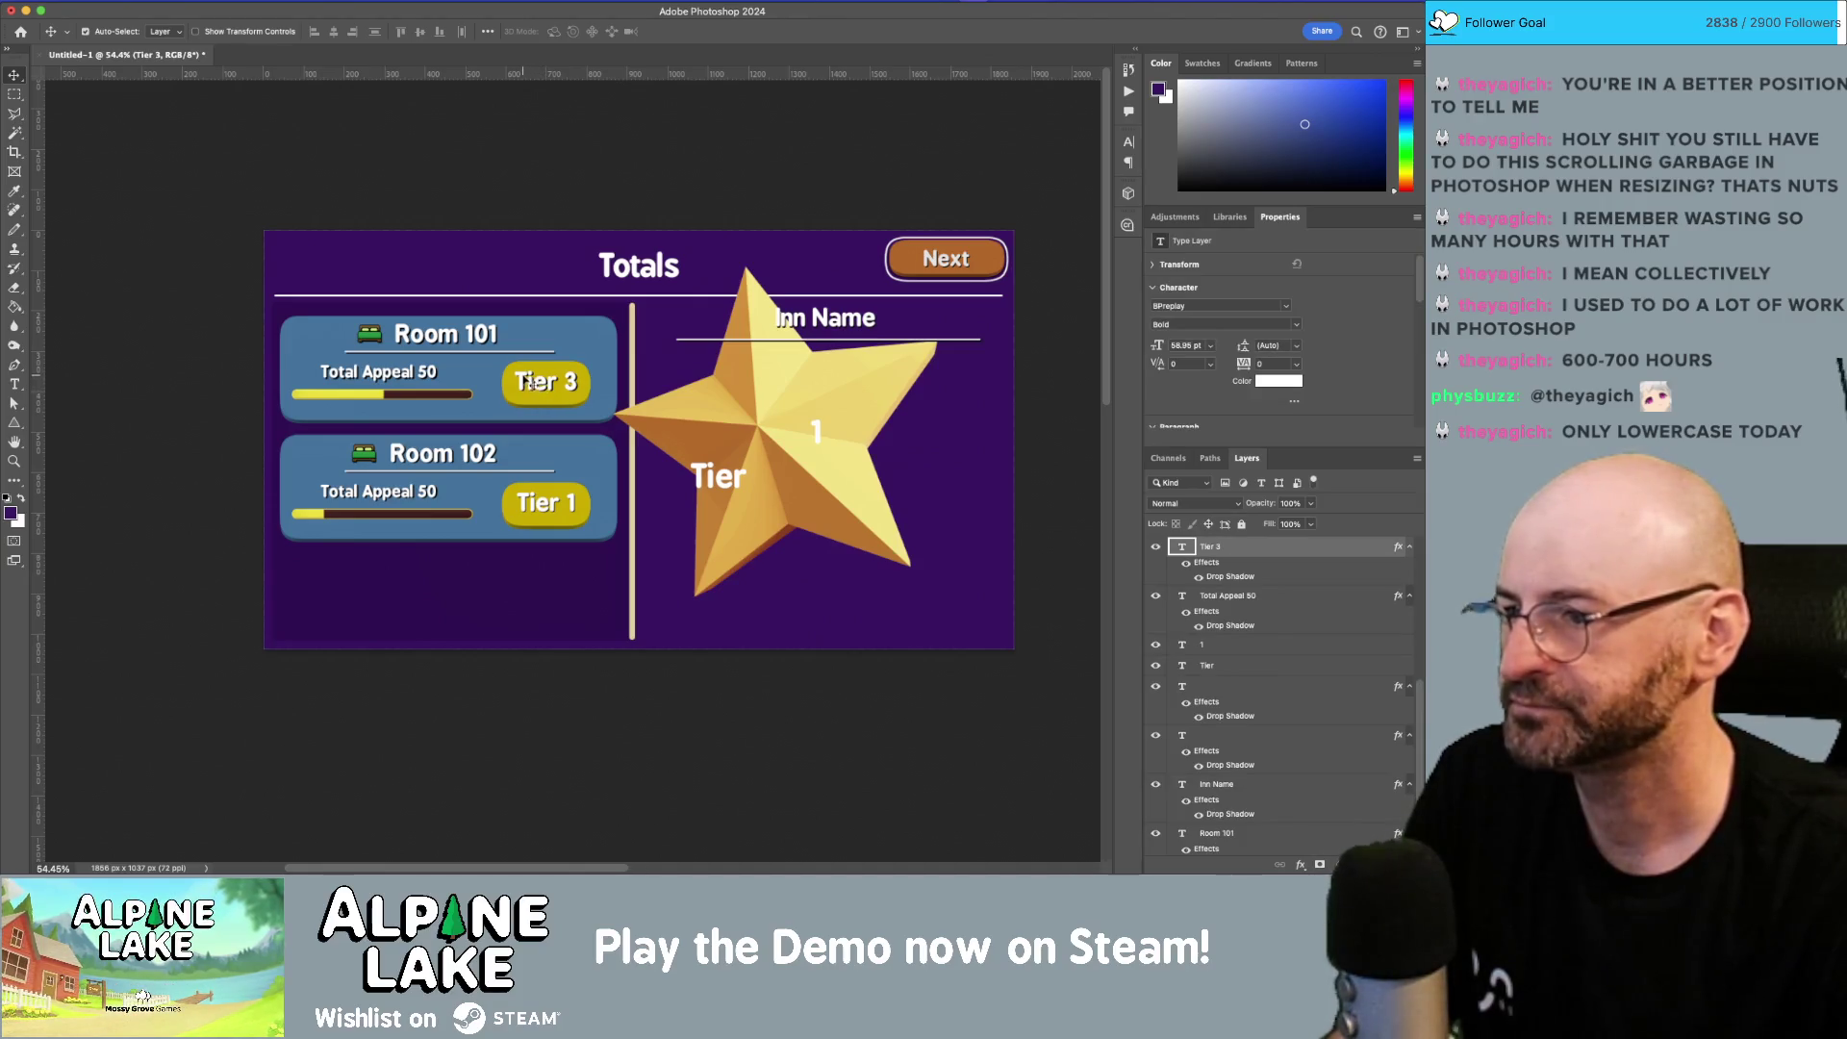
{"action": "left_click", "coordinate": [557, 366]}
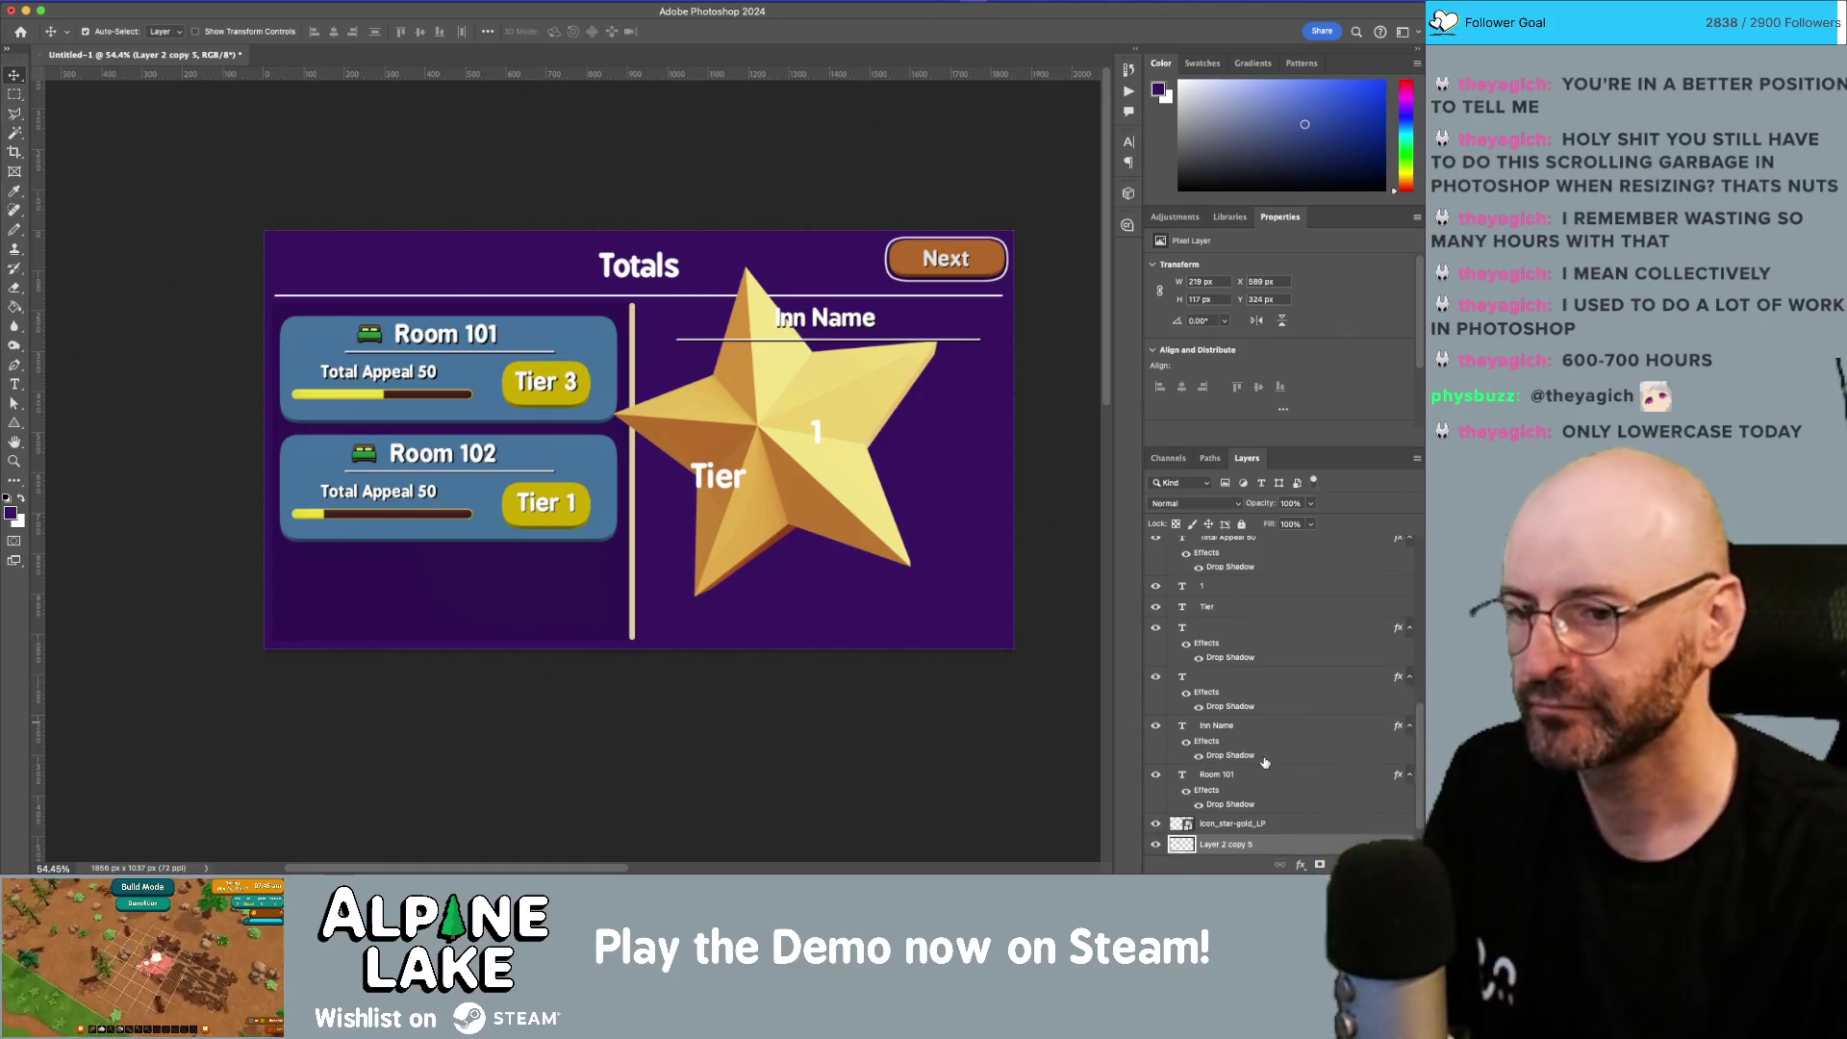
{"action": "scroll", "coordinate": [1264, 760], "scroll_direction": "down", "scroll_amount": 3}
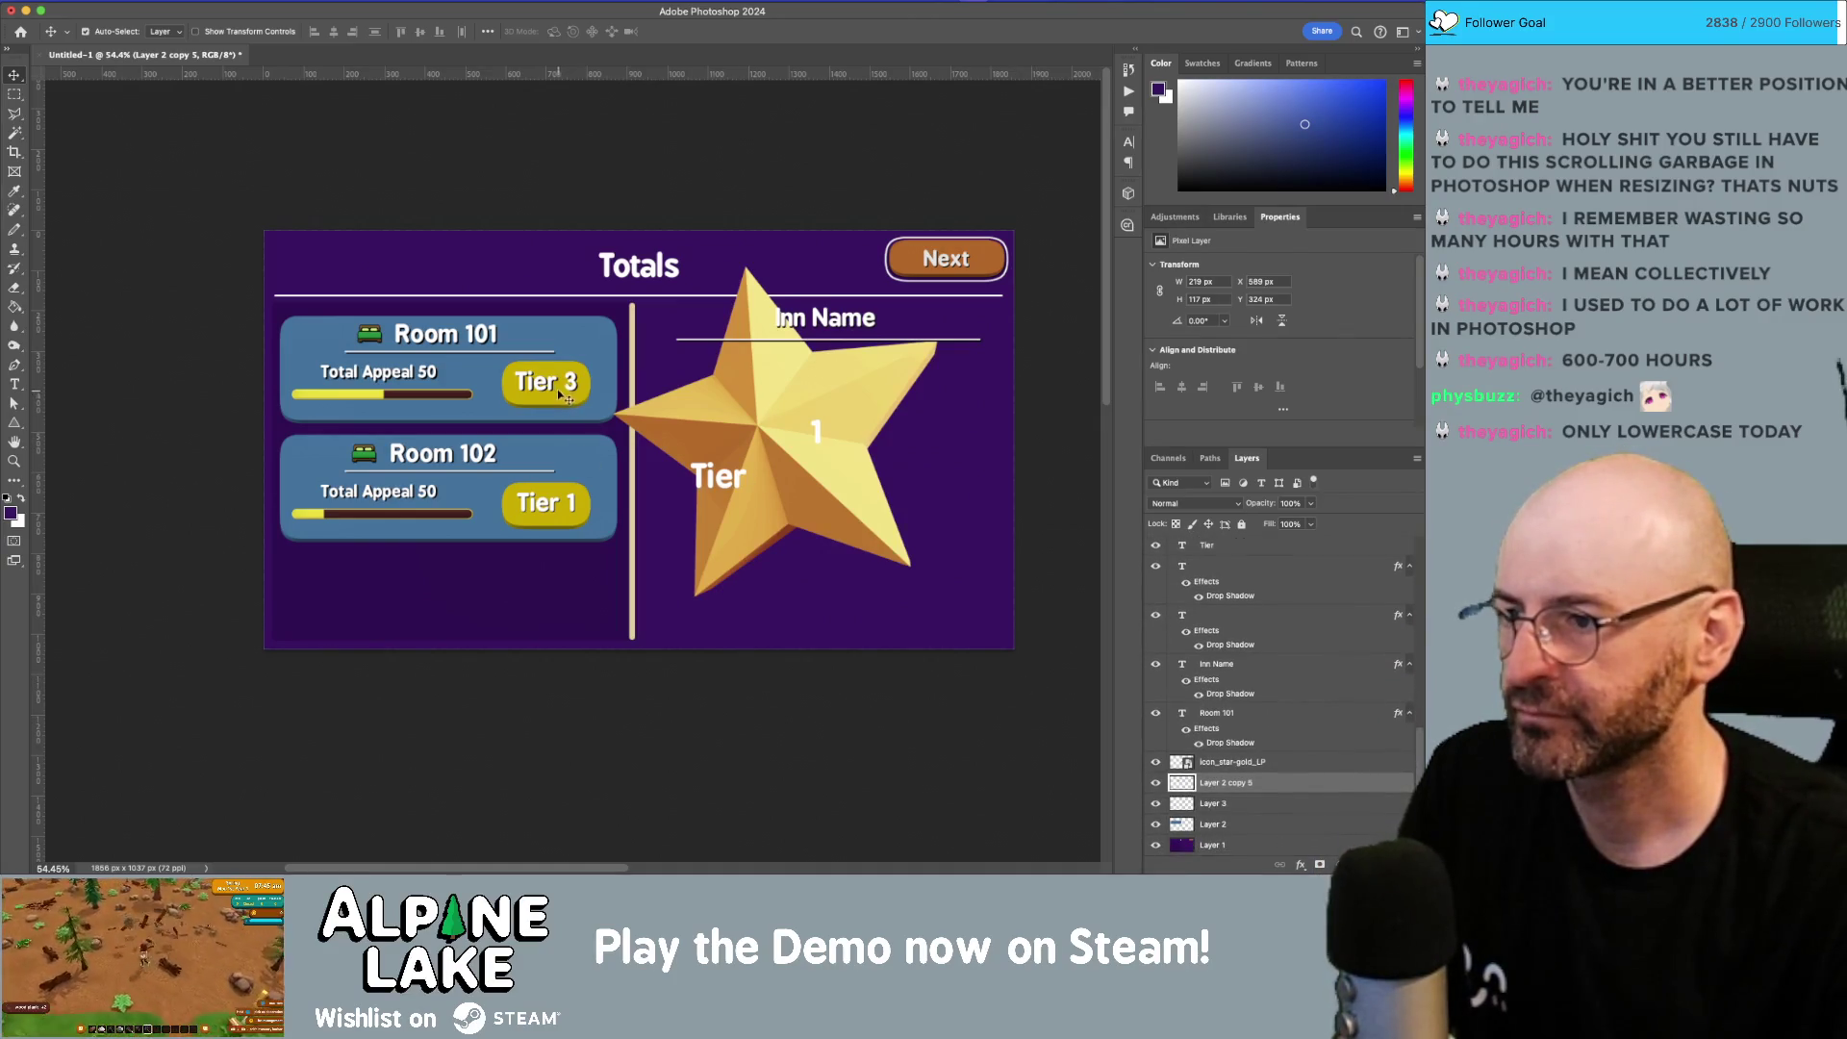
{"action": "left_click", "coordinate": [779, 450]}
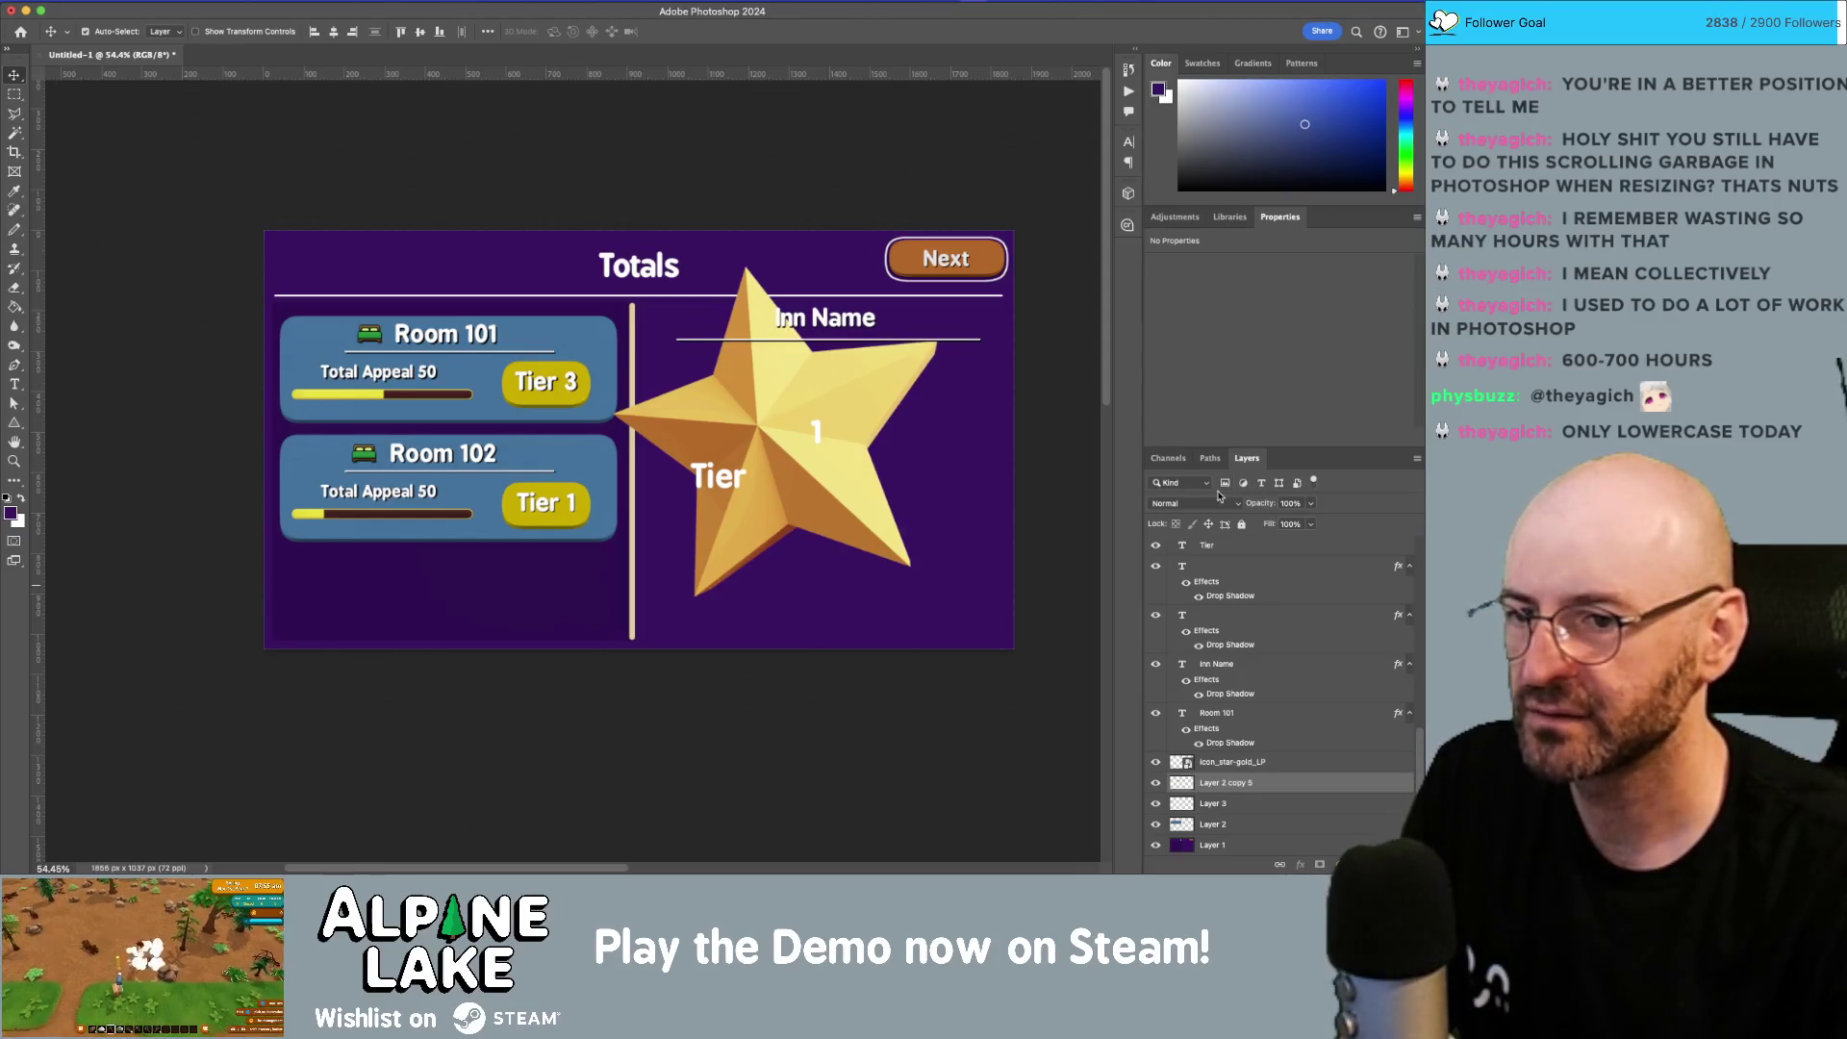
{"action": "left_click", "coordinate": [1157, 781]}
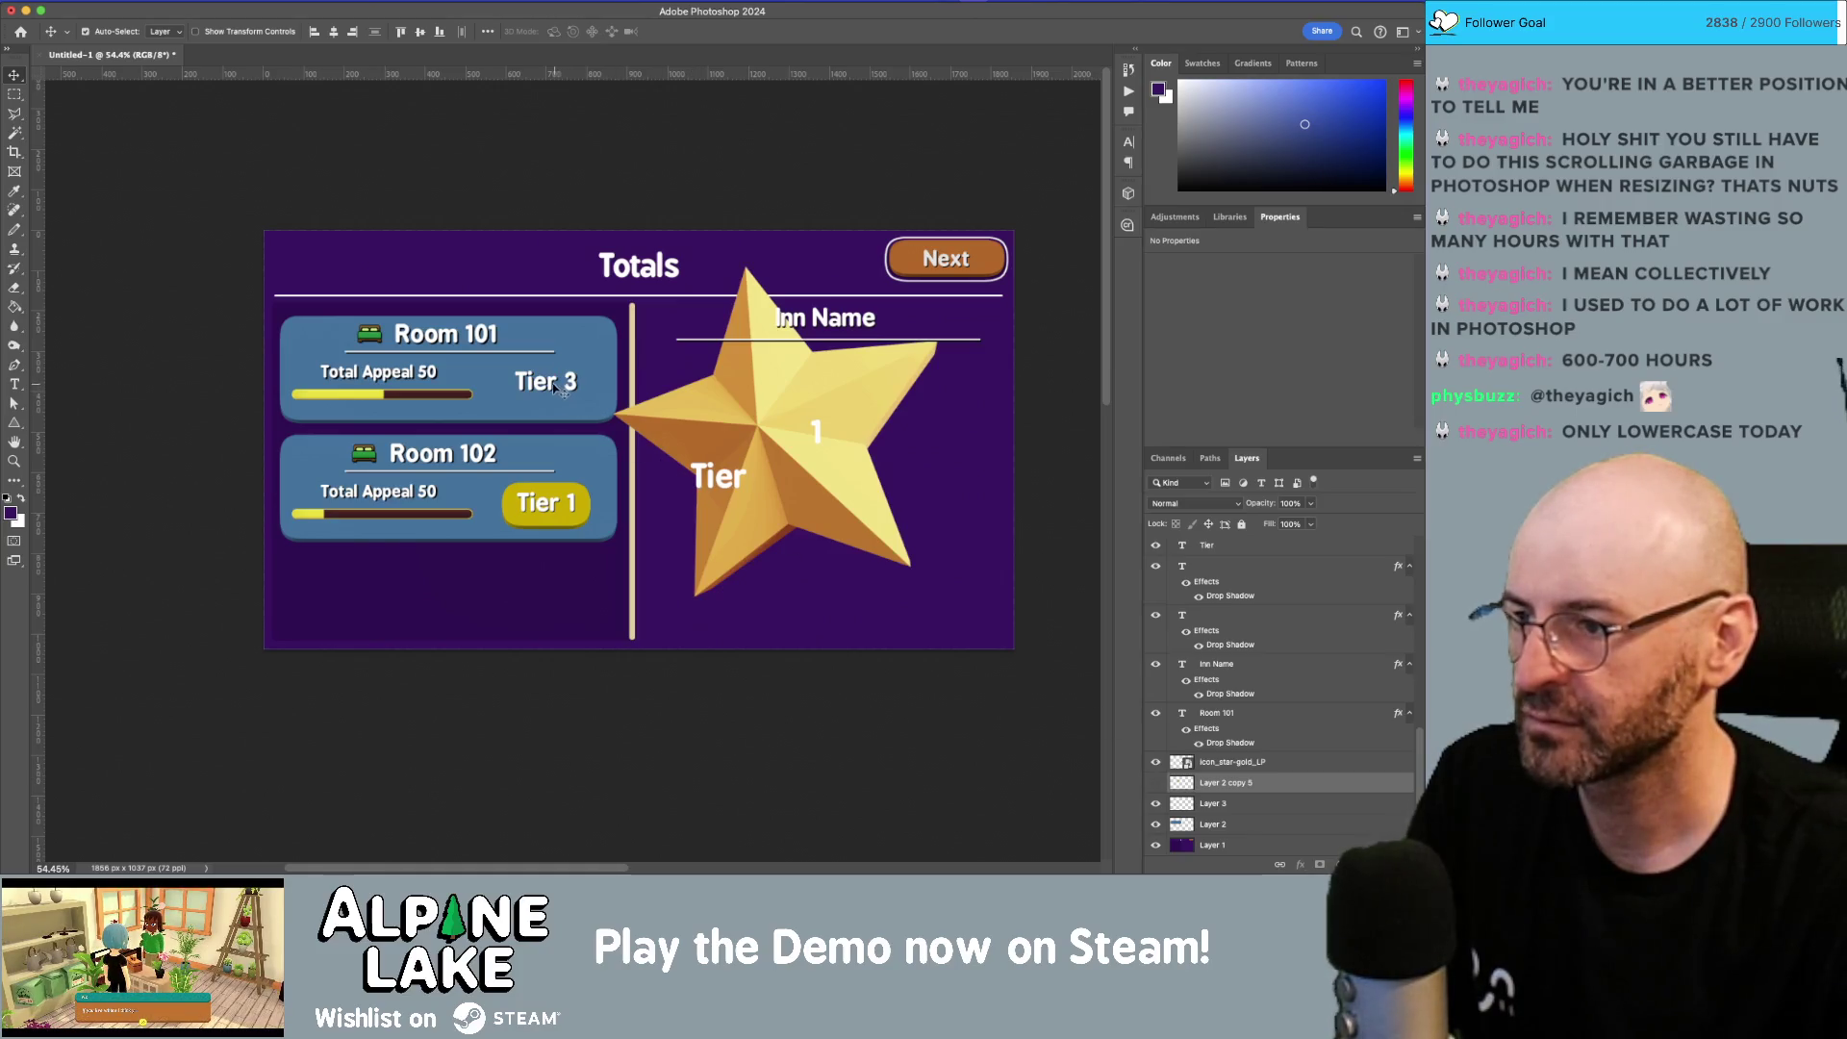
{"action": "left_click", "coordinate": [577, 575]}
{"action": "left_click", "coordinate": [554, 380]}
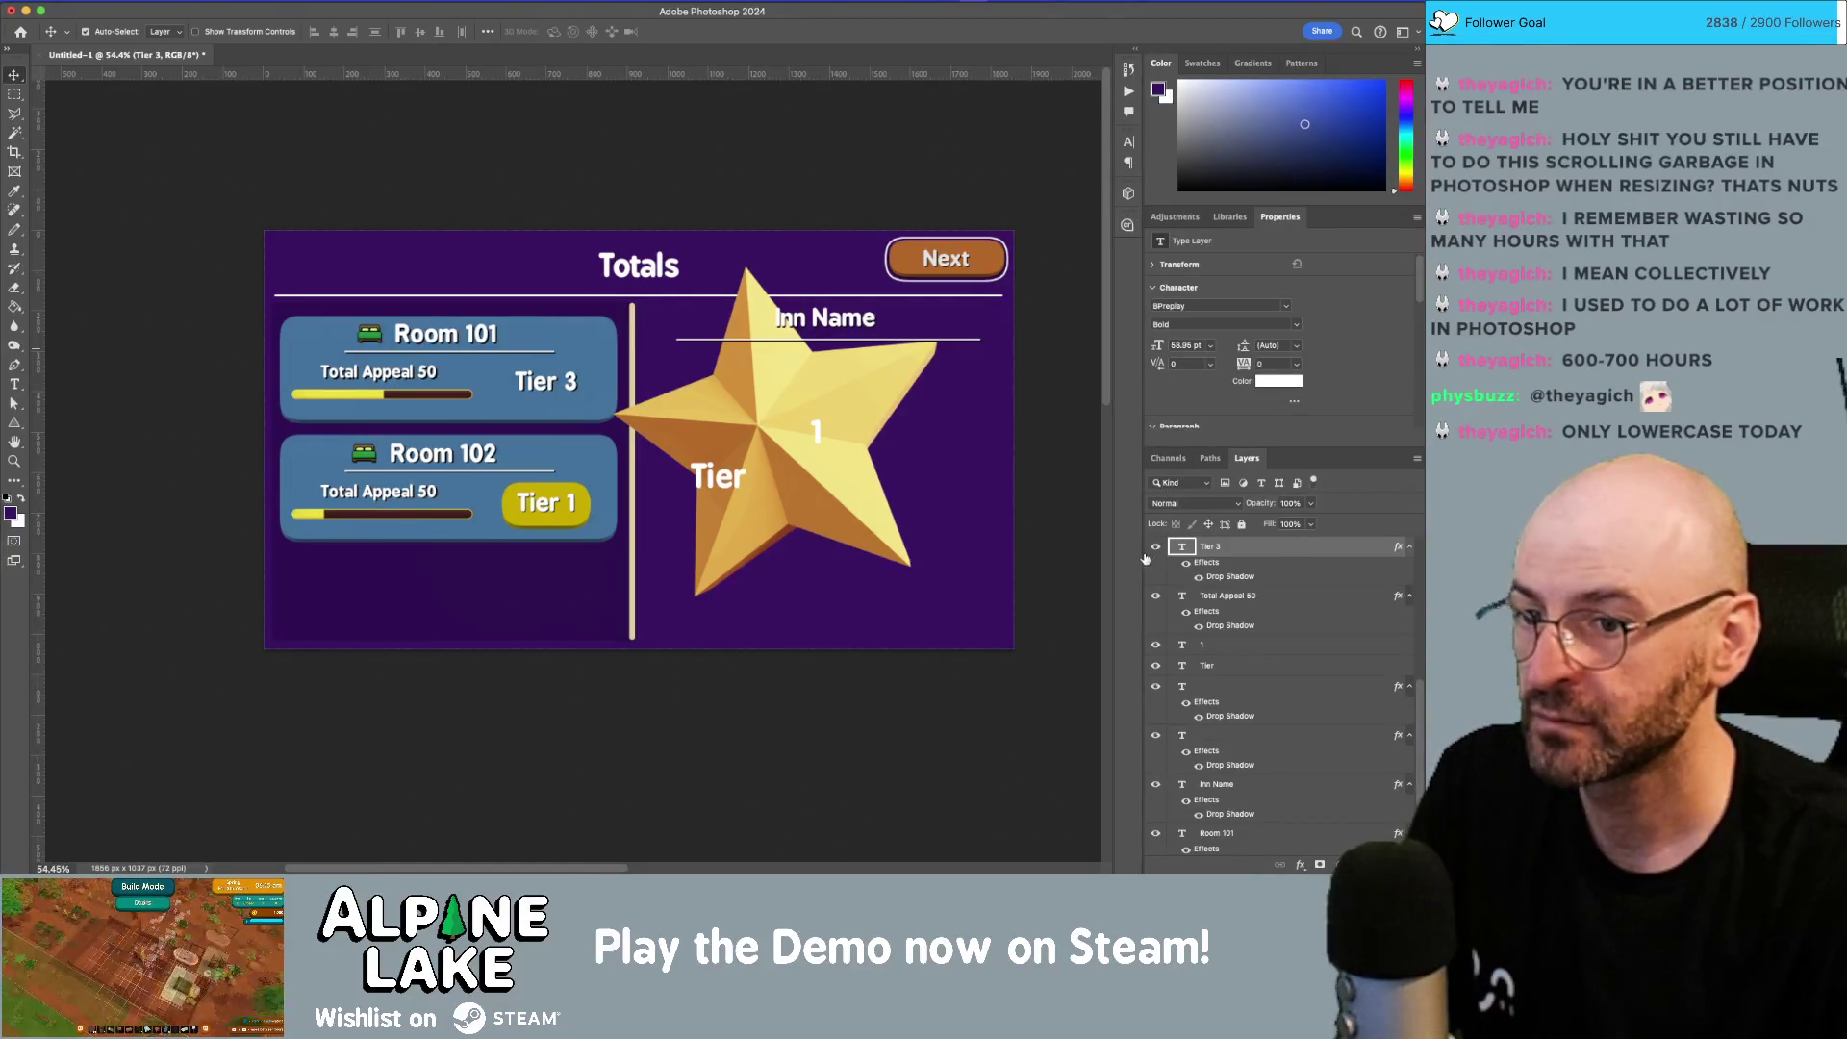
{"action": "left_click_drag", "start_coordinate": [771, 392], "coordinate": [540, 357]}
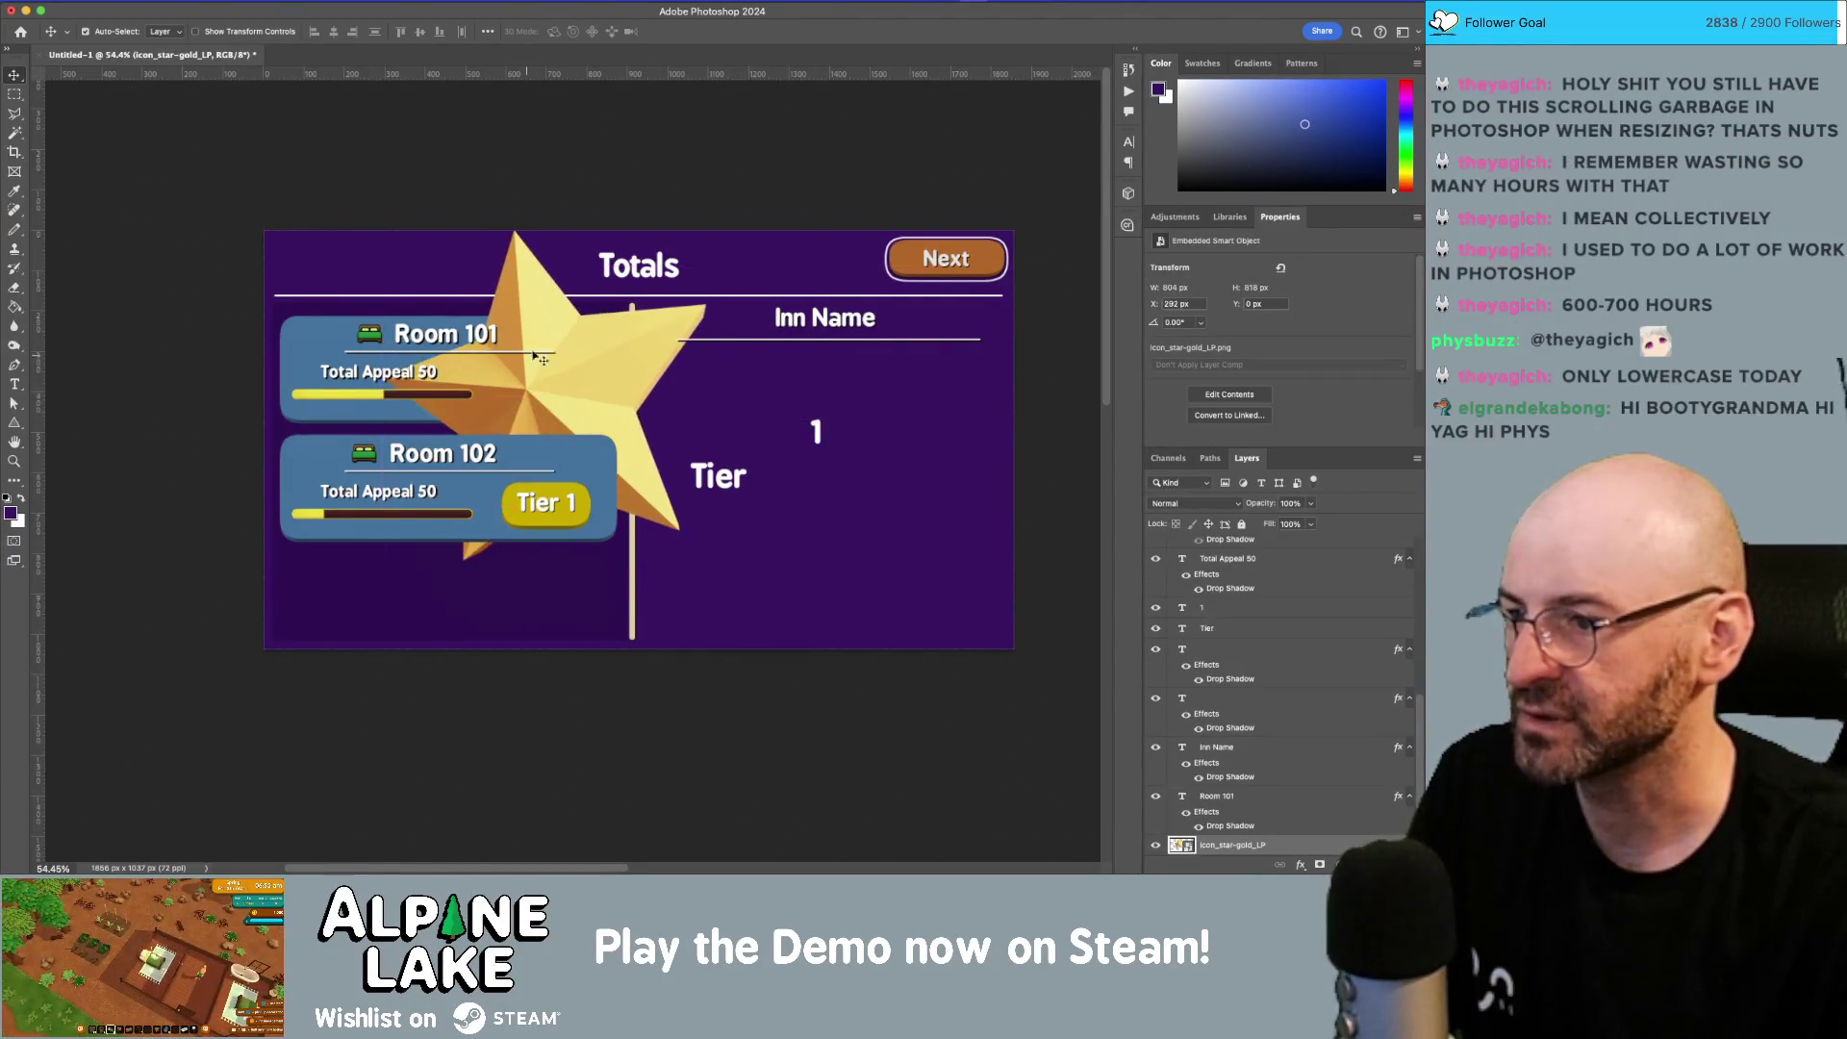
- Shrink the gold star to a small icon and duplicate it into a row of three
{"action": "key", "text": "ctrl+t"}
{"action": "mouse_move", "coordinate": [722, 402]}
{"action": "left_mouse_down"}
{"action": "mouse_move", "coordinate": [514, 387]}
{"action": "mouse_move", "coordinate": [619, 386]}
{"action": "left_mouse_up"}
{"action": "key", "text": "Return"}
{"action": "key", "text": "z"}
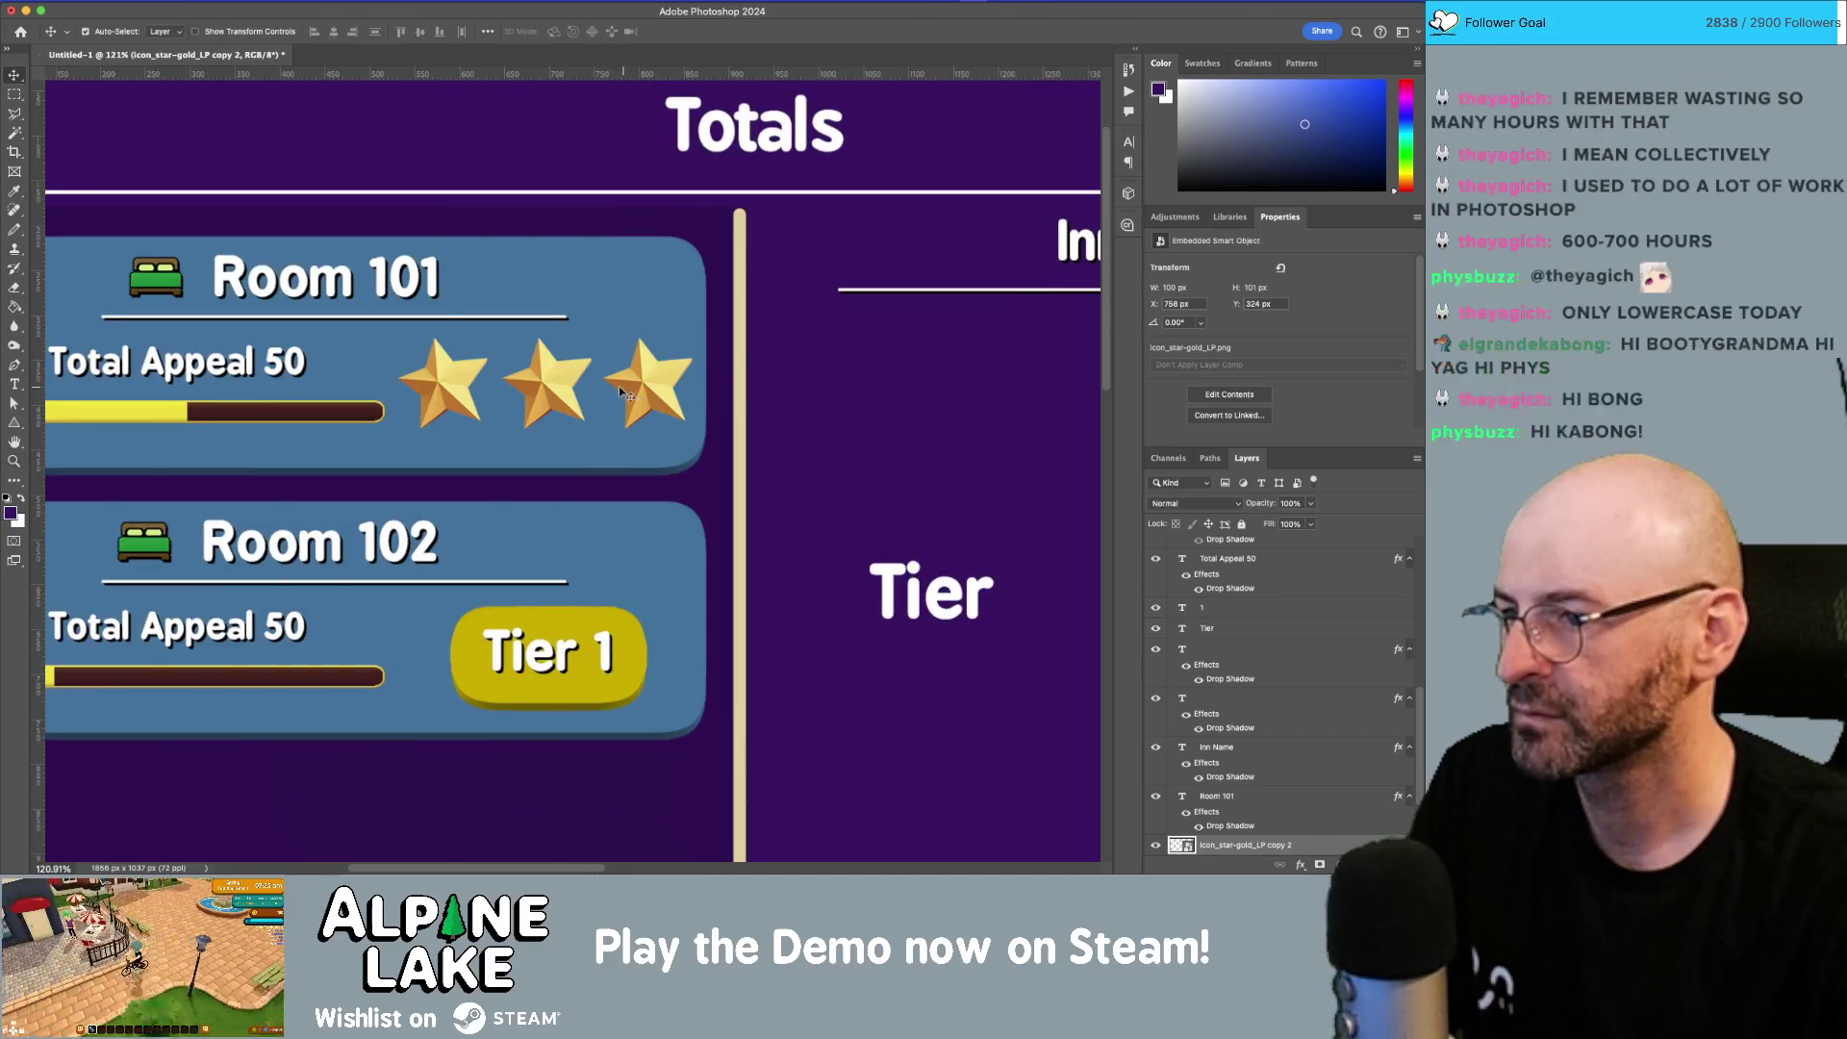
{"action": "key", "text": "v"}
- Scale the three stars down, nudge them left toward the appeal bar and add a new empty layer
{"action": "key", "text": "ctrl+t"}
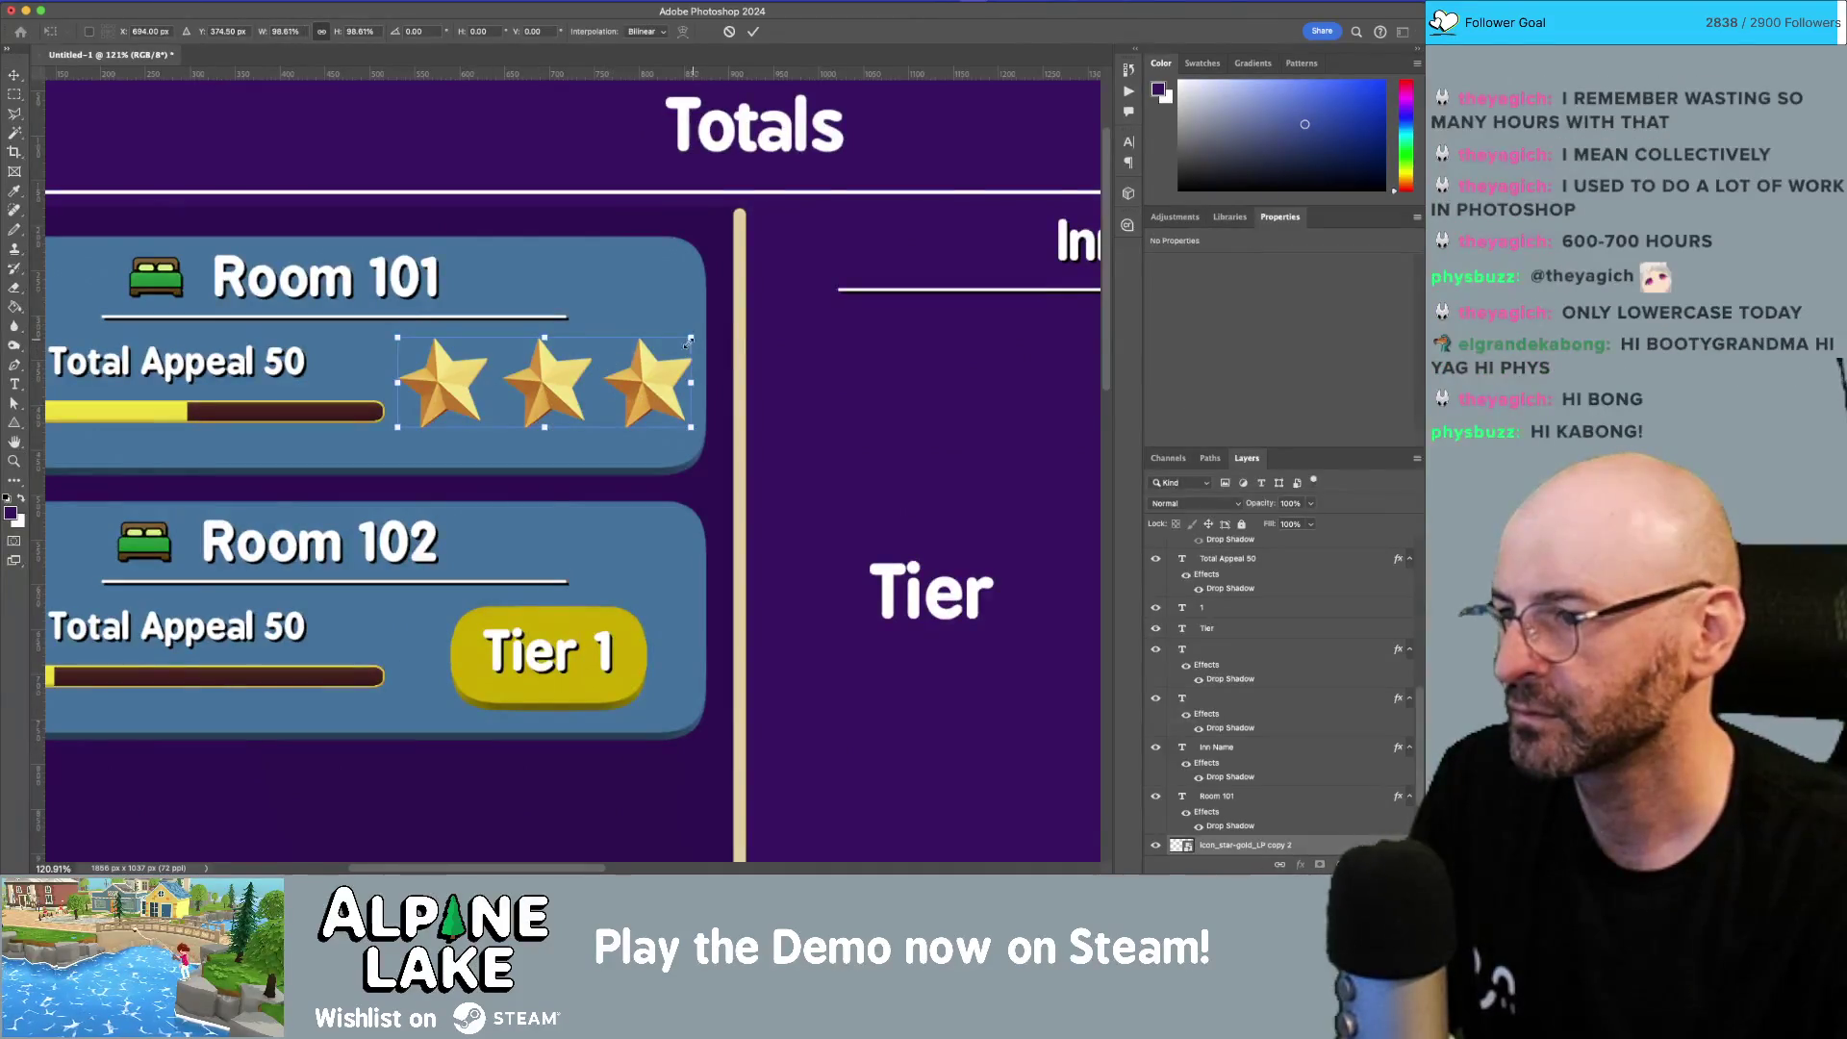
{"action": "left_click_drag", "start_coordinate": [689, 341], "coordinate": [612, 363]}
{"action": "key", "text": "Return"}
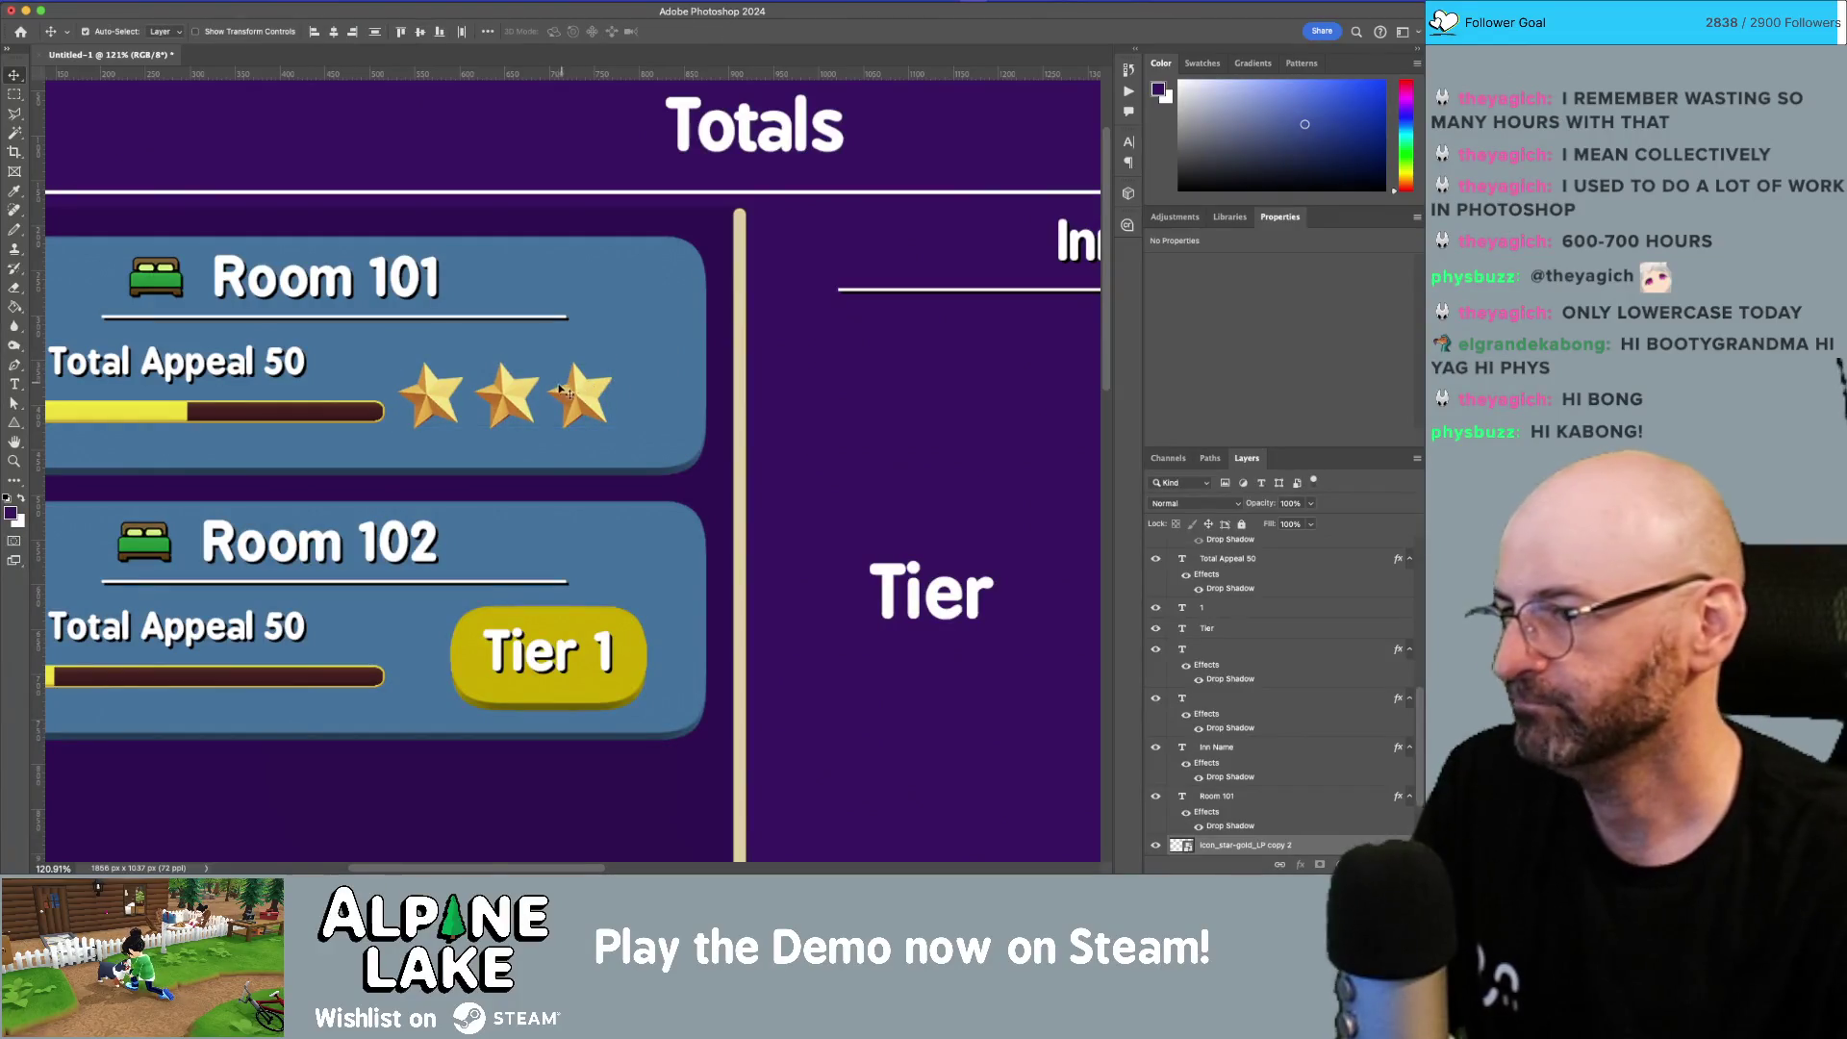
{"action": "key", "text": "Left"}
{"action": "key", "text": "Left"}
{"action": "key", "text": "Left"}
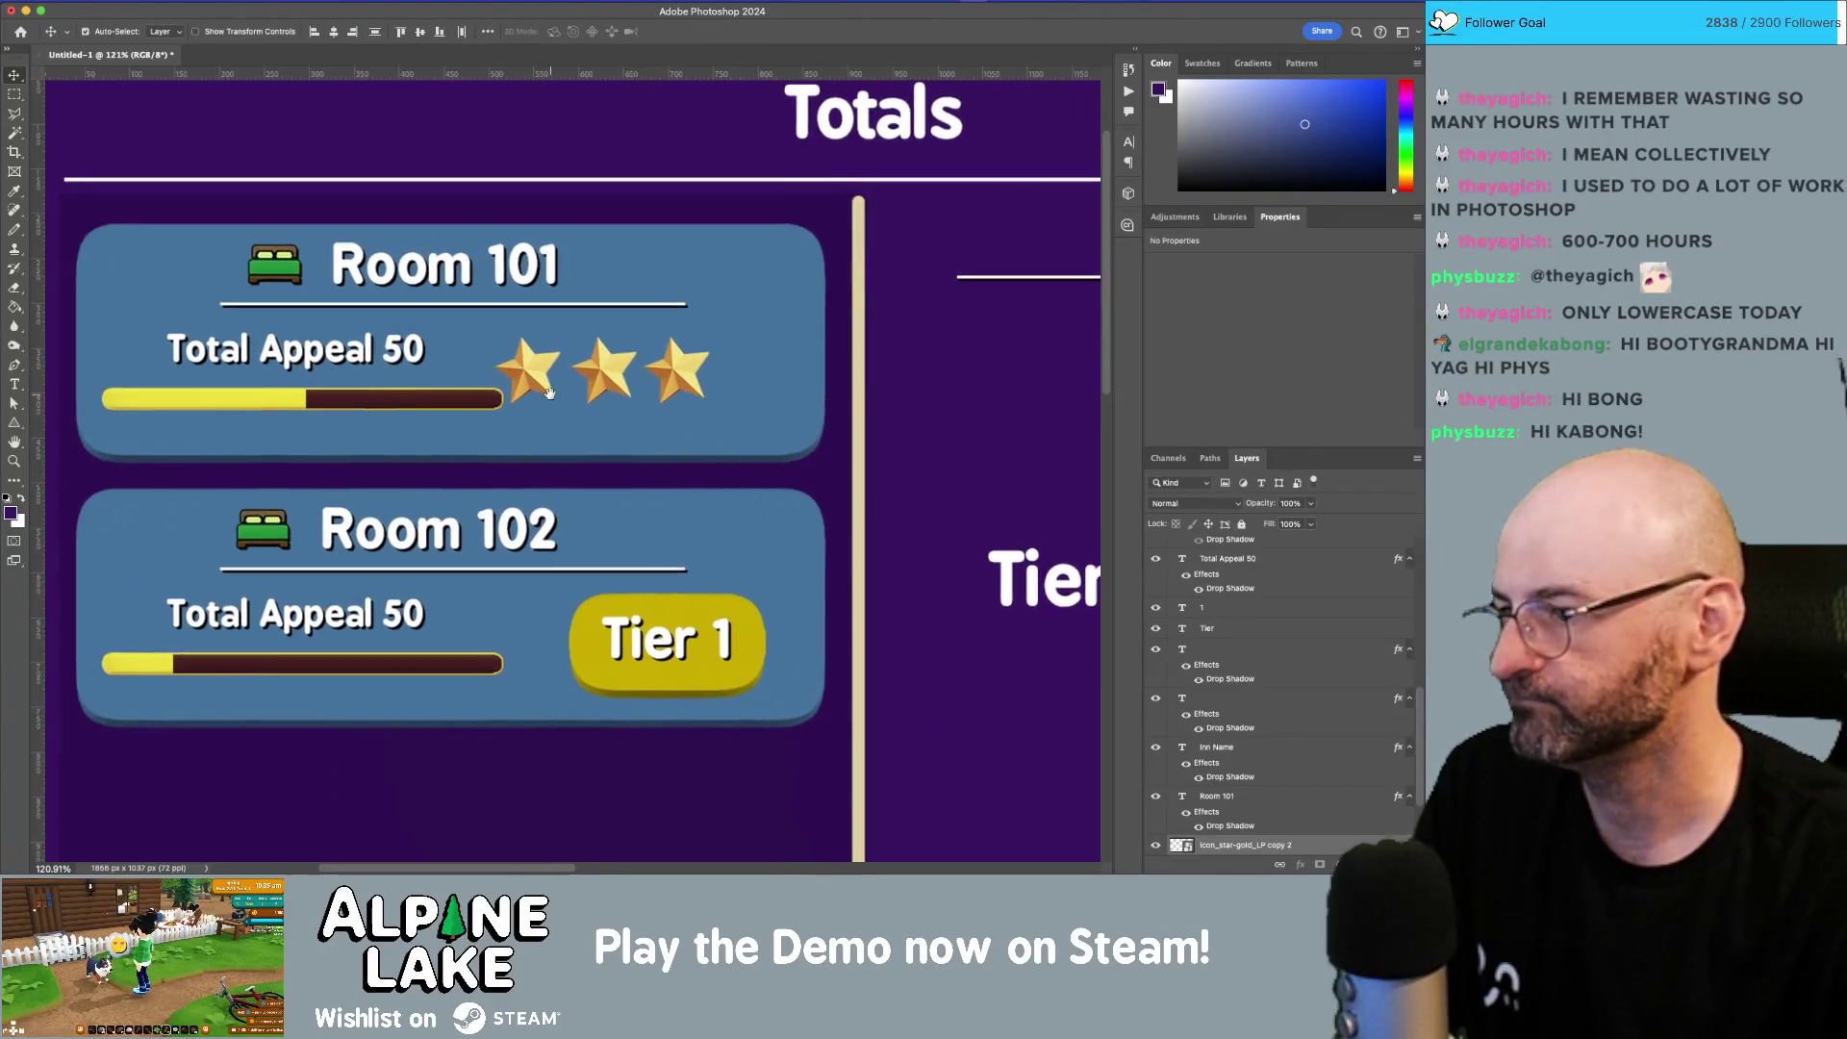
{"action": "scroll", "coordinate": [515, 409], "scroll_direction": "left", "scroll_amount": 5}
{"action": "key", "text": "ctrl+shift+alt+n"}
{"action": "key", "text": "m"}
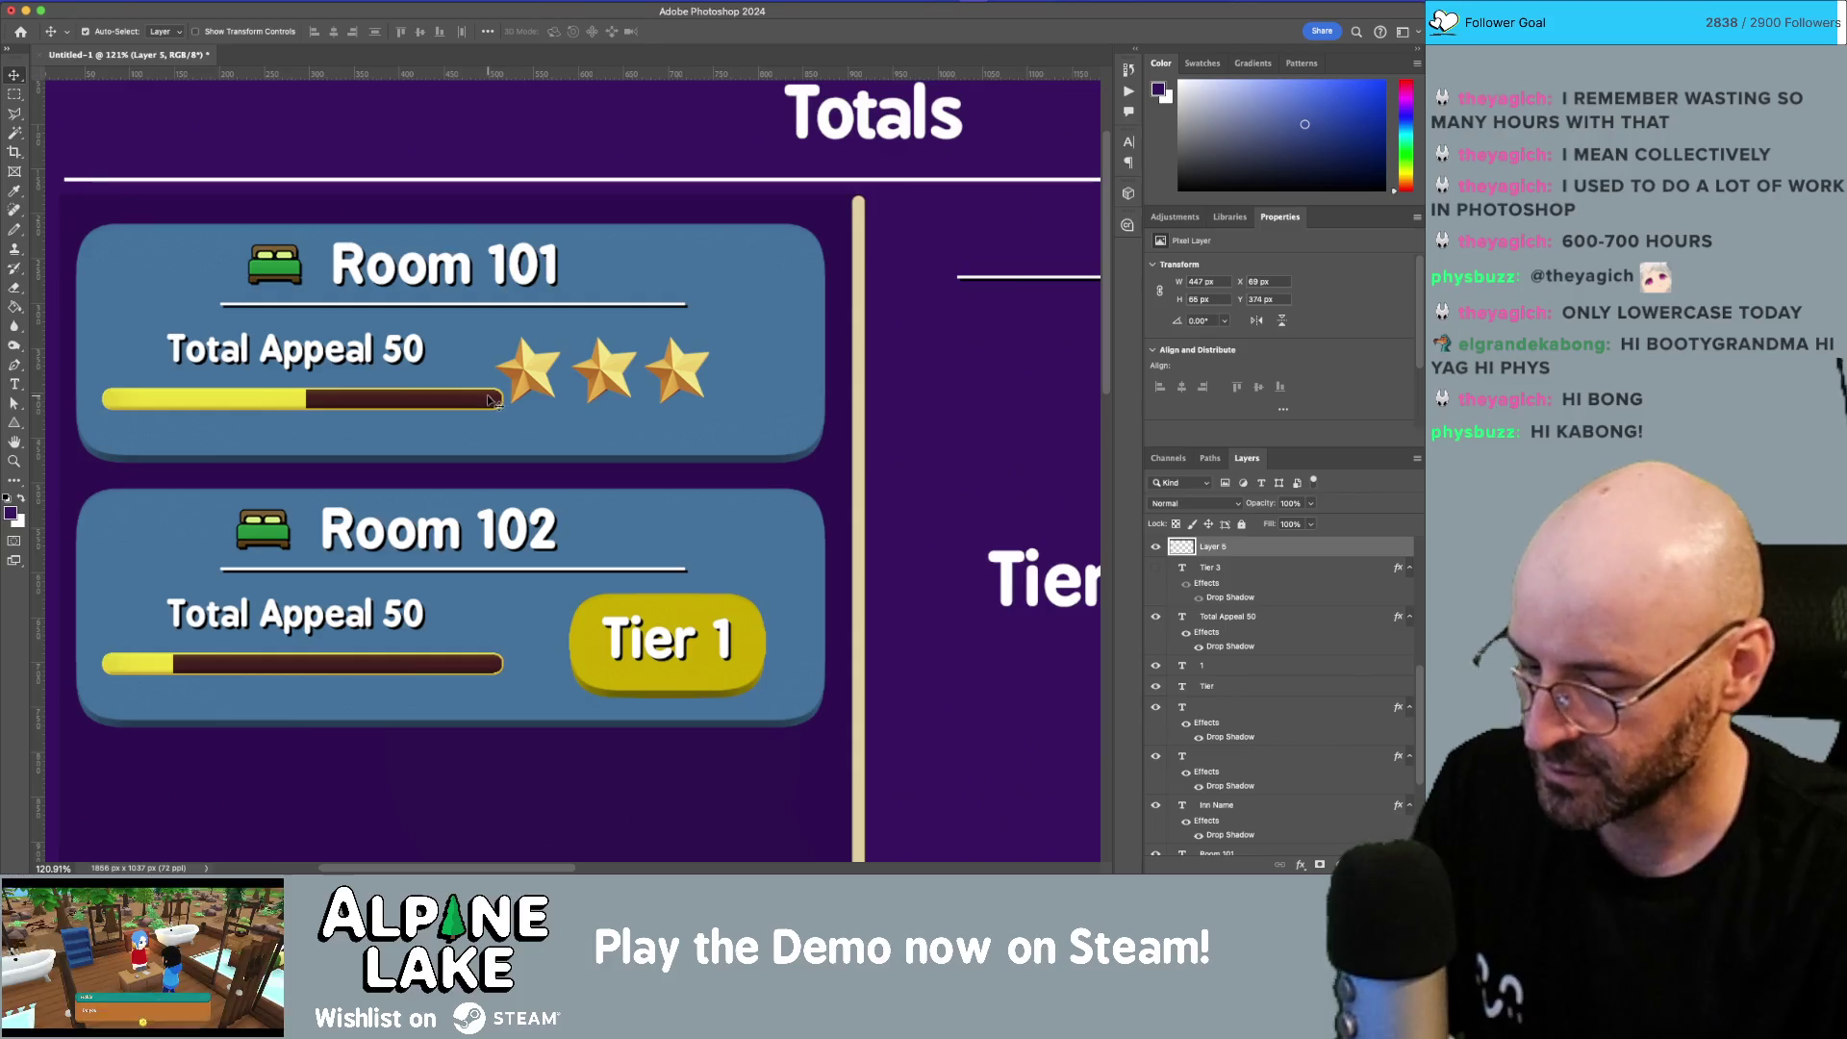
- Trim the right end of Room 101's appeal bar, shift bar and stars together and duplicate another star
{"action": "left_click_drag", "start_coordinate": [502, 378], "coordinate": [389, 429]}
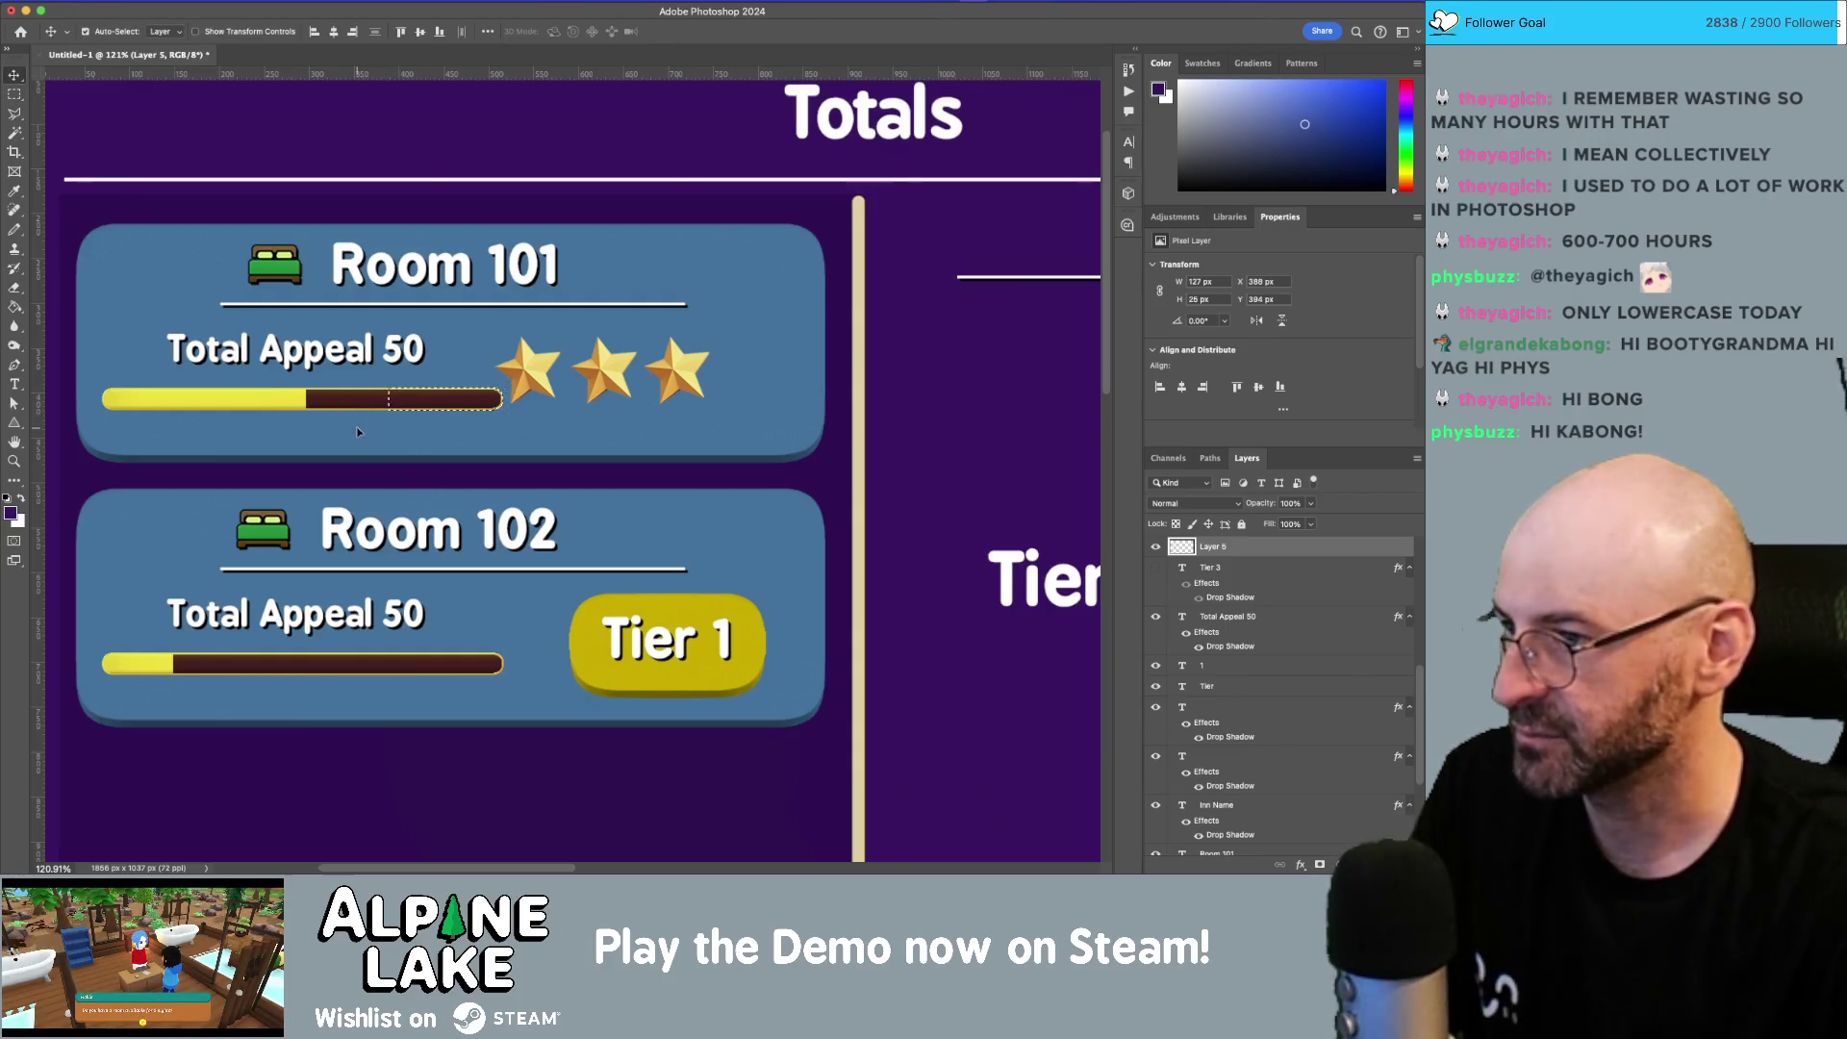
{"action": "key", "text": "ctrl+z"}
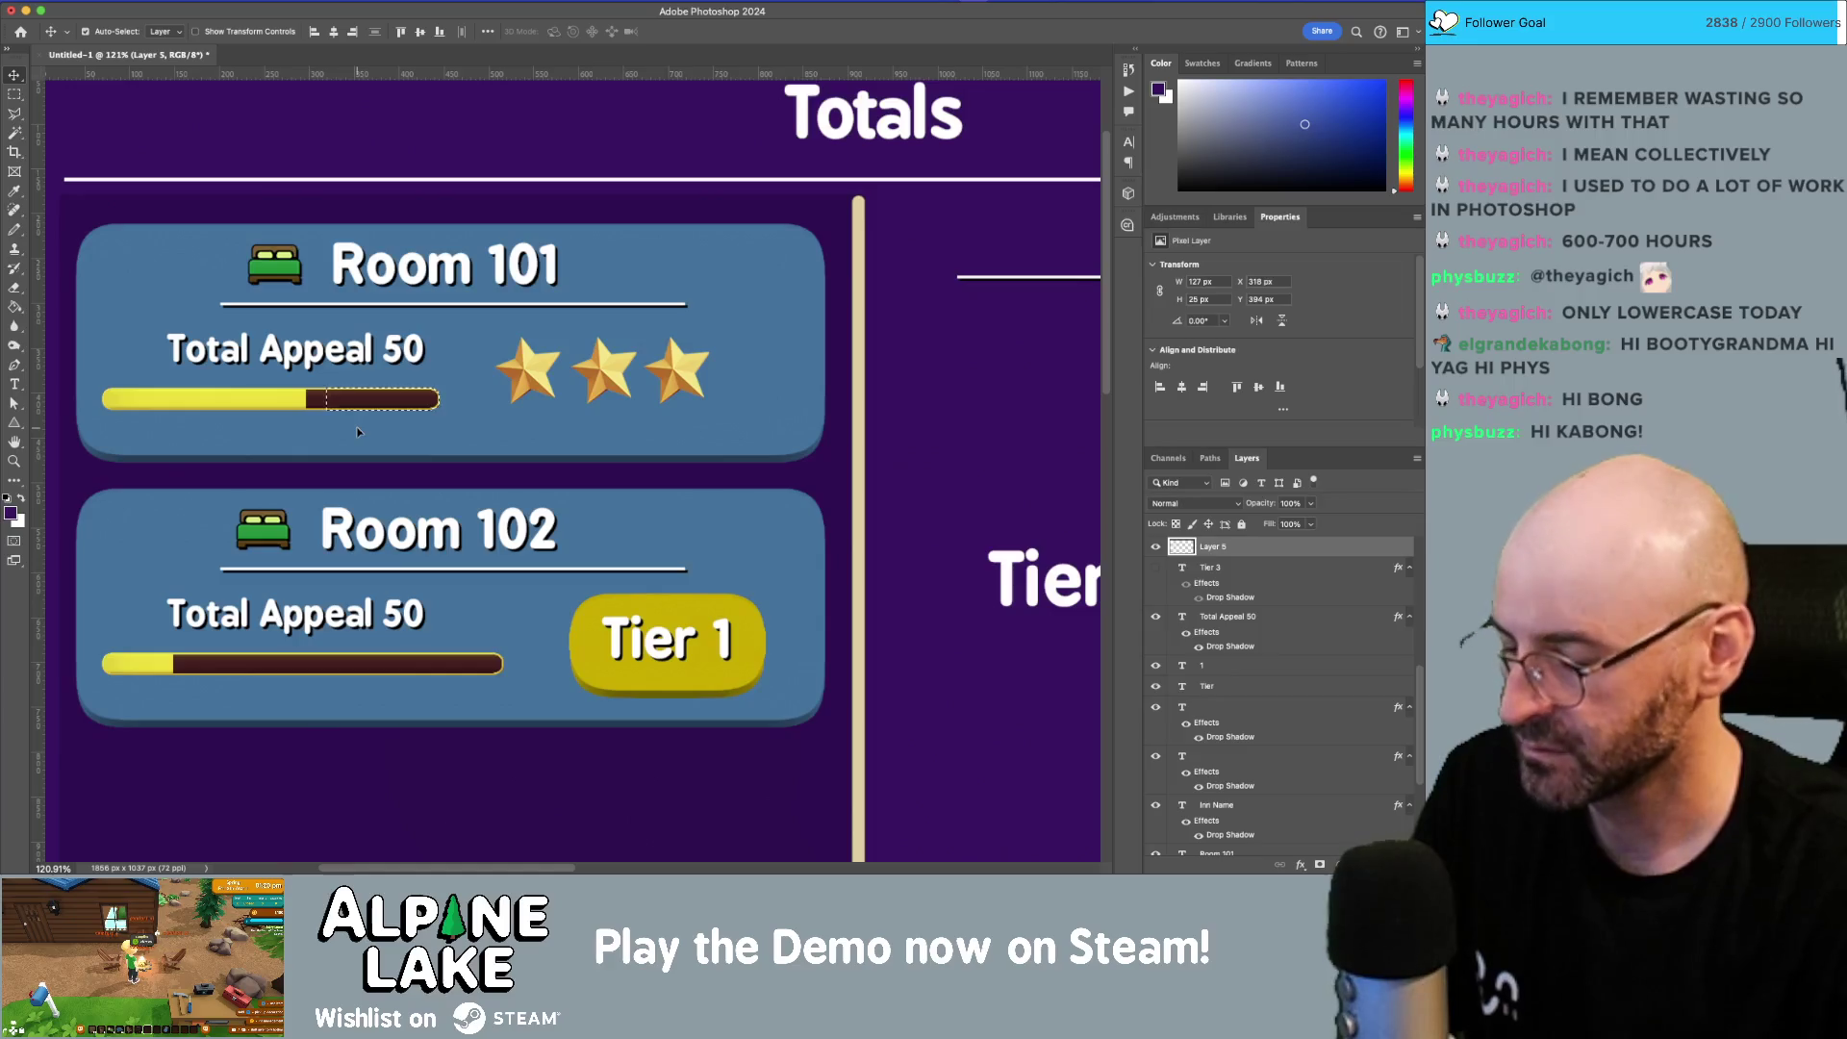
{"action": "mouse_move", "coordinate": [405, 409]}
{"action": "left_mouse_down"}
{"action": "mouse_move", "coordinate": [425, 407]}
{"action": "mouse_move", "coordinate": [349, 373]}
{"action": "left_mouse_up"}
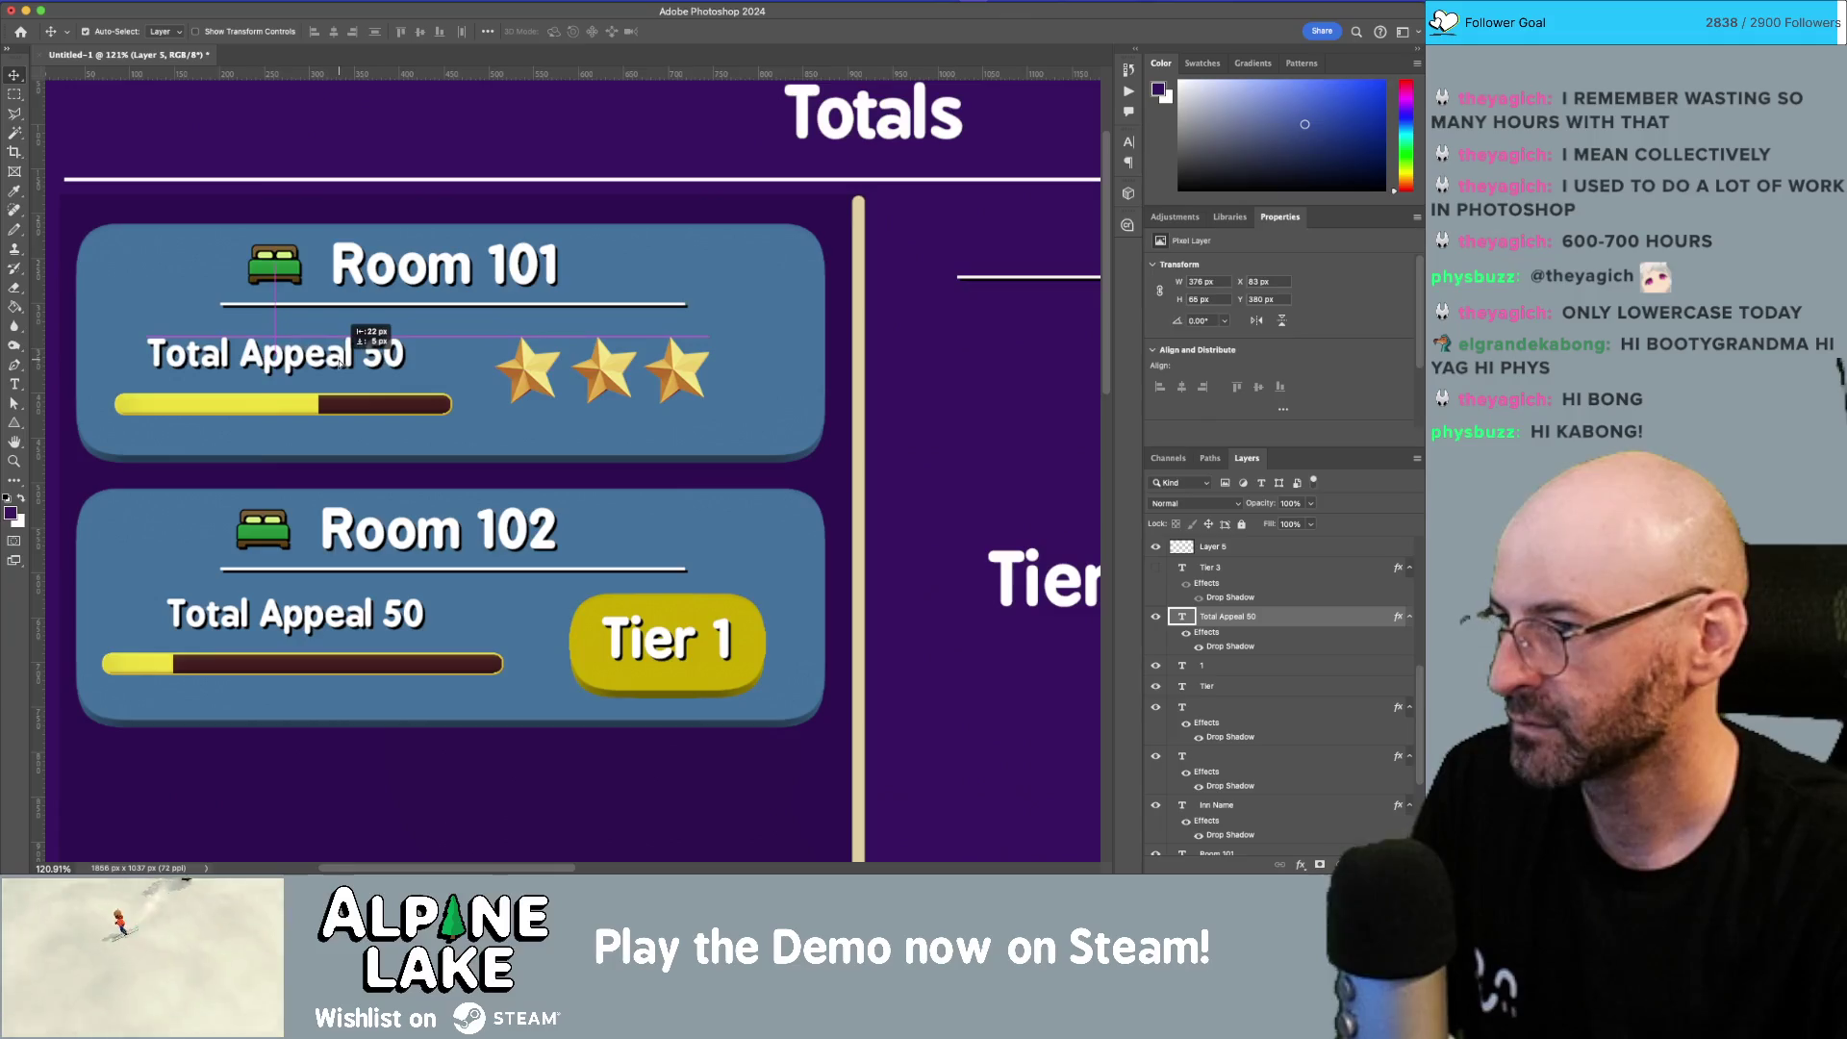
{"action": "left_click_drag", "start_coordinate": [675, 370], "coordinate": [645, 365]}
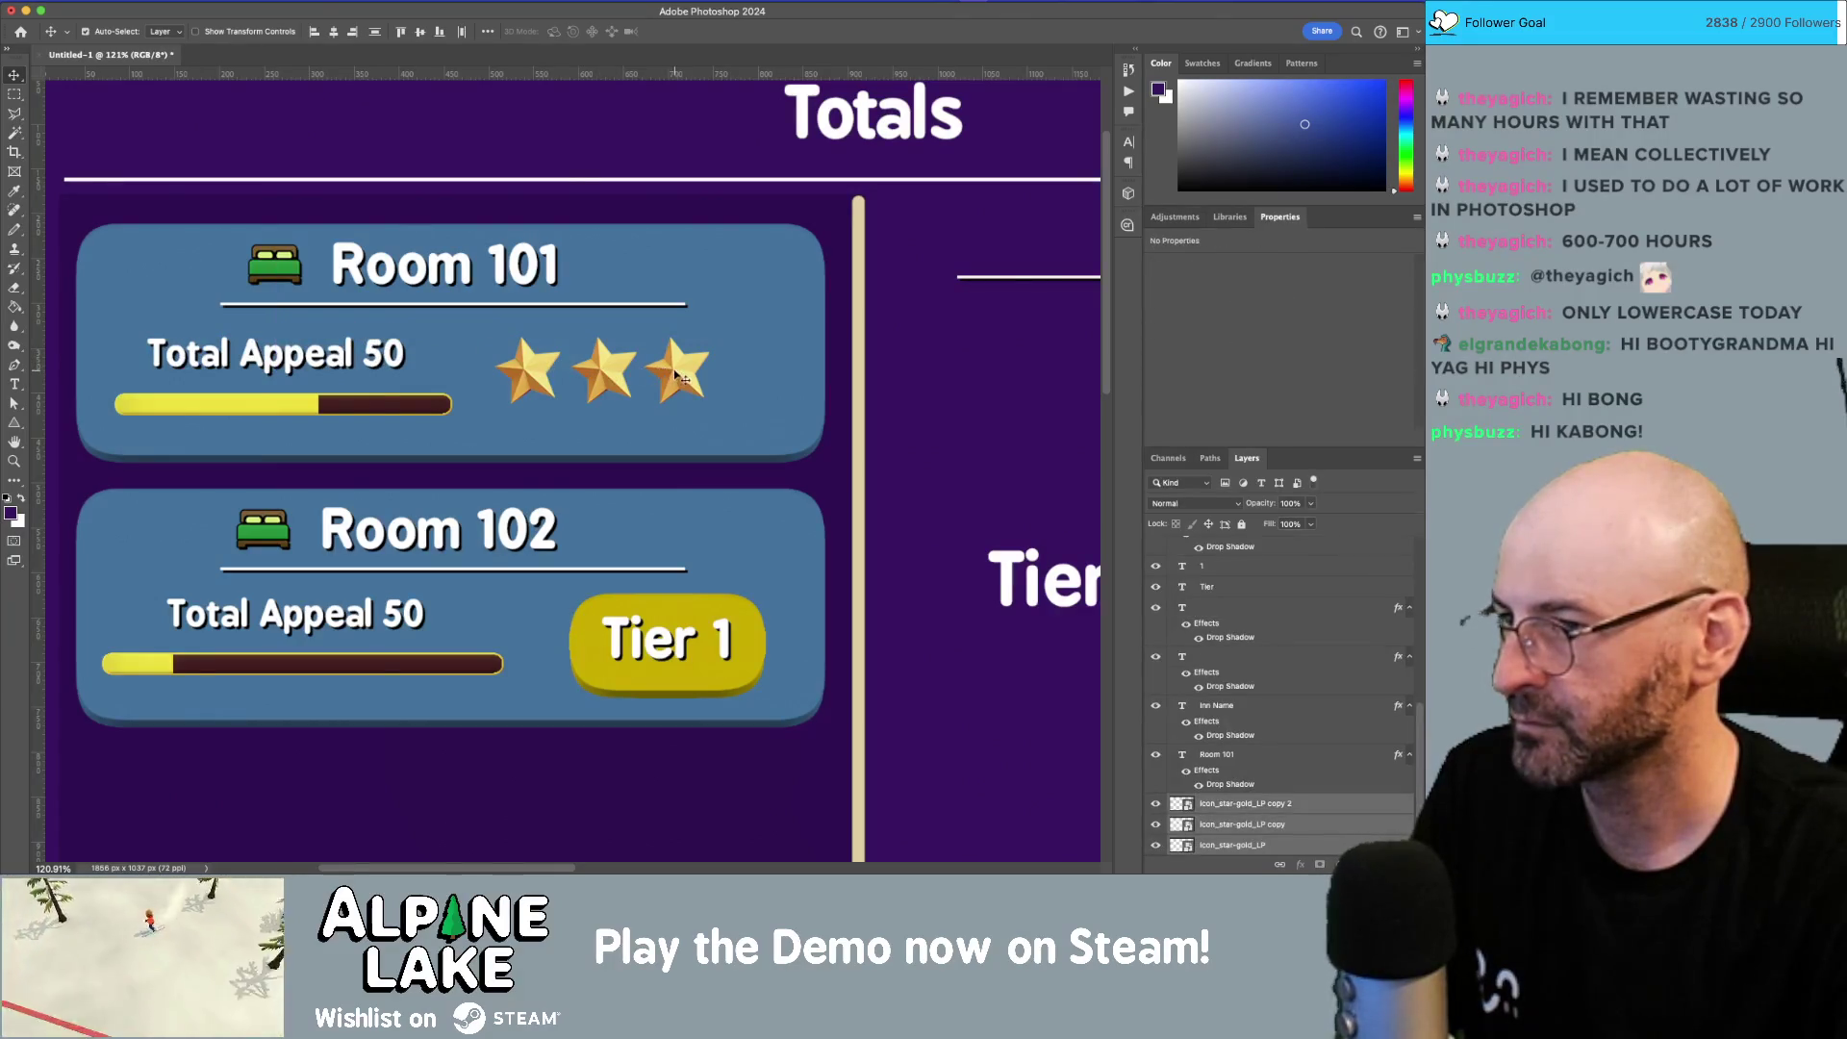
{"action": "left_click_drag", "start_coordinate": [726, 362], "coordinate": [803, 374]}
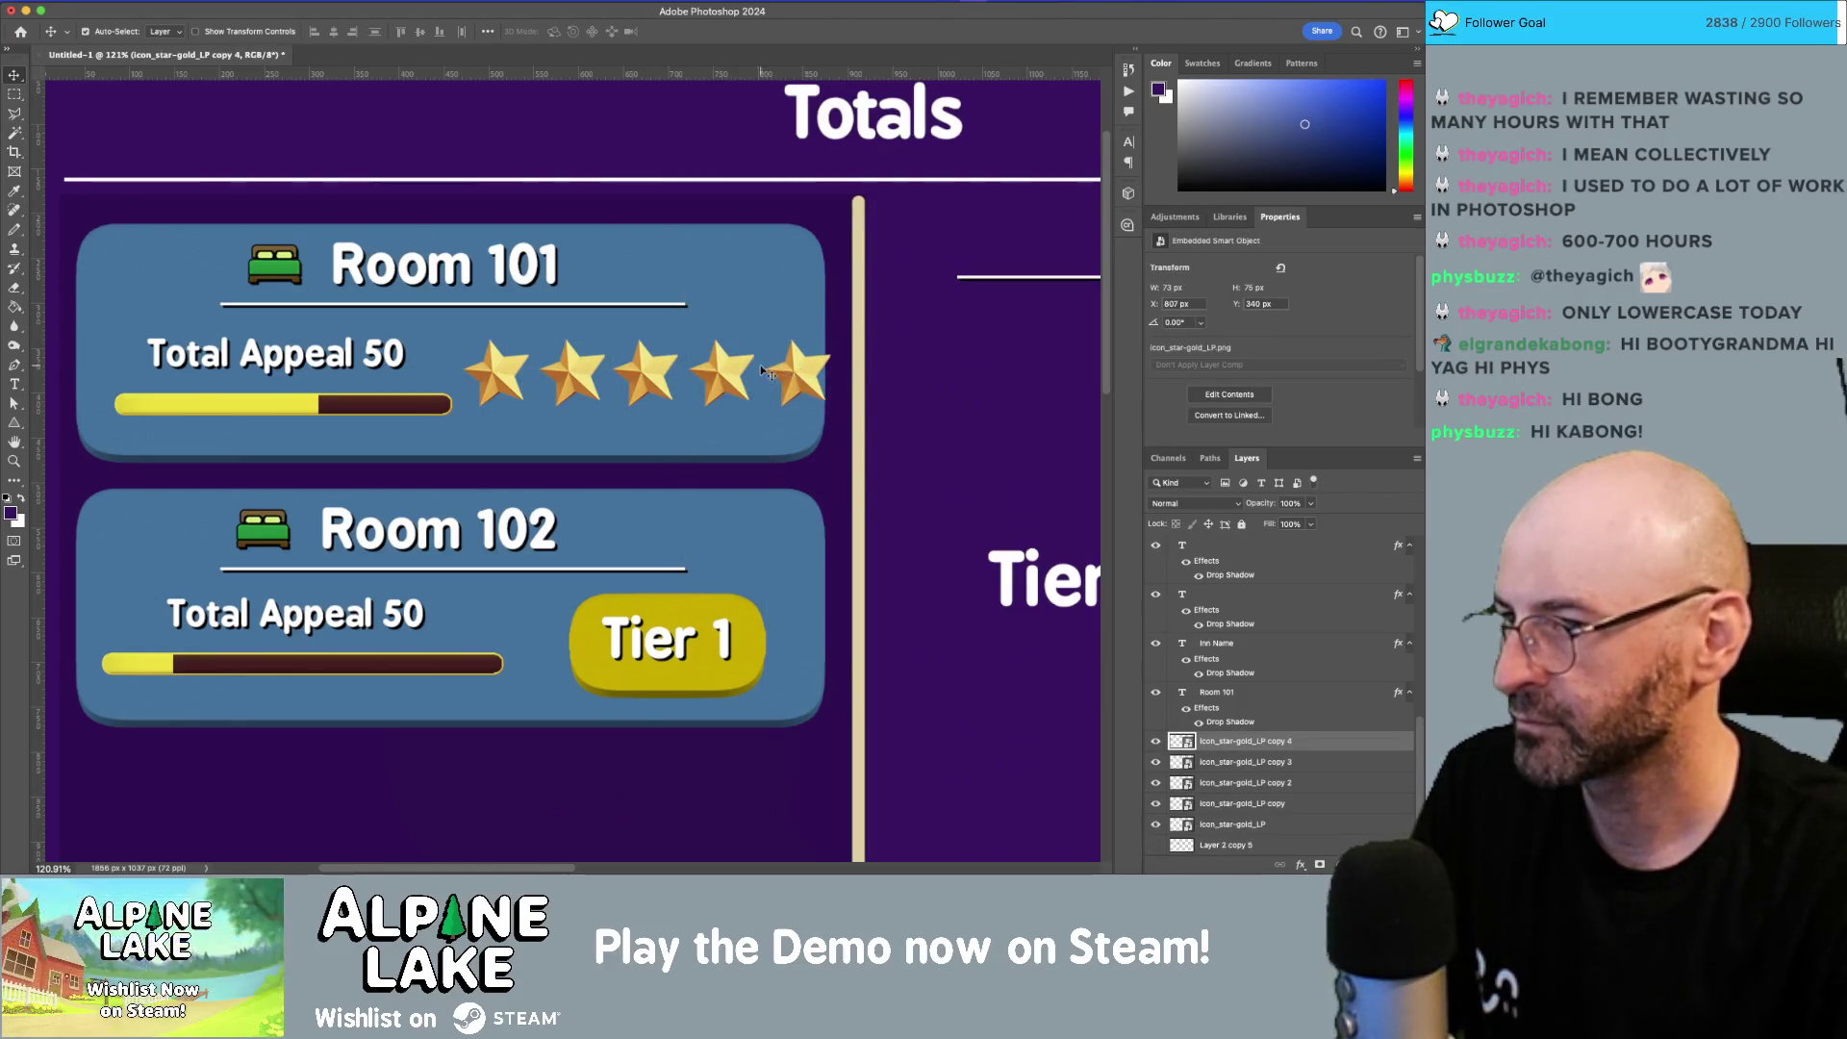
- Select all five star layers and scale them down to fit inside the Room 101 card
{"action": "left_click", "coordinate": [571, 378], "text": "shift"}
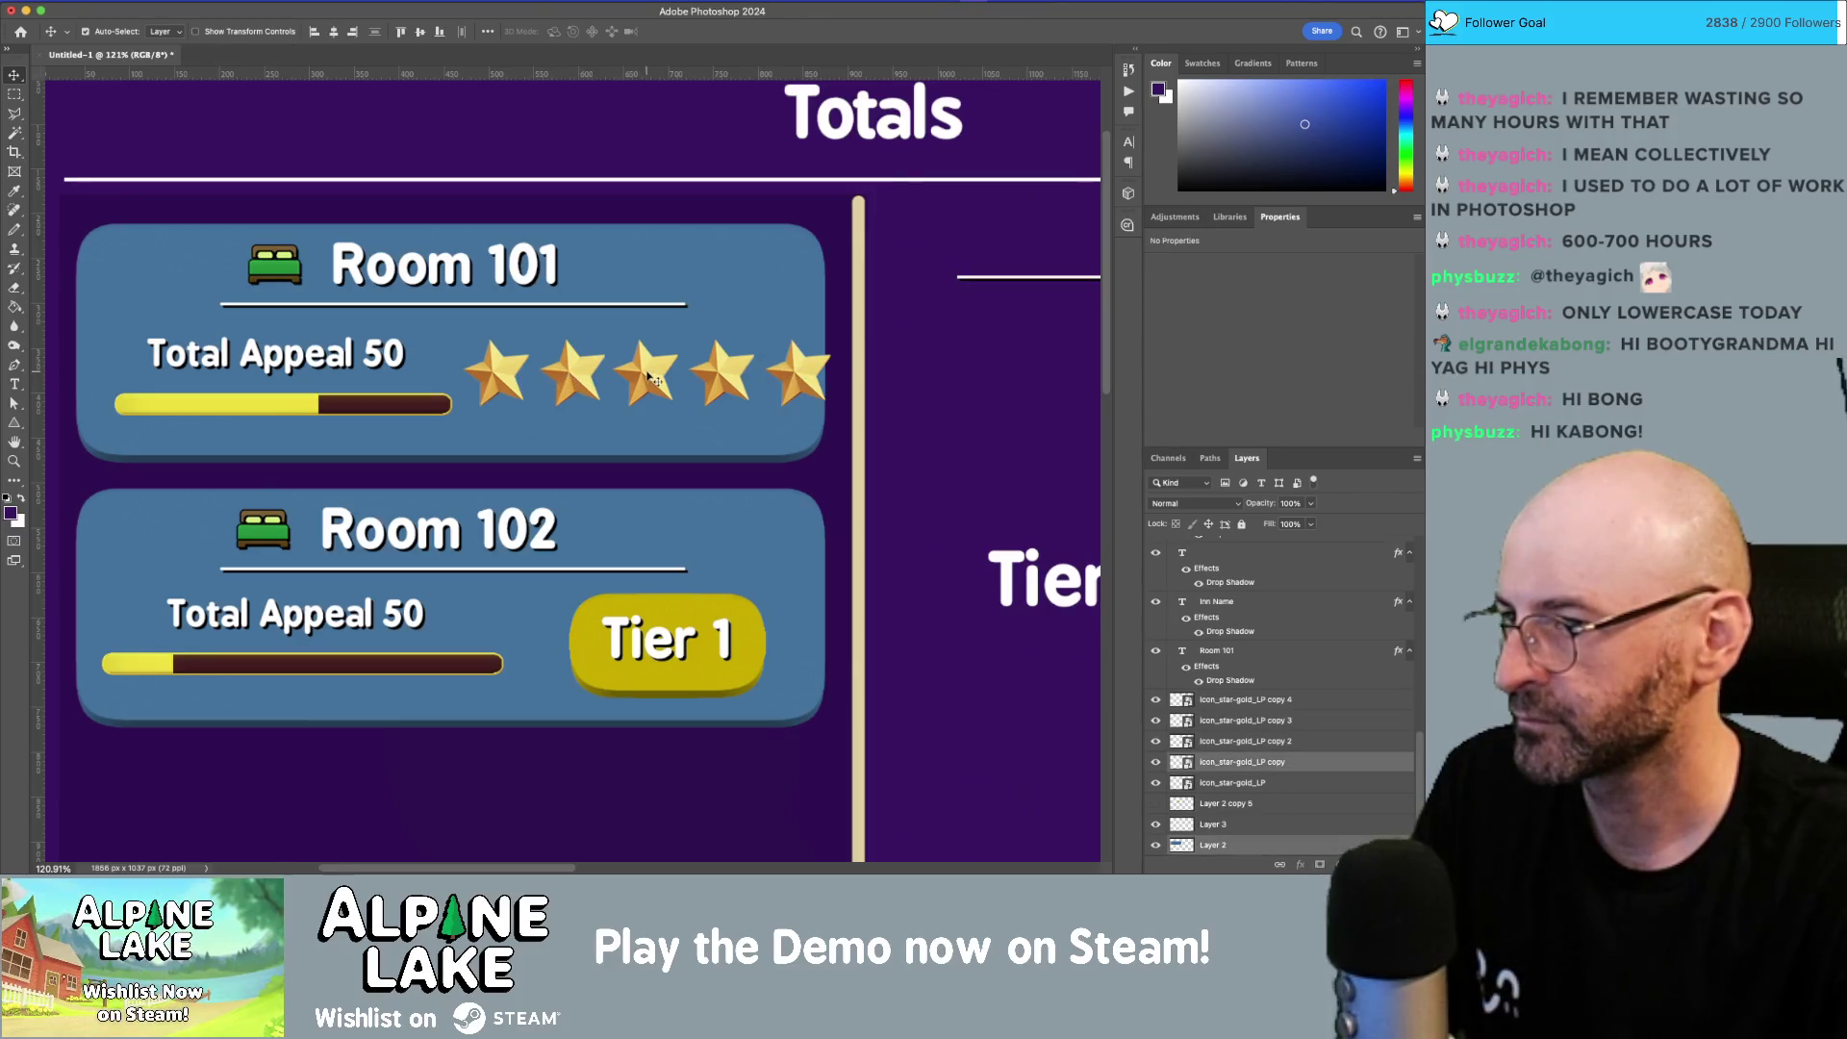
{"action": "left_click", "coordinate": [657, 378], "text": "shift"}
{"action": "left_click", "coordinate": [722, 376], "text": "shift"}
{"action": "left_click", "coordinate": [800, 376], "text": "shift"}
{"action": "key", "text": "ctrl+t"}
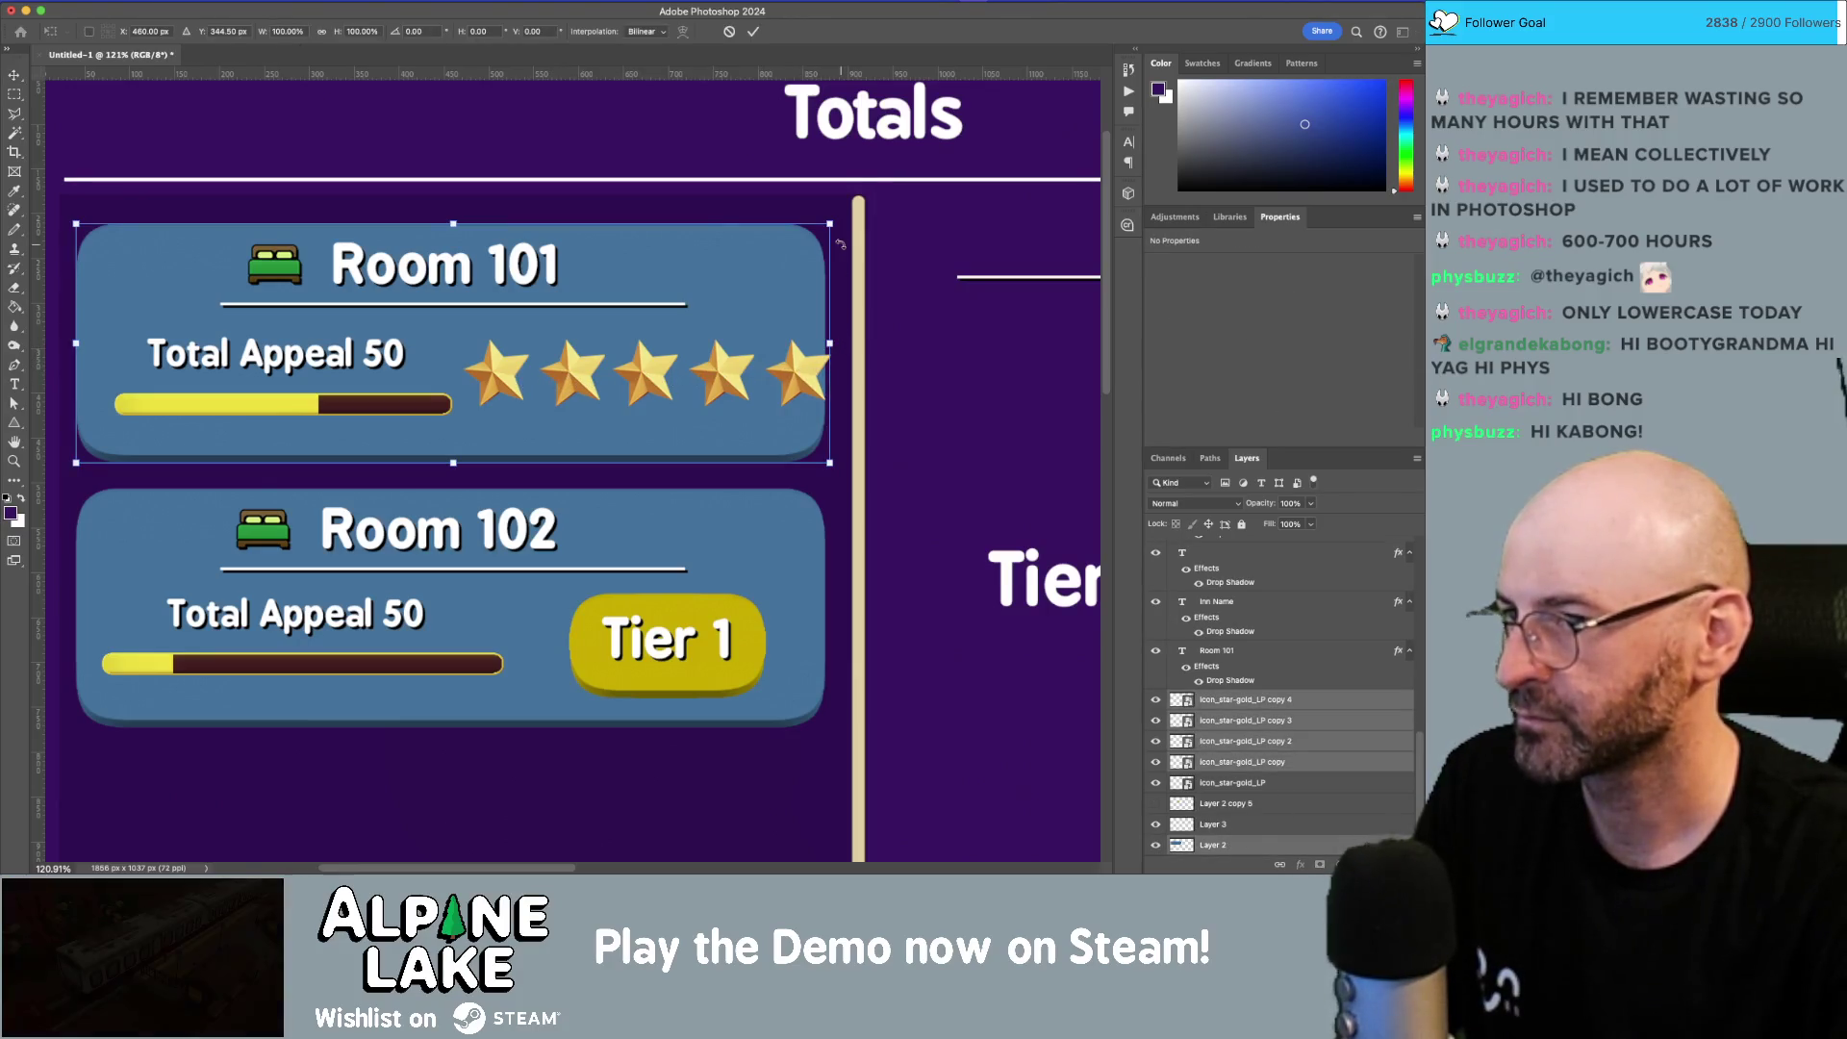
{"action": "key", "text": "Escape"}
{"action": "left_click", "coordinate": [815, 398]}
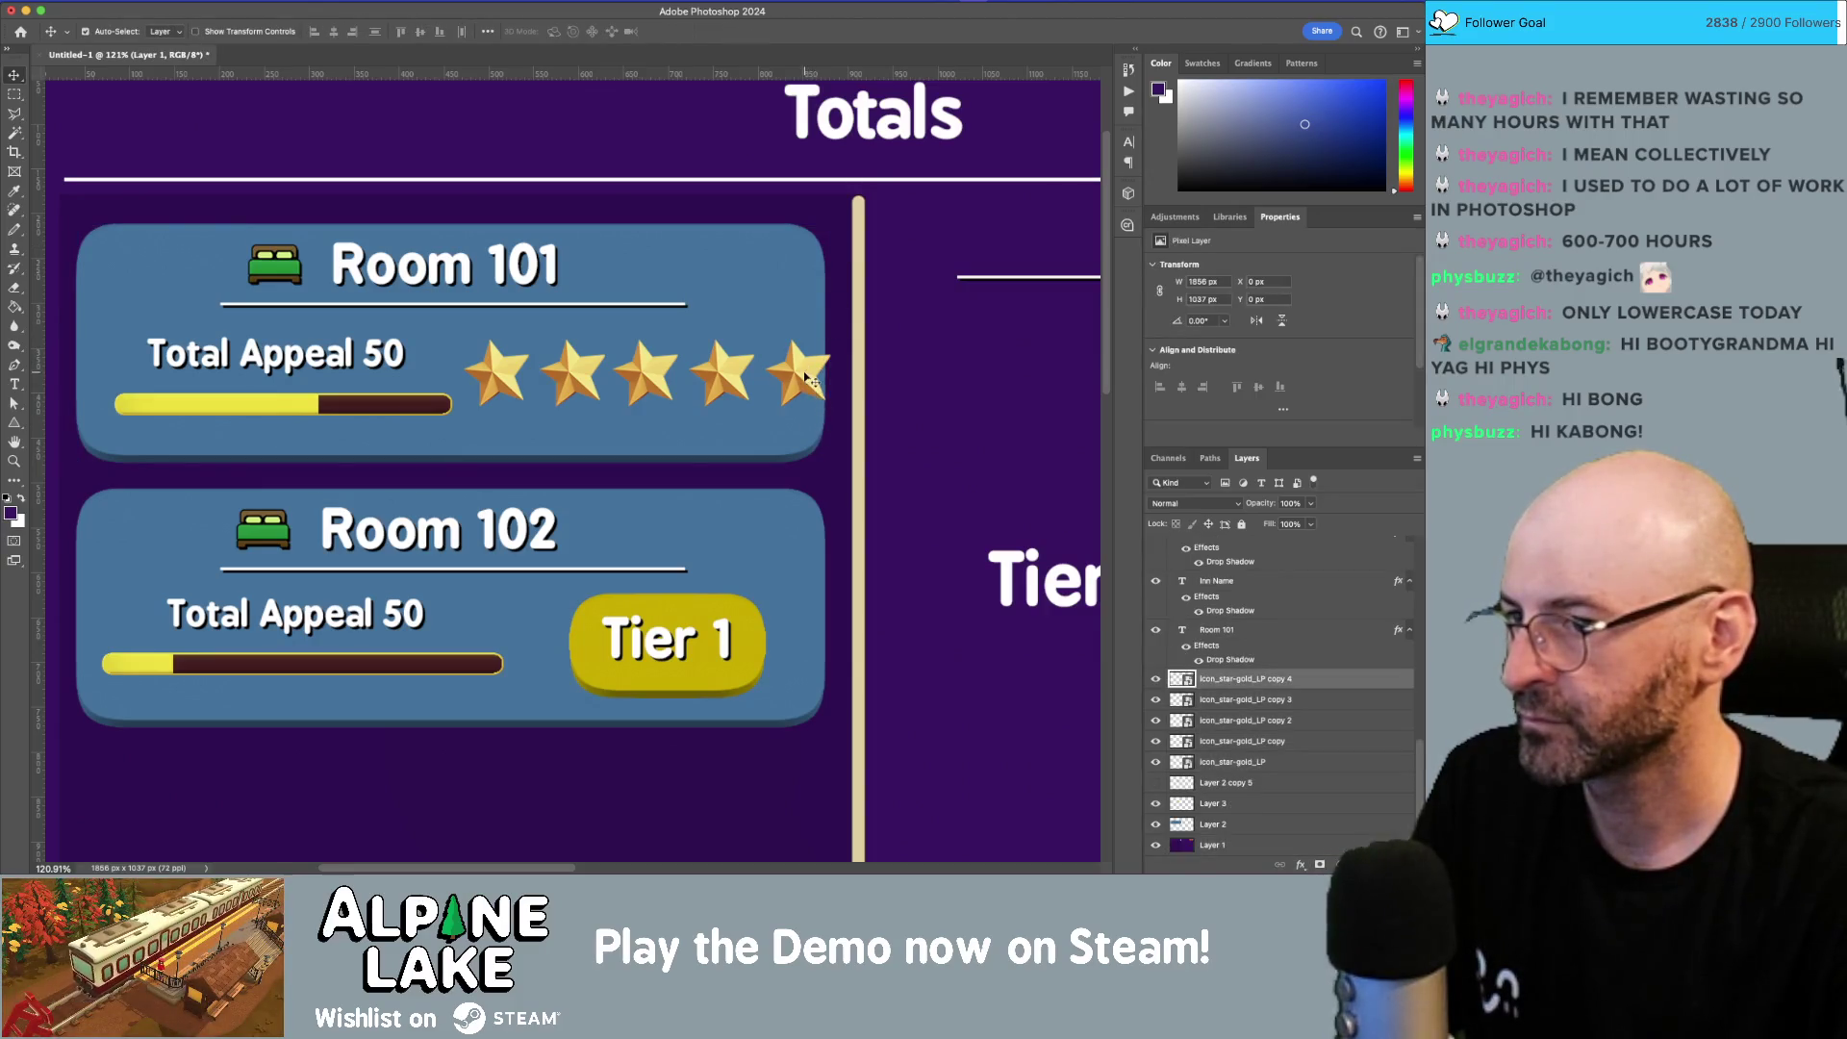
{"action": "left_click", "coordinate": [740, 379], "text": "shift"}
{"action": "left_click", "coordinate": [599, 382], "text": "shift"}
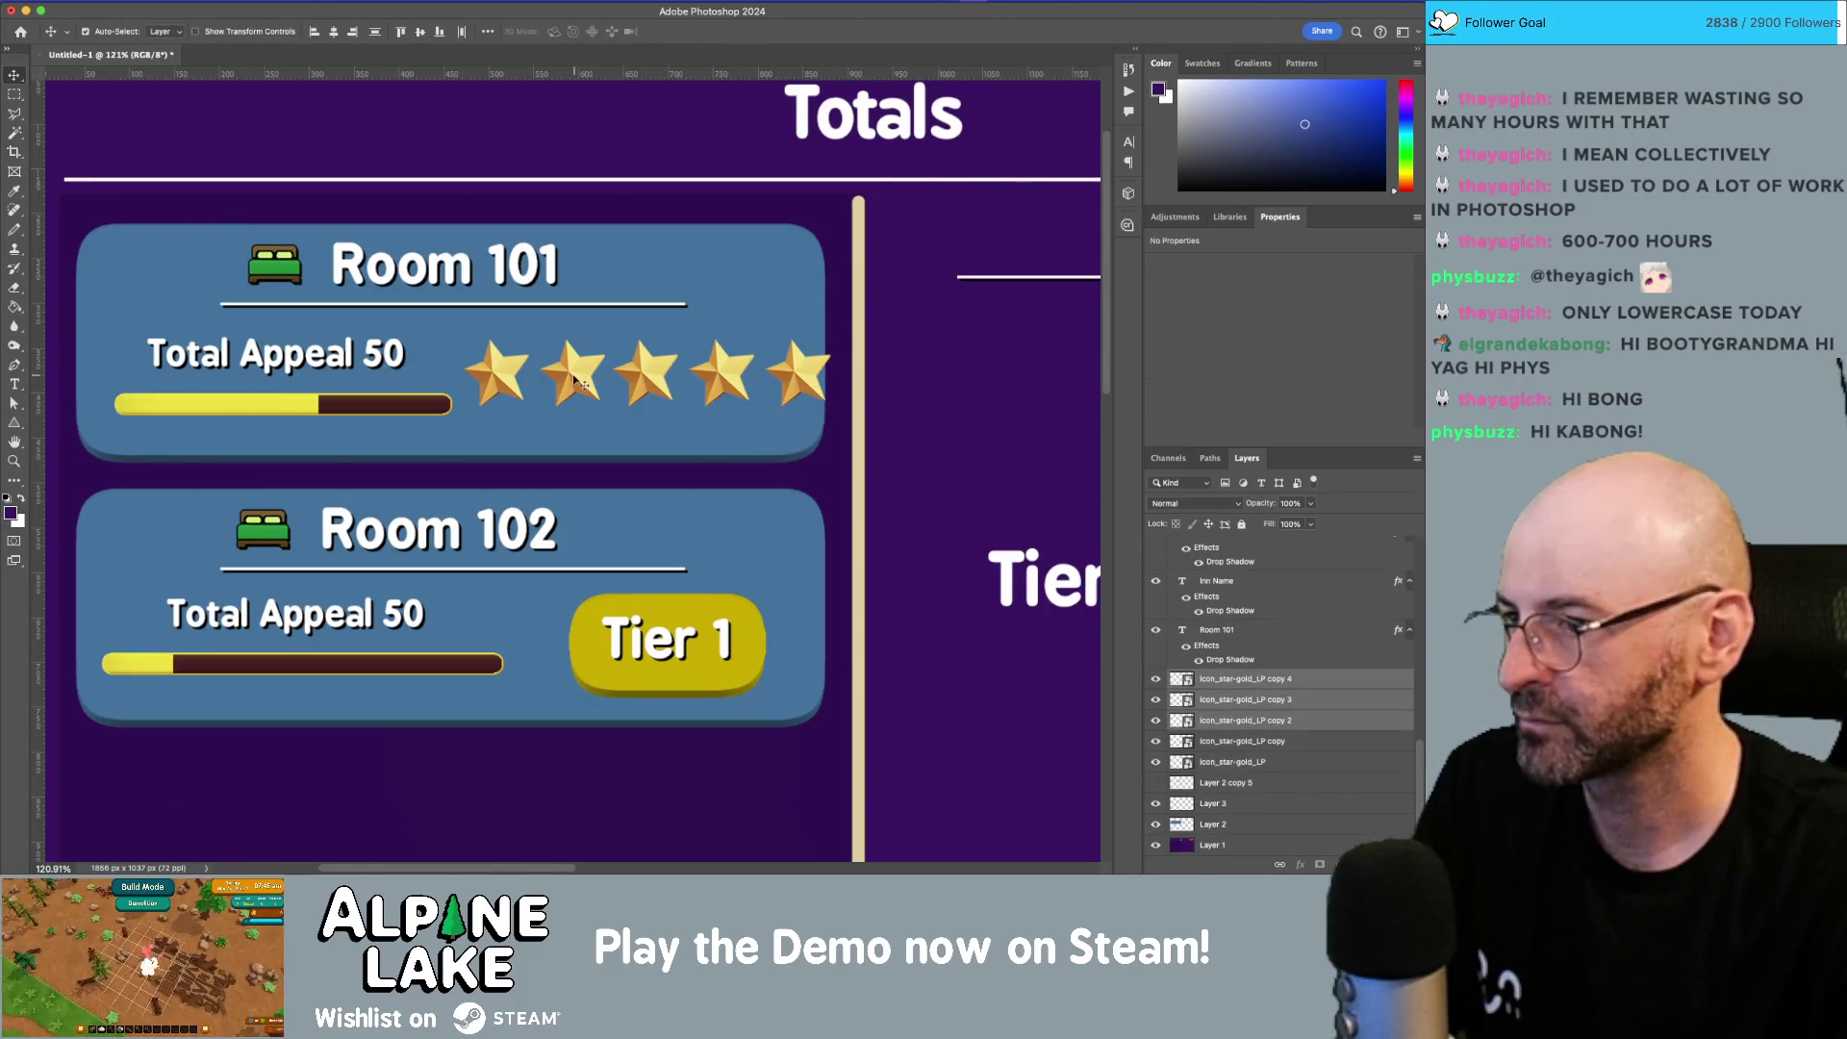
{"action": "left_click", "coordinate": [575, 379], "text": "shift"}
{"action": "left_click", "coordinate": [505, 382], "text": "shift"}
{"action": "key", "text": "ctrl+t"}
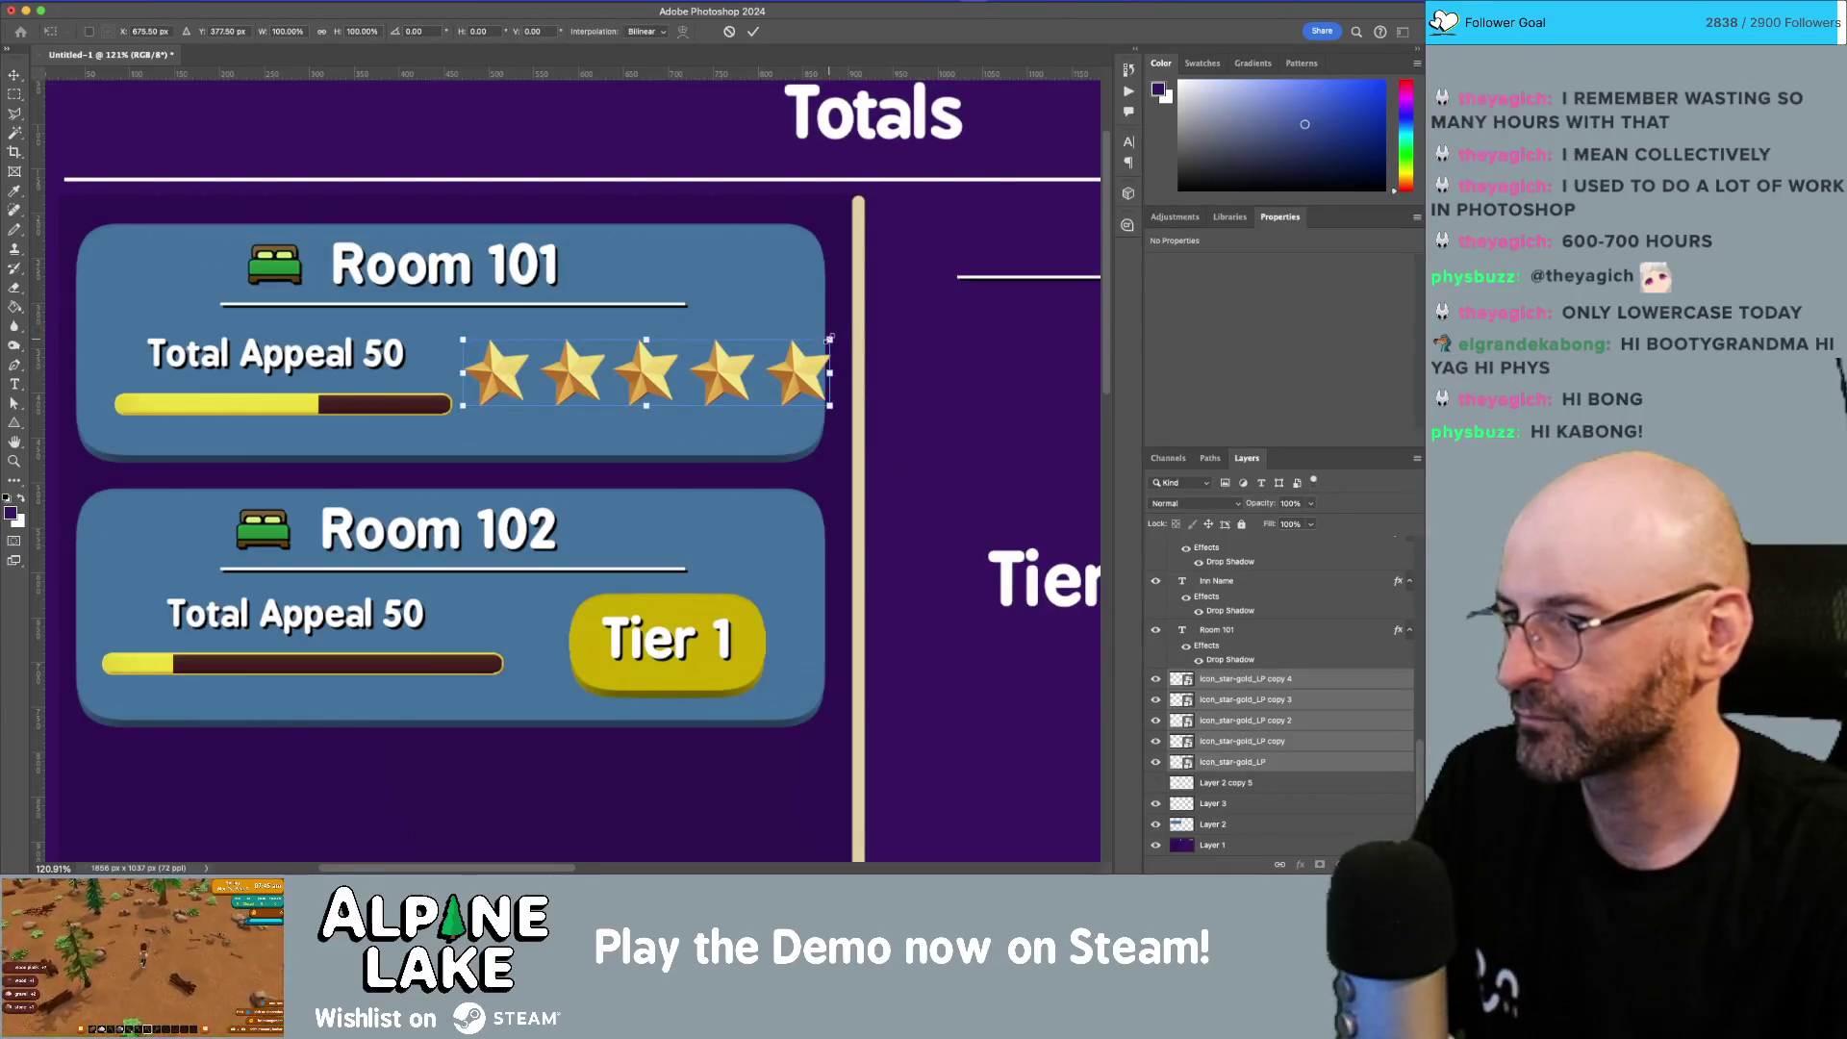
{"action": "left_click_drag", "start_coordinate": [829, 340], "coordinate": [809, 347]}
{"action": "key", "text": "Return"}
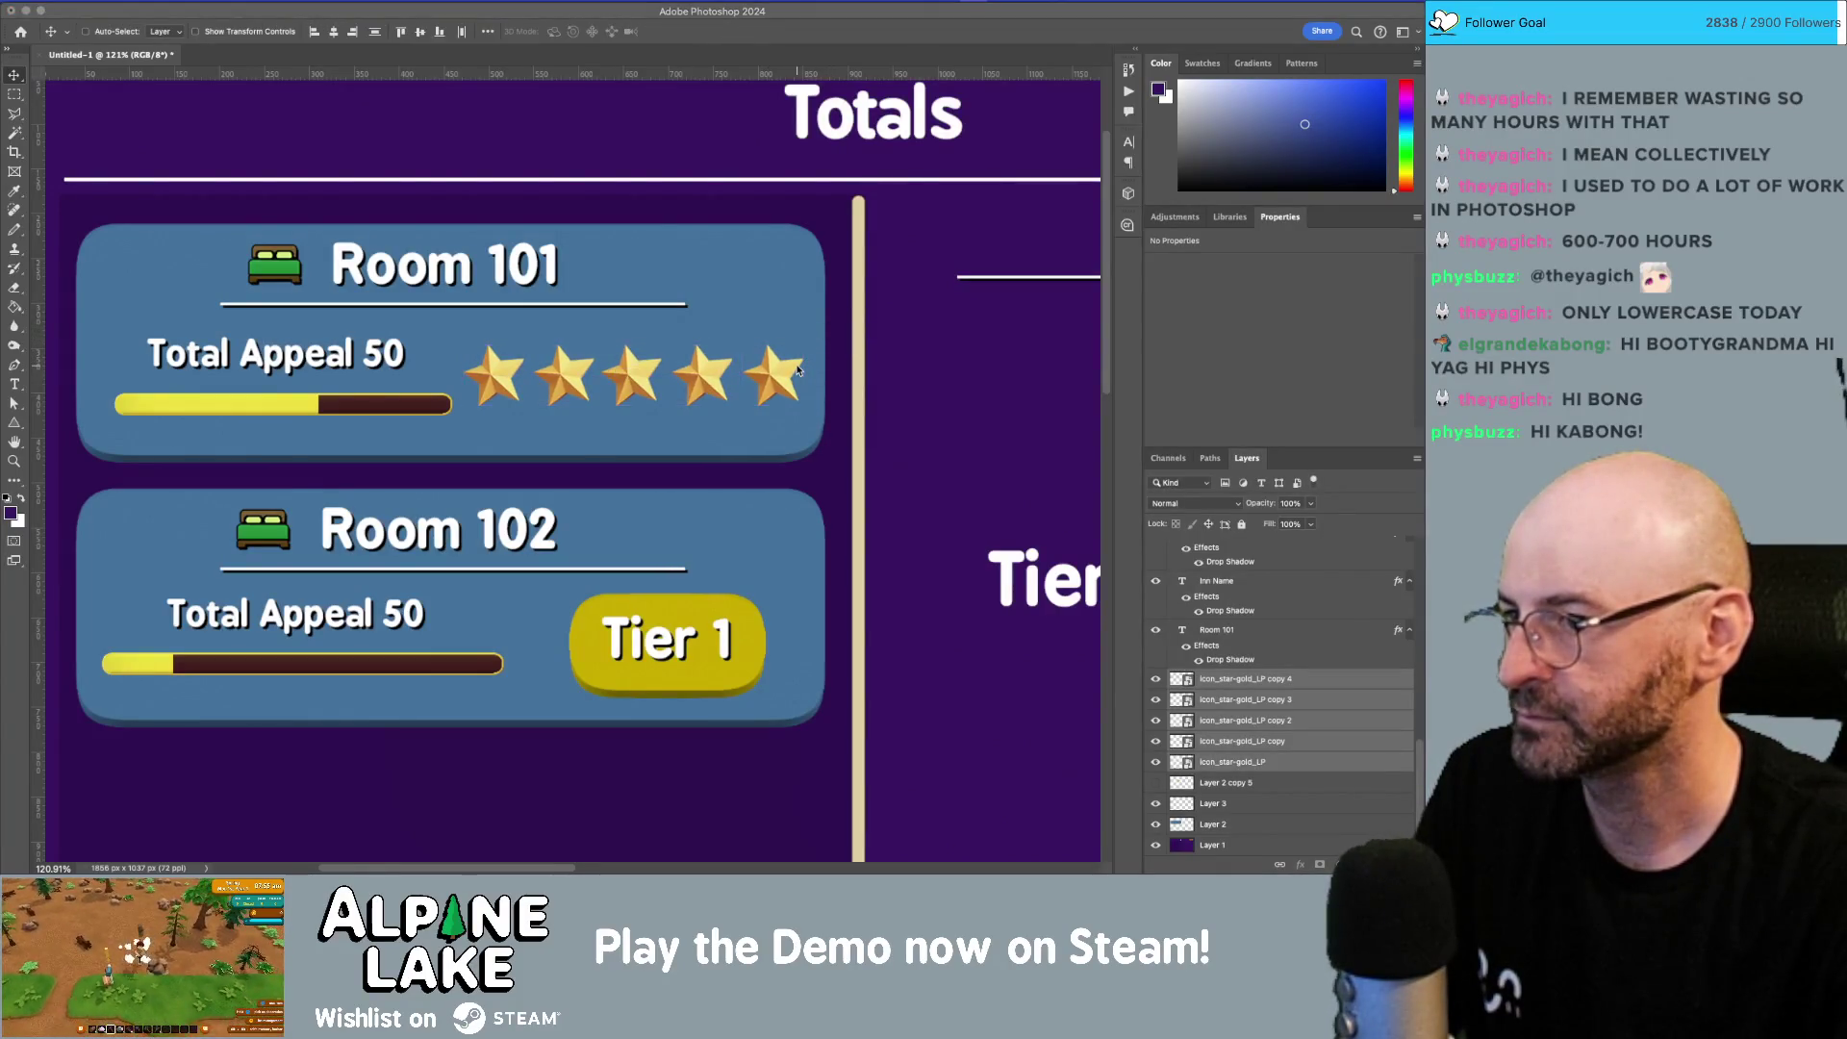
- Shift the Total Appeal 50 label and its bar further left to make room for the stars
{"action": "key", "text": "super+Tab"}
{"action": "key", "text": "super+Tab"}
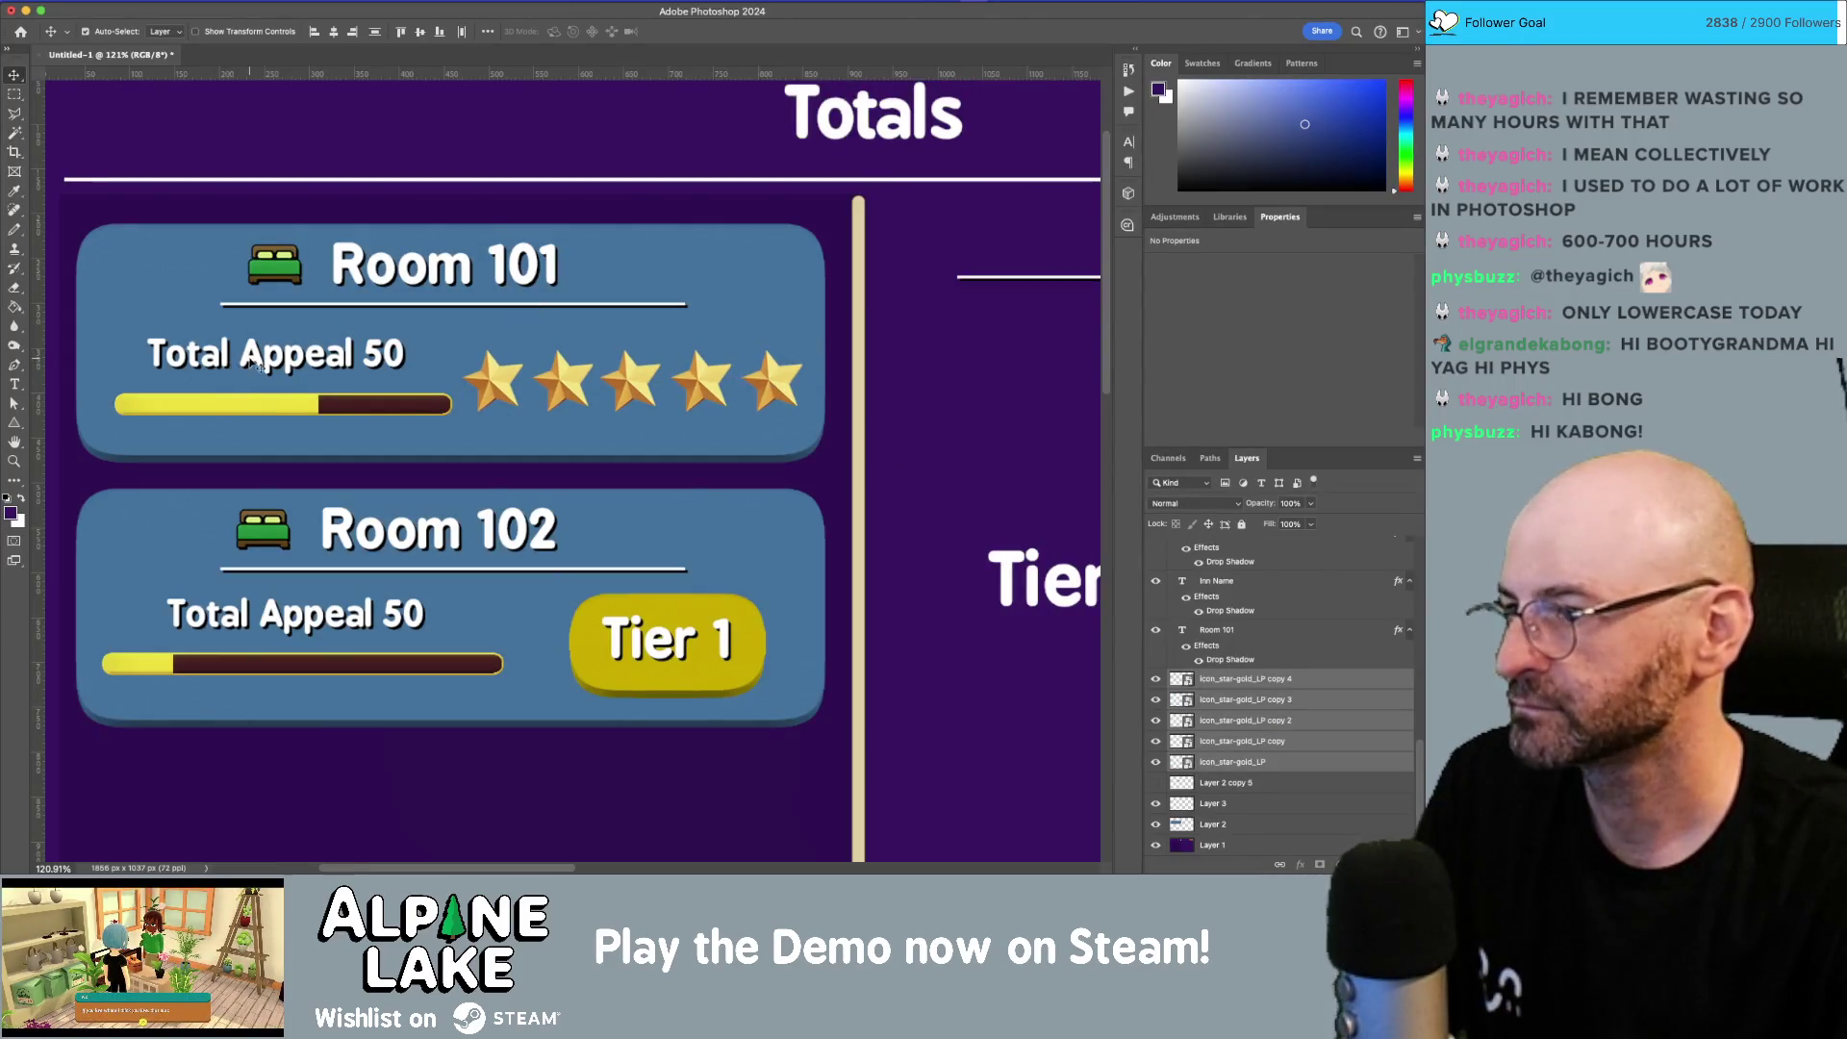
{"action": "double_click", "coordinate": [257, 364]}
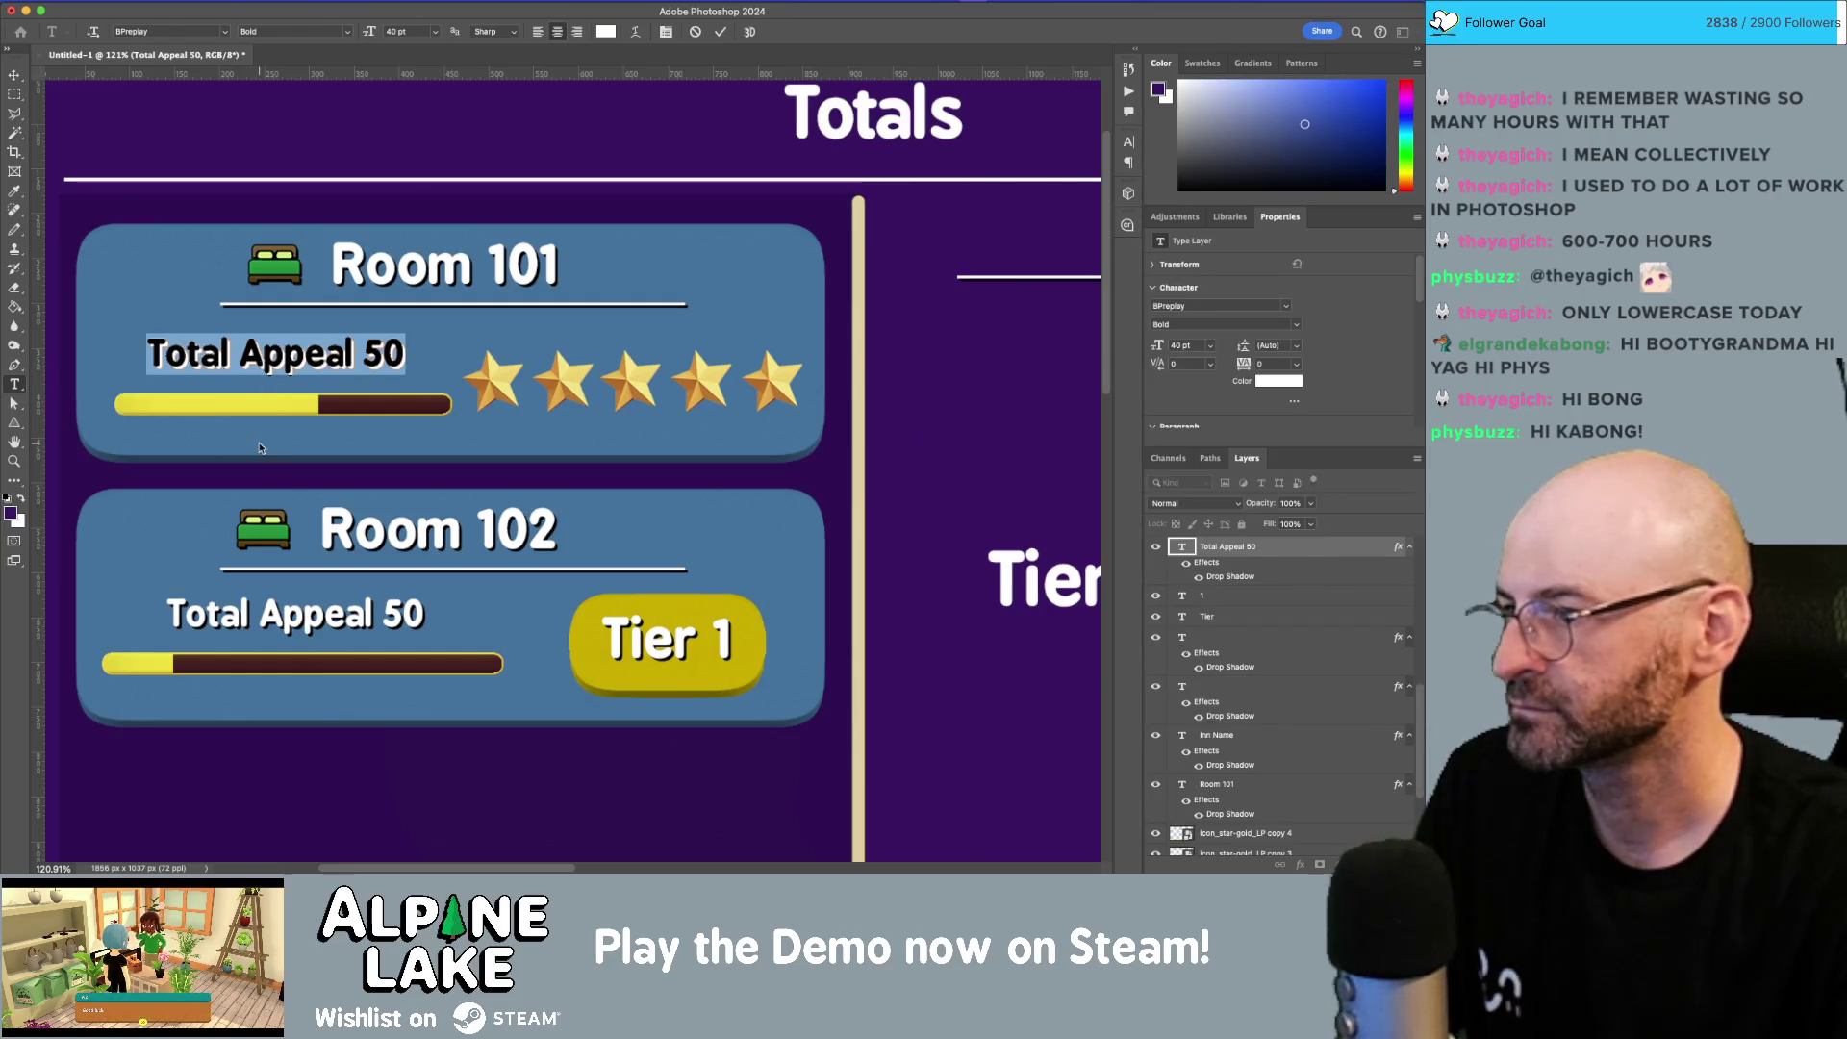
{"action": "key", "text": "Escape"}
{"action": "key", "text": "v"}
{"action": "left_click_drag", "start_coordinate": [274, 360], "coordinate": [229, 399]}
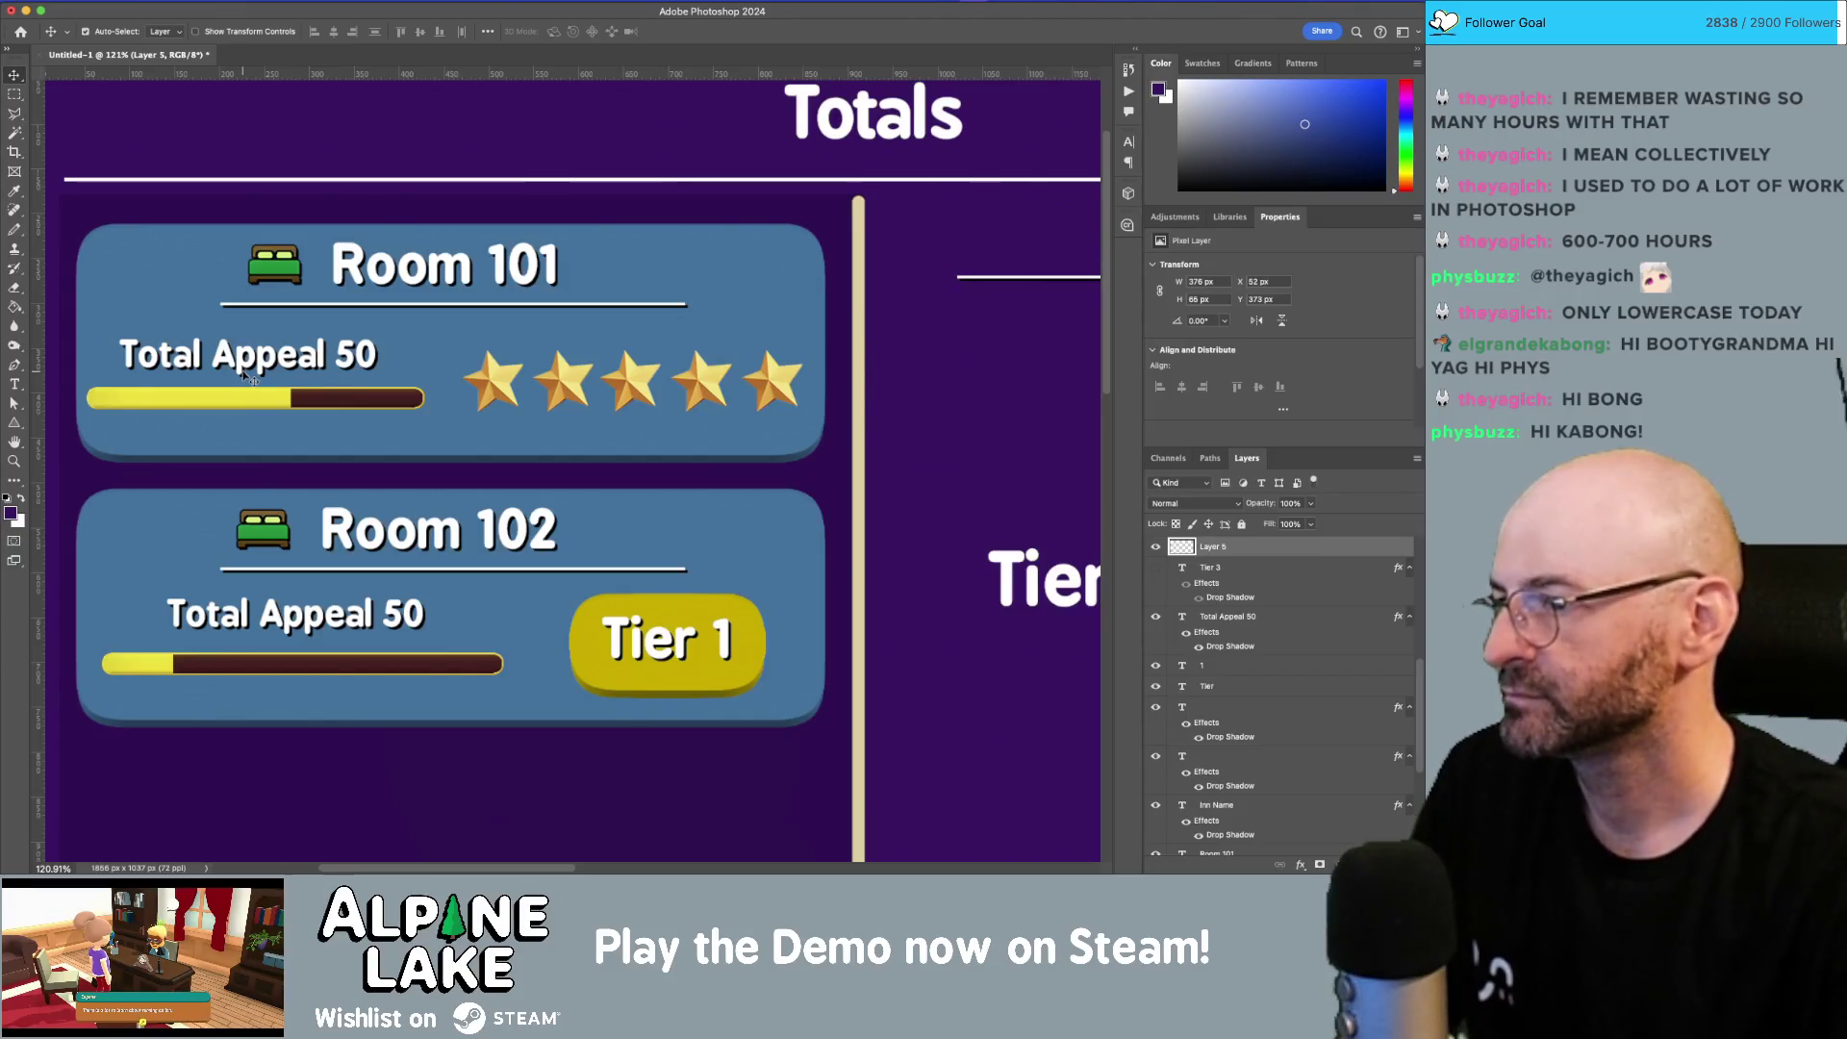
- Delete the word 'Total' so the label reads 'Appeal 50' and raise it slightly
{"action": "double_click", "coordinate": [250, 358]}
{"action": "double_click", "coordinate": [160, 354]}
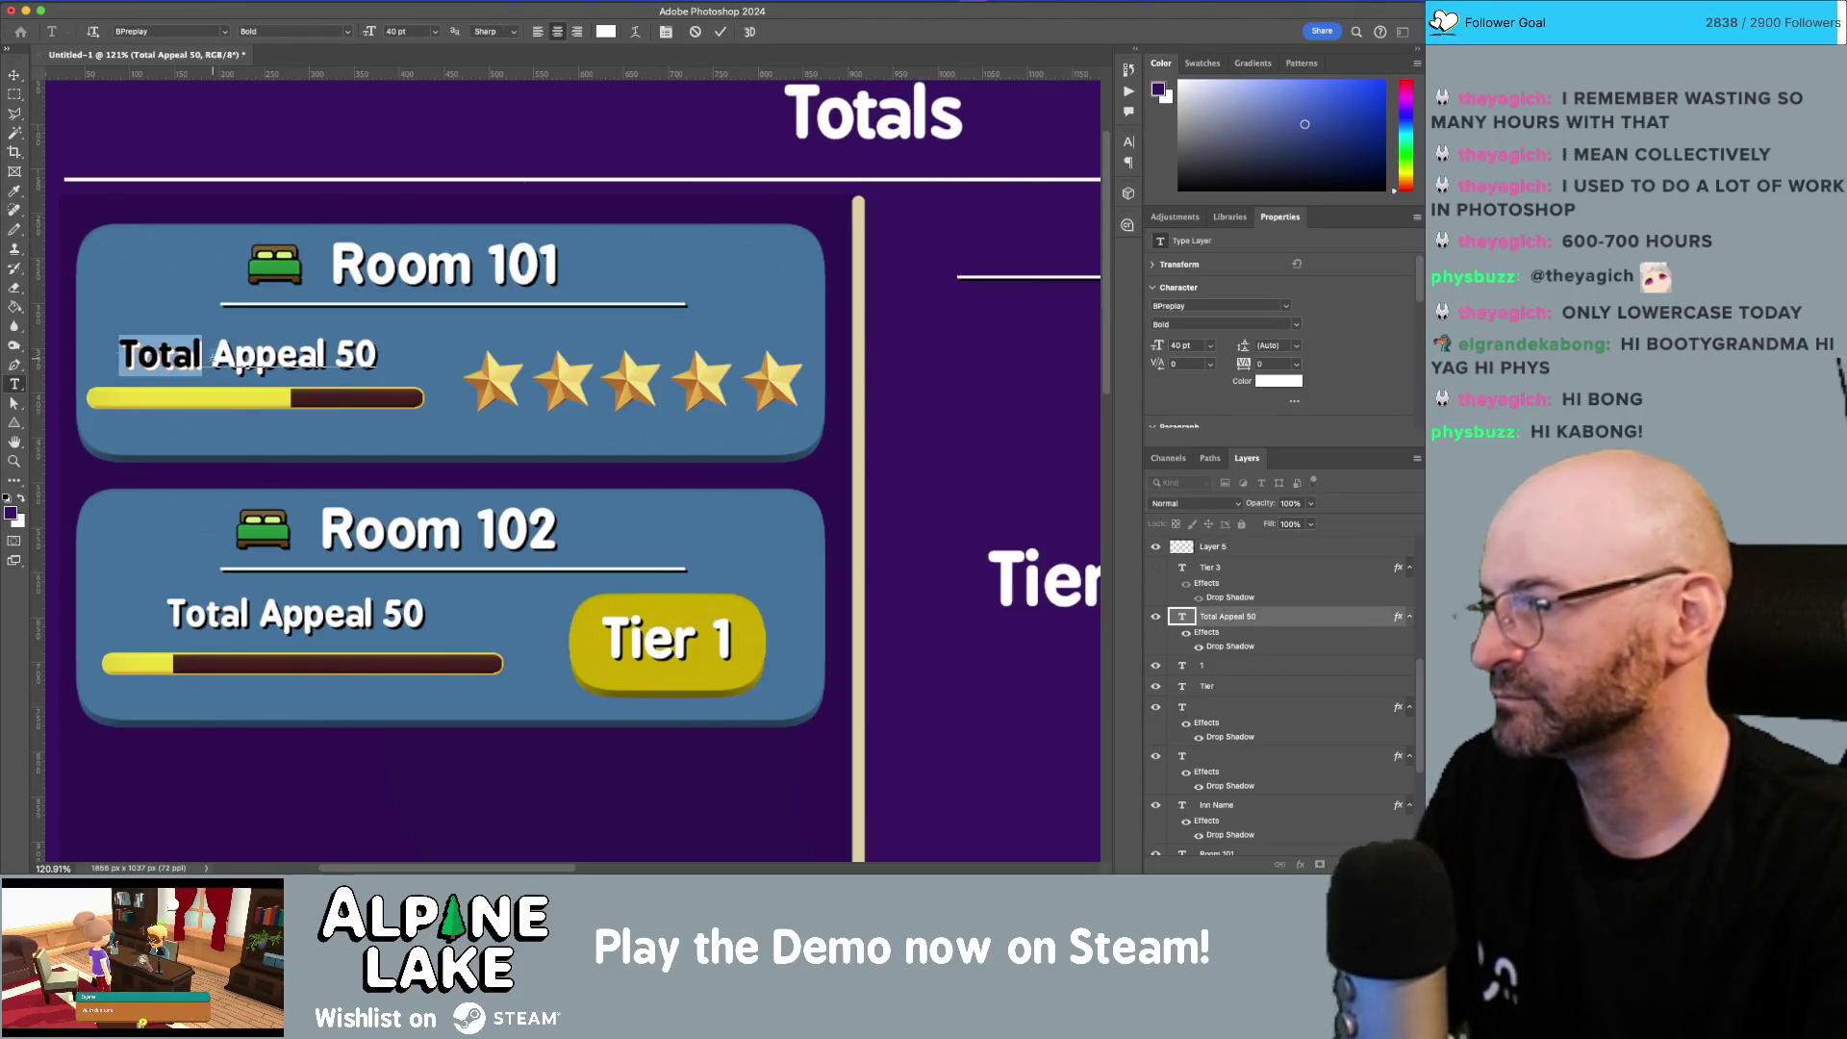
{"action": "key", "text": "BackSpace"}
{"action": "key", "text": "BackSpace"}
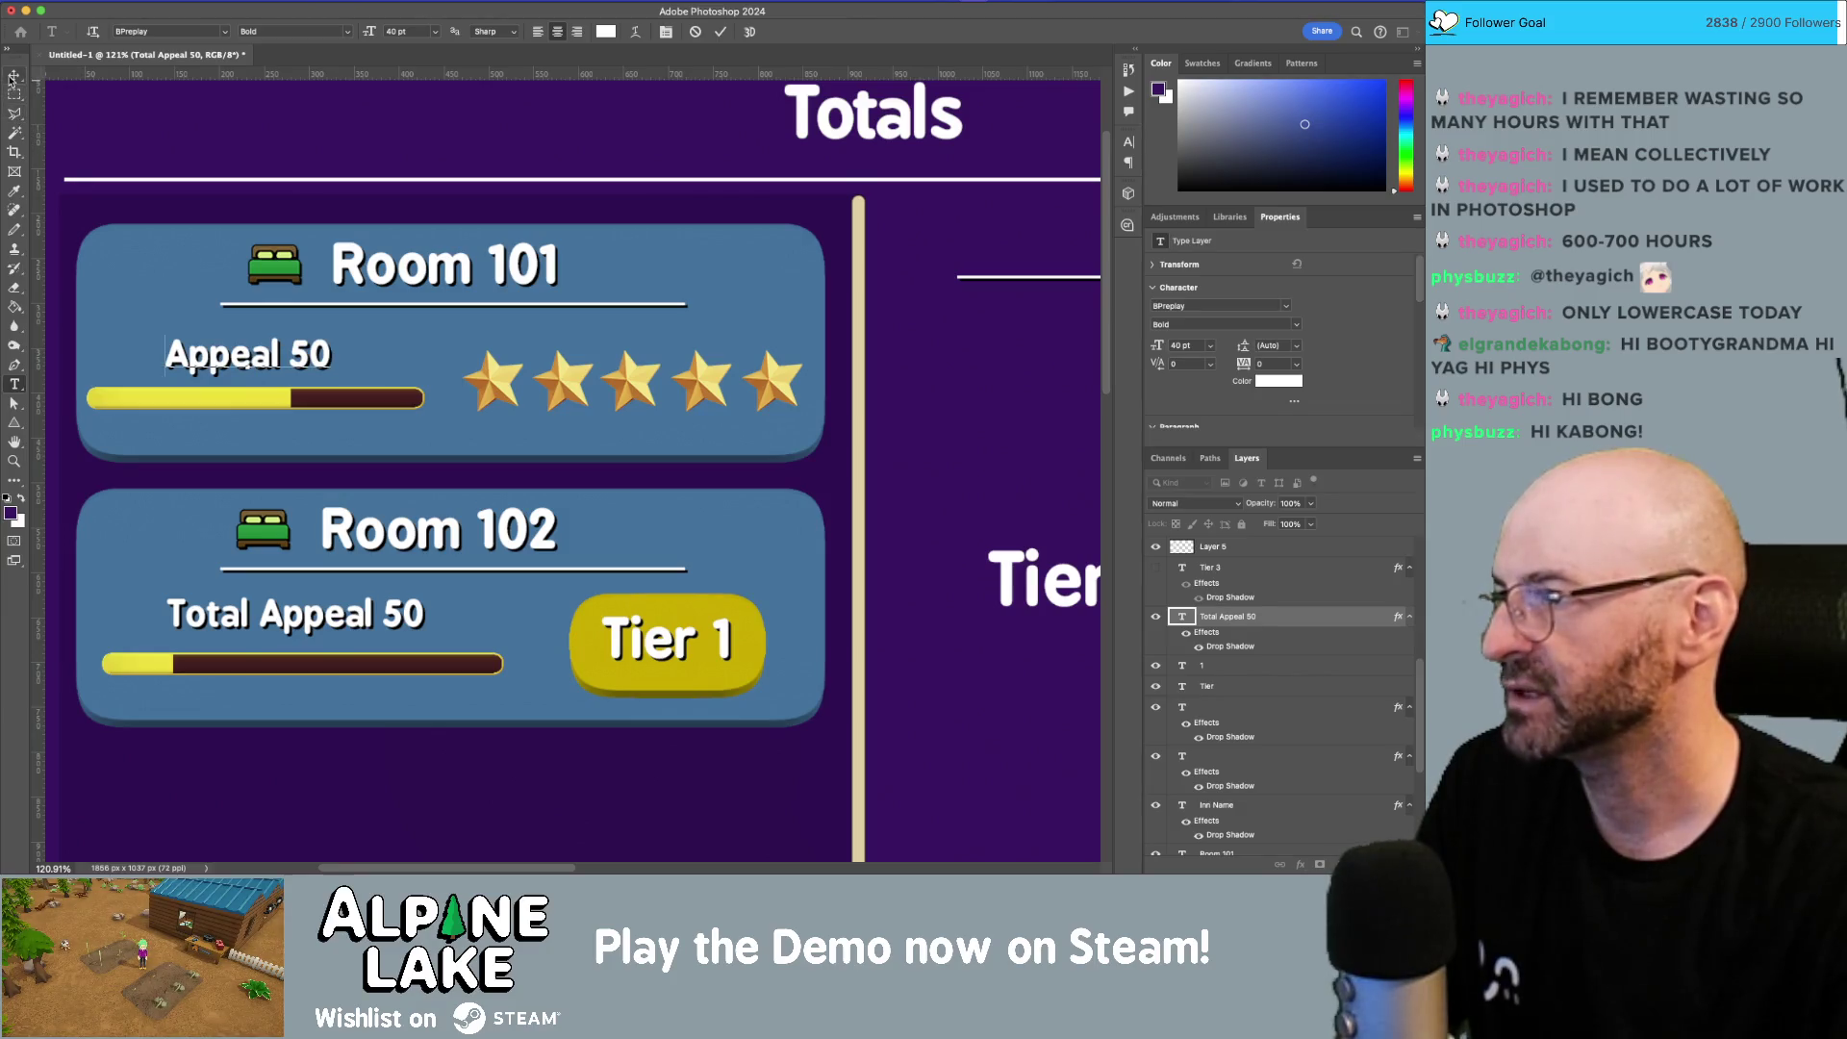
{"action": "key", "text": "Escape"}
{"action": "left_click_drag", "start_coordinate": [211, 370], "coordinate": [213, 364]}
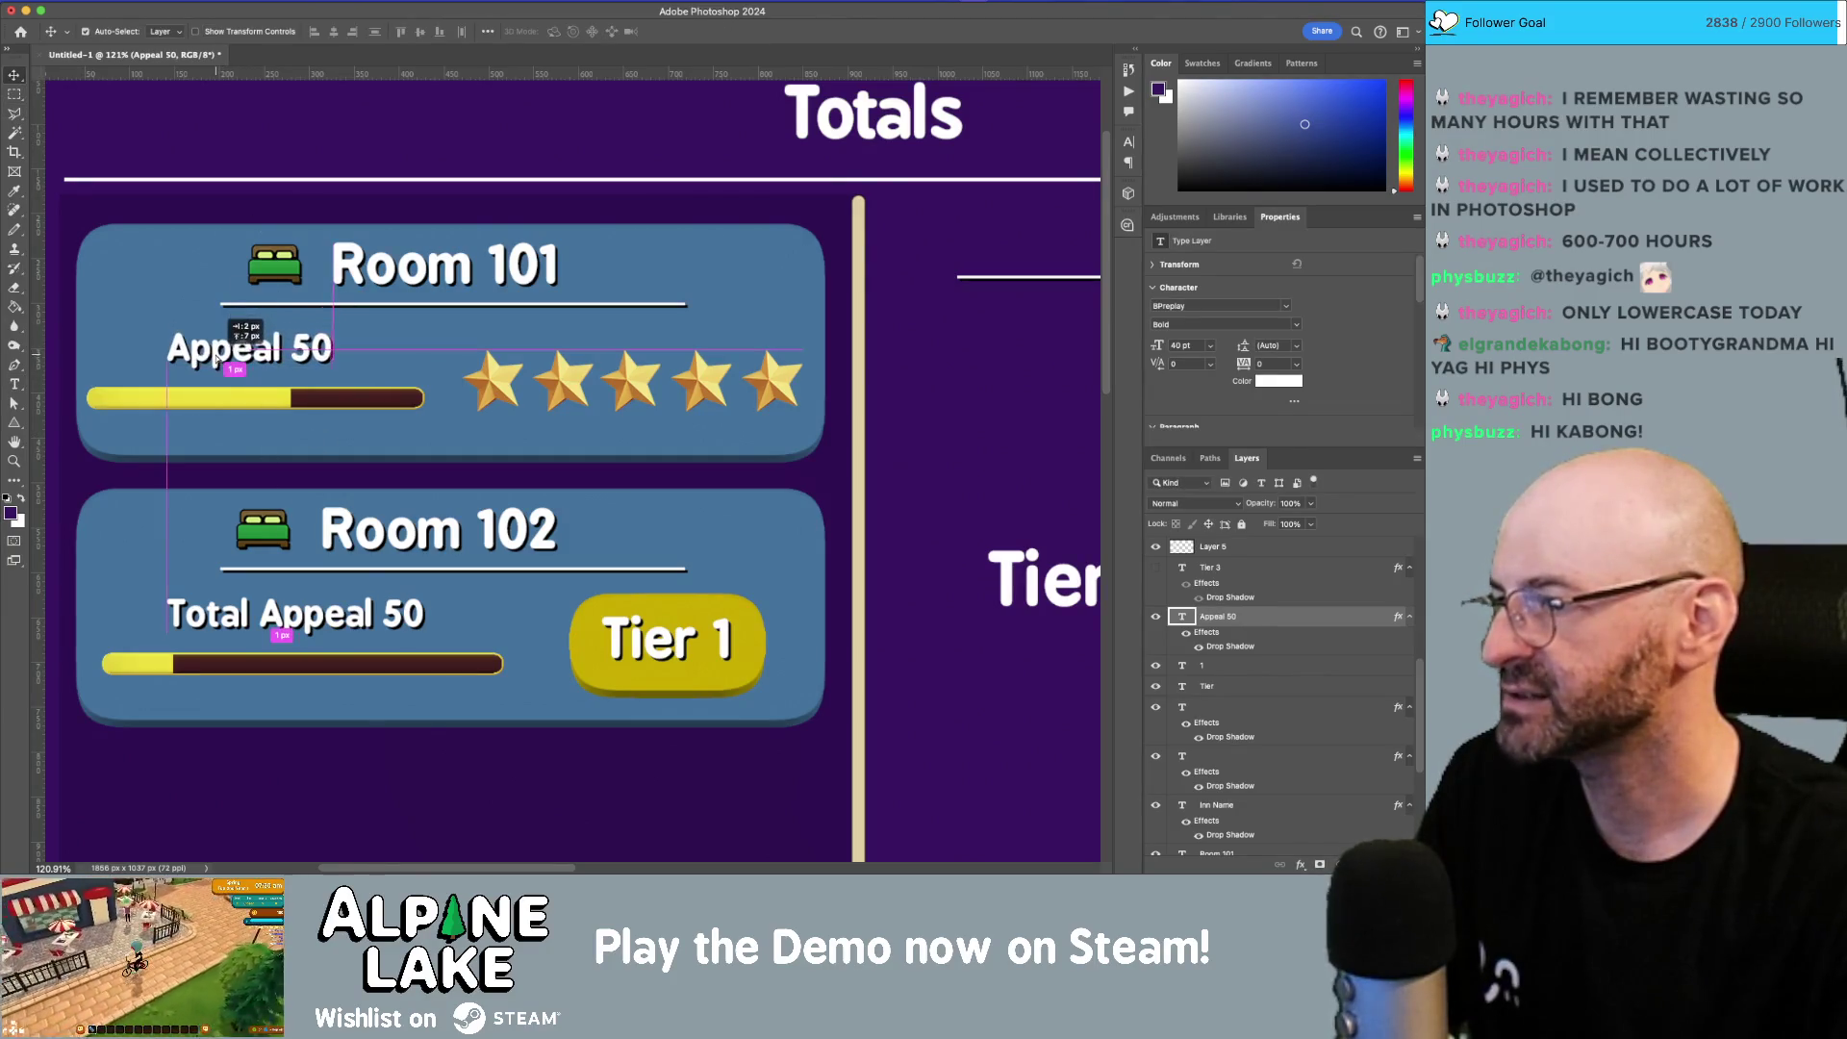
- Shorten the yellow bar attempt, undo it, and shift the label and bar left instead
{"action": "left_click", "coordinate": [227, 394]}
{"action": "key", "text": "m"}
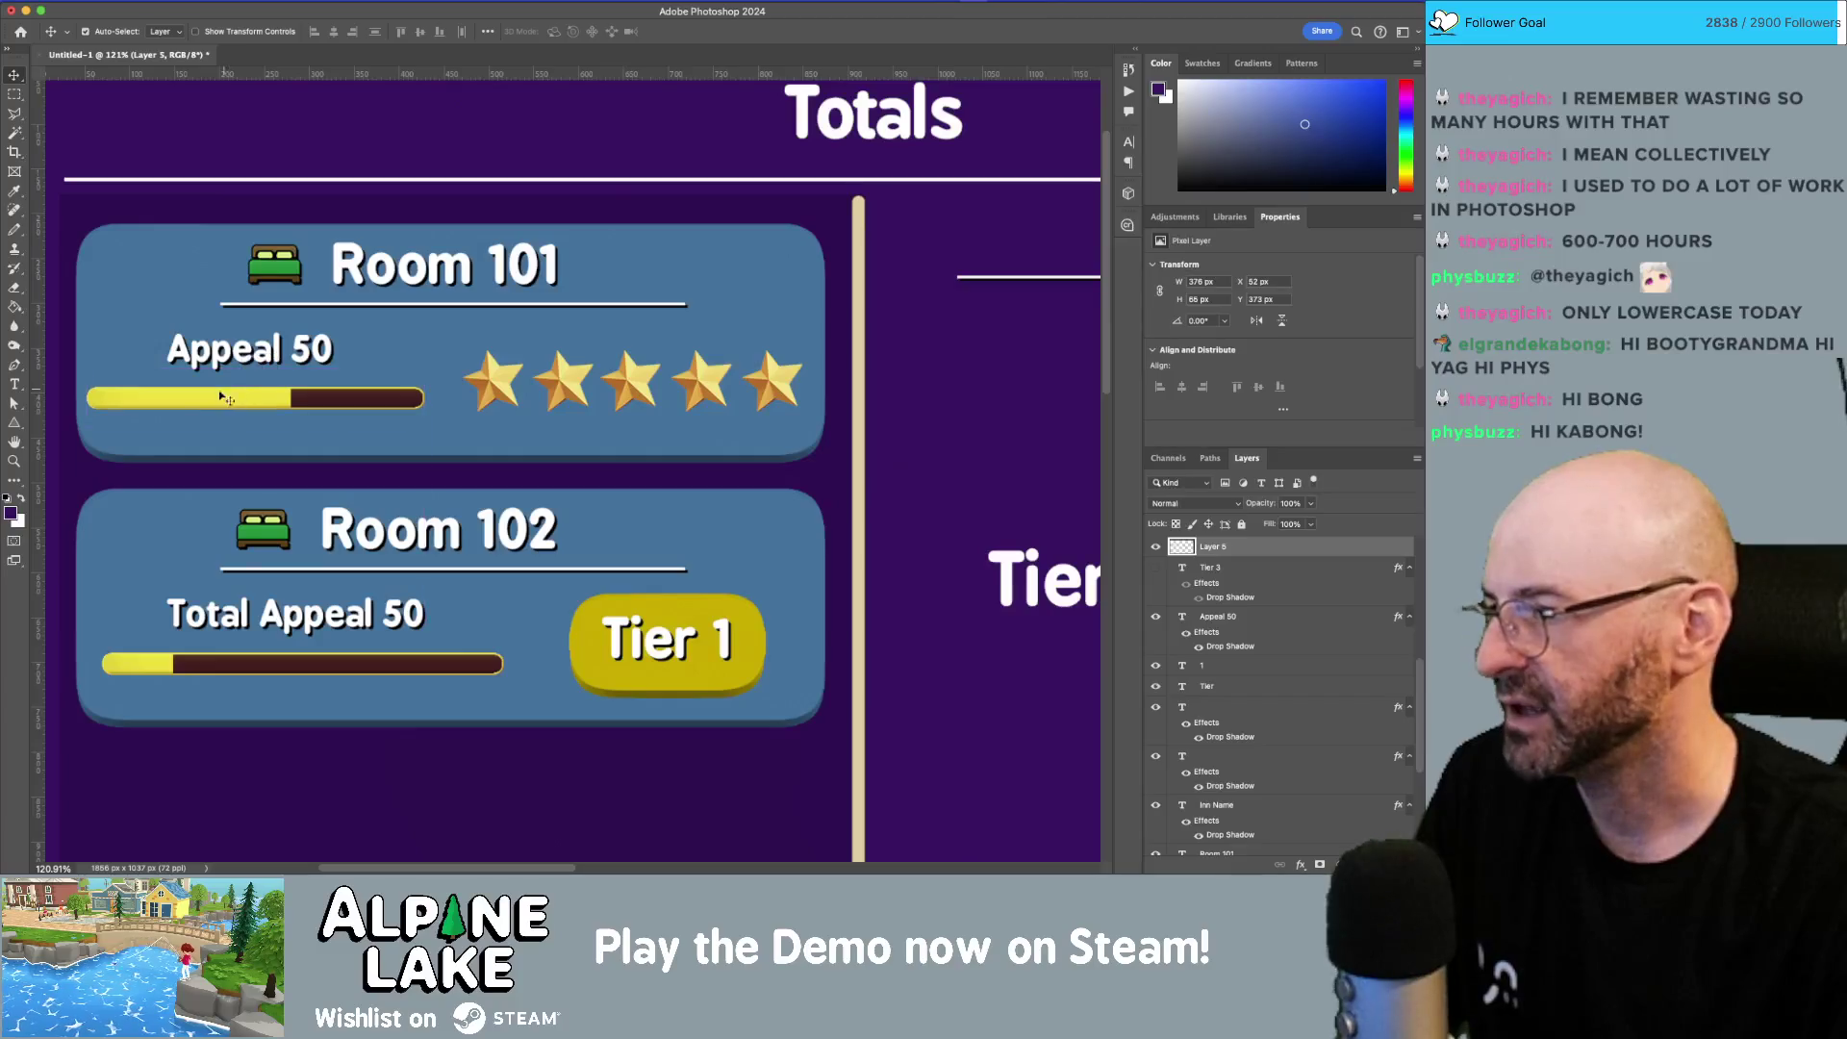
{"action": "mouse_move", "coordinate": [190, 379]}
{"action": "left_mouse_down"}
{"action": "mouse_move", "coordinate": [57, 419]}
{"action": "mouse_move", "coordinate": [173, 395]}
{"action": "left_mouse_up"}
{"action": "key", "text": "v"}
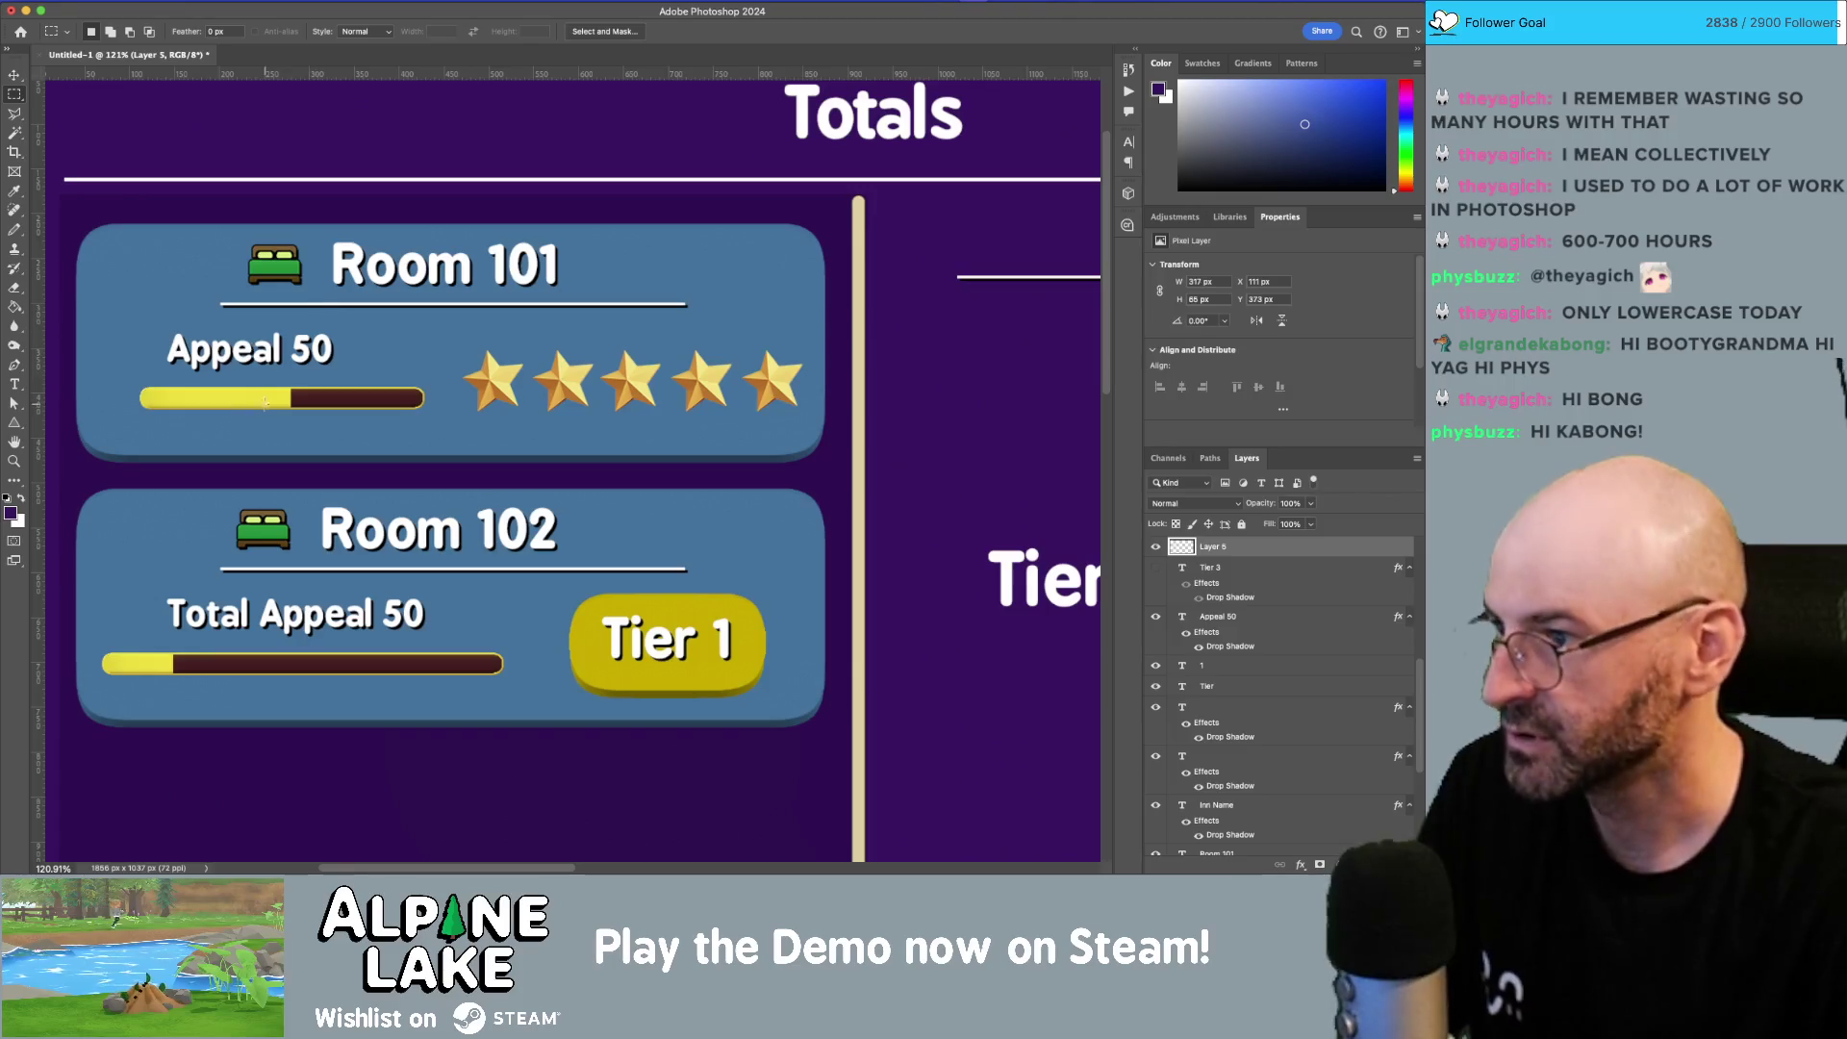
{"action": "key", "text": "super+z"}
{"action": "key", "text": "super+z"}
{"action": "left_click_drag", "start_coordinate": [266, 369], "coordinate": [249, 403]}
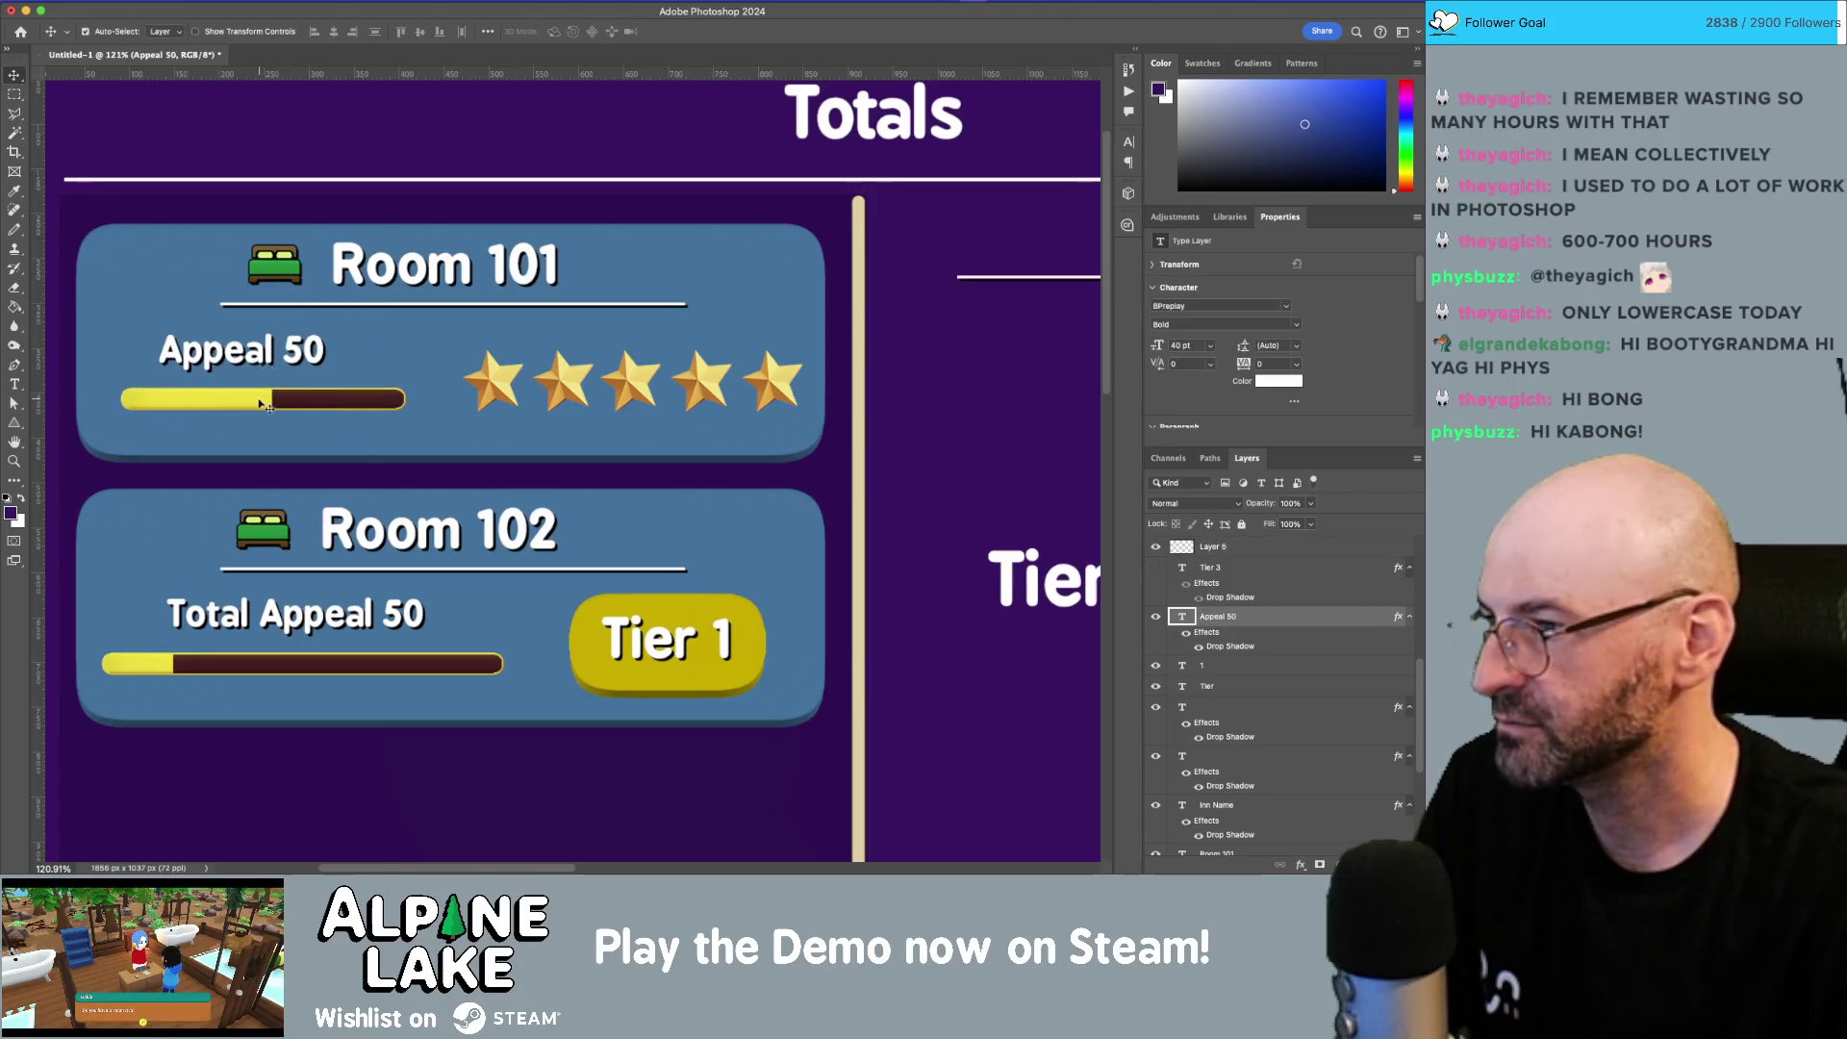
- Enlarge the five gold stars slightly with Free Transform
{"action": "left_click", "coordinate": [701, 383]}
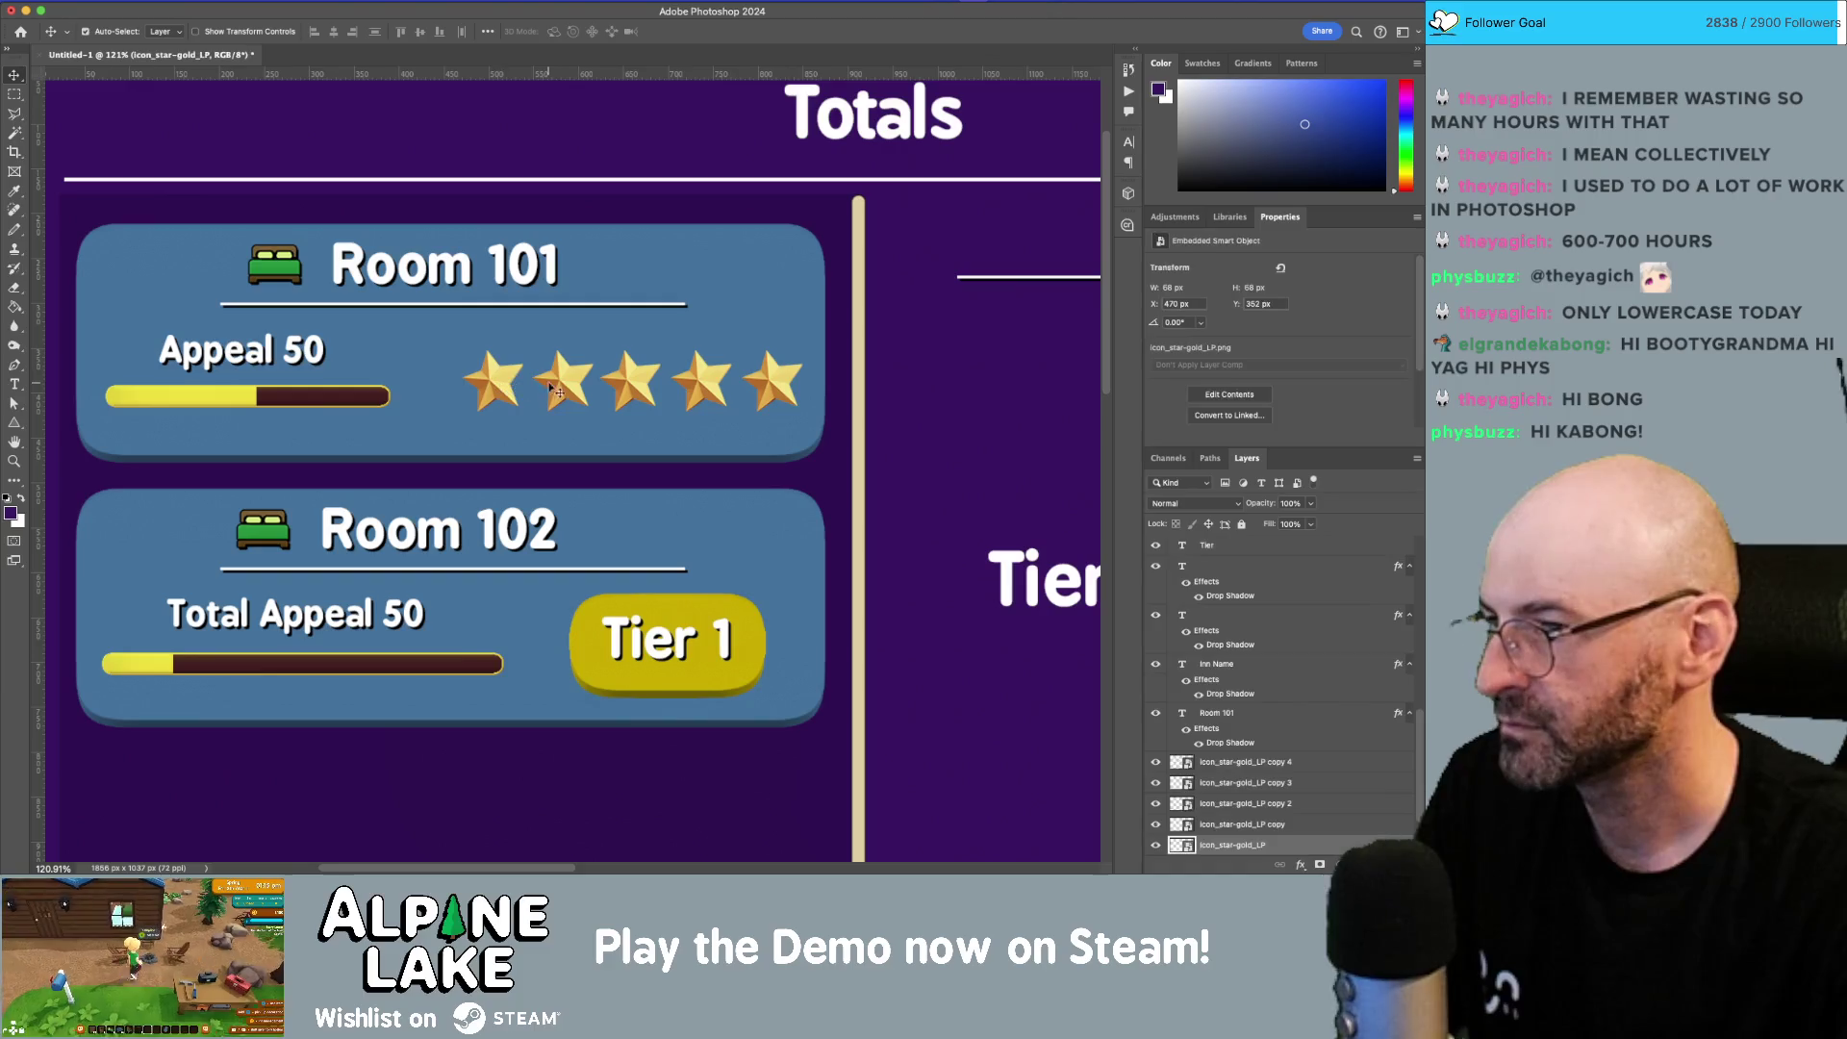
{"action": "key", "text": "super+t"}
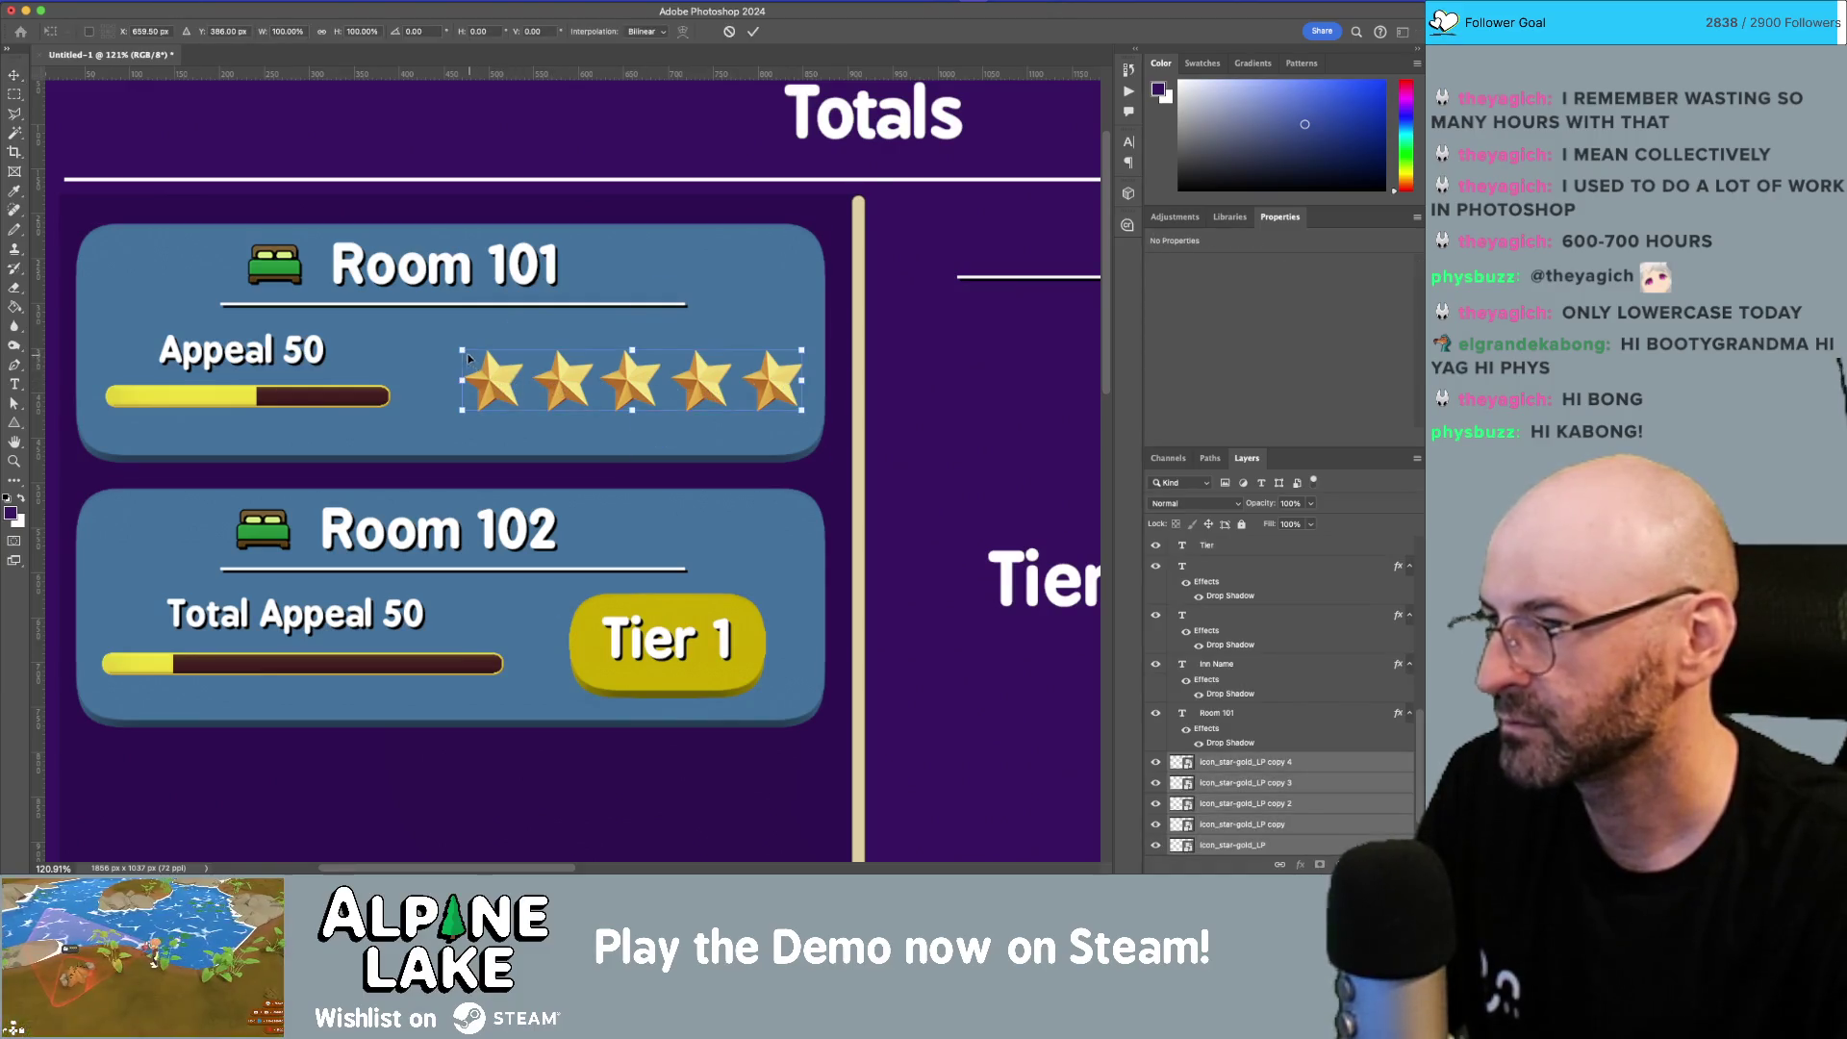
{"action": "left_click_drag", "start_coordinate": [462, 353], "coordinate": [421, 332]}
{"action": "key", "text": "Return"}
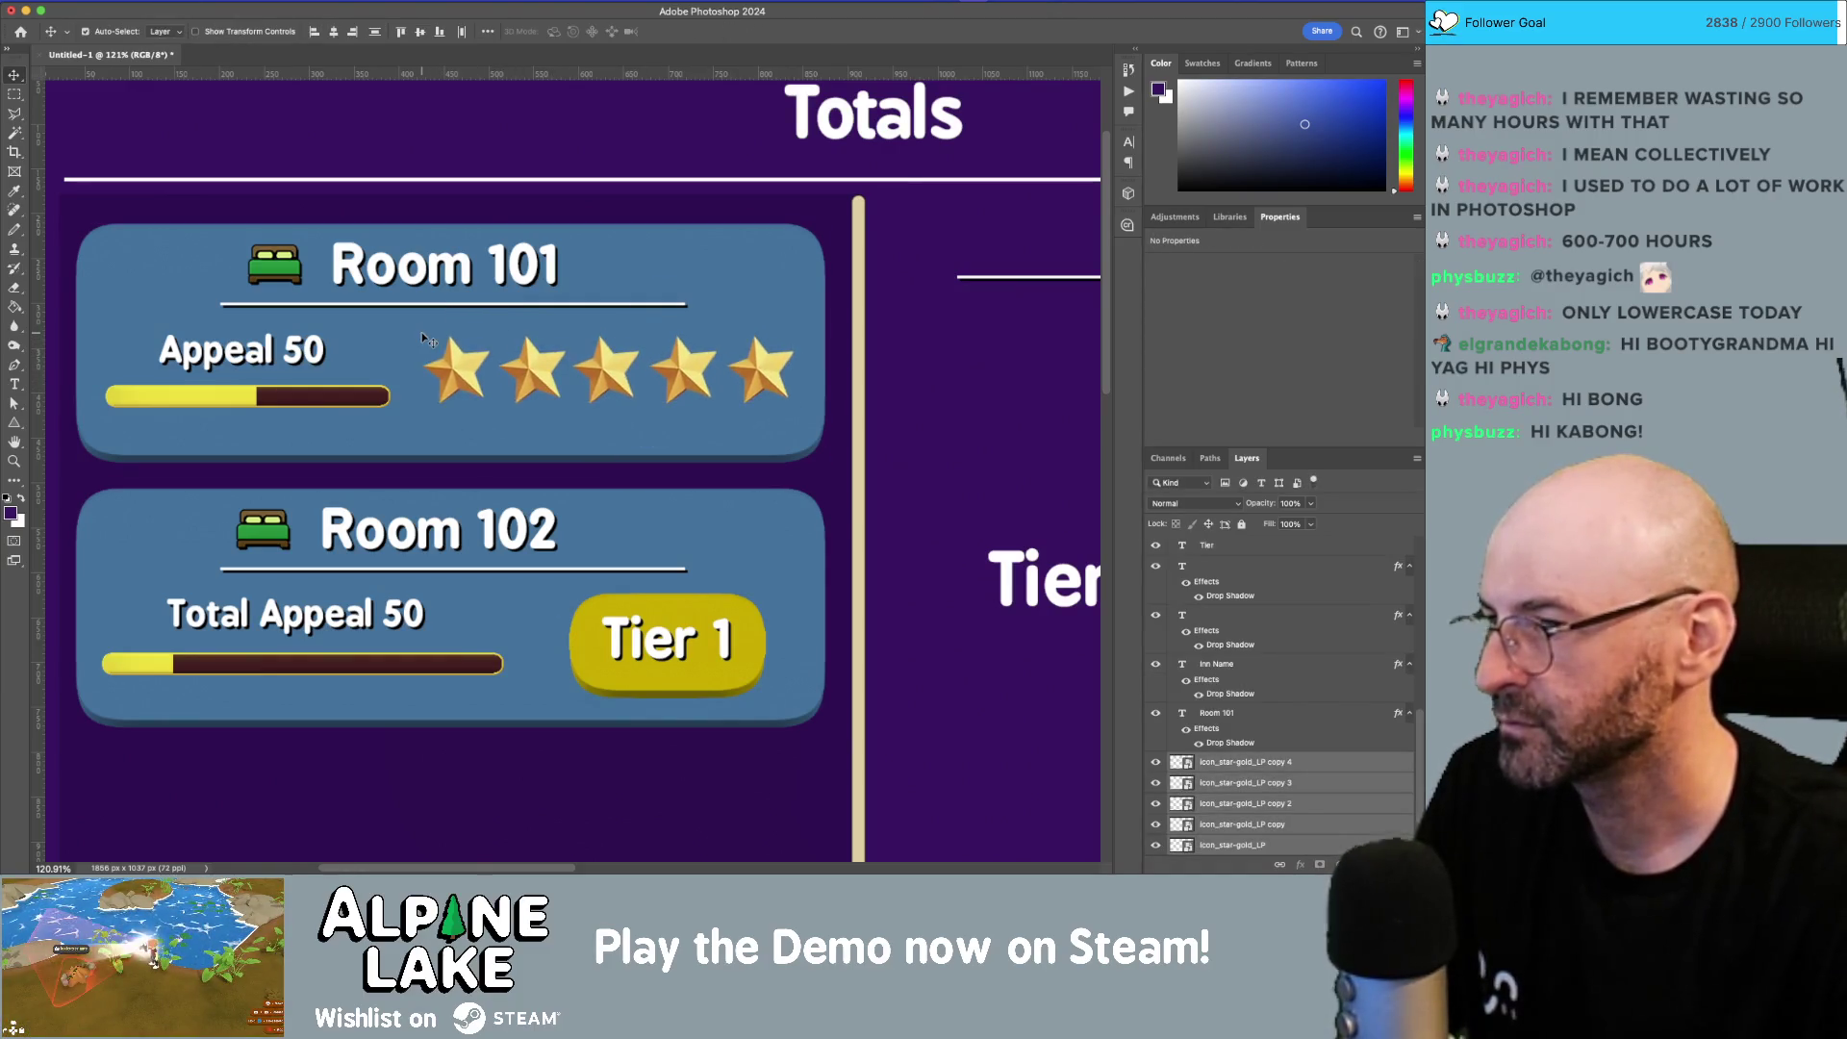
- Merge the five star layers into one and set the star row slightly lower on the card
{"action": "key", "text": "z"}
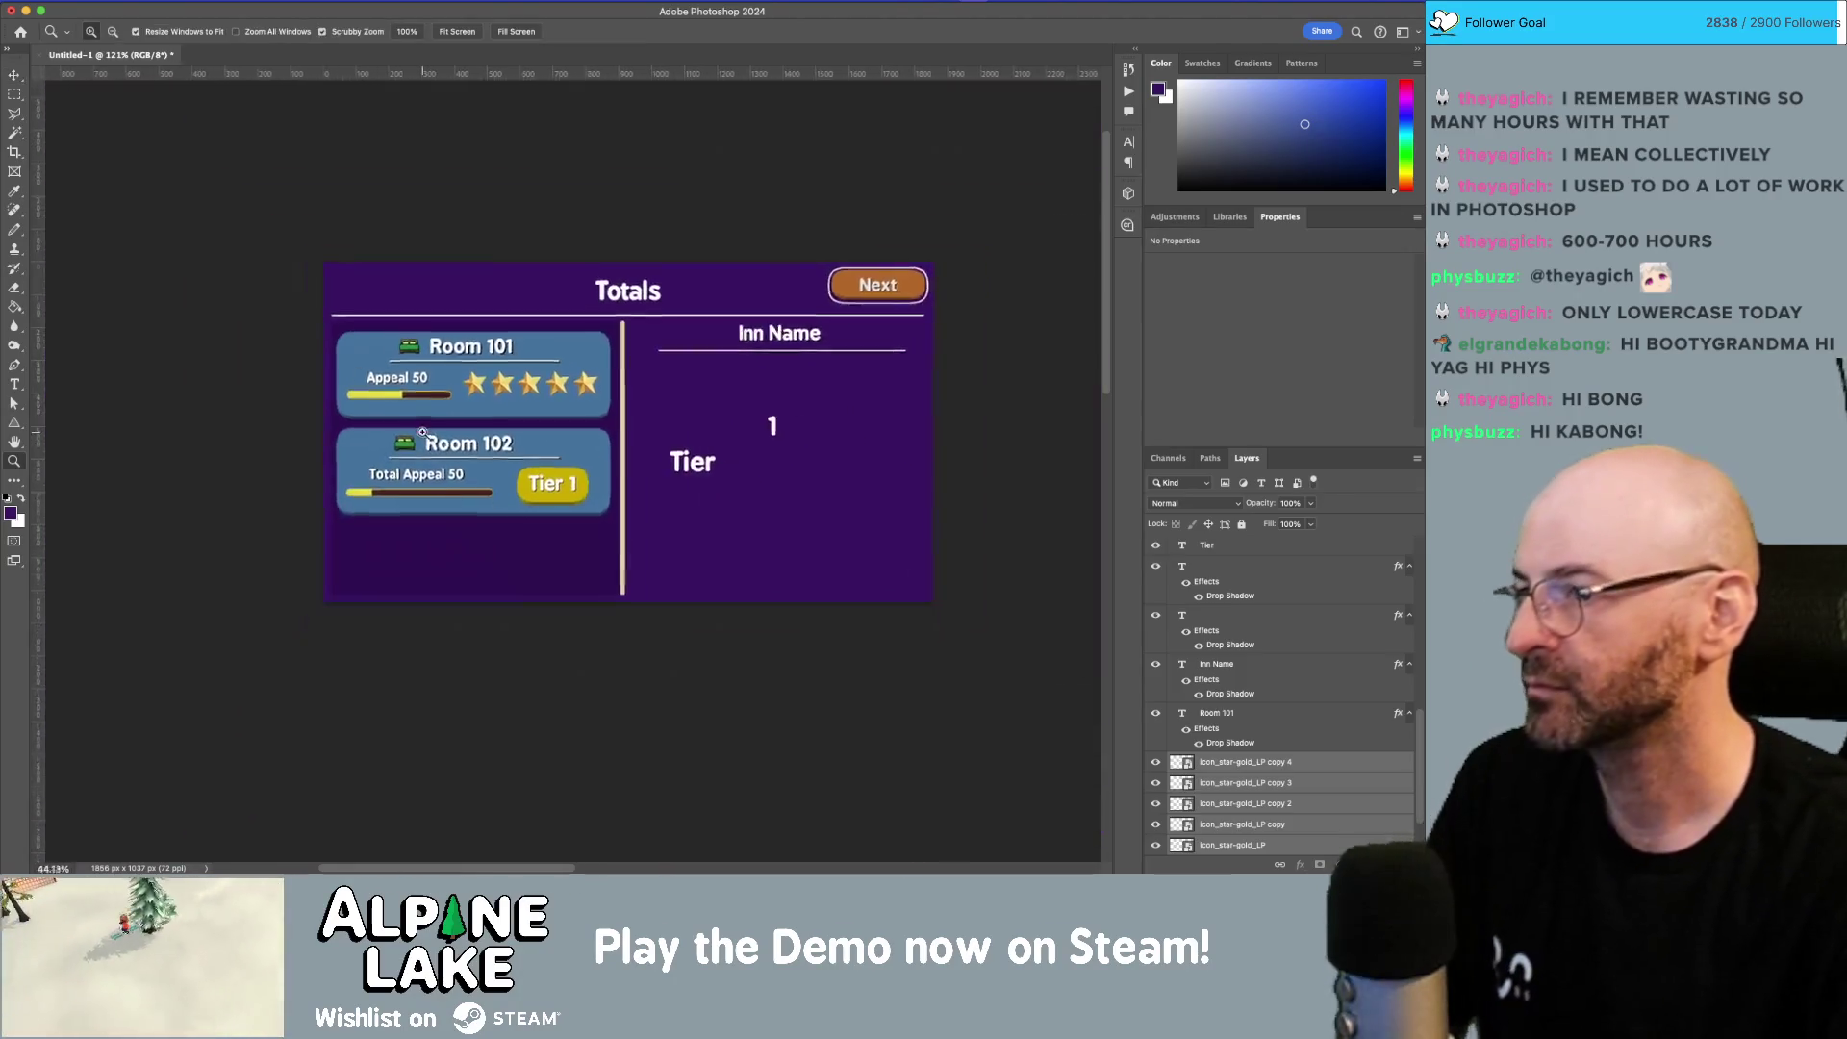
{"action": "left_click_drag", "start_coordinate": [422, 332], "coordinate": [439, 420]}
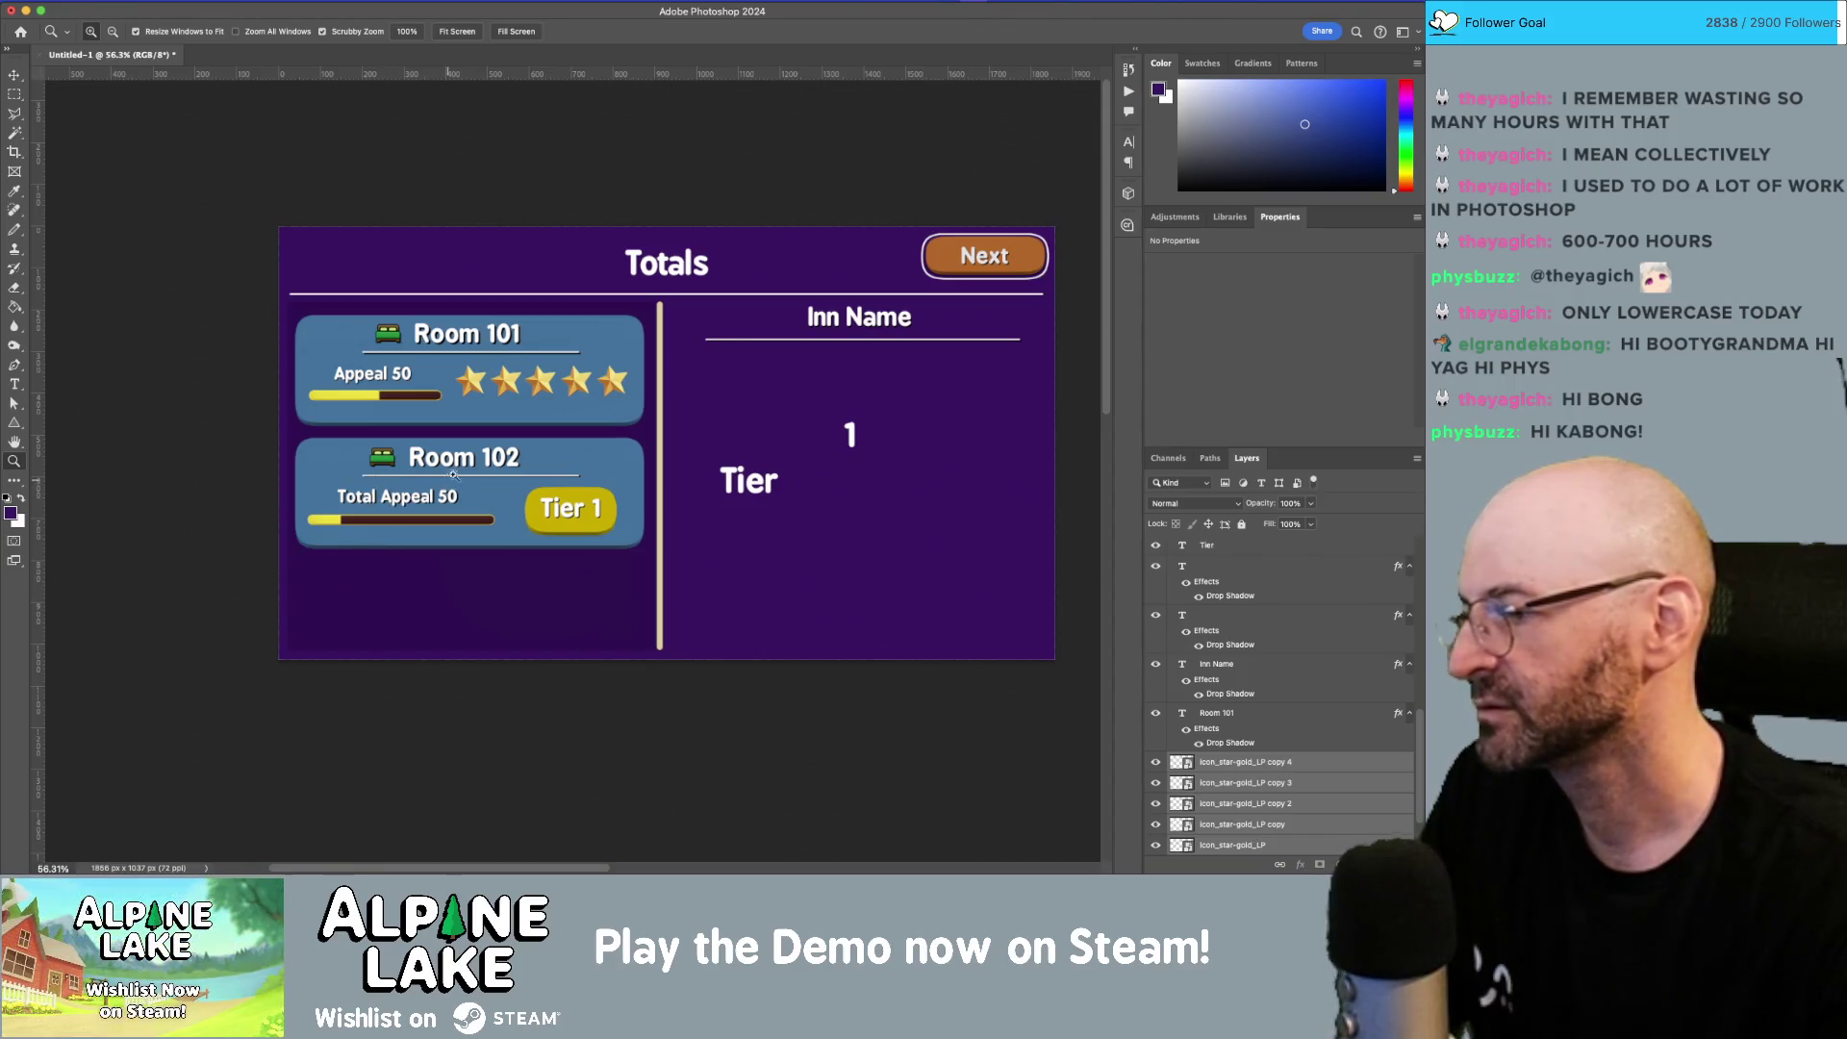
{"action": "left_click_drag", "start_coordinate": [453, 475], "coordinate": [552, 385]}
{"action": "key", "text": "v"}
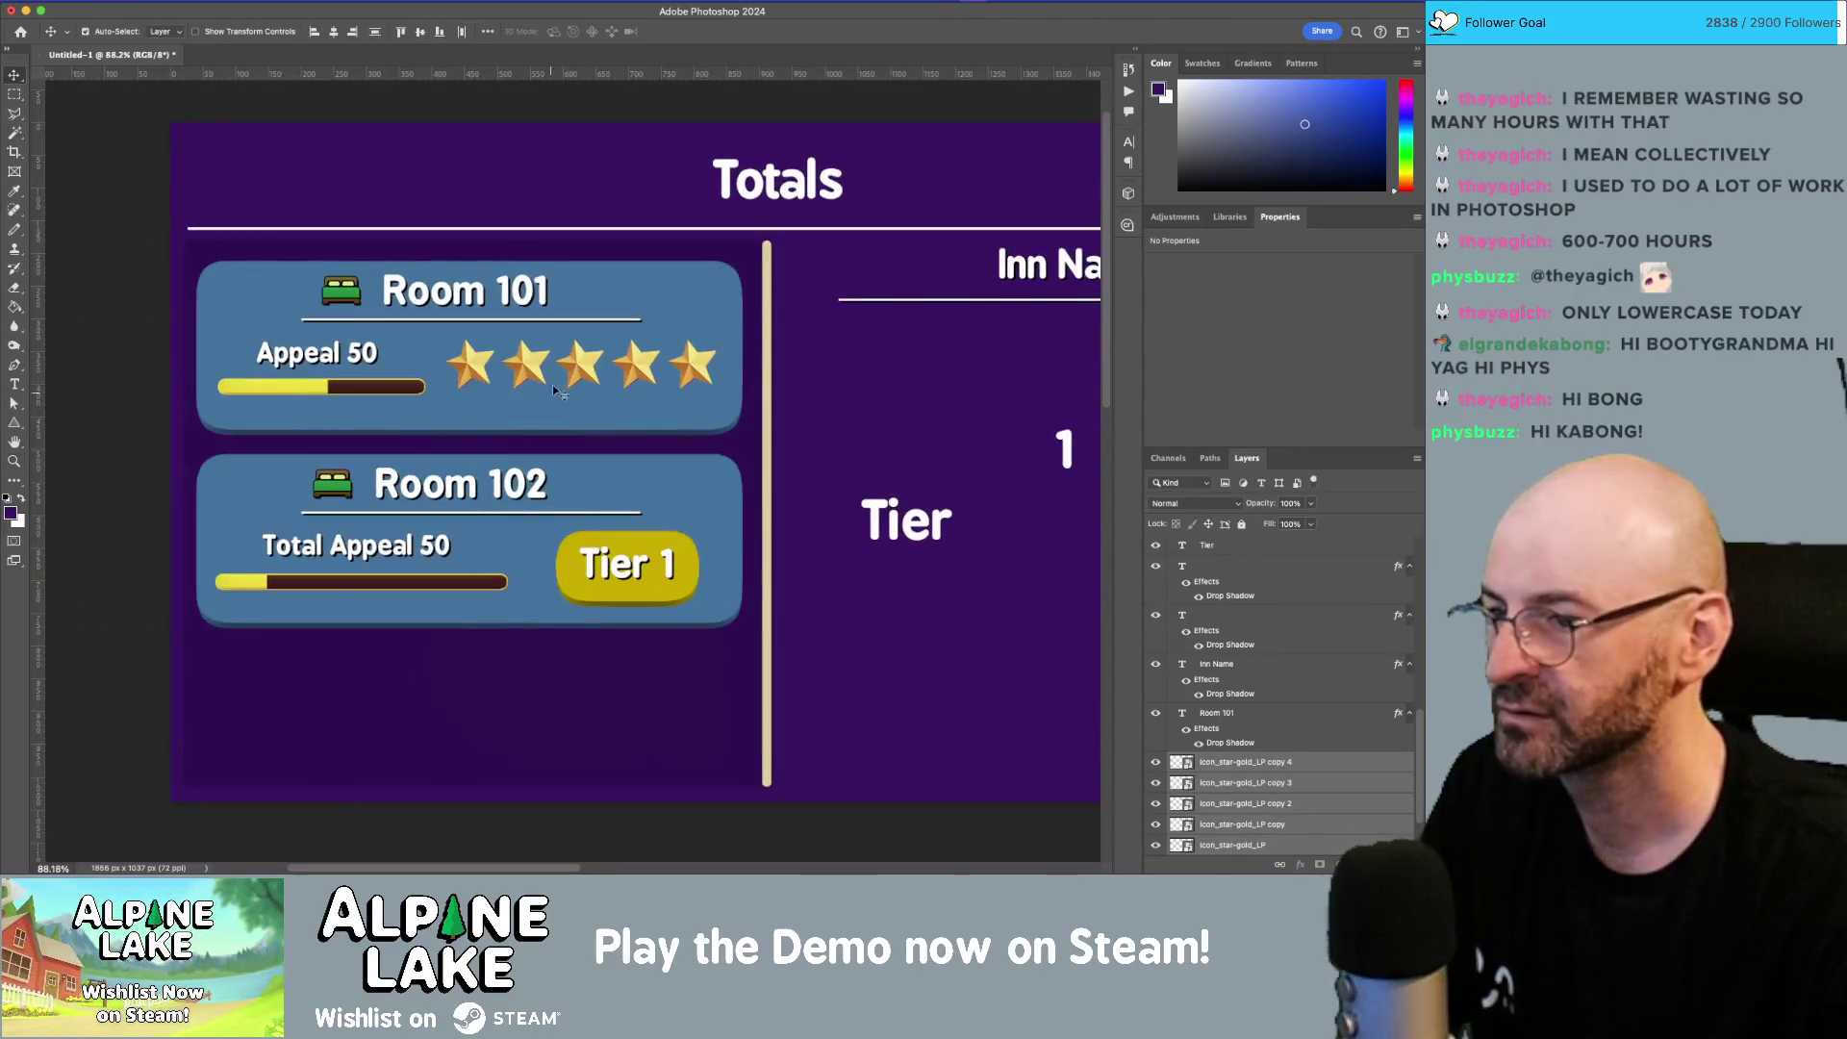
{"action": "left_click", "coordinate": [1249, 850]}
{"action": "left_click", "coordinate": [1243, 767], "text": "shift"}
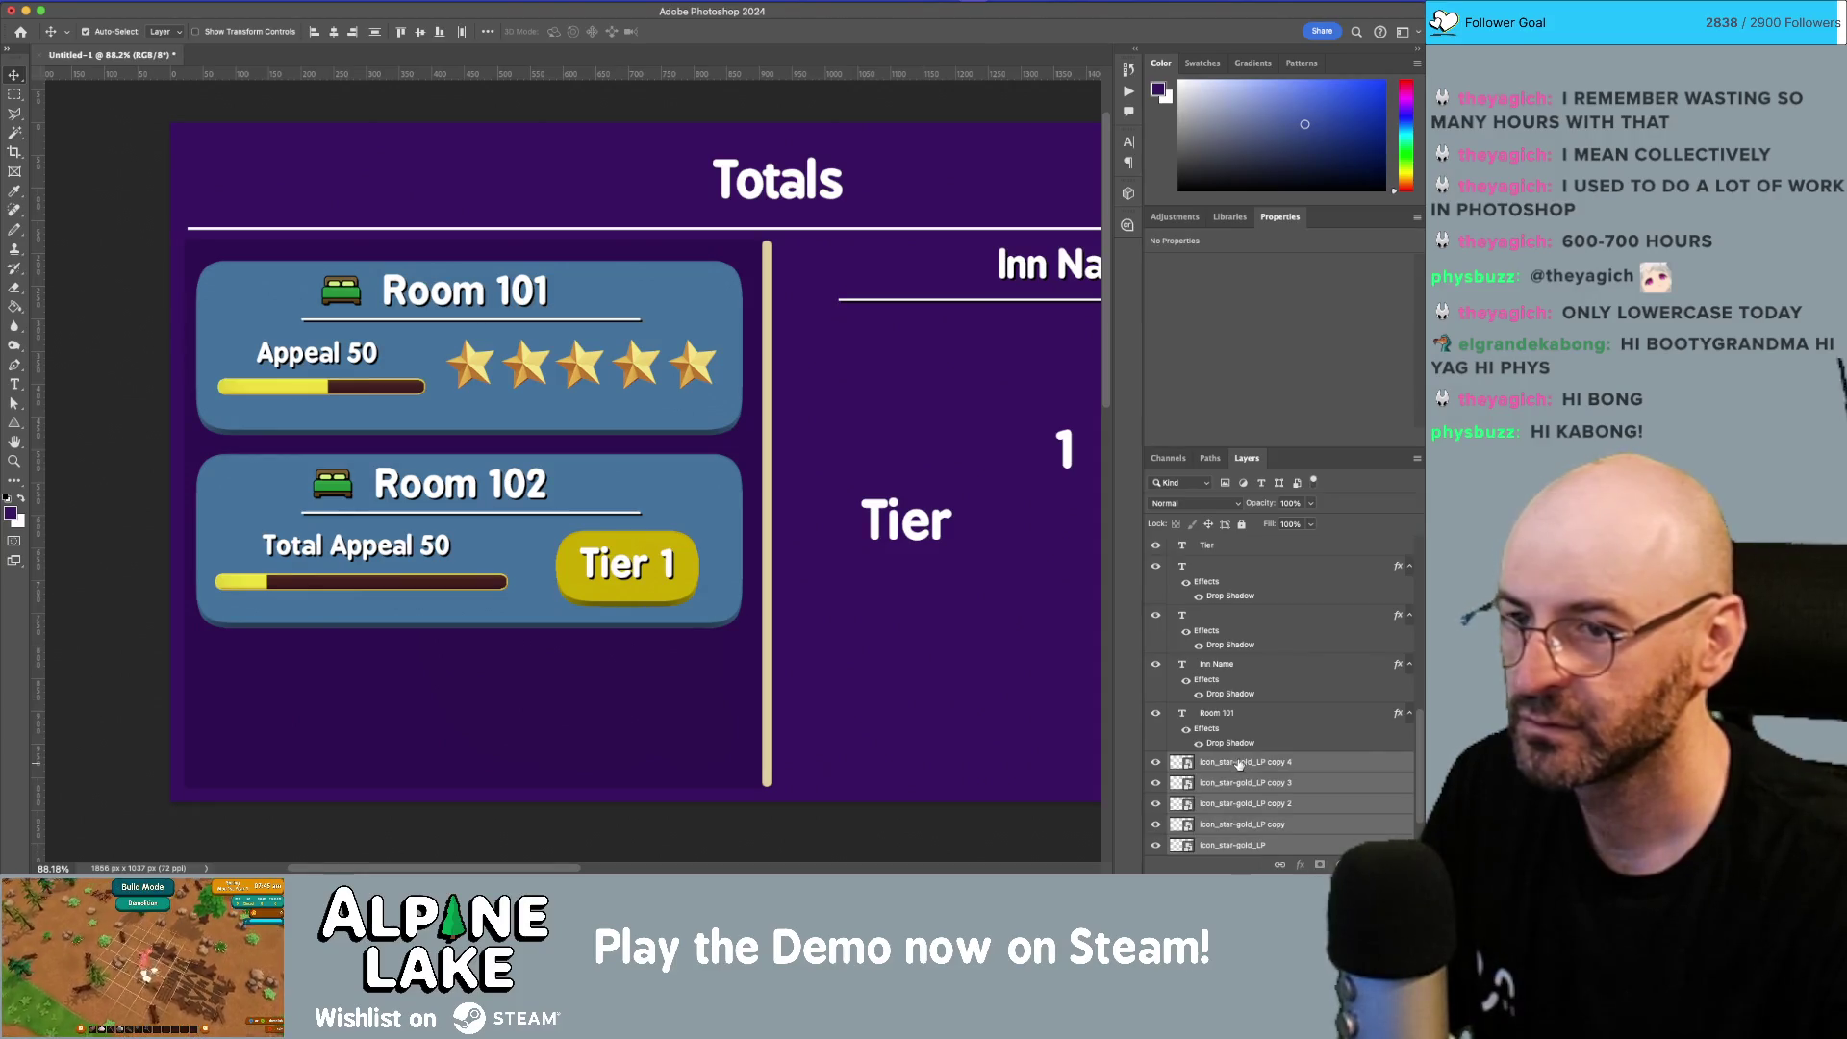
{"action": "right_click", "coordinate": [1237, 765]}
{"action": "left_click", "coordinate": [1270, 698]}
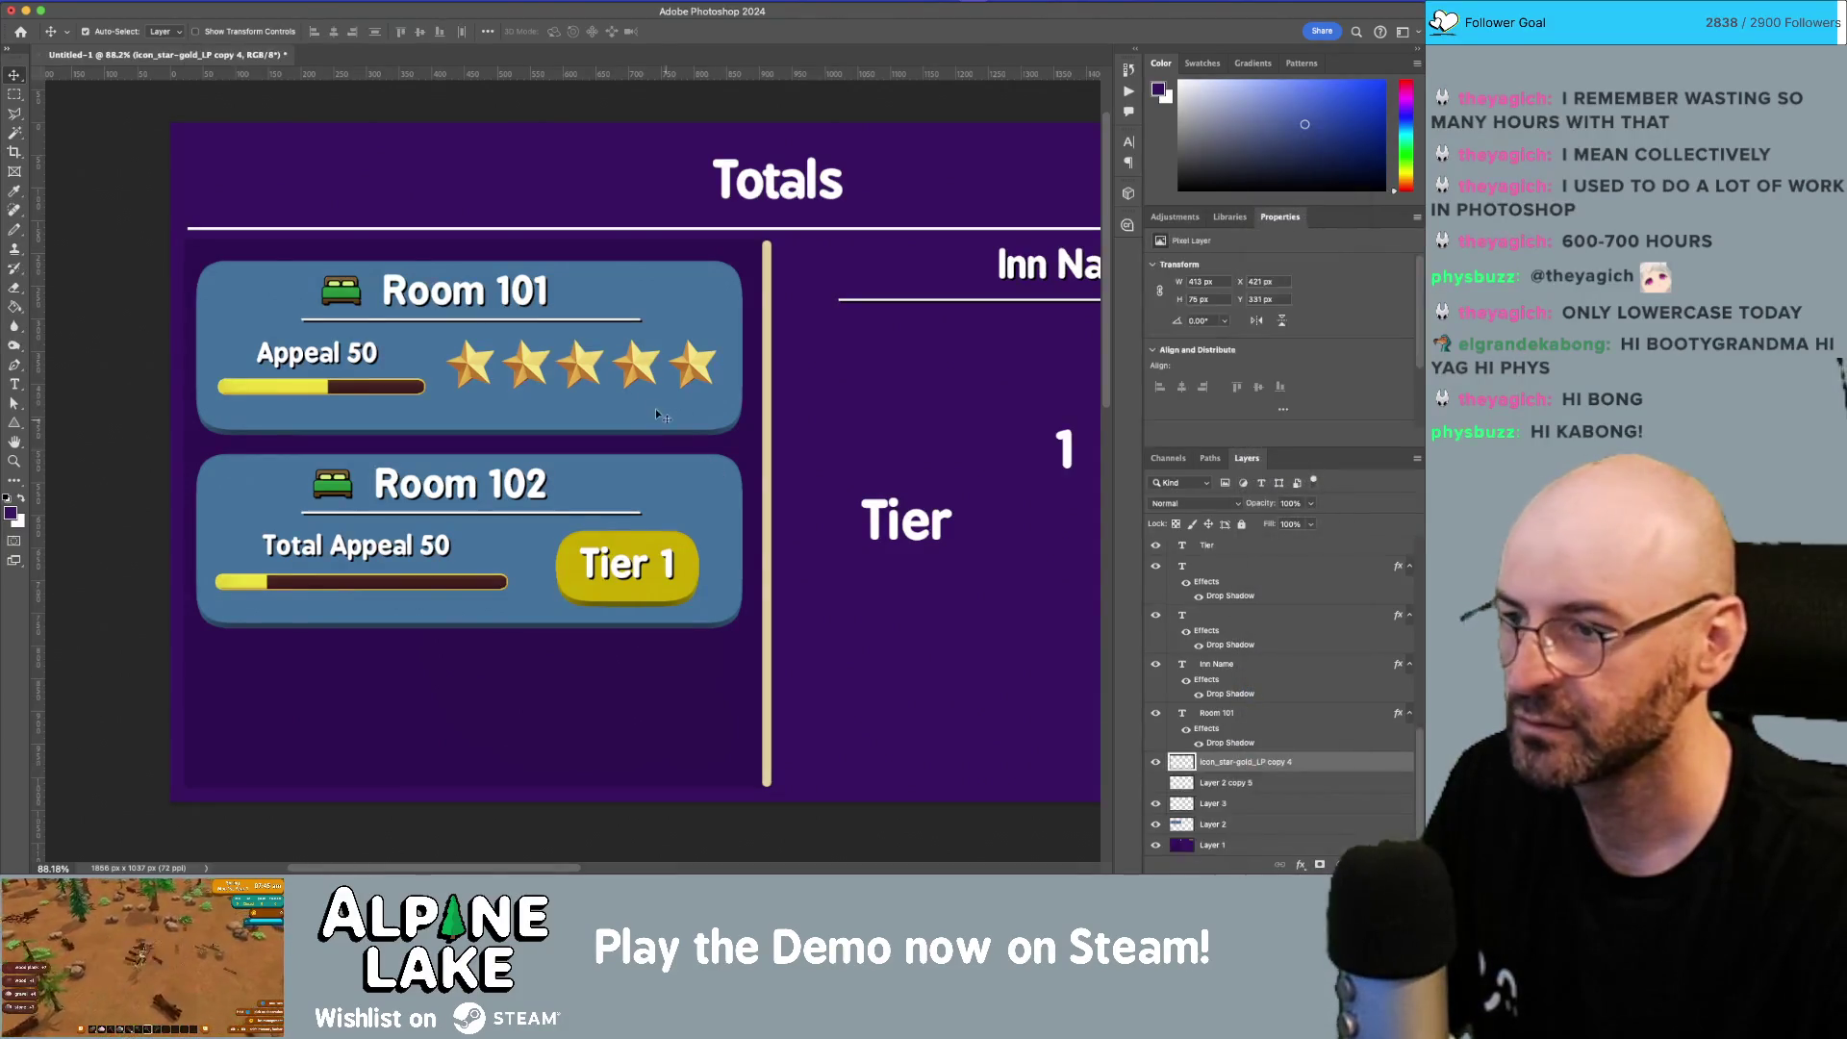
{"action": "left_click_drag", "start_coordinate": [636, 372], "coordinate": [636, 381]}
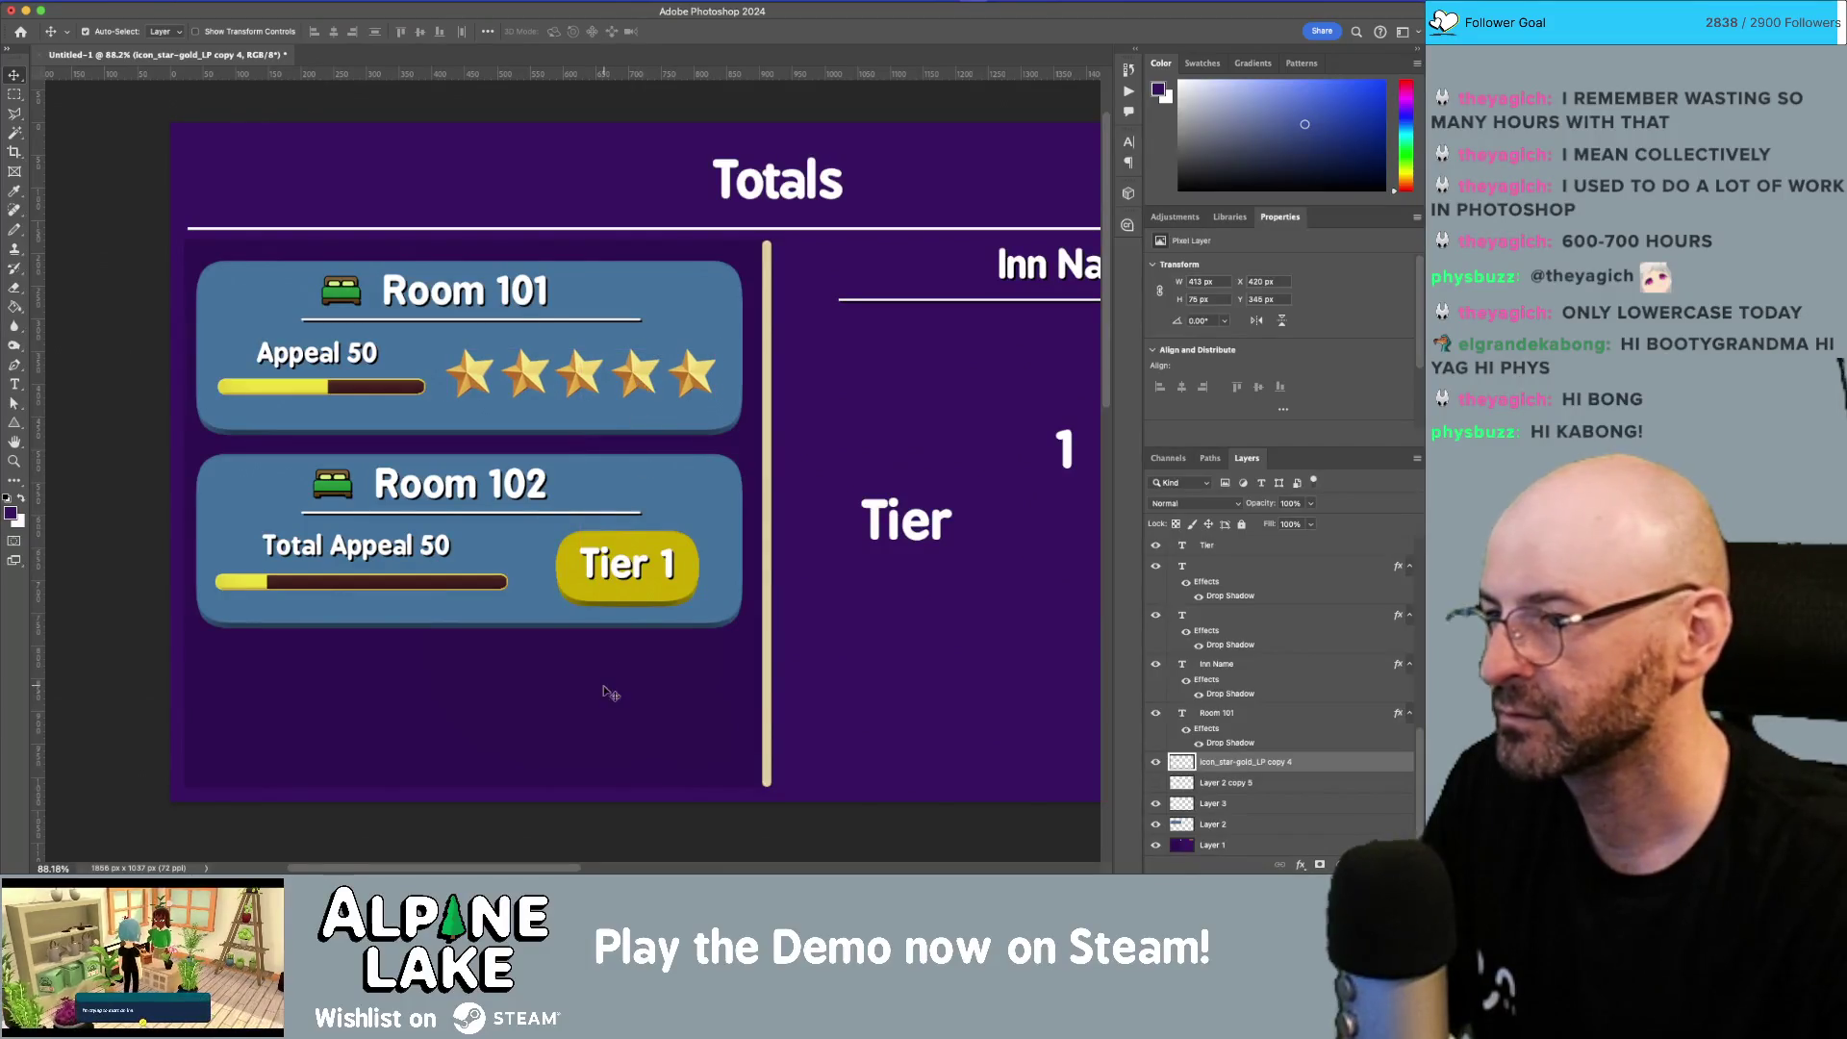
- Add a new empty layer, probe the background layers and undo an accidental background shift
{"action": "key", "text": "ctrl+alt+shift+n"}
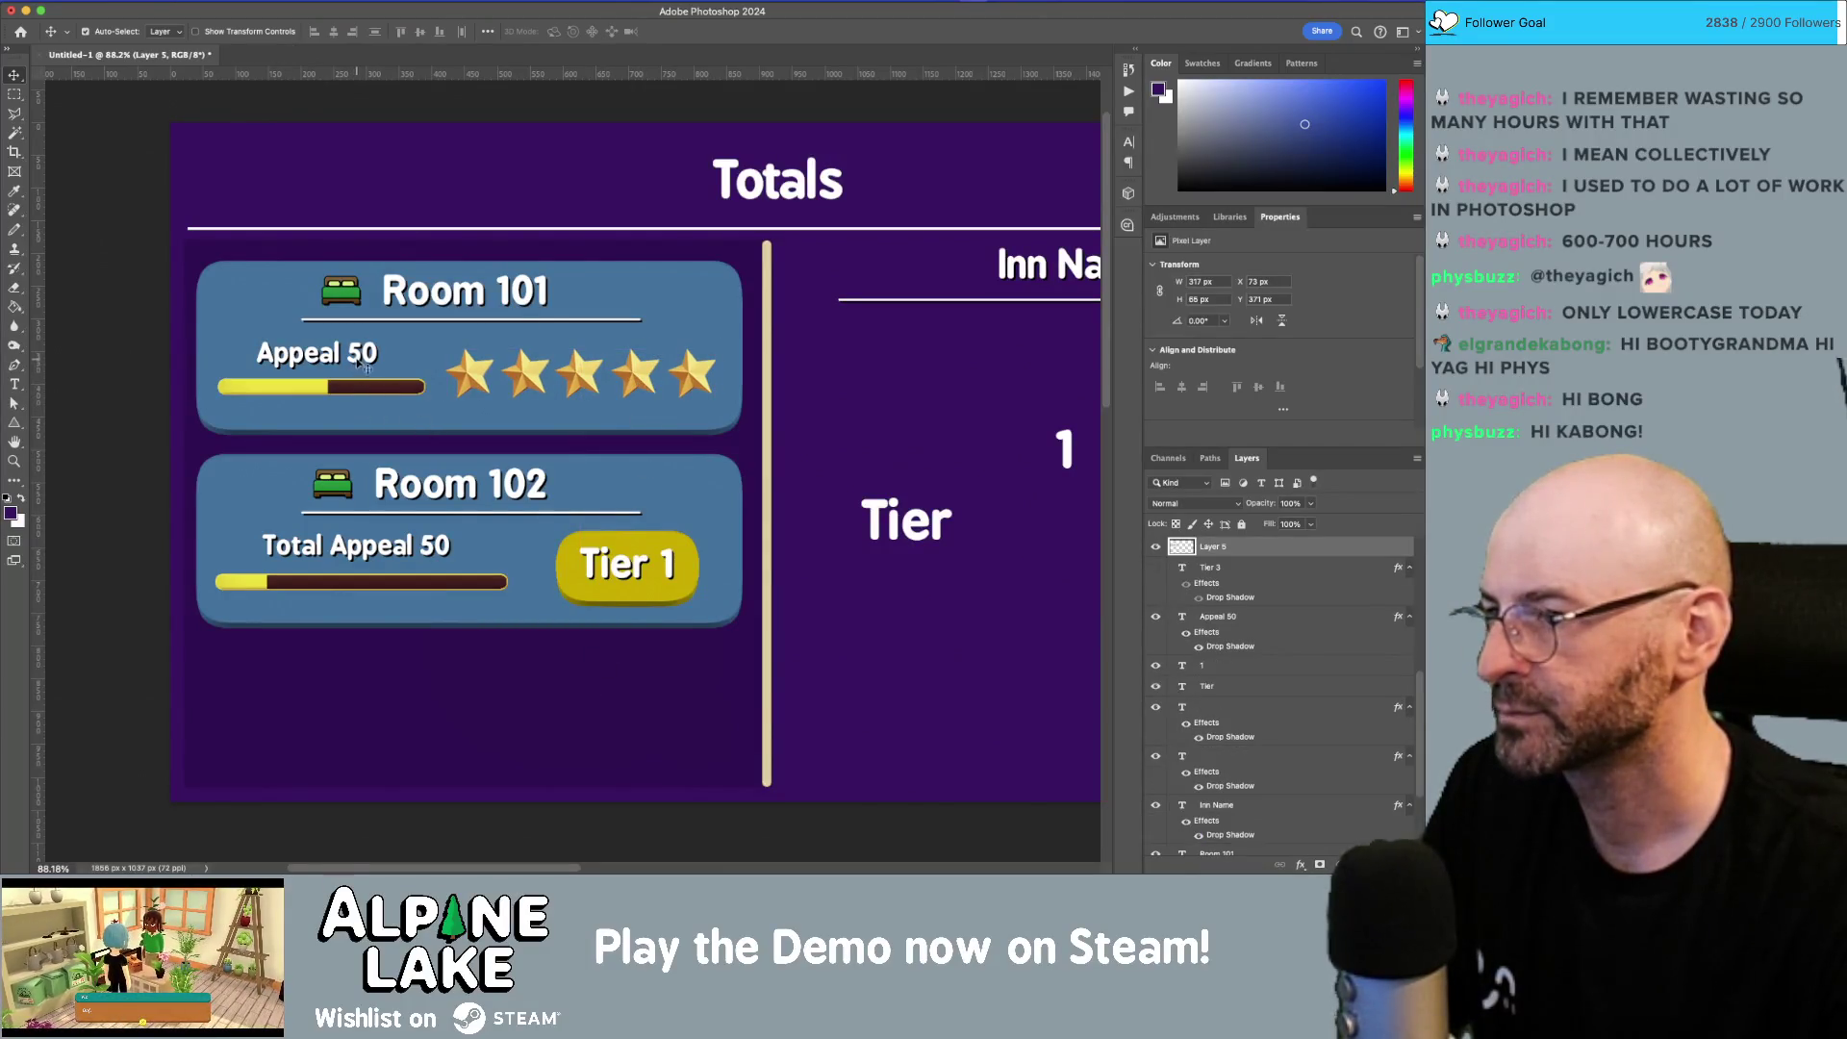
{"action": "left_click", "coordinate": [362, 361], "text": "shift"}
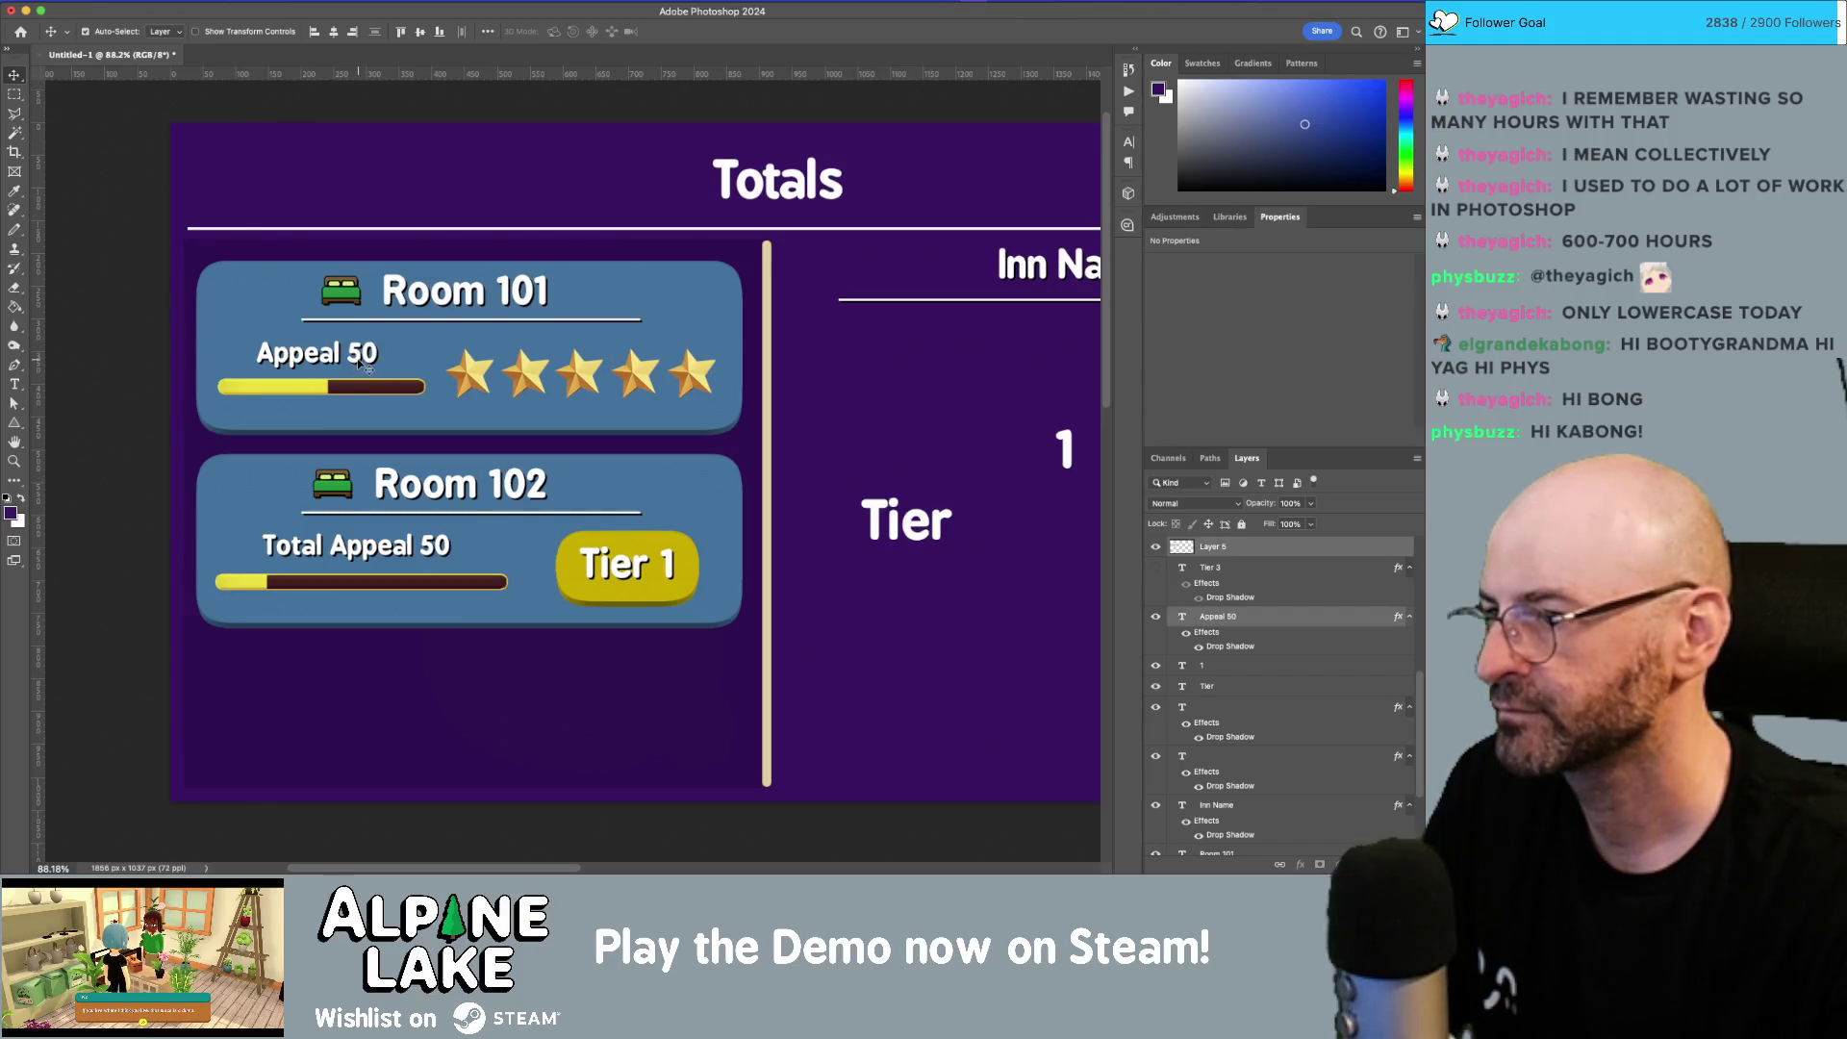
{"action": "left_click", "coordinate": [526, 687]}
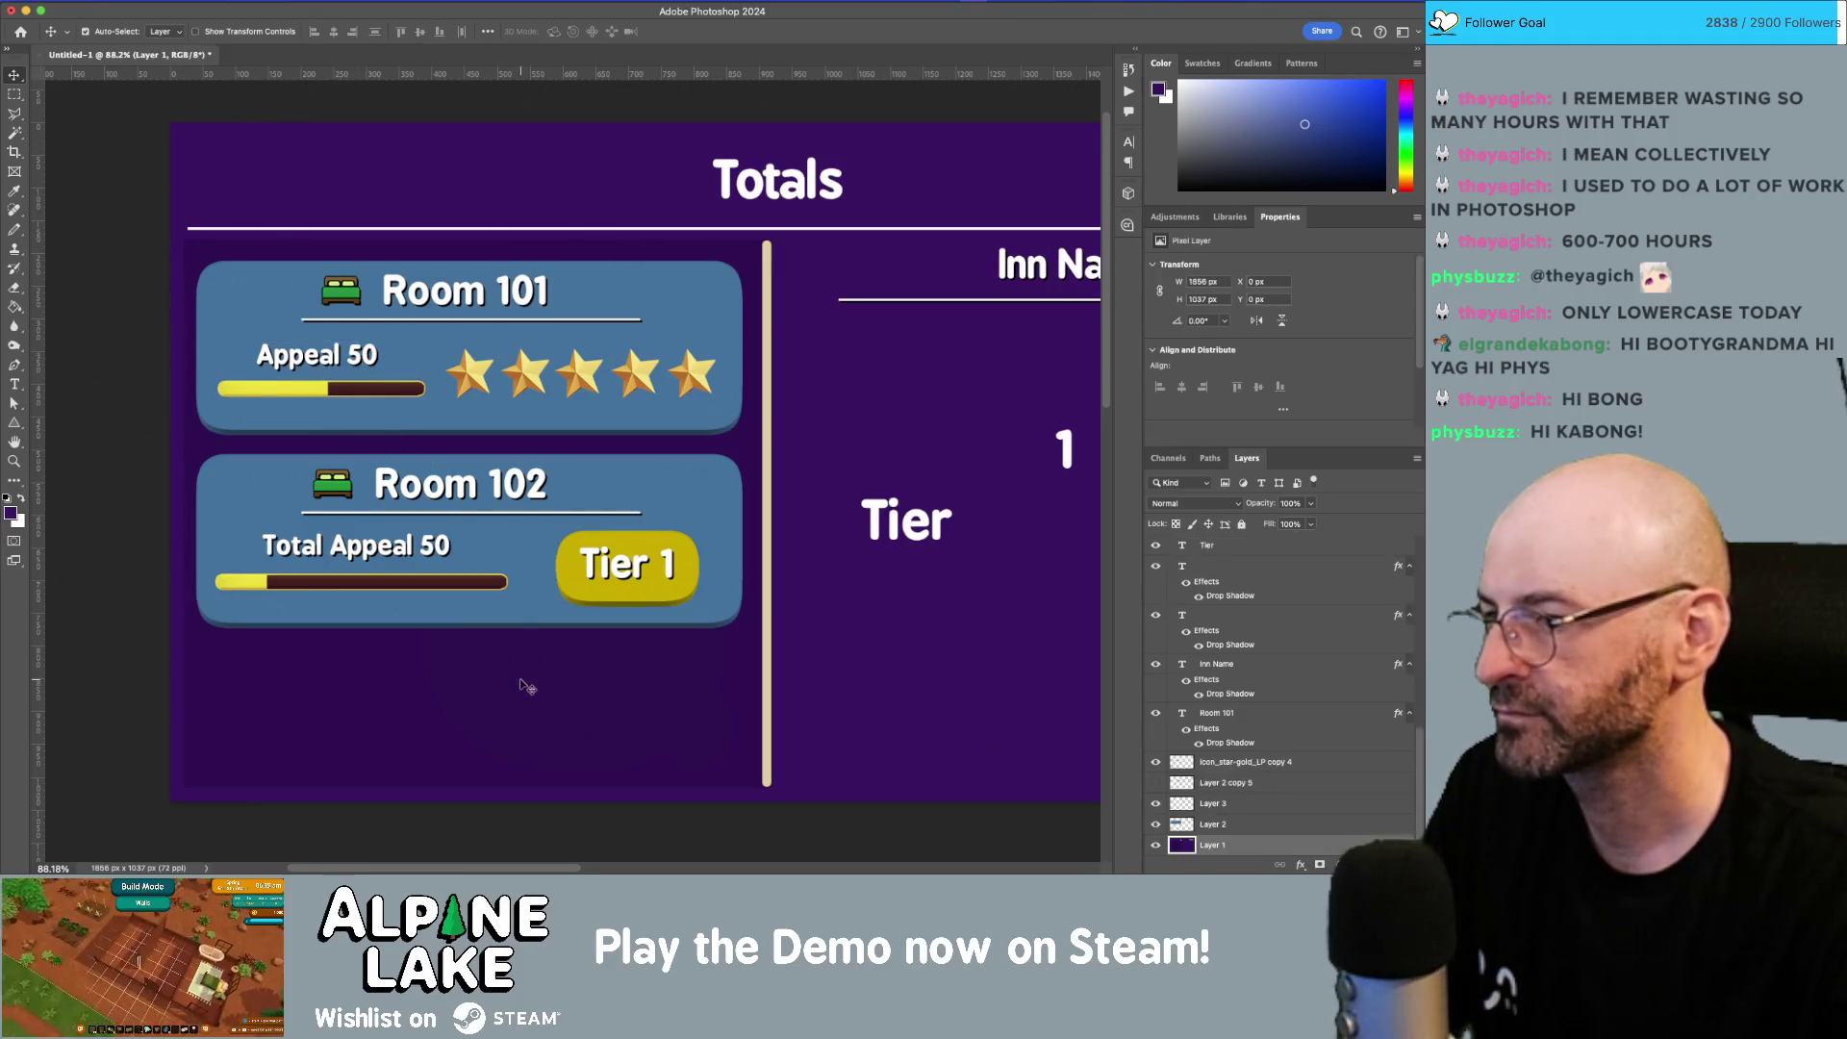
{"action": "left_click", "coordinate": [686, 584]}
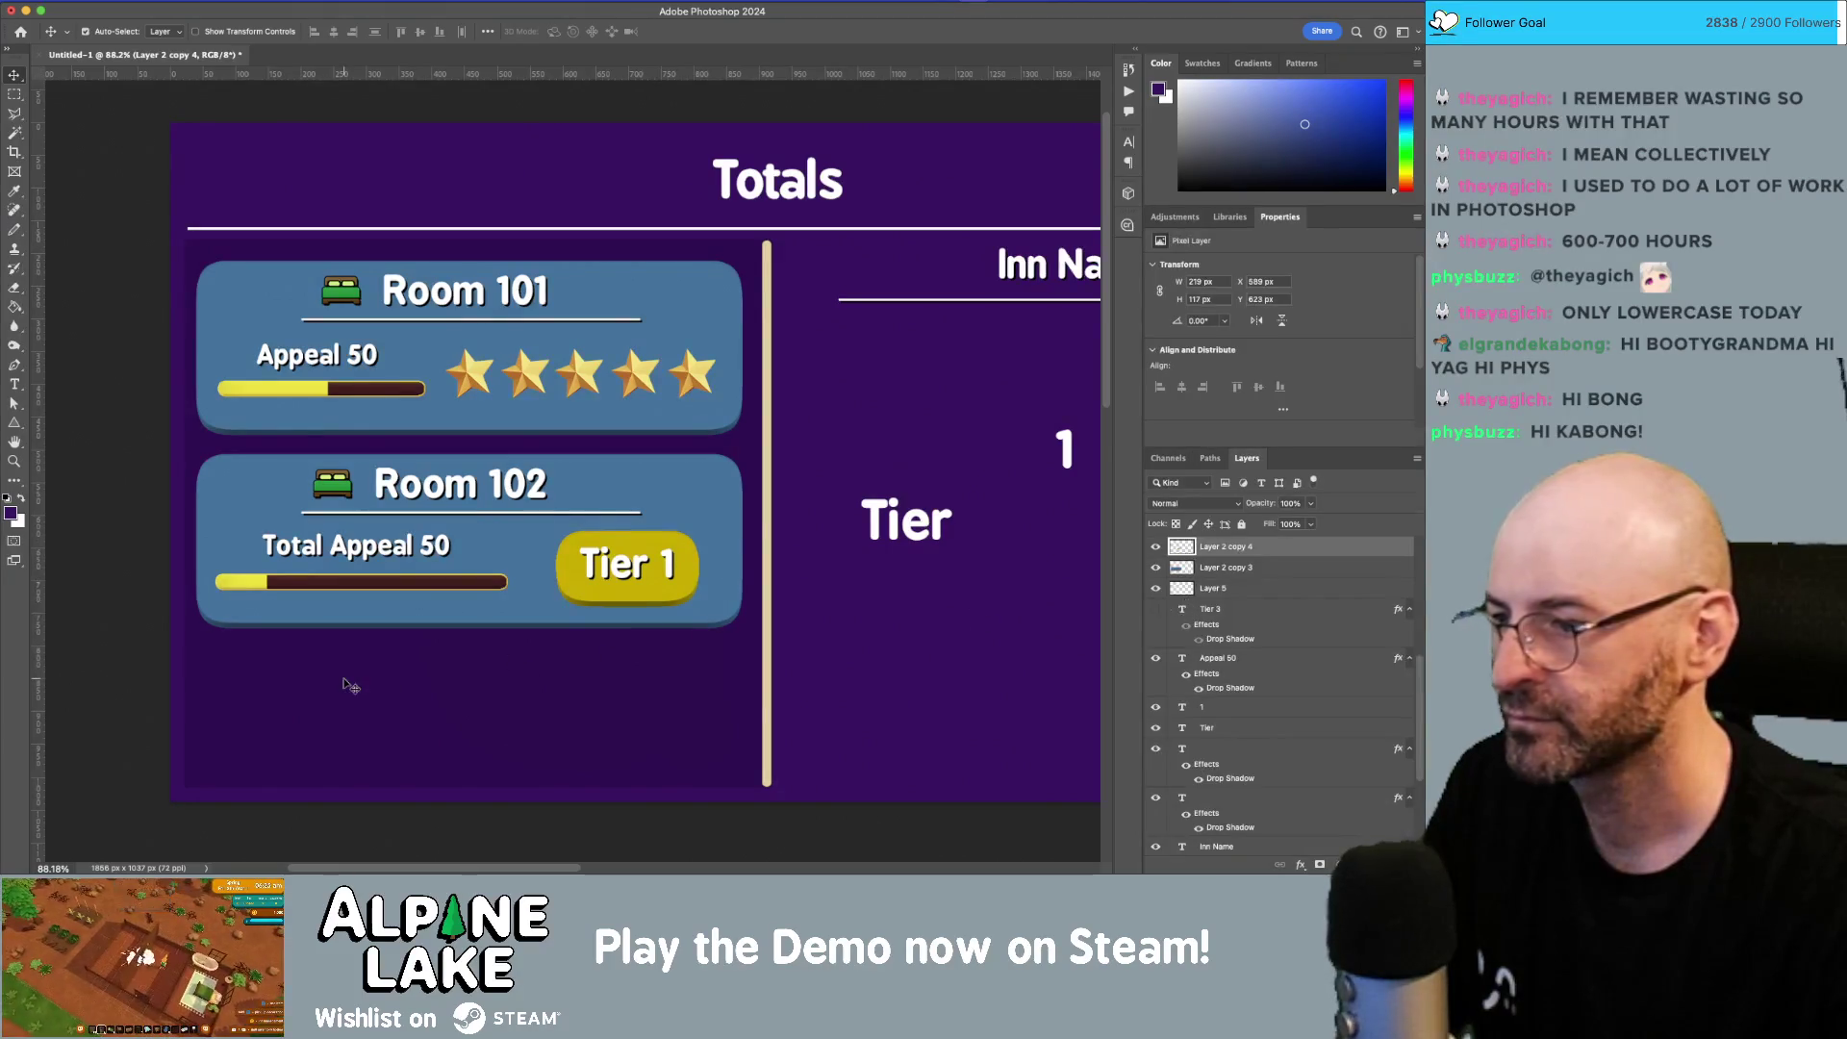
{"action": "left_click_drag", "start_coordinate": [346, 685], "coordinate": [380, 709]}
{"action": "key", "text": "ctrl+z"}
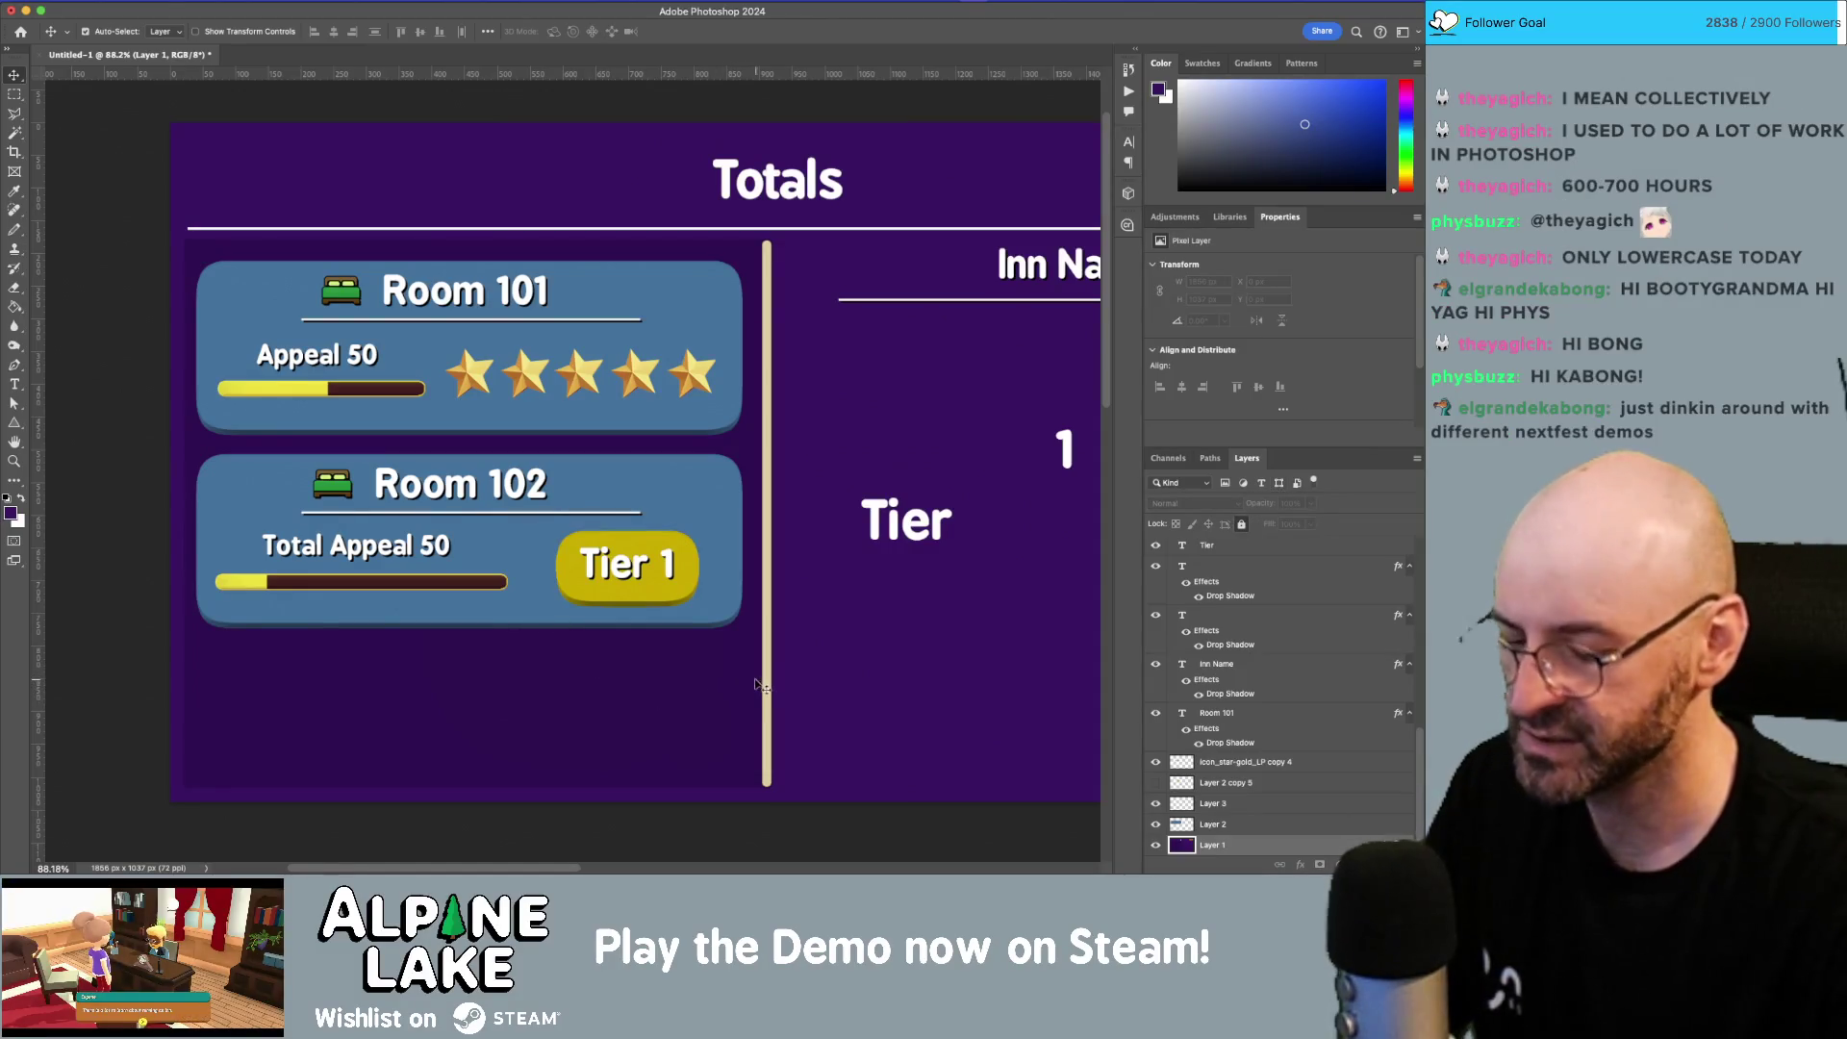
- Marquee-select all Room 102 card layers and delete them, briefly checking Unity afterwards
{"action": "key", "text": "m"}
{"action": "left_click_drag", "start_coordinate": [757, 682], "coordinate": [189, 477]}
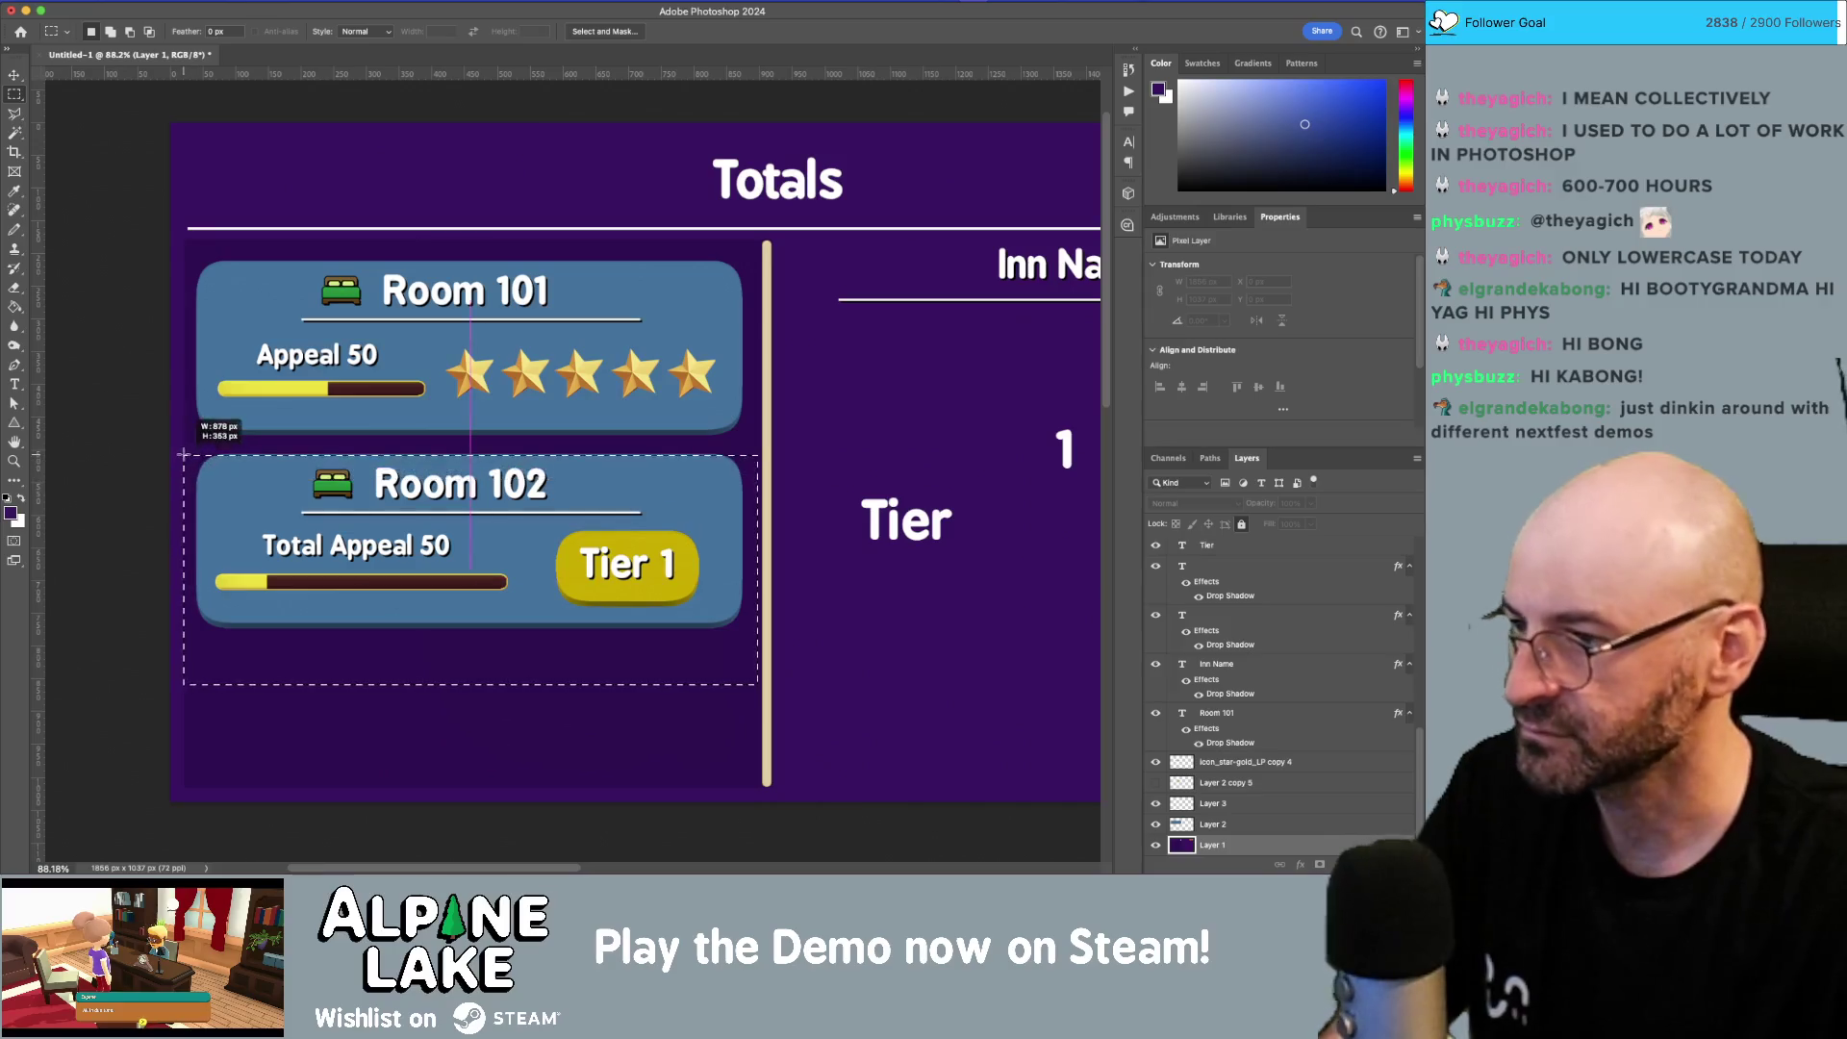
{"action": "key", "text": "ctrl+d"}
{"action": "key", "text": "v"}
{"action": "left_click_drag", "start_coordinate": [746, 668], "coordinate": [170, 453]}
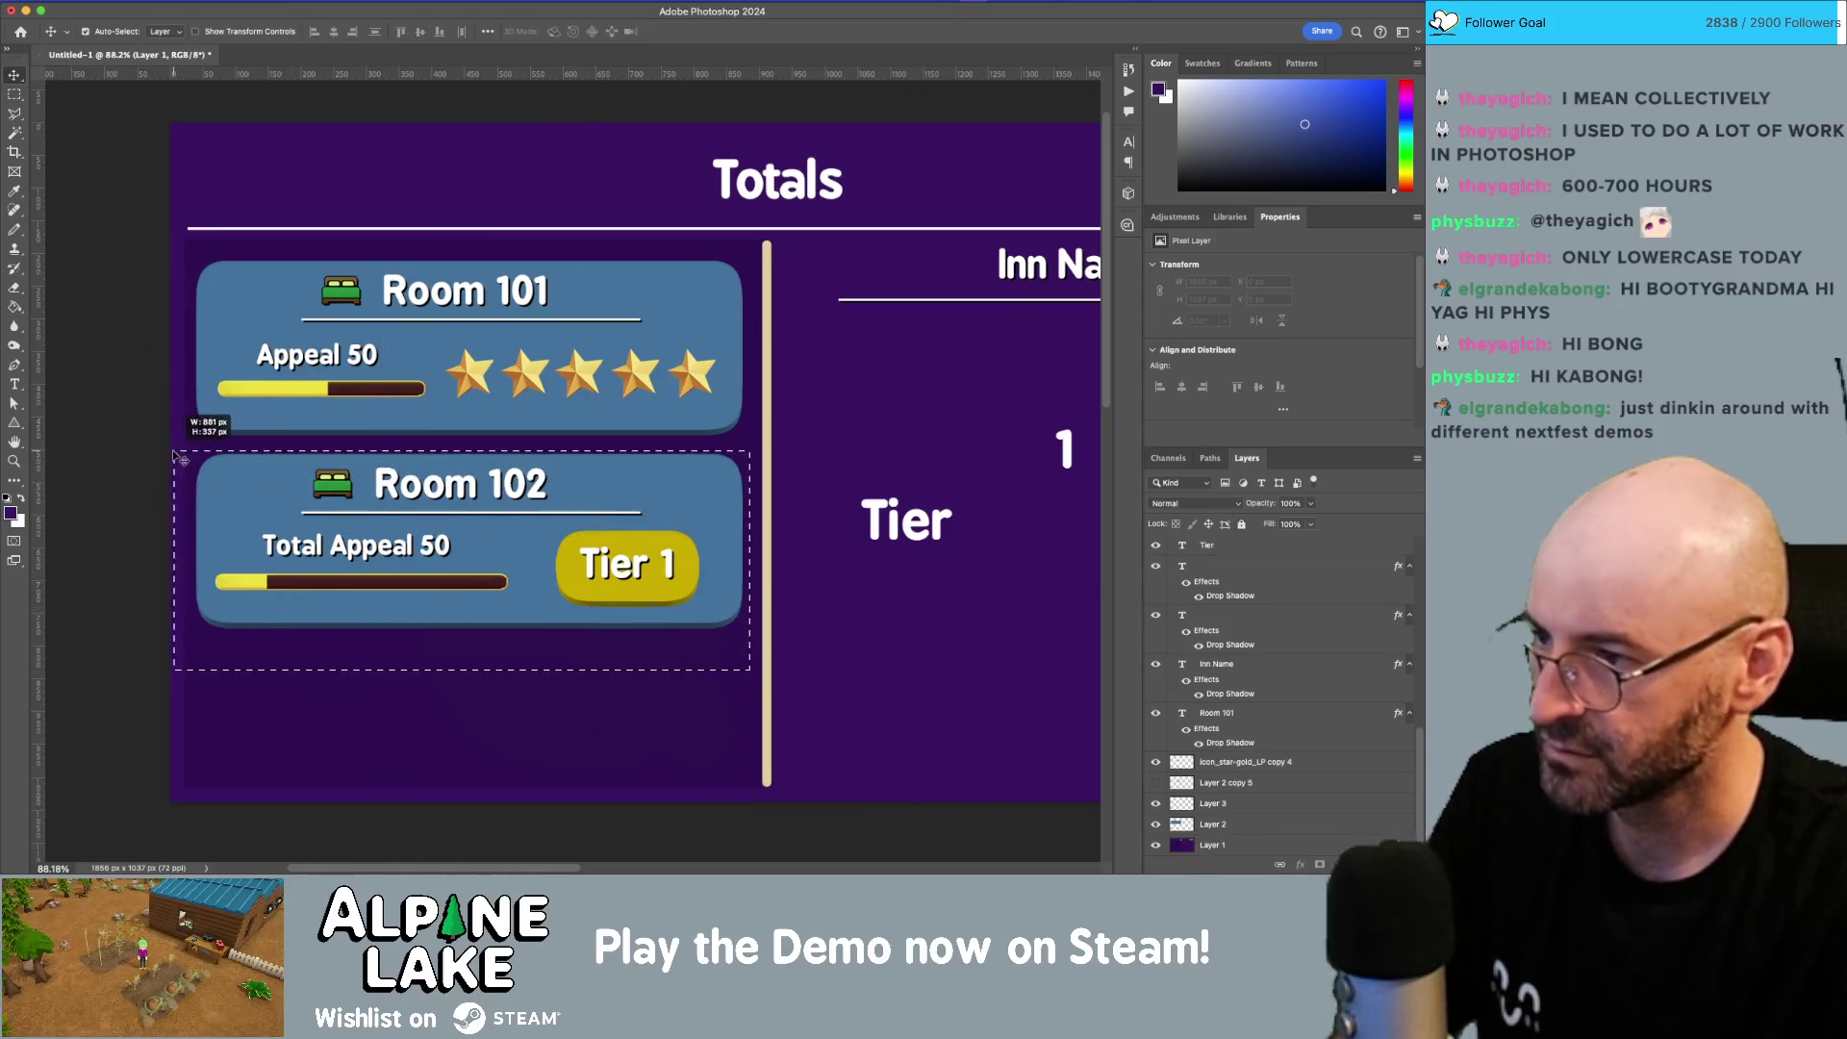
{"action": "key", "text": "Delete"}
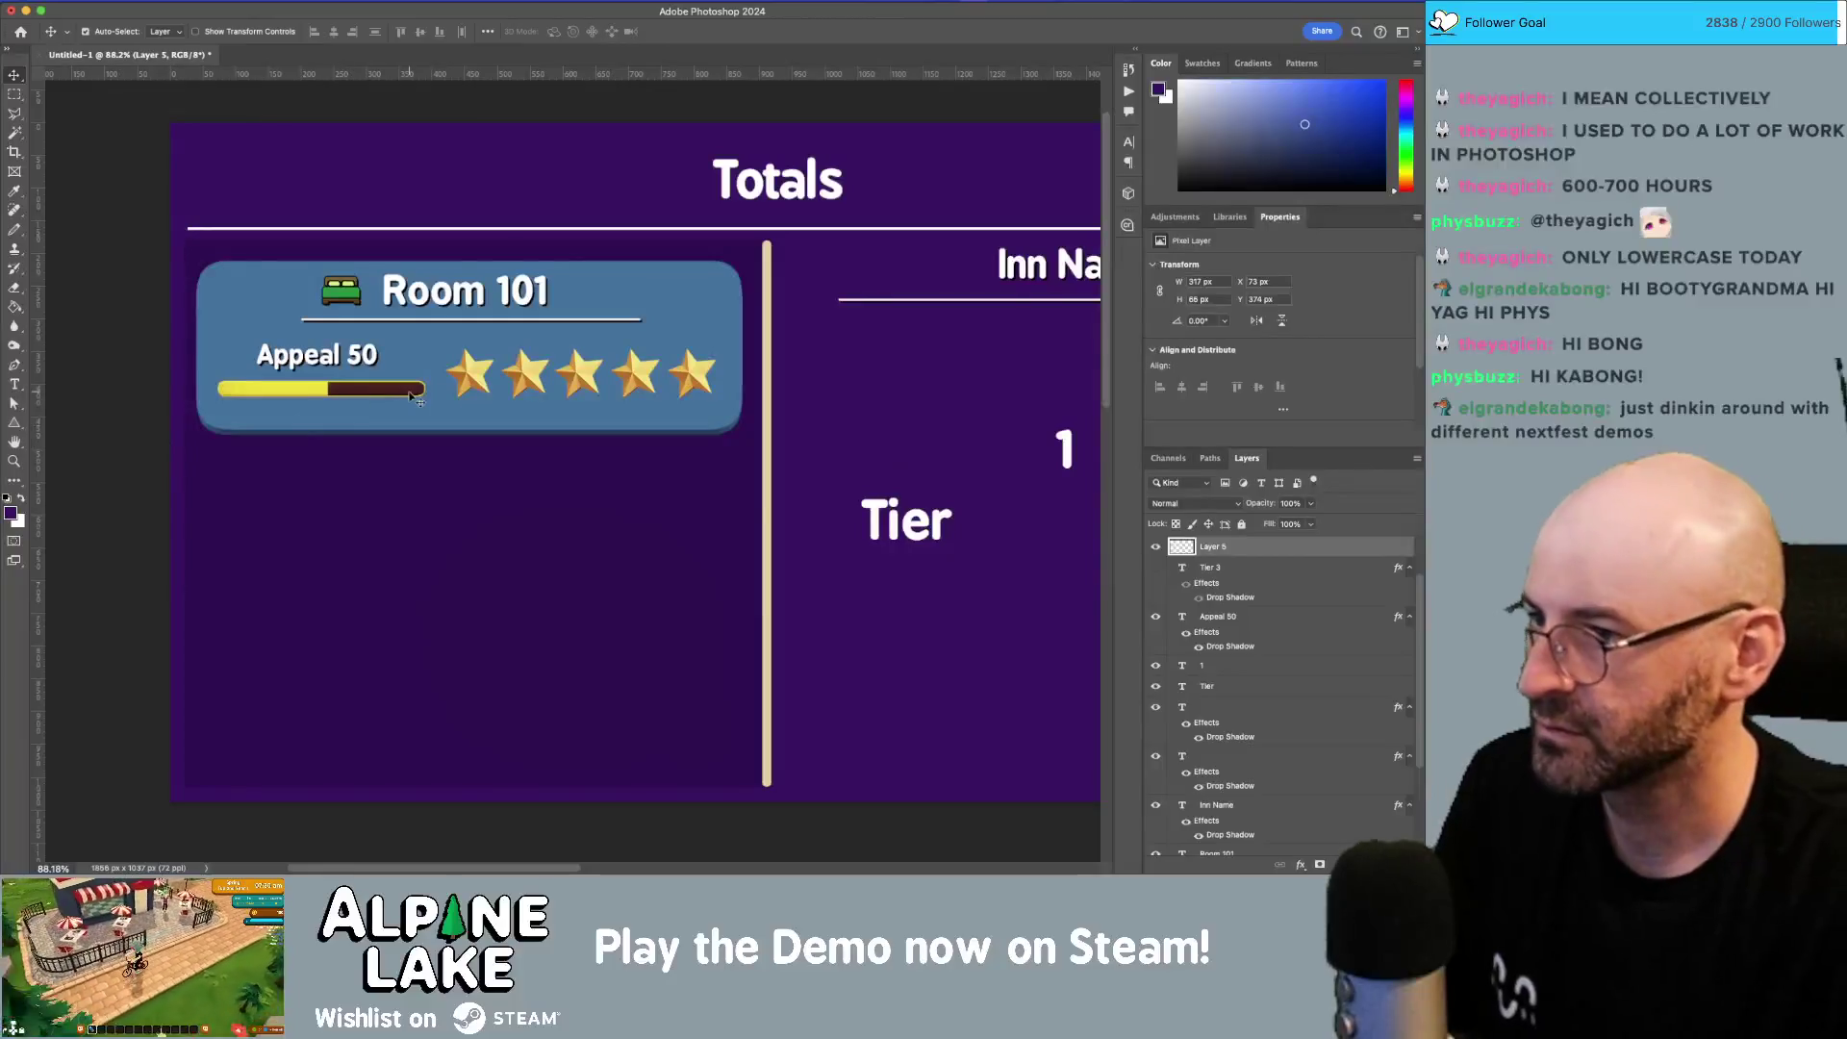
{"action": "key", "text": "super+Tab"}
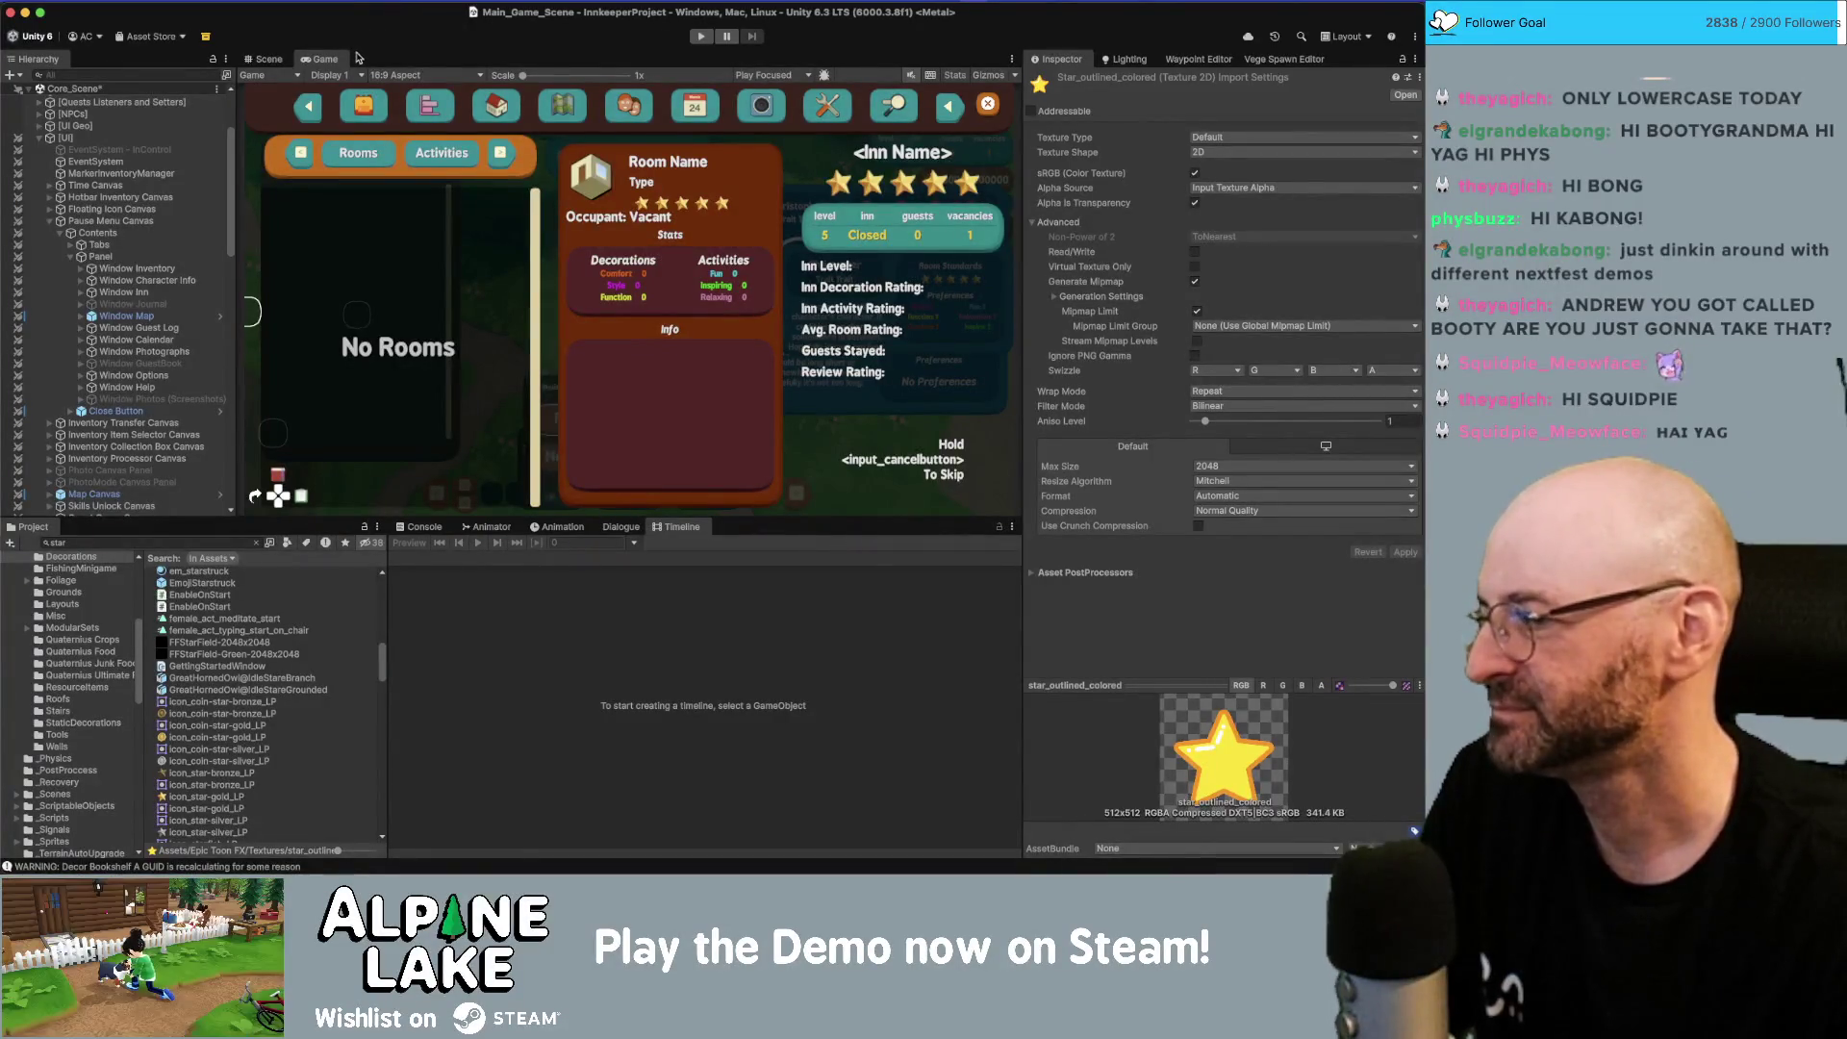
{"action": "key", "text": "super+Tab"}
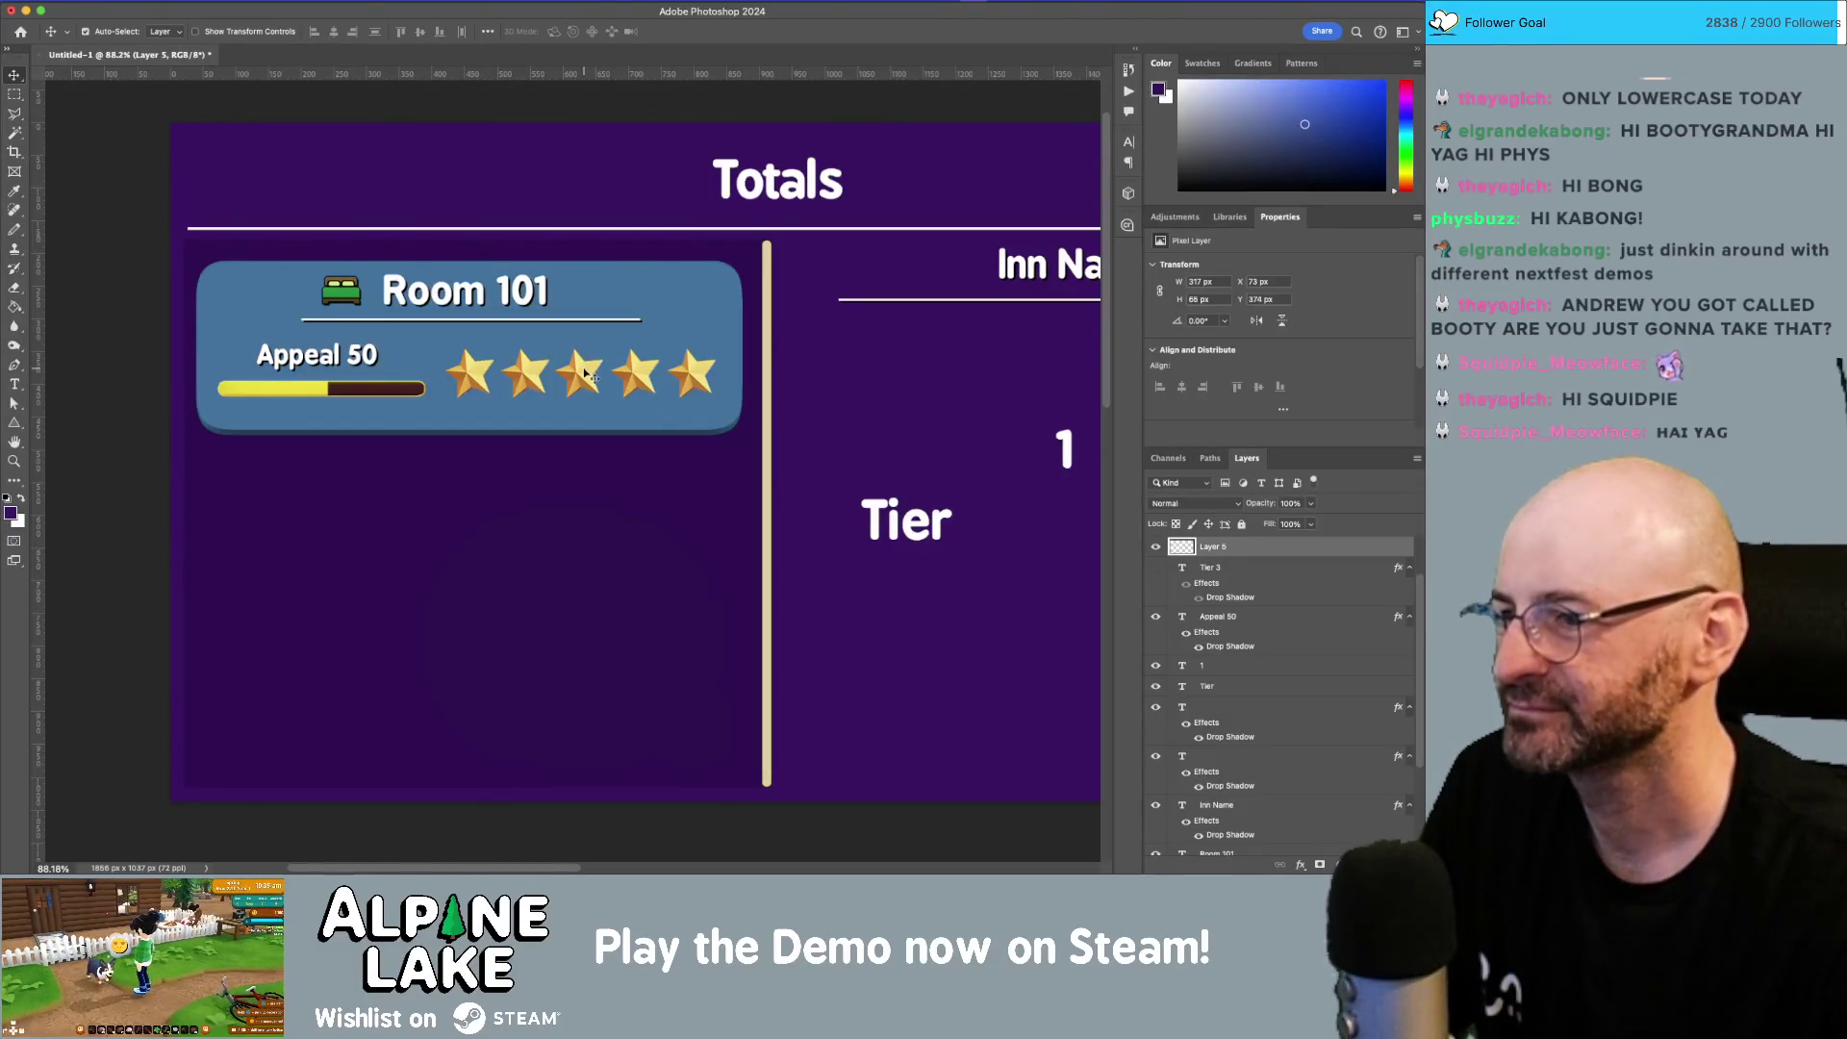
- Scale the five-star row down slightly with Free Transform and move it up a few pixels
{"action": "left_click", "coordinate": [552, 382]}
{"action": "key", "text": "ctrl+t"}
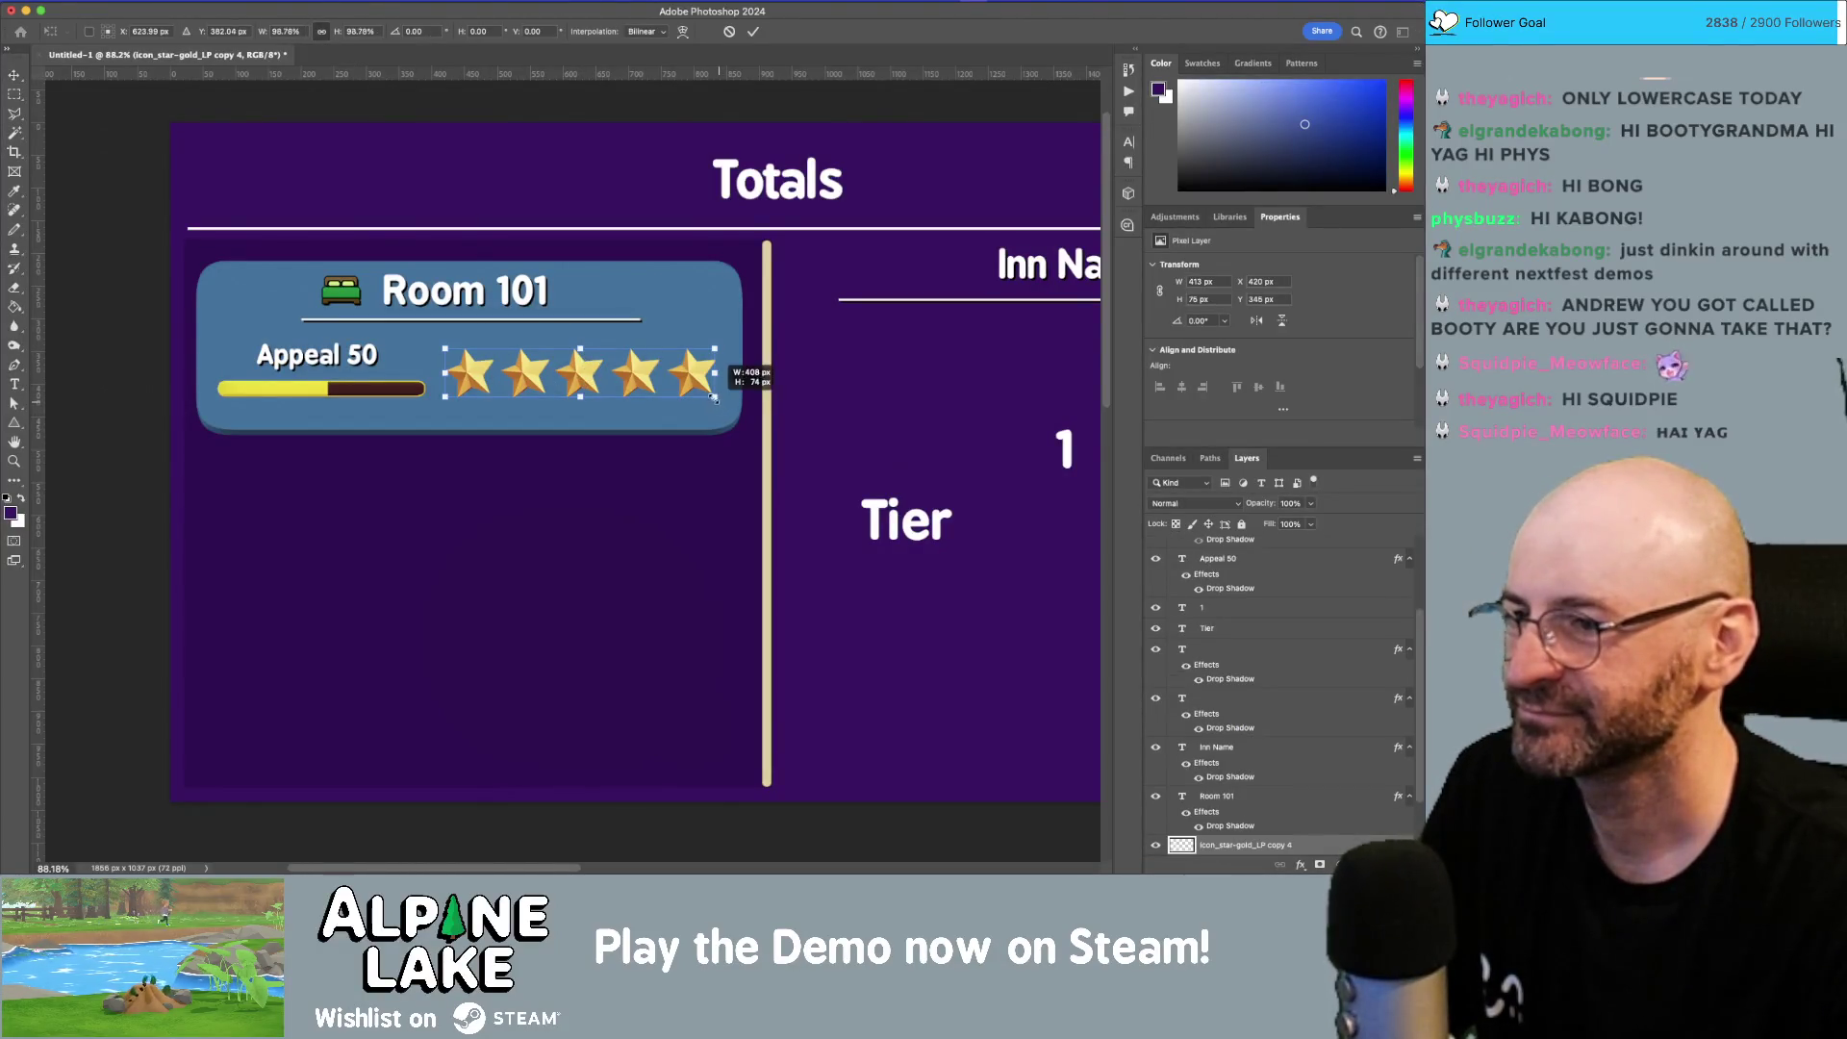
{"action": "left_click_drag", "start_coordinate": [716, 395], "coordinate": [702, 382]}
{"action": "key", "text": "Return"}
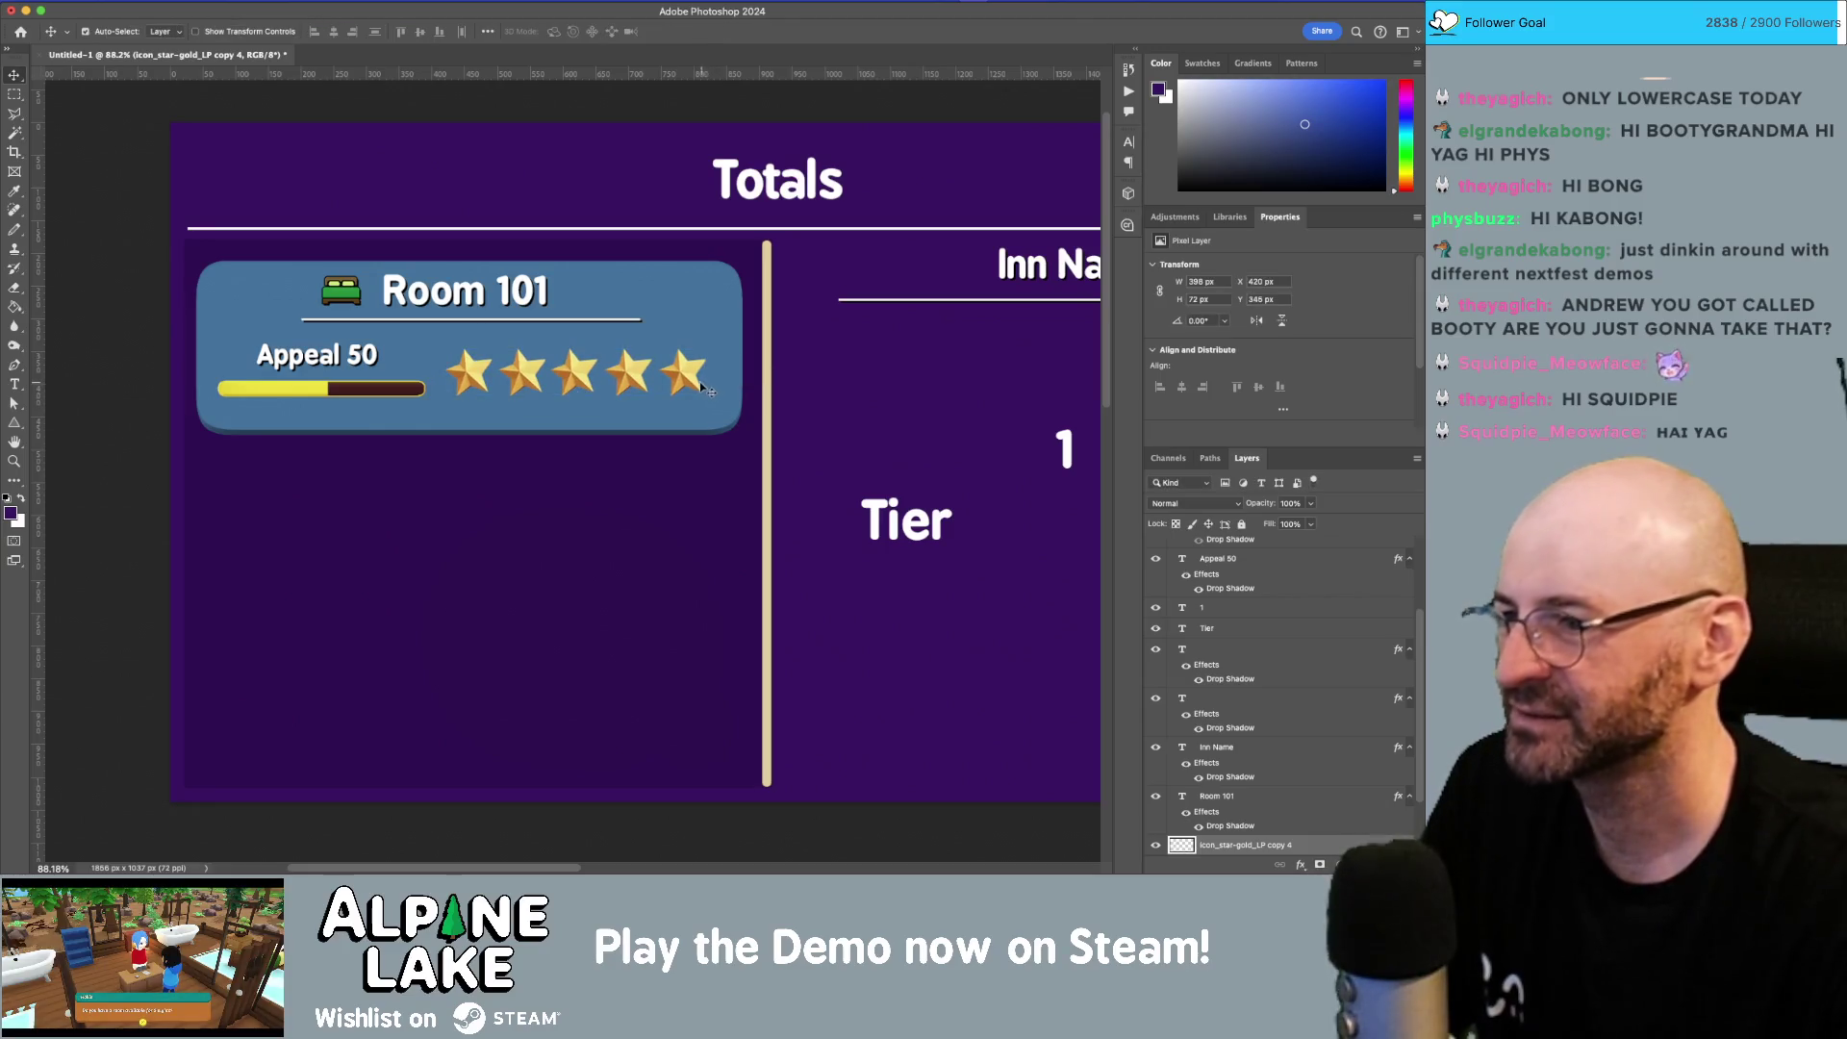
{"action": "left_click_drag", "start_coordinate": [695, 379], "coordinate": [694, 373]}
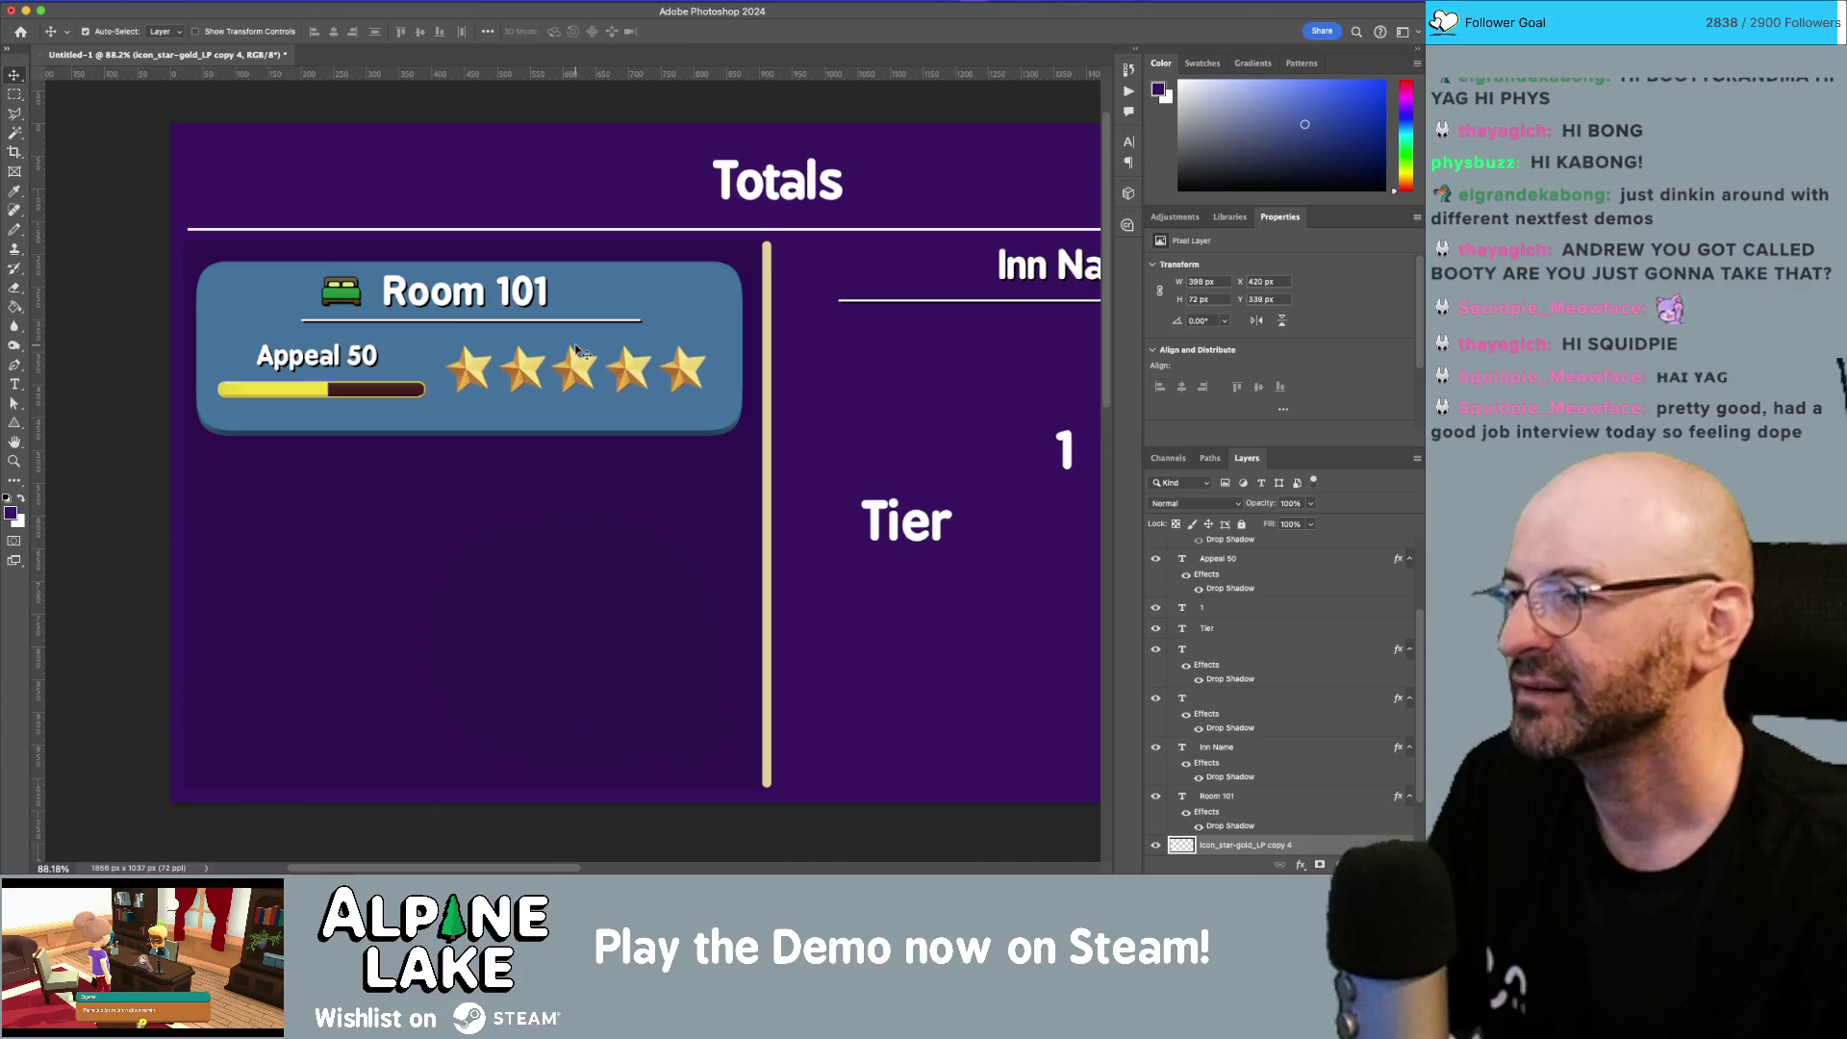
- Nudge the stars further up and raise the Appeal text and bar on the card
{"action": "key", "text": "shift+Up"}
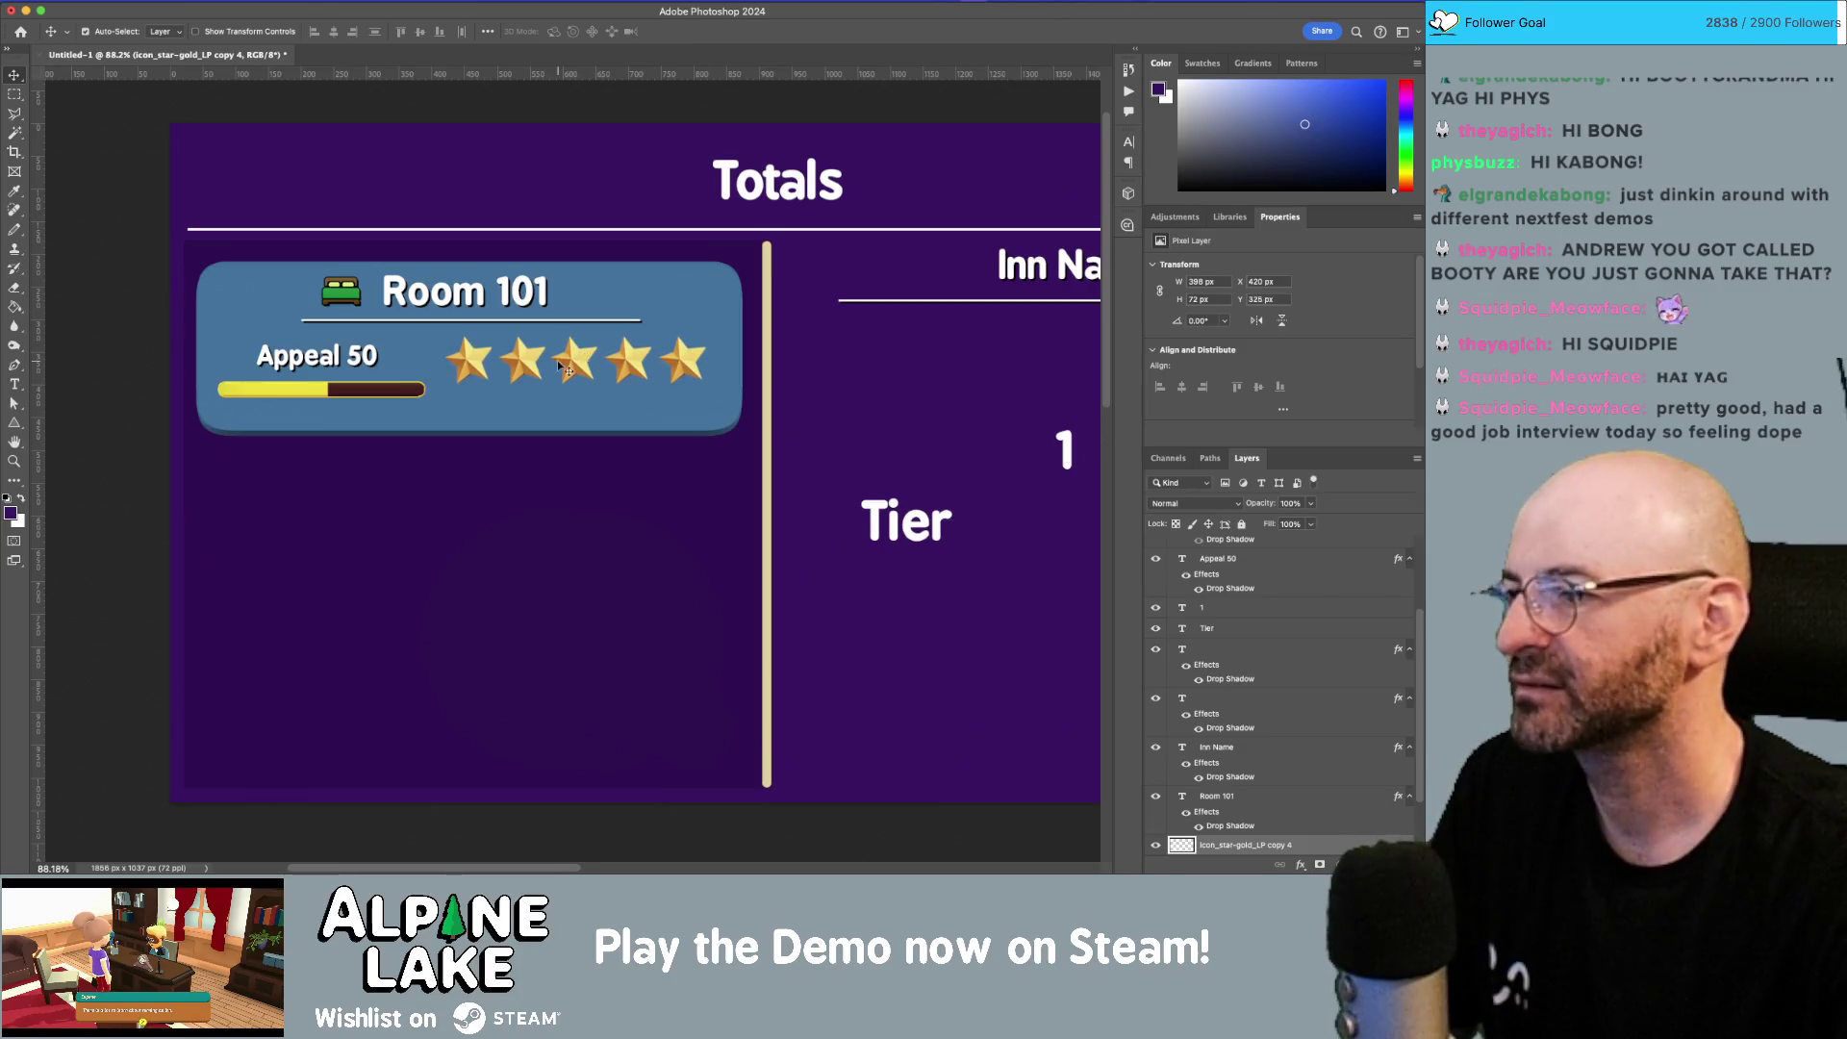
{"action": "key", "text": "ctrl+e"}
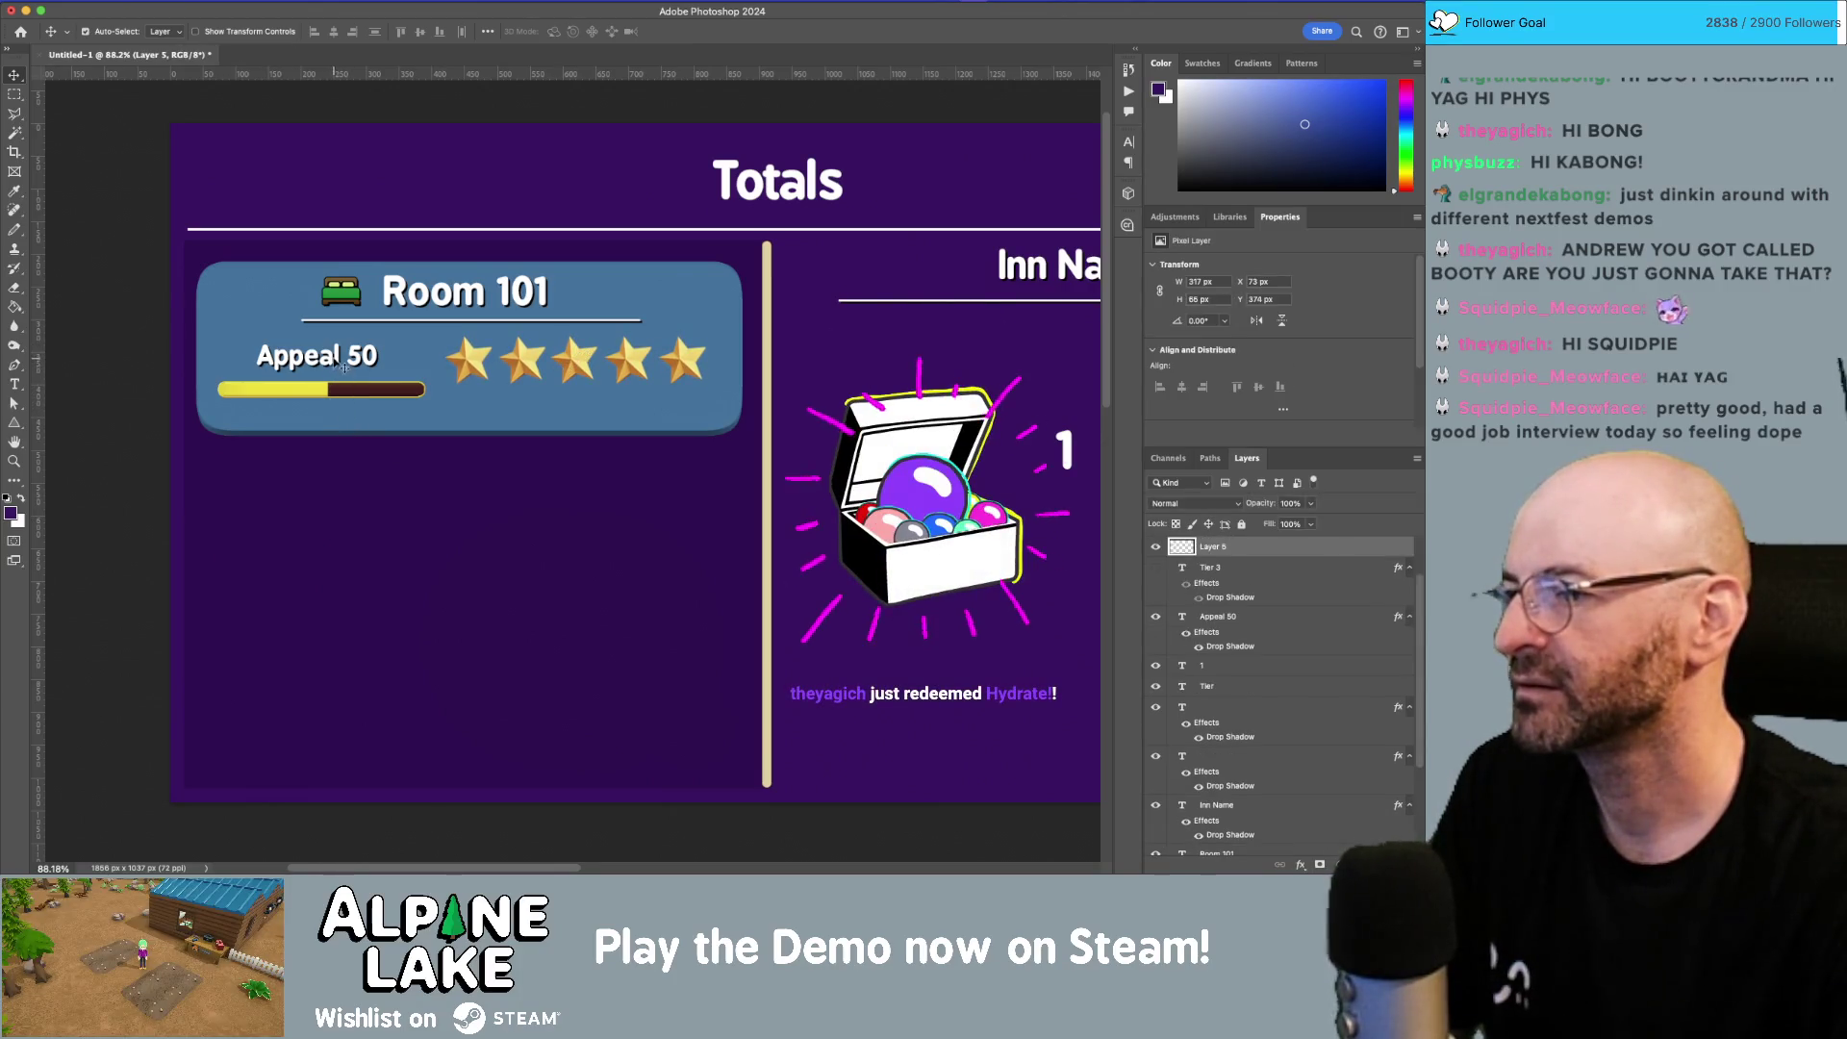
{"action": "left_click_drag", "start_coordinate": [341, 369], "coordinate": [337, 360]}
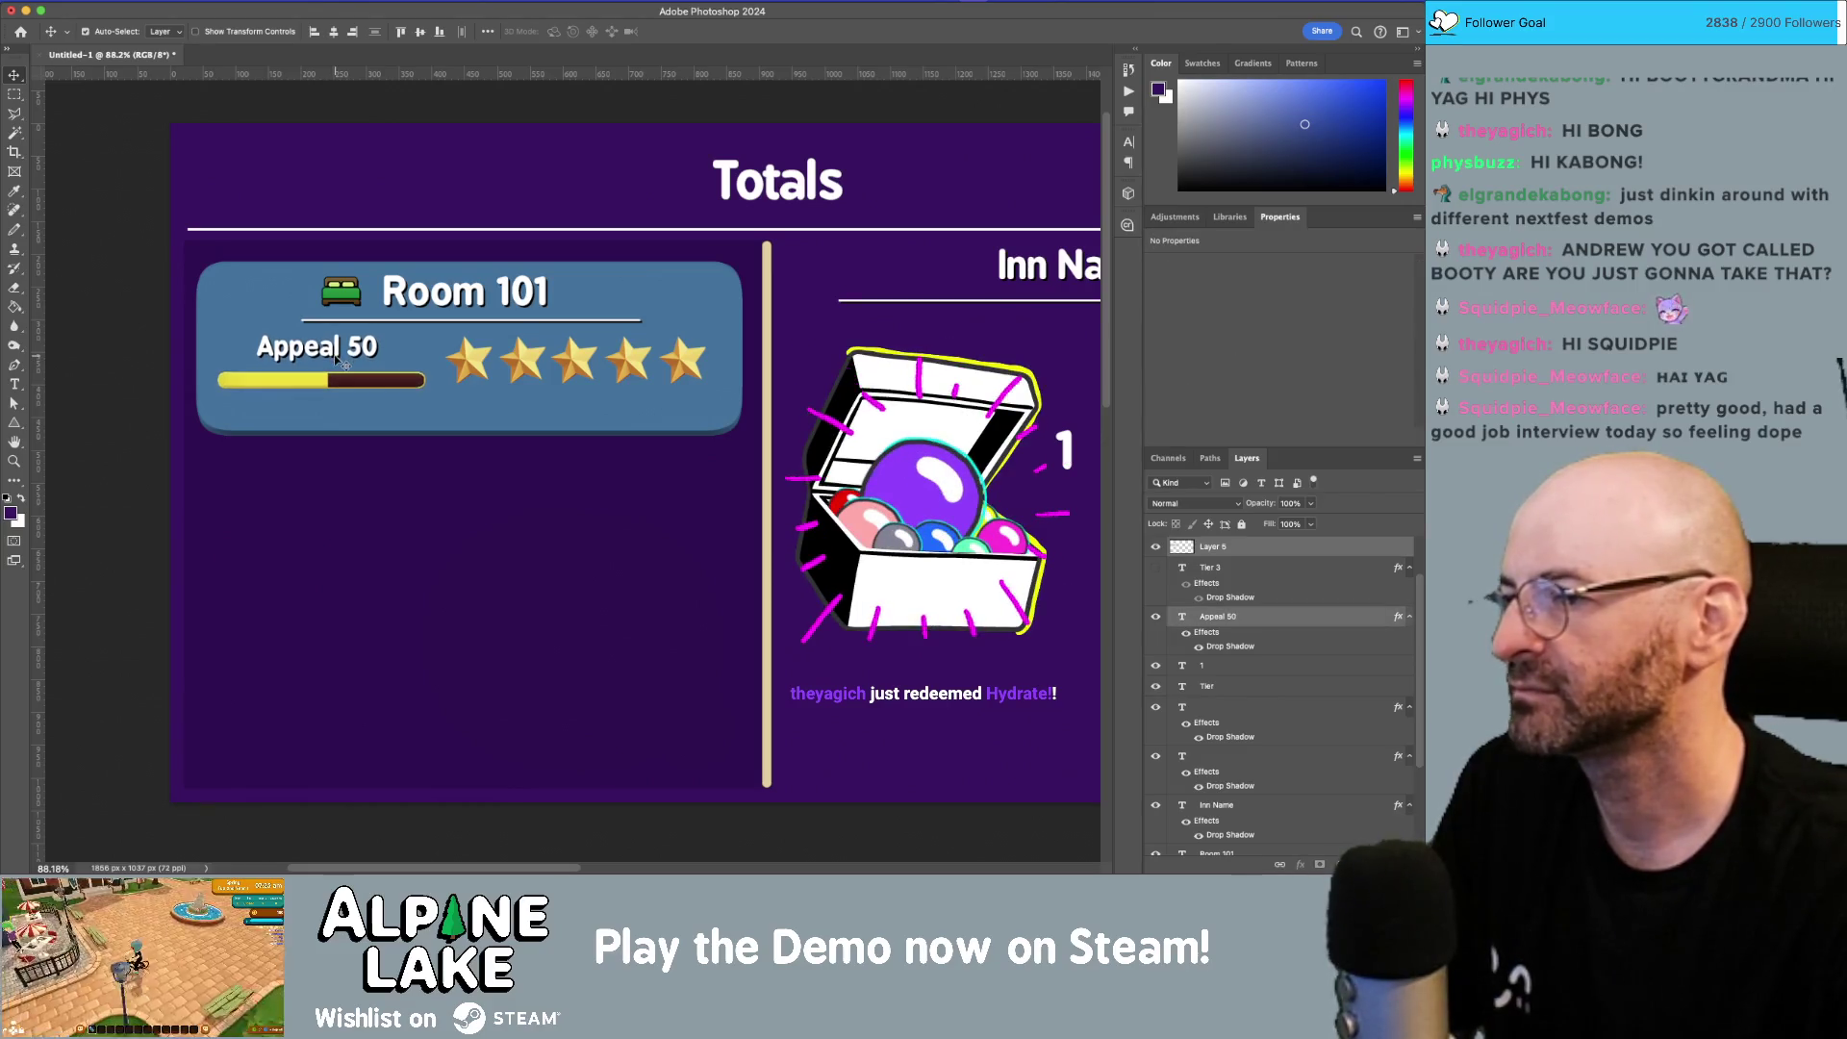
{"action": "key", "text": "Down"}
{"action": "key", "text": "Down"}
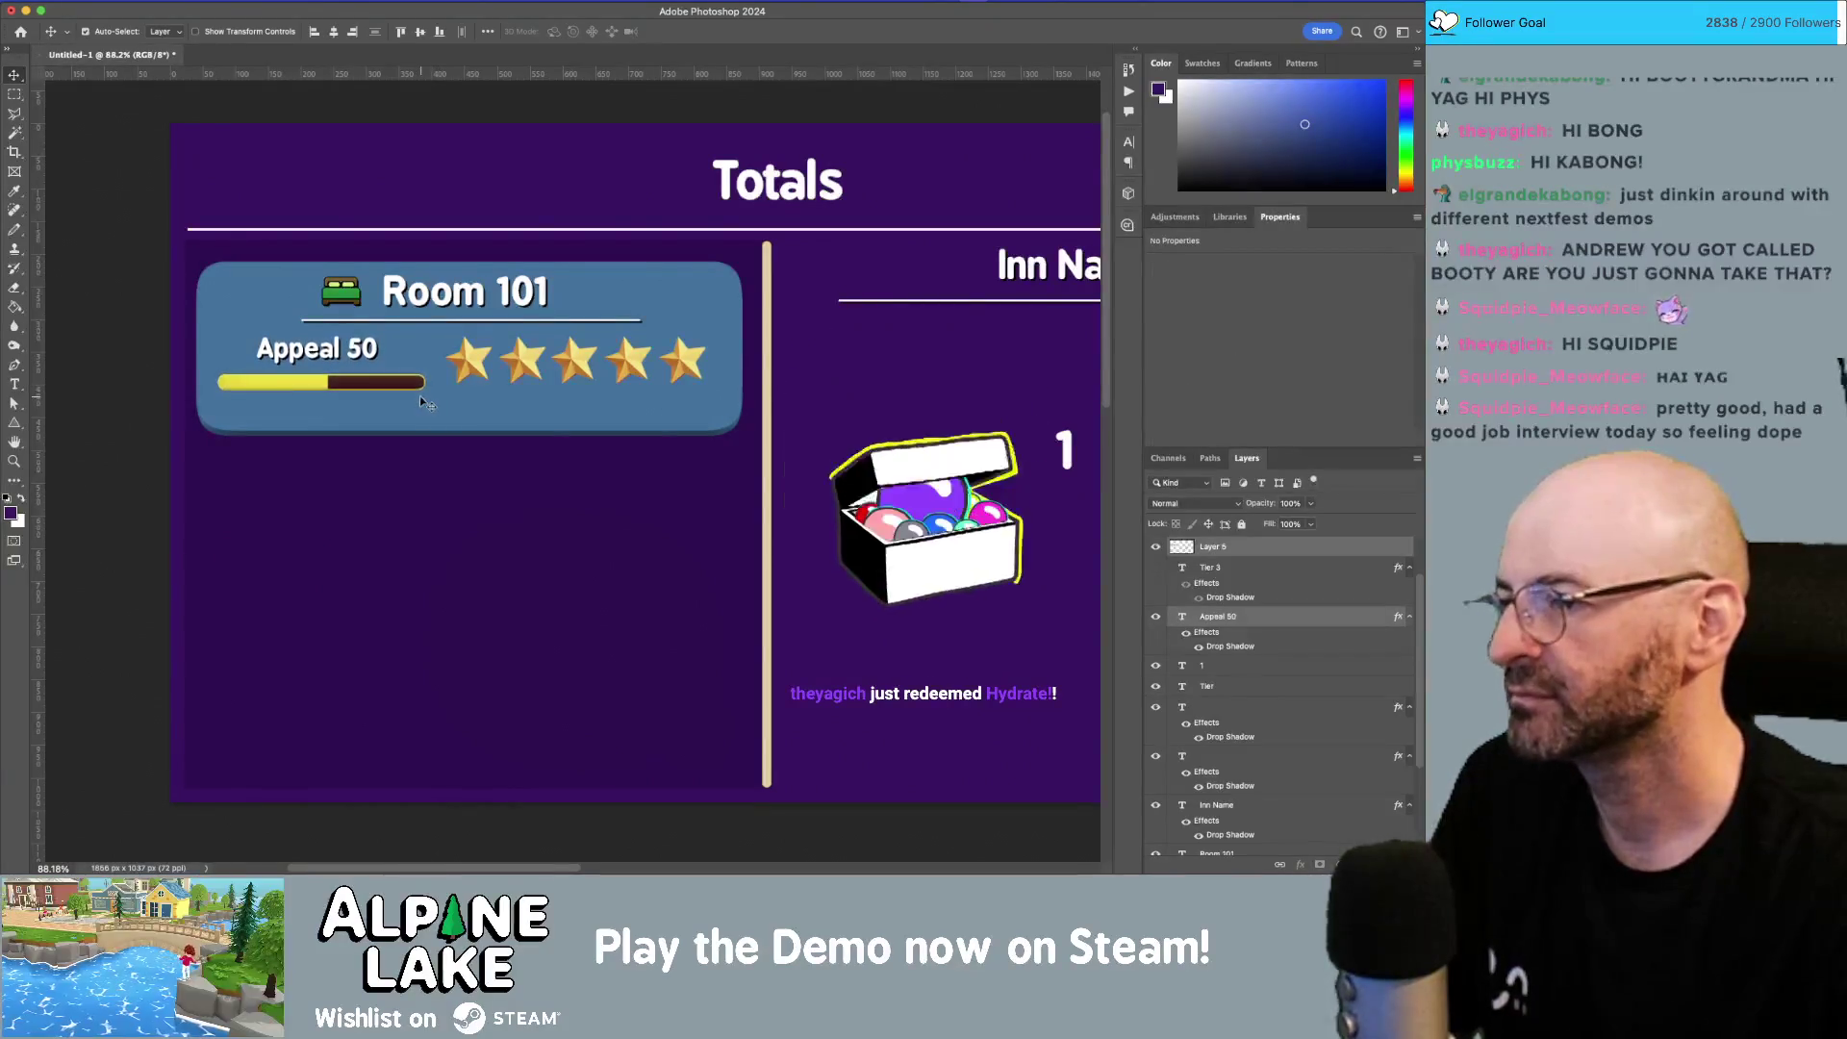
{"action": "left_click", "coordinate": [461, 359]}
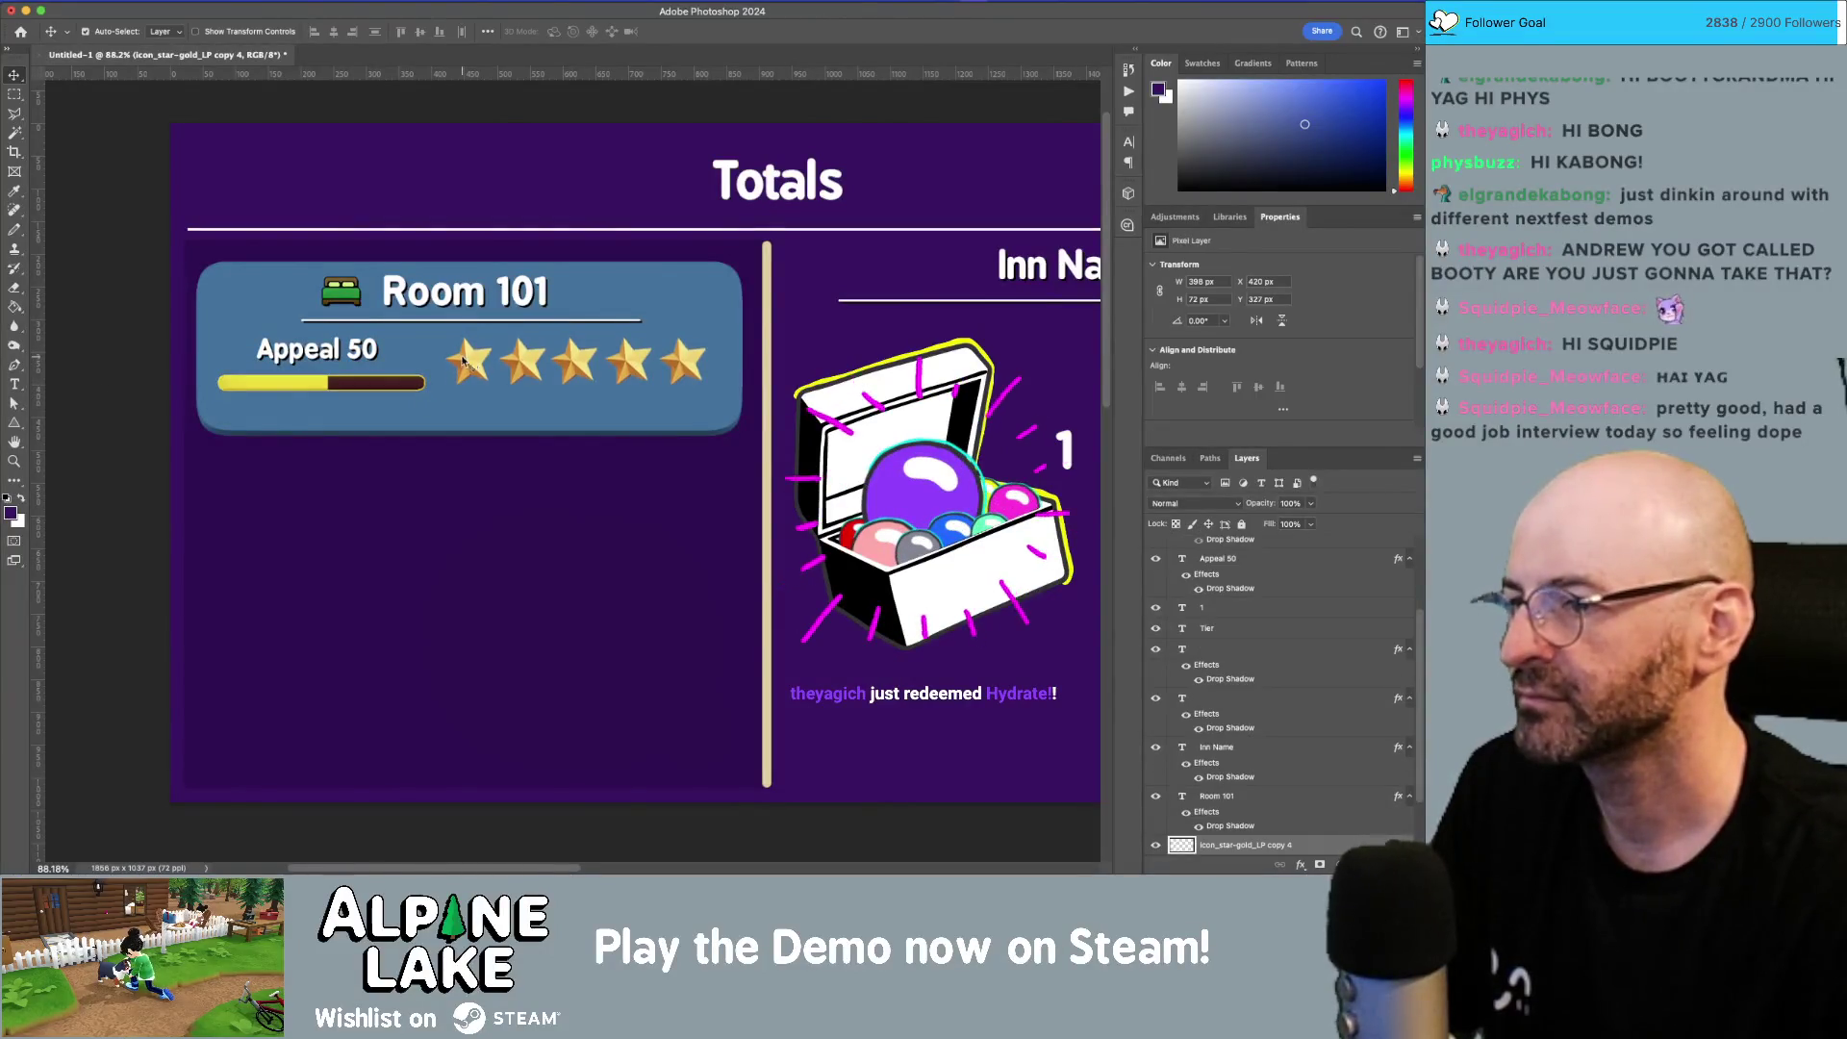
- Shorten the Room 101 card by nudging its marquee-selected lower part upward on Layer 2
{"action": "left_click", "coordinate": [400, 389]}
{"action": "key", "text": "m"}
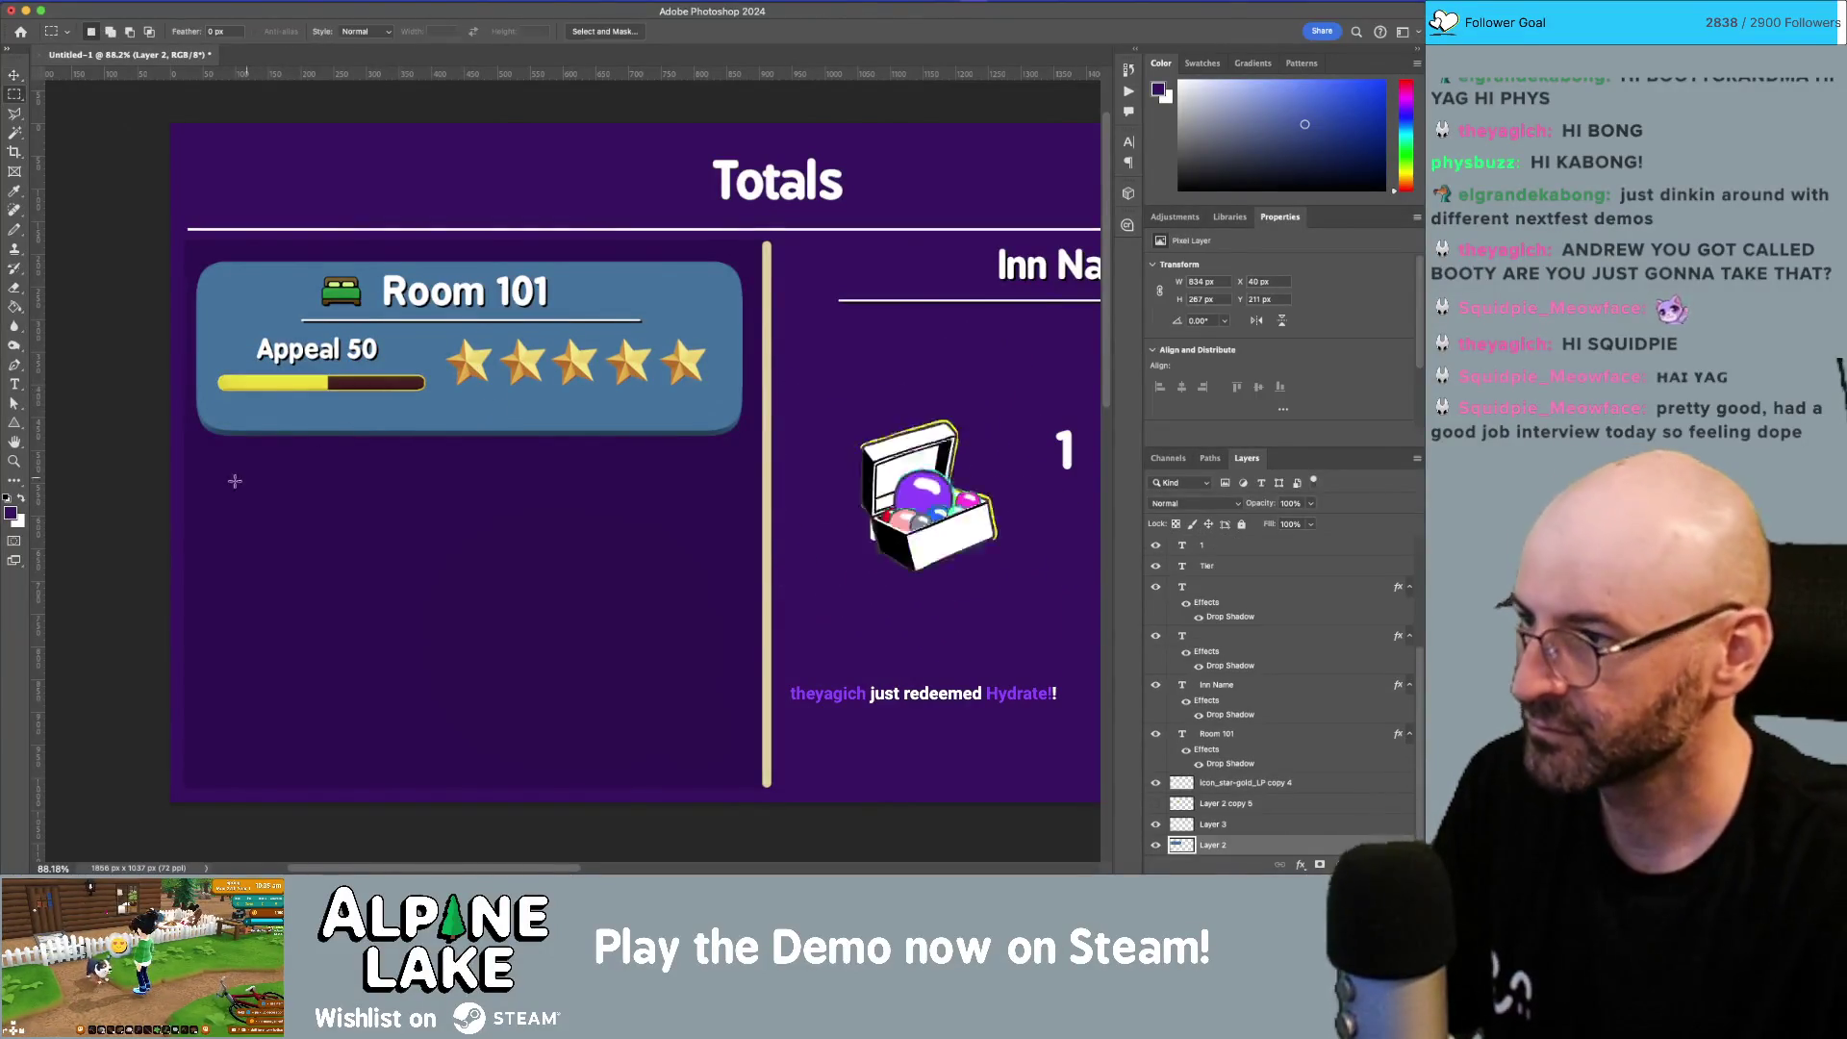
{"action": "left_click_drag", "start_coordinate": [188, 486], "coordinate": [865, 333]}
{"action": "key", "text": "v"}
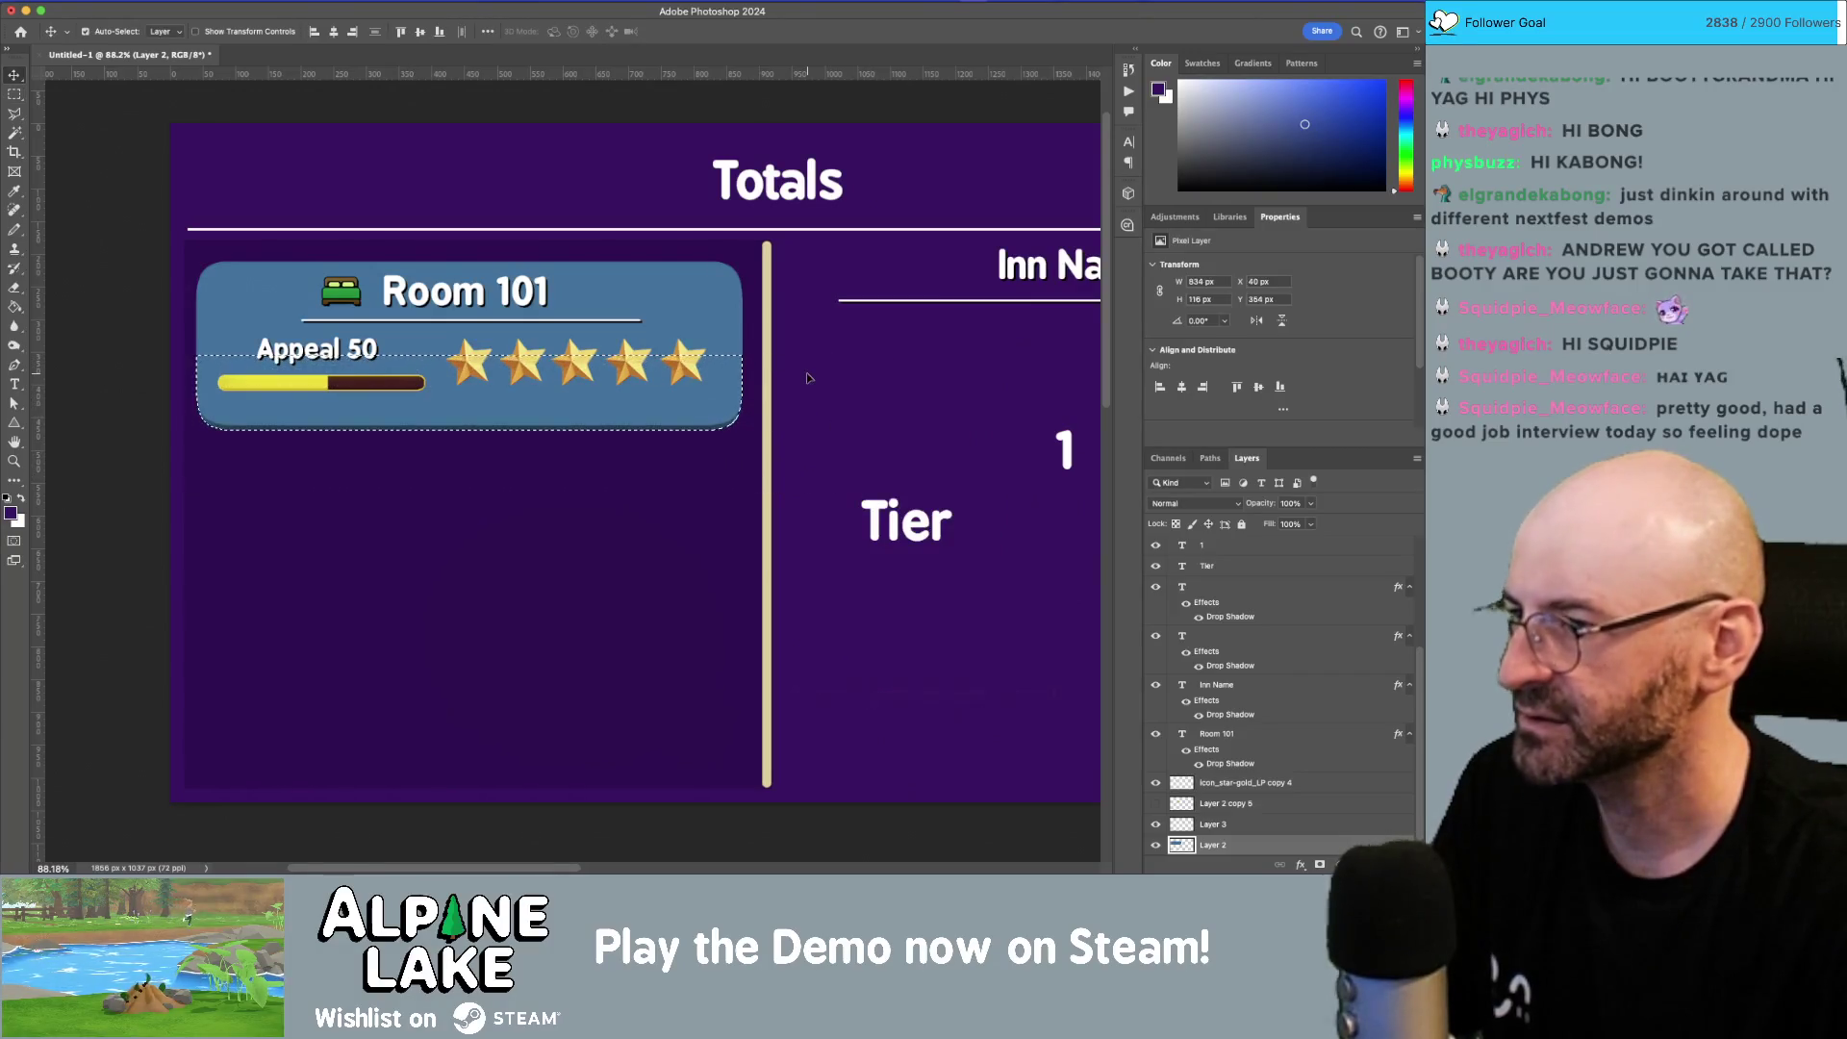
{"action": "key", "text": "Up"}
{"action": "key", "text": "Up"}
{"action": "key", "text": "Up"}
{"action": "key", "text": "Up"}
{"action": "key", "text": "Up"}
{"action": "key", "text": "Up"}
{"action": "key", "text": "ctrl+d"}
- Zoom in on the Room 101 card and reselect the star row layer
{"action": "key", "text": "z"}
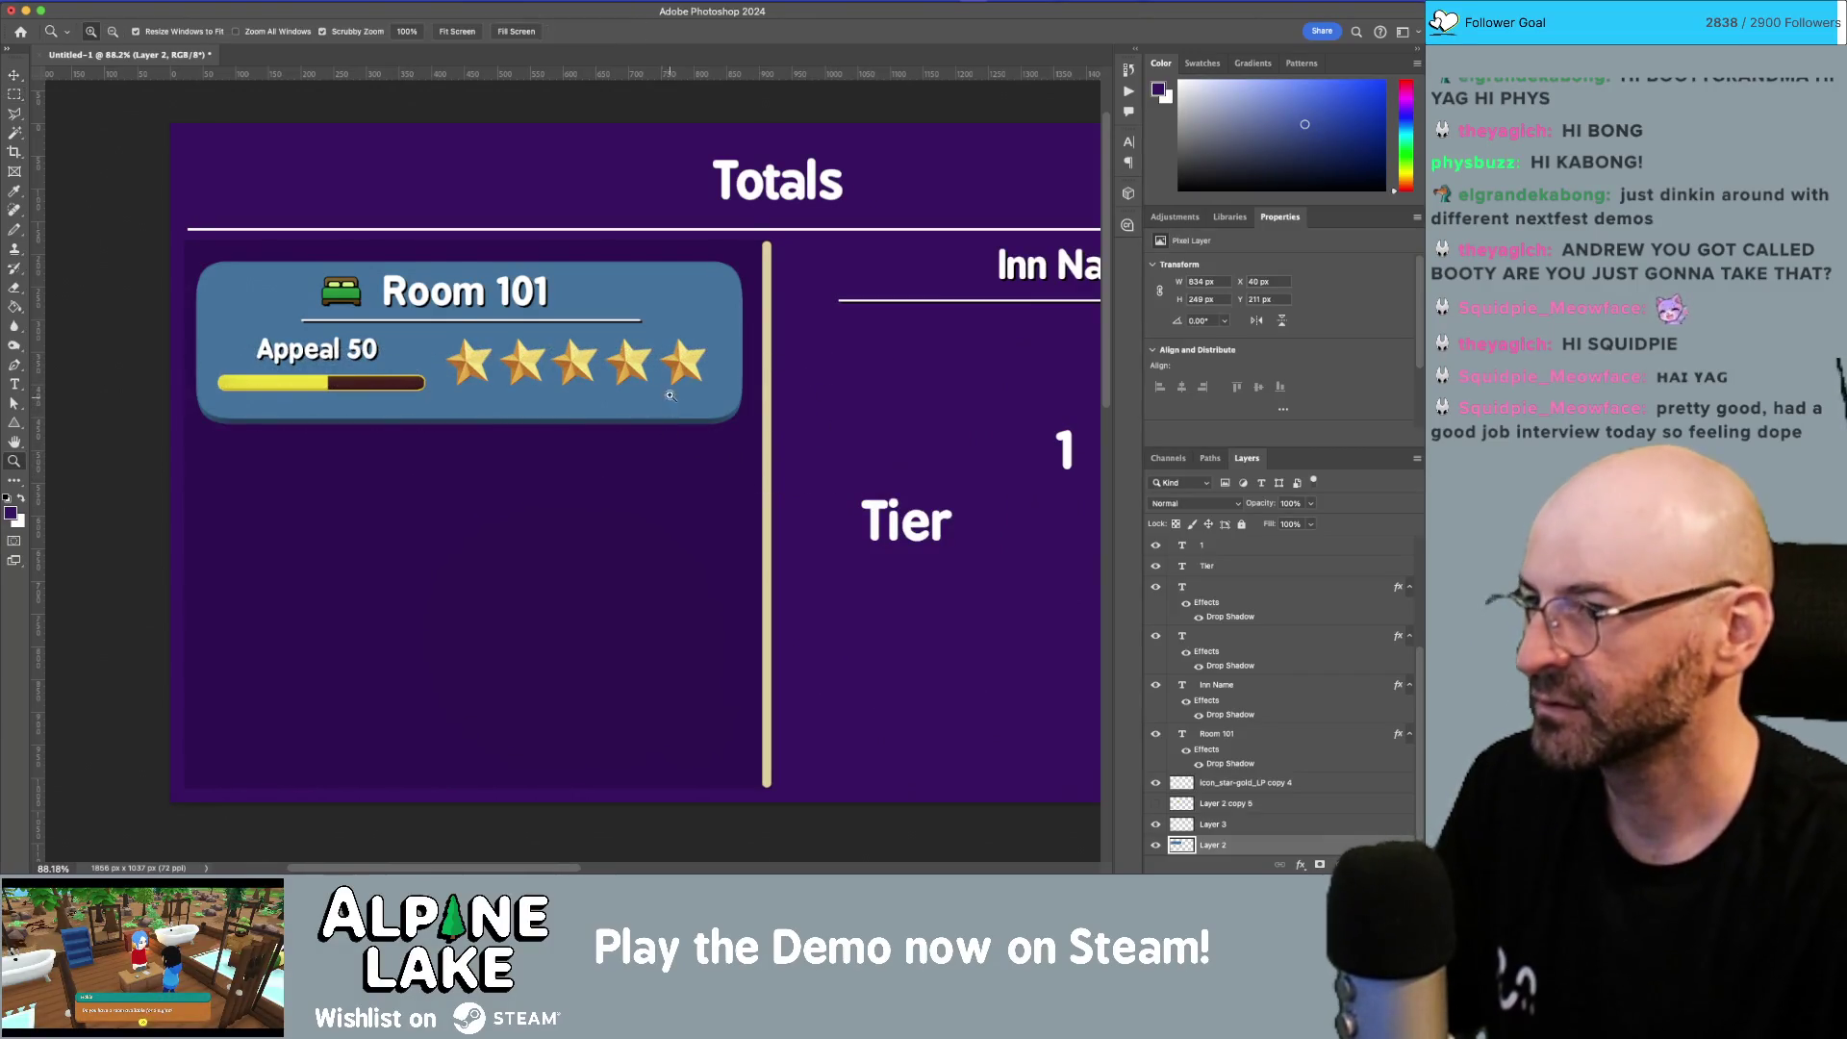
{"action": "left_click_drag", "start_coordinate": [668, 394], "coordinate": [506, 381]}
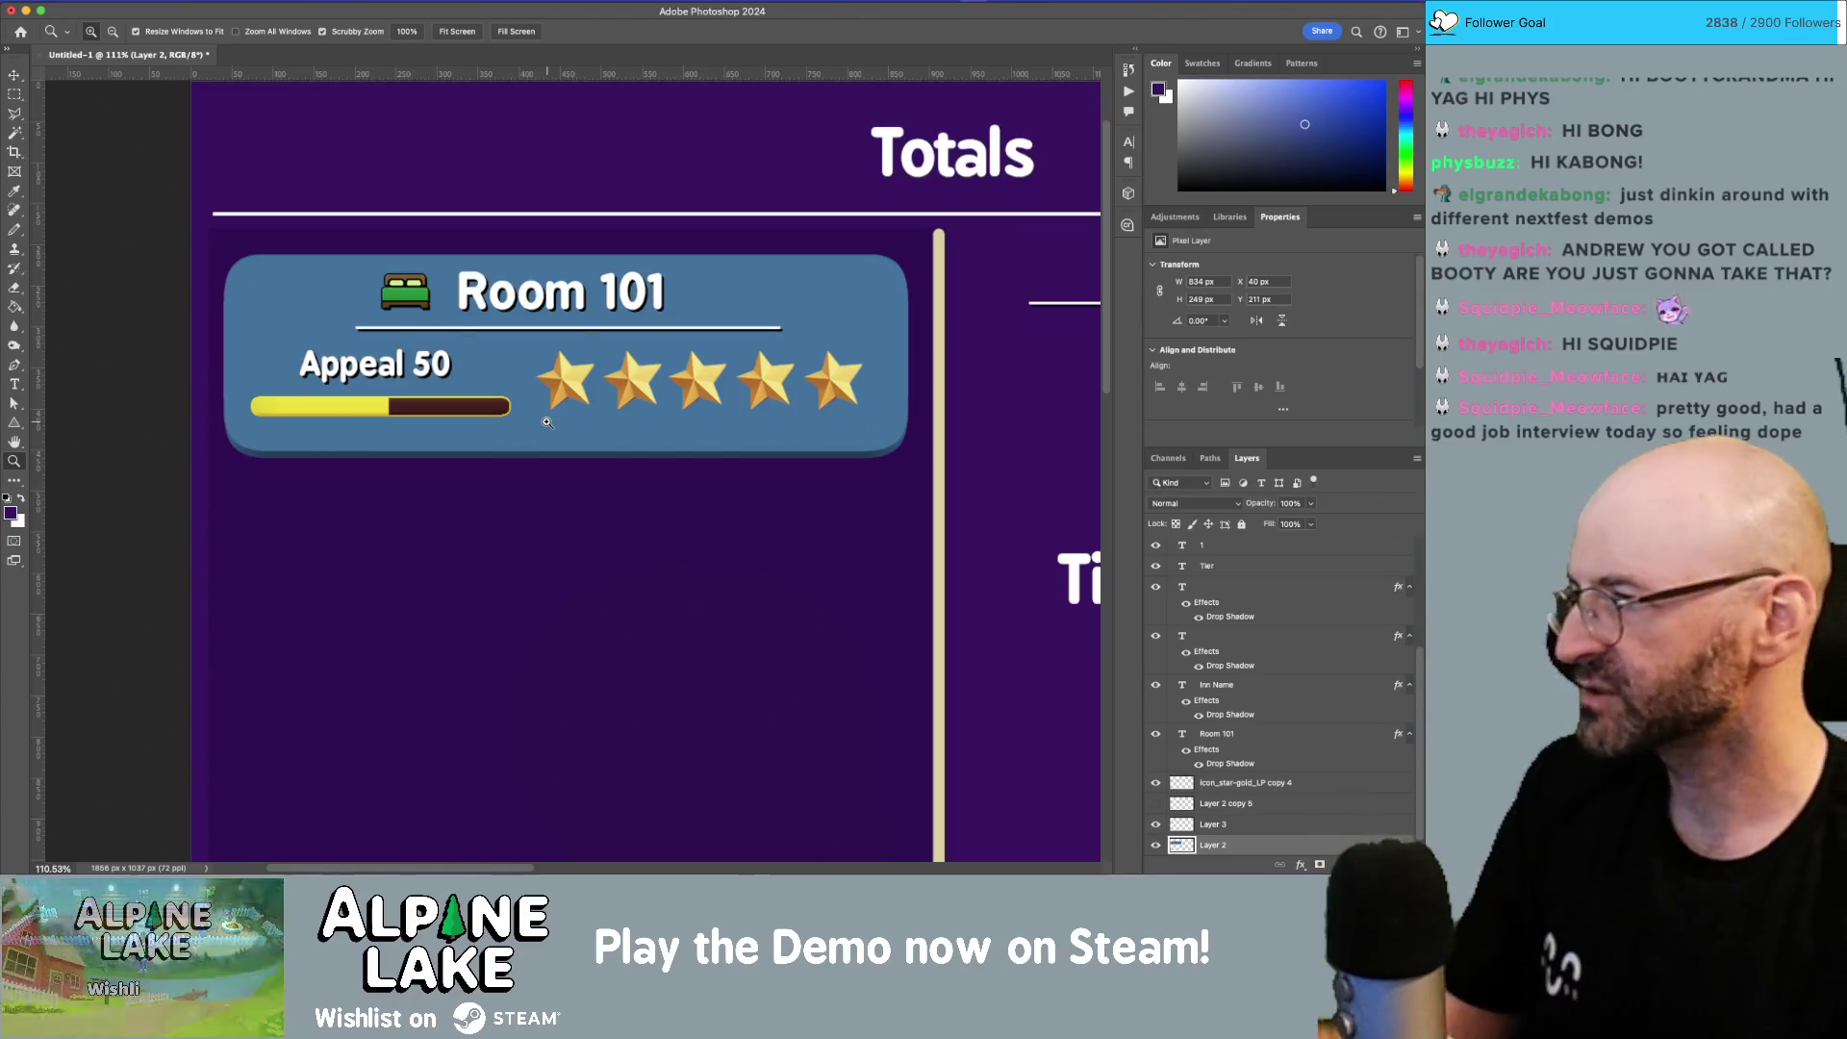
{"action": "key", "text": "v"}
{"action": "left_click", "coordinate": [575, 381]}
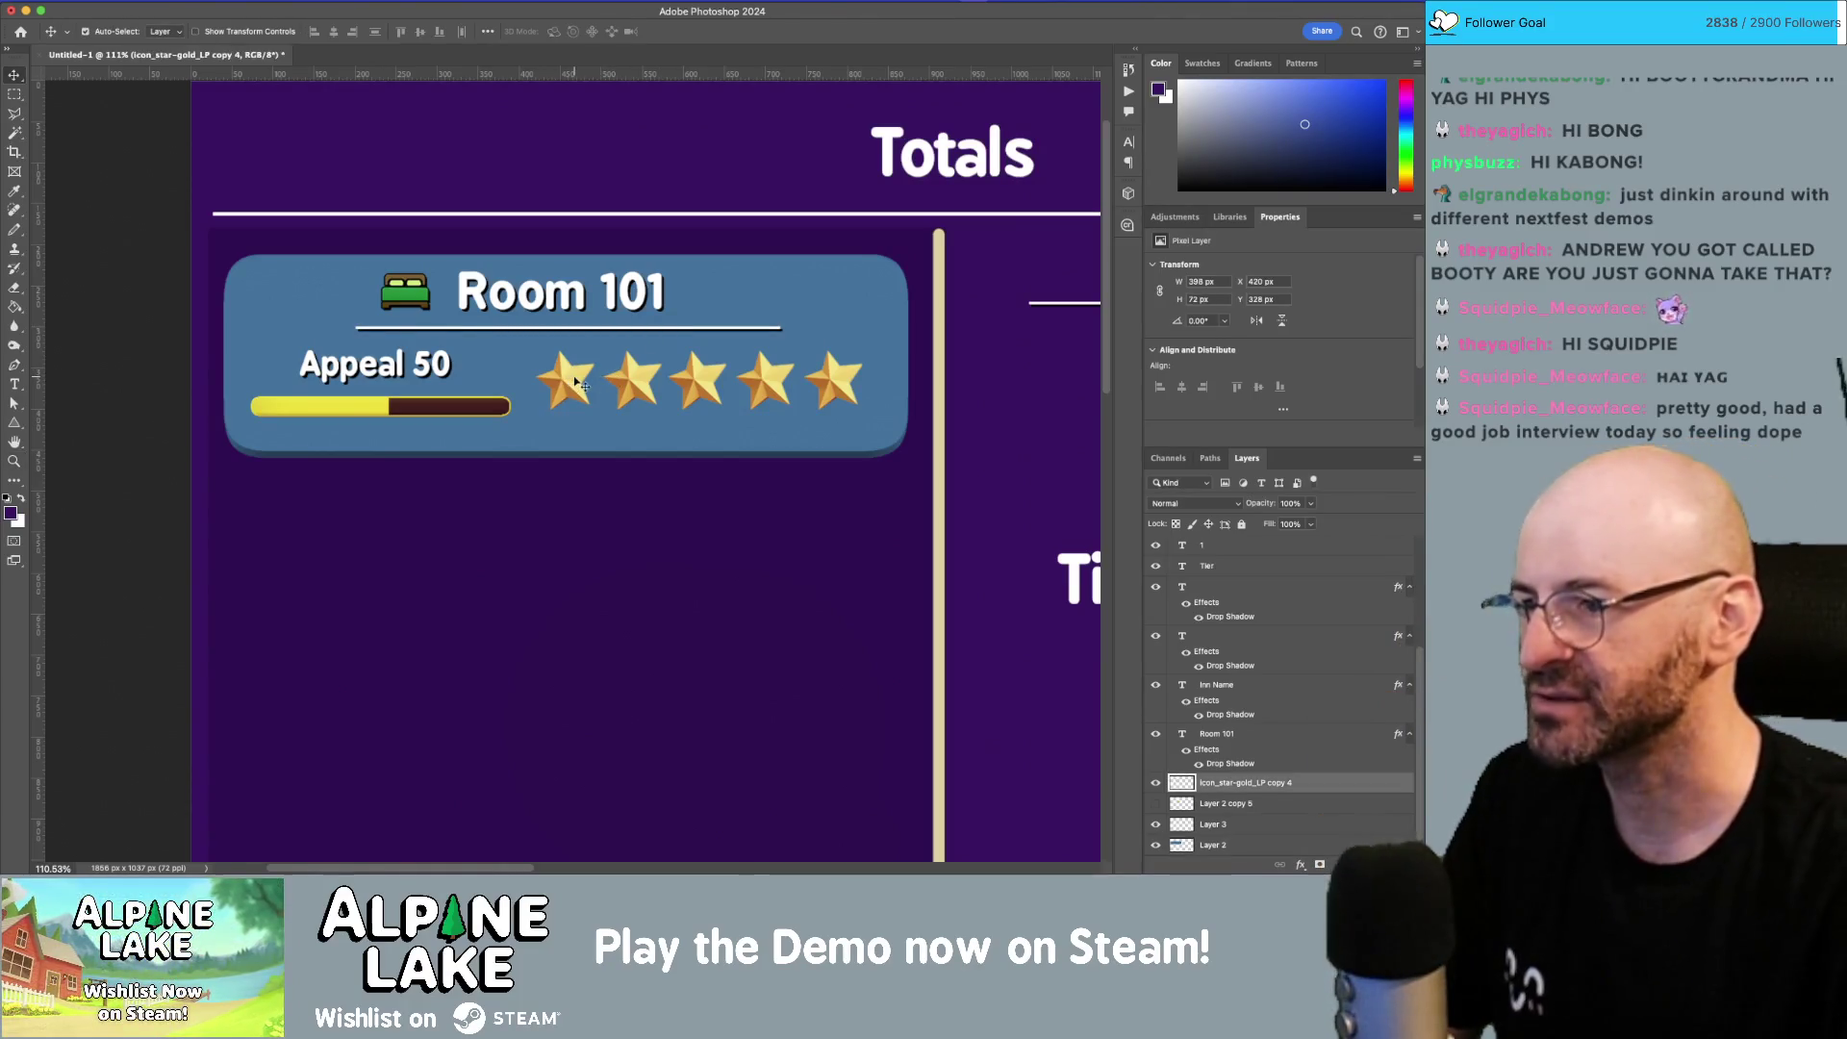
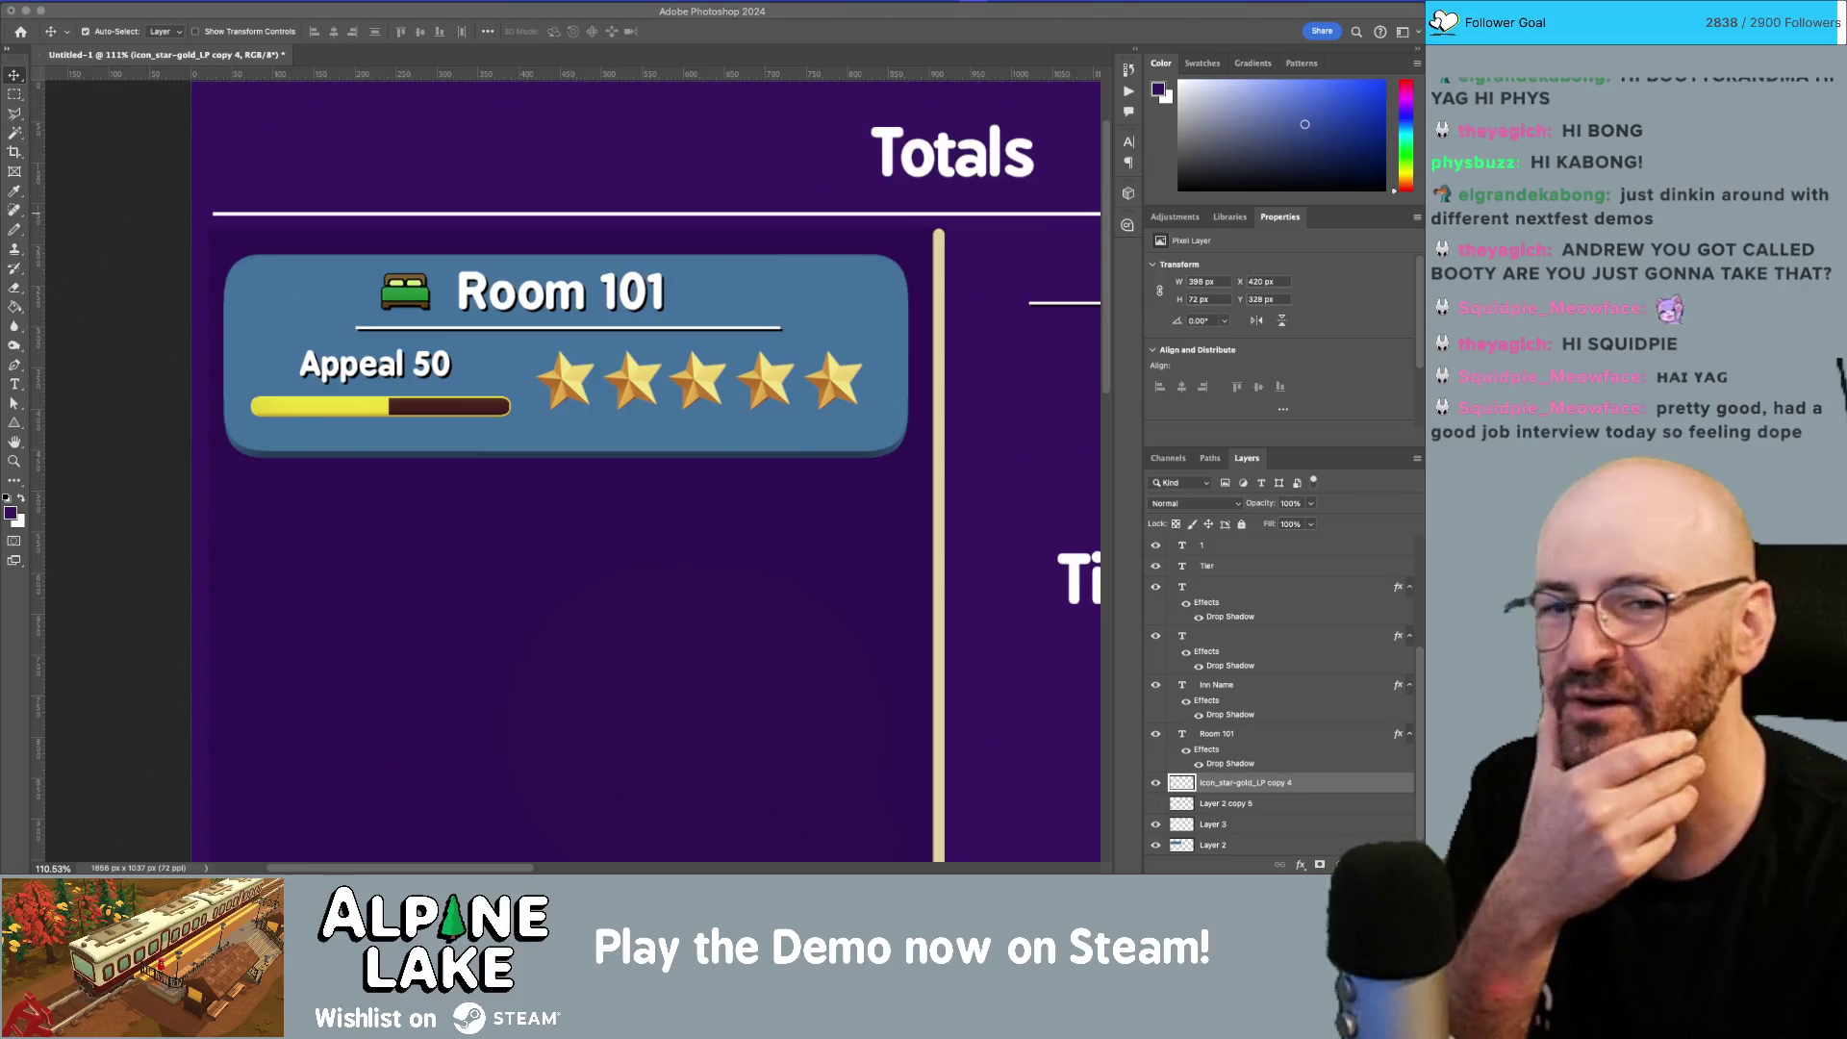
- Browse 'cute star' image results in the browser and preview a colourful star-grid reference
{"action": "key", "text": "super+Tab"}
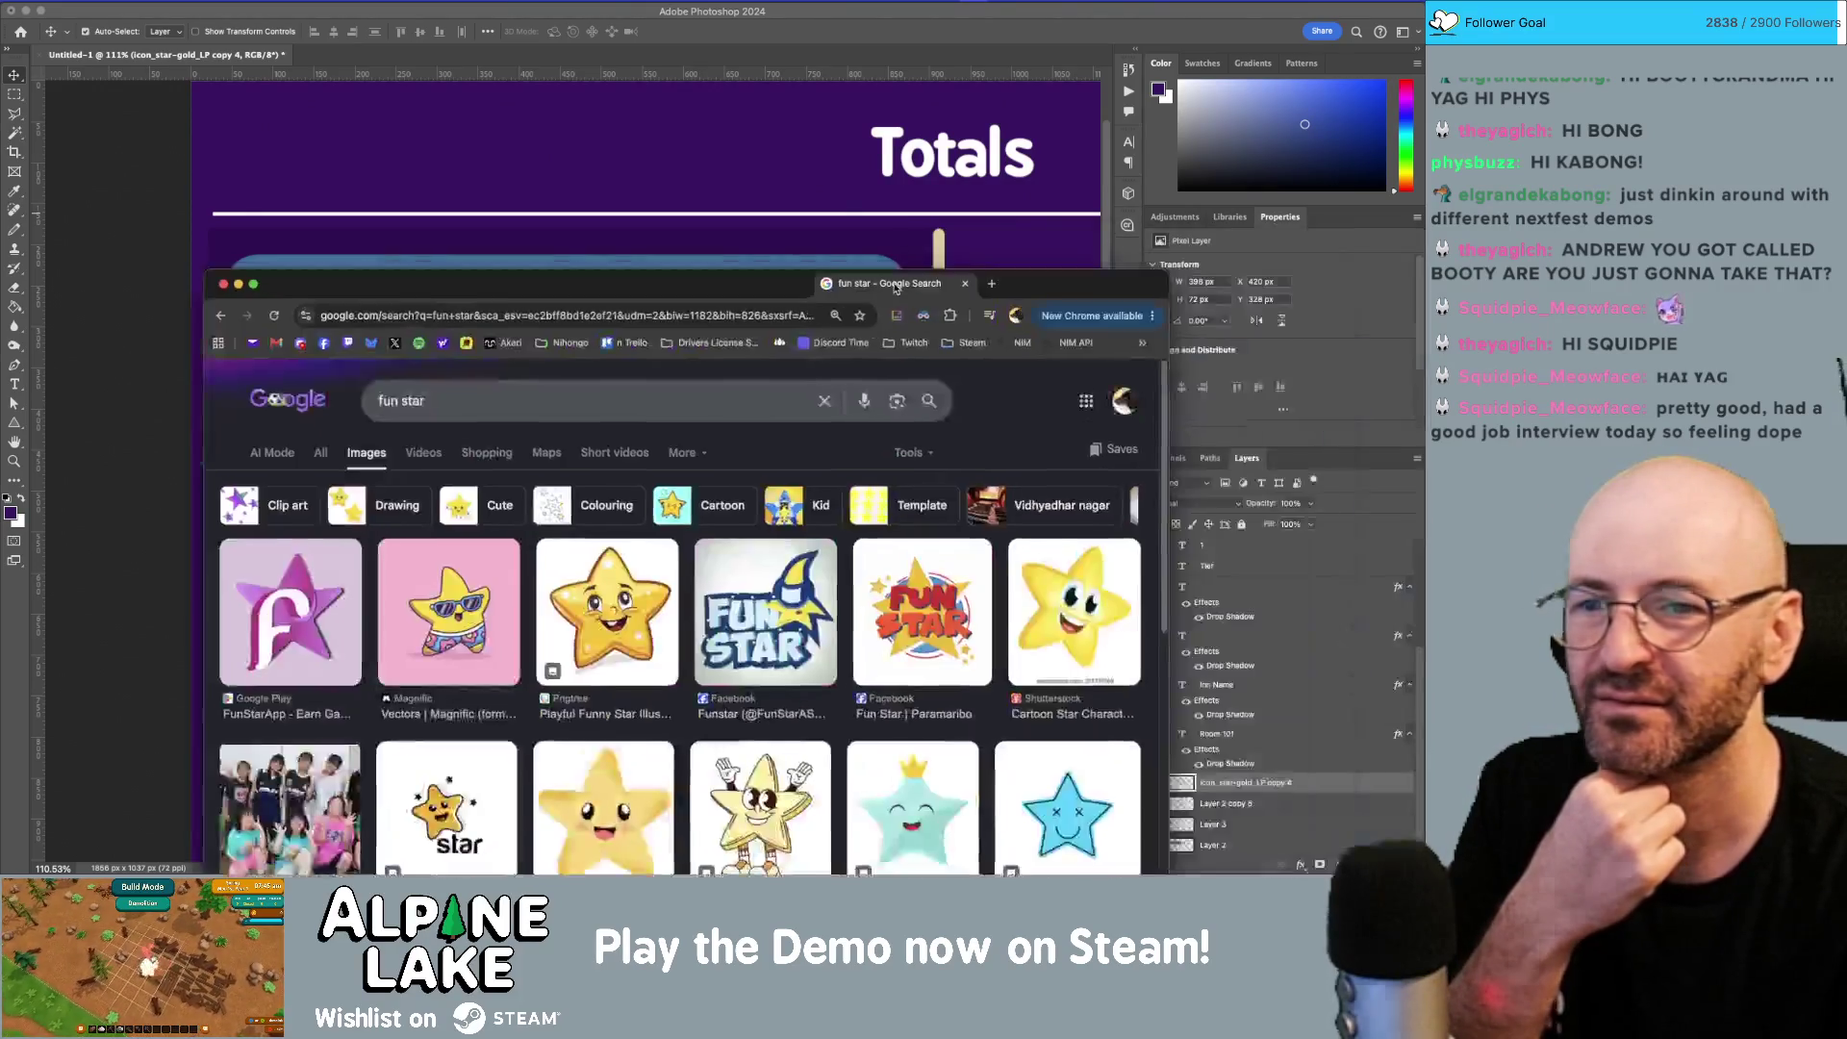
{"action": "left_click_drag", "start_coordinate": [880, 260], "coordinate": [861, 101]}
{"action": "left_click", "coordinate": [573, 224]}
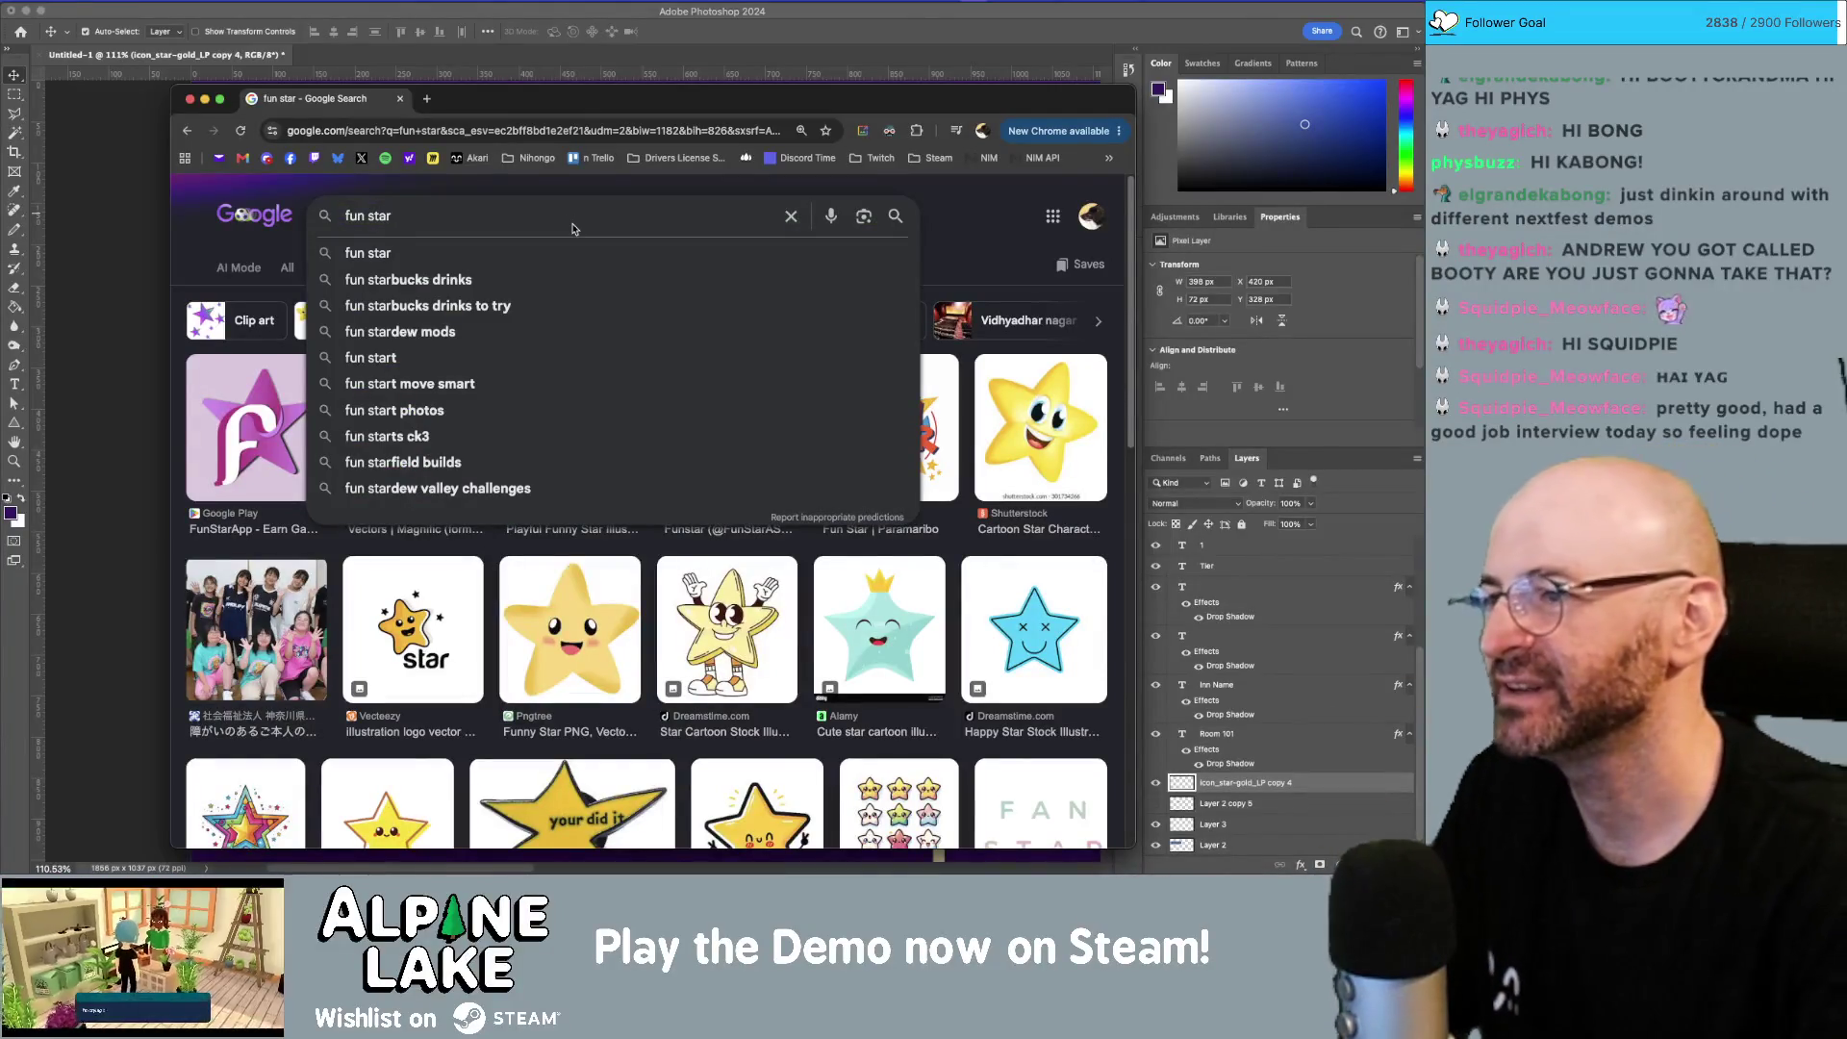
{"action": "type", "text": "cute"}
{"action": "key", "text": "Return"}
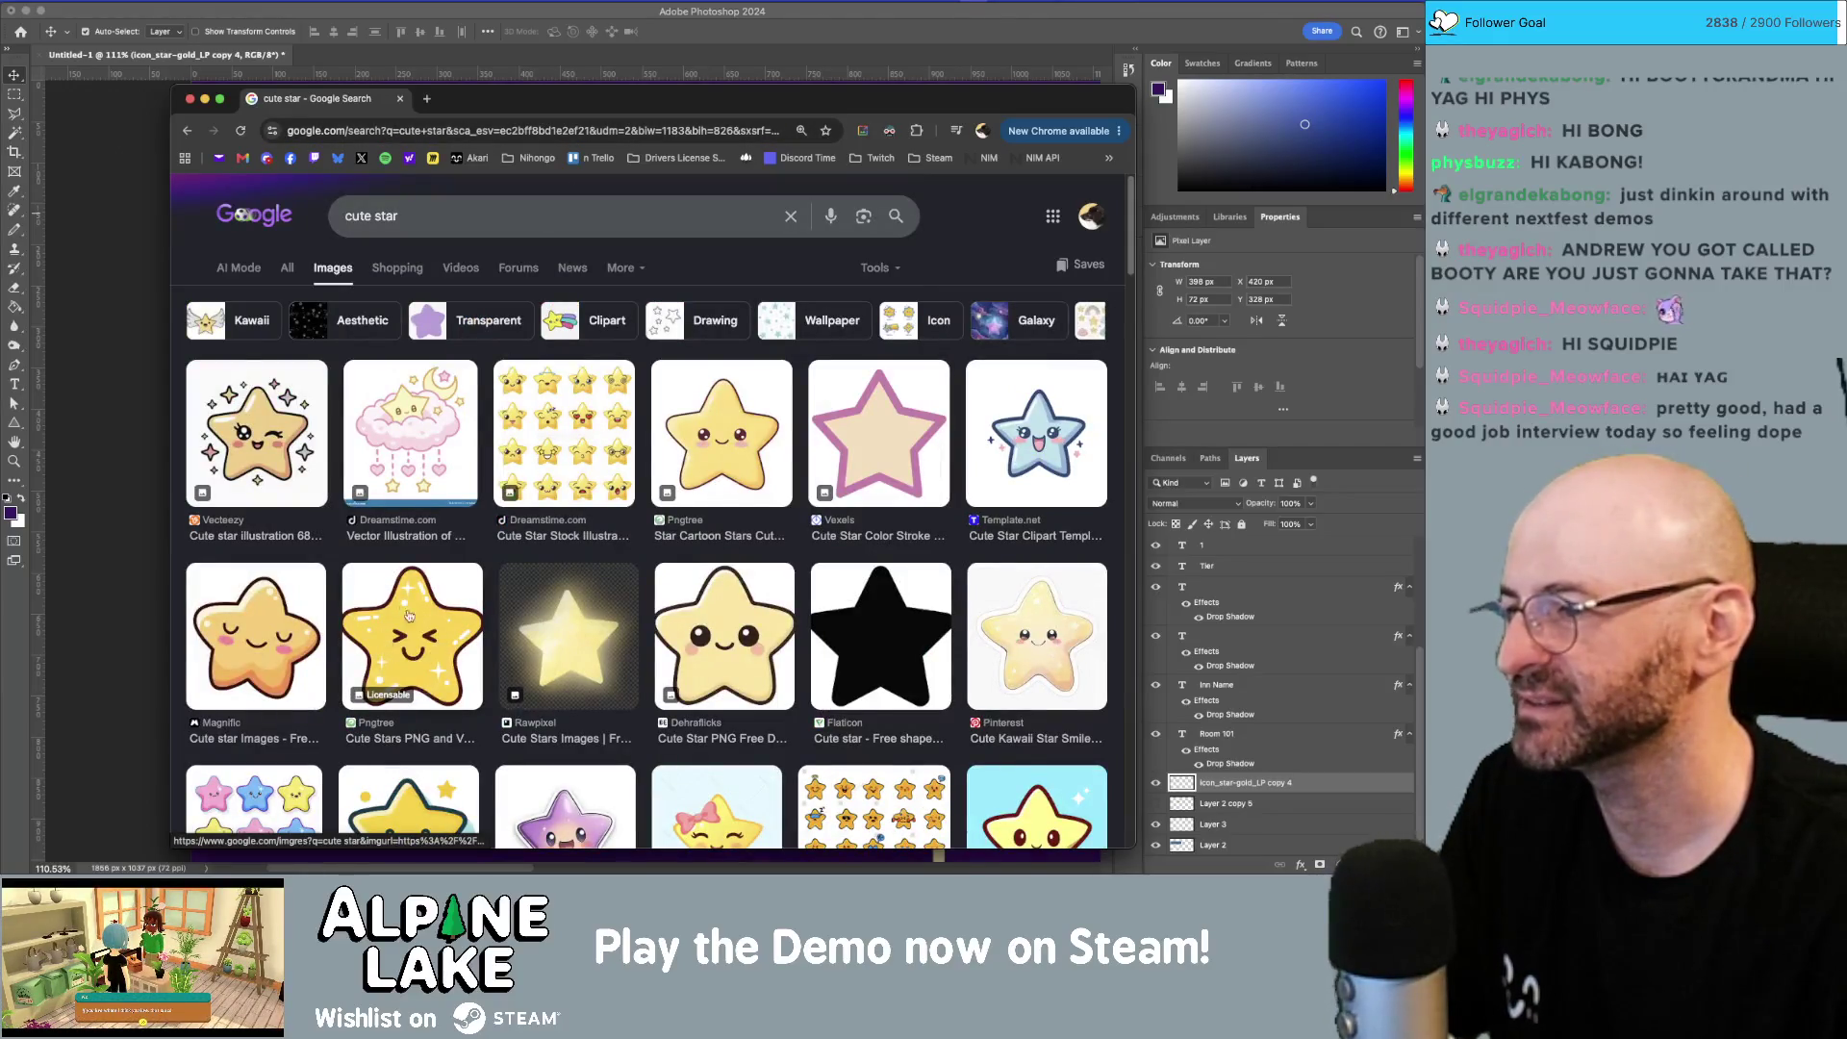
{"action": "left_click", "coordinate": [502, 228]}
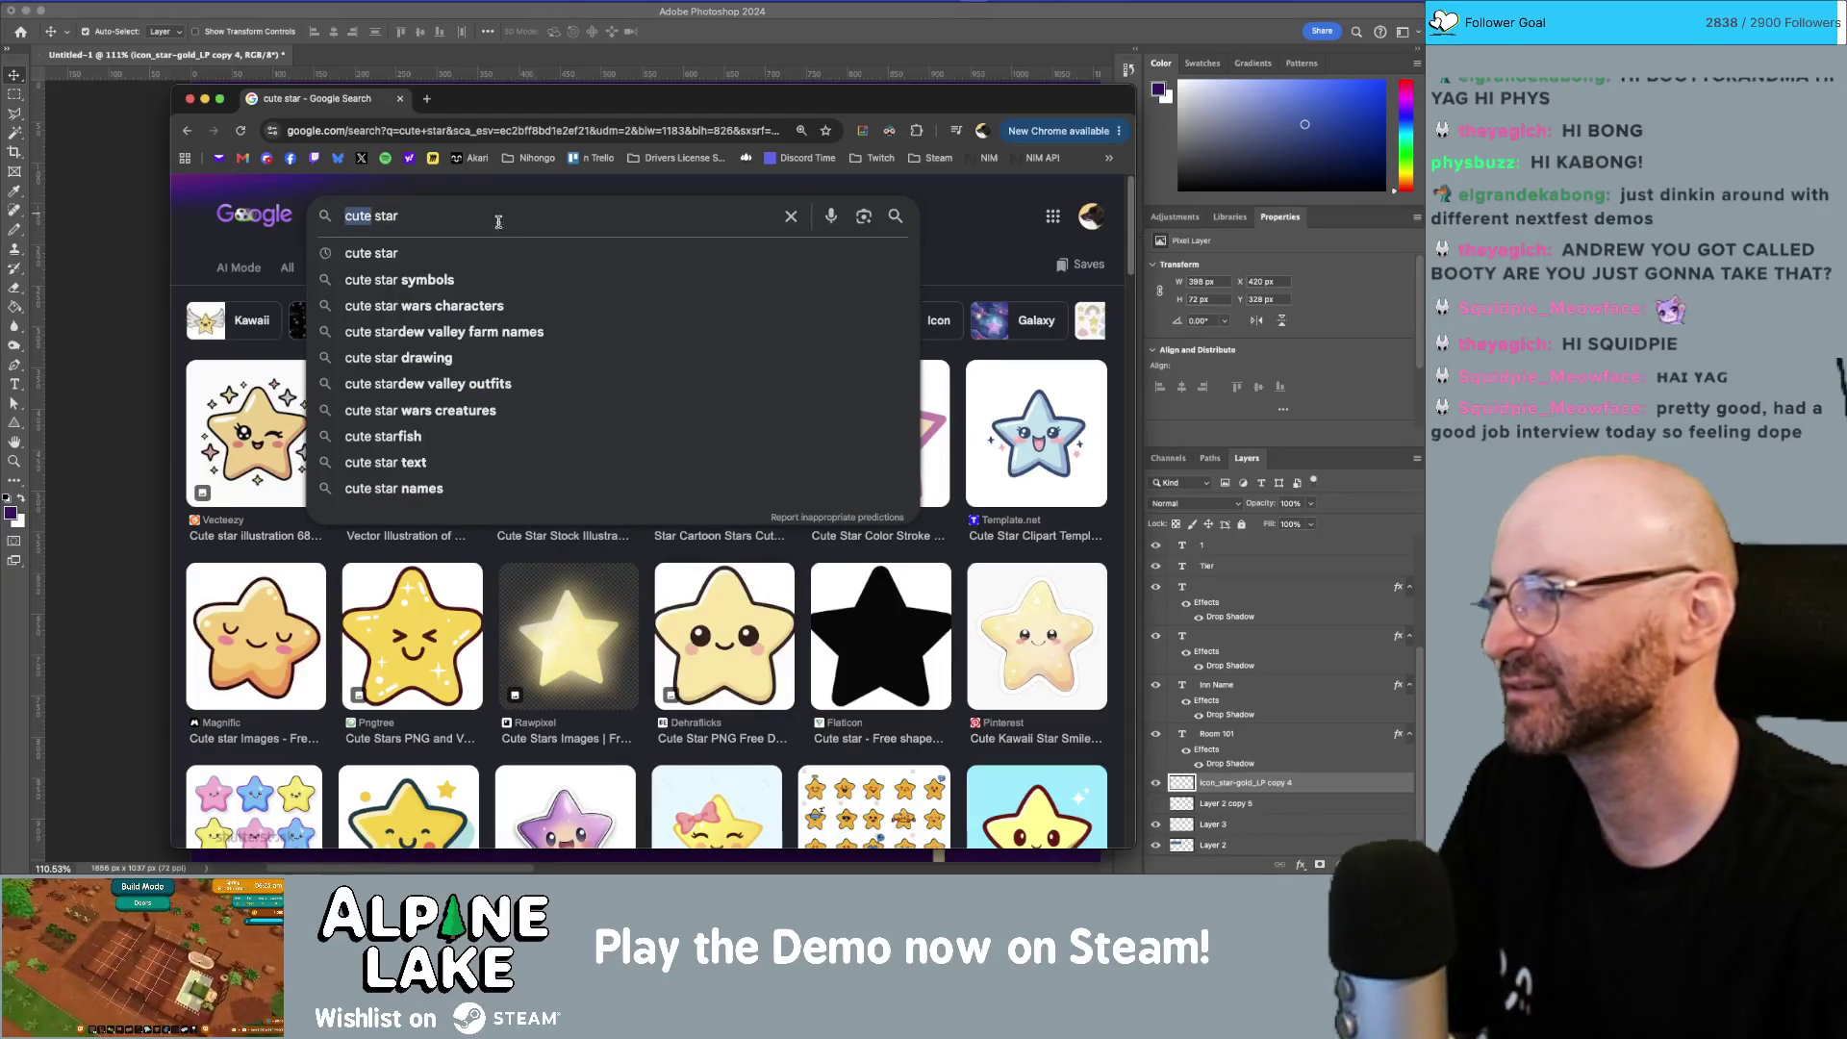
{"action": "left_click", "coordinate": [186, 130]}
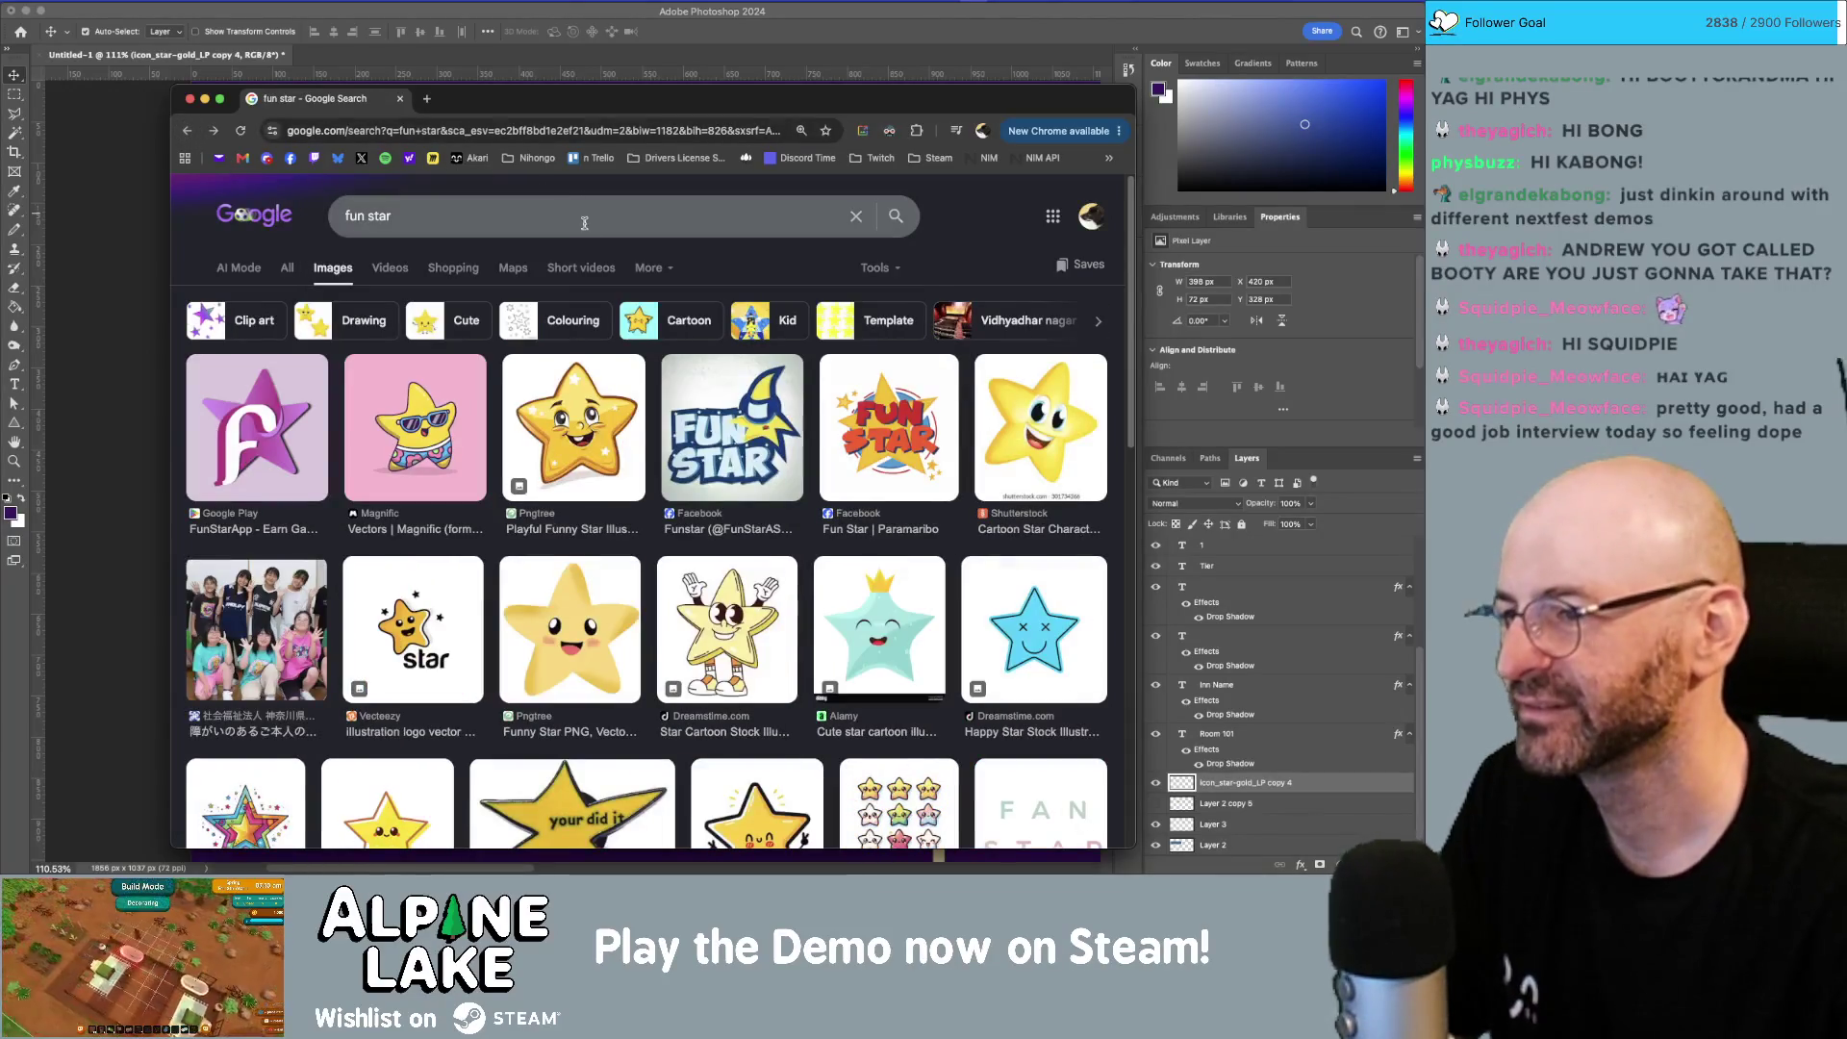
{"action": "scroll", "coordinate": [649, 376], "scroll_direction": "down", "scroll_amount": 2}
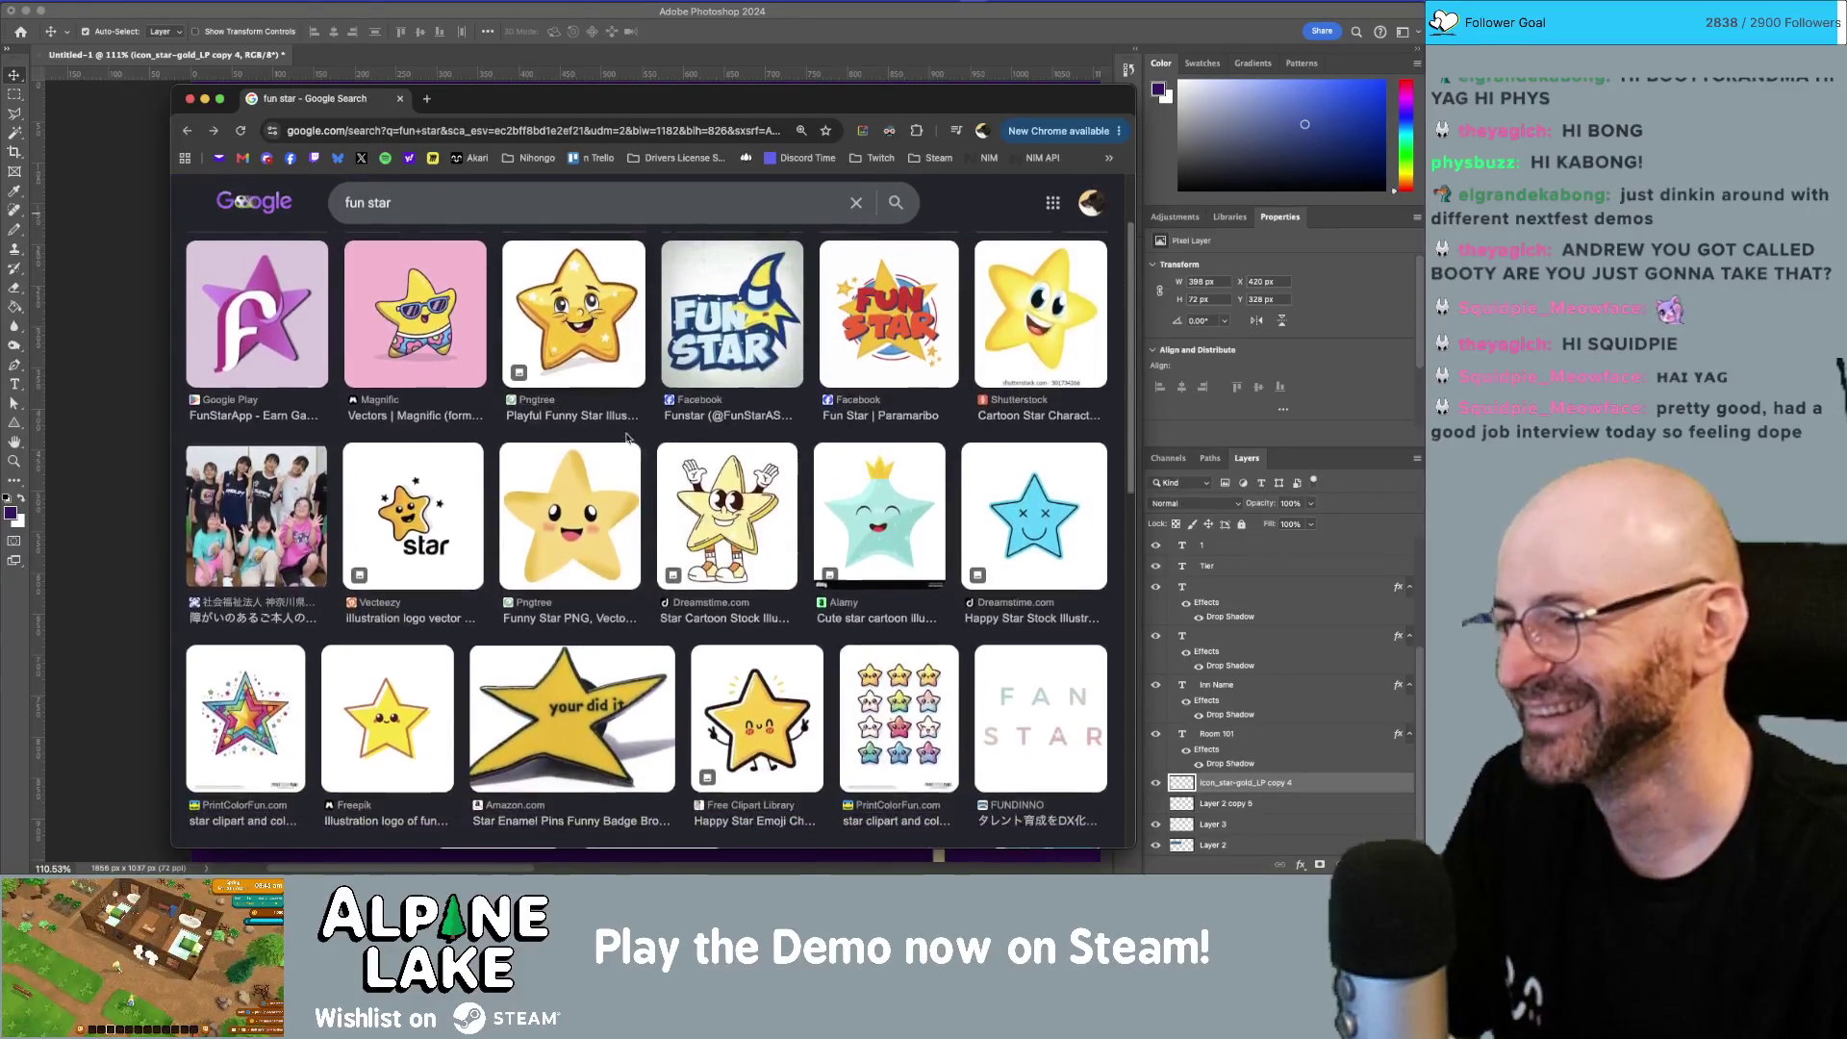
{"action": "scroll", "coordinate": [762, 527], "scroll_direction": "down", "scroll_amount": 1}
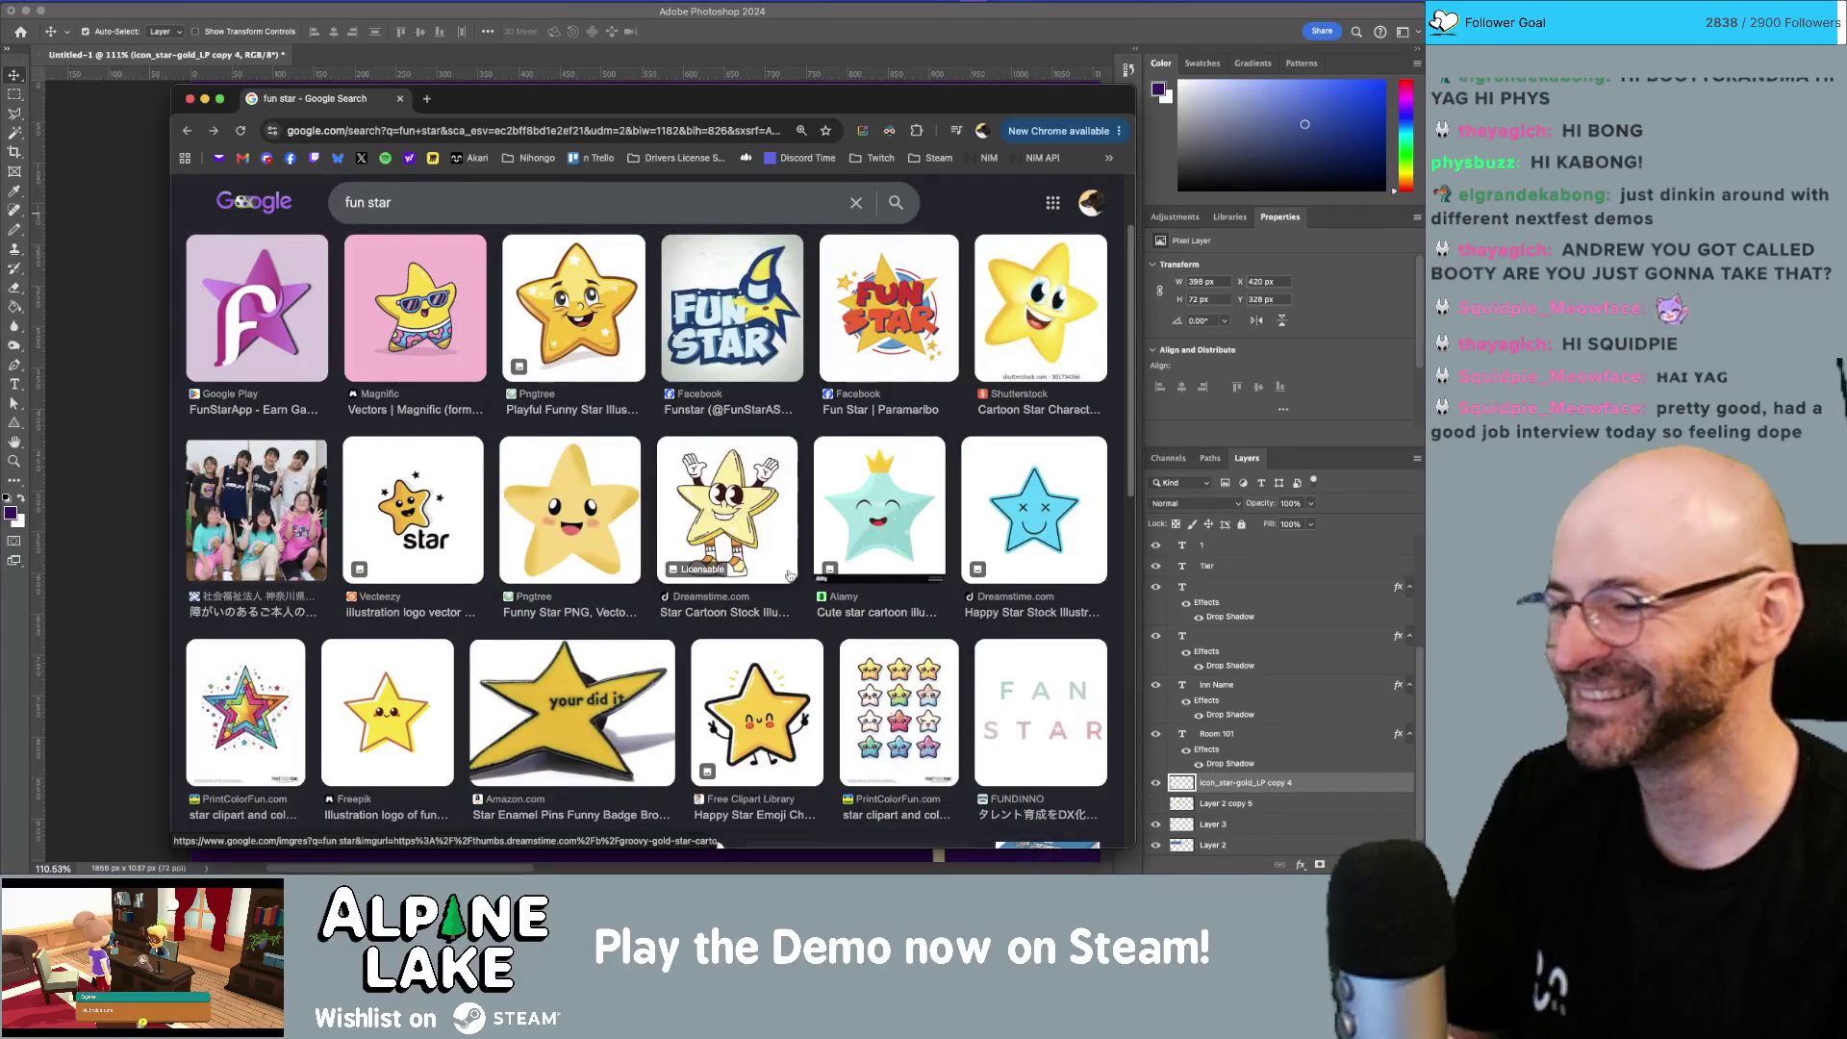
{"action": "scroll", "coordinate": [647, 667], "scroll_direction": "down", "scroll_amount": 1}
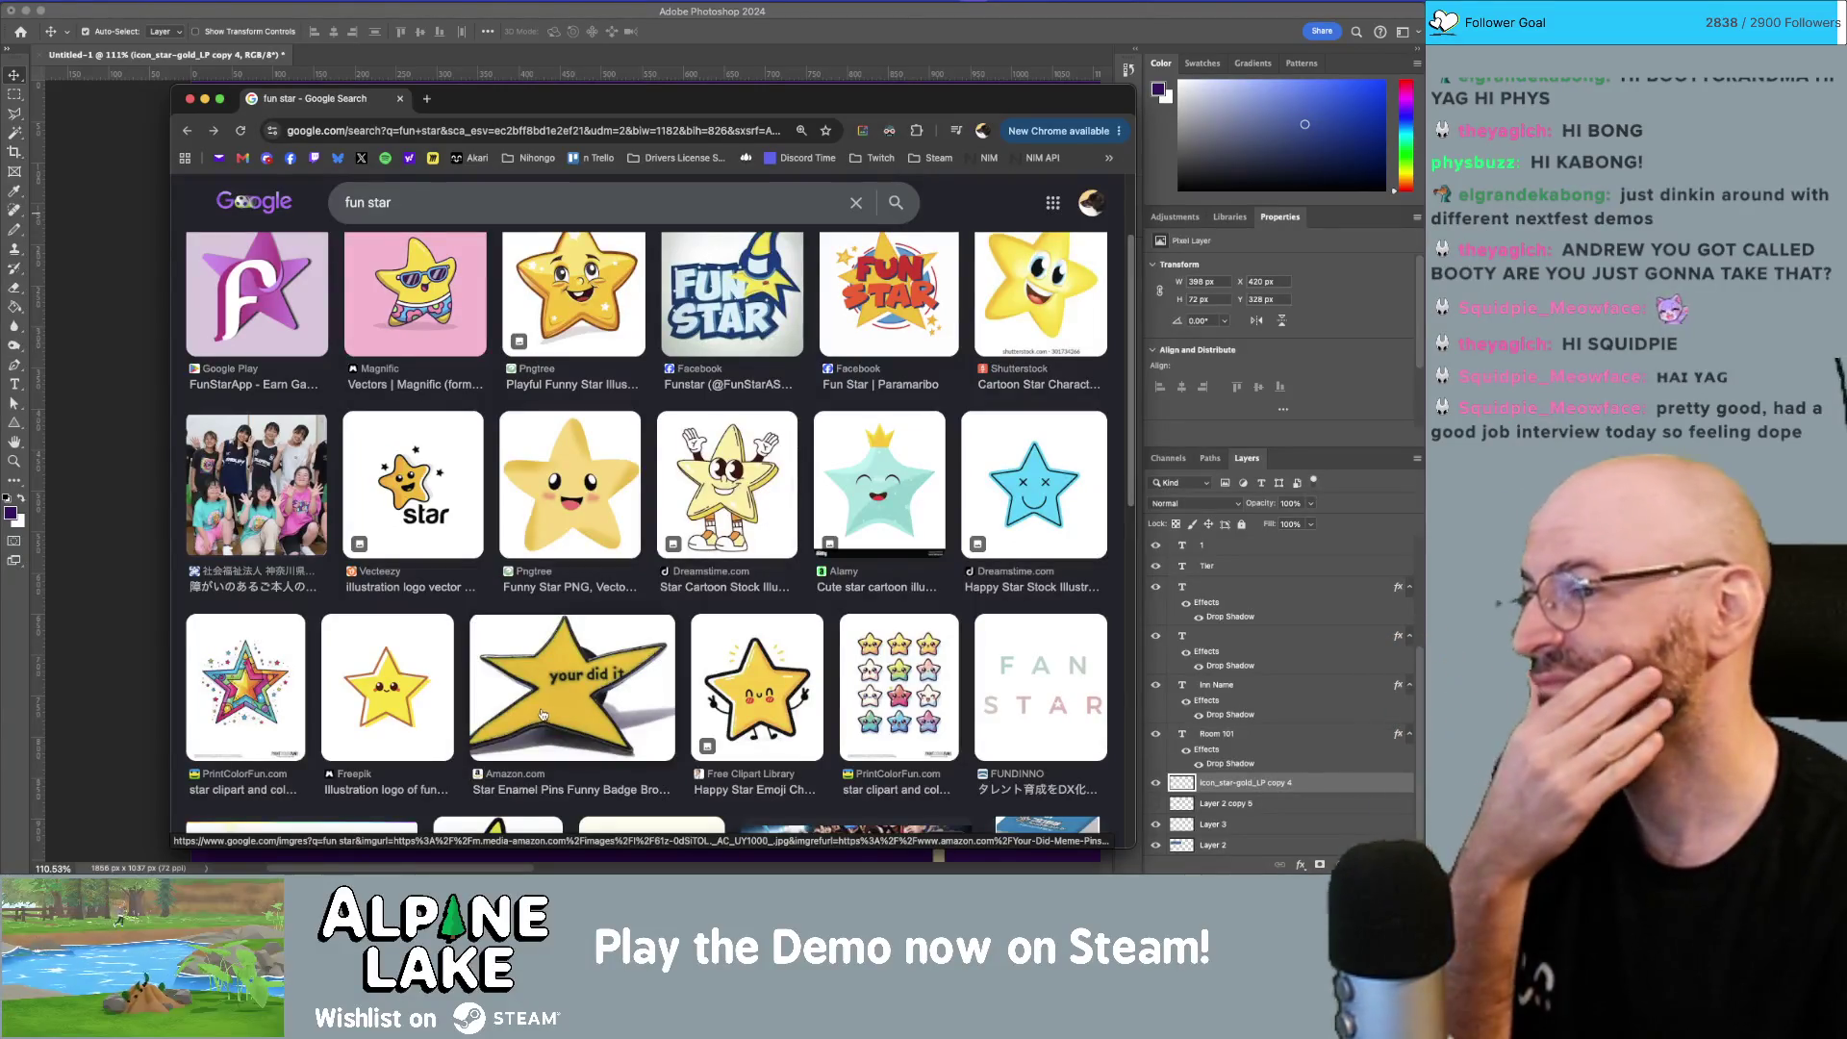
{"action": "scroll", "coordinate": [594, 645], "scroll_direction": "down", "scroll_amount": 2}
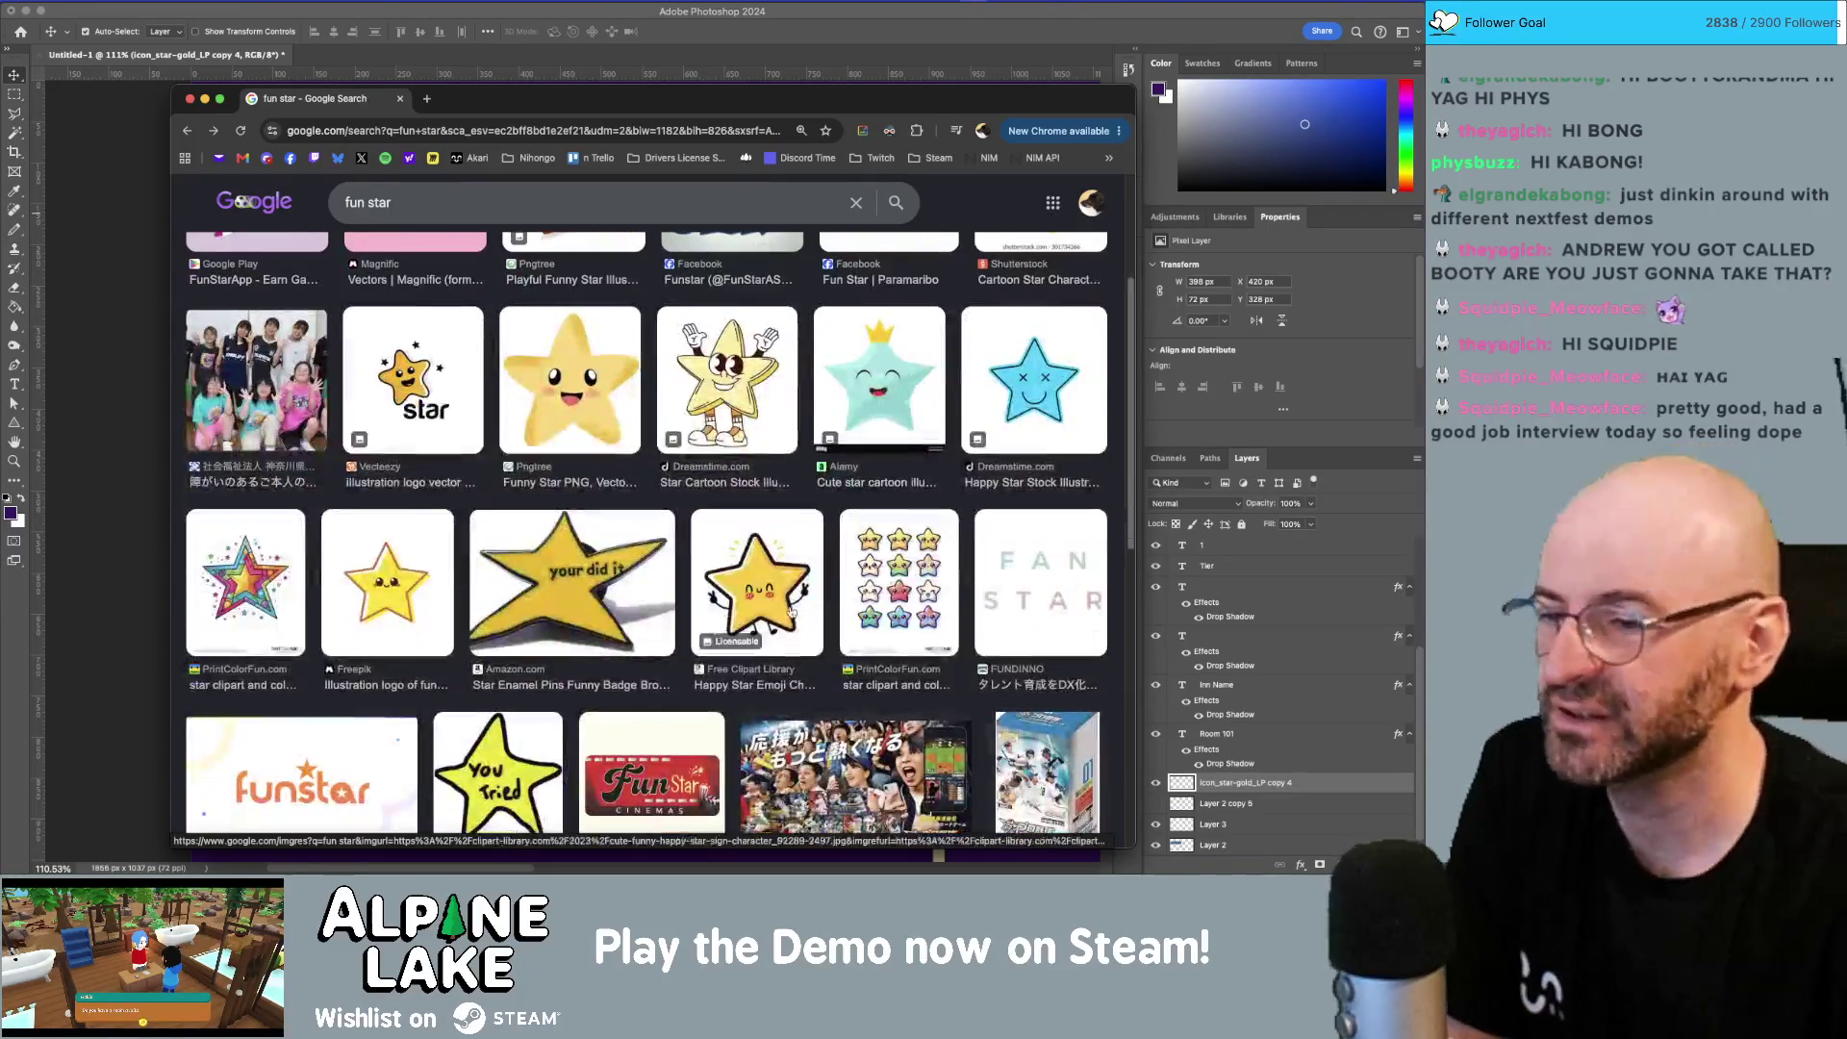
{"action": "left_click", "coordinate": [902, 578]}
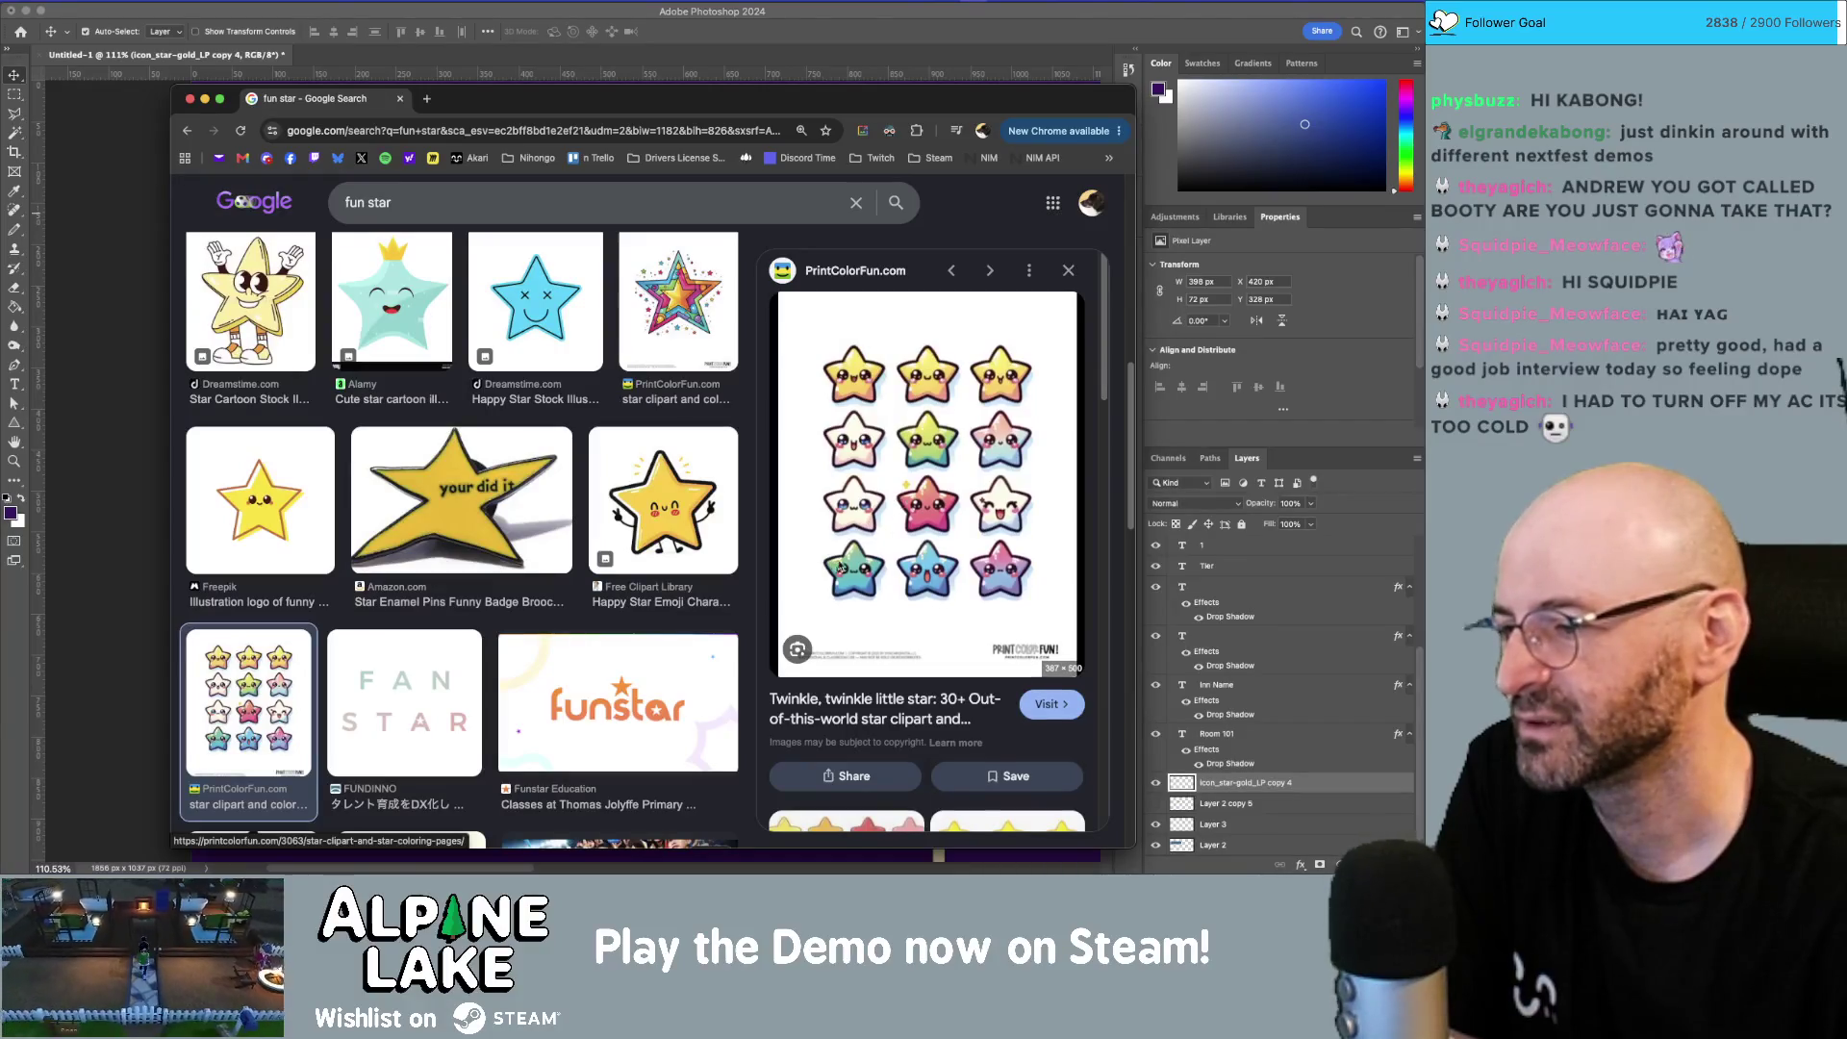
{"action": "scroll", "coordinate": [837, 566], "scroll_direction": "down", "scroll_amount": 5}
{"action": "scroll", "coordinate": [837, 563], "scroll_direction": "down", "scroll_amount": 2}
{"action": "scroll", "coordinate": [835, 561], "scroll_direction": "down", "scroll_amount": 1}
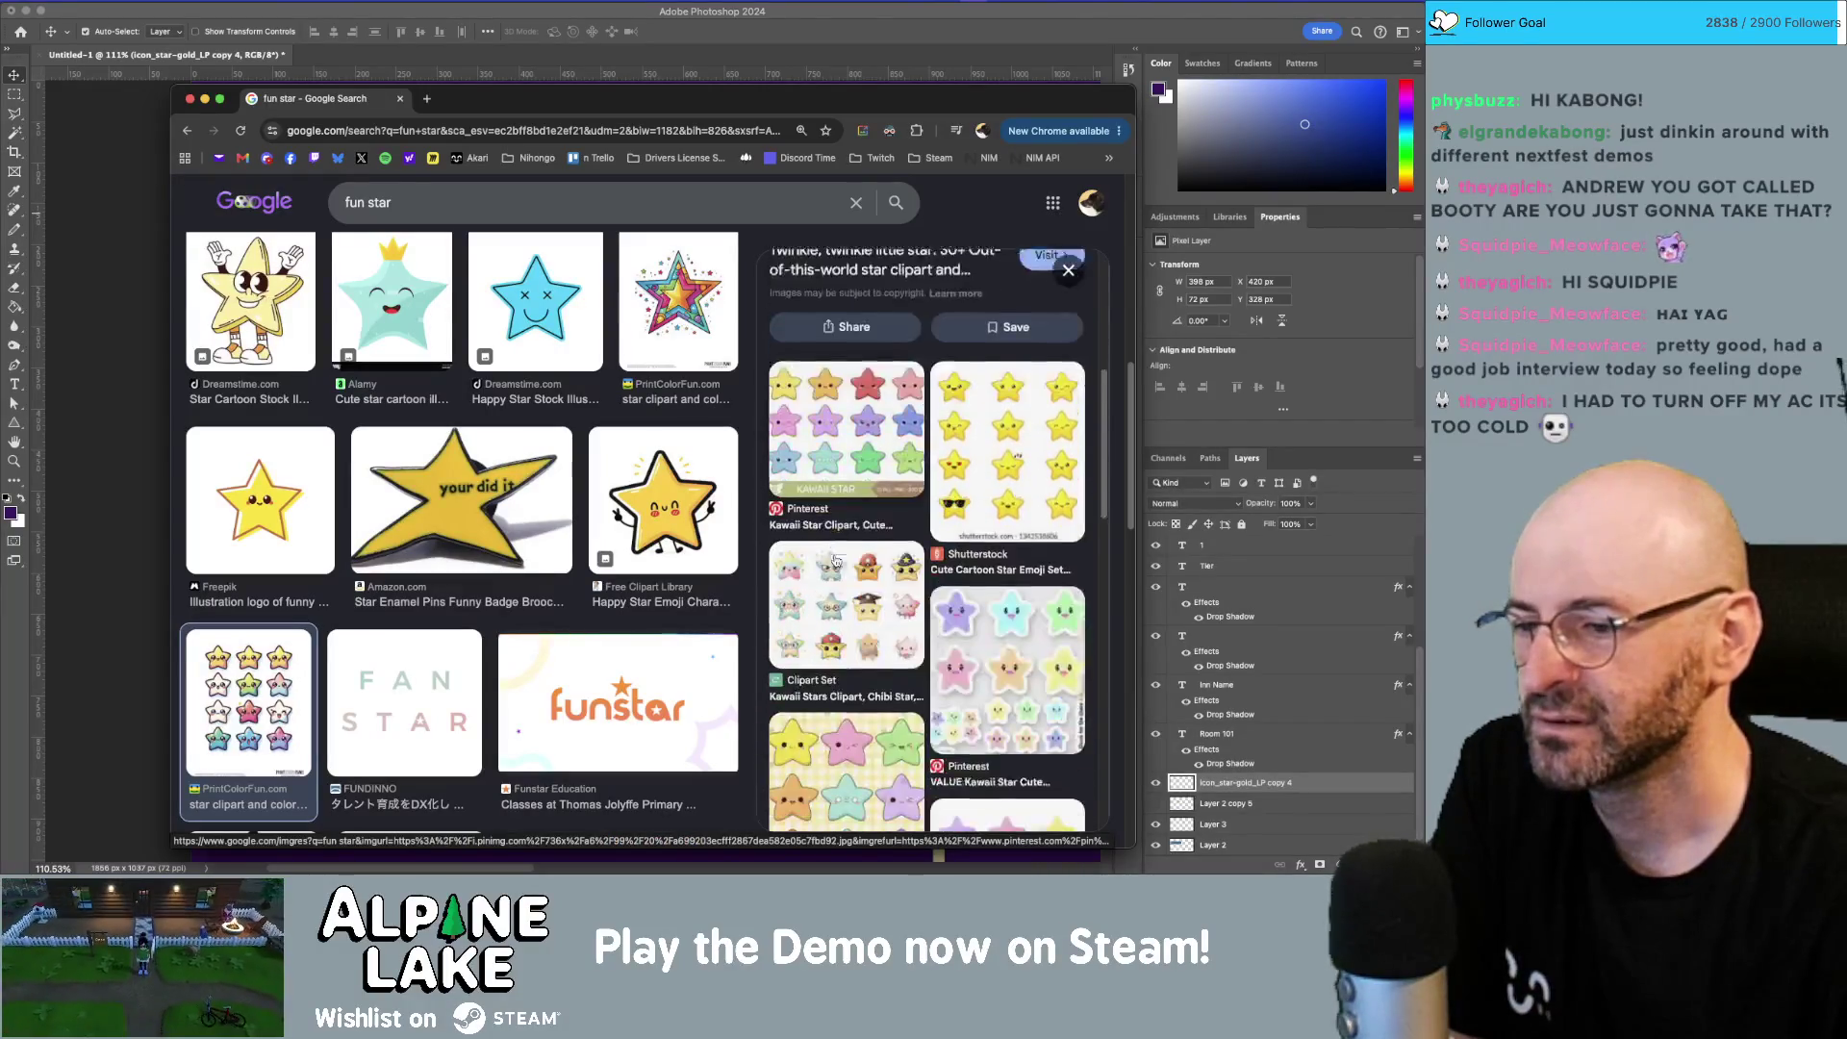
{"action": "scroll", "coordinate": [836, 561], "scroll_direction": "down", "scroll_amount": 1}
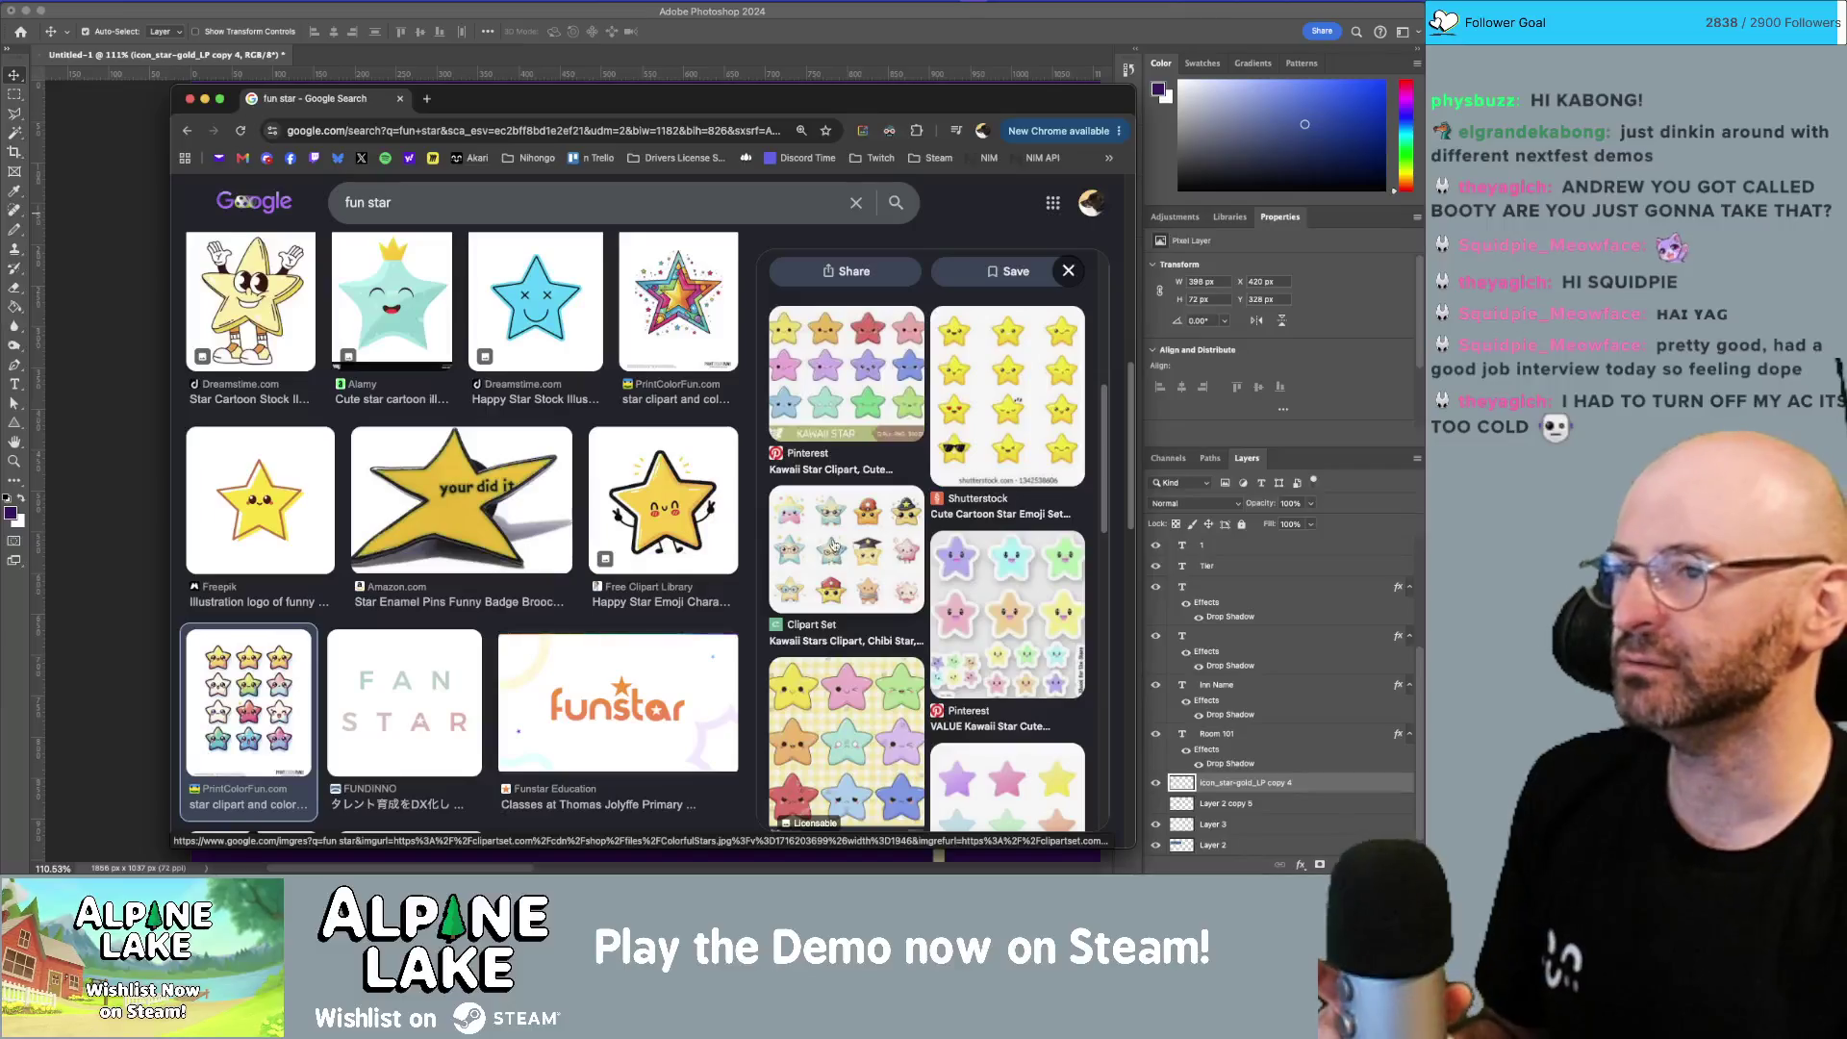
- Back in Photoshop, insert a filled black star from the Open Icon plugin and enlarge it on the canvas
{"action": "key", "text": "super+Tab"}
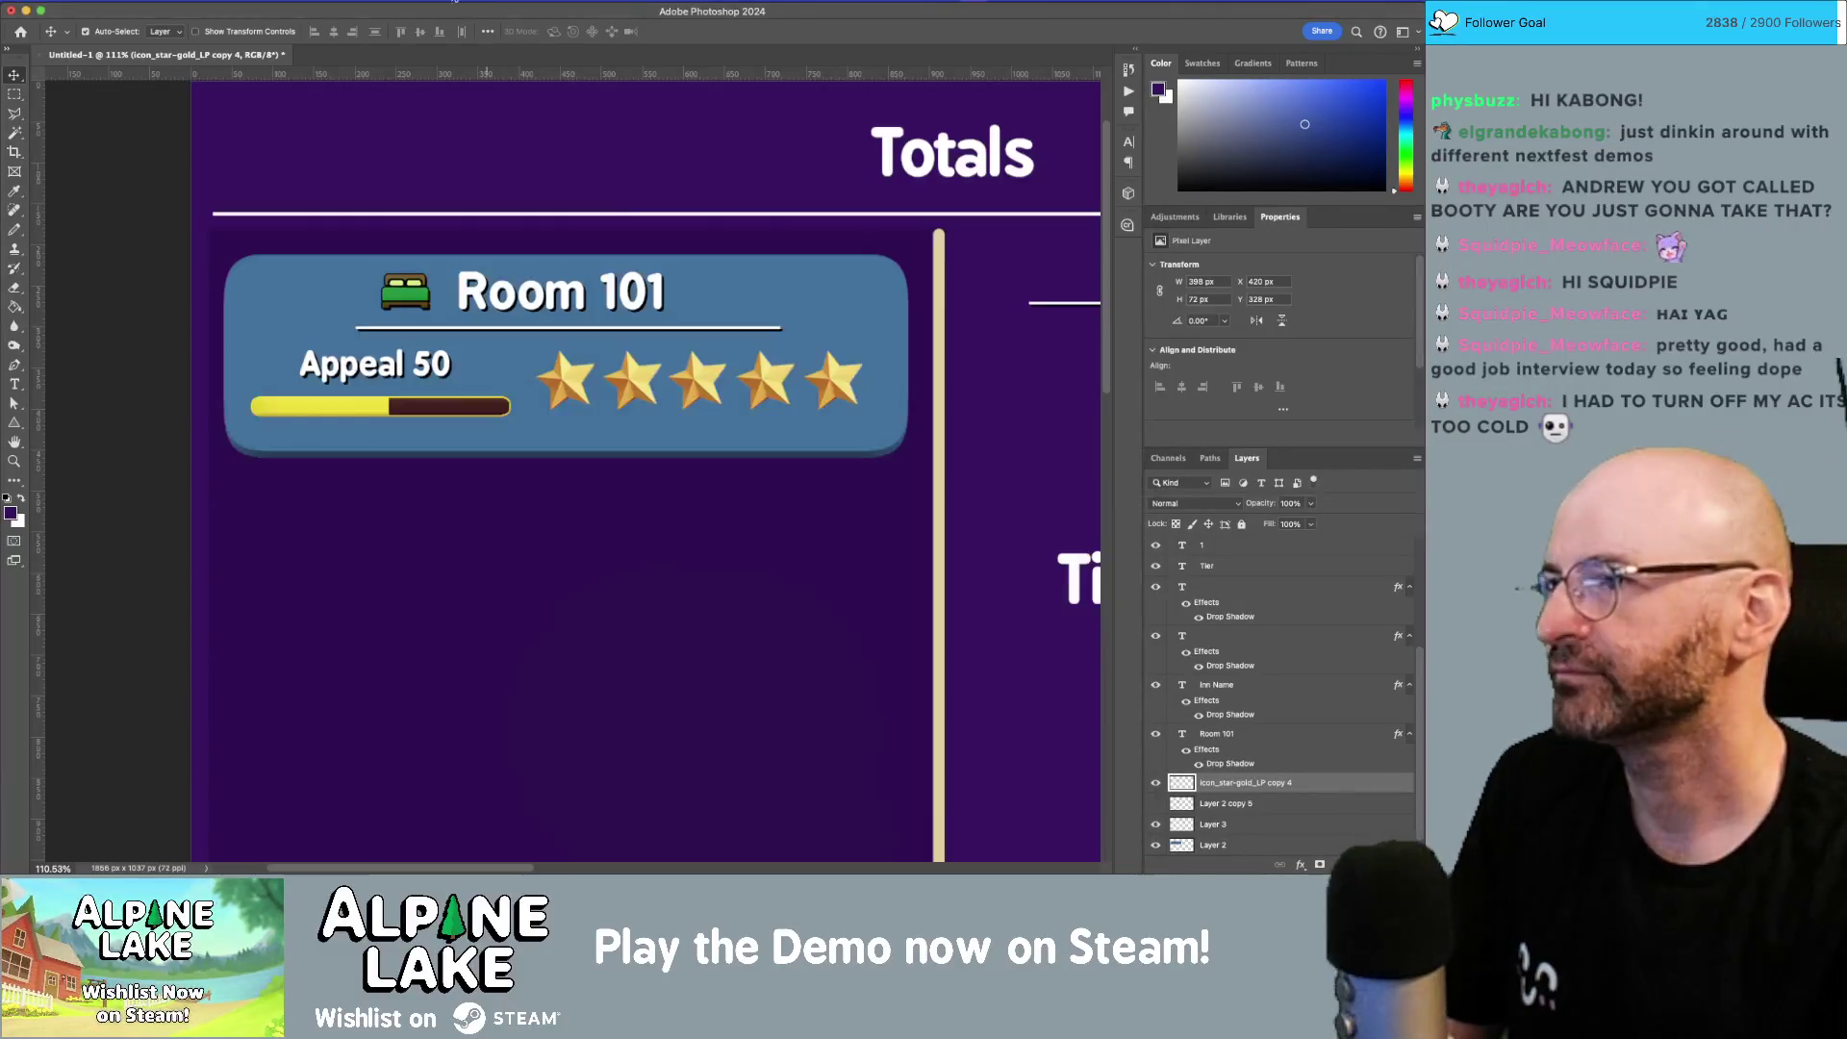
{"action": "left_click", "coordinate": [520, 1]}
{"action": "mouse_move", "coordinate": [496, 65]}
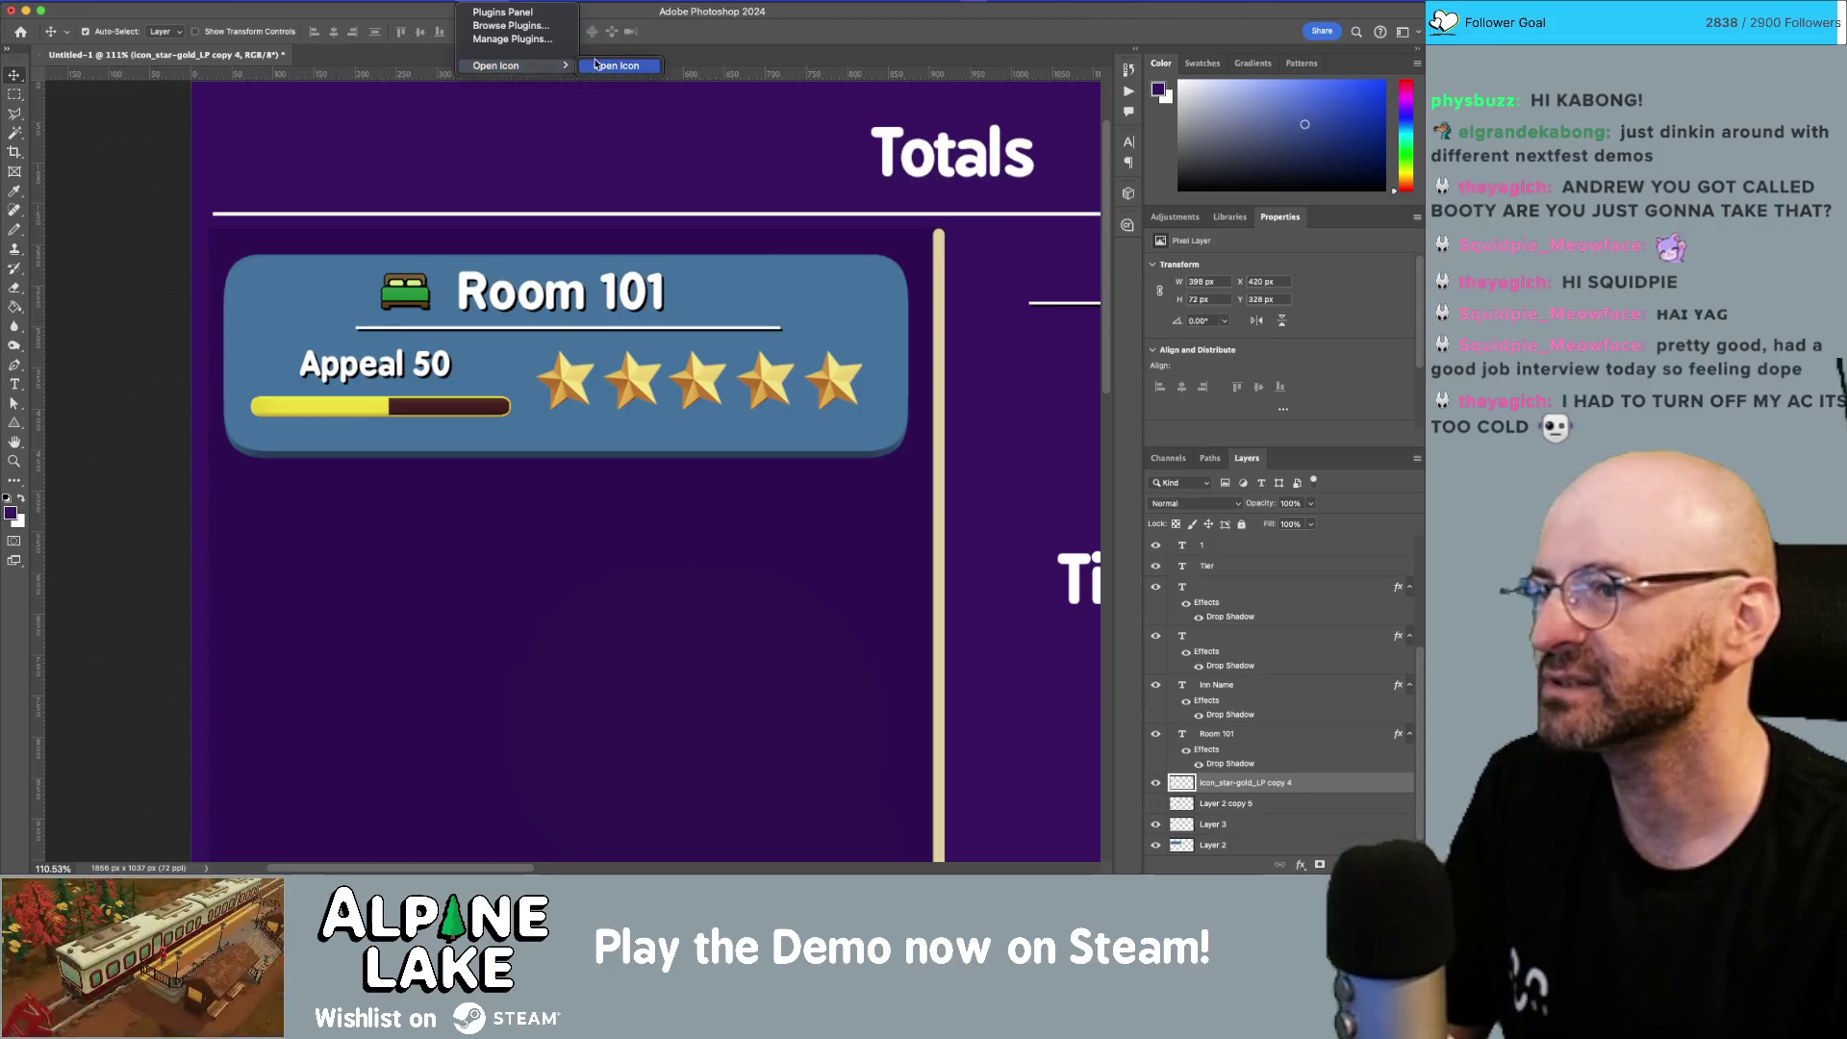
{"action": "left_click", "coordinate": [612, 65]}
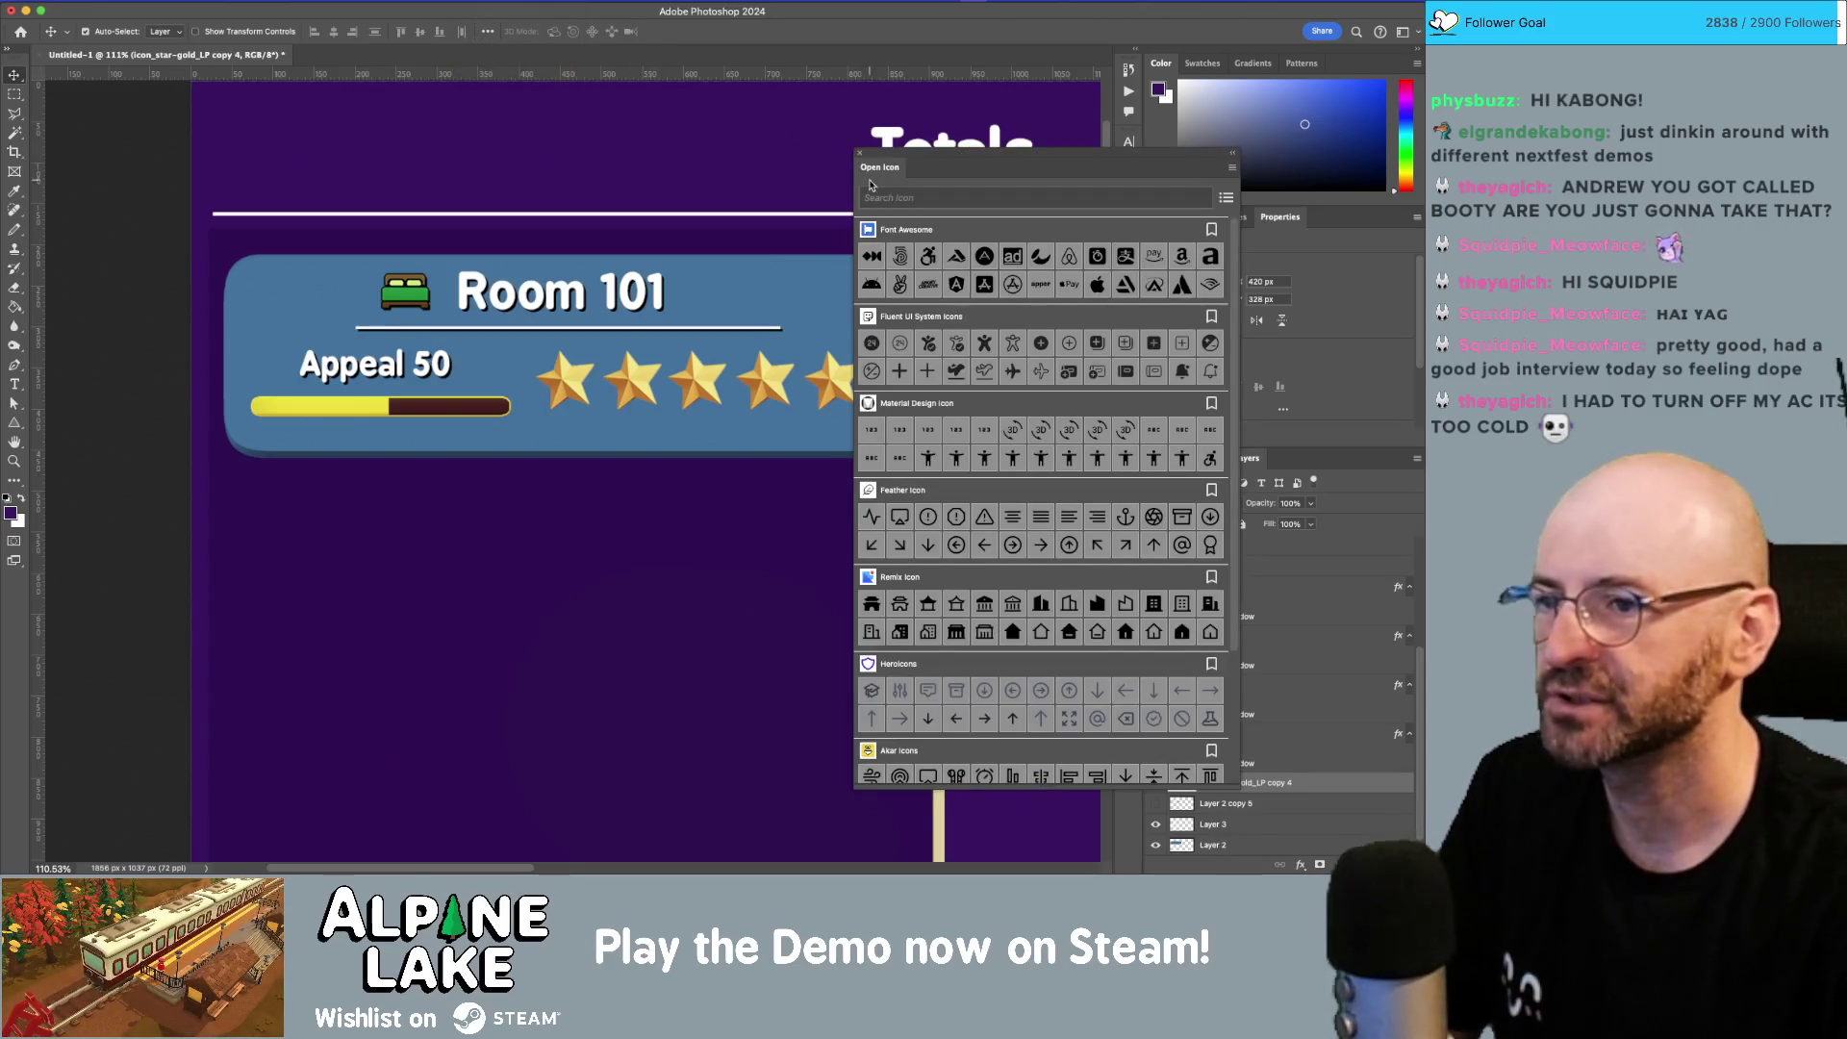
{"action": "type", "text": "star"}
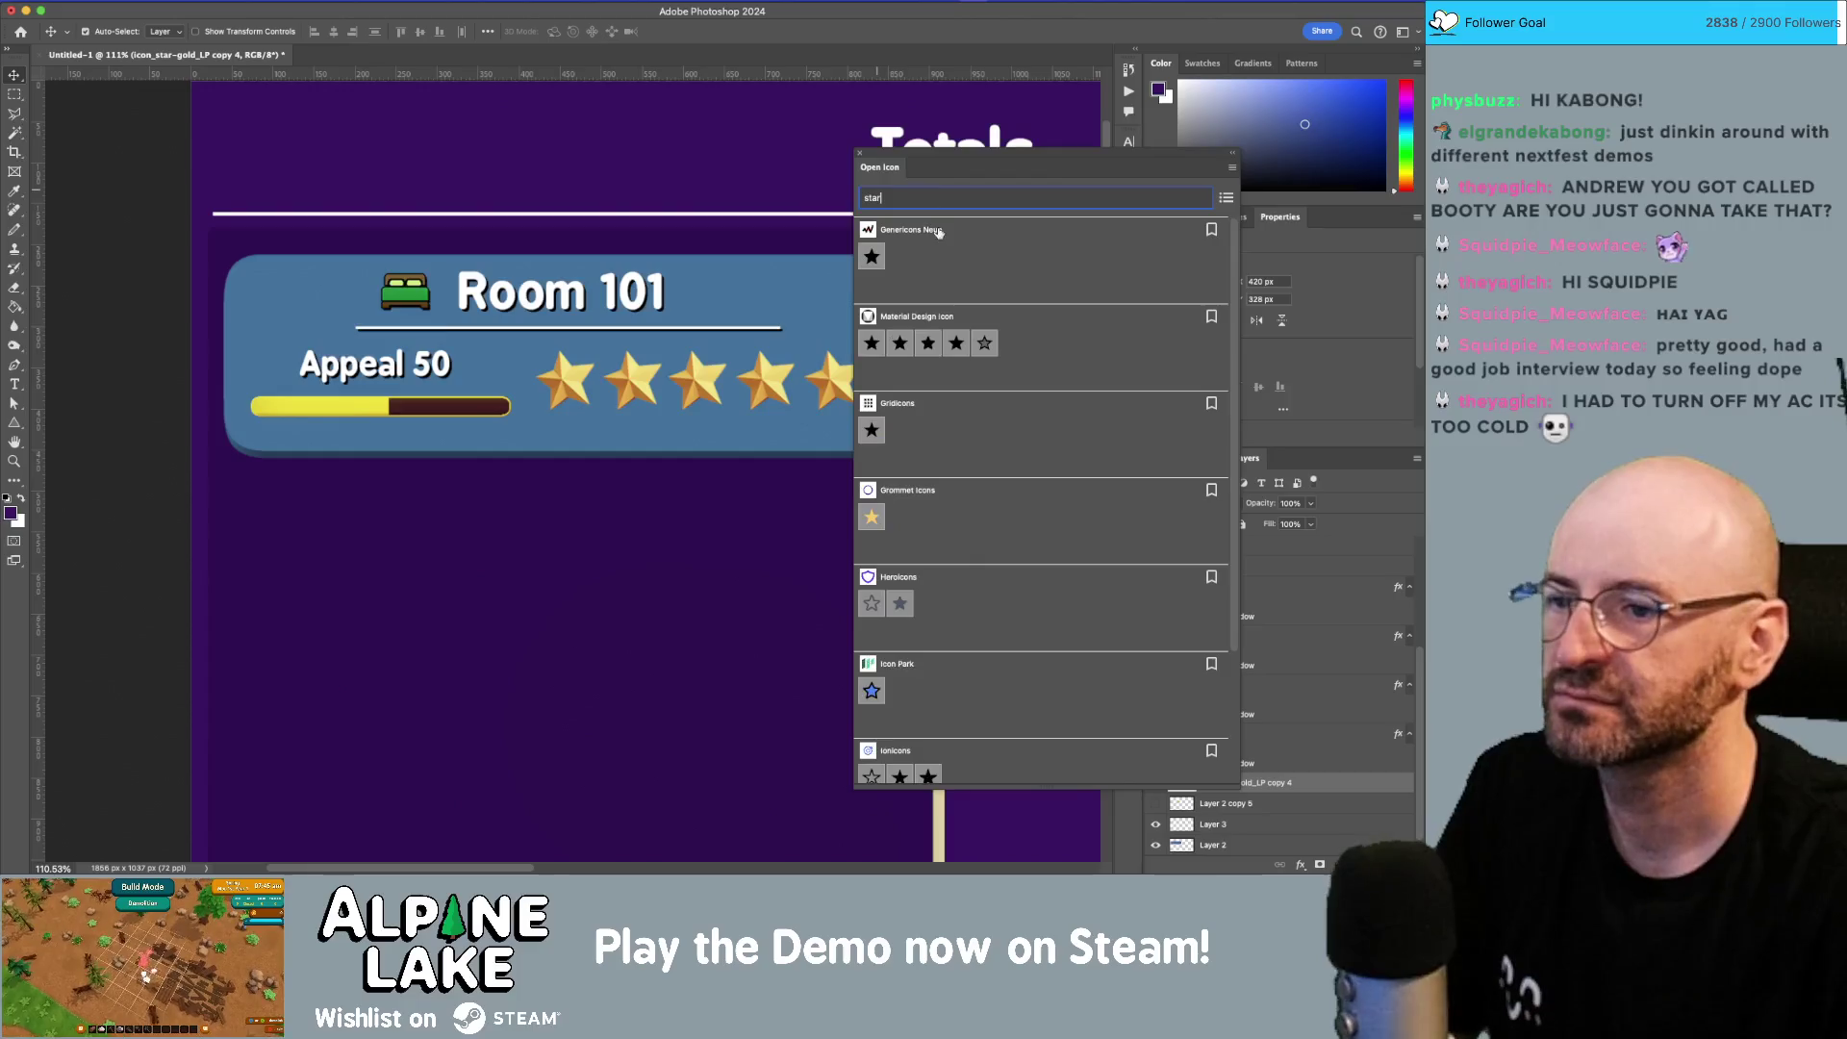
{"action": "scroll", "coordinate": [972, 461], "scroll_direction": "down", "scroll_amount": 2}
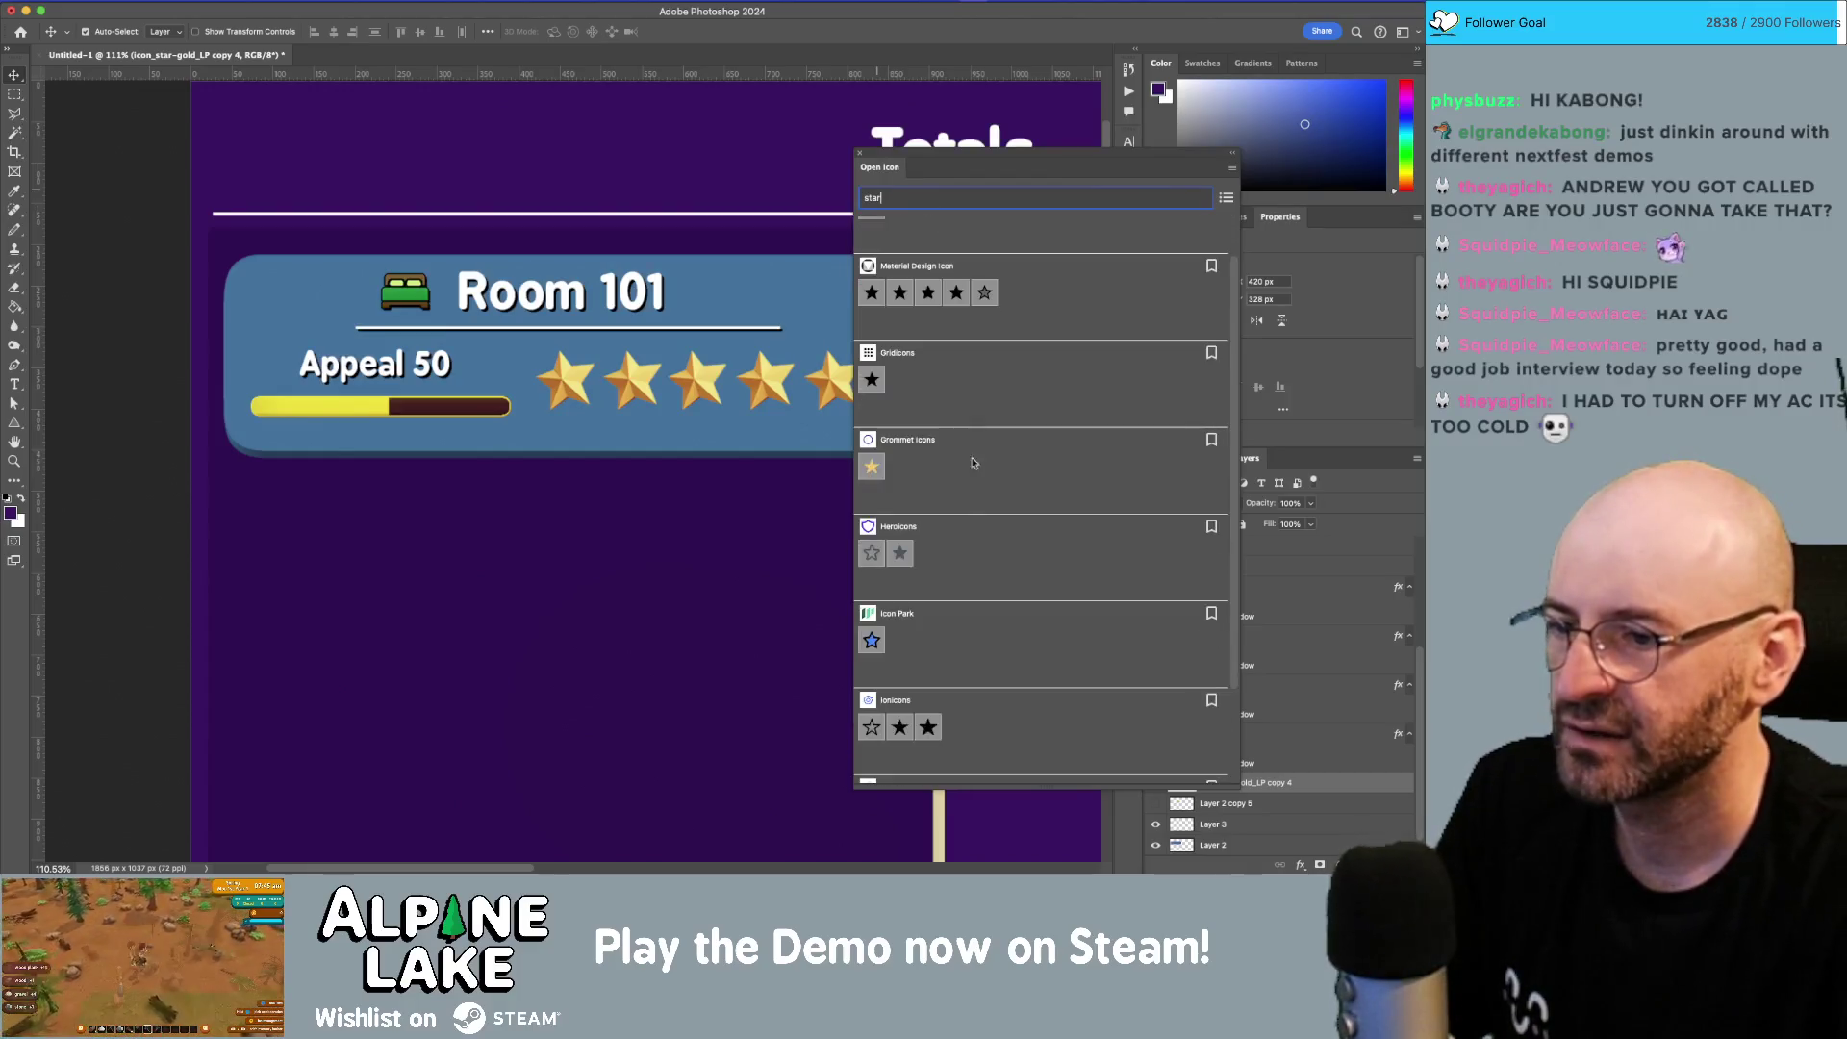
{"action": "scroll", "coordinate": [935, 534], "scroll_direction": "down", "scroll_amount": 3}
{"action": "scroll", "coordinate": [935, 536], "scroll_direction": "down", "scroll_amount": 3}
{"action": "scroll", "coordinate": [930, 548], "scroll_direction": "down", "scroll_amount": 3}
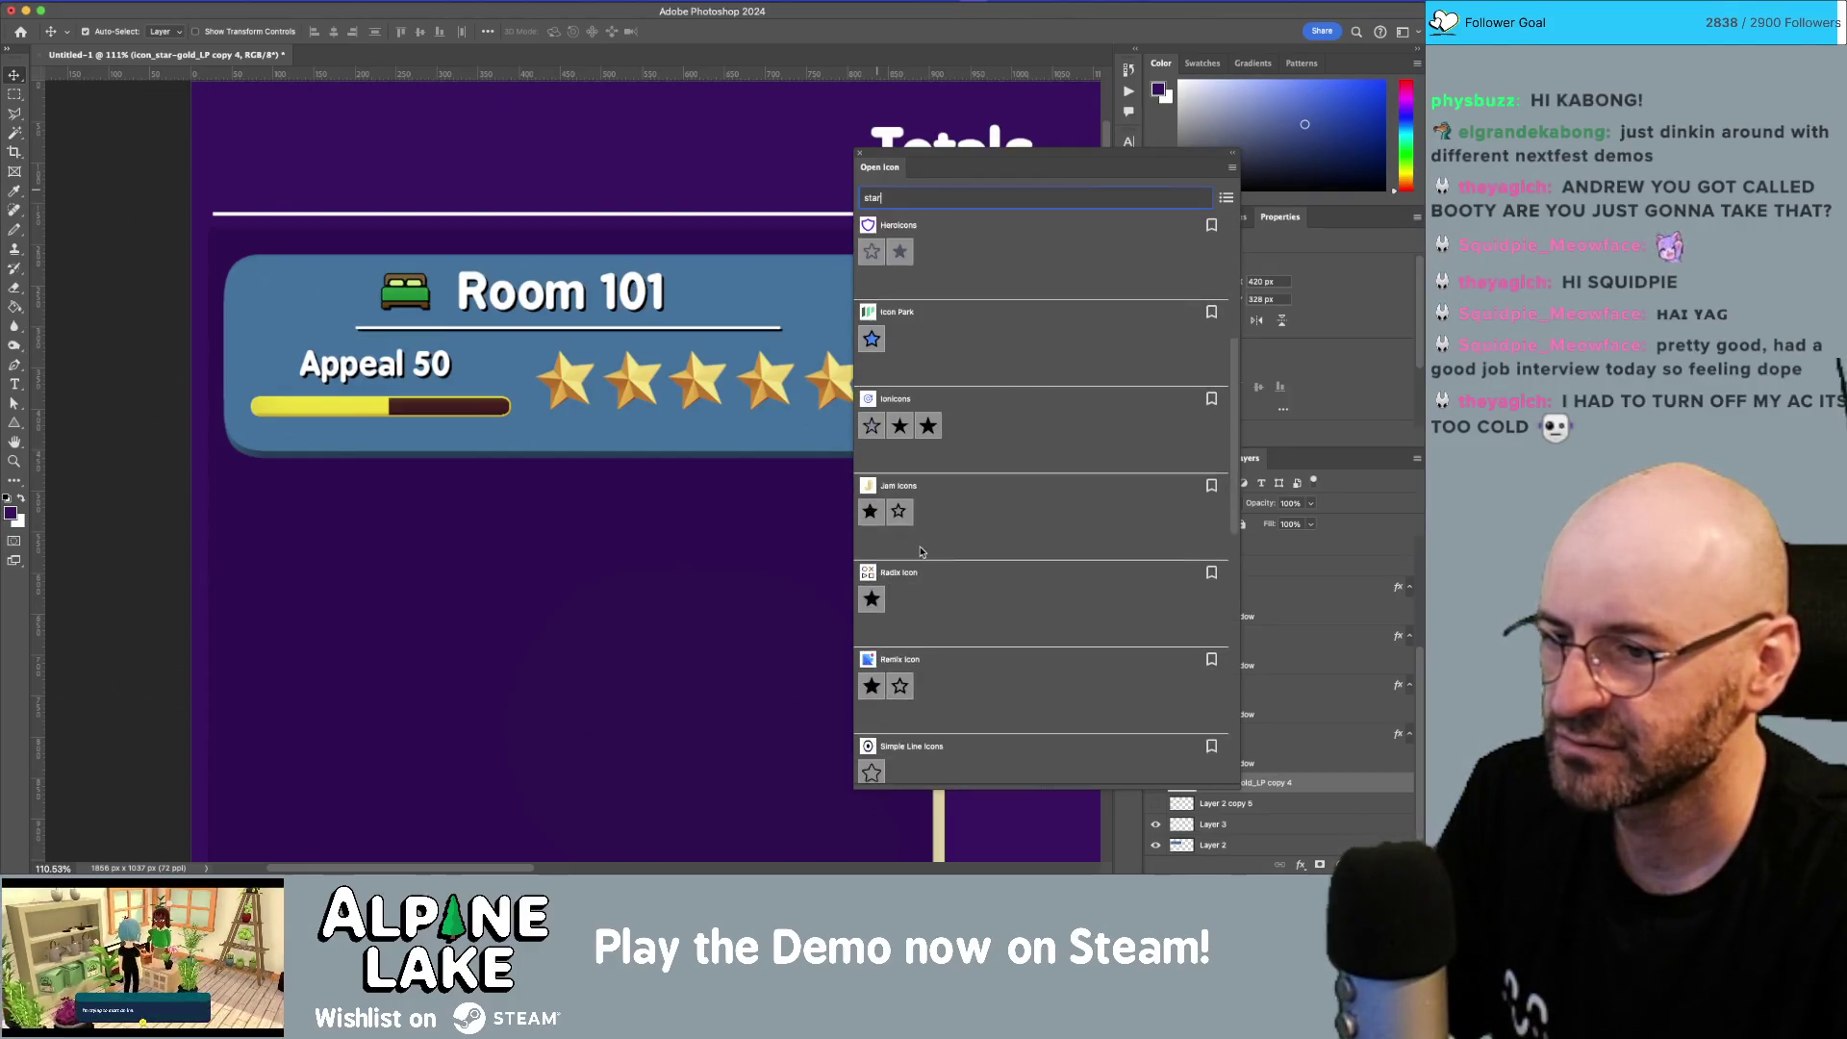
{"action": "scroll", "coordinate": [929, 561], "scroll_direction": "down", "scroll_amount": 2}
{"action": "scroll", "coordinate": [929, 562], "scroll_direction": "down", "scroll_amount": 3}
{"action": "scroll", "coordinate": [929, 561], "scroll_direction": "down", "scroll_amount": 3}
{"action": "scroll", "coordinate": [929, 560], "scroll_direction": "down", "scroll_amount": 3}
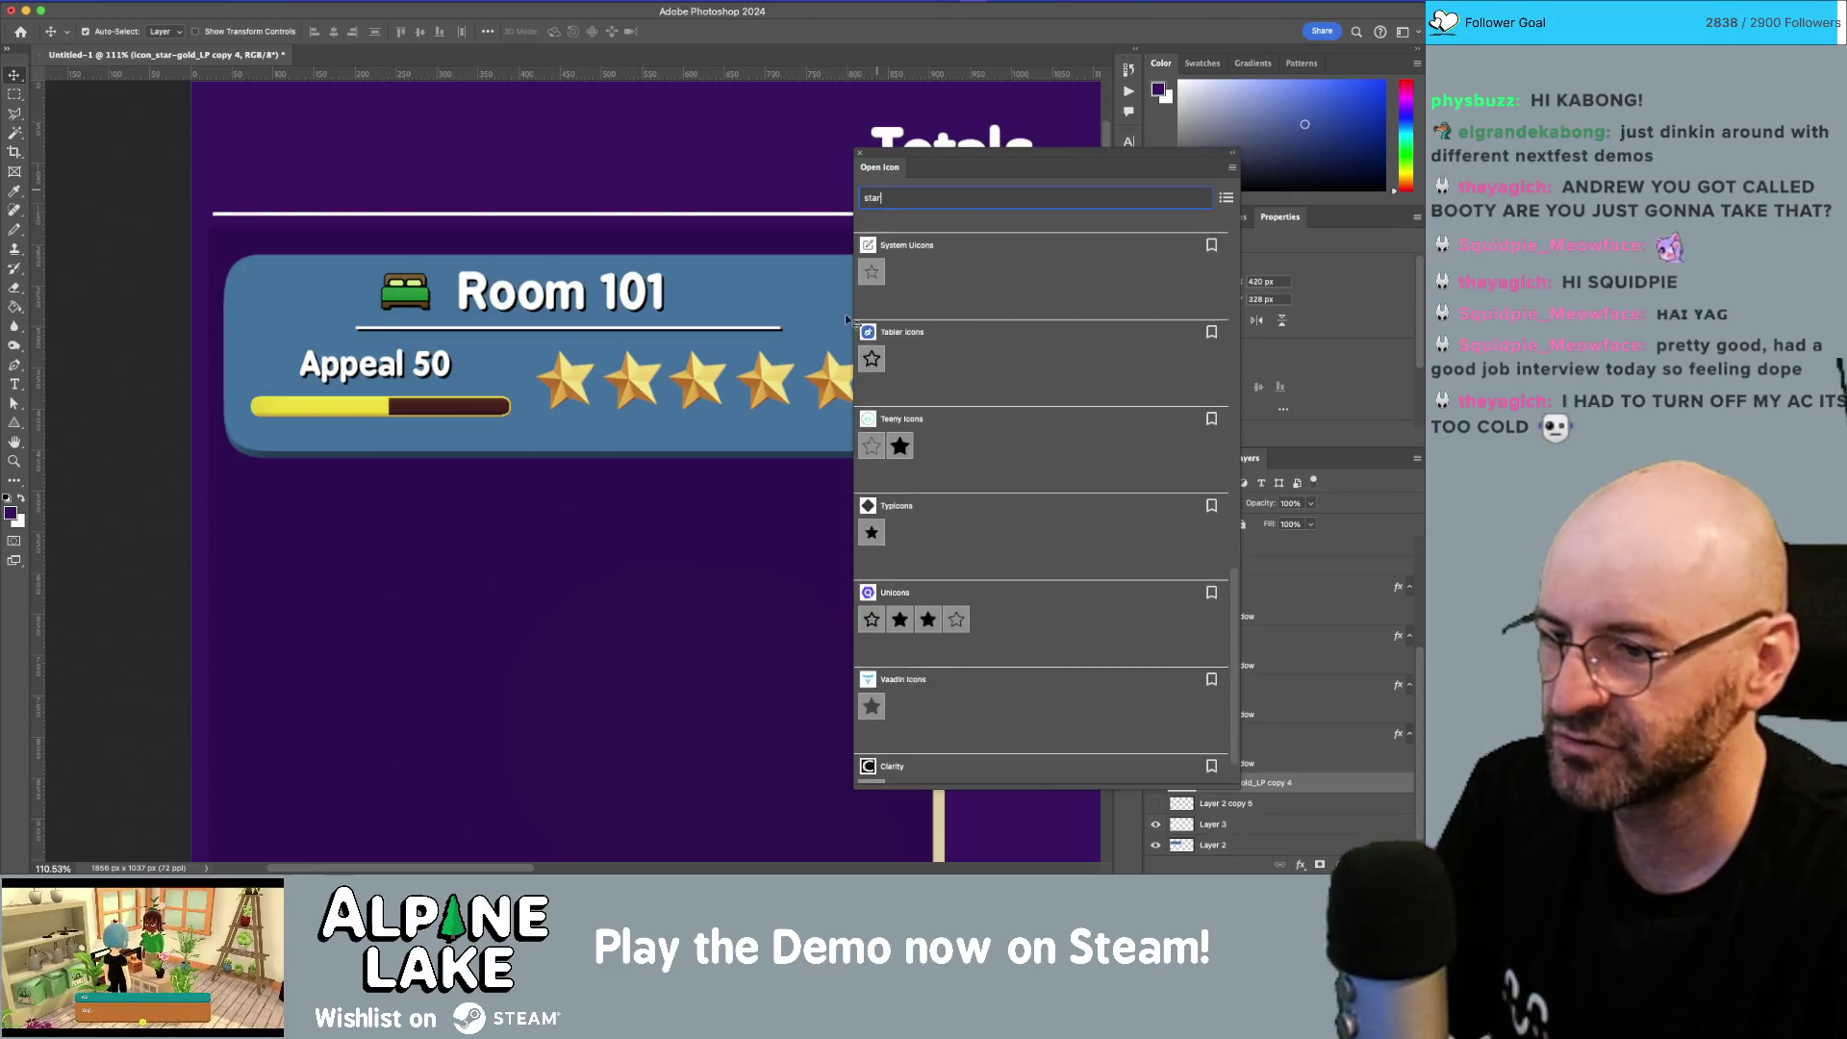
{"action": "scroll", "coordinate": [901, 709], "scroll_direction": "down", "scroll_amount": 3}
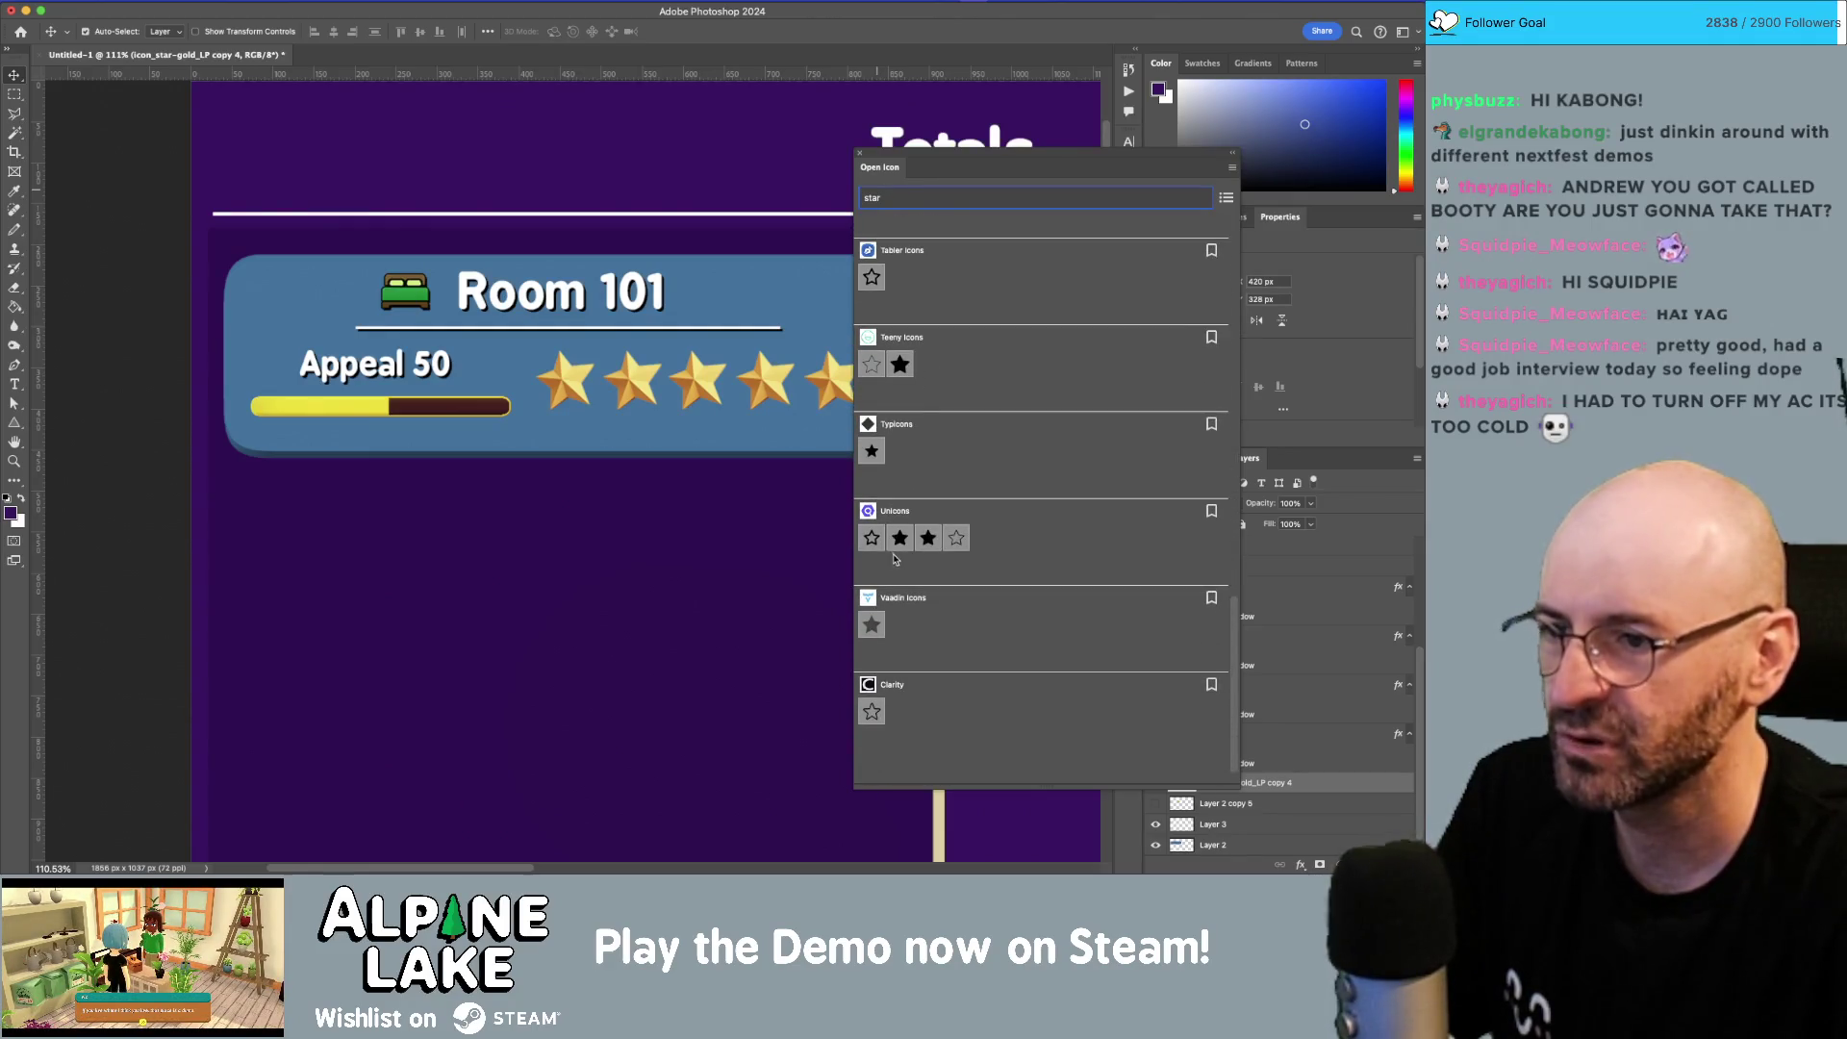
{"action": "left_click", "coordinate": [898, 366]}
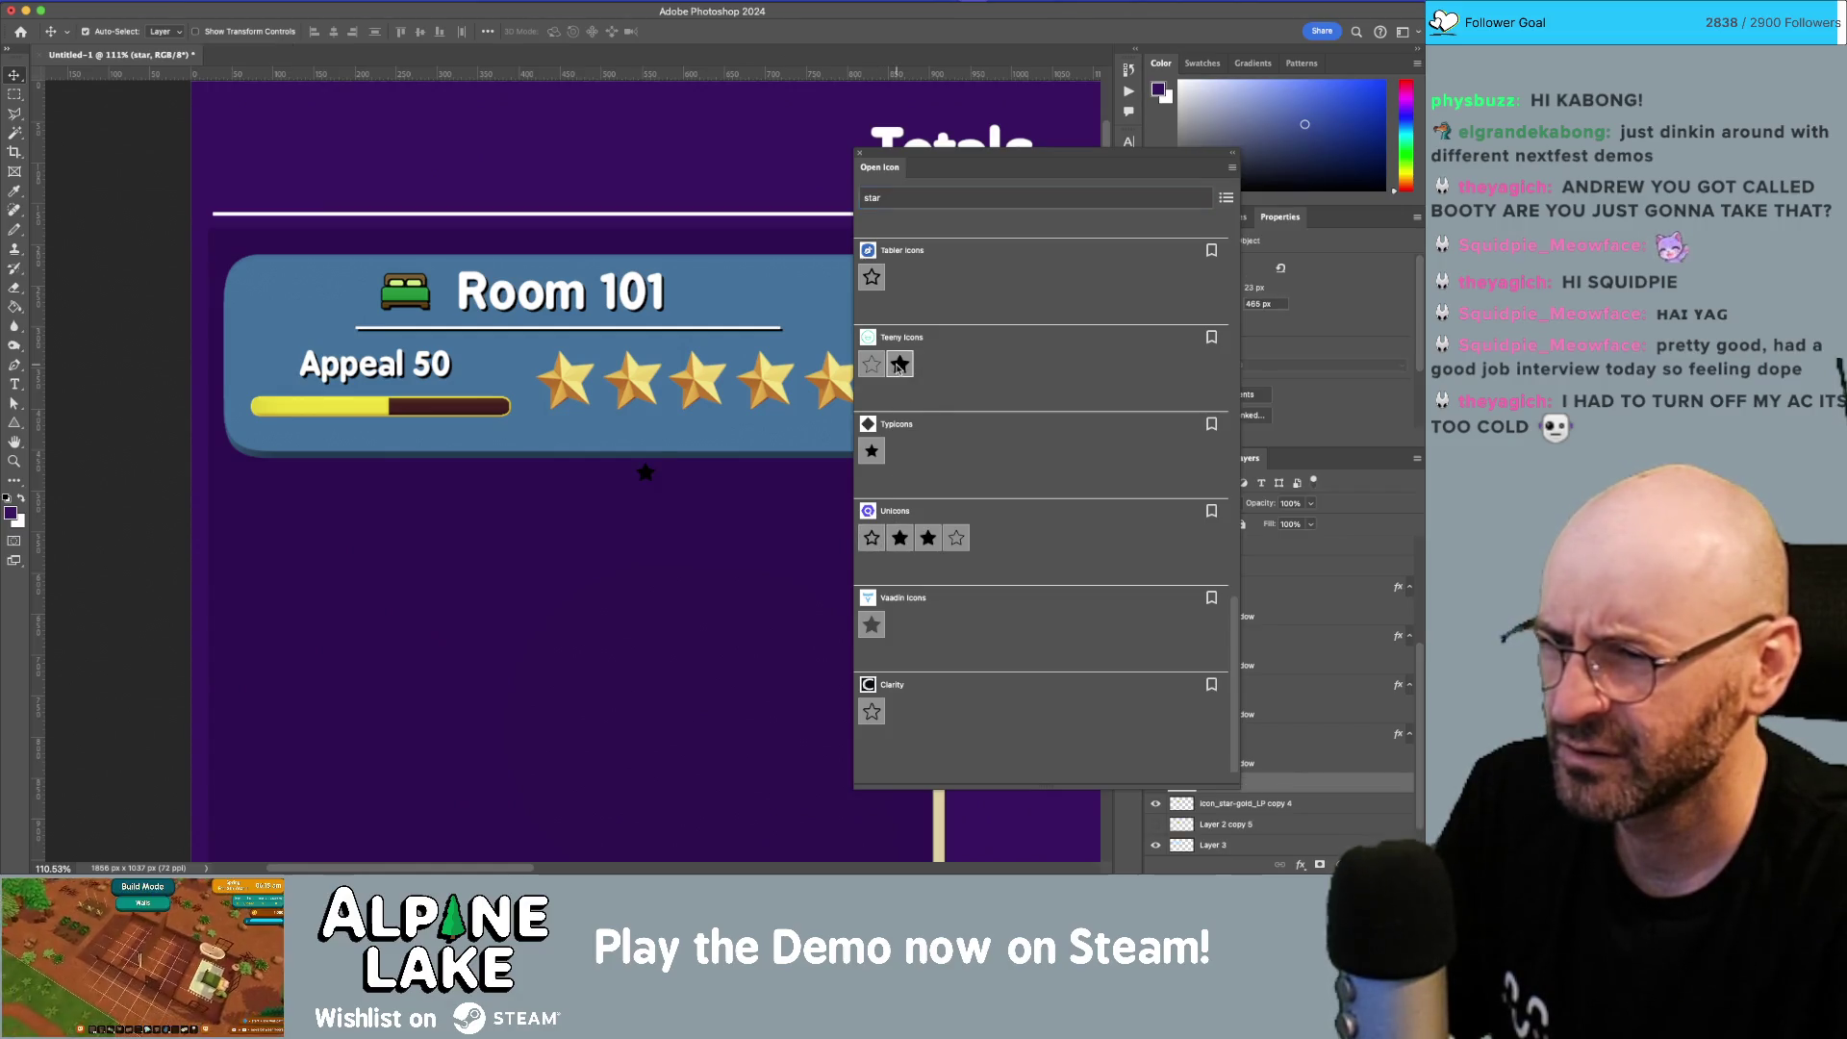
{"action": "mouse_move", "coordinate": [641, 498]}
{"action": "left_mouse_down"}
{"action": "mouse_move", "coordinate": [753, 591]}
{"action": "mouse_move", "coordinate": [574, 550]}
{"action": "left_mouse_up"}
{"action": "key", "text": "Return"}
{"action": "scroll", "coordinate": [905, 487], "scroll_direction": "up", "scroll_amount": 5}
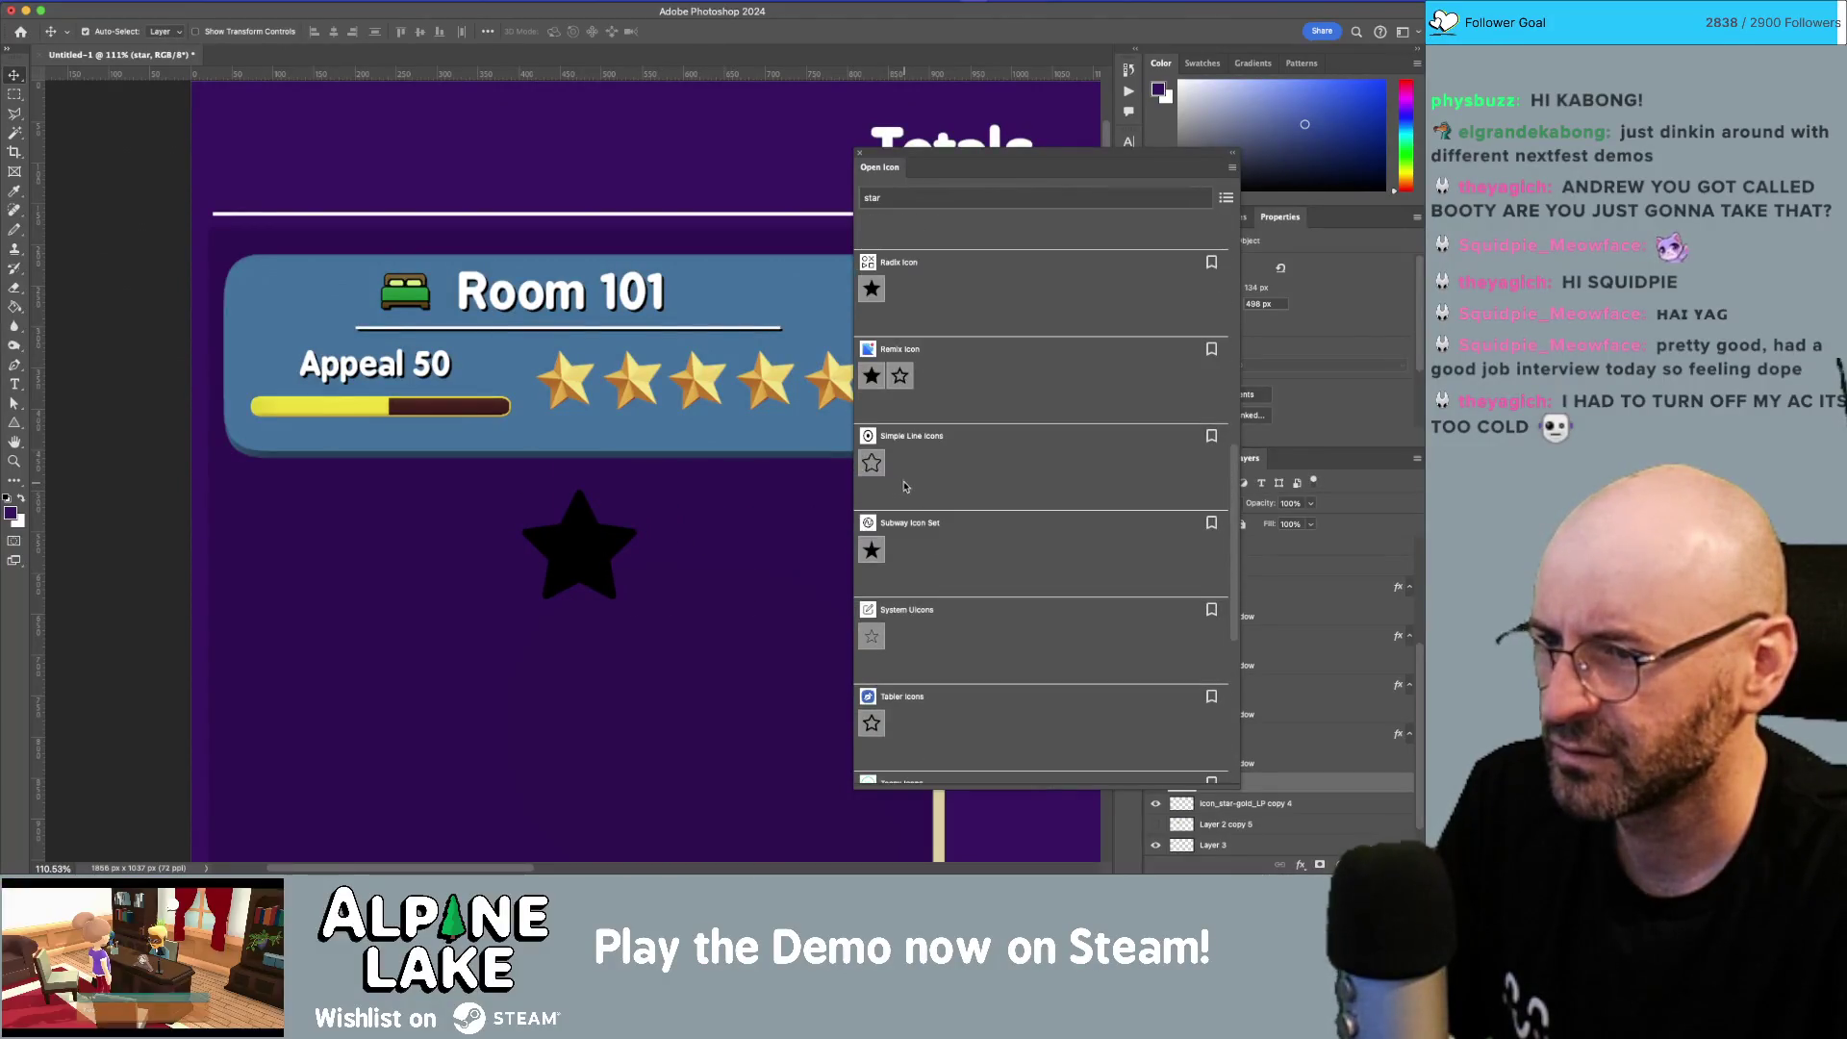
- Add an enlarged black outline star and shift the filled star left and down below the card
{"action": "mouse_move", "coordinate": [719, 538]}
{"action": "left_mouse_down"}
{"action": "mouse_move", "coordinate": [653, 495]}
{"action": "mouse_move", "coordinate": [774, 599]}
{"action": "left_mouse_up"}
{"action": "key", "text": "Return"}
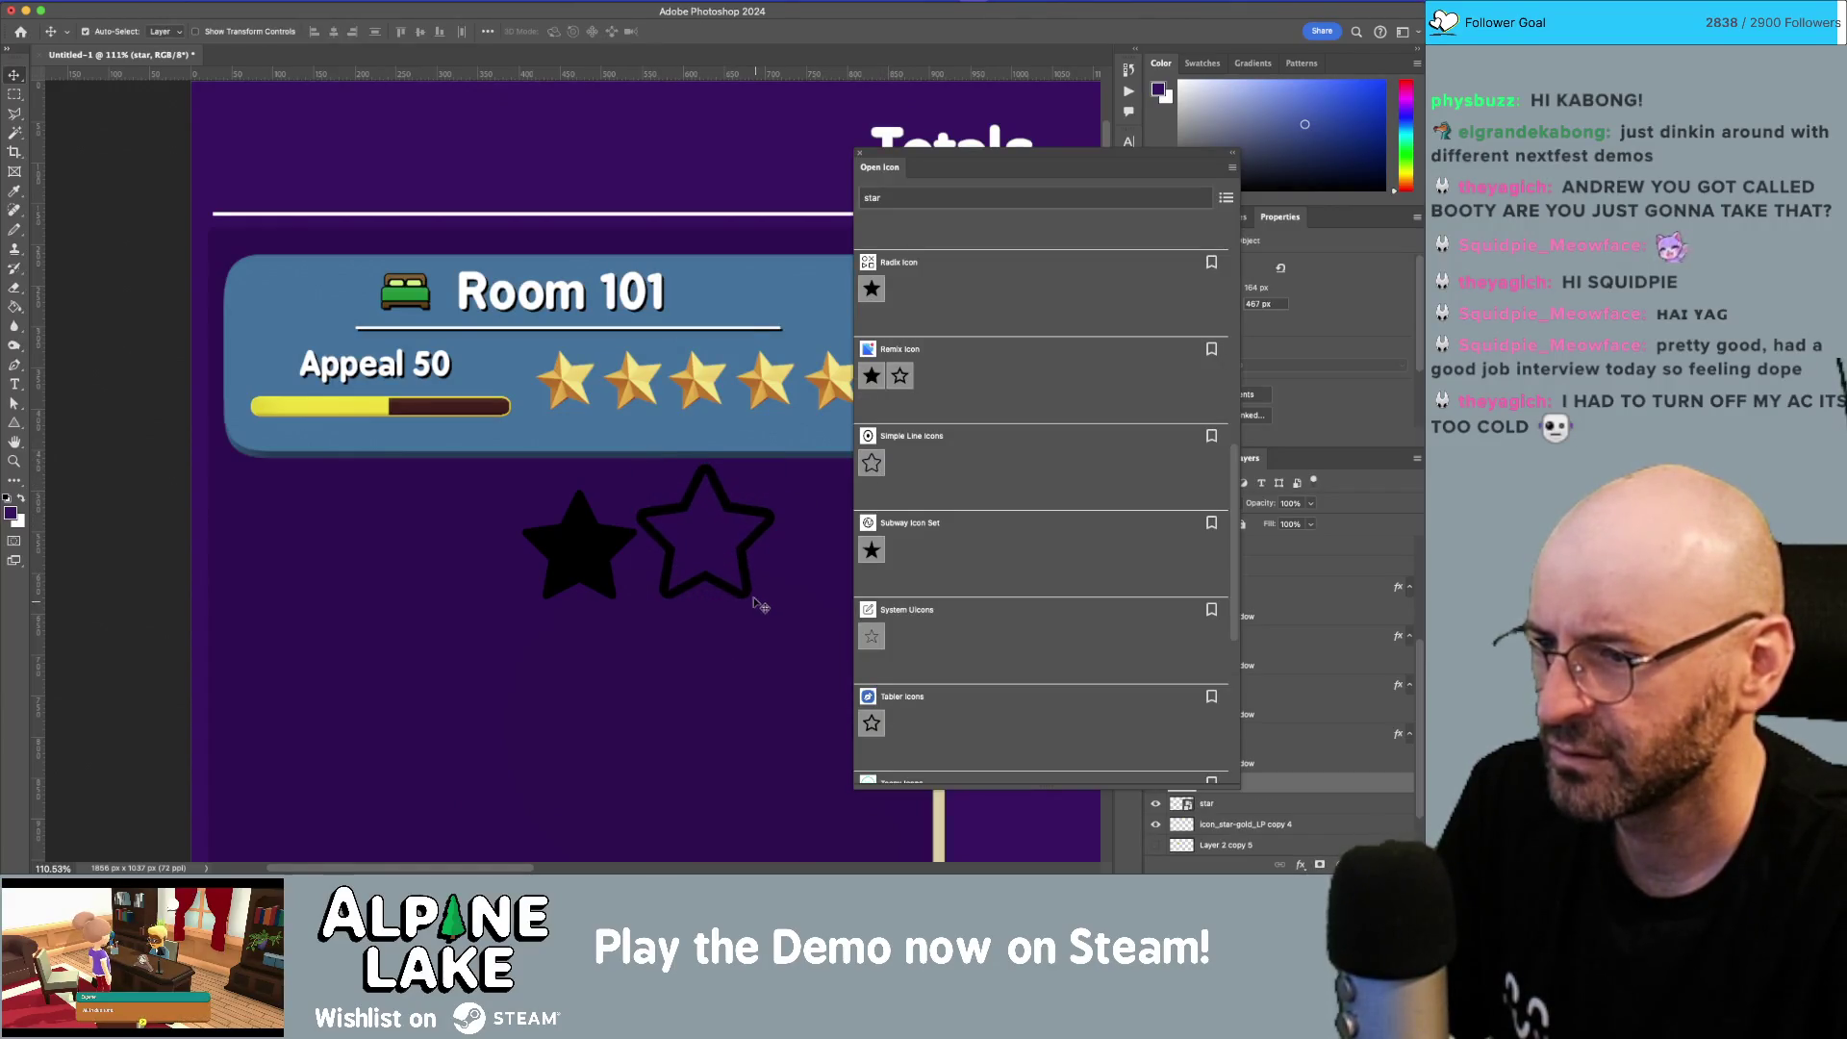
{"action": "scroll", "coordinate": [887, 433], "scroll_direction": "up", "scroll_amount": 2}
{"action": "scroll", "coordinate": [902, 426], "scroll_direction": "up", "scroll_amount": 3}
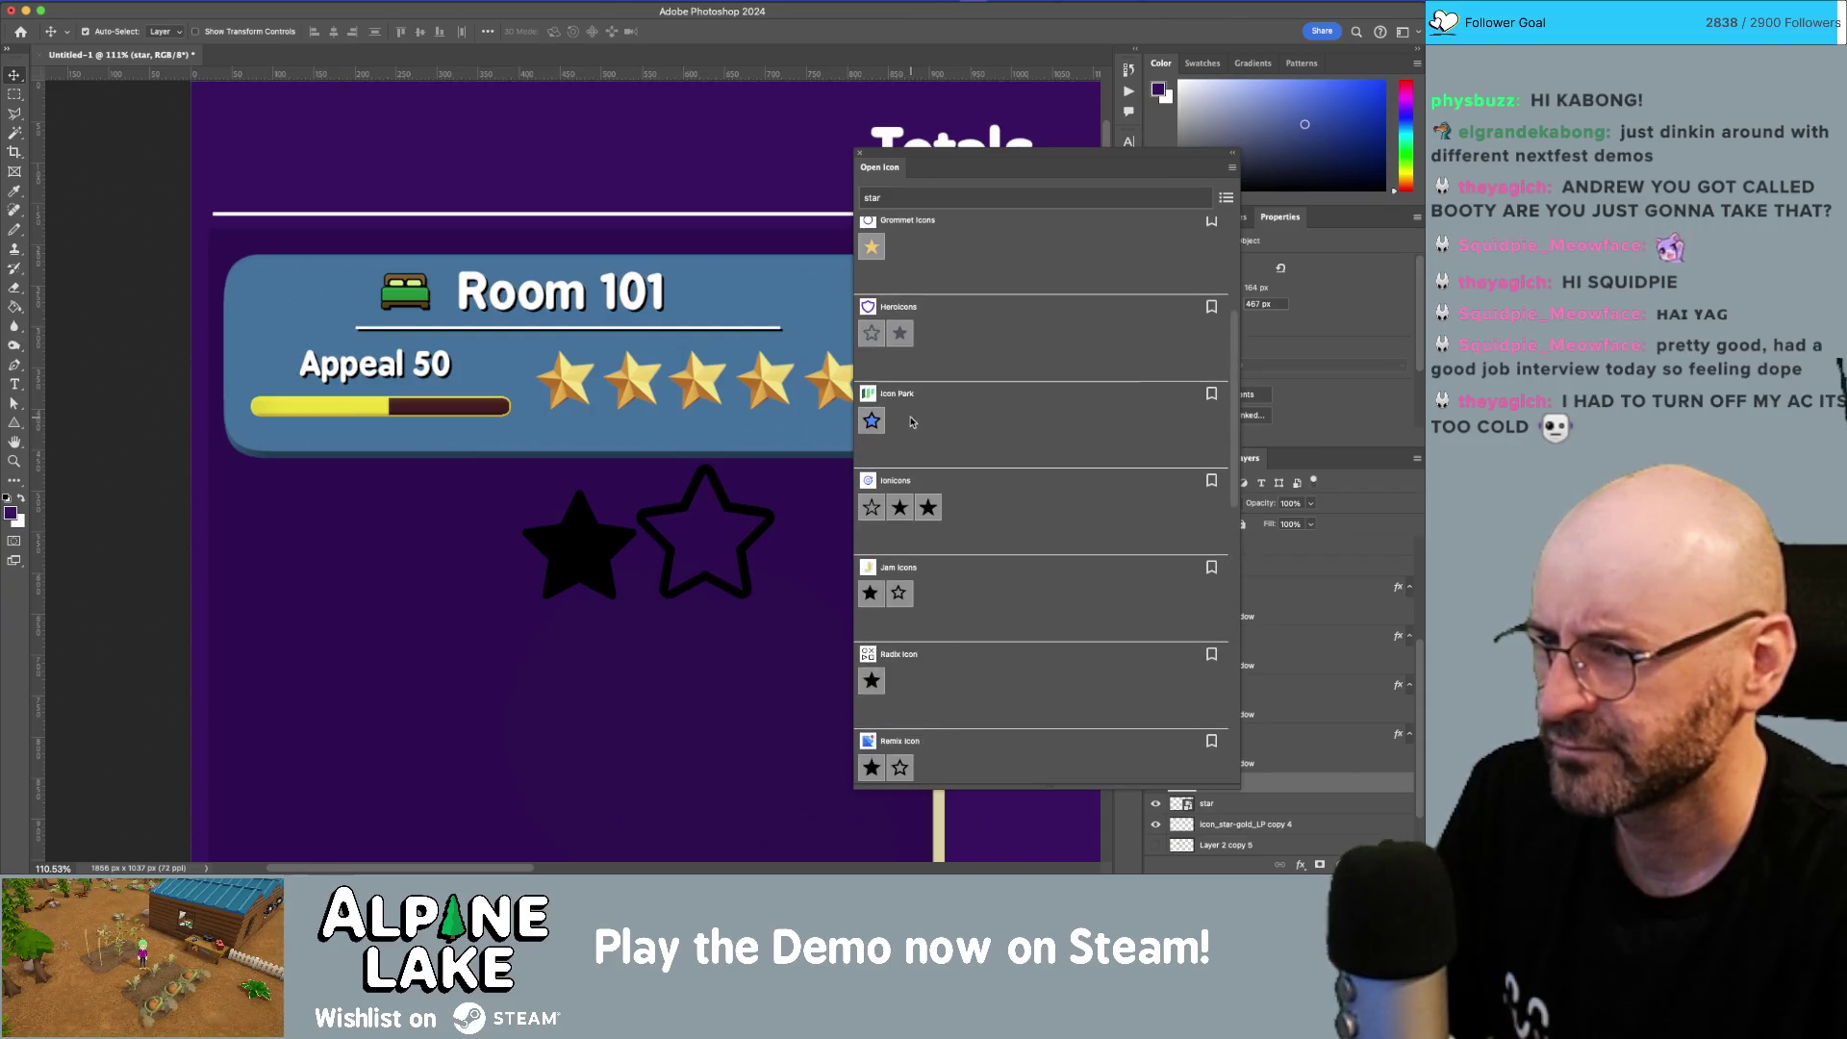
{"action": "scroll", "coordinate": [902, 422], "scroll_direction": "up", "scroll_amount": 1}
{"action": "scroll", "coordinate": [899, 425], "scroll_direction": "up", "scroll_amount": 1}
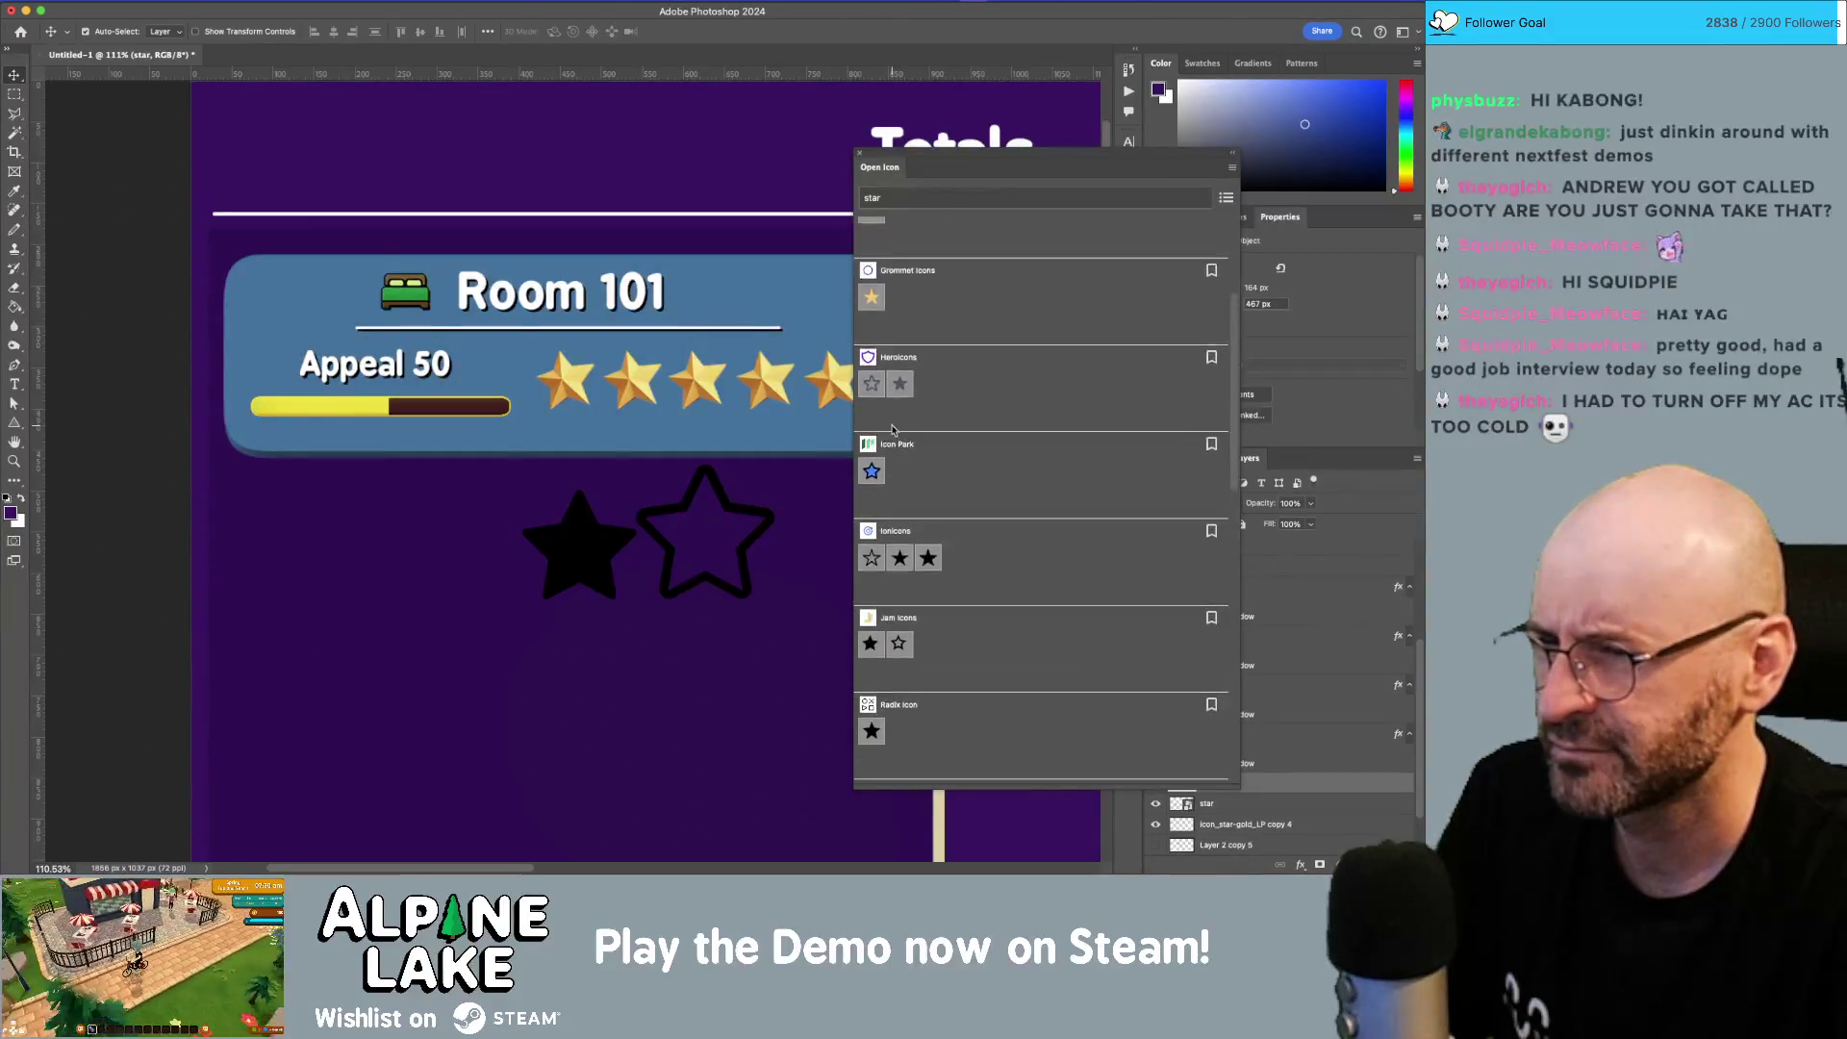
{"action": "scroll", "coordinate": [893, 428], "scroll_direction": "up", "scroll_amount": 1}
{"action": "scroll", "coordinate": [889, 432], "scroll_direction": "up", "scroll_amount": 1}
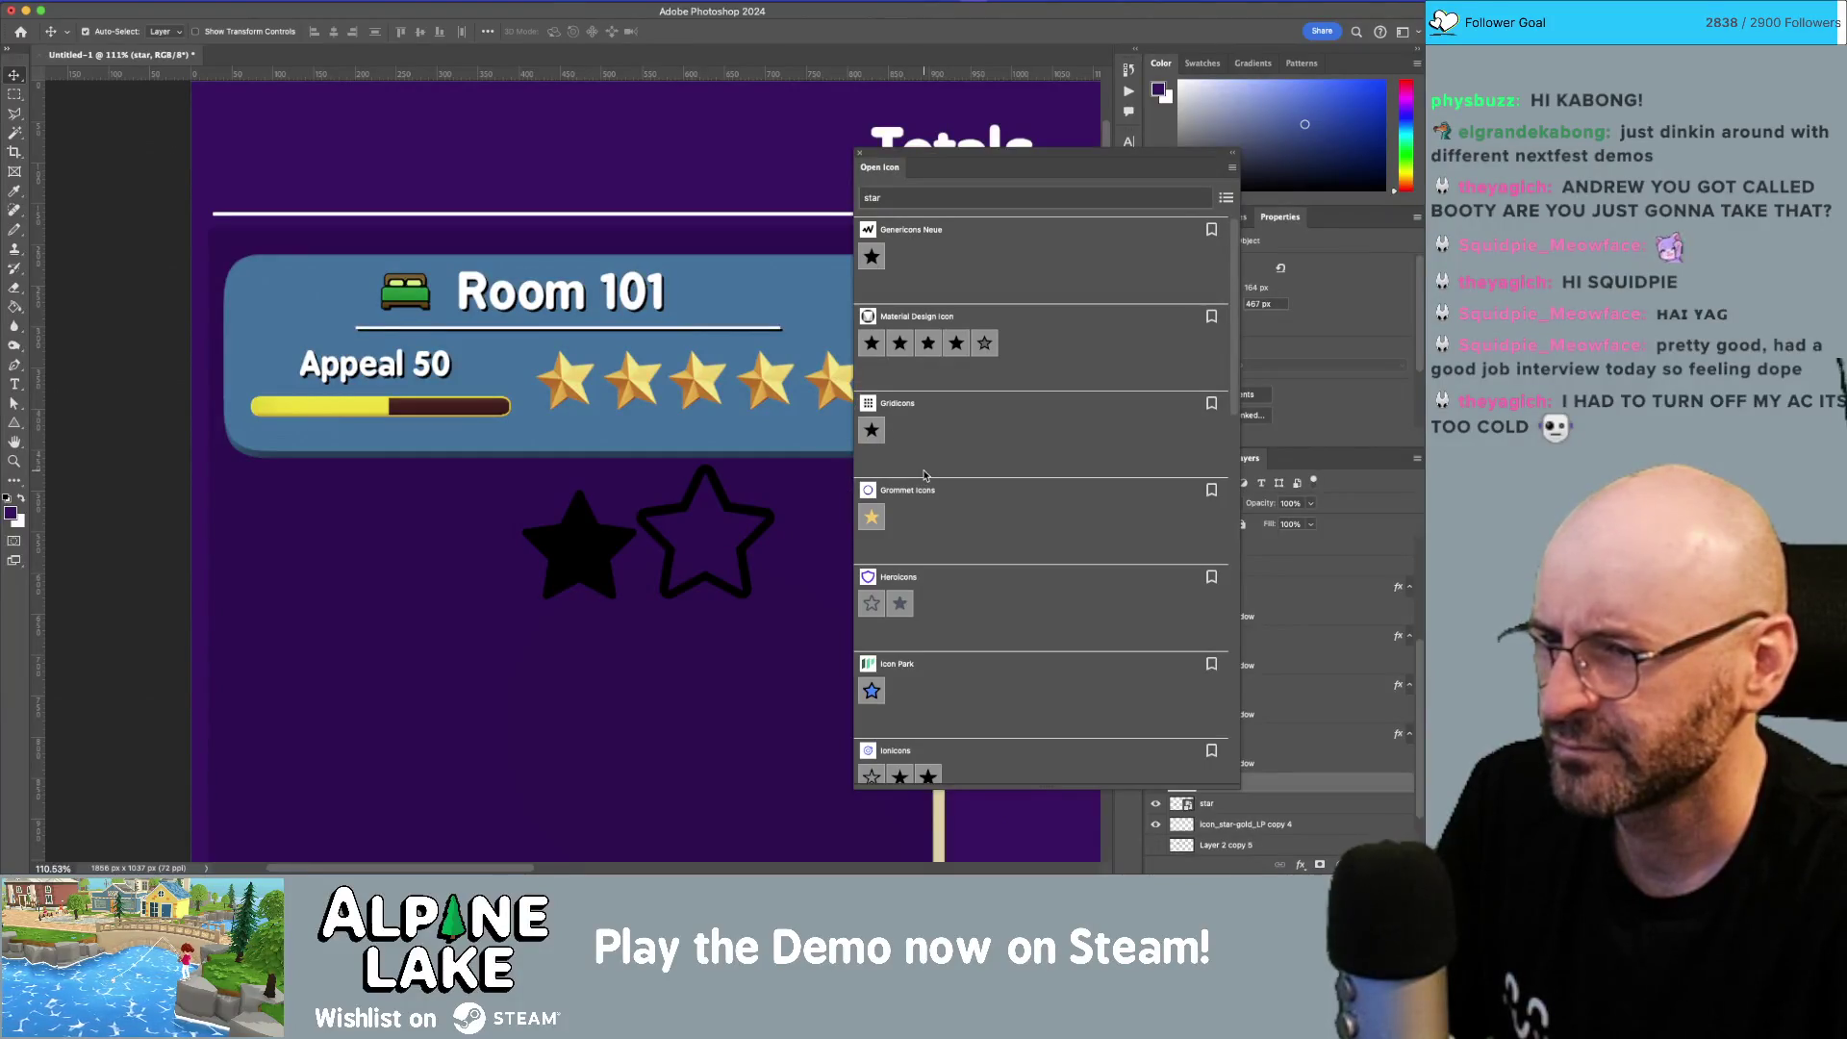
{"action": "left_click_drag", "start_coordinate": [777, 515], "coordinate": [625, 570]}
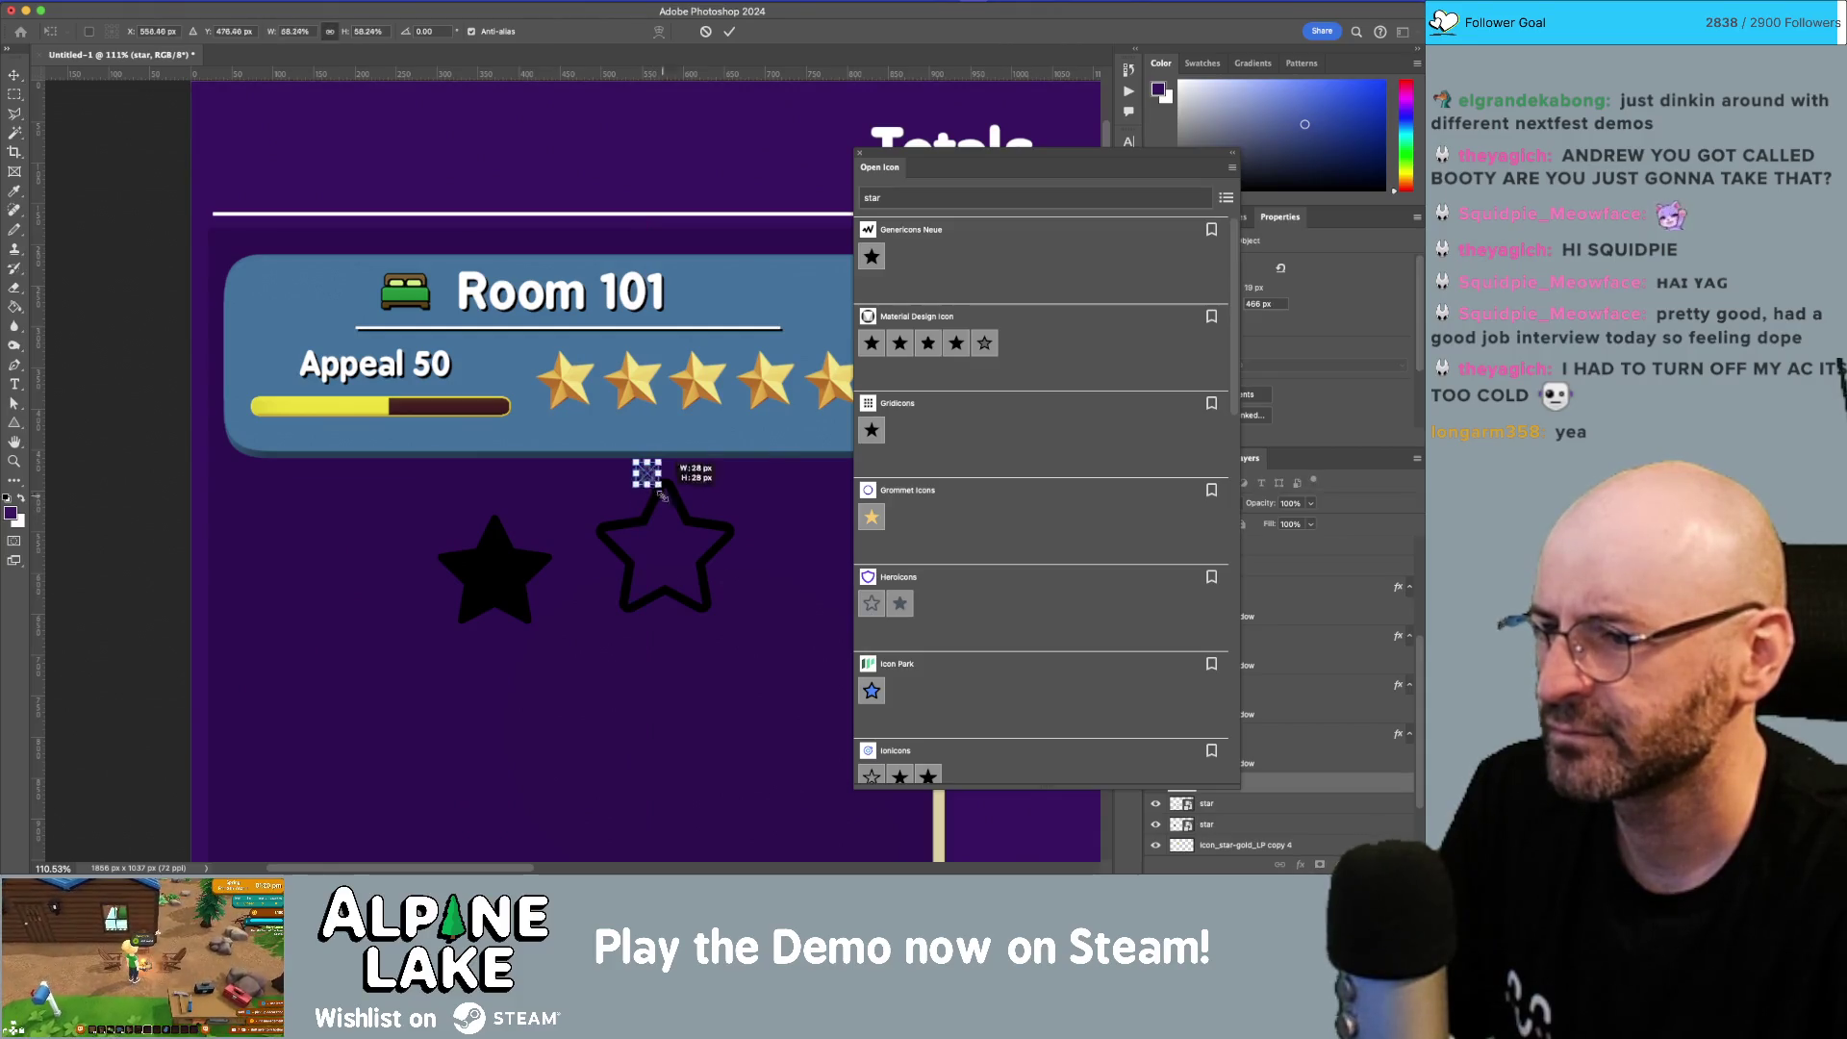
- Enlarge the new icon into a grey outline star and spread it apart from the filled star
{"action": "left_click_drag", "start_coordinate": [659, 494], "coordinate": [791, 614]}
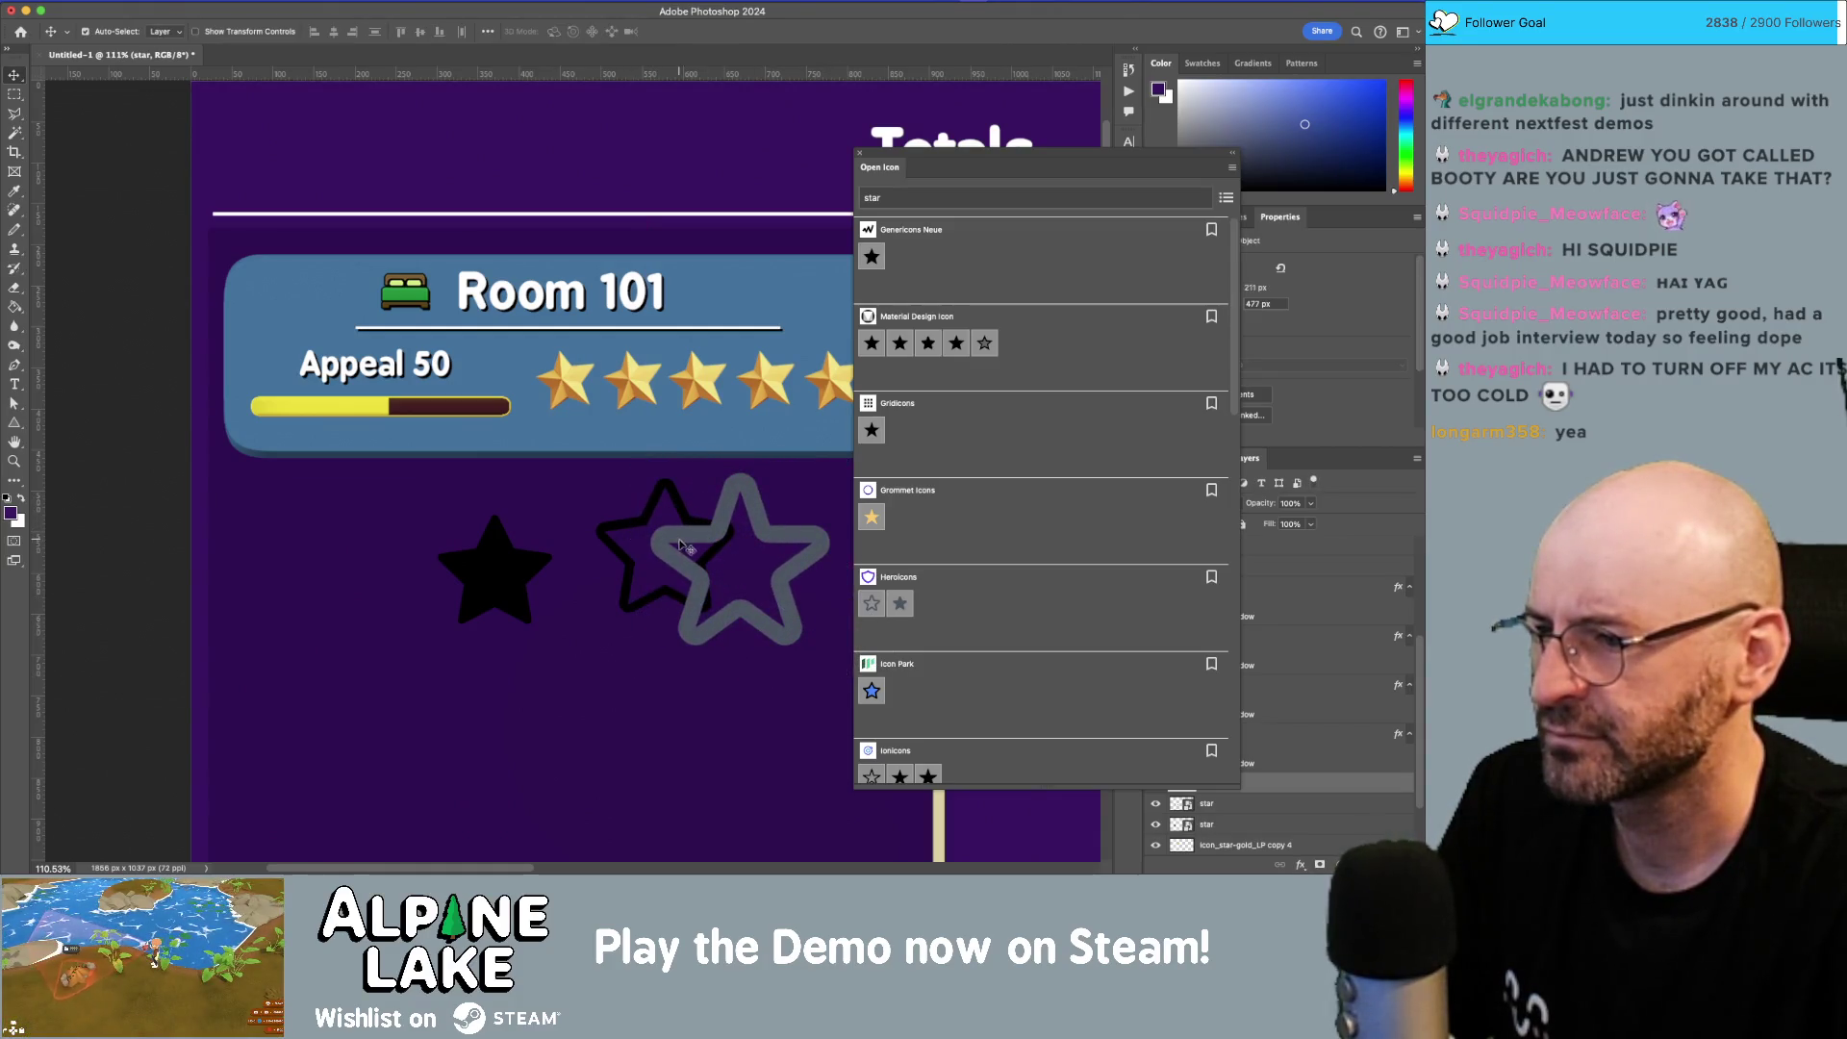
{"action": "mouse_move", "coordinate": [684, 548]}
{"action": "left_mouse_down"}
{"action": "mouse_move", "coordinate": [523, 392]}
{"action": "mouse_move", "coordinate": [501, 574]}
{"action": "mouse_move", "coordinate": [437, 572]}
{"action": "left_mouse_up"}
{"action": "left_click_drag", "start_coordinate": [650, 512], "coordinate": [739, 495]}
{"action": "left_click_drag", "start_coordinate": [650, 574], "coordinate": [665, 551]}
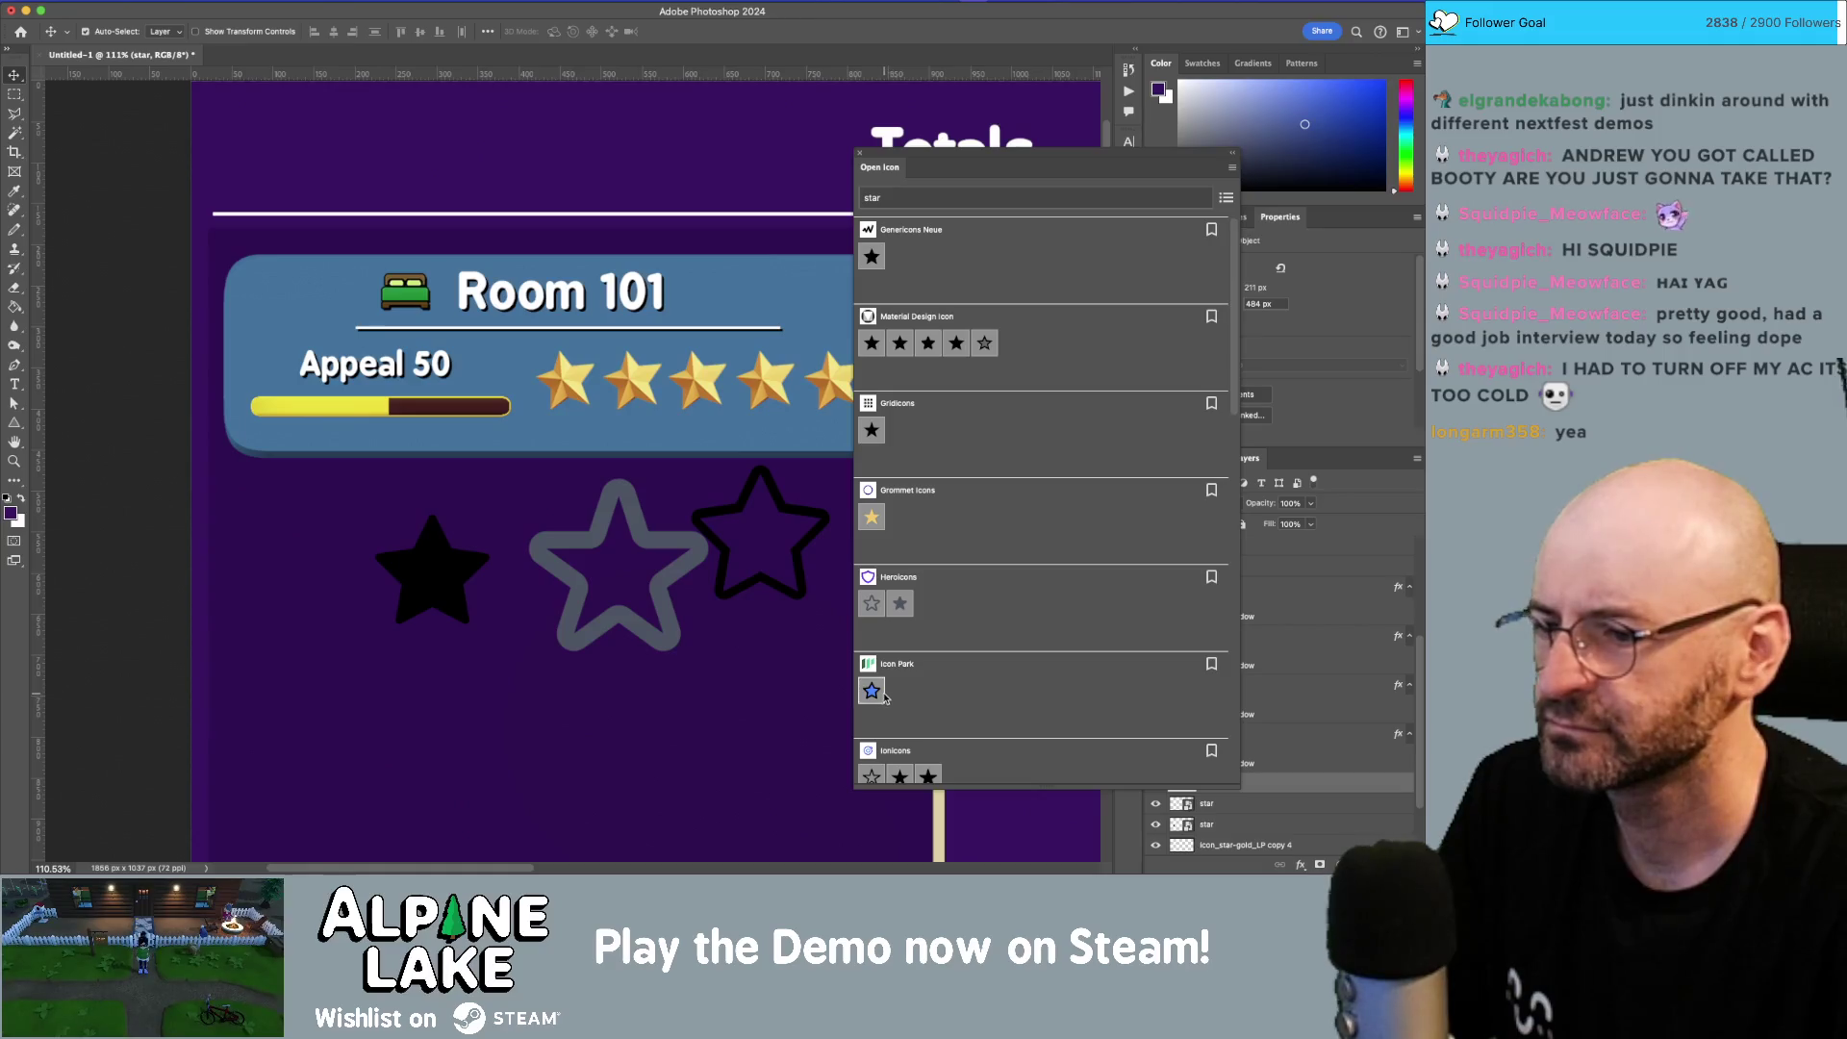
- Add a blue star, enlarge it, close the icon library and settle it low-left, nudged slightly down
{"action": "mouse_move", "coordinate": [871, 691]}
{"action": "left_mouse_down"}
{"action": "mouse_move", "coordinate": [645, 471]}
{"action": "mouse_move", "coordinate": [846, 669]}
{"action": "left_mouse_up"}
{"action": "mouse_move", "coordinate": [748, 594]}
{"action": "left_mouse_down"}
{"action": "mouse_move", "coordinate": [563, 705]}
{"action": "mouse_move", "coordinate": [497, 718]}
{"action": "left_mouse_up"}
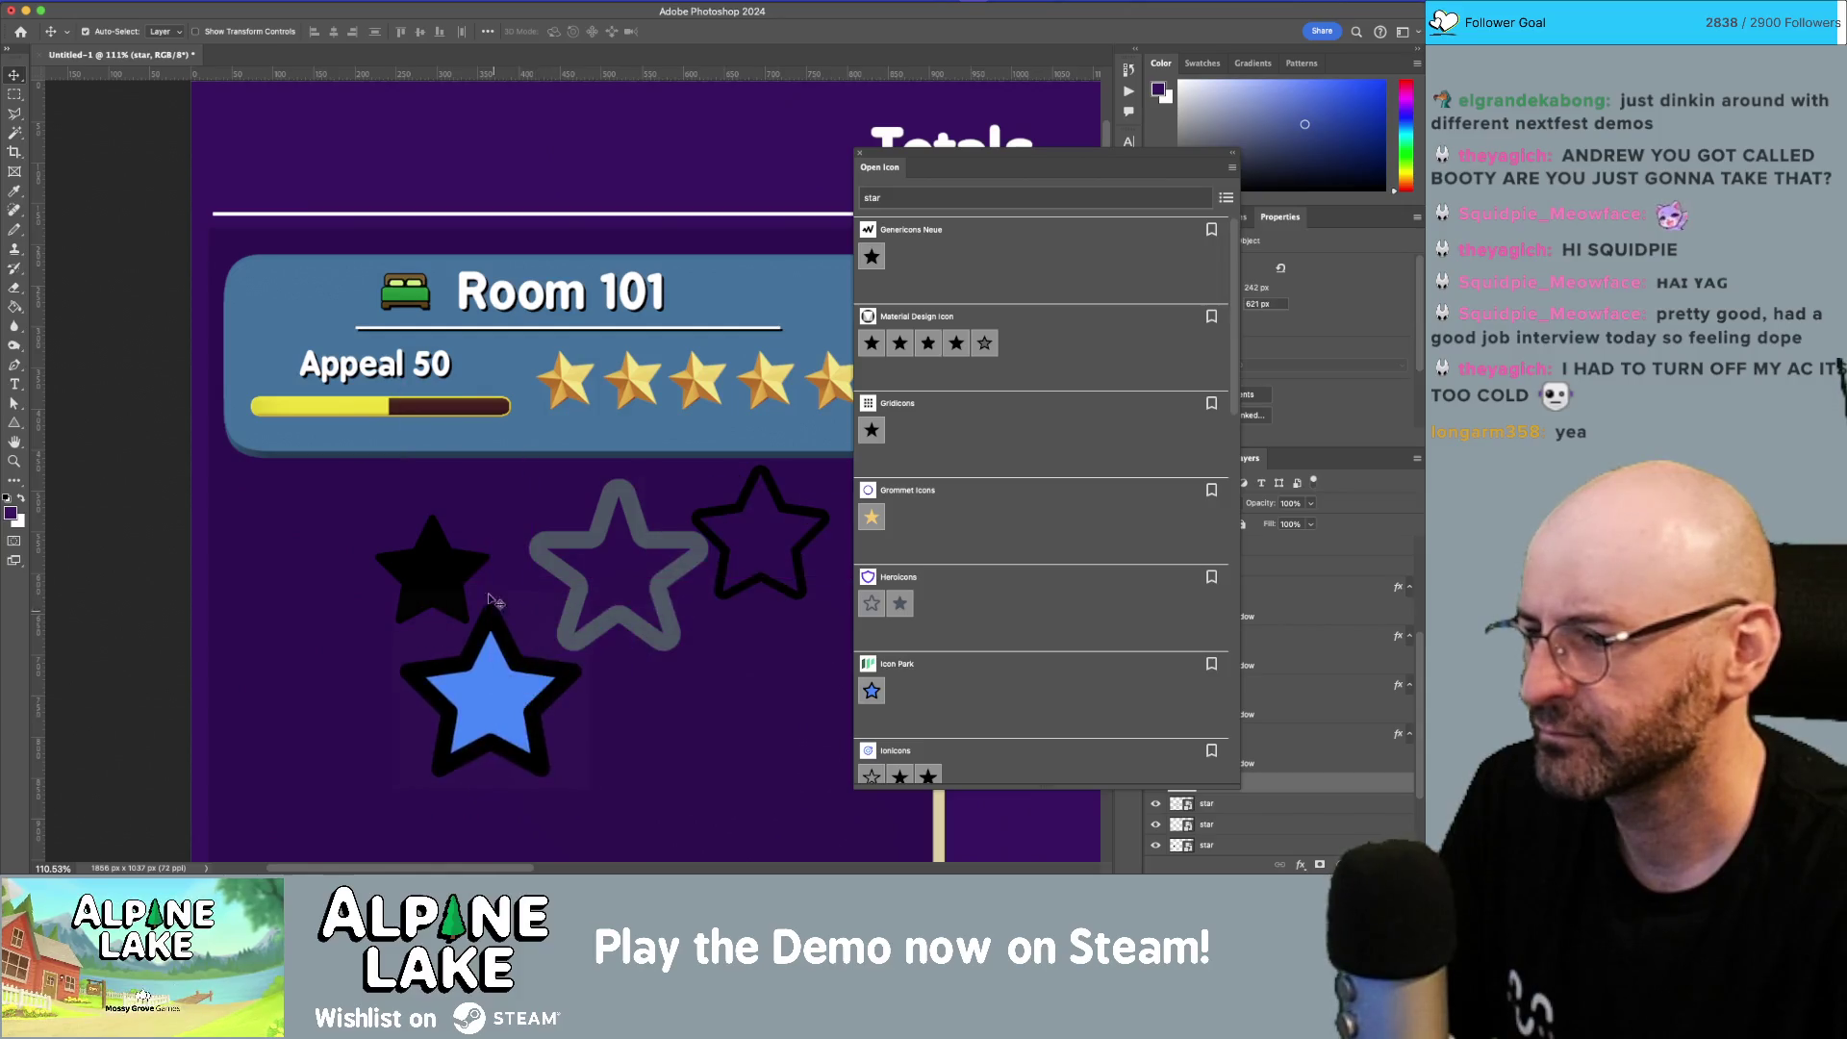
{"action": "left_click", "coordinate": [862, 155]}
{"action": "mouse_move", "coordinate": [512, 691]}
{"action": "left_mouse_down"}
{"action": "mouse_move", "coordinate": [602, 732]}
{"action": "mouse_move", "coordinate": [526, 768]}
{"action": "left_mouse_up"}
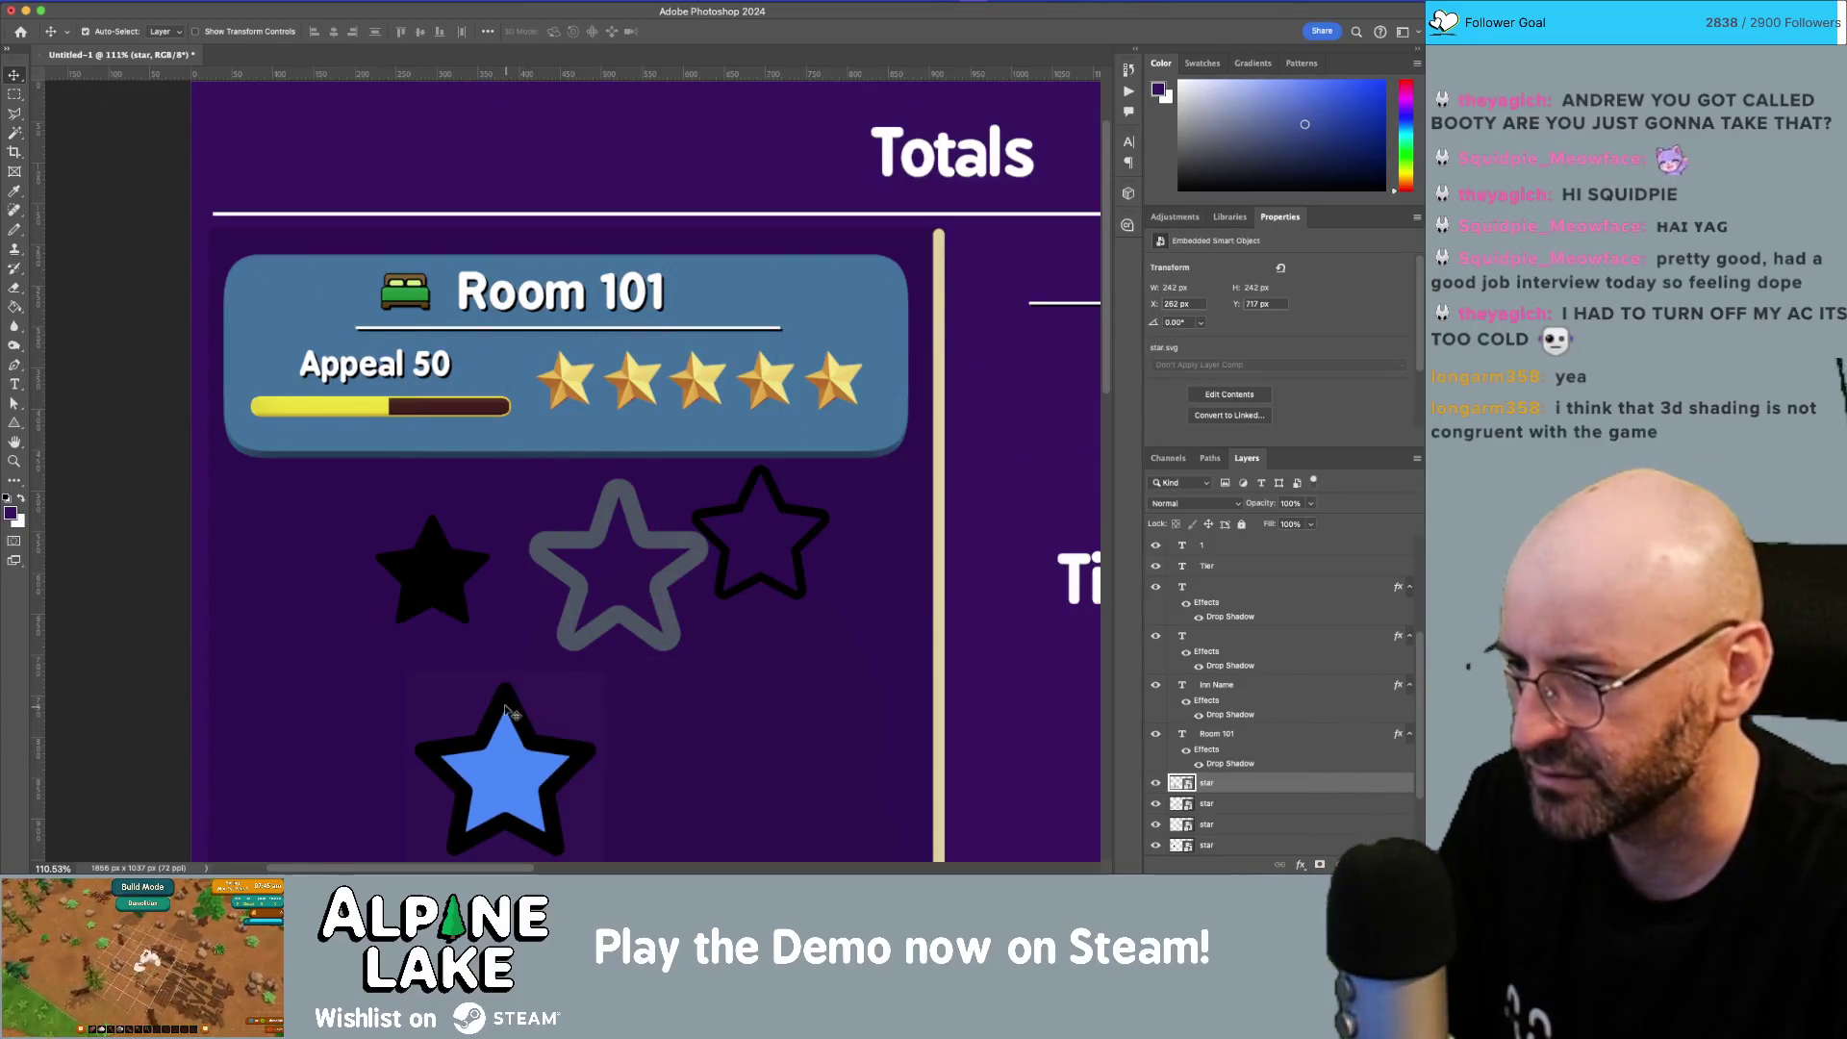
{"action": "mouse_move", "coordinate": [524, 685]}
{"action": "left_mouse_down"}
{"action": "mouse_move", "coordinate": [376, 347]}
{"action": "mouse_move", "coordinate": [390, 620]}
{"action": "left_mouse_up"}
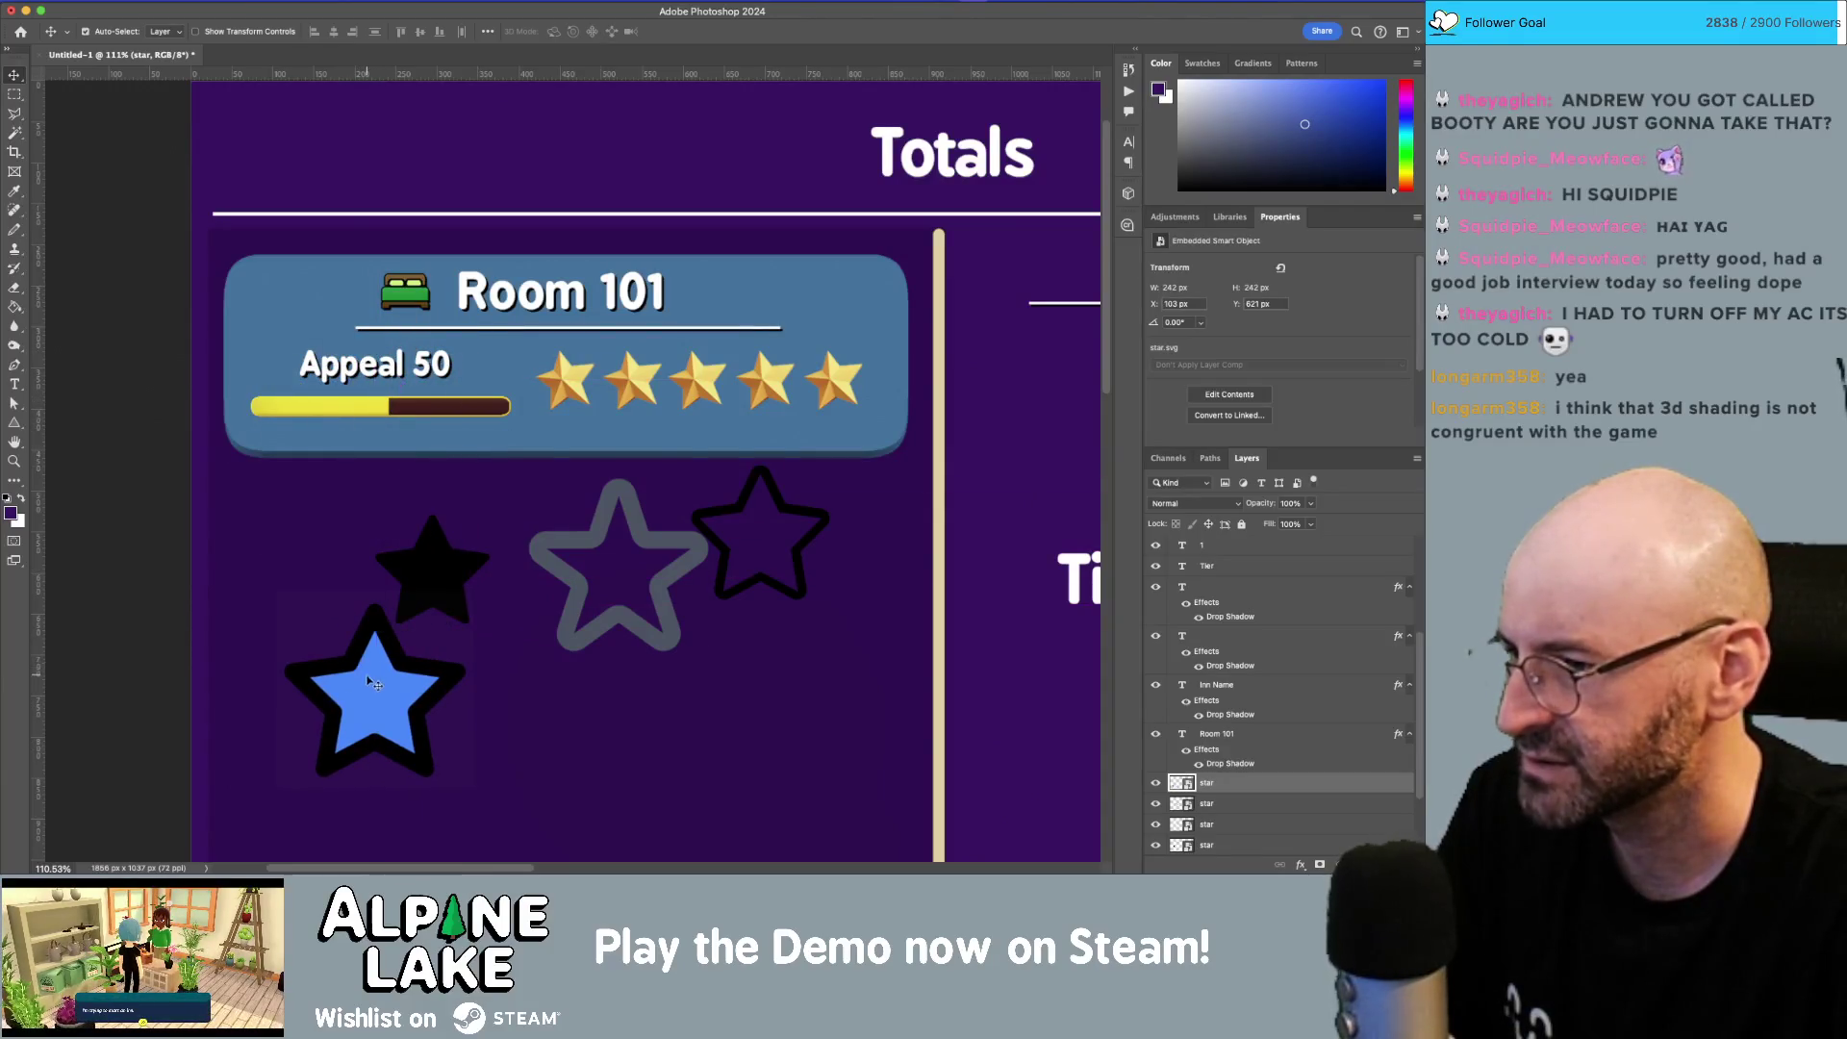
{"action": "key", "text": "ctrl+comma"}
{"action": "key", "text": "ctrl+comma"}
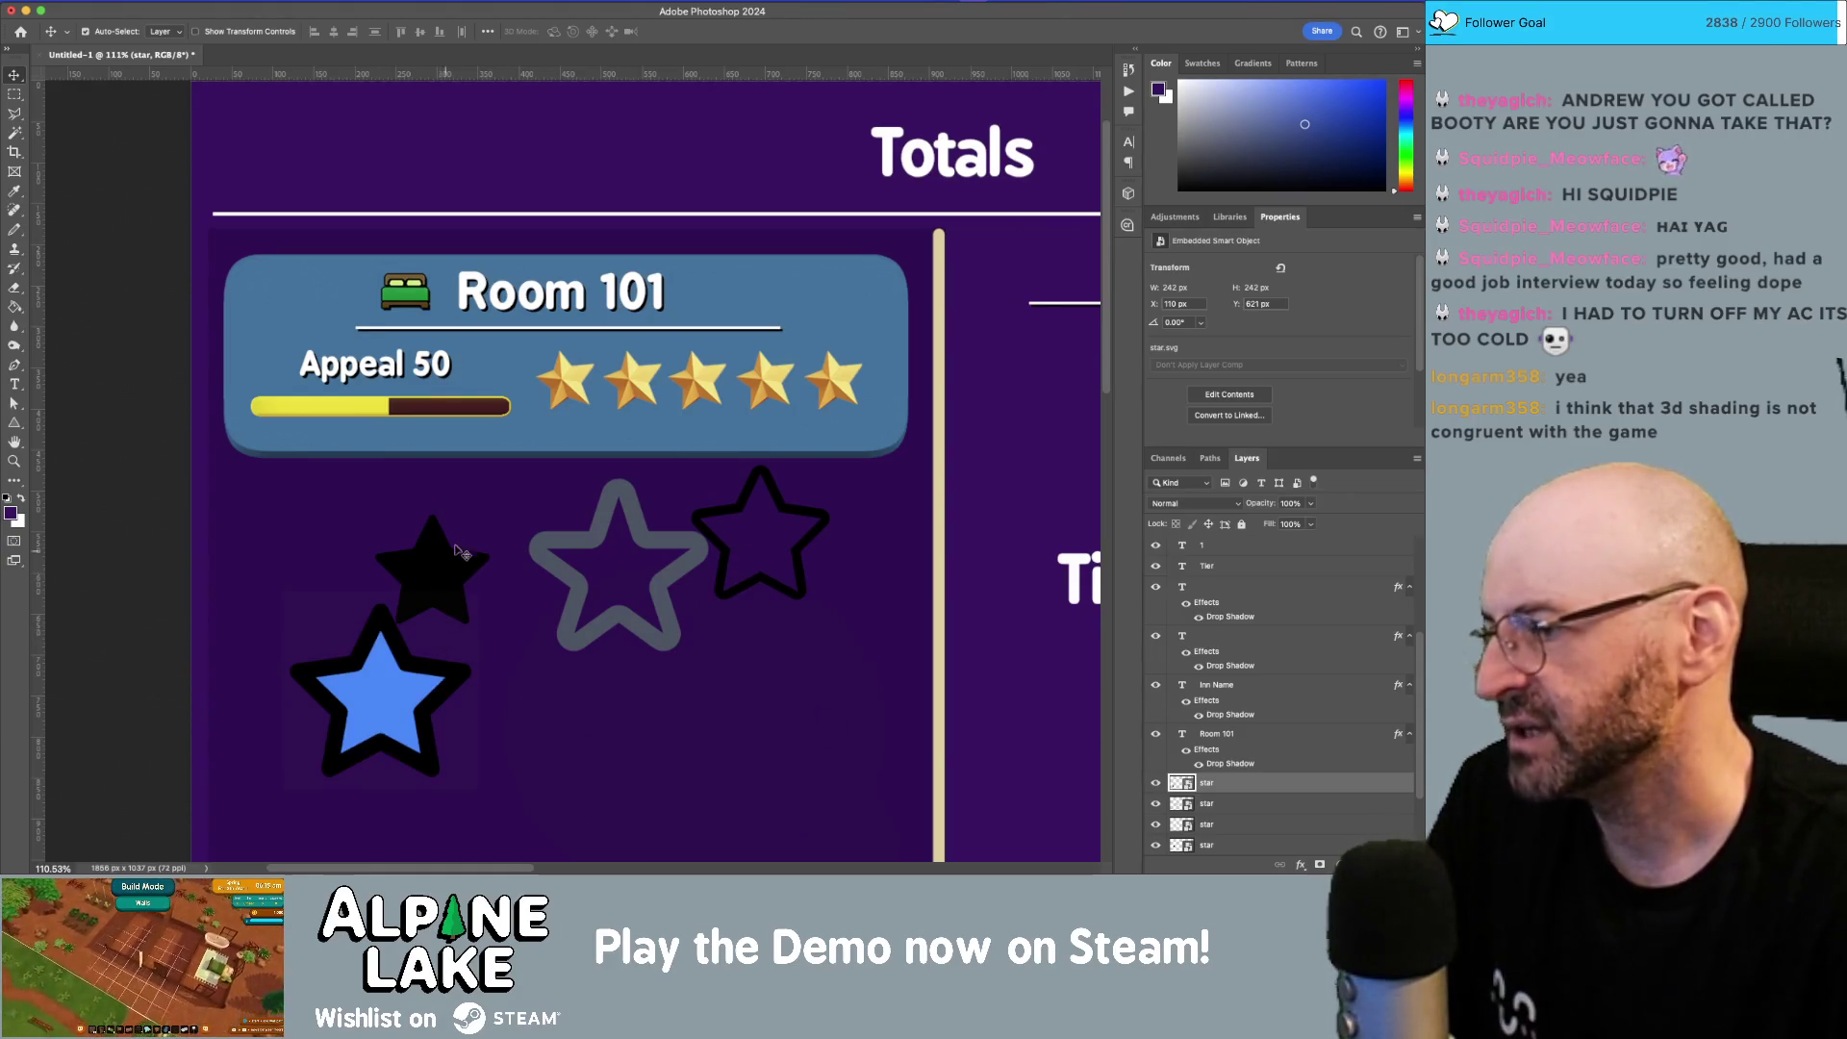
{"action": "key", "text": "Down"}
{"action": "key", "text": "Down"}
{"action": "key", "text": "Down"}
{"action": "key", "text": "Down"}
{"action": "key", "text": "Down"}
{"action": "key", "text": "Down"}
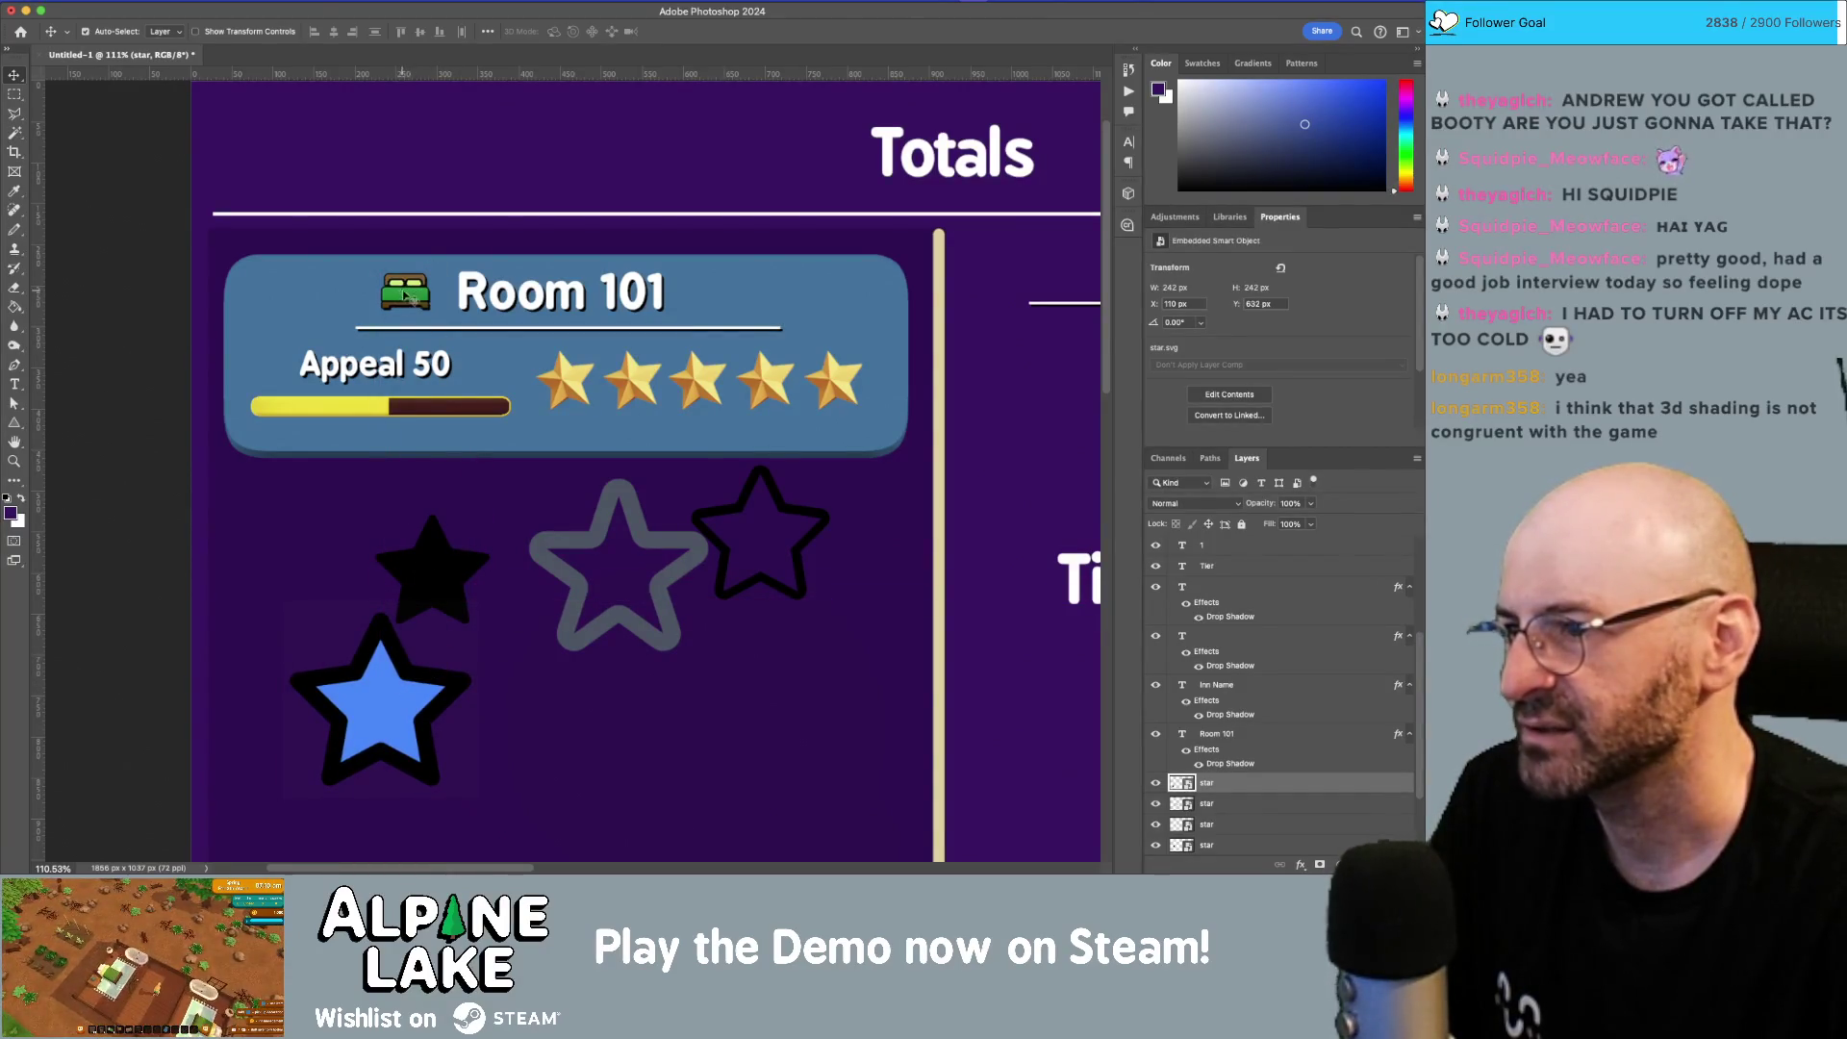
- Add a Gradient Overlay to the blue star, set its style to Radial and open its gradient
{"action": "double_click", "coordinate": [1234, 785]}
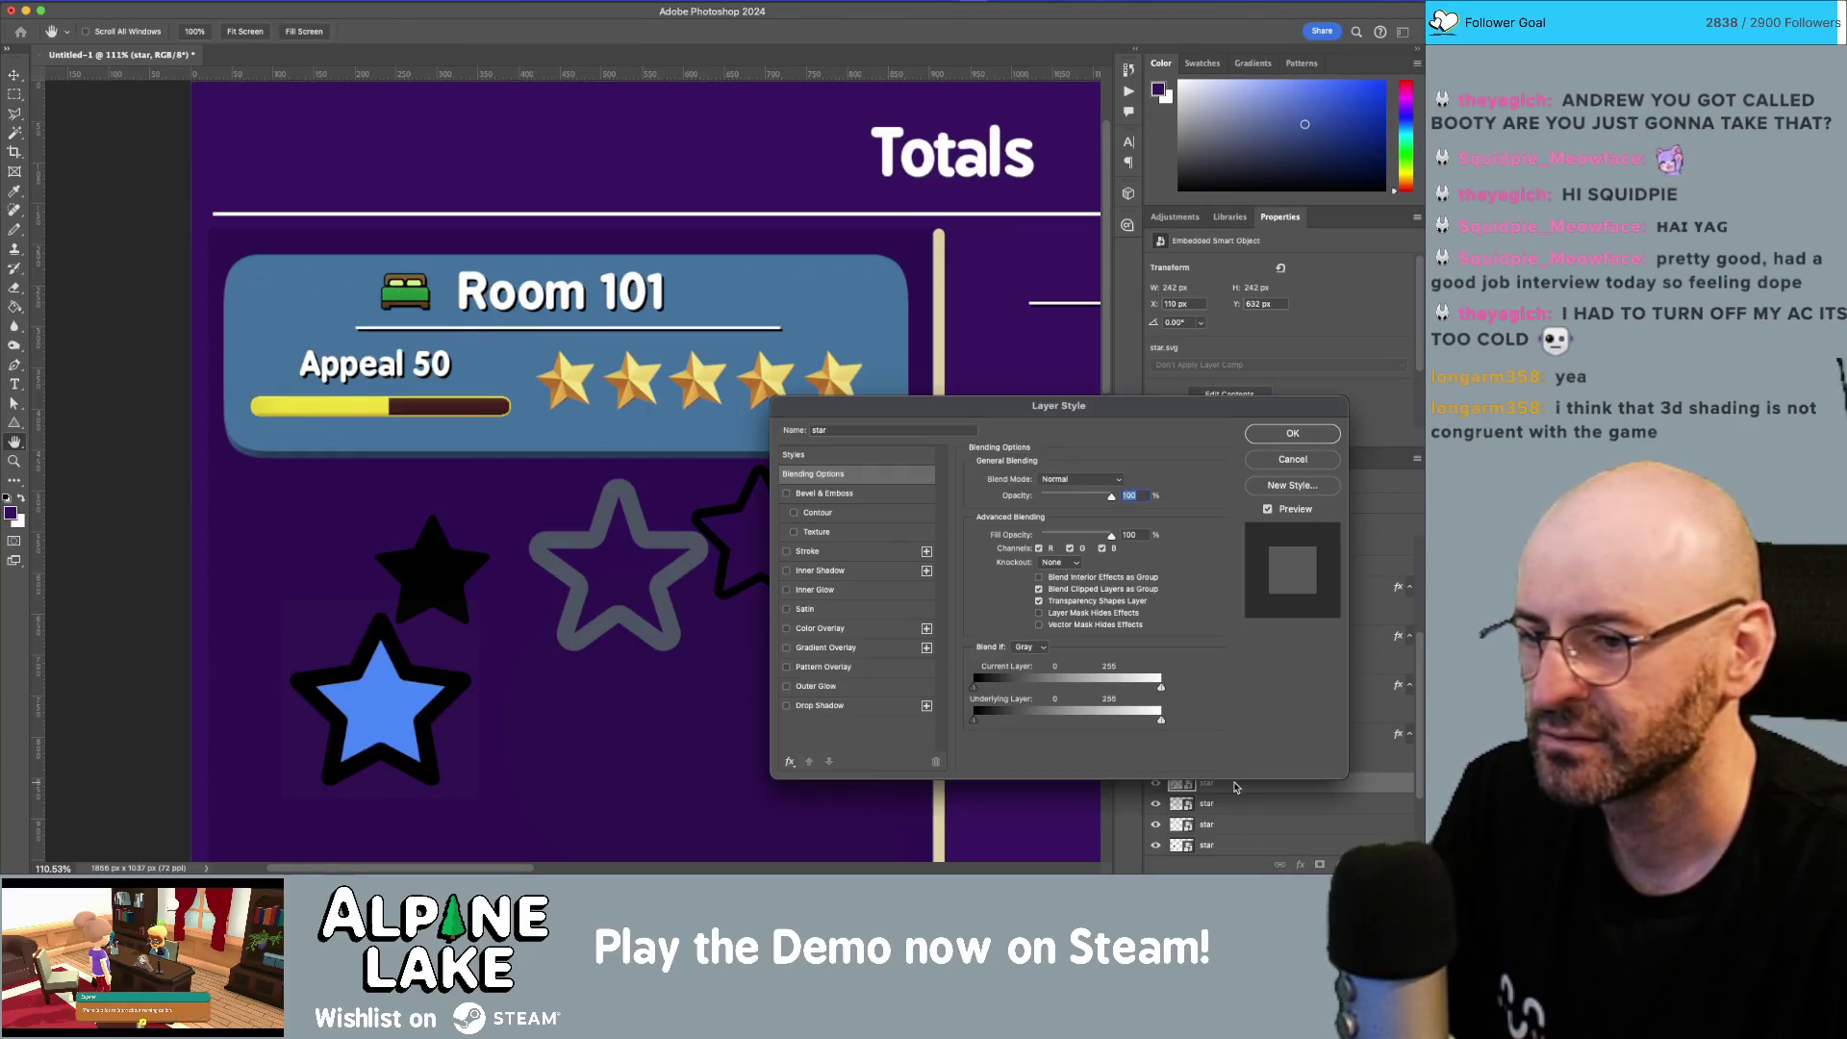
{"action": "left_click", "coordinate": [786, 647]}
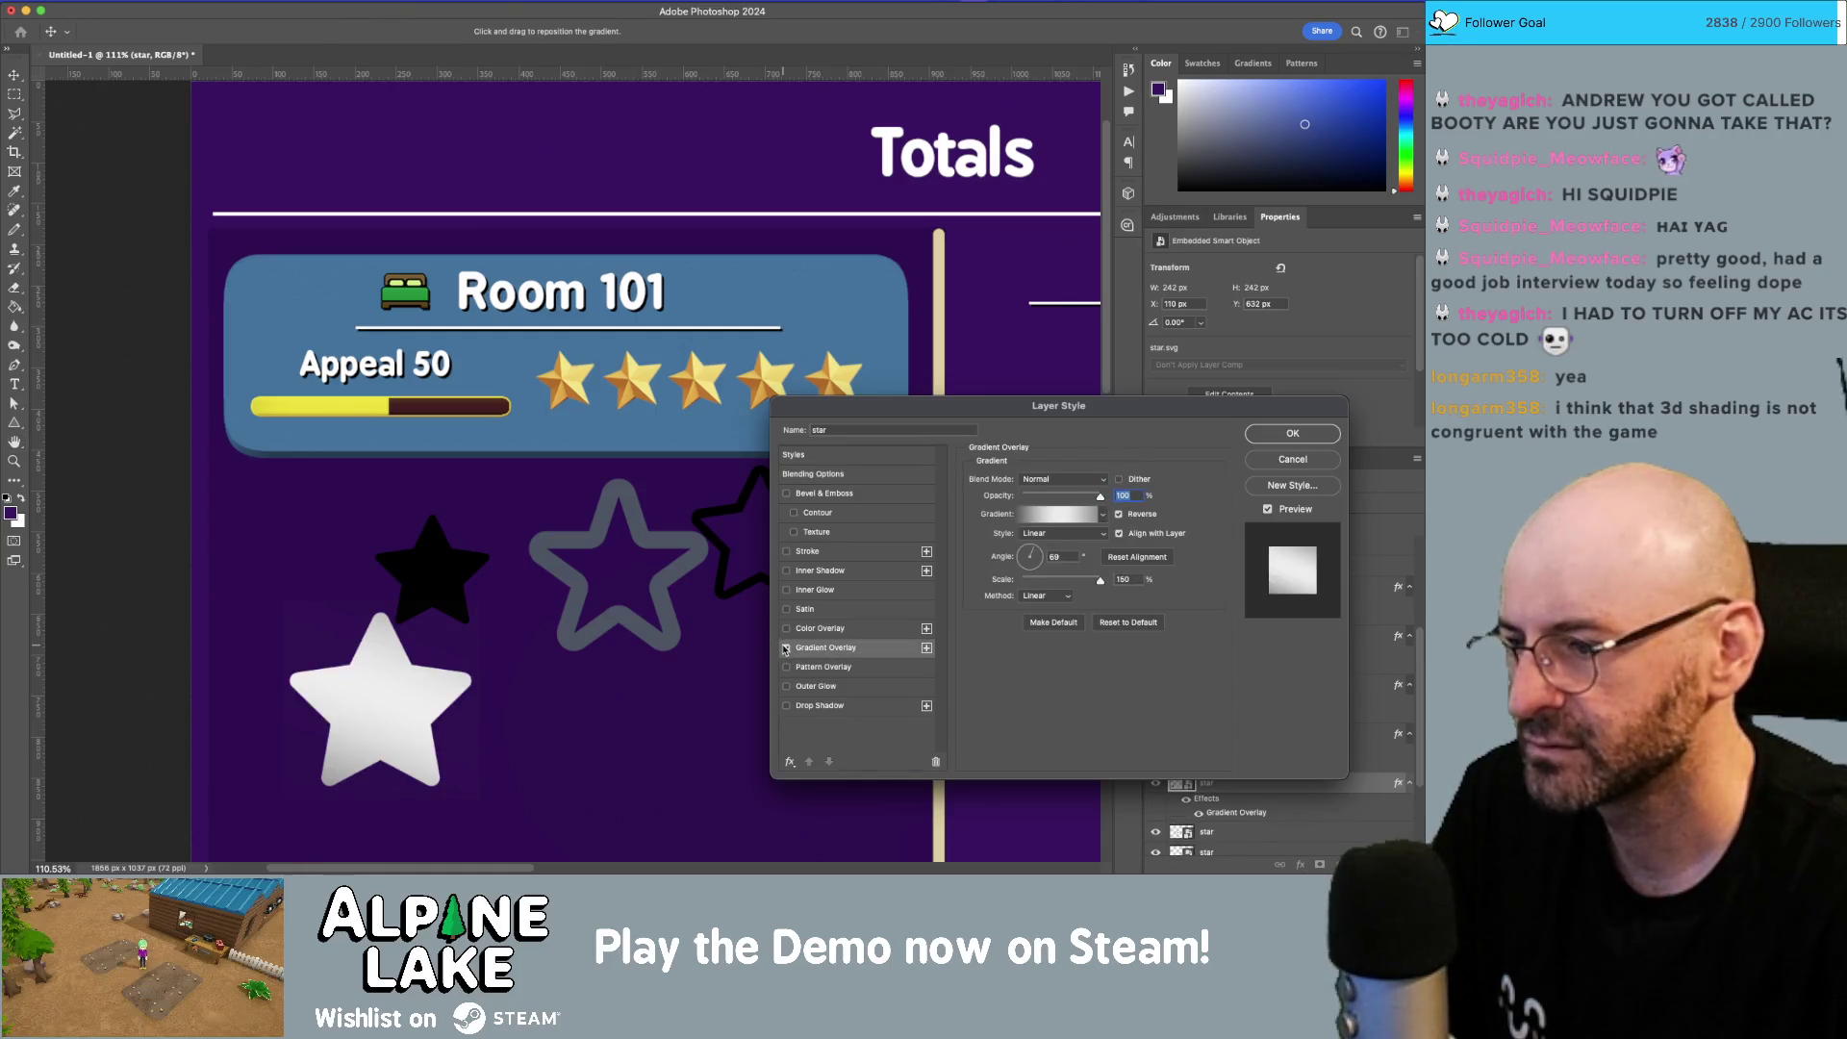
{"action": "left_click", "coordinate": [1081, 532]}
{"action": "left_click", "coordinate": [1058, 555]}
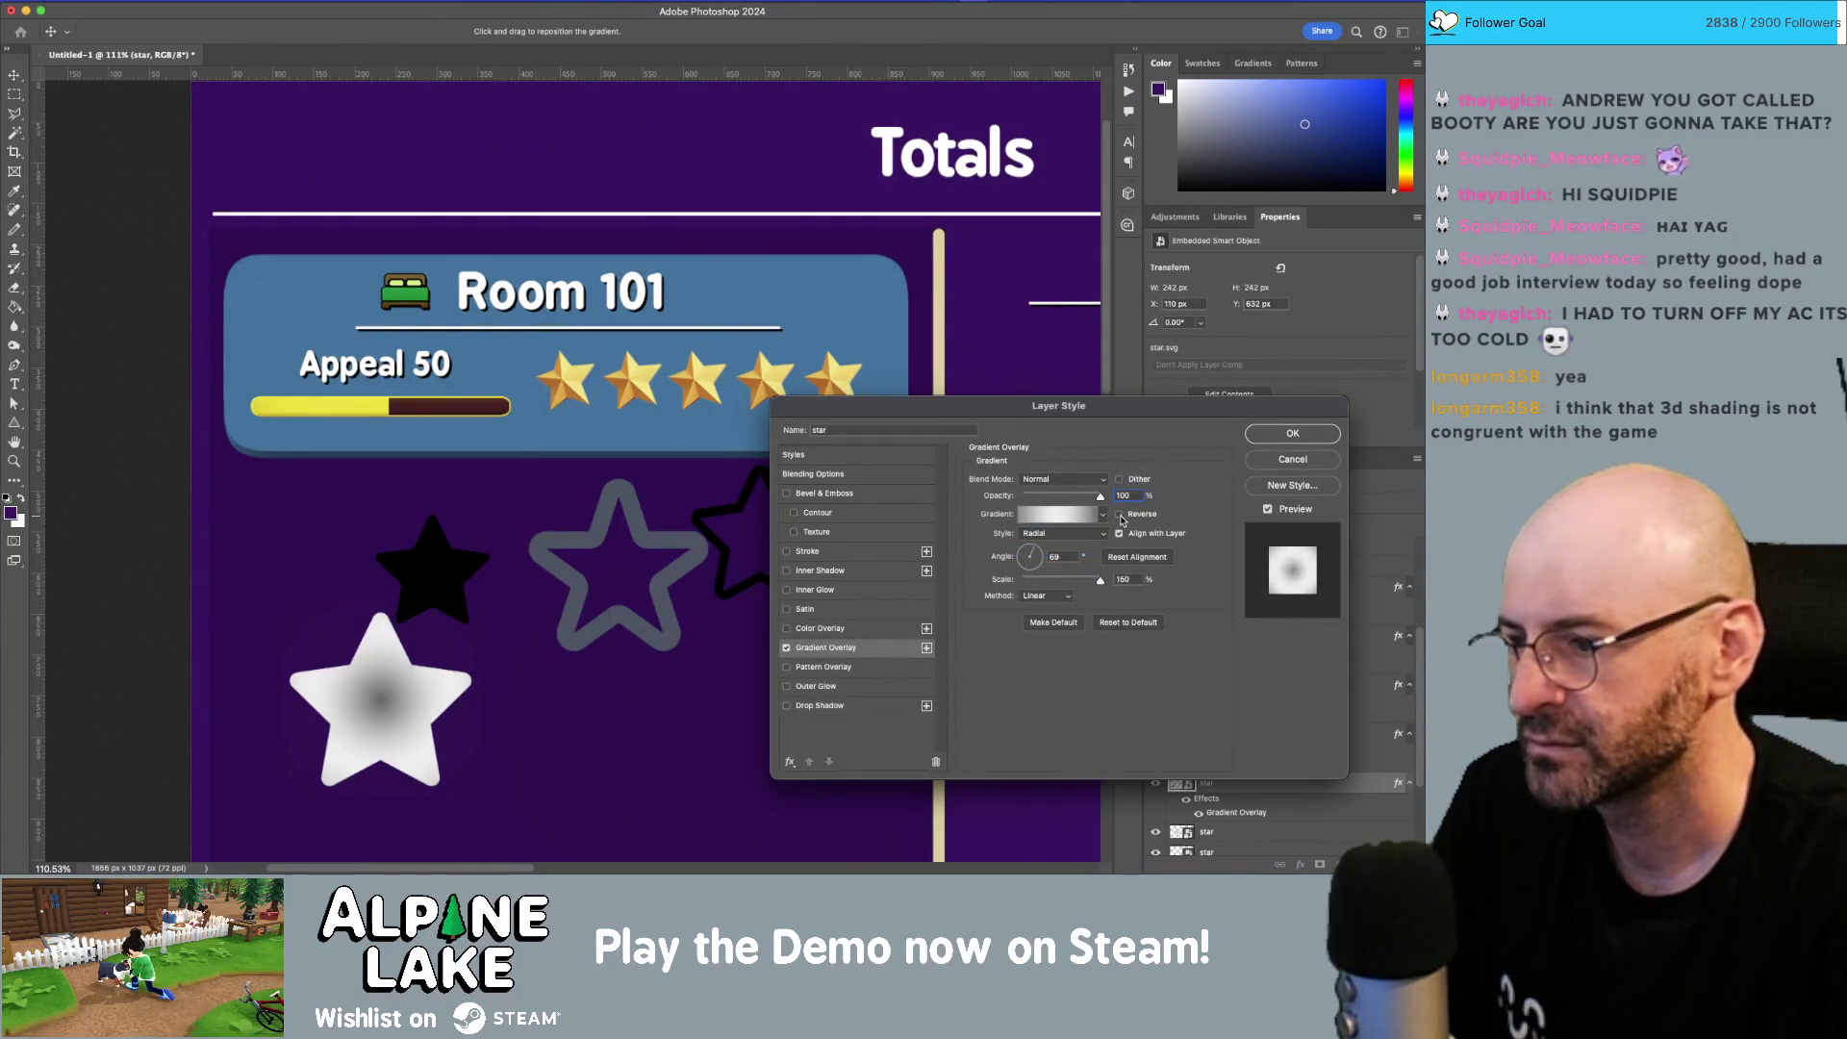
{"action": "left_click", "coordinate": [1075, 519]}
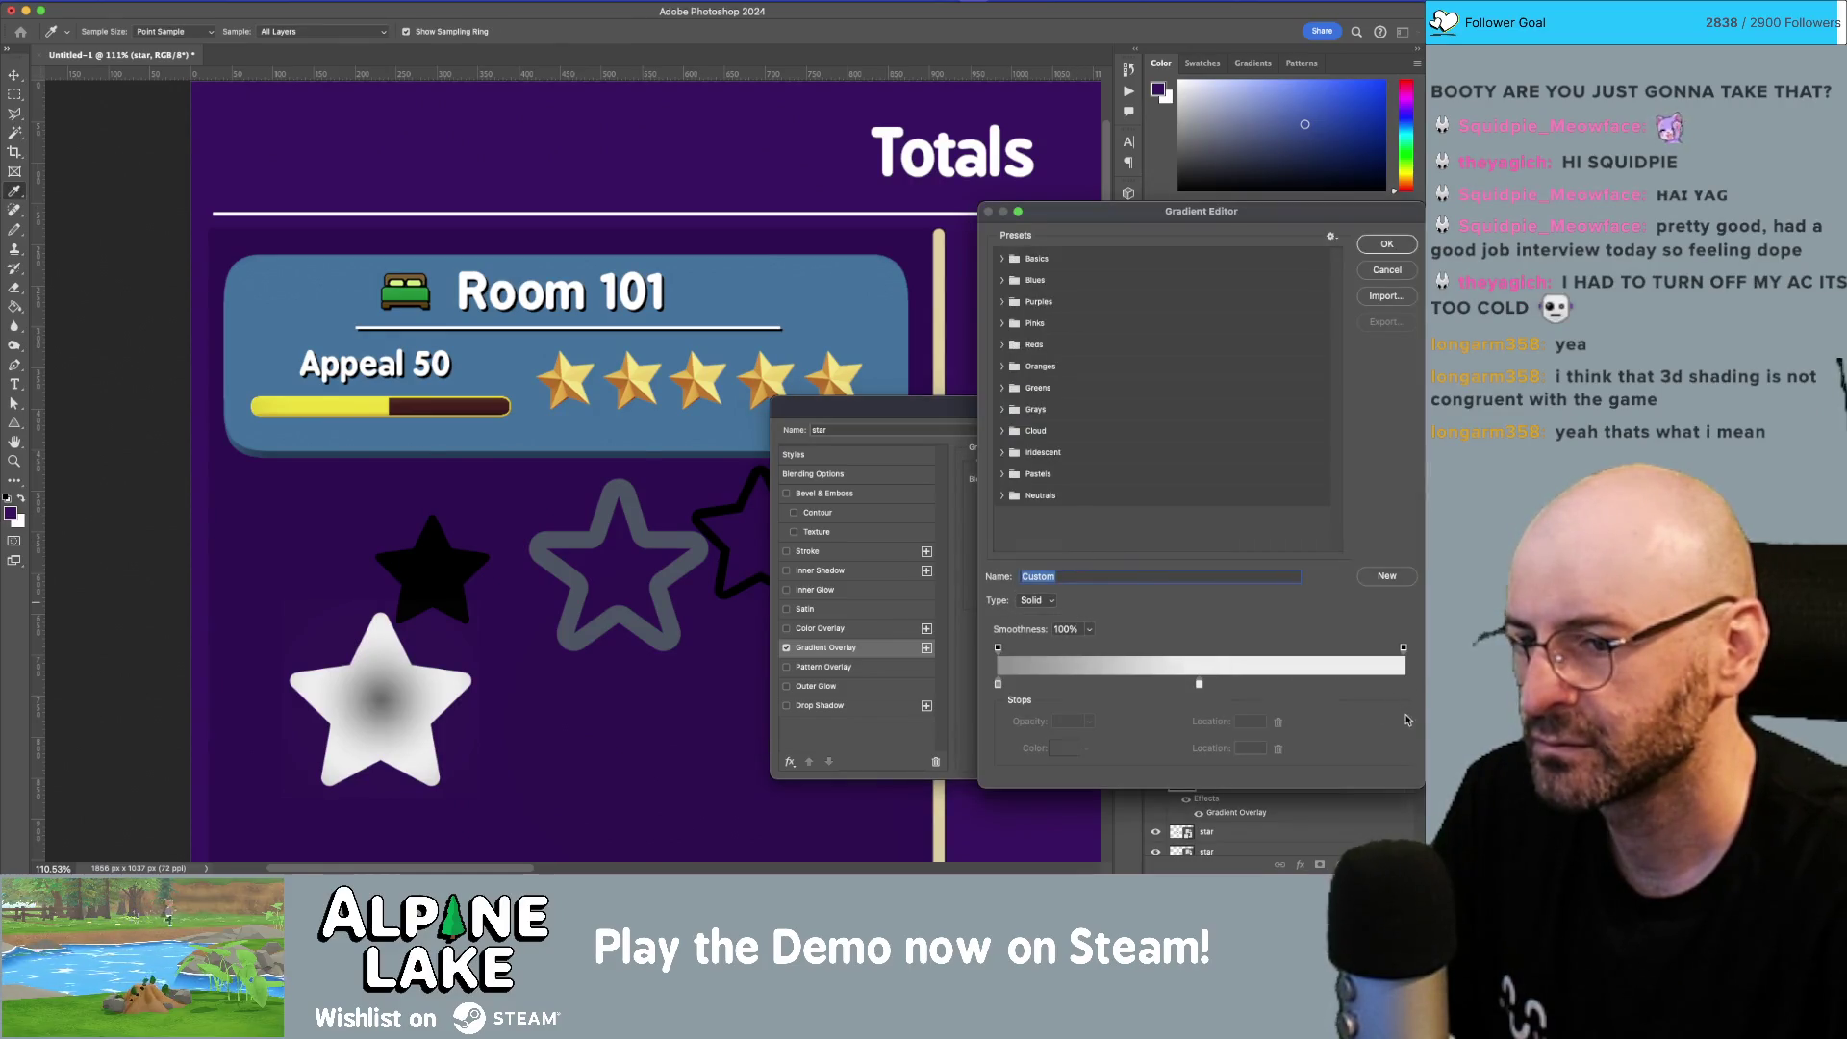
- Test reversing the radial gradient, keep its direction and shrink Scale to about 80%
{"action": "left_click", "coordinate": [1404, 684]}
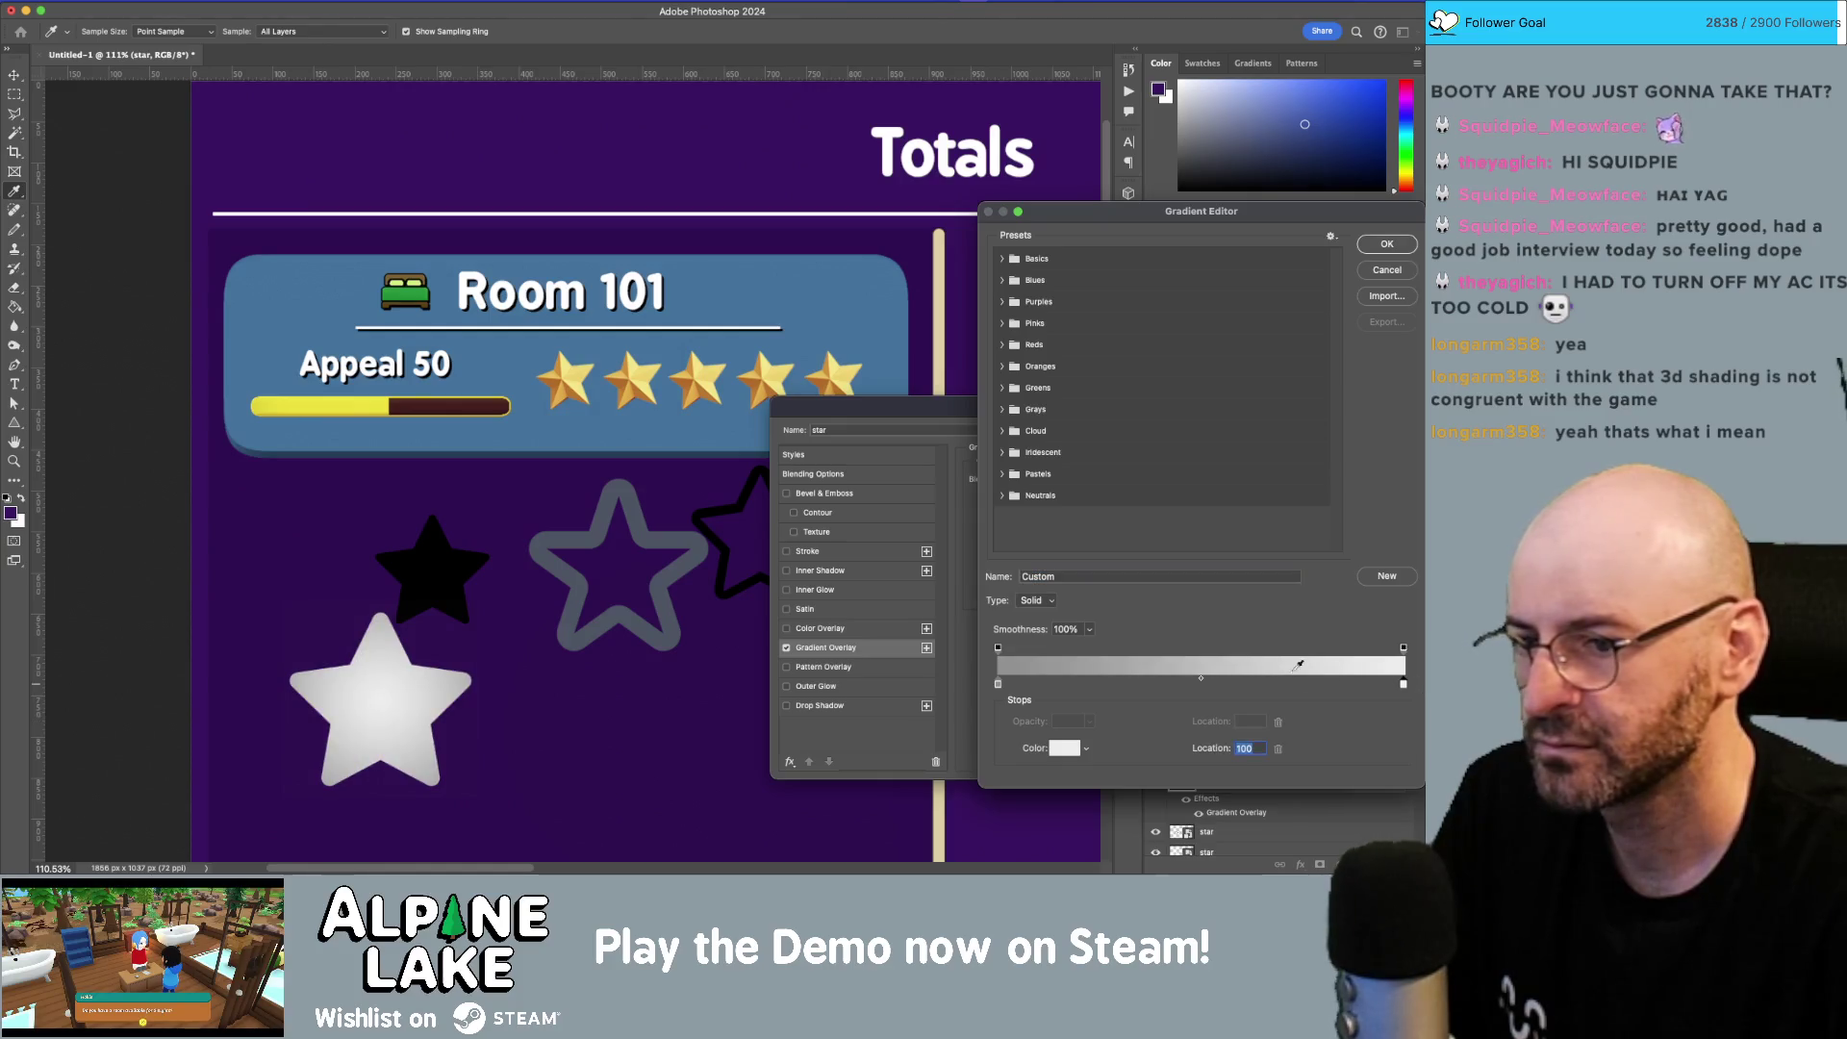
{"action": "left_click", "coordinate": [1385, 246]}
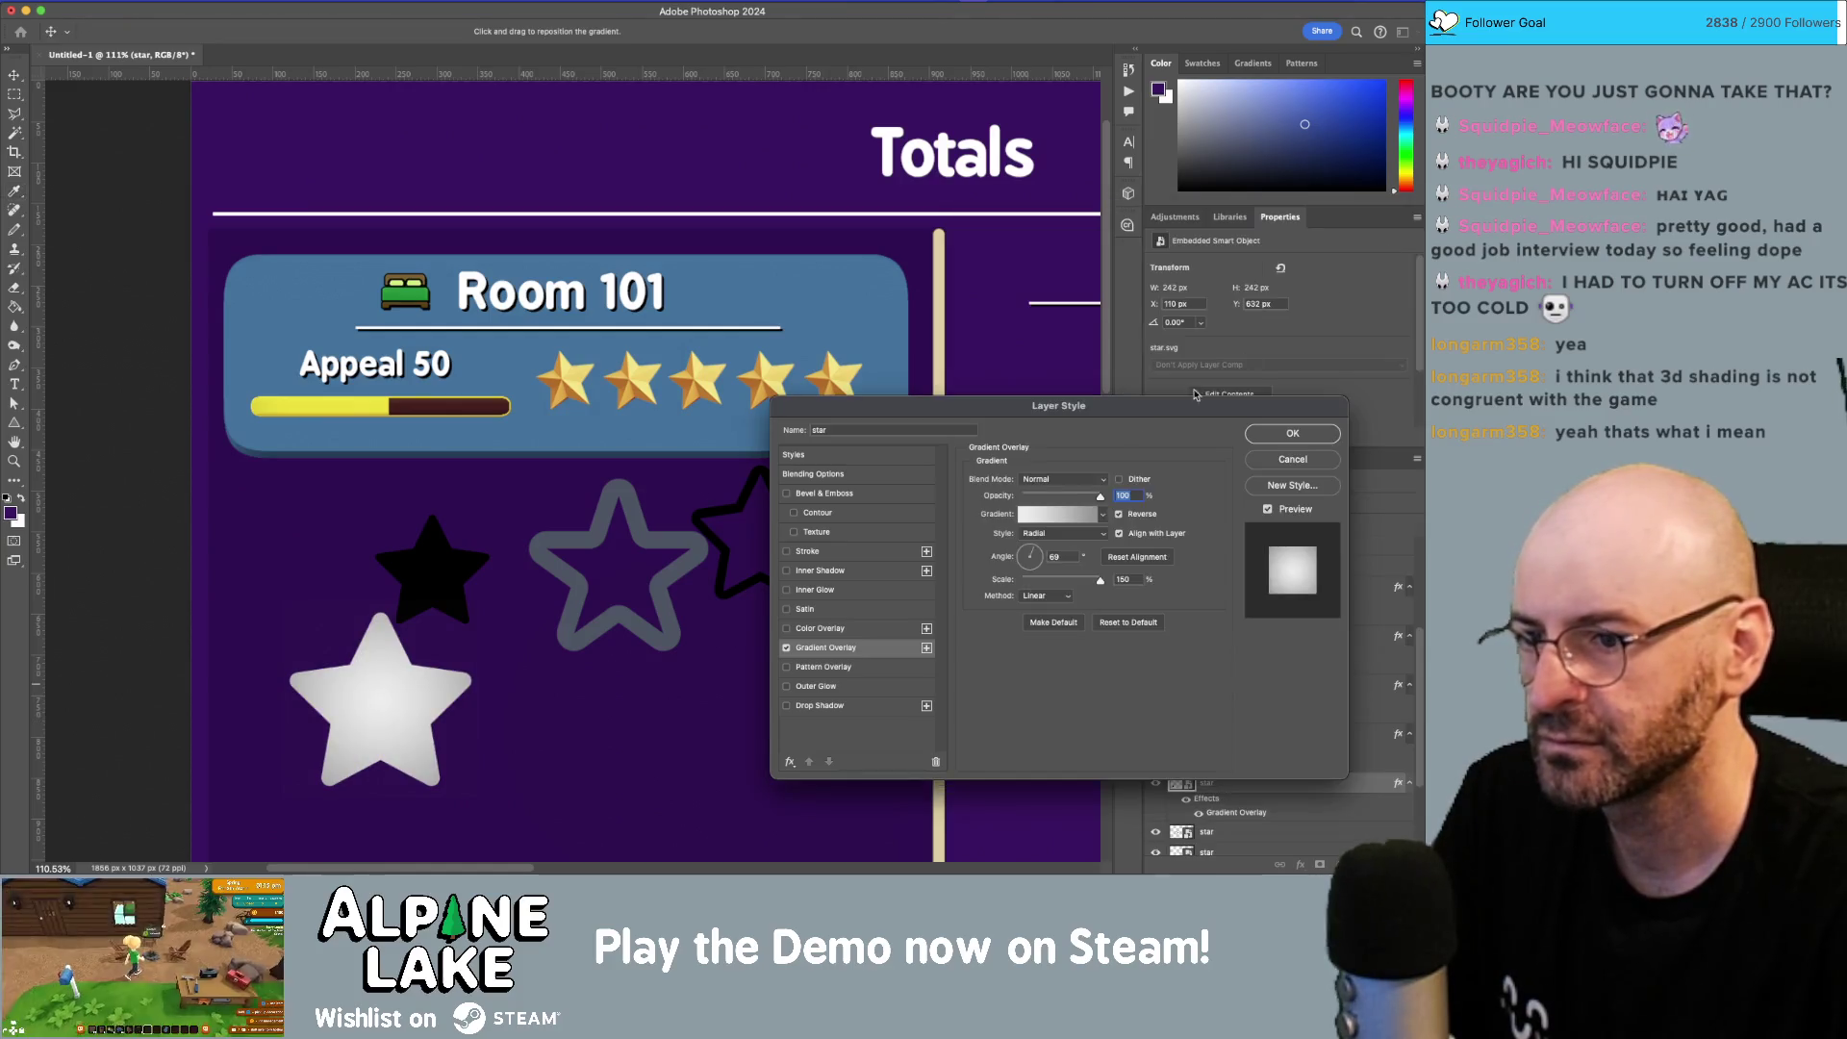
{"action": "left_click", "coordinate": [1119, 513]}
{"action": "left_click", "coordinate": [1120, 515]}
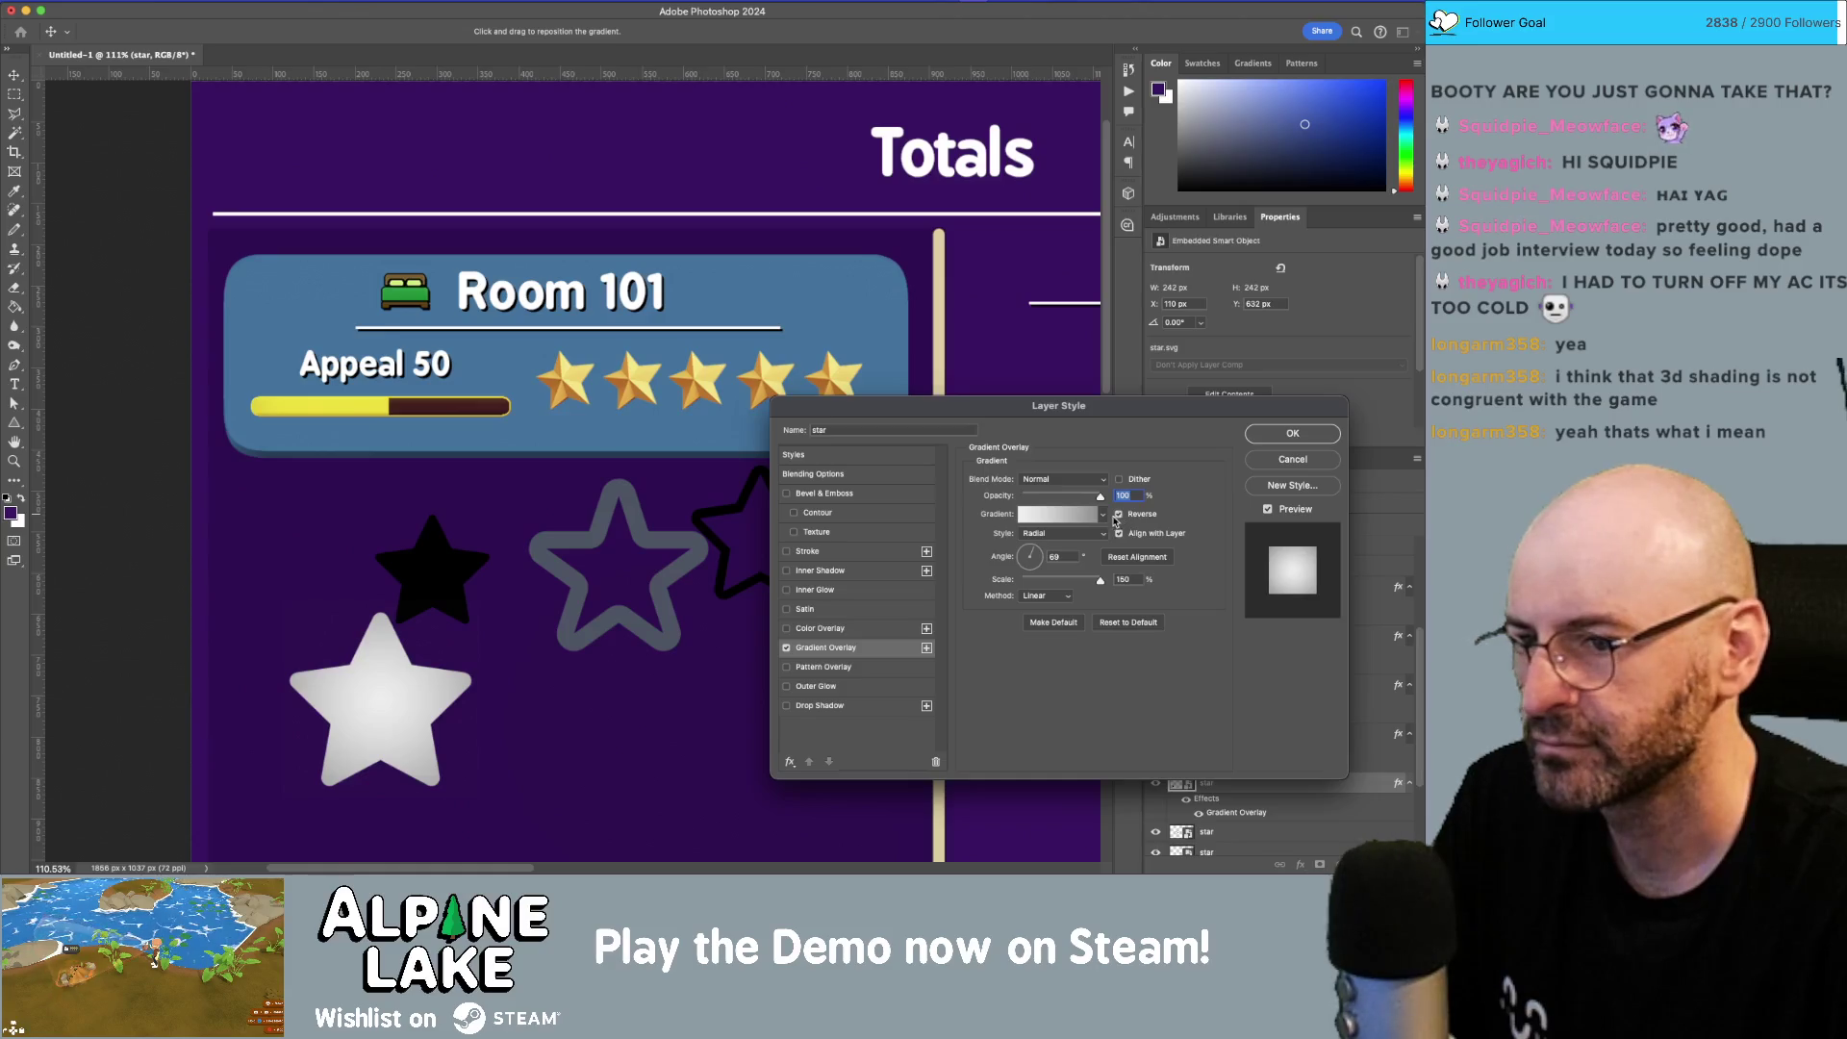
{"action": "left_click_drag", "start_coordinate": [1101, 579], "coordinate": [1065, 581]}
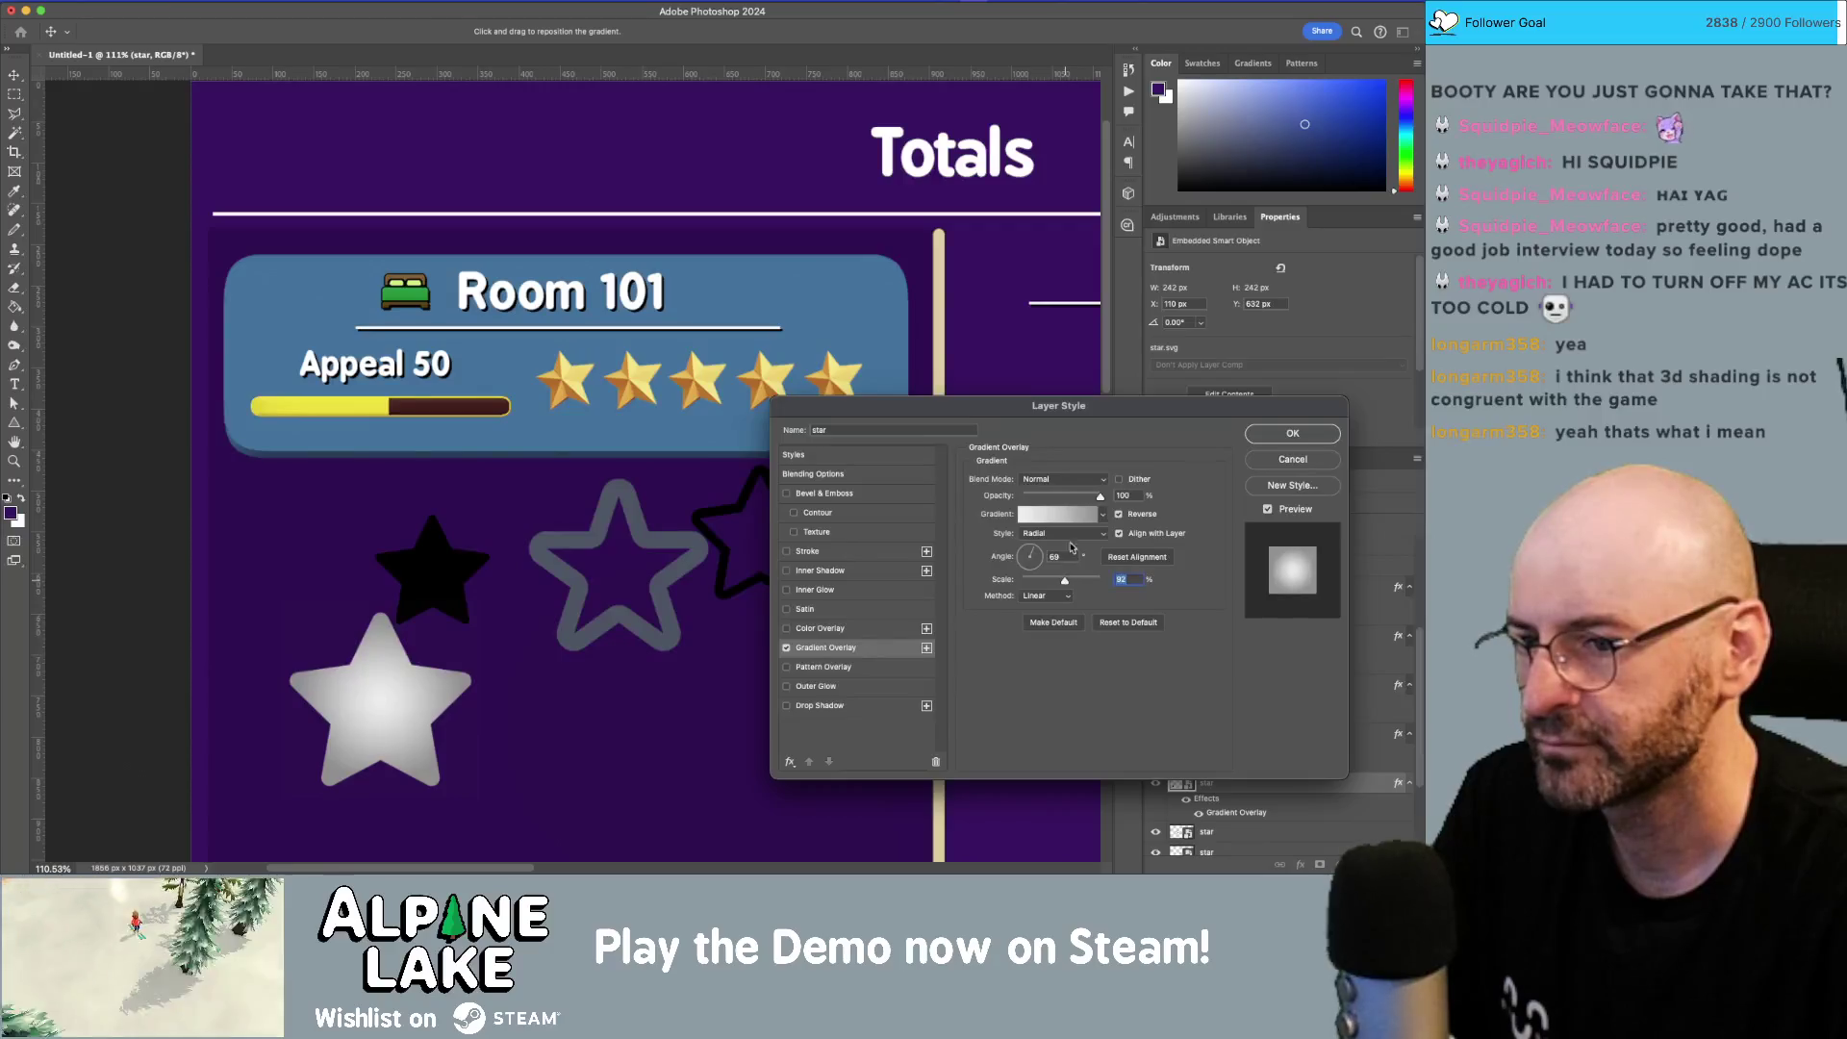
- Recolour the gradient's right stop to a saturated yellow via the Color Picker
{"action": "left_click", "coordinate": [1021, 519]}
{"action": "left_click", "coordinate": [998, 683]}
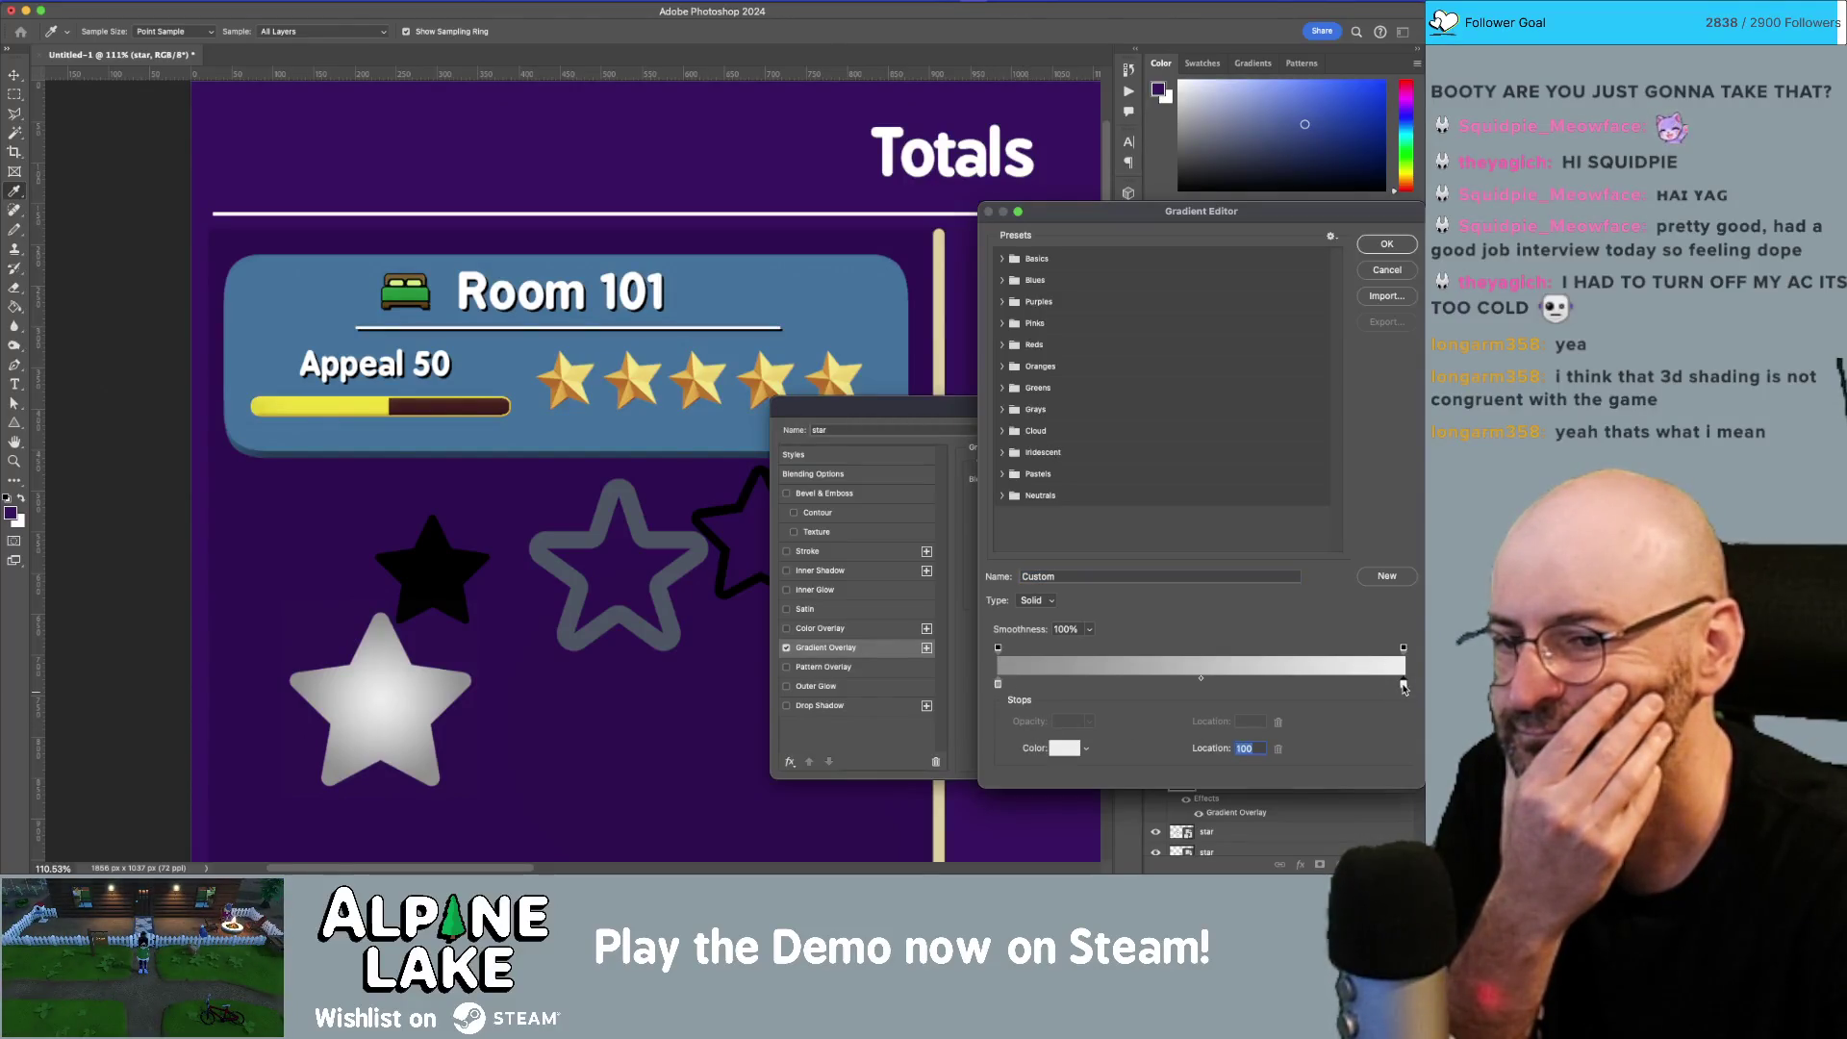
{"action": "left_click", "coordinate": [1061, 749]}
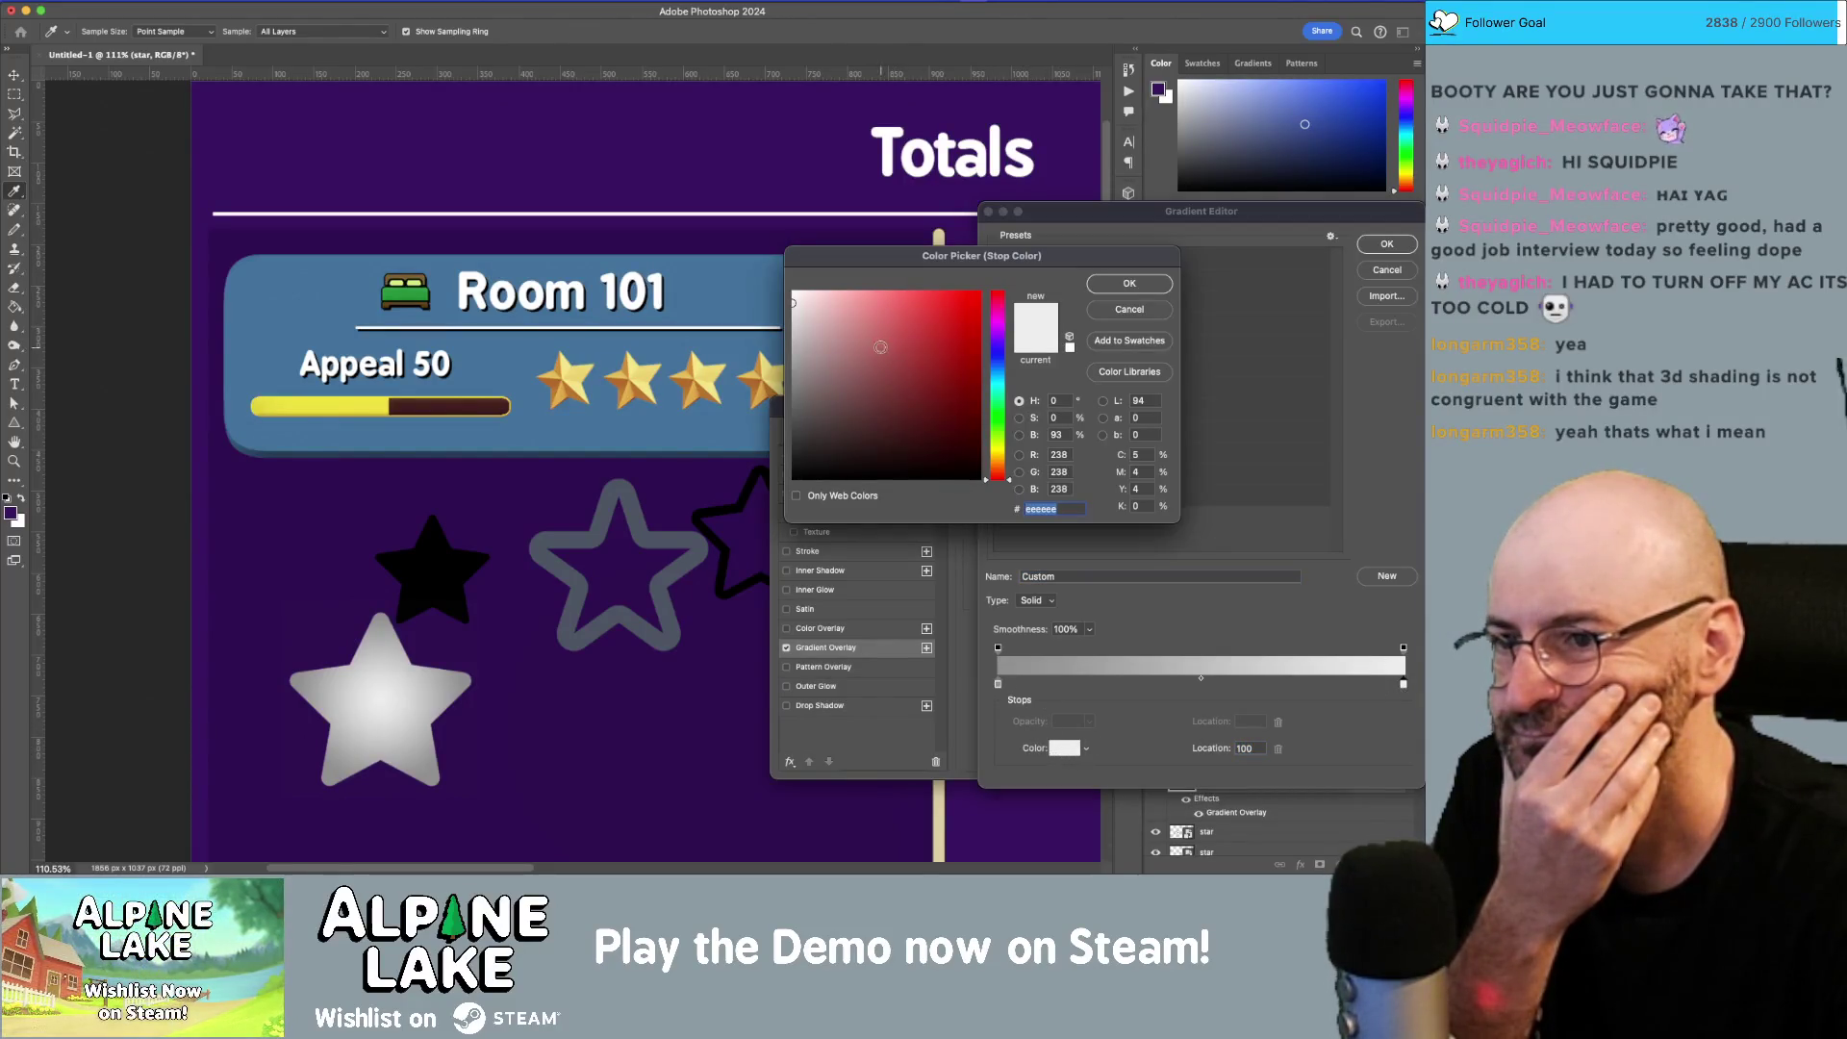
{"action": "left_click", "coordinate": [1002, 450]}
{"action": "left_click_drag", "start_coordinate": [886, 310], "coordinate": [886, 248]}
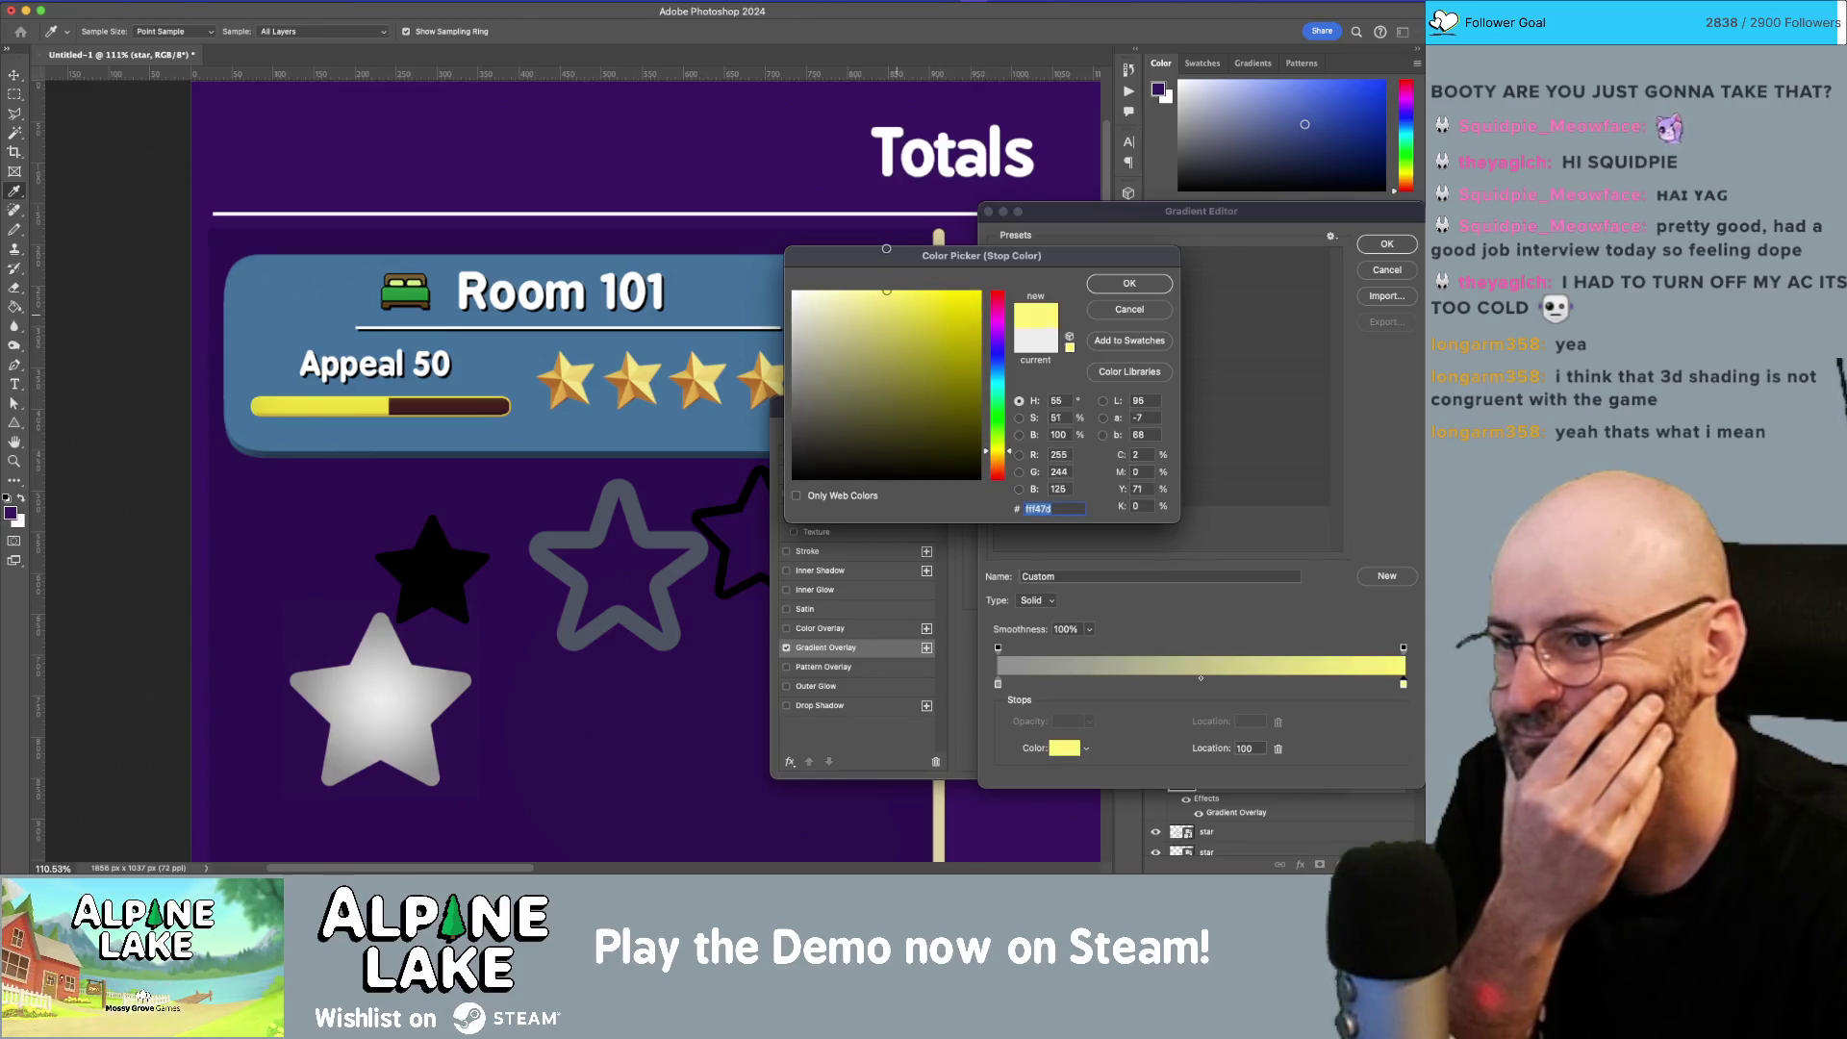
{"action": "left_click", "coordinate": [971, 291]}
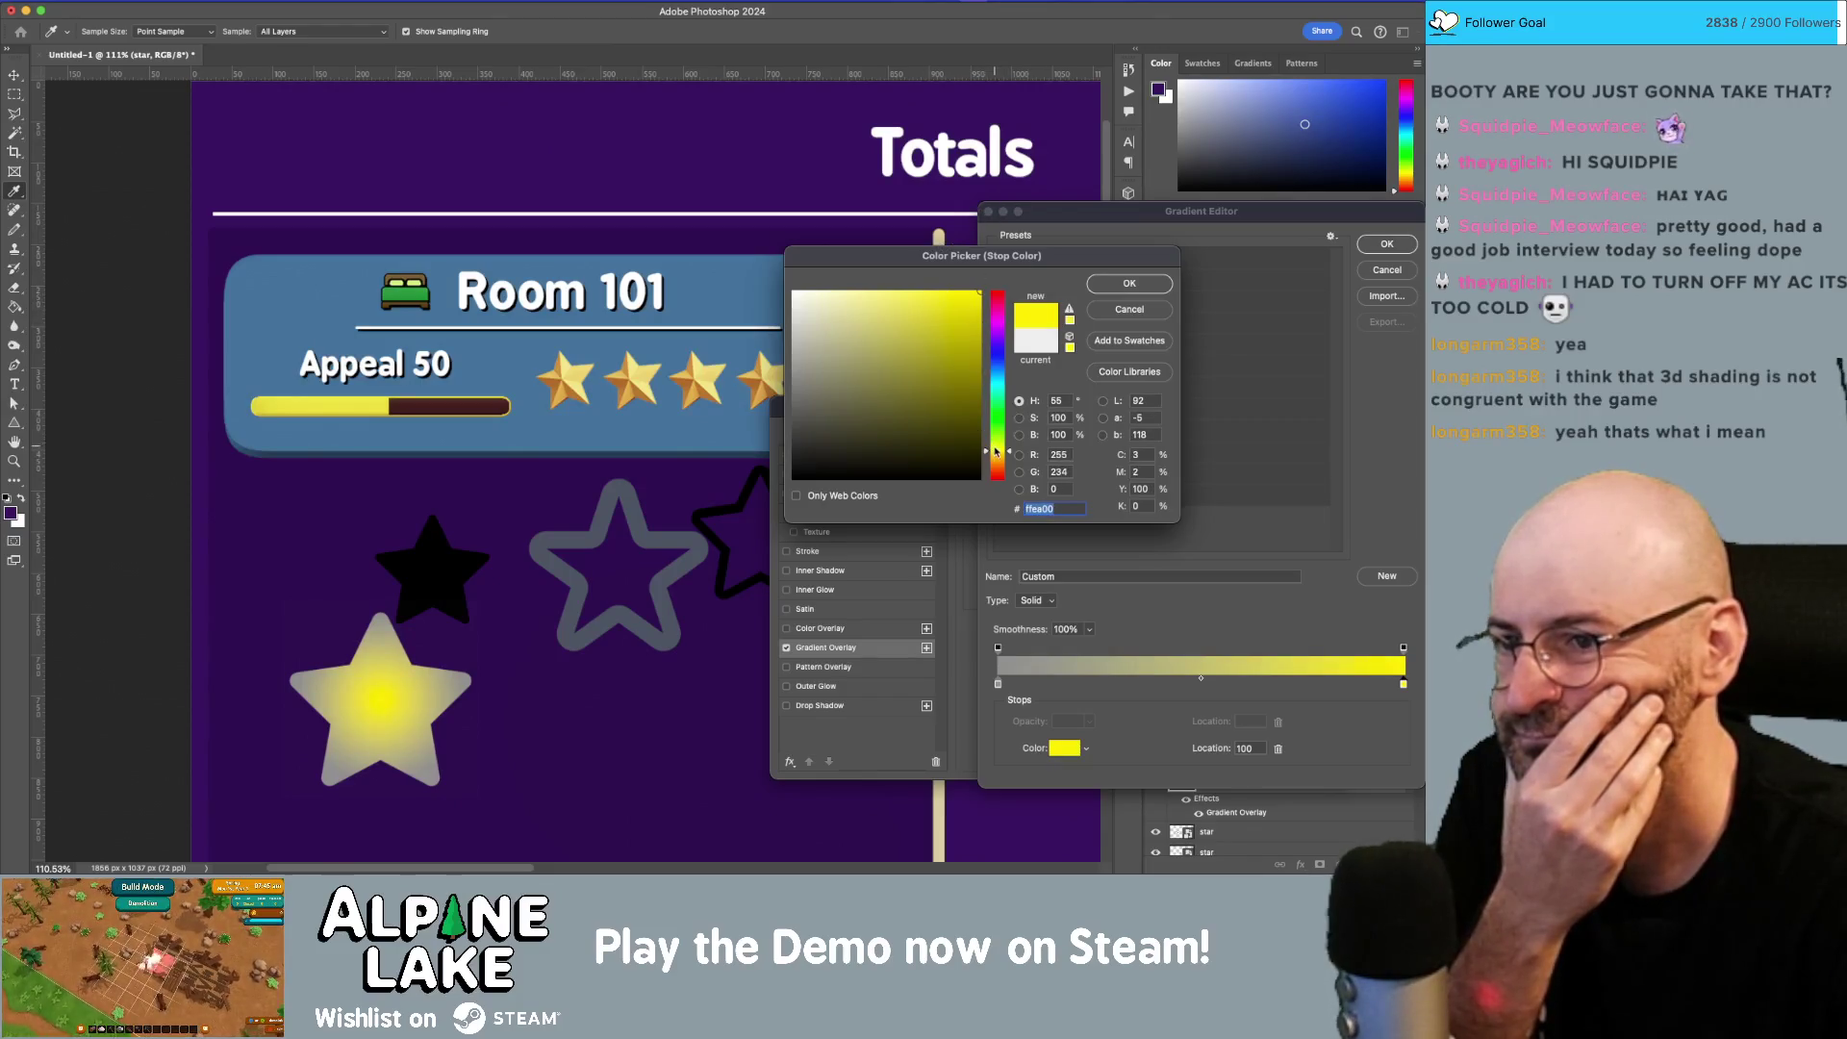
{"action": "left_click", "coordinate": [1101, 290]}
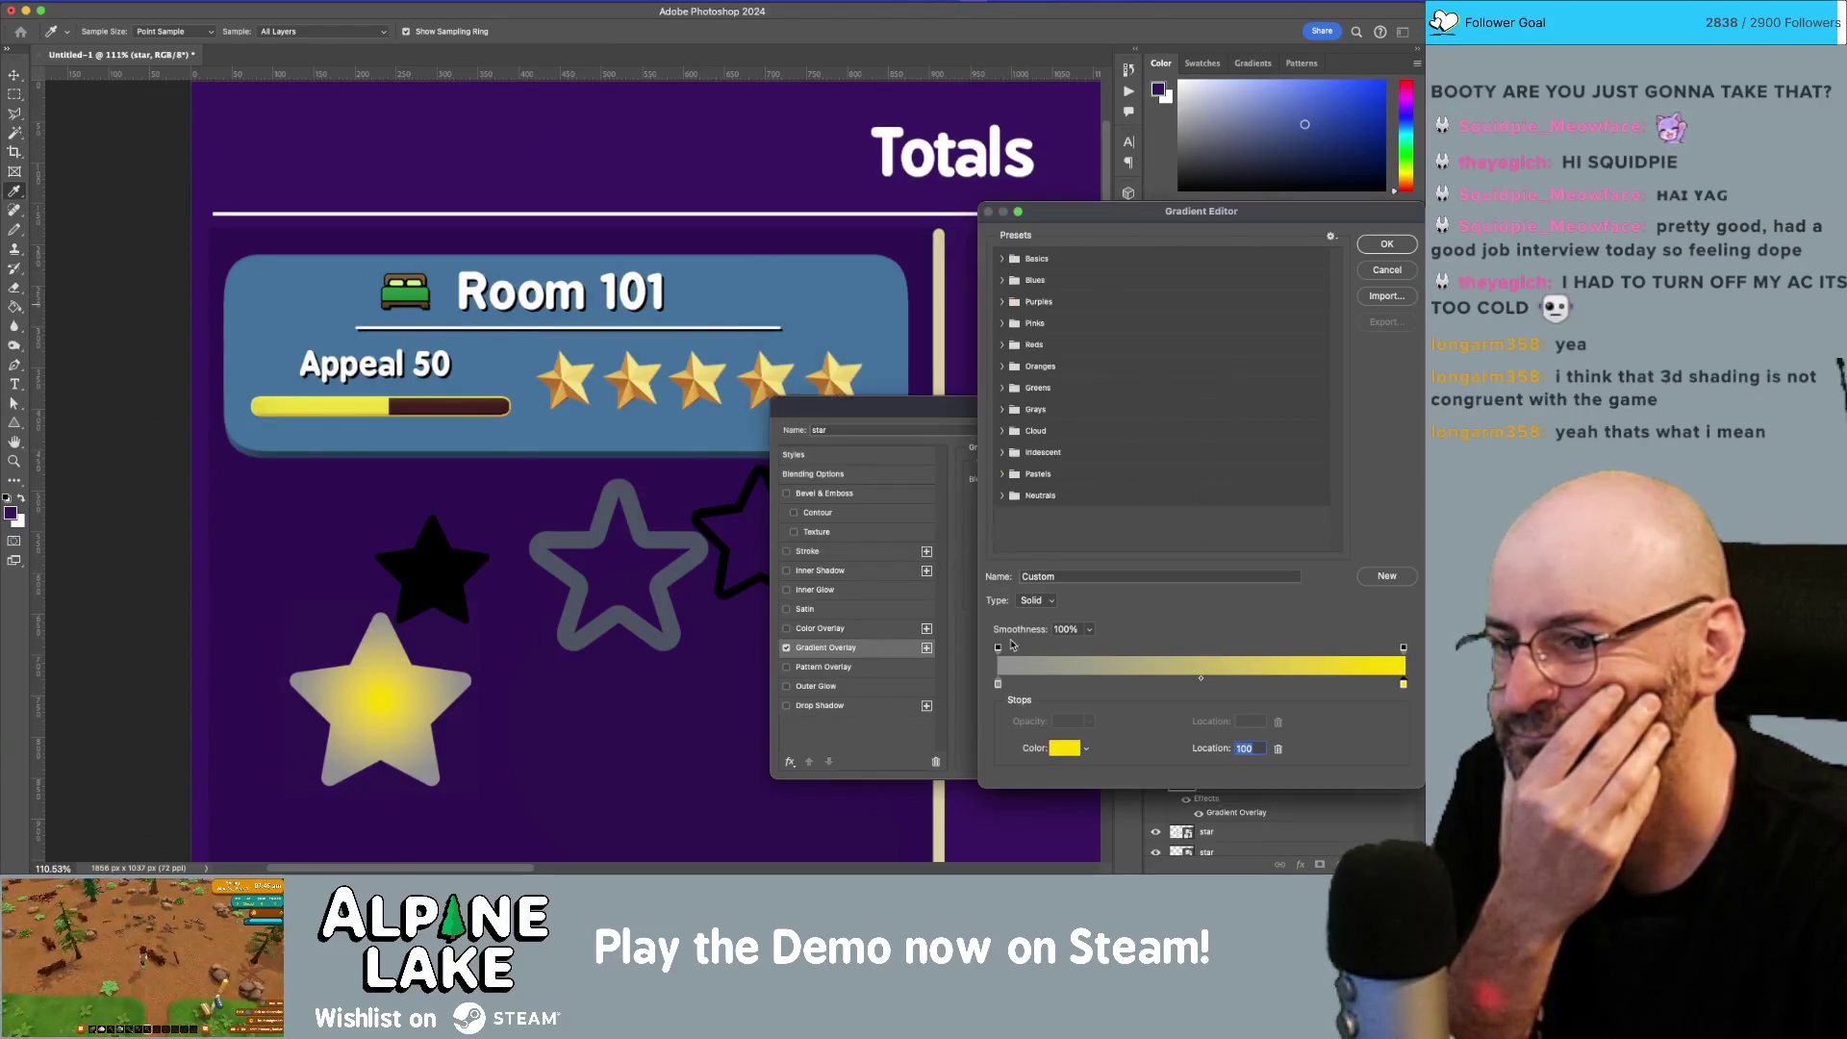
- Keep the left stop, move it inward and recolour it deep gold, then accept the gold-to-yellow gradient
{"action": "left_click", "coordinate": [998, 684]}
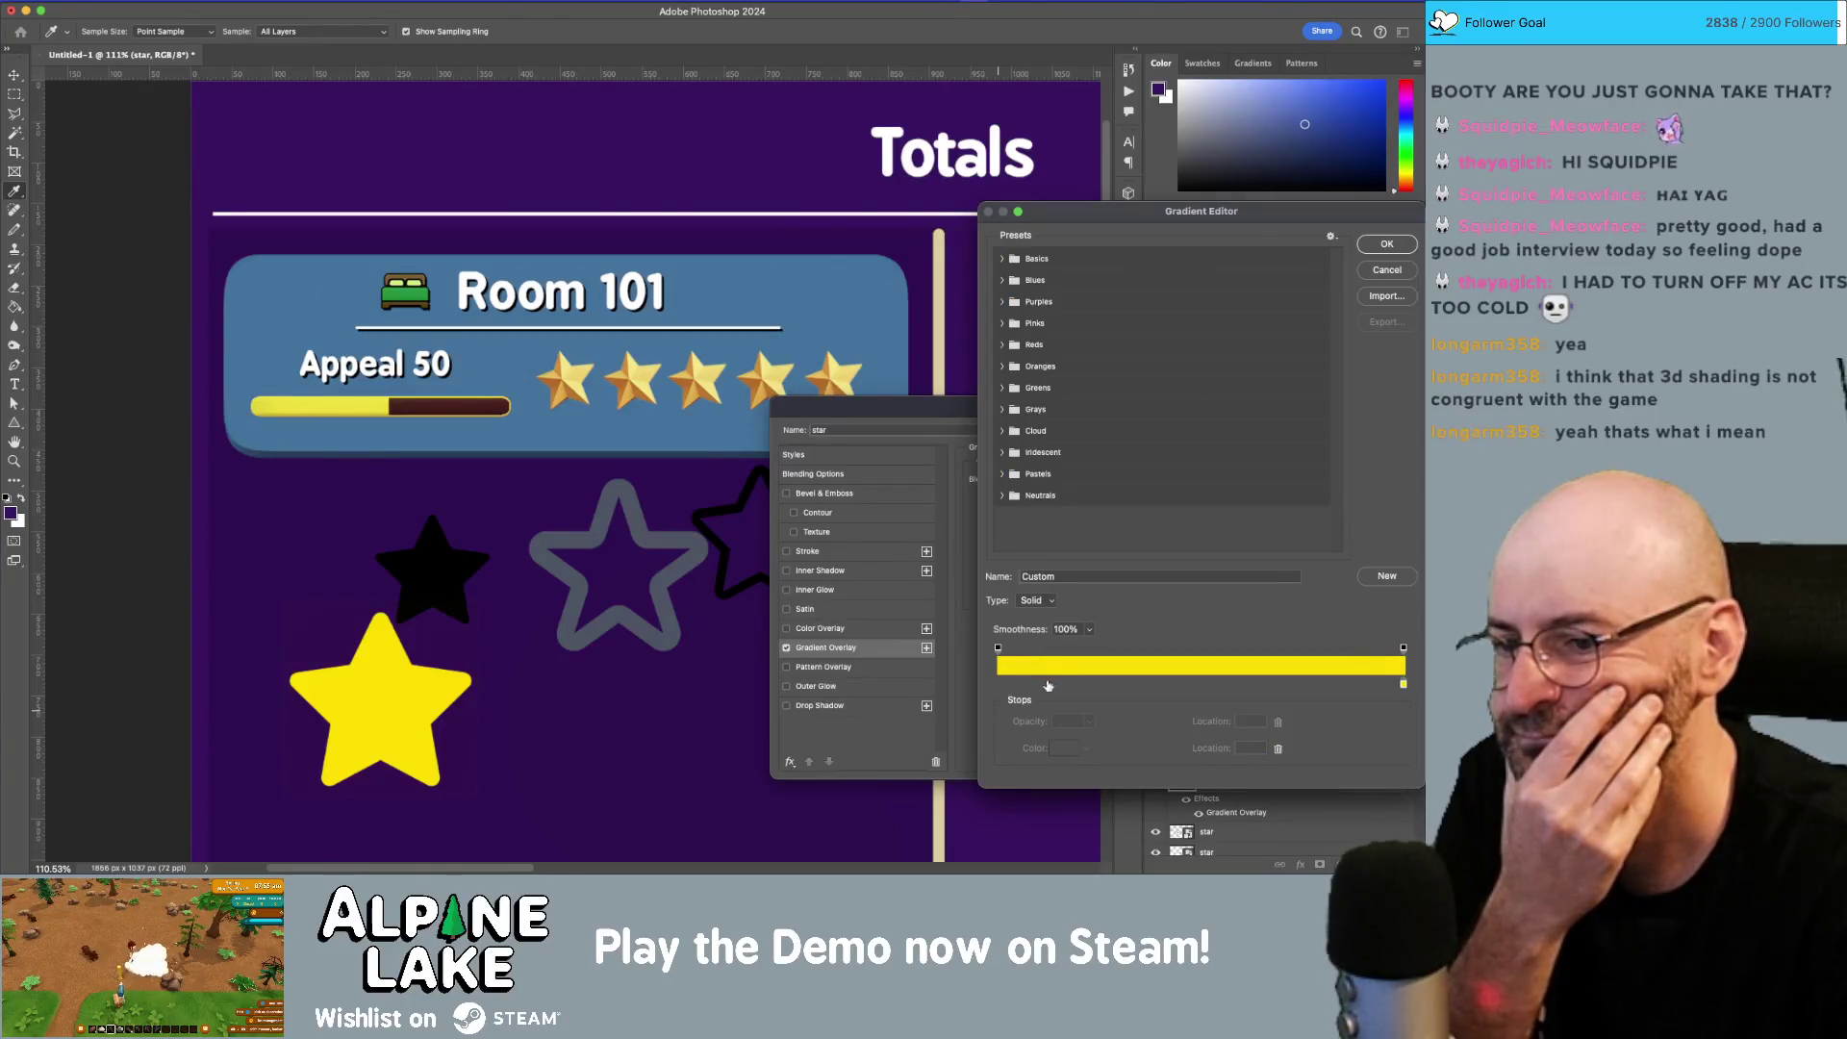
{"action": "left_click_drag", "start_coordinate": [997, 685], "coordinate": [1003, 710]}
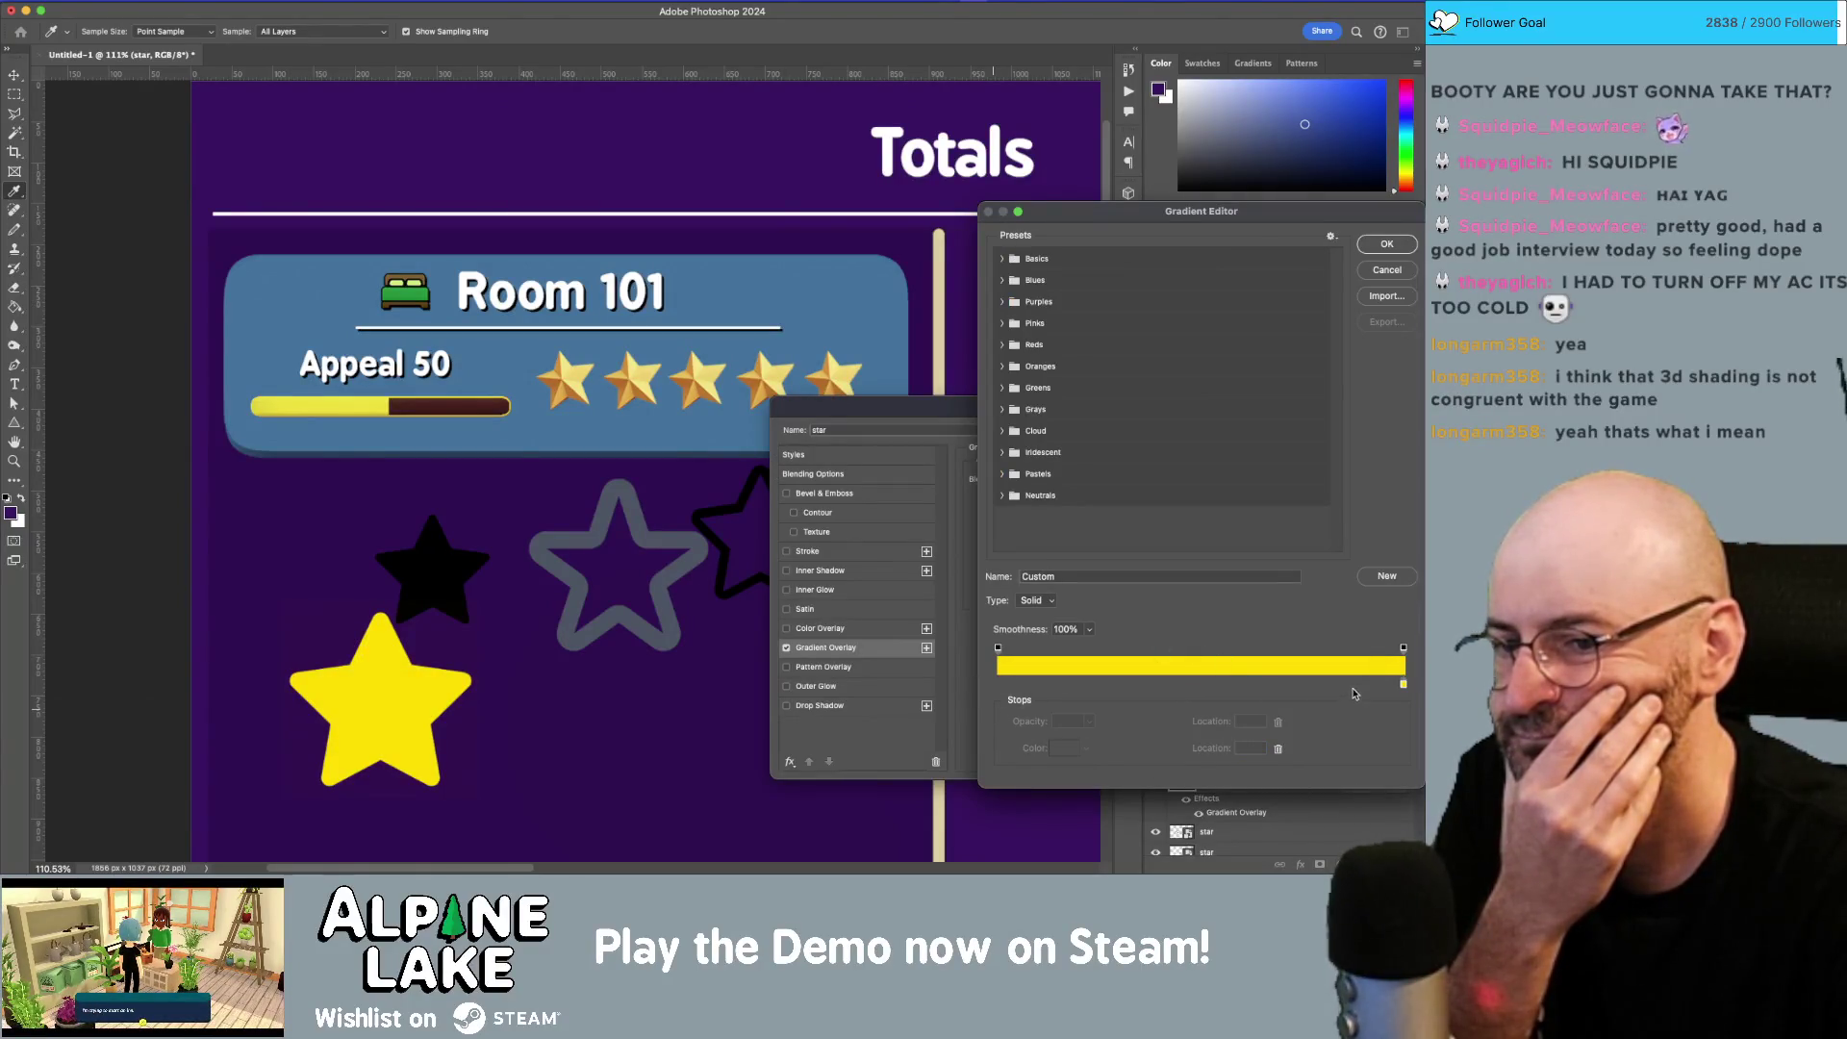
{"action": "key", "text": "ctrl+z"}
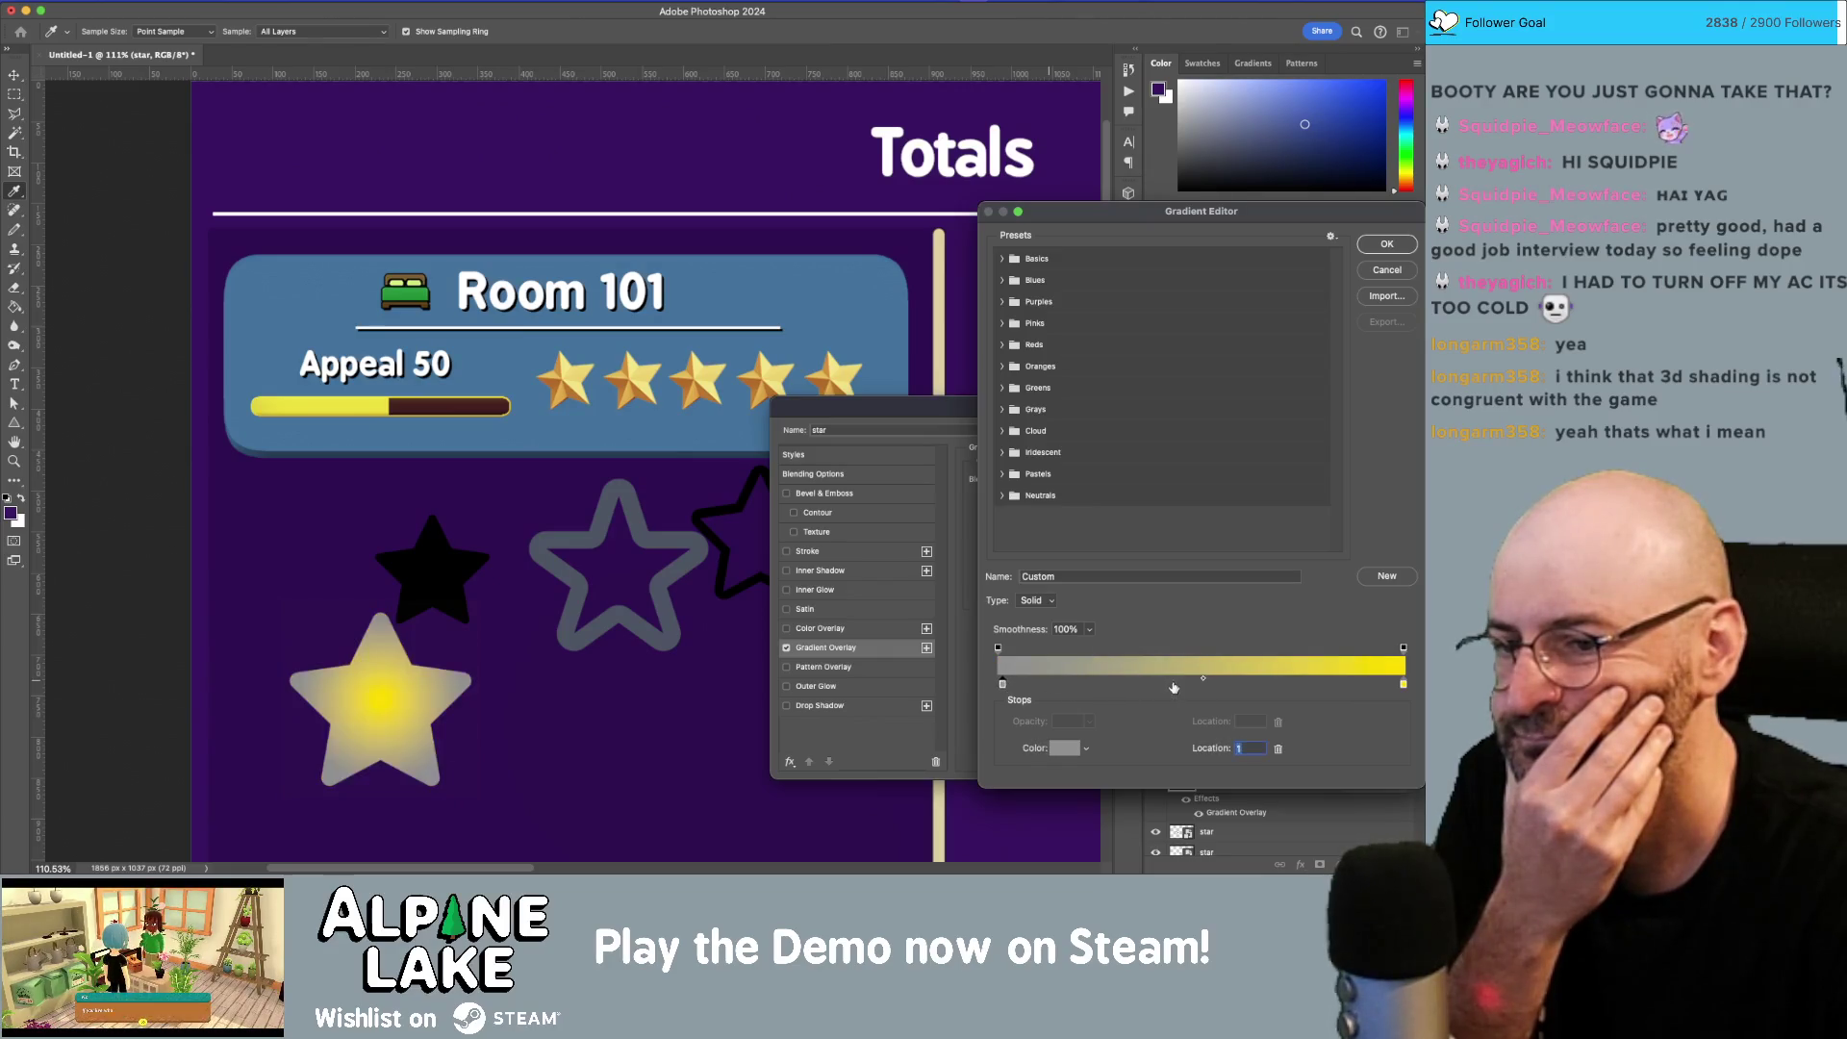
{"action": "left_click_drag", "start_coordinate": [1173, 688], "coordinate": [1006, 694]}
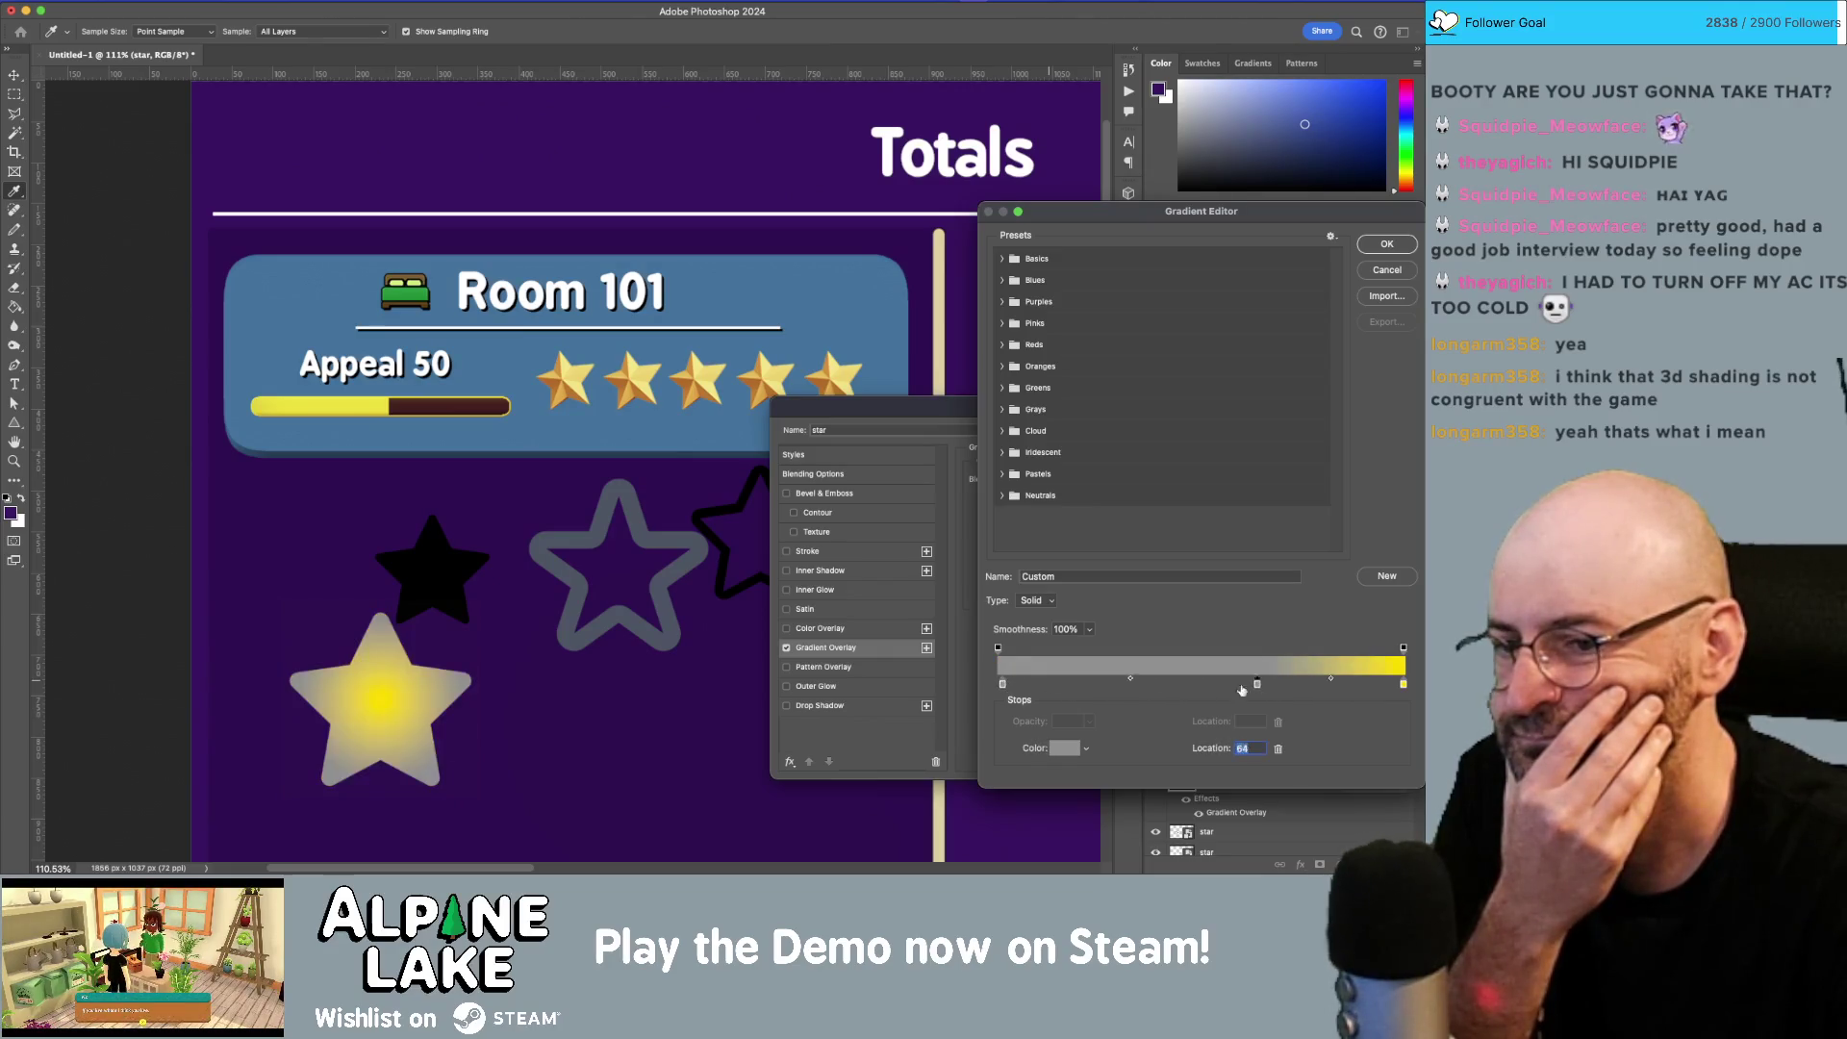
{"action": "double_click", "coordinate": [1000, 686]}
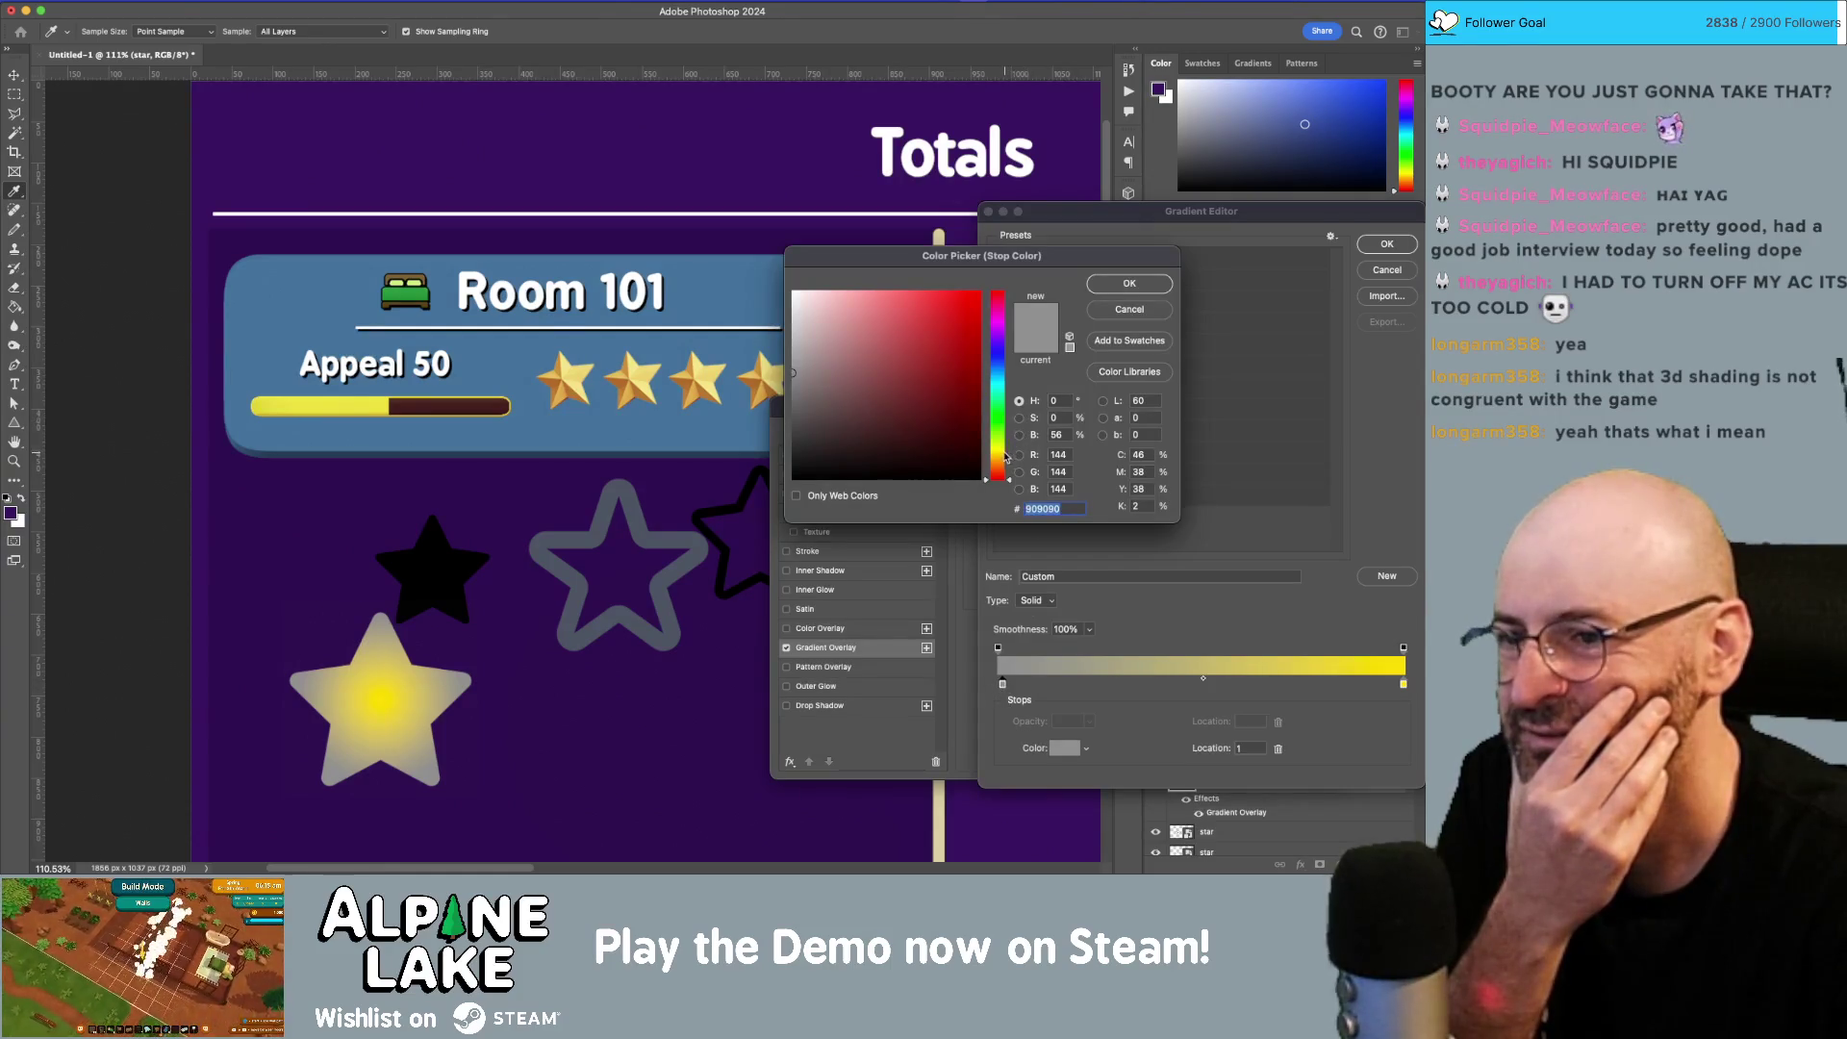
{"action": "left_click_drag", "start_coordinate": [1005, 456], "coordinate": [1004, 450]}
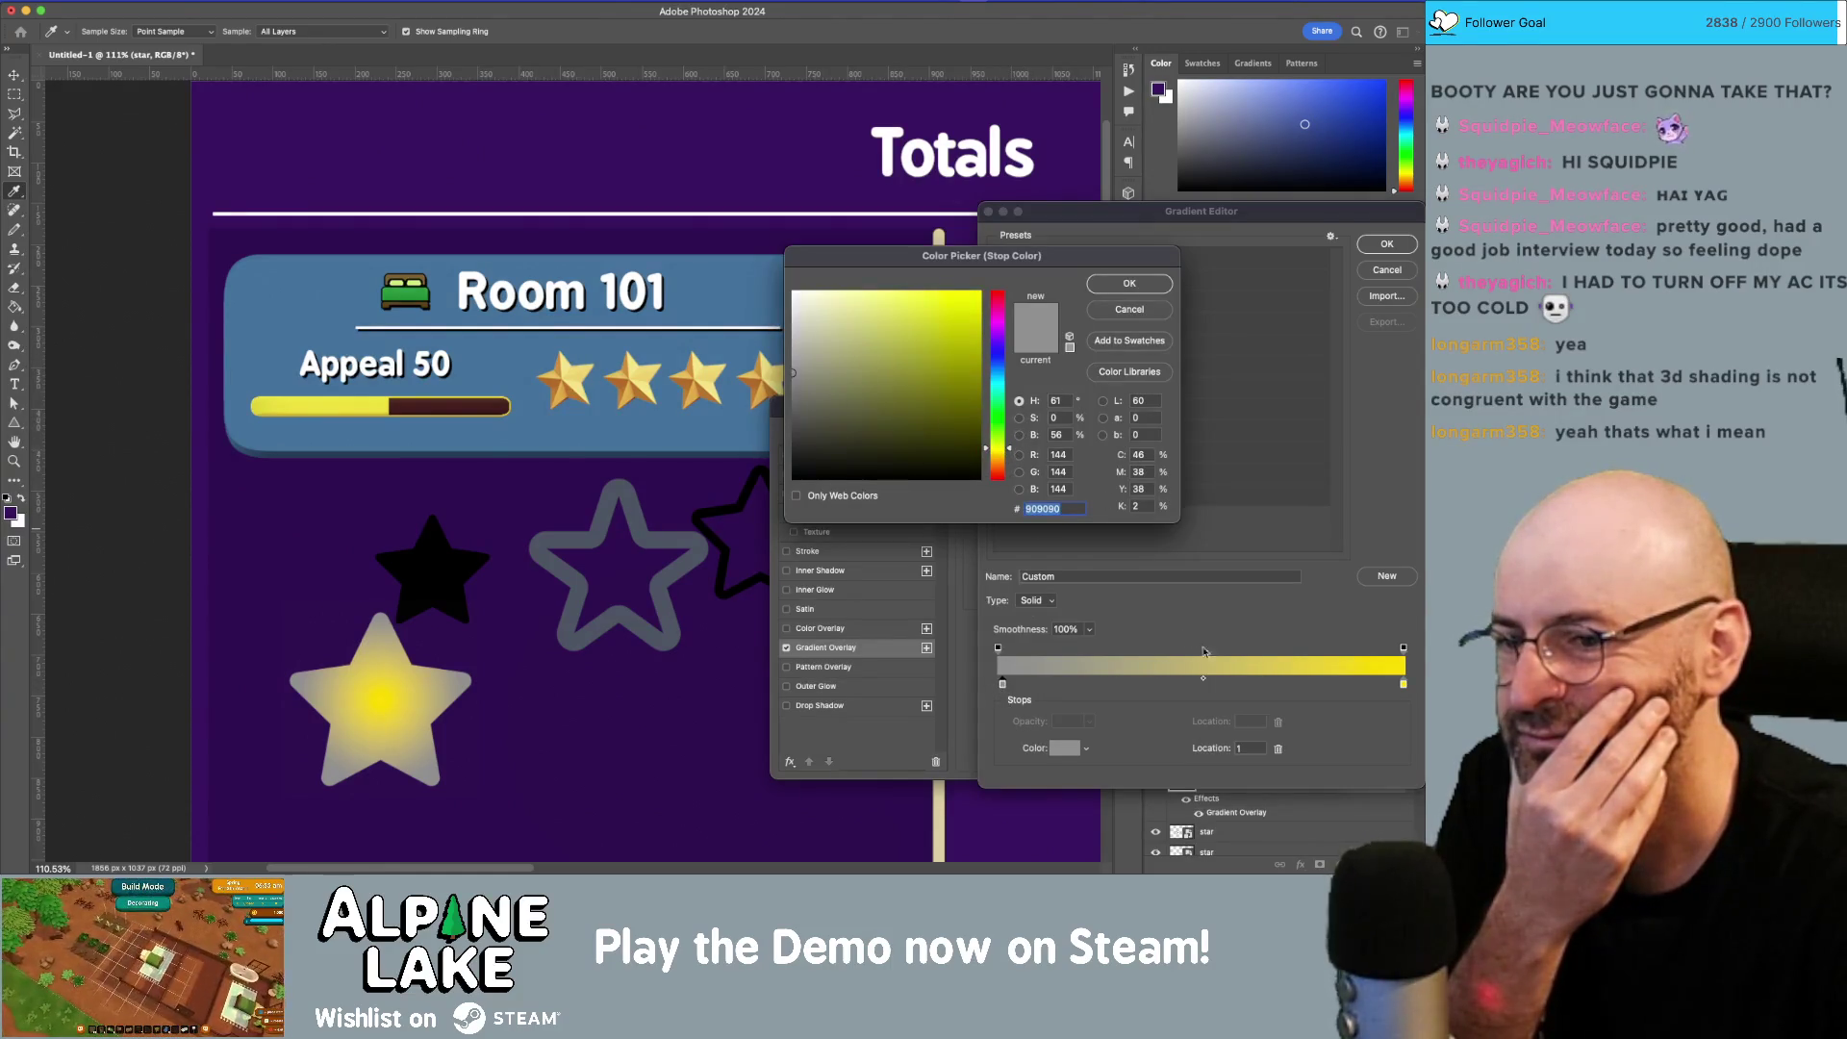
{"action": "left_click_drag", "start_coordinate": [899, 382], "coordinate": [938, 279]}
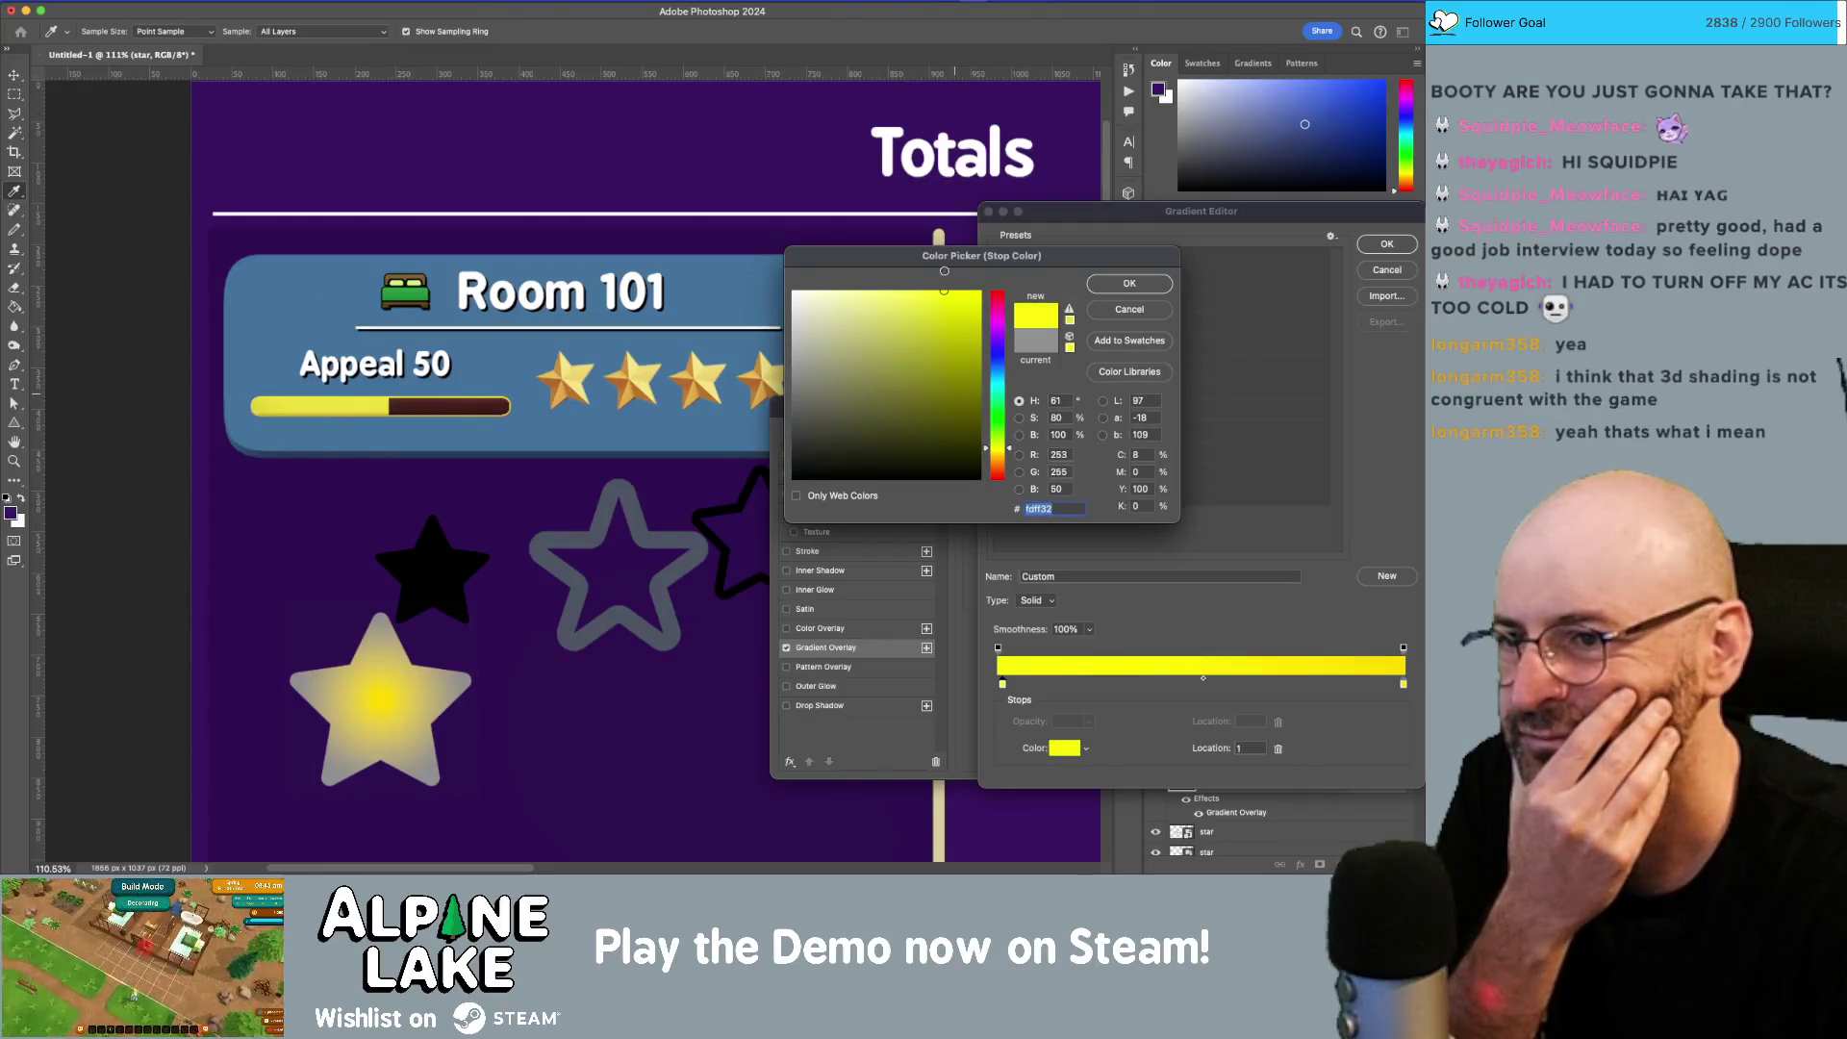
{"action": "left_click_drag", "start_coordinate": [999, 418], "coordinate": [995, 461]}
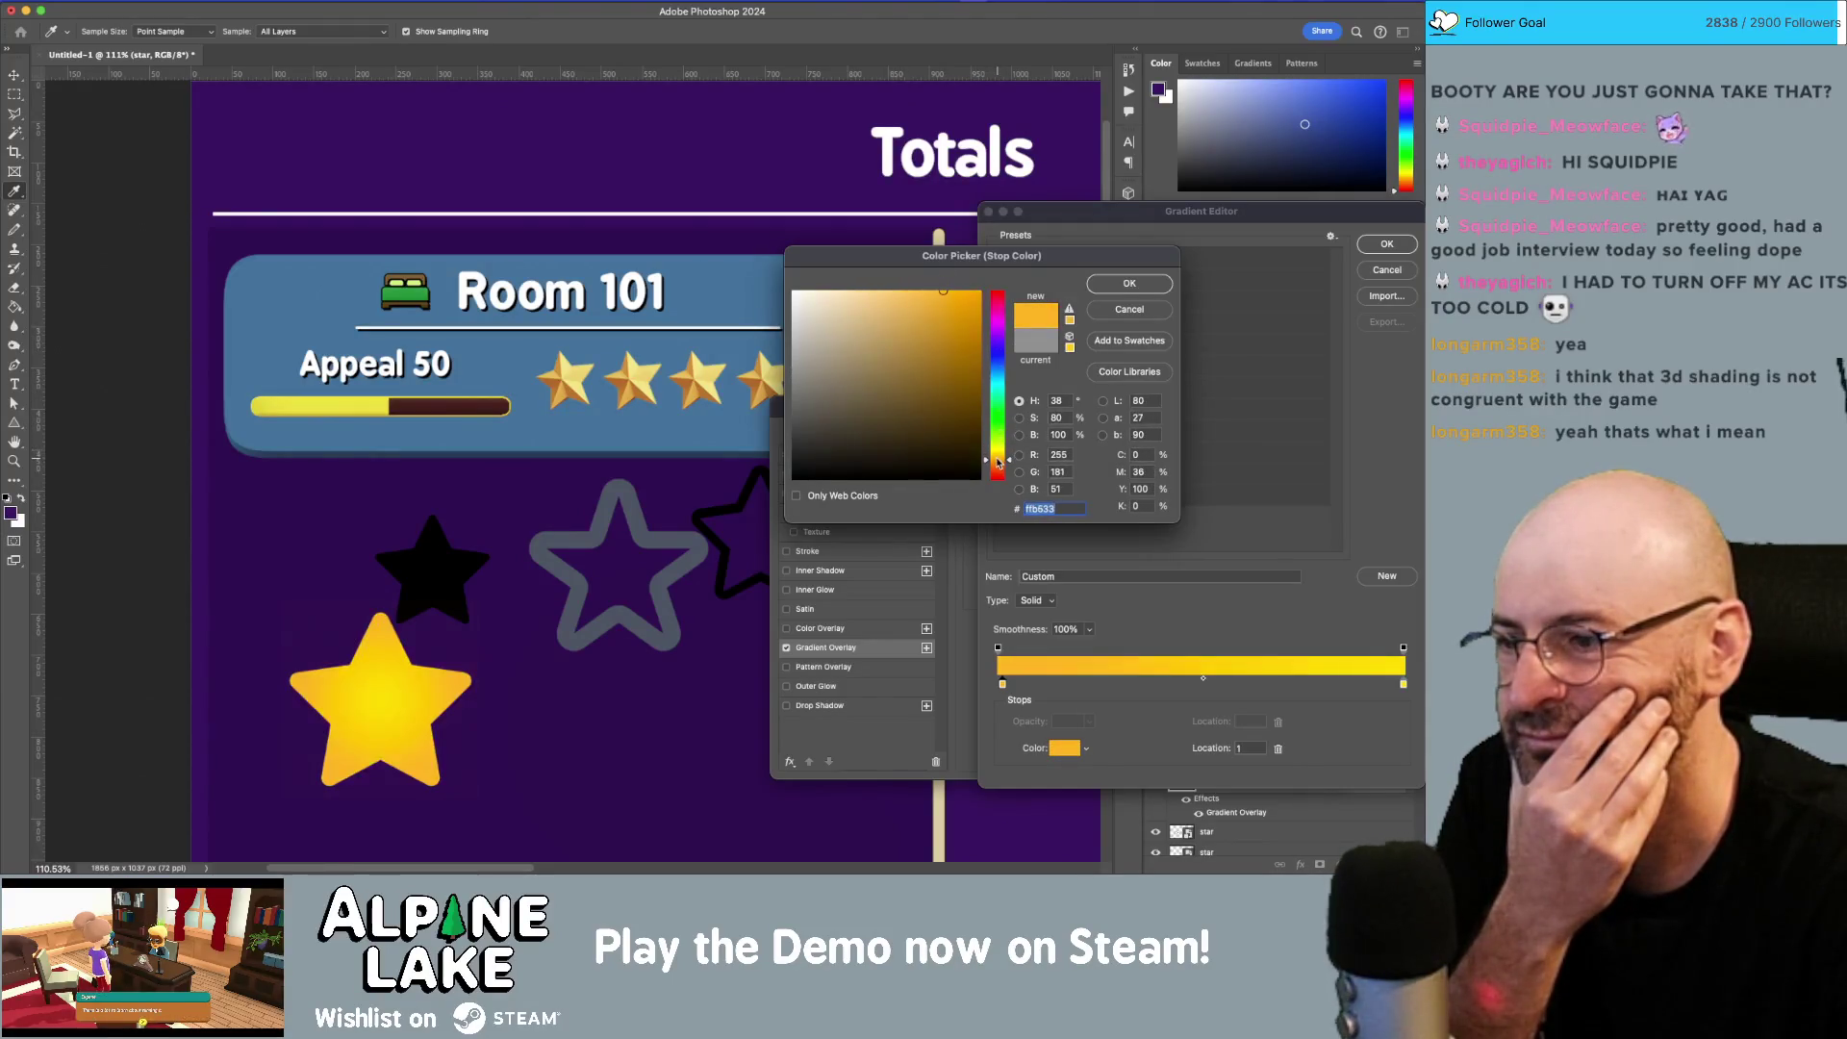
{"action": "left_click_drag", "start_coordinate": [942, 296], "coordinate": [942, 321]}
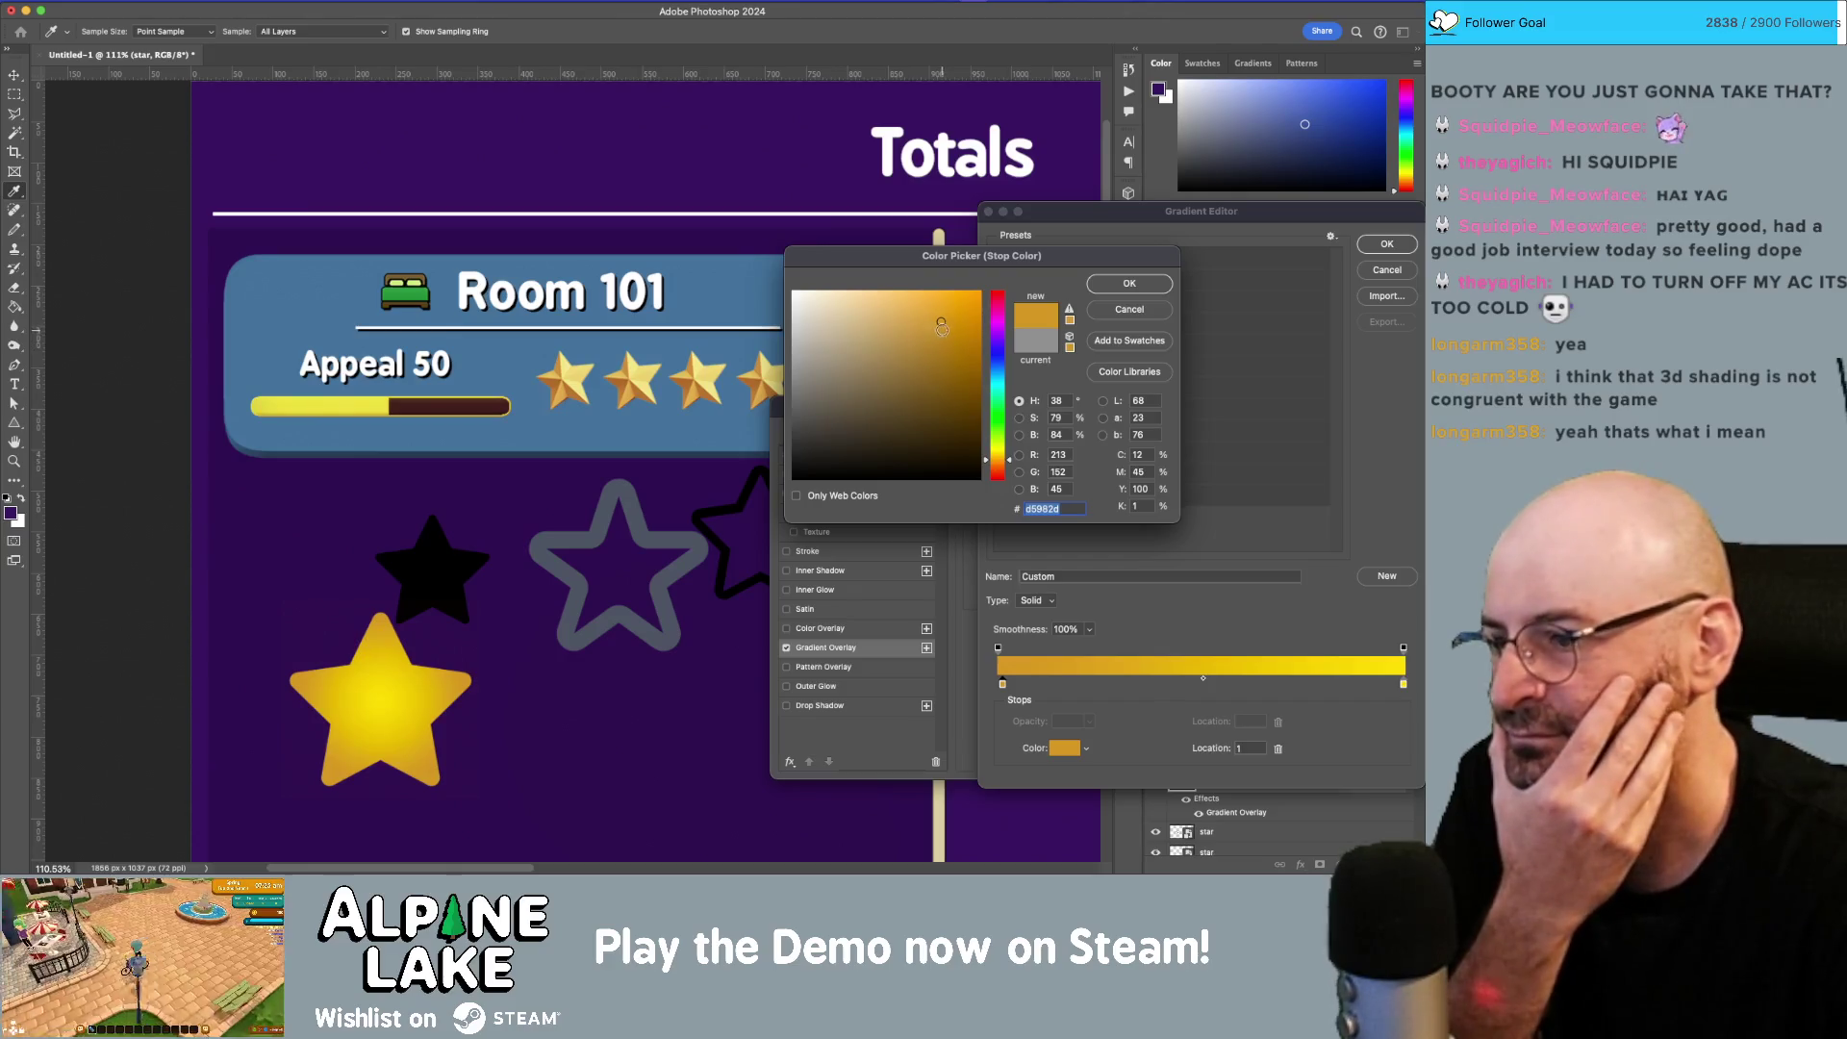
{"action": "left_click", "coordinate": [1107, 287]}
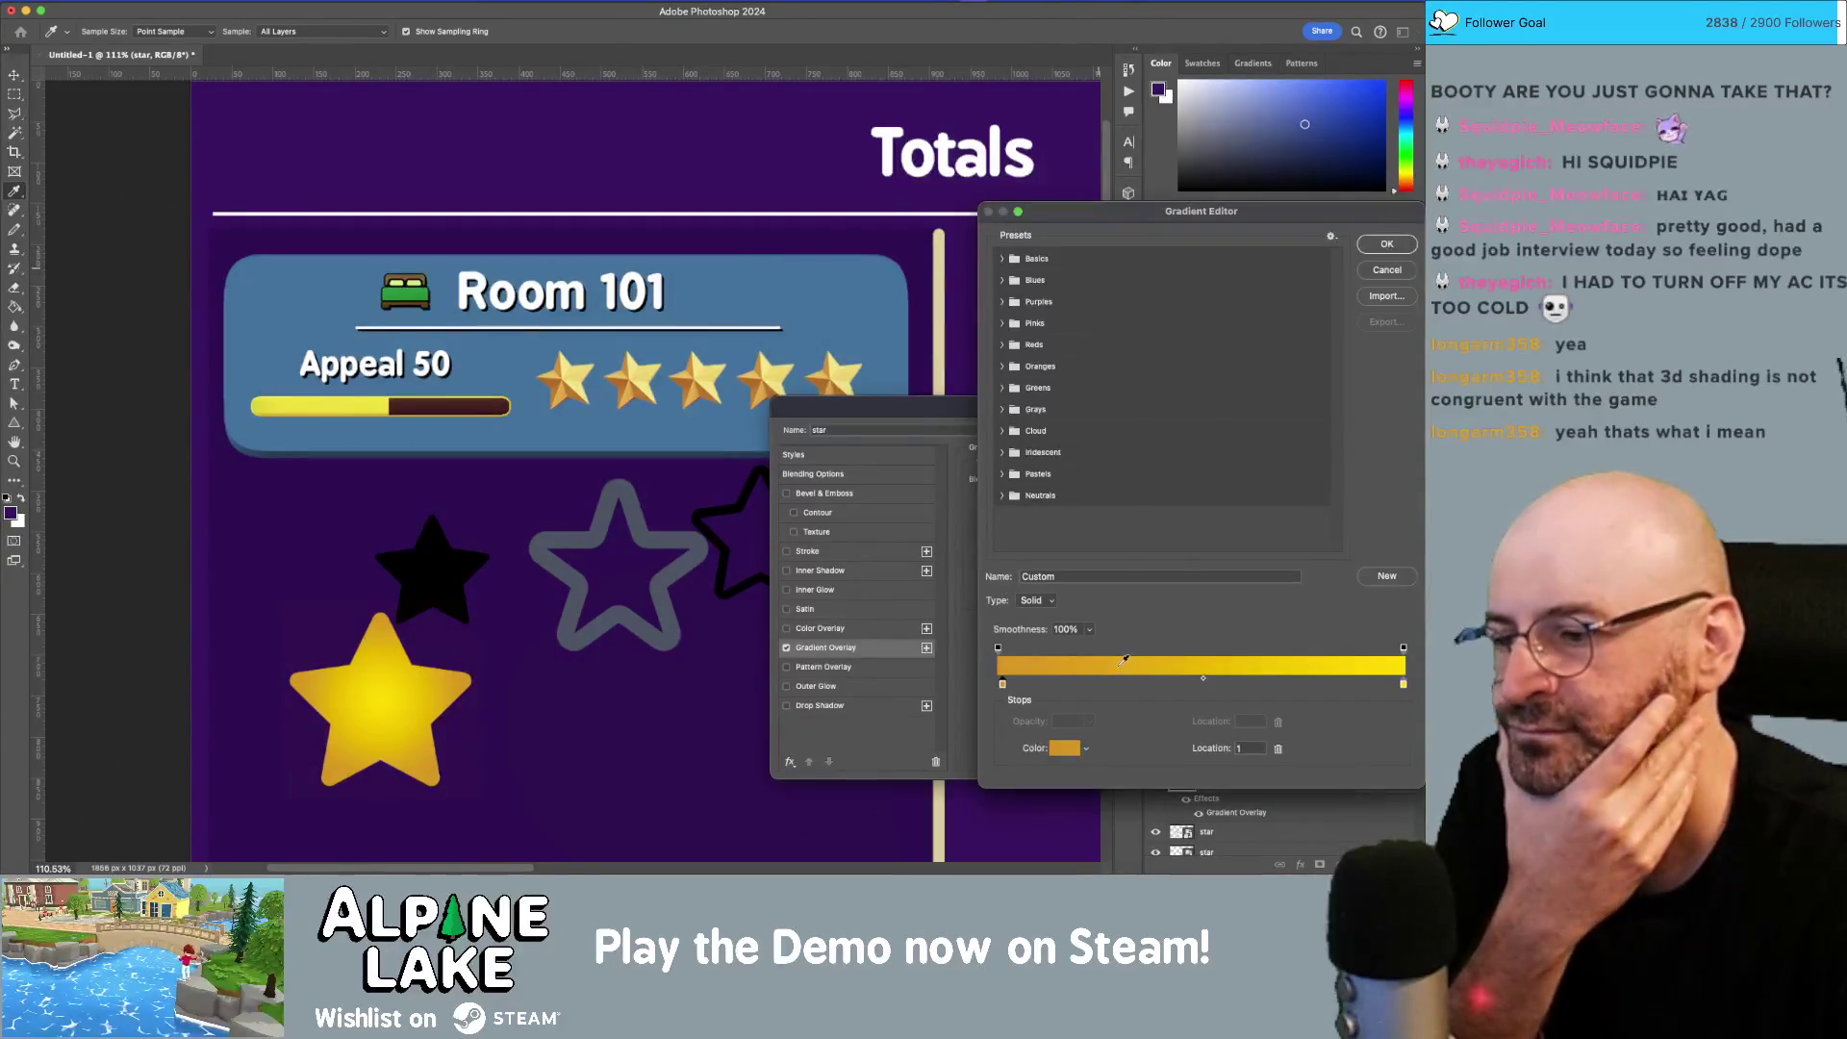
{"action": "left_click", "coordinate": [1397, 246]}
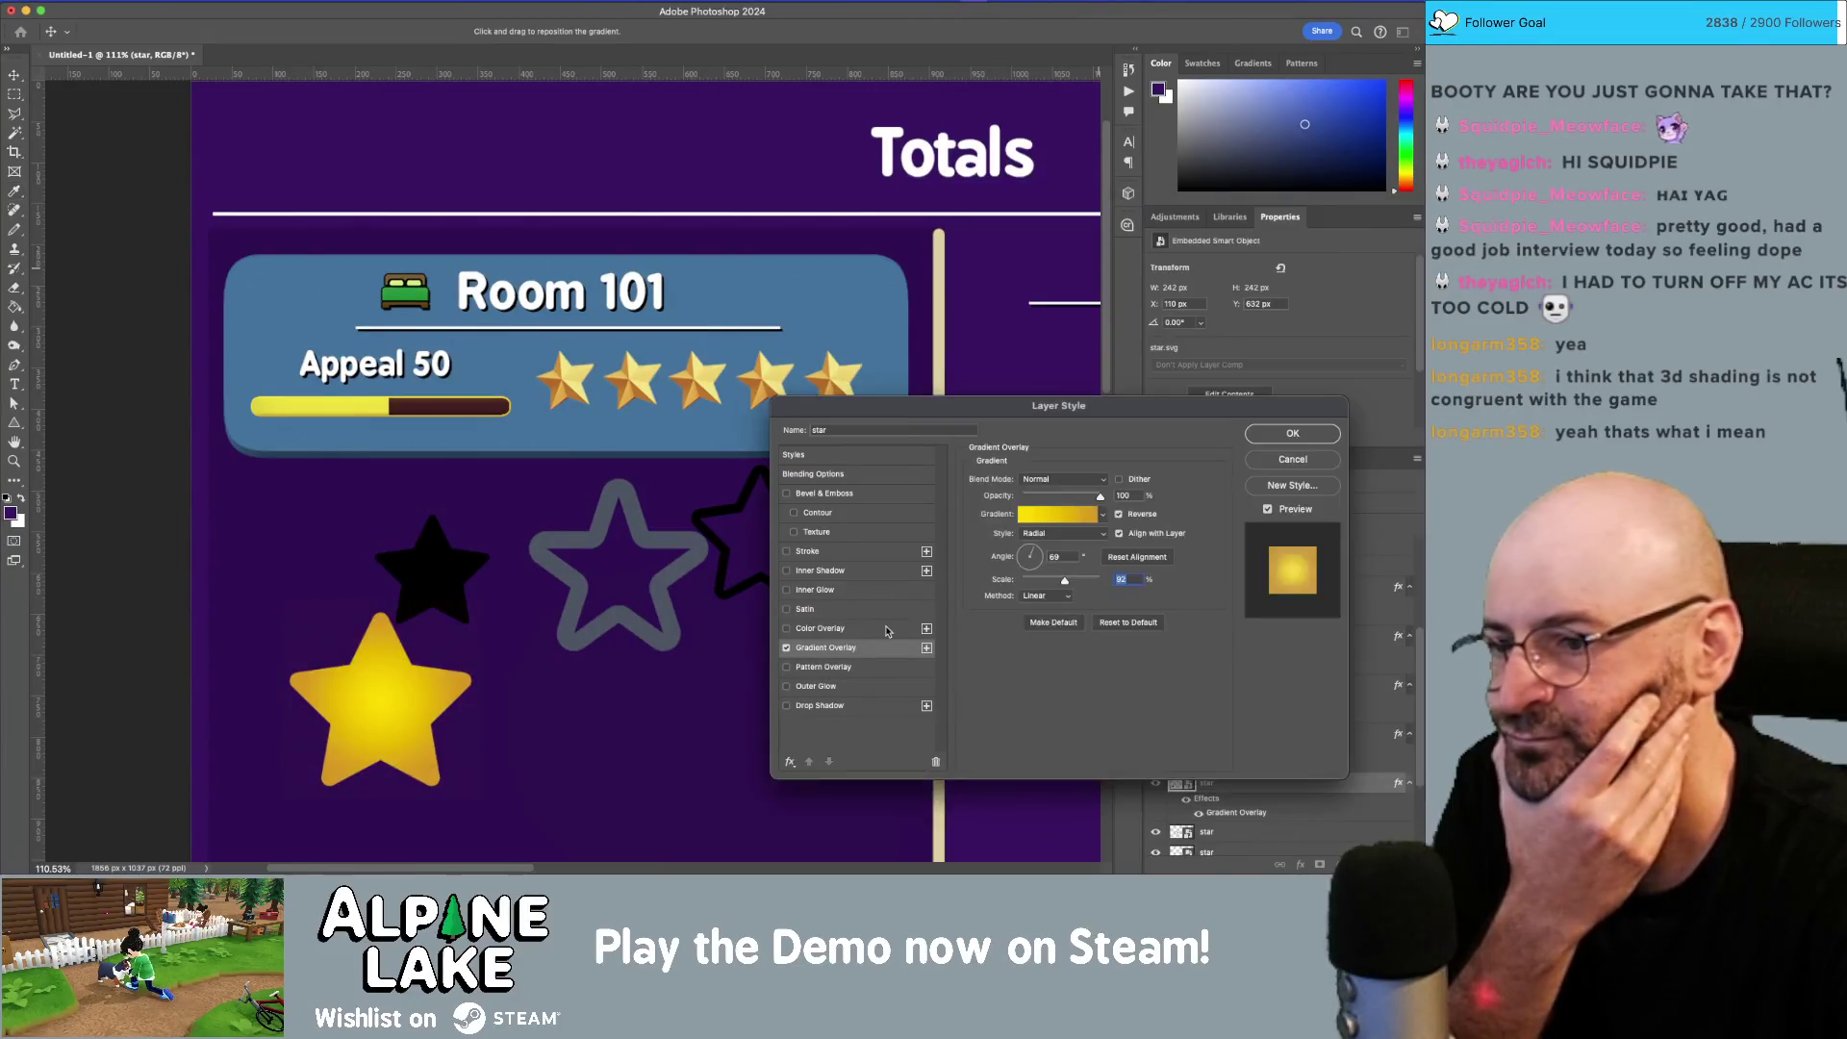
- Try Bevel & Emboss and Stroke, keep only the gold Gradient Overlay and apply the style
{"action": "left_click", "coordinate": [786, 493]}
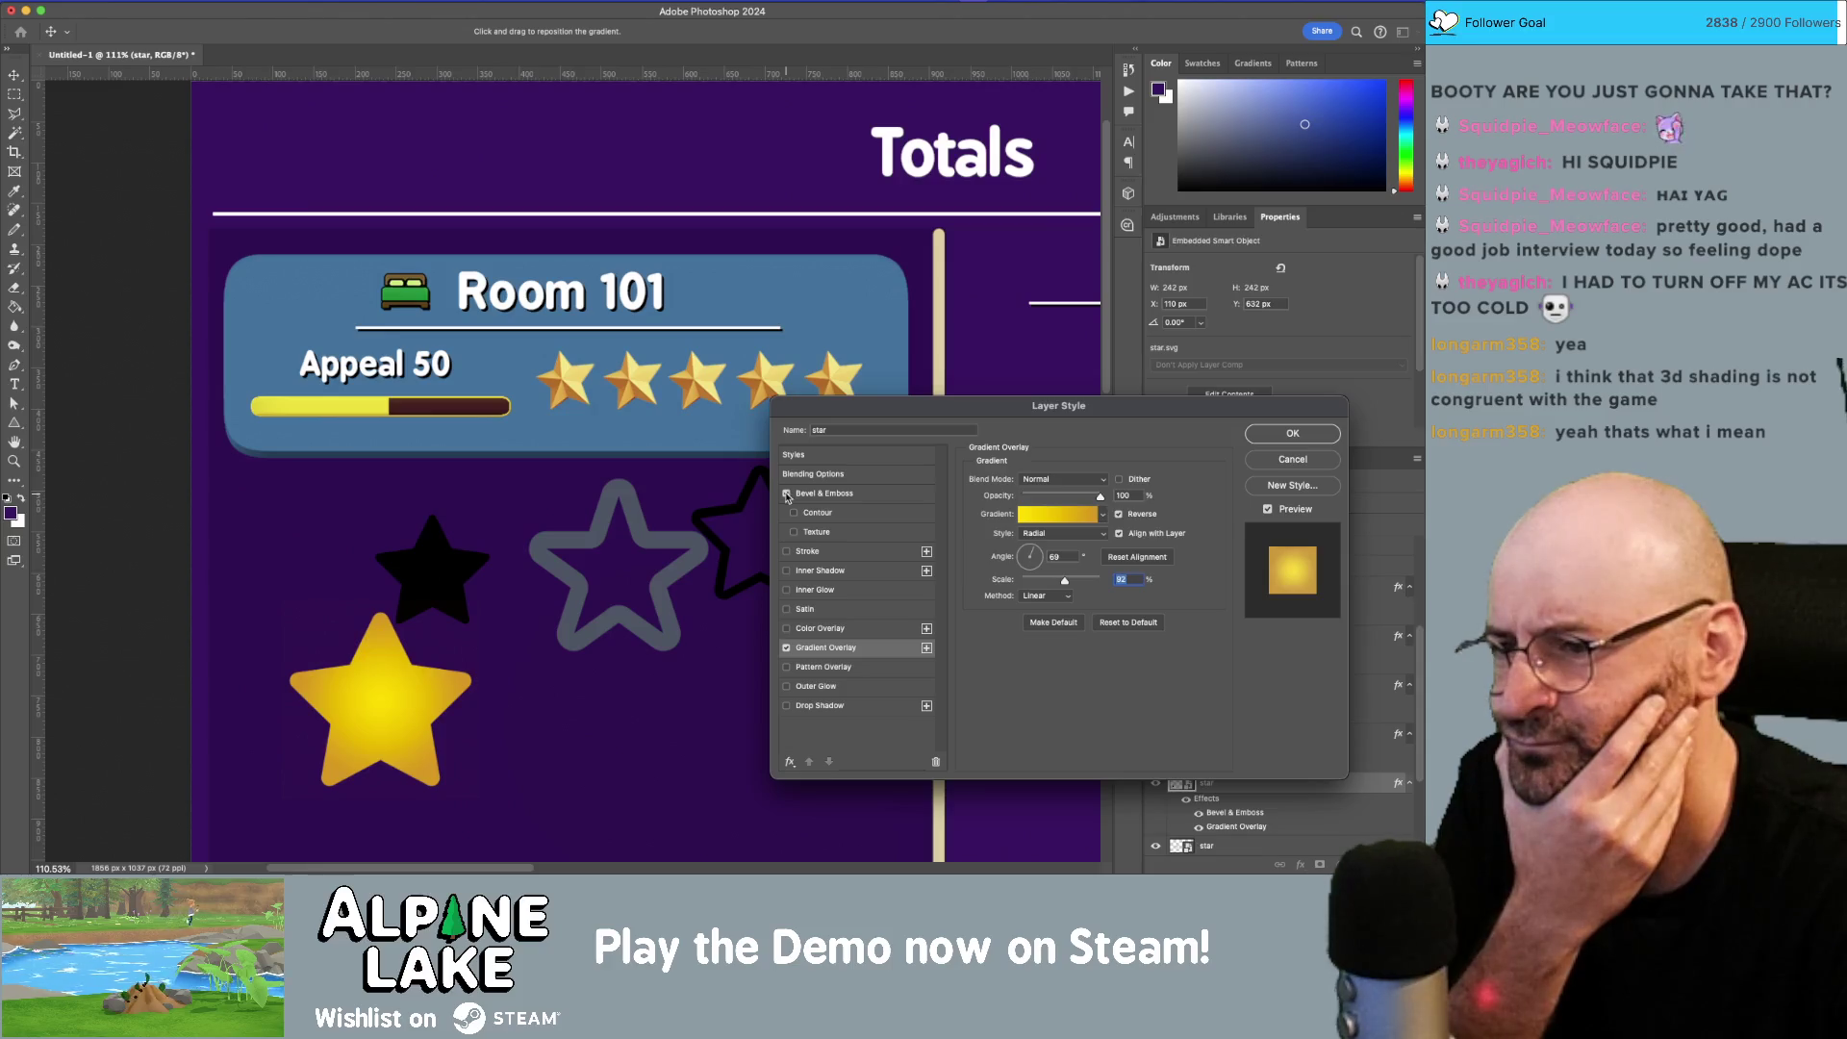
{"action": "left_click", "coordinate": [887, 499]}
{"action": "left_click", "coordinate": [787, 647]}
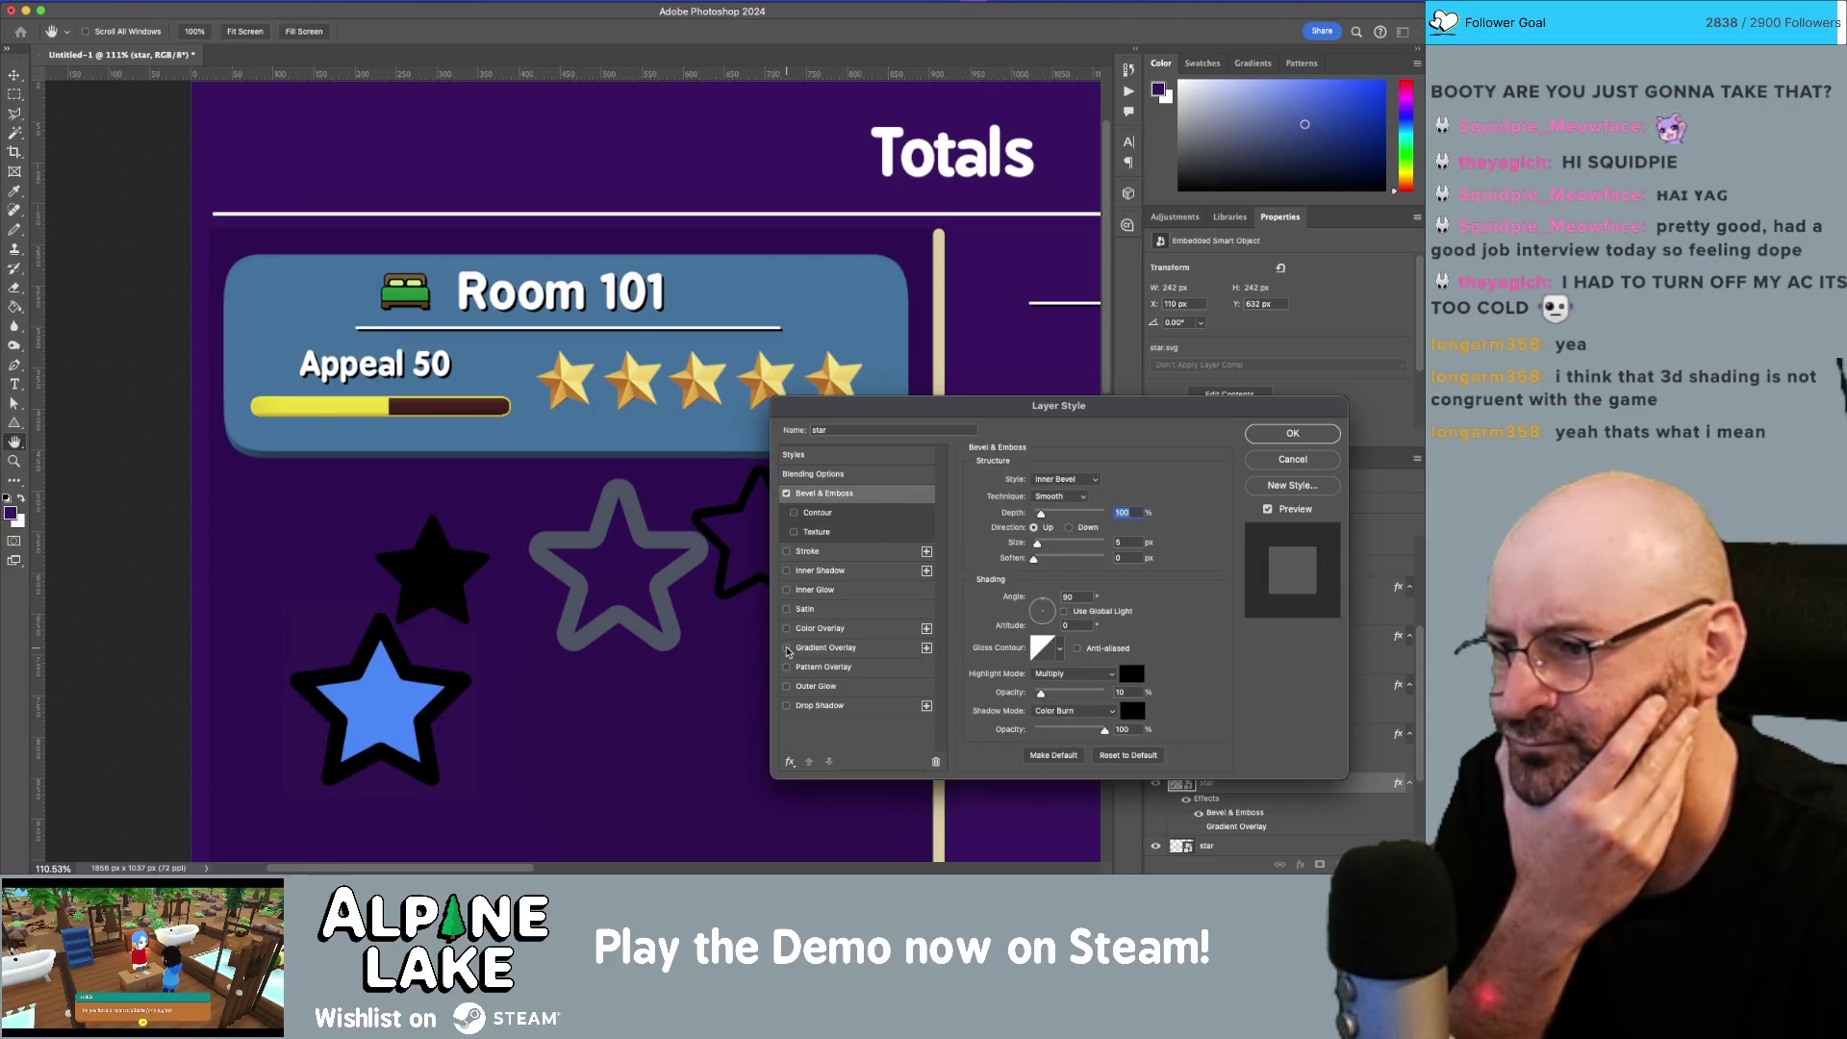
{"action": "left_click", "coordinate": [787, 648]}
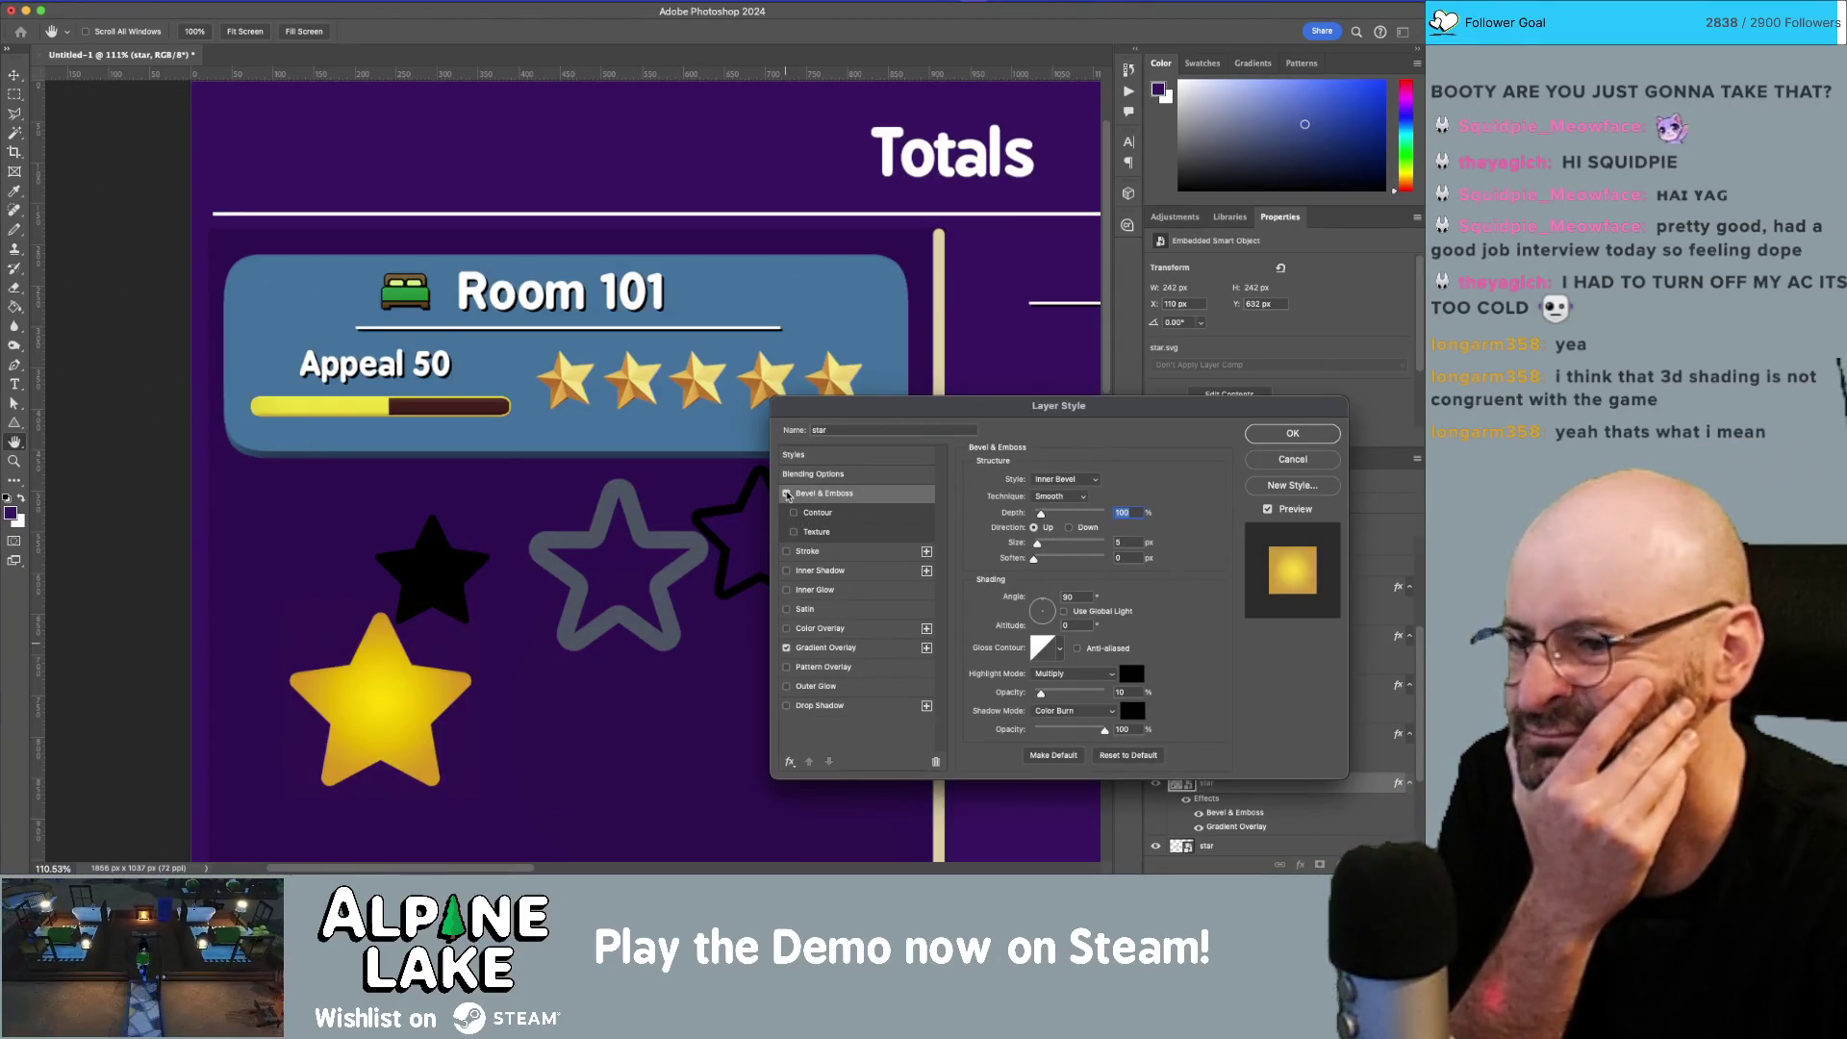
{"action": "left_click", "coordinate": [787, 494]}
{"action": "left_click", "coordinate": [787, 551]}
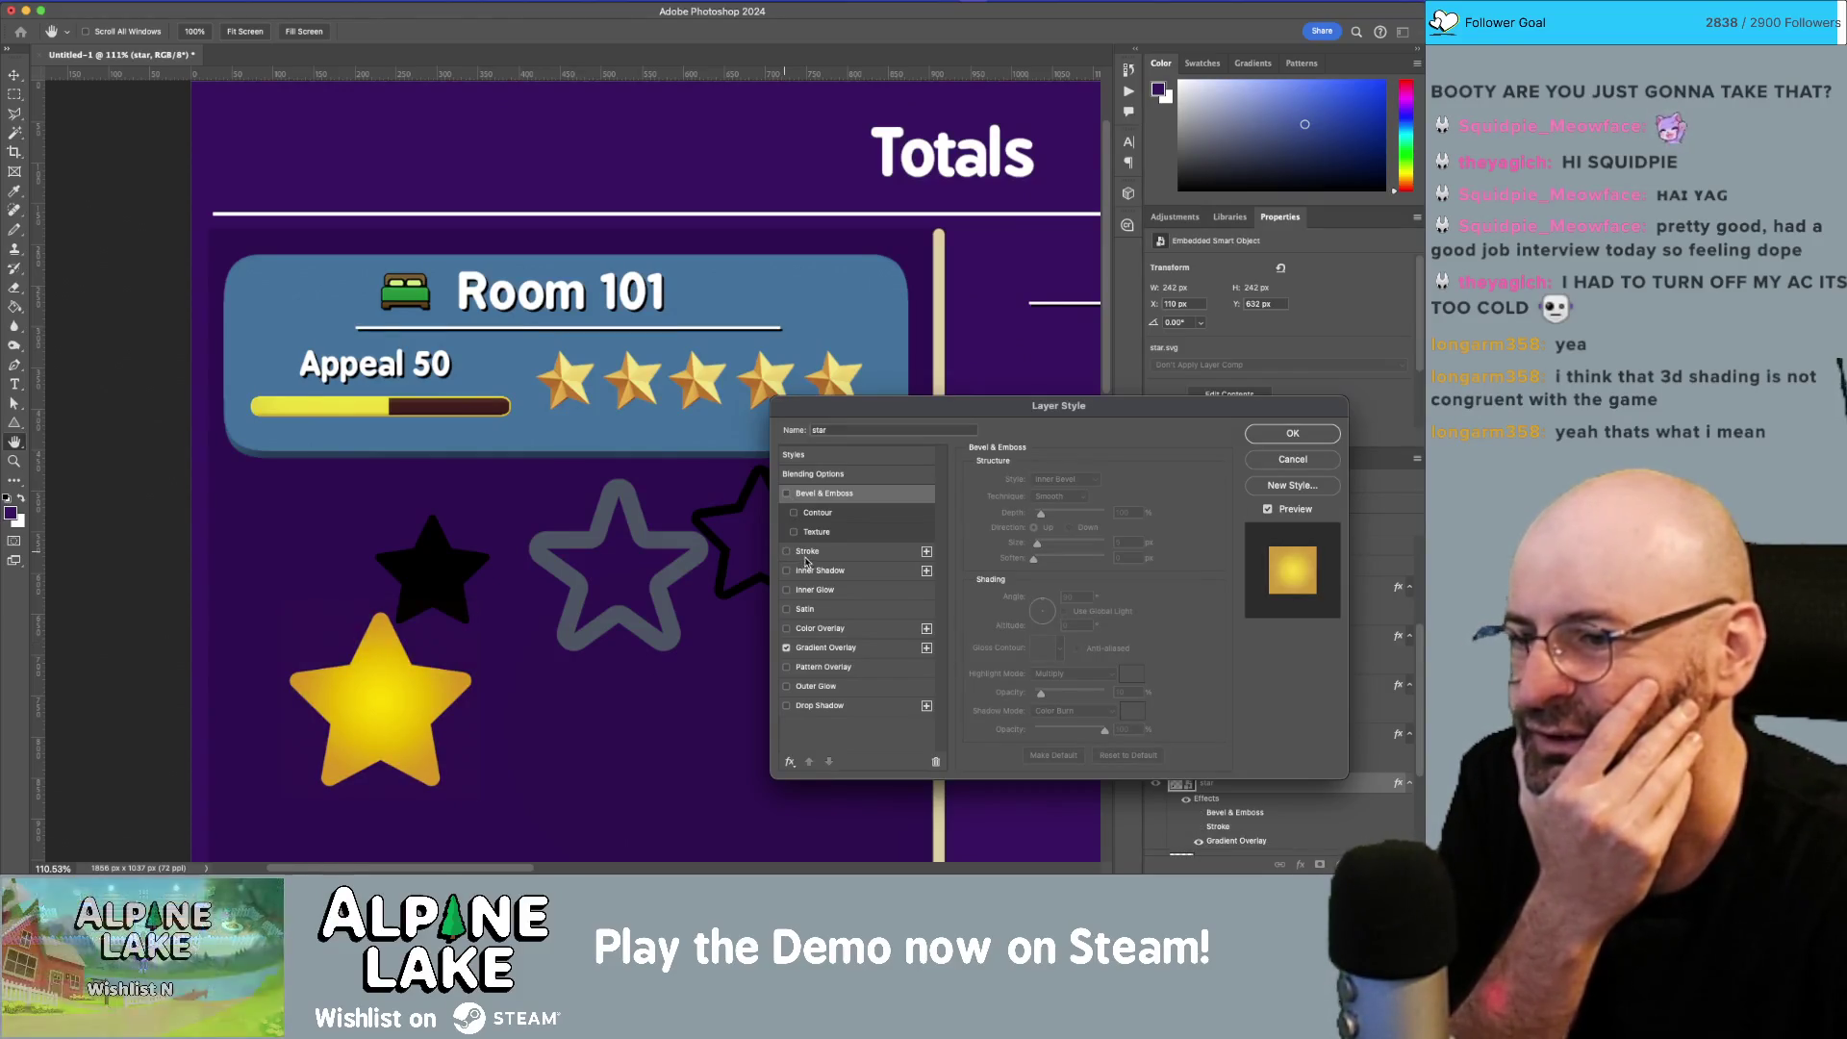
{"action": "left_click", "coordinate": [1291, 433]}
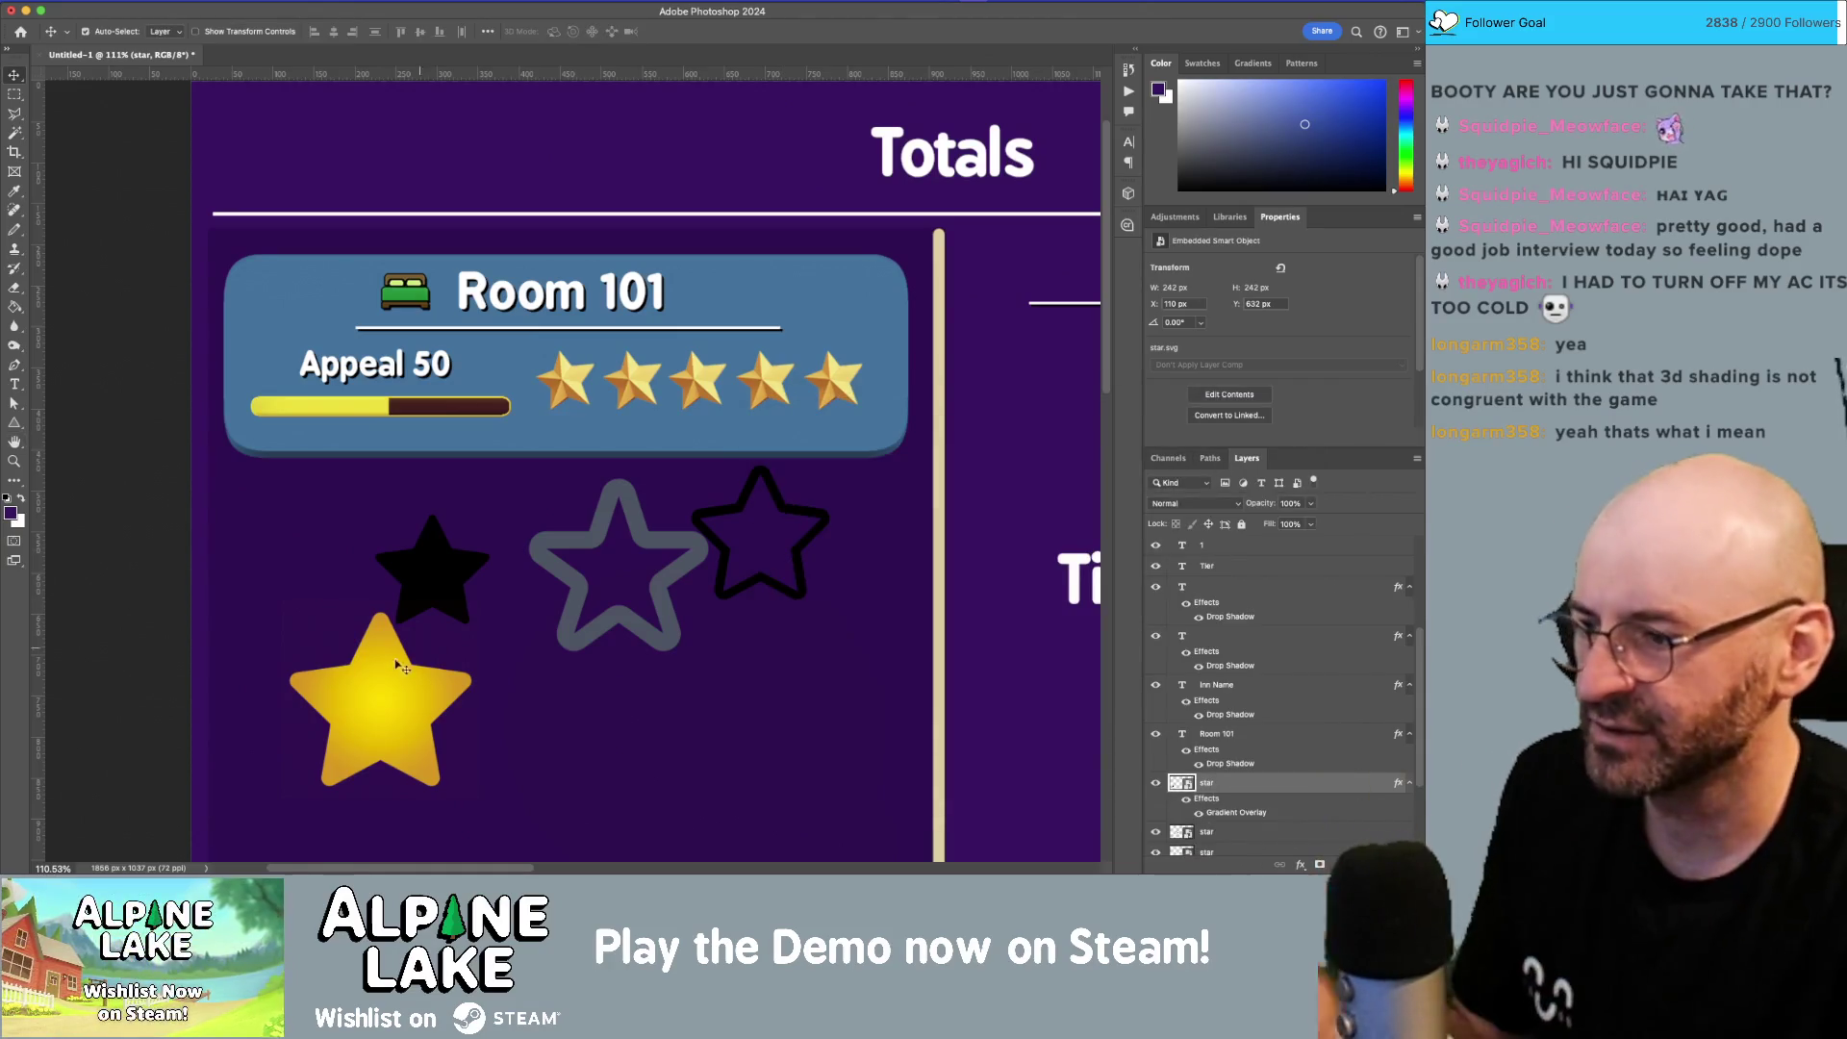
- Enlarge the gold star with Free Transform and move it to the lower left
{"action": "left_click_drag", "start_coordinate": [464, 689], "coordinate": [444, 678]}
{"action": "key", "text": "ctrl+t"}
{"action": "left_click_drag", "start_coordinate": [465, 589], "coordinate": [509, 537]}
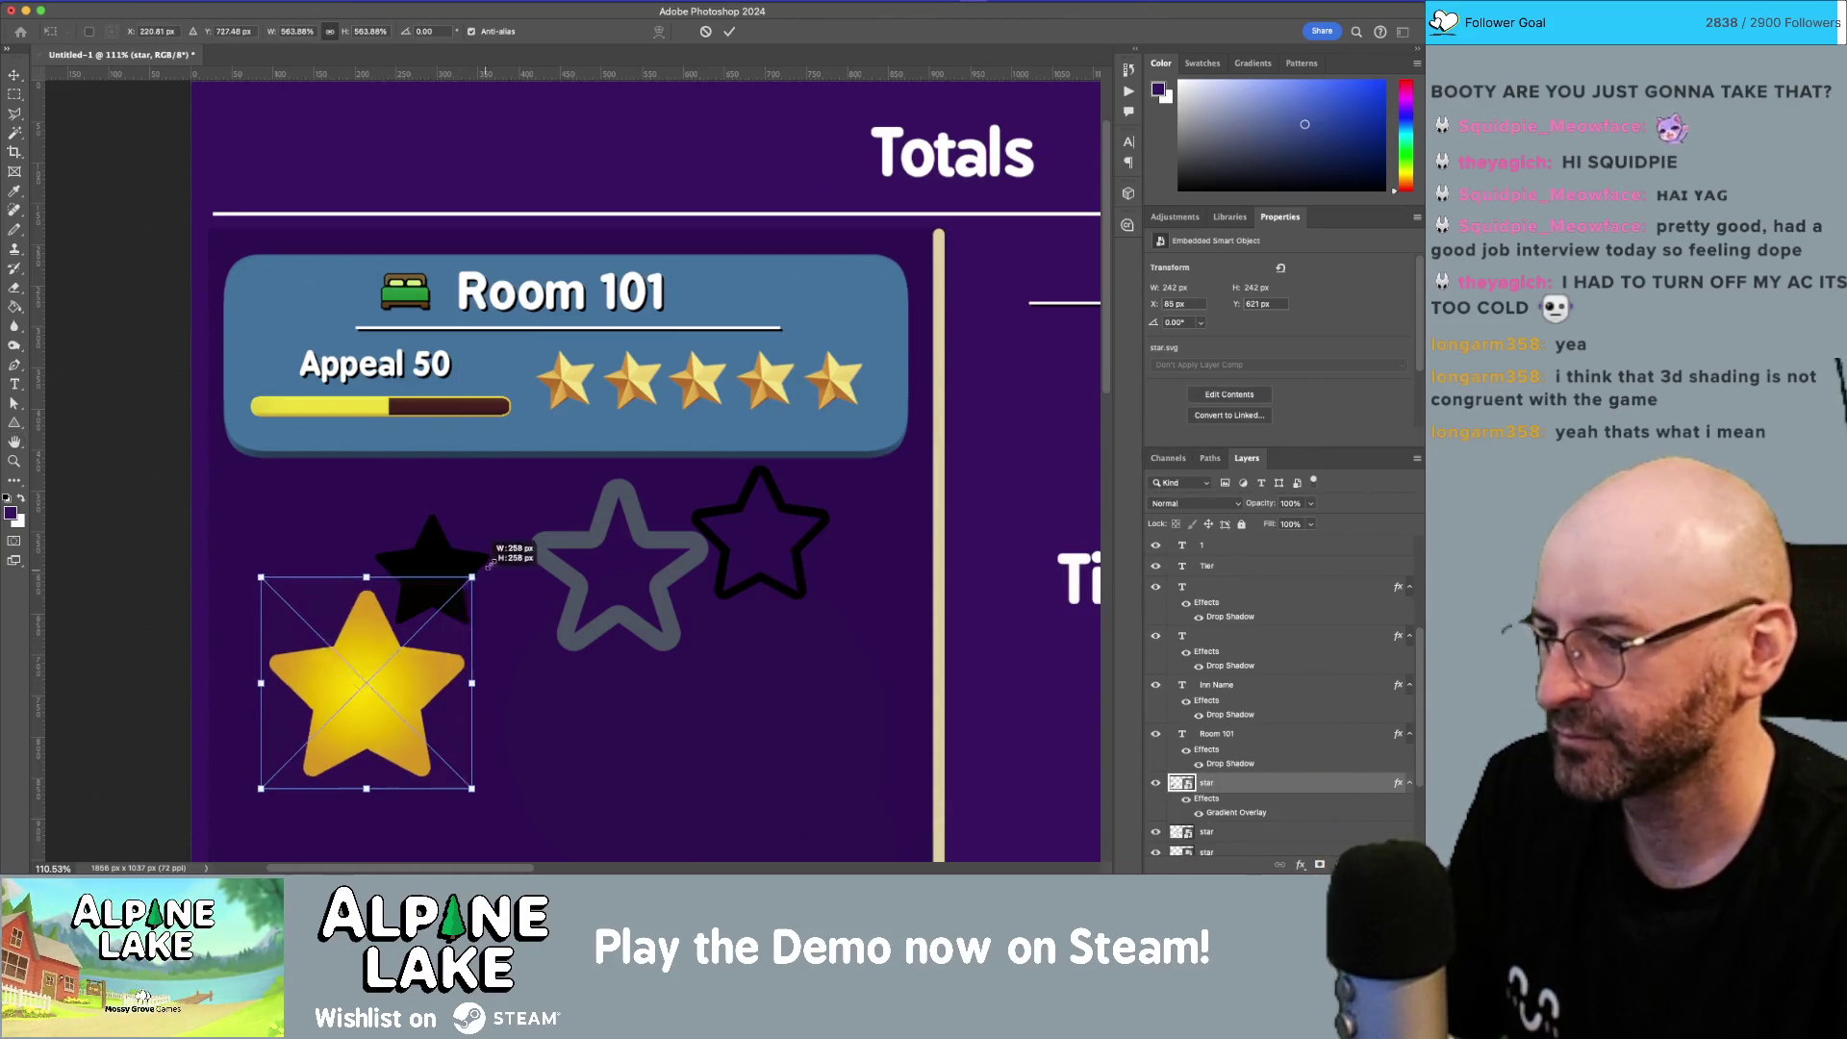
{"action": "key", "text": "Return"}
{"action": "left_click_drag", "start_coordinate": [397, 635], "coordinate": [371, 675]}
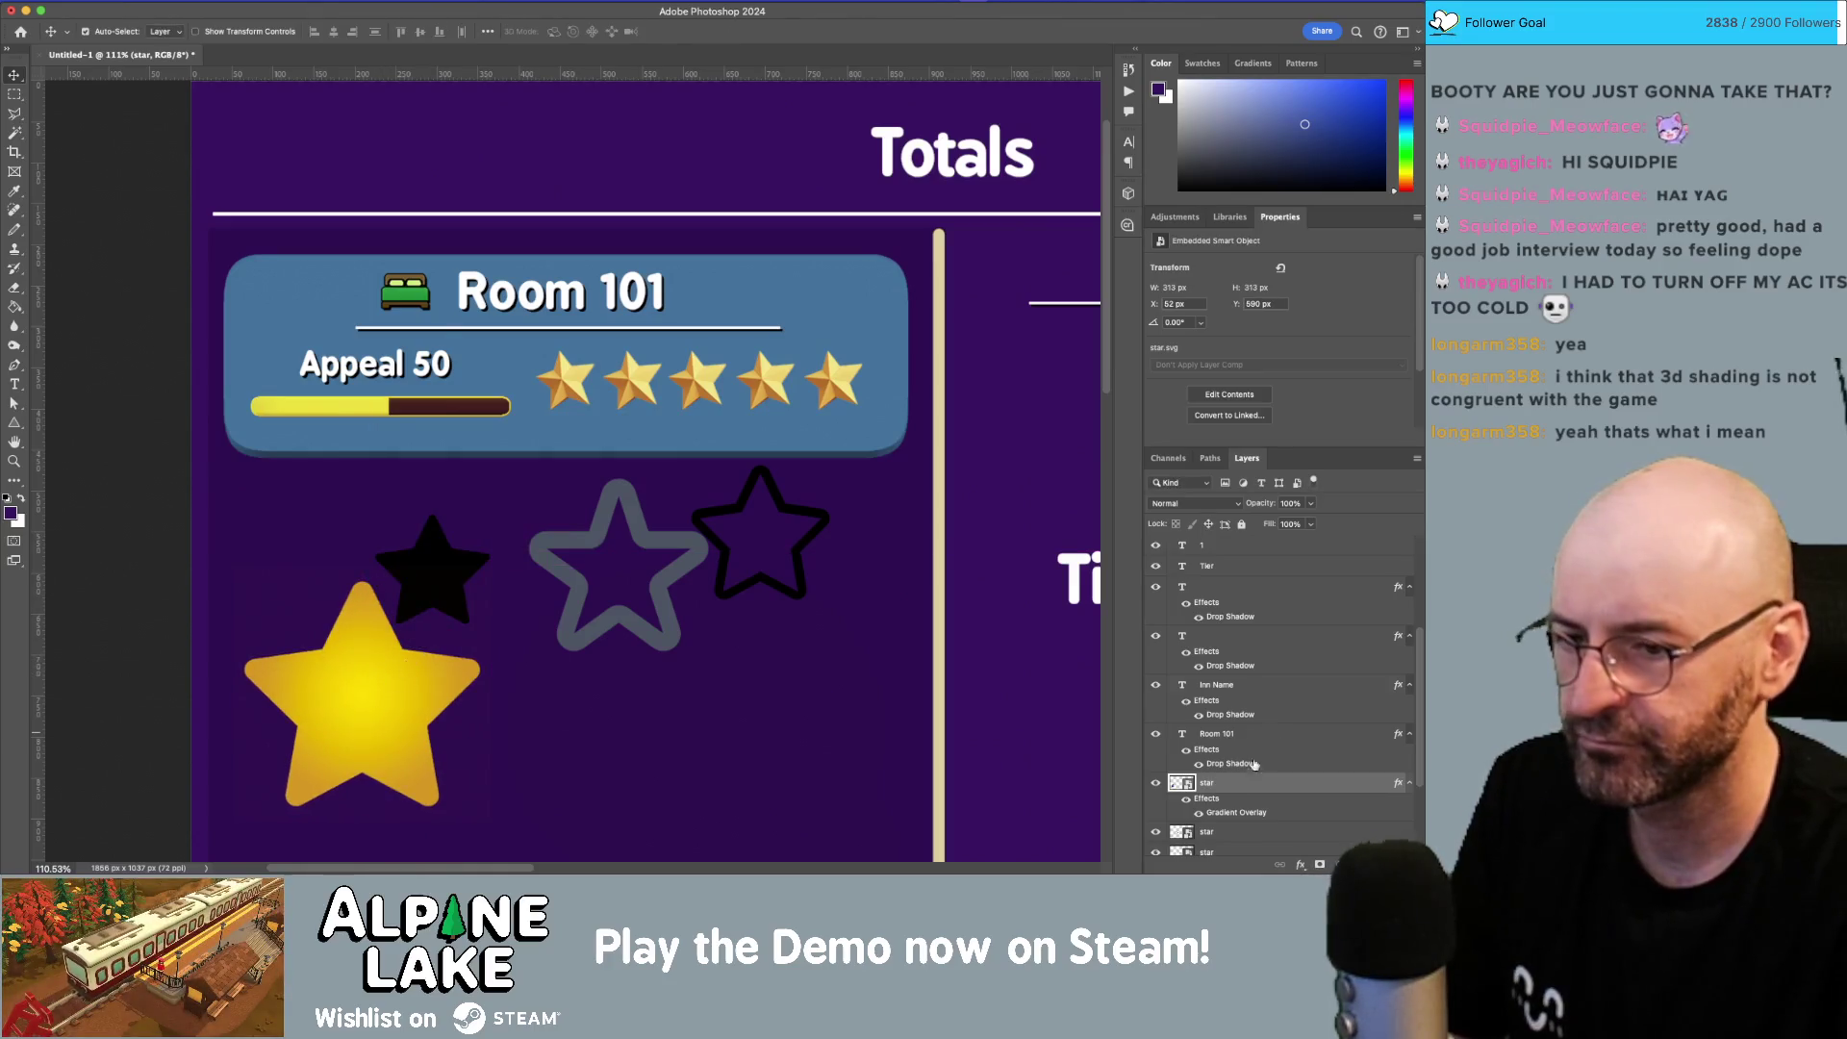
- Rasterize the gold star layer, keeping a single copy placed back at the lower left
{"action": "left_click", "coordinate": [1184, 784], "text": "ctrl"}
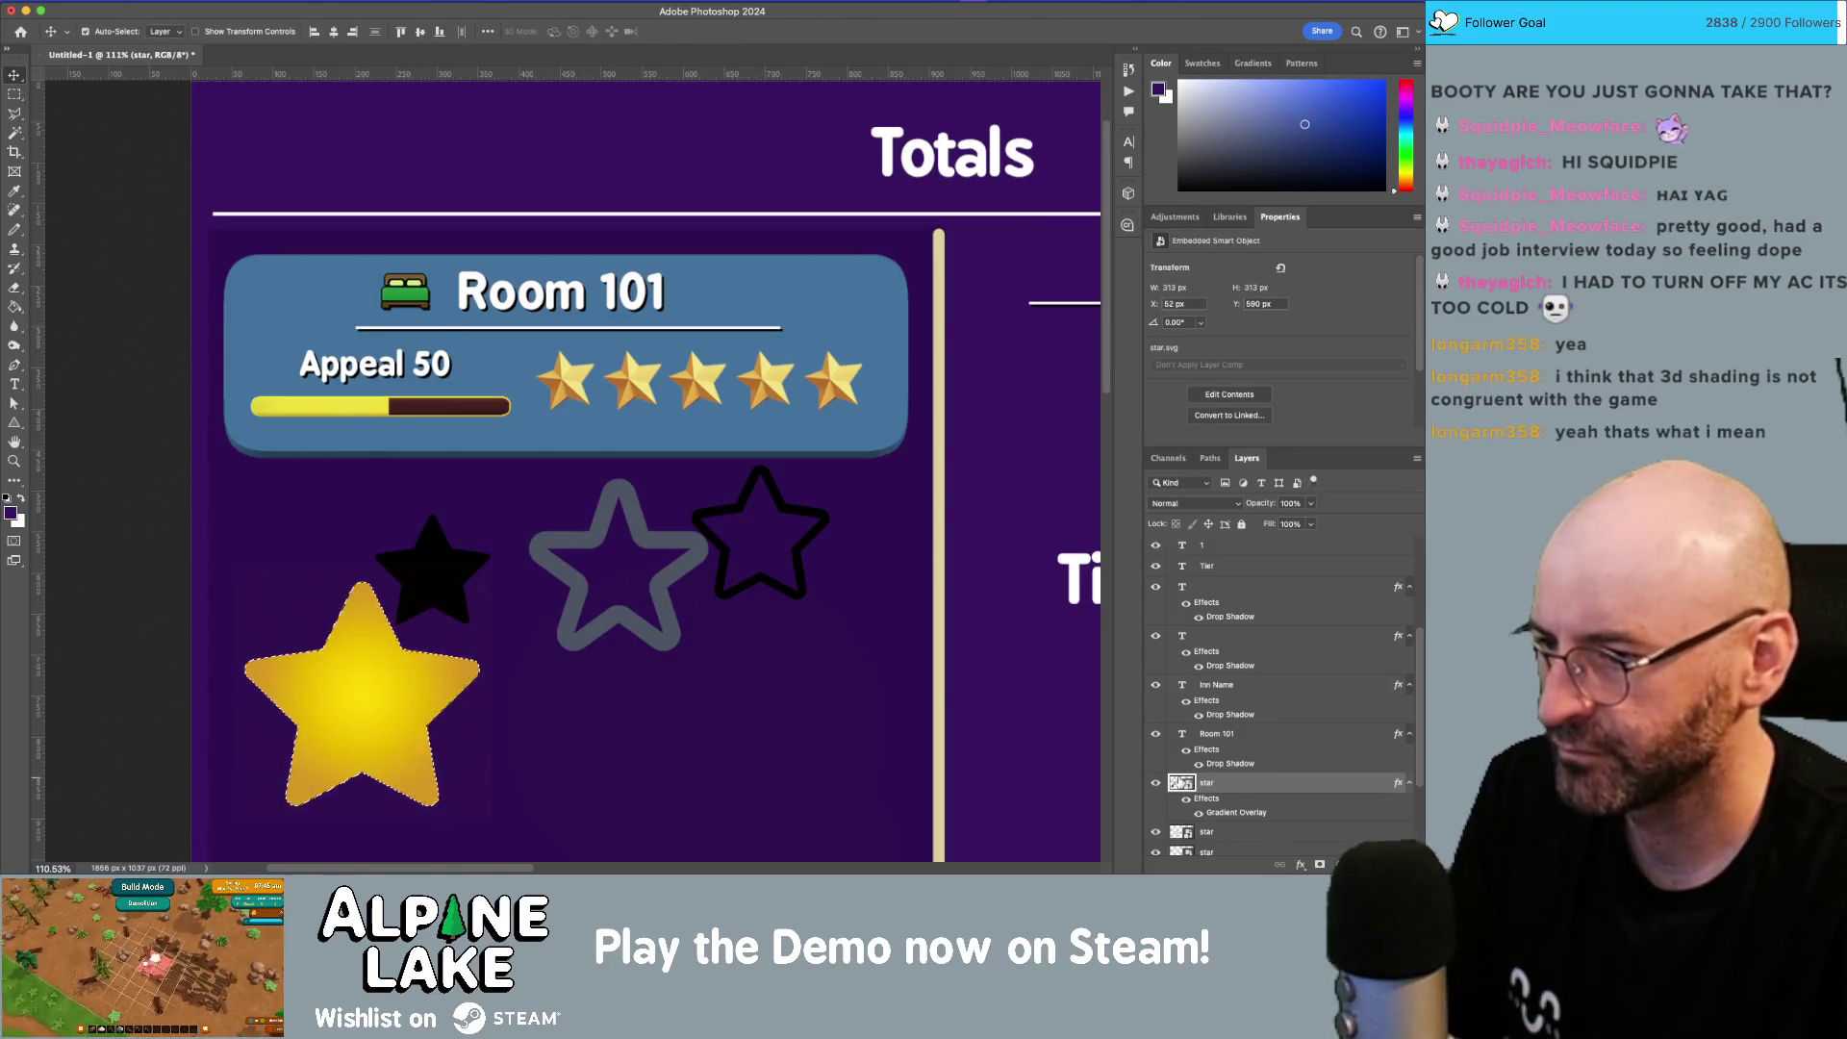
{"action": "right_click", "coordinate": [1239, 783]}
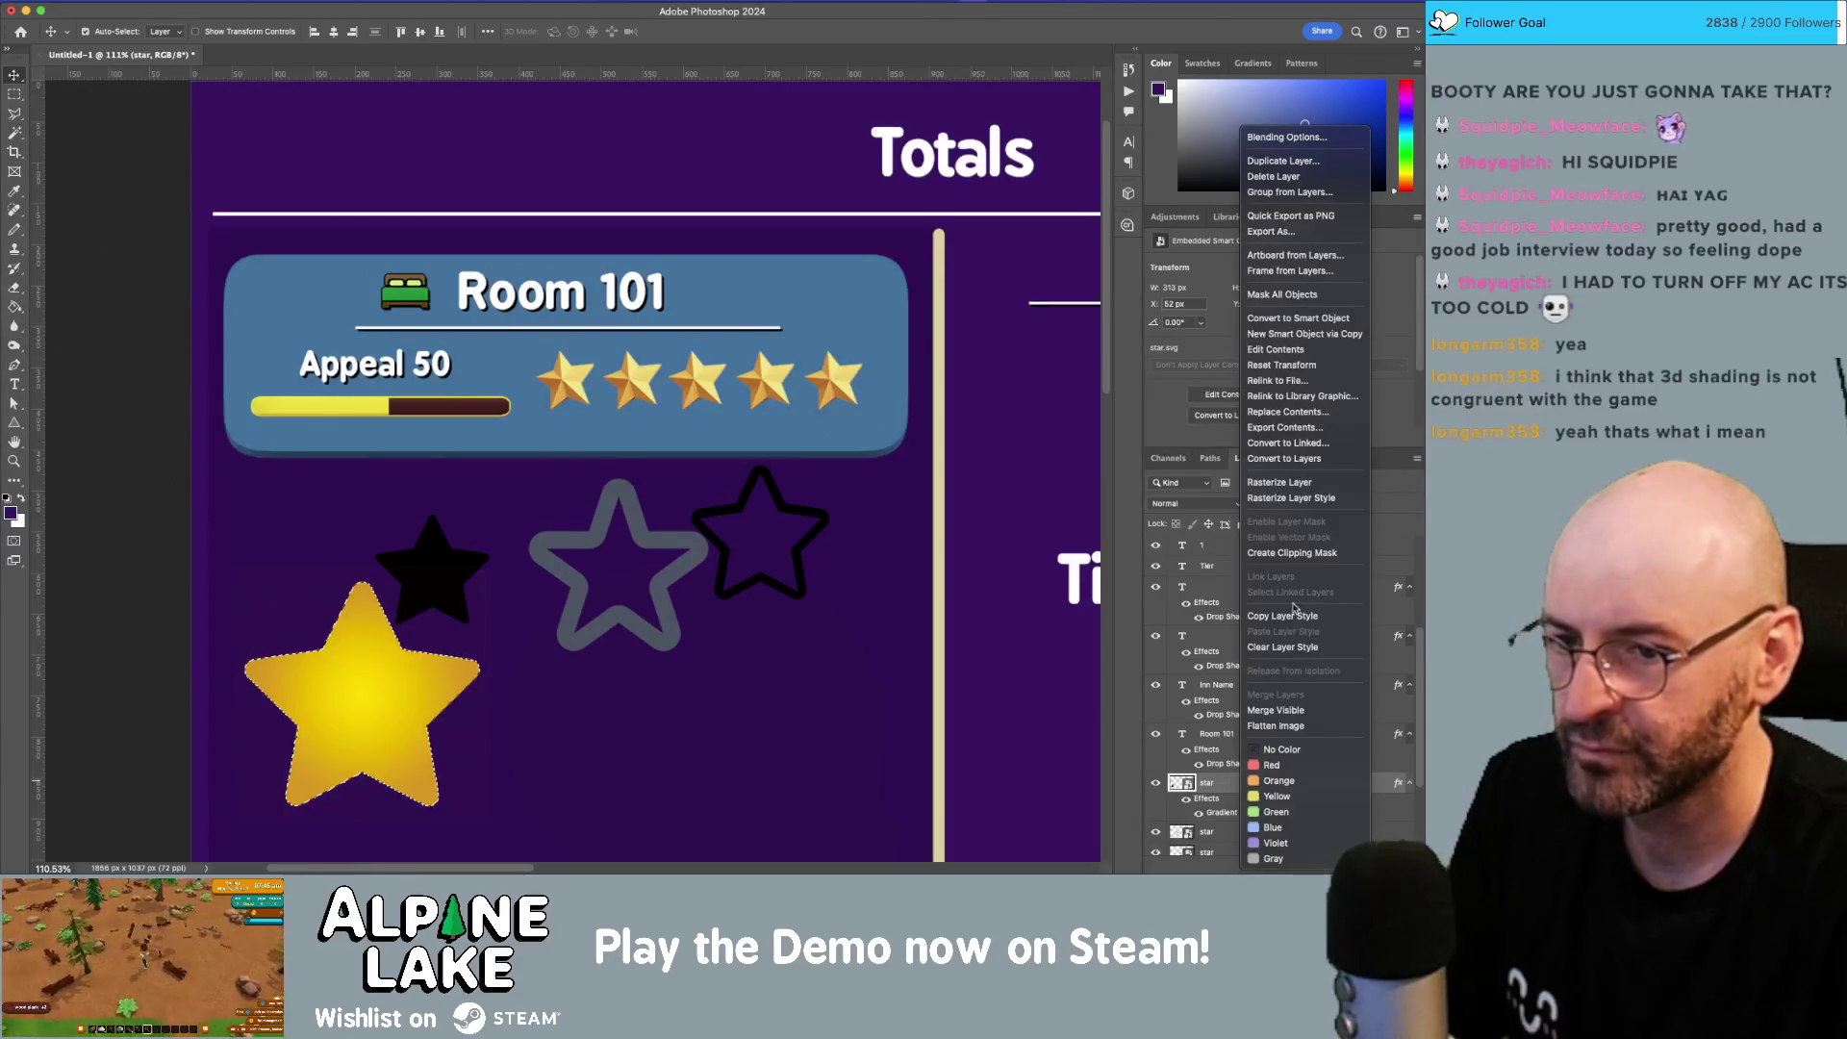
{"action": "left_click", "coordinate": [1278, 483]}
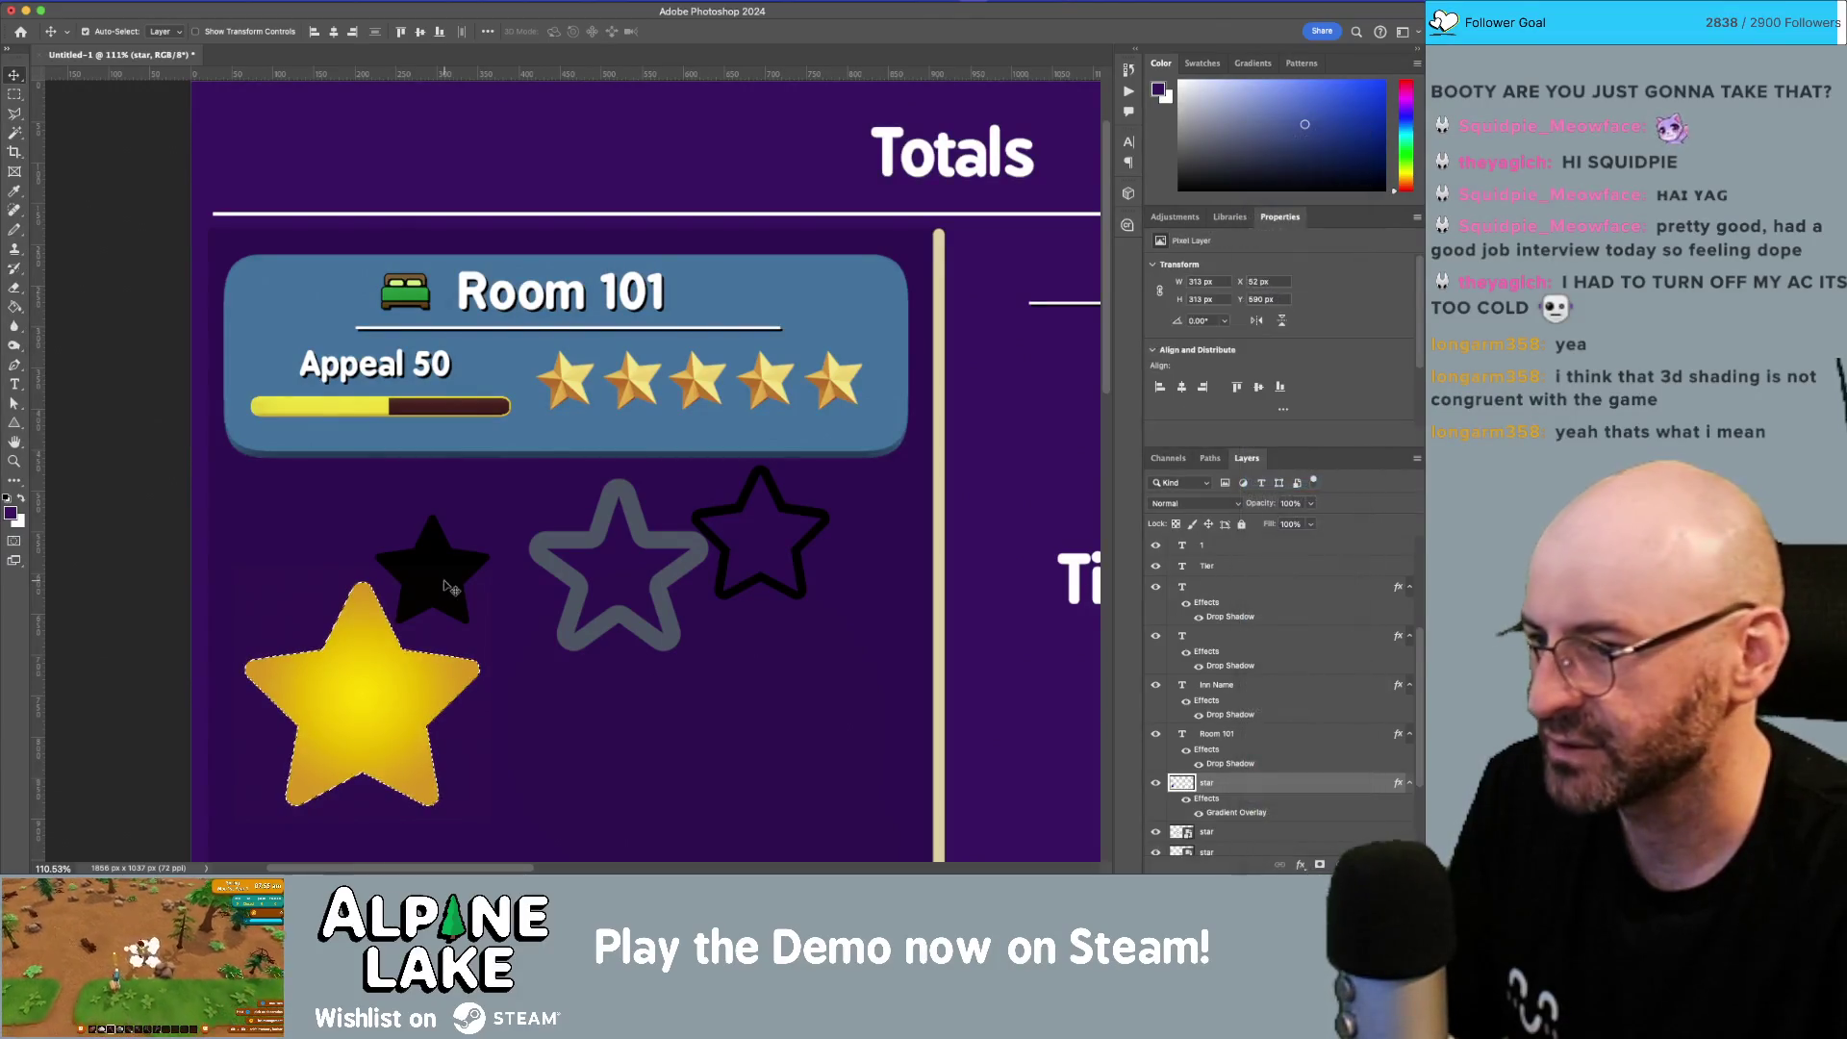
{"action": "left_click_drag", "start_coordinate": [367, 686], "coordinate": [689, 684]}
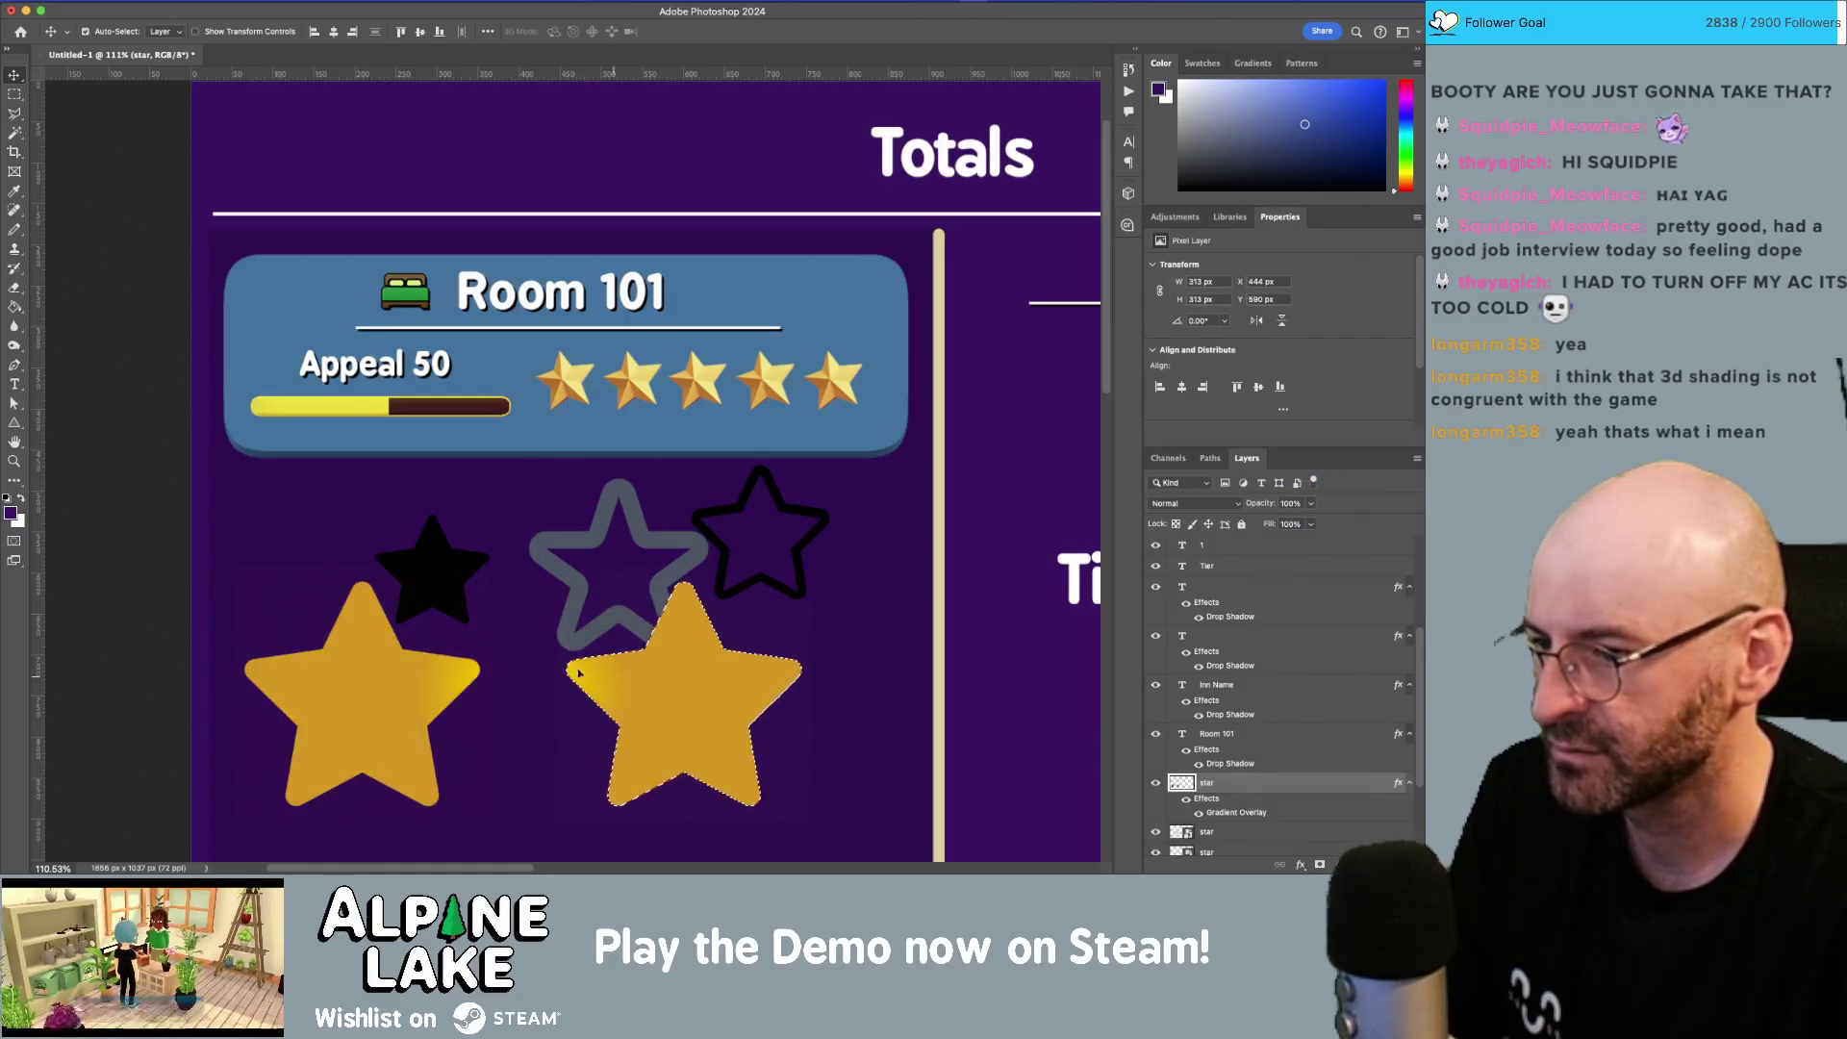
{"action": "key", "text": "m"}
{"action": "left_click_drag", "start_coordinate": [535, 515], "coordinate": [192, 861]}
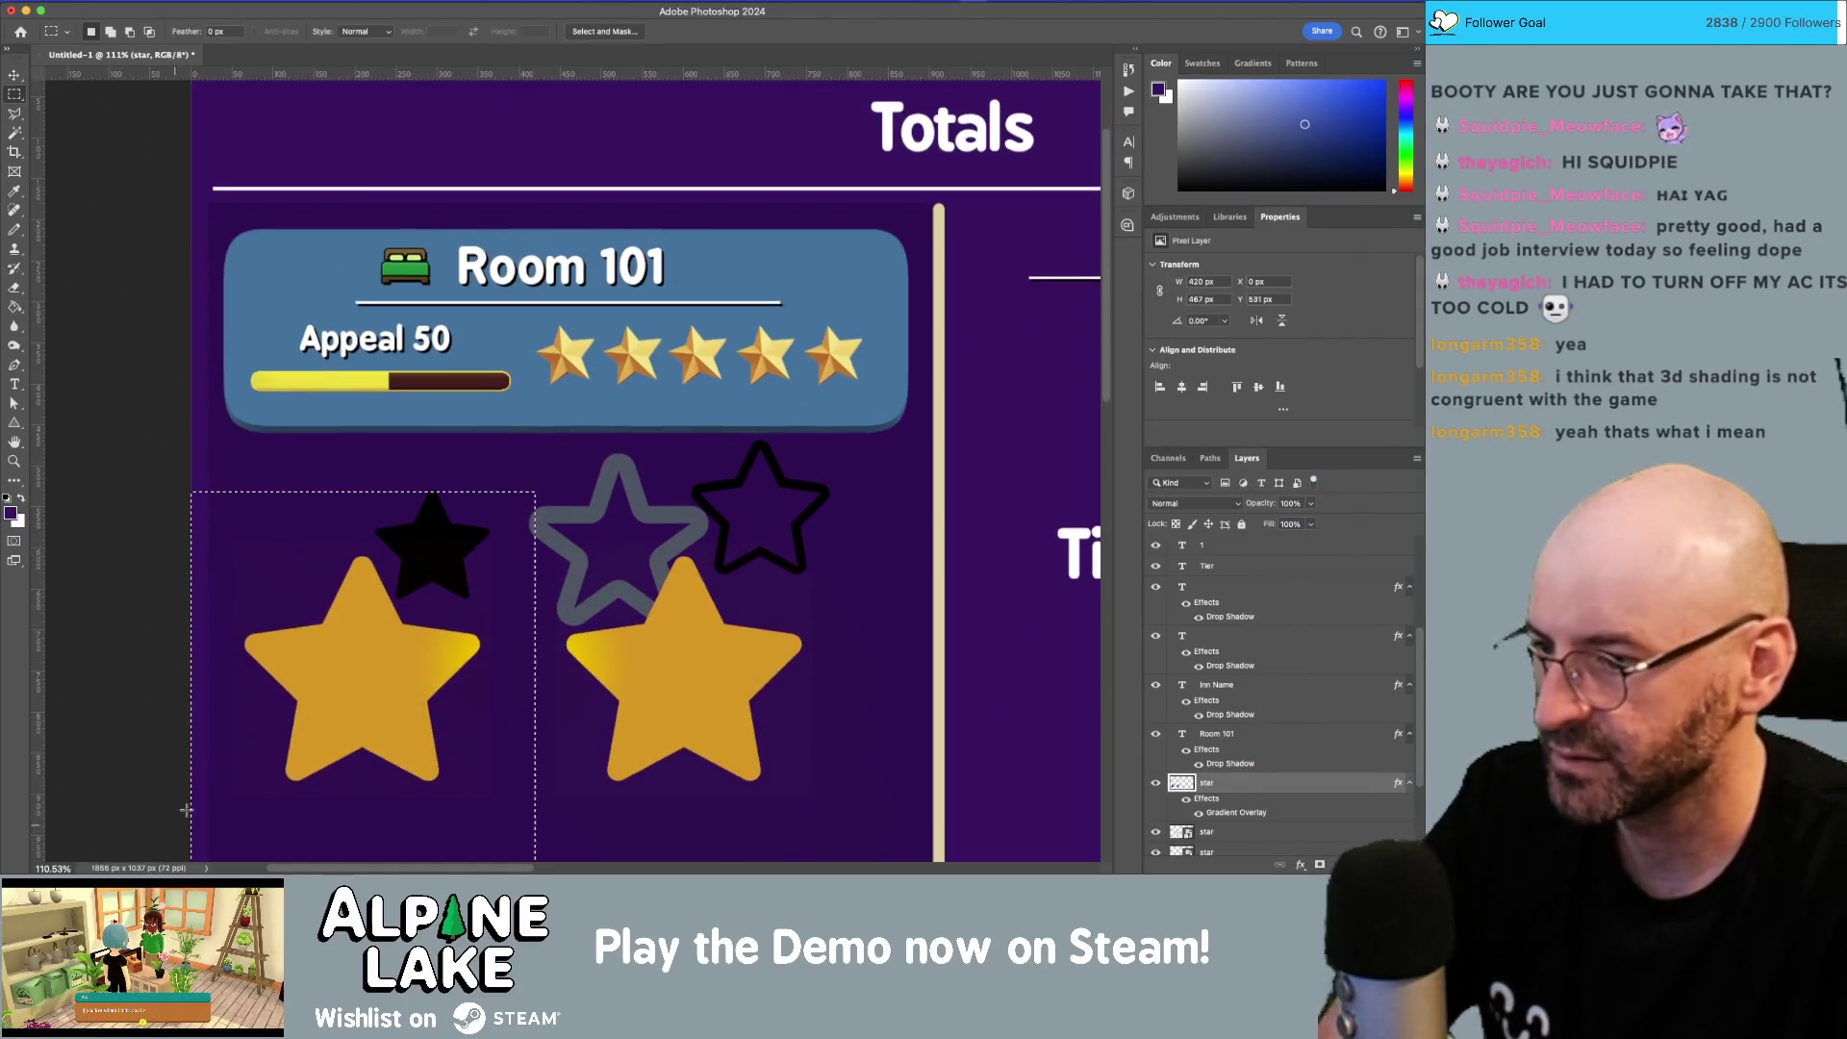
{"action": "key", "text": "Delete"}
{"action": "left_click_drag", "start_coordinate": [681, 649], "coordinate": [446, 671]}
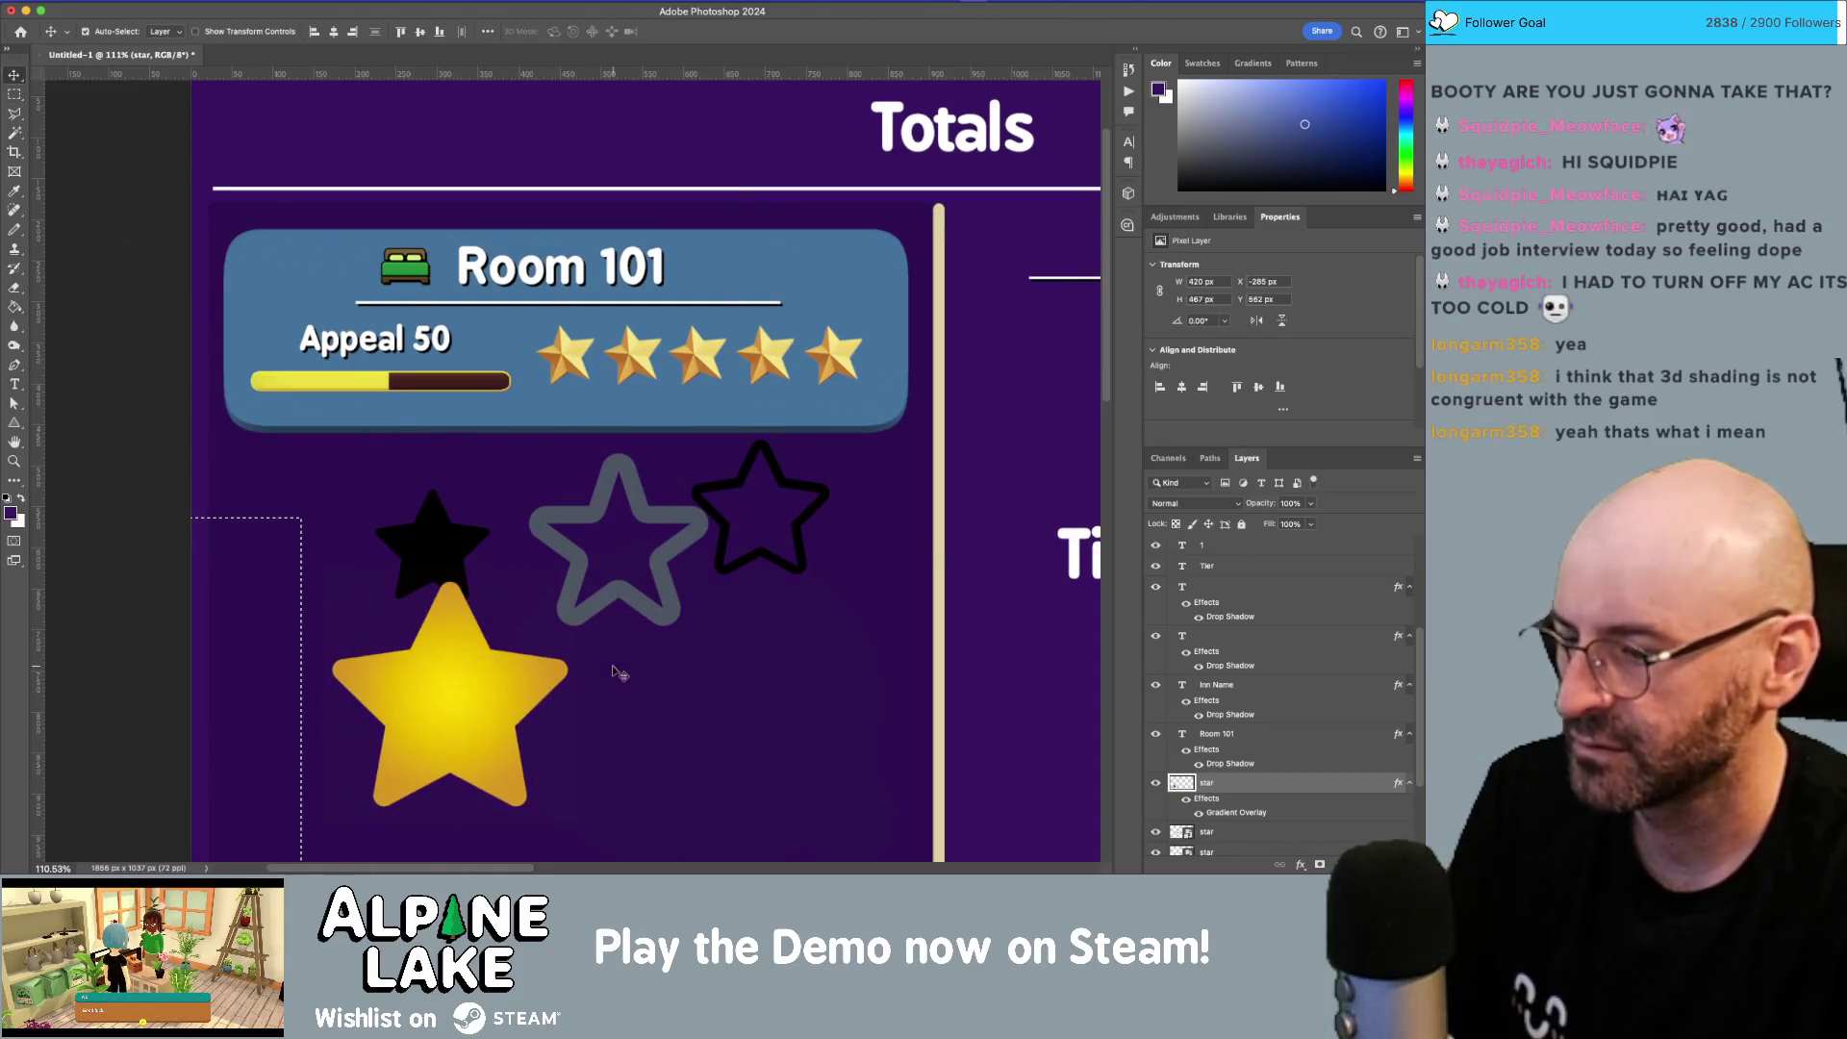
{"action": "left_click", "coordinate": [478, 699]}
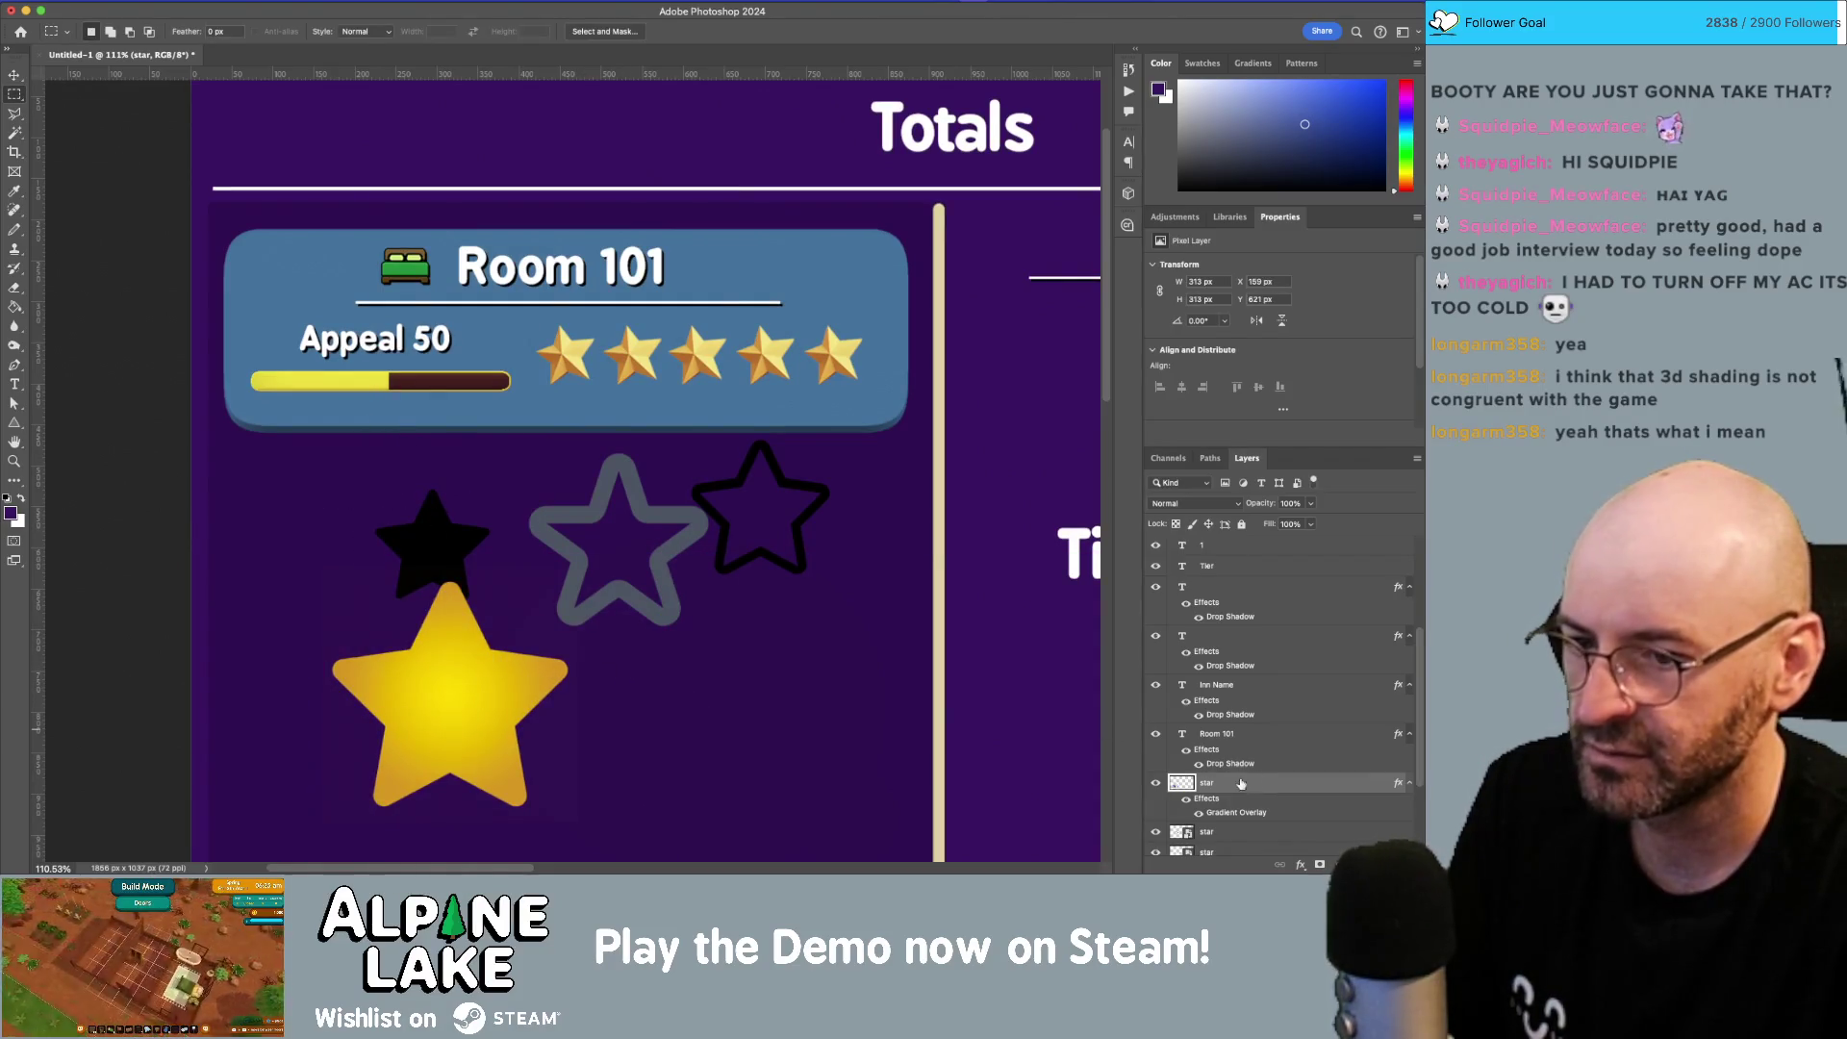
- Nudge the star up-left and test selecting its area by colour, then deselect
{"action": "mouse_move", "coordinate": [470, 697]}
{"action": "left_mouse_down"}
{"action": "mouse_move", "coordinate": [411, 704]}
{"action": "mouse_move", "coordinate": [390, 639]}
{"action": "left_mouse_up"}
{"action": "key", "text": "v"}
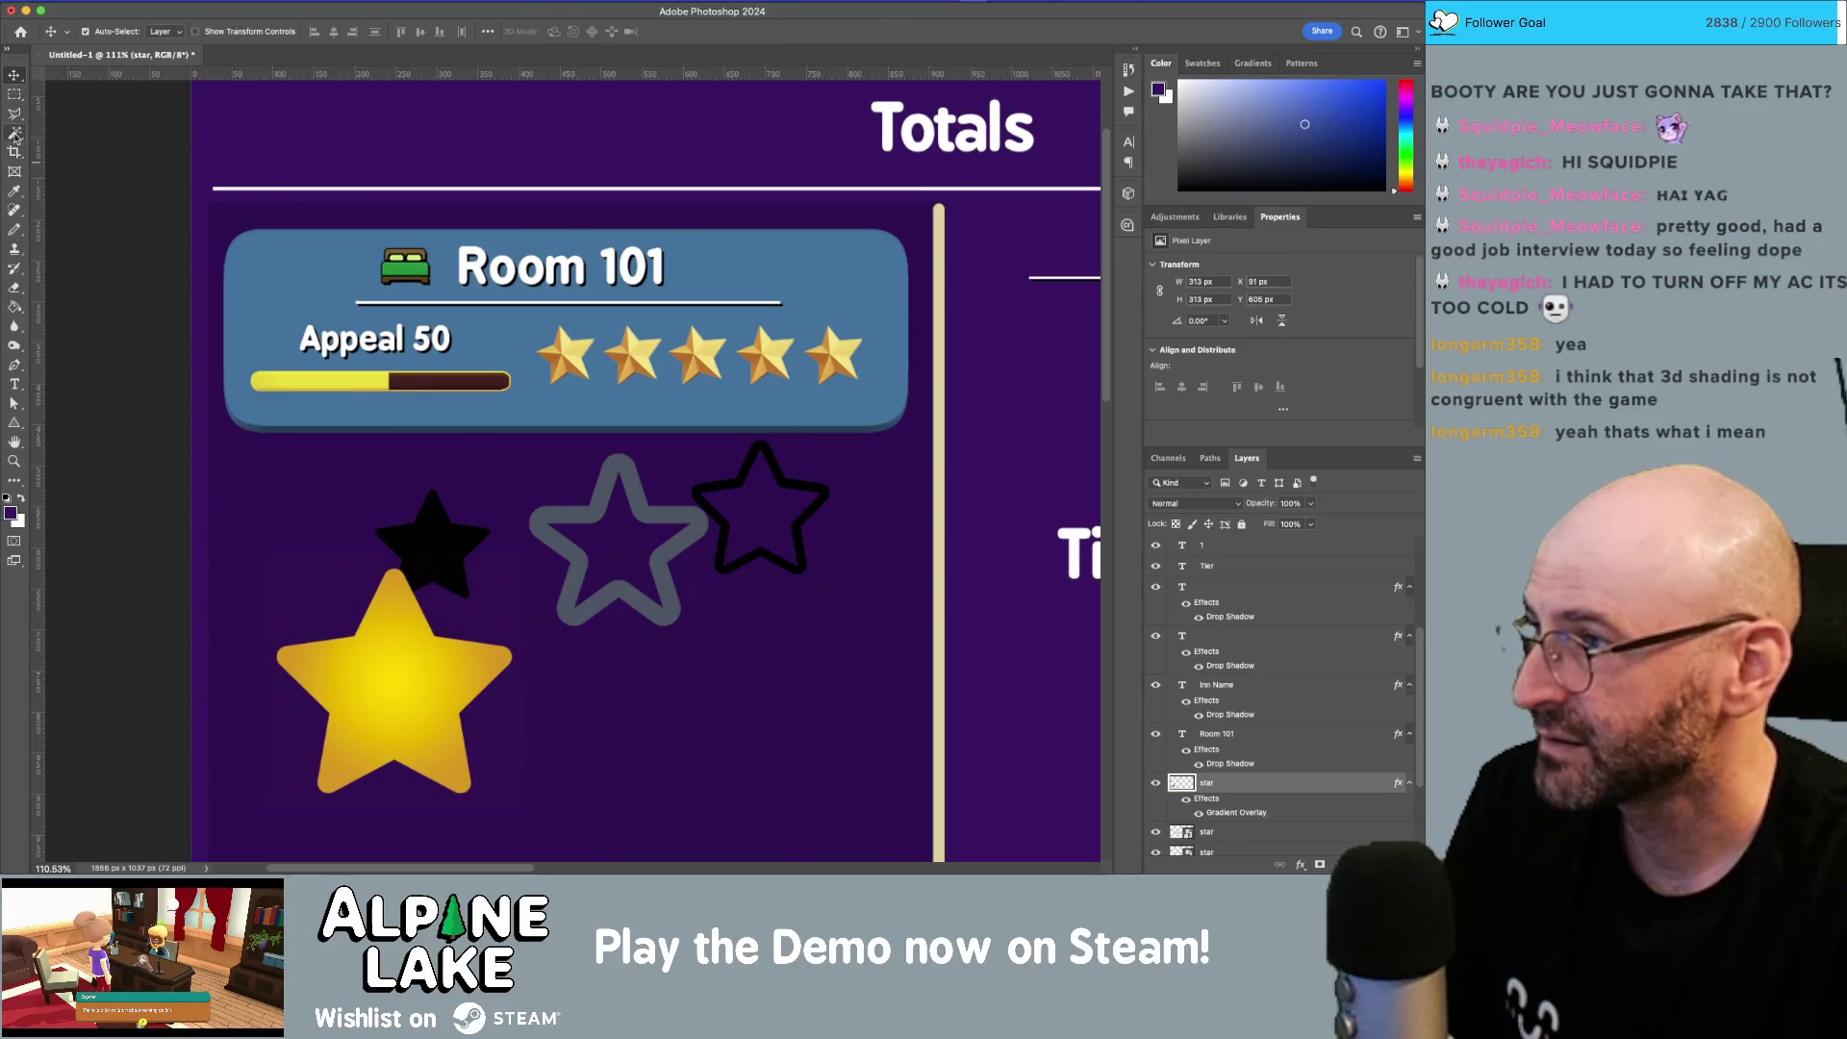
{"action": "left_click", "coordinate": [16, 131]}
{"action": "left_click", "coordinate": [335, 586]}
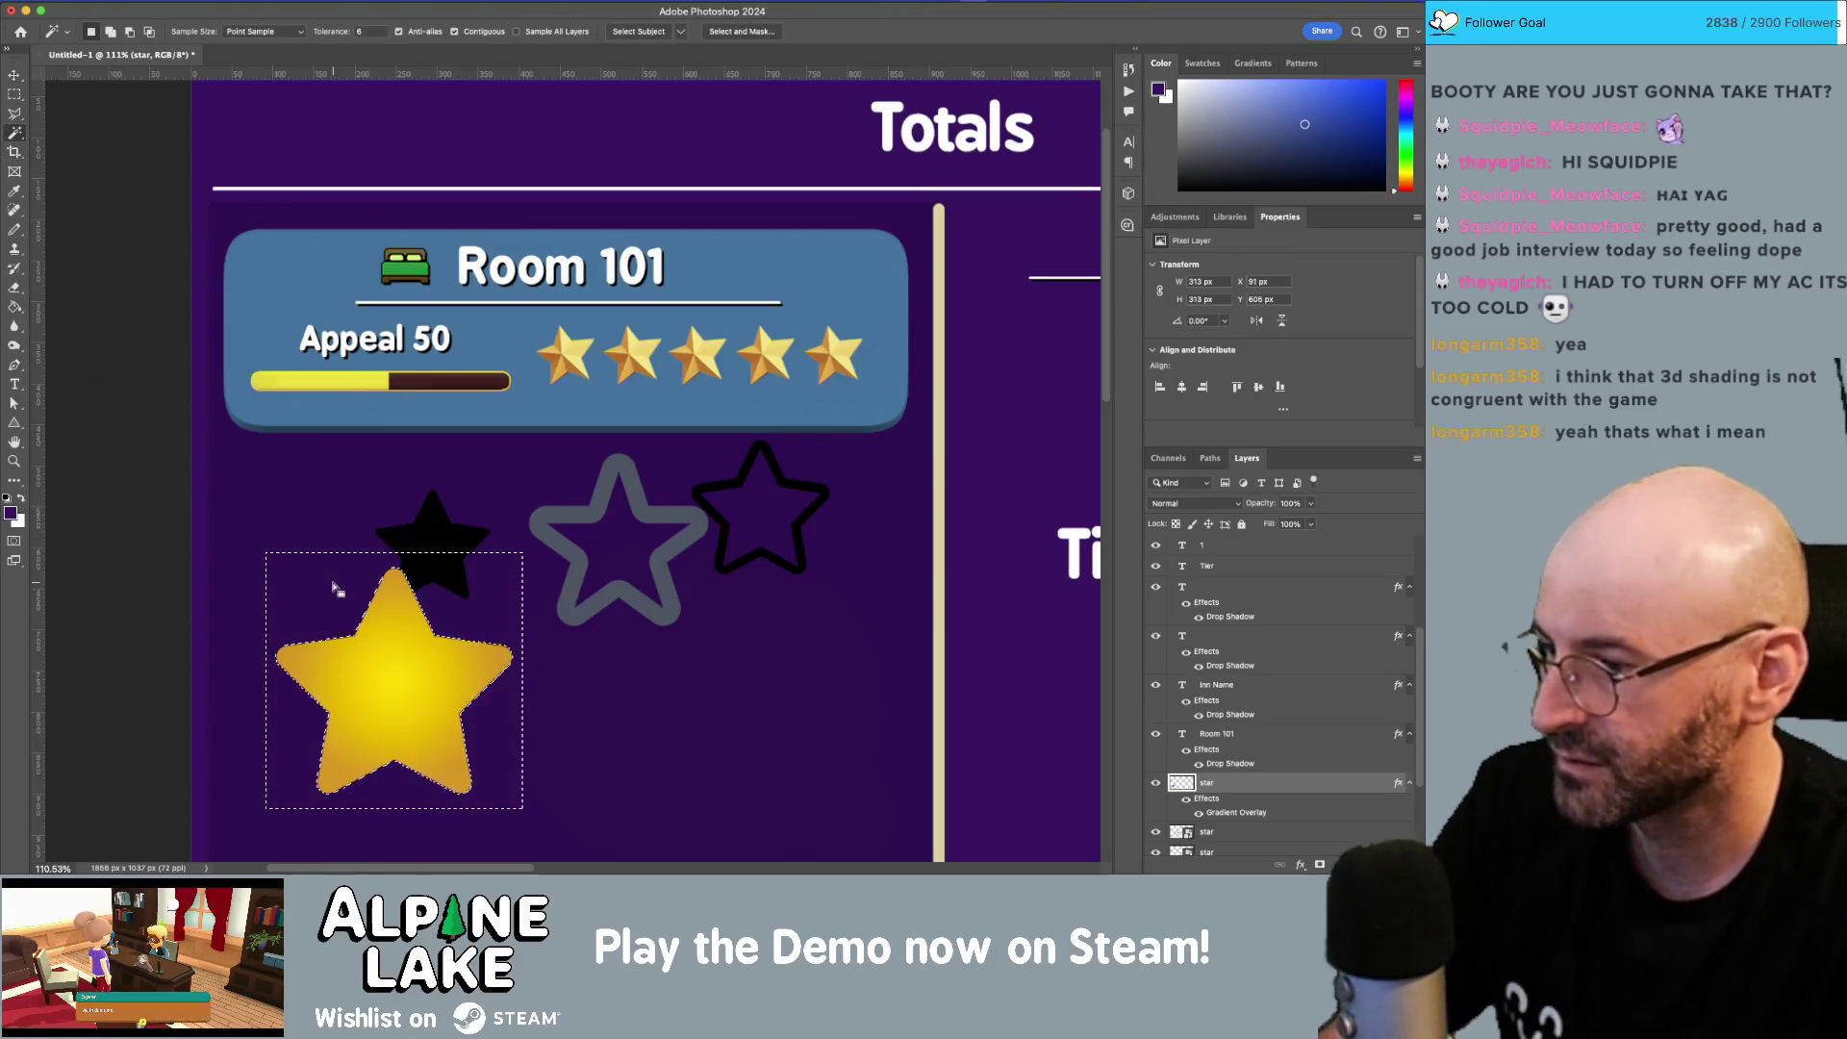
{"action": "key", "text": "ctrl+d"}
{"action": "key", "text": "m"}
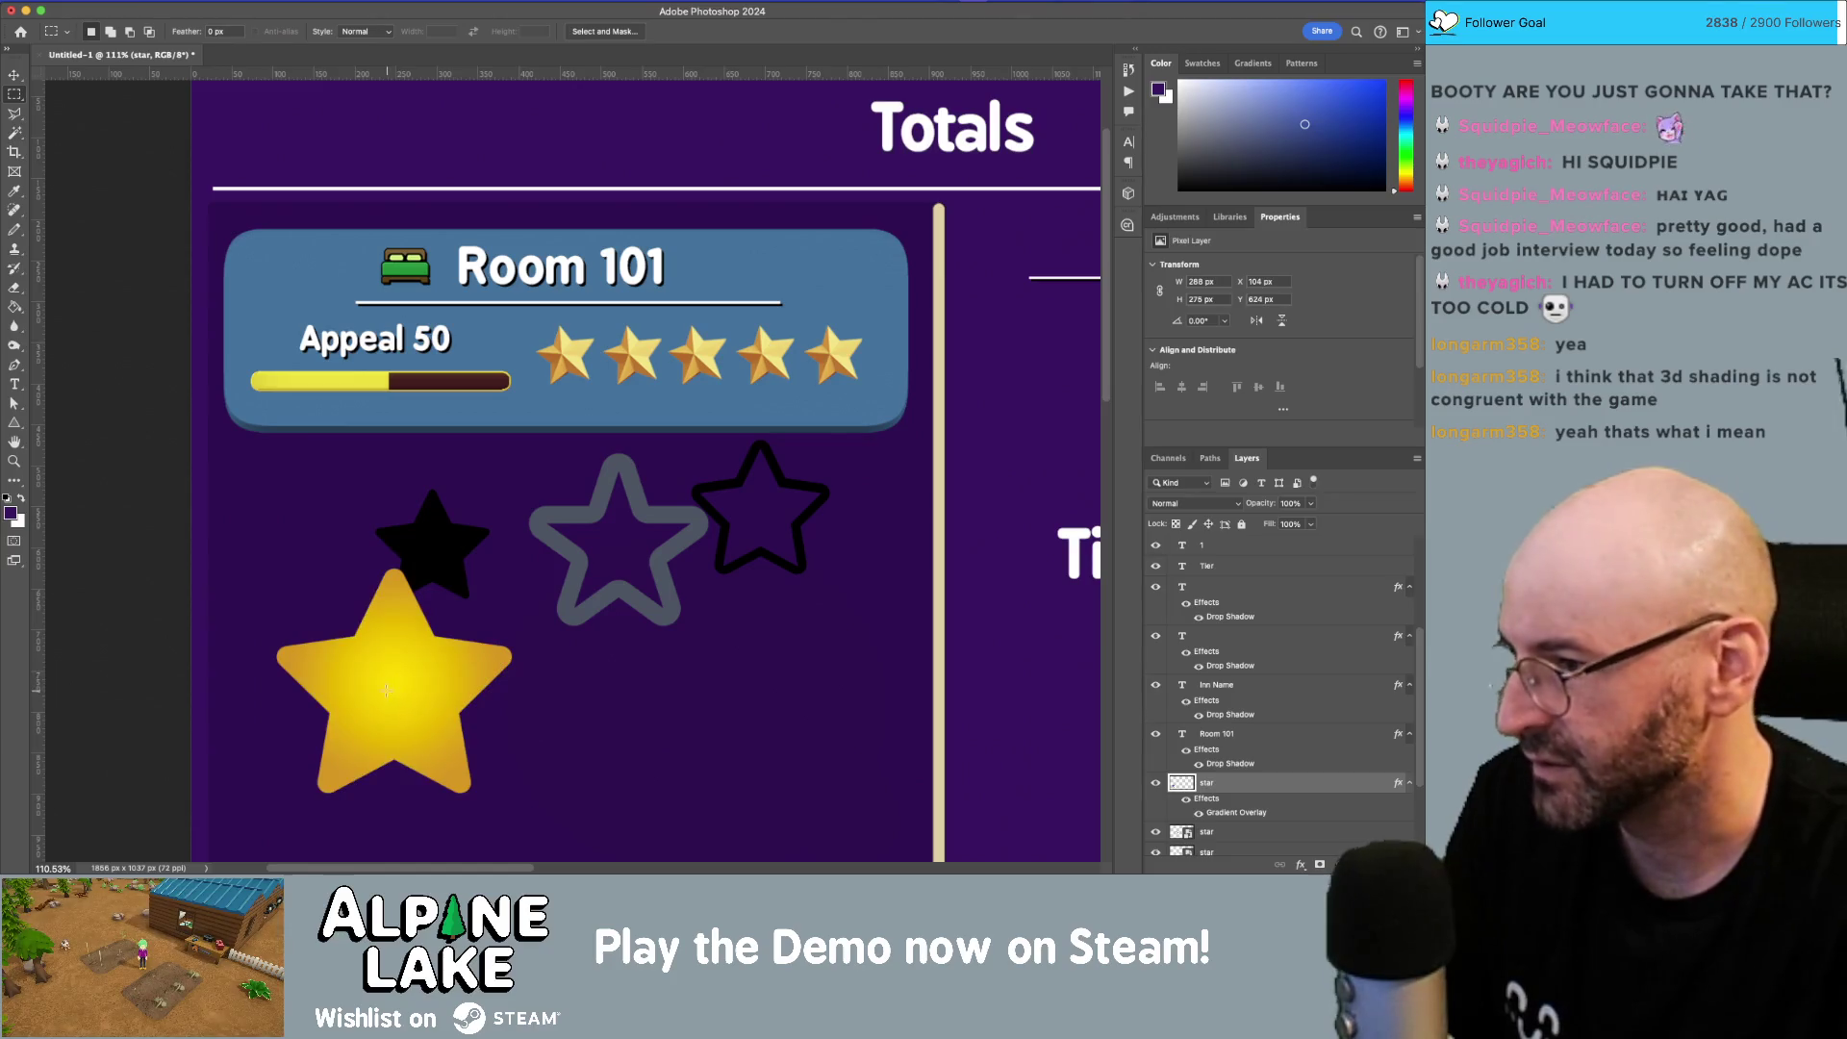
{"action": "key", "text": "h"}
{"action": "double_click", "coordinate": [1288, 787]}
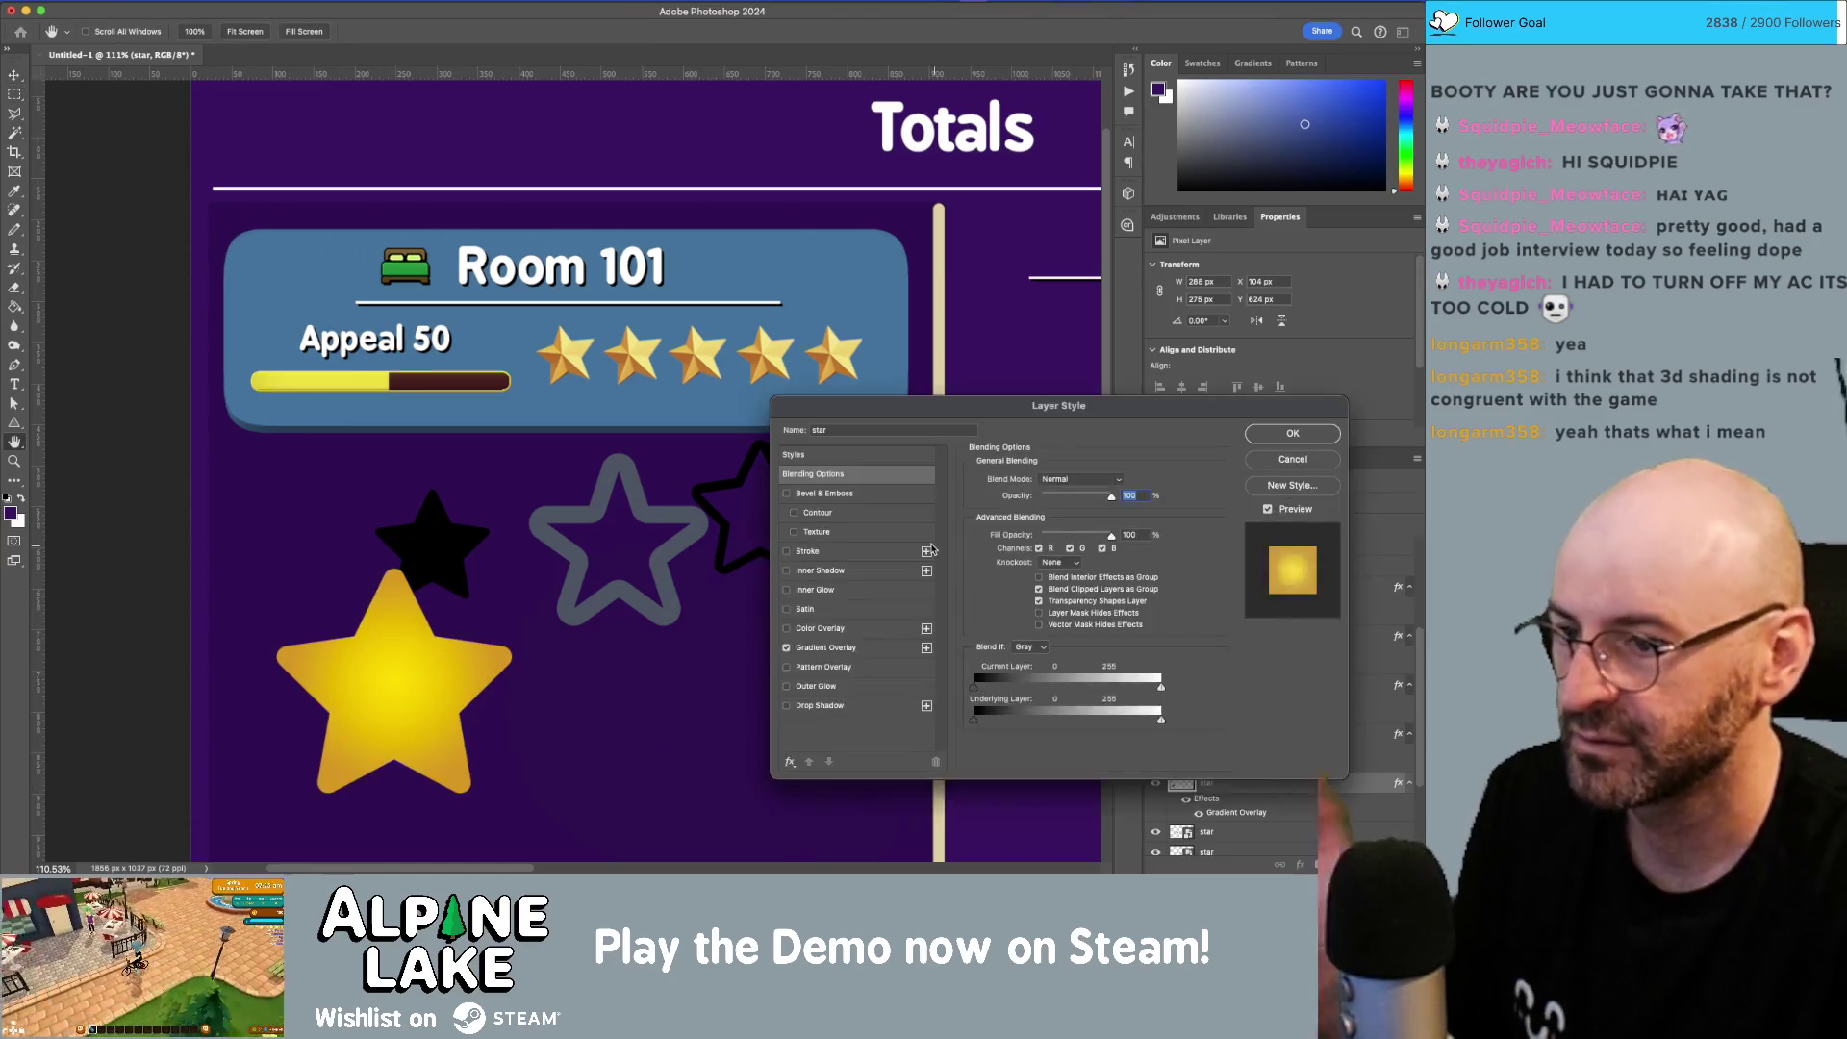
{"action": "left_click", "coordinate": [787, 552]}
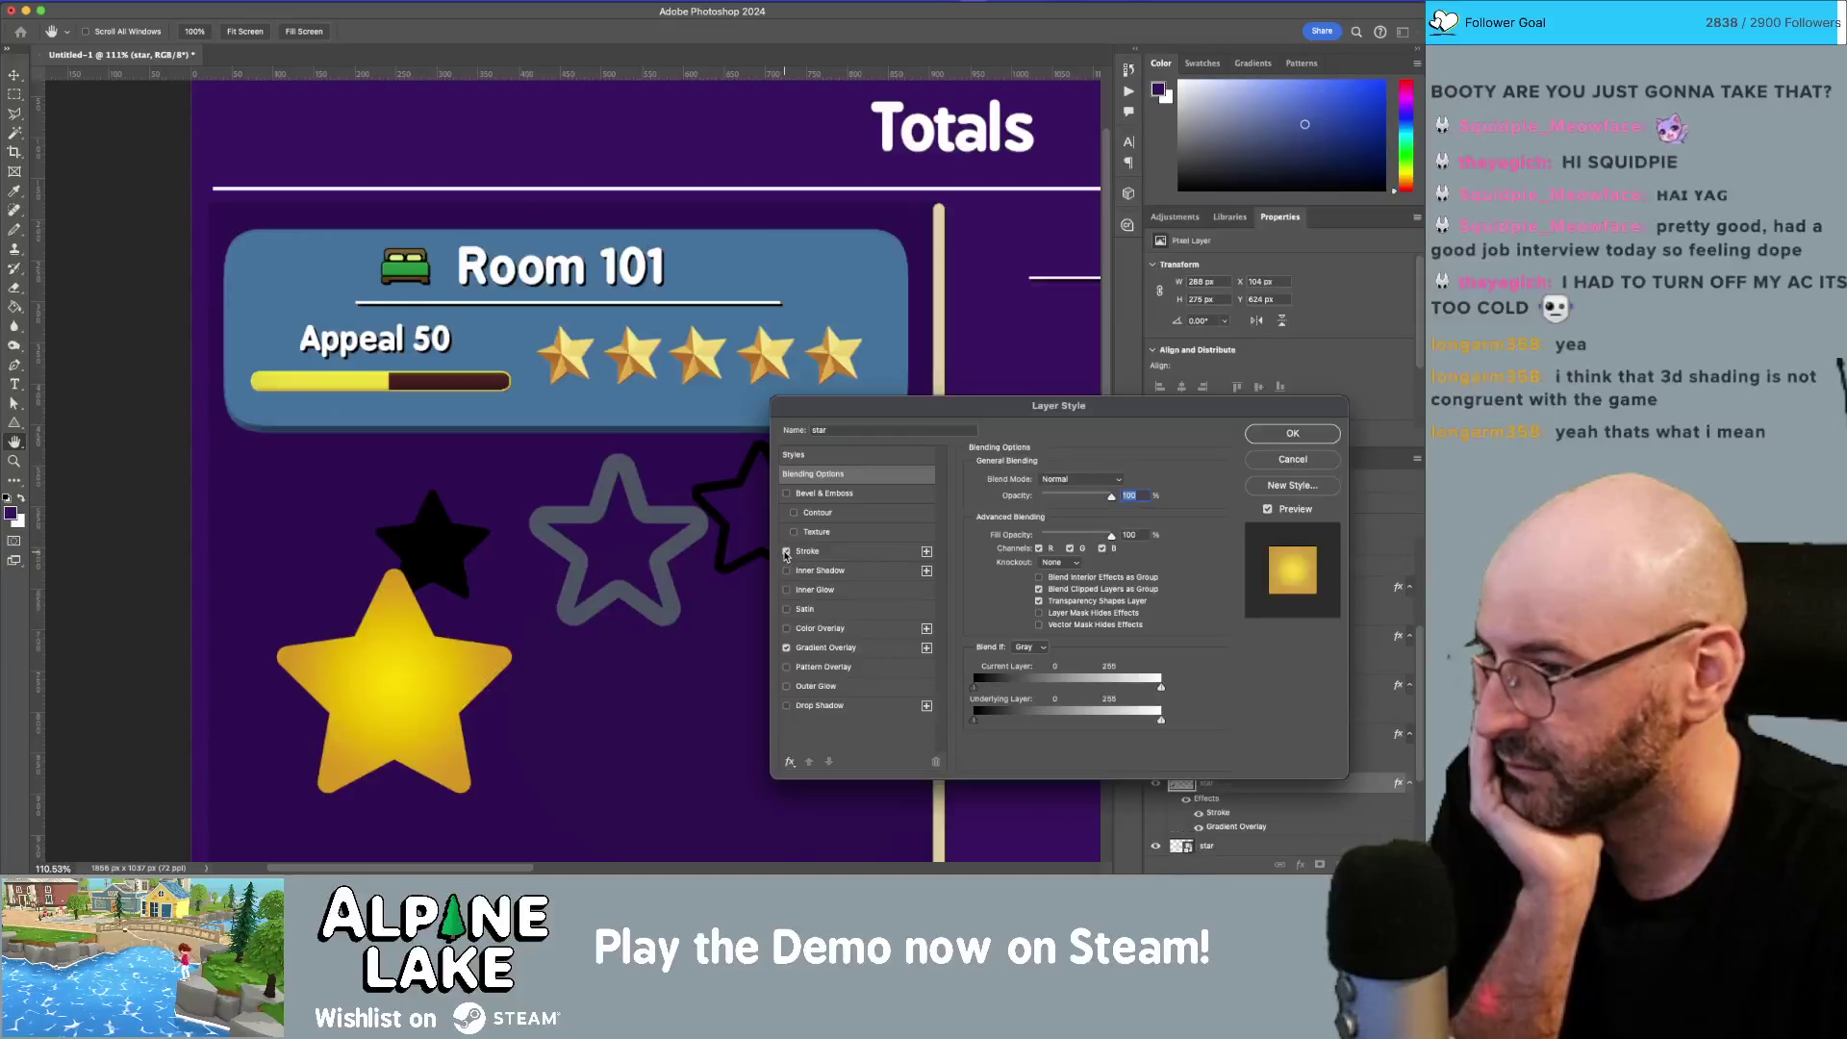
{"action": "left_click", "coordinate": [873, 552]}
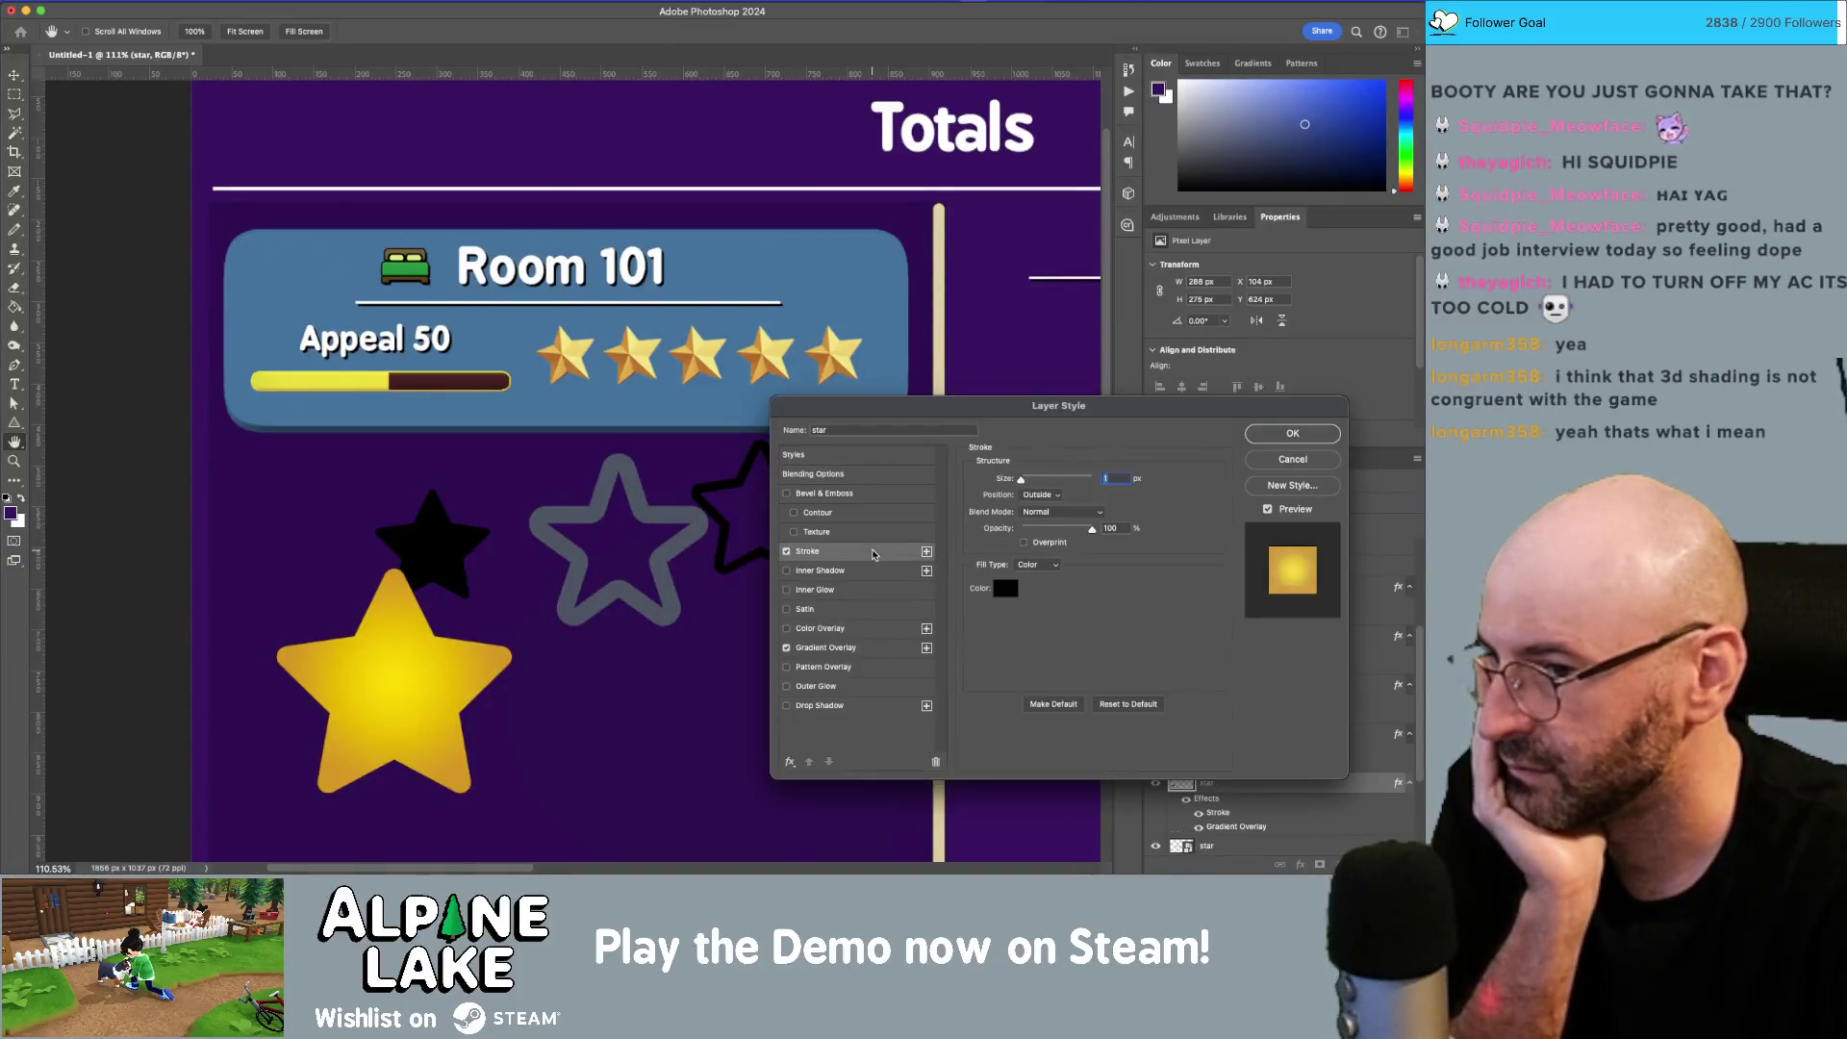
{"action": "left_click_drag", "start_coordinate": [1022, 478], "coordinate": [1030, 482]}
{"action": "left_click", "coordinate": [1037, 493]}
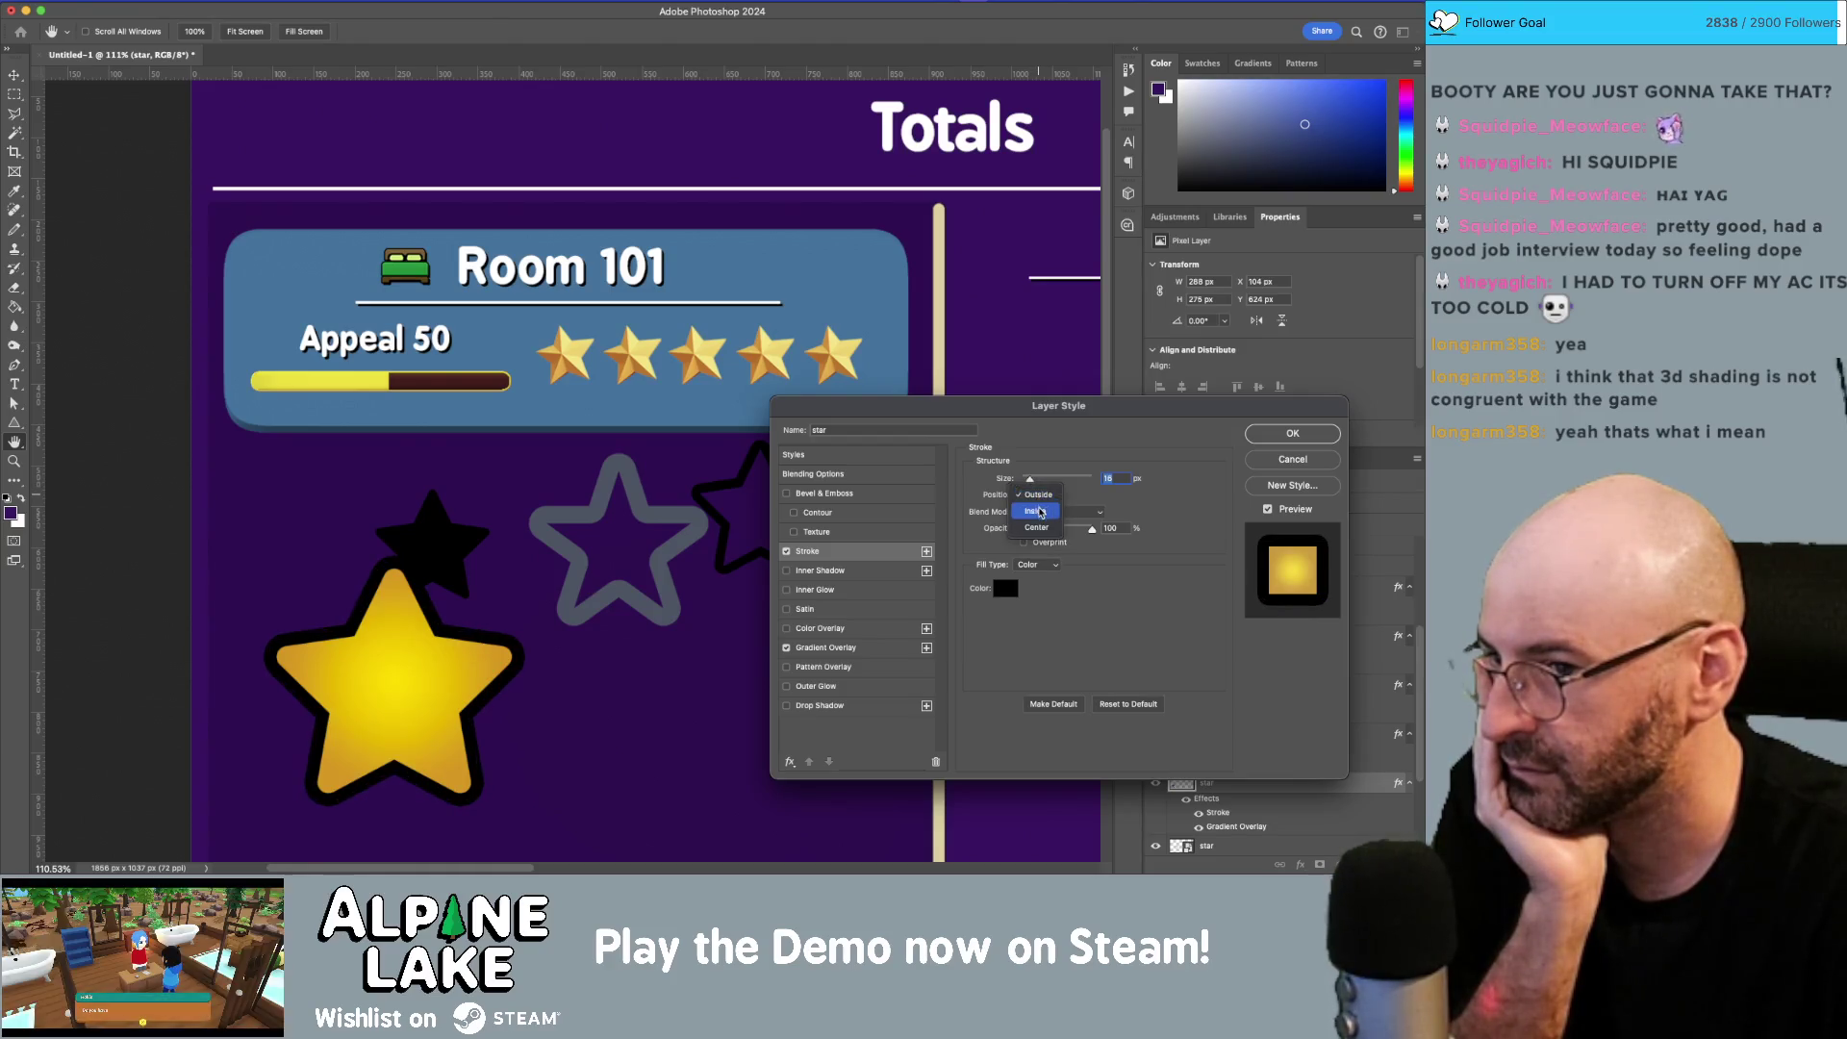
{"action": "left_click", "coordinate": [1036, 528]}
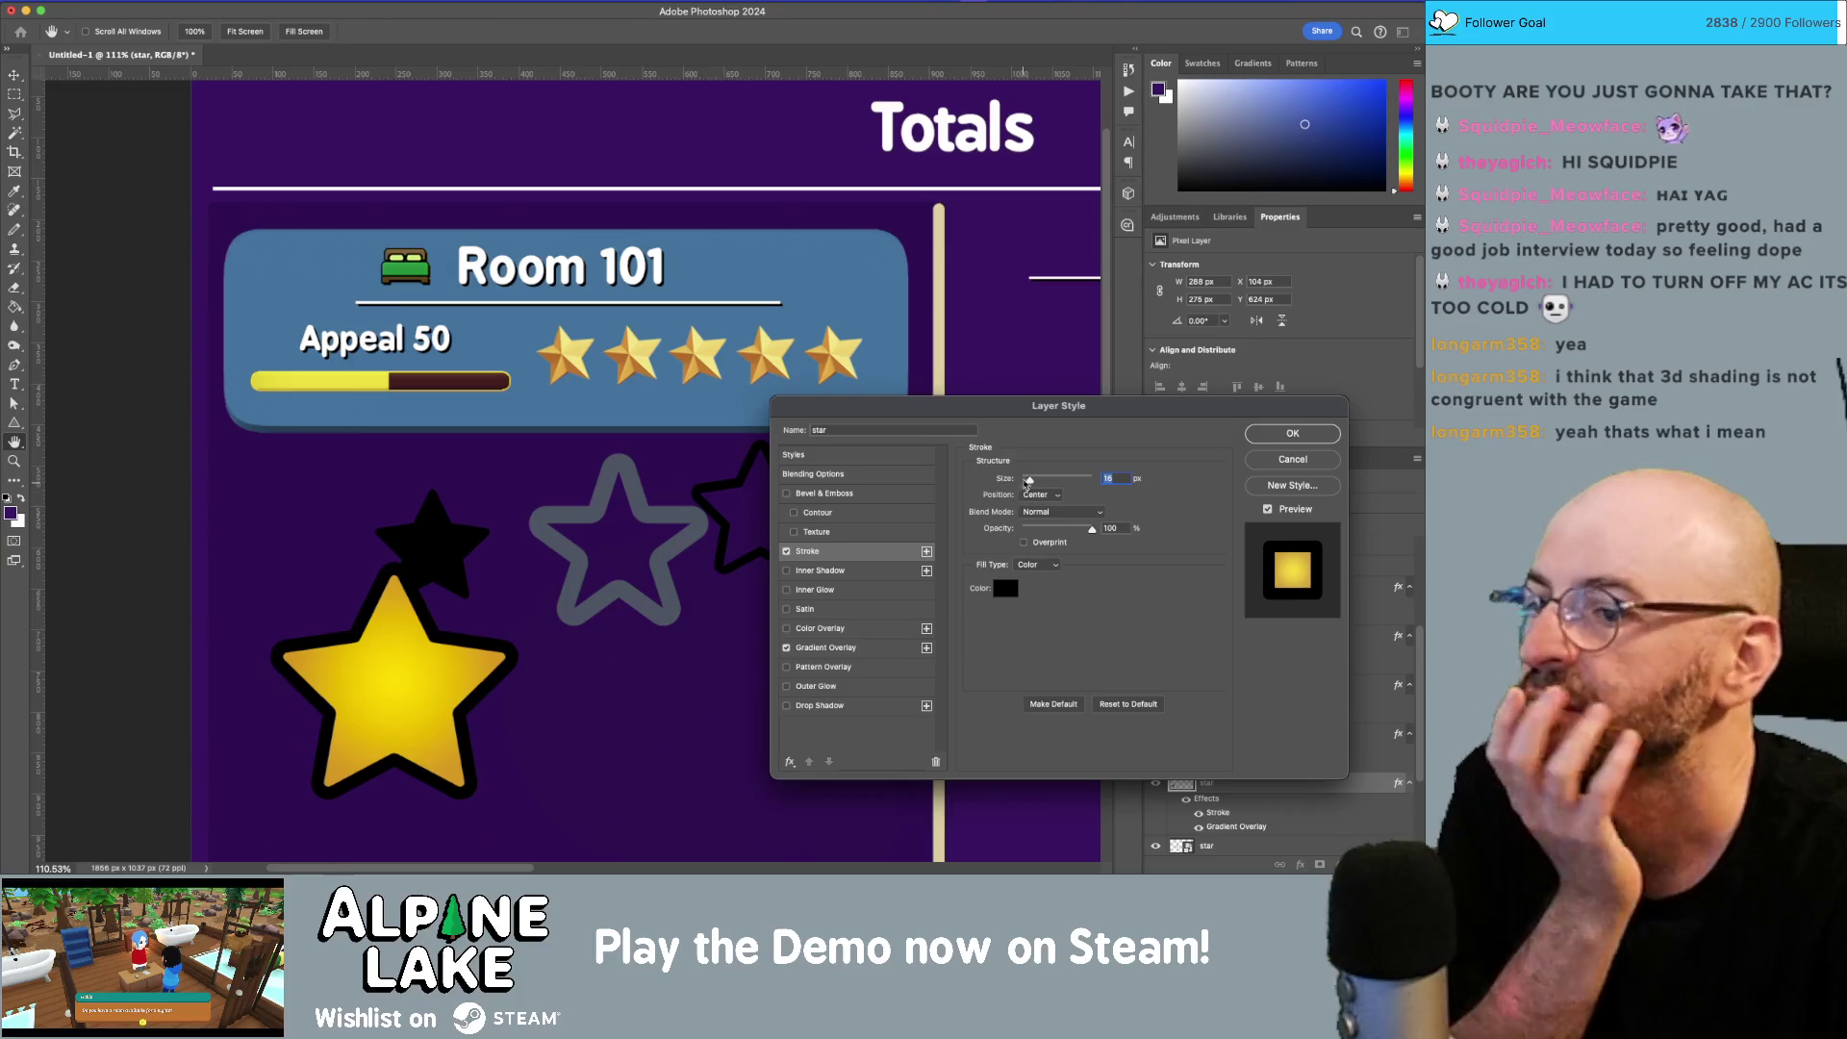
{"action": "left_click", "coordinate": [1034, 495]}
{"action": "left_click", "coordinate": [1037, 470]}
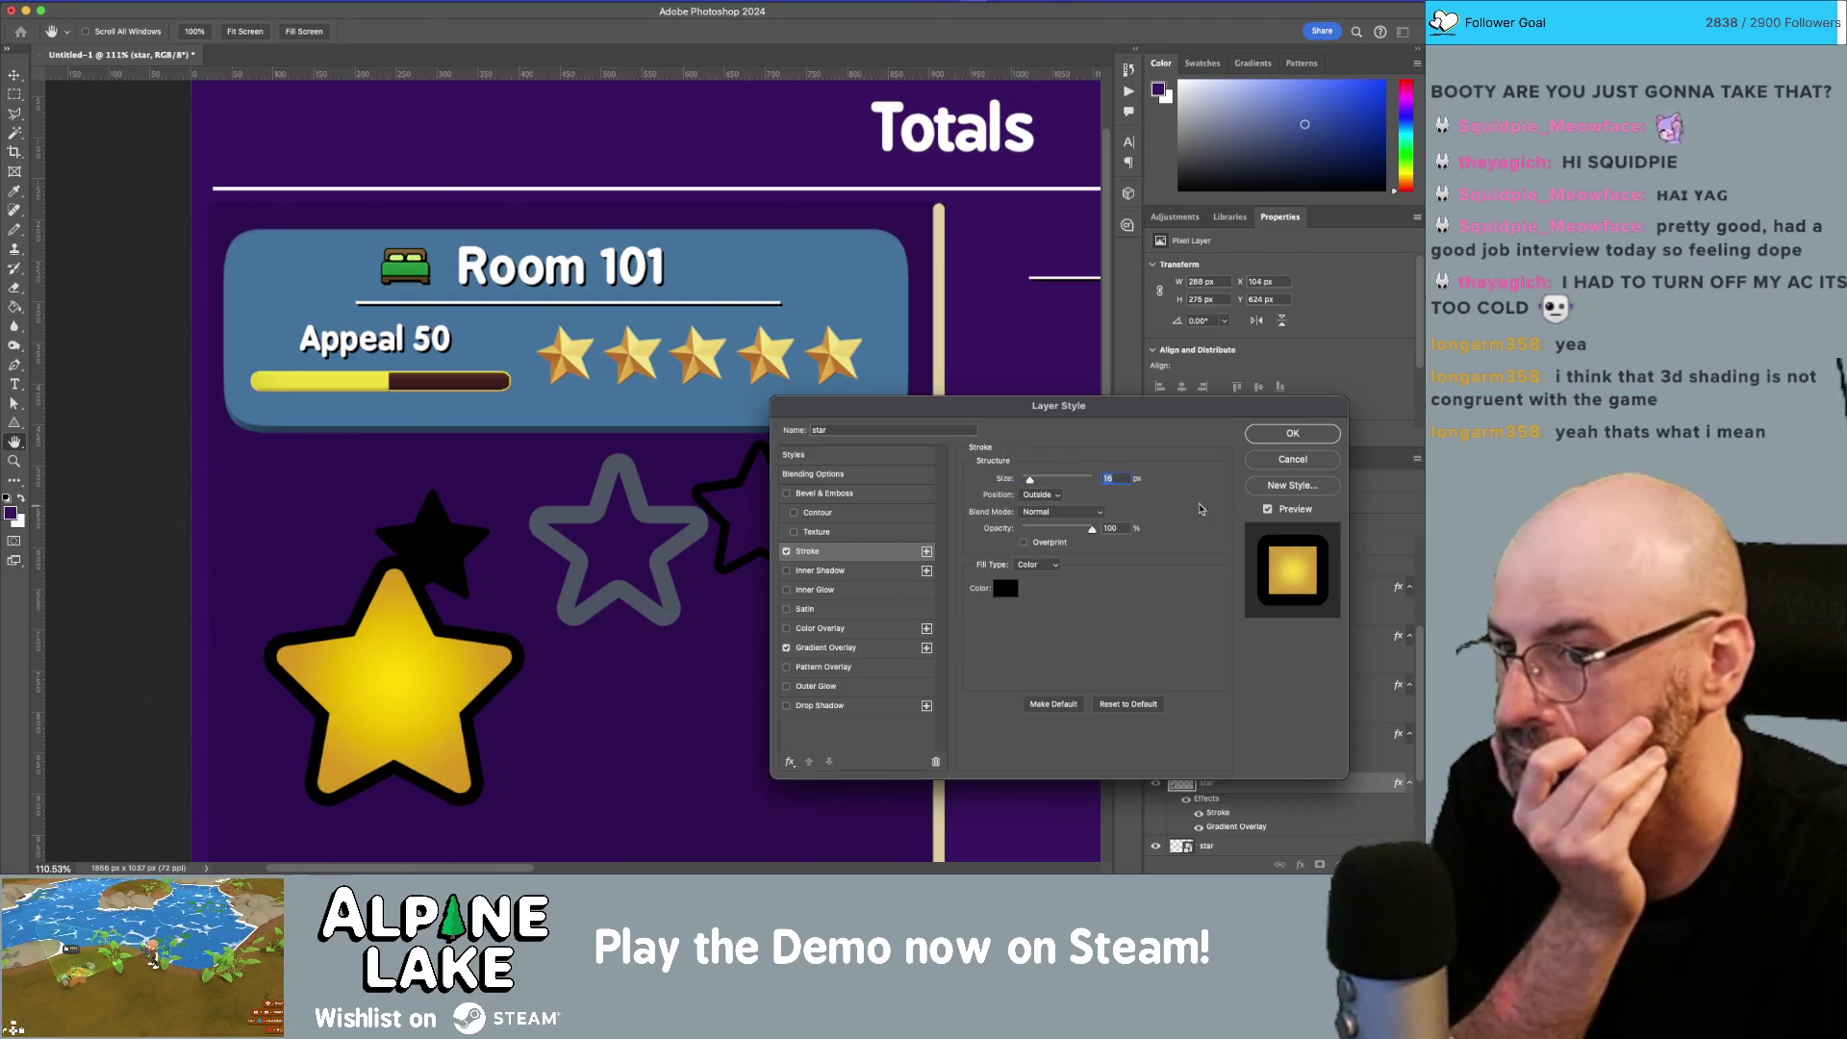
{"action": "left_click", "coordinate": [1292, 459]}
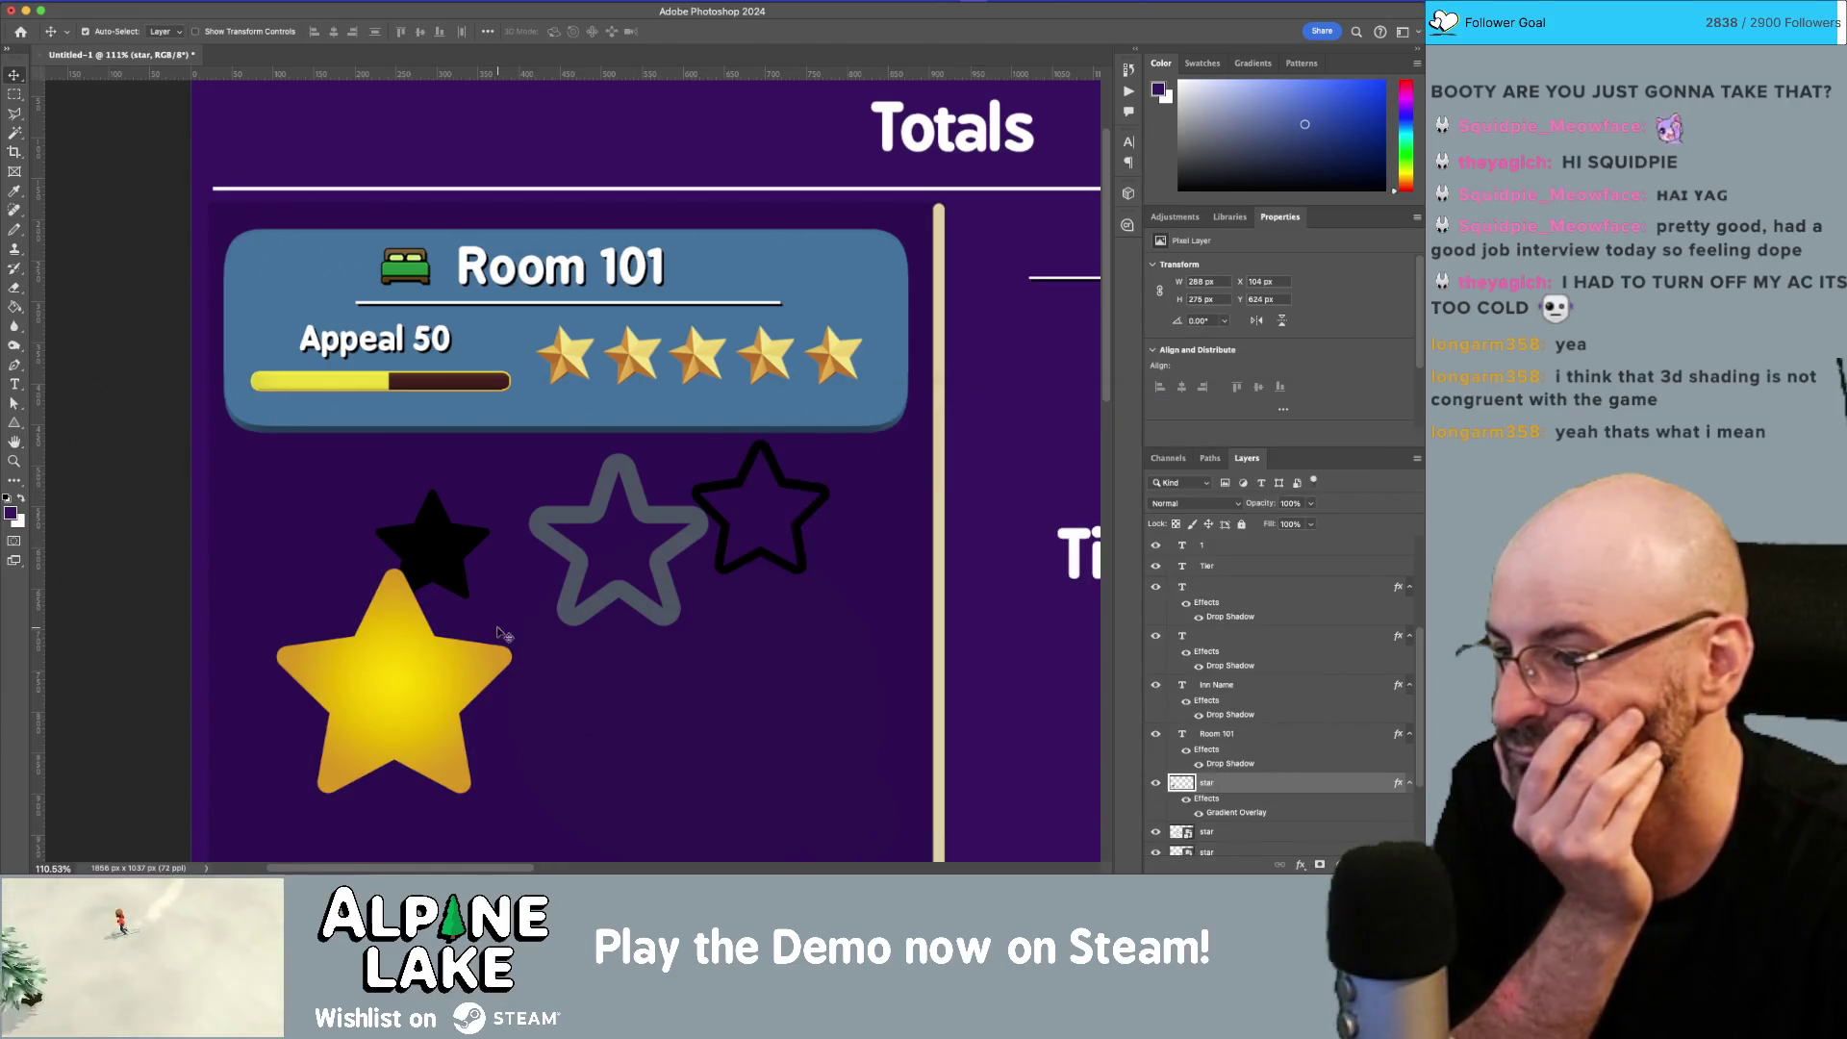
- Reopen the star's Layer Style and give it a short, close Drop Shadow
{"action": "double_click", "coordinate": [1245, 784]}
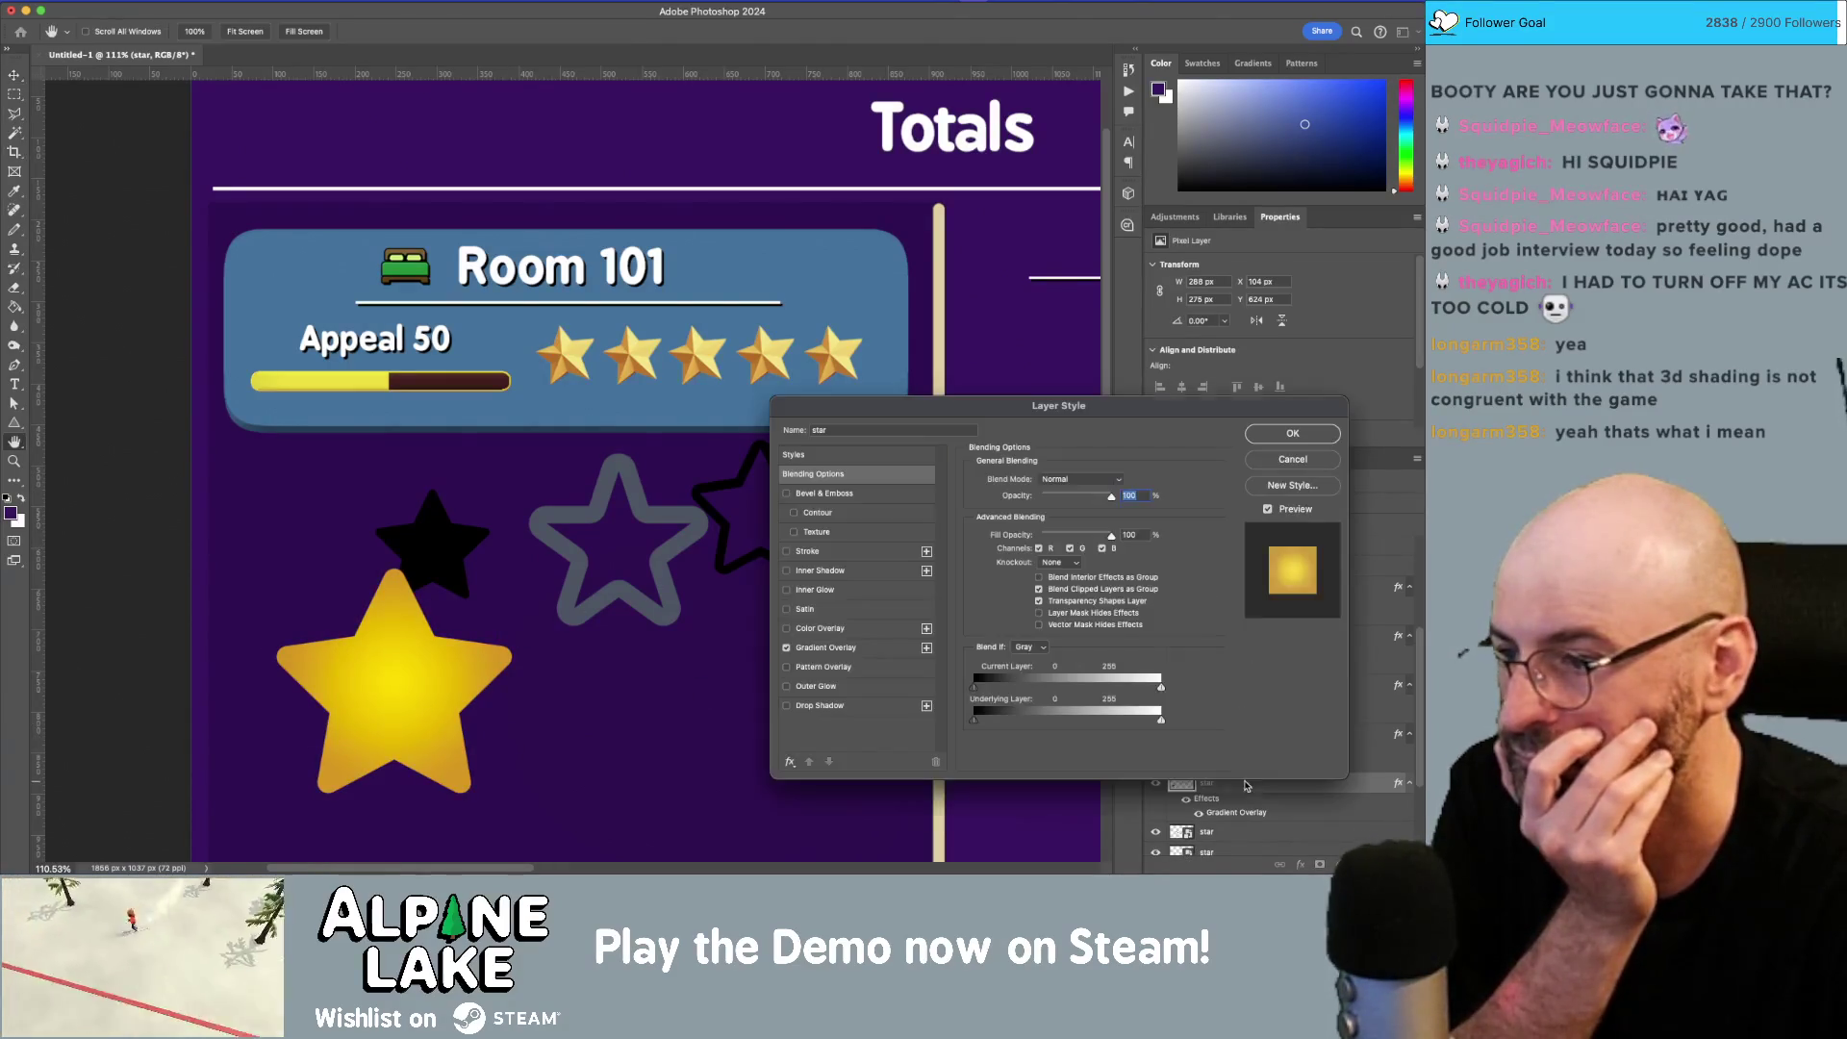
{"action": "left_click", "coordinate": [786, 493]}
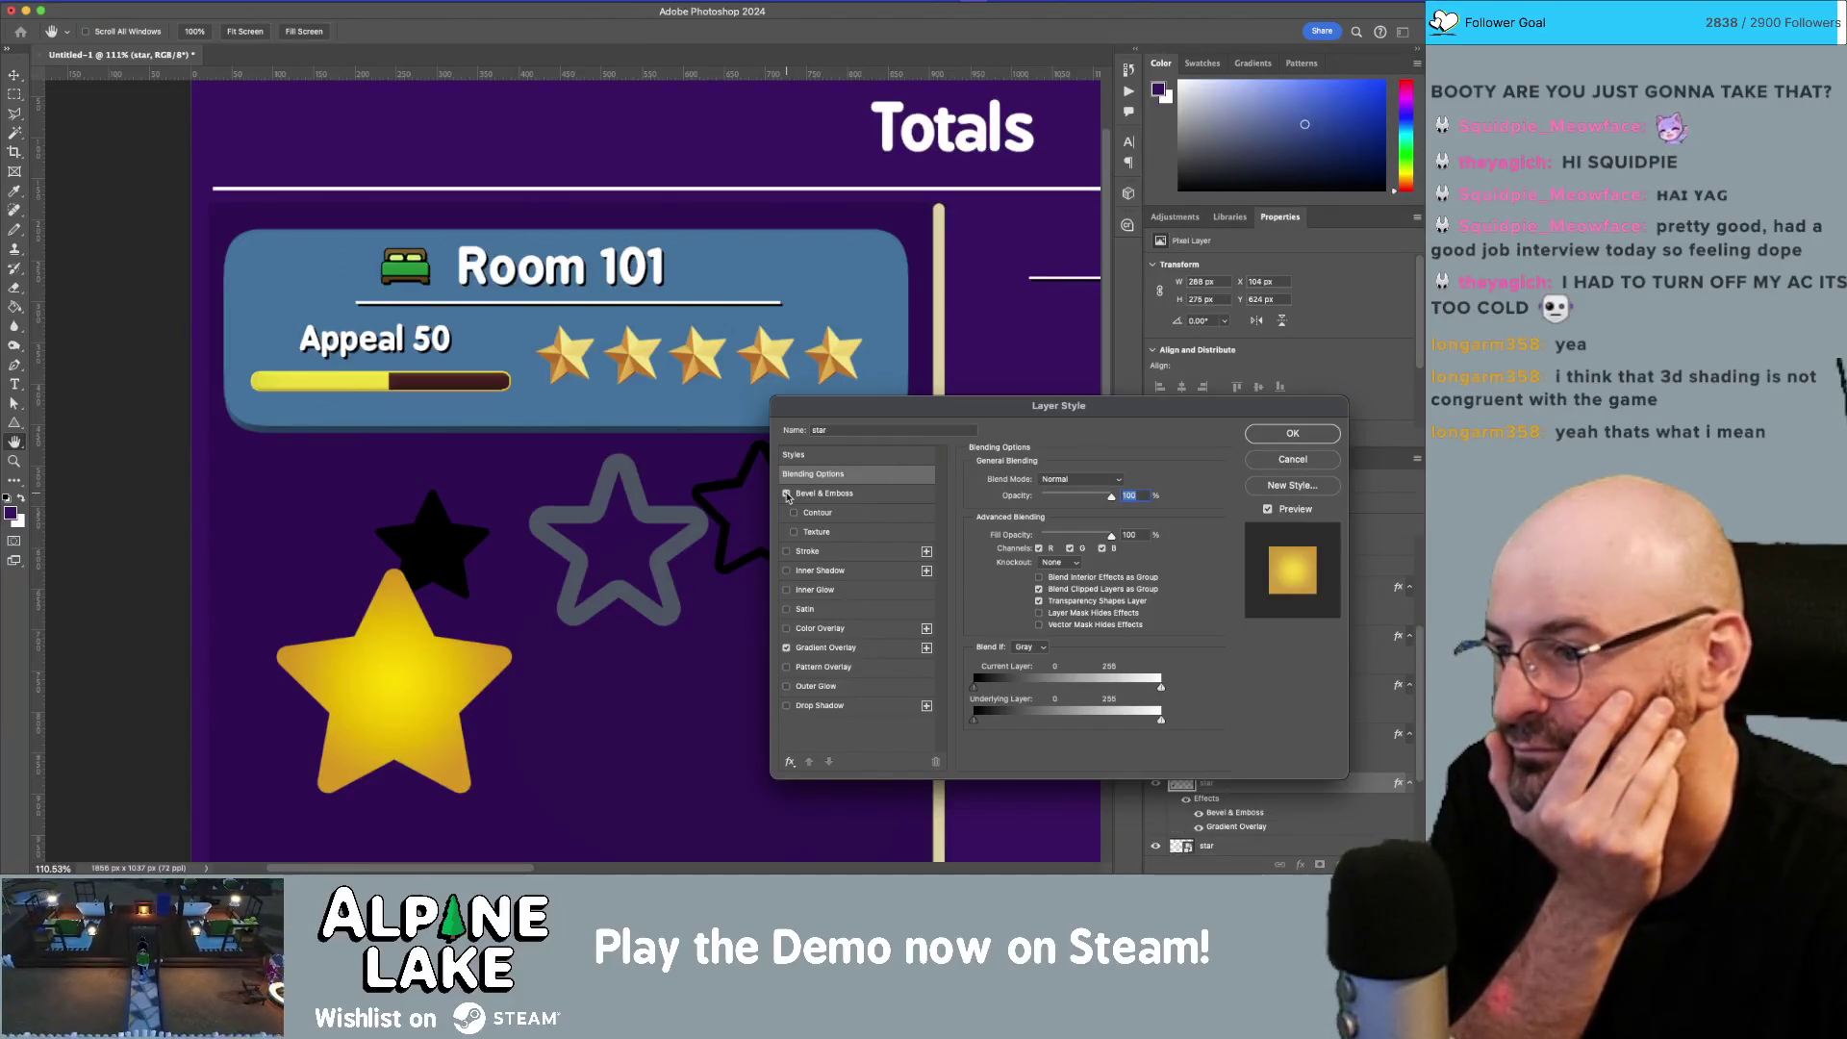
{"action": "left_click", "coordinate": [786, 706]}
{"action": "left_click", "coordinate": [878, 705]}
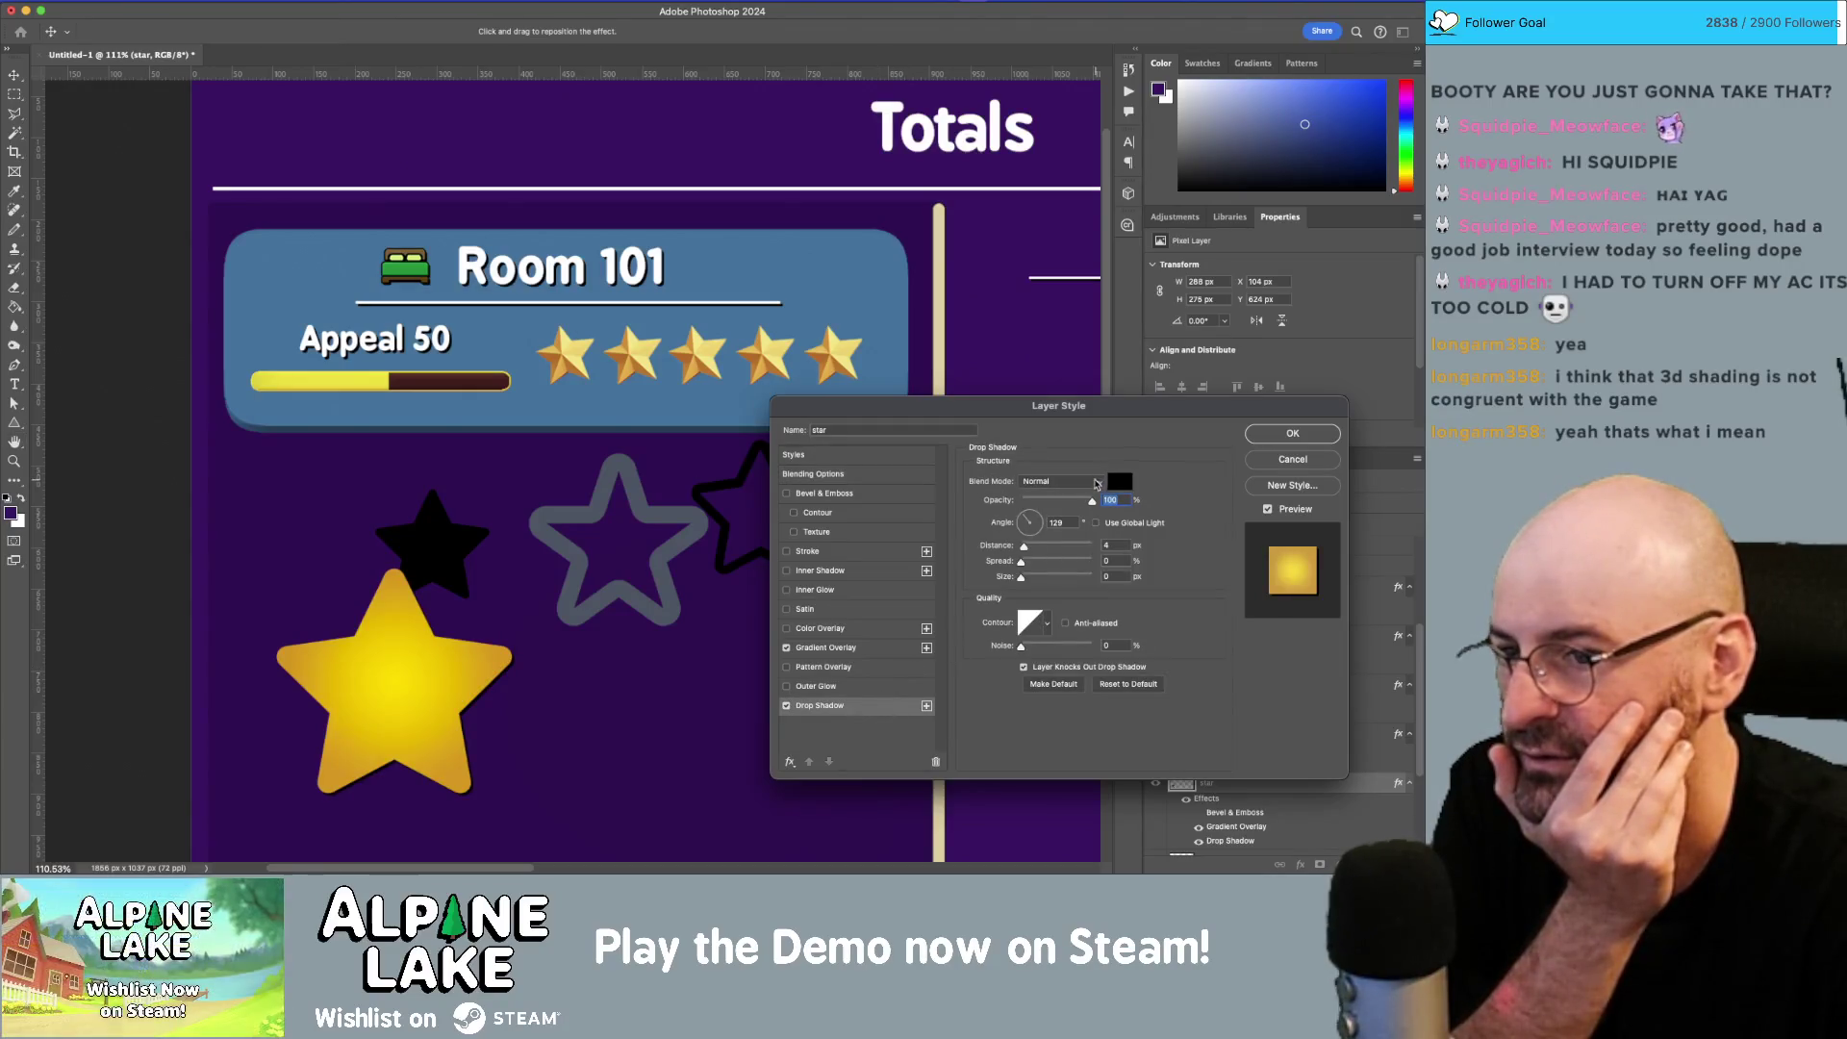
{"action": "left_click_drag", "start_coordinate": [1026, 548], "coordinate": [1032, 551]}
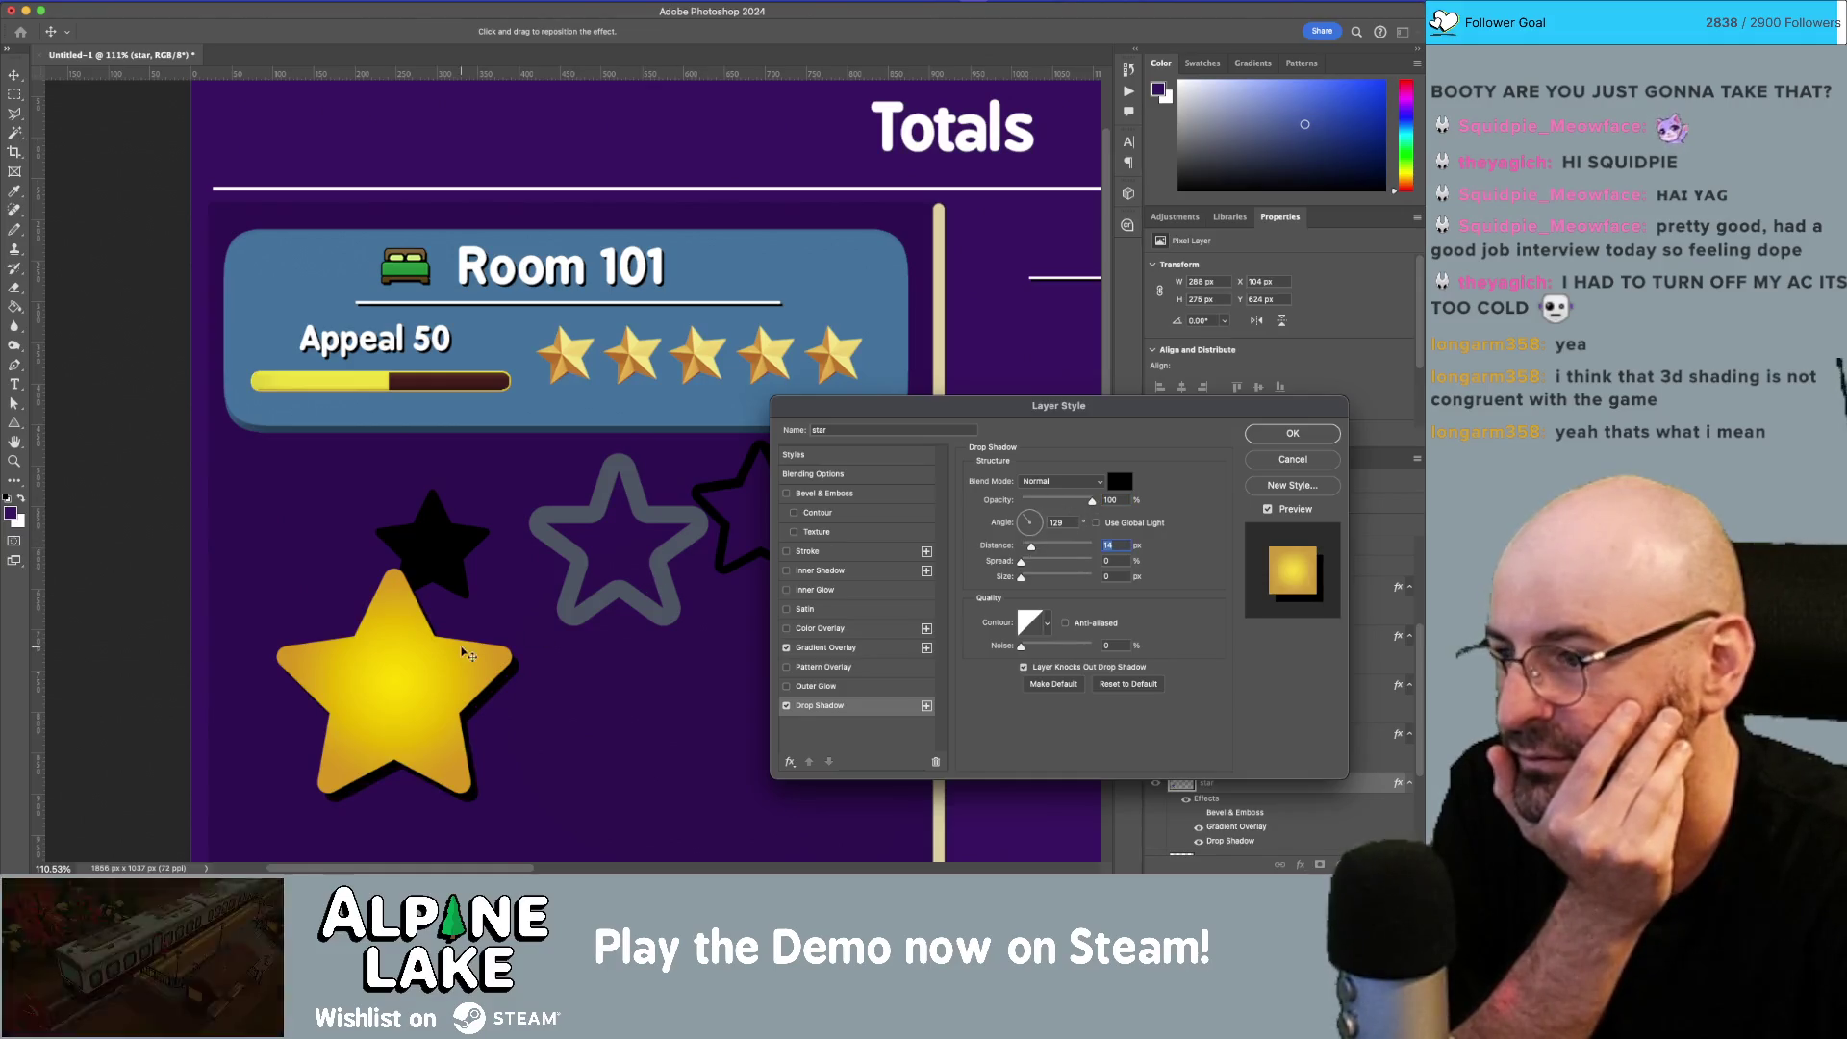
{"action": "left_click_drag", "start_coordinate": [470, 656], "coordinate": [603, 395]}
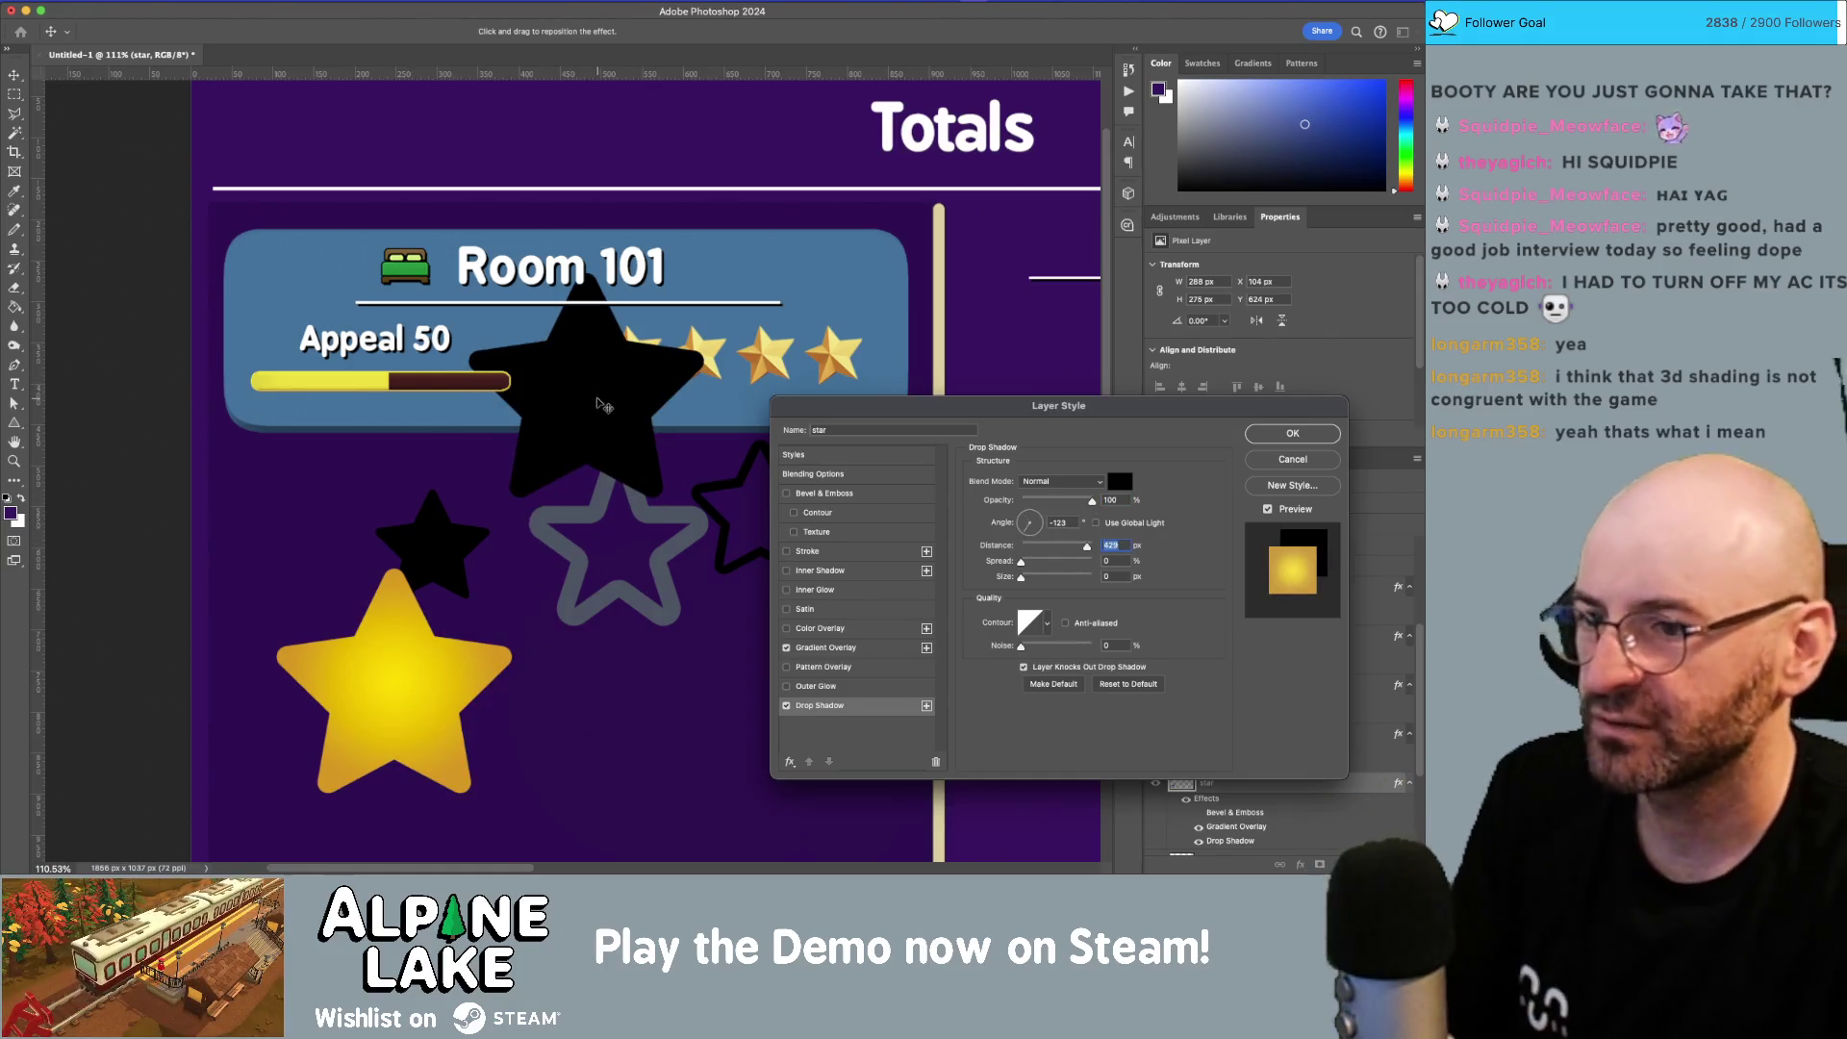
{"action": "left_click_drag", "start_coordinate": [1085, 546], "coordinate": [1023, 545]}
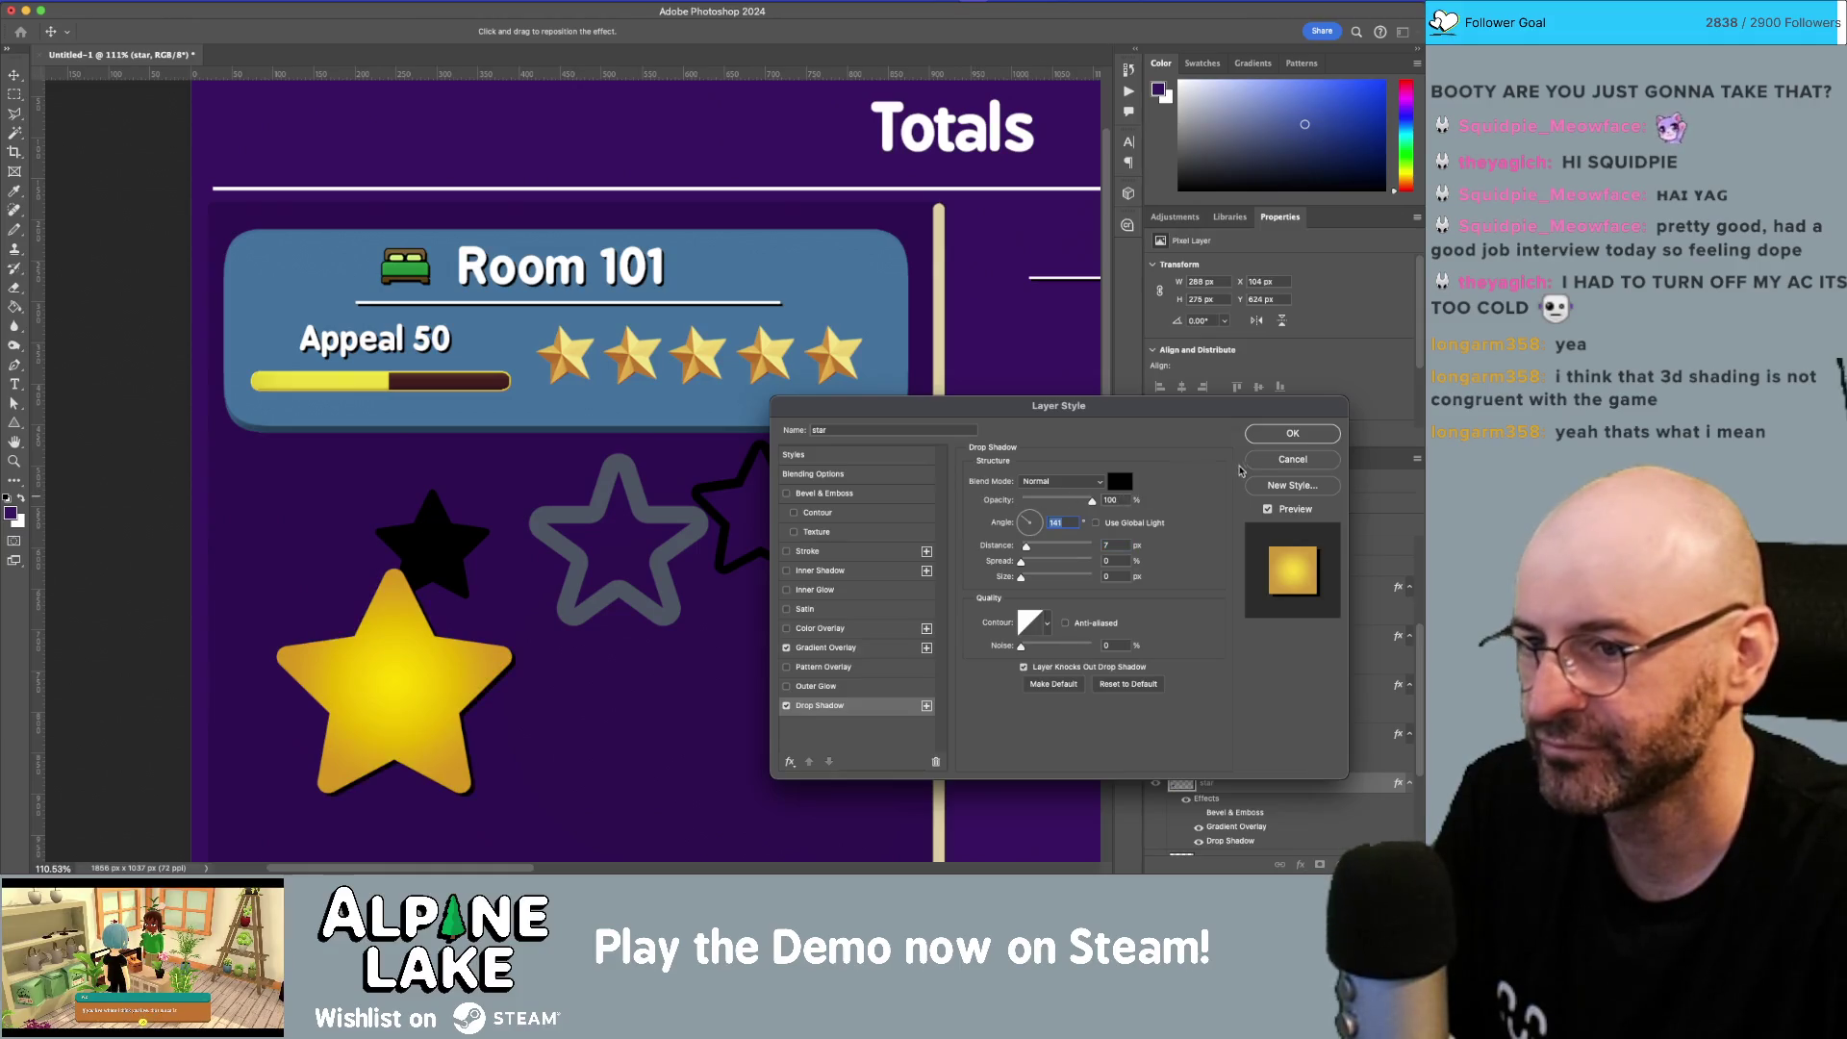
- Apply the shadow, move the gold star toward the middle and drag the five small stars off the card
{"action": "left_click", "coordinate": [1294, 434]}
{"action": "left_click_drag", "start_coordinate": [370, 688], "coordinate": [564, 592]}
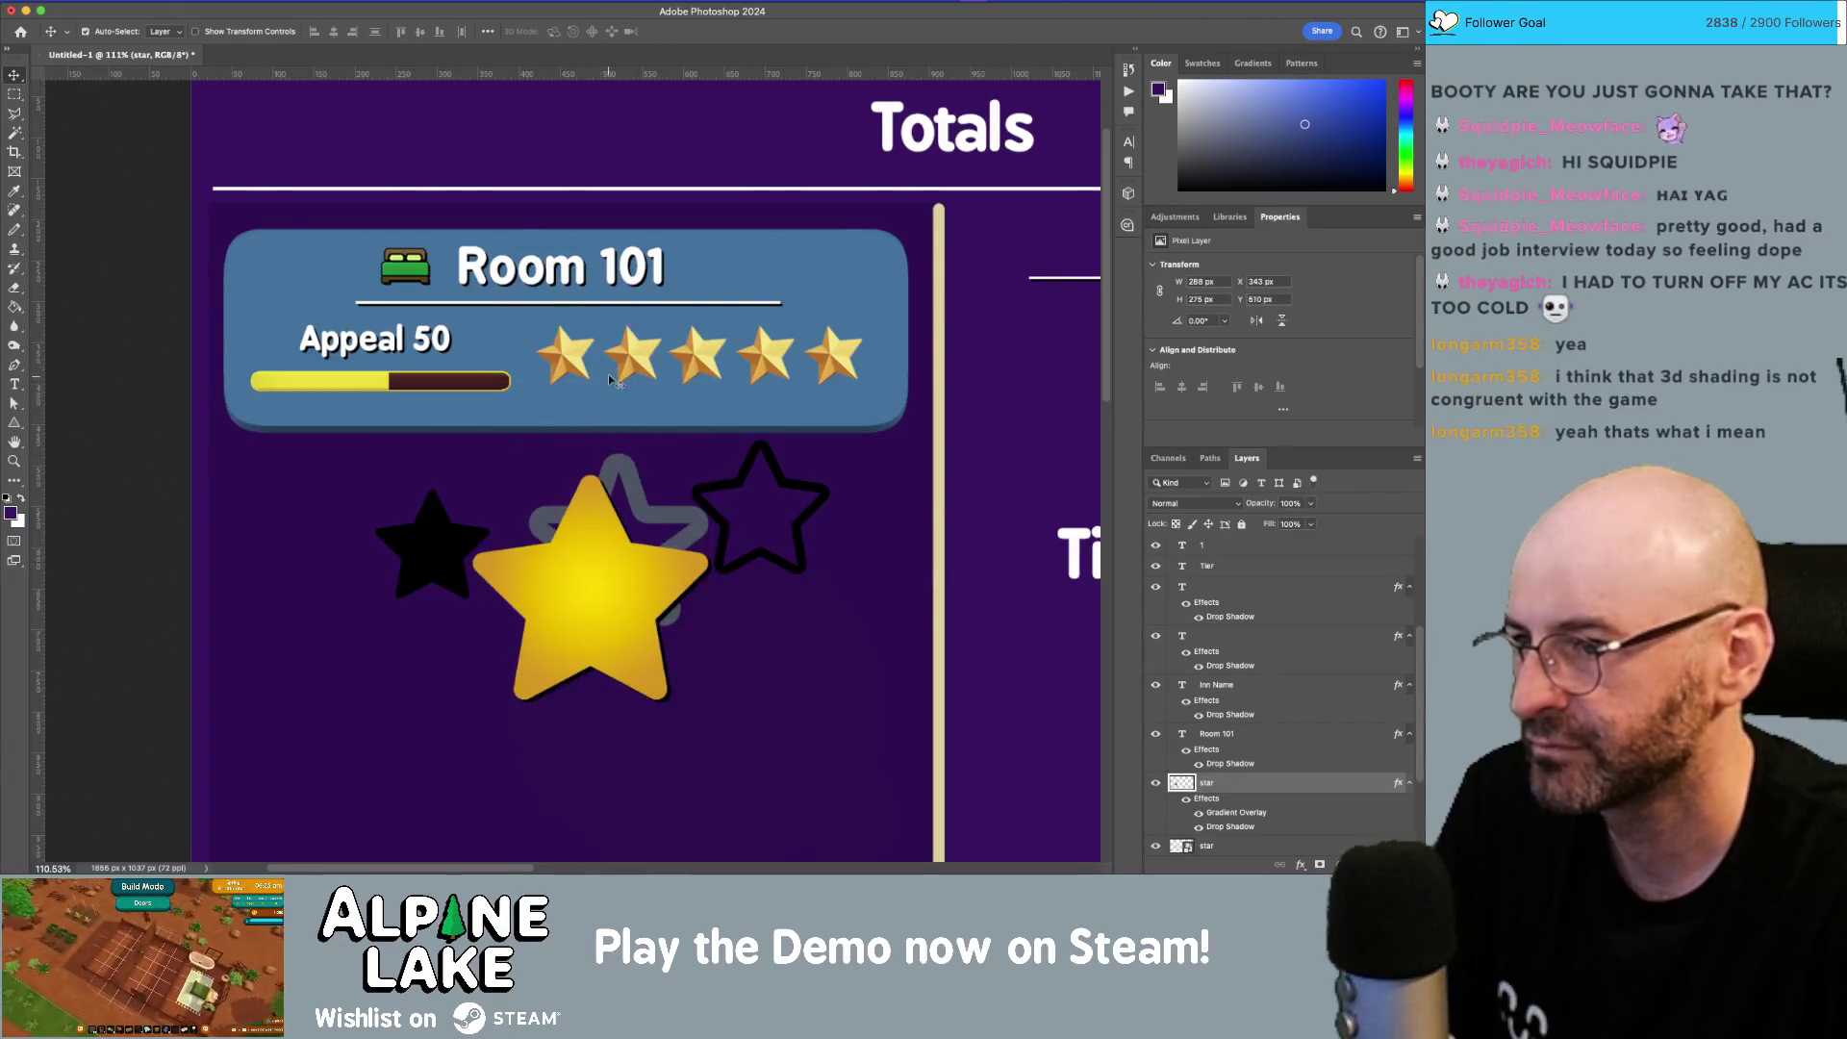
{"action": "left_click_drag", "start_coordinate": [635, 353], "coordinate": [635, 552]}
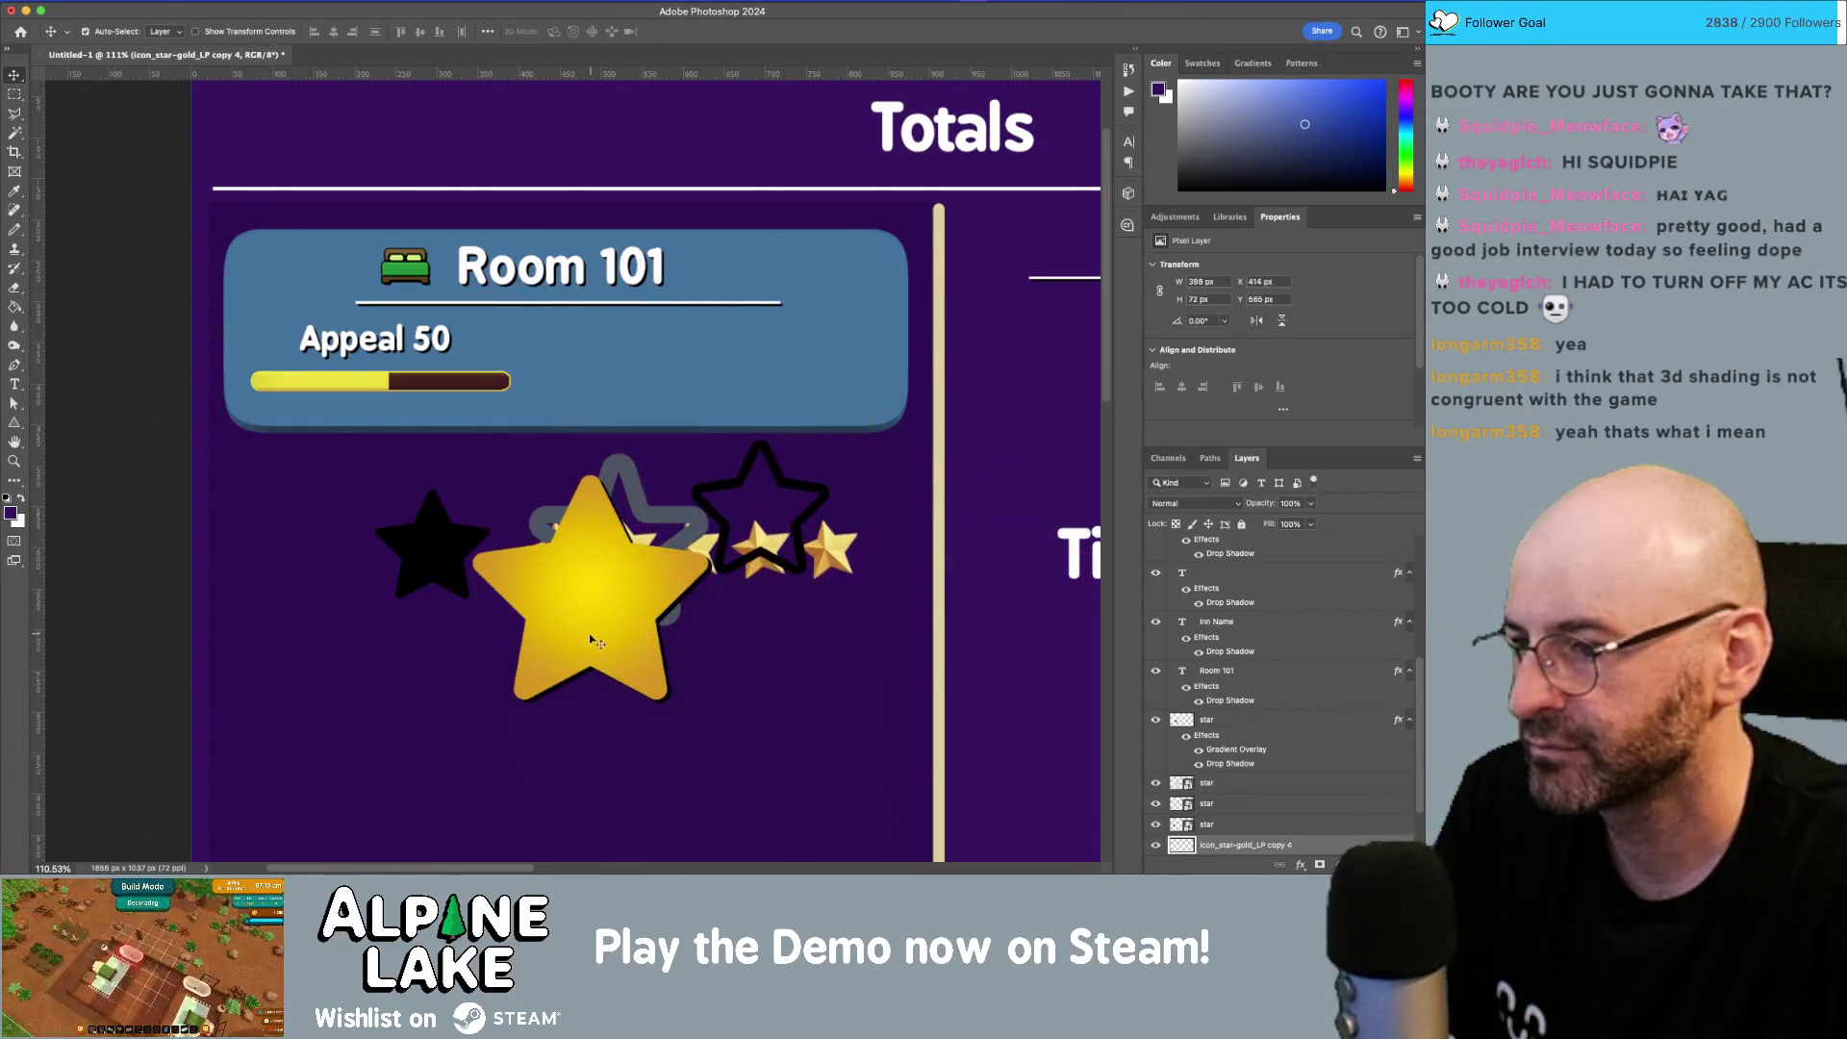
- Shrink a star copy to about 40% beside the Appeal bar, then reselect the large star layer
{"action": "mouse_move", "coordinate": [588, 642]}
{"action": "left_mouse_down"}
{"action": "mouse_move", "coordinate": [620, 444]}
{"action": "mouse_move", "coordinate": [357, 735]}
{"action": "mouse_move", "coordinate": [584, 412]}
{"action": "left_mouse_up"}
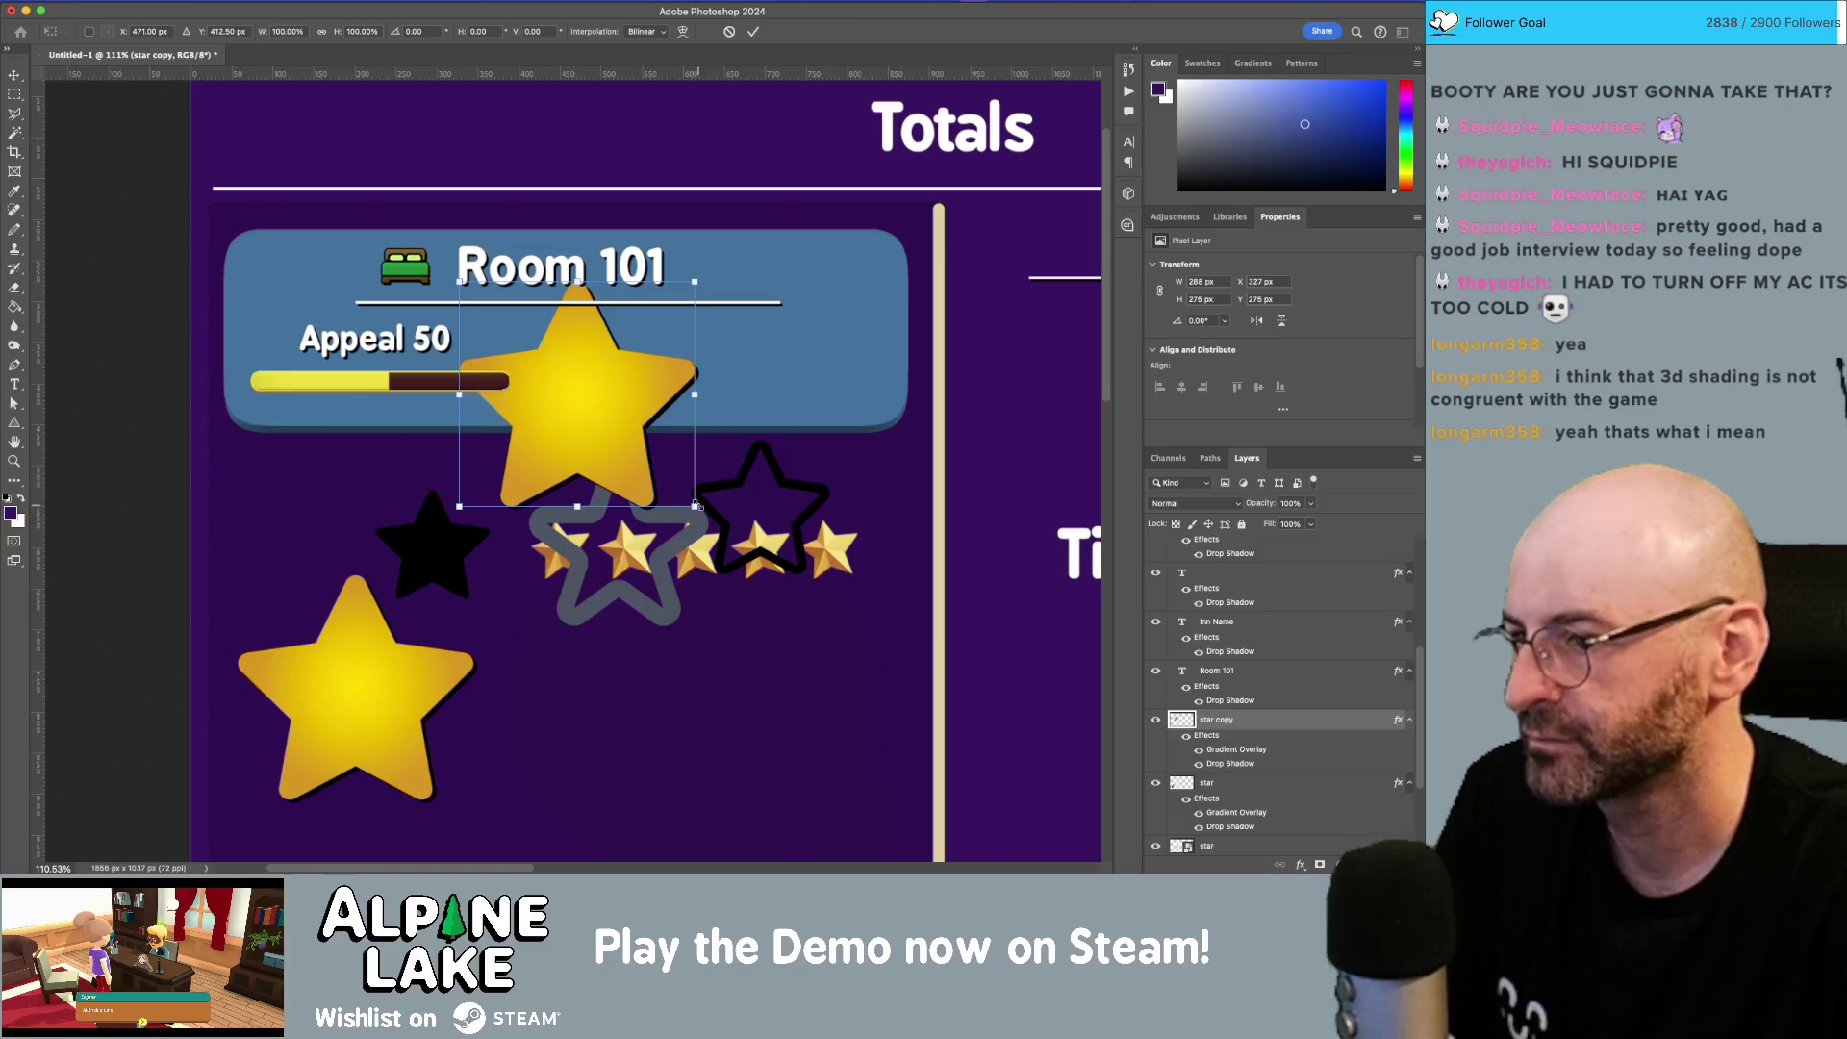
{"action": "left_click_drag", "start_coordinate": [696, 506], "coordinate": [629, 436]}
{"action": "key", "text": "Return"}
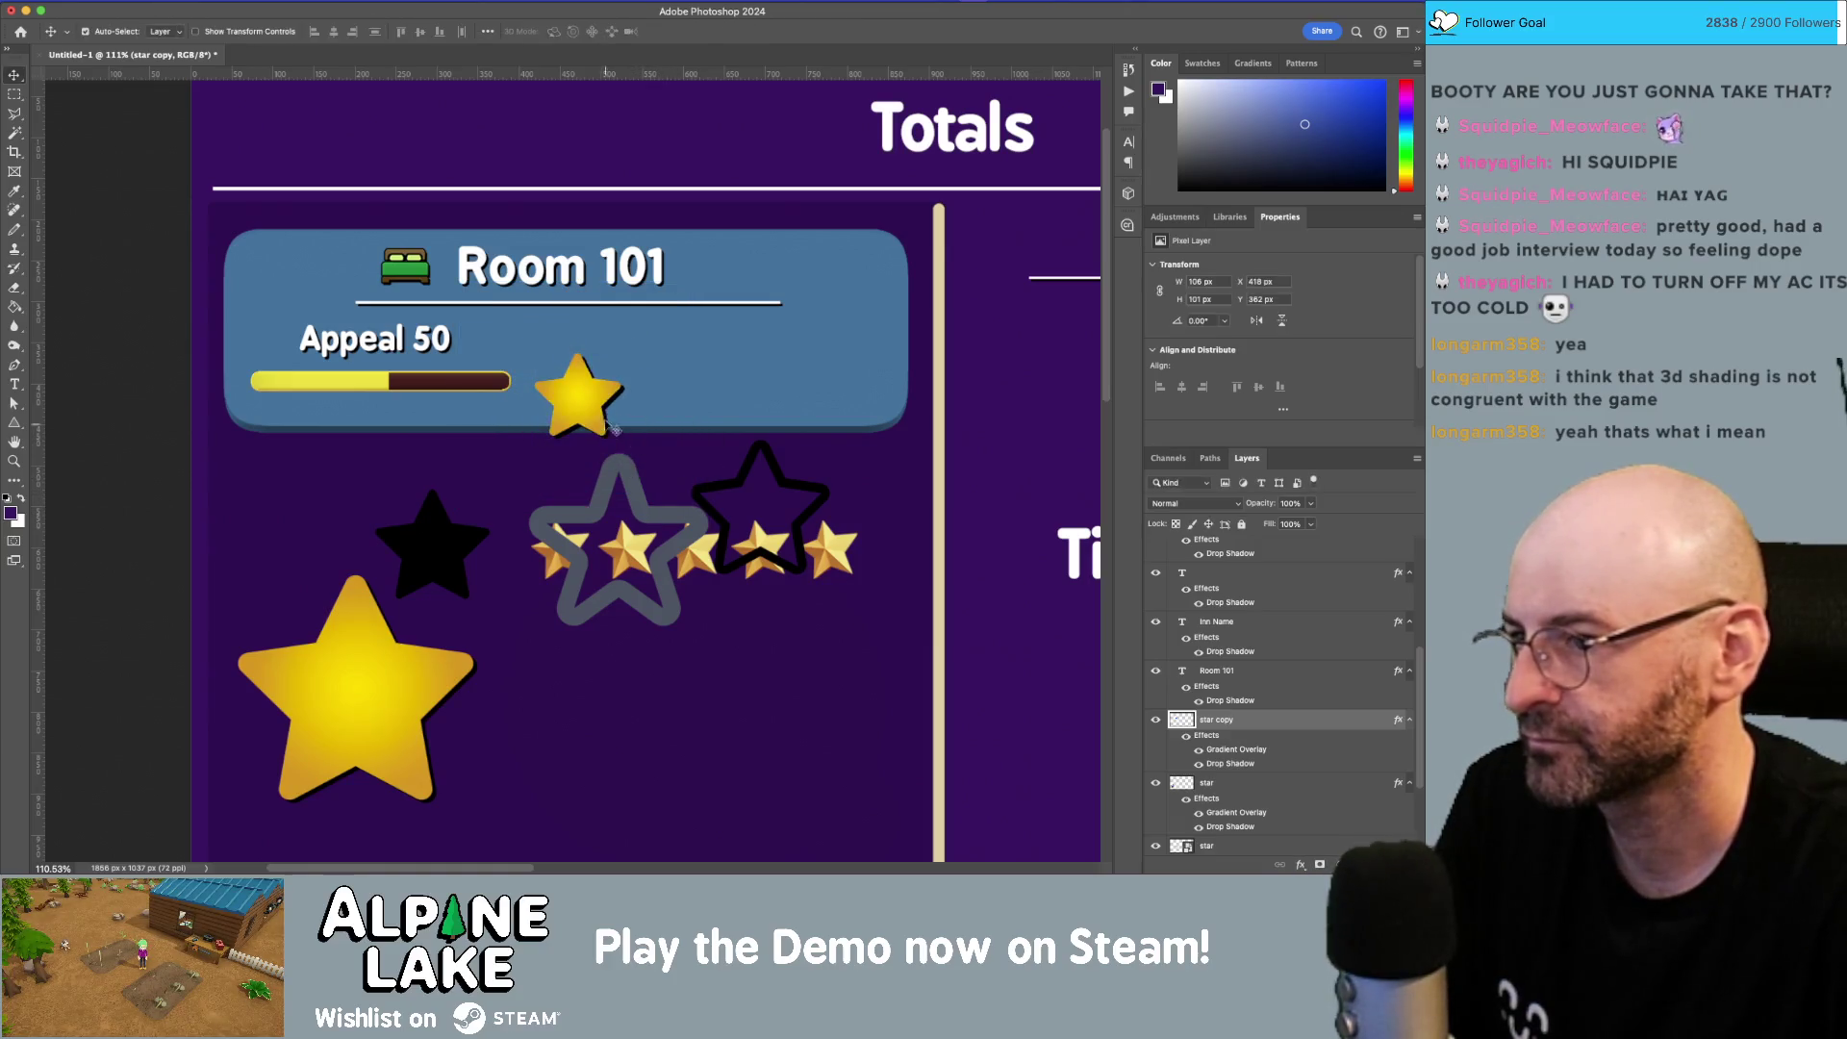
{"action": "left_click_drag", "start_coordinate": [592, 397], "coordinate": [592, 370]}
{"action": "left_click", "coordinate": [317, 675]}
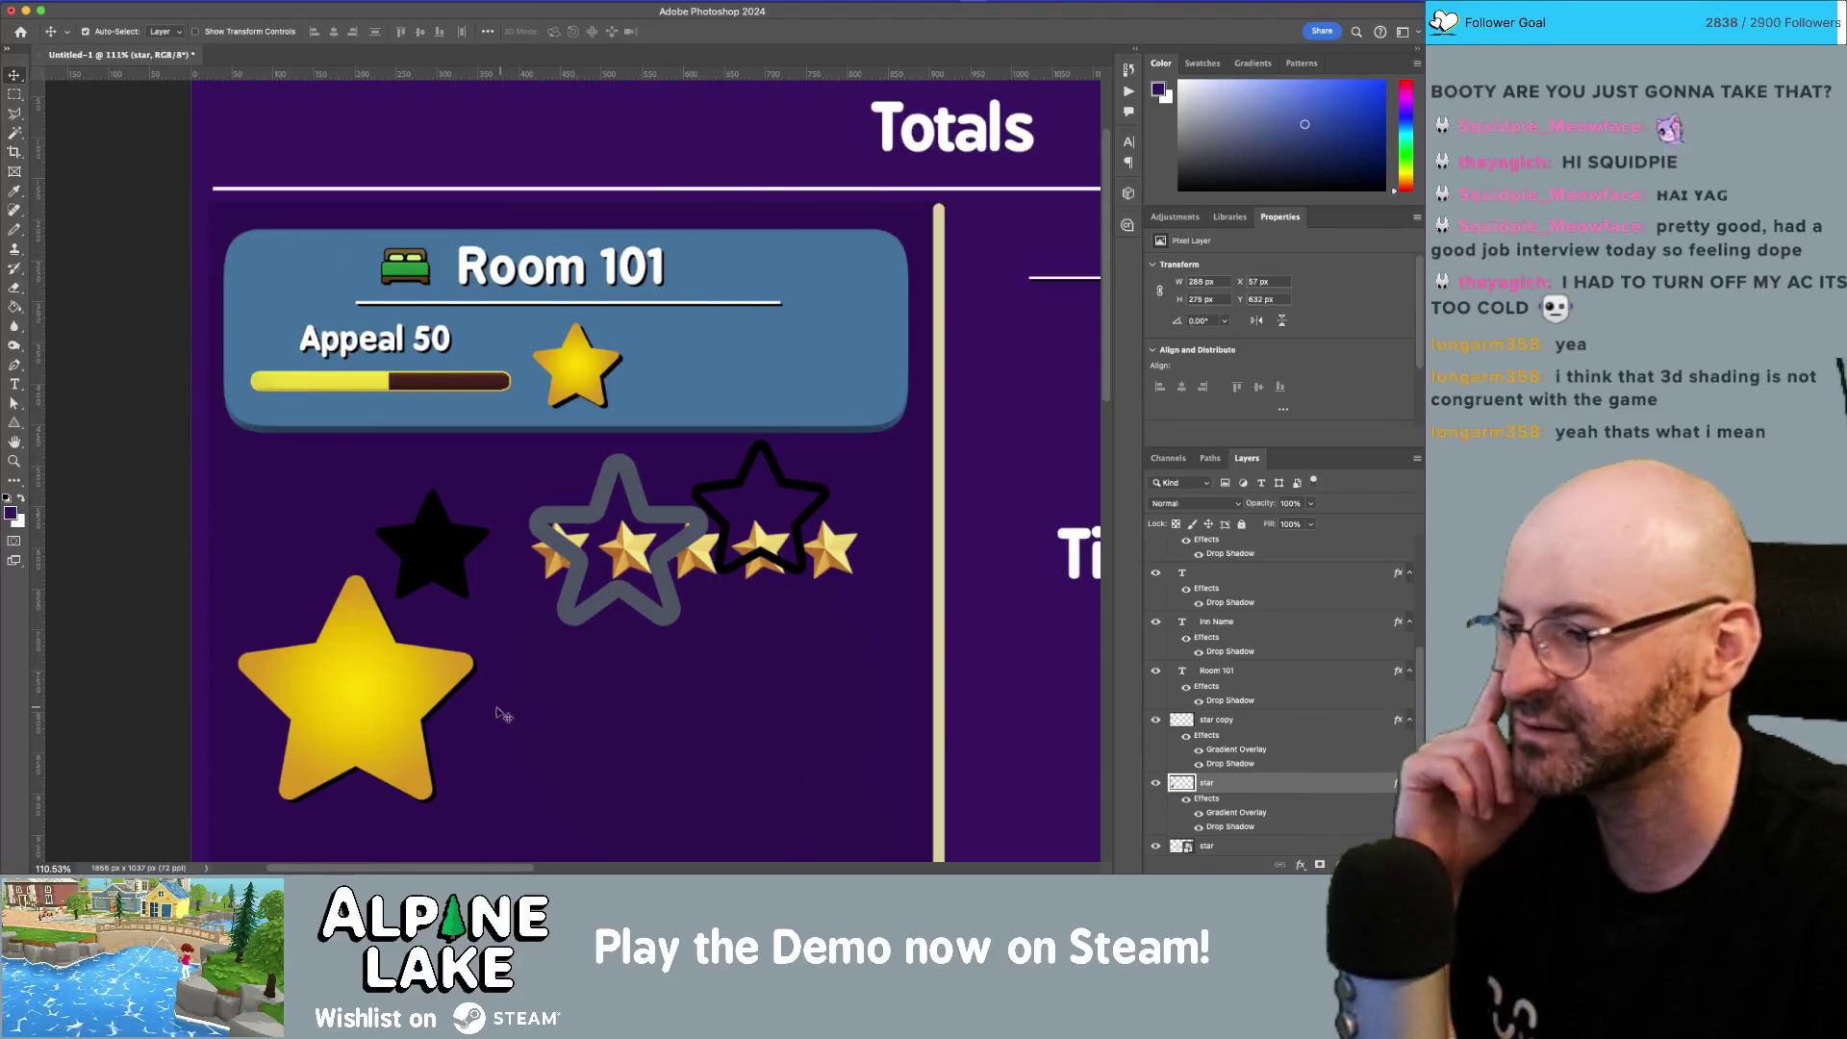
- Discard a Satin trial and add a soft white Inner Glow, tuning Opacity and Size, then apply
{"action": "double_click", "coordinate": [1276, 787]}
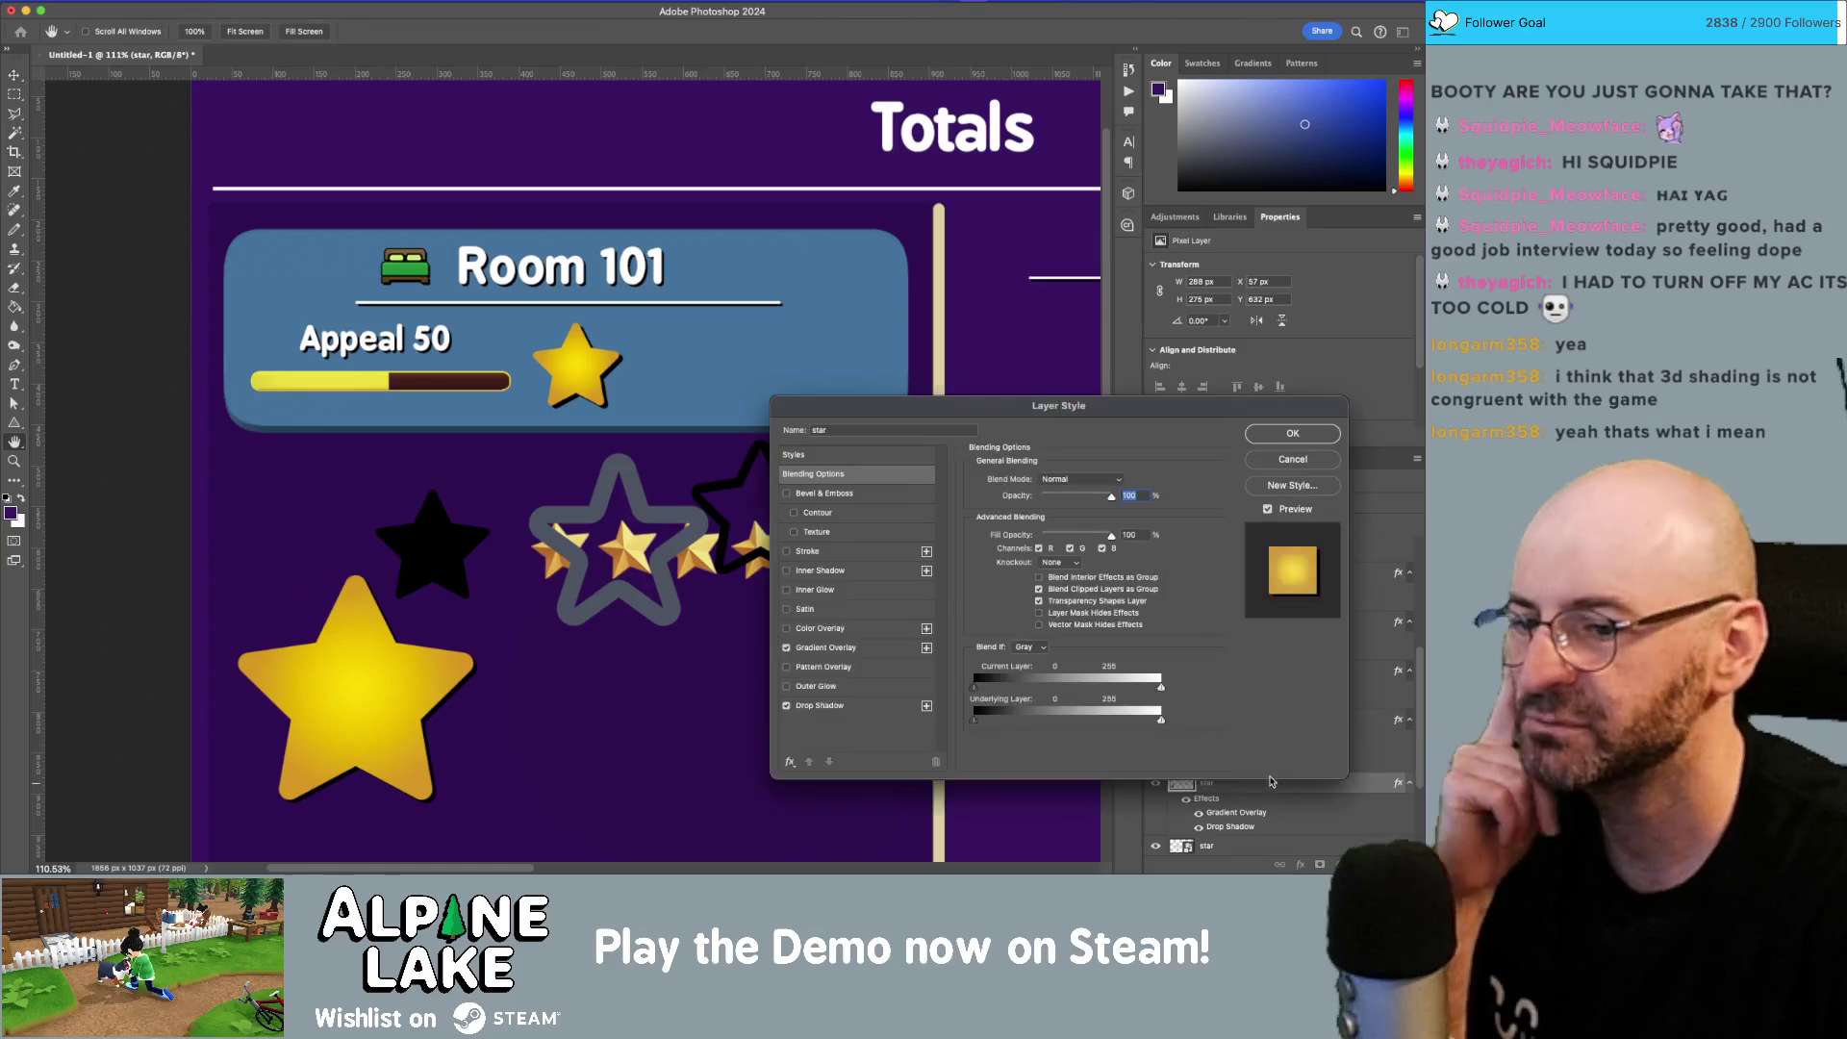
{"action": "left_click", "coordinate": [836, 609]}
{"action": "left_click", "coordinate": [841, 612]}
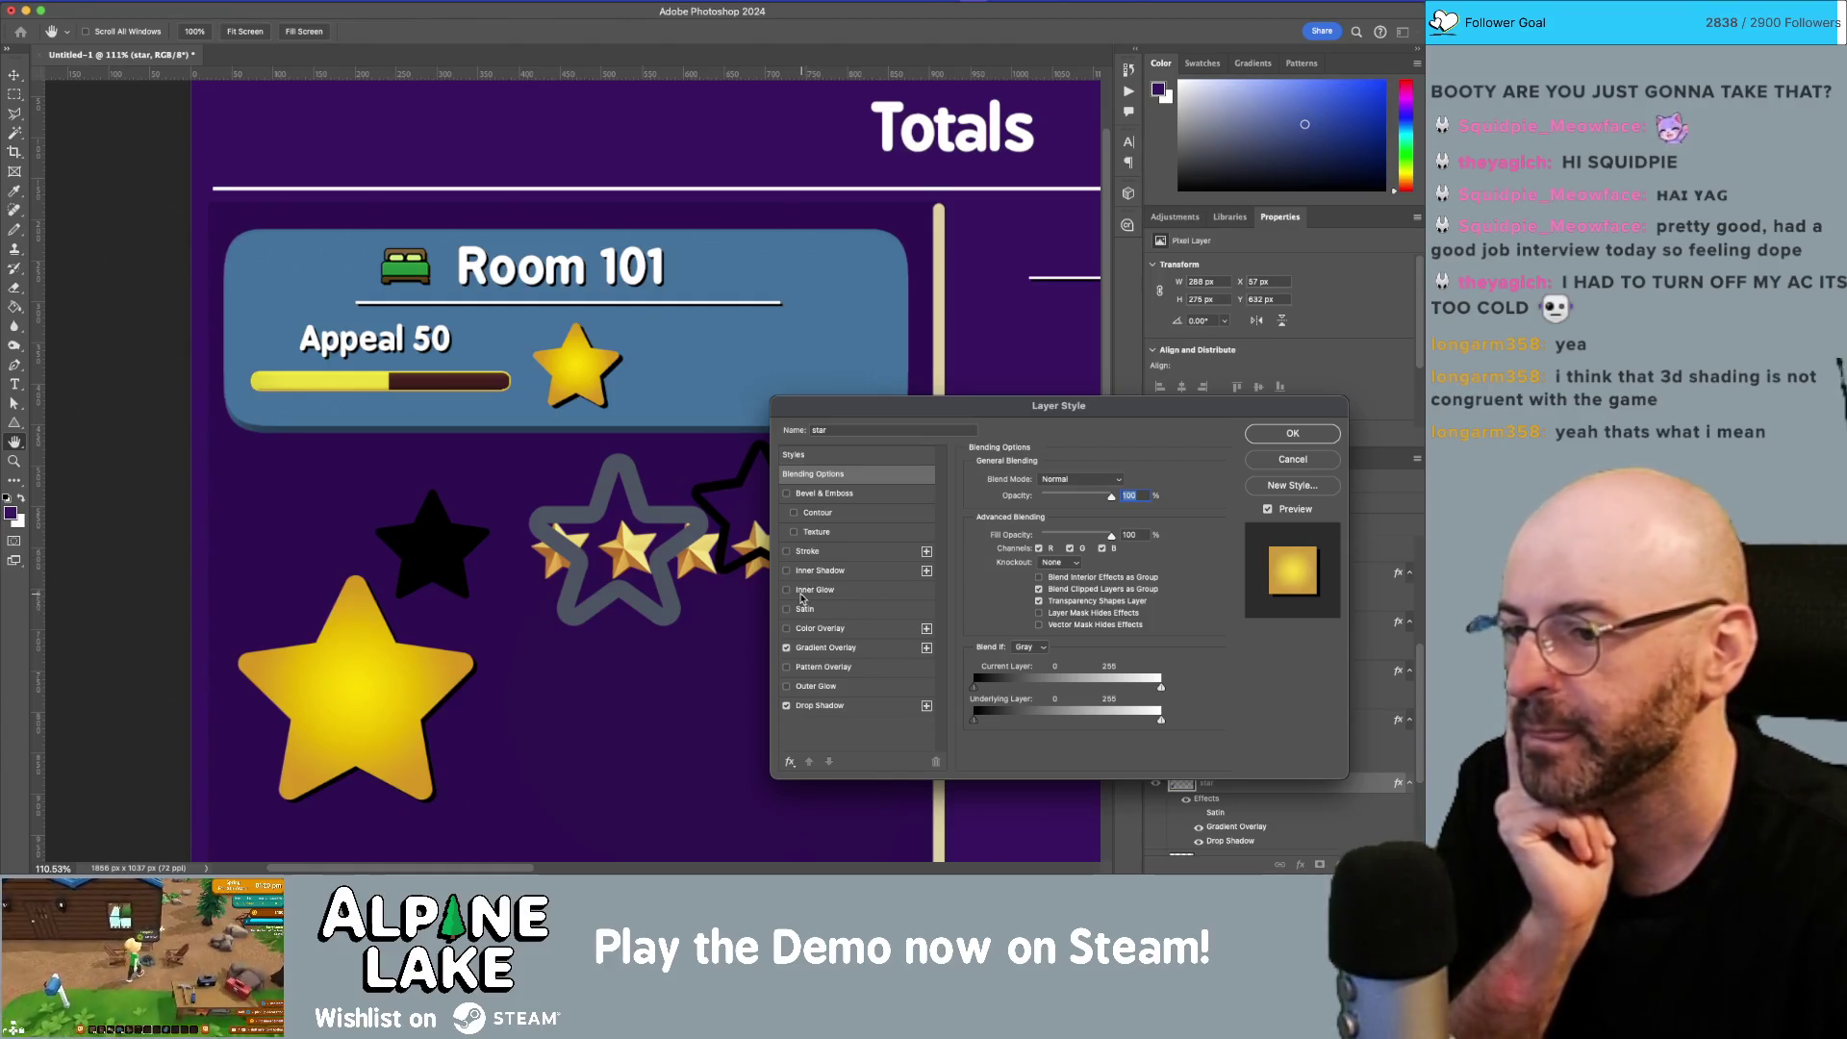
{"action": "left_click", "coordinate": [786, 589]}
{"action": "left_click", "coordinate": [858, 592]}
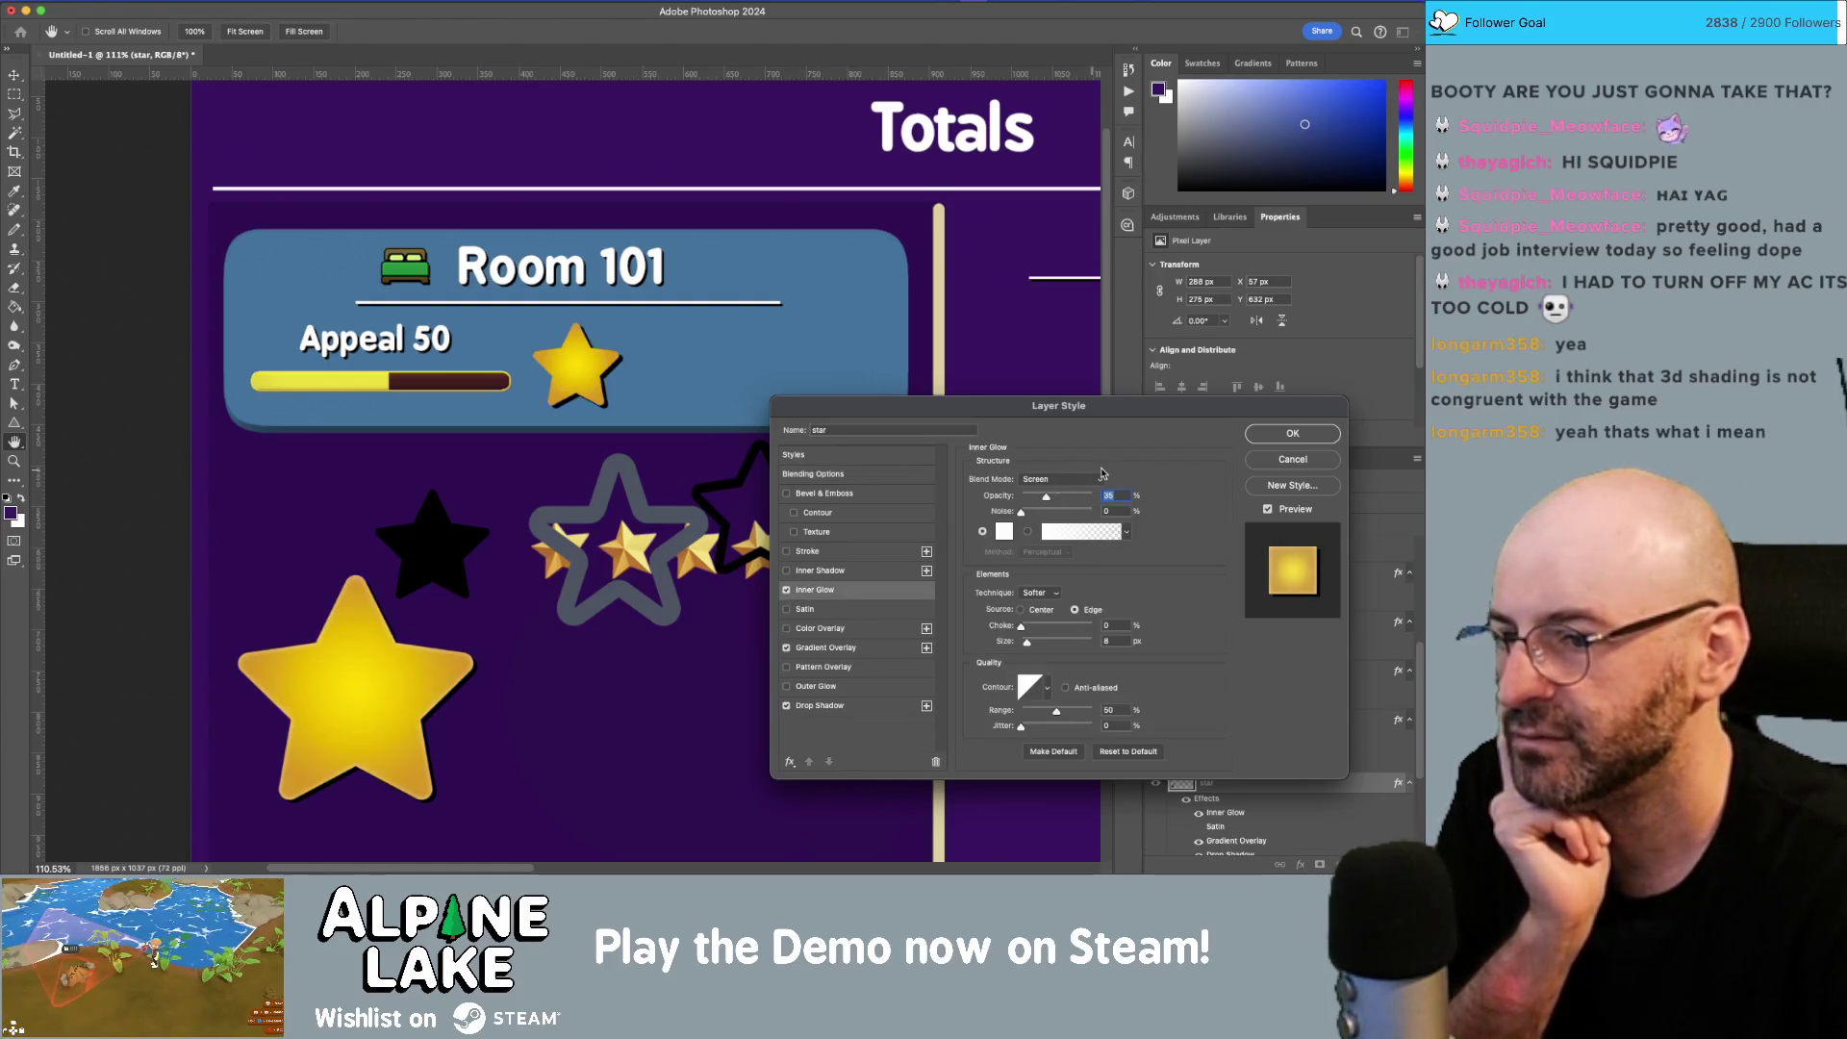
{"action": "left_click_drag", "start_coordinate": [1046, 499], "coordinate": [1083, 501]}
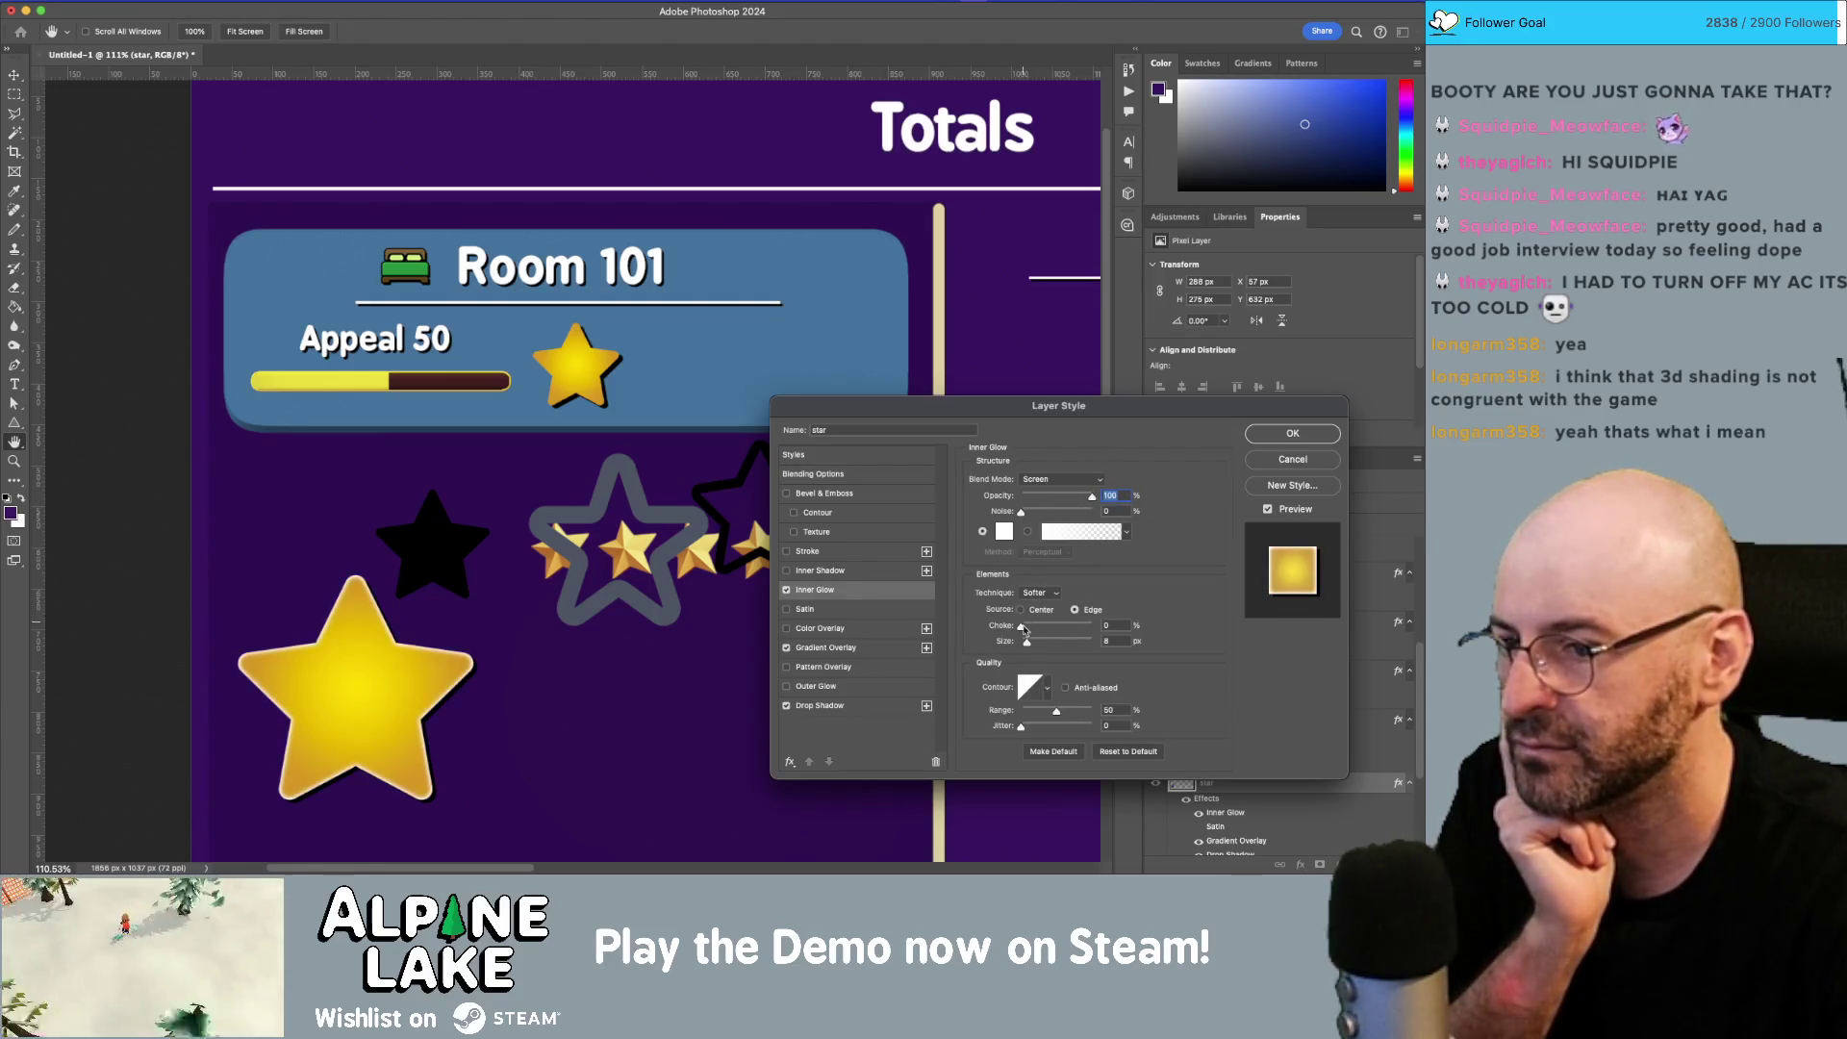
{"action": "left_click_drag", "start_coordinate": [1028, 646], "coordinate": [1035, 648]}
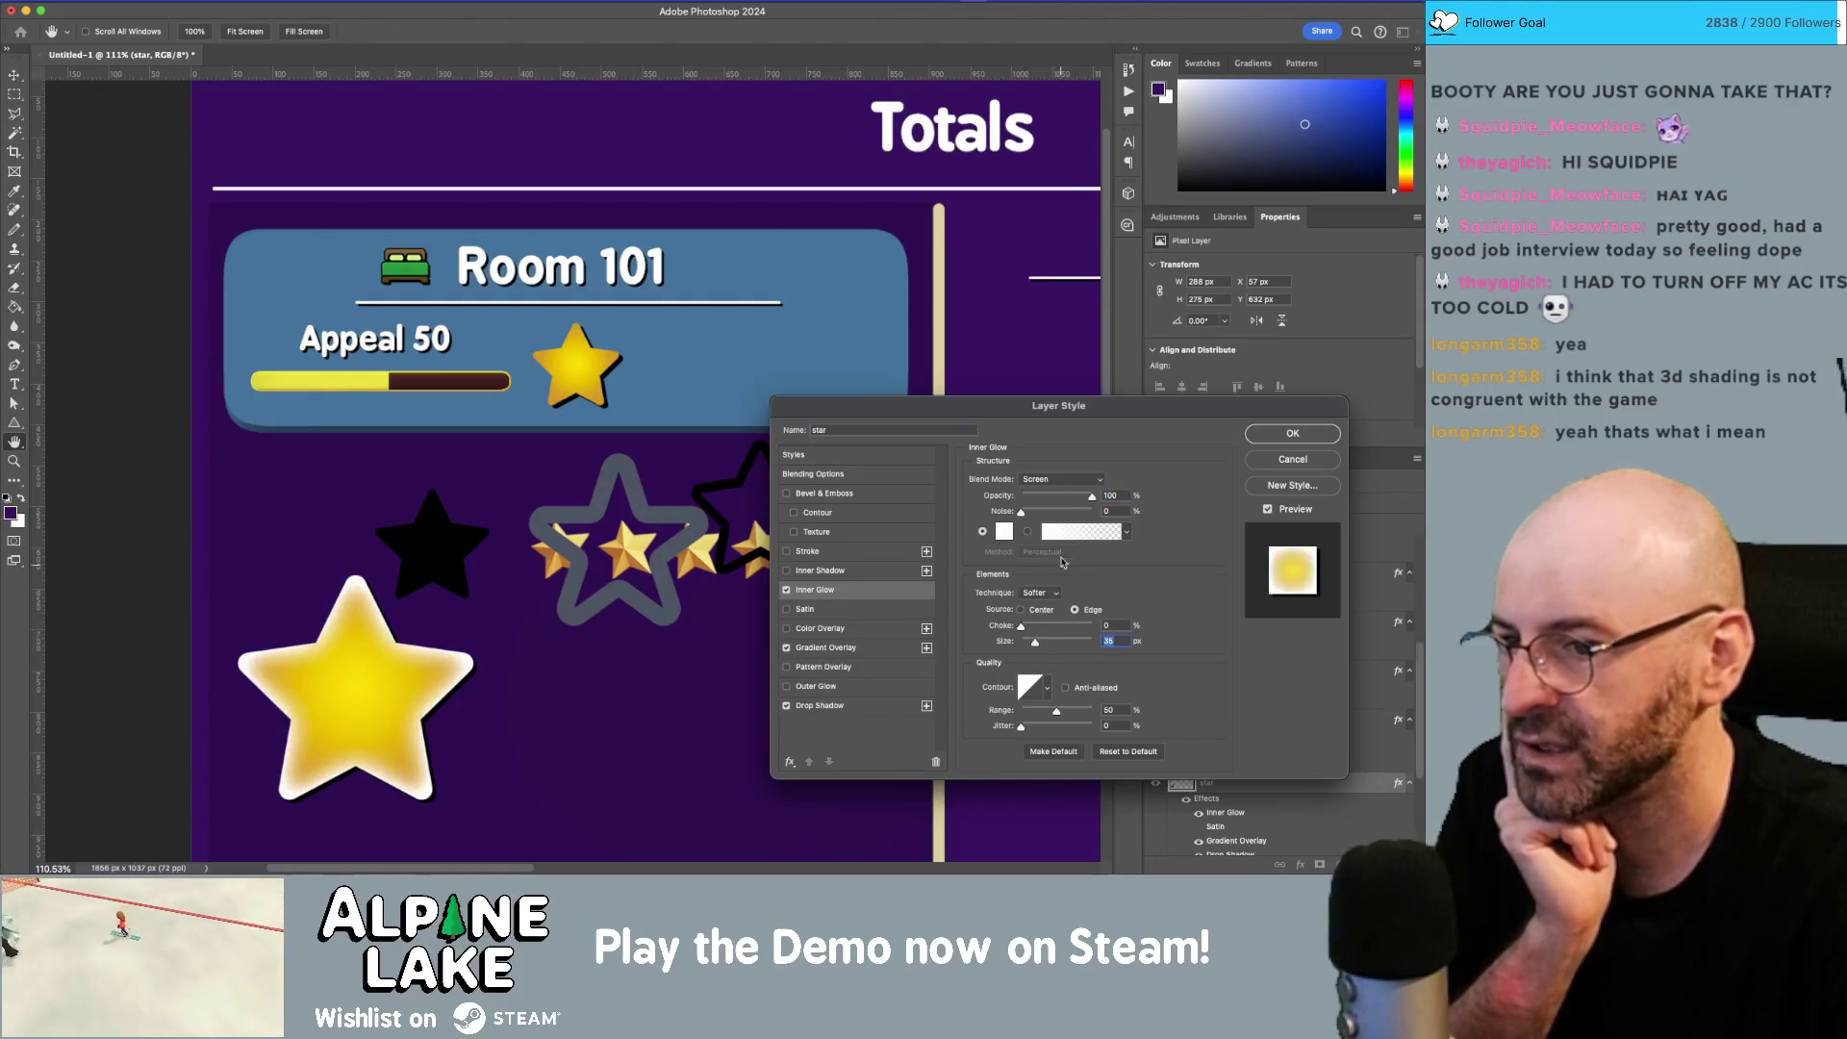
{"action": "left_click_drag", "start_coordinate": [1063, 500], "coordinate": [1068, 500]}
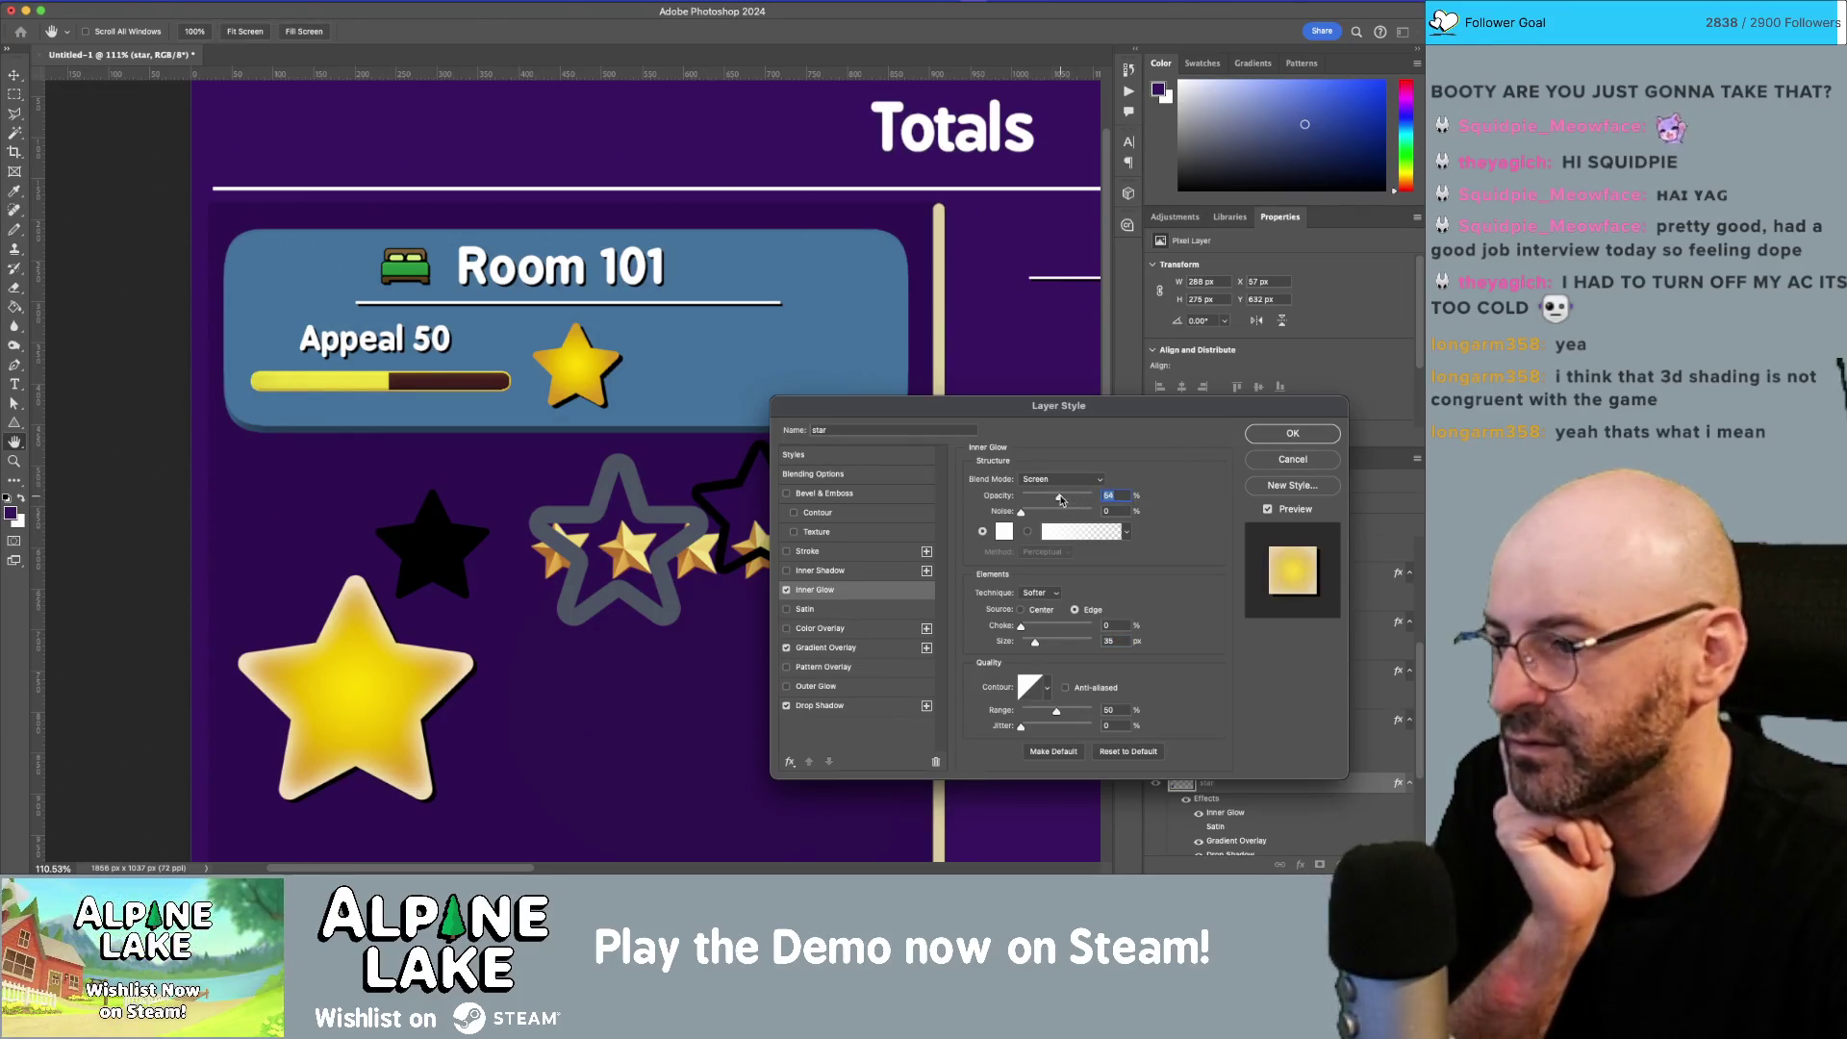
{"action": "left_click_drag", "start_coordinate": [1060, 499], "coordinate": [1058, 499]}
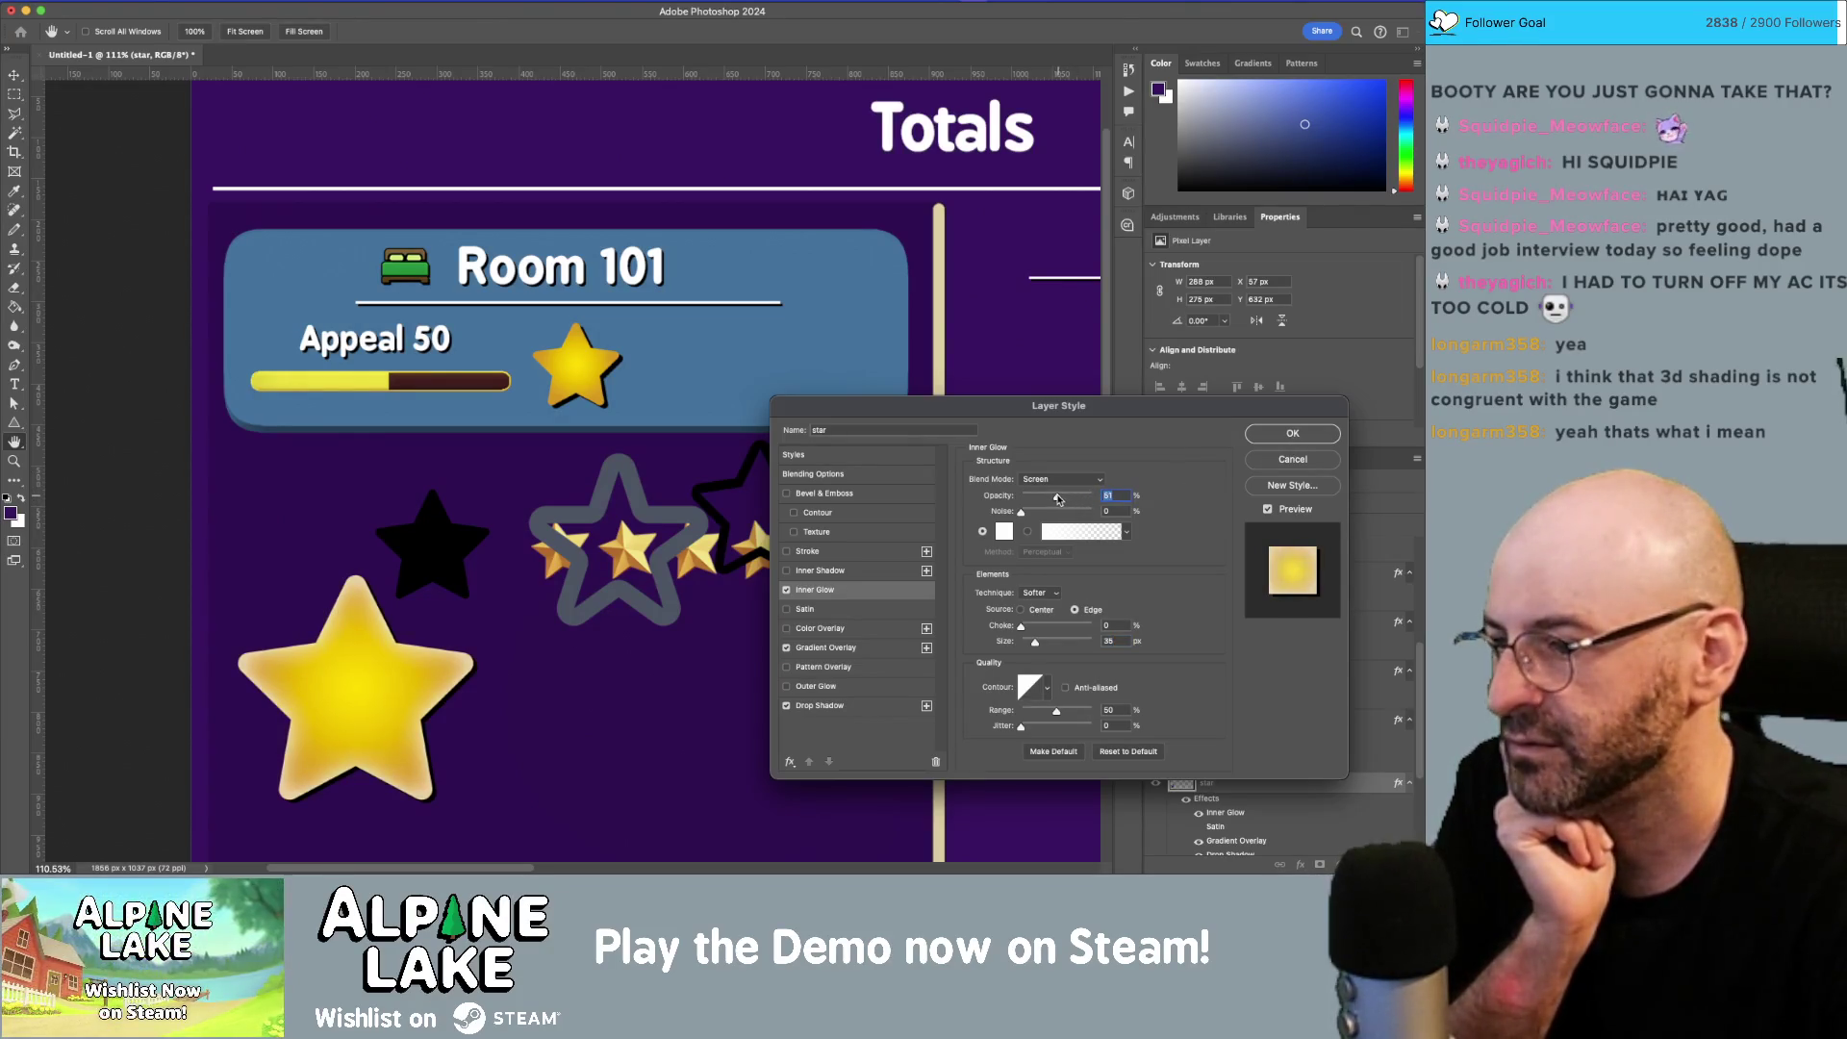
{"action": "left_click", "coordinate": [1293, 434]}
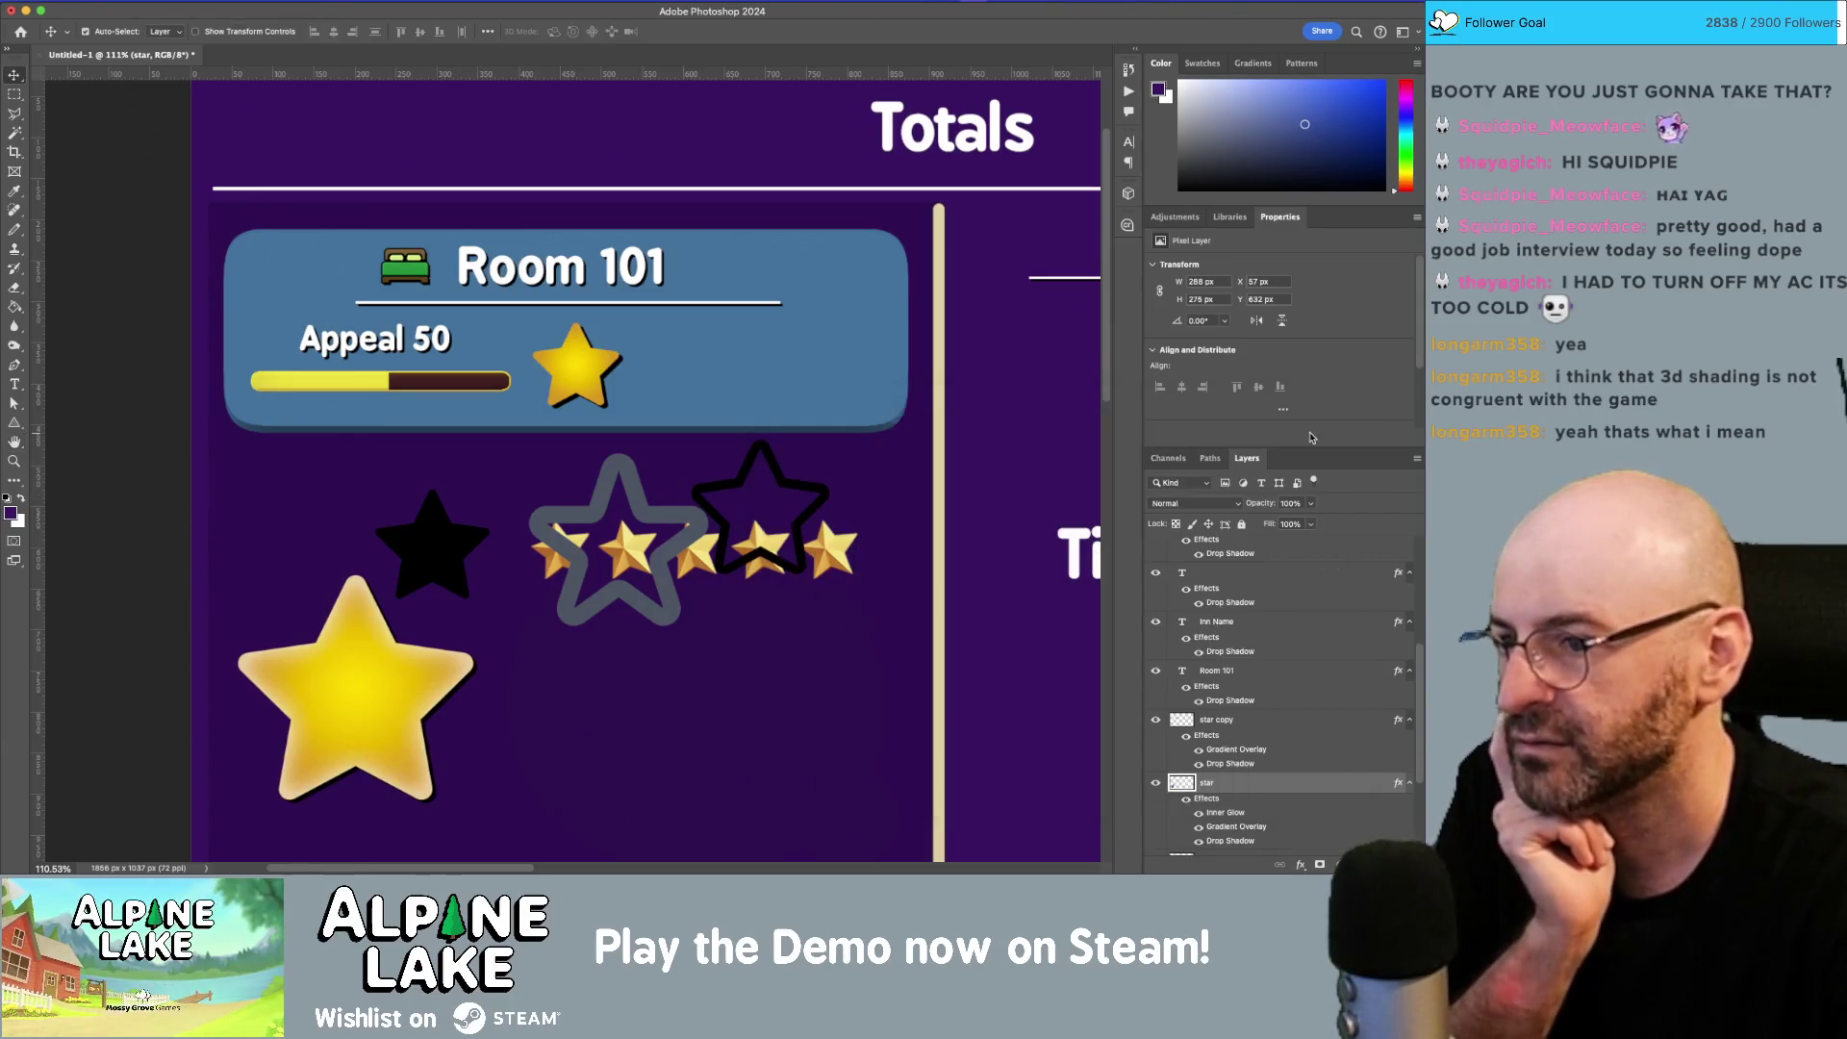
- Try a pale yellow Outer Glow, adjusting Size and Opacity, keep Drop Shadow on and leave the glow off
{"action": "double_click", "coordinate": [1298, 784]}
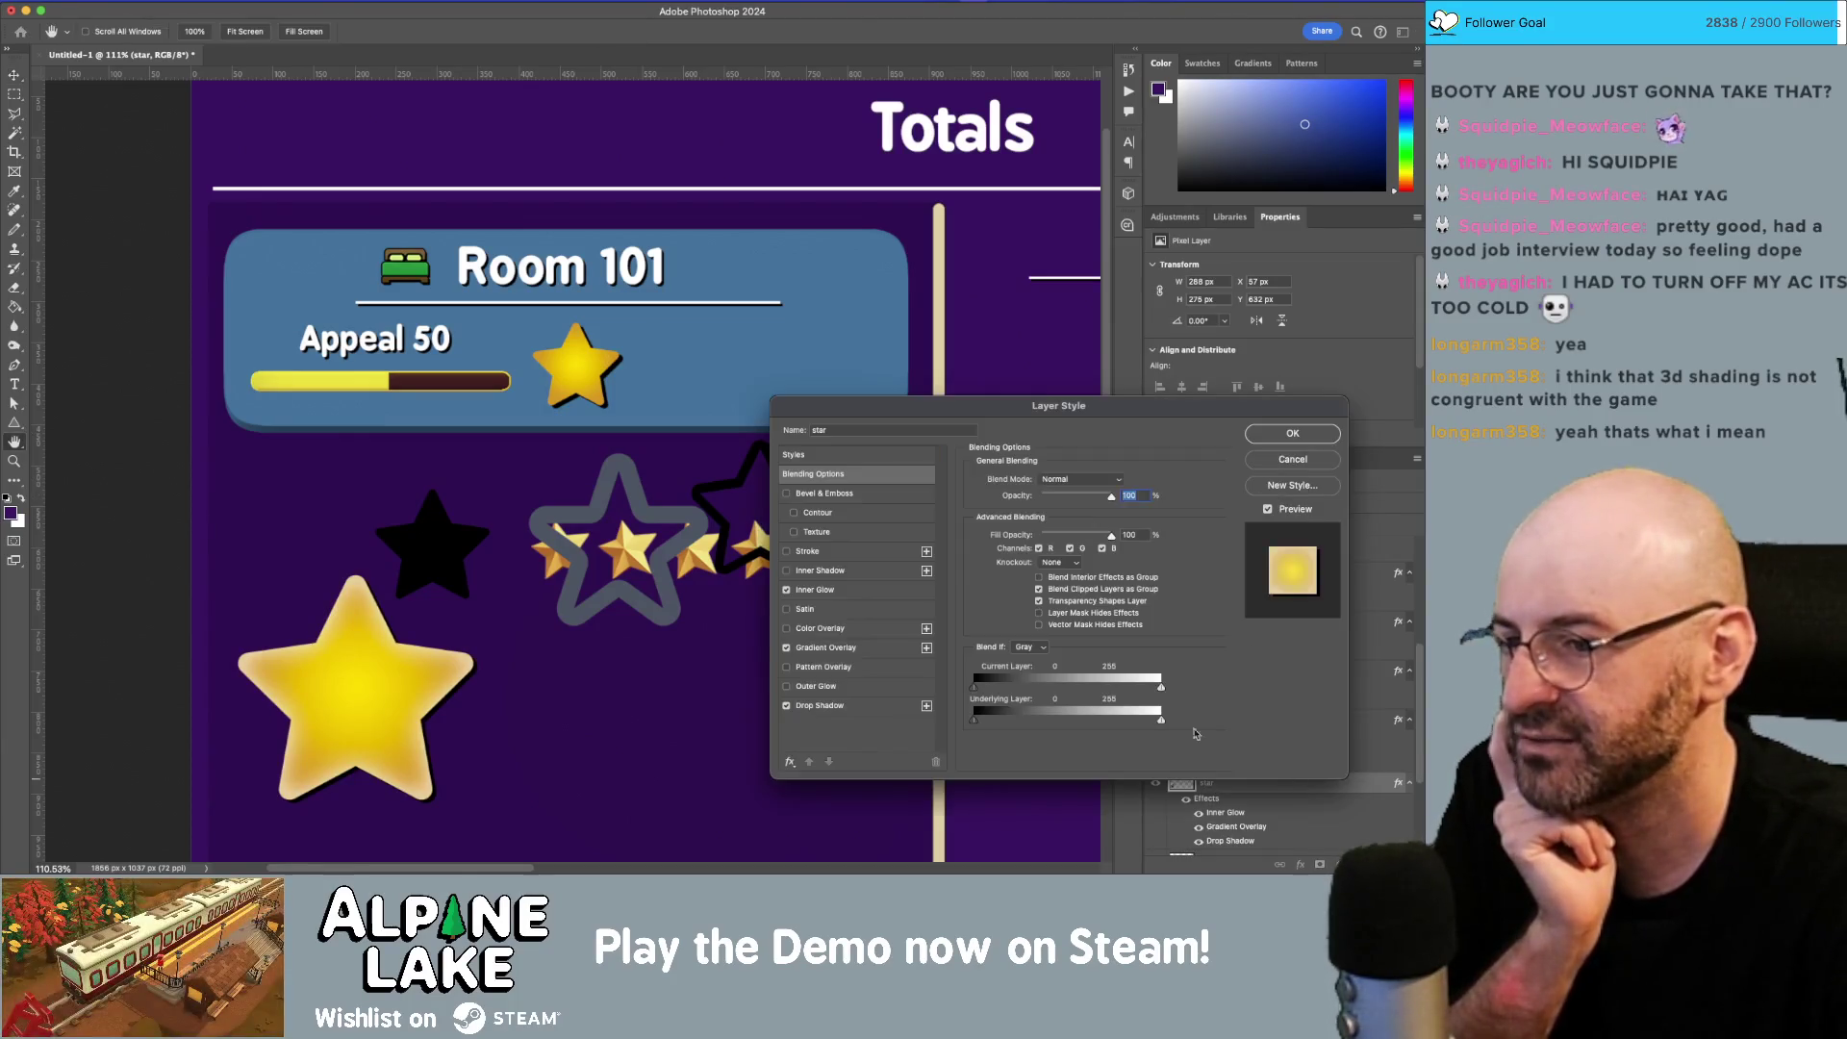
{"action": "left_click", "coordinate": [787, 684]}
{"action": "left_click", "coordinate": [787, 686]}
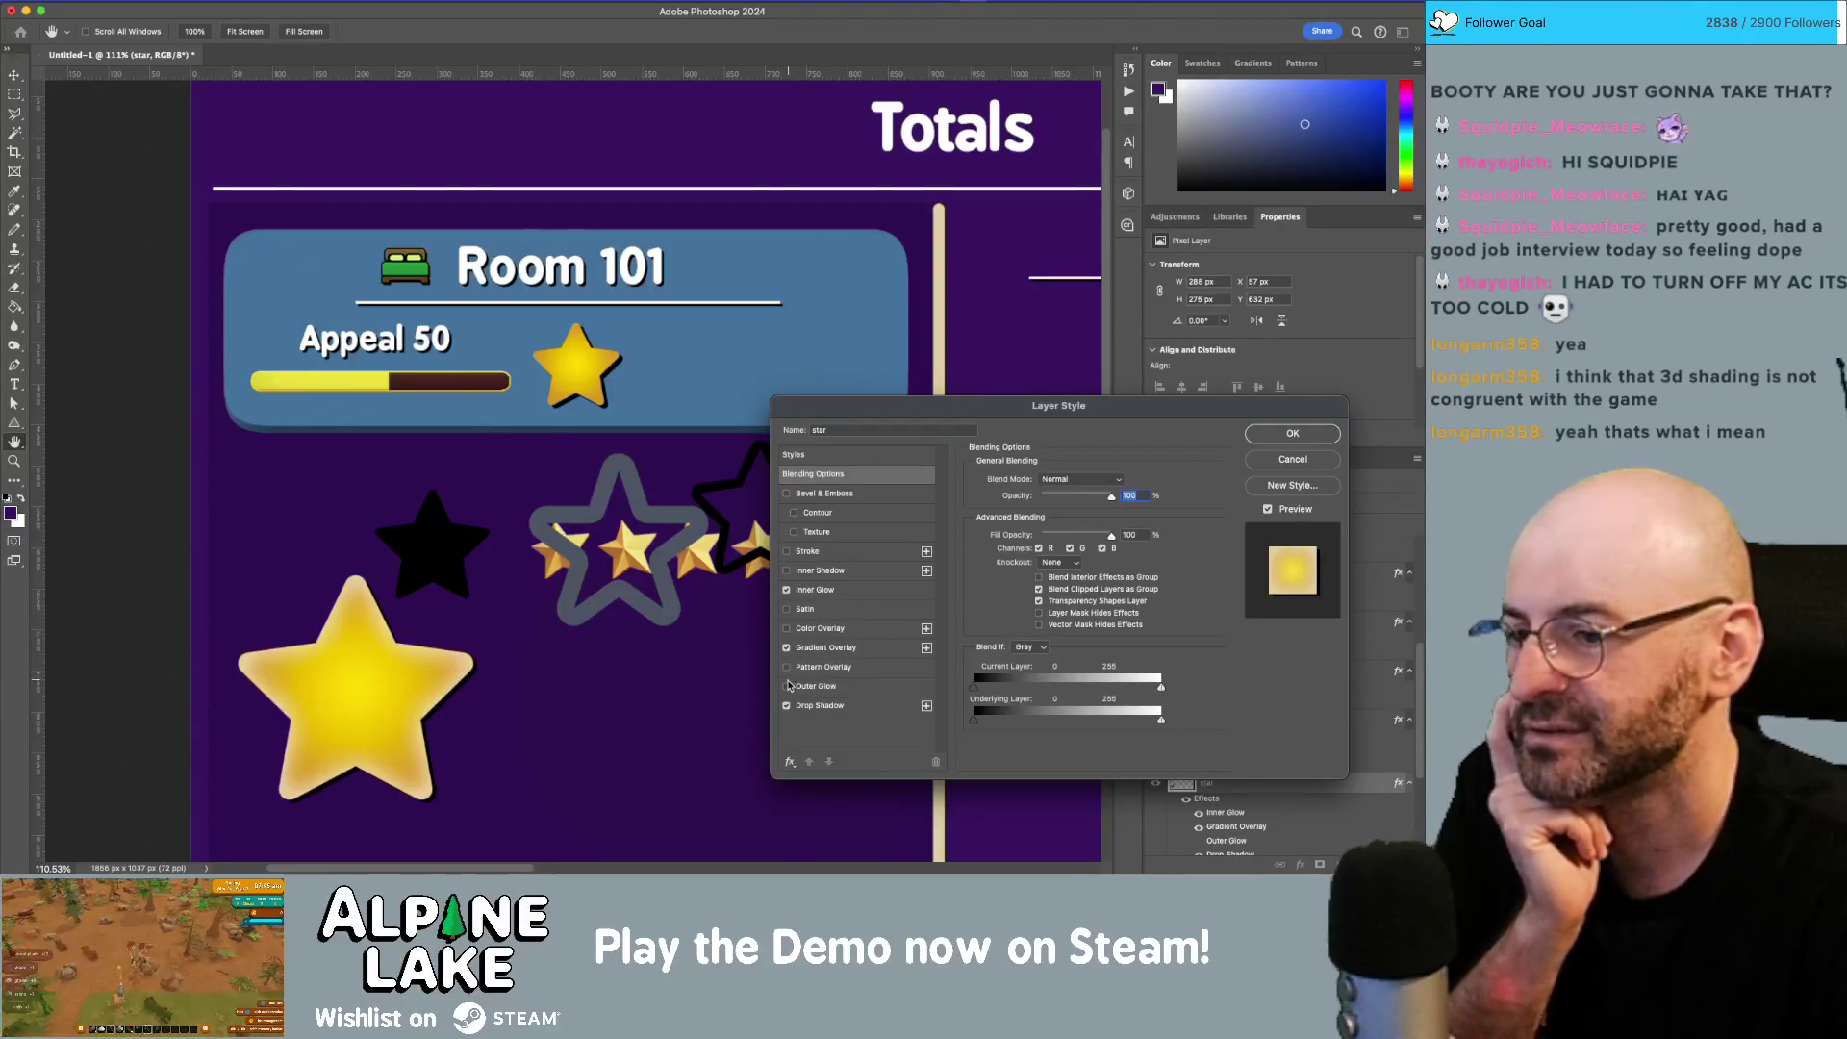
{"action": "left_click", "coordinate": [786, 686]}
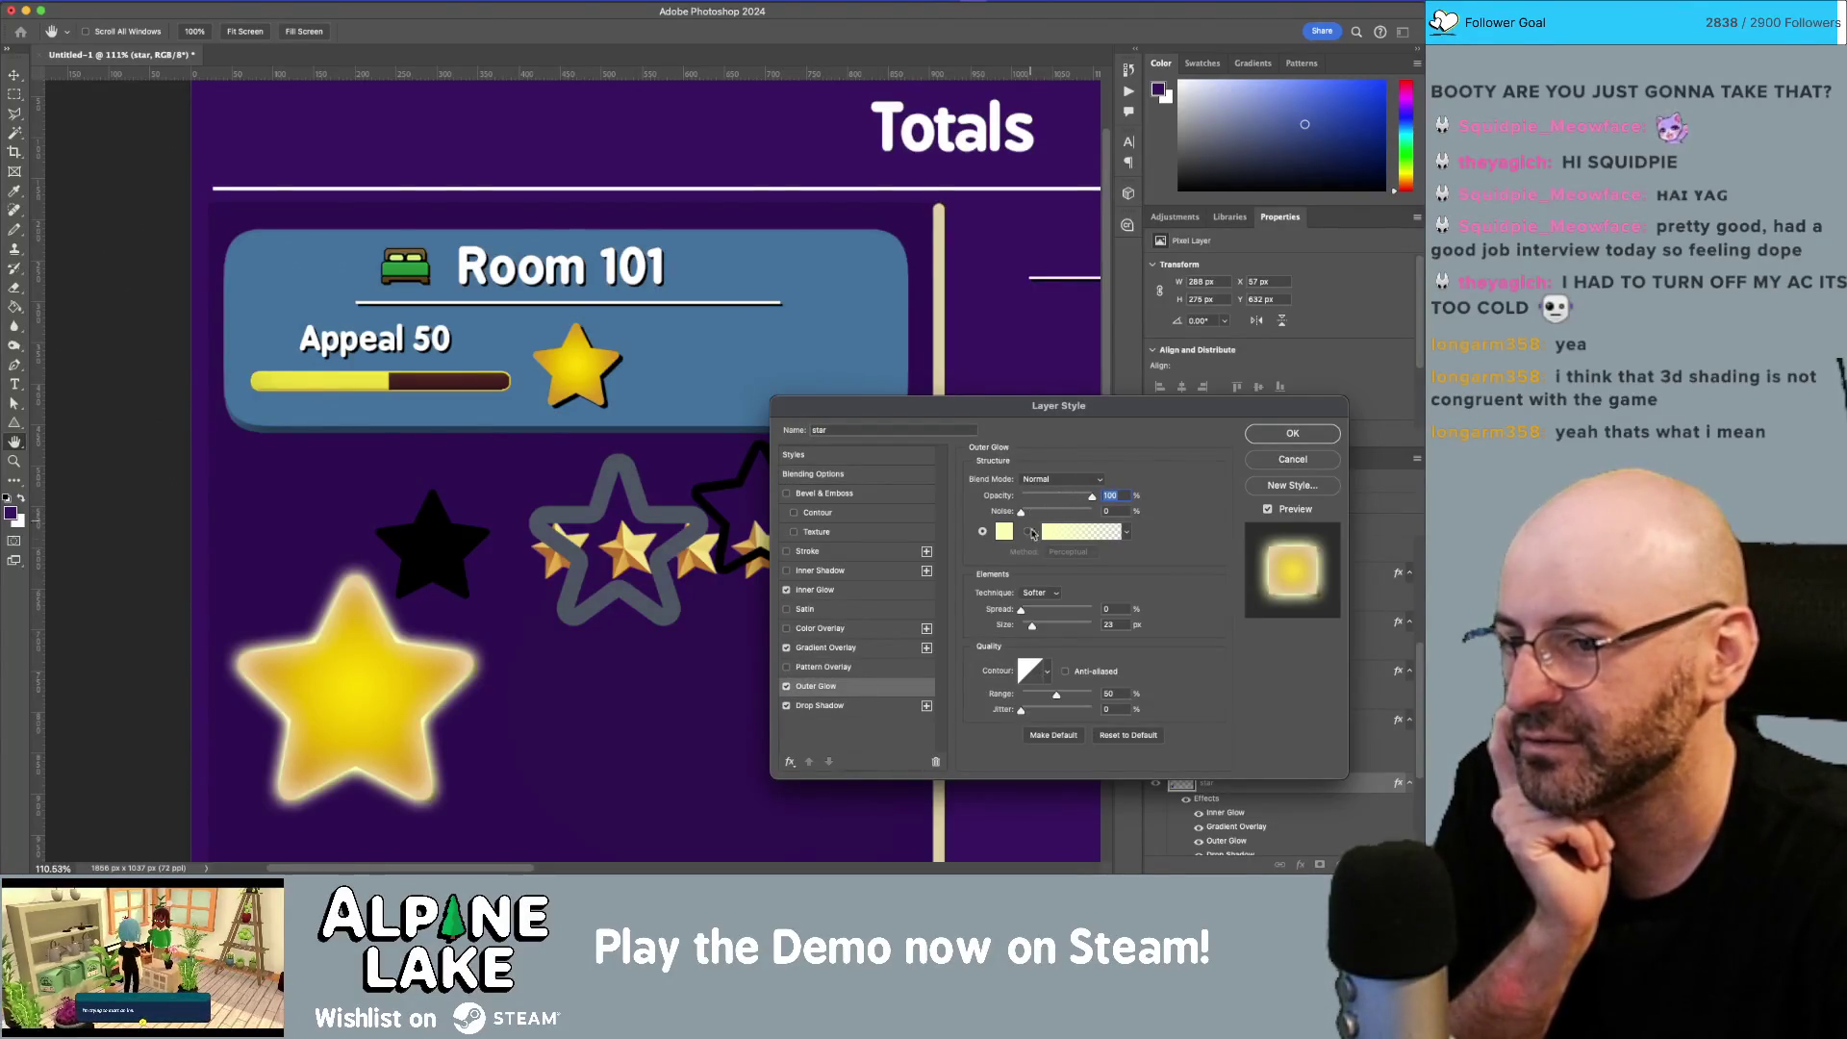
{"action": "left_click_drag", "start_coordinate": [1031, 630], "coordinate": [1035, 630]}
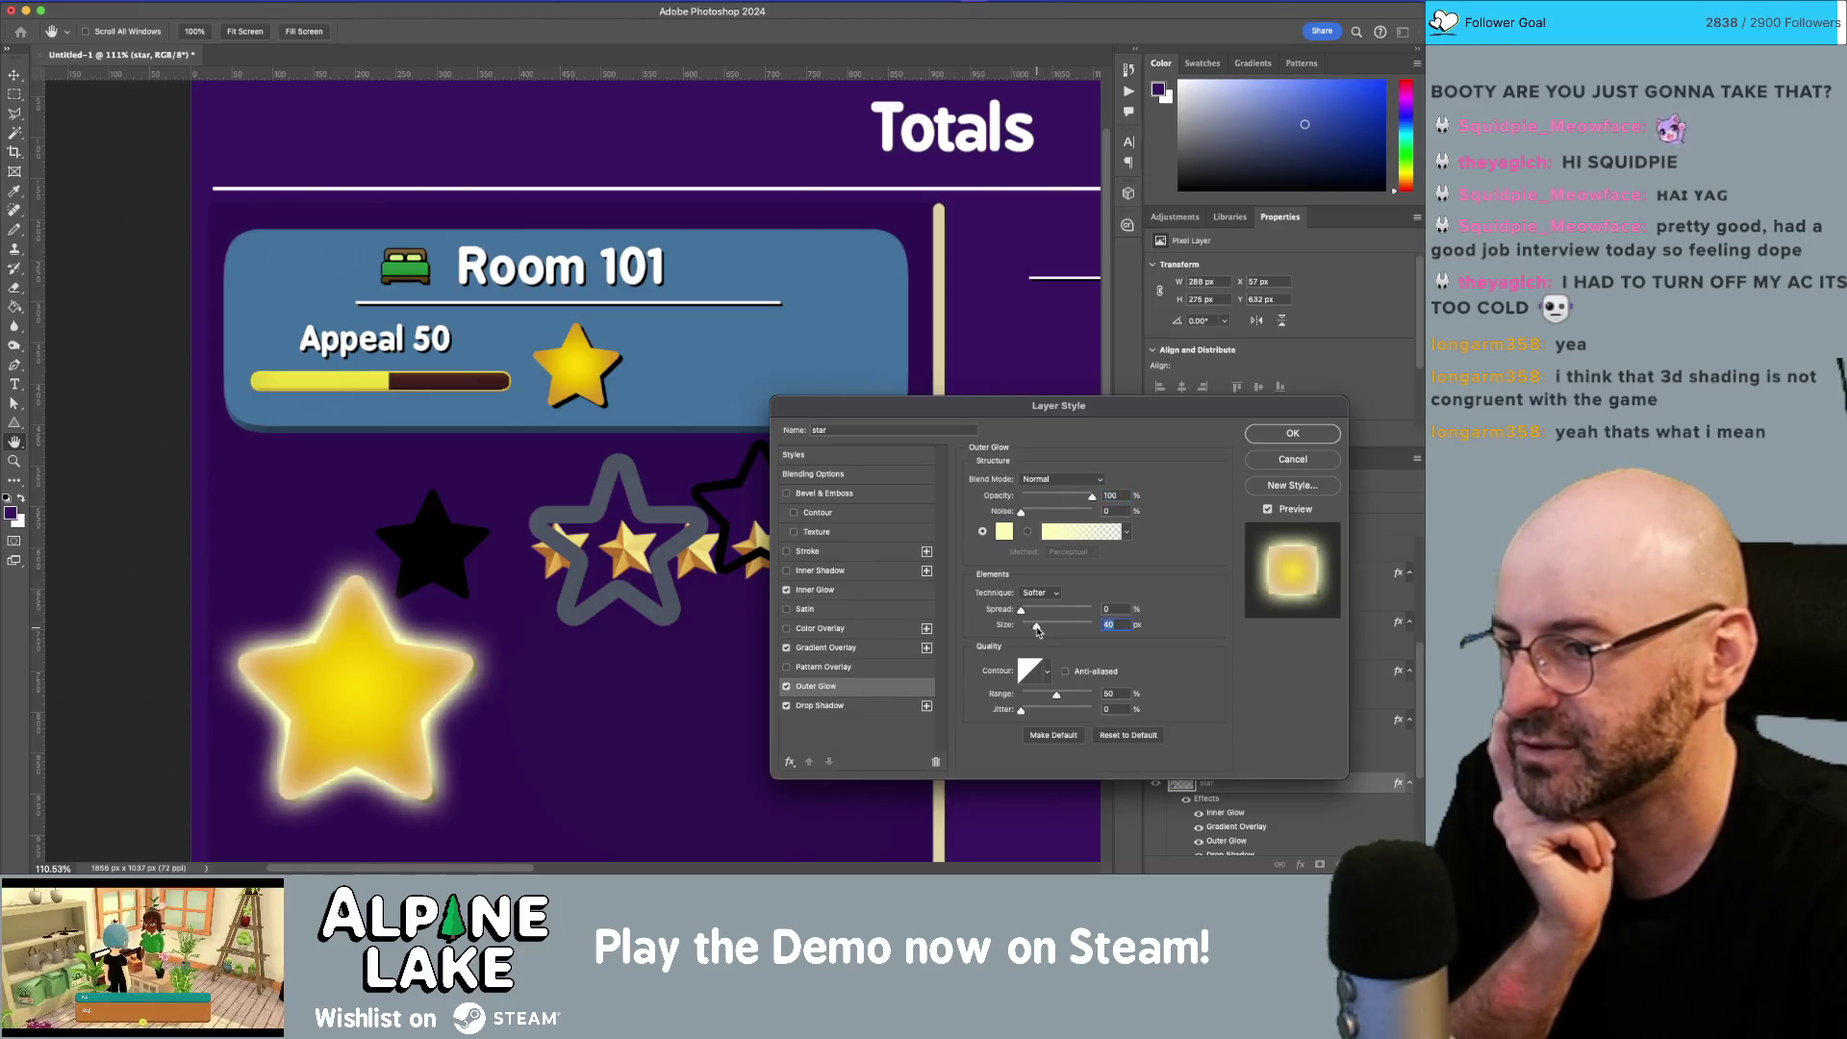
{"action": "left_click_drag", "start_coordinate": [1083, 501], "coordinate": [1030, 500]}
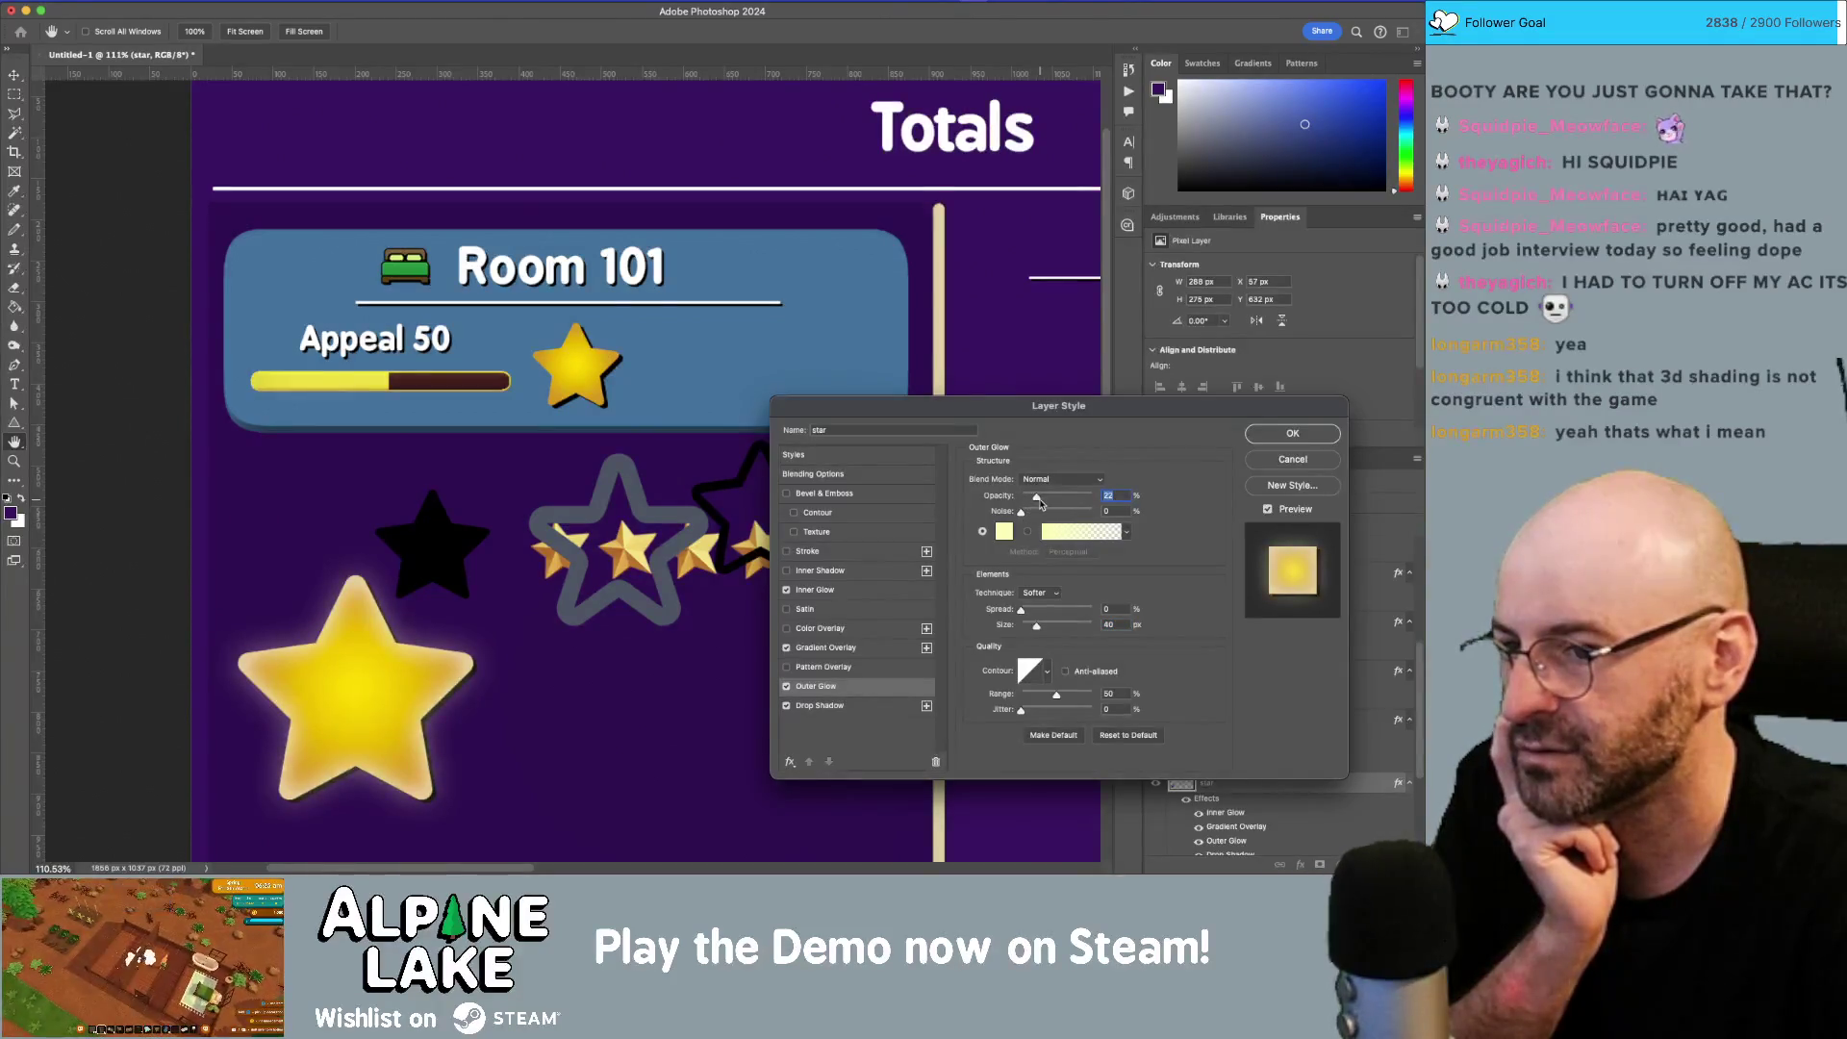
{"action": "left_click", "coordinate": [1036, 629]}
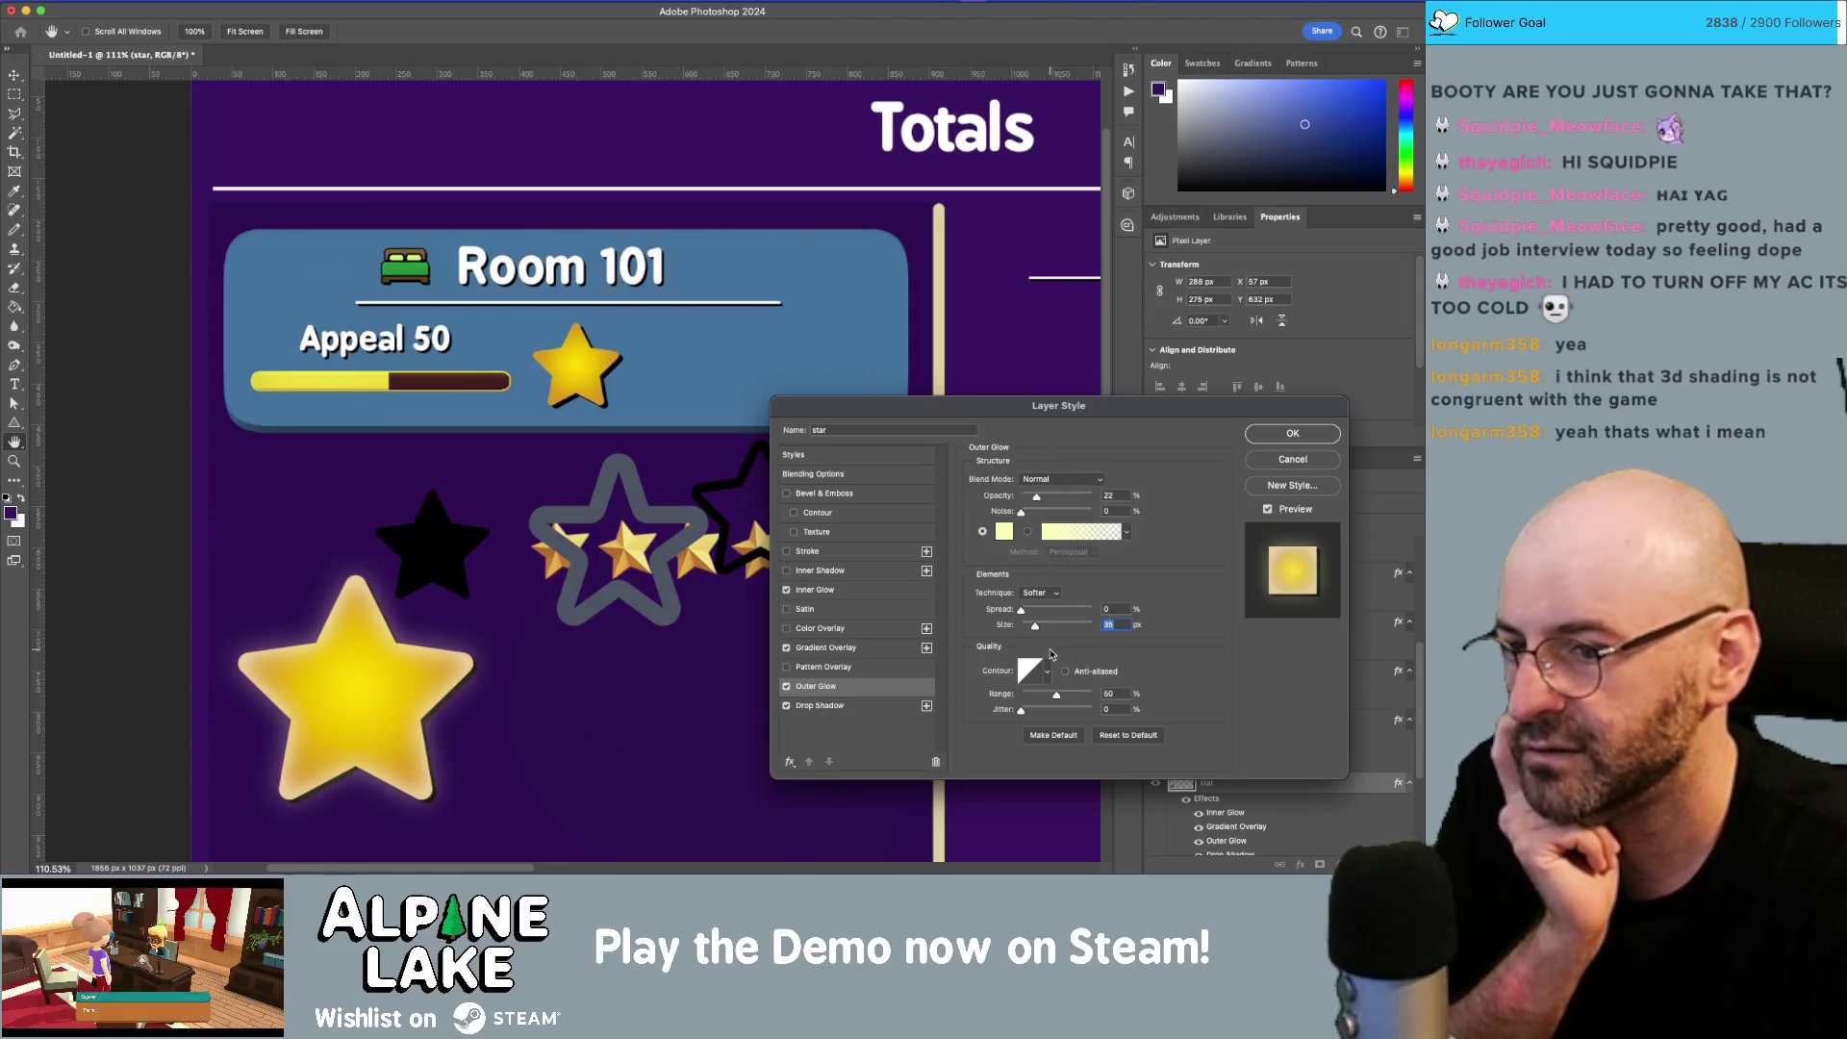
{"action": "type", "text": "20"}
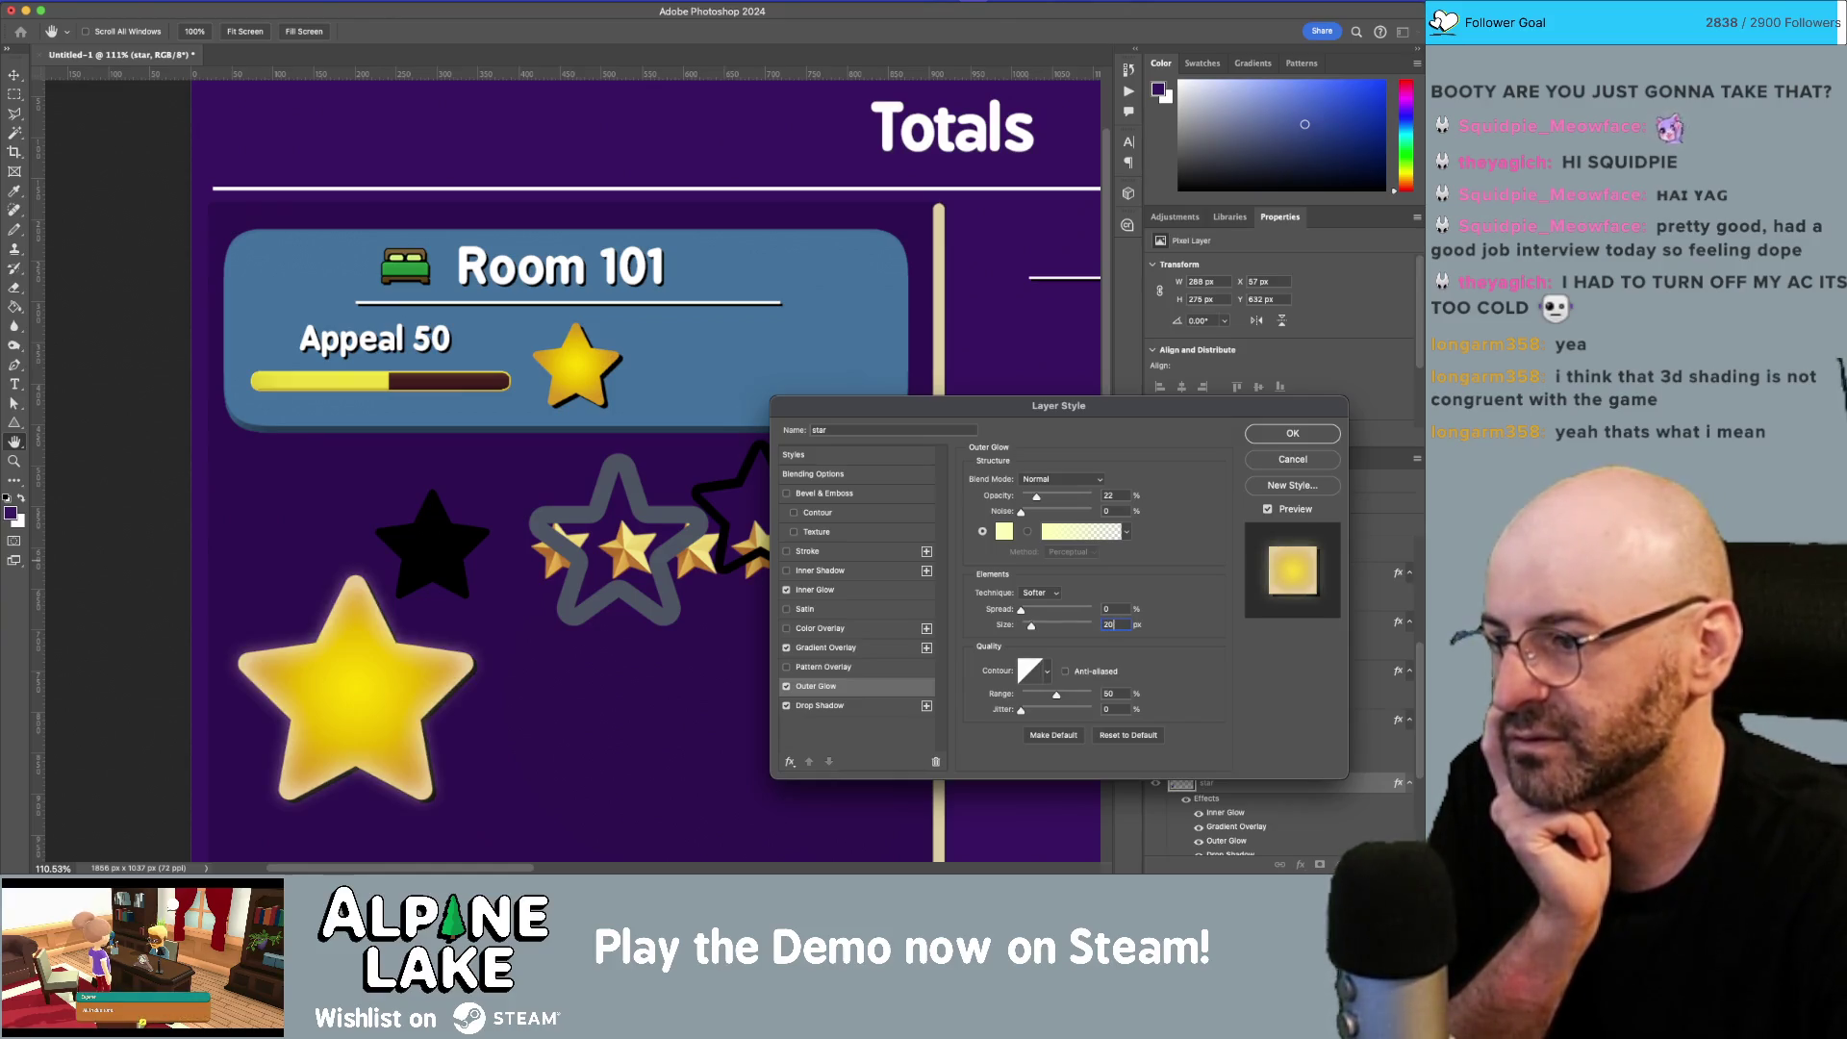
{"action": "left_click_drag", "start_coordinate": [1035, 497], "coordinate": [1043, 500]}
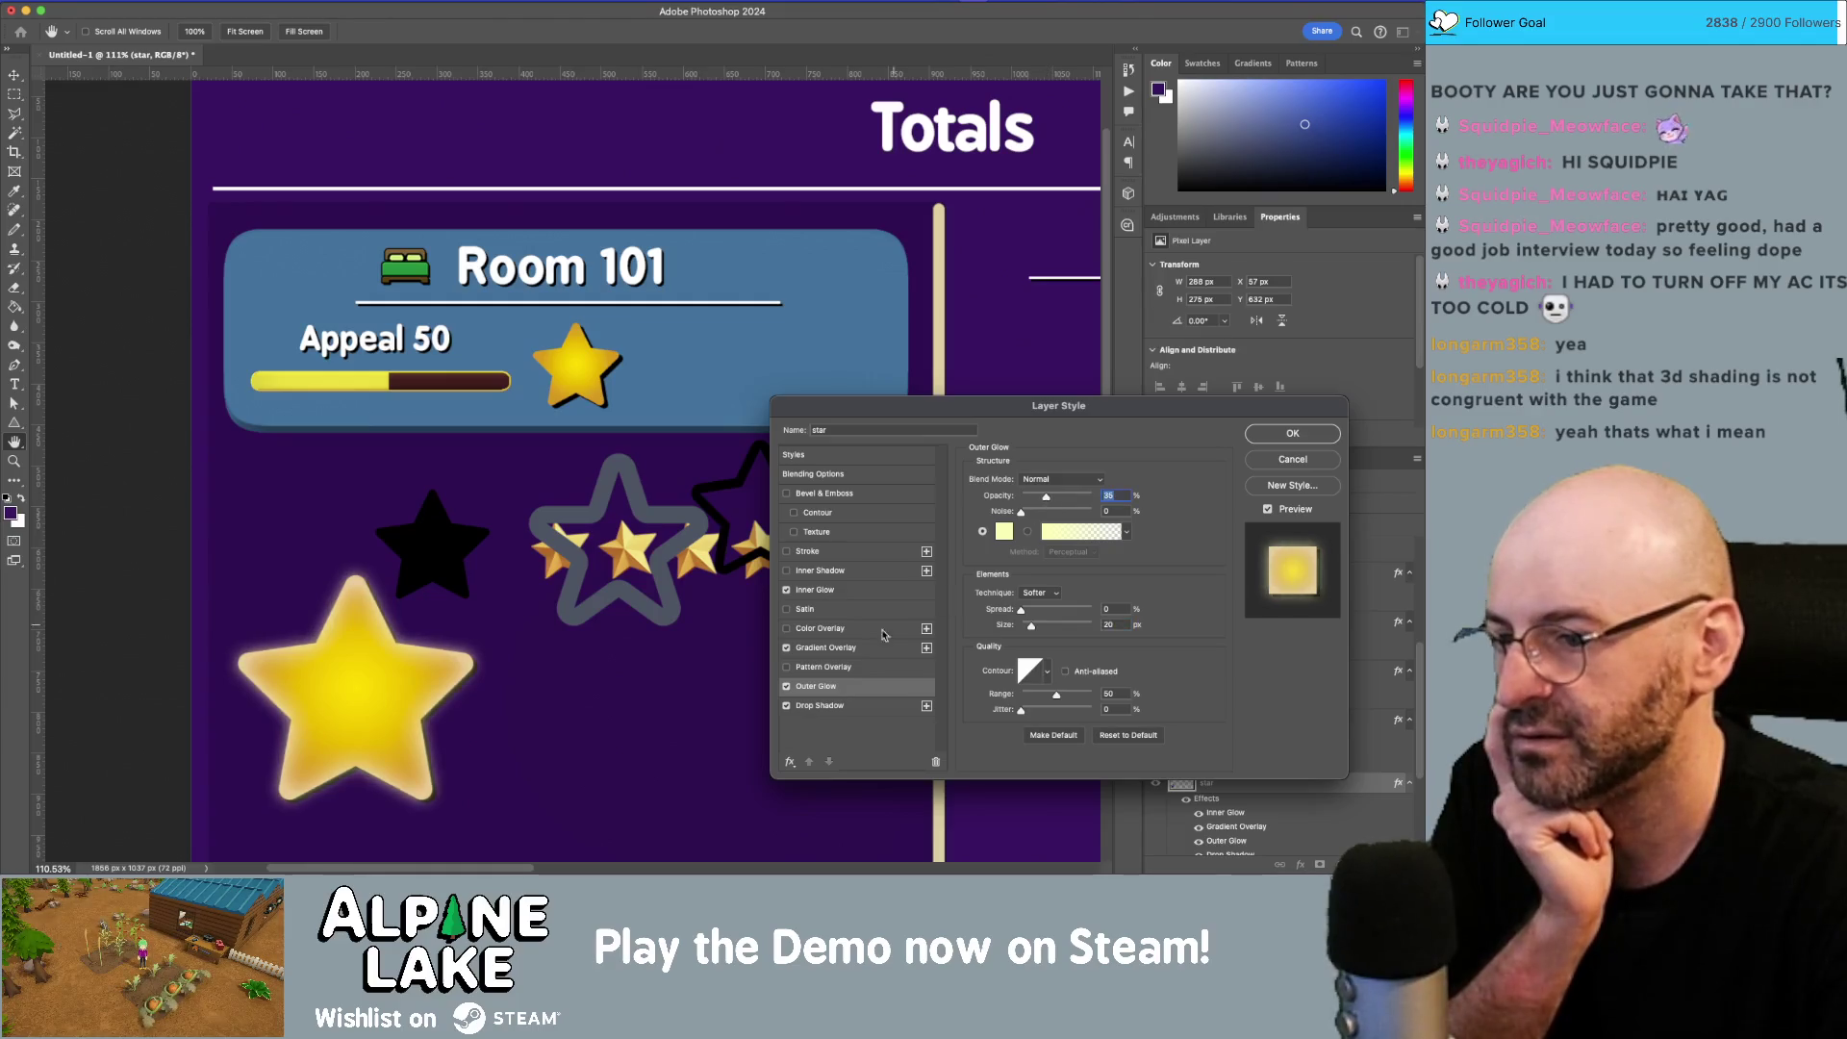
{"action": "left_click", "coordinate": [789, 705]}
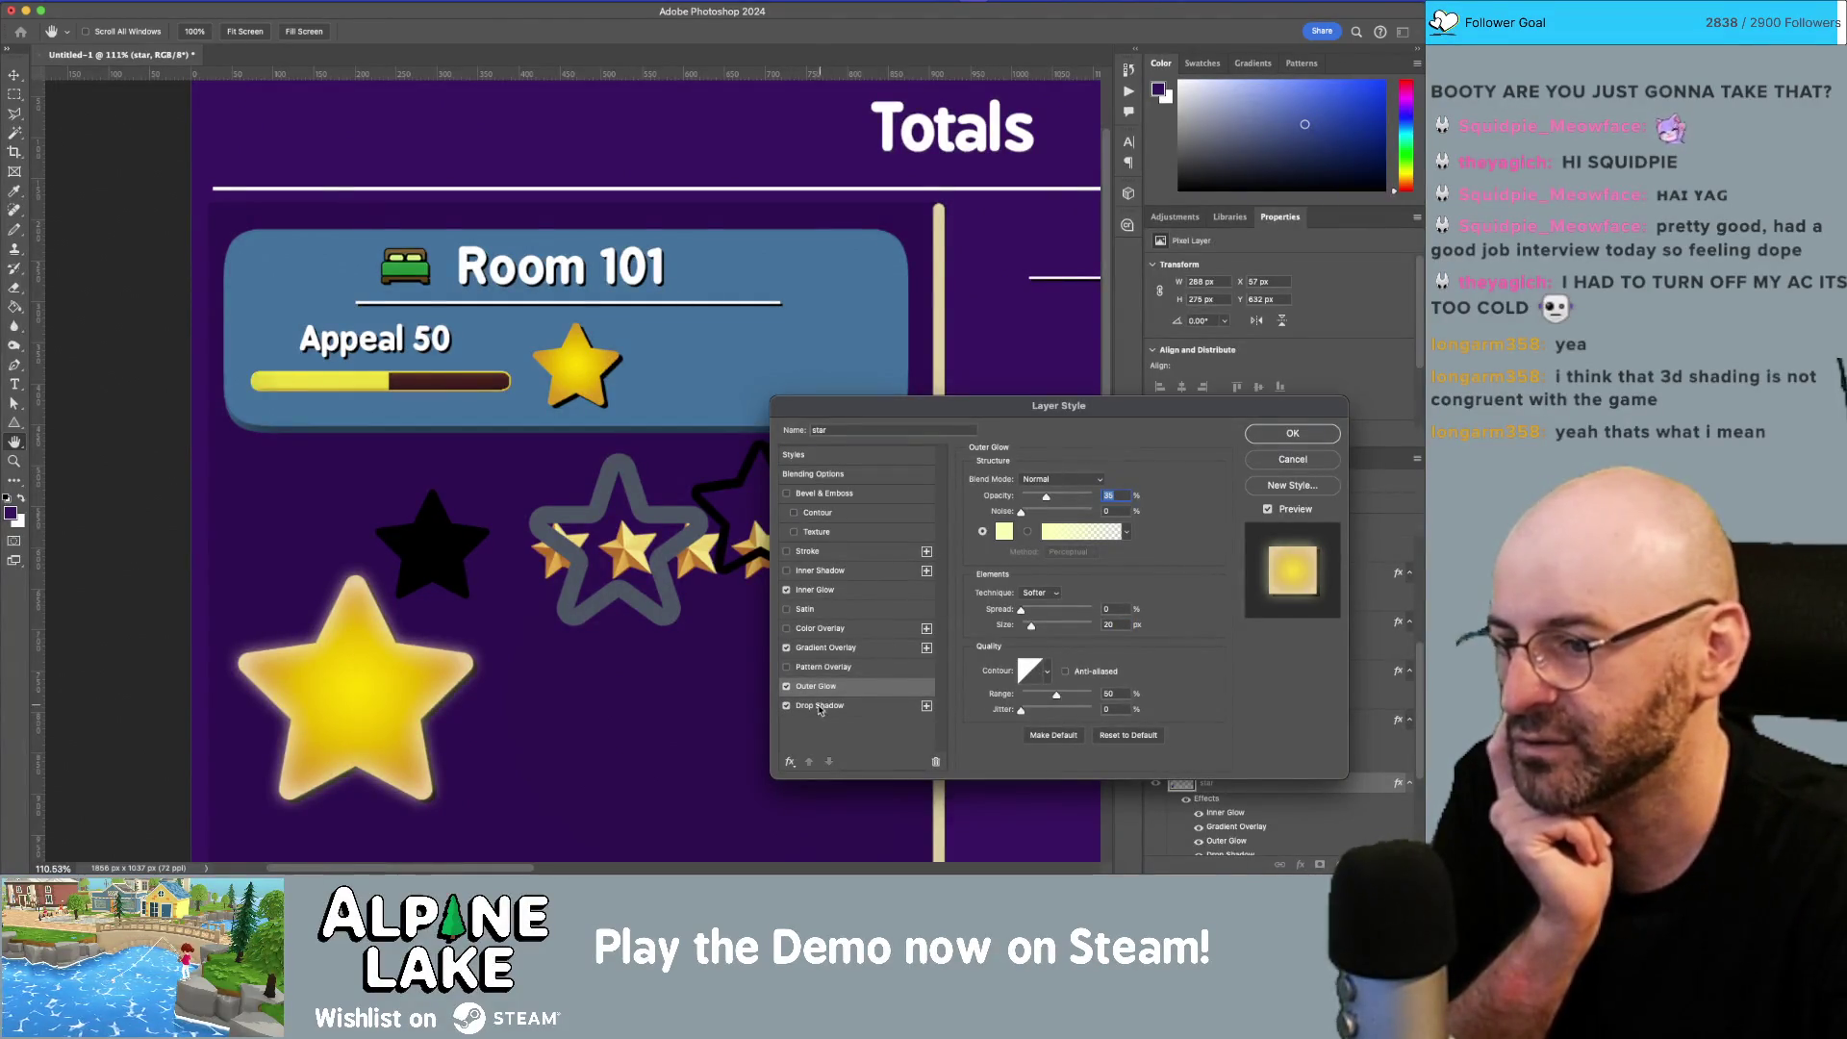
{"action": "left_click", "coordinate": [786, 687]}
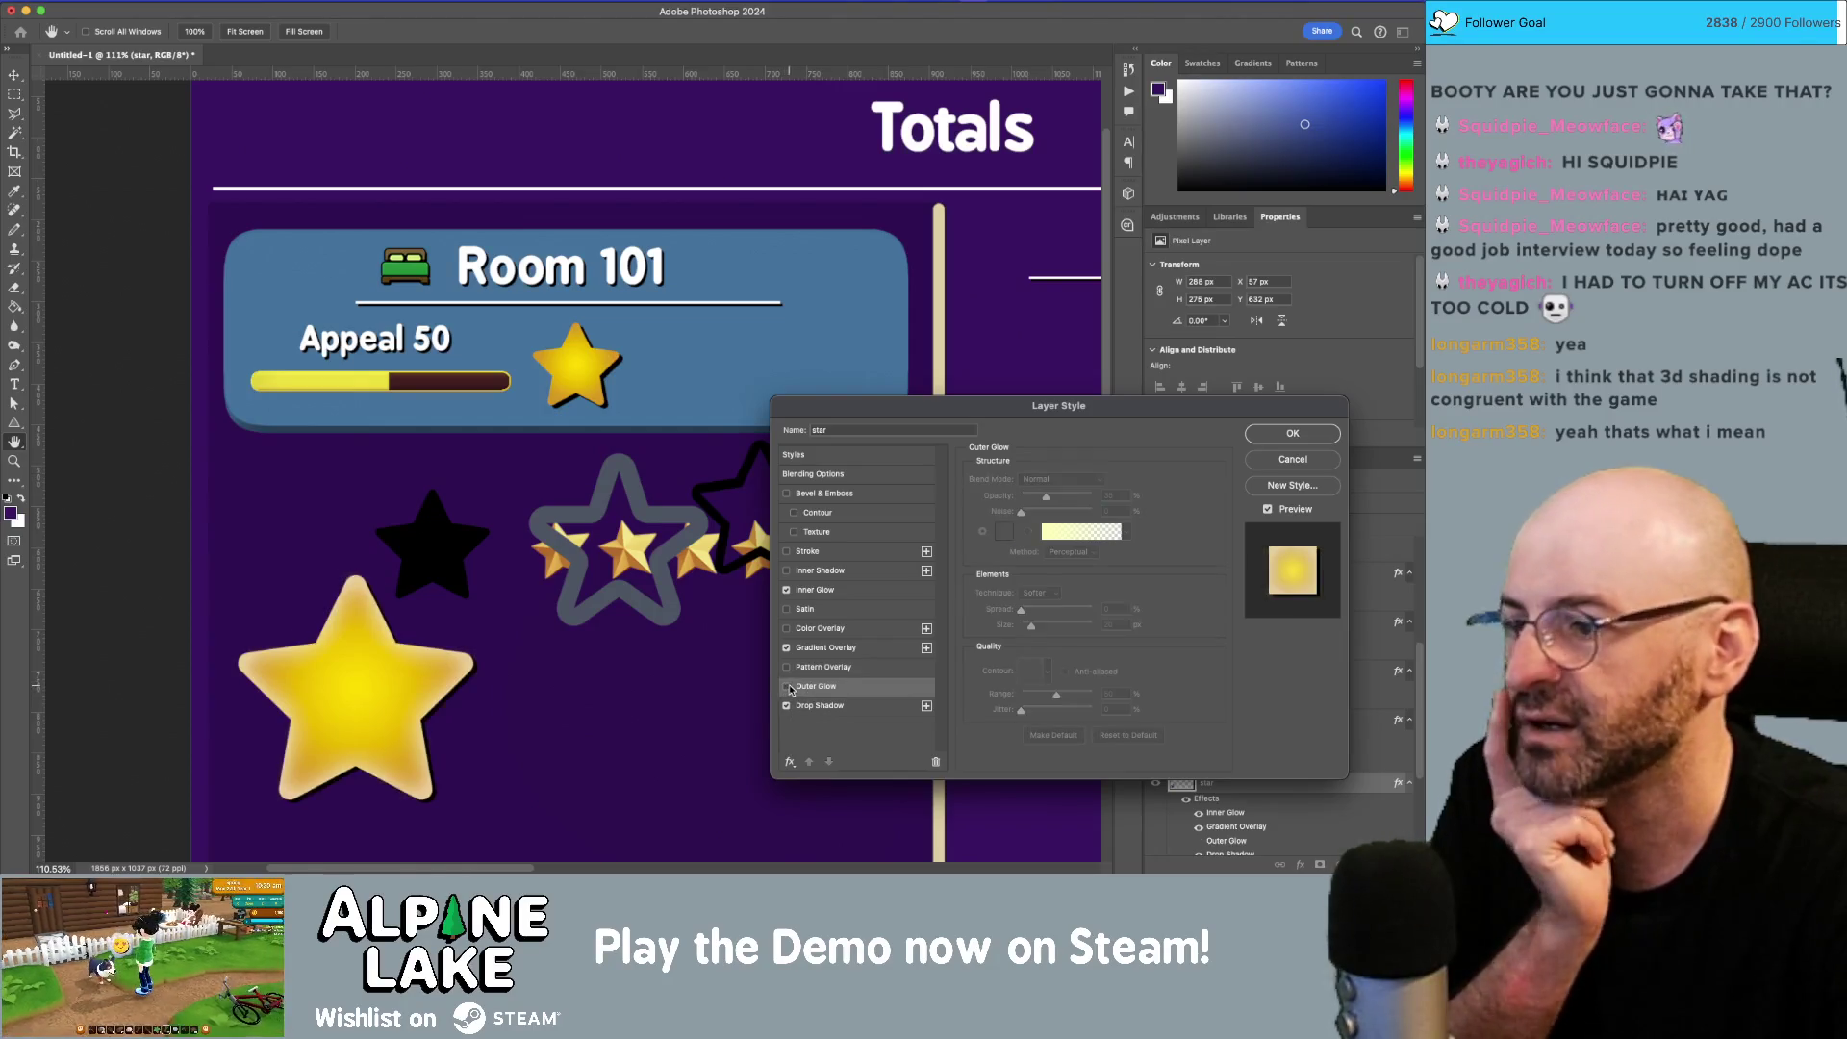
- Enable Bevel & Emboss on the big star, keeping its gold gradient and no colour overlay
{"action": "left_click", "coordinate": [818, 514]}
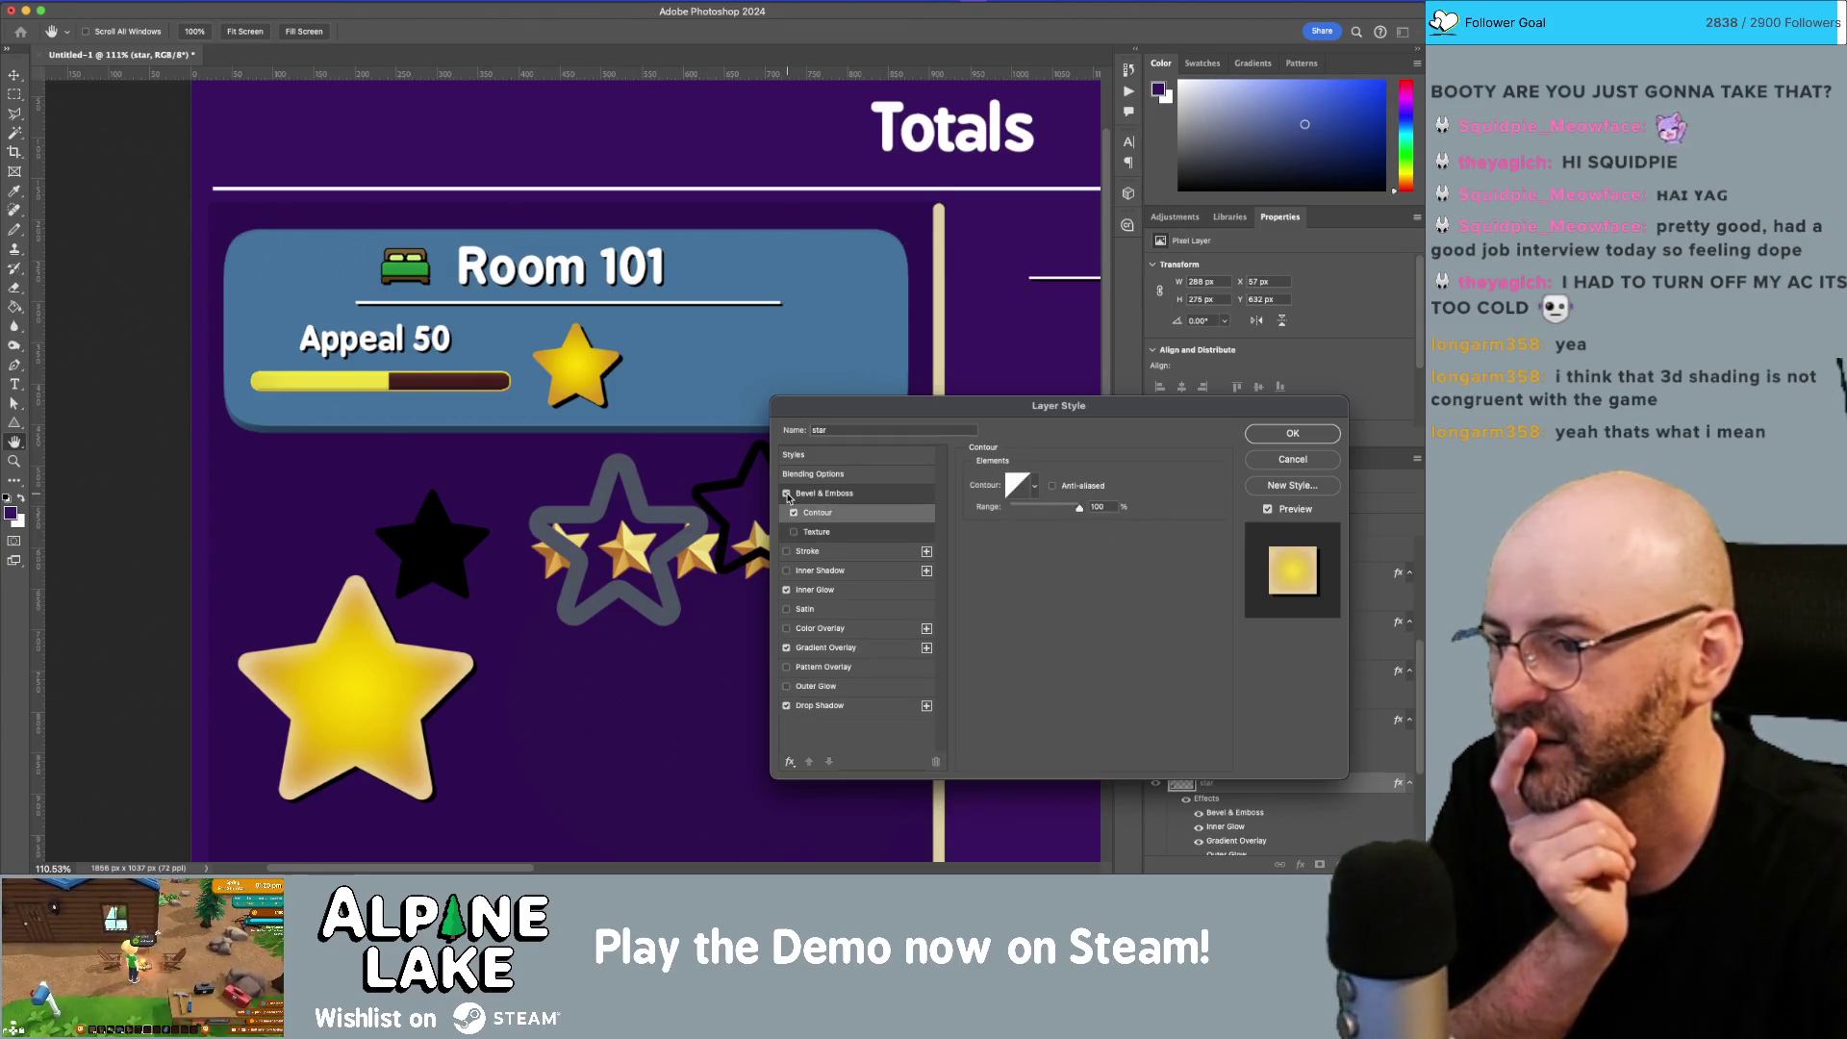
{"action": "left_click", "coordinate": [787, 648]}
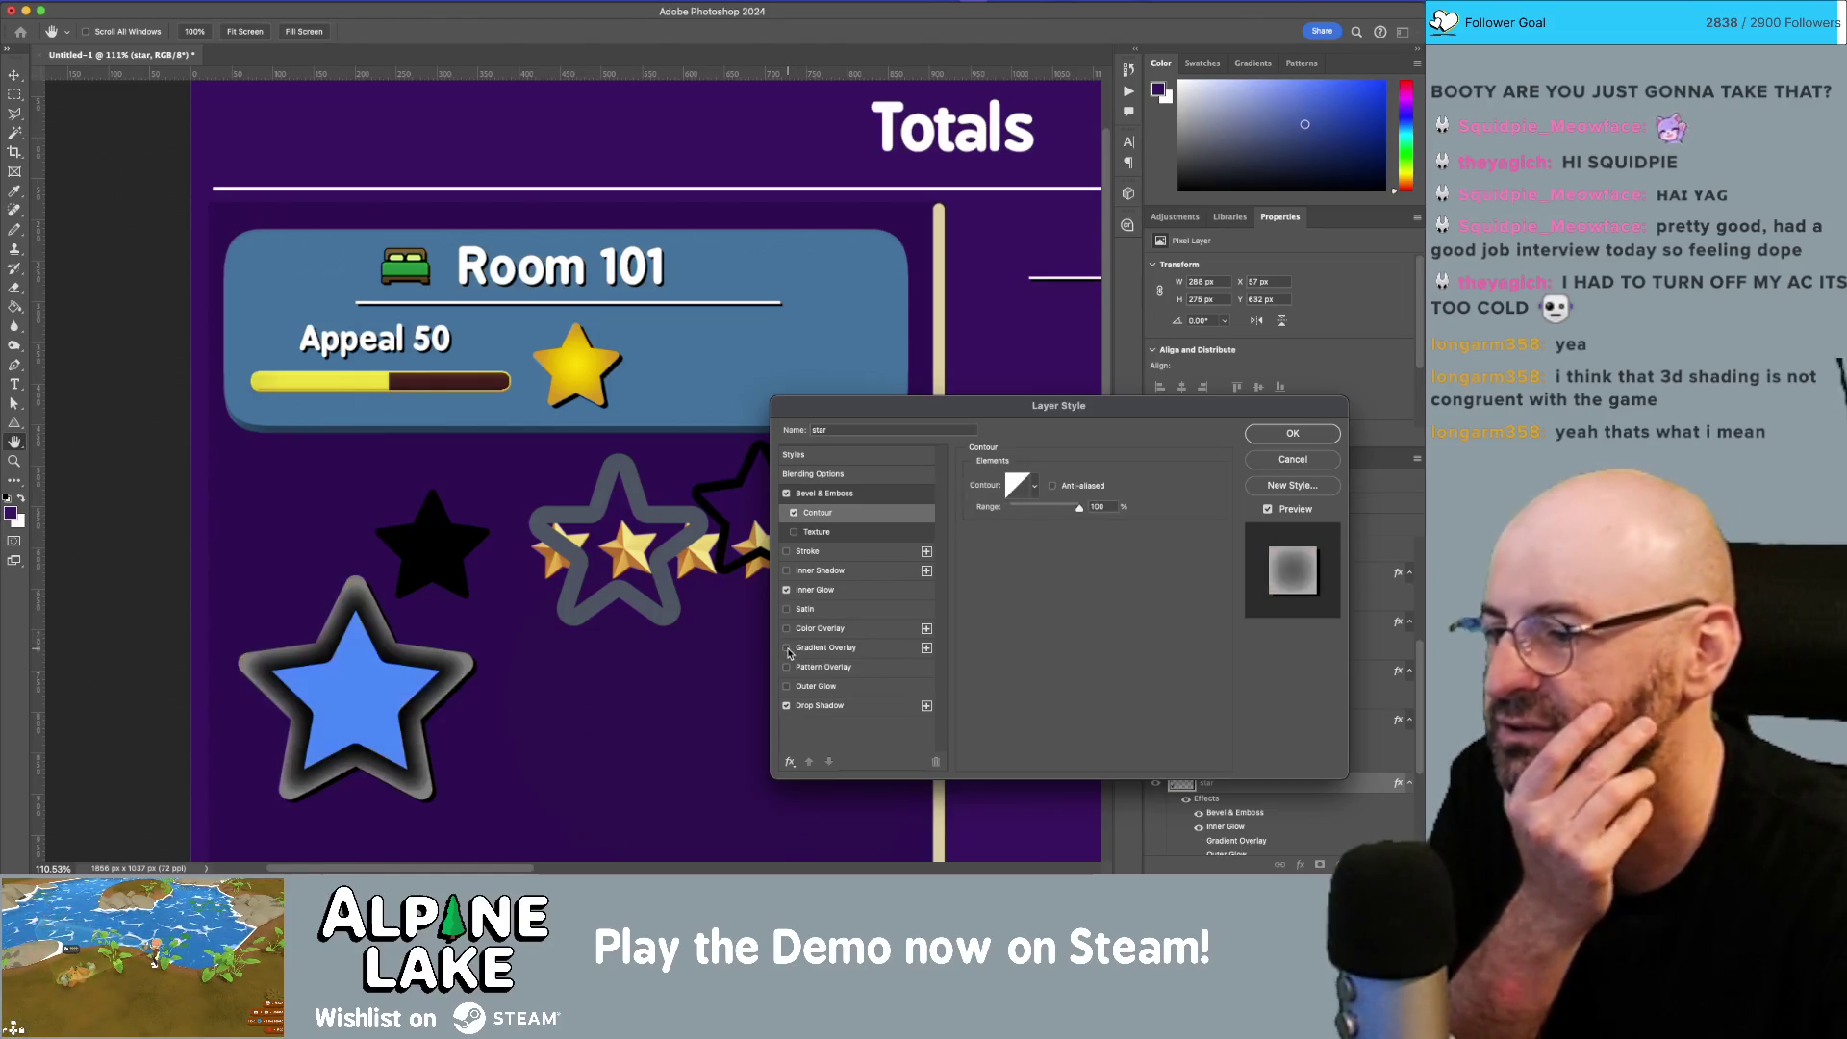
{"action": "left_click", "coordinate": [793, 514]}
{"action": "left_click", "coordinate": [792, 513]}
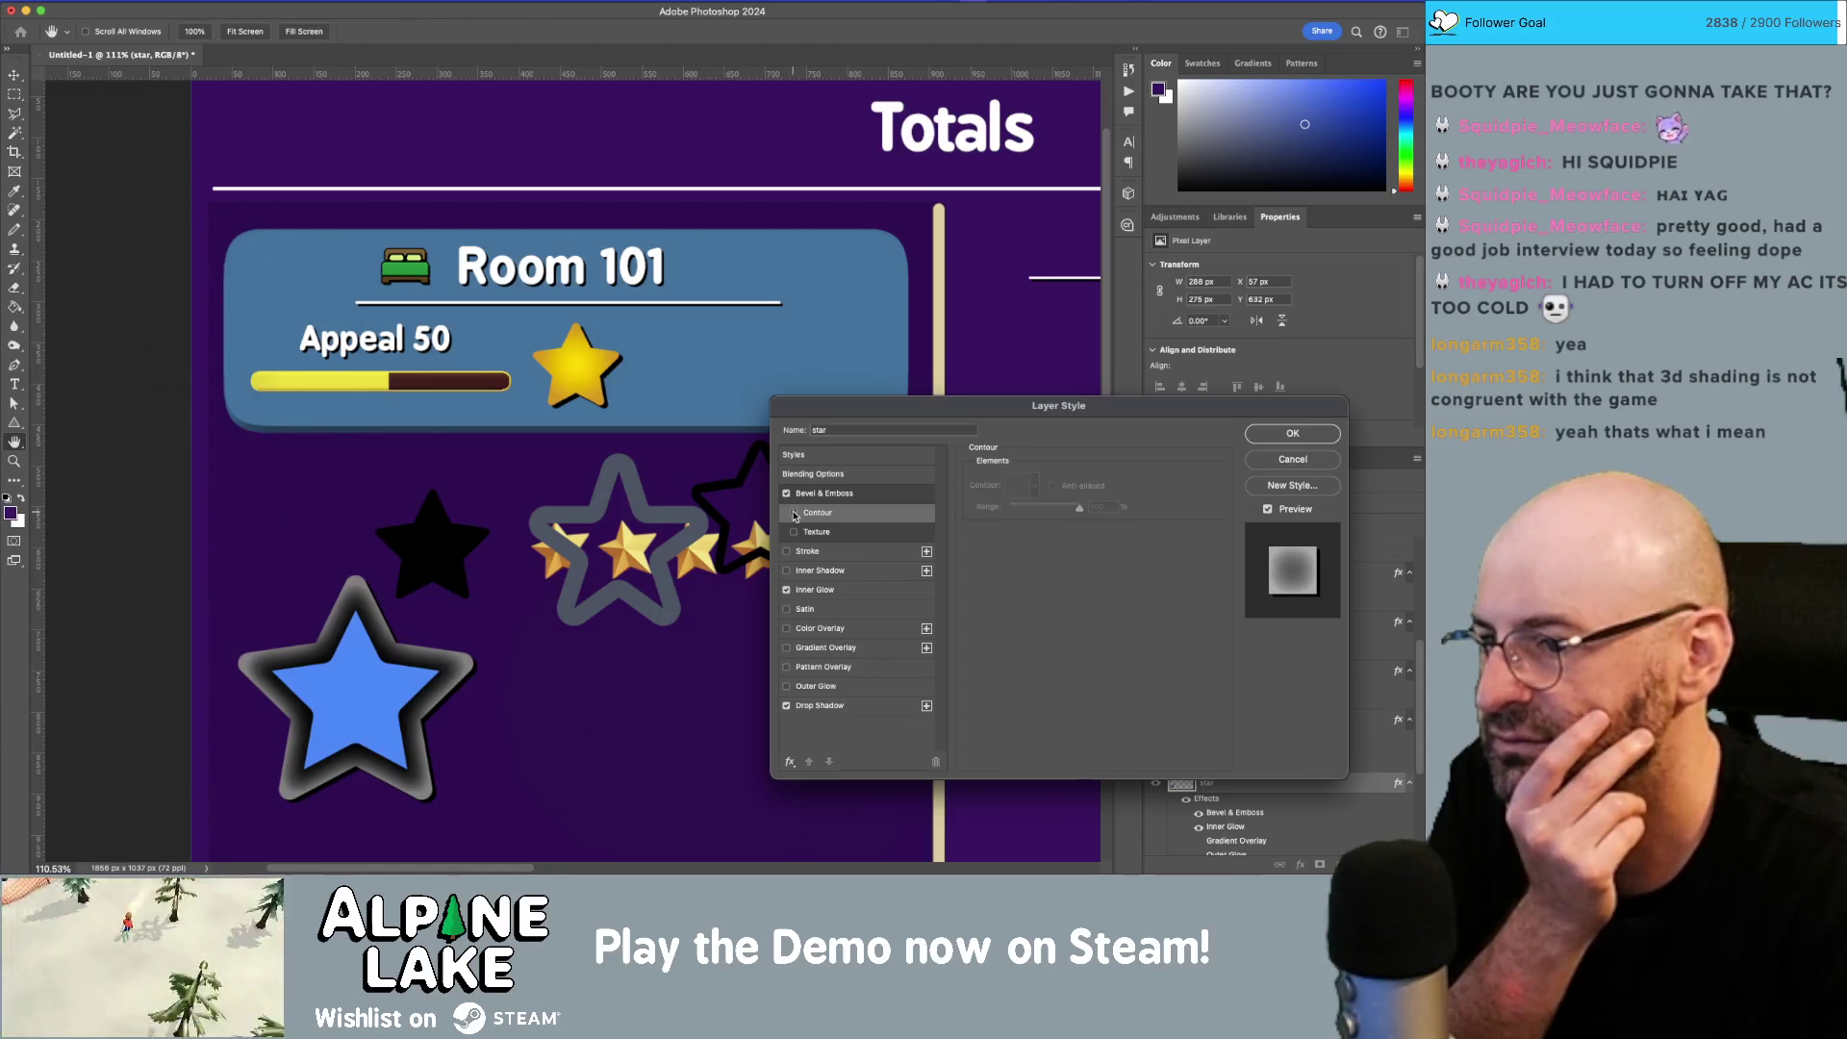
{"action": "left_click", "coordinate": [787, 493]}
{"action": "left_click", "coordinate": [787, 648]}
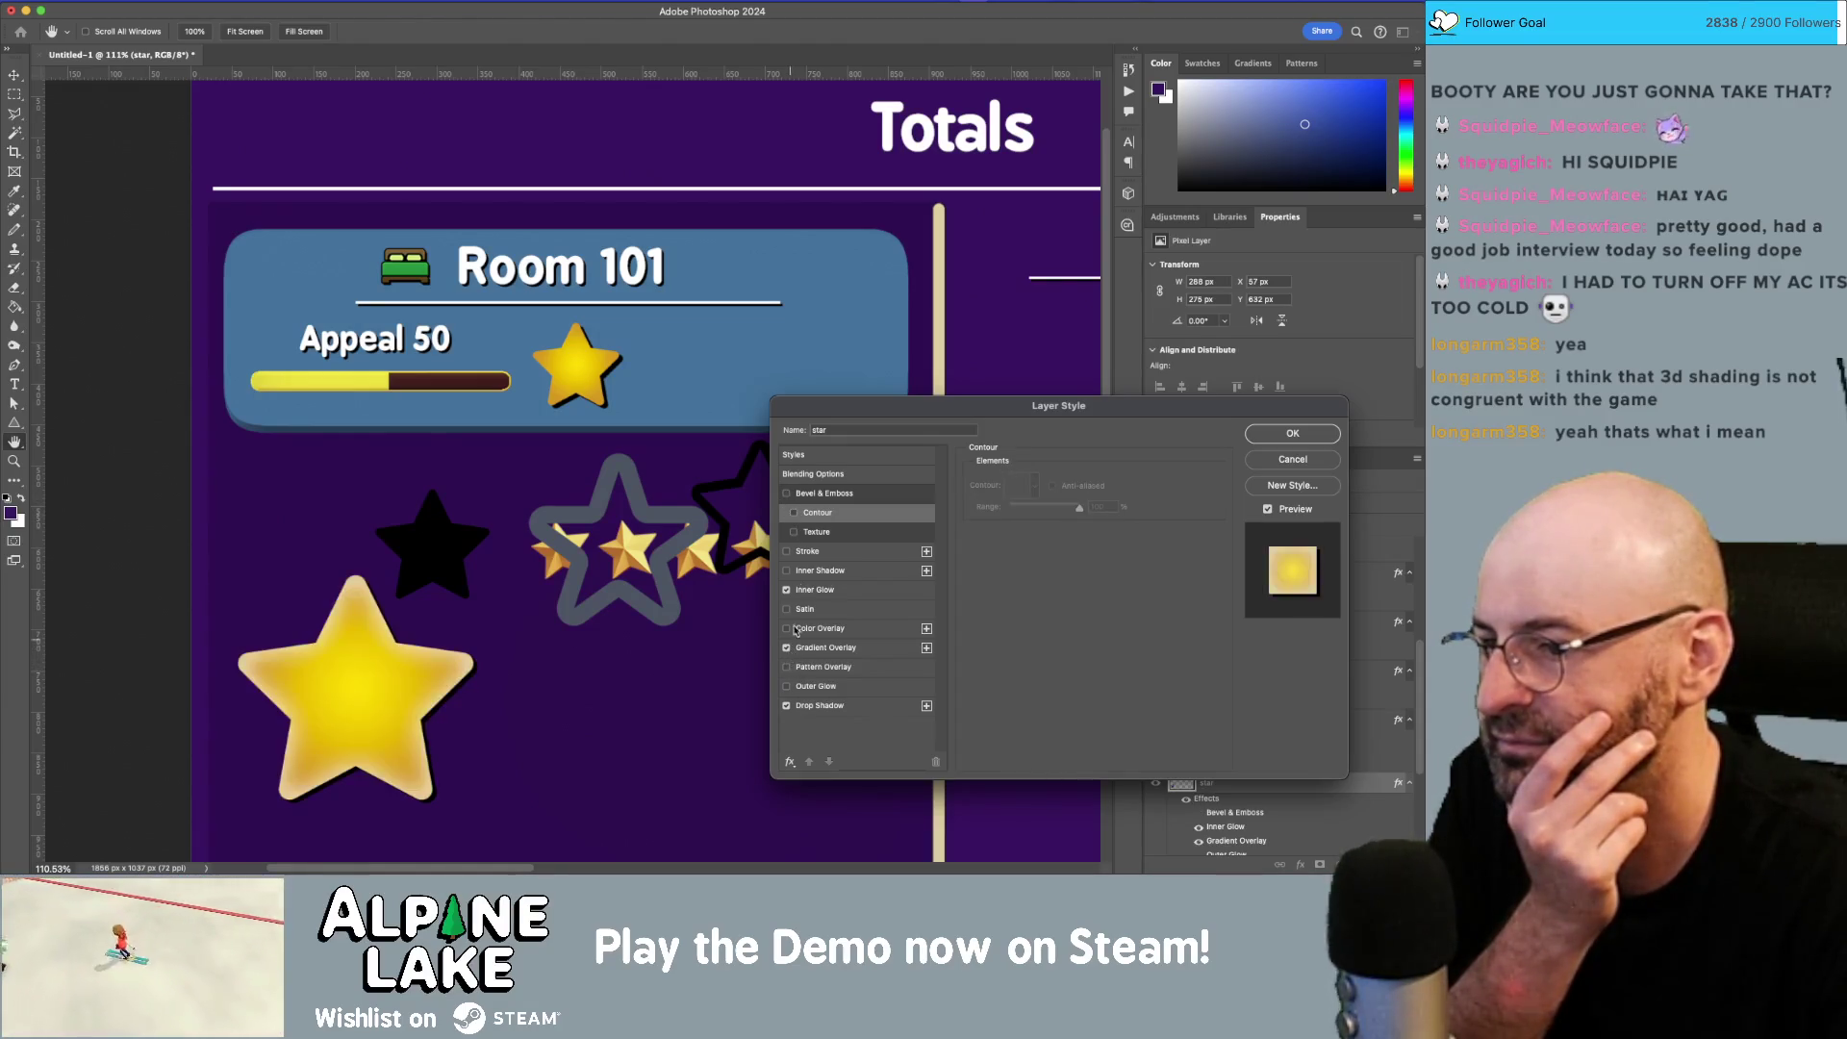
{"action": "left_click", "coordinate": [785, 495]}
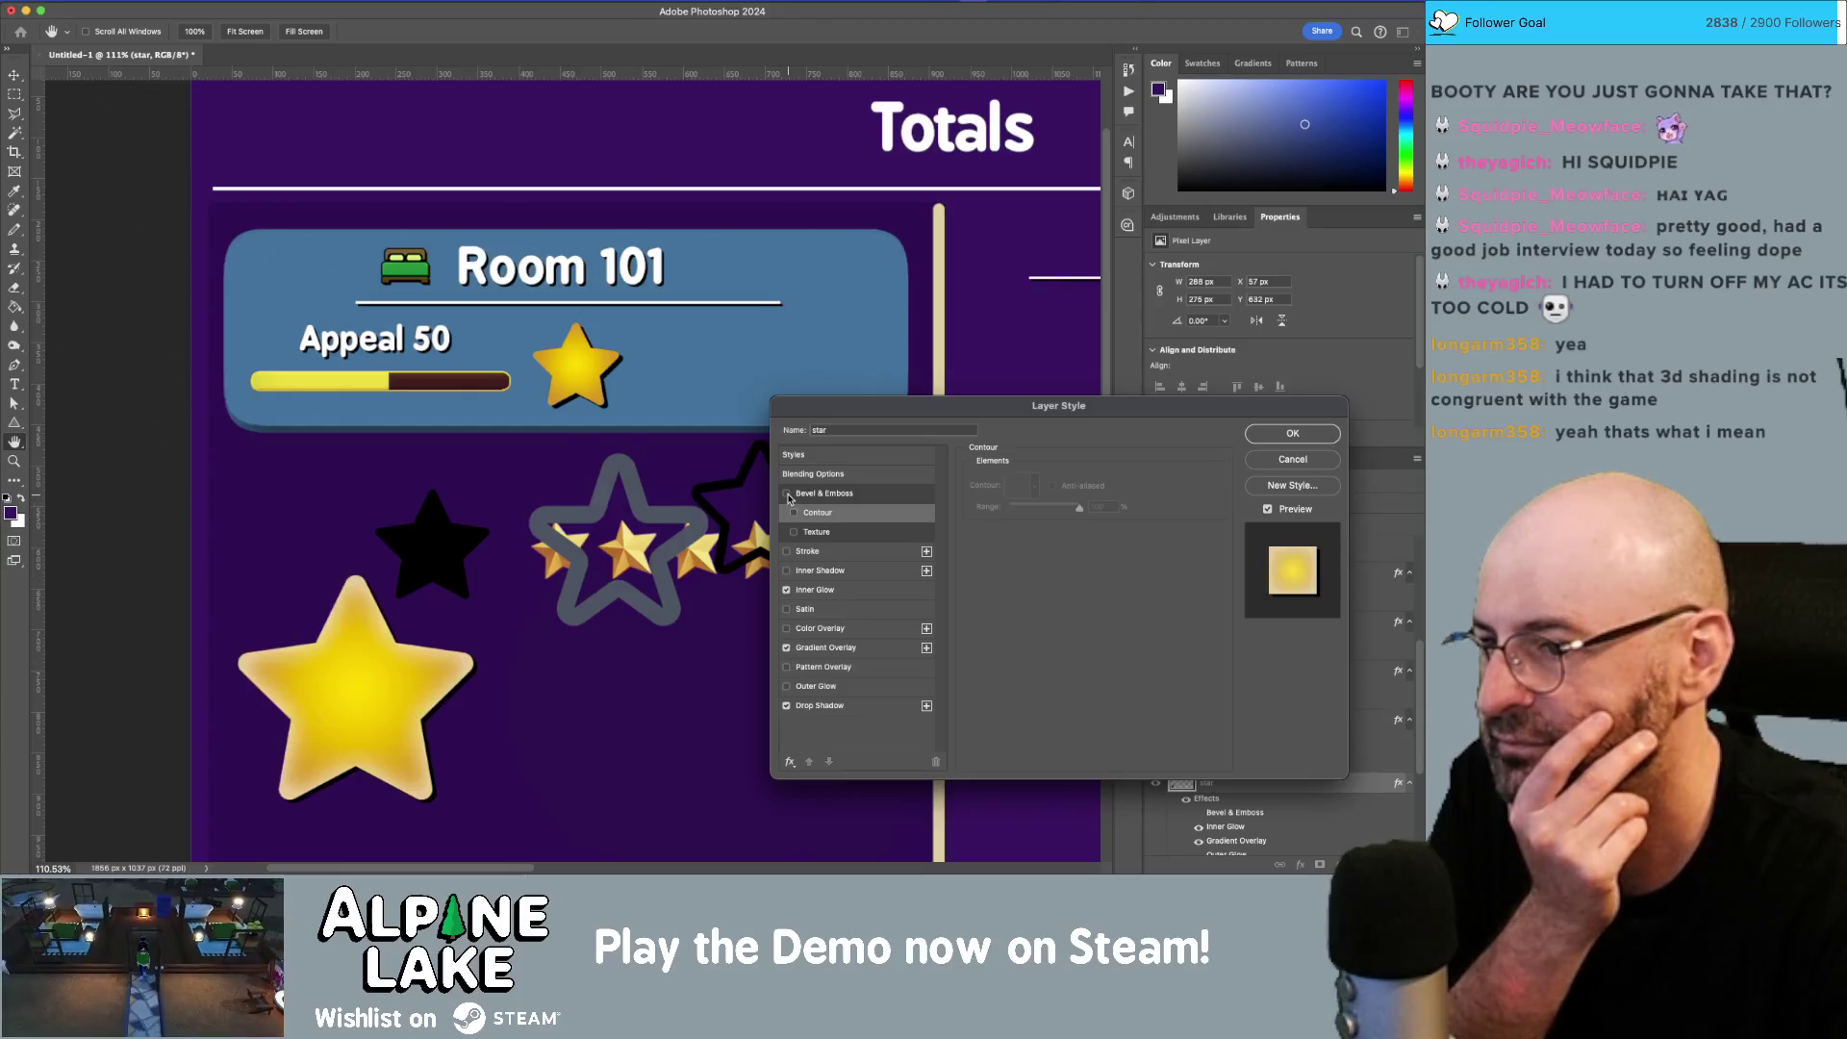
{"action": "left_click", "coordinate": [786, 628]}
{"action": "left_click", "coordinate": [829, 493]}
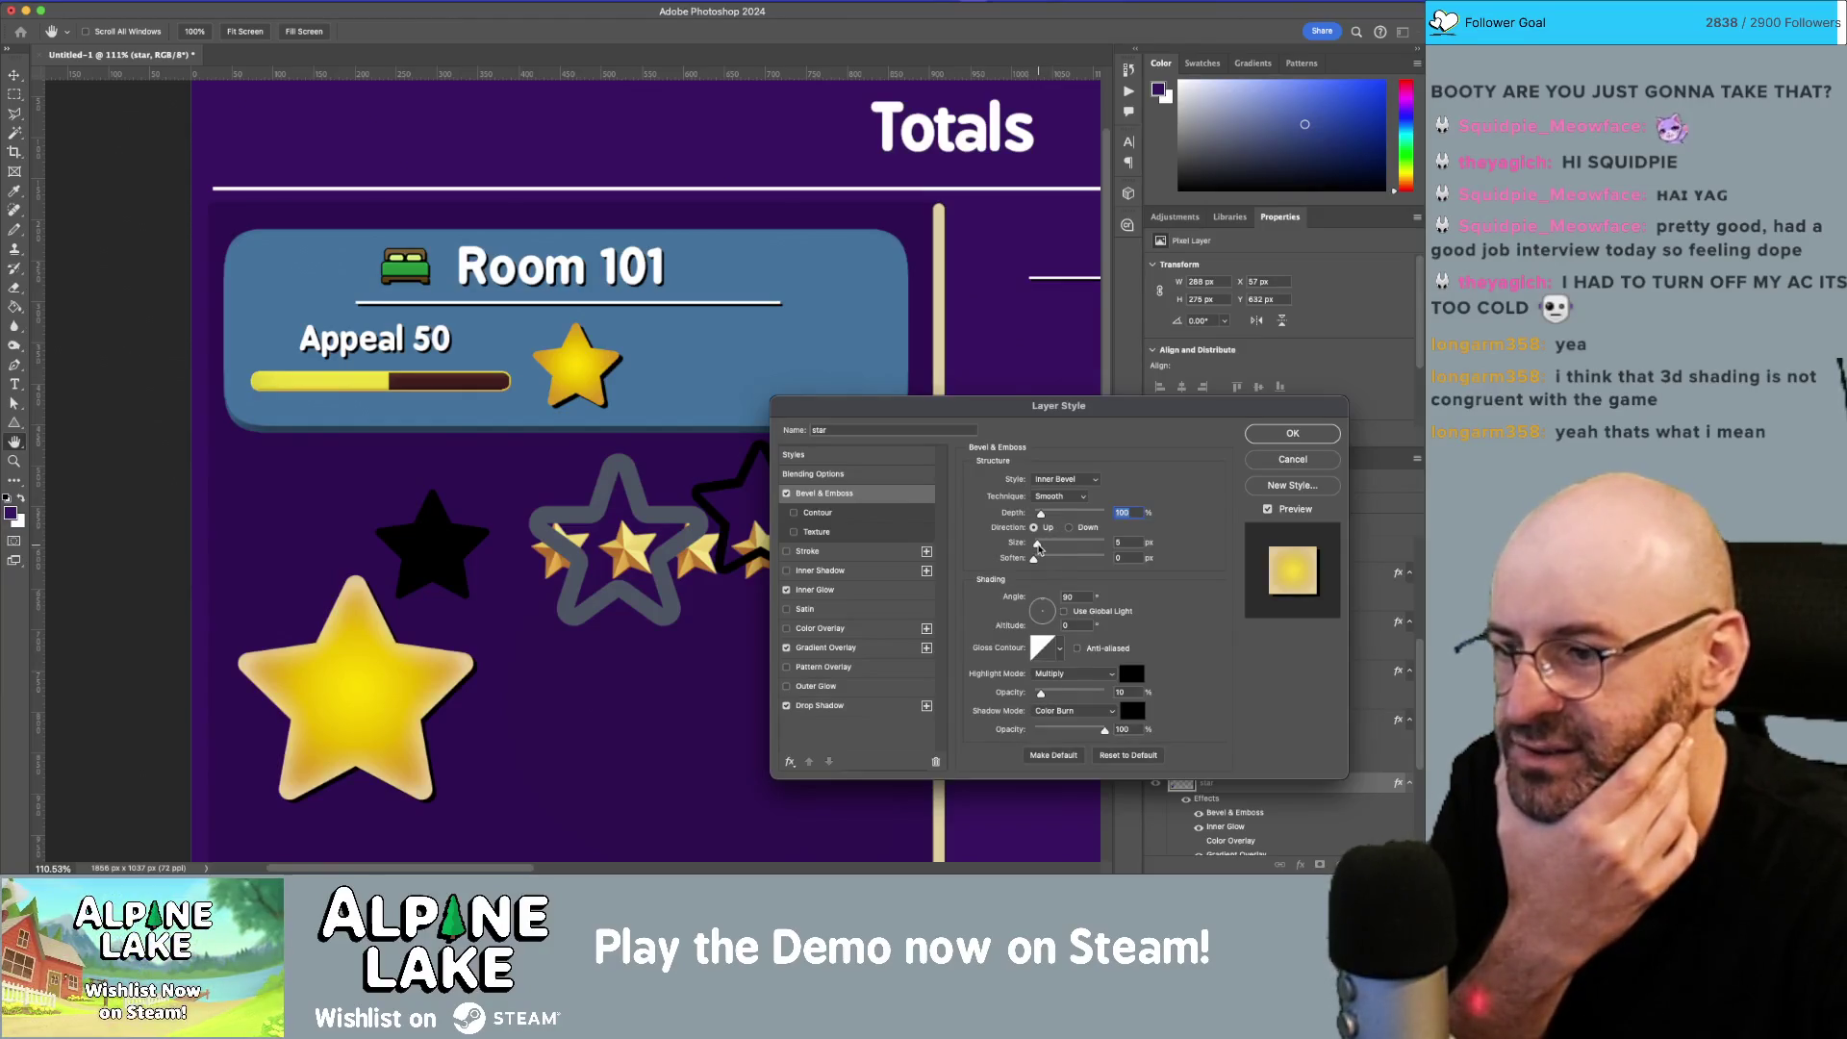
- Enlarge the bevel, set Highlight Opacity 100, Shadow Mode Normal, and re-aim the light angle
{"action": "mouse_move", "coordinate": [1037, 546]}
{"action": "left_mouse_down"}
{"action": "mouse_move", "coordinate": [1061, 549]}
{"action": "mouse_move", "coordinate": [1045, 544]}
{"action": "left_mouse_up"}
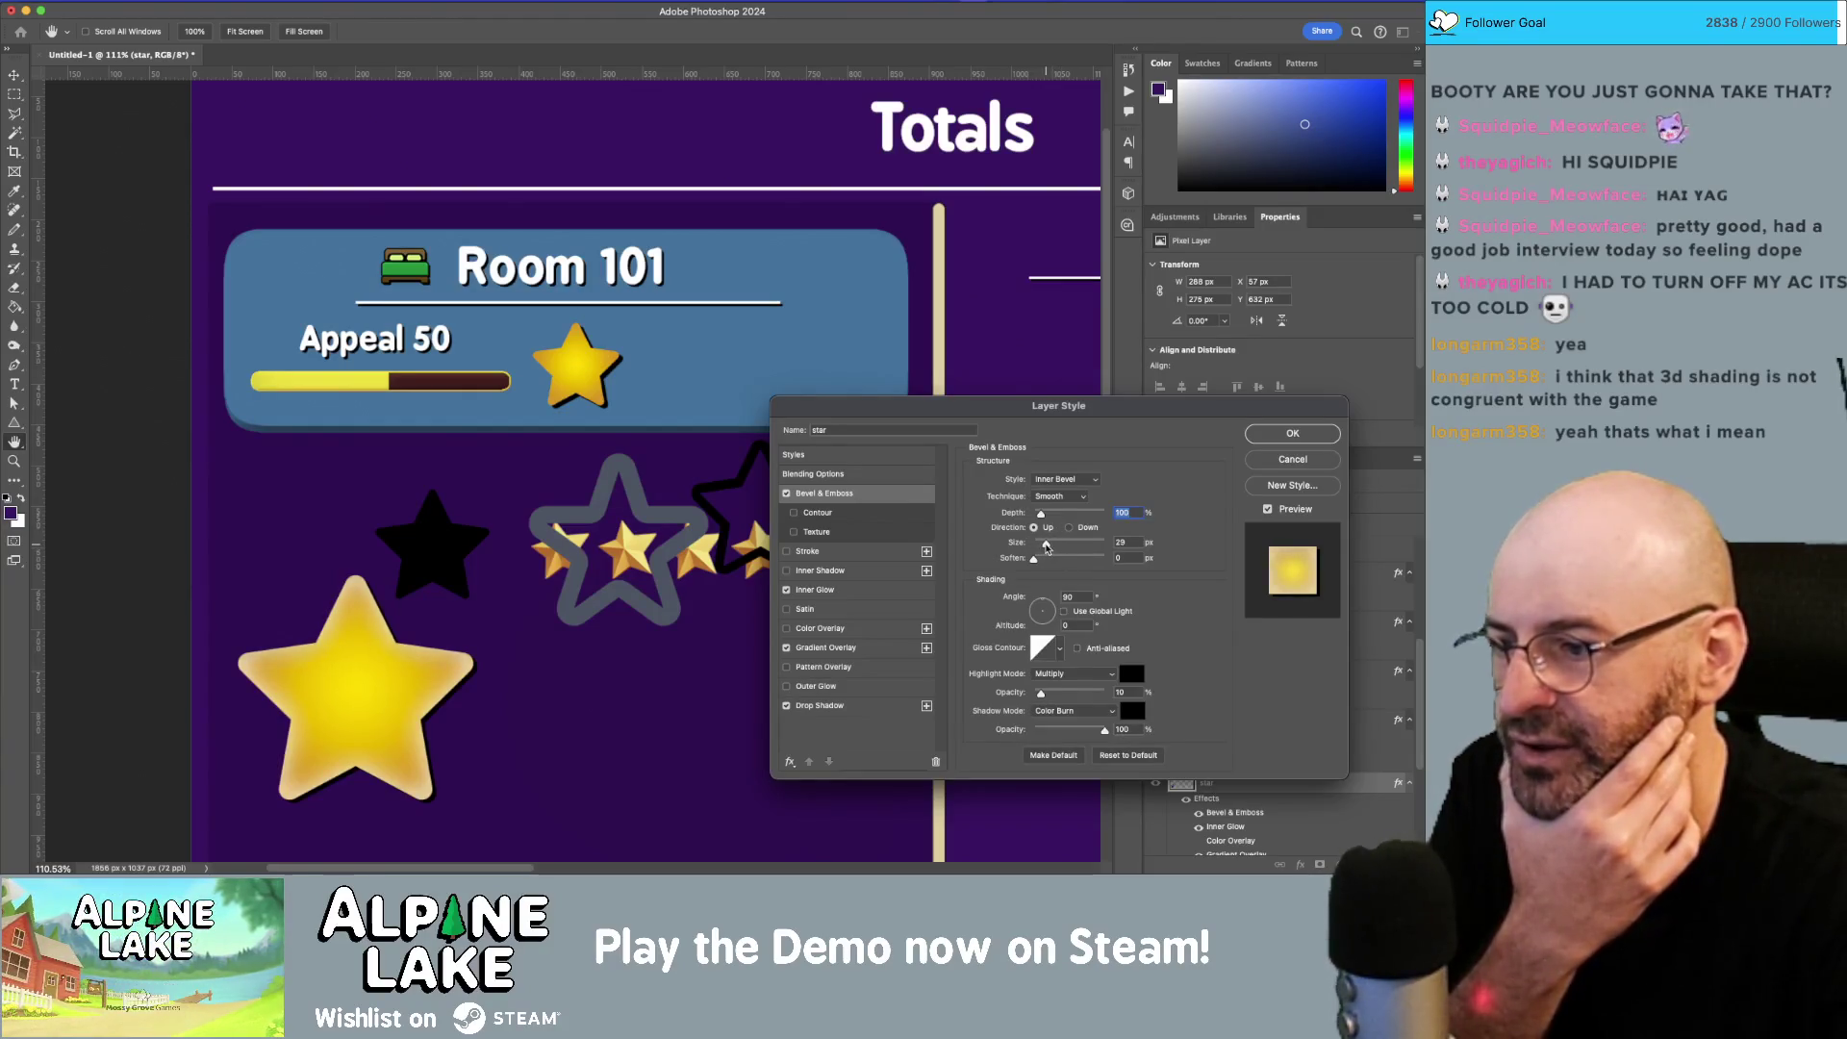
{"action": "left_click_drag", "start_coordinate": [1039, 692], "coordinate": [1101, 697]}
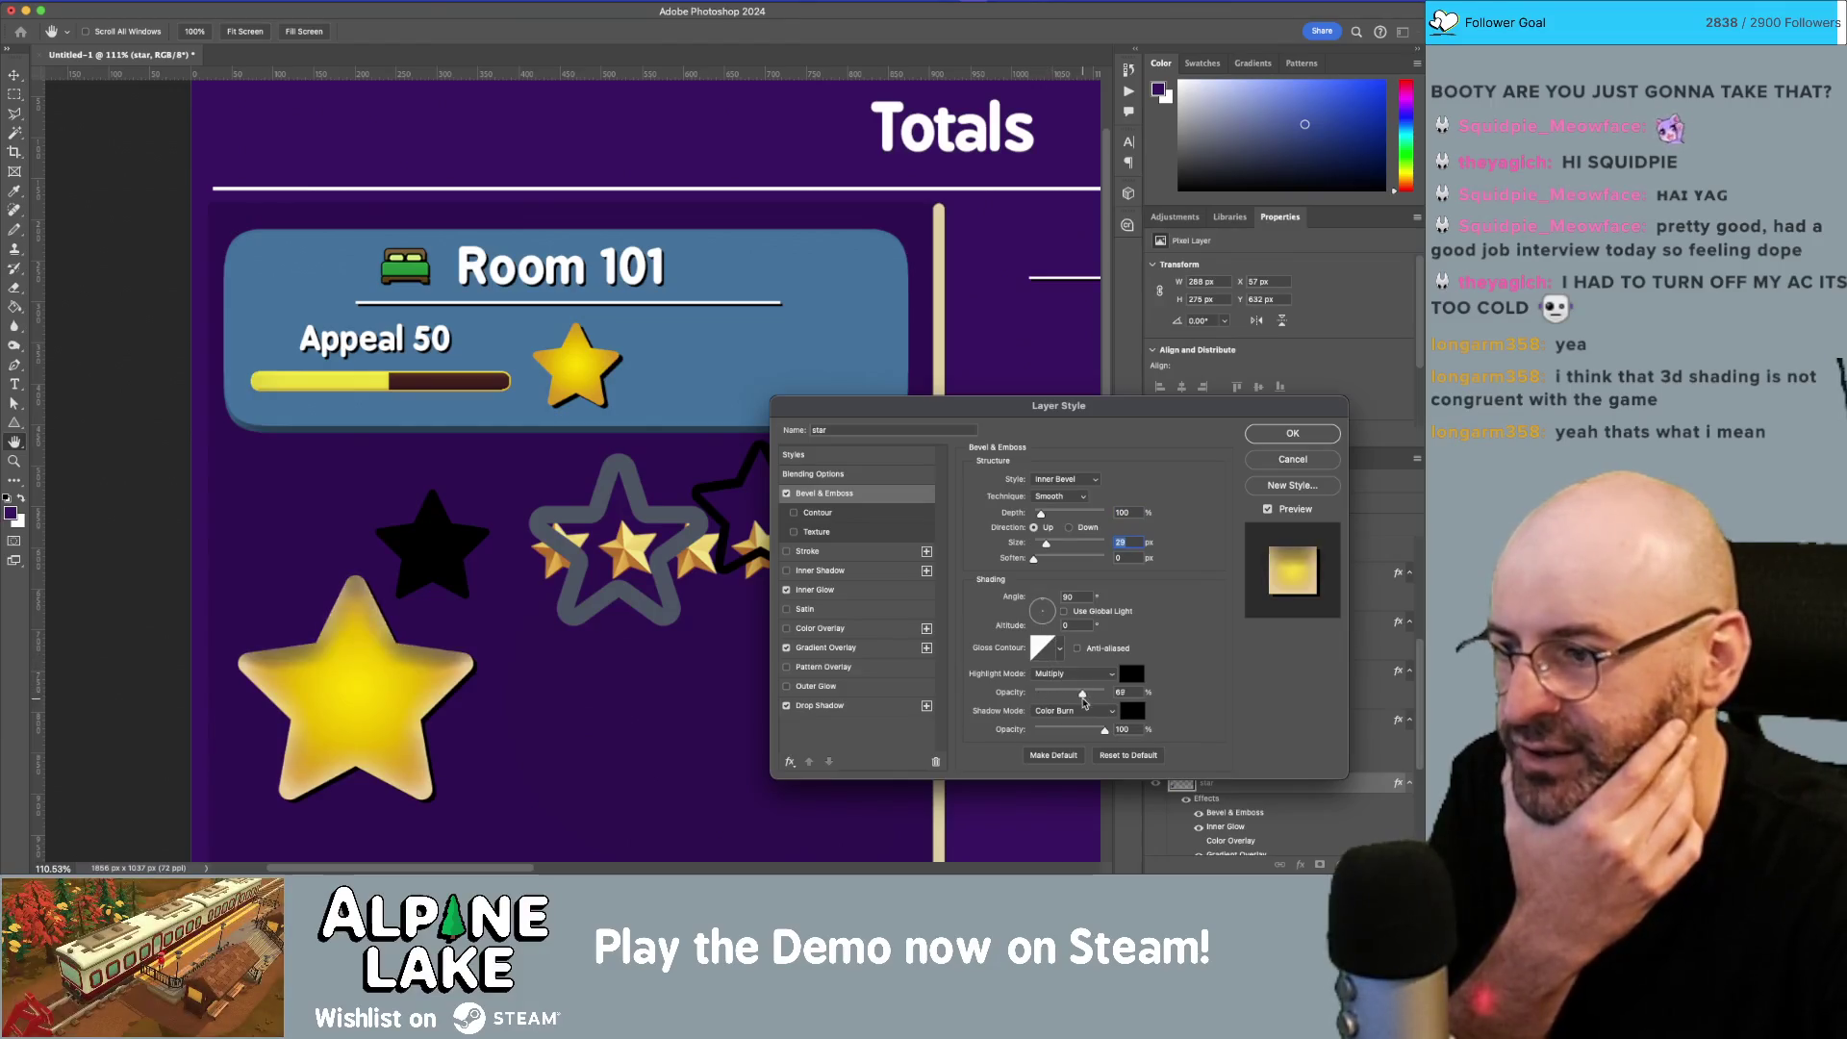
{"action": "left_click", "coordinate": [1122, 692]}
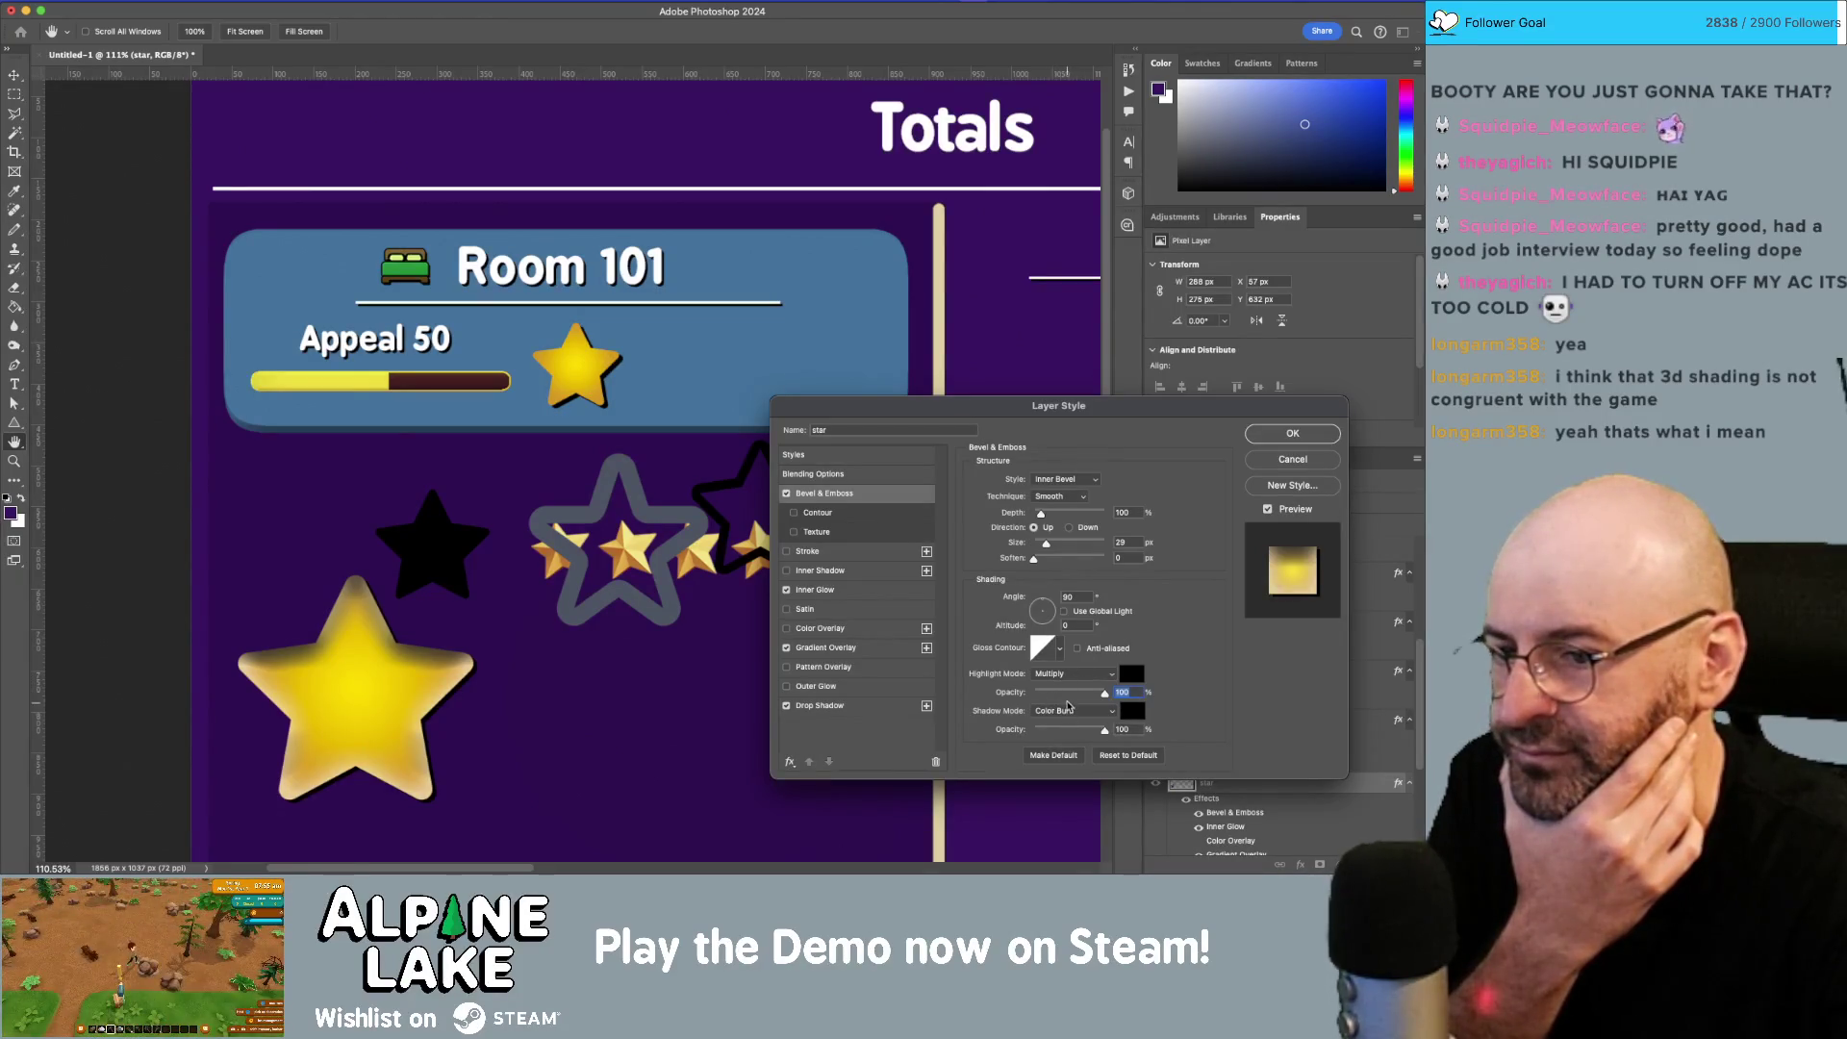
{"action": "left_click", "coordinate": [1106, 716]}
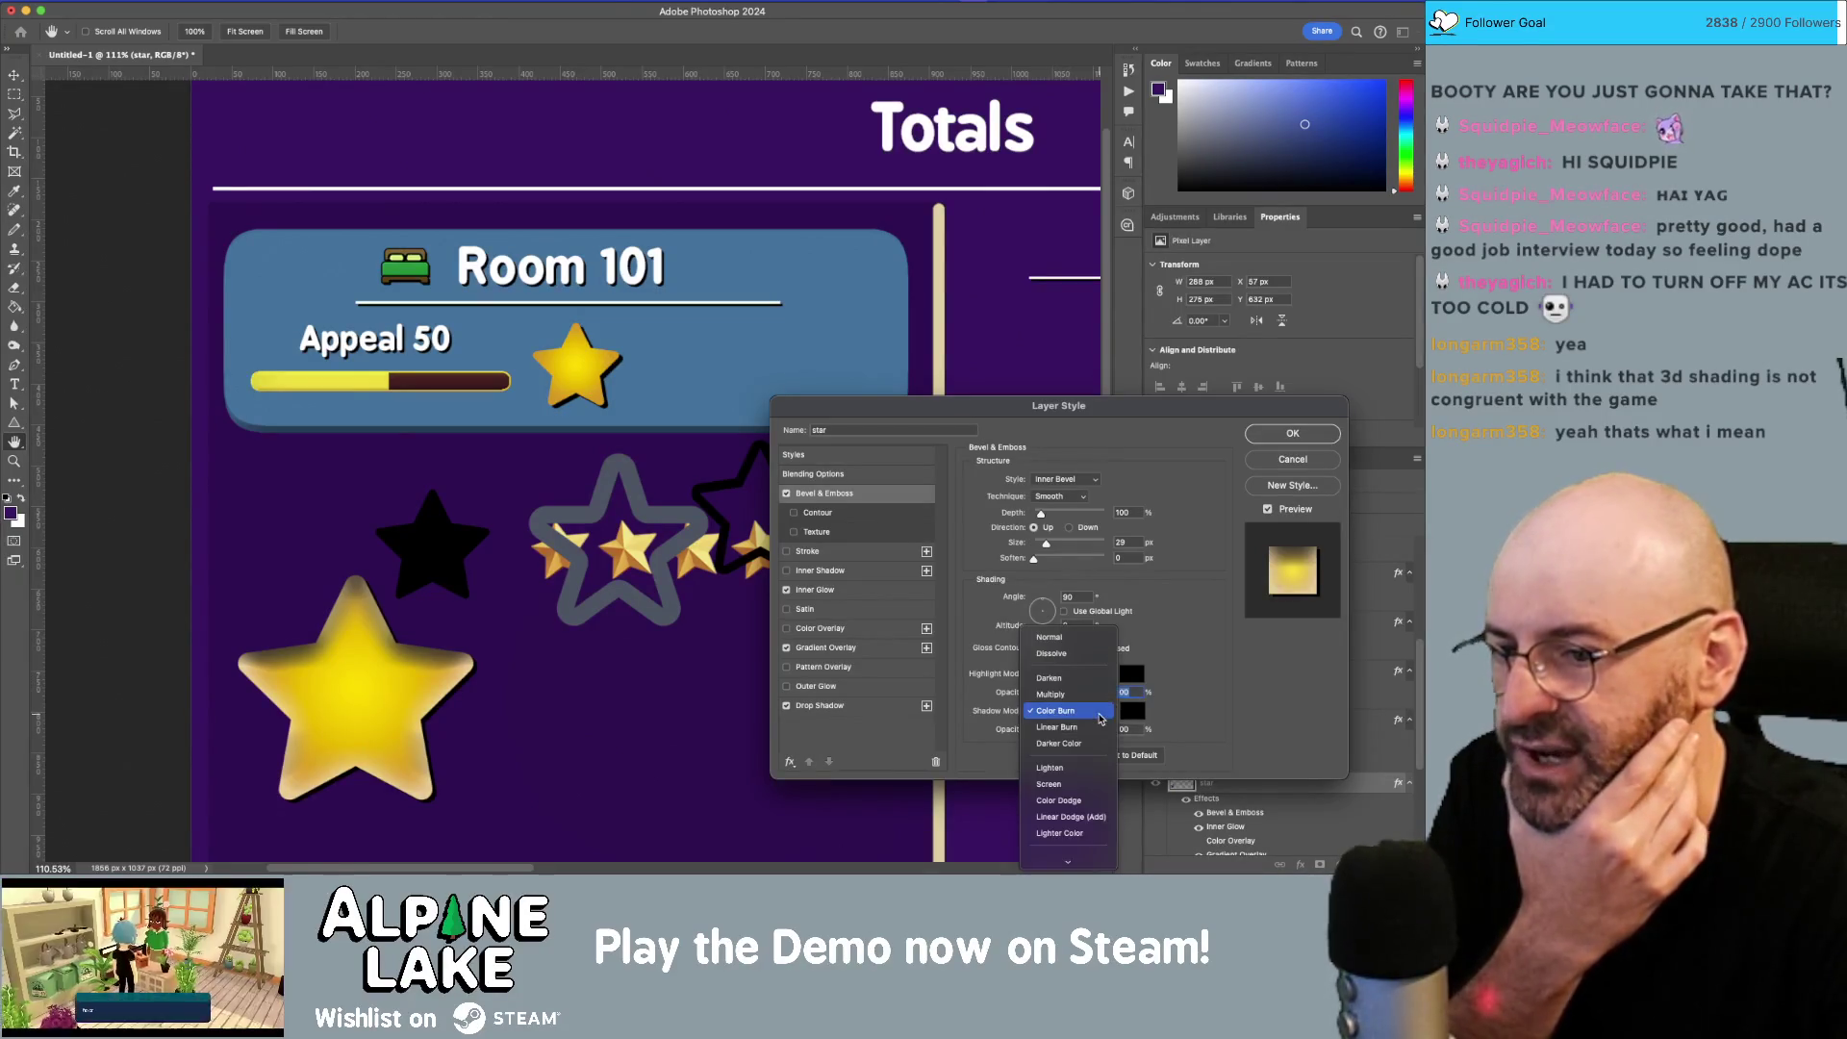
{"action": "left_click", "coordinate": [1060, 648]}
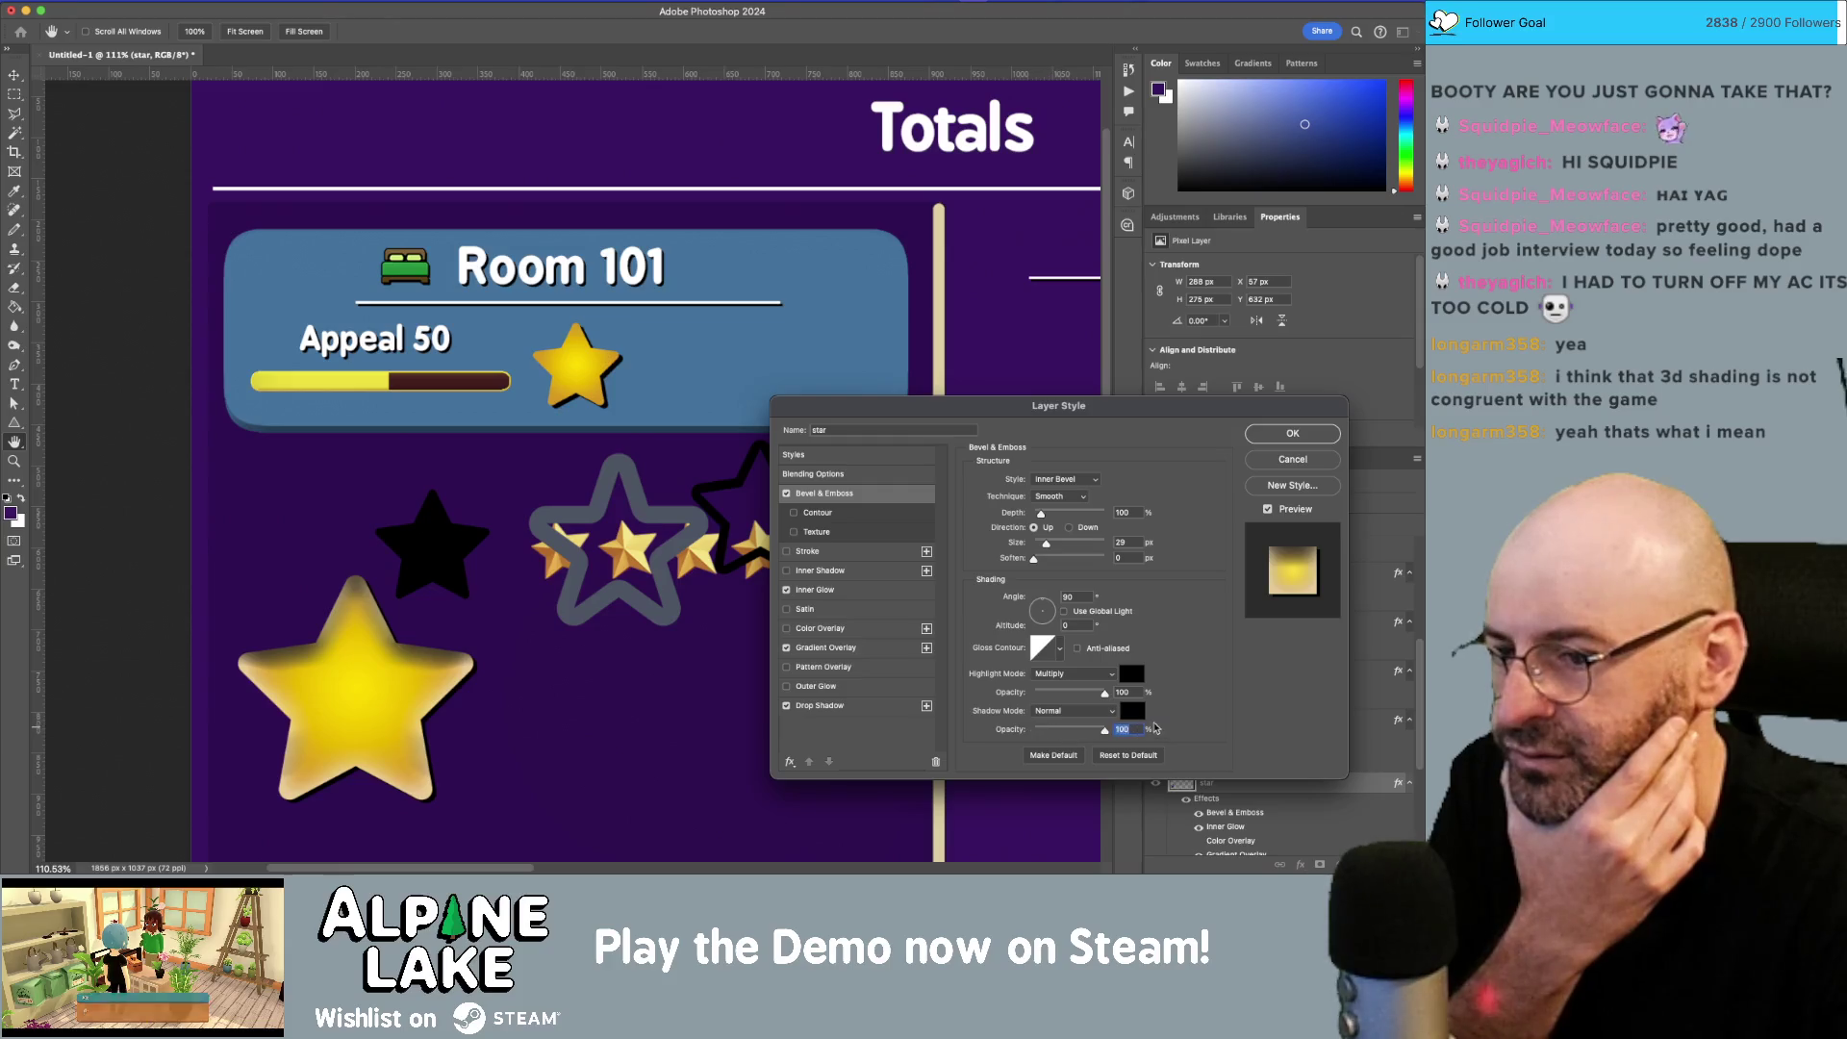
{"action": "left_click_drag", "start_coordinate": [1042, 613], "coordinate": [1030, 603]}
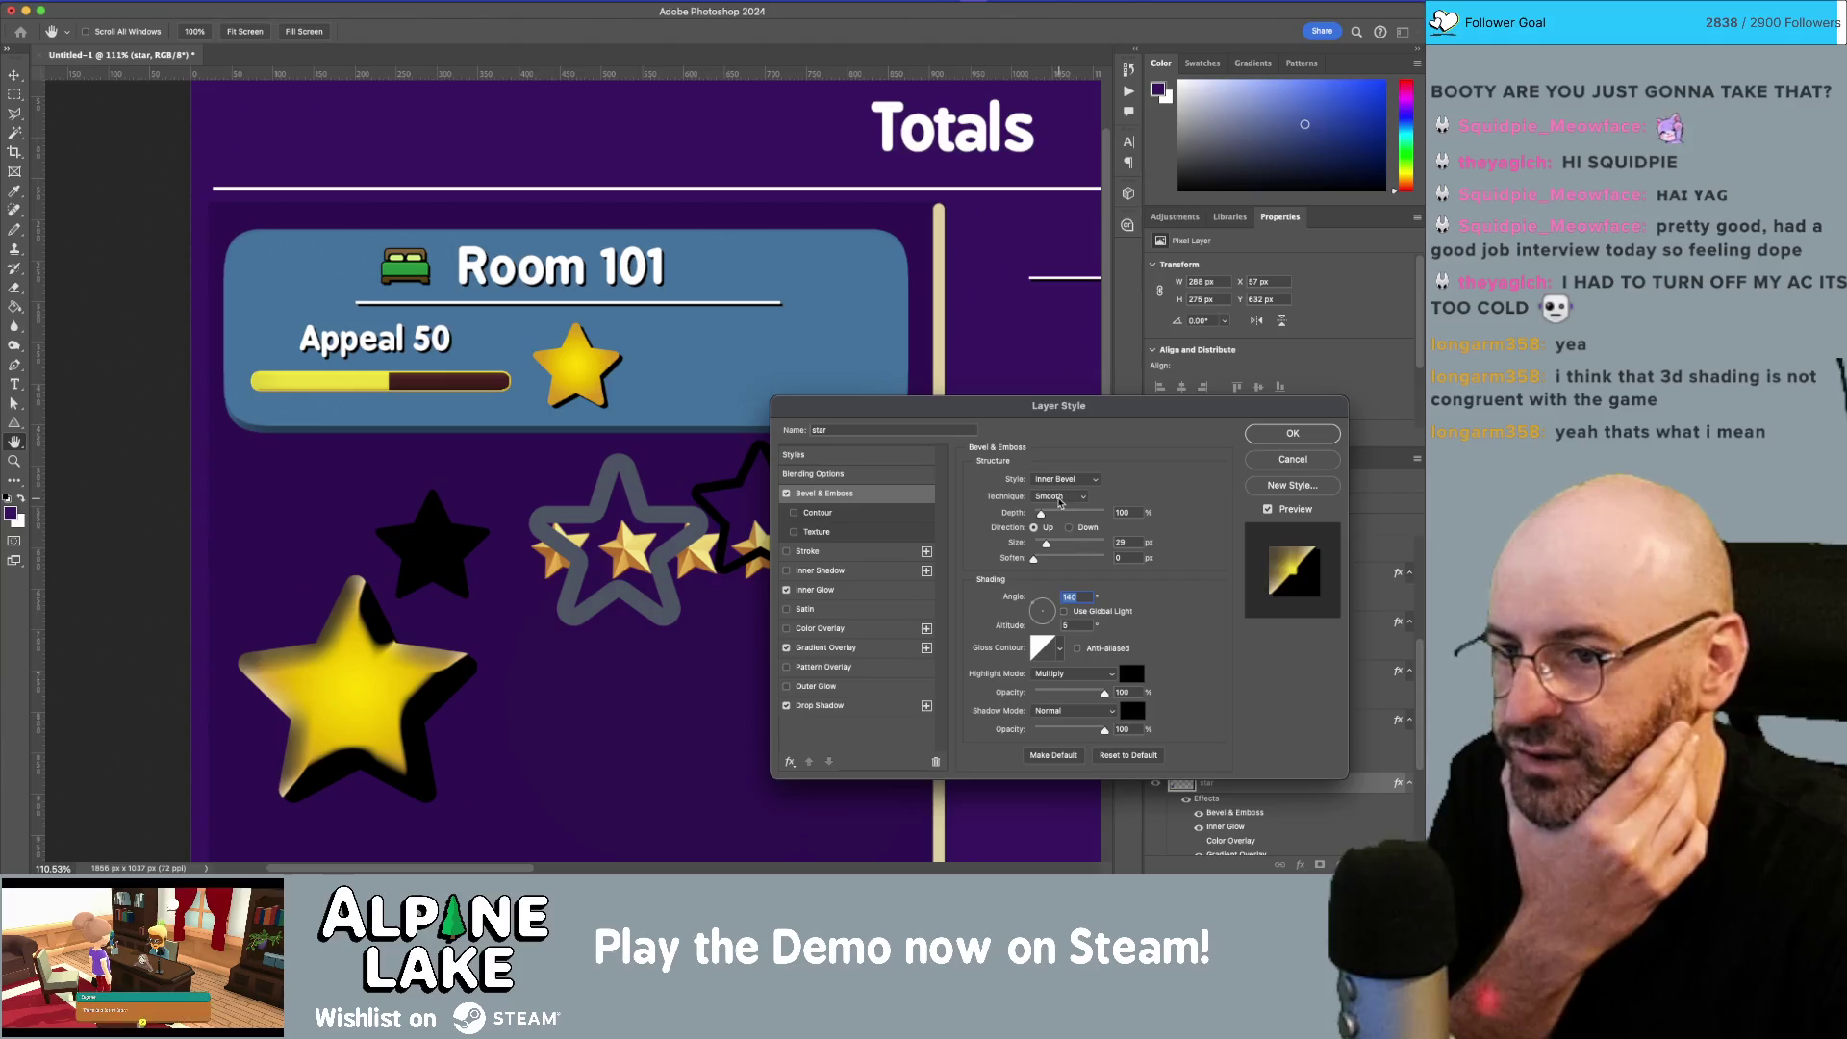
- Switch the bevel to Emboss with Direction Up and adjust its lighting angle
{"action": "left_click", "coordinate": [1069, 477]}
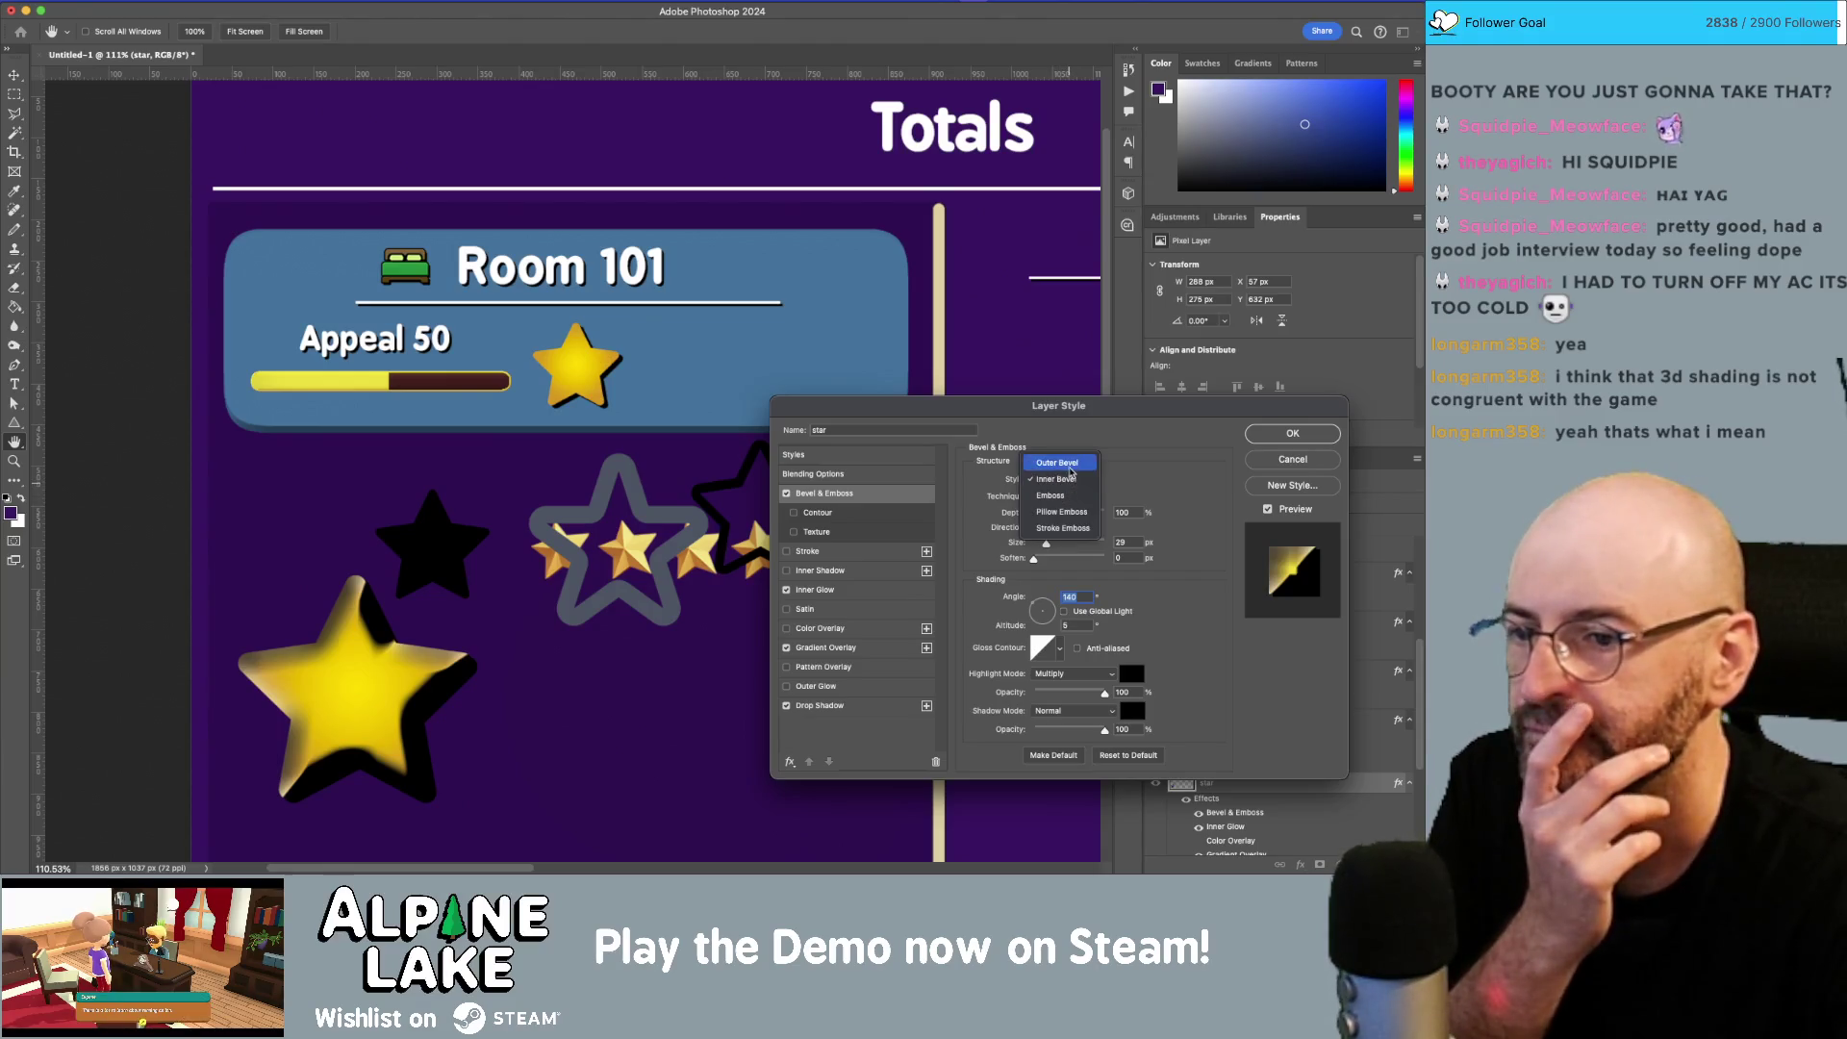
{"action": "left_click", "coordinate": [1072, 481]}
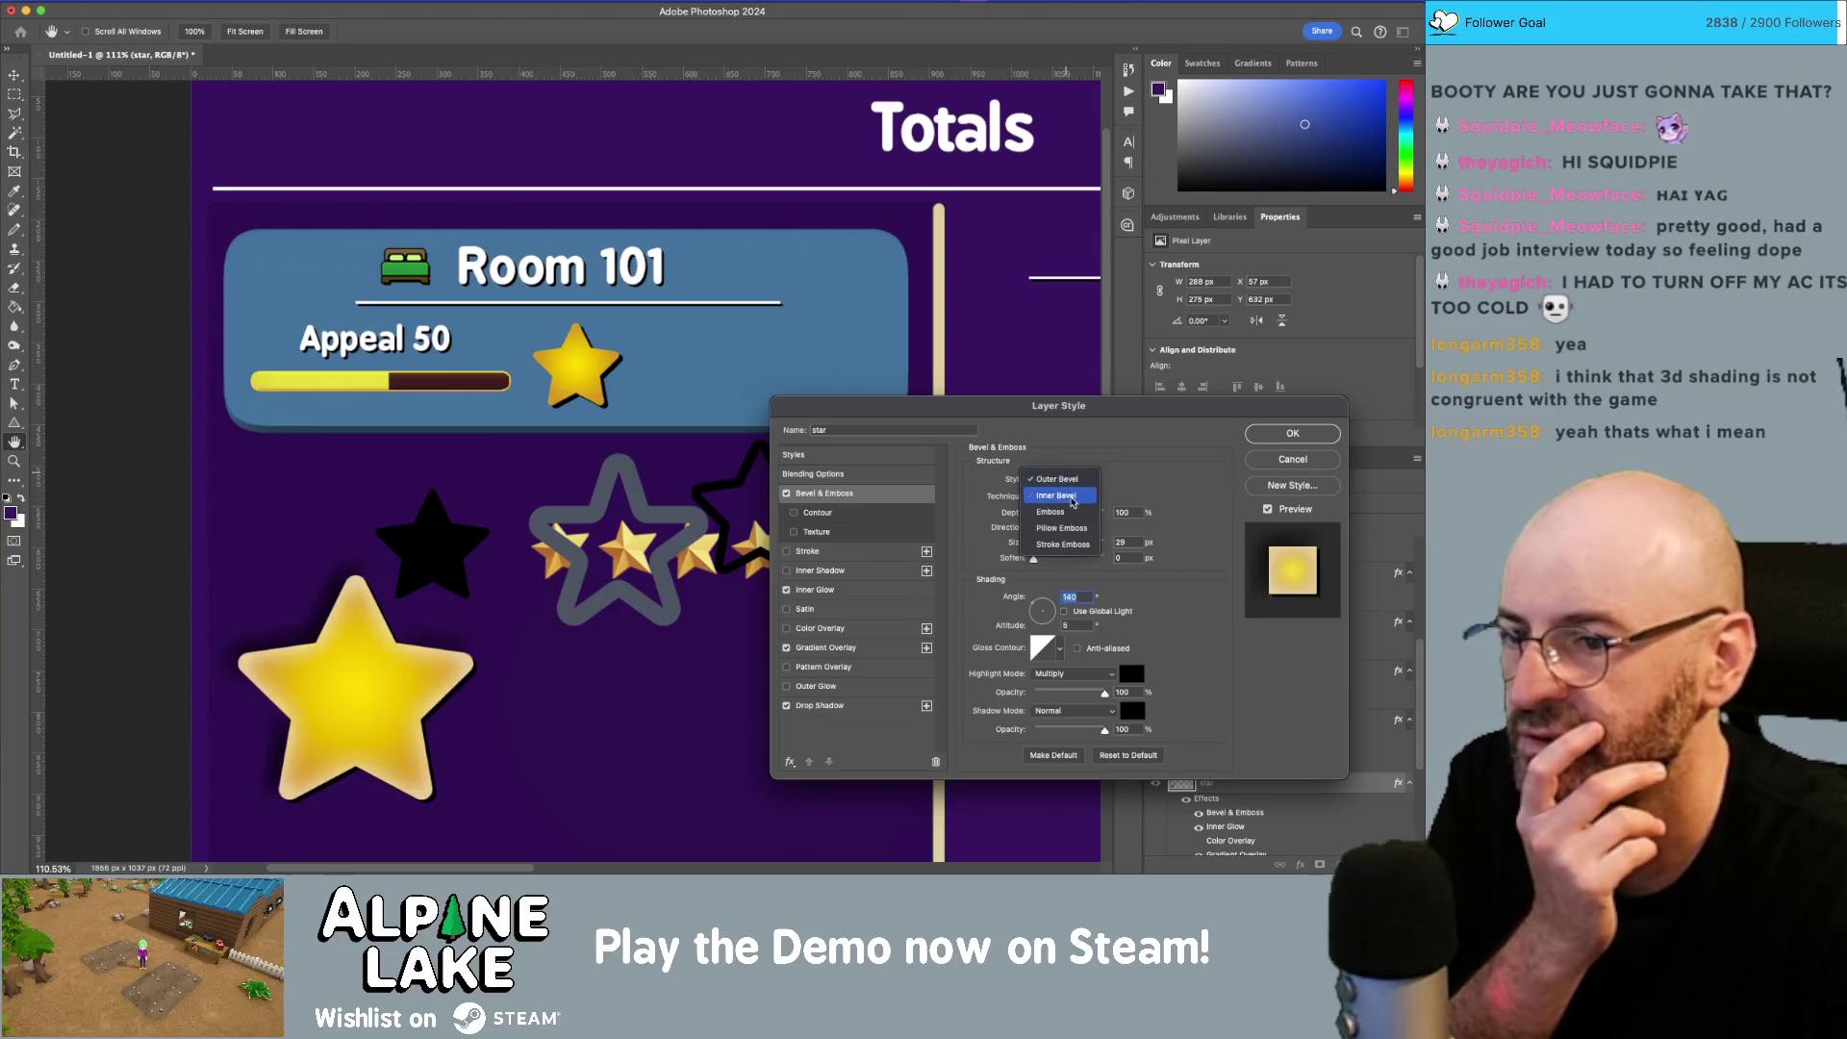
{"action": "left_click", "coordinate": [1068, 512]}
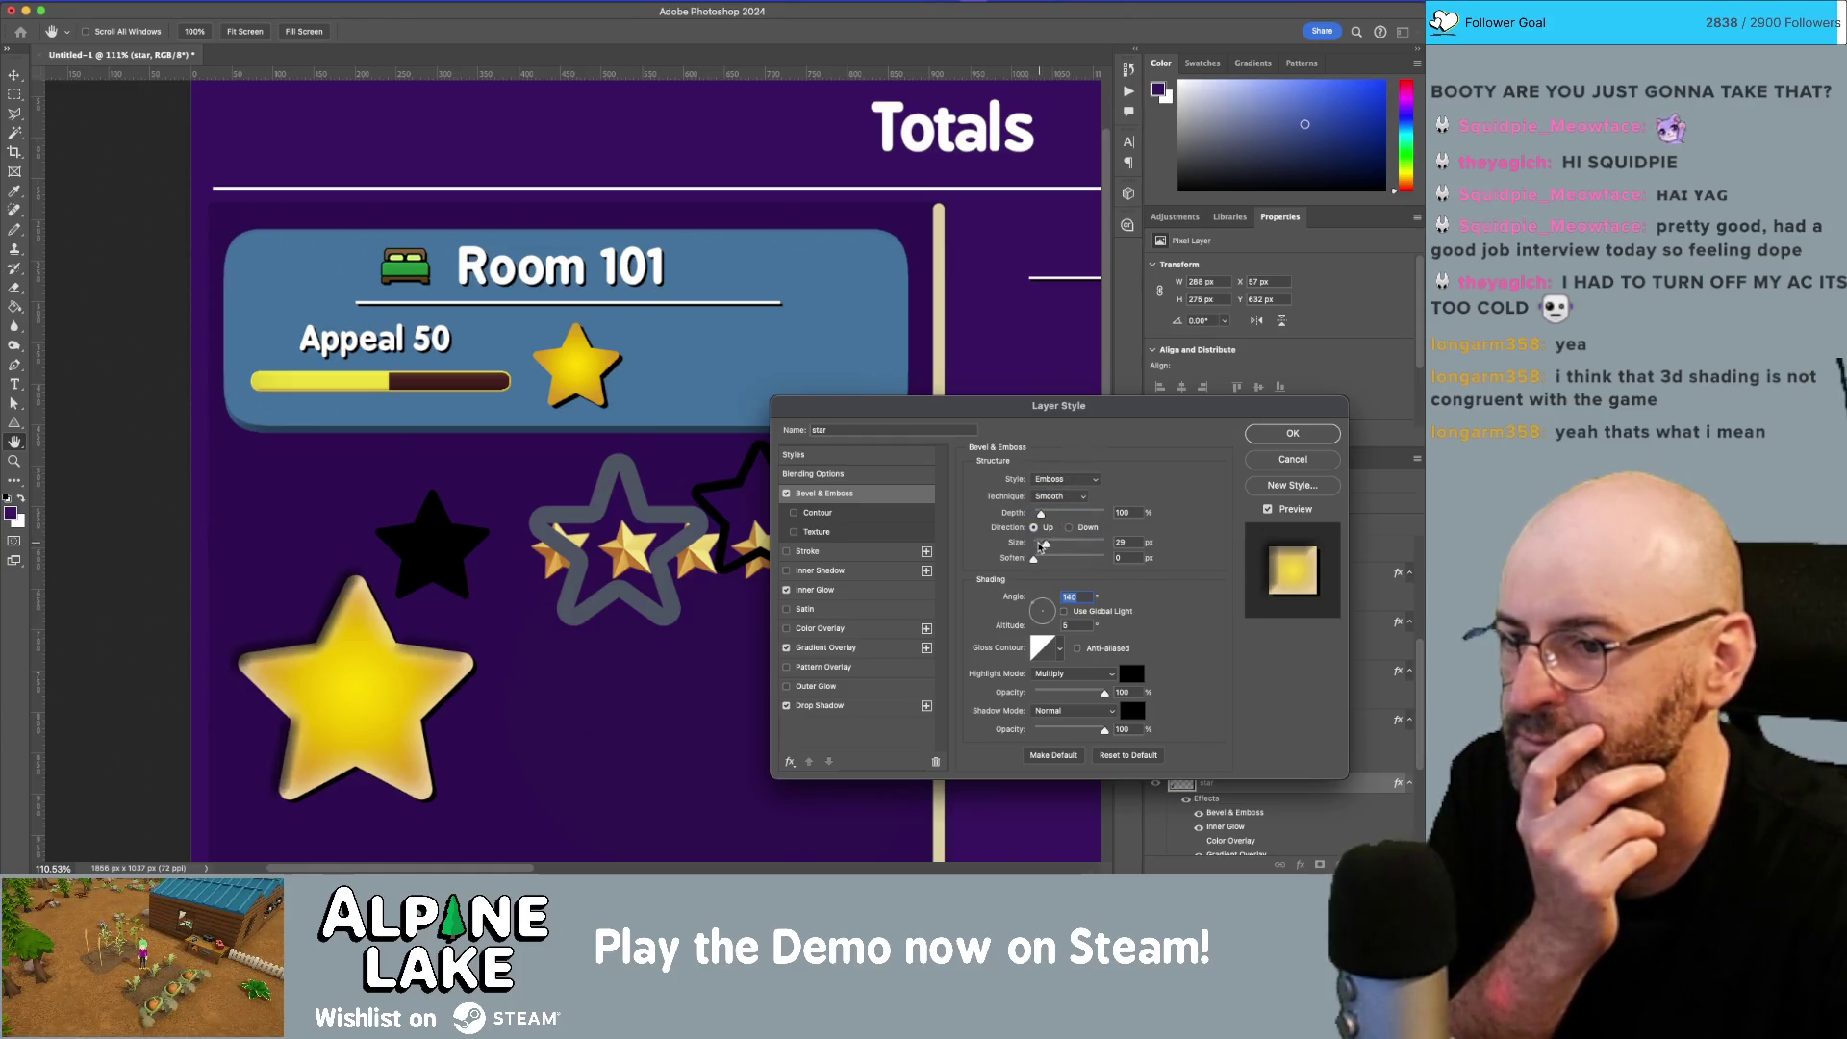
{"action": "left_click", "coordinate": [1068, 528]}
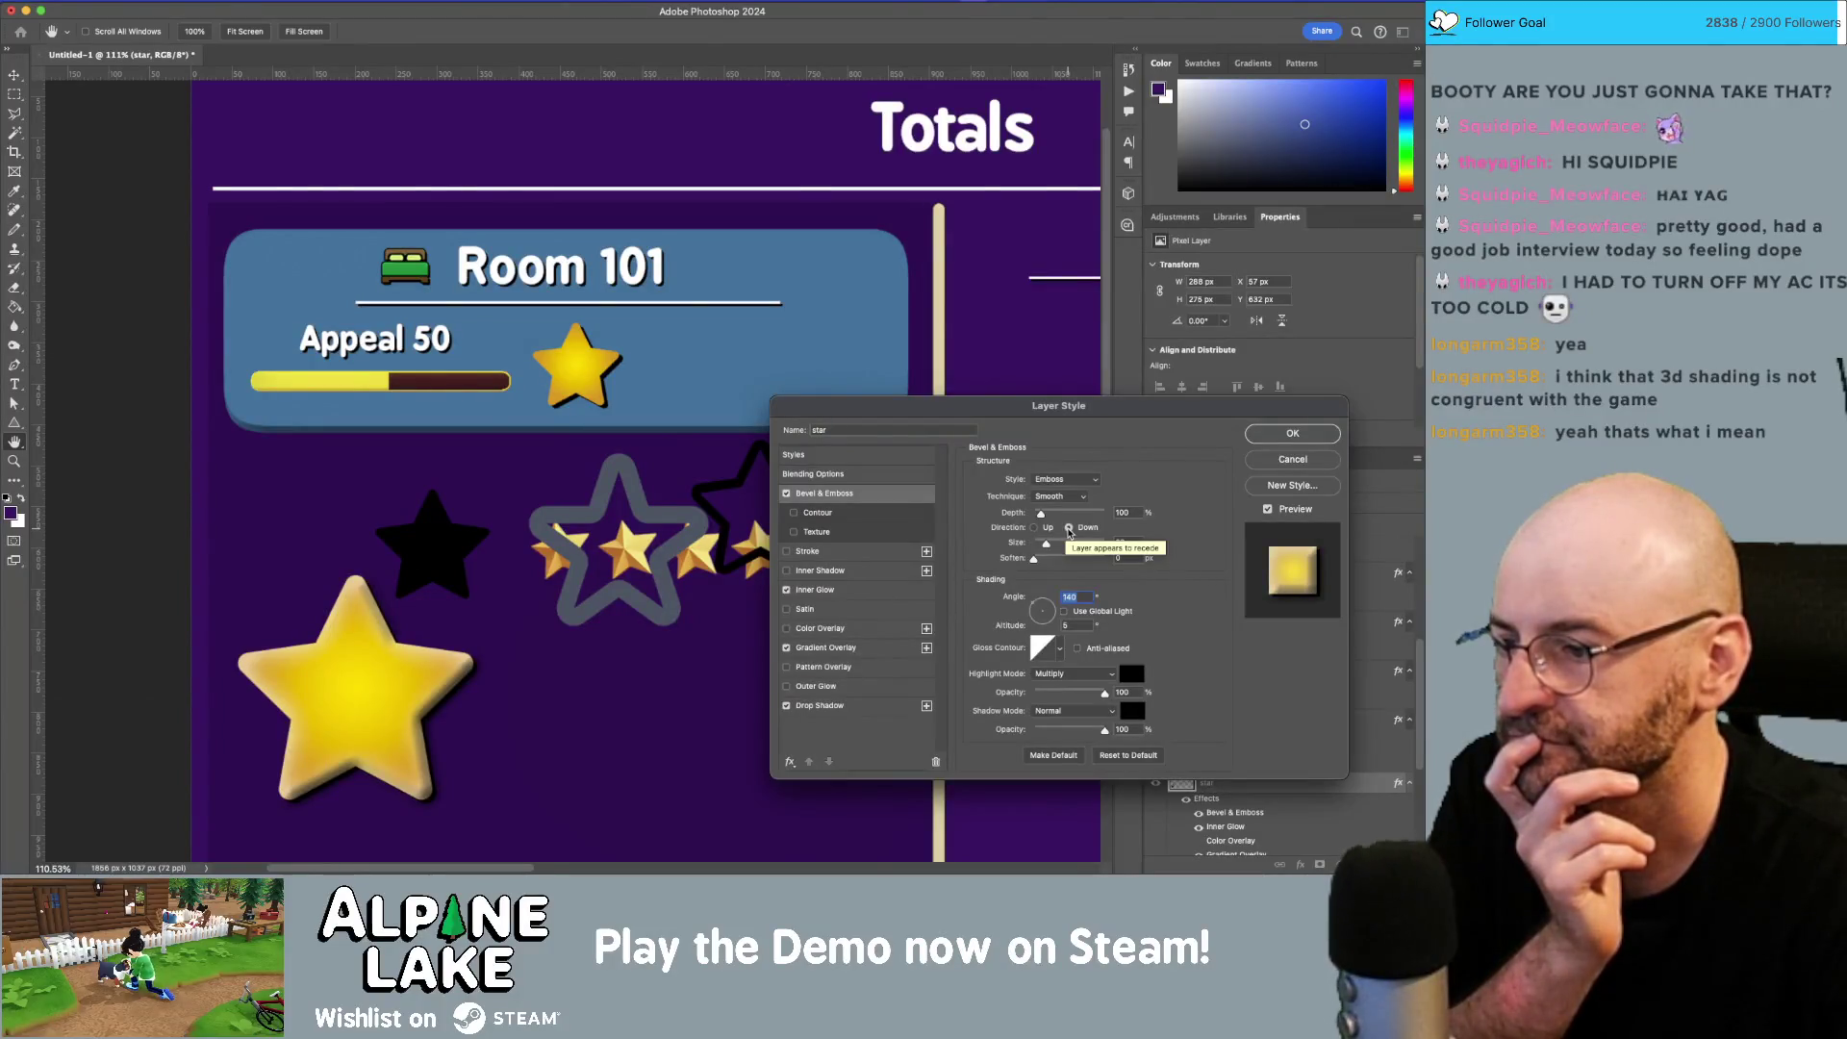
{"action": "left_click", "coordinate": [1033, 527]}
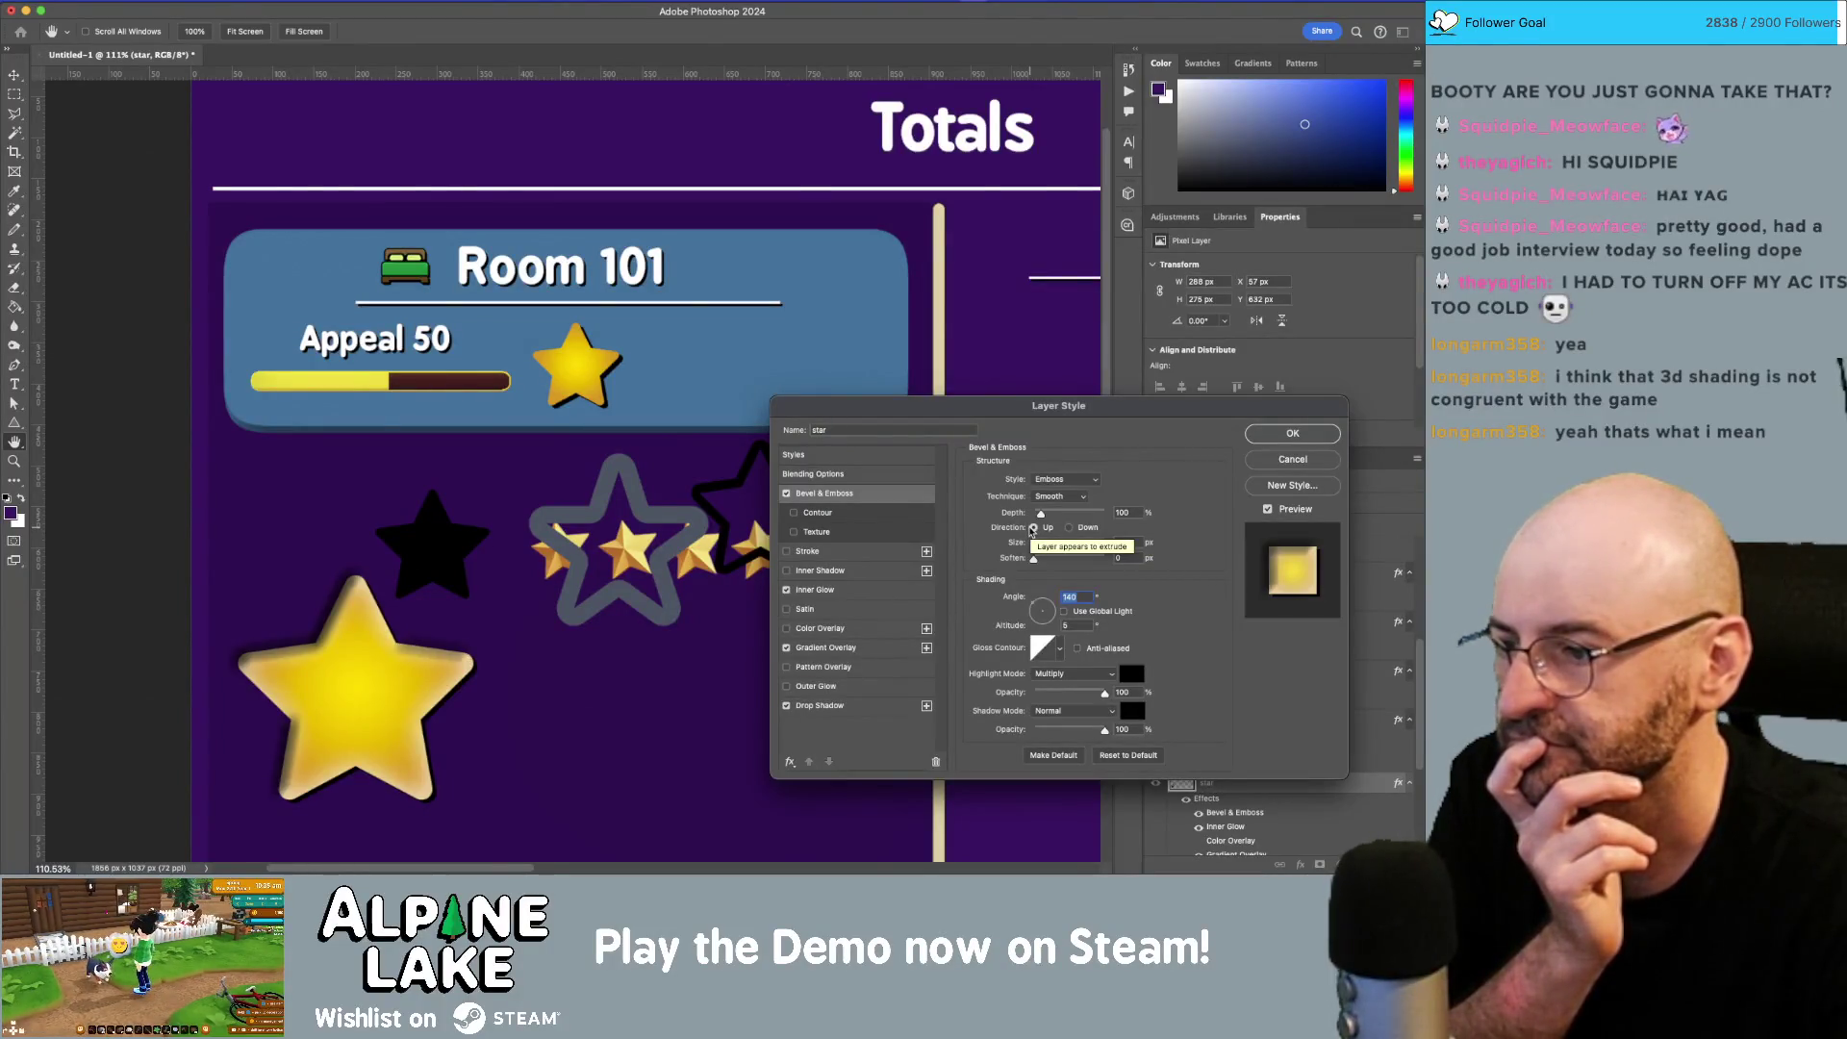
{"action": "left_click_drag", "start_coordinate": [1033, 610], "coordinate": [1027, 613]}
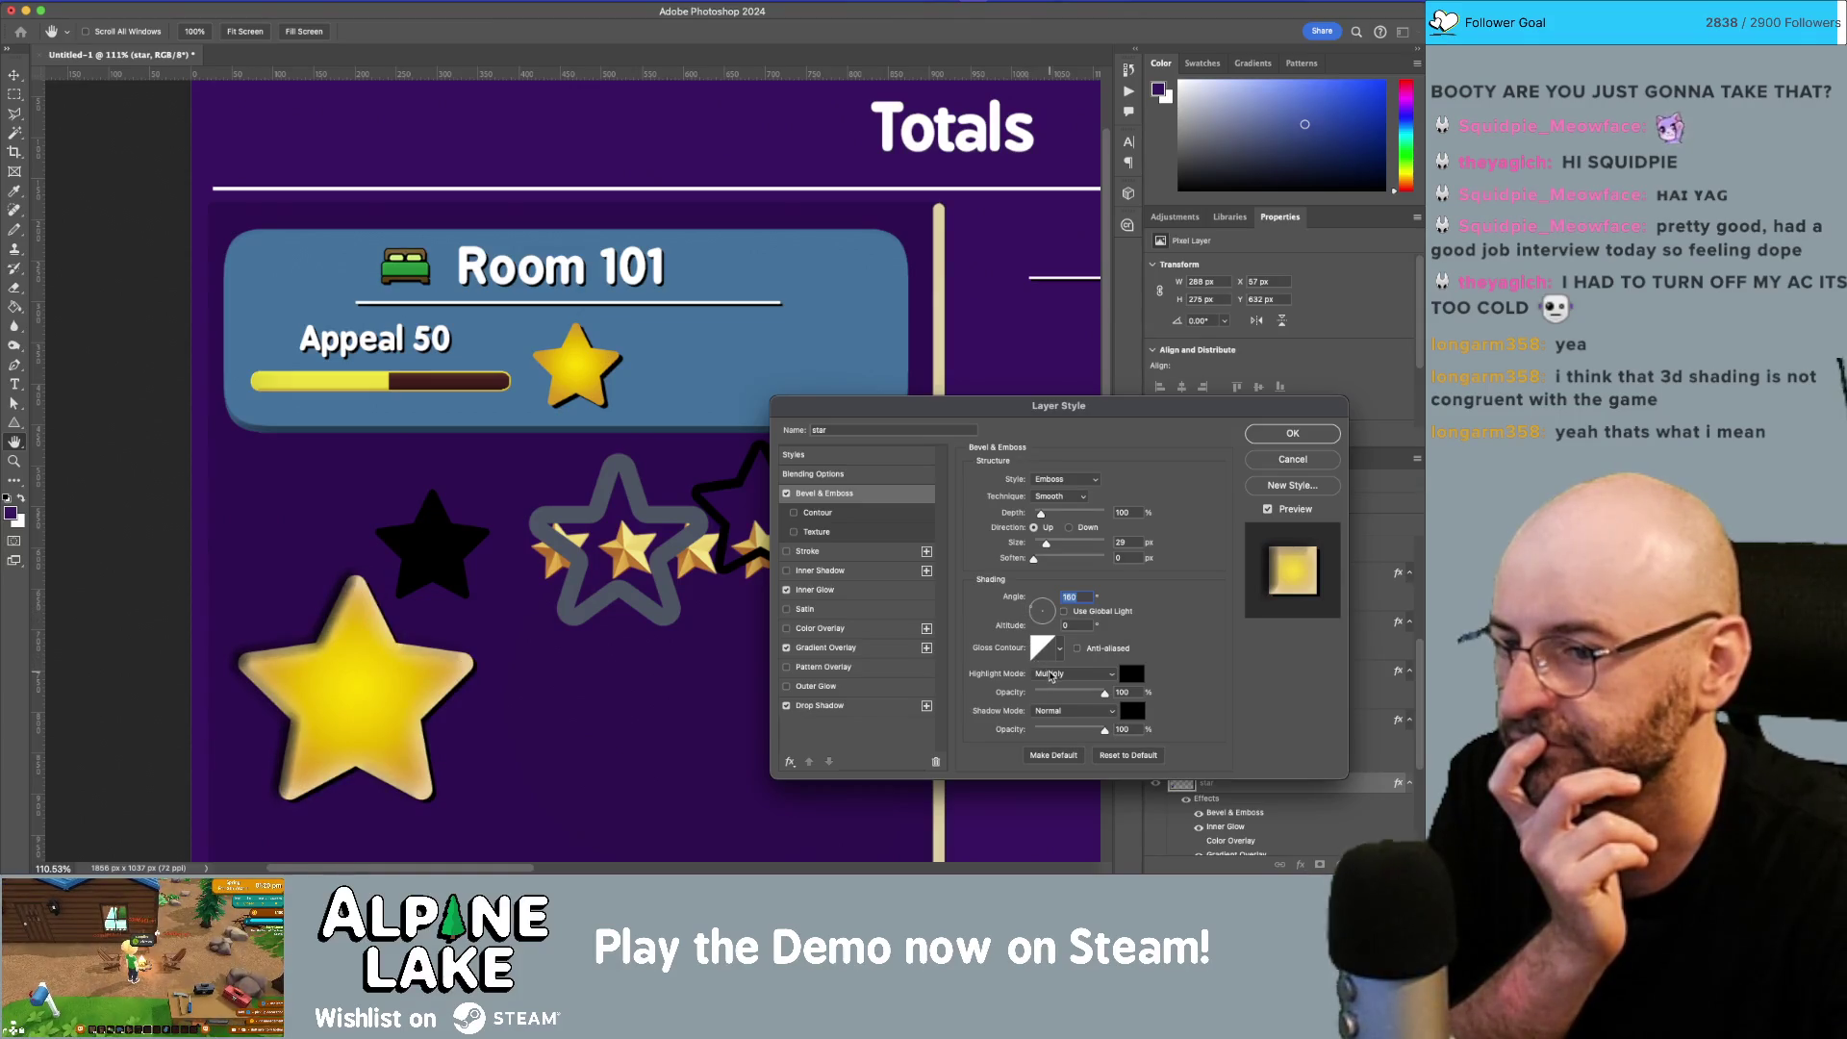
- Set Highlight Mode to Linear Dodge (Add), re-aim the light lower right, and fade the shadow opacity
{"action": "left_click", "coordinate": [1051, 674]}
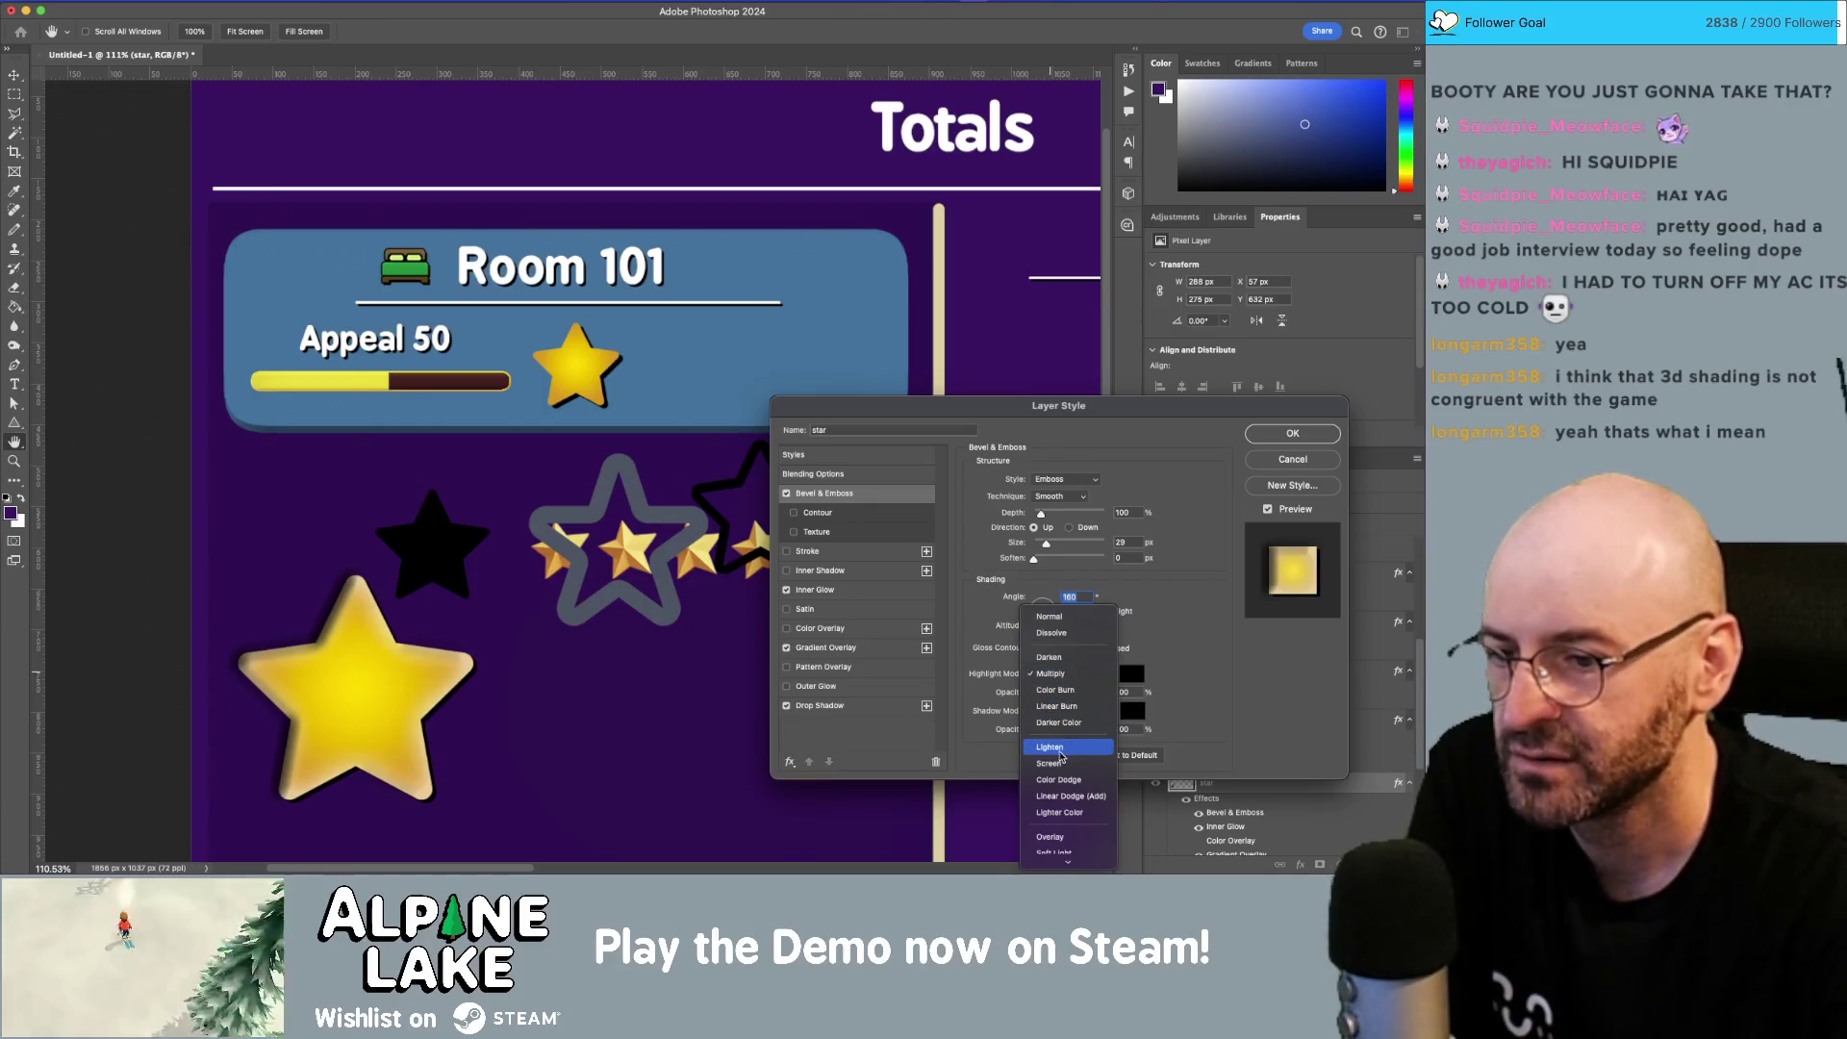
{"action": "left_click", "coordinate": [1069, 795]}
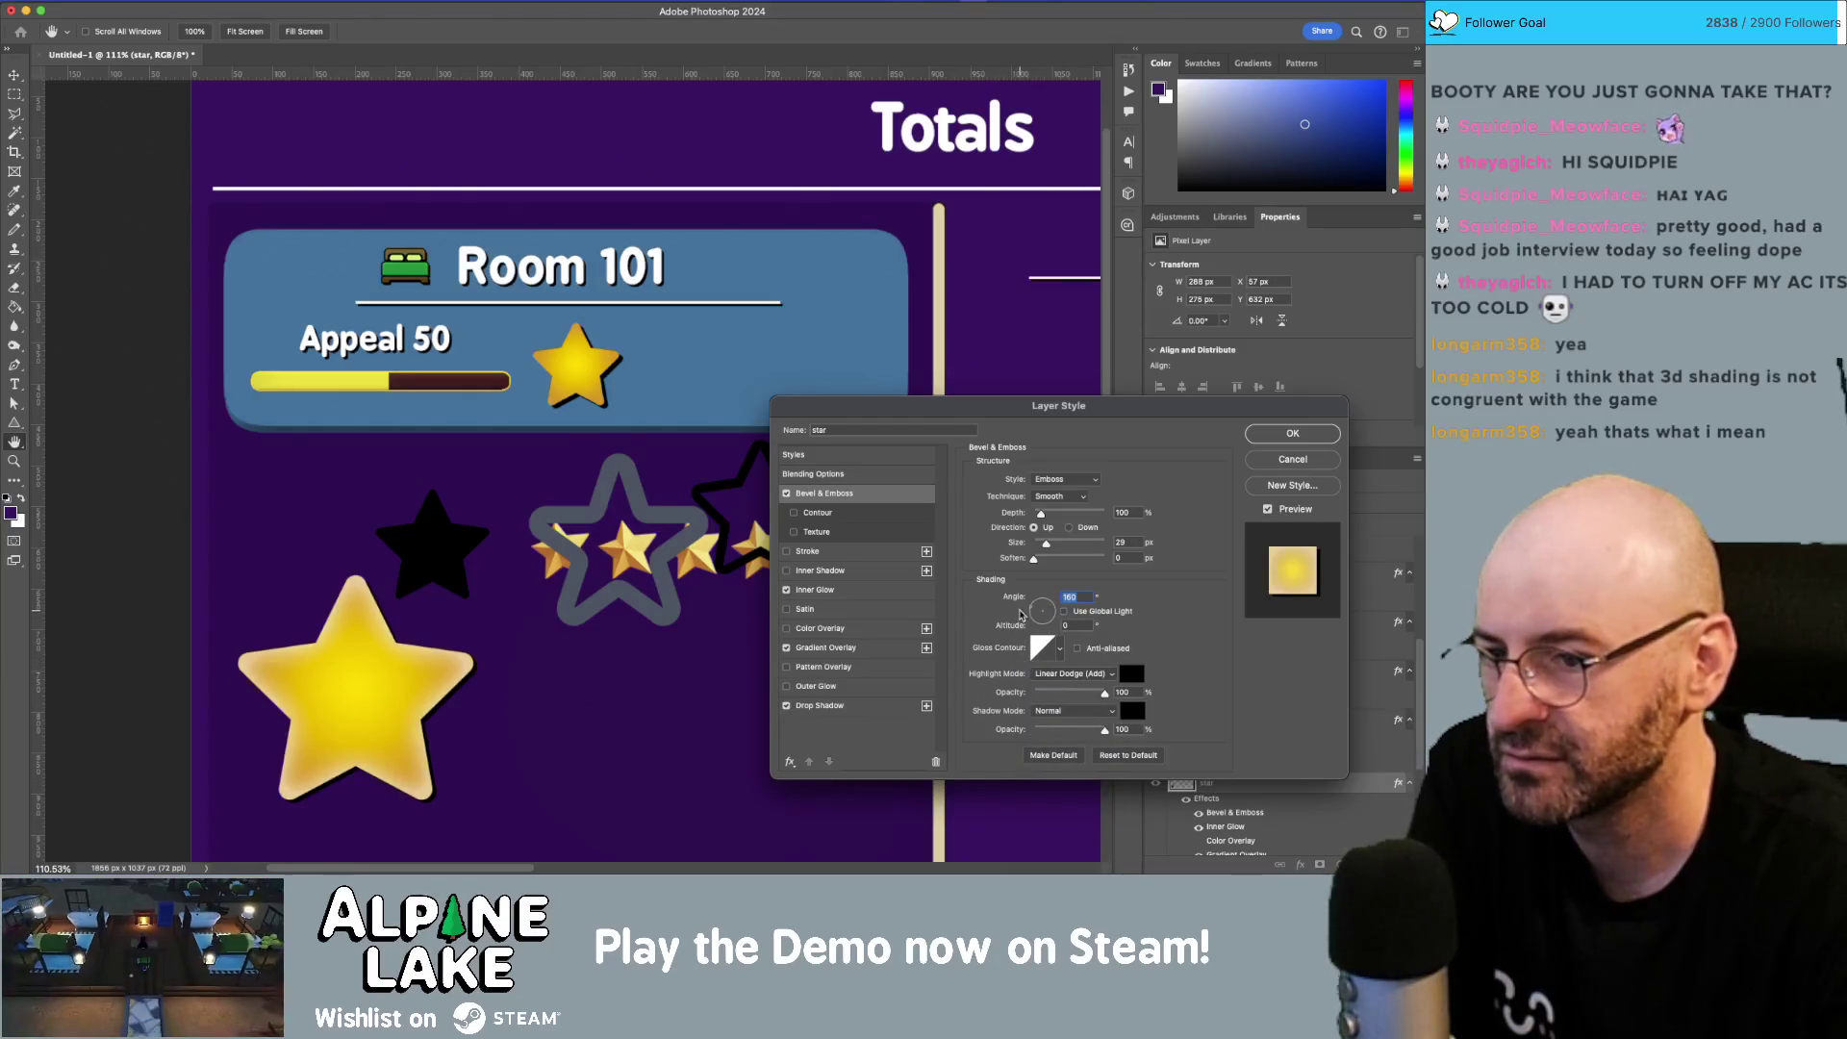
{"action": "left_click_drag", "start_coordinate": [1020, 616], "coordinate": [1036, 611]}
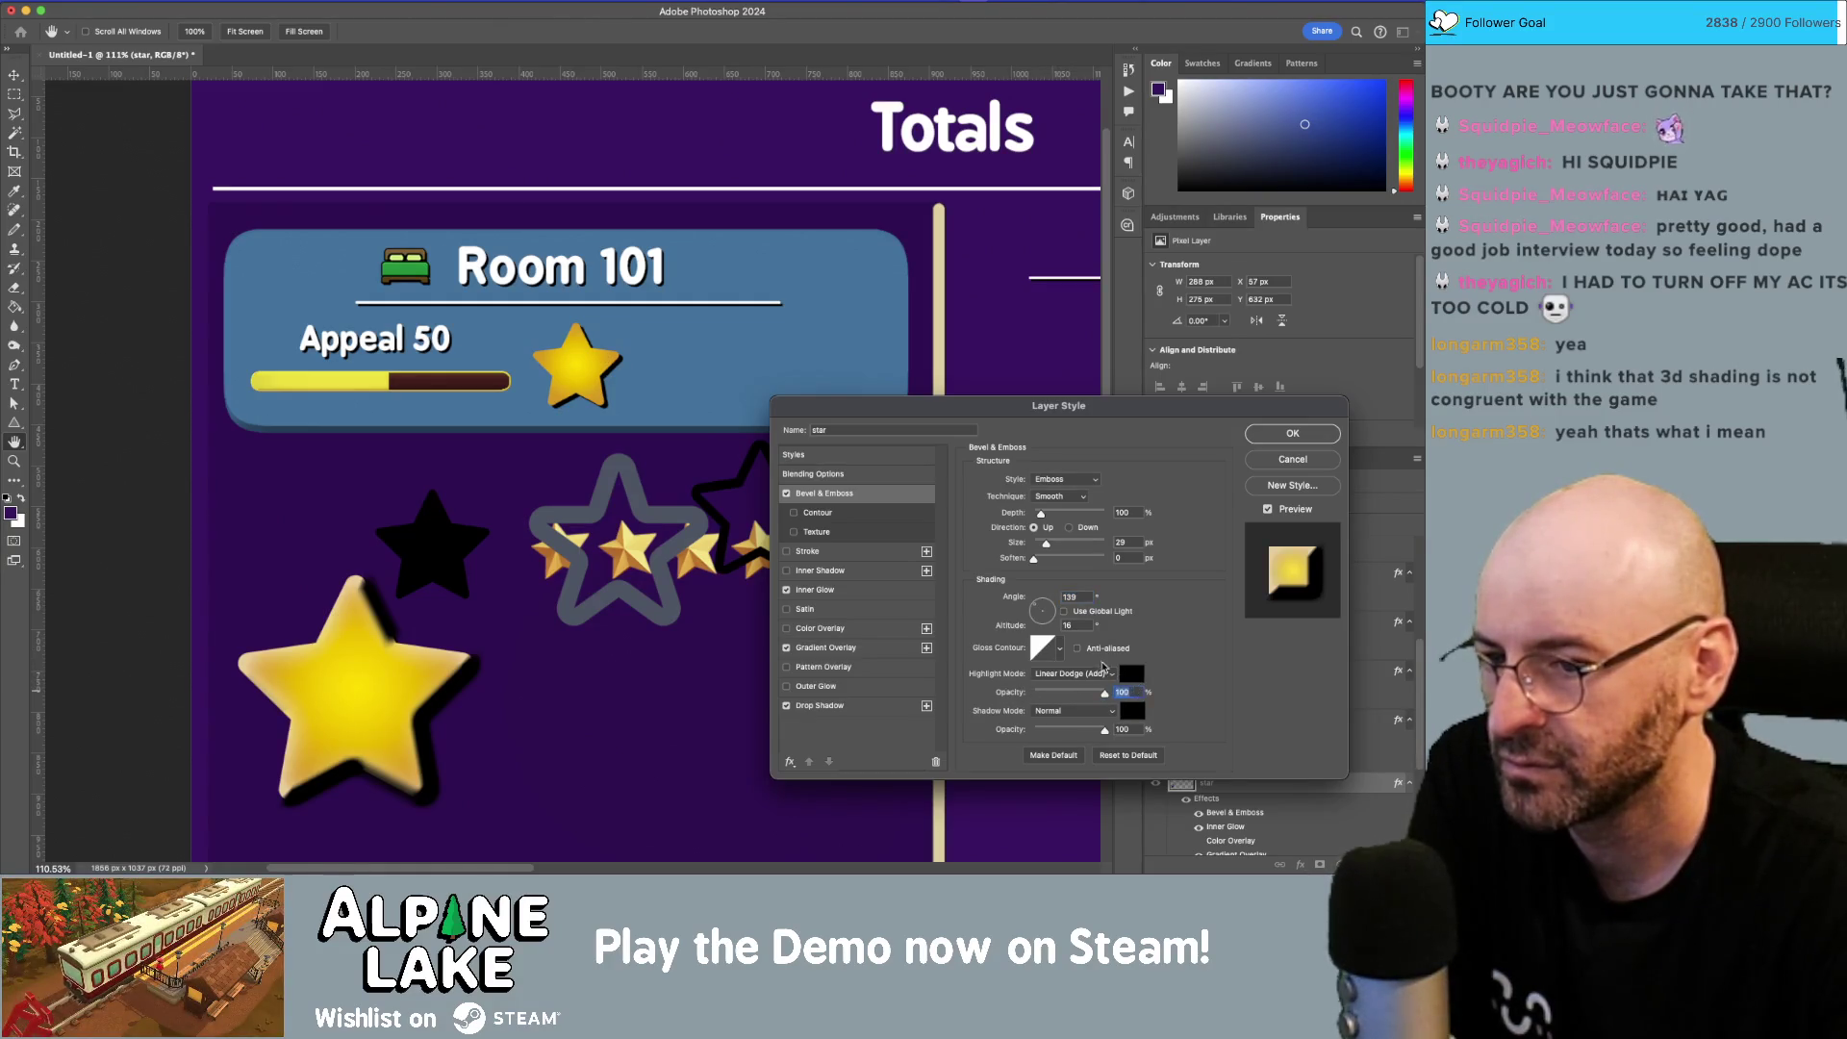
{"action": "left_click_drag", "start_coordinate": [1073, 728], "coordinate": [1030, 731]}
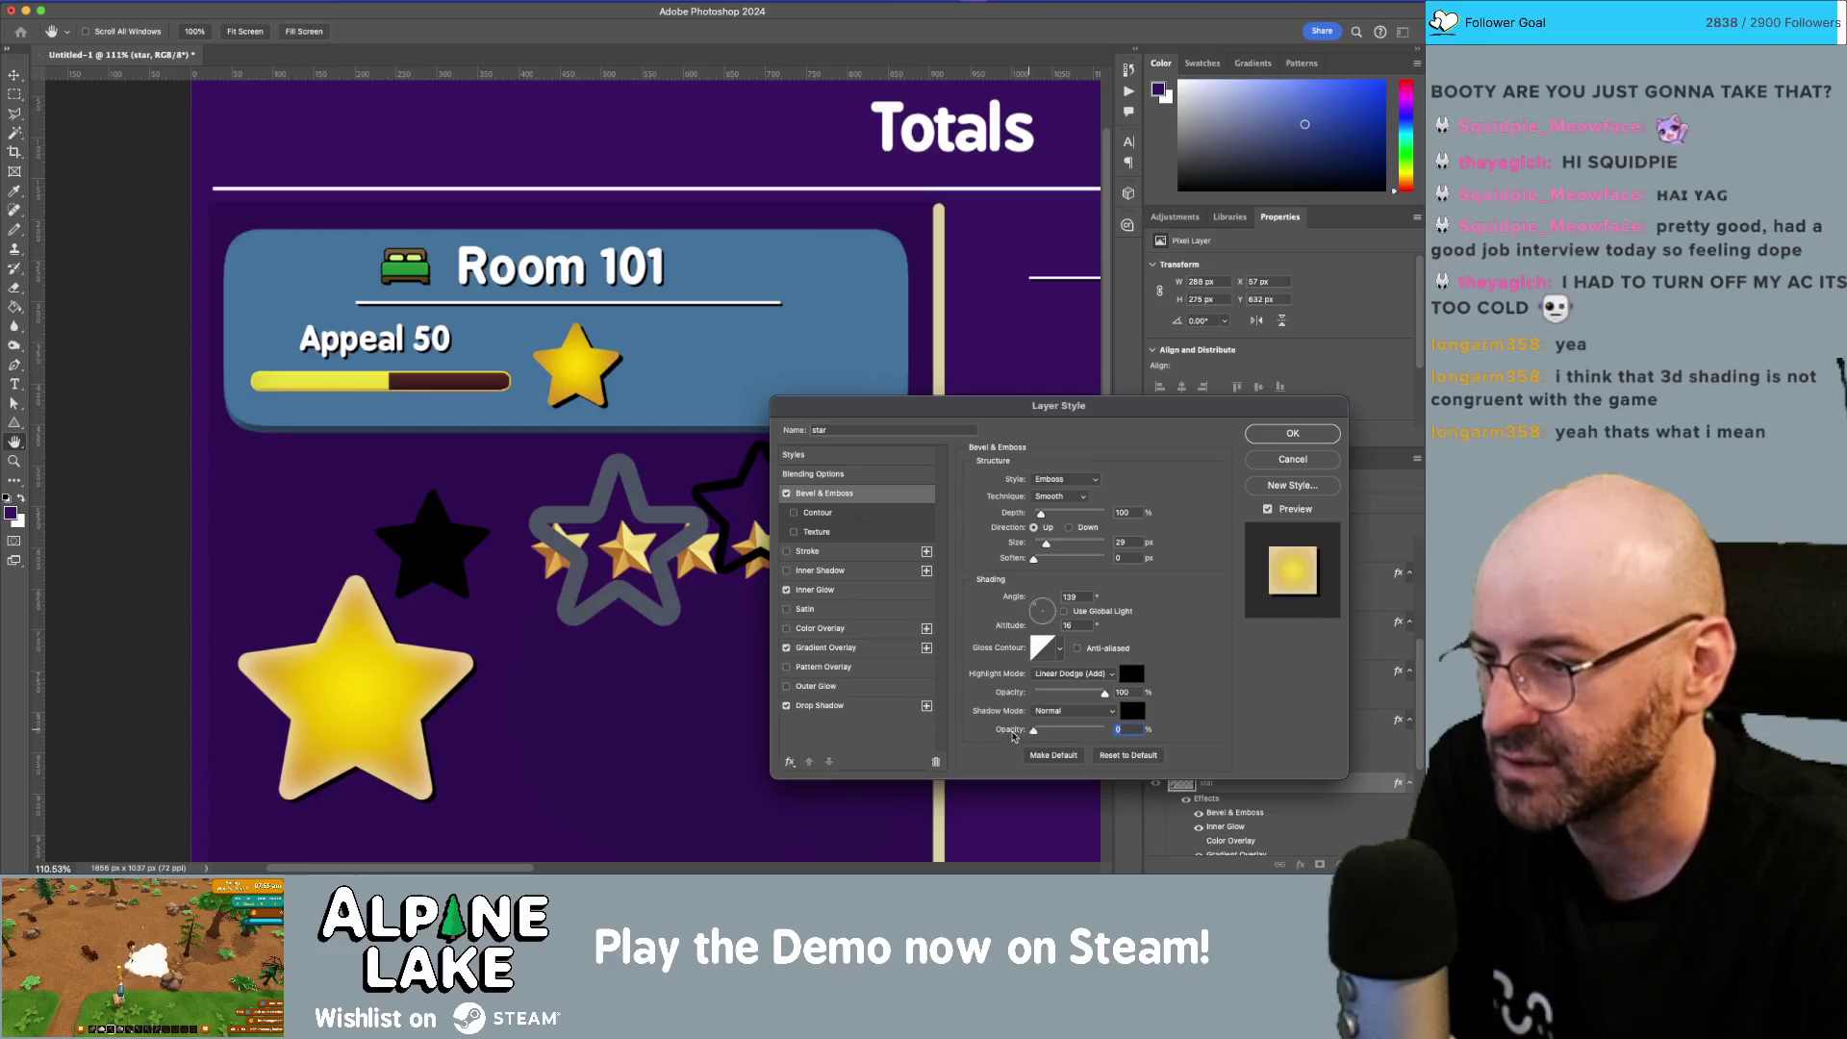
- Set the highlight colour to white #ffffff, keep Emboss, use Normal highlights and resize the bevel
{"action": "left_click", "coordinate": [1133, 672]}
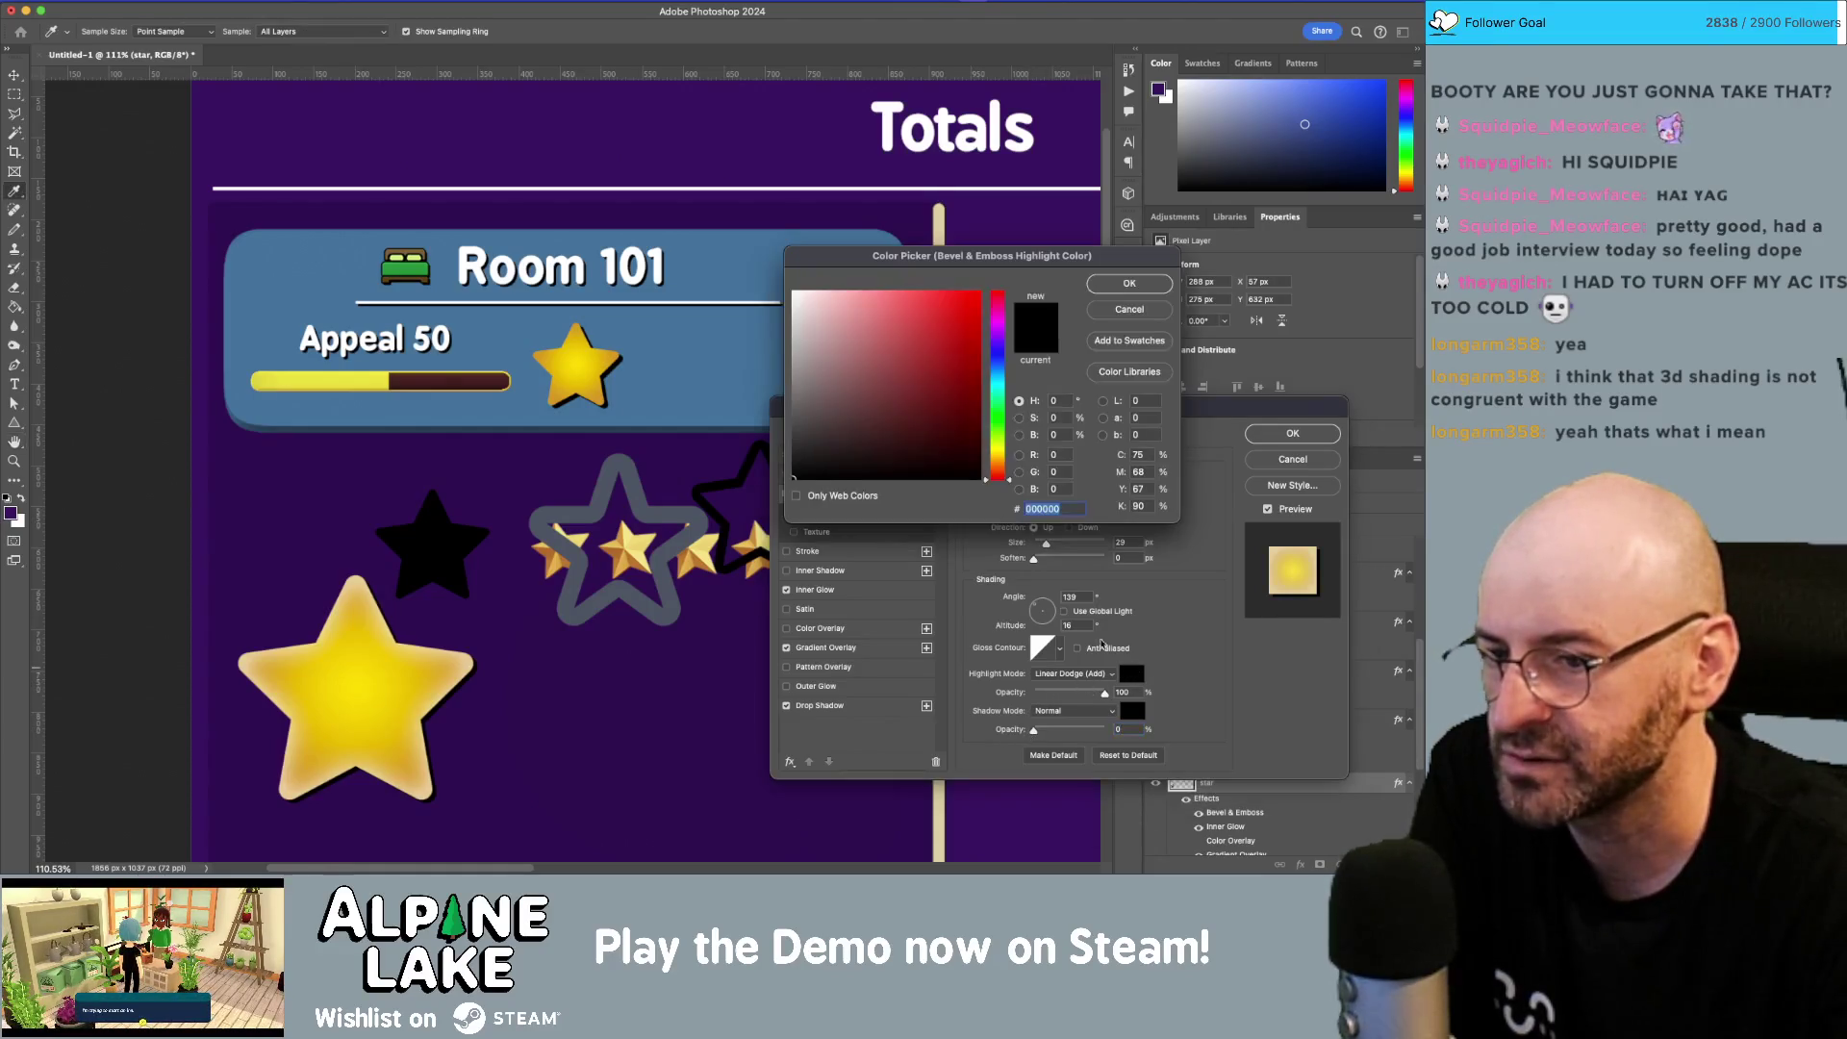
{"action": "type", "text": "ffffff"}
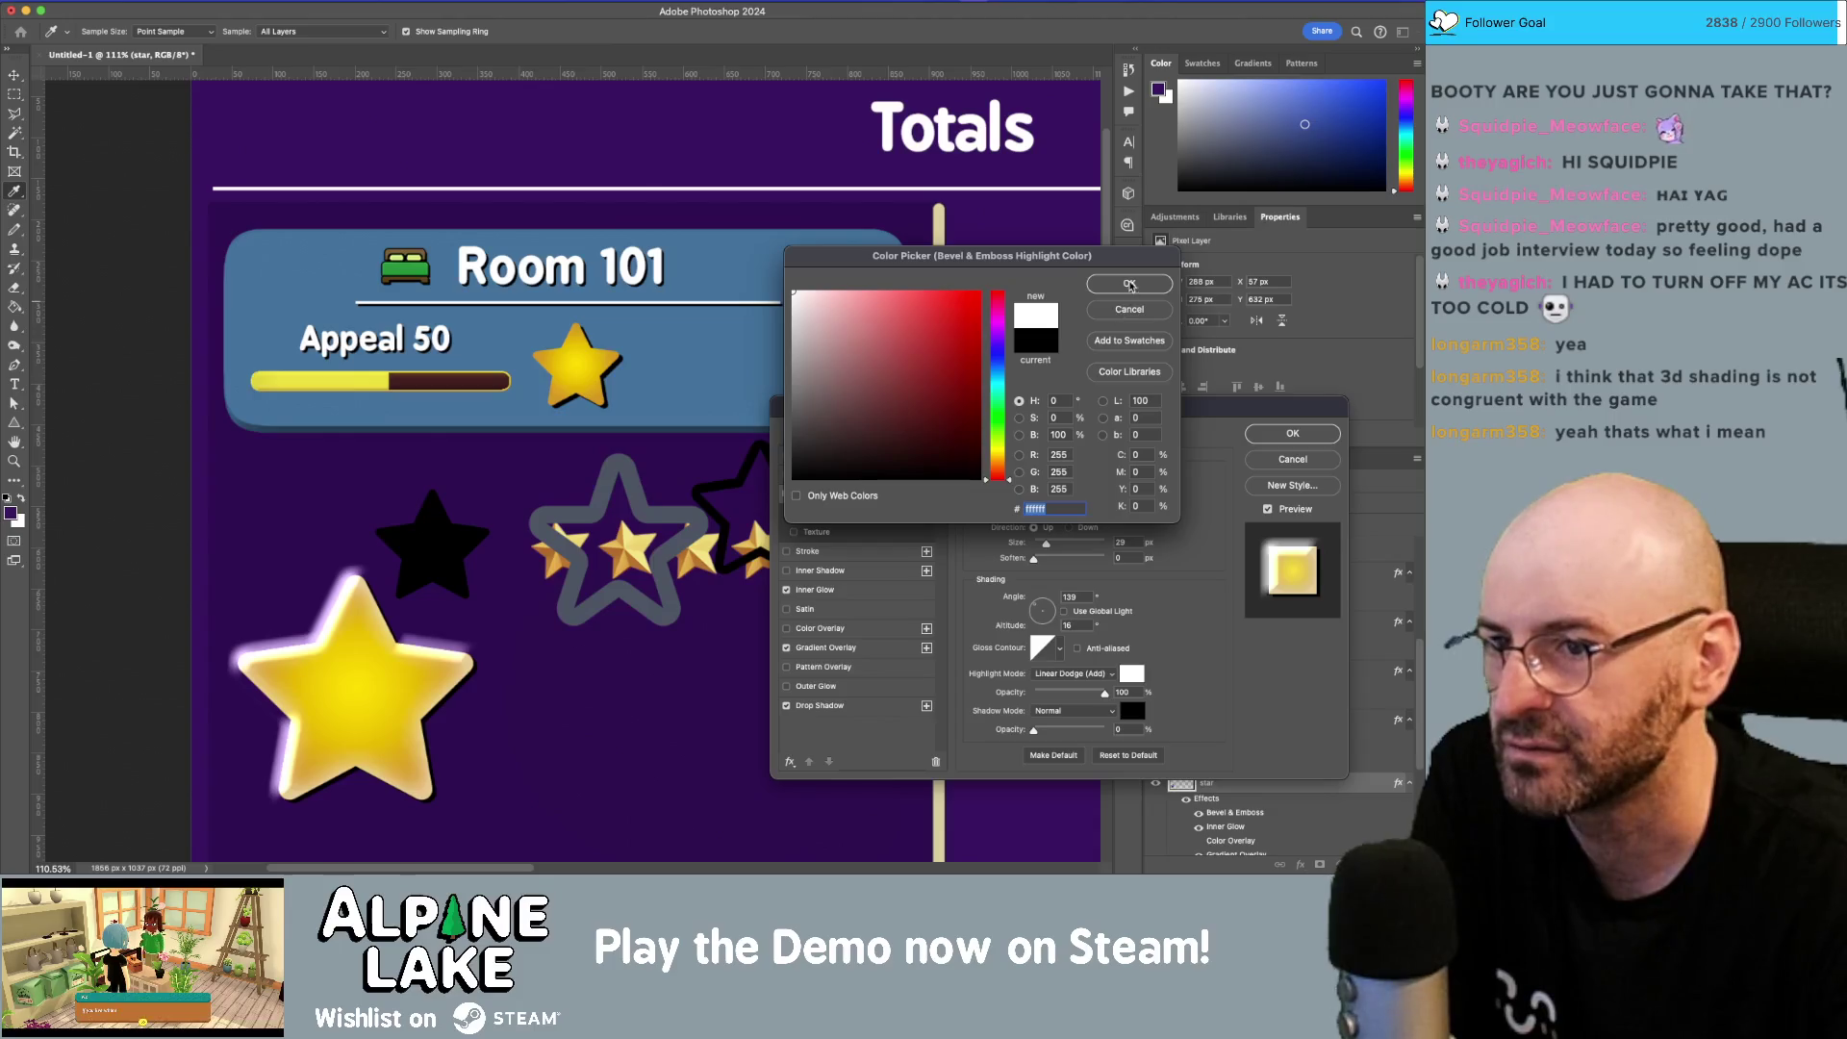
{"action": "left_click", "coordinate": [1129, 284]}
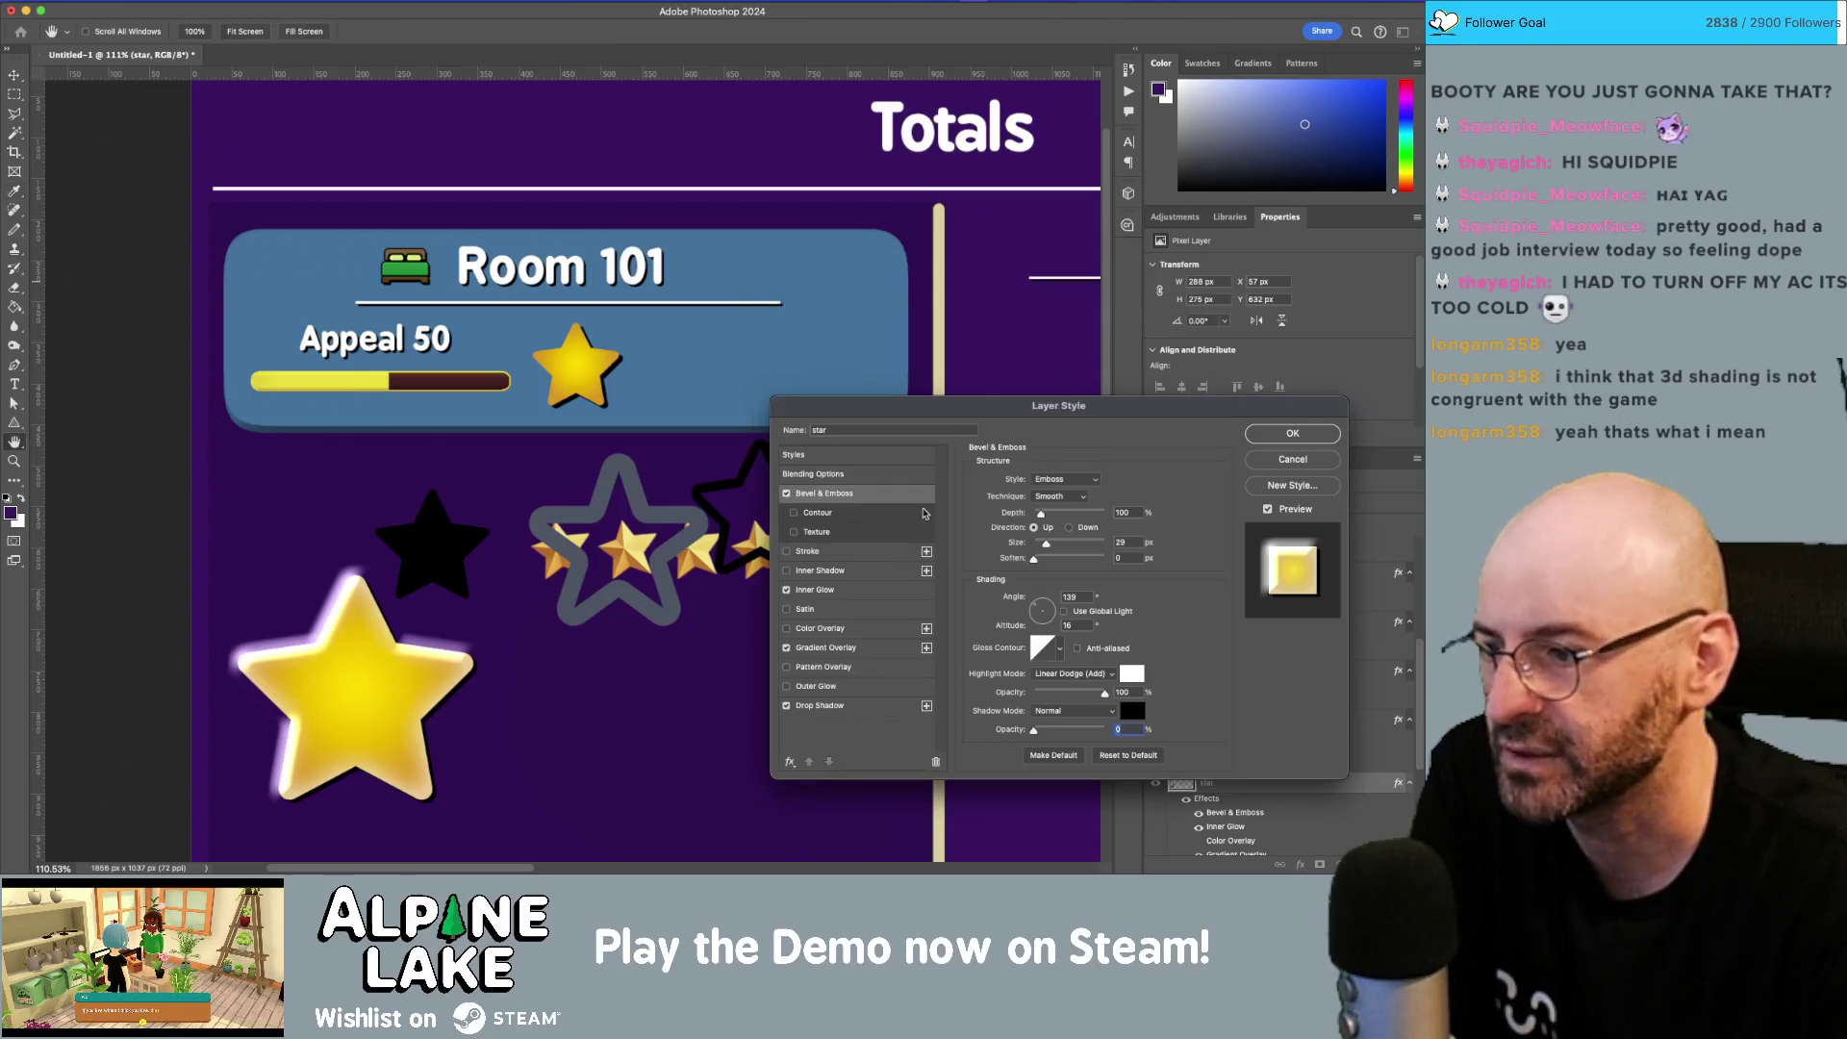
{"action": "left_click", "coordinate": [787, 705]}
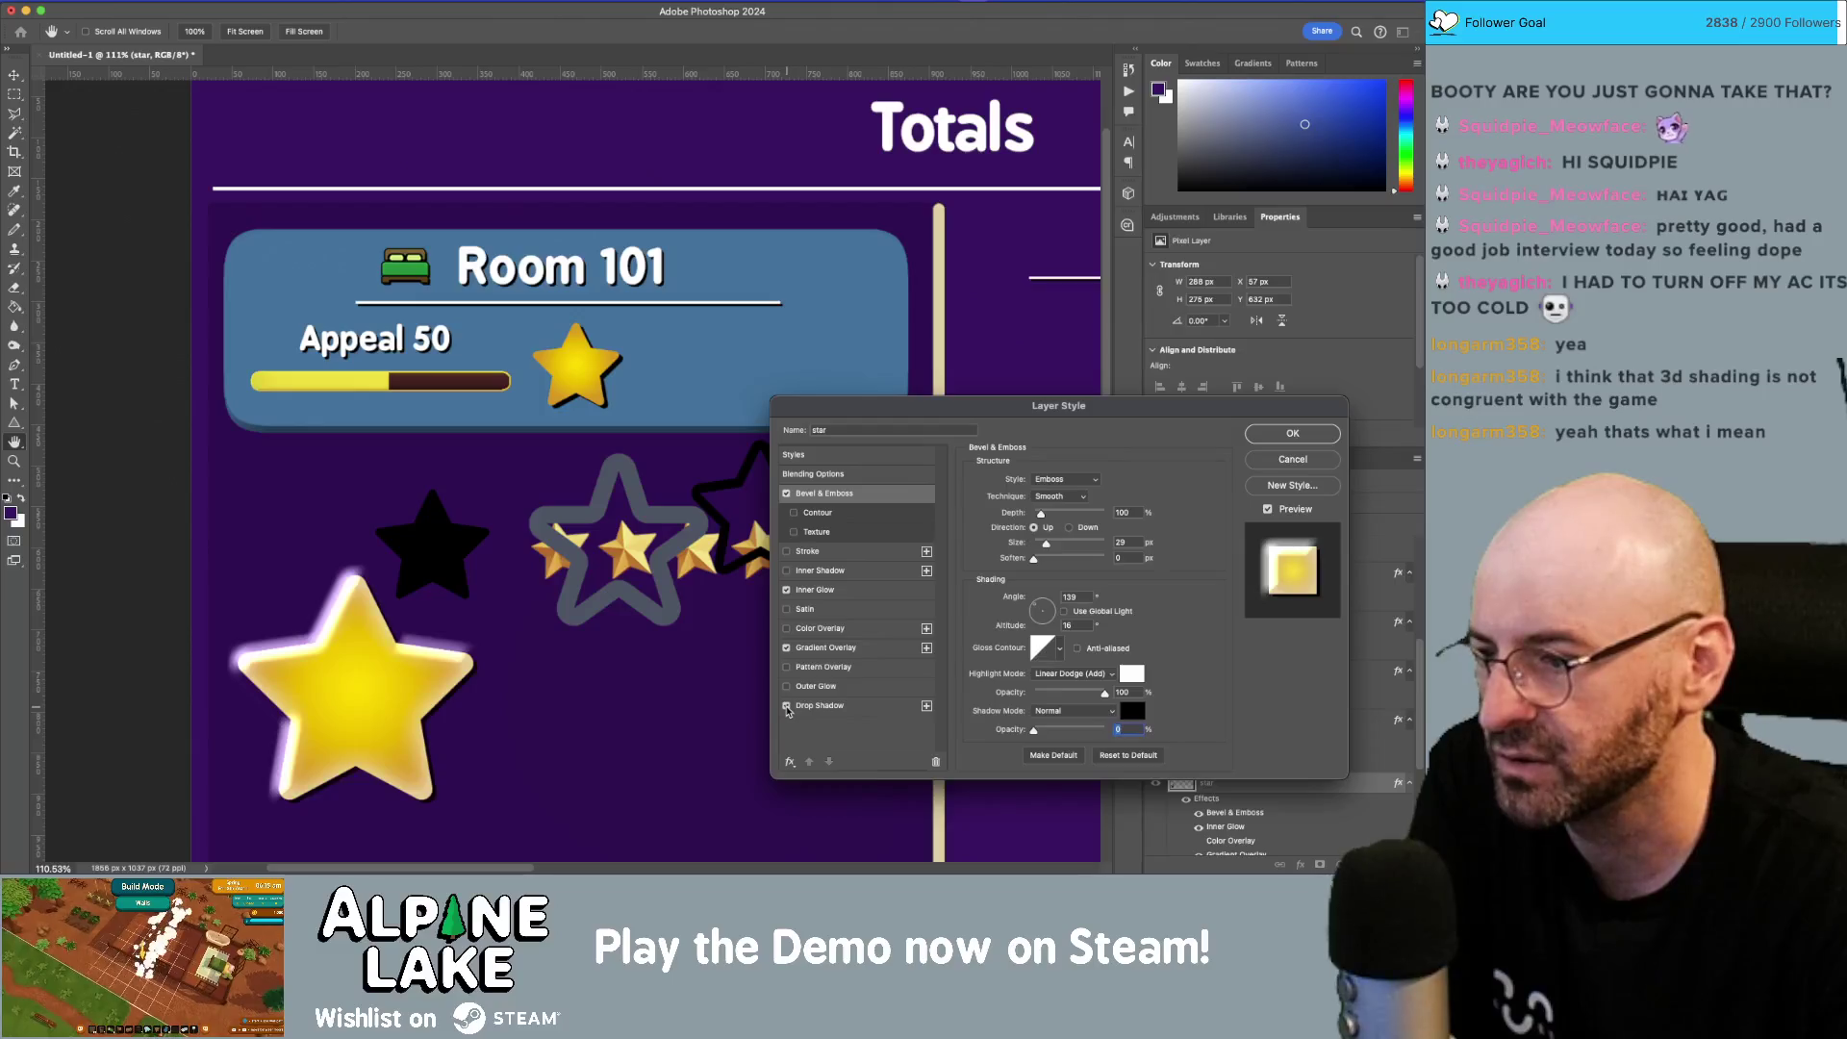
{"action": "left_click", "coordinate": [1065, 478]}
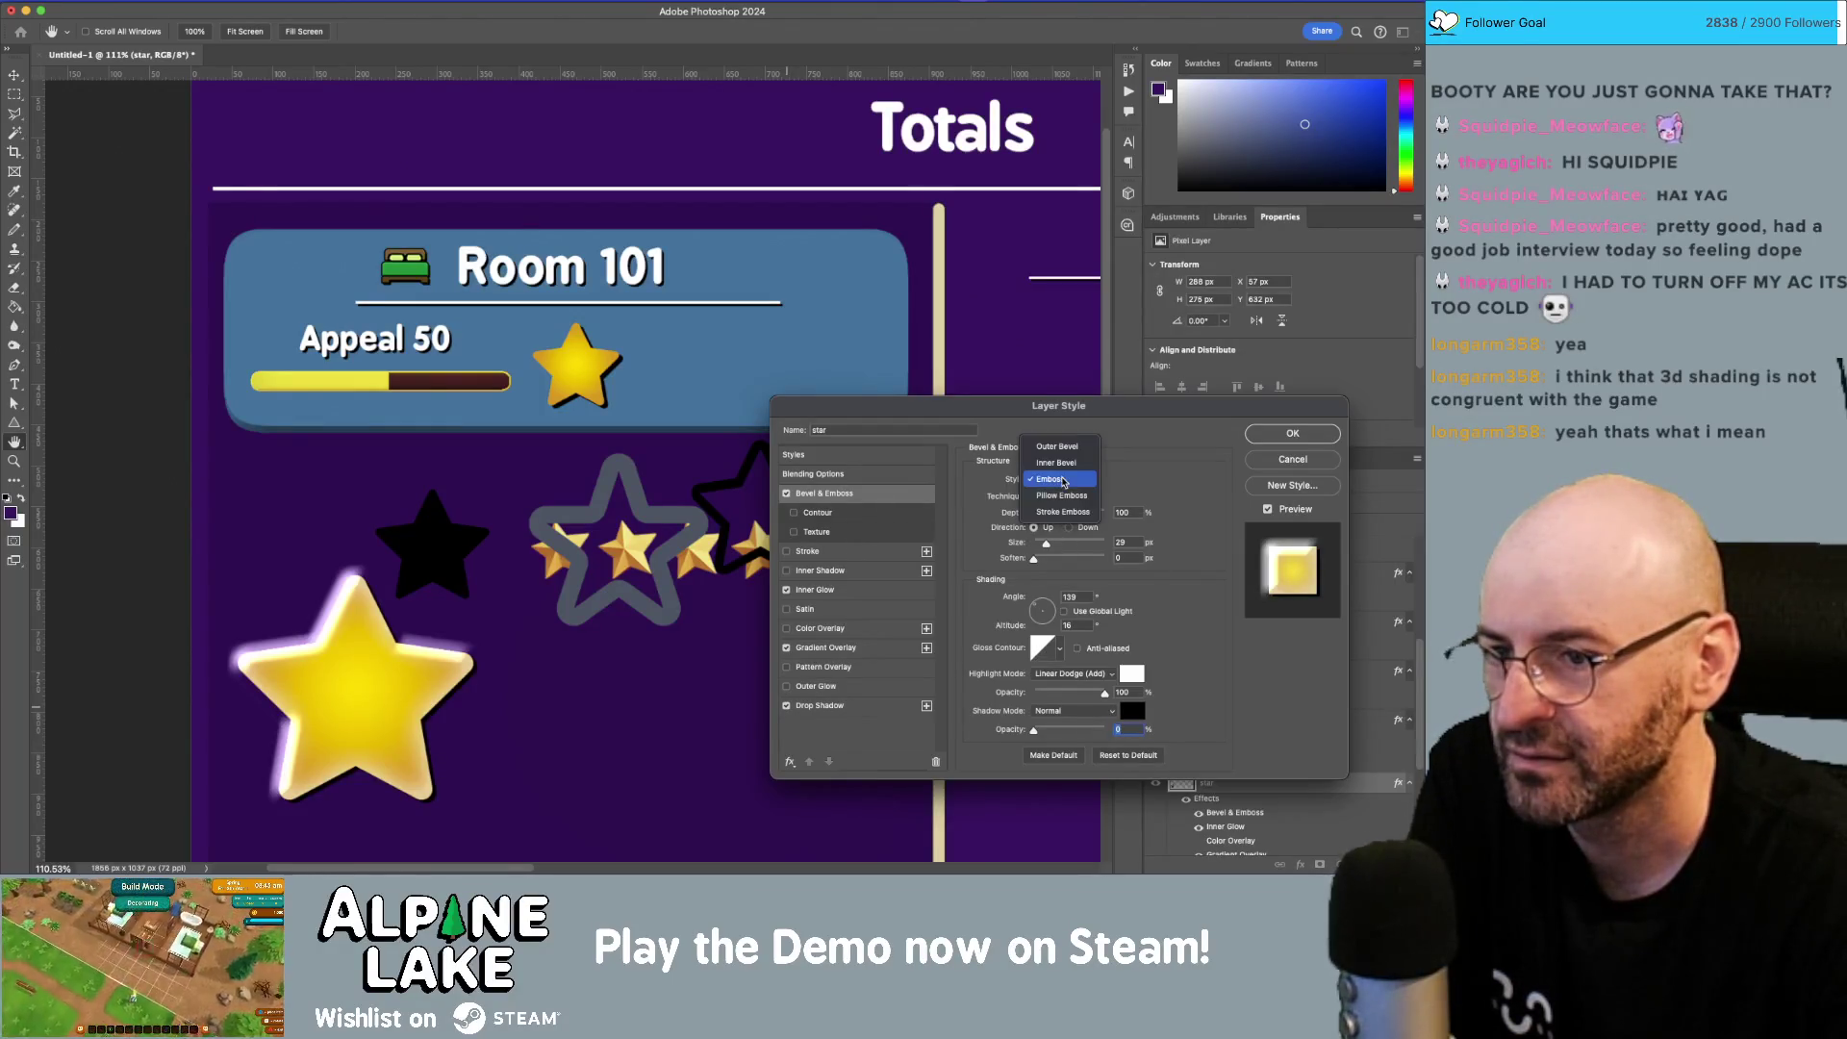
{"action": "left_click", "coordinate": [1059, 642]}
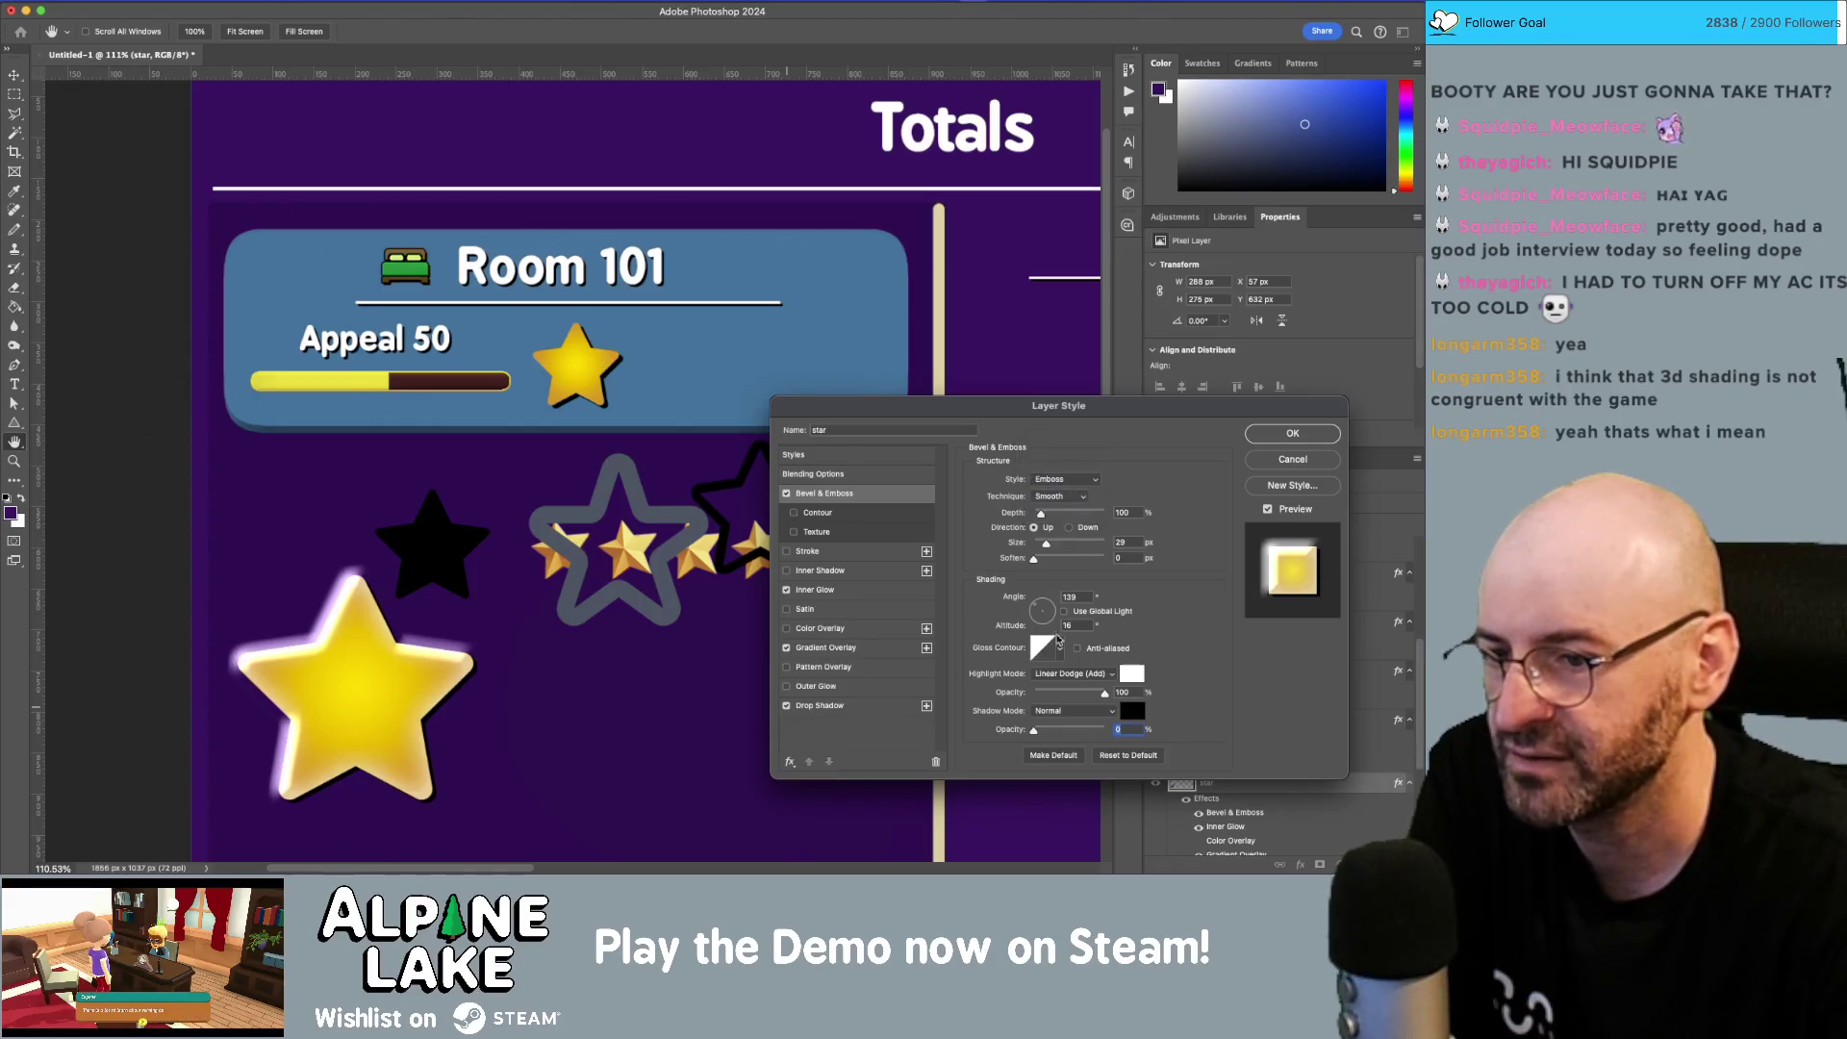
{"action": "left_click", "coordinate": [1073, 679]}
{"action": "left_click", "coordinate": [1063, 498]}
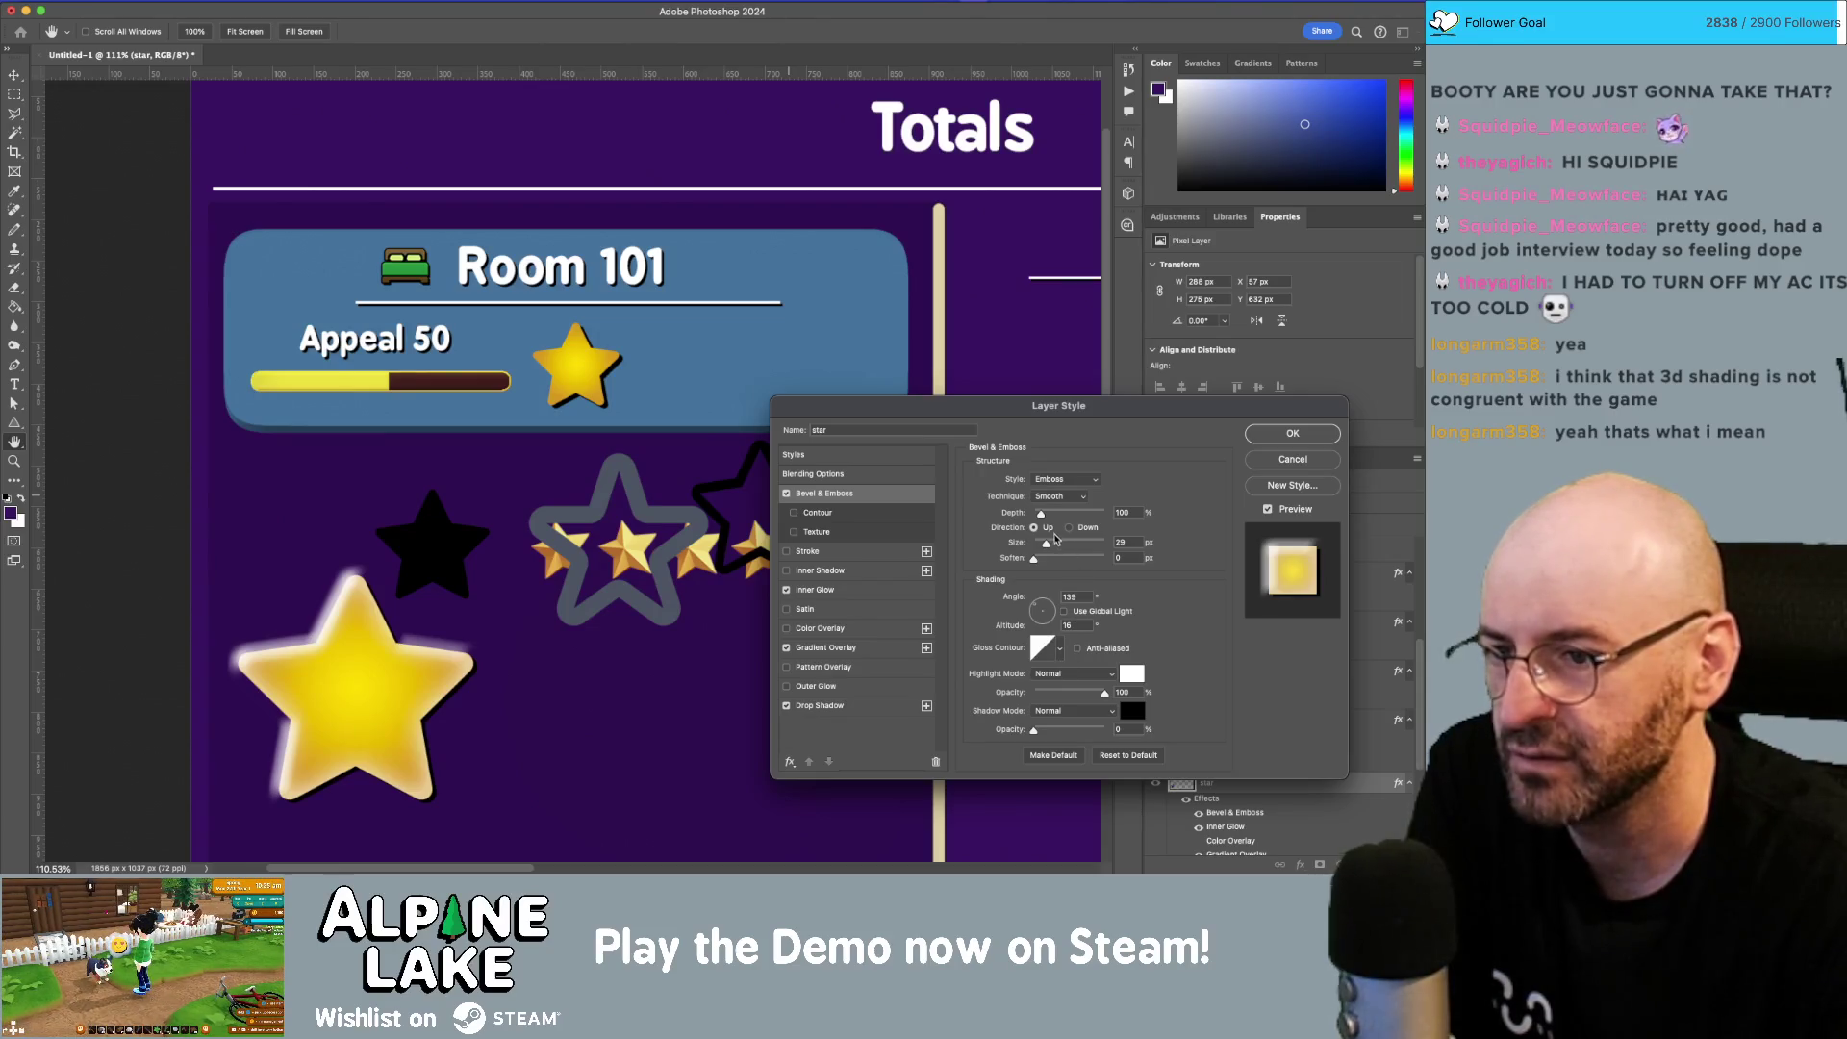
{"action": "left_click_drag", "start_coordinate": [1054, 535], "coordinate": [1050, 546]}
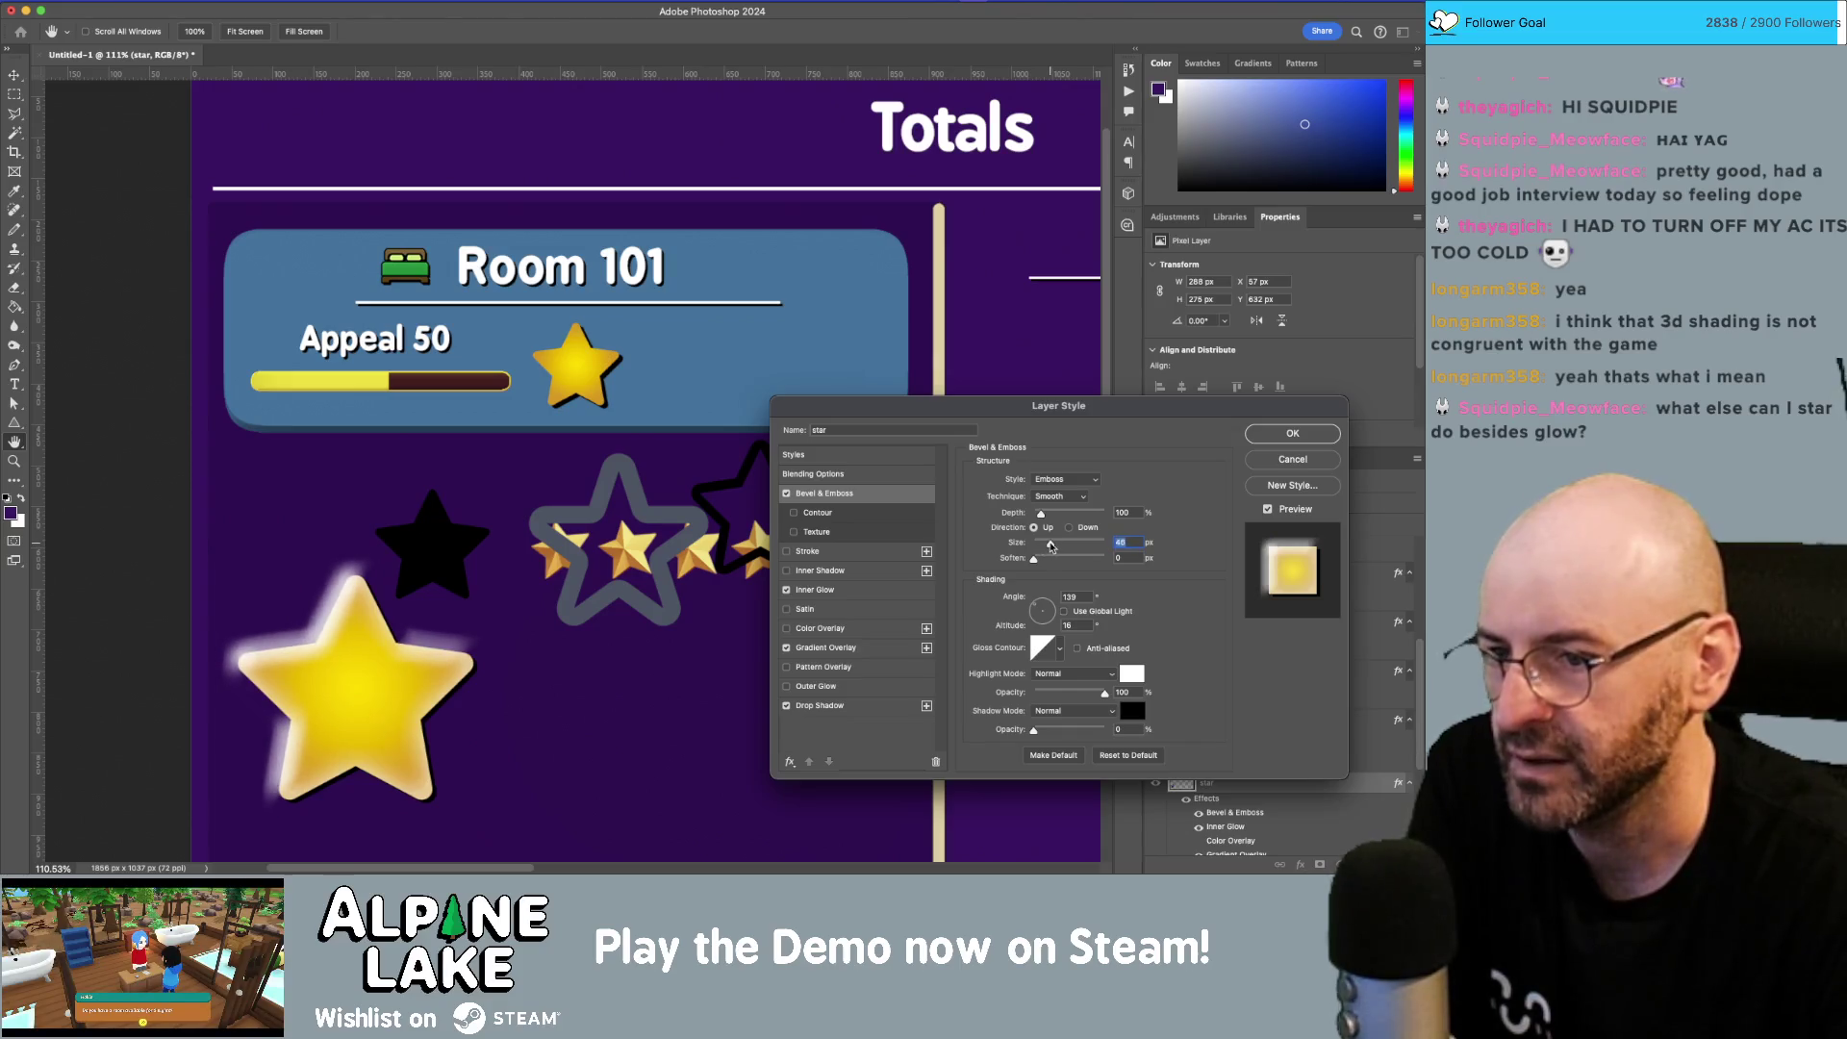
- Compare Pillow Emboss, Stroke Emboss and Outer Bevel styles, settling on Inner Bevel
{"action": "left_click", "coordinate": [1054, 496]}
{"action": "left_click", "coordinate": [1045, 479]}
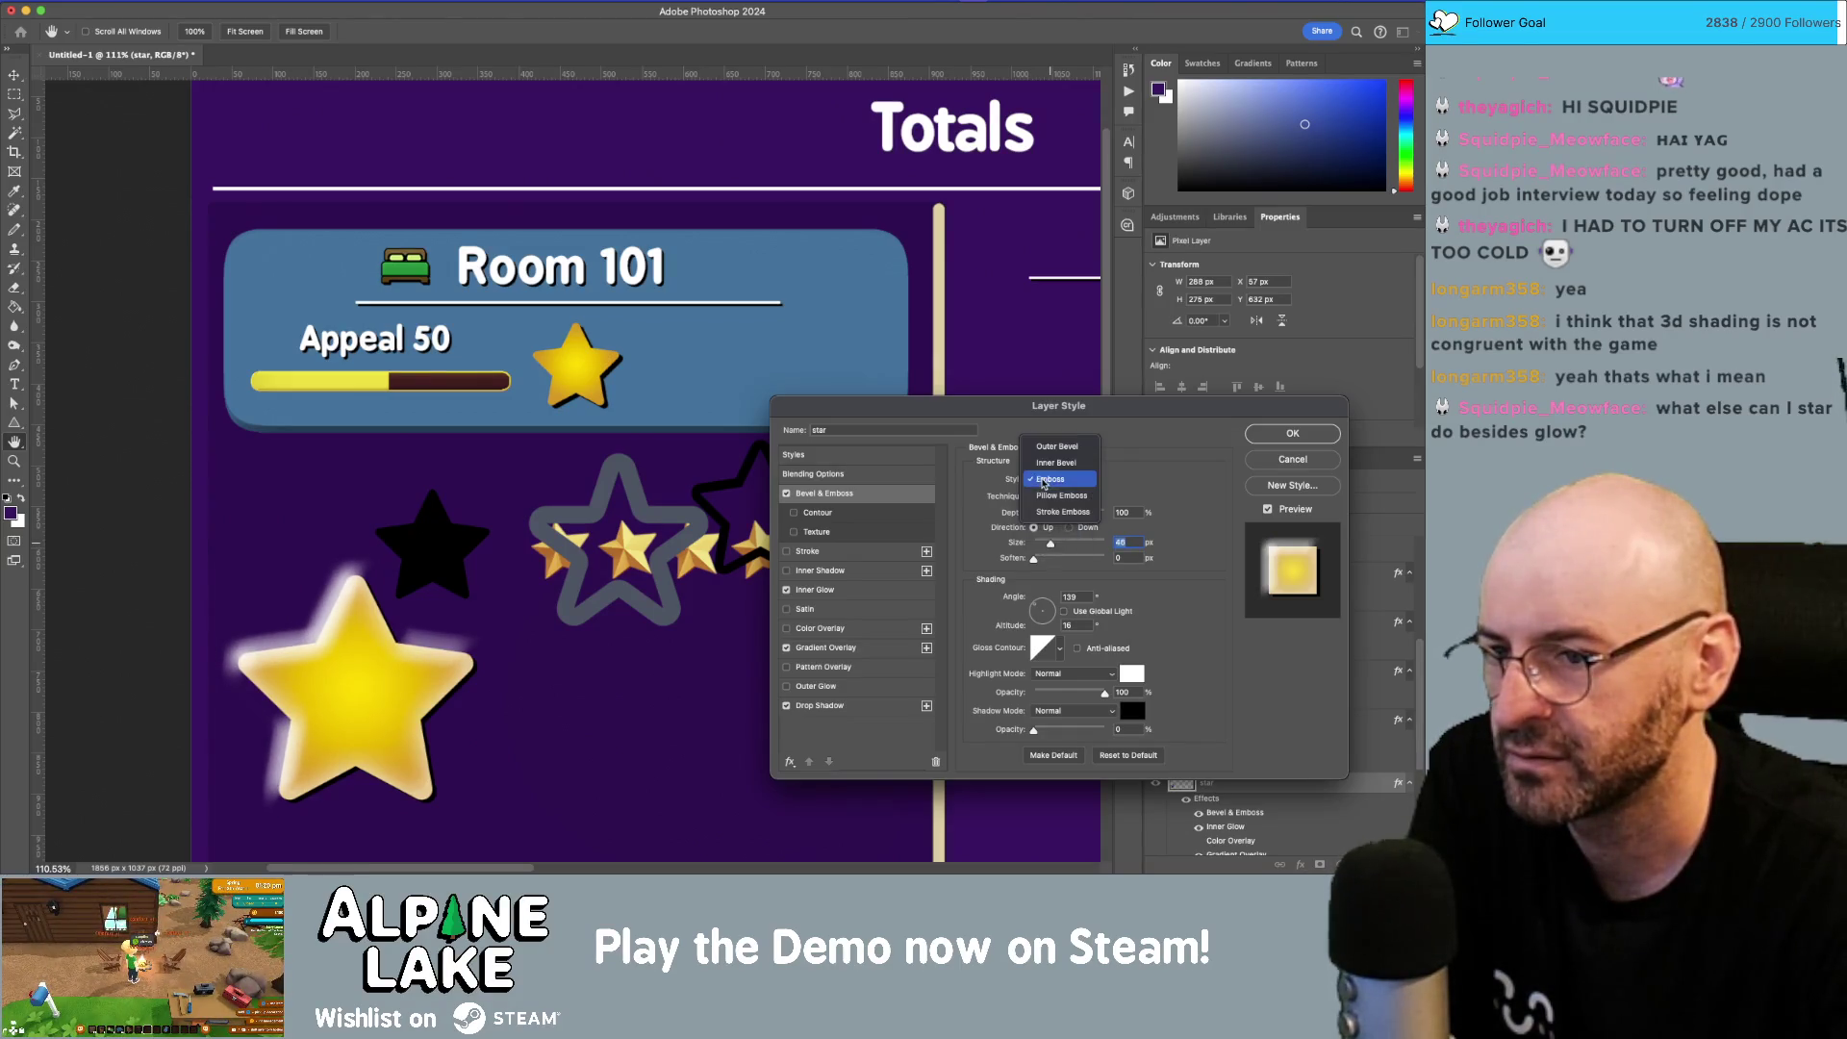
{"action": "left_click", "coordinate": [1041, 464]}
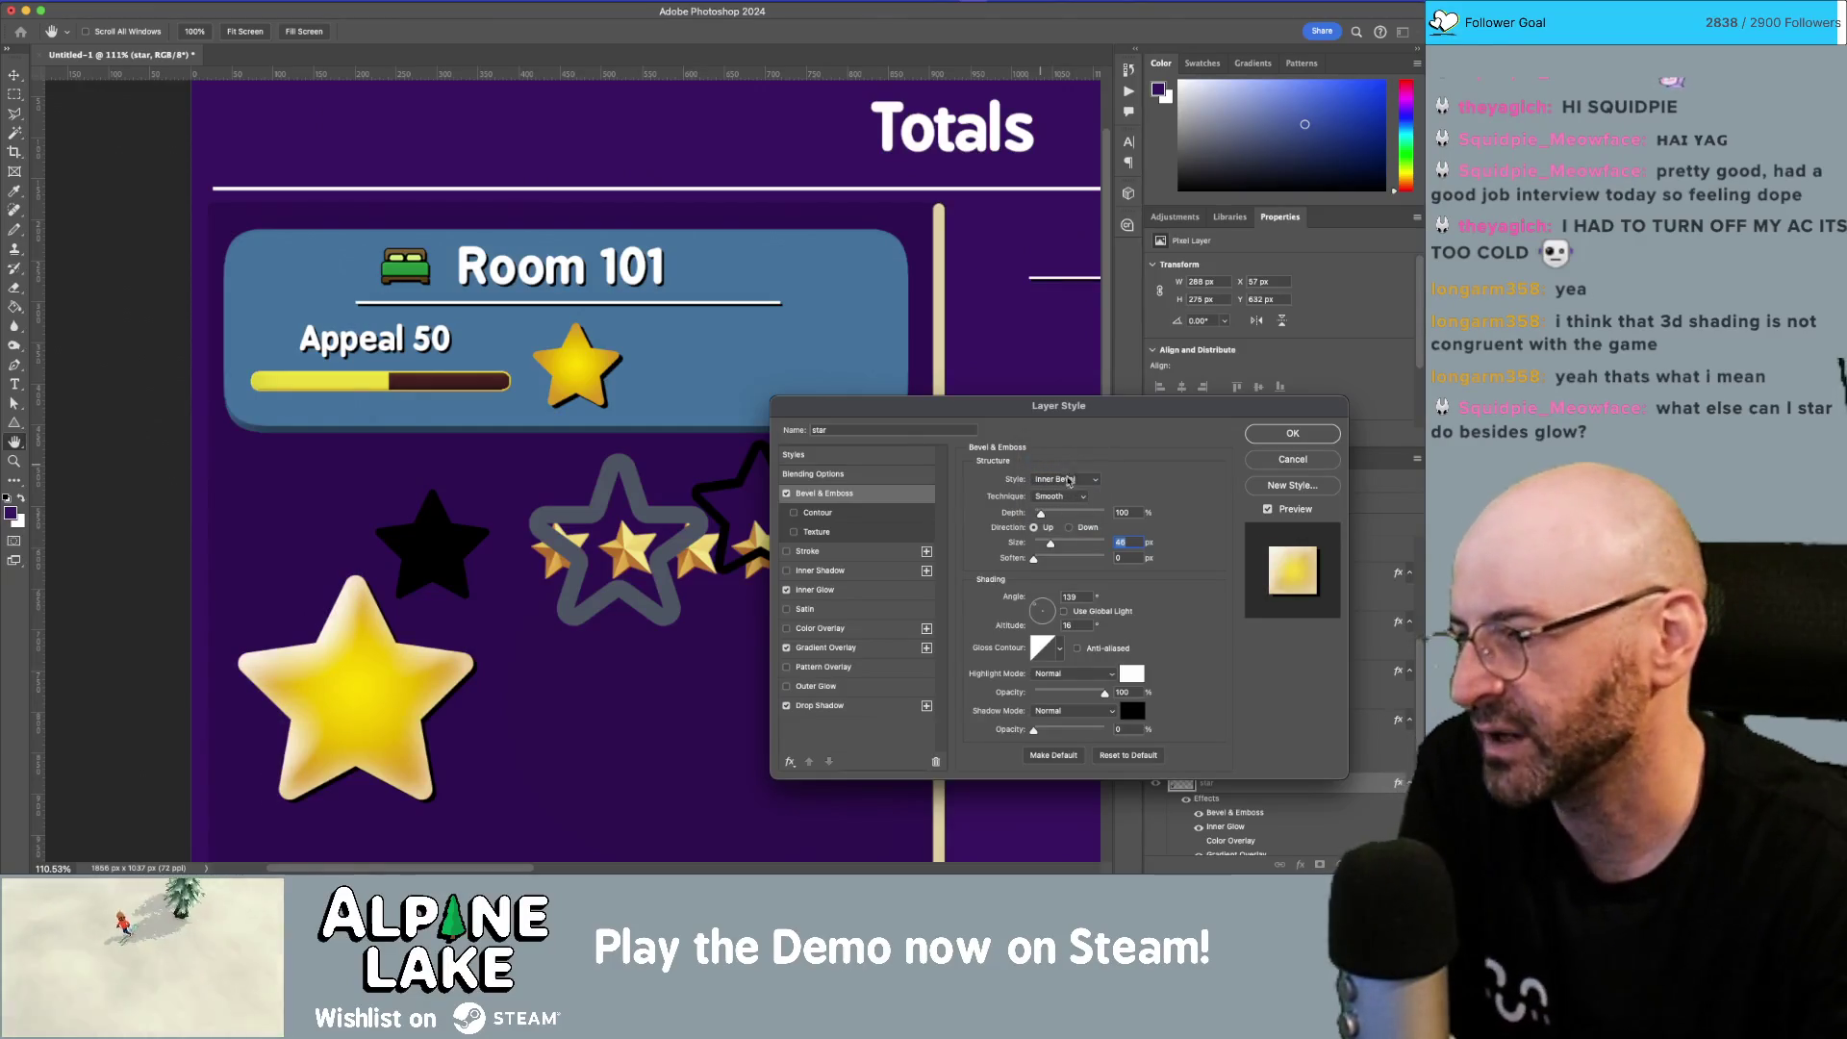
{"action": "left_click", "coordinate": [1064, 479]}
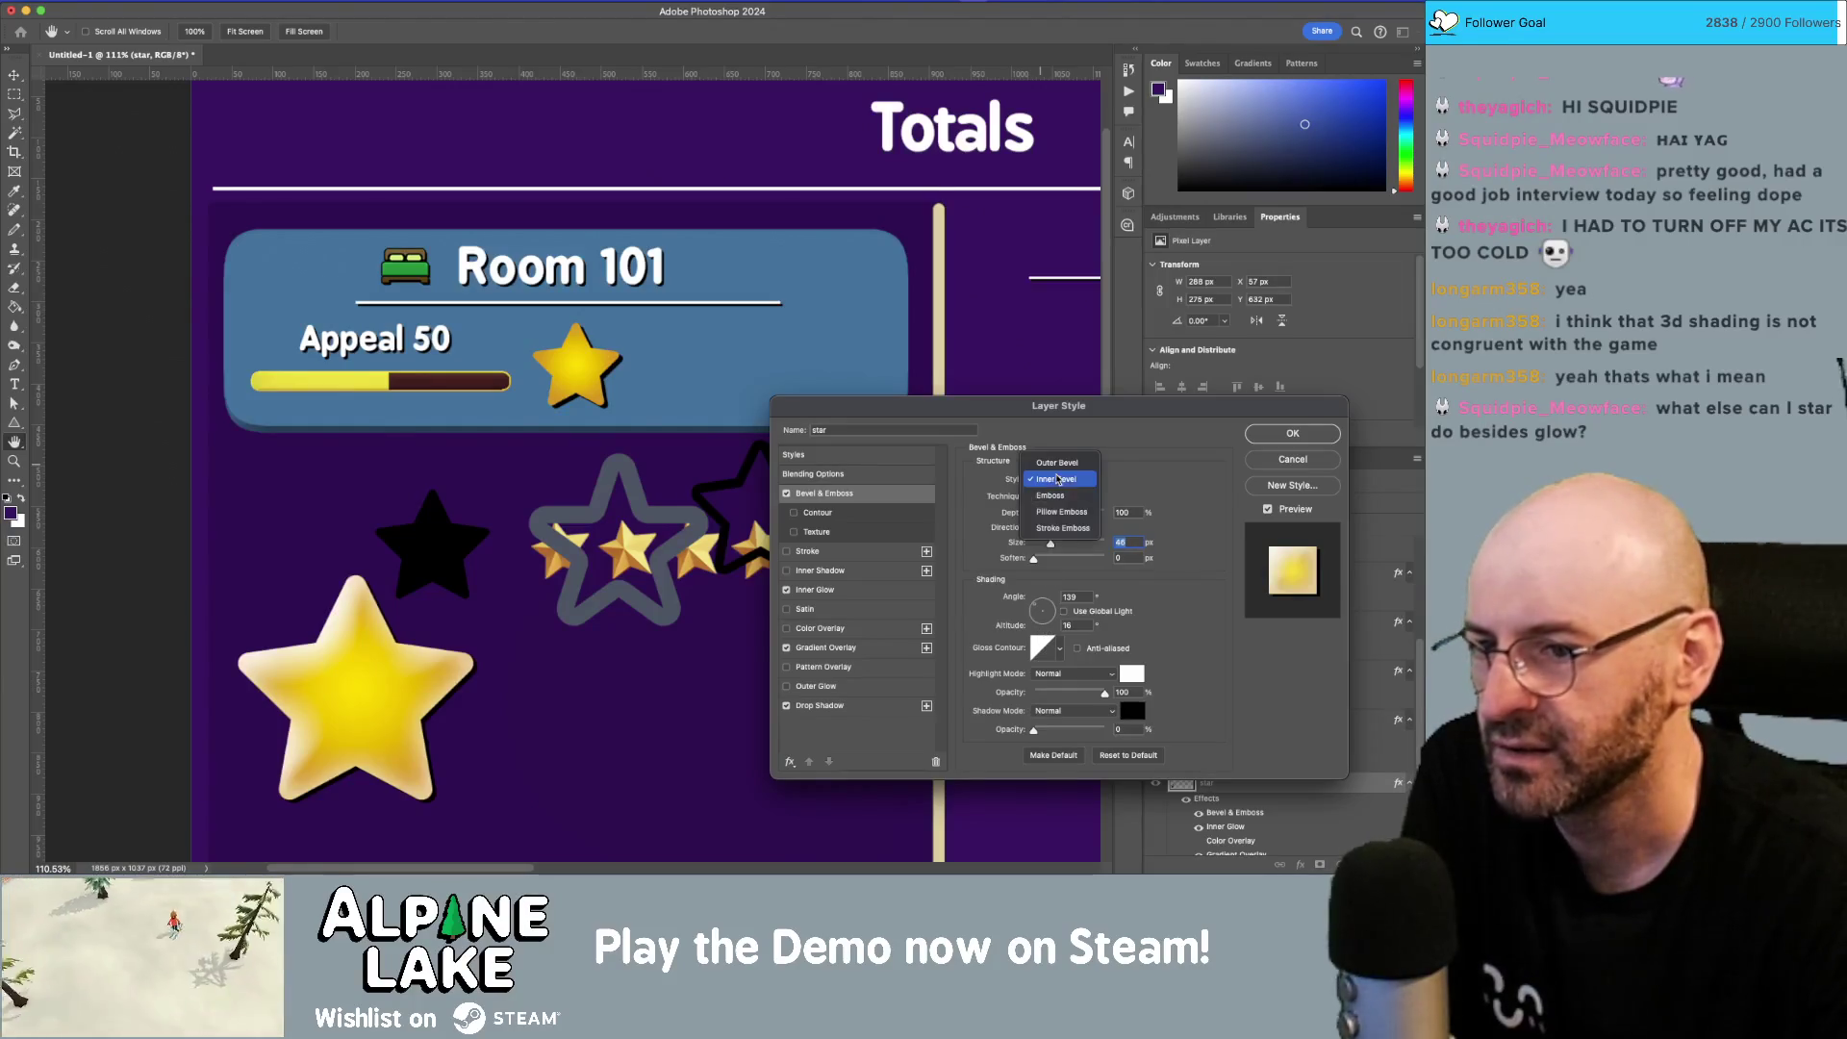
{"action": "left_click", "coordinate": [1065, 498]}
{"action": "left_click", "coordinate": [1061, 498]}
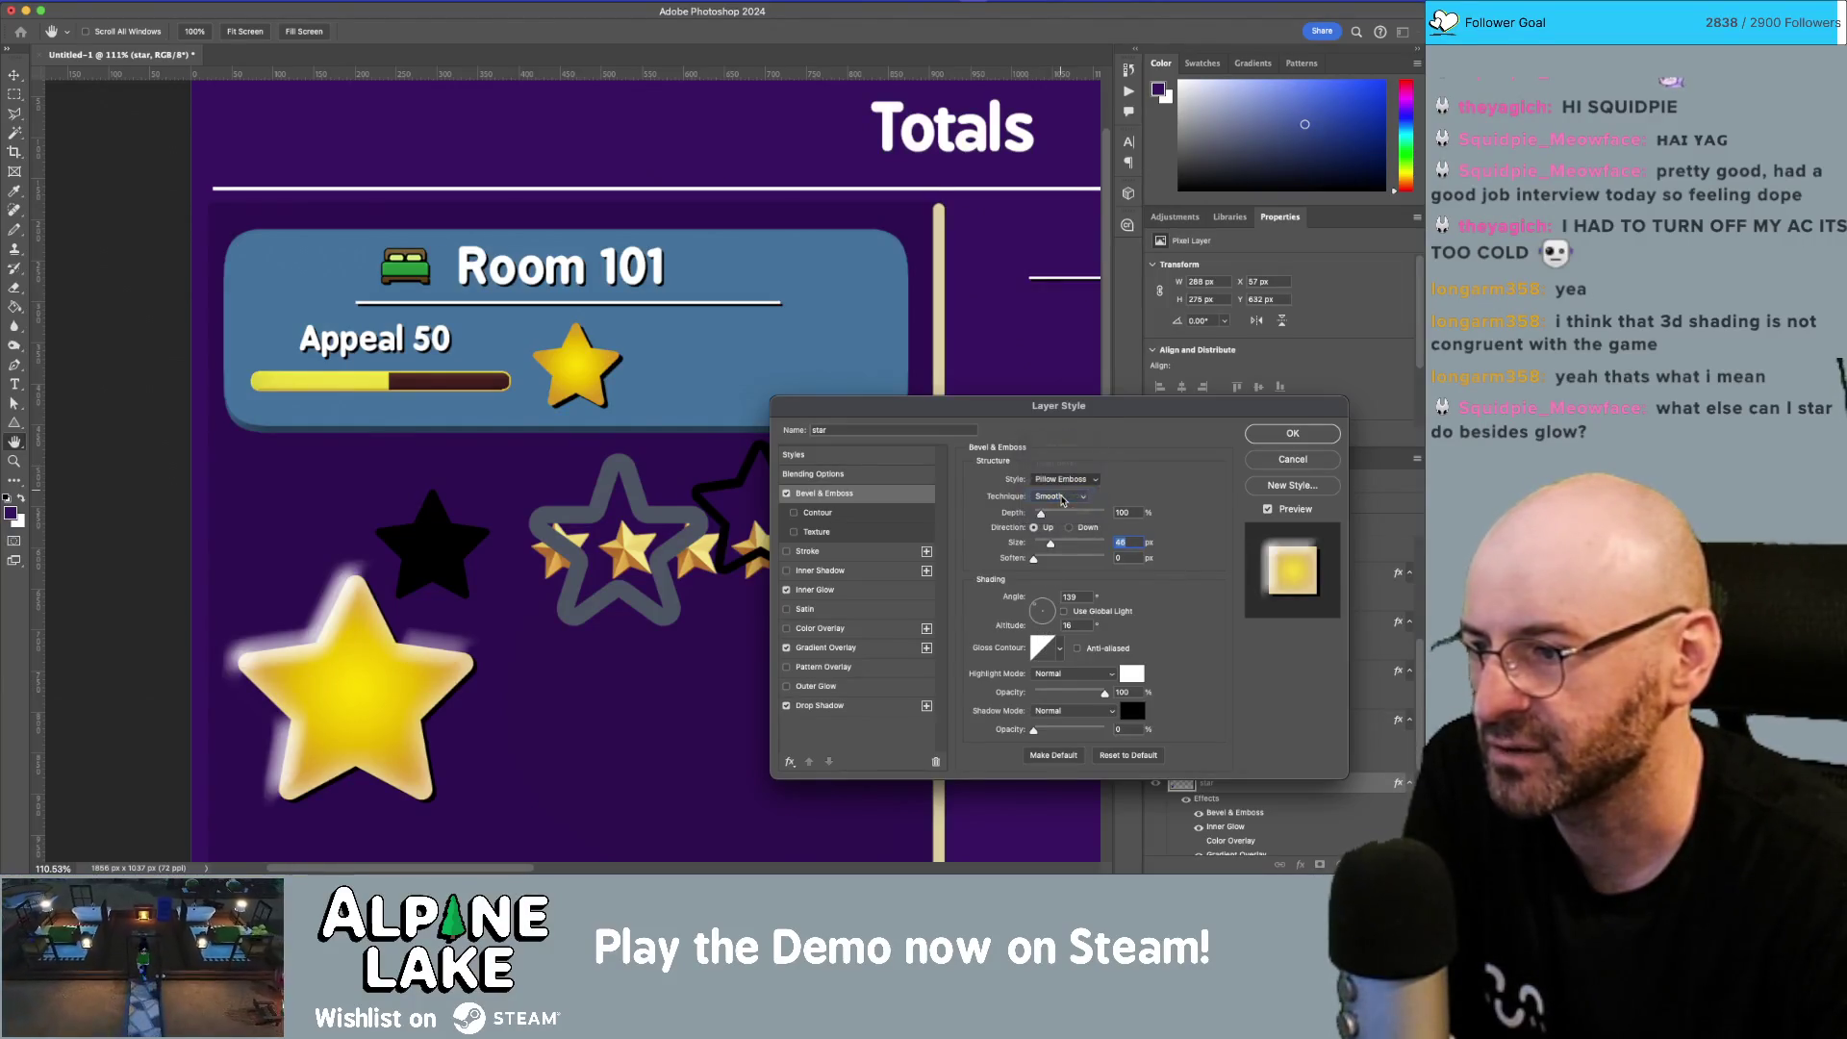
{"action": "left_click", "coordinate": [1065, 479]}
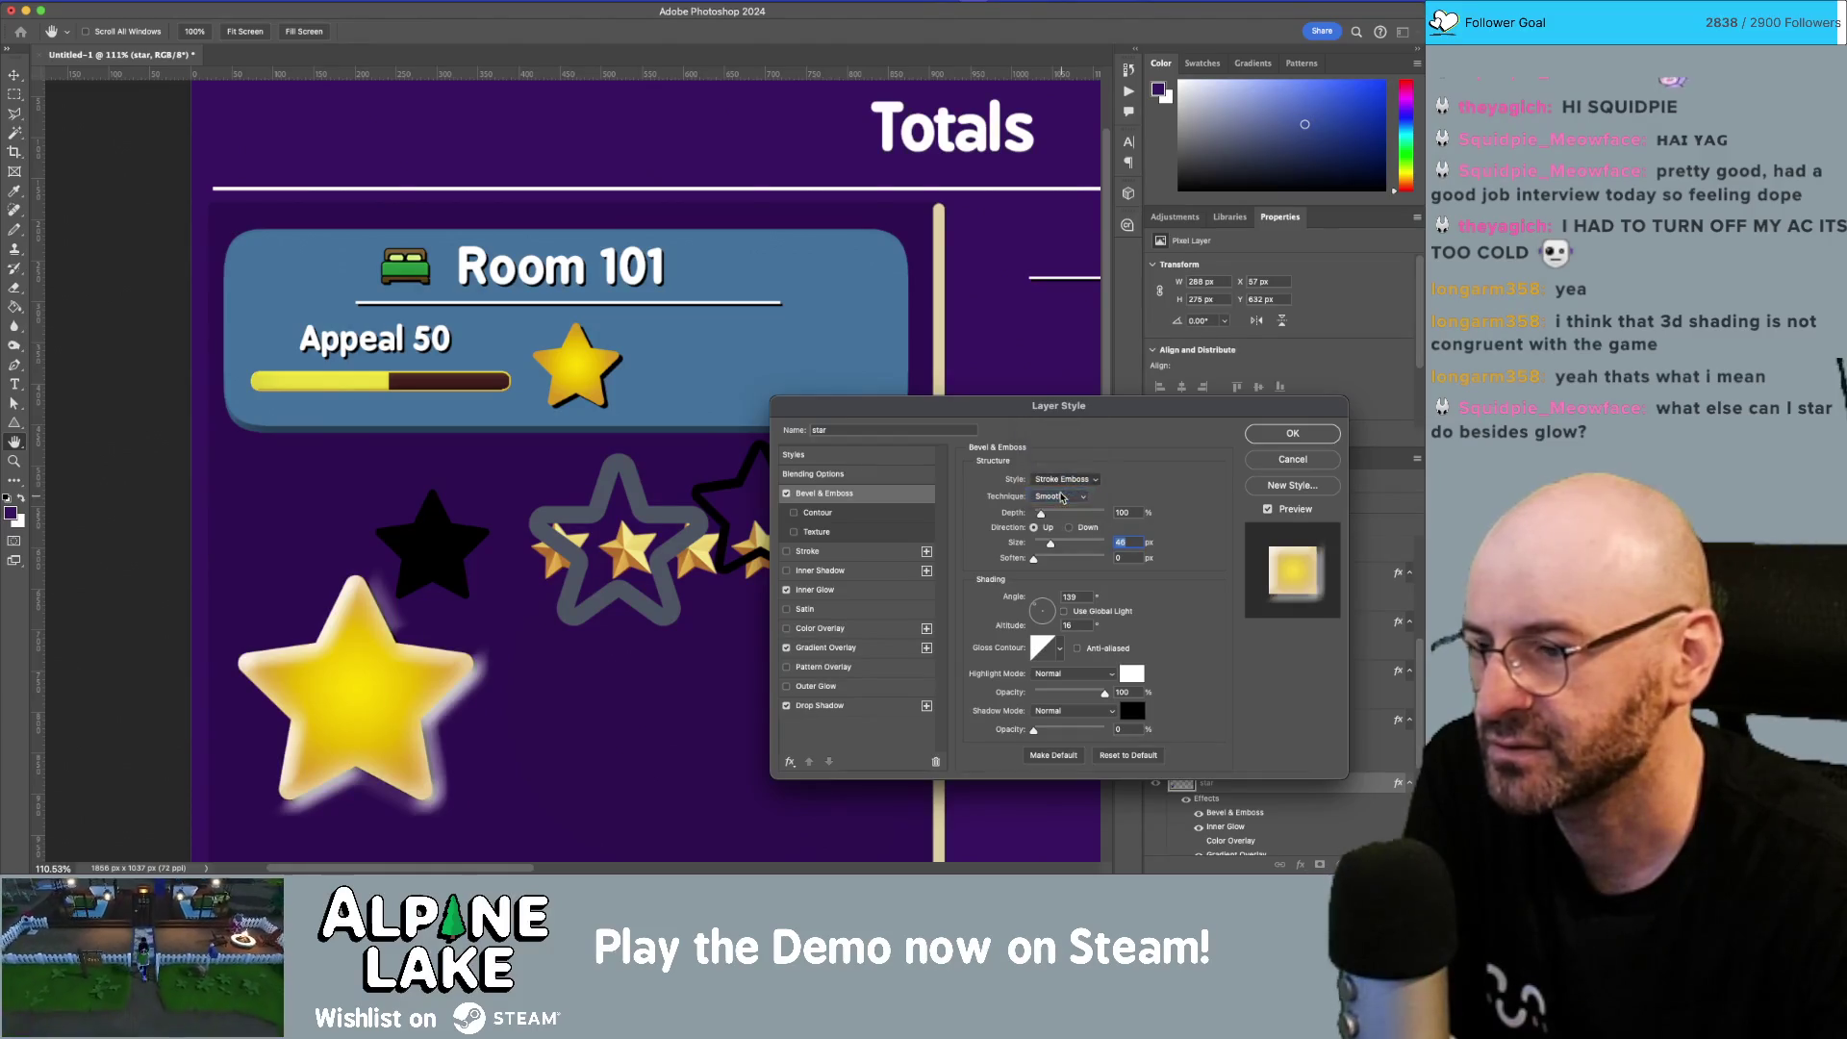
{"action": "left_click", "coordinate": [1065, 479]}
{"action": "left_click", "coordinate": [1063, 413]}
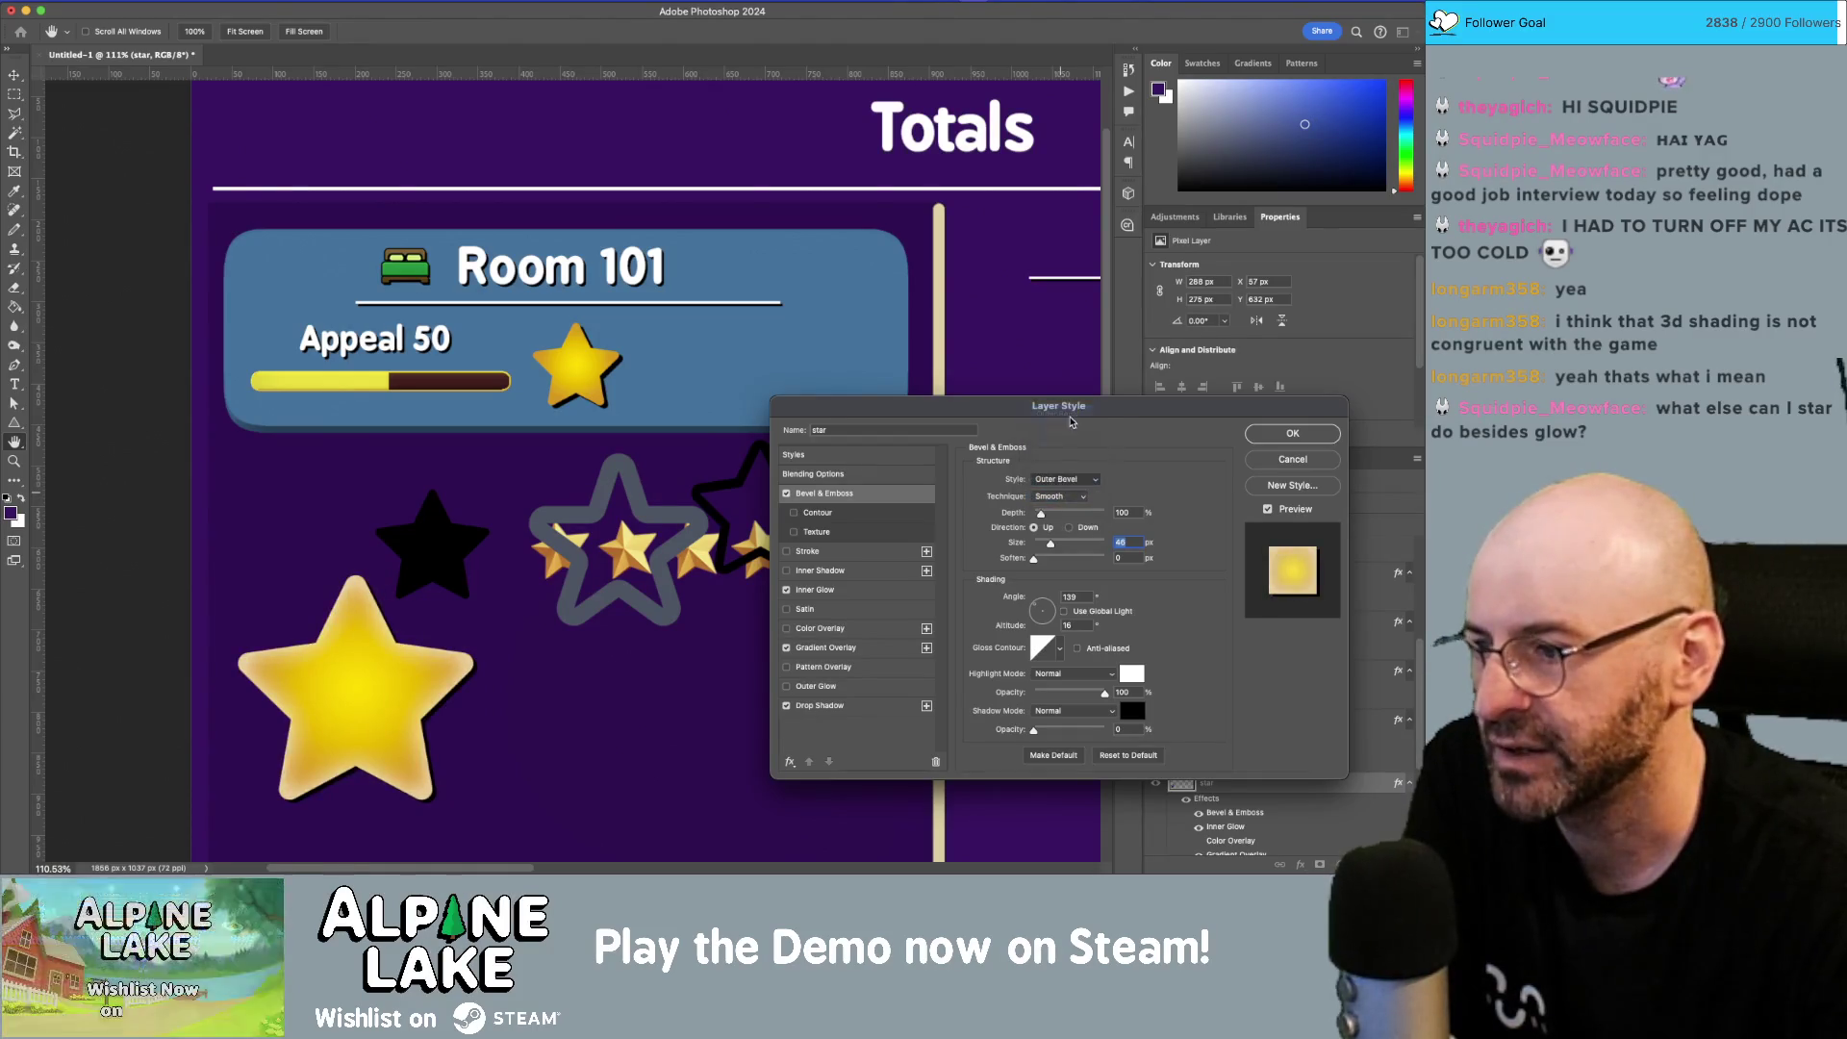
{"action": "left_click", "coordinate": [1065, 479]}
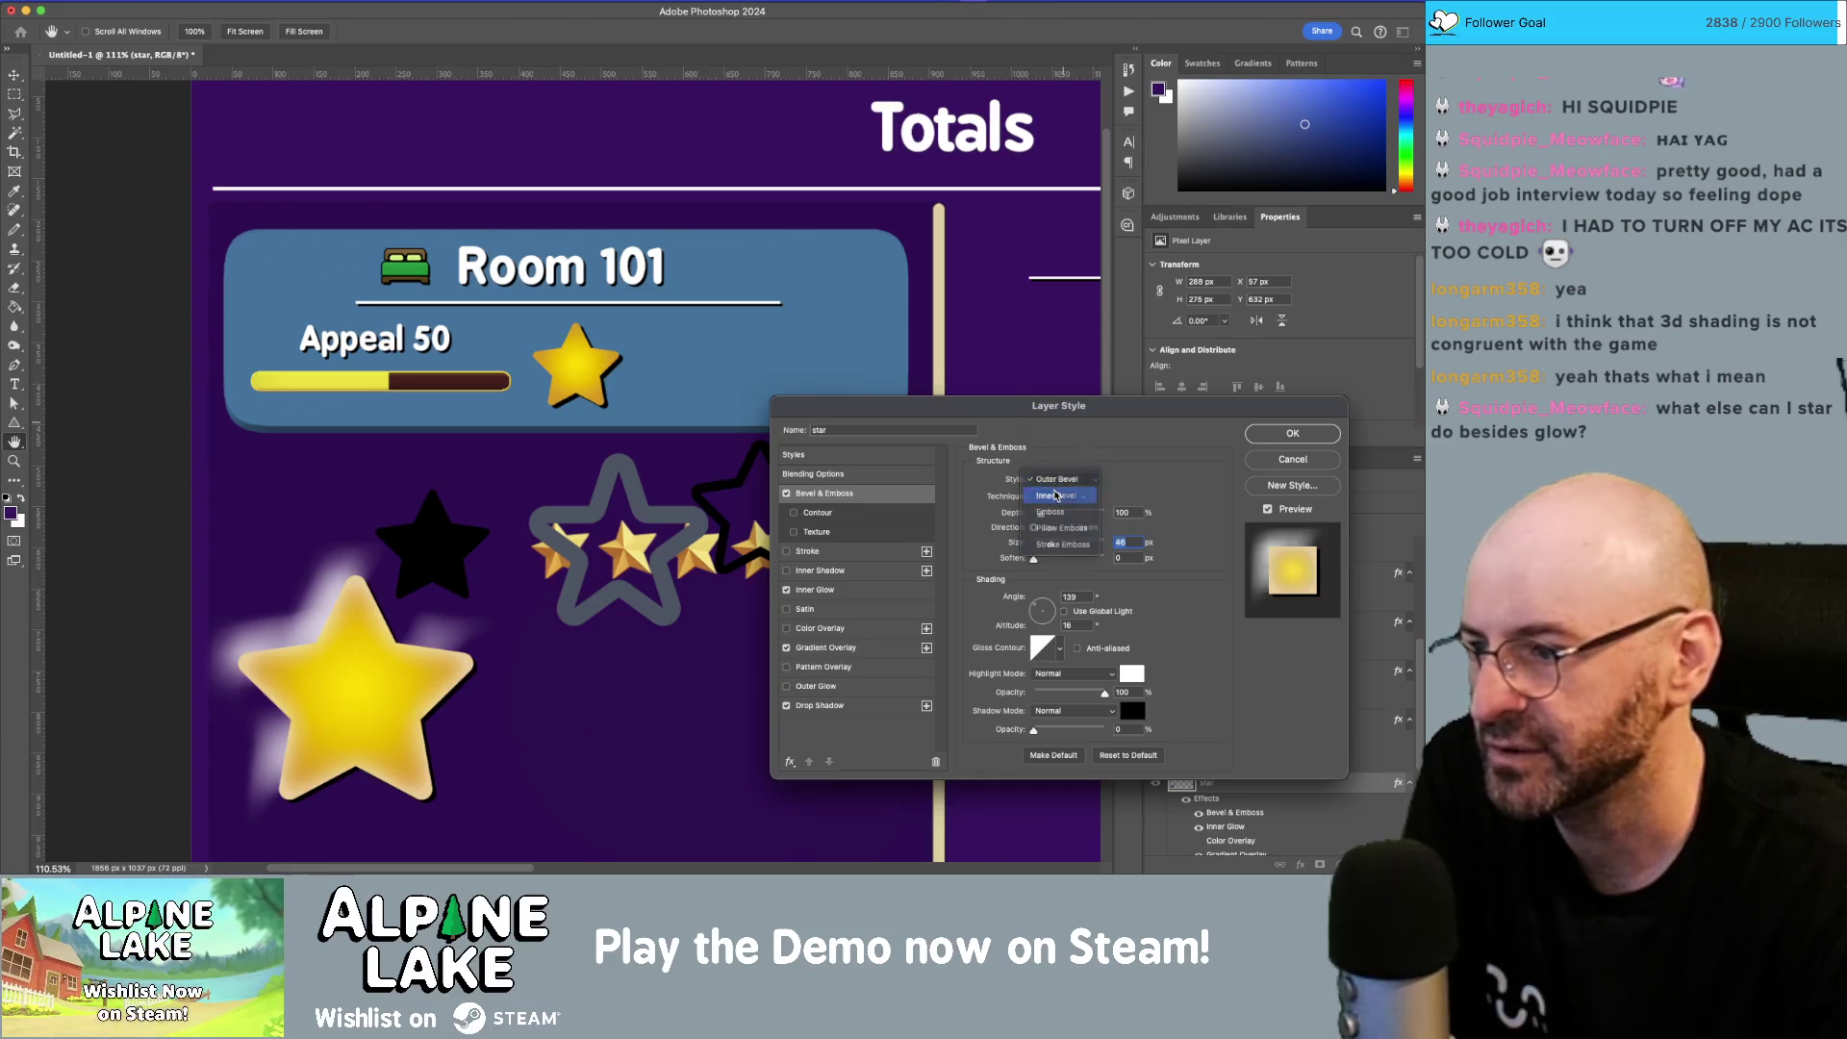
{"action": "left_click", "coordinate": [1058, 495]}
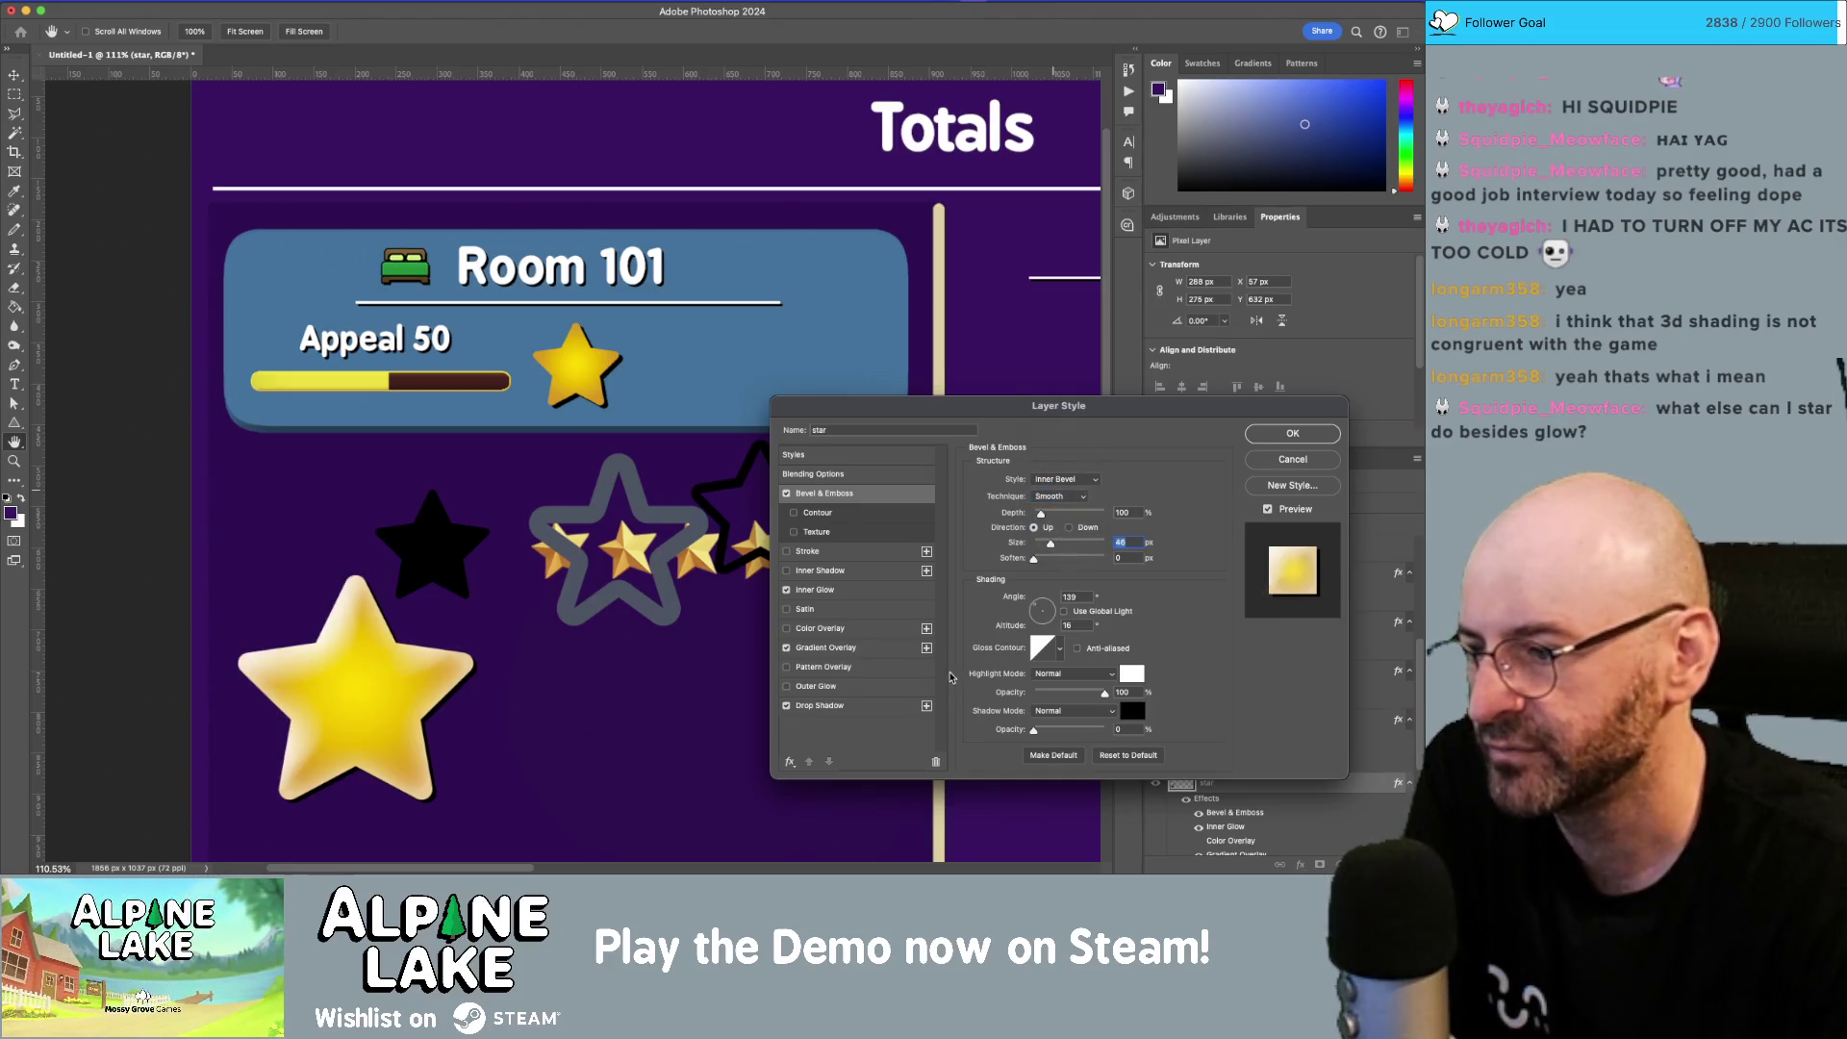
- Aim the light from above and make the highlights Screen-blended at full opacity
{"action": "left_click", "coordinate": [1040, 609]}
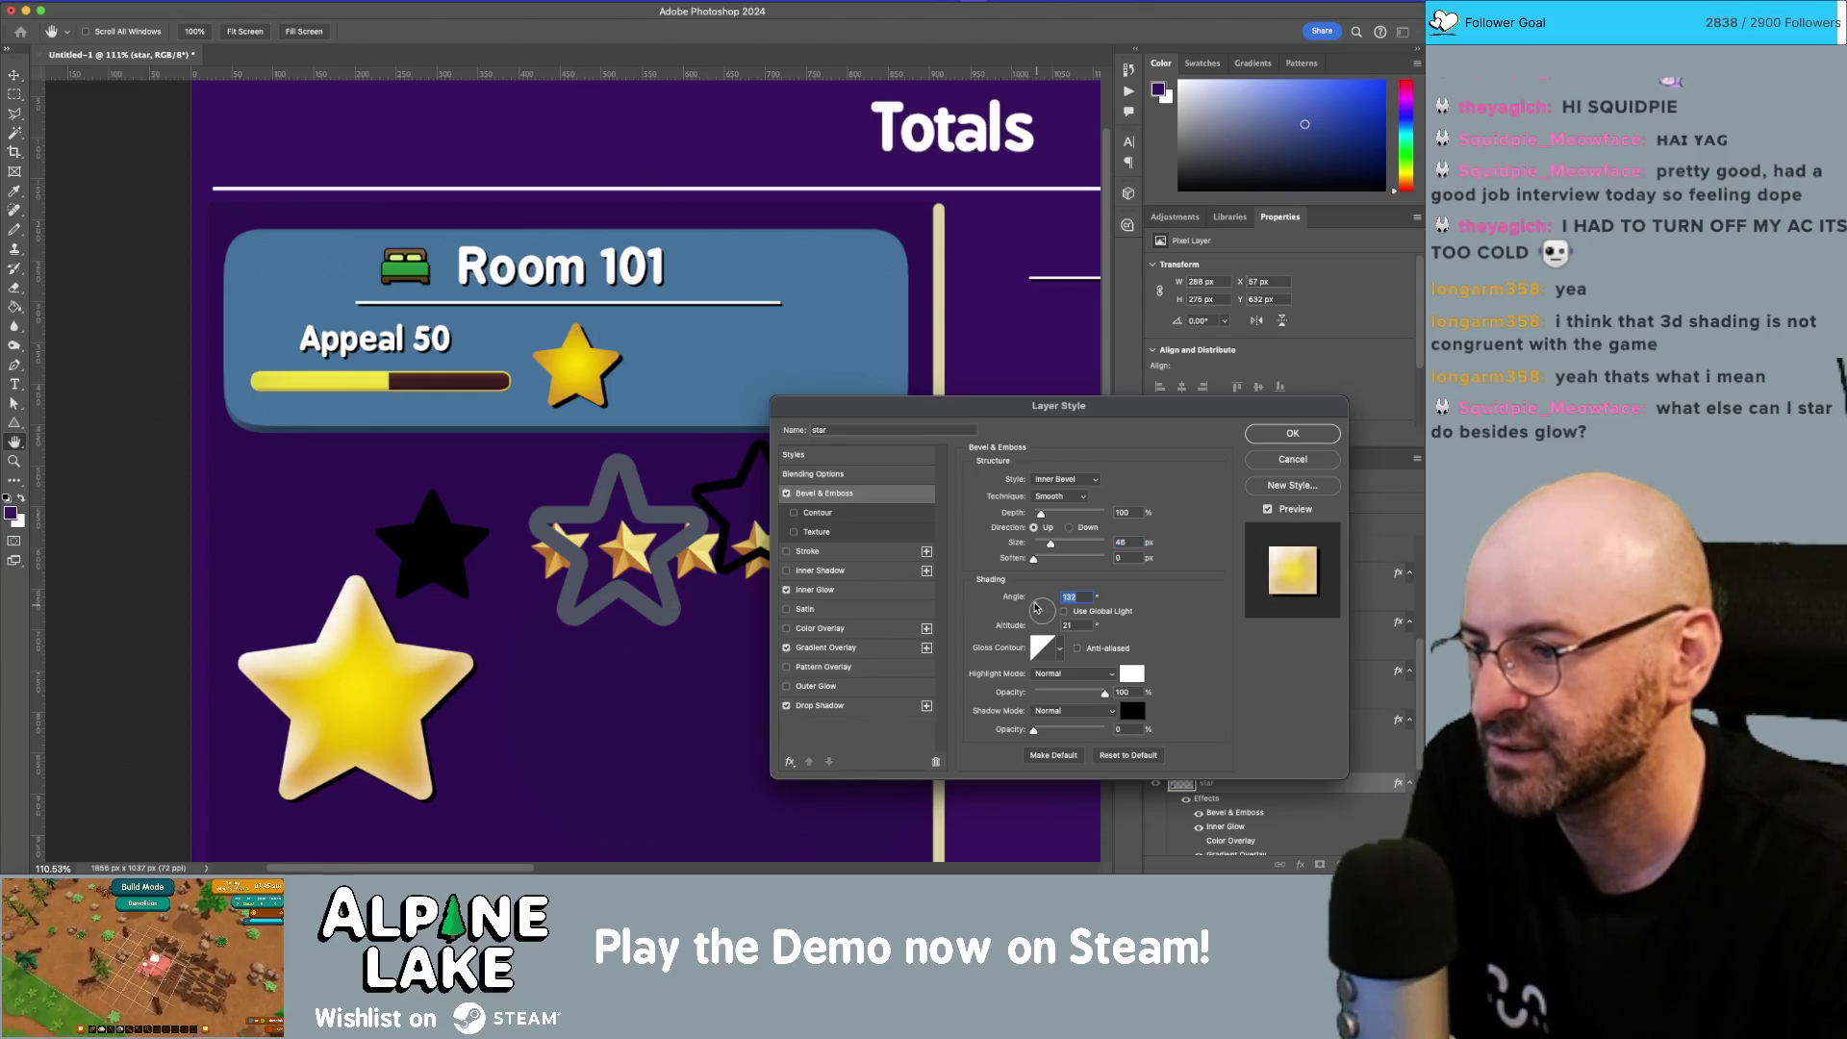
{"action": "left_click_drag", "start_coordinate": [1037, 610], "coordinate": [1044, 606]}
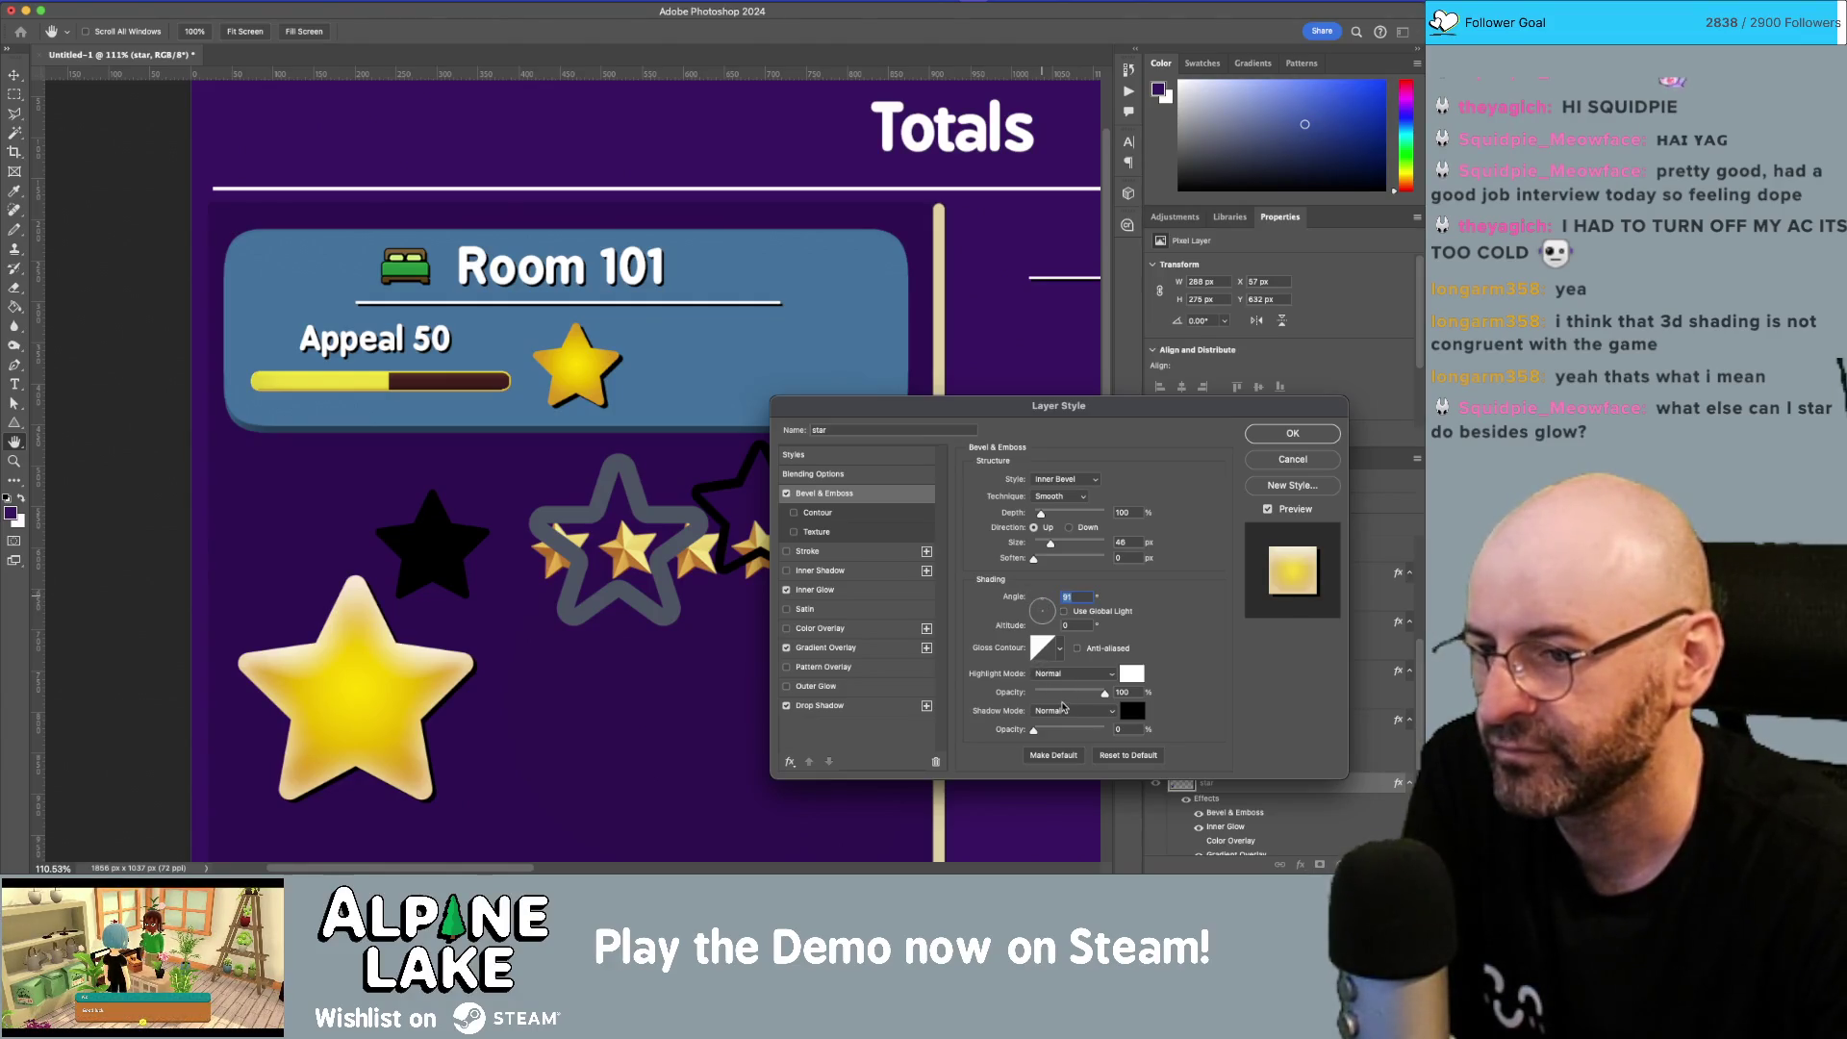
{"action": "left_click", "coordinate": [1101, 677]}
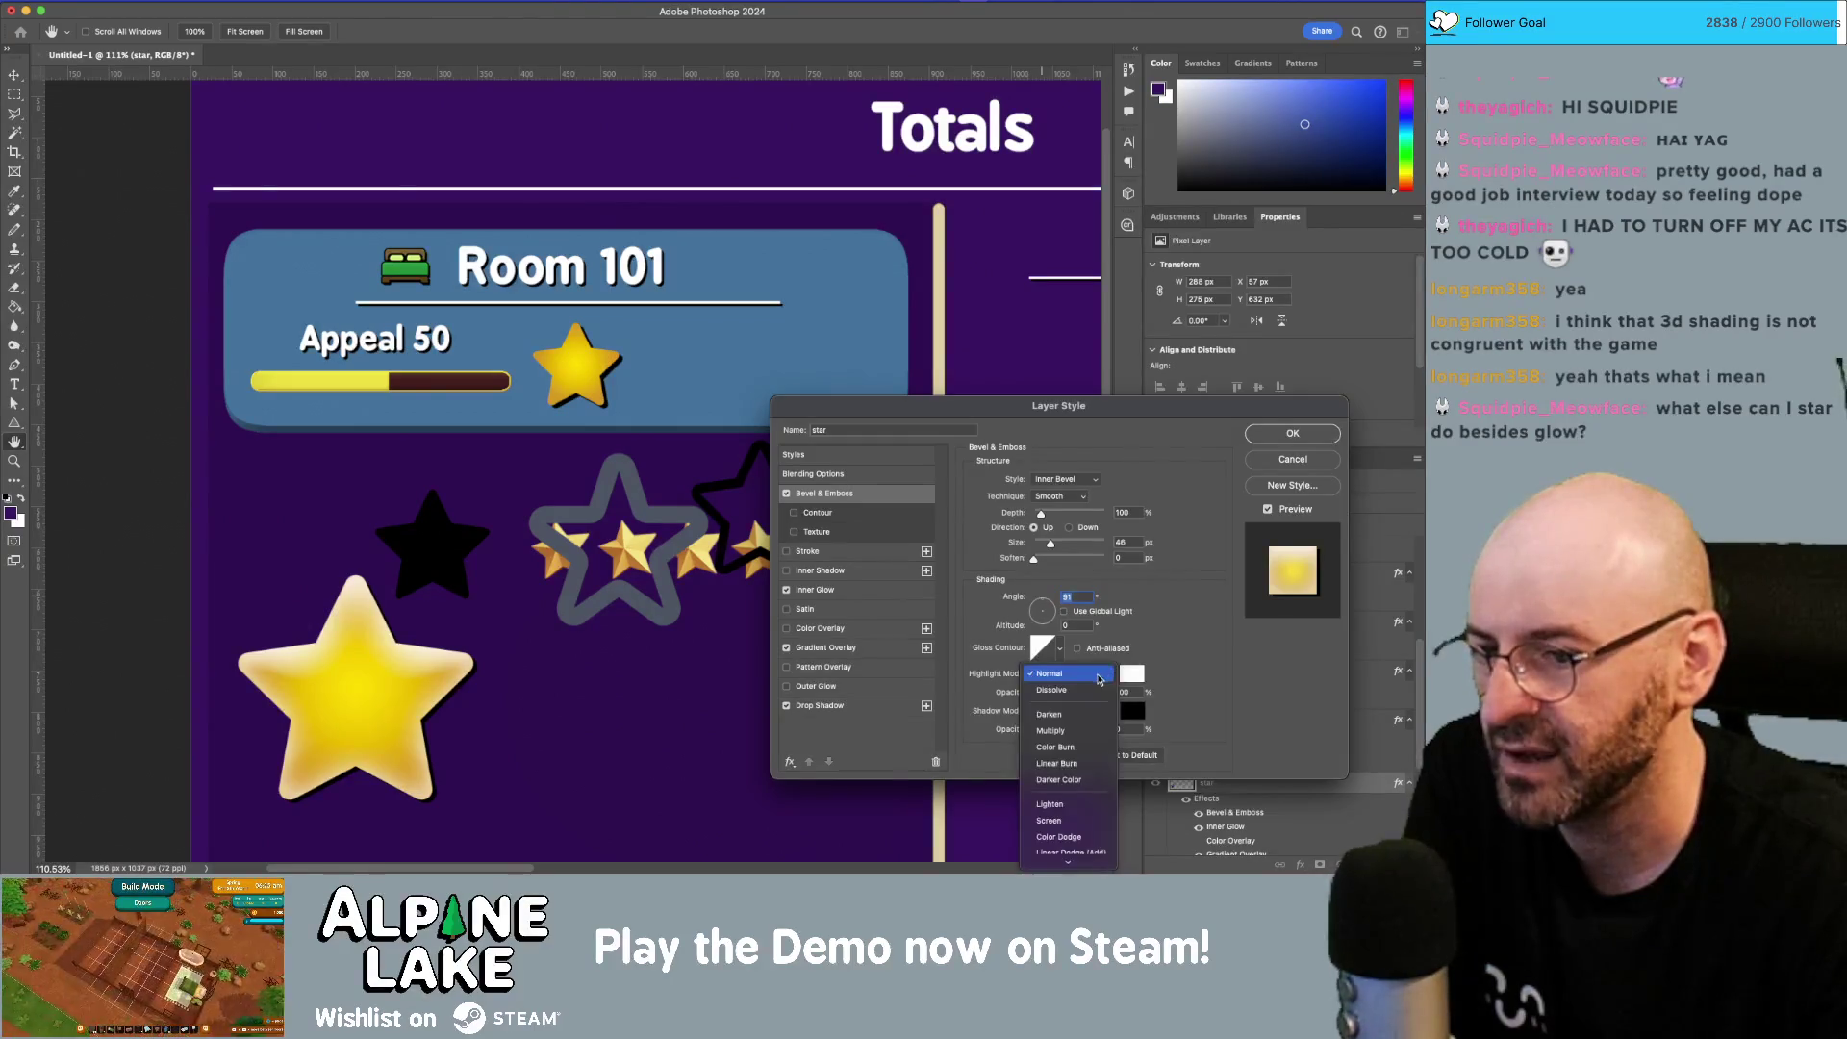
{"action": "left_click", "coordinate": [1082, 803]}
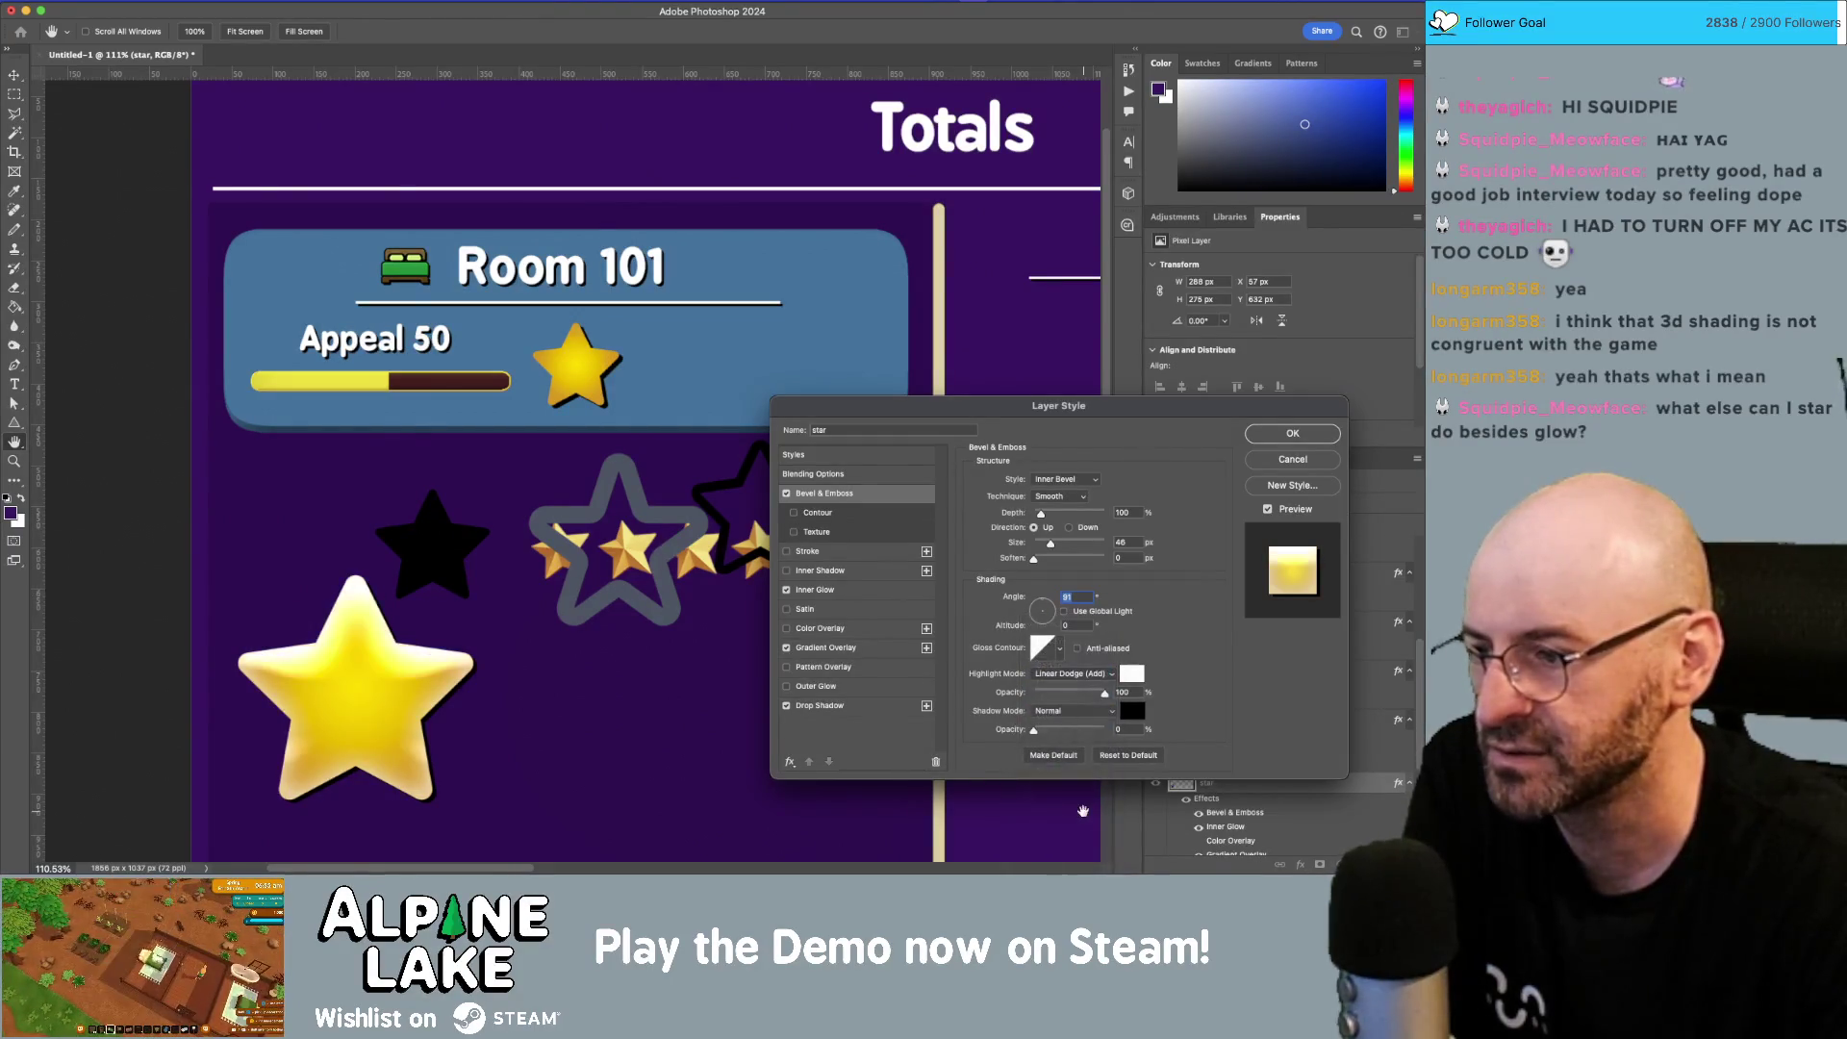
{"action": "mouse_move", "coordinate": [1082, 692]}
{"action": "left_mouse_down"}
{"action": "mouse_move", "coordinate": [1011, 692]}
{"action": "mouse_move", "coordinate": [1060, 697]}
{"action": "left_mouse_up"}
{"action": "left_click", "coordinate": [1041, 696]}
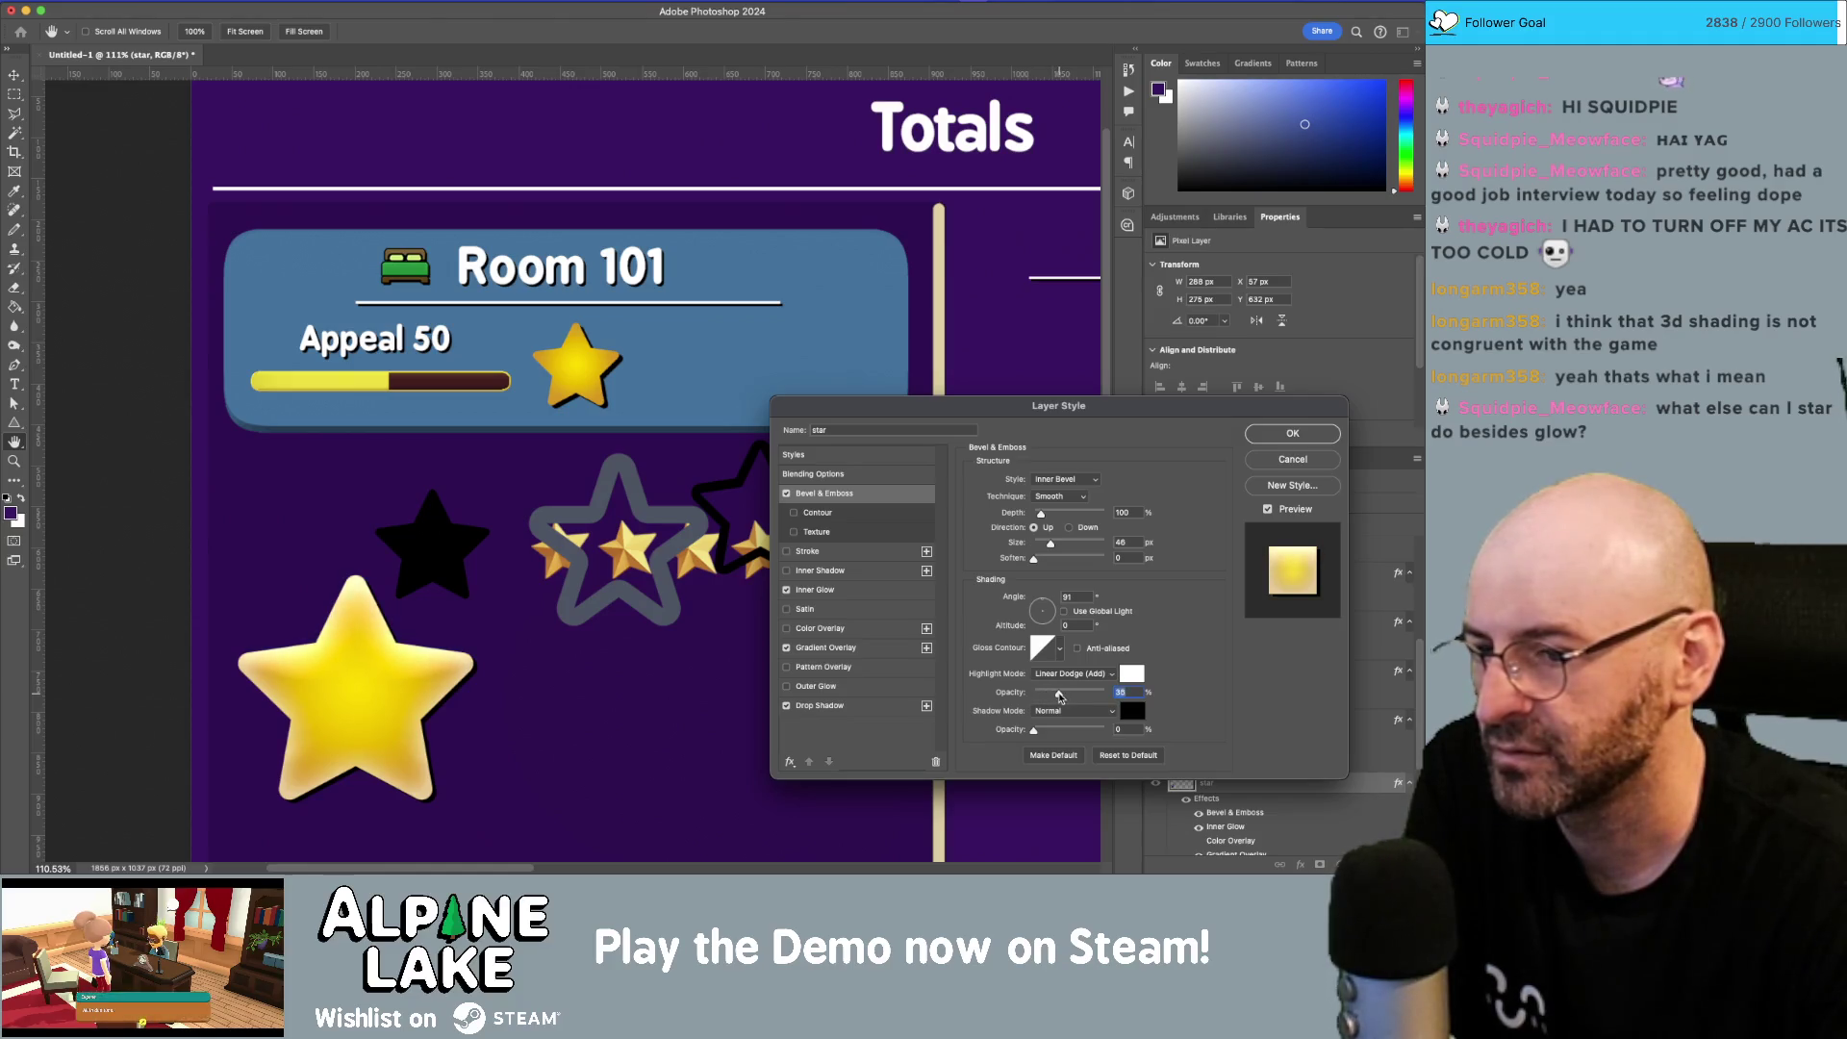
{"action": "left_click", "coordinate": [1065, 676]}
{"action": "left_click", "coordinate": [1058, 644]}
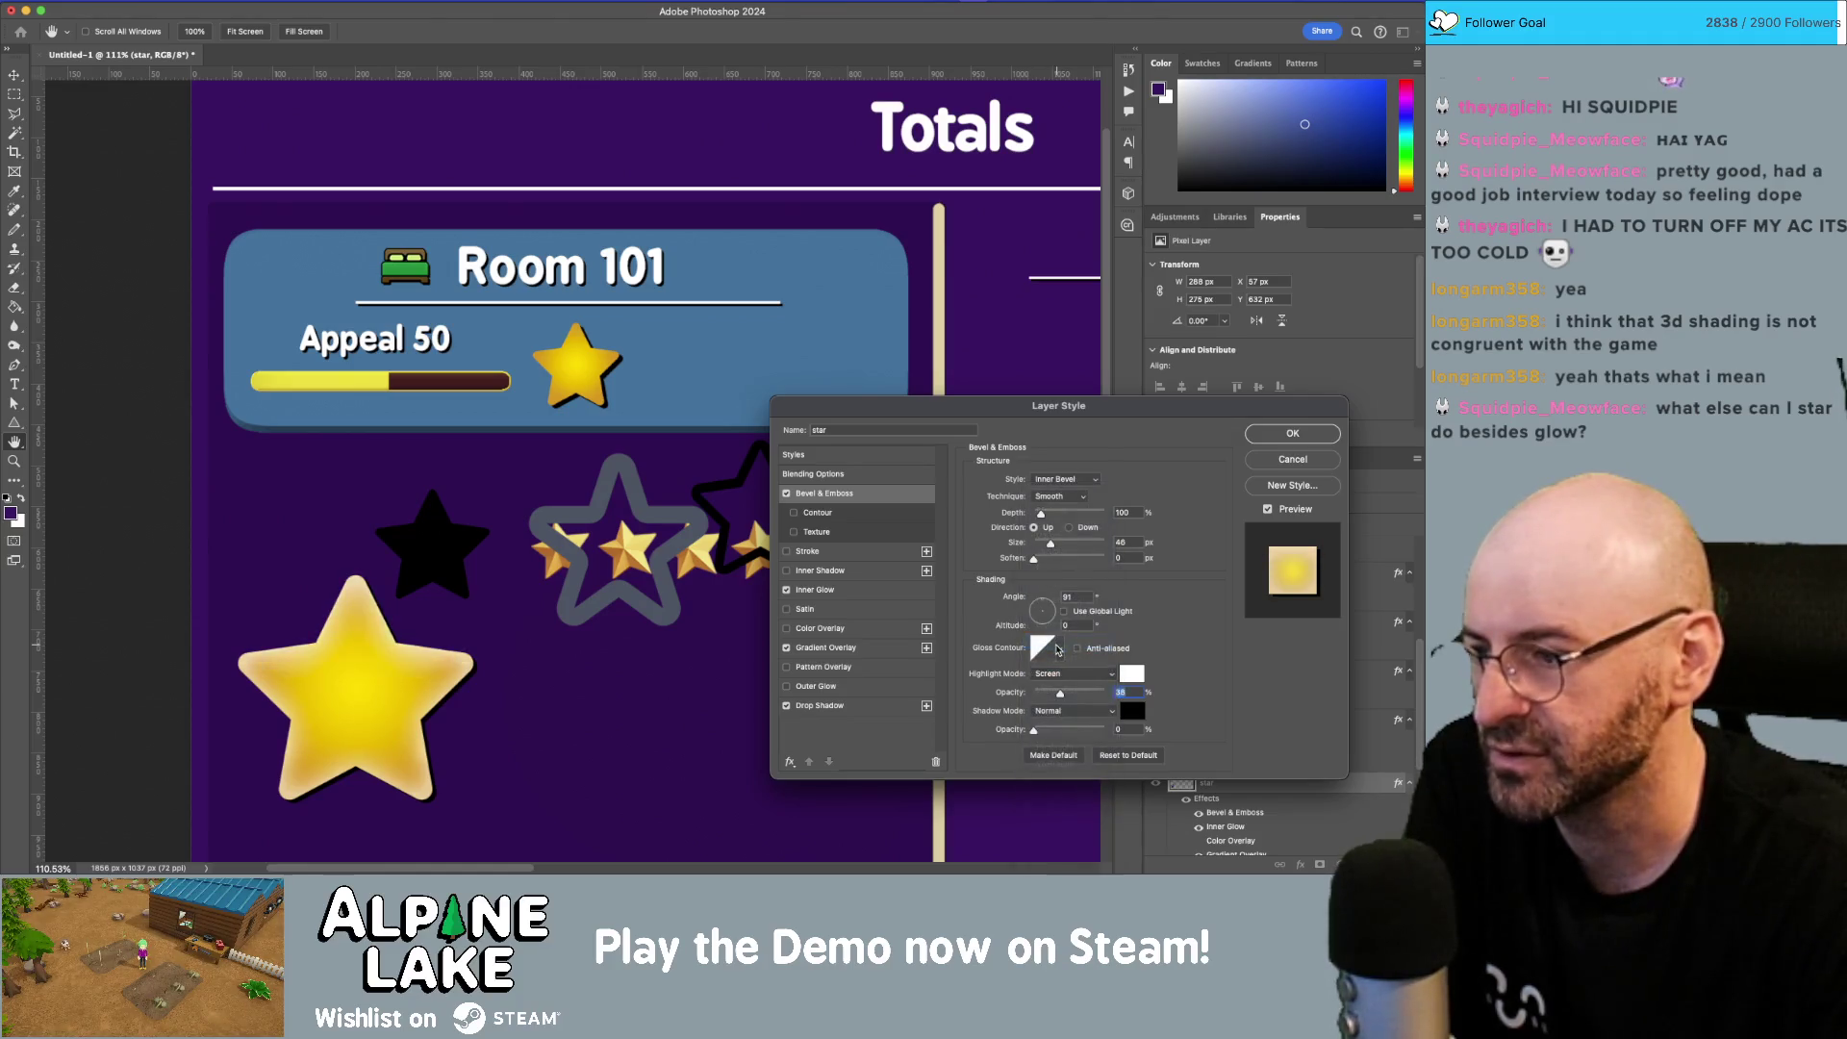
{"action": "left_click_drag", "start_coordinate": [1059, 693], "coordinate": [1105, 693]}
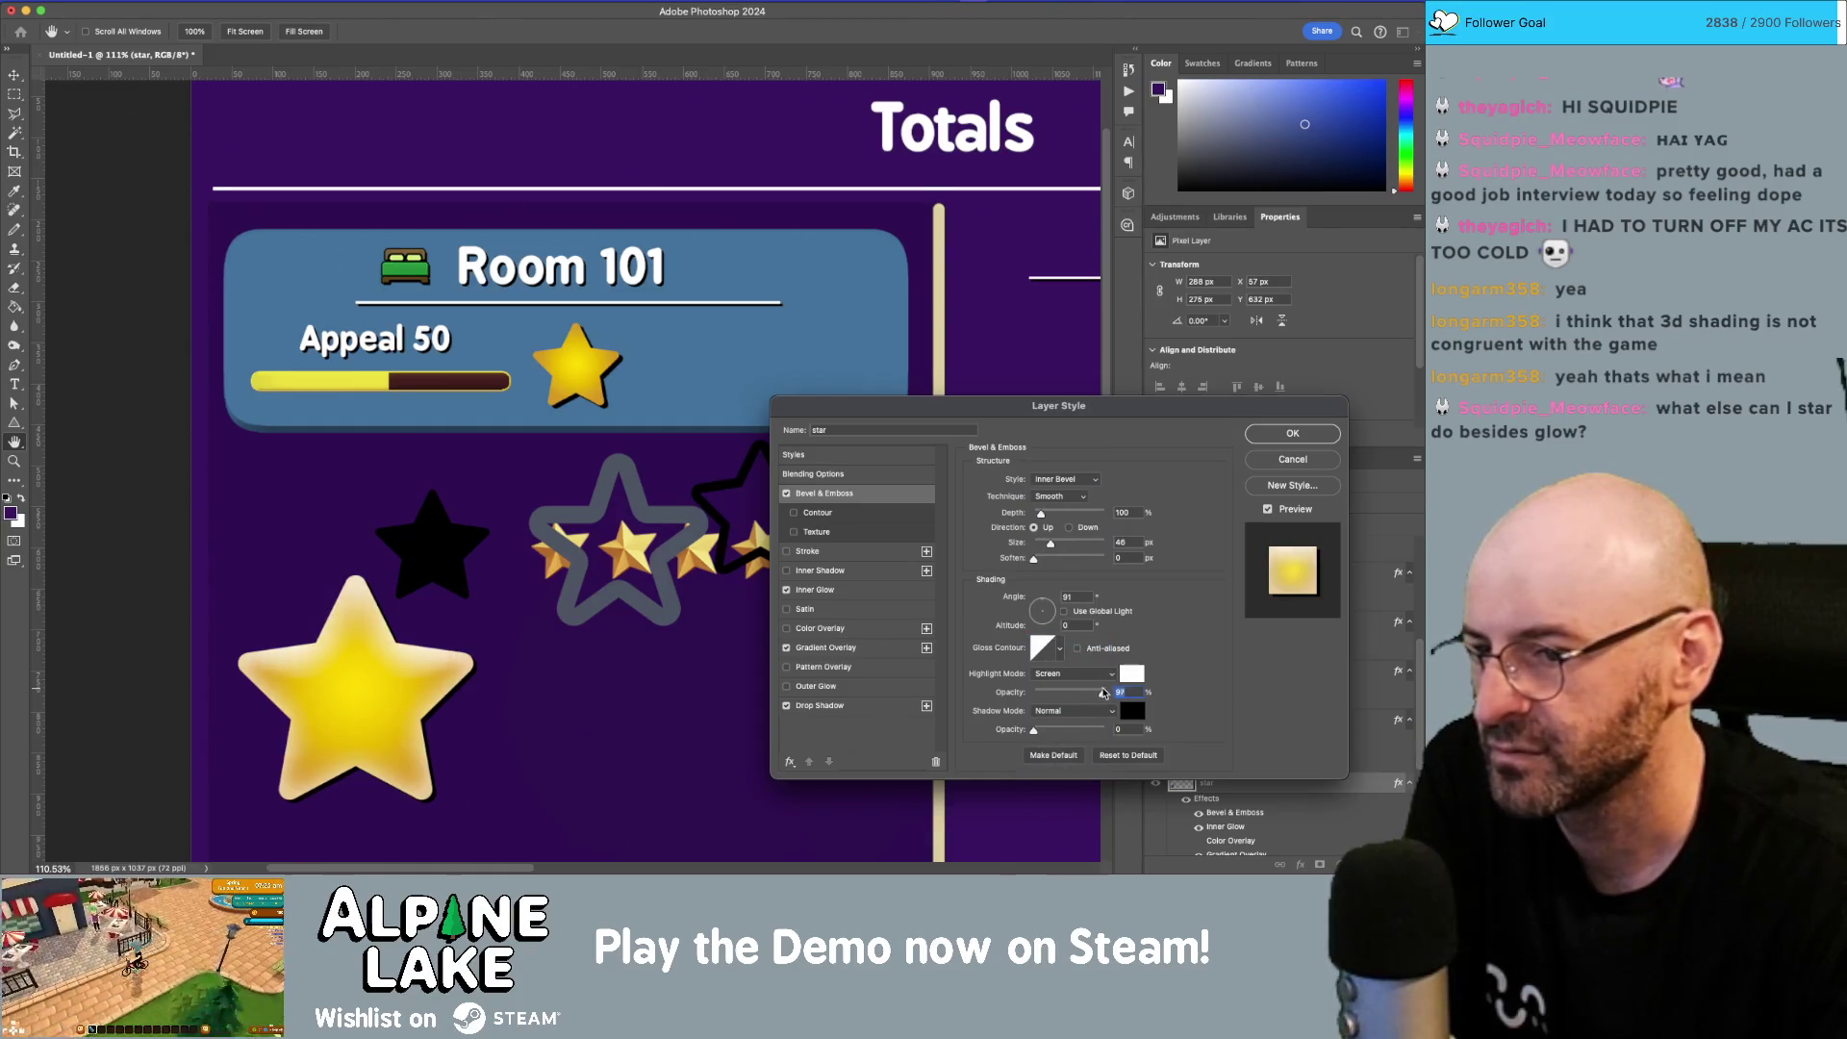
{"action": "left_click", "coordinate": [1082, 674]}
{"action": "left_click", "coordinate": [1086, 674]}
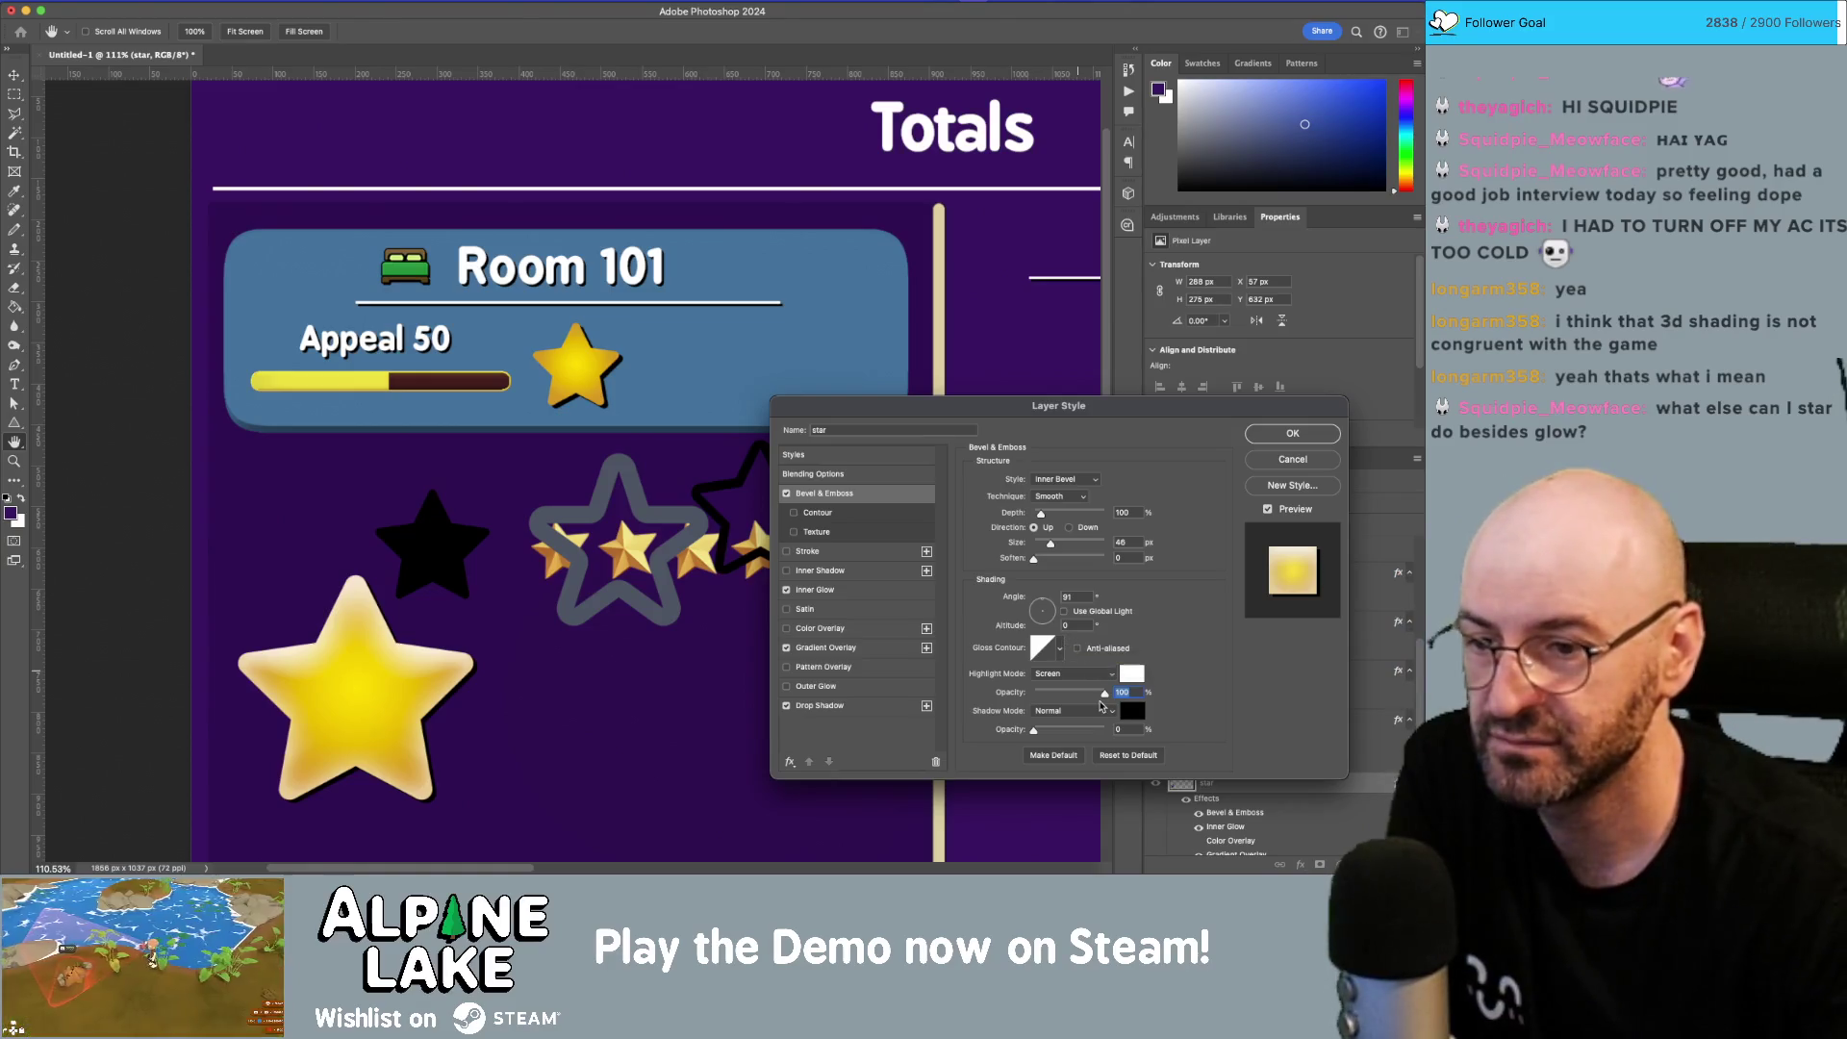
- Shape a custom S-shaped gloss contour in the Contour Editor, then close it
{"action": "left_click", "coordinate": [1042, 647]}
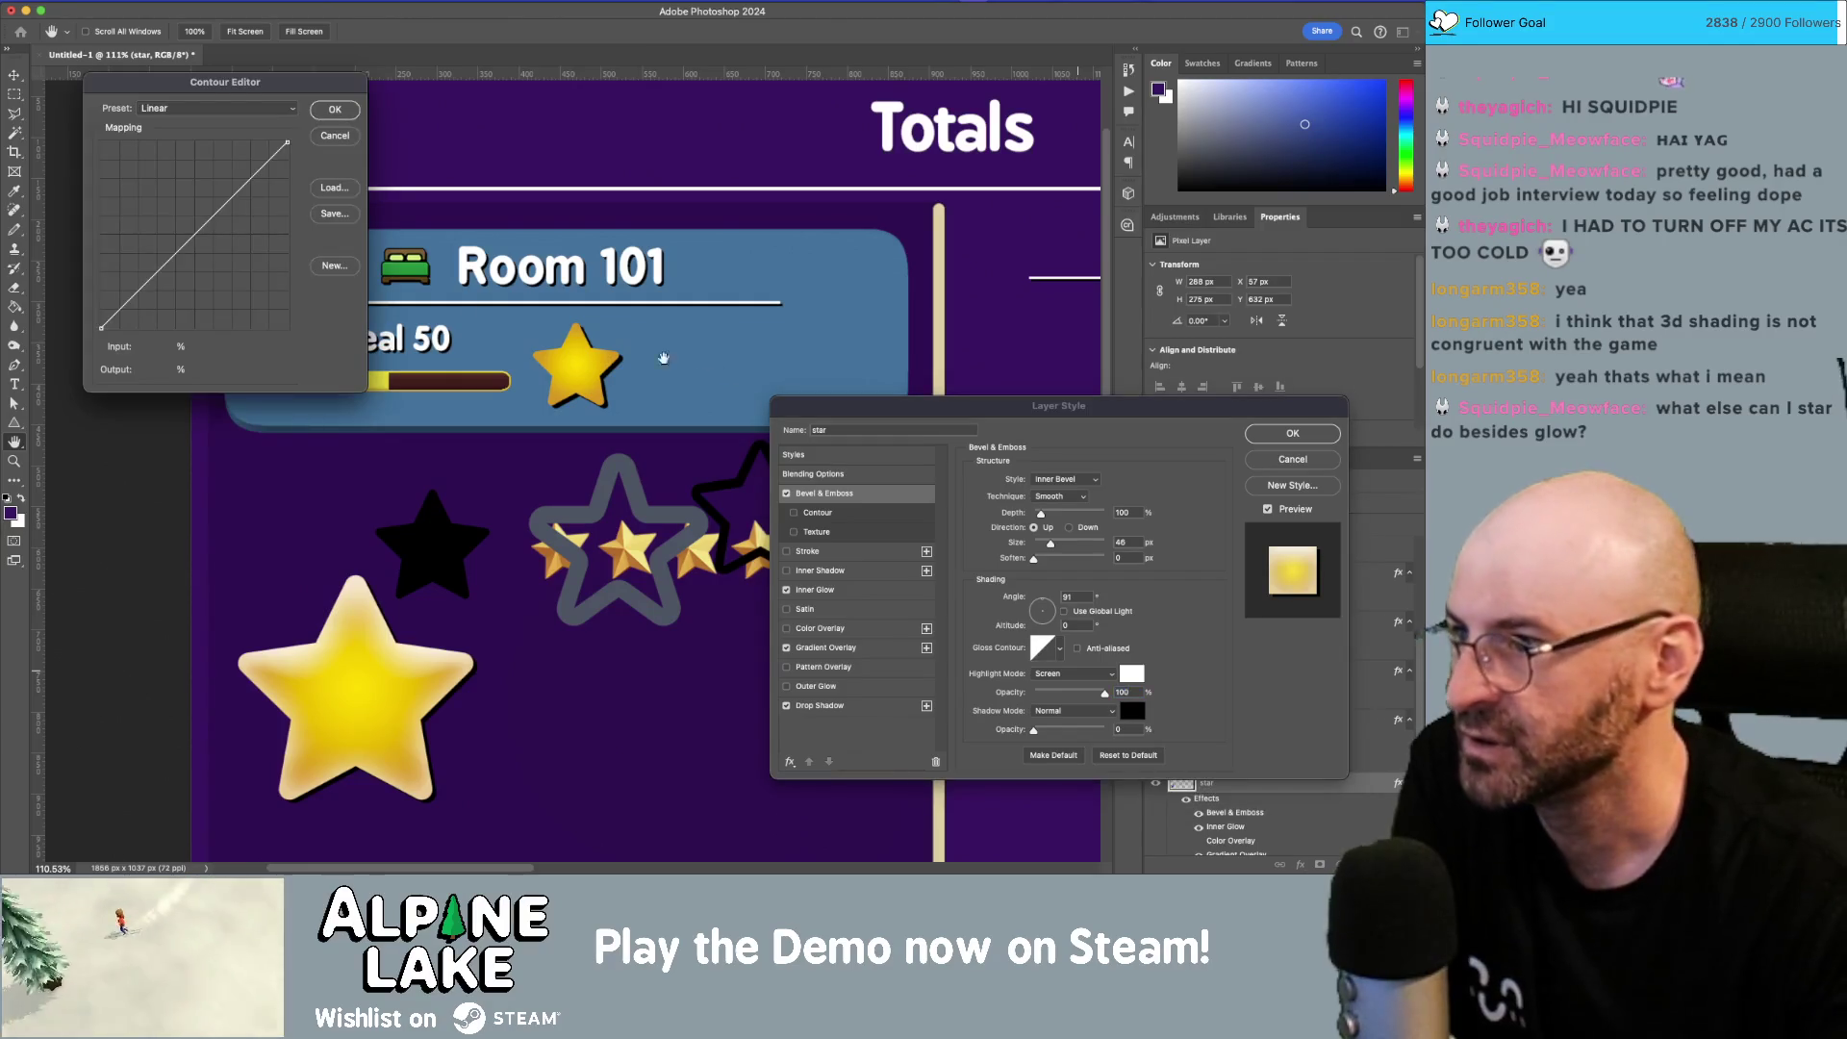
{"action": "mouse_move", "coordinate": [198, 206]}
{"action": "left_mouse_down"}
{"action": "mouse_move", "coordinate": [200, 190]}
{"action": "mouse_move", "coordinate": [202, 253]}
{"action": "left_mouse_up"}
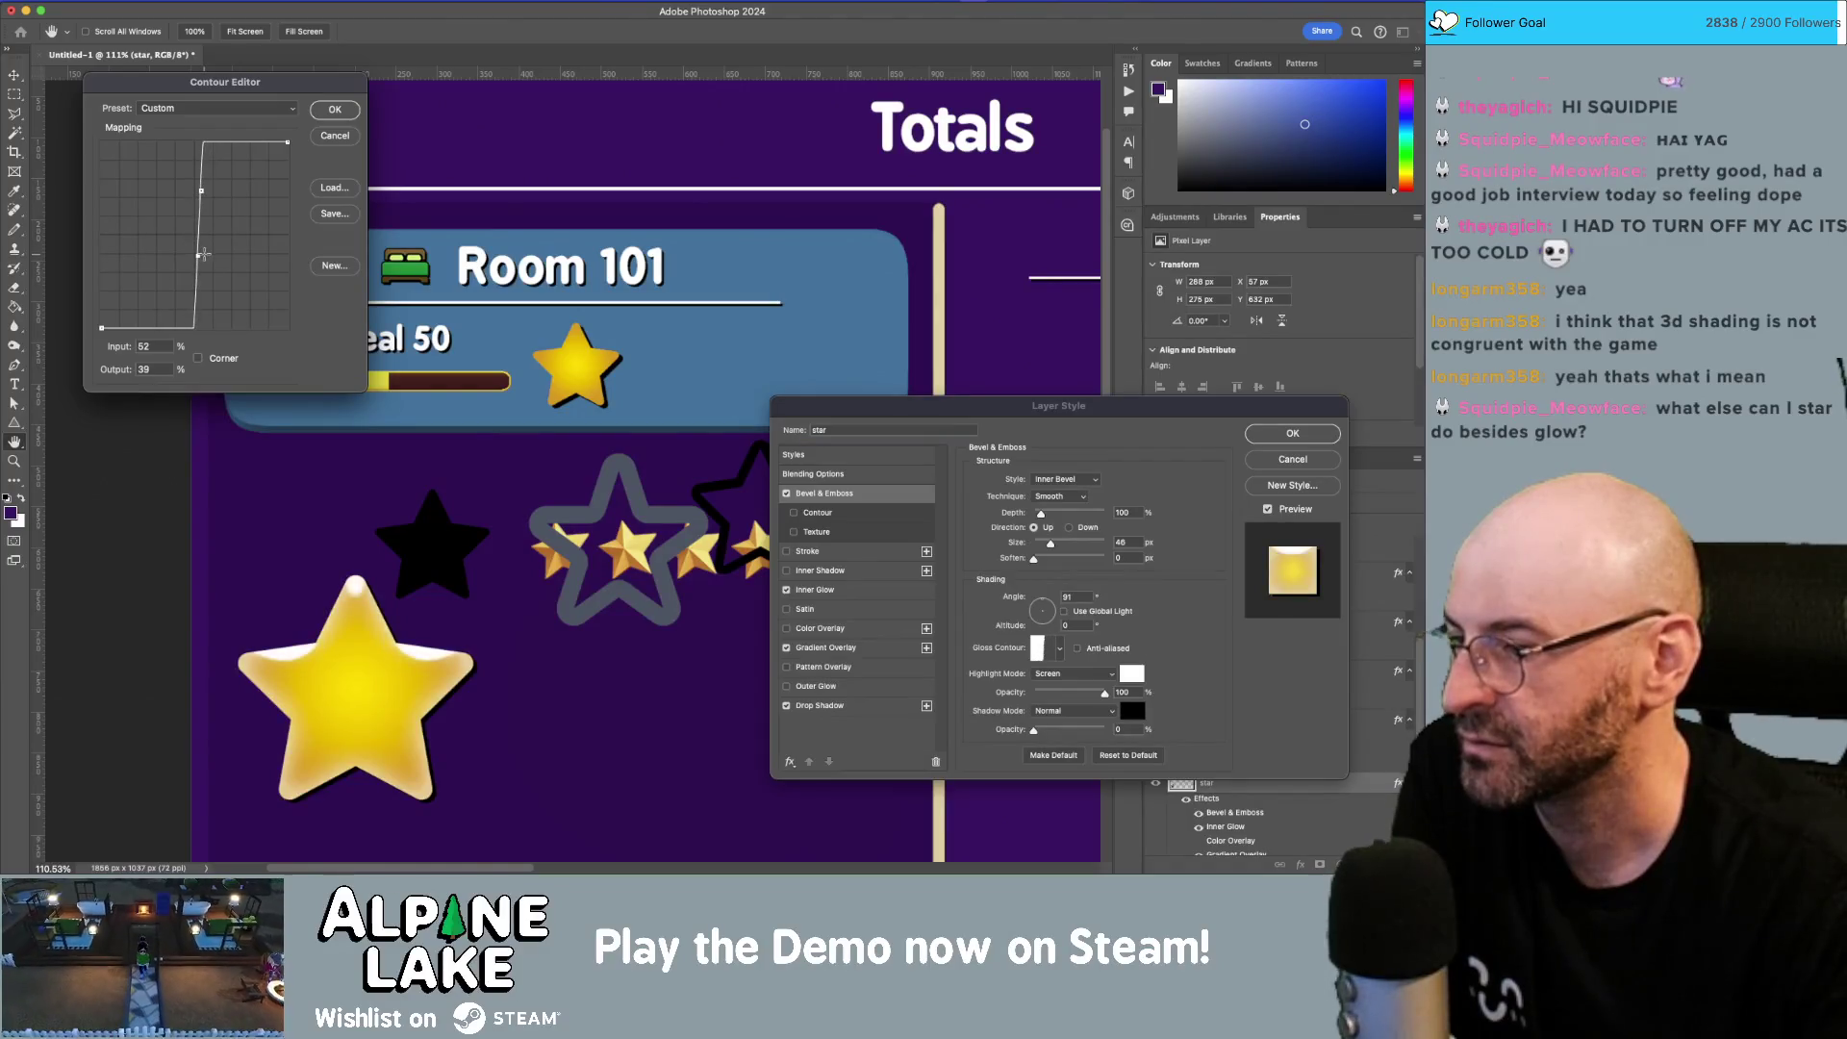
{"action": "mouse_move", "coordinate": [200, 189]}
{"action": "left_mouse_down"}
{"action": "mouse_move", "coordinate": [220, 202]}
{"action": "mouse_move", "coordinate": [209, 270]}
{"action": "left_mouse_up"}
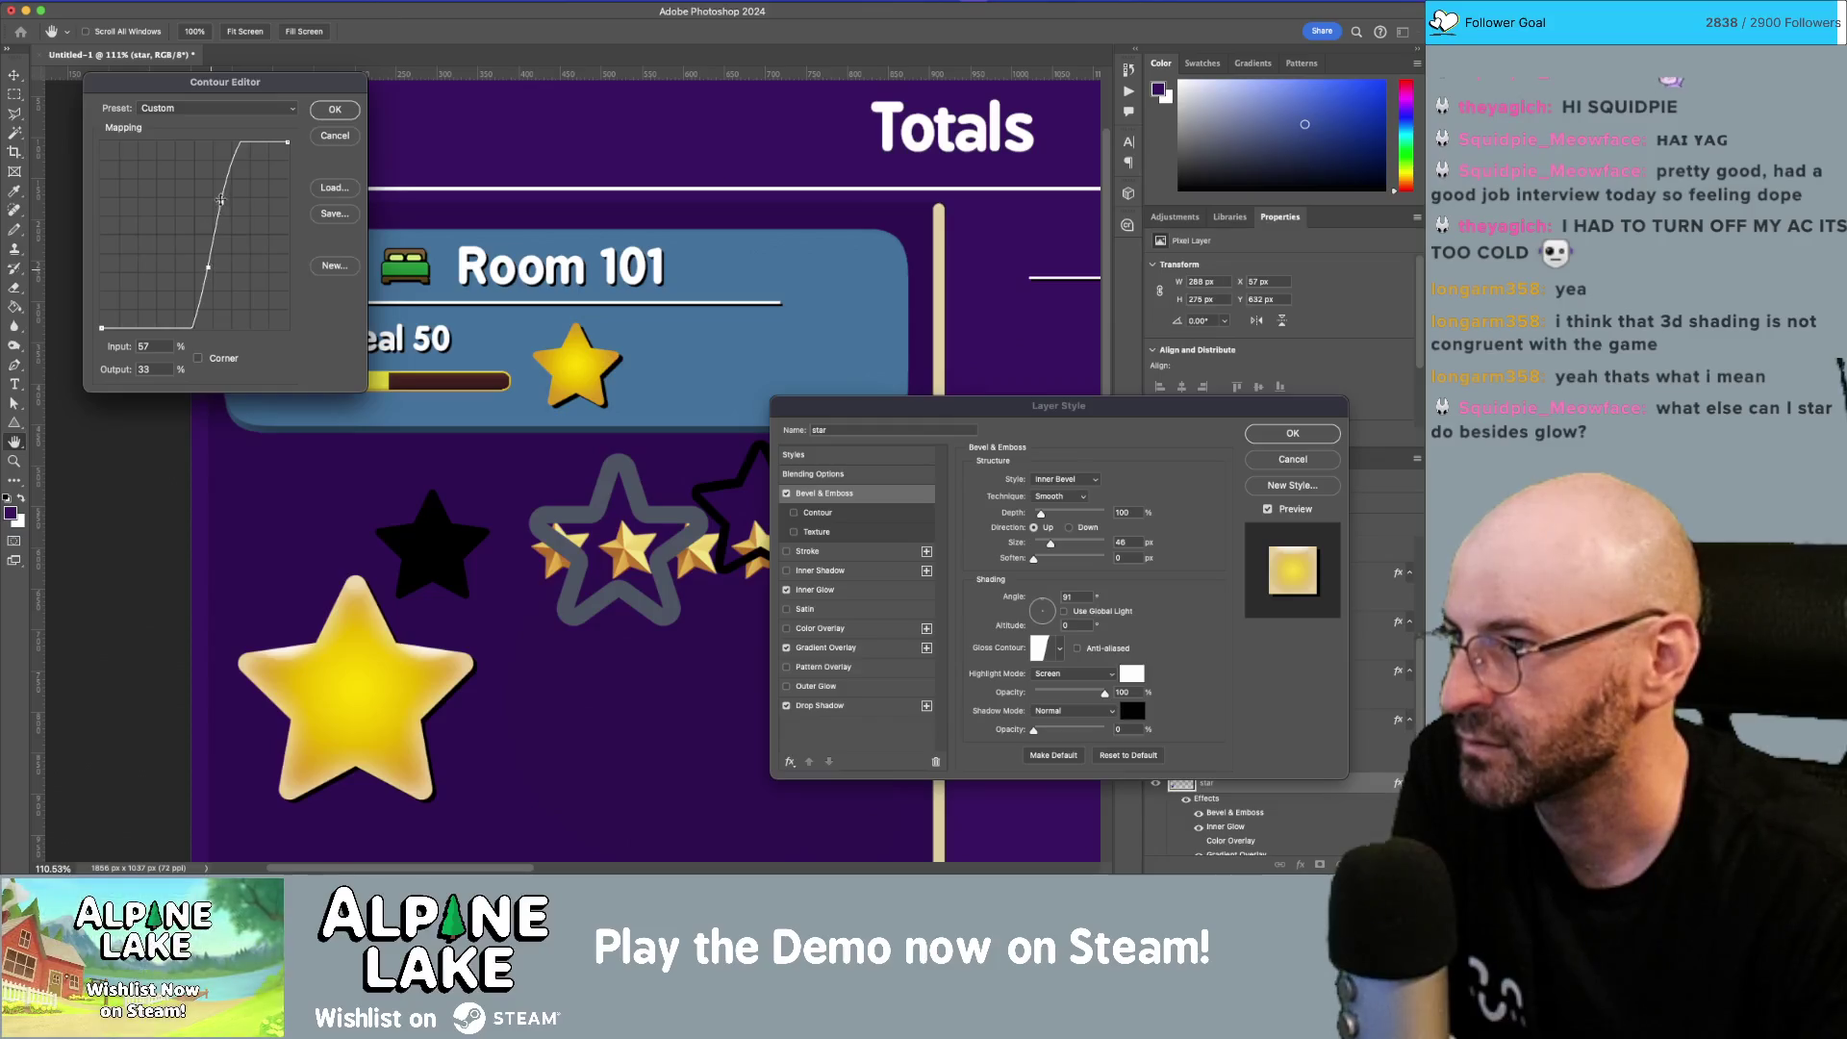
{"action": "mouse_move", "coordinate": [219, 200]}
{"action": "left_mouse_down"}
{"action": "mouse_move", "coordinate": [245, 206]}
{"action": "mouse_move", "coordinate": [236, 273]}
{"action": "mouse_move", "coordinate": [135, 176]}
{"action": "mouse_move", "coordinate": [138, 261]}
{"action": "mouse_move", "coordinate": [232, 222]}
{"action": "mouse_move", "coordinate": [168, 168]}
{"action": "mouse_move", "coordinate": [162, 253]}
{"action": "left_mouse_up"}
{"action": "left_click_drag", "start_coordinate": [166, 169], "coordinate": [185, 215]}
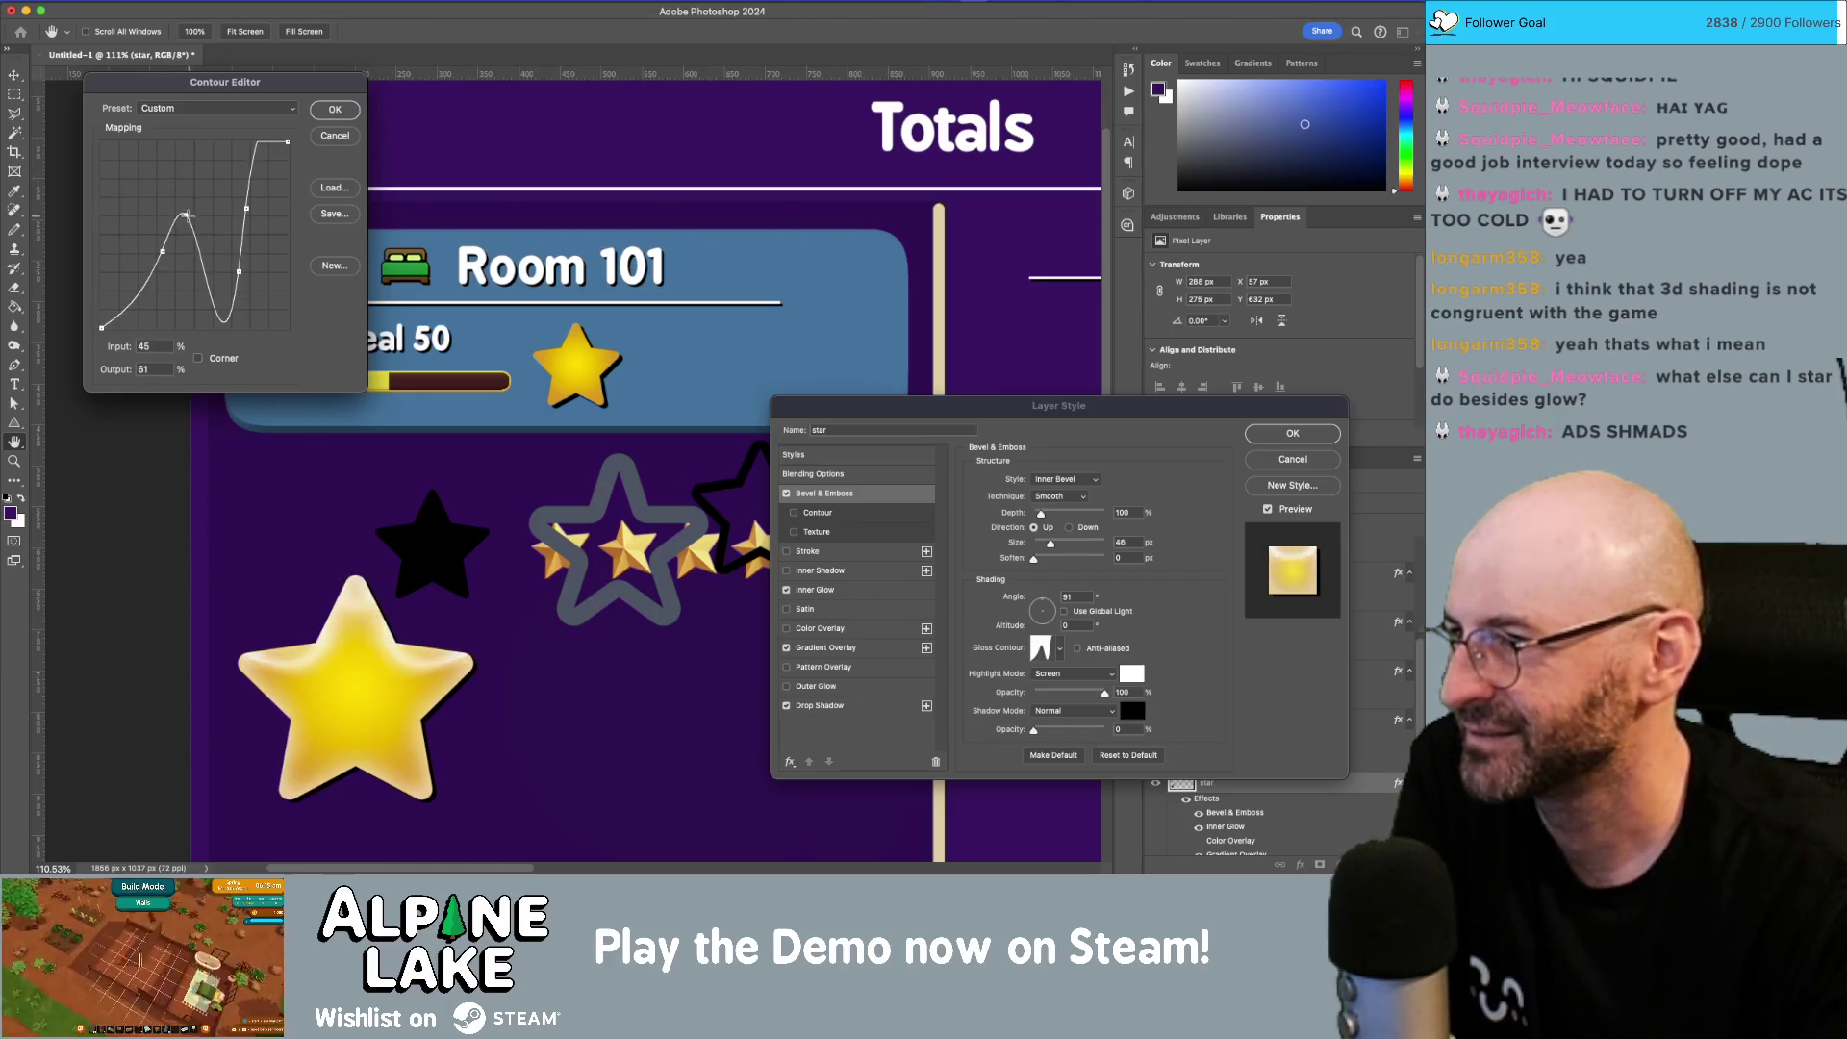
{"action": "left_click_drag", "start_coordinate": [237, 272], "coordinate": [232, 263]}
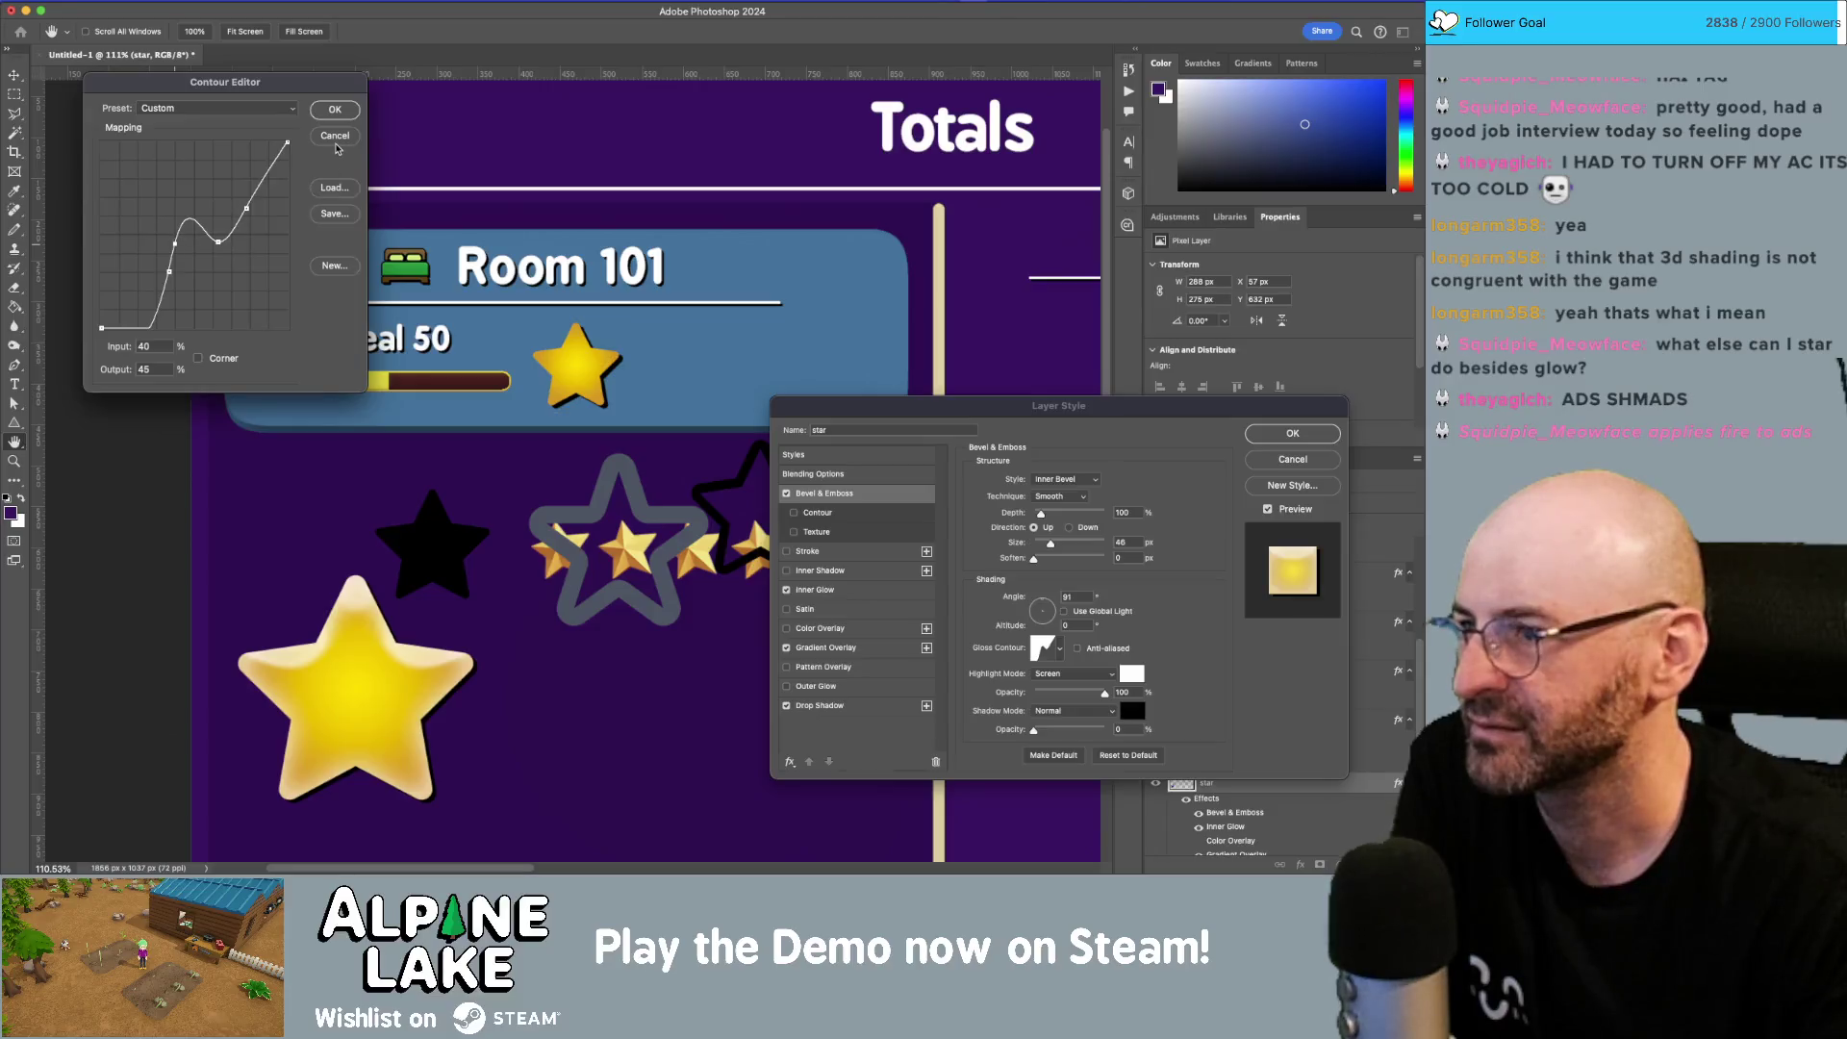
{"action": "key", "text": "Return"}
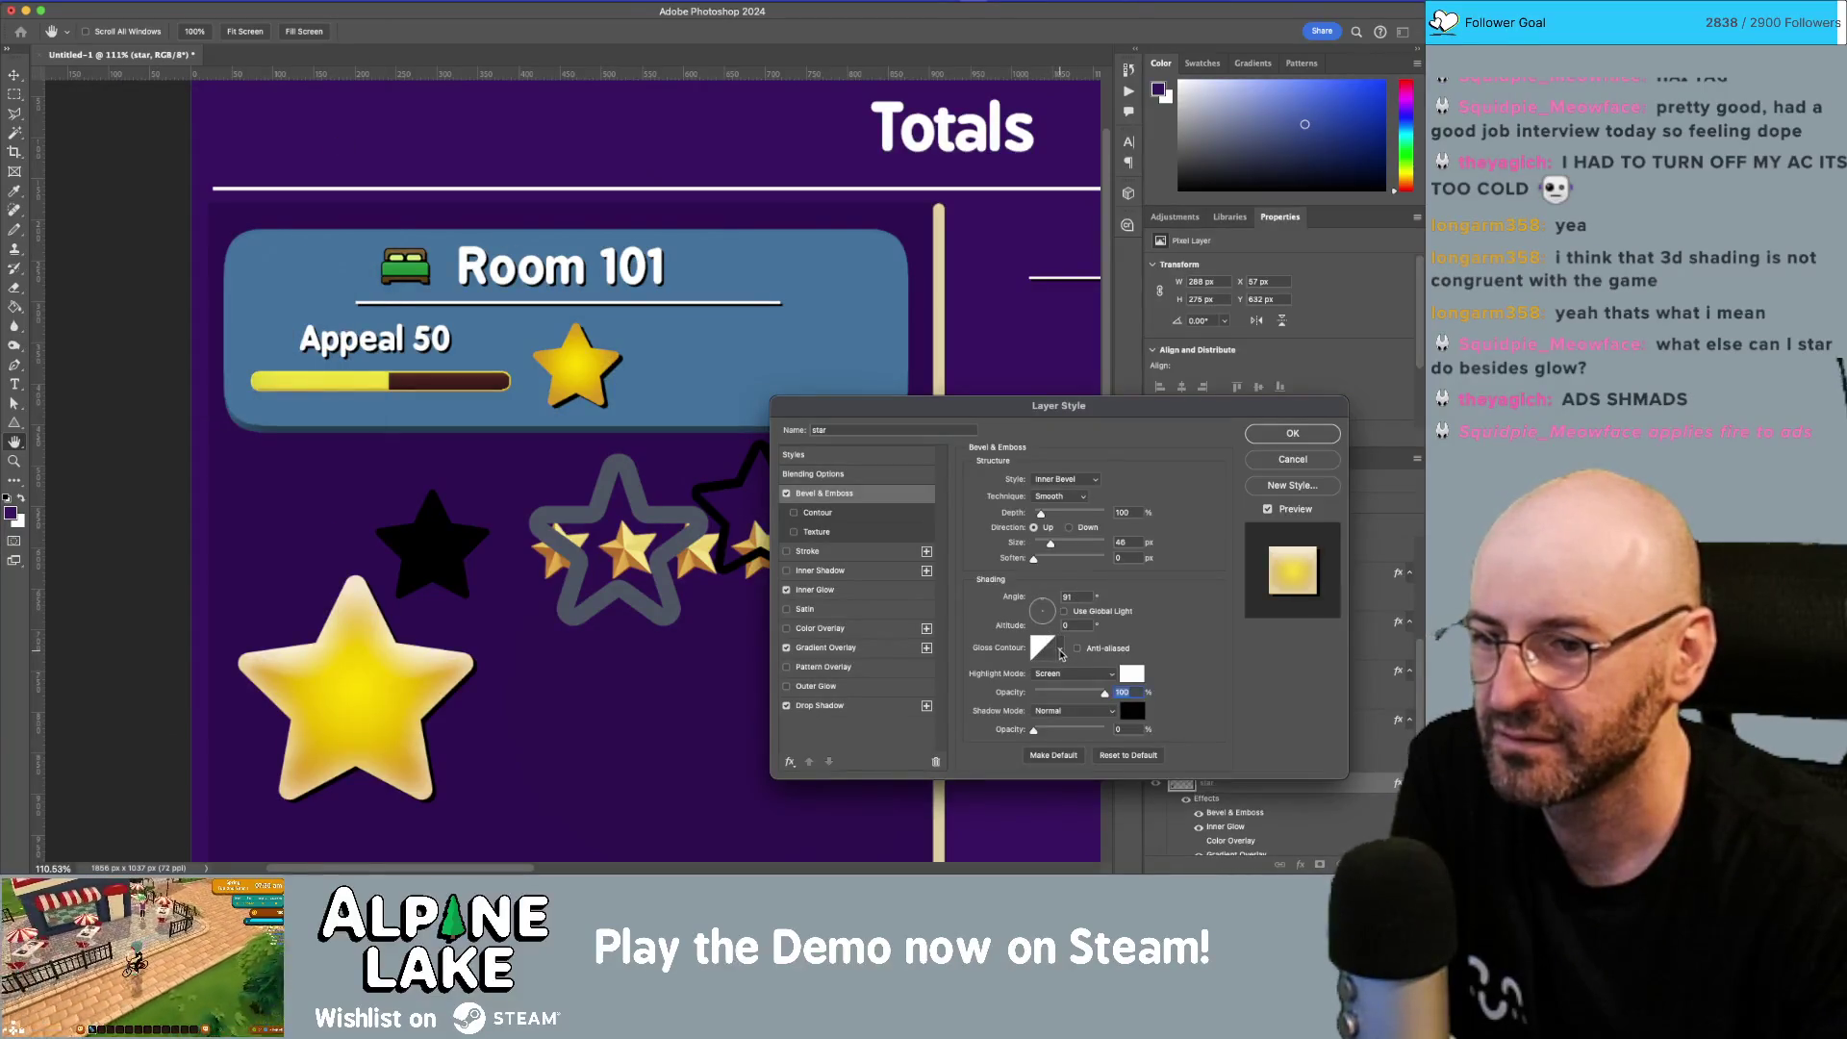
- Compare several gloss contour presets and settle on the Linear contour
{"action": "left_click", "coordinate": [1053, 650]}
{"action": "left_click", "coordinate": [1047, 706]}
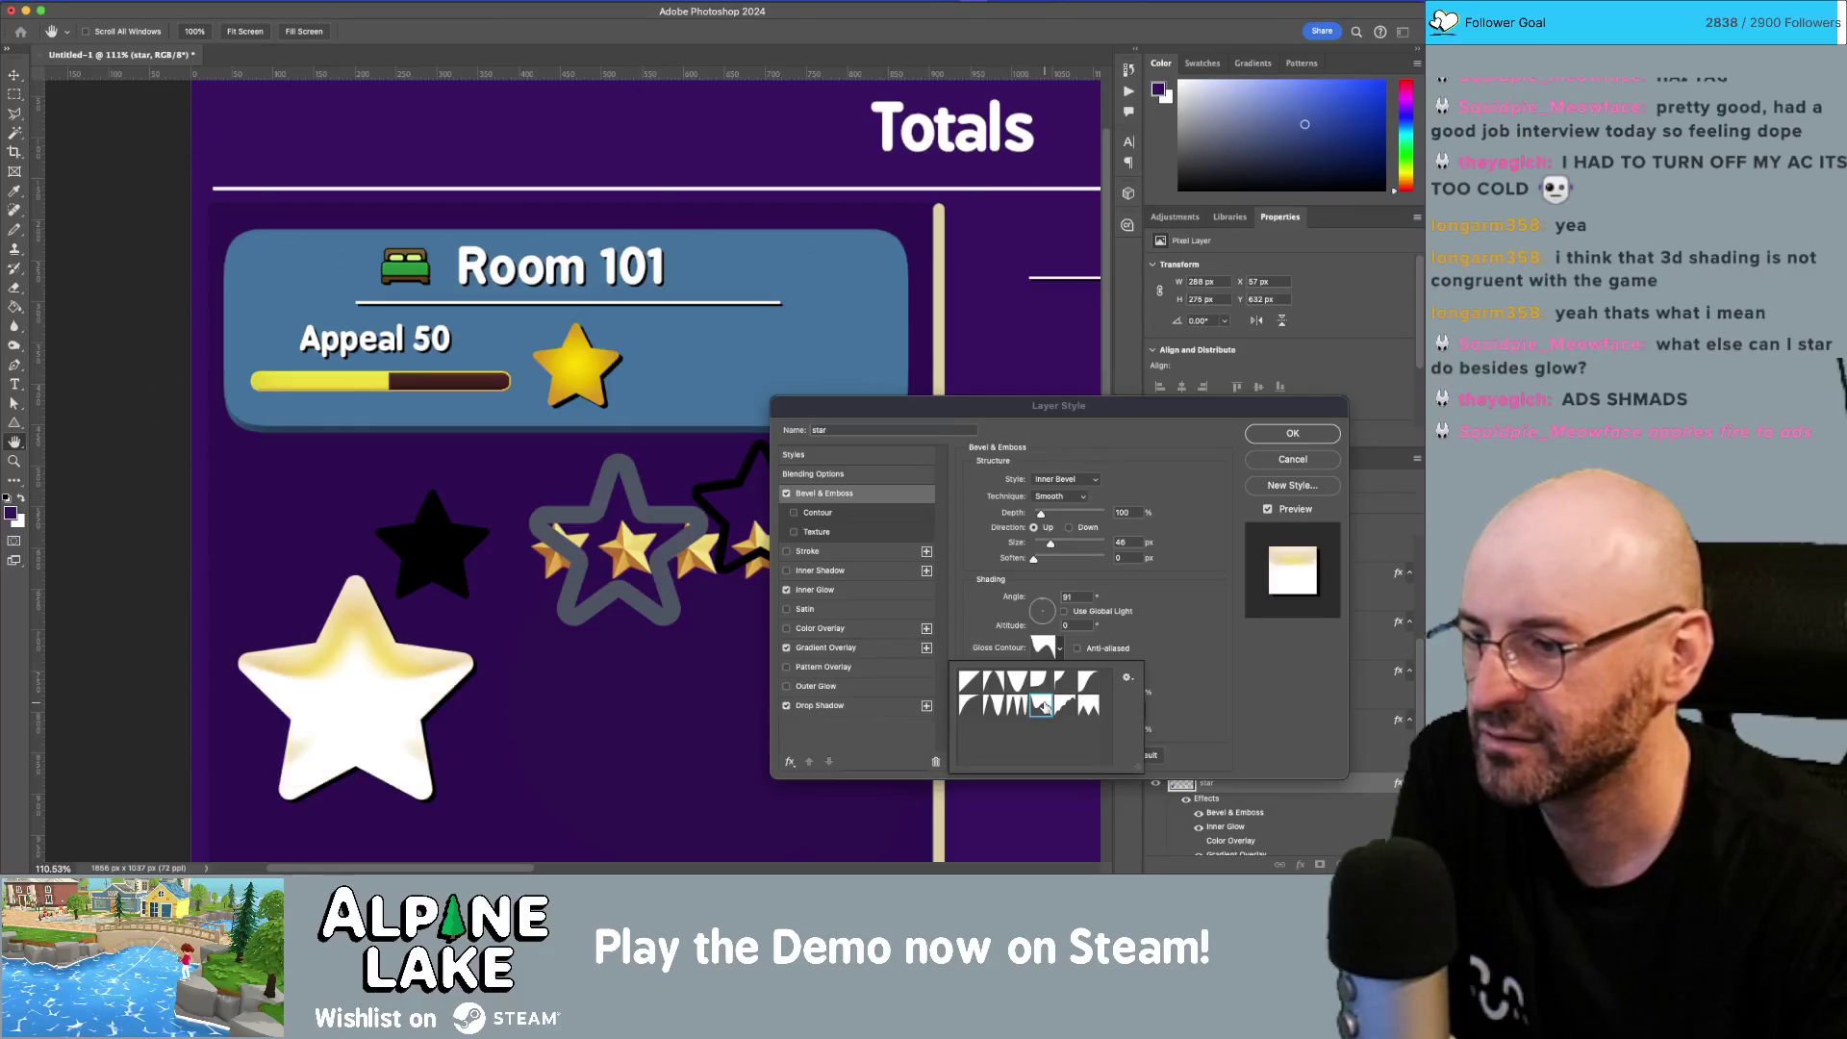
{"action": "left_click", "coordinate": [994, 705]}
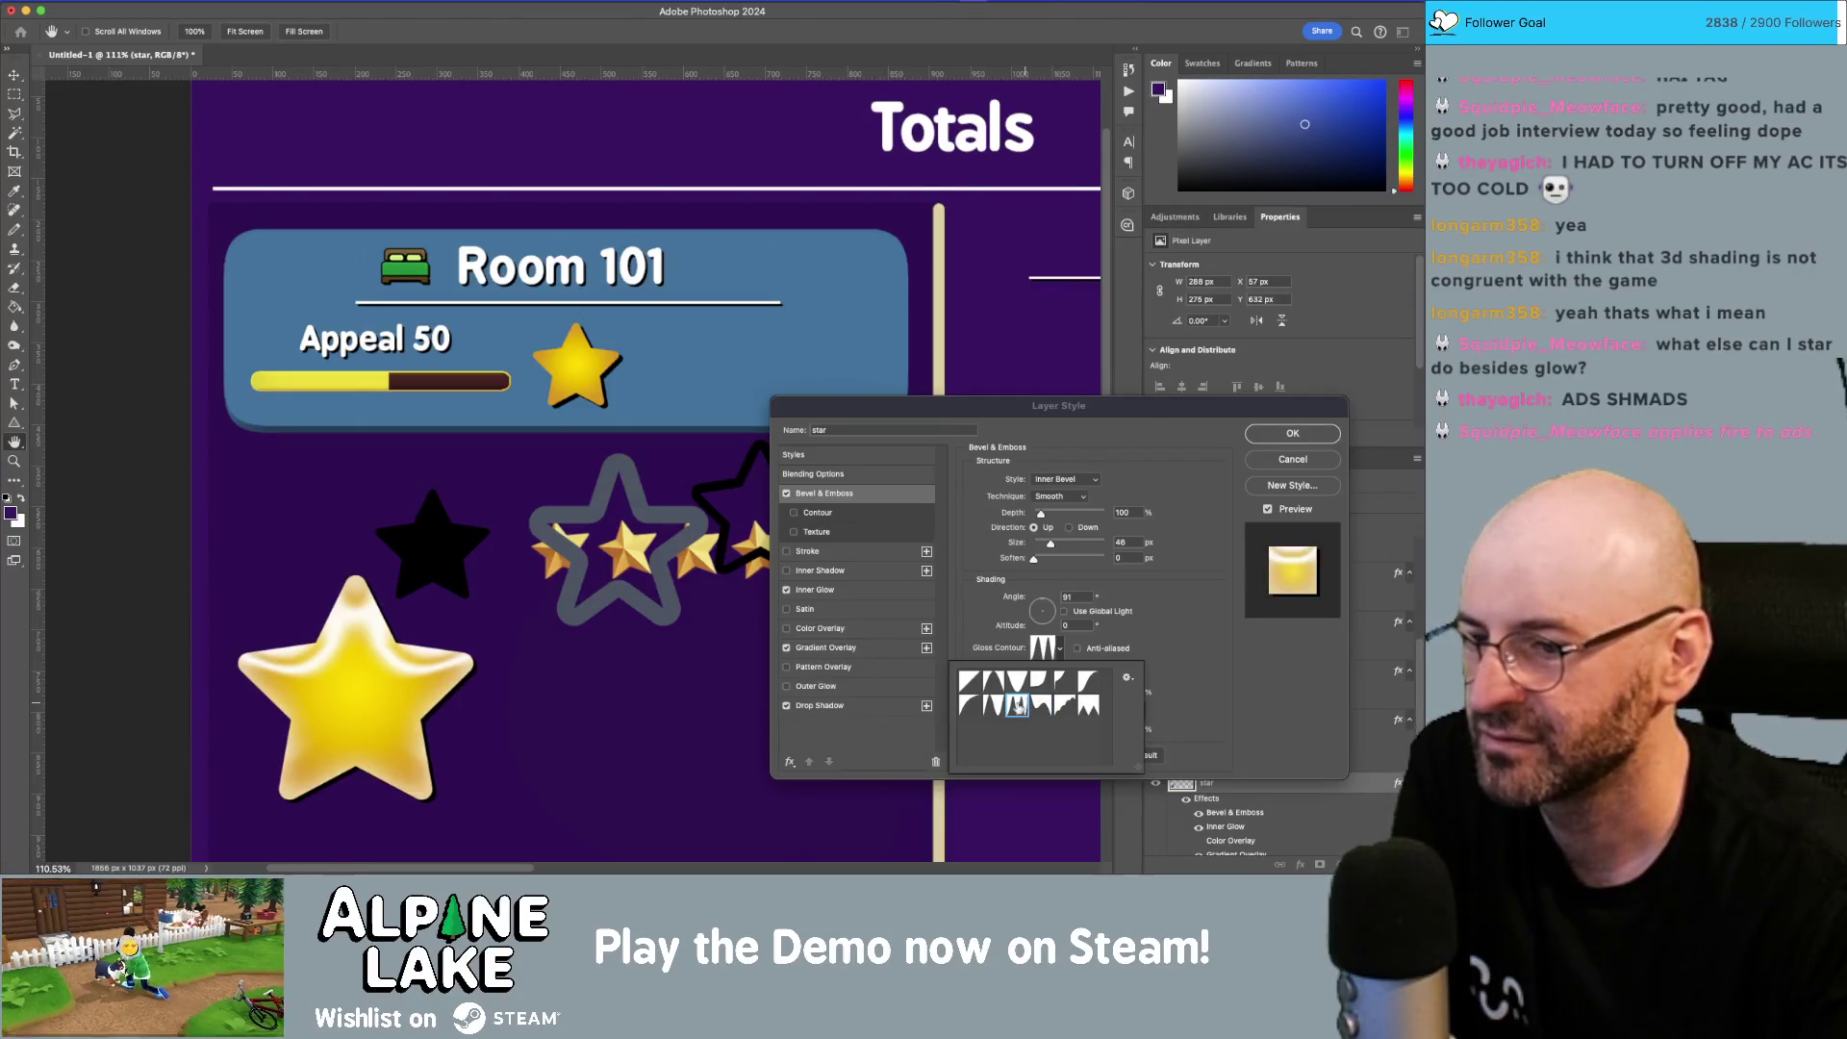
{"action": "left_click", "coordinate": [969, 705]}
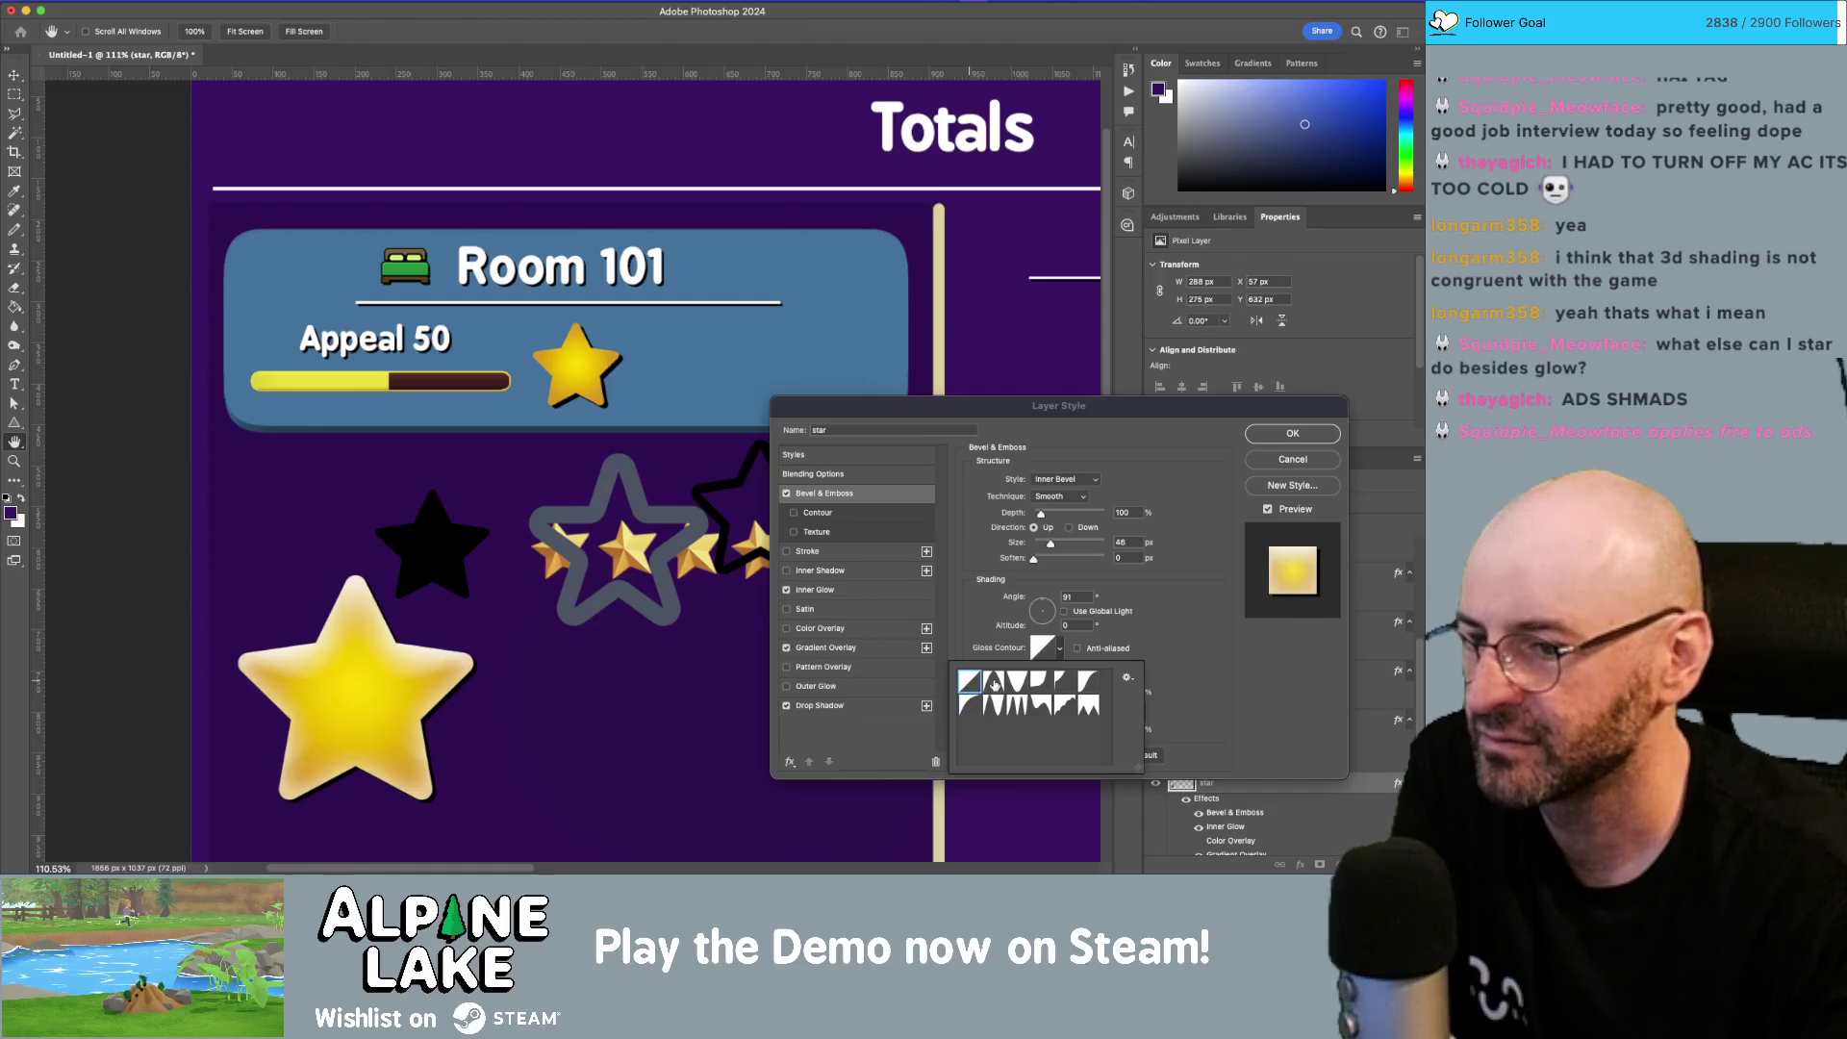
{"action": "left_click", "coordinate": [994, 683]}
{"action": "left_click", "coordinate": [1016, 683]}
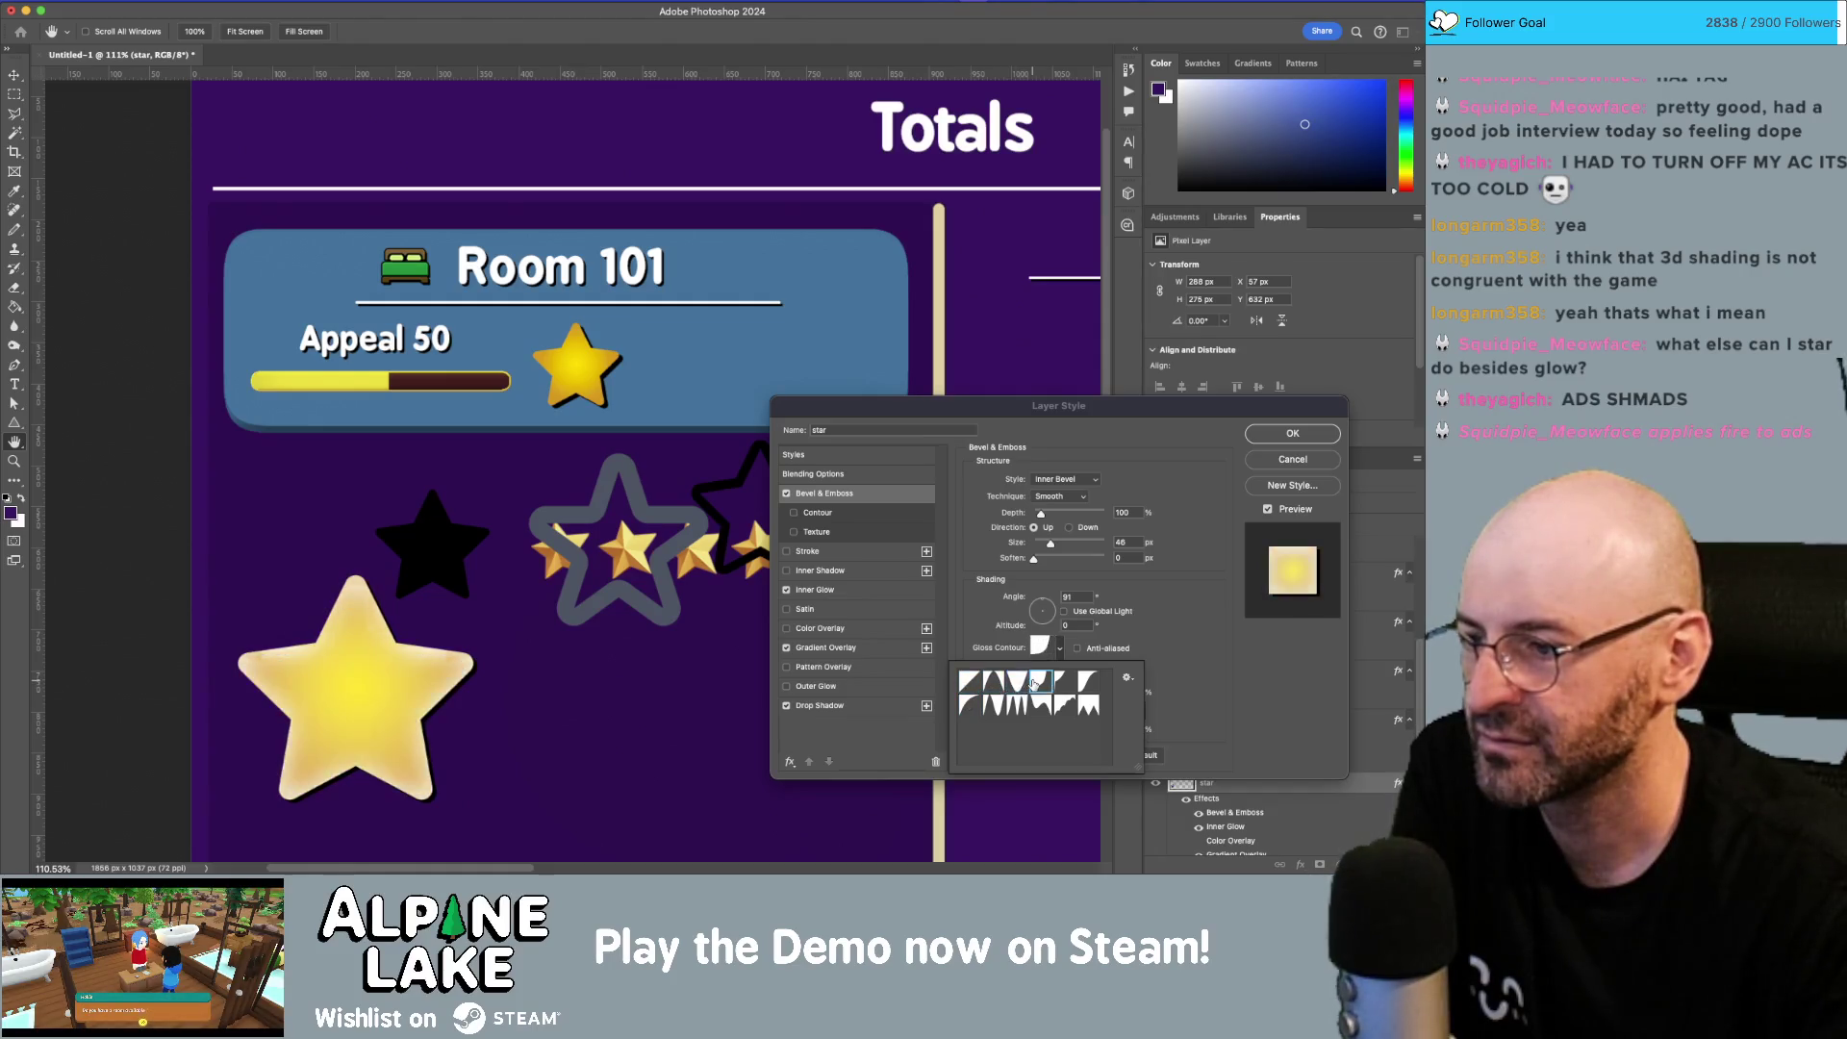
{"action": "left_click", "coordinate": [1063, 683]}
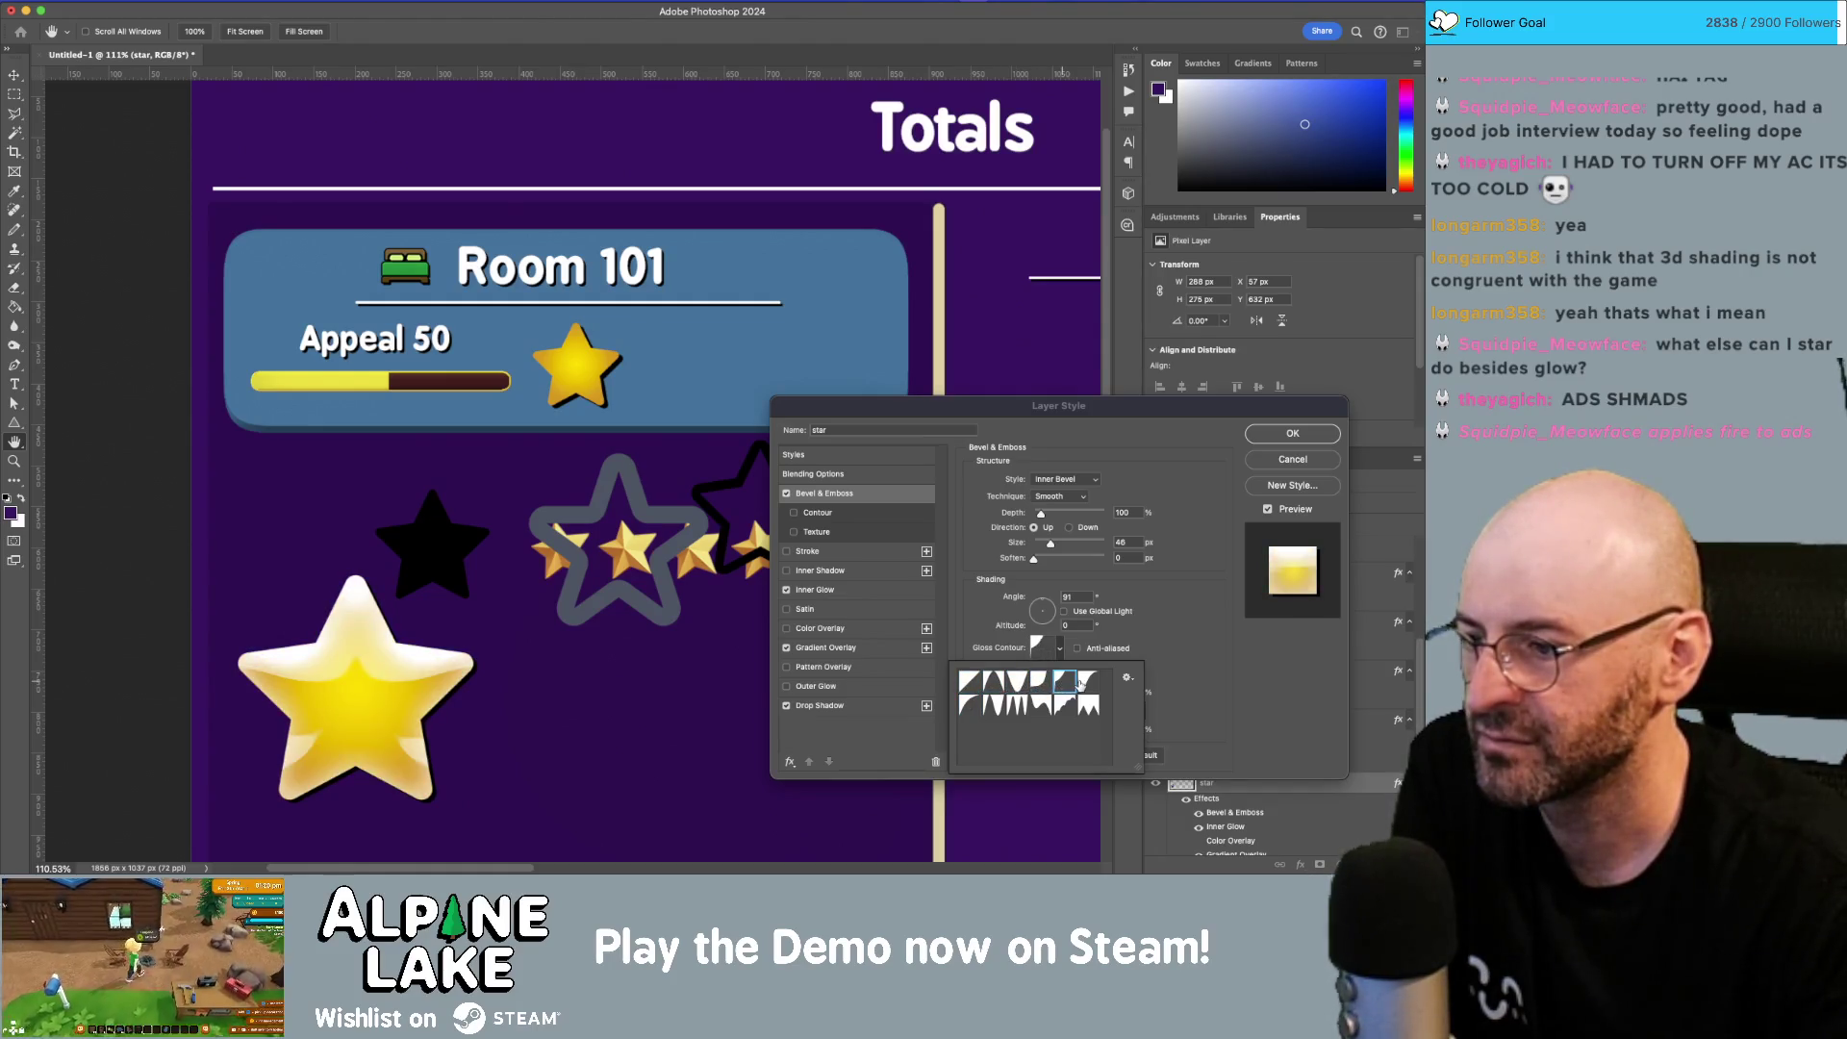
{"action": "left_click", "coordinate": [1088, 706]}
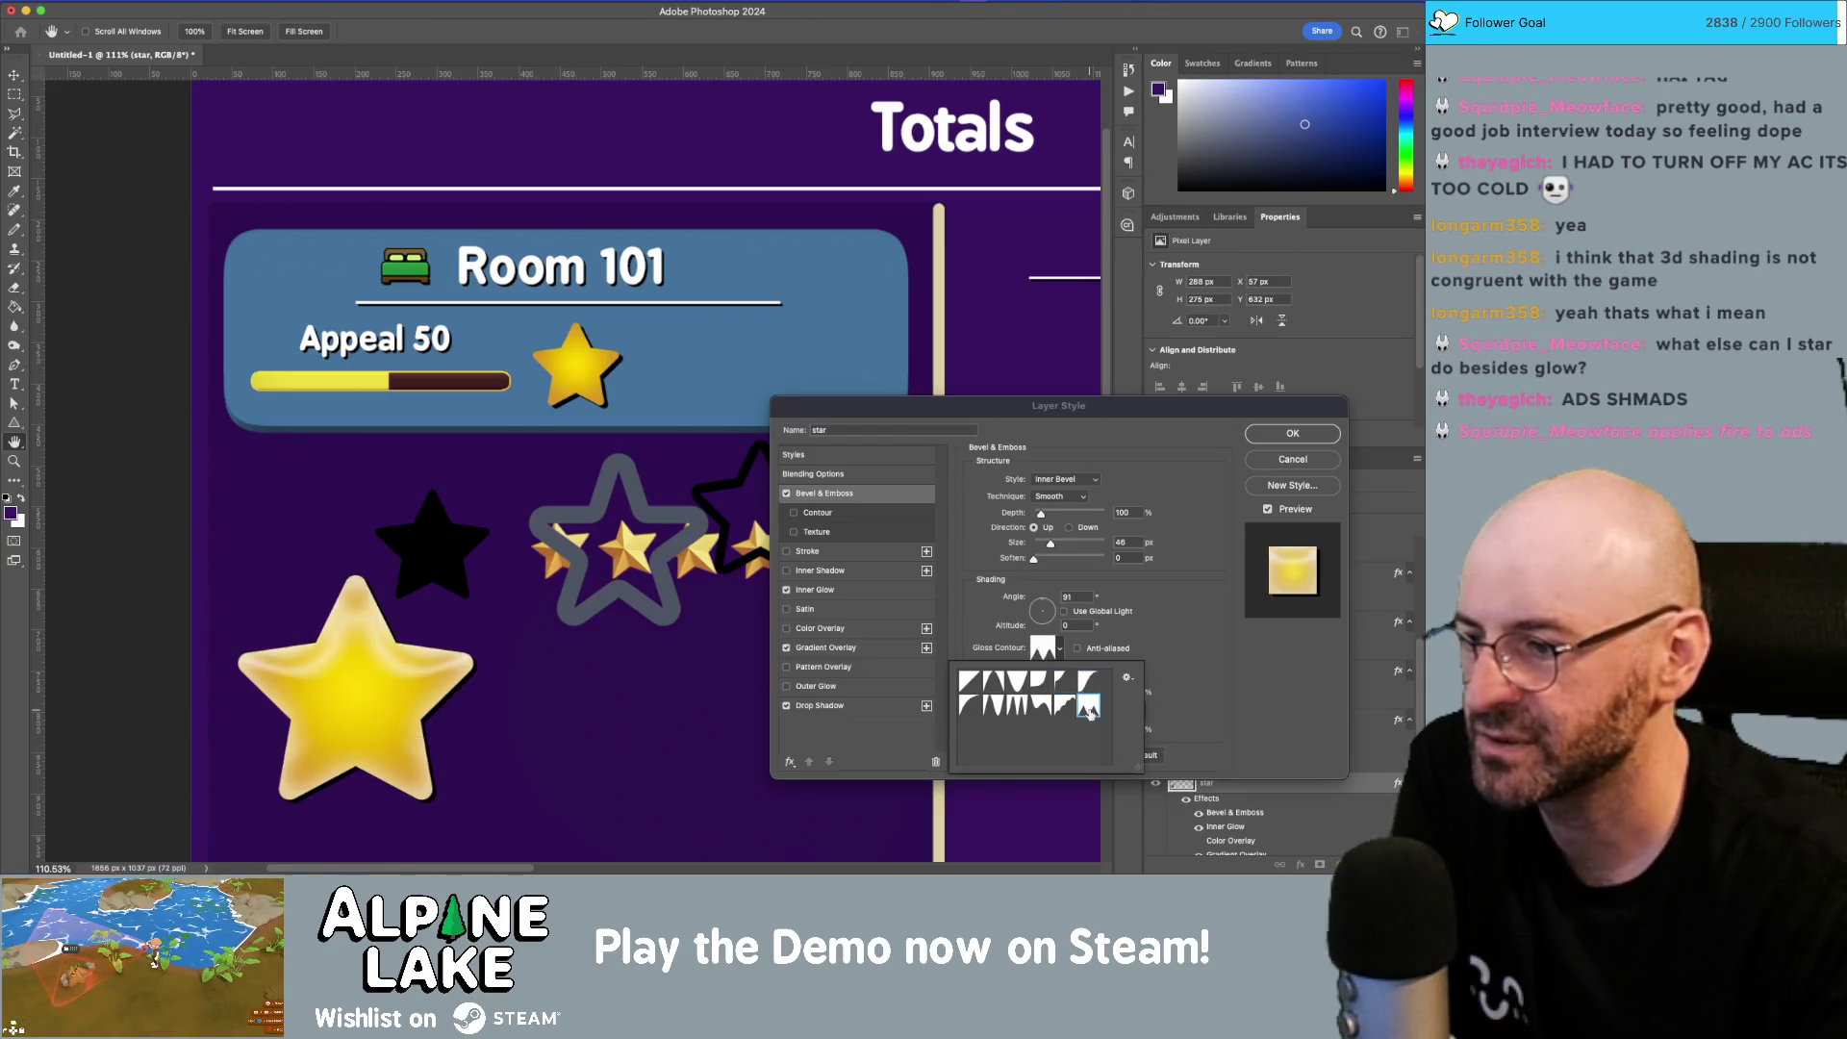
{"action": "left_click", "coordinate": [1088, 683]}
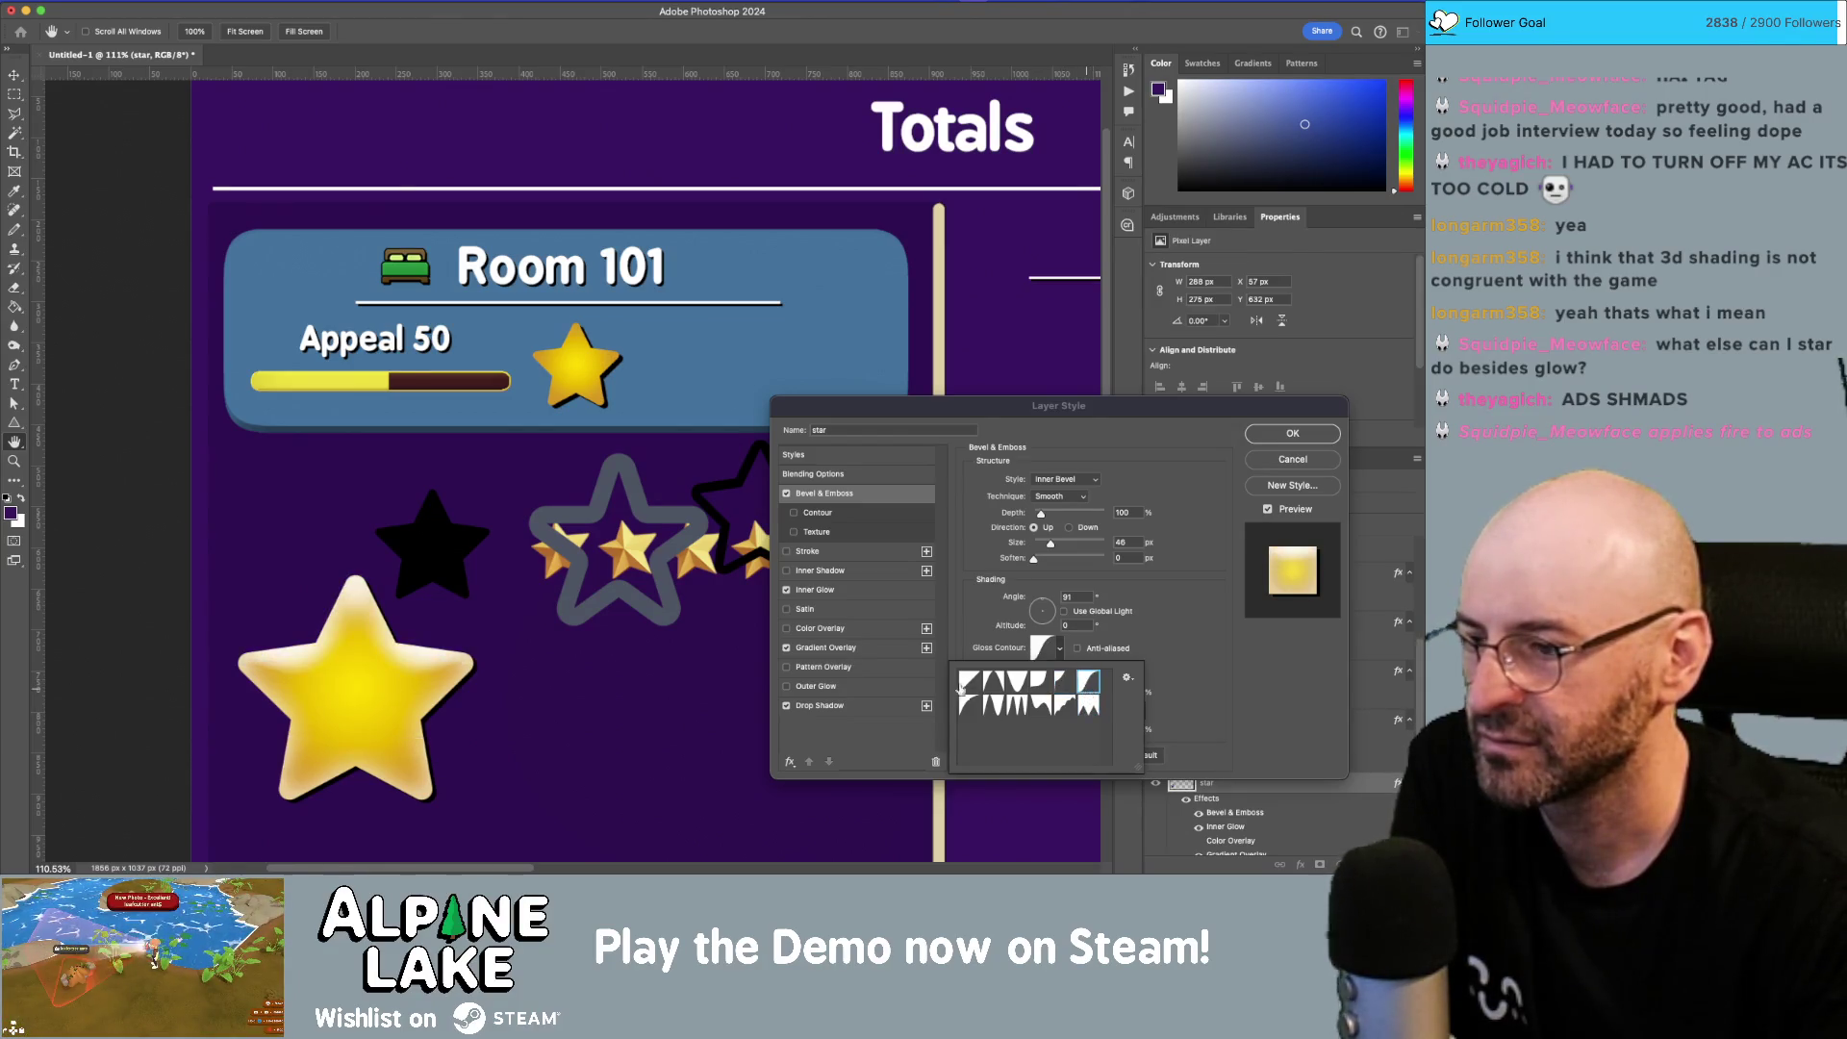
{"action": "left_click", "coordinate": [968, 685]}
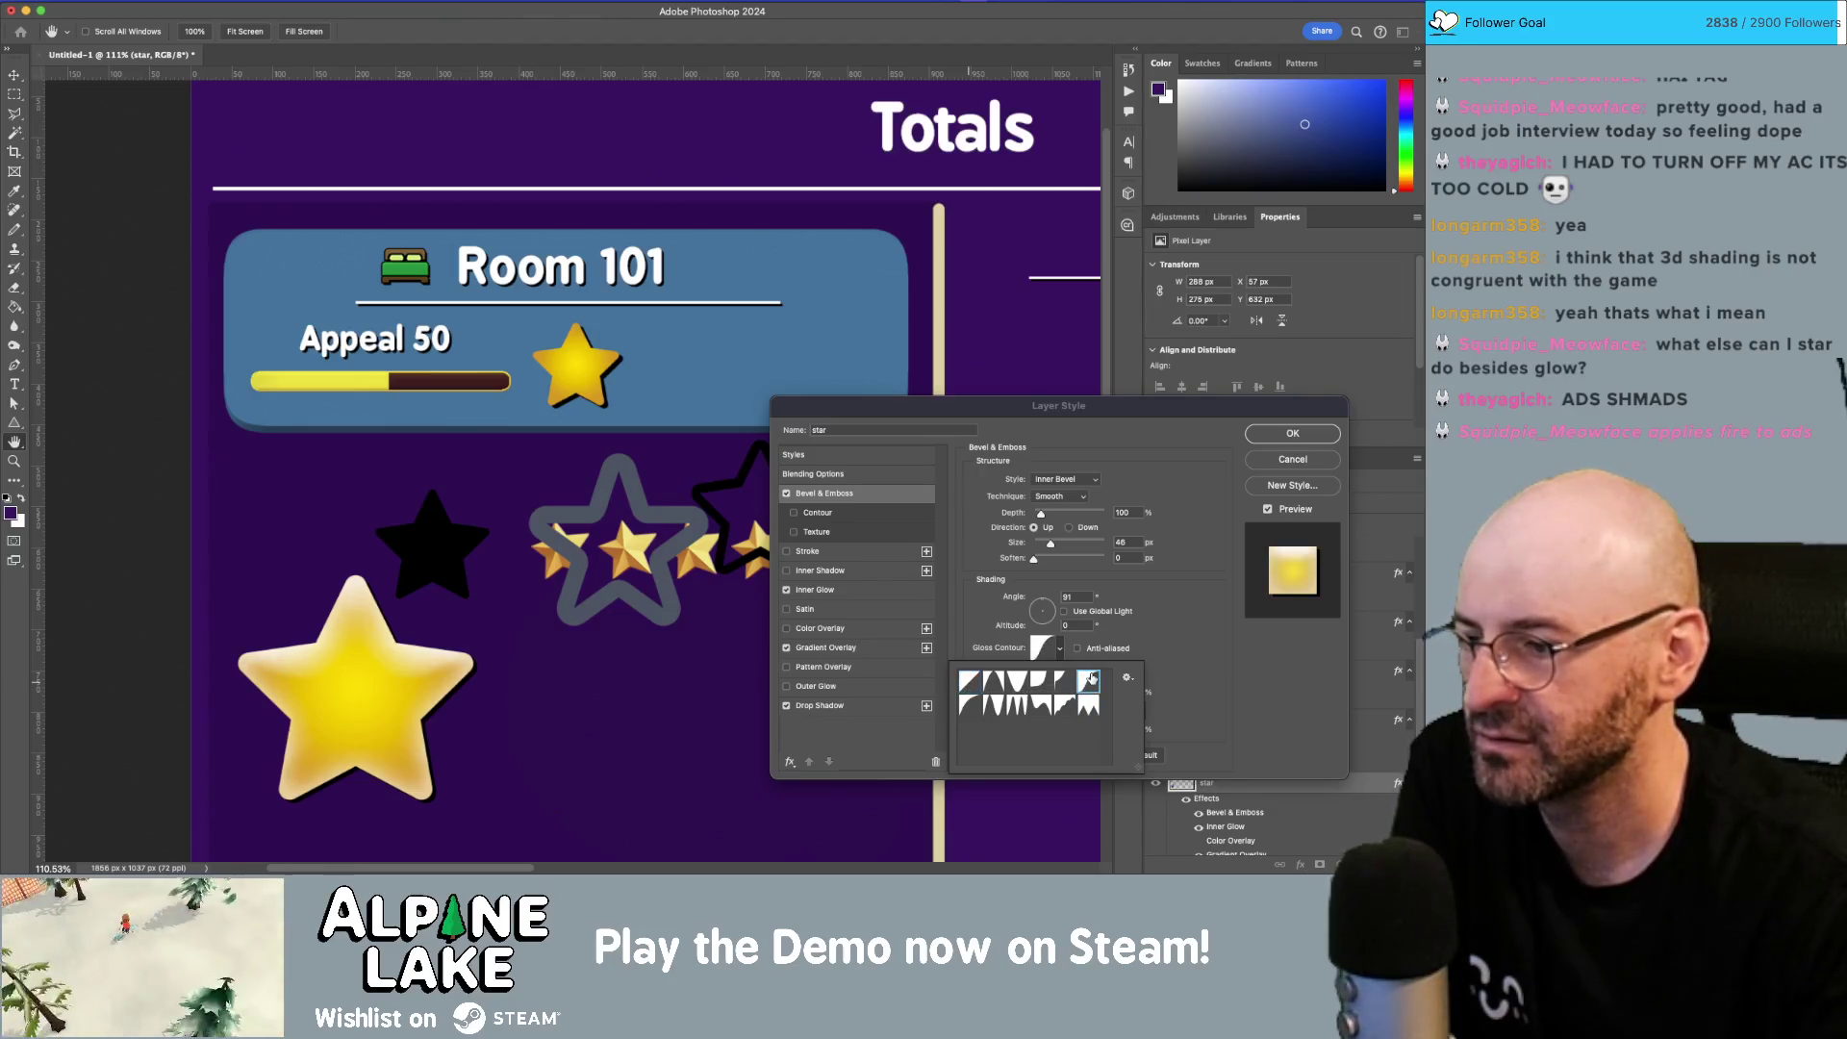
{"action": "key", "text": "Return"}
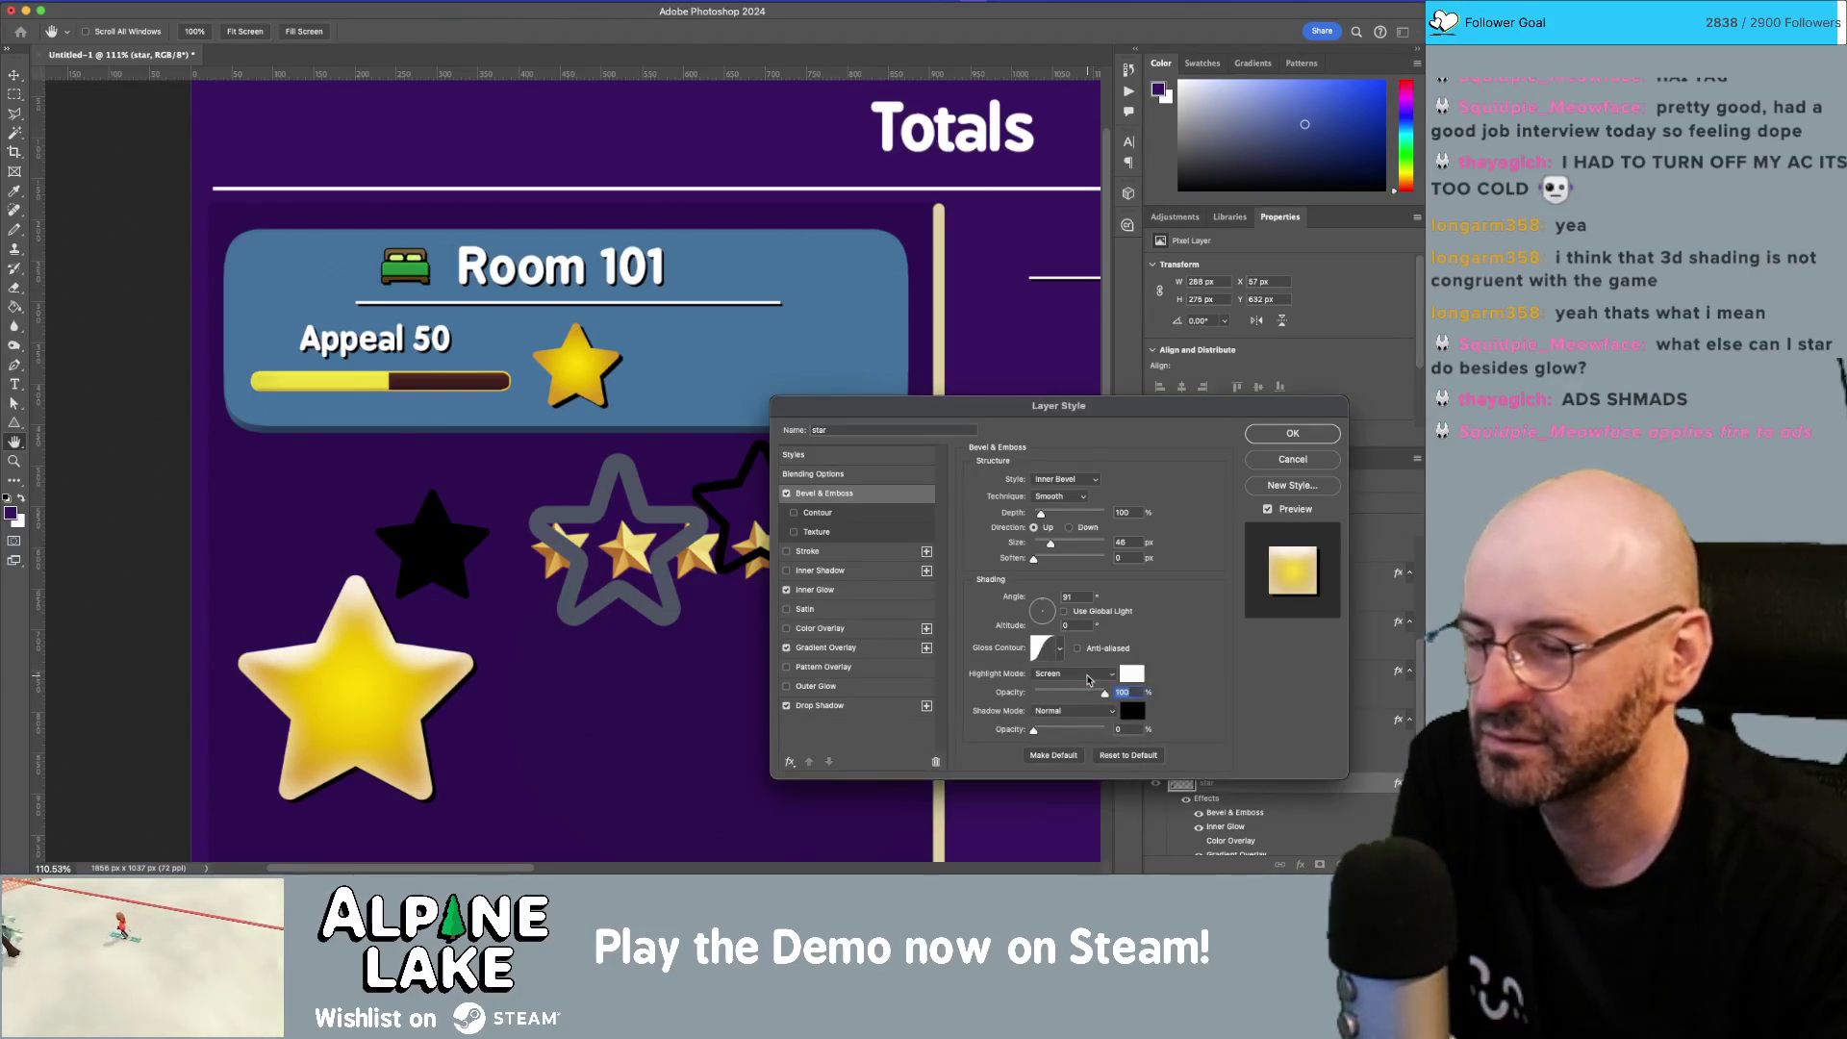
- Re-aim the bevel lighting angle to about 90 so light falls from above
{"action": "left_click", "coordinate": [1039, 606]}
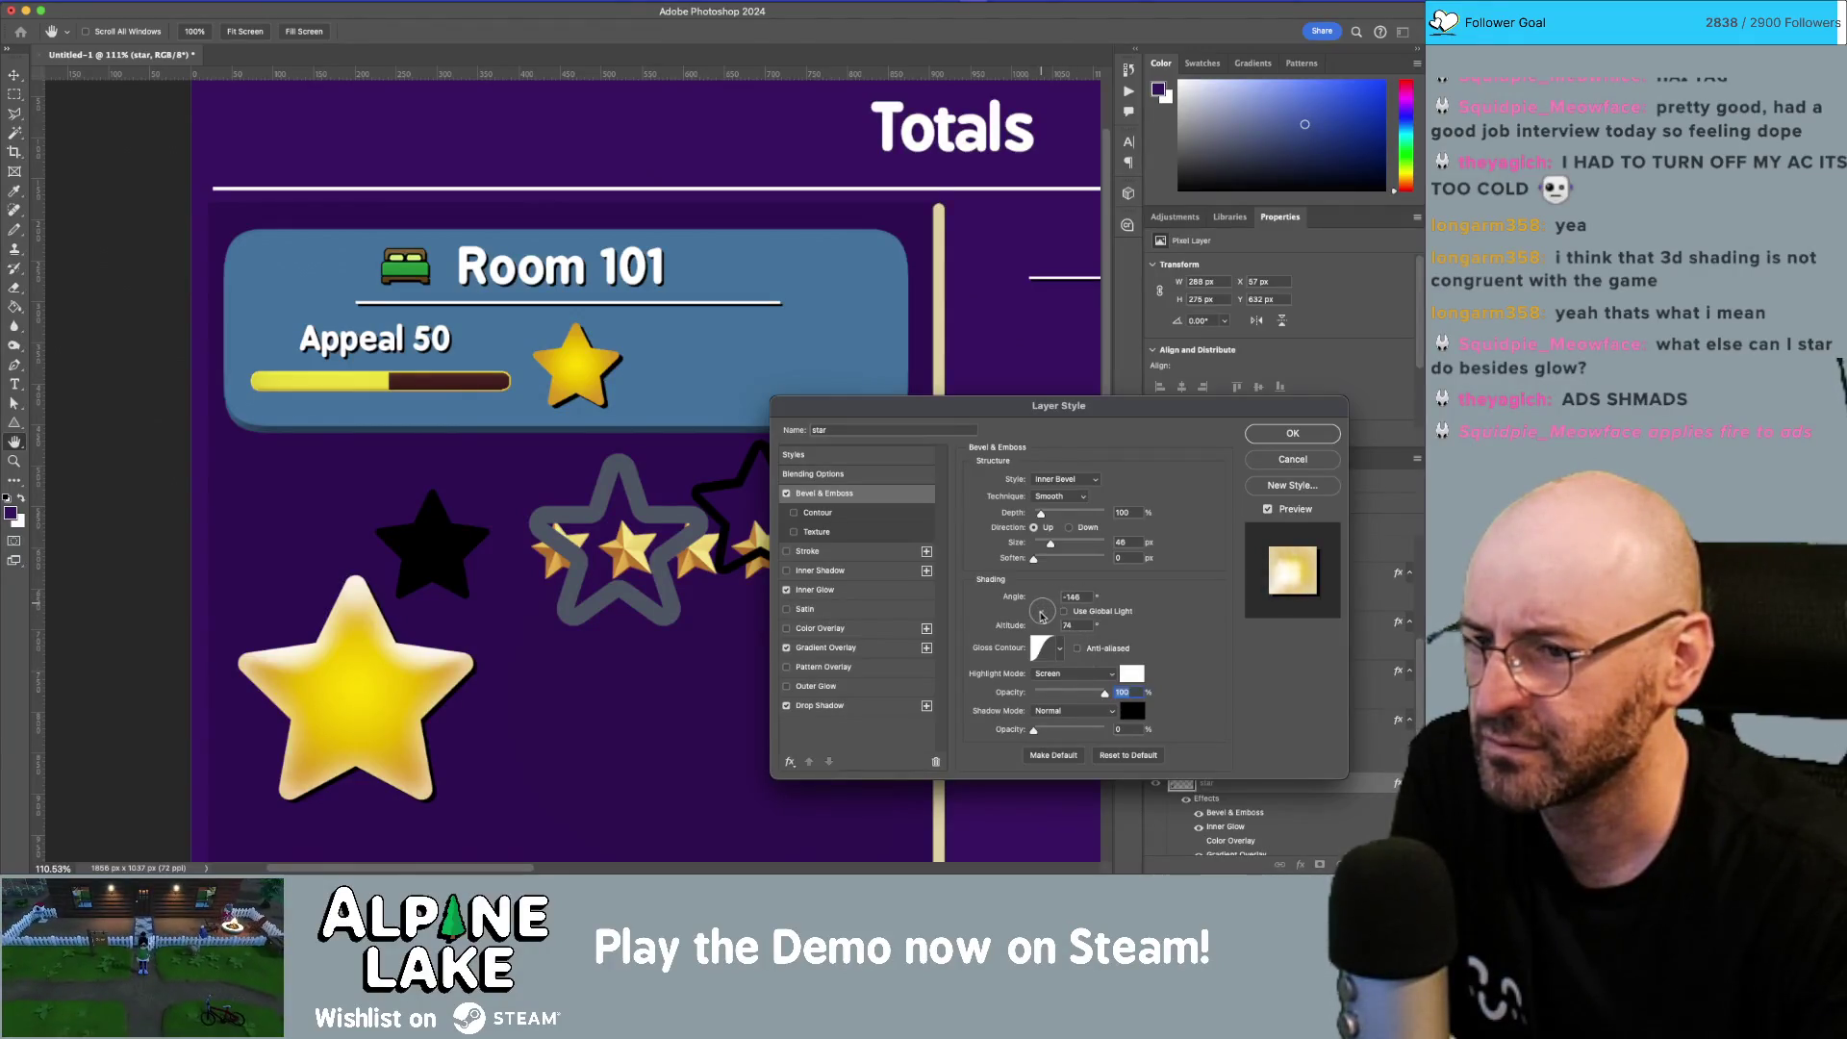
{"action": "left_click", "coordinate": [1040, 613]}
{"action": "left_click", "coordinate": [1037, 608]}
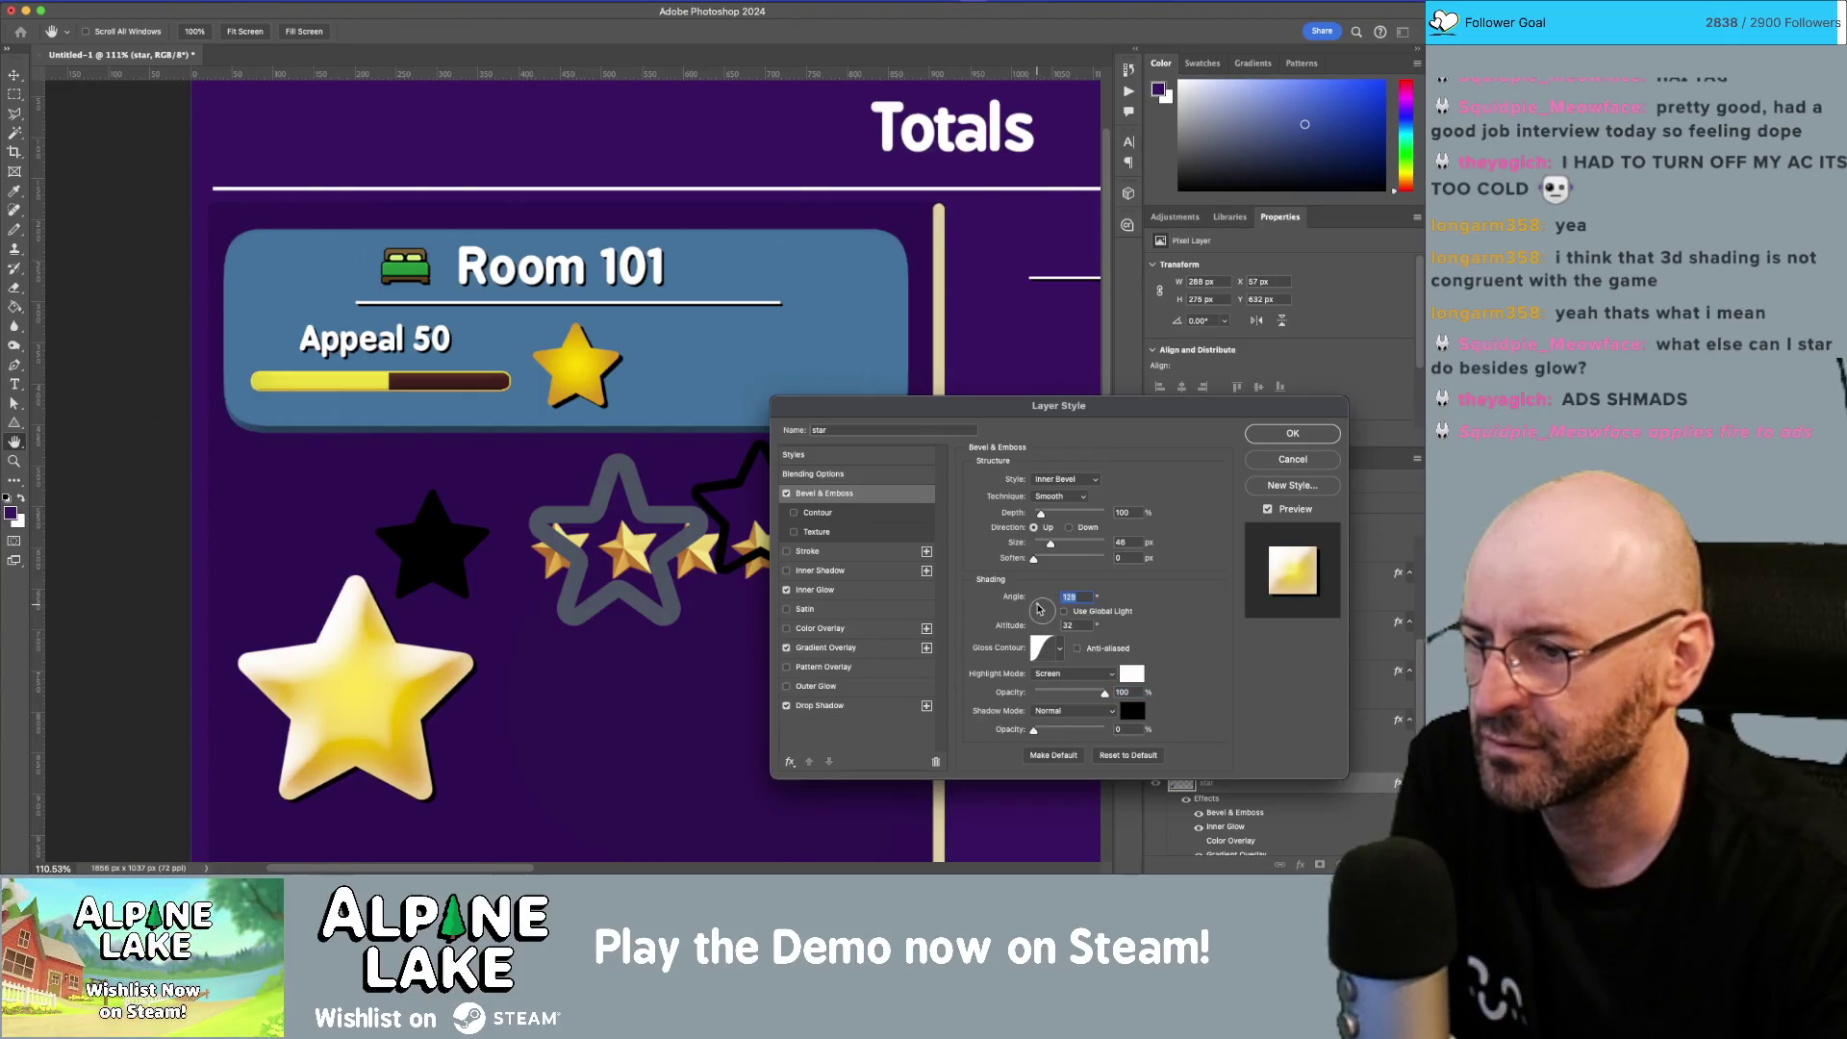
{"action": "left_click", "coordinate": [1037, 608]}
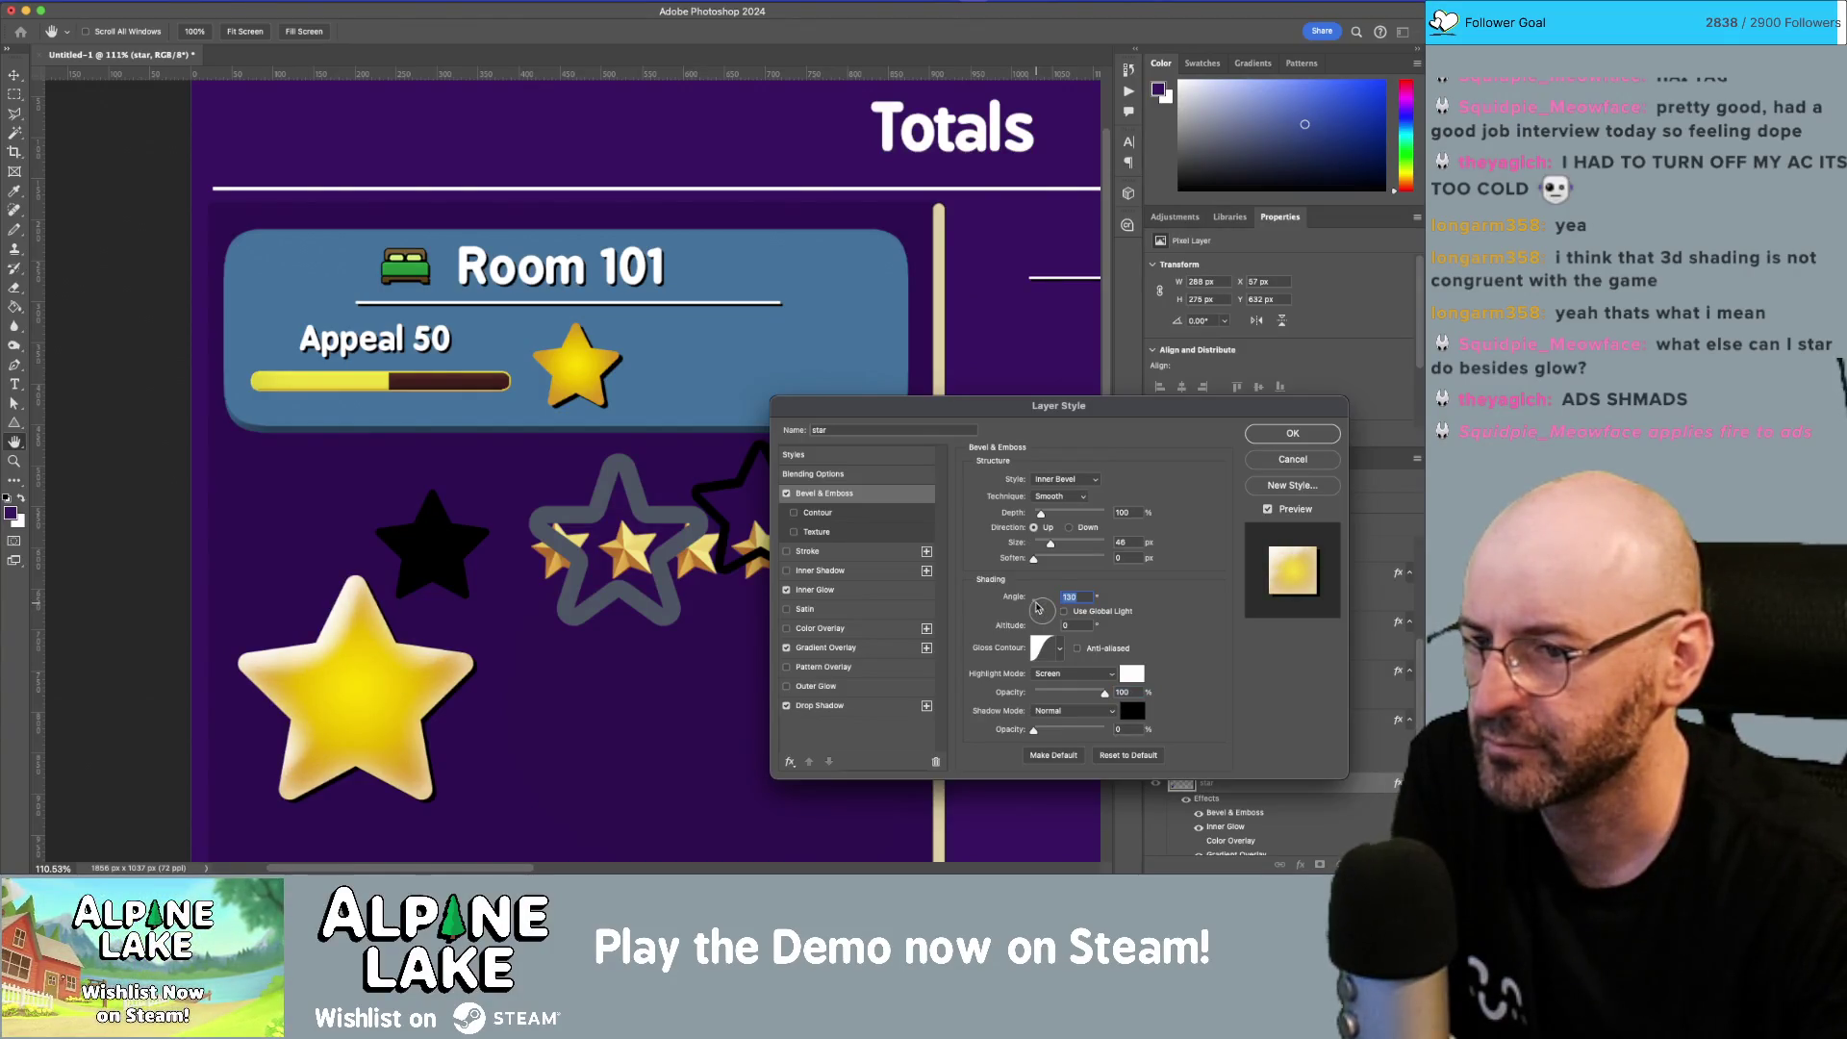
{"action": "left_click", "coordinate": [1038, 608]}
{"action": "type", "text": "90"}
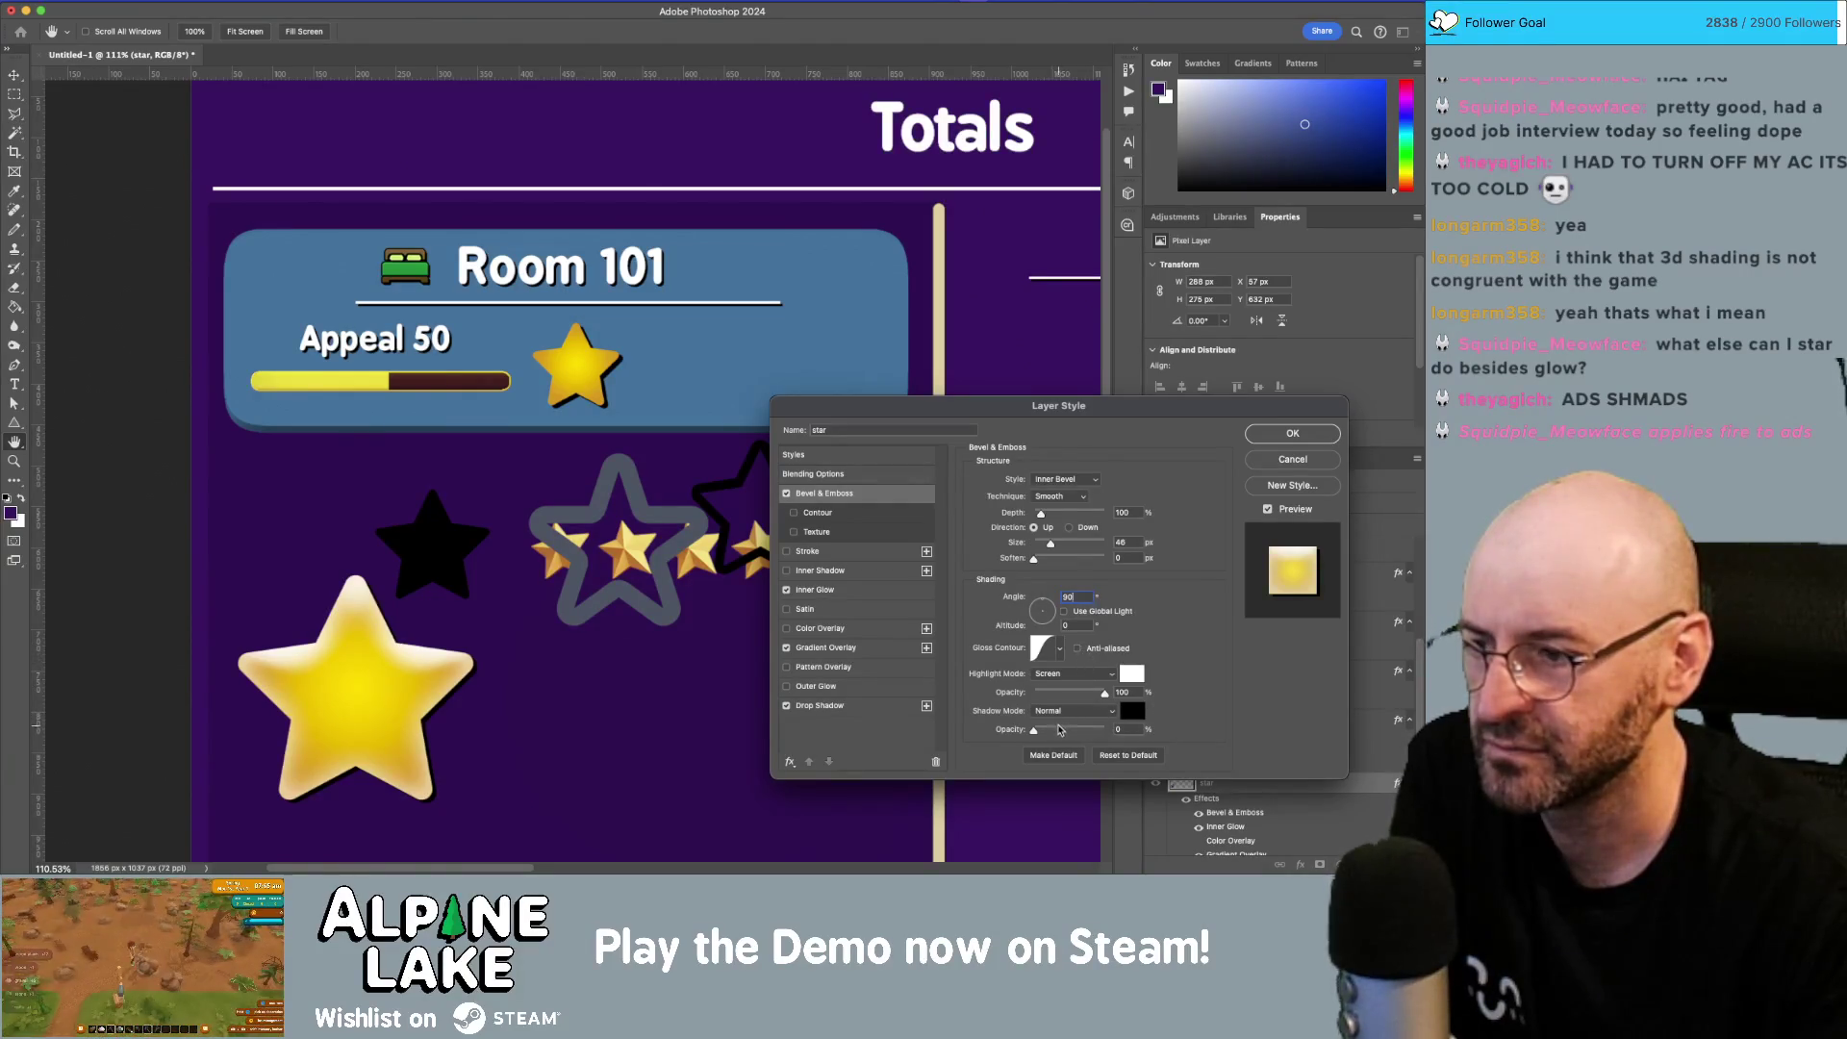
- Set Shadow Mode to Multiply at 100% opacity and fine-tune the light's angle and altitude
{"action": "left_click", "coordinate": [1100, 712]}
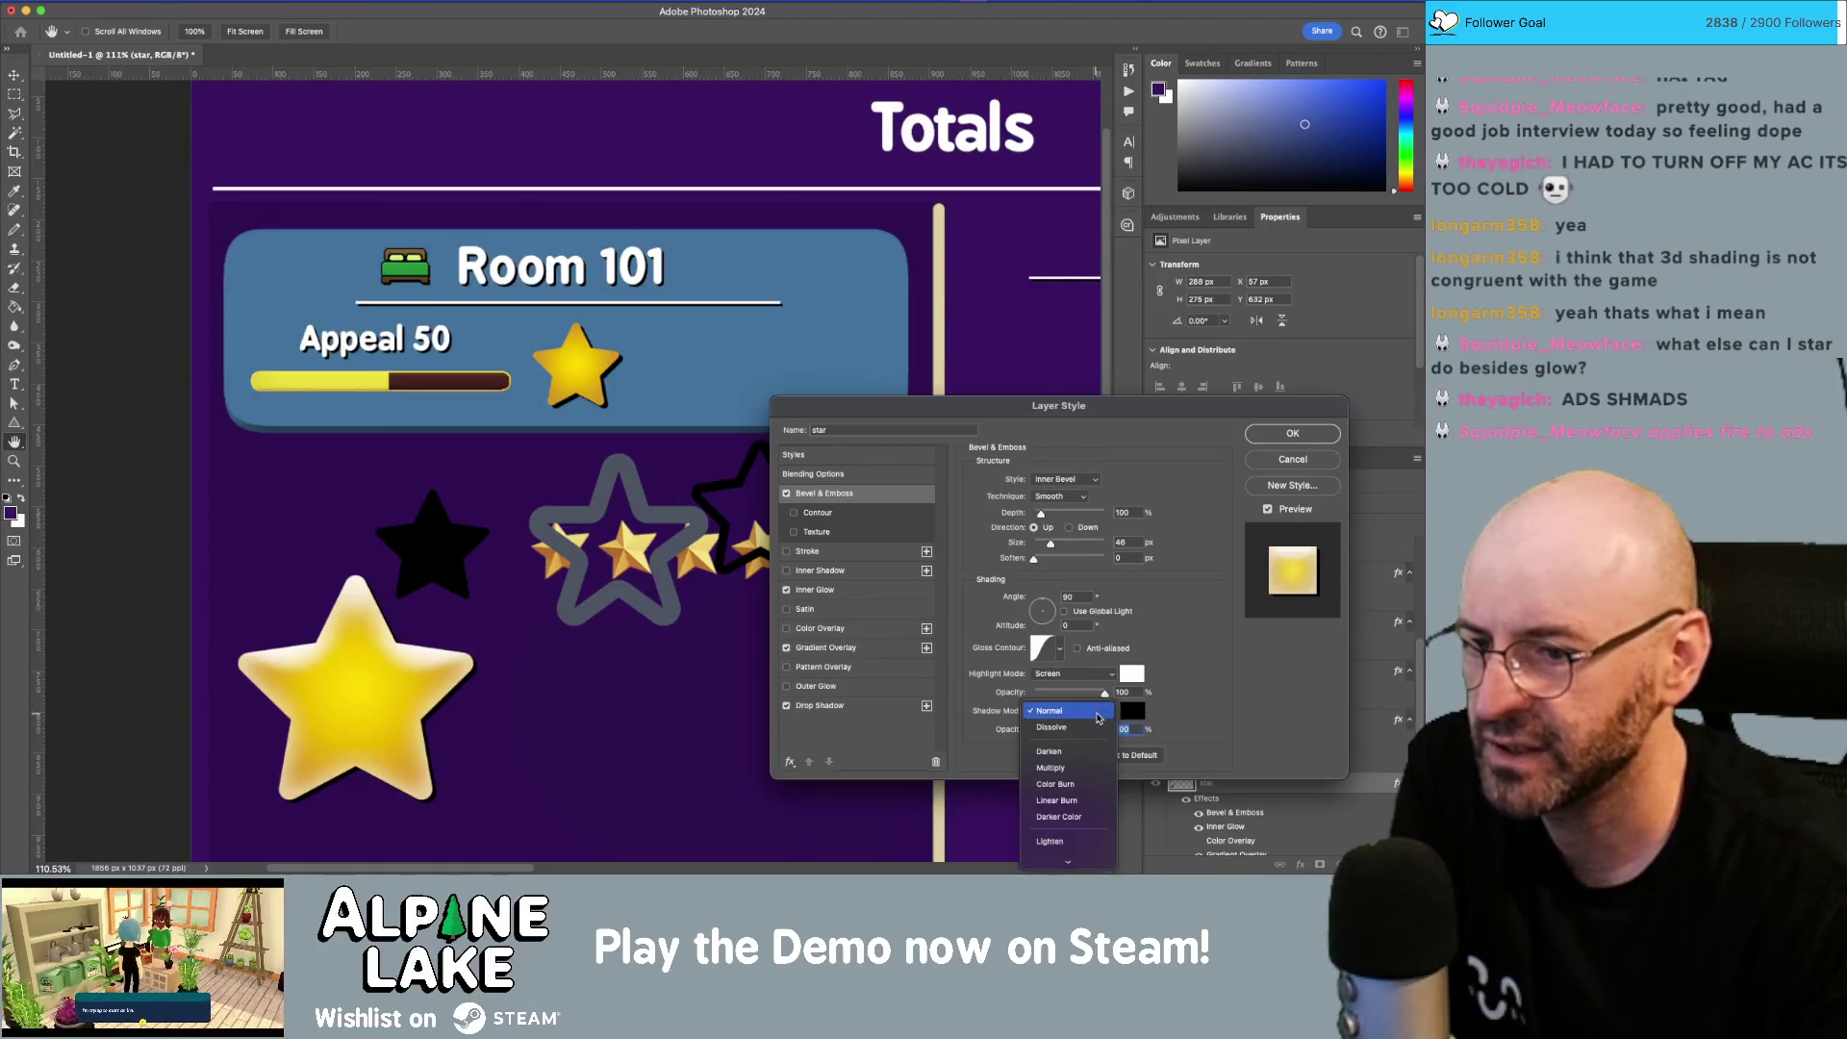
{"action": "left_click", "coordinate": [1092, 768]}
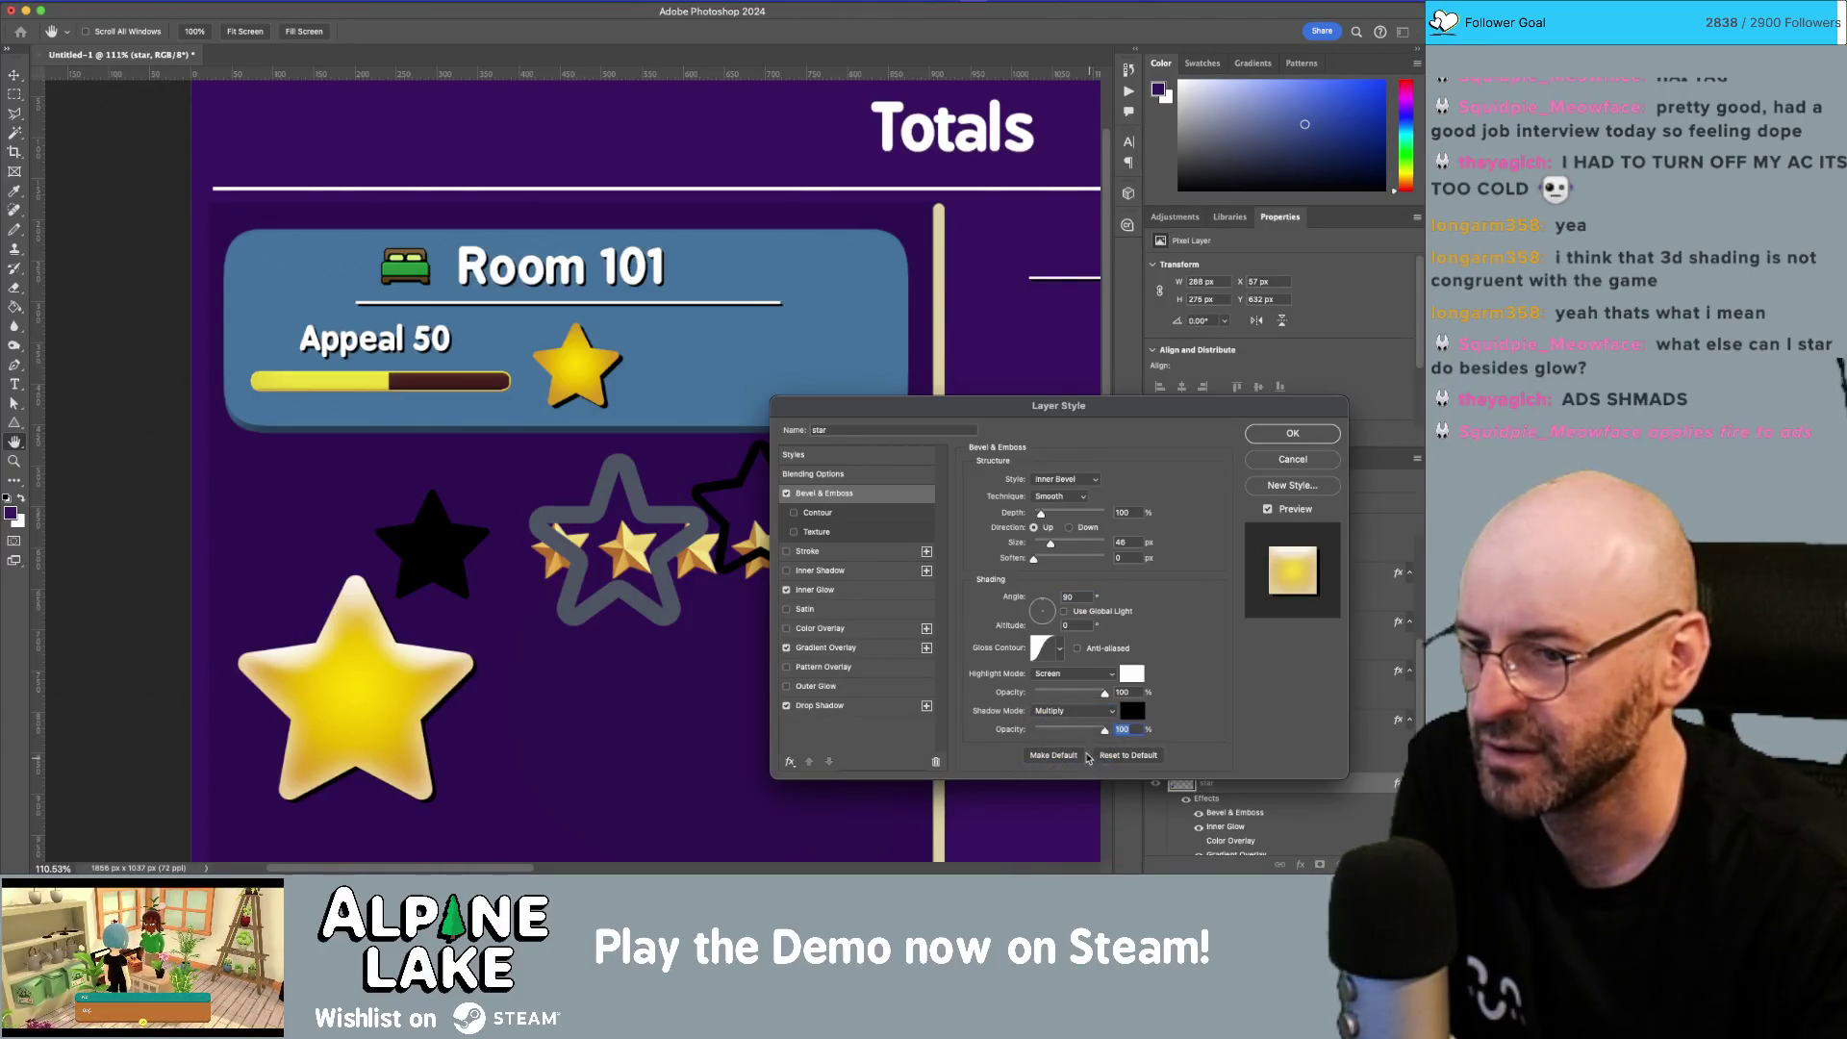
{"action": "left_click_drag", "start_coordinate": [1084, 732], "coordinate": [1105, 730]}
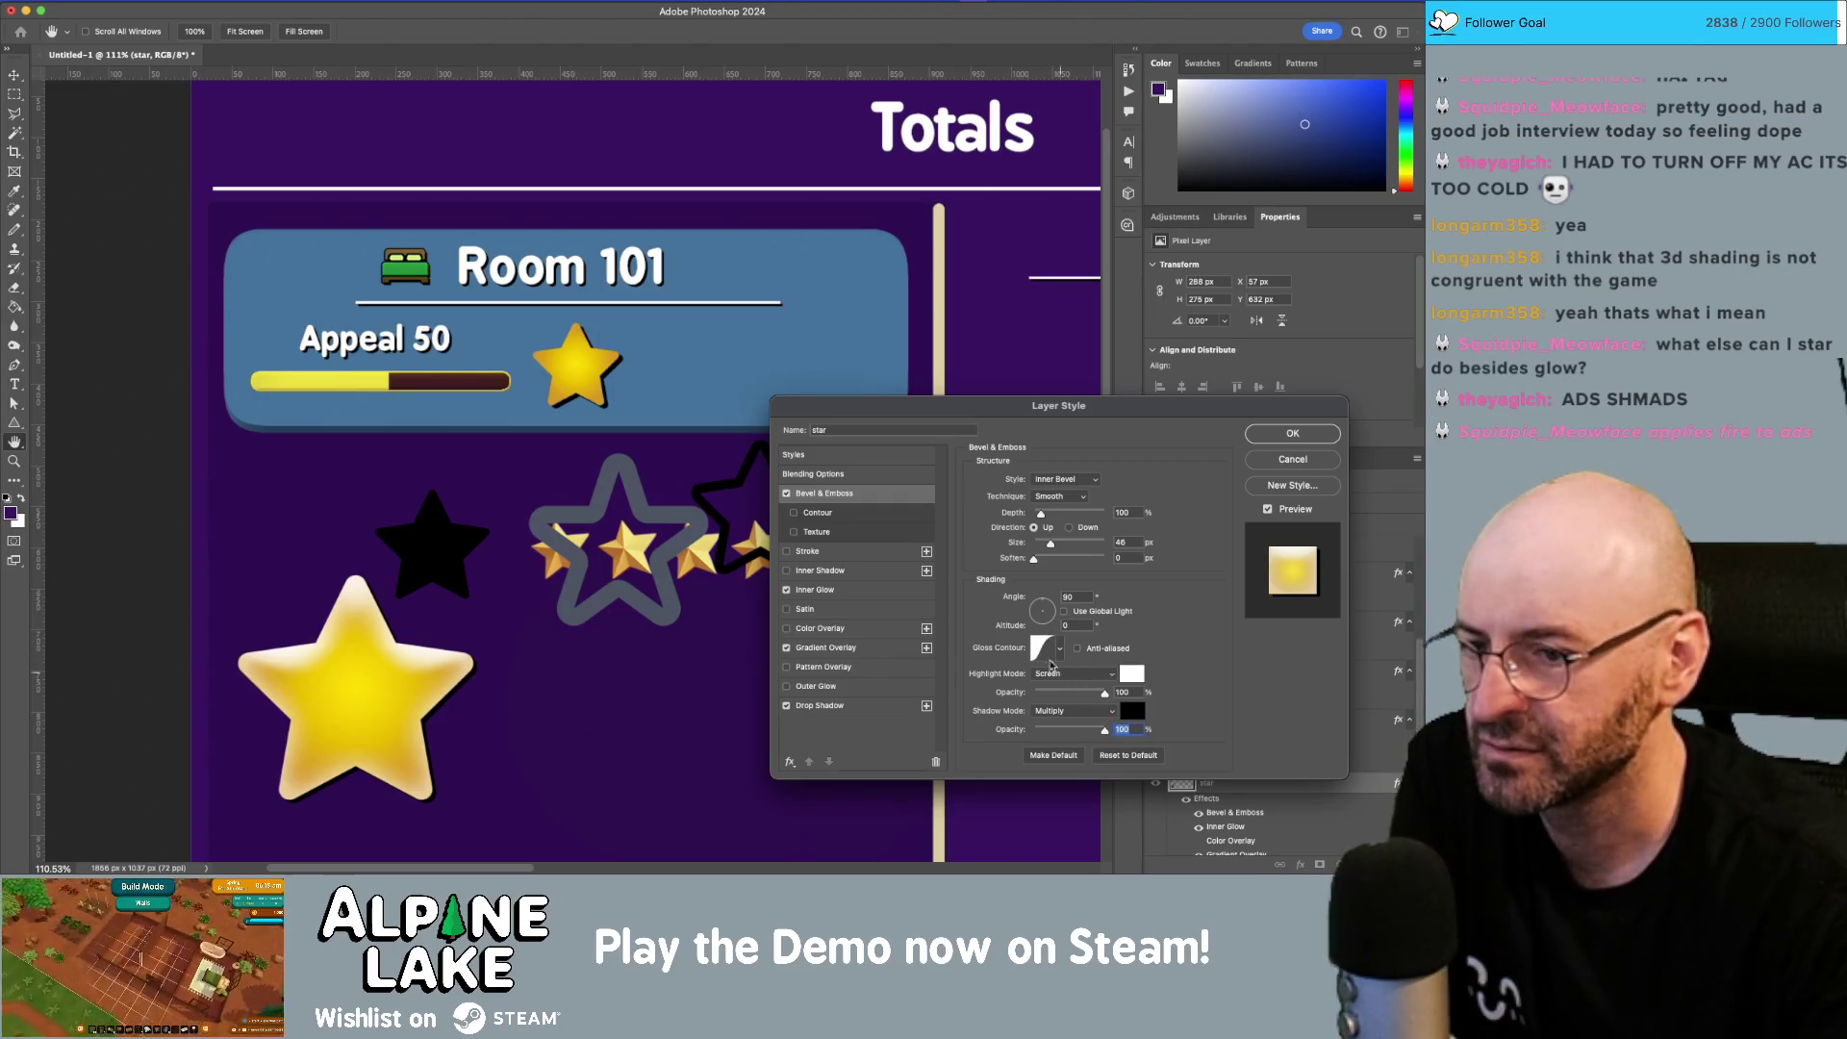
{"action": "left_click_drag", "start_coordinate": [1039, 609], "coordinate": [1044, 624]}
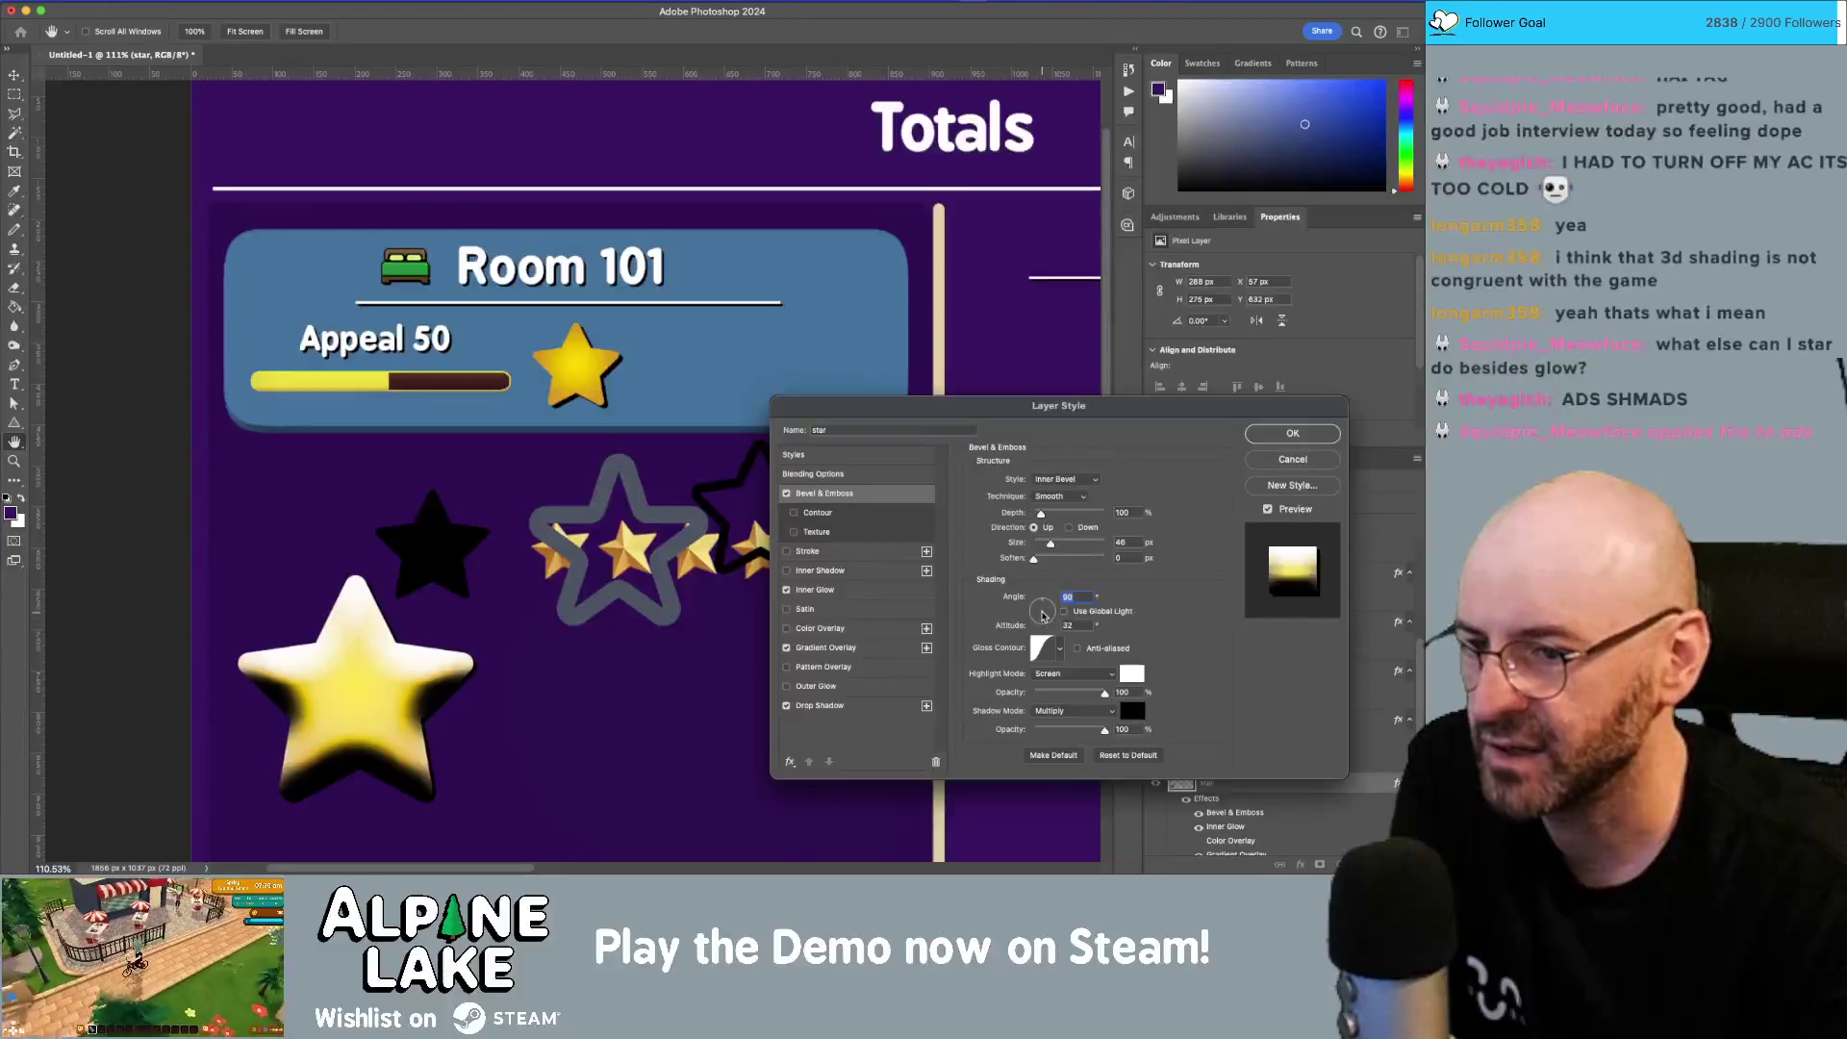
{"action": "left_click_drag", "start_coordinate": [1045, 624], "coordinate": [1043, 606]}
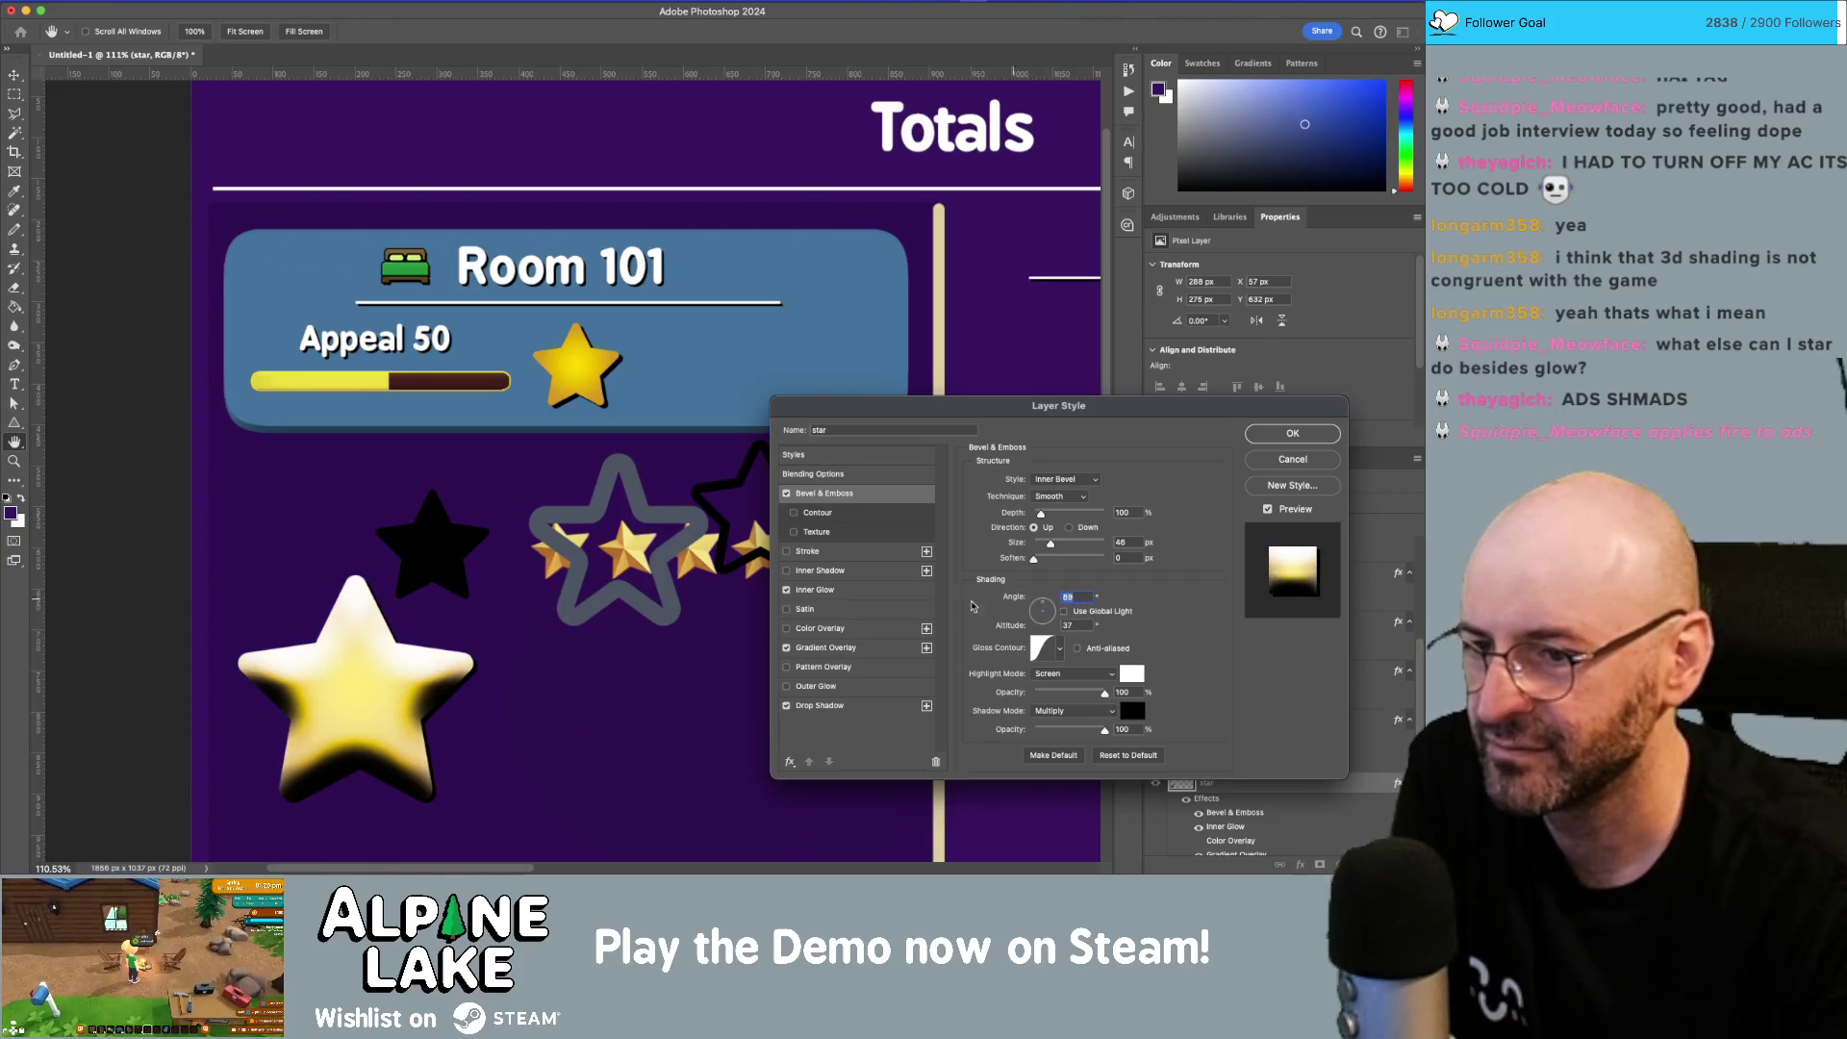
- Reopen the star's Bevel & Emboss, drop Shadow opacity to 0%, tweak altitude, and apply
{"action": "left_click", "coordinate": [1291, 433]}
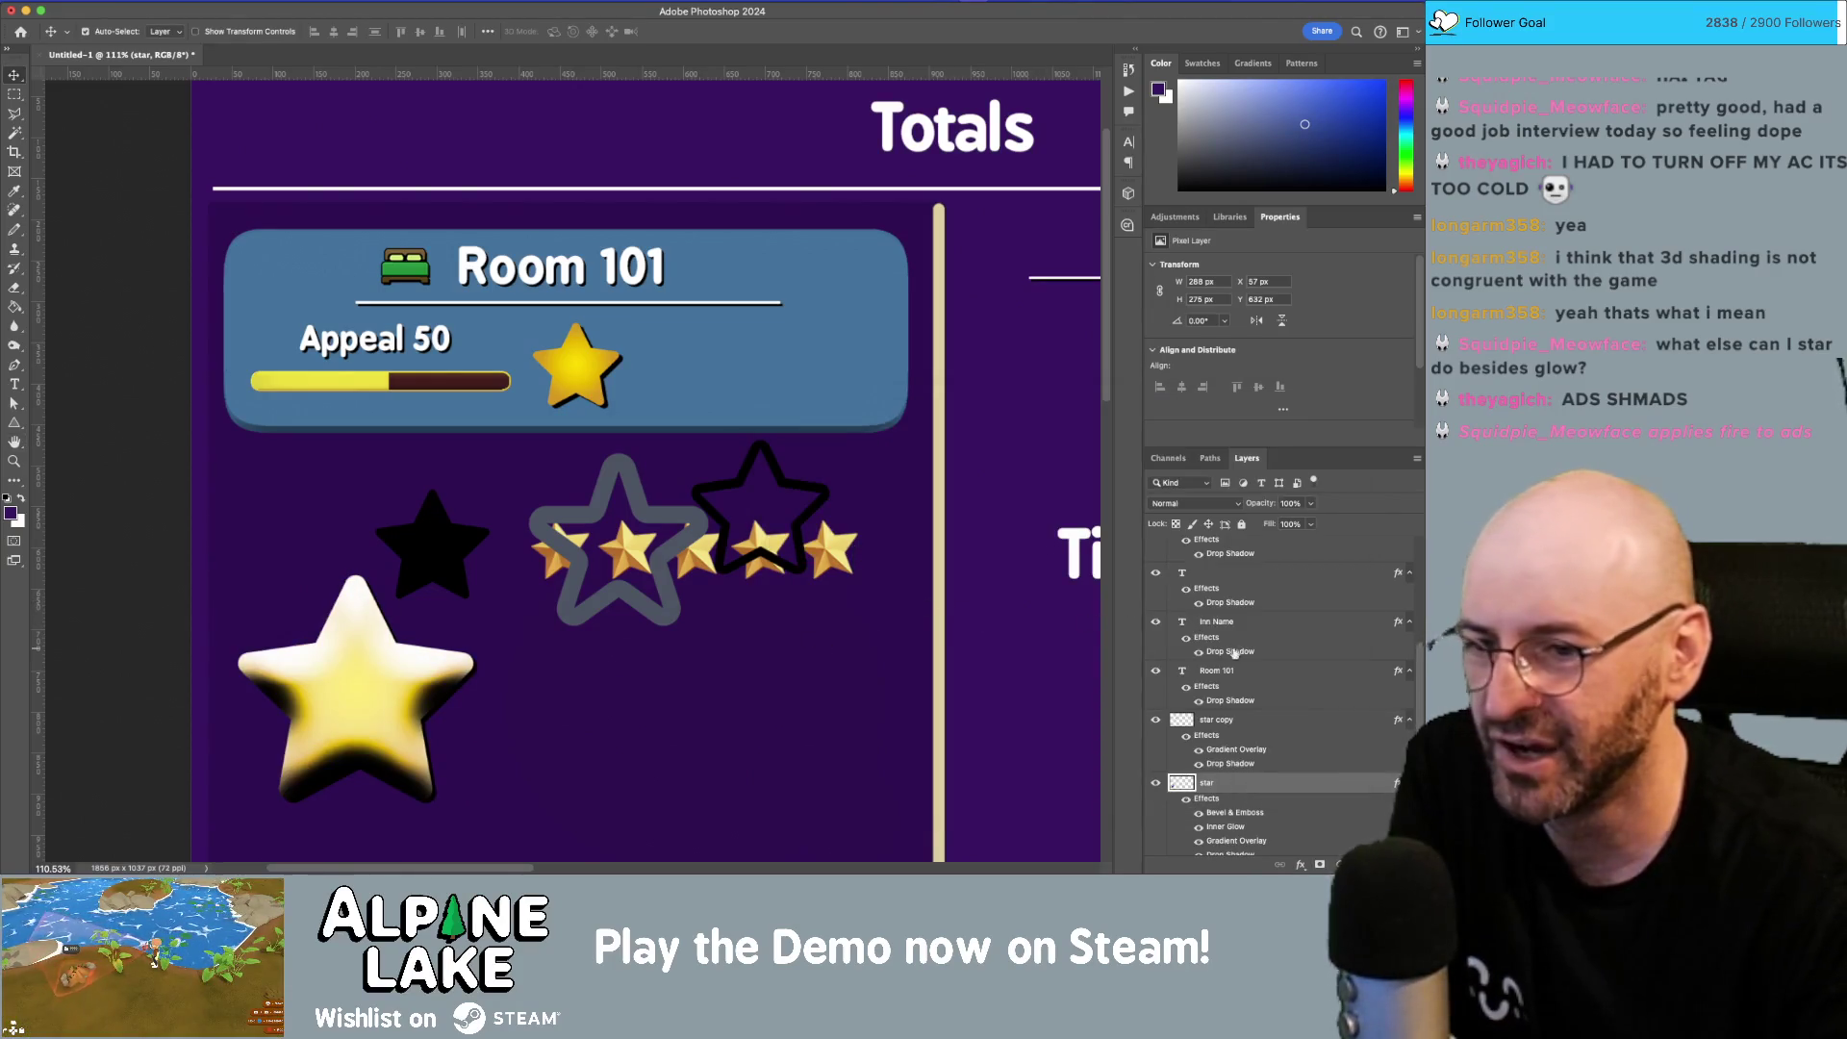
{"action": "double_click", "coordinate": [1299, 782]}
{"action": "left_click", "coordinate": [850, 706]}
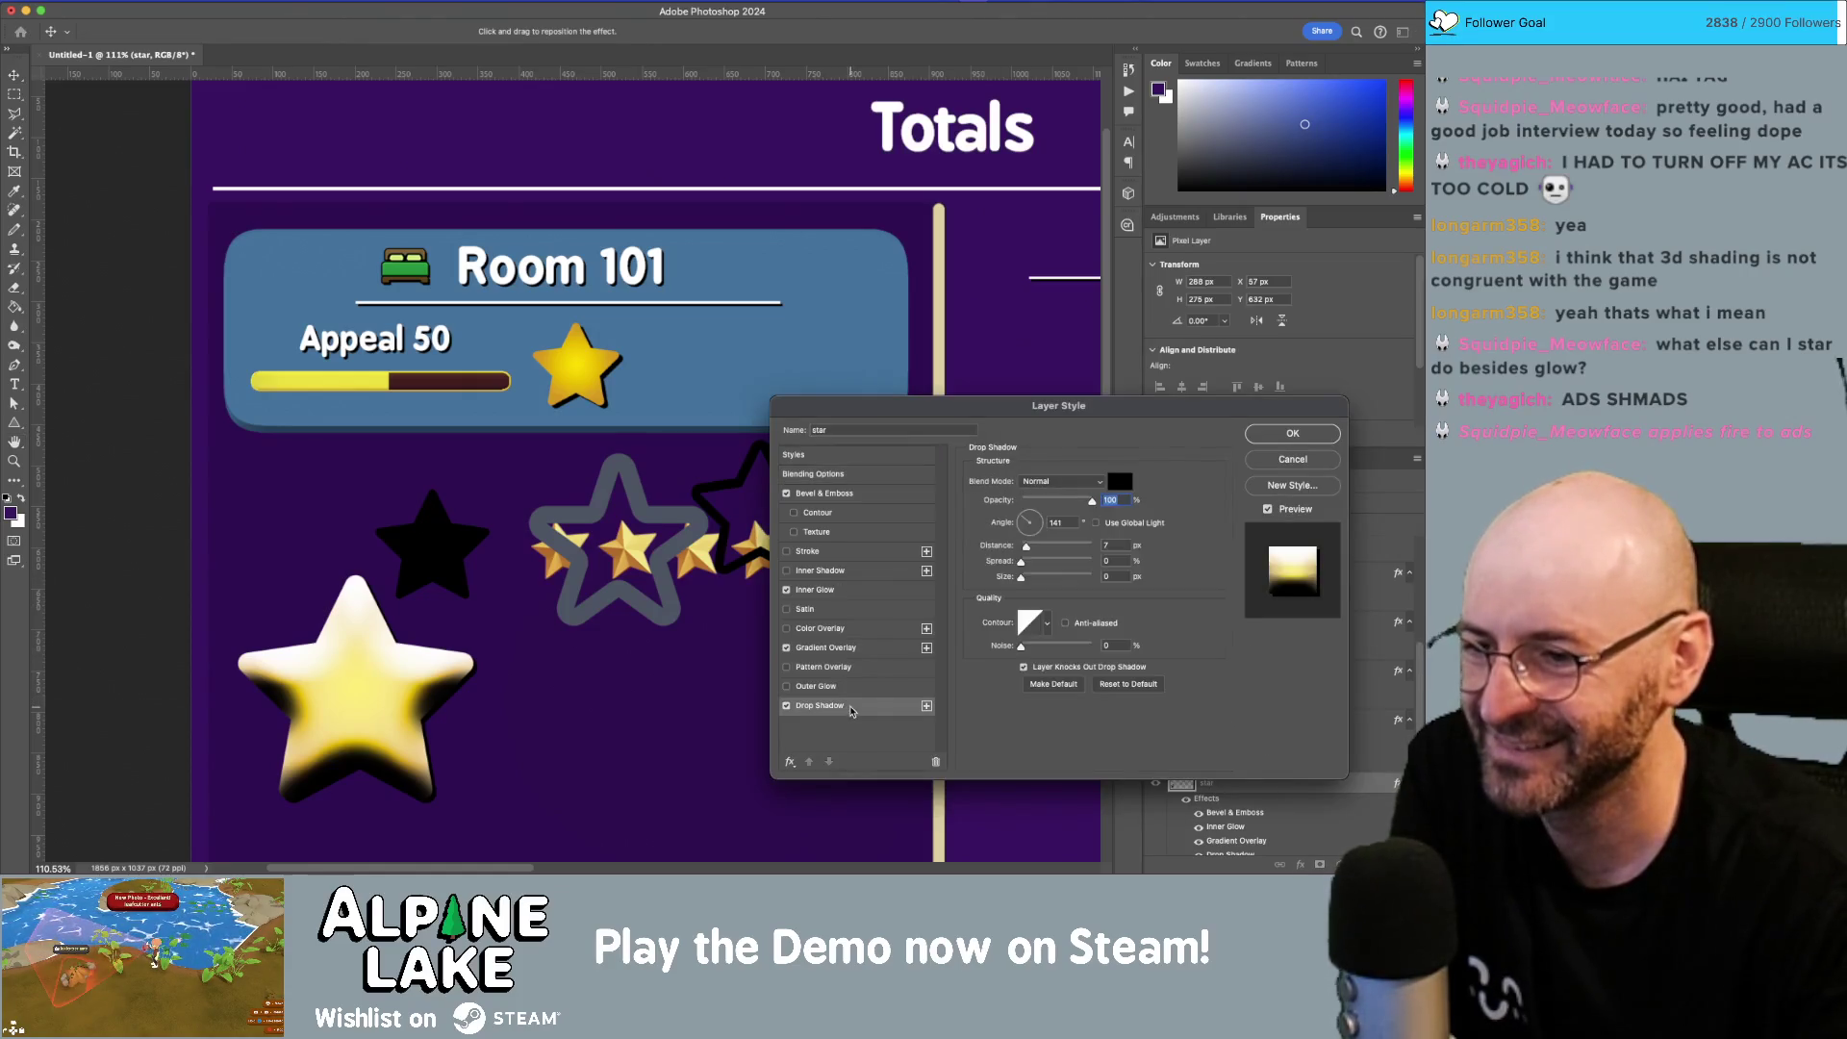
{"action": "left_click", "coordinate": [825, 492]}
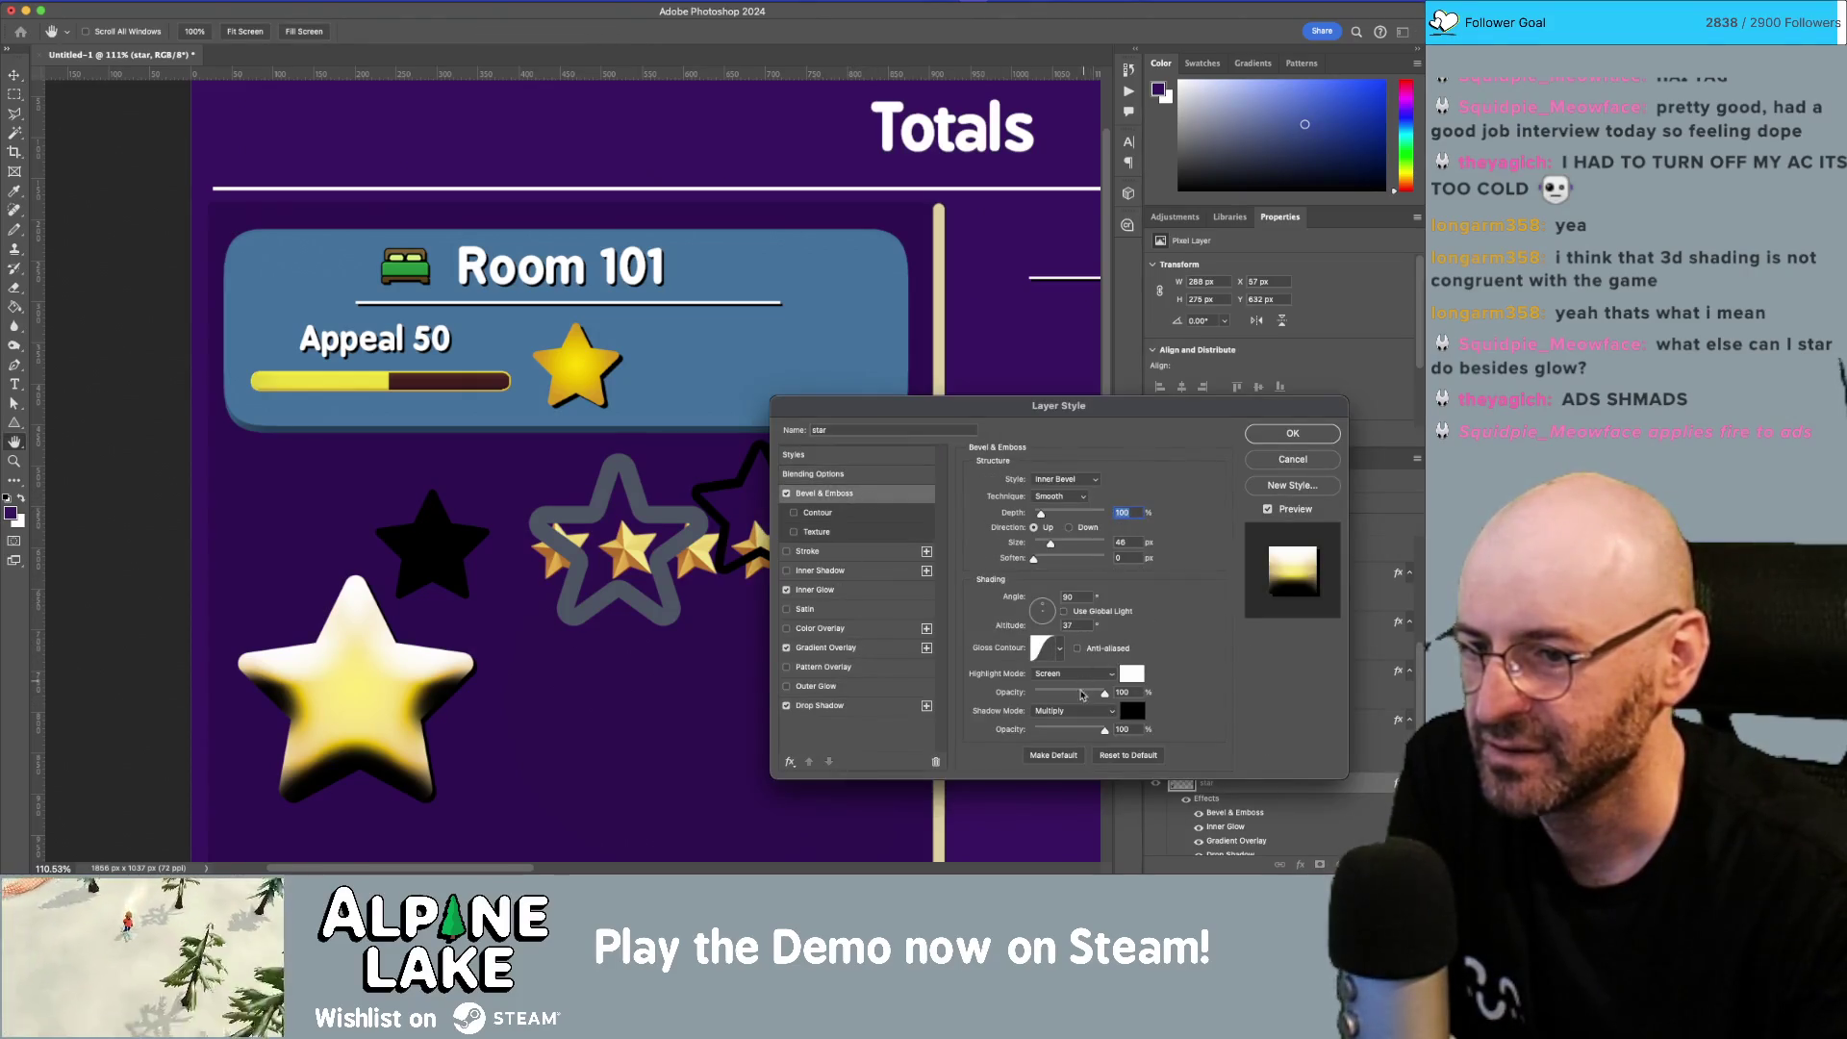
{"action": "left_click_drag", "start_coordinate": [1104, 729], "coordinate": [1037, 732]}
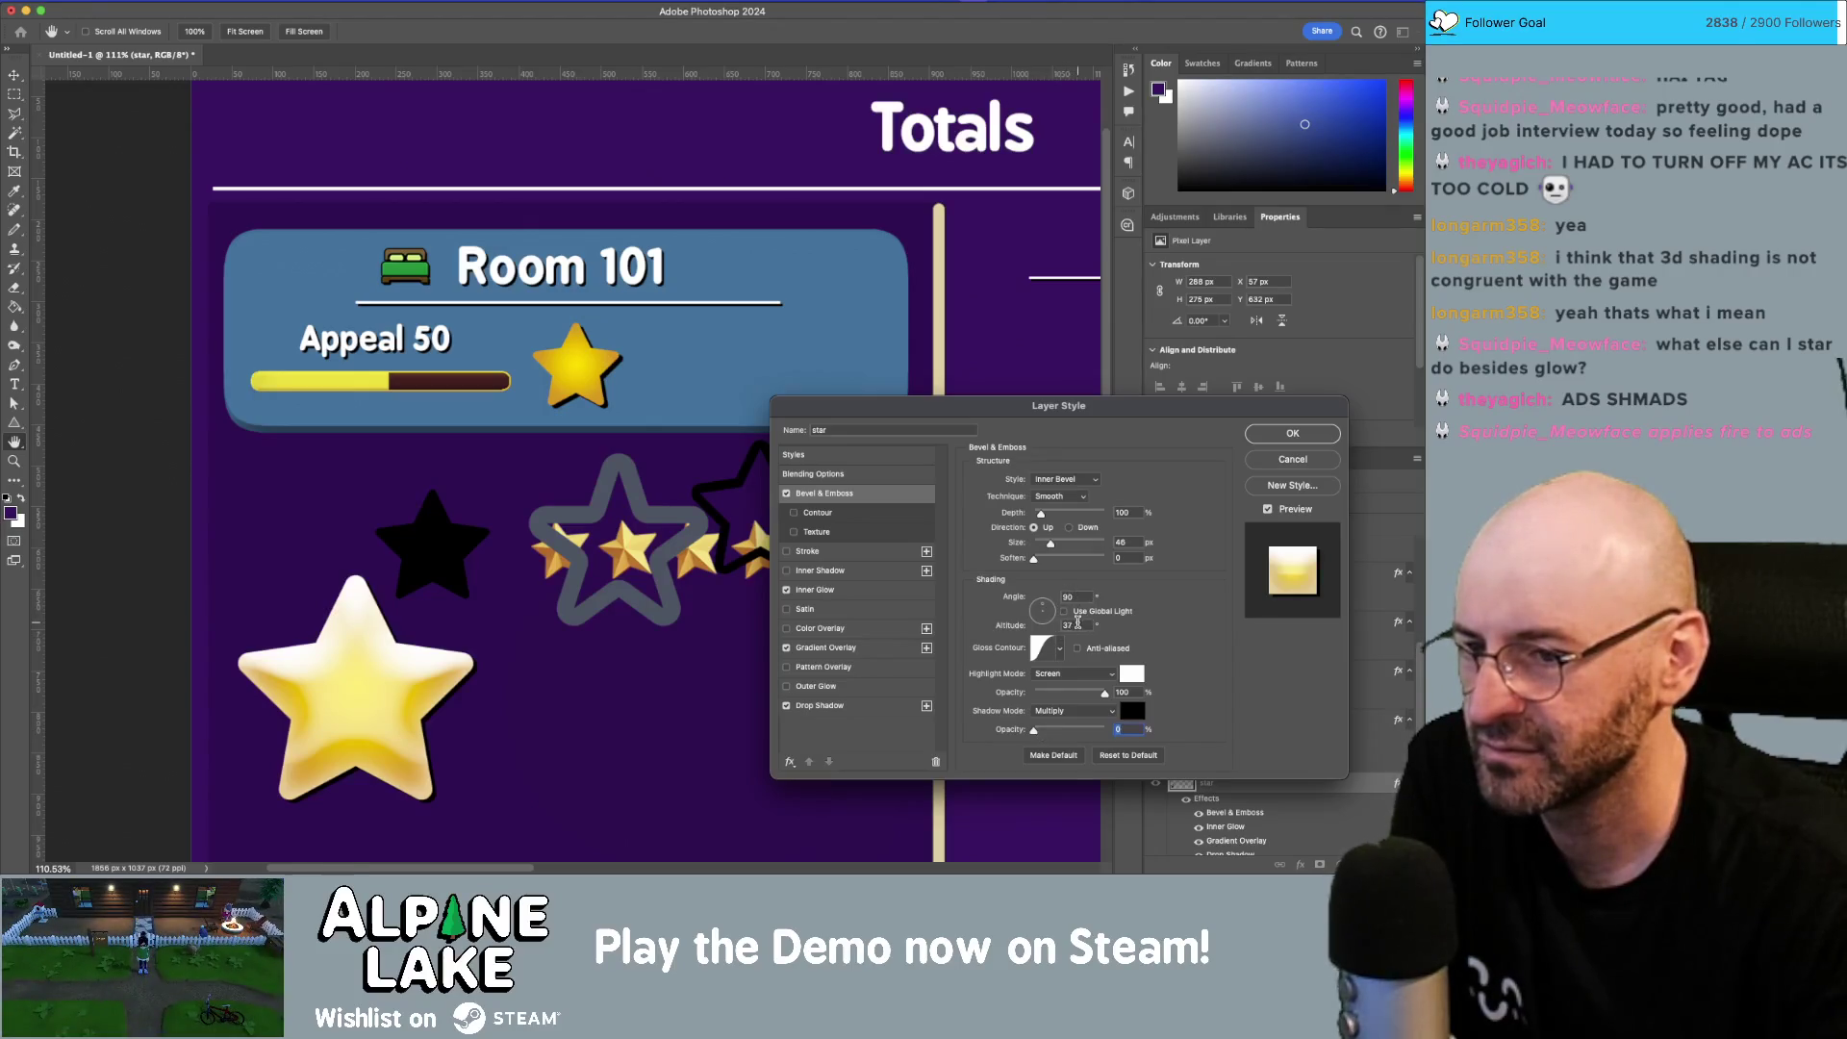
{"action": "left_click", "coordinate": [1046, 600]}
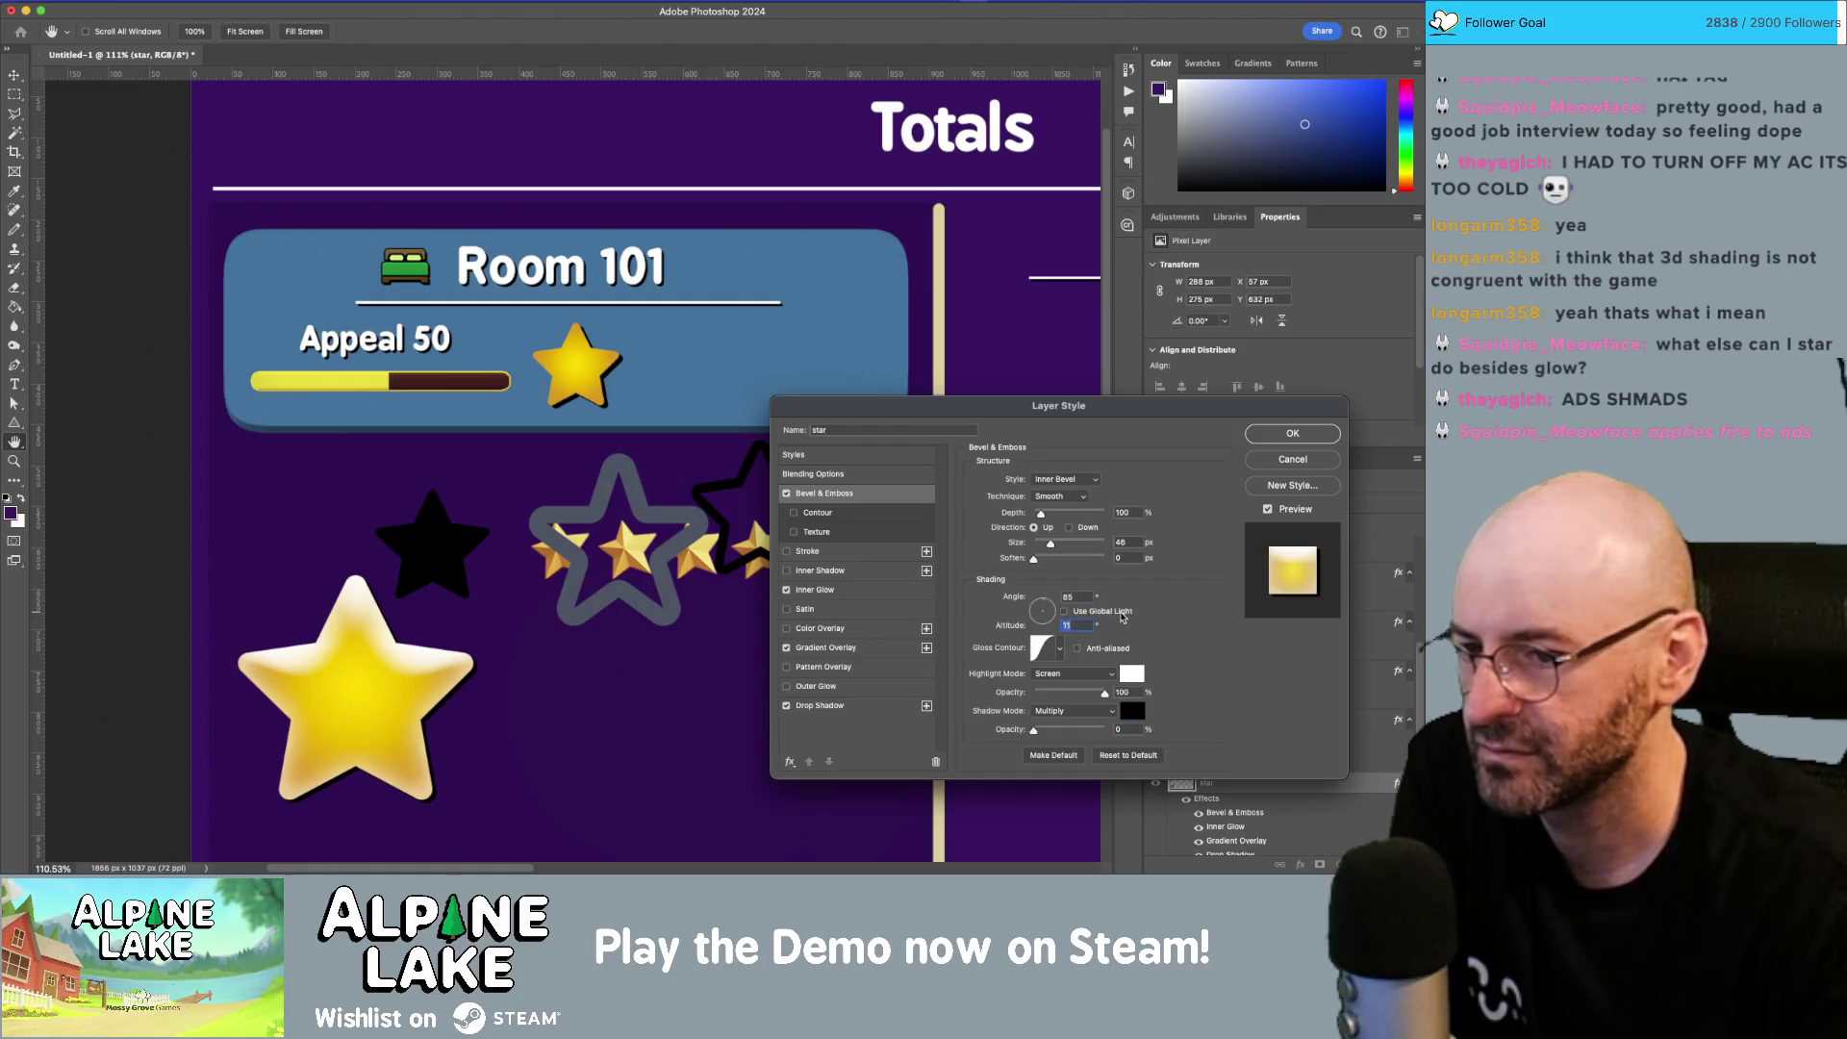
{"action": "type", "text": "4"}
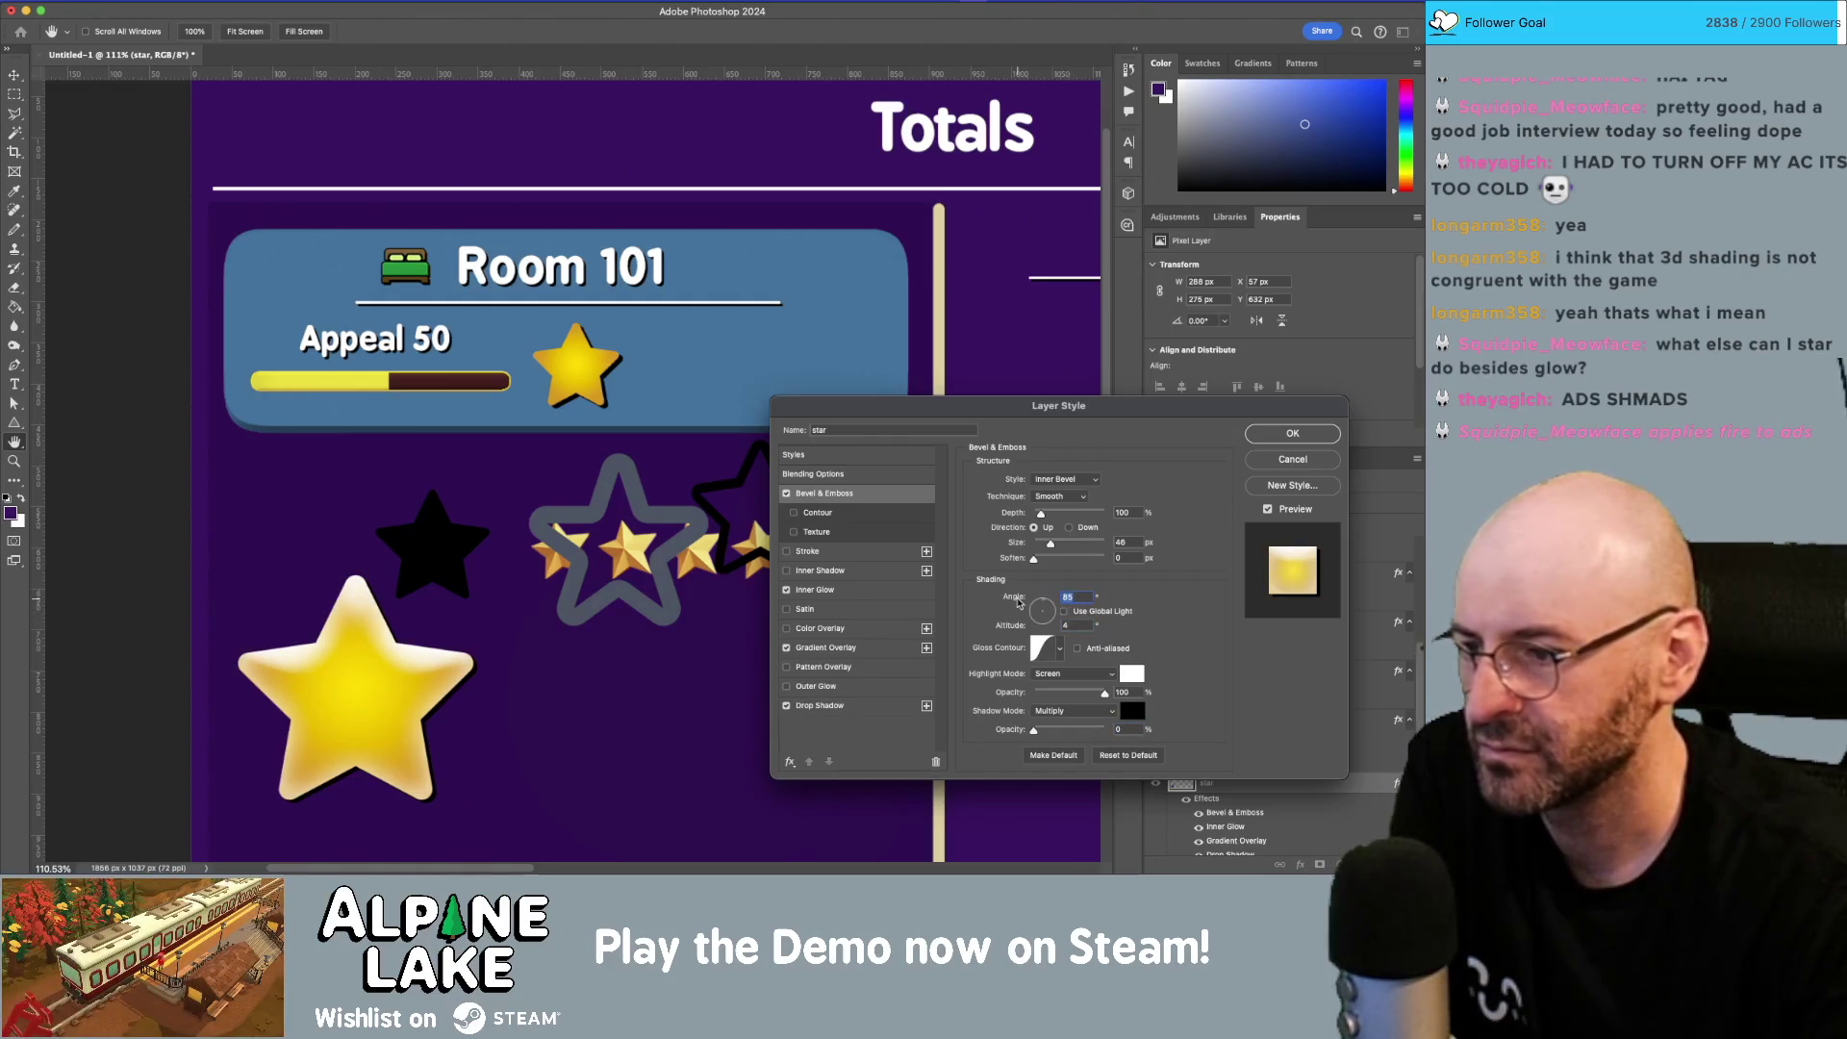
{"action": "key", "text": "Return"}
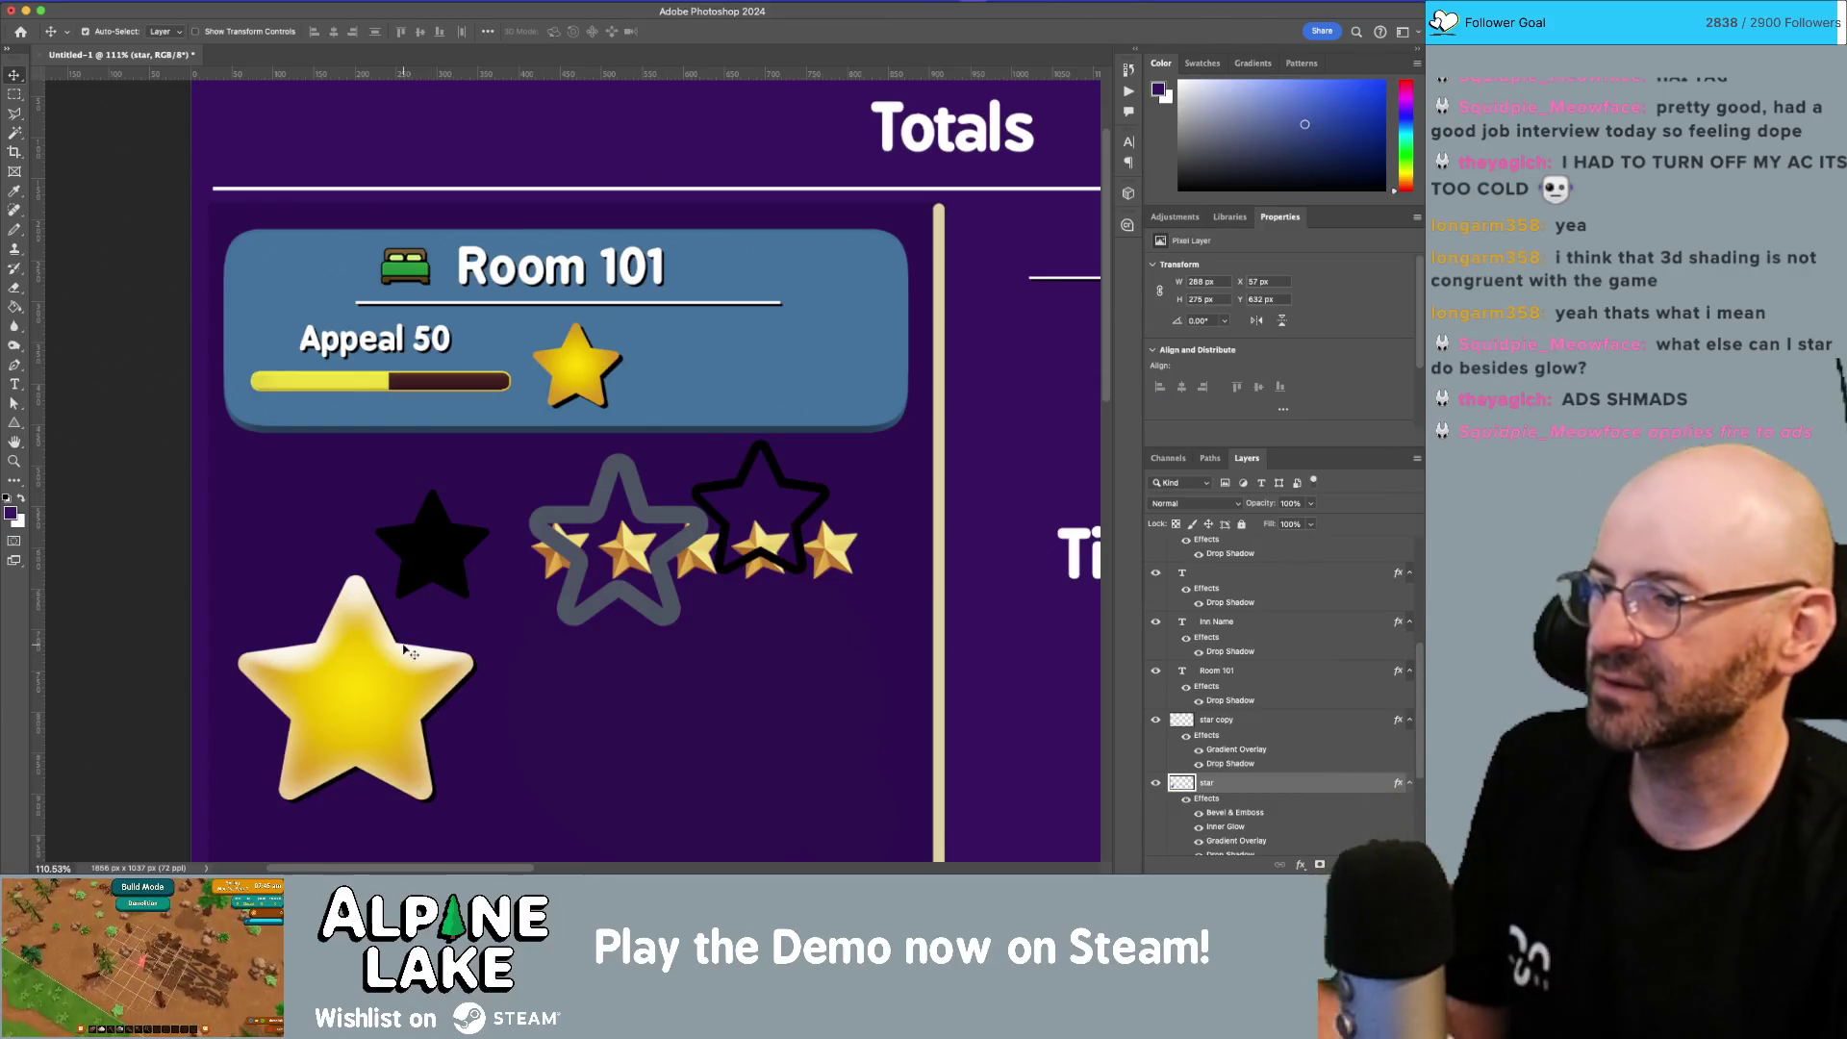
- Duplicate the big star into the Appeal row and scale the copy to about a third
{"action": "key", "text": "ctrl+alt+t"}
{"action": "left_click_drag", "start_coordinate": [356, 705], "coordinate": [757, 383]}
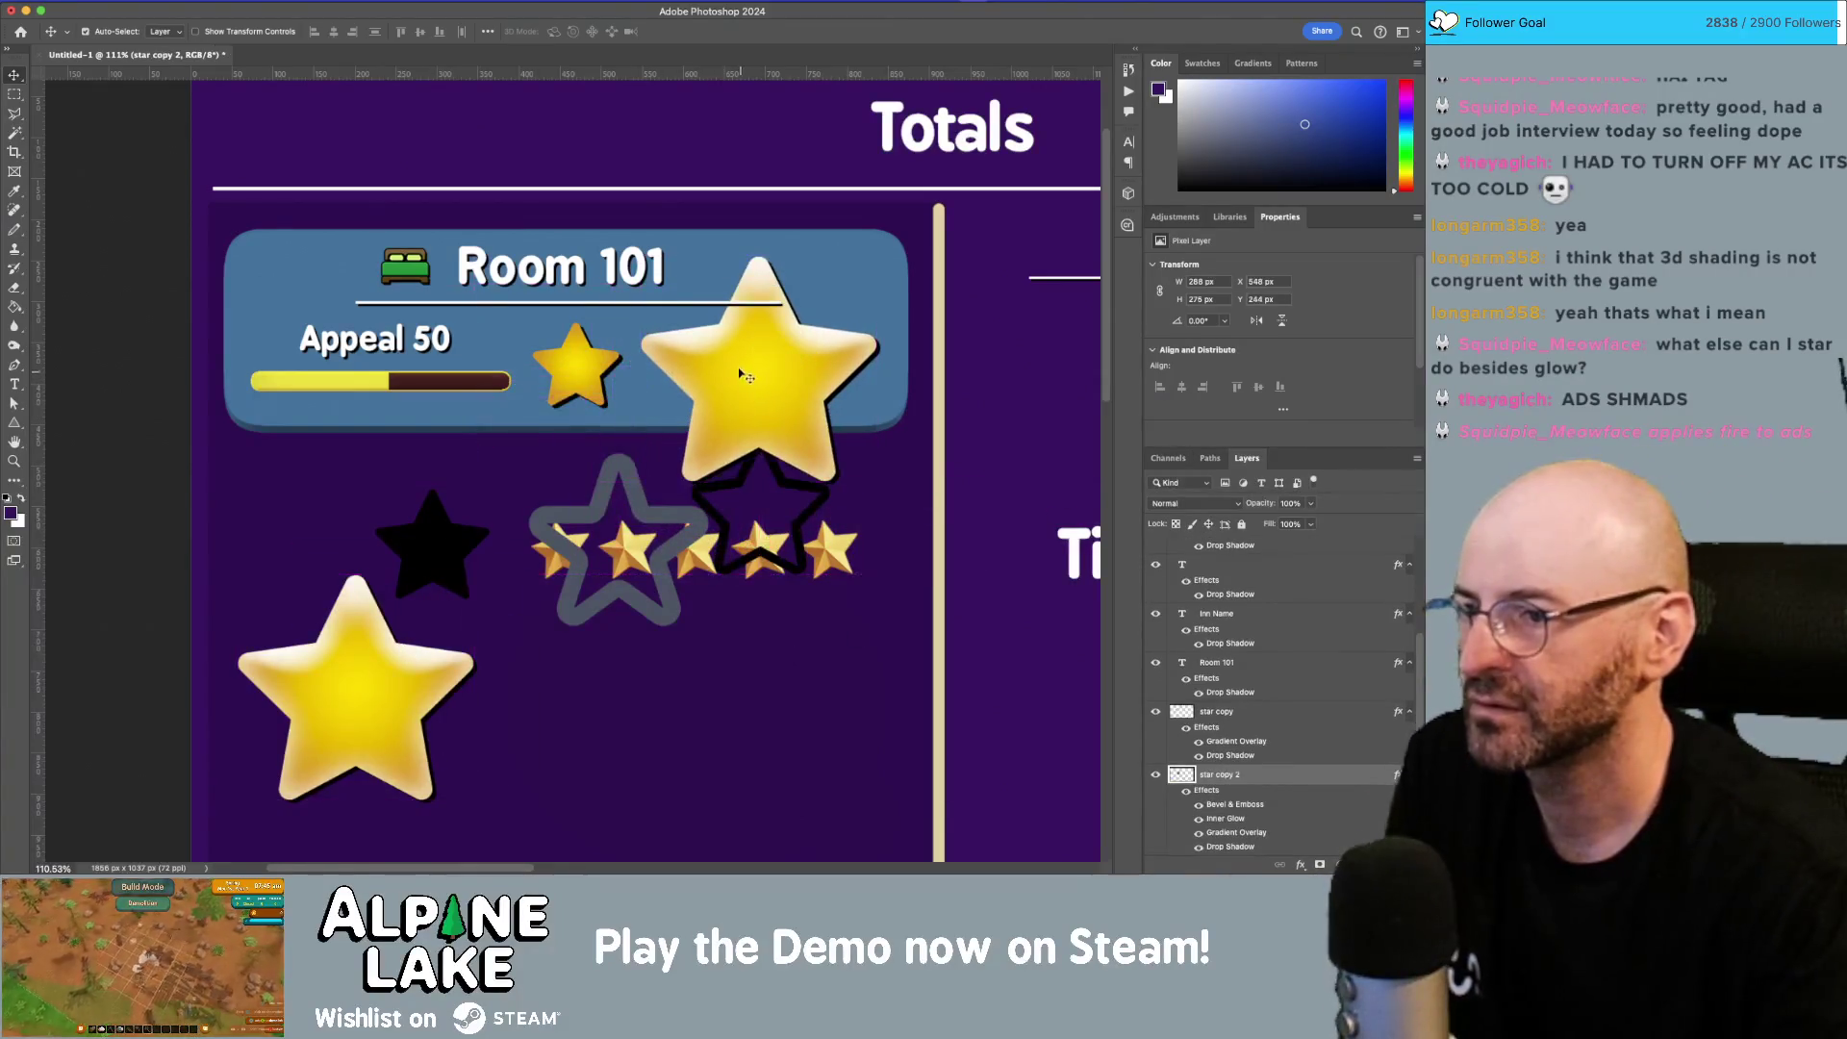
{"action": "left_click_drag", "start_coordinate": [855, 492], "coordinate": [794, 412]}
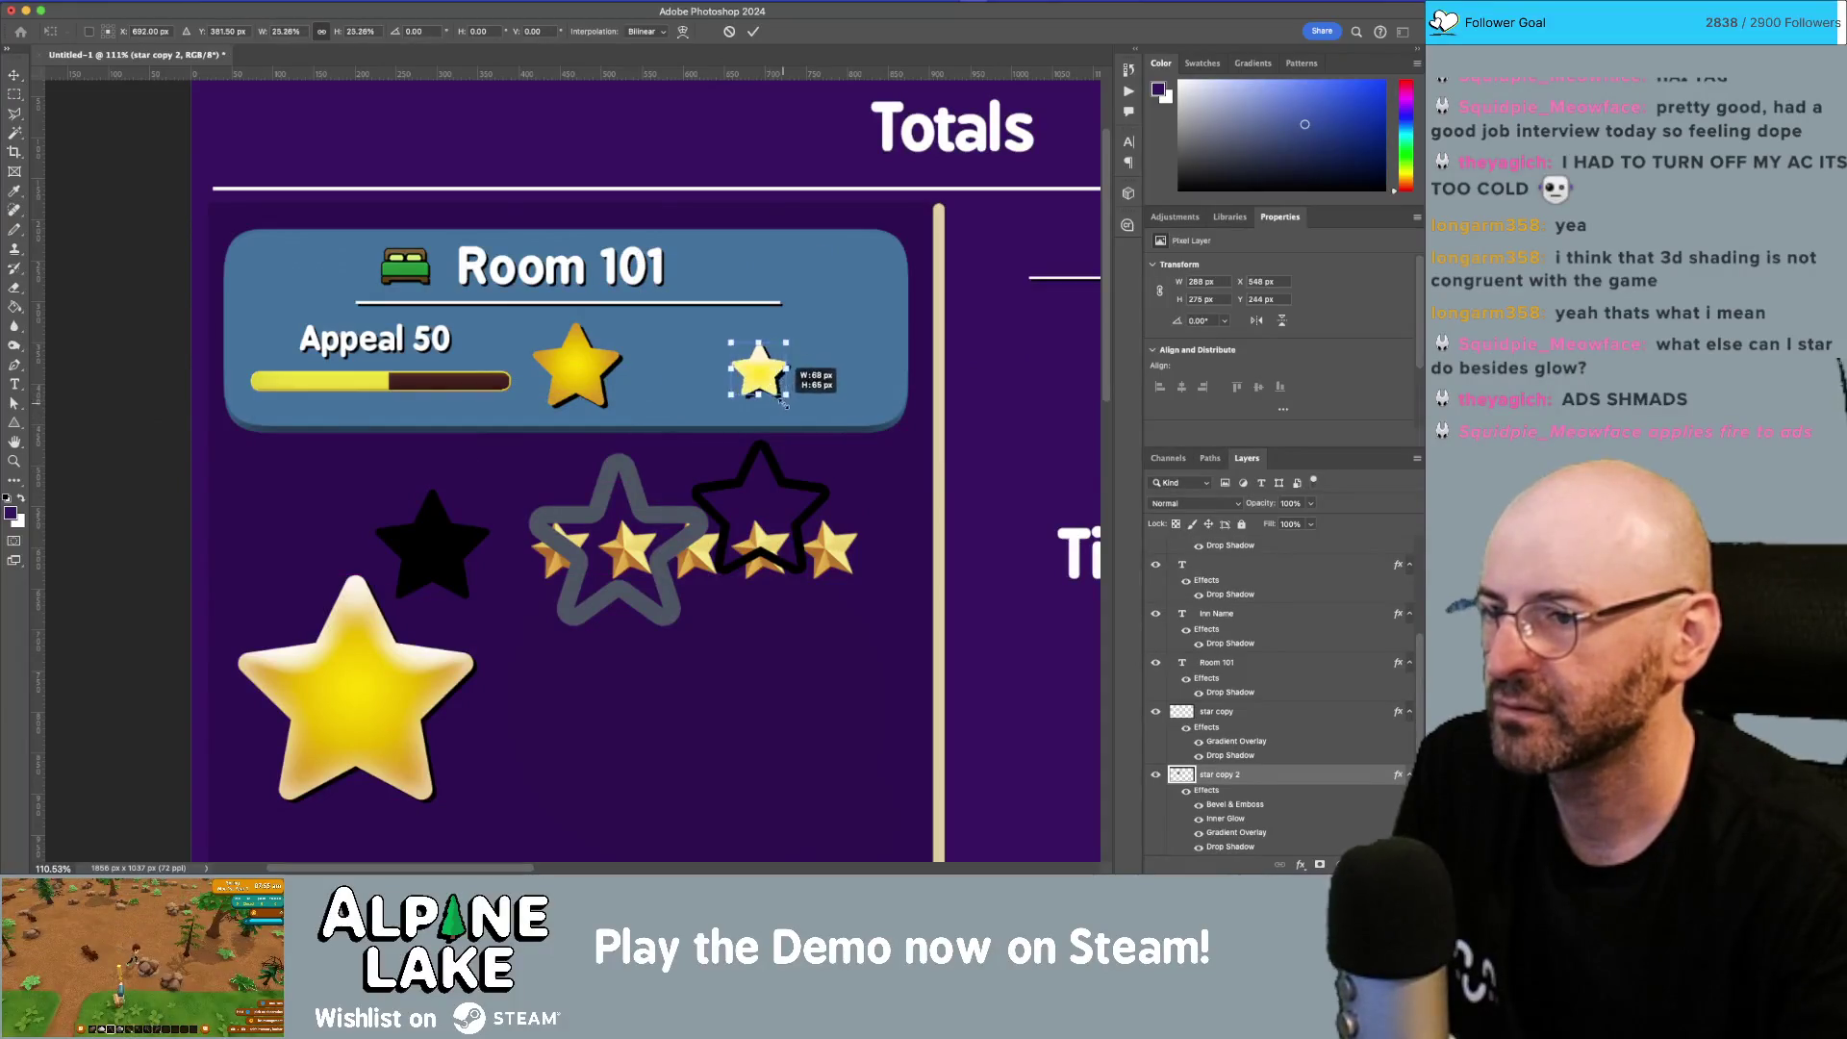
{"action": "key", "text": "Return"}
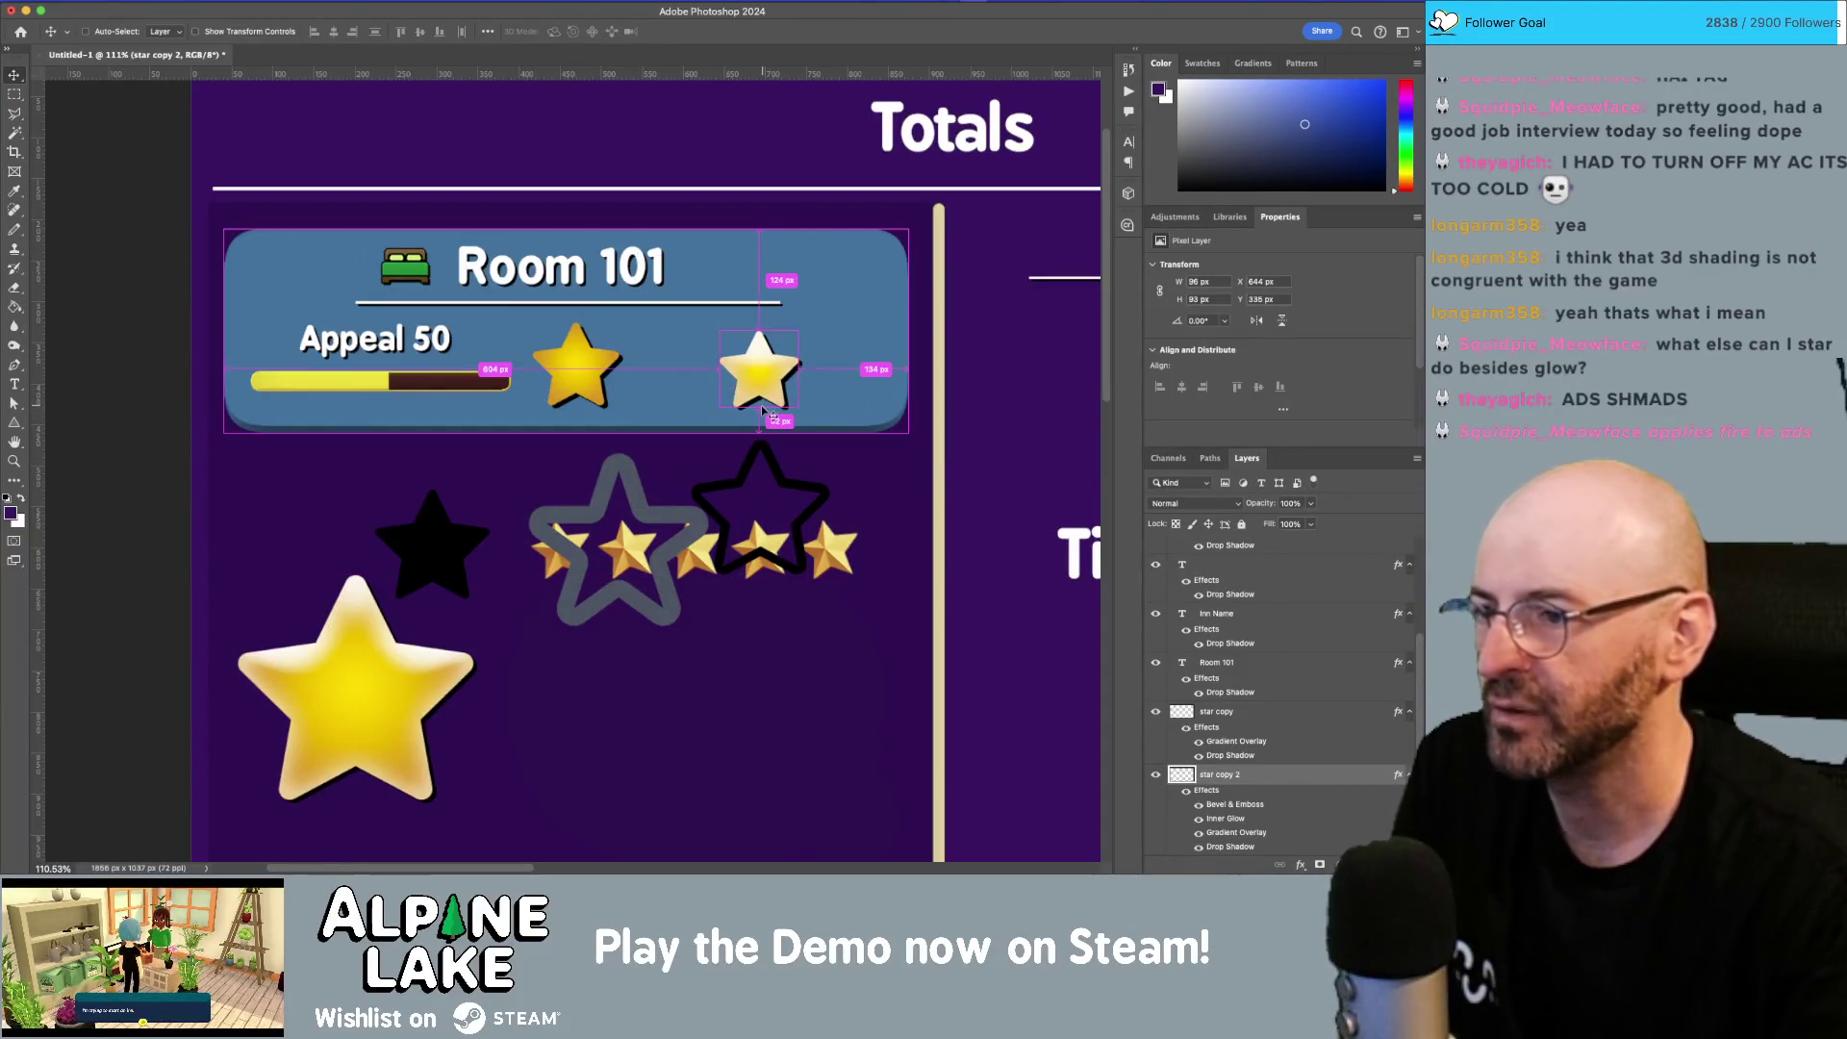
- Undo the shrink, move the large star down, and rasterize its layer style
{"action": "key", "text": "ctrl+z"}
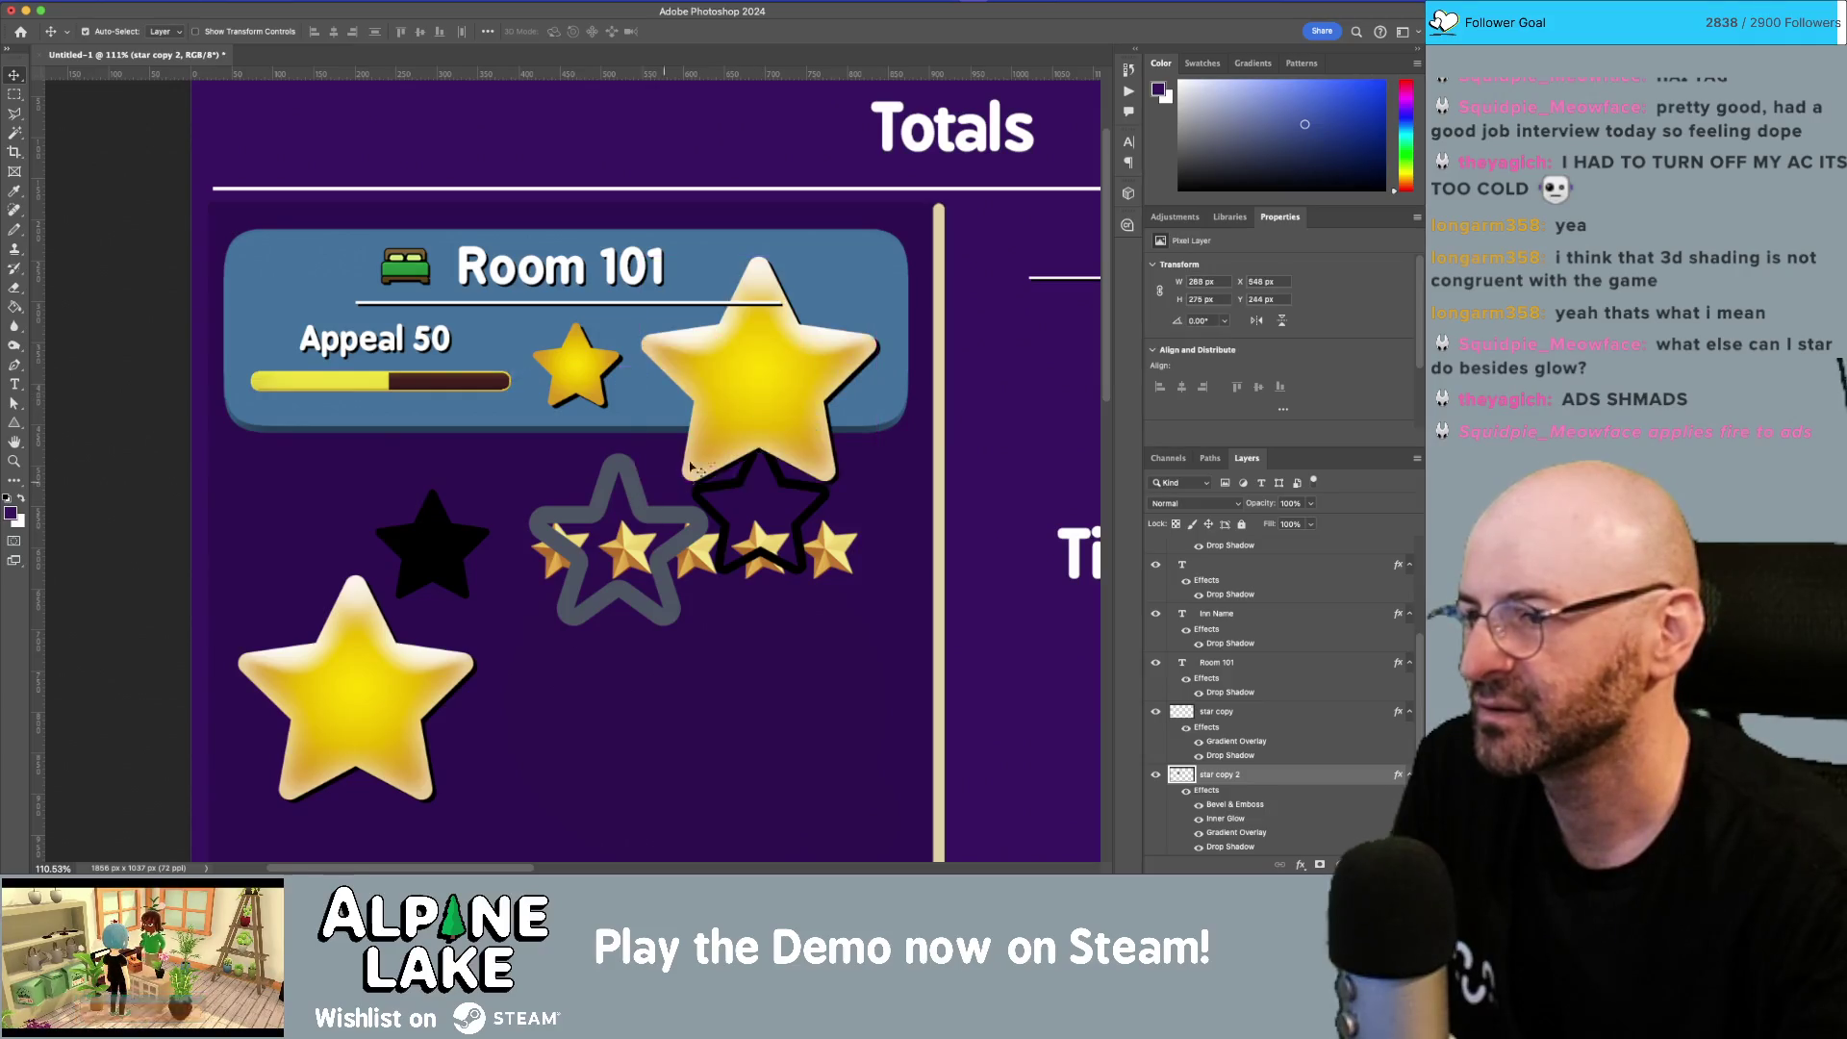
{"action": "left_click_drag", "start_coordinate": [755, 384], "coordinate": [671, 691]}
{"action": "right_click", "coordinate": [1296, 773]}
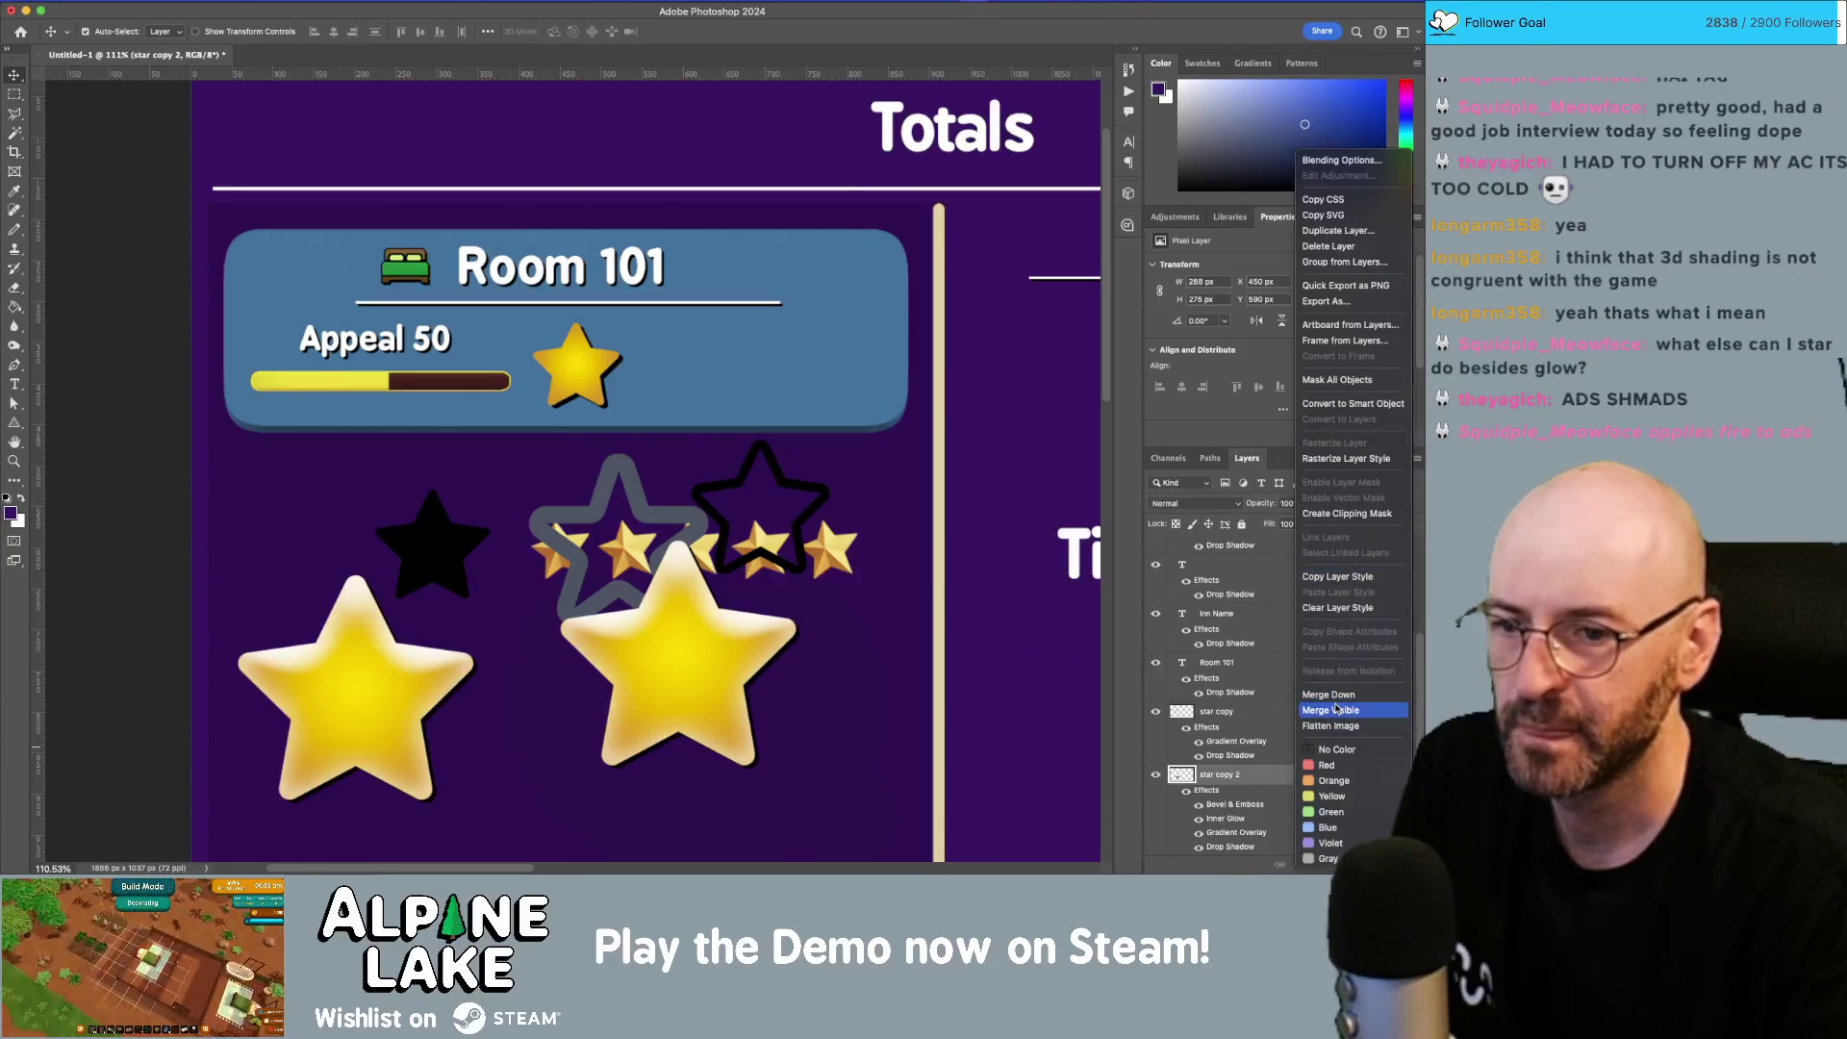
{"action": "left_click", "coordinate": [625, 706]}
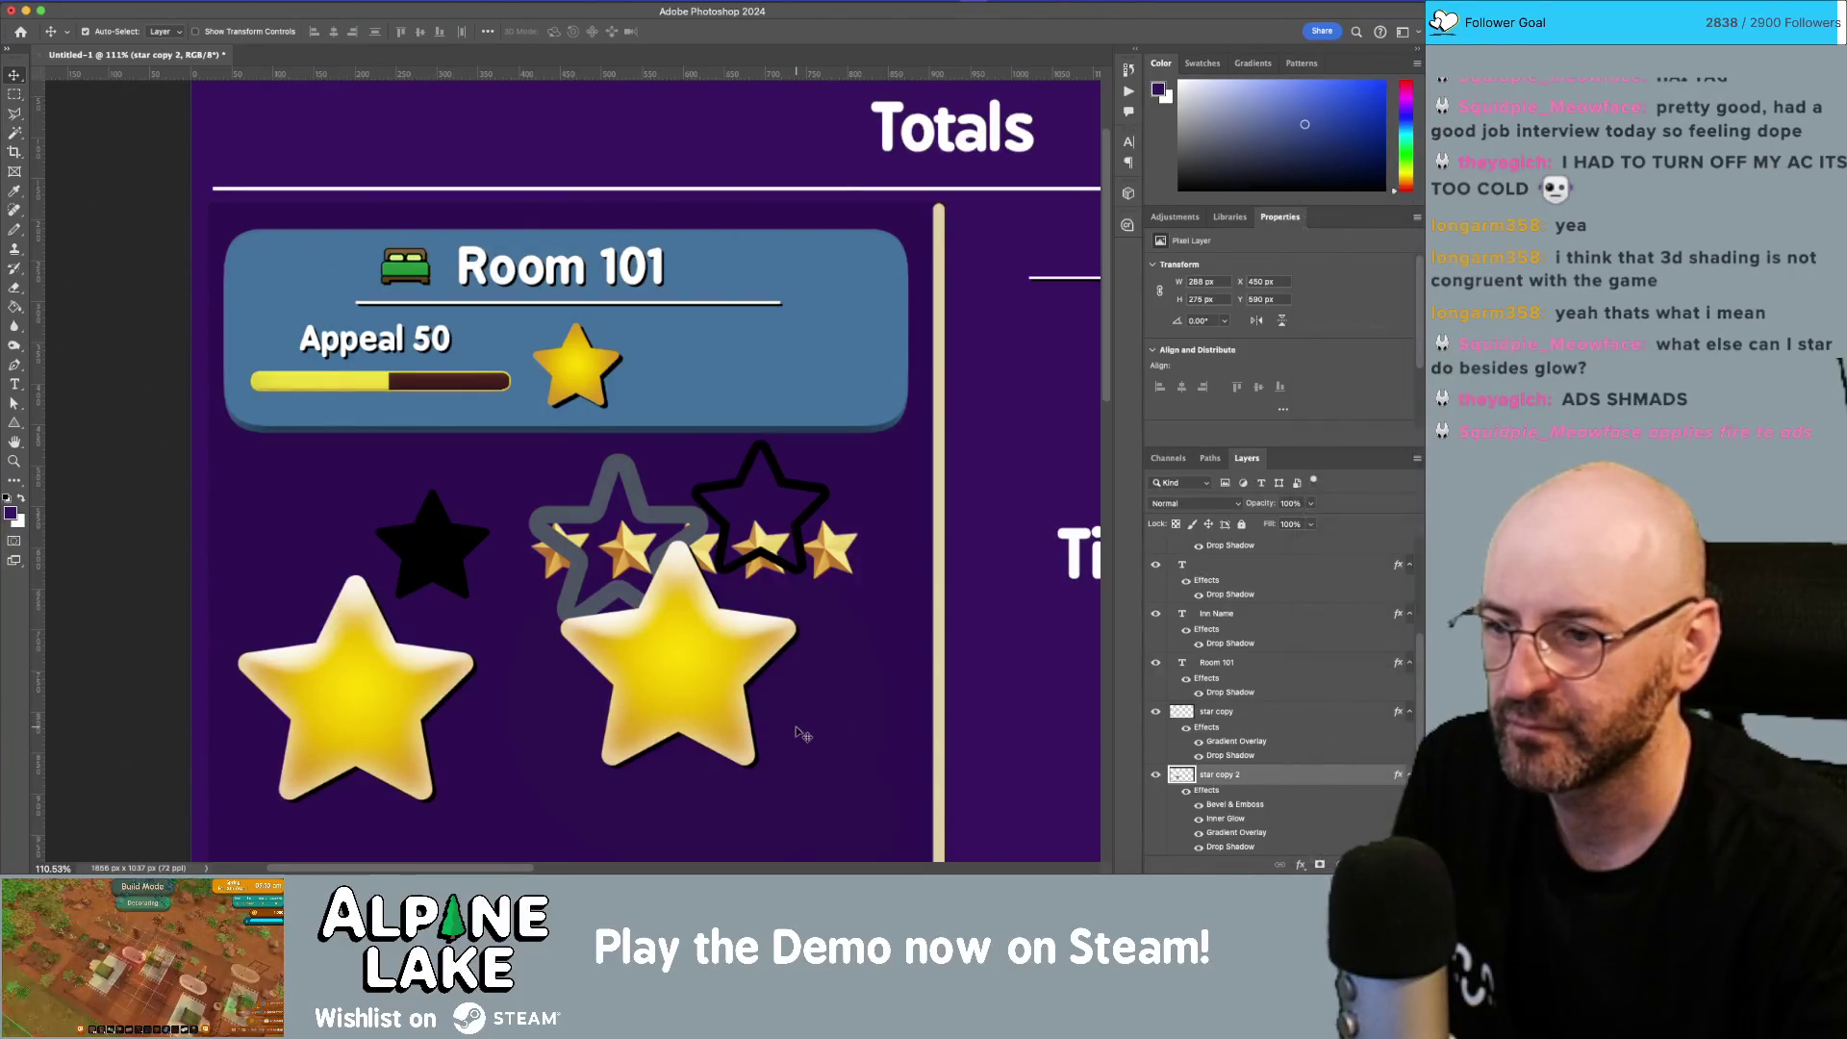
{"action": "right_click", "coordinate": [1294, 785]}
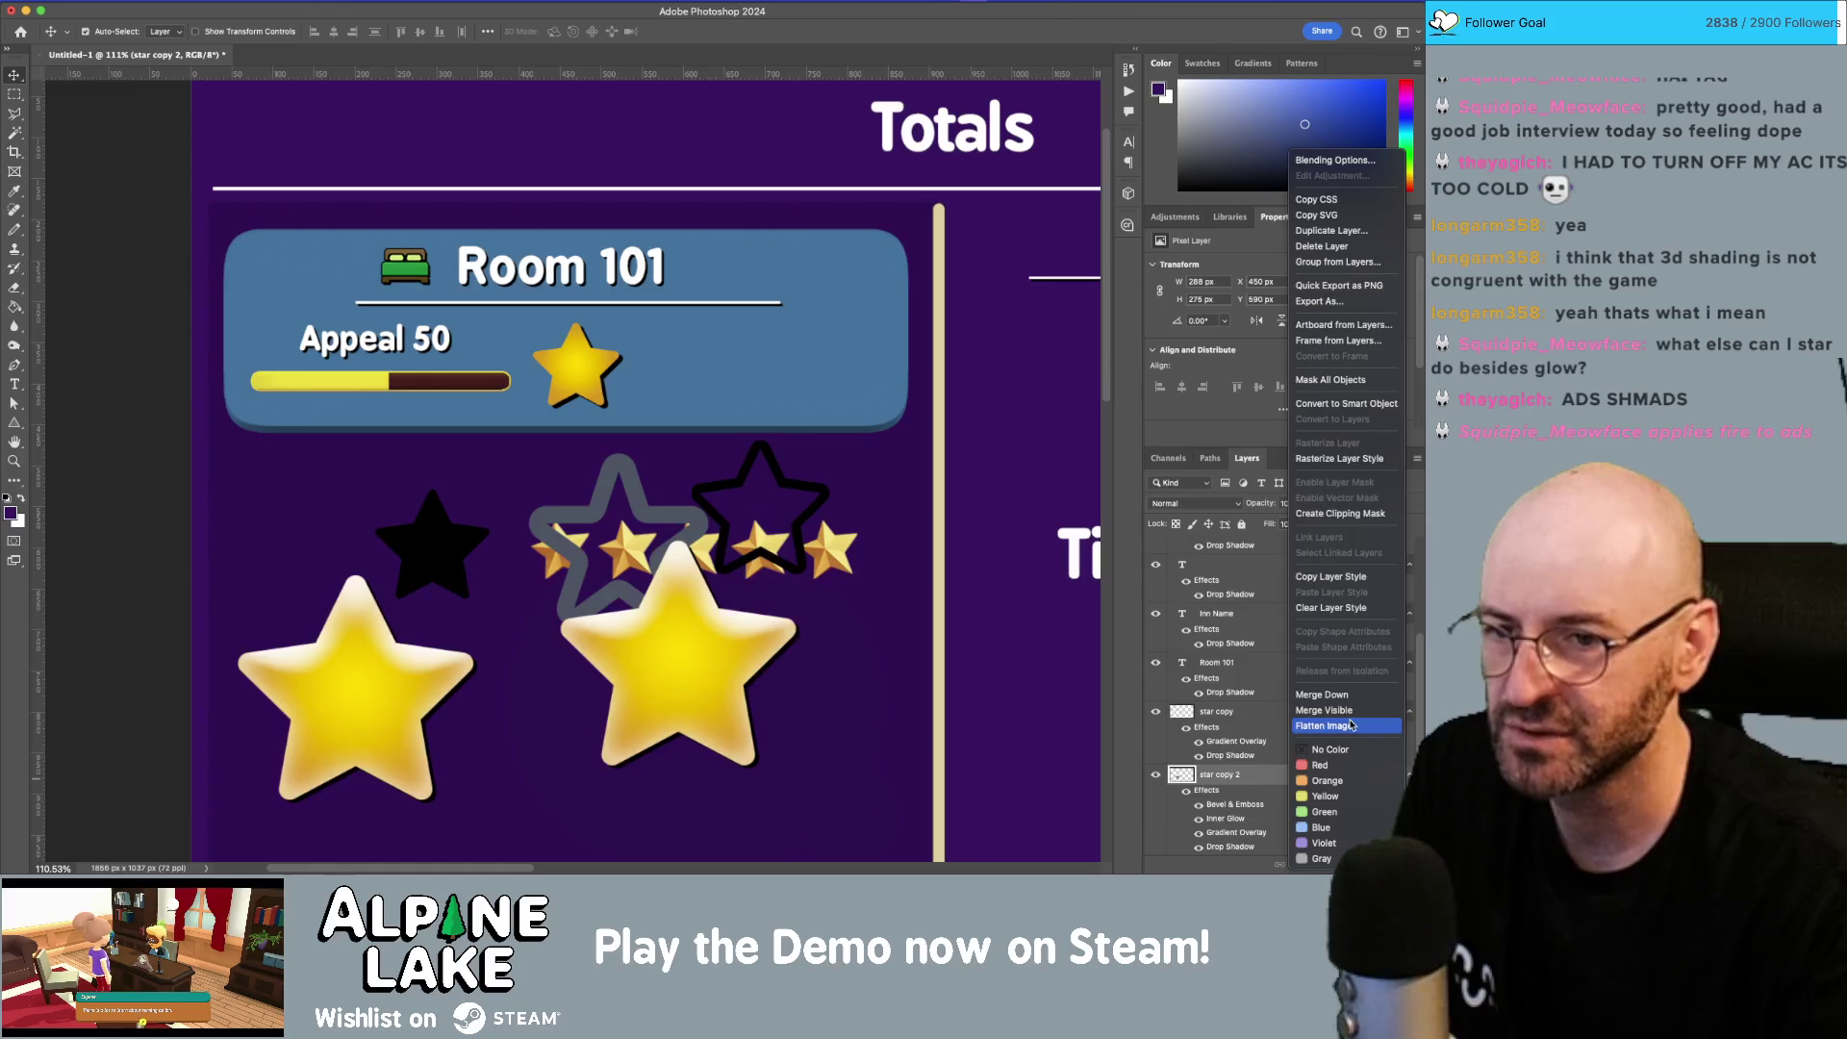
{"action": "left_click", "coordinate": [1342, 458]}
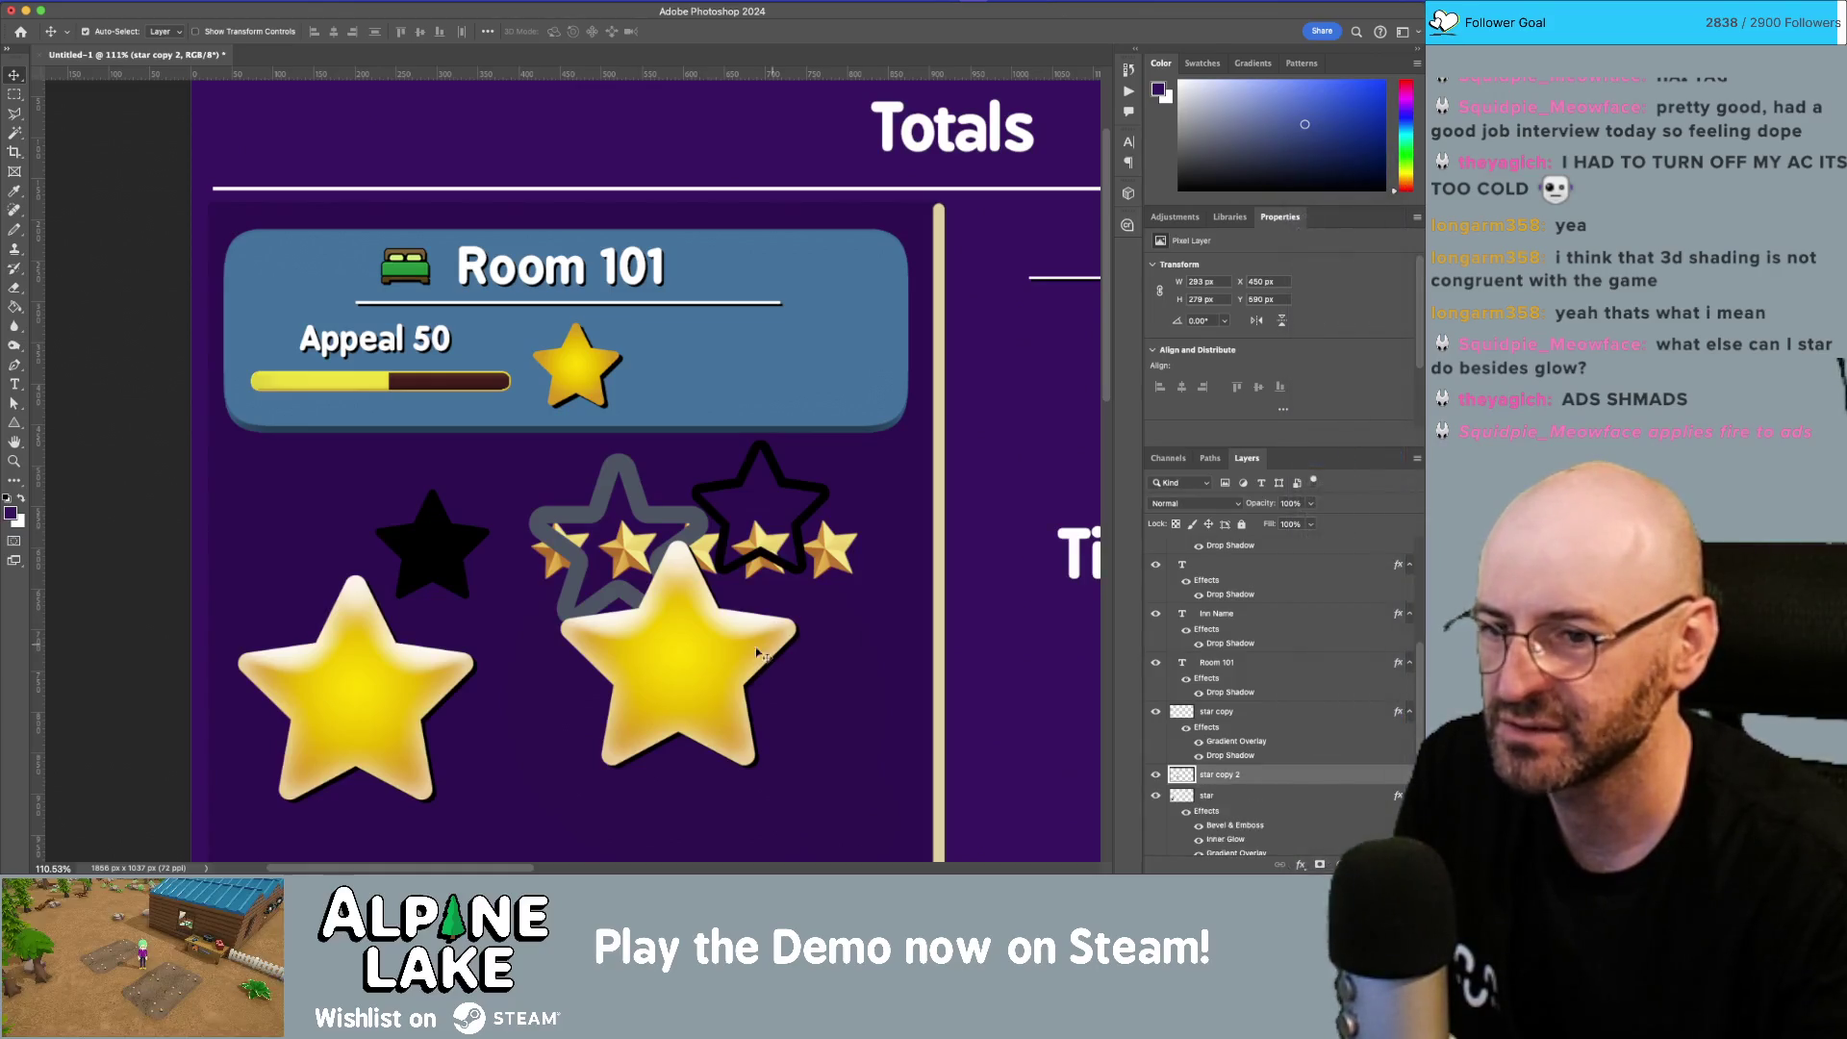
- Alt-drag a smaller copy of the rasterized star onto the Room 101 card and commit
{"action": "mouse_move", "coordinate": [742, 754]}
{"action": "left_mouse_down"}
{"action": "mouse_move", "coordinate": [784, 493]}
{"action": "mouse_move", "coordinate": [617, 365]}
{"action": "left_mouse_up"}
{"action": "key", "text": "Return"}
- Delete the old Appeal star, duplicate the small star along the row, and trash the extra large star
{"action": "left_click", "coordinate": [592, 373]}
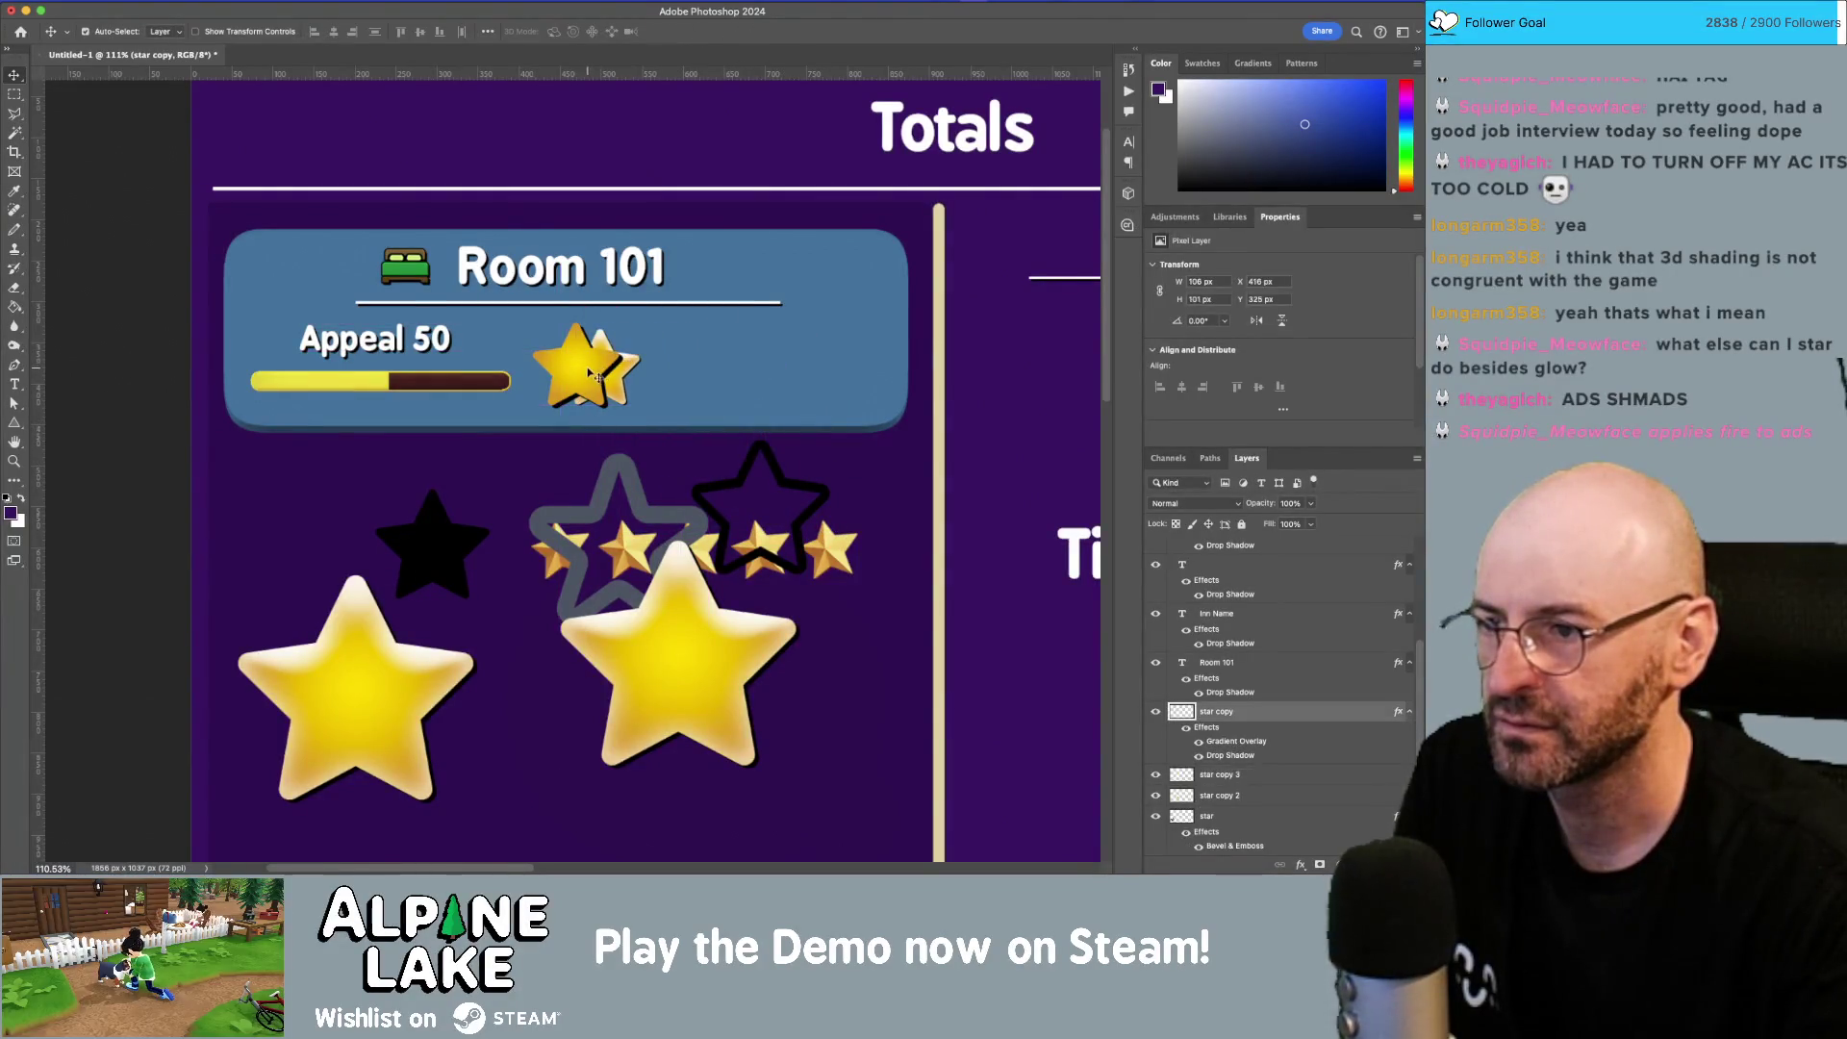
{"action": "key", "text": "Delete"}
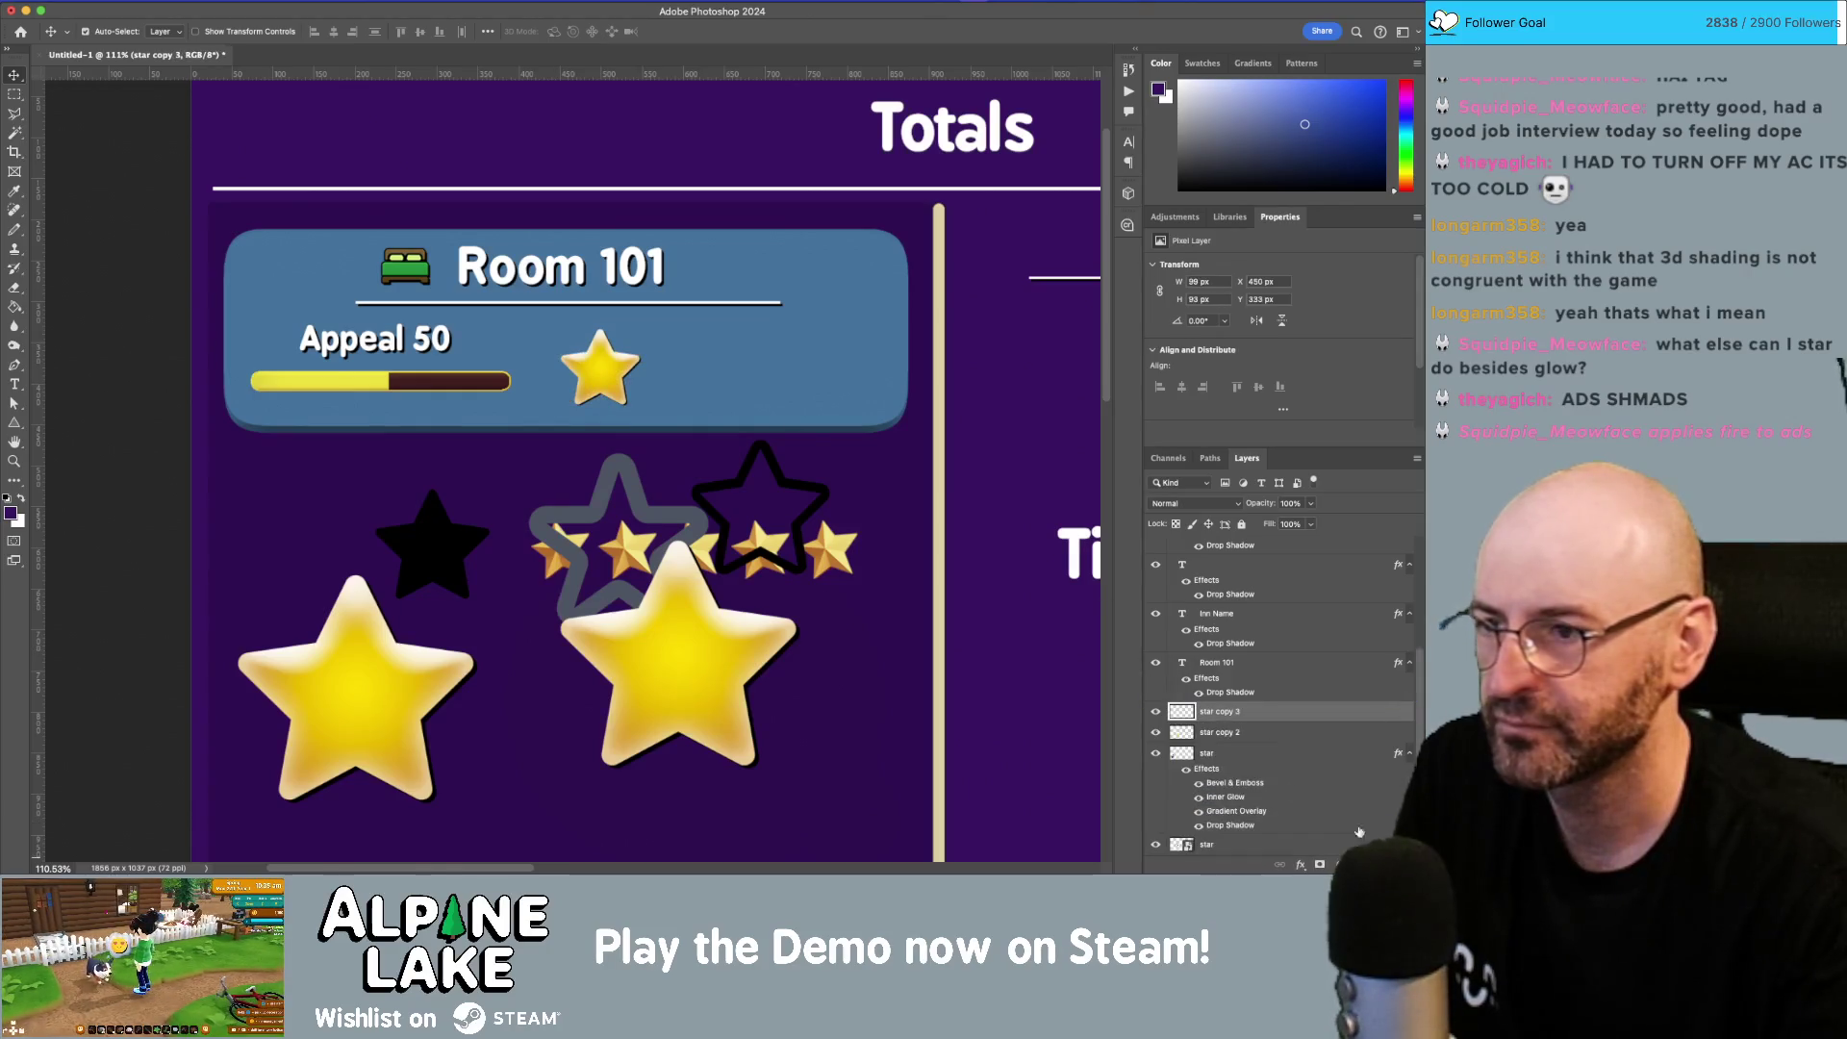
{"action": "left_click_drag", "start_coordinate": [600, 378], "coordinate": [769, 361], "text": "alt"}
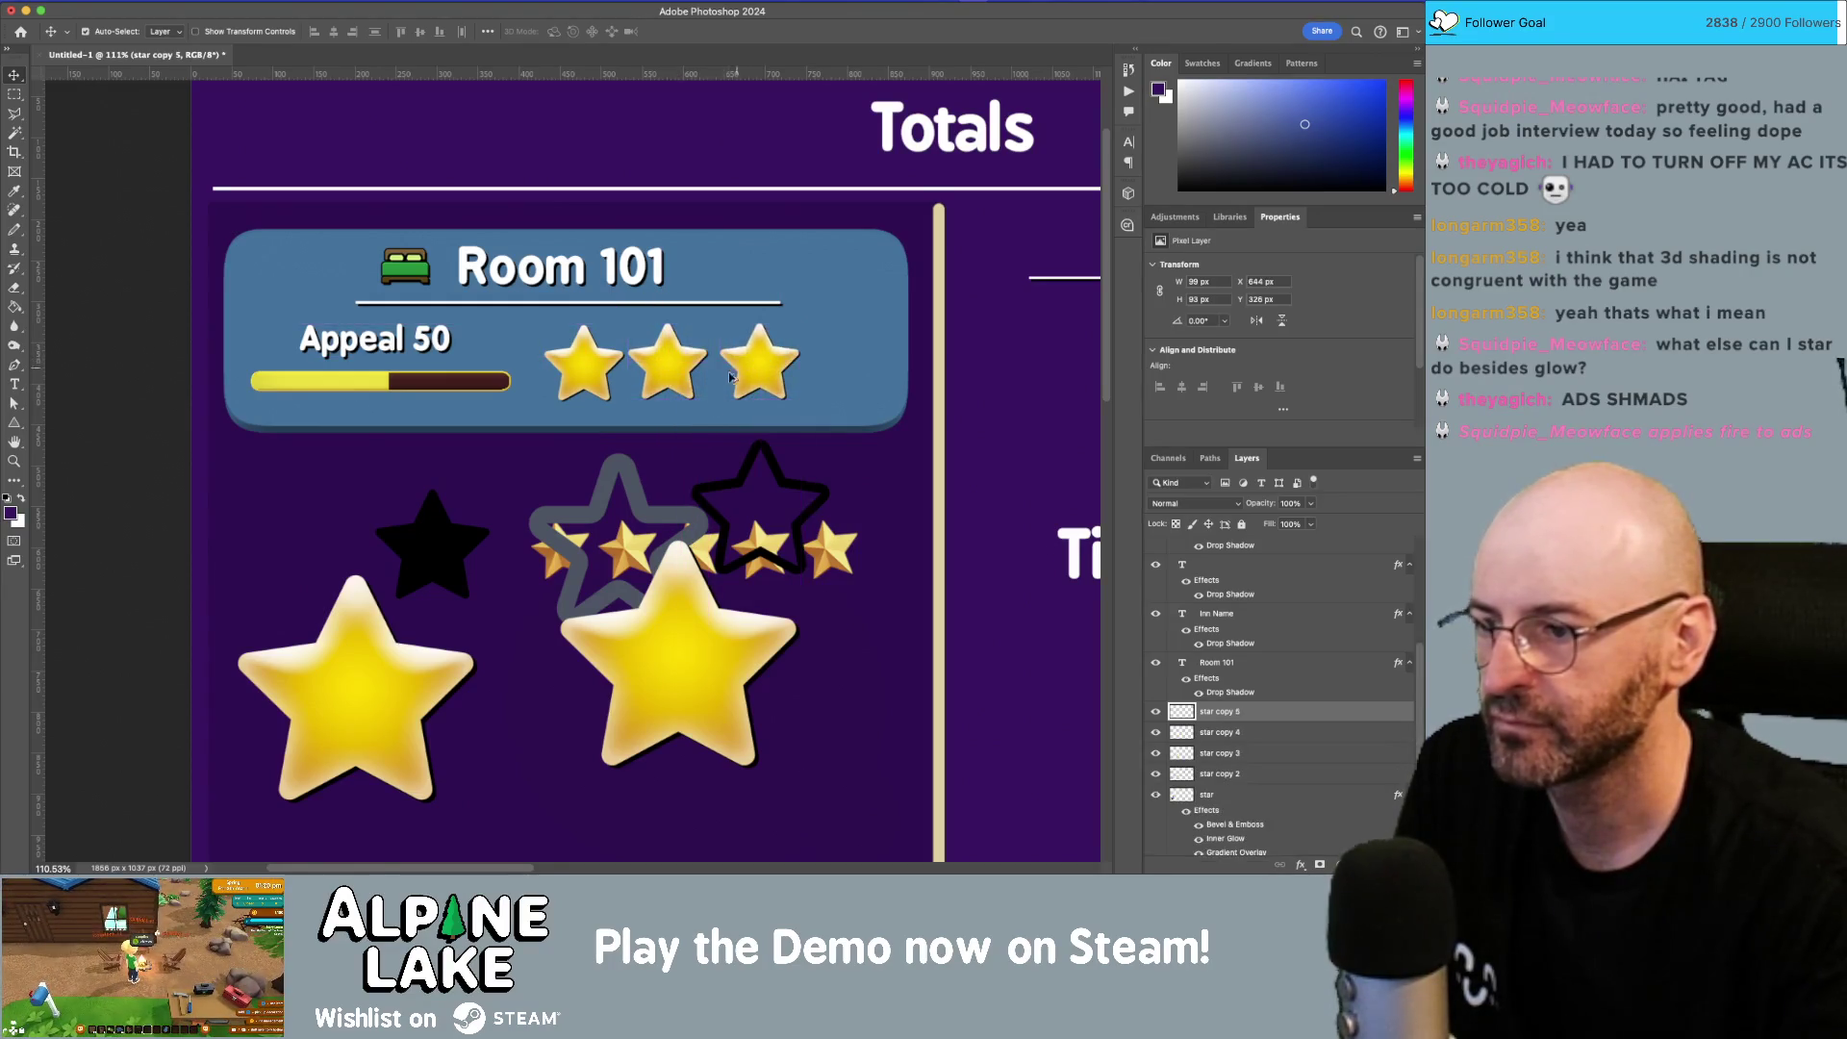
{"action": "left_click_drag", "start_coordinate": [674, 661], "coordinate": [623, 700]}
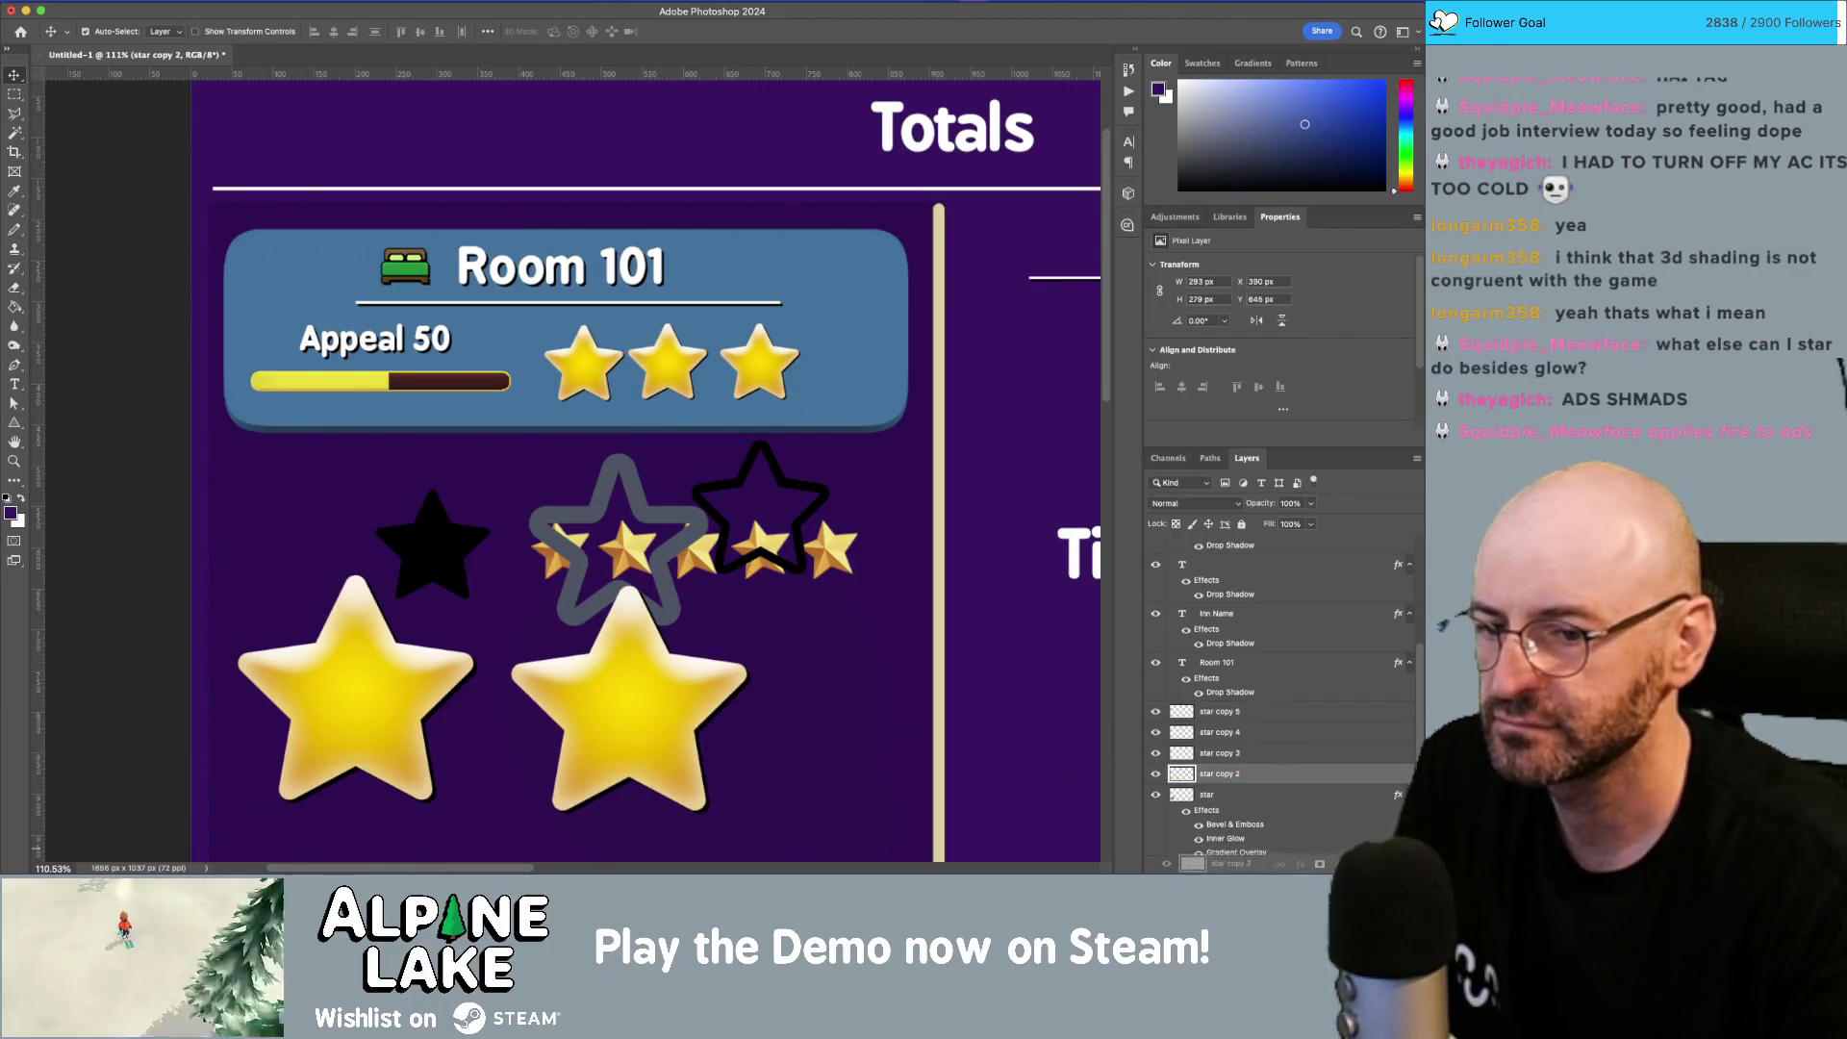
{"action": "left_click_drag", "start_coordinate": [1370, 832], "coordinate": [1318, 863]}
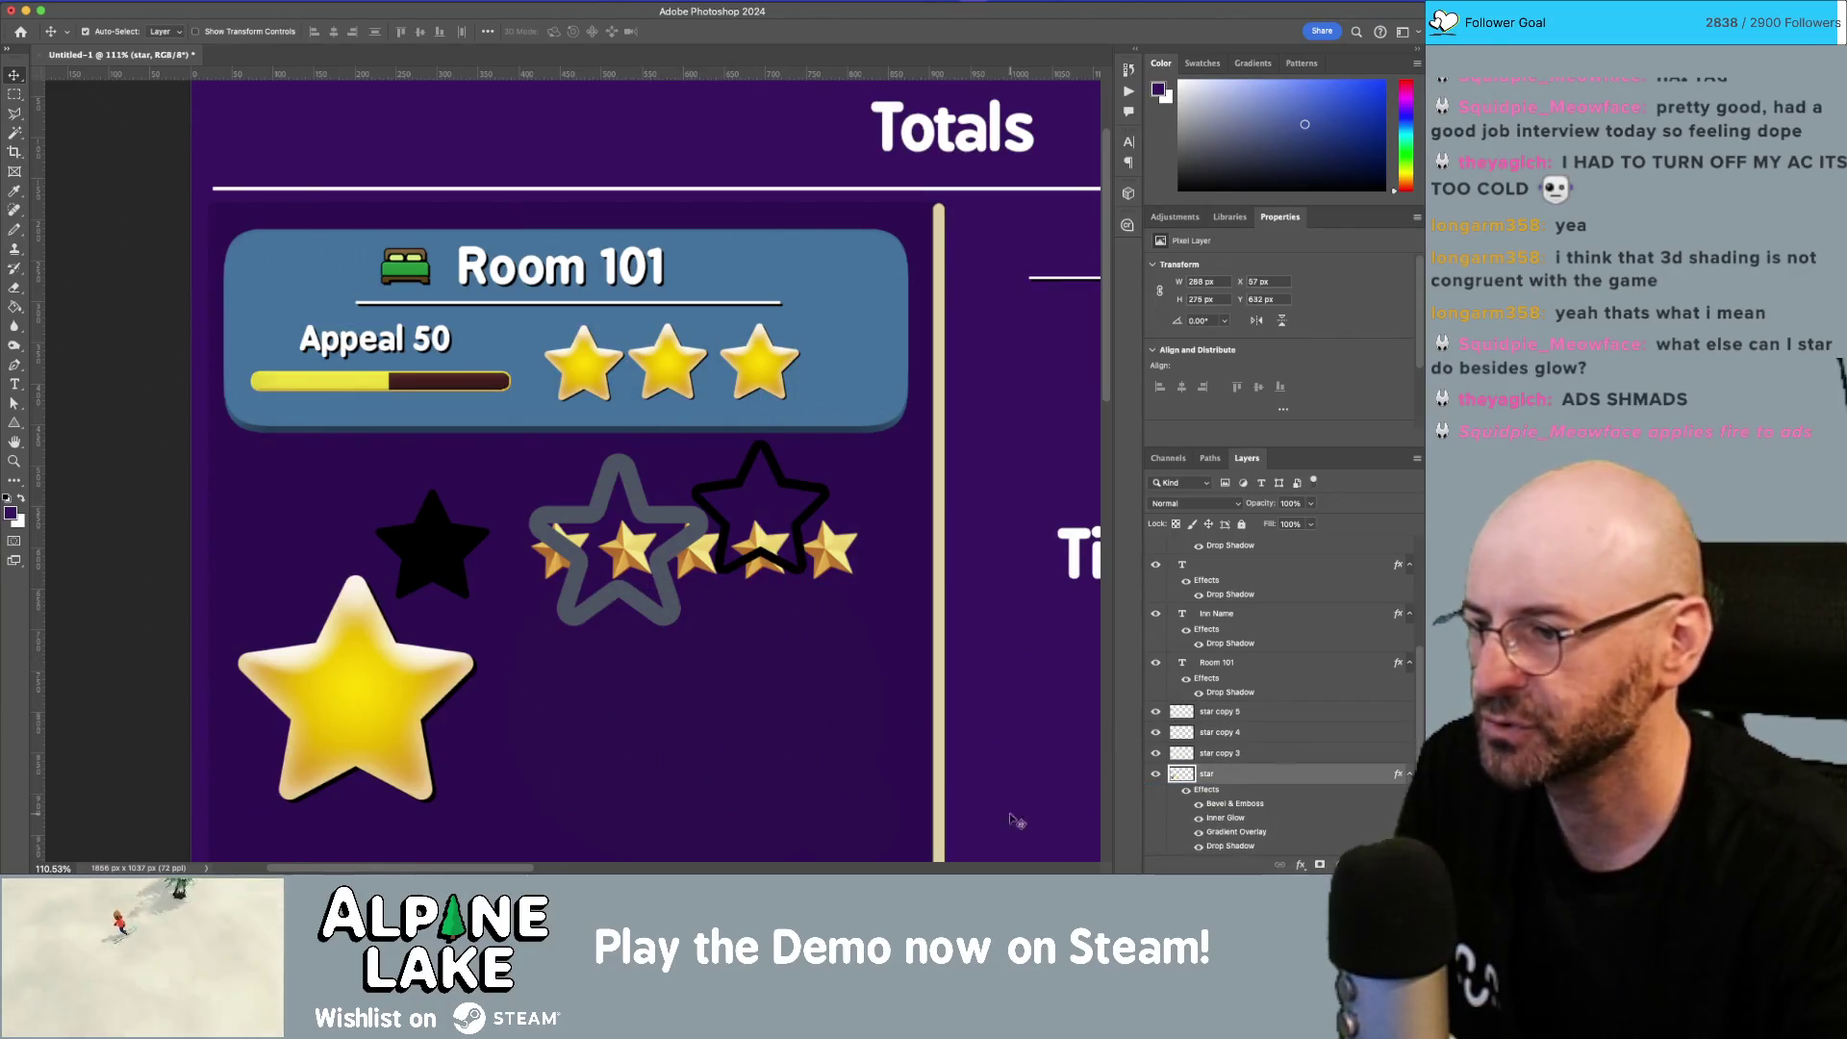
- Add a Stroke layer style to the large star and thicken its black outline
{"action": "double_click", "coordinate": [1289, 780]}
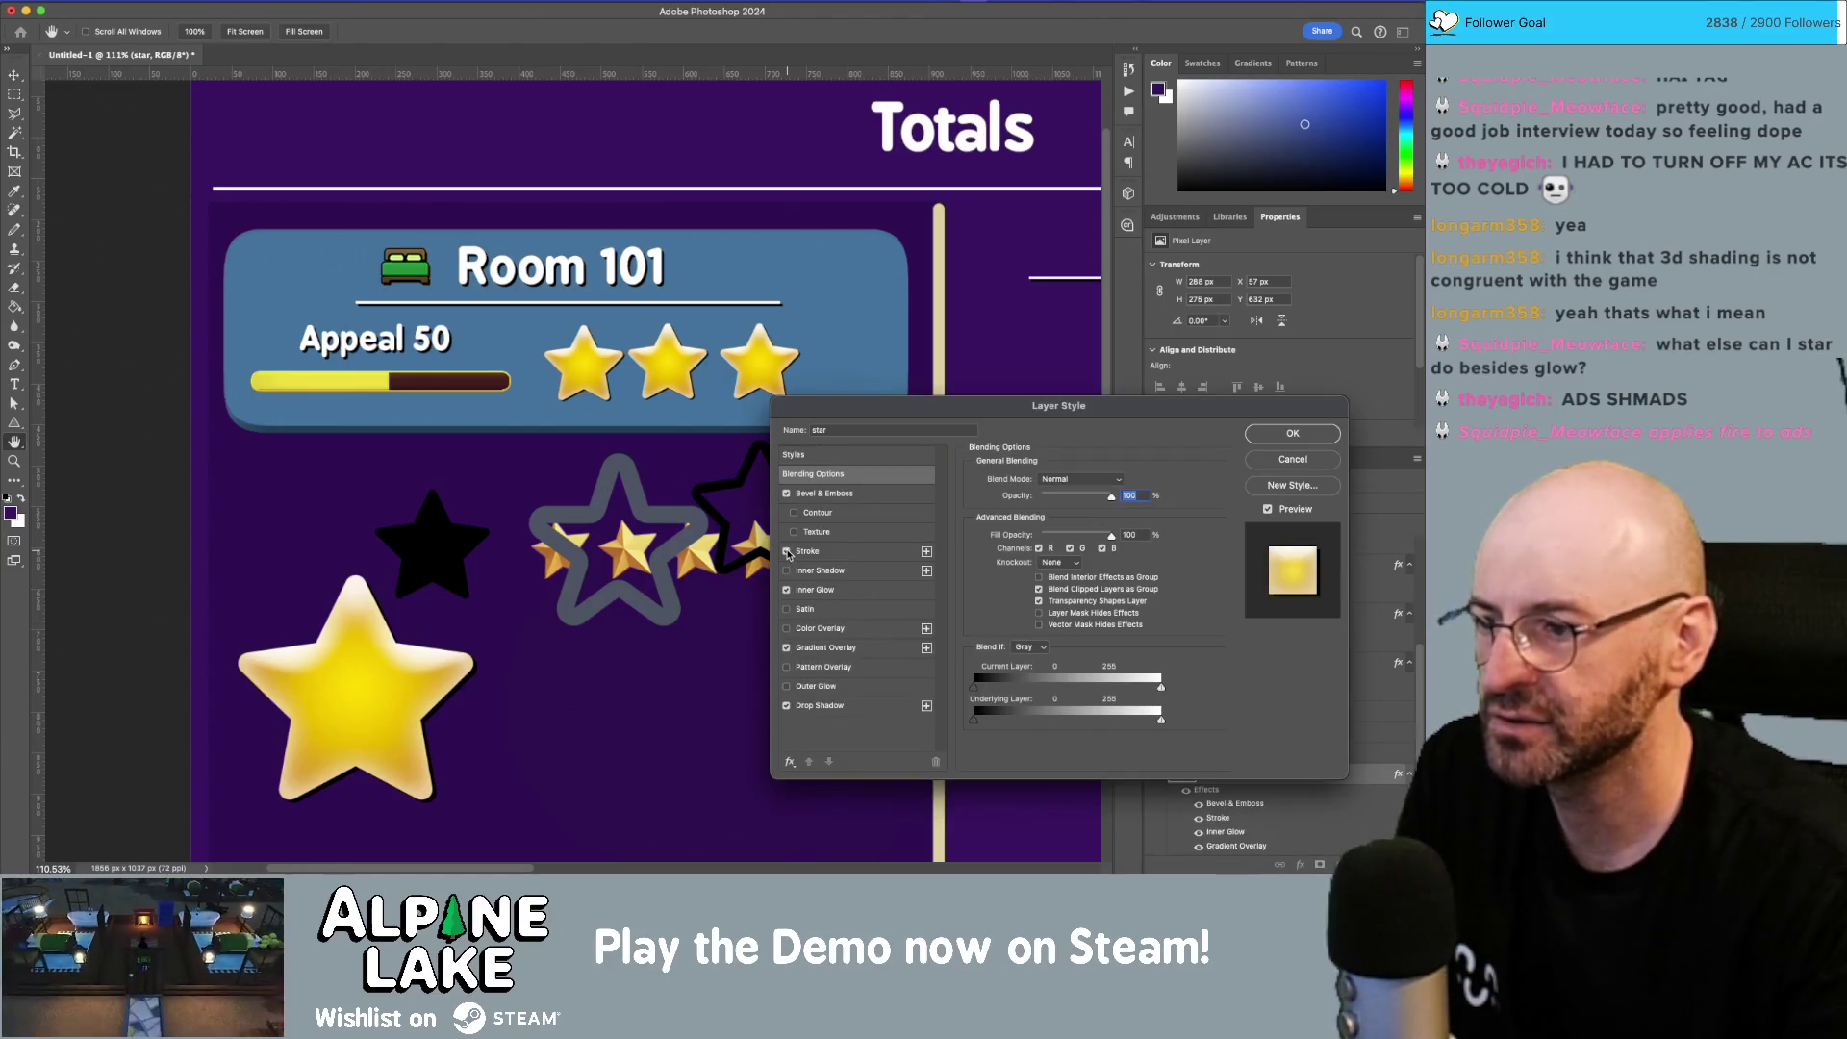
{"action": "left_click", "coordinate": [847, 555]}
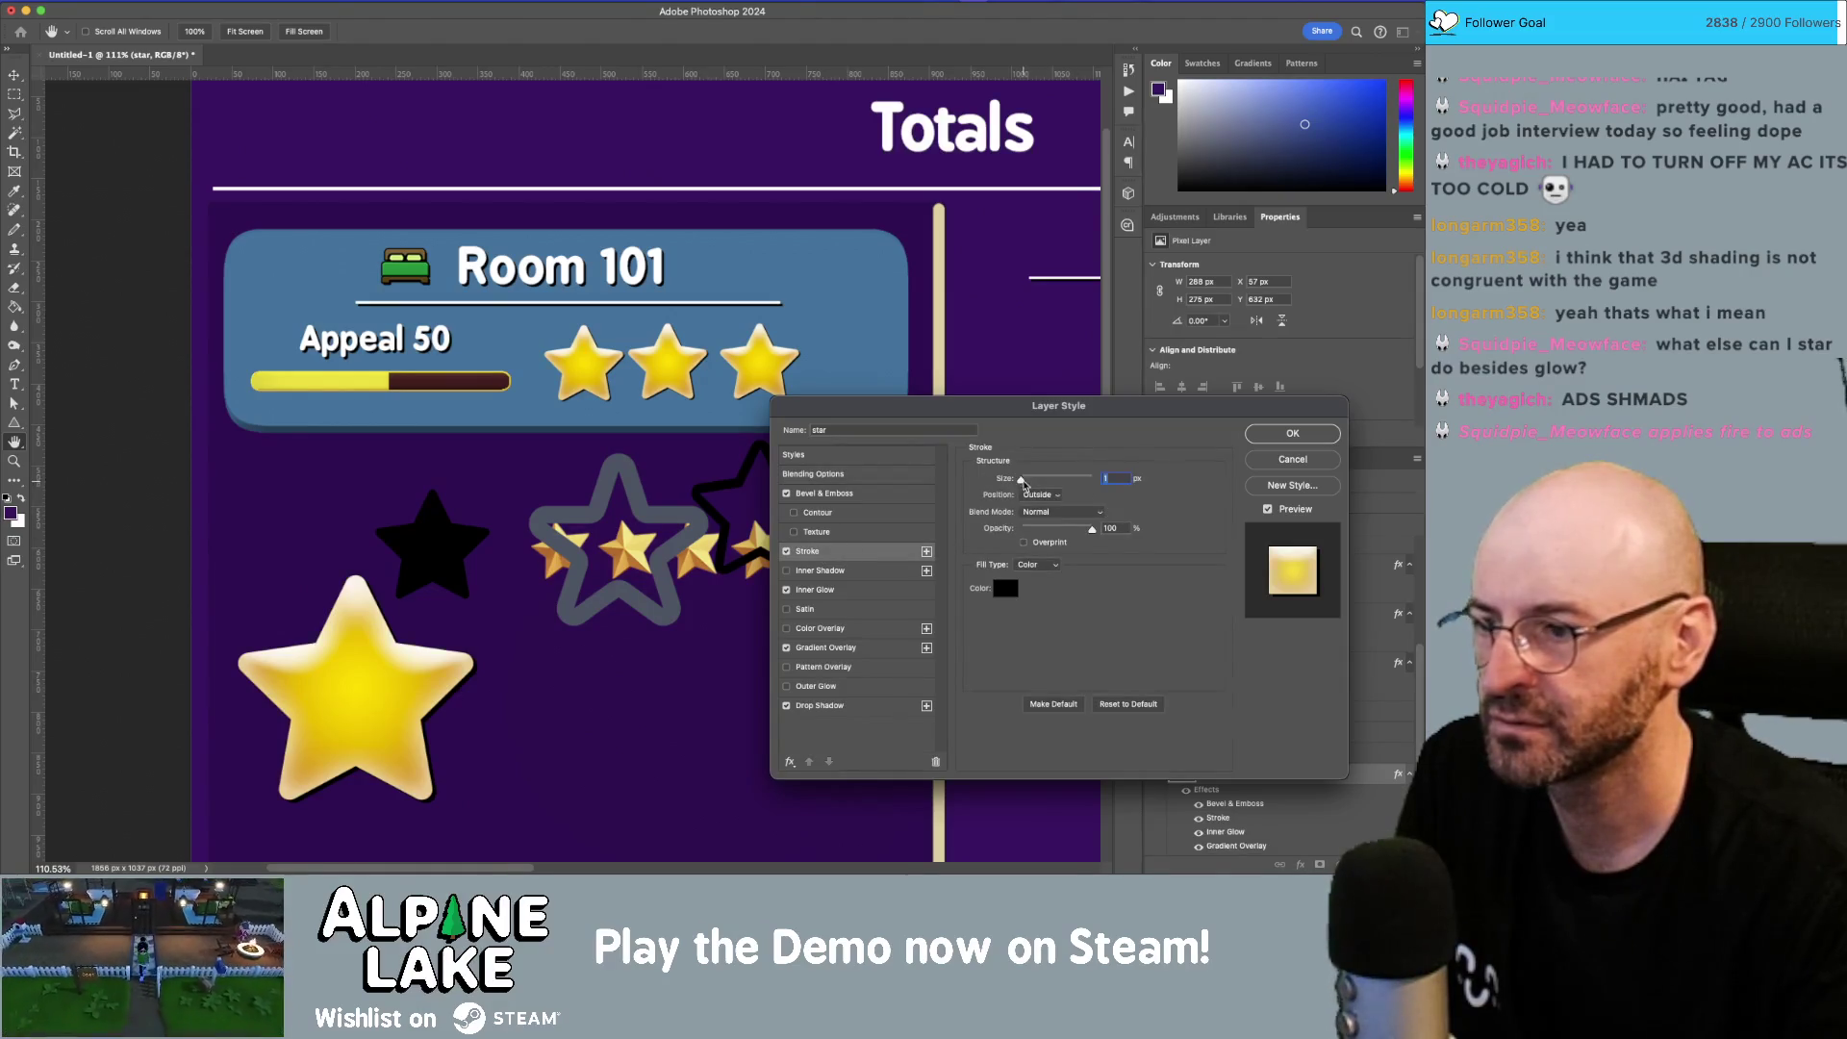
{"action": "left_click_drag", "start_coordinate": [1022, 480], "coordinate": [1027, 480]}
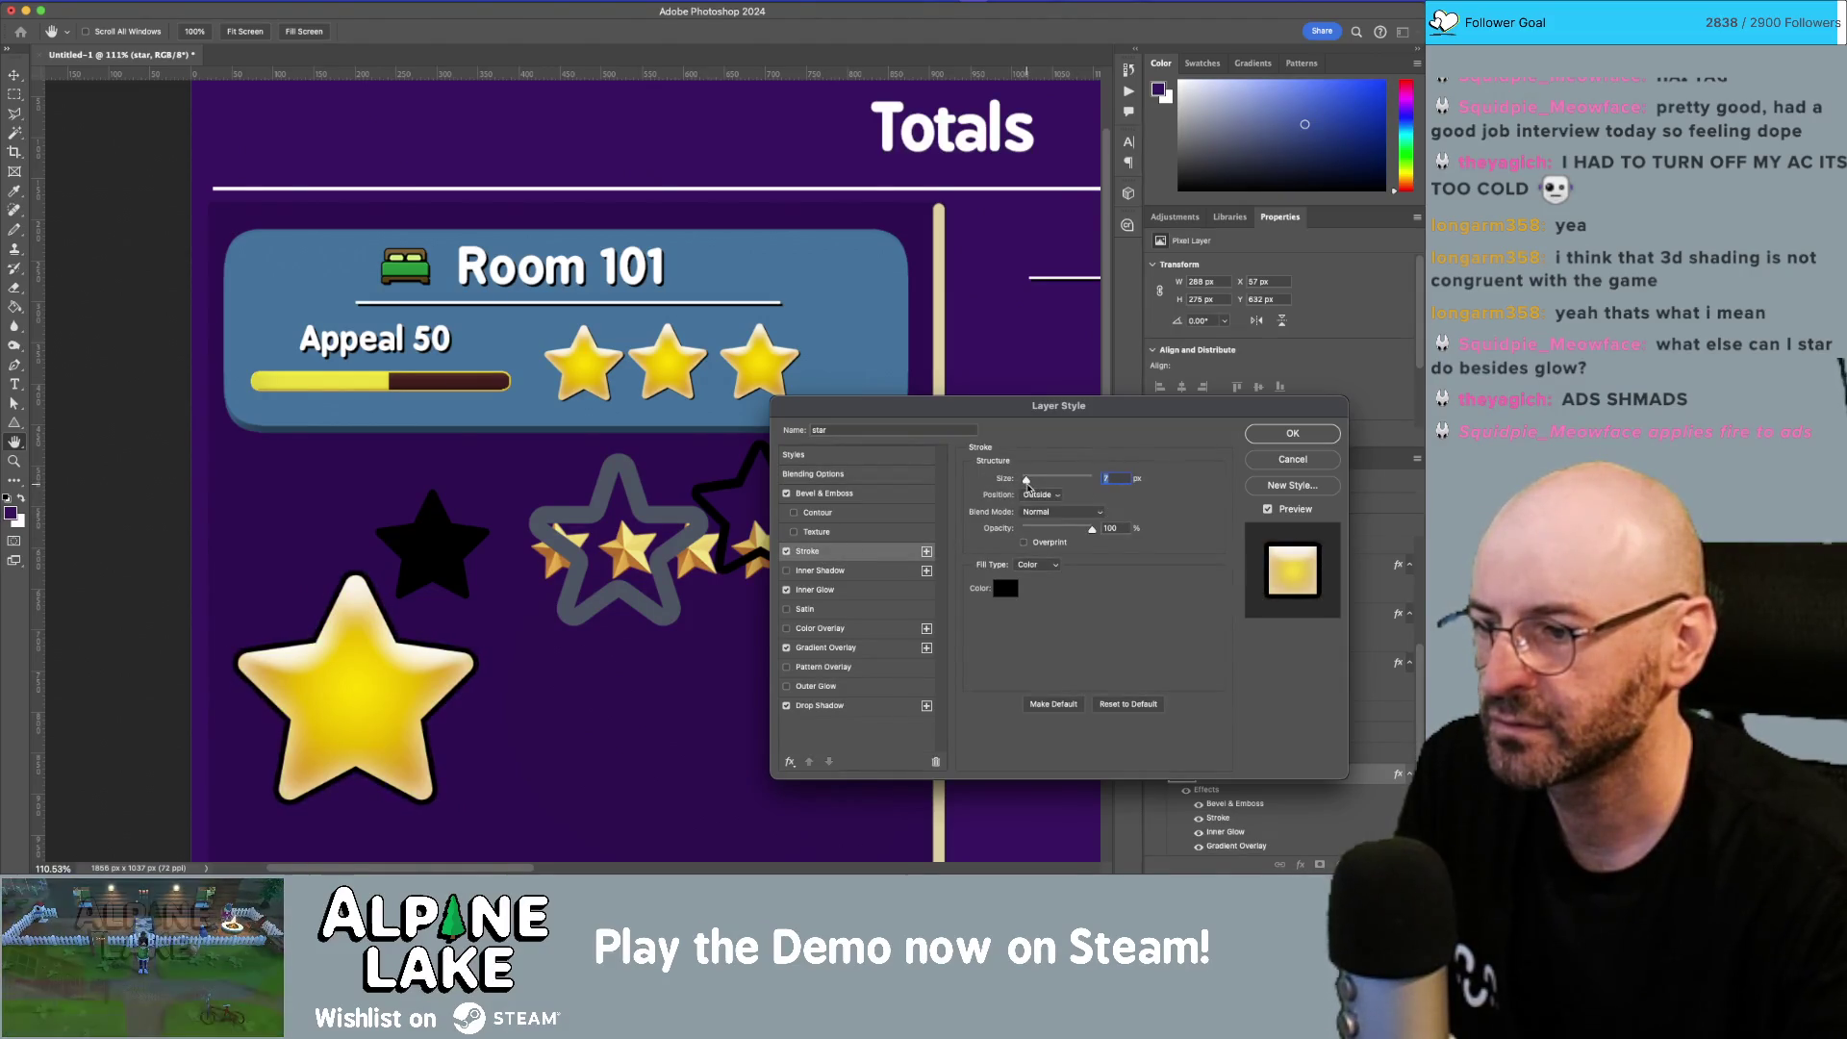
{"action": "left_click", "coordinate": [1280, 436]}
- Alt-drag a copy of the outlined star to the right and rasterize its layer style
{"action": "left_click_drag", "start_coordinate": [368, 694], "coordinate": [702, 716]}
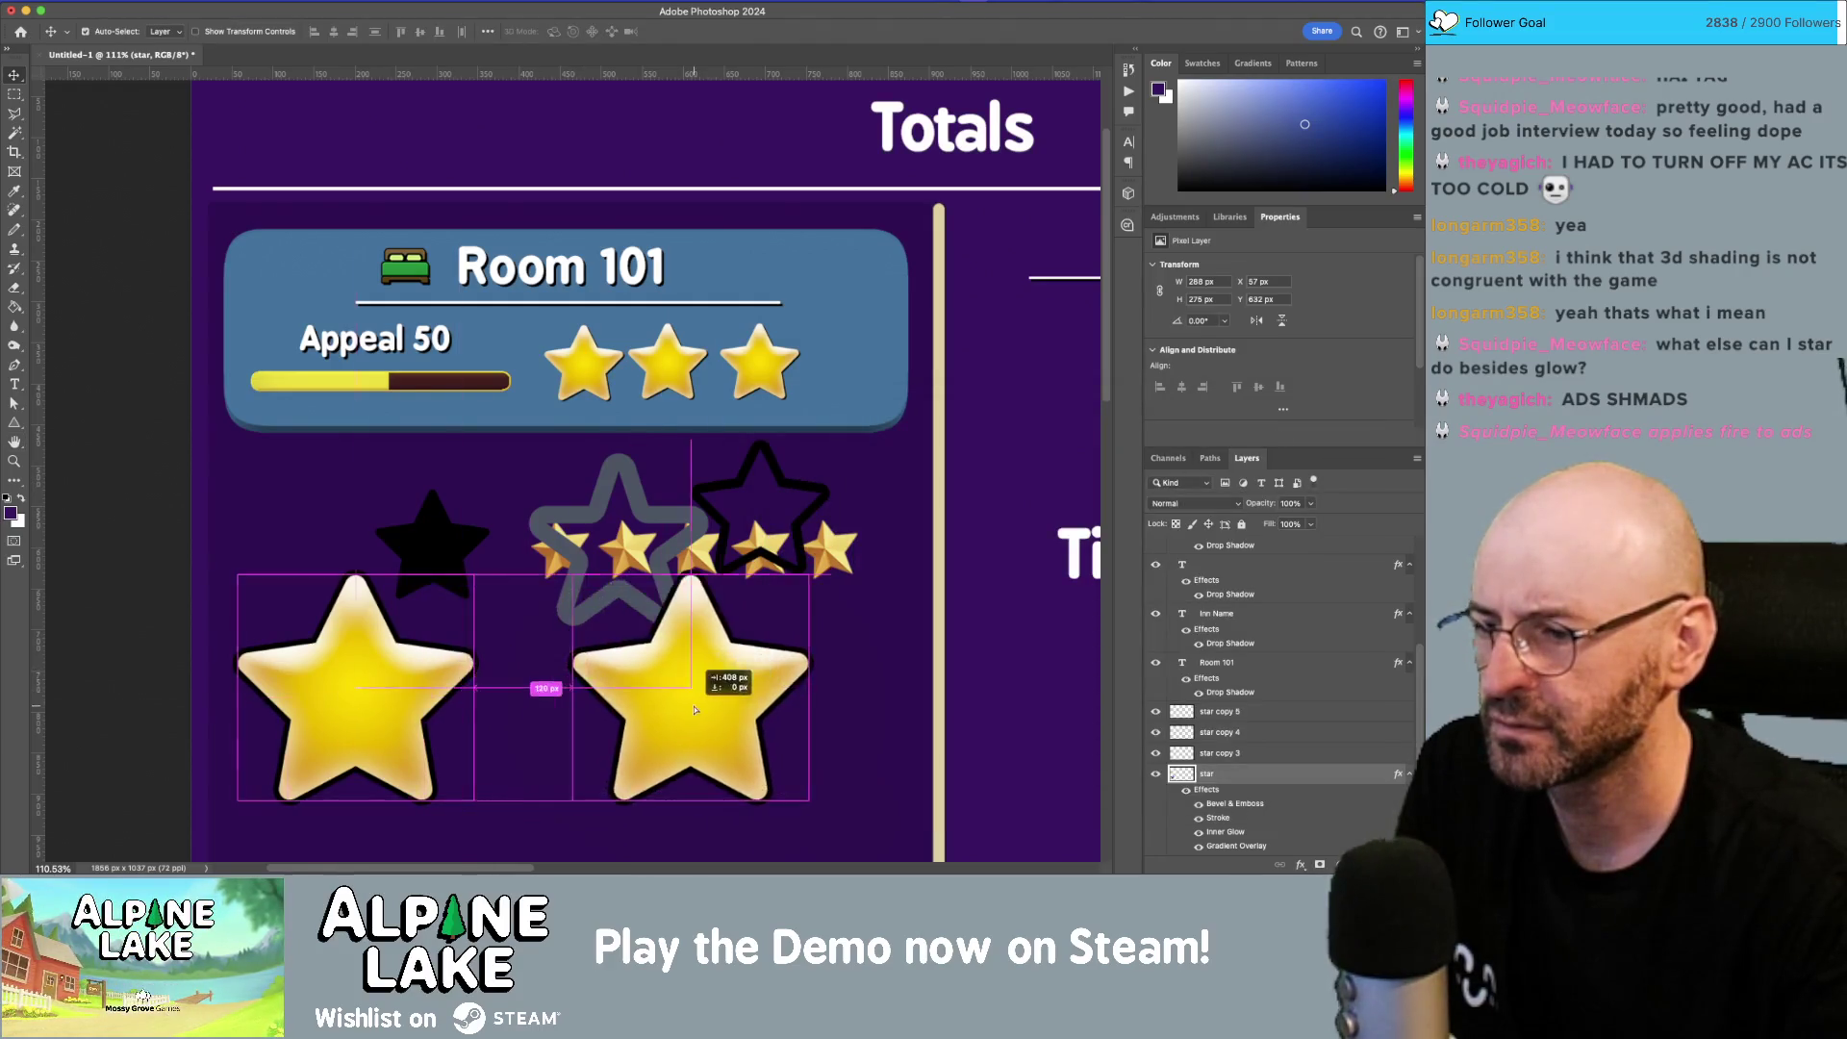
{"action": "right_click", "coordinate": [1270, 759]}
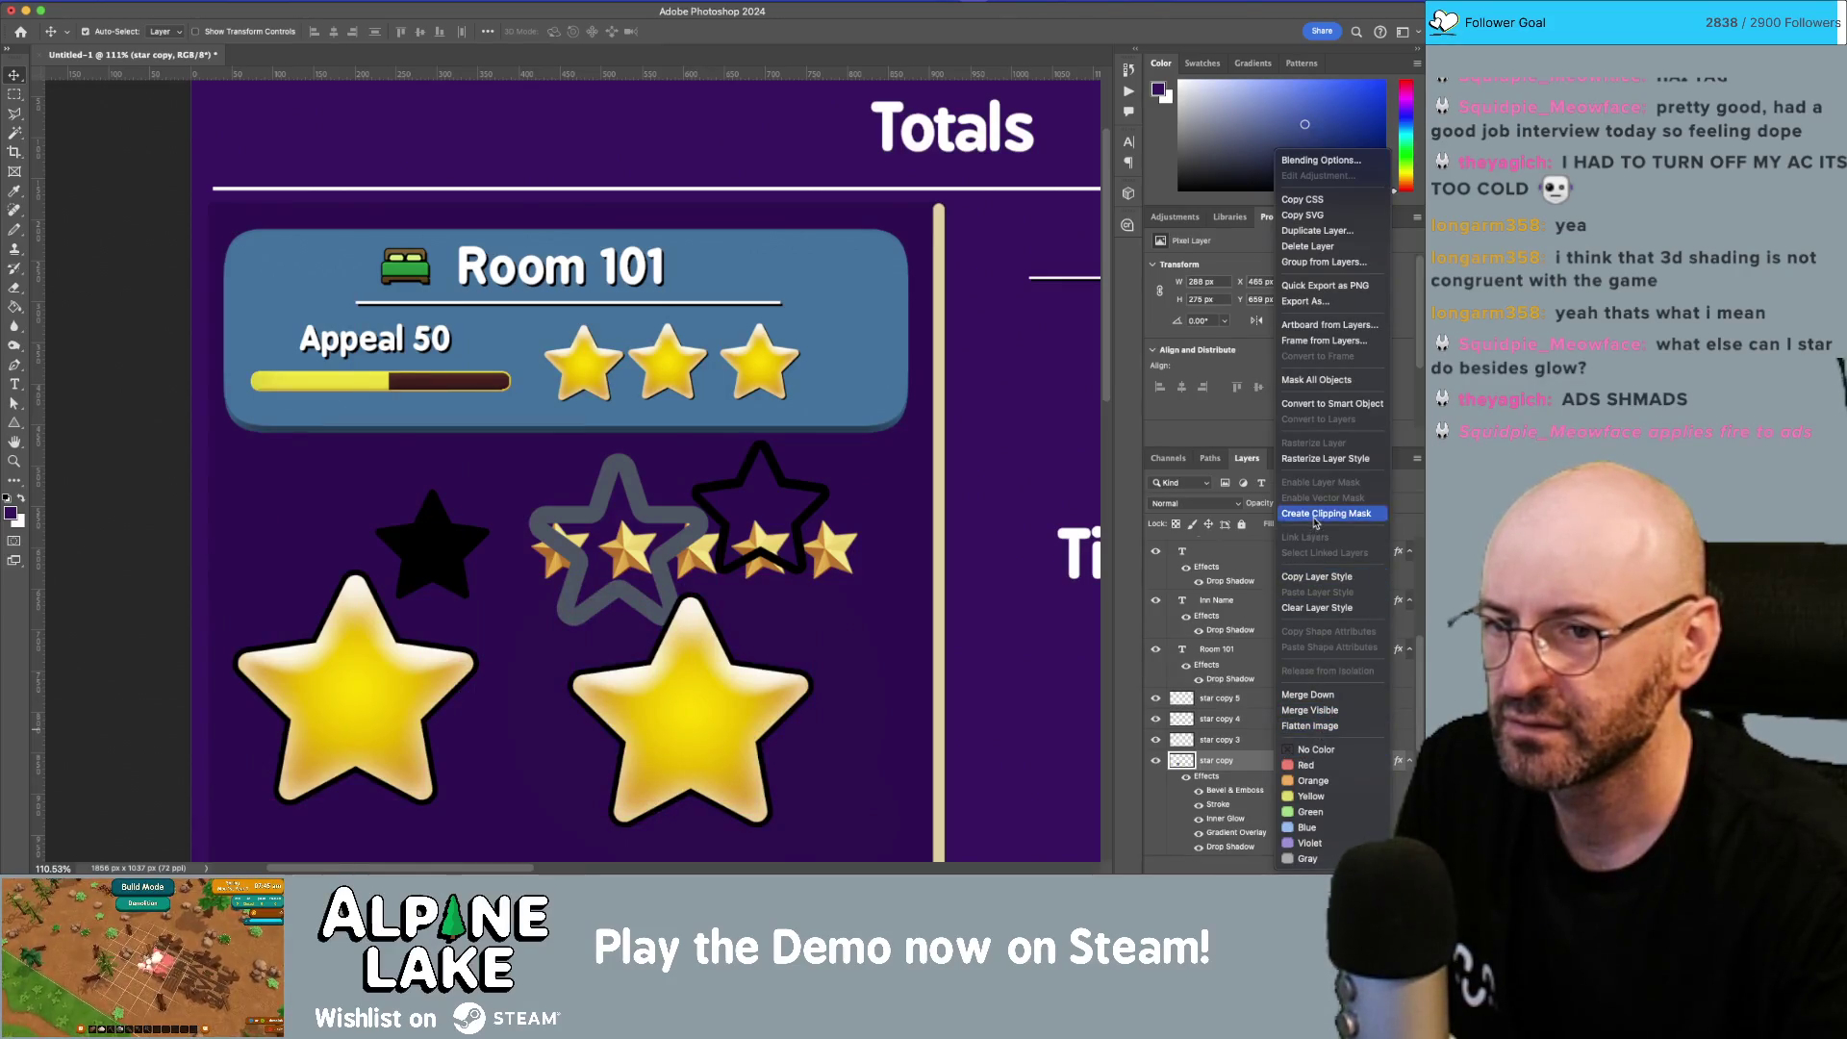
{"action": "left_click", "coordinate": [1308, 458]}
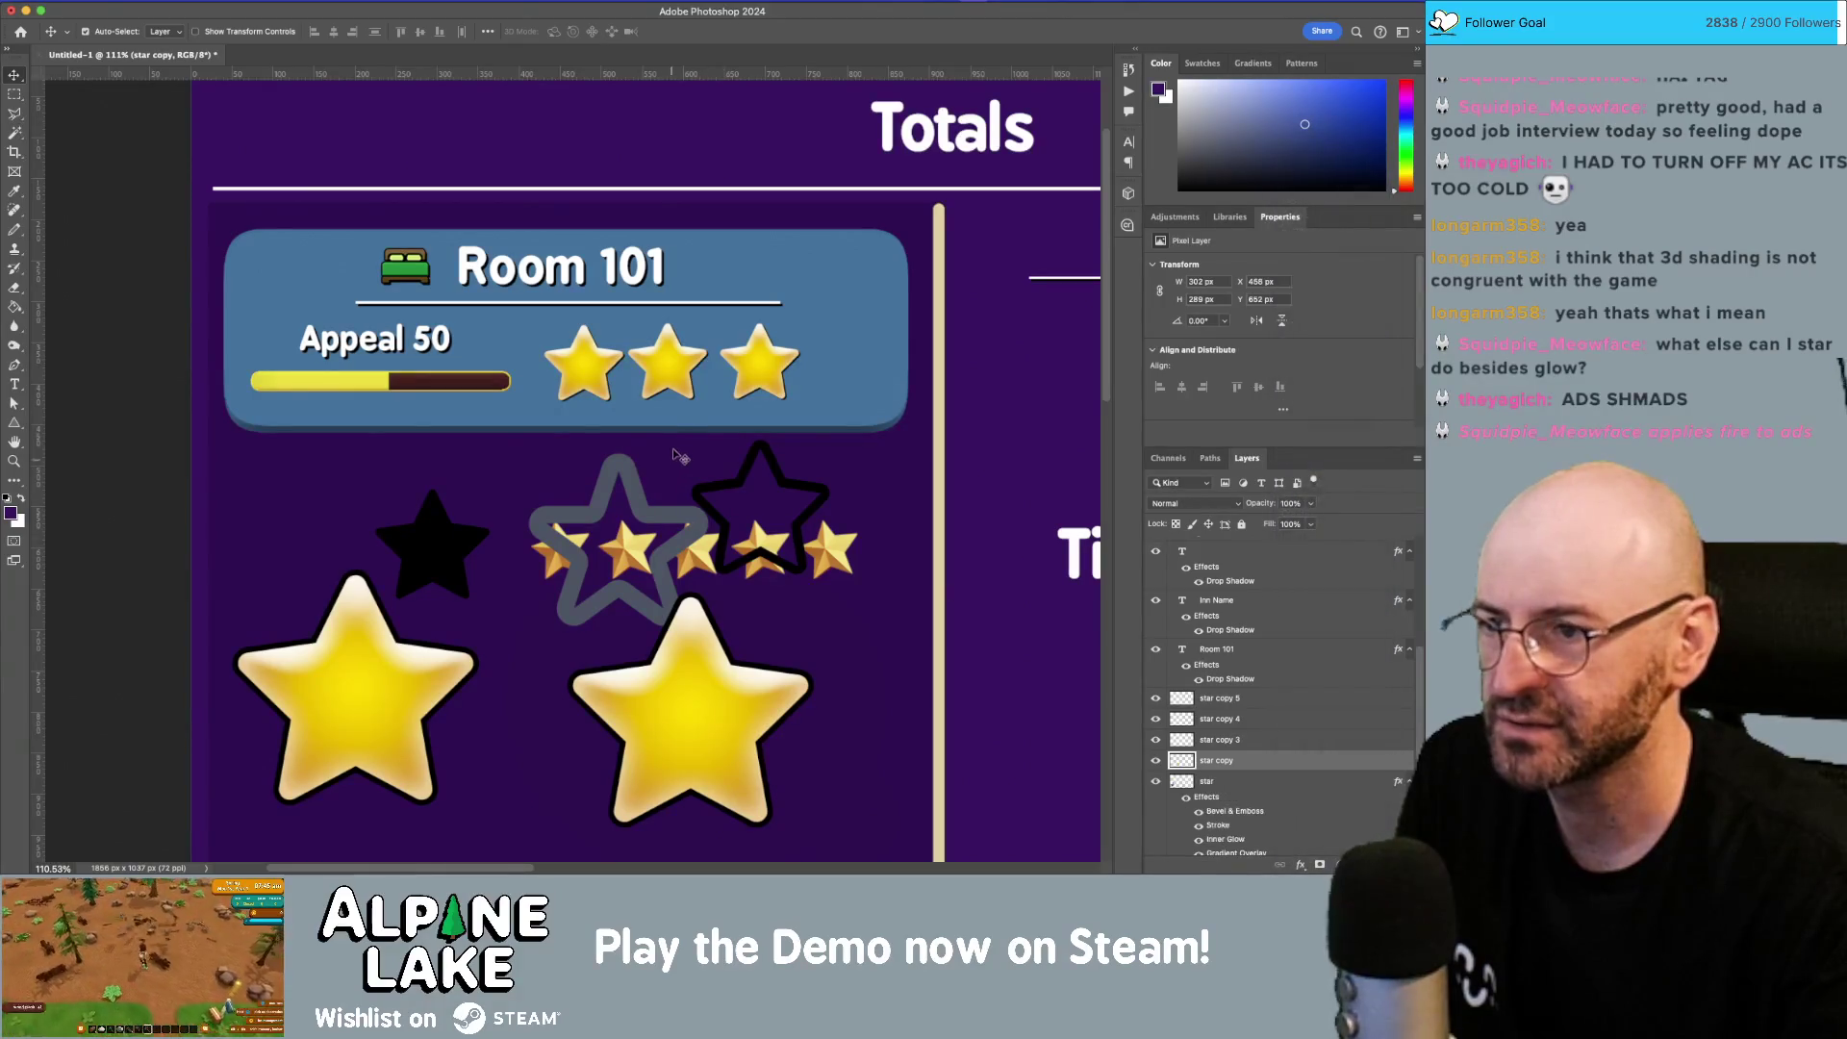
- Duplicate the star up onto the Room 101 card, scale it small and line it up on the Appeal row
{"action": "left_click_drag", "start_coordinate": [670, 726], "coordinate": [622, 409]}
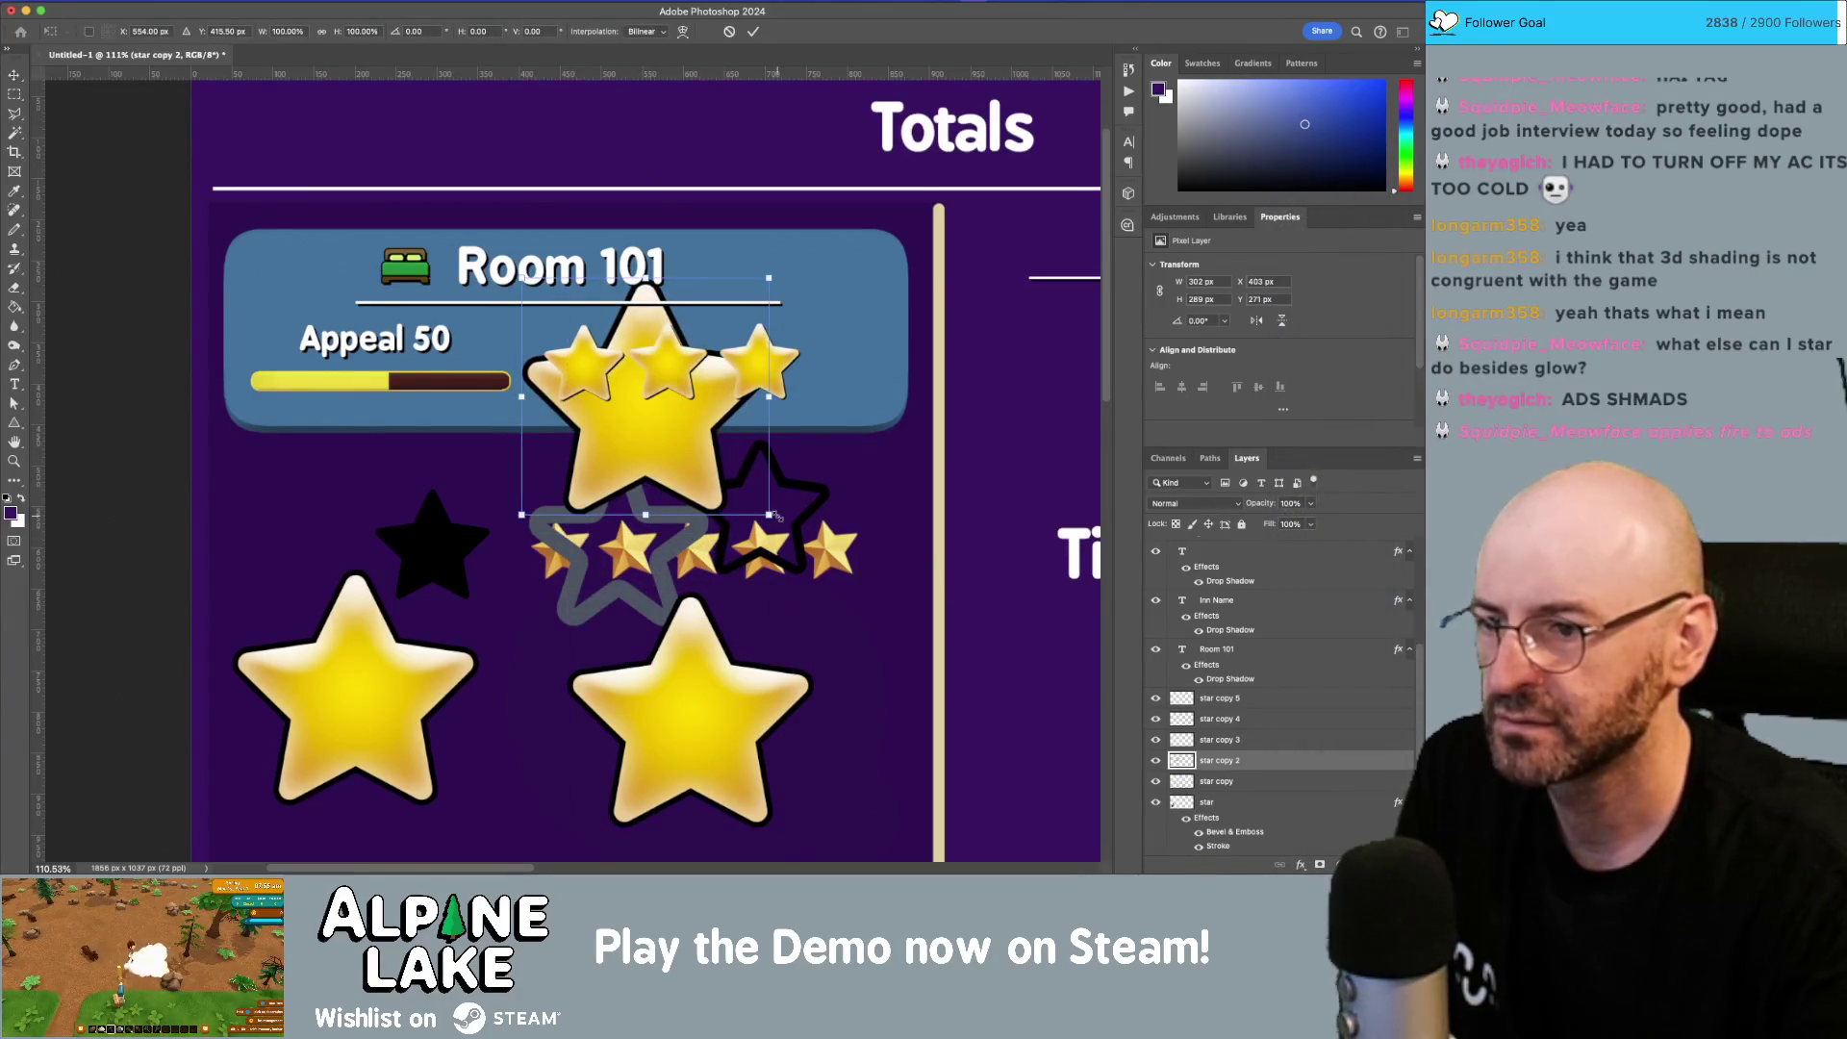
{"action": "mouse_move", "coordinate": [776, 519]}
{"action": "left_mouse_down"}
{"action": "mouse_move", "coordinate": [639, 357]}
{"action": "mouse_move", "coordinate": [563, 354]}
{"action": "mouse_move", "coordinate": [656, 376]}
{"action": "mouse_move", "coordinate": [851, 346]}
{"action": "left_mouse_up"}
{"action": "key", "text": "Return"}
{"action": "left_click_drag", "start_coordinate": [699, 355], "coordinate": [674, 358]}
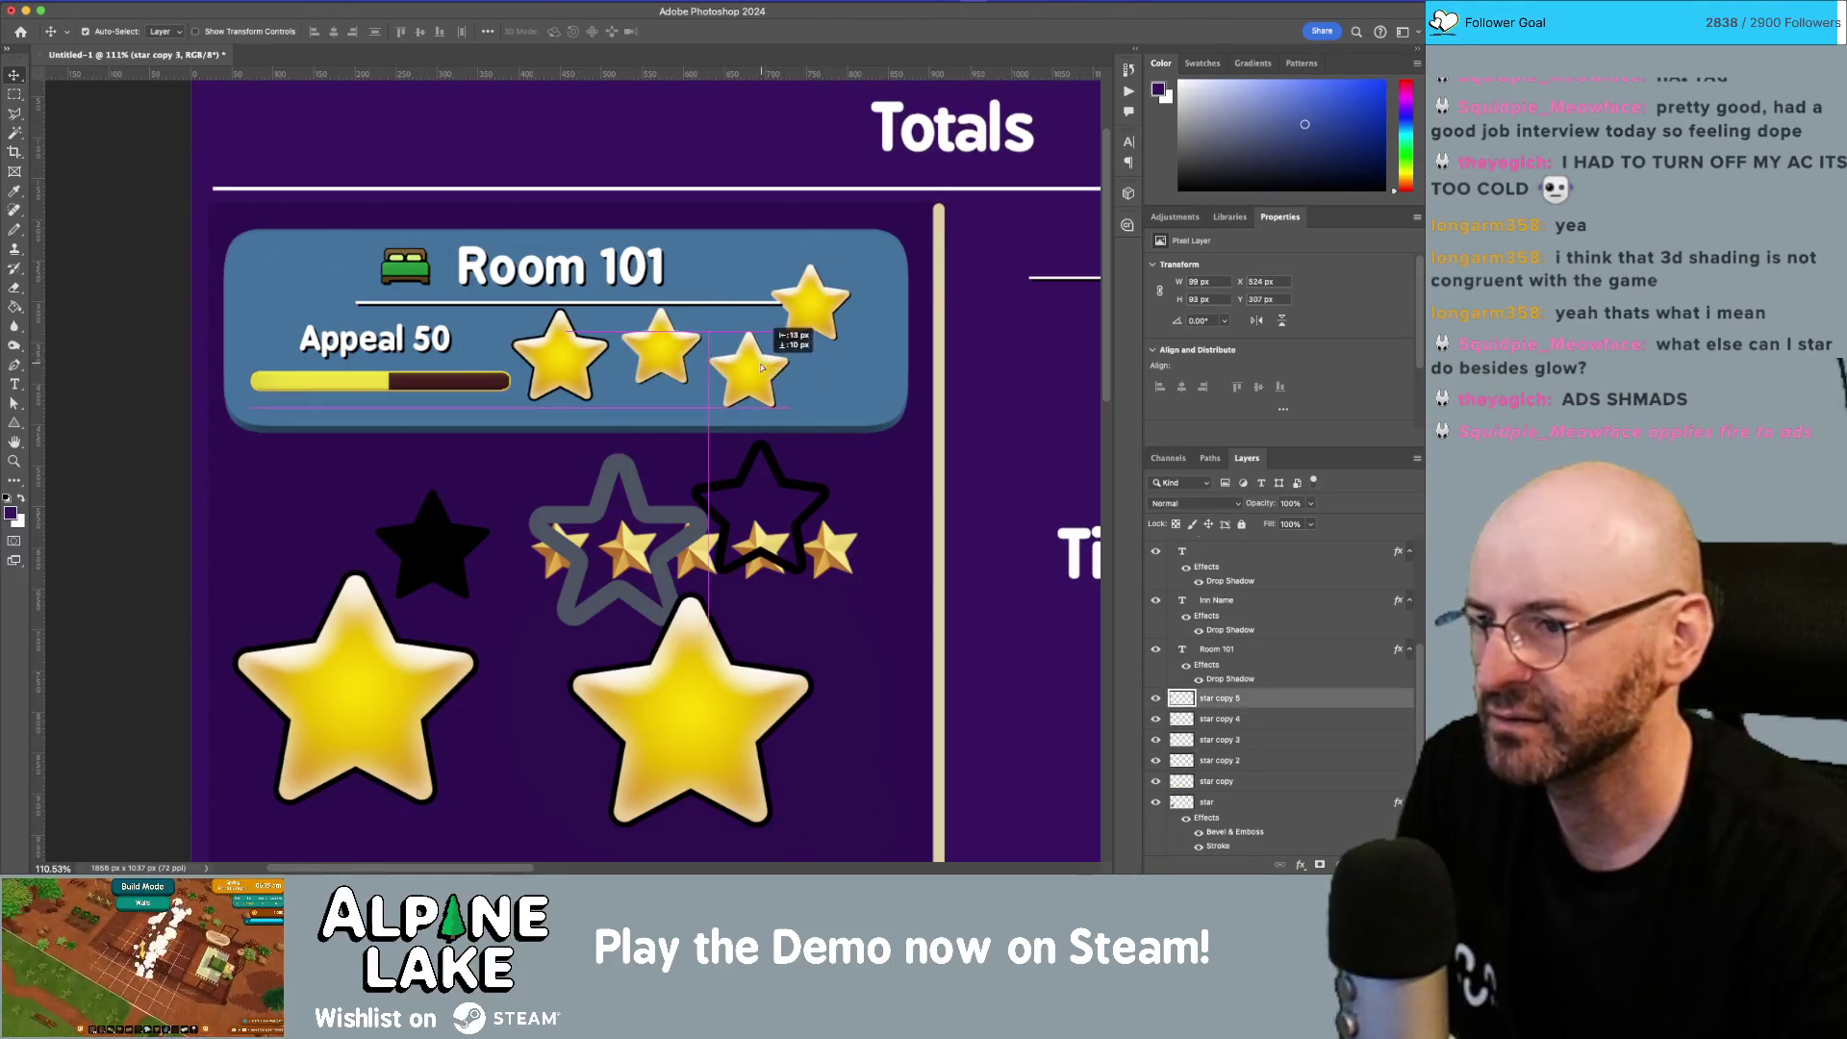
{"action": "mouse_move", "coordinate": [816, 298]}
{"action": "left_mouse_down"}
{"action": "mouse_move", "coordinate": [809, 349]}
{"action": "mouse_move", "coordinate": [883, 360]}
{"action": "left_mouse_up"}
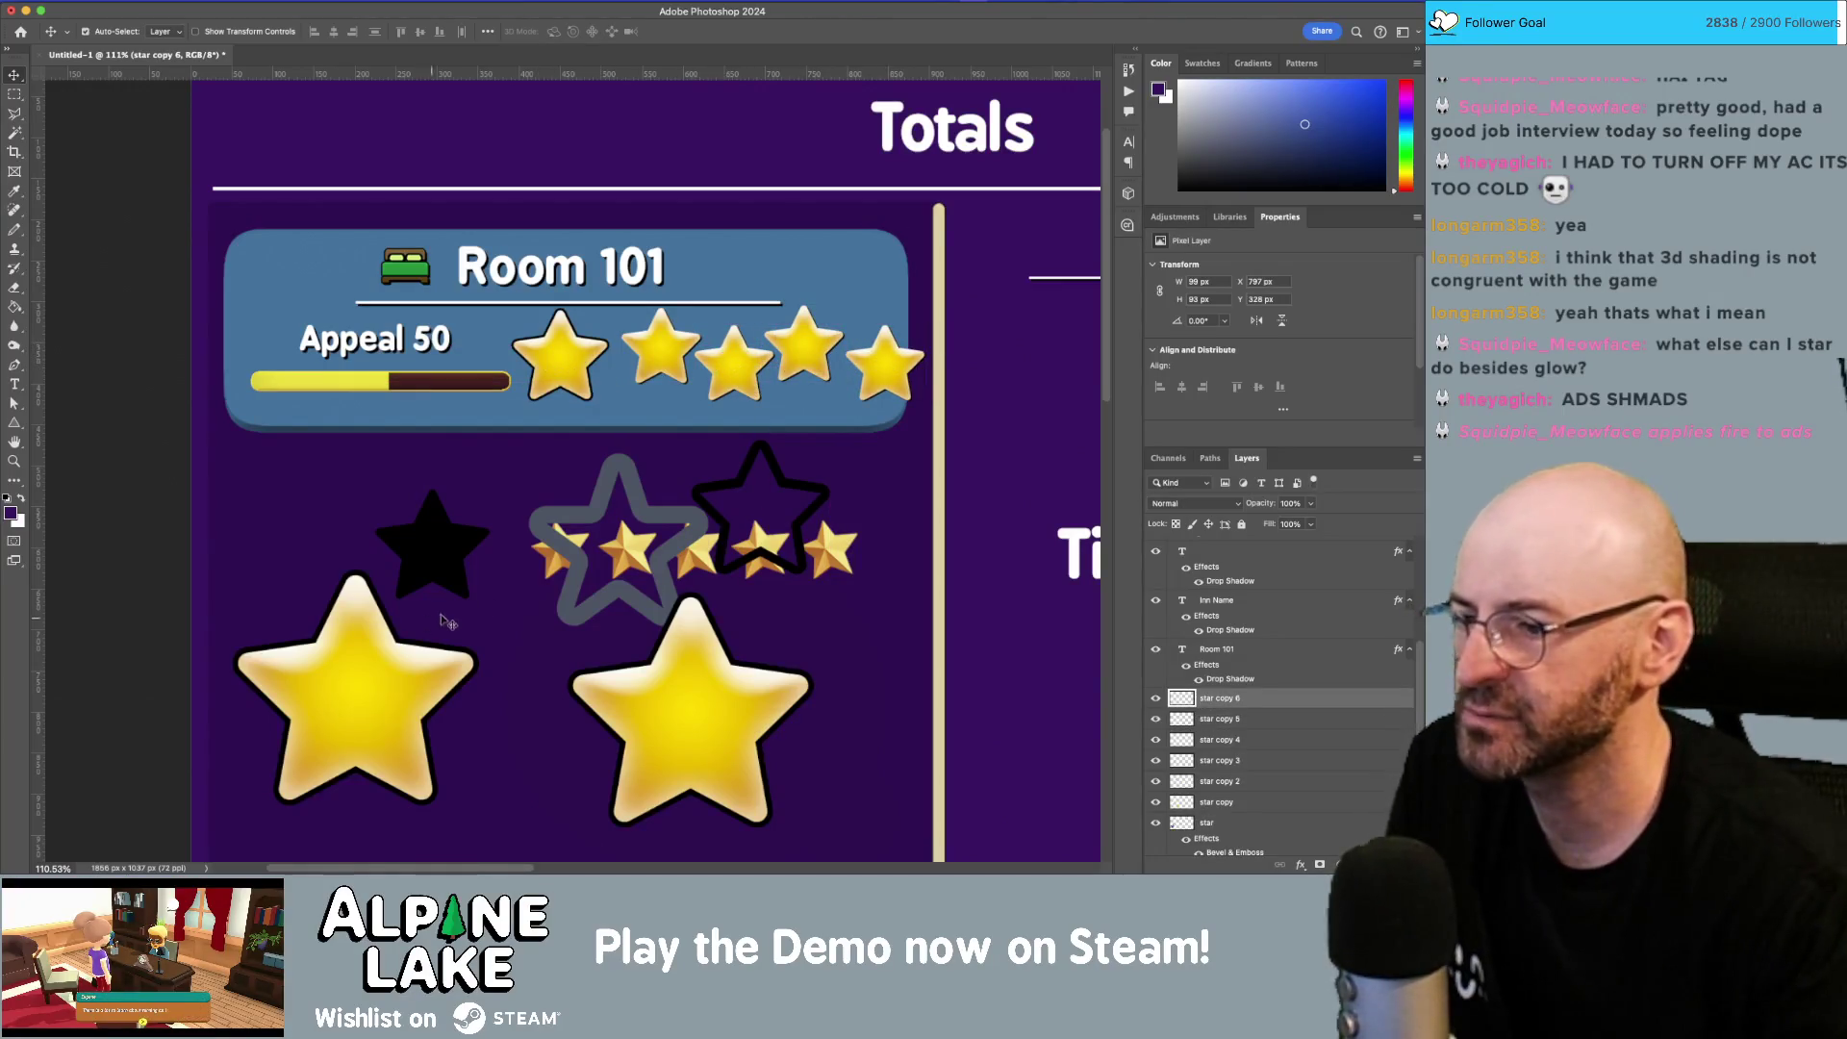
- Delete the old unoutlined star and slide the outlined stars left along the Appeal row
{"action": "left_click", "coordinate": [584, 368]}
{"action": "key", "text": "Delete"}
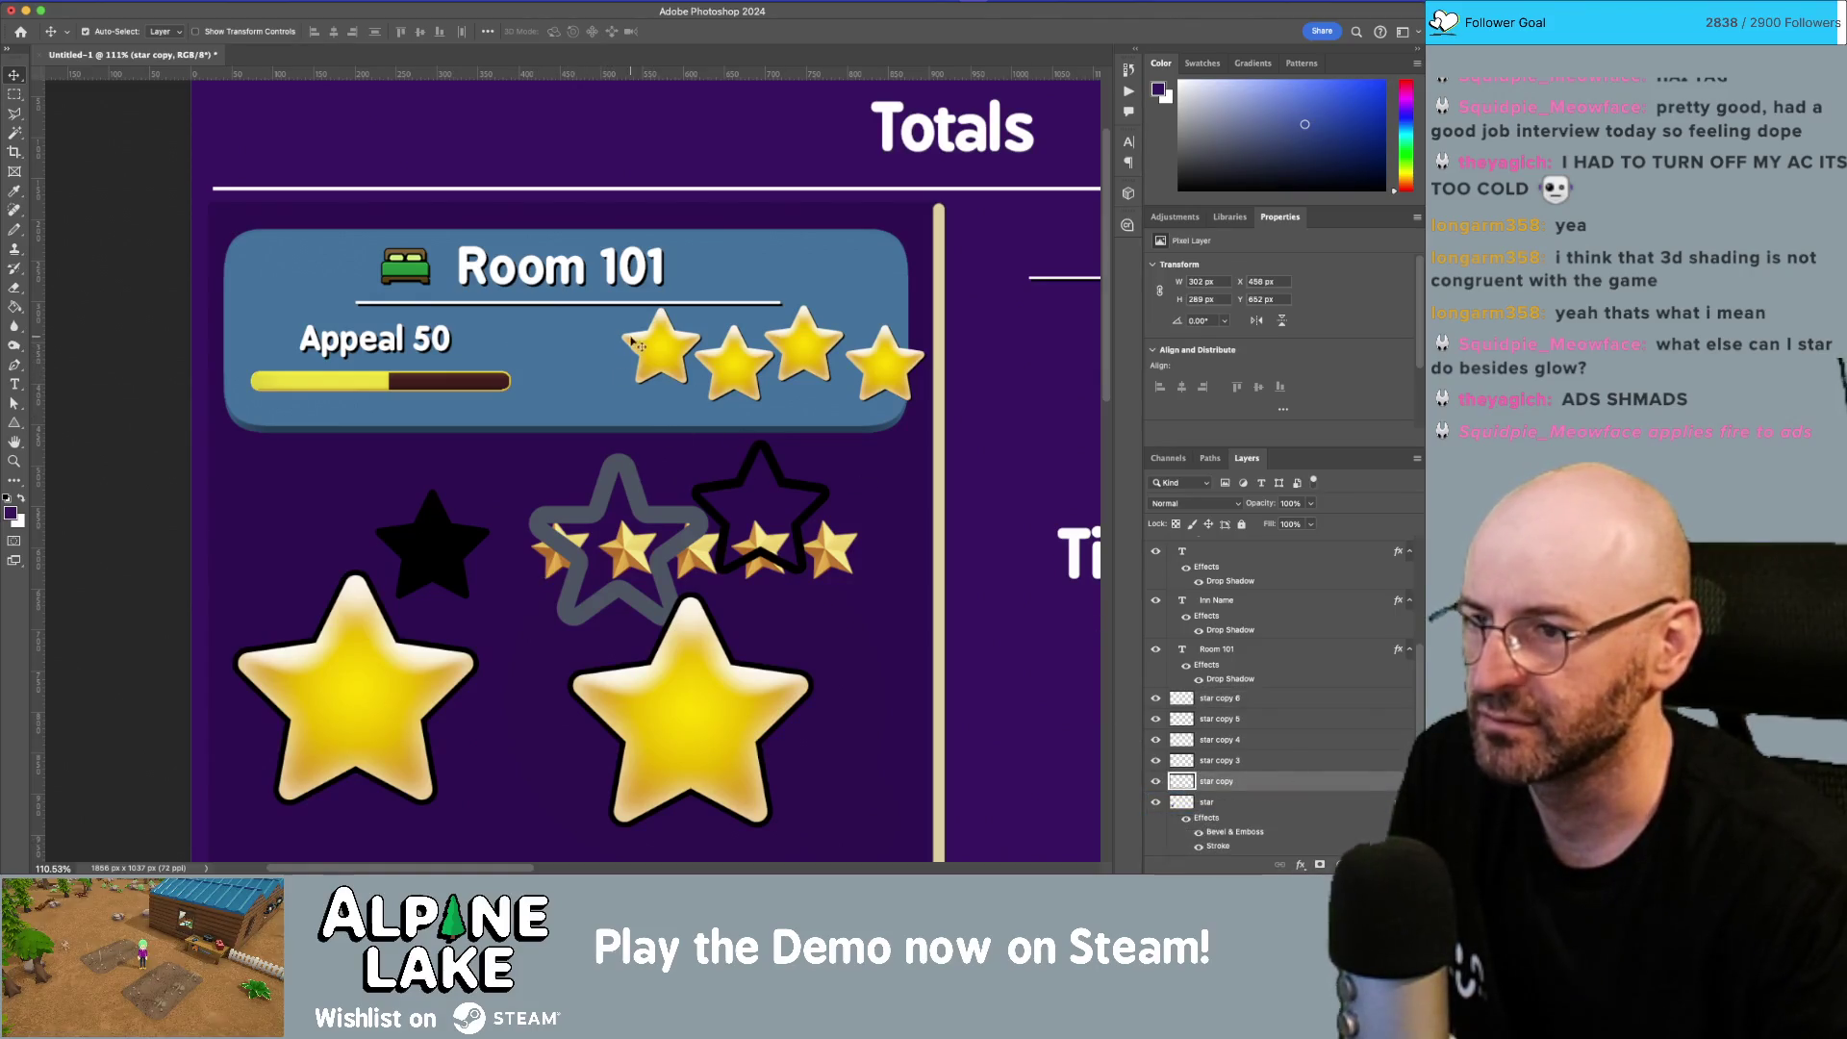
{"action": "left_click_drag", "start_coordinate": [660, 358], "coordinate": [566, 365]}
{"action": "left_click_drag", "start_coordinate": [722, 354], "coordinate": [640, 372]}
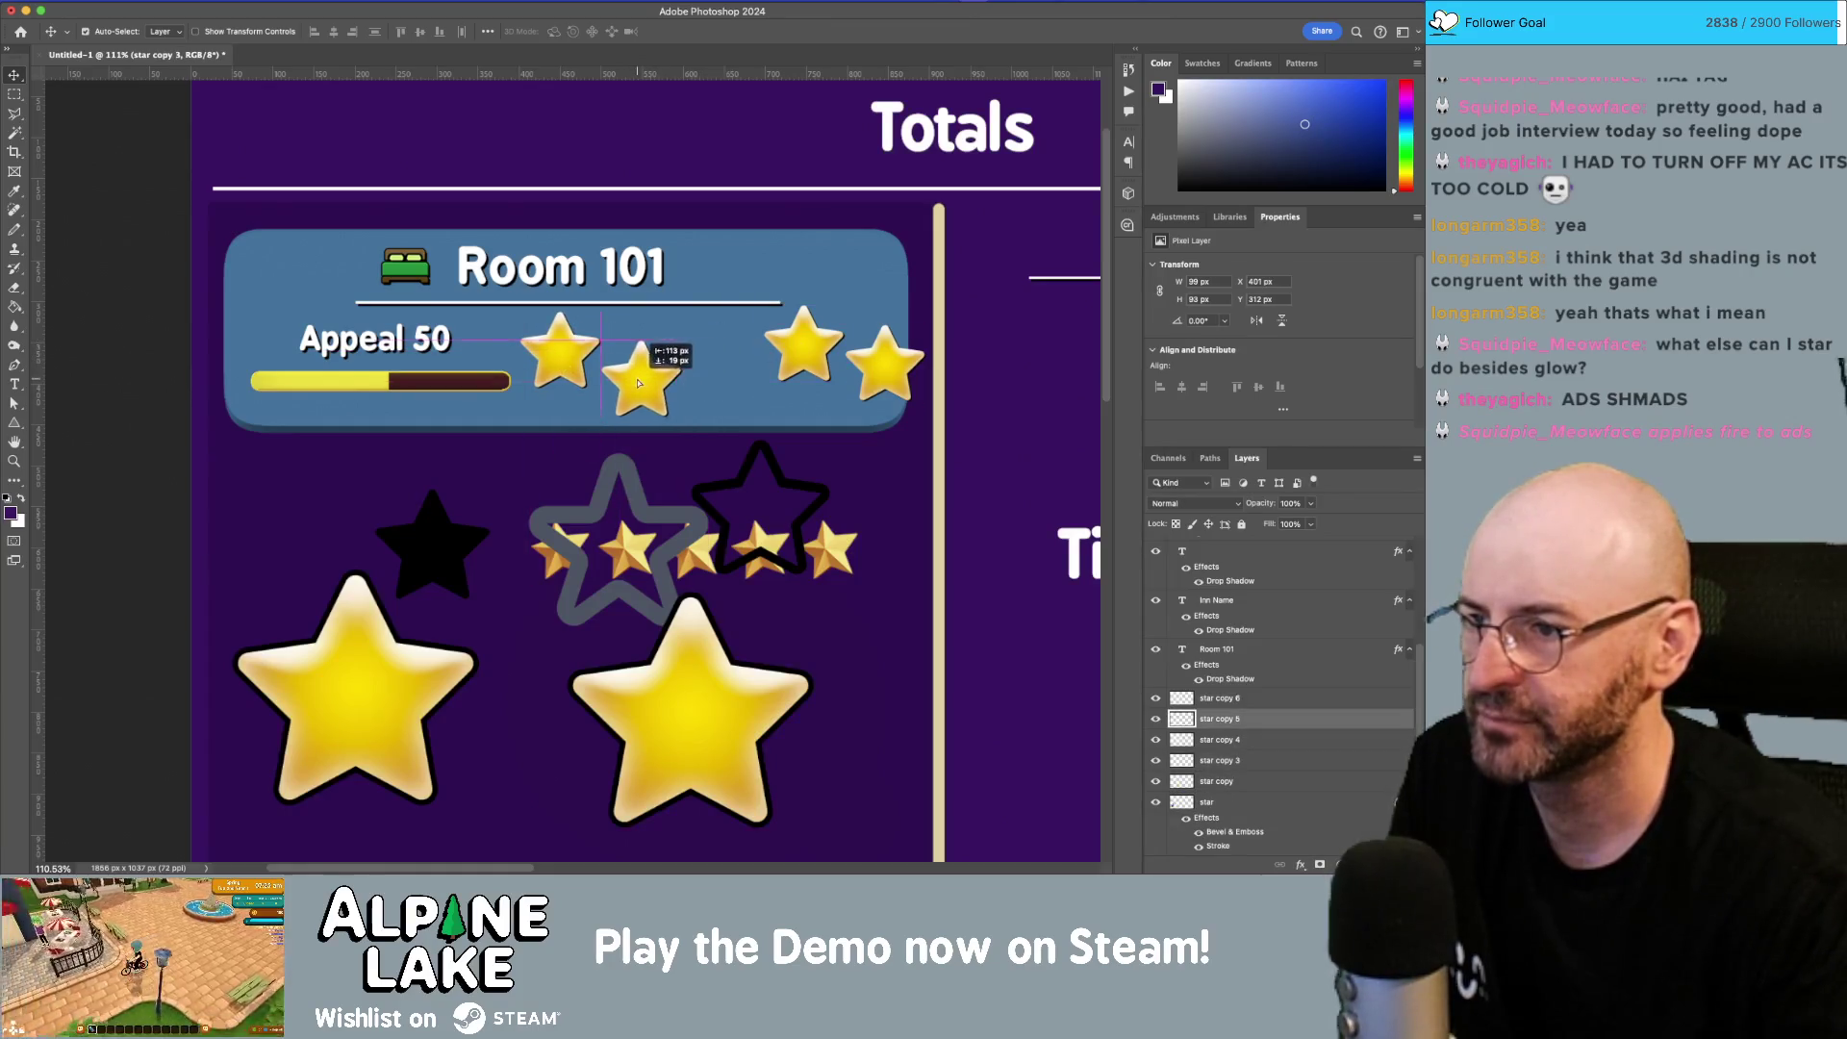
{"action": "mouse_move", "coordinate": [802, 347]}
{"action": "left_mouse_down"}
{"action": "mouse_move", "coordinate": [729, 354]}
{"action": "mouse_move", "coordinate": [716, 328]}
{"action": "left_mouse_up"}
{"action": "mouse_move", "coordinate": [867, 360]}
{"action": "left_mouse_down"}
{"action": "mouse_move", "coordinate": [775, 372]}
{"action": "mouse_move", "coordinate": [834, 373]}
{"action": "left_mouse_up"}
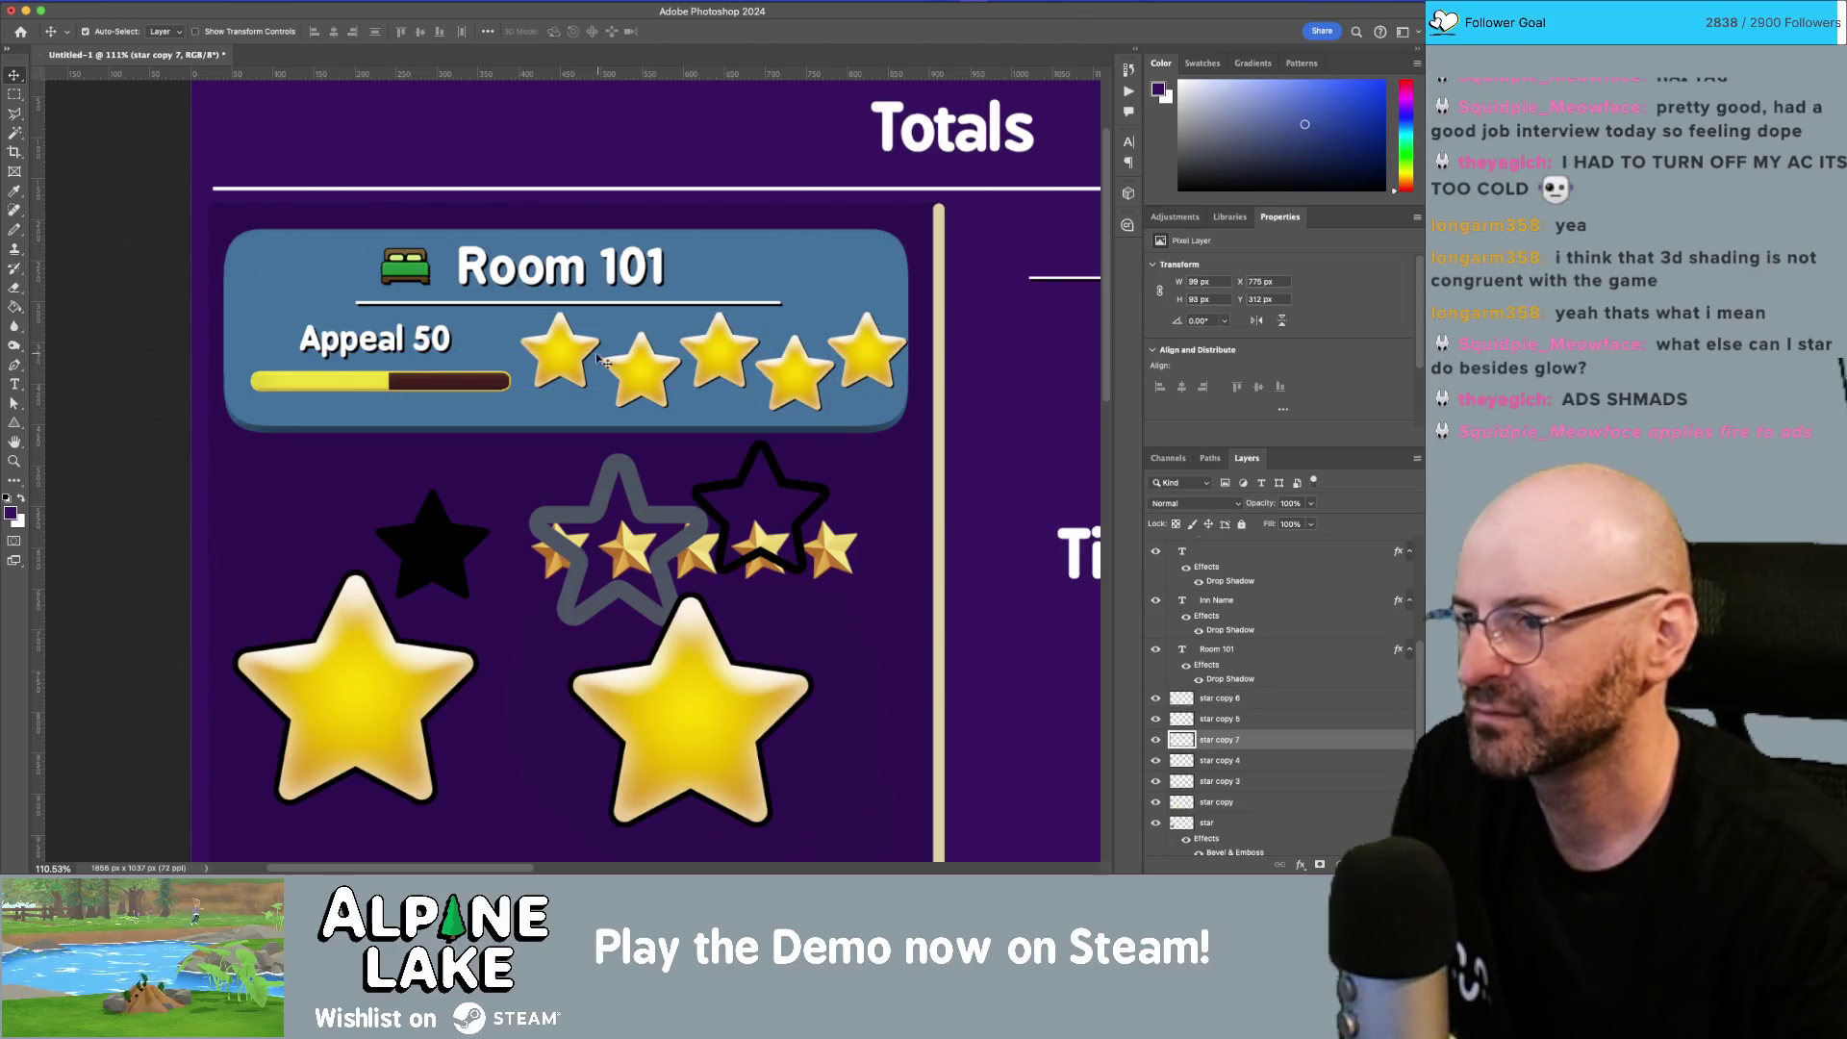
- Select the Appeal stars together for aligning
{"action": "left_click", "coordinate": [603, 361]}
{"action": "left_click", "coordinate": [717, 350], "text": "shift"}
{"action": "left_click", "coordinate": [642, 376], "text": "shift"}
{"action": "left_click", "coordinate": [820, 367], "text": "shift"}
- Shrink the five selected Appeal stars together with a transform
{"action": "left_click", "coordinate": [878, 352], "text": "shift"}
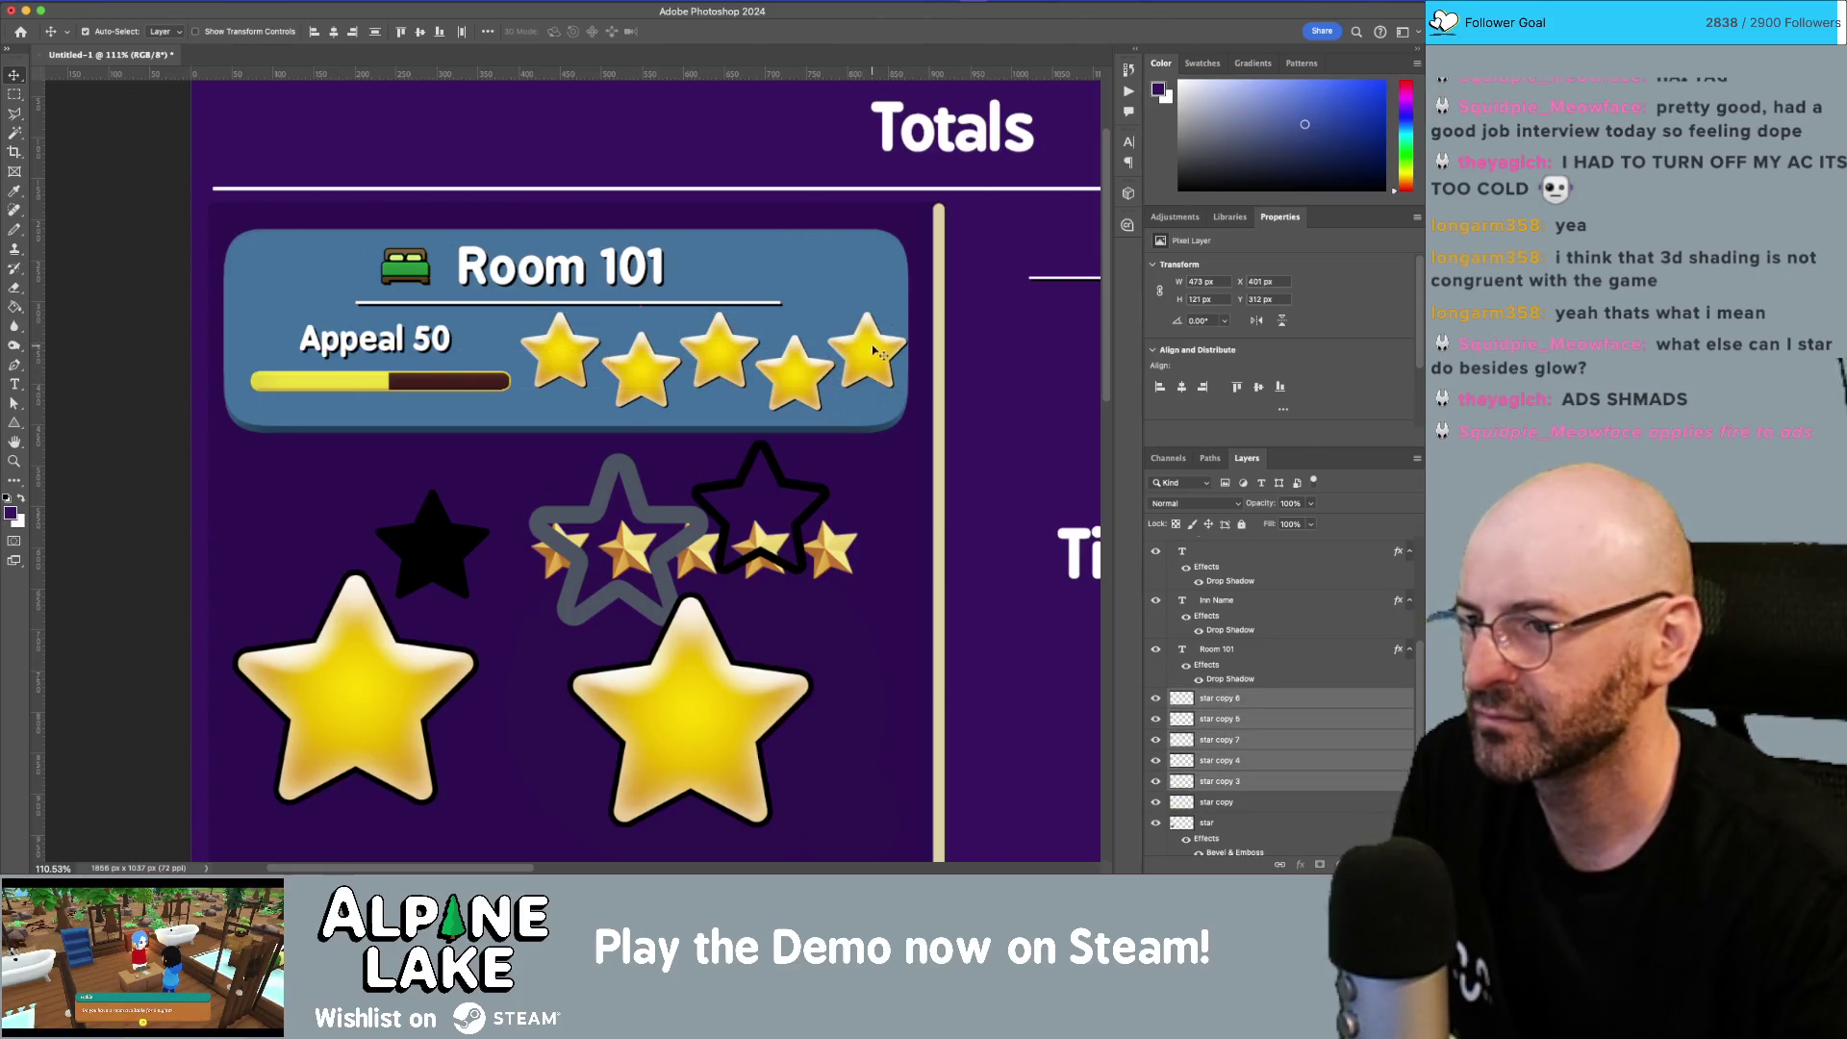
{"action": "key", "text": "ctrl+t"}
{"action": "left_click_drag", "start_coordinate": [907, 312], "coordinate": [886, 342]}
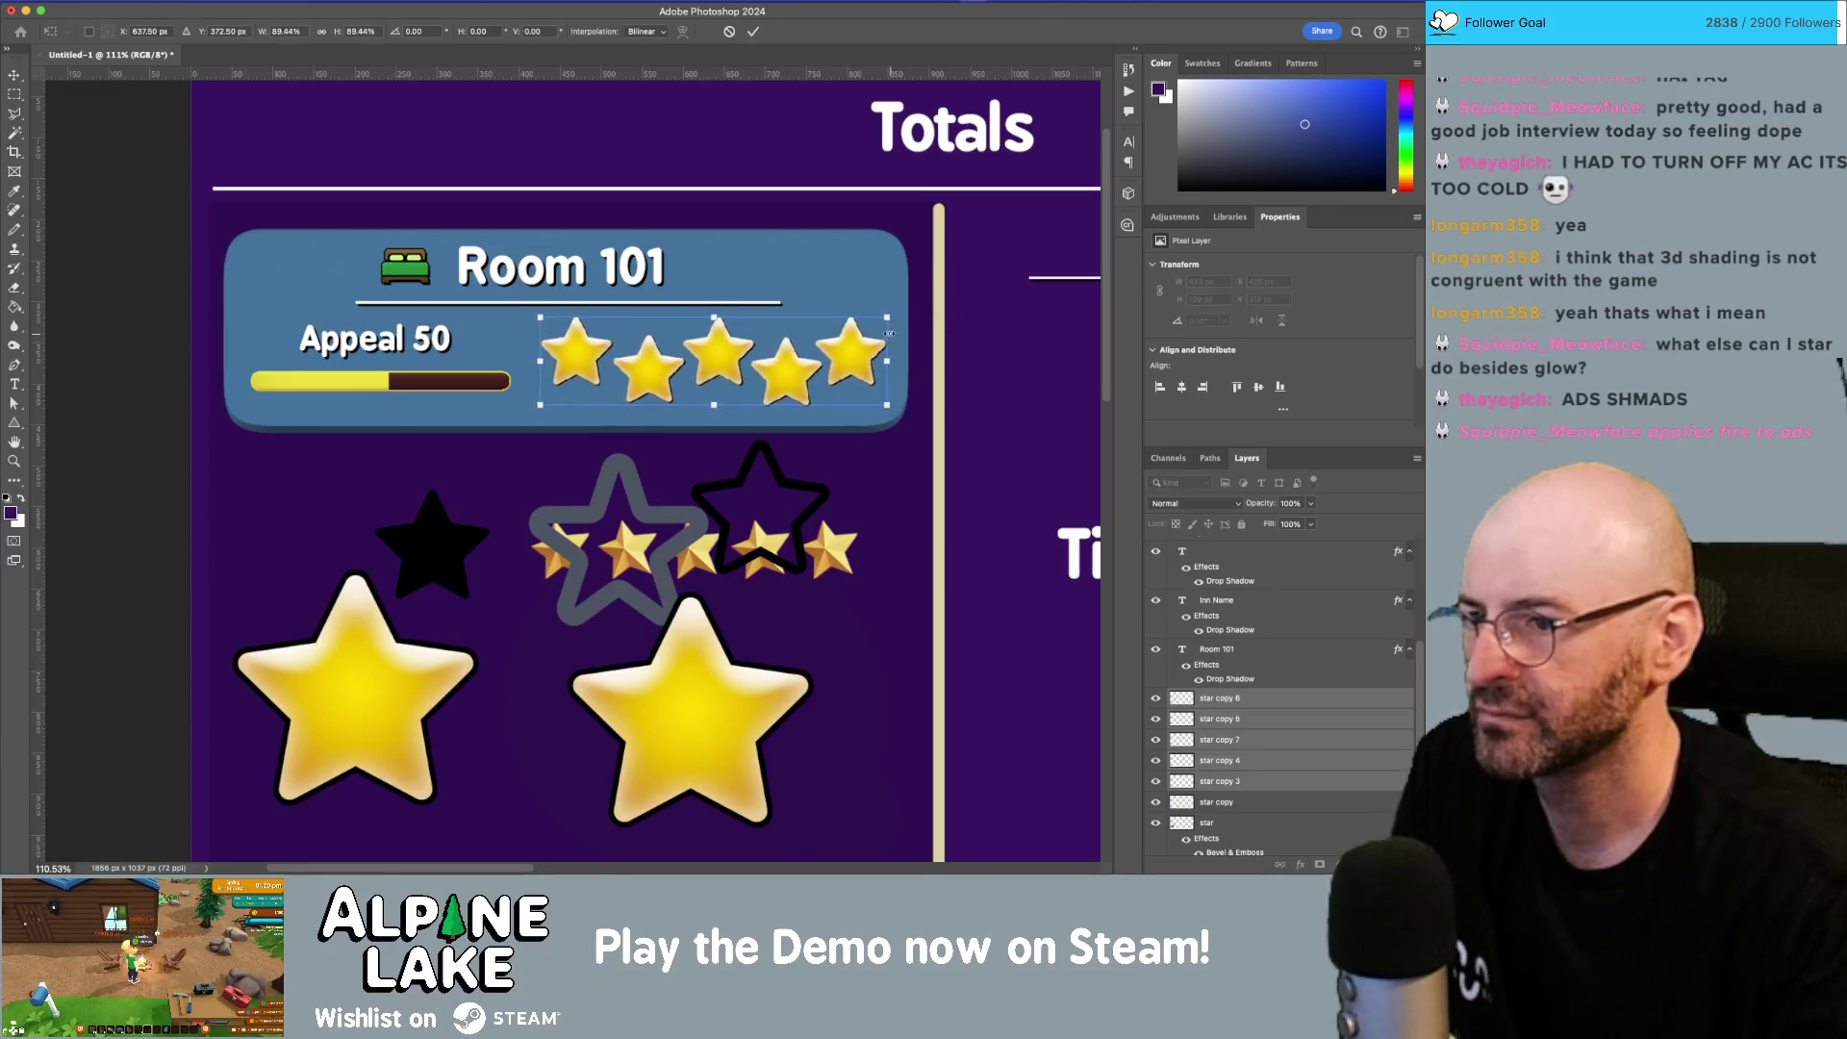
{"action": "key", "text": "Return"}
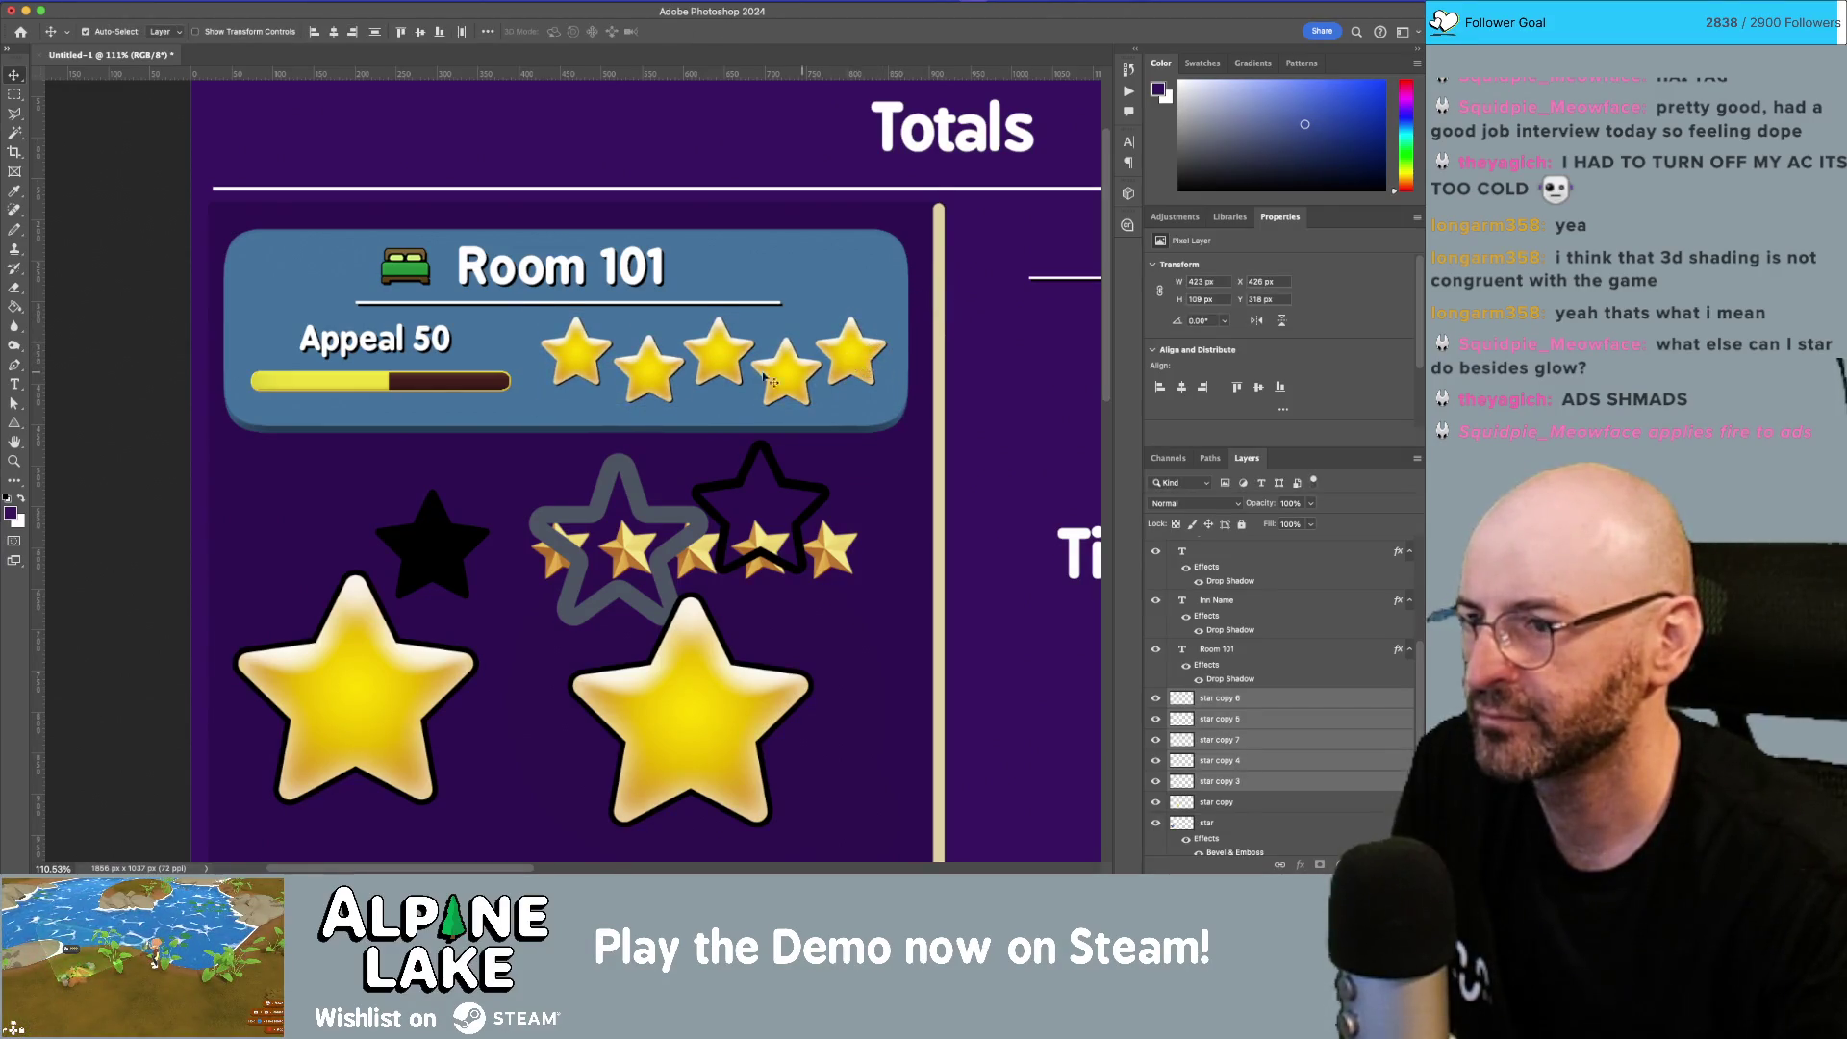
- Move the first star left, then align the stars into one row and distribute them evenly
{"action": "left_click", "coordinate": [581, 361]}
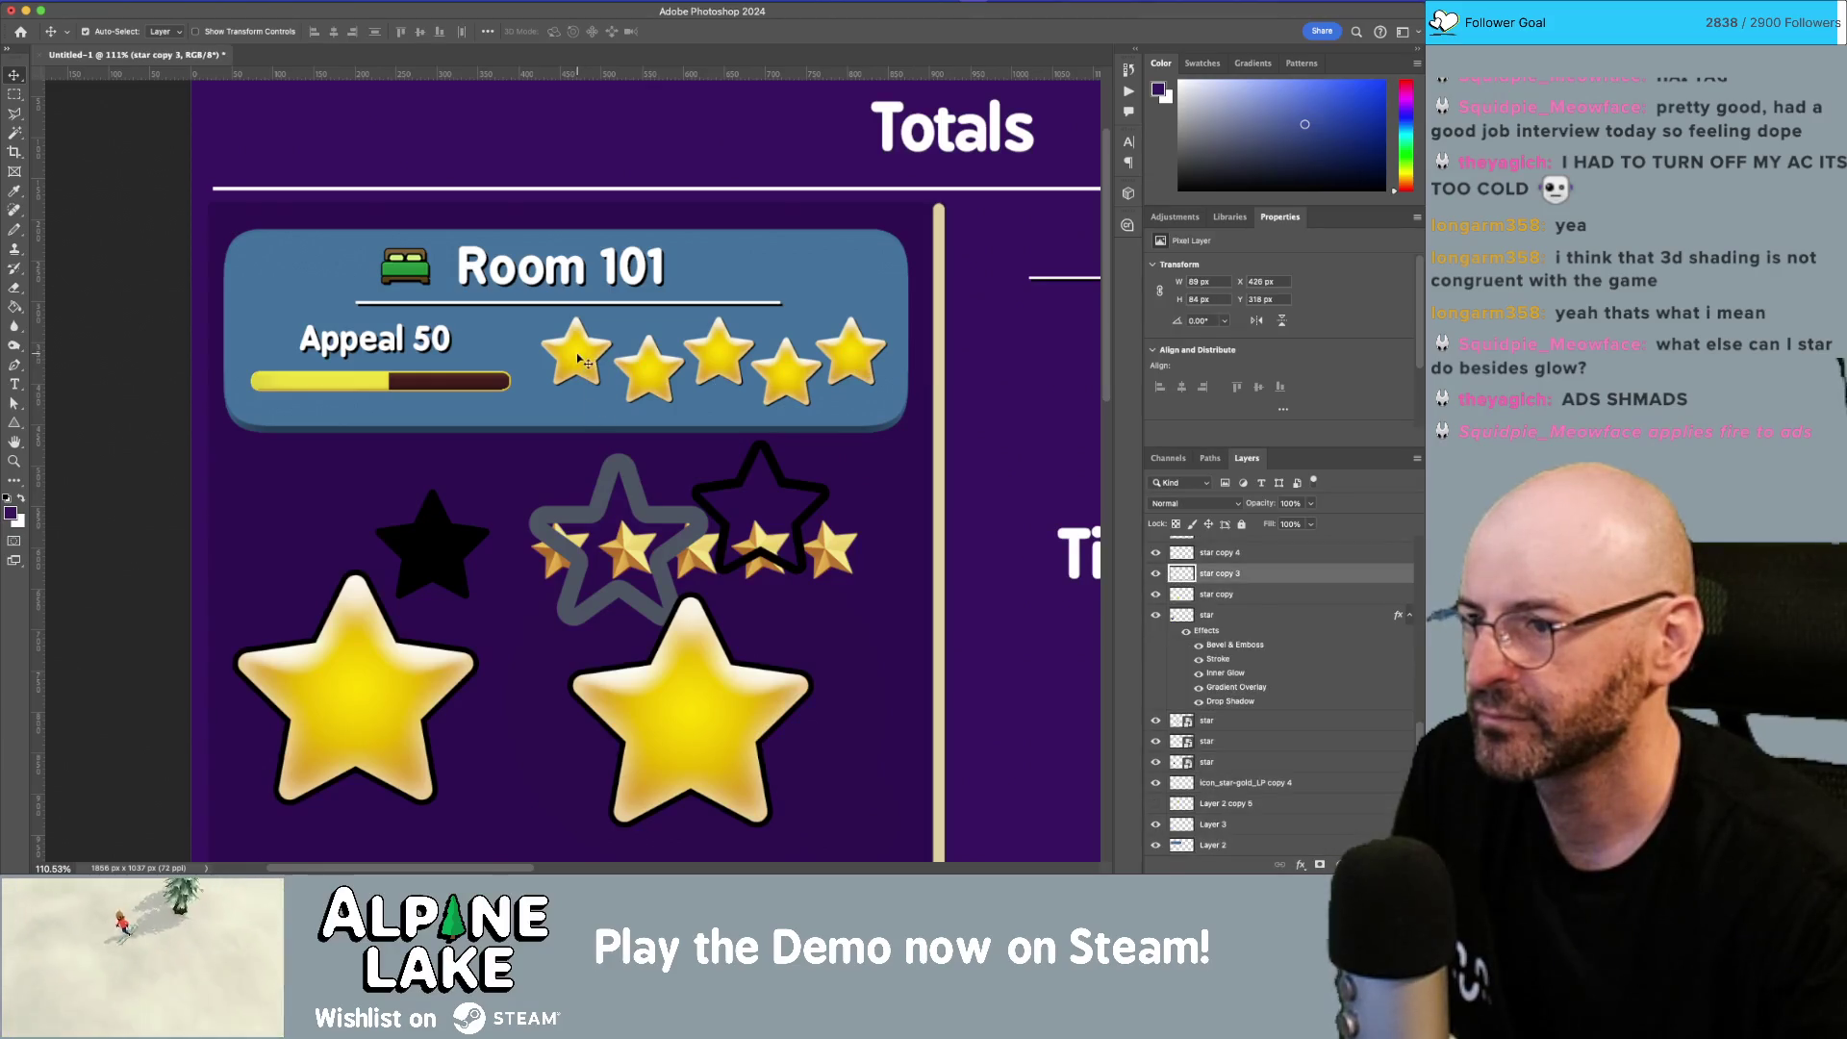
{"action": "left_click_drag", "start_coordinate": [580, 361], "coordinate": [552, 364]}
{"action": "left_click", "coordinate": [781, 379], "text": "shift"}
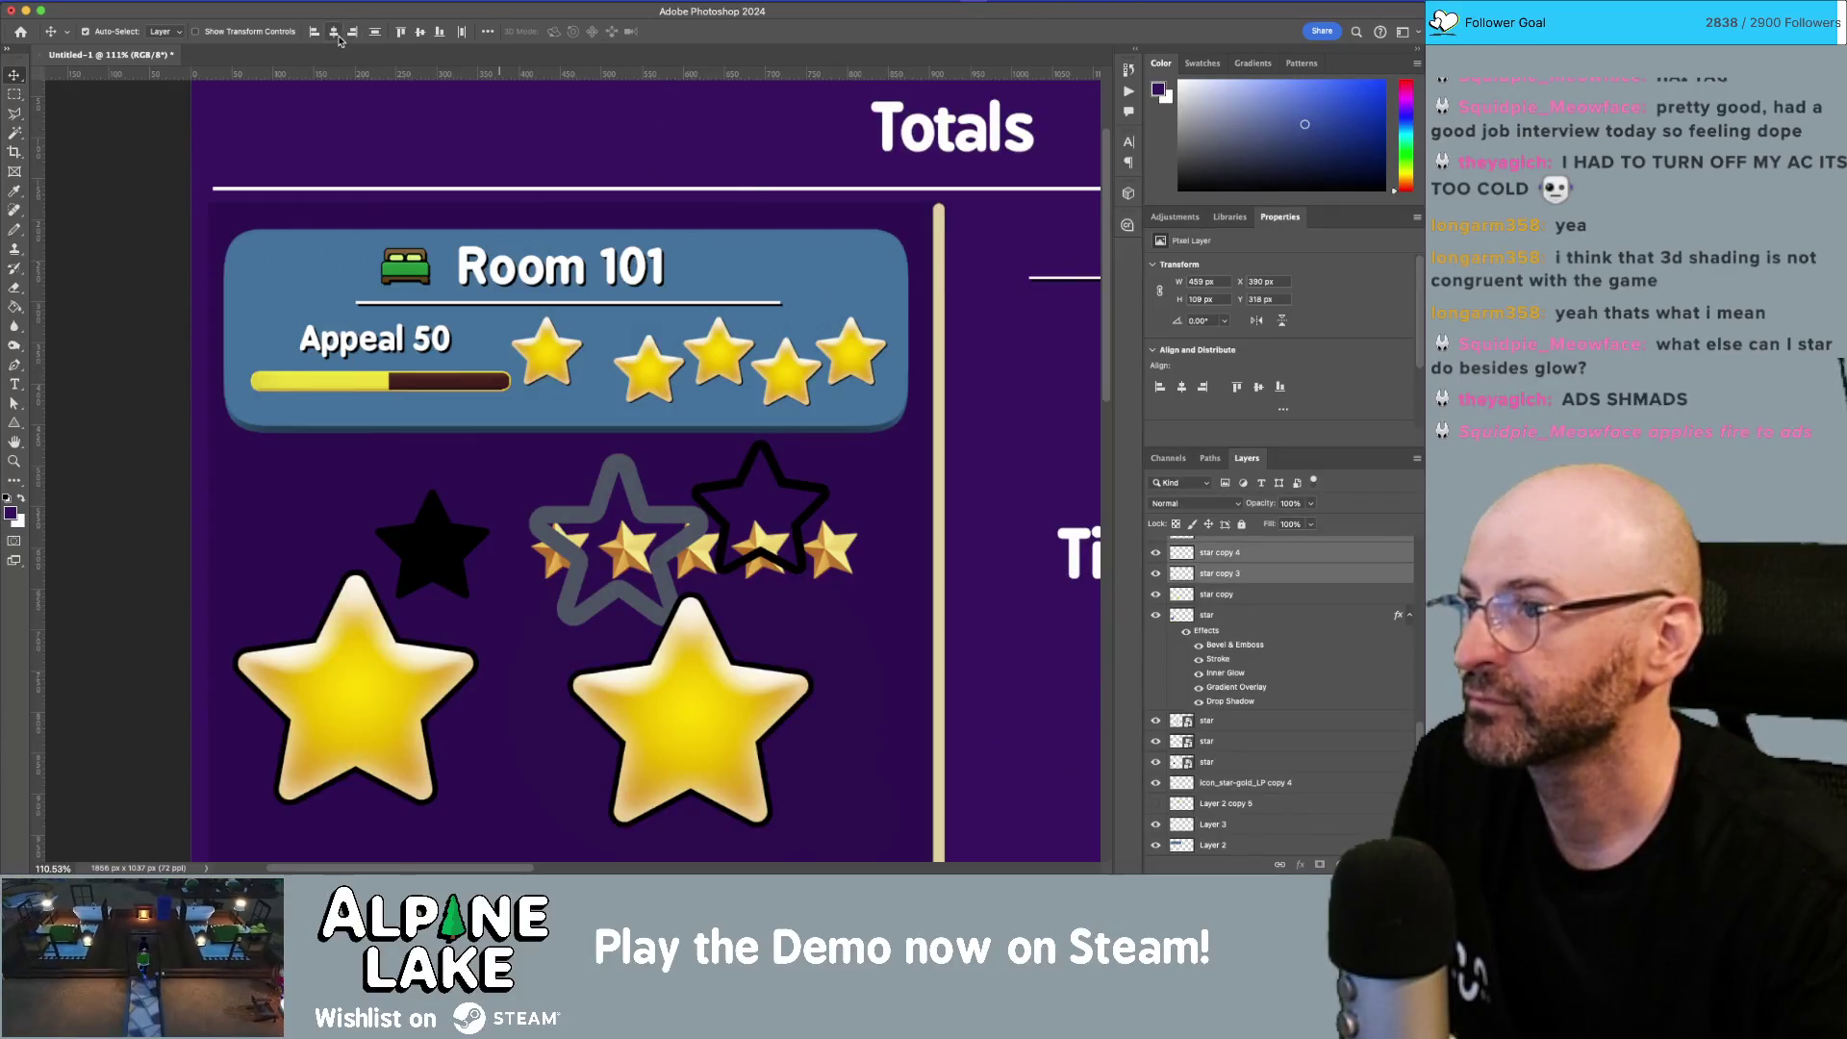
{"action": "left_click", "coordinate": [419, 34]}
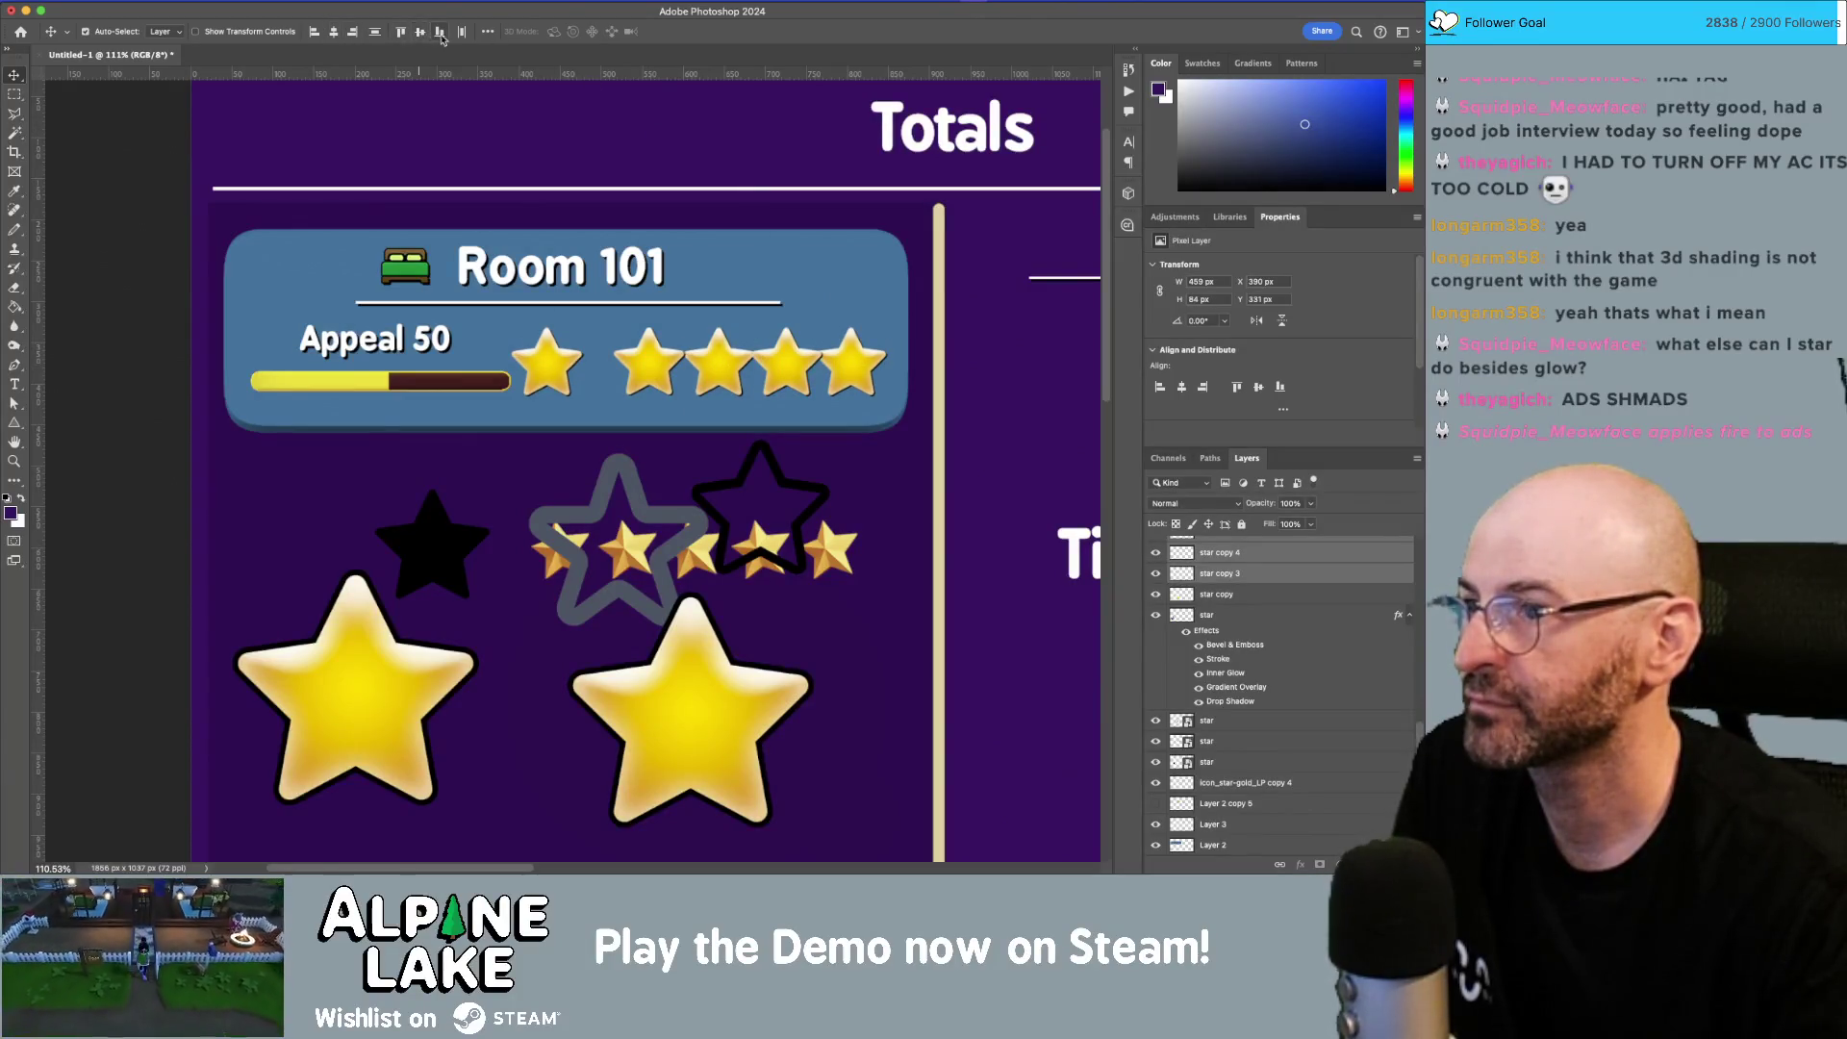
{"action": "left_click", "coordinate": [459, 34]}
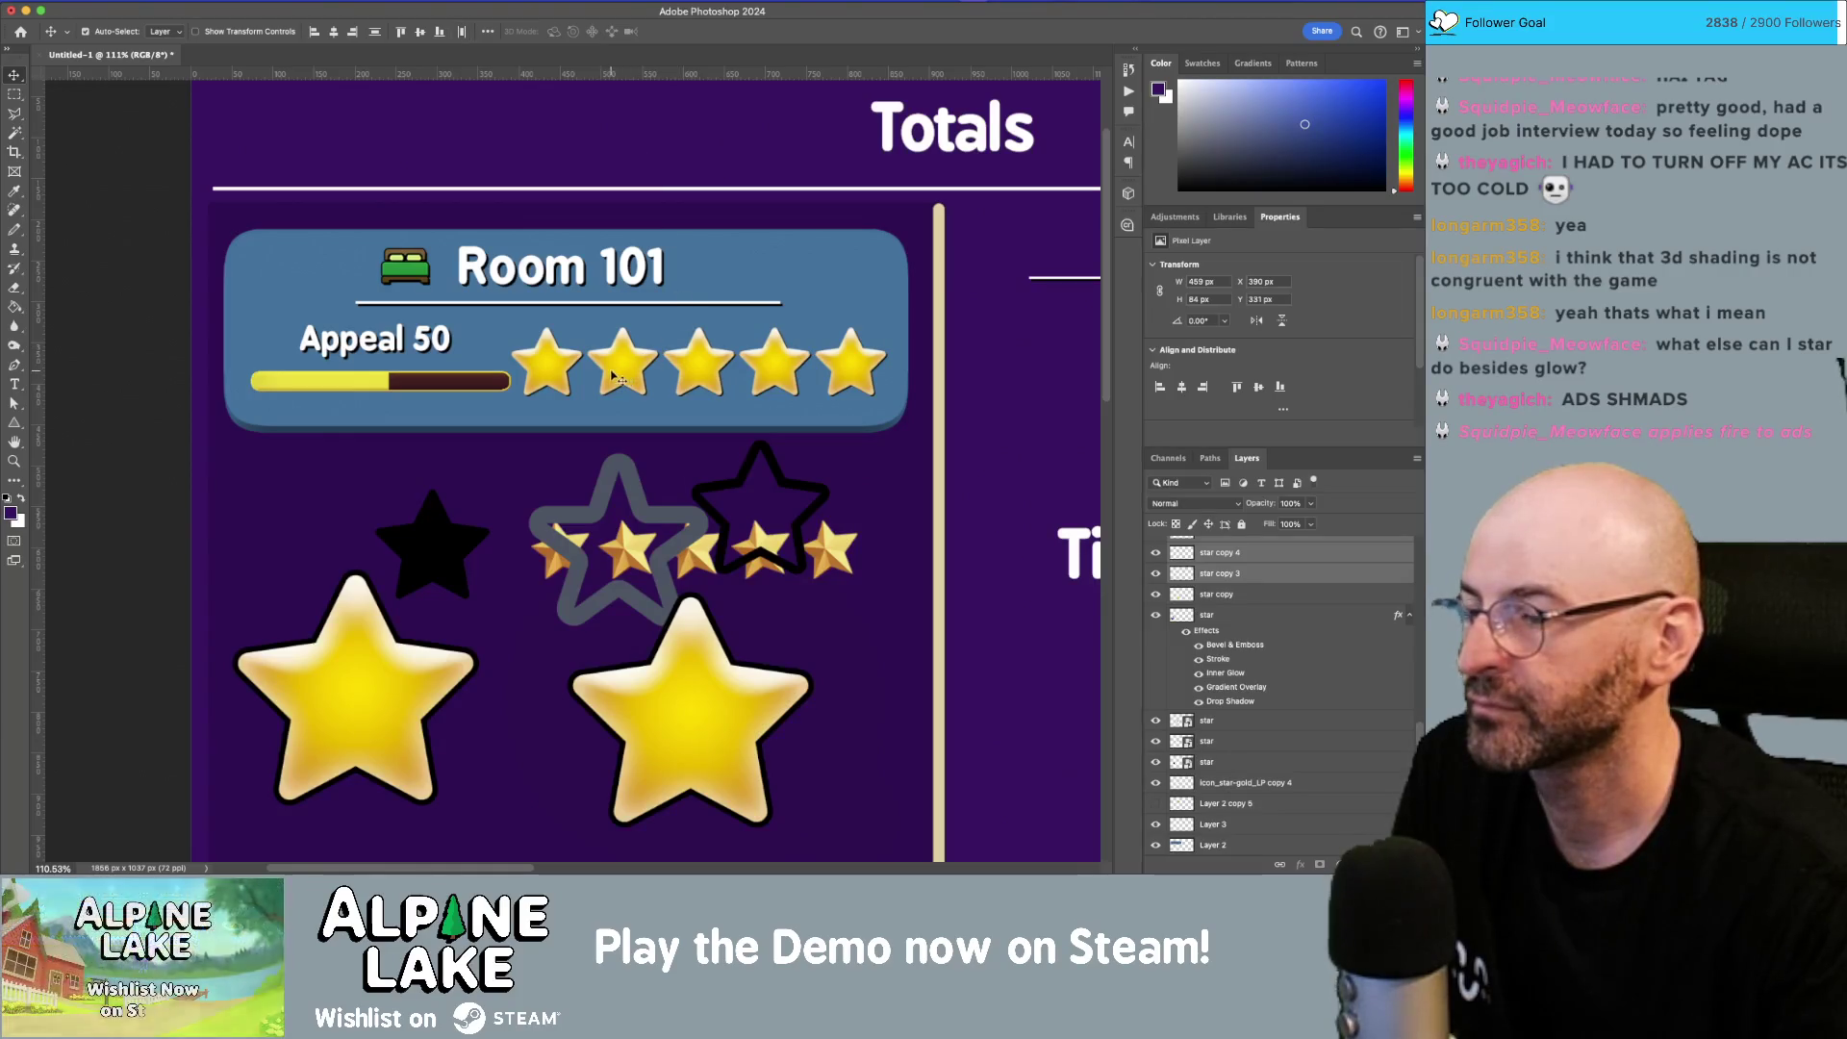
- Shrink the stars again, add a fifth copy and space all five evenly across the card
{"action": "key", "text": "ctrl+t"}
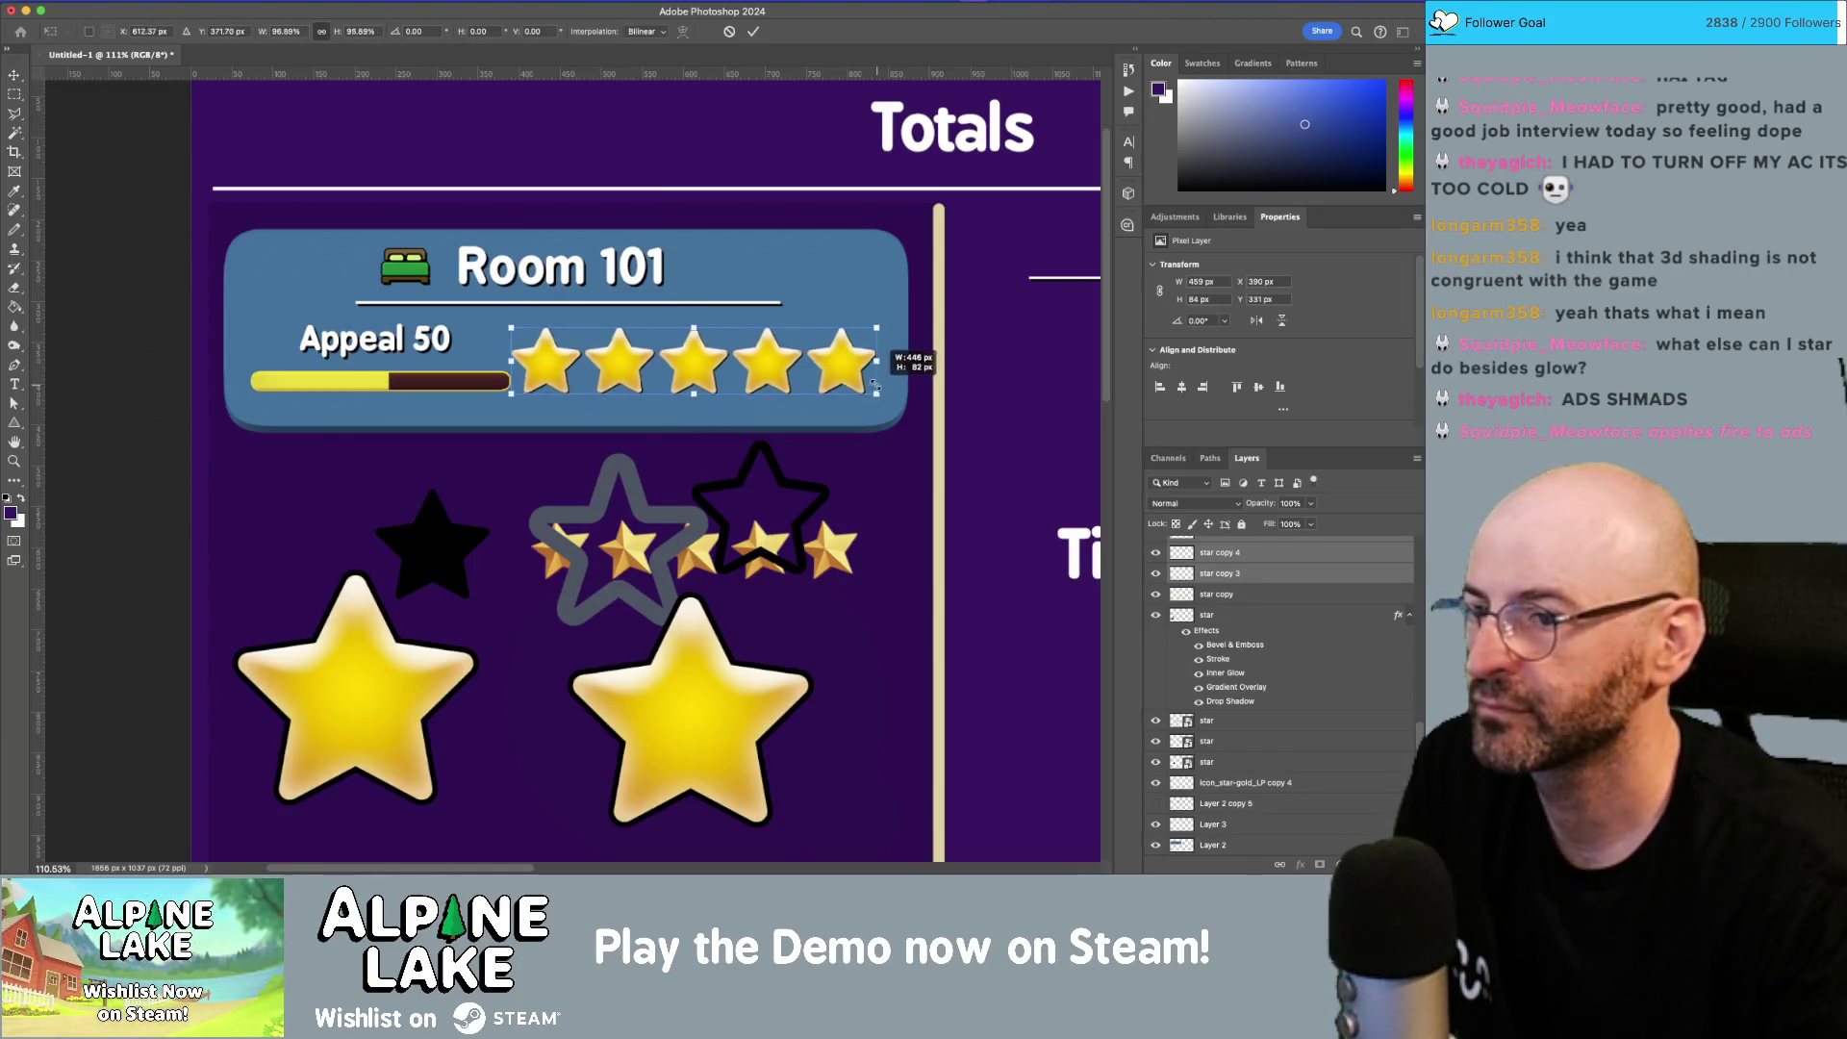
{"action": "key", "text": "Return"}
{"action": "mouse_move", "coordinate": [886, 391]}
{"action": "left_mouse_down"}
{"action": "mouse_move", "coordinate": [851, 380]}
{"action": "mouse_move", "coordinate": [858, 364]}
{"action": "left_mouse_up"}
{"action": "key", "text": "ctrl+j"}
{"action": "left_click", "coordinate": [563, 369]}
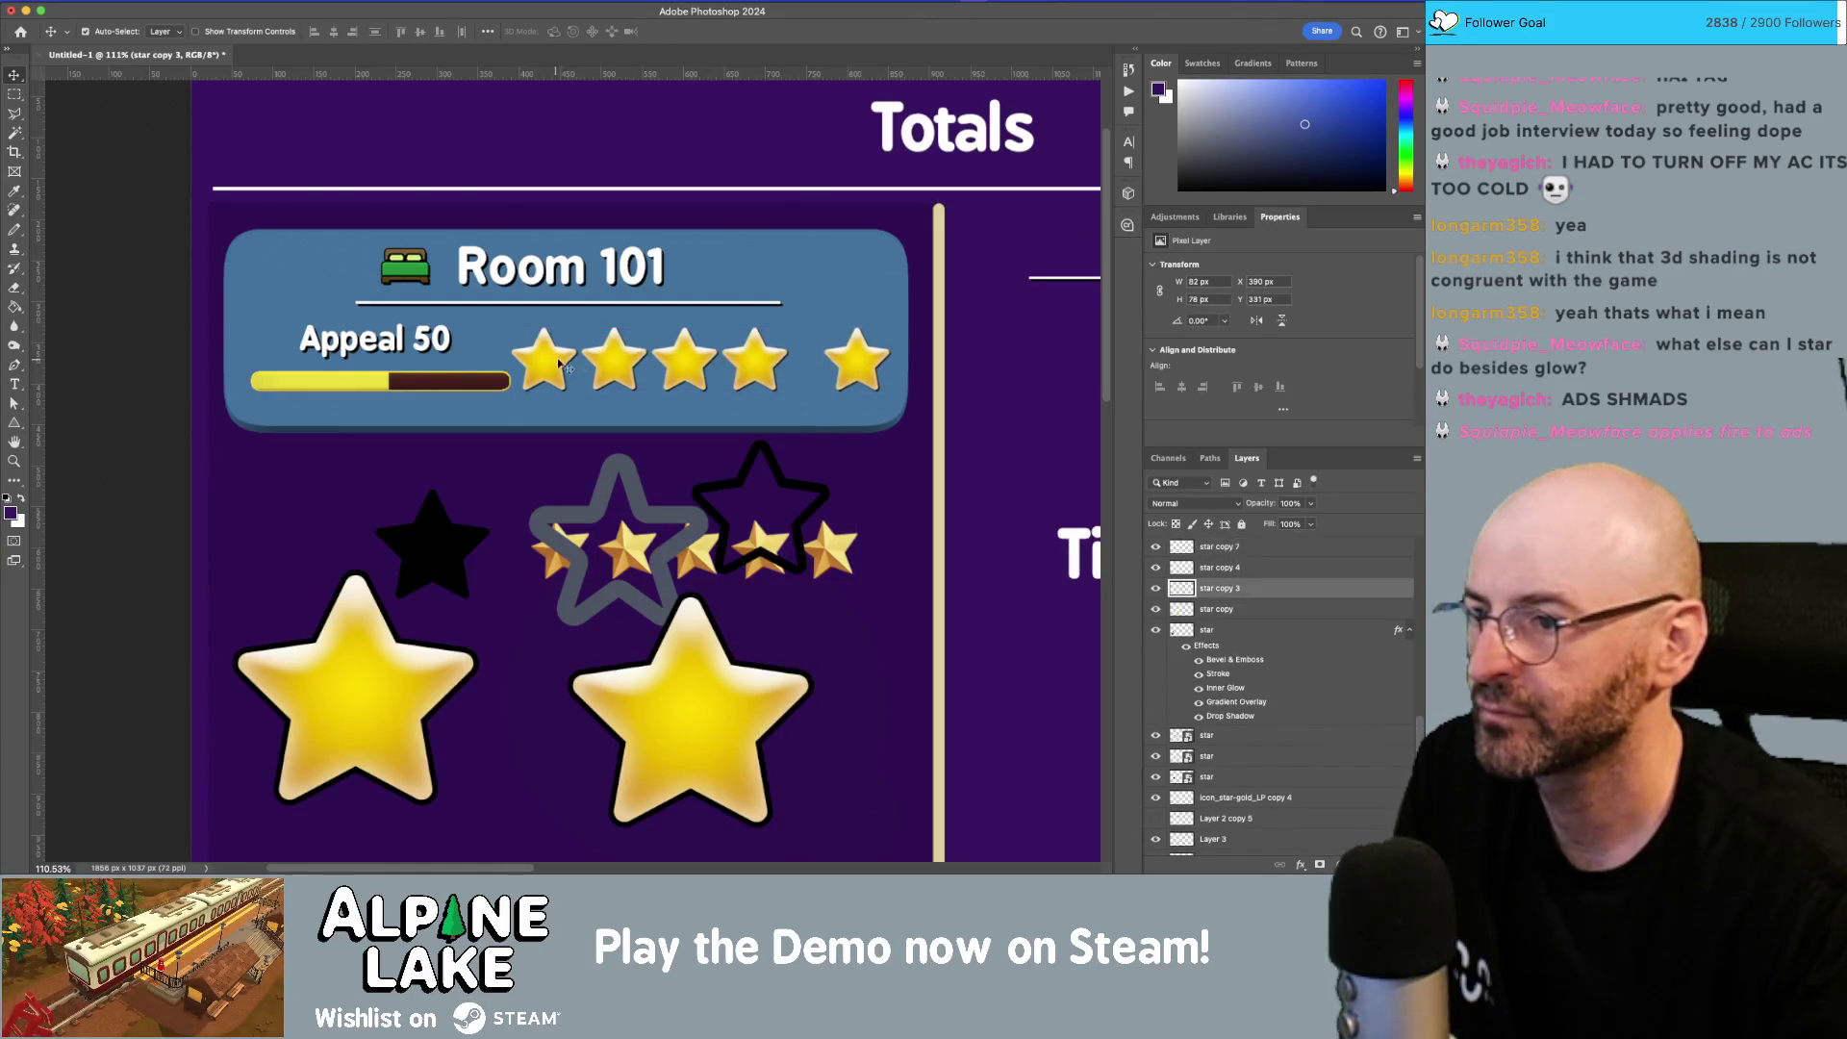
{"action": "left_click", "coordinate": [749, 366], "text": "shift"}
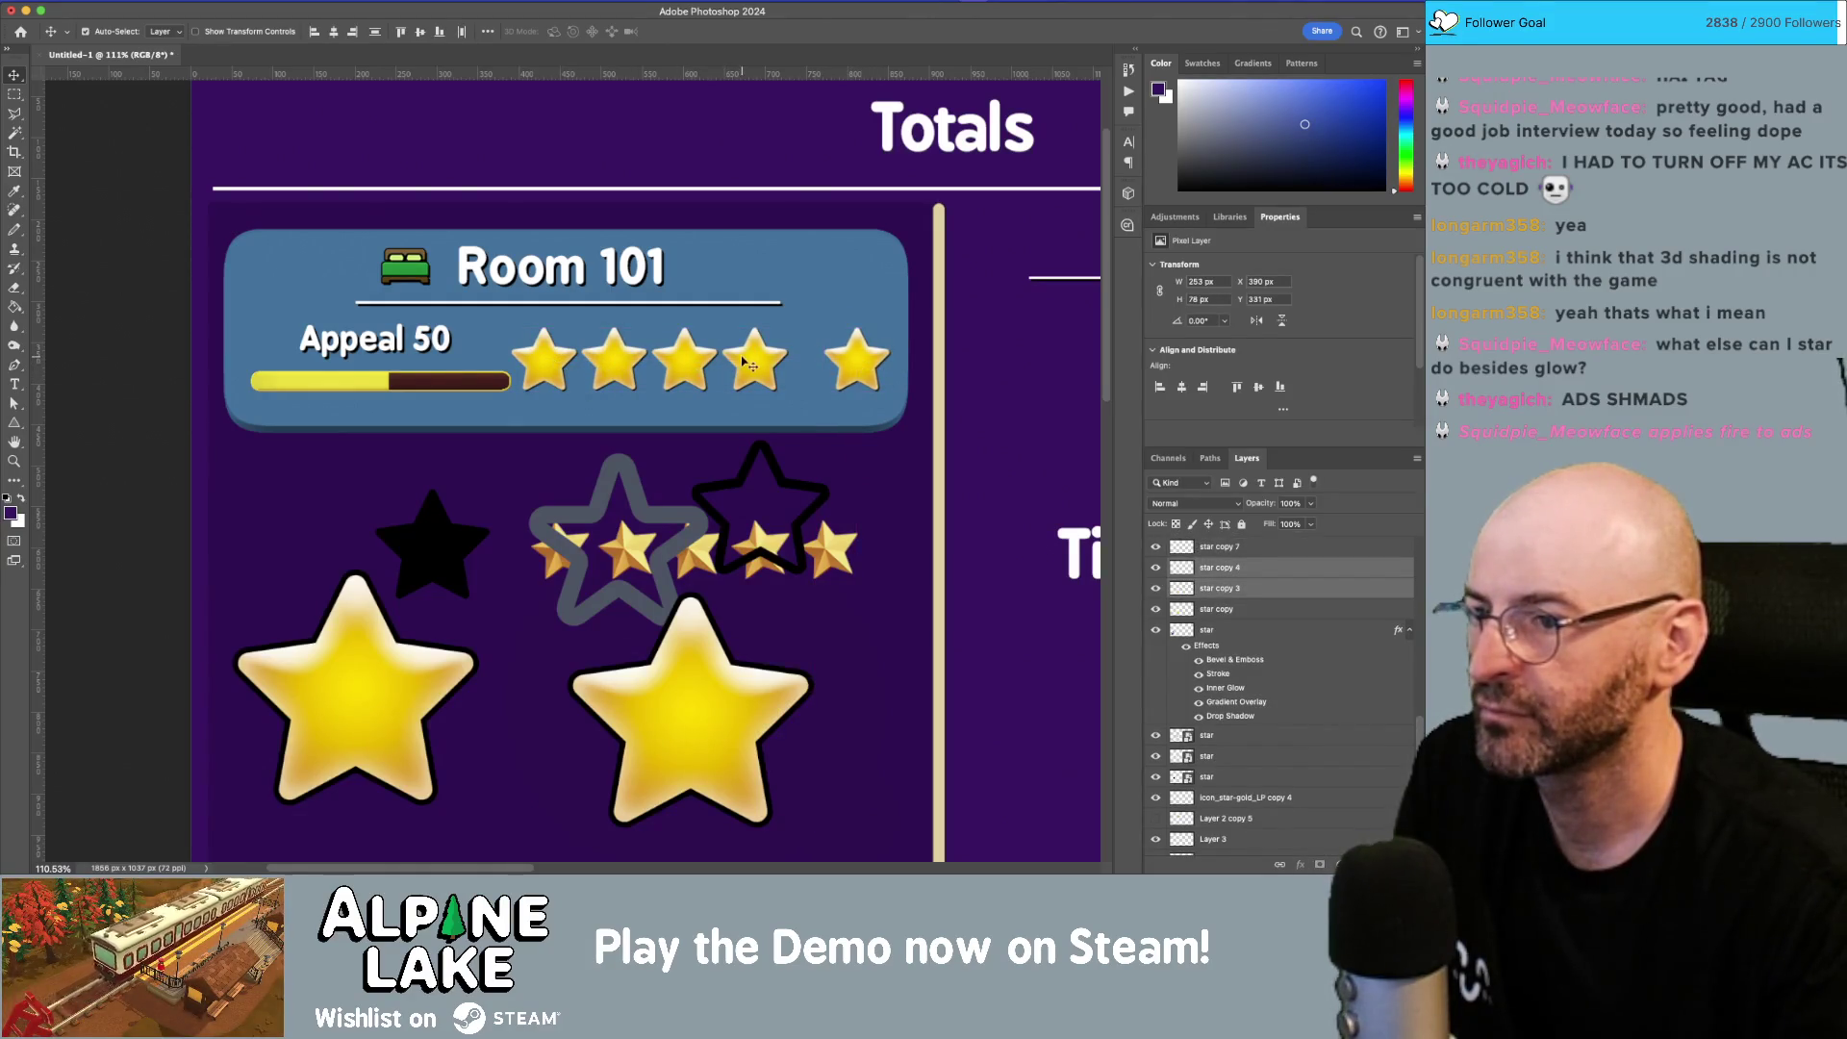
{"action": "left_click", "coordinate": [856, 369], "text": "shift"}
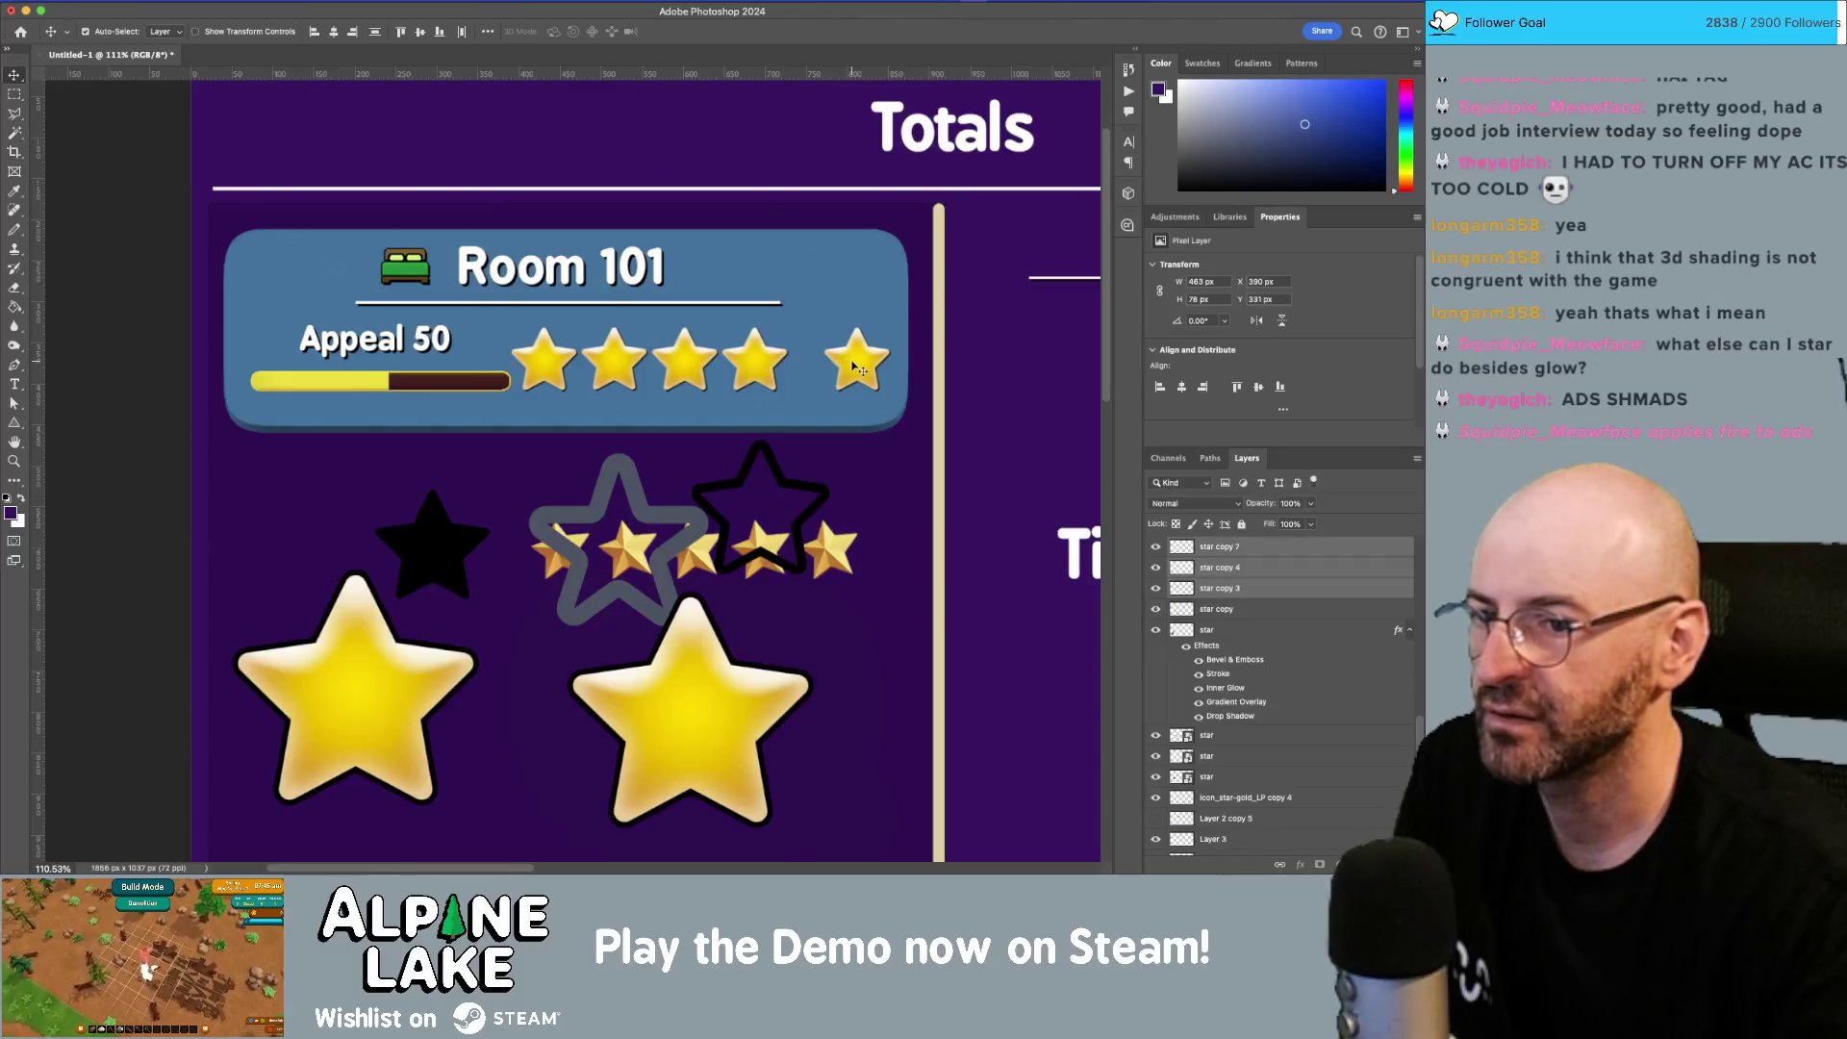
{"action": "left_click", "coordinate": [461, 32]}
- Alt-drag a row of small stars to sit just below the card
{"action": "mouse_move", "coordinate": [704, 368]}
{"action": "left_mouse_down"}
{"action": "mouse_move", "coordinate": [760, 442]}
{"action": "mouse_move", "coordinate": [760, 422]}
{"action": "left_mouse_up"}
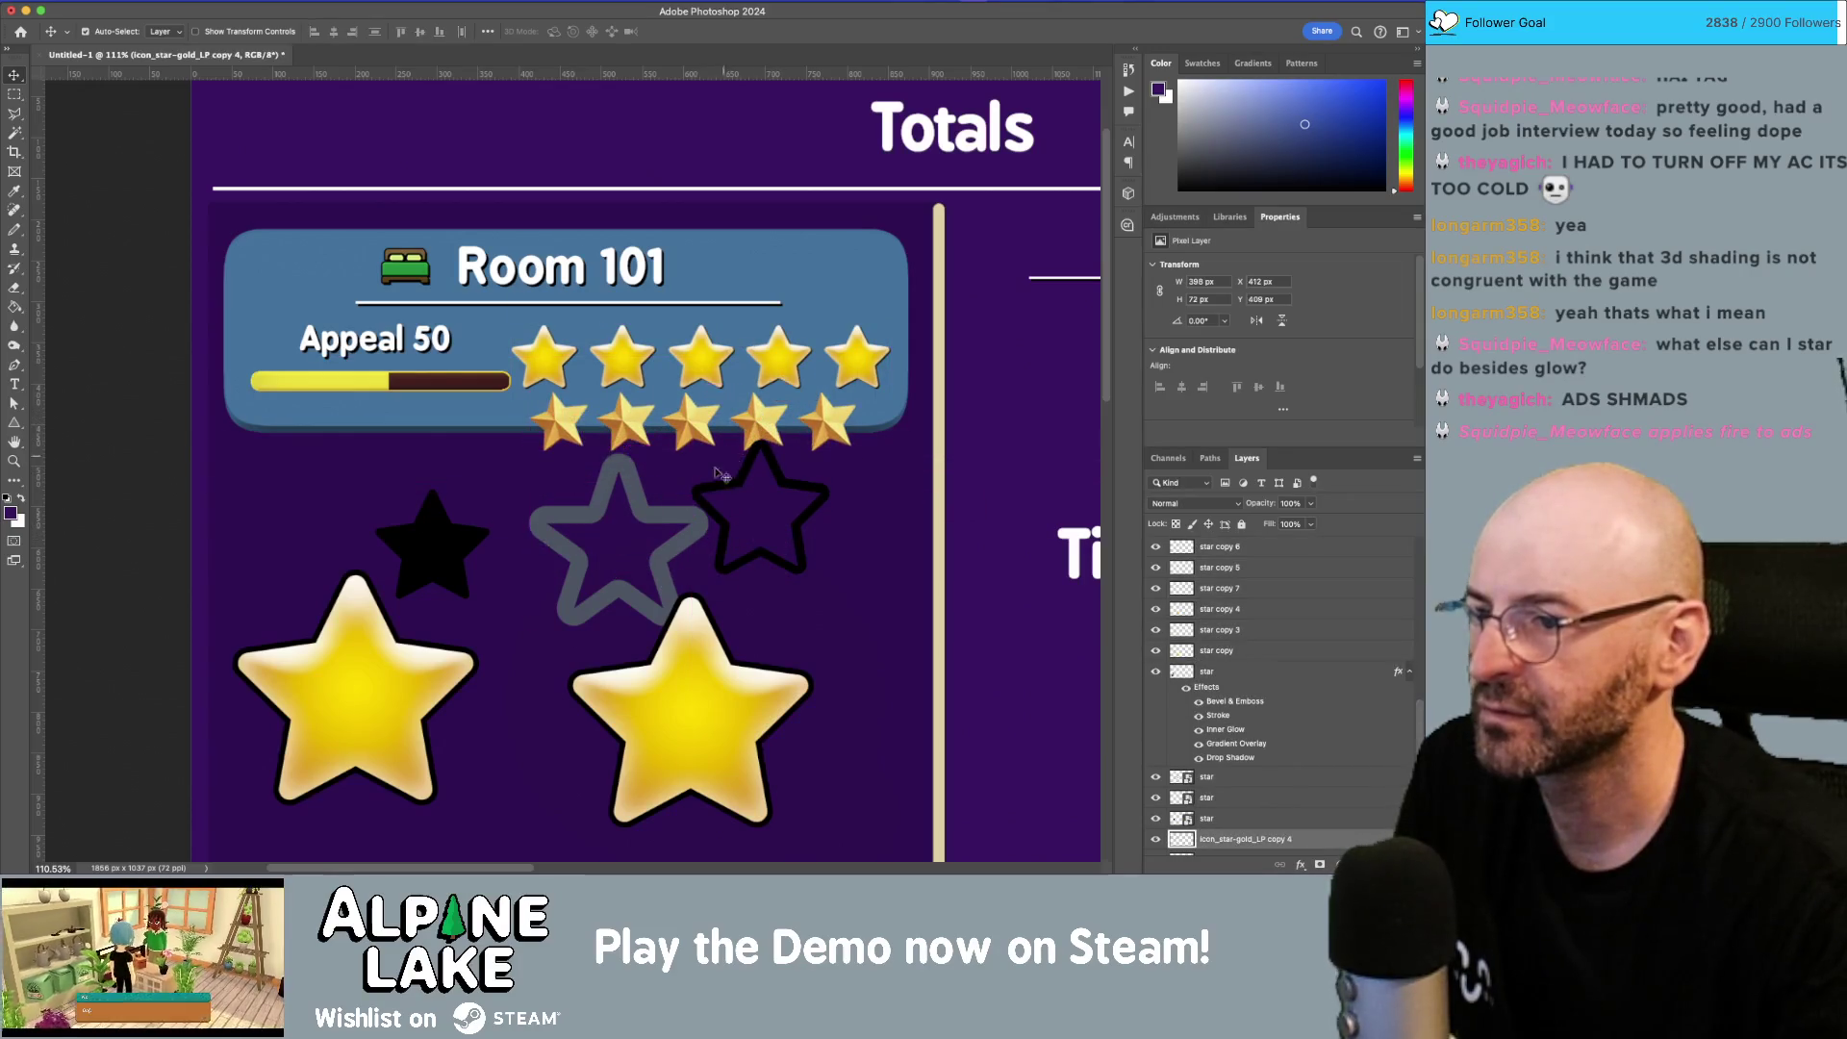
- Delete the black, grey and outline star layers and move the small star row further down
{"action": "left_click", "coordinate": [649, 522]}
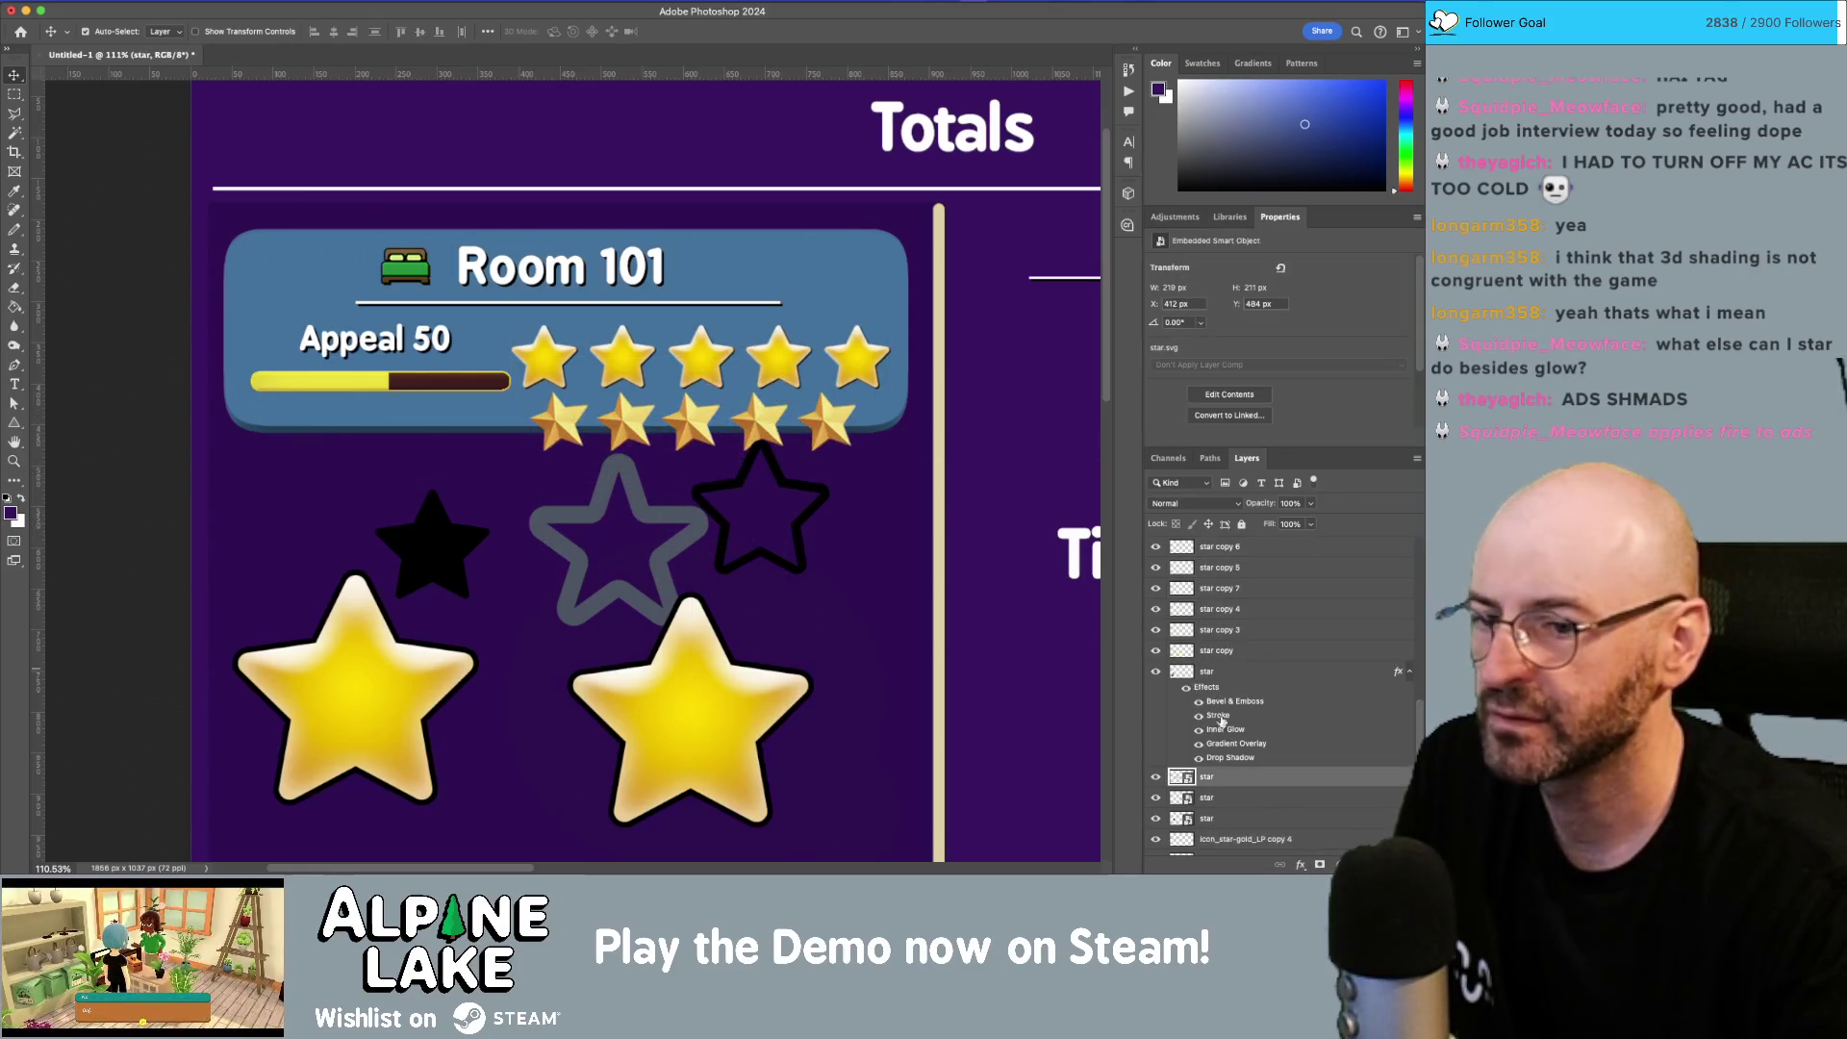
{"action": "left_click", "coordinate": [1245, 818], "text": "shift"}
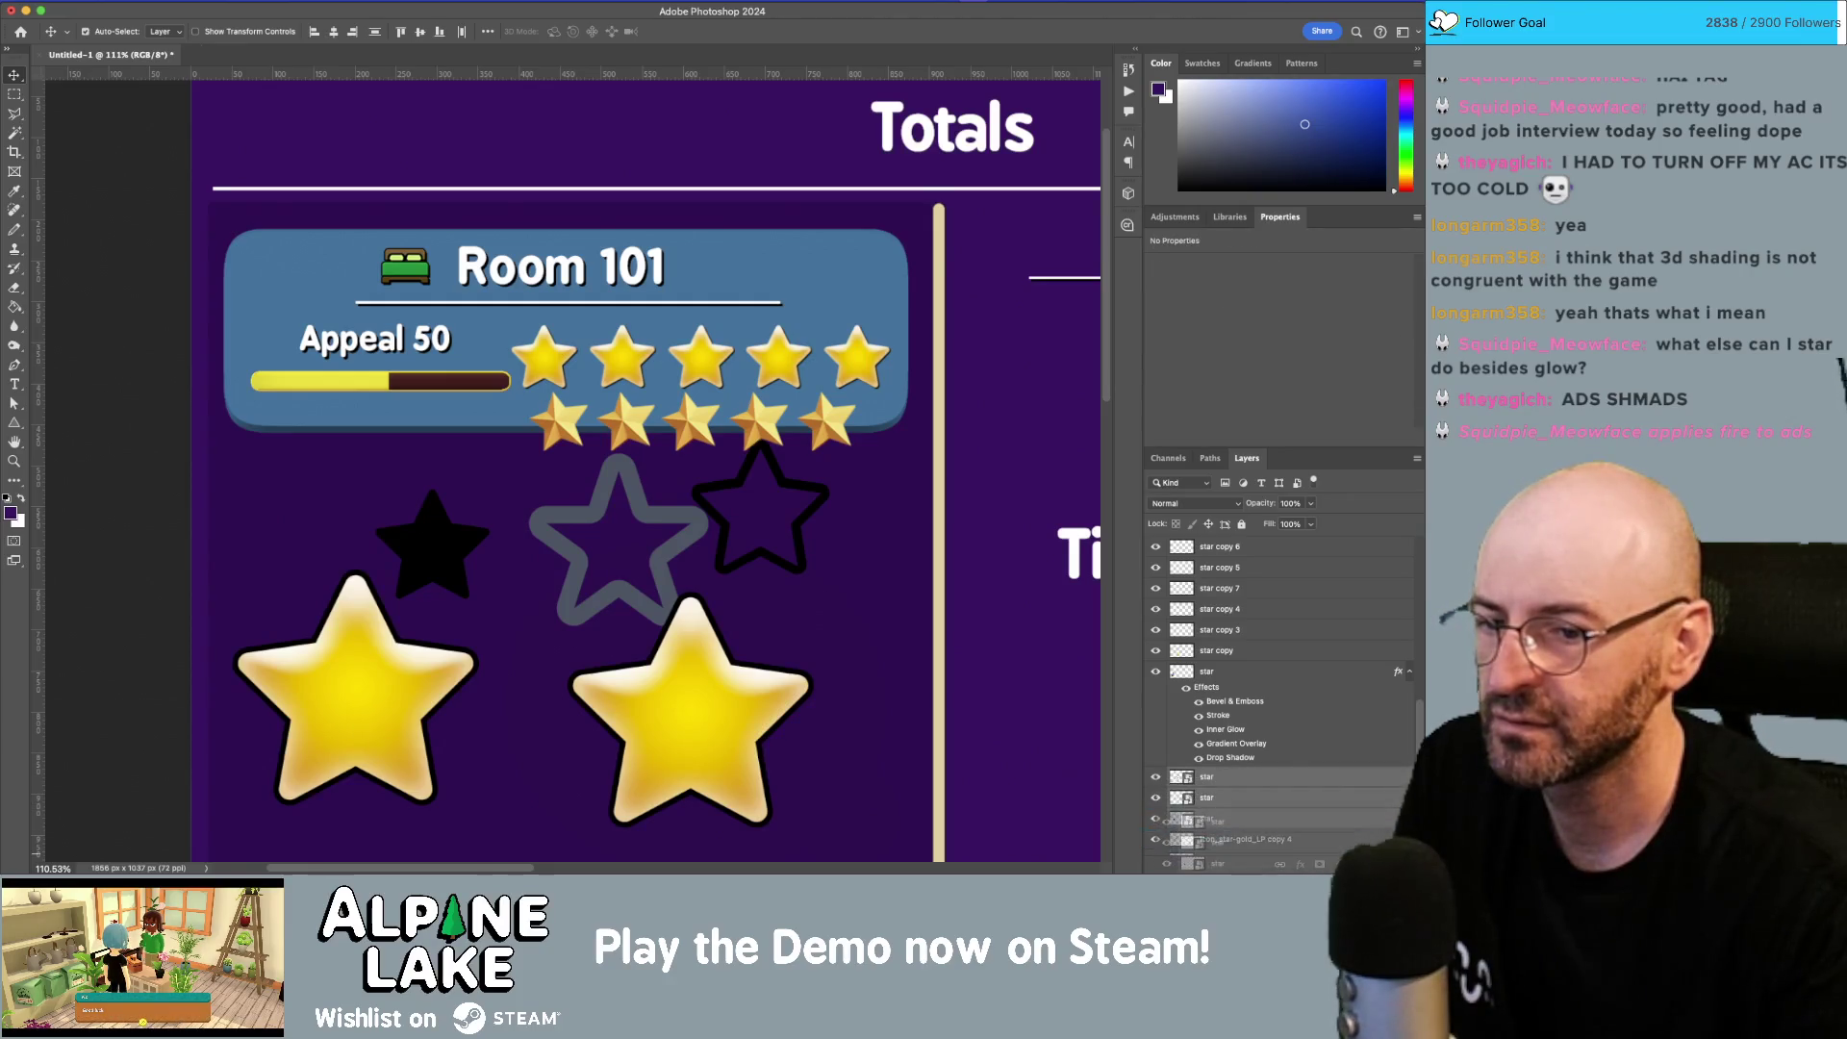
{"action": "key", "text": "Delete"}
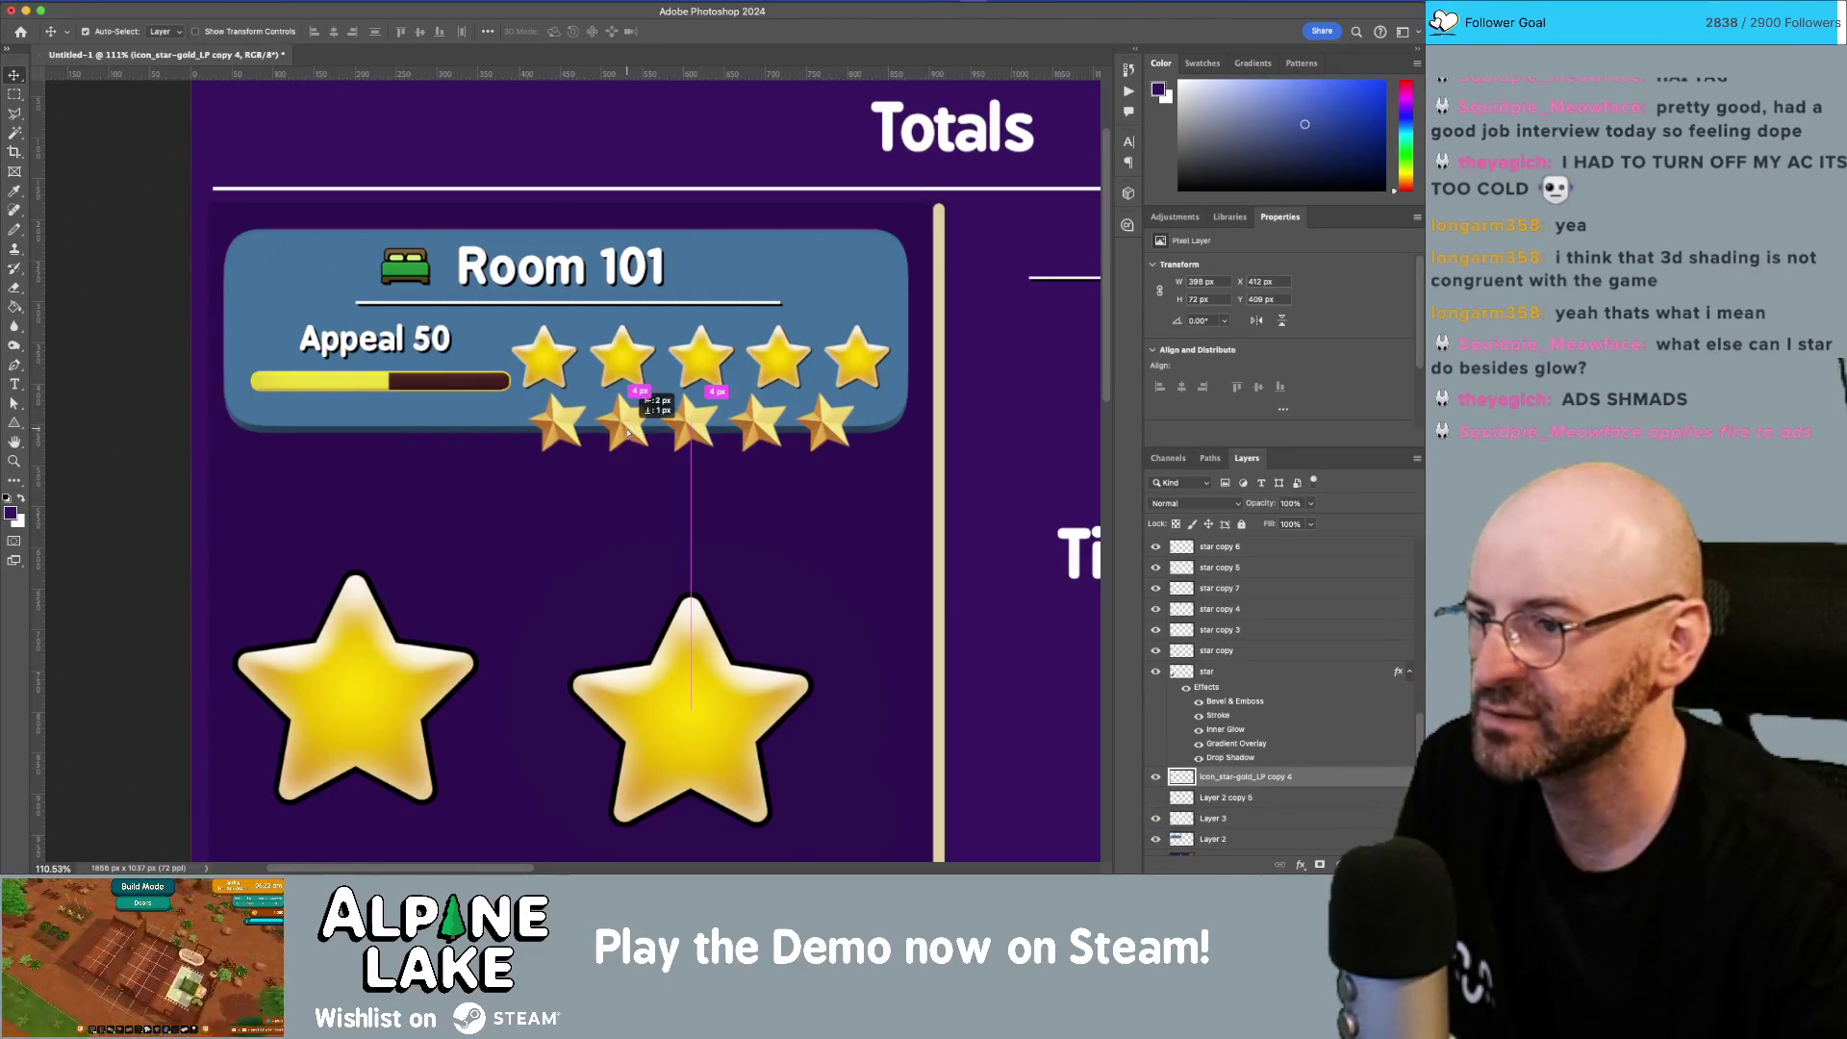
{"action": "left_click_drag", "start_coordinate": [636, 433], "coordinate": [651, 467]}
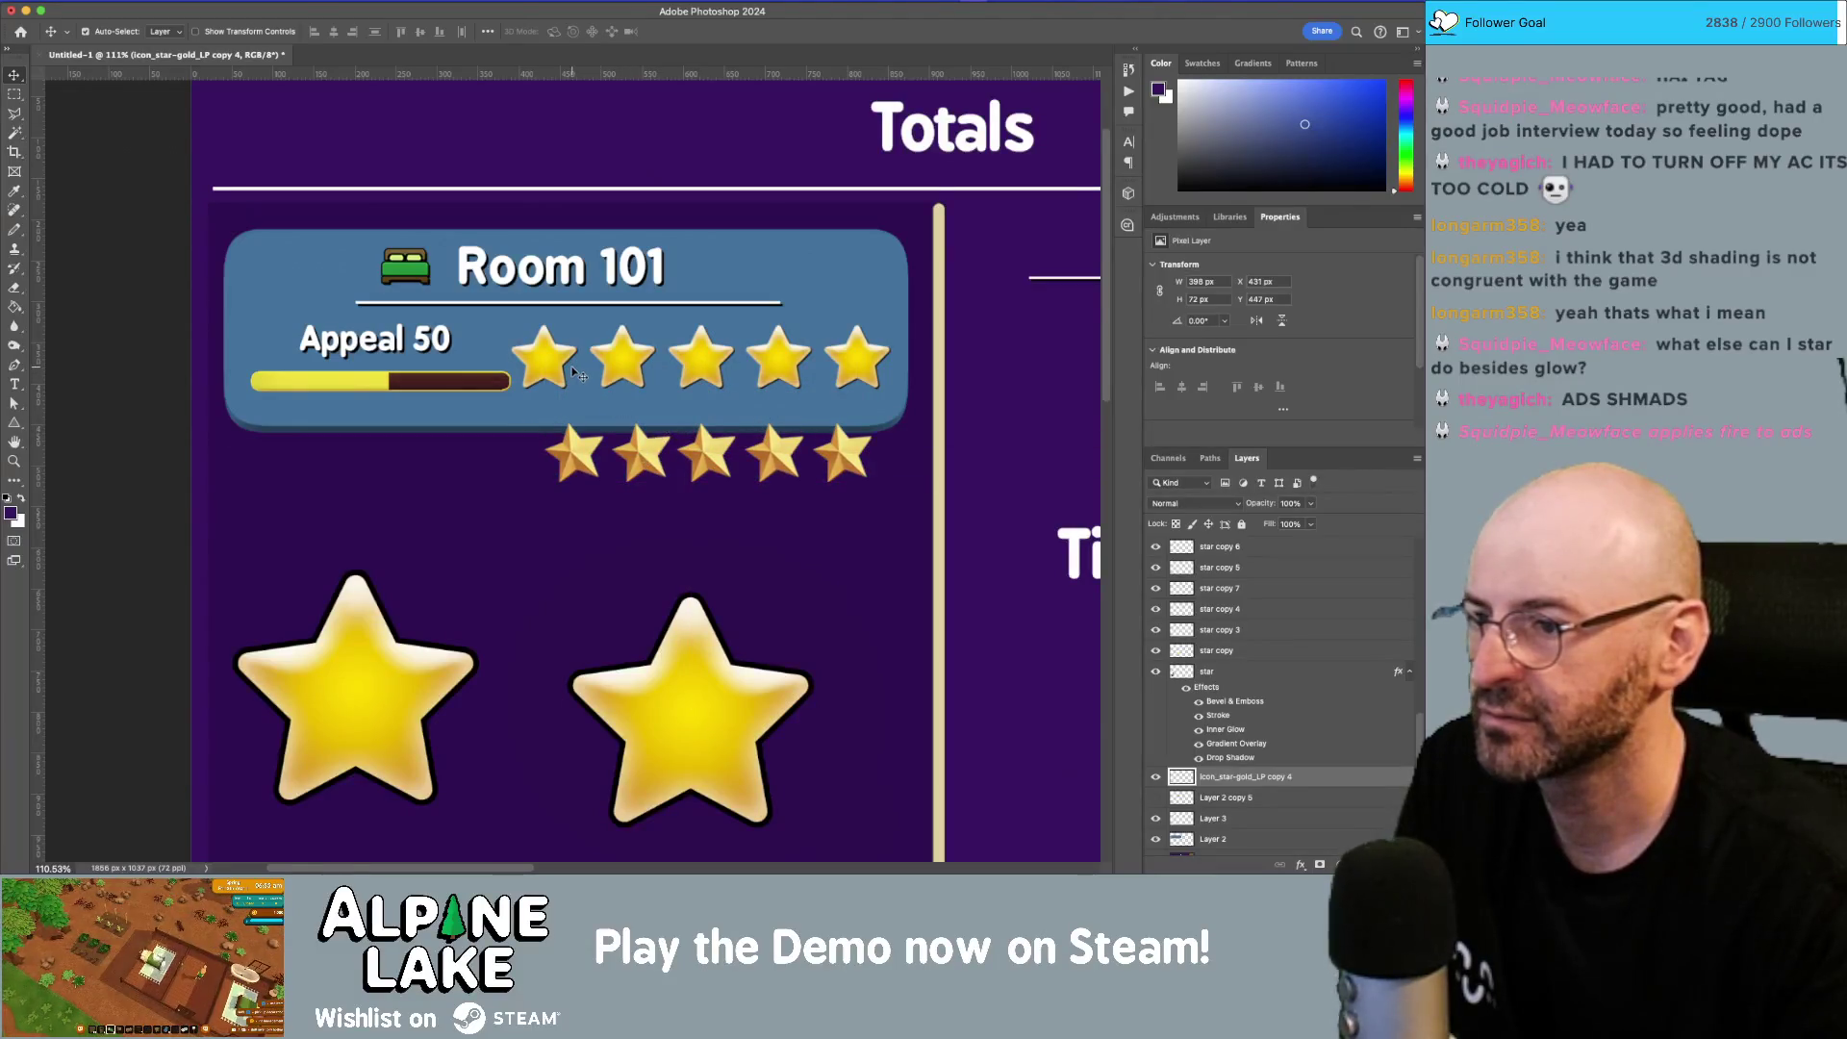
- Tilt the first Appeal star slightly with a free transform
{"action": "left_click", "coordinate": [619, 351]}
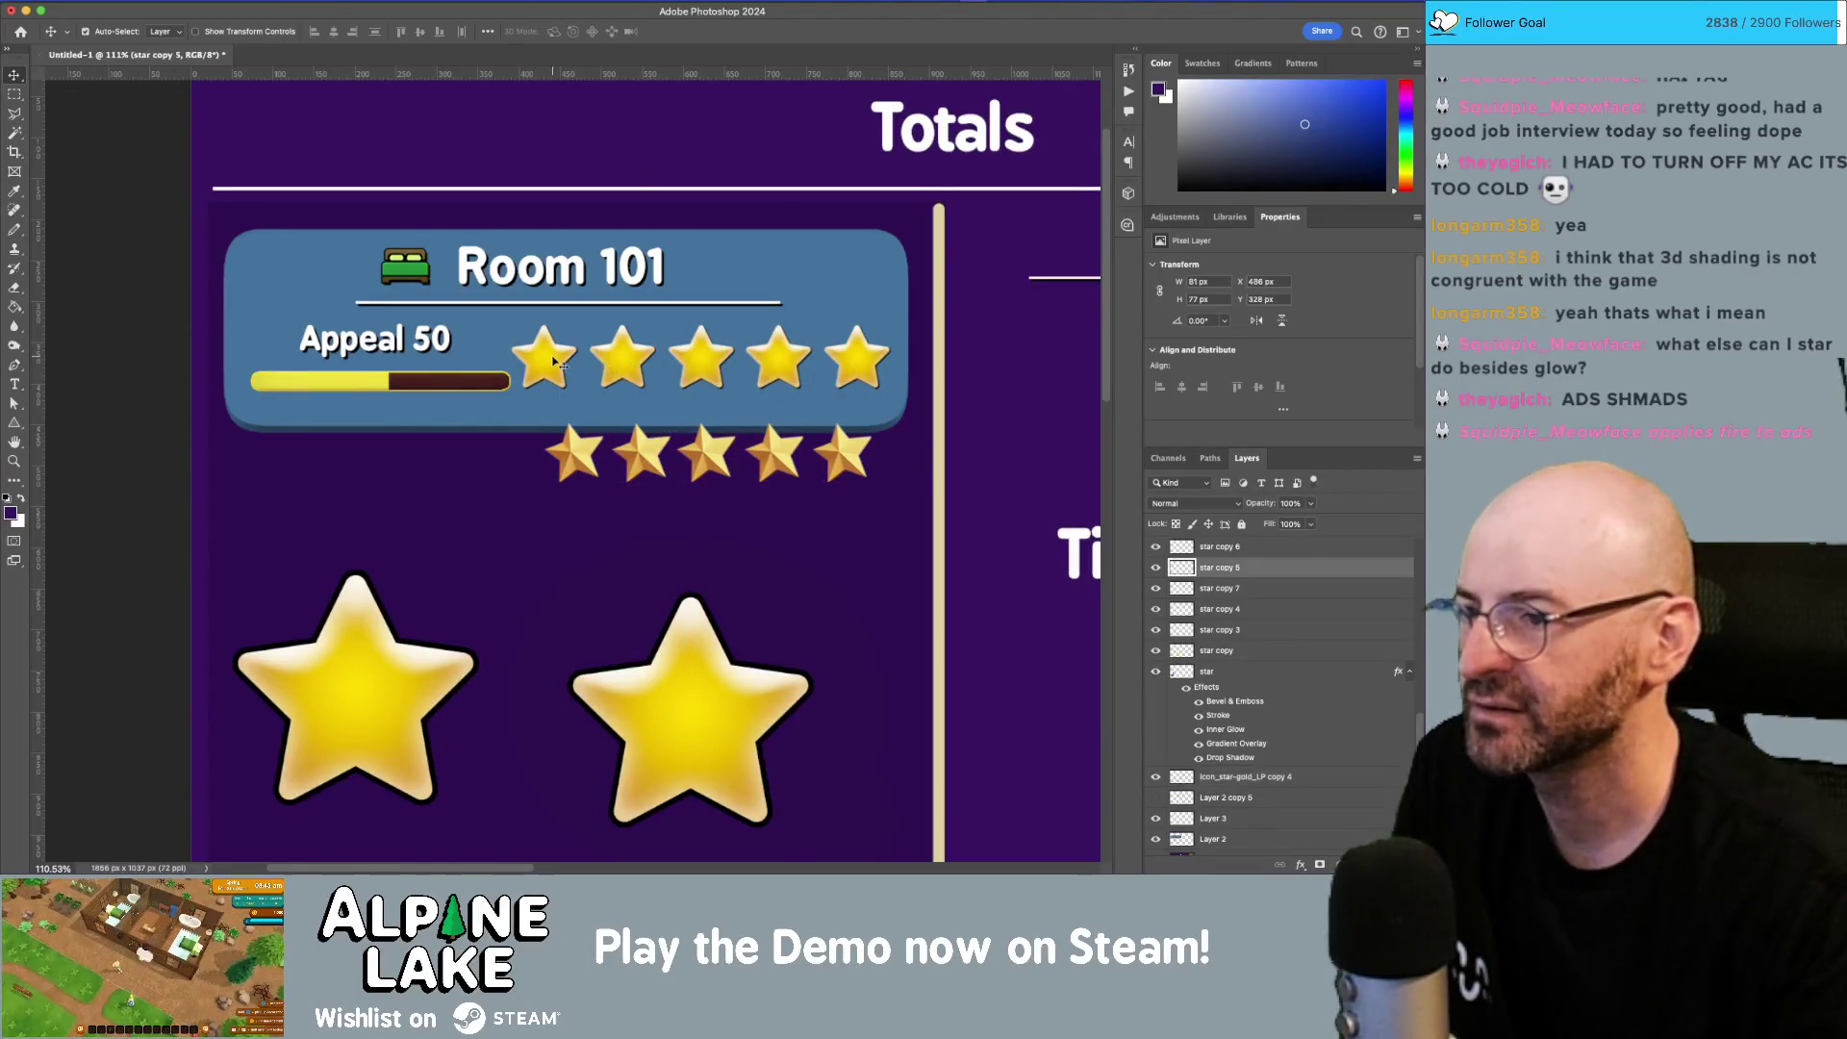
{"action": "left_click", "coordinate": [717, 360], "text": "shift"}
{"action": "left_click", "coordinate": [620, 363], "text": "shift"}
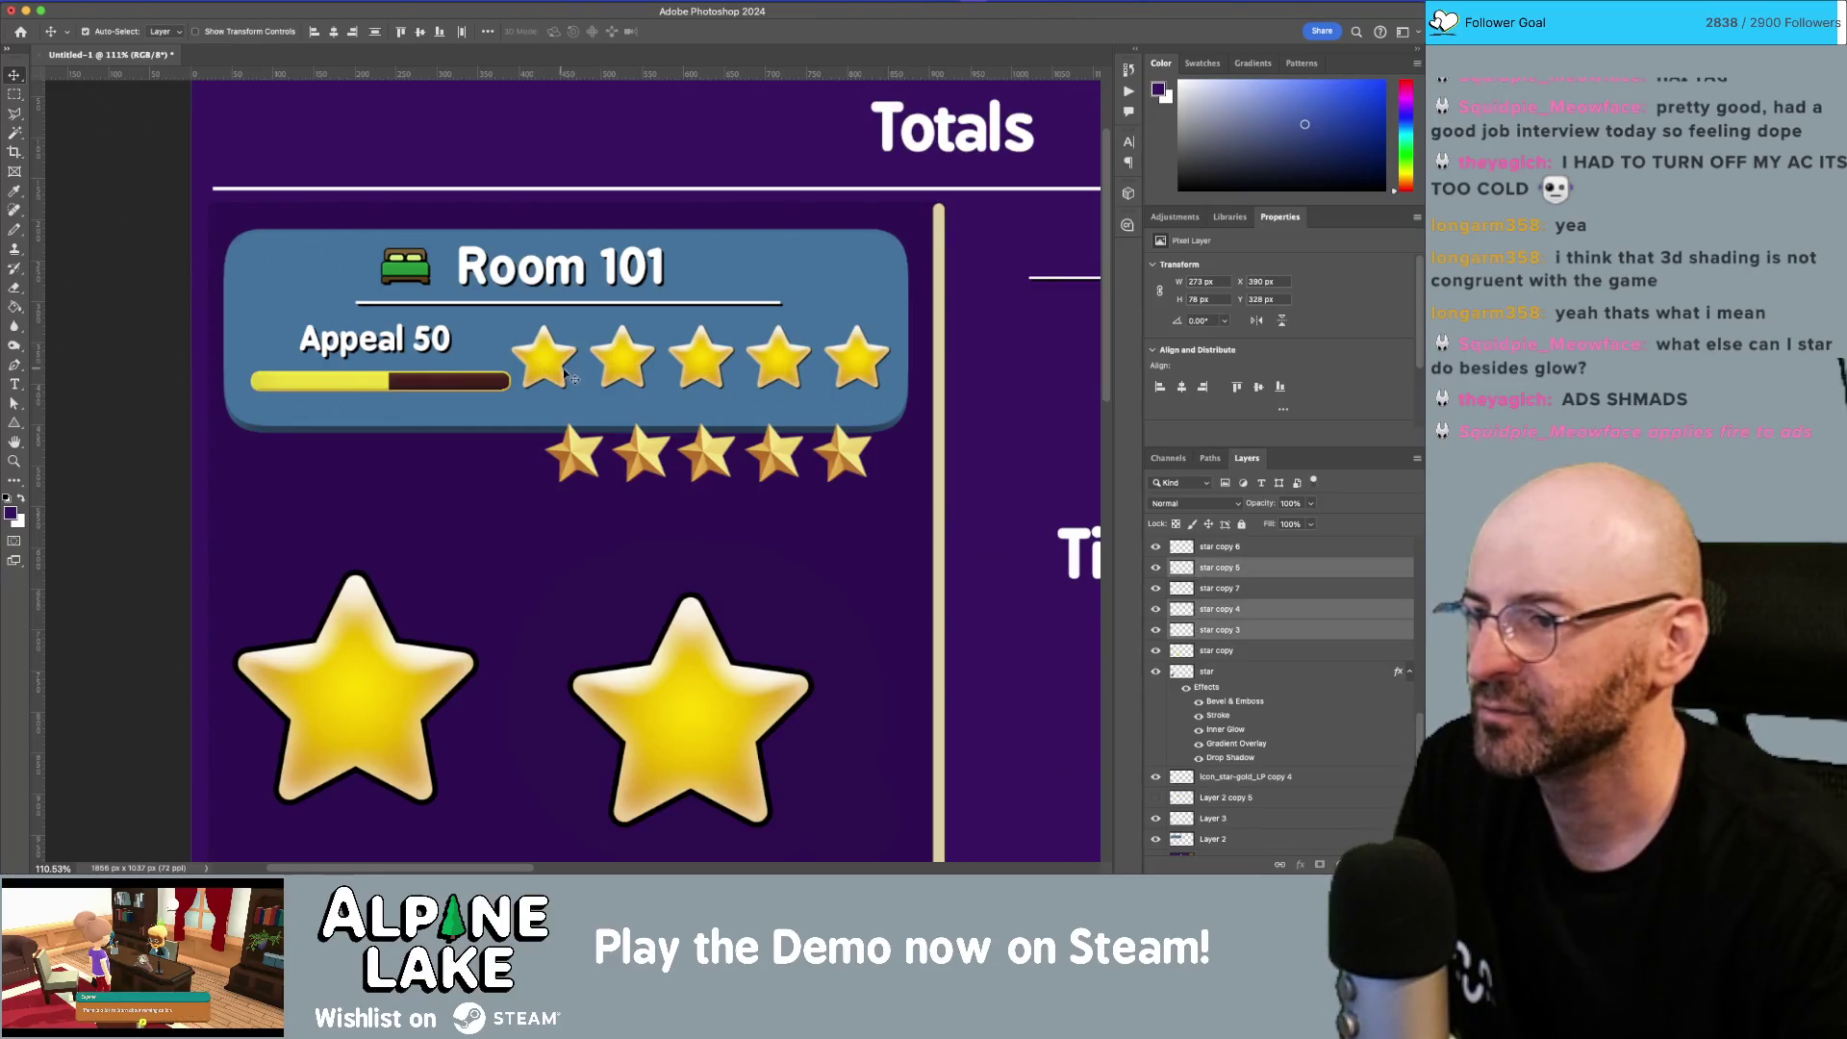
{"action": "key", "text": "ctrl+t"}
{"action": "key", "text": "Return"}
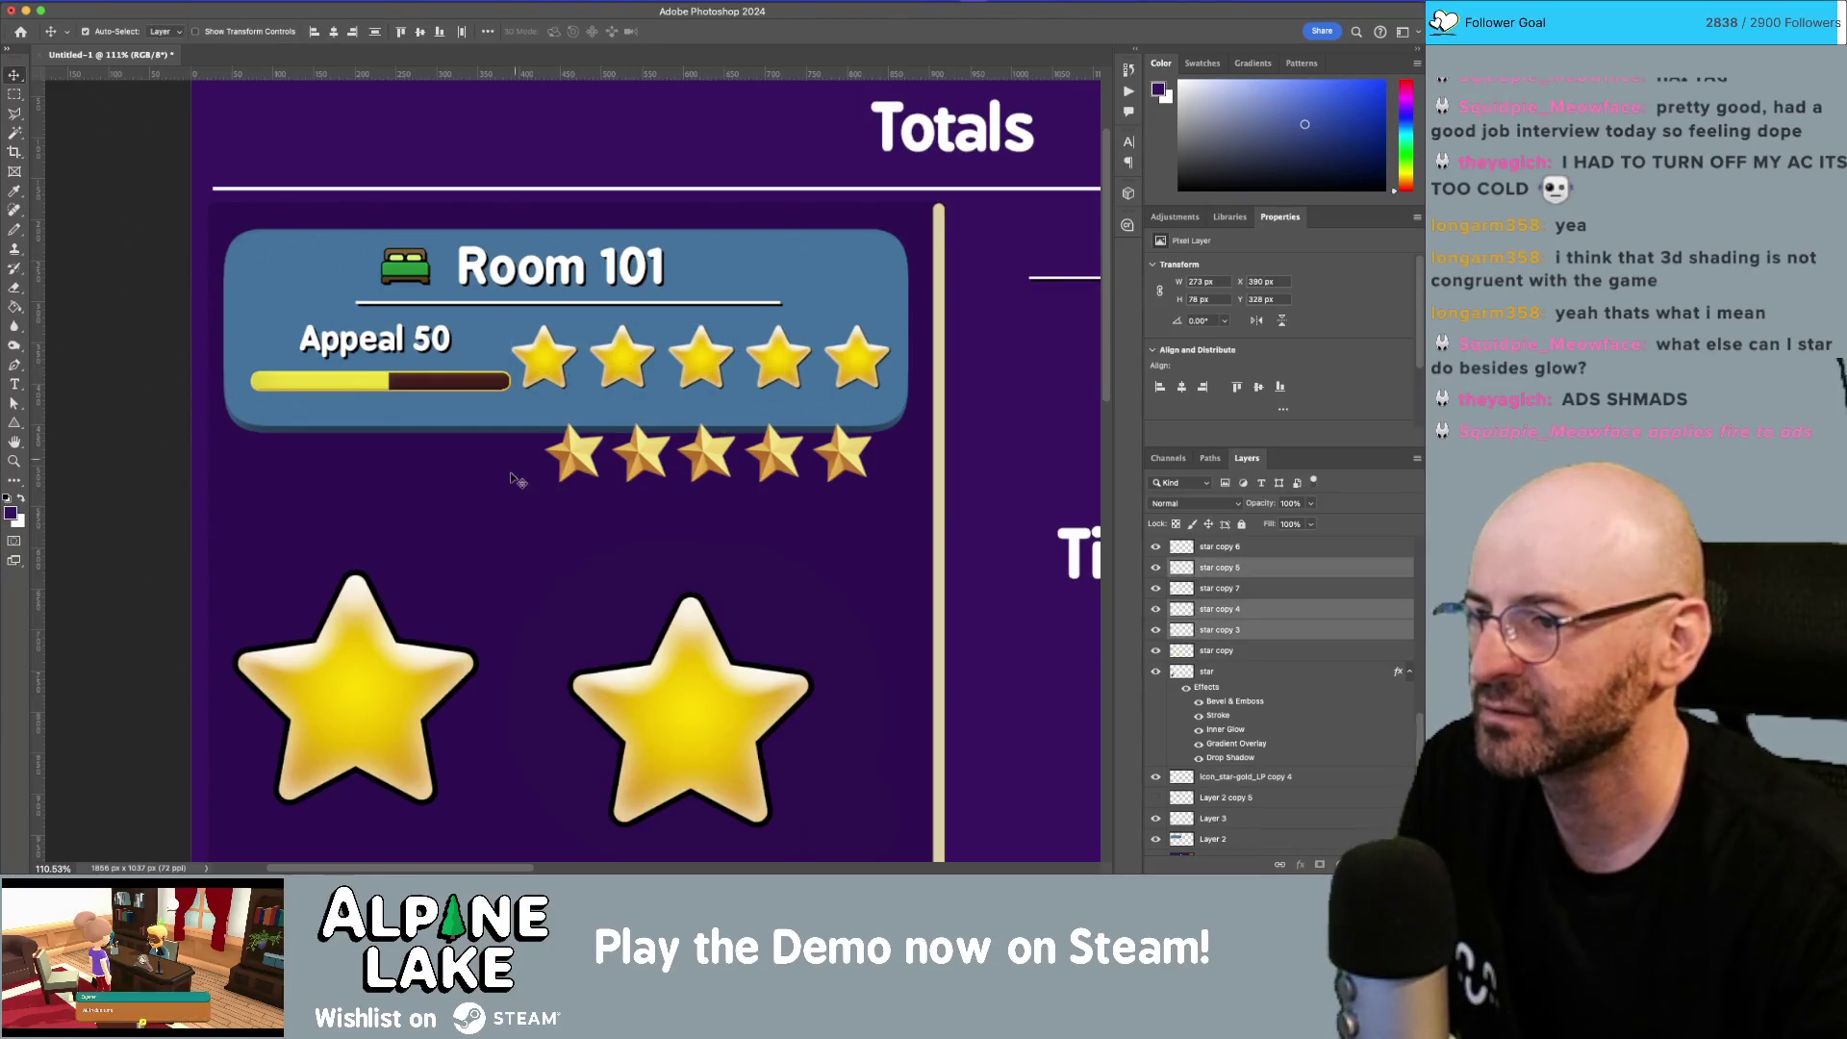
{"action": "left_click", "coordinate": [543, 361]}
{"action": "key", "text": "ctrl+t"}
{"action": "left_click_drag", "start_coordinate": [590, 391], "coordinate": [624, 368]}
{"action": "key", "text": "Return"}
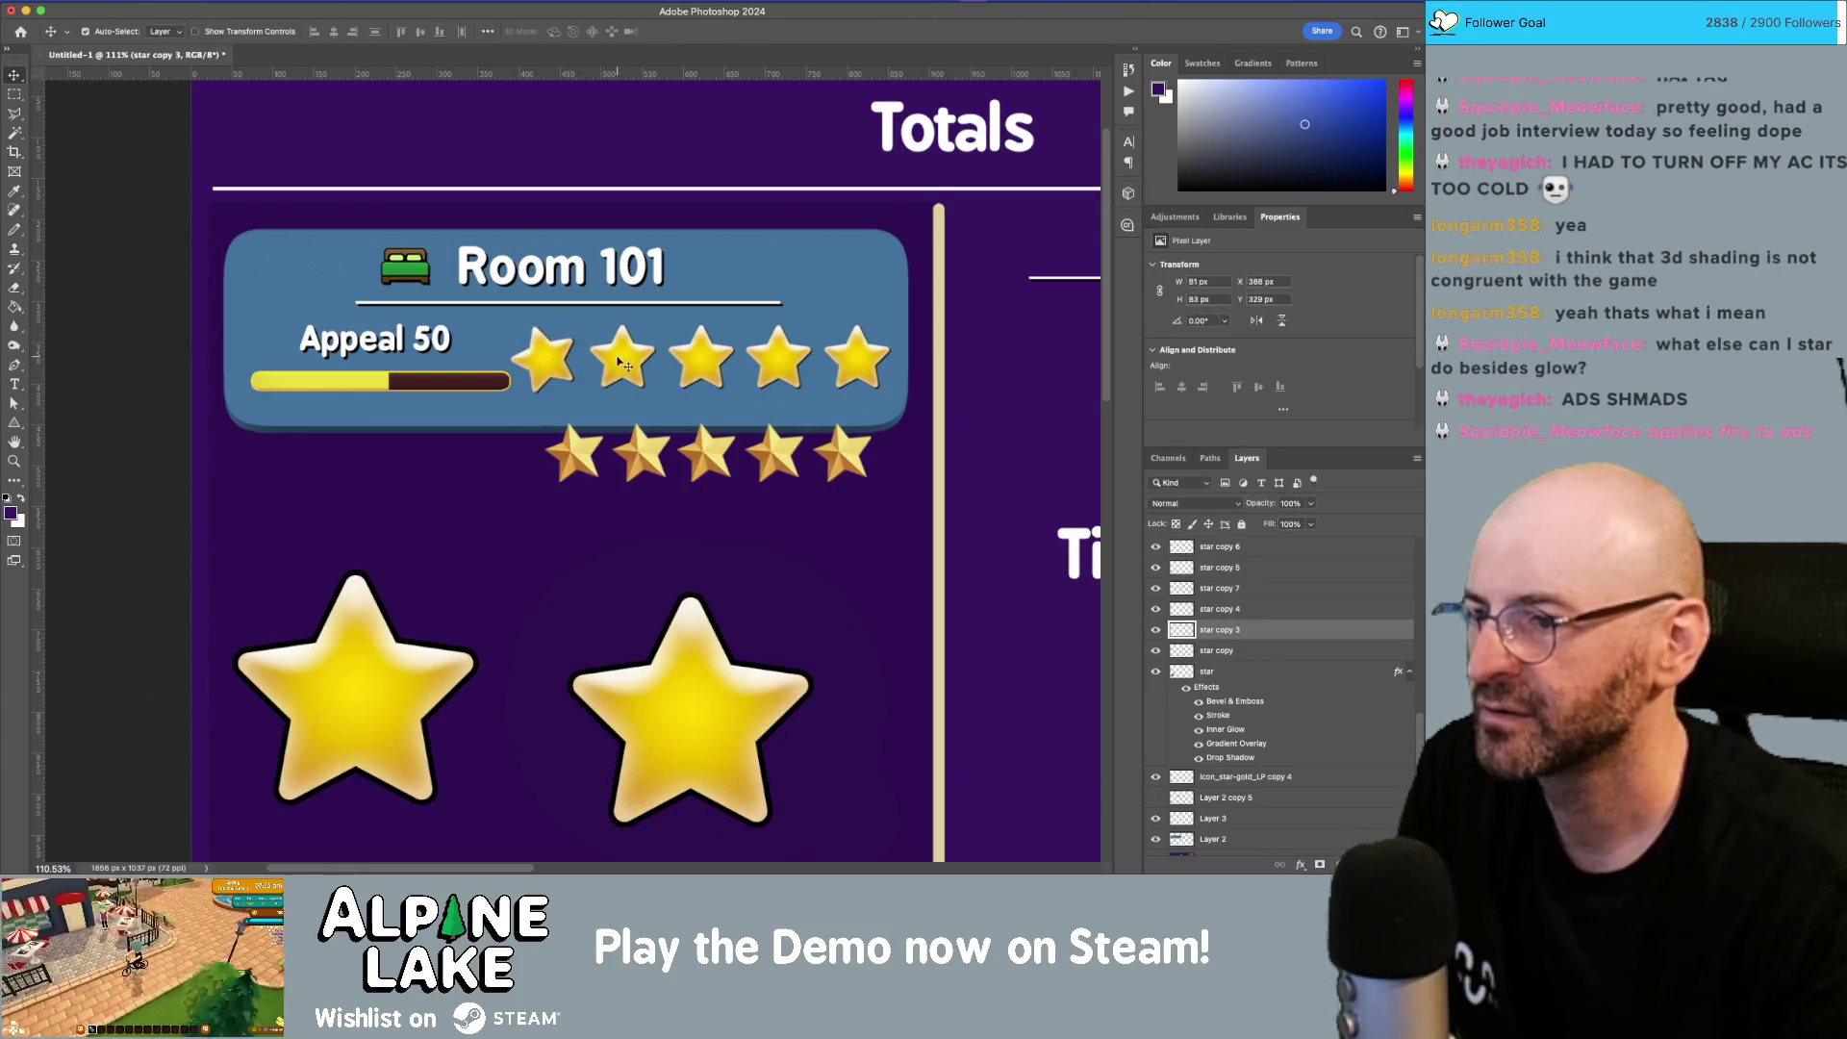
- Alt-drag the four right-hand Appeal stars into a new row below the card
{"action": "left_click", "coordinate": [620, 361]}
{"action": "left_click", "coordinate": [699, 358], "text": "shift"}
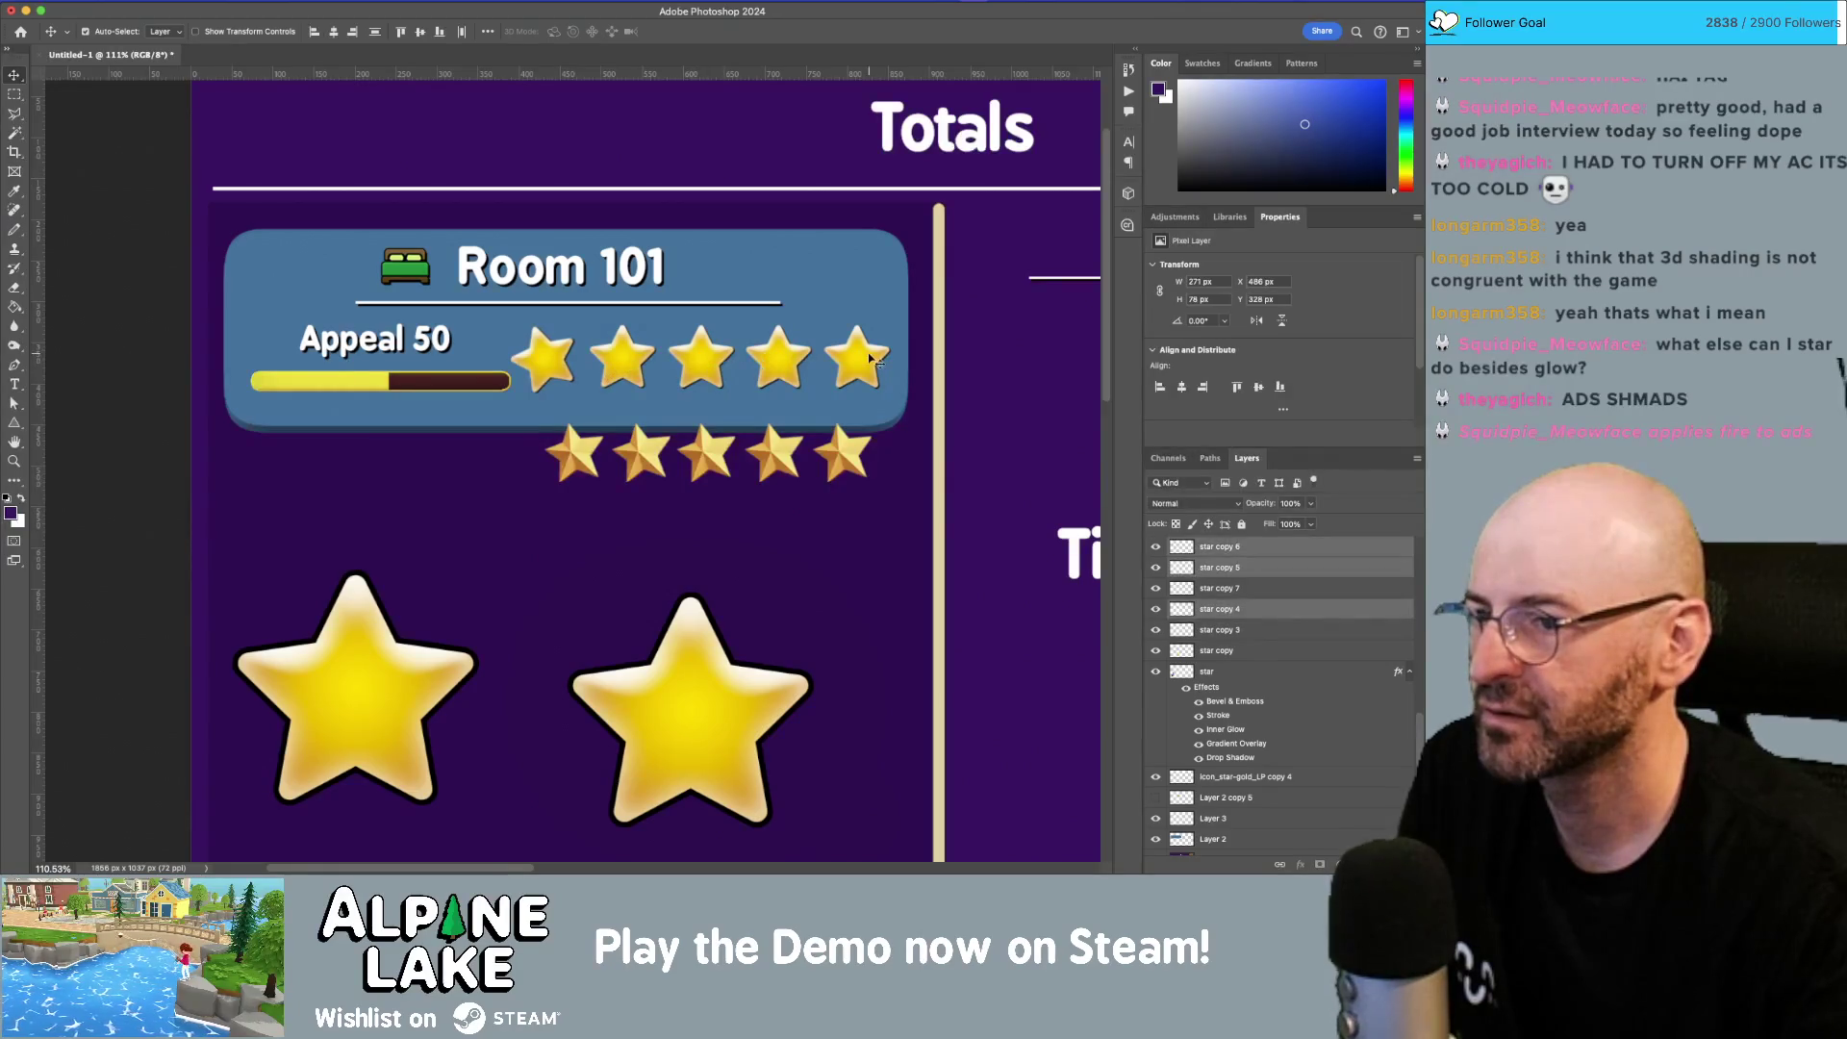
{"action": "left_click", "coordinate": [779, 358], "text": "shift"}
{"action": "left_click", "coordinate": [861, 358], "text": "shift"}
{"action": "left_click_drag", "start_coordinate": [861, 359], "coordinate": [768, 532]}
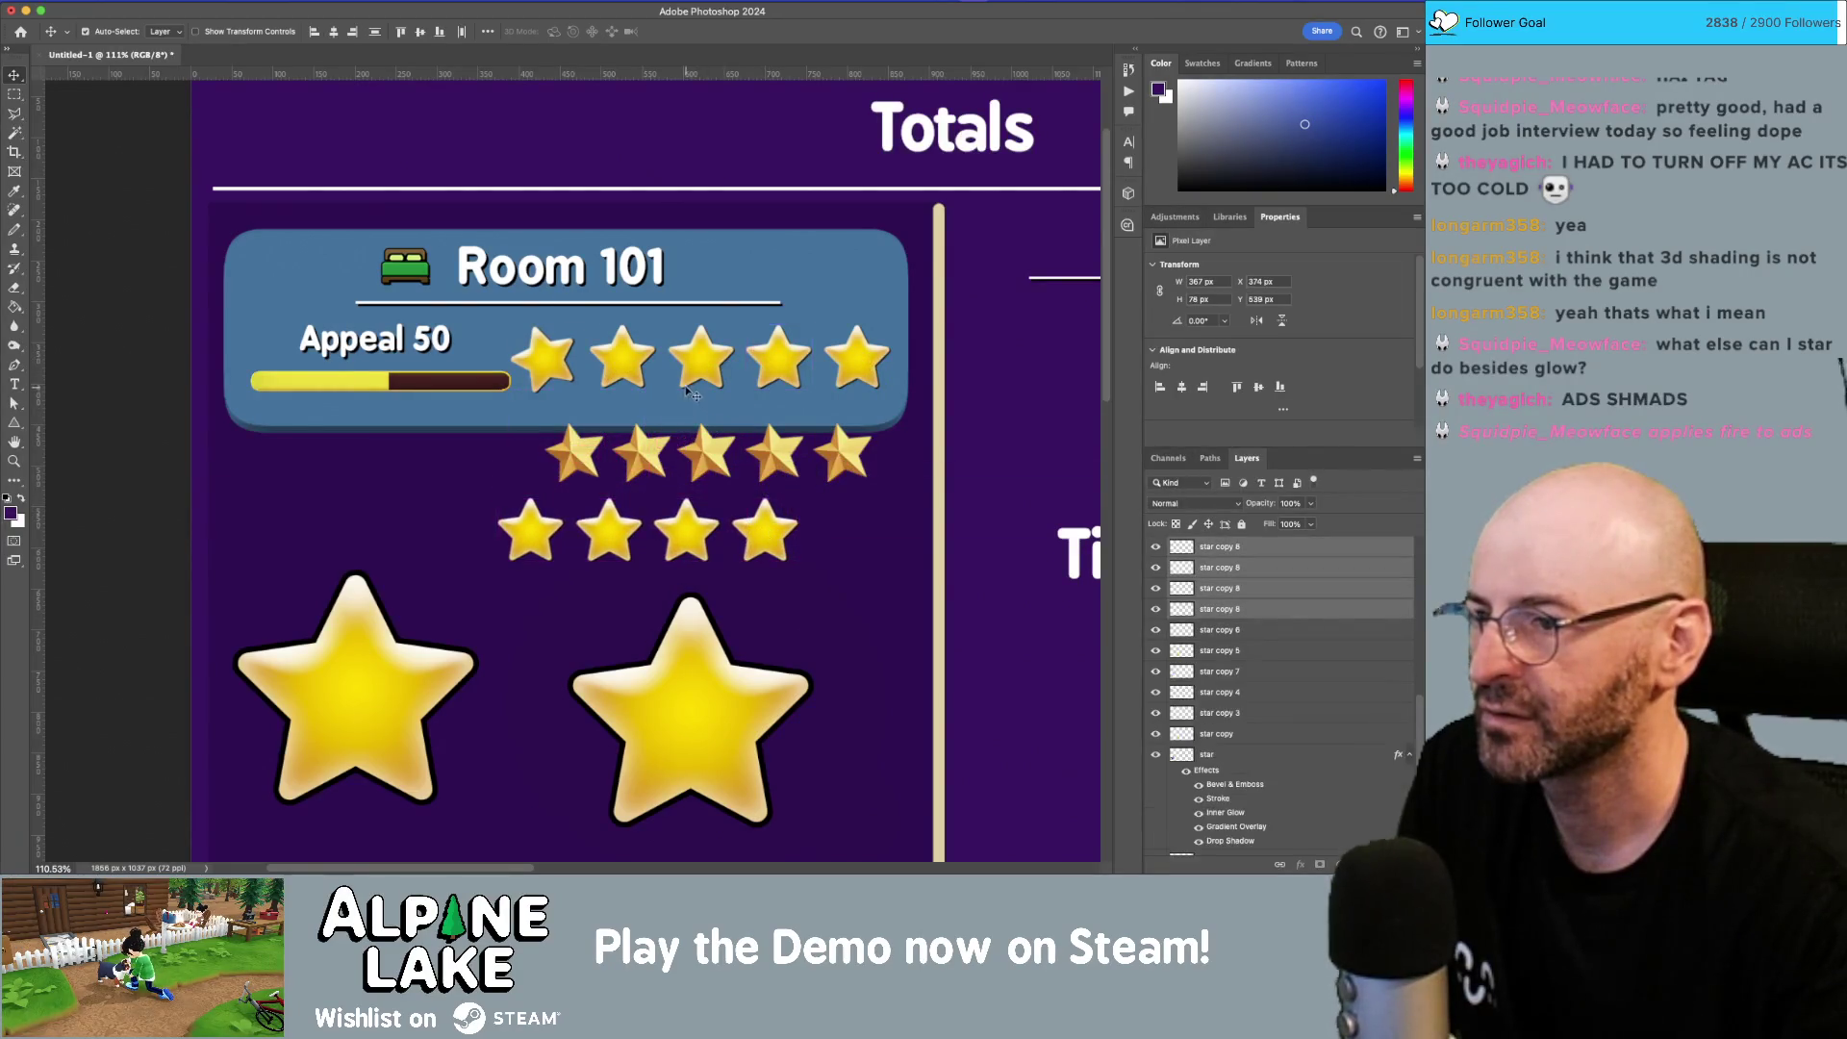
- Delete the four right-hand Appeal star layers, keeping only the first star
{"action": "left_click", "coordinate": [1219, 692], "text": "super"}
{"action": "left_click", "coordinate": [1219, 629], "text": "super"}
{"action": "left_click", "coordinate": [1220, 671], "text": "super"}
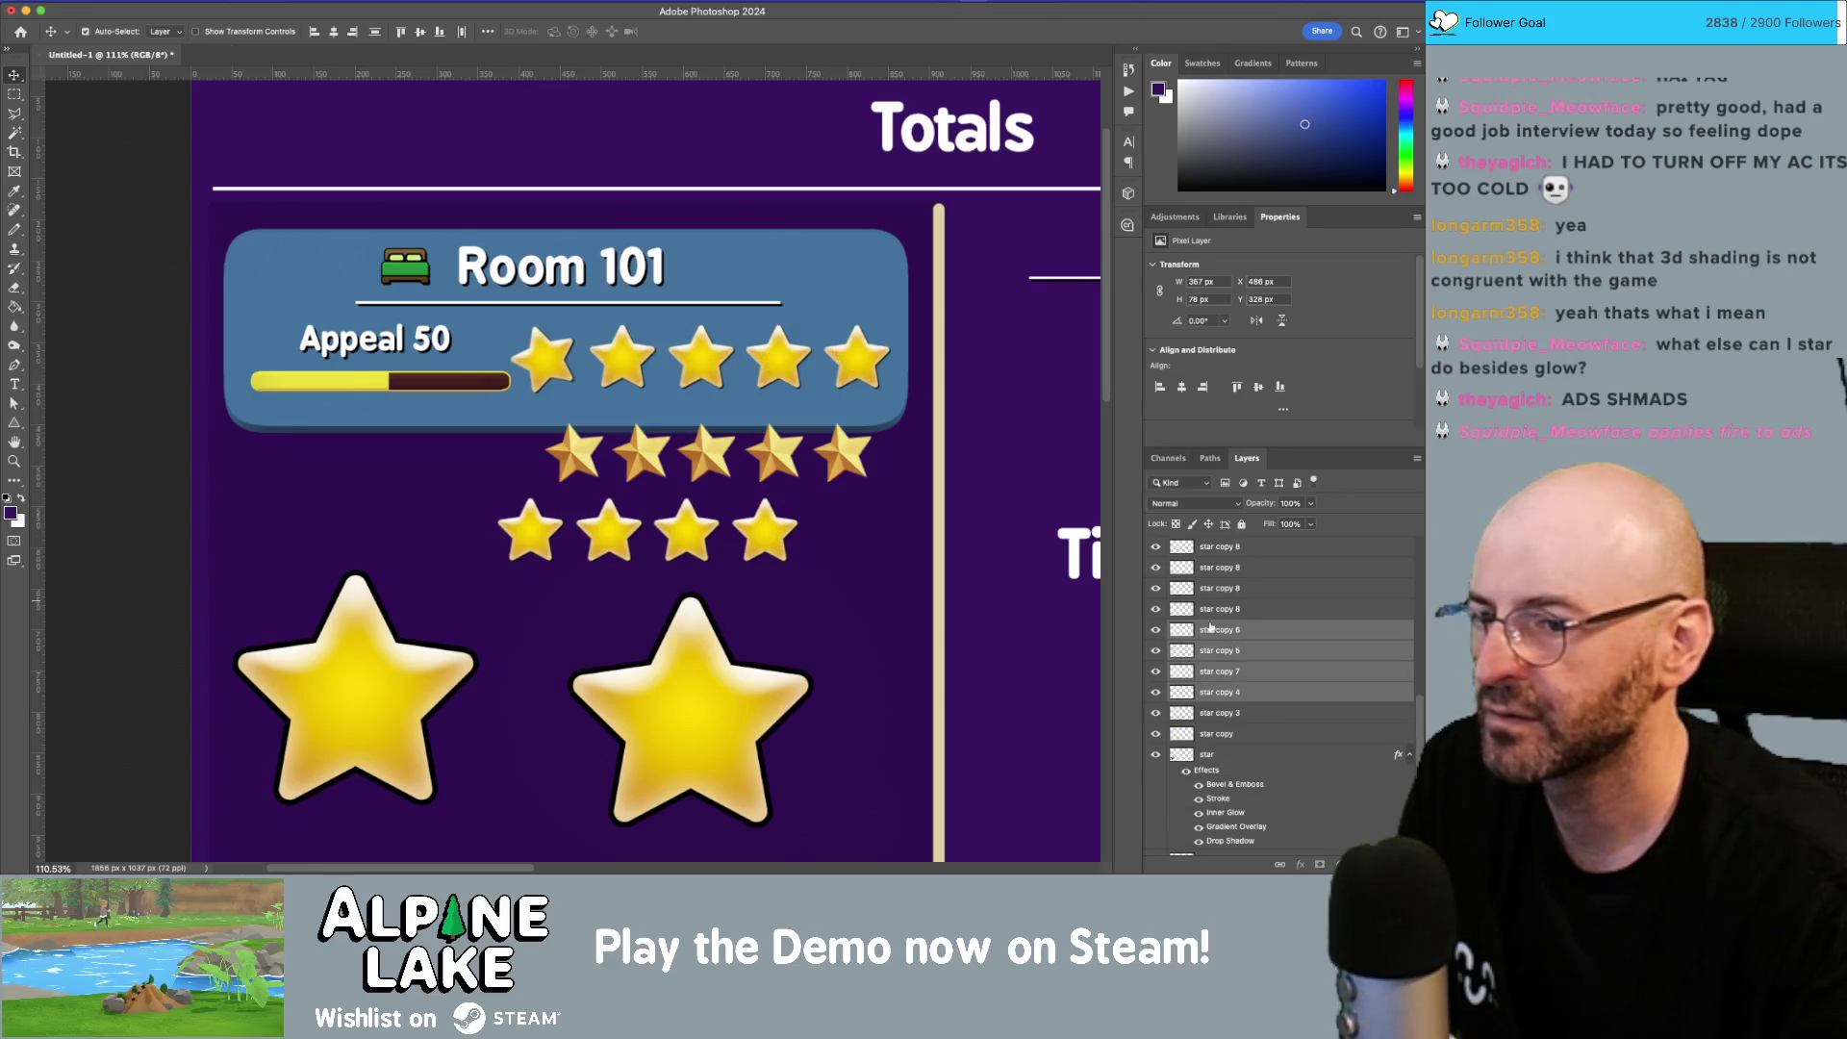
{"action": "left_click_drag", "start_coordinate": [1219, 671], "coordinate": [1345, 848]}
- Alt-drag copies of the first star to rebuild a row of five, undoing and redoing to settle the layout
{"action": "left_click_drag", "start_coordinate": [1226, 844], "coordinate": [1344, 863]}
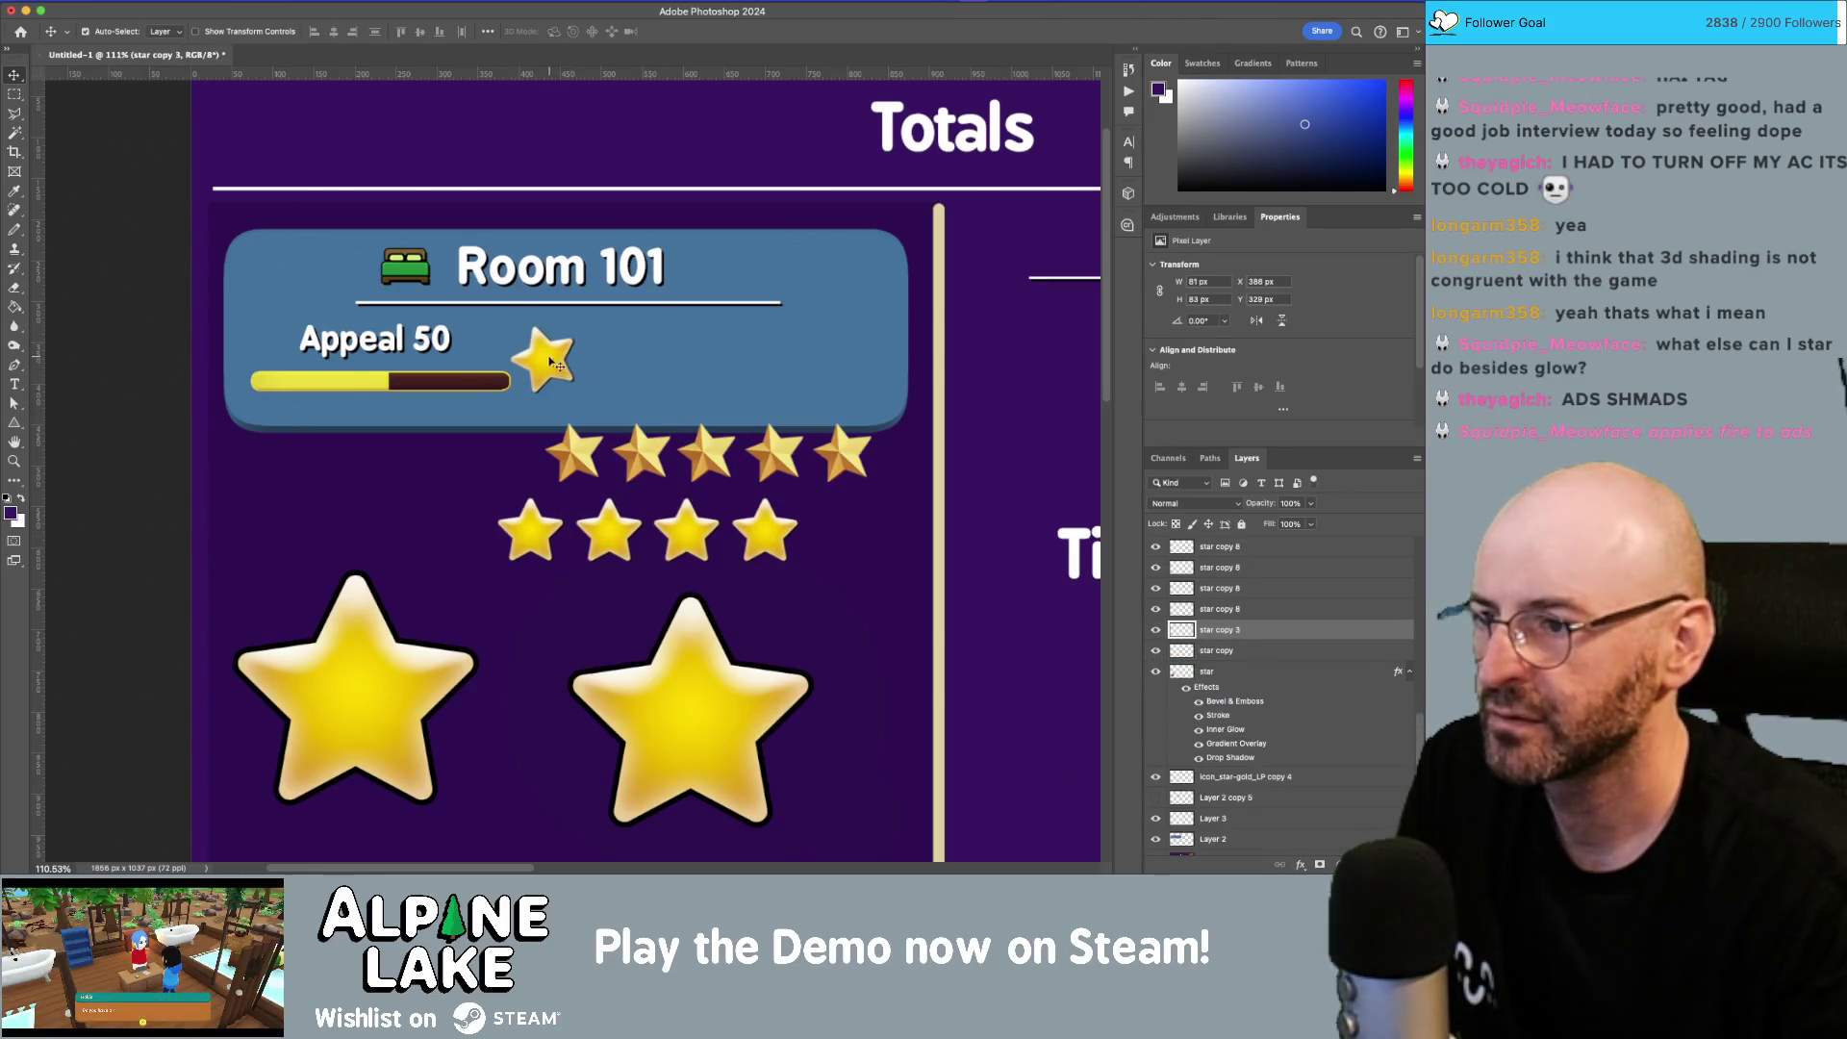
{"action": "left_click_drag", "start_coordinate": [548, 357], "coordinate": [631, 367]}
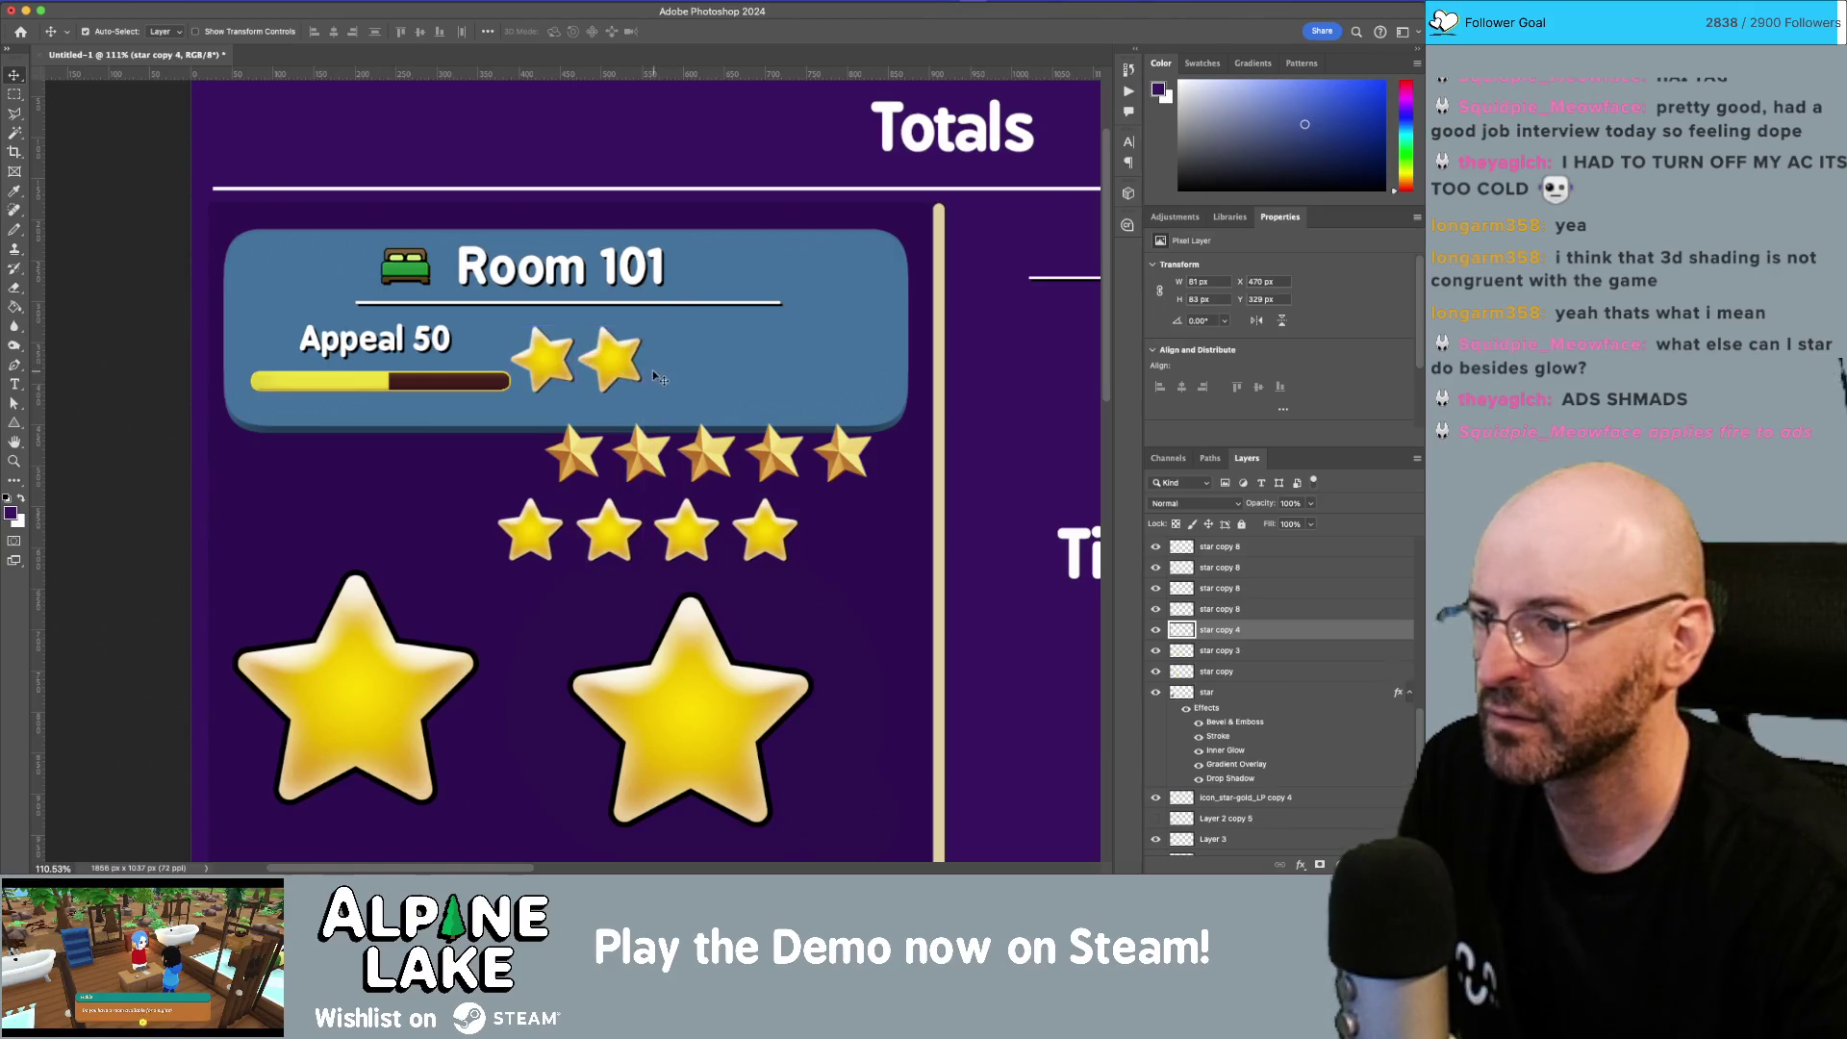
{"action": "left_click", "coordinate": [553, 362], "text": "shift"}
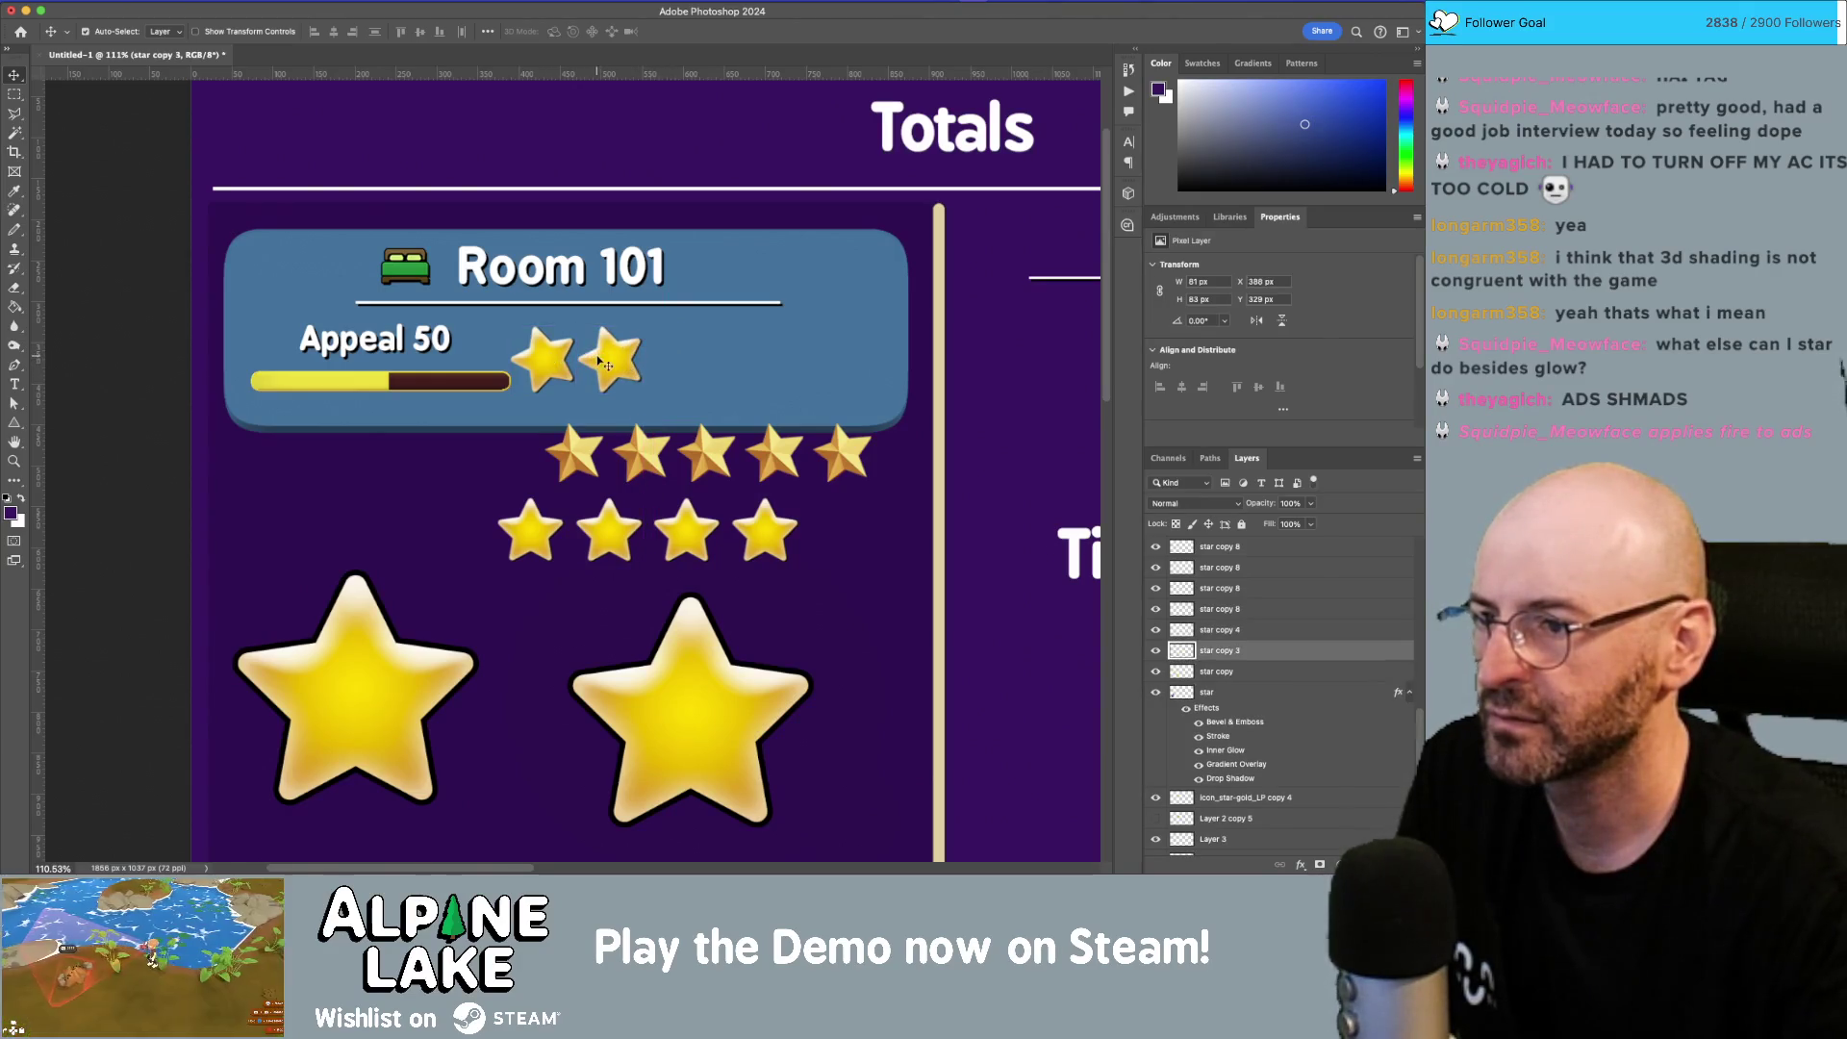
{"action": "left_click_drag", "start_coordinate": [621, 364], "coordinate": [813, 364]}
{"action": "left_click", "coordinate": [748, 362]}
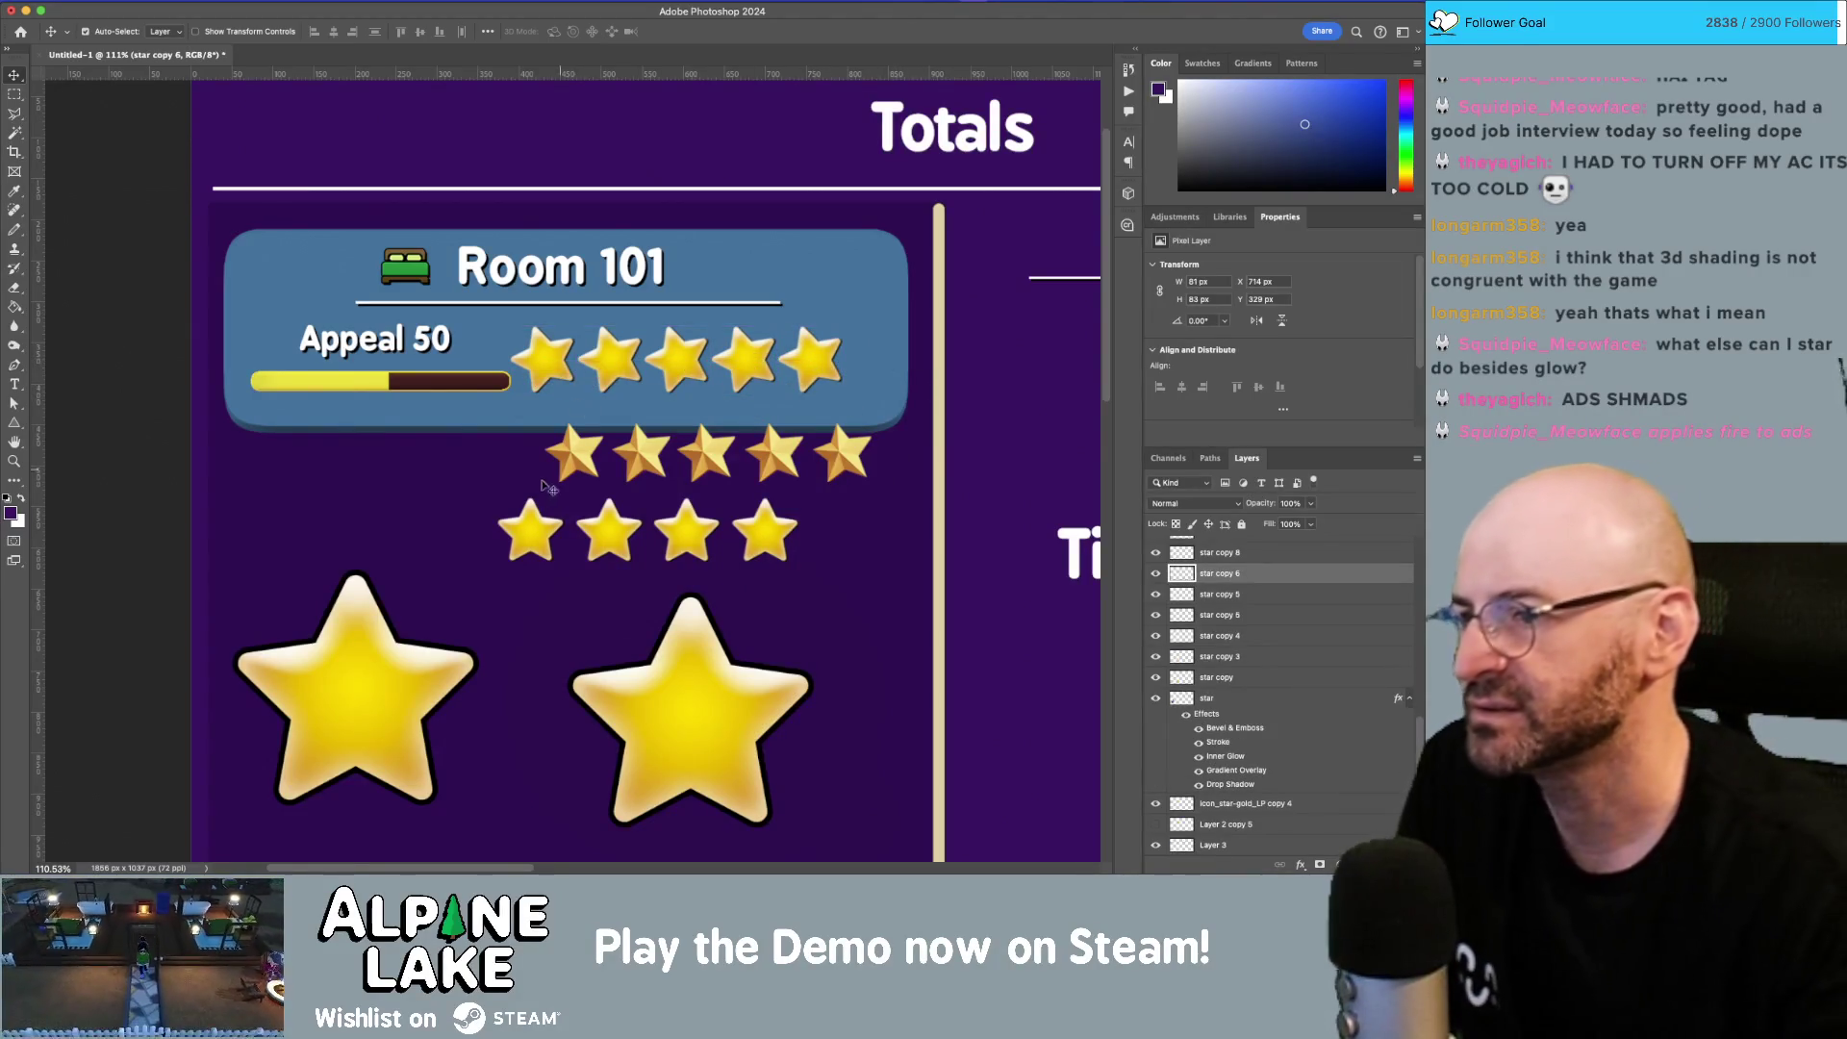
{"action": "left_click", "coordinate": [618, 361]}
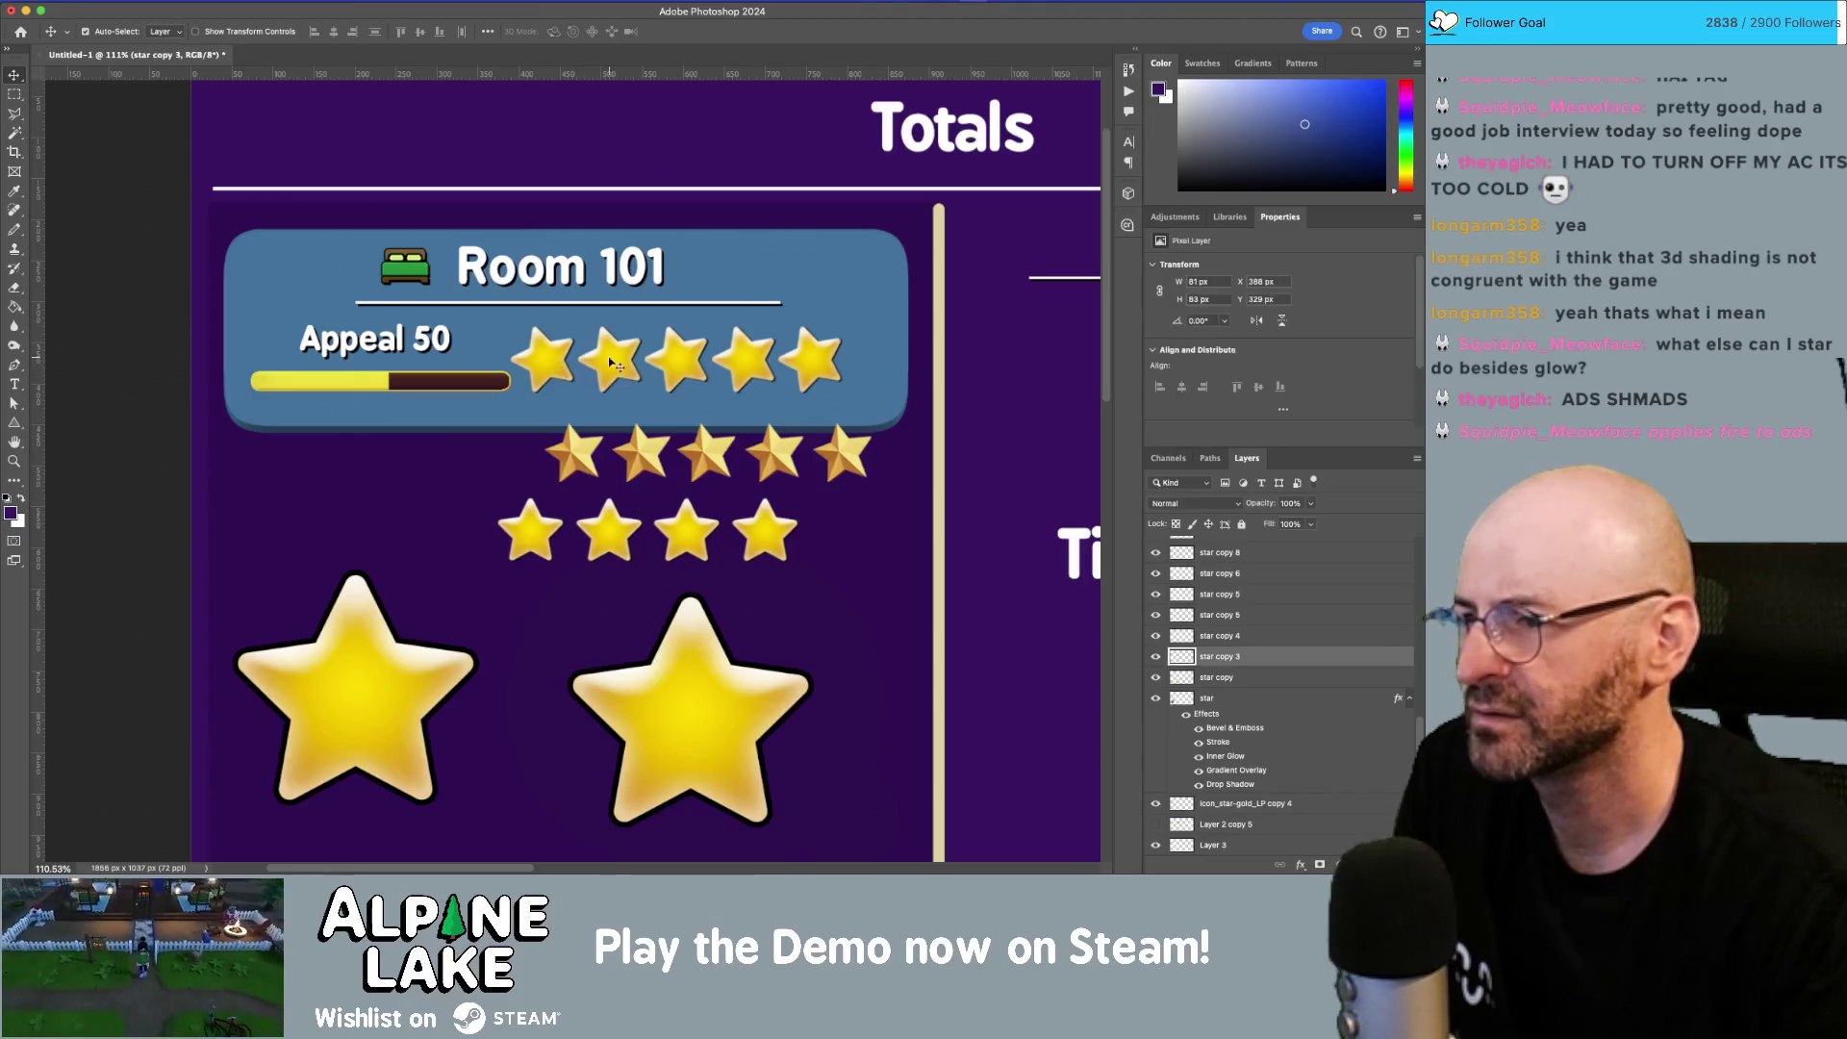
{"action": "left_click", "coordinate": [686, 358], "text": "shift"}
{"action": "left_click", "coordinate": [749, 361], "text": "shift"}
{"action": "left_click", "coordinate": [811, 363], "text": "shift"}
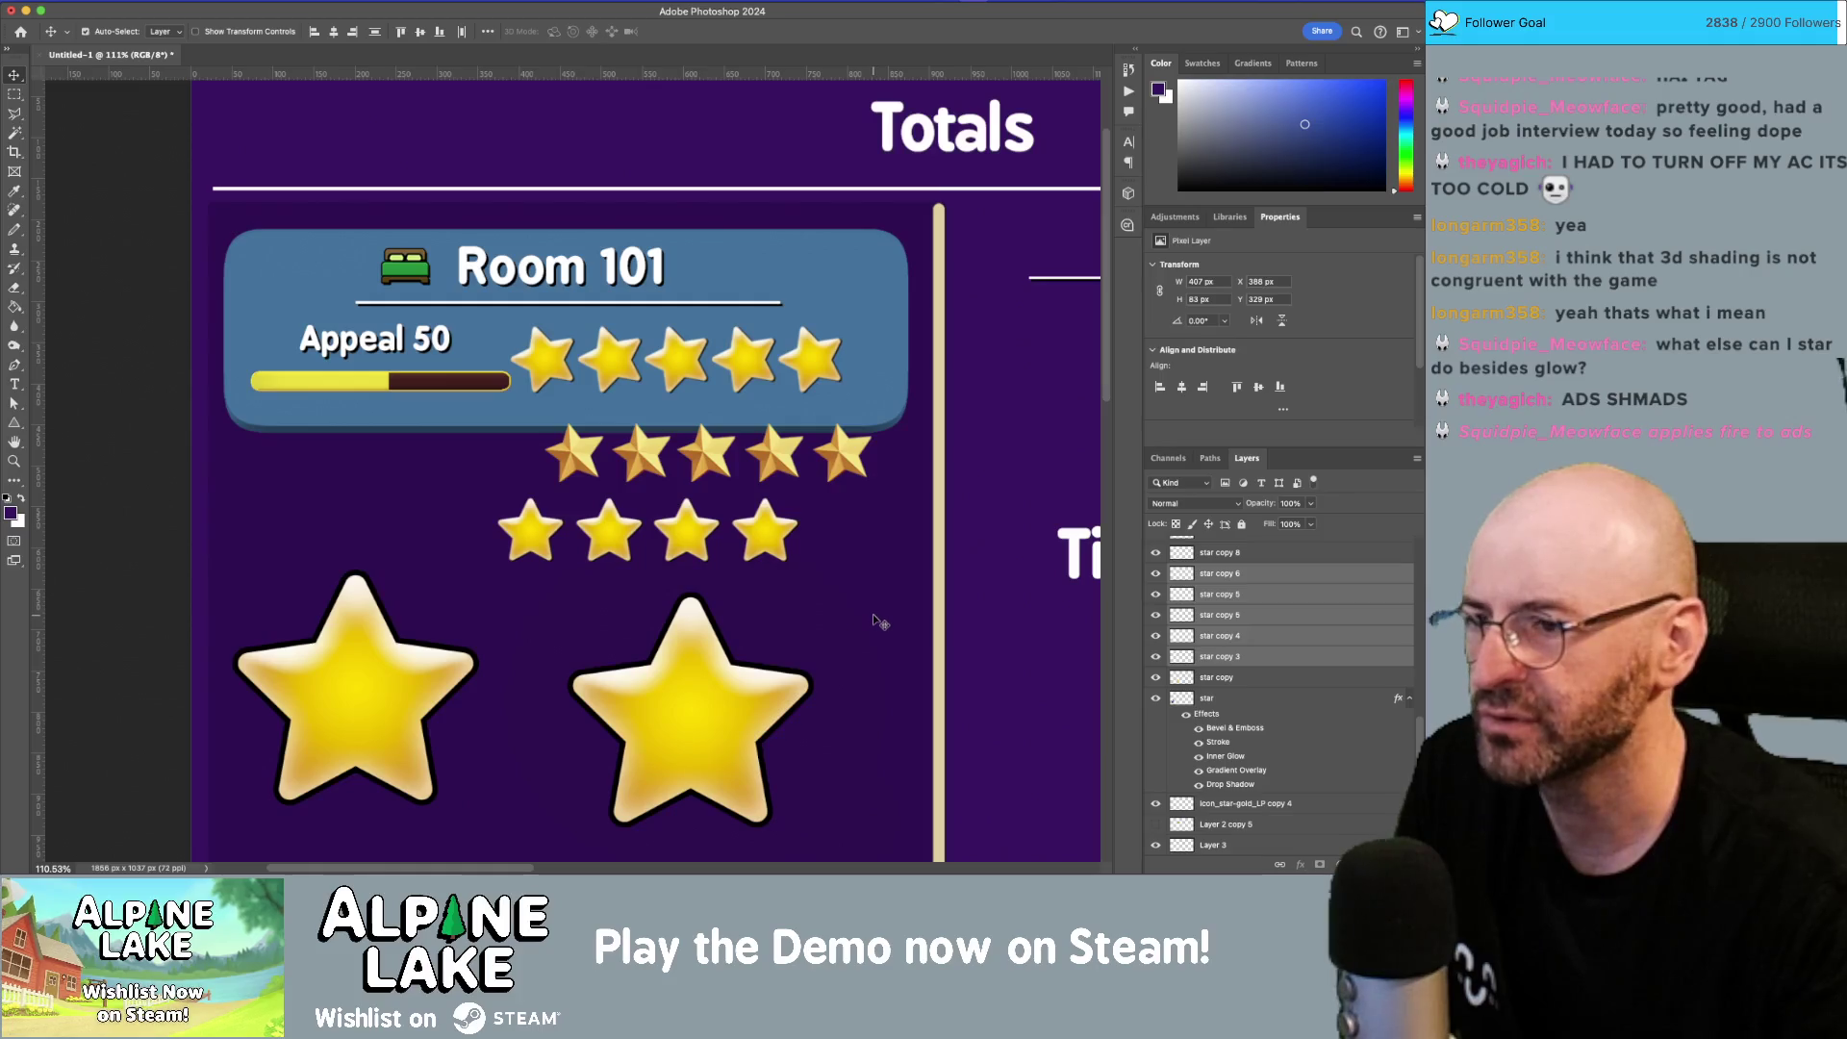
{"action": "key", "text": "super+z"}
{"action": "key", "text": "super+z"}
{"action": "key", "text": "super+shift+z"}
{"action": "key", "text": "super+shift+z"}
{"action": "key", "text": "super+shift+z"}
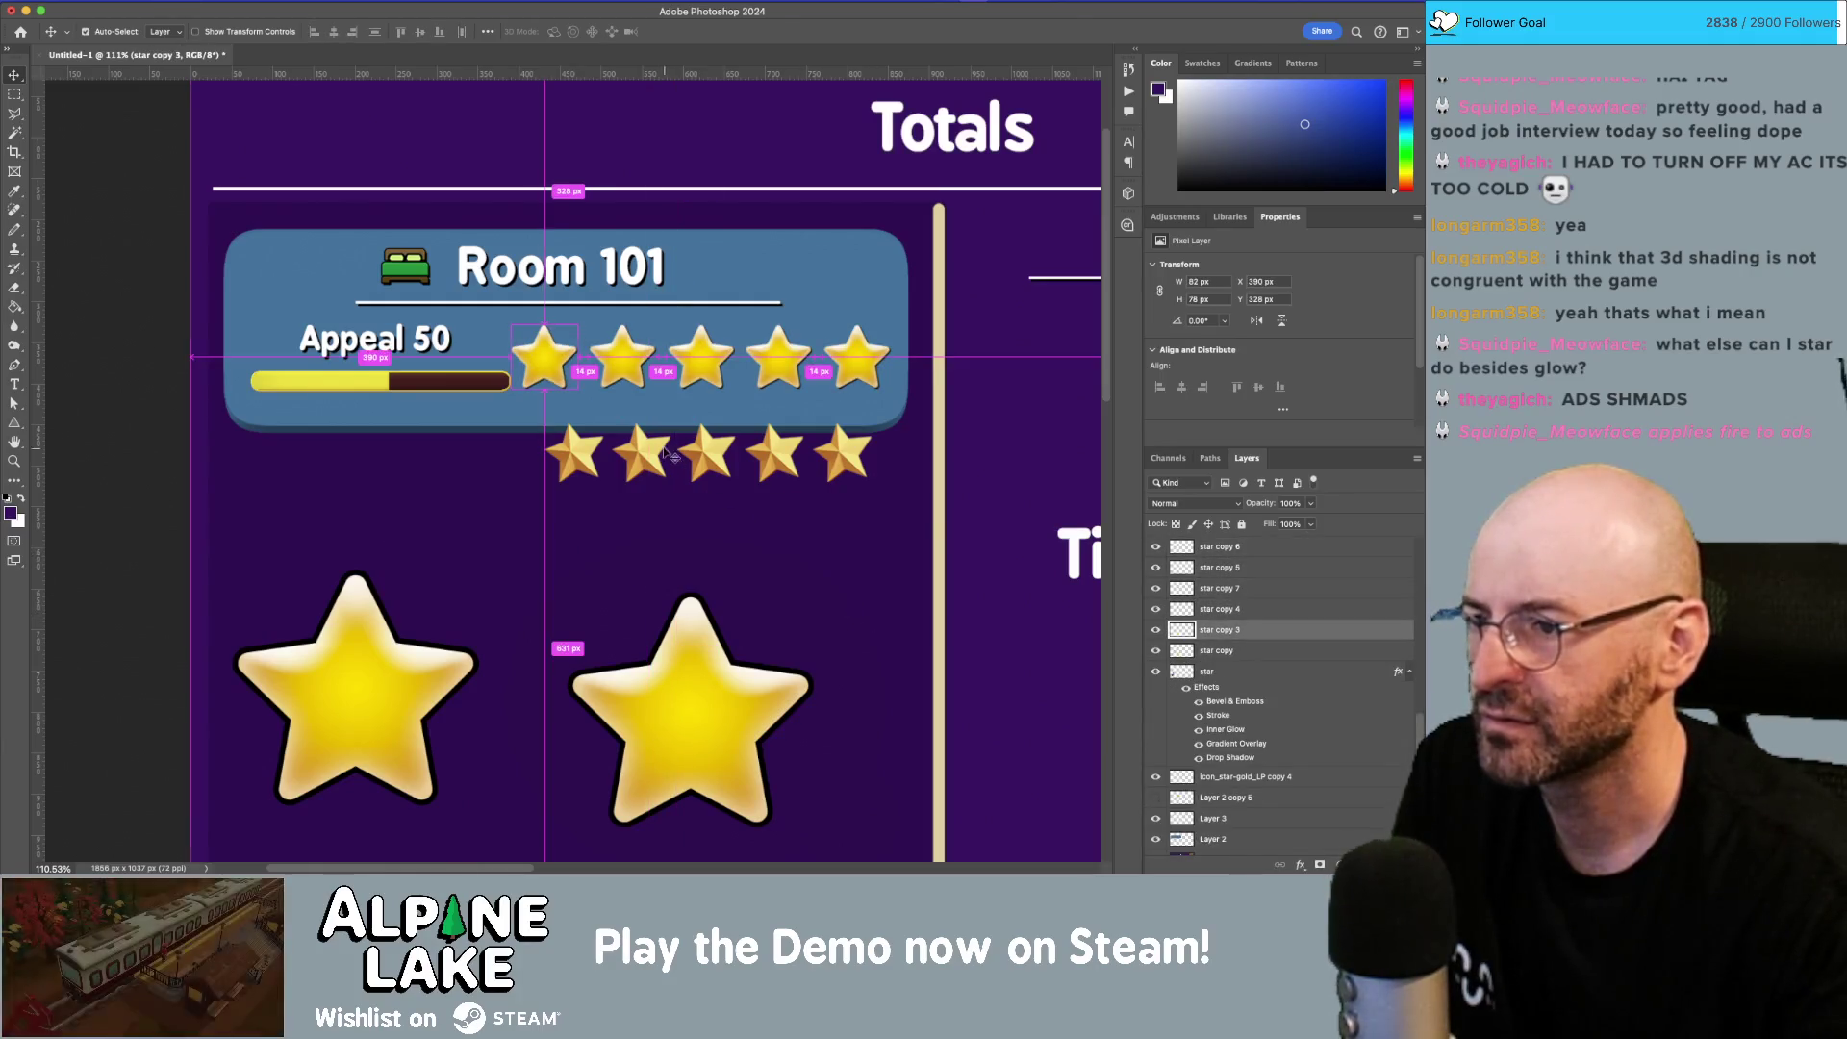
- Move the fifth star and then three more Appeal stars down below the rows
{"action": "key", "text": "super+t"}
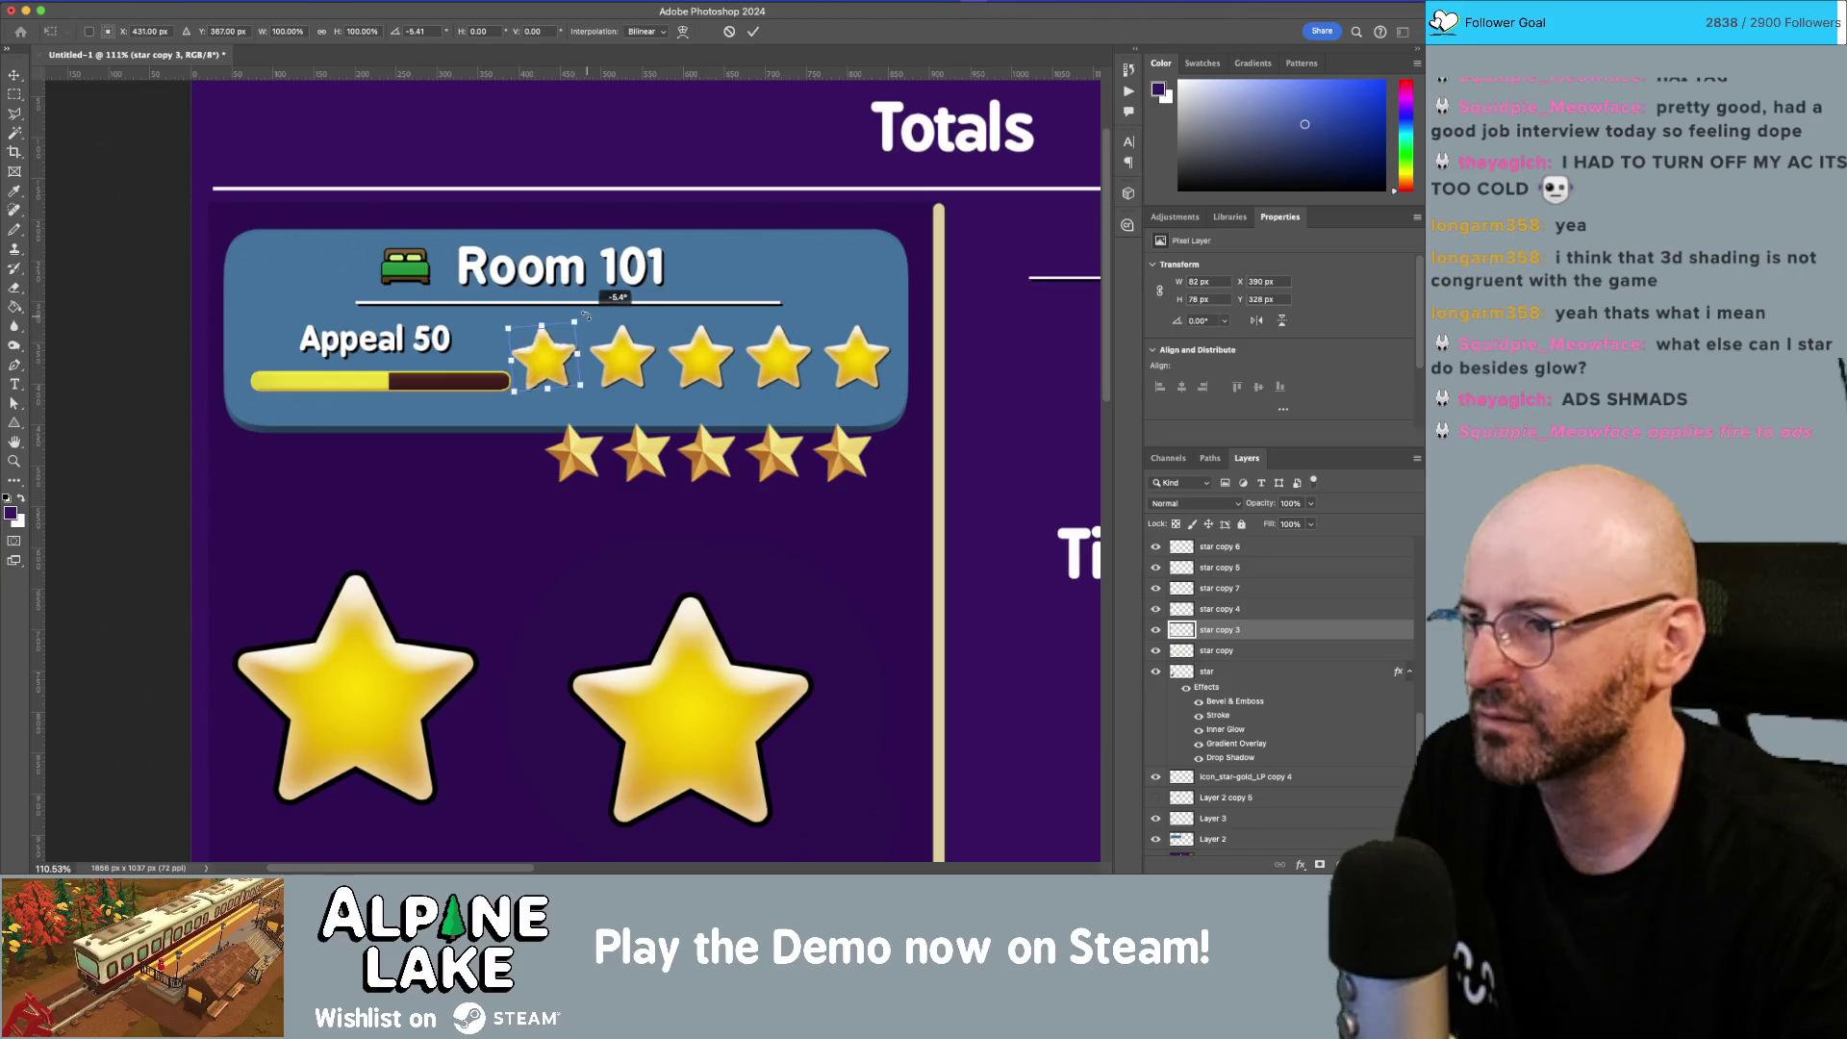
{"action": "key", "text": "Return"}
{"action": "left_click", "coordinate": [618, 355]}
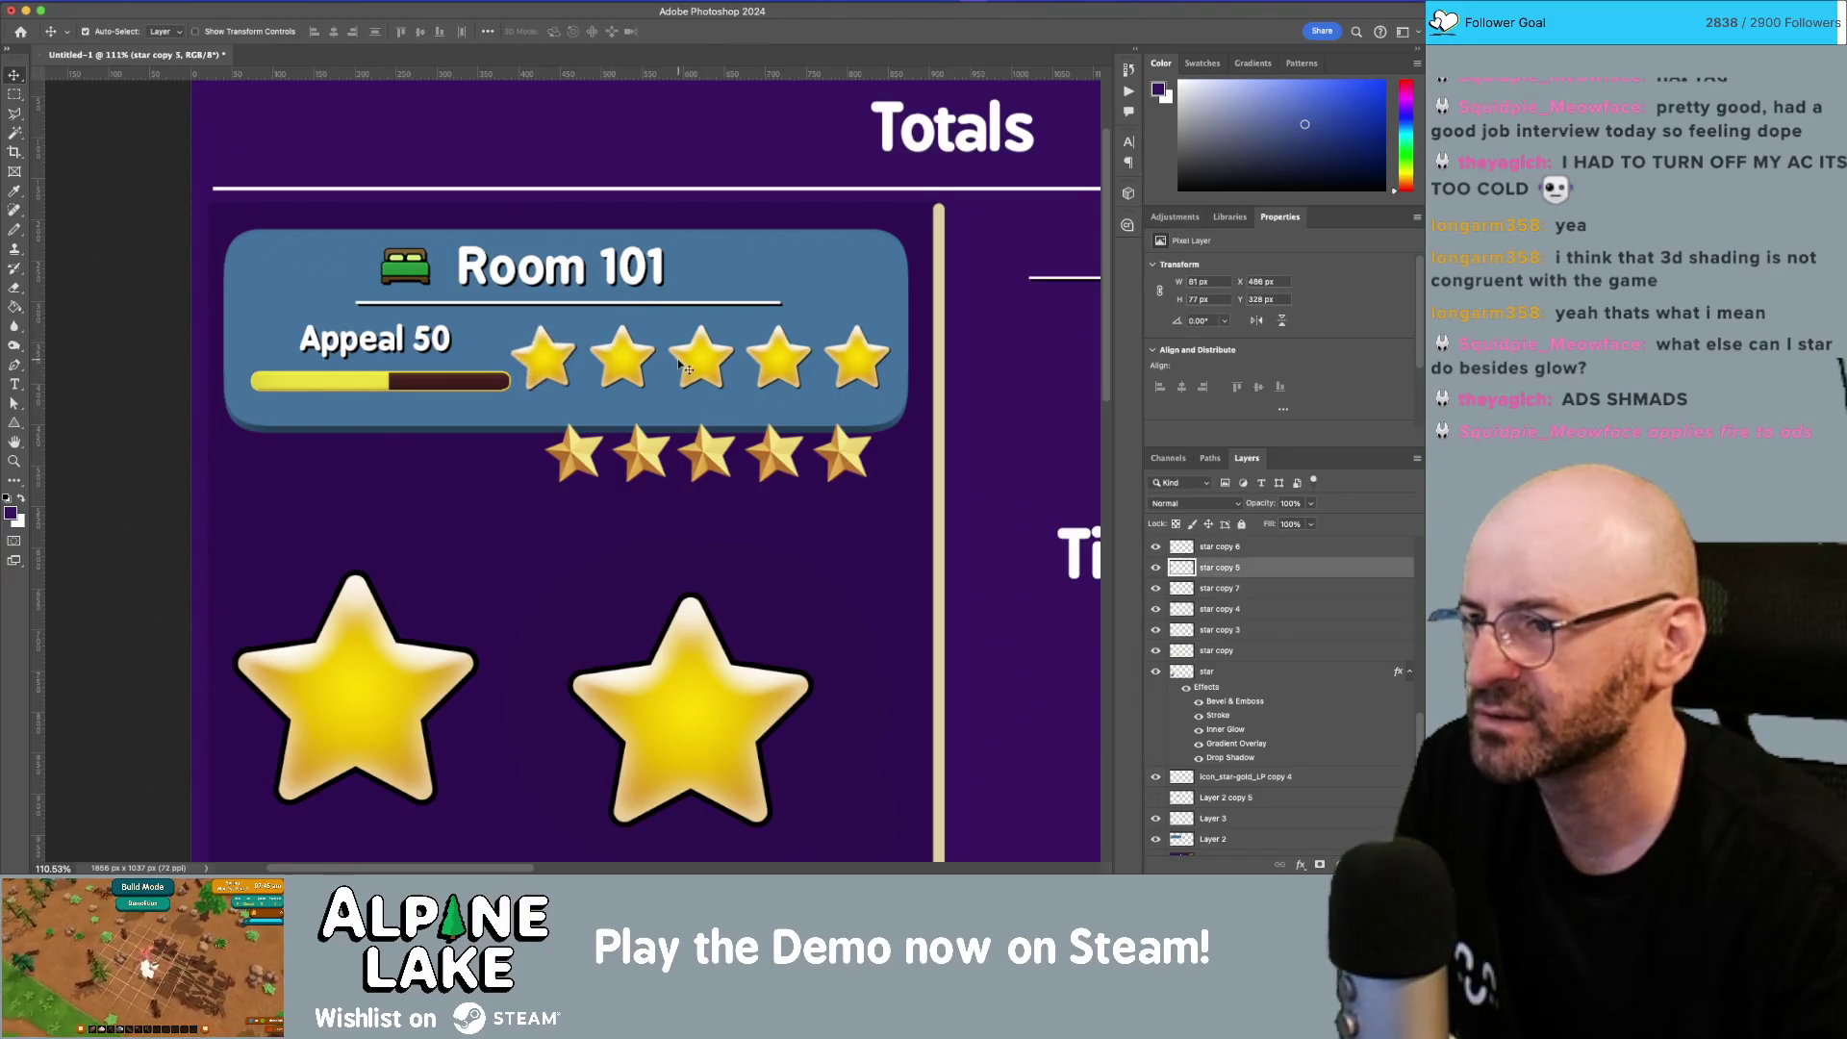
{"action": "left_click", "coordinate": [723, 364], "text": "shift"}
{"action": "left_click", "coordinate": [855, 361], "text": "shift"}
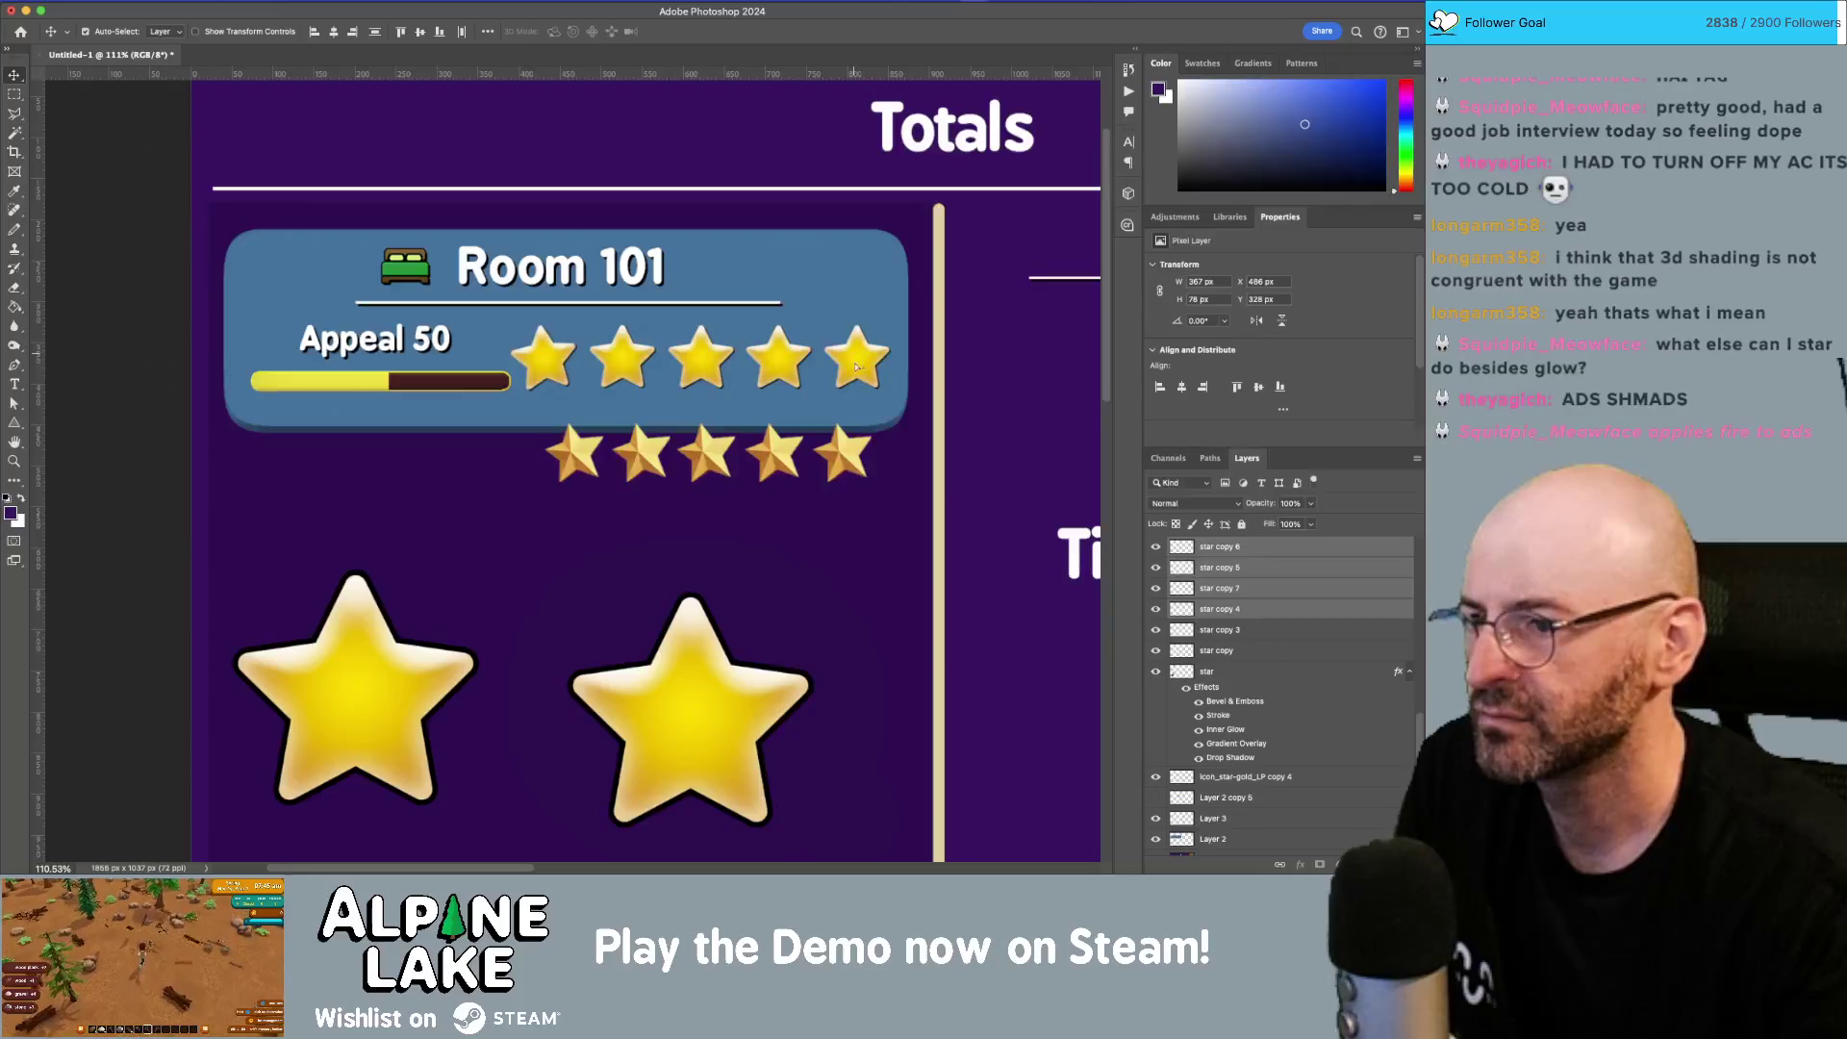
{"action": "left_click_drag", "start_coordinate": [857, 368], "coordinate": [776, 474]}
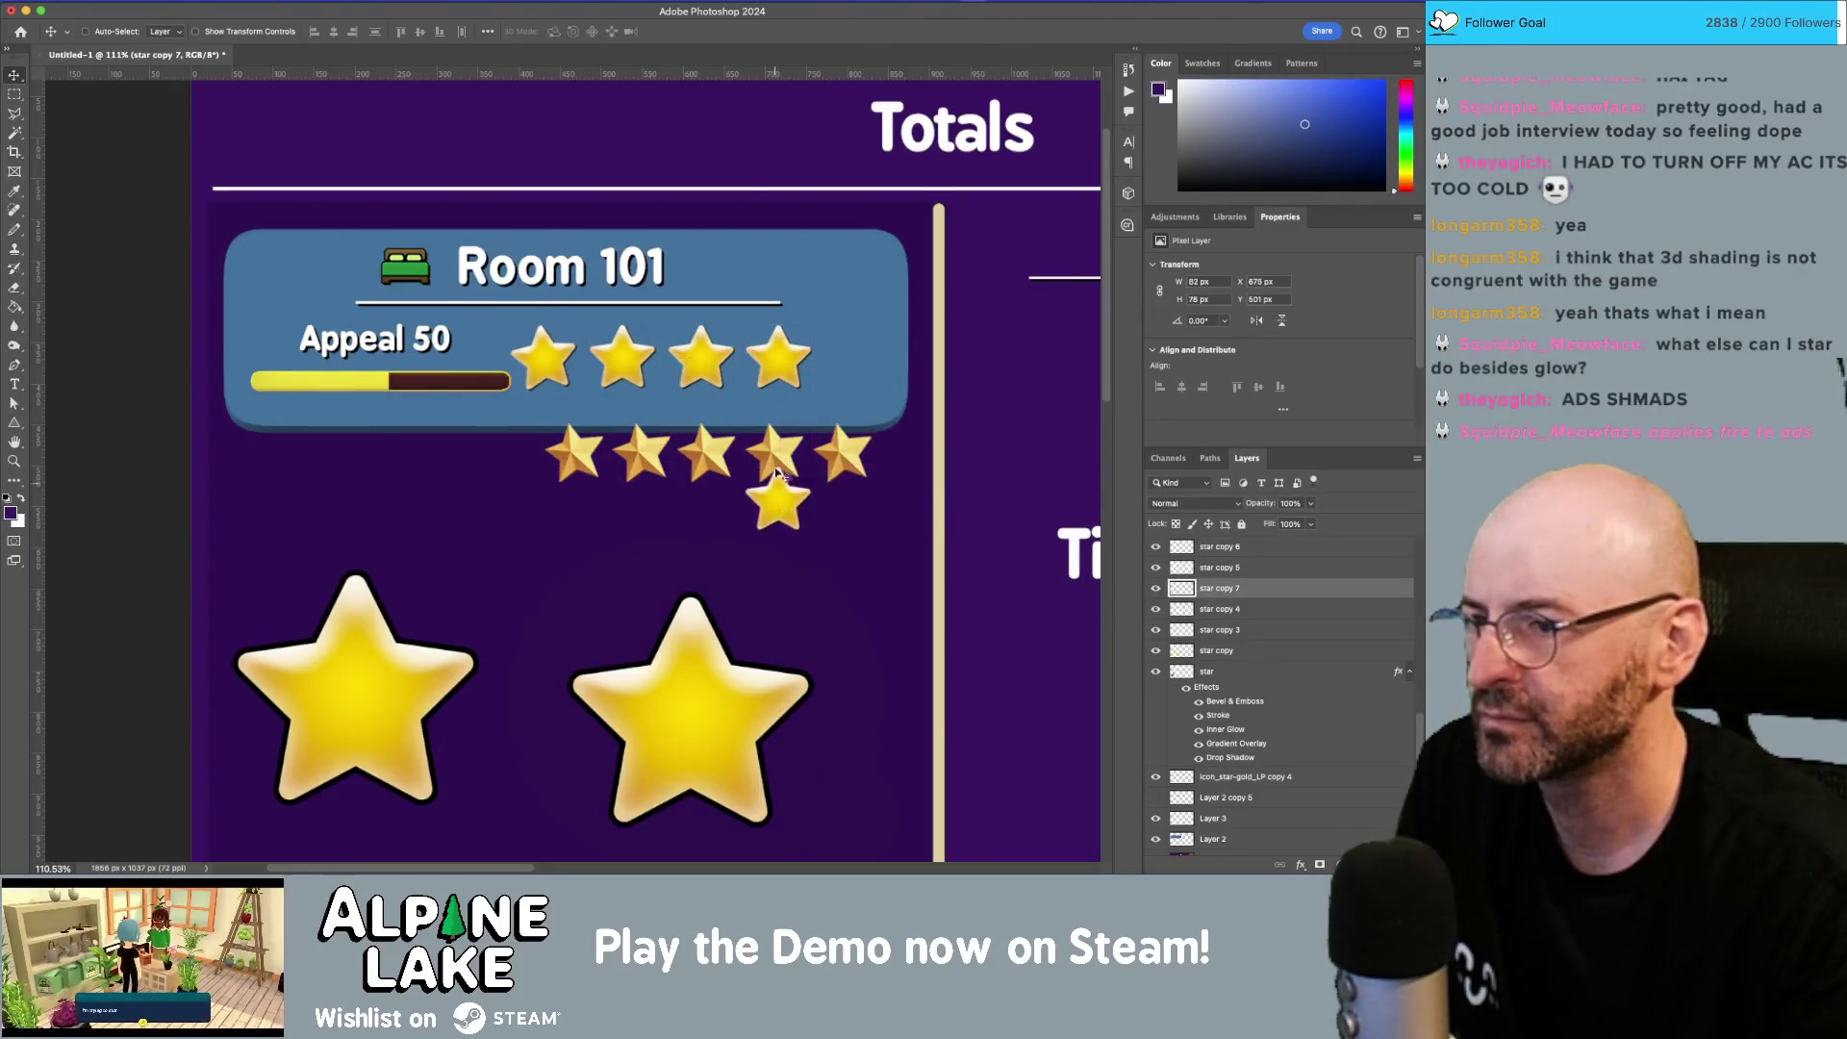
{"action": "key", "text": "ctrl+z"}
{"action": "left_click_drag", "start_coordinate": [857, 367], "coordinate": [549, 534]}
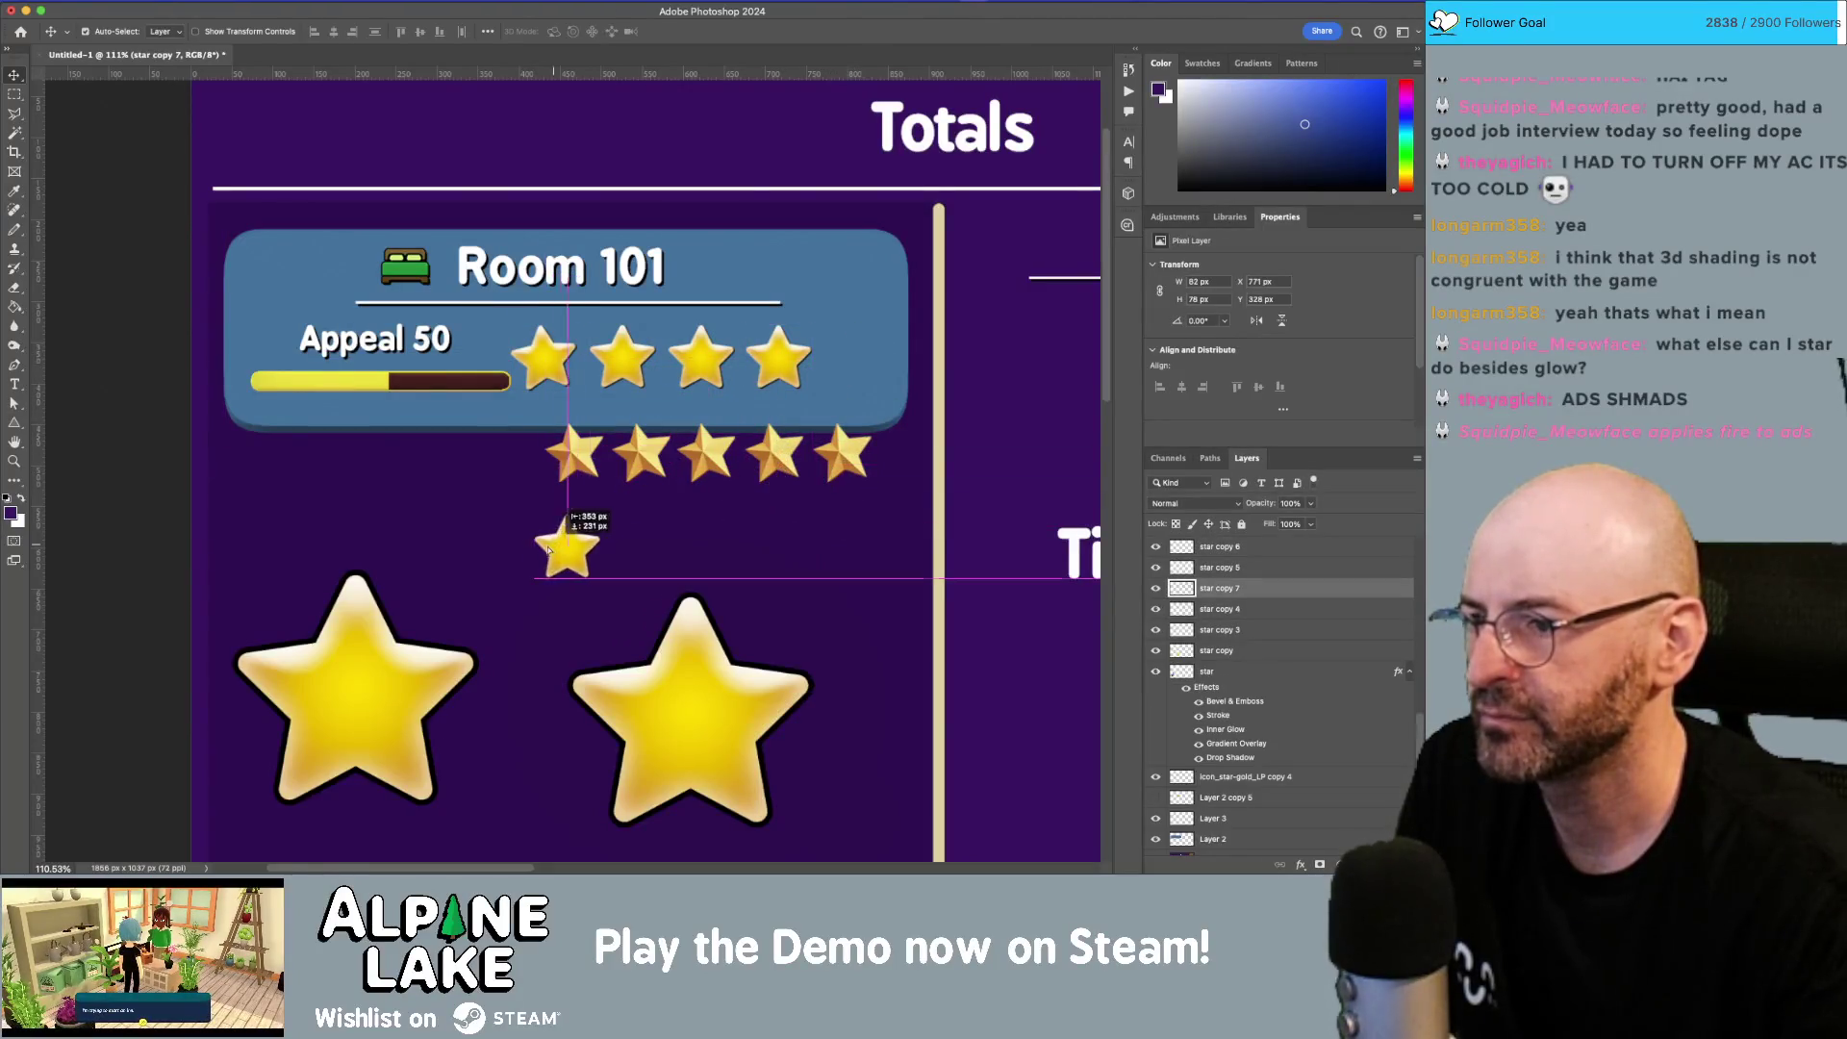
{"action": "left_click", "coordinate": [628, 367]}
{"action": "left_click", "coordinate": [708, 360], "text": "shift"}
{"action": "left_click", "coordinate": [780, 358], "text": "shift"}
{"action": "left_click_drag", "start_coordinate": [779, 357], "coordinate": [770, 537]}
- Duplicate stars back into a row of five on the card and nudge them all slightly right
{"action": "left_click_drag", "start_coordinate": [546, 358], "coordinate": [723, 357]}
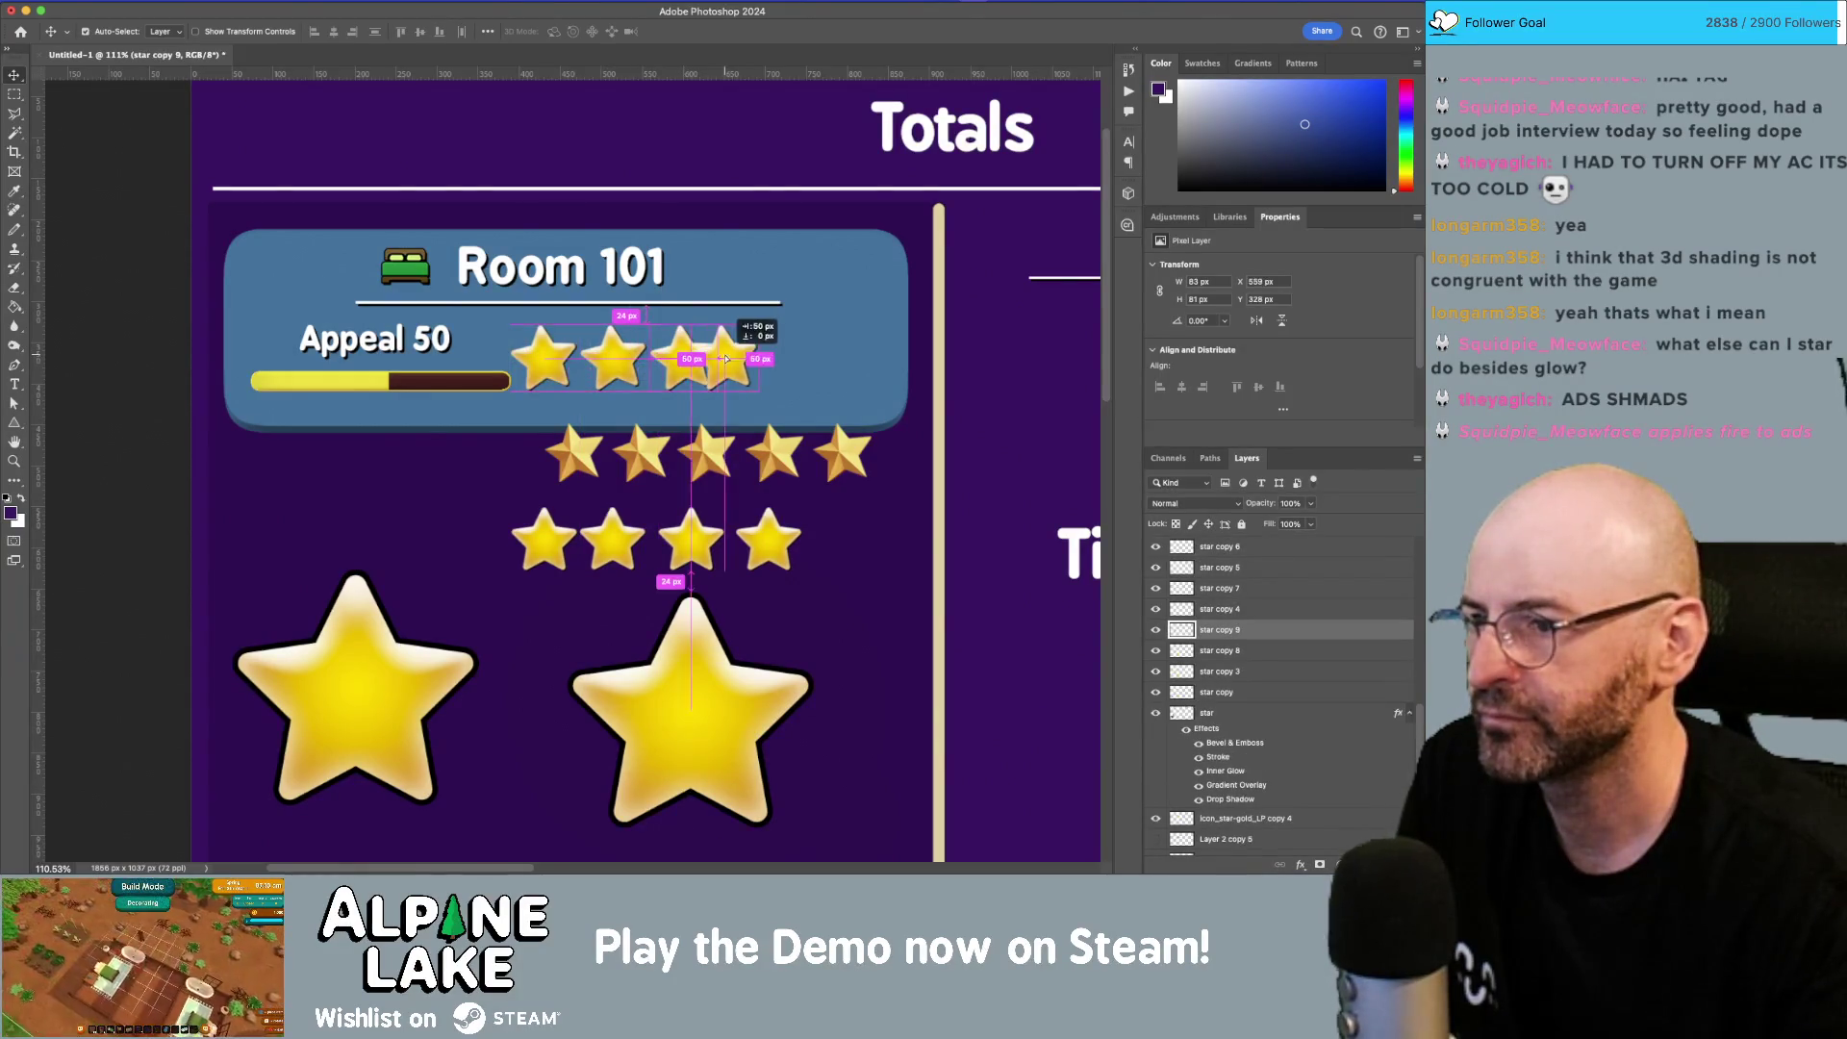
{"action": "left_click_drag", "start_coordinate": [721, 357], "coordinate": [826, 361]}
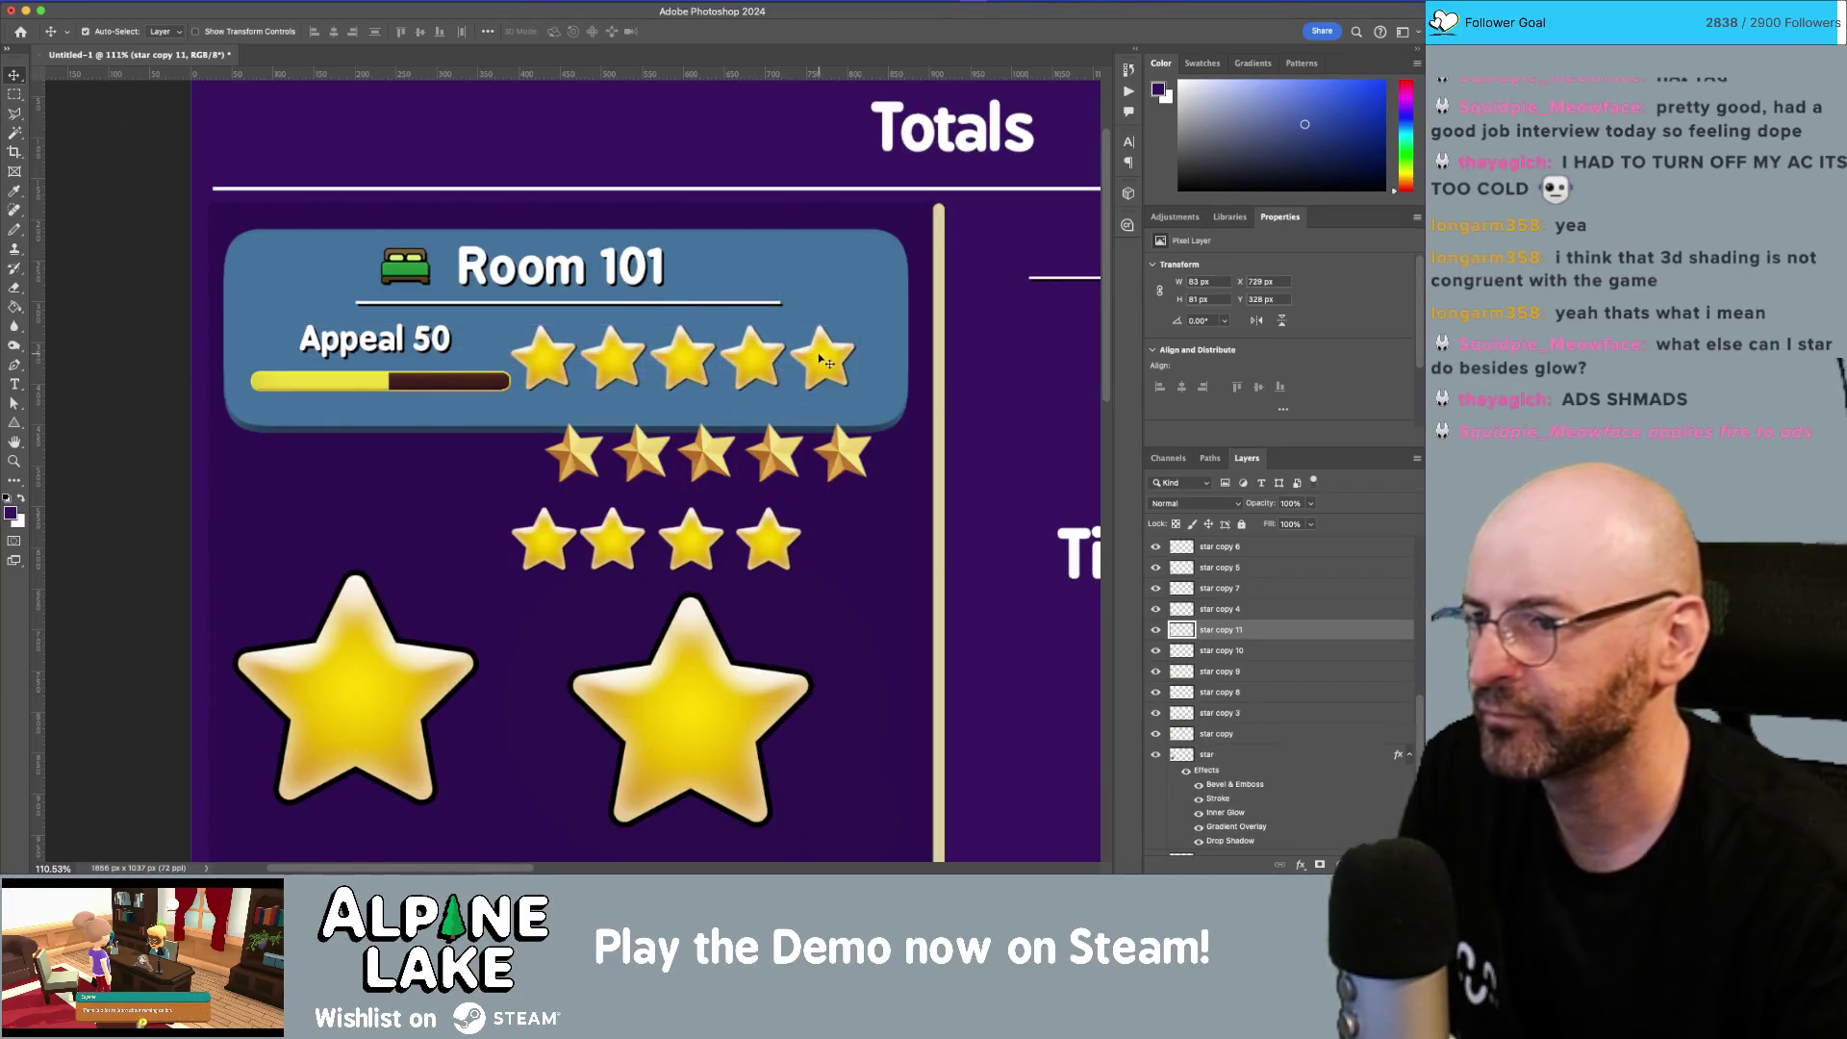
{"action": "left_click", "coordinate": [754, 364], "text": "ctrl"}
{"action": "left_click", "coordinate": [678, 363], "text": "ctrl+shift"}
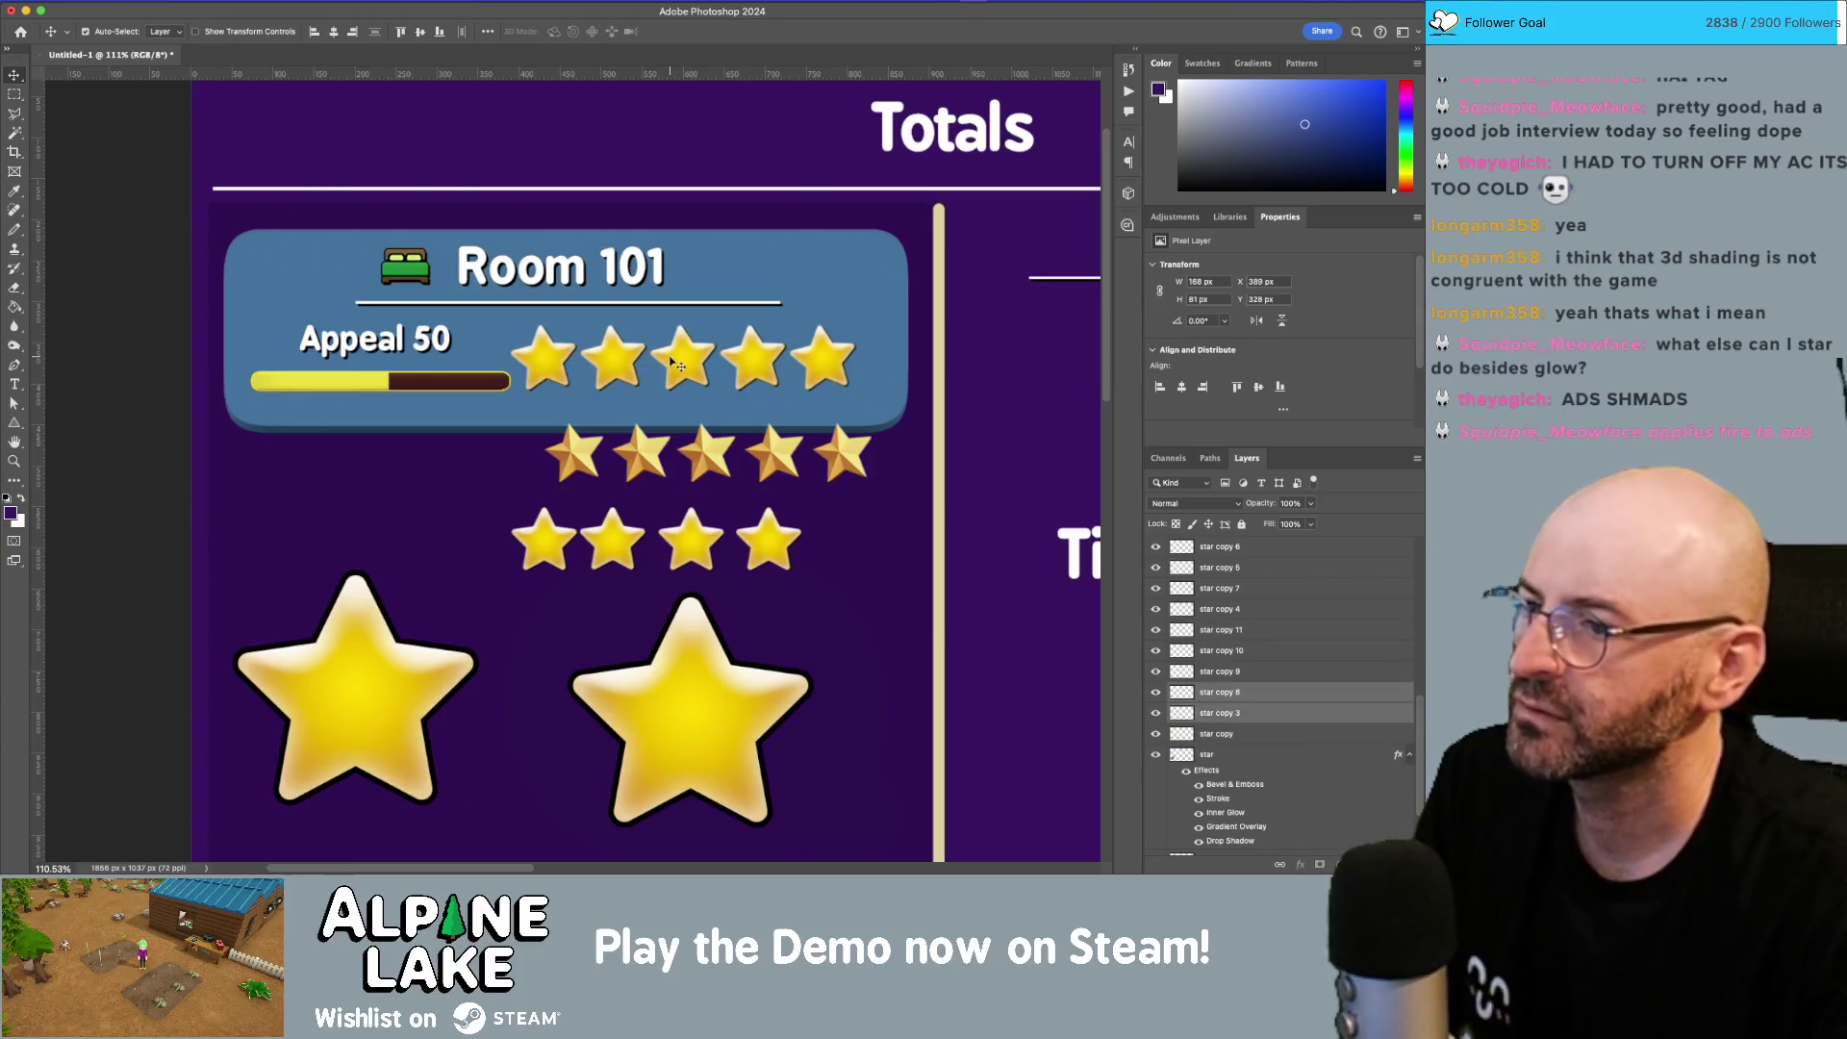
{"action": "left_click", "coordinate": [545, 361], "text": "ctrl+shift"}
{"action": "left_click", "coordinate": [614, 361], "text": "ctrl+shift"}
{"action": "left_click", "coordinate": [826, 363], "text": "ctrl+shift"}
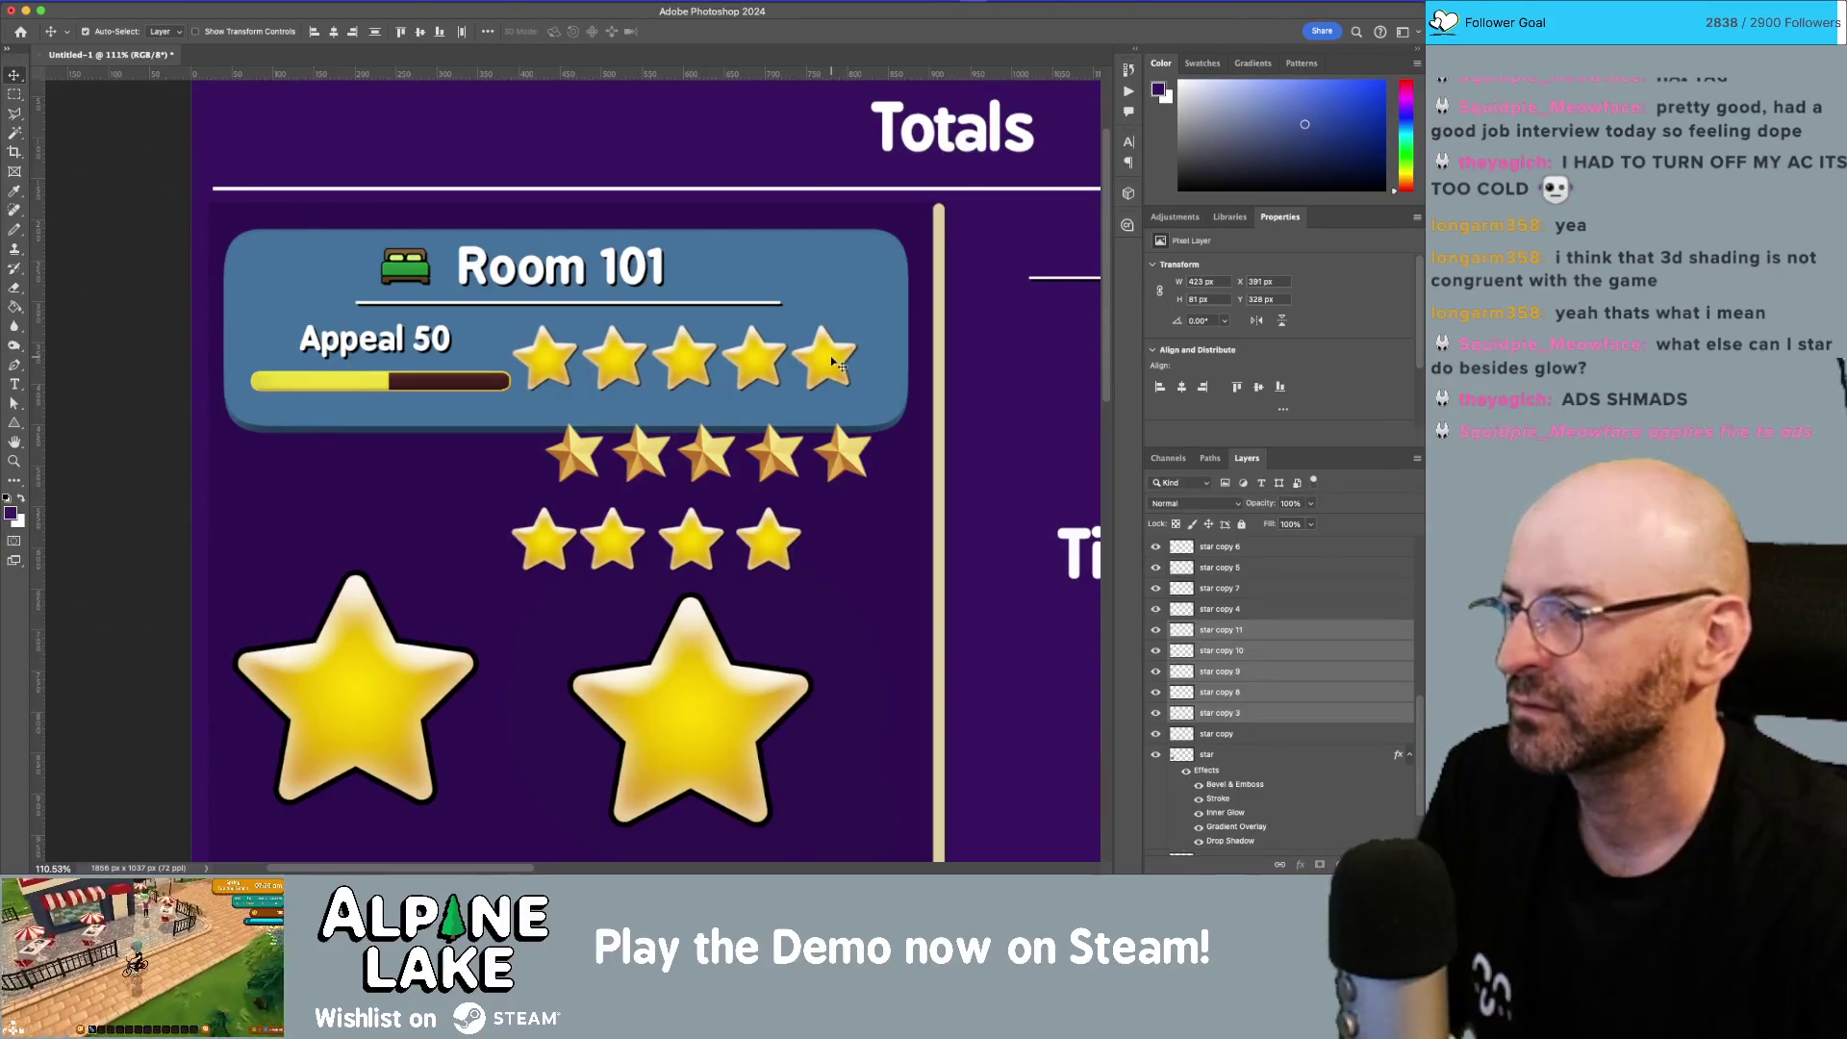
{"action": "key", "text": "Right"}
{"action": "key", "text": "Right"}
{"action": "key", "text": "Right"}
{"action": "key", "text": "Right"}
{"action": "key", "text": "Right"}
{"action": "key", "text": "Right"}
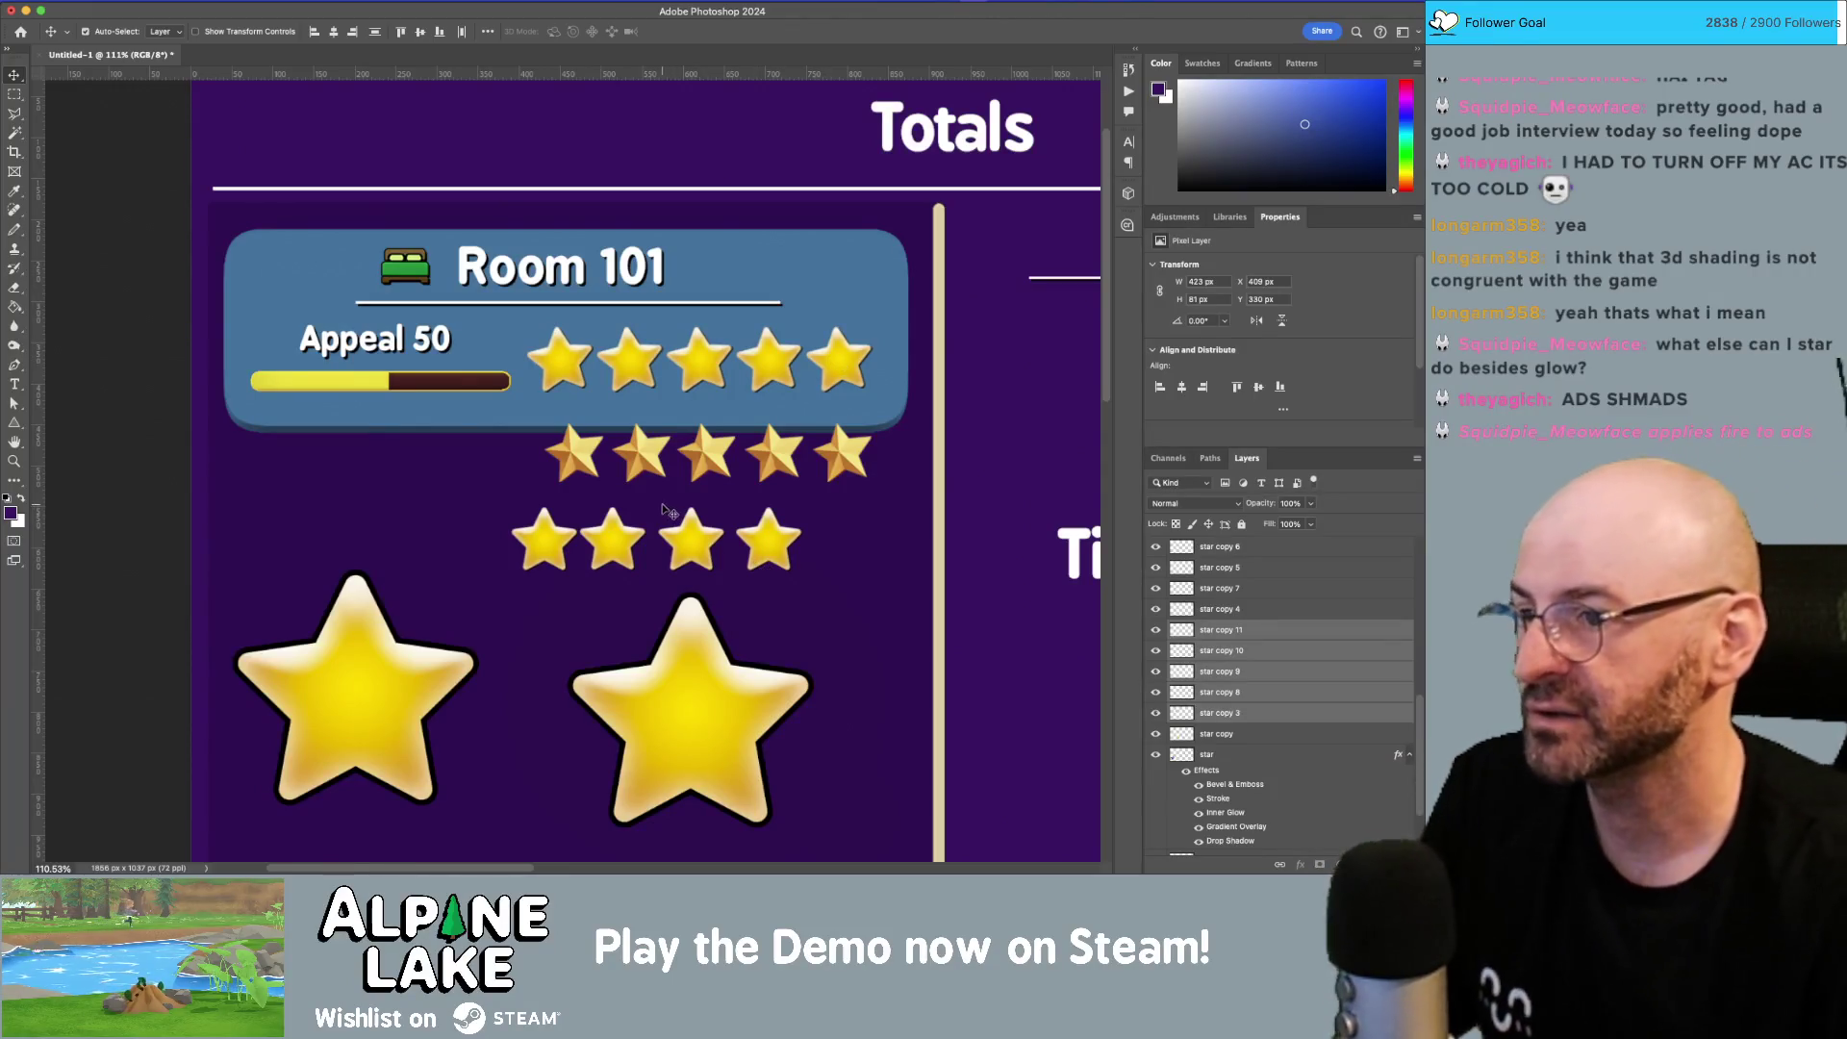
- Select the big star on the right and bring up the file Open dialog
{"action": "key", "text": "ctrl+v"}
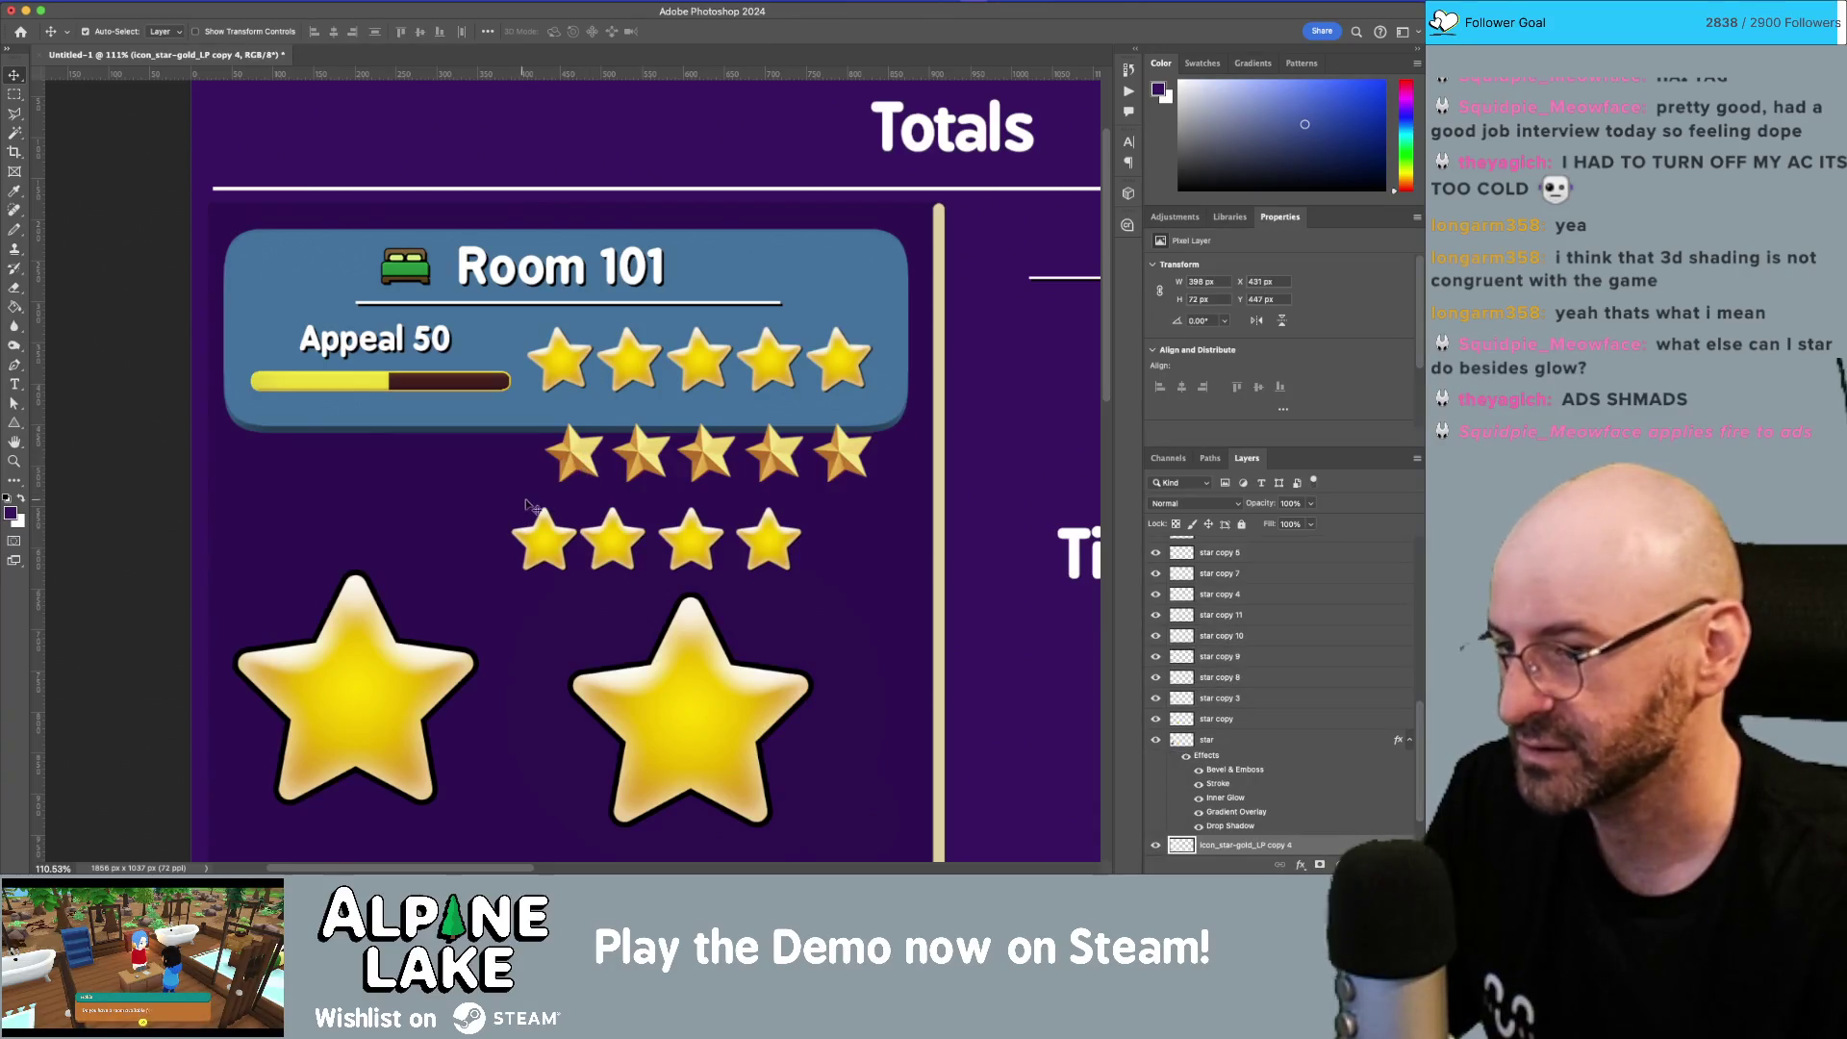
{"action": "left_click", "coordinate": [751, 707]}
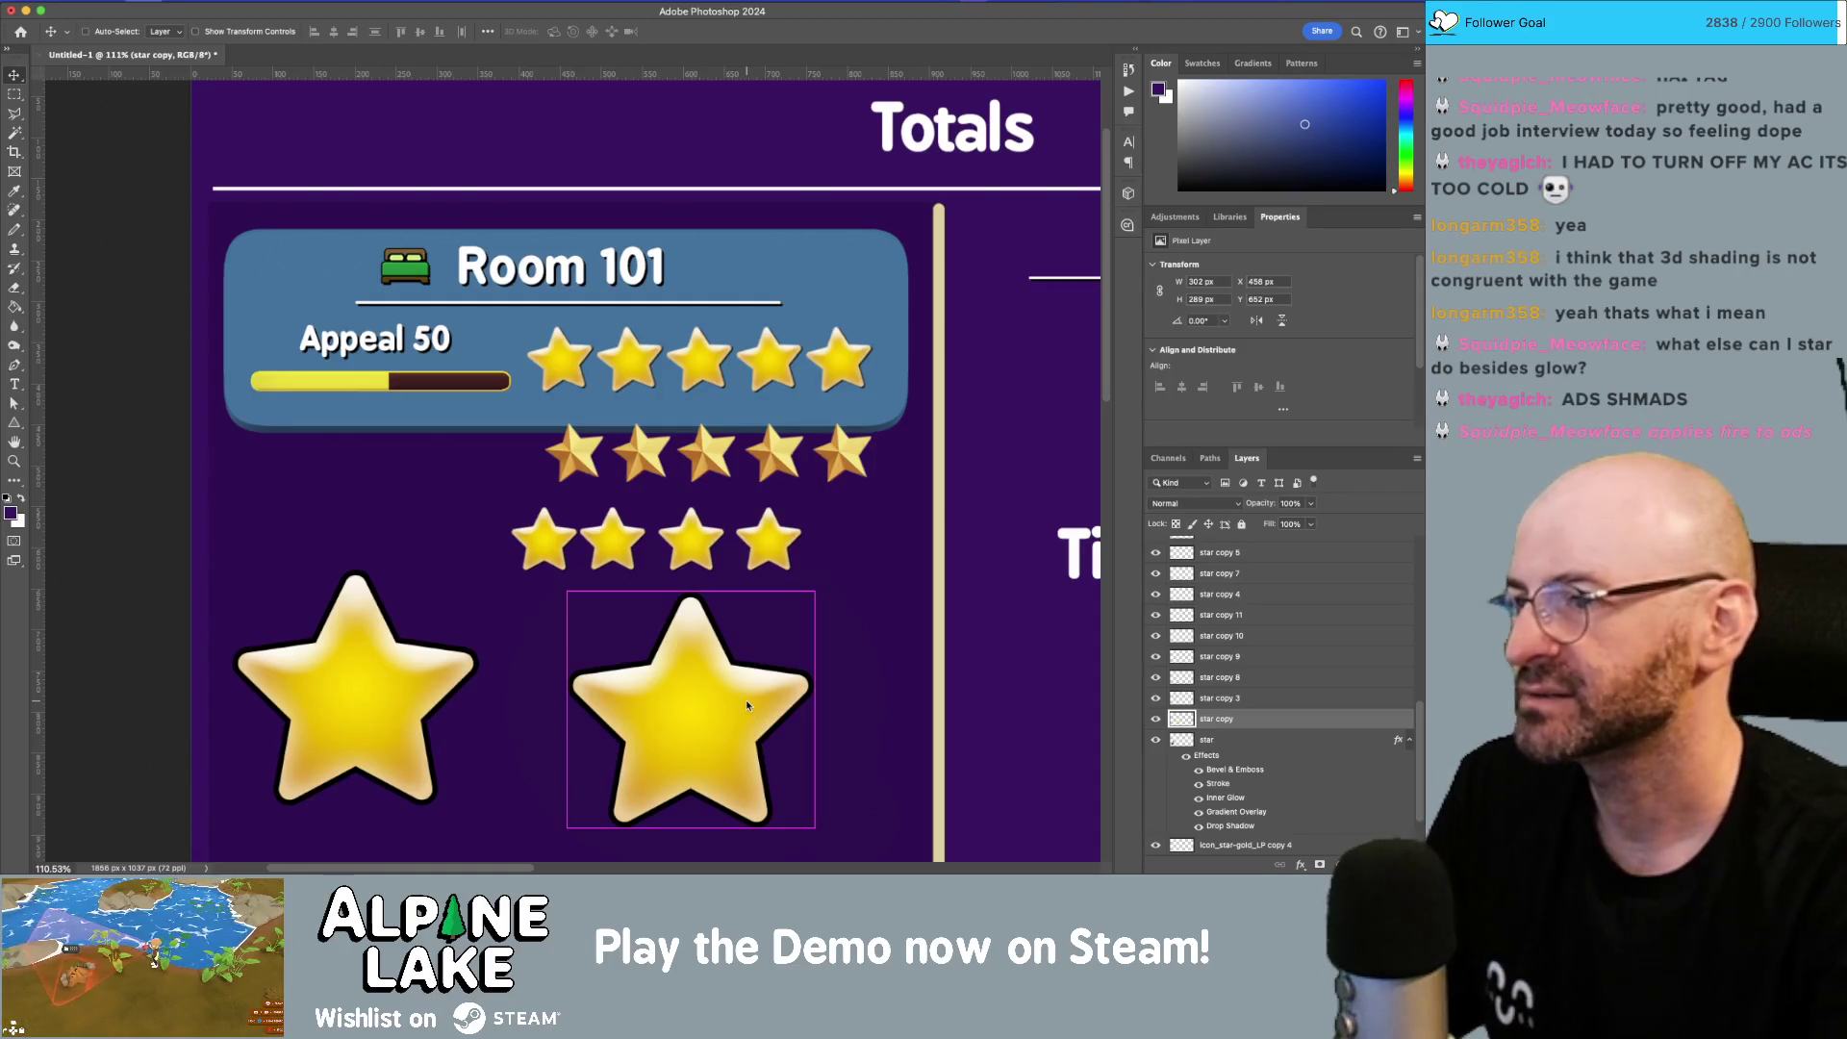
{"action": "key", "text": "ctrl+o"}
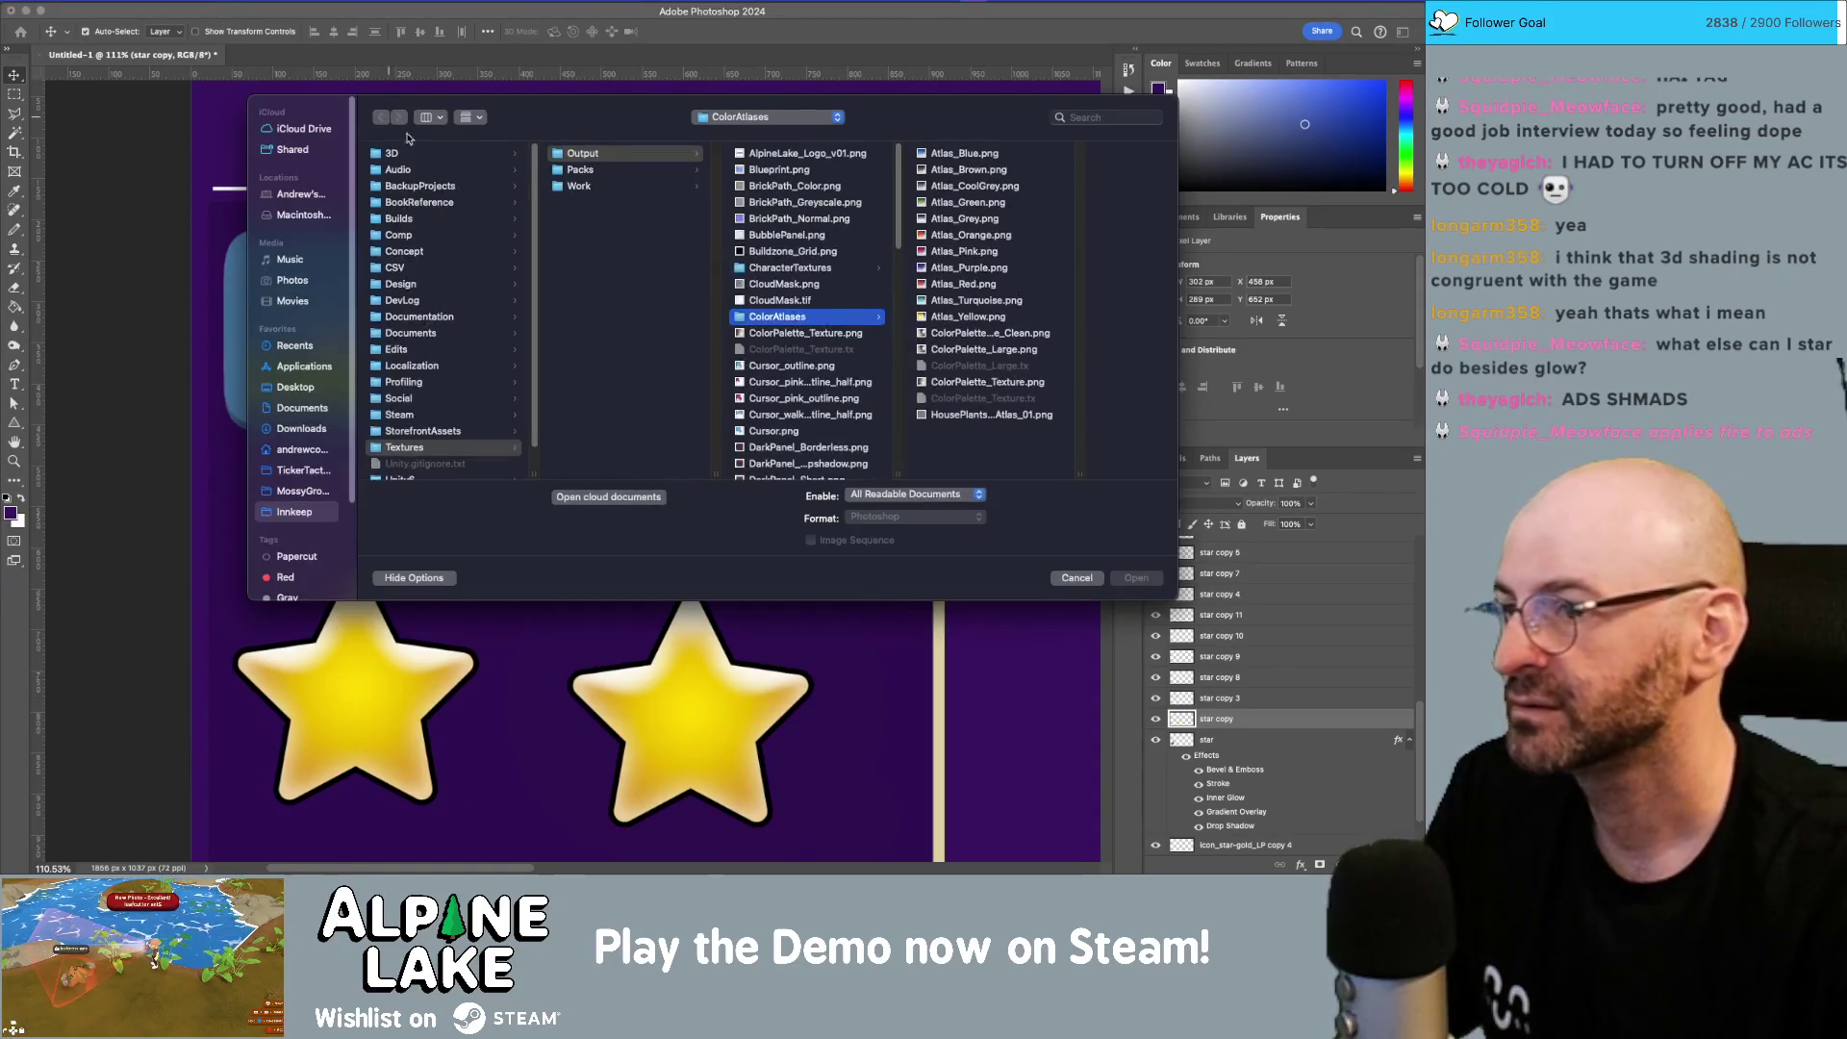
- Switch to Unity to search the project for 'iconssheet', then return to Photoshop with IconsSheet.psd open
{"action": "key", "text": "Escape"}
{"action": "key", "text": "super+Tab"}
{"action": "key", "text": "super+Tab"}
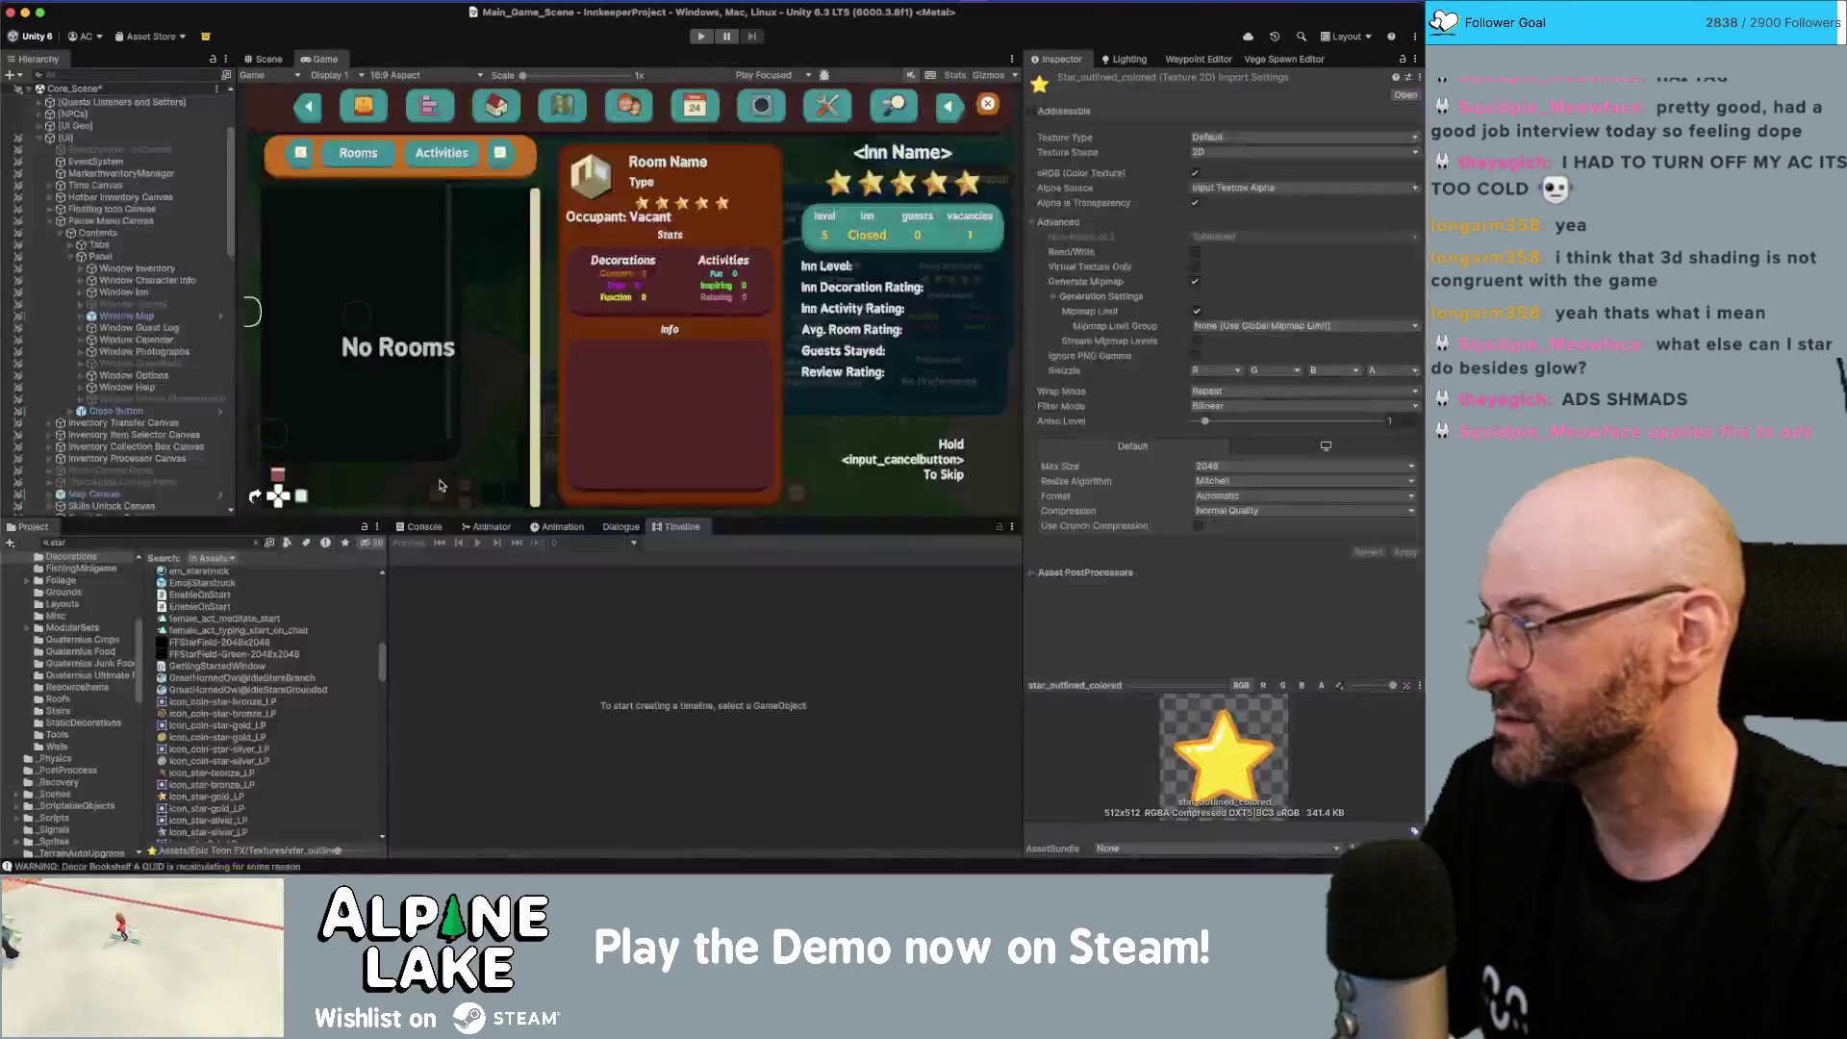
{"action": "key", "text": "super+Tab"}
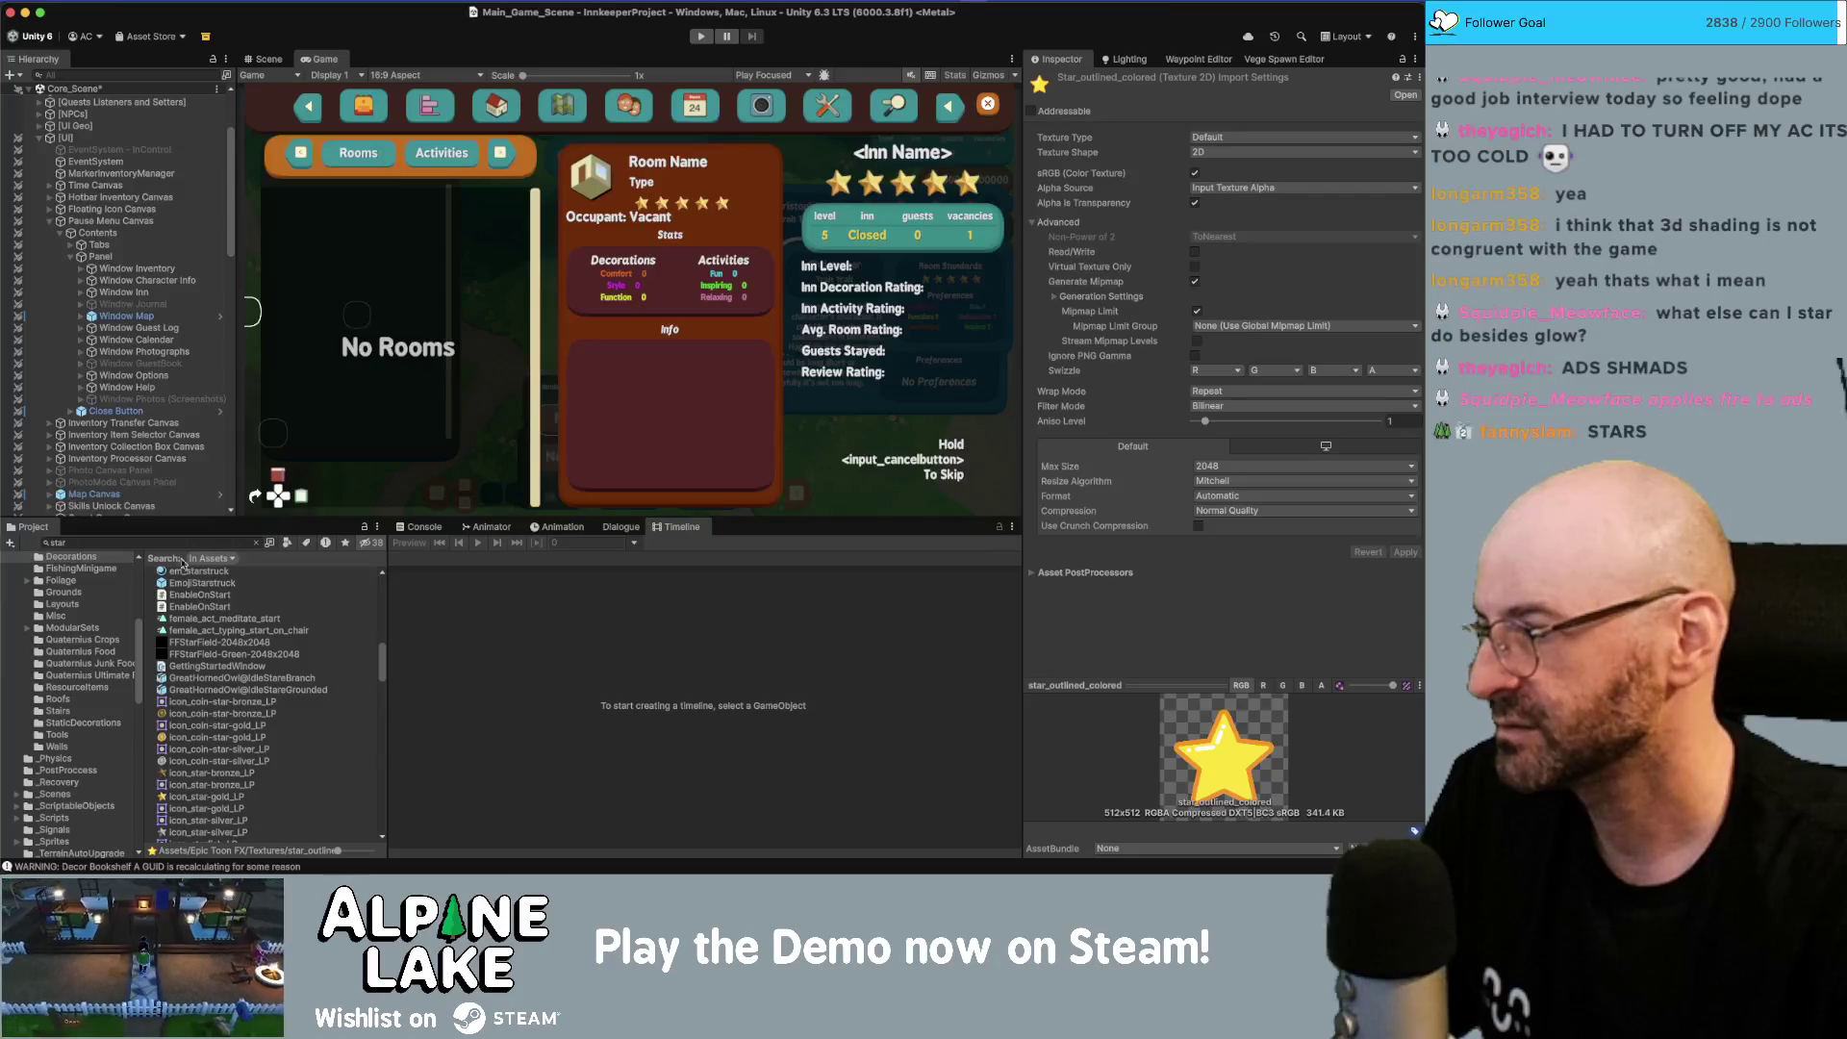
{"action": "type", "text": "iconssheet"}
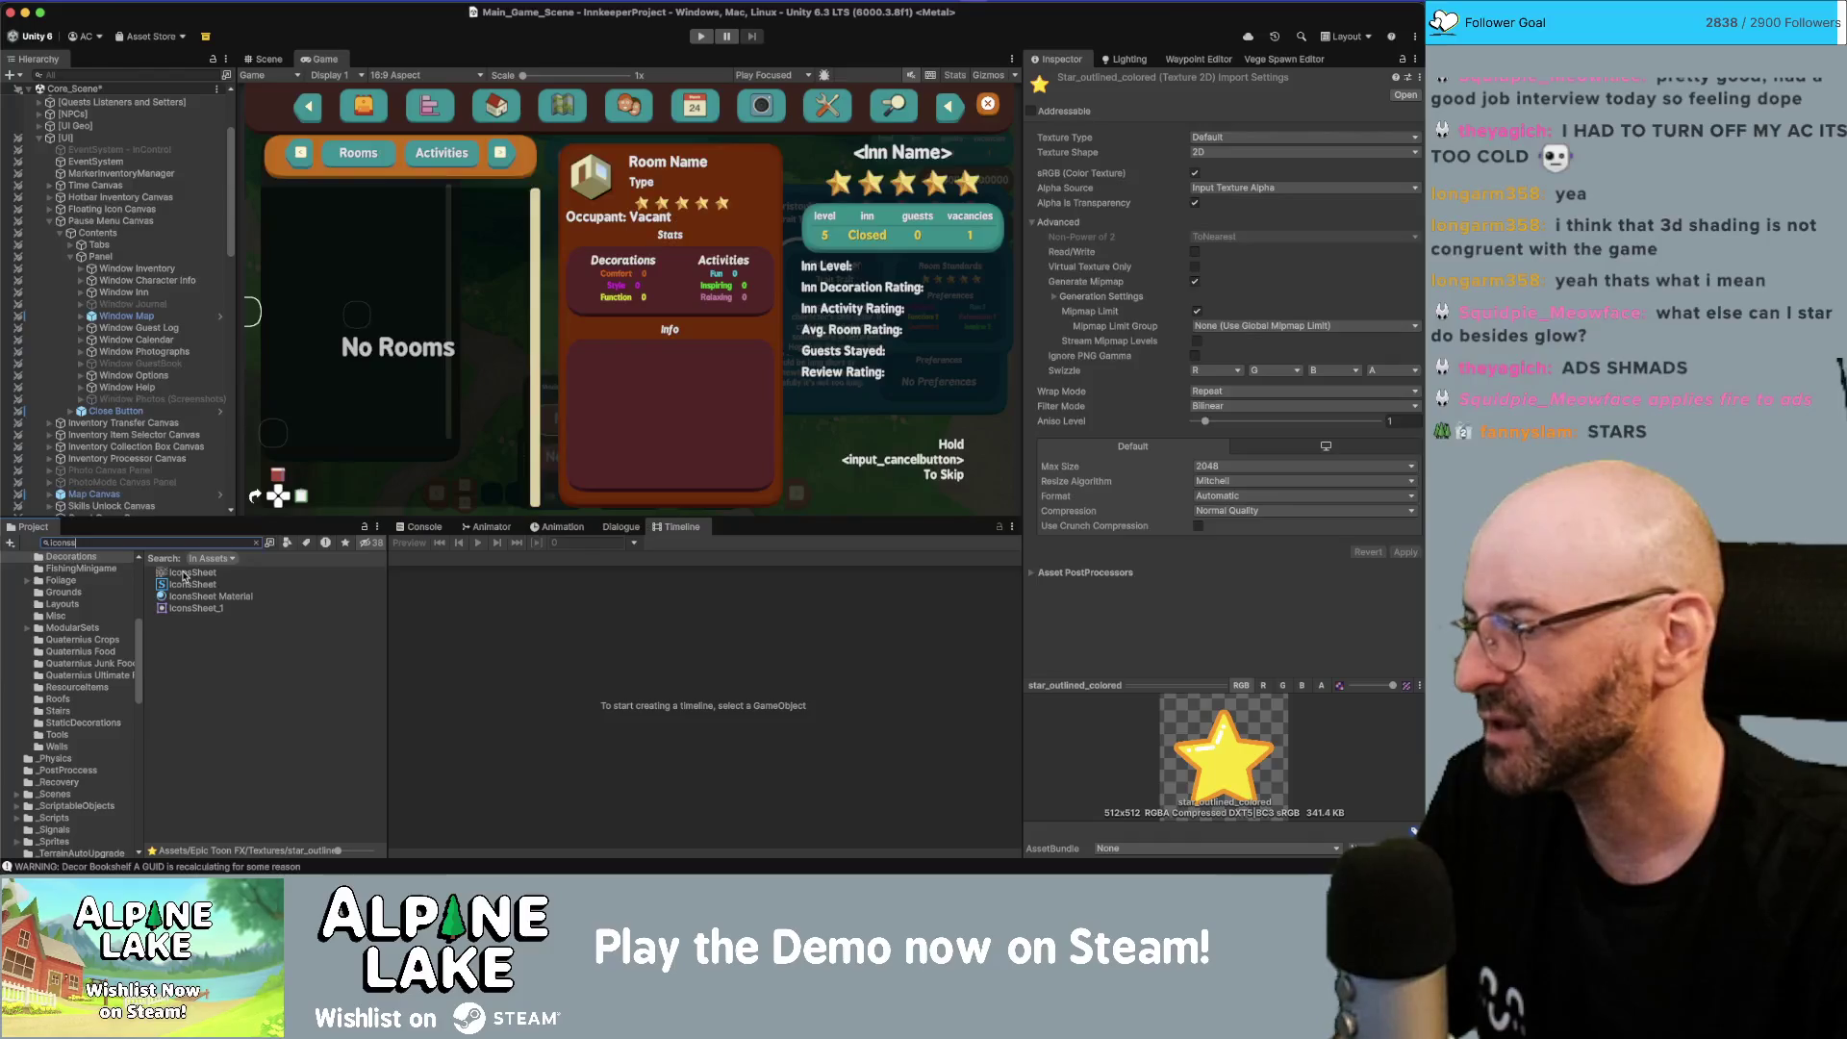
{"action": "key", "text": "super+Tab"}
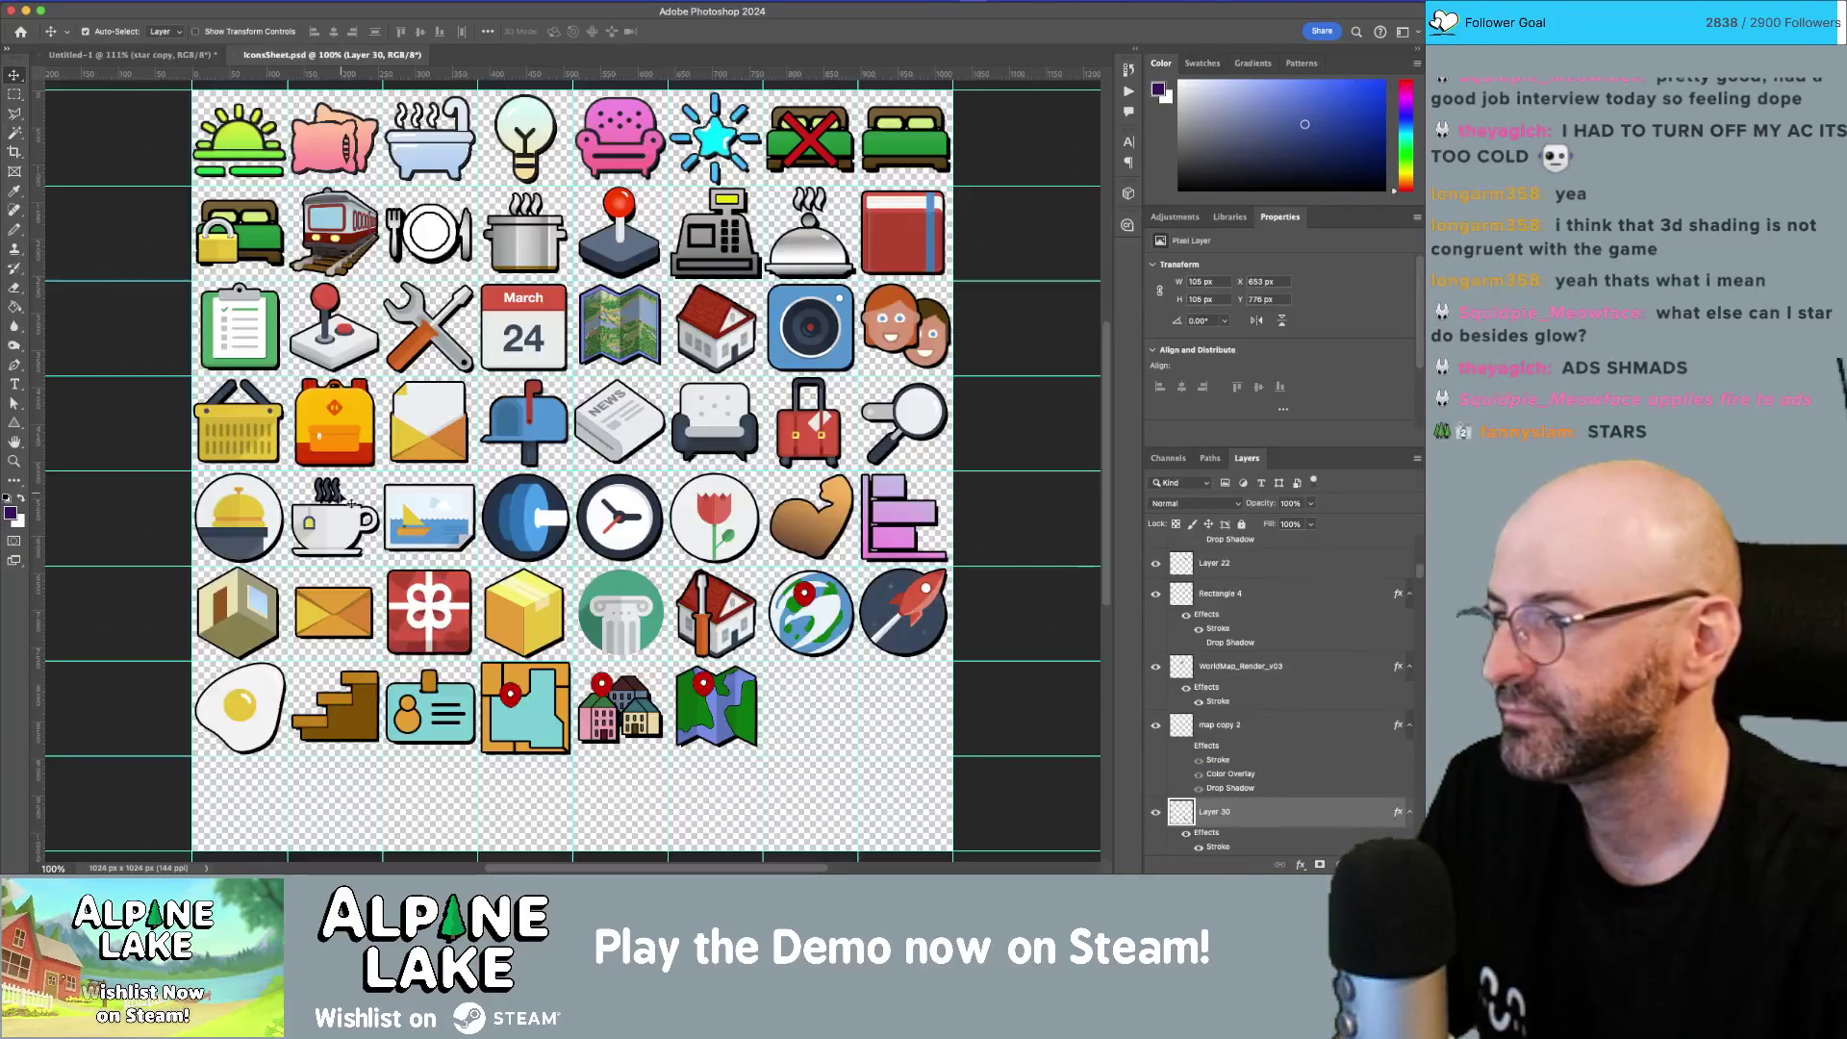
- Drag the big star layer from the artwork document onto the IconsSheet's lower right
{"action": "key", "text": "super+Tab"}
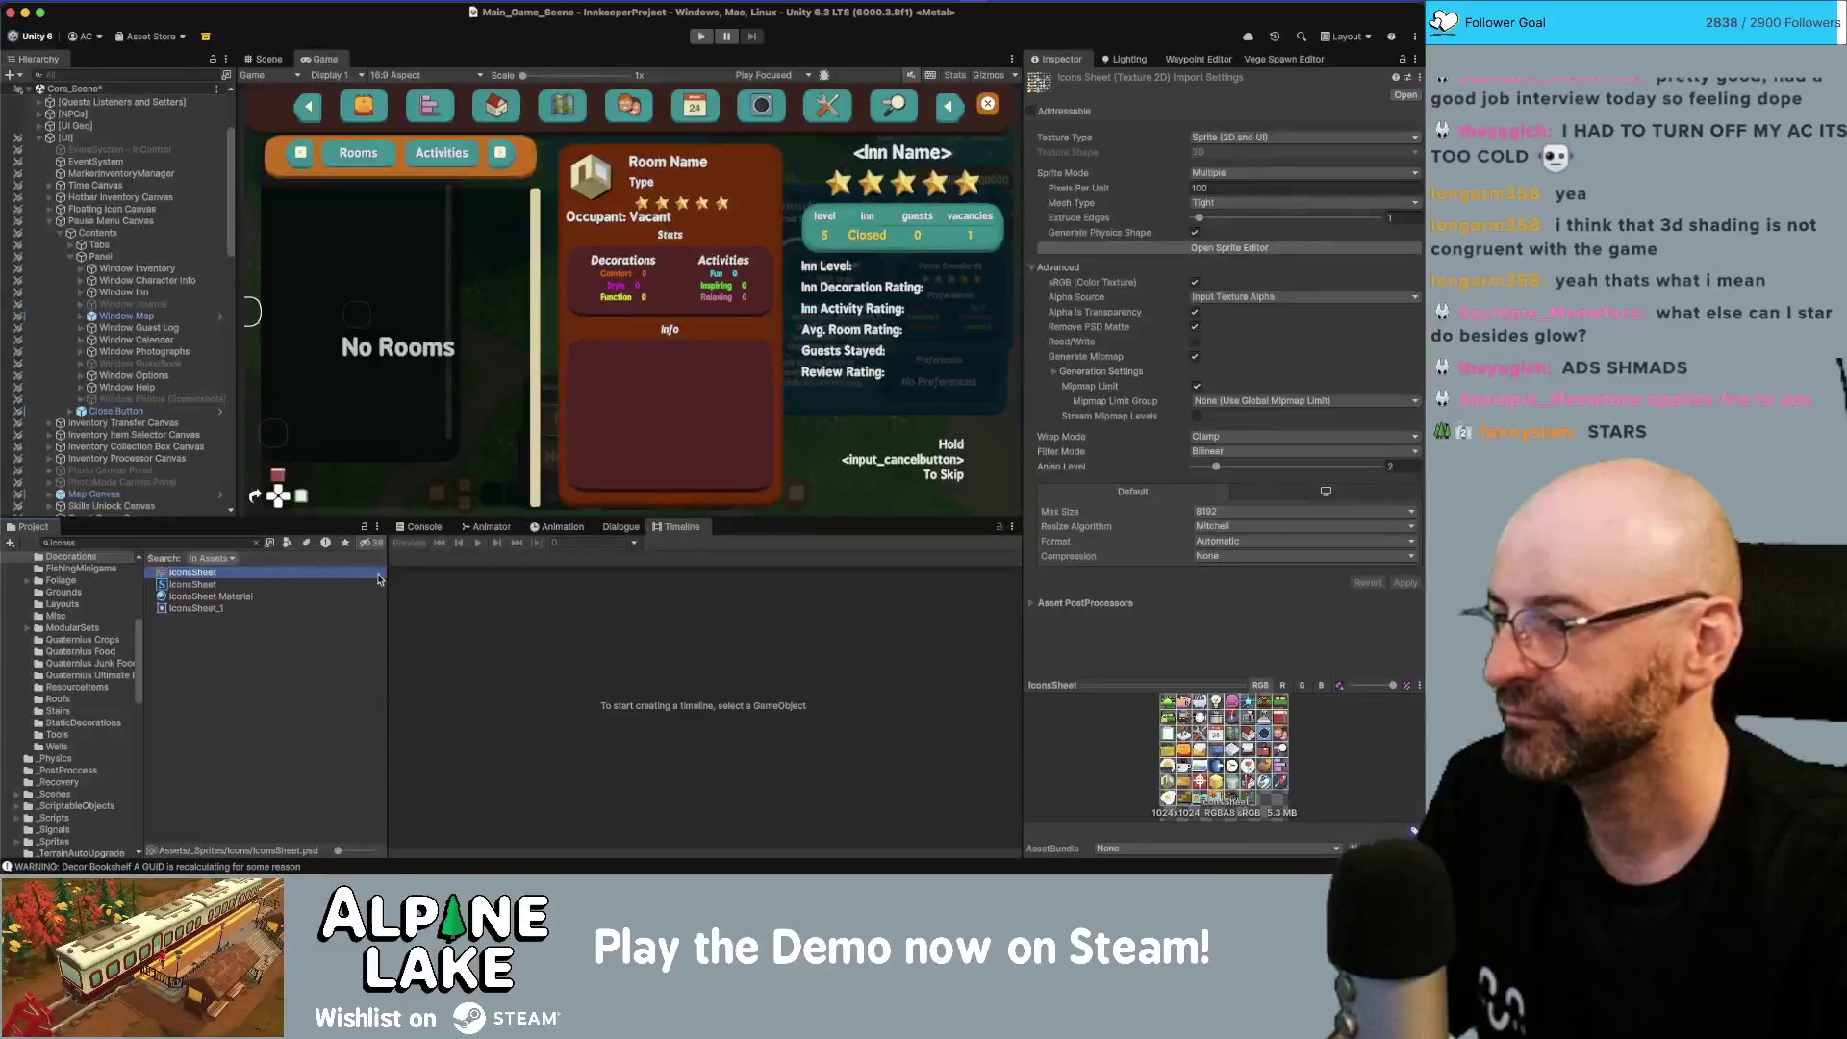
{"action": "key", "text": "super+Tab"}
{"action": "left_click", "coordinate": [155, 53]}
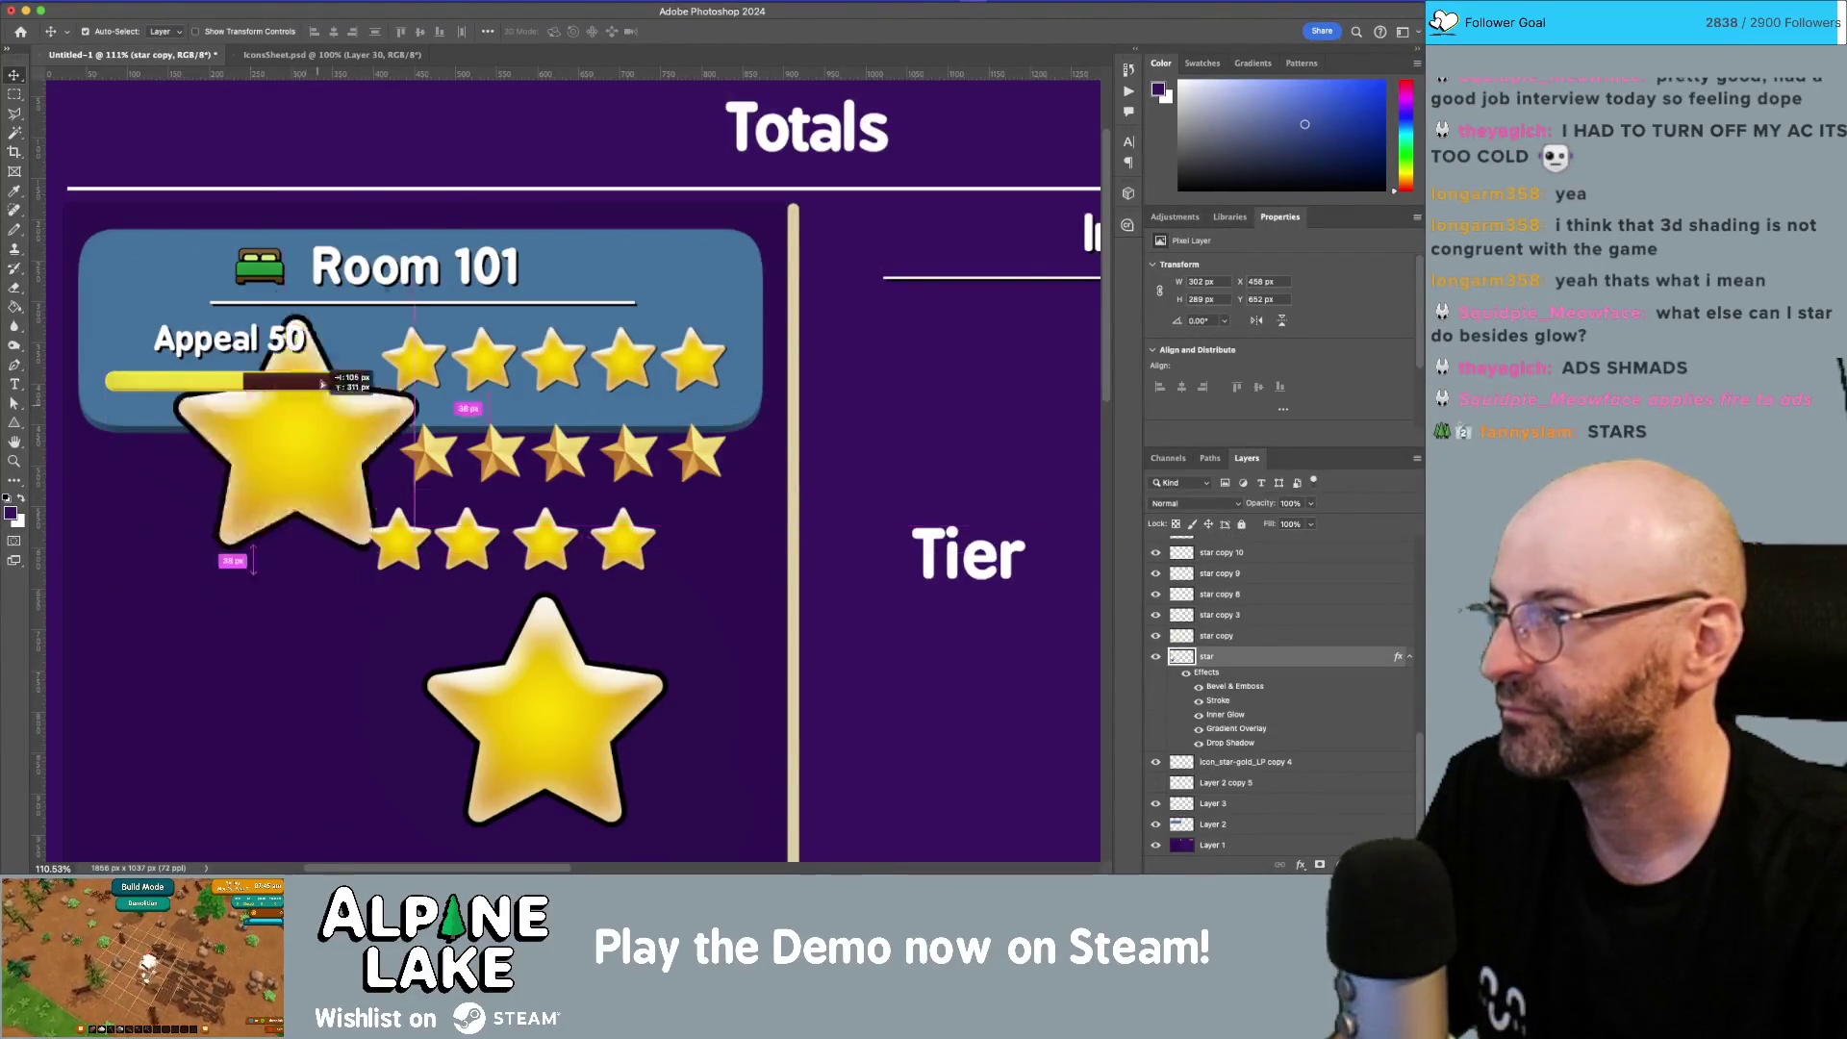
{"action": "left_click_drag", "start_coordinate": [235, 687], "coordinate": [376, 115]}
{"action": "key", "text": "super+Tab"}
{"action": "key", "text": "super+Tab"}
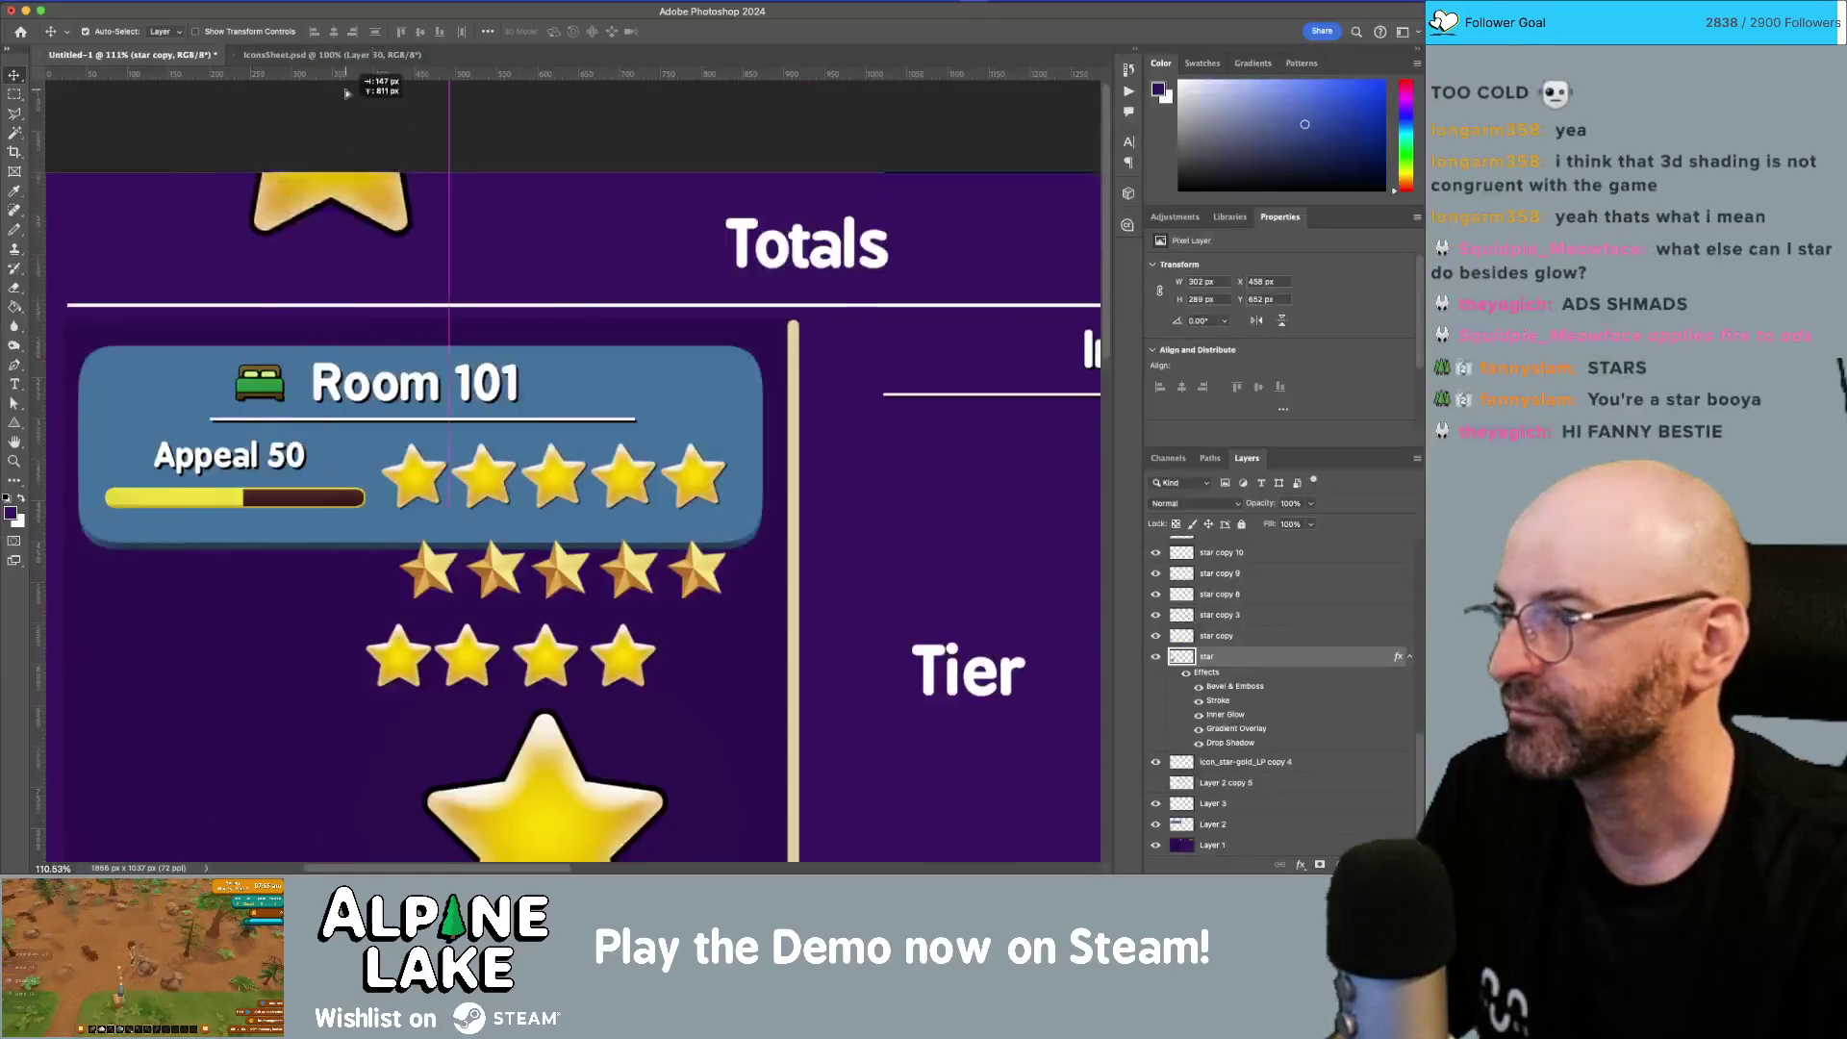
{"action": "left_click", "coordinate": [332, 53]}
{"action": "left_click_drag", "start_coordinate": [340, 64], "coordinate": [823, 734]}
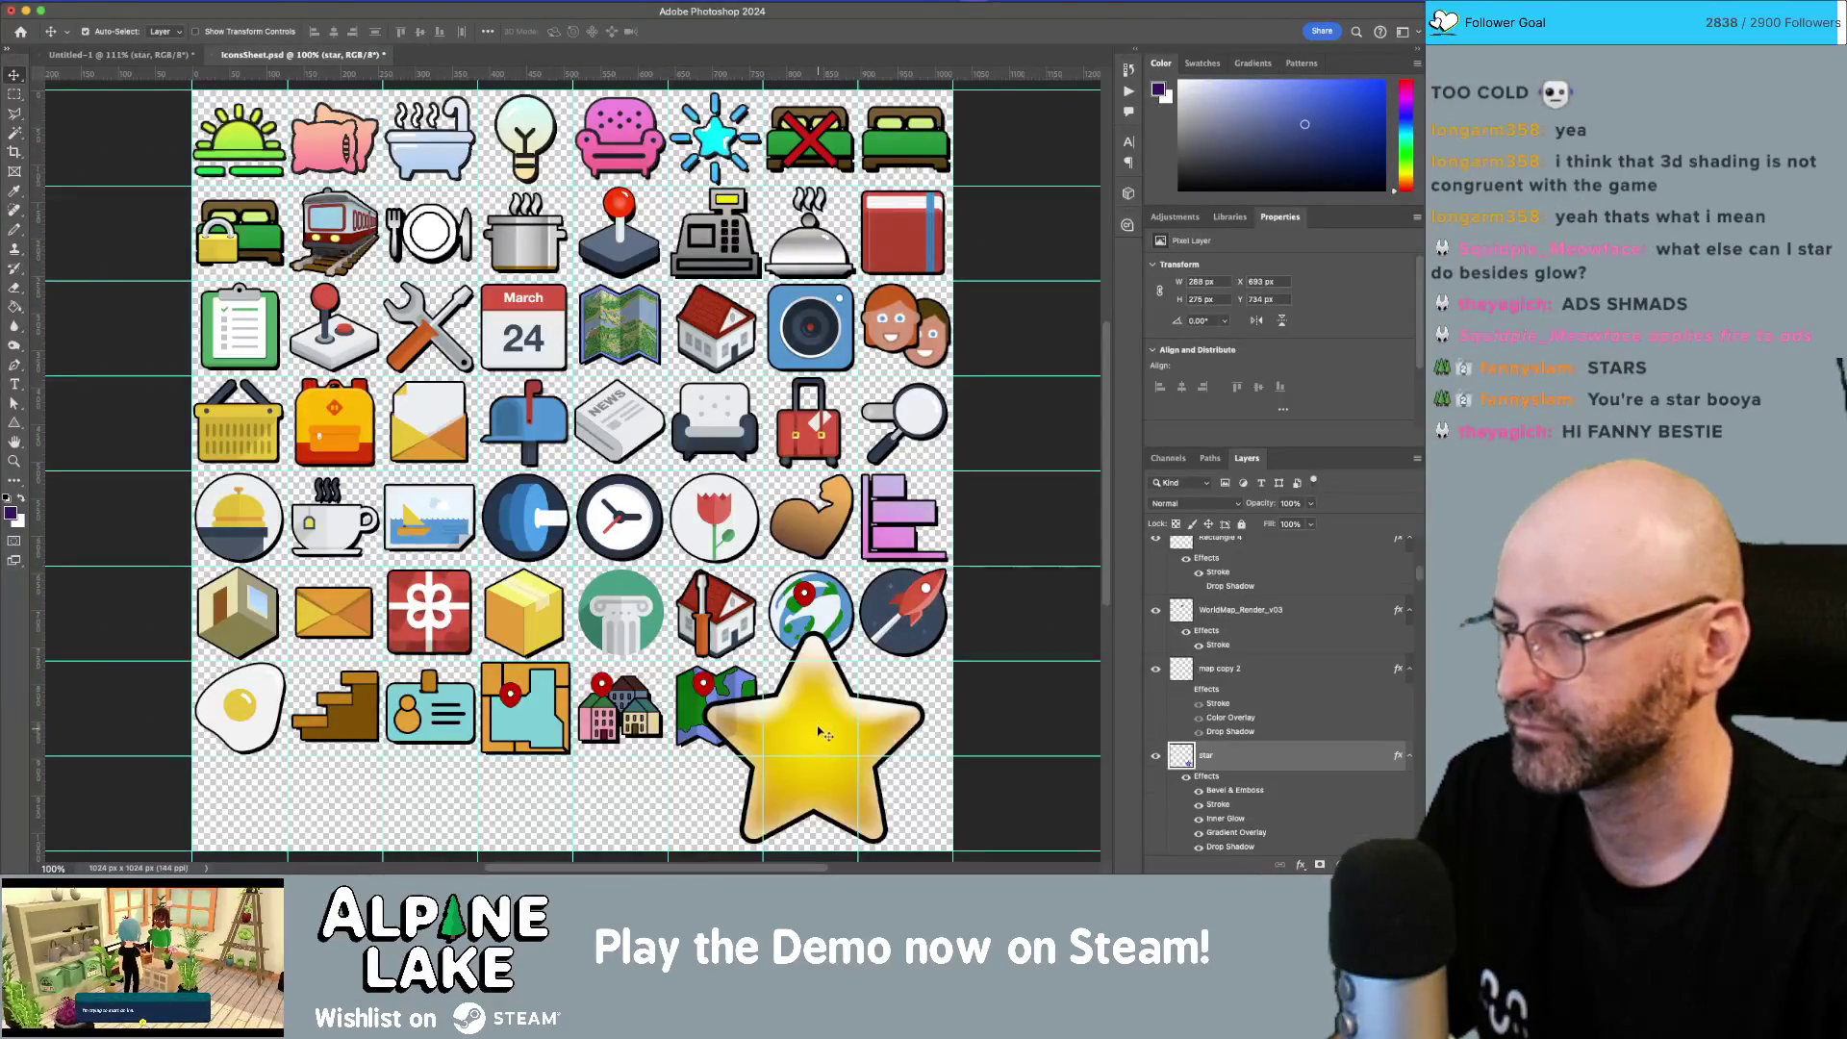
- Scale the star to about half size into the empty cell and hide its black Stroke outline
{"action": "key", "text": "ctrl+t"}
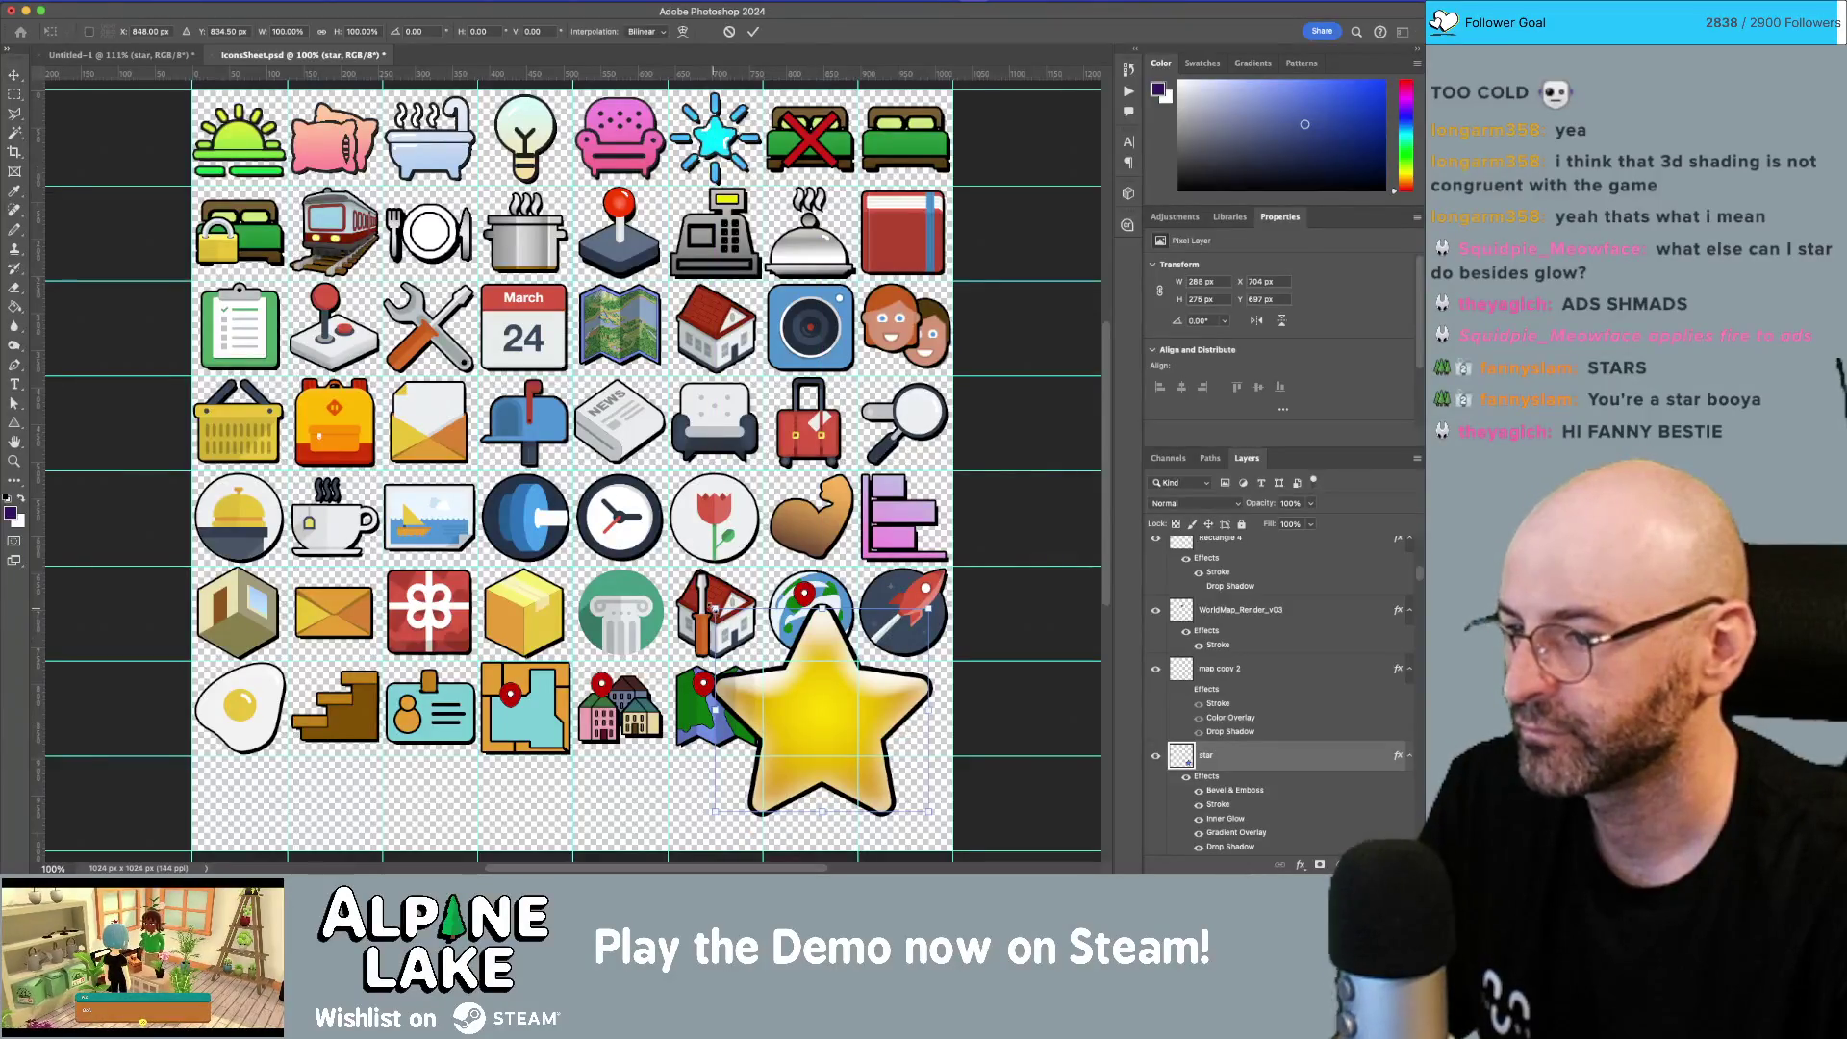
{"action": "left_click_drag", "start_coordinate": [715, 606], "coordinate": [821, 692]}
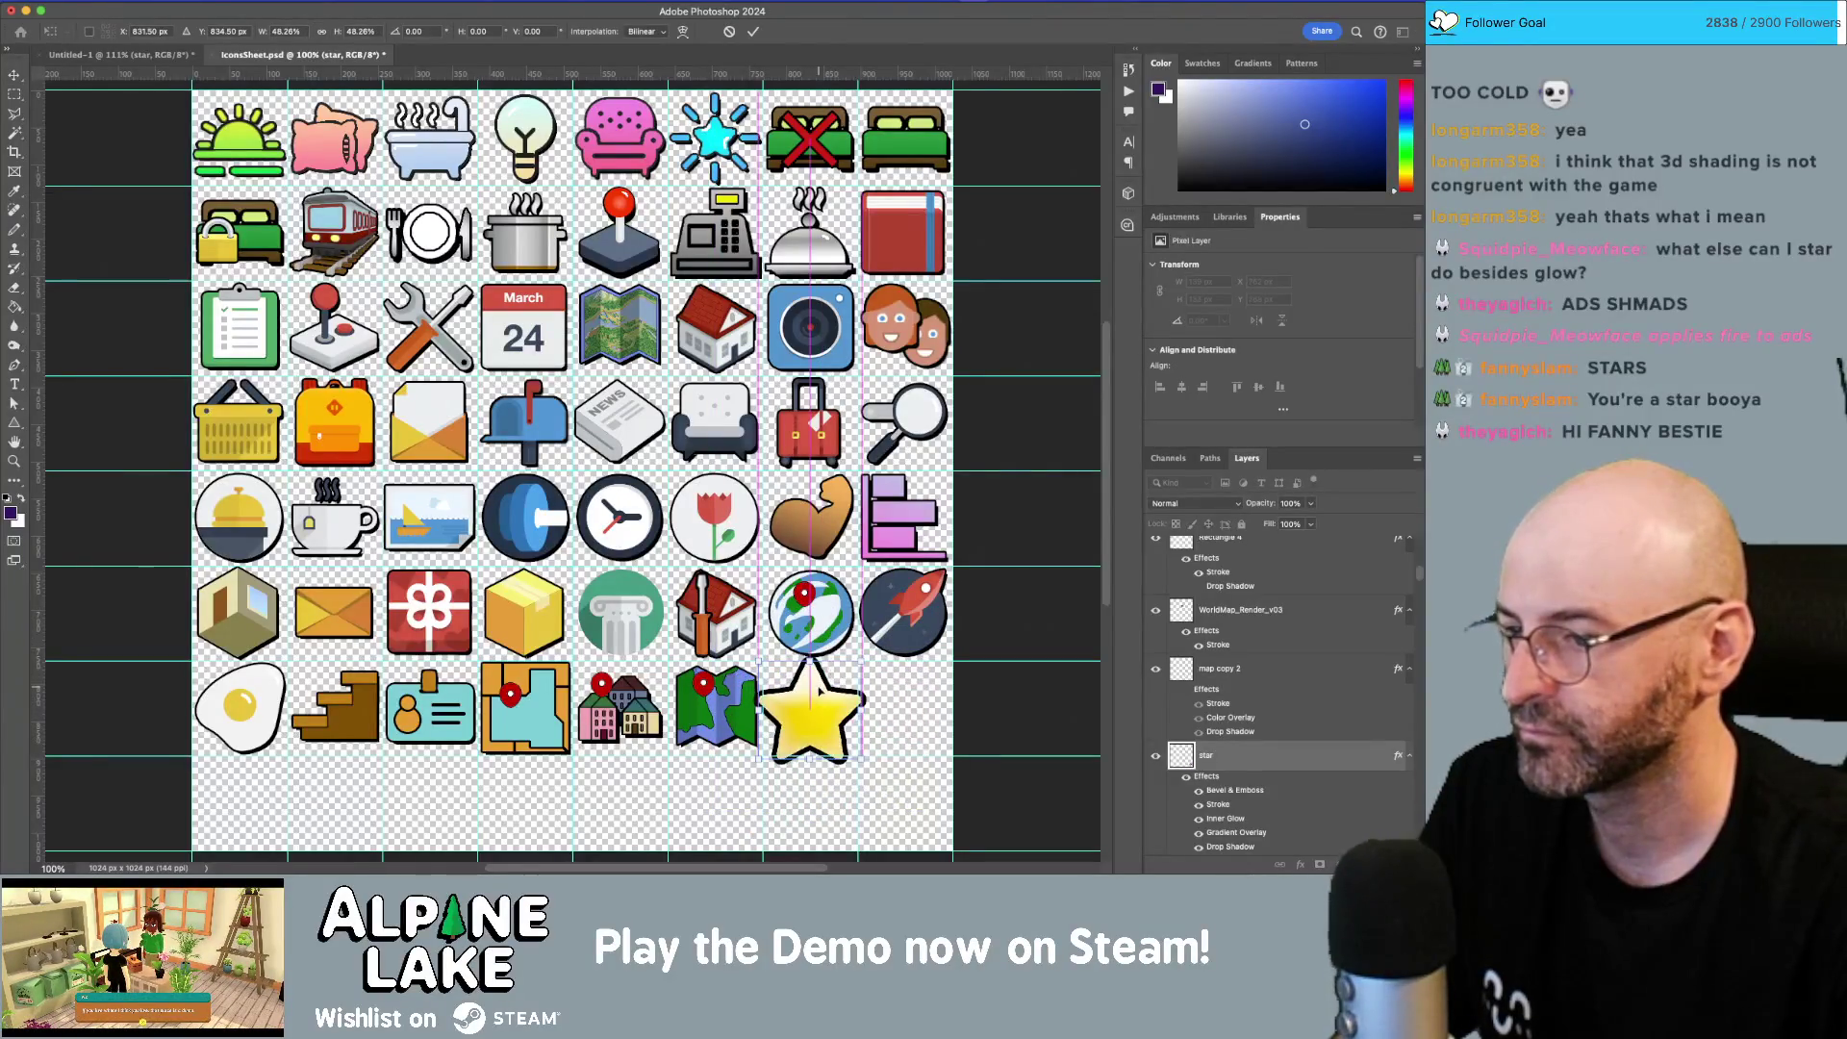
{"action": "key", "text": "Return"}
{"action": "key", "text": "z"}
{"action": "left_click", "coordinate": [775, 654]}
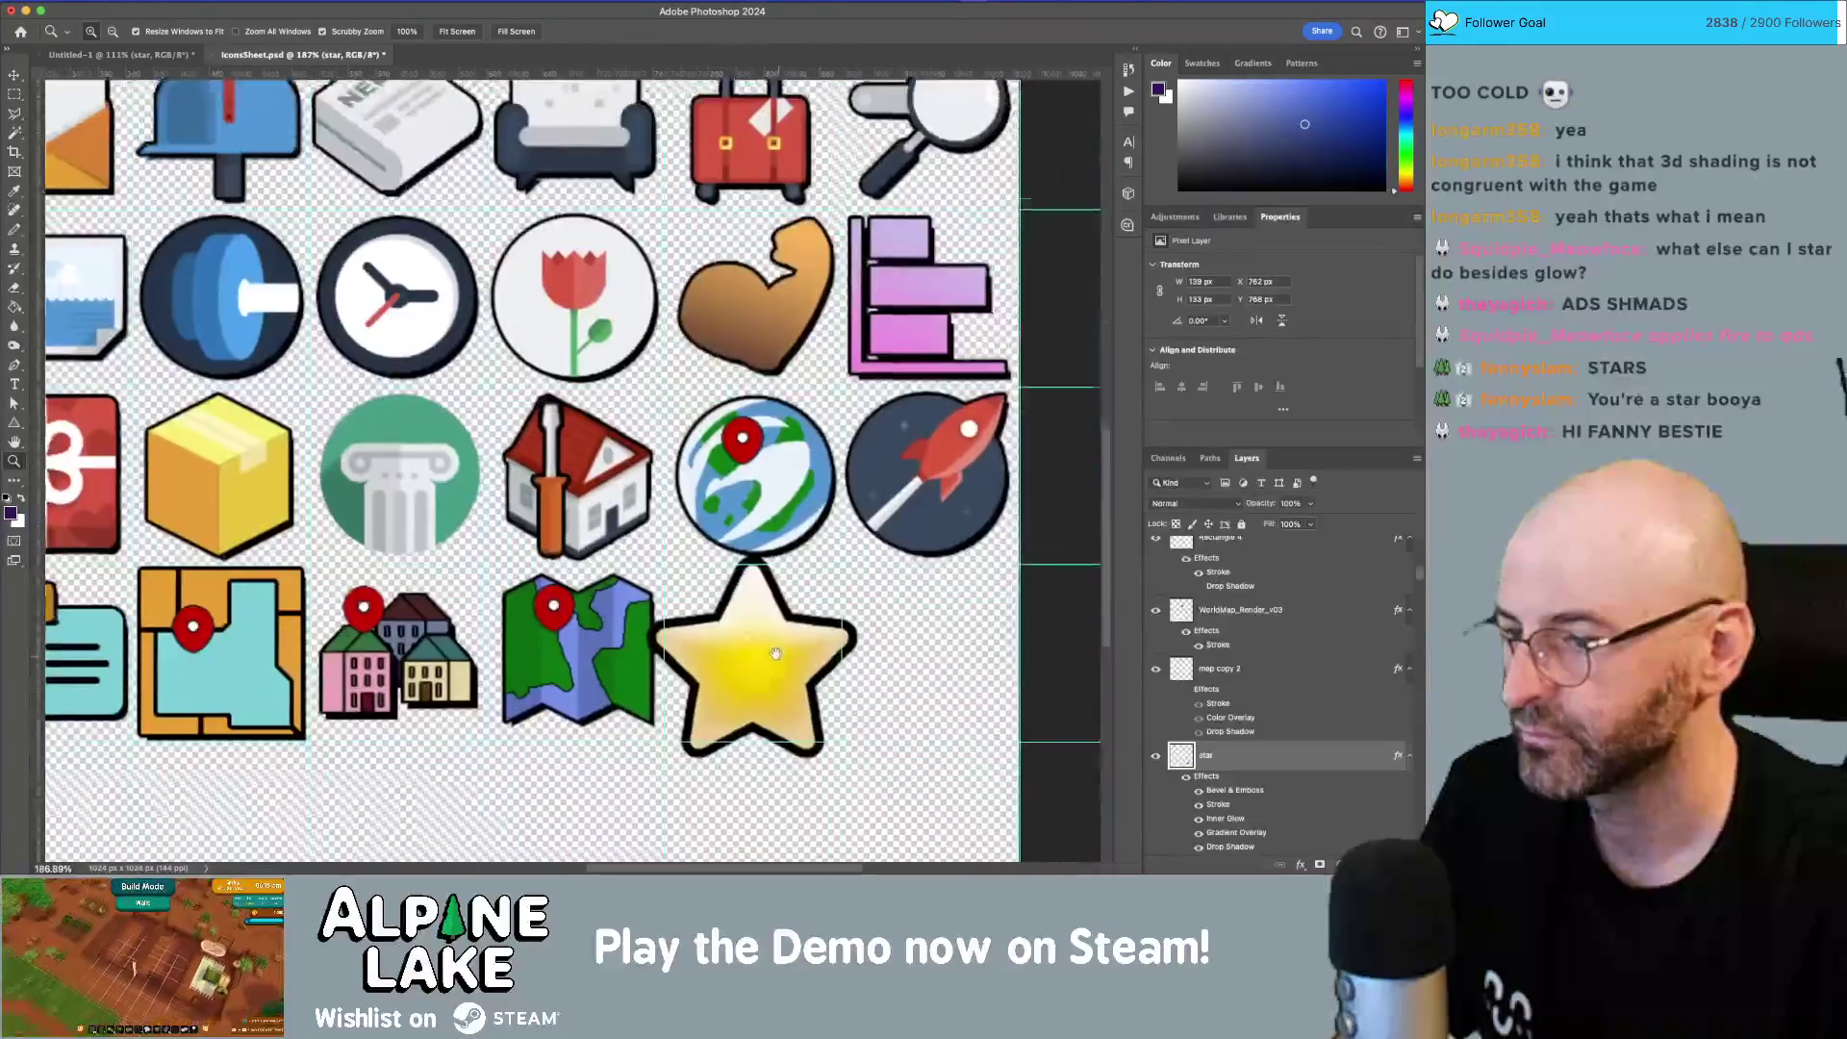
{"action": "key", "text": "v"}
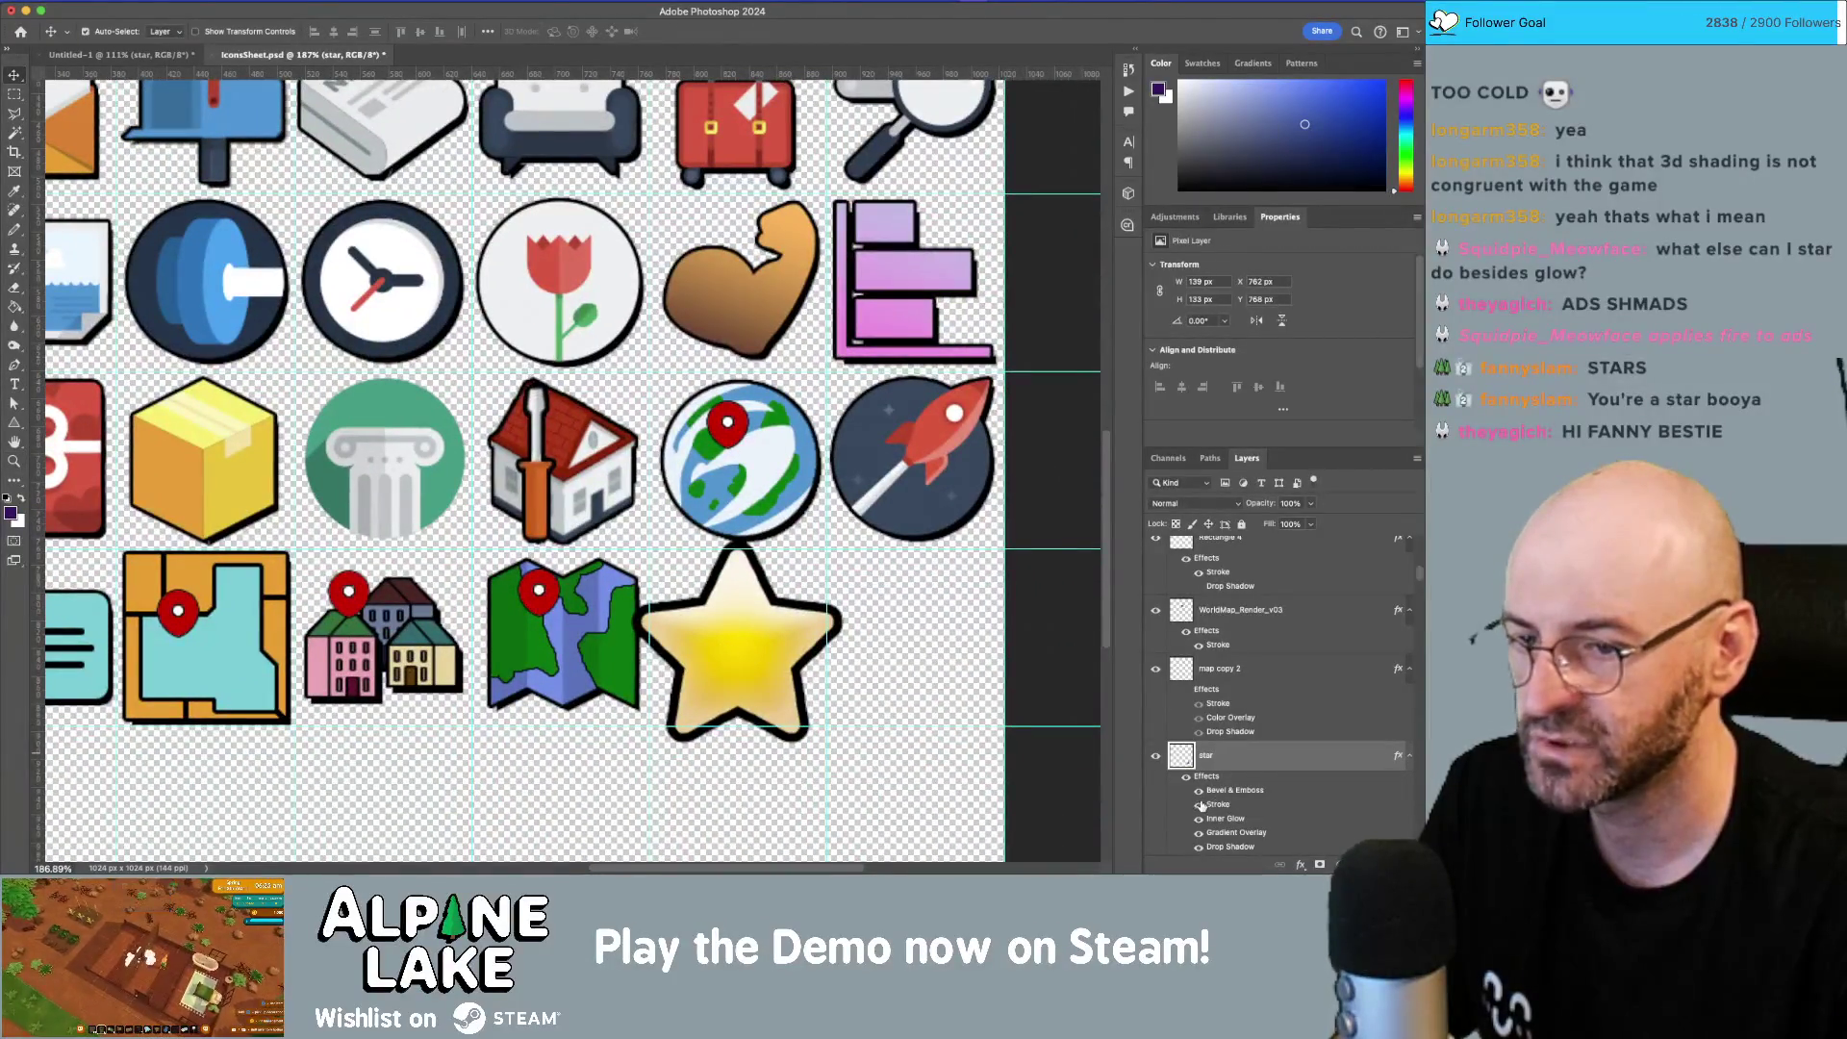
{"action": "left_click", "coordinate": [1198, 803]}
- Set the star's Bevel & Emboss size to 20 for a softer bevel
{"action": "double_click", "coordinate": [1268, 760]}
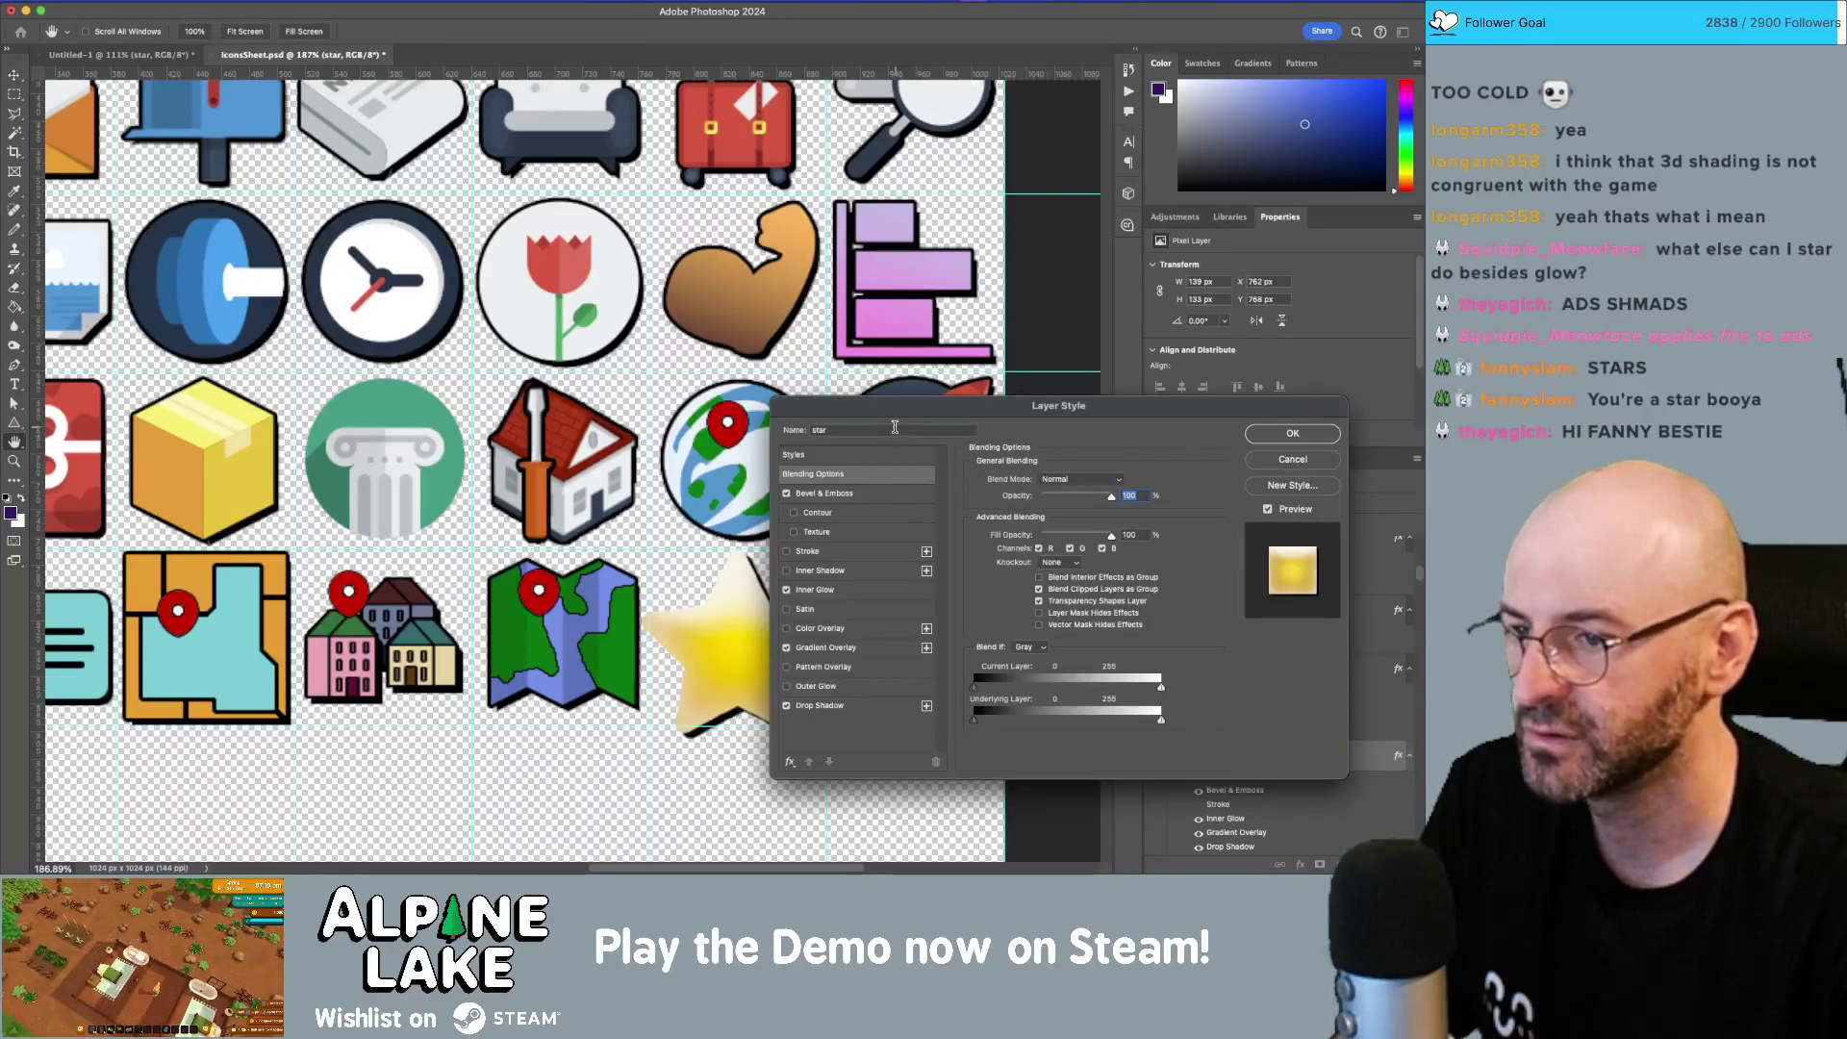
{"action": "left_click", "coordinate": [863, 495]}
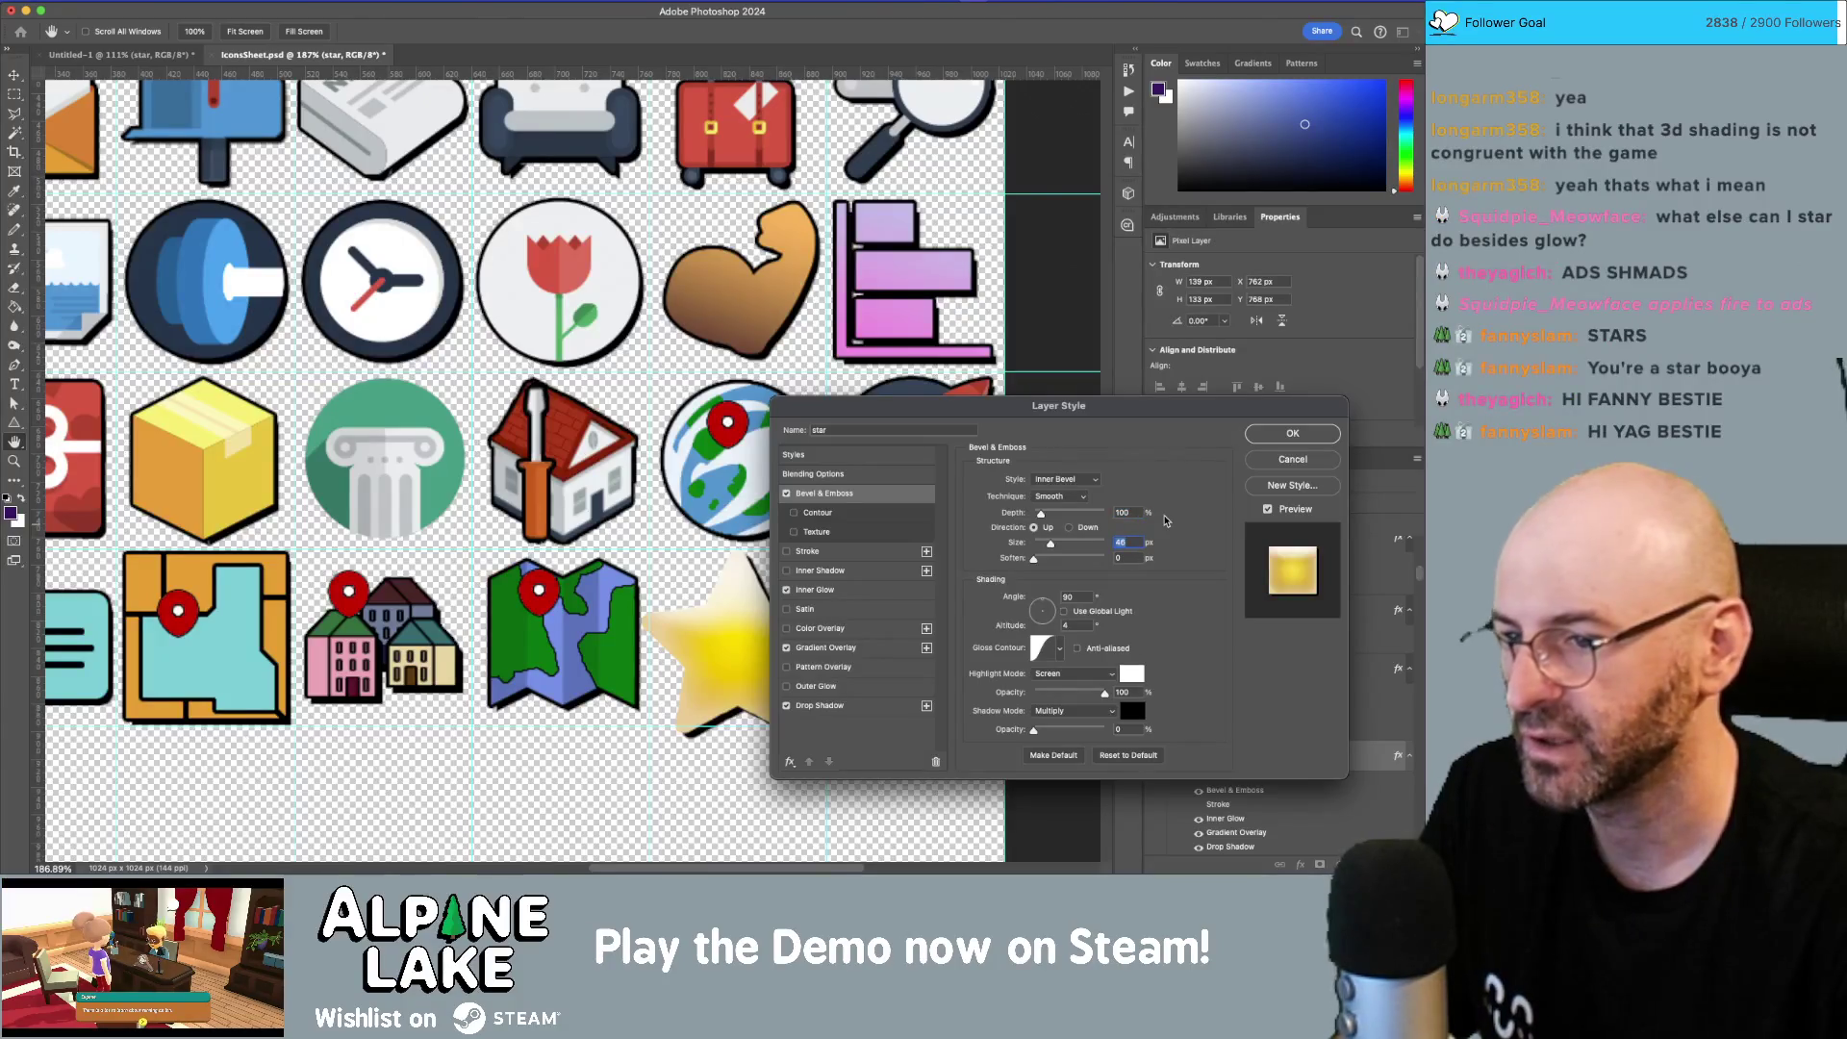
{"action": "type", "text": "20"}
{"action": "key", "text": "Return"}
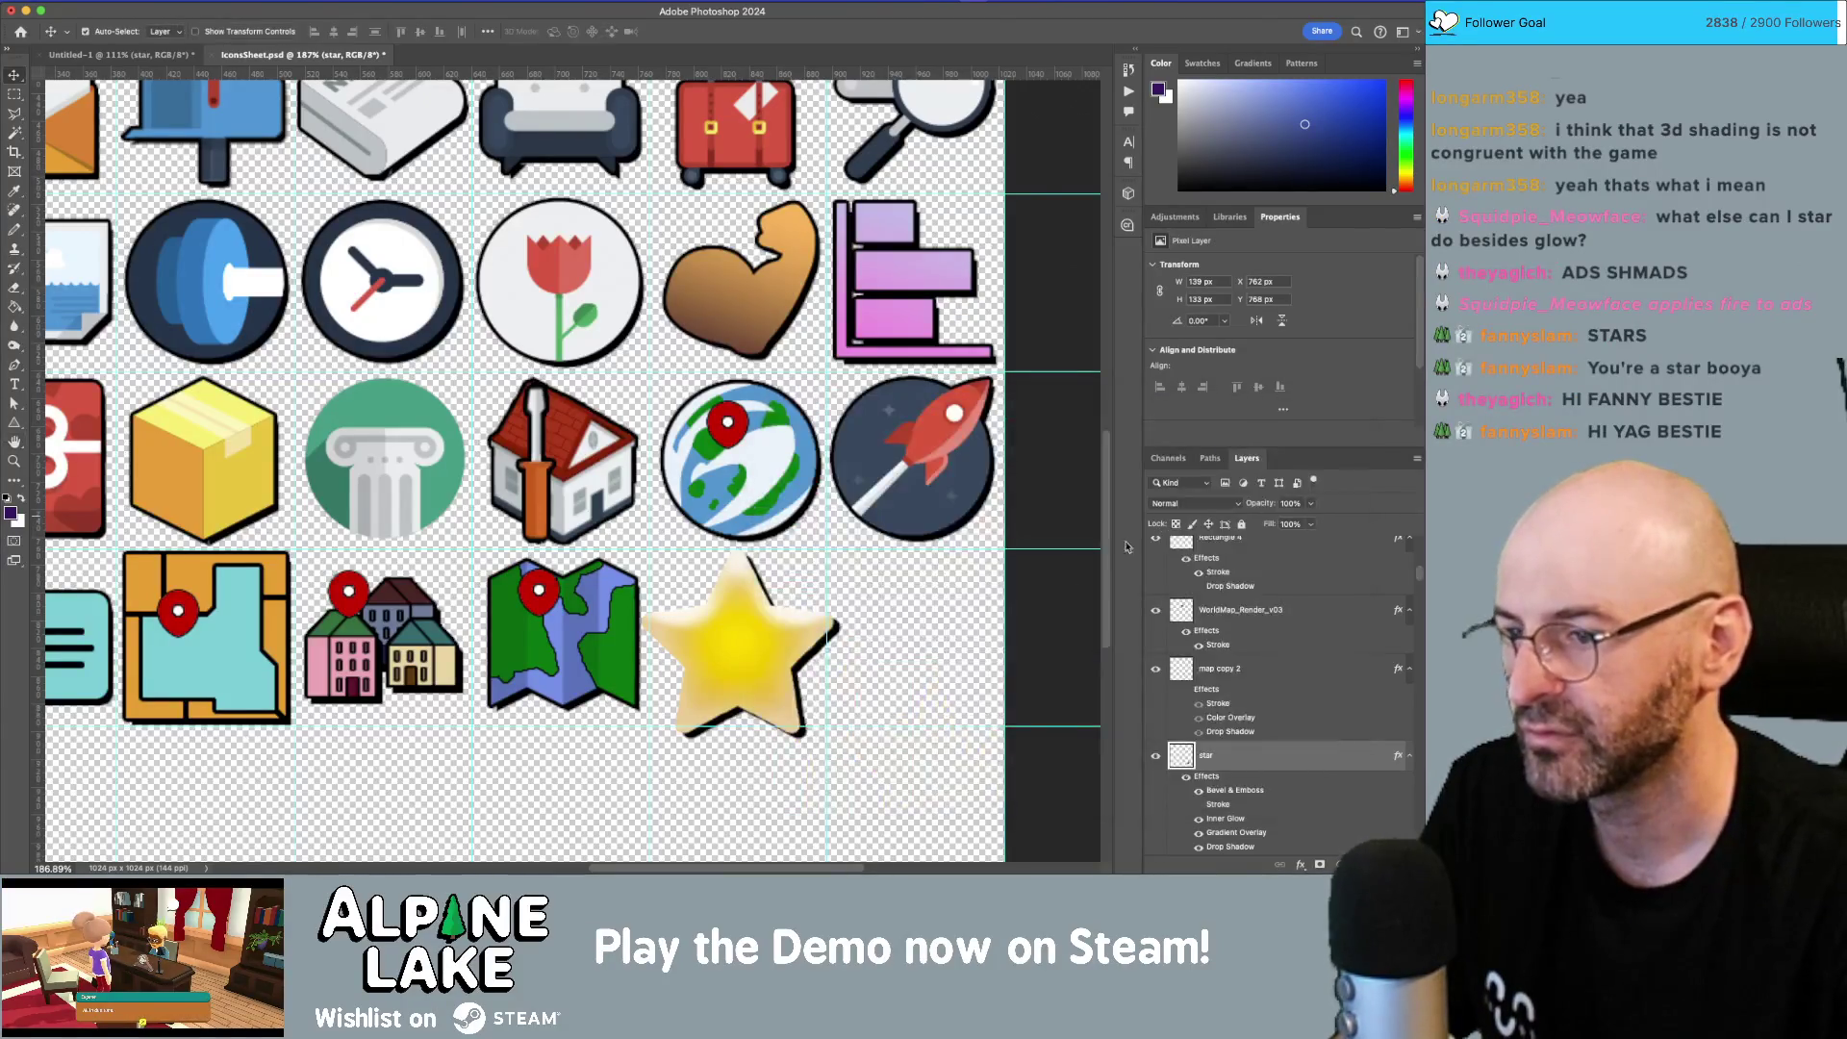
- Shrink the star twice so it sits neatly in its IconsSheet cell
{"action": "key", "text": "ctrl+t"}
{"action": "left_click_drag", "start_coordinate": [834, 733], "coordinate": [826, 725]}
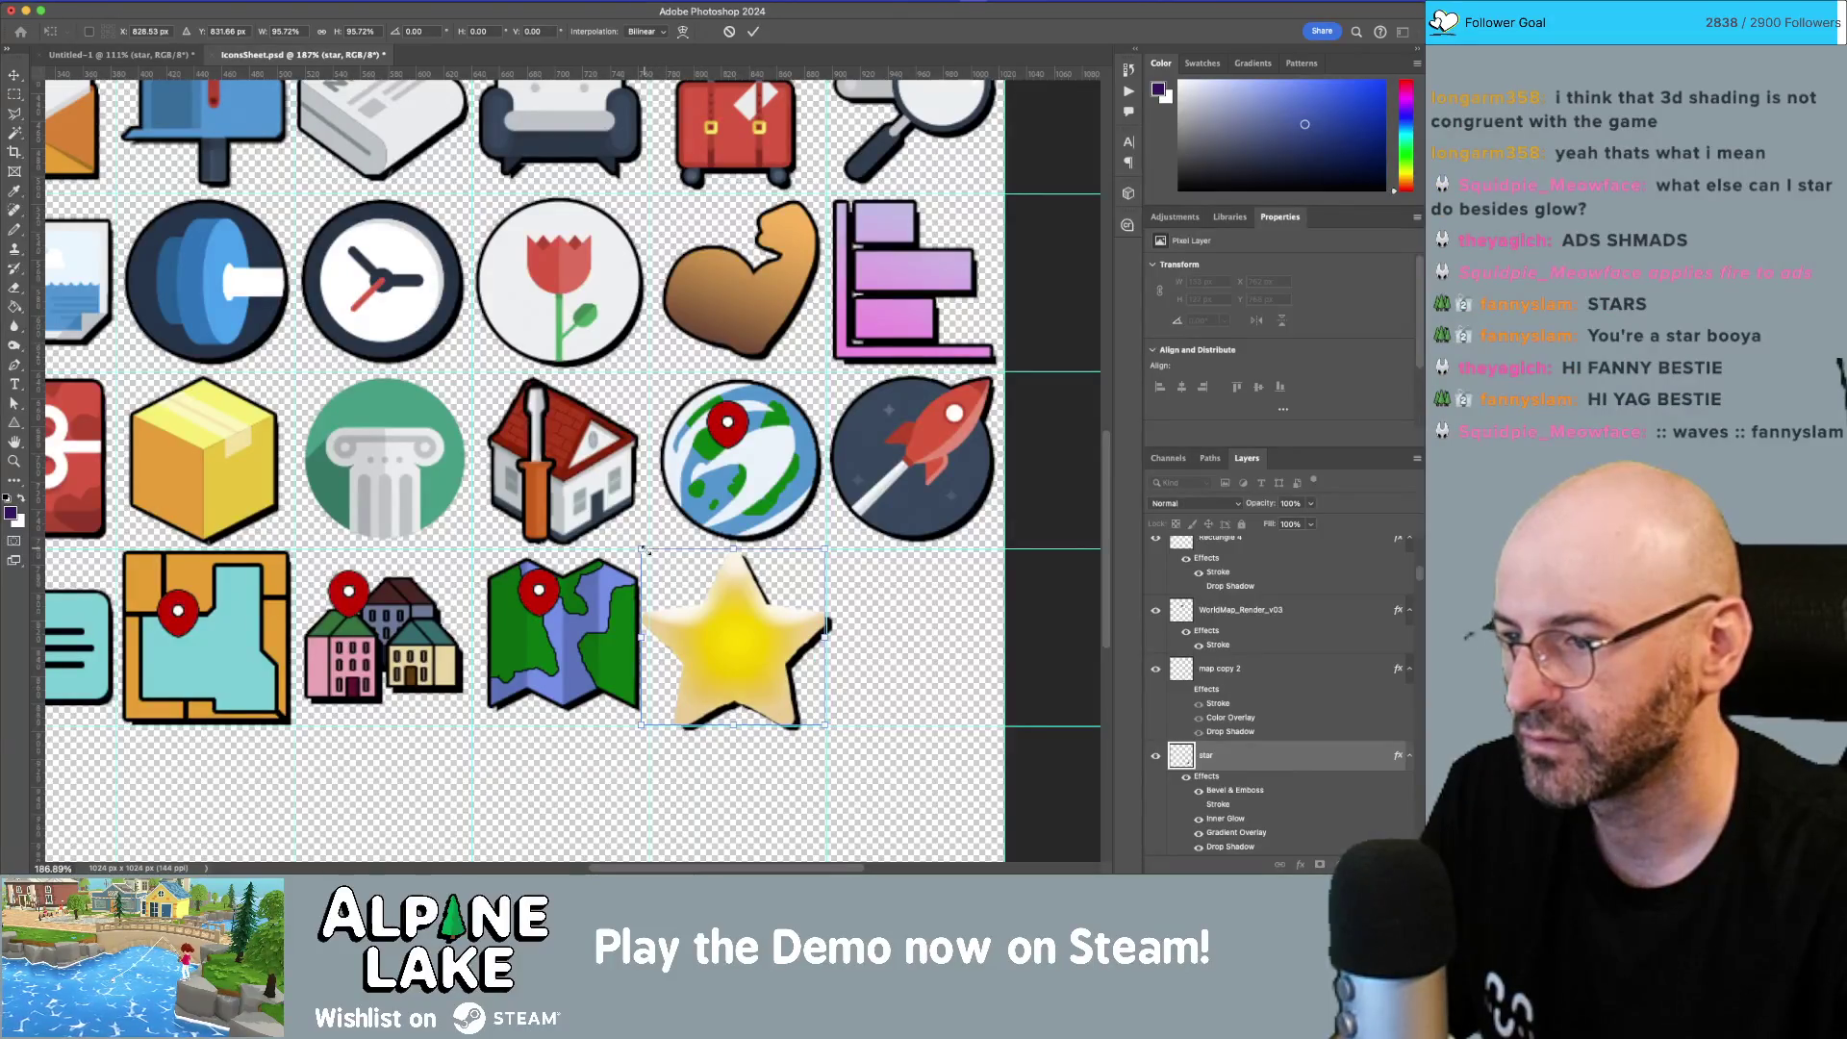
{"action": "key", "text": "Return"}
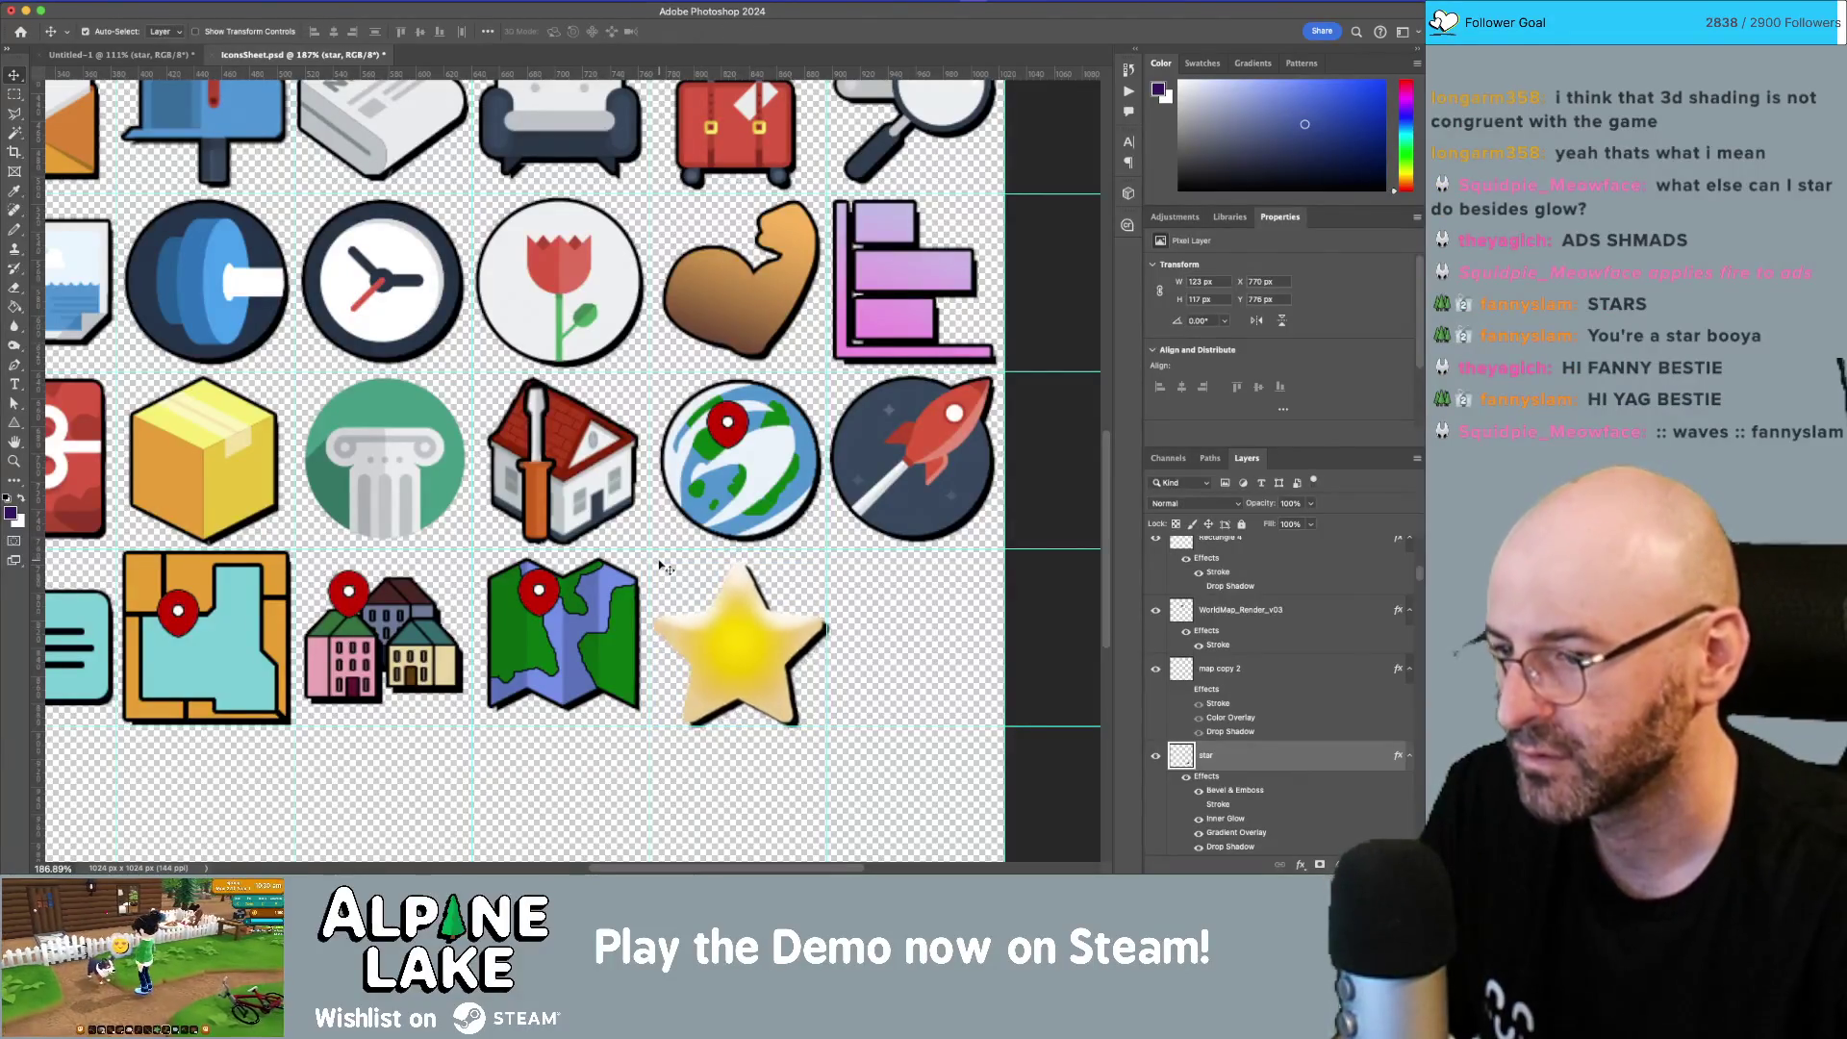
{"action": "key", "text": "super+t"}
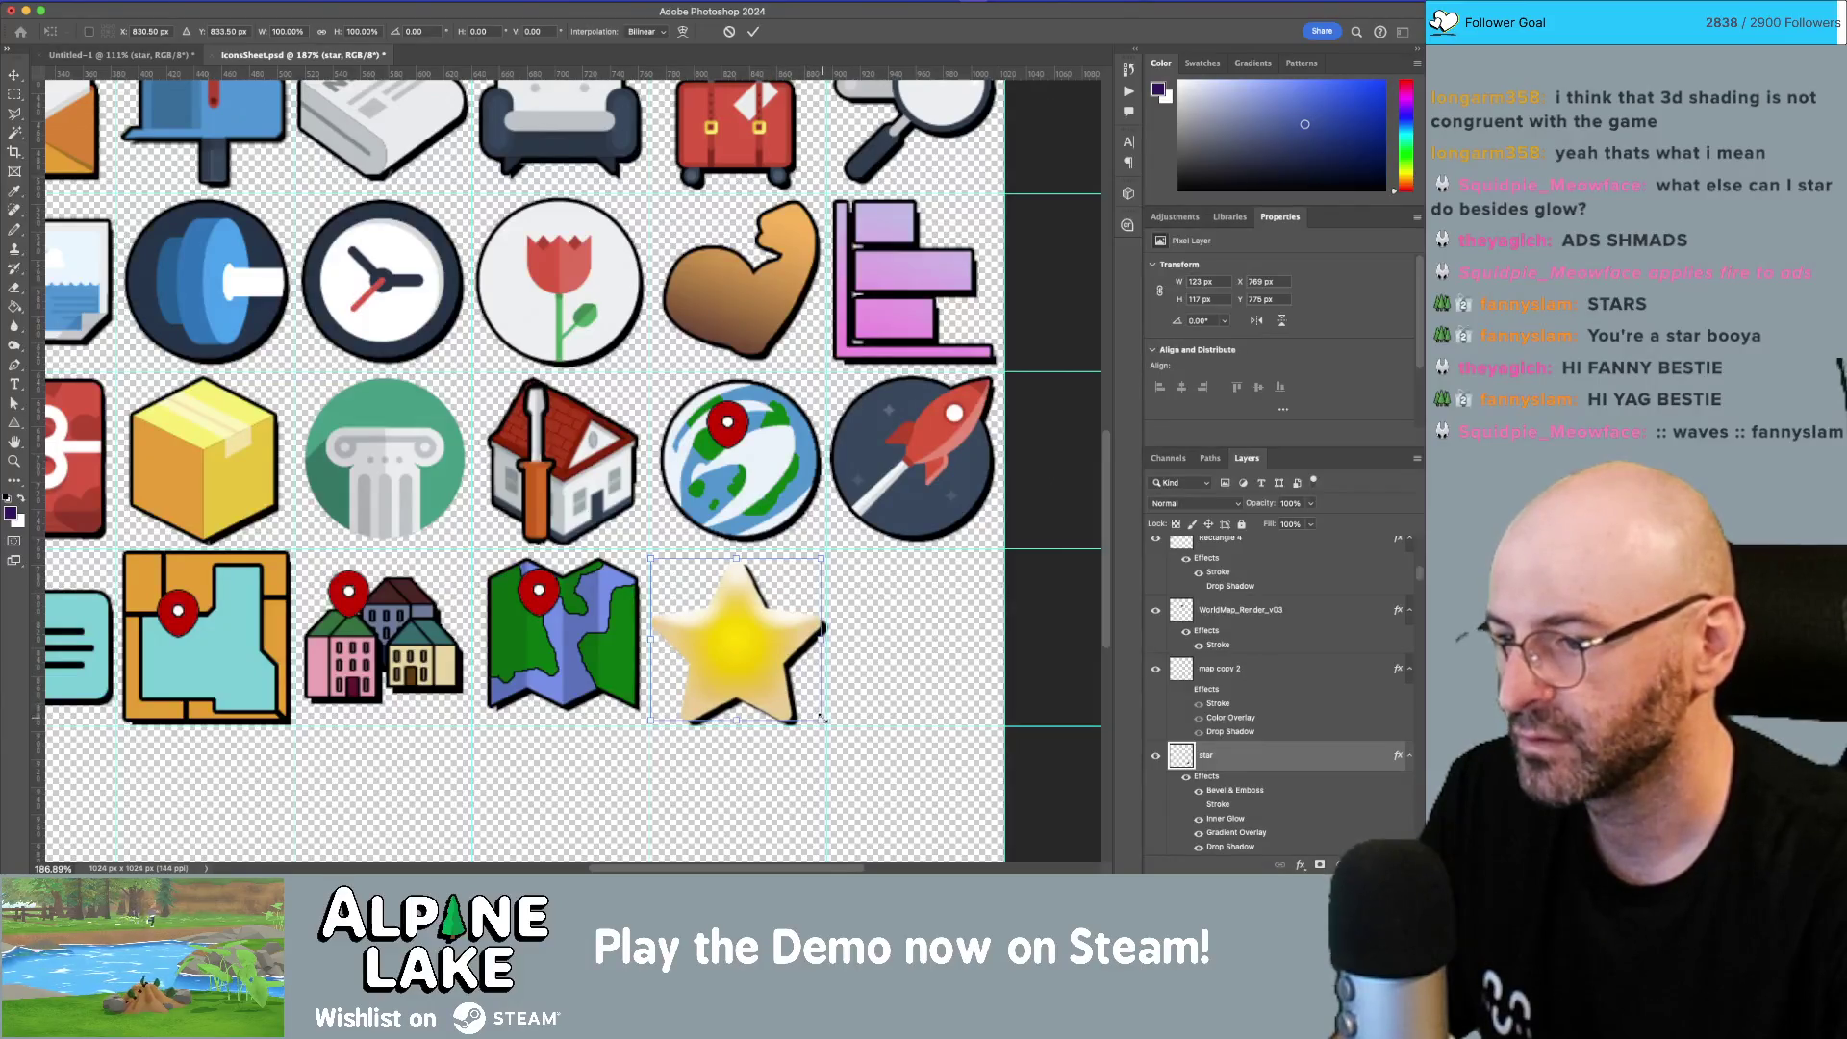
{"action": "left_click_drag", "start_coordinate": [821, 717], "coordinate": [815, 698]}
{"action": "key", "text": "Return"}
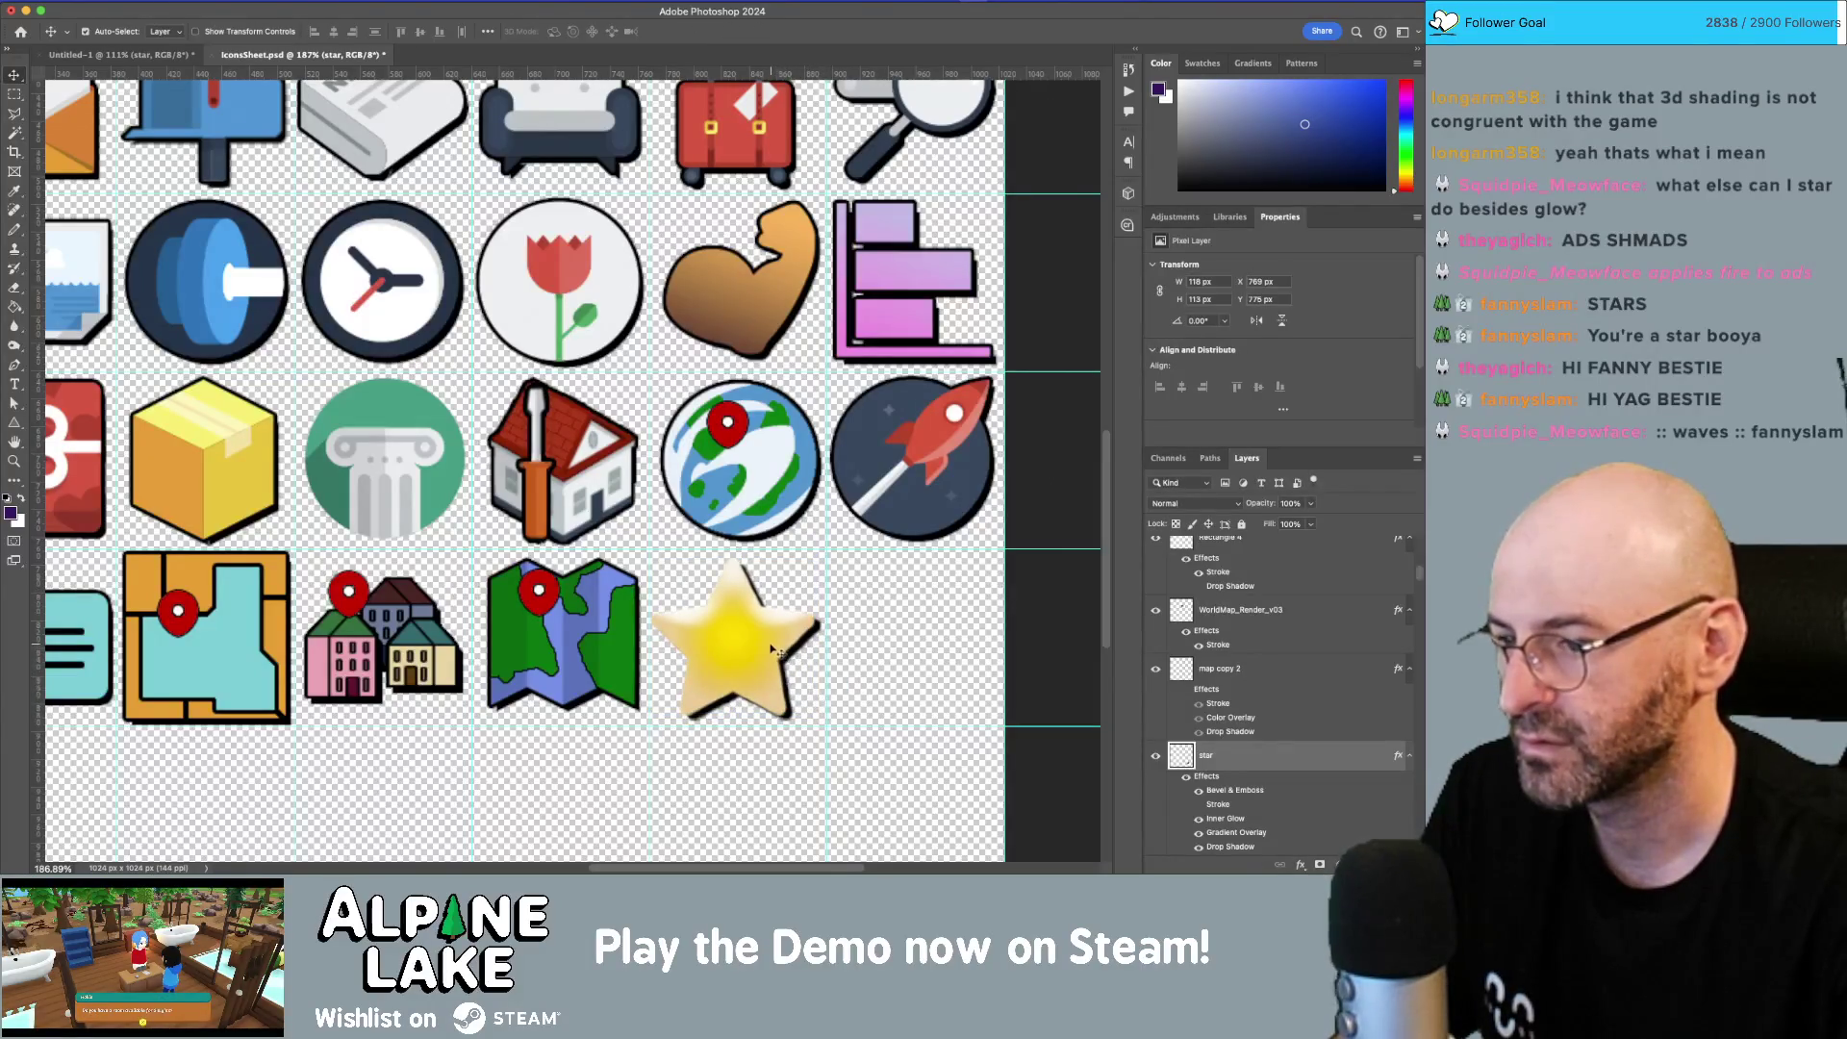
- Check the star's Drop Shadow settings, close Layer Style and switch to Unity
{"action": "double_click", "coordinate": [1263, 760]}
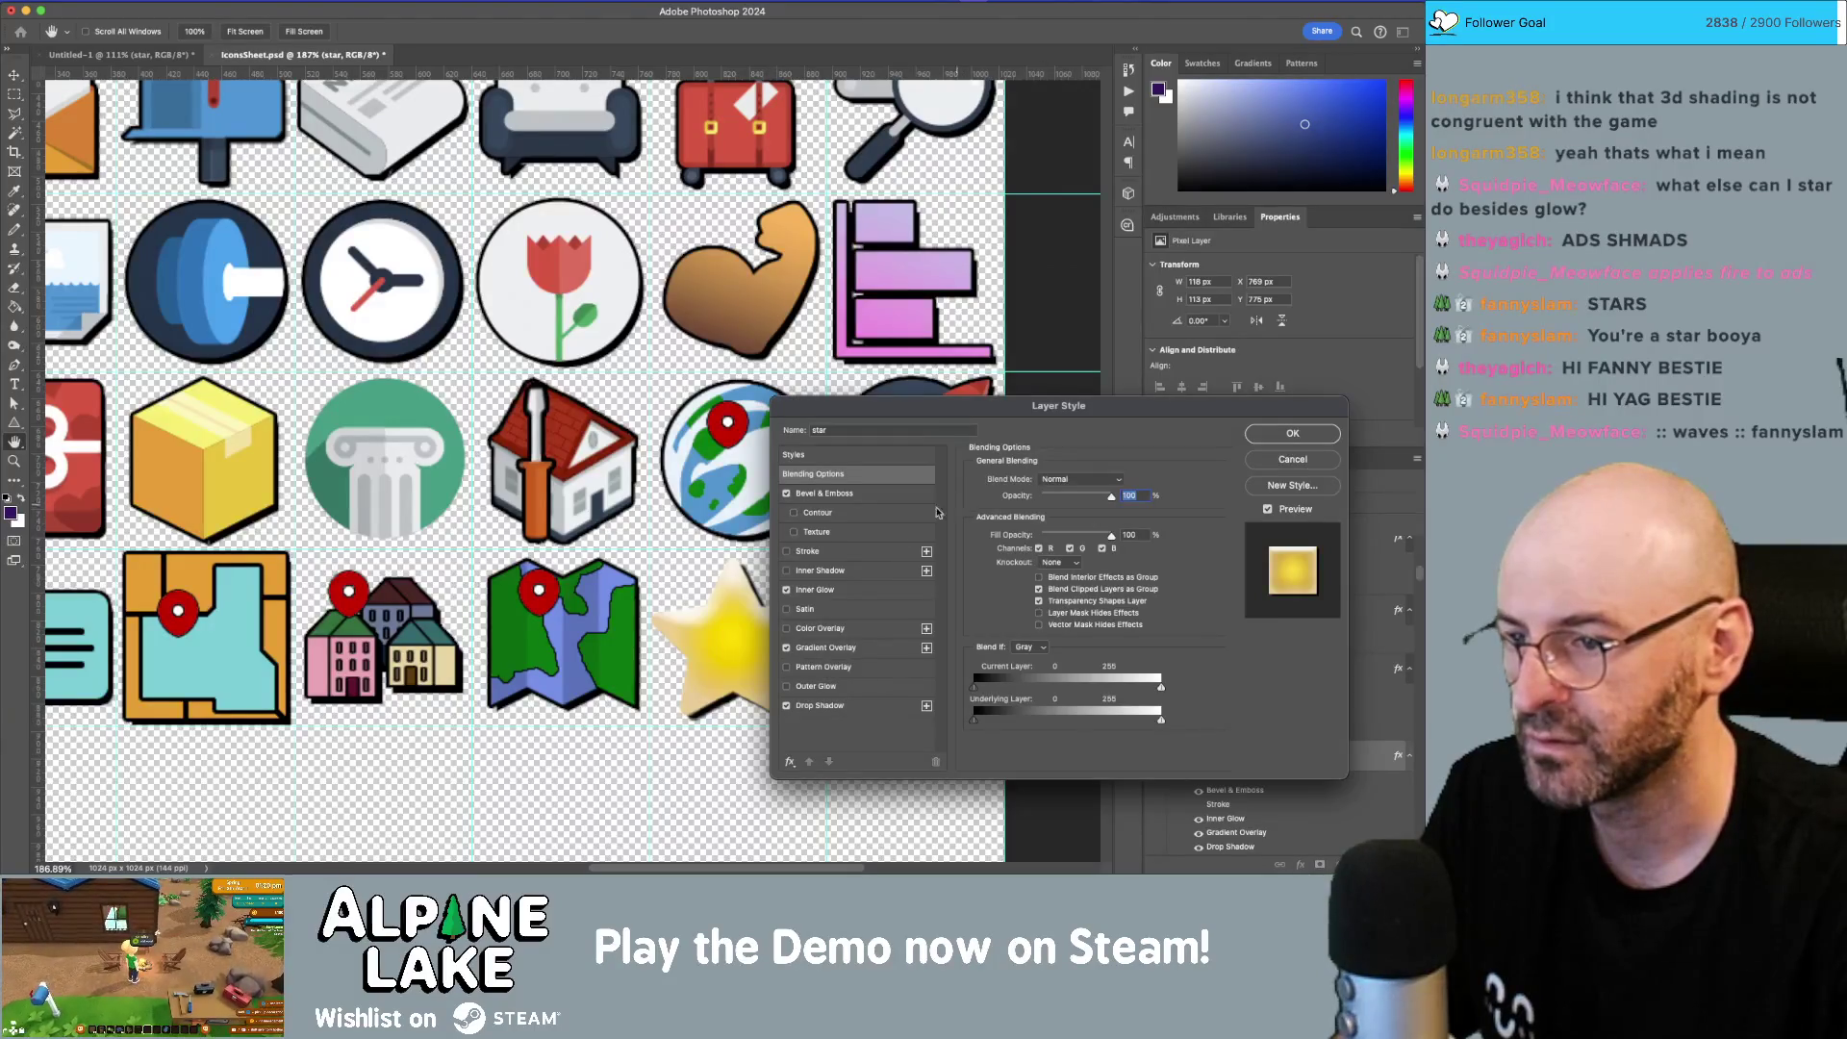
{"action": "left_click", "coordinate": [861, 704]}
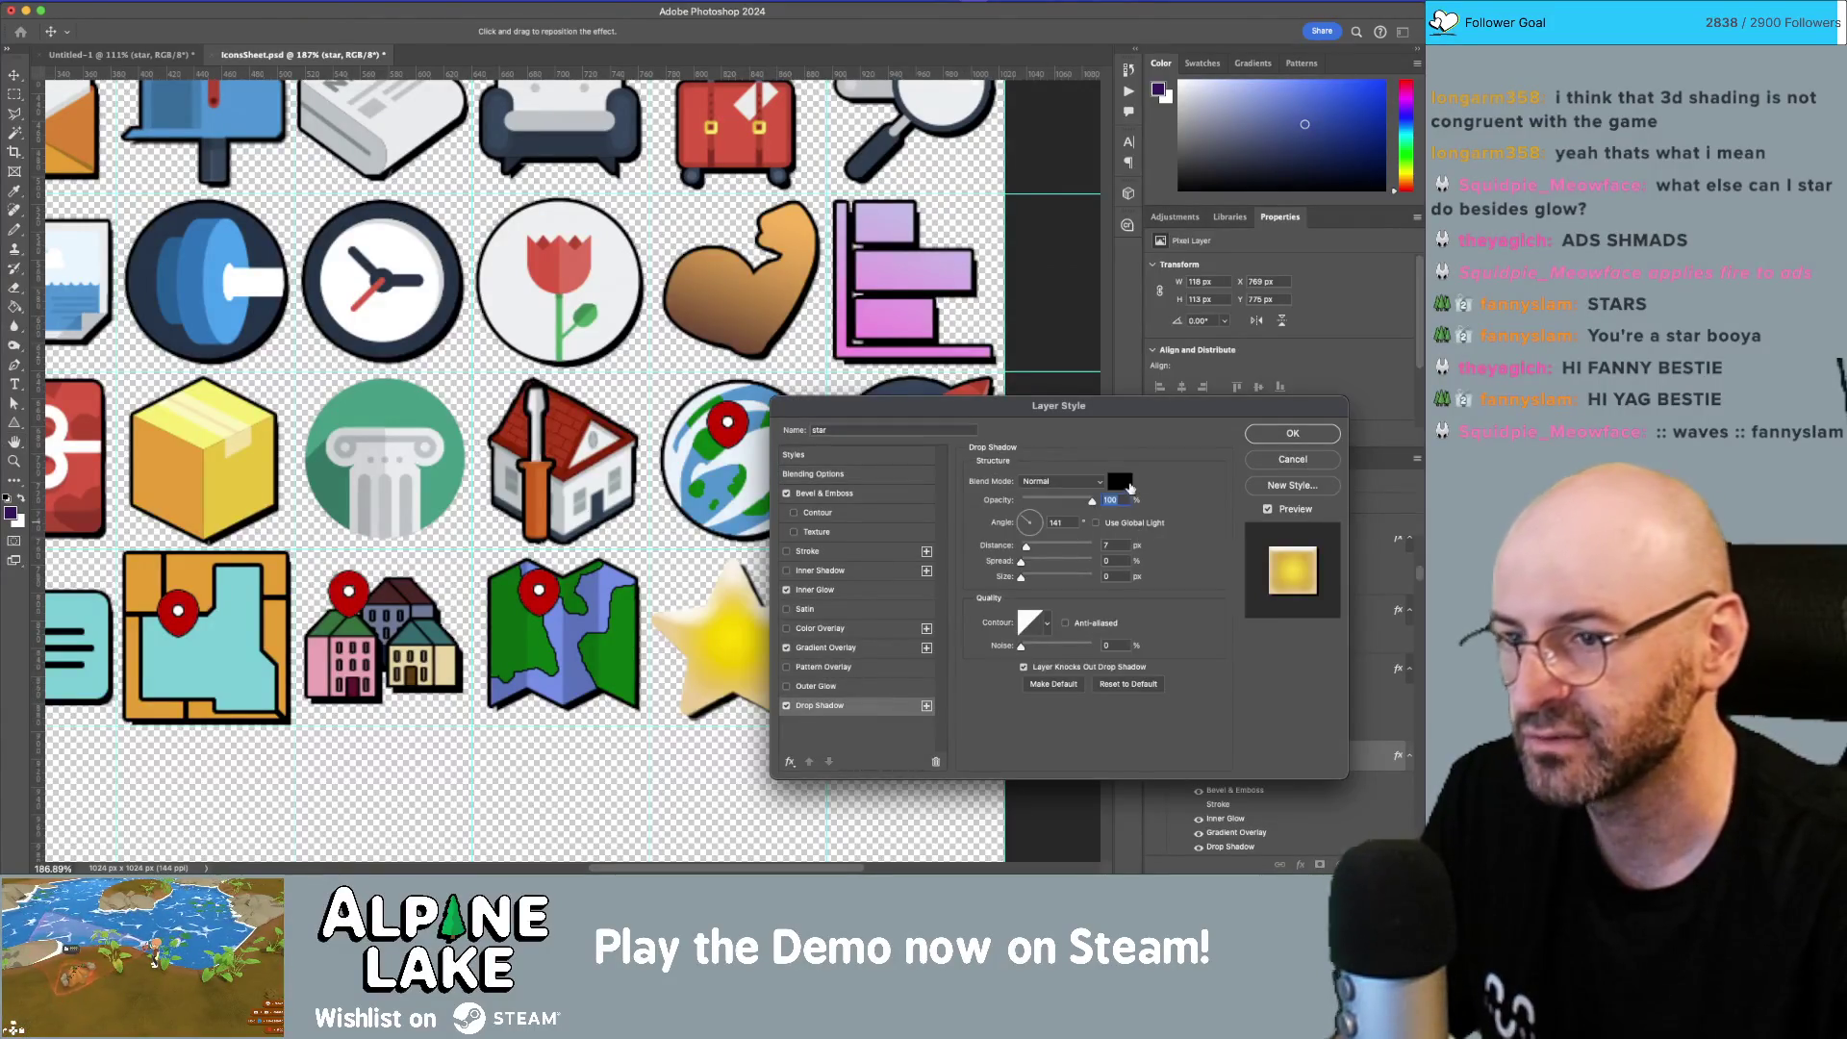
{"action": "key", "text": "Return"}
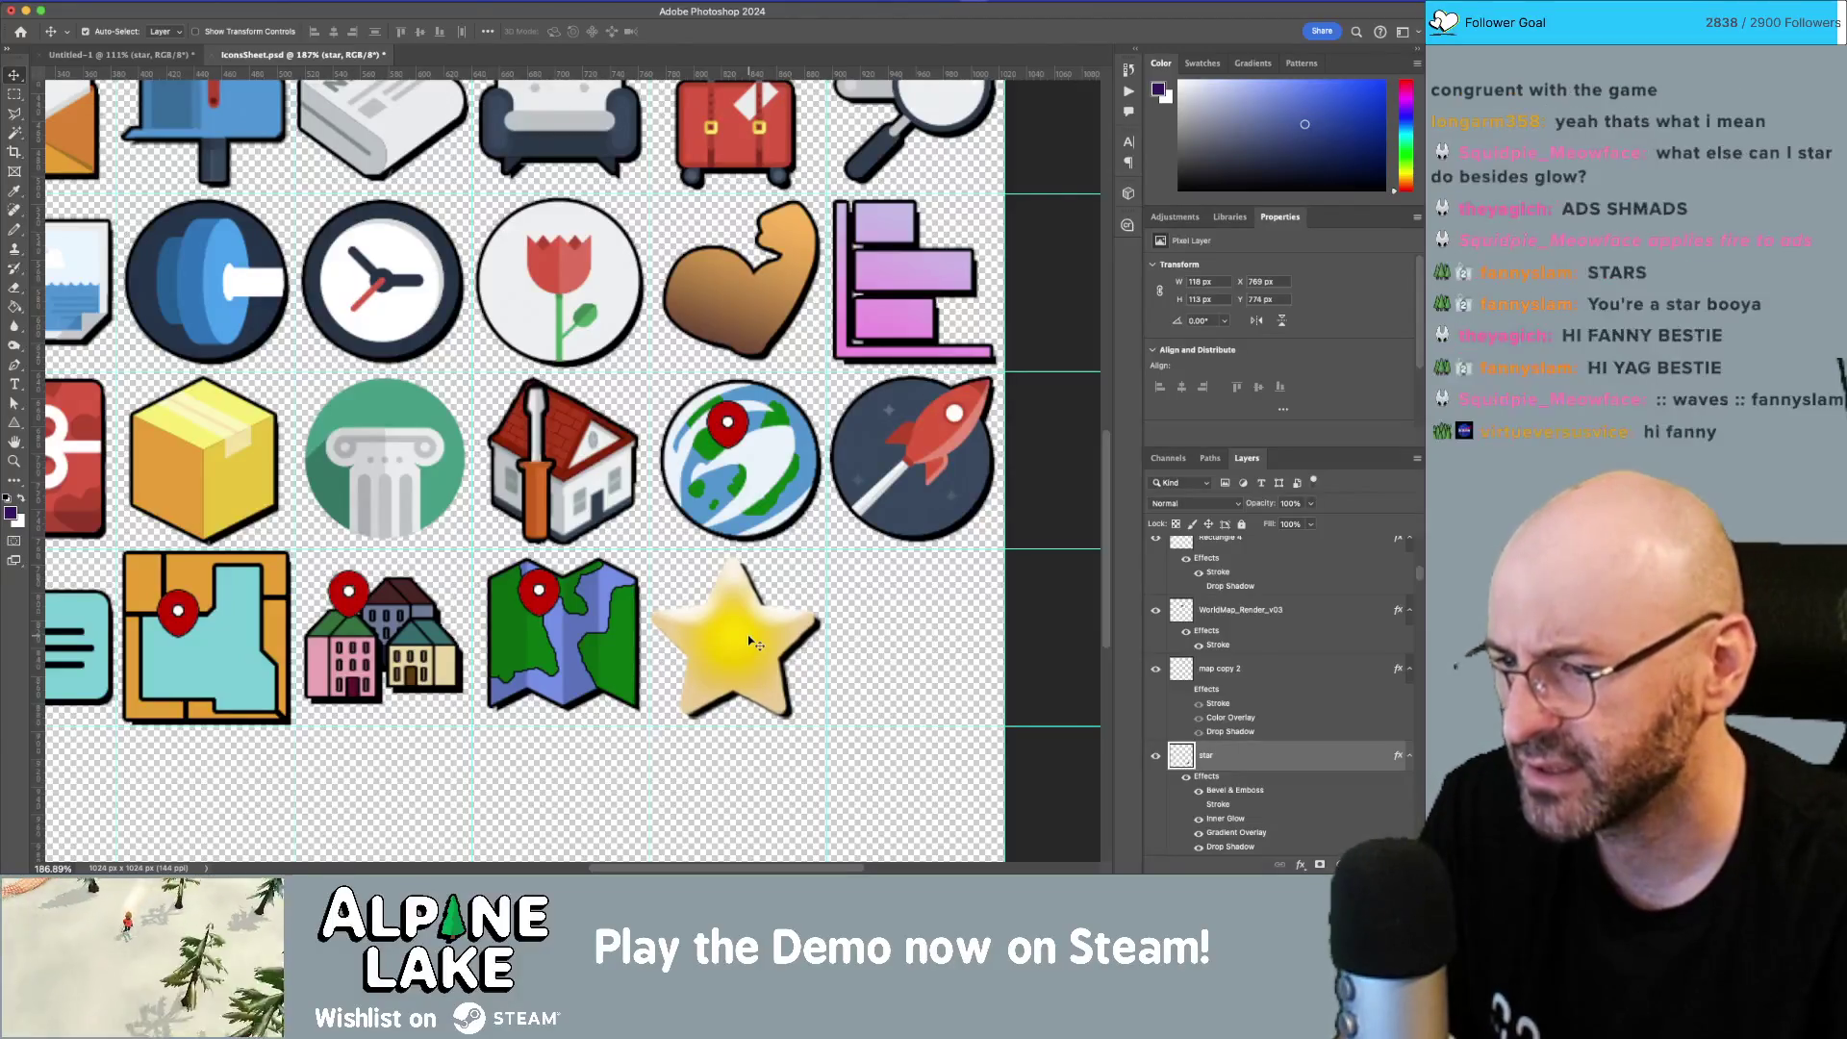
{"action": "scroll", "coordinate": [735, 620], "scroll_direction": "down", "scroll_amount": 1}
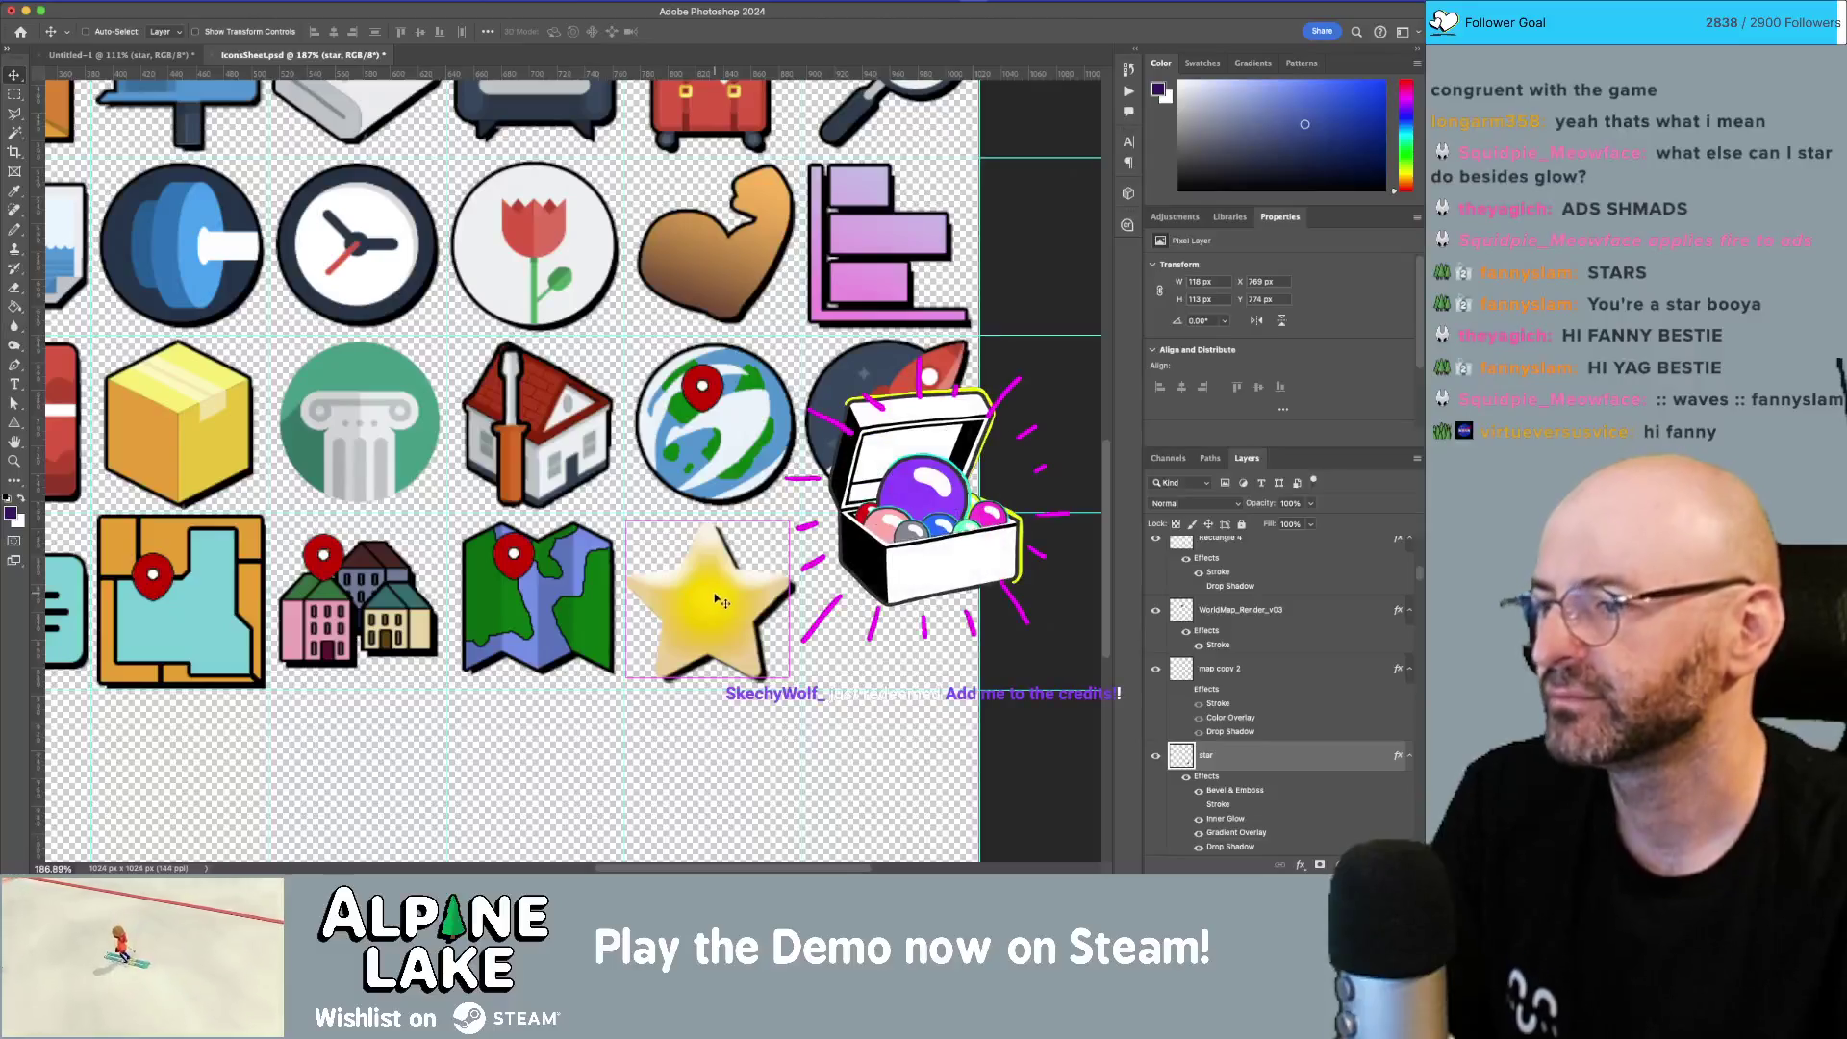
{"action": "key", "text": "super+Tab"}
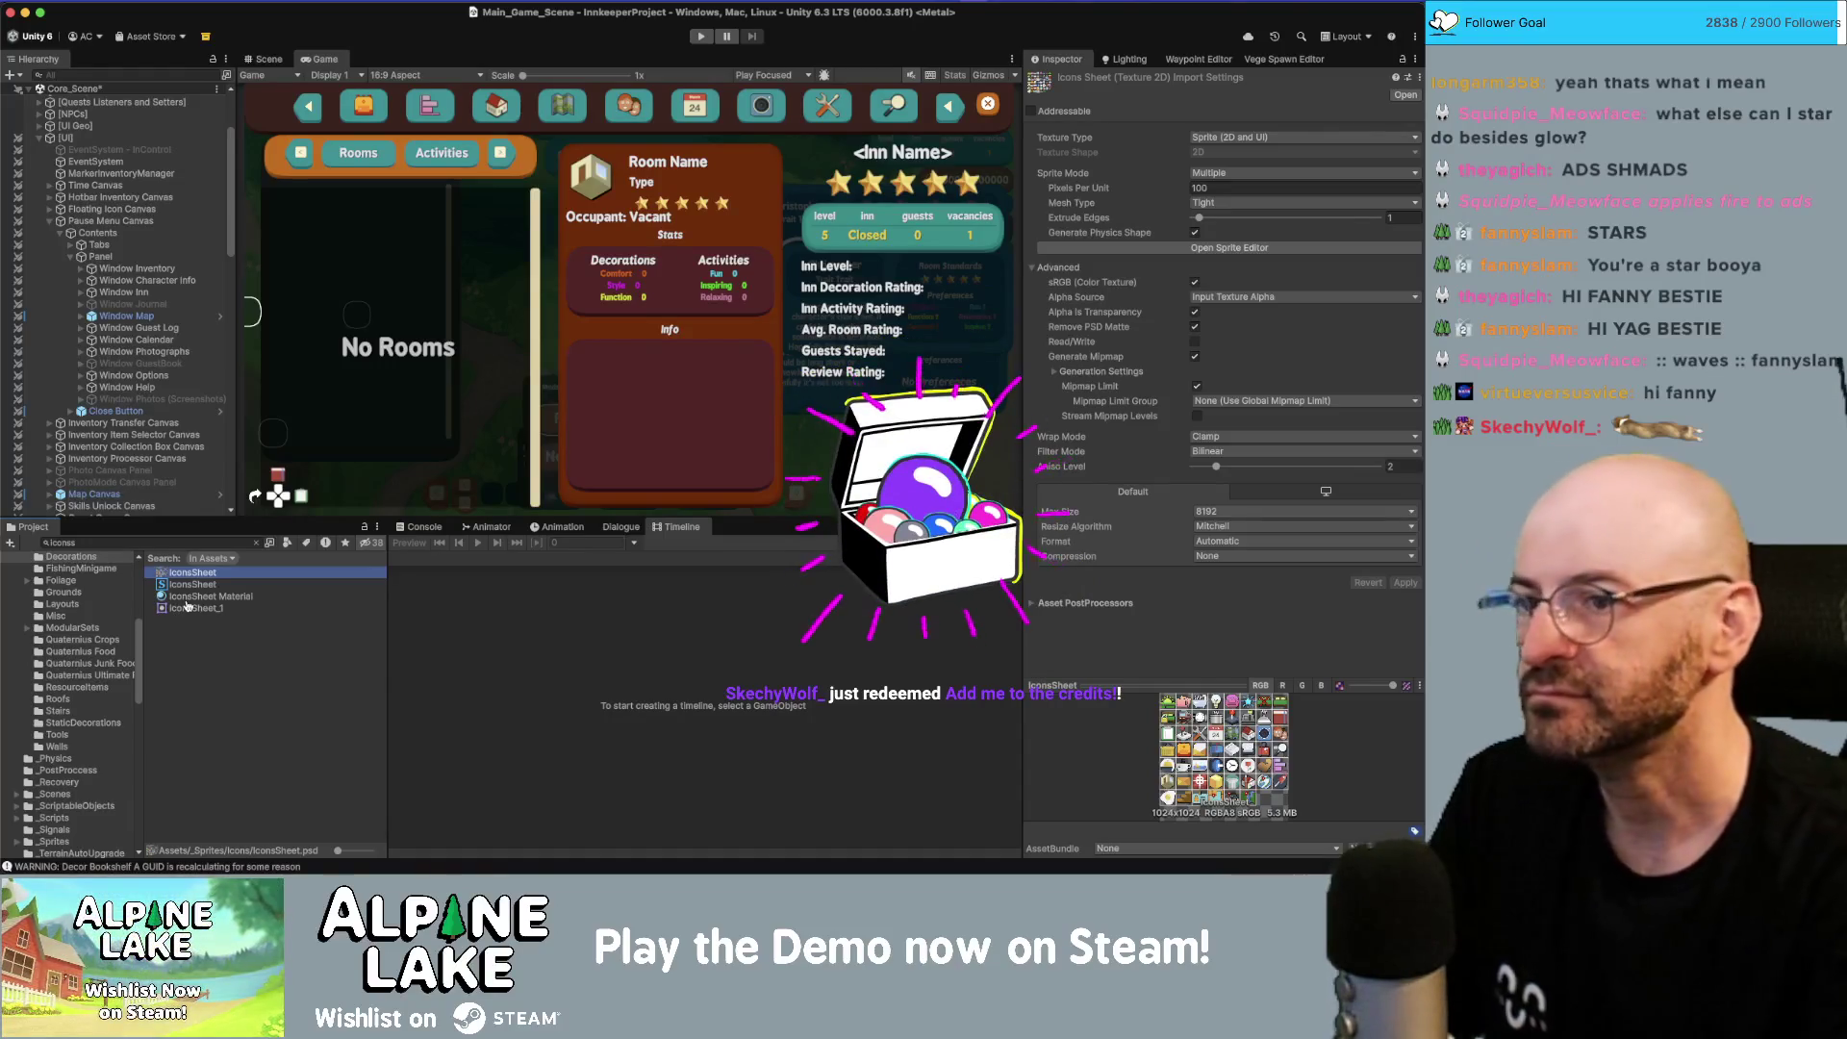
- Switch to Obsidian and open the Credits note of Twitch supporters
{"action": "key", "text": "super+Tab"}
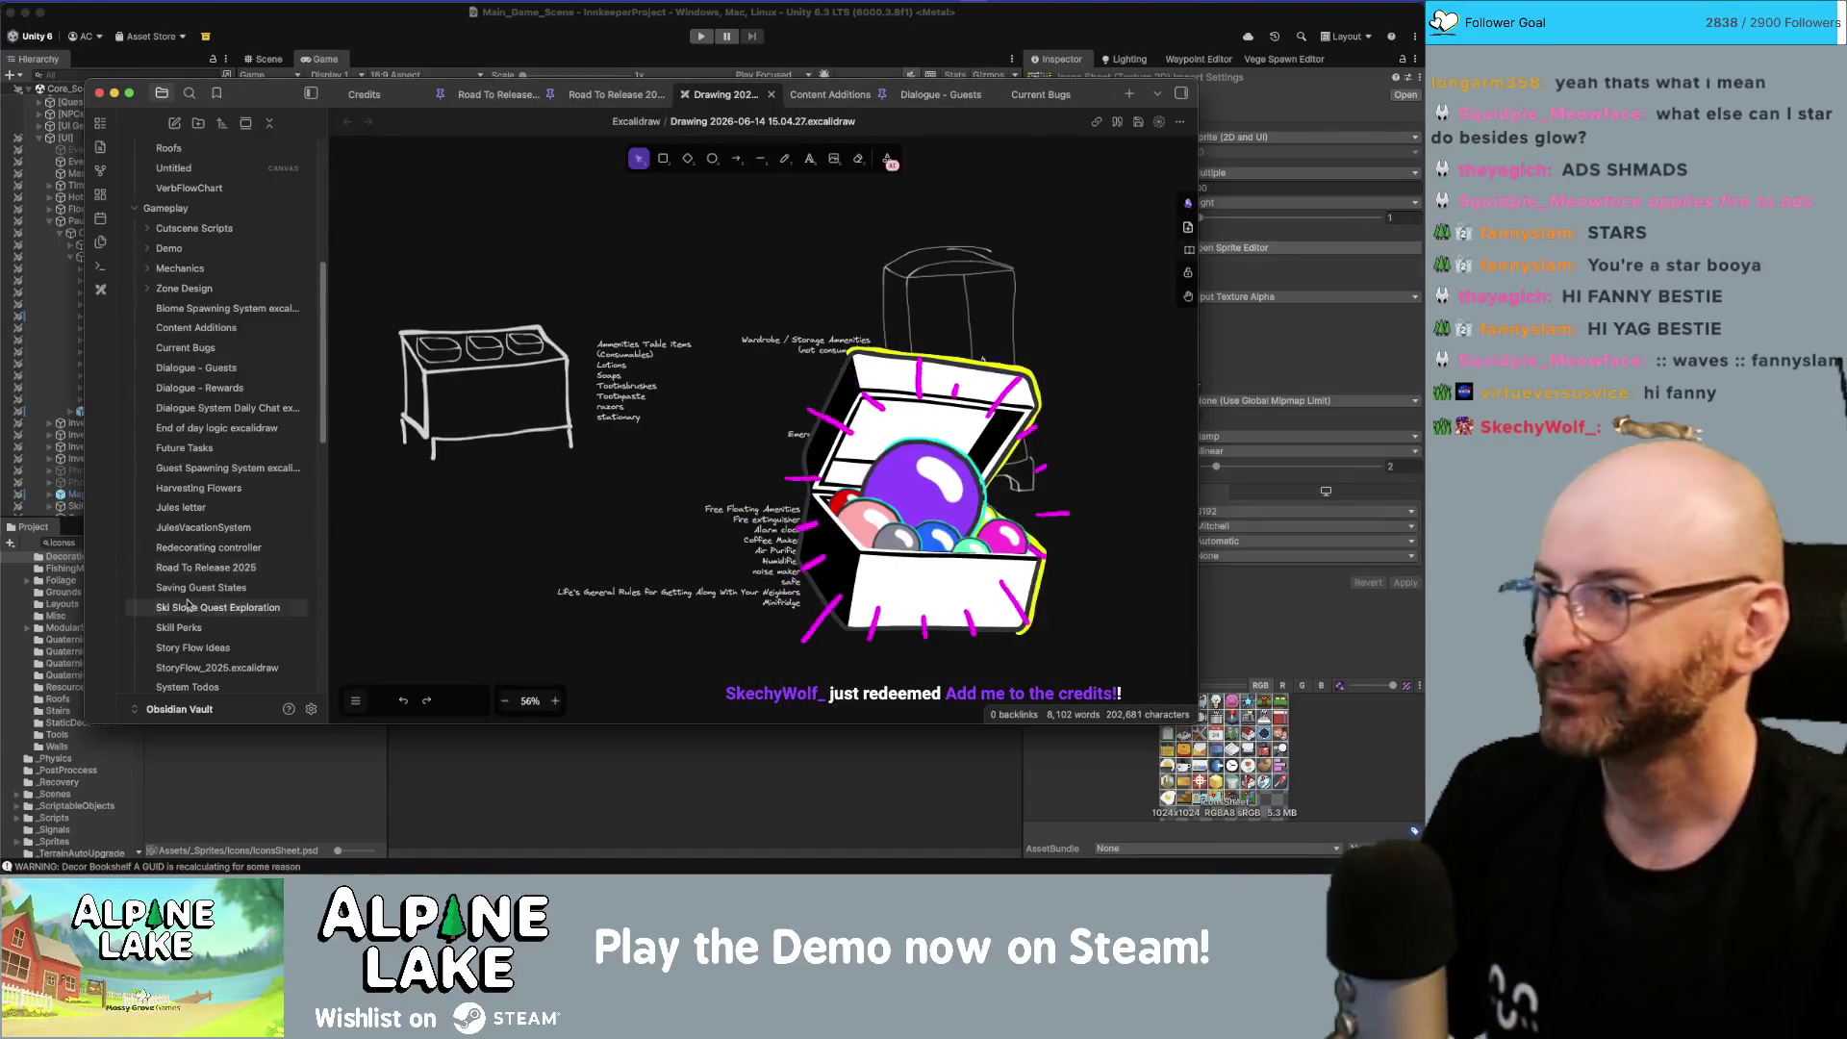
{"action": "left_click", "coordinate": [367, 94]}
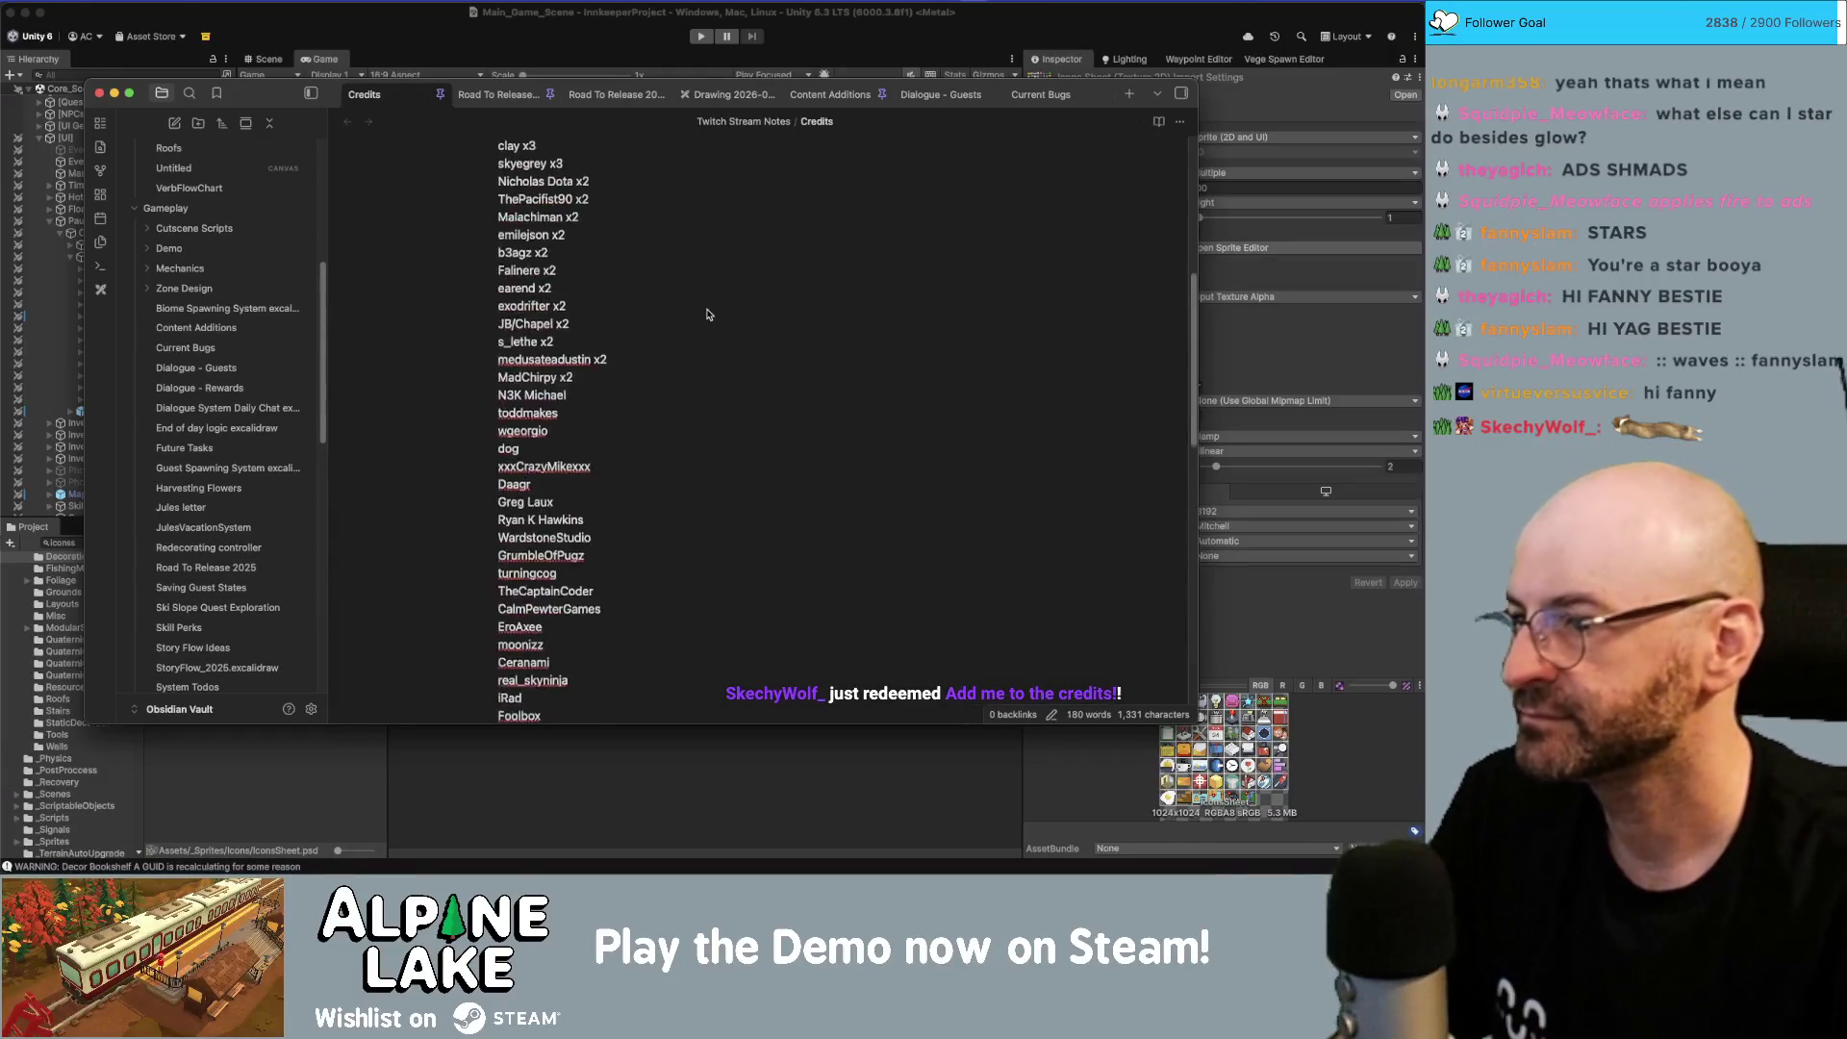
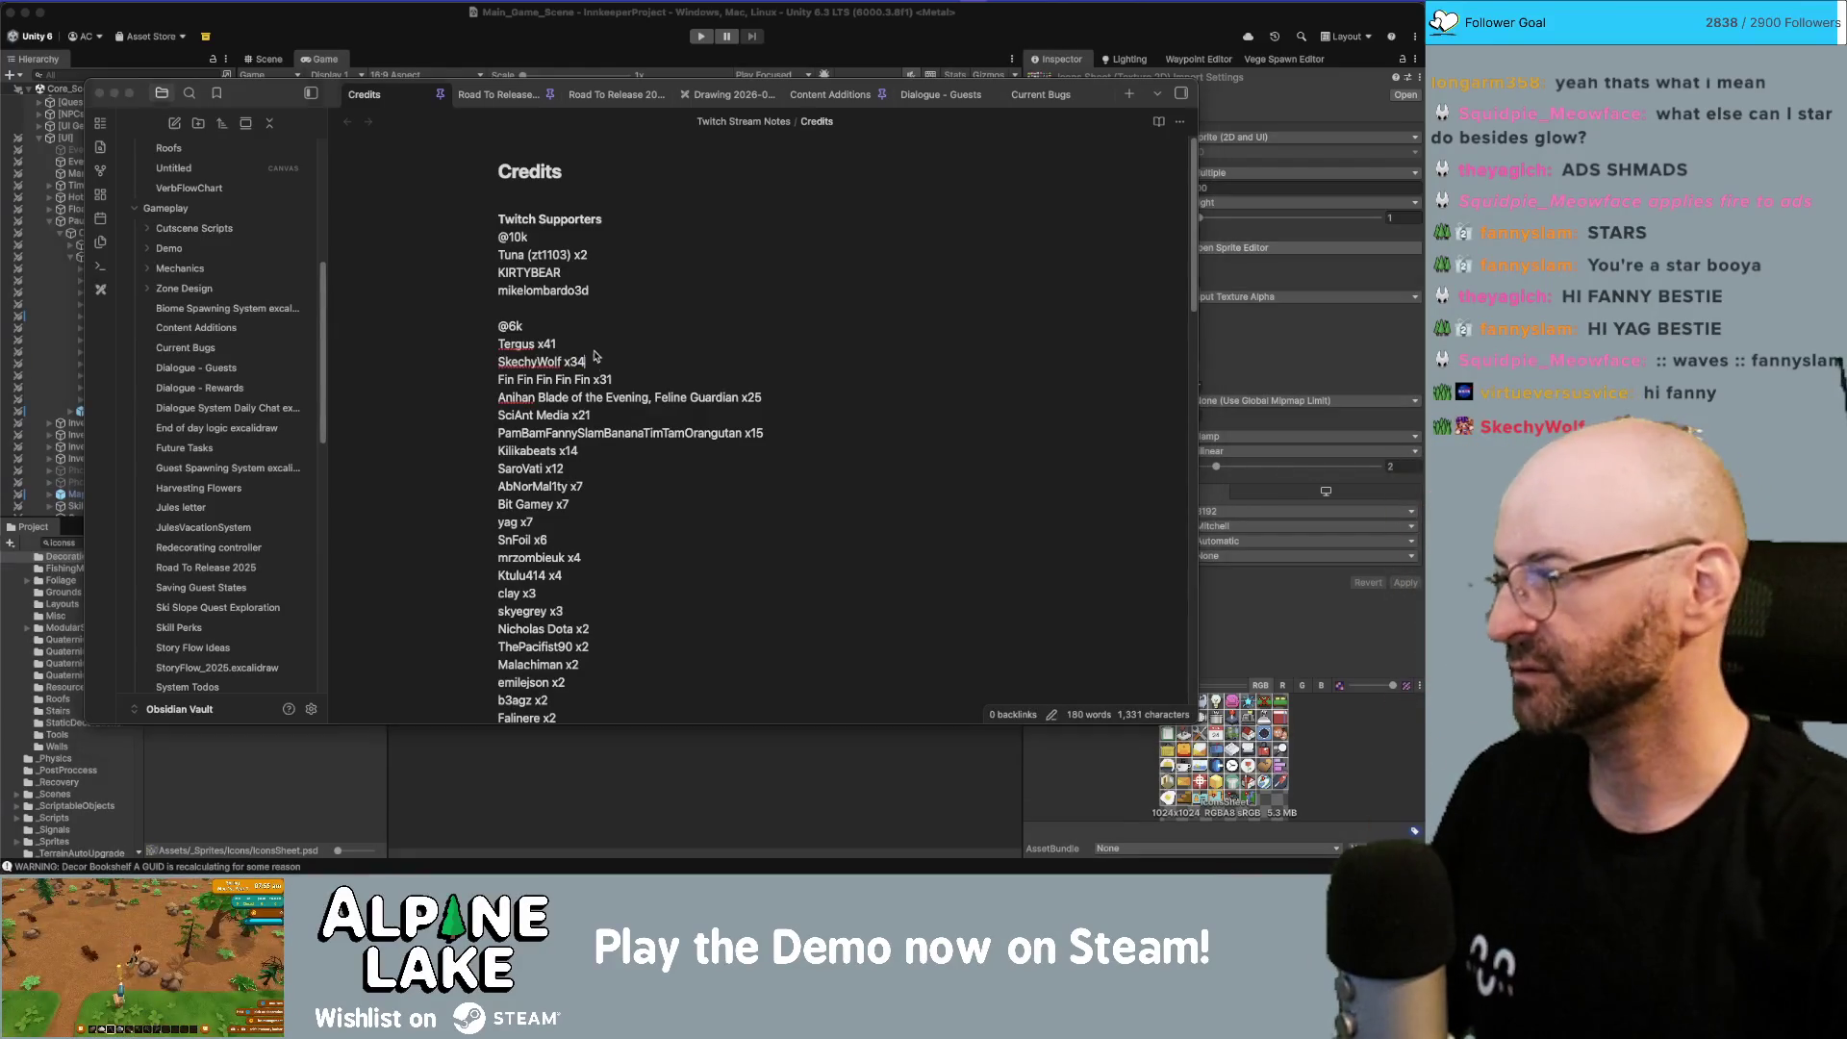
- Hide the Obsidian Credits note to bring the Unity editor back
{"action": "key", "text": "super+Tab"}
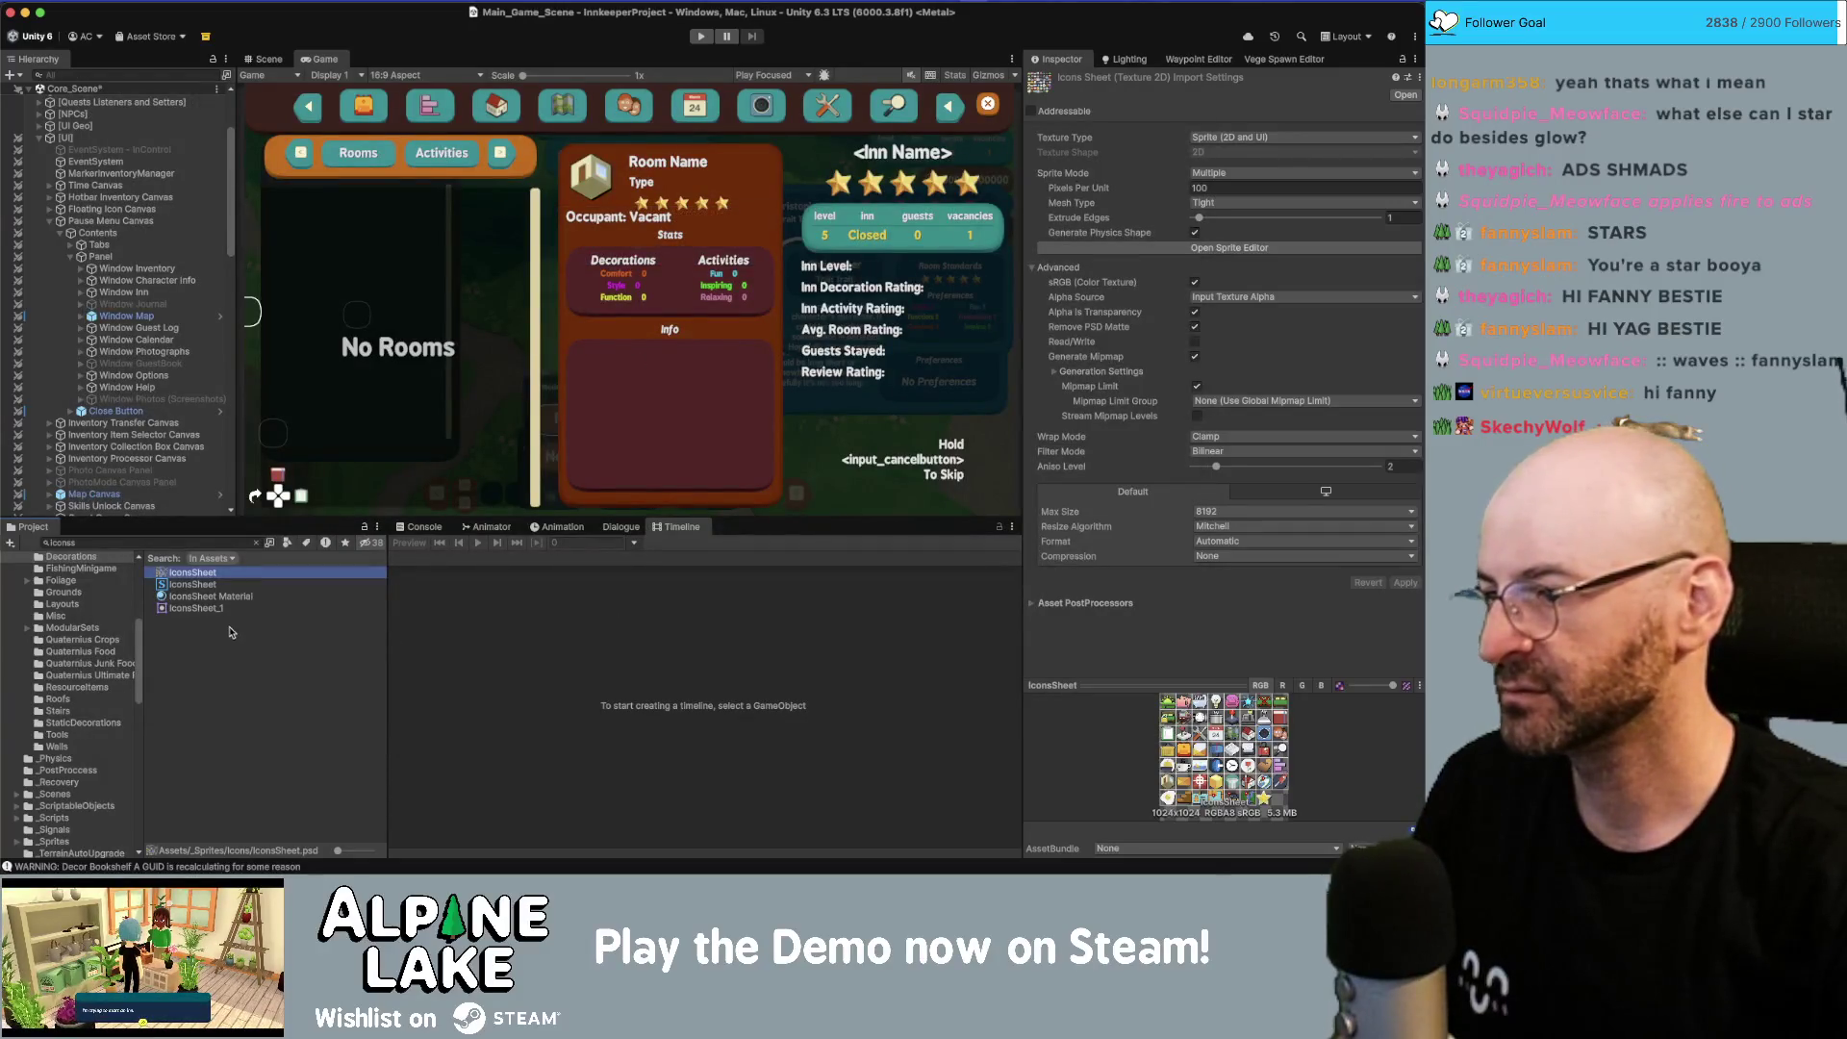
- Select the star sprite in the icon sheet's Sprite Editor and nudge its bounds slightly
{"action": "left_click", "coordinate": [1227, 247]}
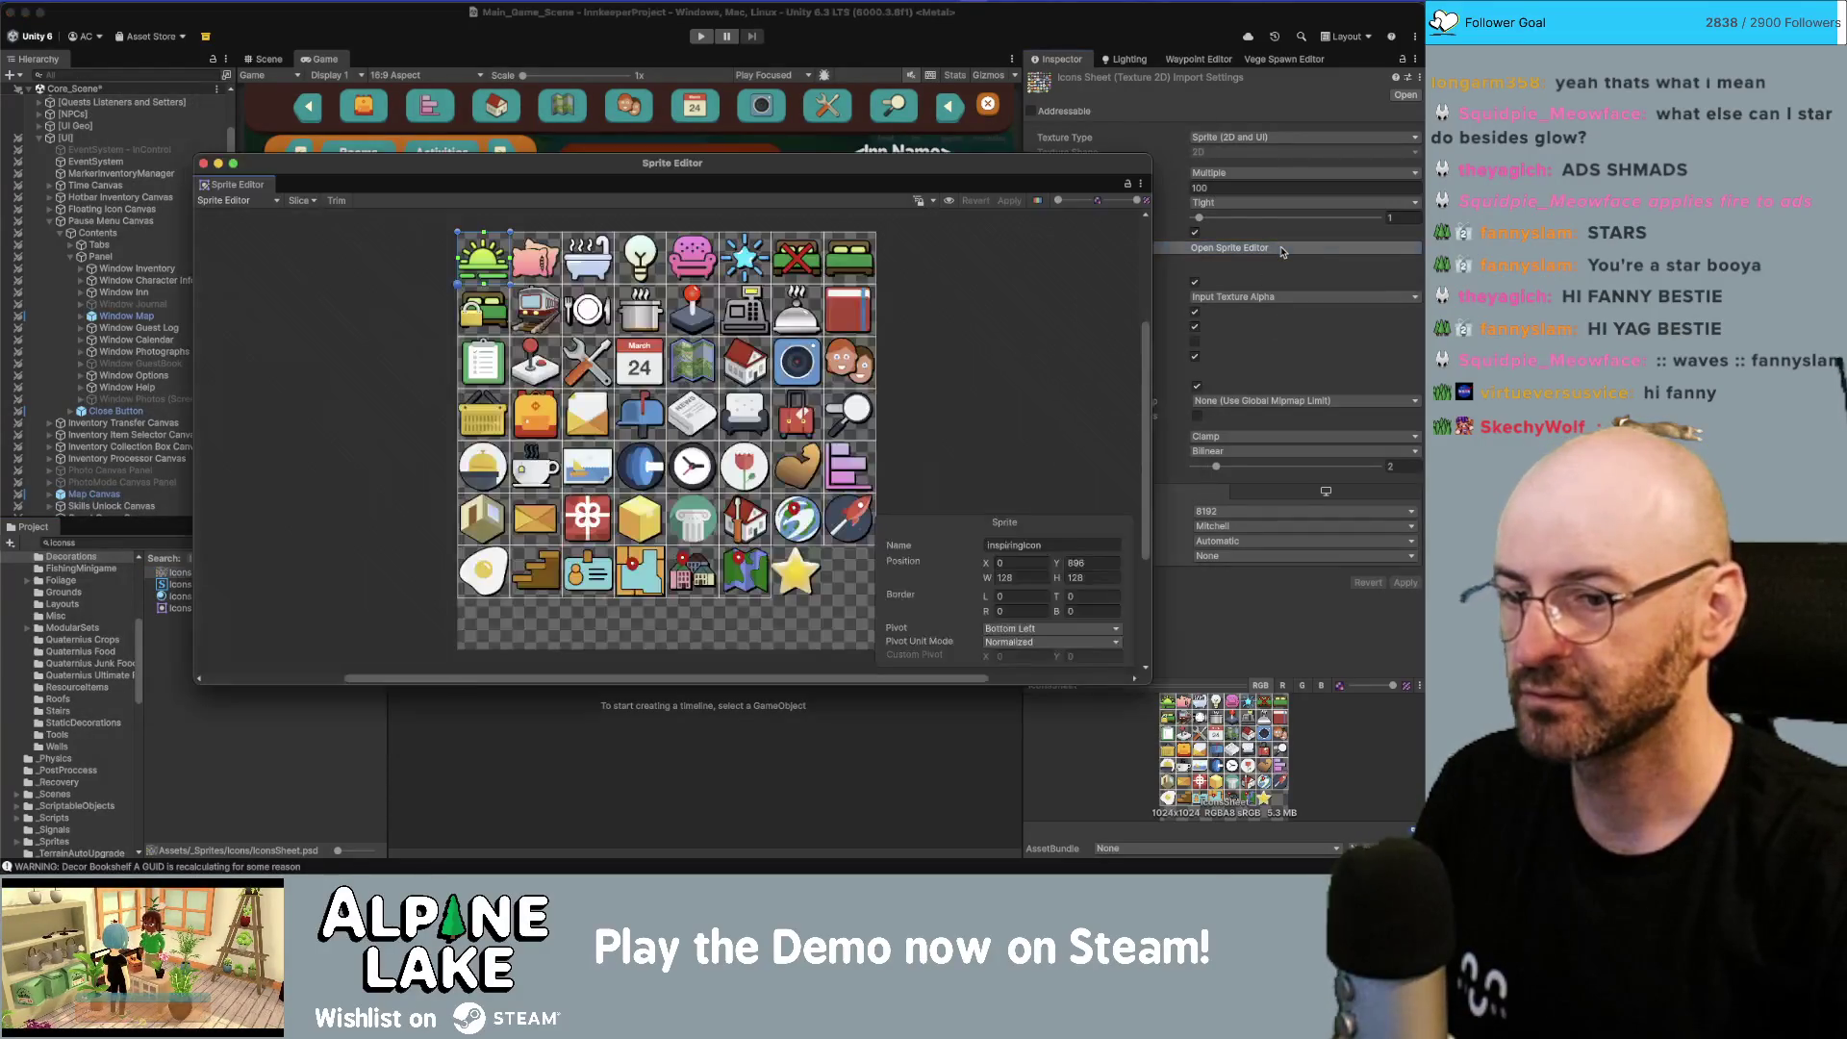
{"action": "scroll", "coordinate": [848, 592], "scroll_direction": "up", "scroll_amount": 3}
{"action": "scroll", "coordinate": [848, 593], "scroll_direction": "up", "scroll_amount": 2}
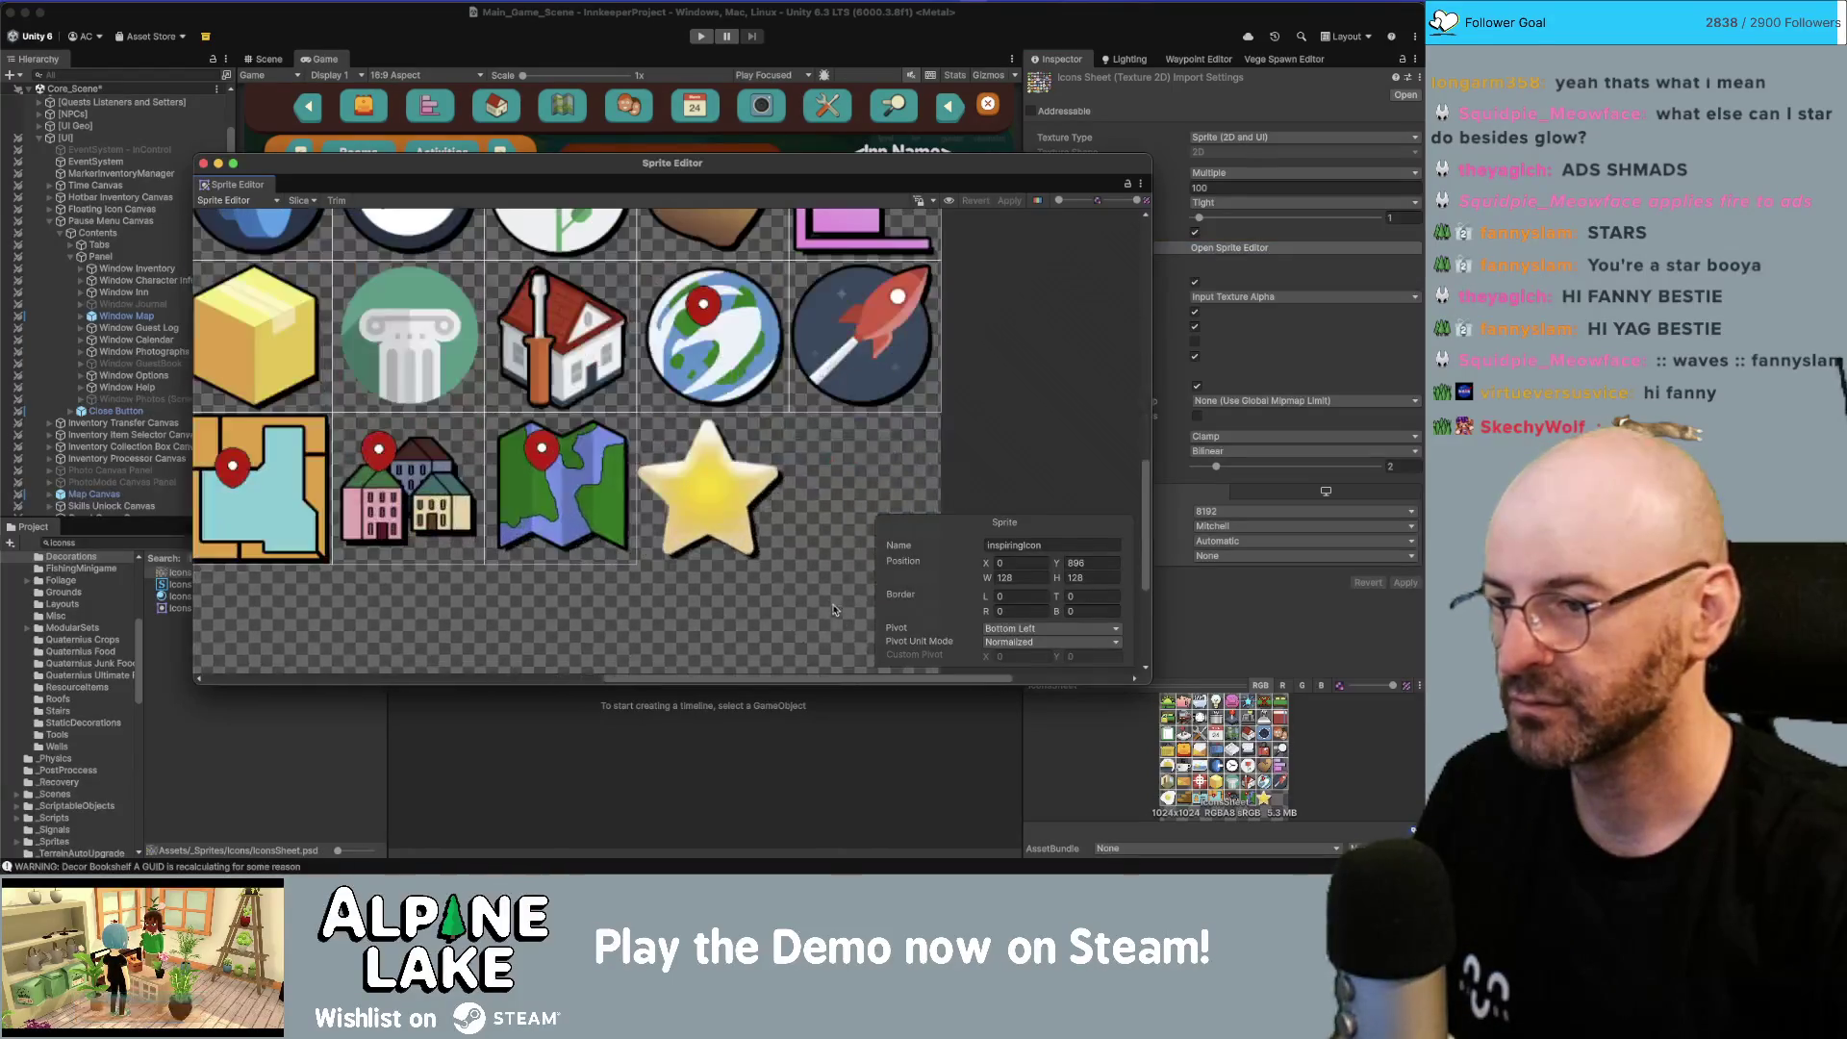
{"action": "left_click", "coordinate": [683, 457]}
{"action": "left_click", "coordinate": [648, 430]}
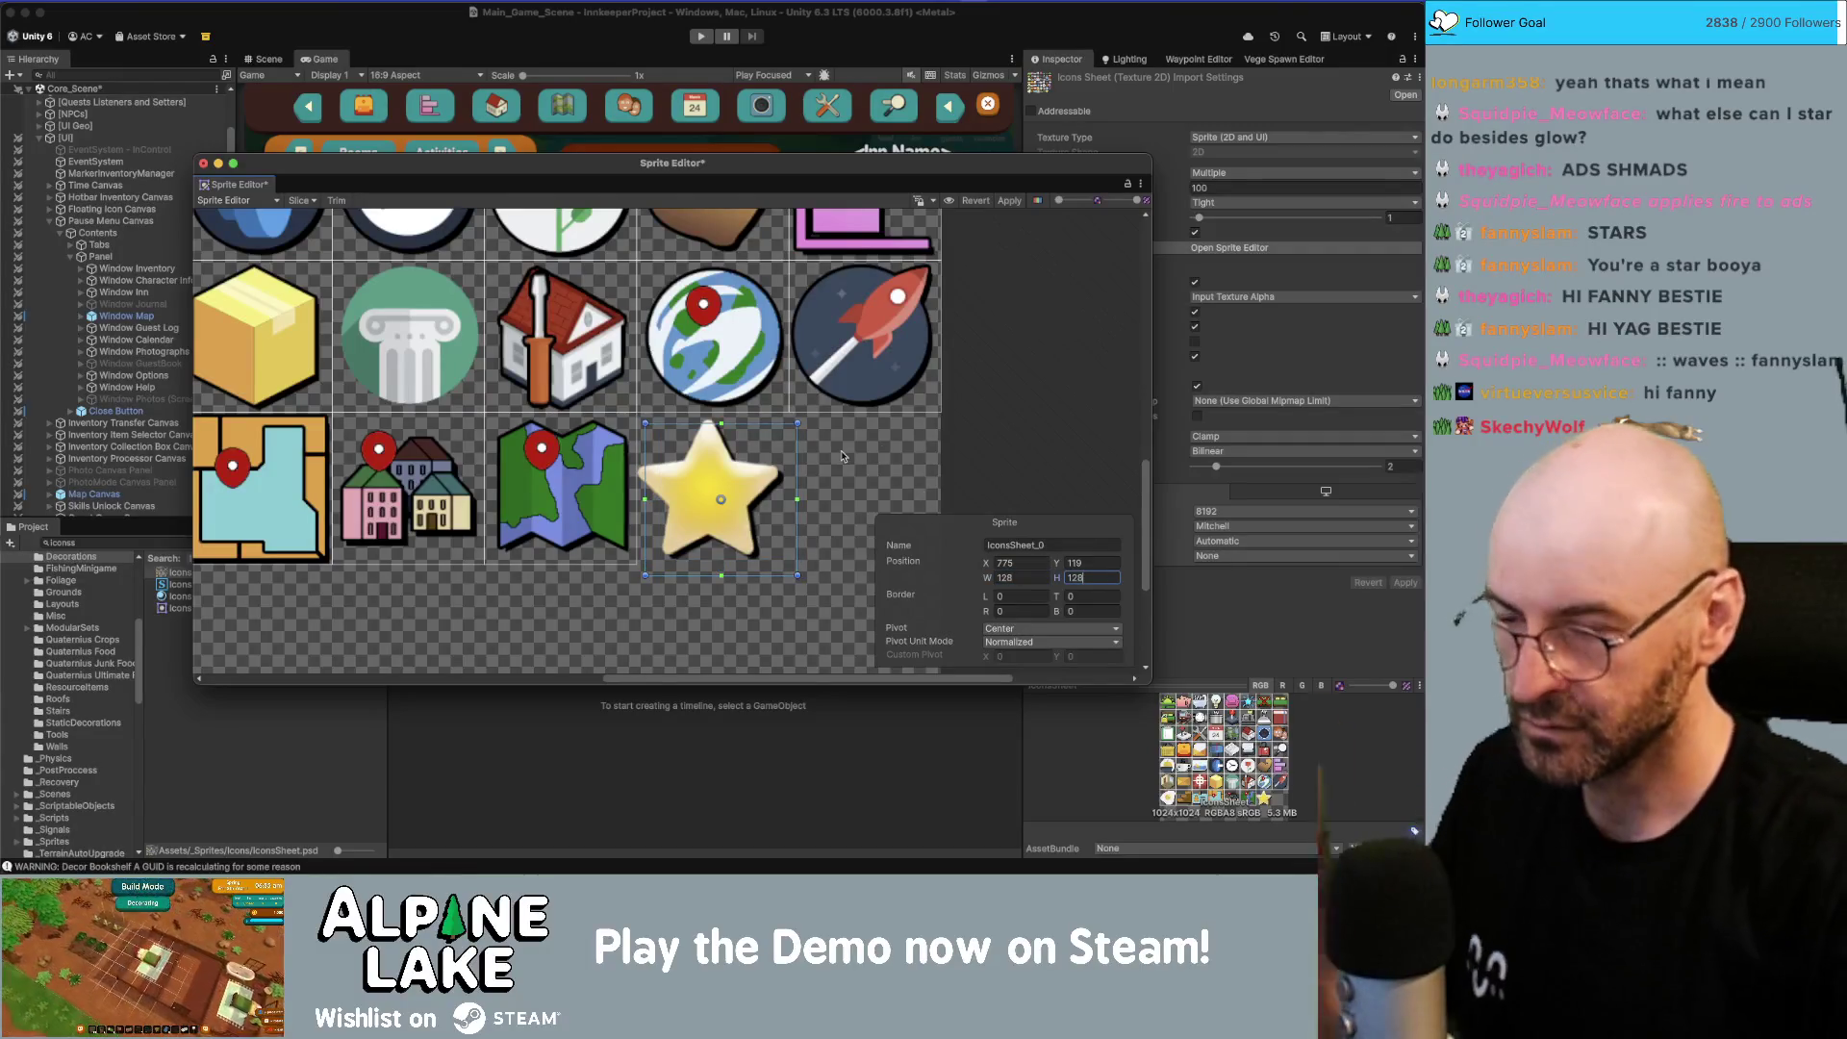
{"action": "left_click_drag", "start_coordinate": [713, 471], "coordinate": [706, 462]}
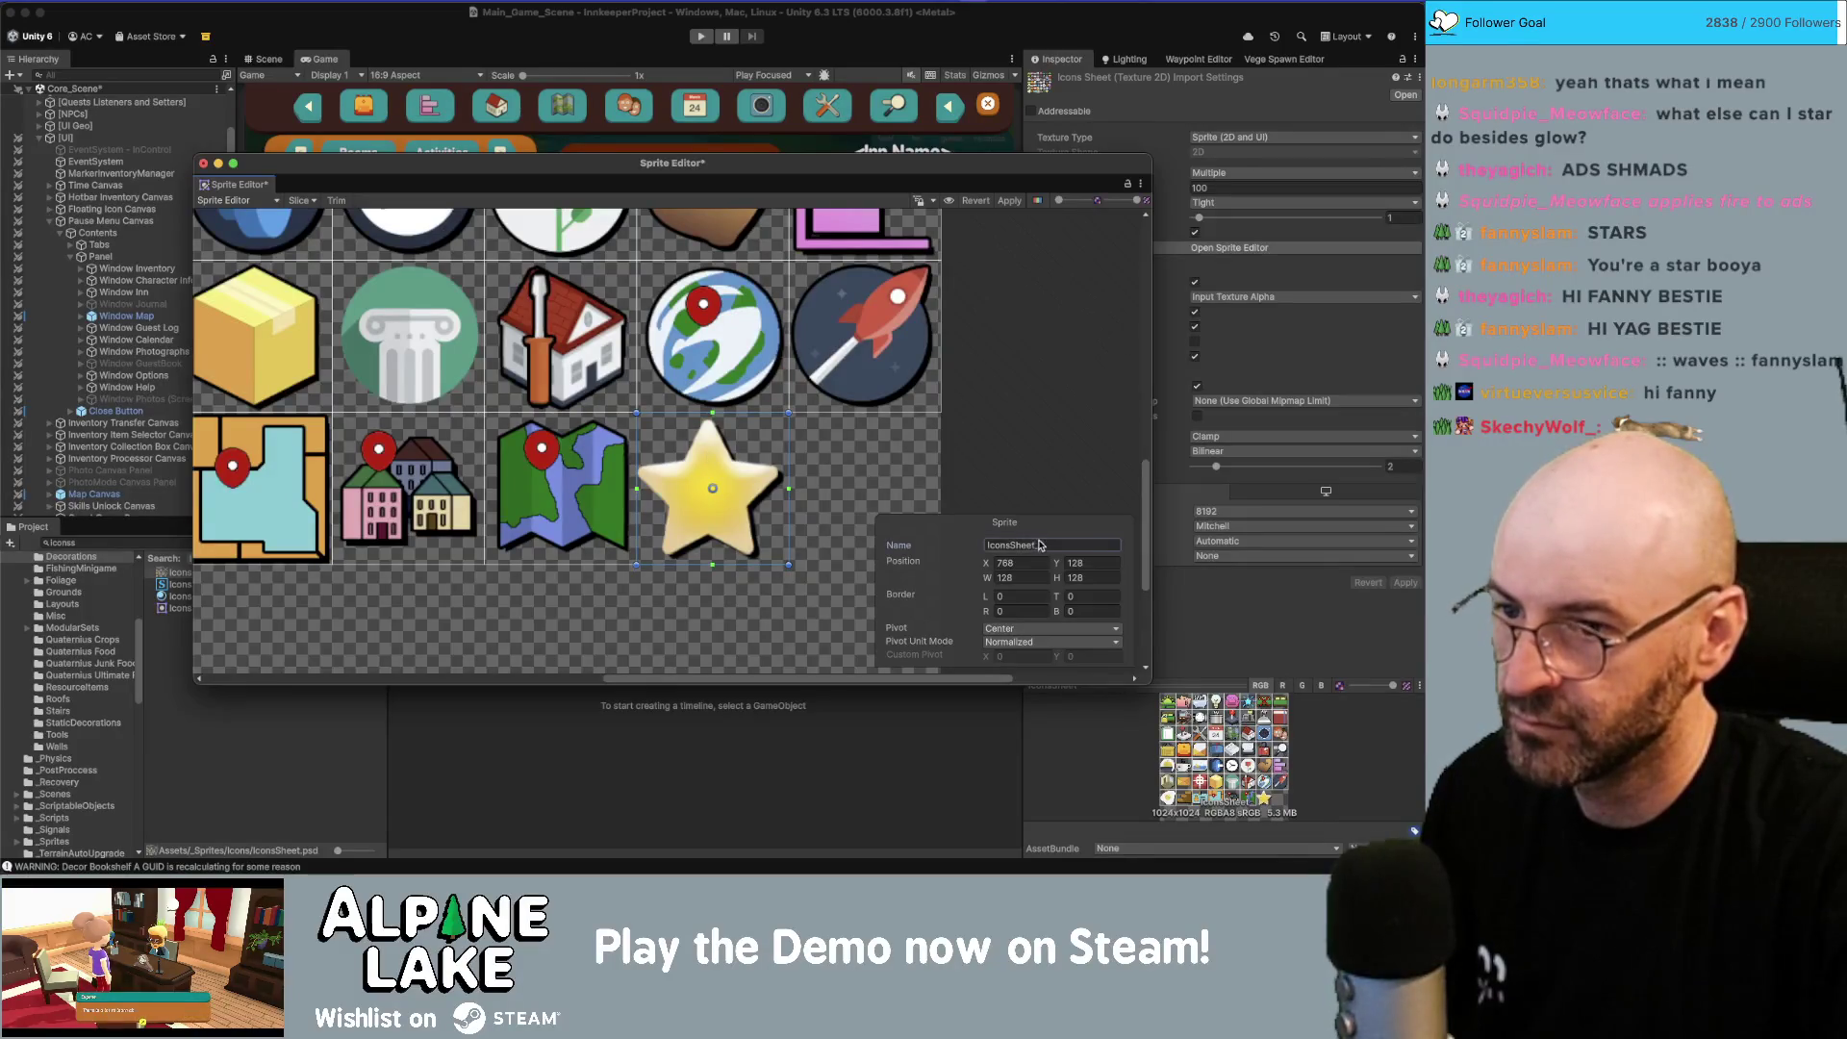
{"action": "type", "text": "starIcon"}
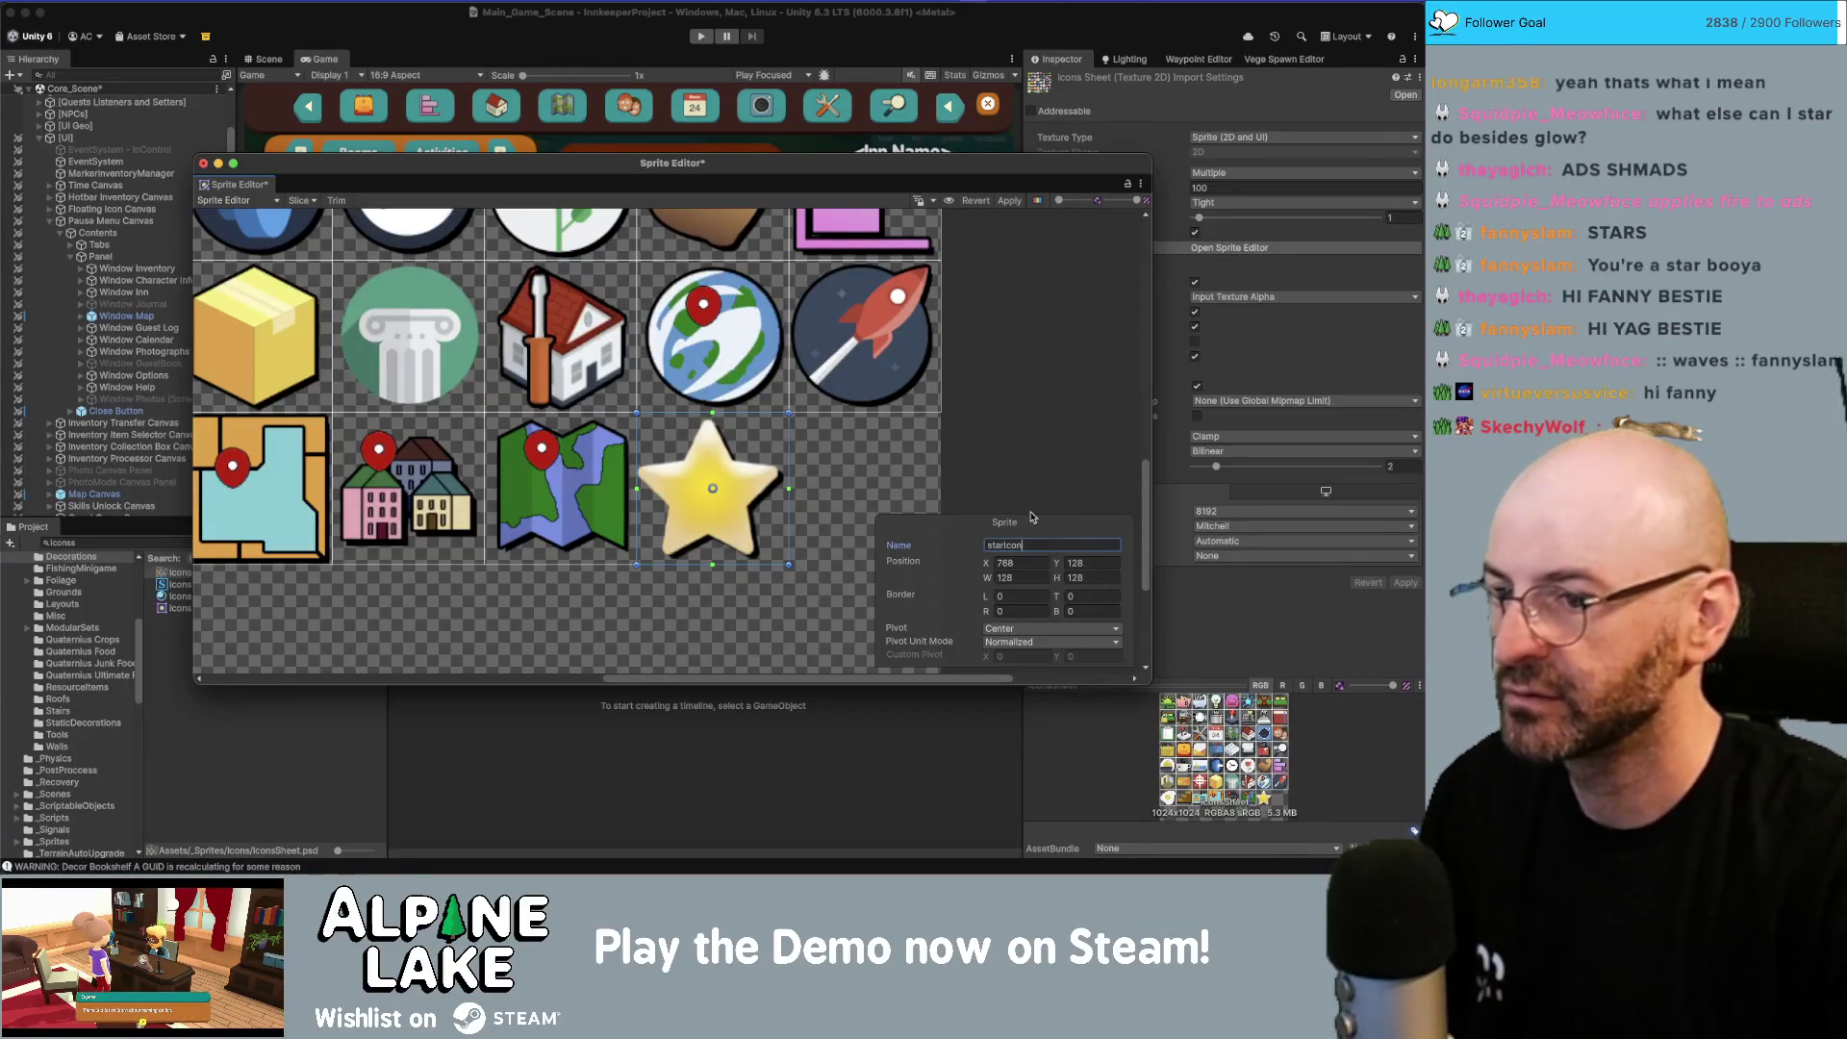
- Apply the starIcon name to the slice and close the Sprite Editor
{"action": "left_click", "coordinate": [1009, 203]}
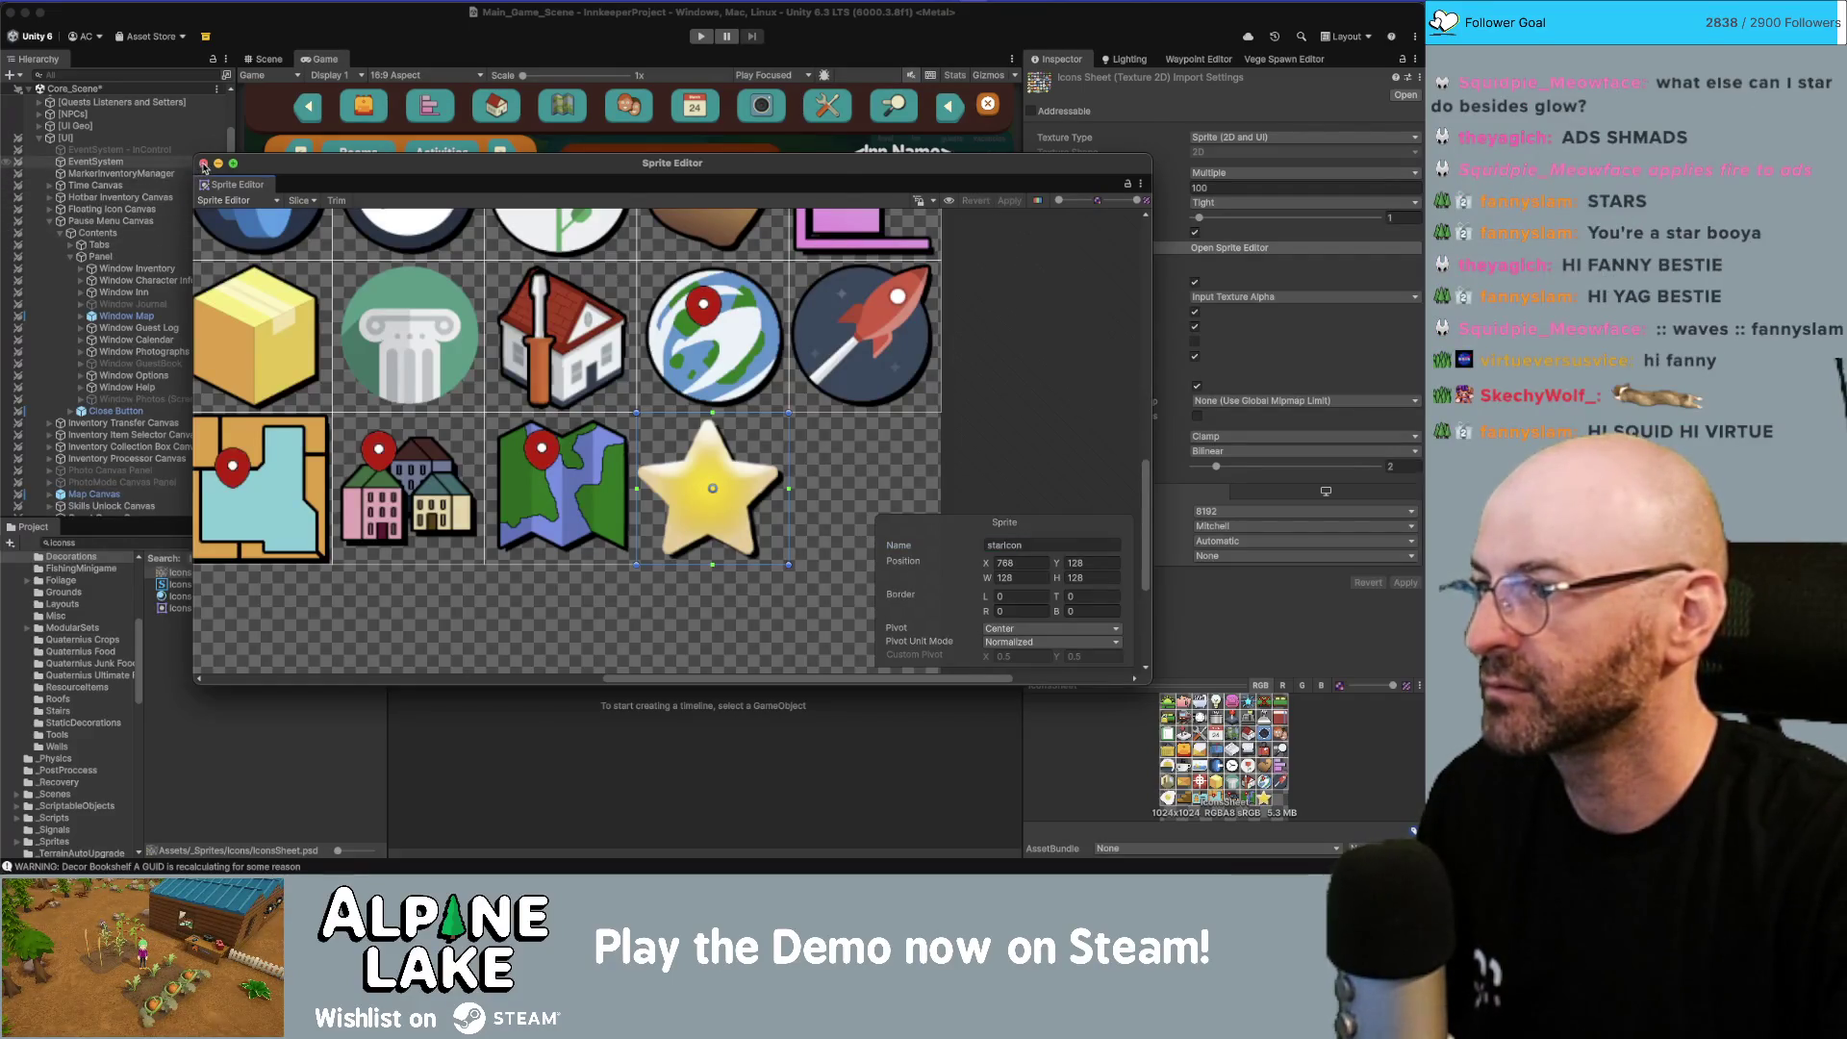
{"action": "left_click", "coordinate": [205, 164]}
{"action": "key", "text": "super+Tab"}
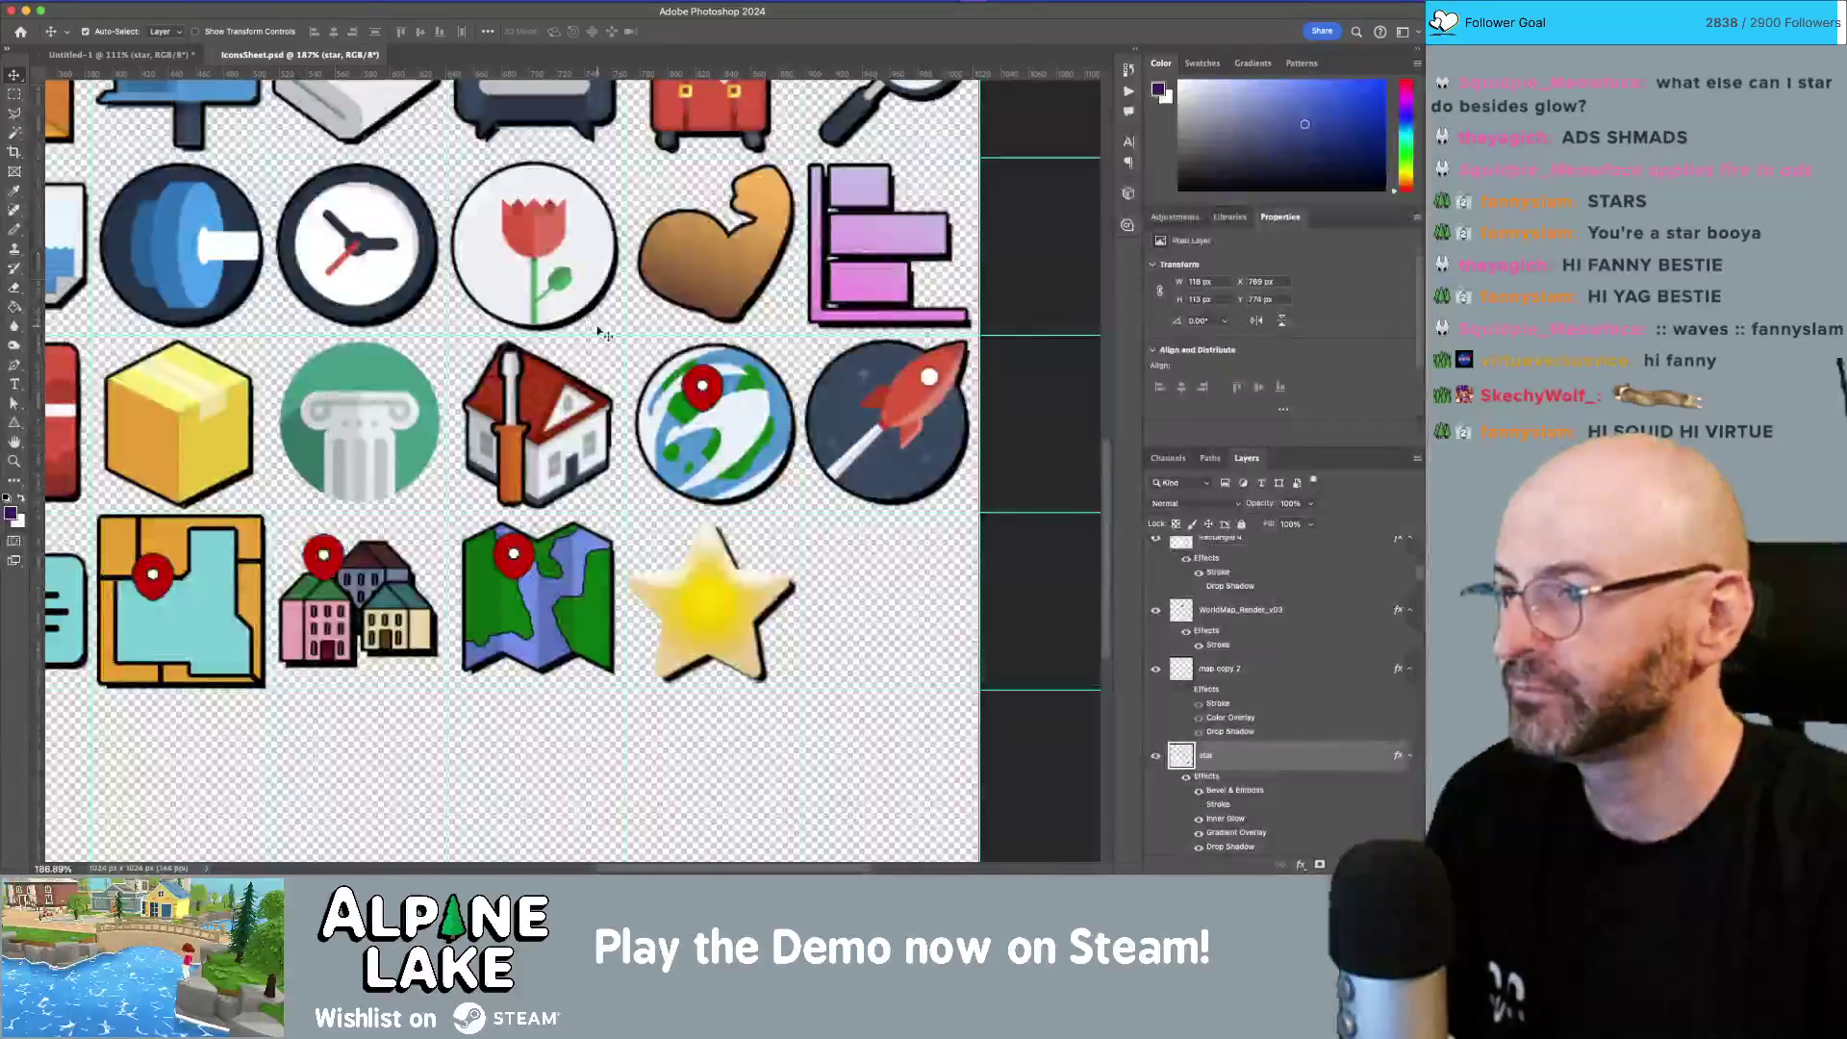
{"action": "key", "text": "super+Tab"}
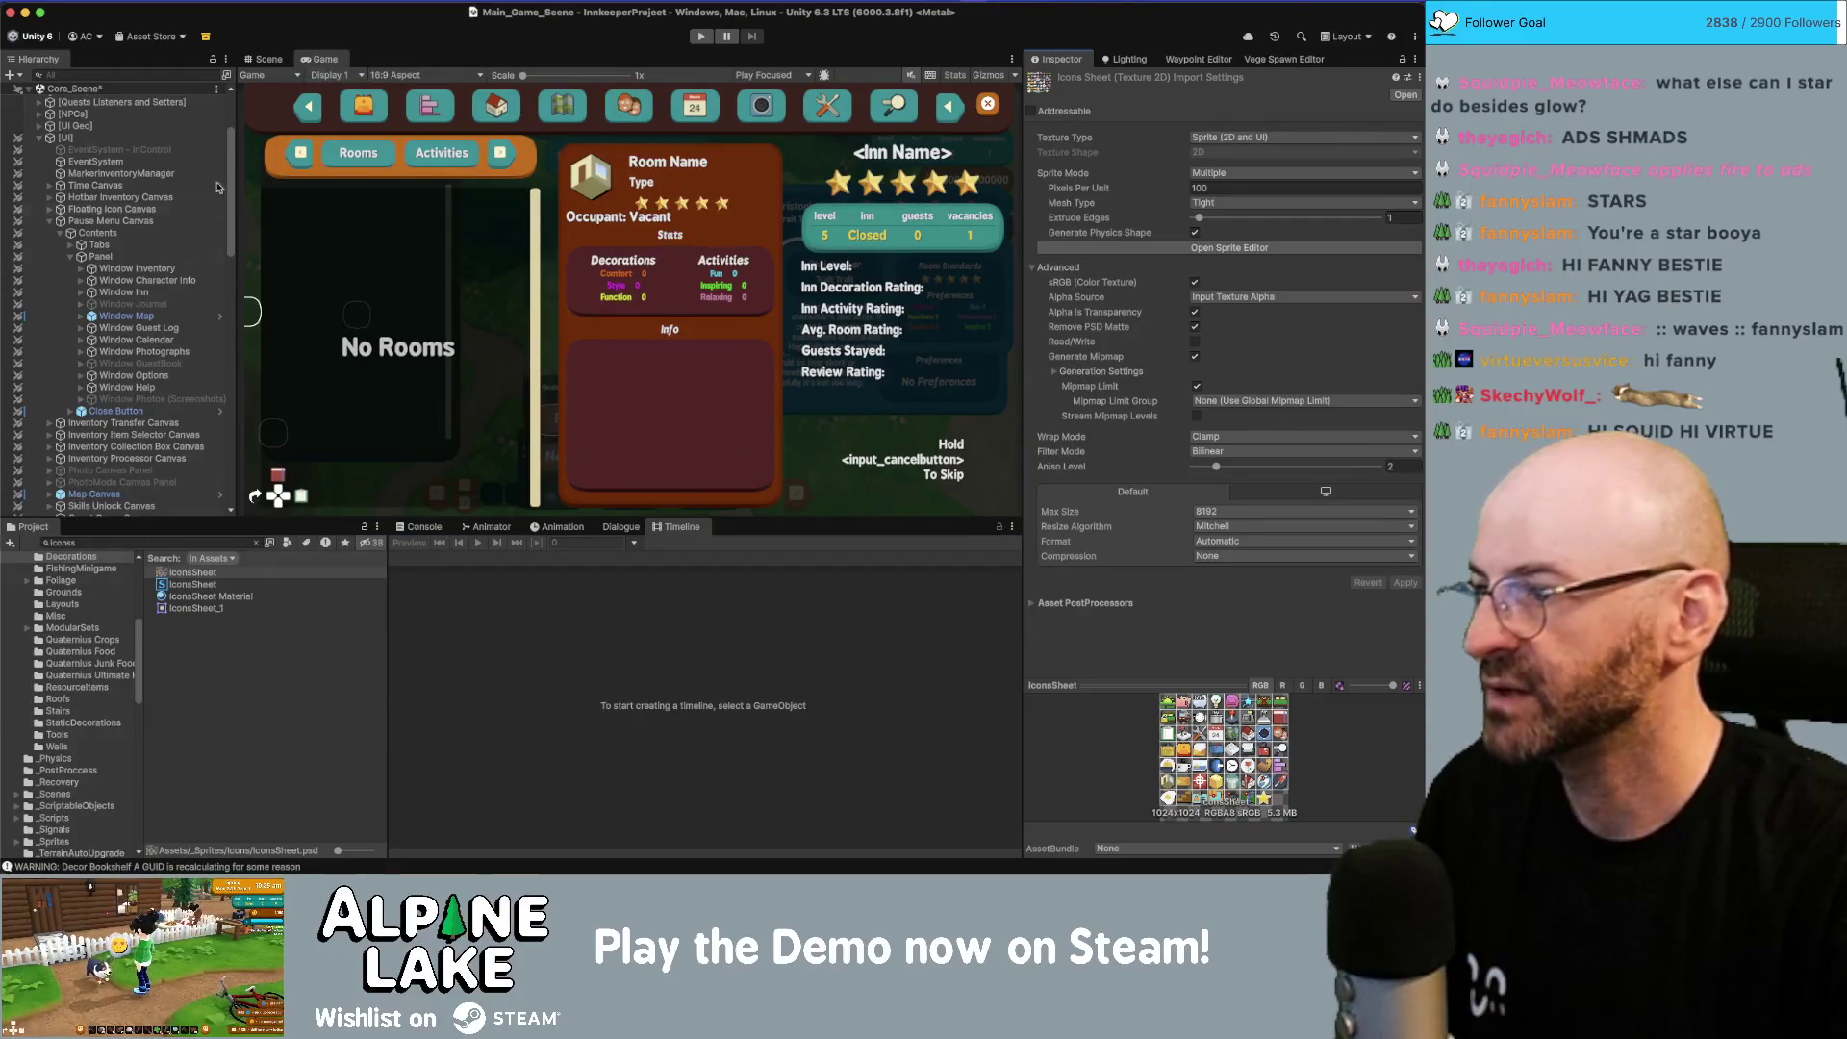
- Navigate Window Inn's panels down to the Room Description Panel and enter its prefab
{"action": "left_click", "coordinate": [159, 322]}
{"action": "left_click", "coordinate": [81, 292]}
{"action": "left_click", "coordinate": [169, 316]}
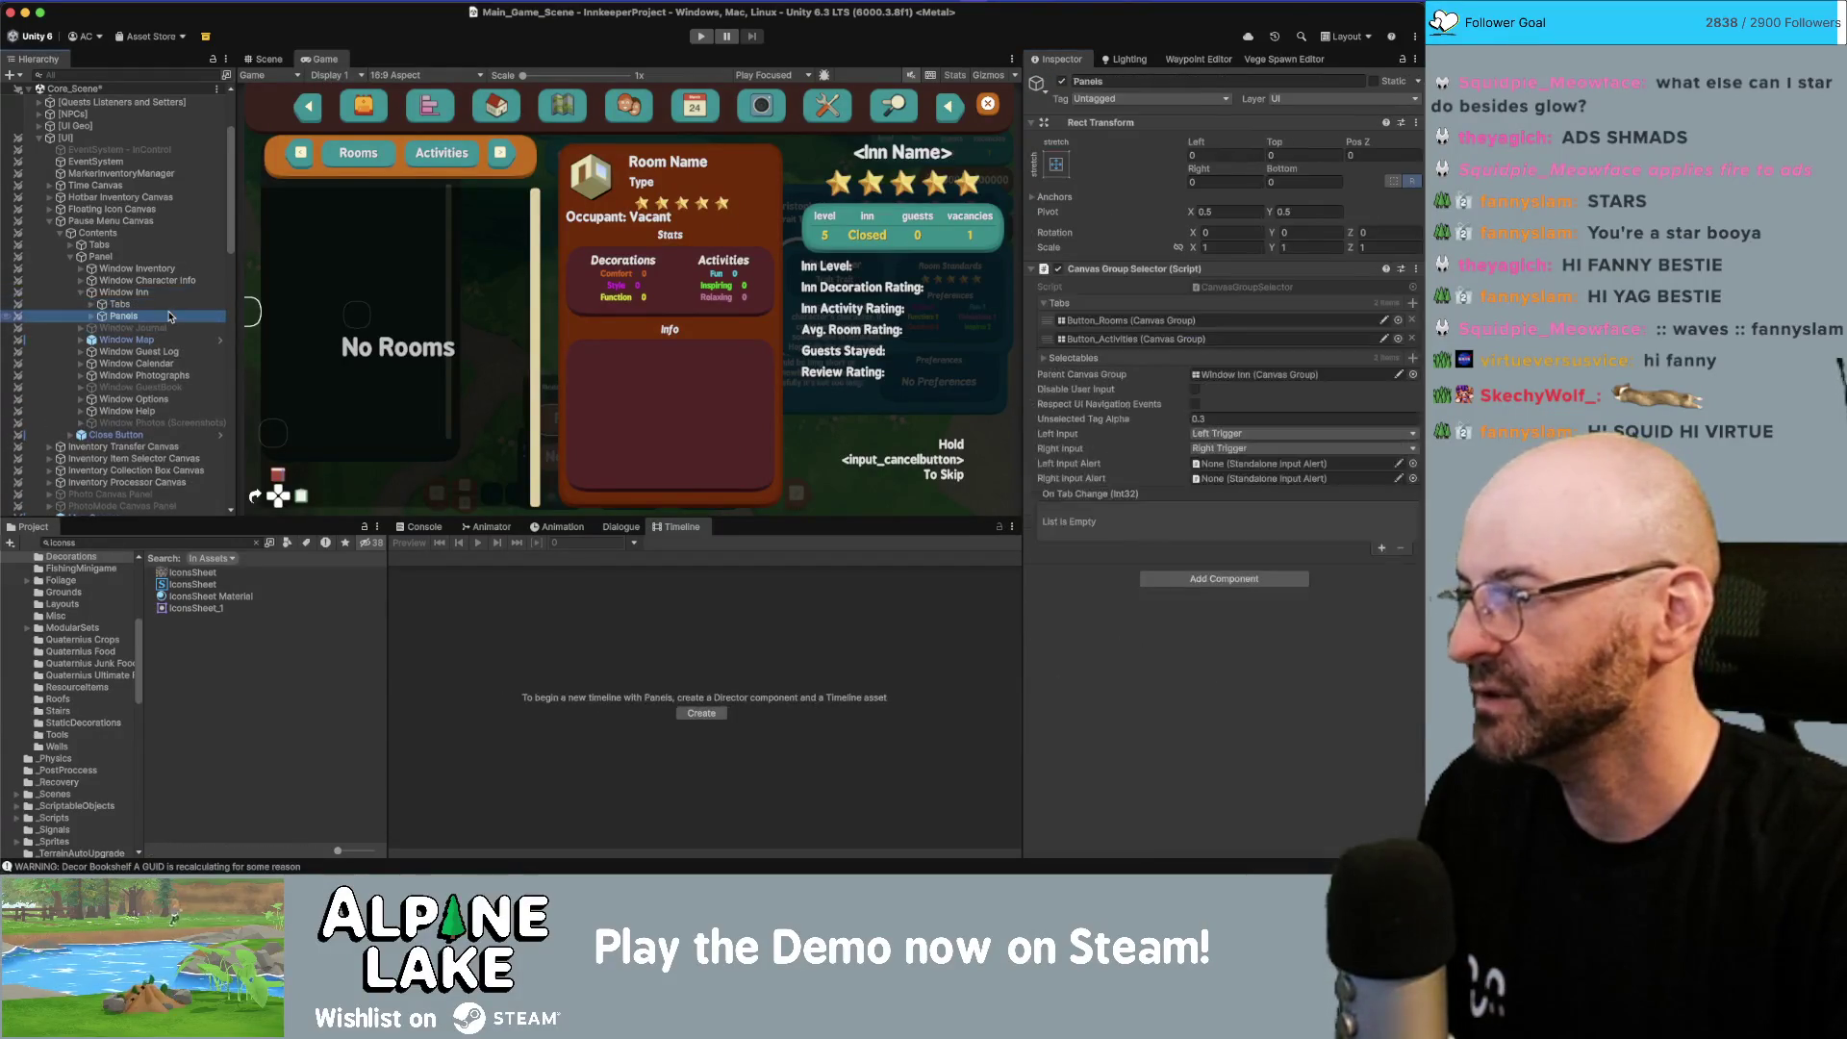
{"action": "key", "text": "Down"}
{"action": "key", "text": "Down"}
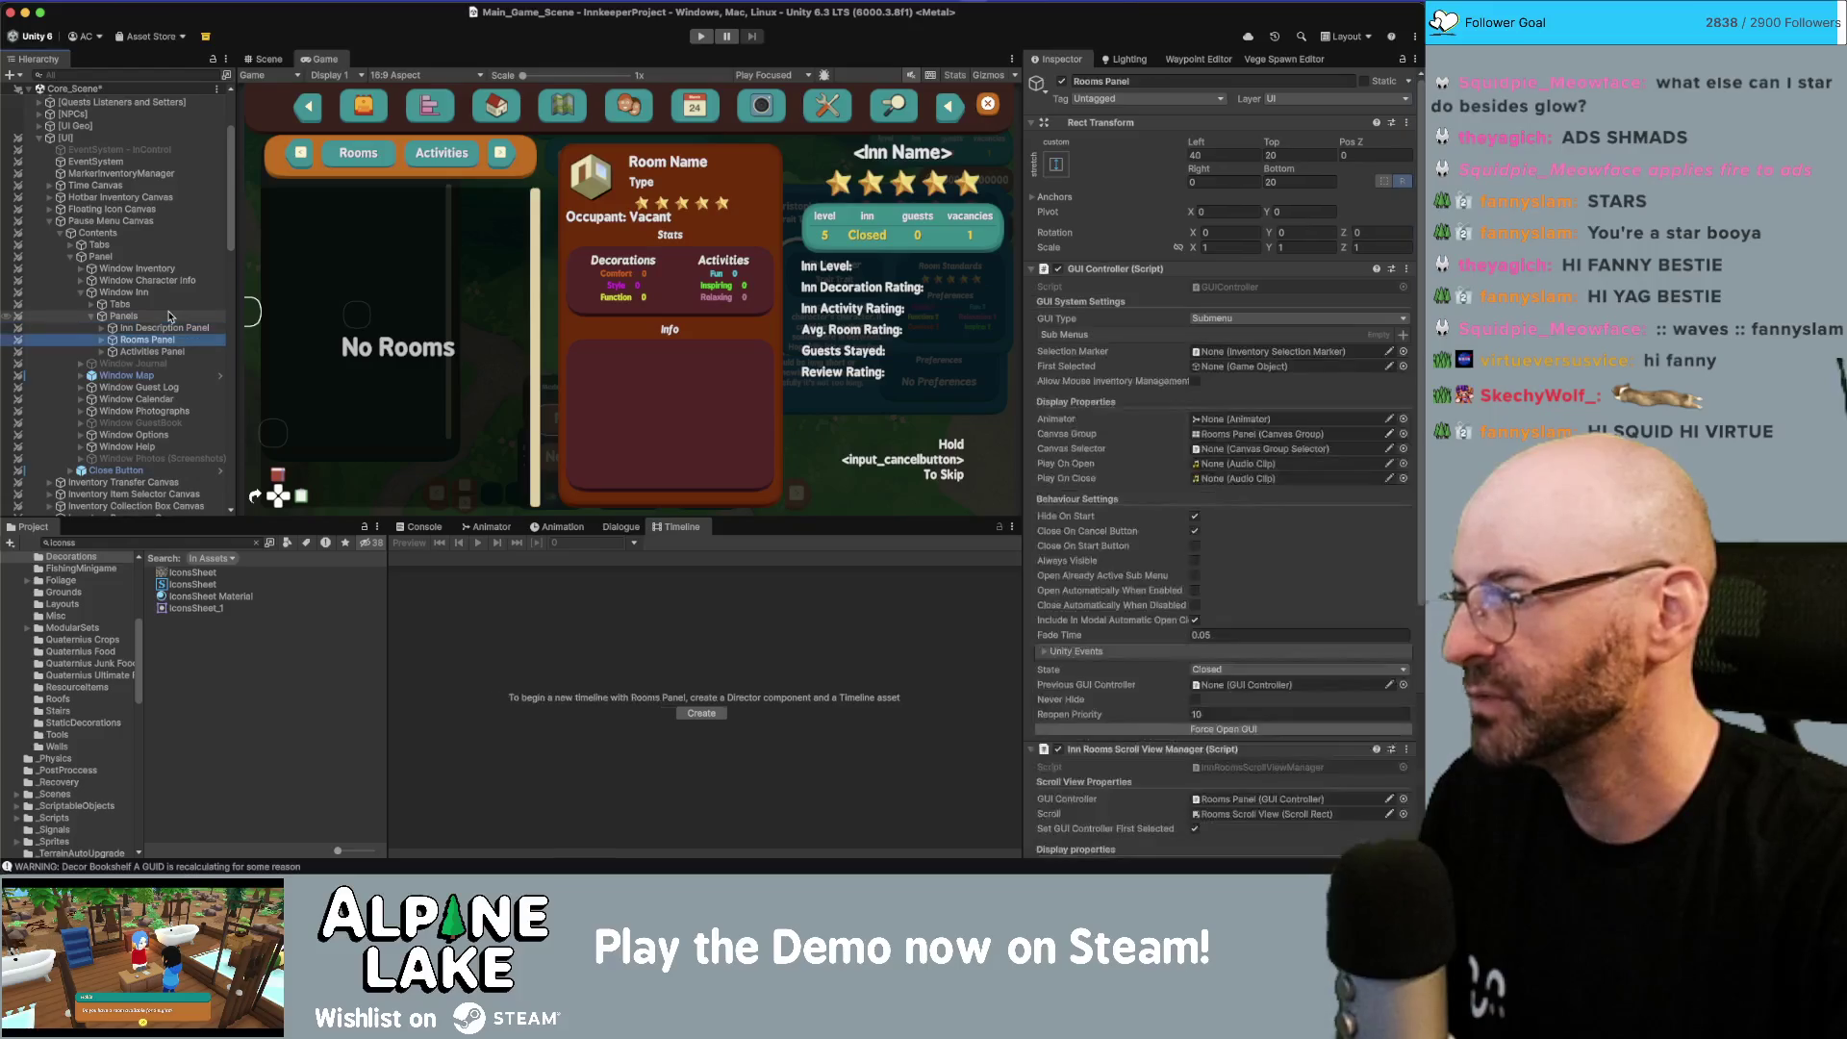
{"action": "key", "text": "Up"}
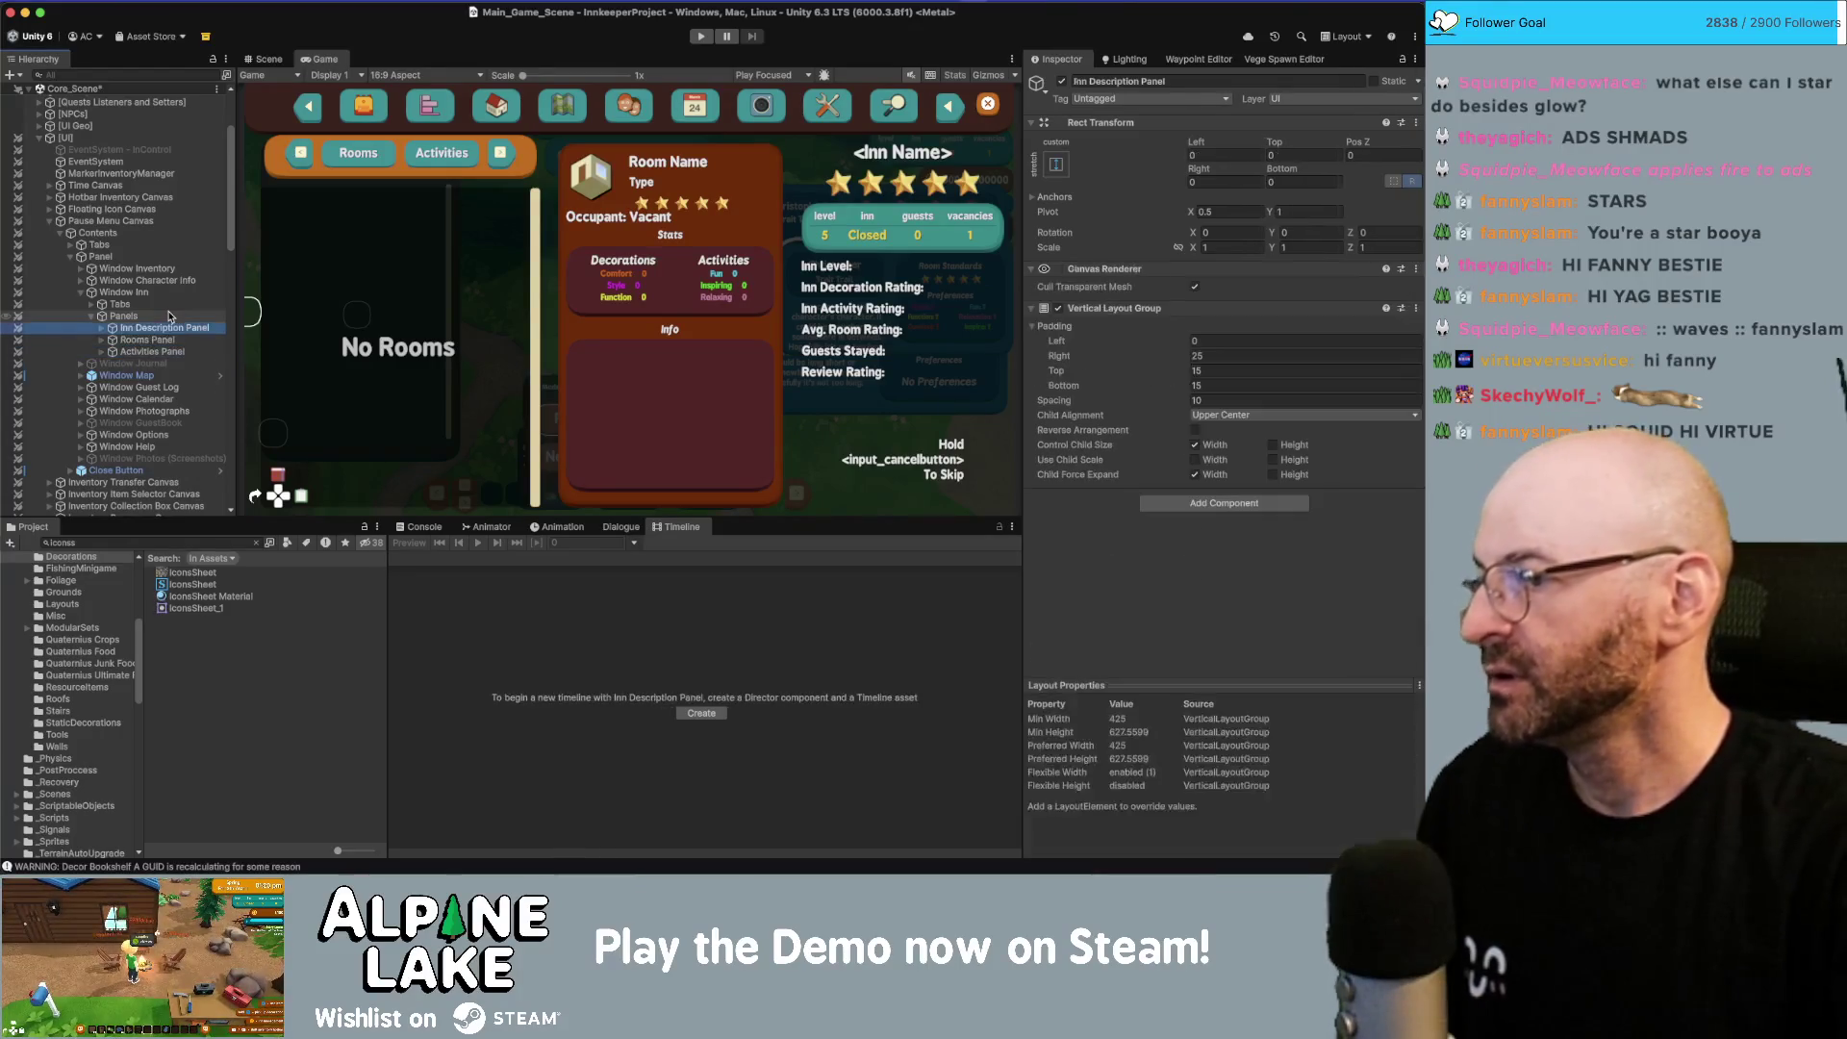
{"action": "key", "text": "Right"}
{"action": "key", "text": "Left"}
{"action": "key", "text": "Down"}
{"action": "key", "text": "Right"}
{"action": "key", "text": "Down"}
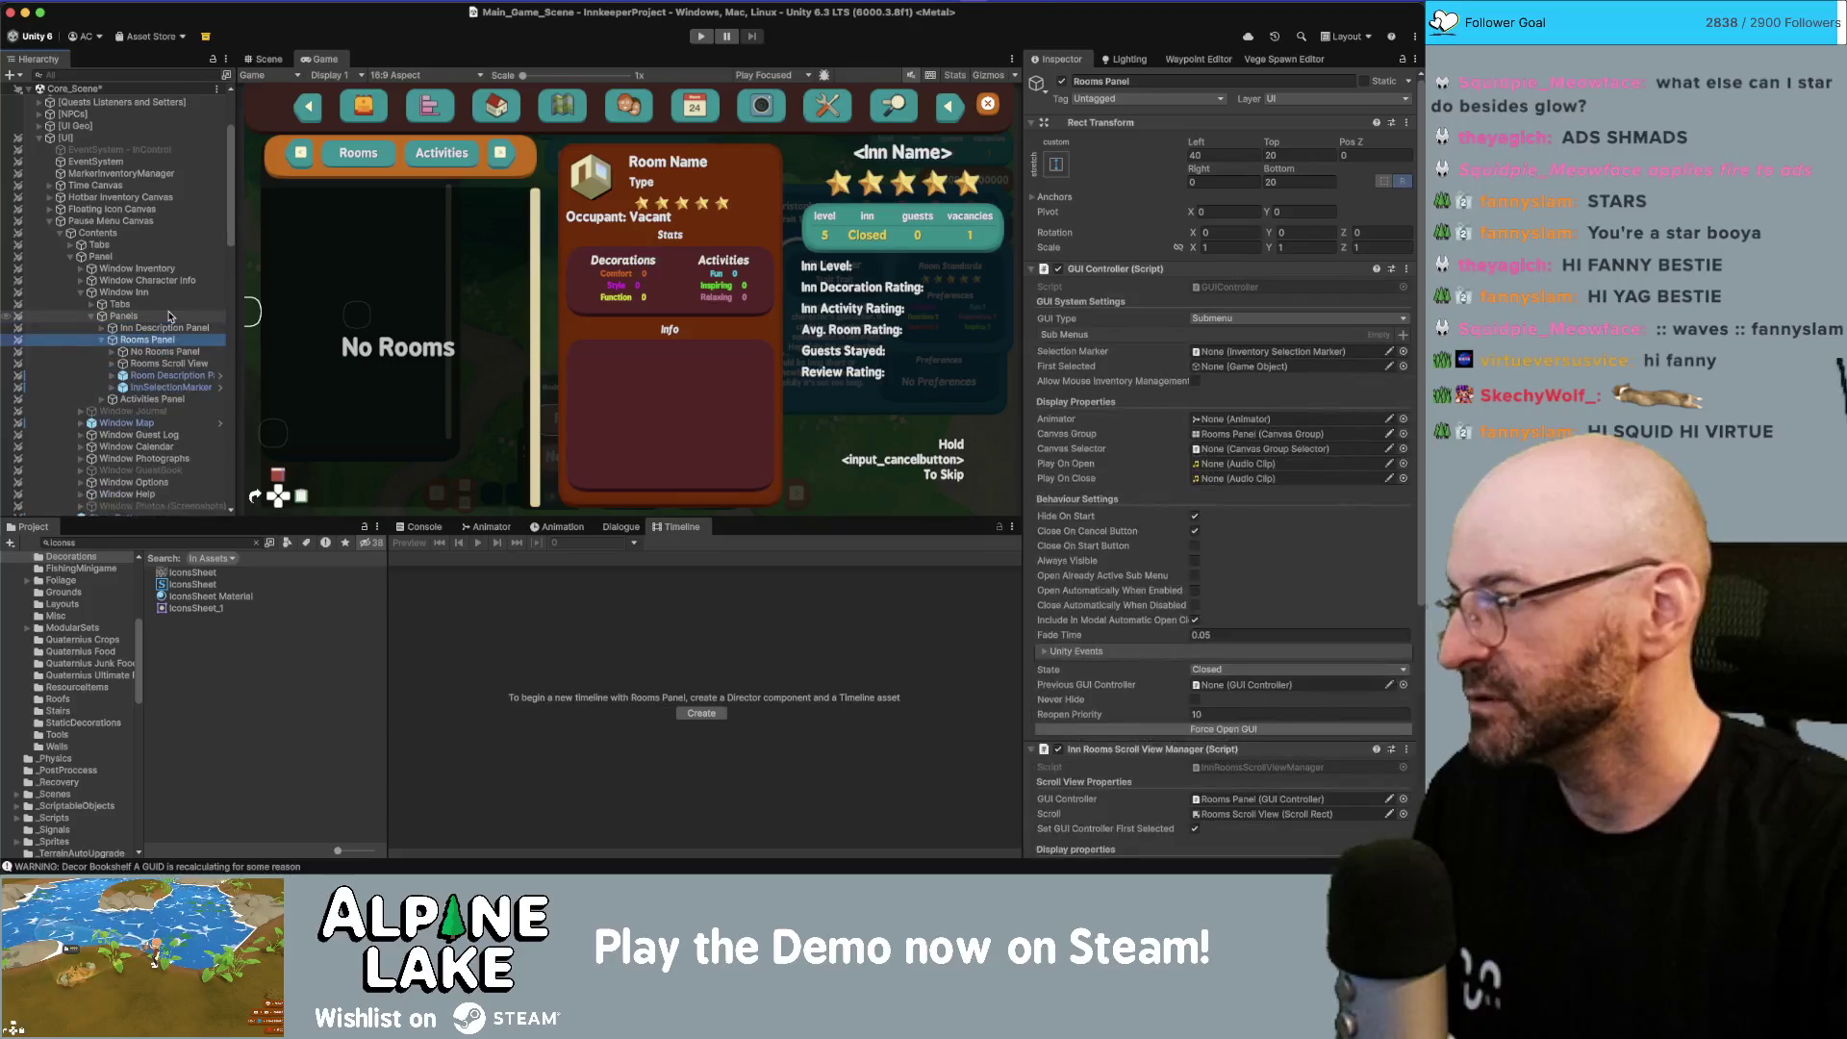
{"action": "key", "text": "Down"}
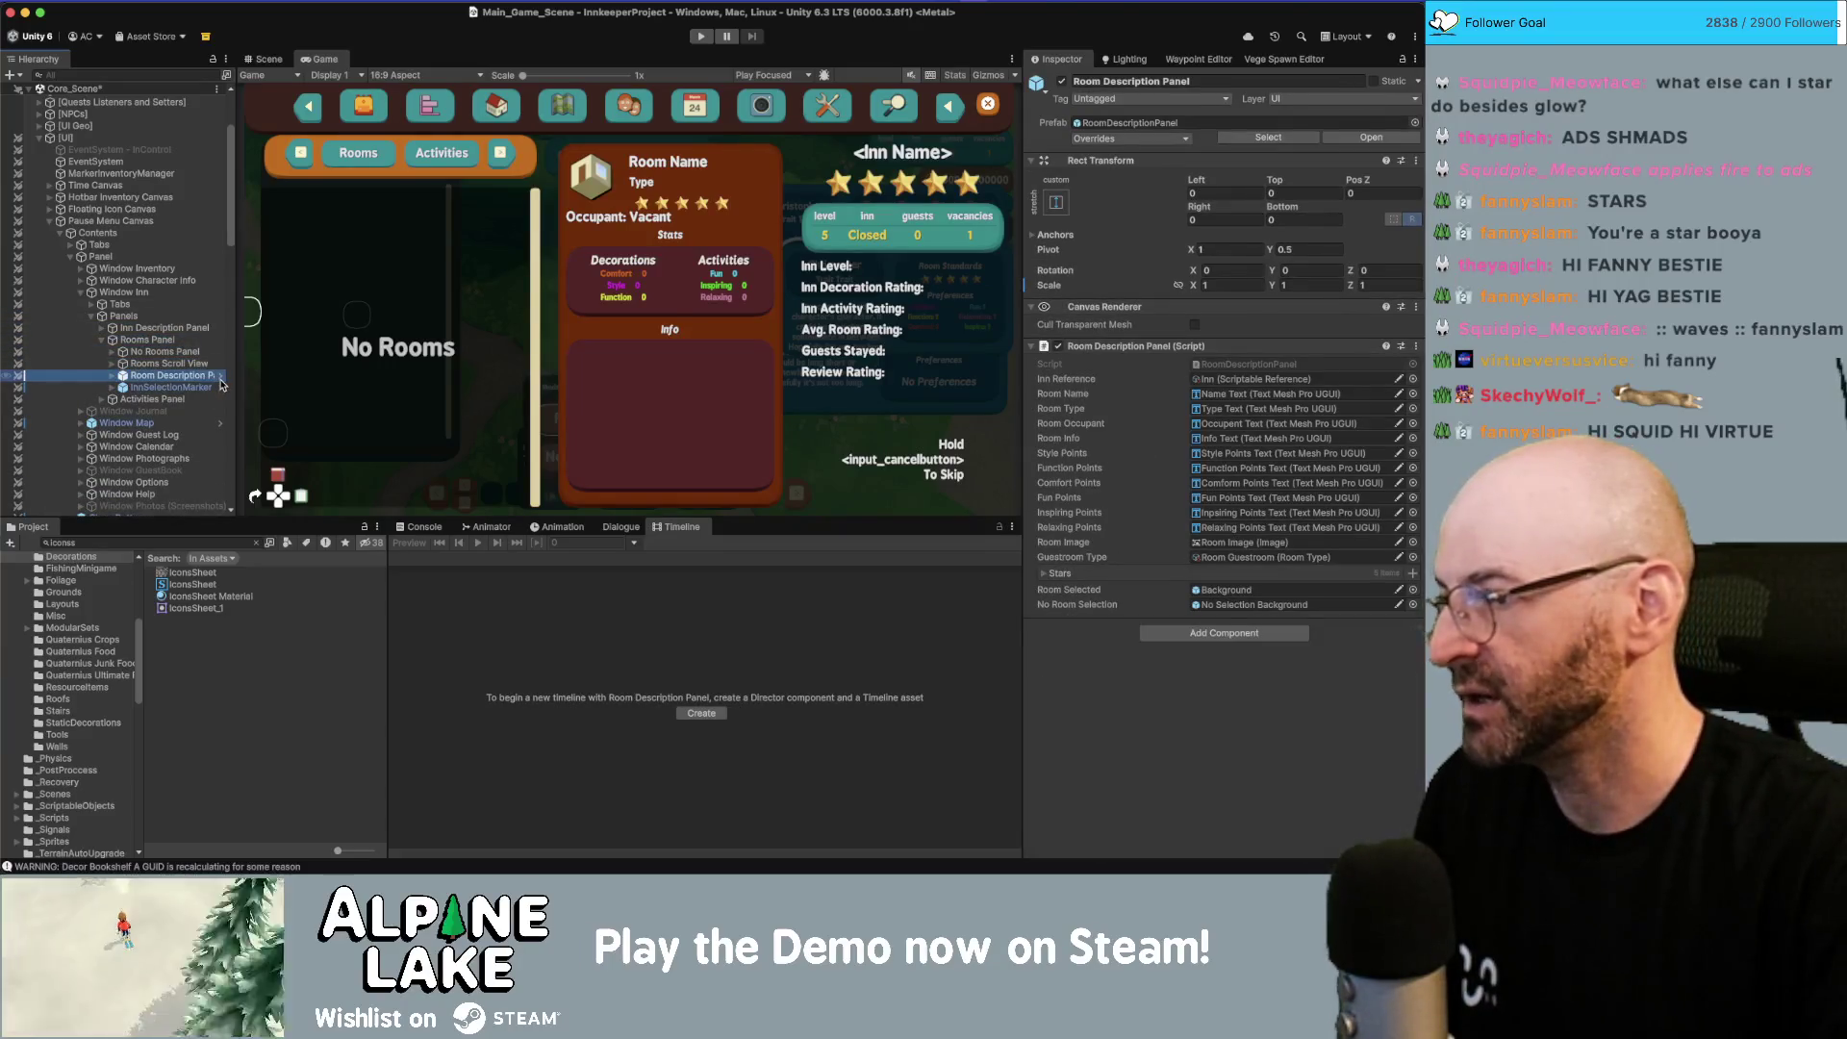
{"action": "left_click", "coordinate": [220, 373]}
- Expand Star Tier GRP and select Star Image 1–5 together
{"action": "left_click", "coordinate": [289, 59]}
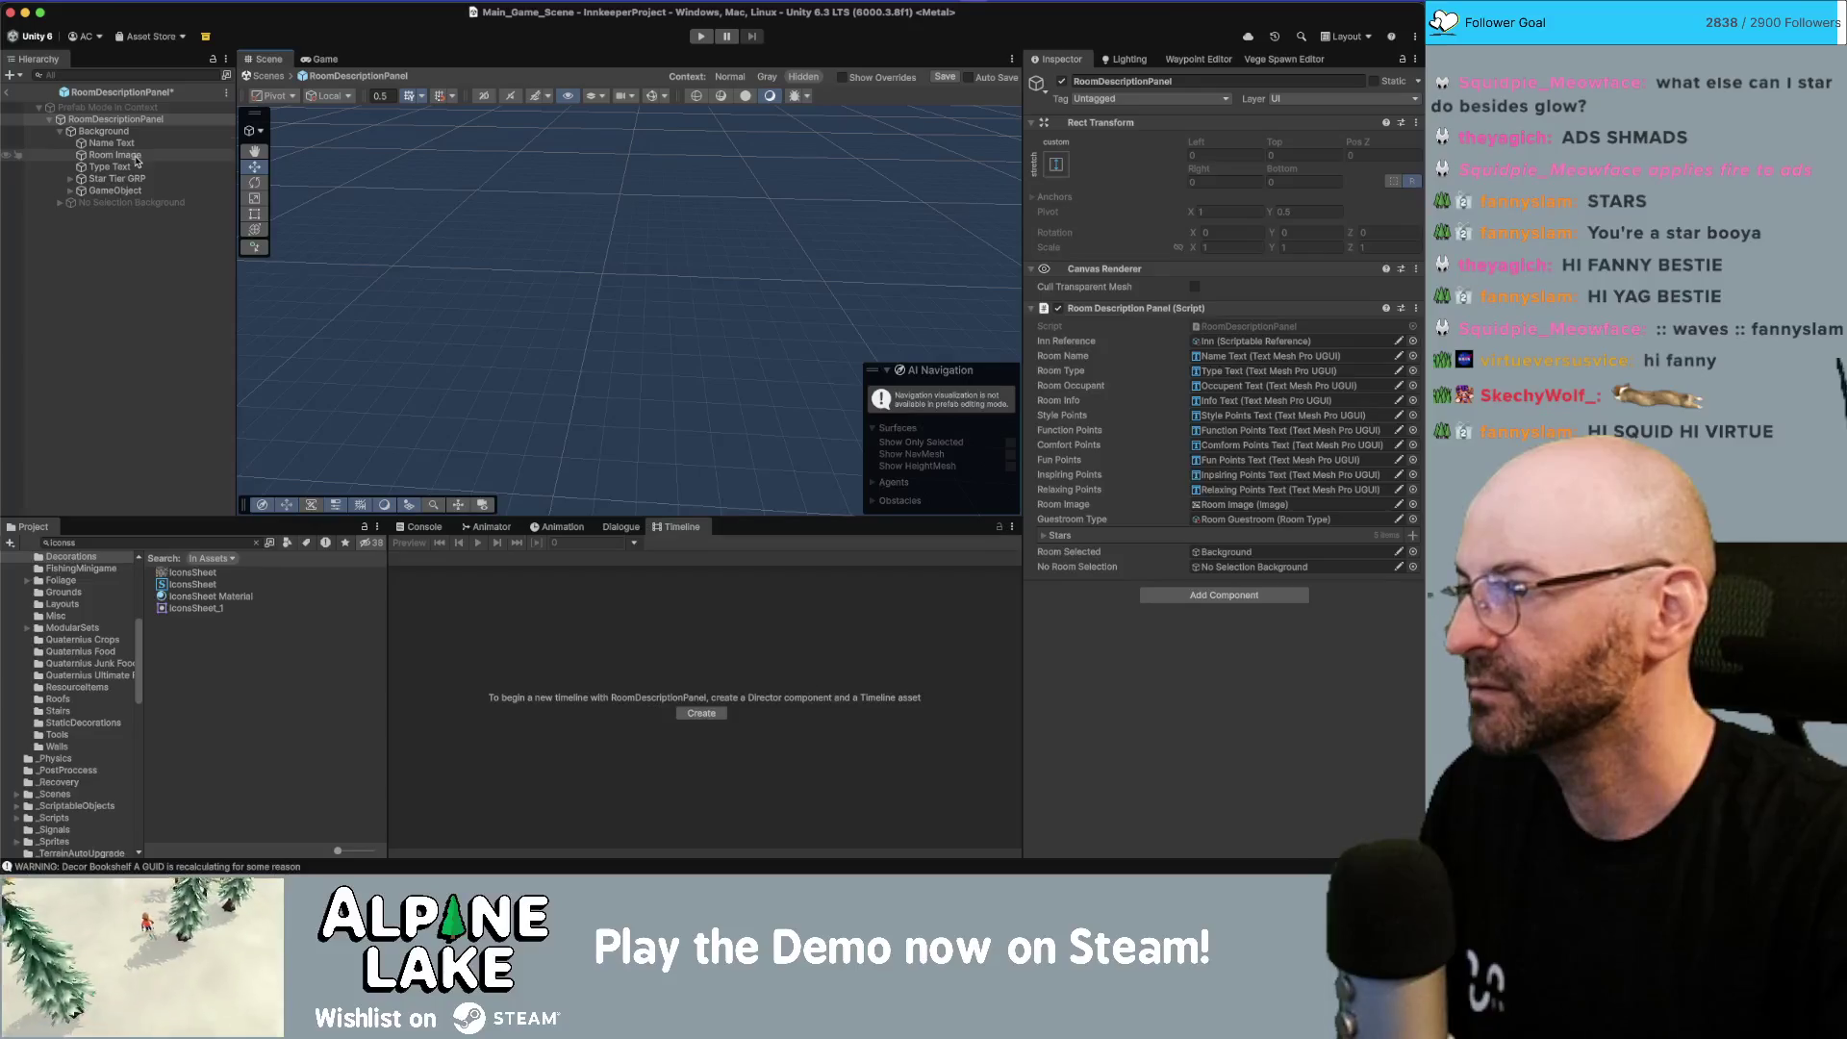
{"action": "left_click", "coordinate": [198, 174]}
{"action": "key", "text": "Right"}
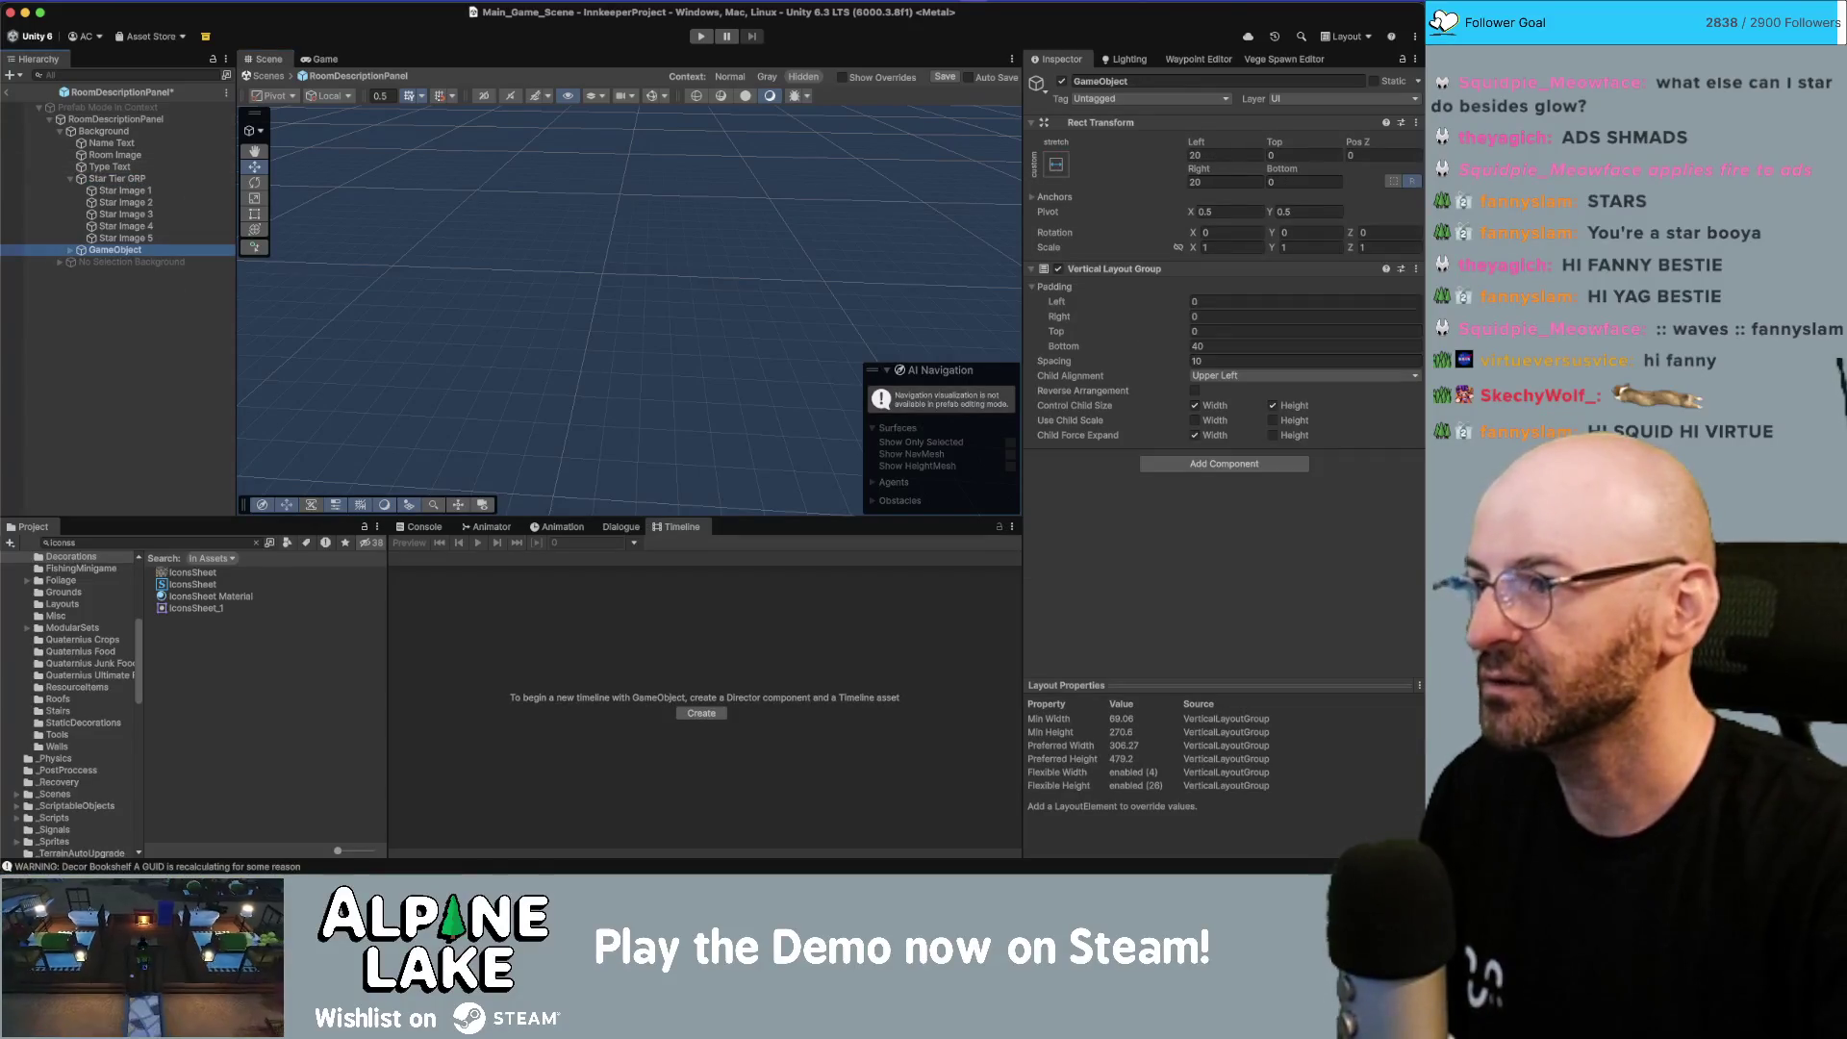
{"action": "key", "text": "Down"}
{"action": "key", "text": "Down"}
{"action": "key", "text": "Down"}
{"action": "key", "text": "f"}
{"action": "scroll", "coordinate": [648, 236], "scroll_direction": "down", "scroll_amount": 5}
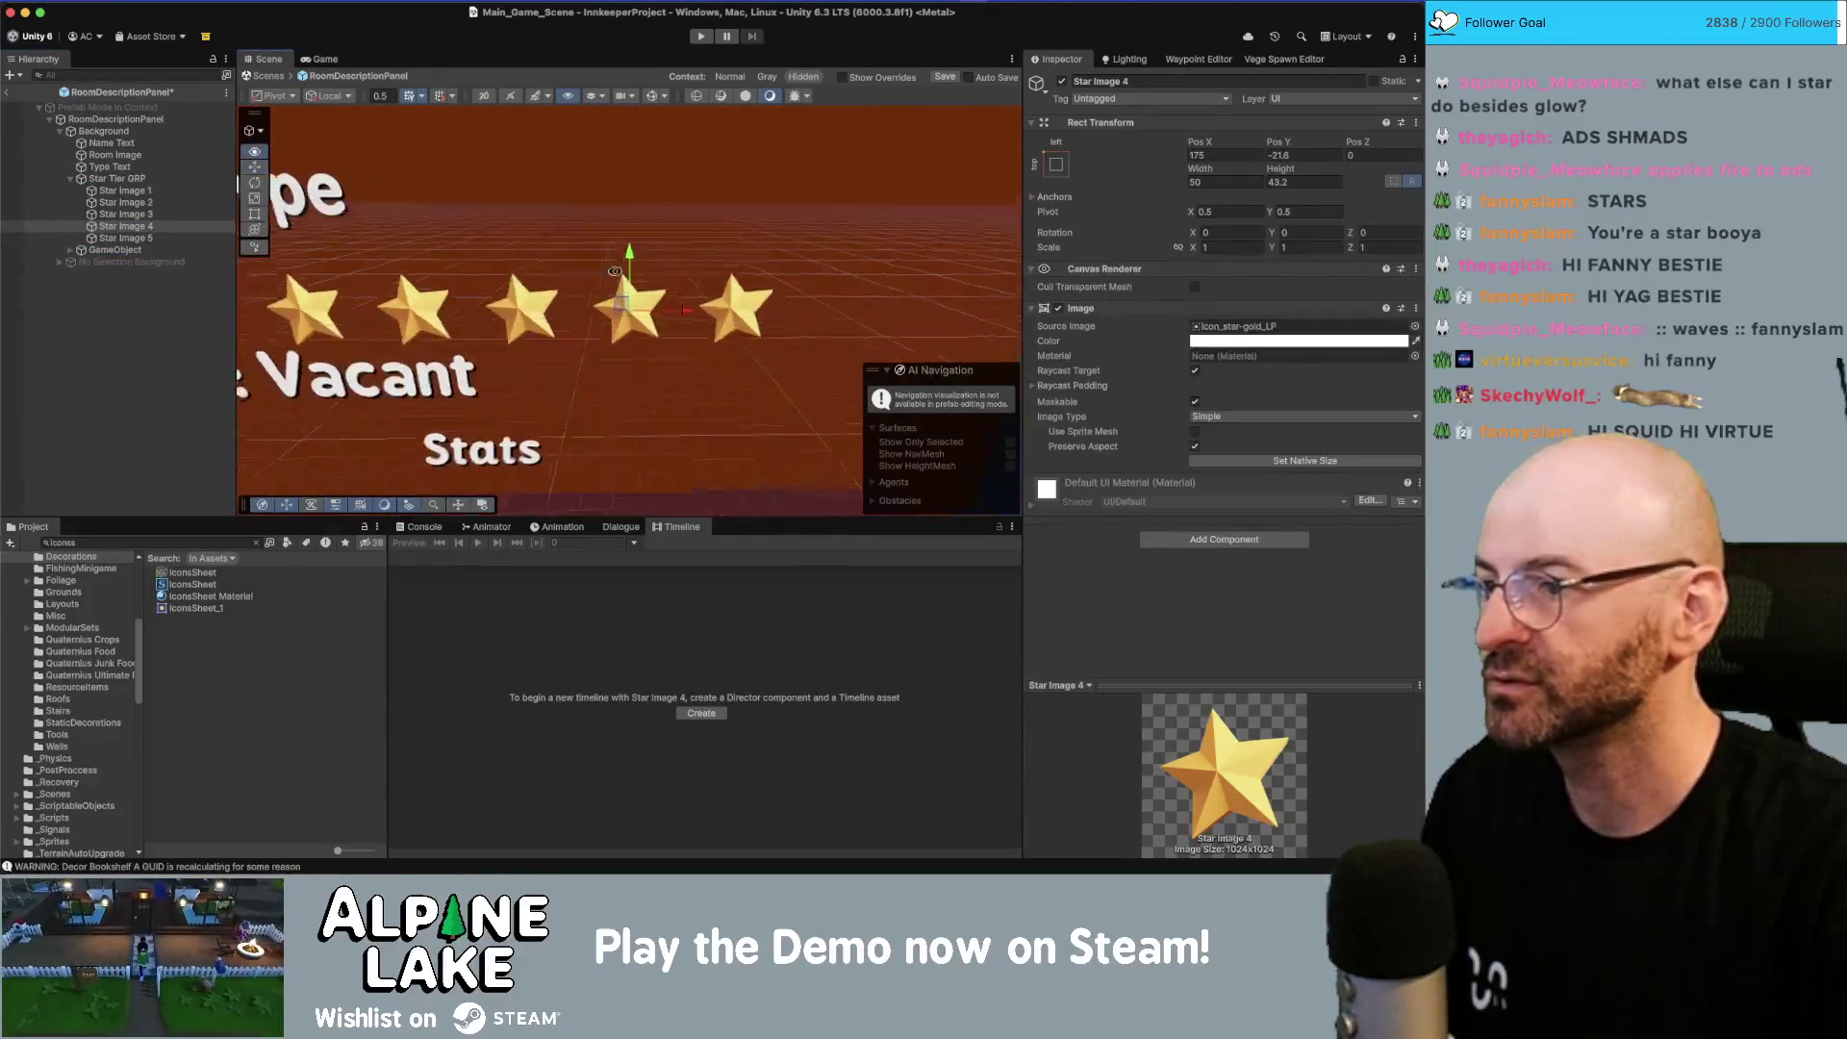
{"action": "left_click", "coordinate": [147, 239]}
{"action": "left_click", "coordinate": [144, 191], "text": "shift"}
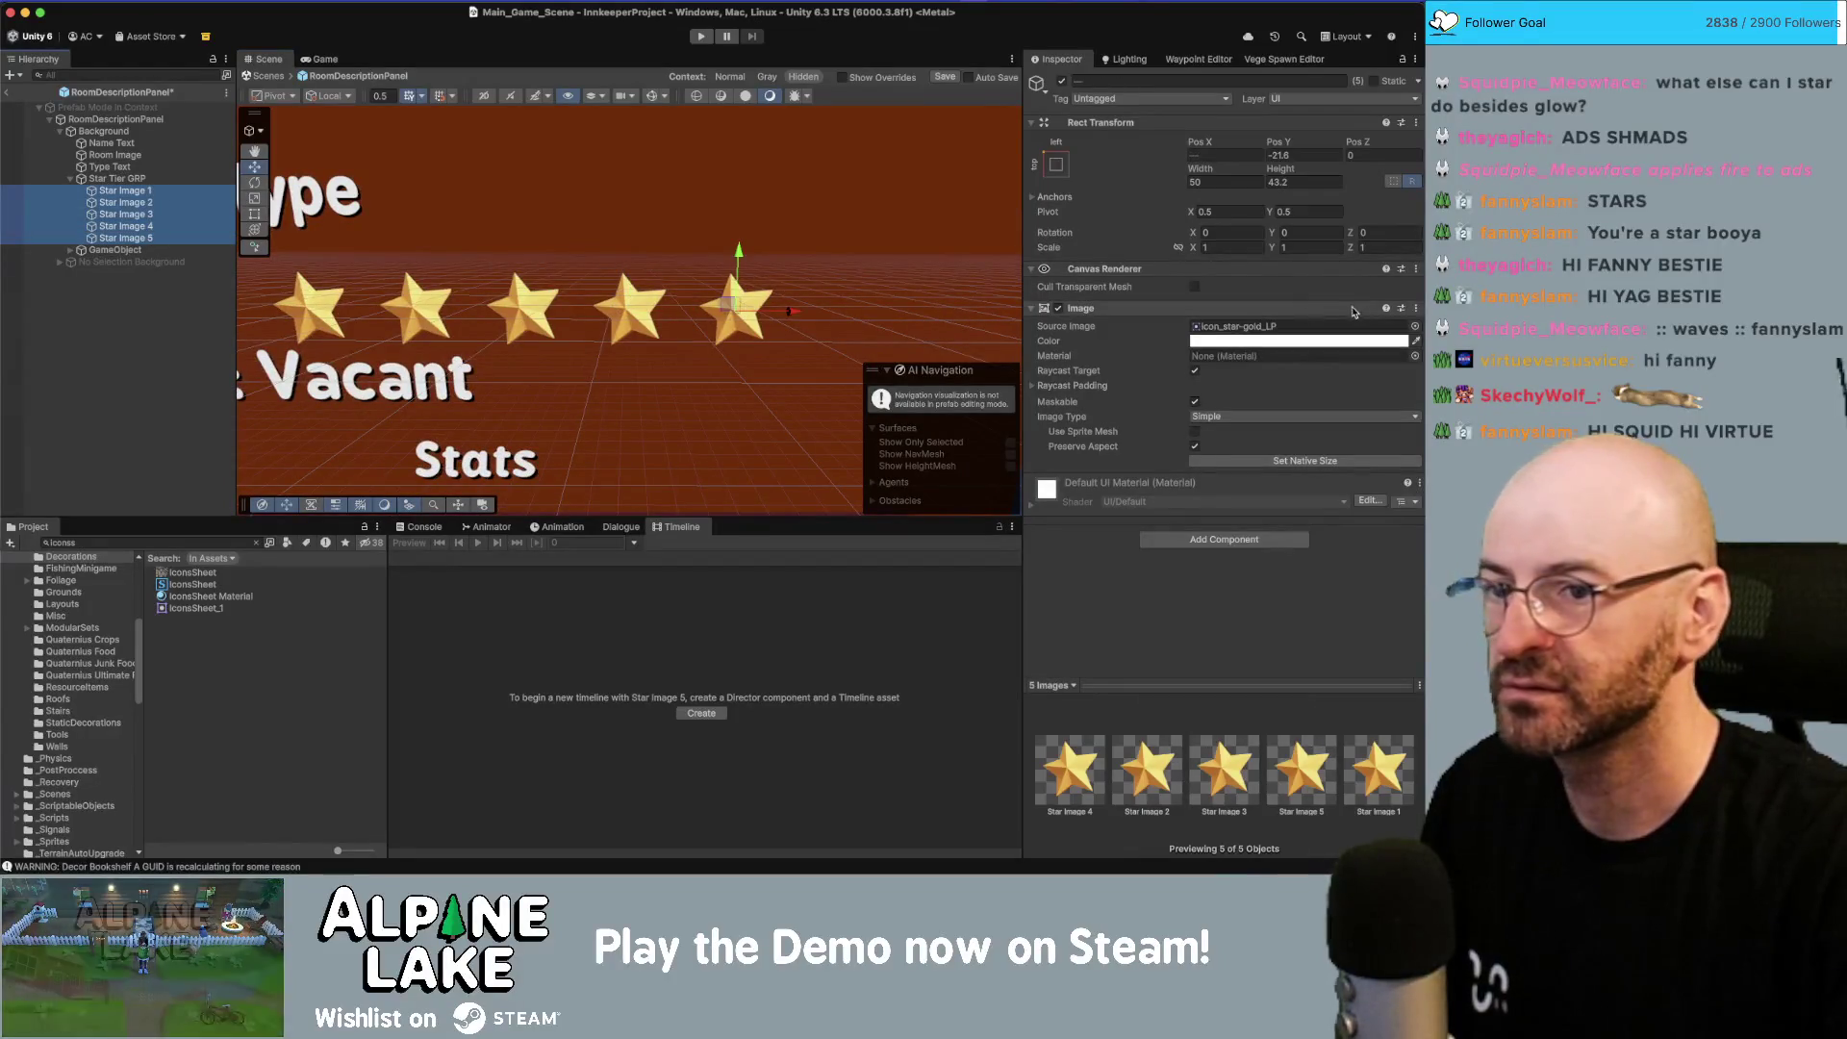
- Set the five stars' Source Image to the starIcon sprite
{"action": "left_click", "coordinate": [1412, 326]}
{"action": "type", "text": "ic"}
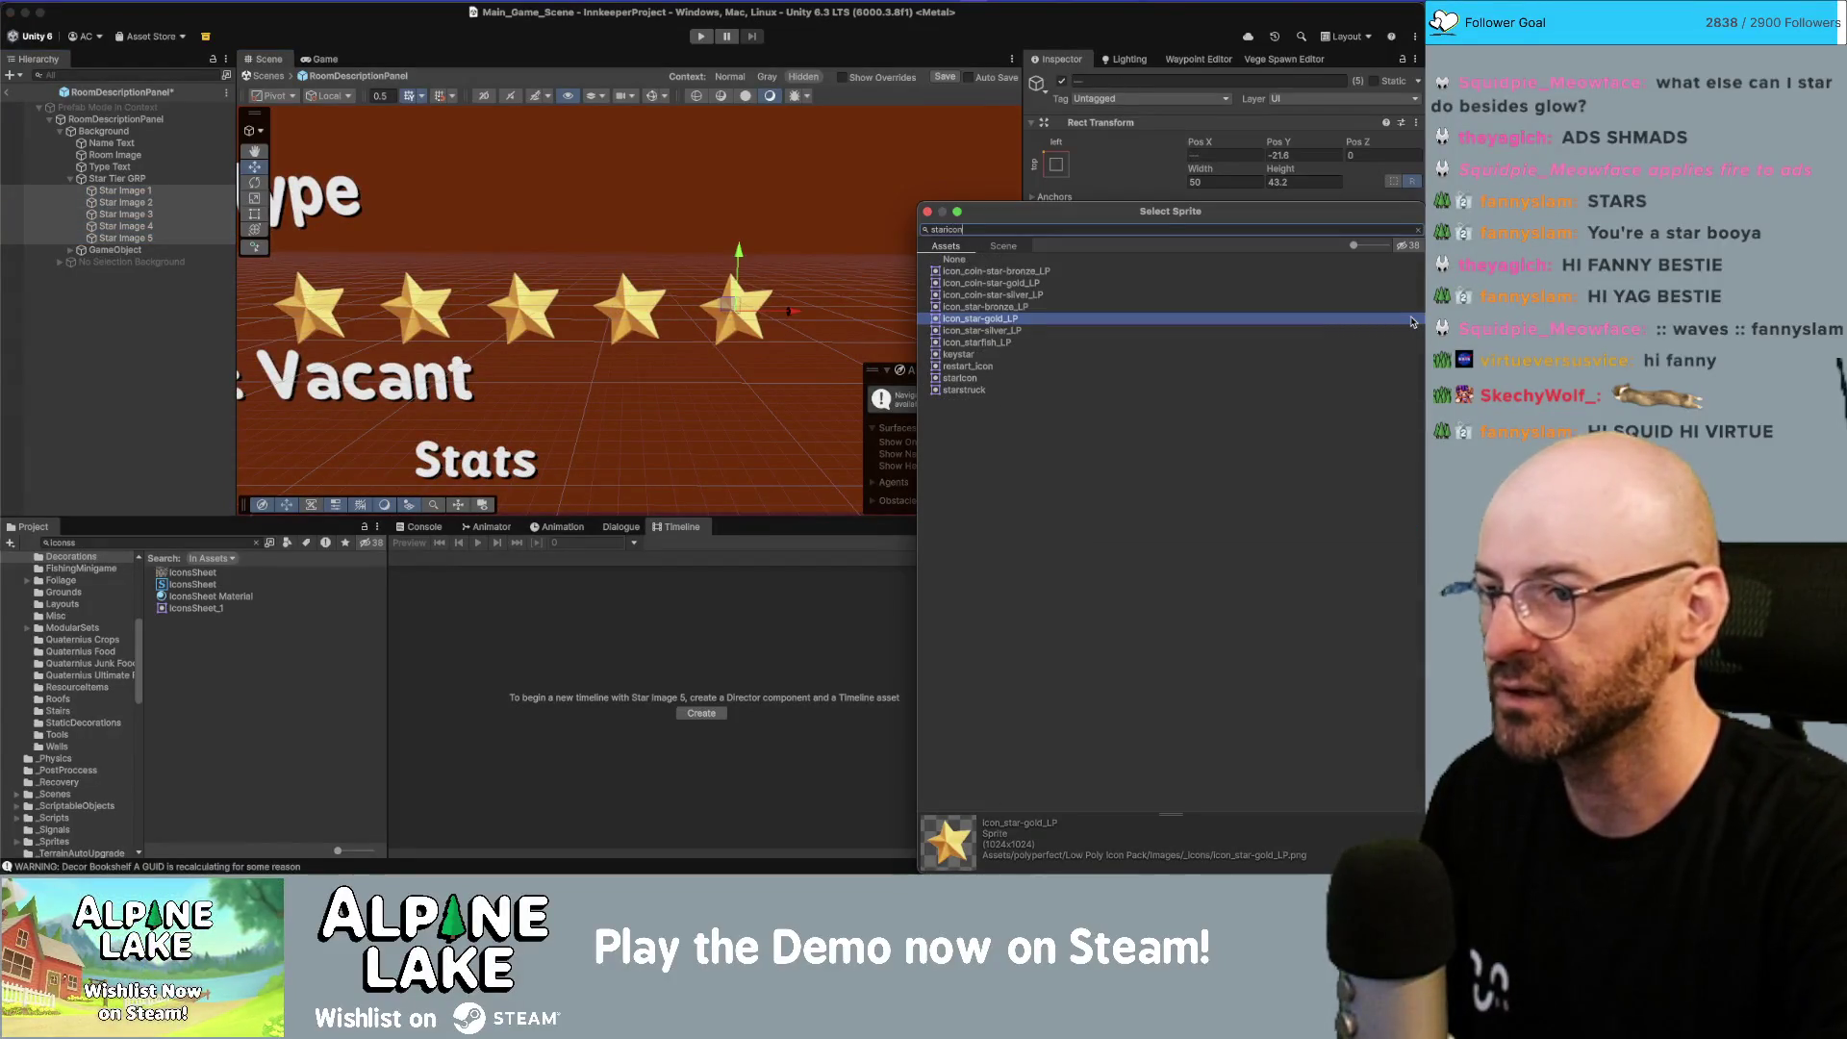
{"action": "type", "text": "on"}
{"action": "key", "text": "Down"}
{"action": "key", "text": "Return"}
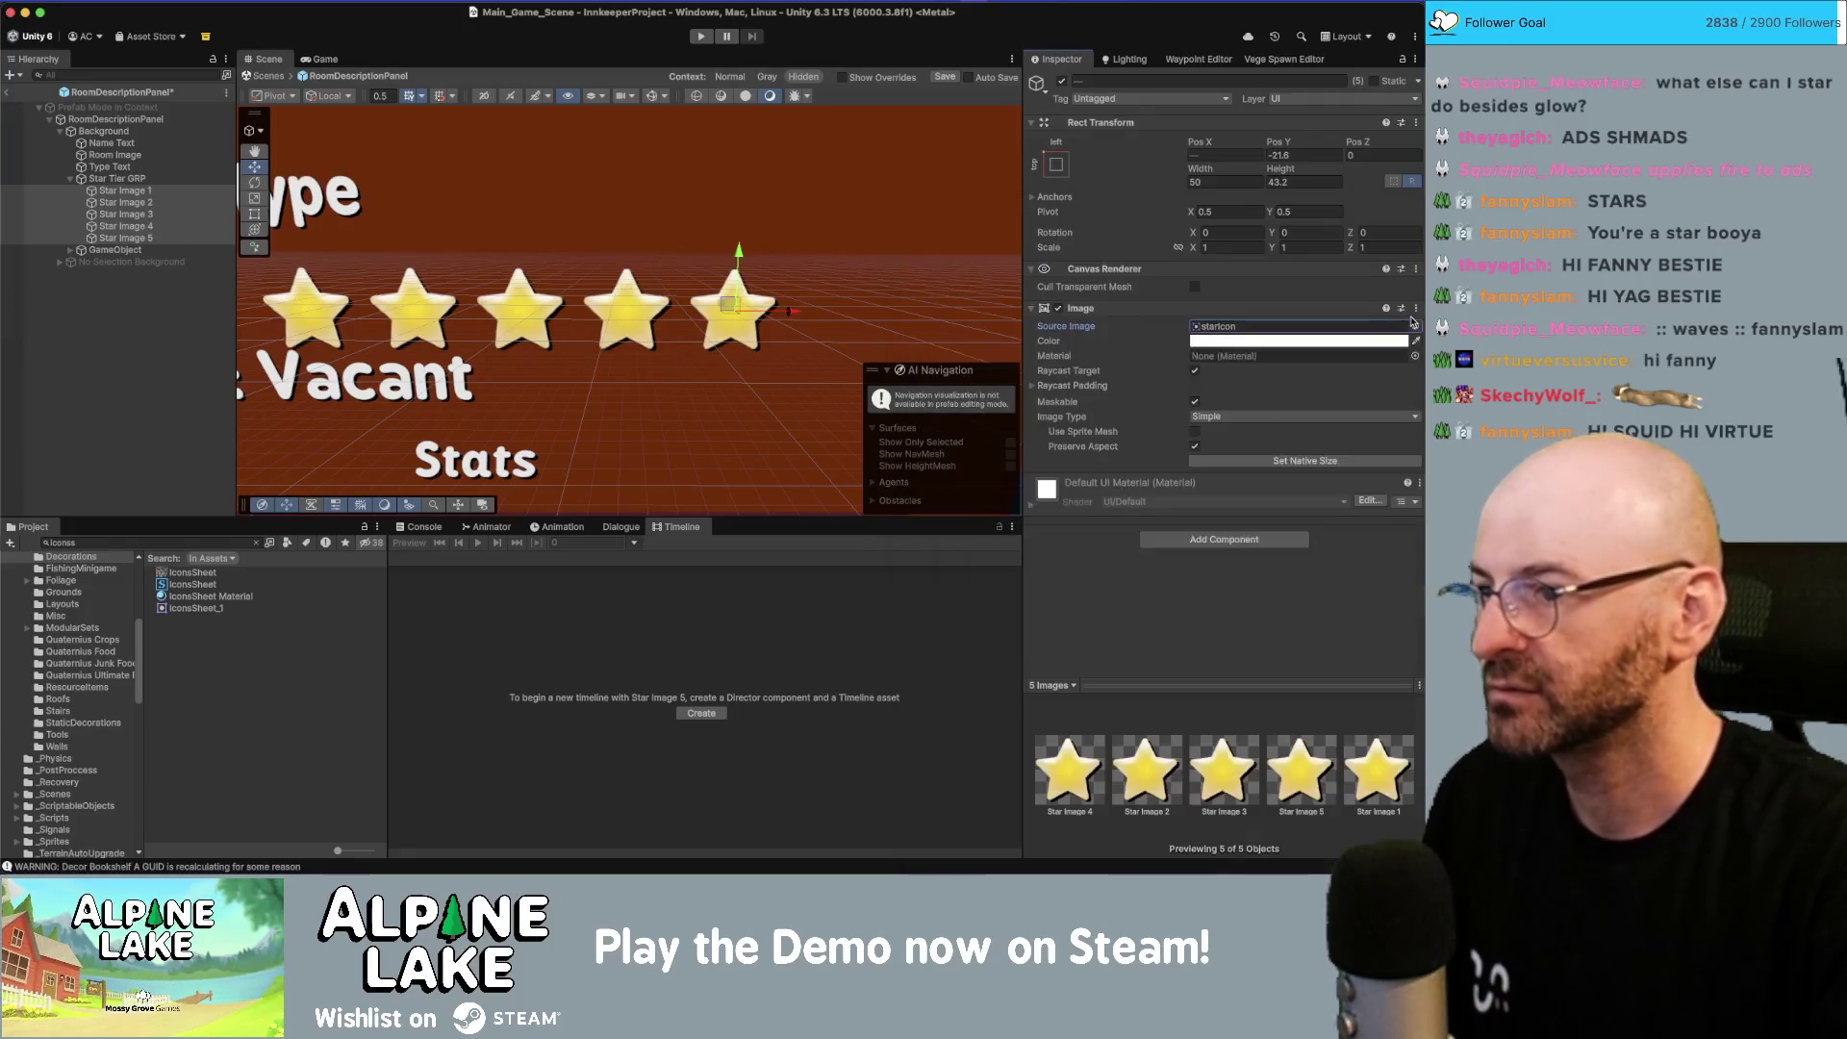
{"action": "scroll", "coordinate": [559, 241], "scroll_direction": "down", "scroll_amount": 5}
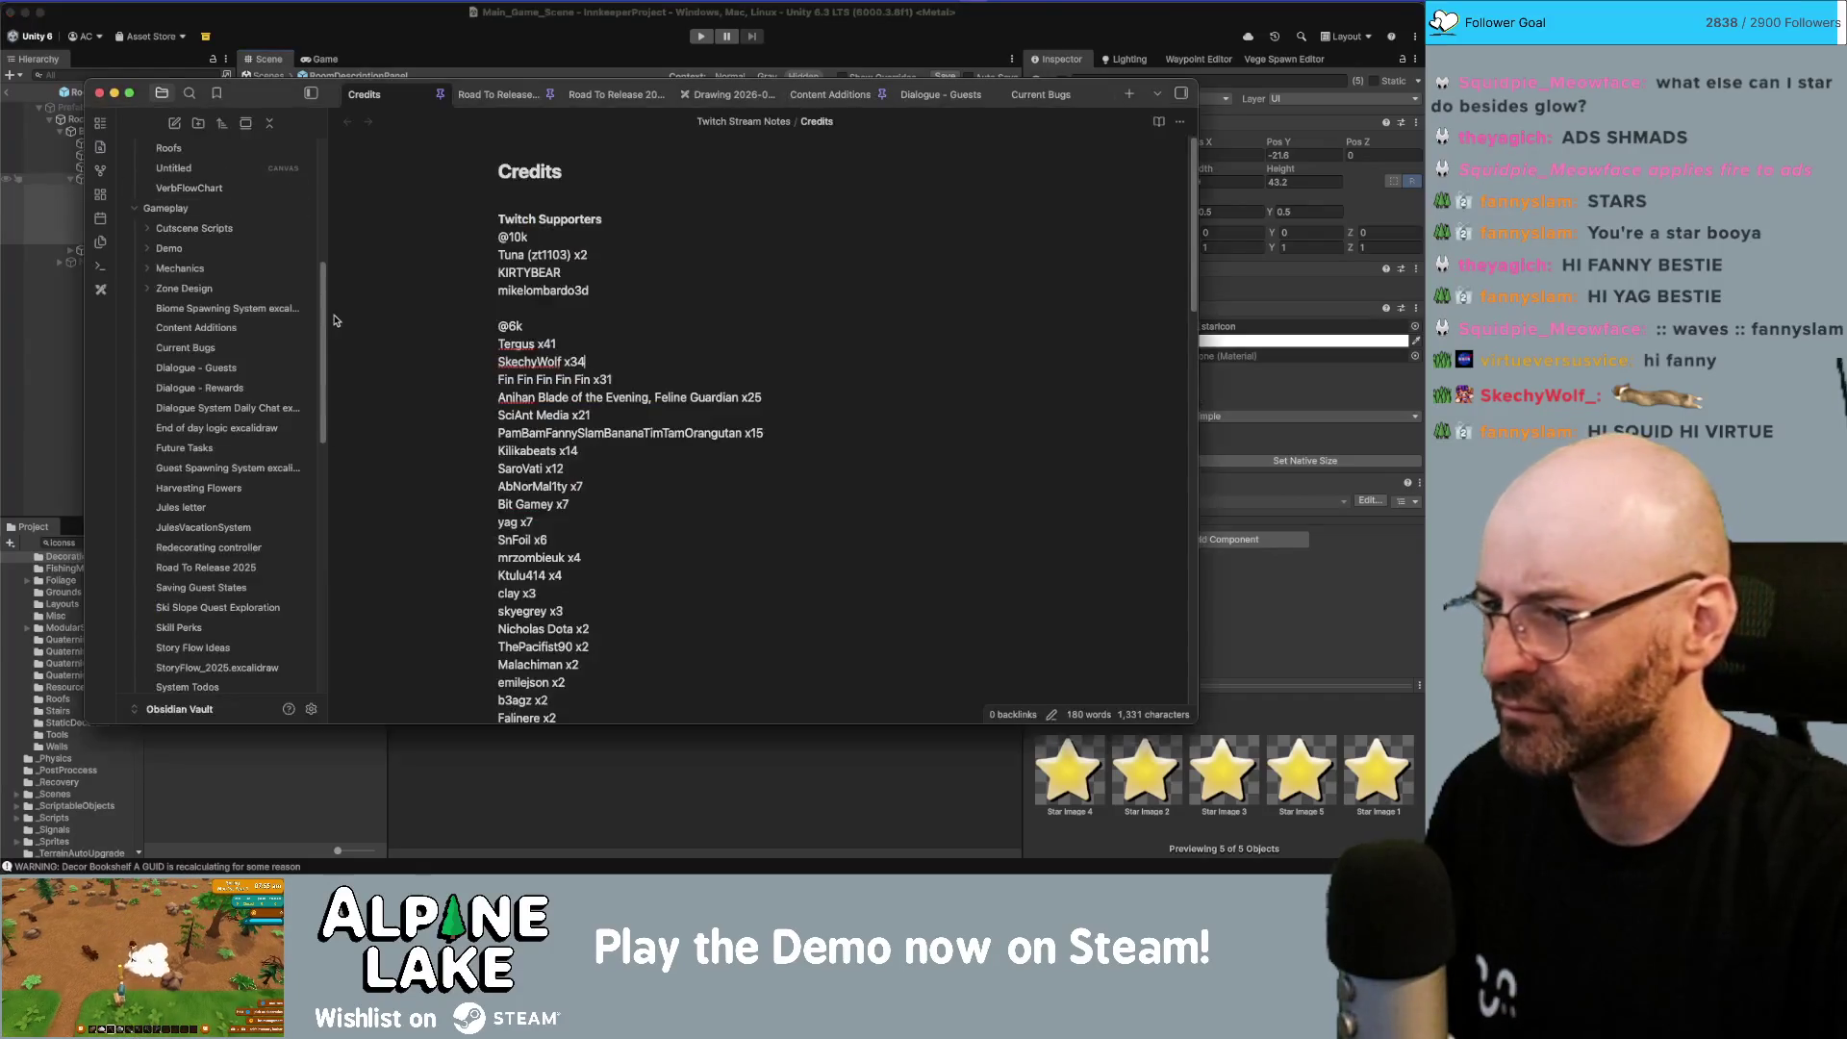
{"action": "key", "text": "super+Tab"}
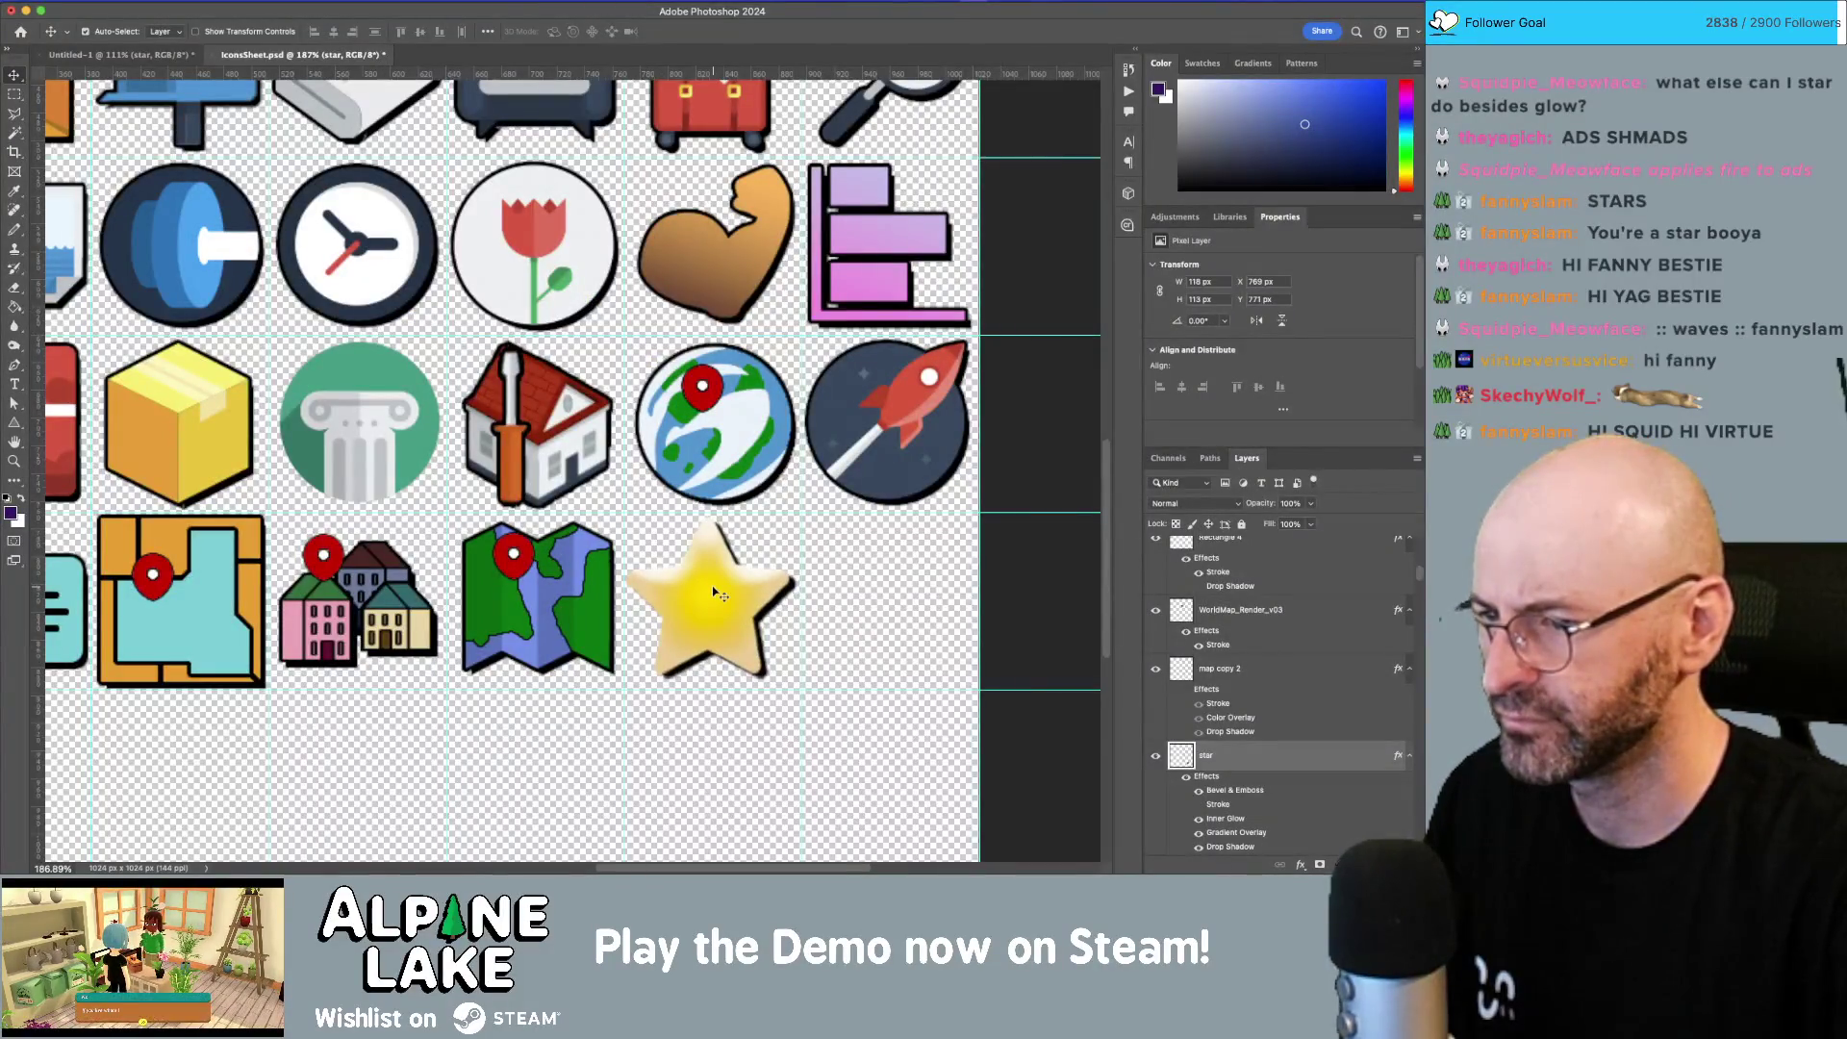
{"action": "key", "text": "super+Tab"}
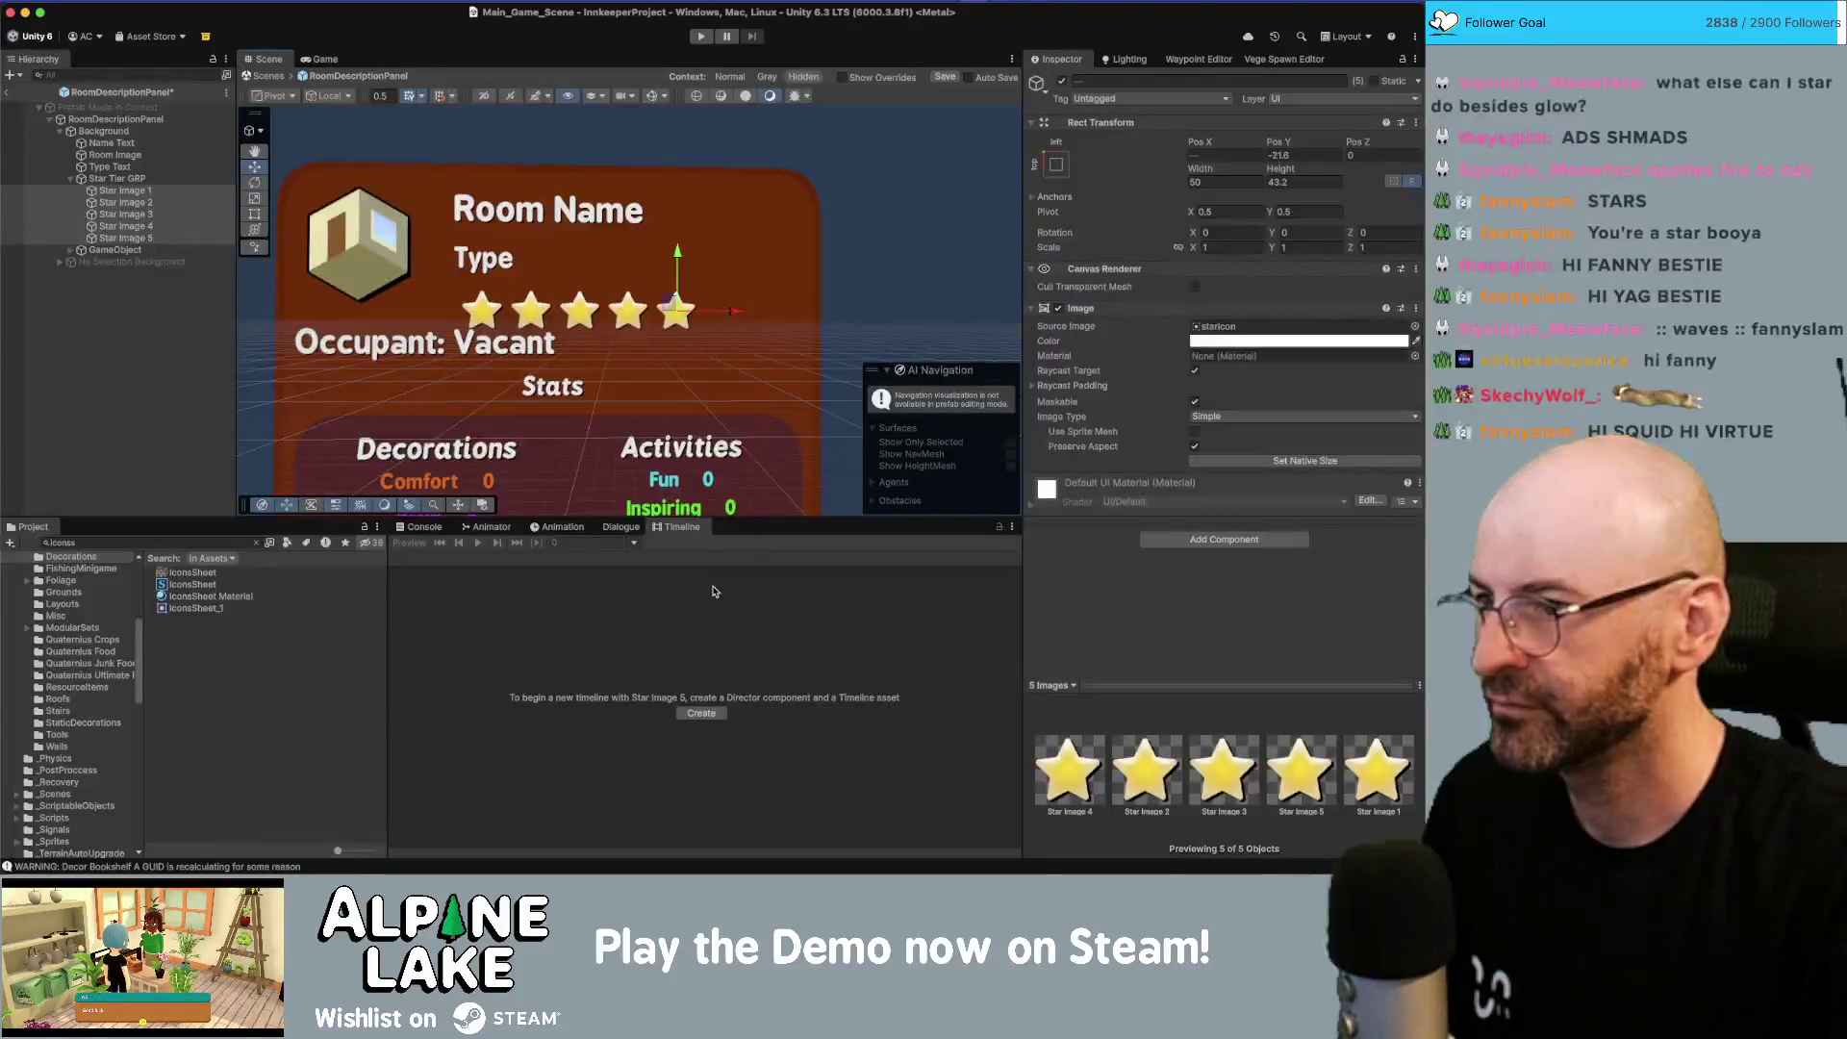
{"action": "key", "text": "super+Tab"}
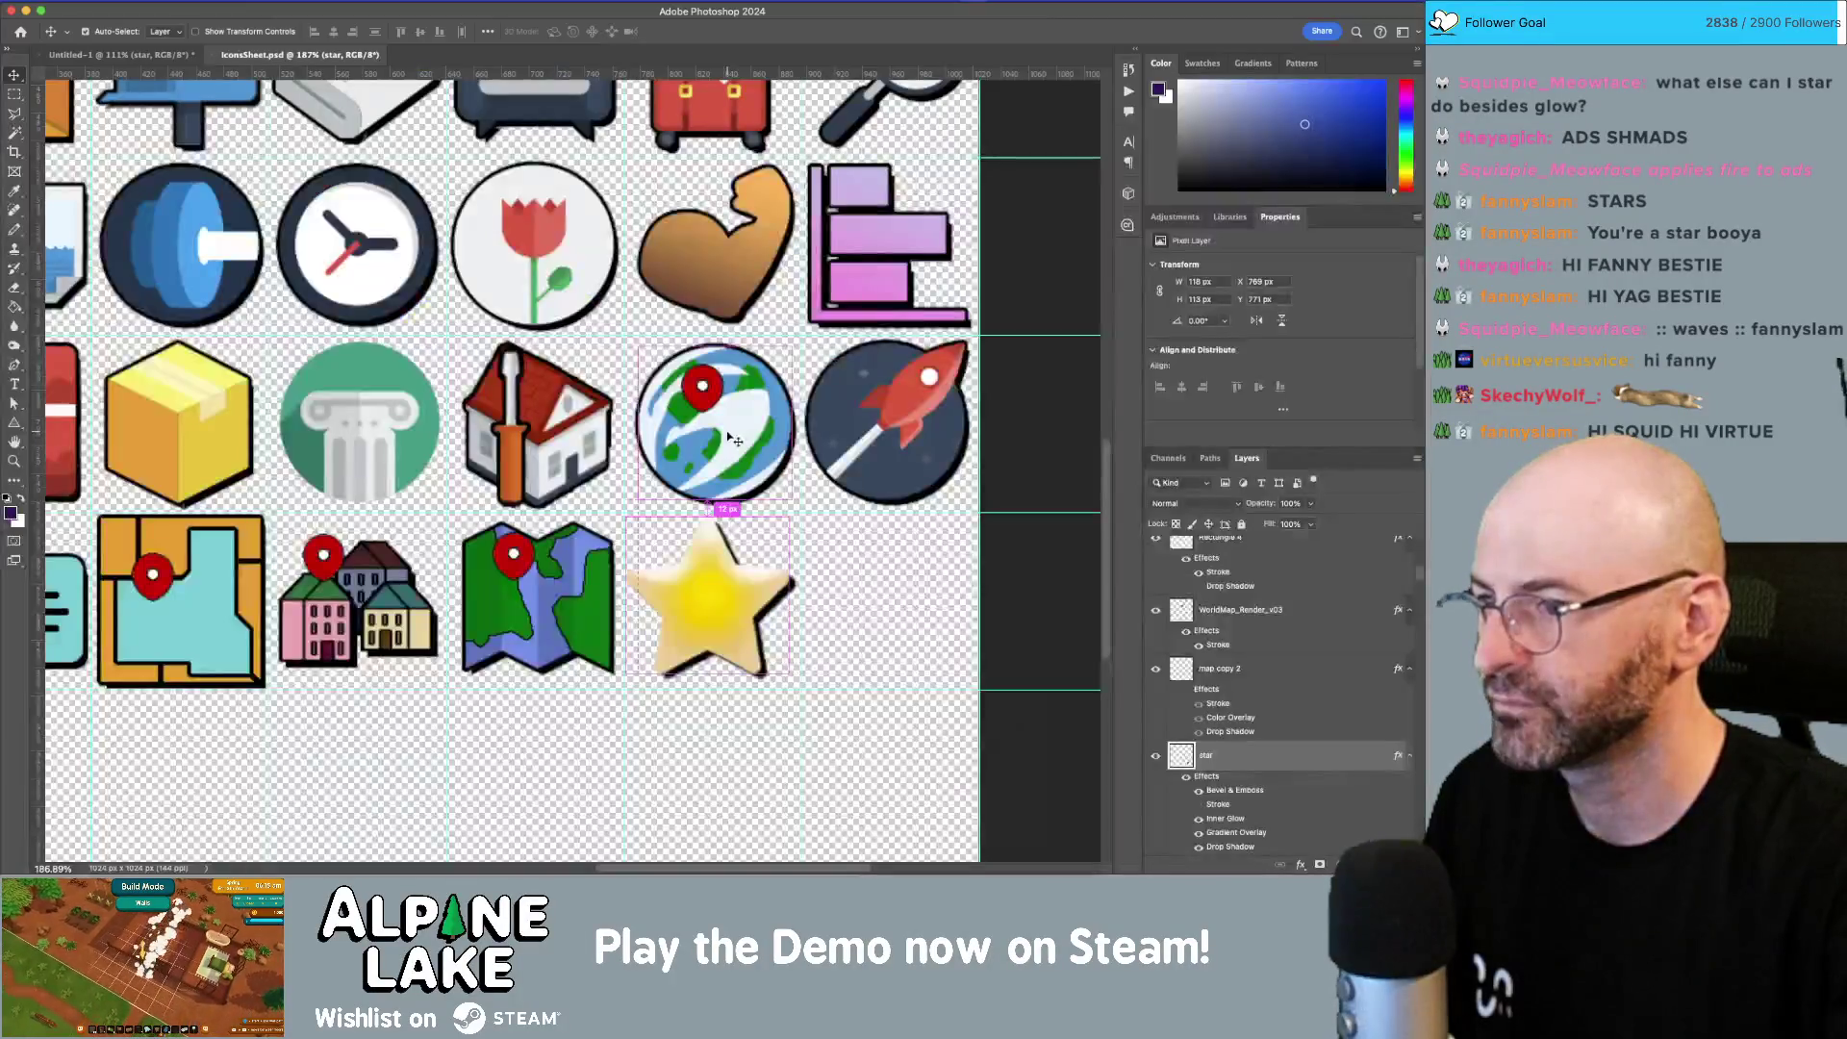
{"action": "key", "text": "super+Tab"}
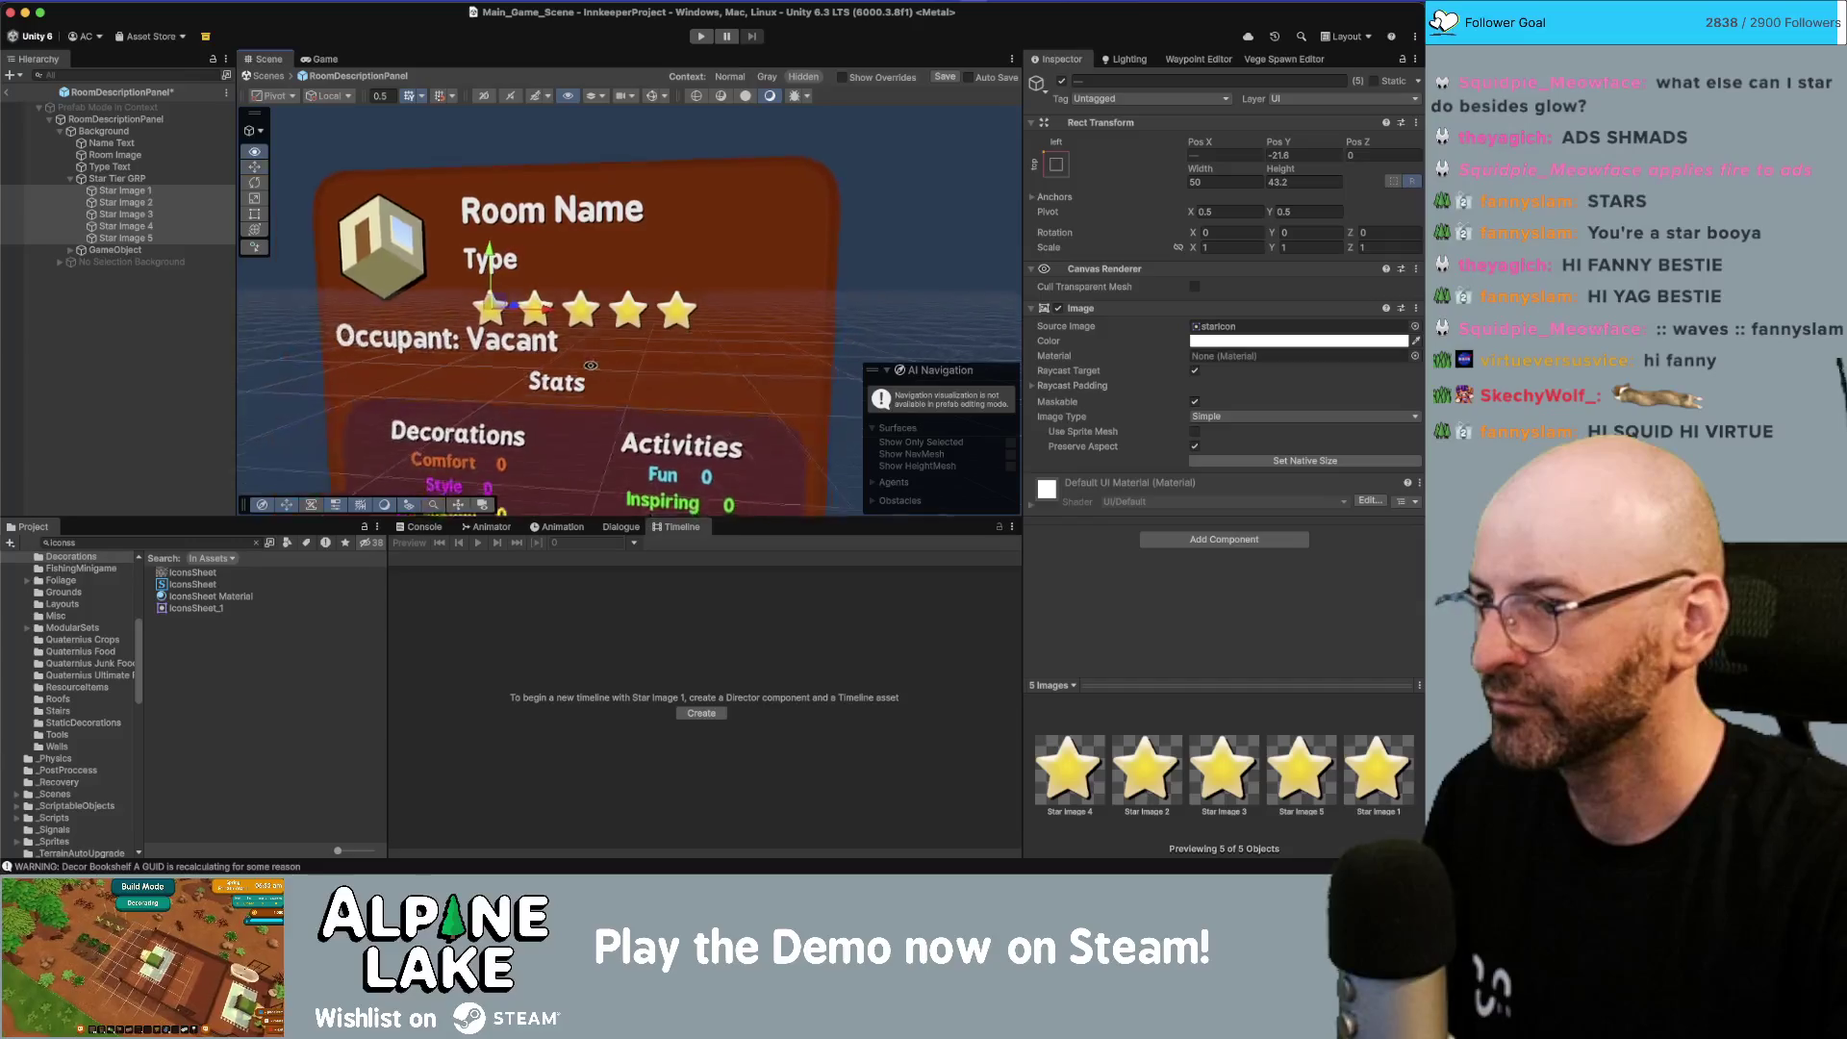
- Collapse the star row and look through the panel's layout GameObject and its children
{"action": "left_click_drag", "start_coordinate": [723, 433], "coordinate": [650, 373]}
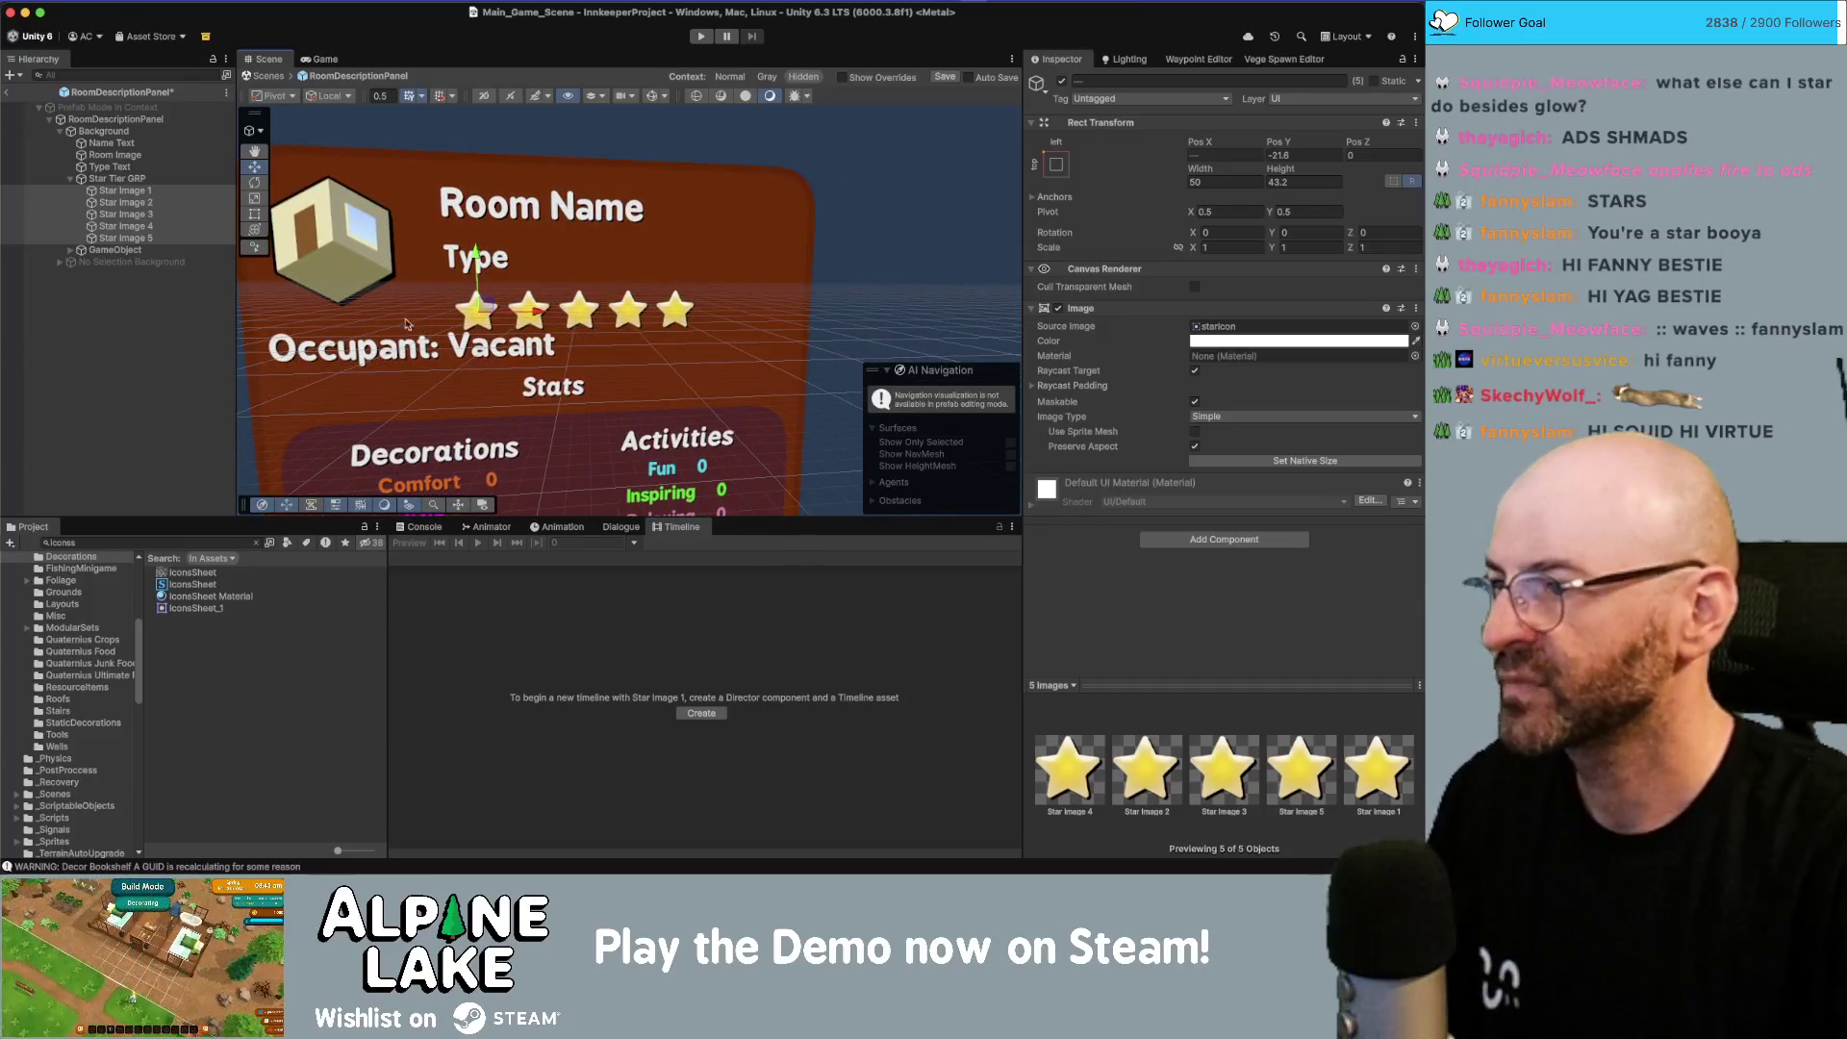
{"action": "left_click", "coordinate": [173, 176]}
{"action": "key", "text": "Left"}
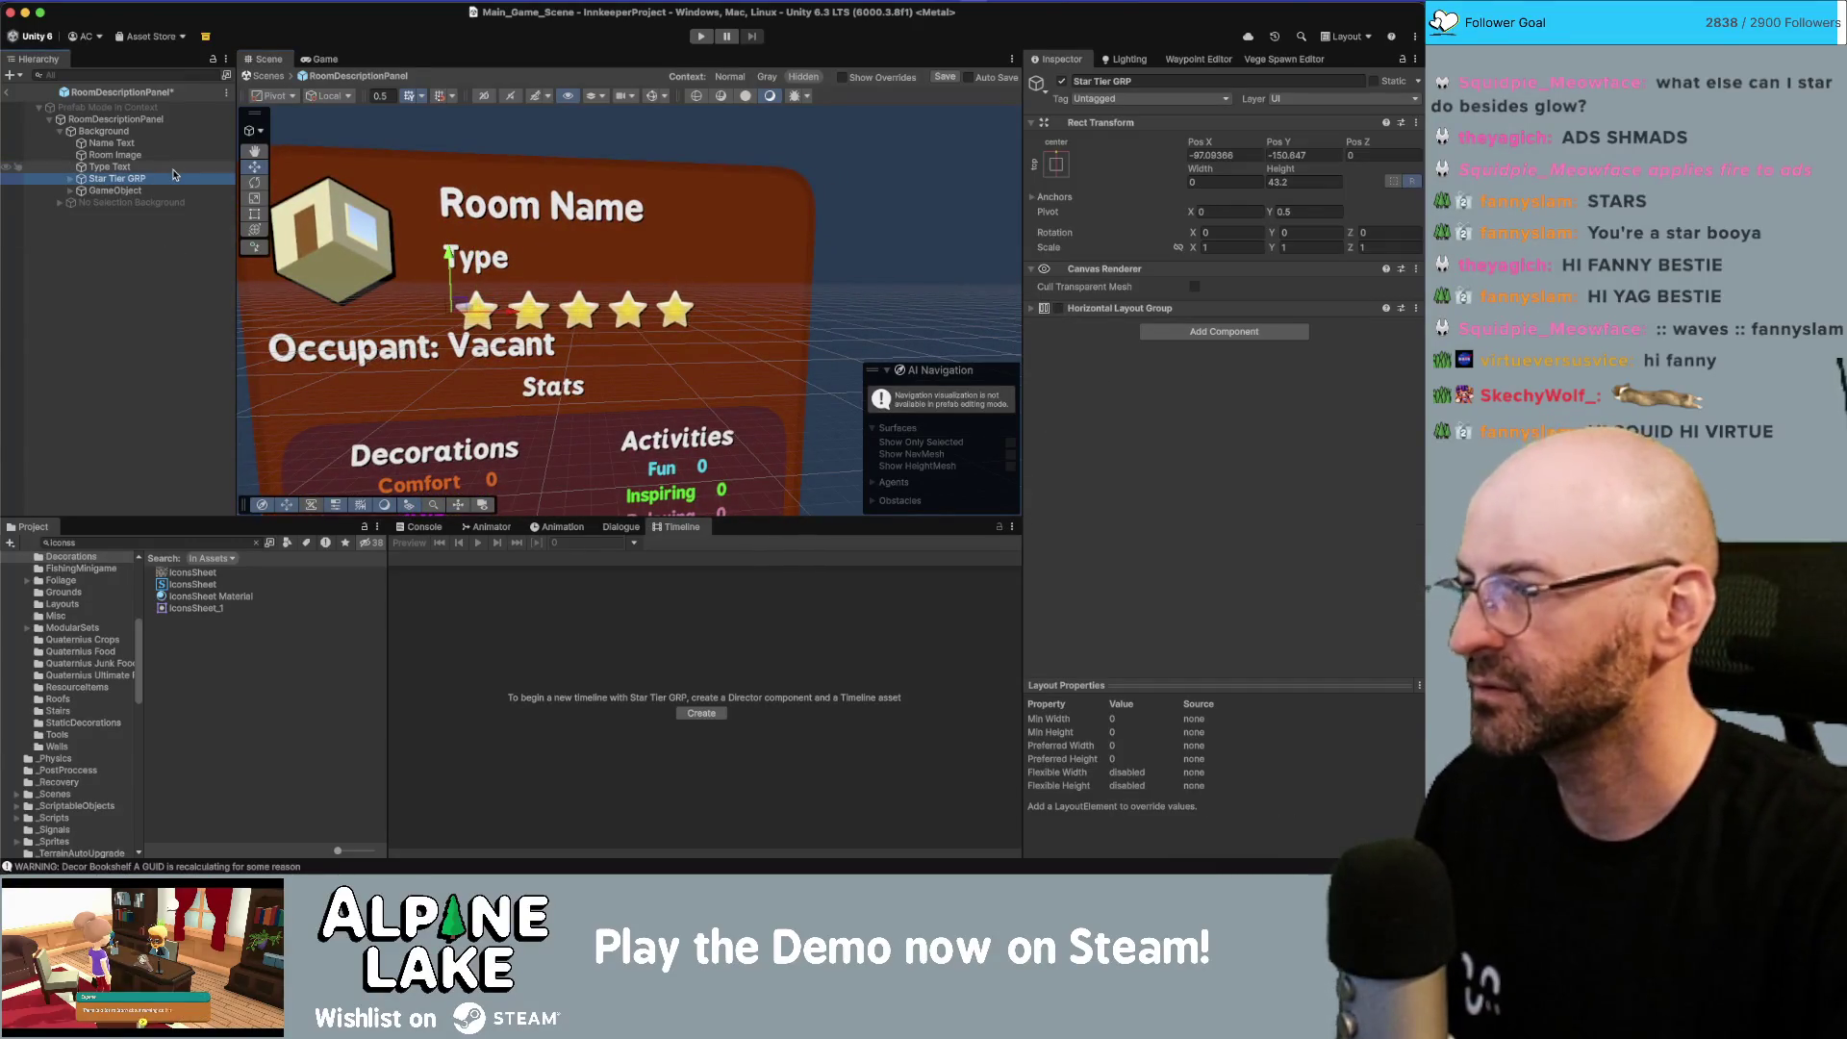
{"action": "key", "text": "f"}
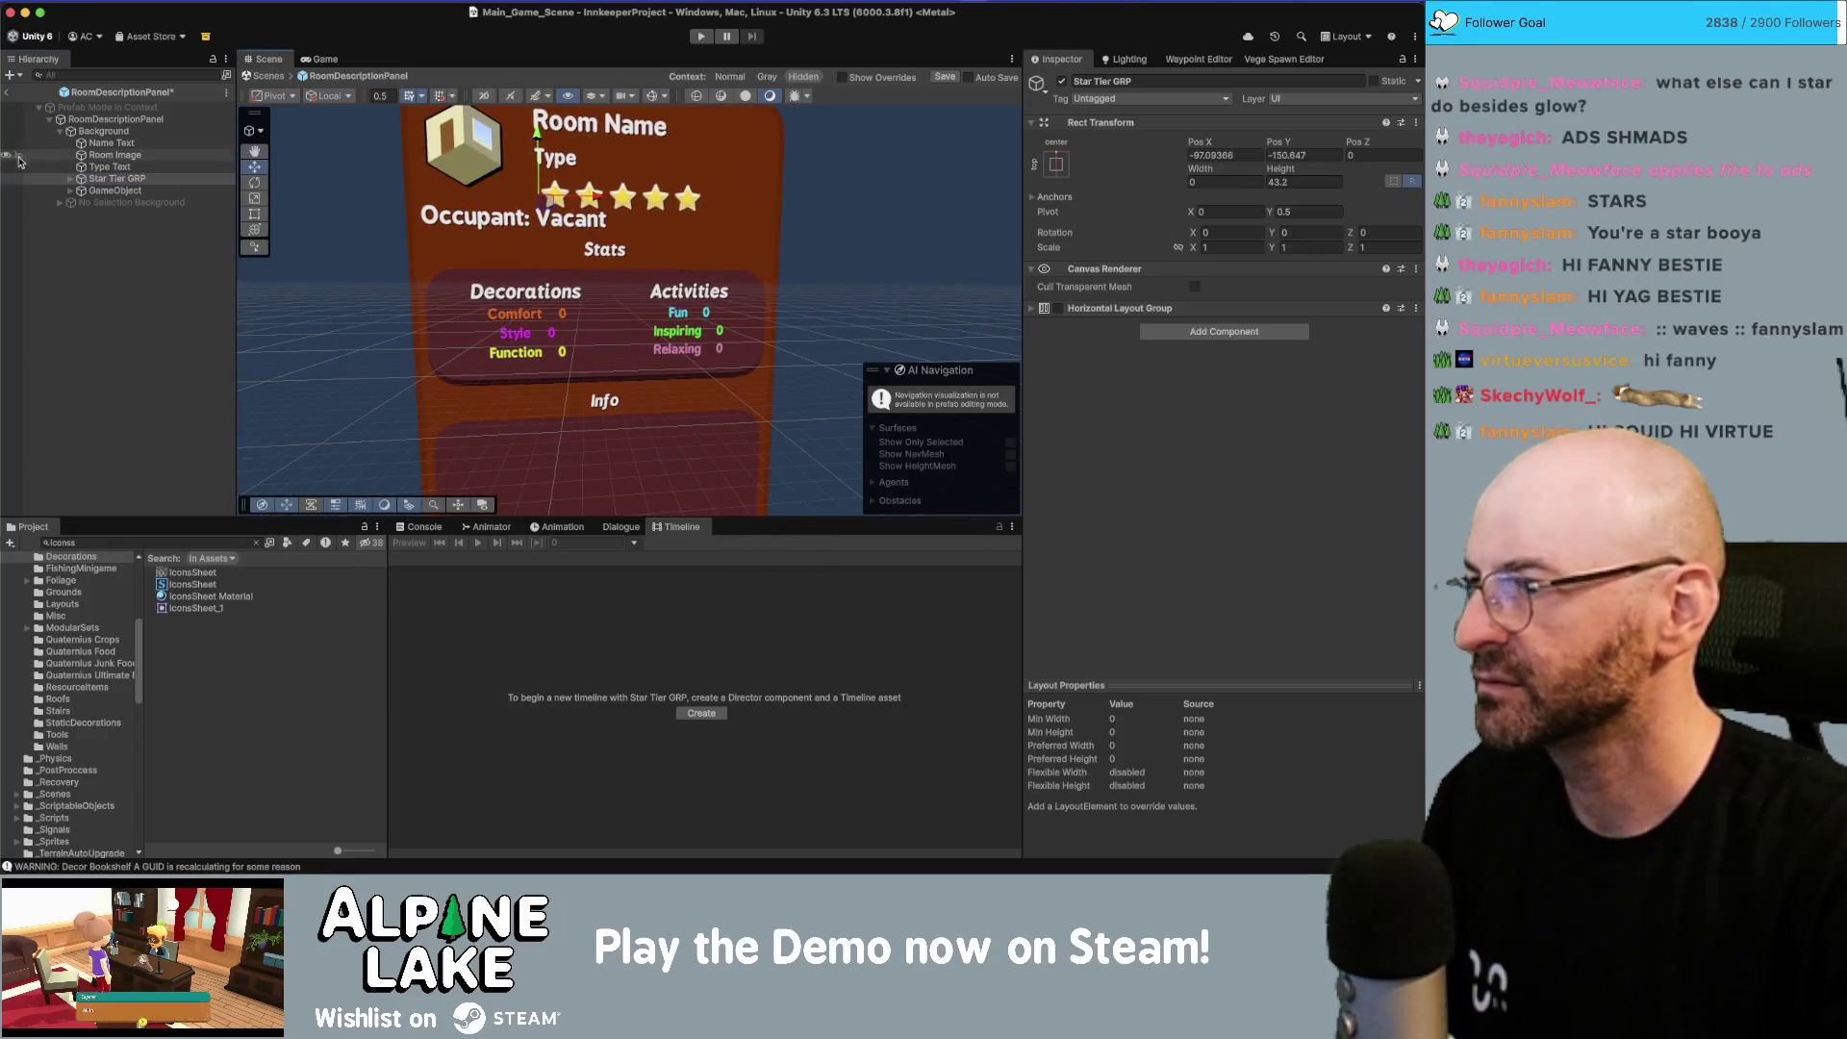
{"action": "left_click", "coordinate": [116, 155]}
{"action": "left_click", "coordinate": [109, 166]}
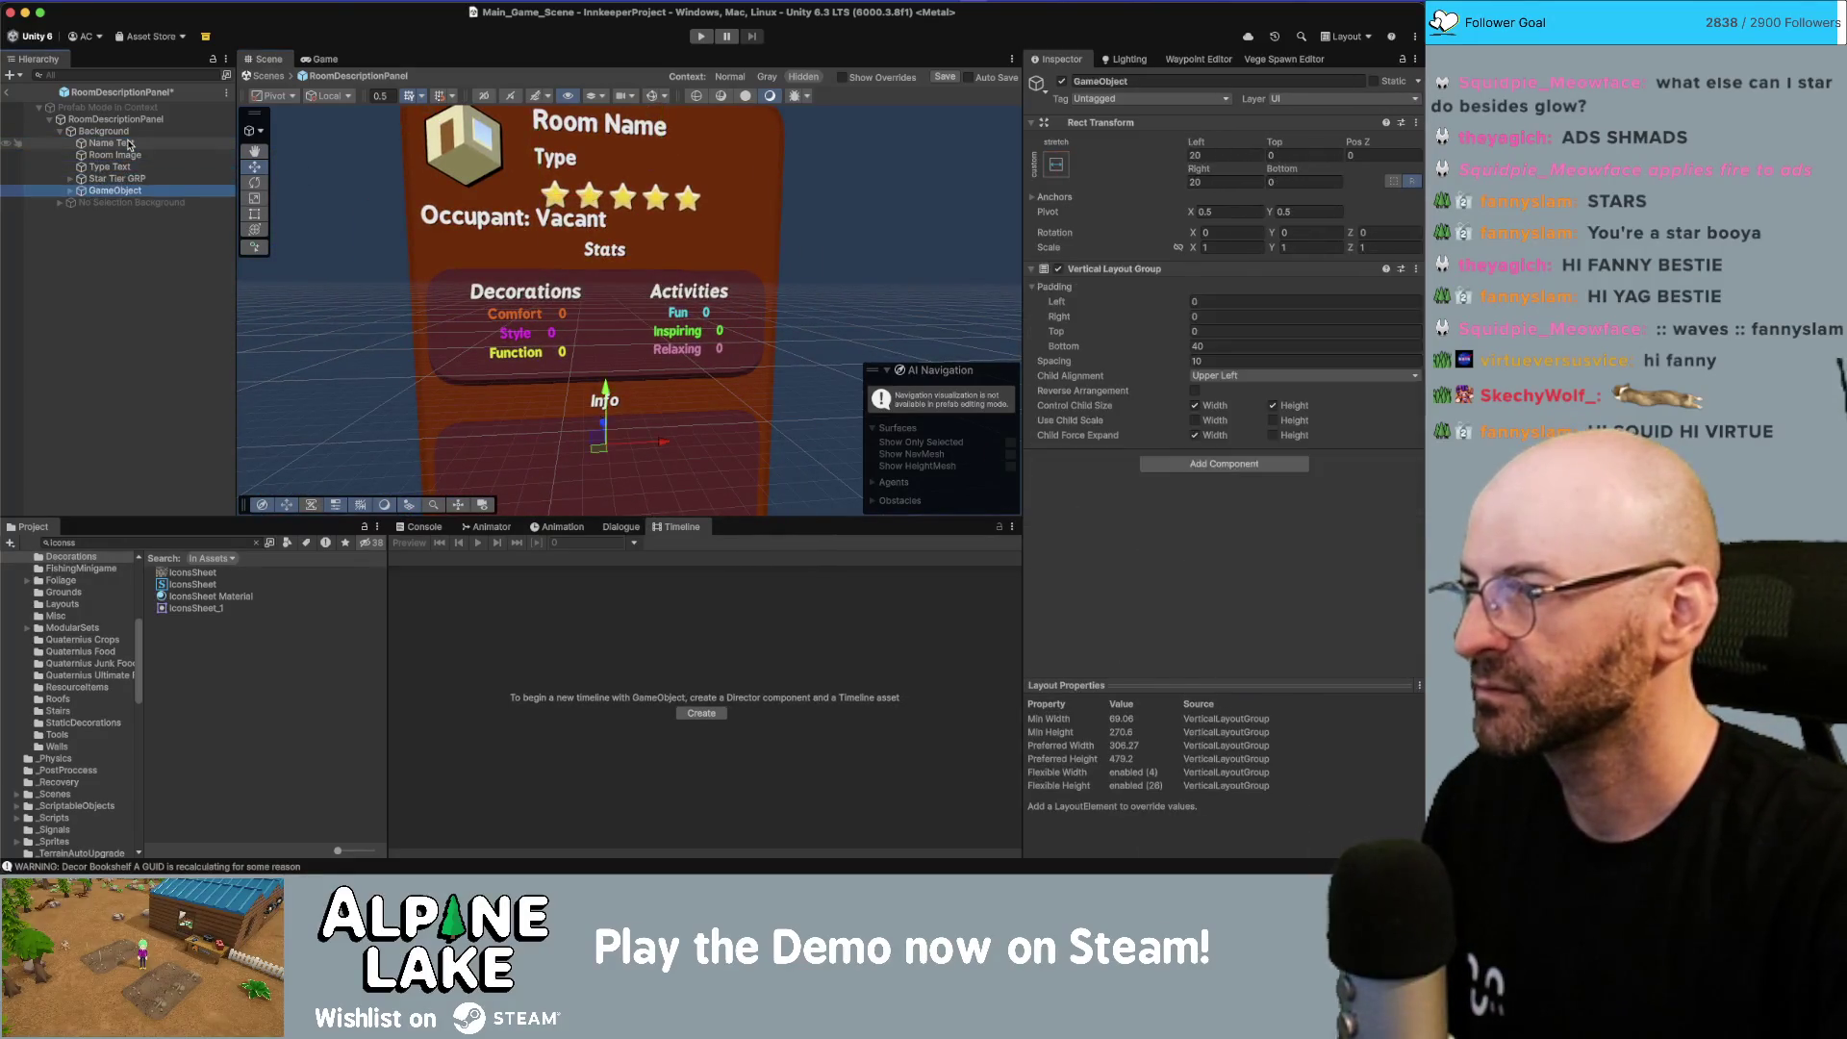
{"action": "key", "text": "Up"}
{"action": "key", "text": "Down"}
{"action": "key", "text": "Right"}
{"action": "key", "text": "Down"}
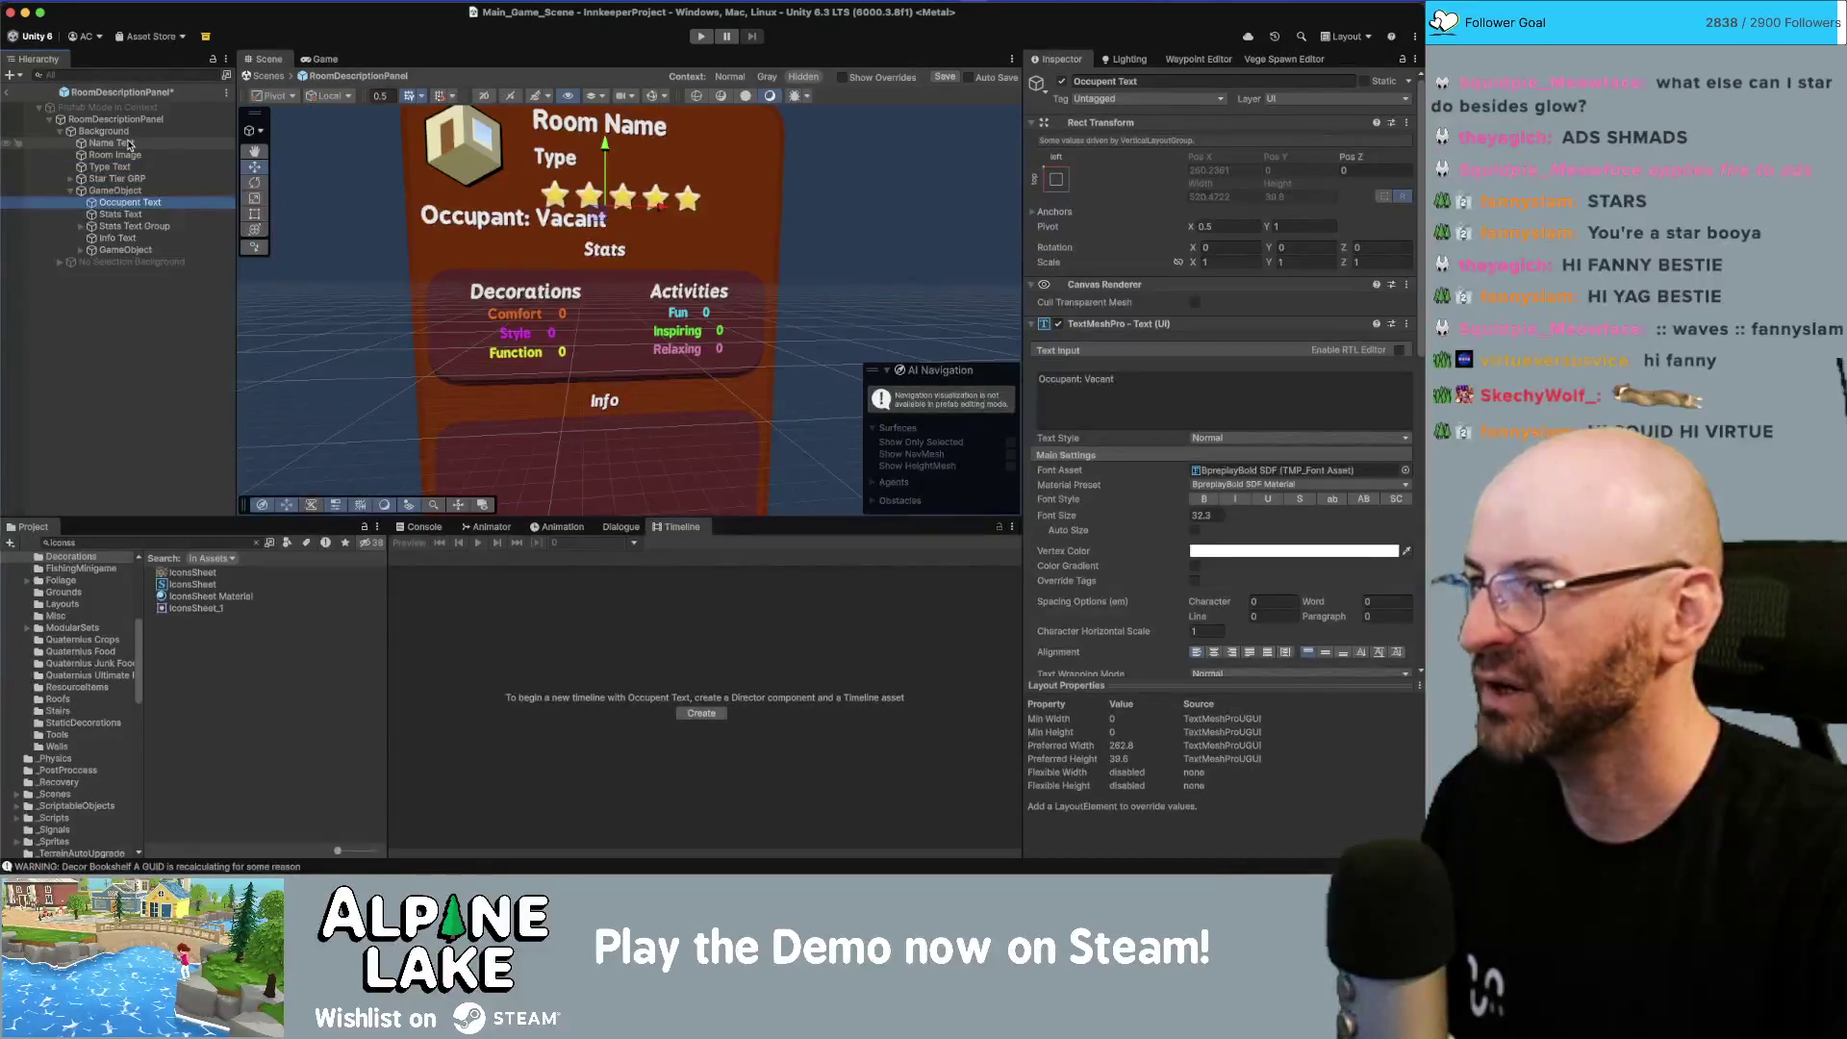
{"action": "left_click", "coordinate": [130, 190]}
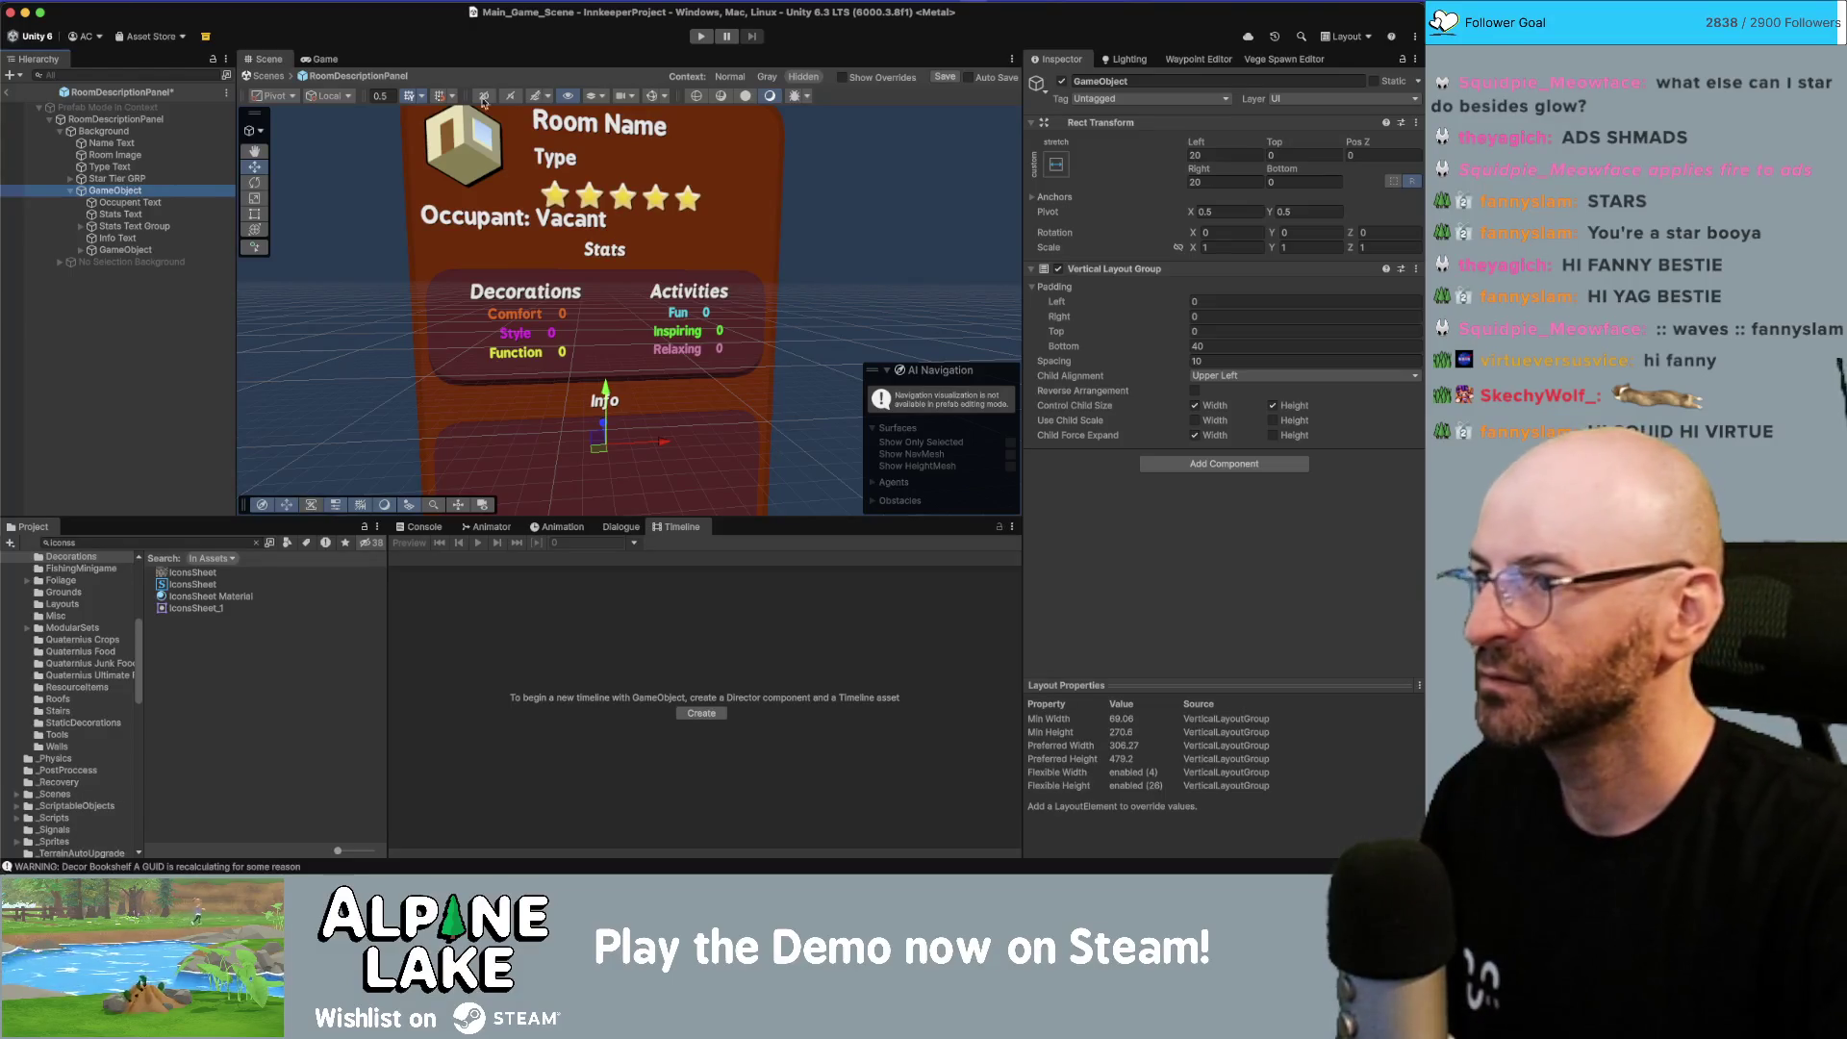
- Show rect handles and step through Background, Name, Room Image and Type Text objects
{"action": "left_click", "coordinate": [650, 96]}
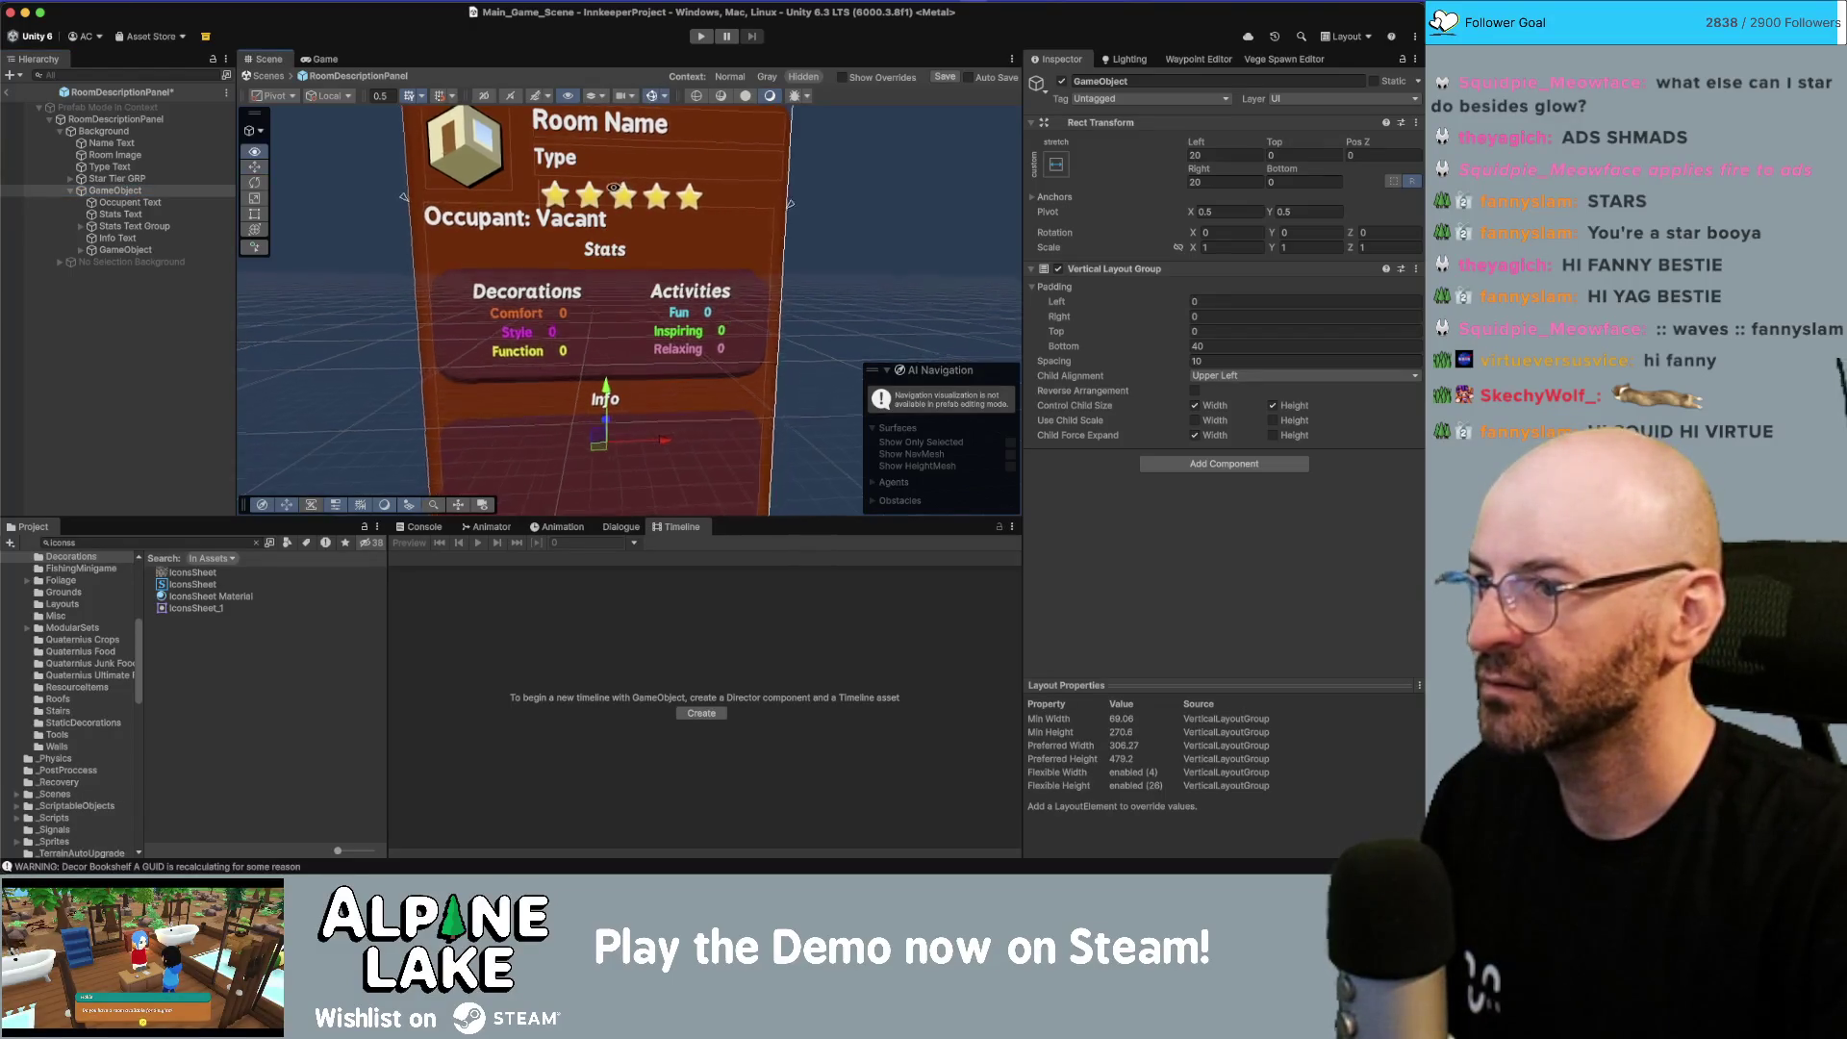
{"action": "left_click_drag", "start_coordinate": [626, 176], "coordinate": [640, 242]}
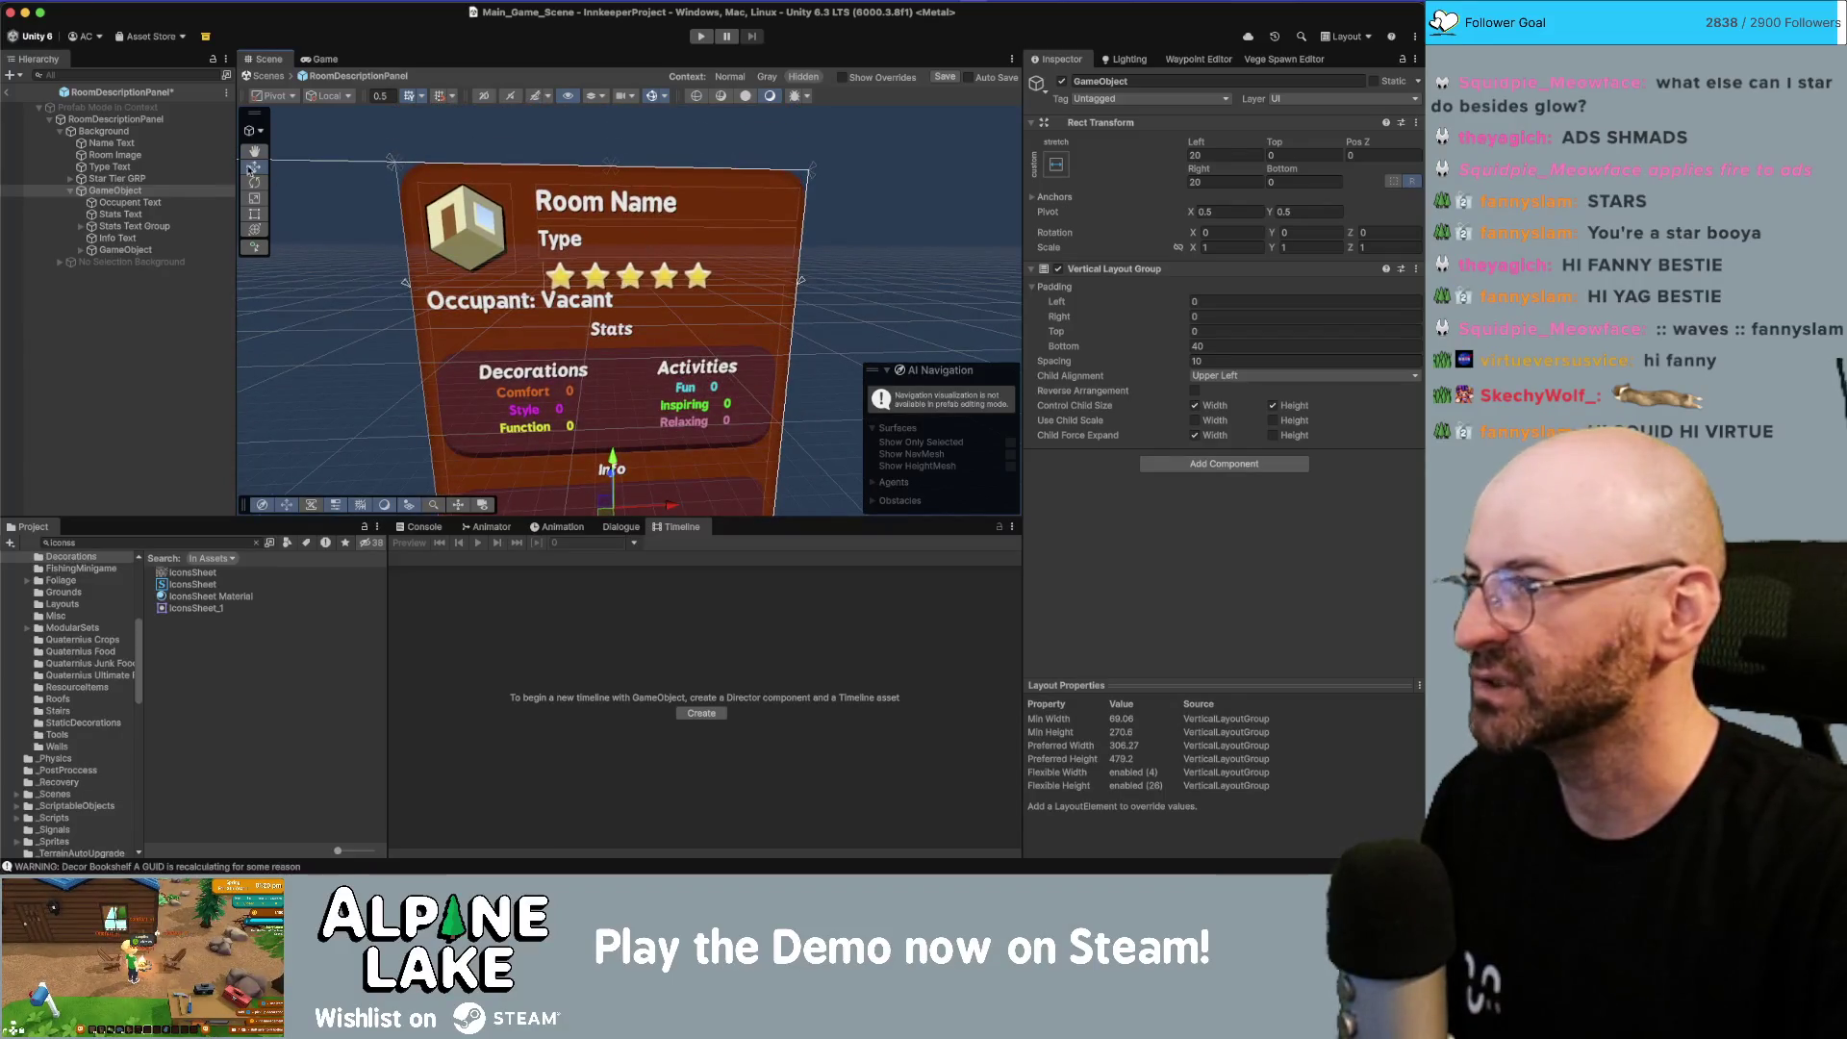
{"action": "left_click", "coordinate": [144, 131]}
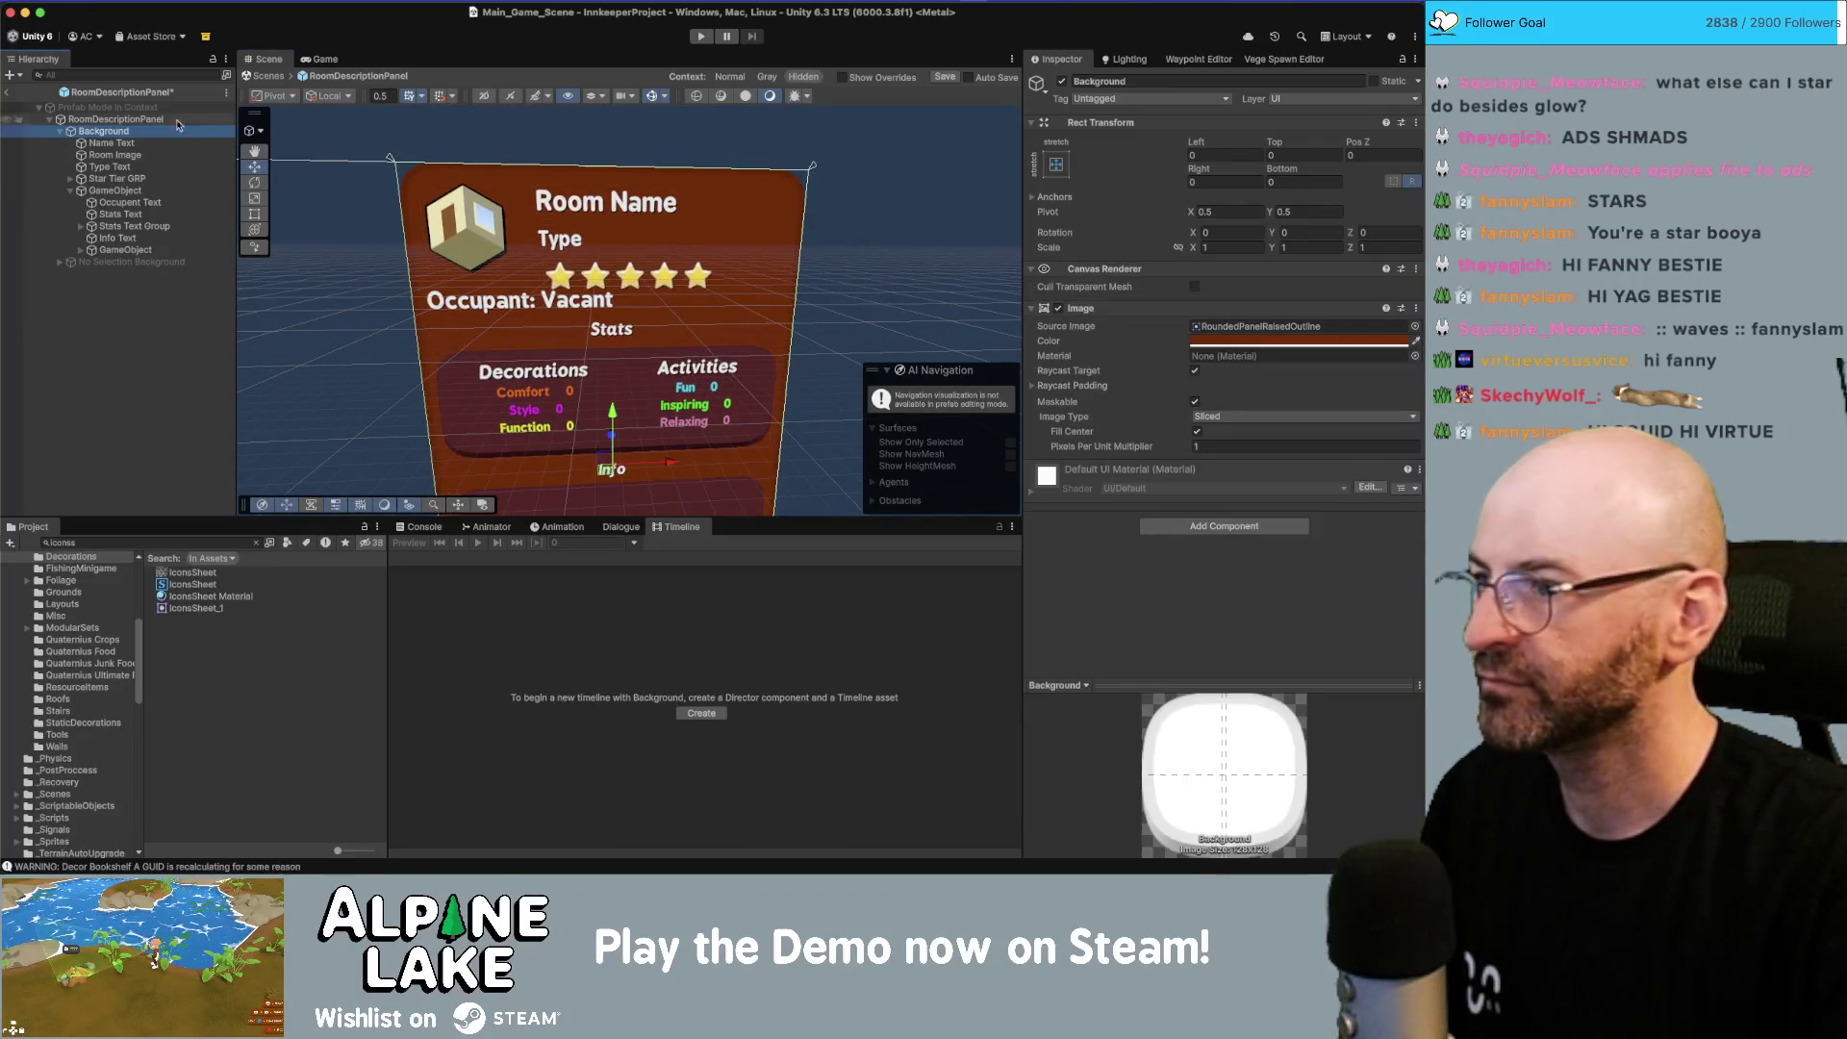
{"action": "key", "text": "Down"}
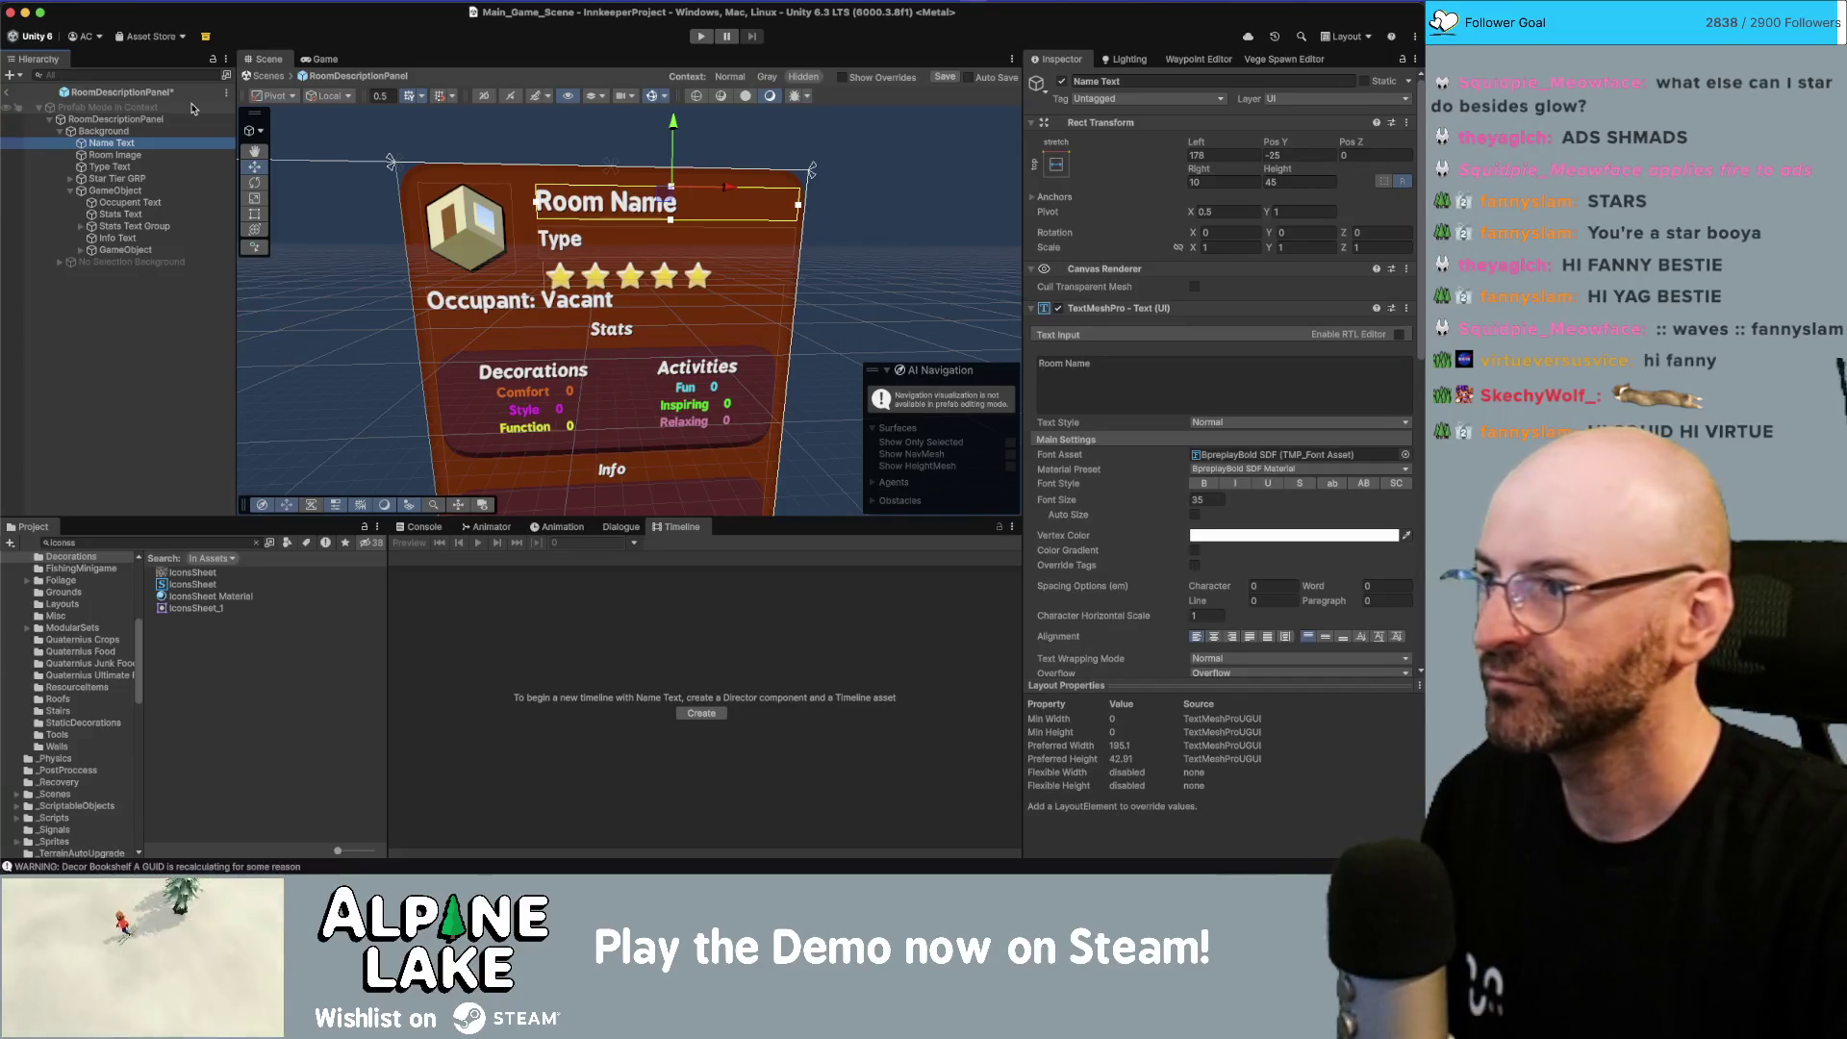
{"action": "key", "text": "Down"}
{"action": "key", "text": "Down"}
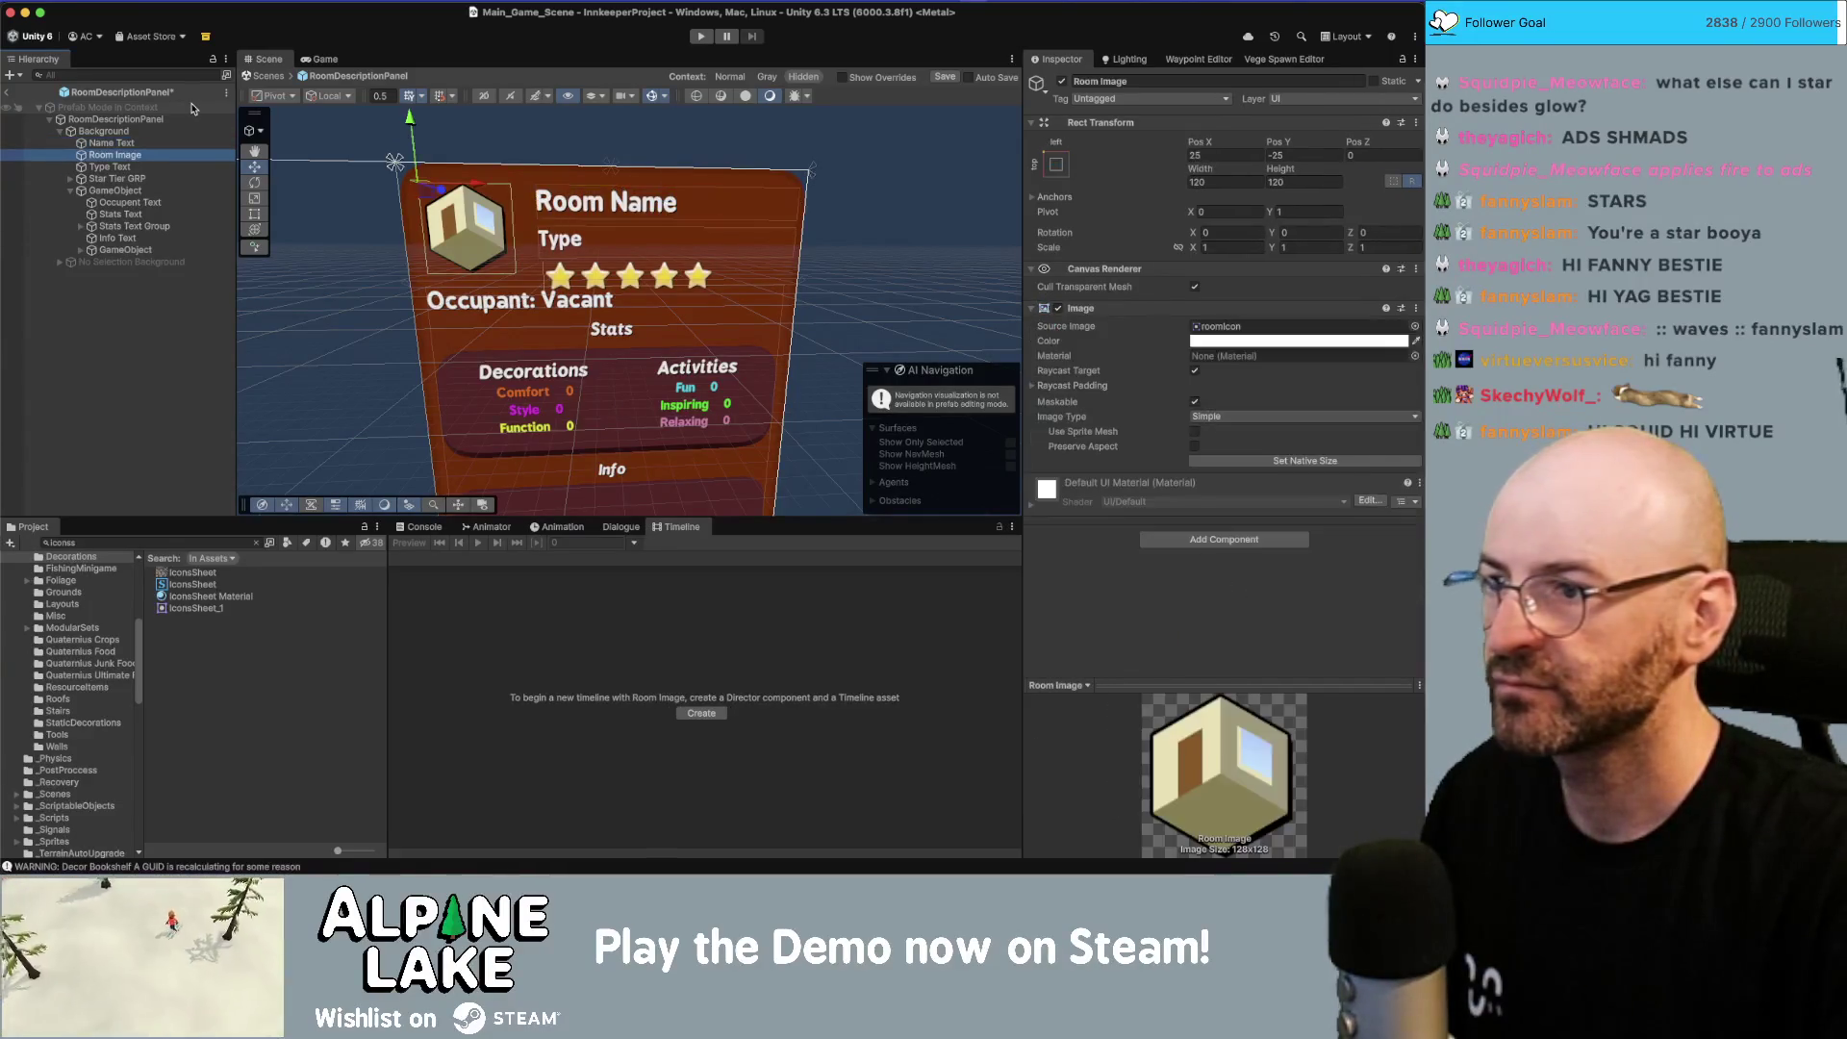
{"action": "key", "text": "Up"}
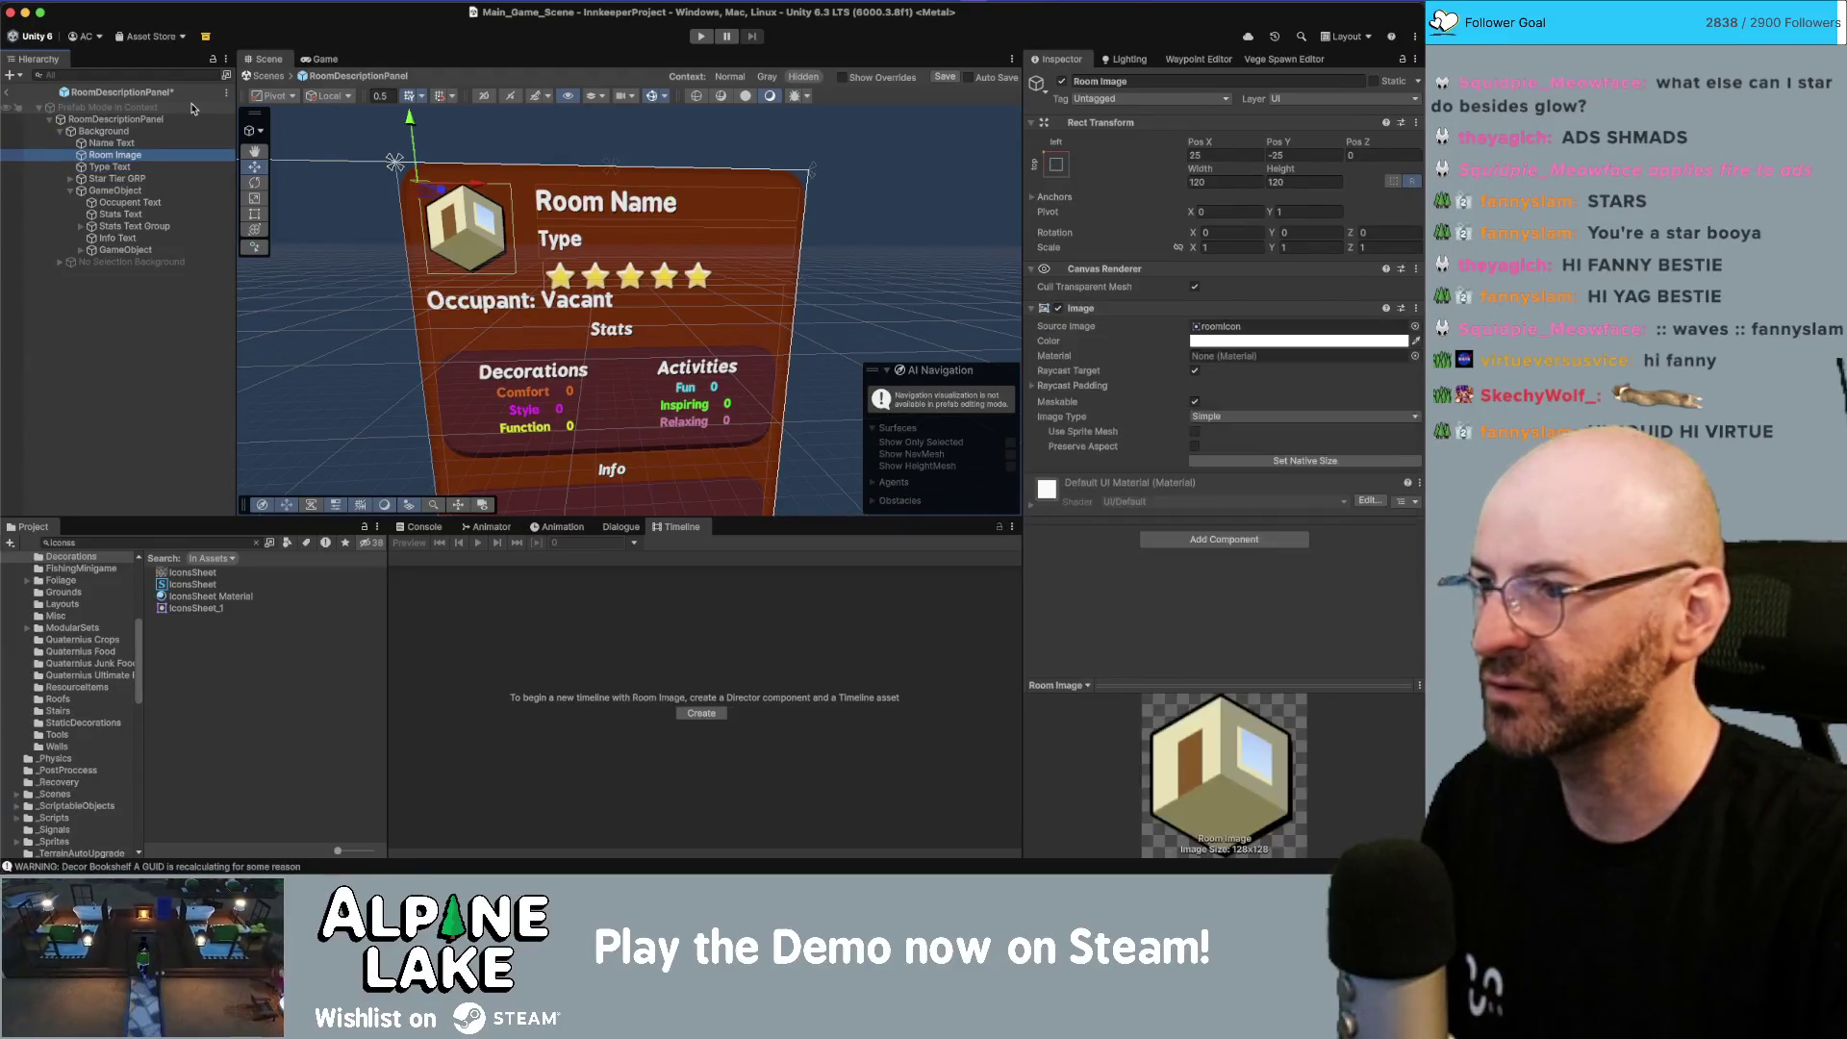
{"action": "key", "text": "Down"}
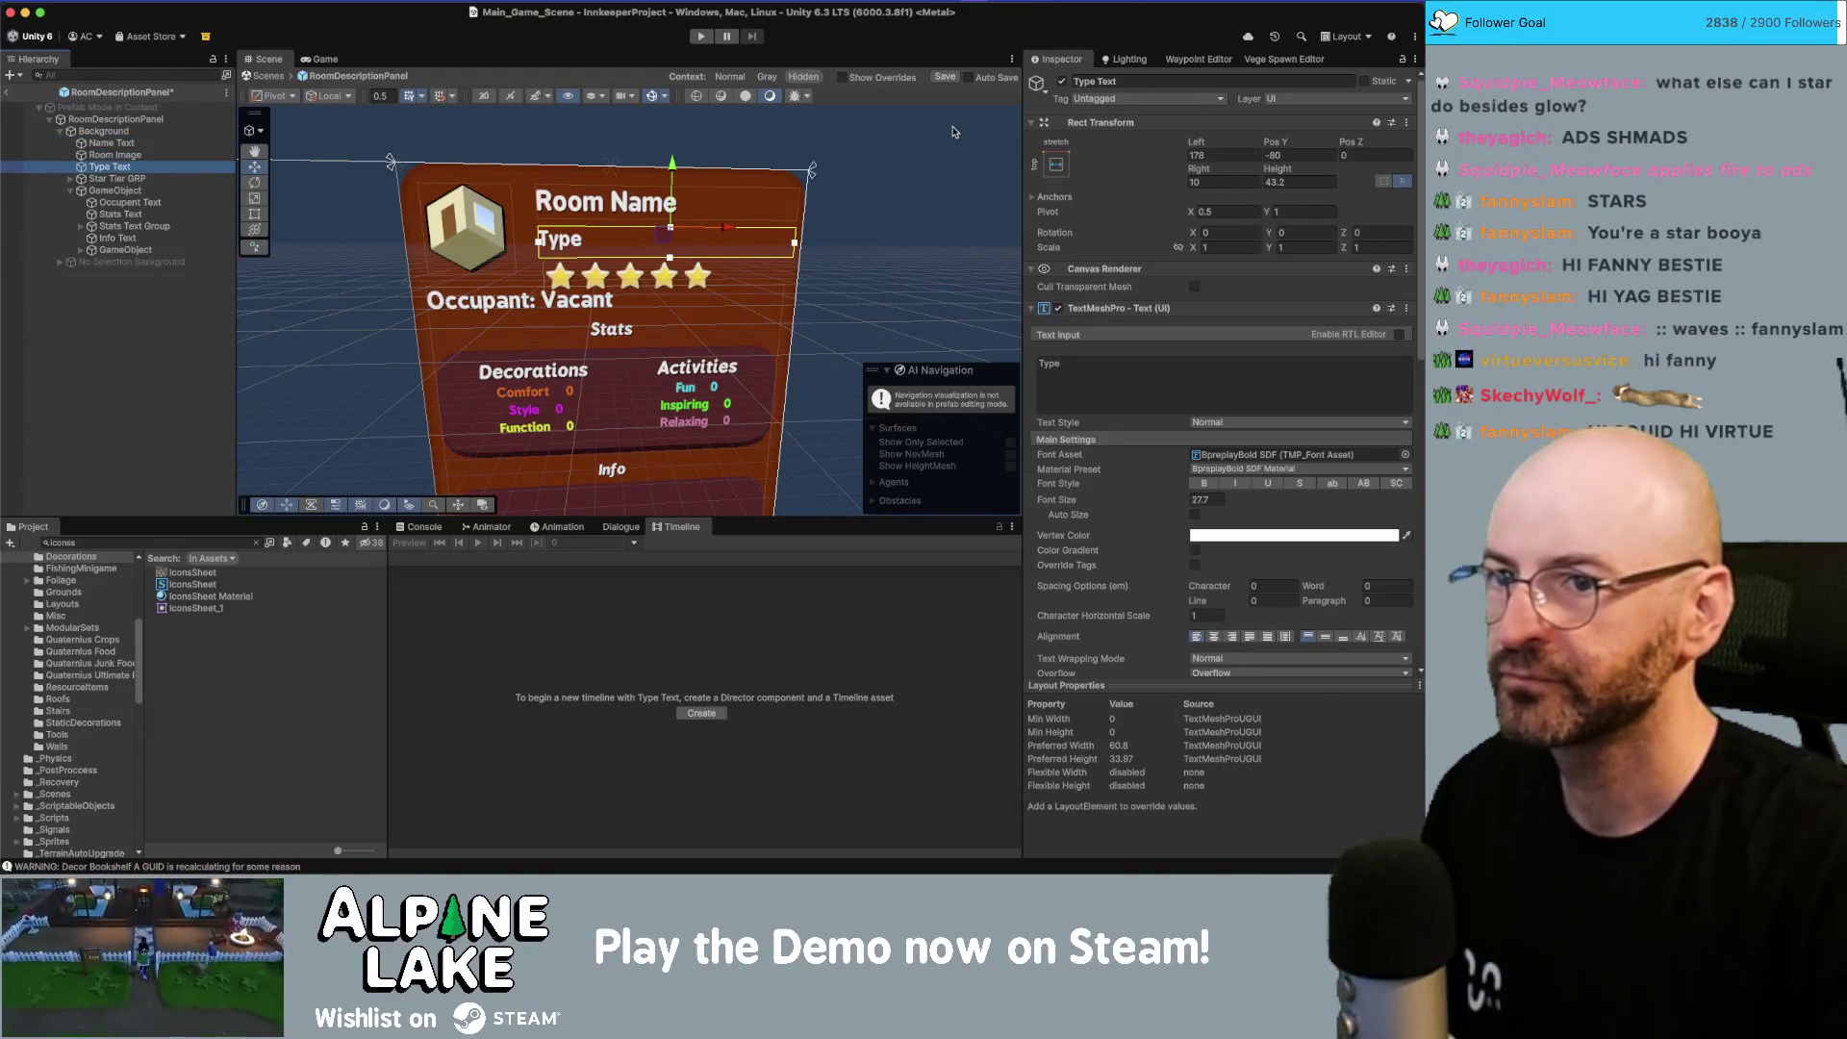
{"action": "left_click", "coordinate": [141, 130]}
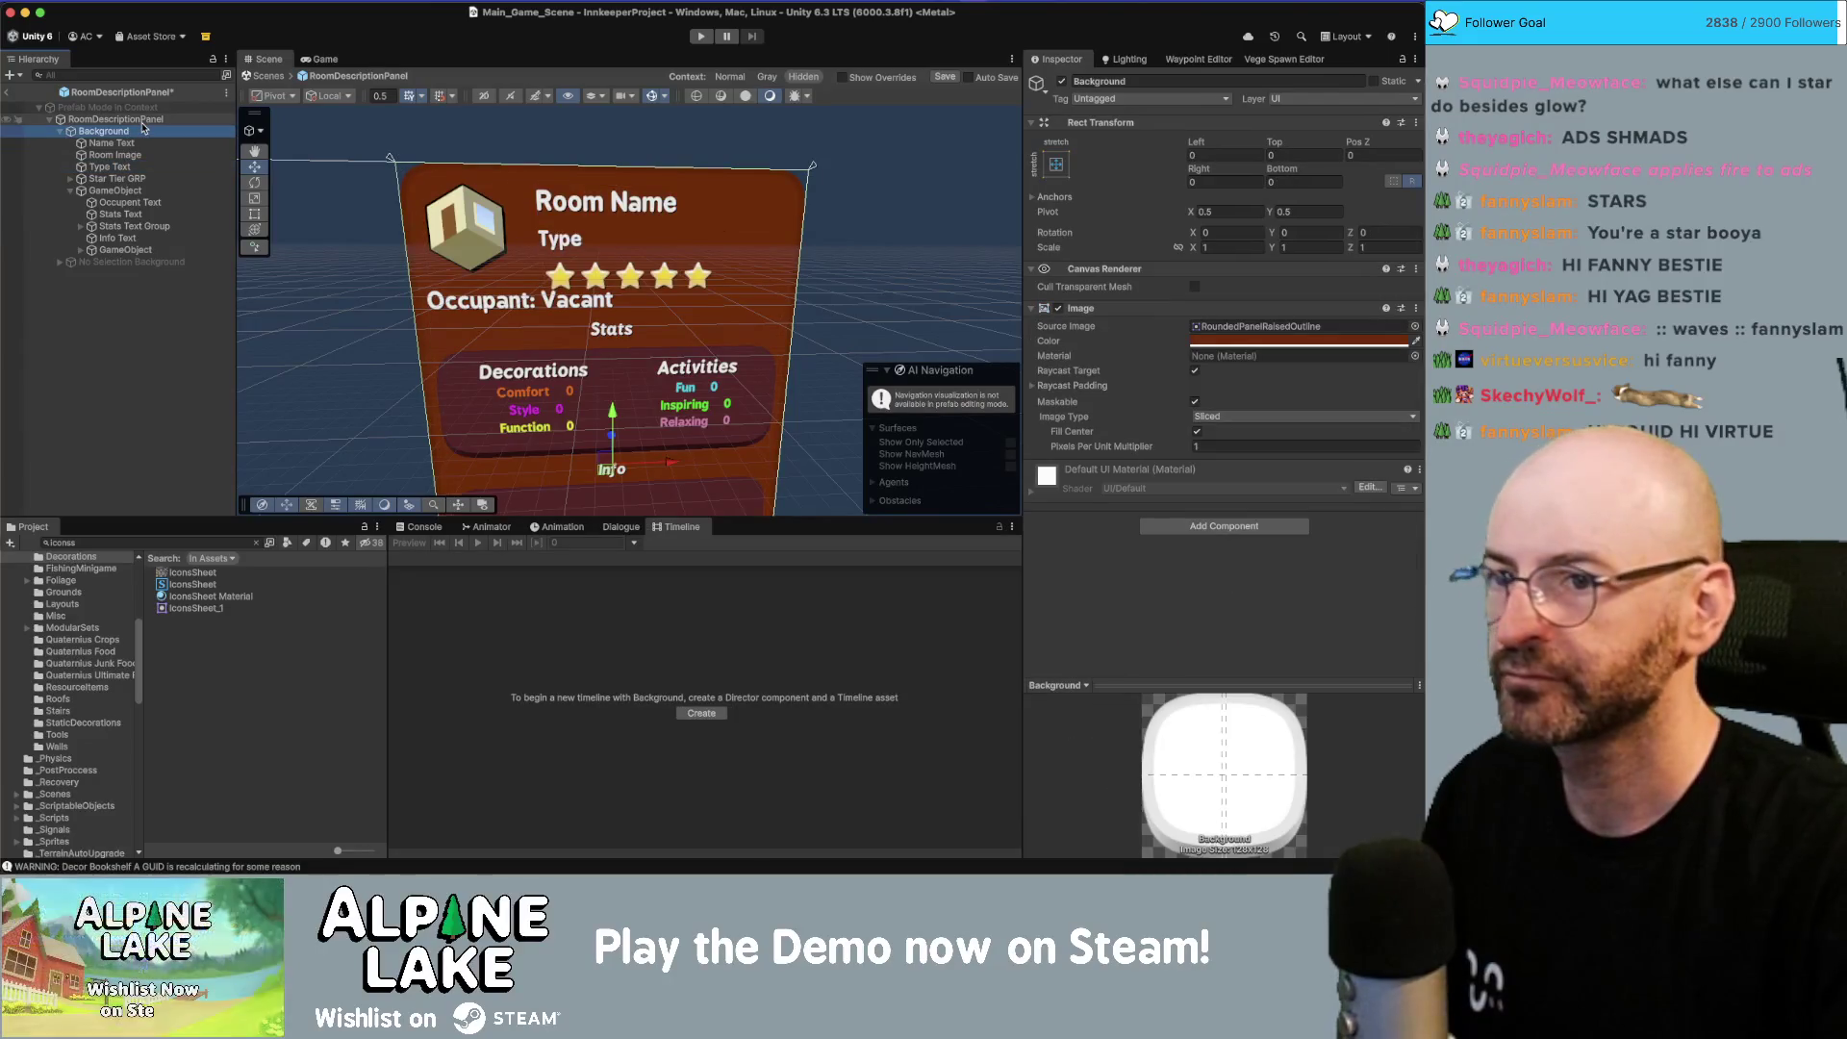
{"action": "key", "text": "Down"}
{"action": "key", "text": "Down"}
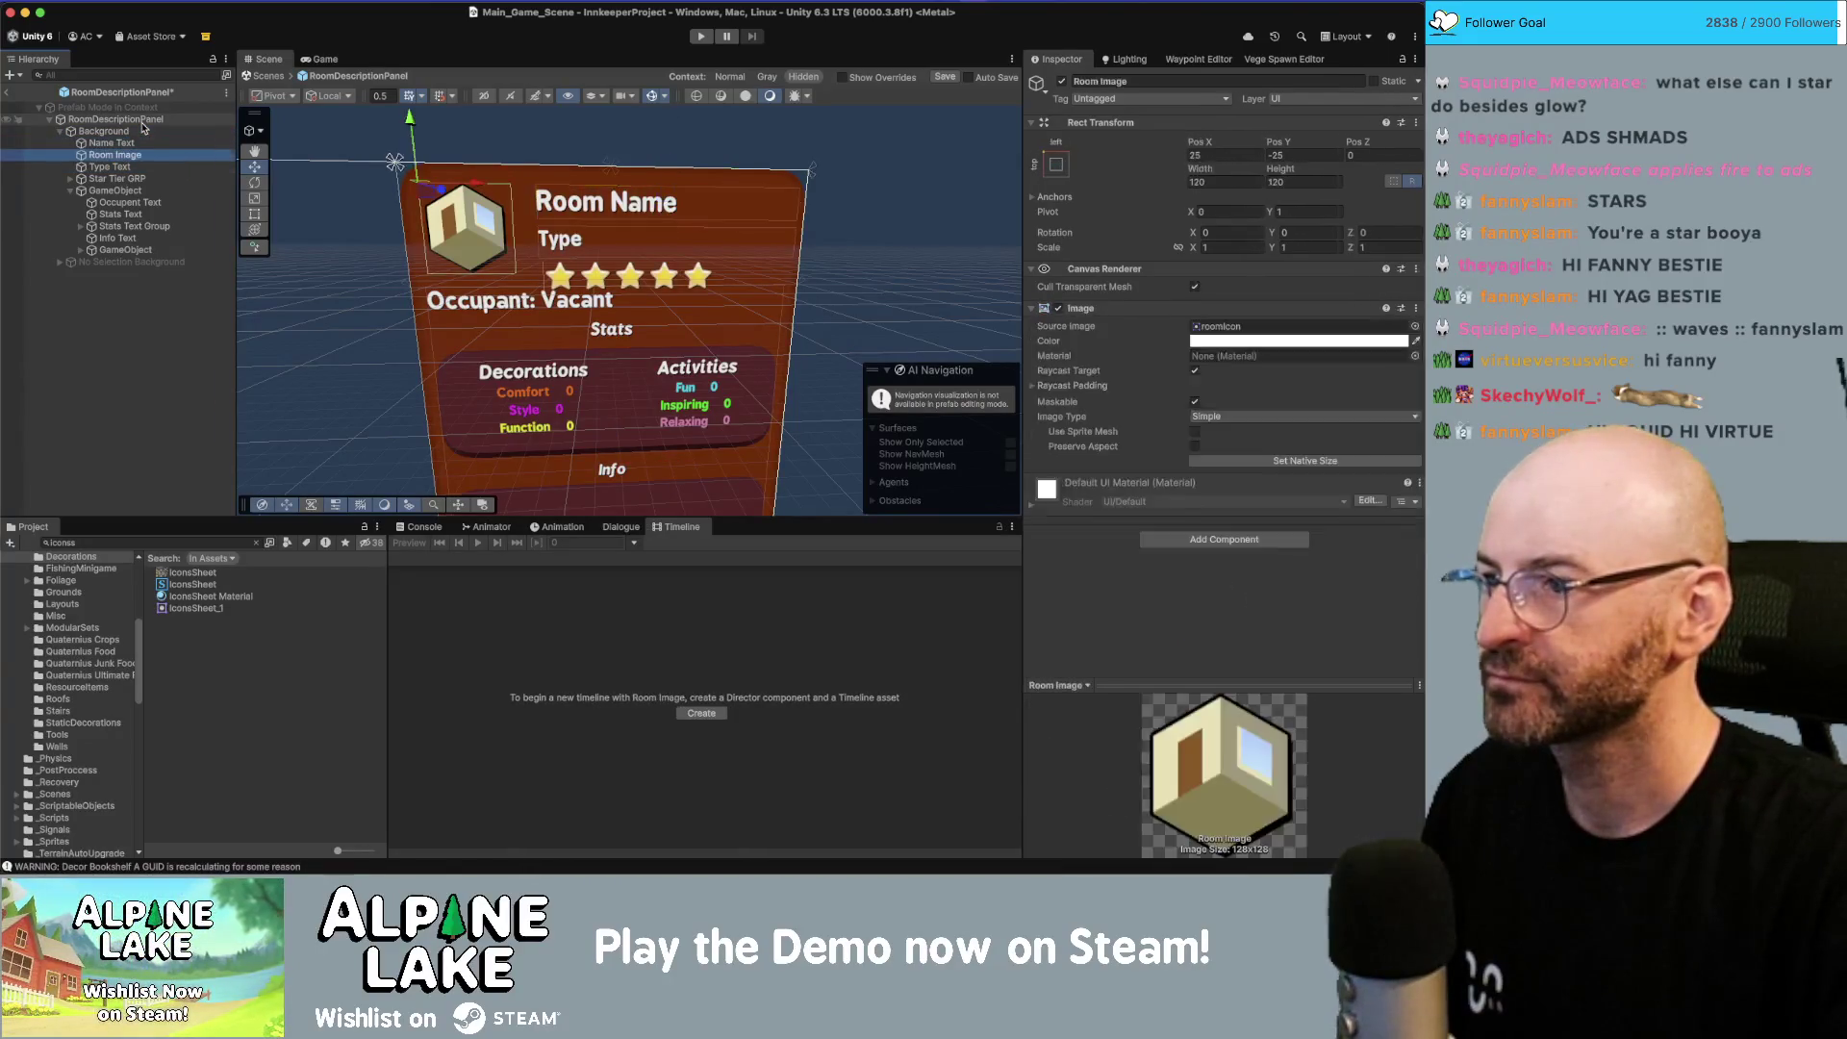
{"action": "key", "text": "Down"}
- Set Type Text Pos Y to -75 and Star Tier GRP Pos Y to -140
{"action": "left_click", "coordinate": [1272, 155]}
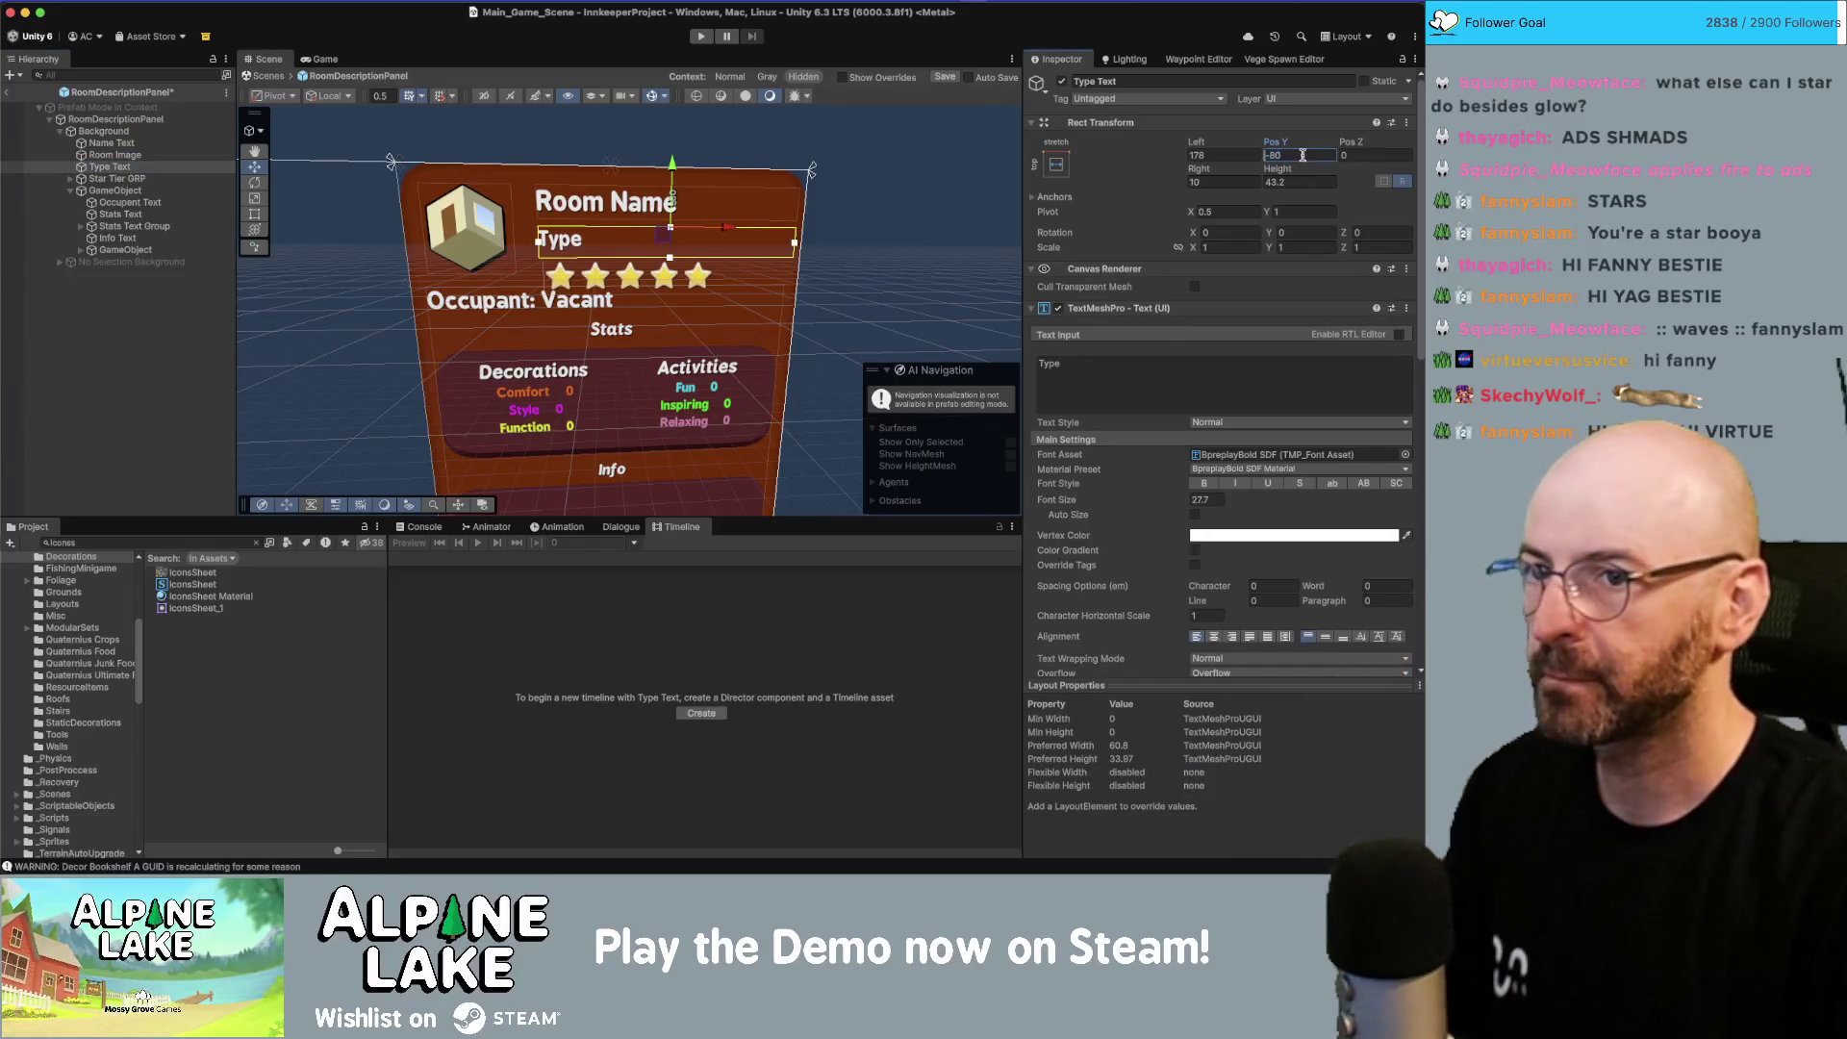
{"action": "type", "text": "-70"}
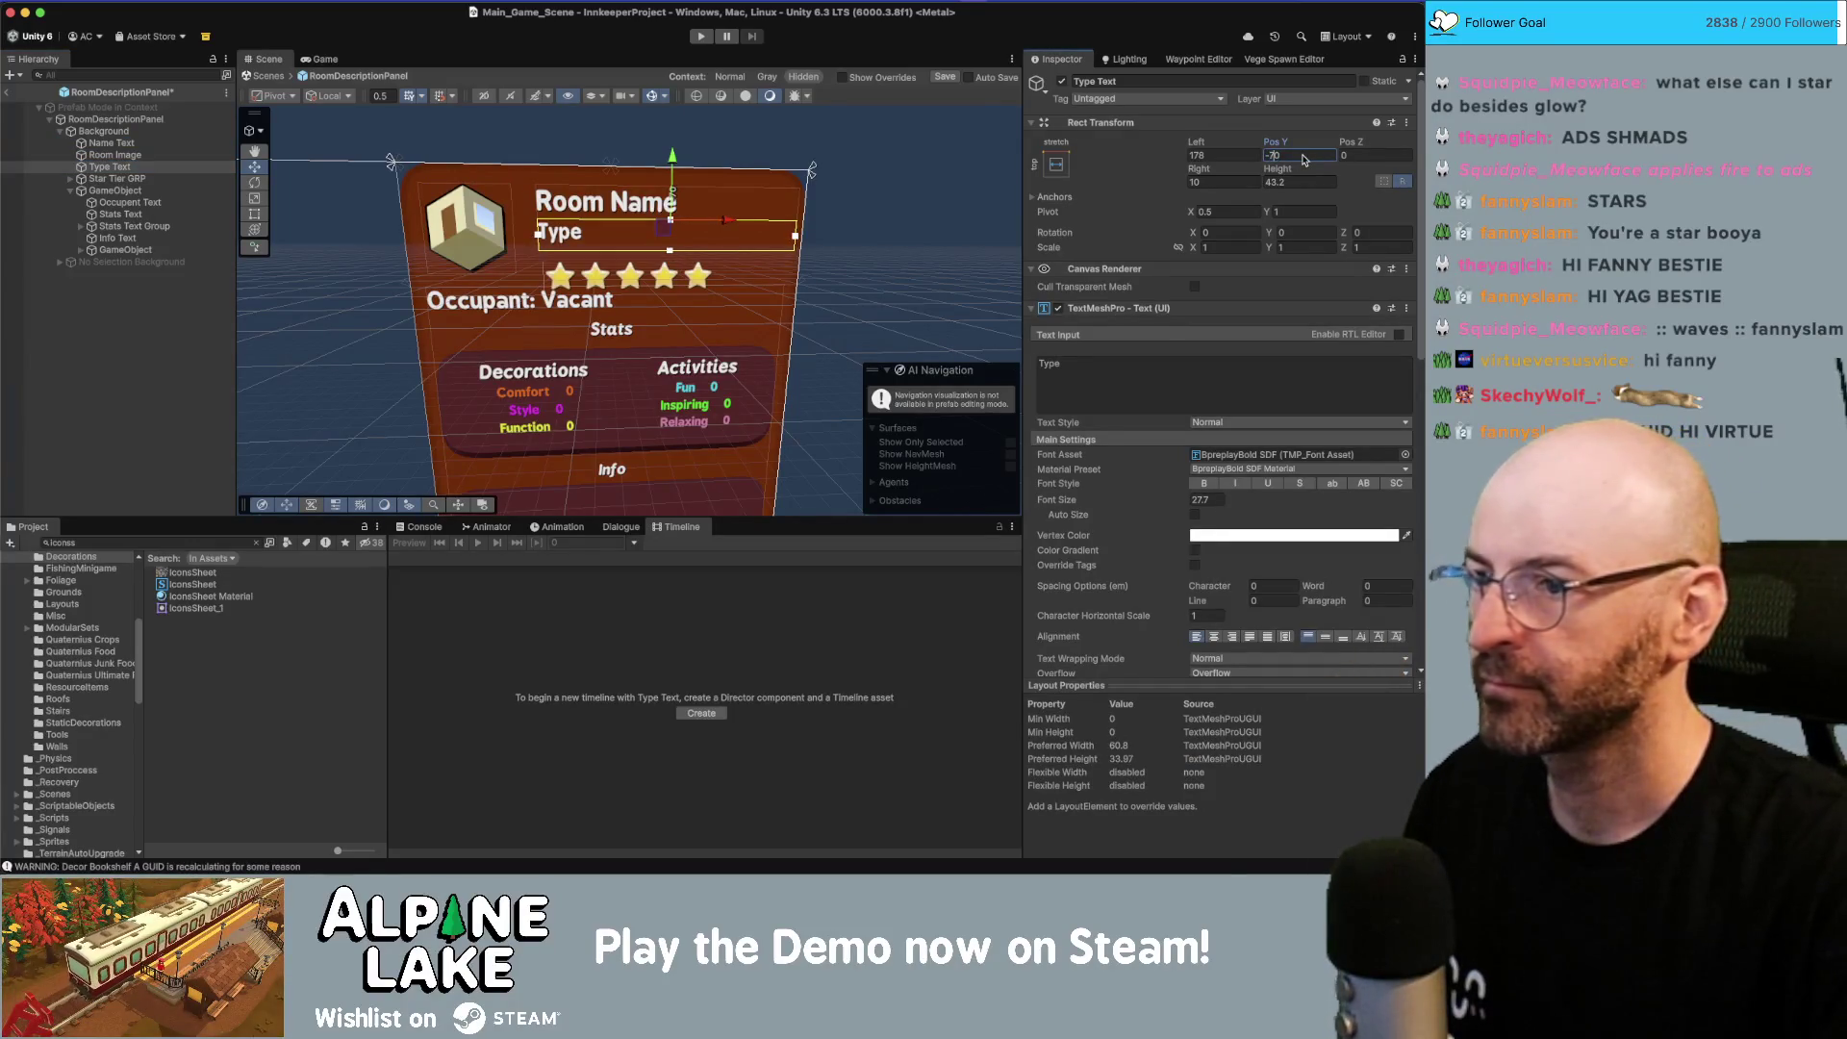
{"action": "key", "text": "BackSpace"}
{"action": "type", "text": "5"}
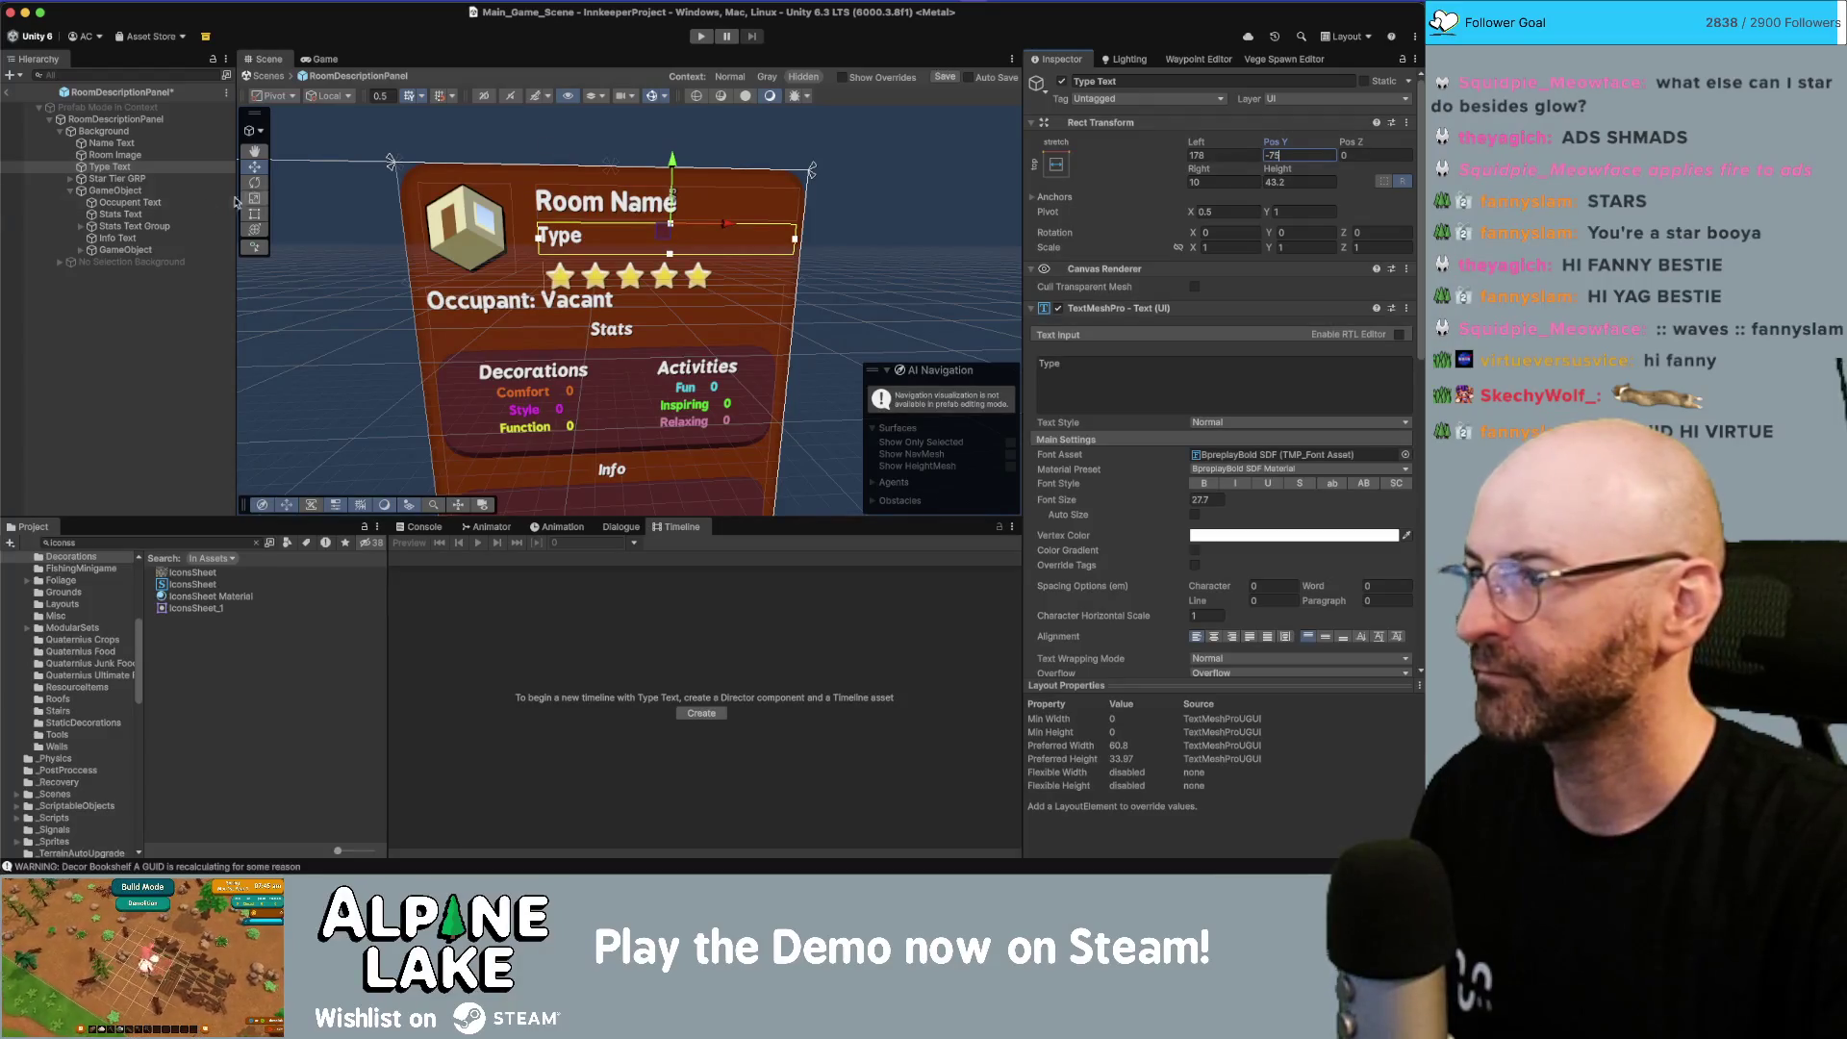
{"action": "left_click", "coordinate": [156, 179]}
{"action": "left_click", "coordinate": [1311, 153]}
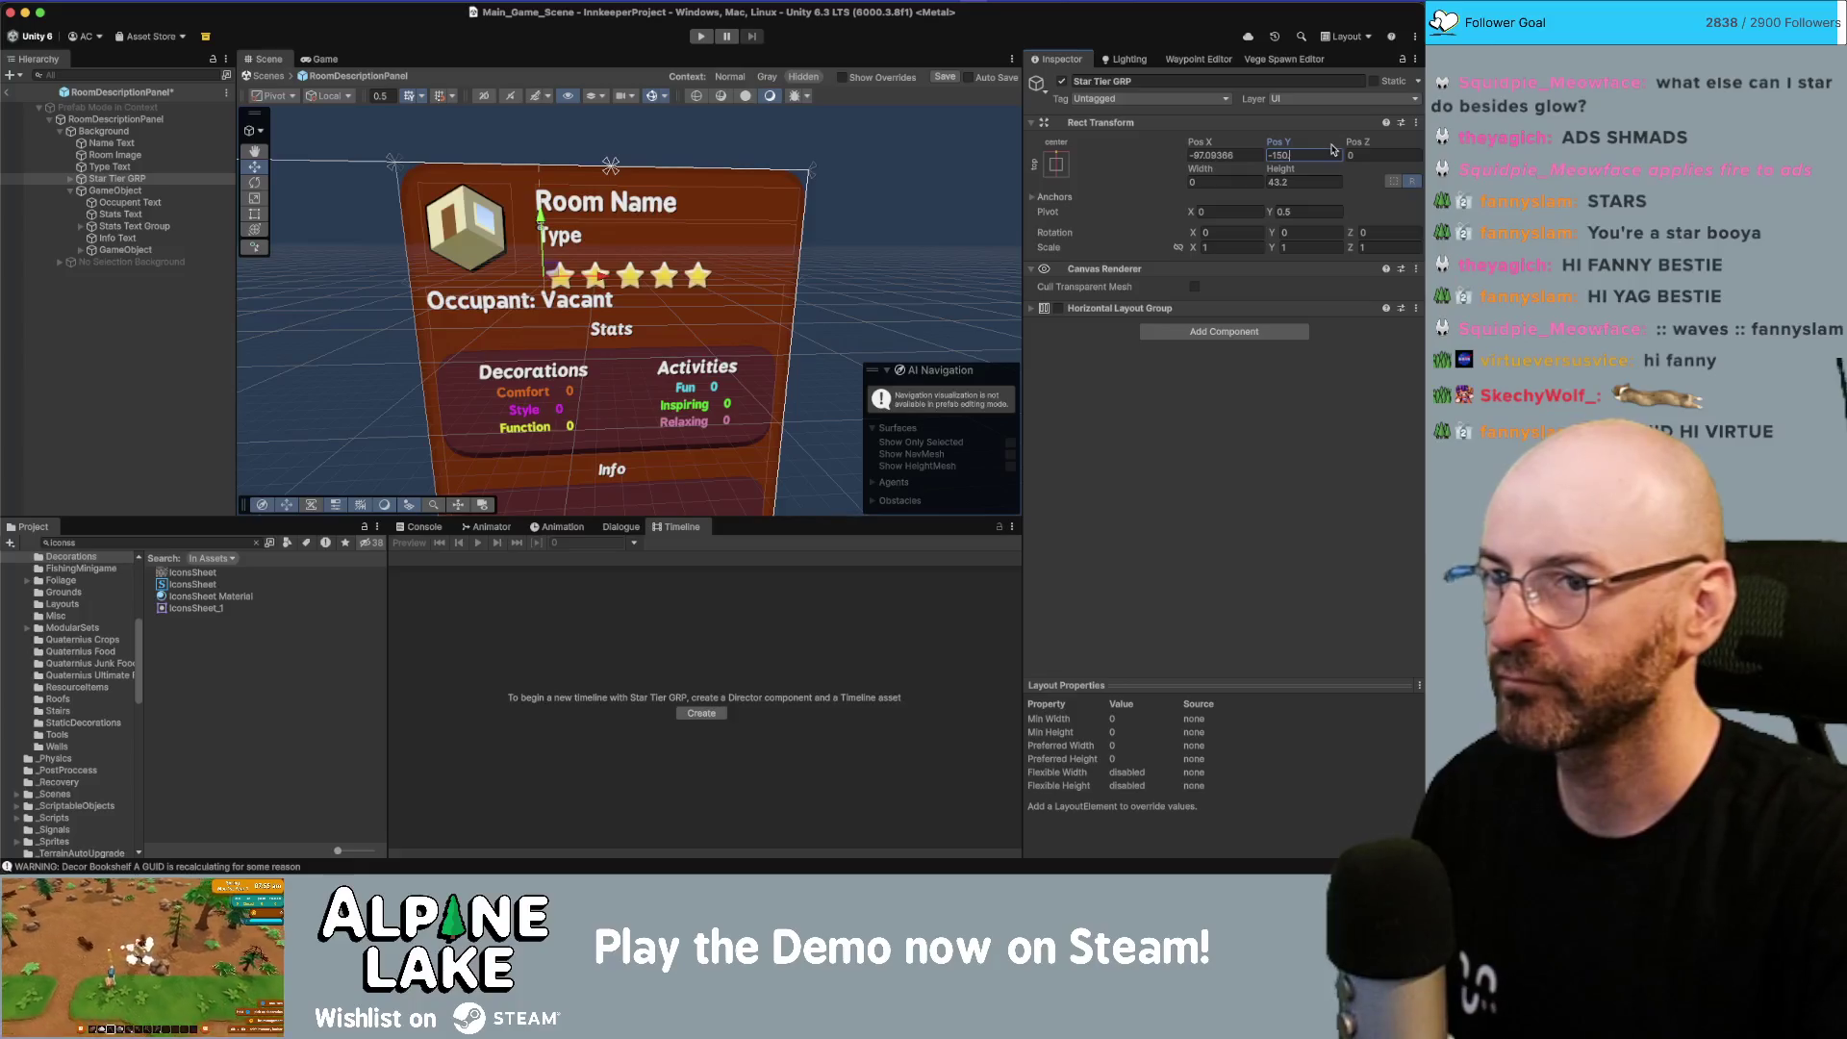
{"action": "key", "text": "BackSpace"}
{"action": "type", "text": "4"}
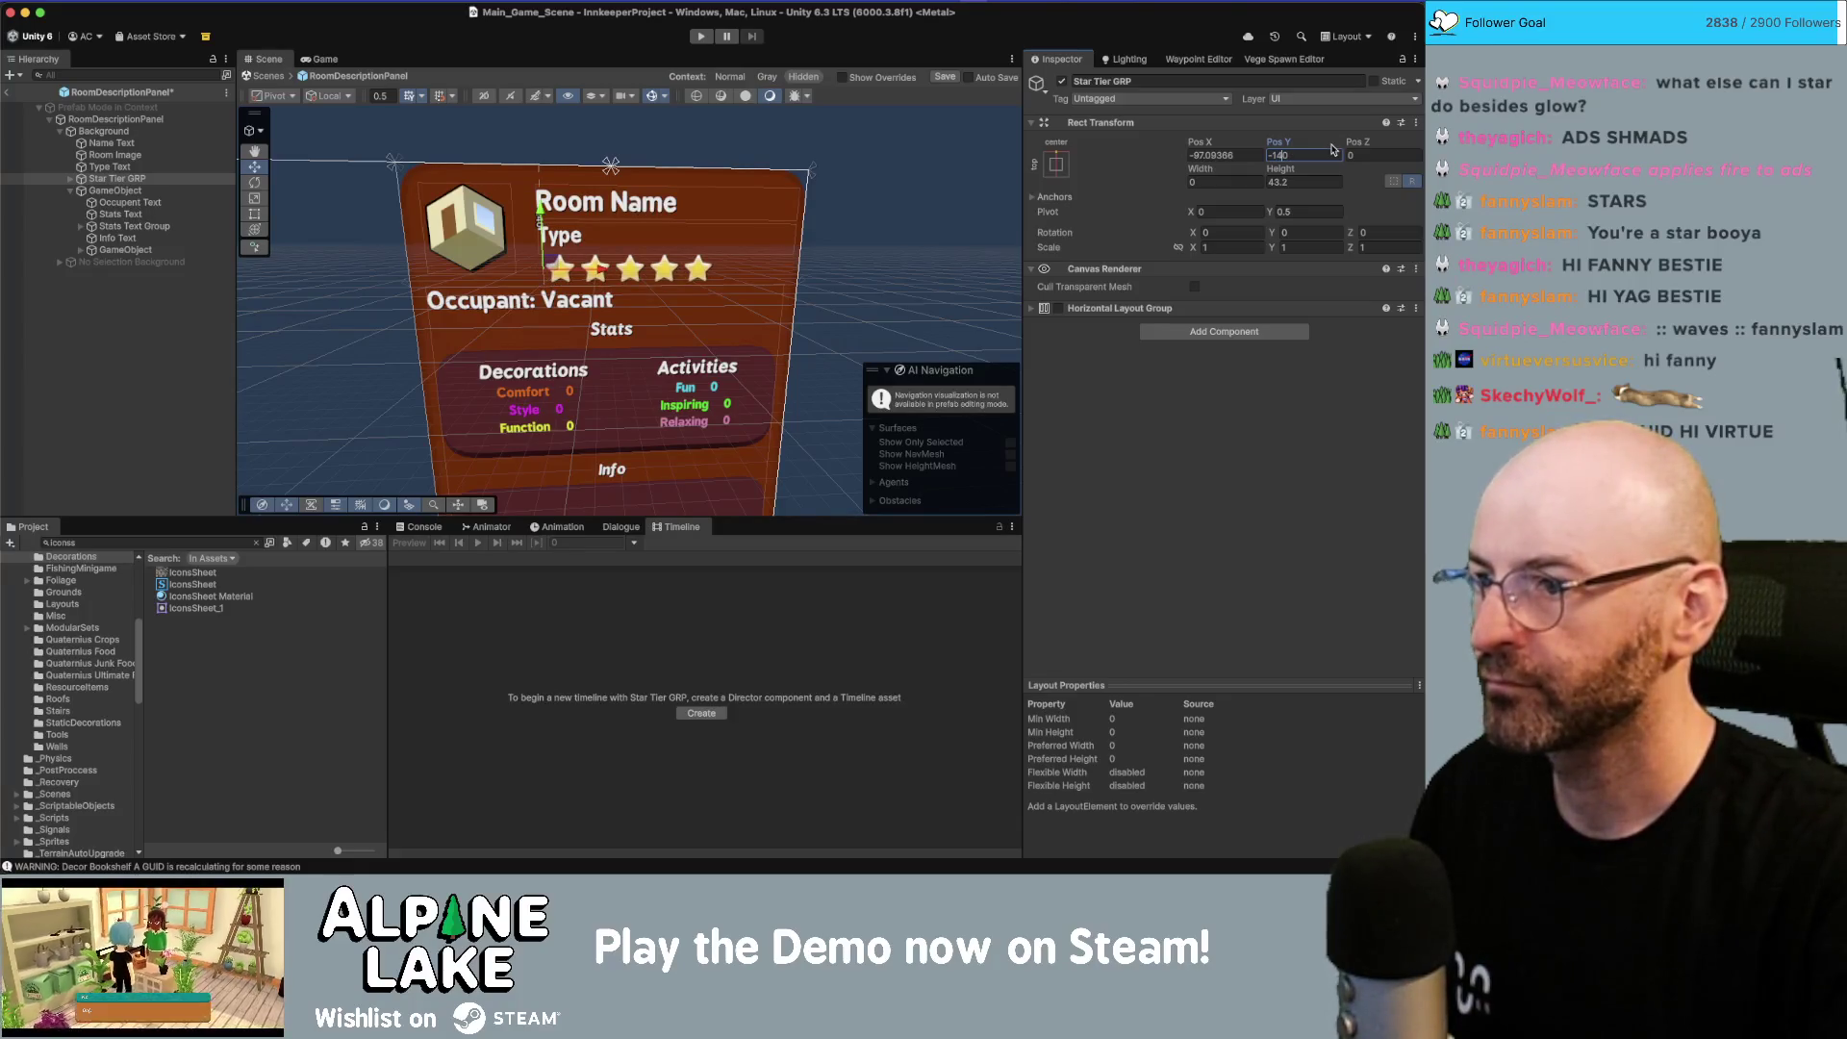
{"action": "scroll", "coordinate": [687, 253], "scroll_direction": "down", "scroll_amount": 1}
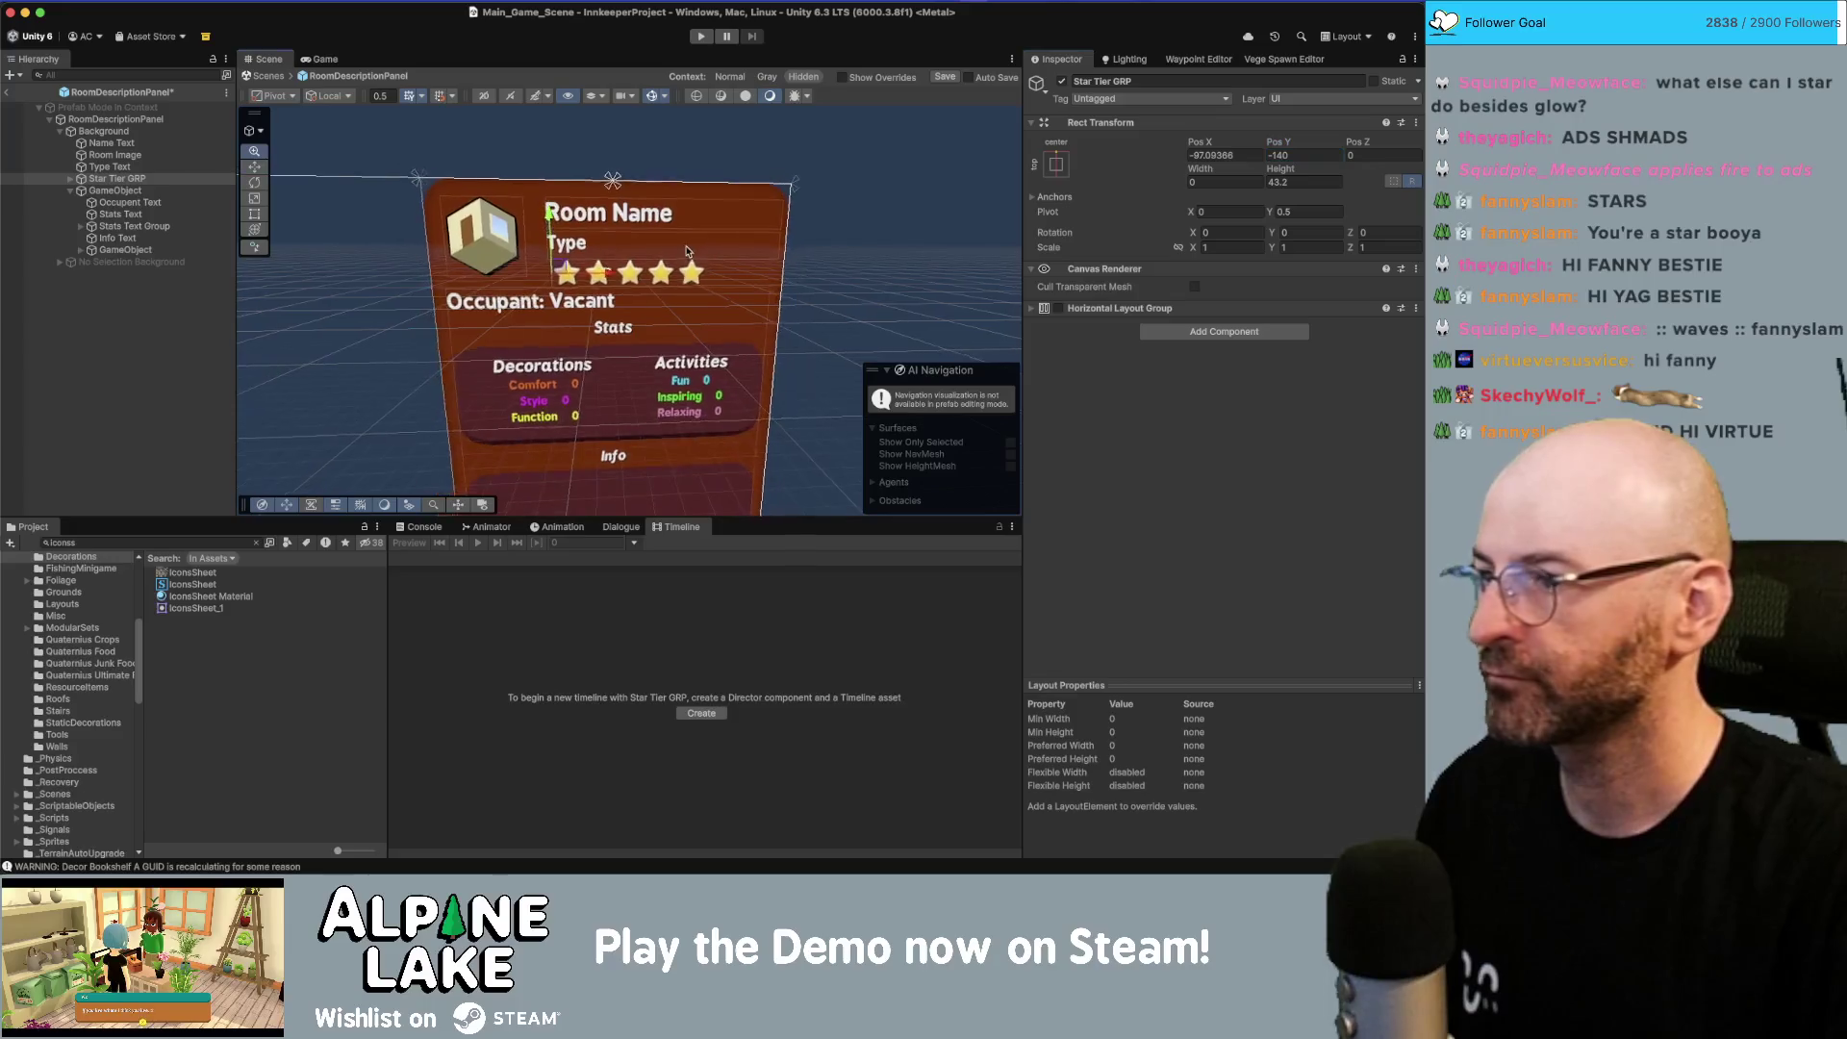
- Exit prefab mode and frame the Room Description Panel in the scene
{"action": "left_click", "coordinate": [11, 95]}
{"action": "key", "text": "f"}
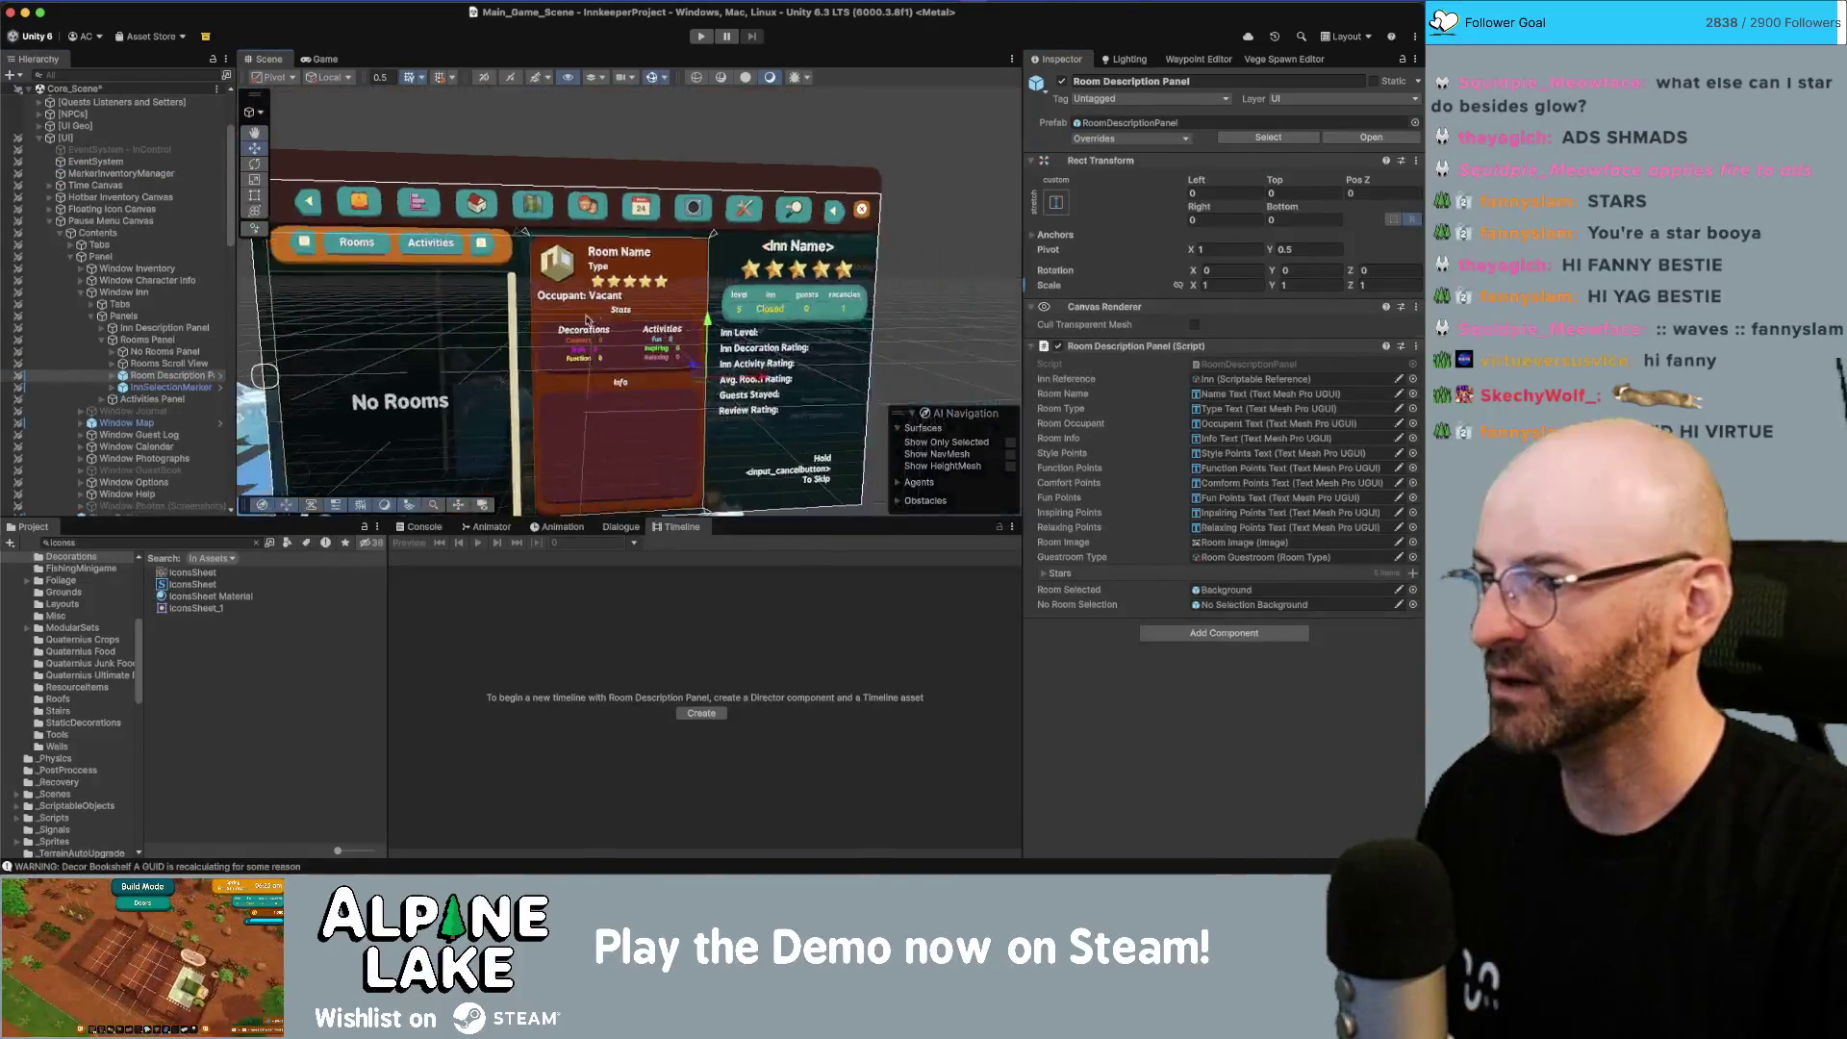
{"action": "scroll", "coordinate": [307, 487], "scroll_direction": "up", "scroll_amount": 1}
{"action": "scroll", "coordinate": [307, 486], "scroll_direction": "up", "scroll_amount": 1}
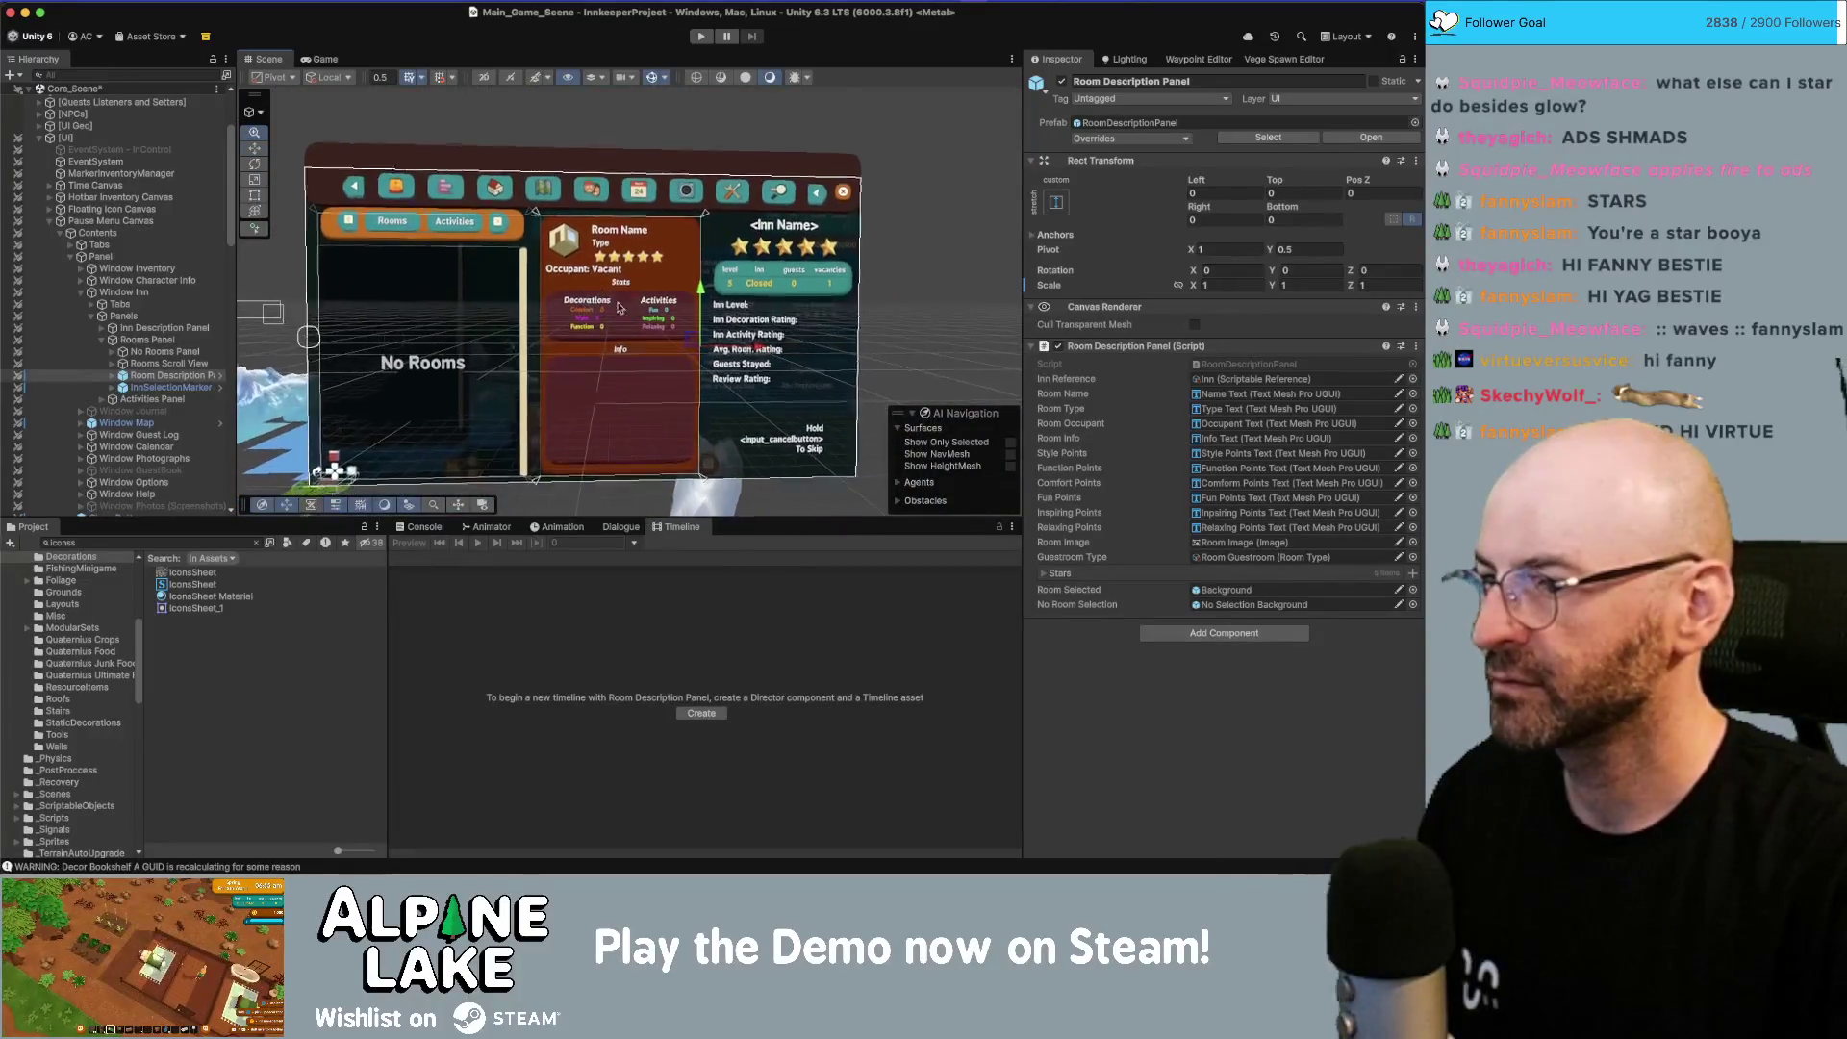
{"action": "scroll", "coordinate": [308, 487], "scroll_direction": "up", "scroll_amount": 1}
{"action": "scroll", "coordinate": [308, 486], "scroll_direction": "up", "scroll_amount": 1}
{"action": "scroll", "coordinate": [988, 320], "scroll_direction": "up", "scroll_amount": 2}
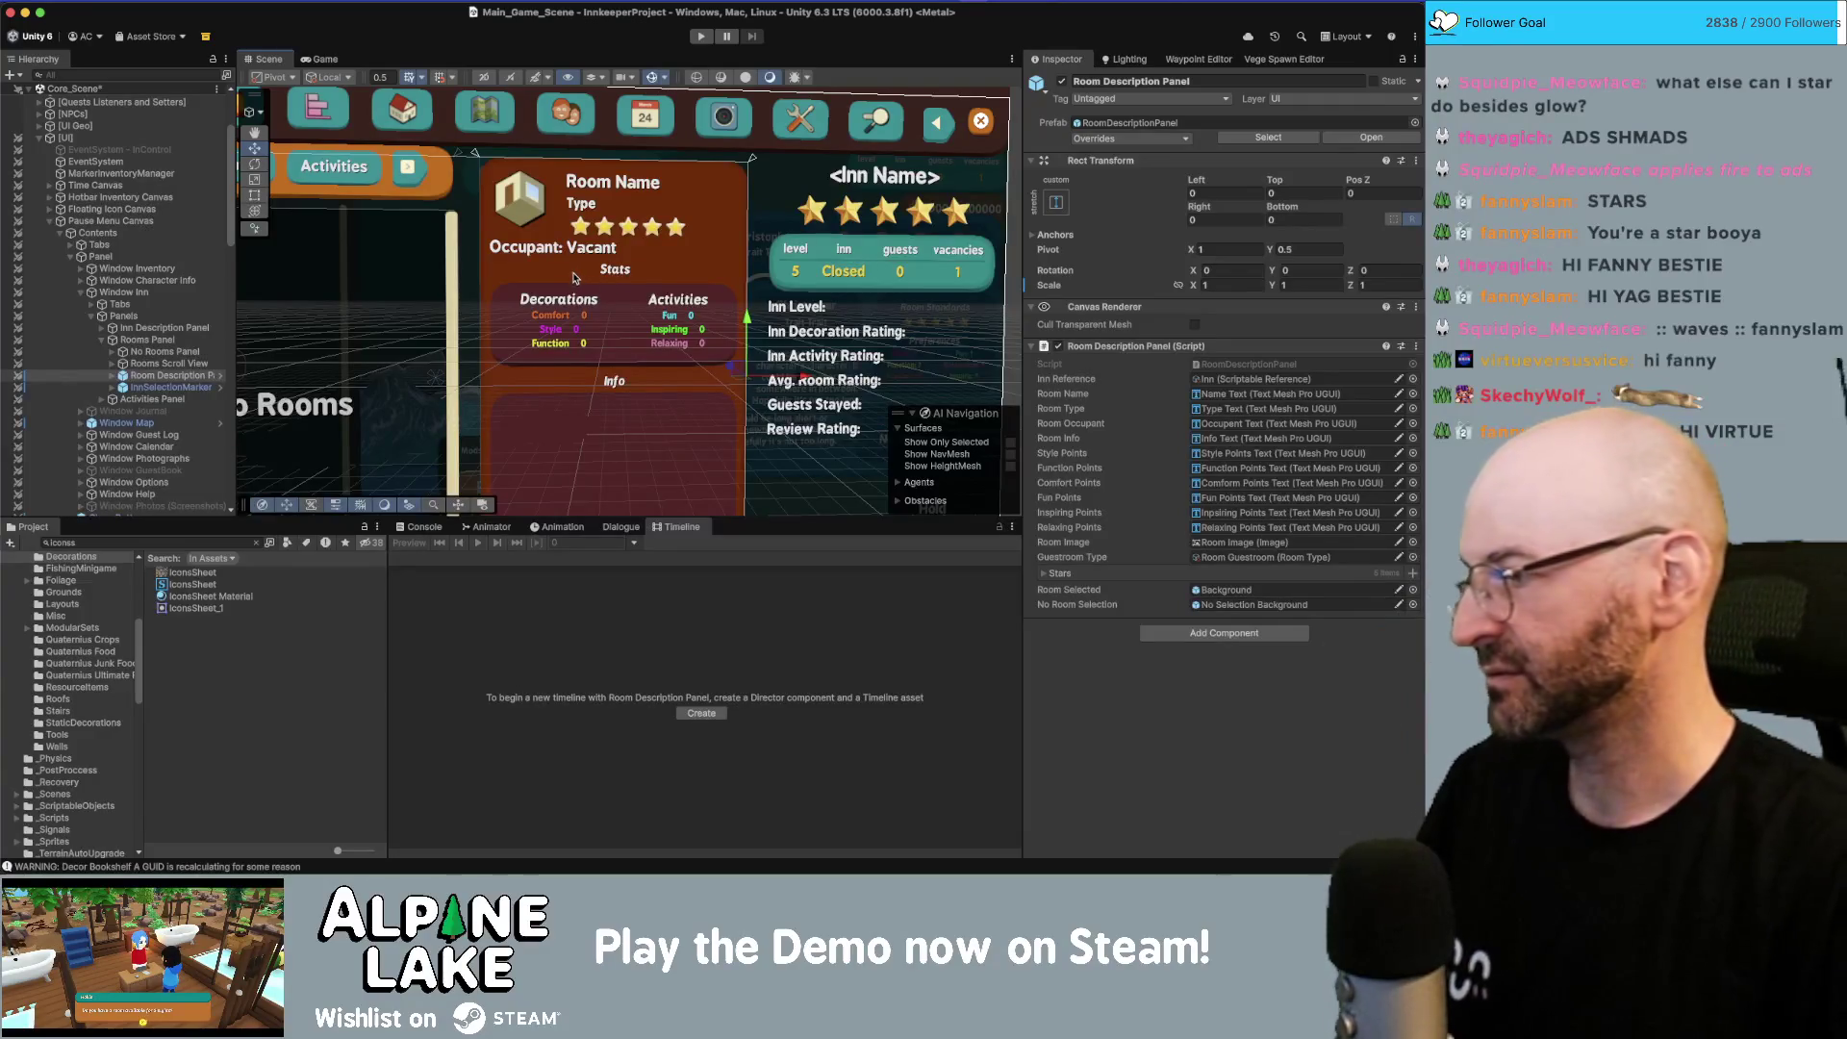
- Glance at the Photoshop icon sheet and return to Unity
{"action": "key", "text": "super+Tab"}
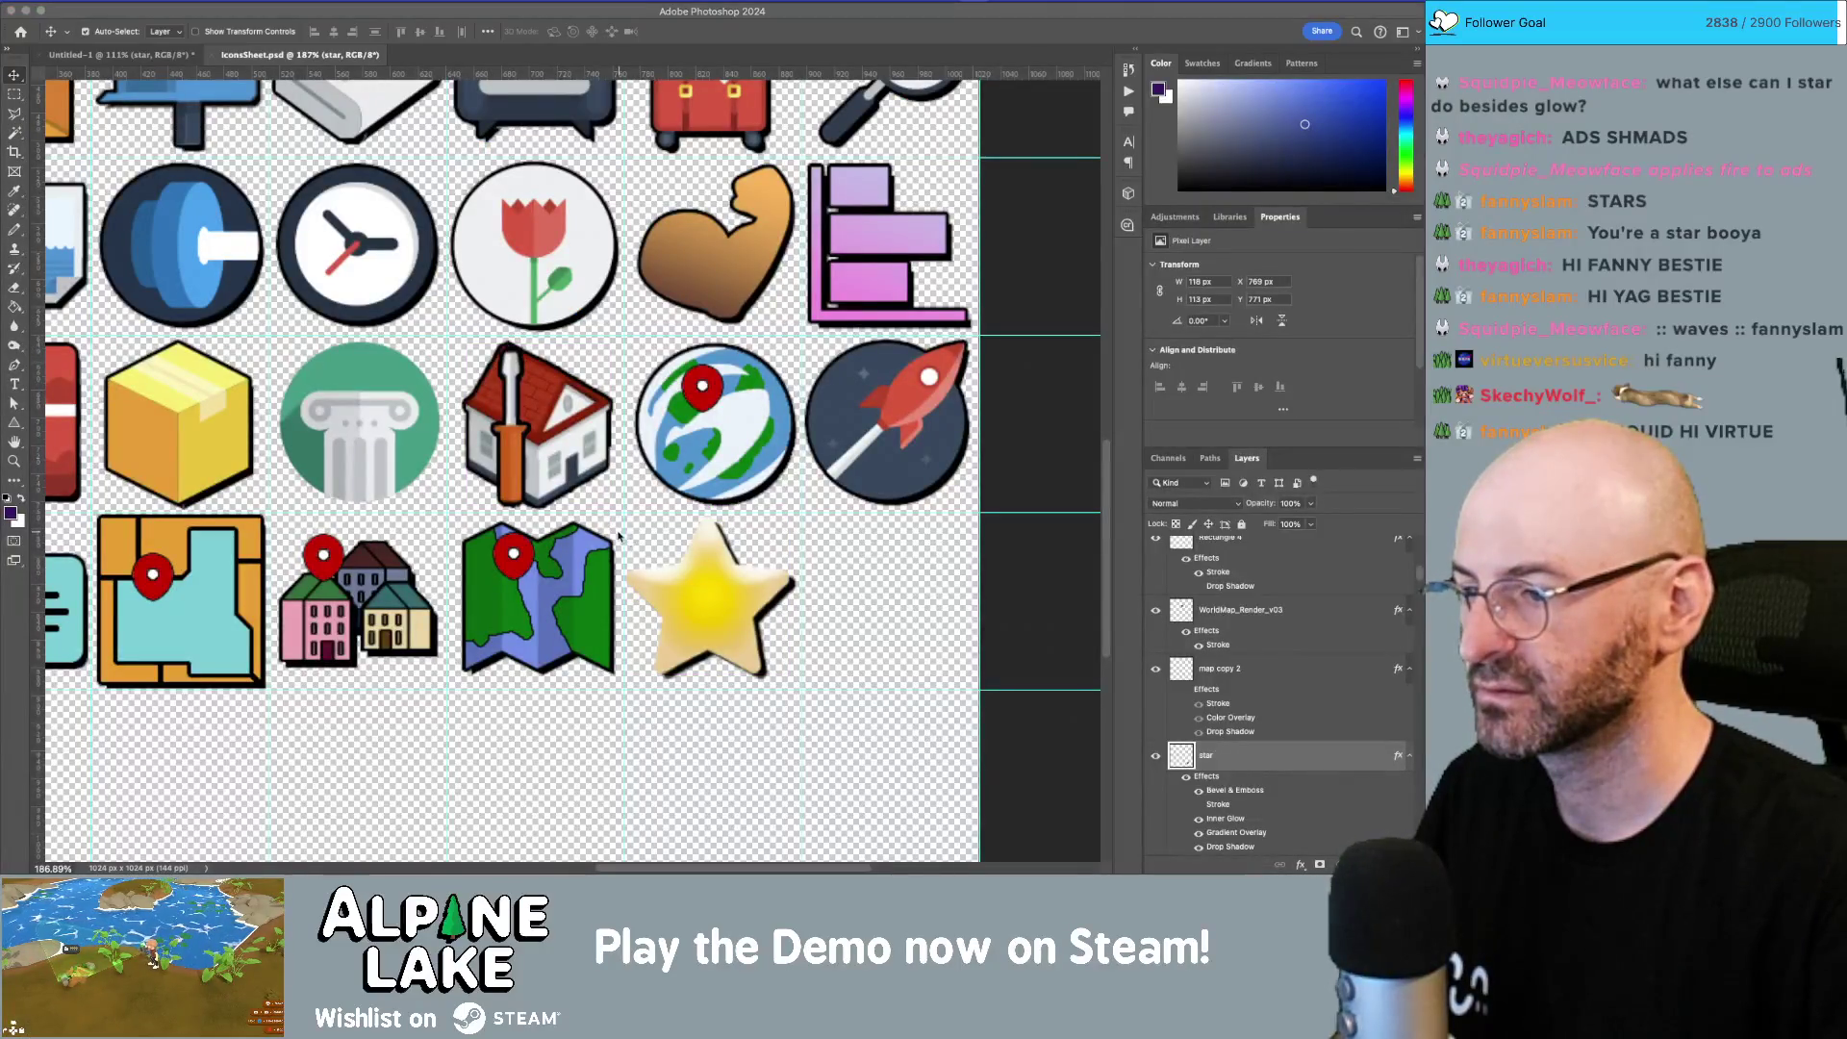
{"action": "key", "text": "super+Tab"}
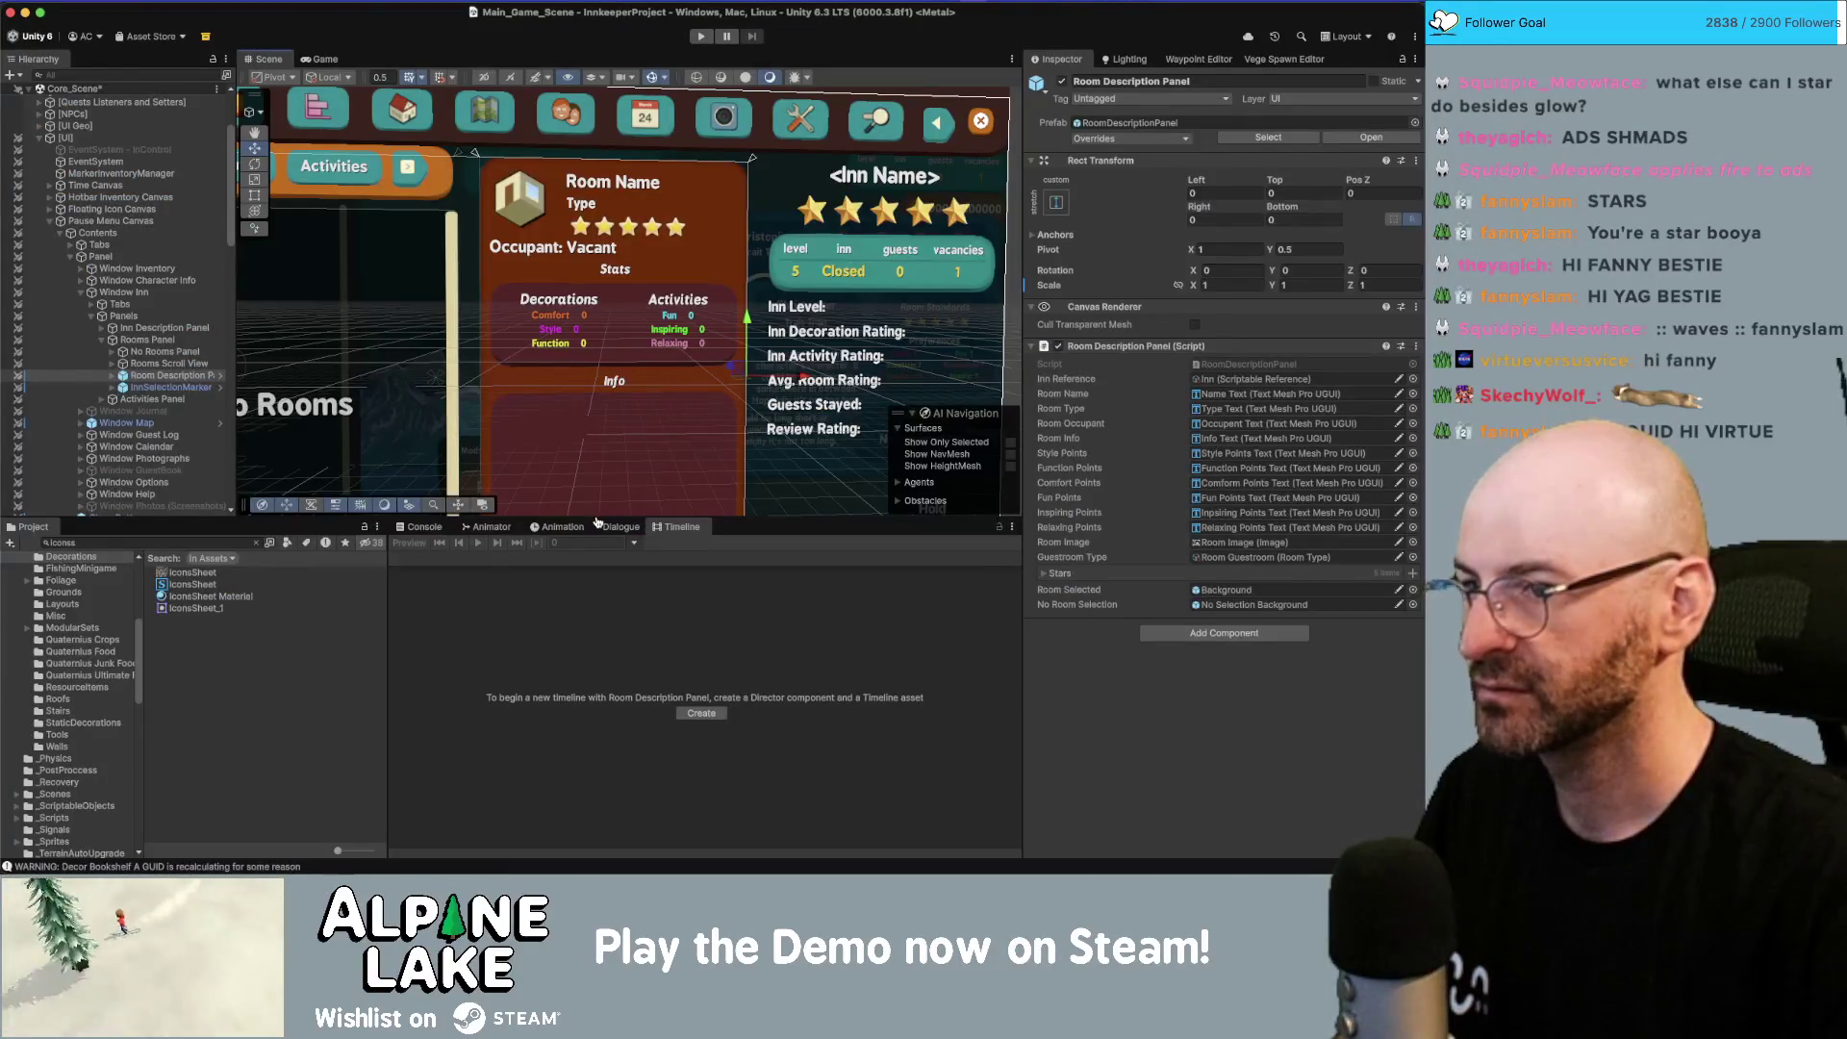
{"action": "key", "text": "super+Tab"}
{"action": "key", "text": "super+Tab"}
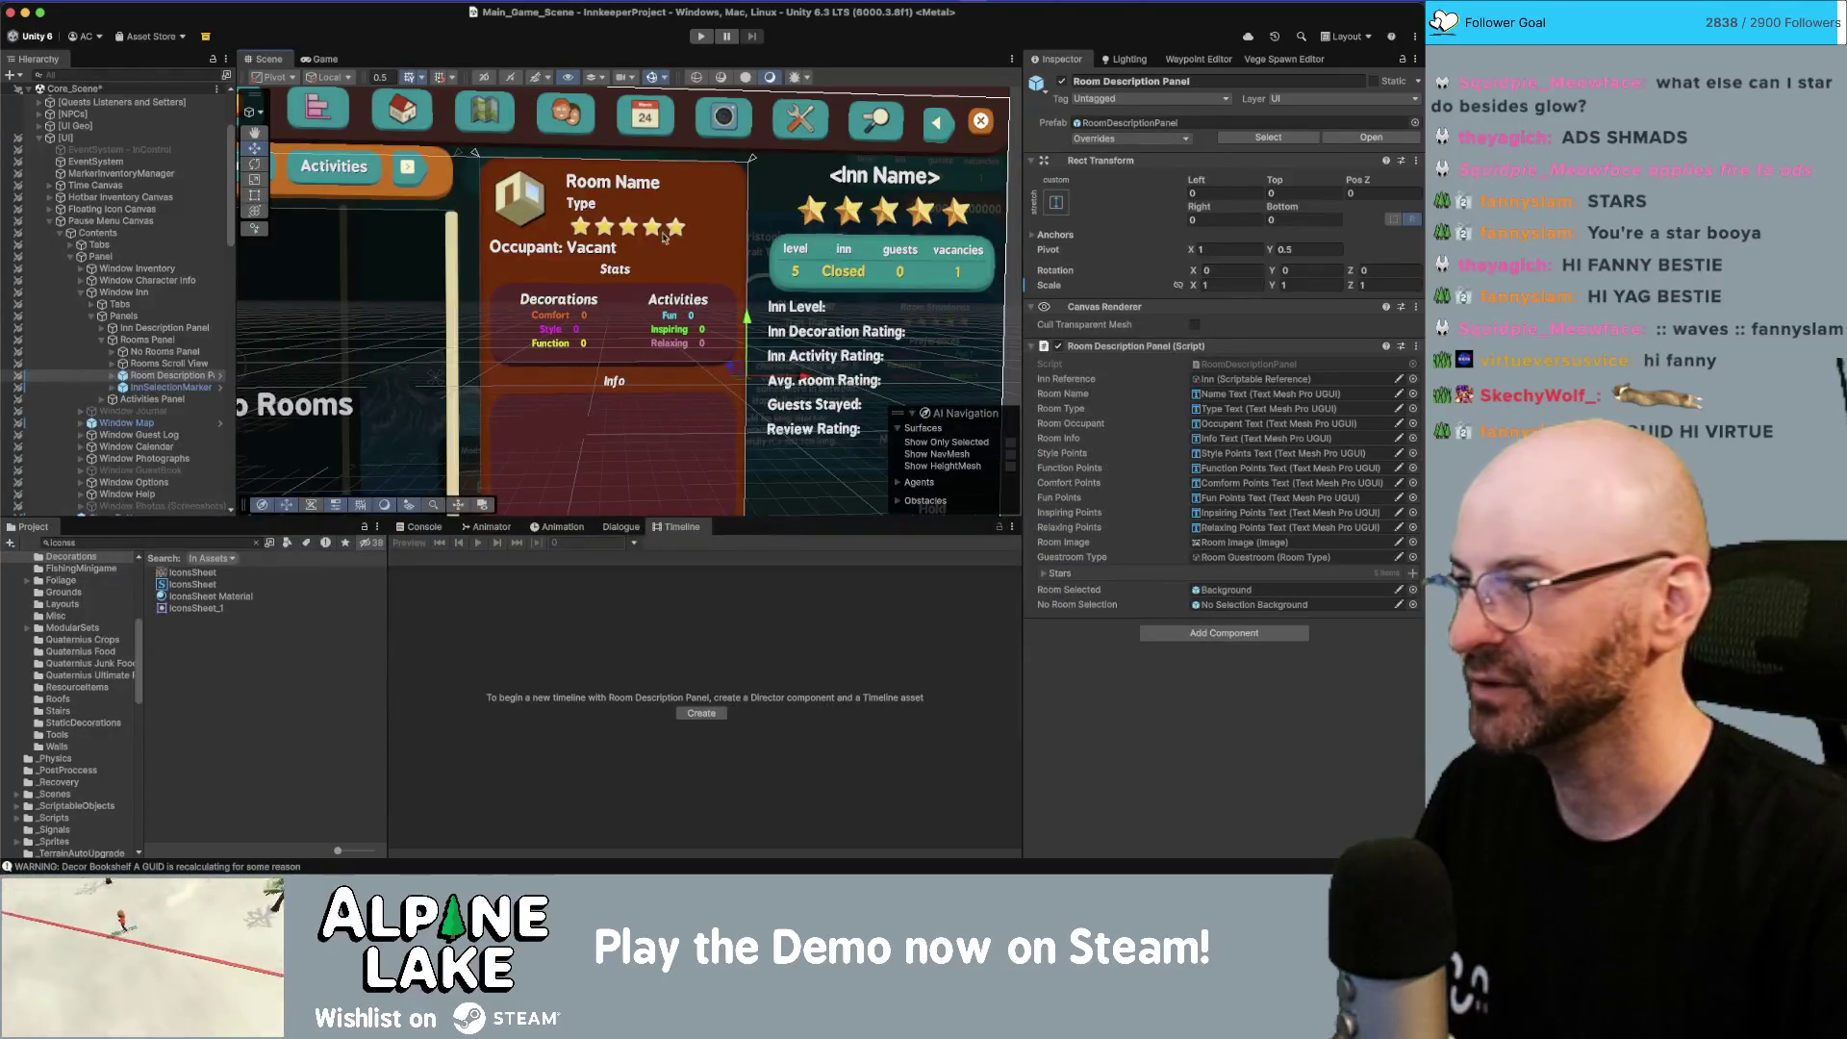
- Expand the Inn Description Panel in the Hierarchy and select its Star Tier Group
{"action": "left_click", "coordinate": [170, 339]}
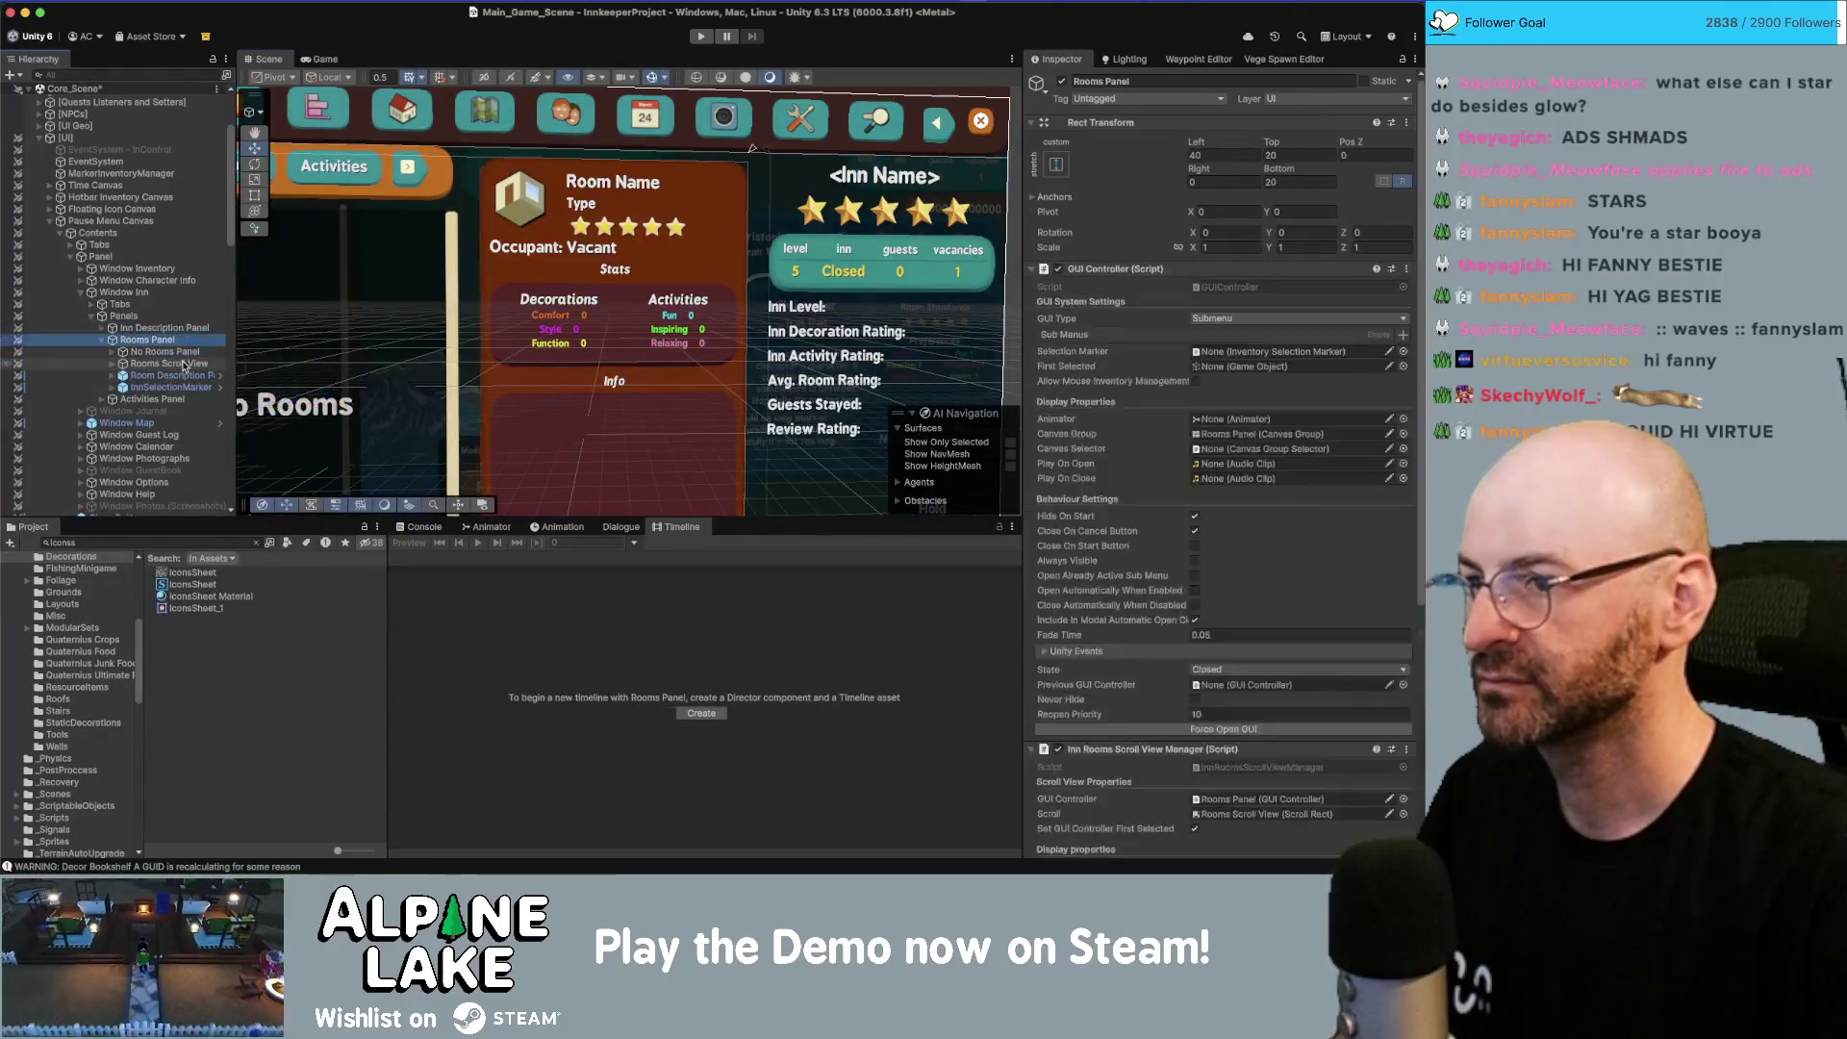
{"action": "key", "text": "Up"}
{"action": "key", "text": "Up"}
{"action": "key", "text": "Up"}
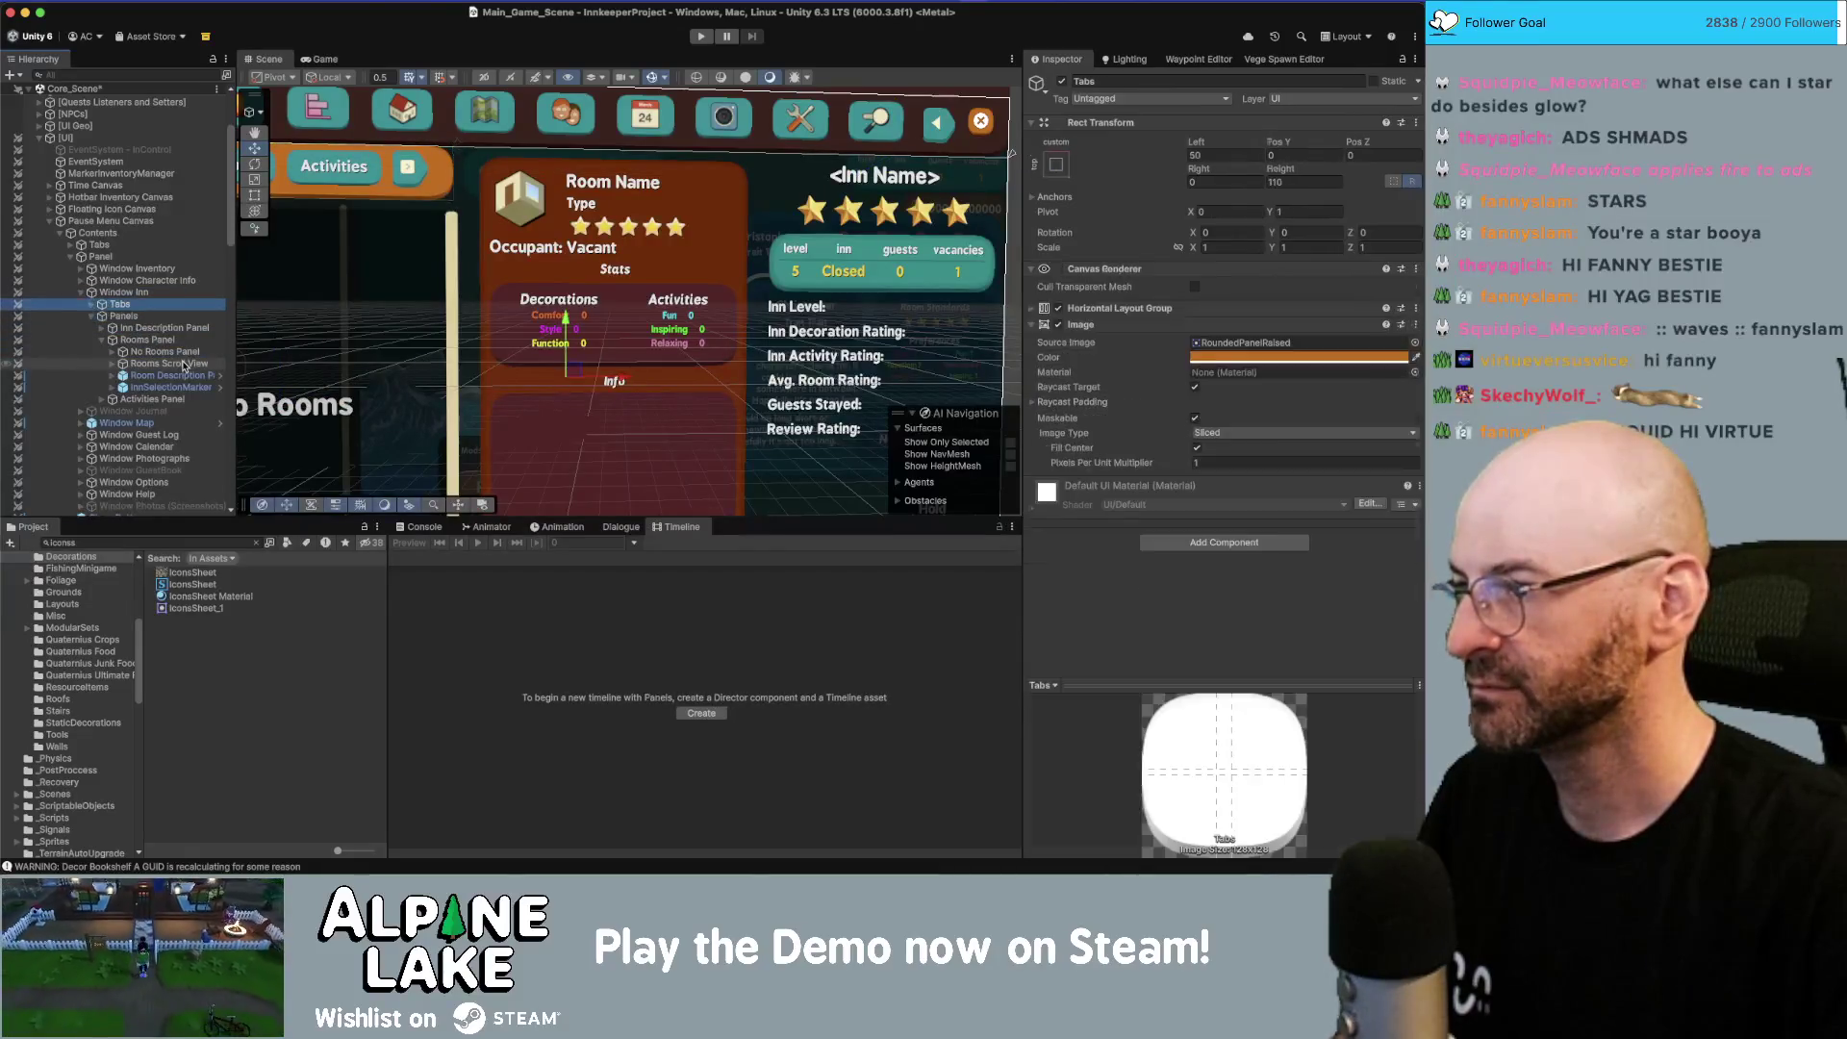
{"action": "key", "text": "Down"}
{"action": "key", "text": "Down"}
{"action": "key", "text": "Right"}
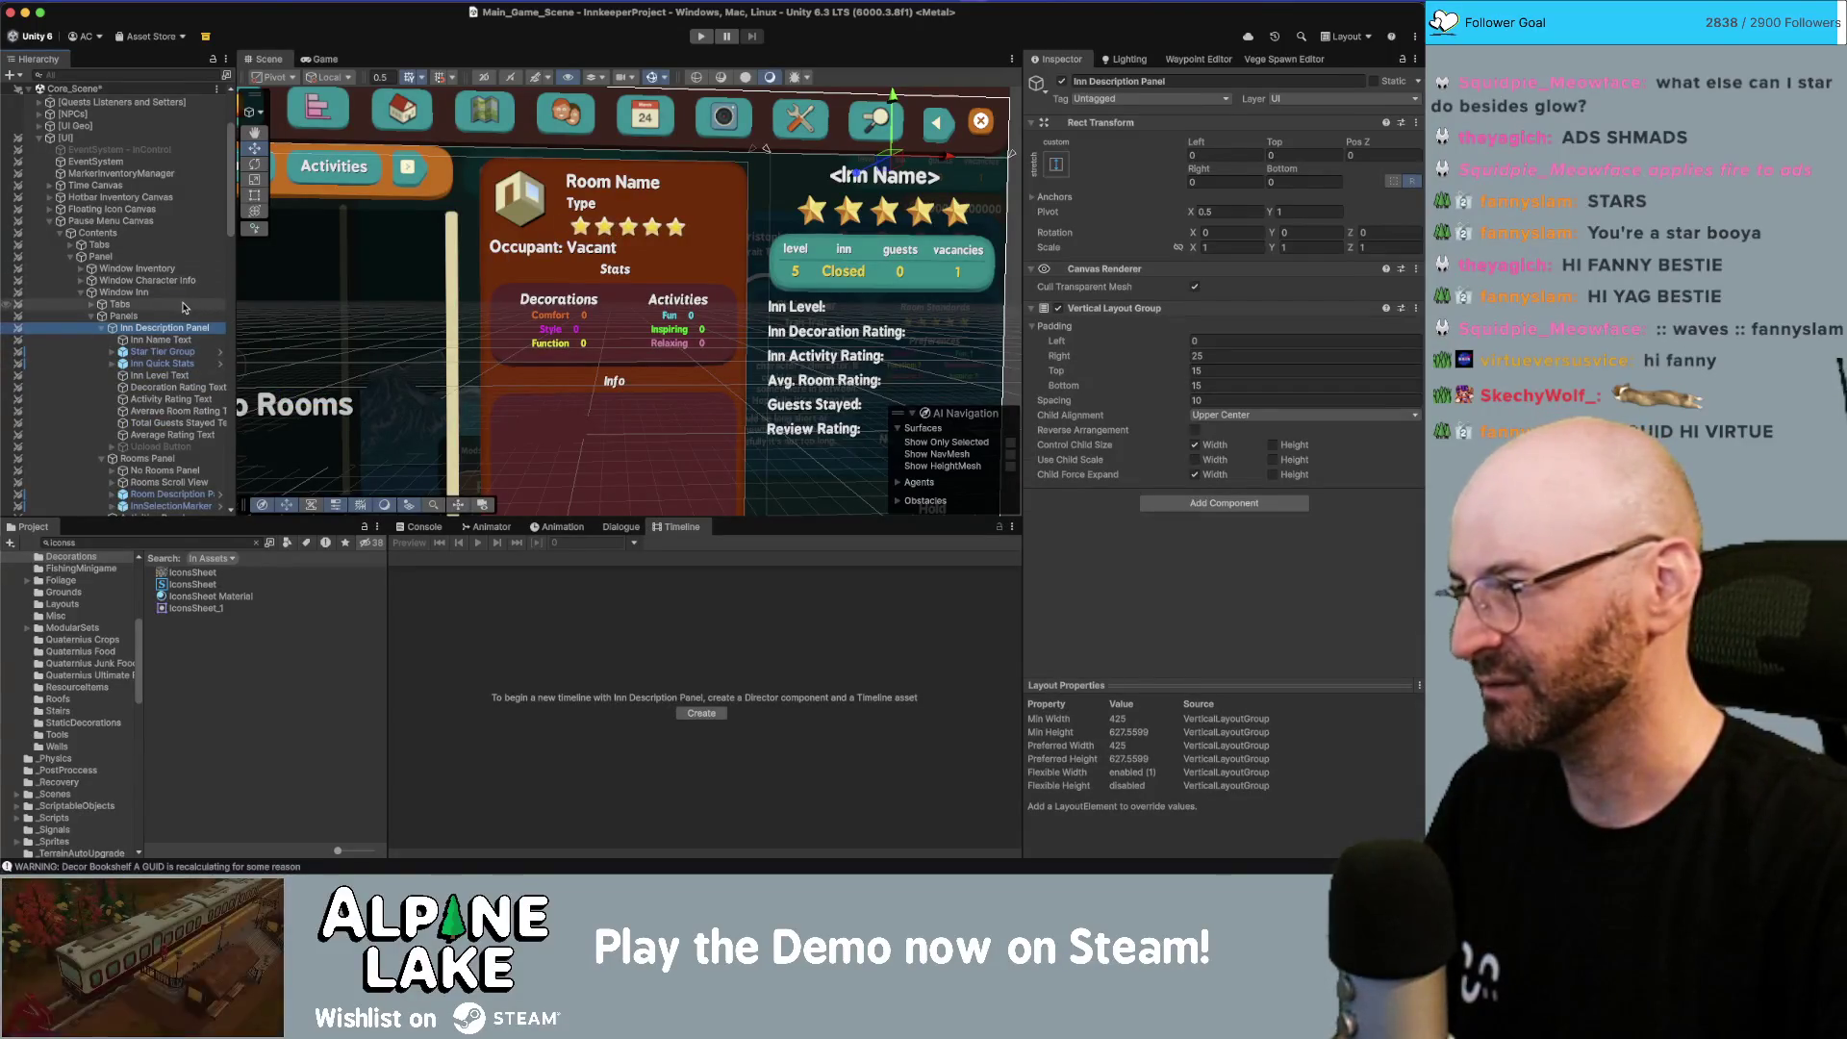
{"action": "key", "text": "Down"}
{"action": "key", "text": "Down"}
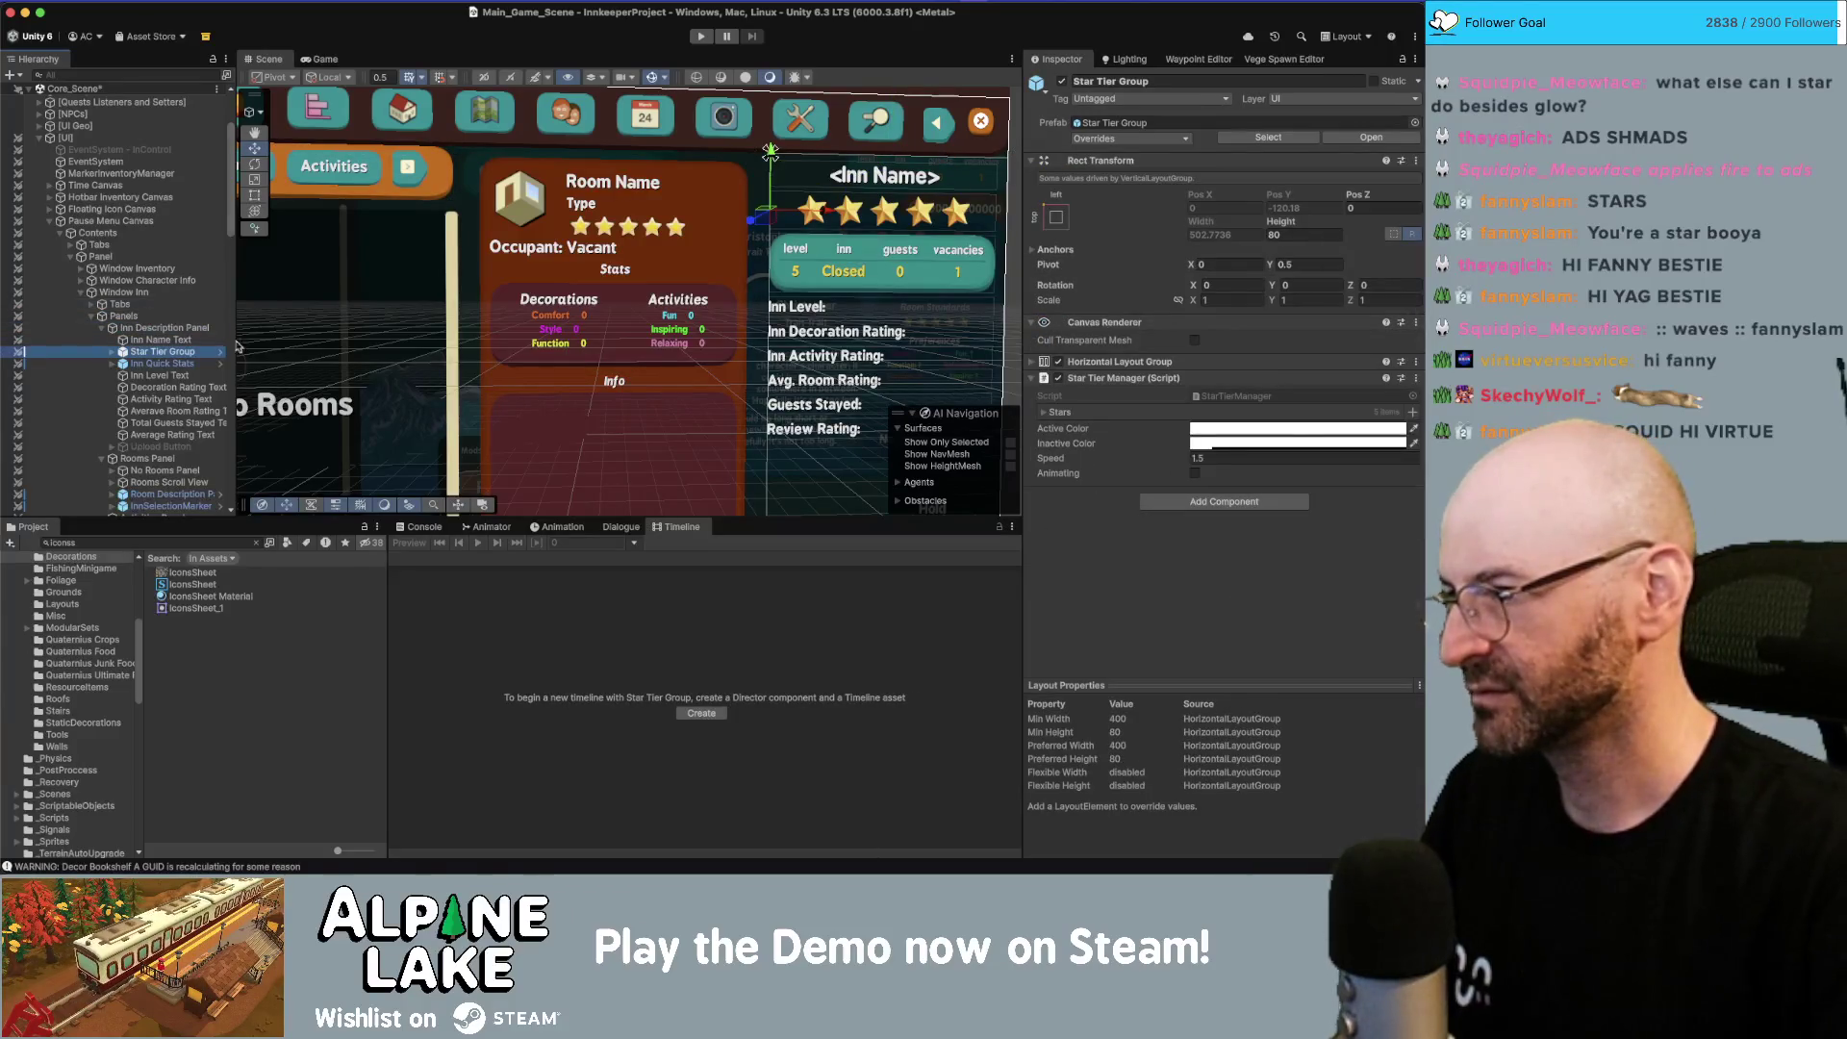
- In the Star Tier Group prefab, give Star Image 1–5 the starIcon Source Image
{"action": "left_click", "coordinate": [221, 350]}
{"action": "left_click", "coordinate": [104, 130]}
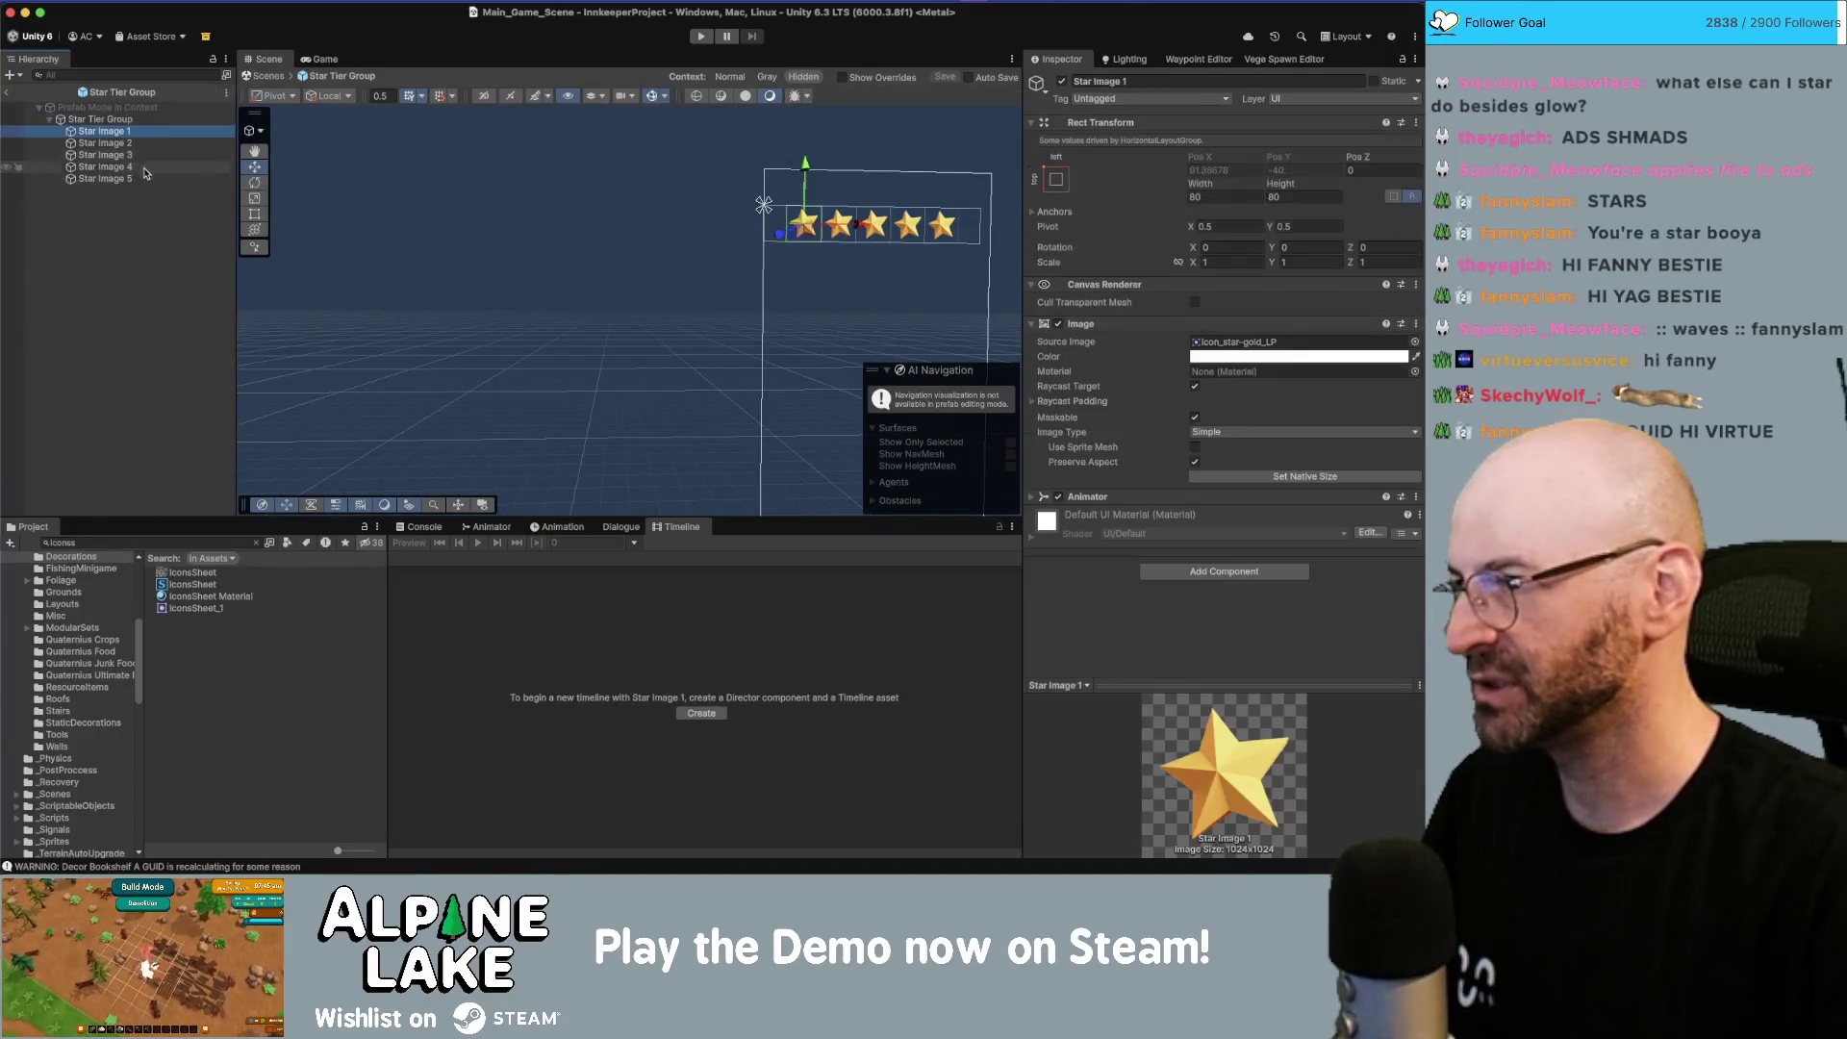
{"action": "left_click", "coordinate": [104, 177], "text": "shift"}
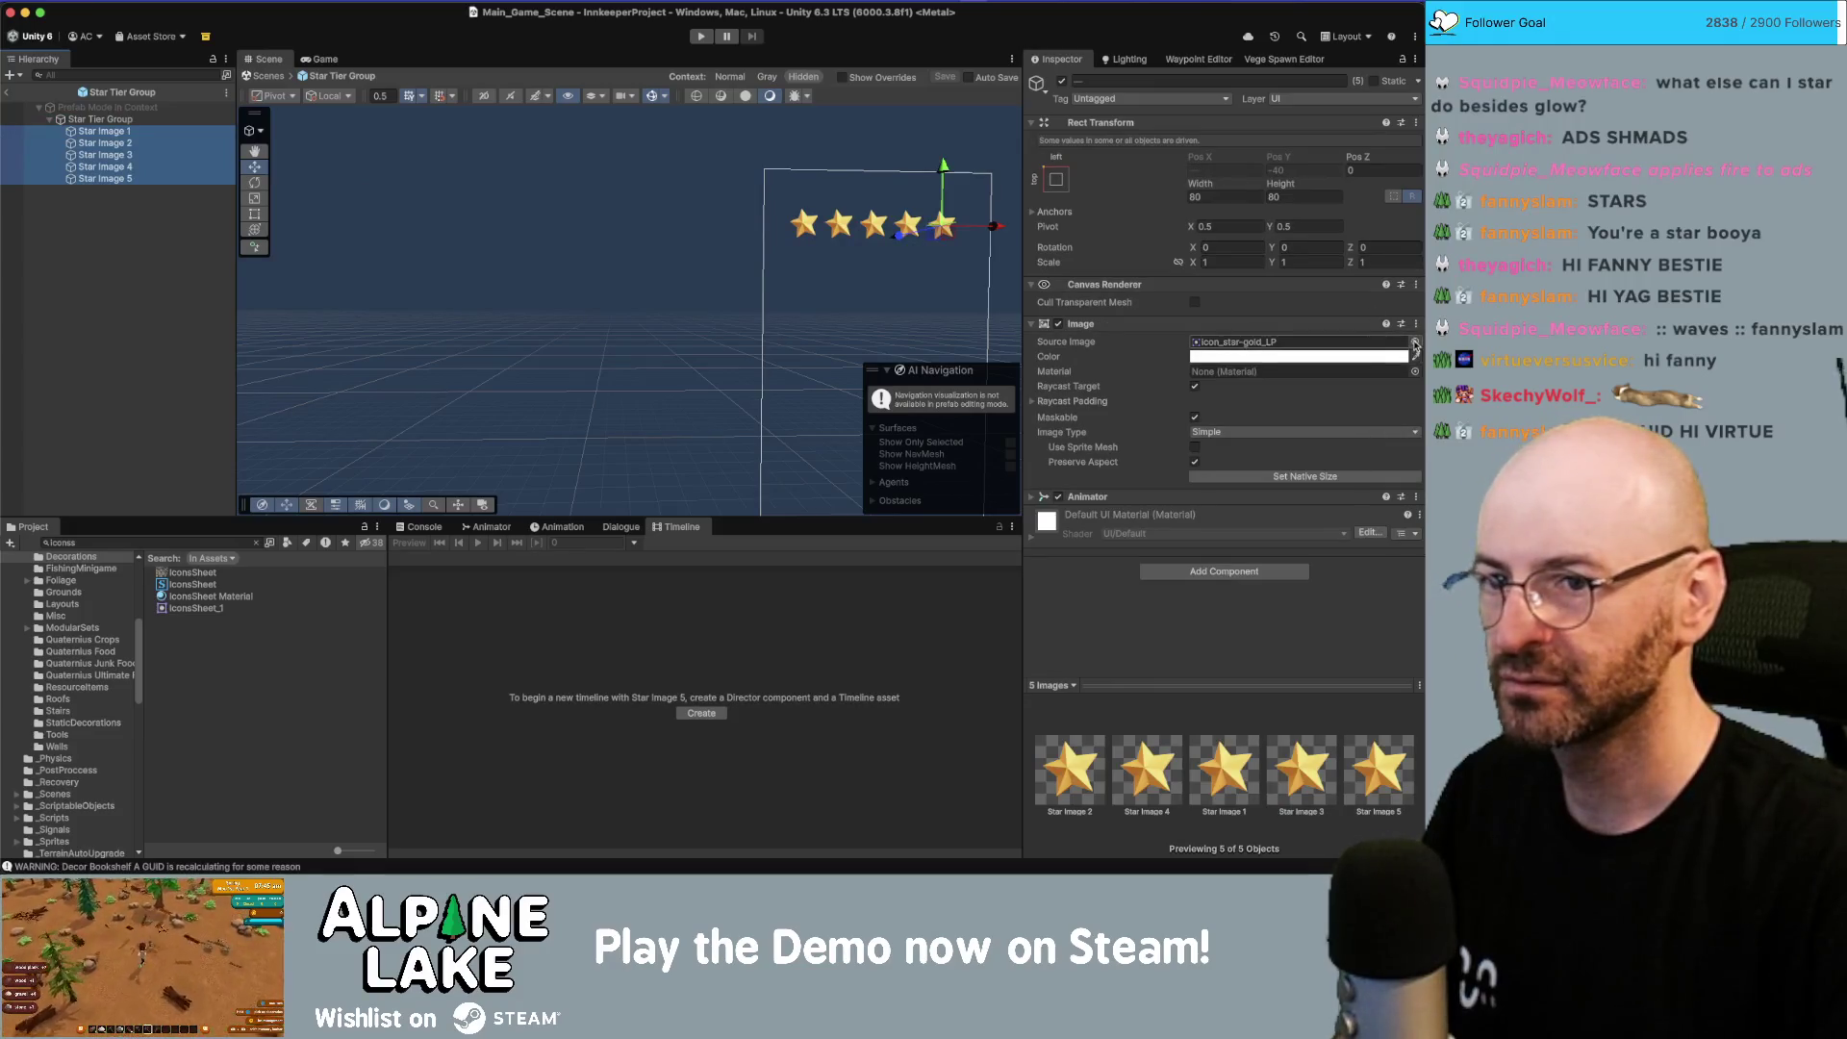
{"action": "left_click", "coordinate": [1415, 342]}
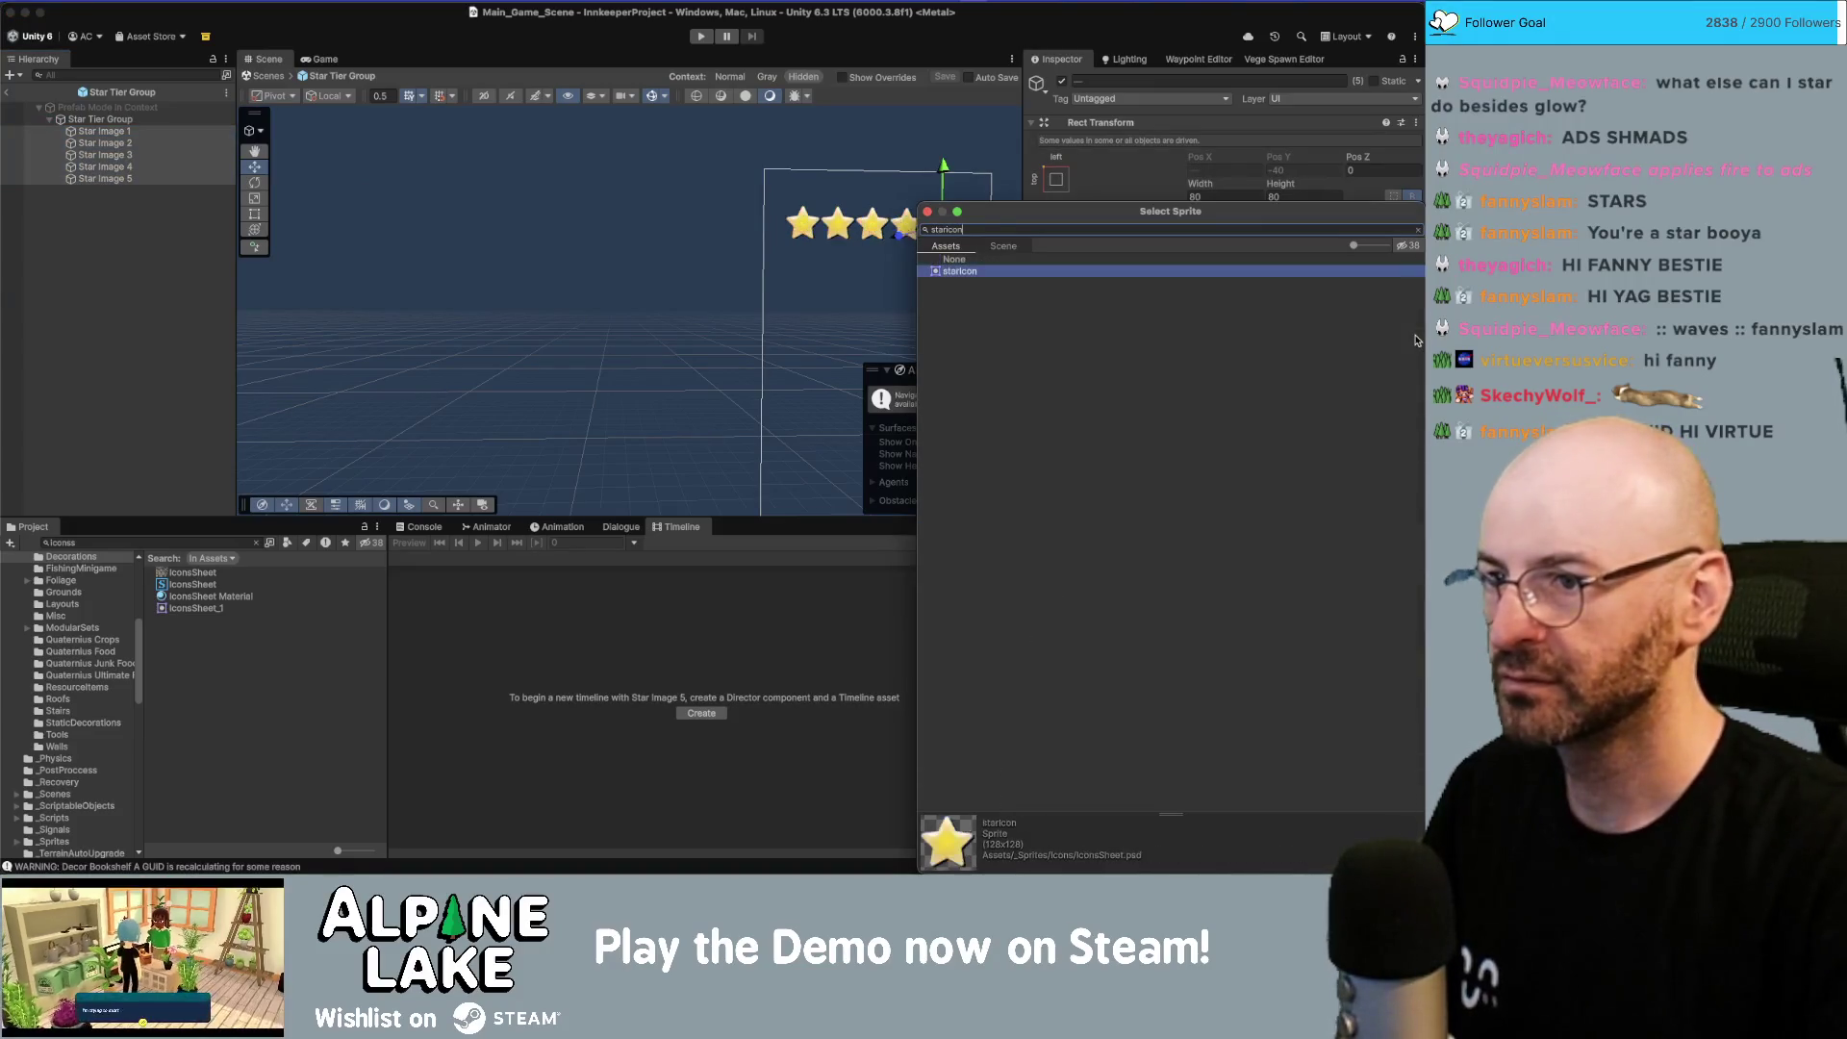
{"action": "key", "text": "Escape"}
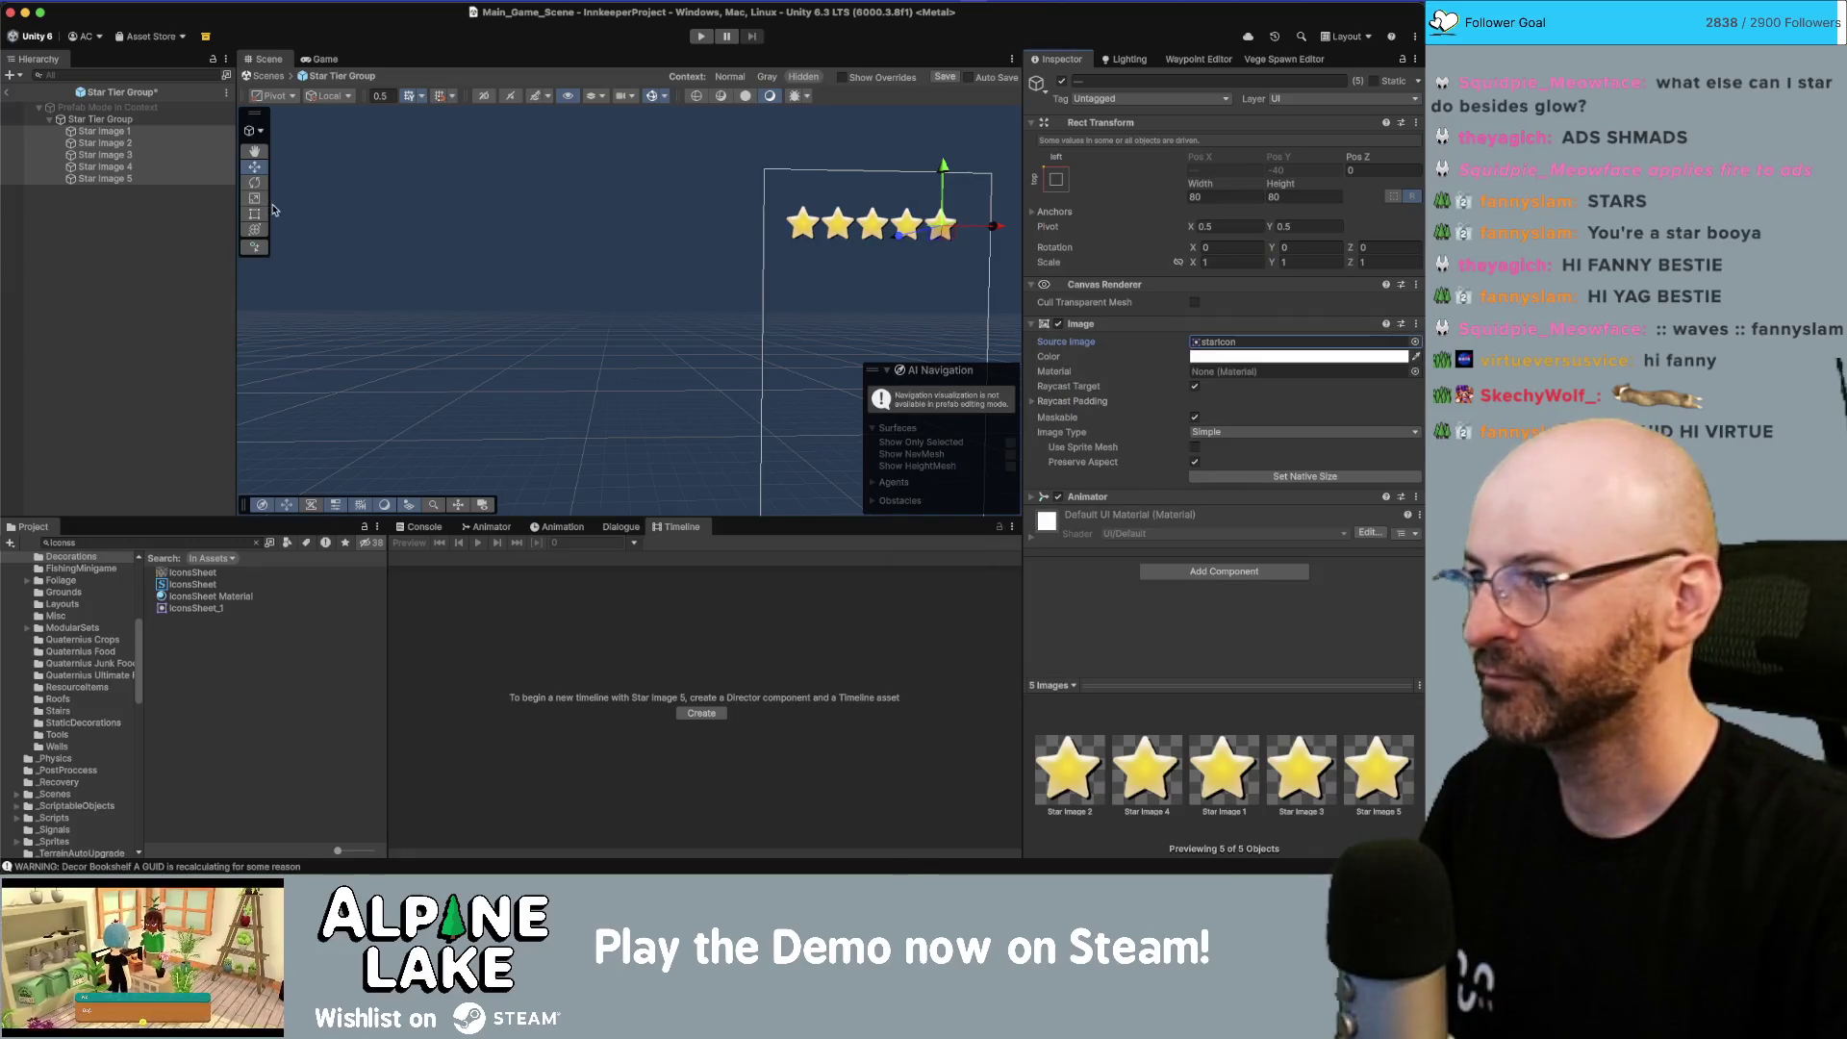
- Free-transform the star layer in Photoshop to slightly resize it
{"action": "key", "text": "super+Tab"}
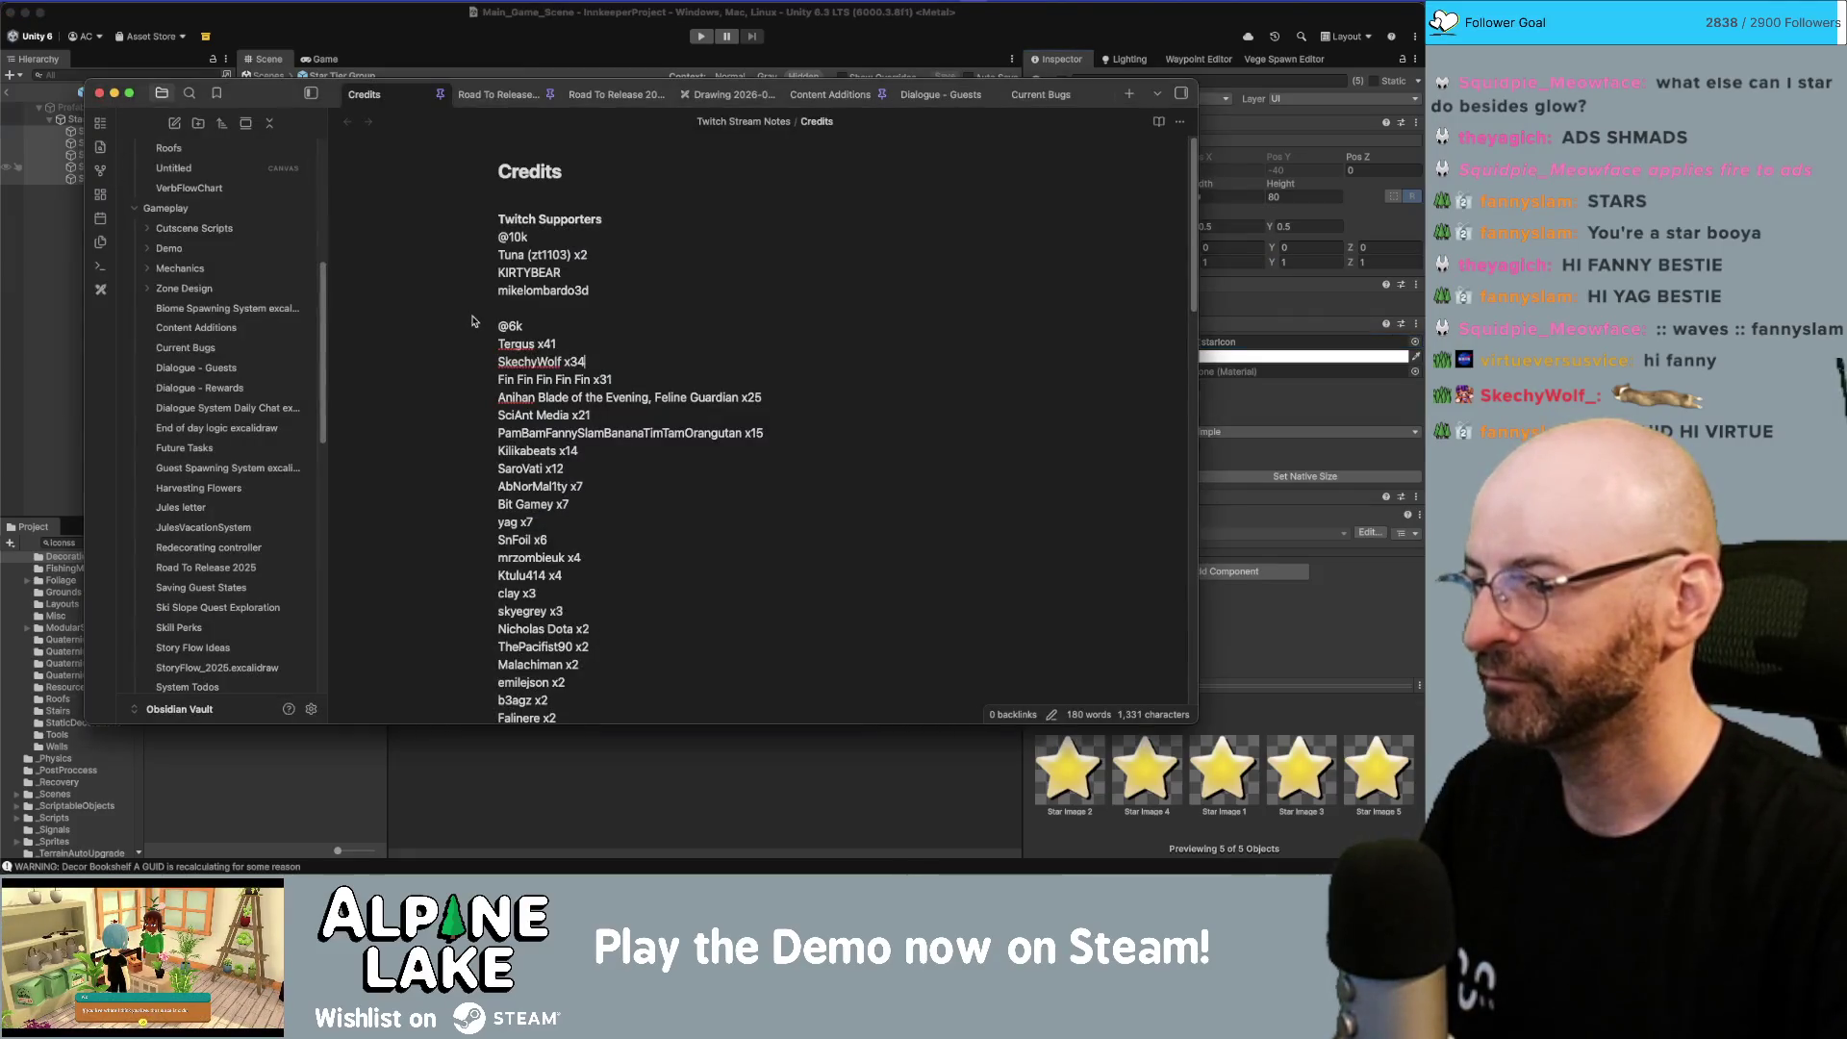
{"action": "key", "text": "super+Tab"}
{"action": "key", "text": "super+t"}
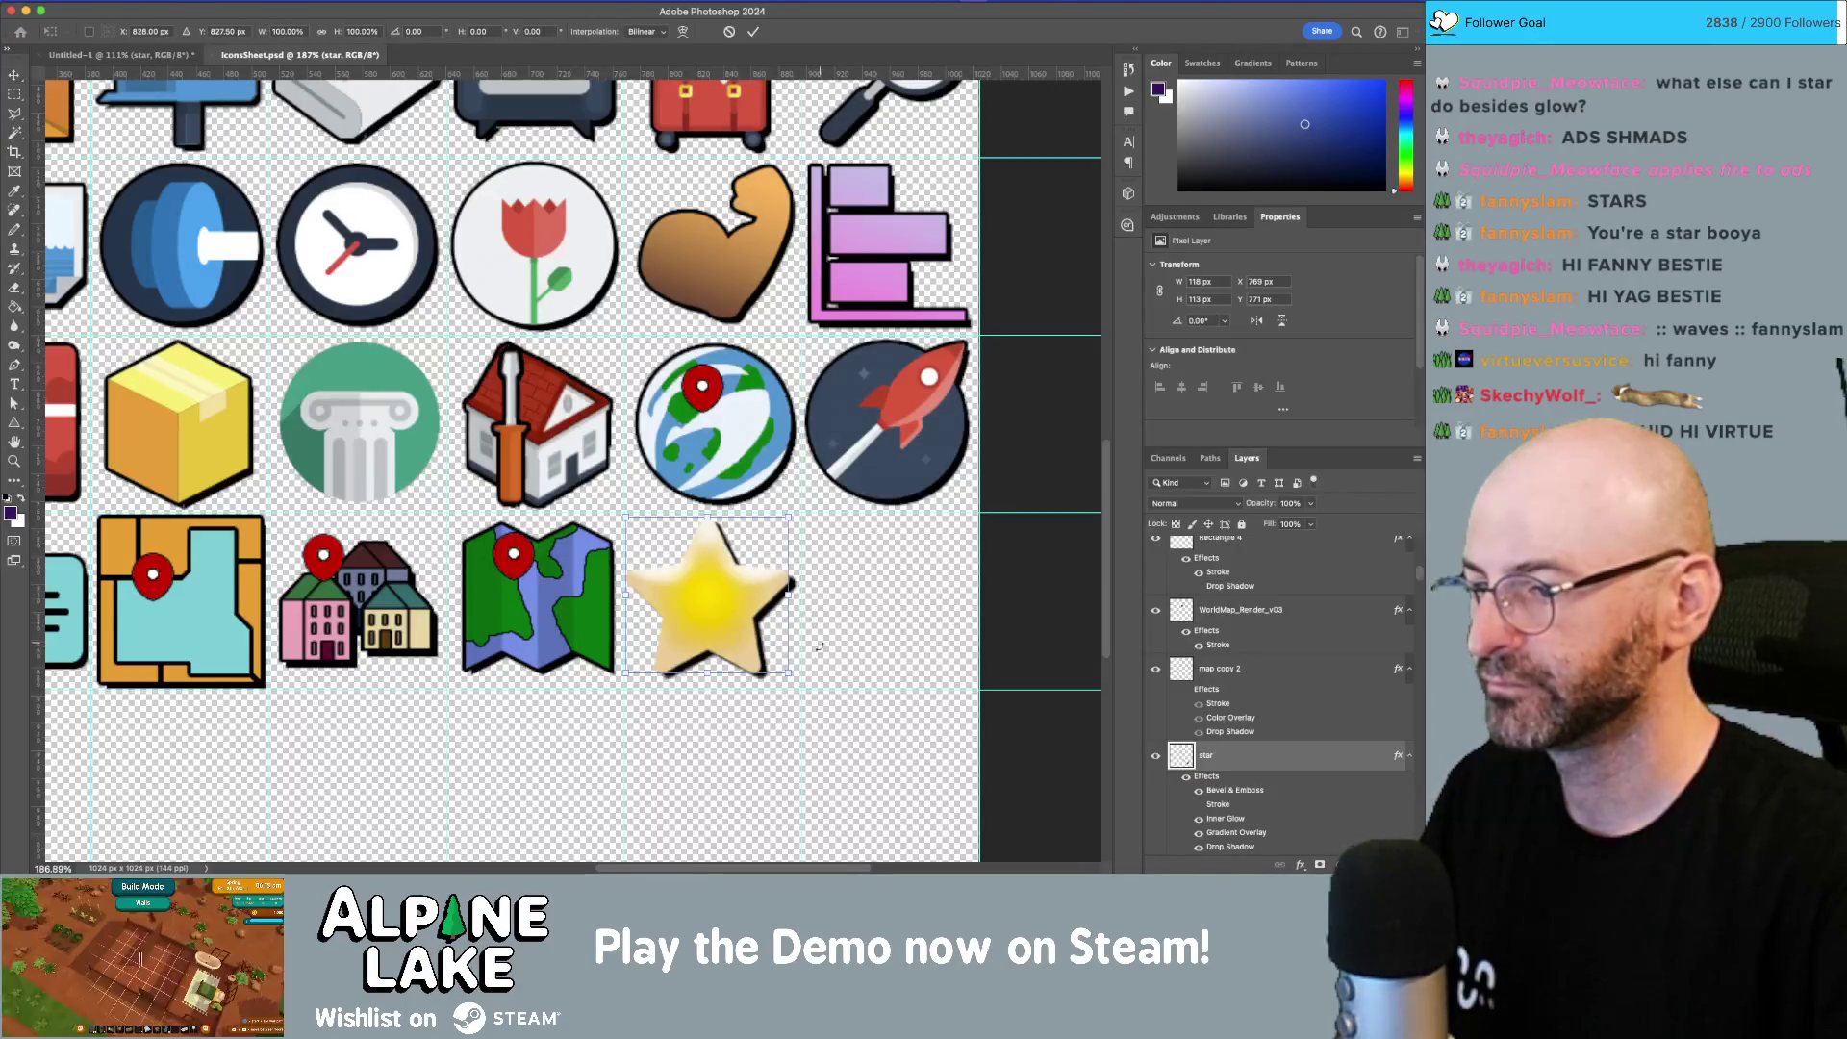
{"action": "left_click_drag", "start_coordinate": [803, 685], "coordinate": [789, 674]}
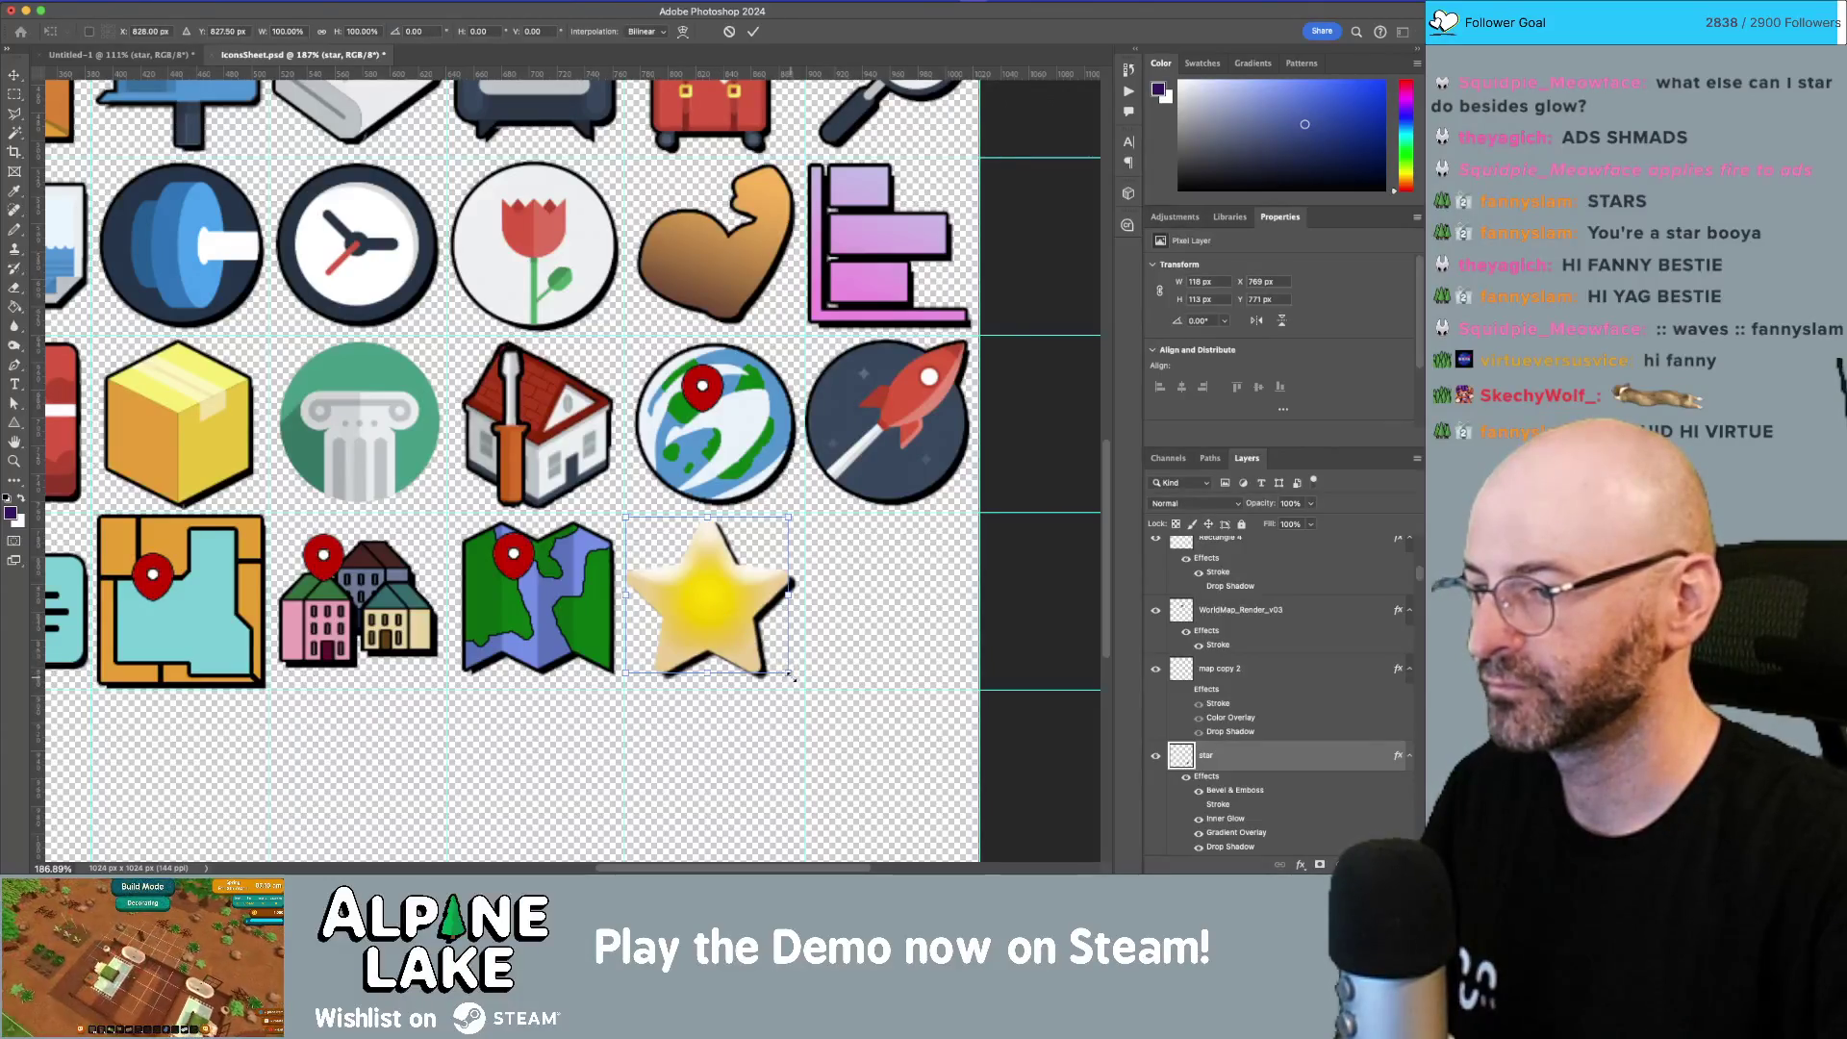
{"action": "key", "text": "Return"}
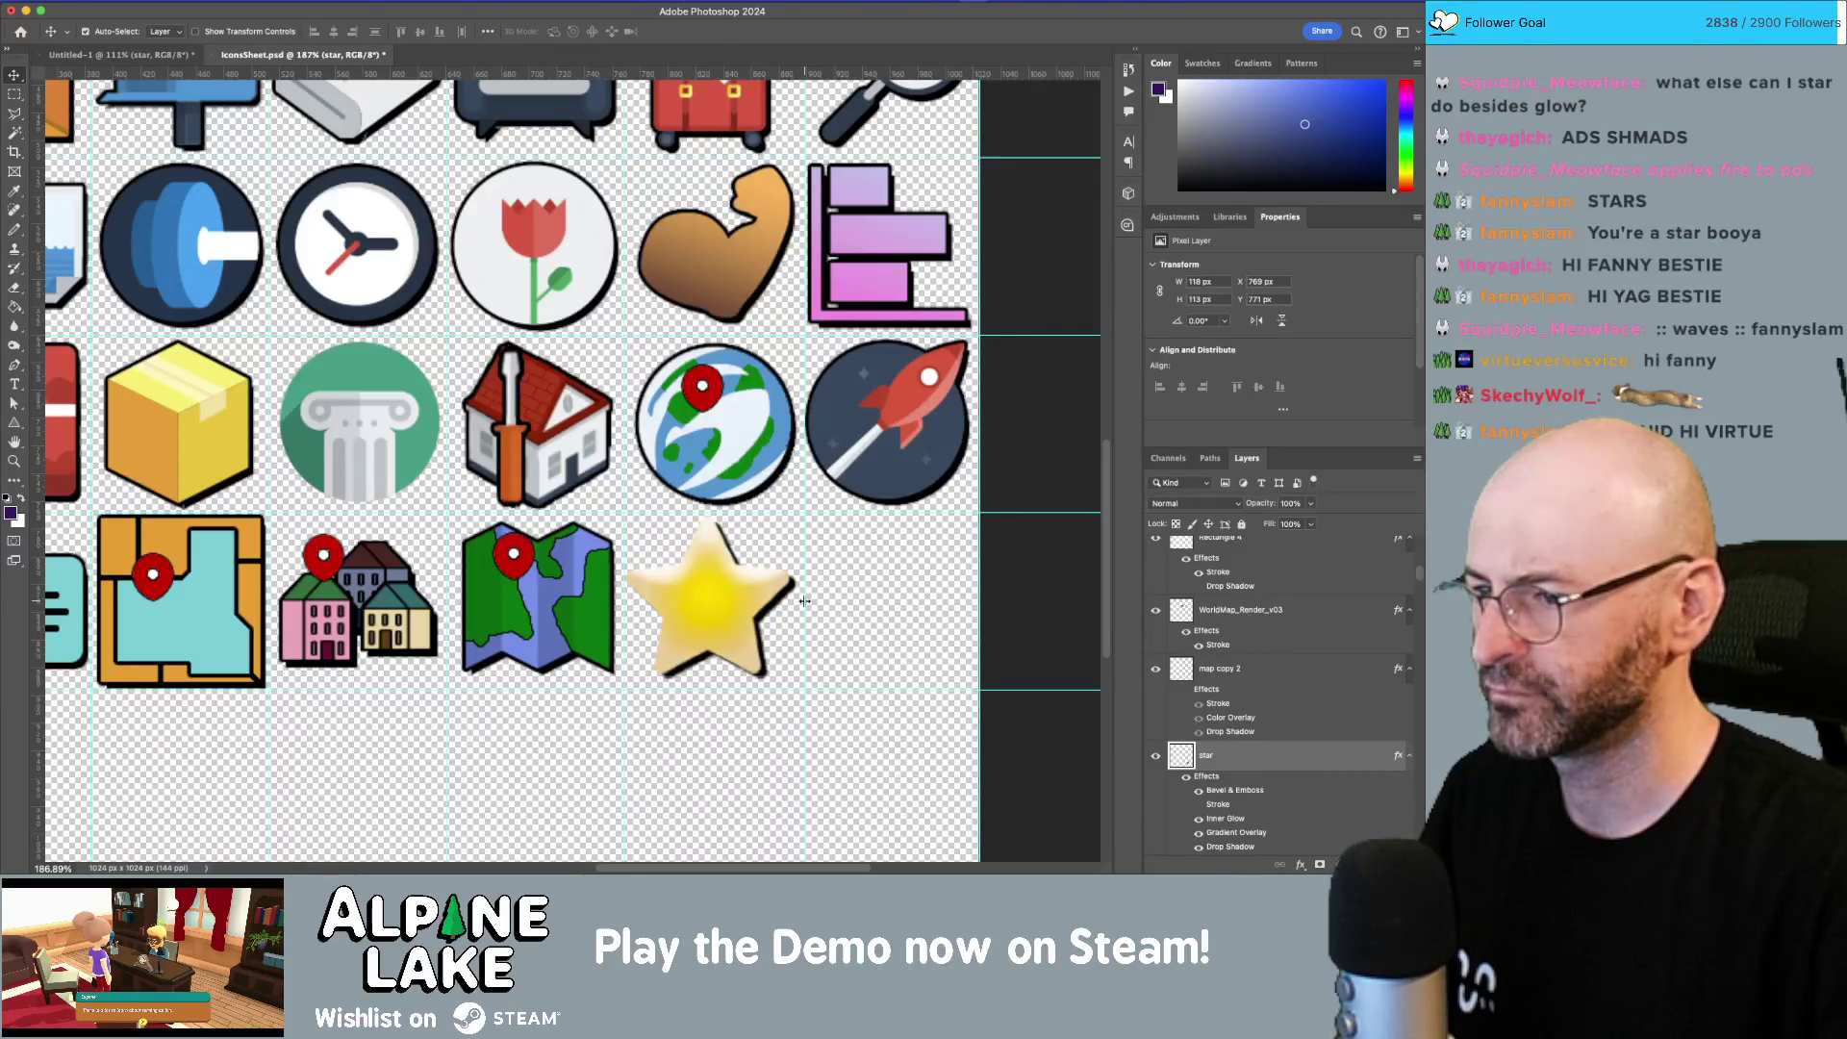
{"action": "left_click_drag", "start_coordinate": [802, 602], "coordinate": [812, 607]}
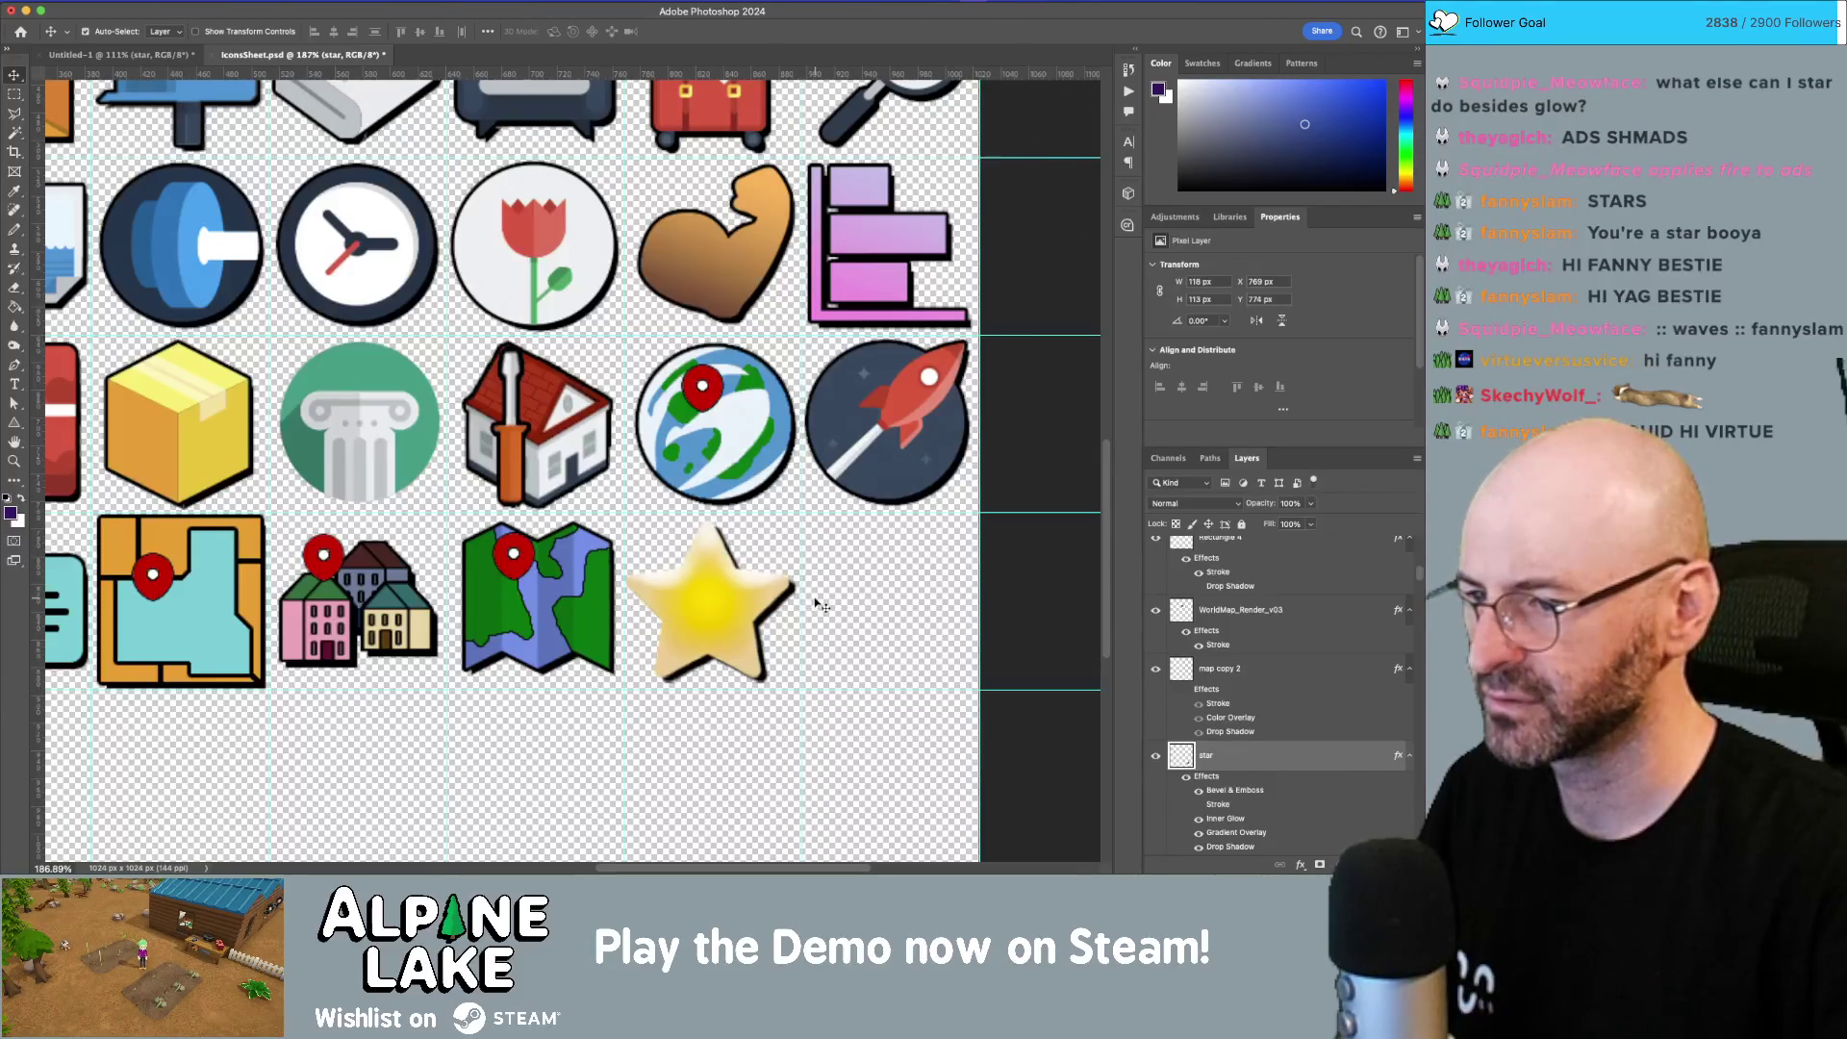
- Rotate the star about −7°, commit and save the icon sheet
{"action": "key", "text": "ctrl+t"}
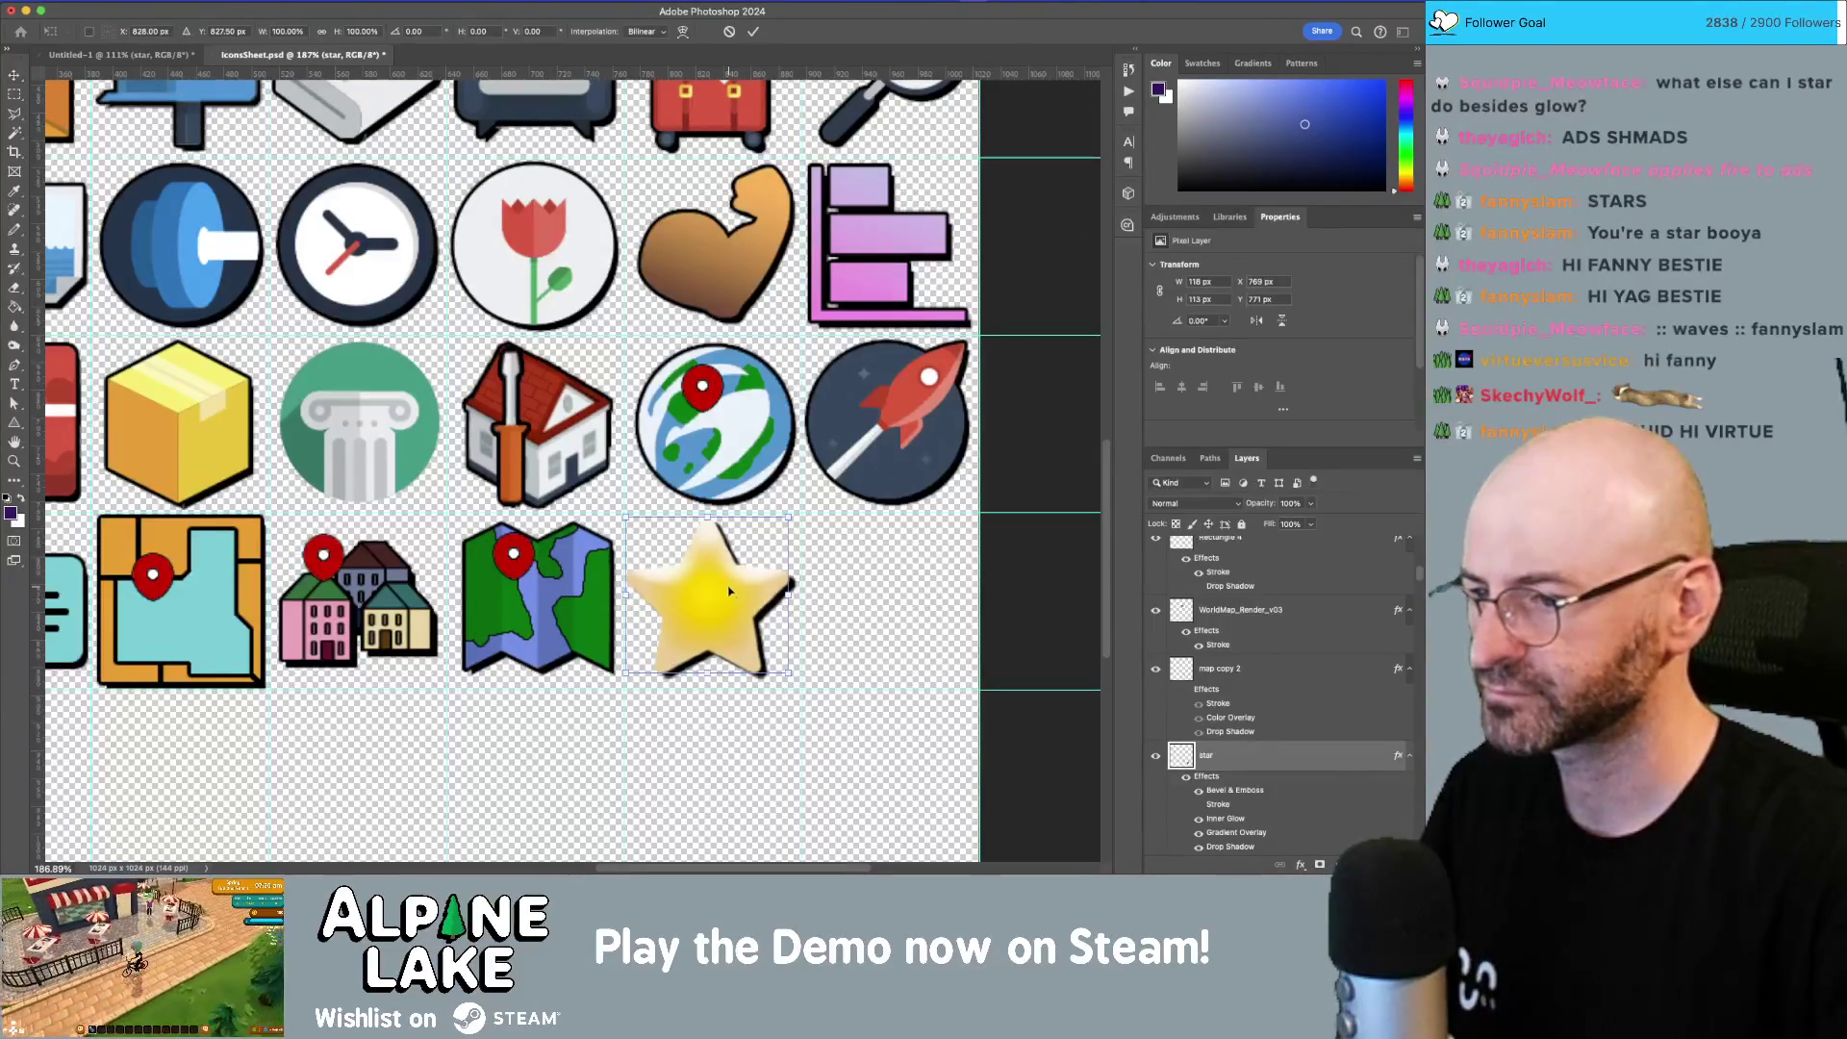
{"action": "left_click_drag", "start_coordinate": [800, 679], "coordinate": [808, 667]}
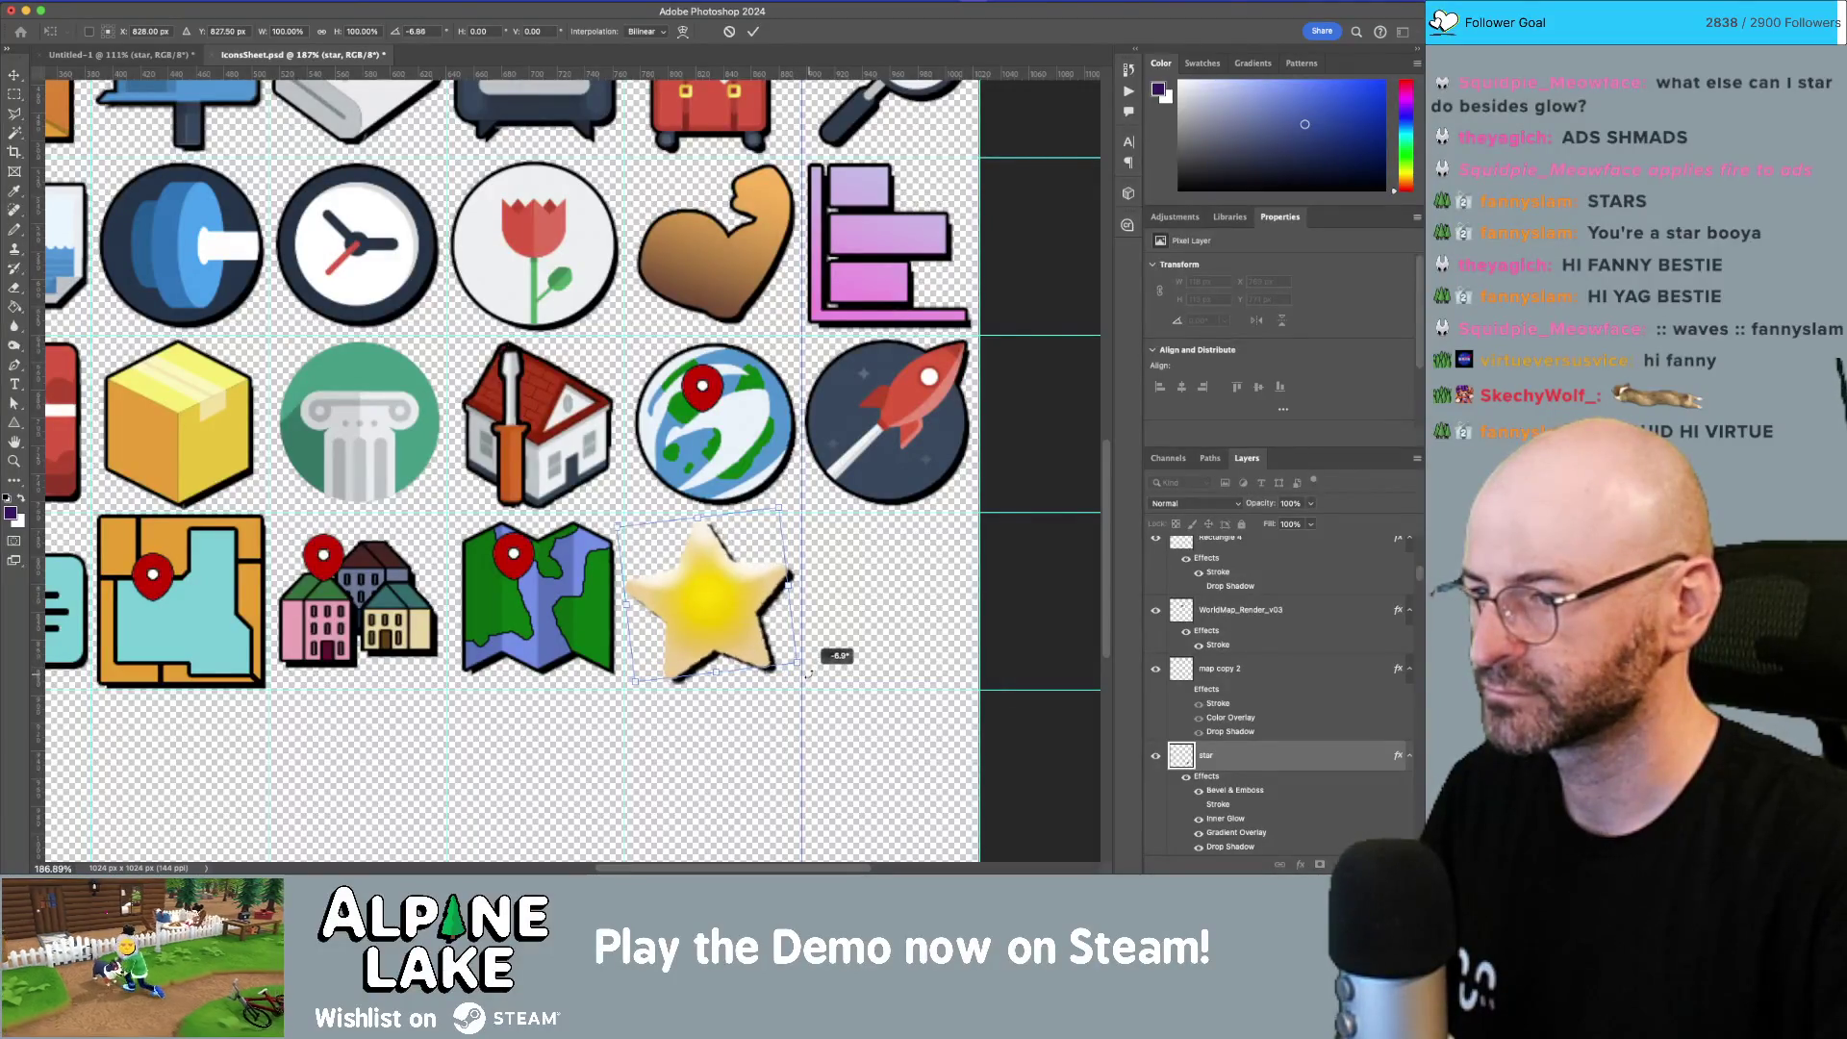
{"action": "key", "text": "Return"}
{"action": "key", "text": "ctrl+s"}
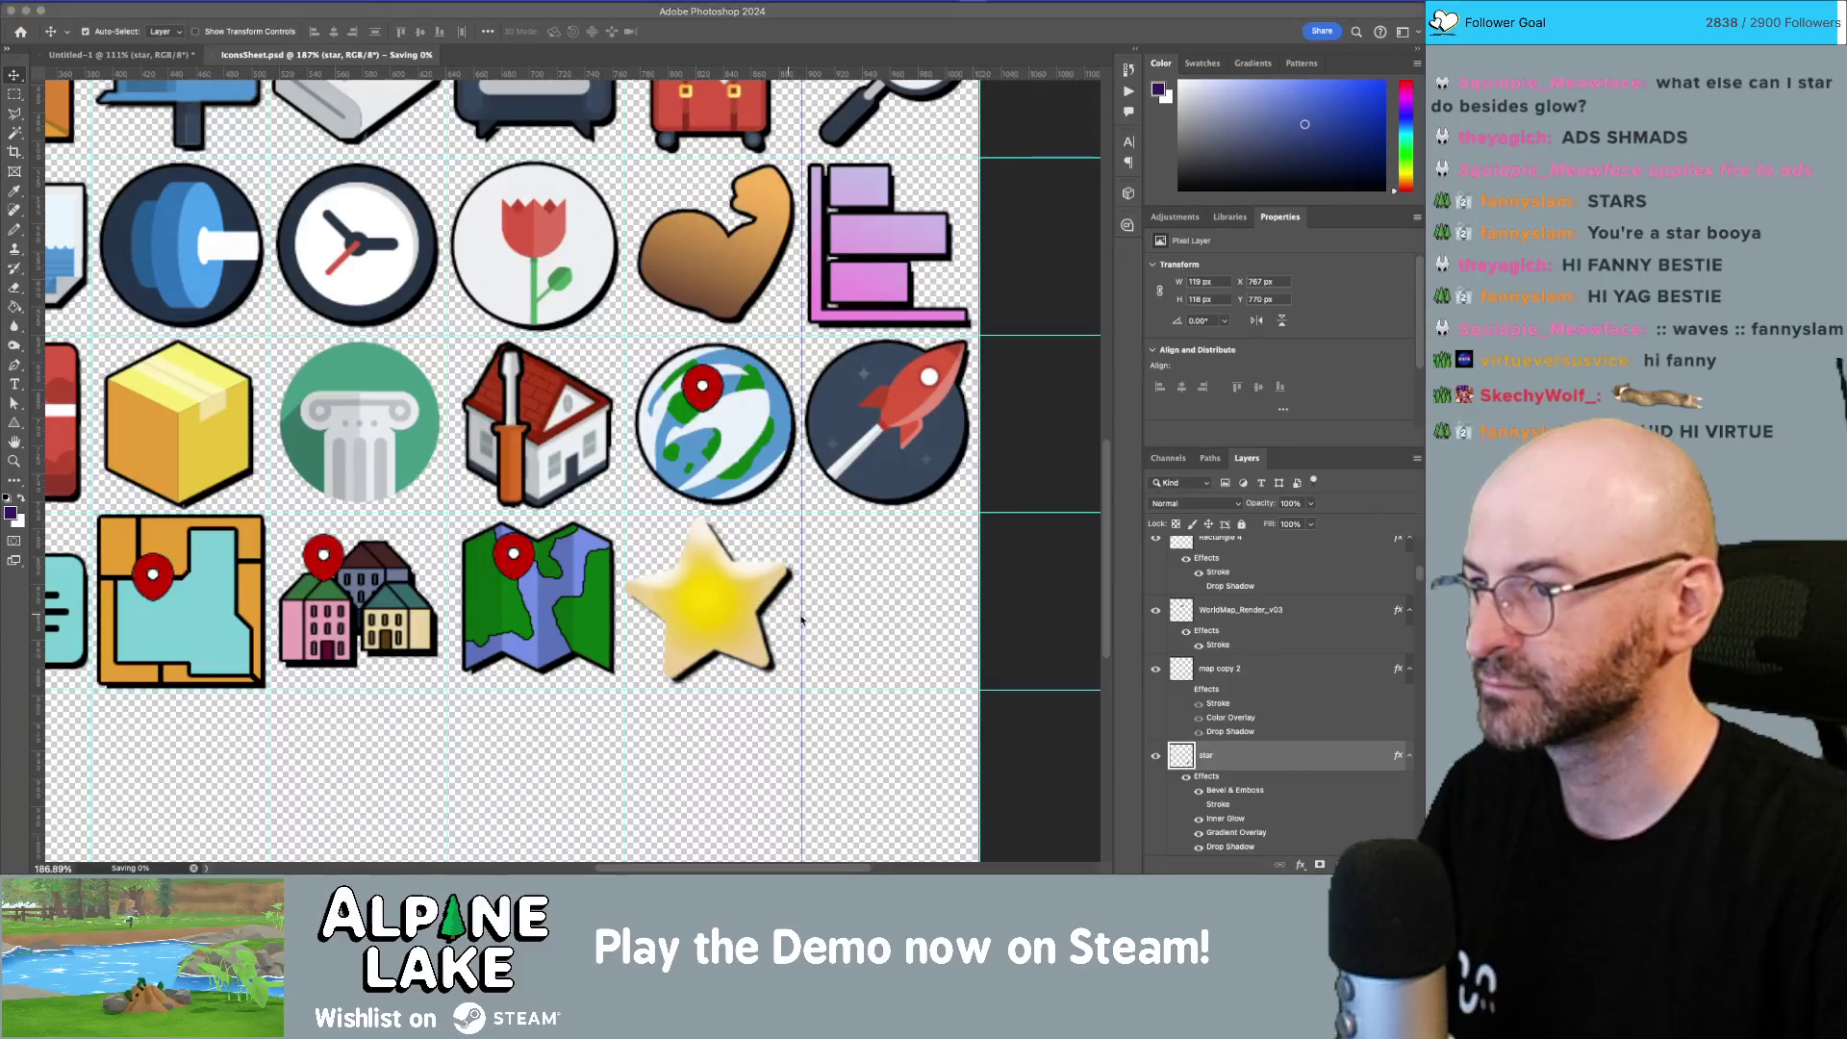
{"action": "key", "text": "super+Tab"}
{"action": "key", "text": "super+Tab"}
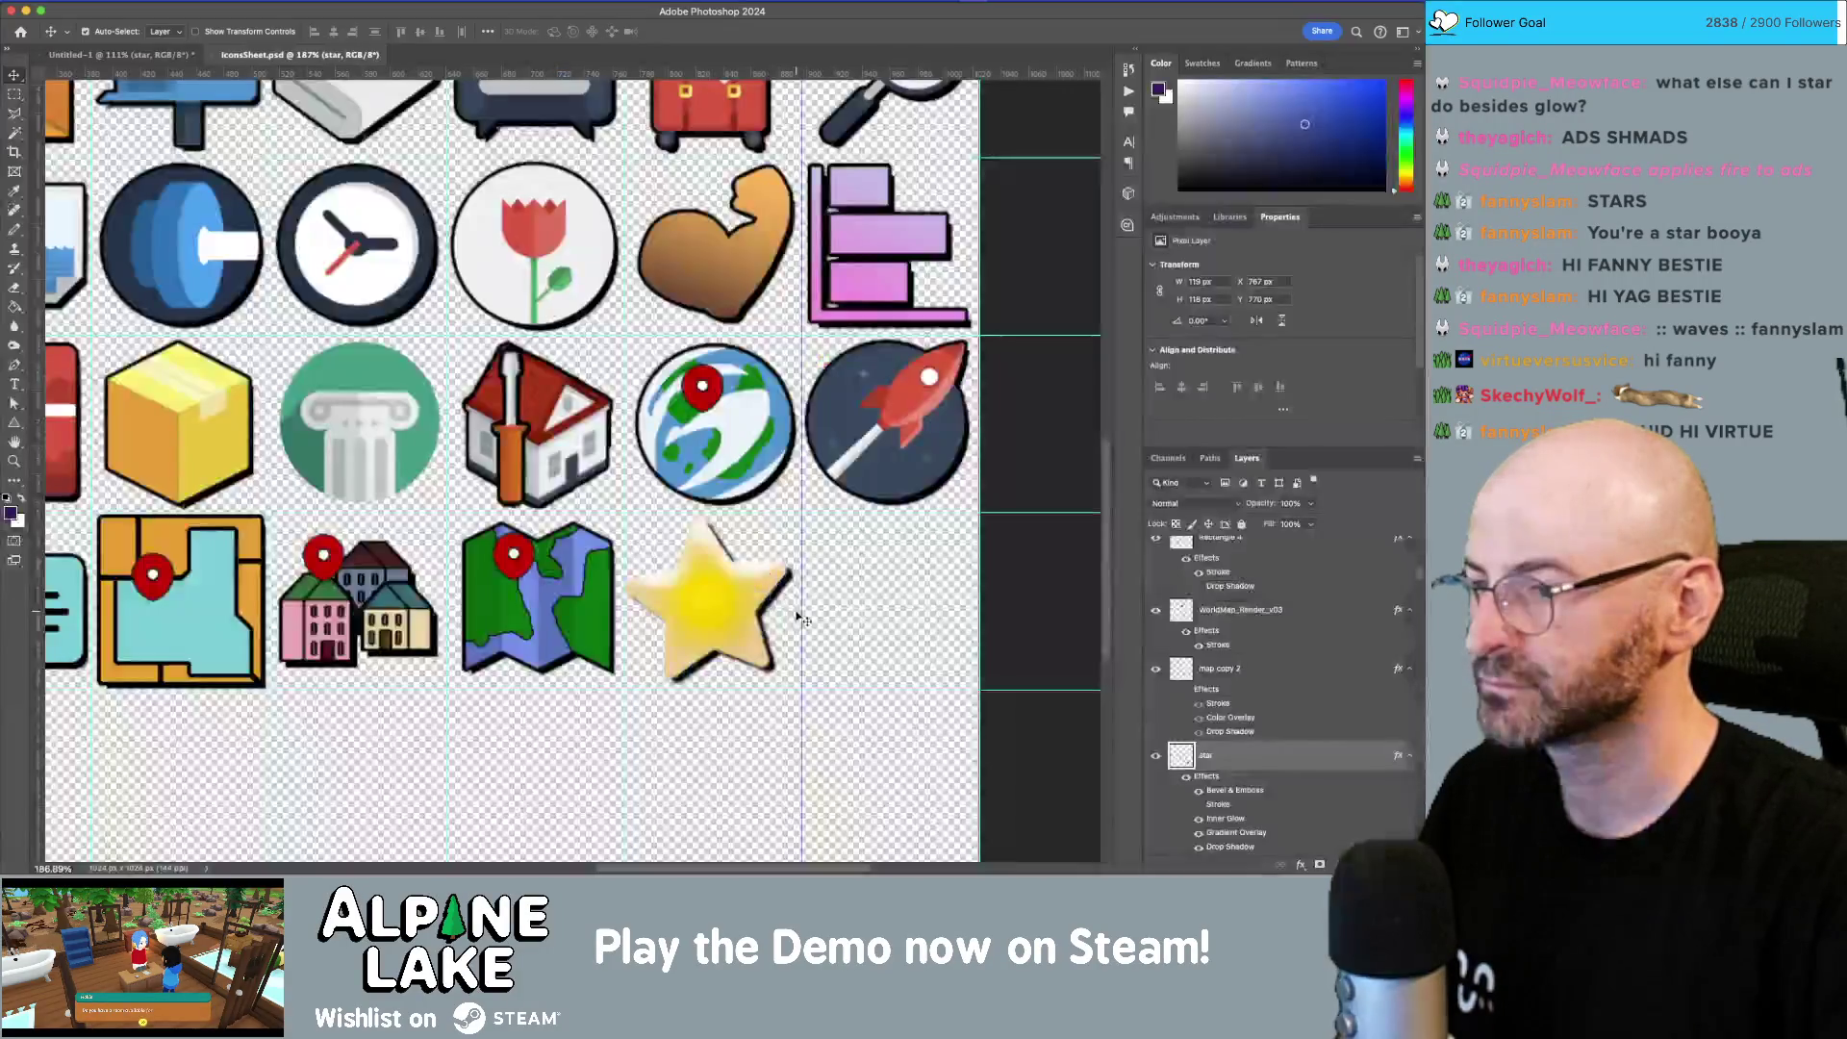
{"action": "key", "text": "super+Tab"}
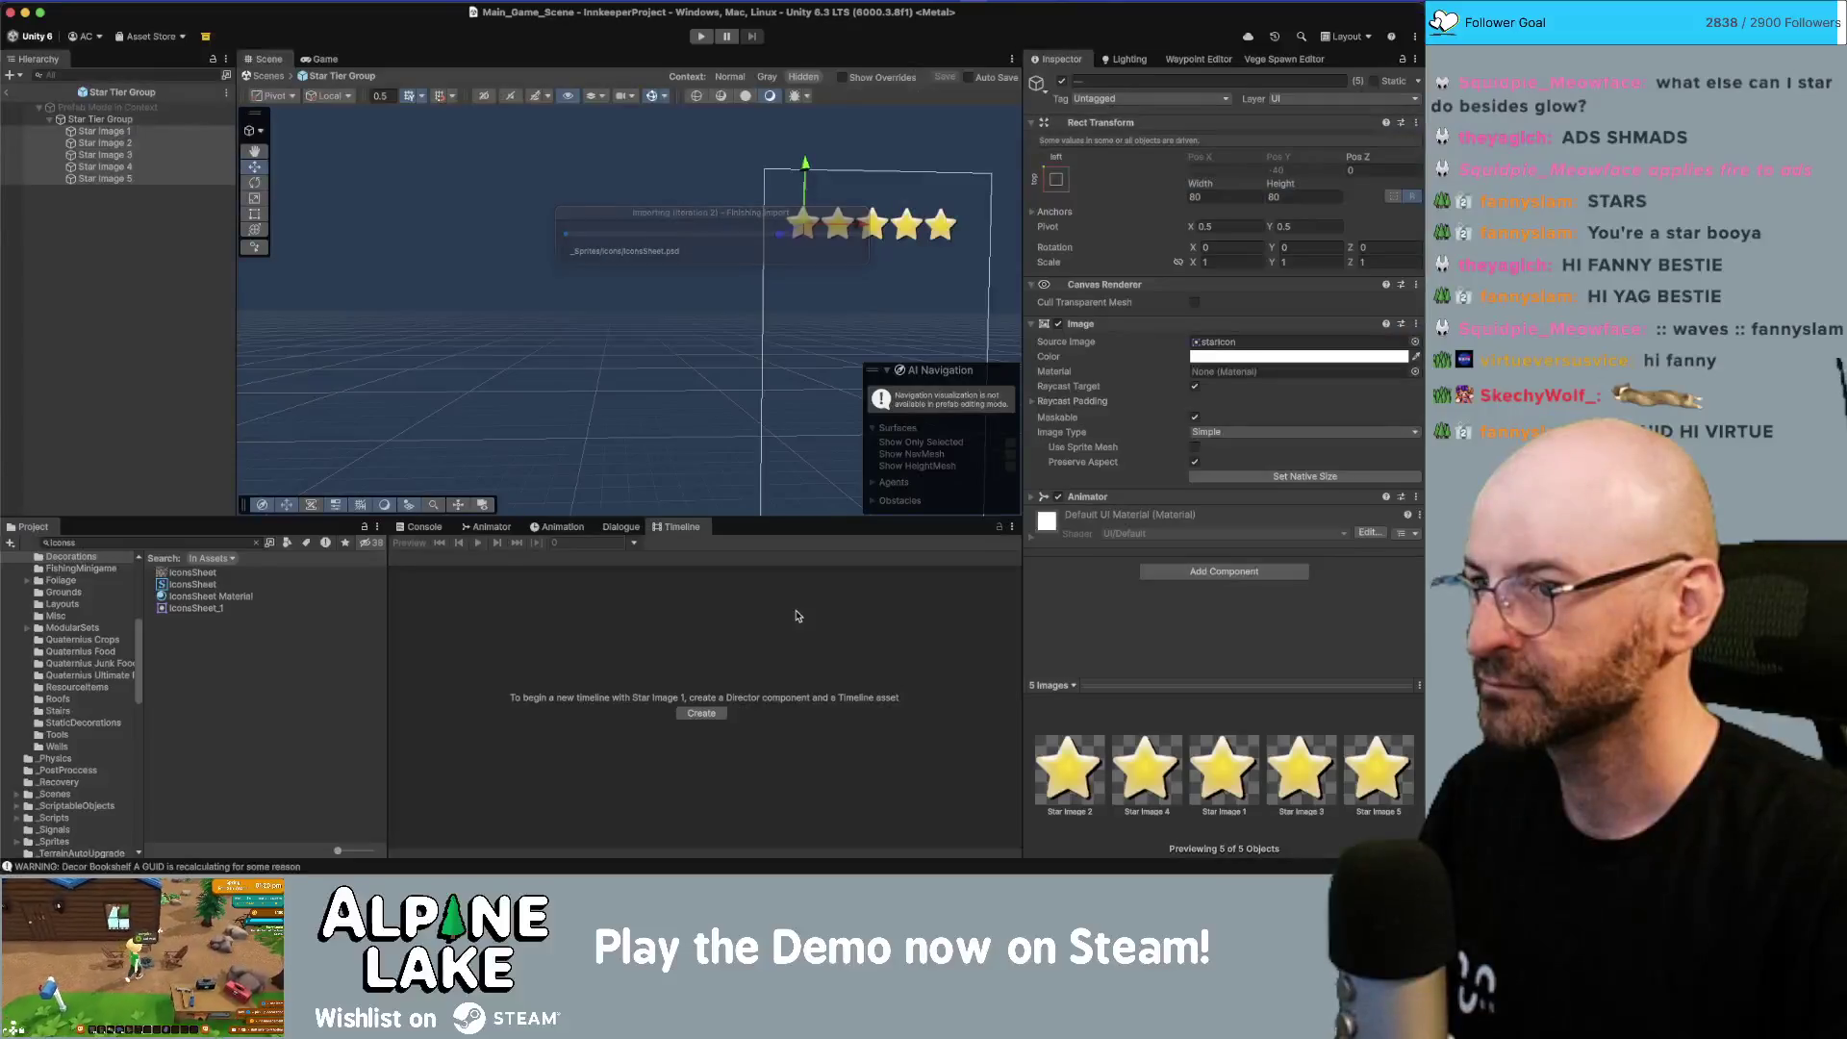
- Exit prefab mode and pan the scene over the Room Name panel's stars
{"action": "left_click", "coordinate": [131, 216]}
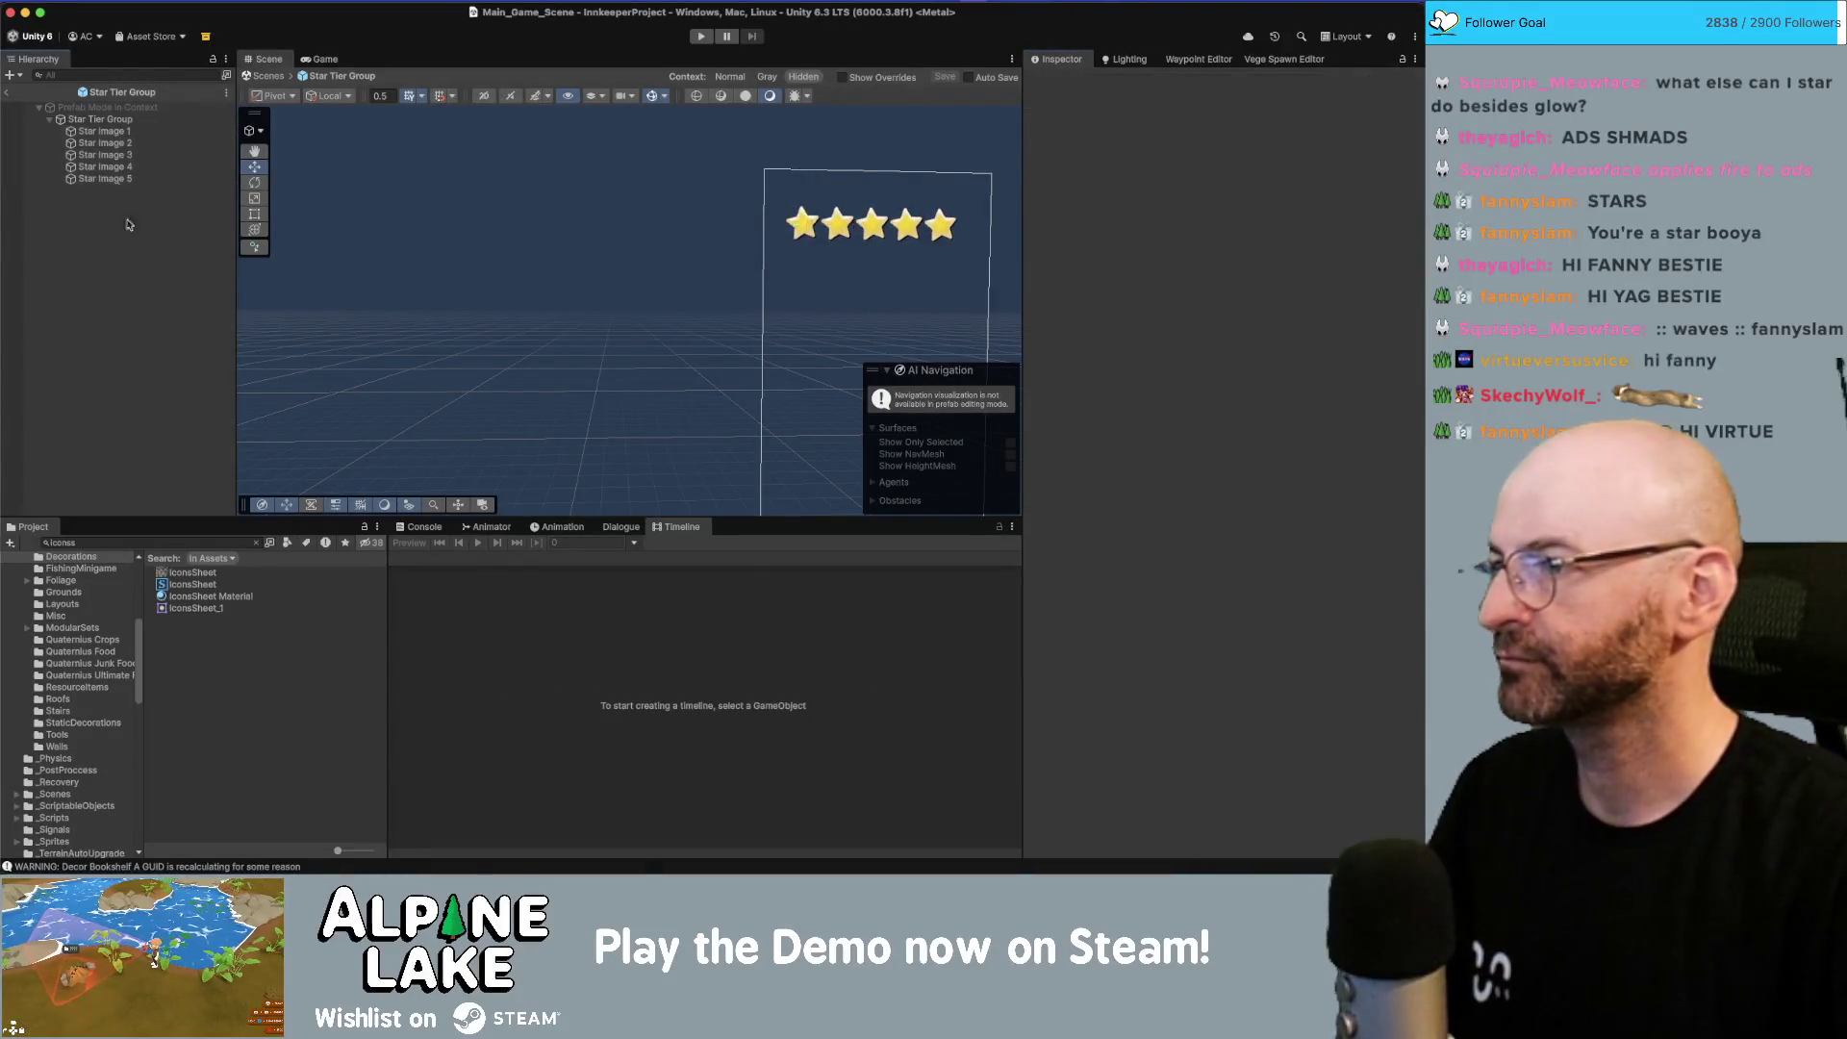
{"action": "left_click", "coordinate": [11, 94]}
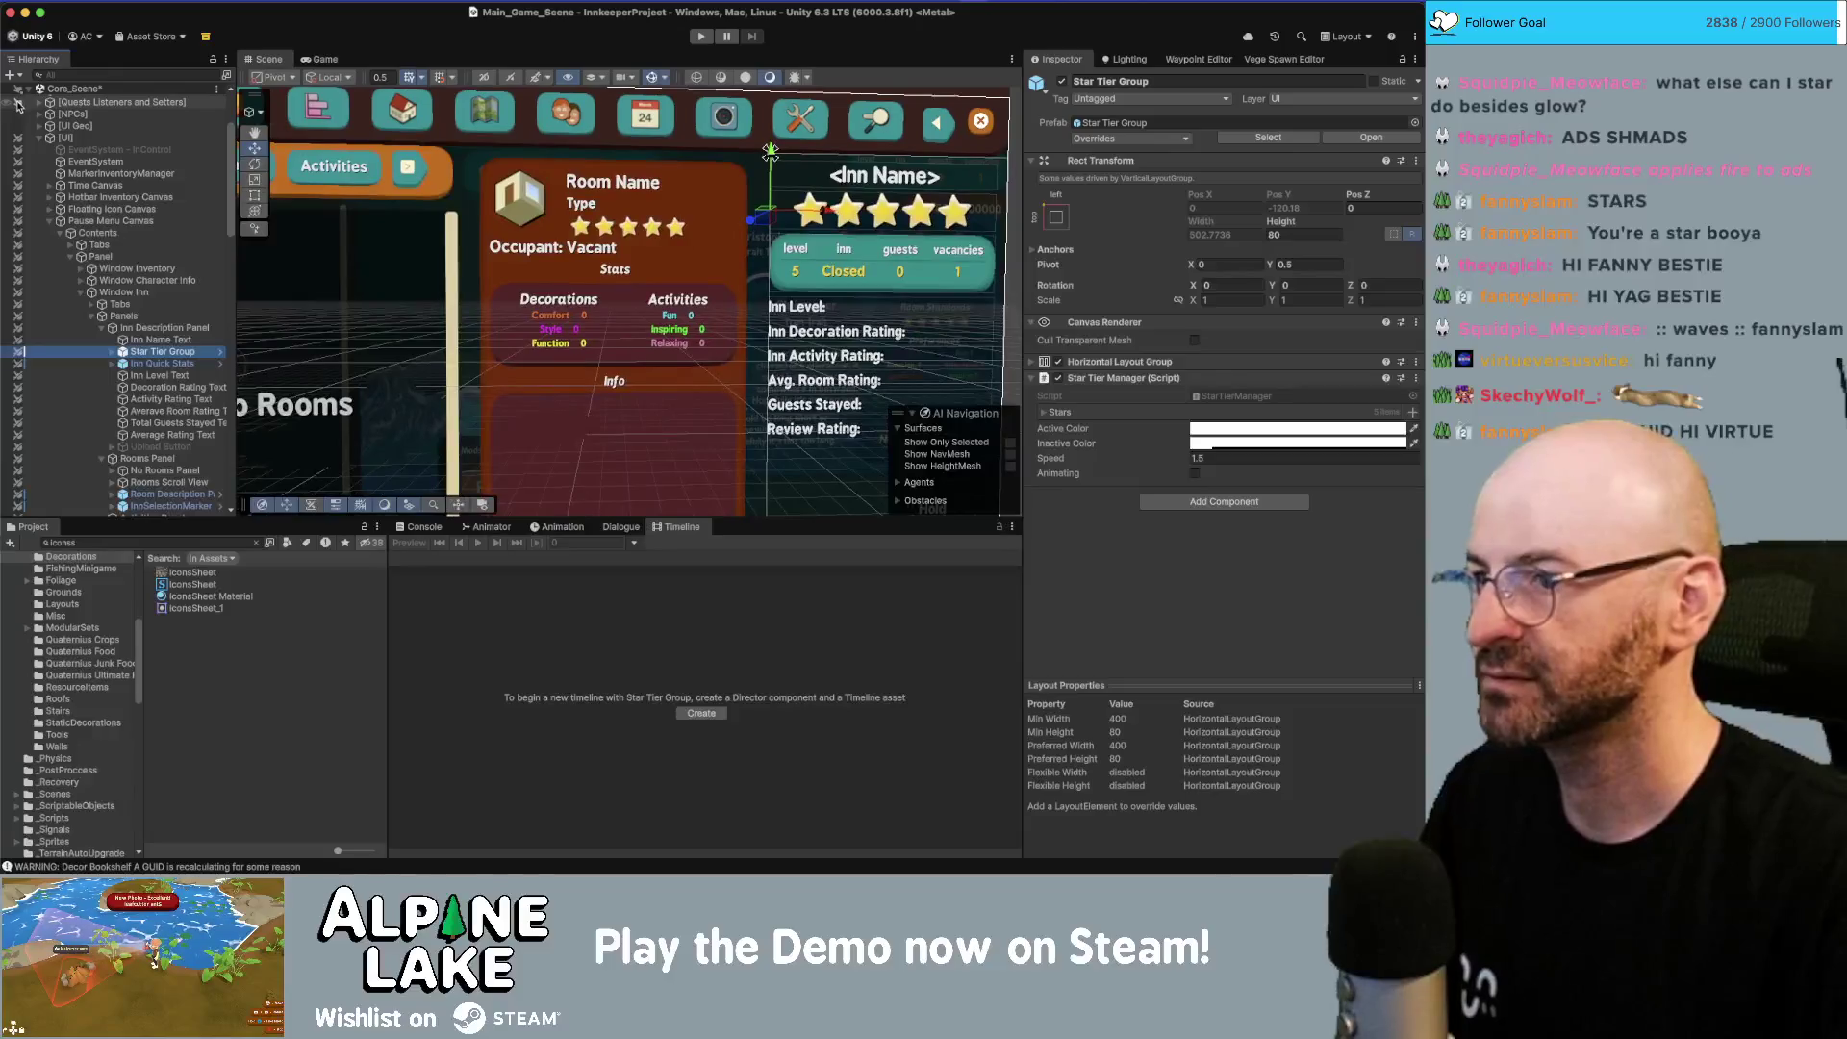
{"action": "scroll", "coordinate": [793, 216], "scroll_direction": "up", "scroll_amount": 2}
{"action": "scroll", "coordinate": [792, 217], "scroll_direction": "up", "scroll_amount": 2}
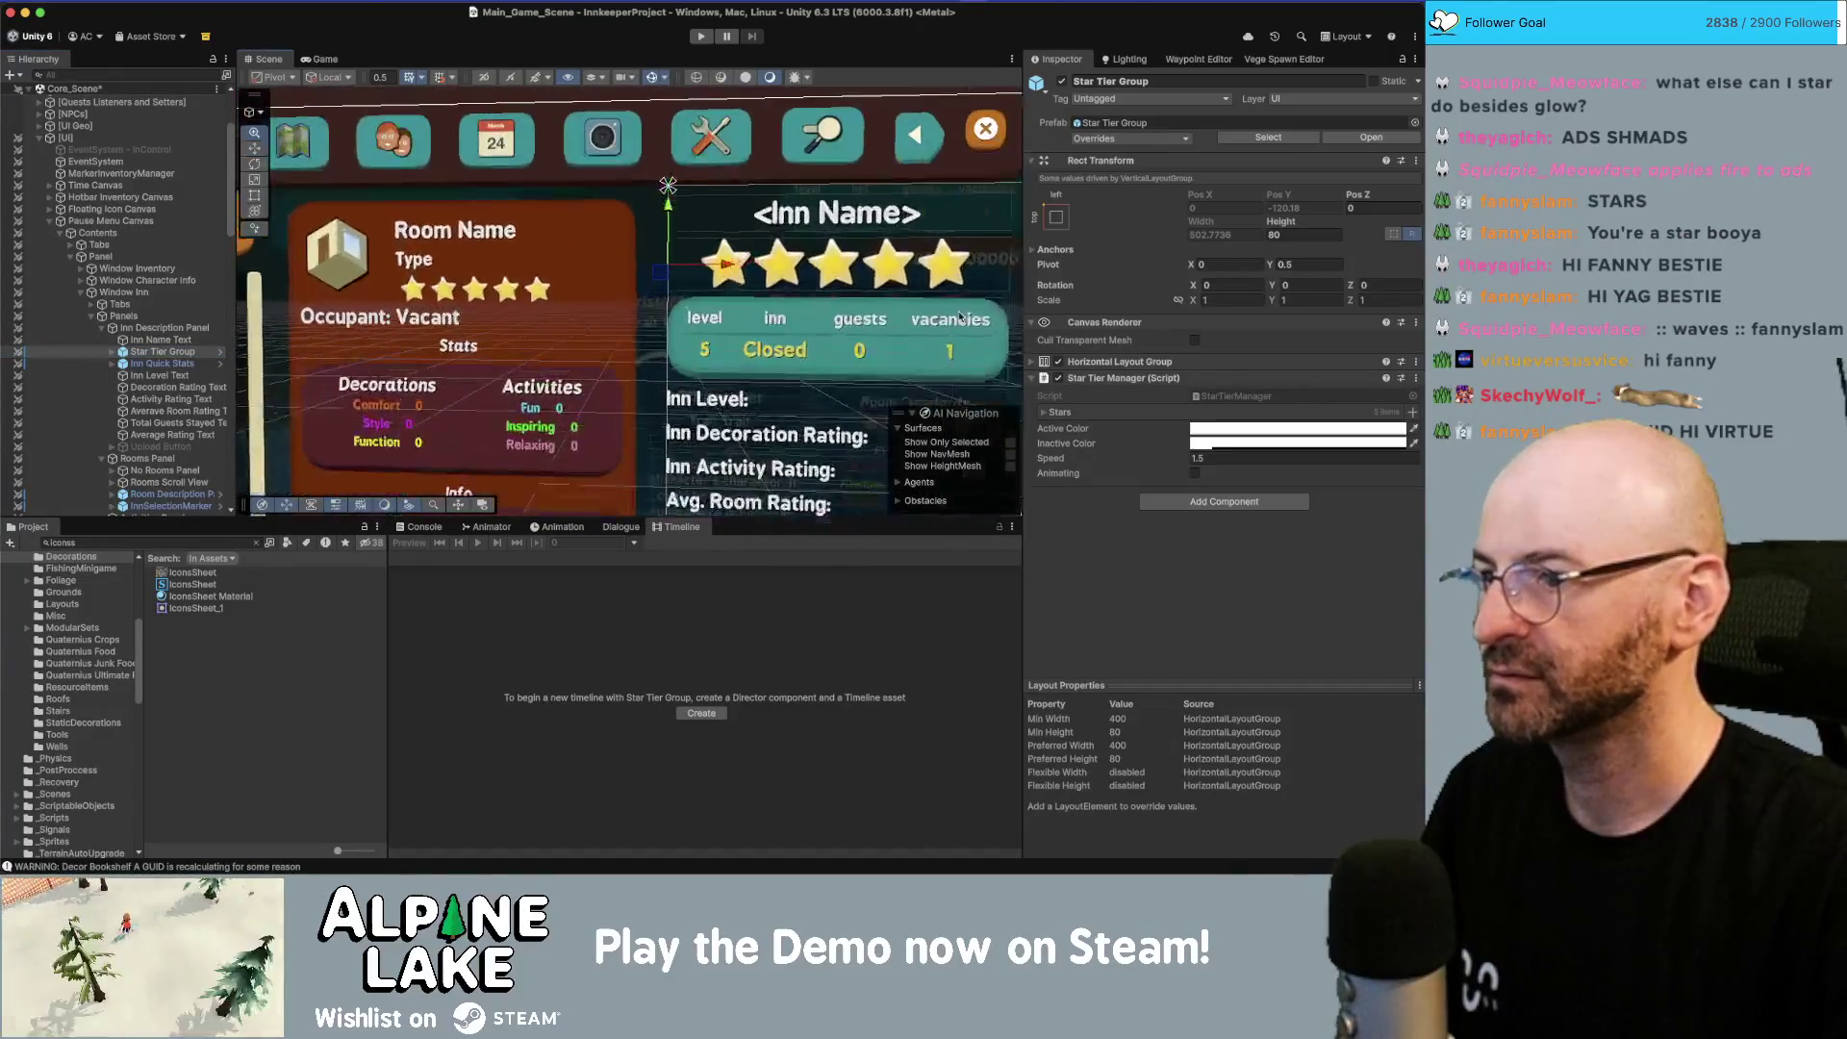
{"action": "scroll", "coordinate": [792, 218], "scroll_direction": "up", "scroll_amount": 2}
{"action": "scroll", "coordinate": [1013, 145], "scroll_direction": "up", "scroll_amount": 3}
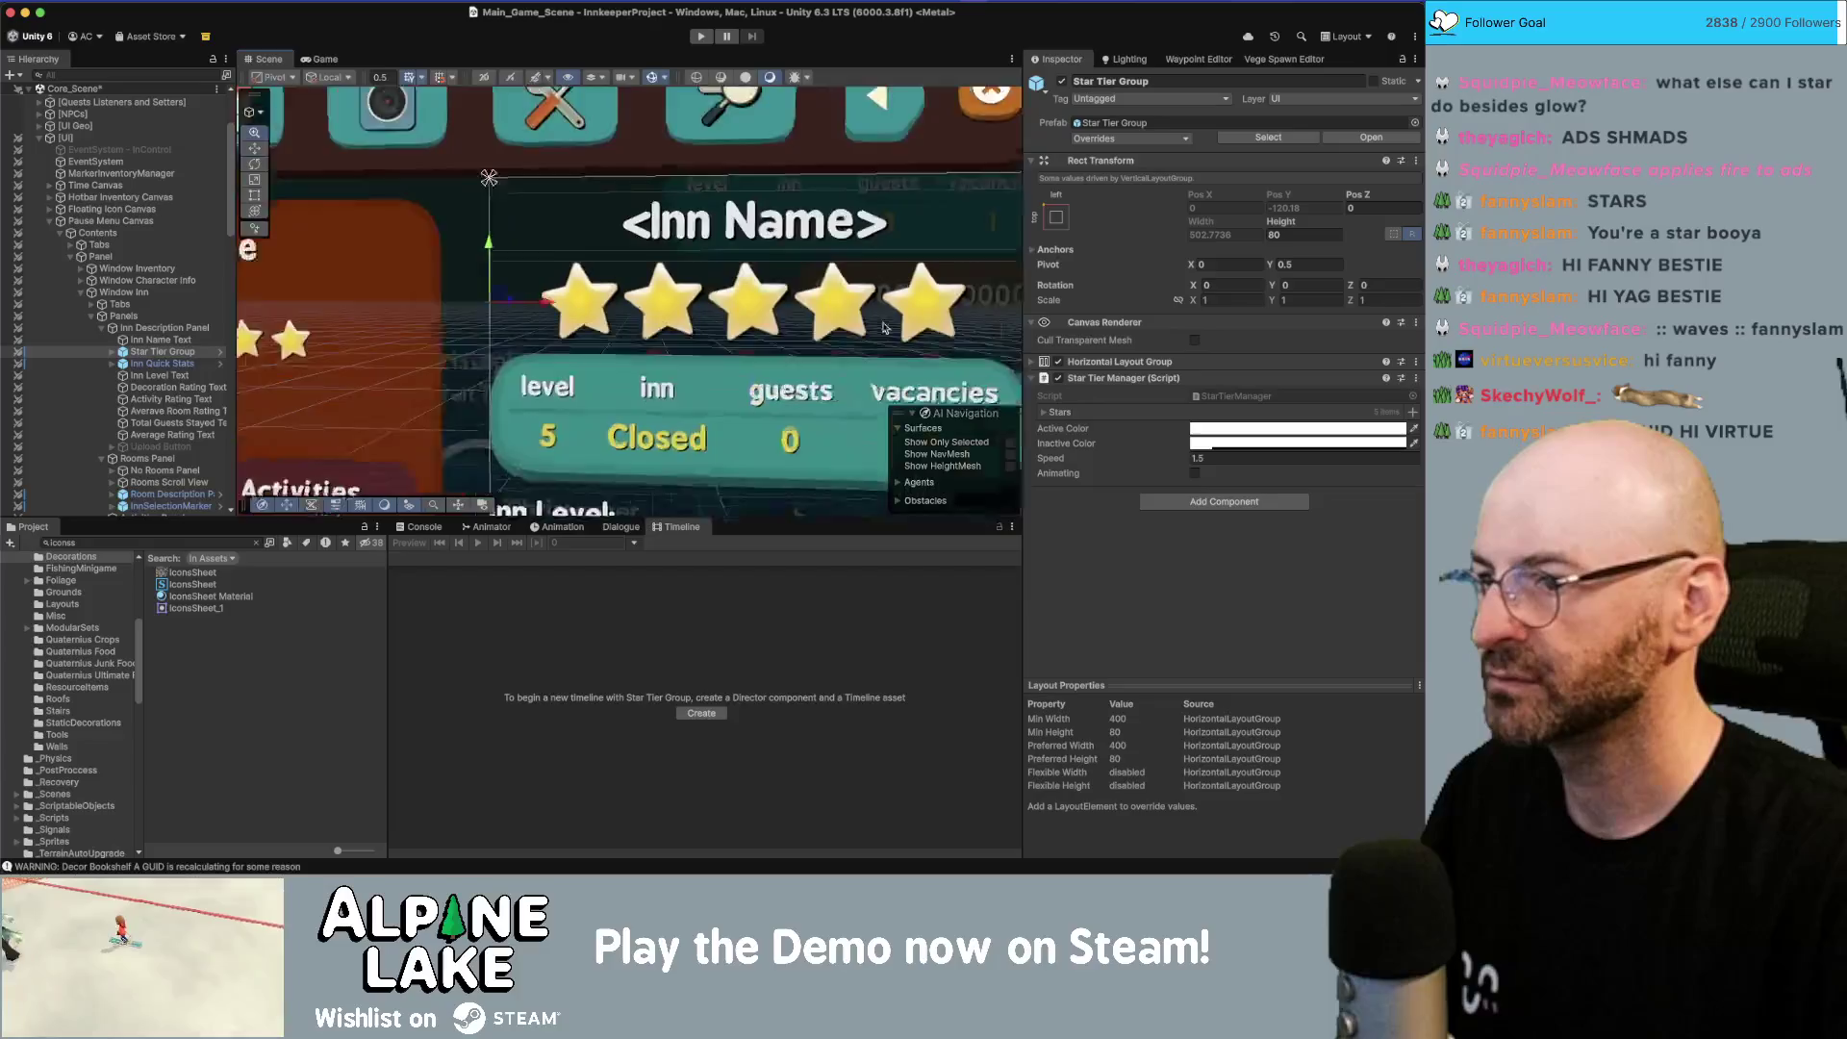
{"action": "scroll", "coordinate": [629, 301], "scroll_direction": "down", "scroll_amount": 3}
{"action": "left_click_drag", "start_coordinate": [433, 289], "coordinate": [722, 289]}
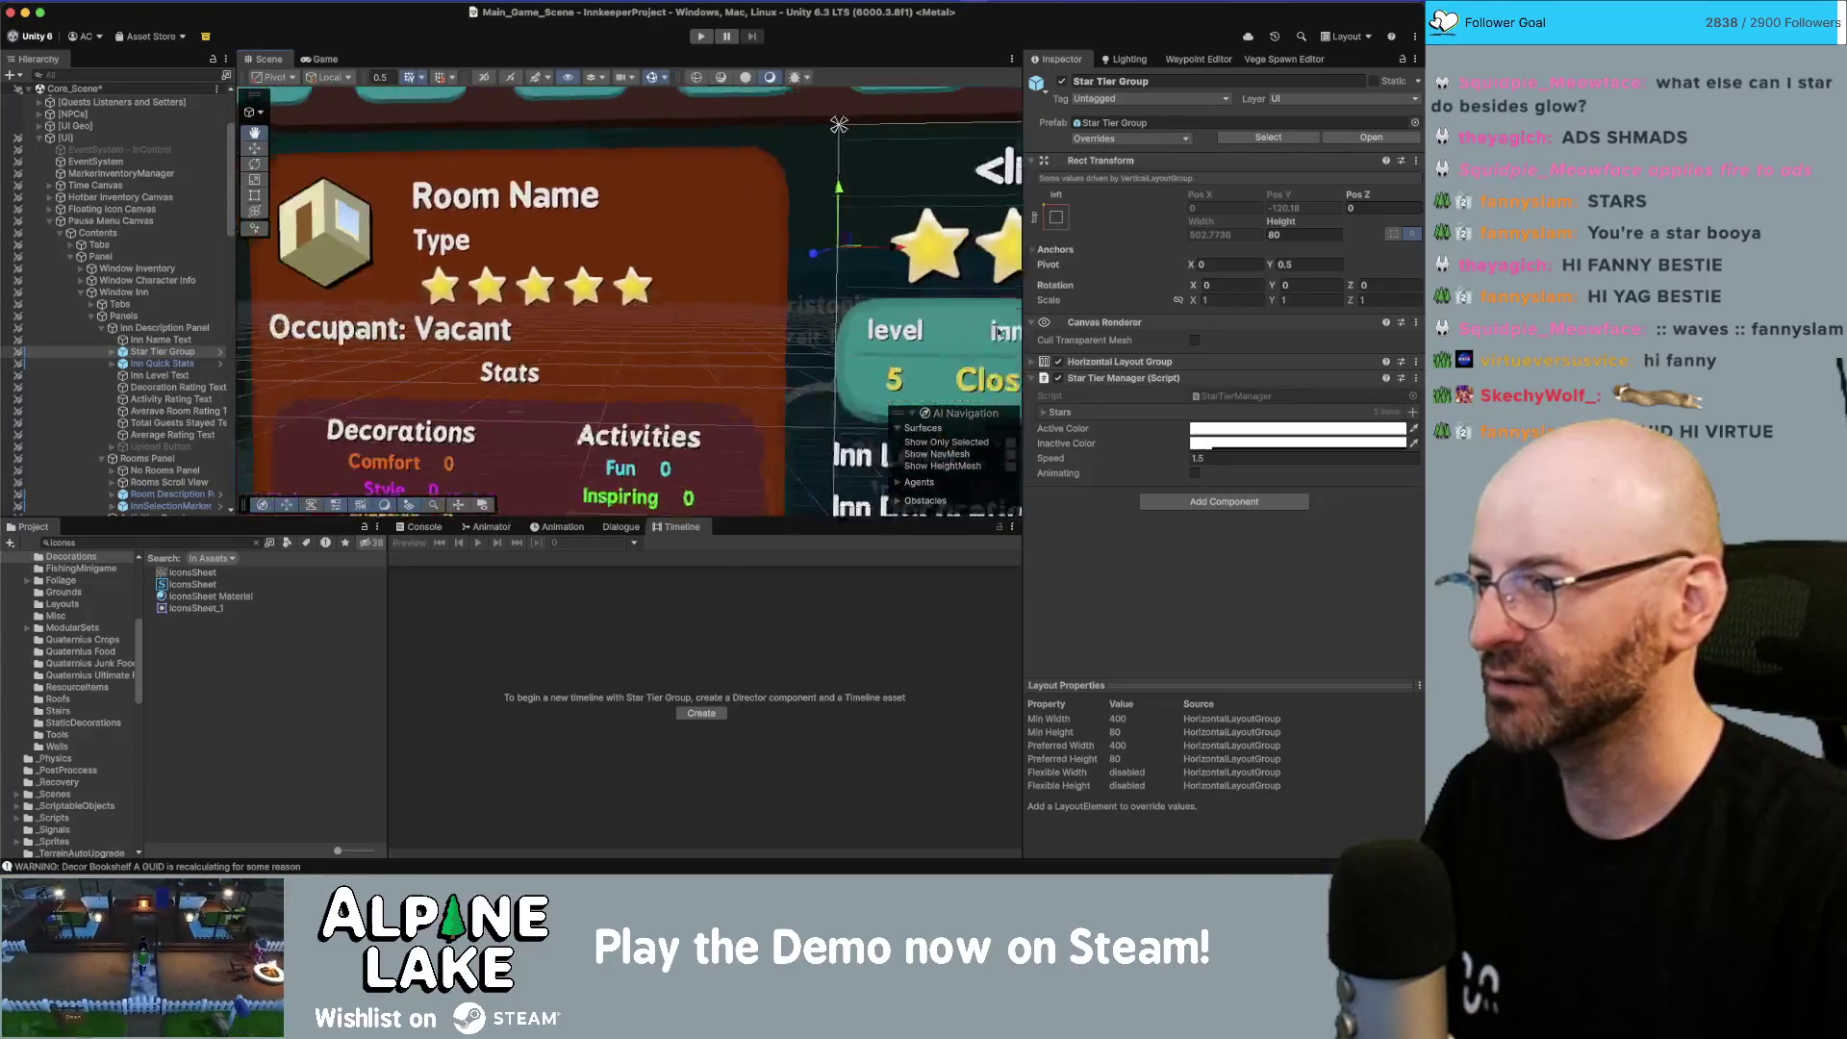
{"action": "scroll", "coordinate": [630, 301], "scroll_direction": "up", "scroll_amount": 4}
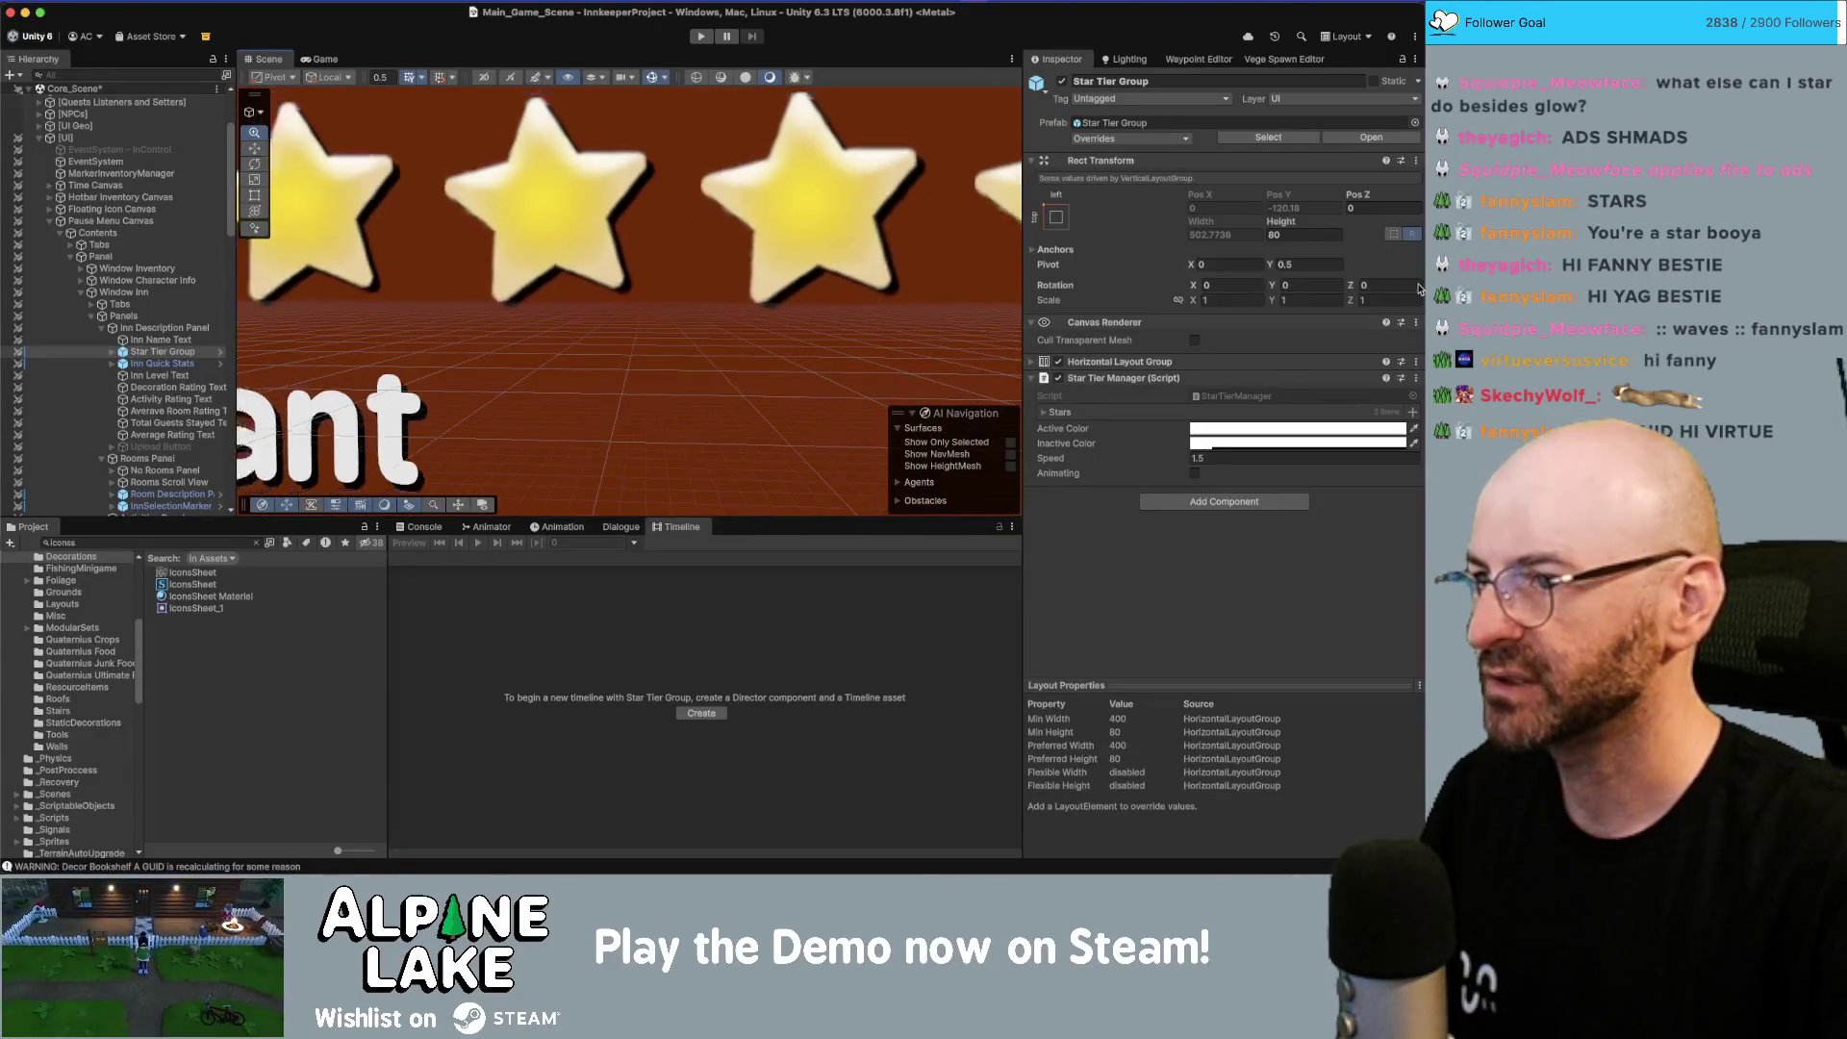
{"action": "scroll", "coordinate": [630, 290], "scroll_direction": "down", "scroll_amount": 3}
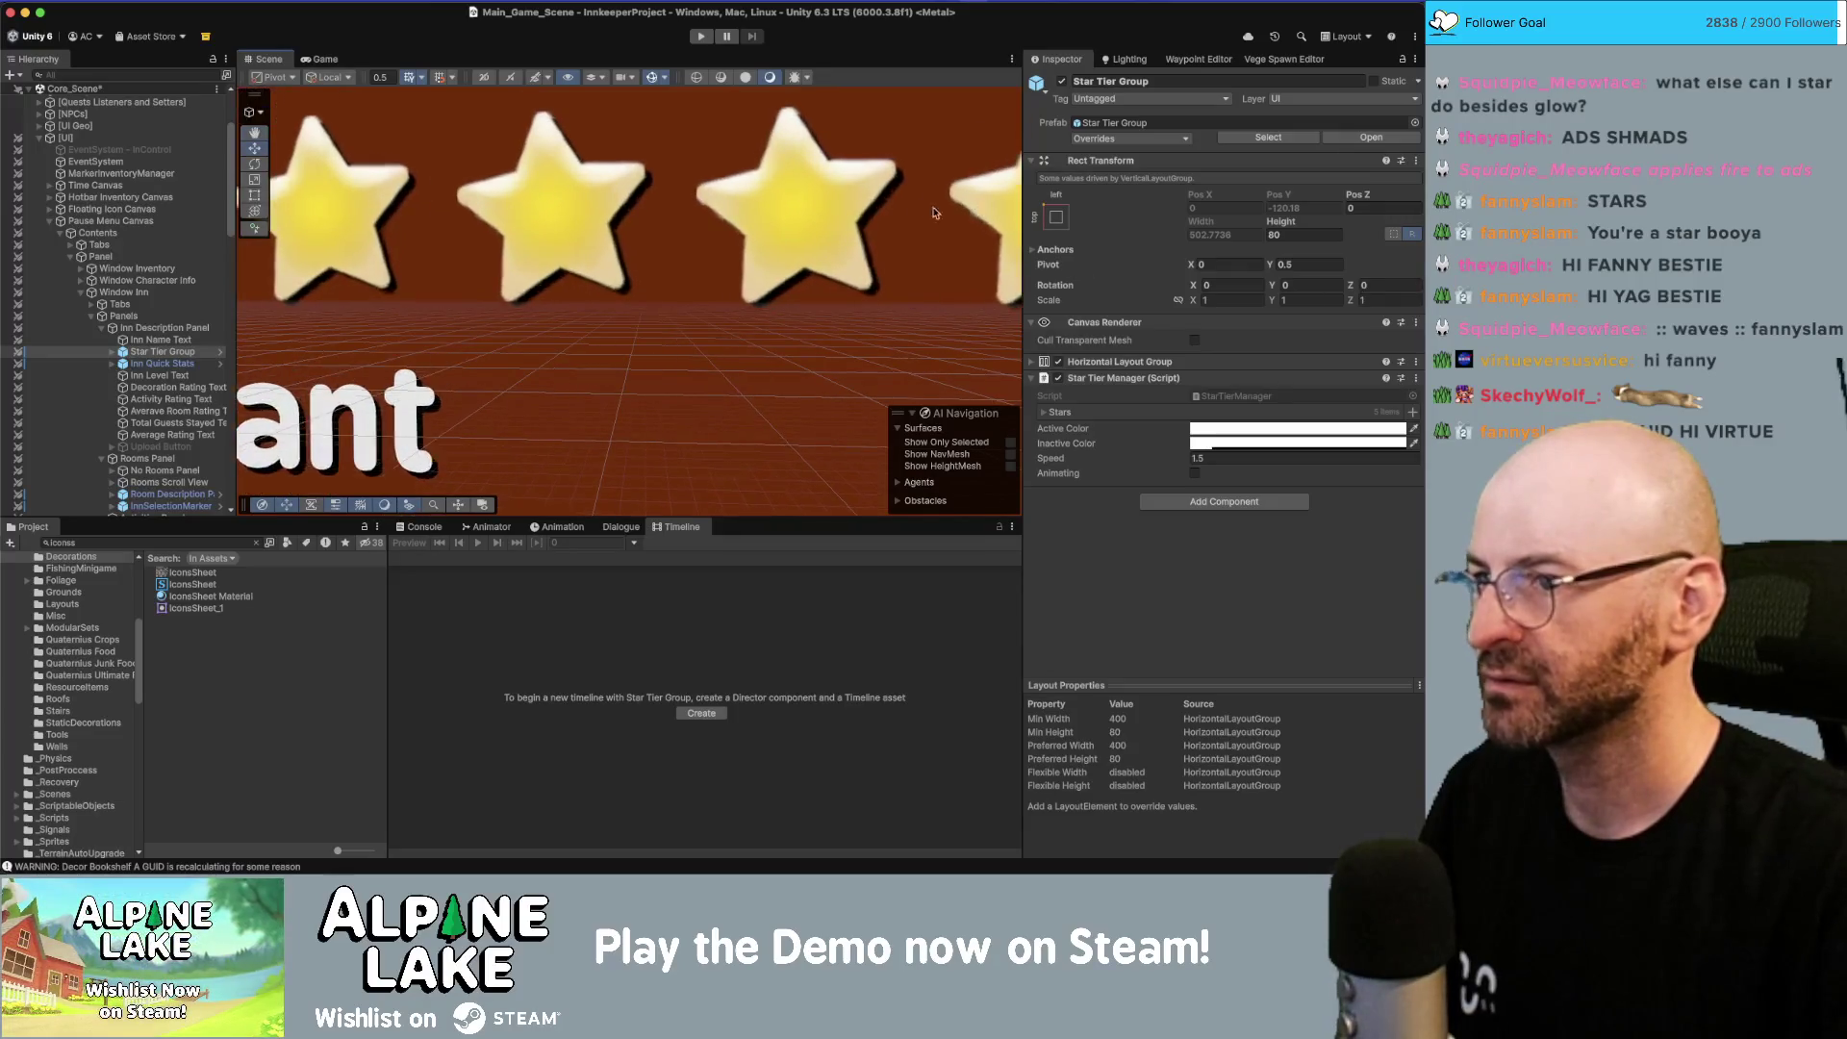
{"action": "scroll", "coordinate": [576, 219], "scroll_direction": "up", "scroll_amount": 4}
{"action": "key", "text": "super+Tab"}
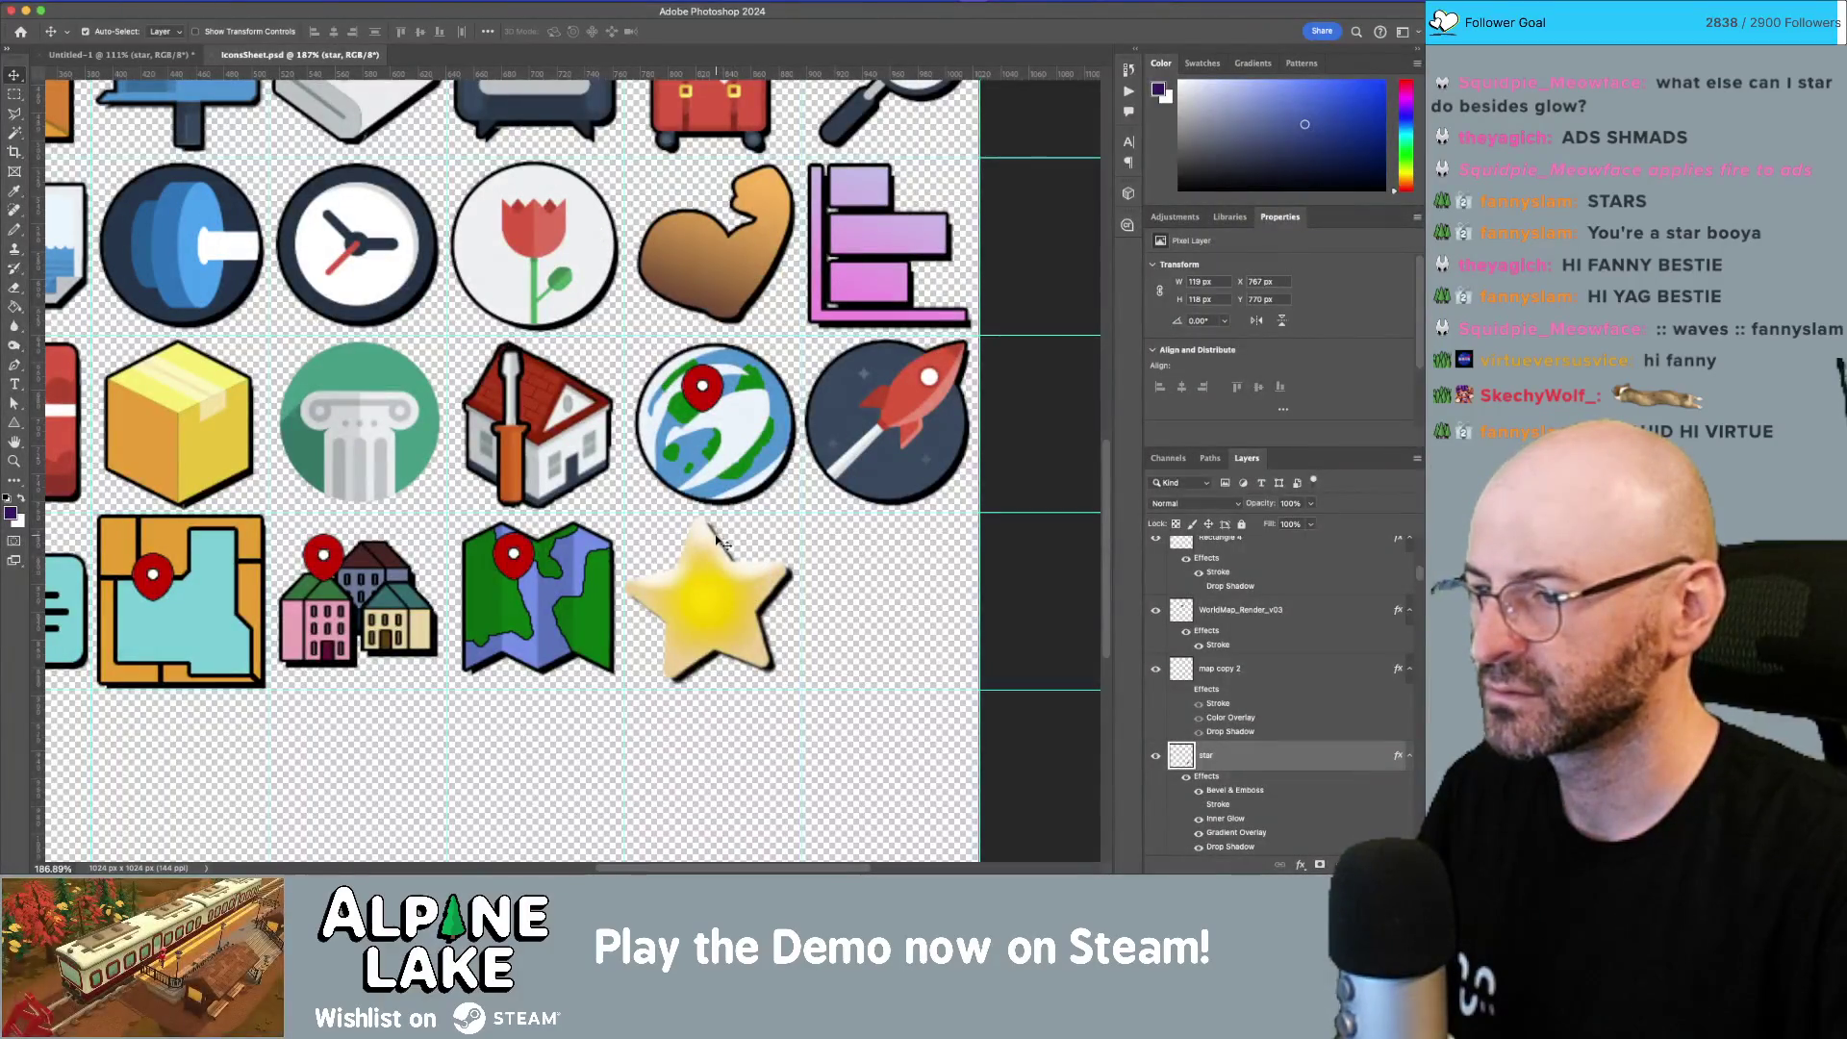
{"action": "scroll", "coordinate": [718, 541], "scroll_direction": "up", "scroll_amount": 10}
{"action": "scroll", "coordinate": [718, 541], "scroll_direction": "down", "scroll_amount": 2}
{"action": "scroll", "coordinate": [718, 541], "scroll_direction": "down", "scroll_amount": 2}
{"action": "scroll", "coordinate": [717, 541], "scroll_direction": "down", "scroll_amount": 3}
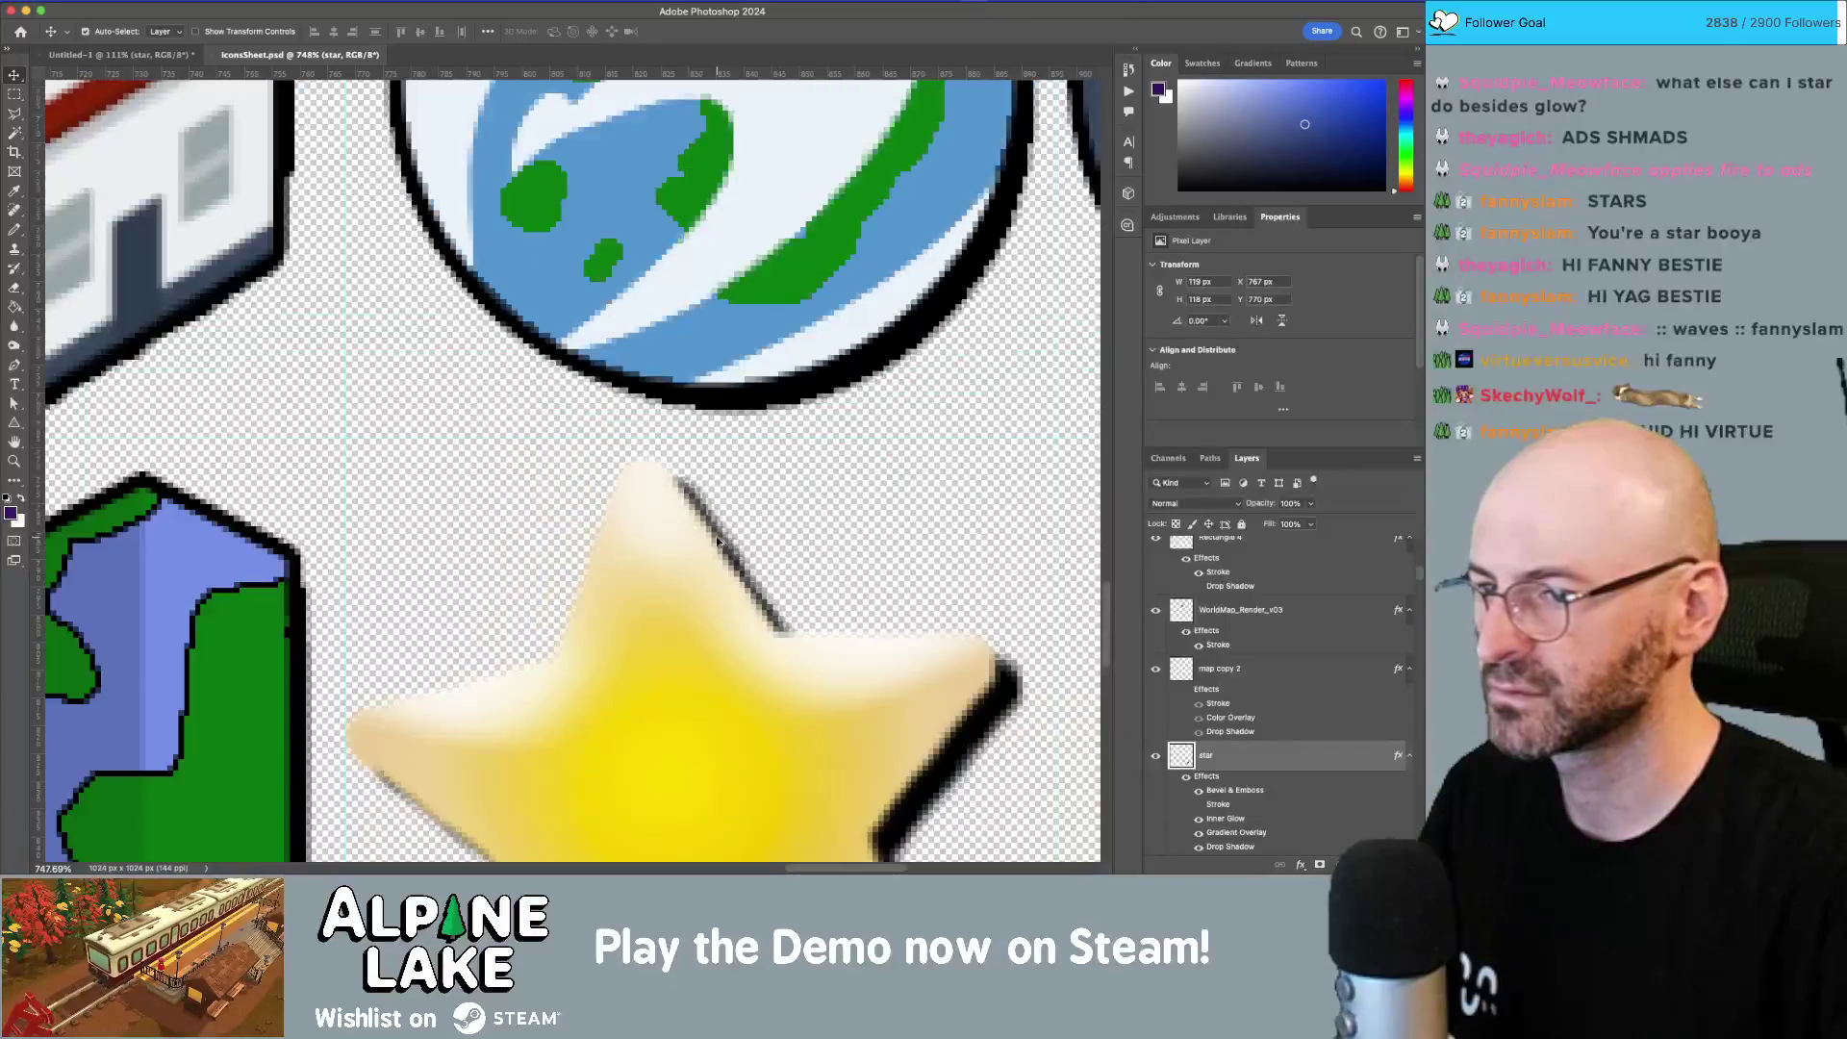
{"action": "scroll", "coordinate": [718, 616], "scroll_direction": "down", "scroll_amount": 2}
{"action": "scroll", "coordinate": [701, 462], "scroll_direction": "down", "scroll_amount": 1}
{"action": "scroll", "coordinate": [664, 433], "scroll_direction": "up", "scroll_amount": 1}
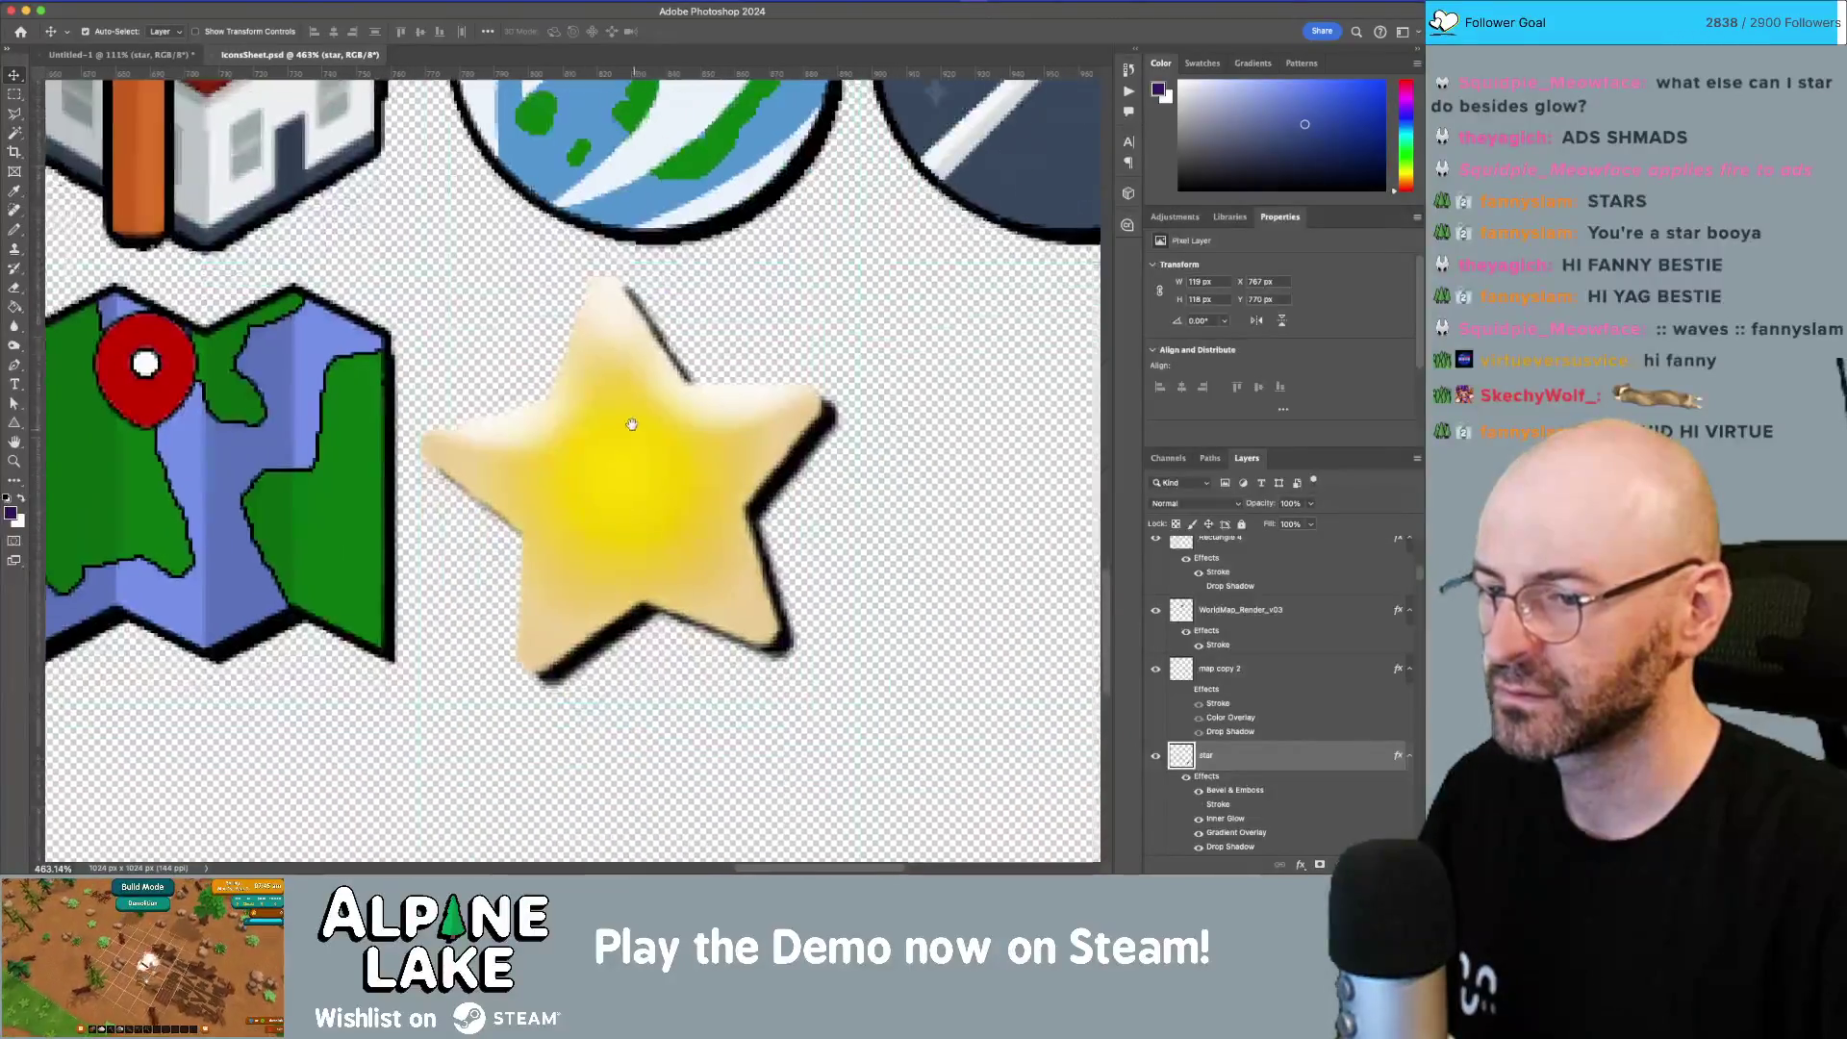
{"action": "scroll", "coordinate": [630, 433], "scroll_direction": "down", "scroll_amount": 1}
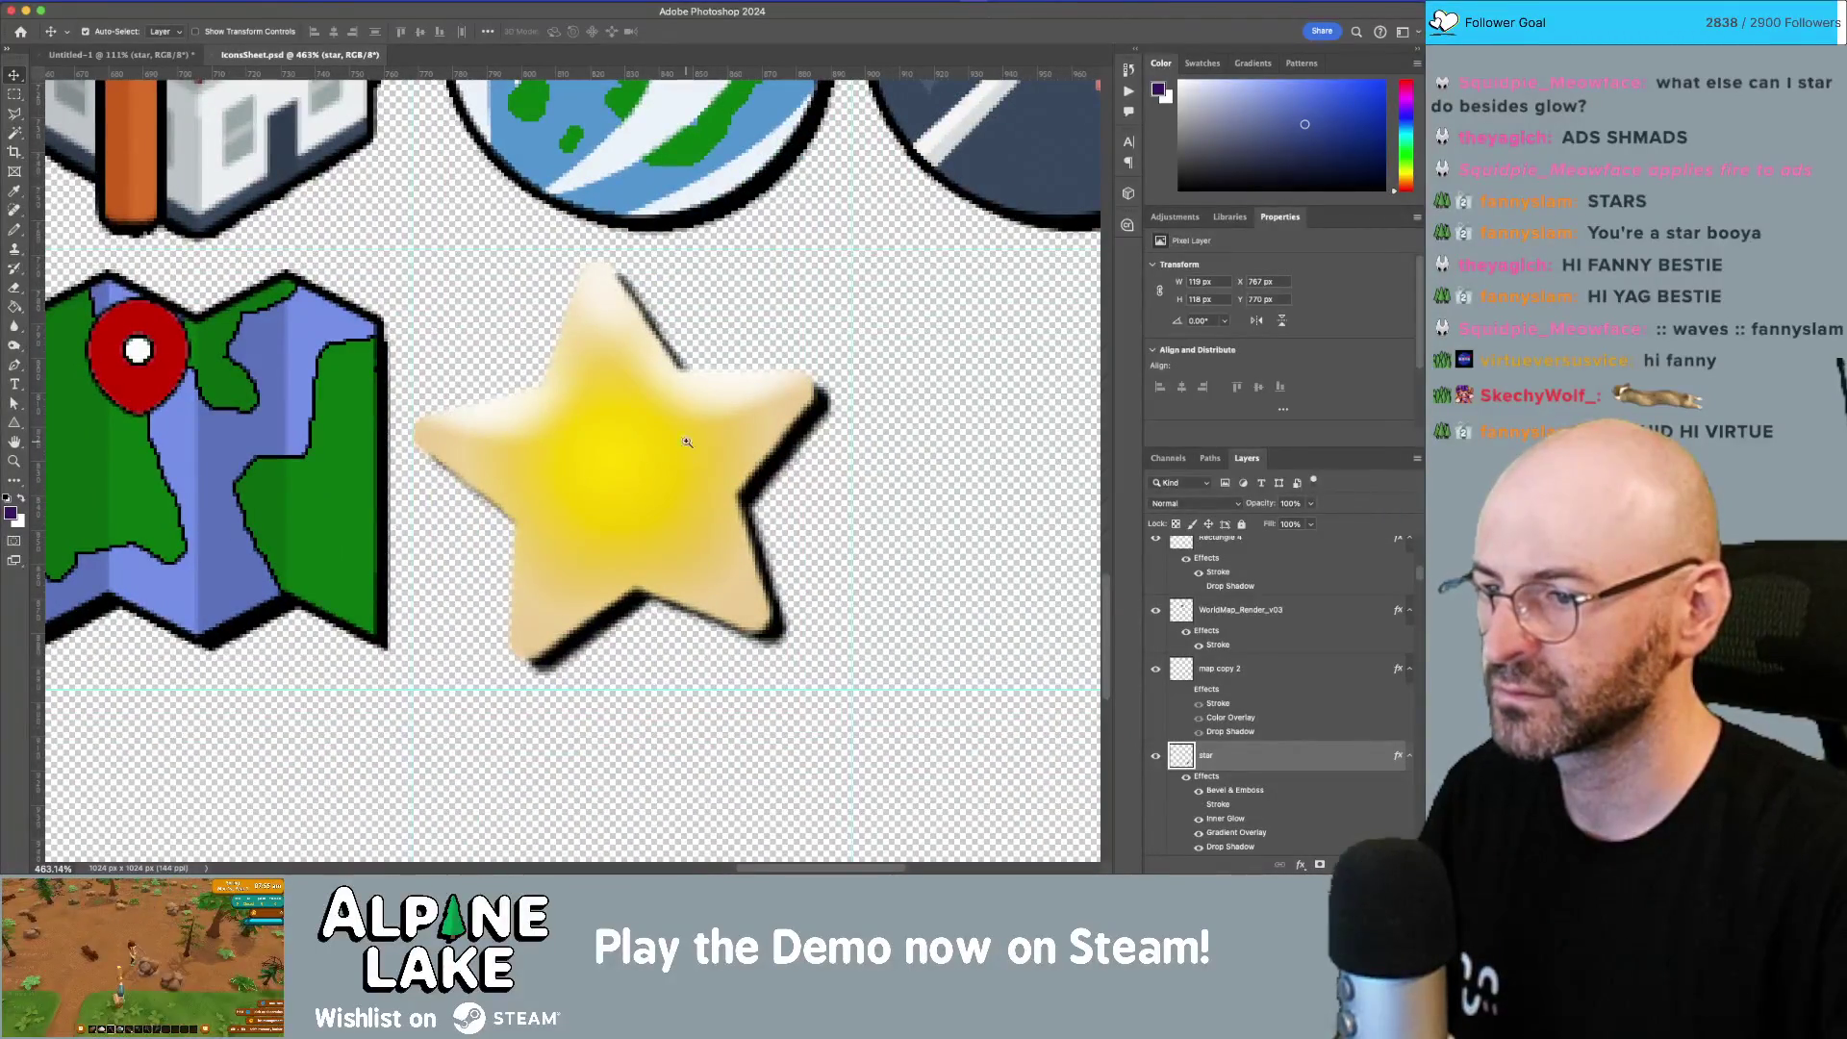
{"action": "scroll", "coordinate": [686, 442], "scroll_direction": "down", "scroll_amount": 2}
{"action": "scroll", "coordinate": [685, 447], "scroll_direction": "down", "scroll_amount": 1}
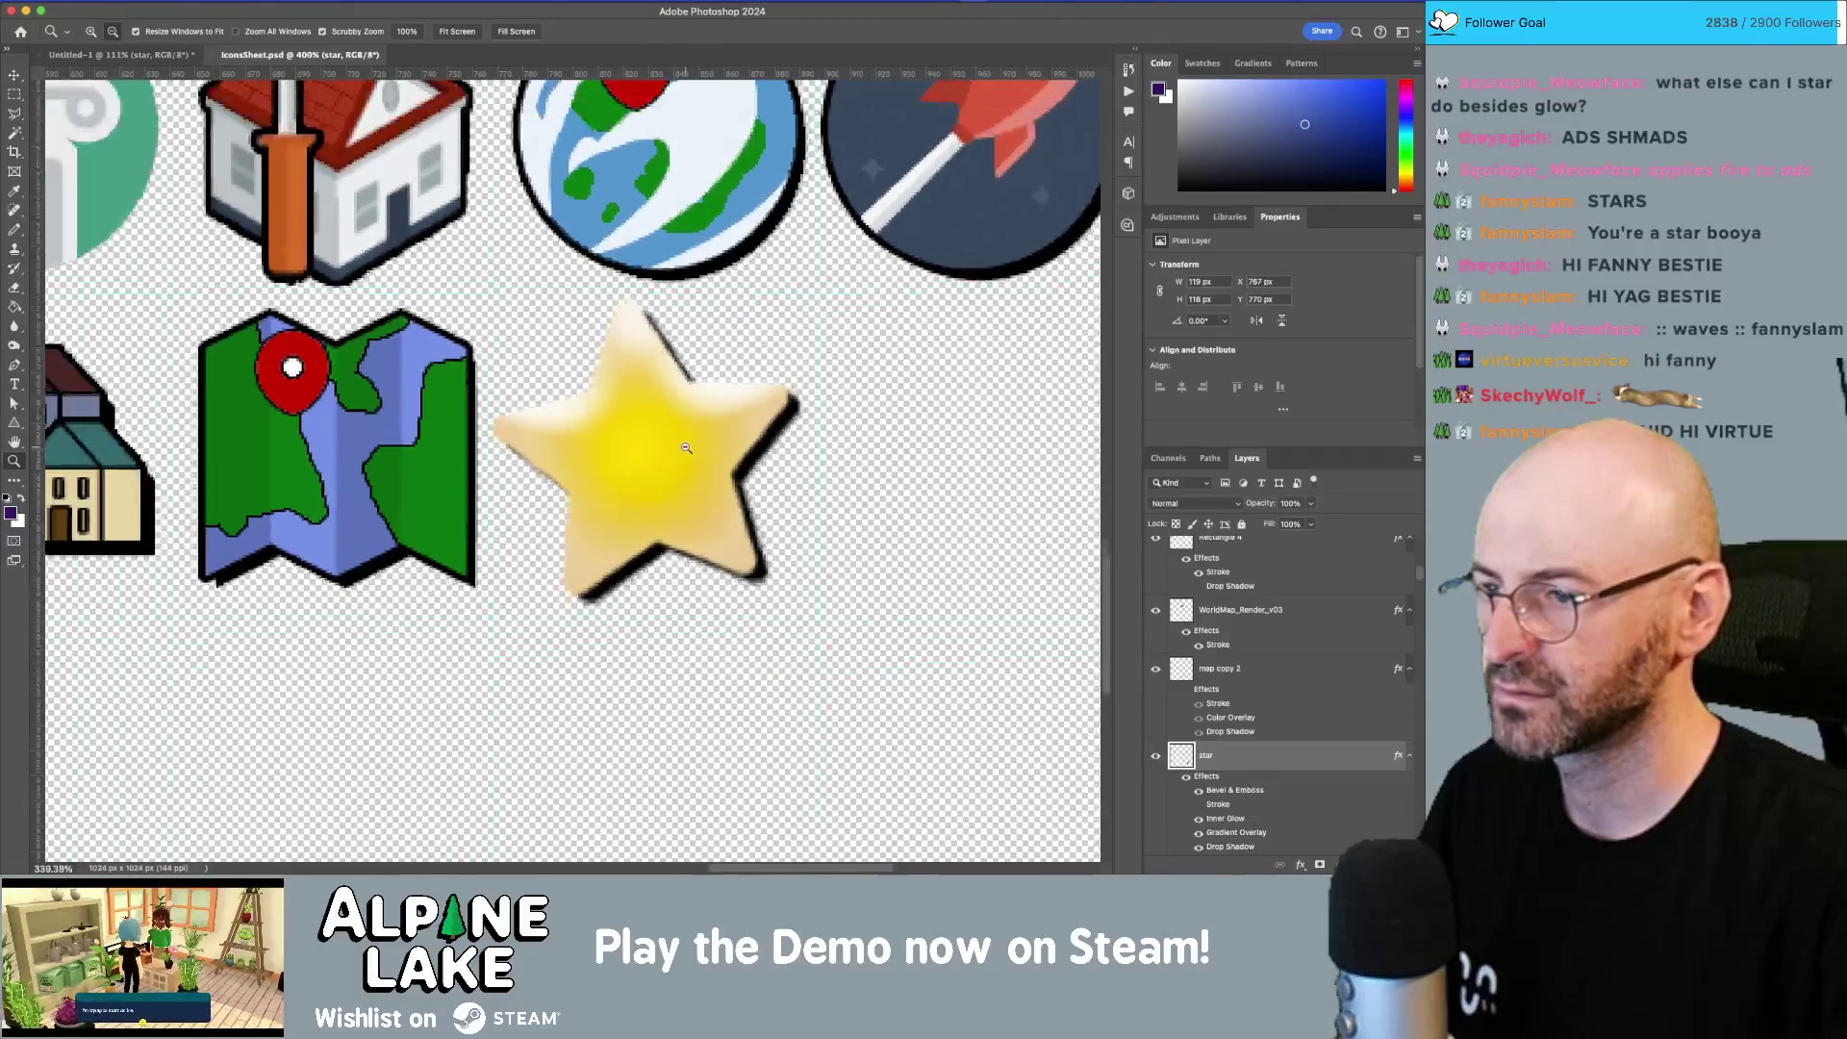
{"action": "key", "text": "v"}
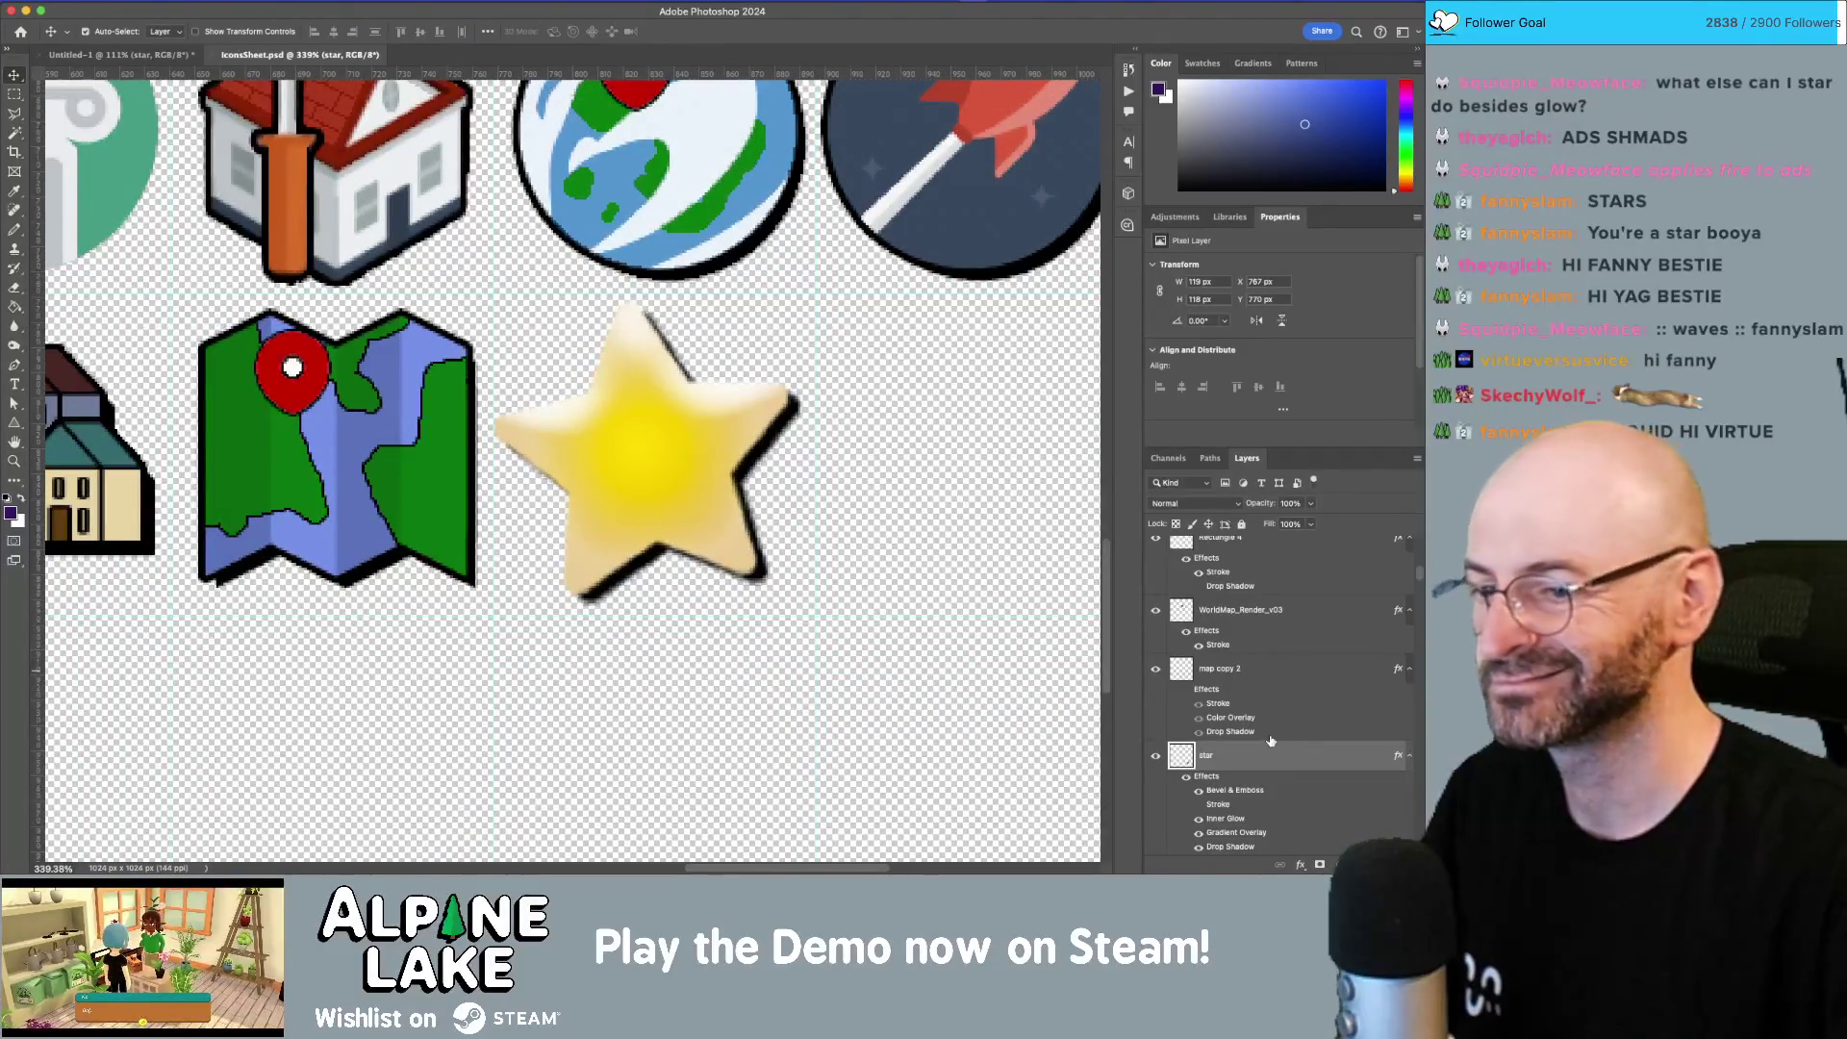
- Toggle the star layer, compare in Unity, and bring up its Drop Shadow layer style
{"action": "left_click", "coordinate": [1154, 755]}
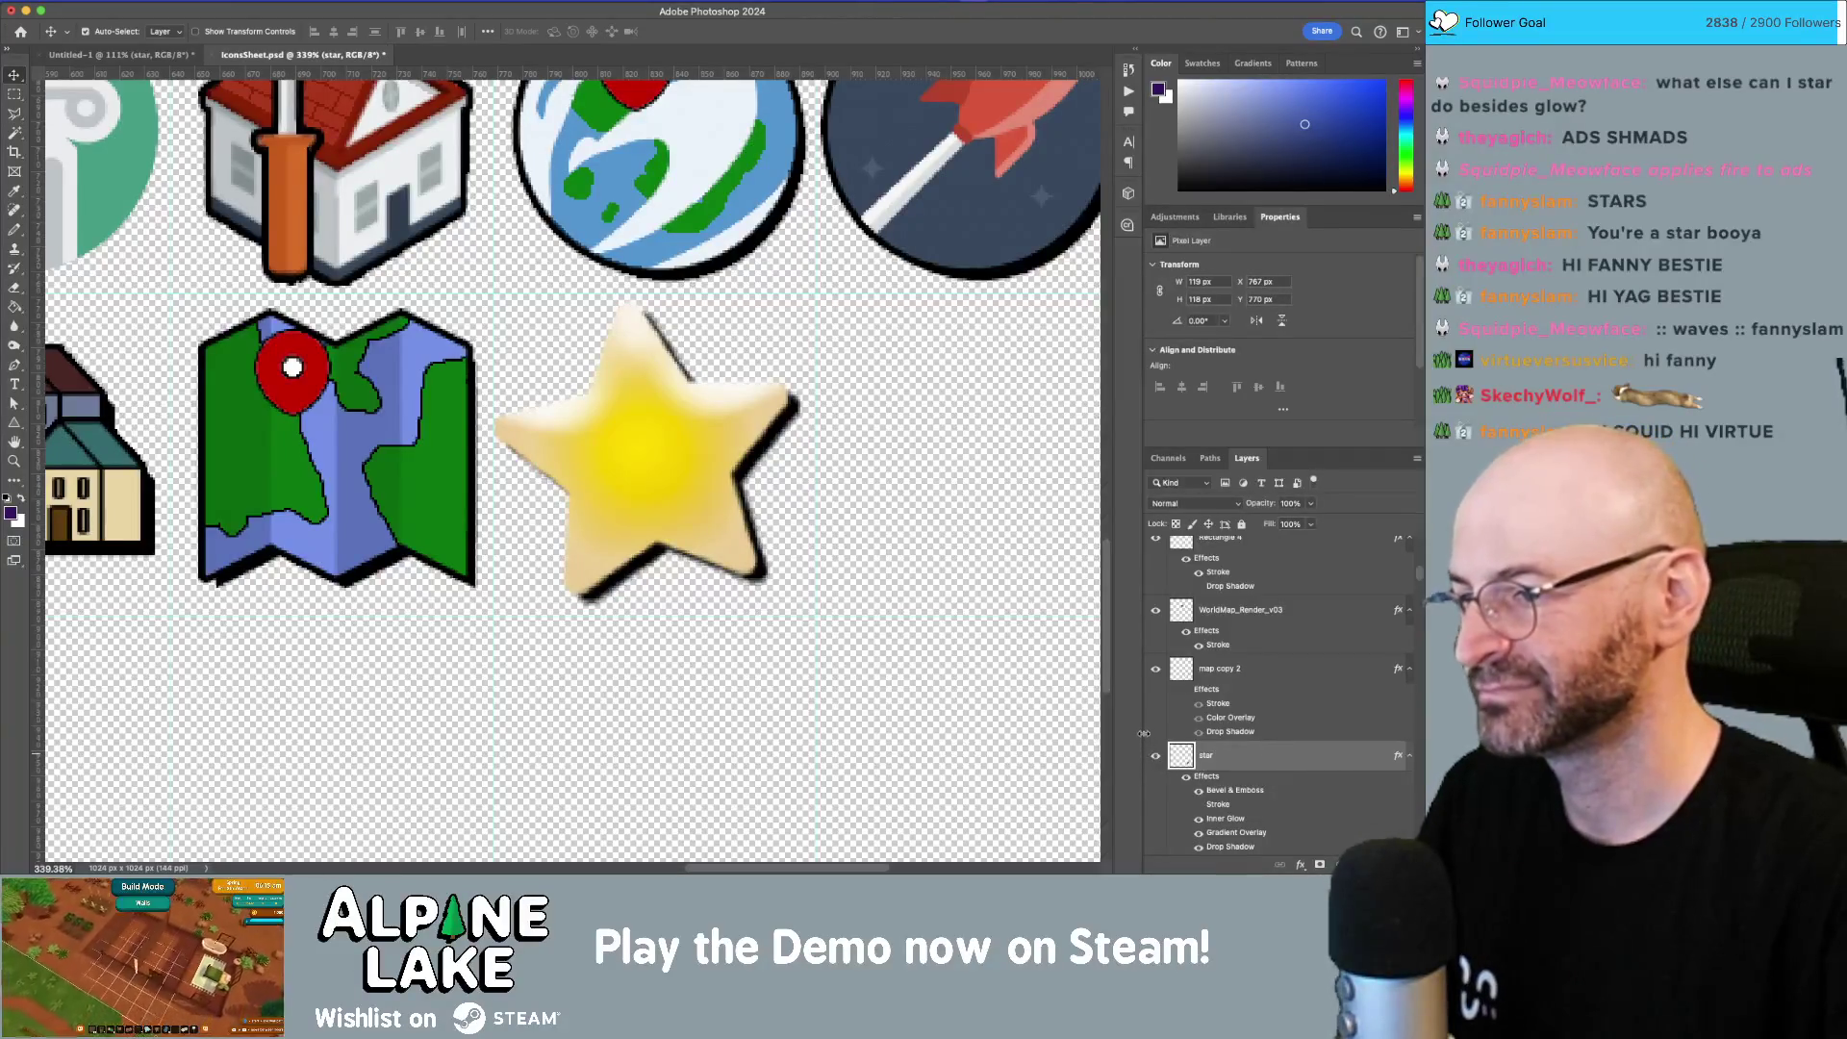
{"action": "key", "text": "super+Tab"}
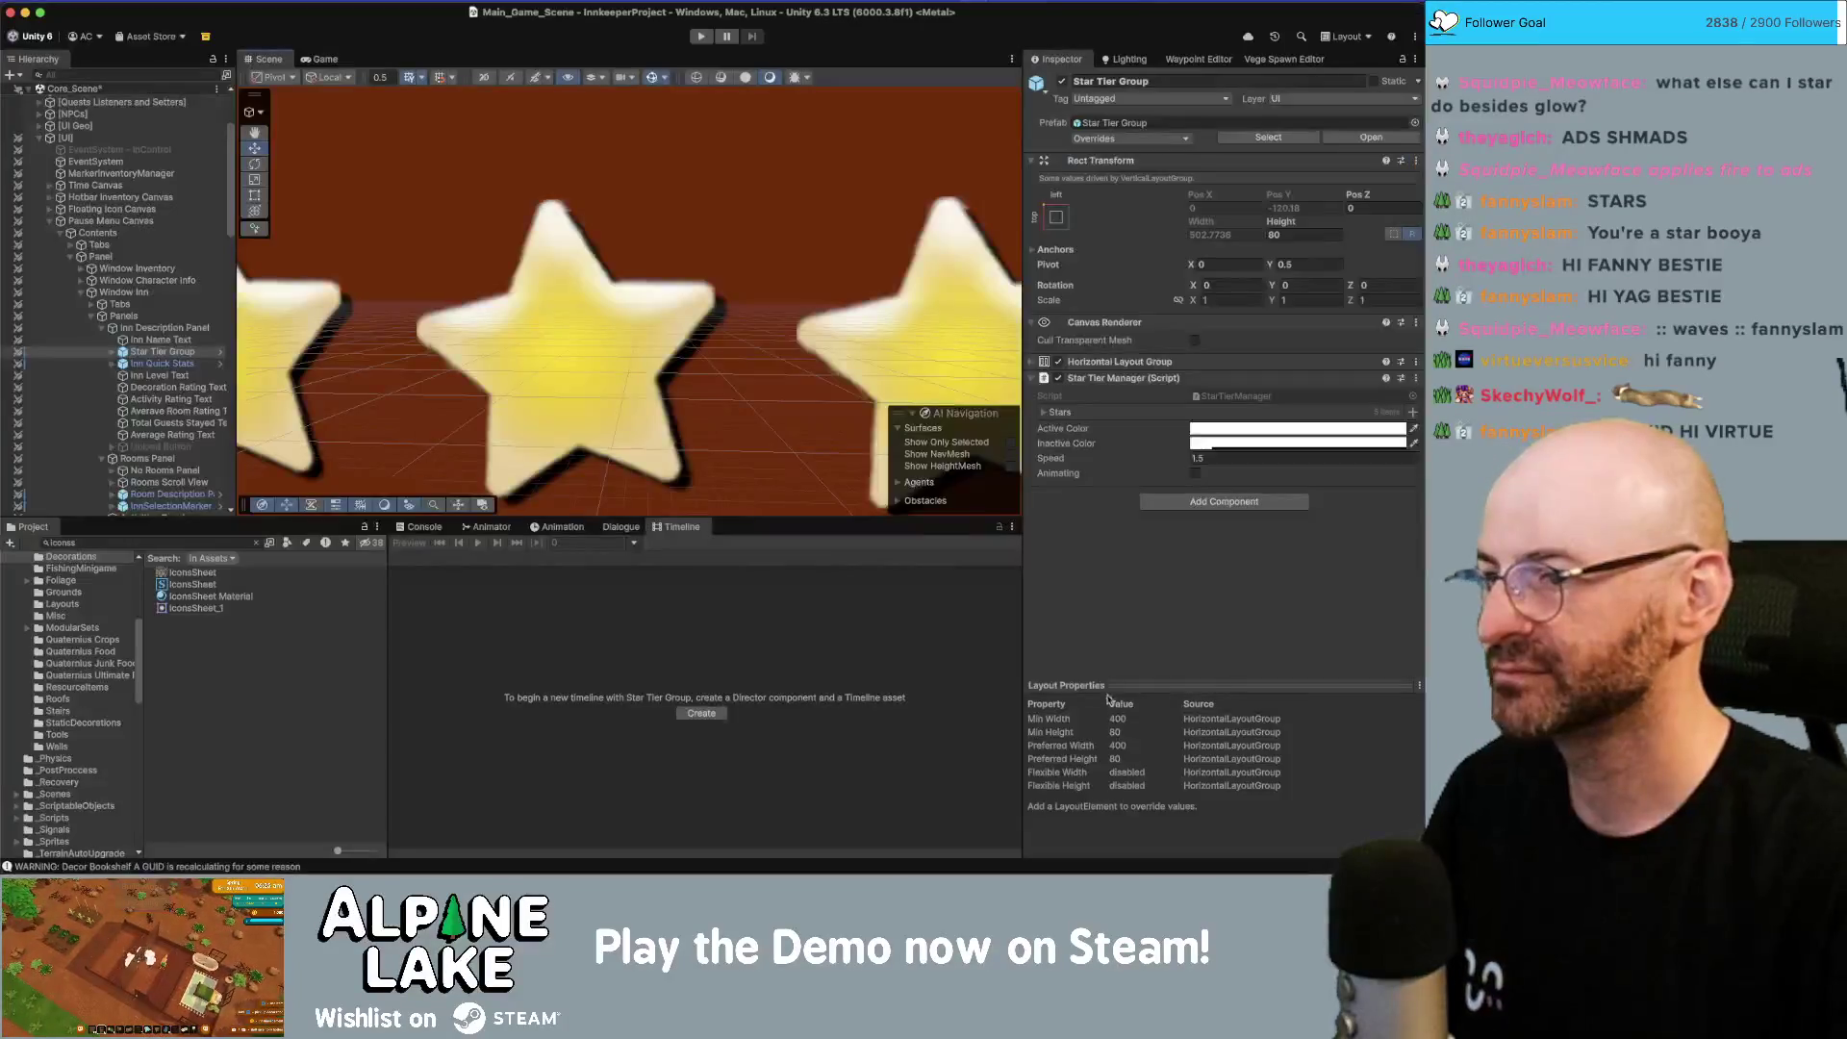
{"action": "key", "text": "super+Tab"}
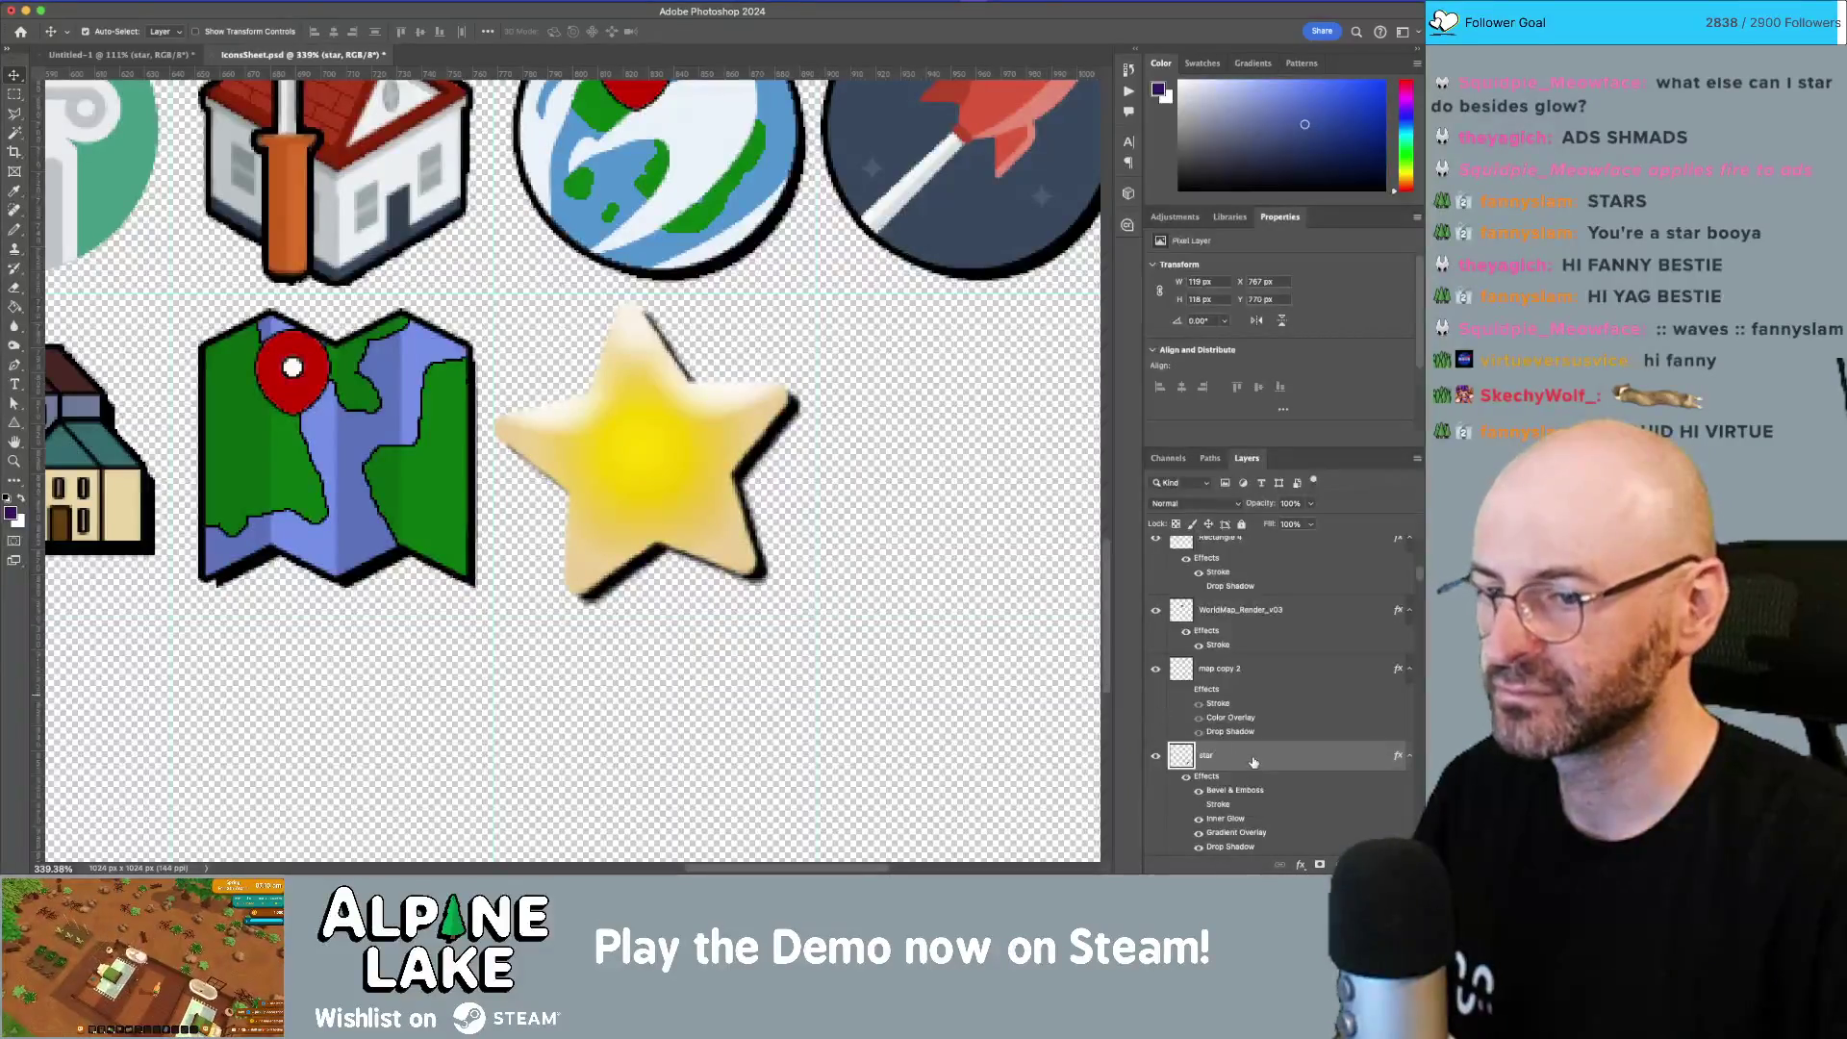
{"action": "double_click", "coordinate": [1321, 769]}
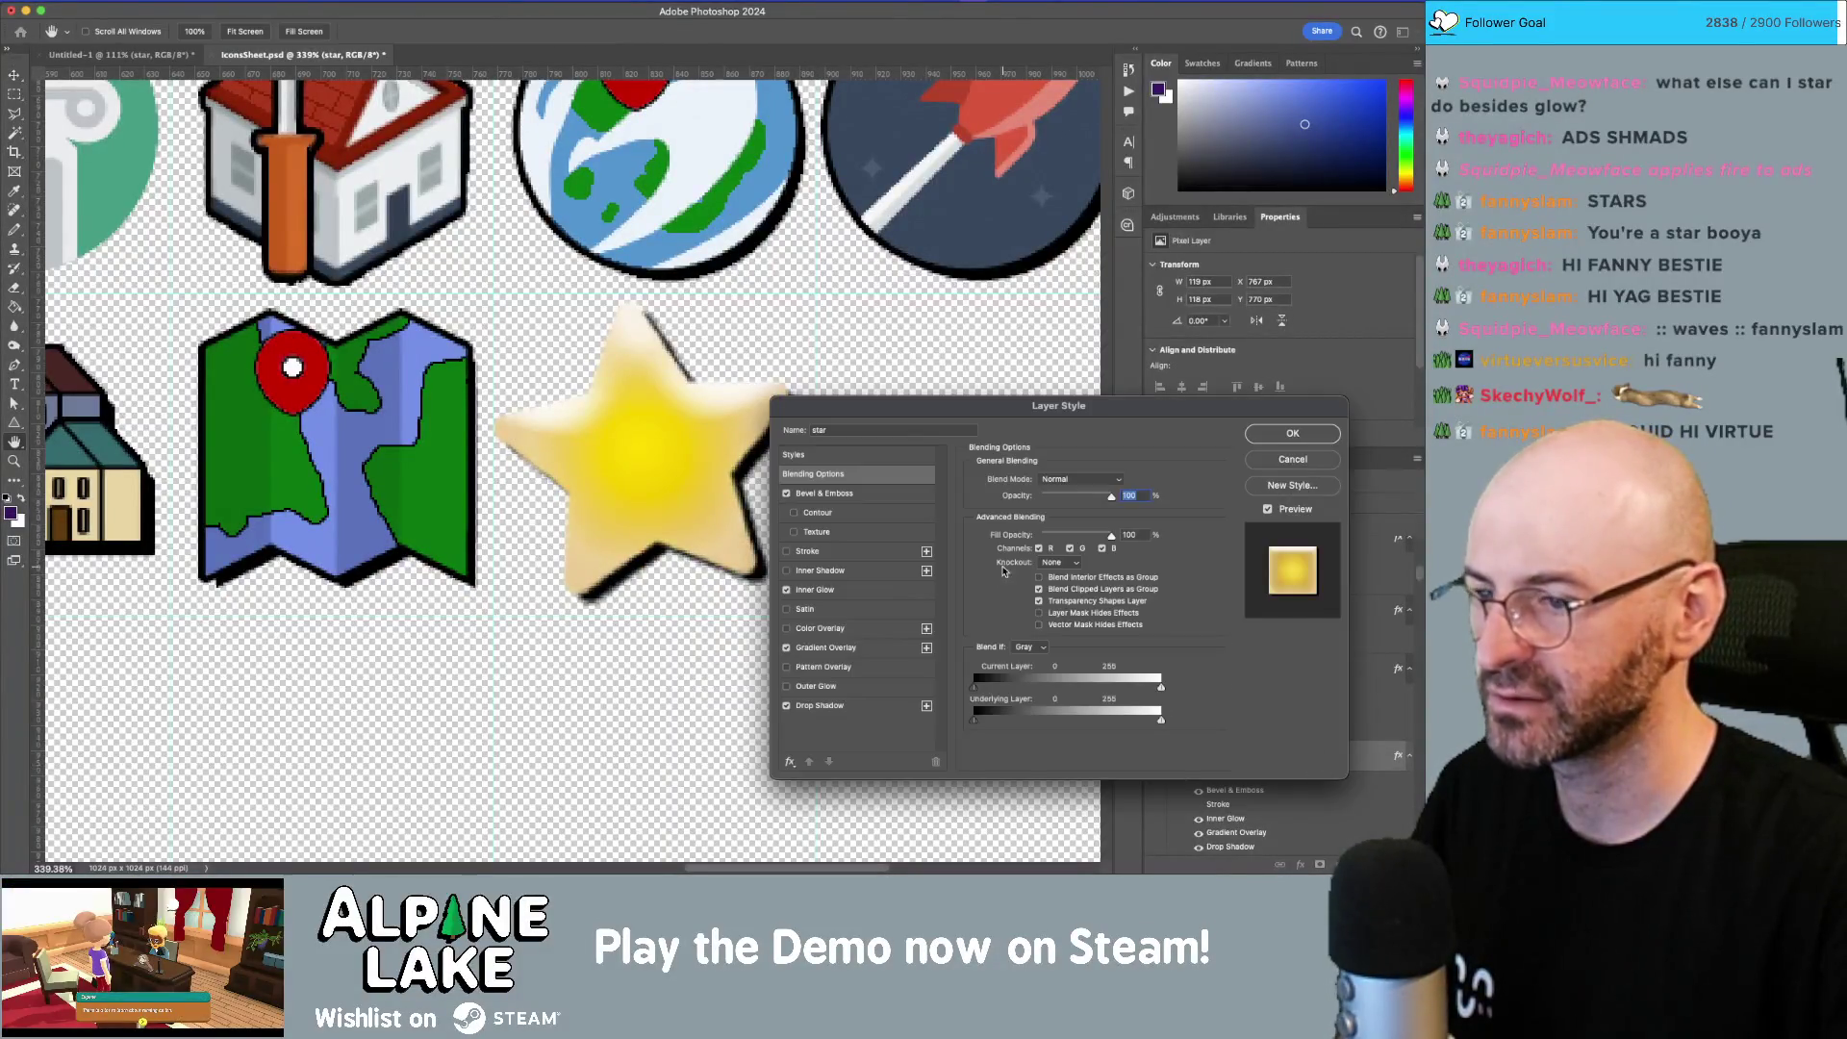
{"action": "left_click", "coordinate": [848, 708]}
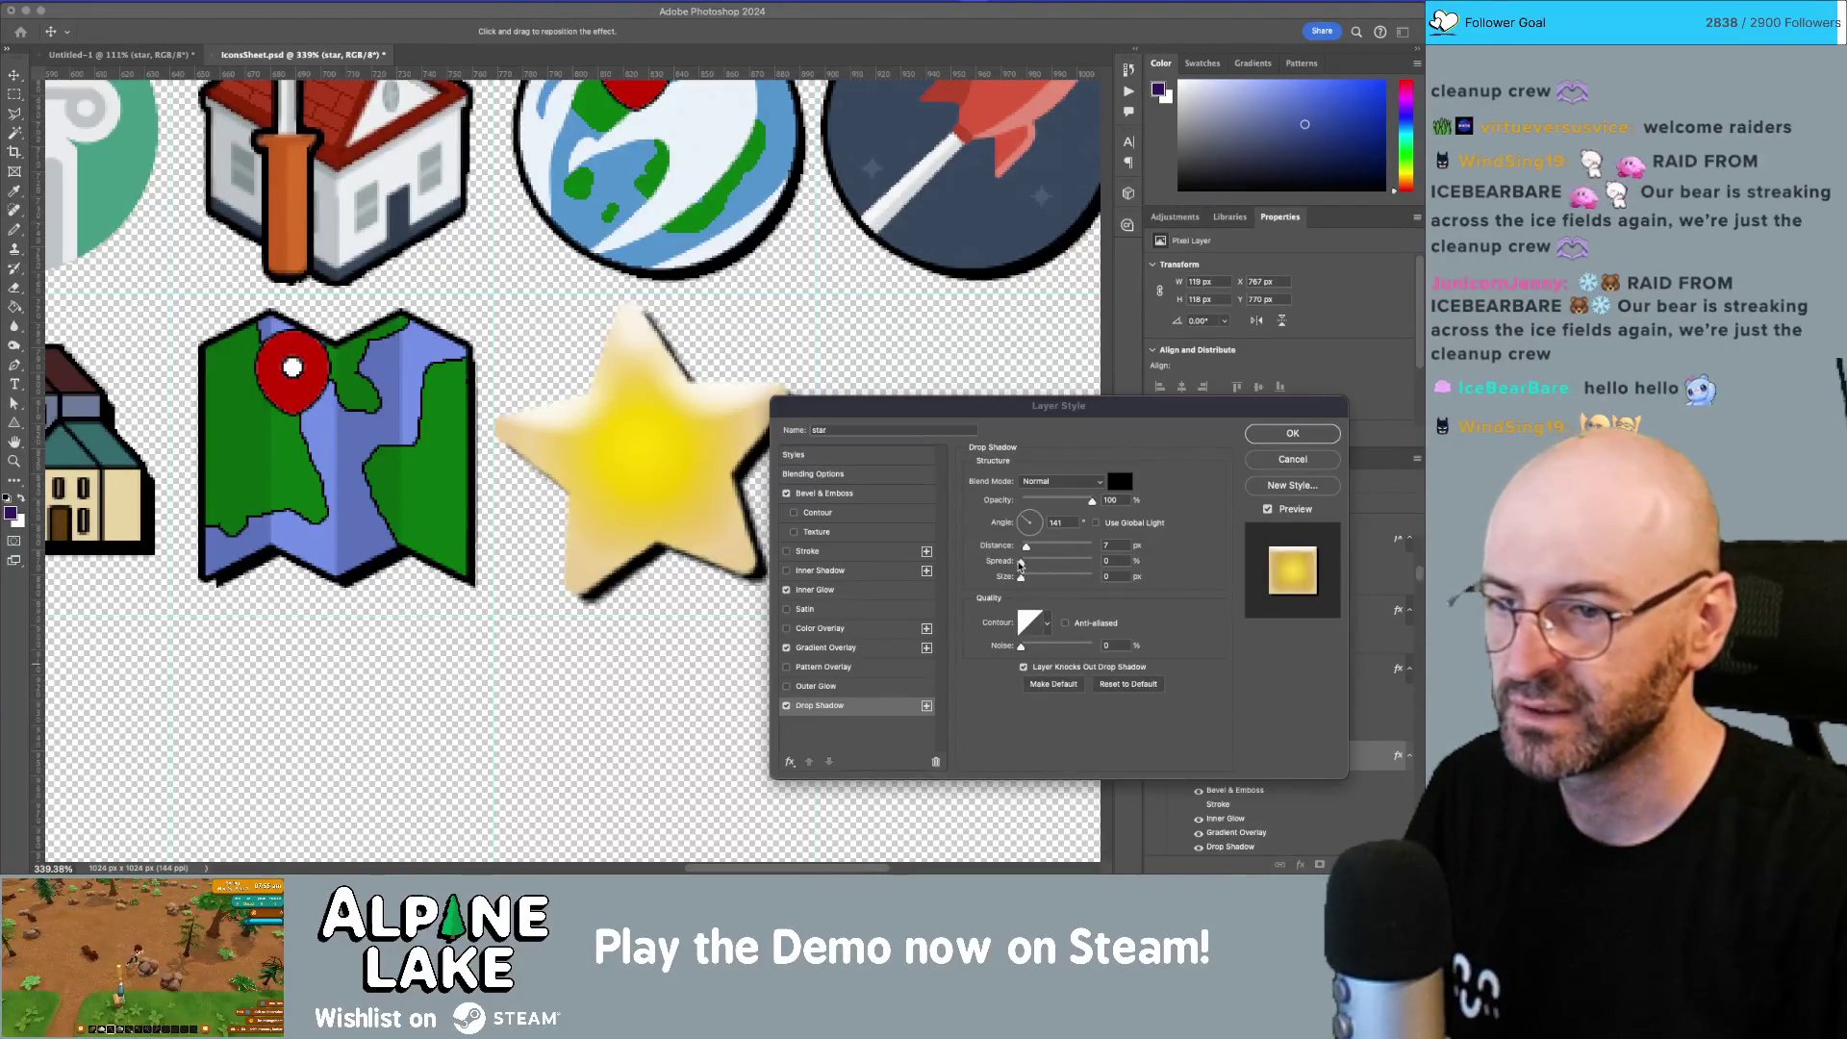
- Raise the drop shadow Size for a larger, softer shadow and confirm with OK
{"action": "left_click", "coordinate": [1021, 565]}
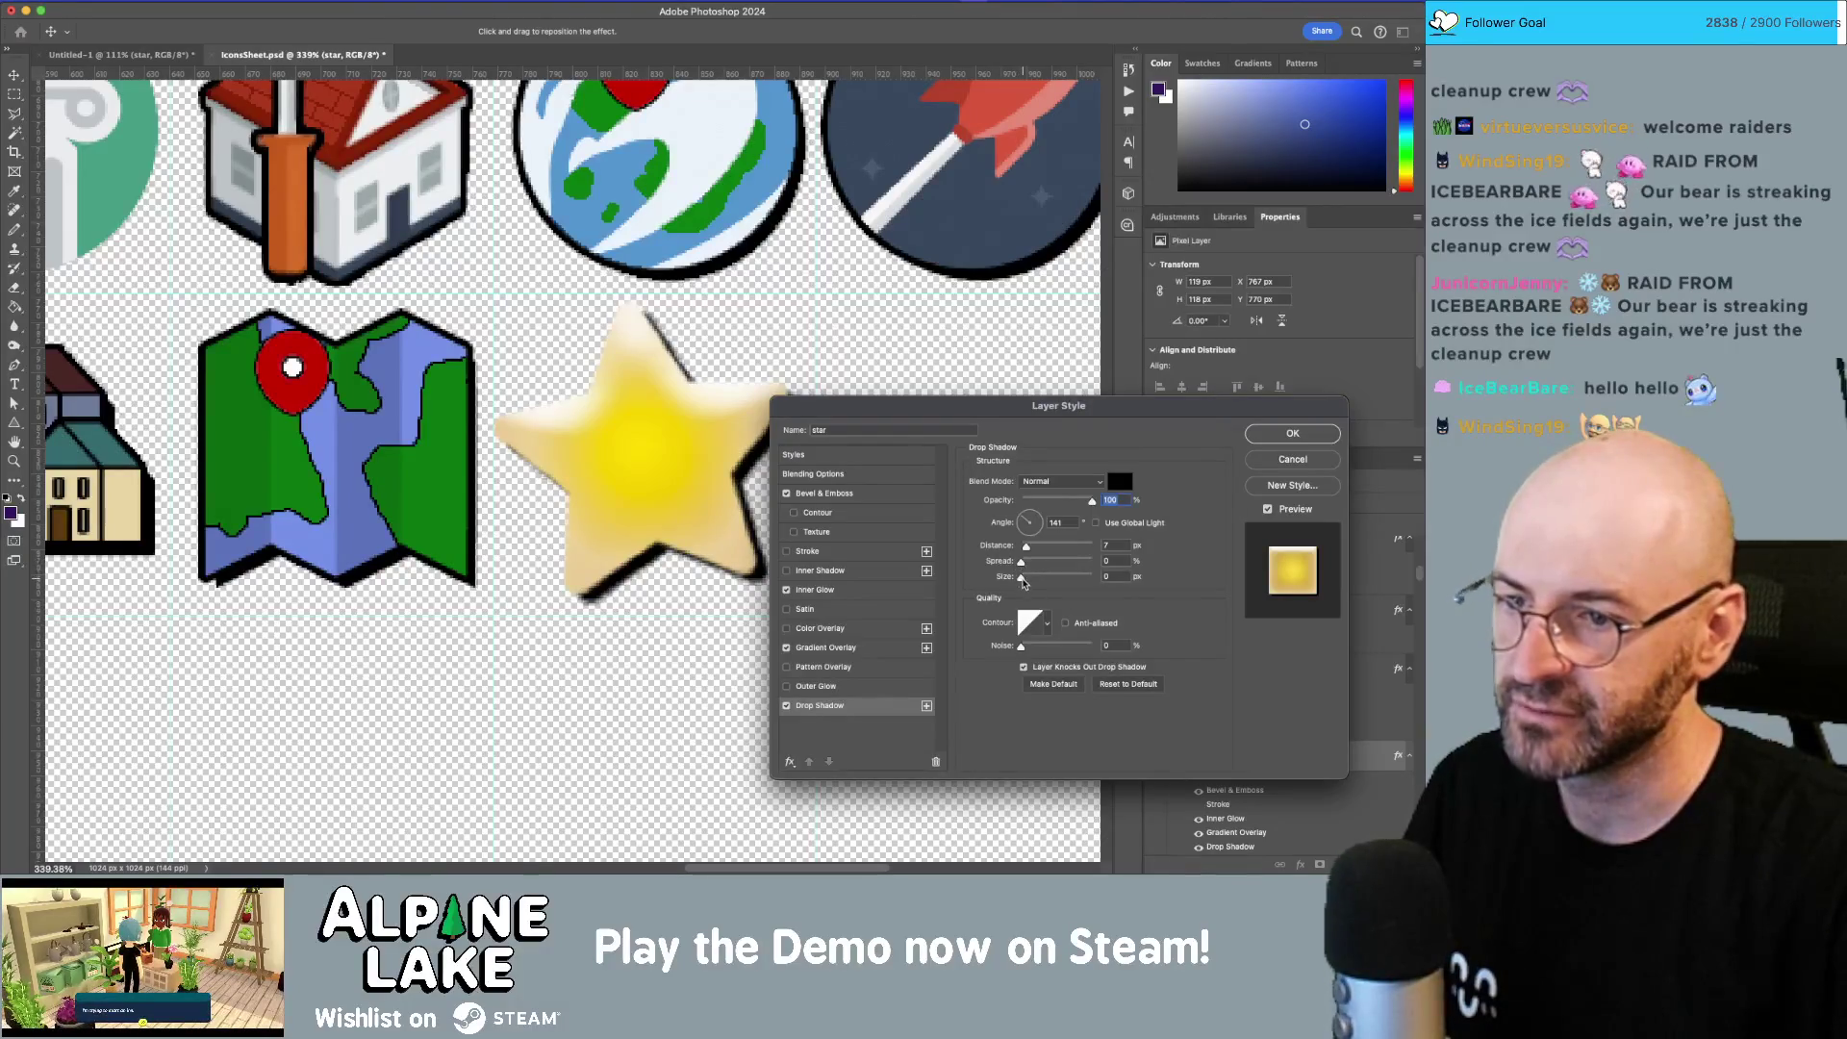
{"action": "left_click_drag", "start_coordinate": [1027, 584], "coordinate": [1029, 585]}
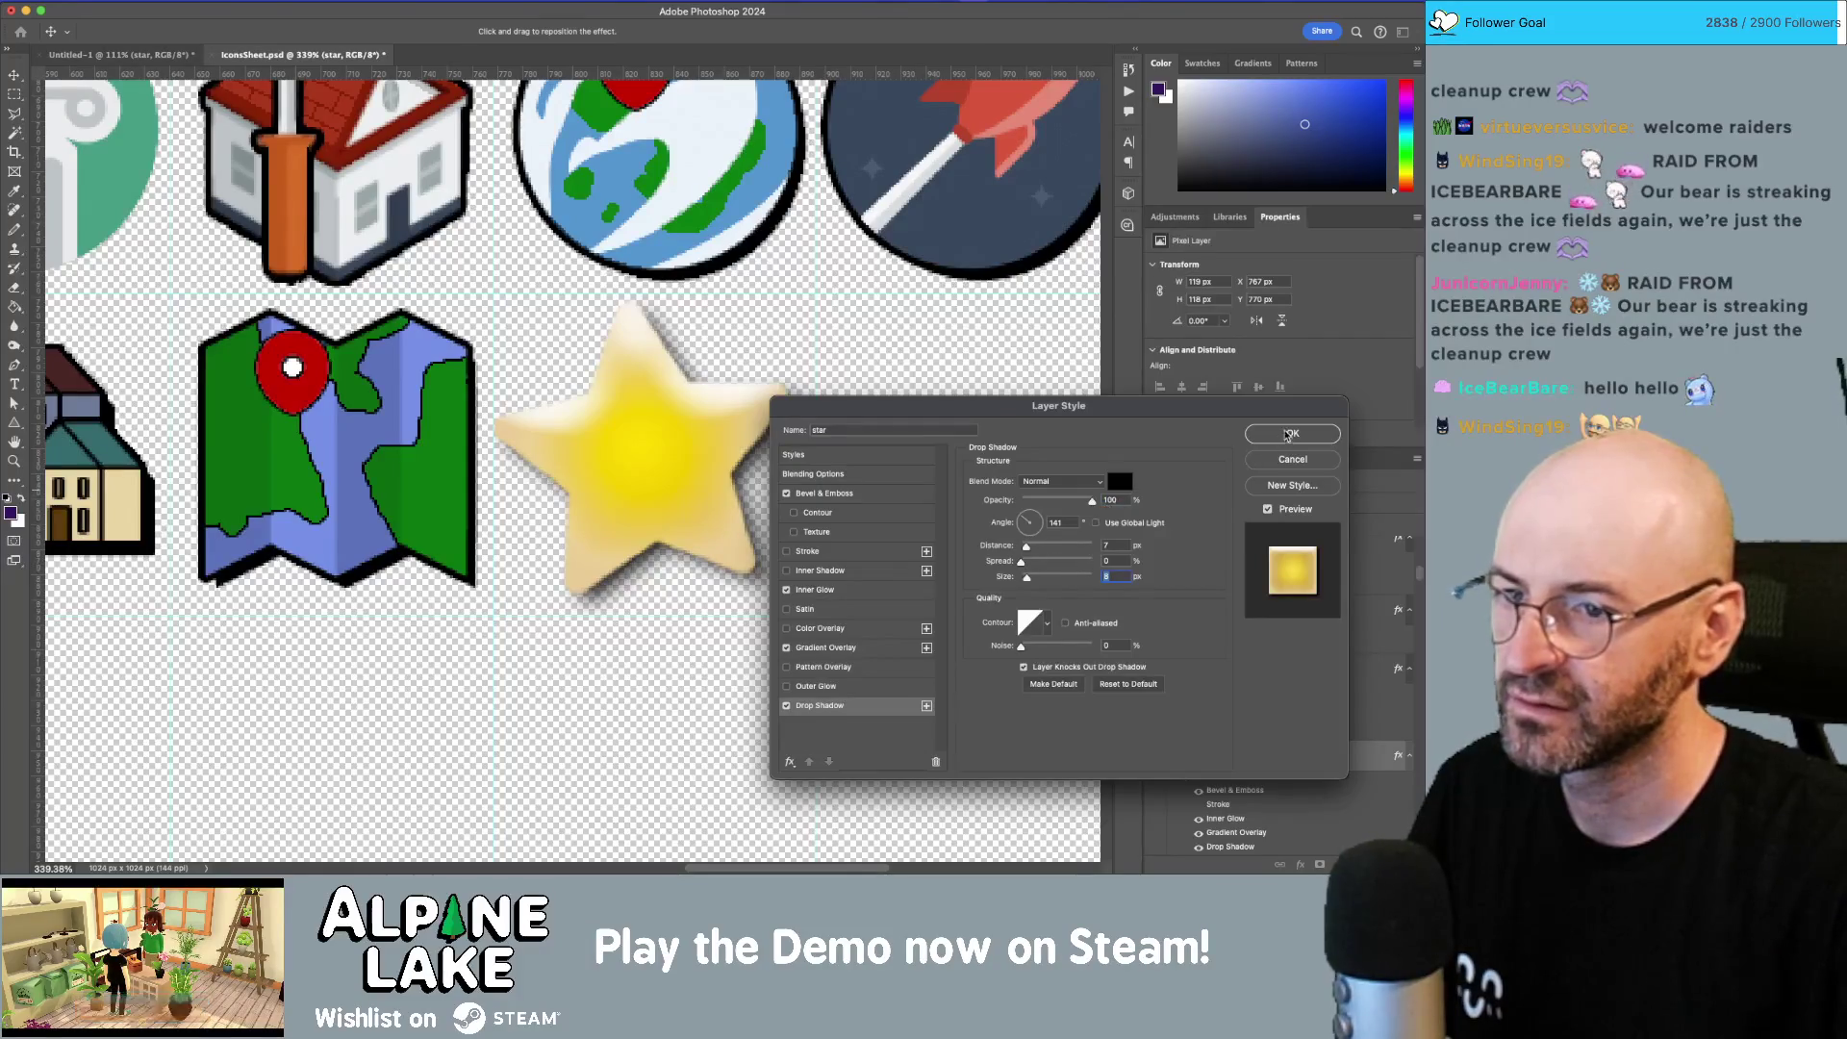
{"action": "left_click", "coordinate": [1290, 436]}
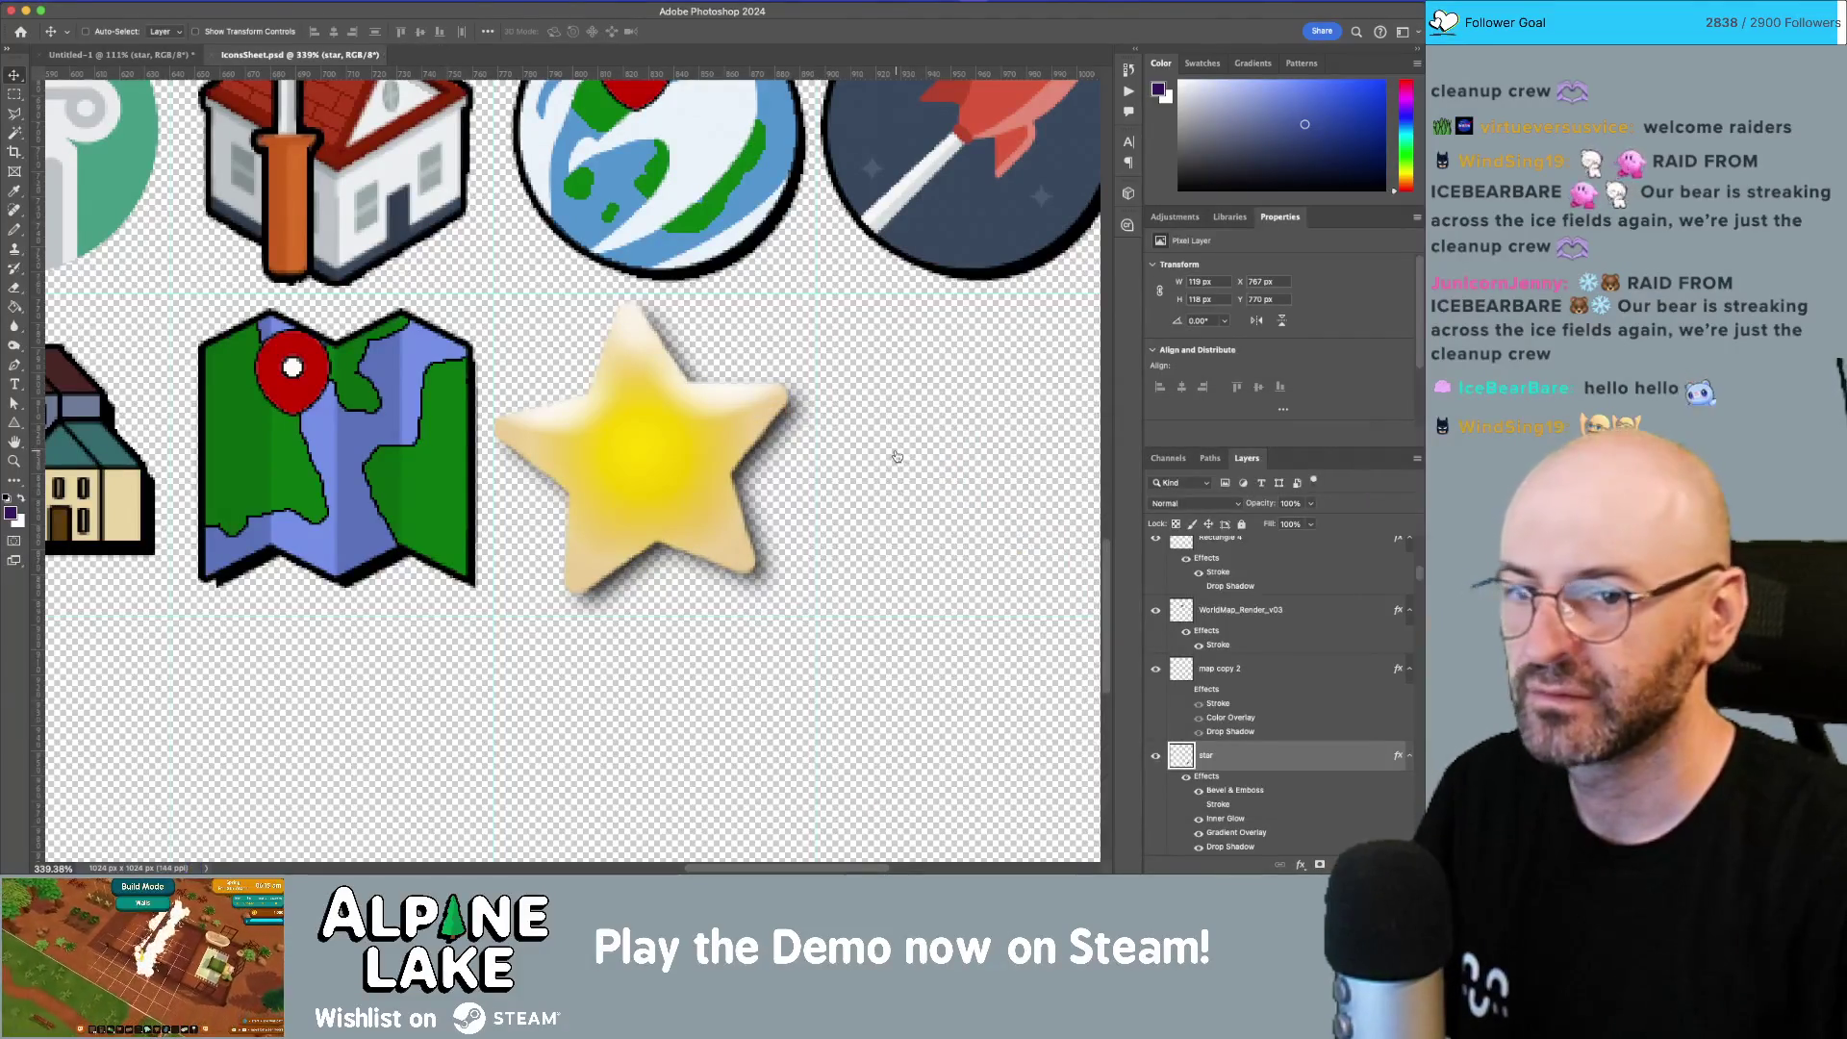
{"action": "key", "text": "super+Tab"}
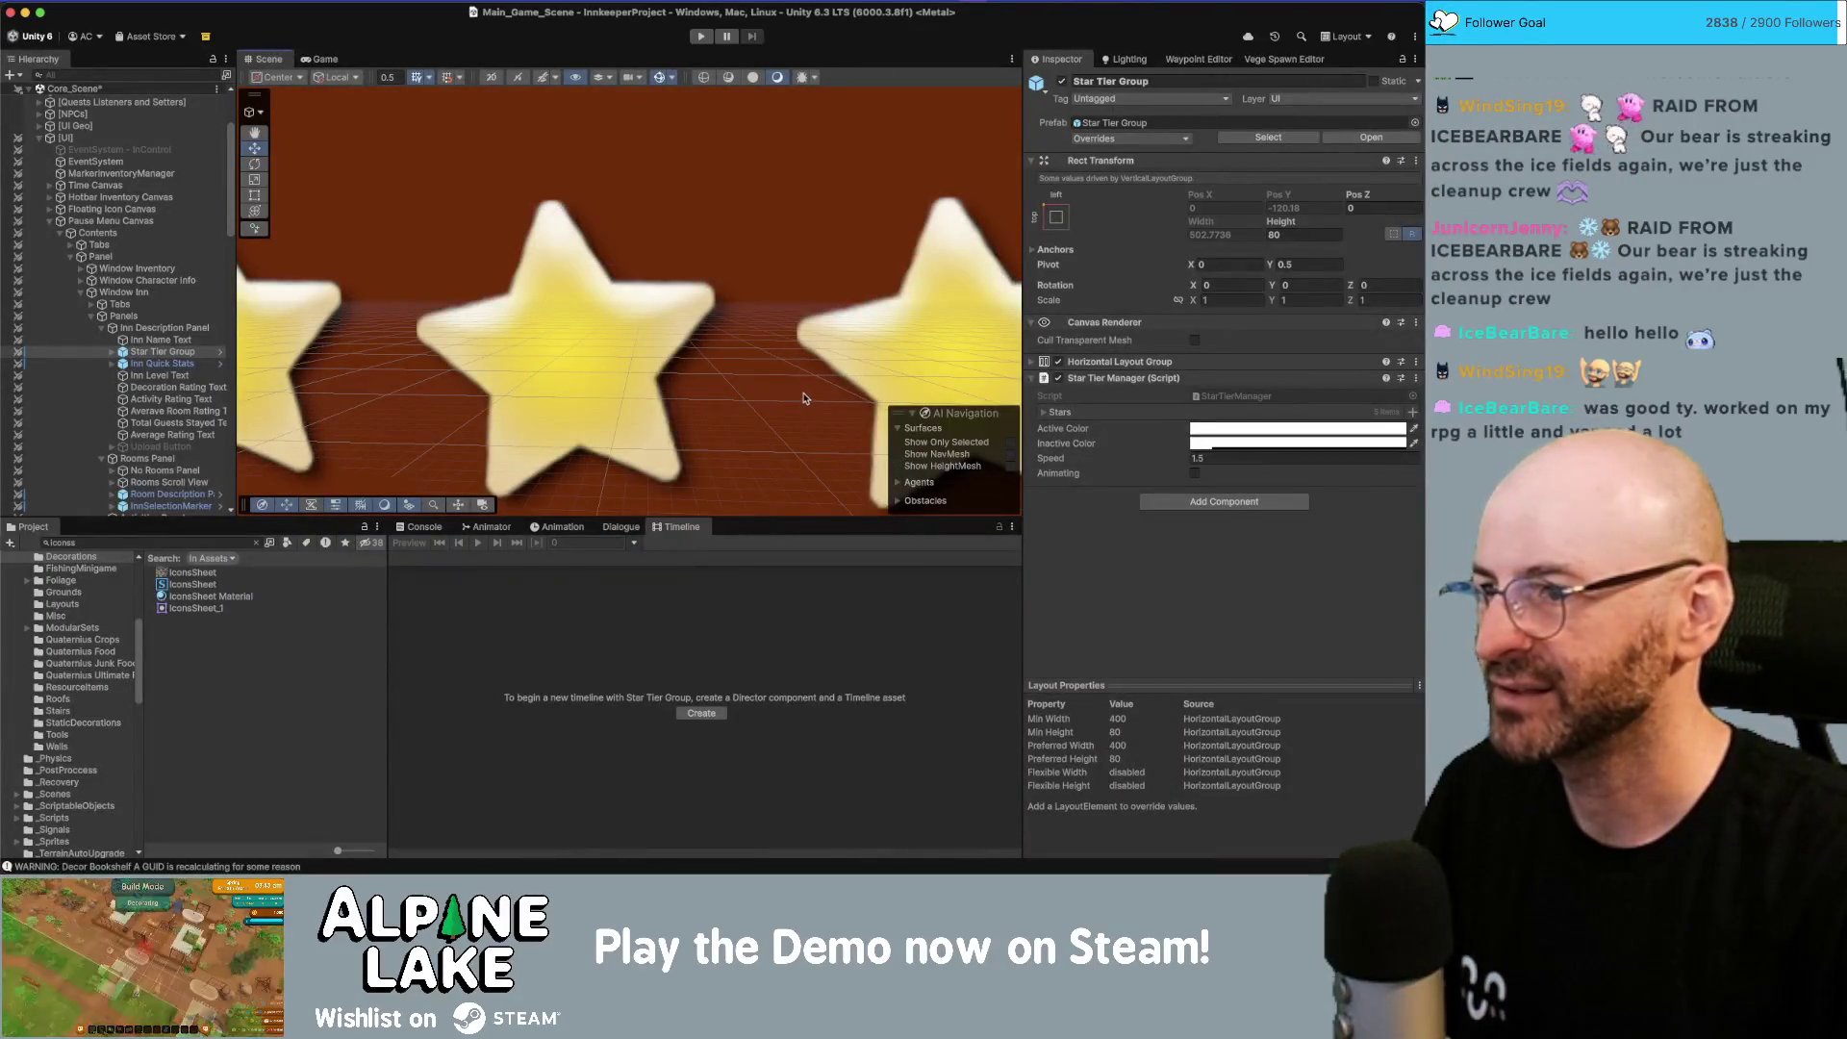
{"action": "scroll", "coordinate": [804, 398], "scroll_direction": "down", "scroll_amount": 2}
{"action": "scroll", "coordinate": [798, 409], "scroll_direction": "down", "scroll_amount": 2}
{"action": "scroll", "coordinate": [792, 420], "scroll_direction": "down", "scroll_amount": 2}
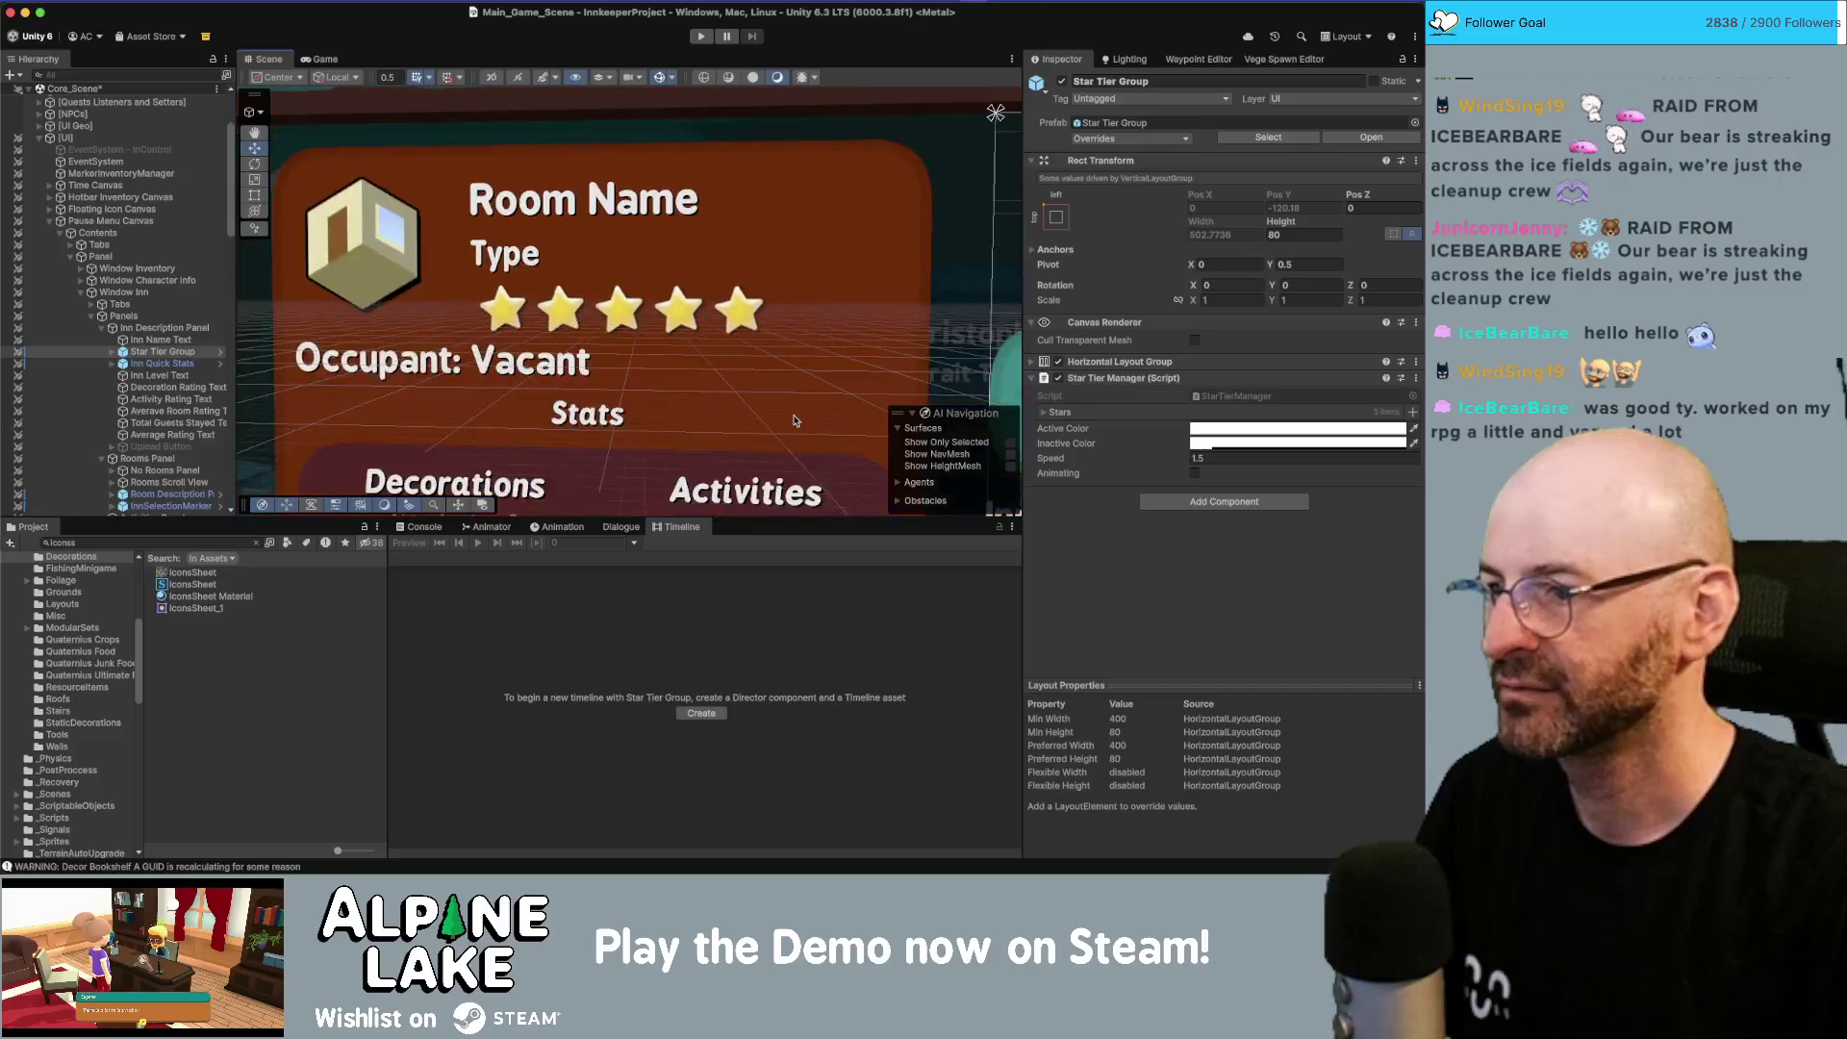
{"action": "scroll", "coordinate": [793, 420], "scroll_direction": "down", "scroll_amount": 2}
{"action": "scroll", "coordinate": [790, 418], "scroll_direction": "down", "scroll_amount": 2}
{"action": "scroll", "coordinate": [790, 415], "scroll_direction": "down", "scroll_amount": 2}
{"action": "scroll", "coordinate": [785, 415], "scroll_direction": "down", "scroll_amount": 2}
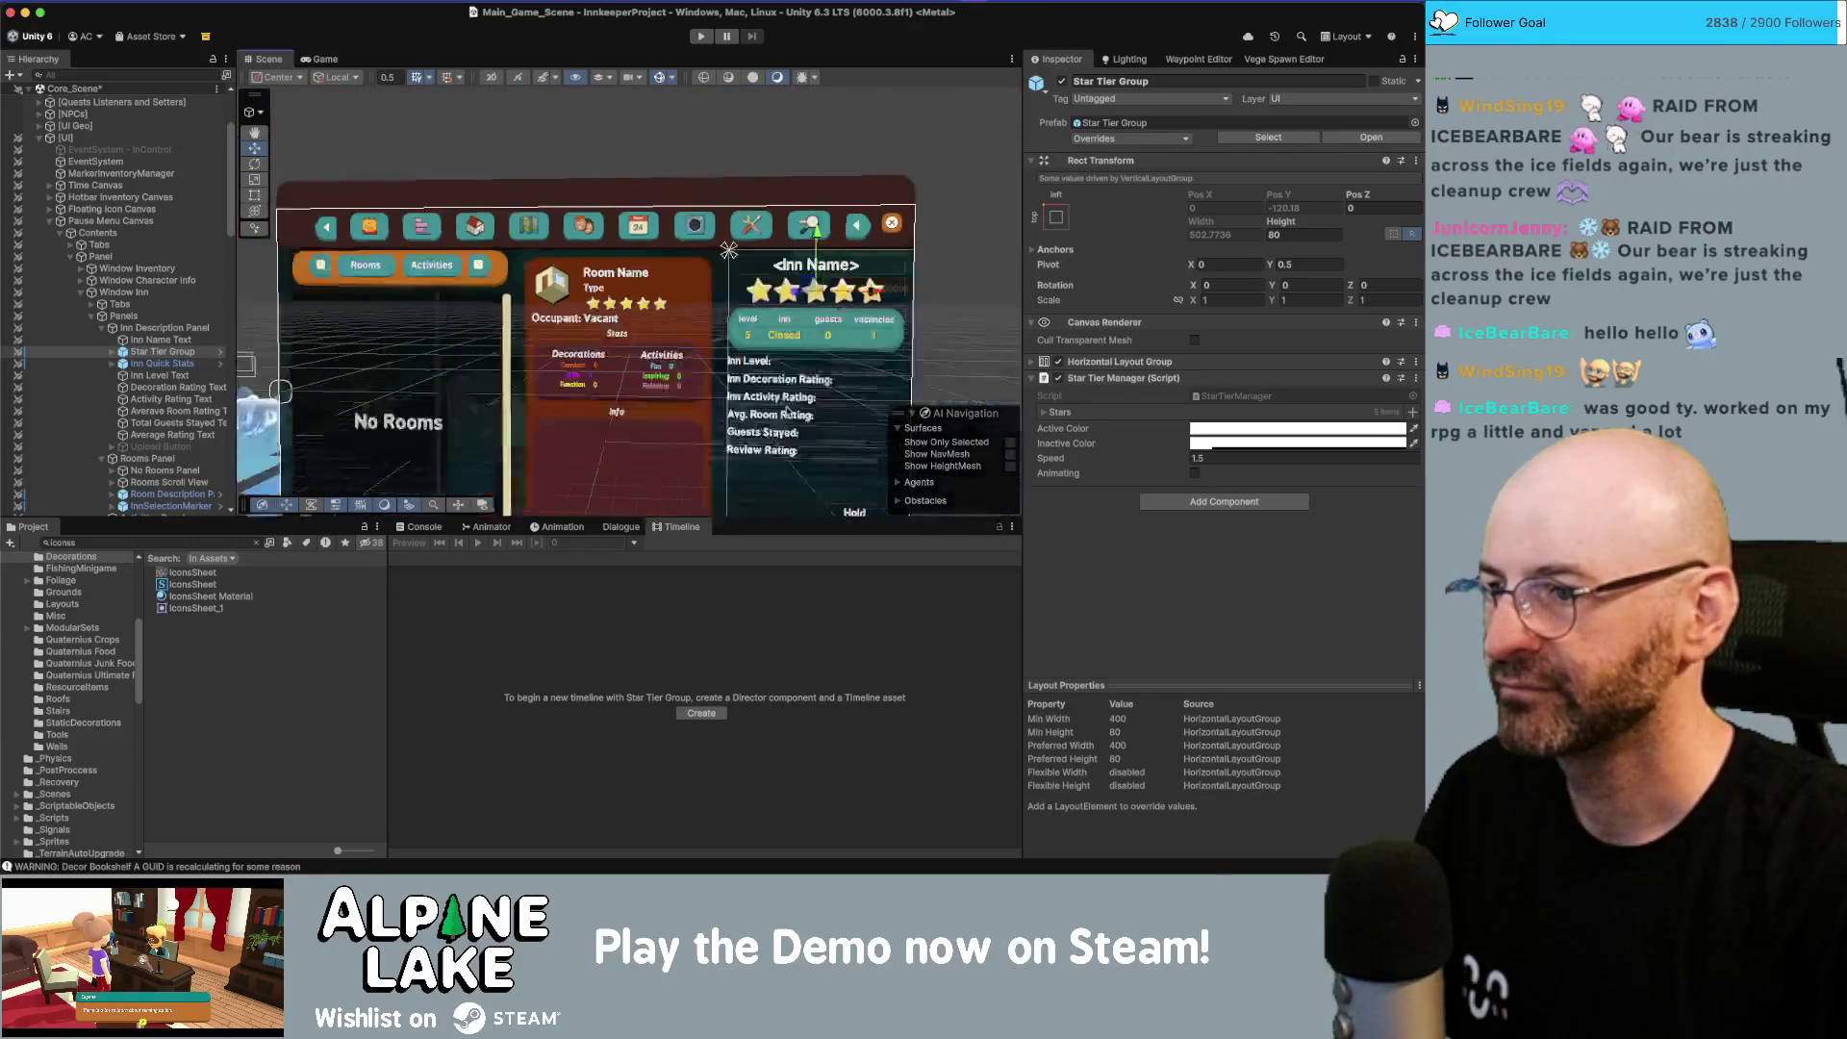
{"action": "scroll", "coordinate": [785, 409], "scroll_direction": "up", "scroll_amount": 2}
{"action": "scroll", "coordinate": [786, 376], "scroll_direction": "up", "scroll_amount": 2}
{"action": "scroll", "coordinate": [790, 332], "scroll_direction": "up", "scroll_amount": 2}
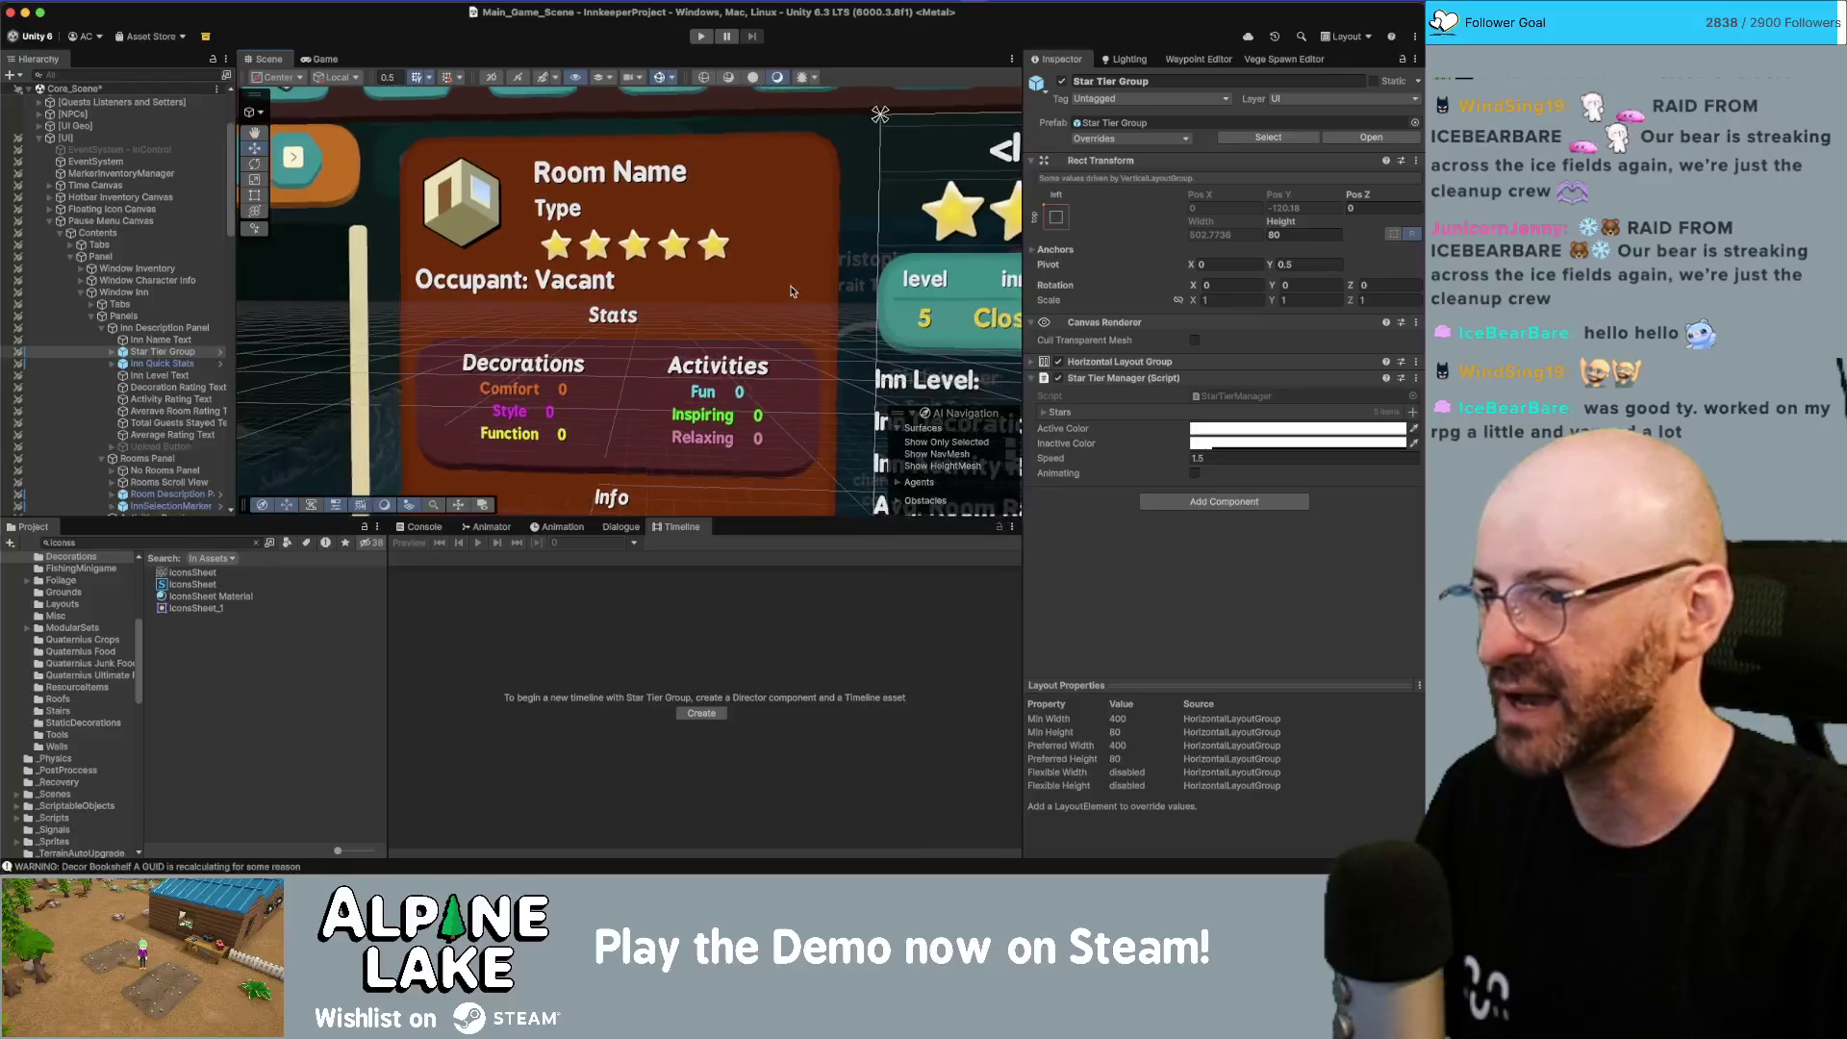
{"action": "scroll", "coordinate": [736, 292], "scroll_direction": "down", "scroll_amount": 1}
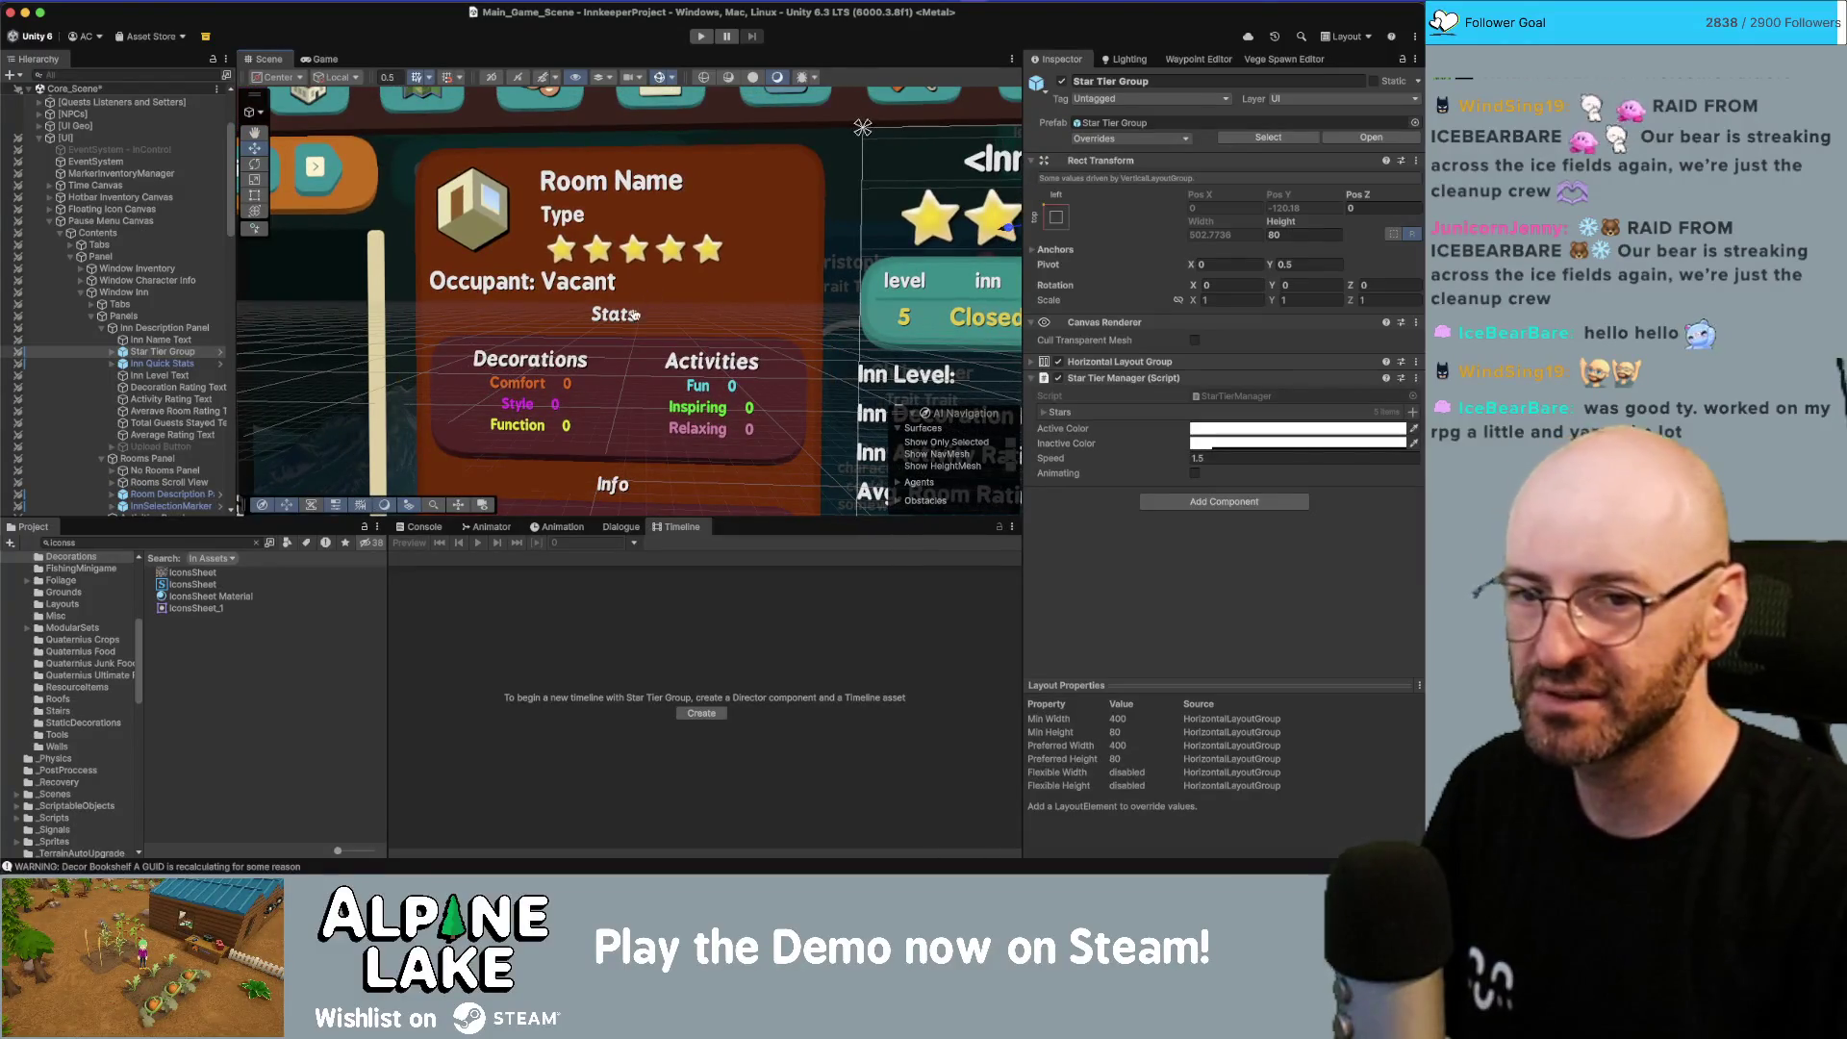
- Switch from the Unity panels back to the Photoshop mockup
{"action": "key", "text": "super+Tab"}
- Switch to the UI mockup document and delete the small spare five-star row
{"action": "left_click", "coordinate": [115, 54]}
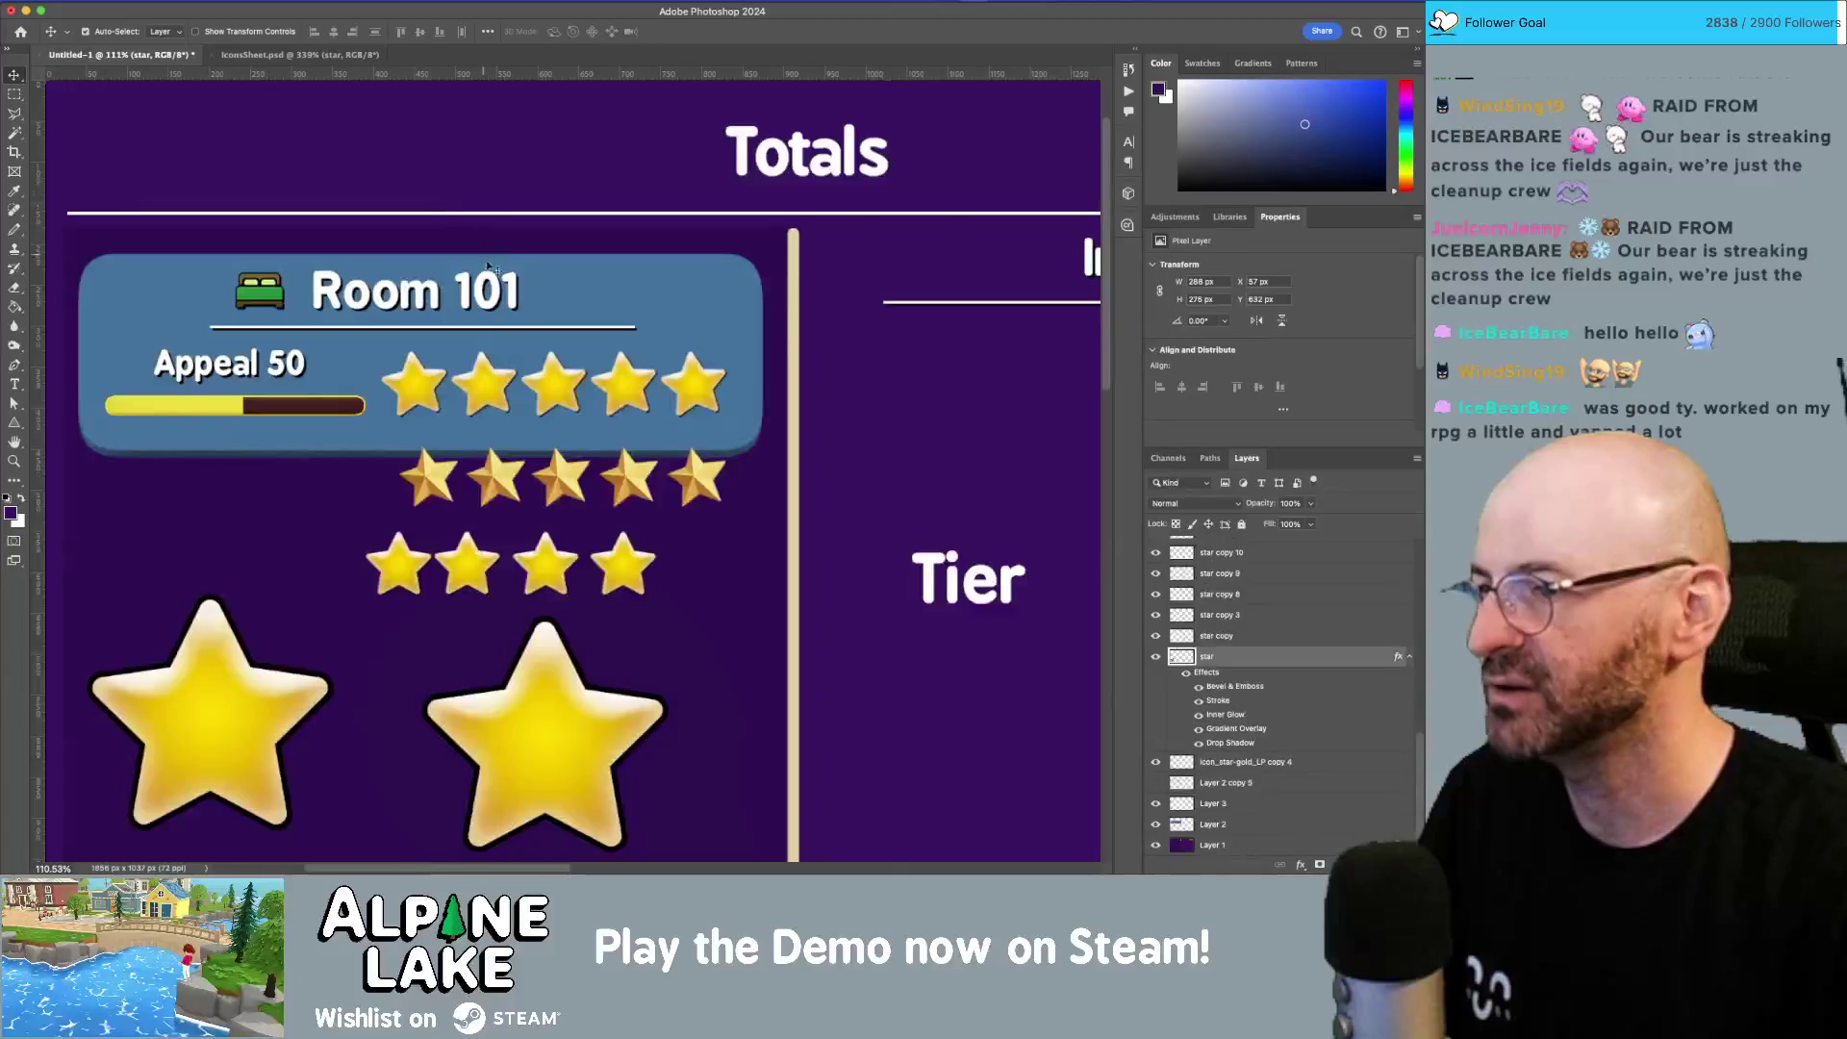
{"action": "key", "text": "z"}
{"action": "left_click", "coordinate": [529, 302], "text": "alt"}
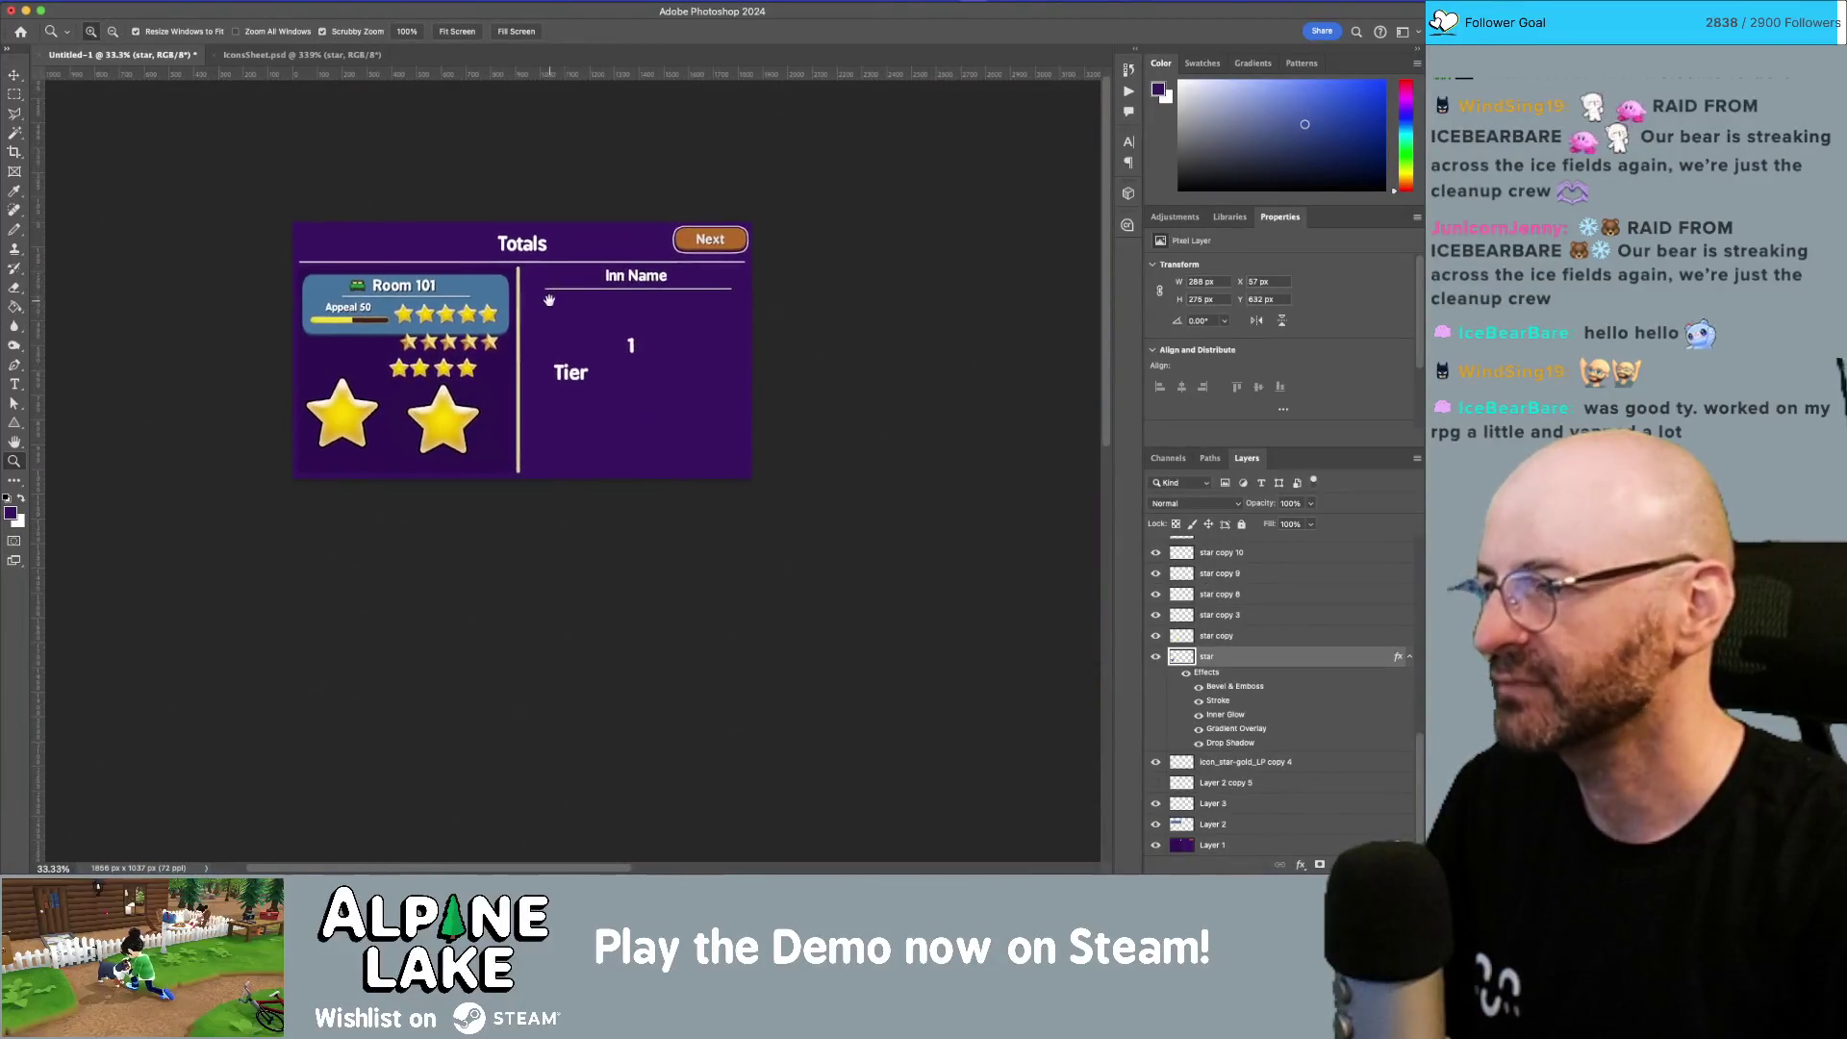
{"action": "left_click_drag", "start_coordinate": [439, 353], "coordinate": [491, 353]}
{"action": "key", "text": "v"}
{"action": "left_click", "coordinate": [1244, 759]}
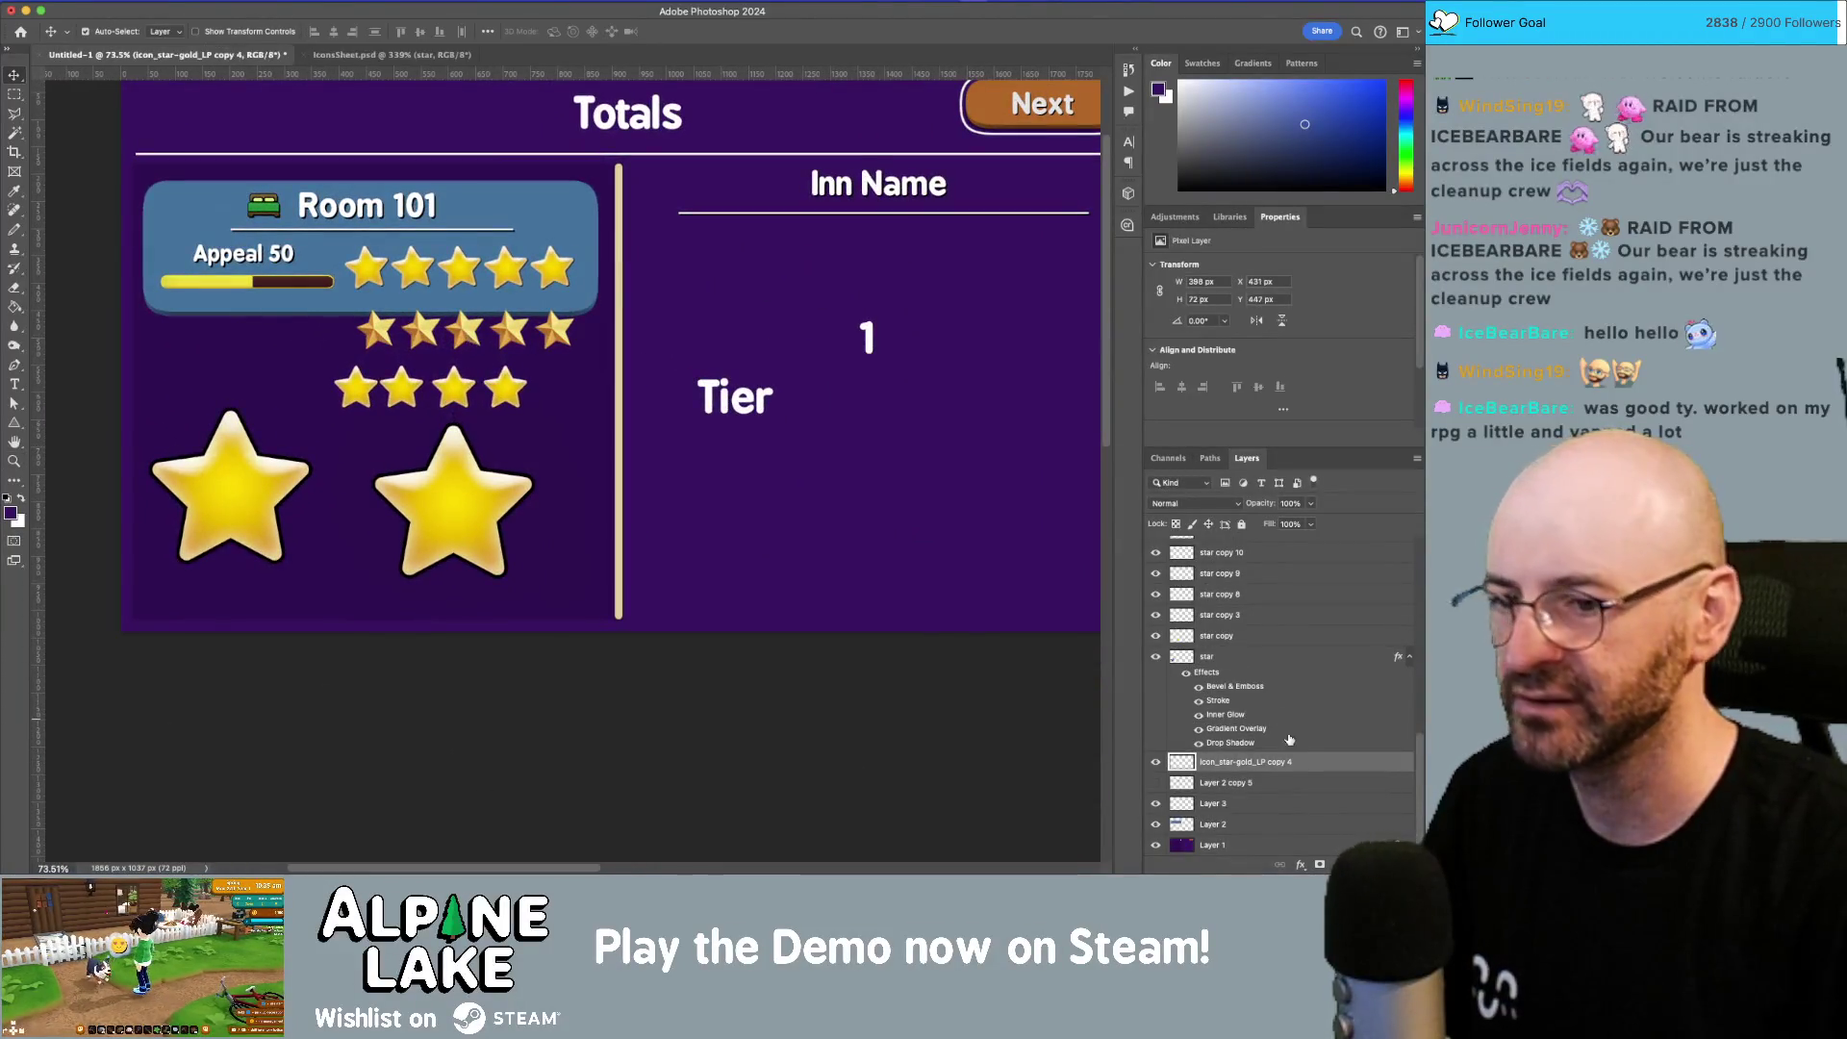
{"action": "key", "text": "Delete"}
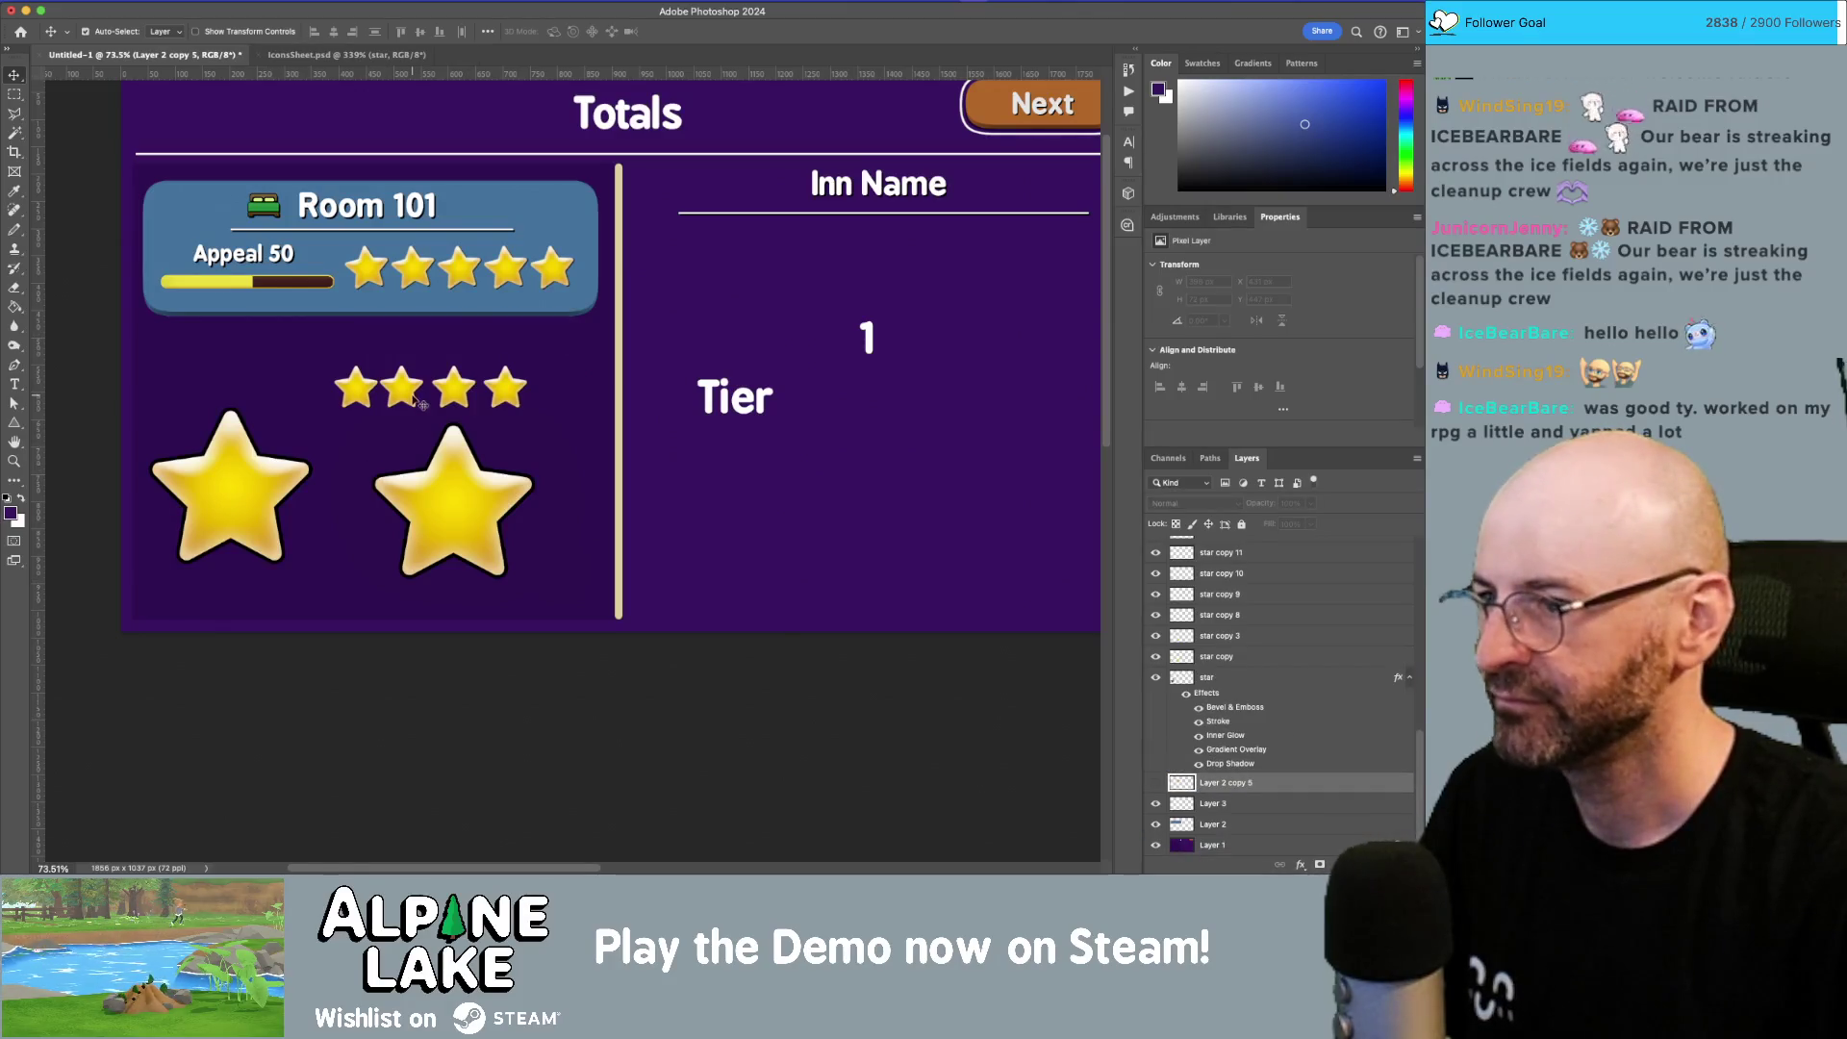
- Hide the large left star and delete the large right star and the four loose stars
{"action": "left_click", "coordinate": [1314, 676]}
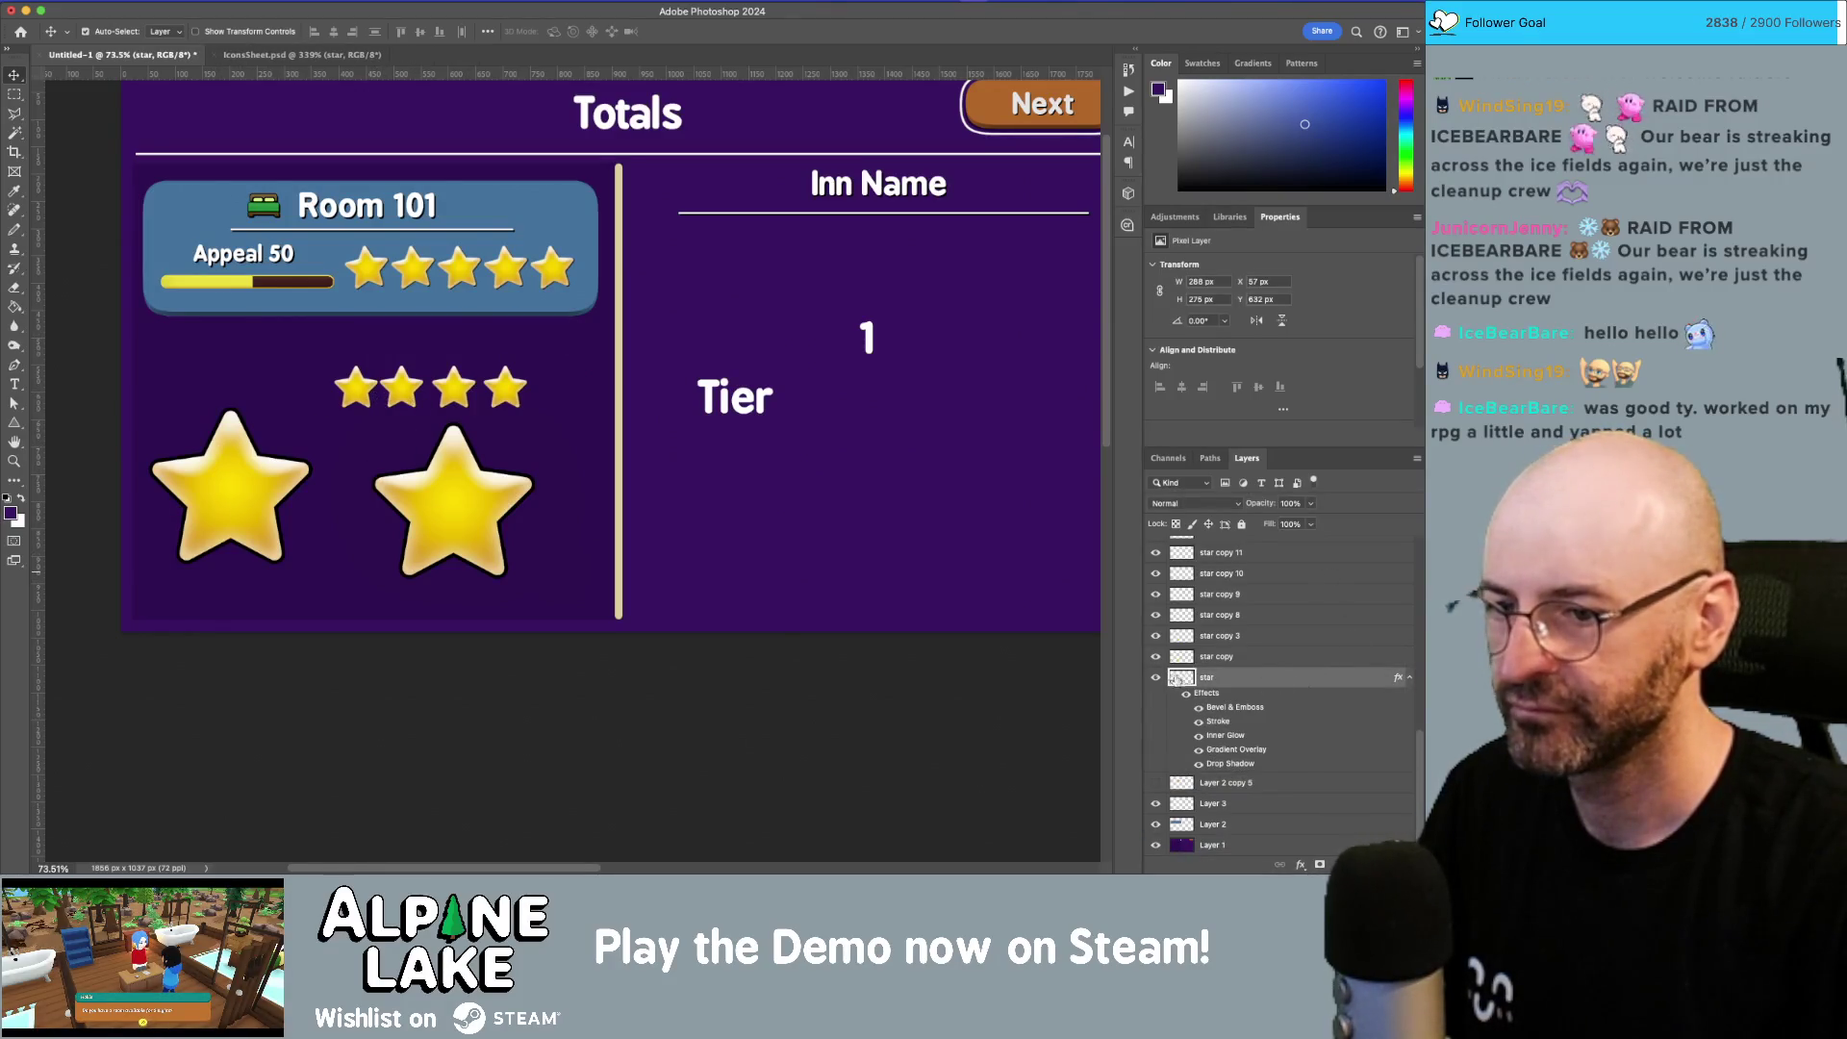
{"action": "left_click", "coordinate": [1155, 677]}
{"action": "left_click", "coordinate": [448, 520]}
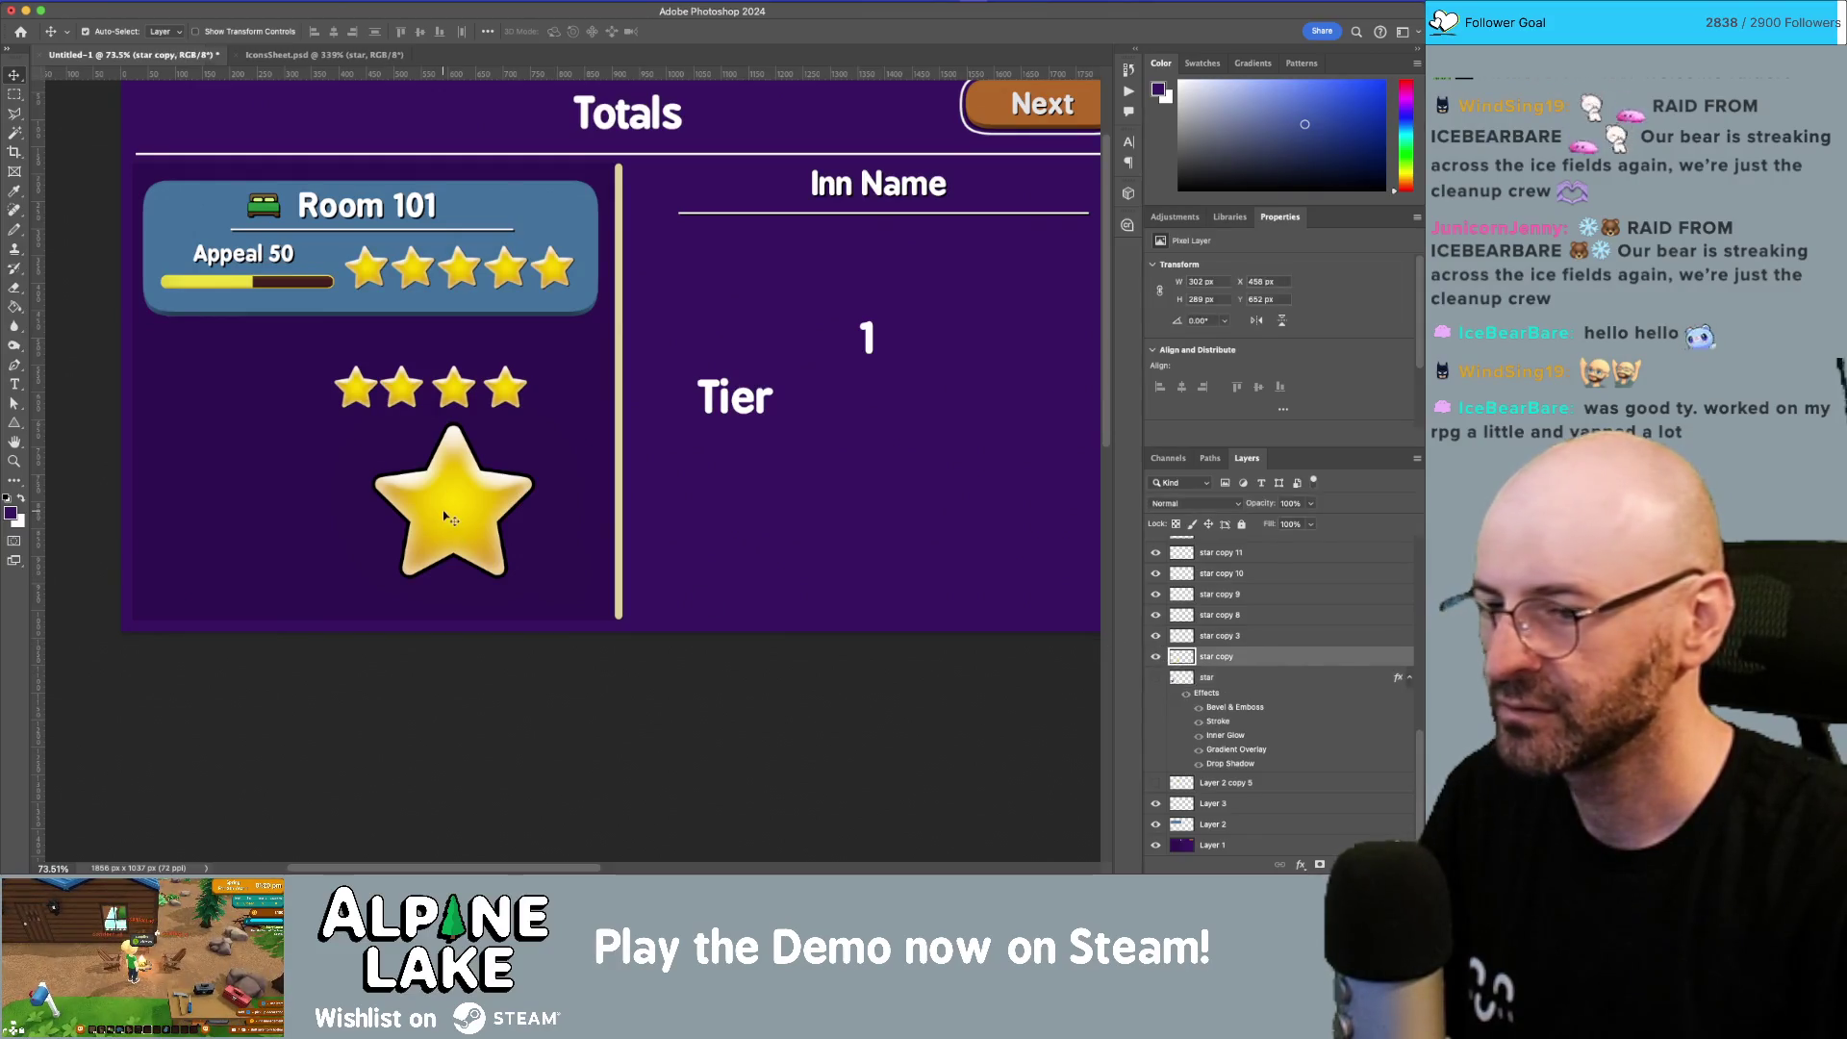
{"action": "key", "text": "Delete"}
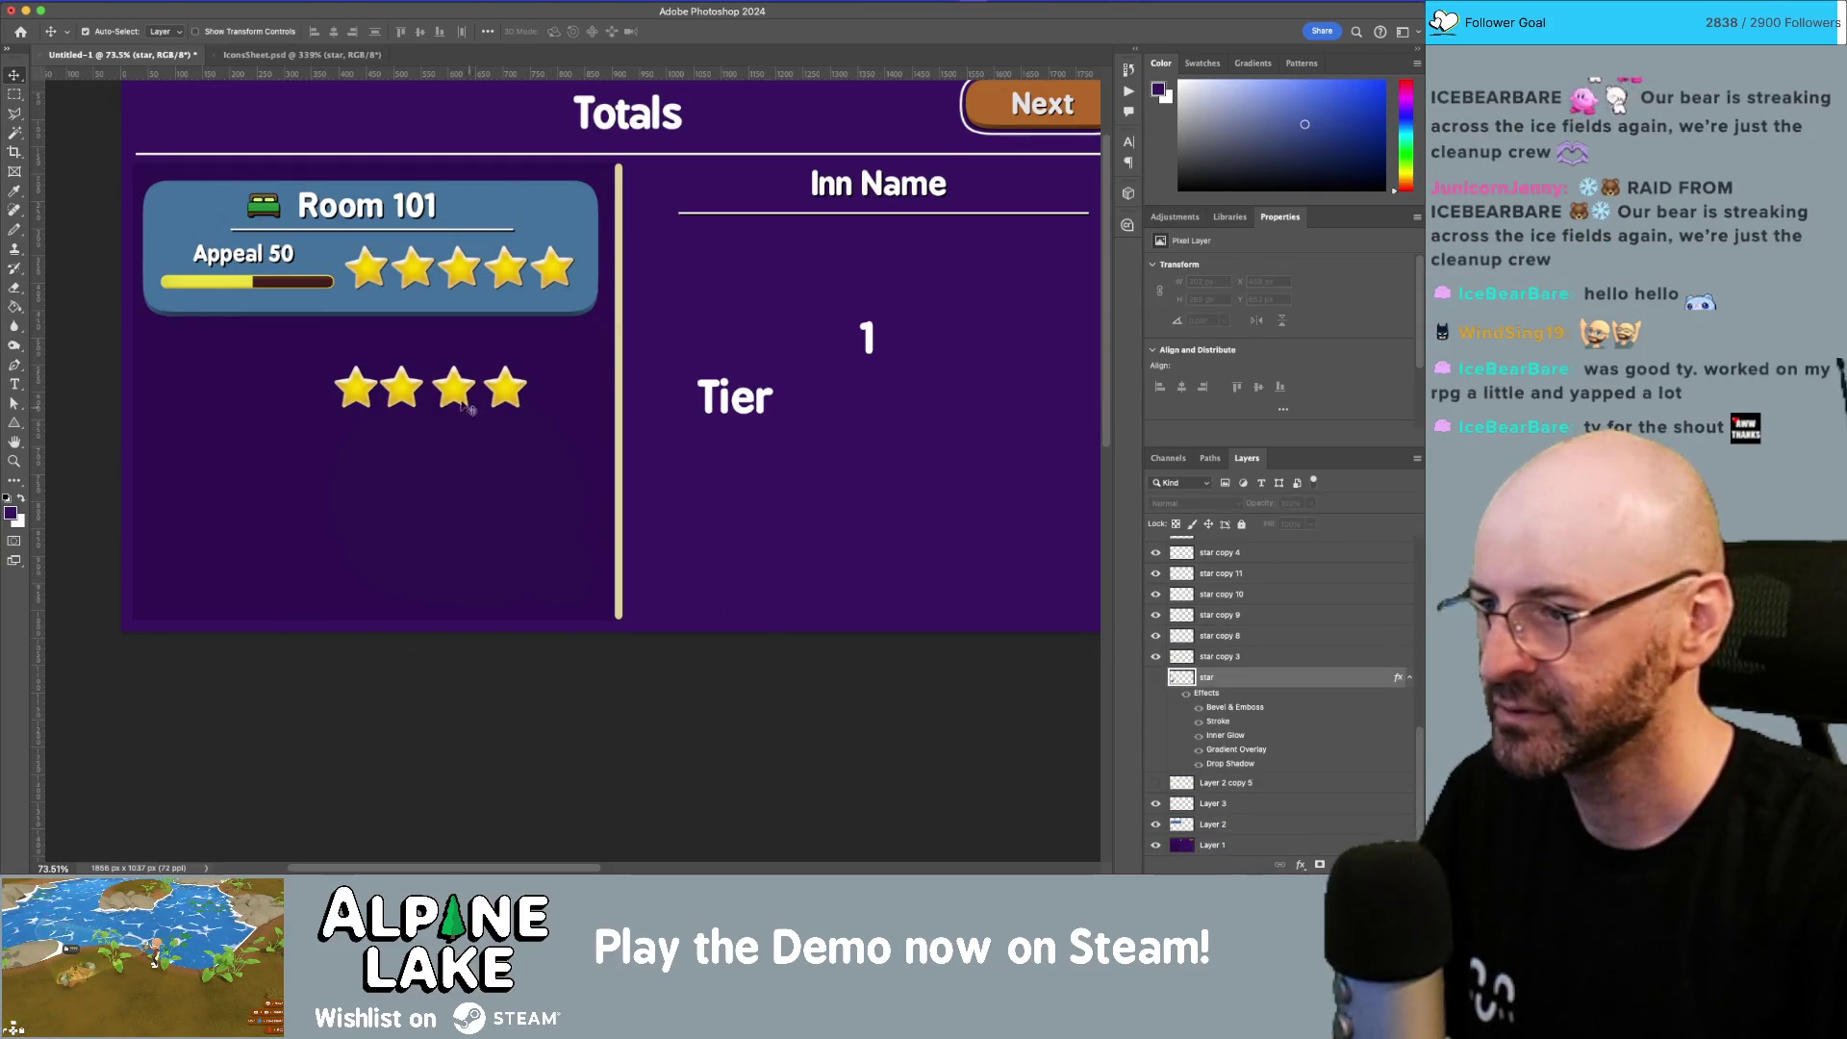
{"action": "left_click", "coordinate": [508, 395]}
{"action": "left_click", "coordinate": [405, 392], "text": "shift"}
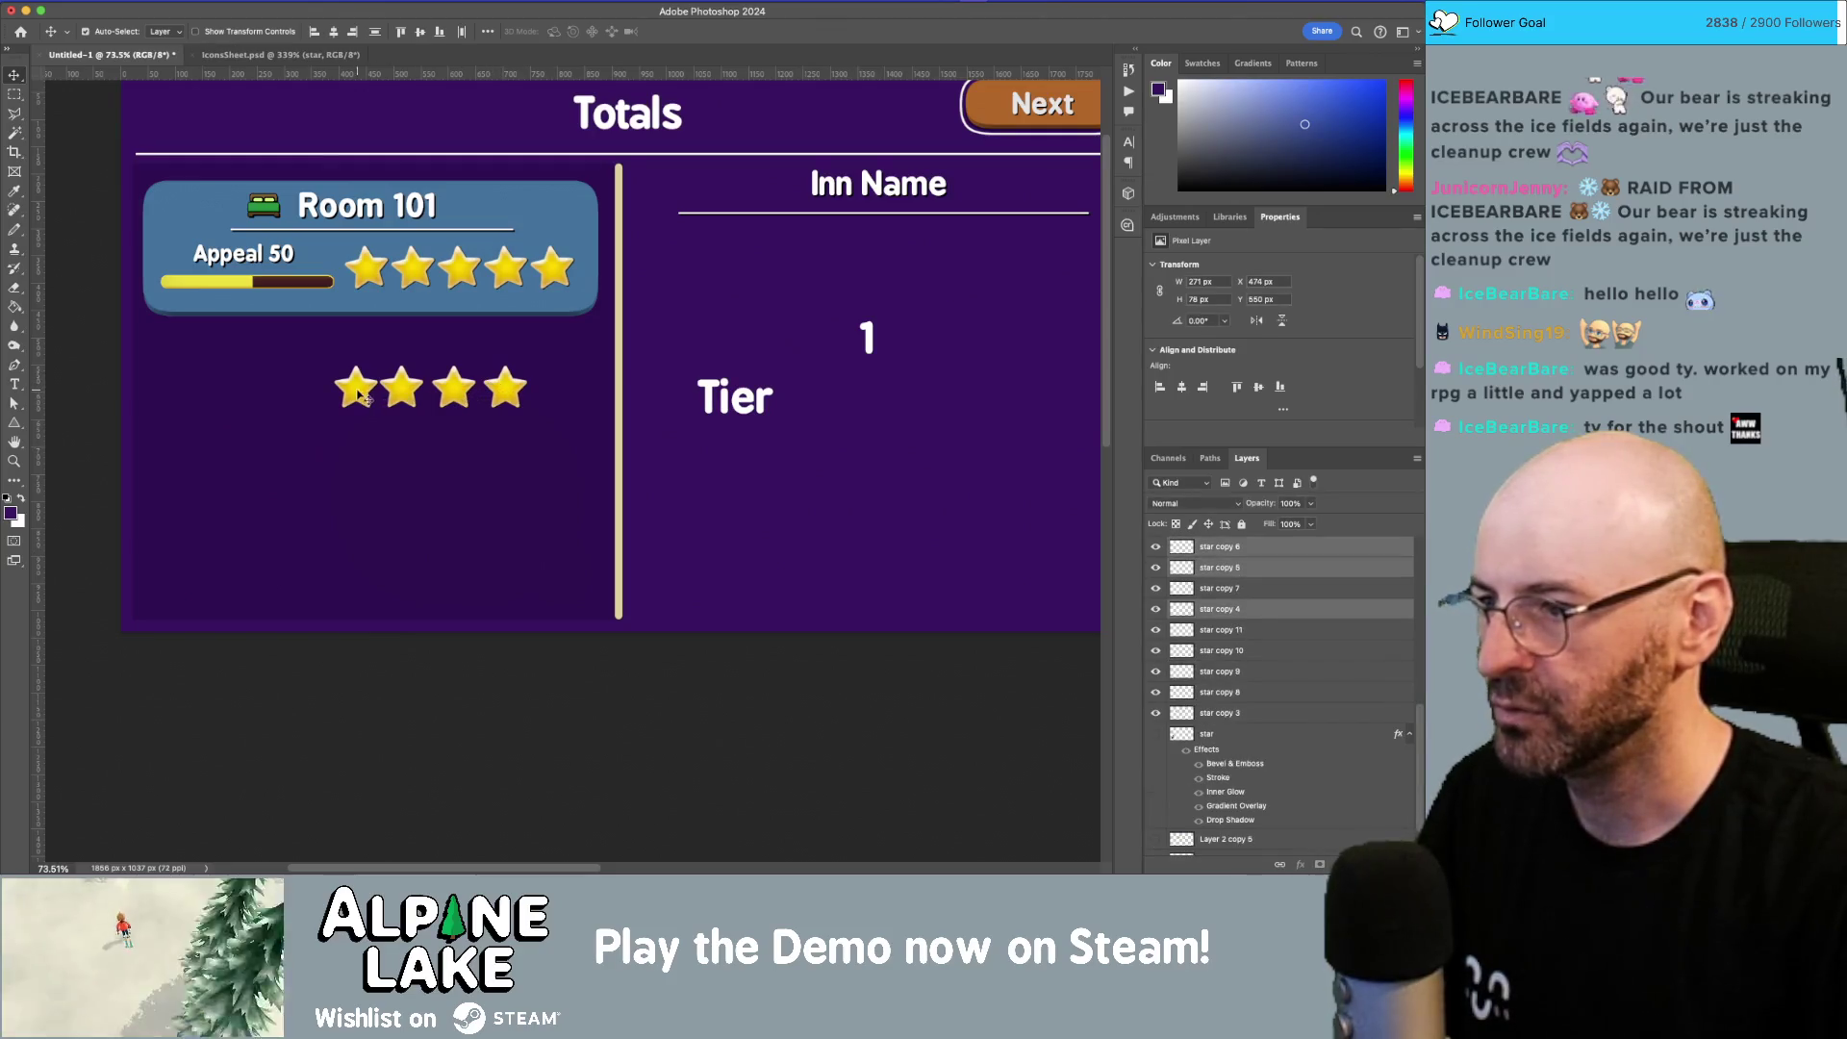
{"action": "key", "text": "Delete"}
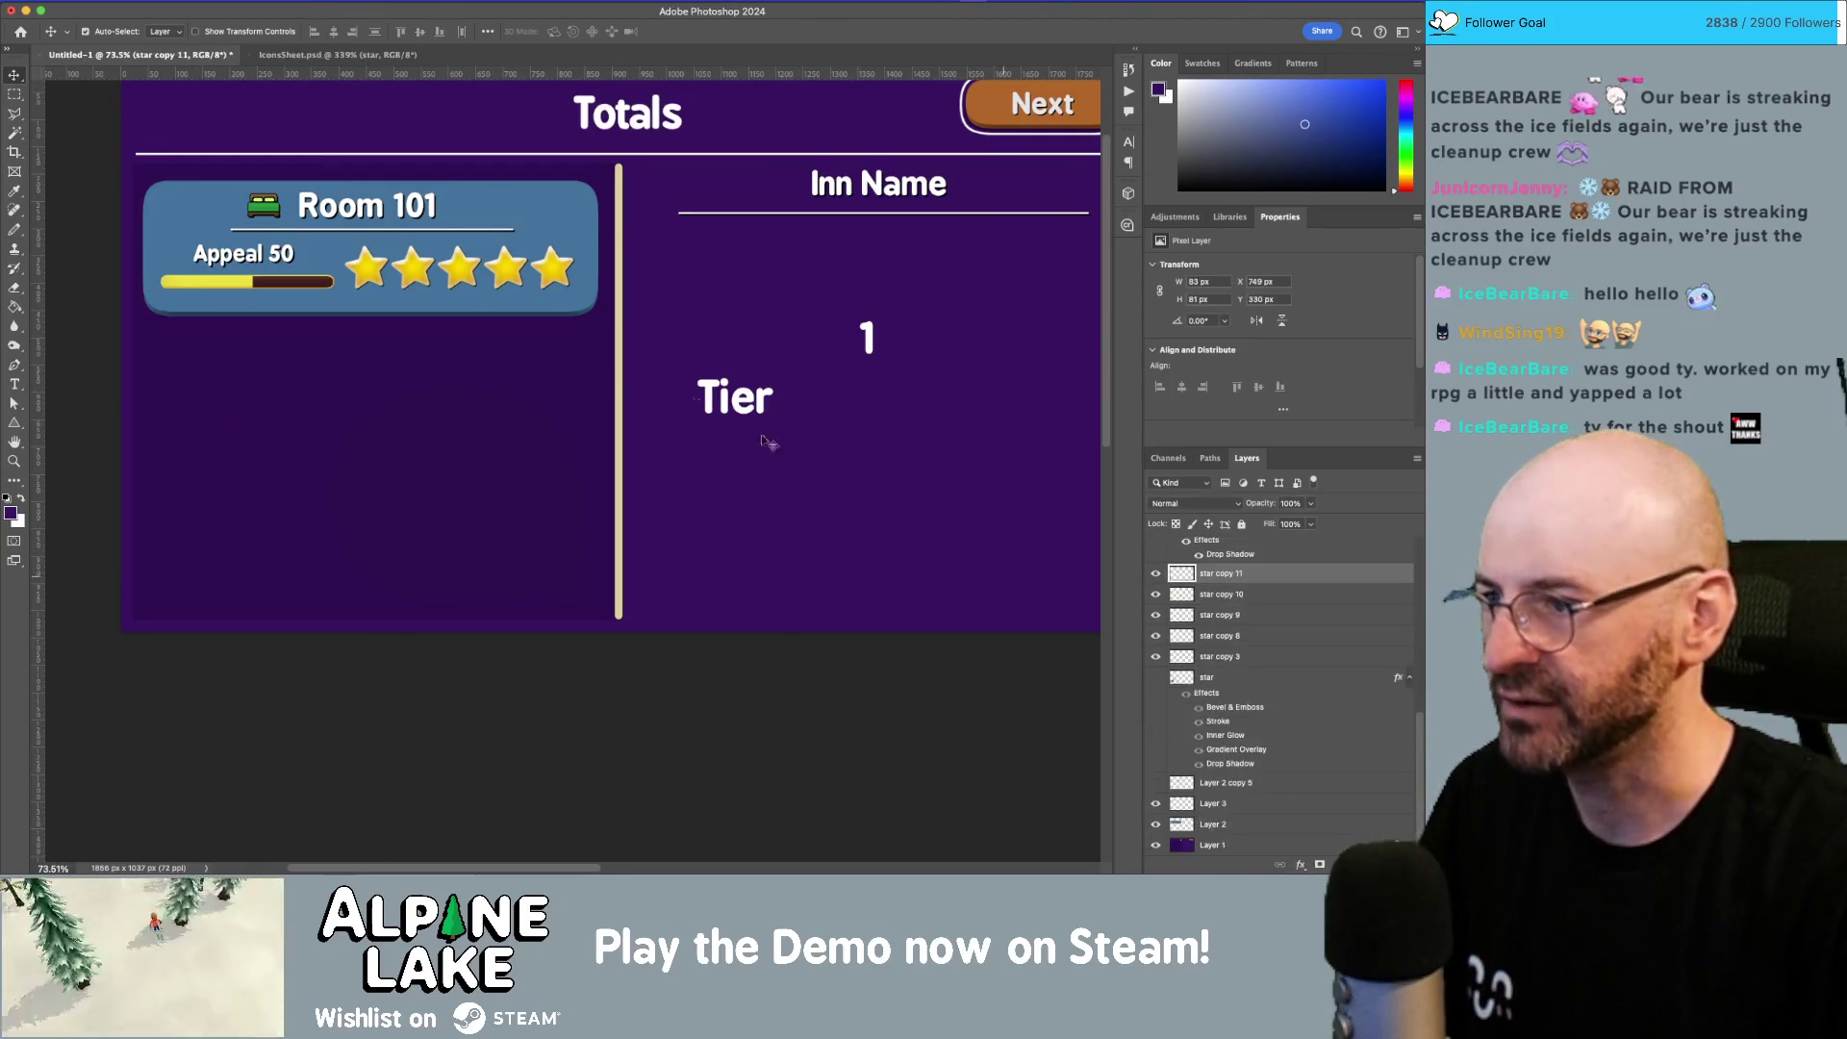
{"action": "scroll", "coordinate": [458, 316], "scroll_direction": "up", "scroll_amount": 2}
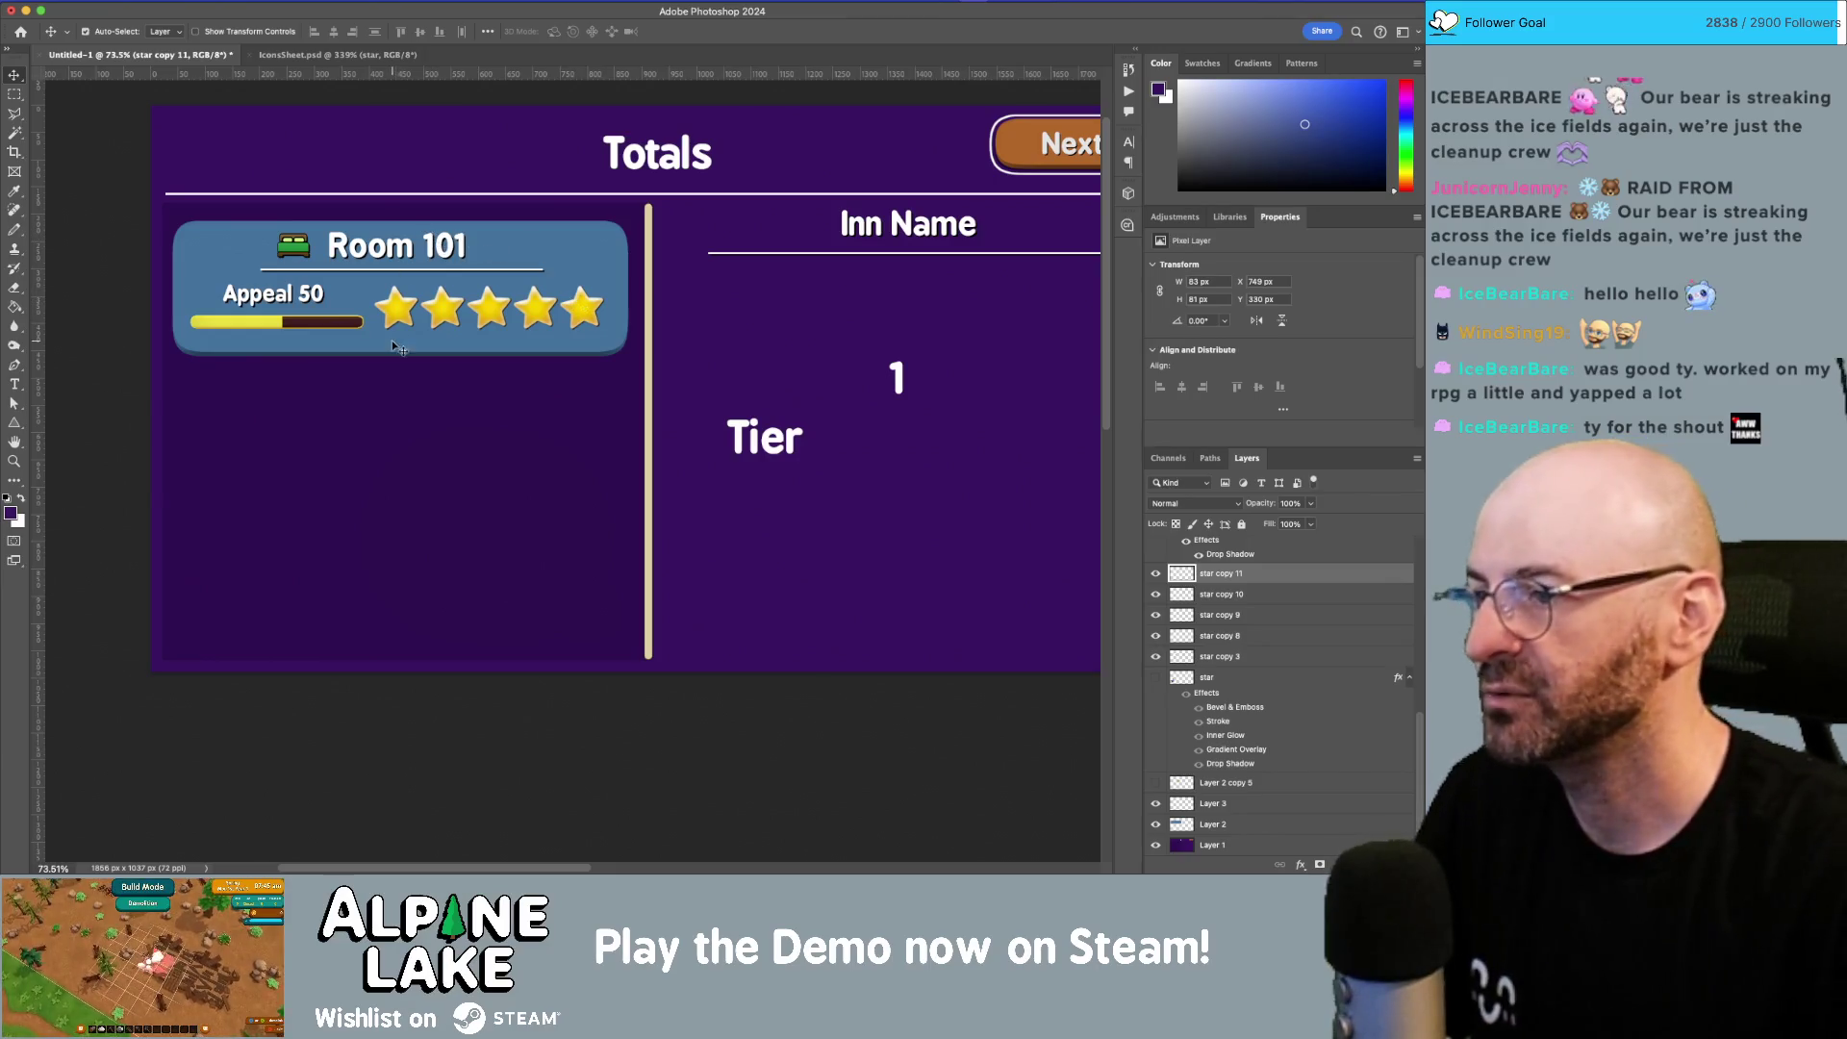
- Select all five stars on the Room 101 card together
{"action": "left_click", "coordinate": [399, 307]}
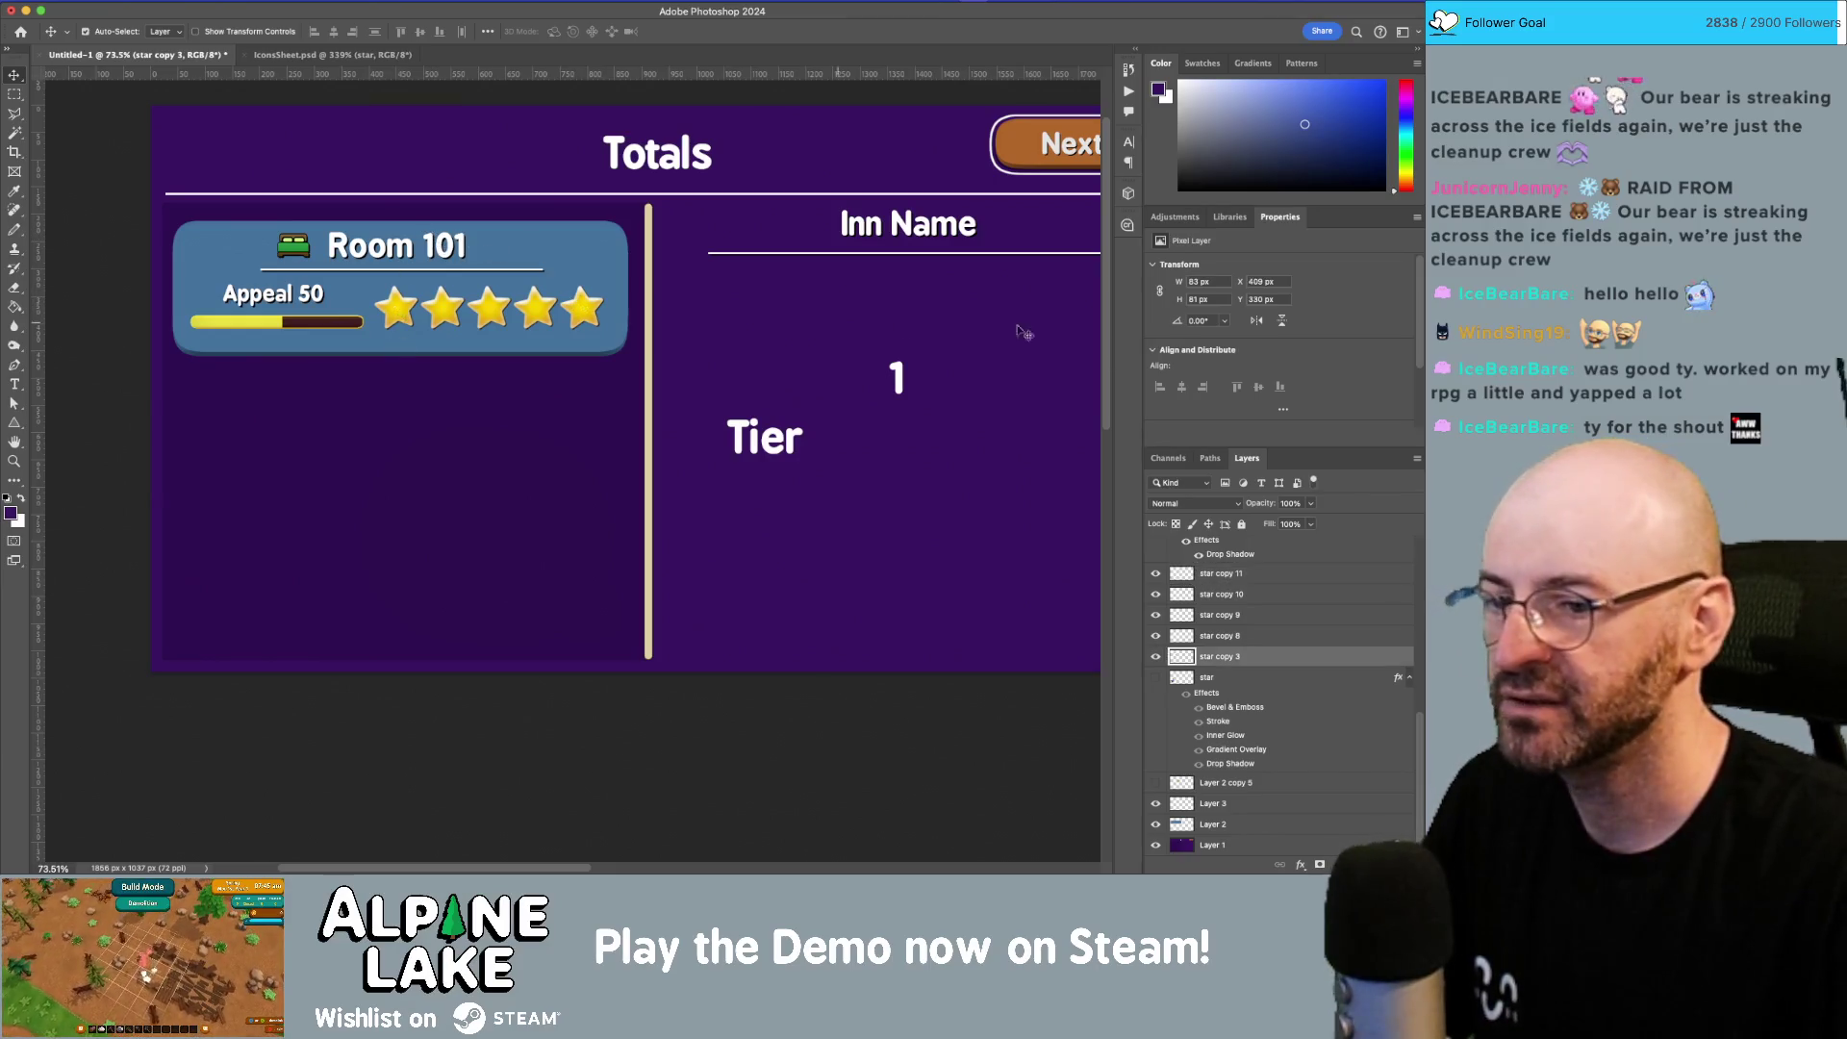
{"action": "left_click", "coordinate": [1244, 575], "text": "shift"}
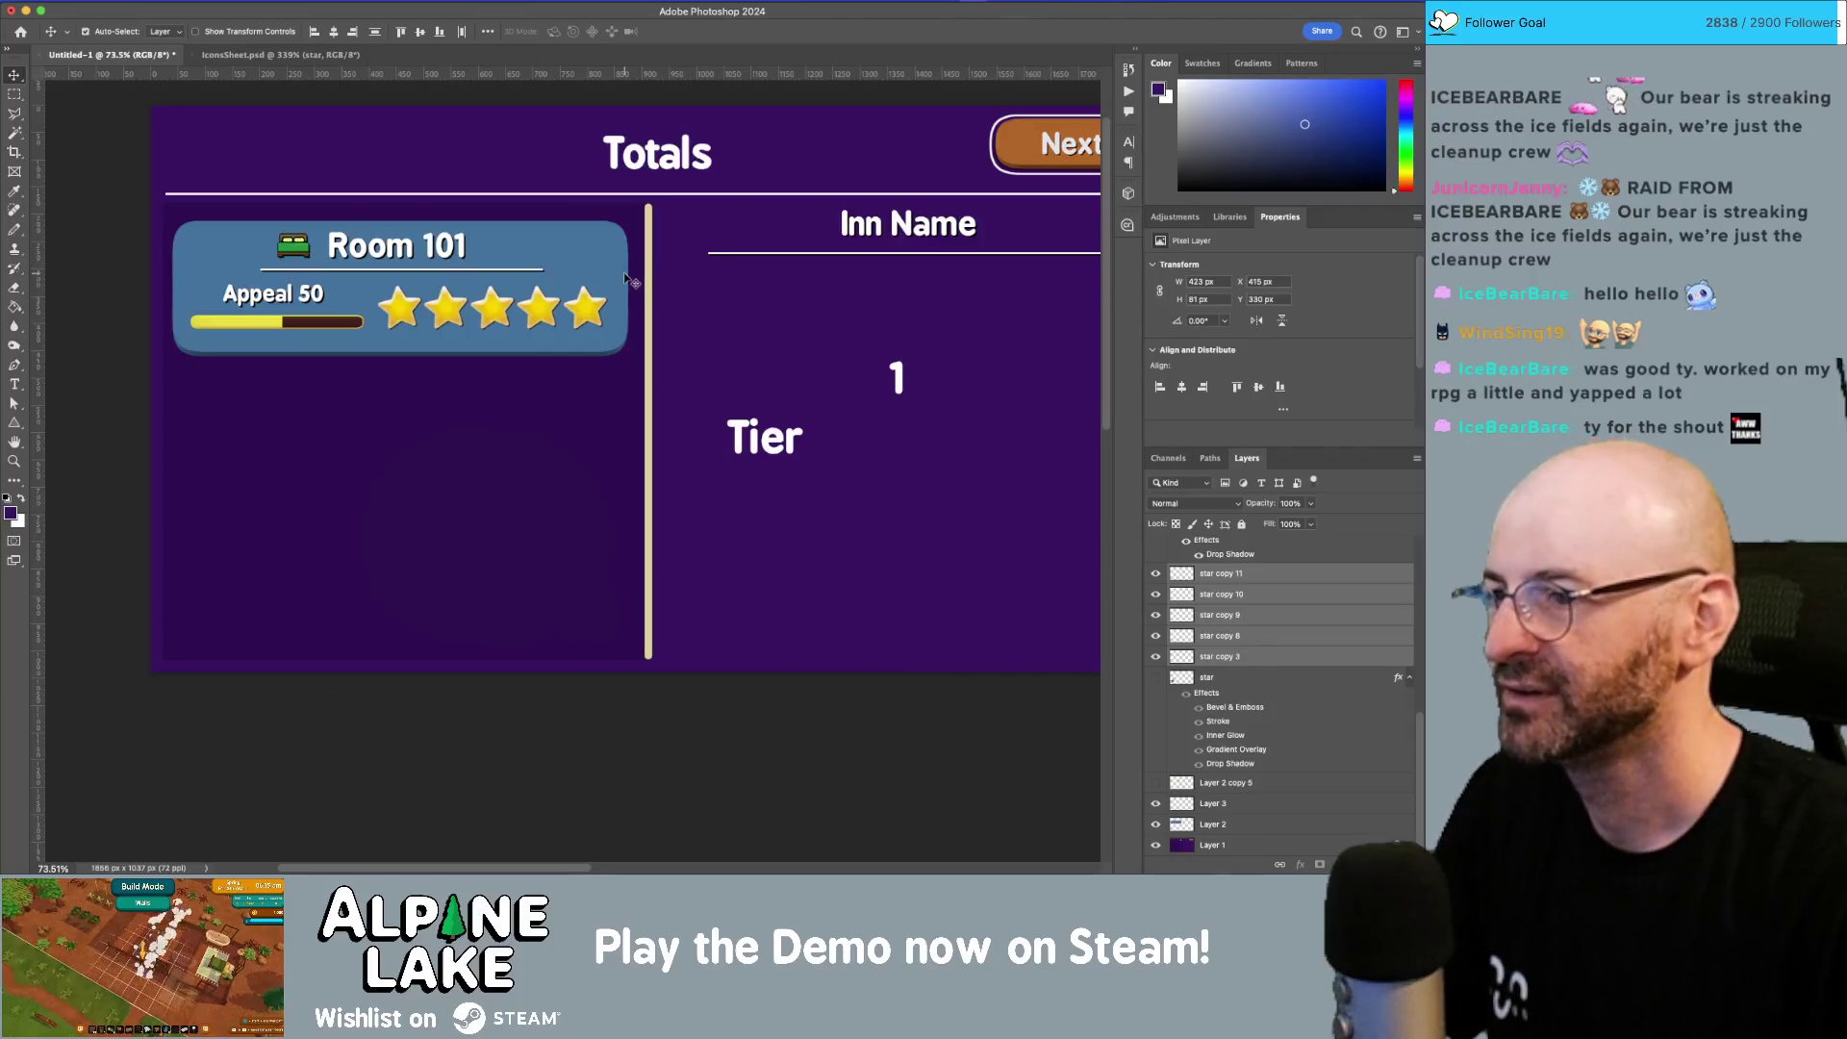
{"action": "left_click", "coordinate": [343, 309]}
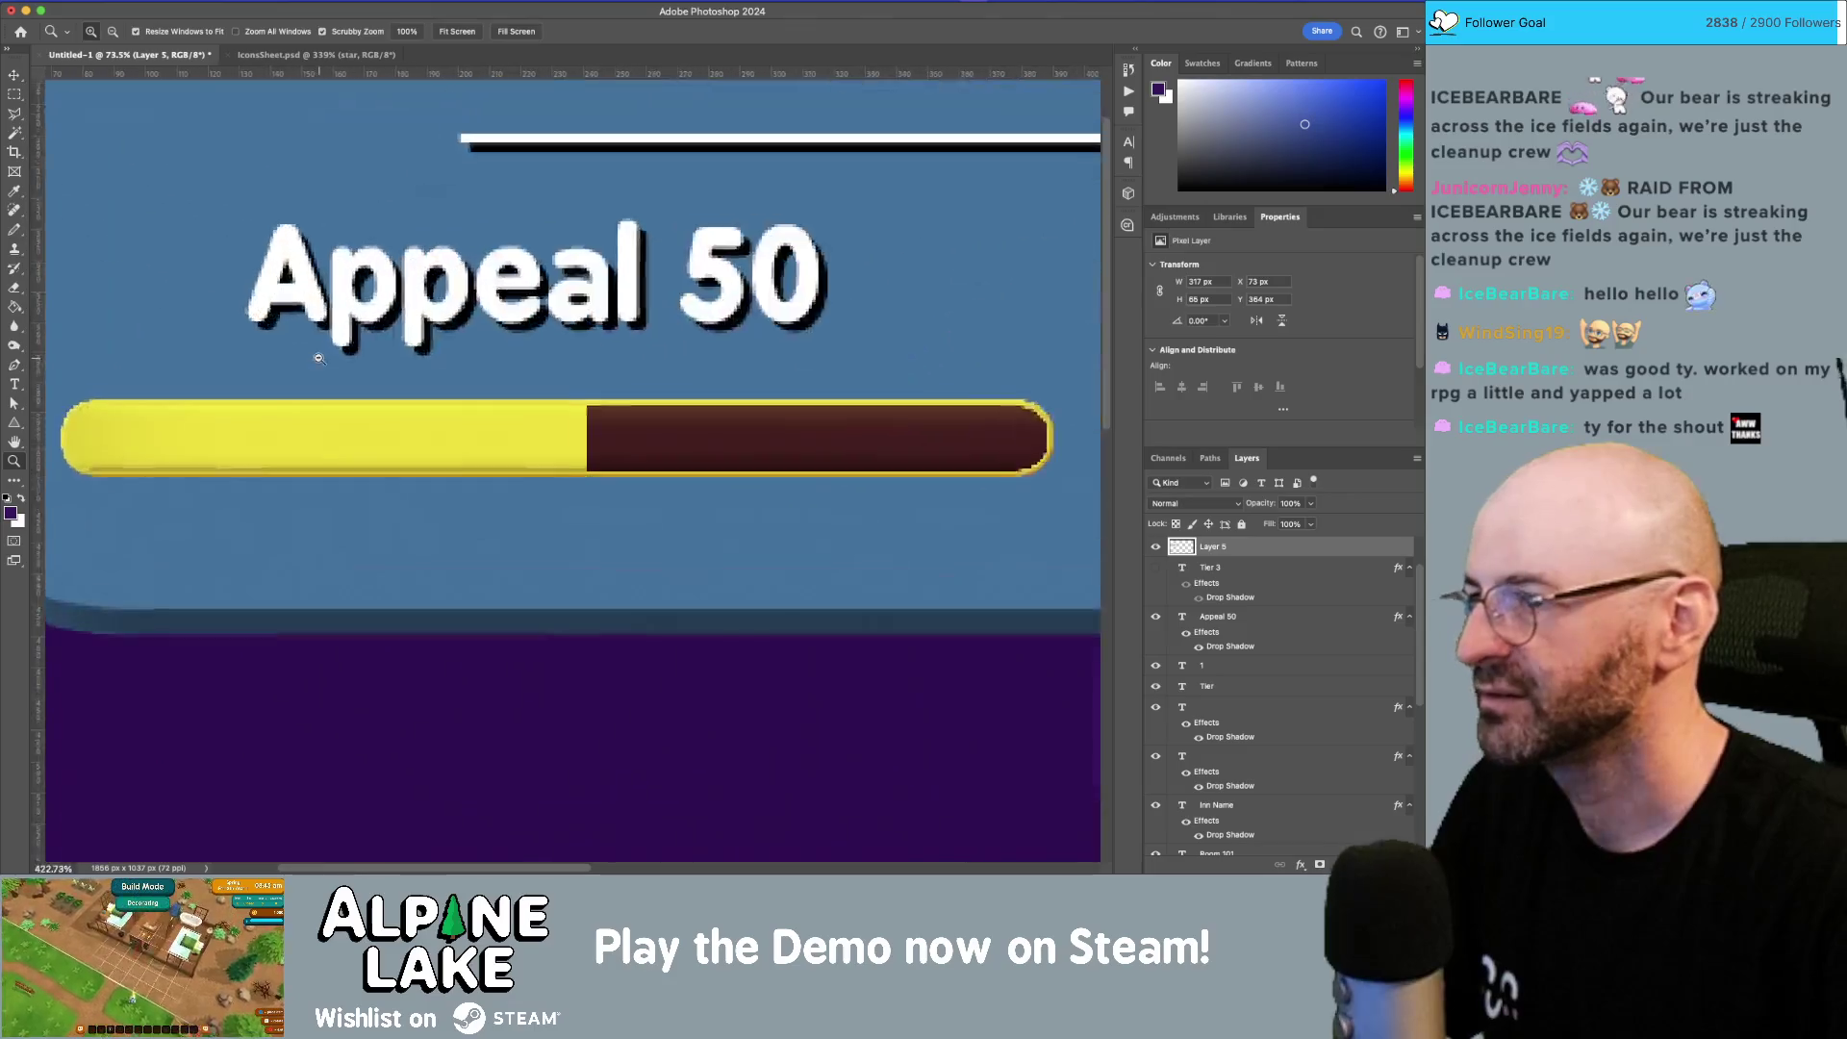
{"action": "scroll", "coordinate": [323, 326], "scroll_direction": "up", "scroll_amount": 5}
{"action": "left_click", "coordinate": [327, 286]}
{"action": "left_click_drag", "start_coordinate": [323, 285], "coordinate": [332, 285]}
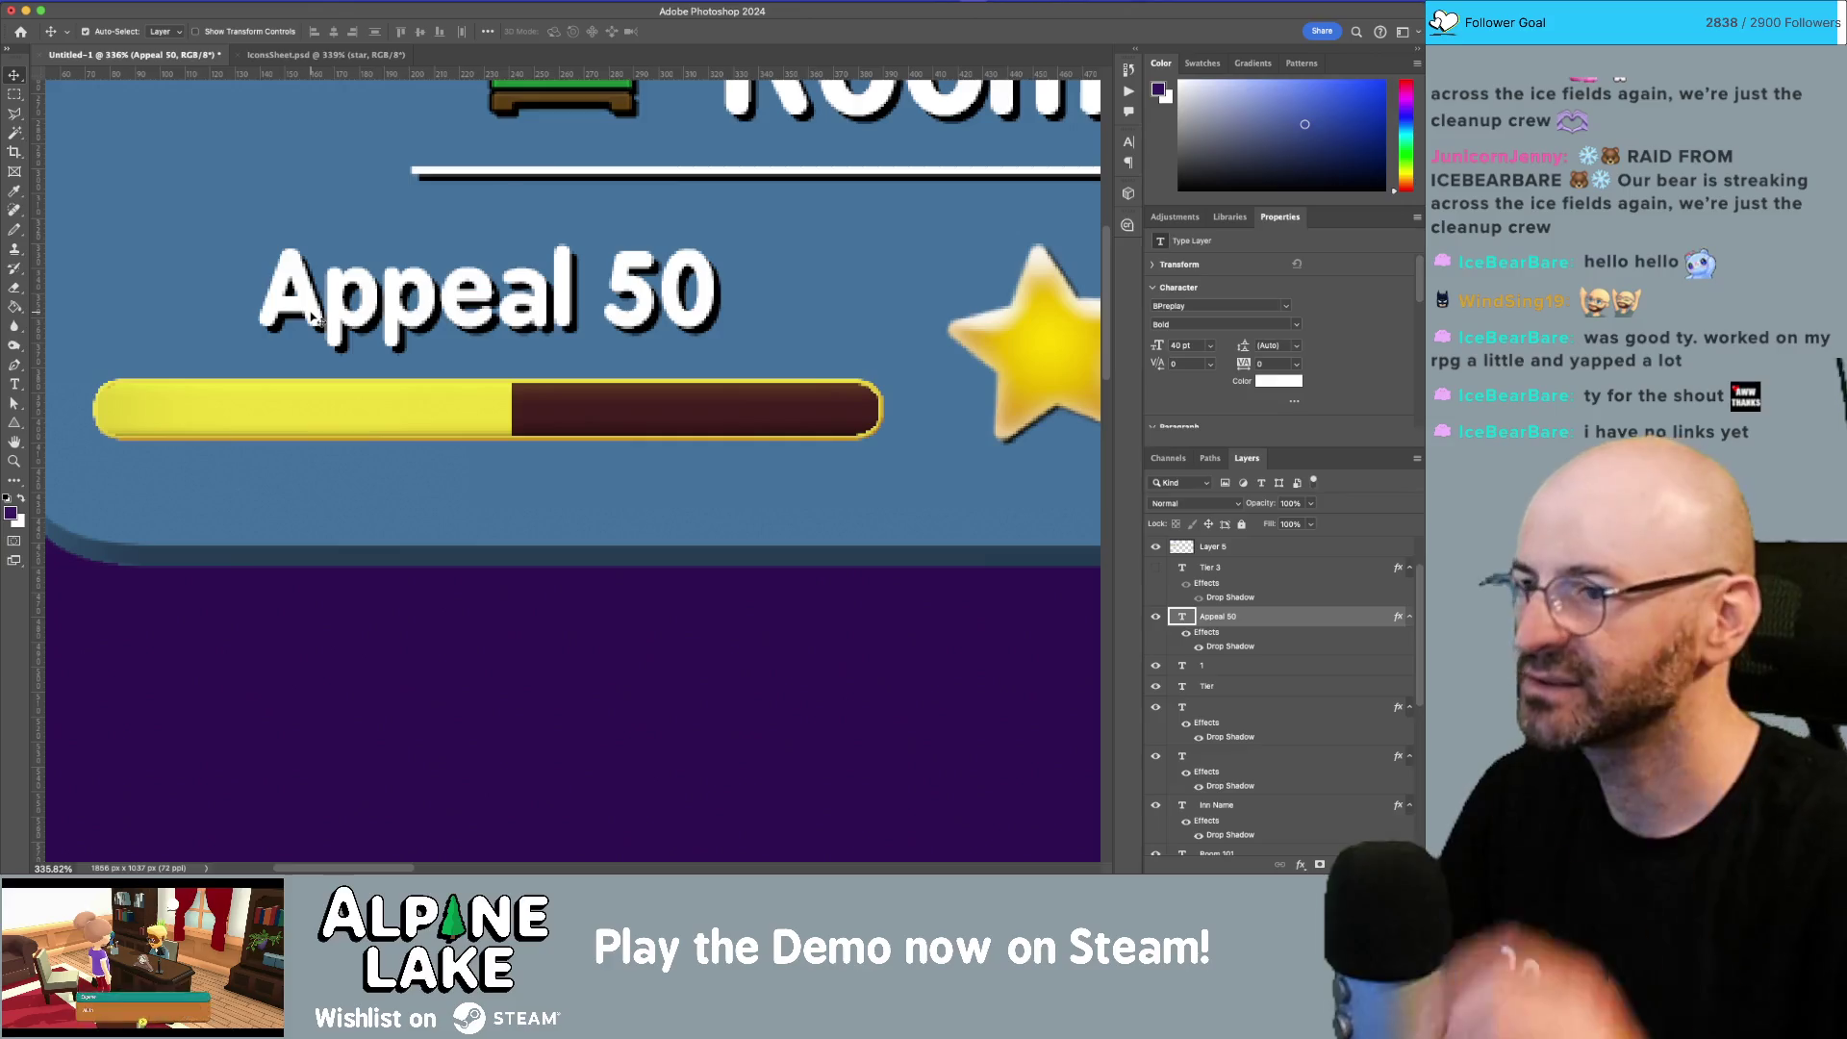
{"action": "key", "text": "z"}
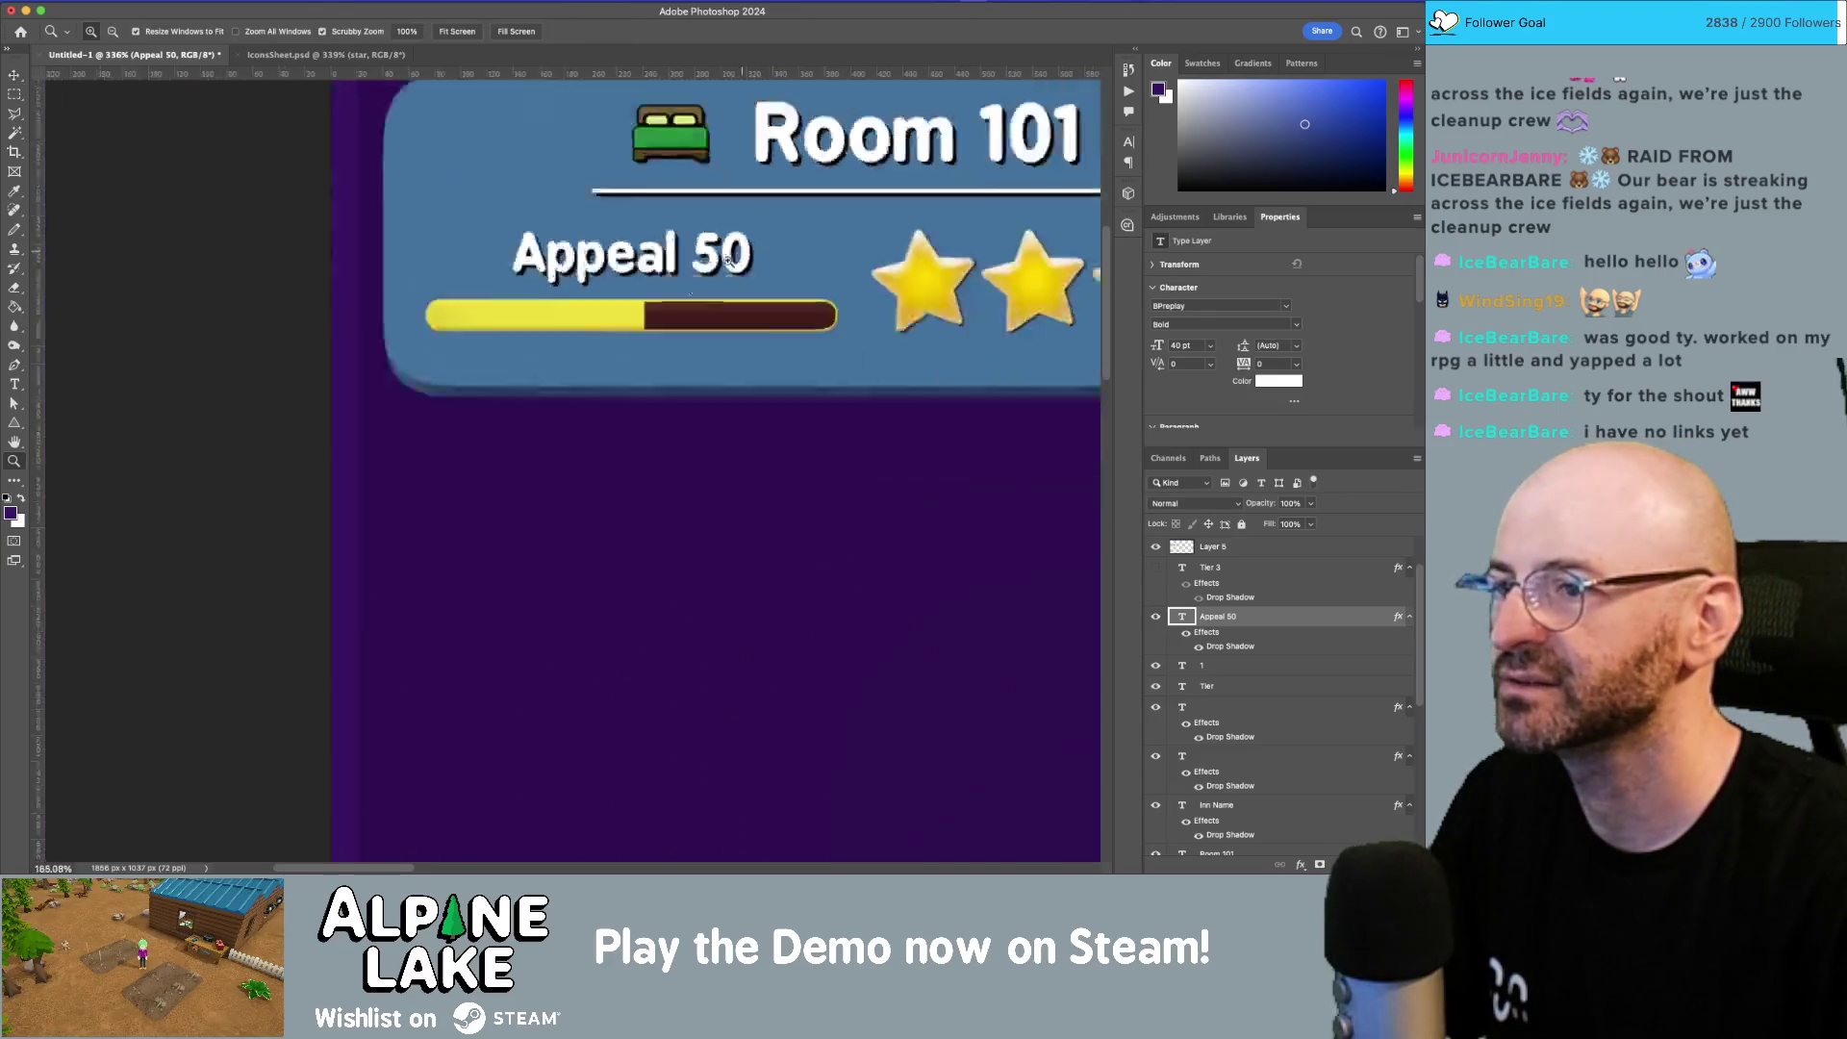
{"action": "scroll", "coordinate": [756, 231], "scroll_direction": "down", "scroll_amount": 5}
{"action": "scroll", "coordinate": [756, 231], "scroll_direction": "up", "scroll_amount": 1}
{"action": "left_click_drag", "start_coordinate": [757, 231], "coordinate": [516, 296]}
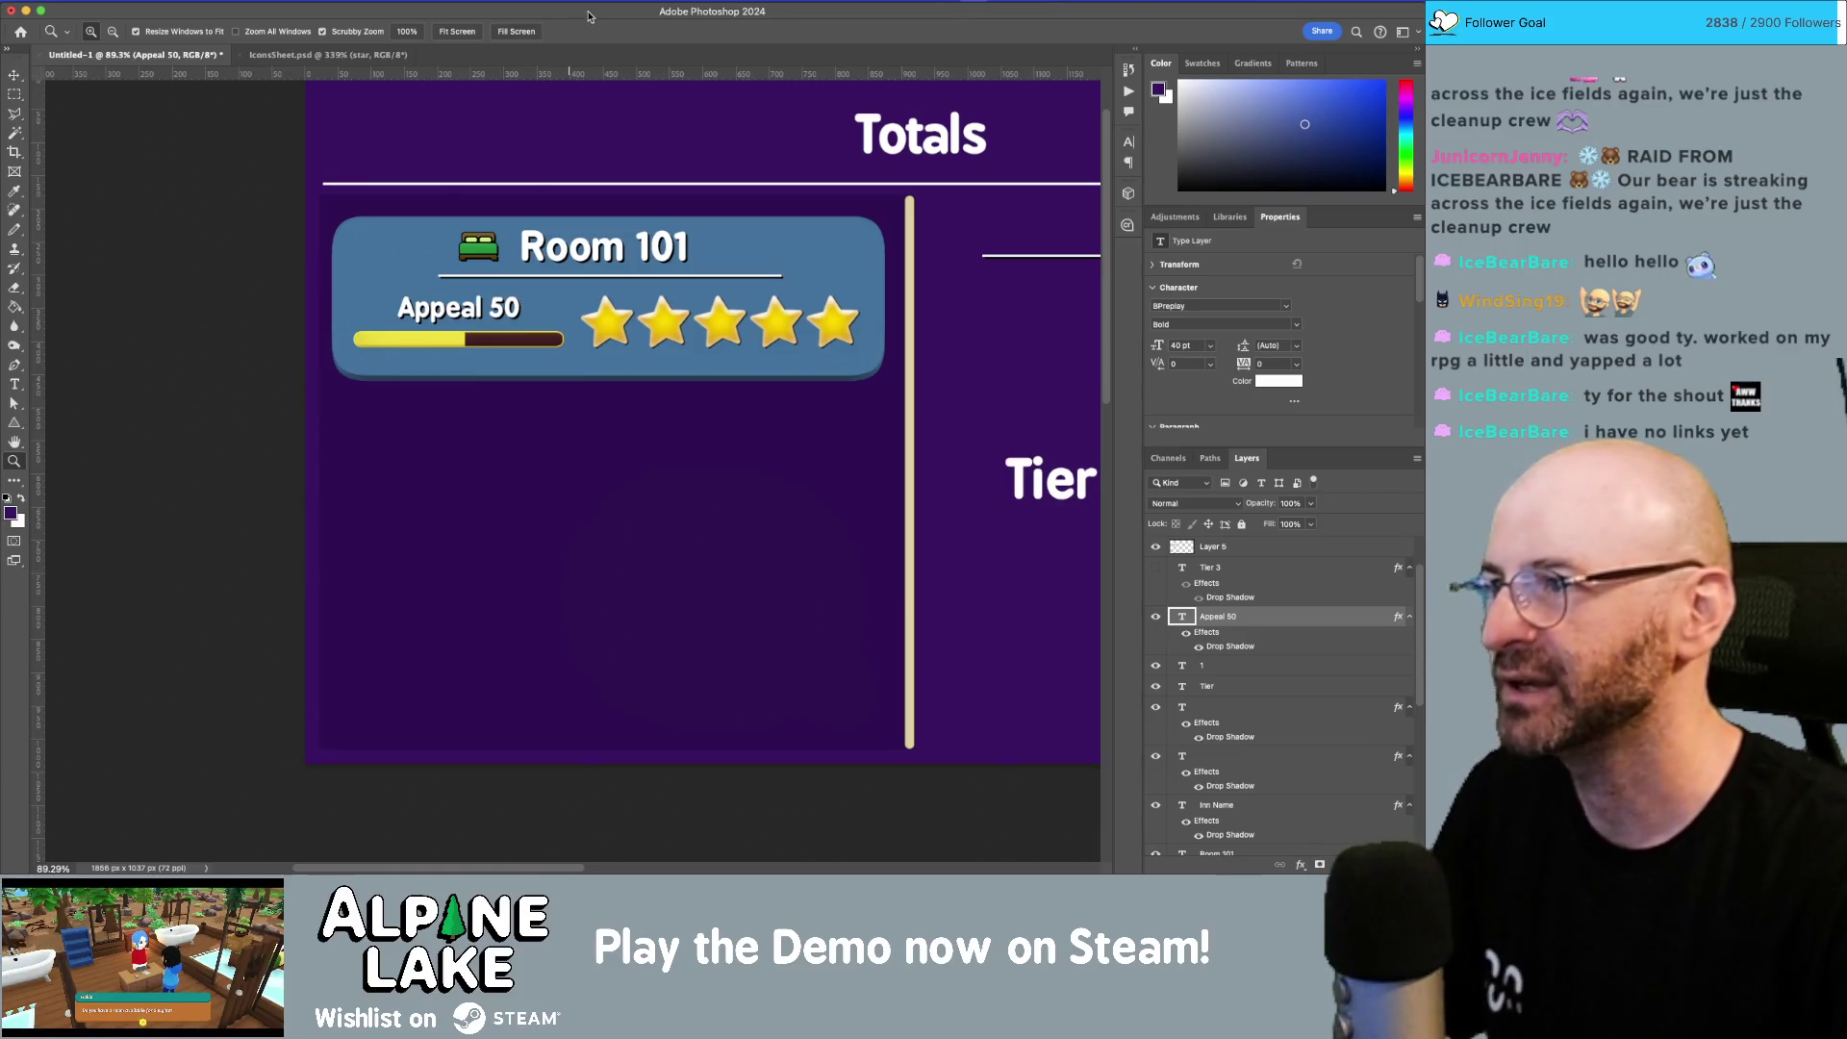
{"action": "mouse_move", "coordinate": [456, 326]}
{"action": "left_mouse_down"}
{"action": "mouse_move", "coordinate": [617, 339]}
{"action": "mouse_move", "coordinate": [554, 333]}
{"action": "left_mouse_up"}
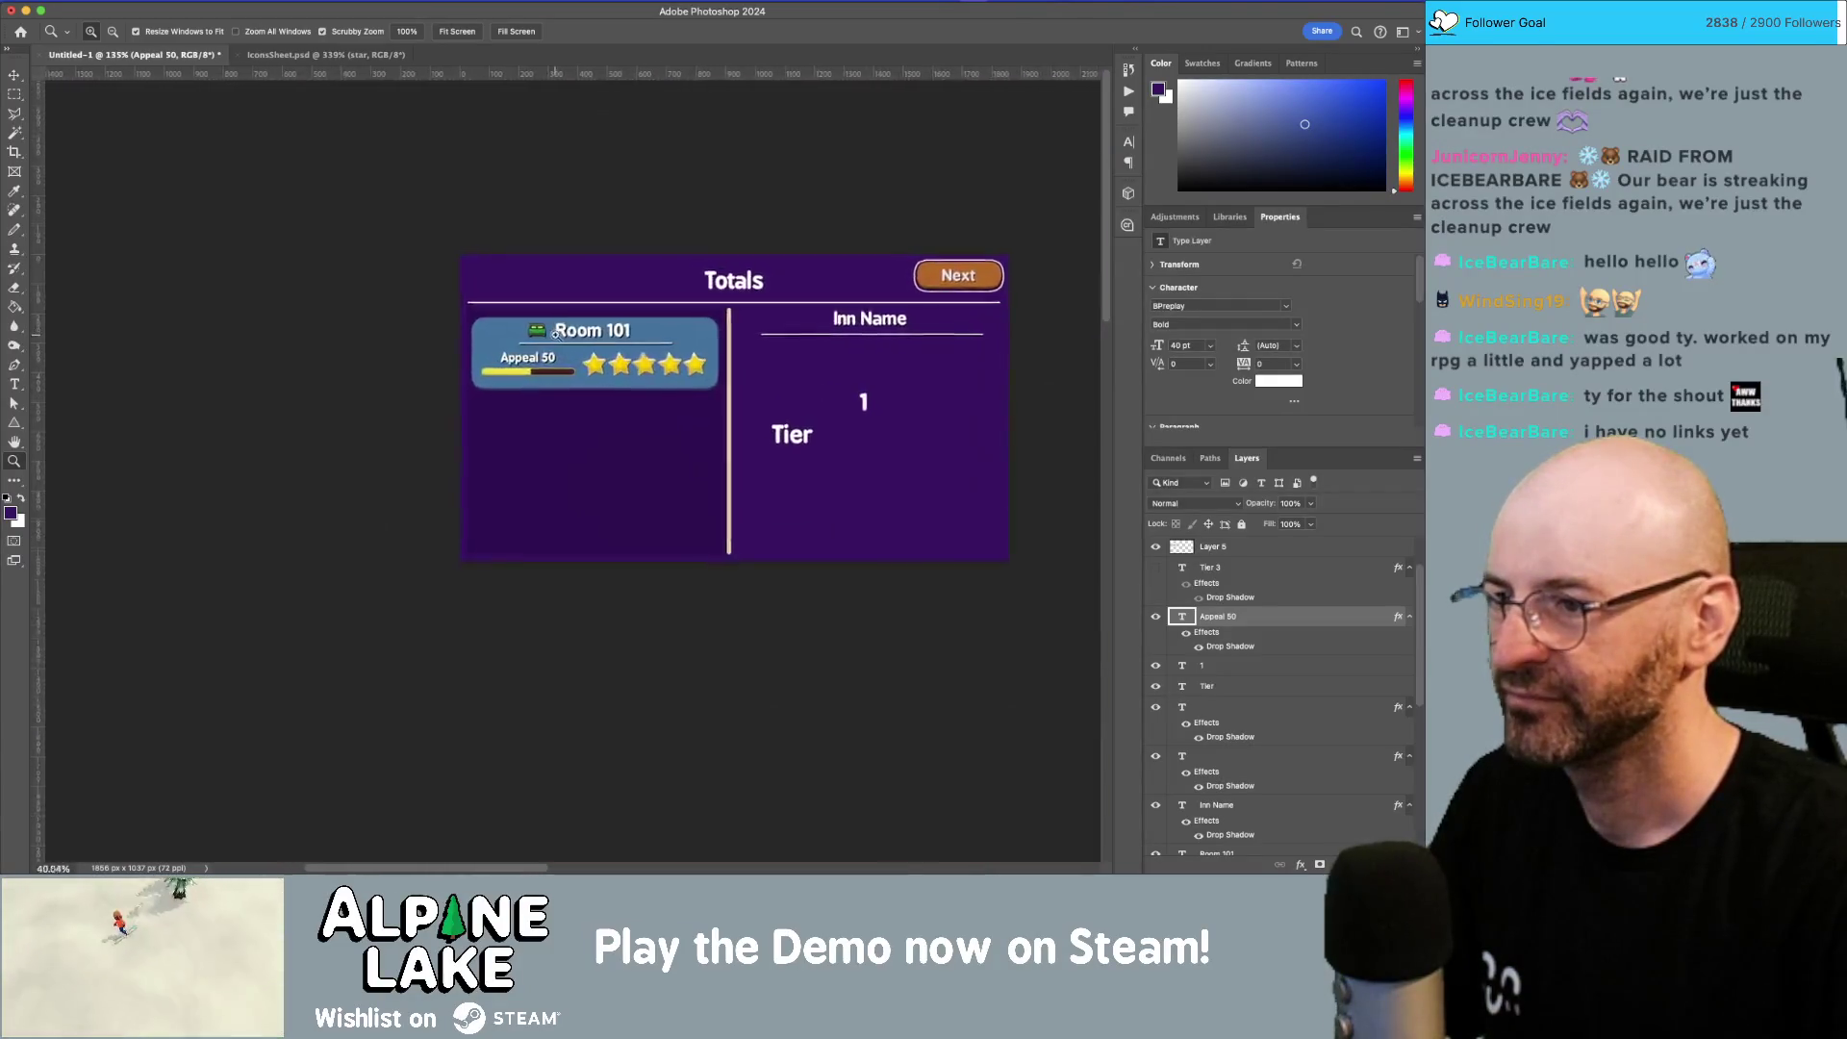
{"action": "scroll", "coordinate": [554, 334], "scroll_direction": "up", "scroll_amount": 2}
{"action": "key", "text": "v"}
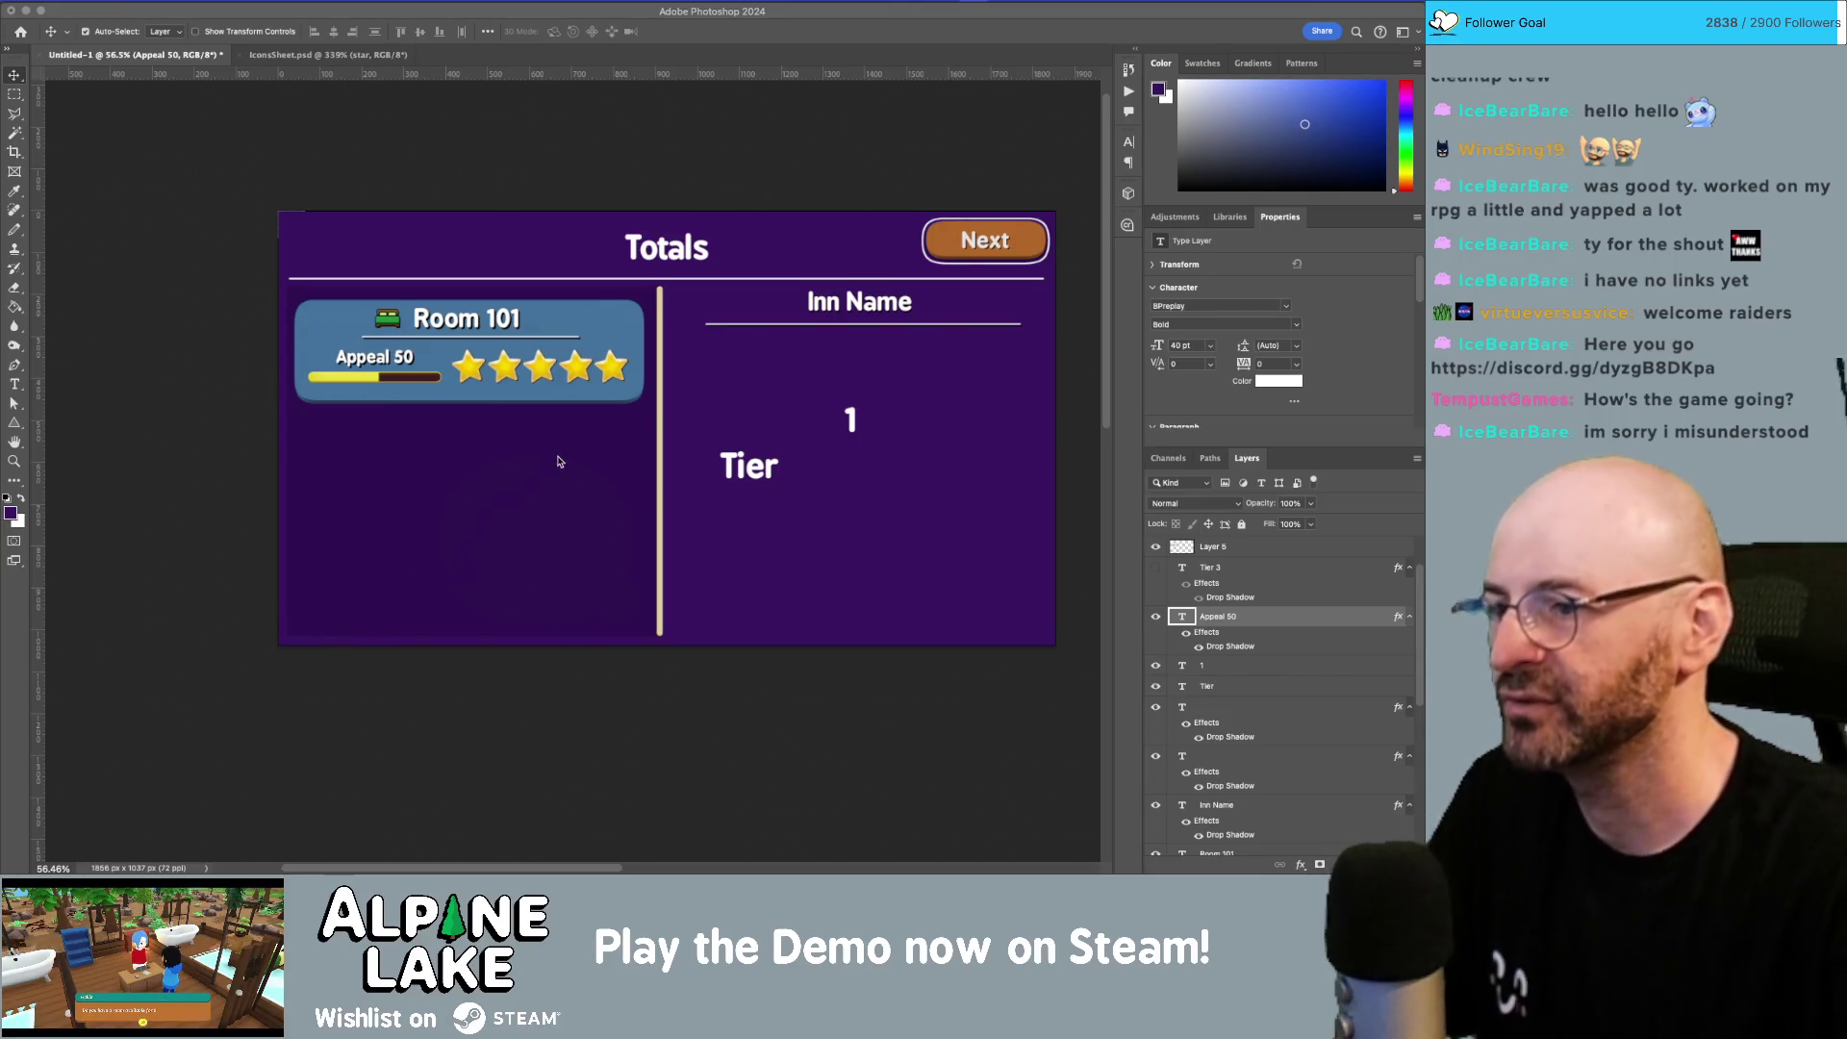
- Free-transform the five Room 101 star layers to shrink the row slightly
{"action": "left_click", "coordinate": [592, 373]}
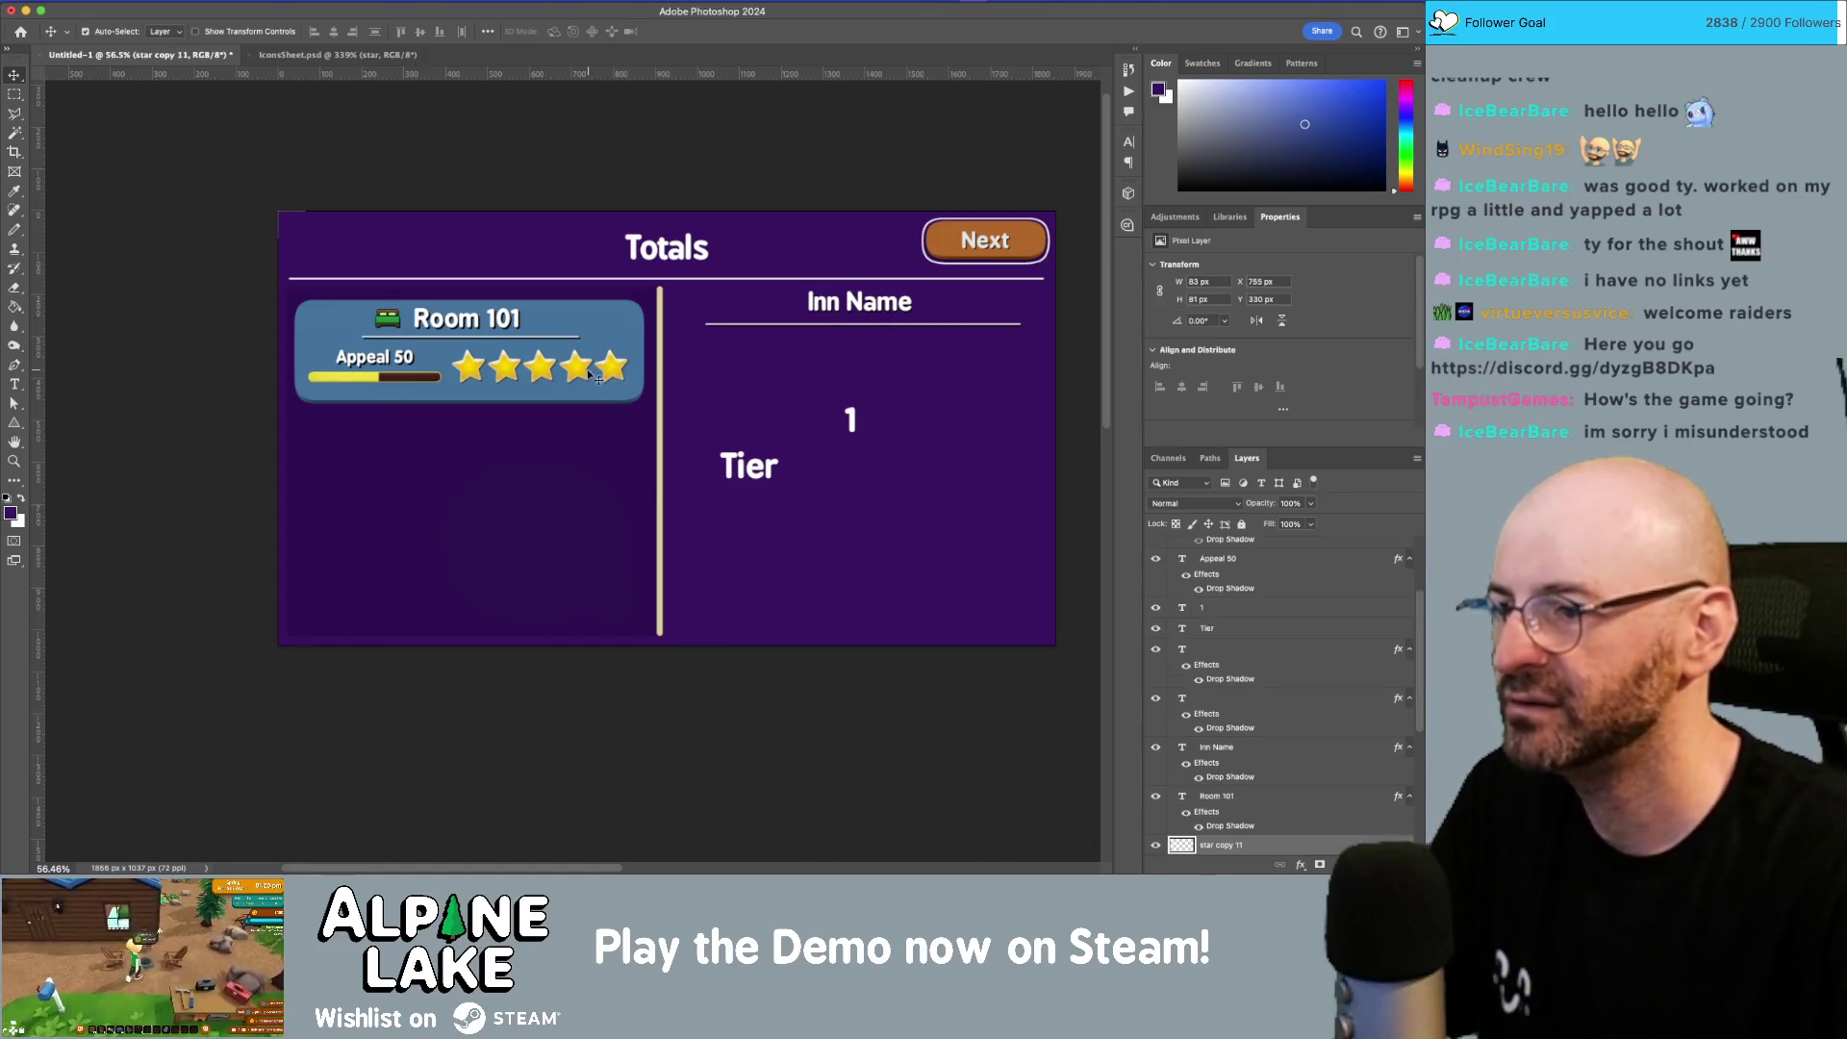
{"action": "left_click", "coordinate": [511, 374], "text": "shift"}
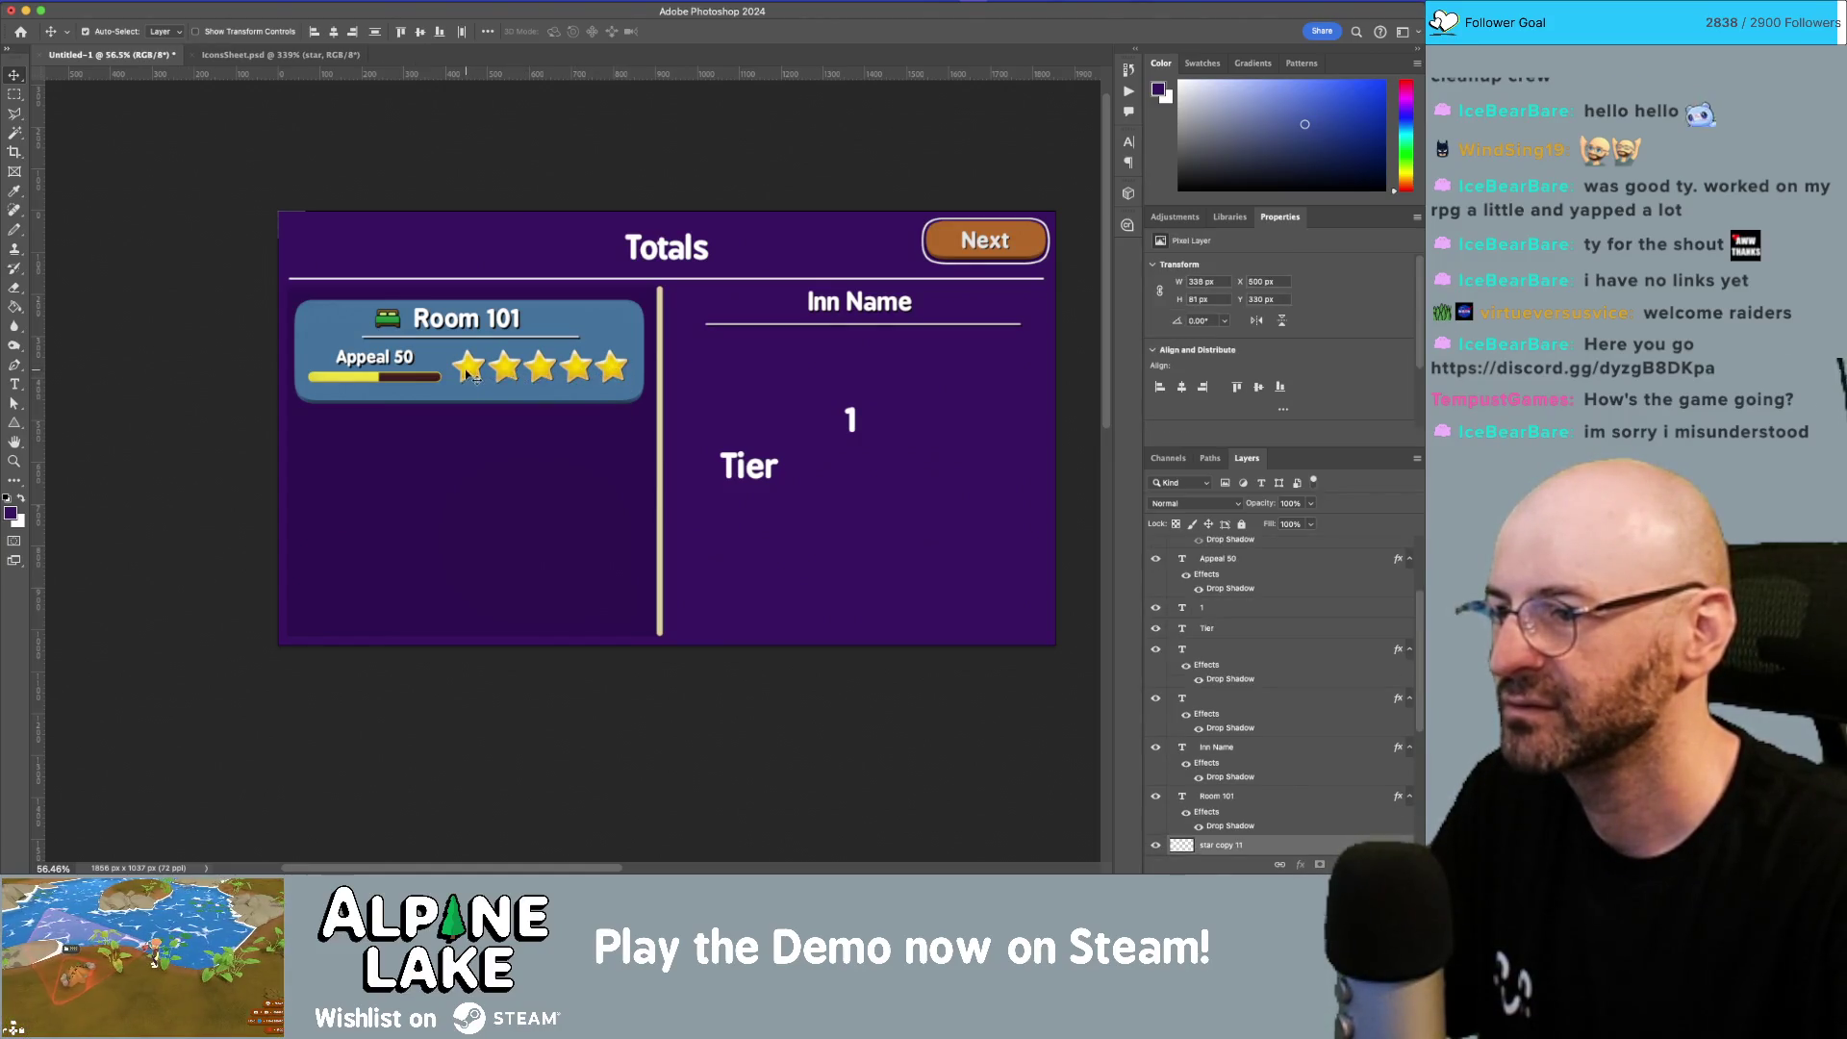
{"action": "key", "text": "ctrl+t"}
{"action": "left_click_drag", "start_coordinate": [631, 348], "coordinate": [627, 346]}
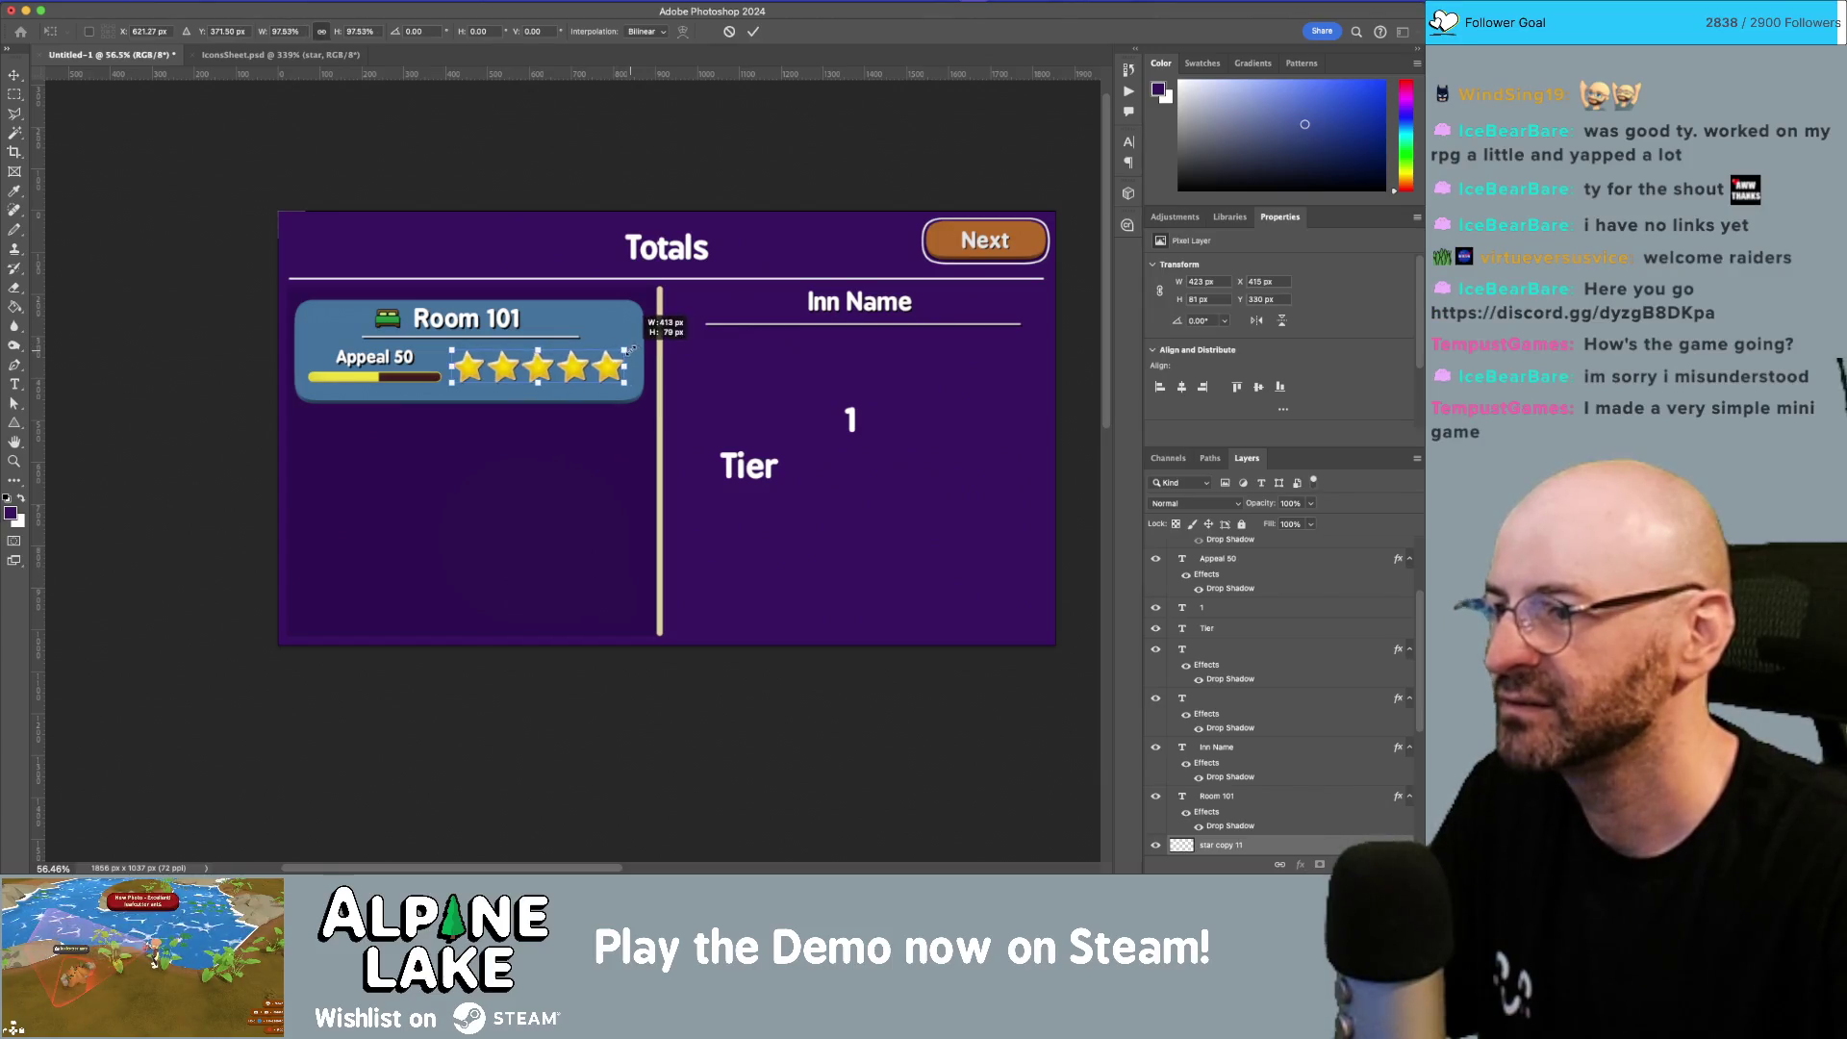
{"action": "key", "text": "Return"}
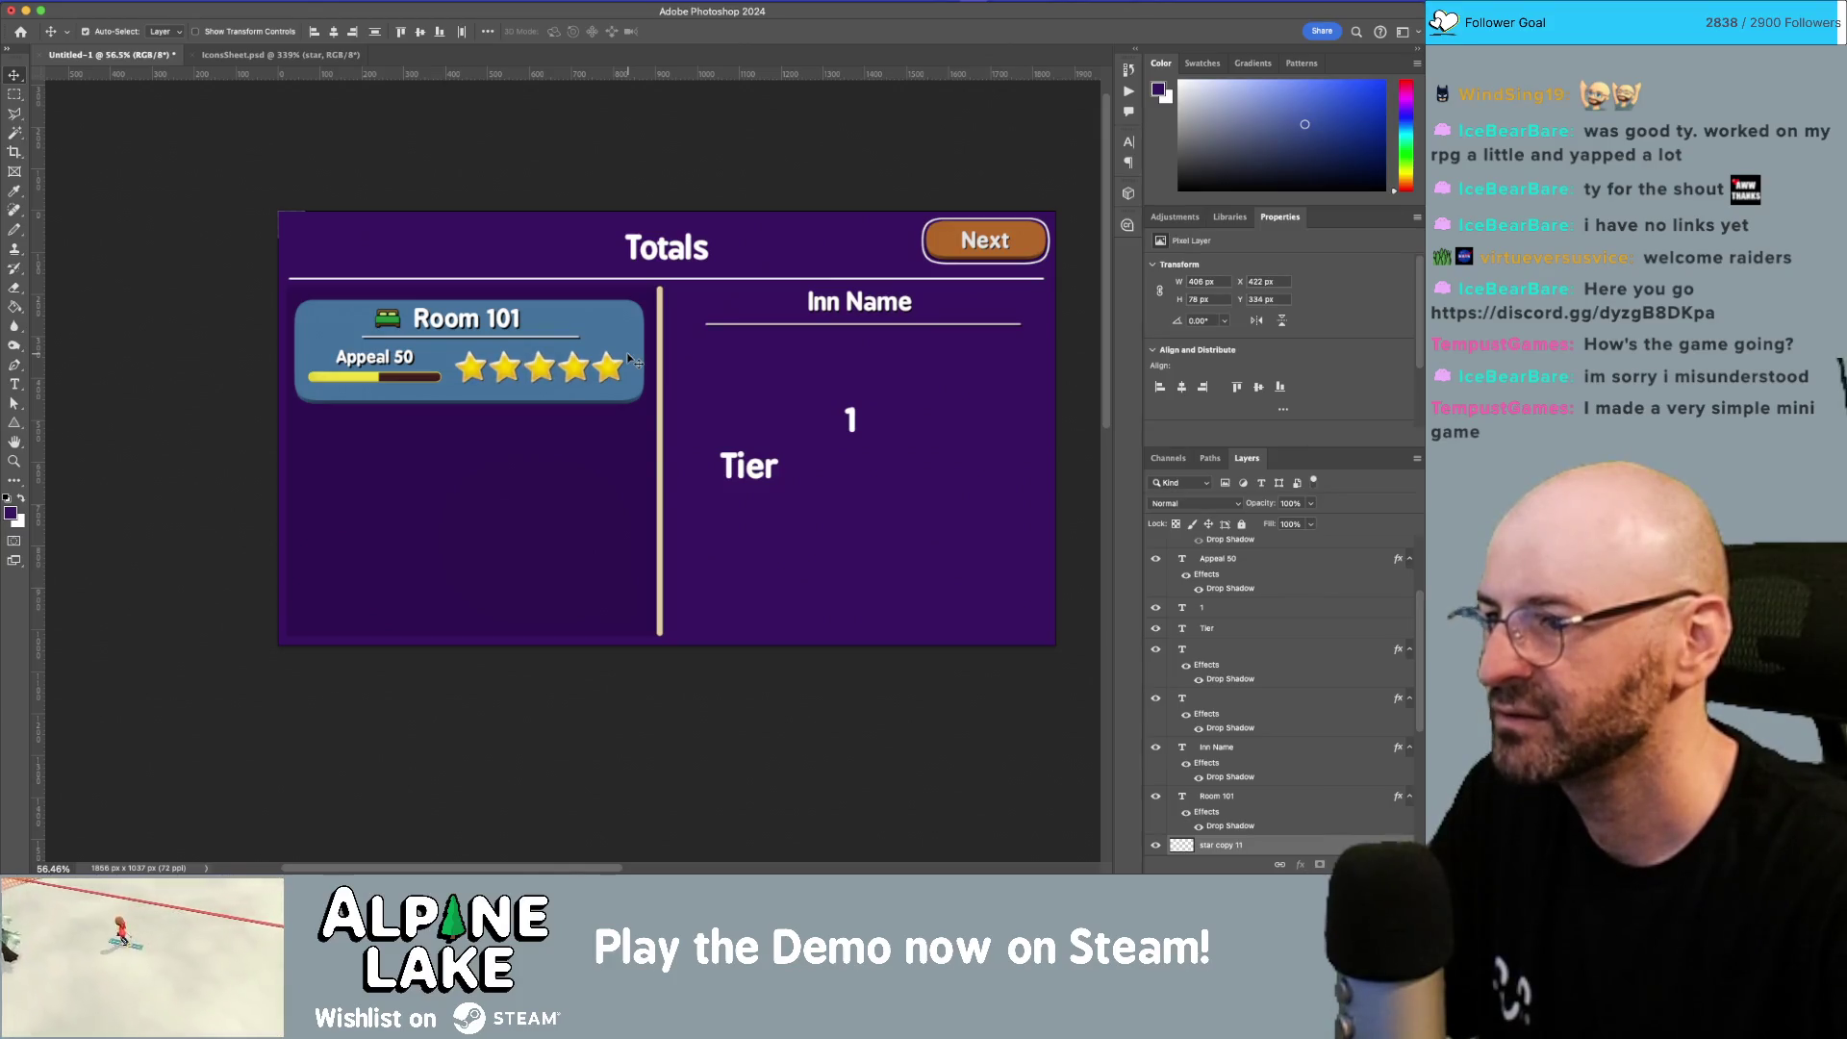
- Isolate the fifth star's layer, toggling its visibility off and on to identify it
{"action": "left_click", "coordinate": [573, 371]}
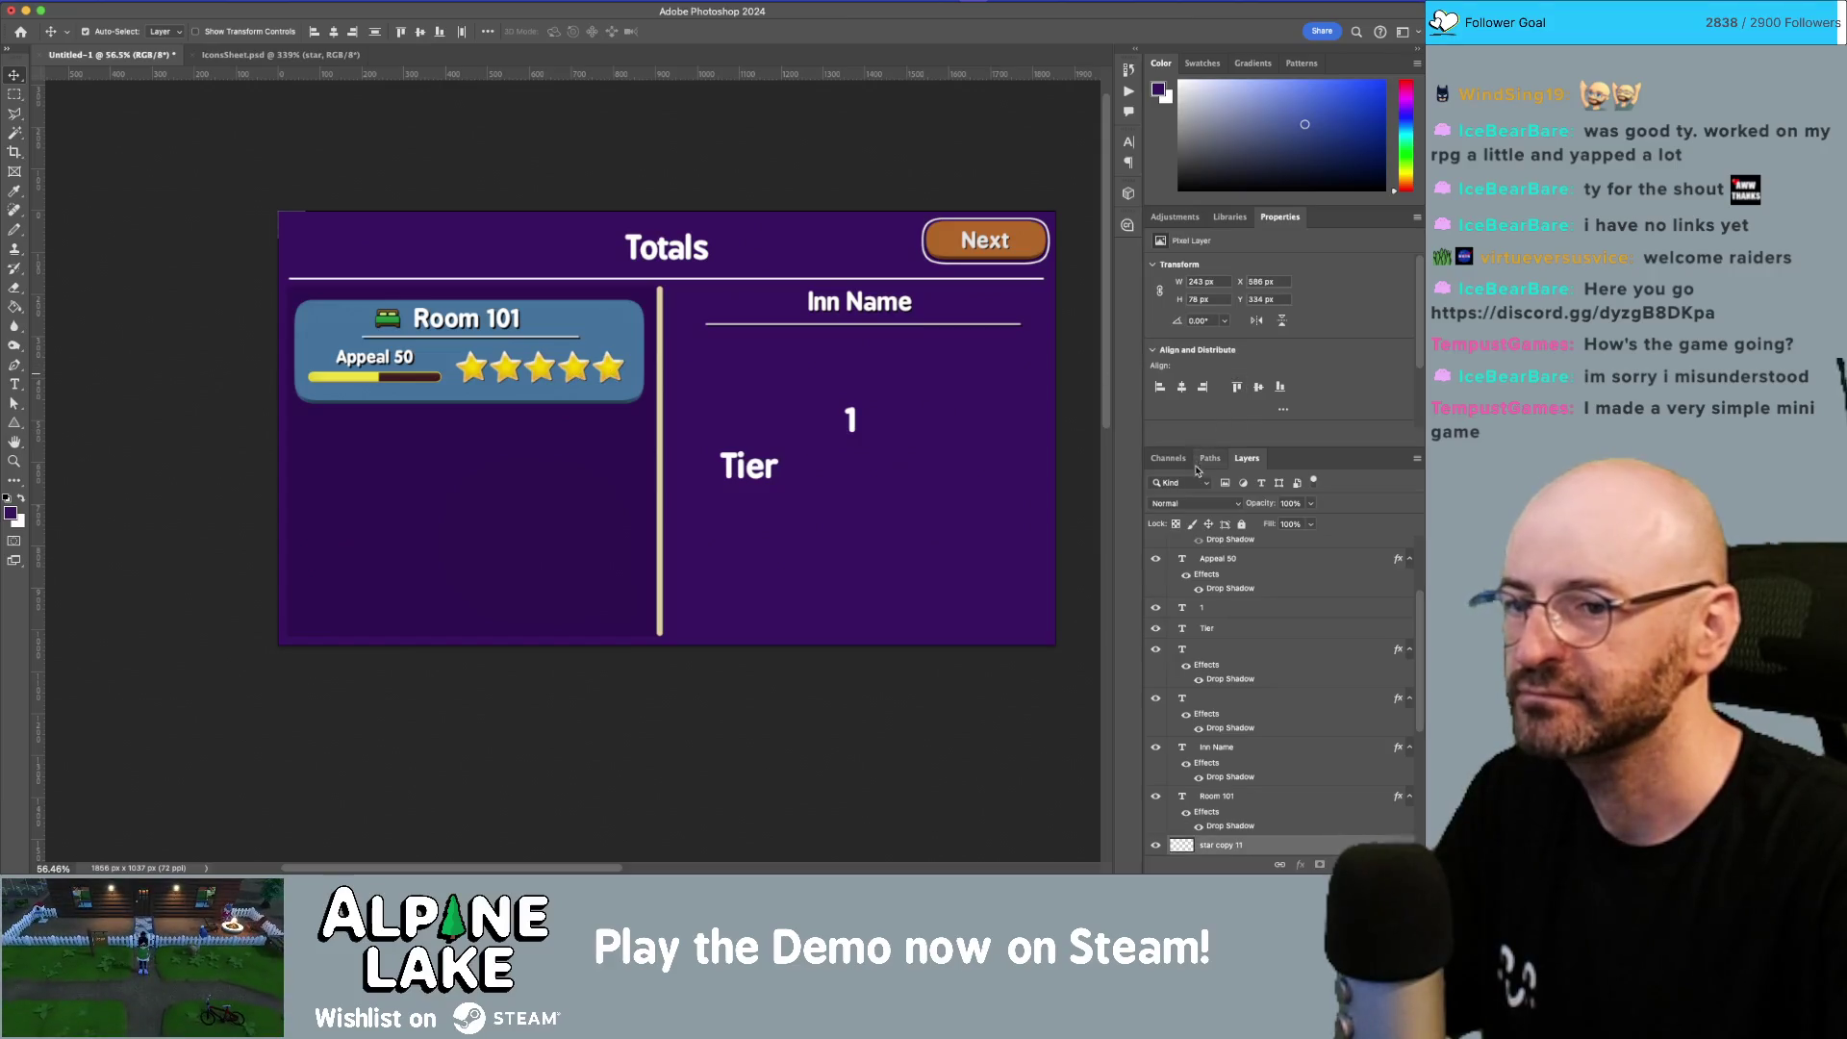
{"action": "left_click", "coordinate": [697, 381]}
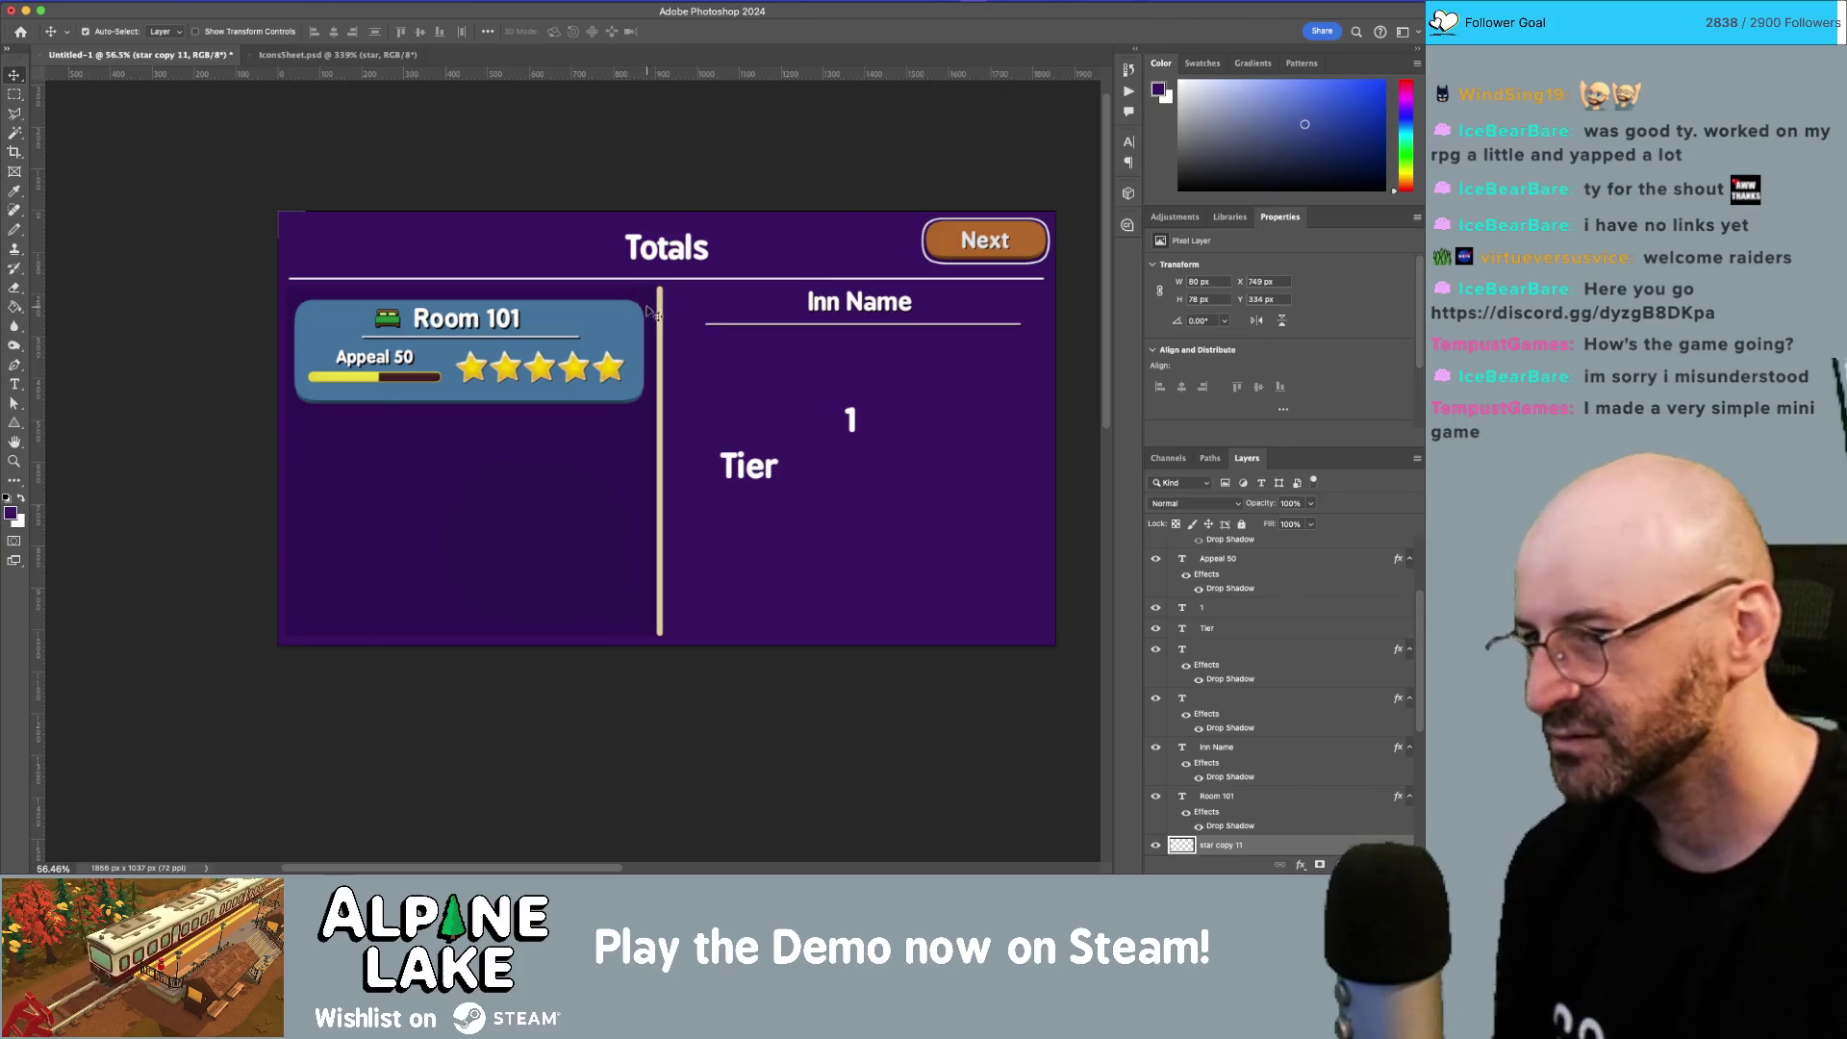
{"action": "left_click", "coordinate": [1154, 848]}
{"action": "left_click", "coordinate": [1155, 846]}
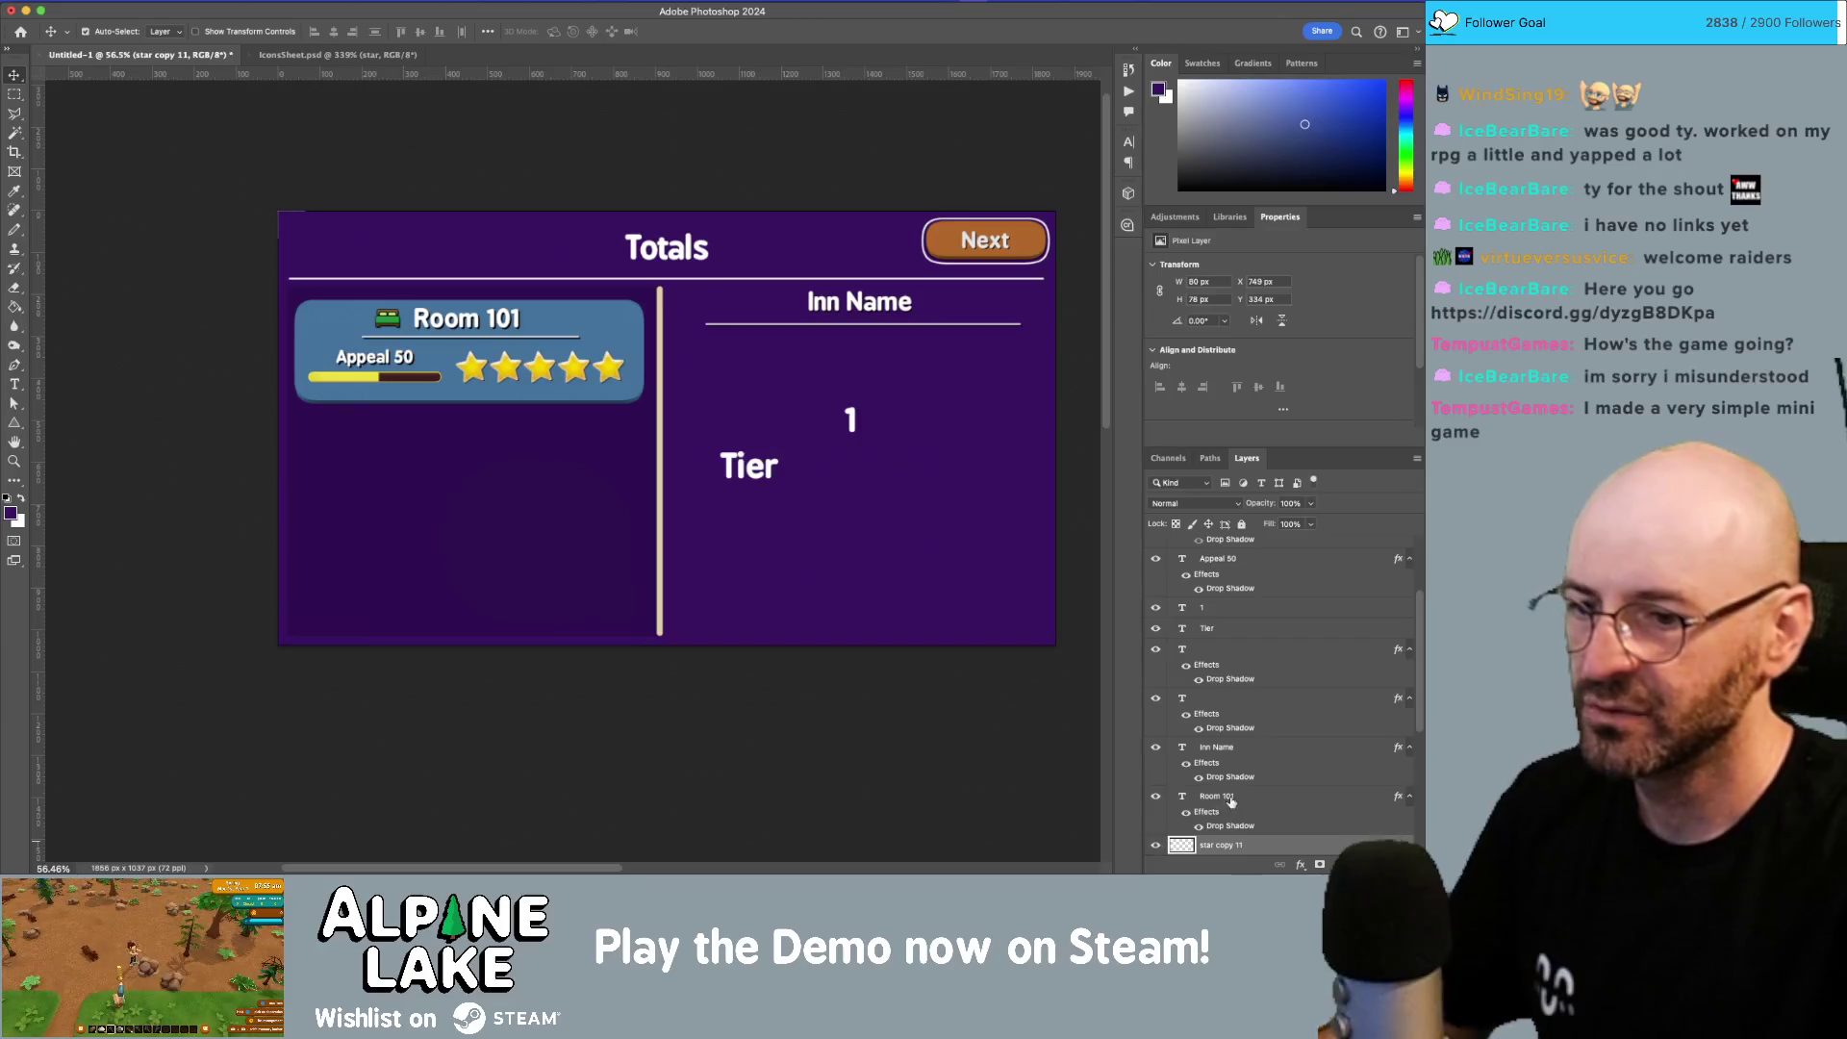
{"action": "scroll", "coordinate": [1243, 808], "scroll_direction": "down", "scroll_amount": 1}
- Give the fifth star's layer a Color Overlay set to dark grey #3f3f3f
{"action": "double_click", "coordinate": [1282, 821]}
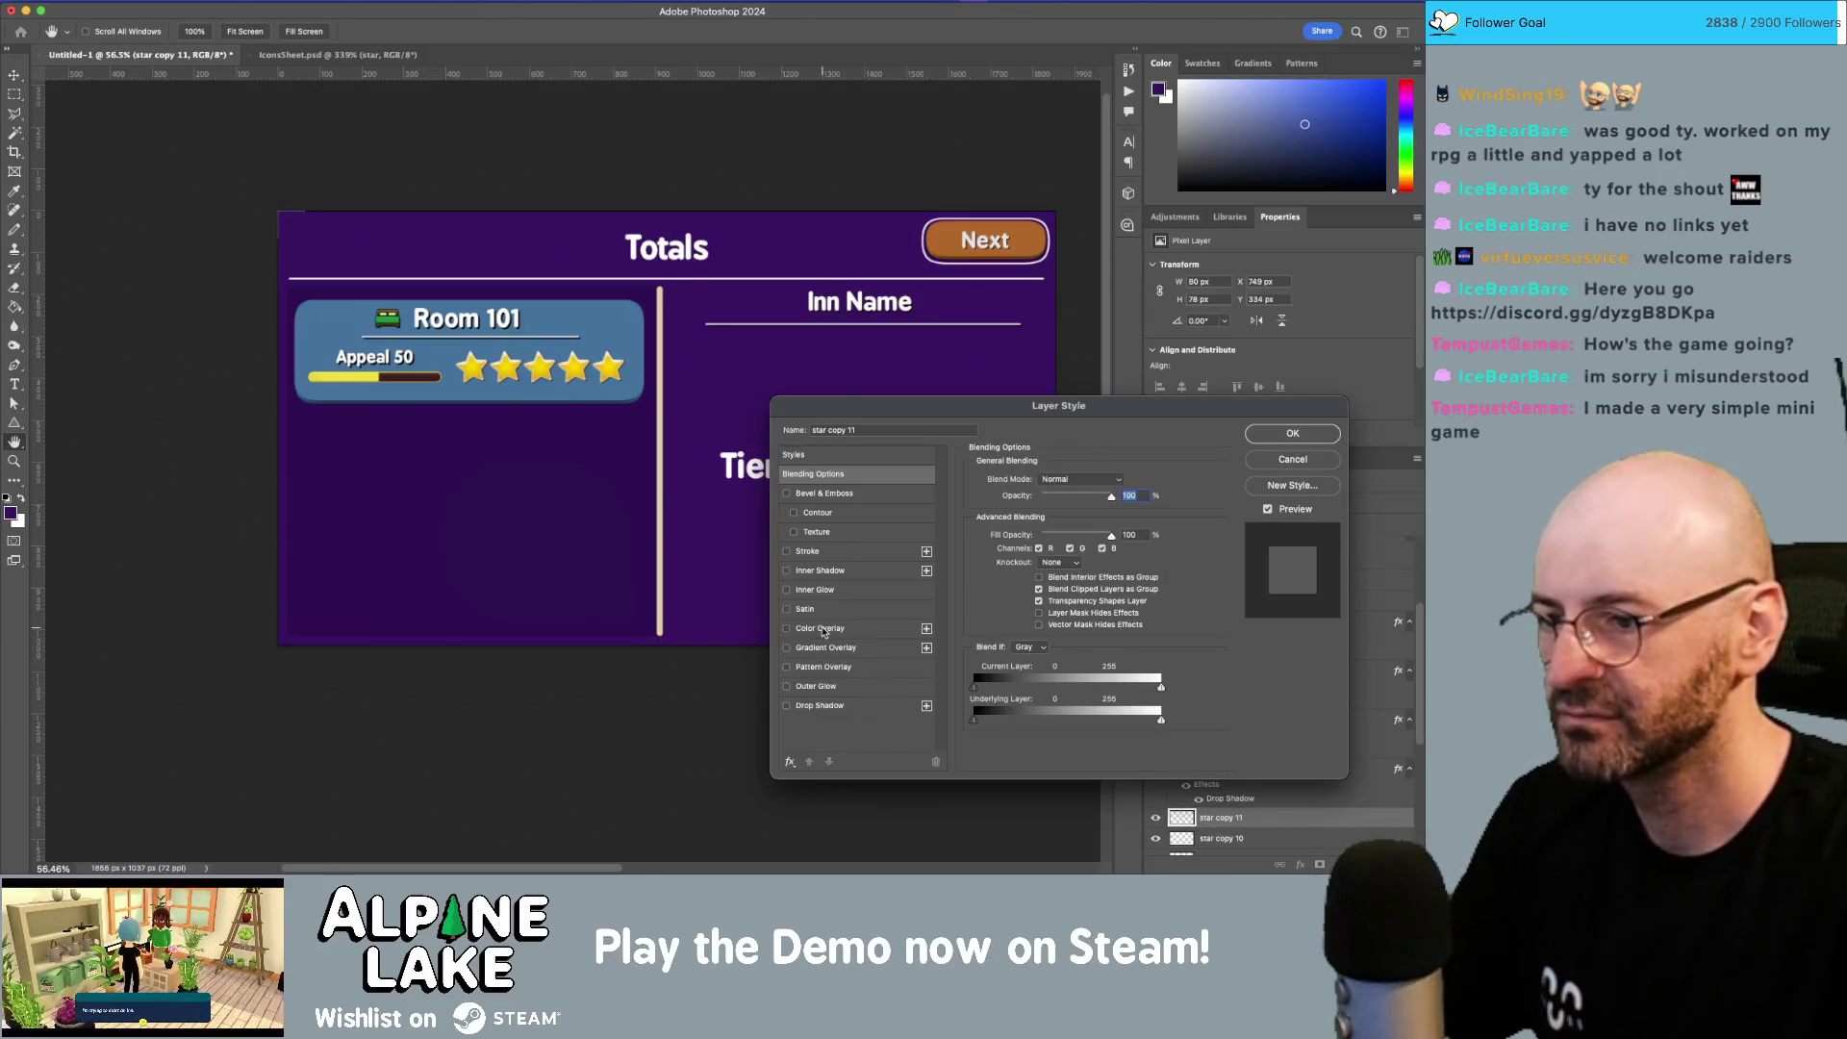
{"action": "left_click", "coordinate": [820, 628]}
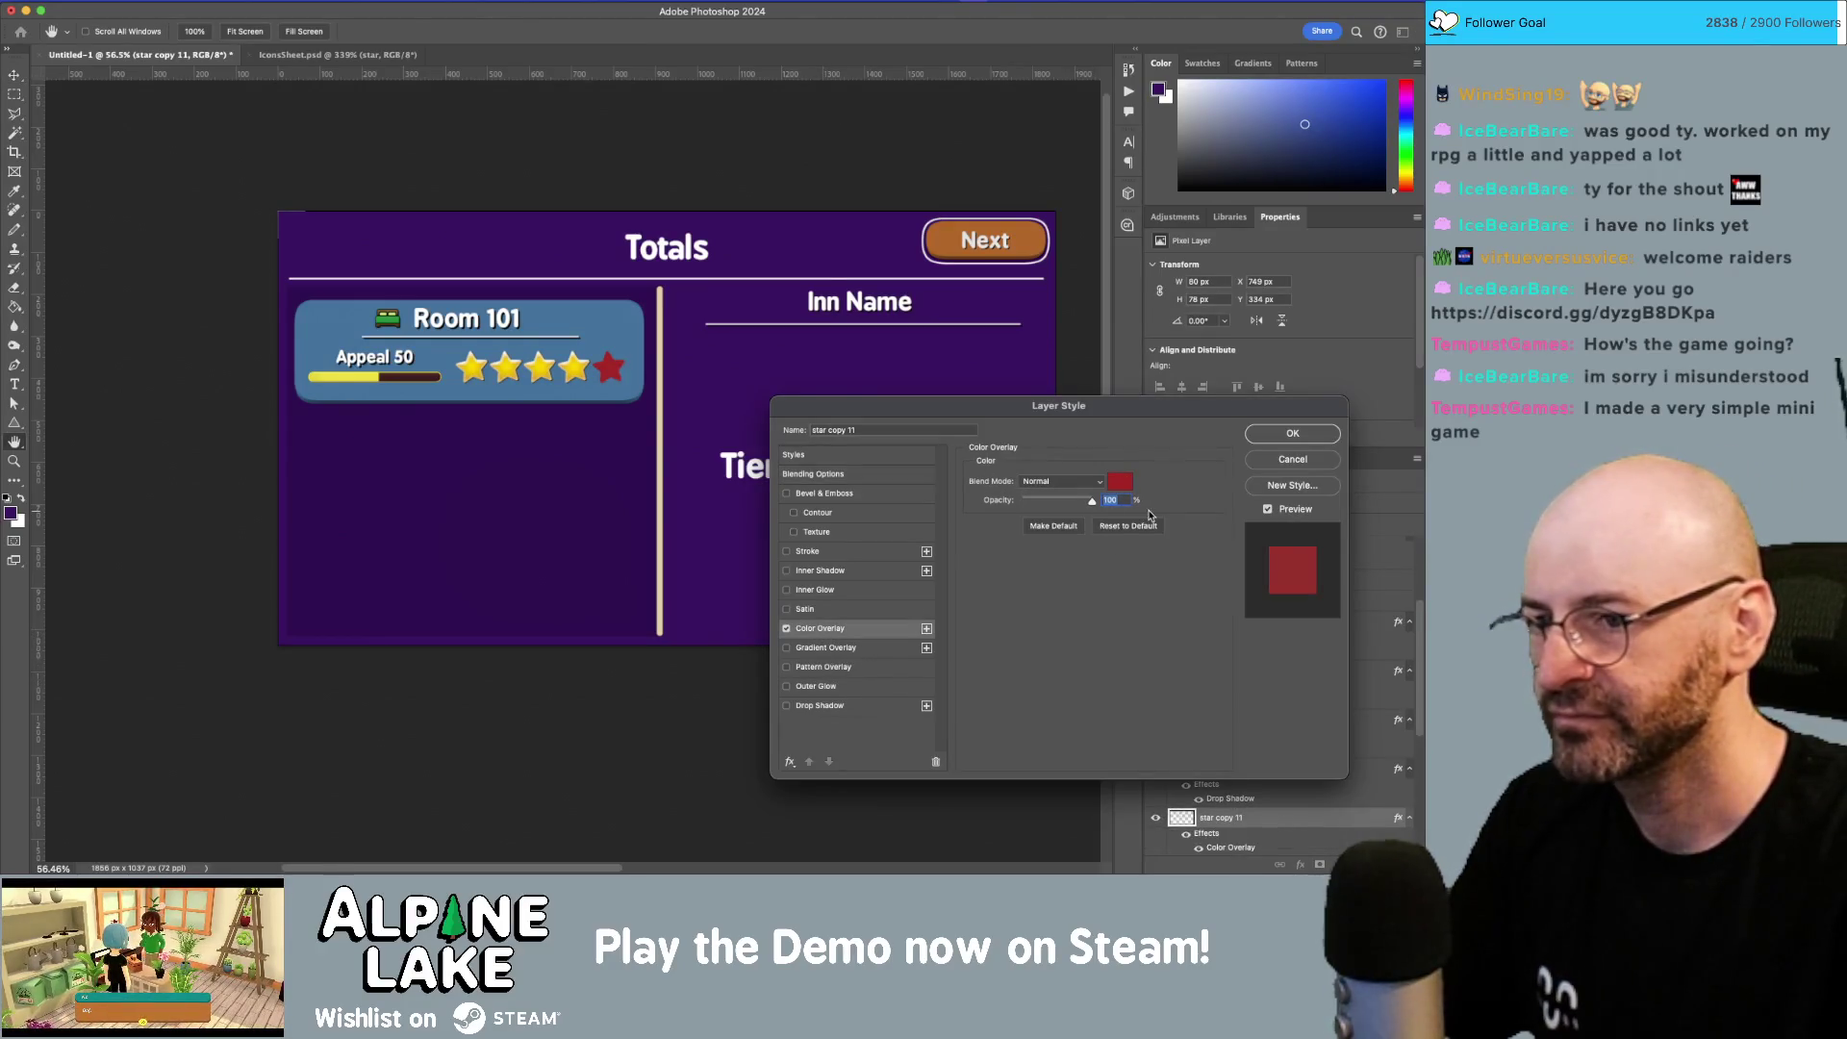
{"action": "left_click", "coordinate": [1121, 483]}
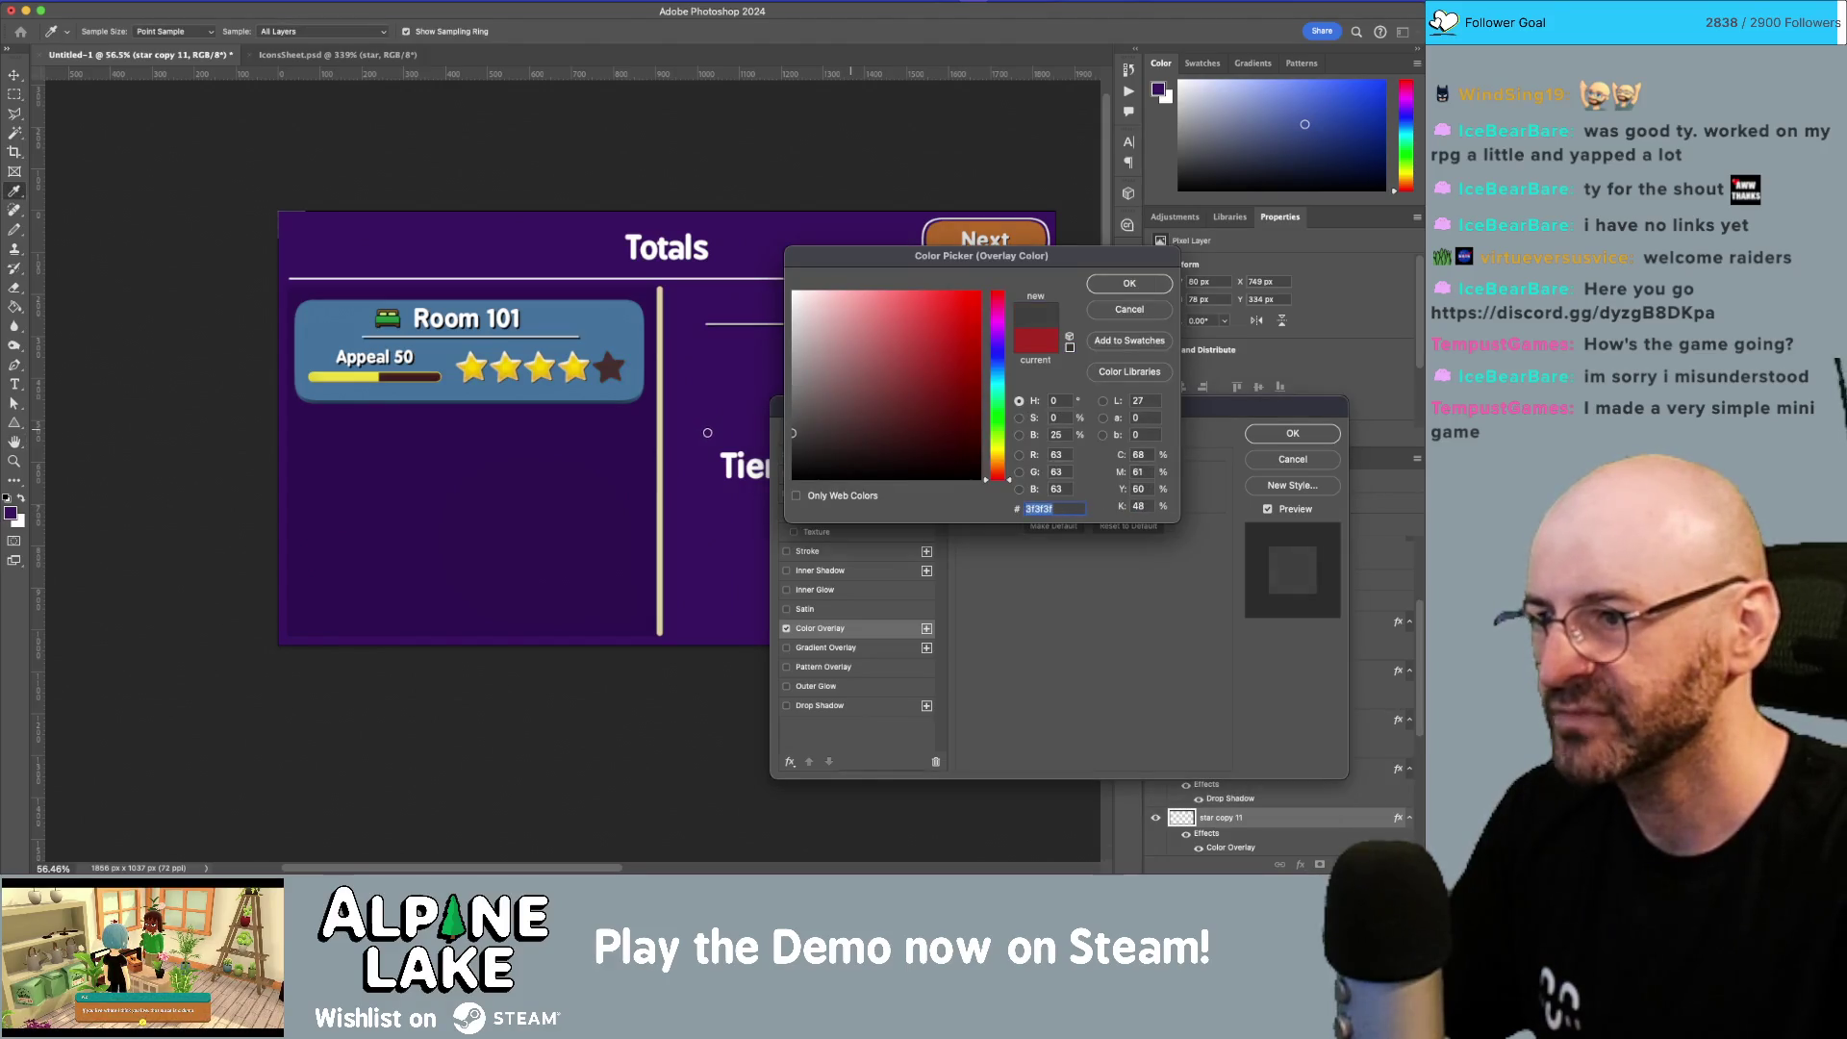
{"action": "key", "text": "Return"}
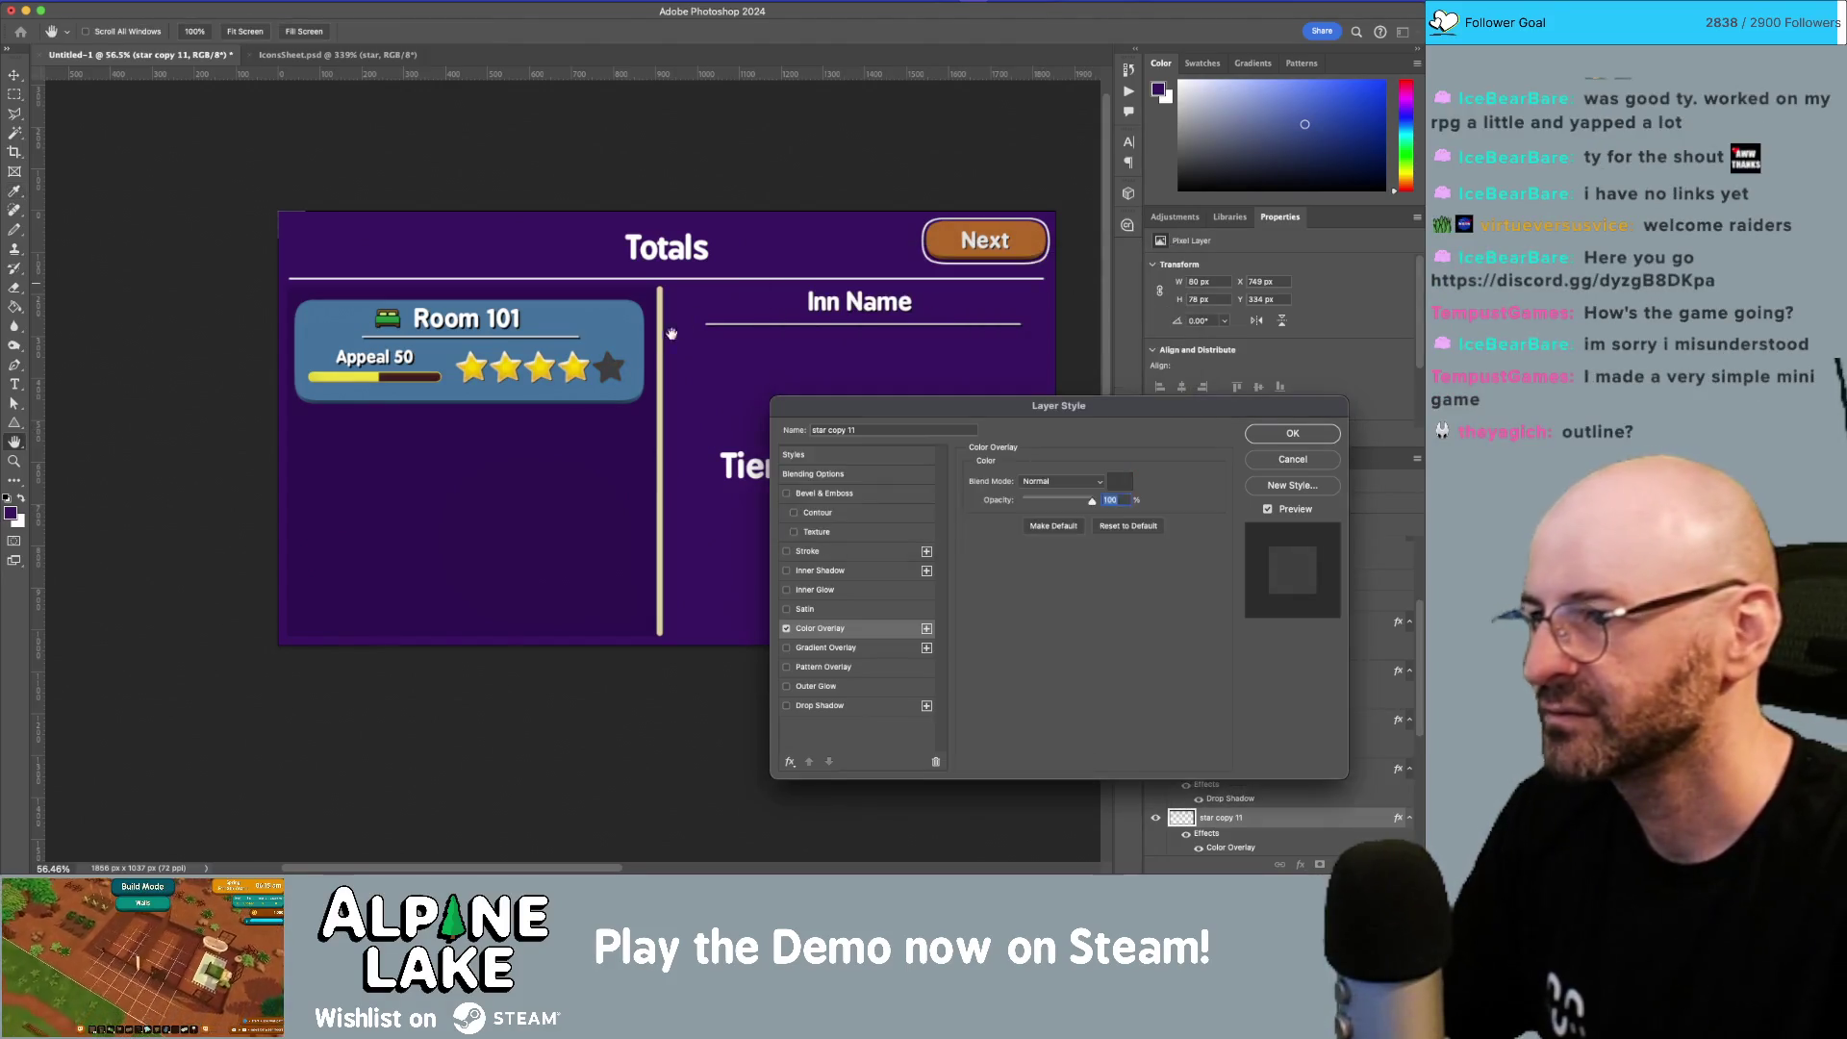
- Confirm the grey overlay layer style and zoom in on the star row
{"action": "left_click", "coordinate": [1294, 434]}
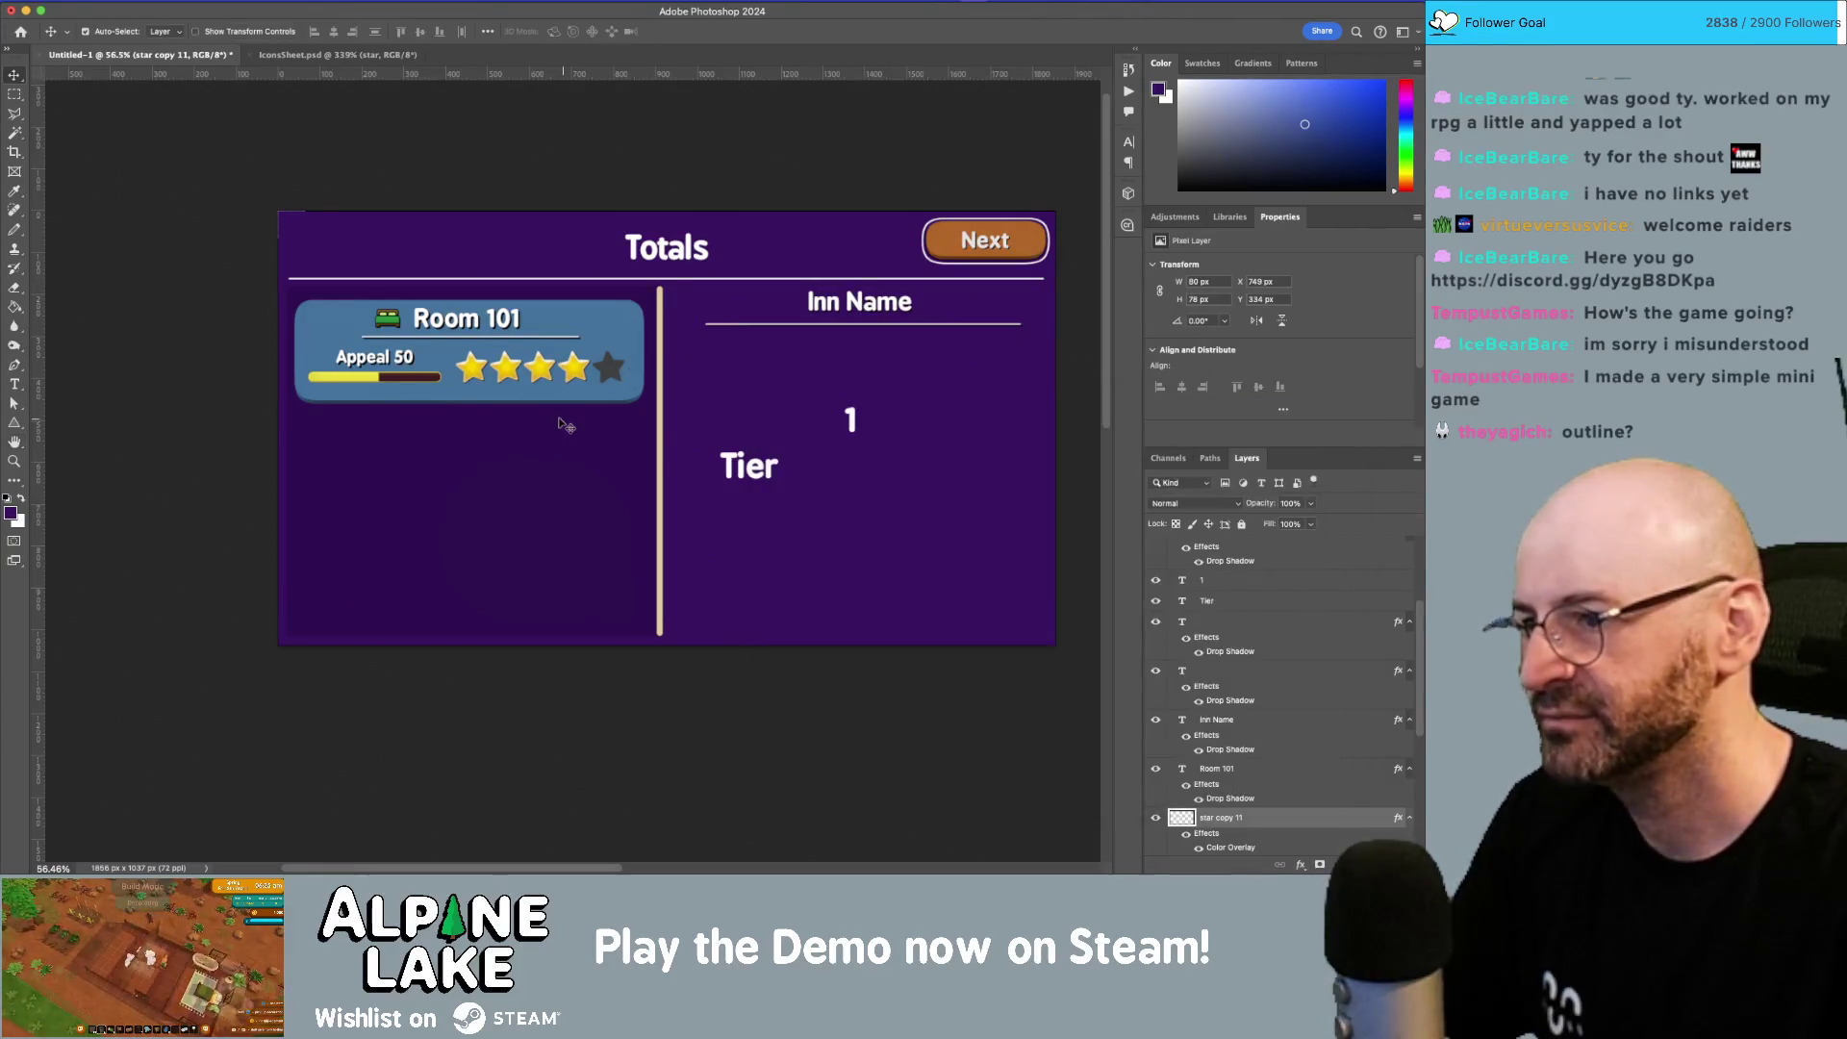
{"action": "key", "text": "z"}
{"action": "mouse_move", "coordinate": [562, 416]}
{"action": "left_mouse_down"}
{"action": "mouse_move", "coordinate": [576, 396]}
{"action": "mouse_move", "coordinate": [539, 372]}
{"action": "left_mouse_up"}
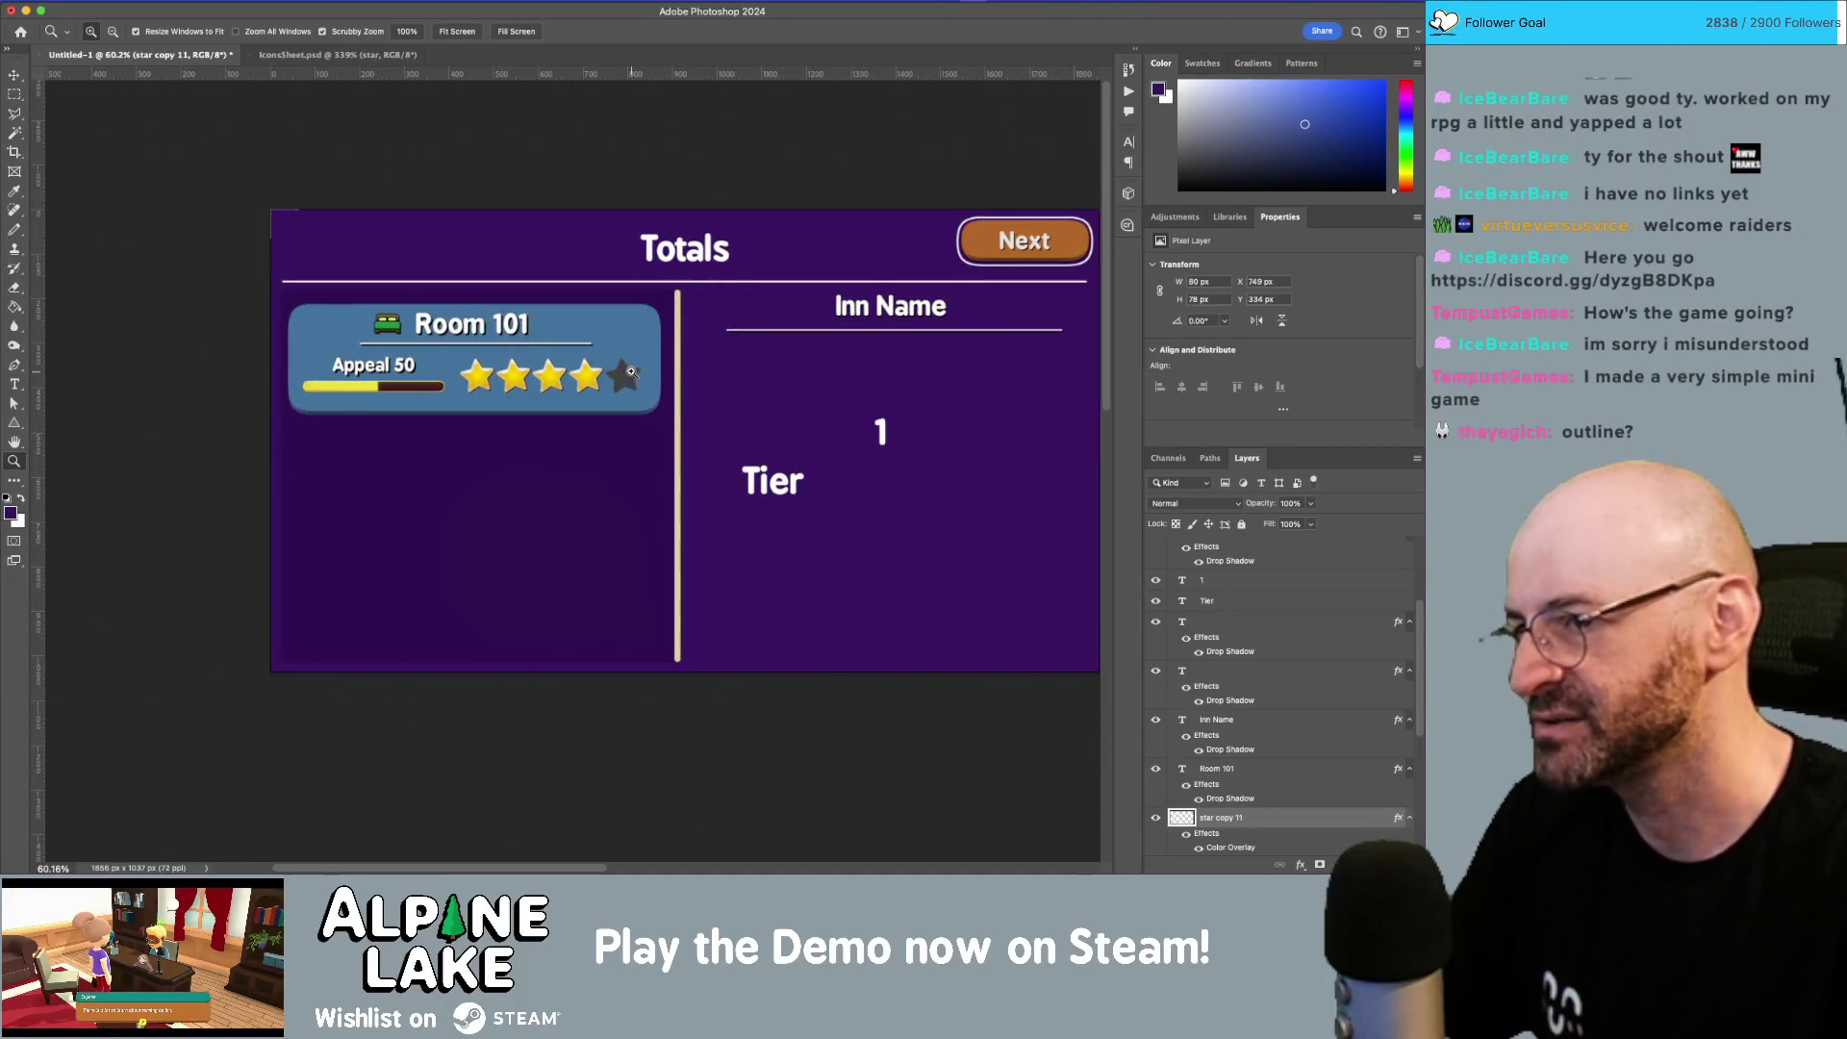
{"action": "key", "text": "v"}
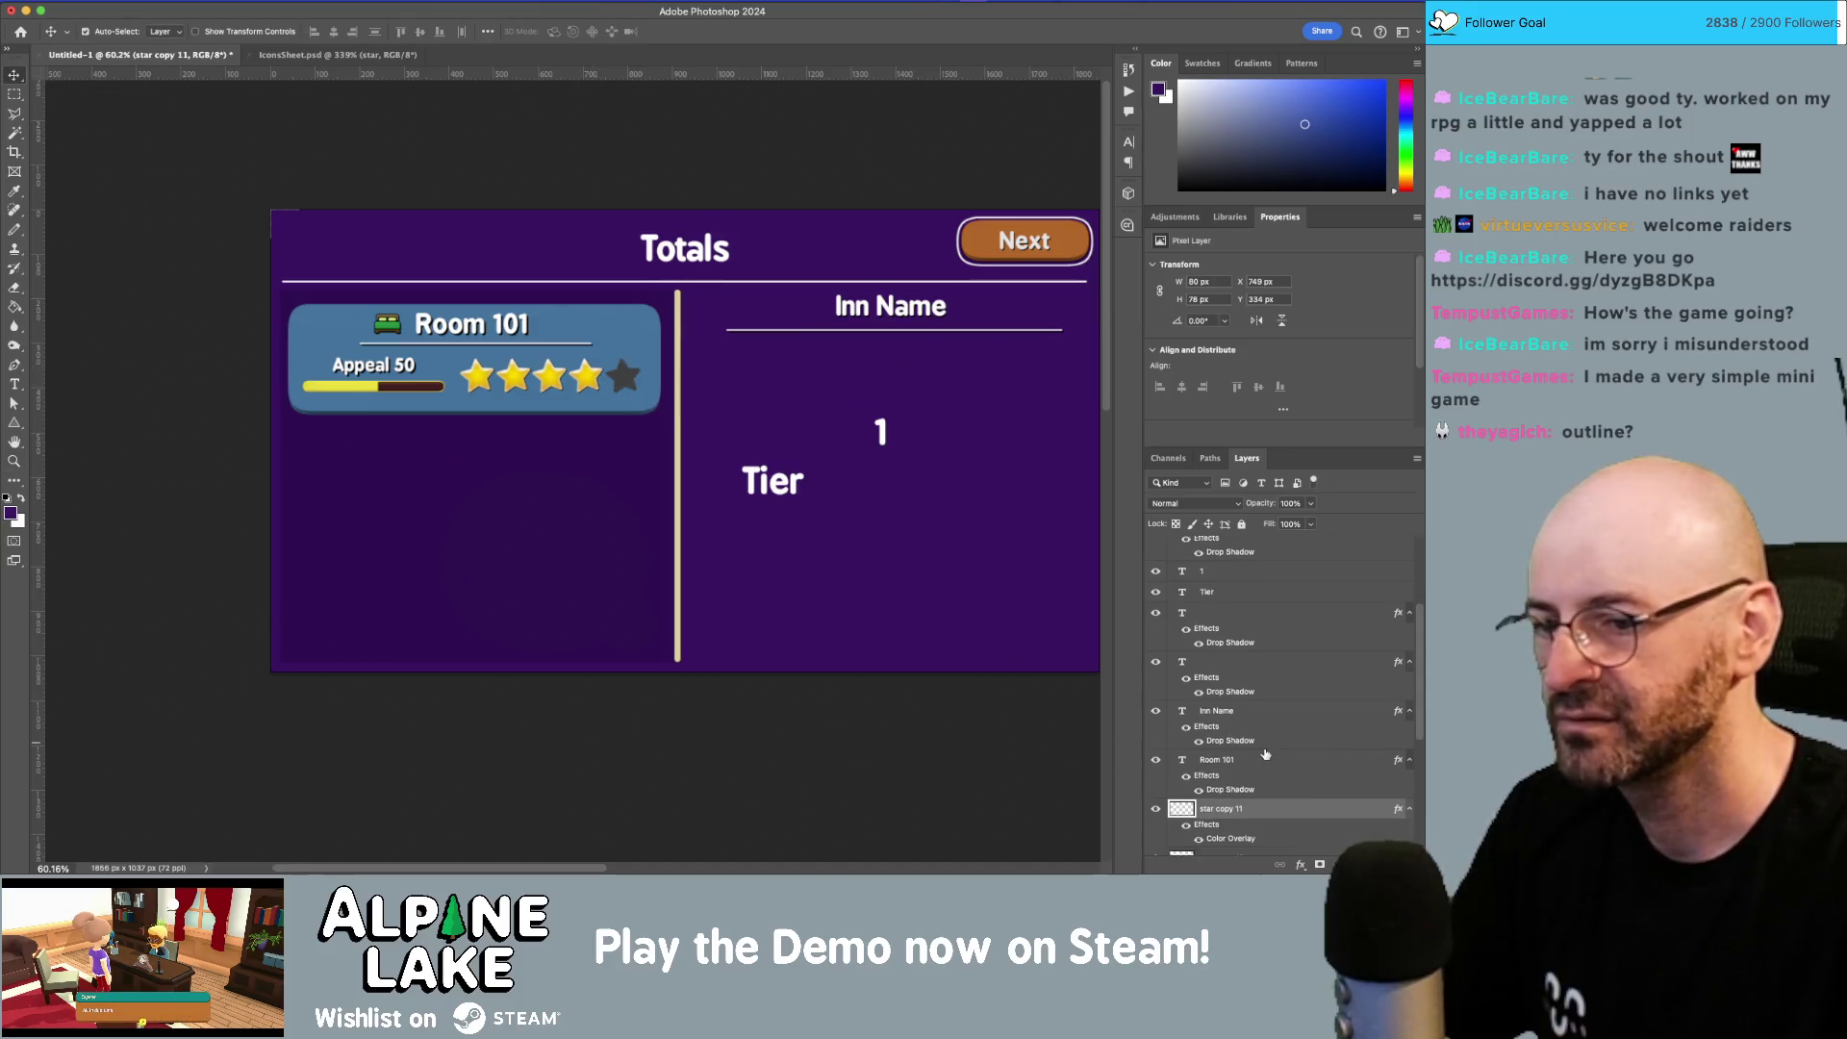
{"action": "scroll", "coordinate": [1263, 779], "scroll_direction": "down", "scroll_amount": 3}
{"action": "scroll", "coordinate": [1263, 818], "scroll_direction": "down", "scroll_amount": 2}
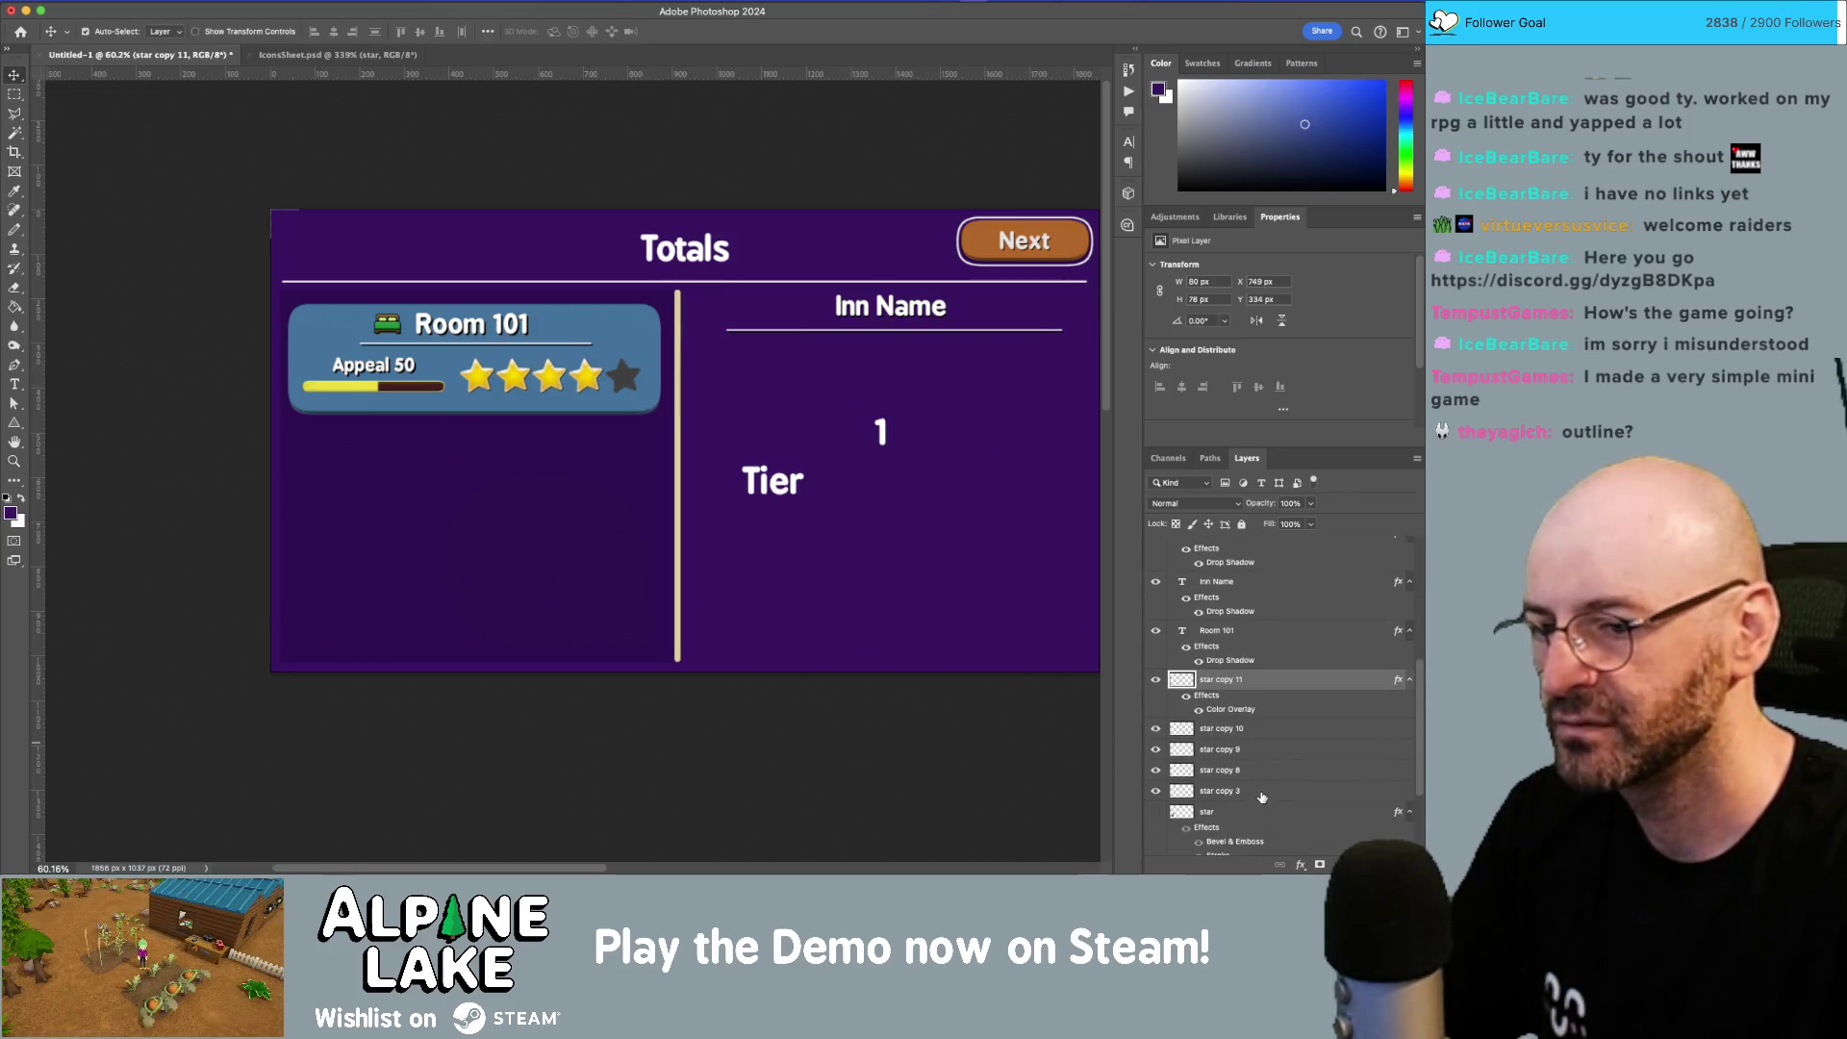
- Alt-drag a copy of the five star layers under the Inn Name heading, then reselect the grey star
{"action": "left_click", "coordinate": [1262, 790], "text": "shift"}
{"action": "mouse_move", "coordinate": [791, 510]}
{"action": "left_mouse_down"}
{"action": "mouse_move", "coordinate": [923, 365]}
{"action": "mouse_move", "coordinate": [906, 366]}
{"action": "left_mouse_up"}
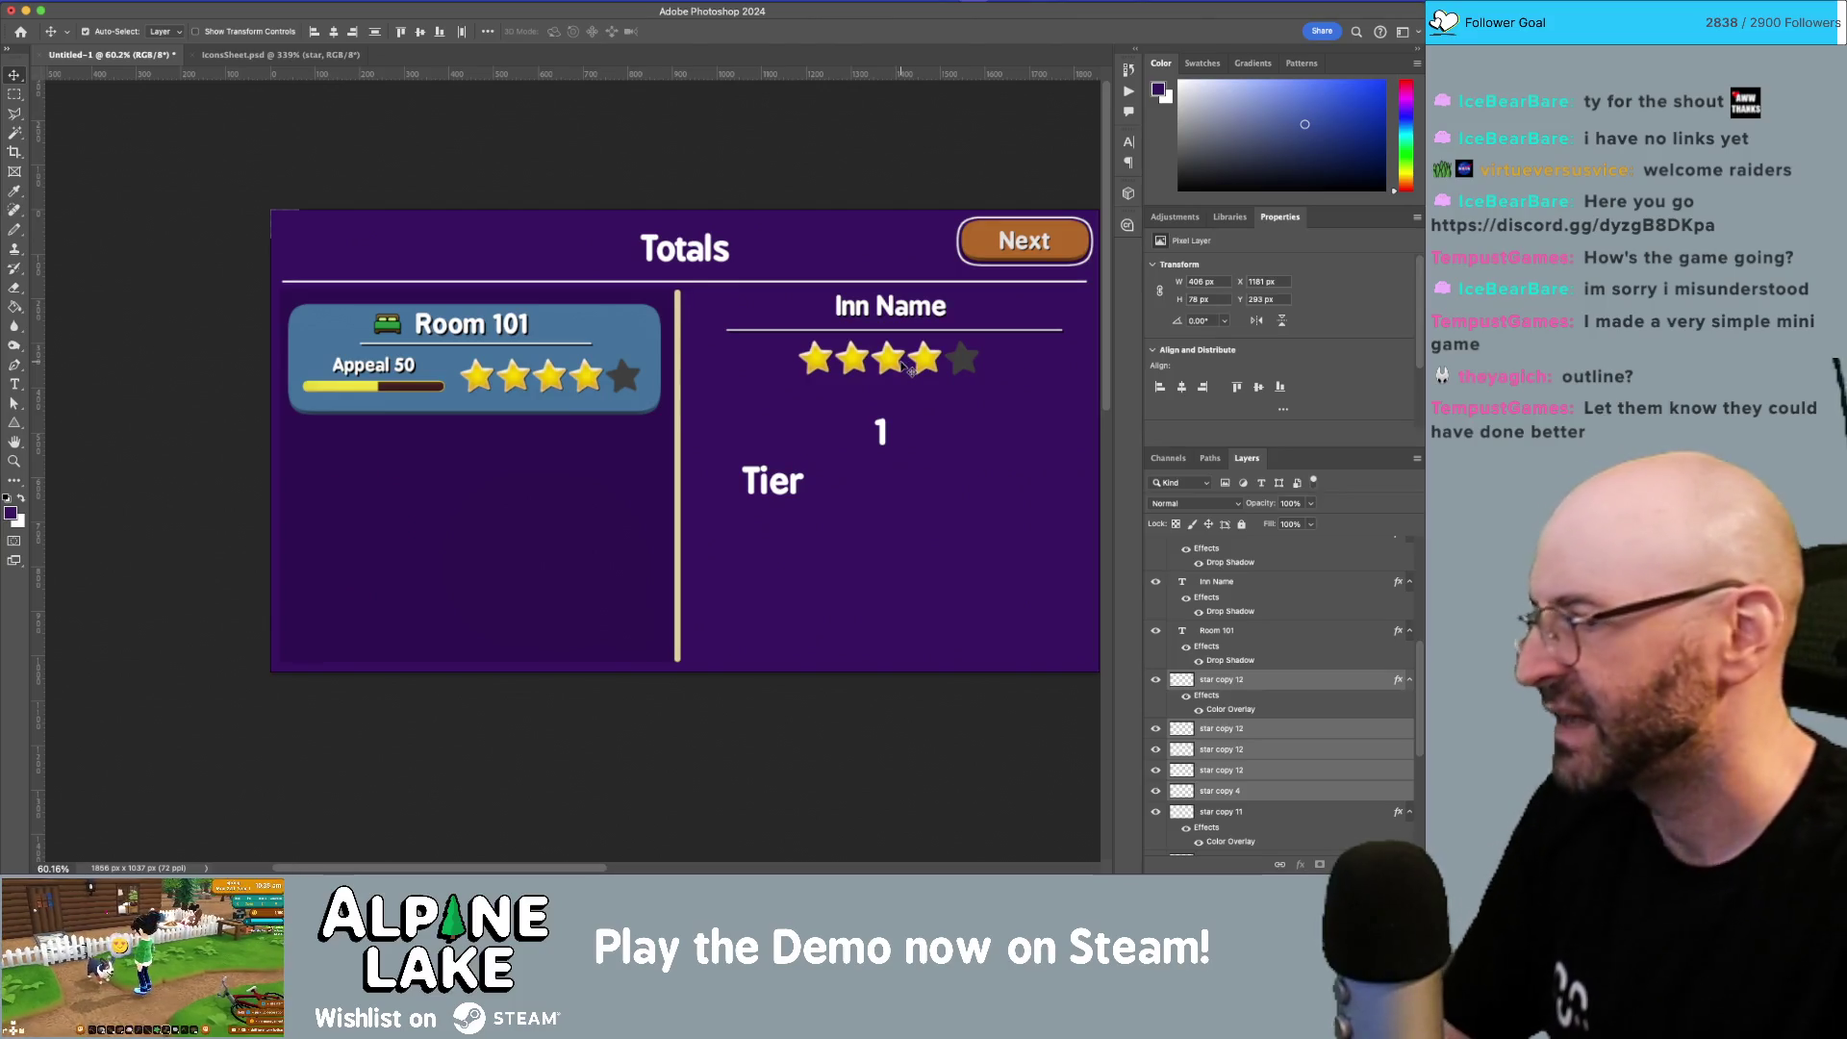
{"action": "left_click", "coordinate": [1223, 810]}
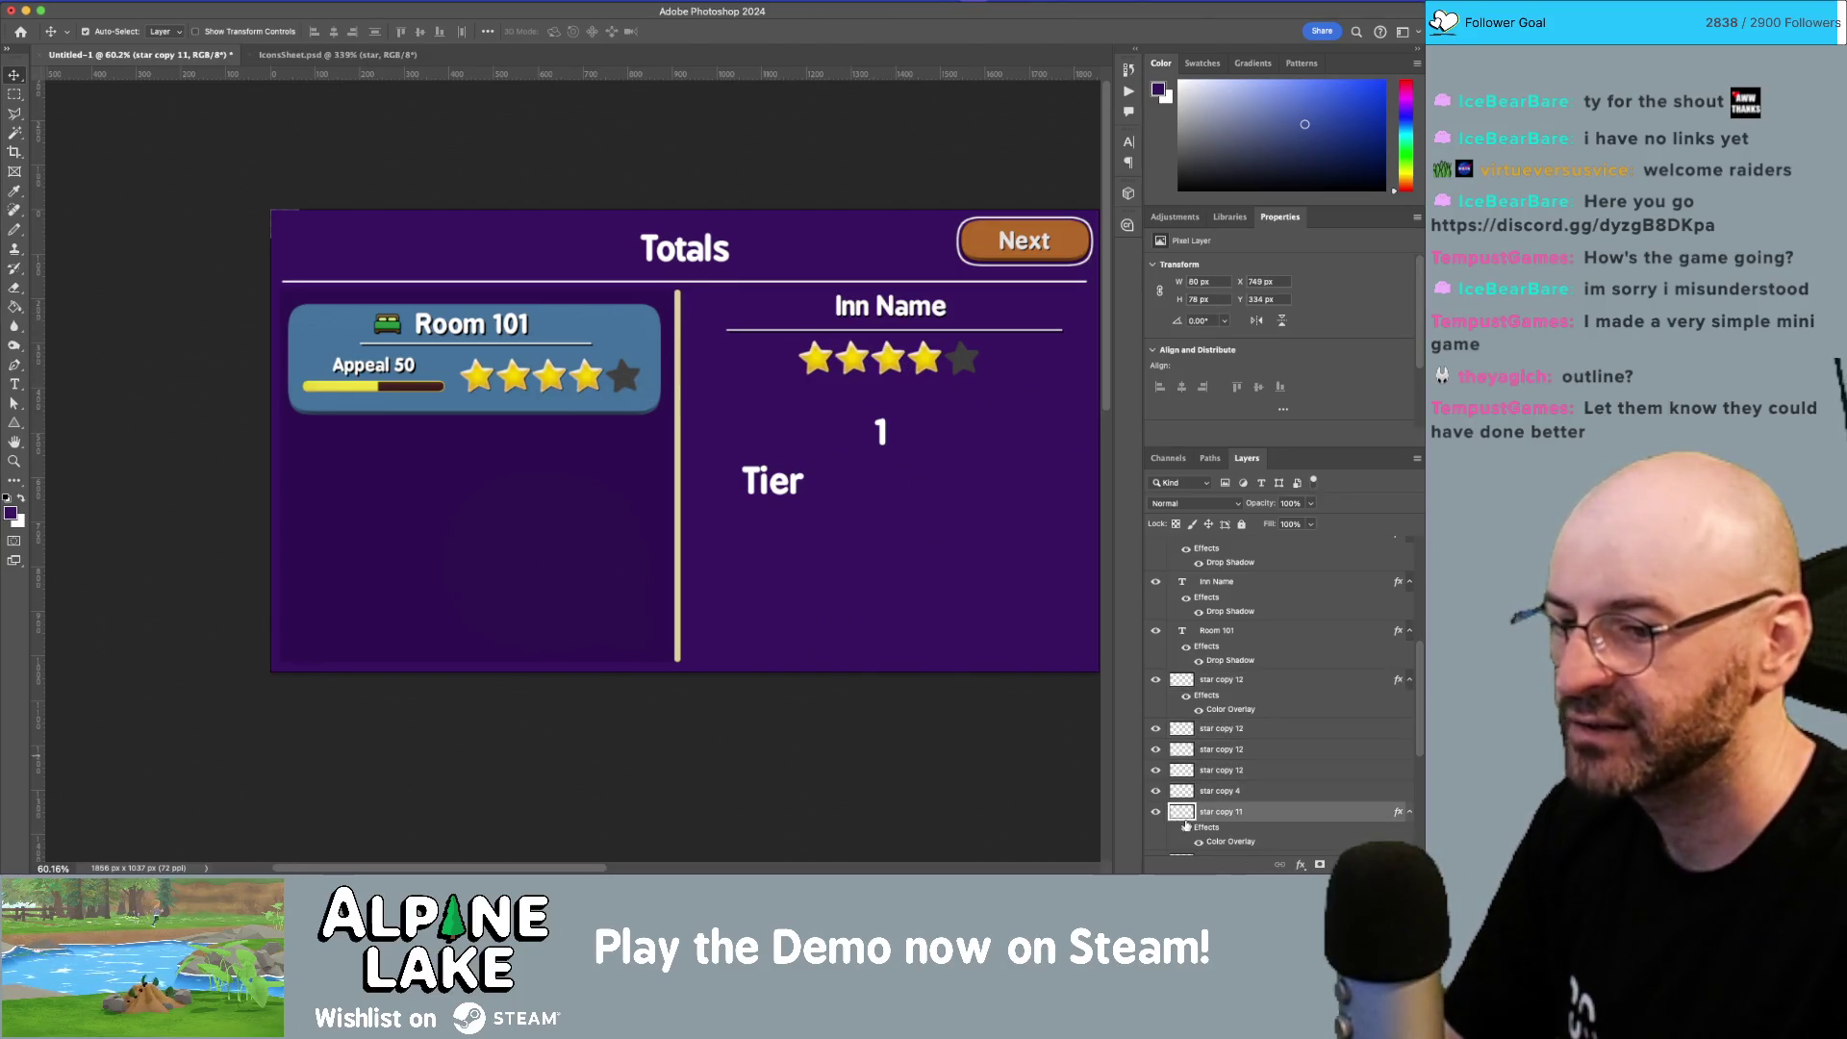
{"action": "double_click", "coordinate": [1284, 815]}
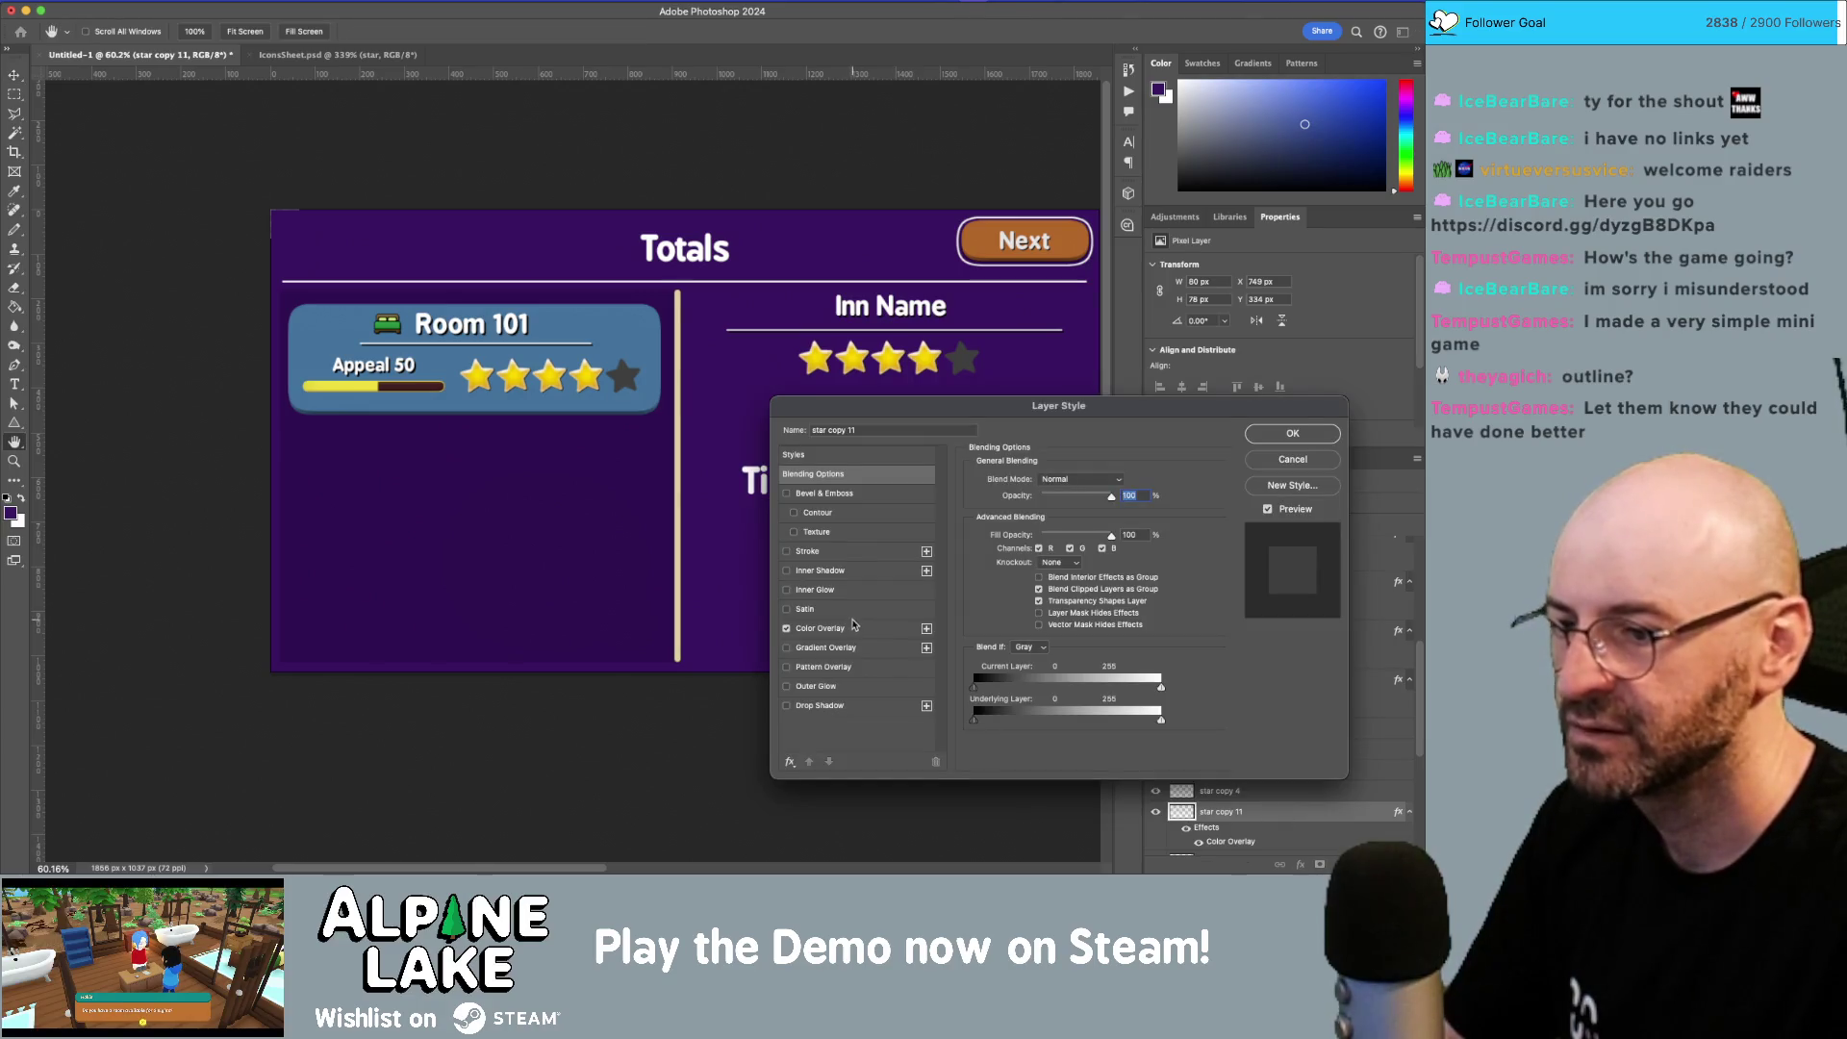
{"action": "left_click", "coordinate": [786, 628]}
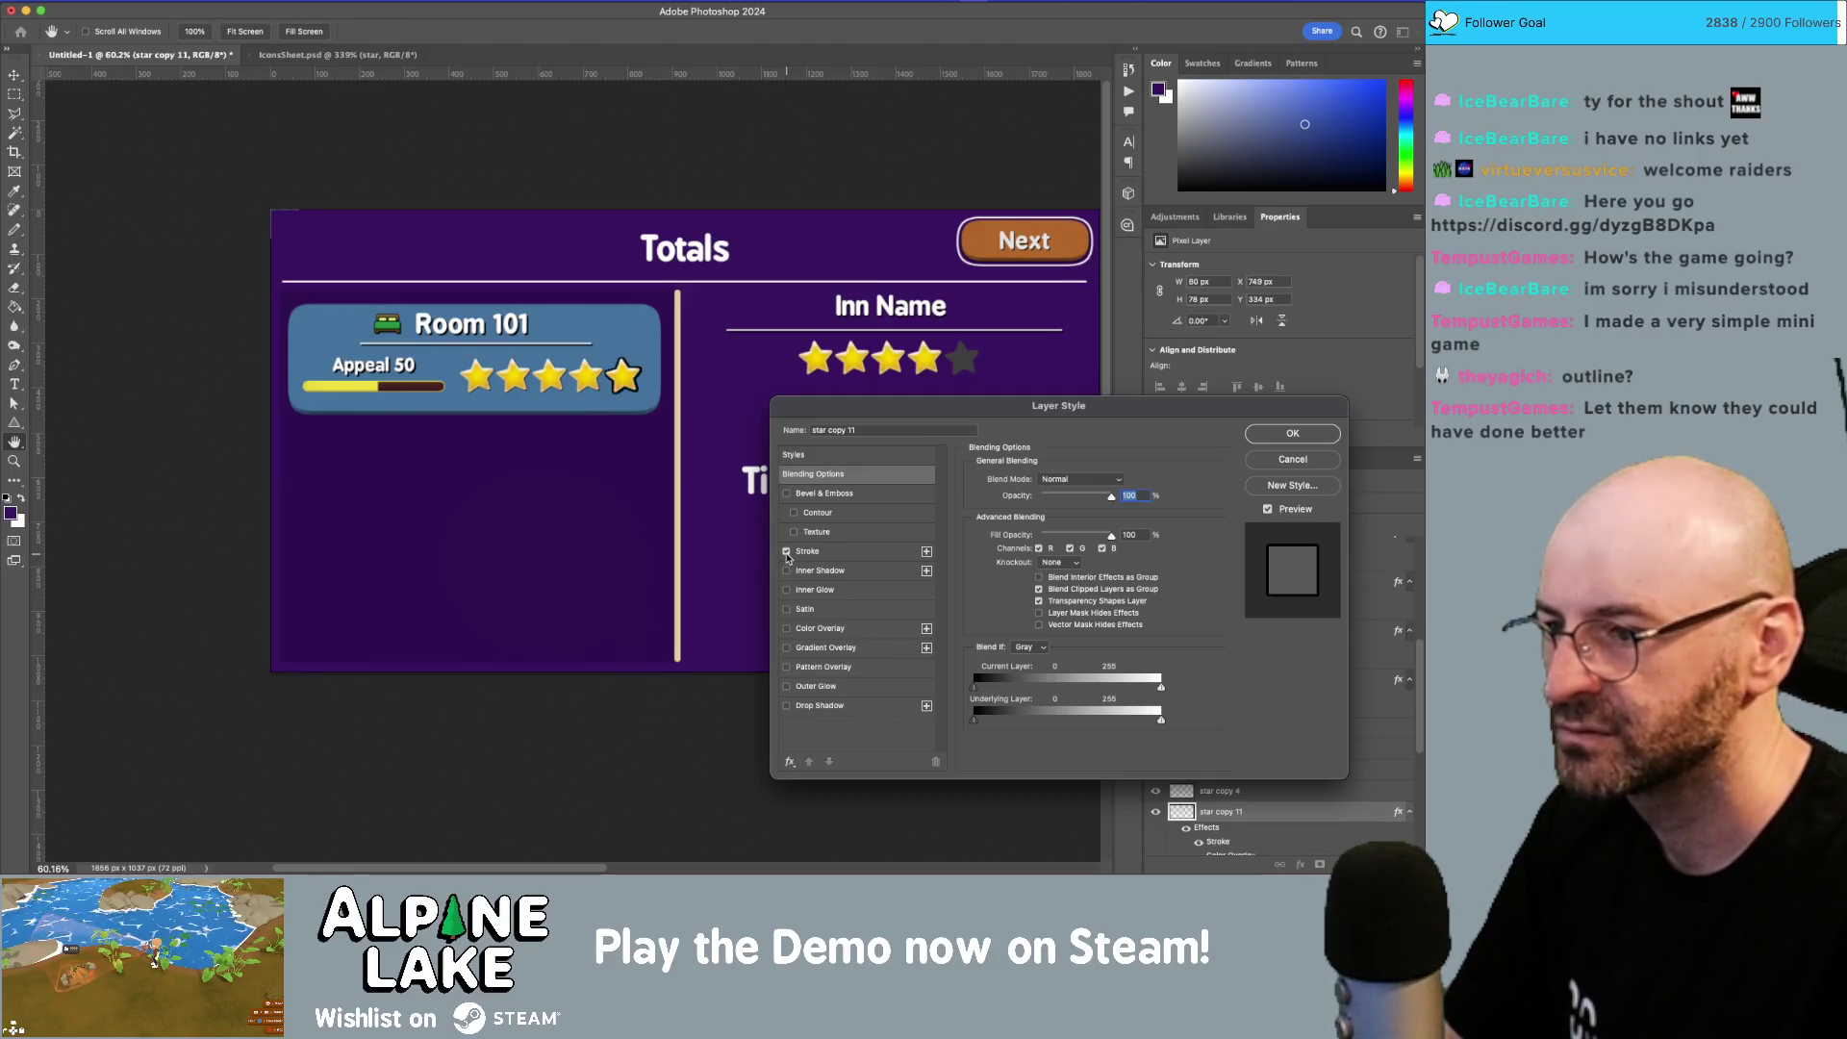
{"action": "left_click", "coordinate": [853, 556]}
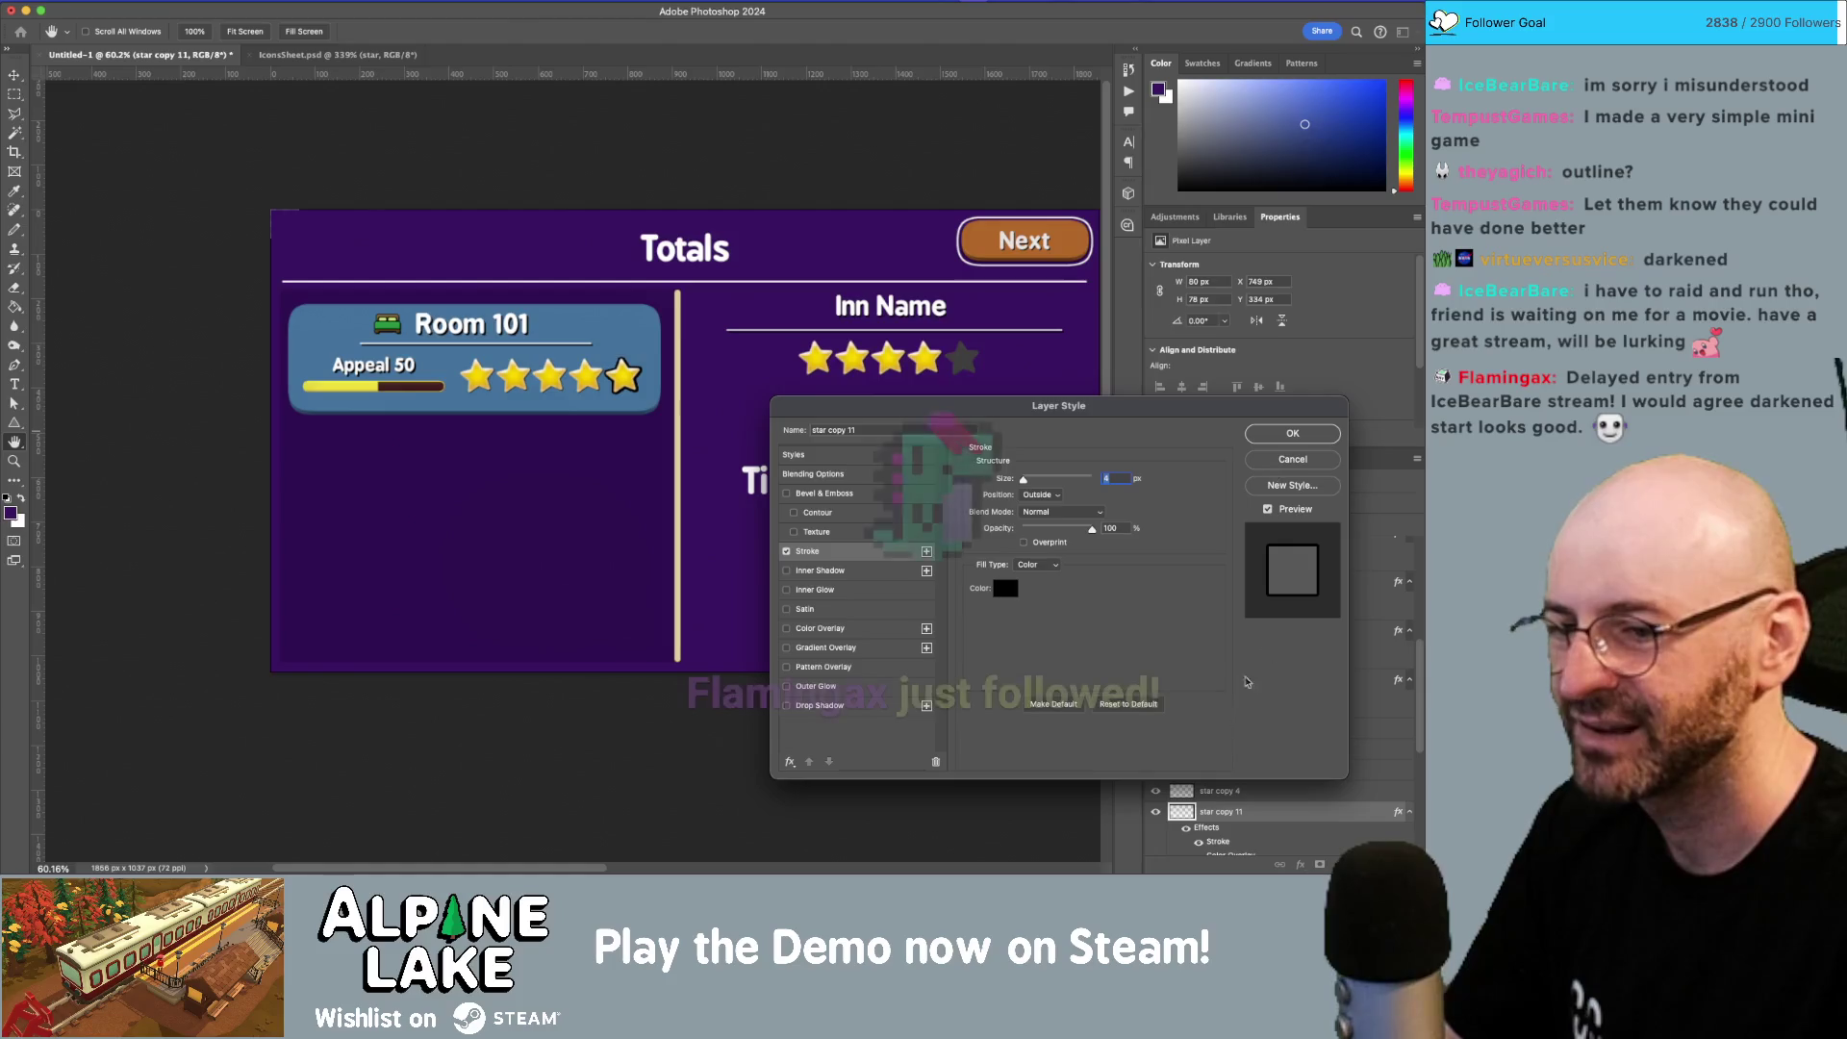
{"action": "left_click", "coordinate": [1289, 460]}
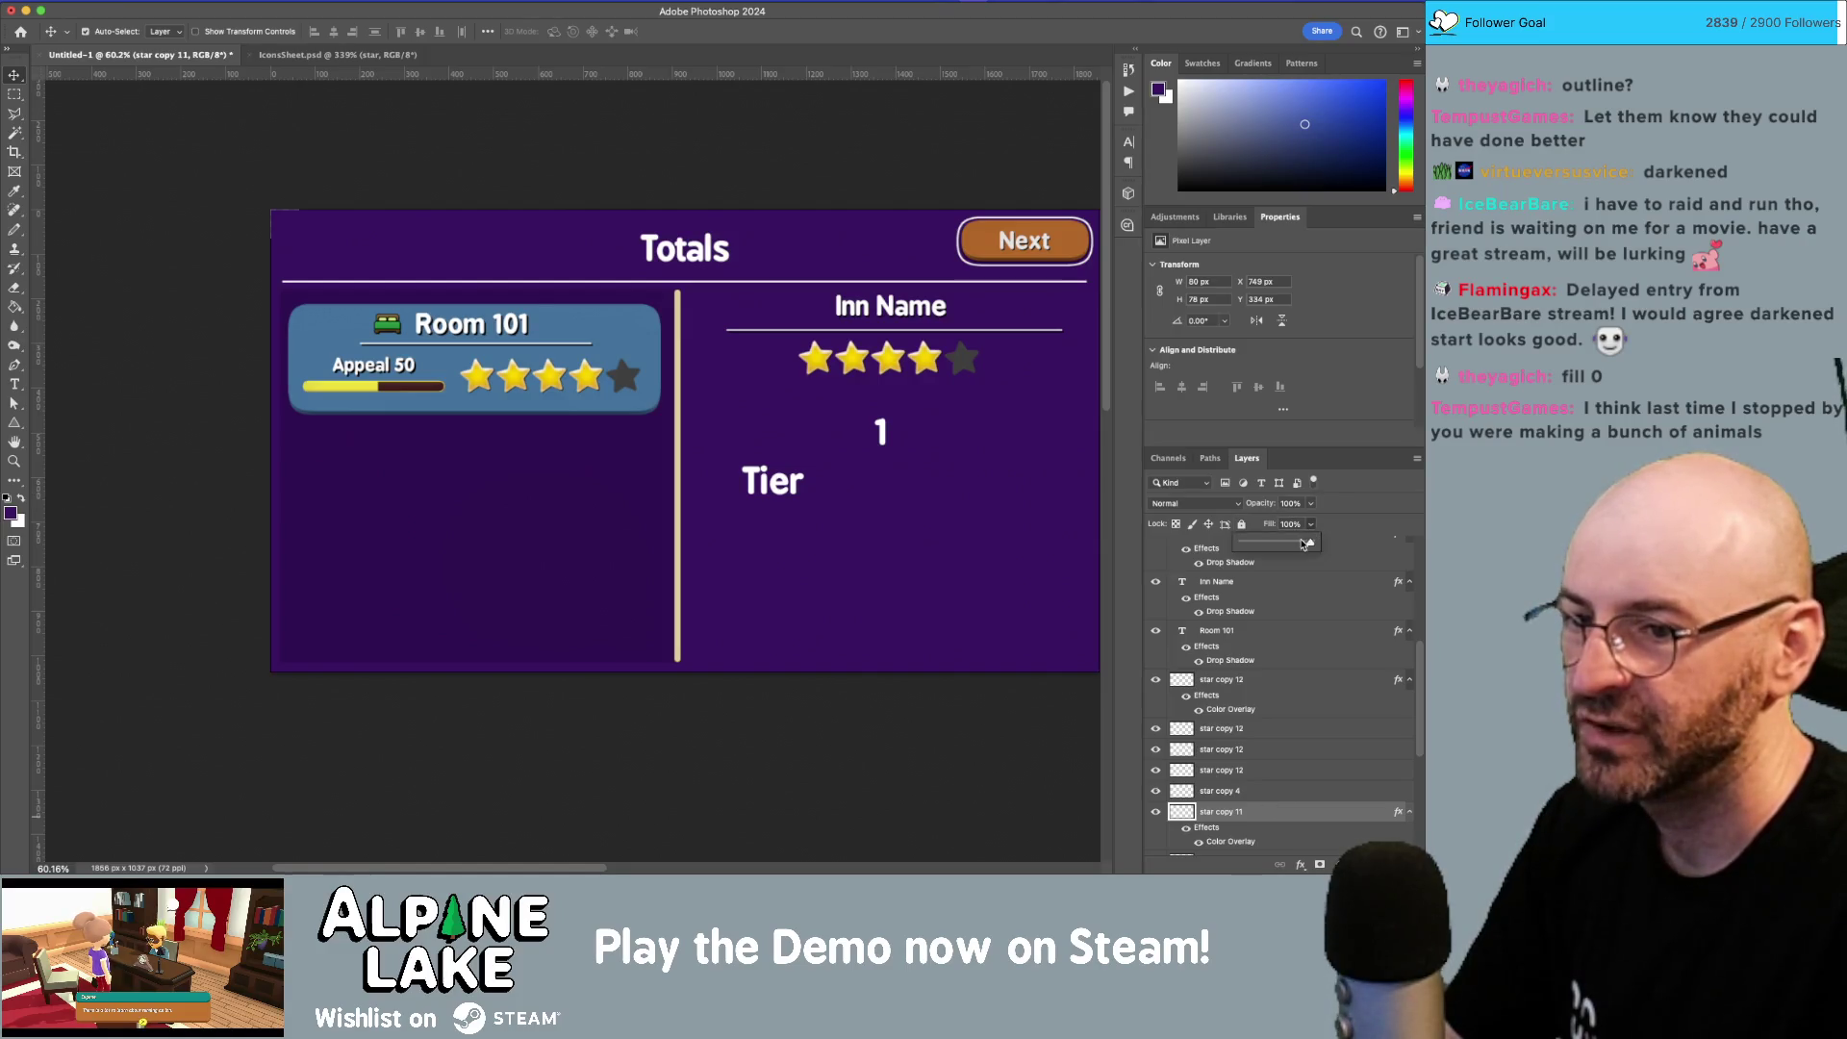
- Set the grey star layer's Fill to zero, leaving its opacity unchanged
{"action": "left_click_drag", "start_coordinate": [1305, 542], "coordinate": [1094, 549]}
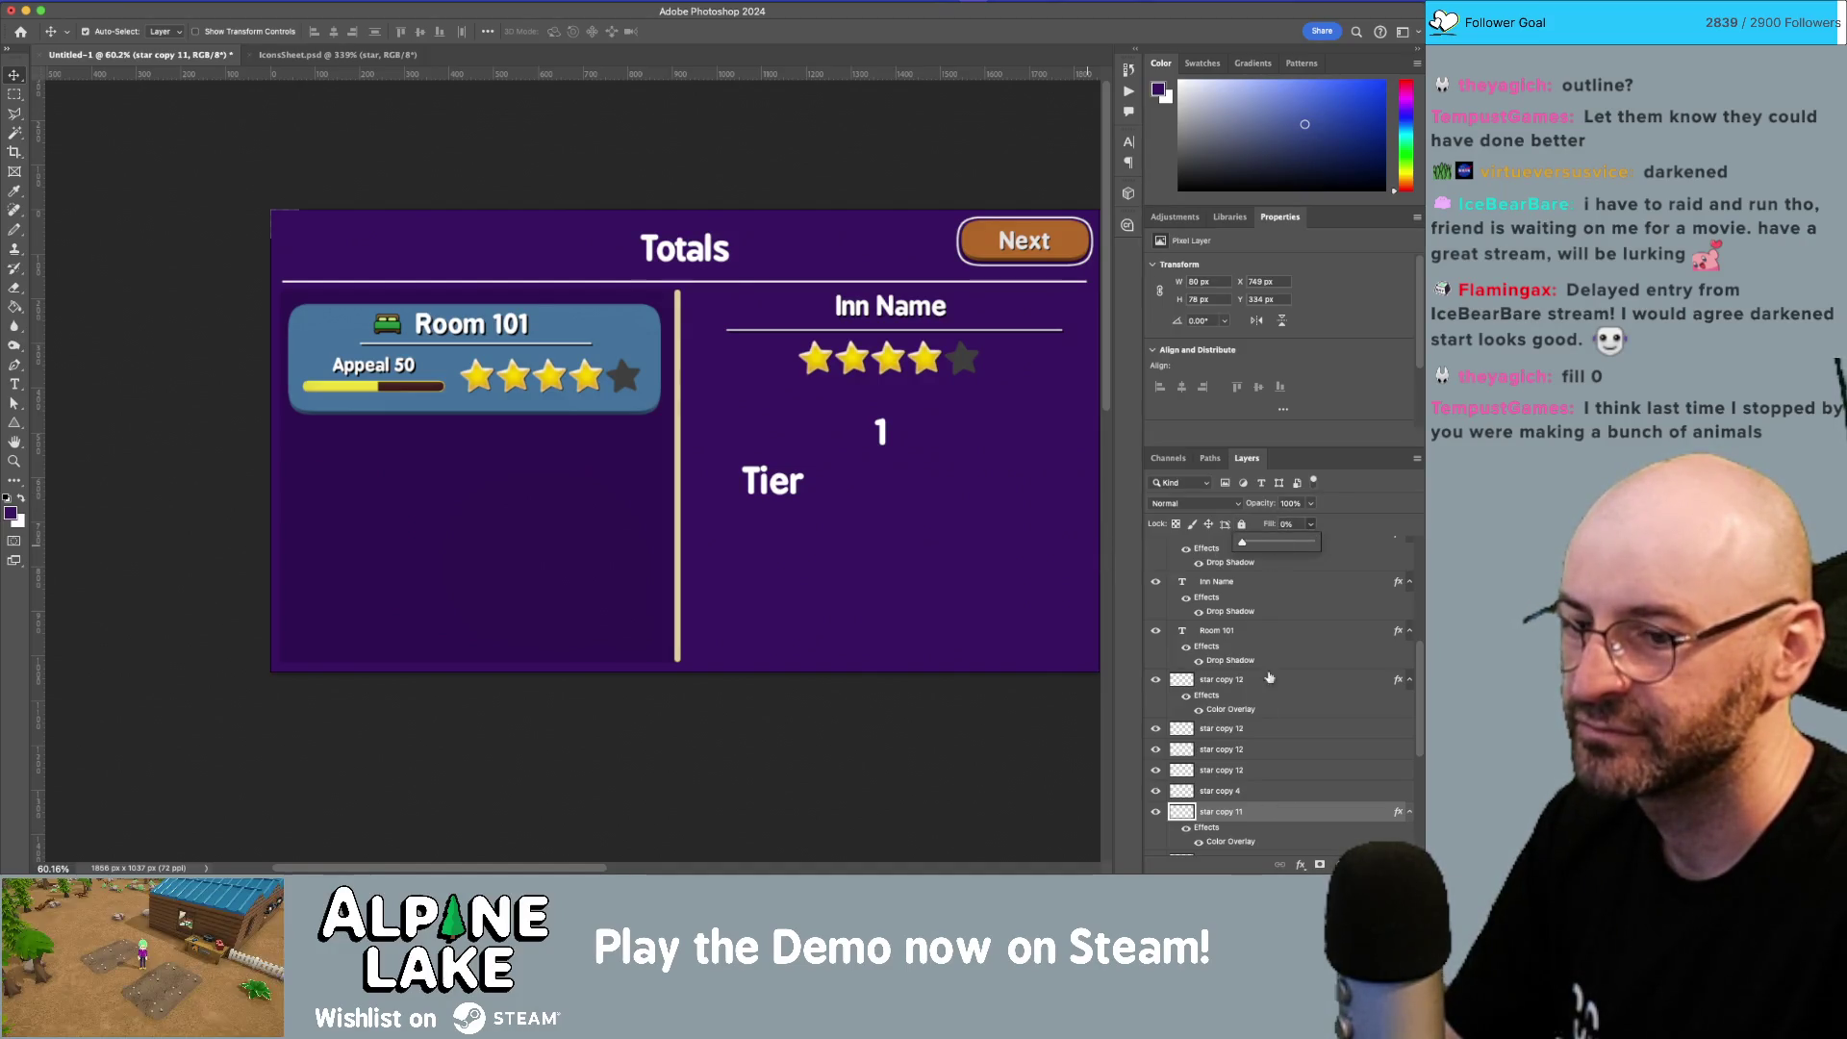
{"action": "left_click", "coordinate": [1212, 790]}
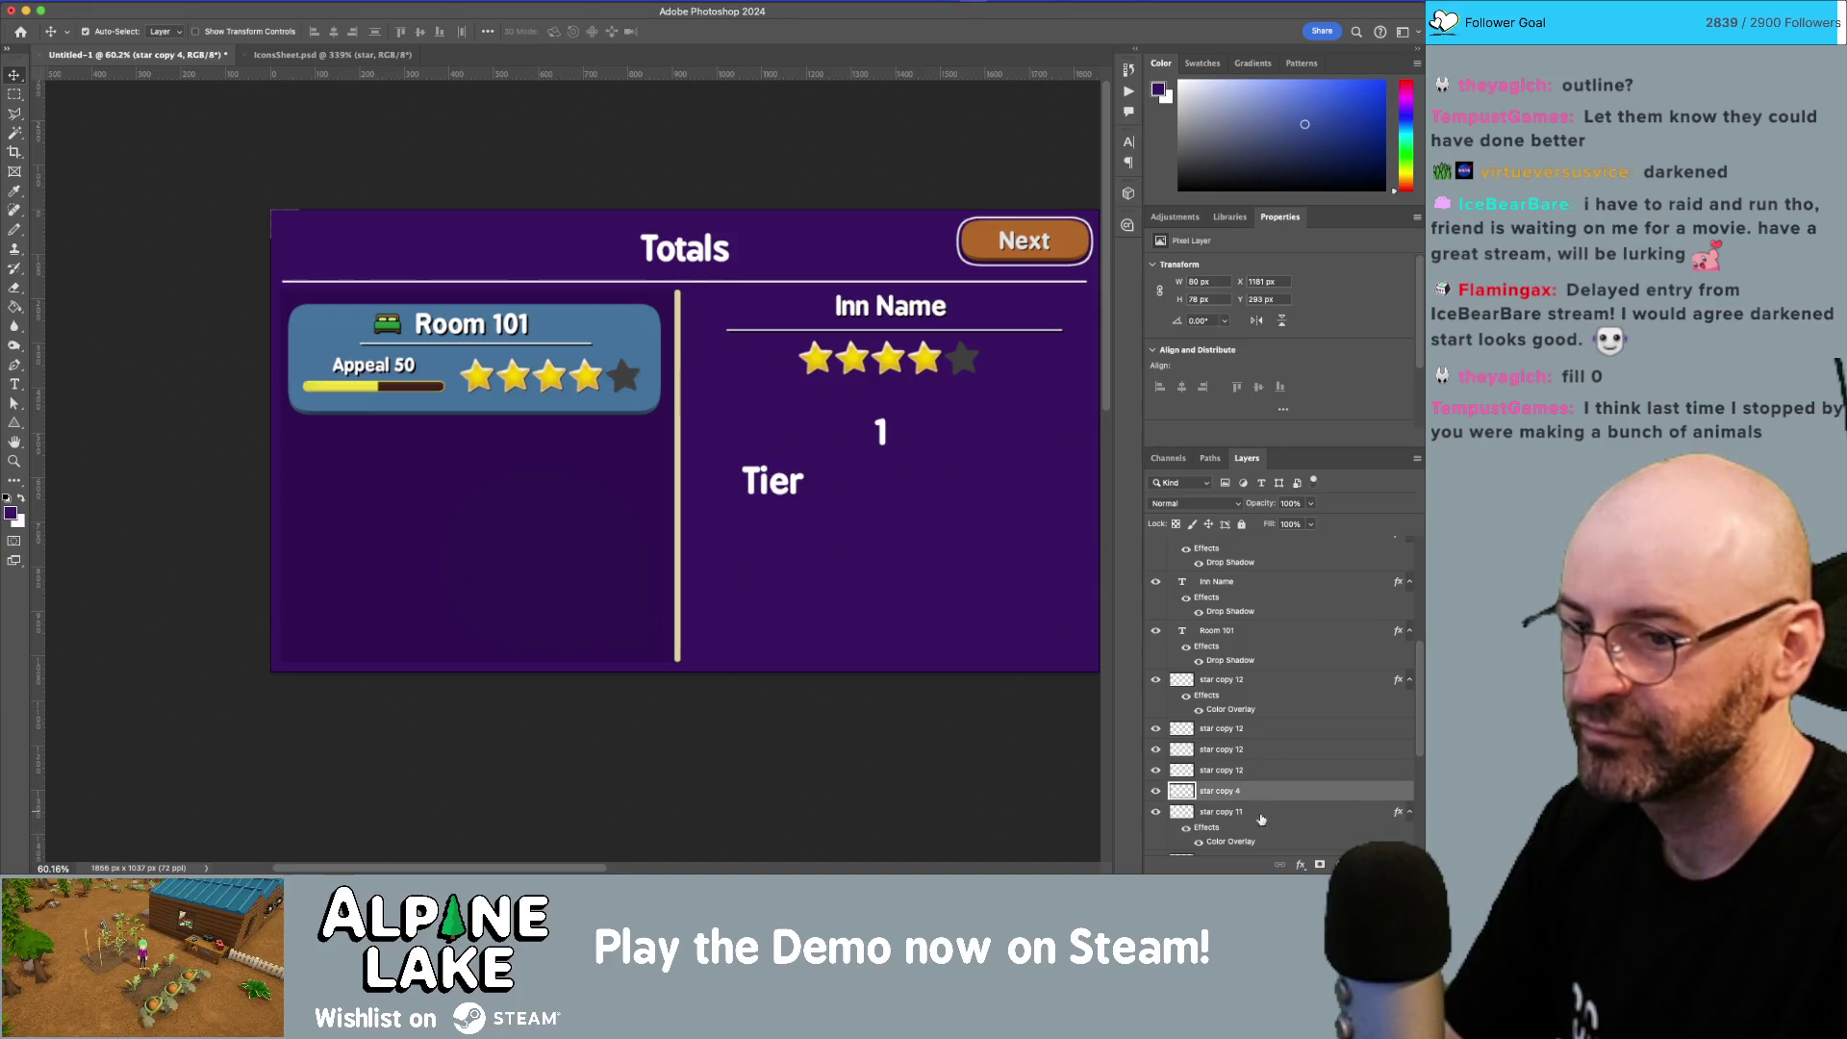
{"action": "left_click", "coordinate": [1259, 816]}
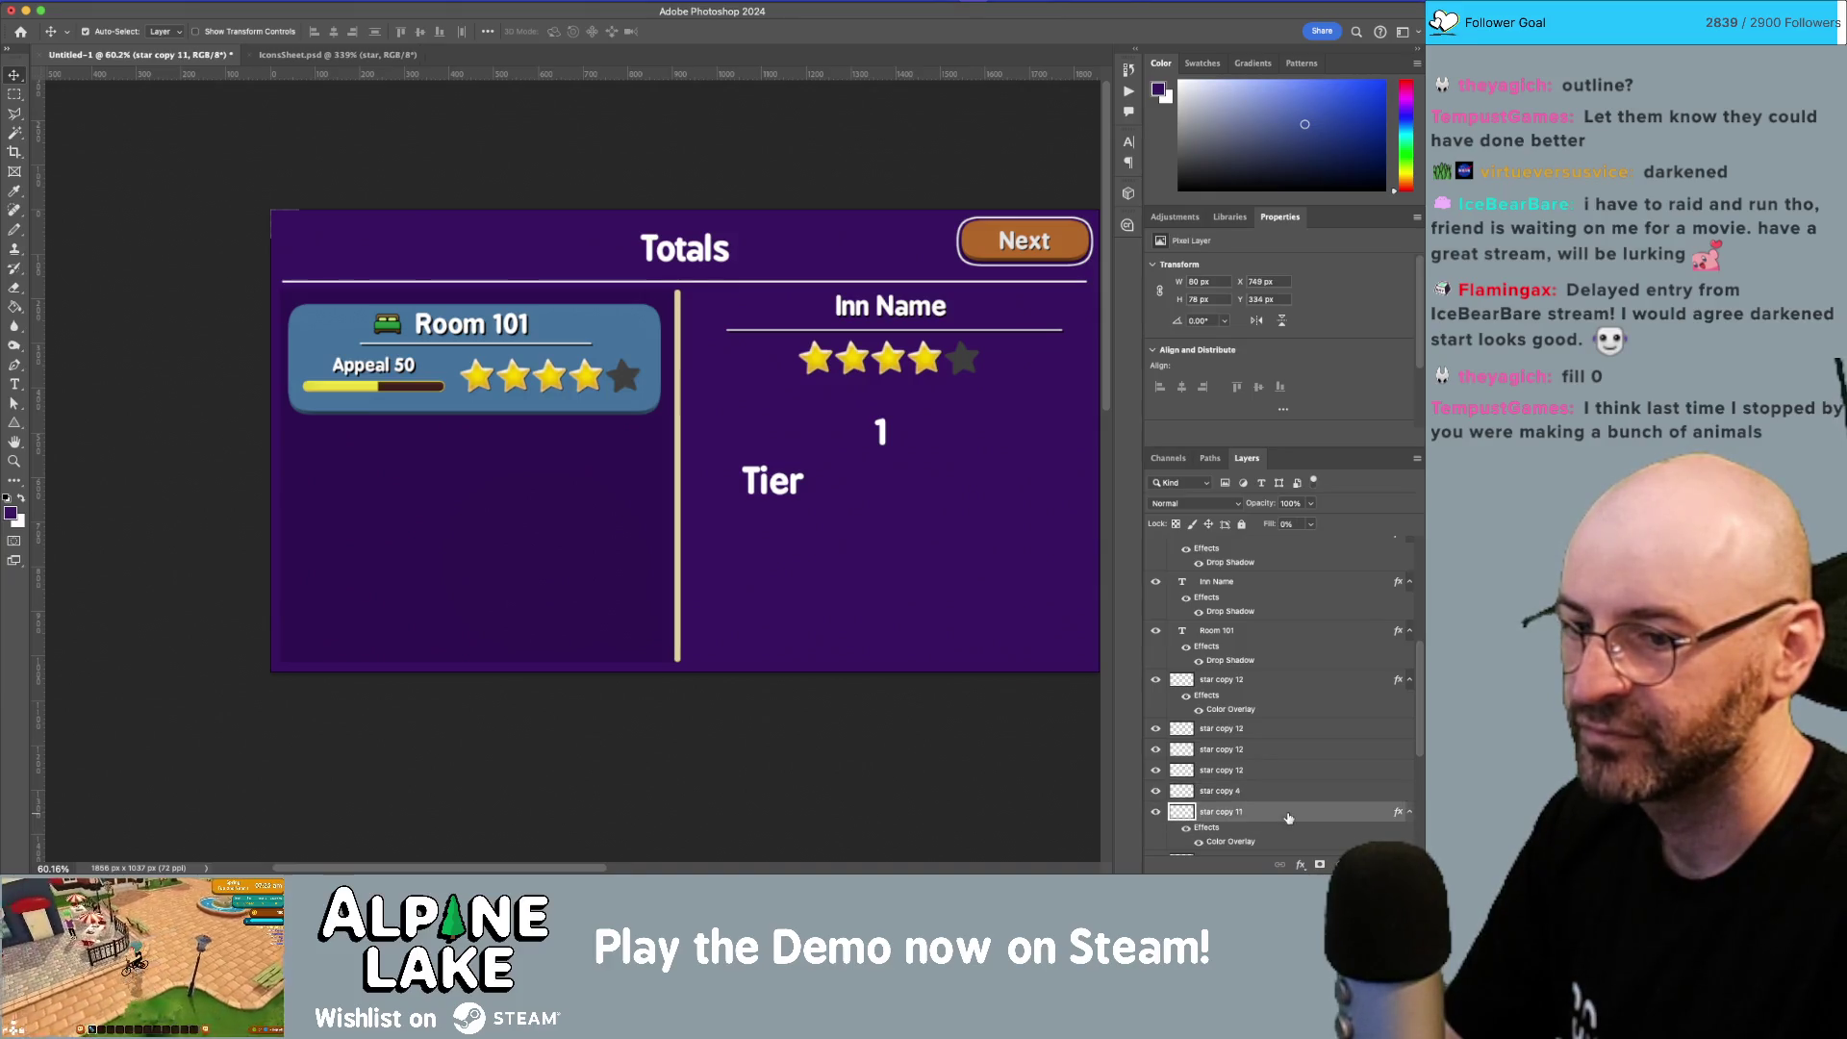
{"action": "left_click", "coordinate": [1311, 512]}
{"action": "left_click", "coordinate": [1315, 524]}
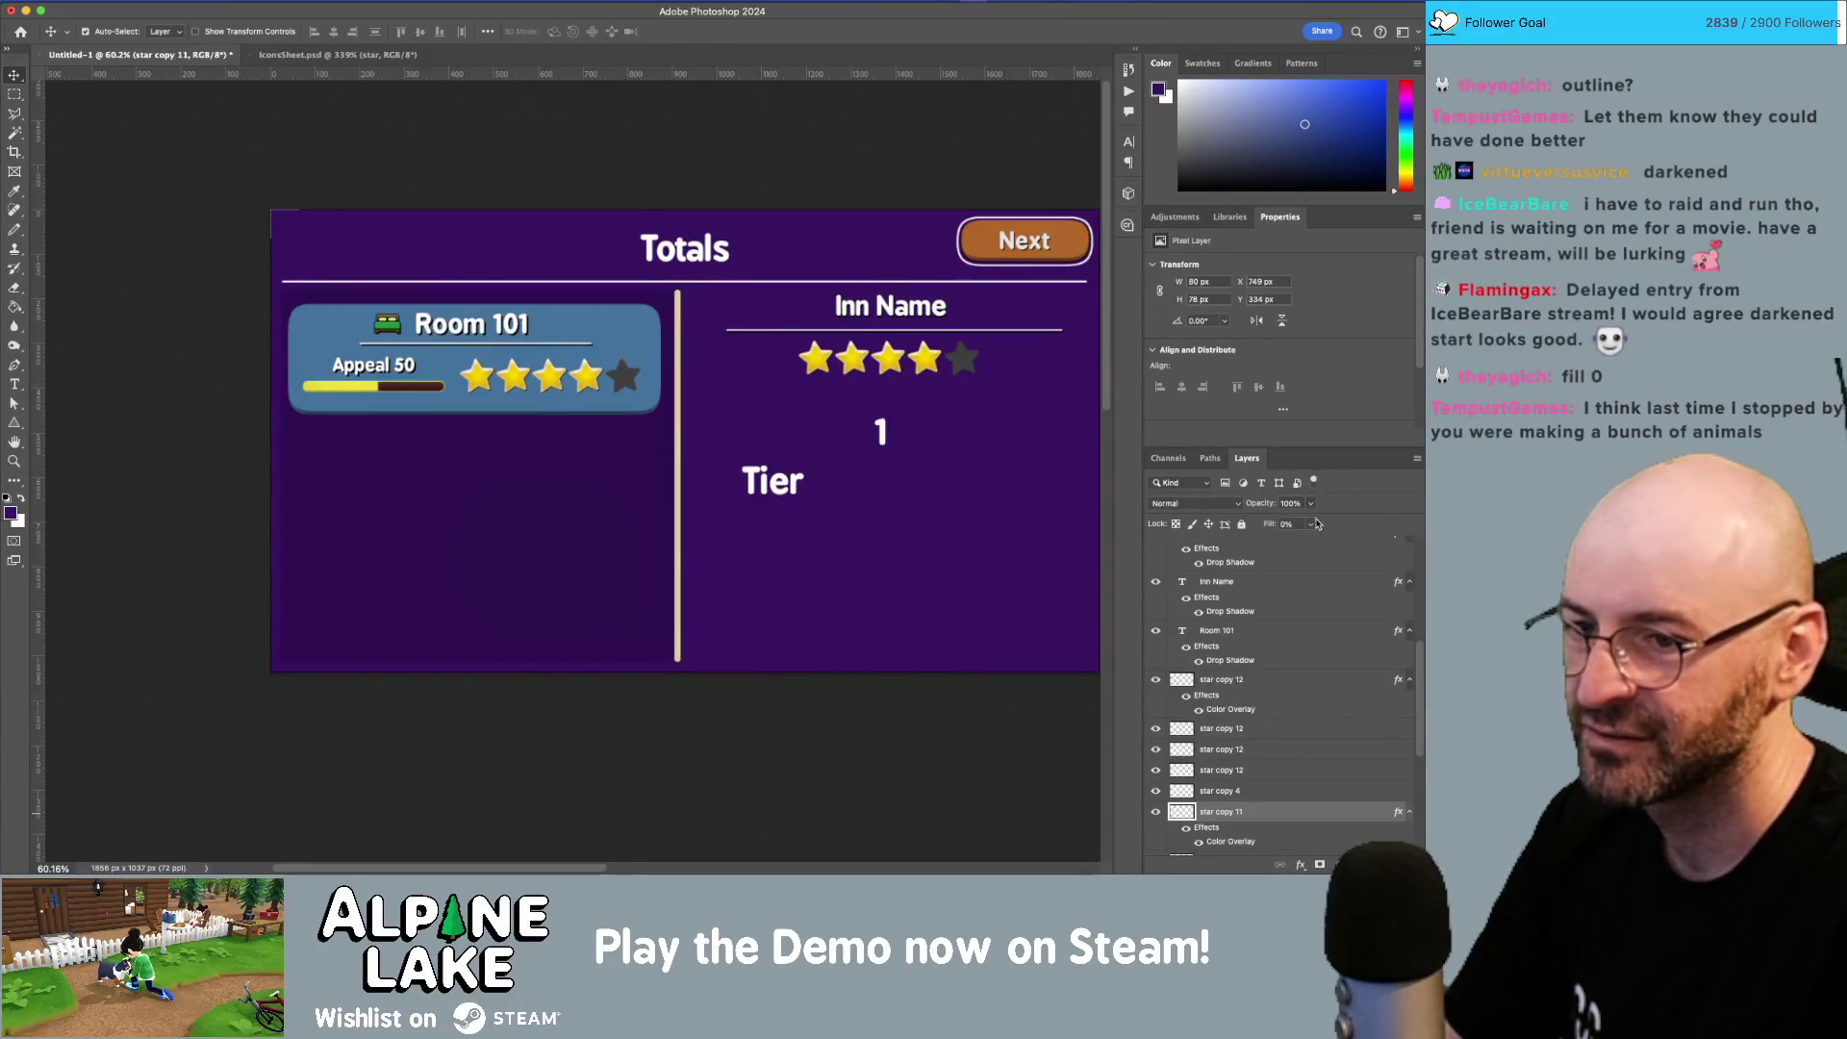
- Swap the last star's Color Overlay for a Stroke outline in Layer Style and zoom in on it
{"action": "double_click", "coordinate": [1261, 816]}
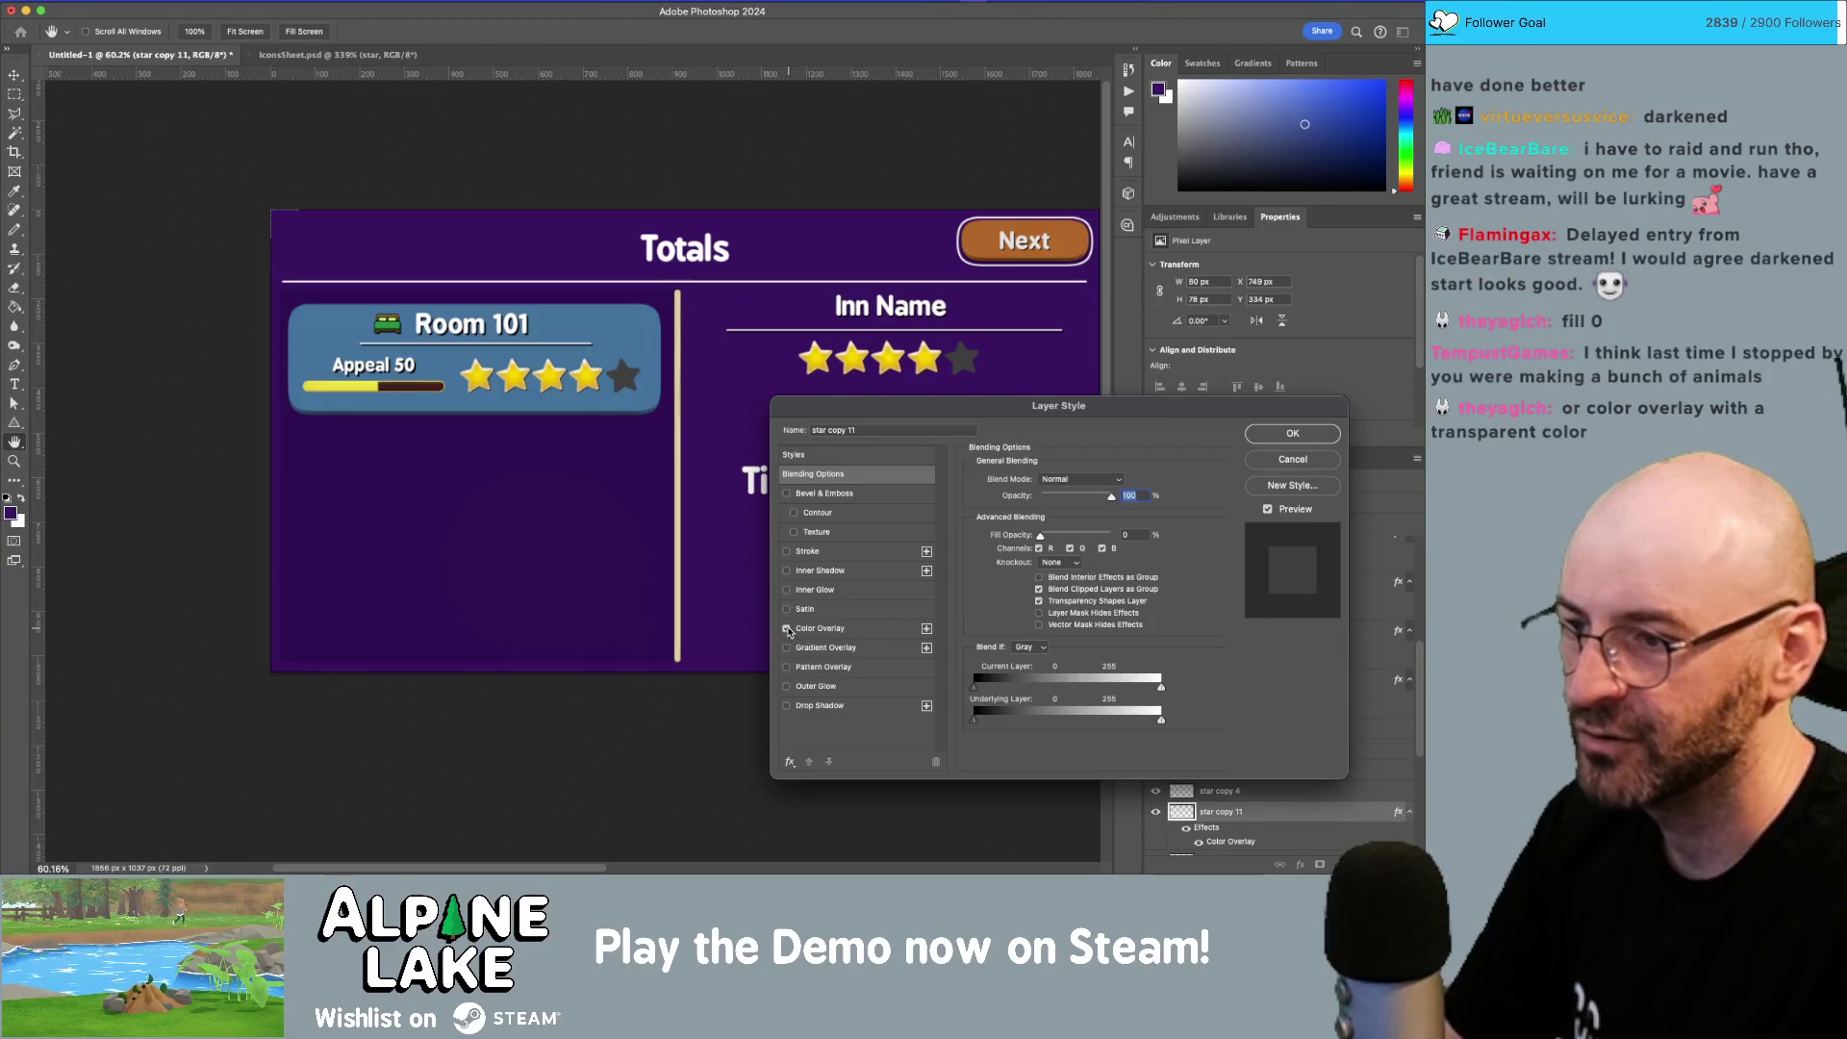
{"action": "left_click", "coordinate": [787, 629]}
{"action": "left_click", "coordinate": [788, 551]}
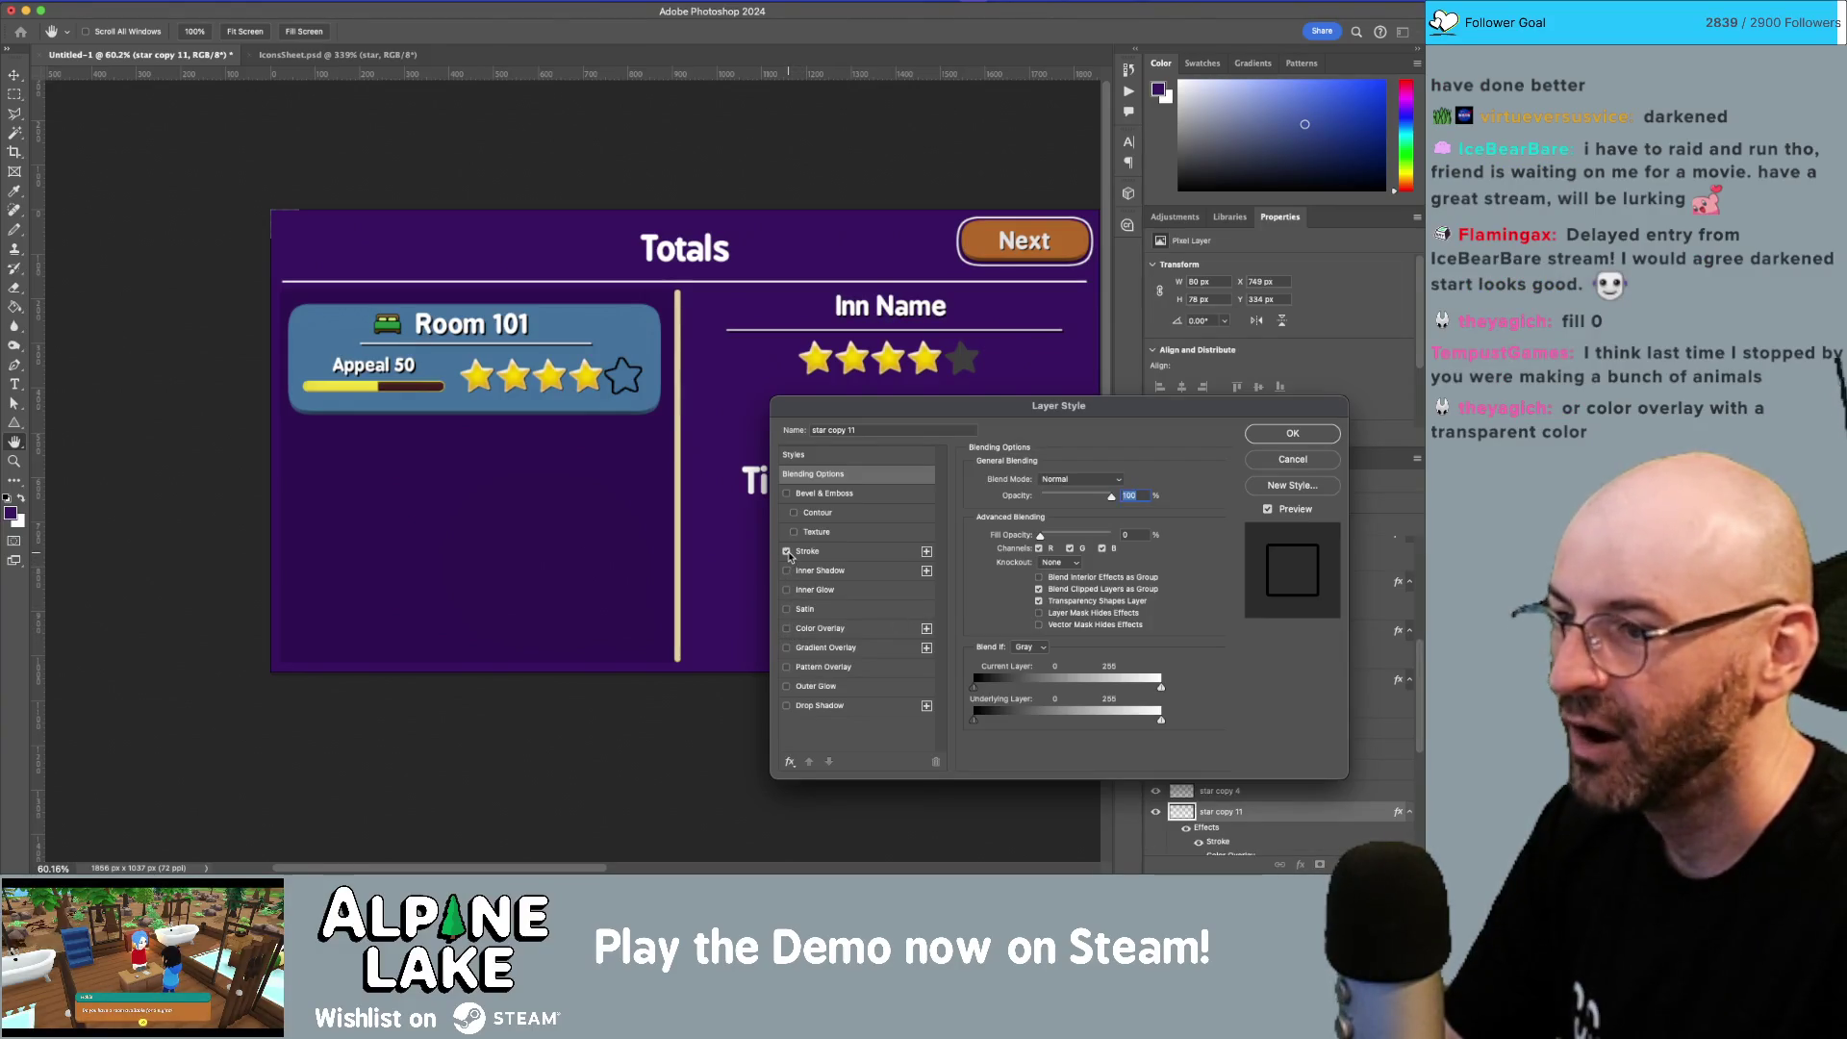
{"action": "left_click", "coordinate": [861, 553]}
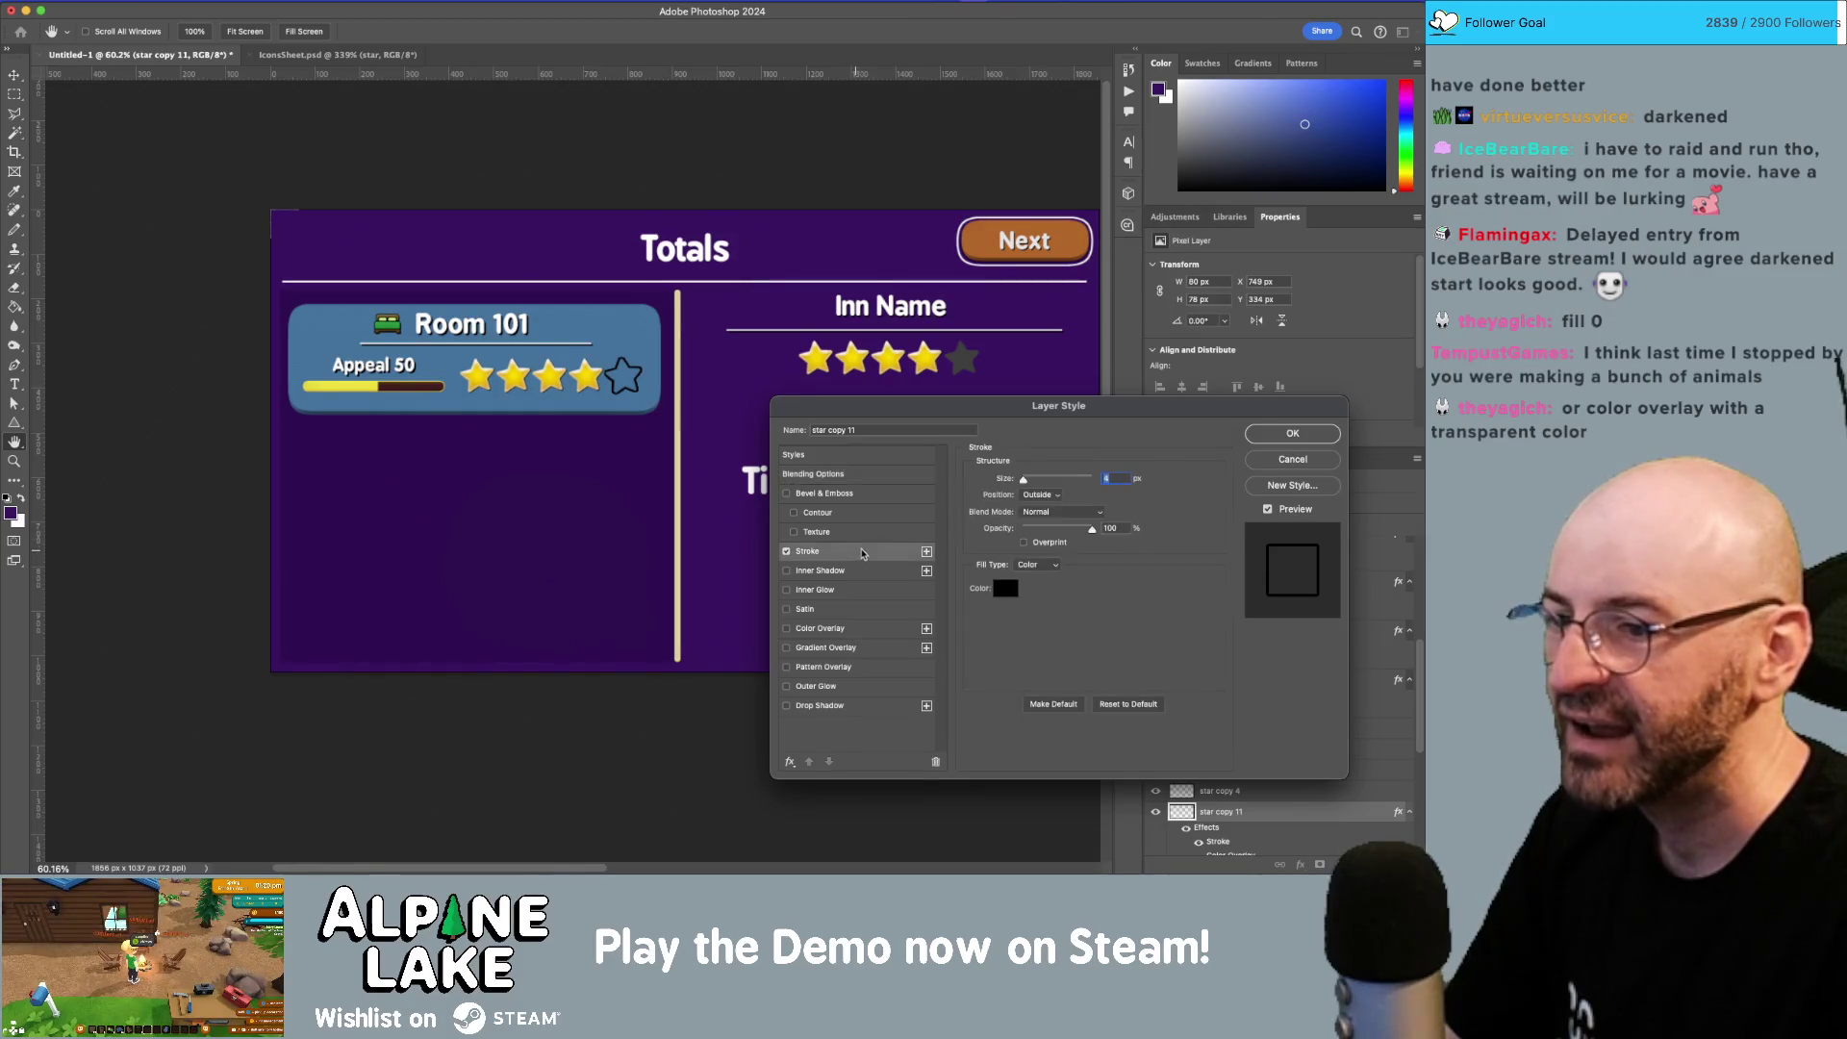
{"action": "left_click", "coordinate": [1291, 434]}
{"action": "key", "text": "z"}
{"action": "mouse_move", "coordinate": [633, 367]}
{"action": "left_mouse_down"}
{"action": "mouse_move", "coordinate": [678, 448]}
{"action": "mouse_move", "coordinate": [590, 255]}
{"action": "left_mouse_up"}
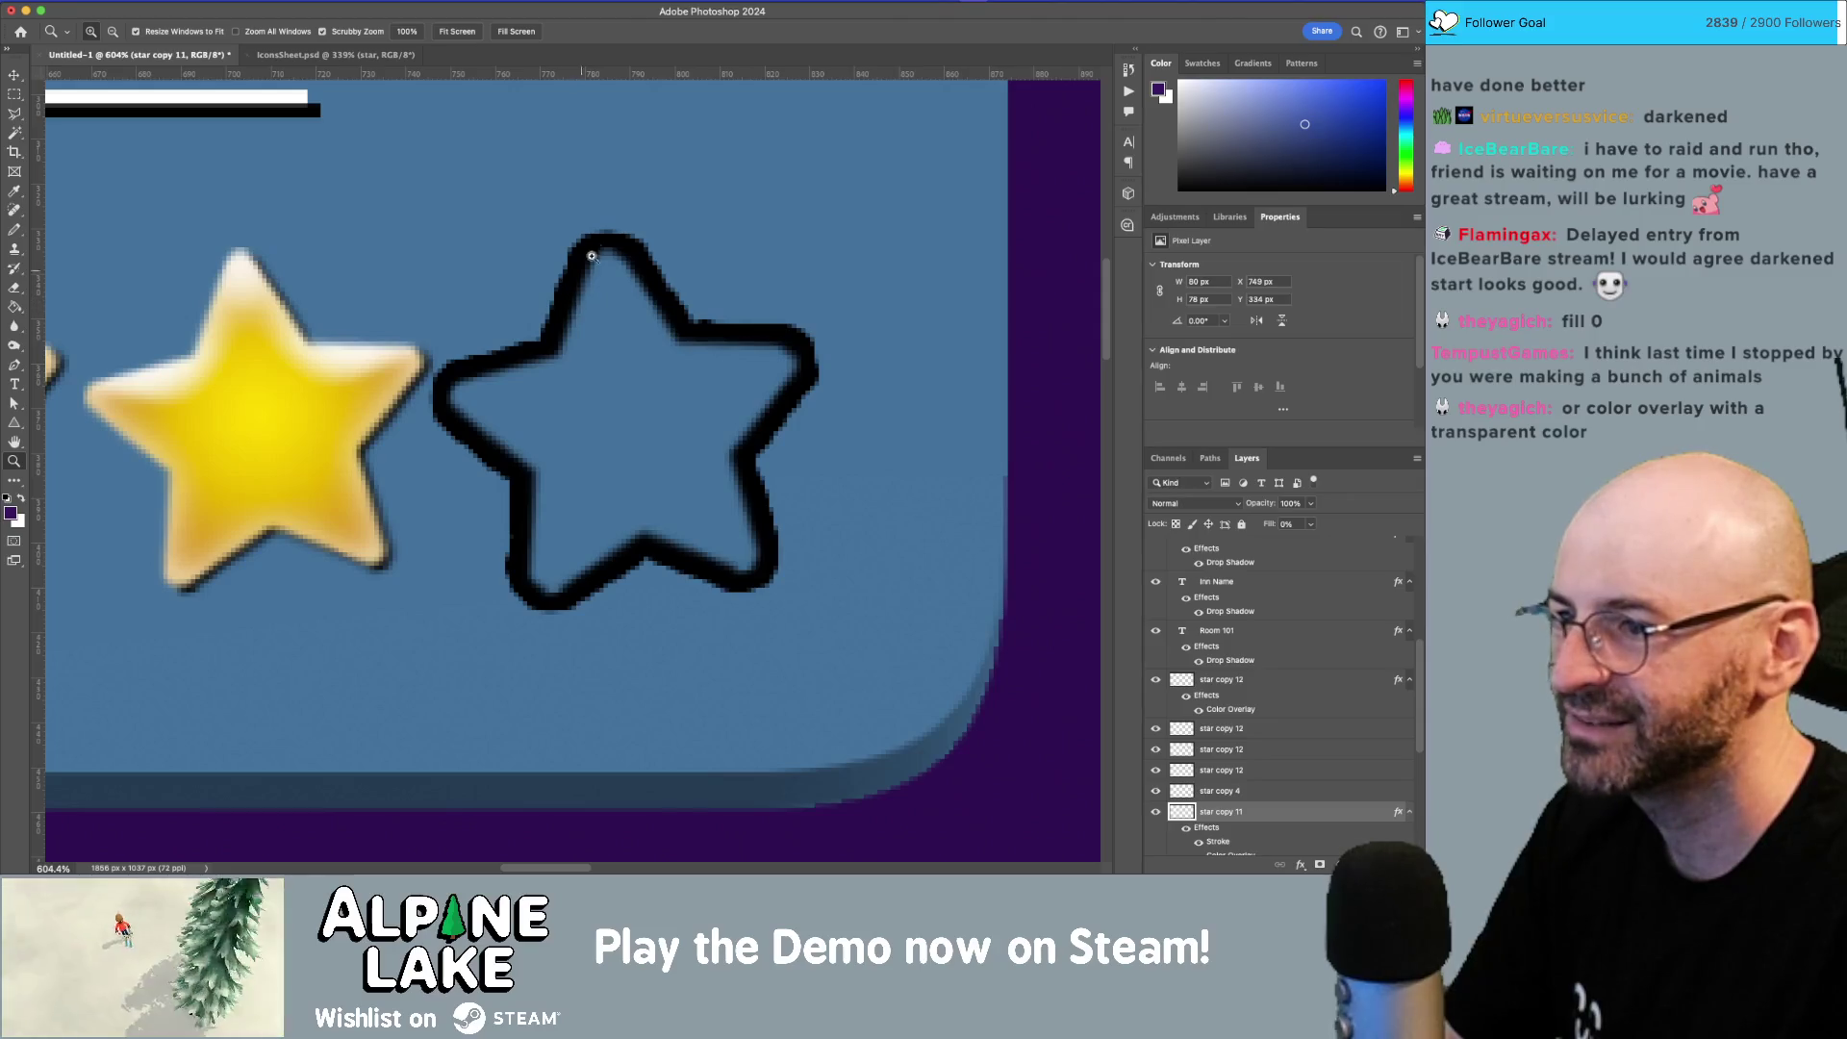
{"action": "scroll", "coordinate": [1278, 797], "scroll_direction": "down", "scroll_amount": 1}
- Try the stroke Position at Center, then set it back to Outside
{"action": "double_click", "coordinate": [1279, 798]}
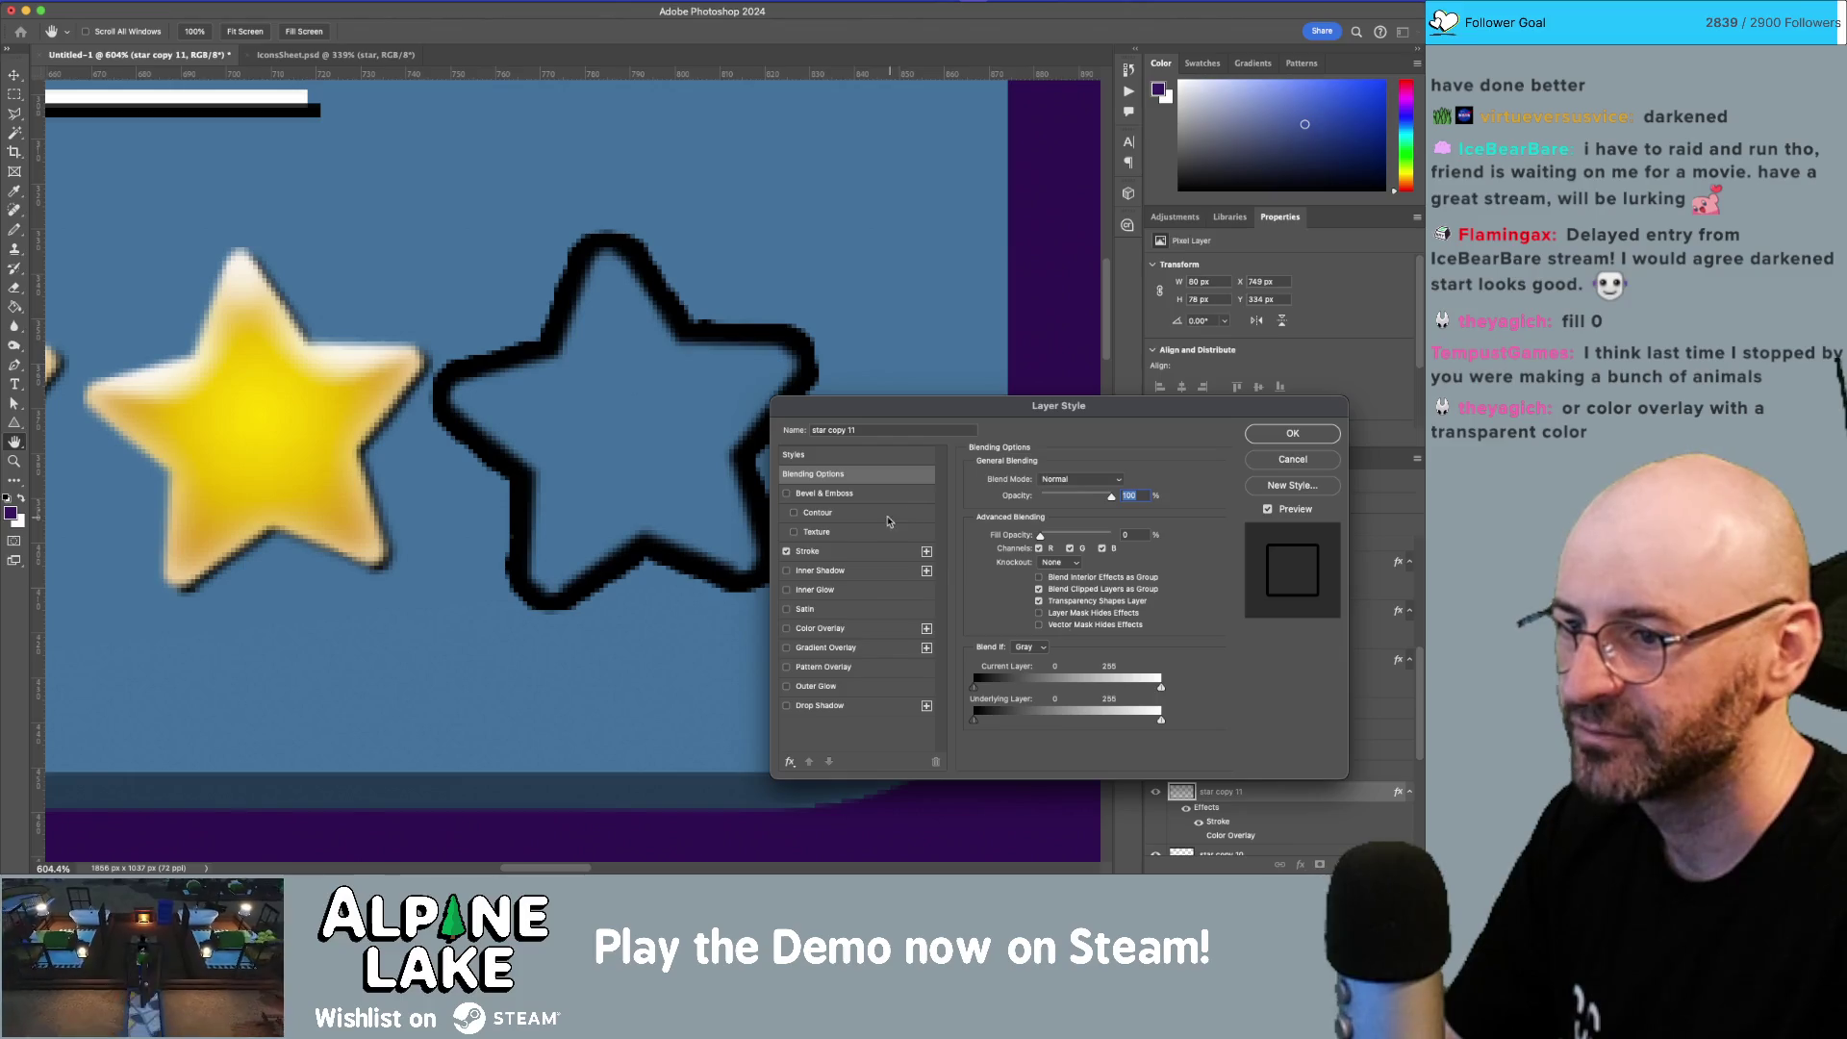
{"action": "left_click", "coordinate": [846, 554]}
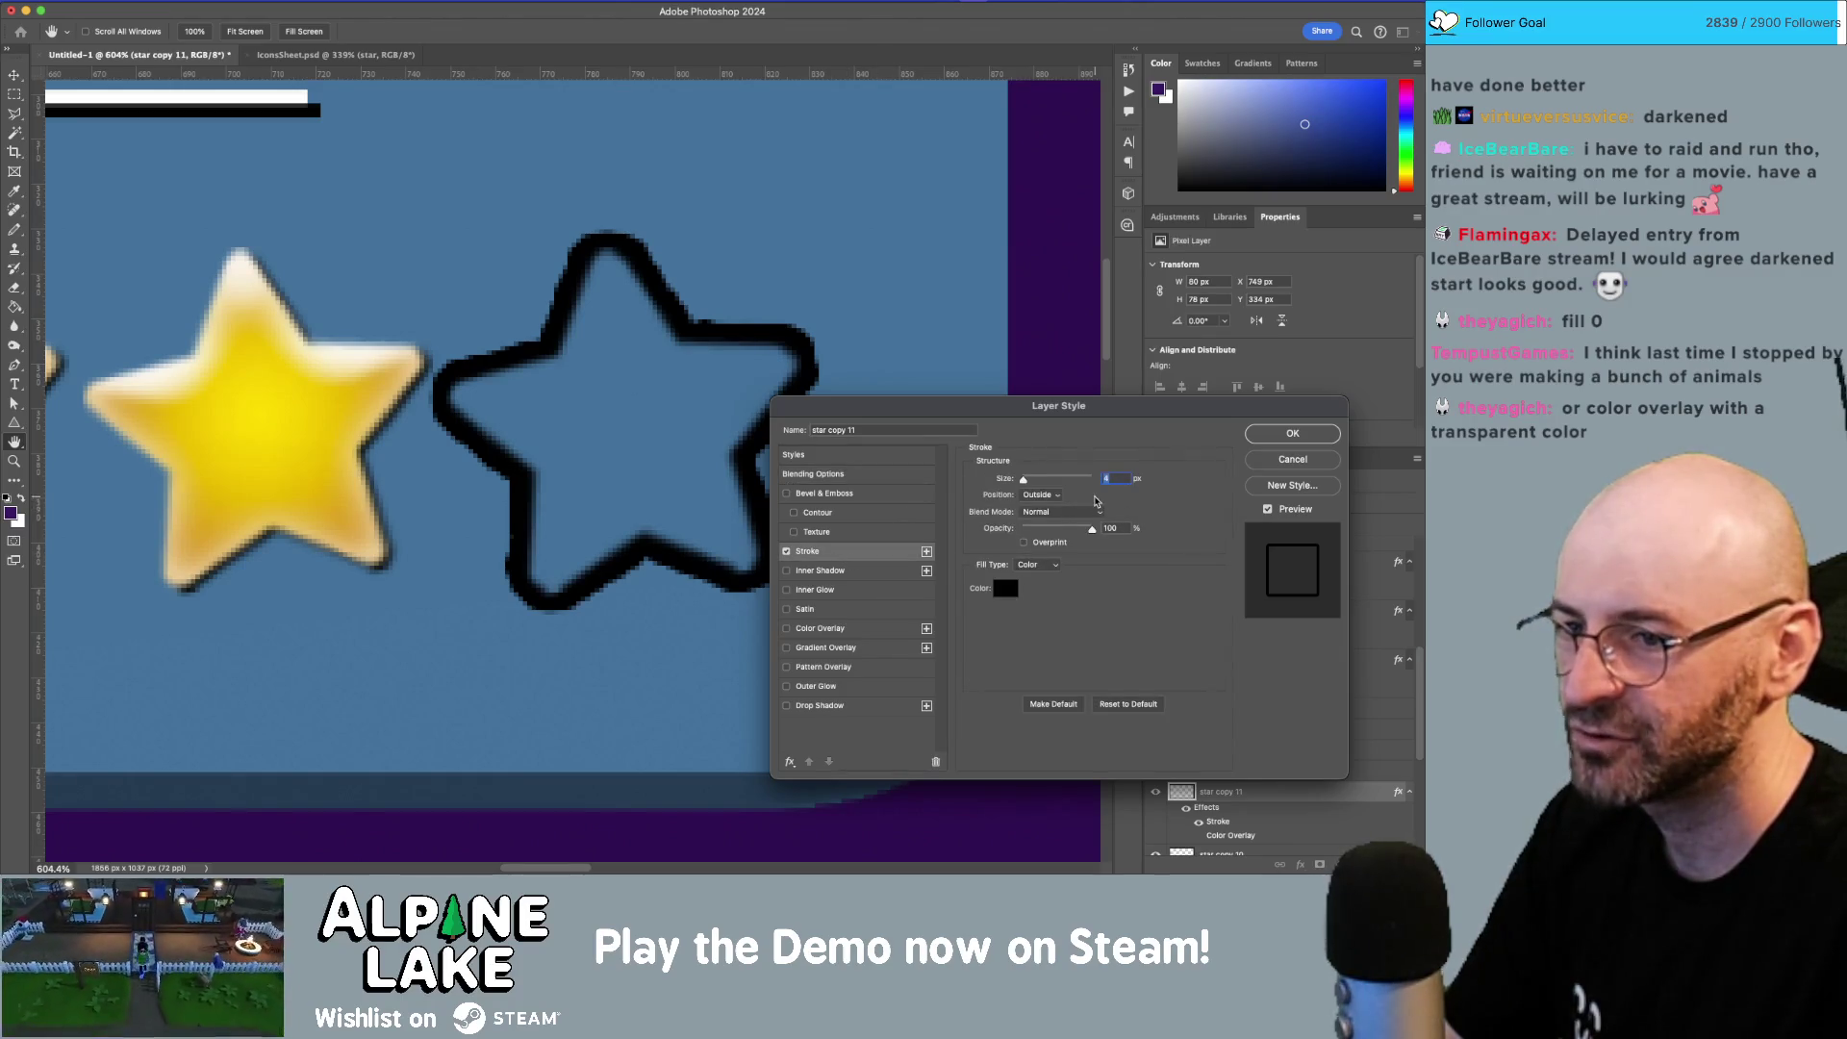
{"action": "left_click", "coordinate": [1041, 492]}
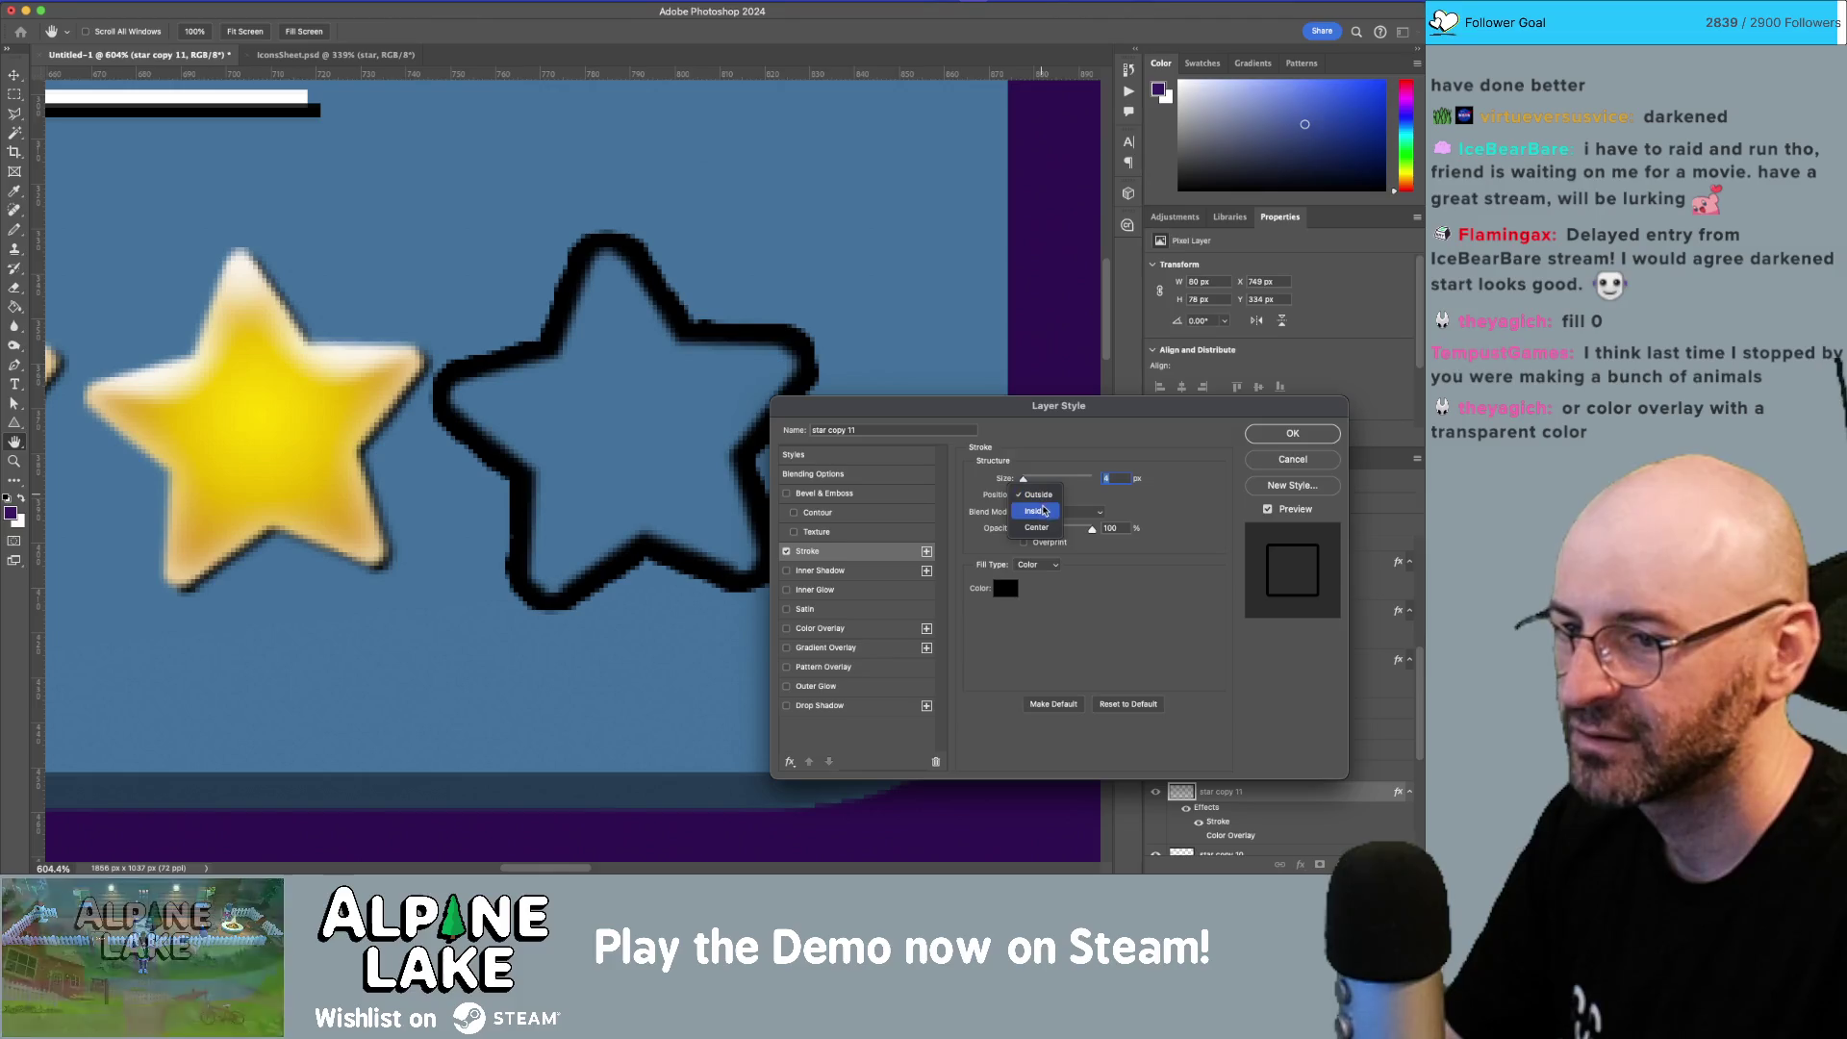
{"action": "left_click", "coordinate": [1041, 526]}
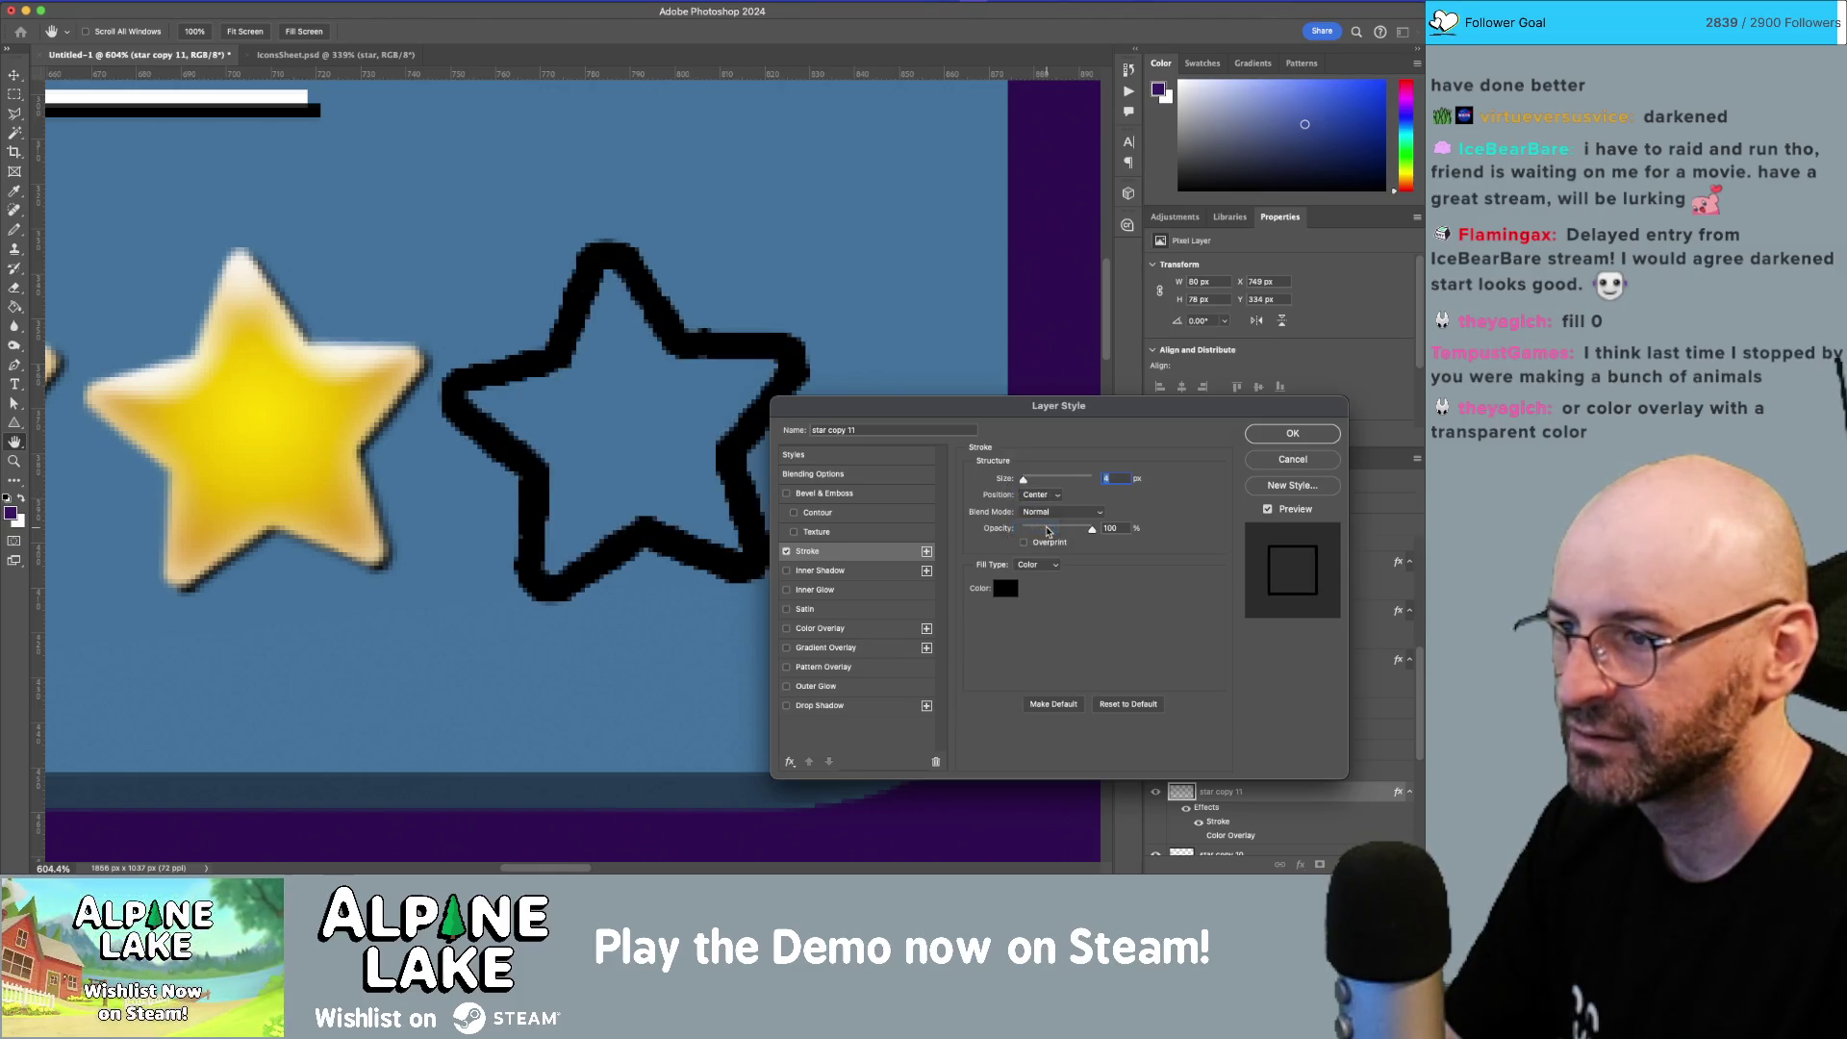
{"action": "left_click", "coordinate": [1043, 495]}
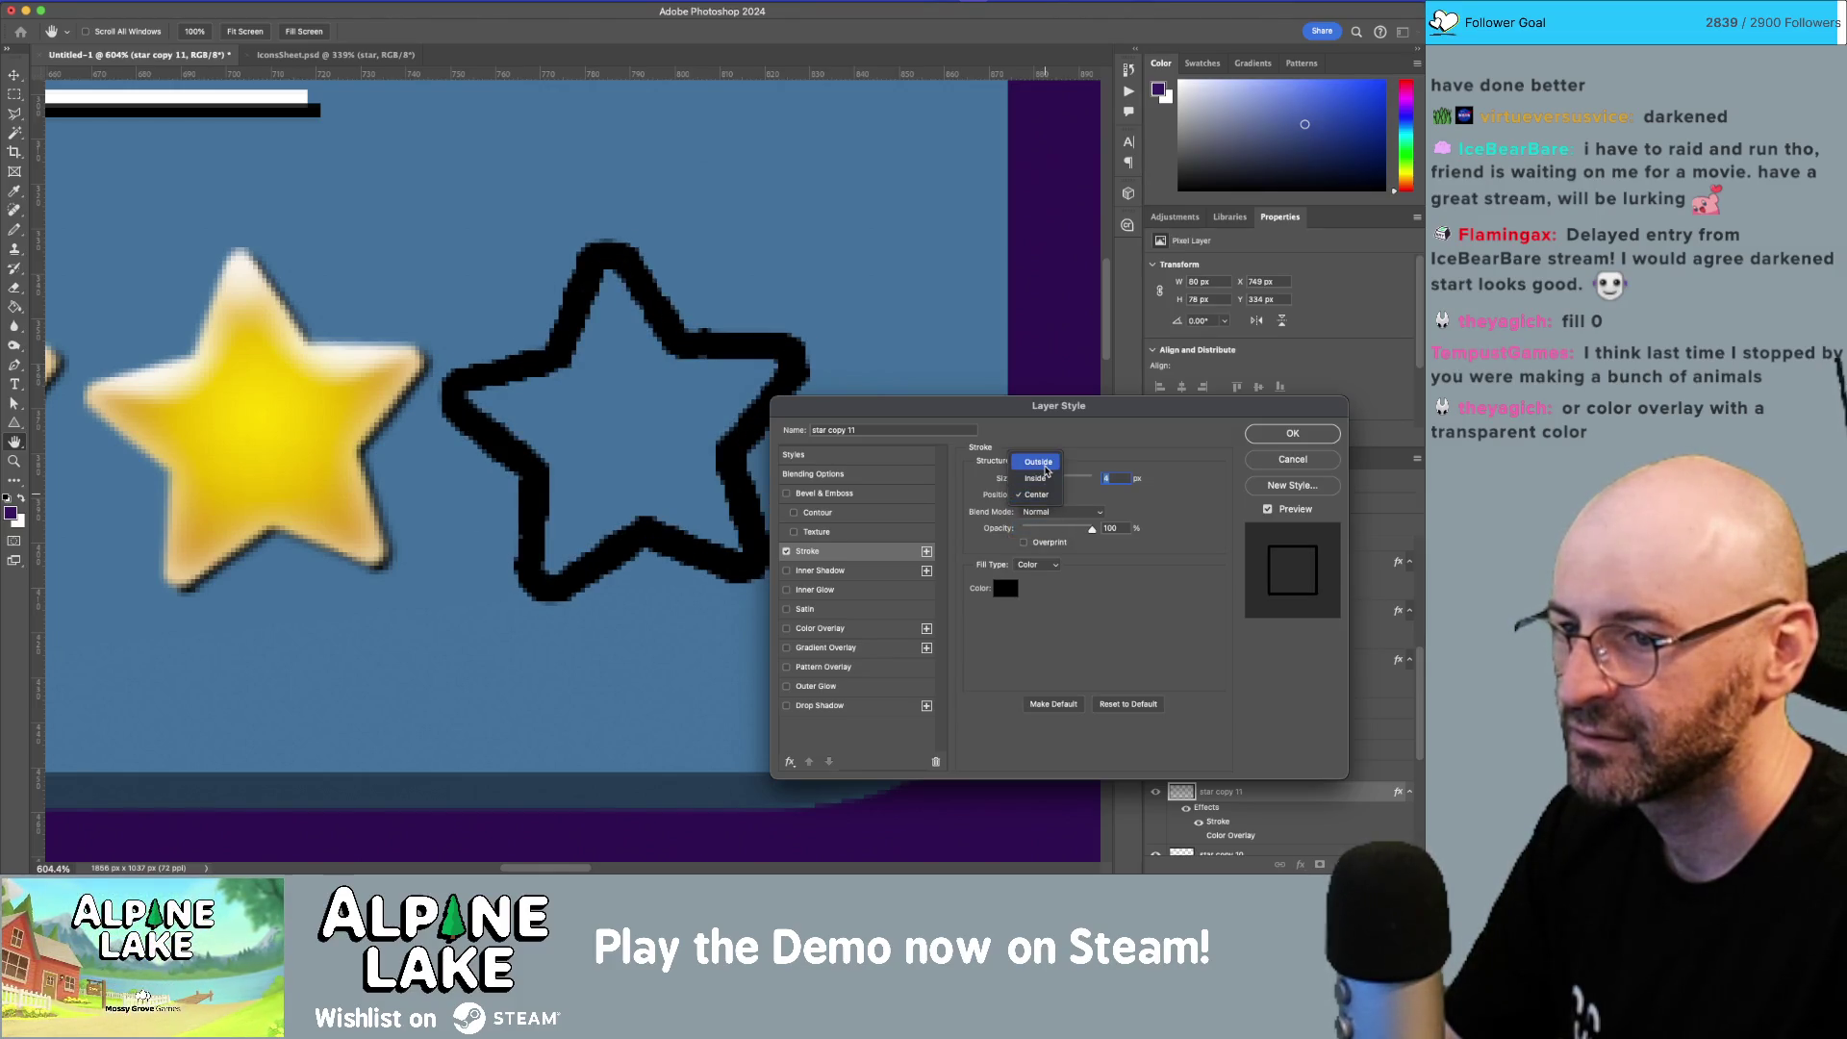
{"action": "left_click", "coordinate": [1045, 470]}
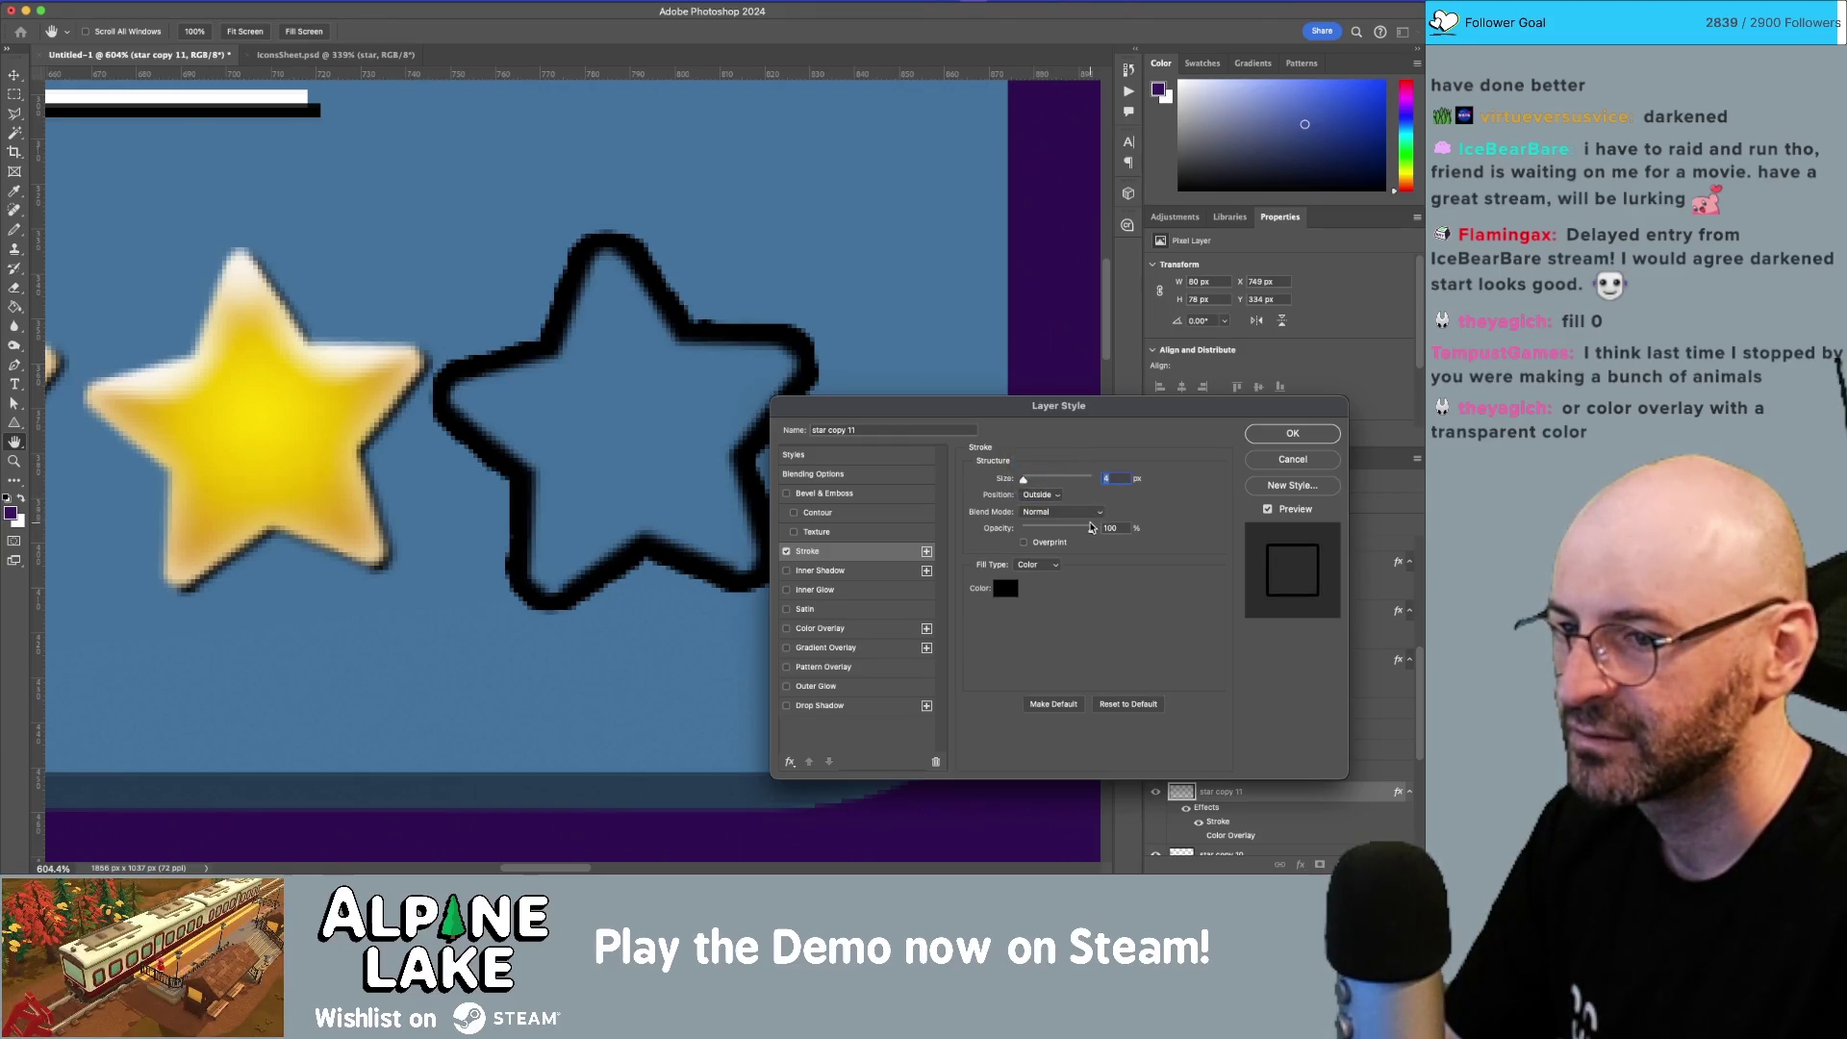
- Lower the stroke opacity for a semi-transparent outline, accept, and zoom out to the Room 101 card
{"action": "left_click_drag", "start_coordinate": [1091, 528], "coordinate": [1076, 529]}
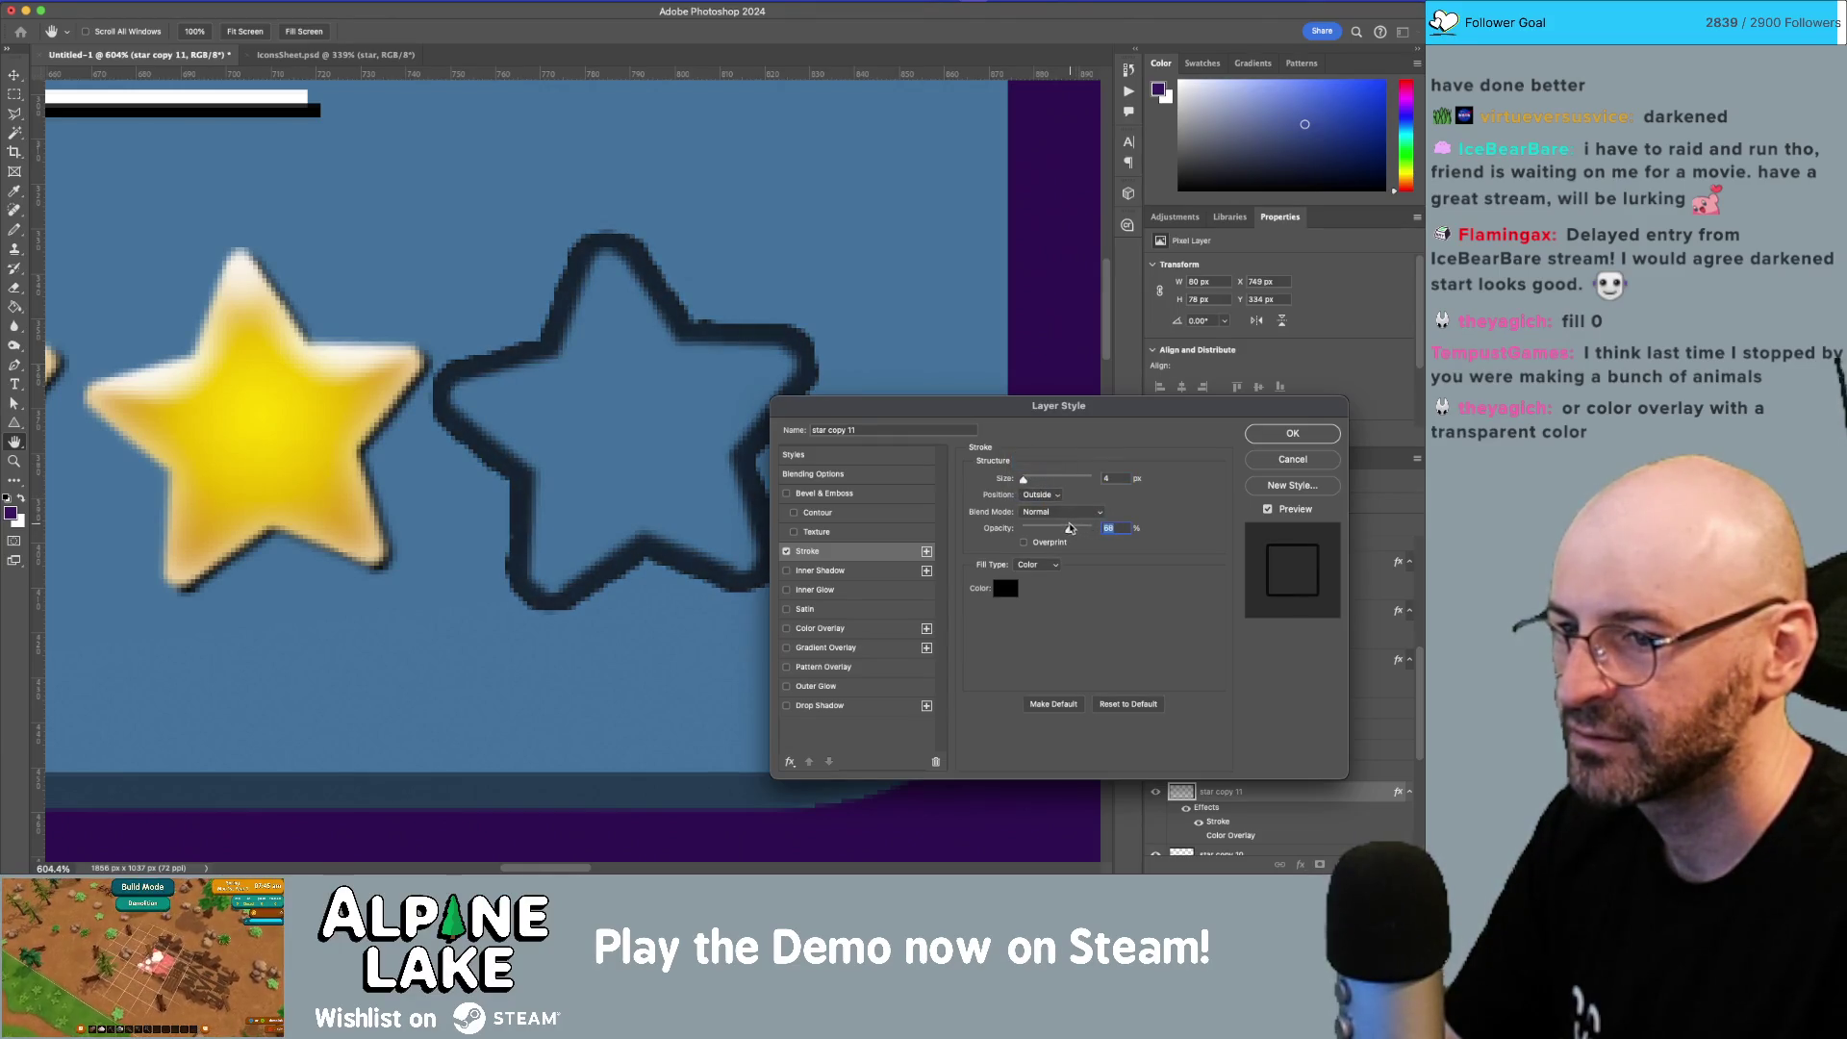
{"action": "left_click", "coordinate": [1292, 432]}
{"action": "key", "text": "z"}
{"action": "mouse_move", "coordinate": [1073, 428]}
{"action": "left_mouse_down"}
{"action": "mouse_move", "coordinate": [873, 492]}
{"action": "mouse_move", "coordinate": [1093, 535]}
{"action": "left_mouse_up"}
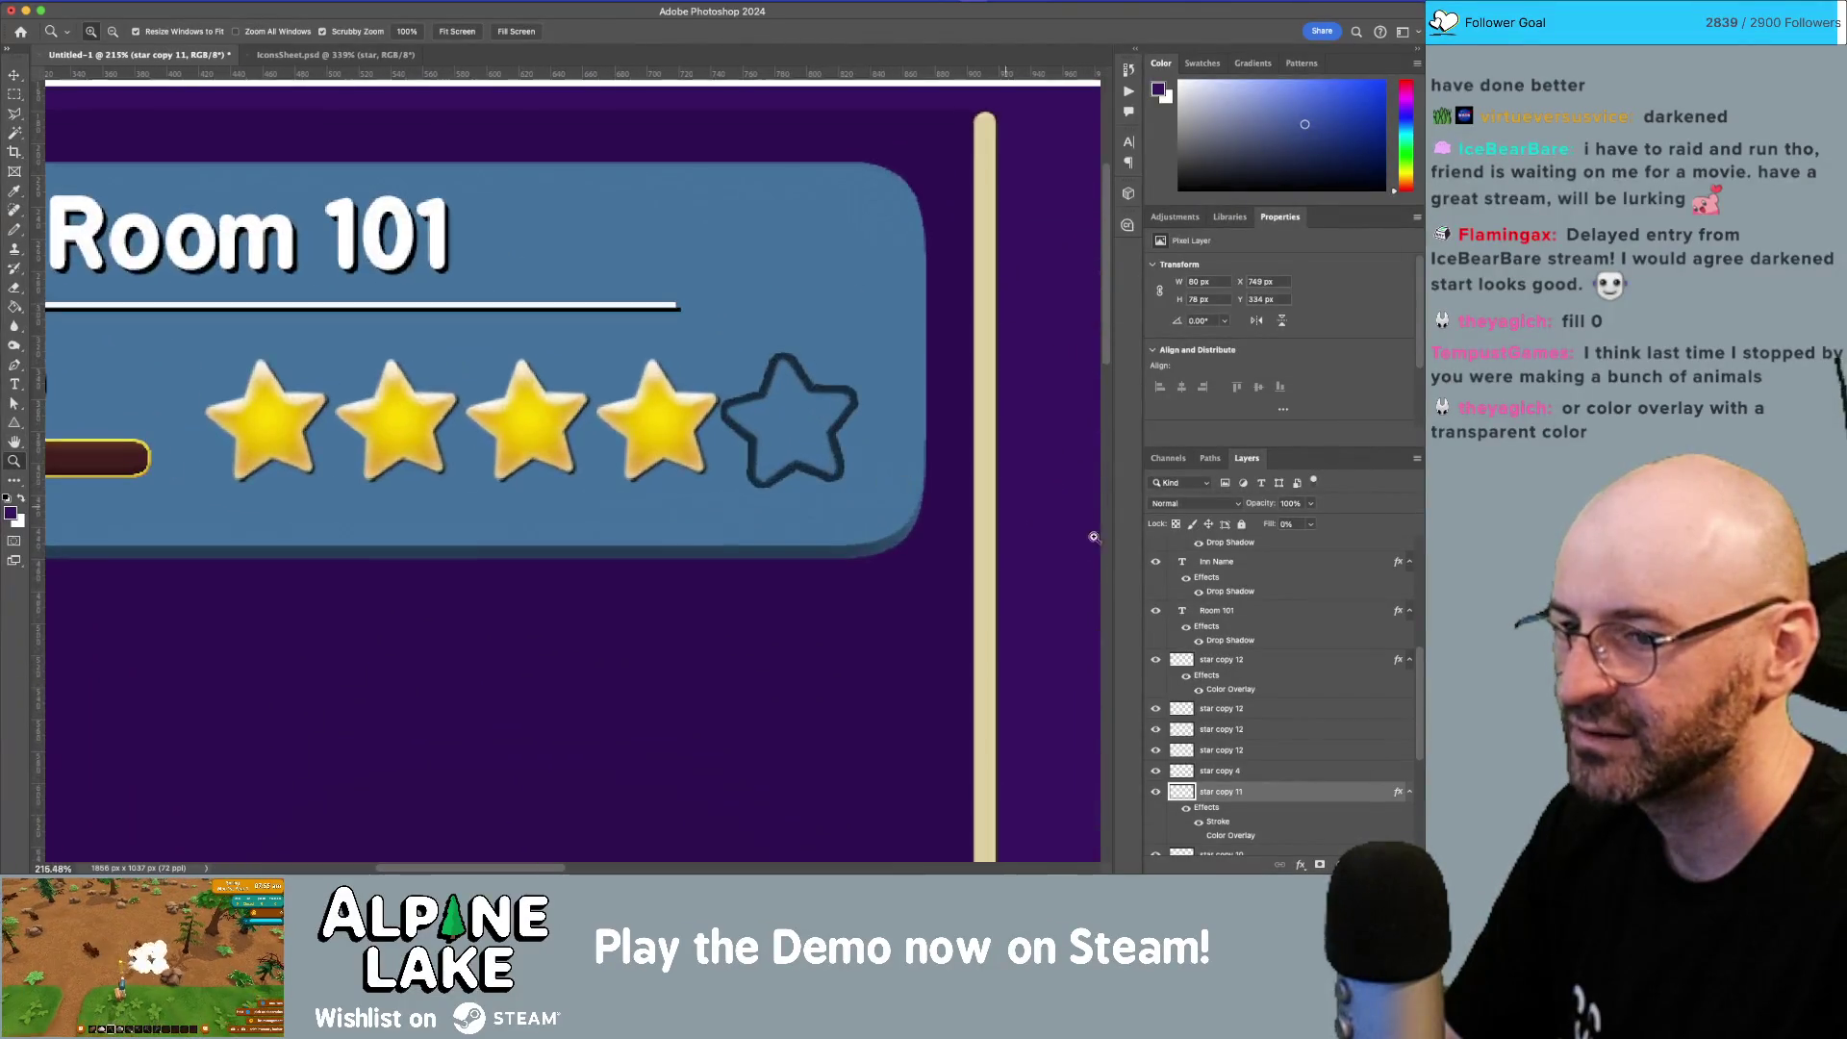
- Toggle the star's Stroke effect visibility so it shows solid grey again, and zoom out to the Totals layout
{"action": "left_click", "coordinate": [1198, 836]}
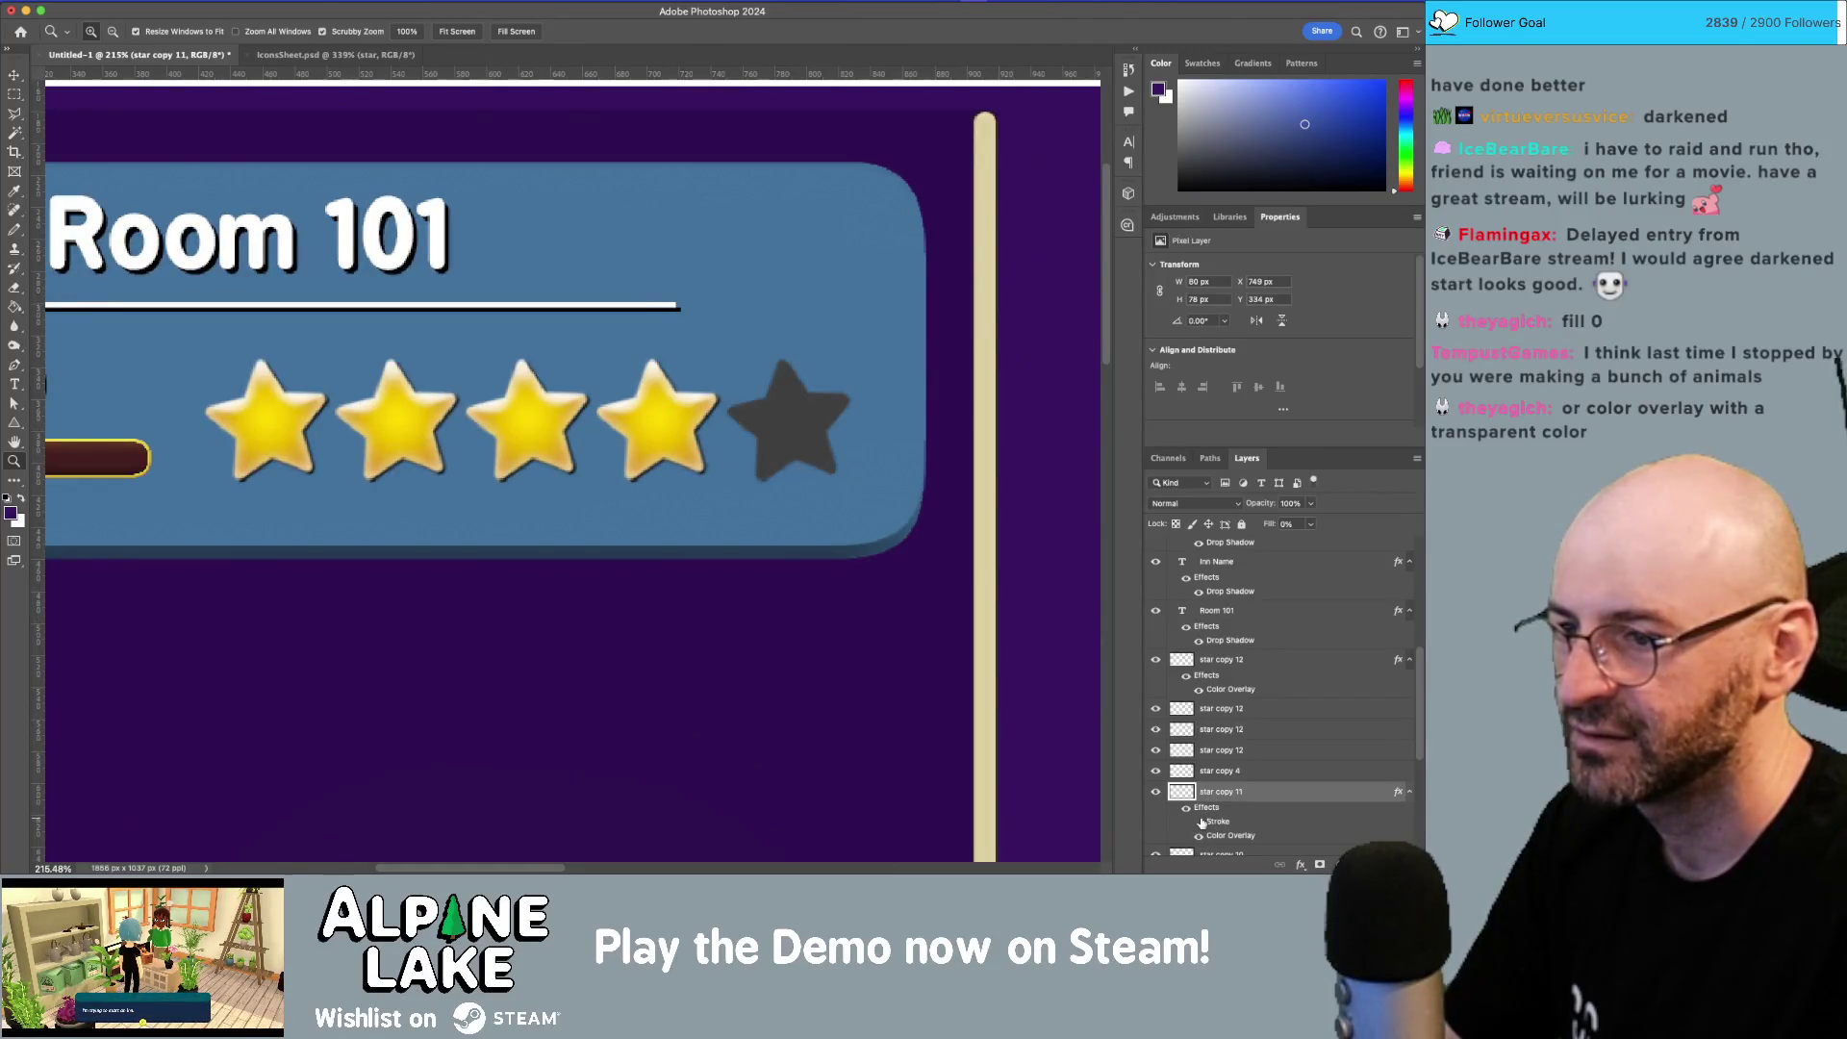
{"action": "left_click_drag", "start_coordinate": [910, 497], "coordinate": [844, 487]}
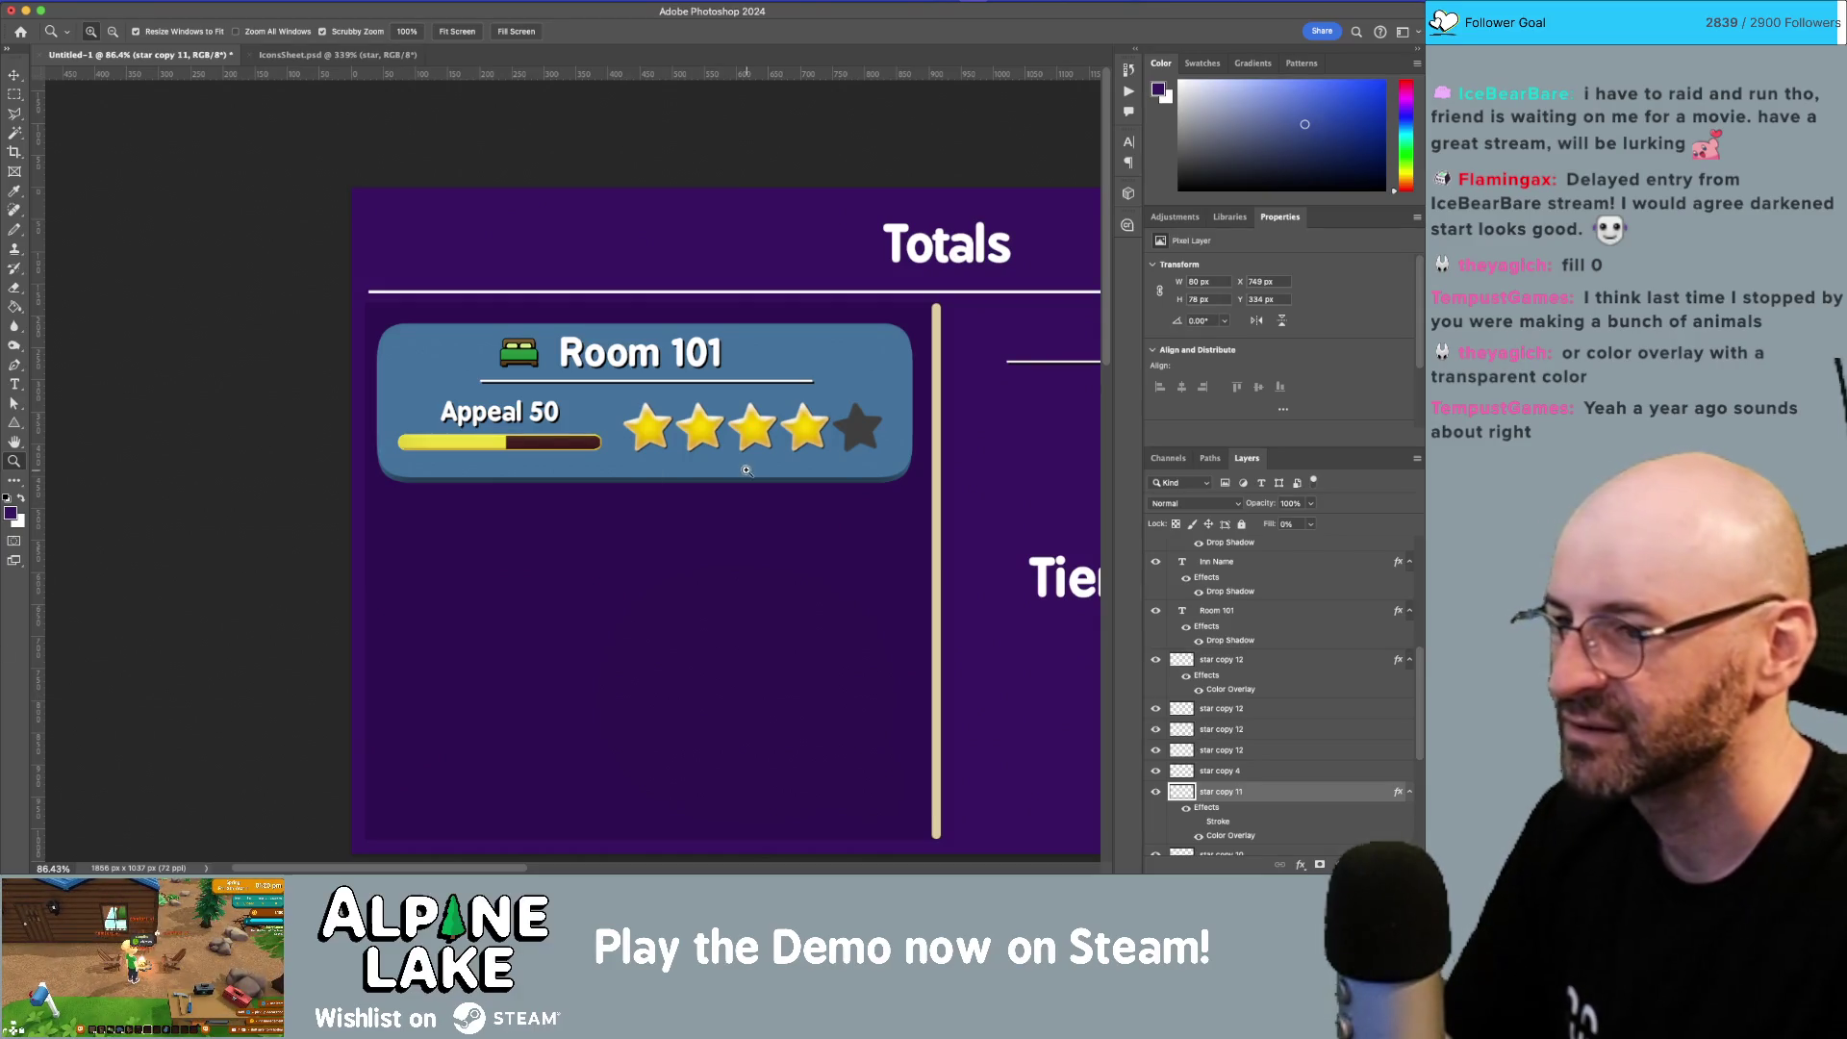
{"action": "left_click", "coordinate": [857, 428]}
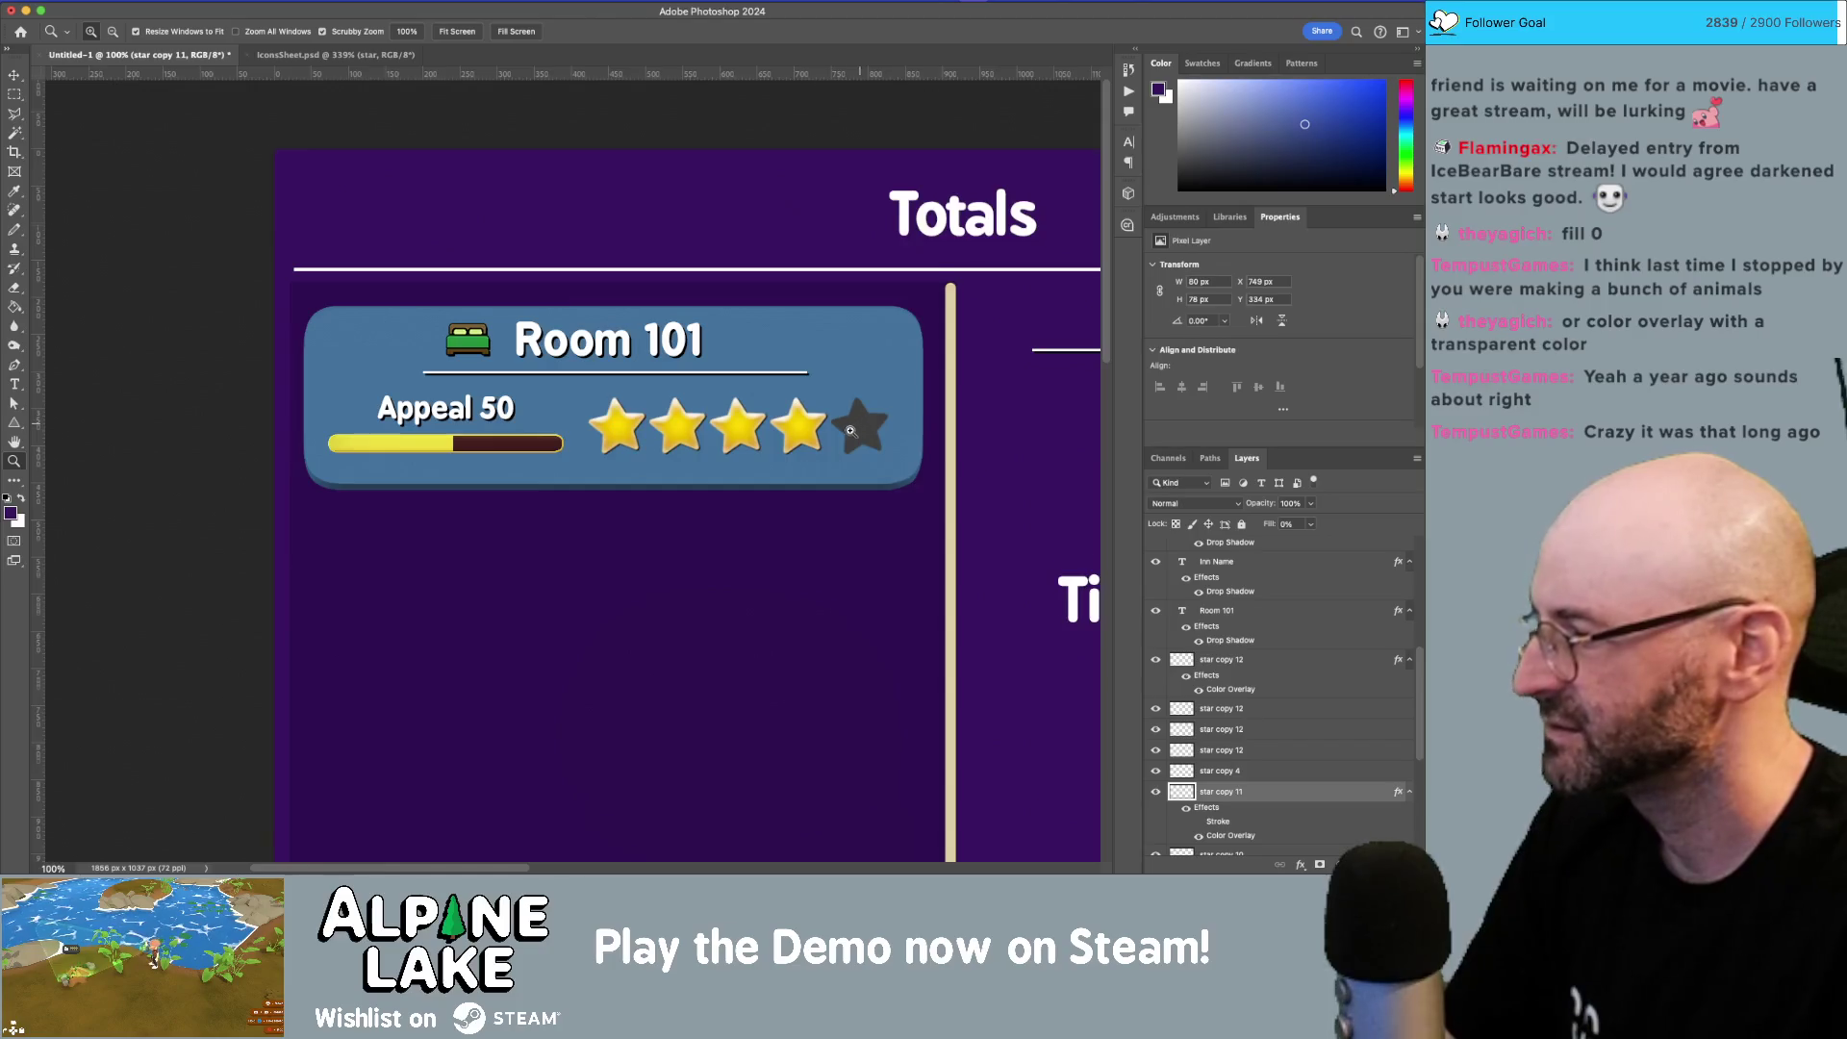
{"action": "left_click_drag", "start_coordinate": [850, 428], "coordinate": [832, 442]}
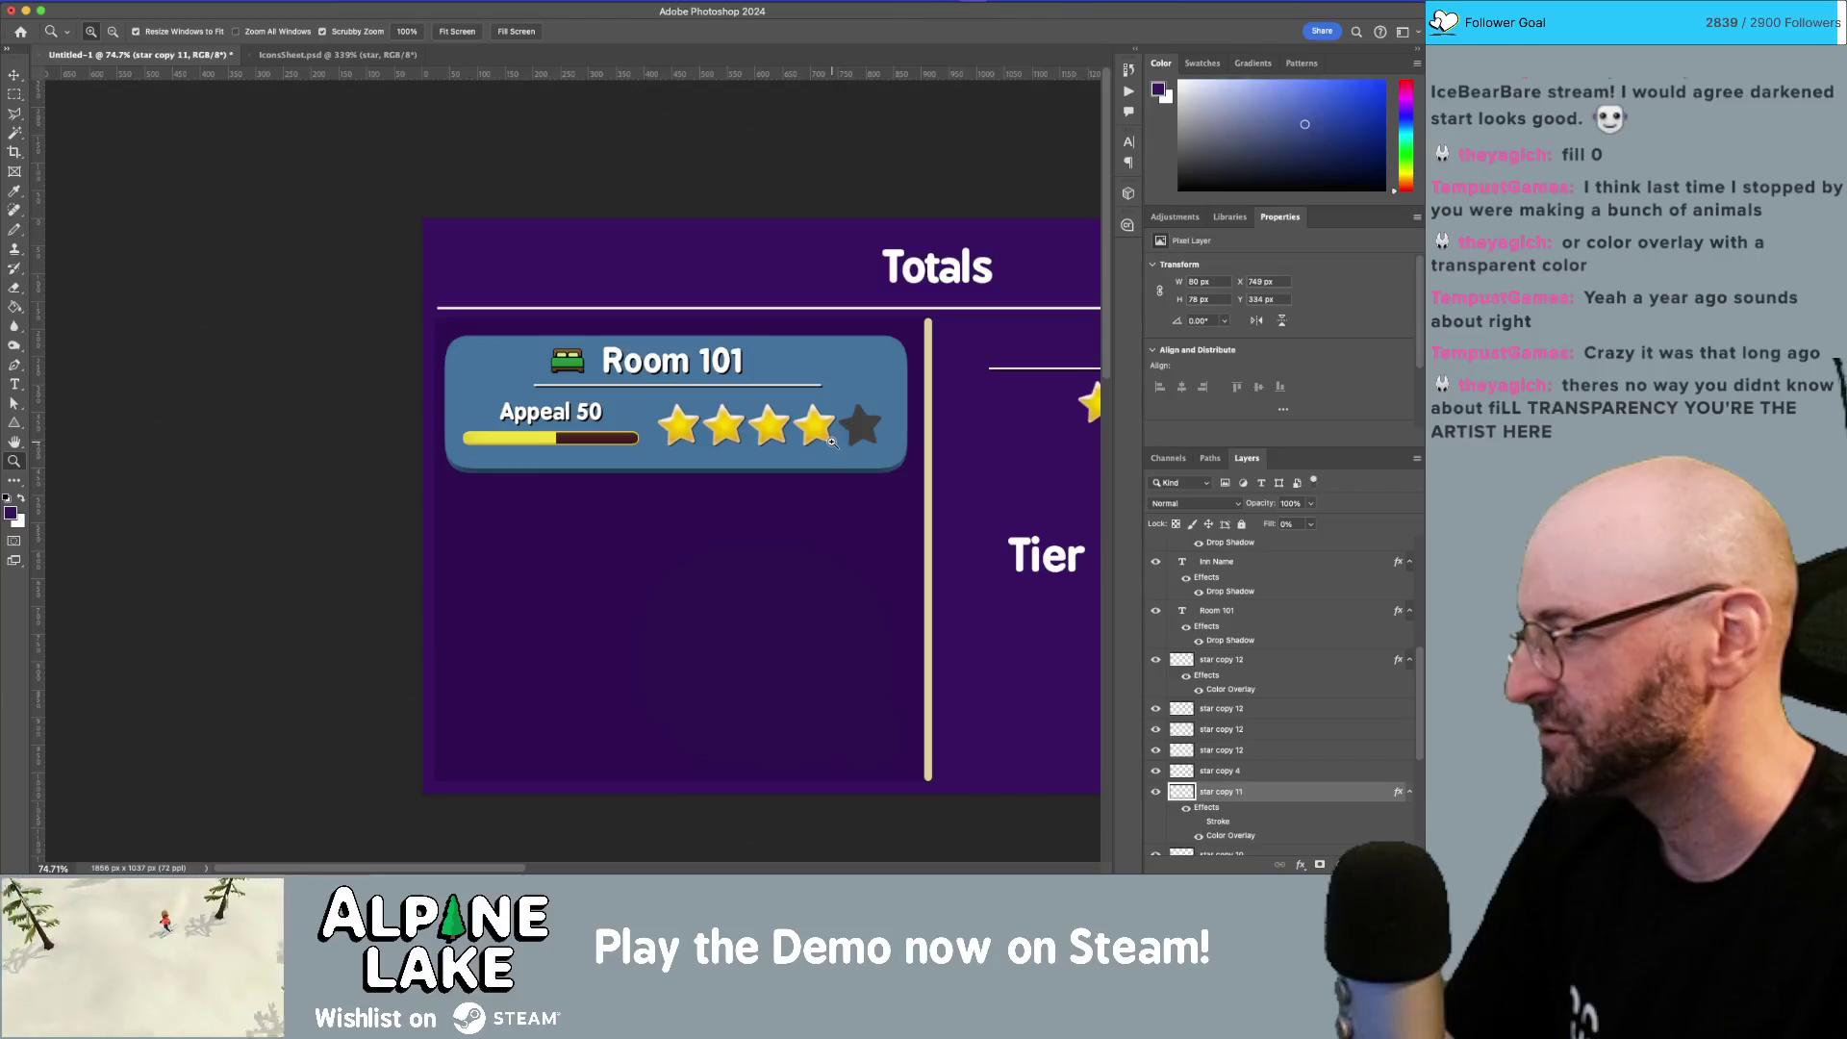
{"action": "left_click", "coordinate": [1309, 525]}
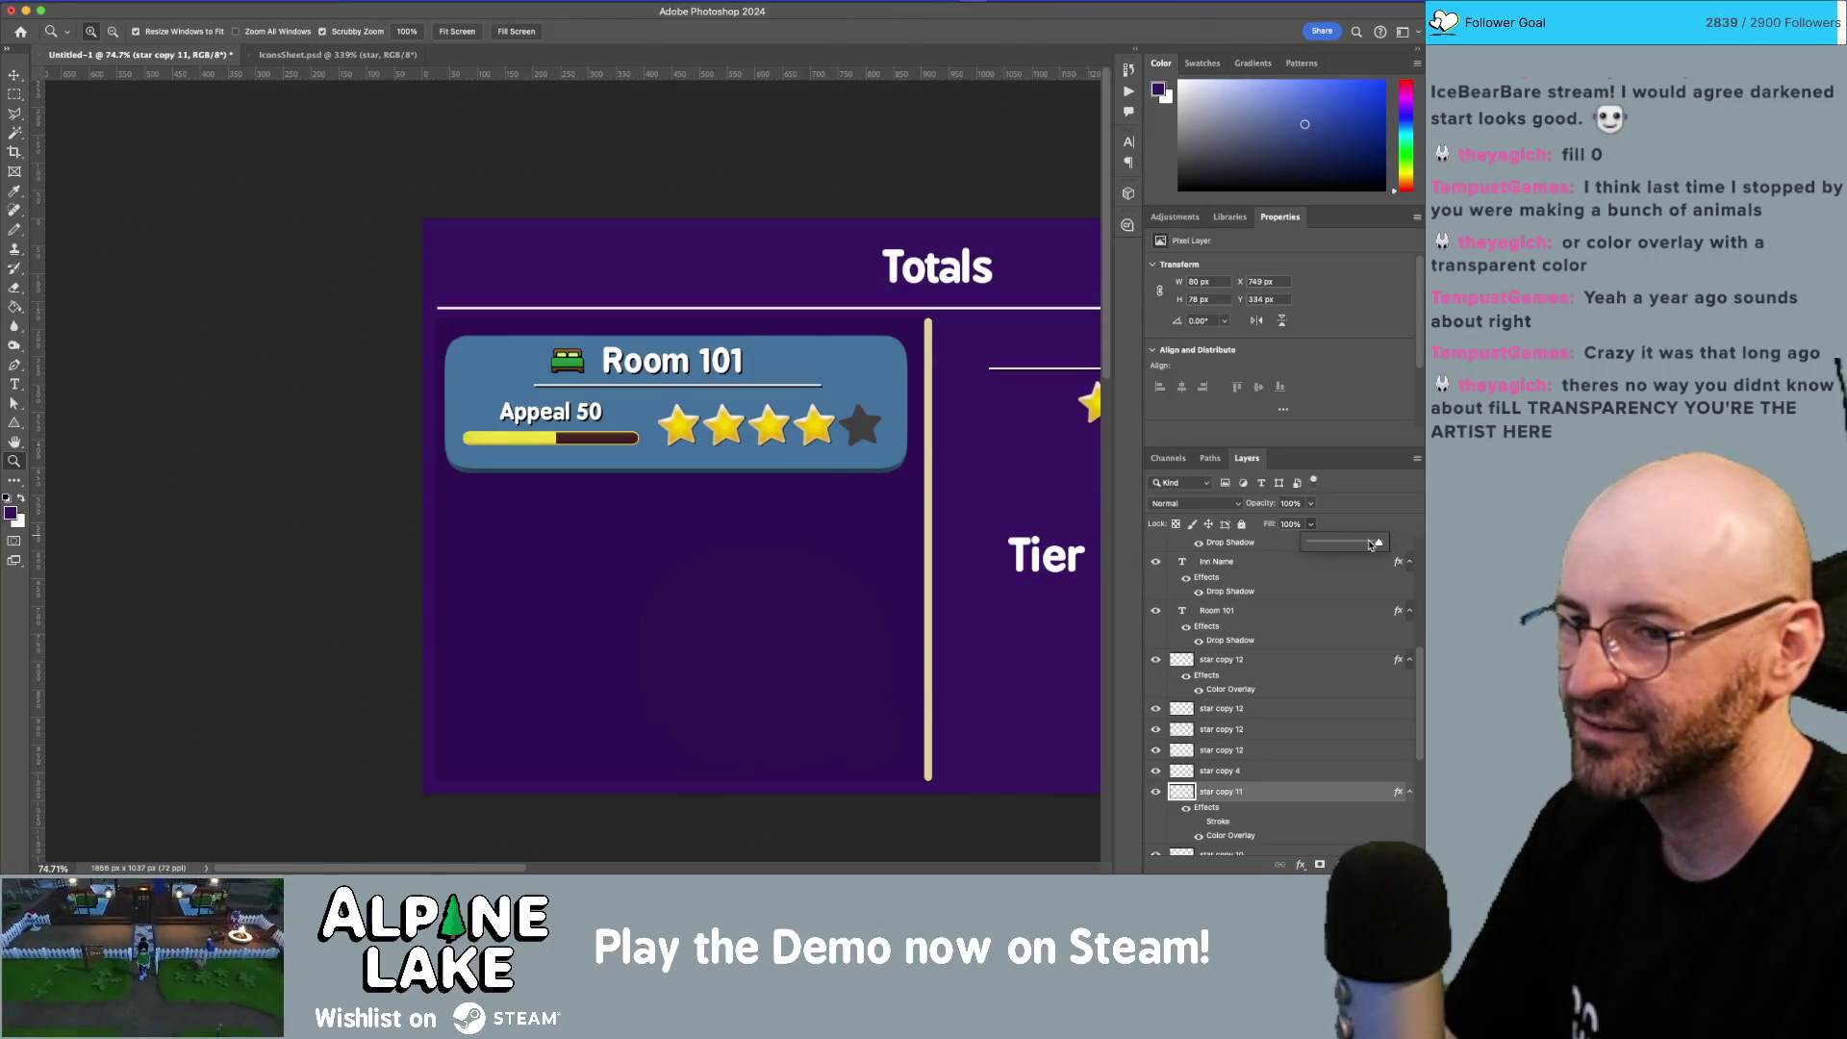
{"action": "key", "text": "Escape"}
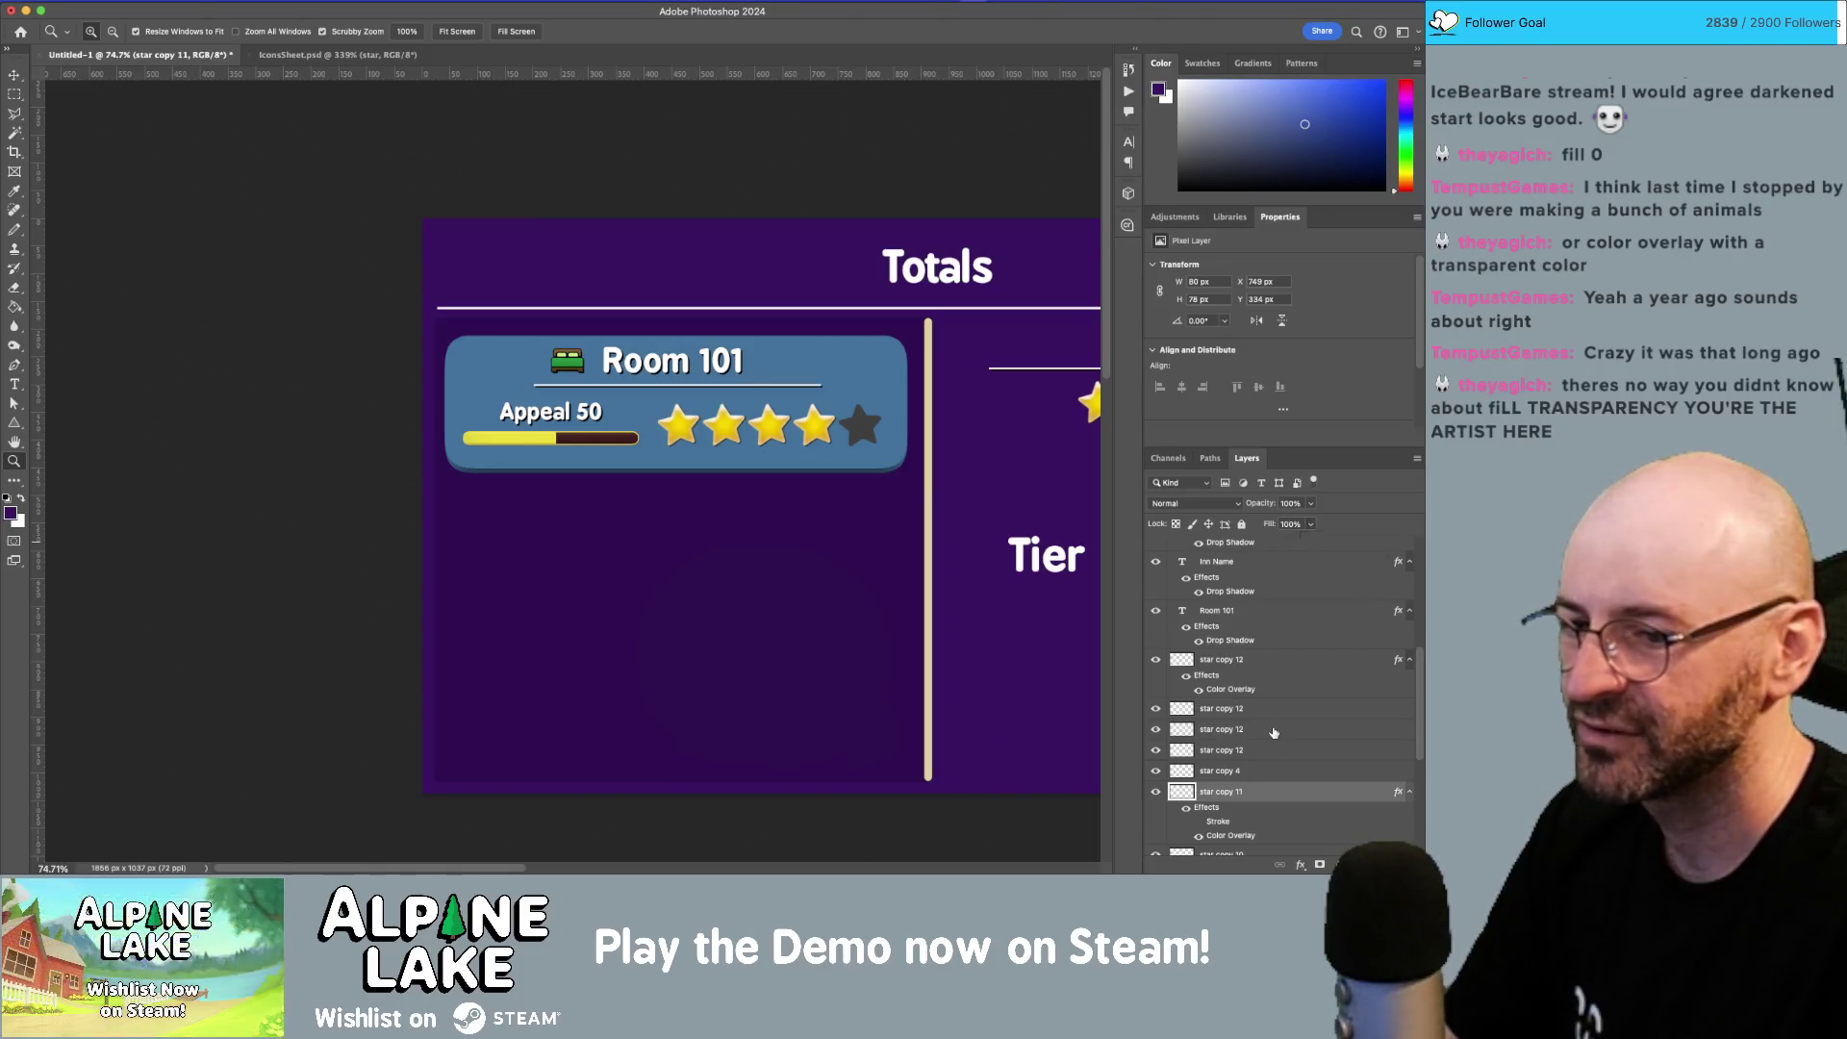
{"action": "key", "text": "alt+bracketright"}
{"action": "key", "text": "alt+bracketright"}
{"action": "key", "text": "alt+bracketright"}
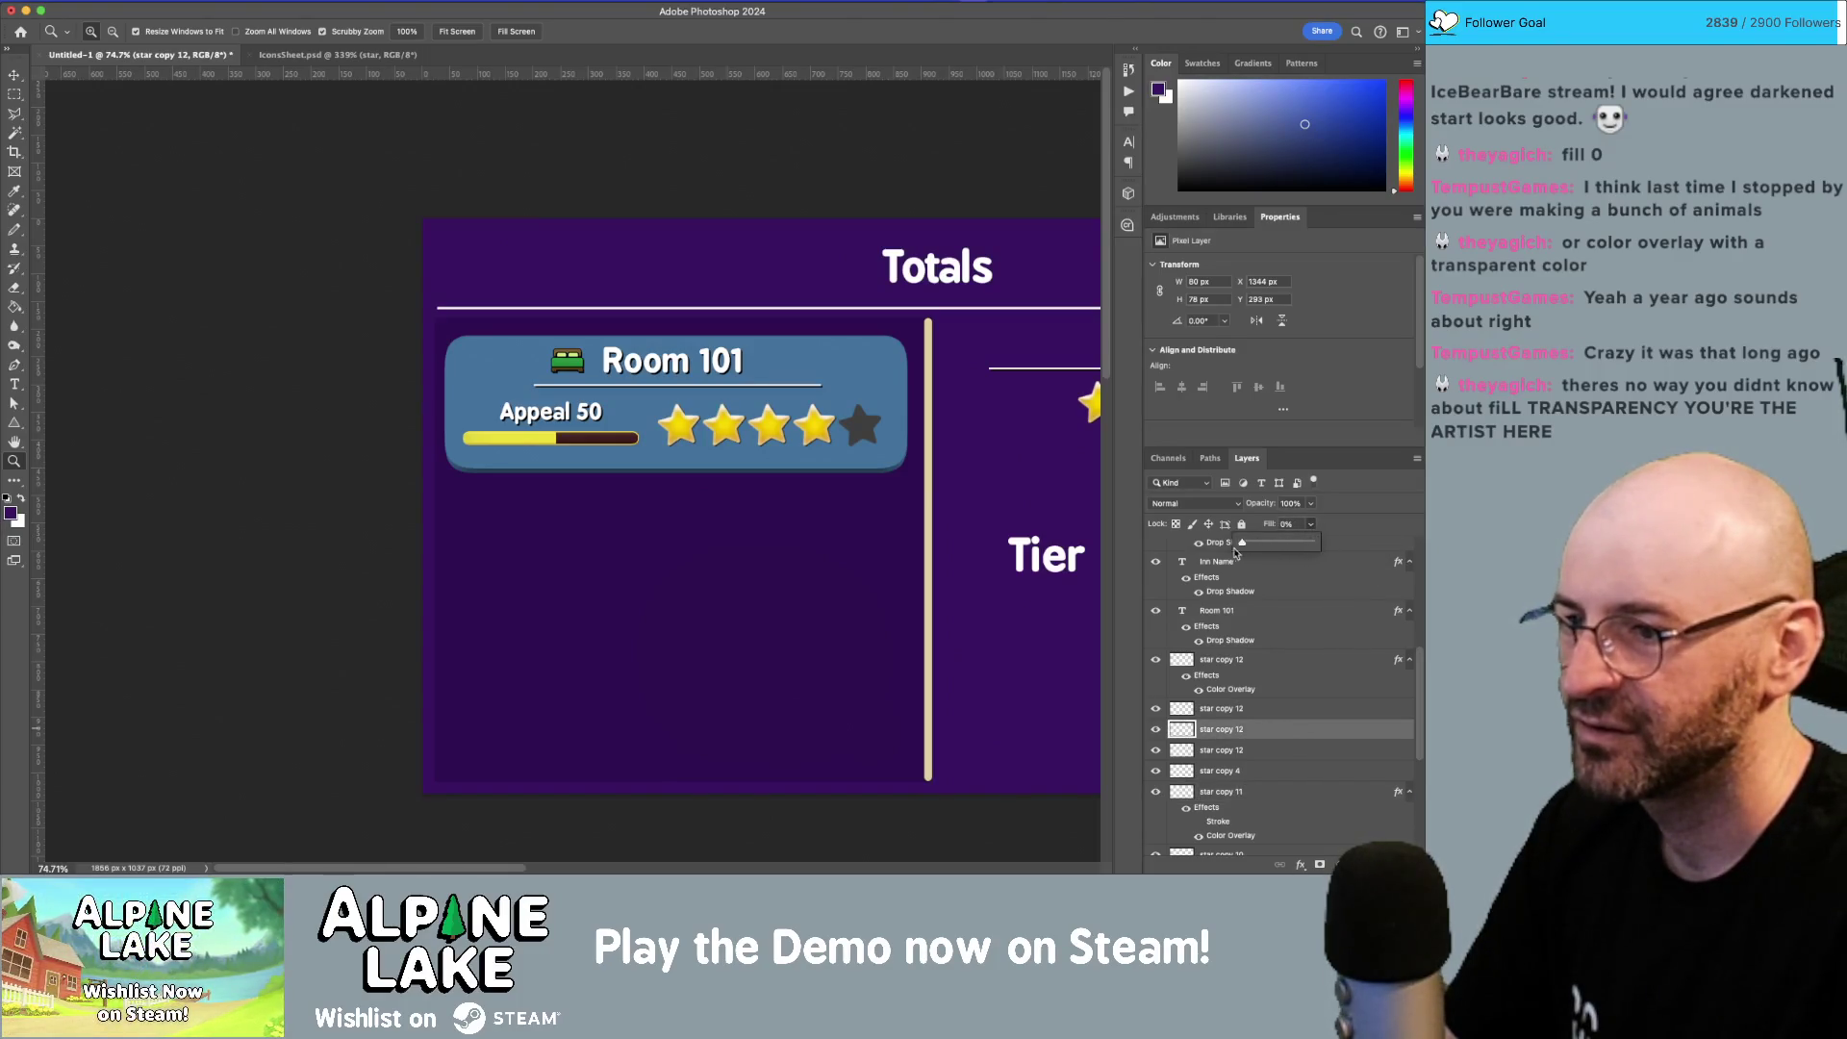
{"action": "left_click", "coordinate": [1167, 651]}
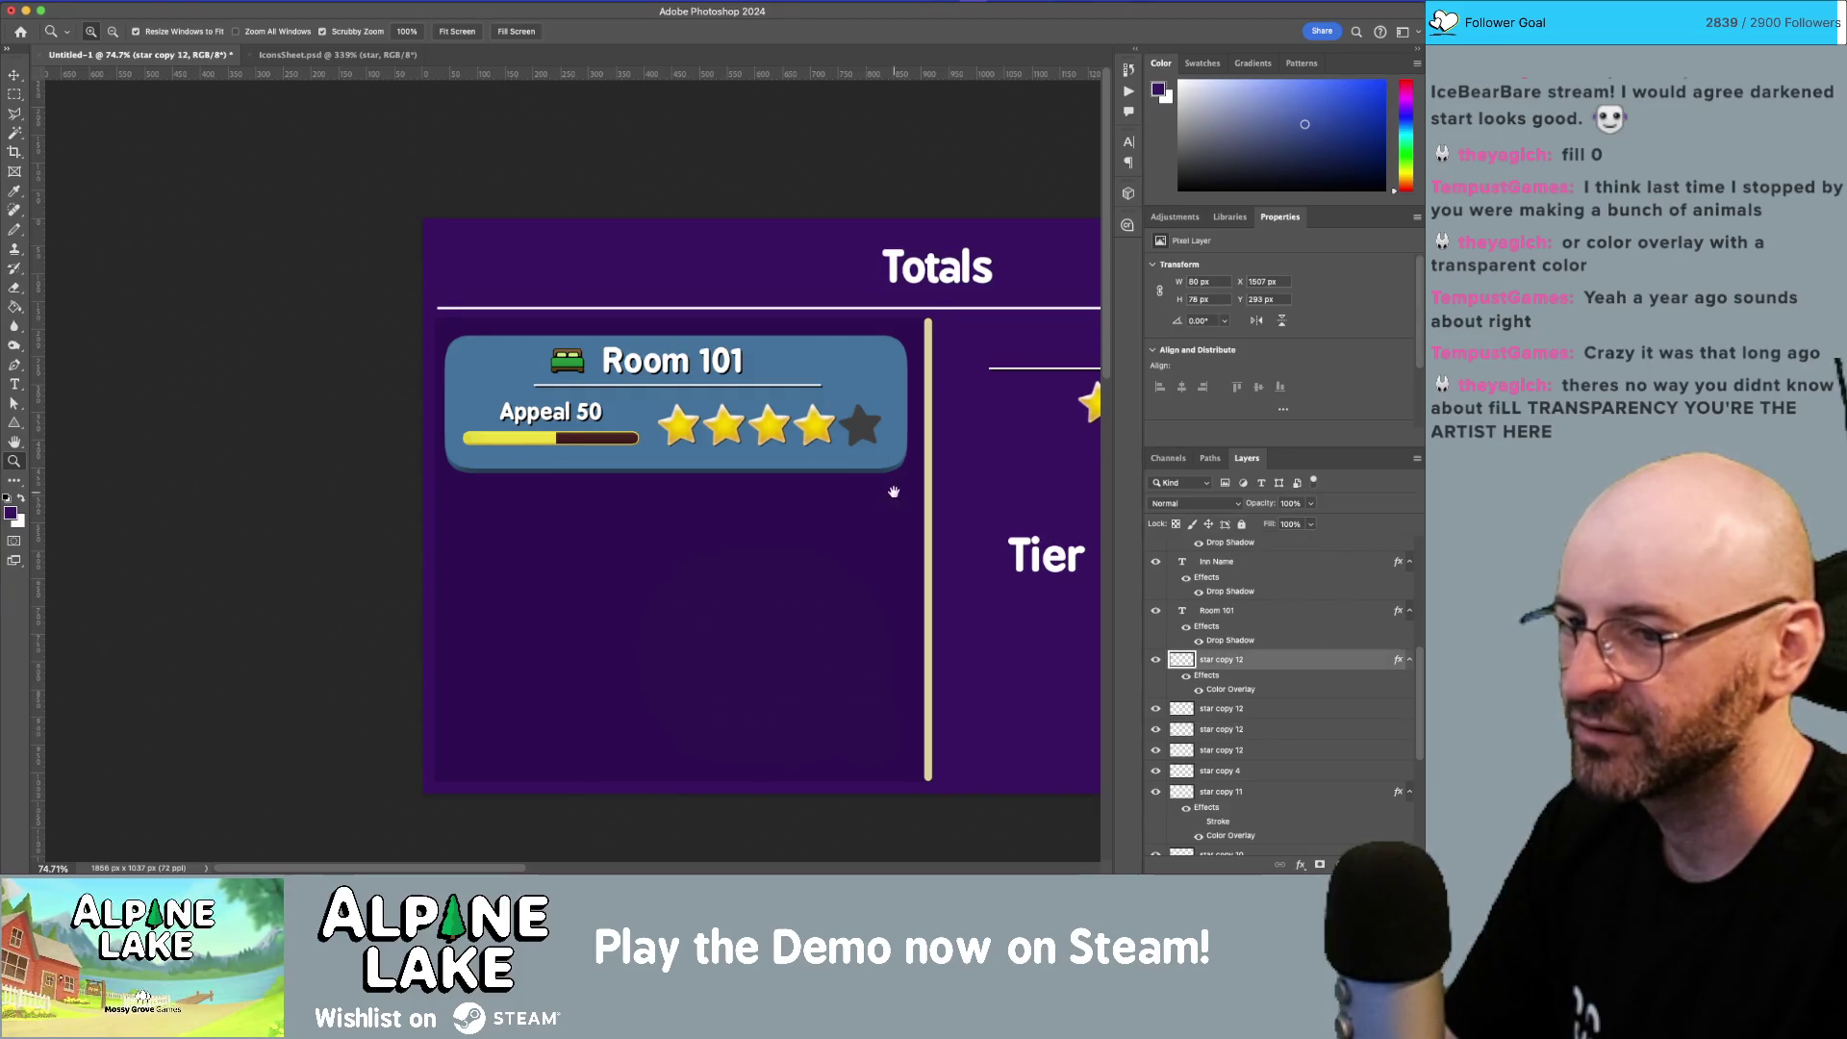
{"action": "left_click_drag", "start_coordinate": [893, 492], "coordinate": [721, 515]}
{"action": "scroll", "coordinate": [1266, 772], "scroll_direction": "down", "scroll_amount": 1}
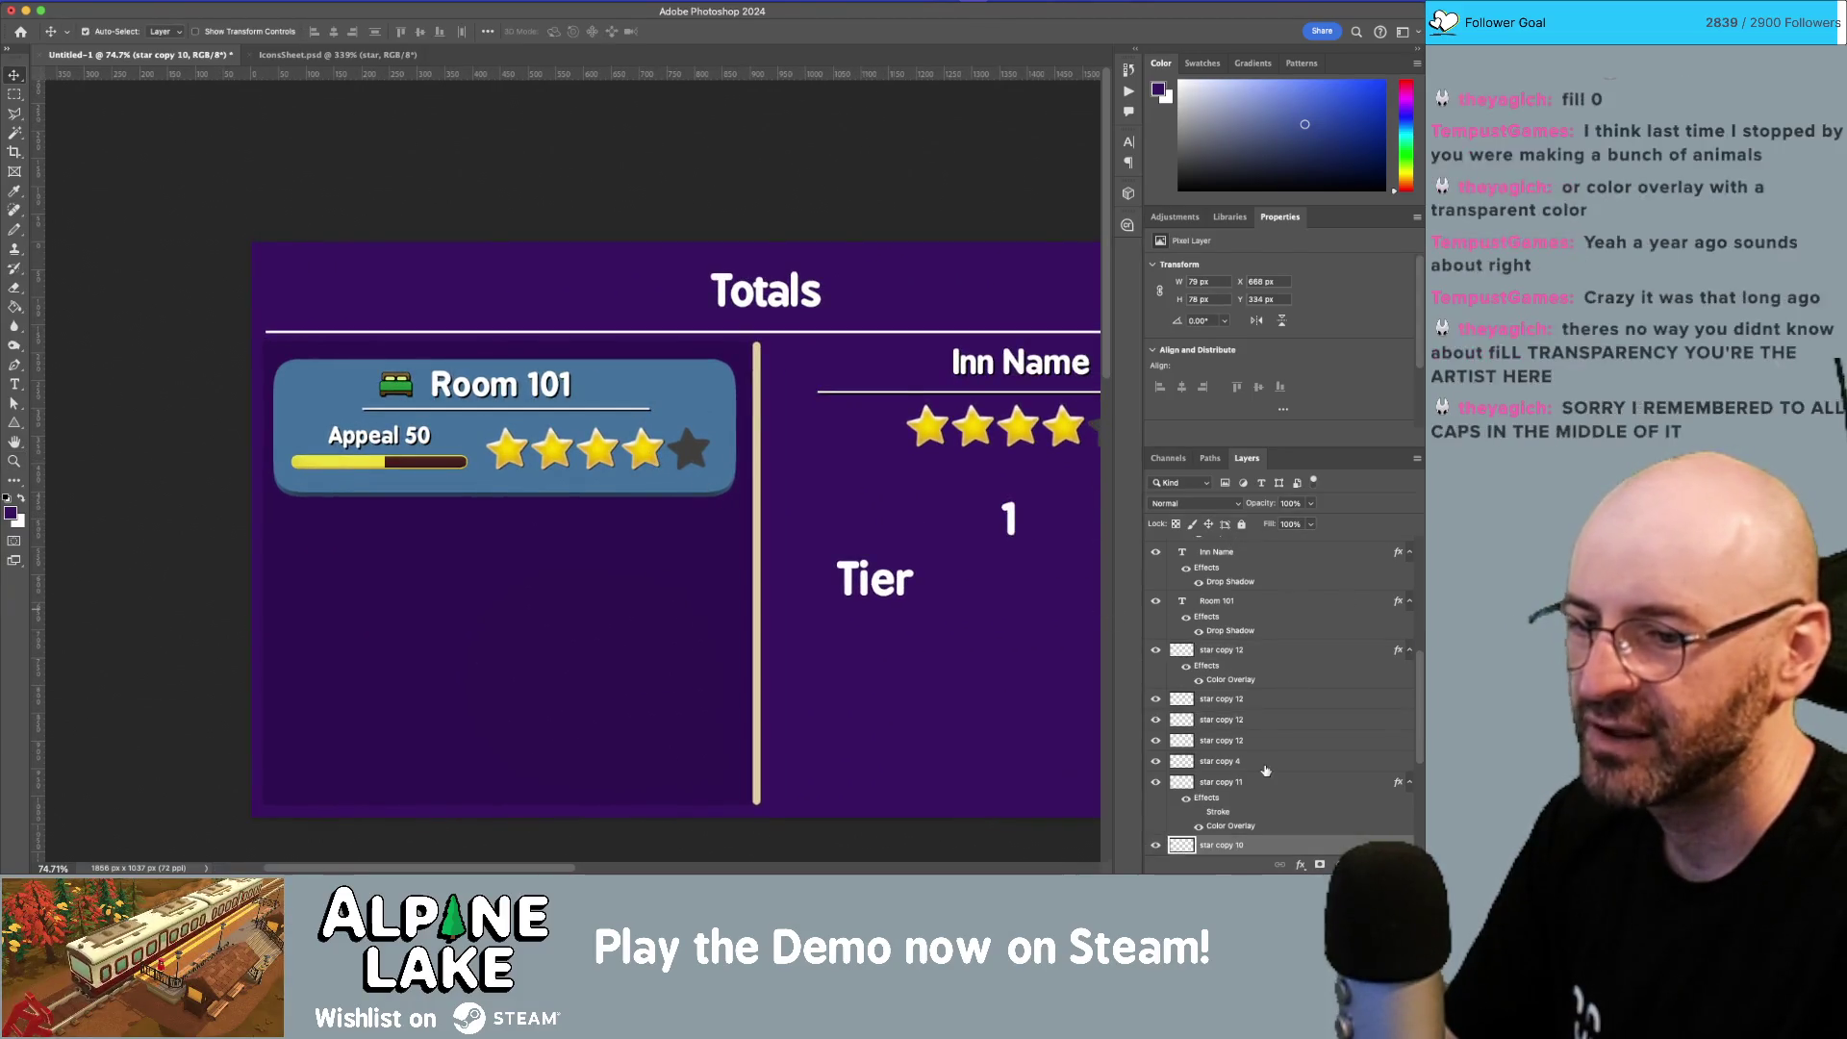
{"action": "scroll", "coordinate": [1266, 772], "scroll_direction": "down", "scroll_amount": 1}
- Nudge the fourth Room 101 star's Fill and restore it to 100%, then deselect
{"action": "left_click", "coordinate": [1308, 525]}
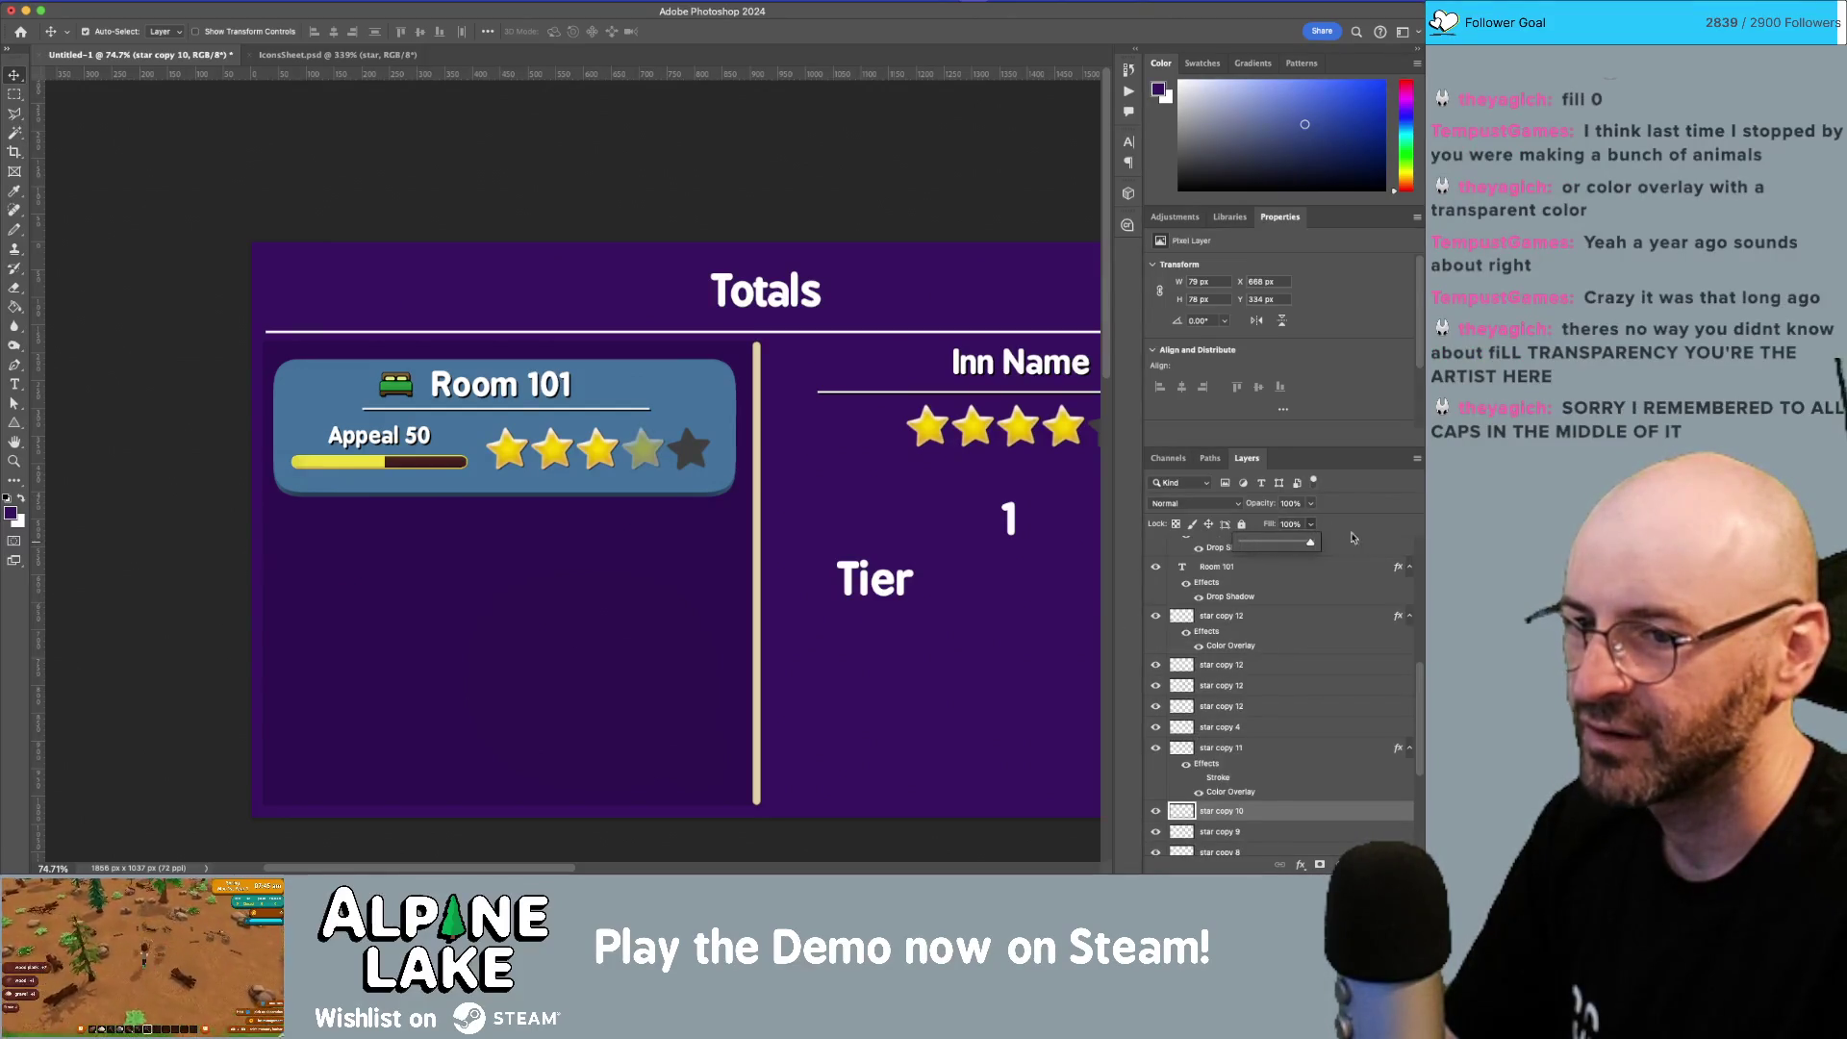
{"action": "left_click_drag", "start_coordinate": [1352, 537], "coordinate": [1308, 521]}
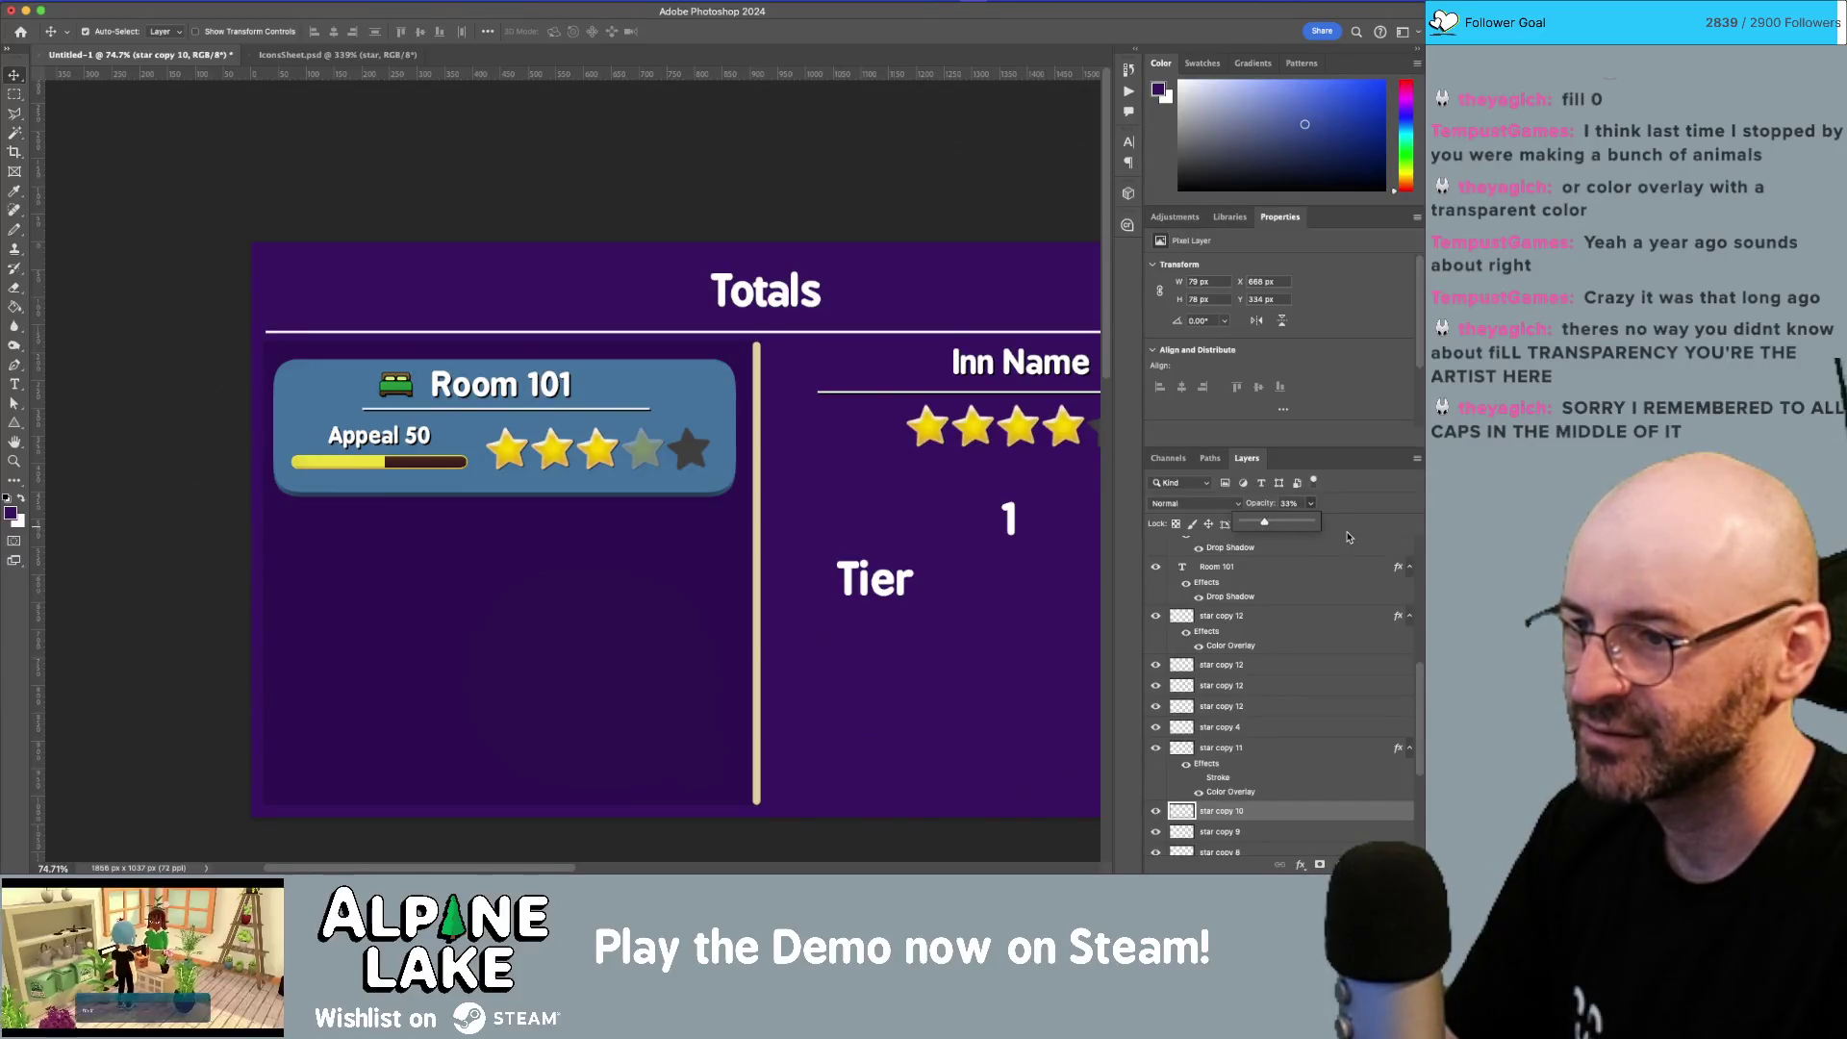
{"action": "left_click", "coordinate": [1309, 522]}
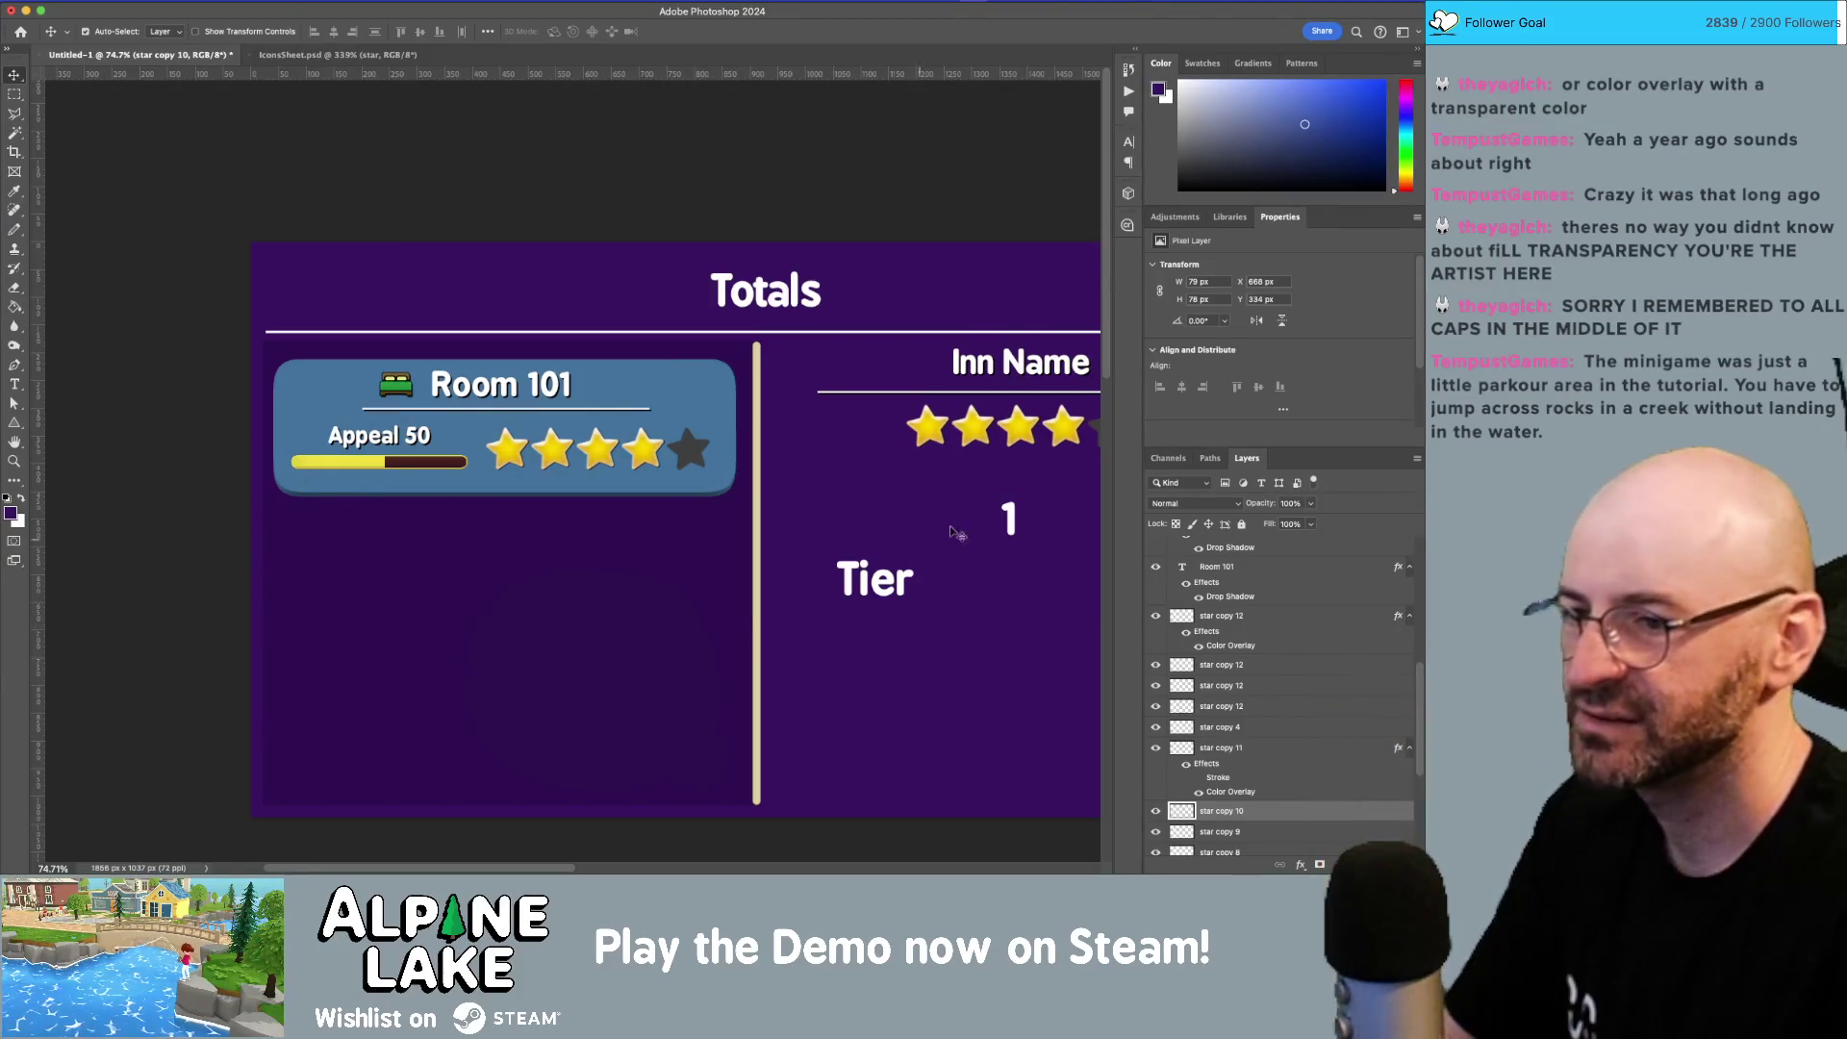
{"action": "left_click", "coordinate": [875, 207]}
- Marquee-select the Inn Name stars and free-transform them up to about double size
{"action": "left_click_drag", "start_coordinate": [911, 343], "coordinate": [774, 345]}
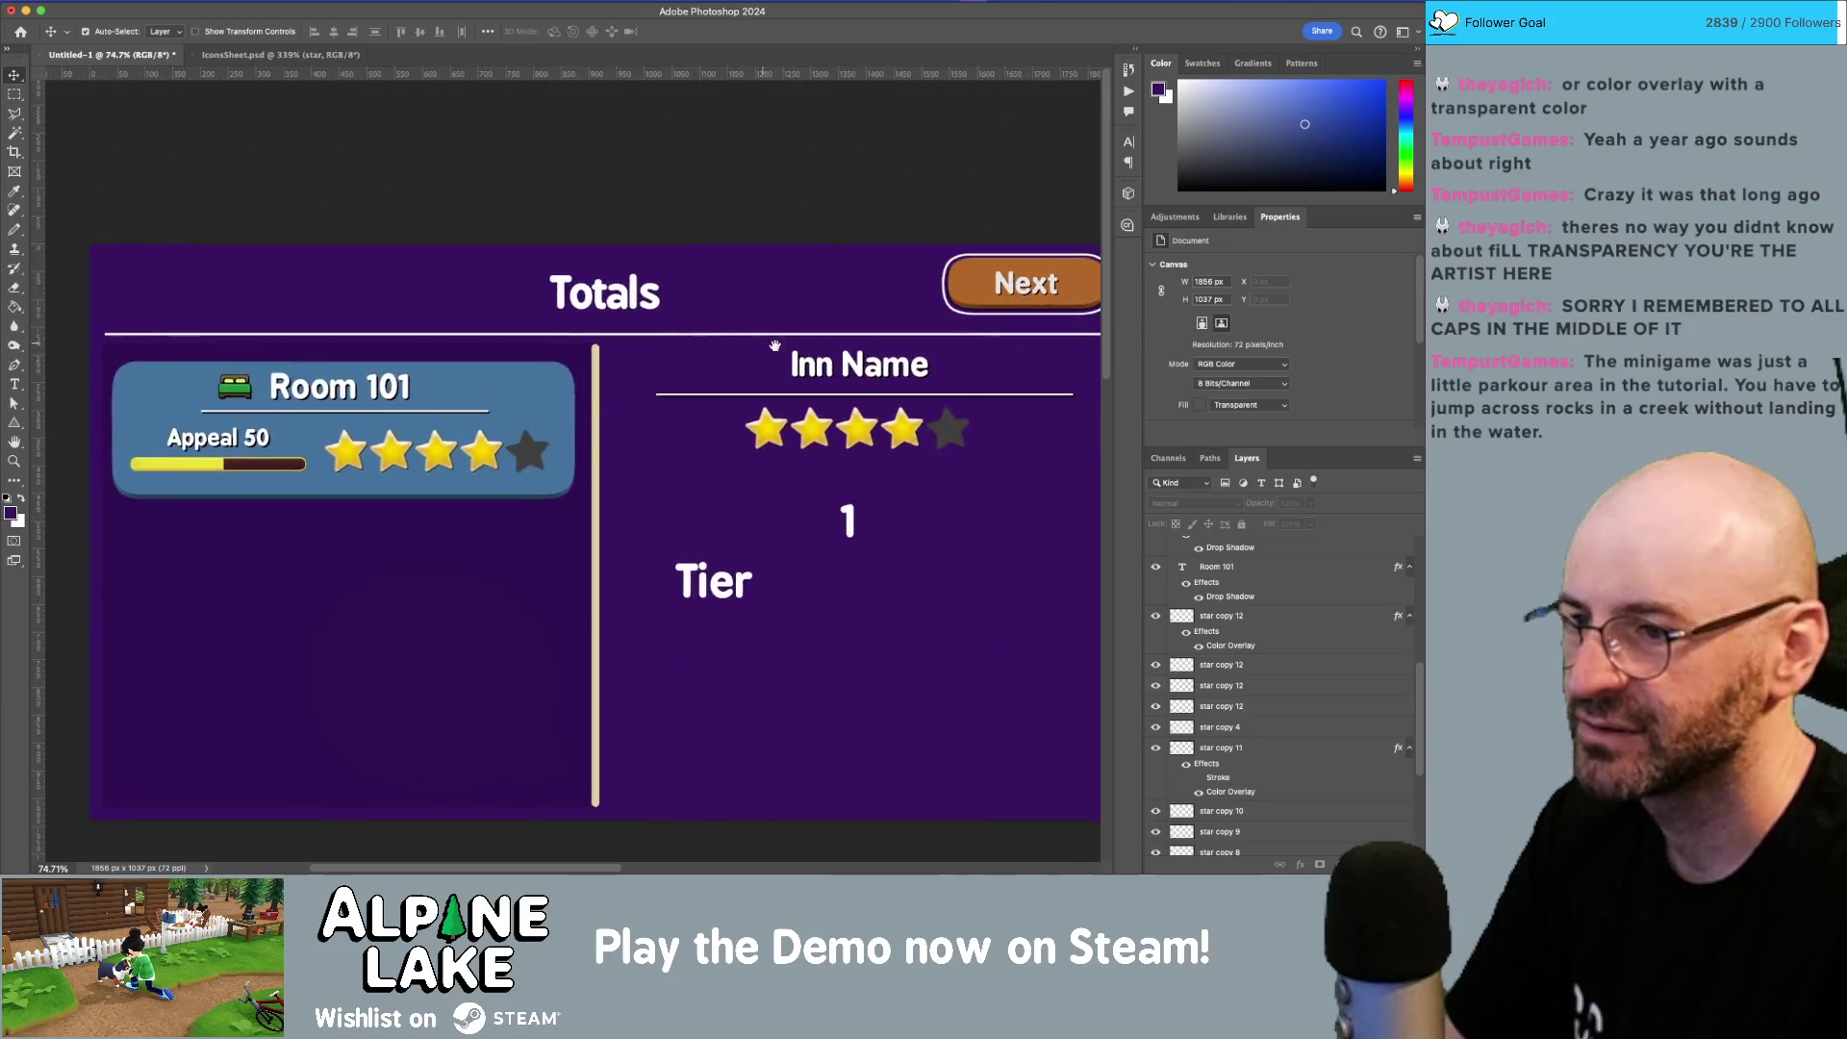
{"action": "left_click_drag", "start_coordinate": [994, 433], "coordinate": [708, 466]}
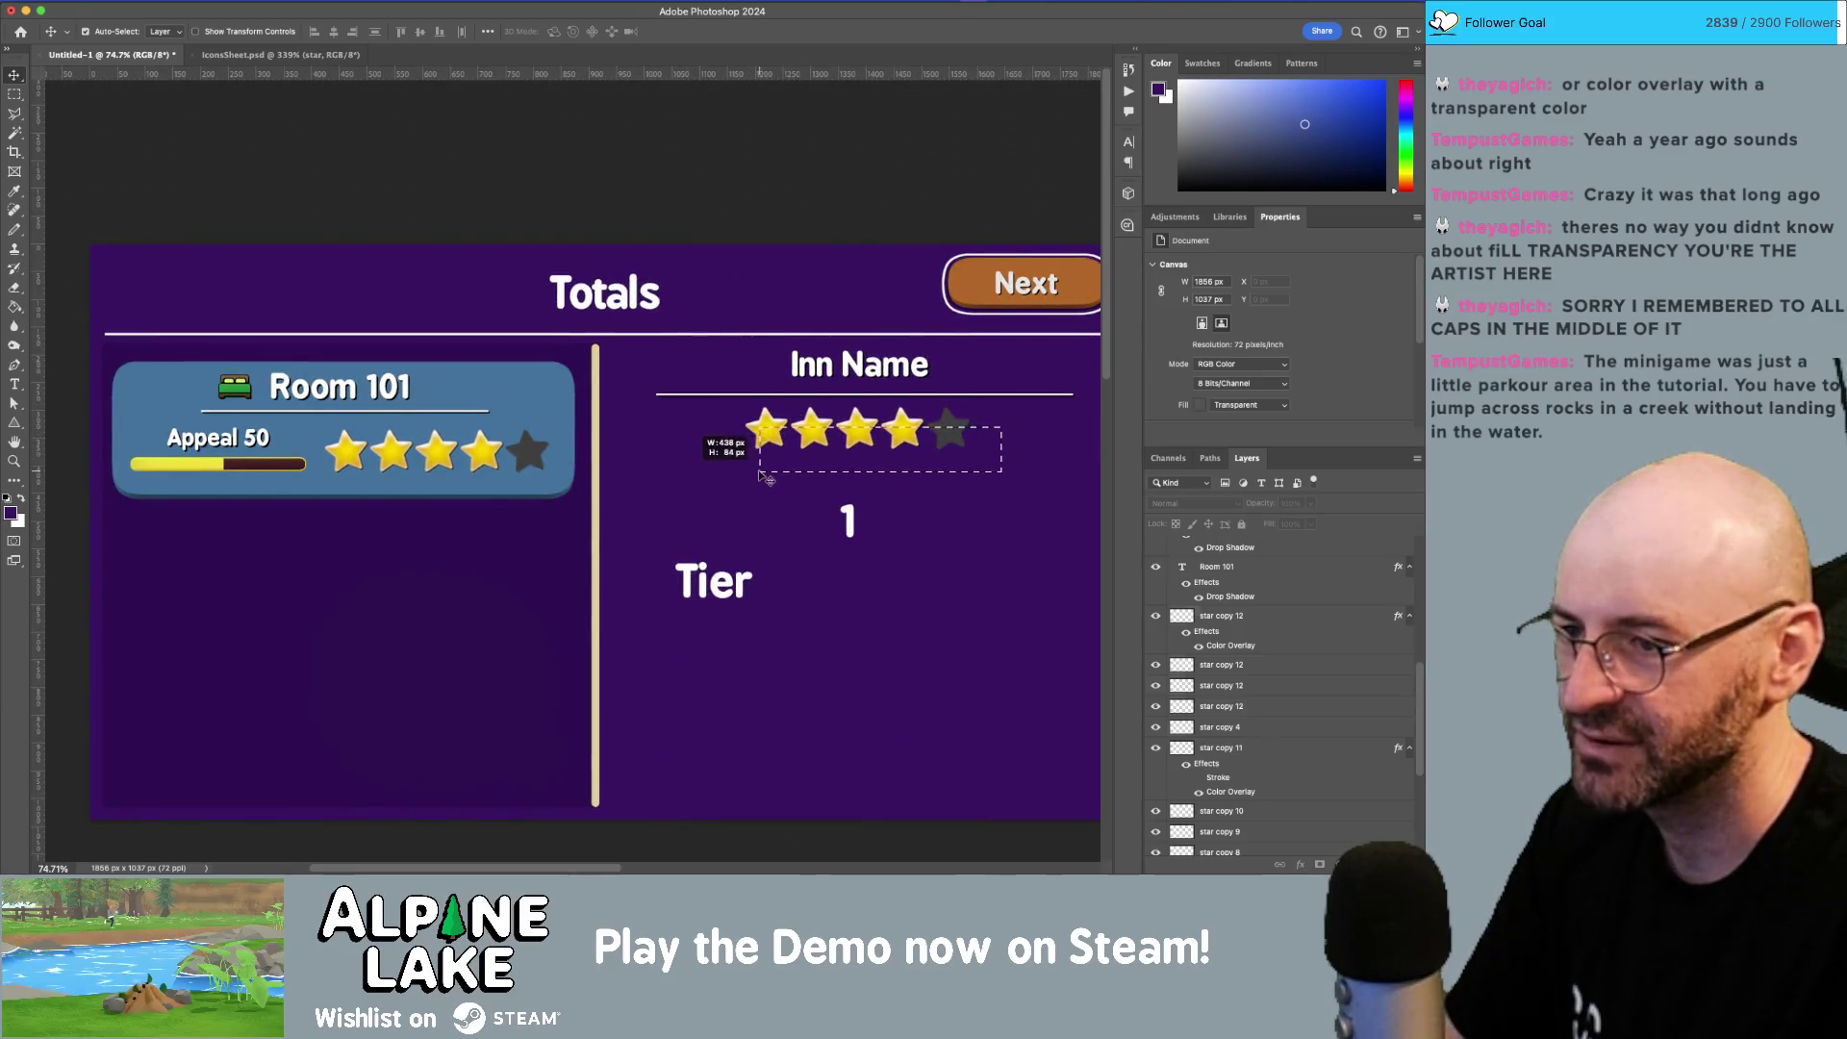
{"action": "key", "text": "ctrl+t"}
{"action": "left_click_drag", "start_coordinate": [858, 450], "coordinate": [860, 476]}
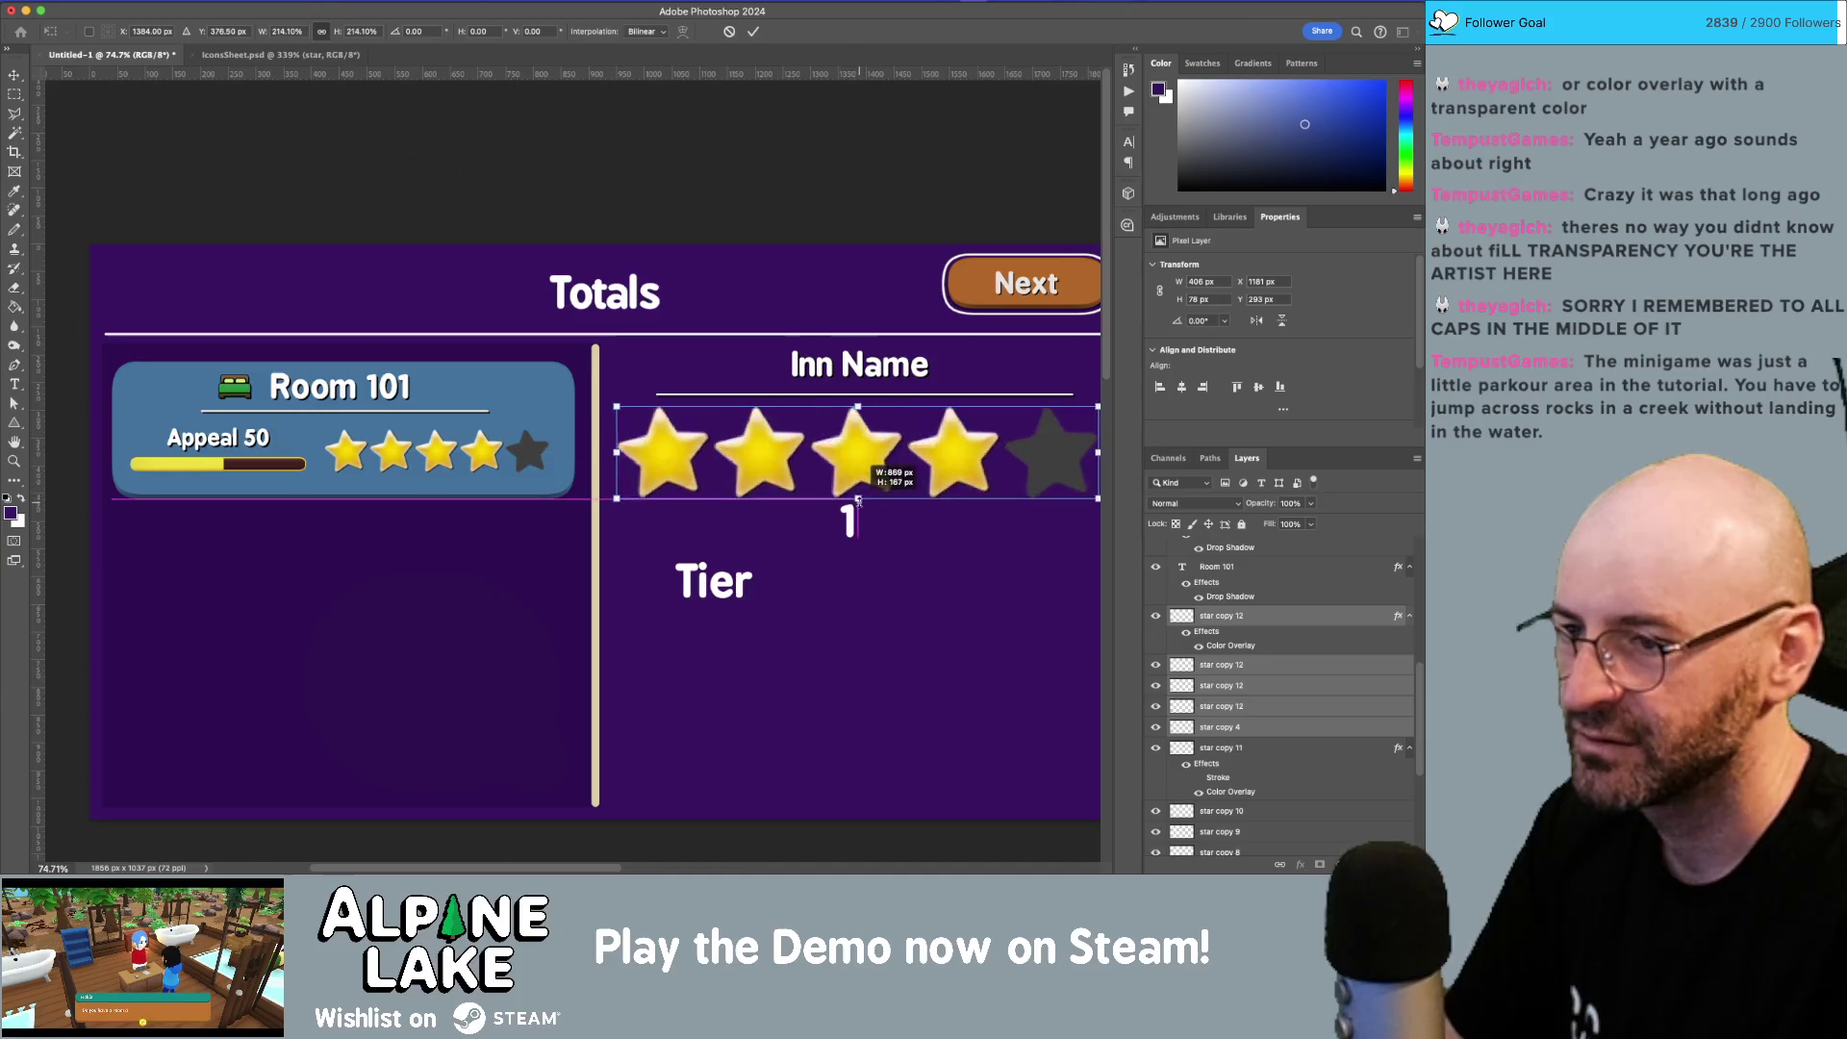